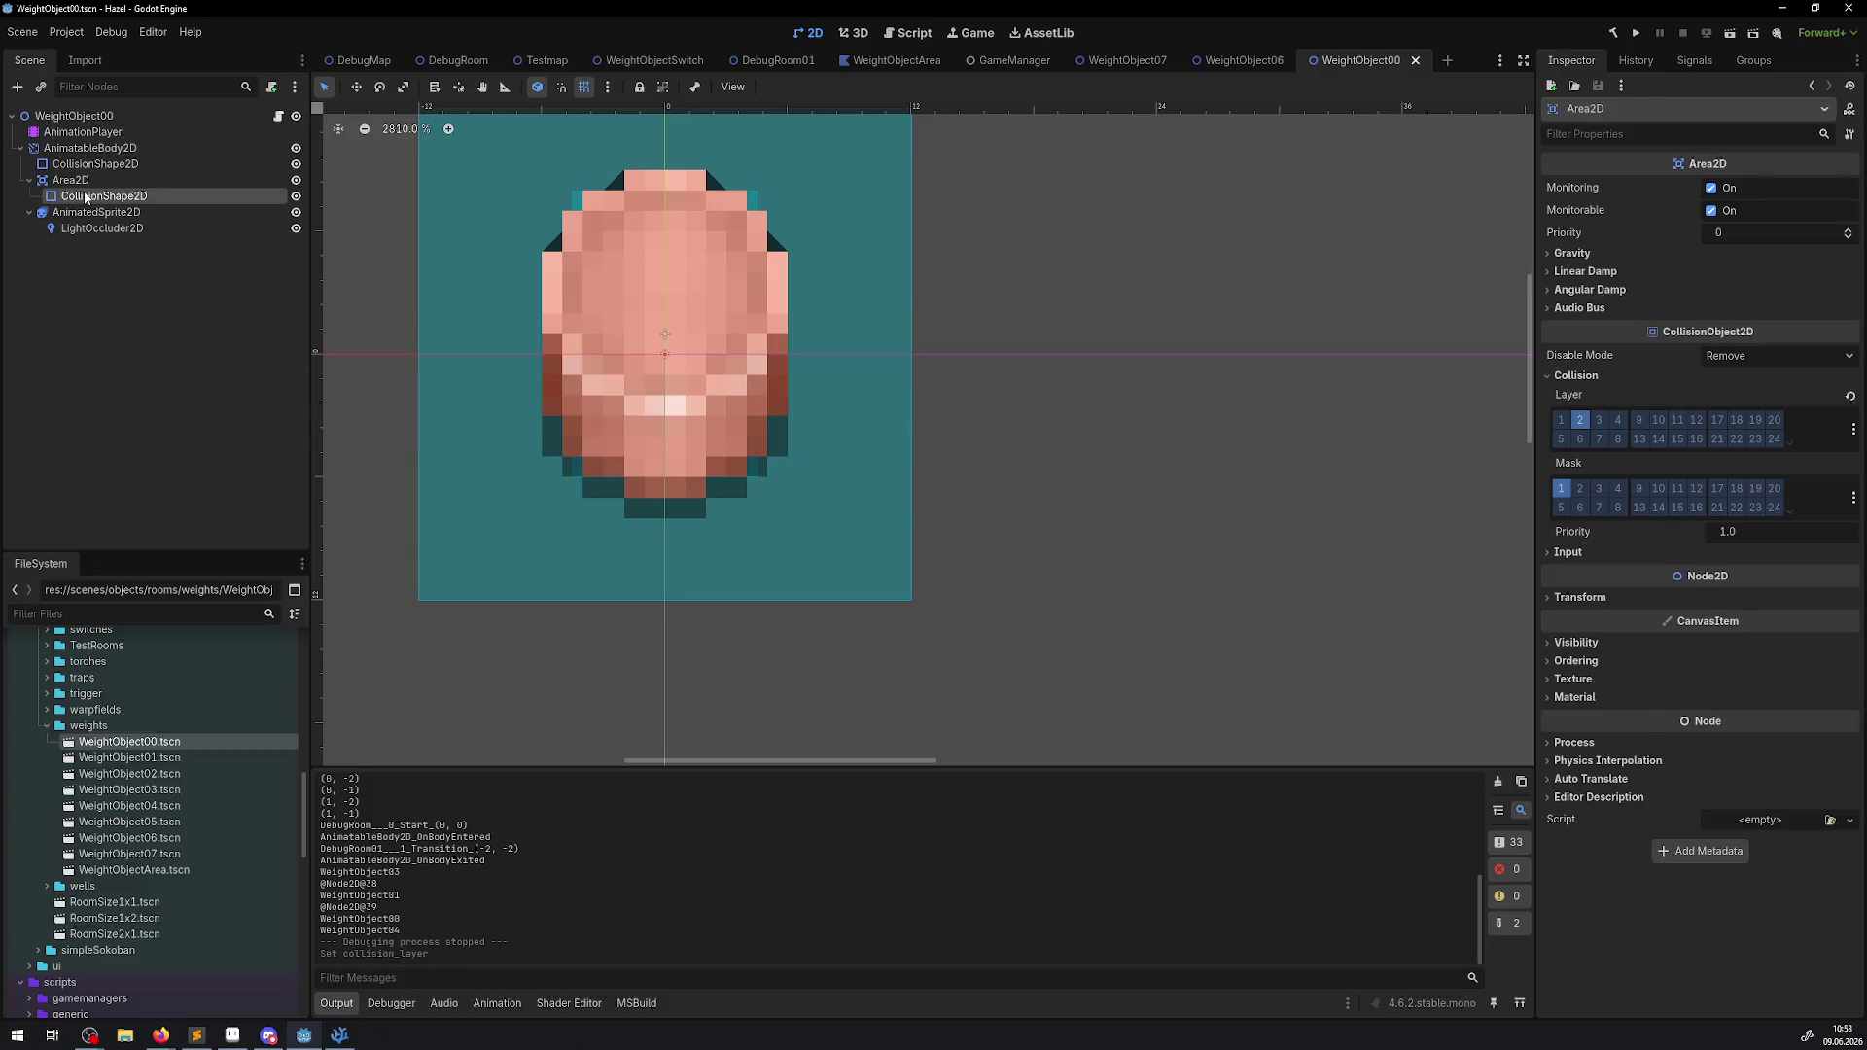
Set the WeightObject00 collision rectangle Size to 44×44, save the scene, and run the project.
click(1740, 216)
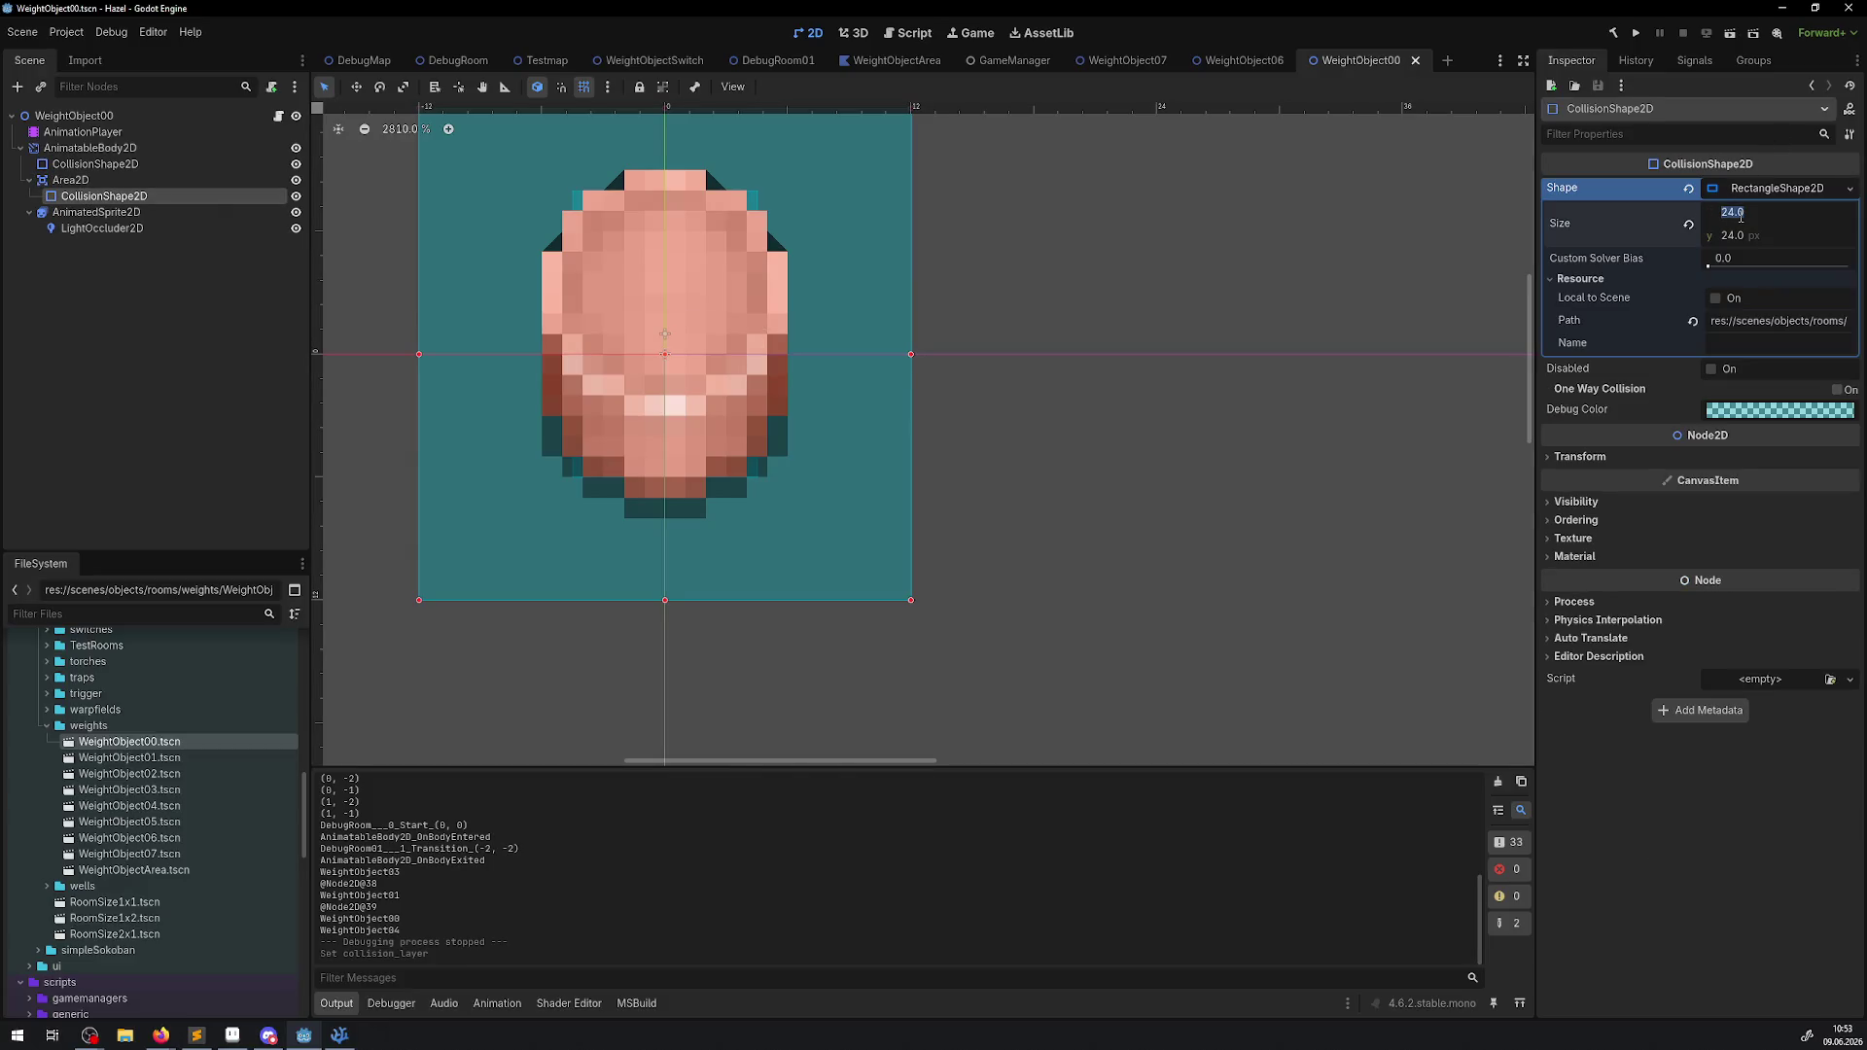
text(44)
key(Return)
click(1745, 235)
text(44)
key(Return)
key(ctrl+s)
click(1635, 33)
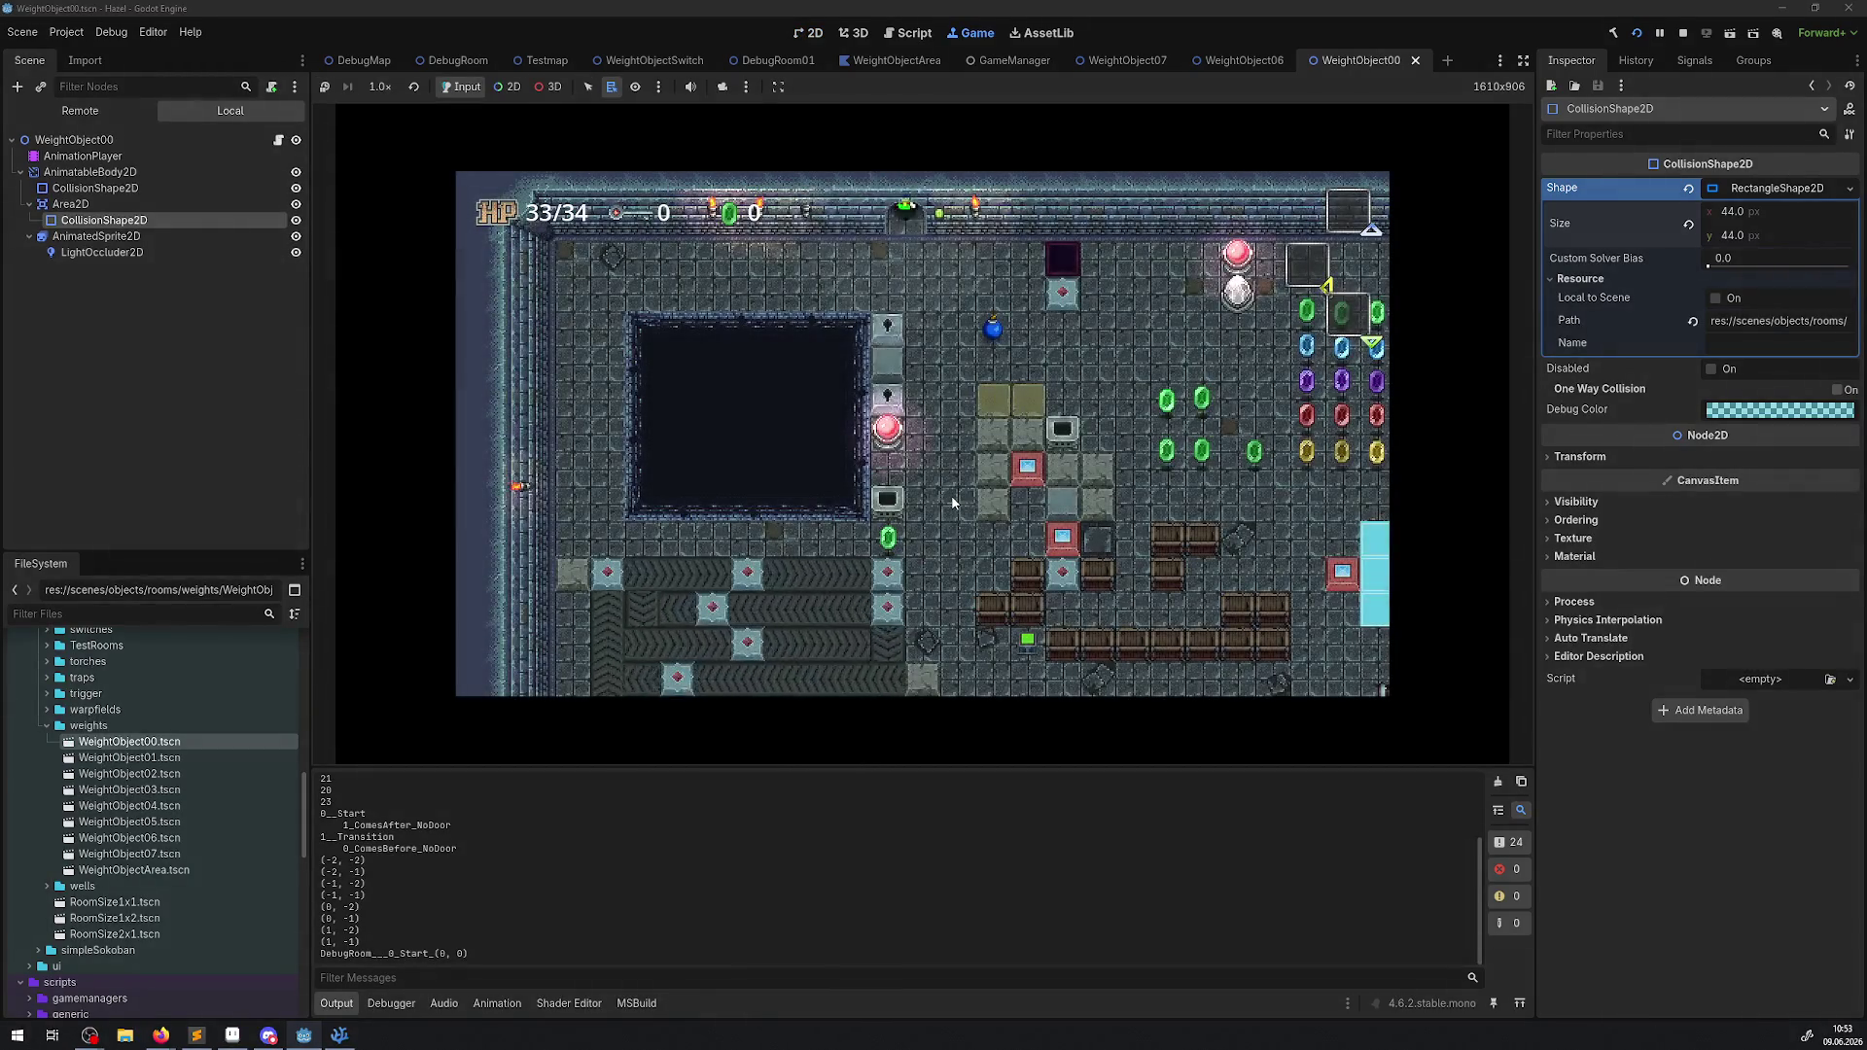
Walk the player right, up into the next room, and over beside the pink block.
key(Right)
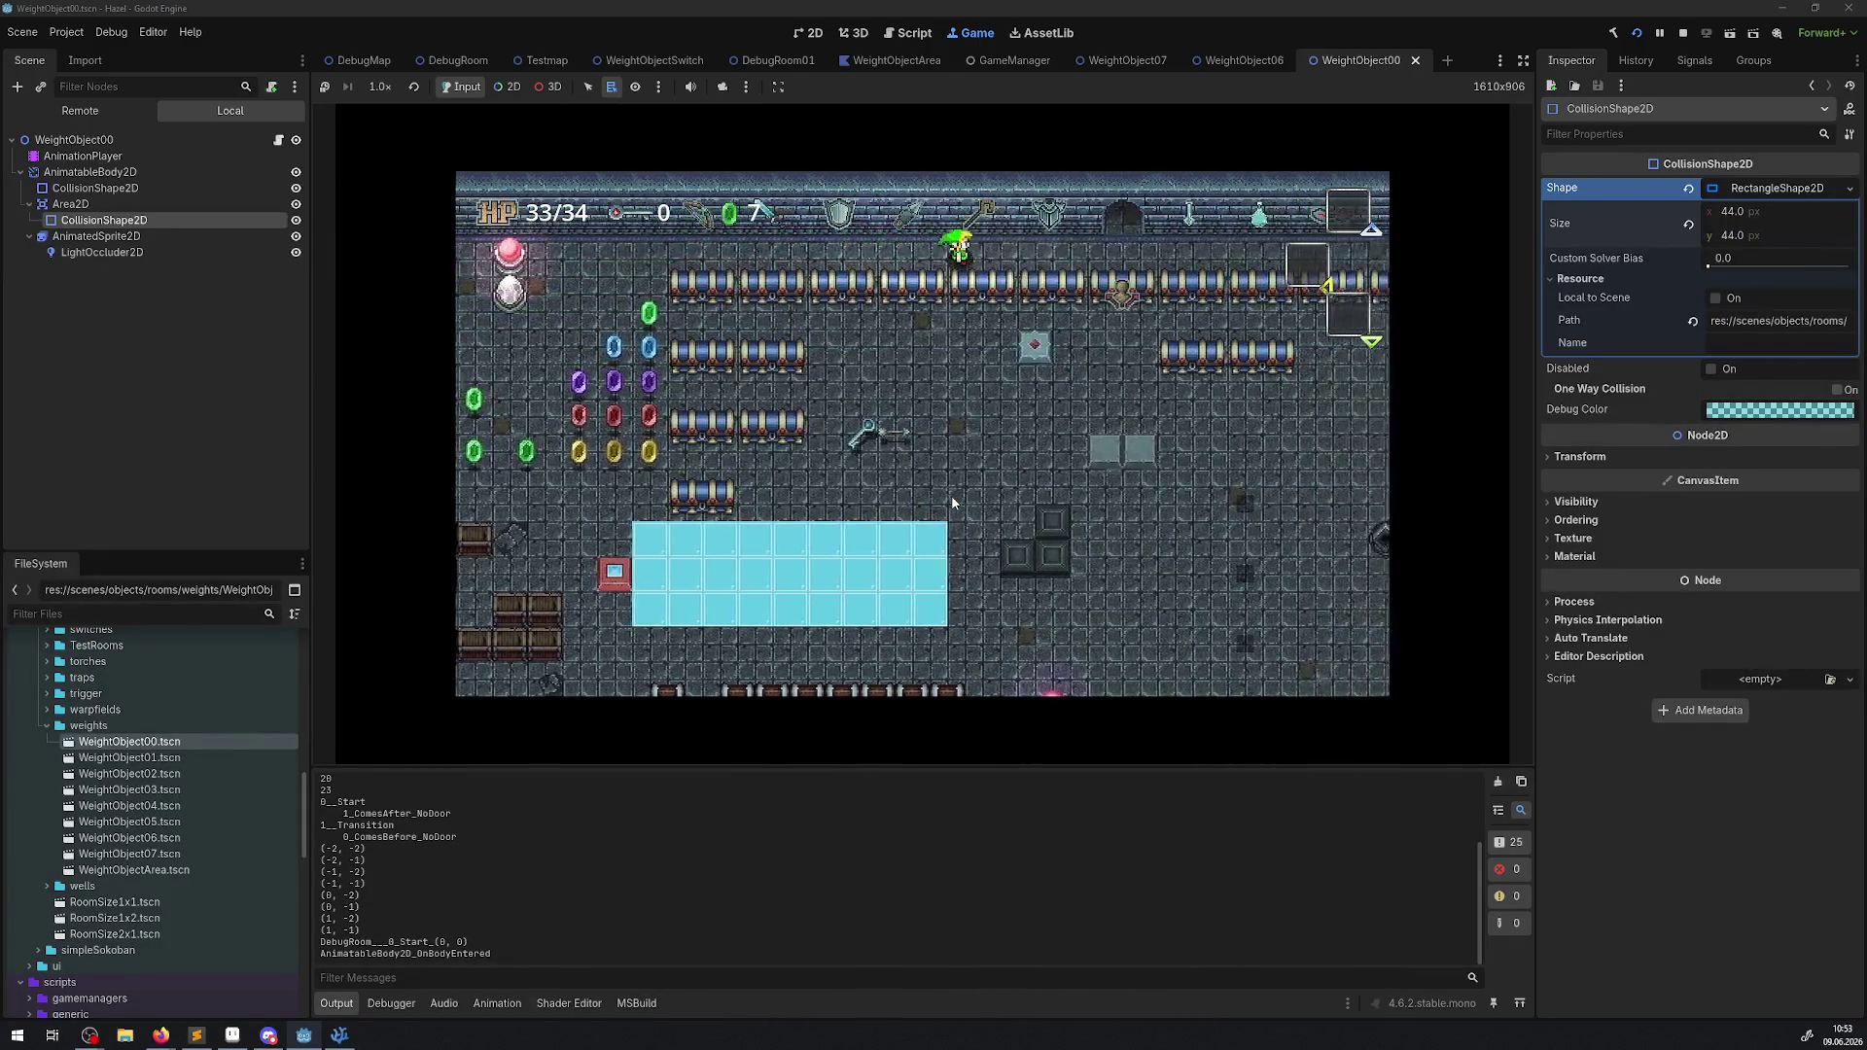
key(Up)
key(Up)
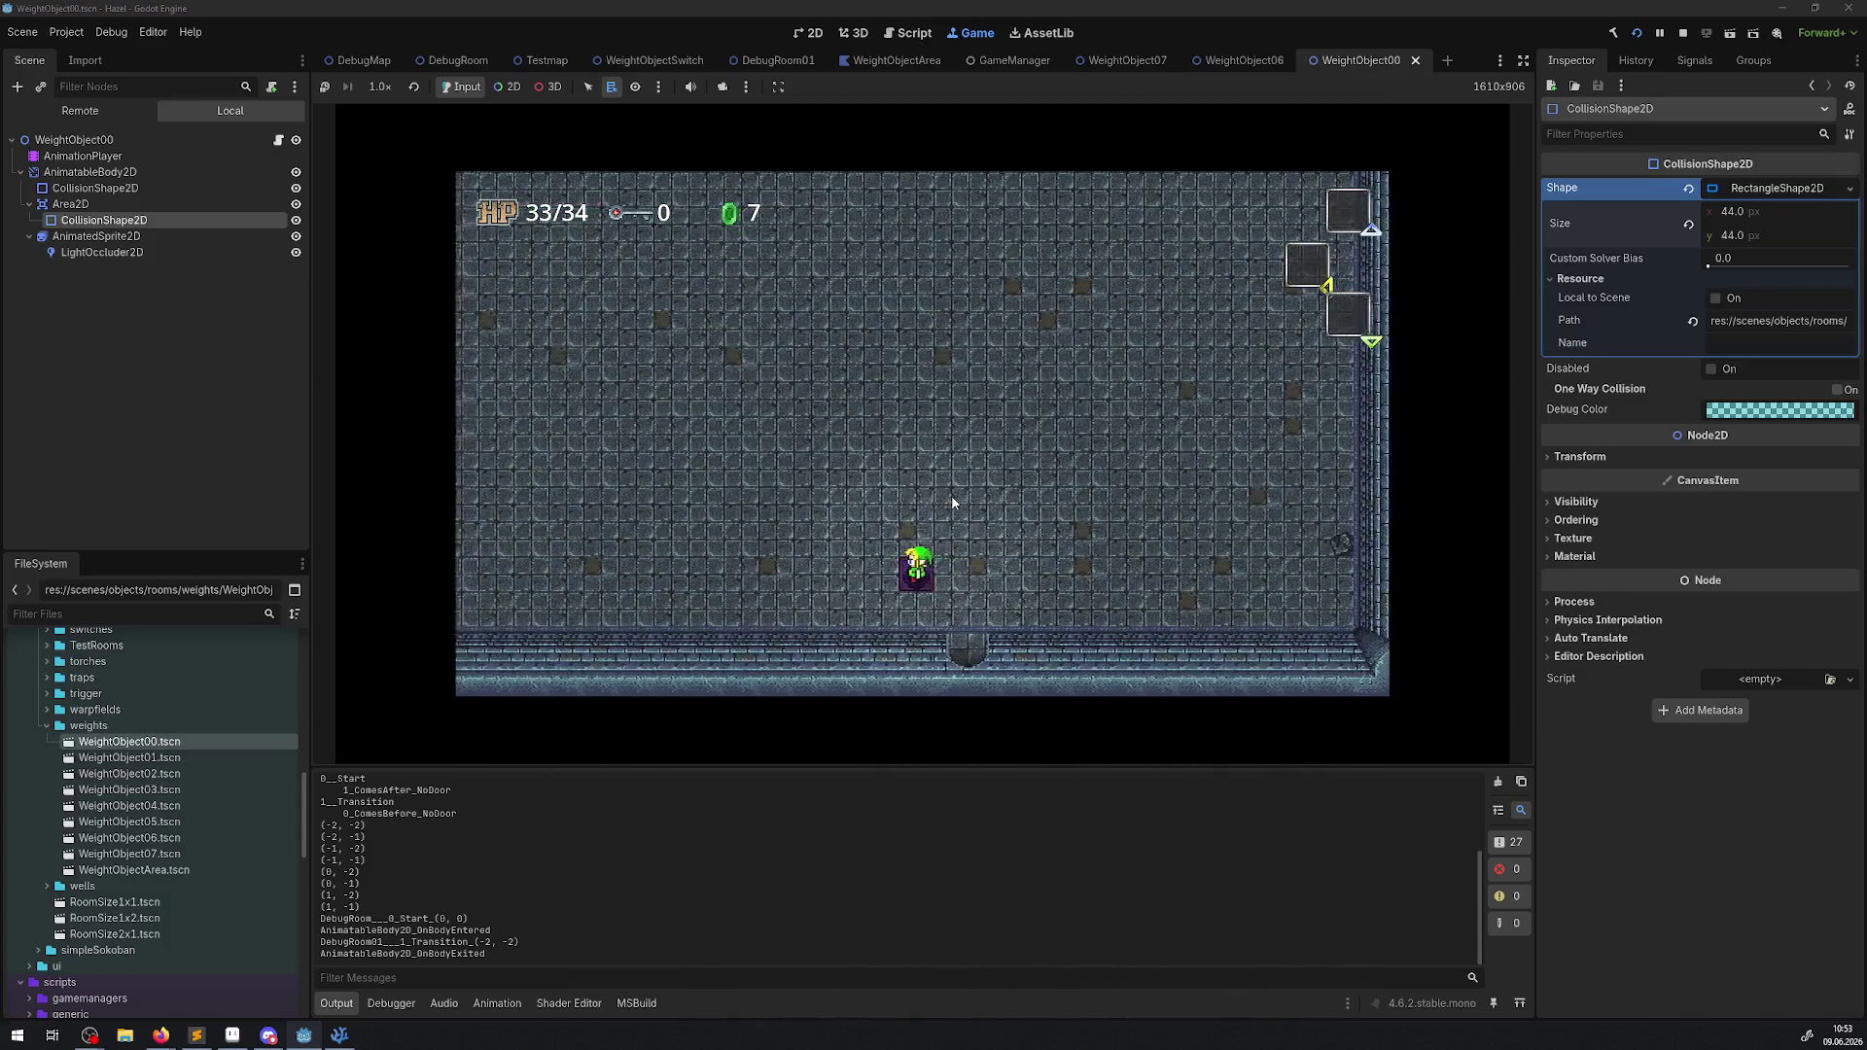
key(Right)
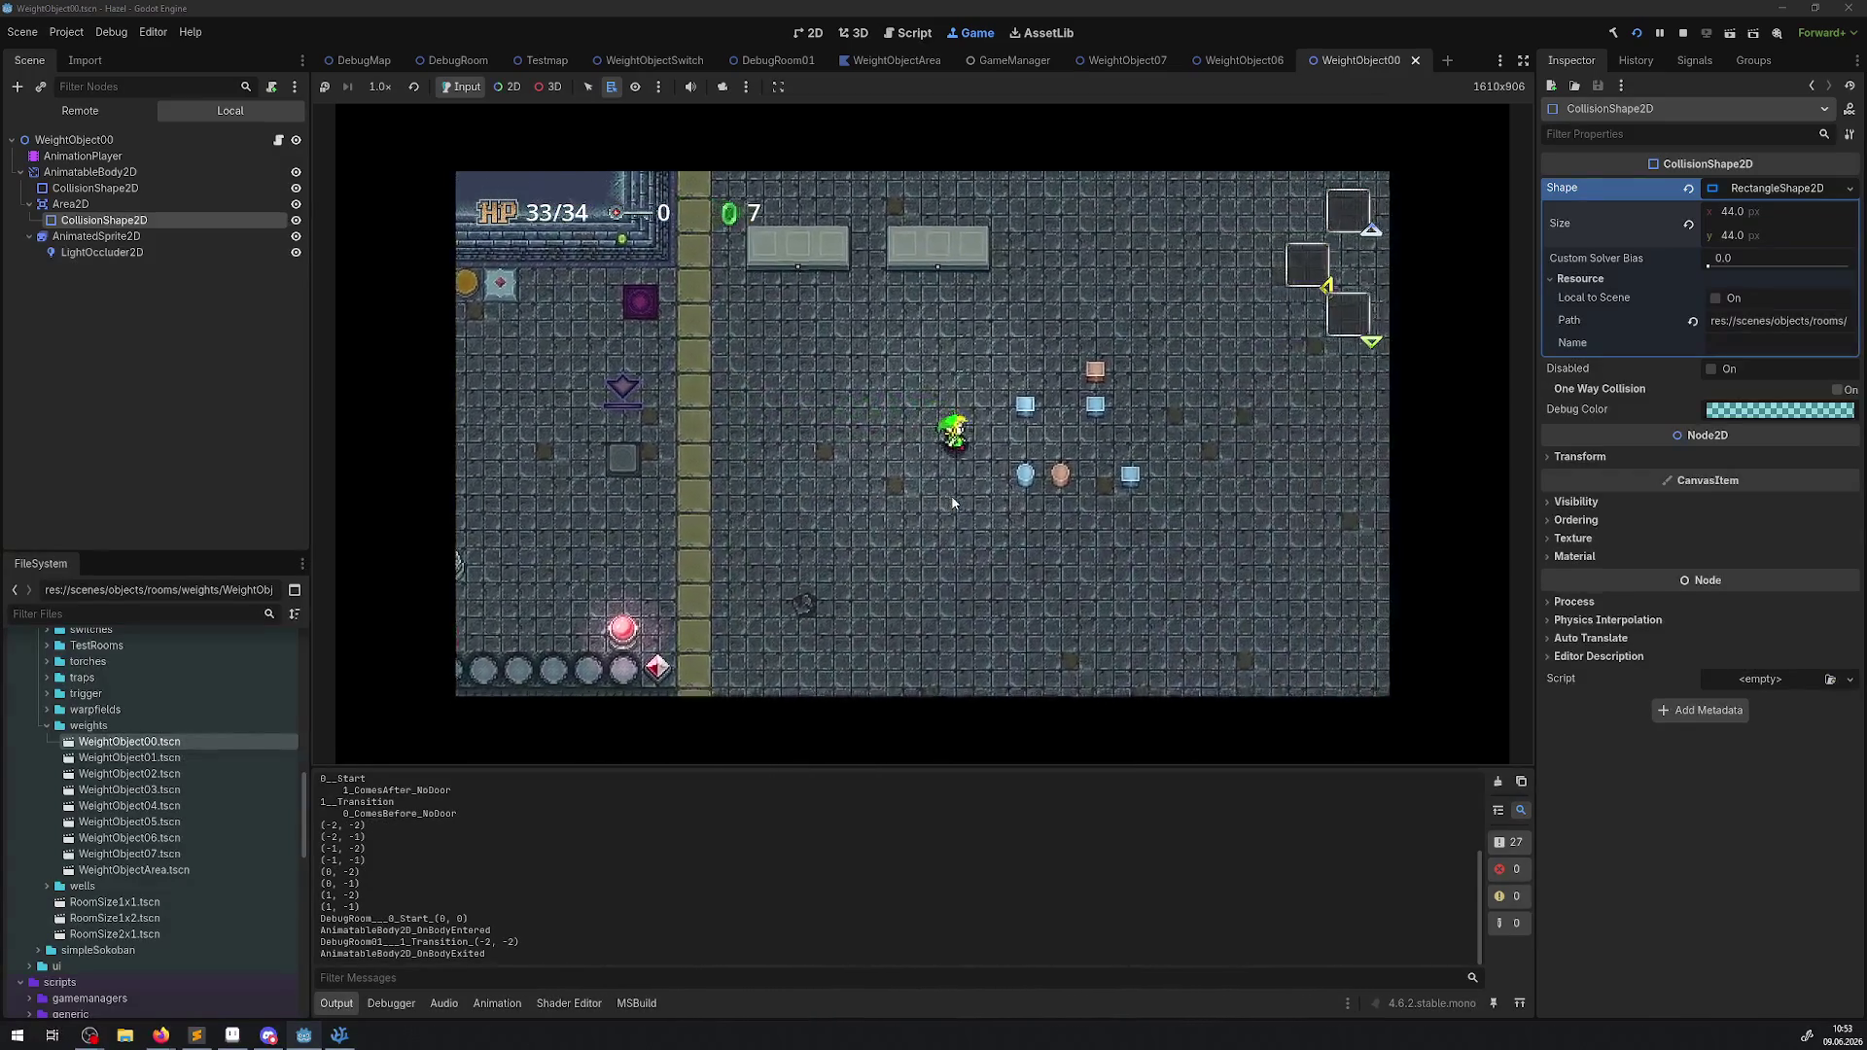
key(Down)
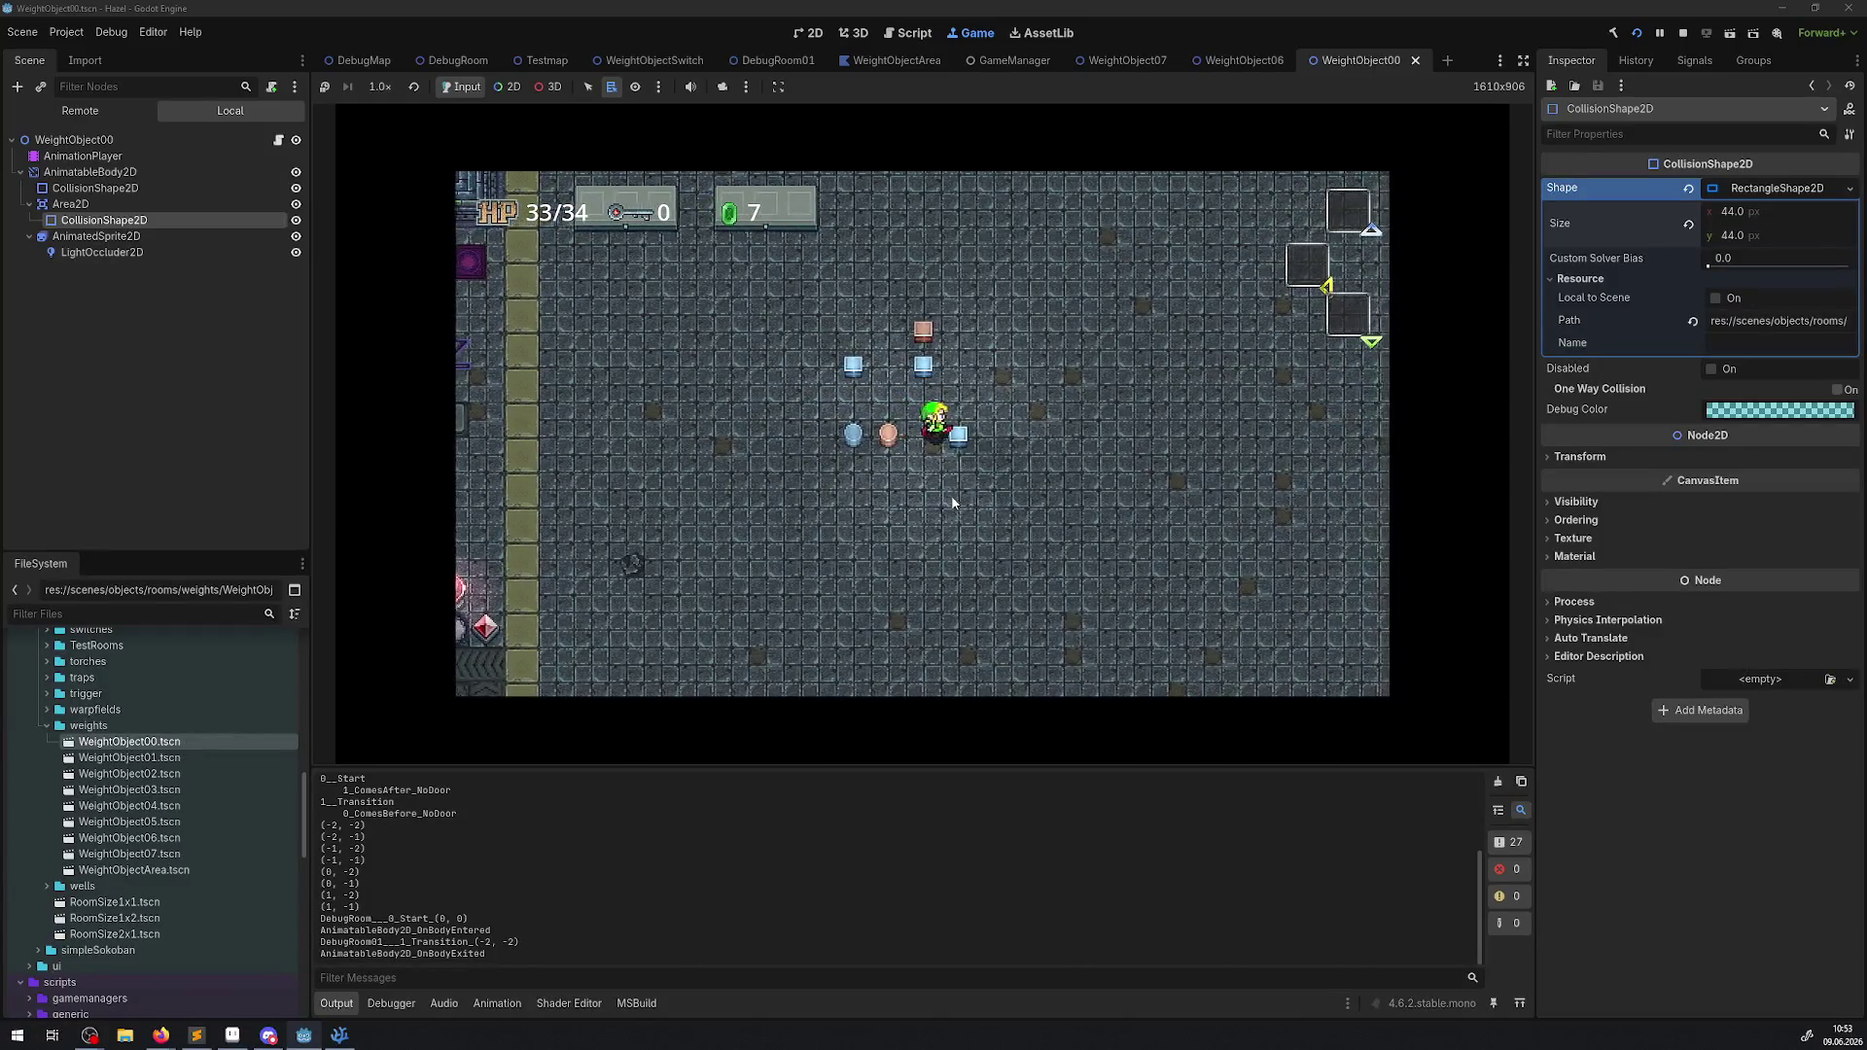
key(Left)
key(Up)
key(Right)
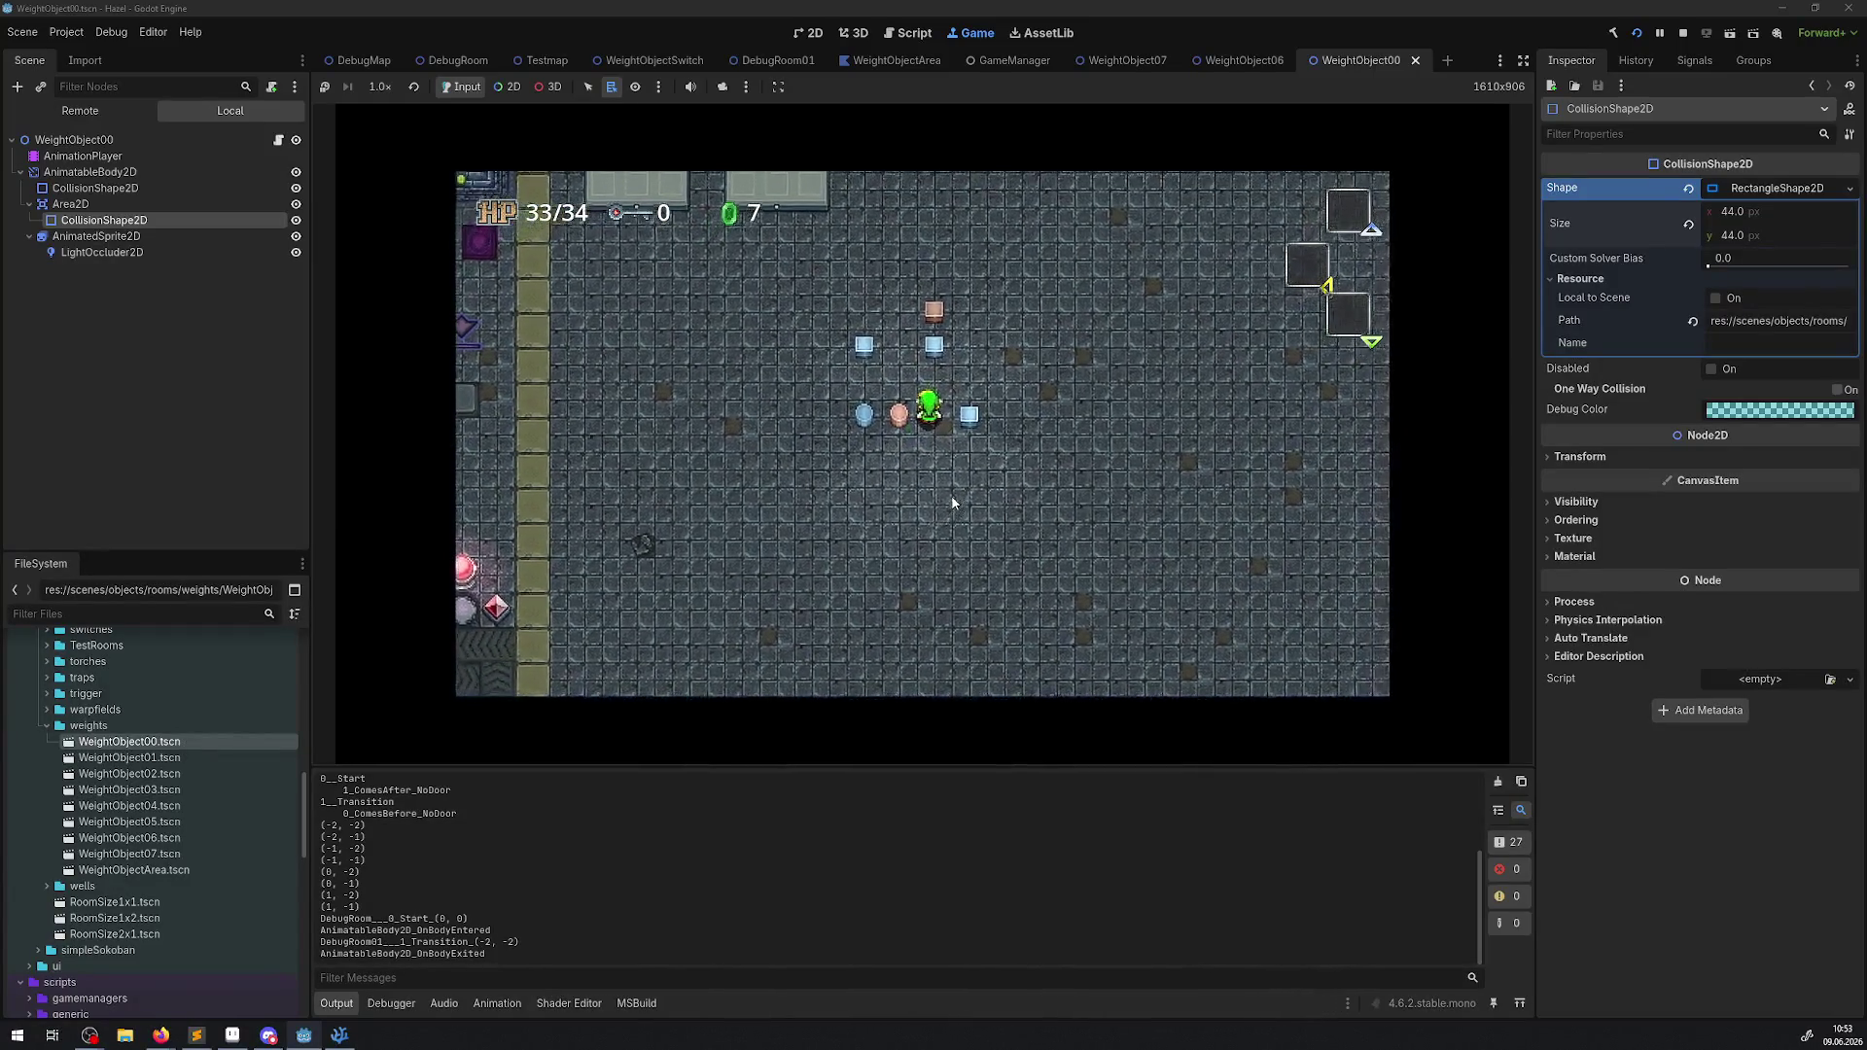
Lift the orange pot, carry it up-left and set it down, then move the blue block.
key(Left)
key(Up)
key(Up)
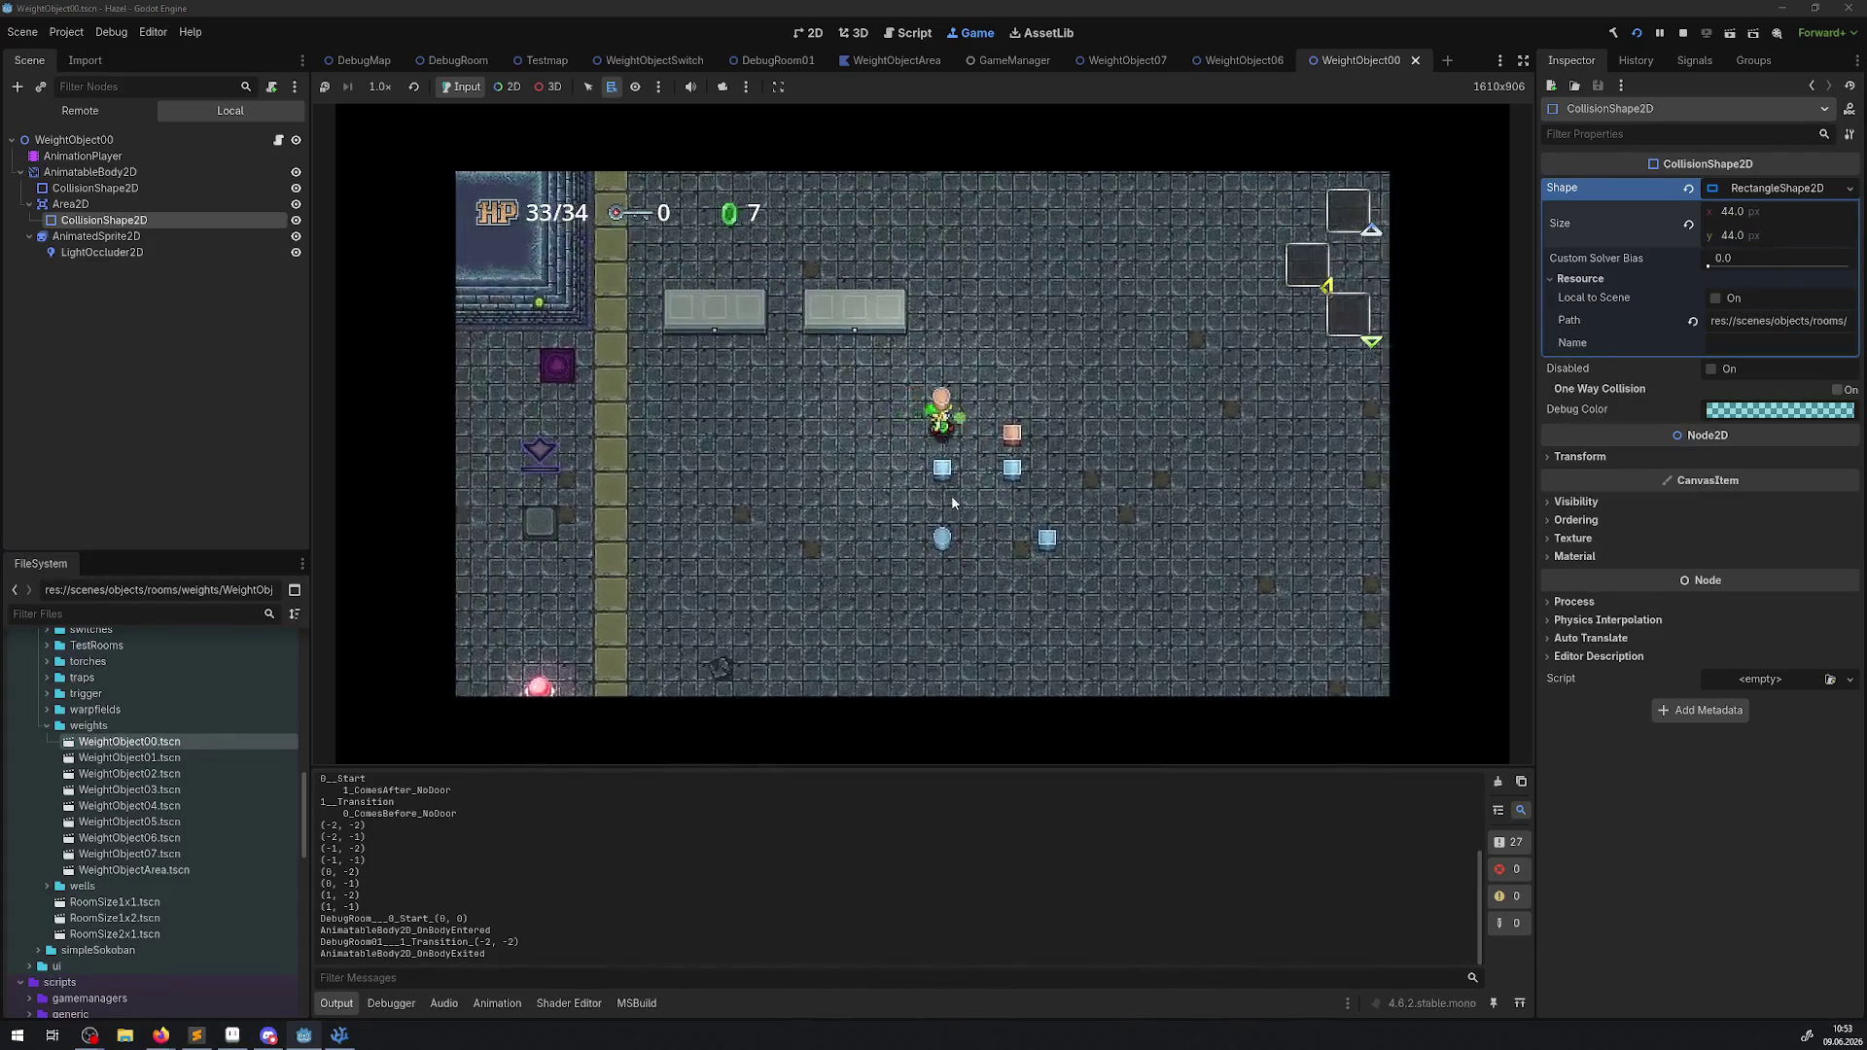
key(Down)
key(Left)
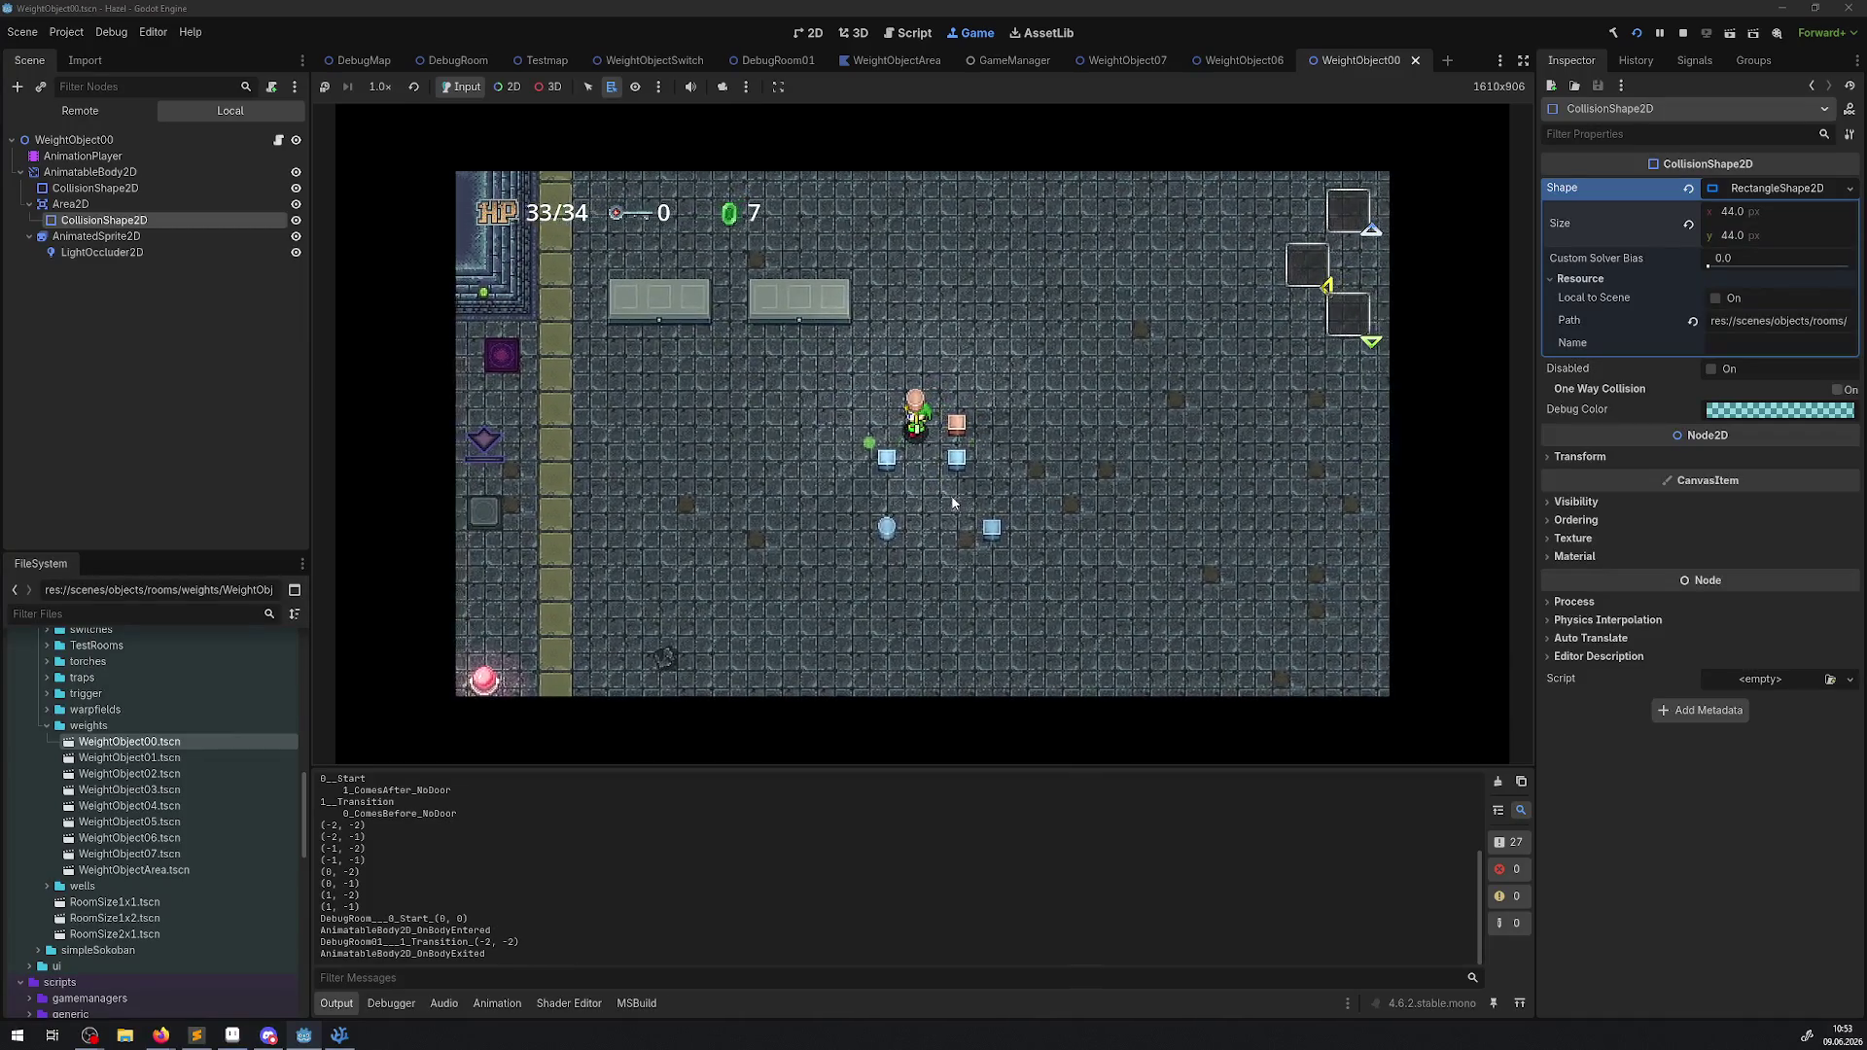
key(Left)
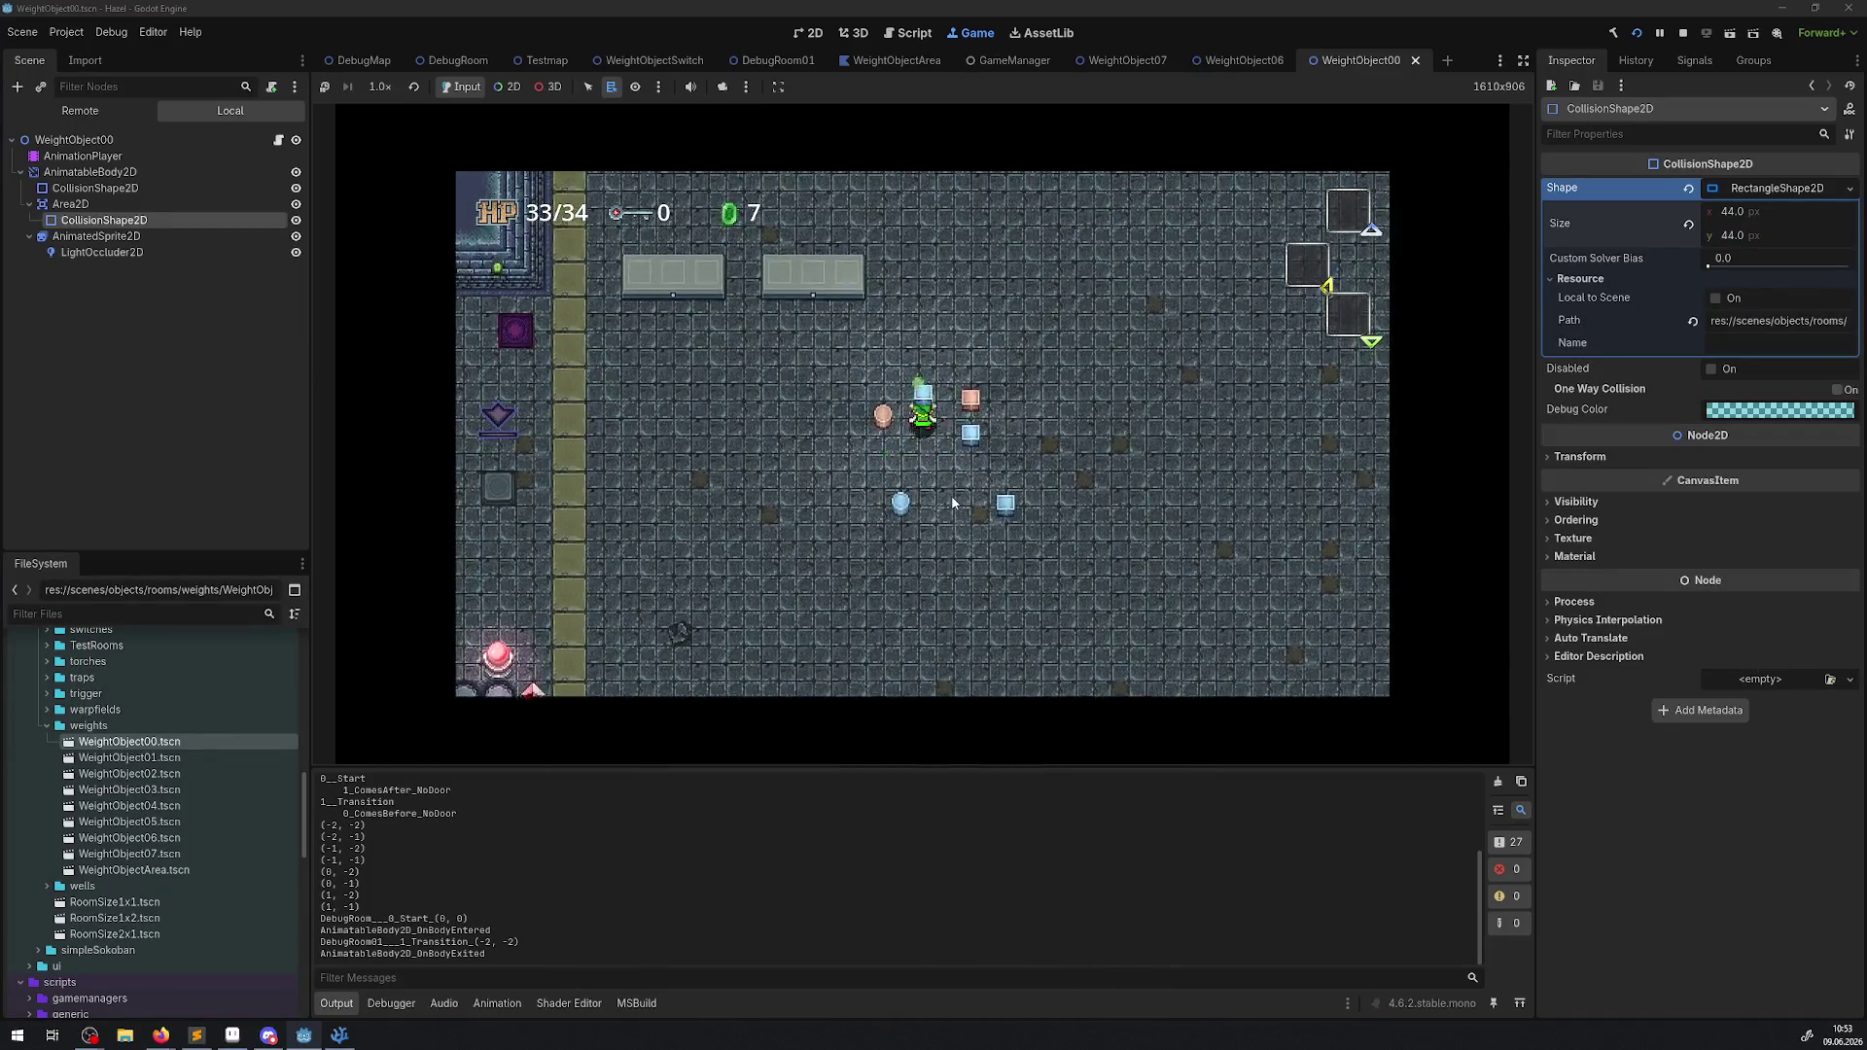
key(Up)
key(Down)
Lift the orange pot with Space, put it down, then carry it up and left again.
key(space)
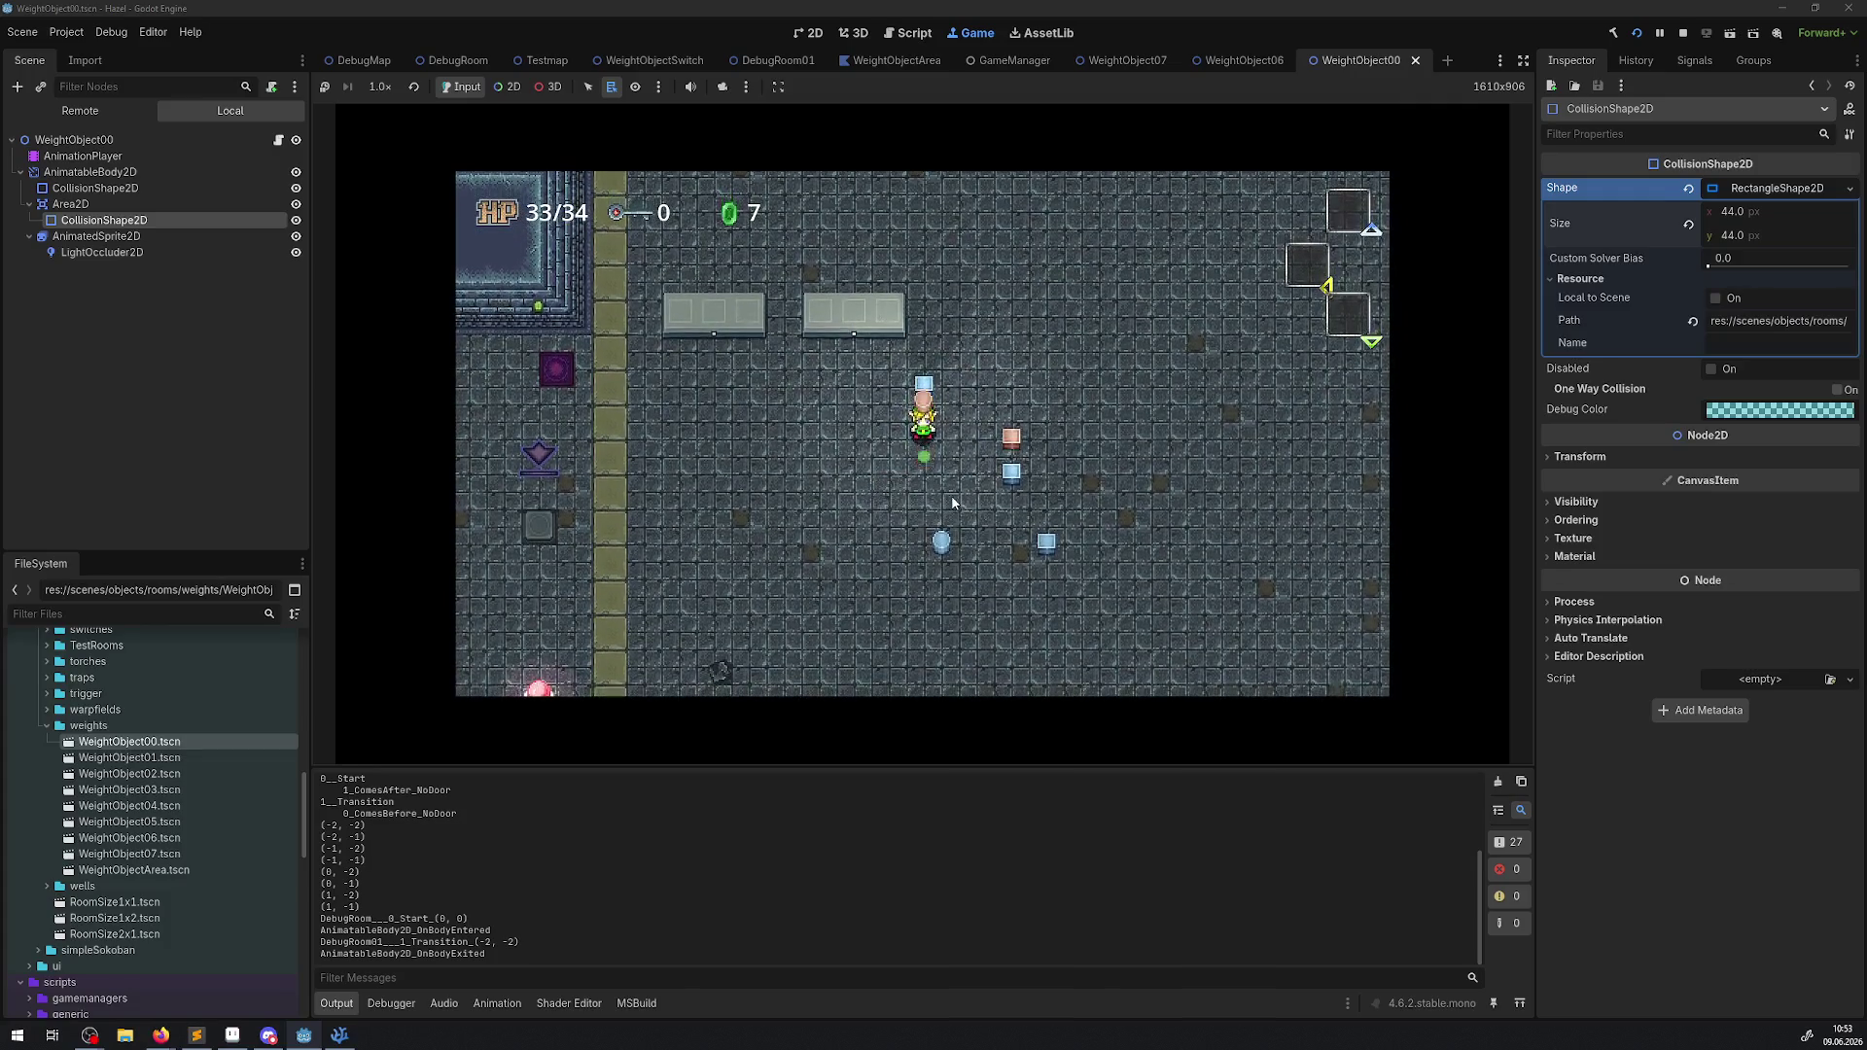
key(space)
key(Down)
key(space)
key(Up)
key(Left)
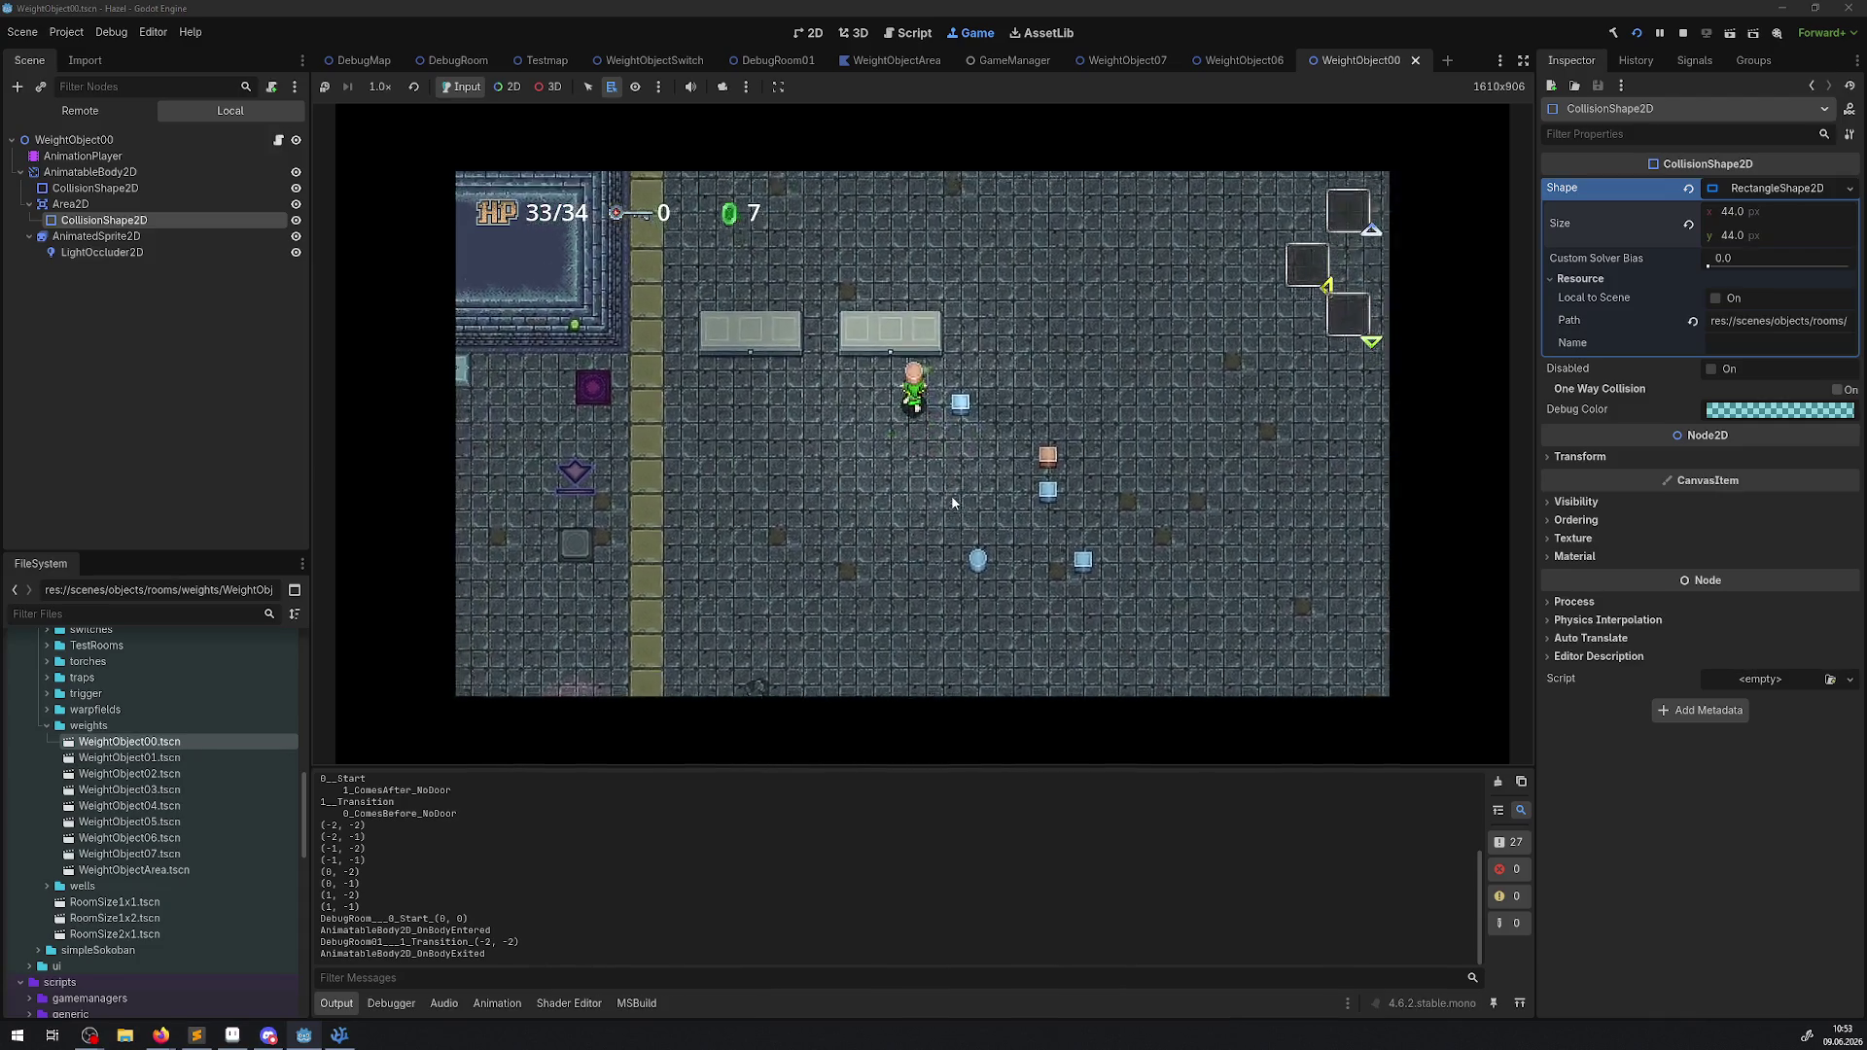
Pick up the blue block, carry it left and down, and set it down.
key(Down)
key(Right)
key(space)
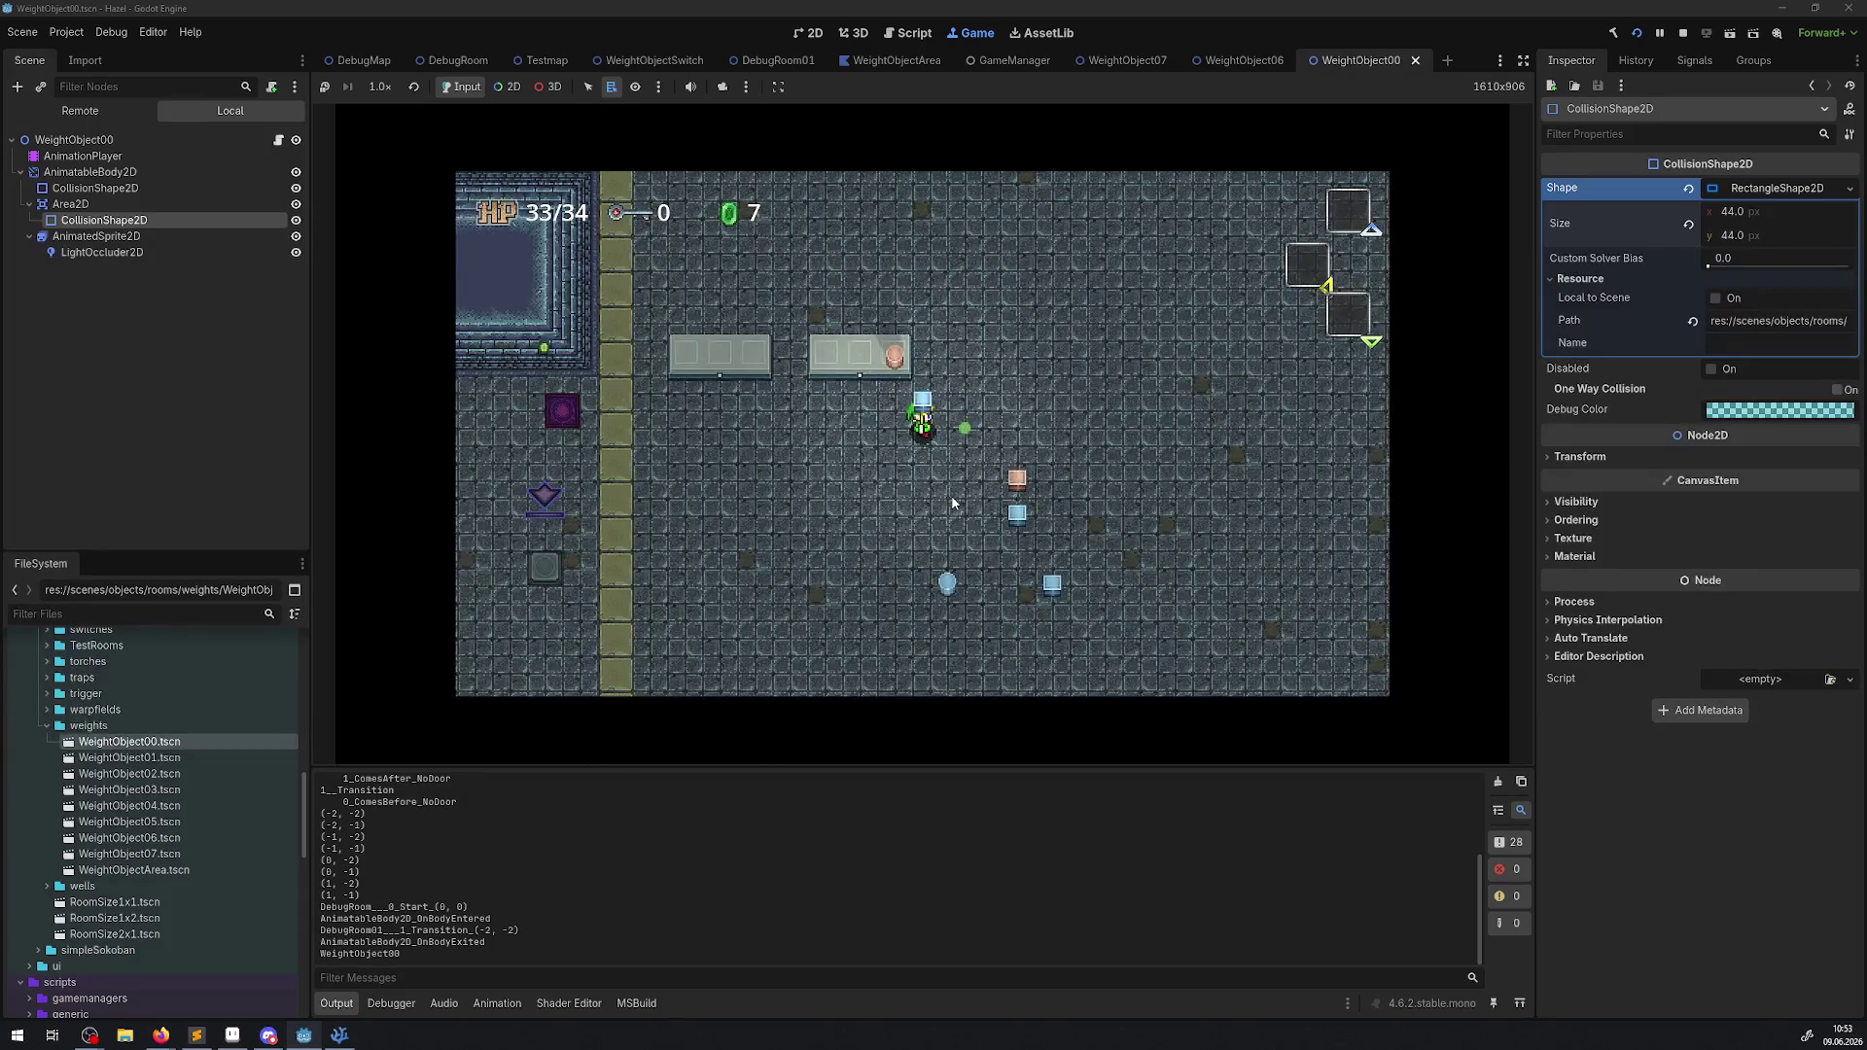
key(Left)
key(Down)
key(Down)
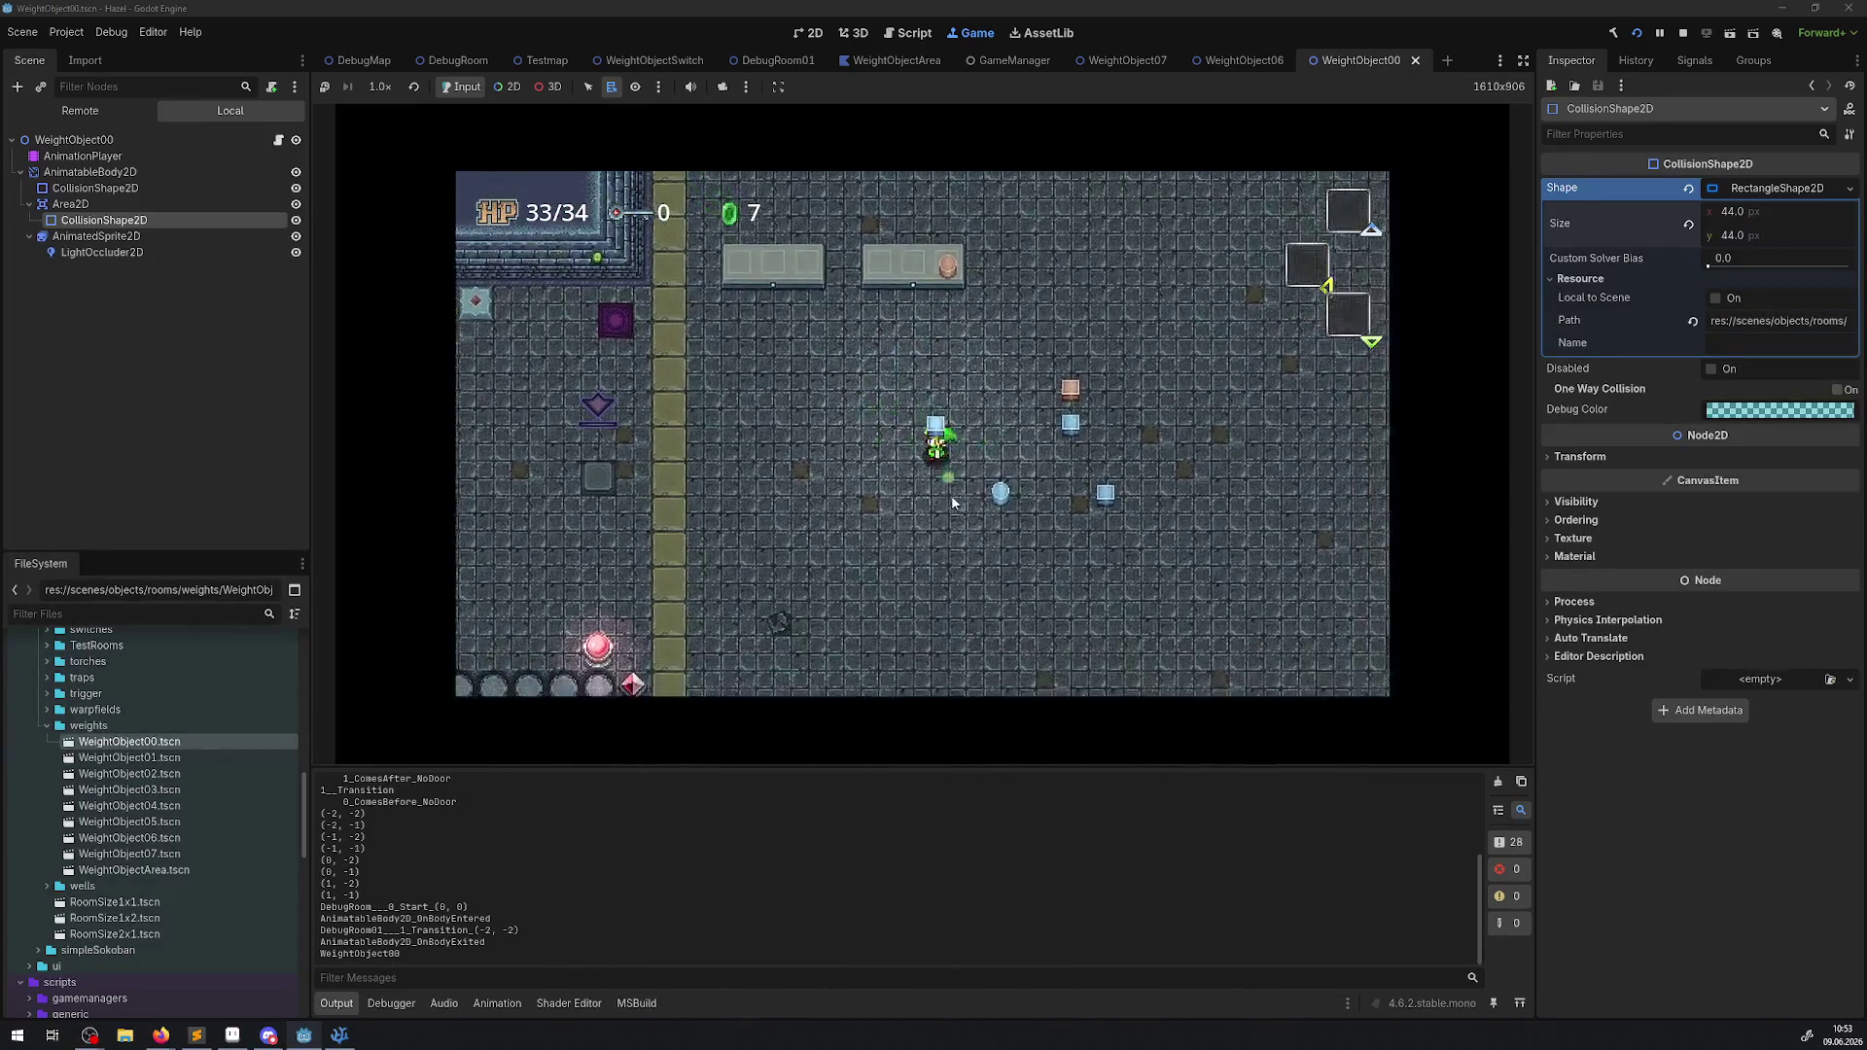
key(space)
key(space)
key(Up)
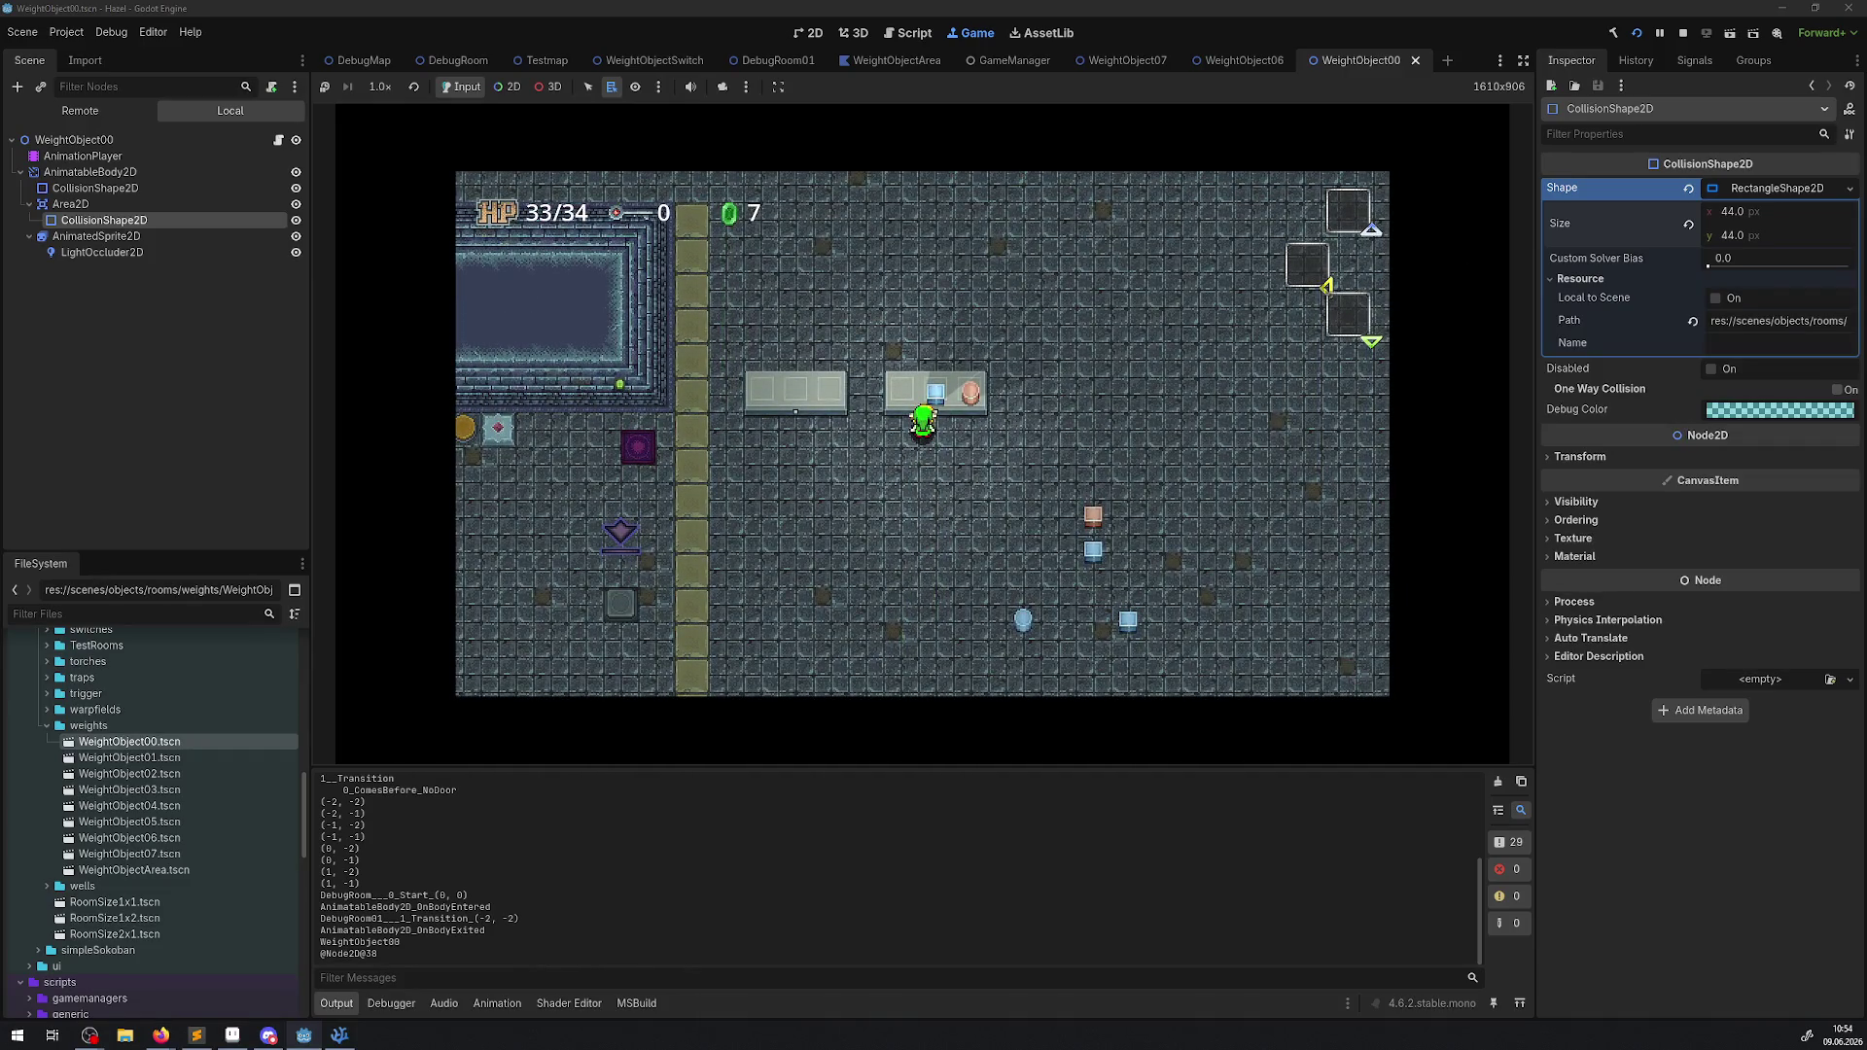
Stop the game, set the collision rectangle back to 24×24, and save WeightObject00.
click(1685, 34)
click(1732, 211)
text(24)
key(Return)
click(1739, 235)
text(24)
key(Return)
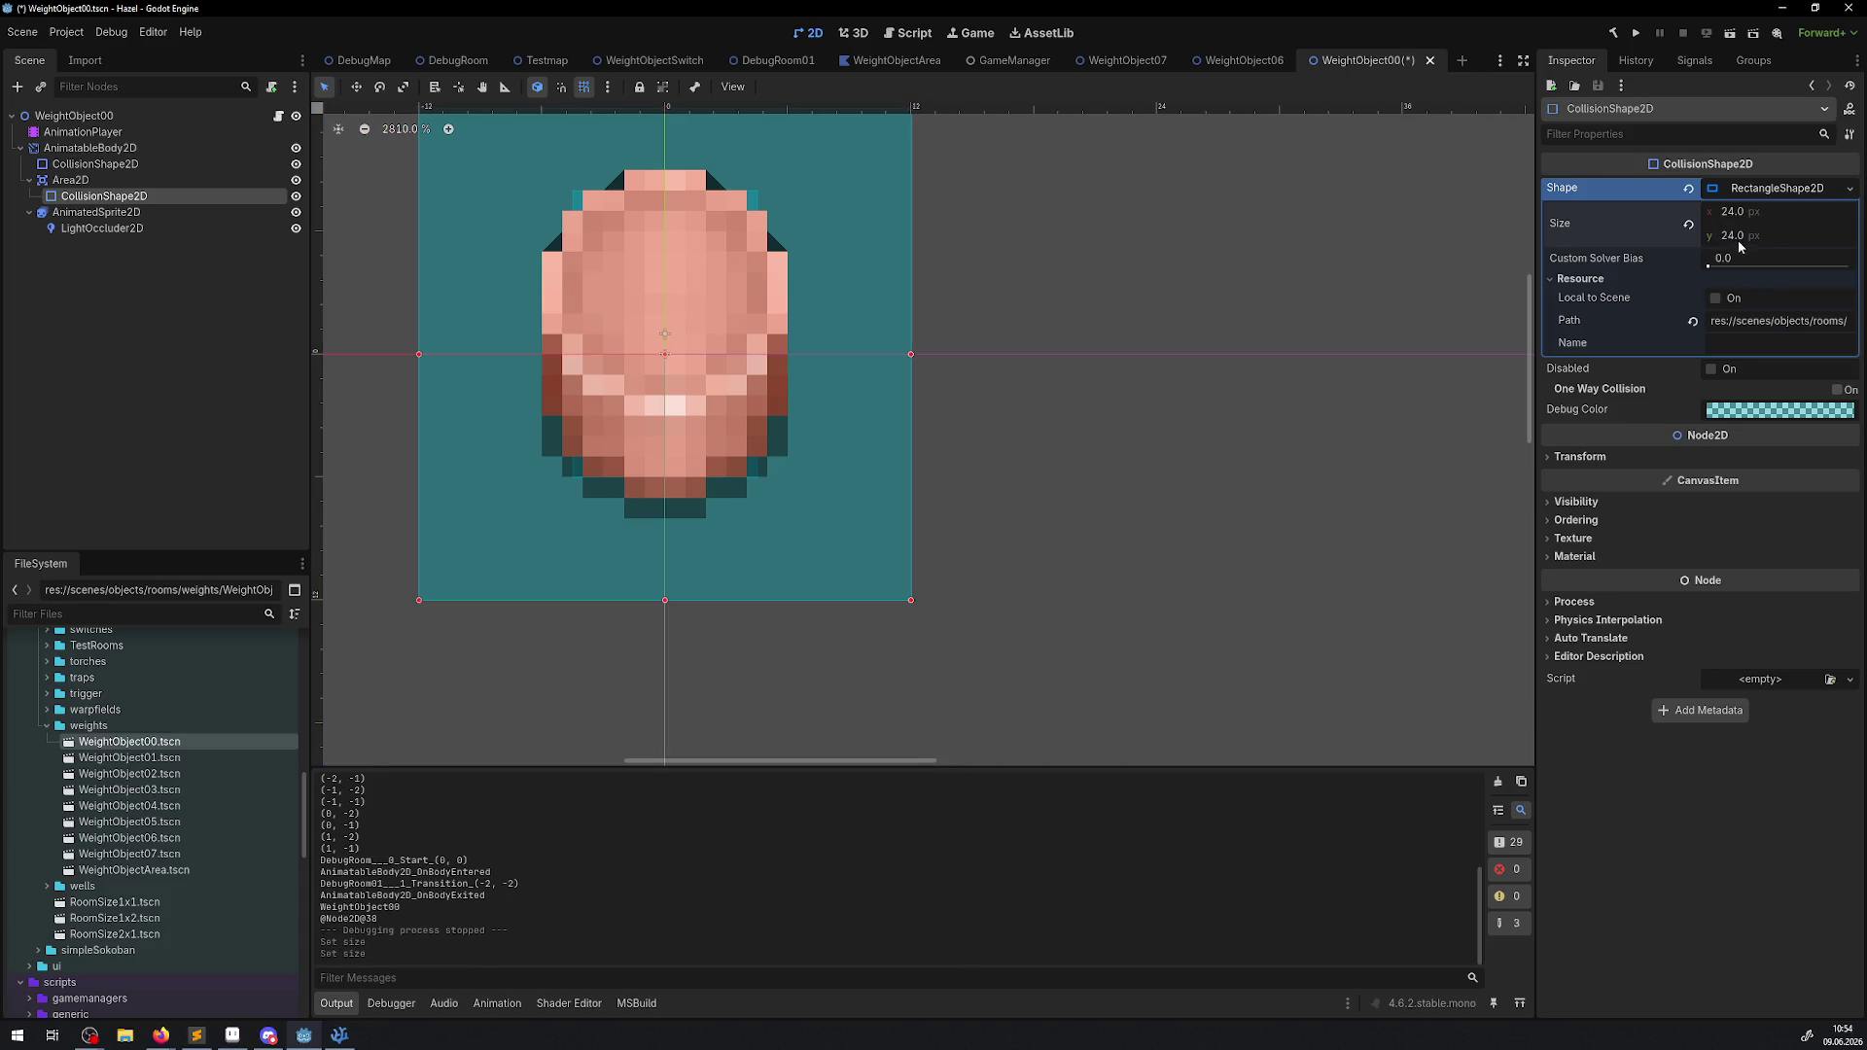
key(ctrl+s)
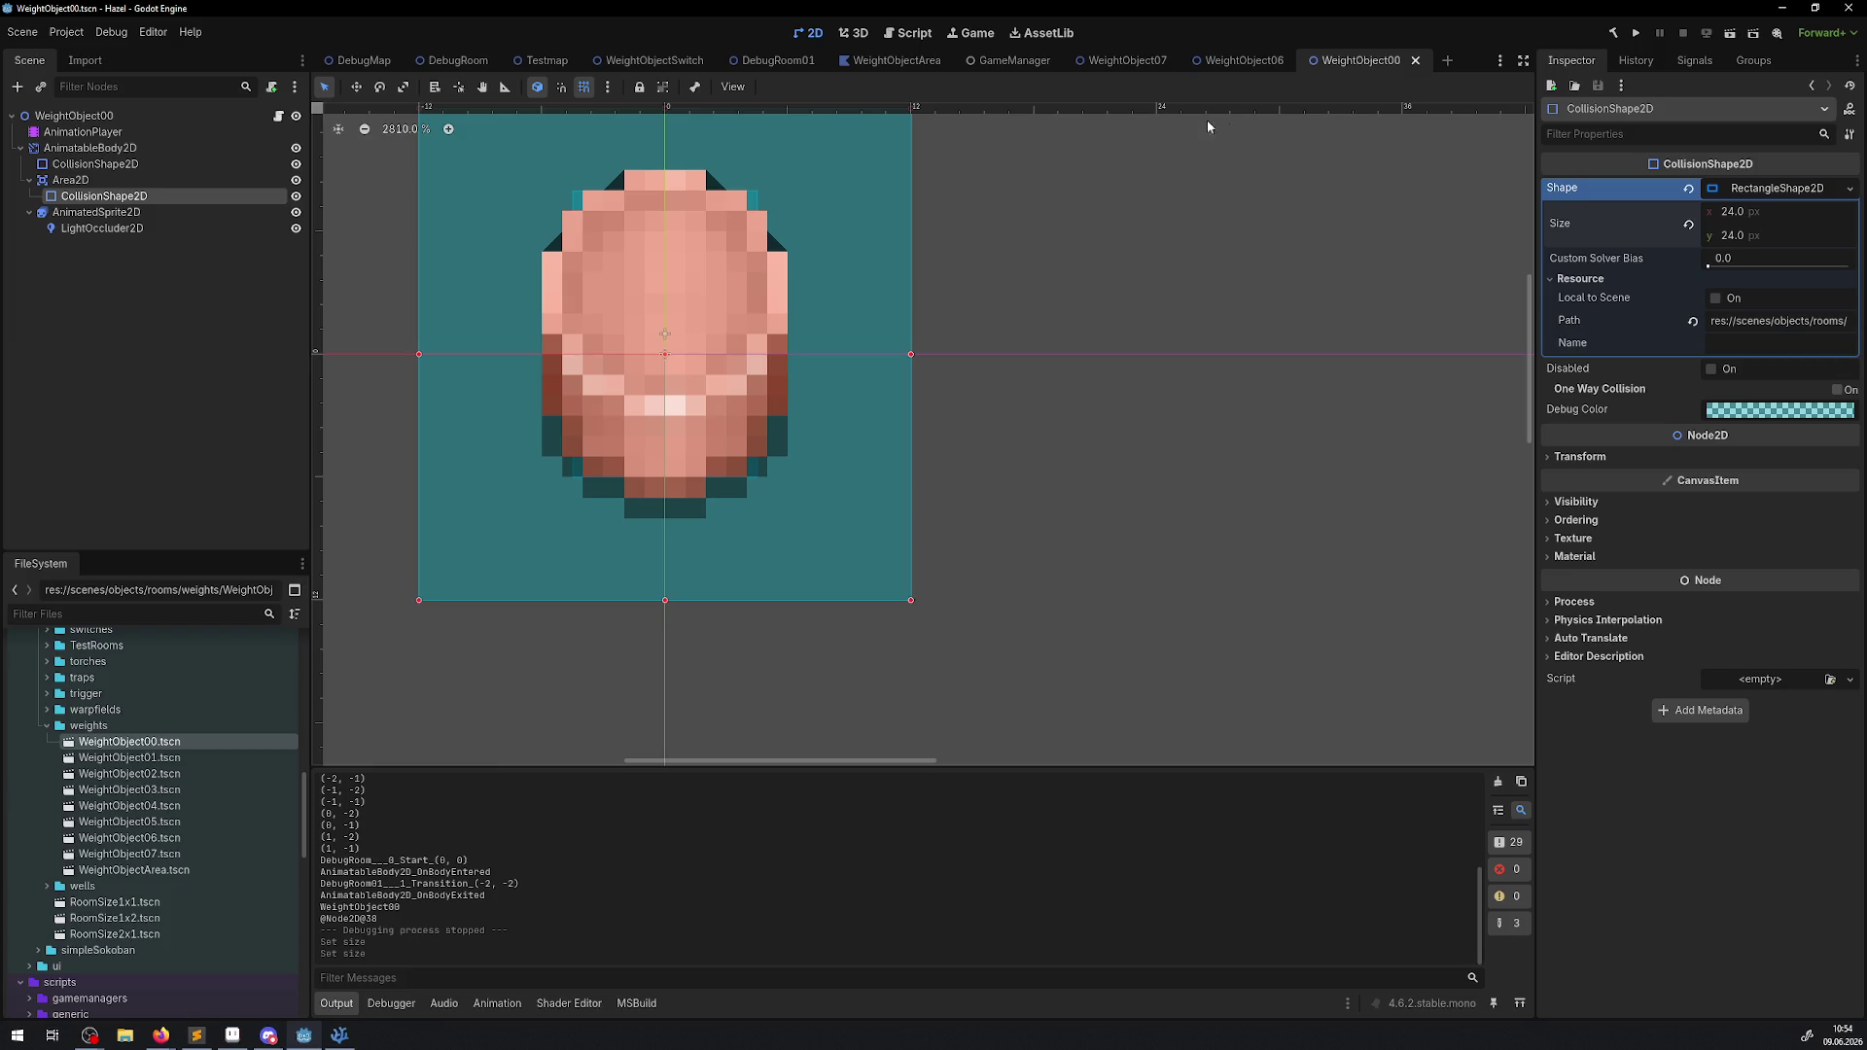
Close the WeightObject00, 06, 07 and GameManager tabs and switch to WeightObjectSwitch.
click(1415, 63)
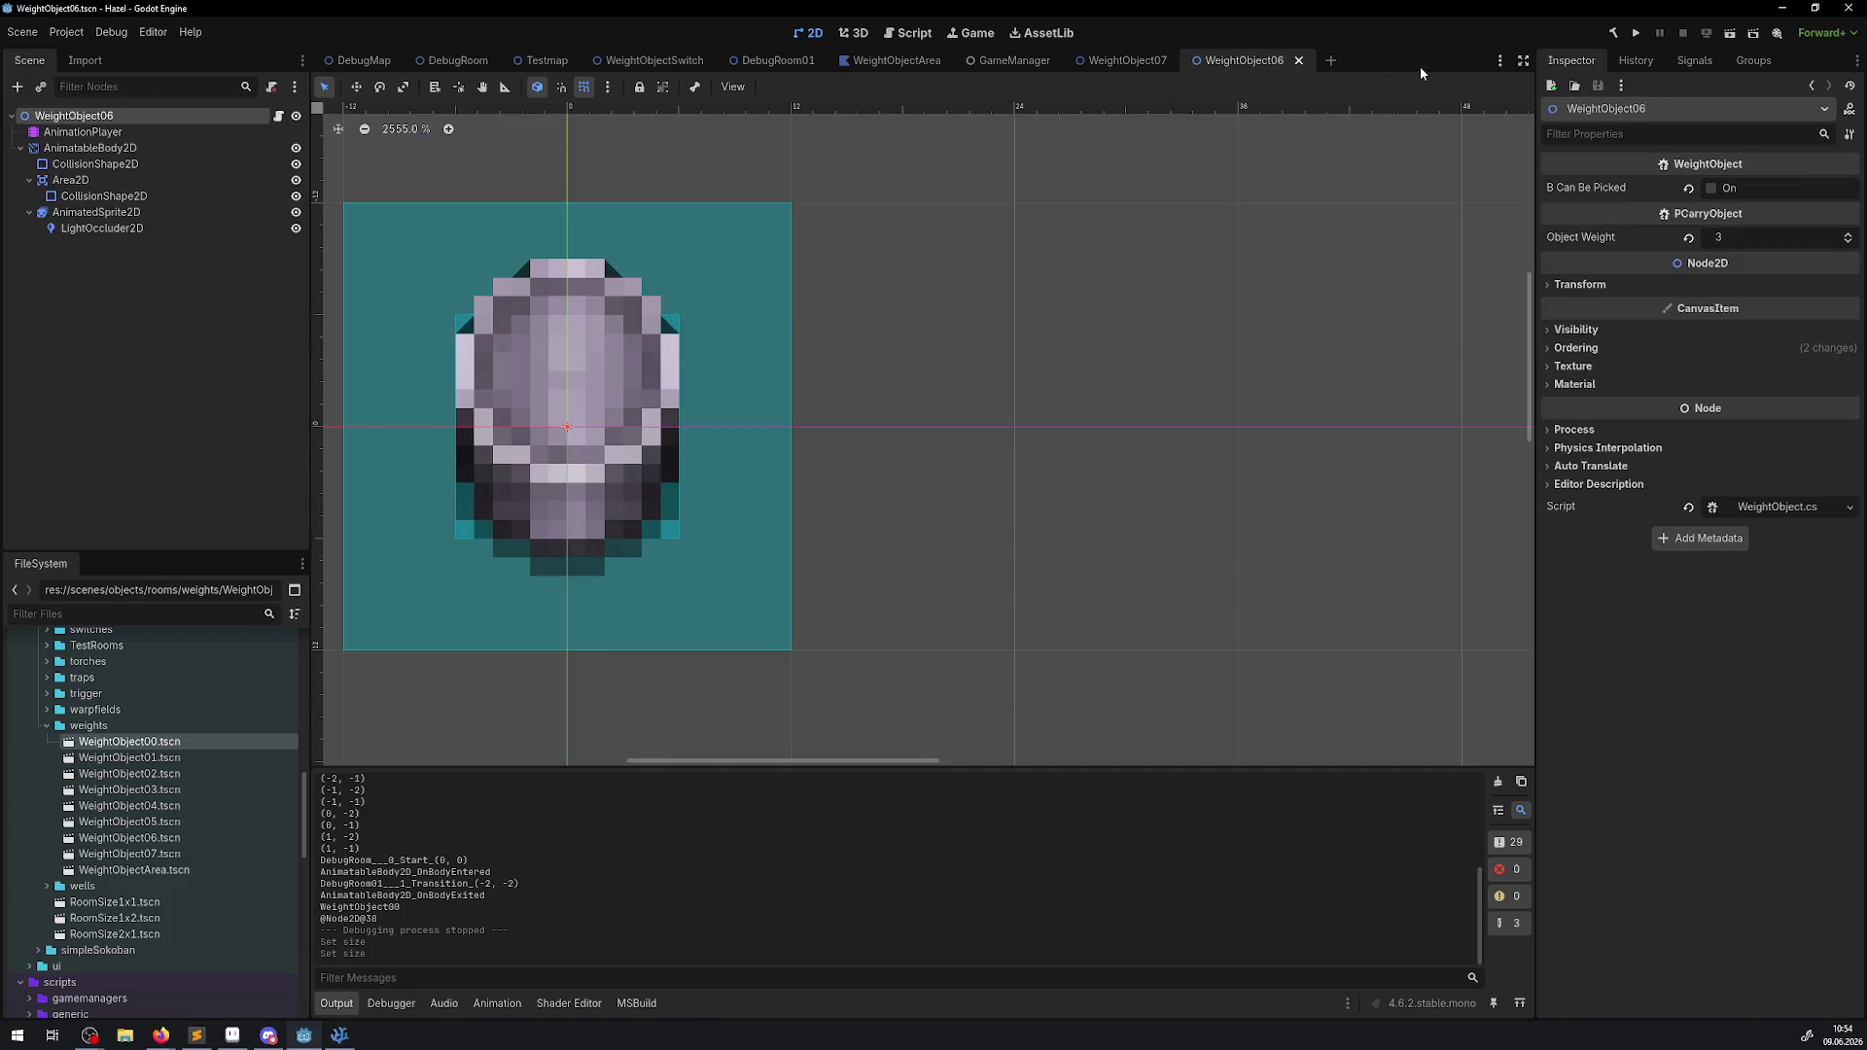
click(1298, 62)
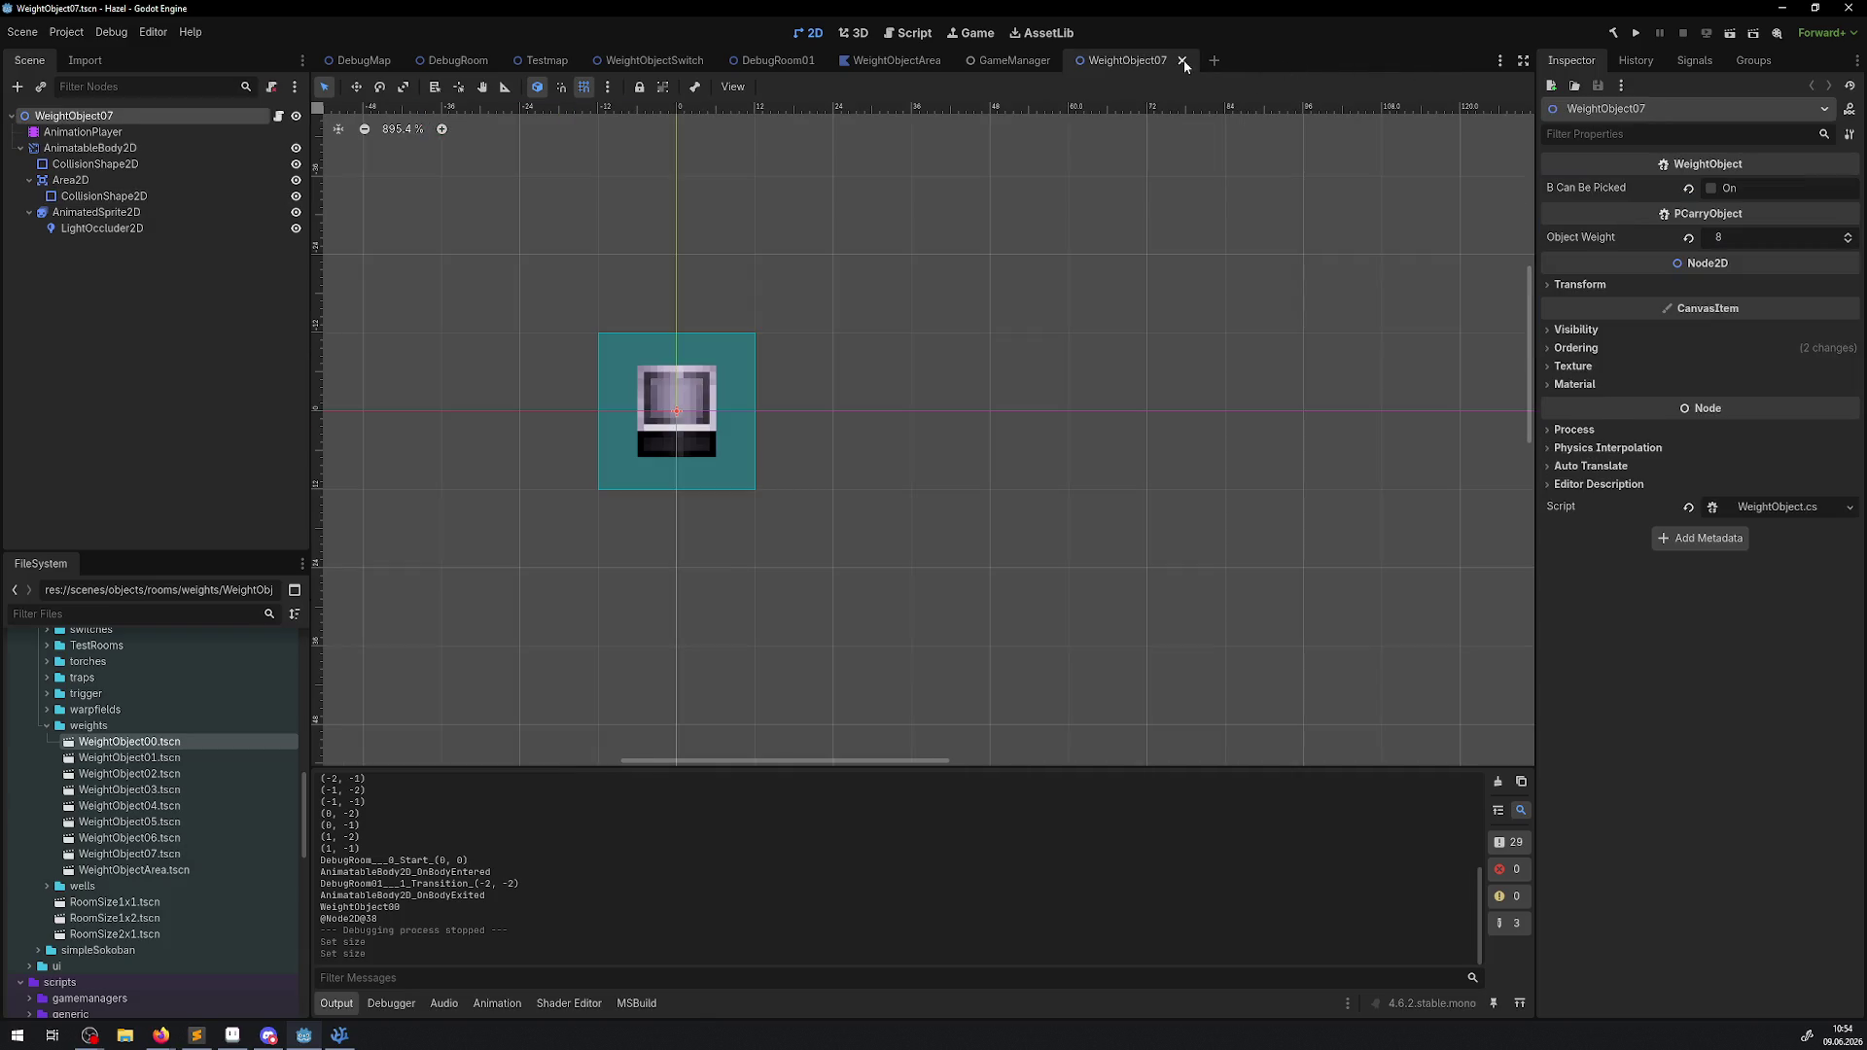
click(1182, 62)
click(1074, 66)
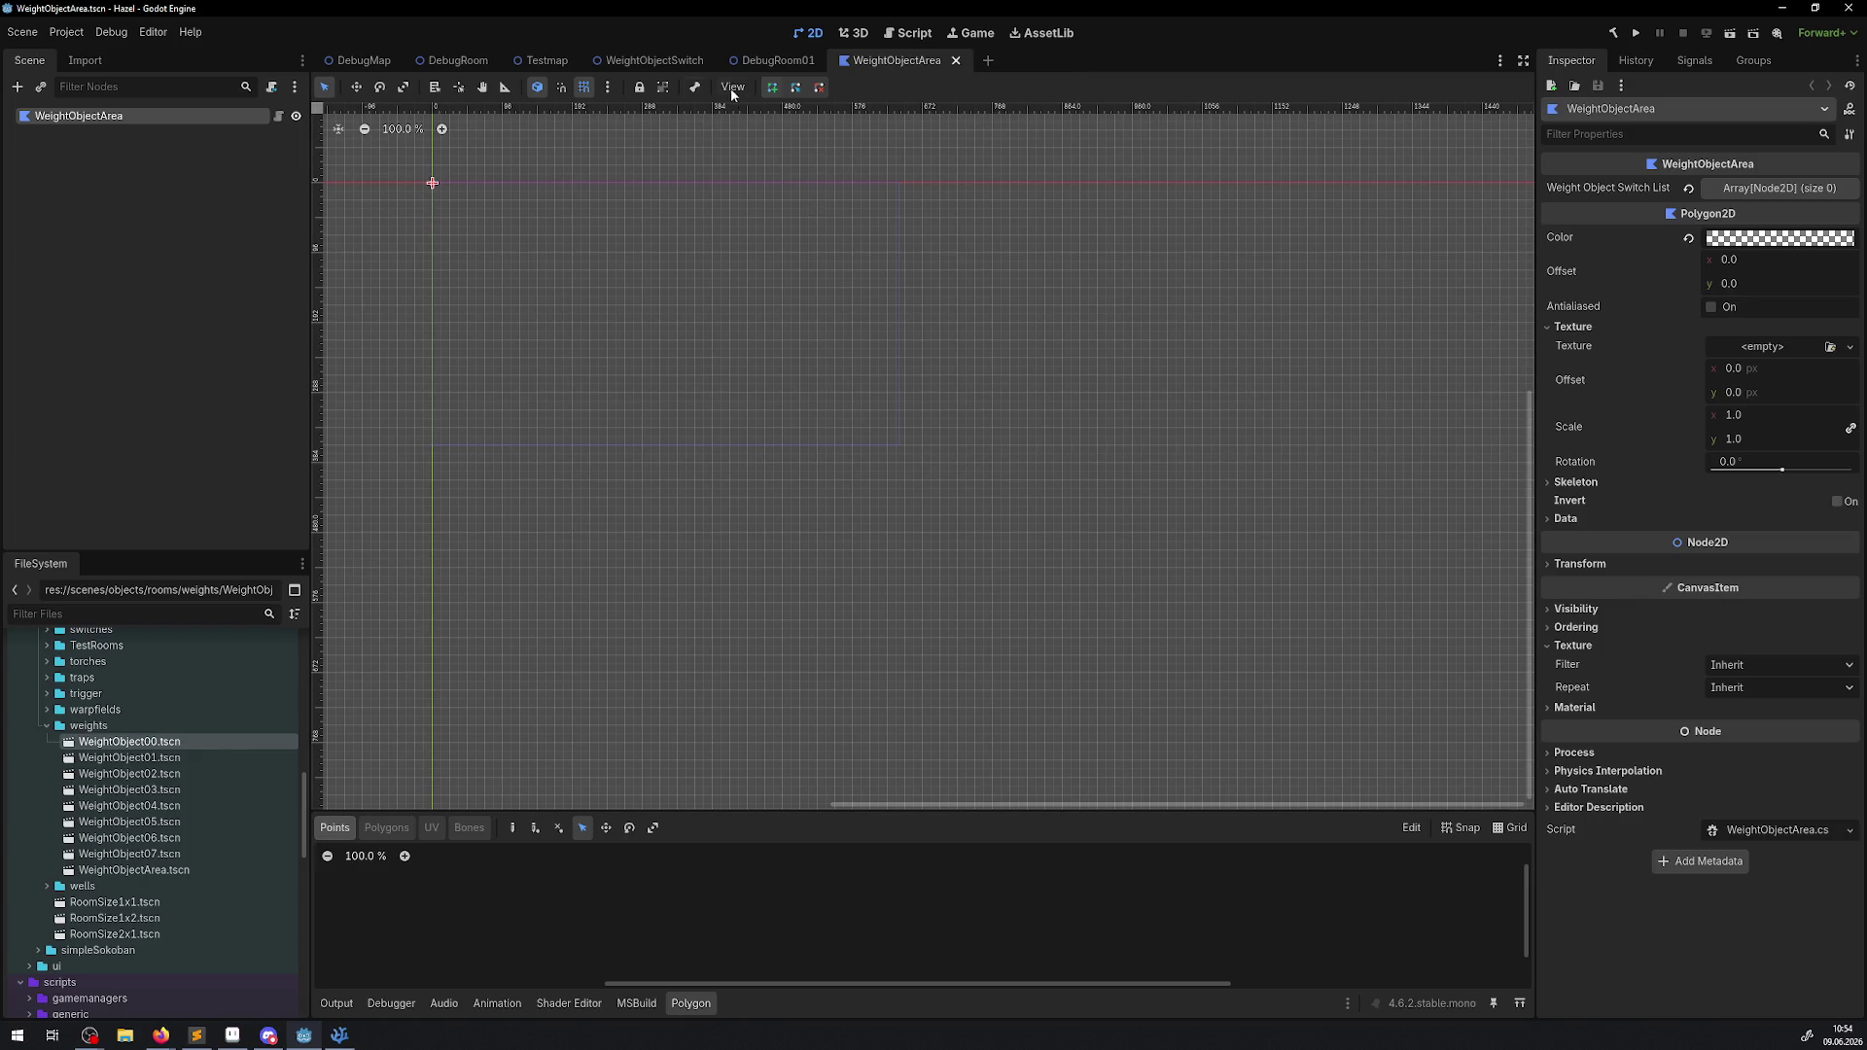
click(654, 61)
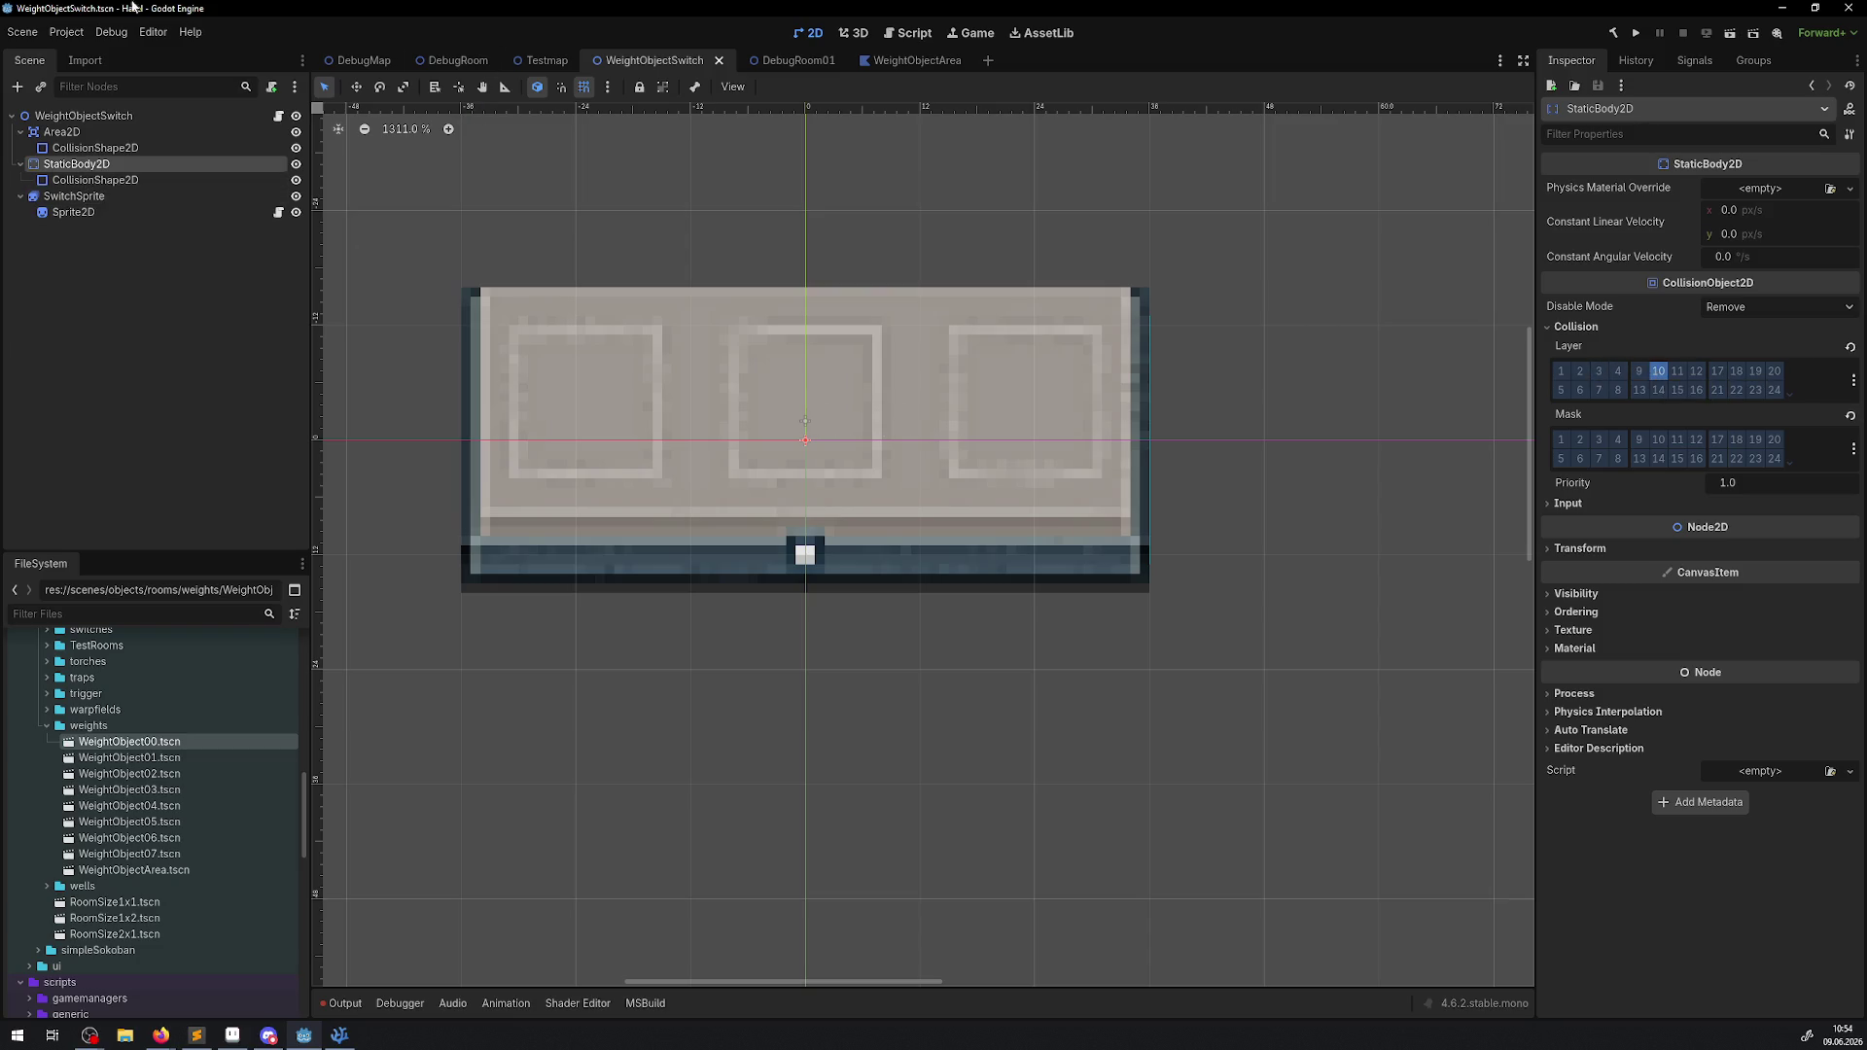
click(110, 33)
Enable Visible Collision Shapes in the Debug menu and run the project.
click(173, 97)
click(1648, 37)
click(1638, 33)
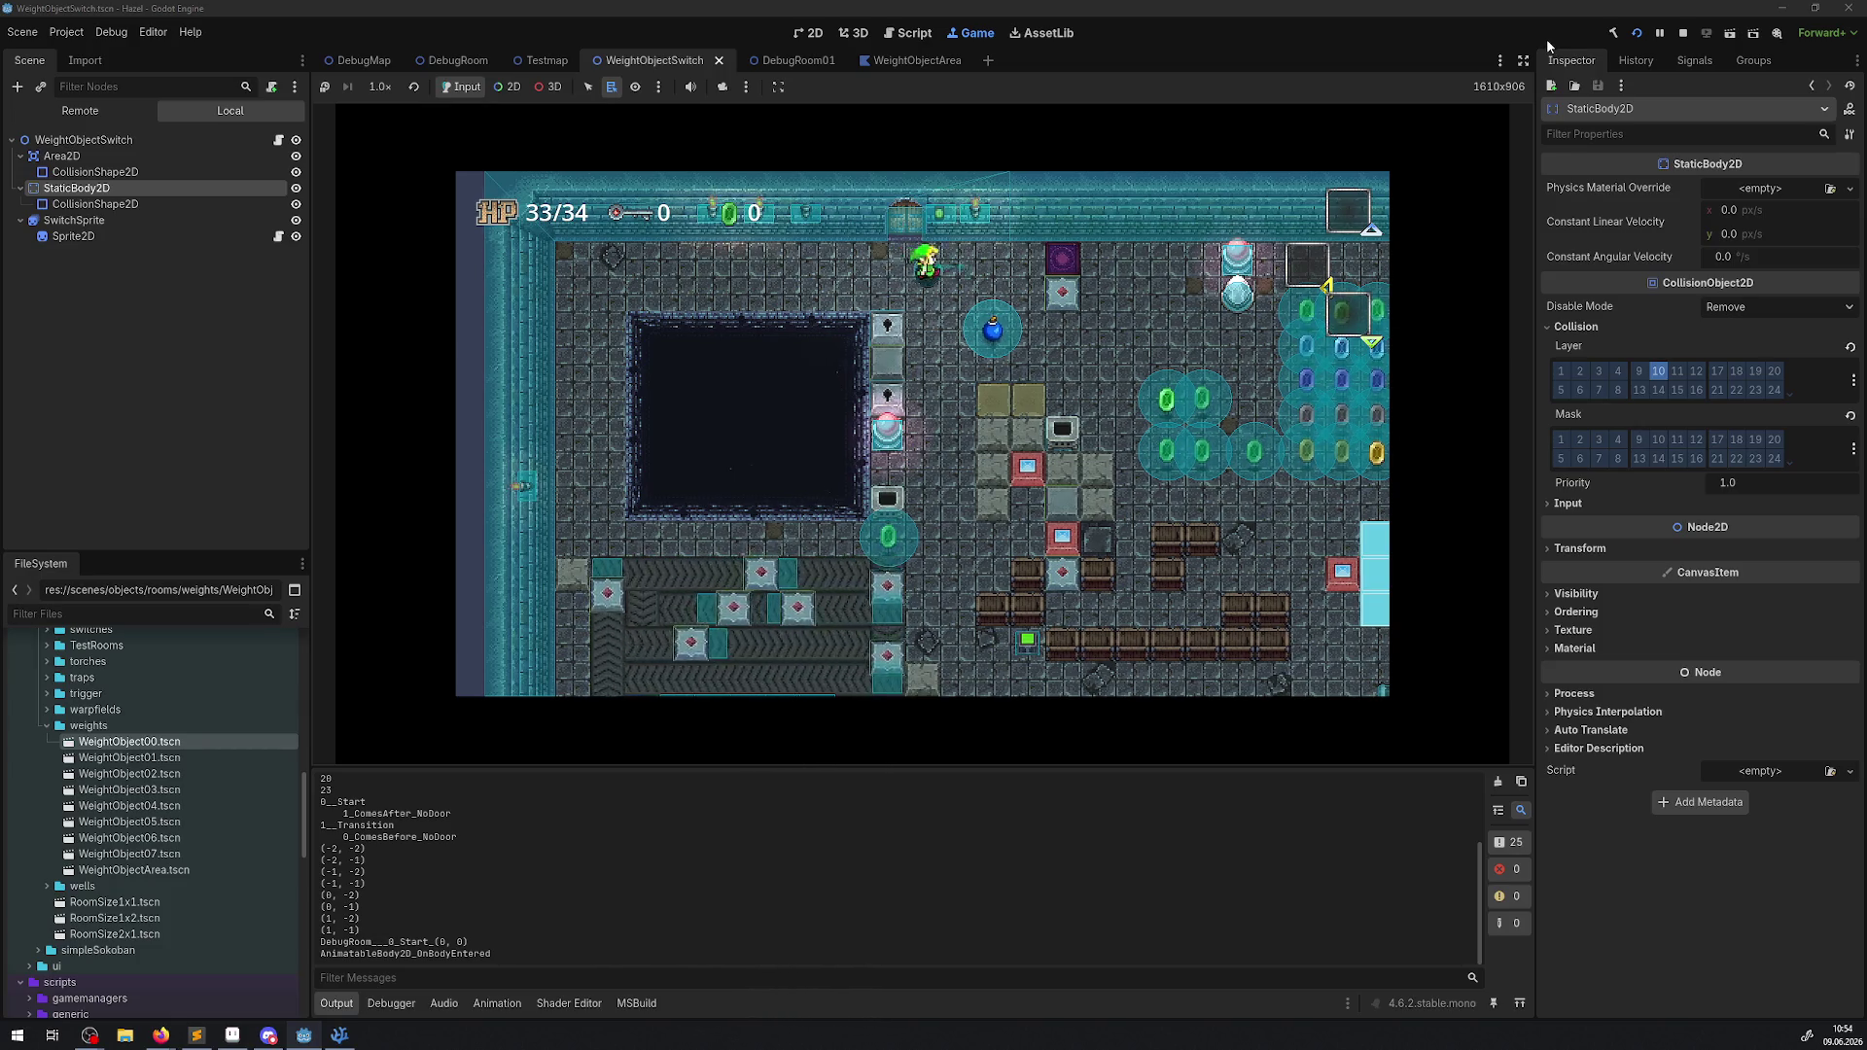
Walk the player through the top door, test the weight block on the switch, then stop.
key(Right)
key(Down)
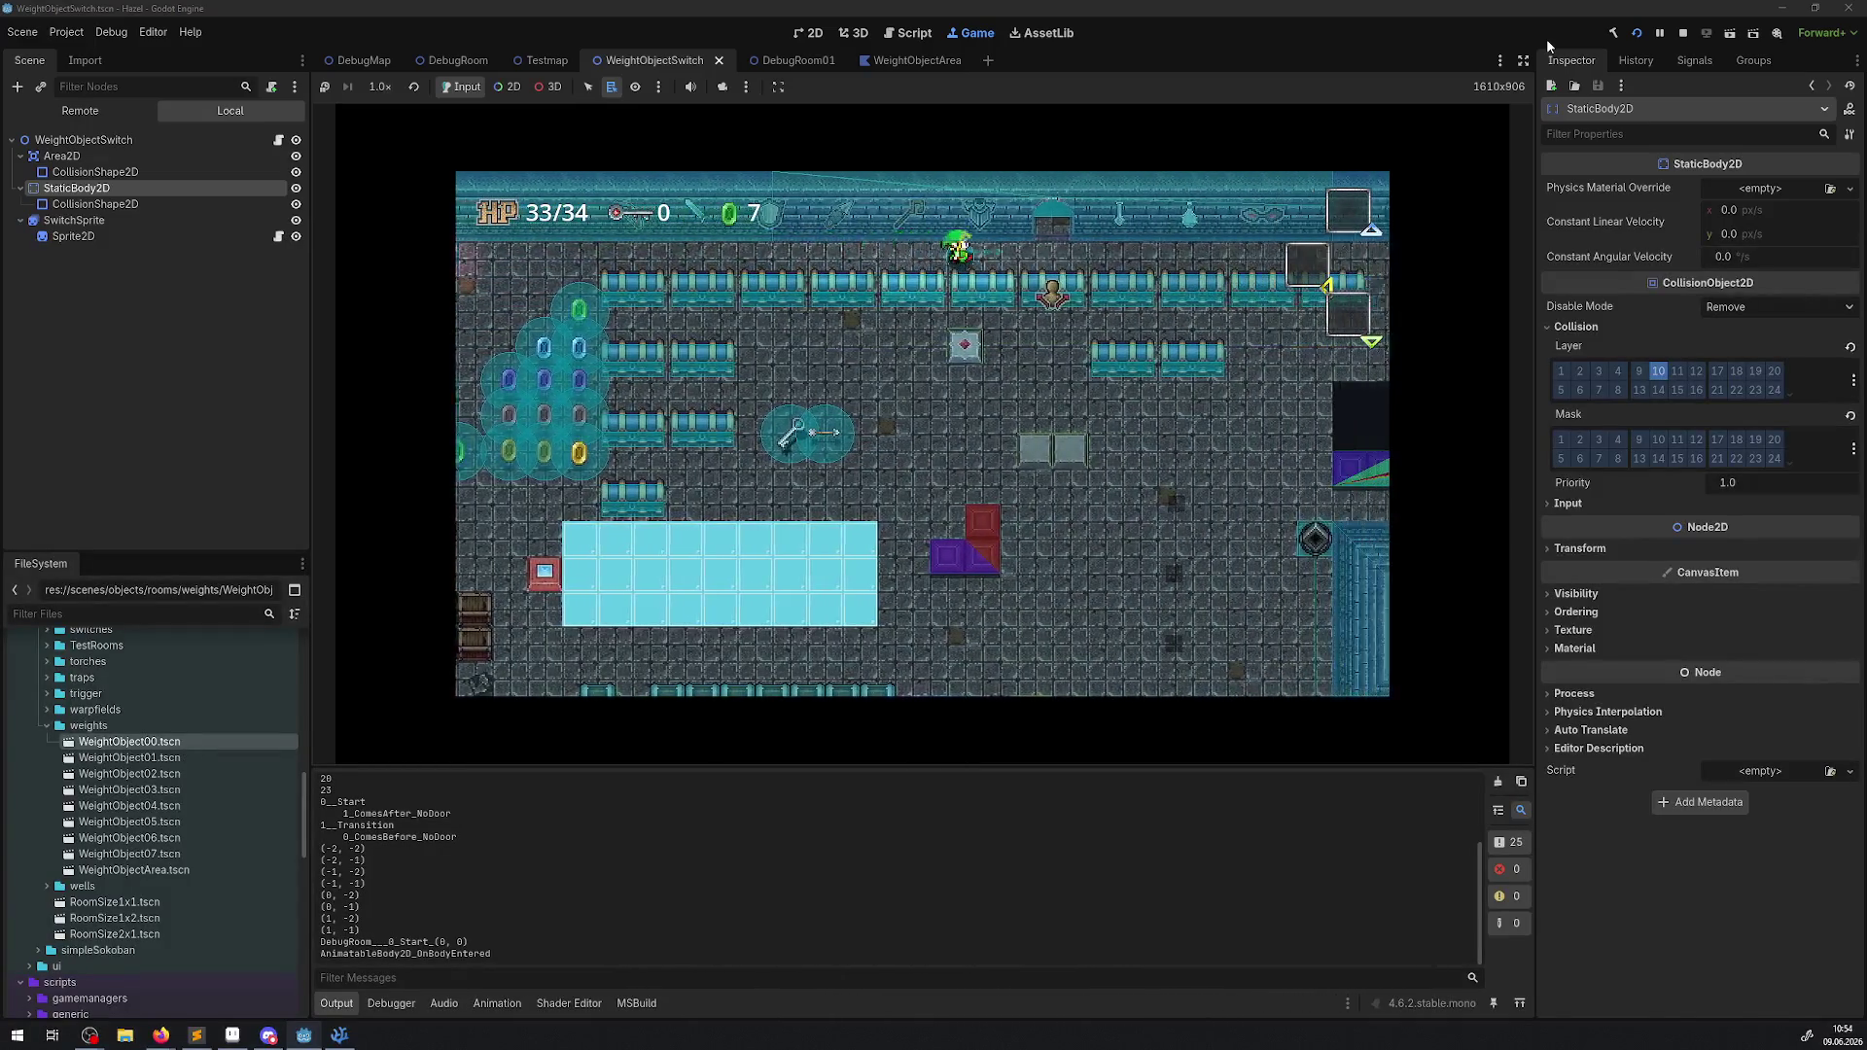
key(Up)
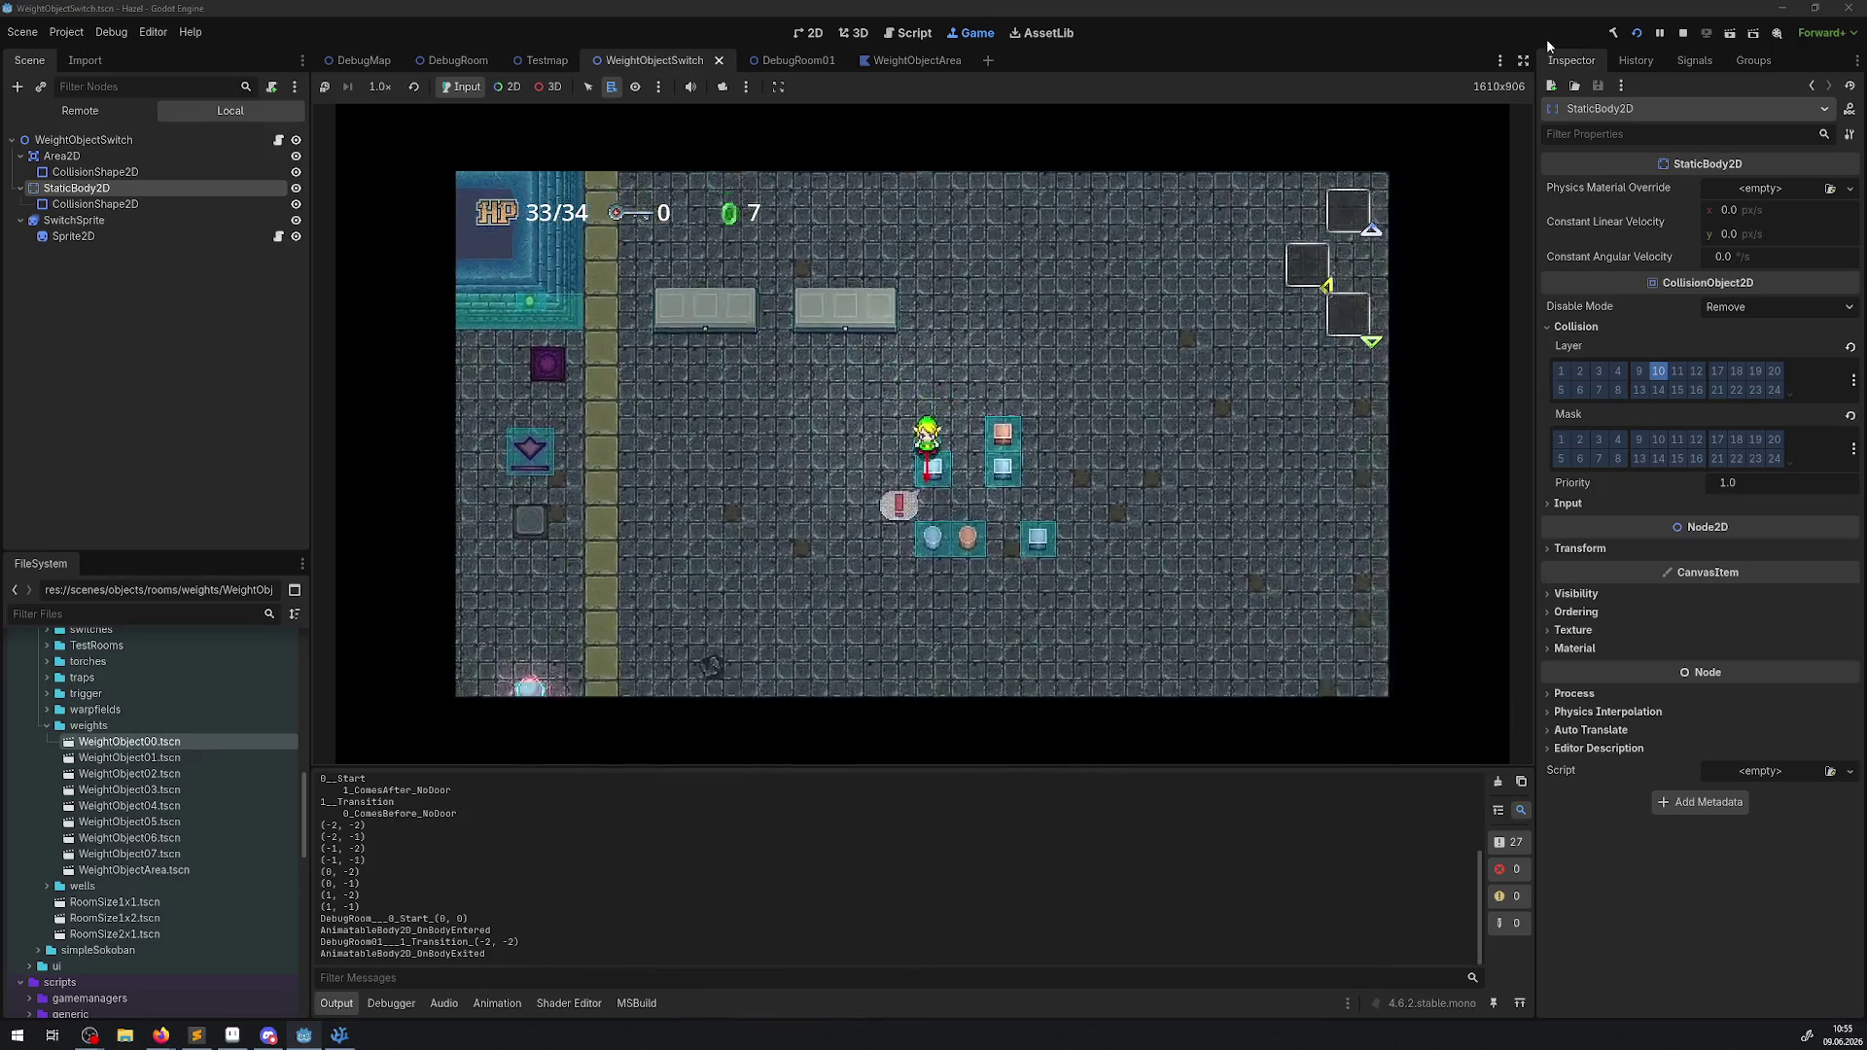
key(Down)
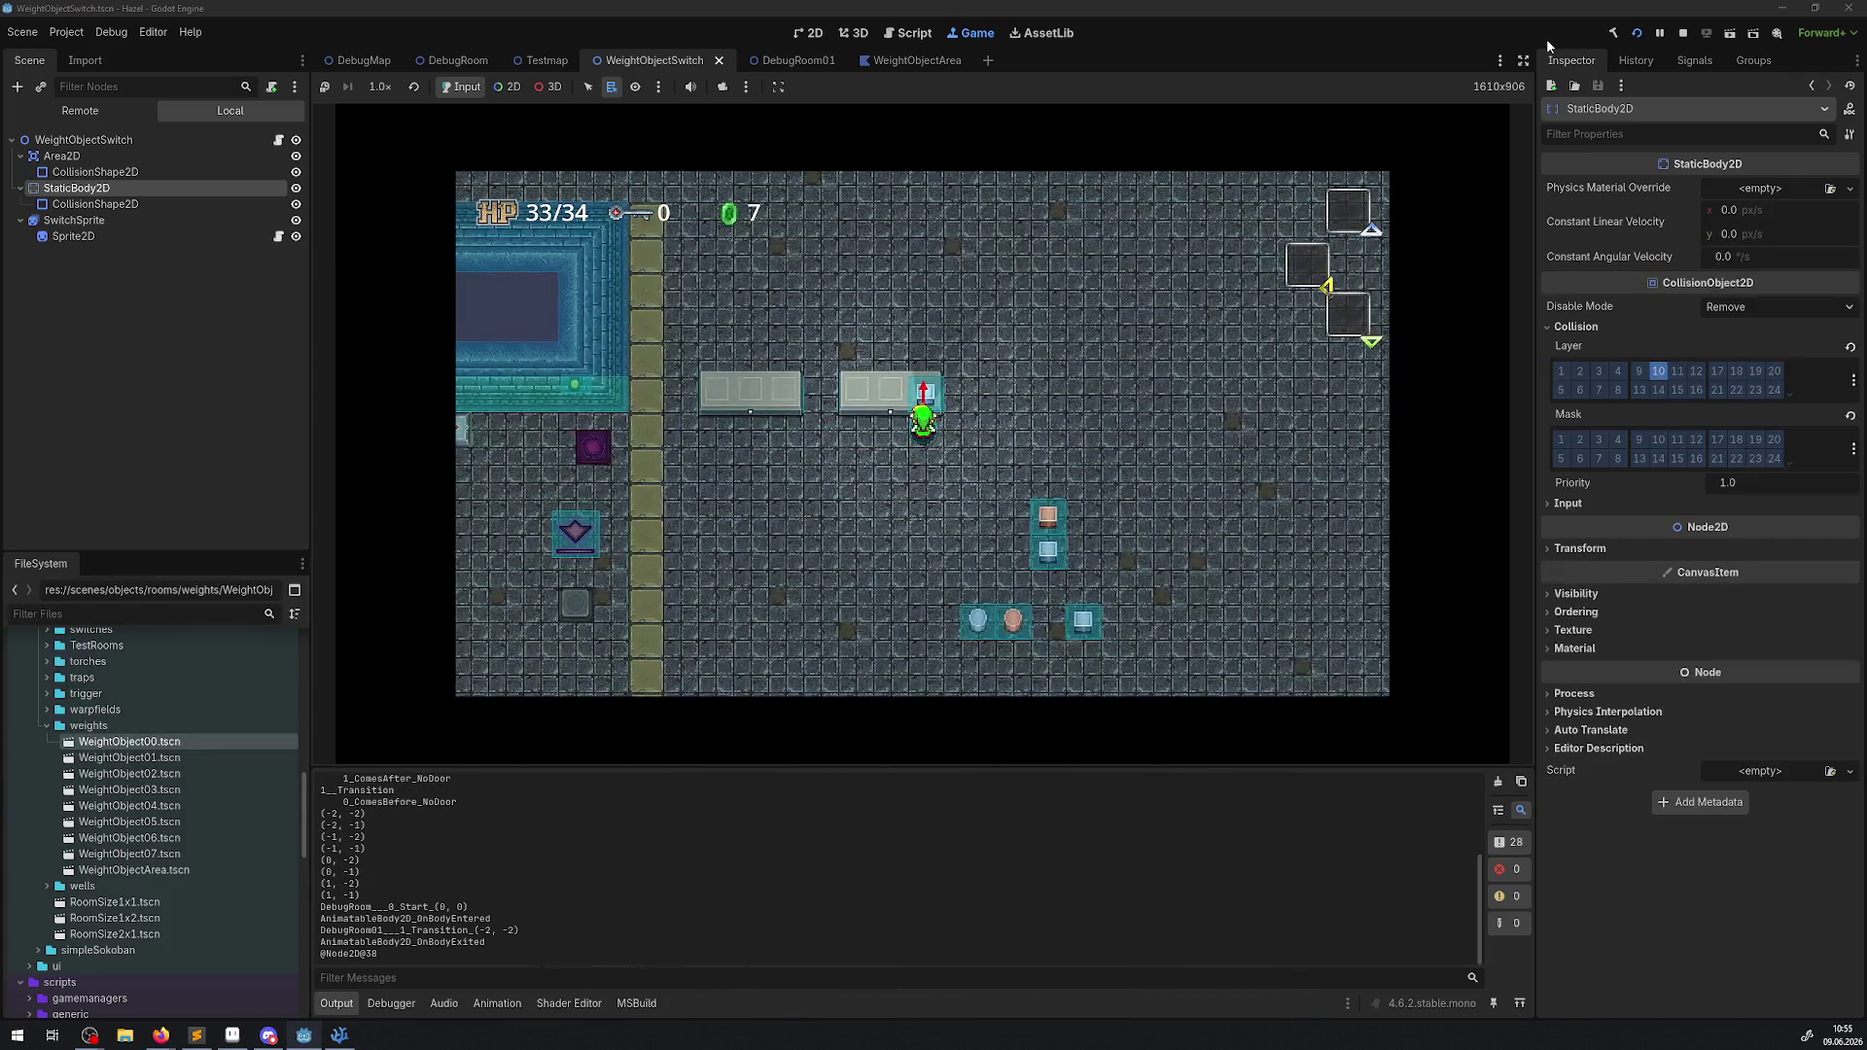
key(Down)
key(Up)
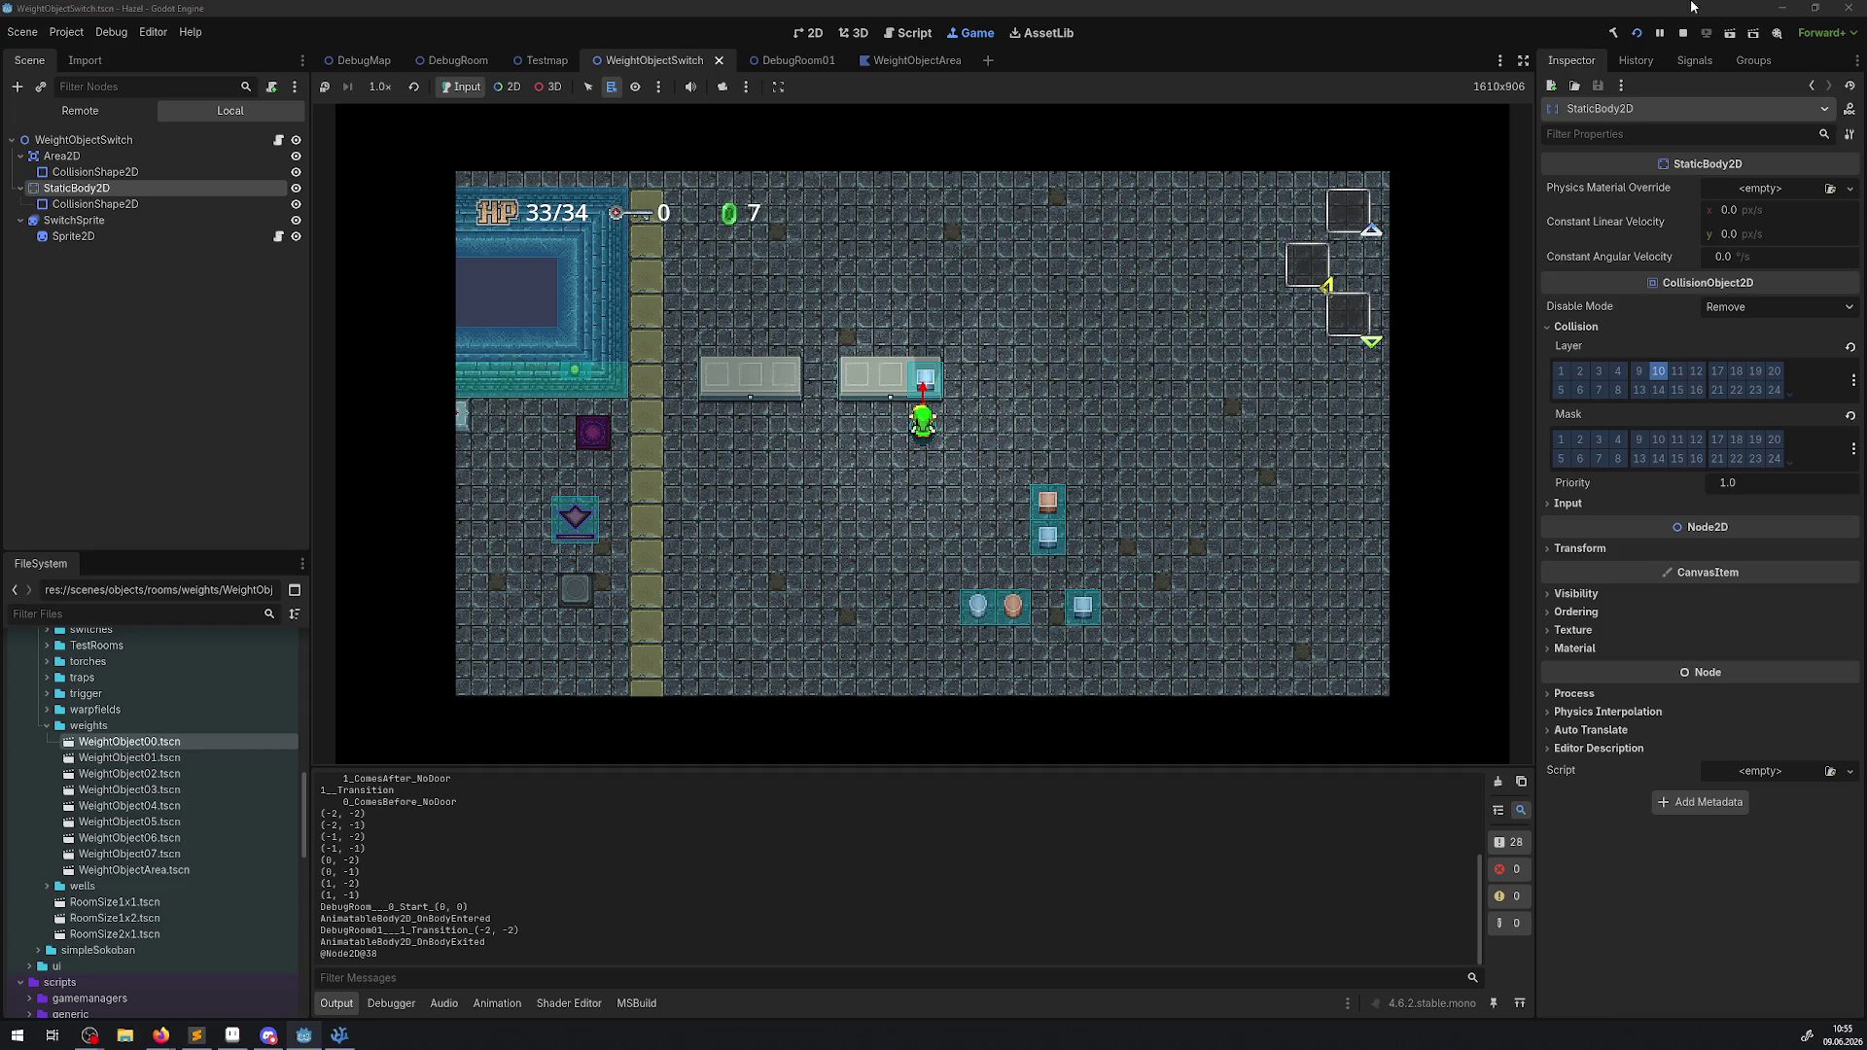
click(1681, 37)
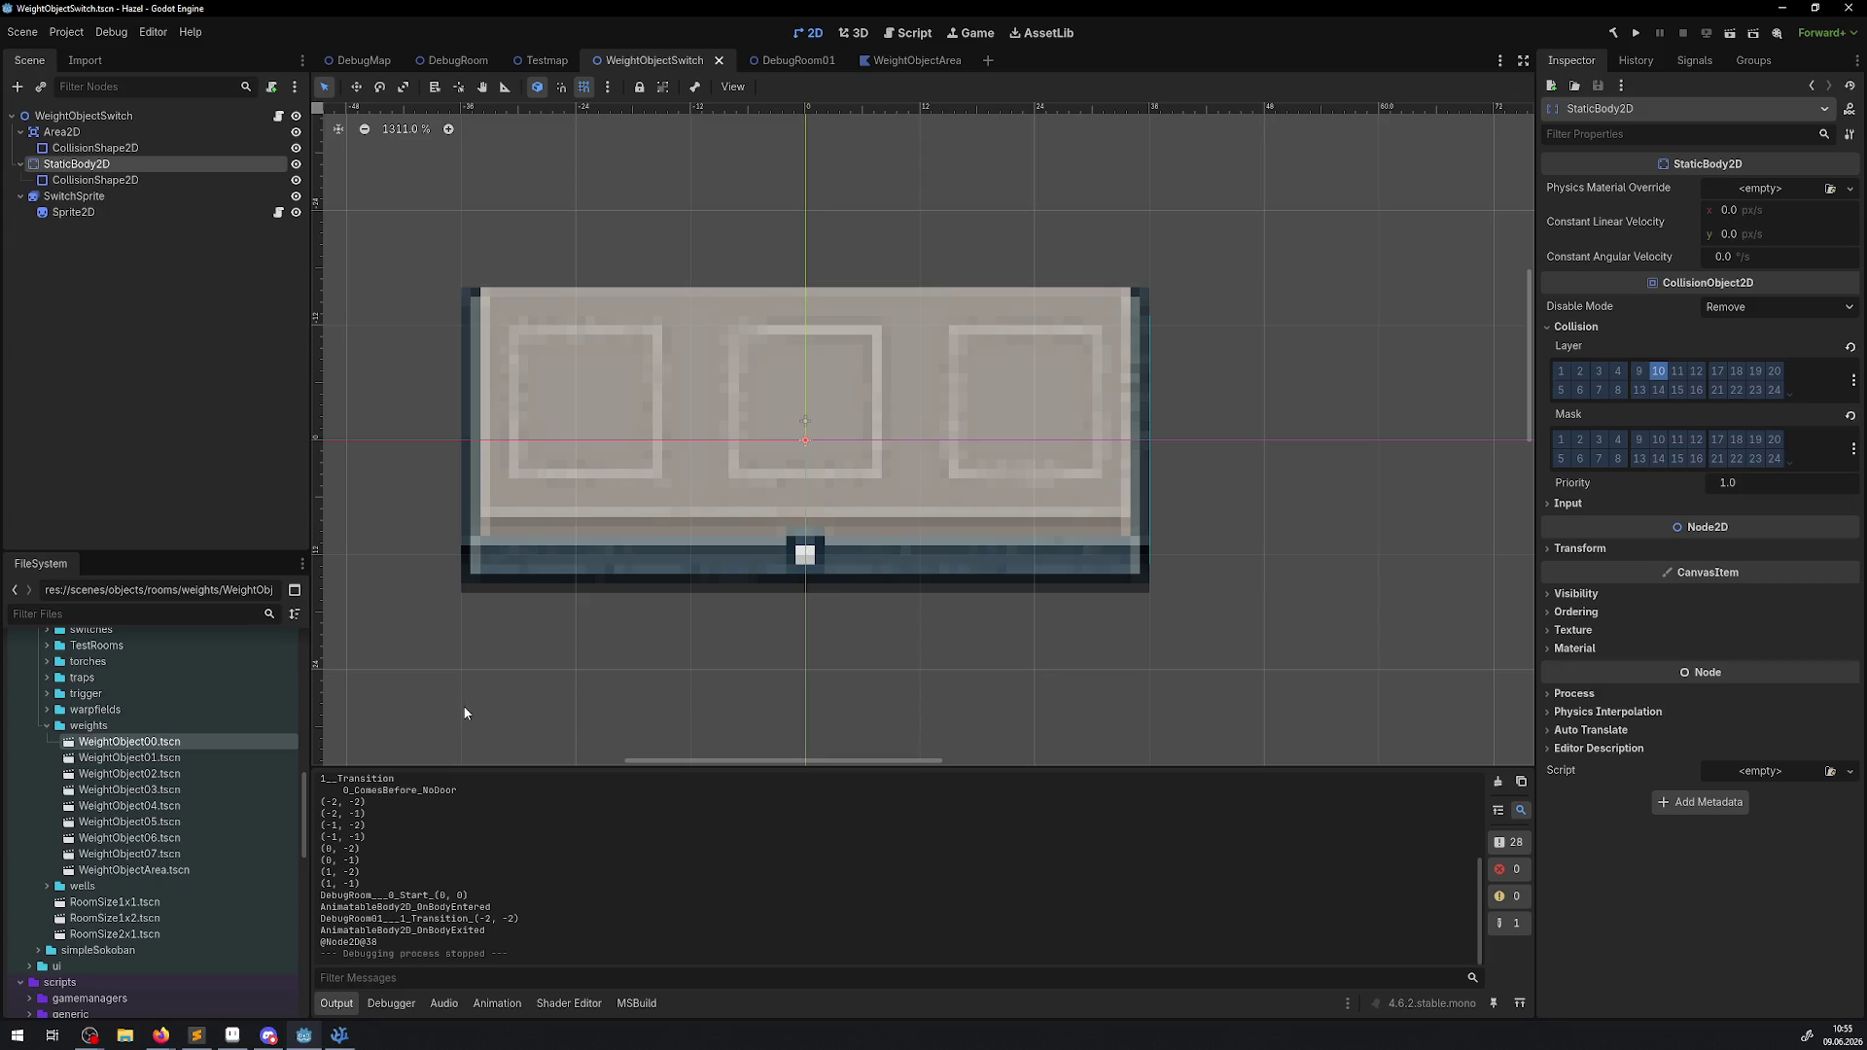
View SwitchSprite's animation frames, shrink that panel, then inspect the Area2D and StaticBody2D nodes.
click(755, 490)
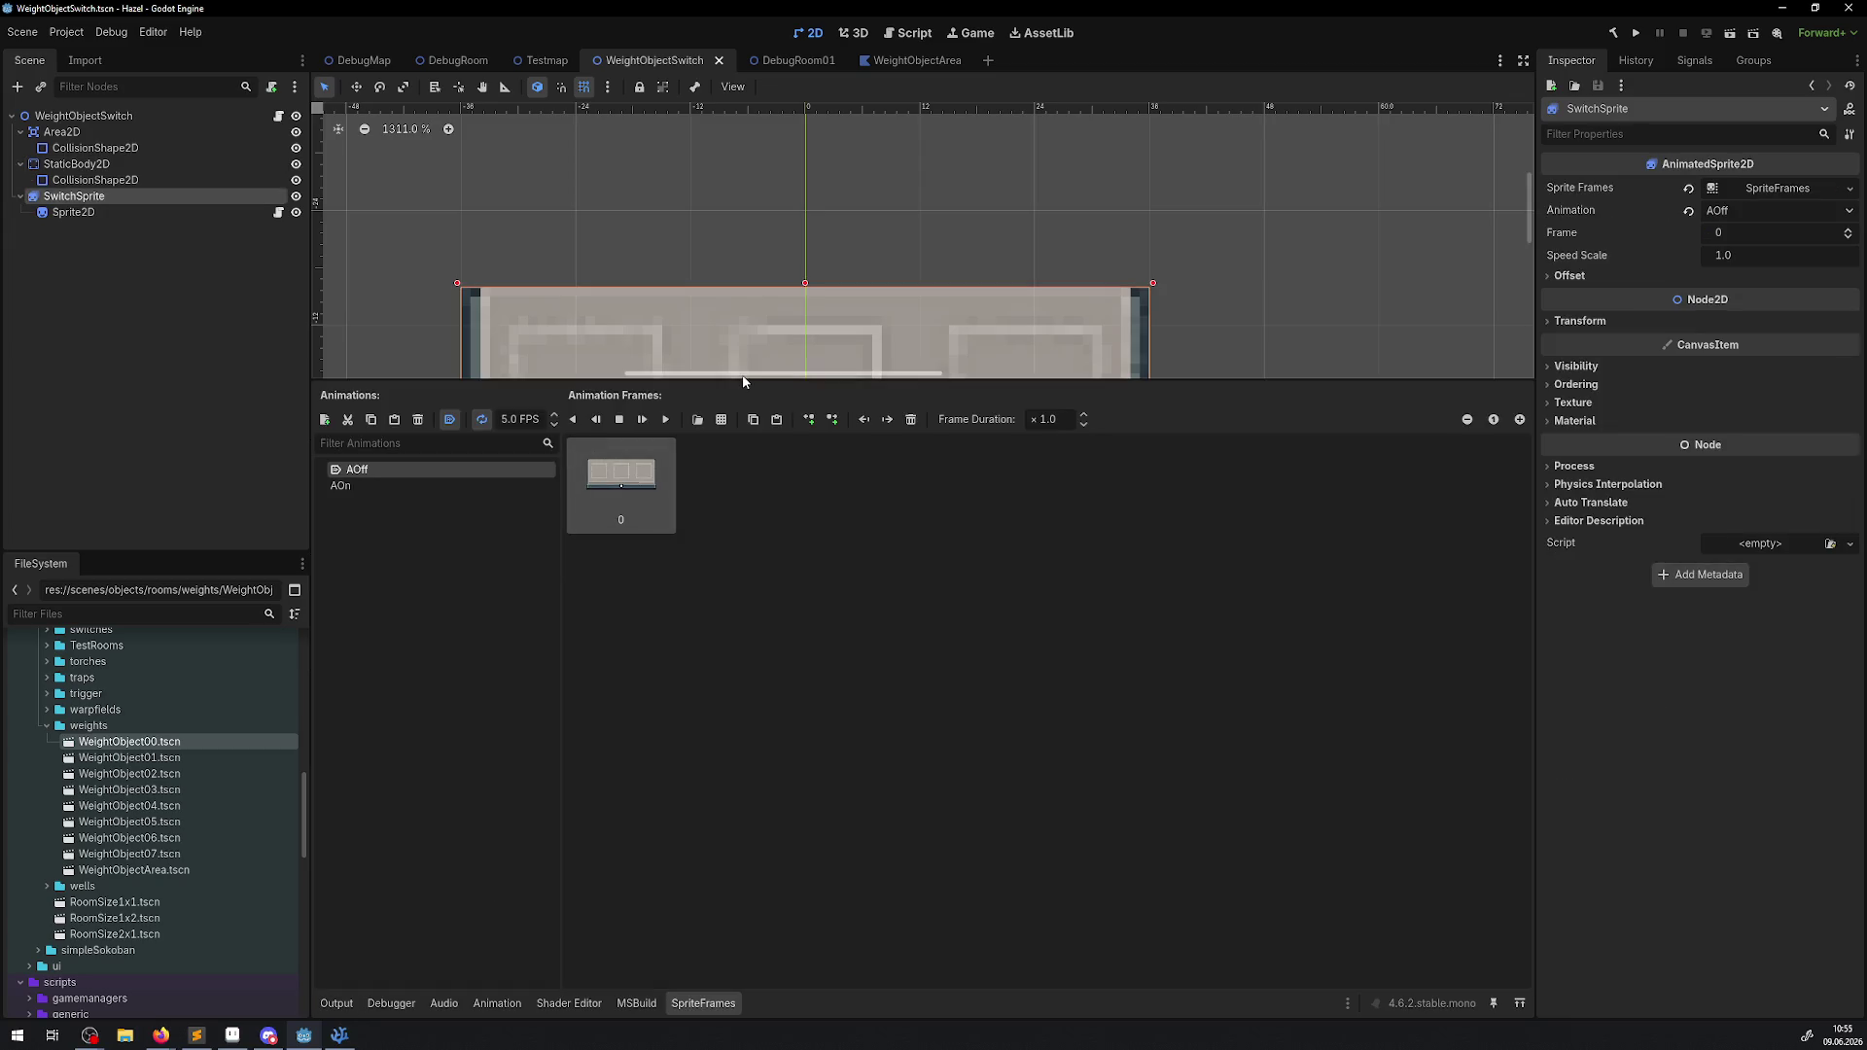
drag(744, 382, 744, 533)
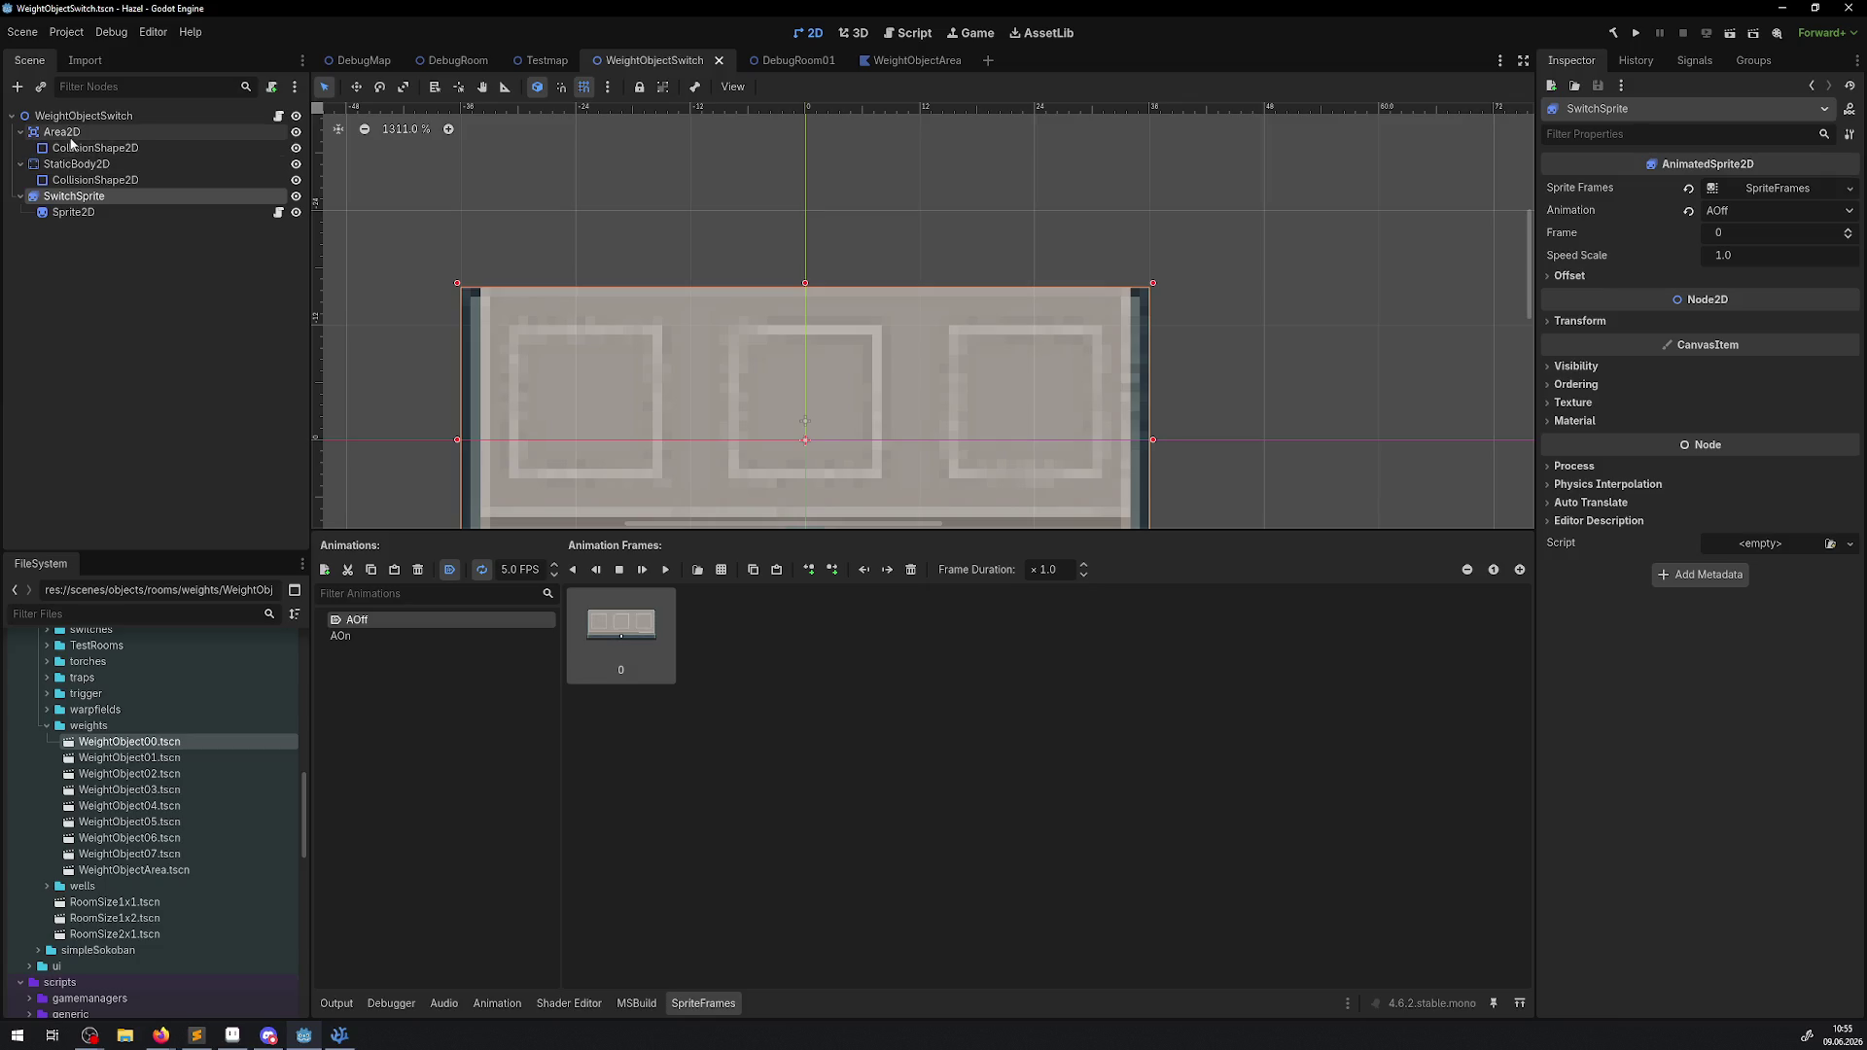
click(68, 134)
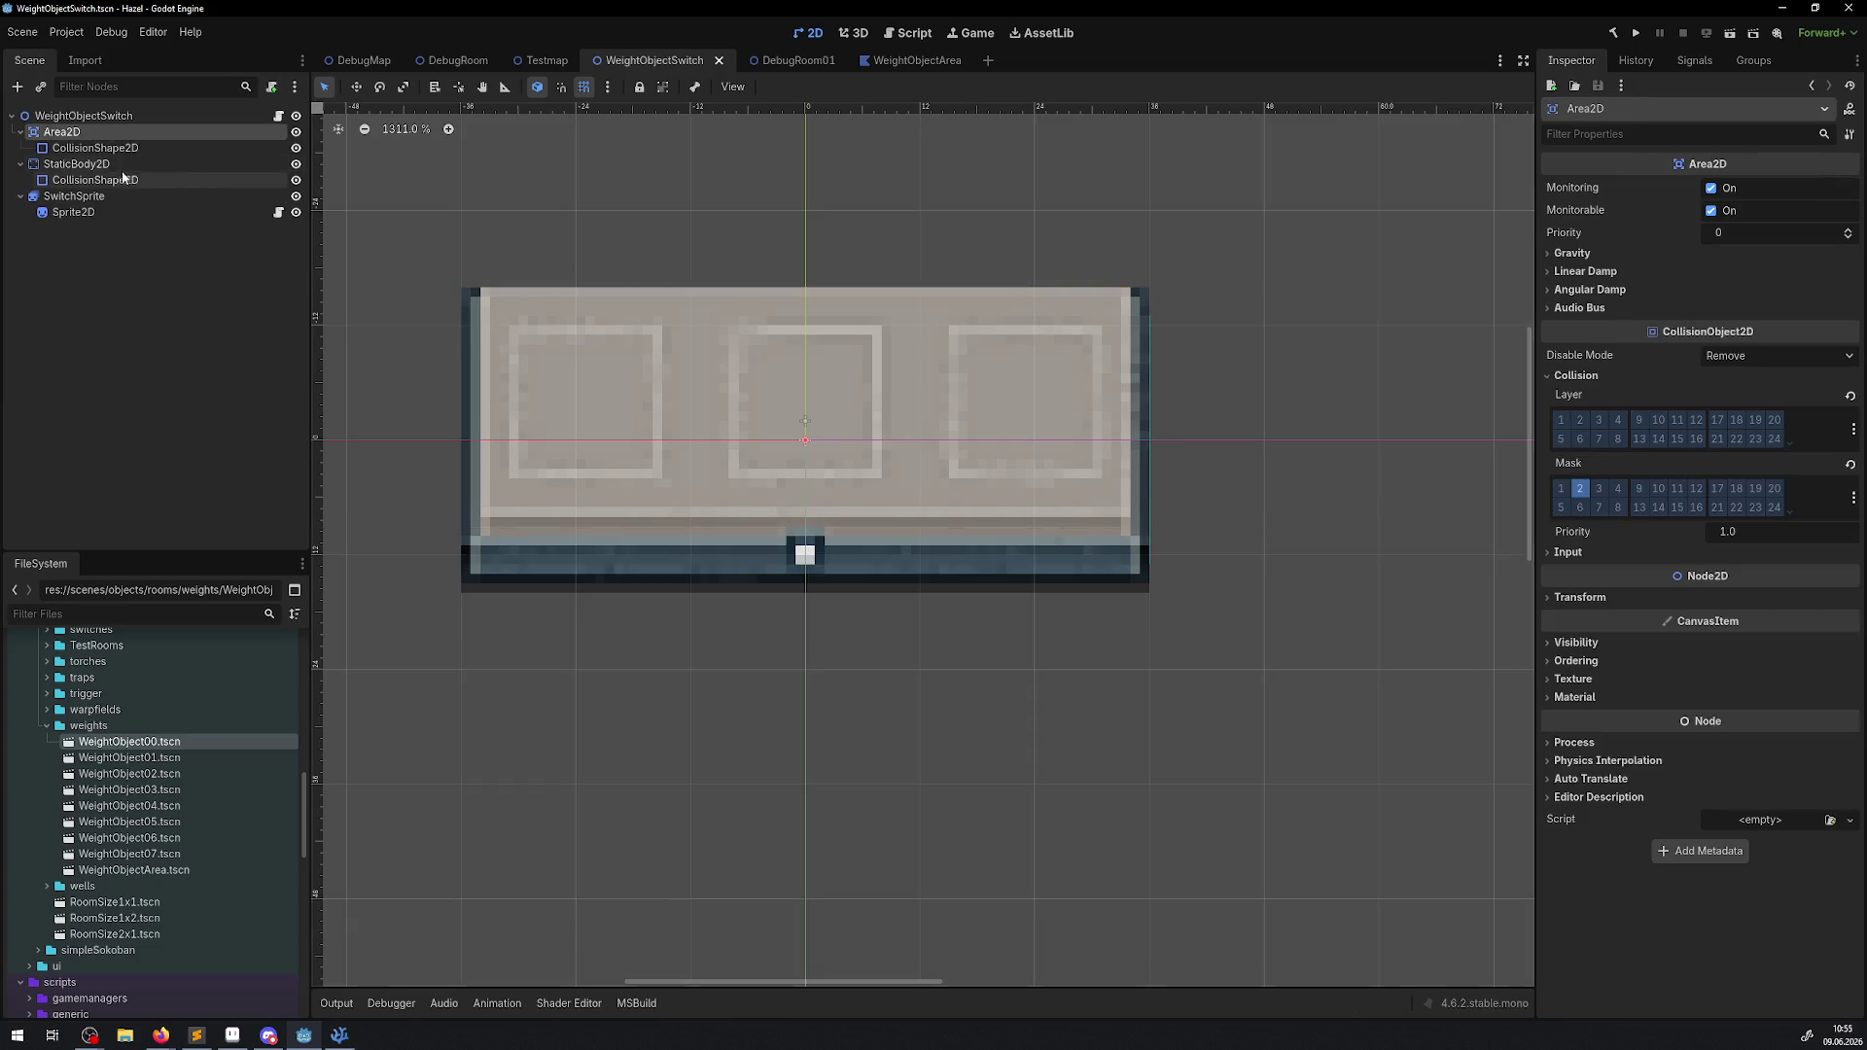
click(109, 165)
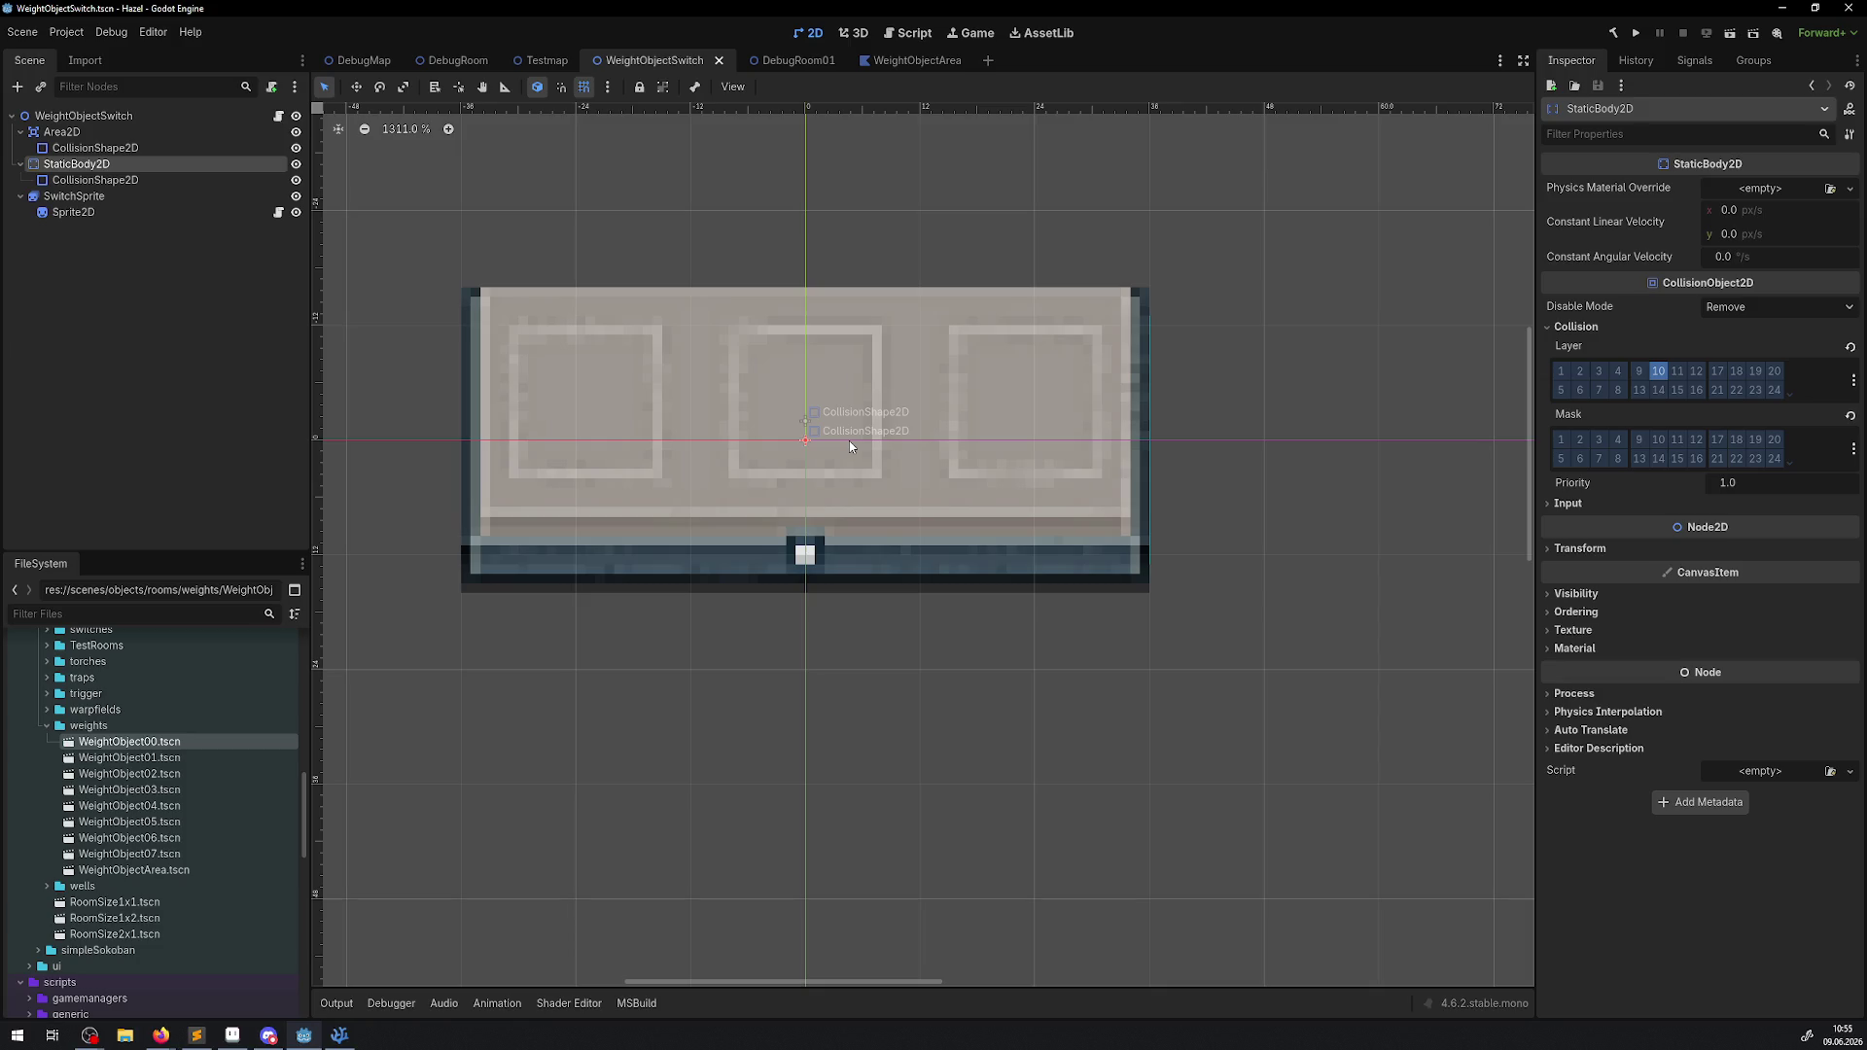
Switch to VS Code at WeightObject.cs and open IndicatorManager.cs.
click(343, 1035)
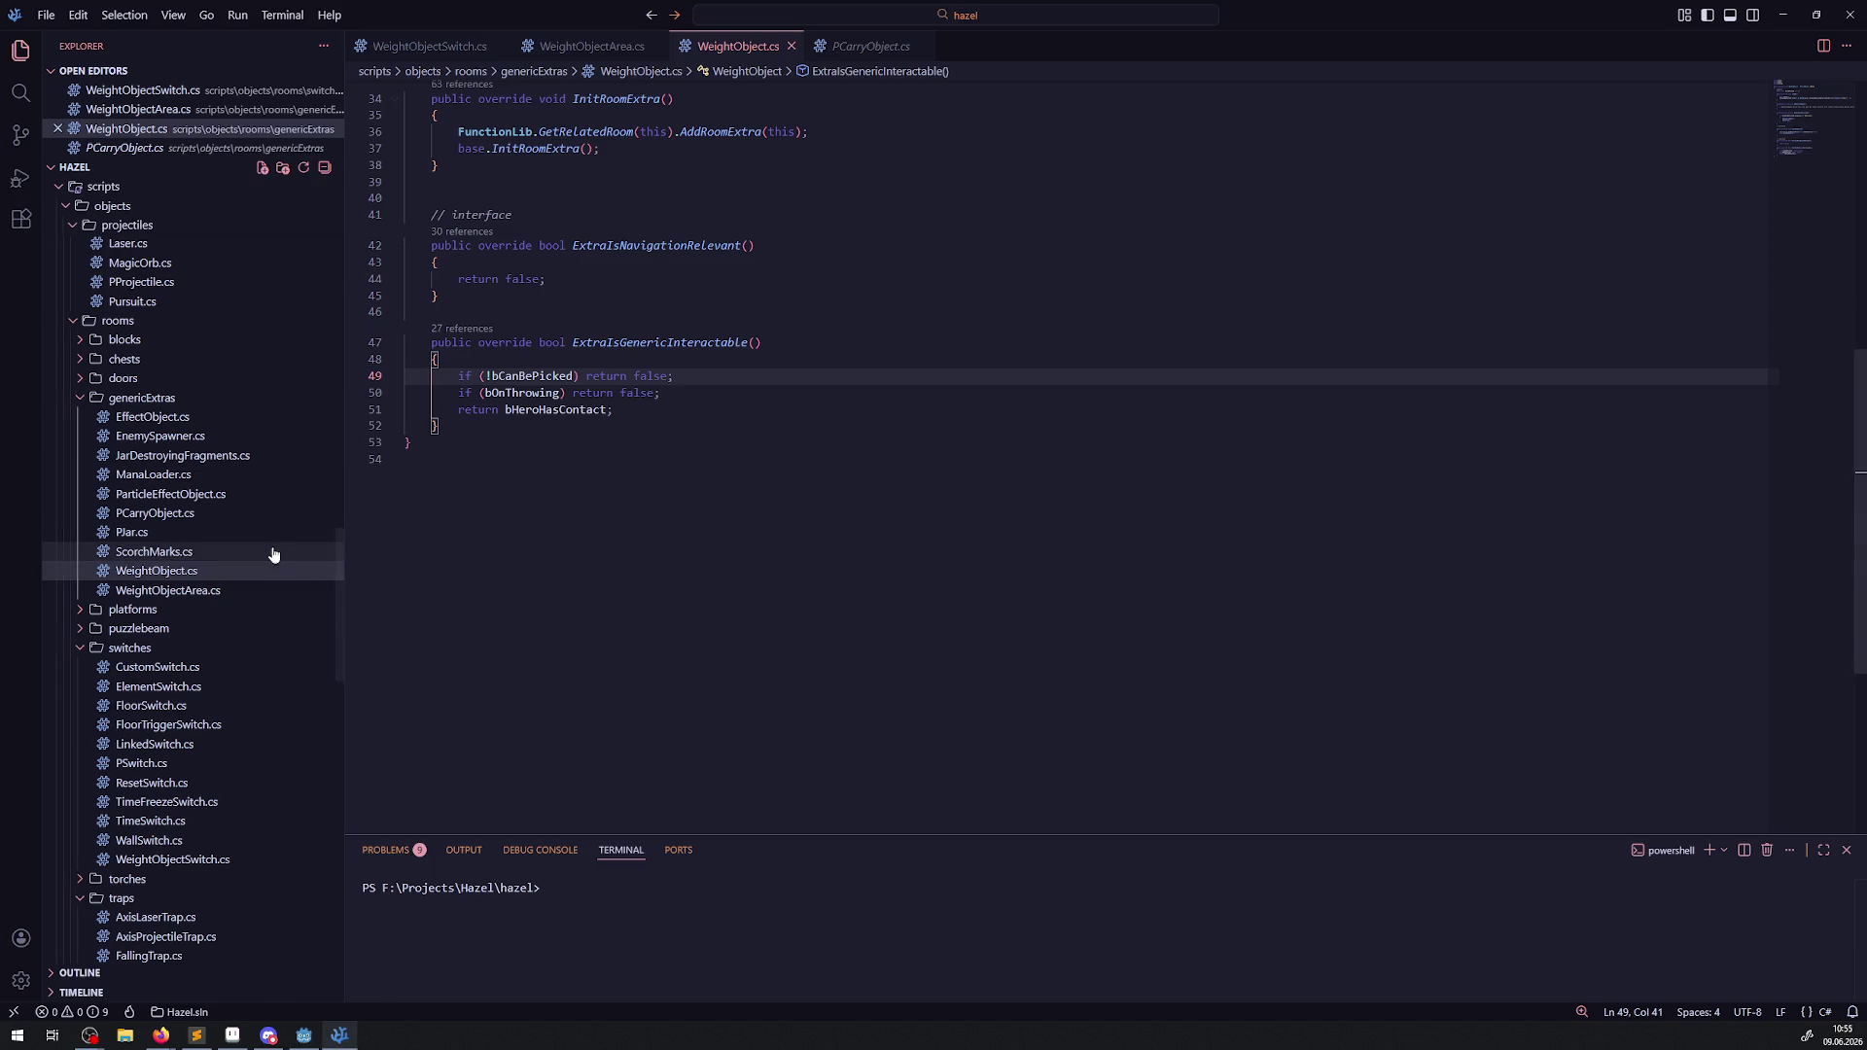
scroll(176, 671, up, 15)
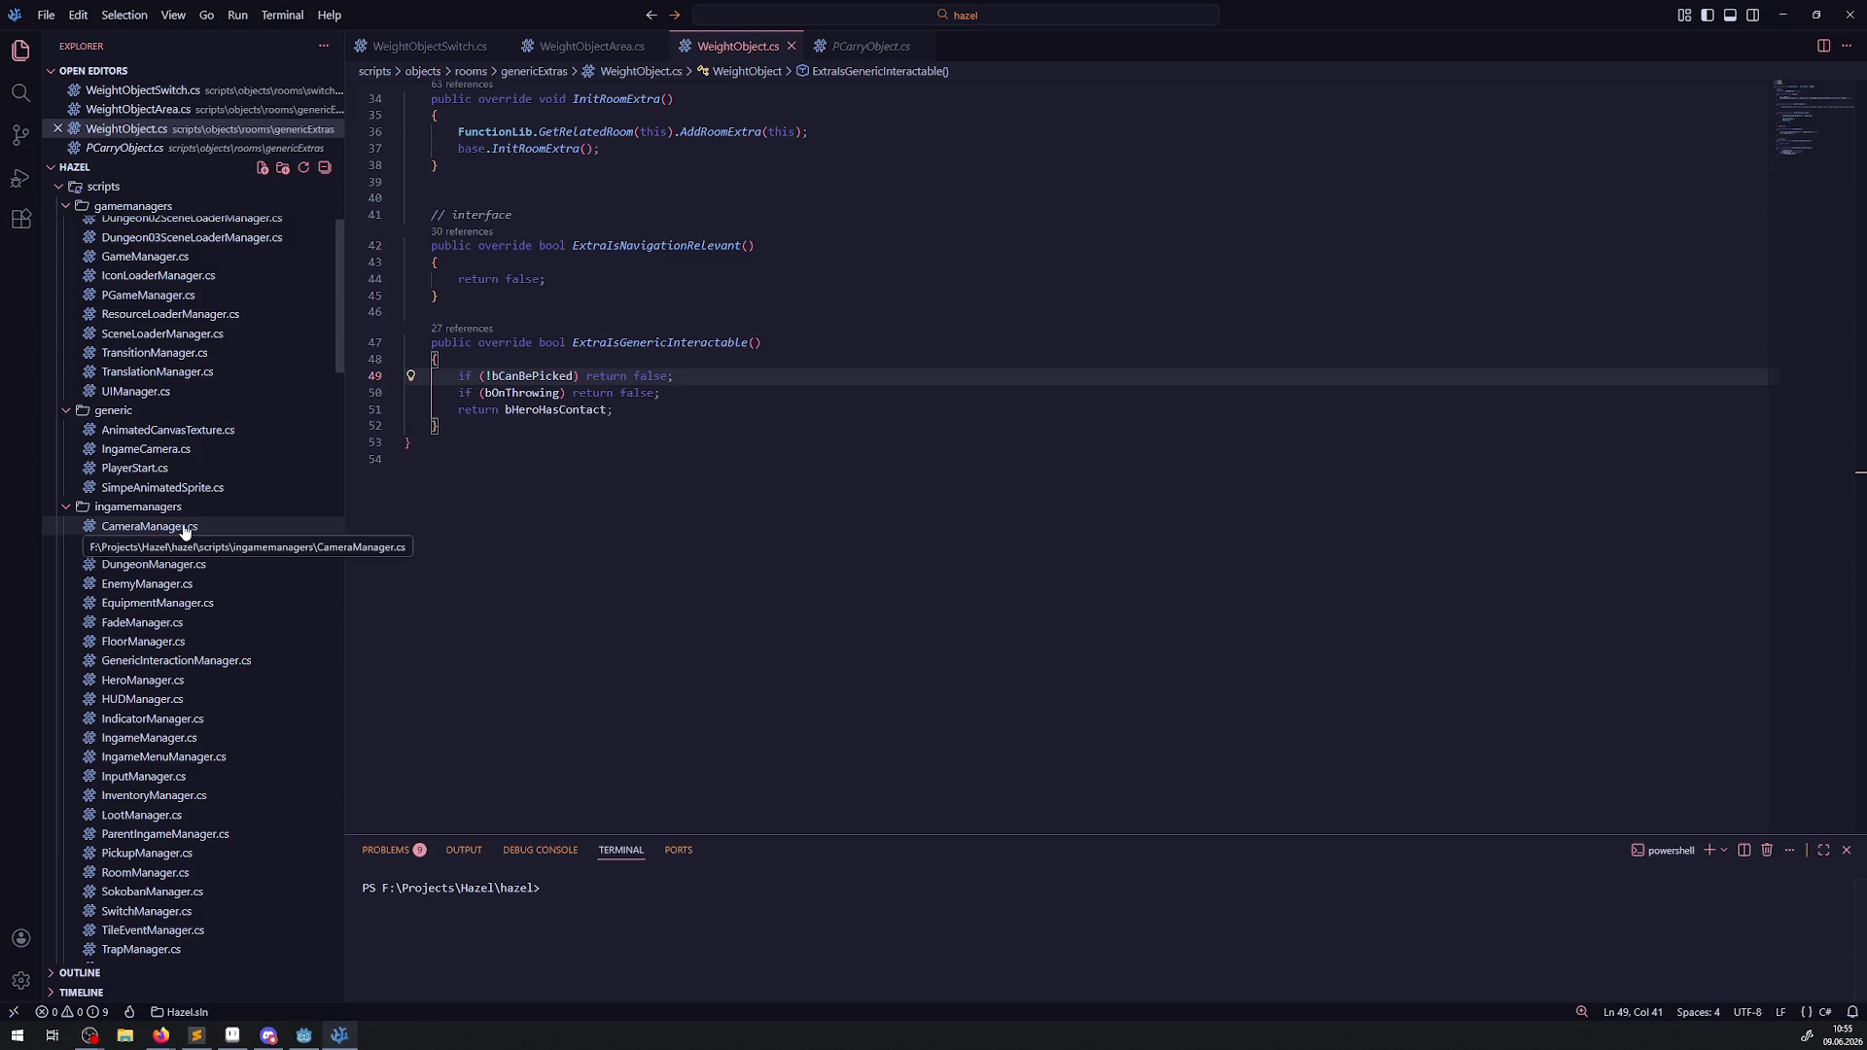
scroll(194, 616, down, 2)
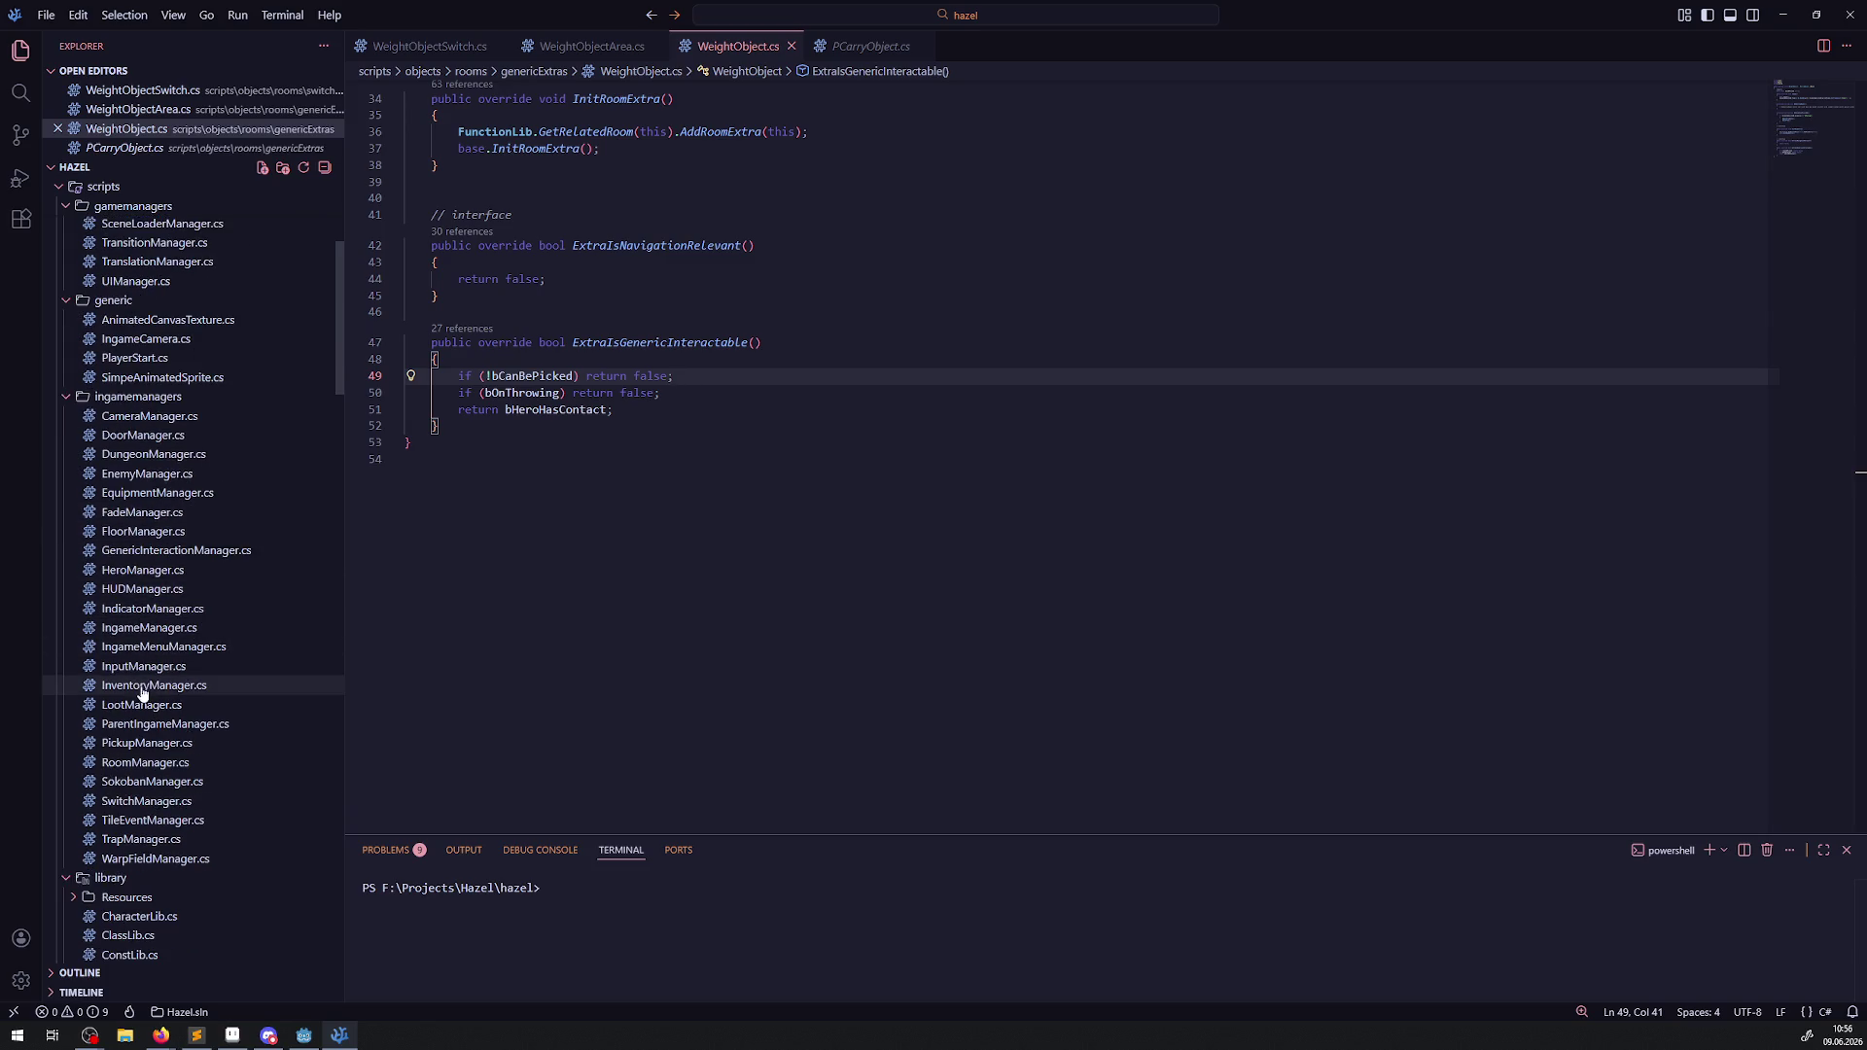
click(172, 610)
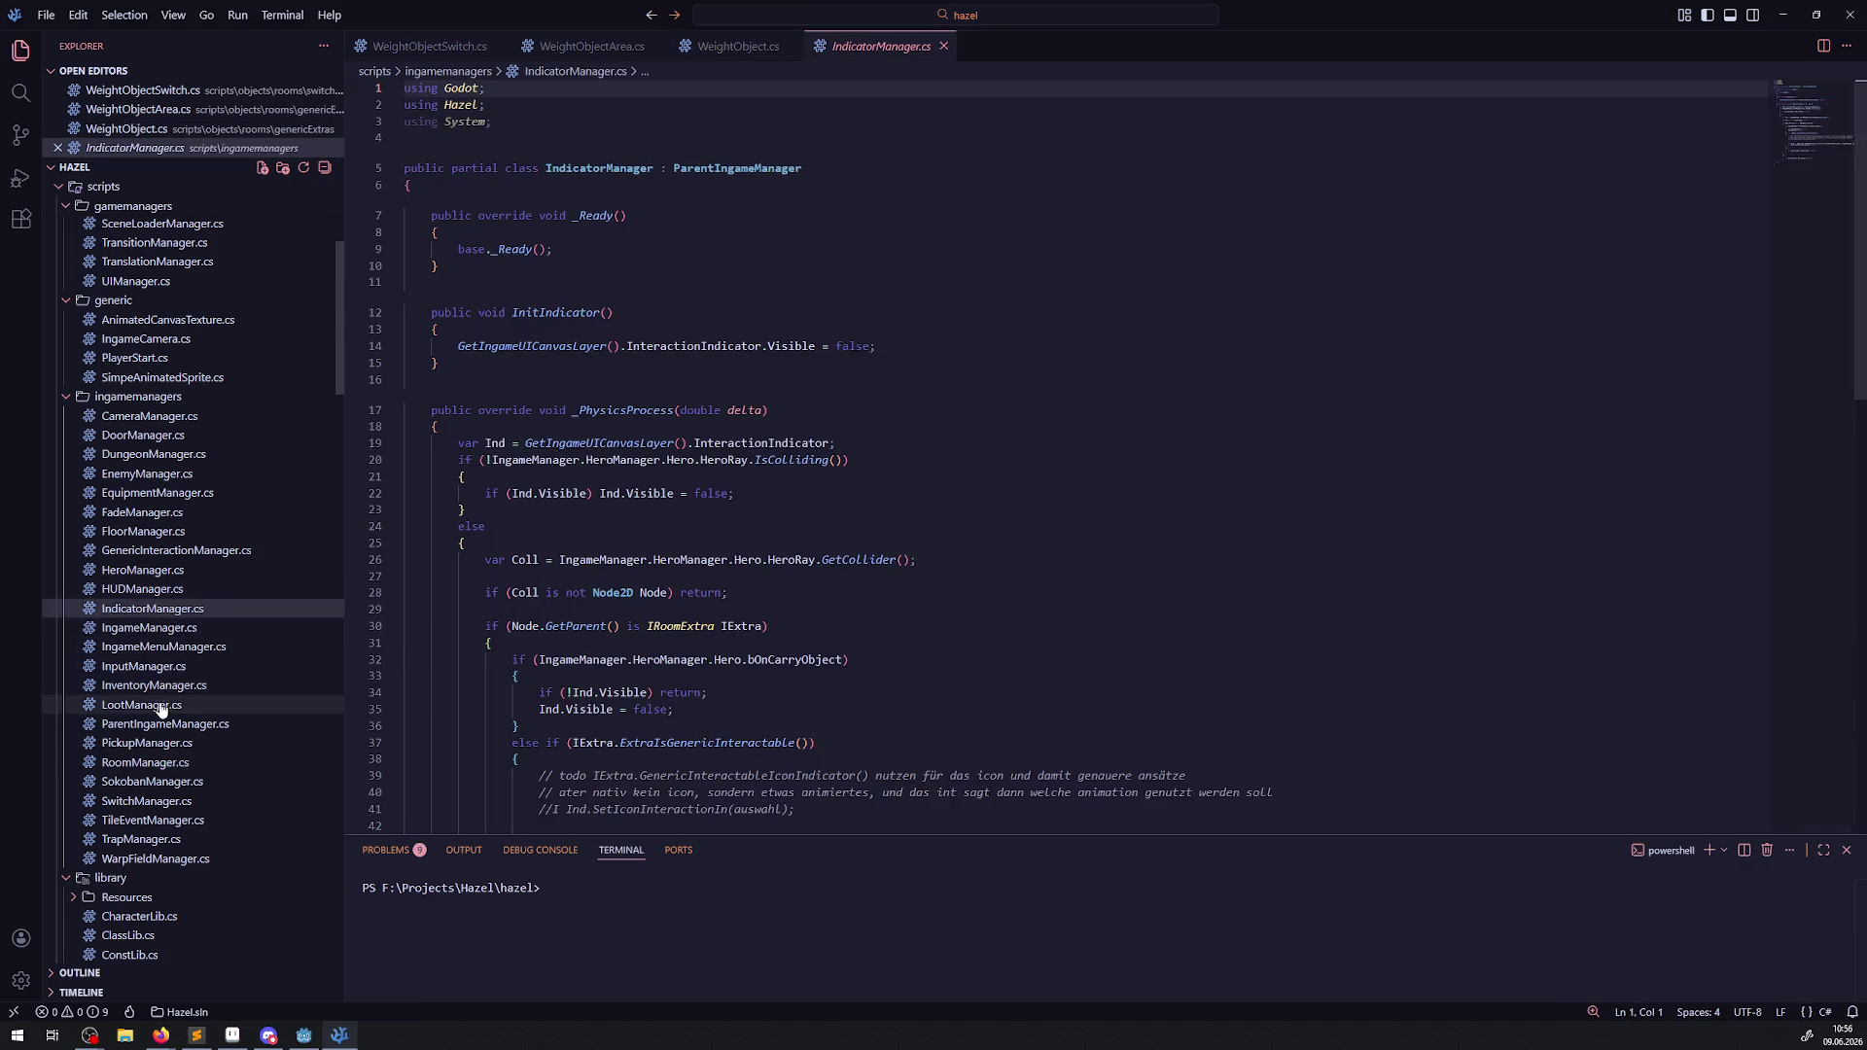
Open GenericInteractionManager.cs at CheckOnGenericInteraction, select Coll on line 49, and show Run and Debug.
click(175, 551)
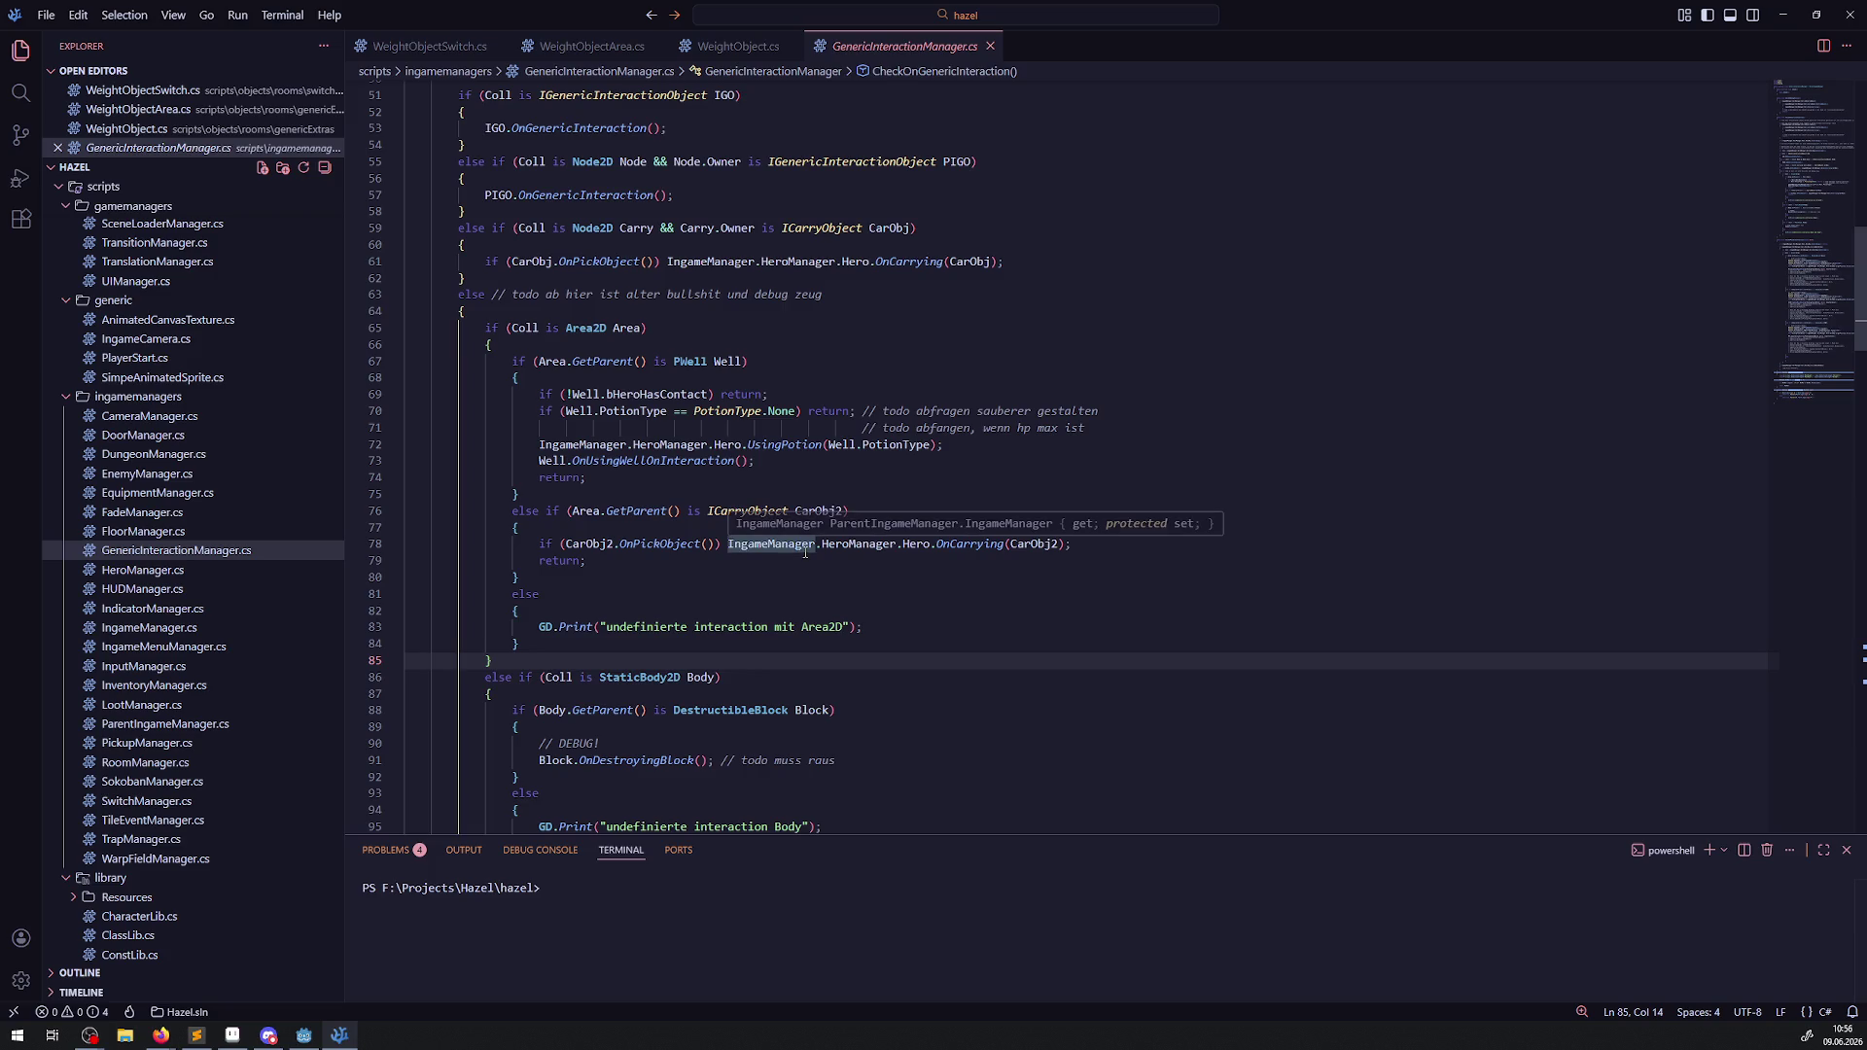
scroll(712, 430, up, 6)
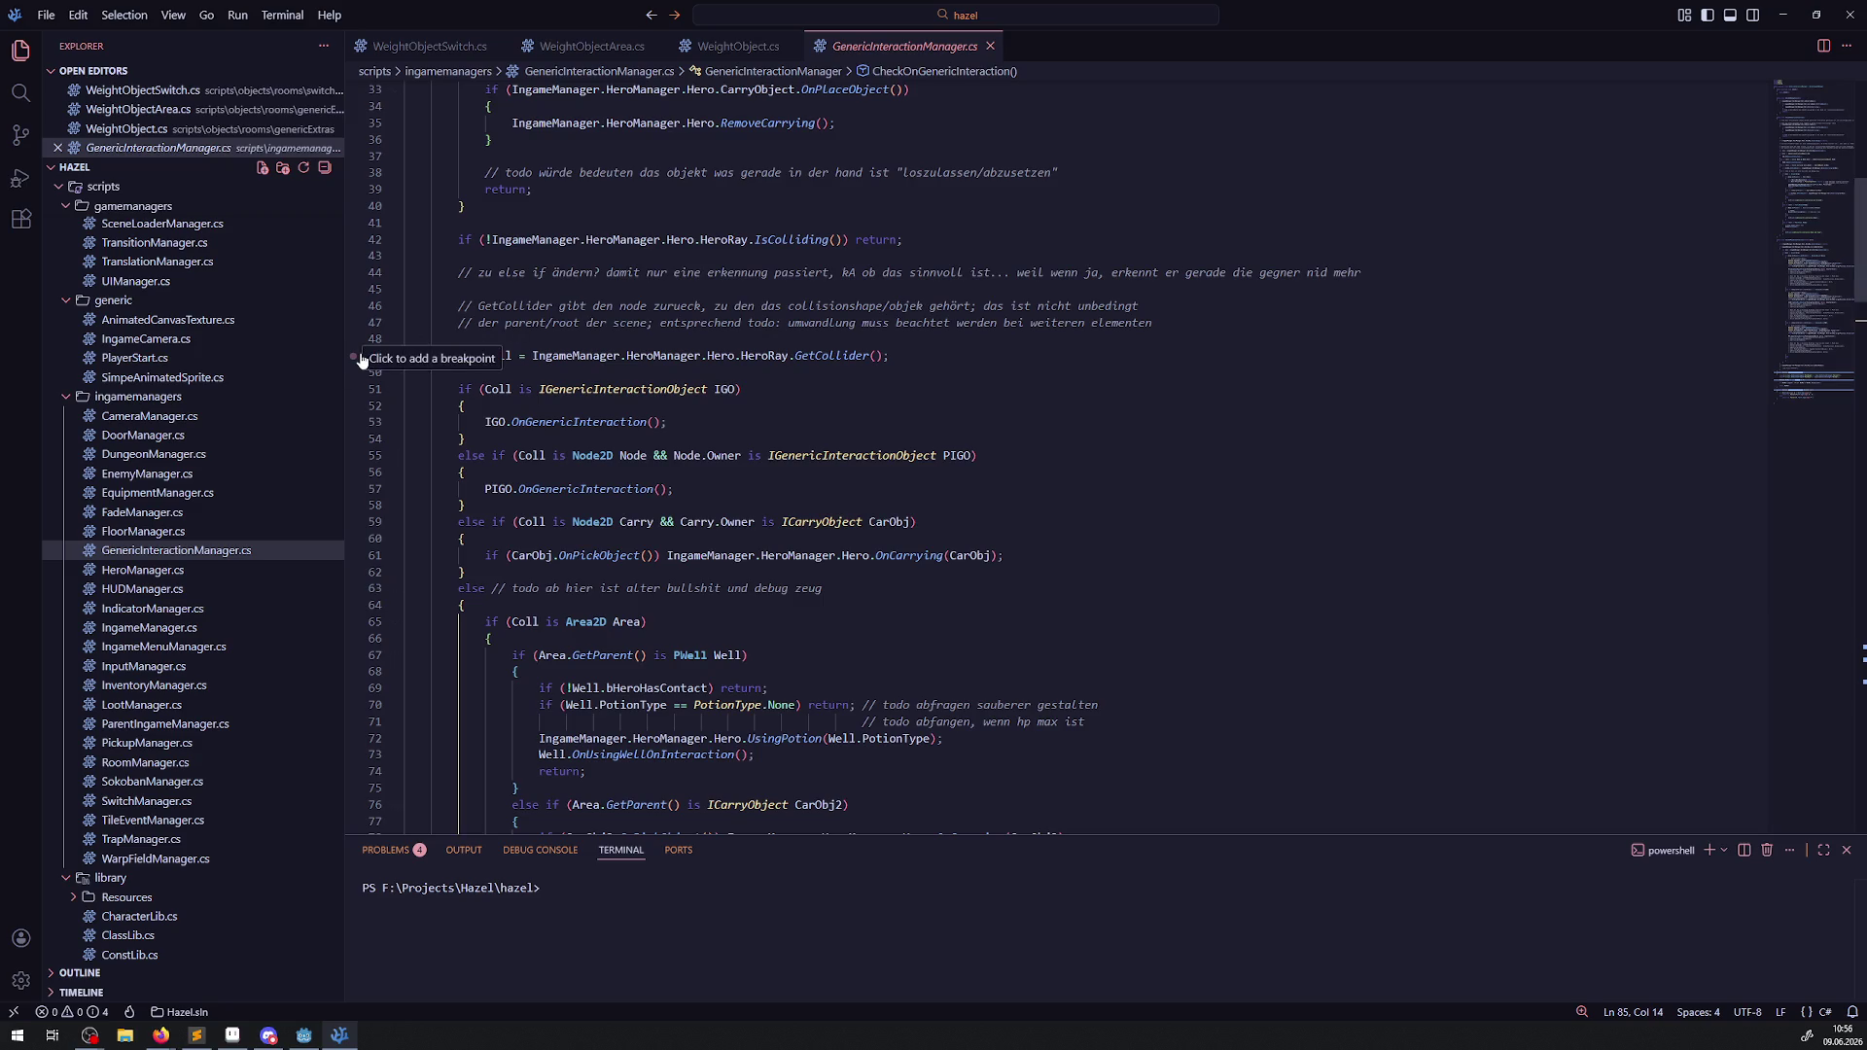
scroll(622, 486, up, 3)
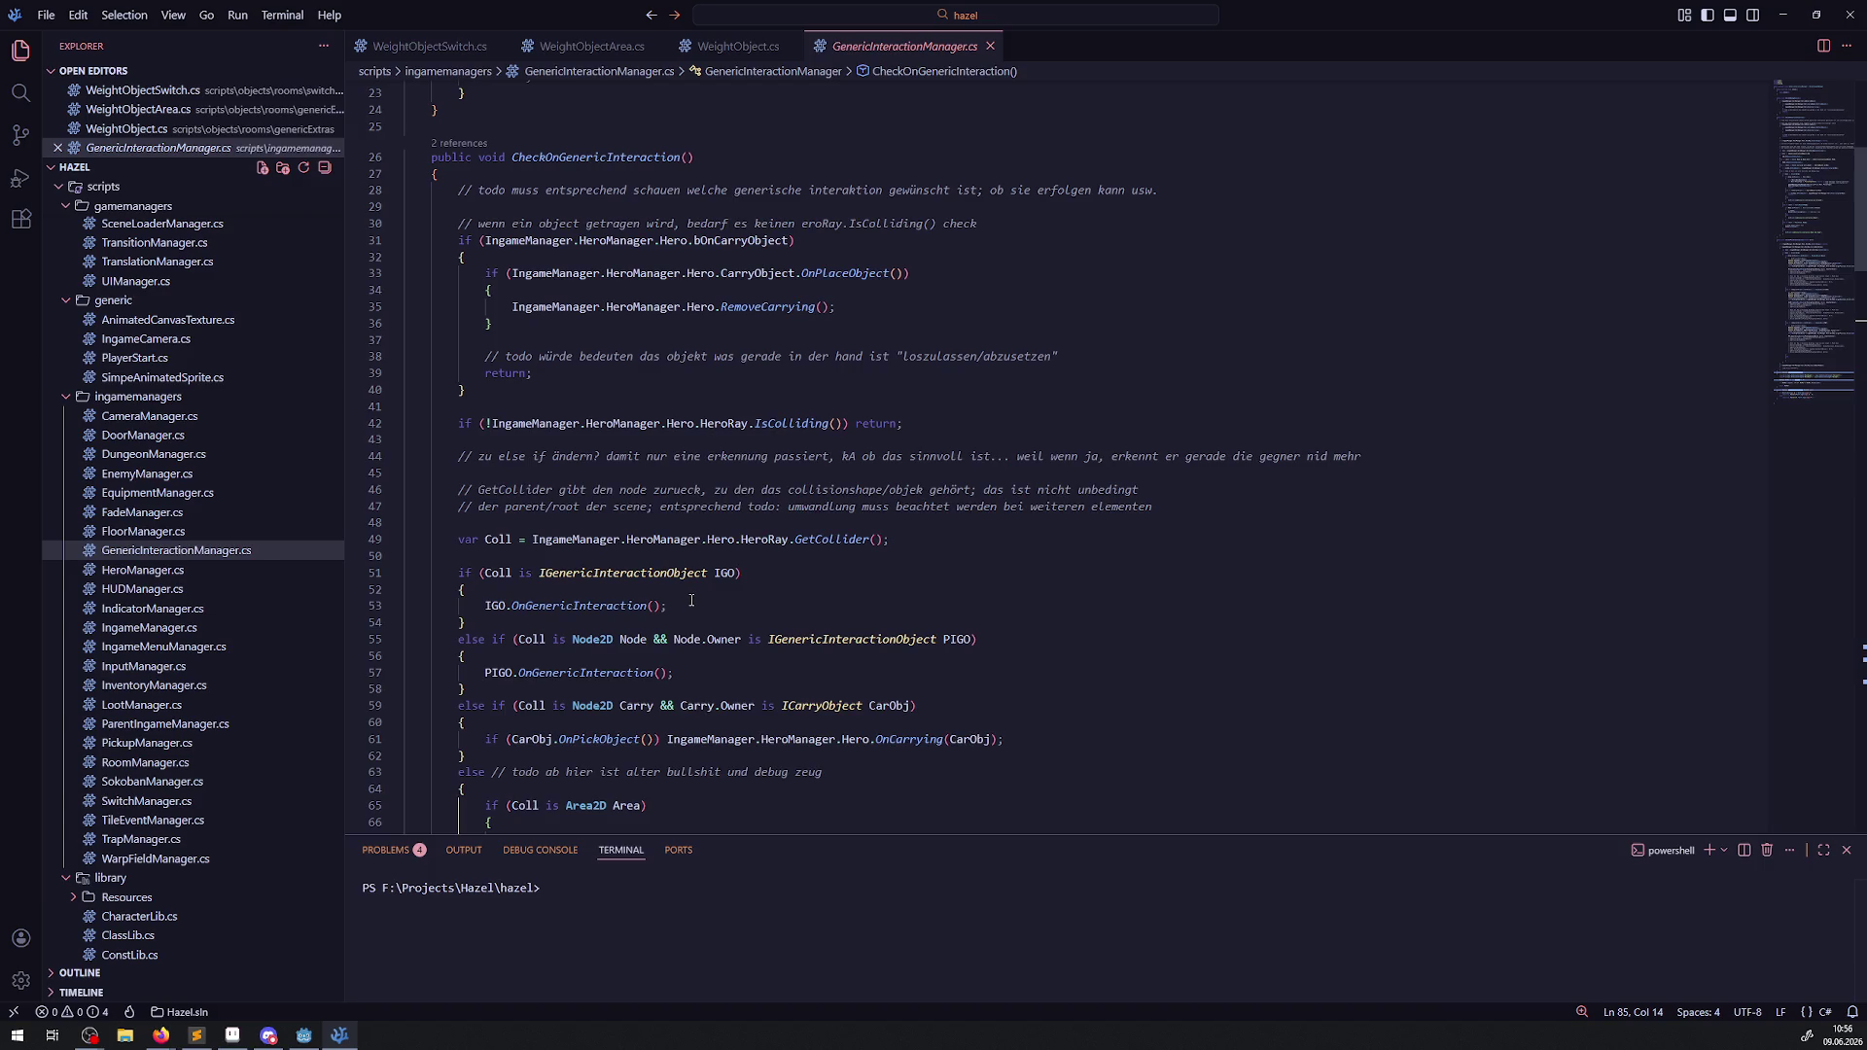
double_click(500, 538)
scroll(648, 548, down, 3)
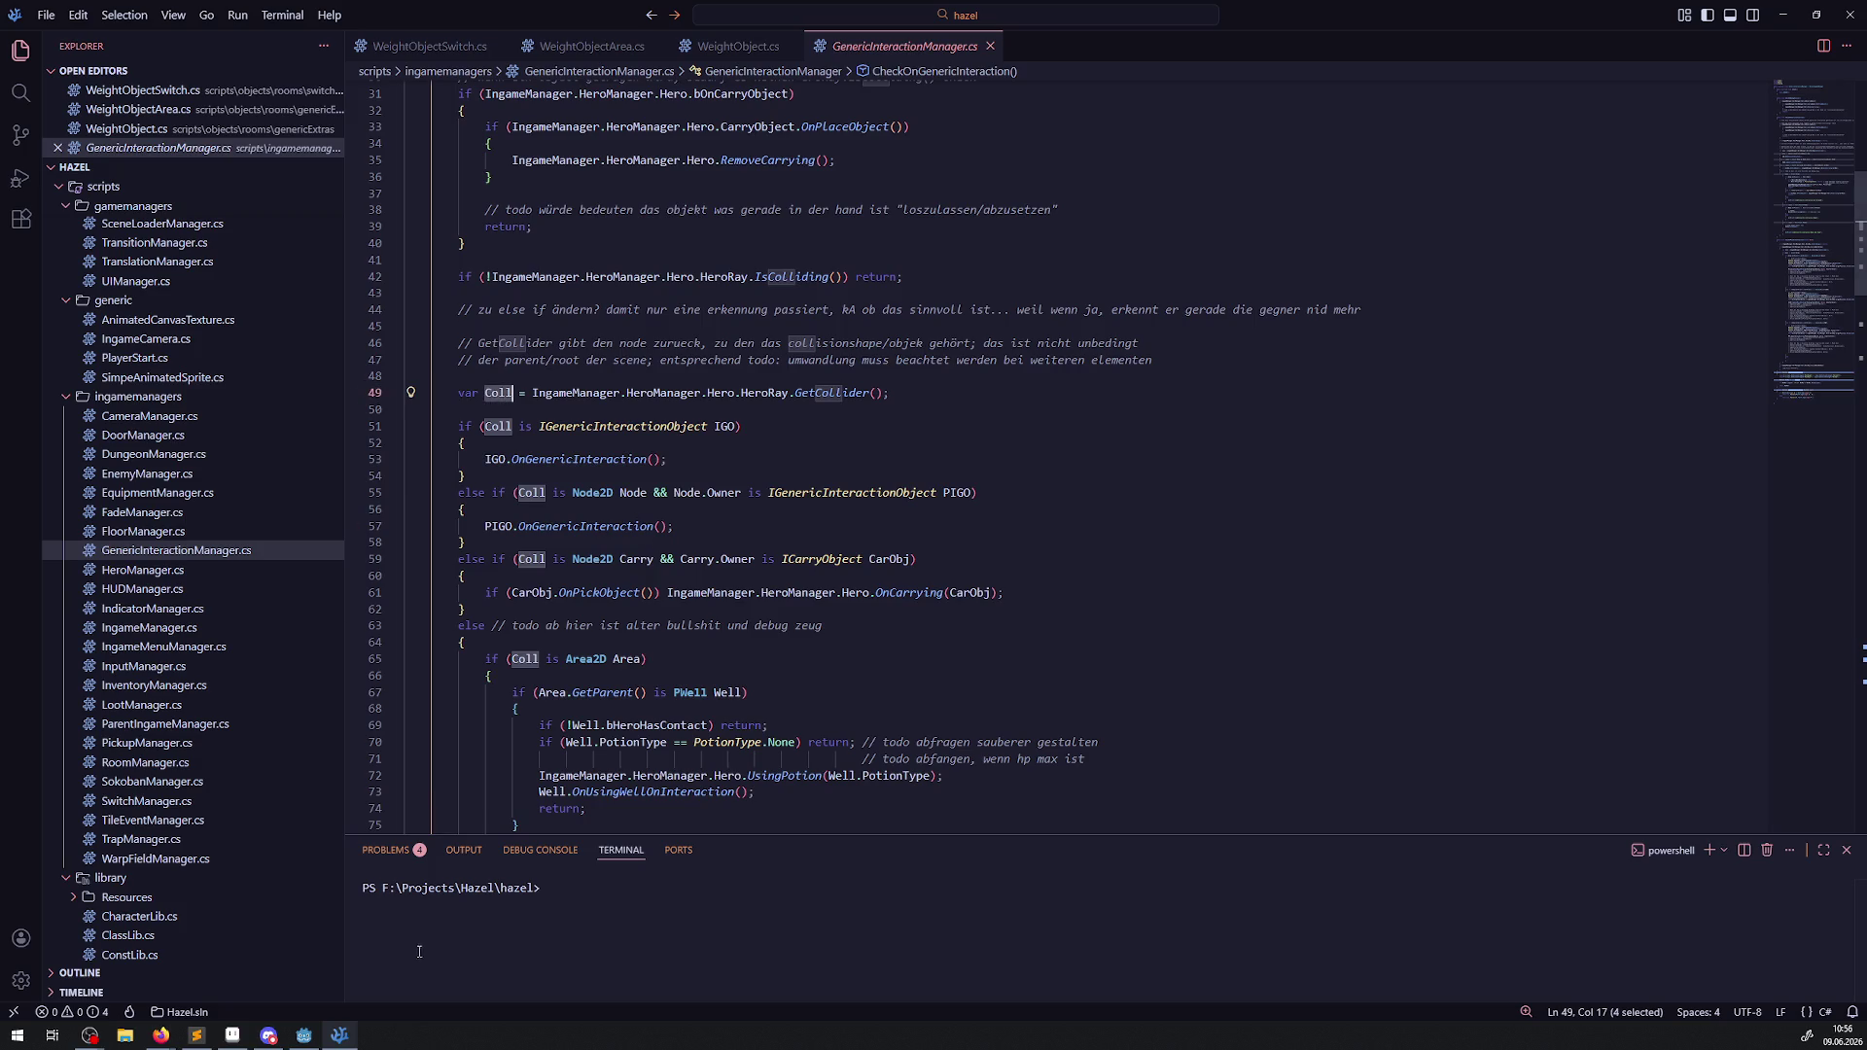
click(20, 185)
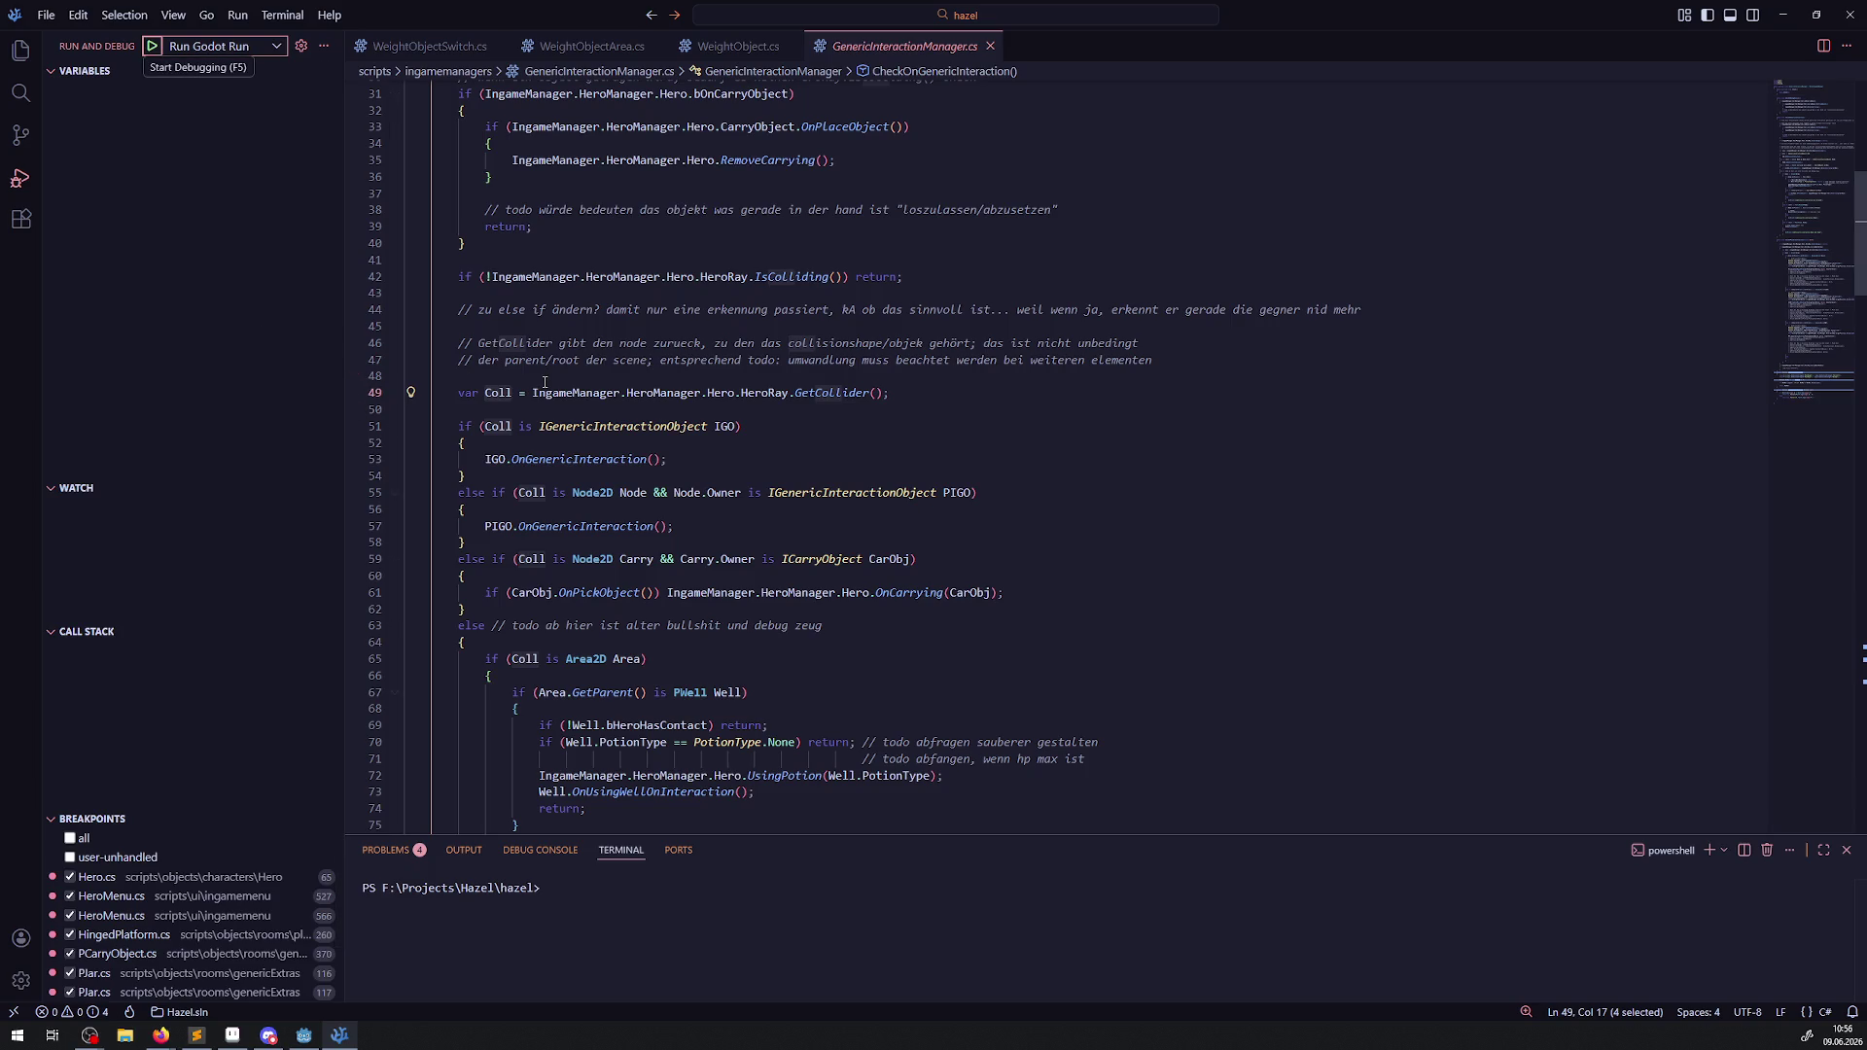
Start debugging, remove breakpoints at Hero.cs line 65 and PCarryObject.cs line 371, then view WeightObjectSwitch.cs.
click(152, 46)
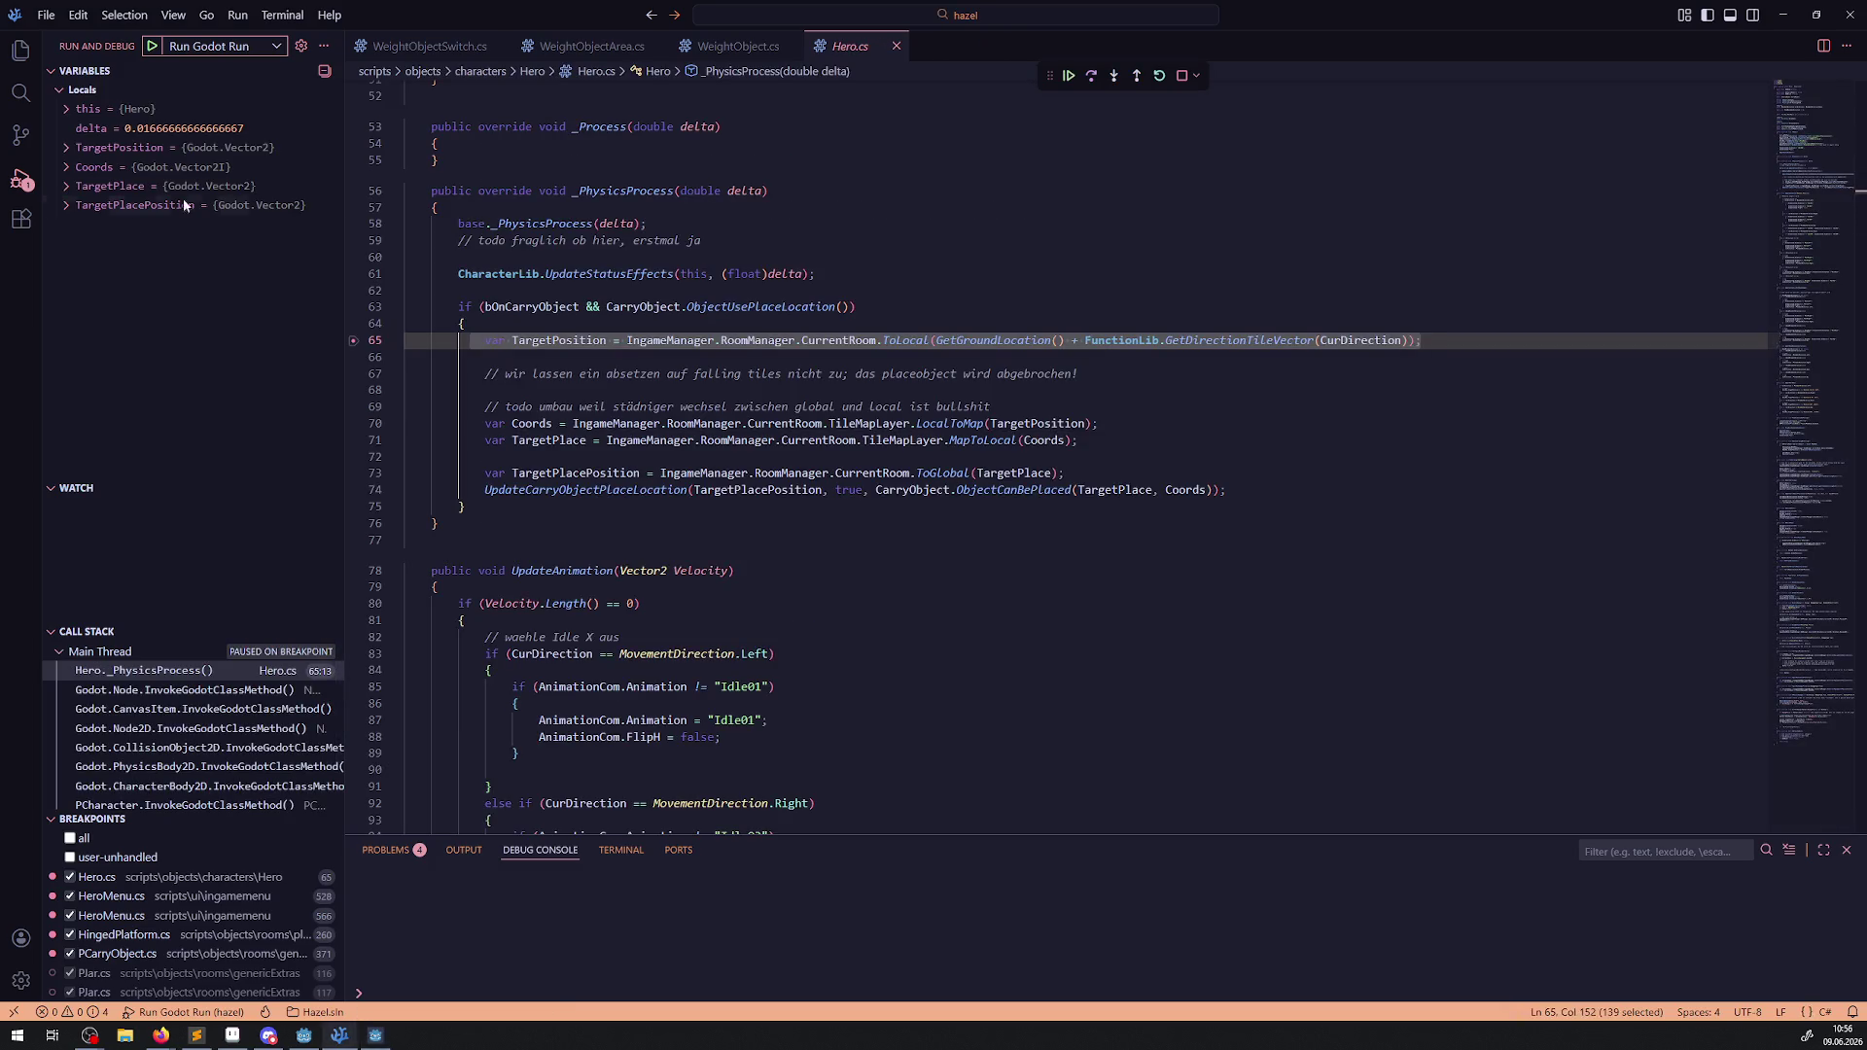
click(354, 340)
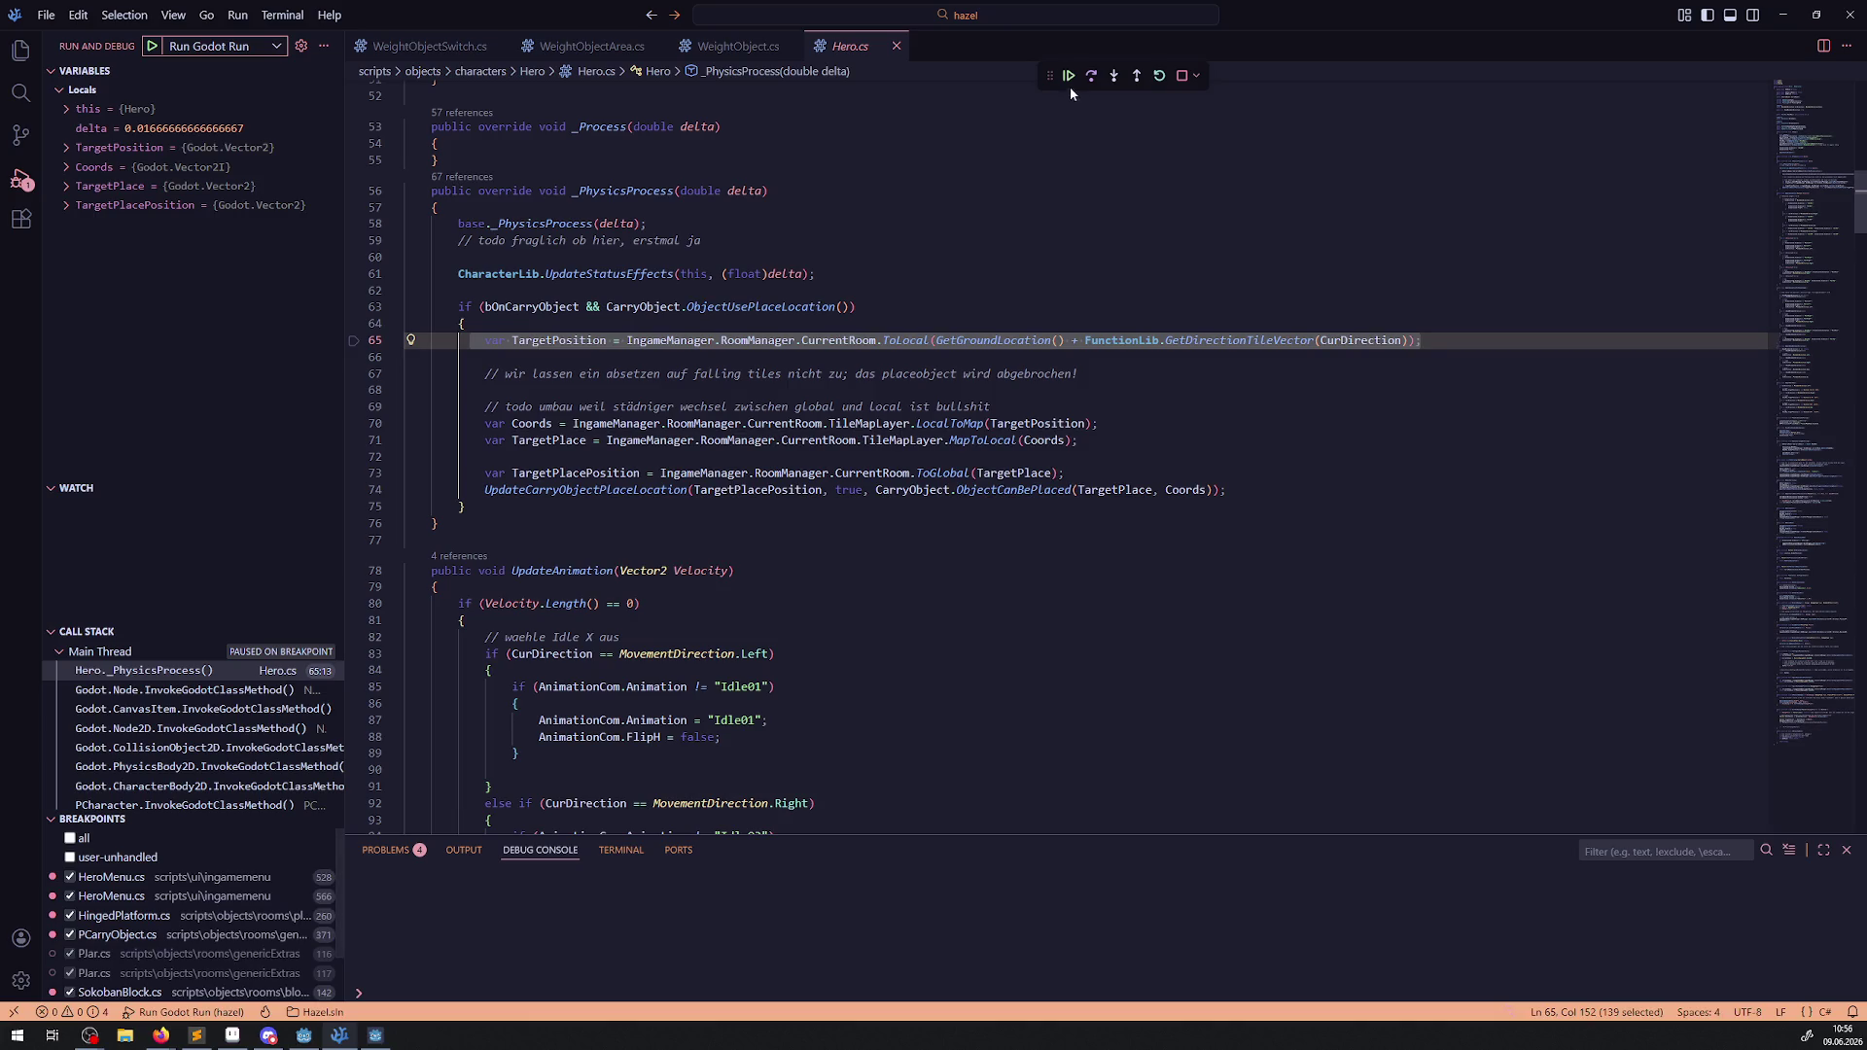
click(1069, 77)
click(354, 457)
click(1068, 75)
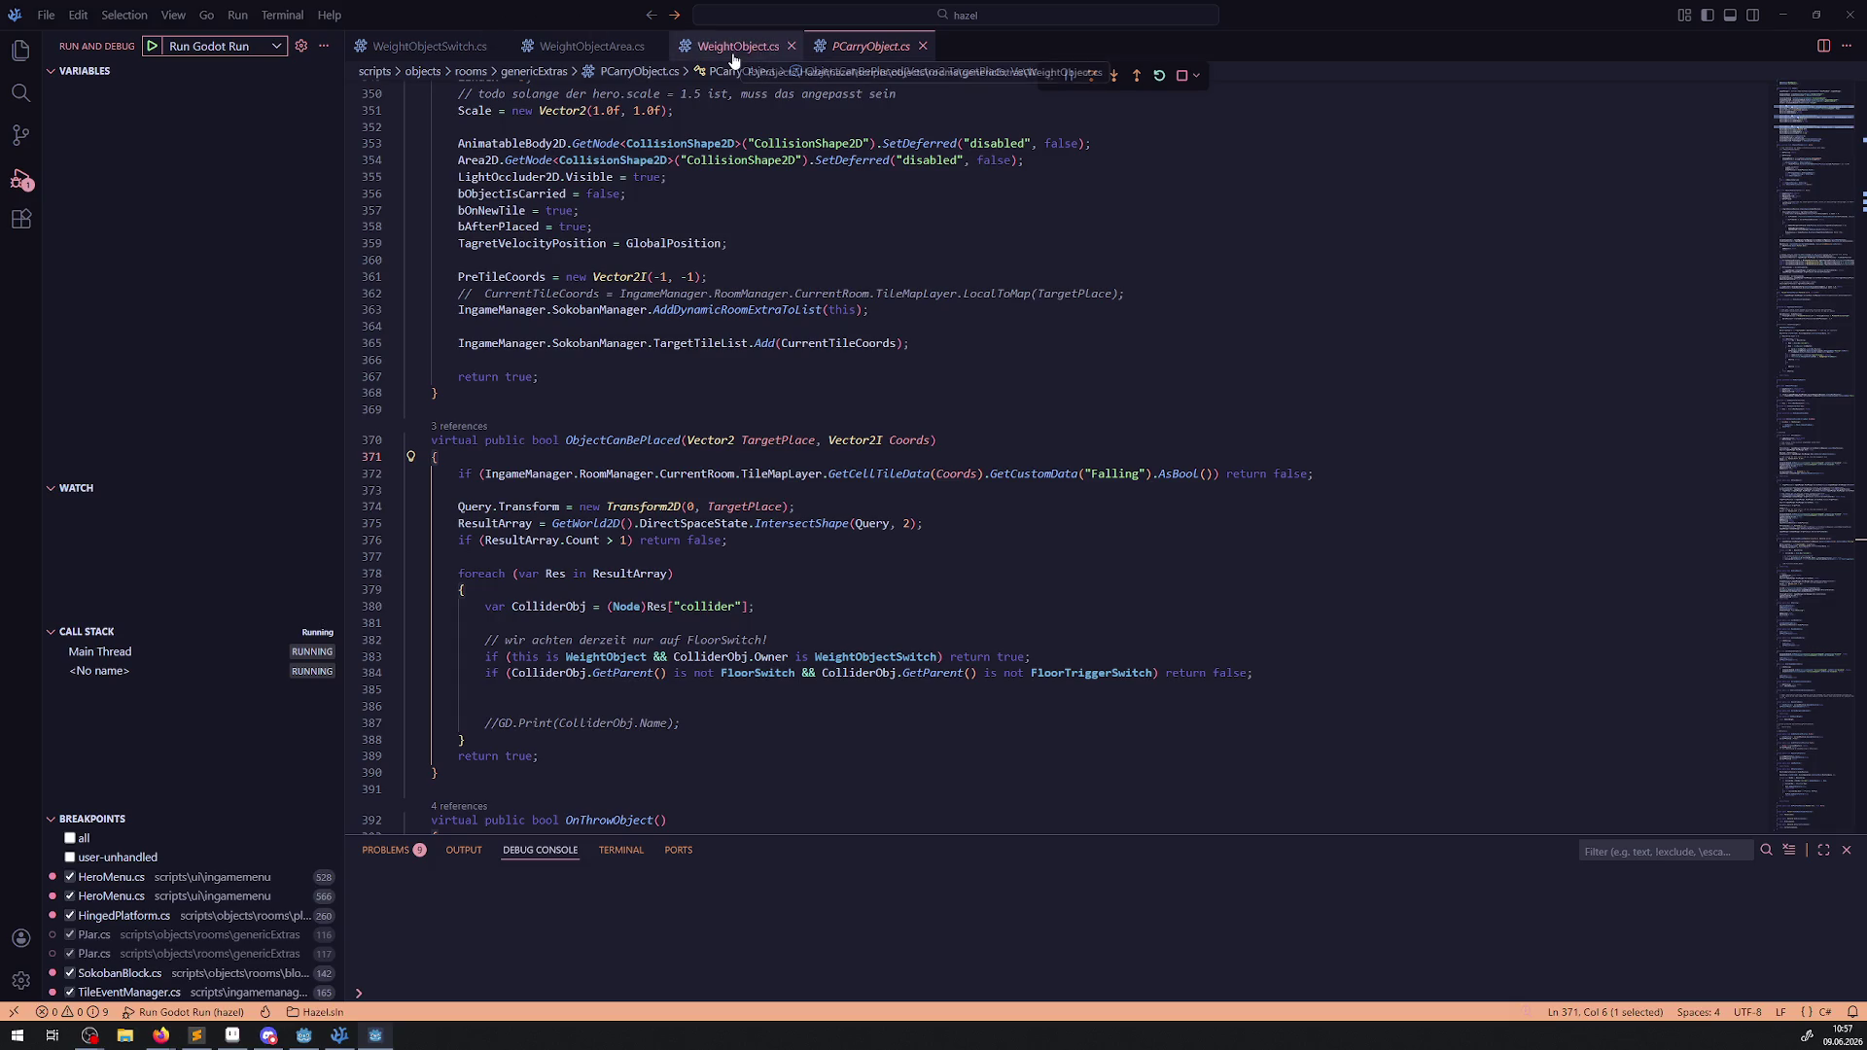
click(406, 56)
click(22, 51)
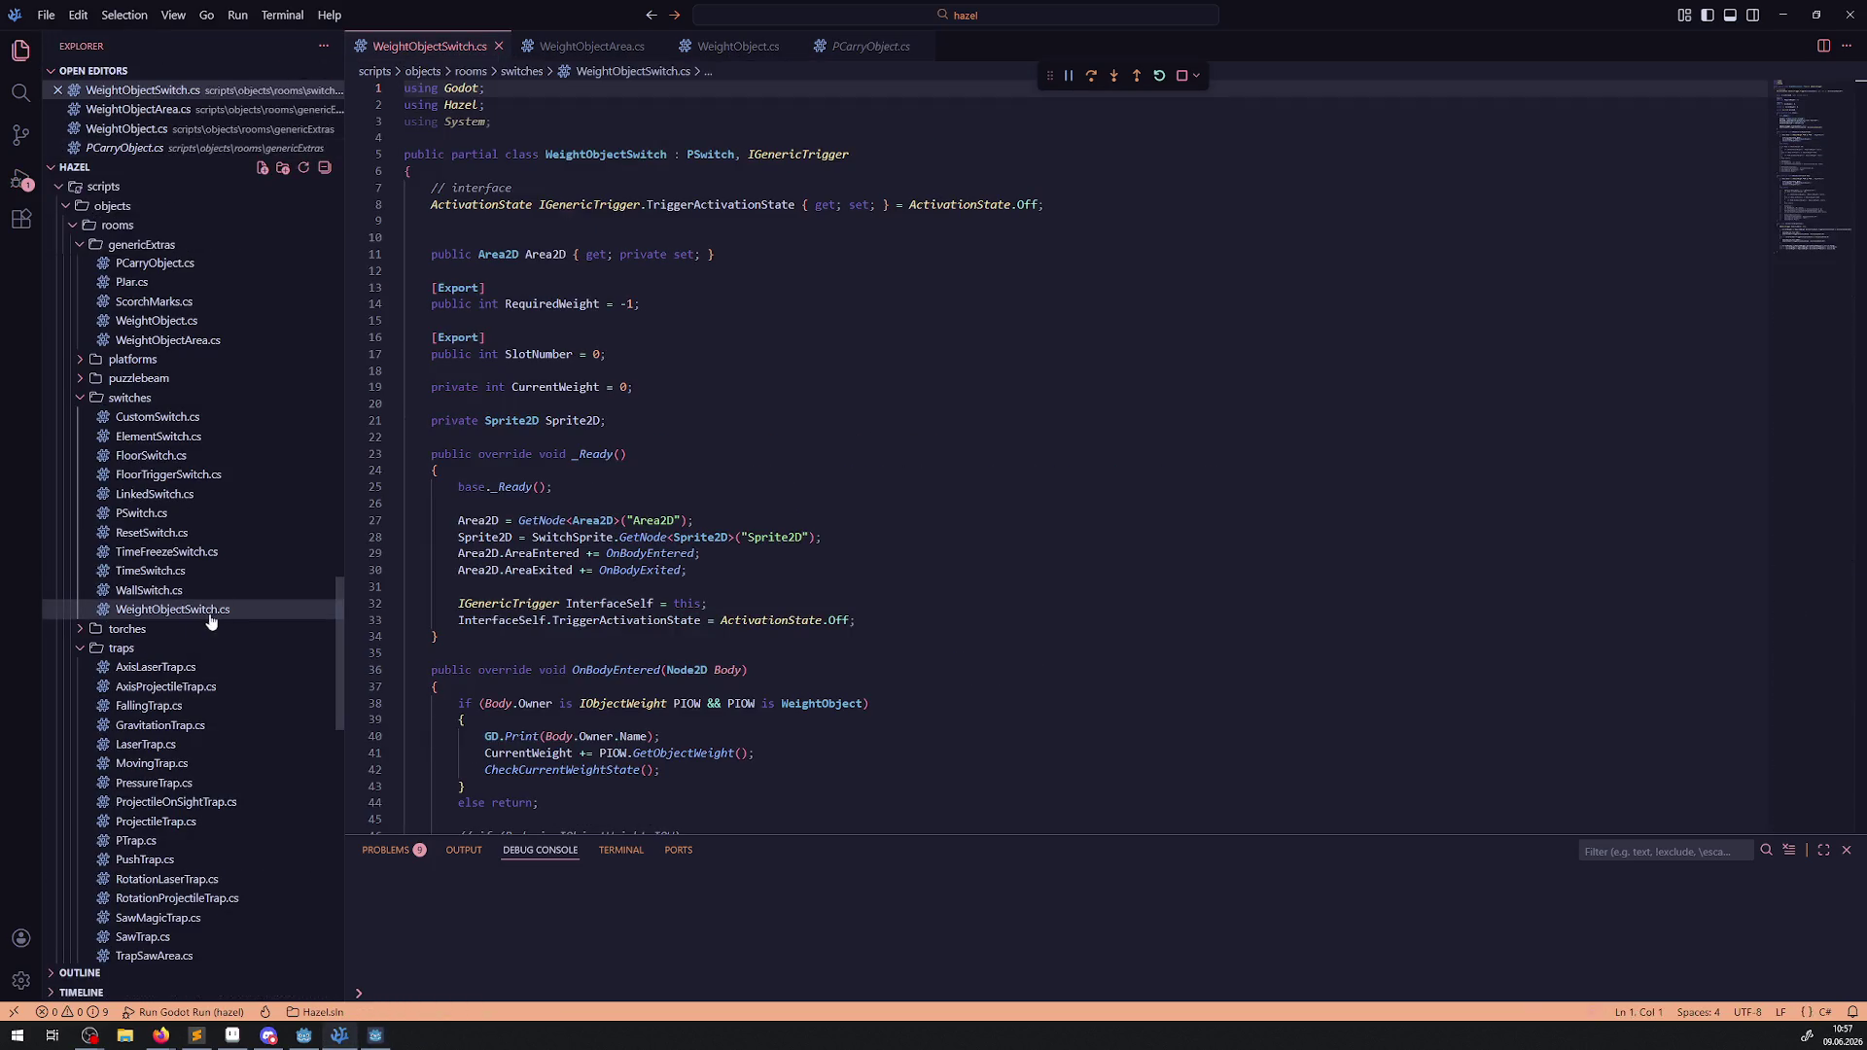
Open GenericInteractionManager.cs as a kept tab and add a breakpoint on line 49.
scroll(195, 505, up, 10)
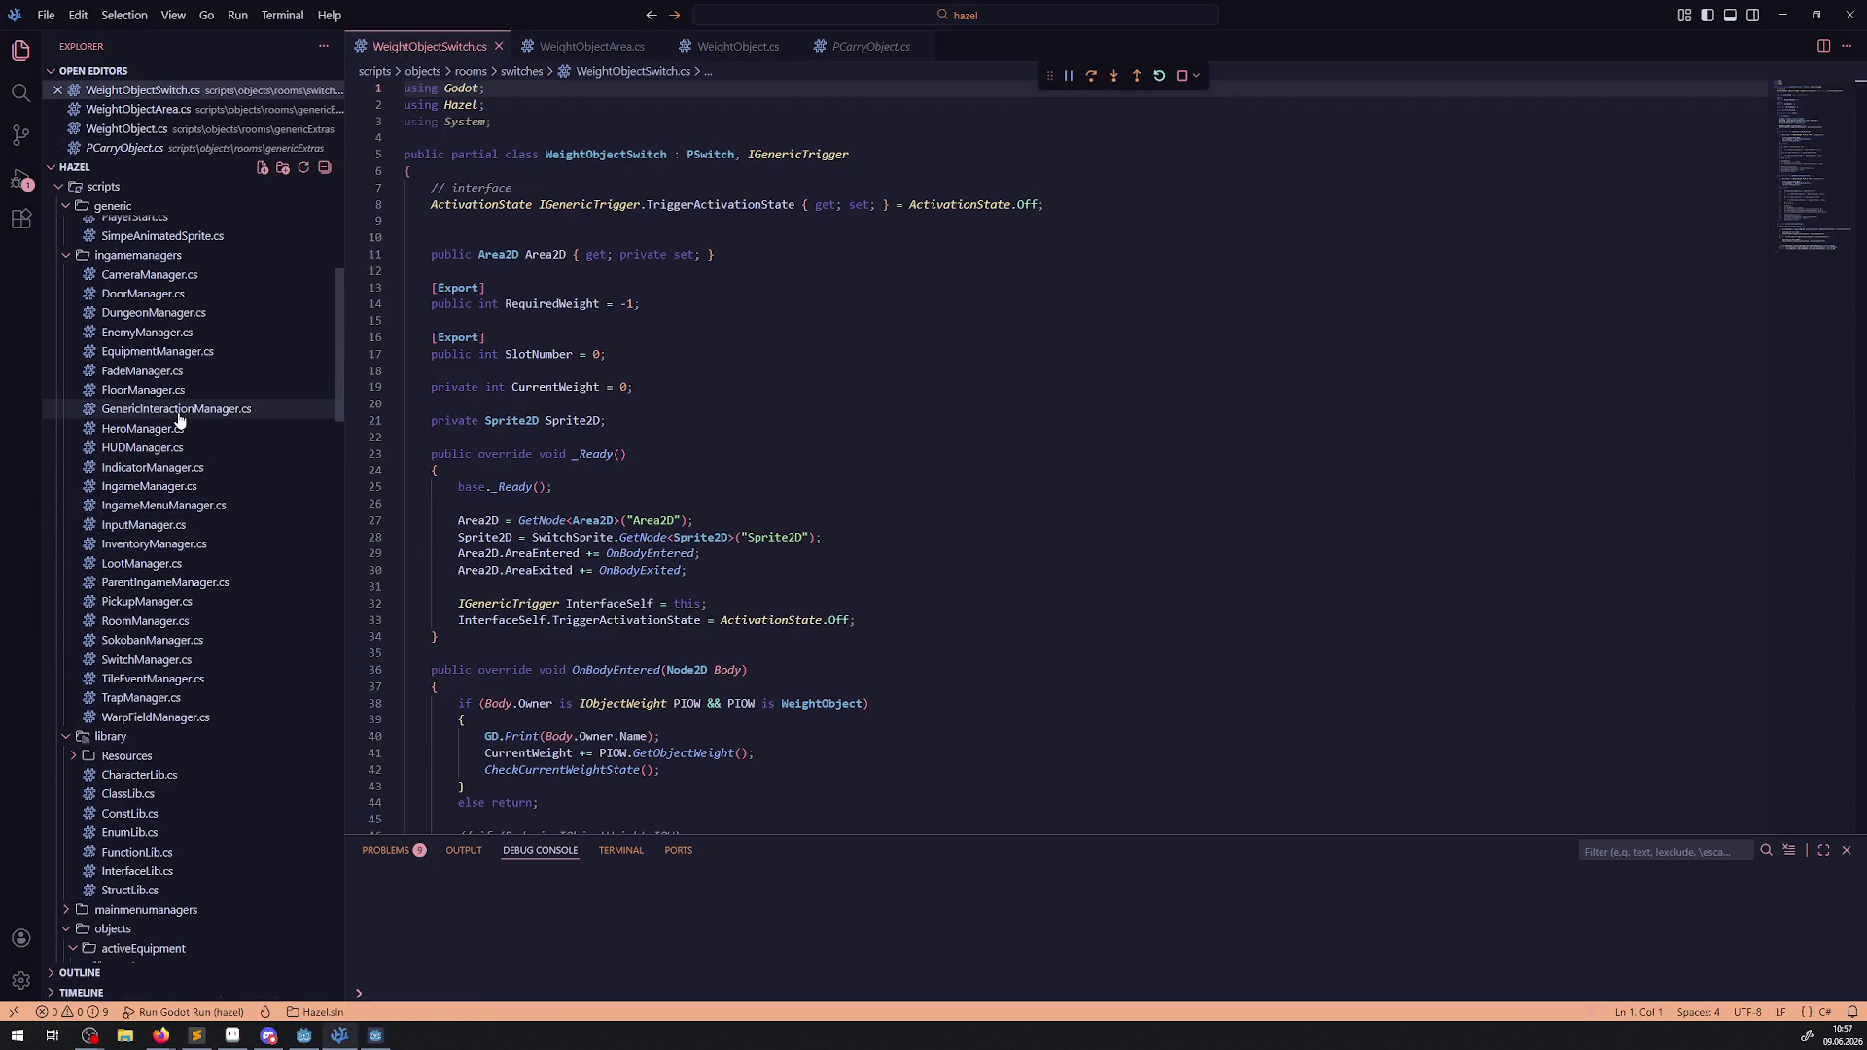
scroll(159, 480, up, 2)
double_click(158, 486)
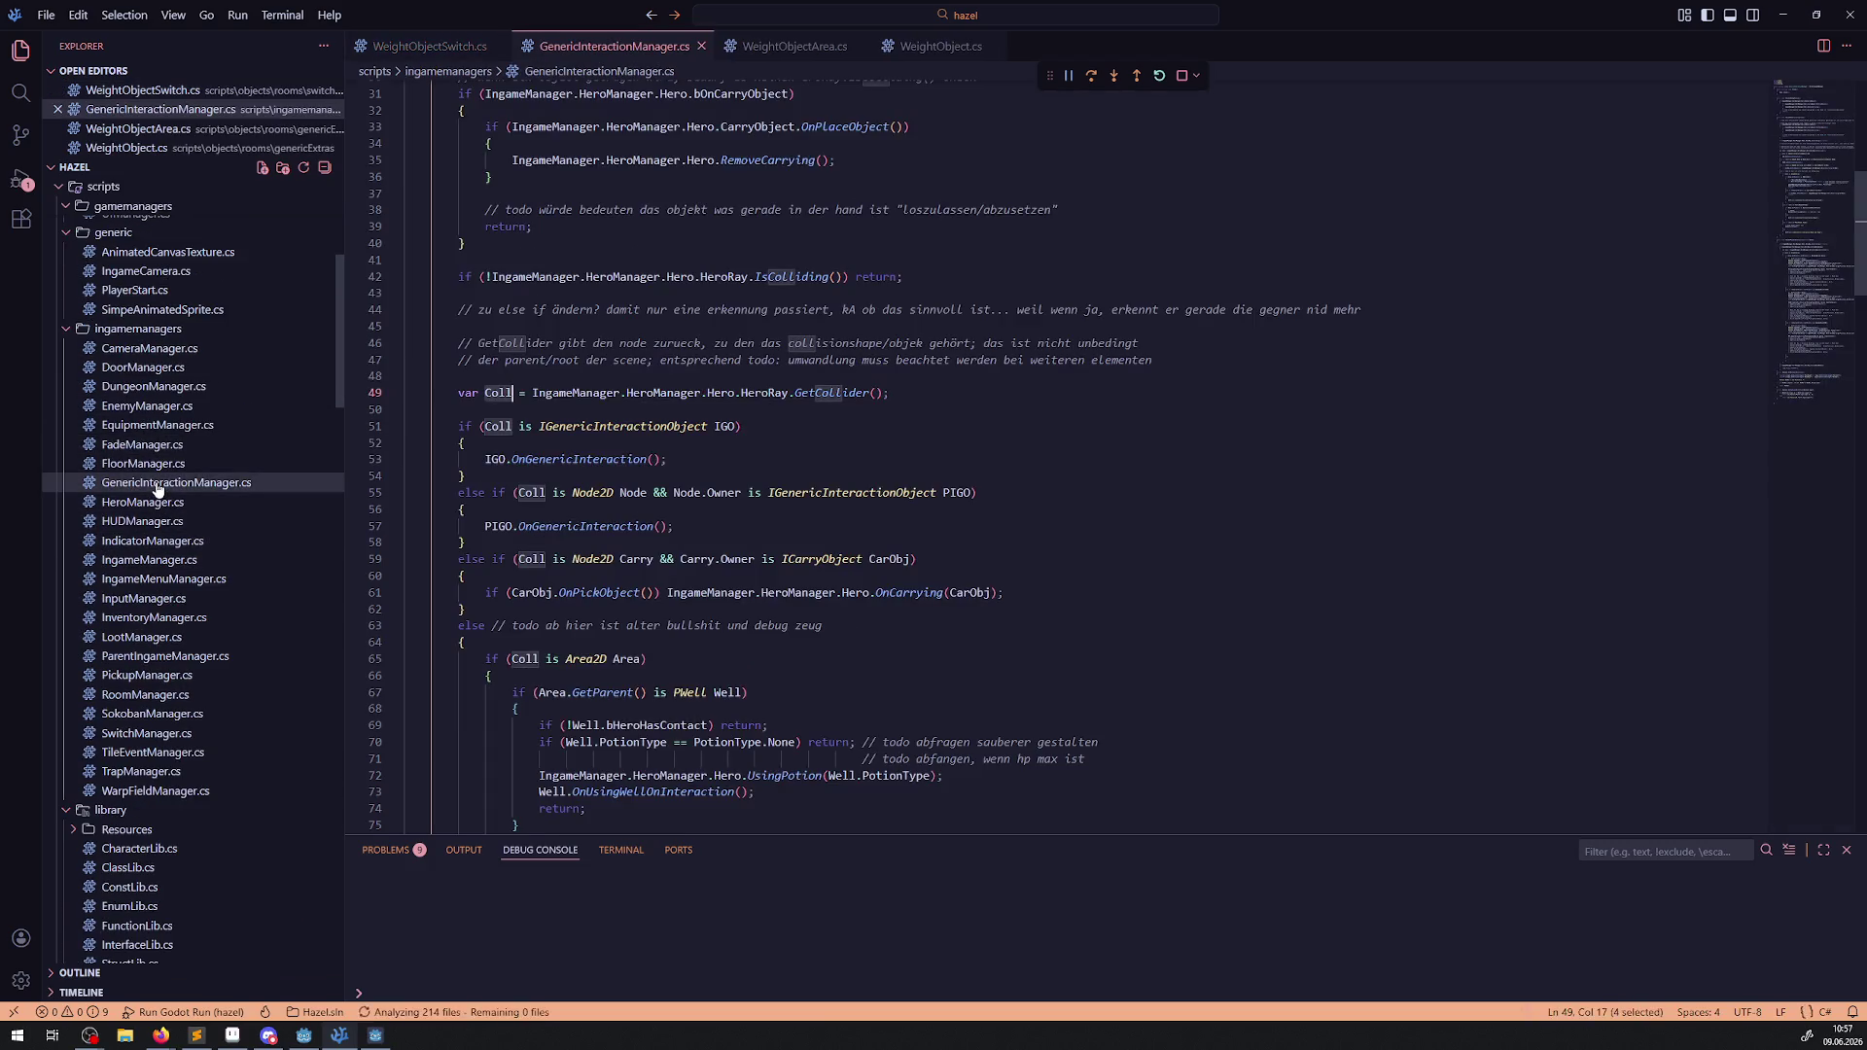
scroll(440, 385, up, 3)
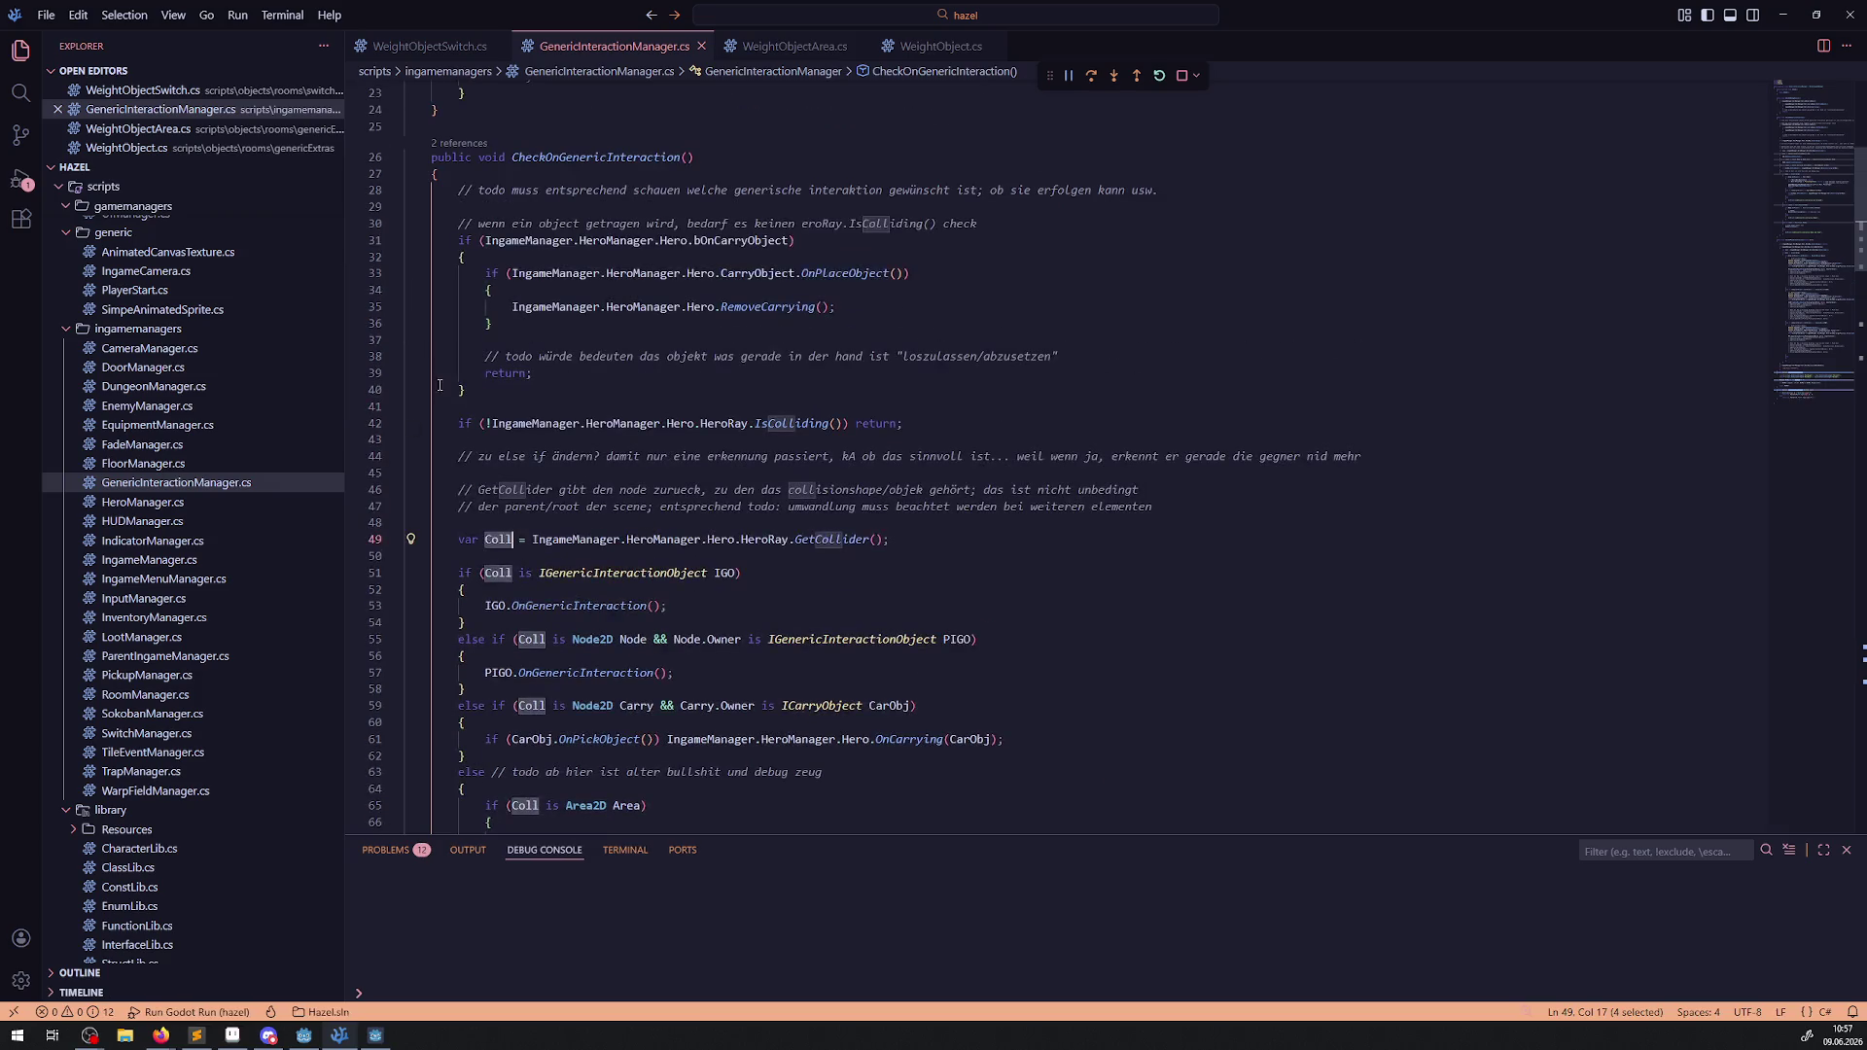
click(353, 541)
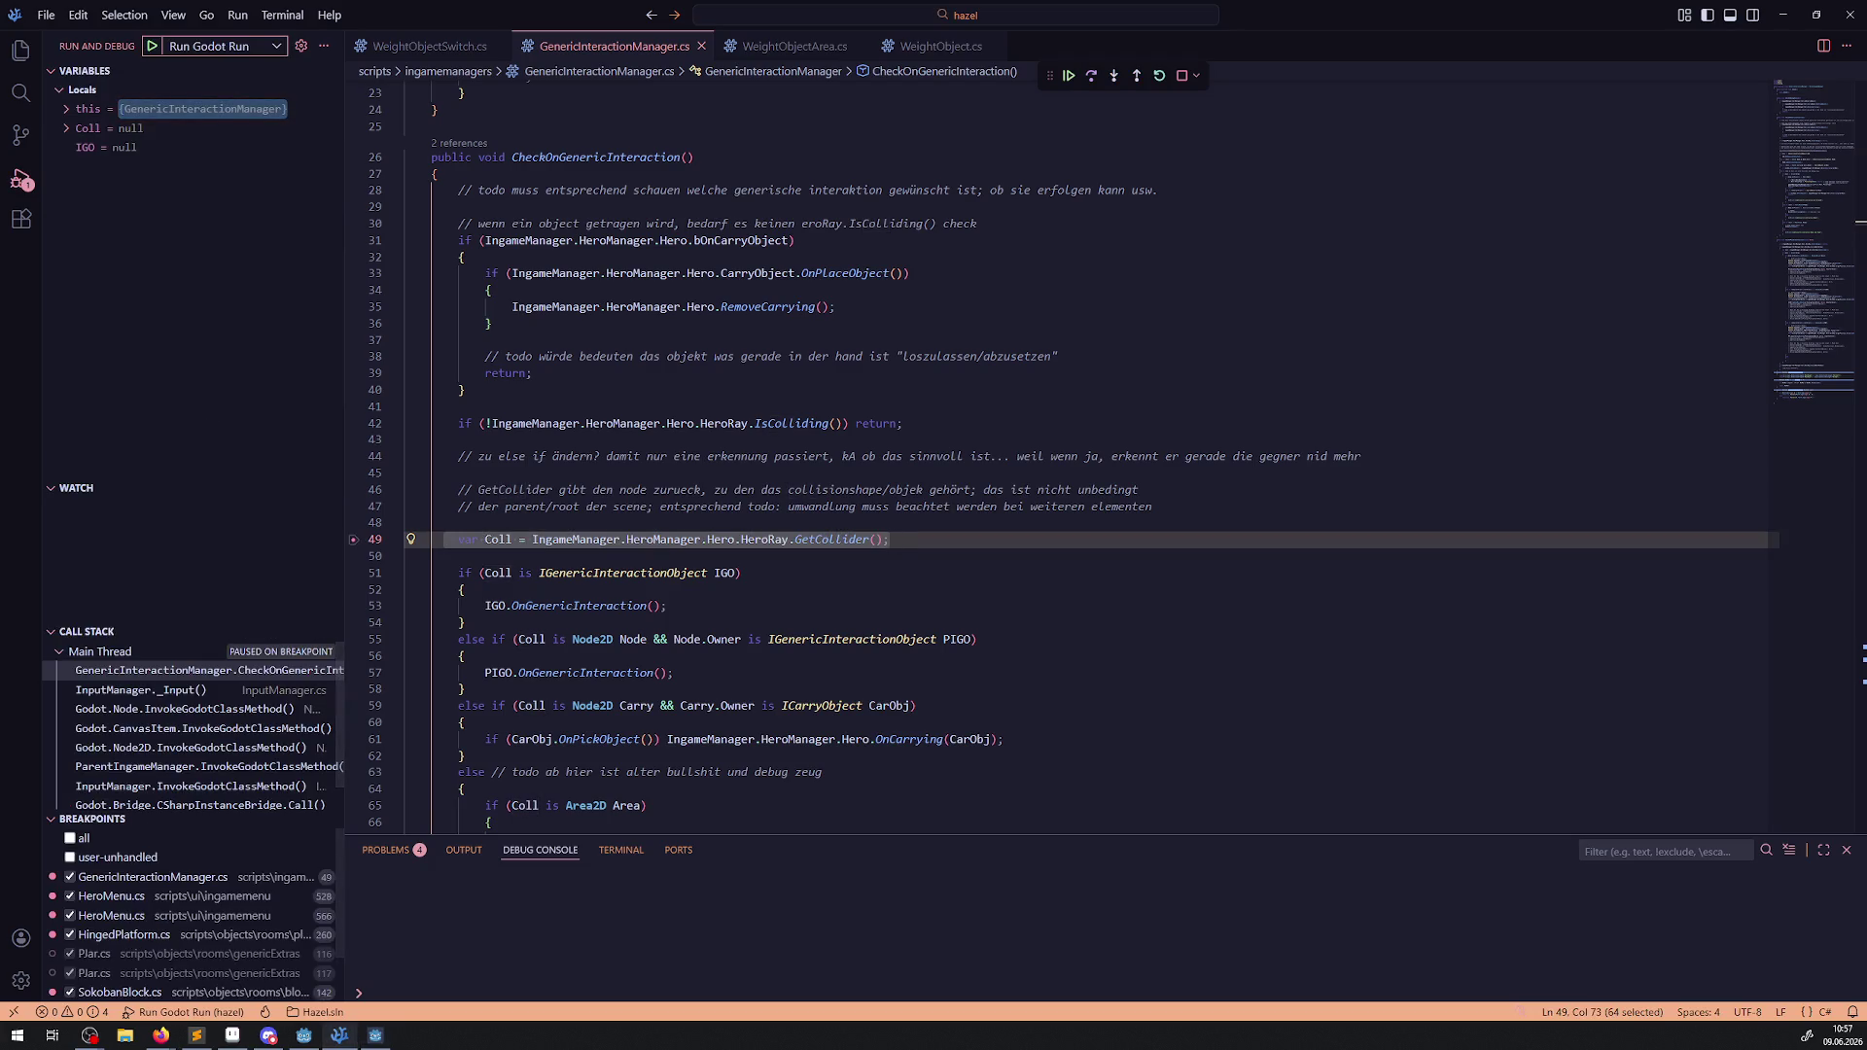
Step over lines 49 to 62, expanding Coll to see an AnimatableBody2D, then right-click OnPickObject.
click(1092, 77)
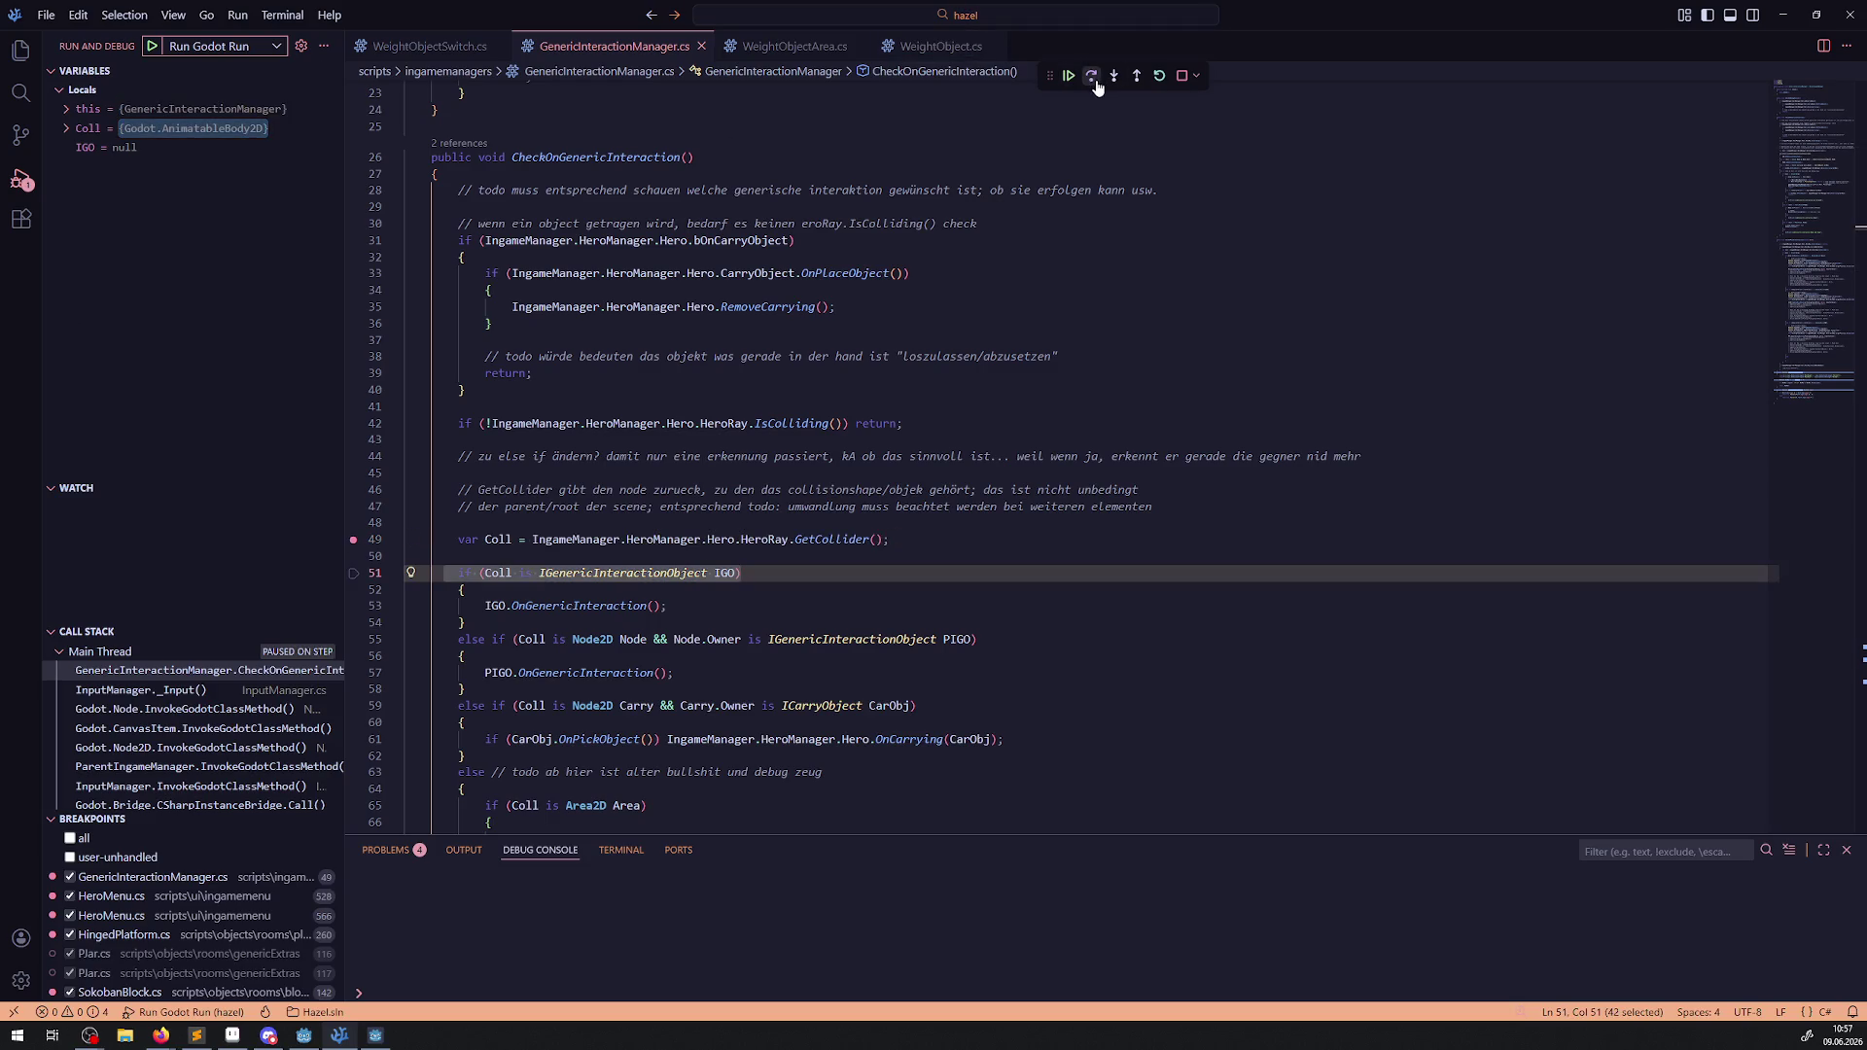
click(65, 130)
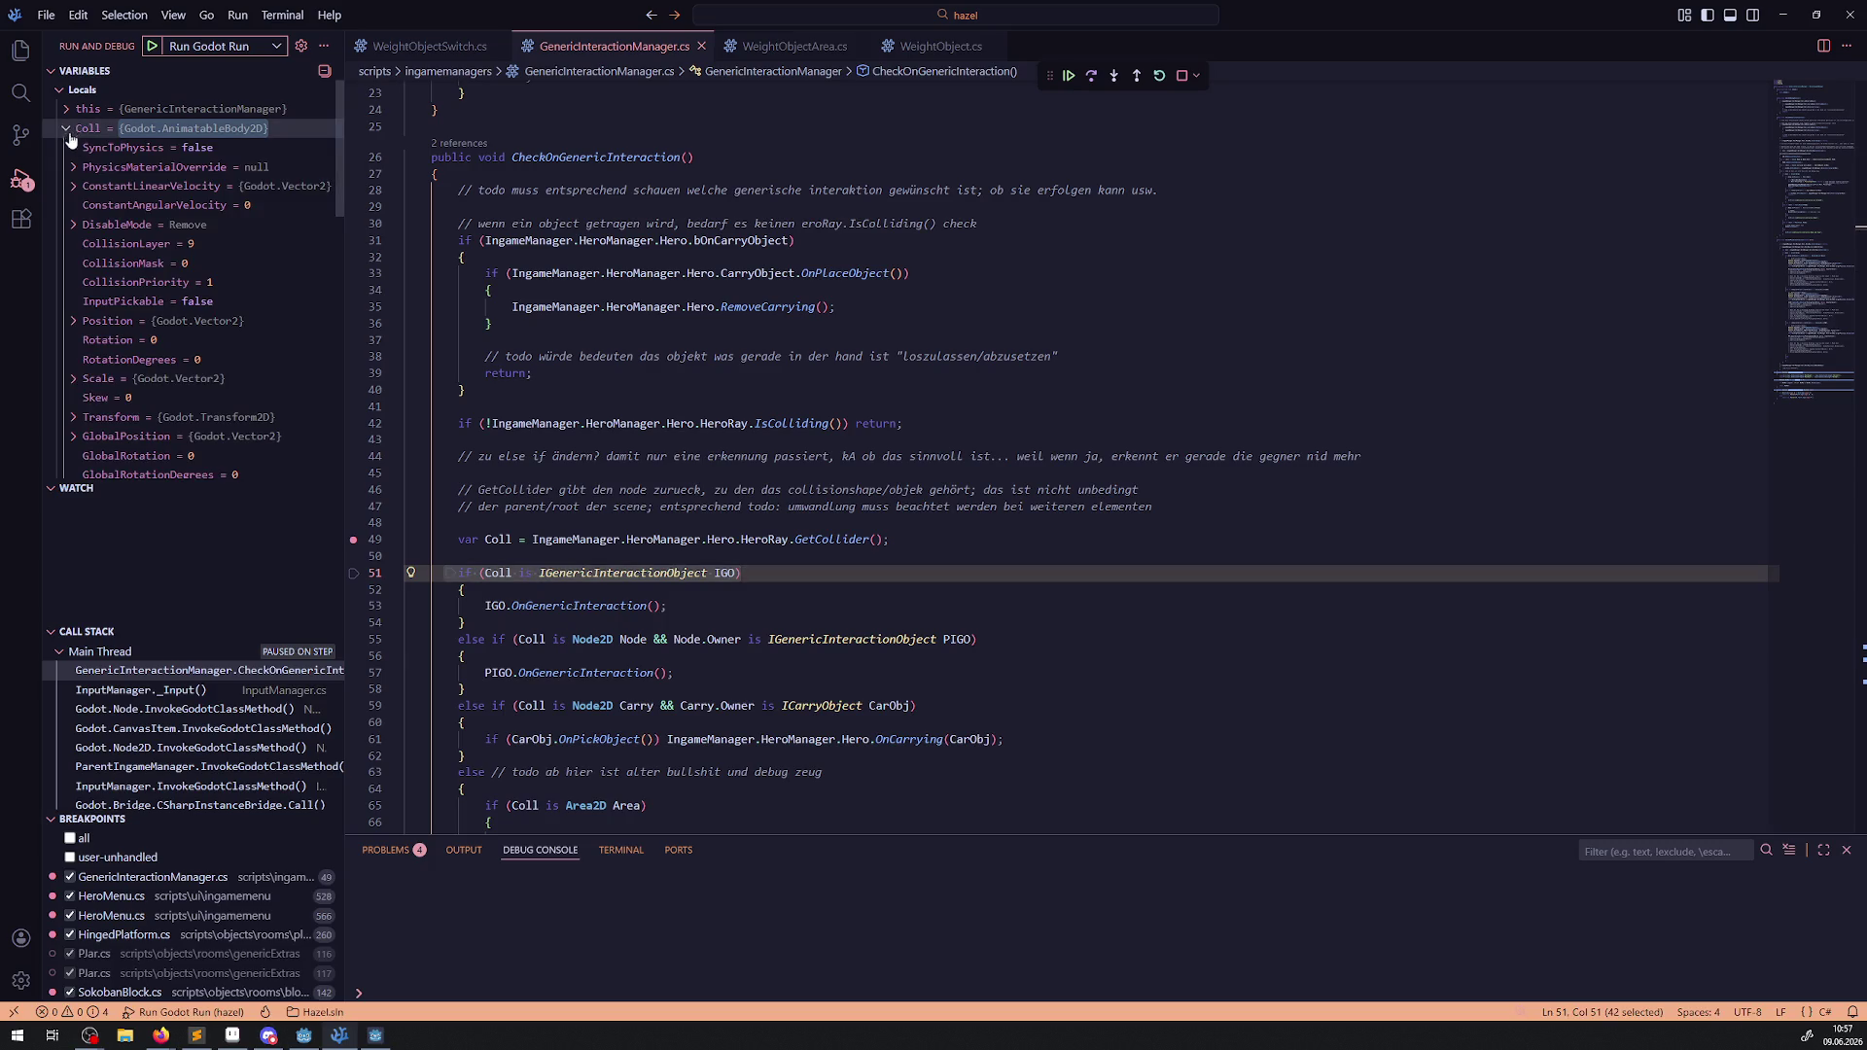
click(1093, 76)
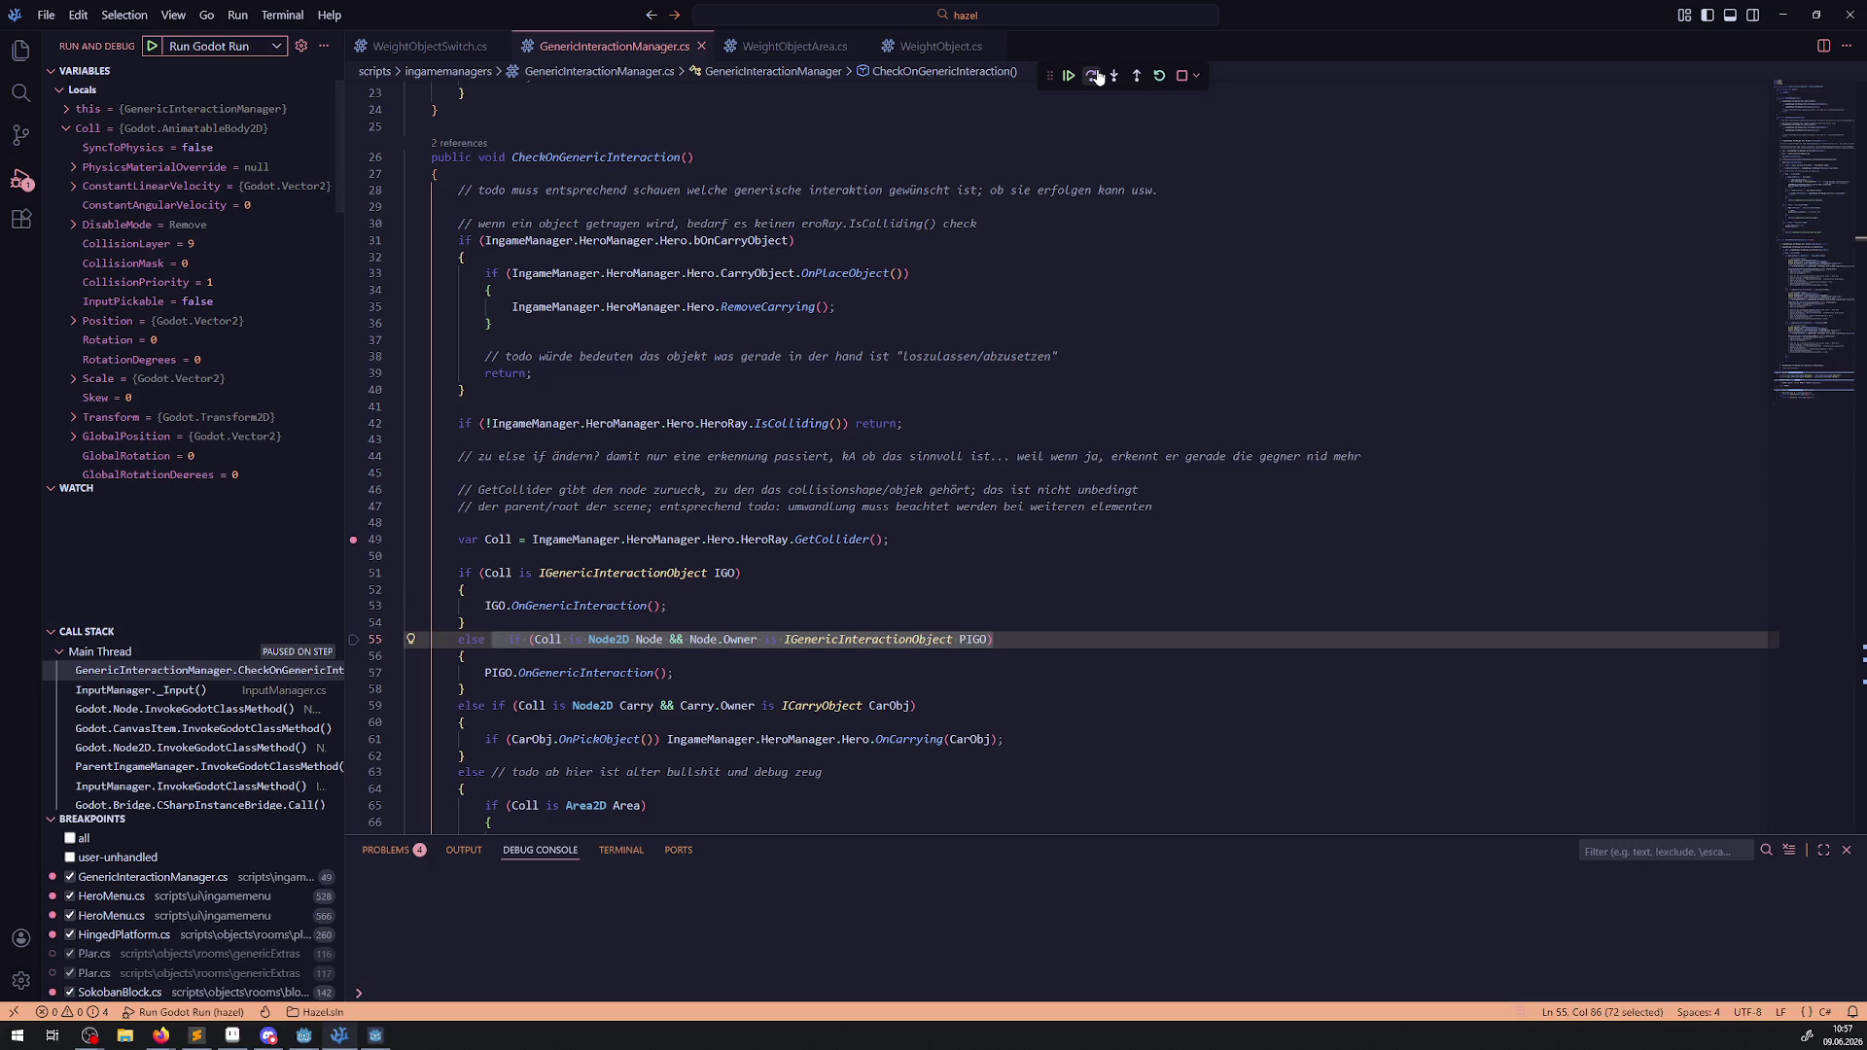
click(1097, 76)
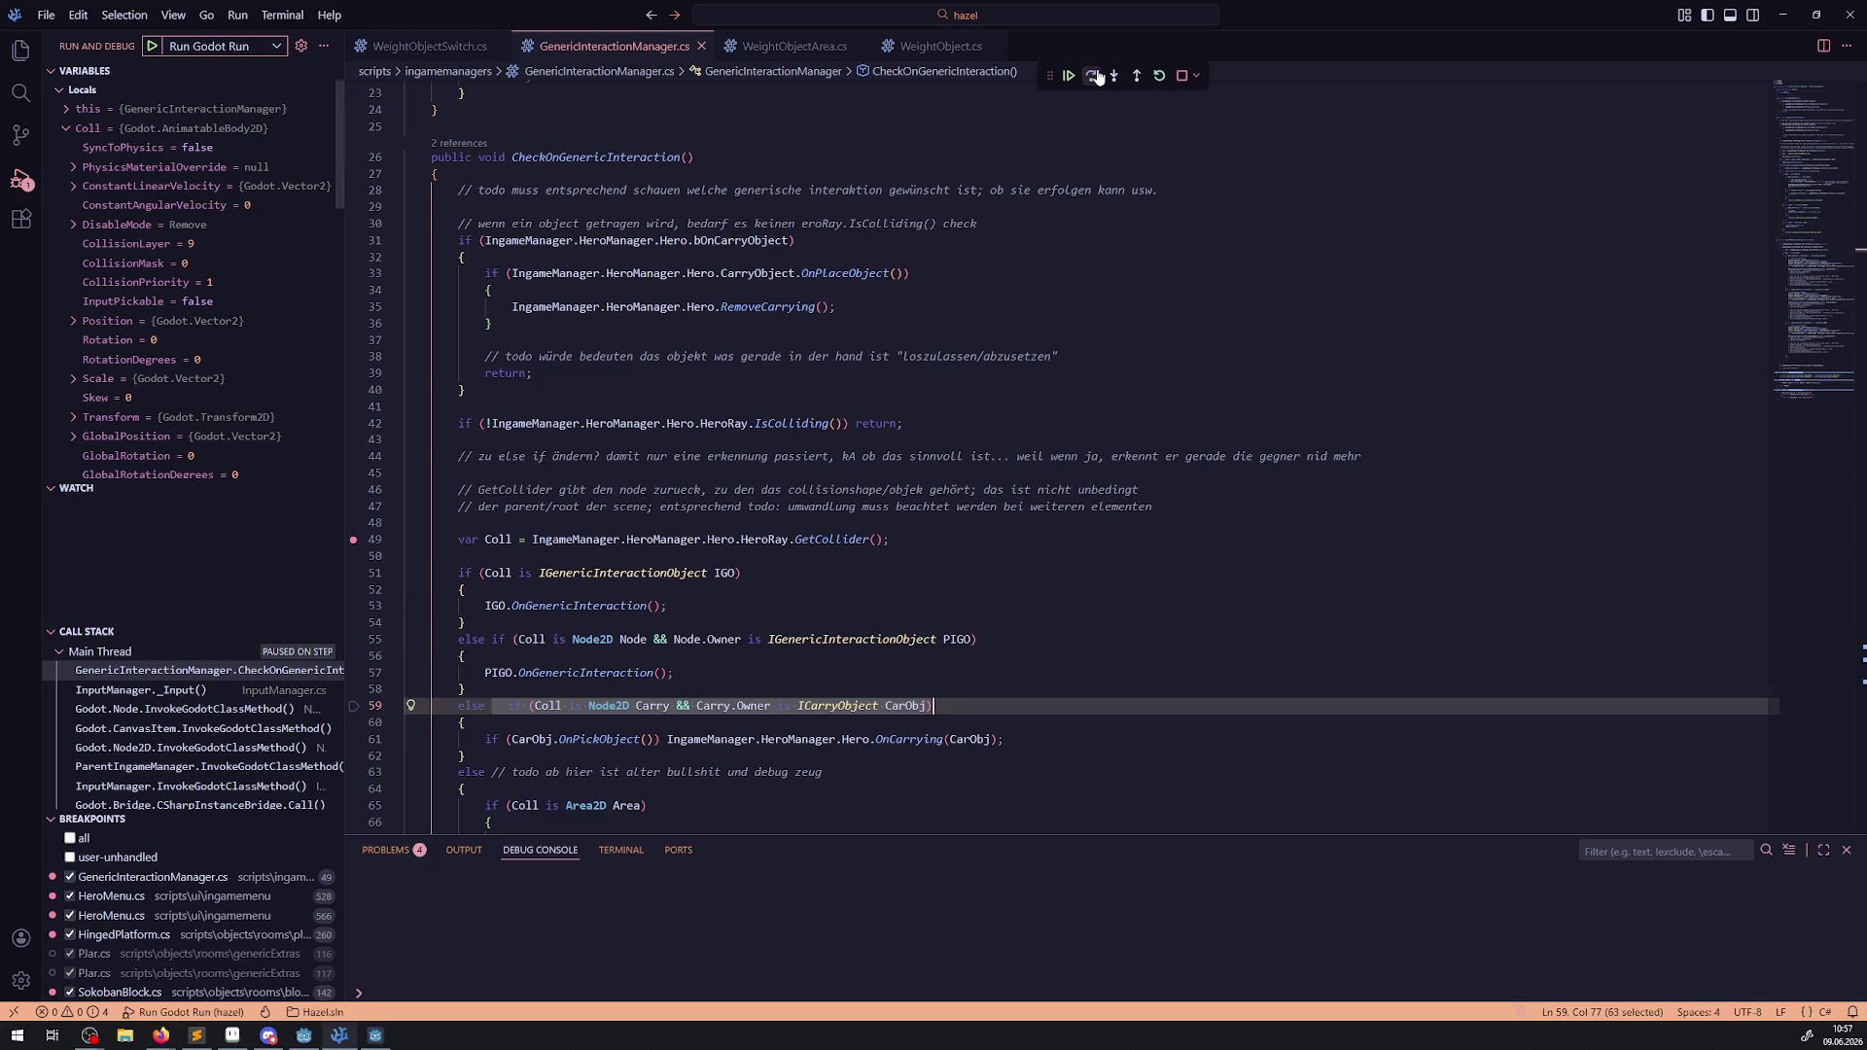
click(1096, 76)
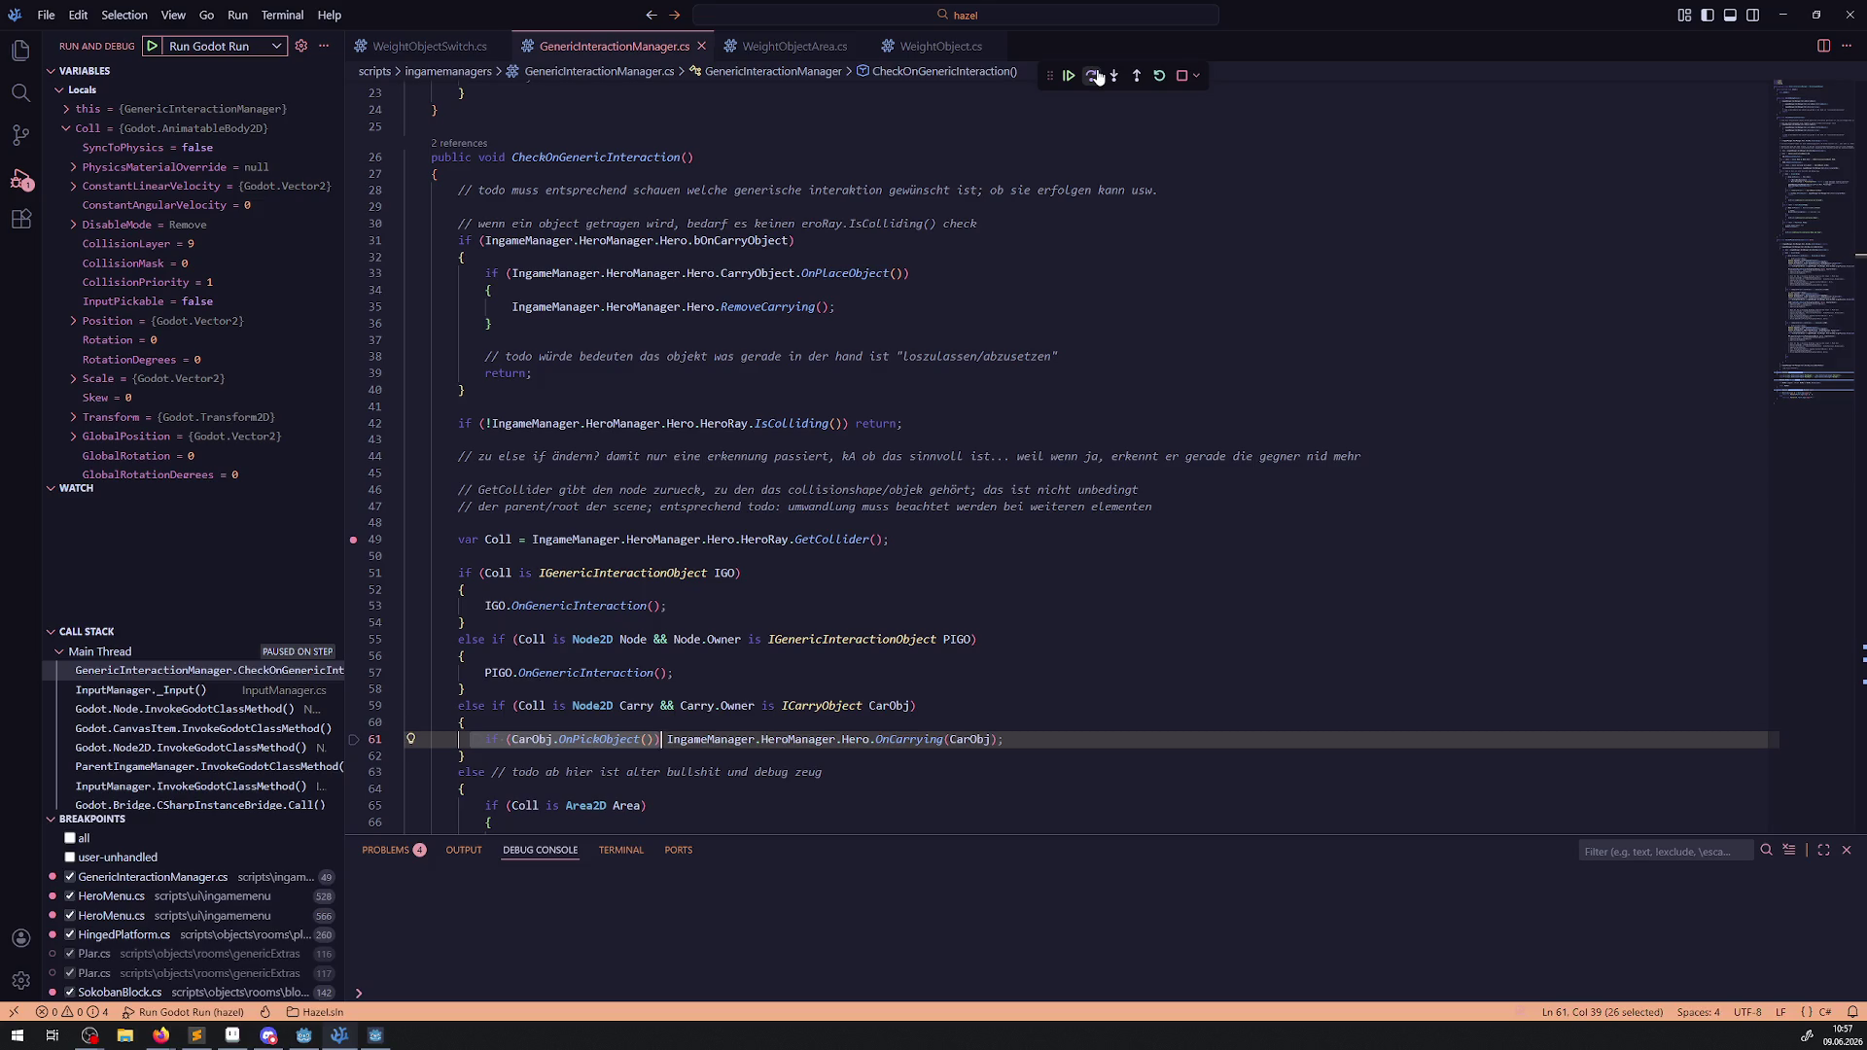
click(1097, 77)
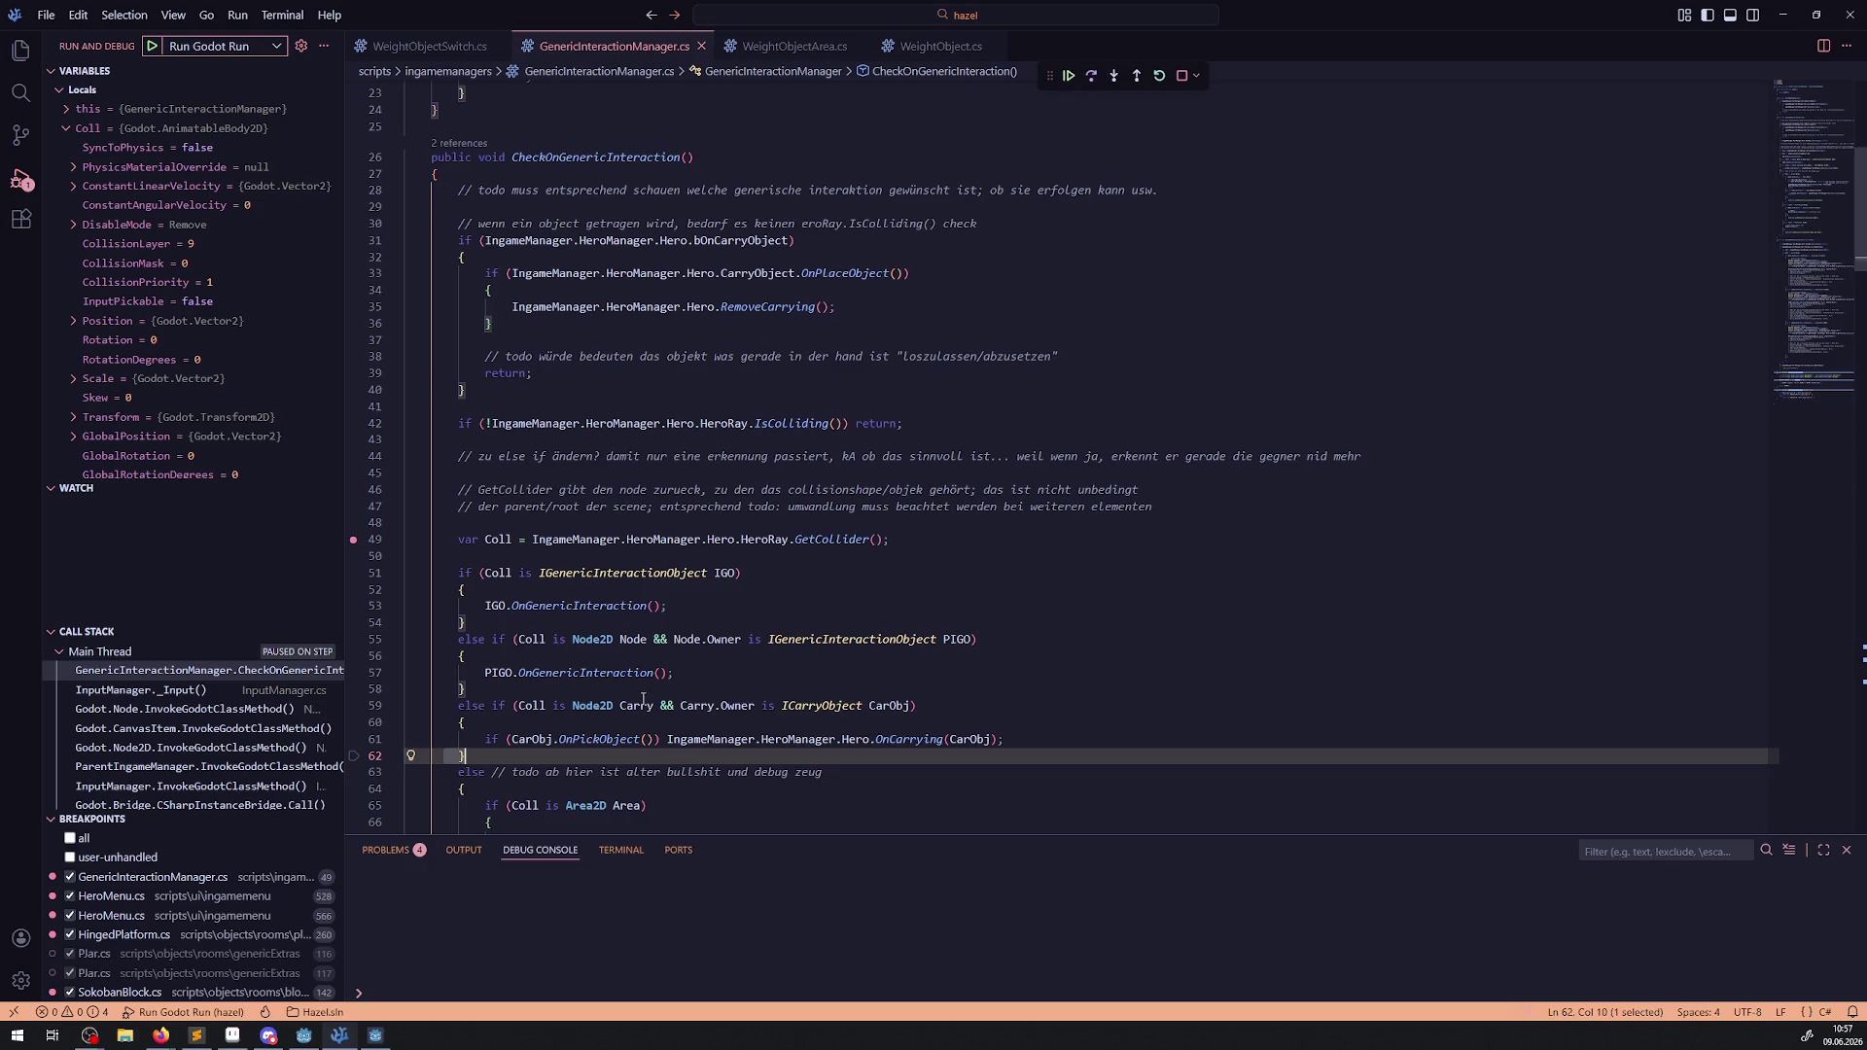
right_click(605, 741)
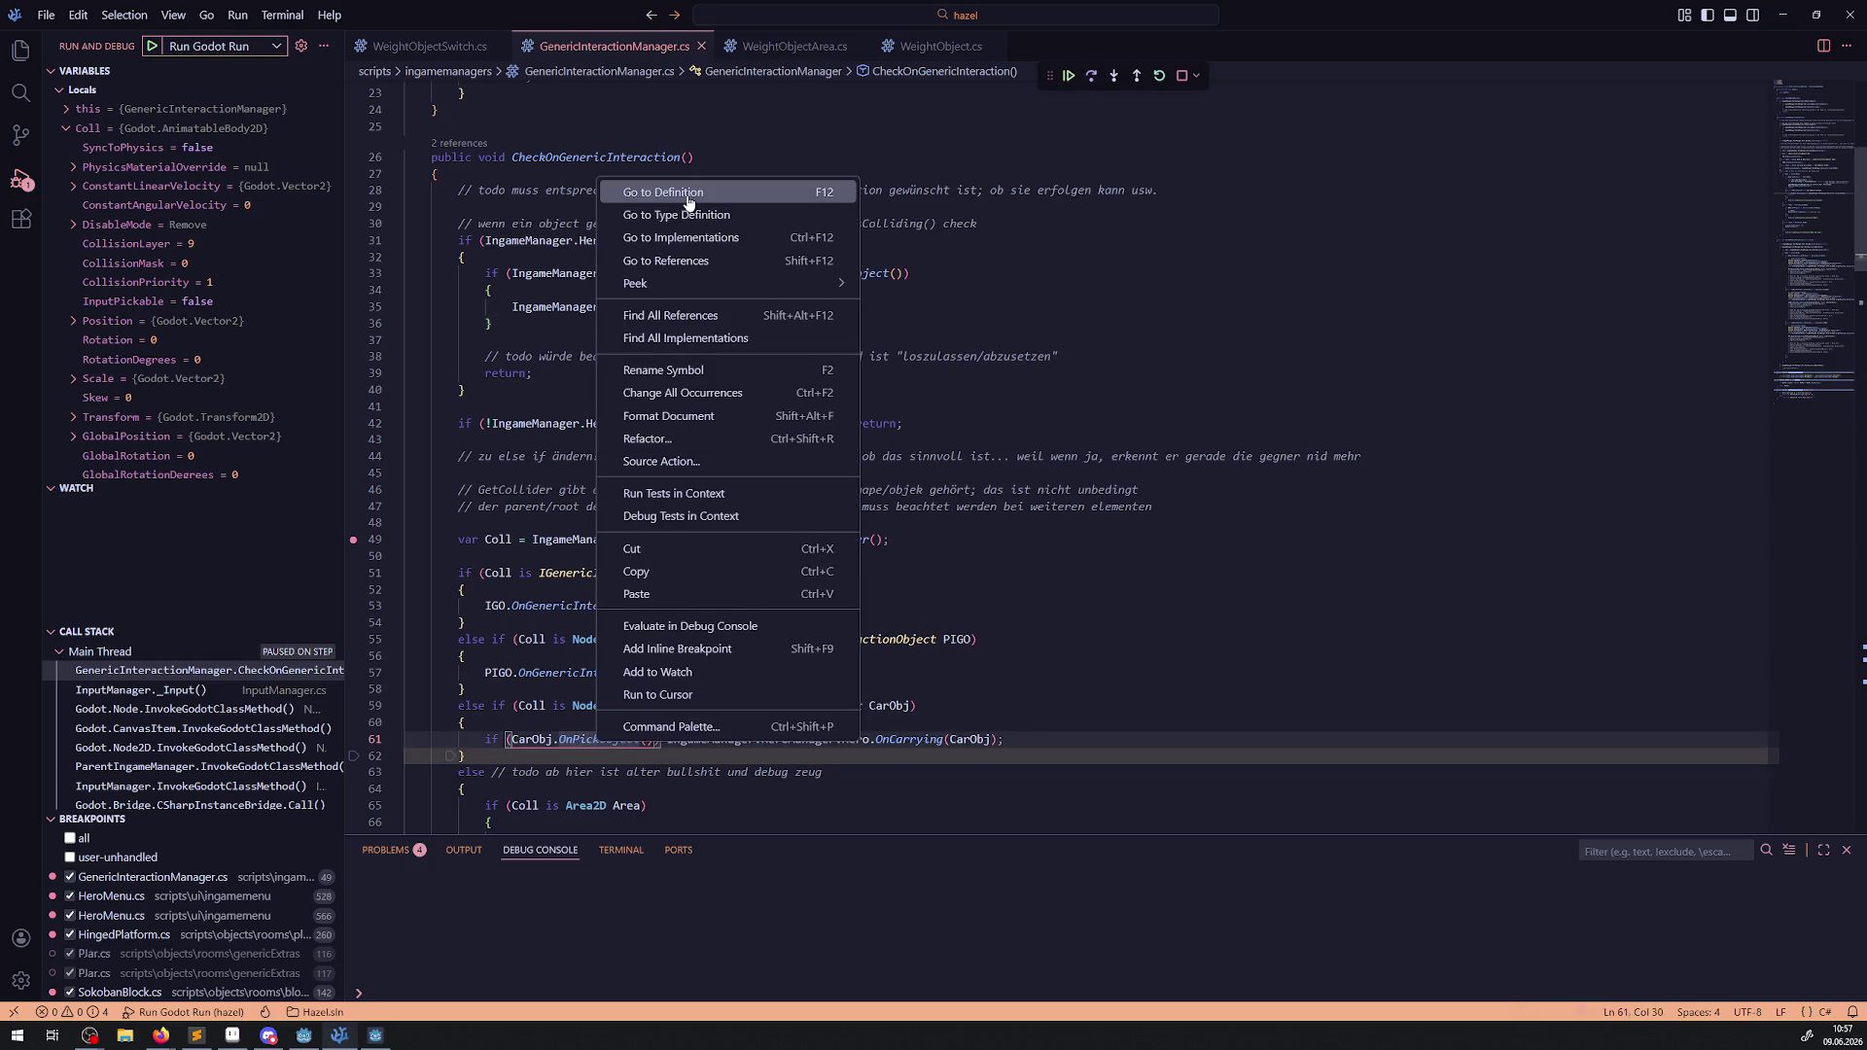
Trace OnPickObject from InterfaceLib.cs through WeightObject.cs to the PCarryObject.cs definition.
click(686, 194)
double_click(627, 343)
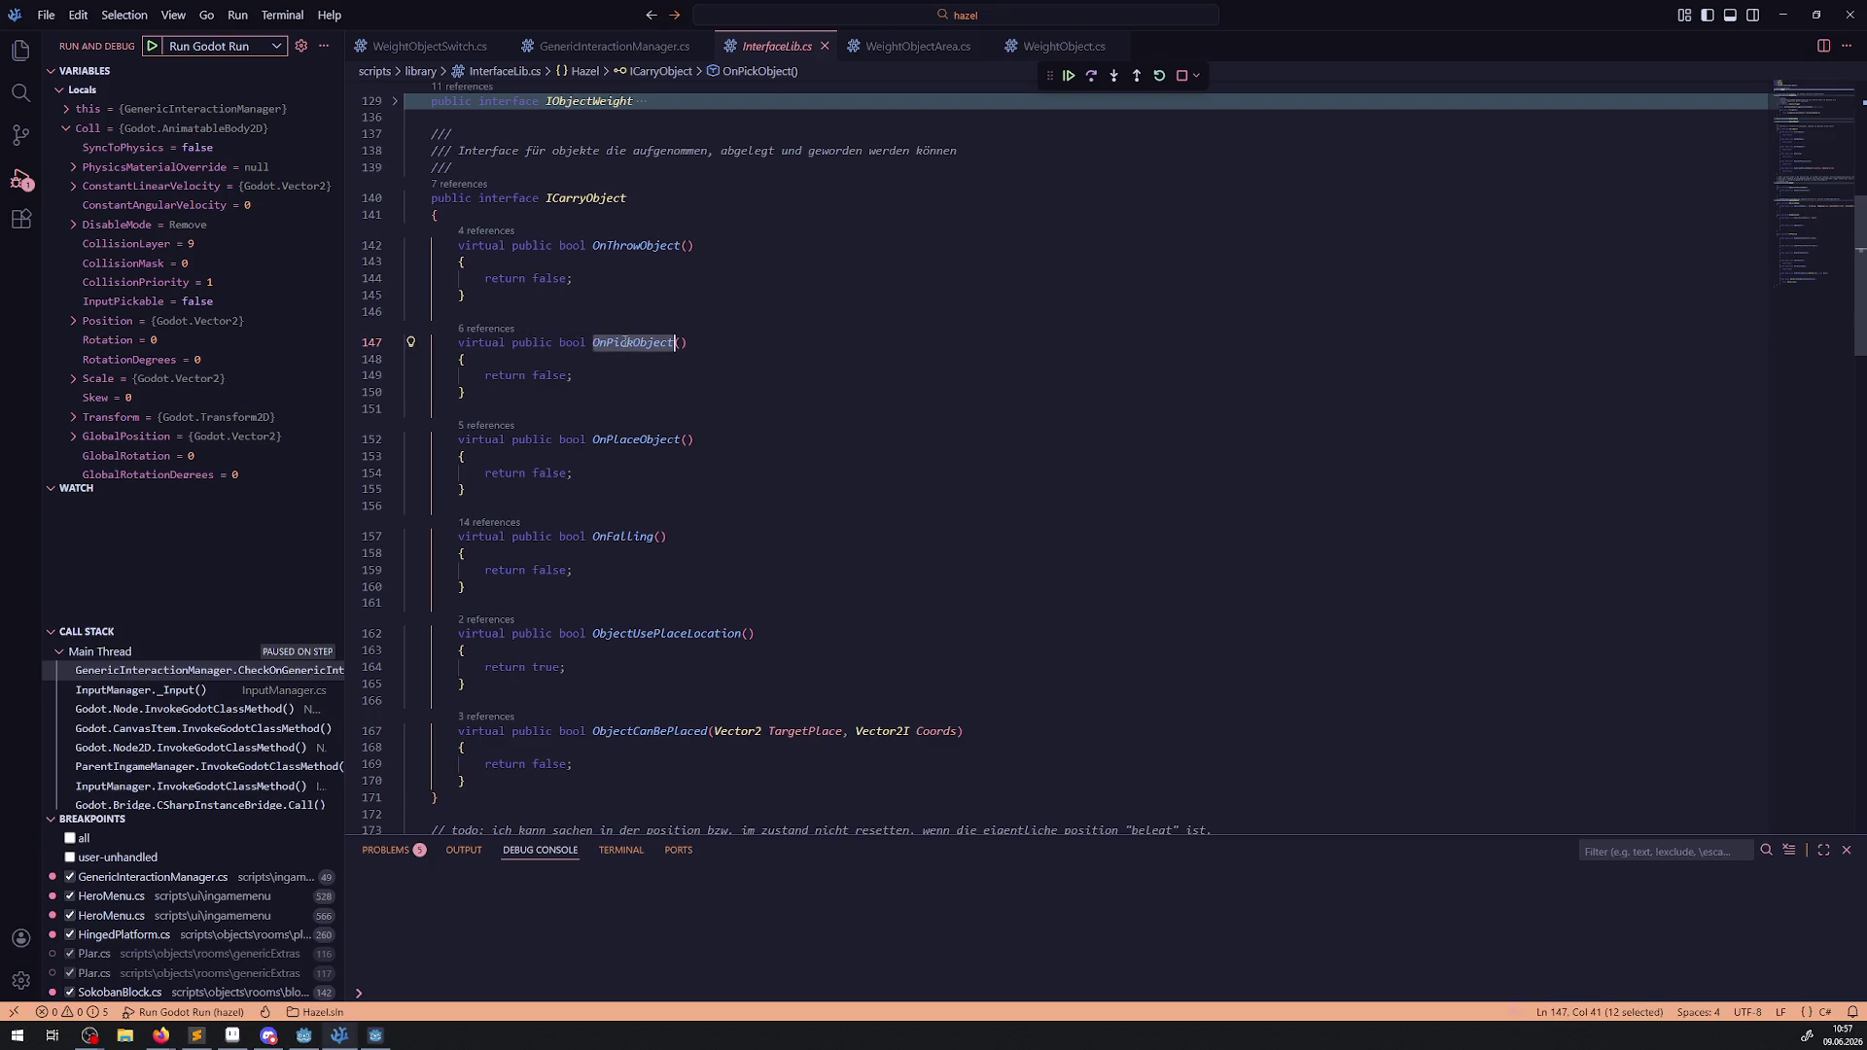
click(1016, 47)
click(916, 332)
key(ctrl+f)
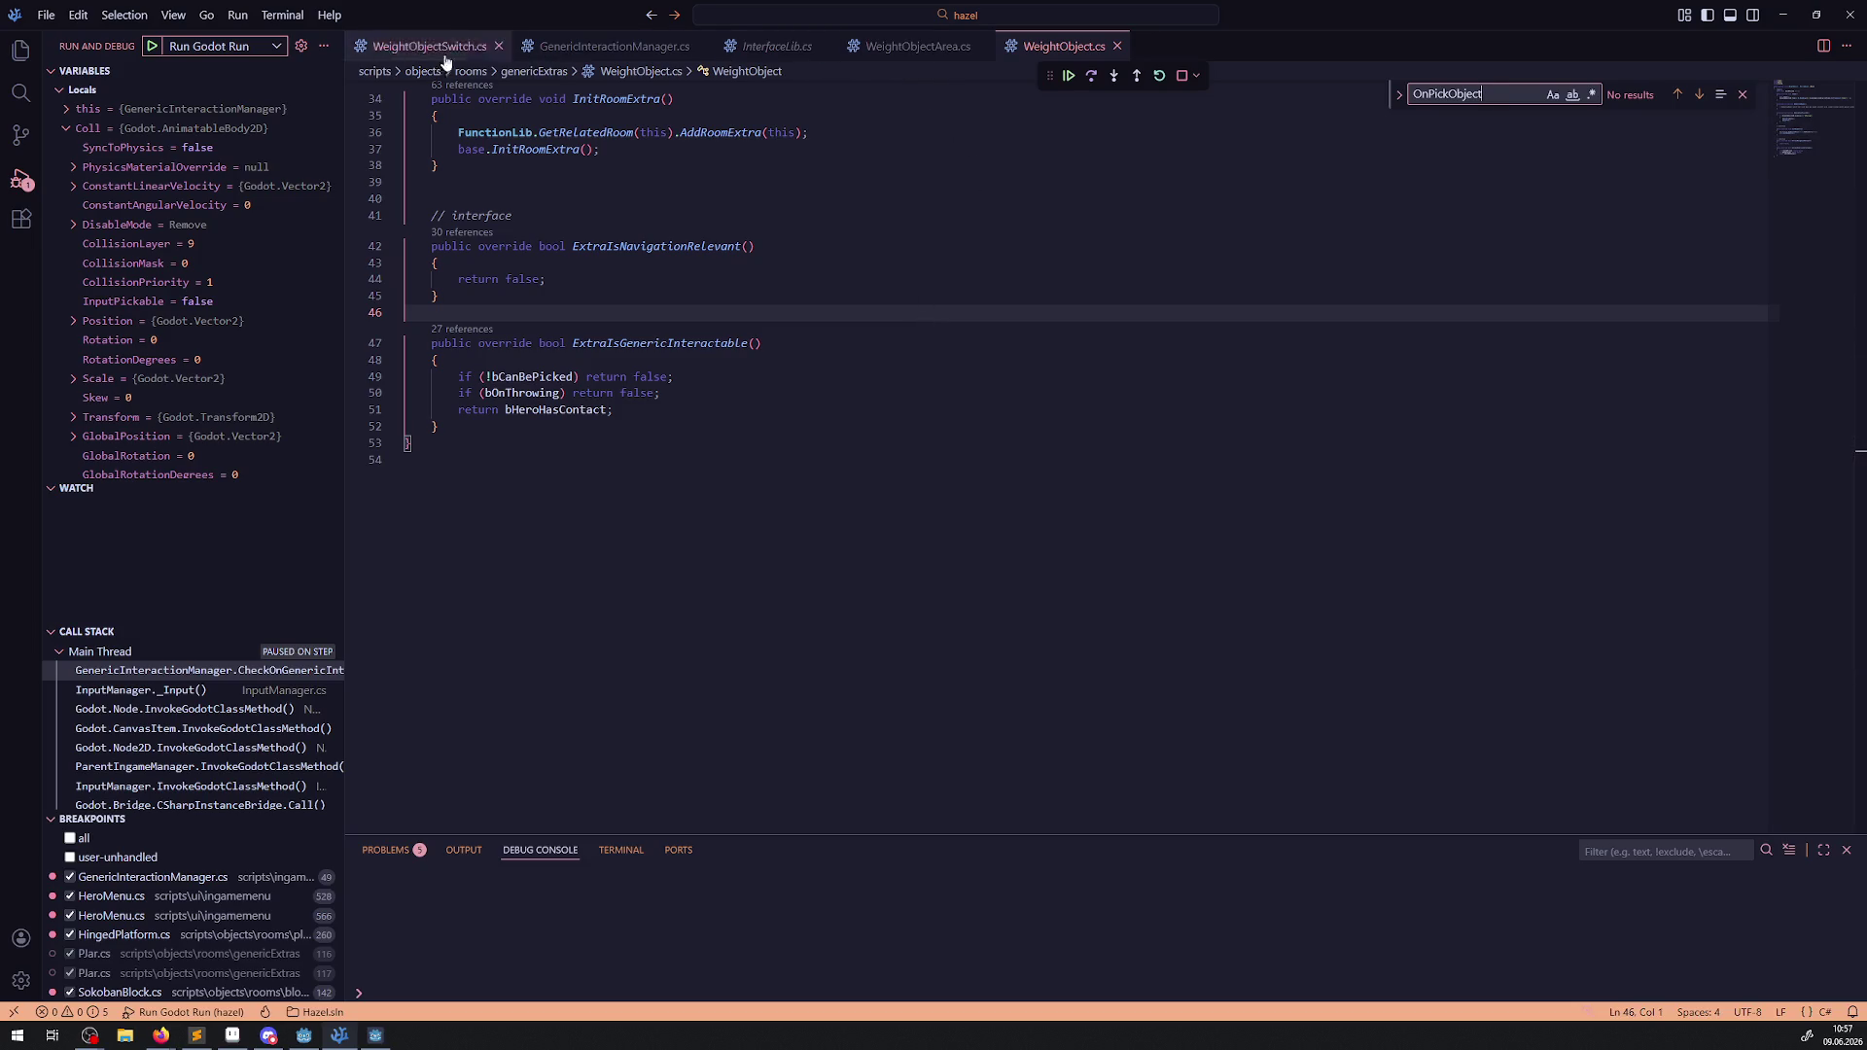
scroll(680, 292, up, 5)
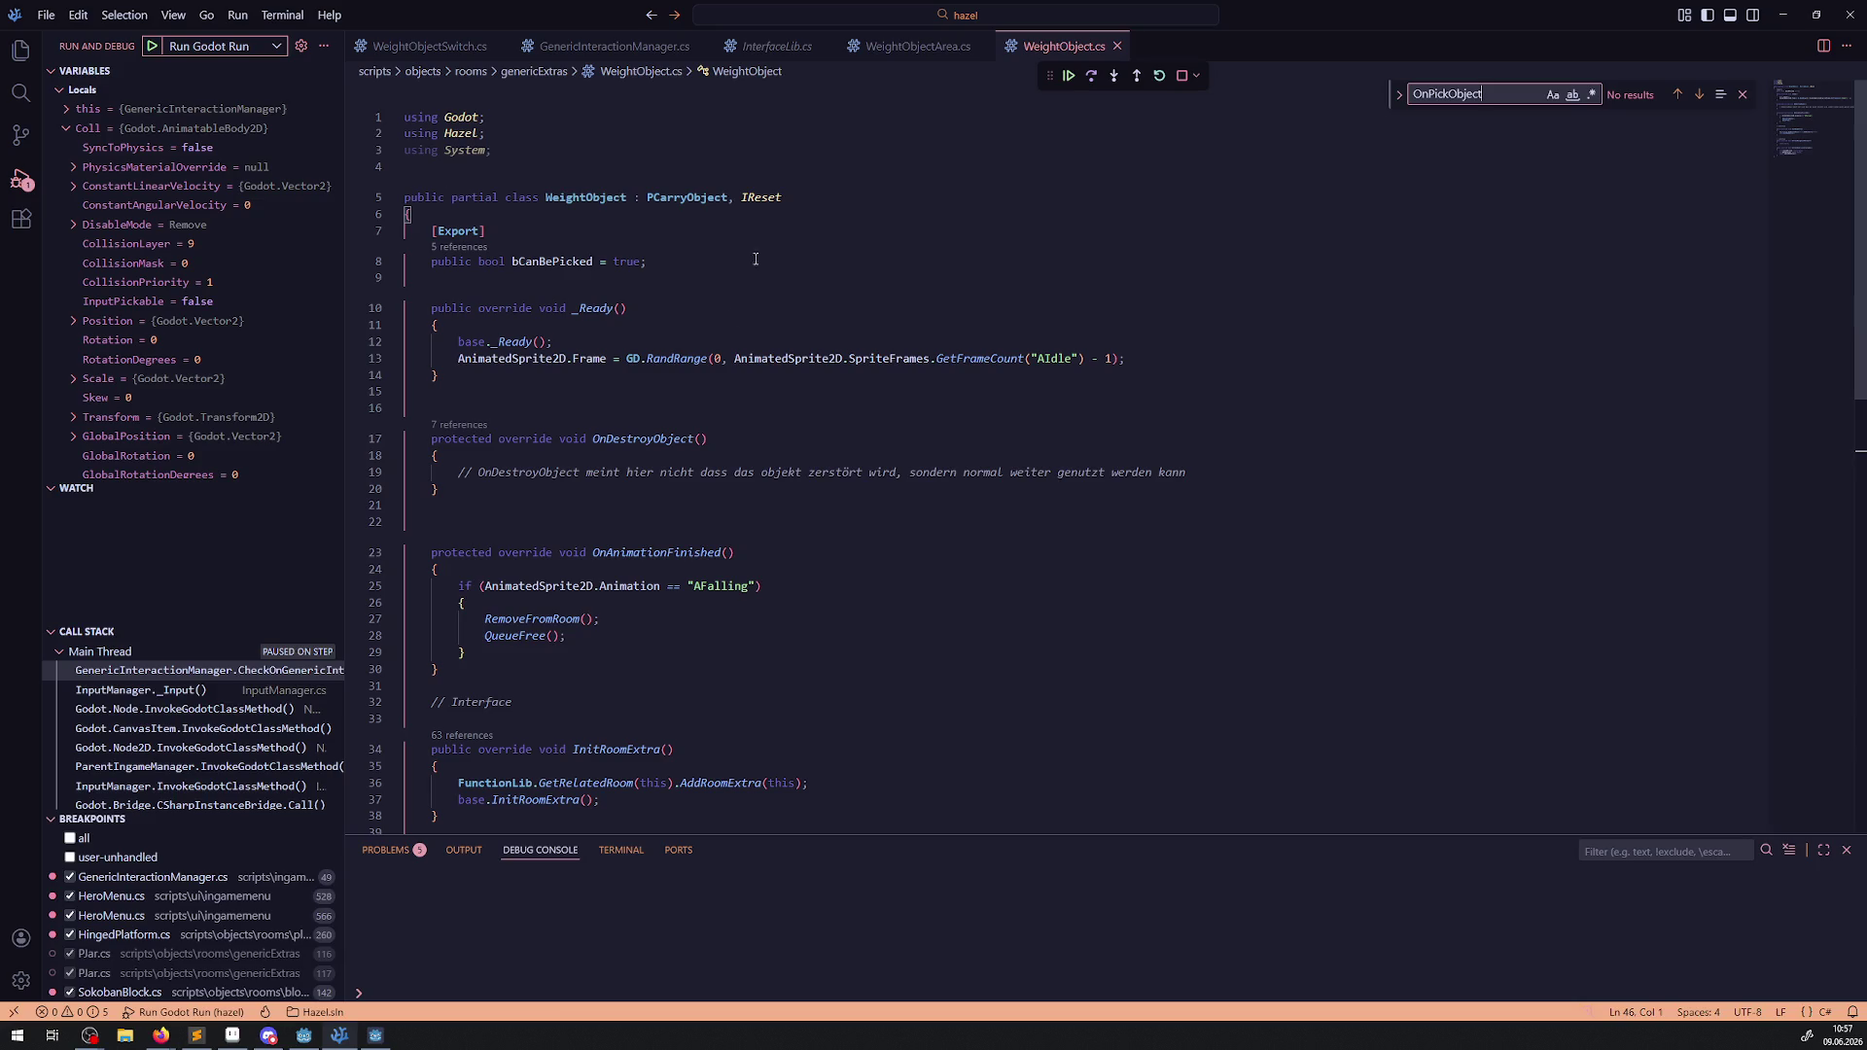
right_click(693, 198)
click(725, 214)
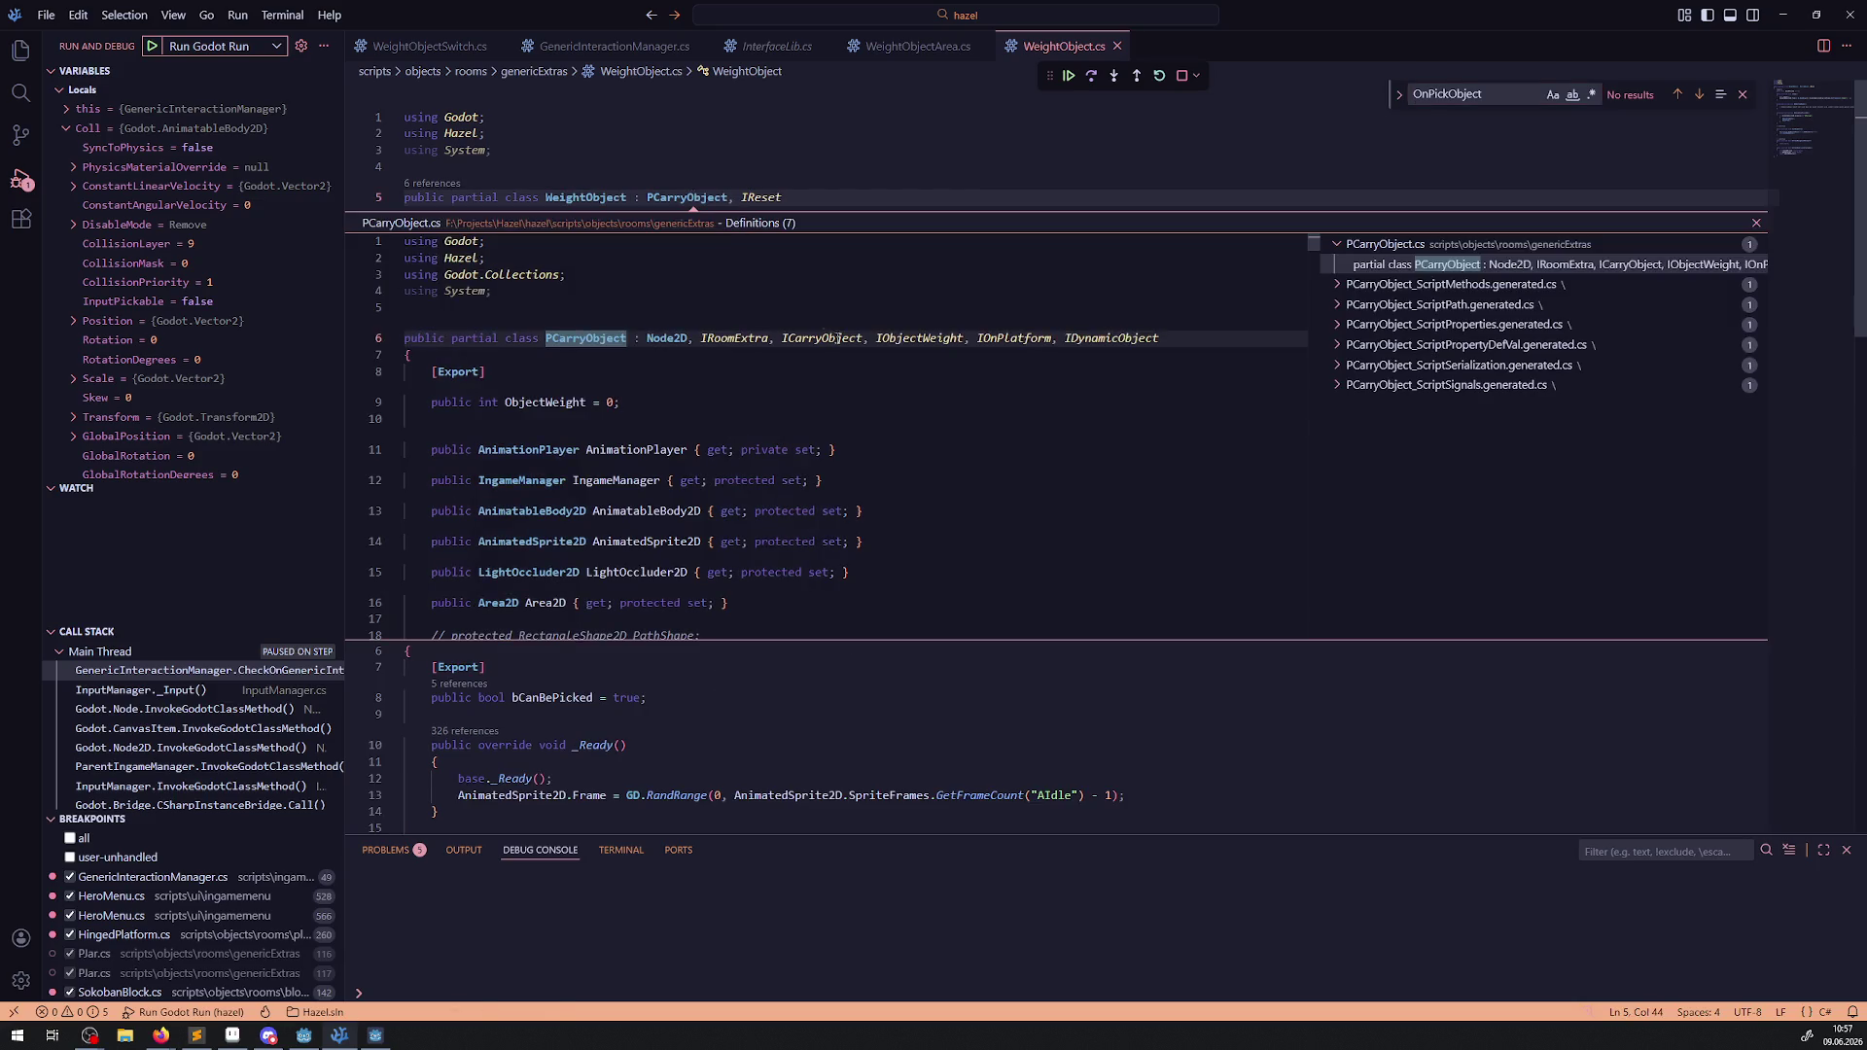
double_click(1100, 446)
Find OnPickObject in PCarryObject.cs, set a breakpoint on line 301, and resume the game.
key(ctrl+f)
key(Return)
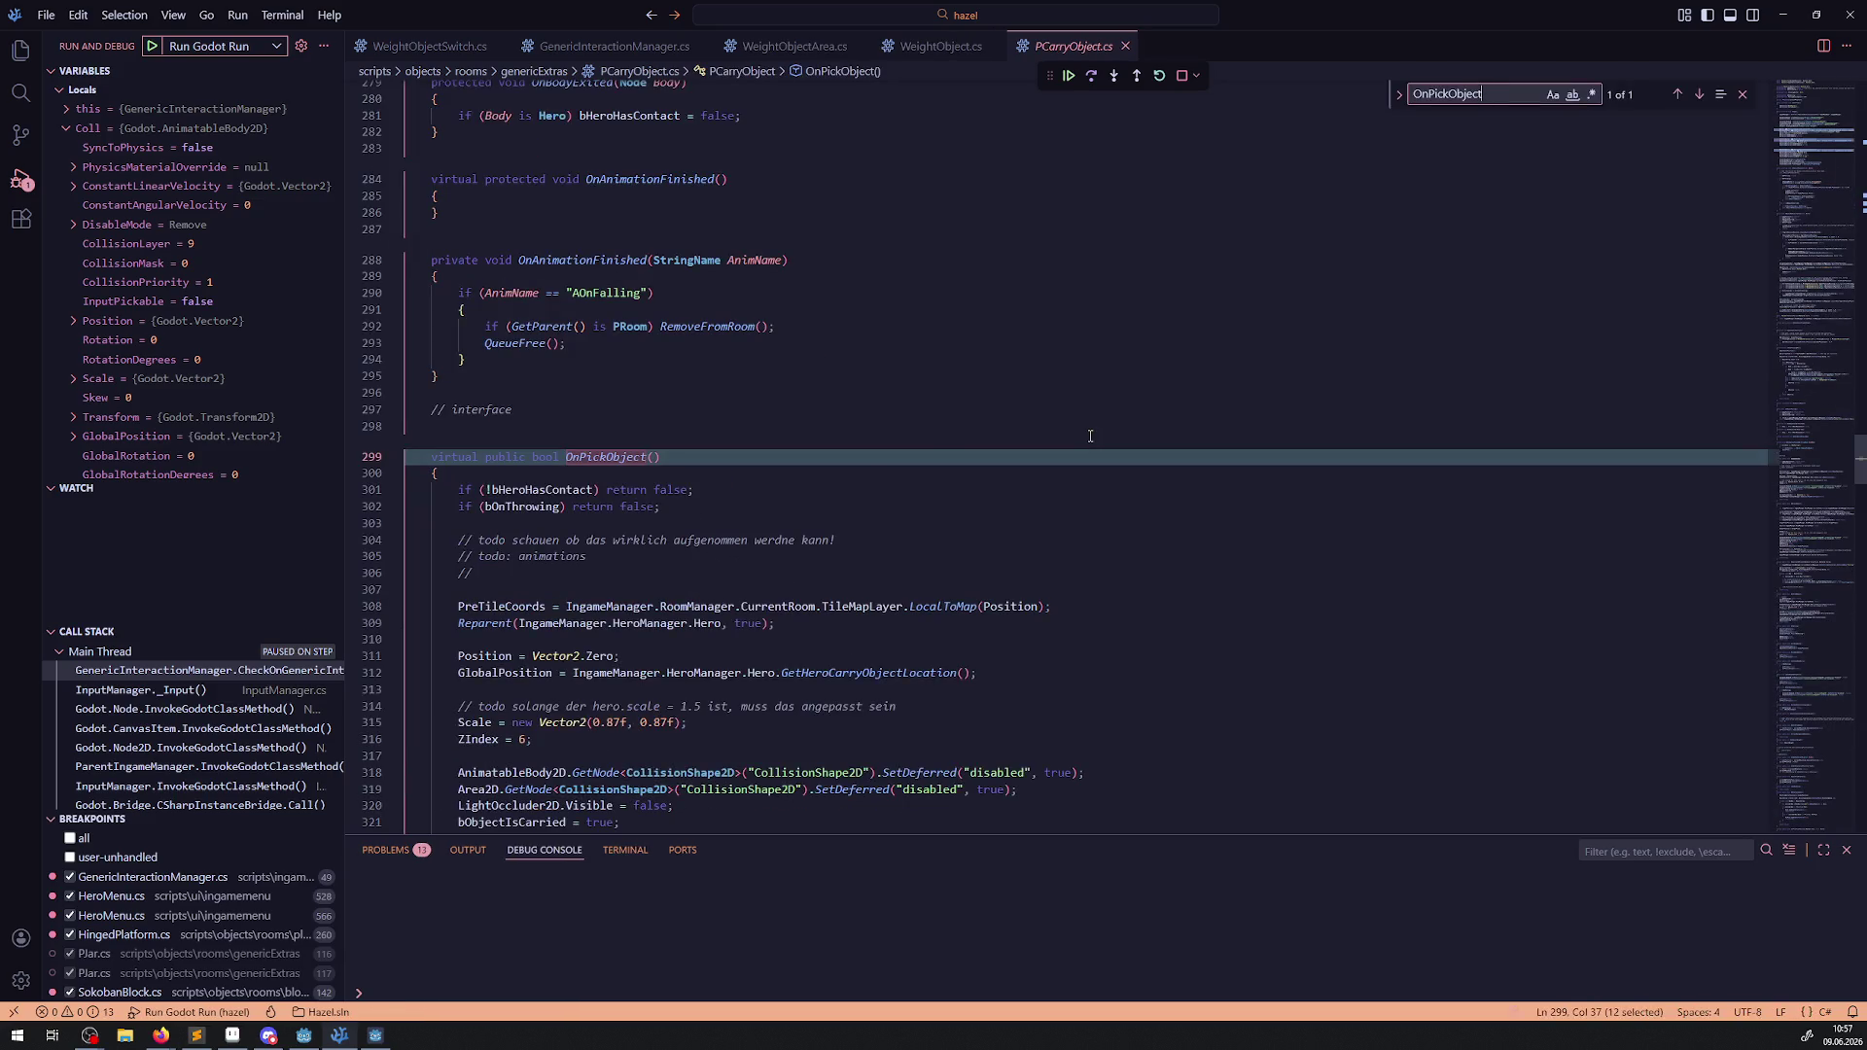
scroll(714, 463, down, 2)
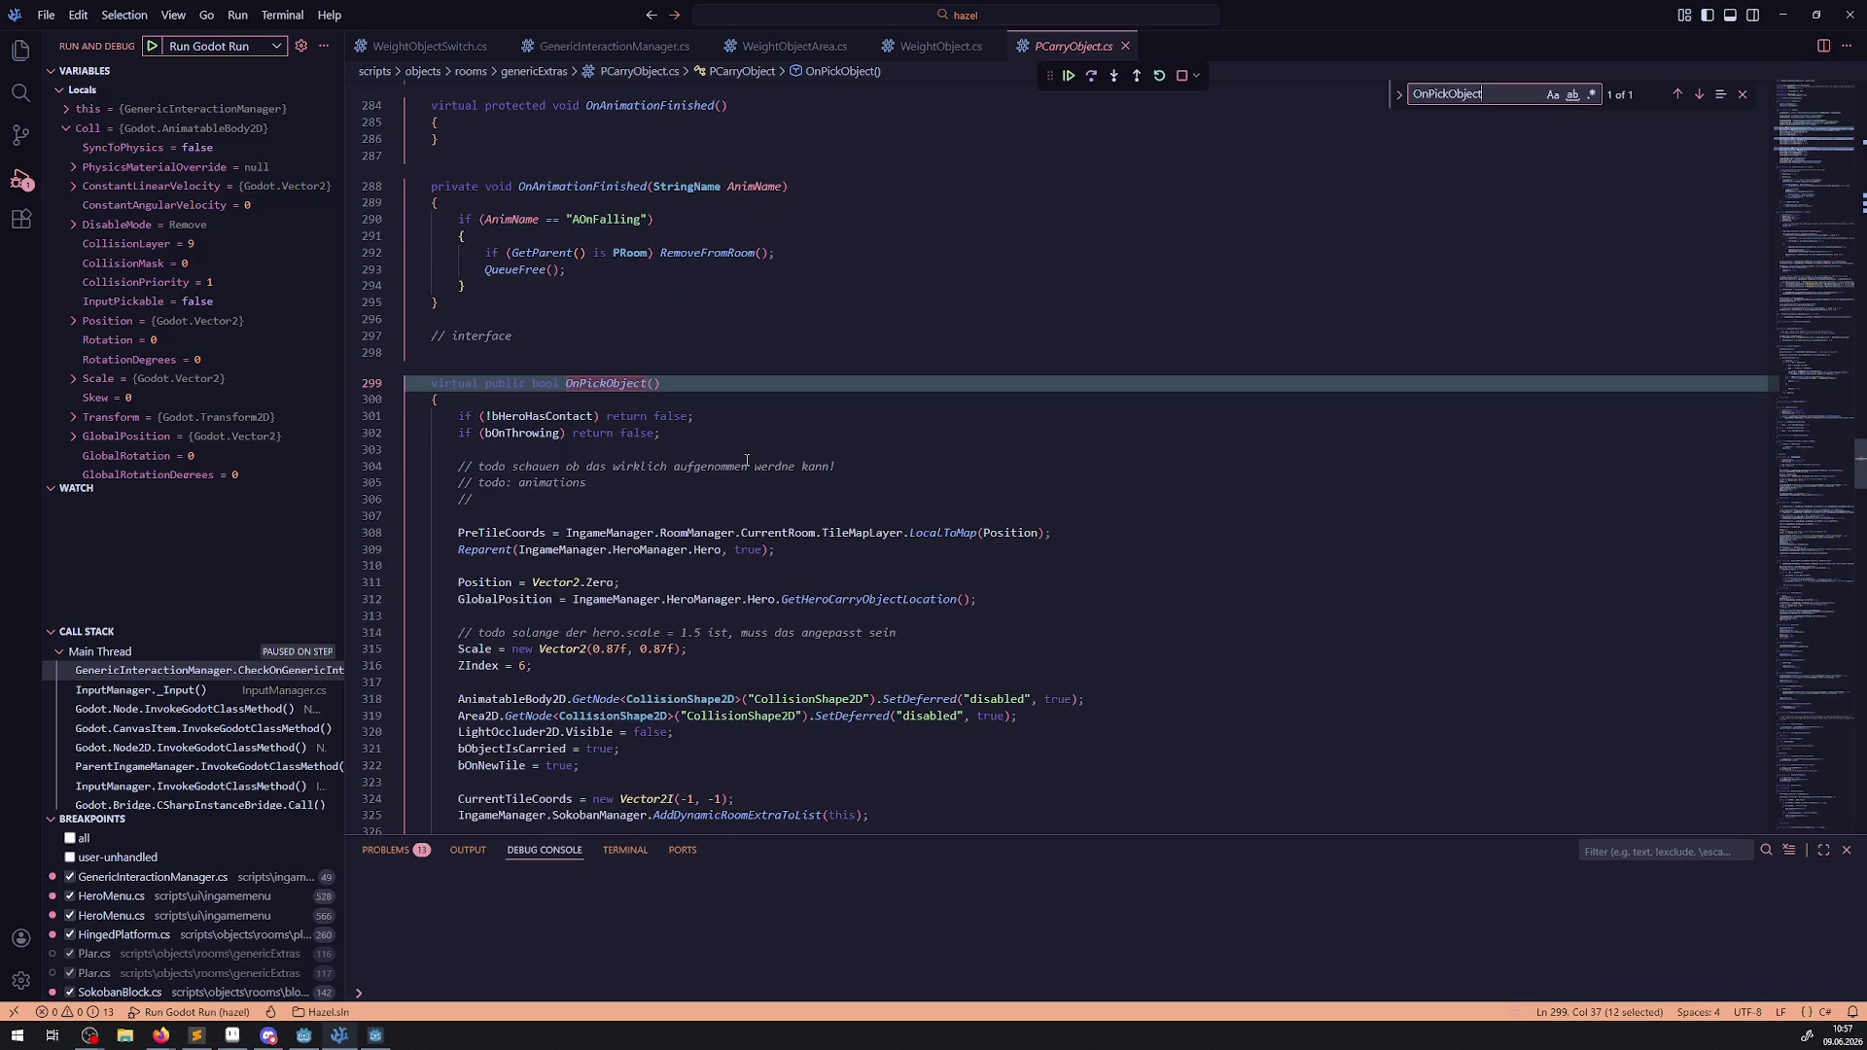
click(353, 416)
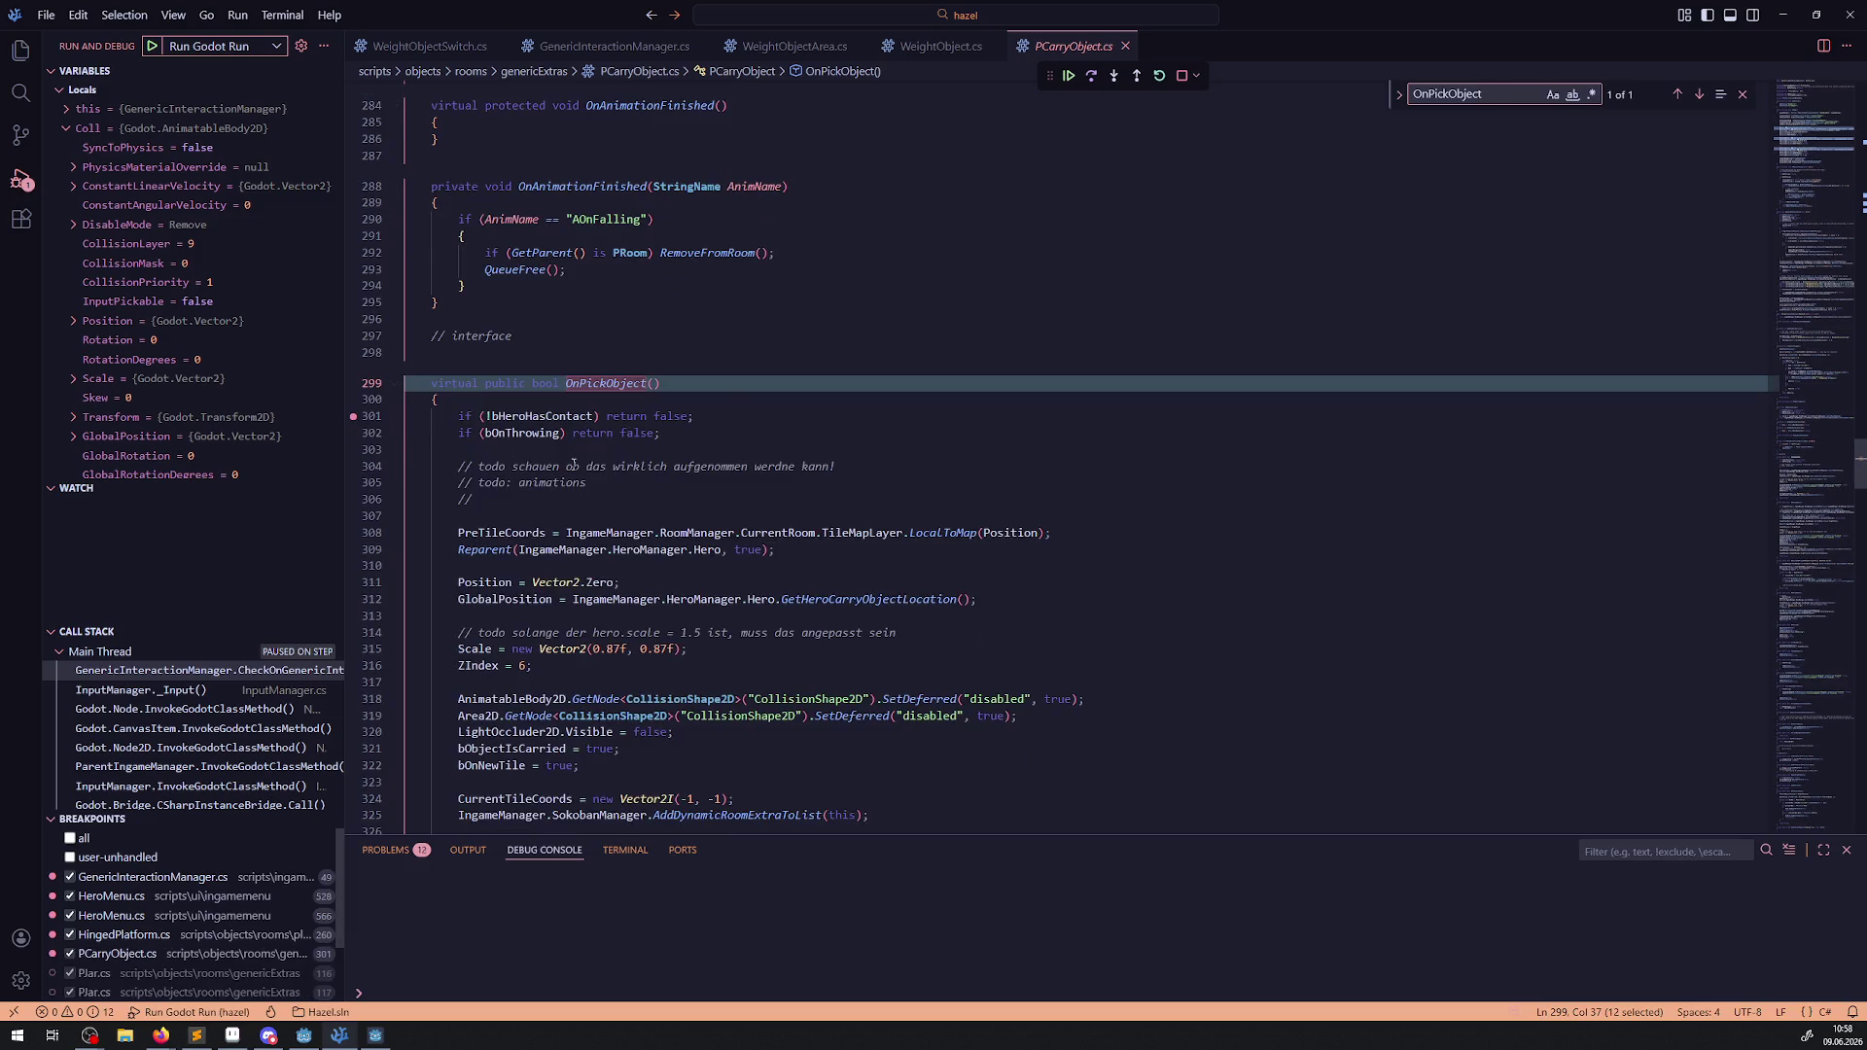
click(1069, 77)
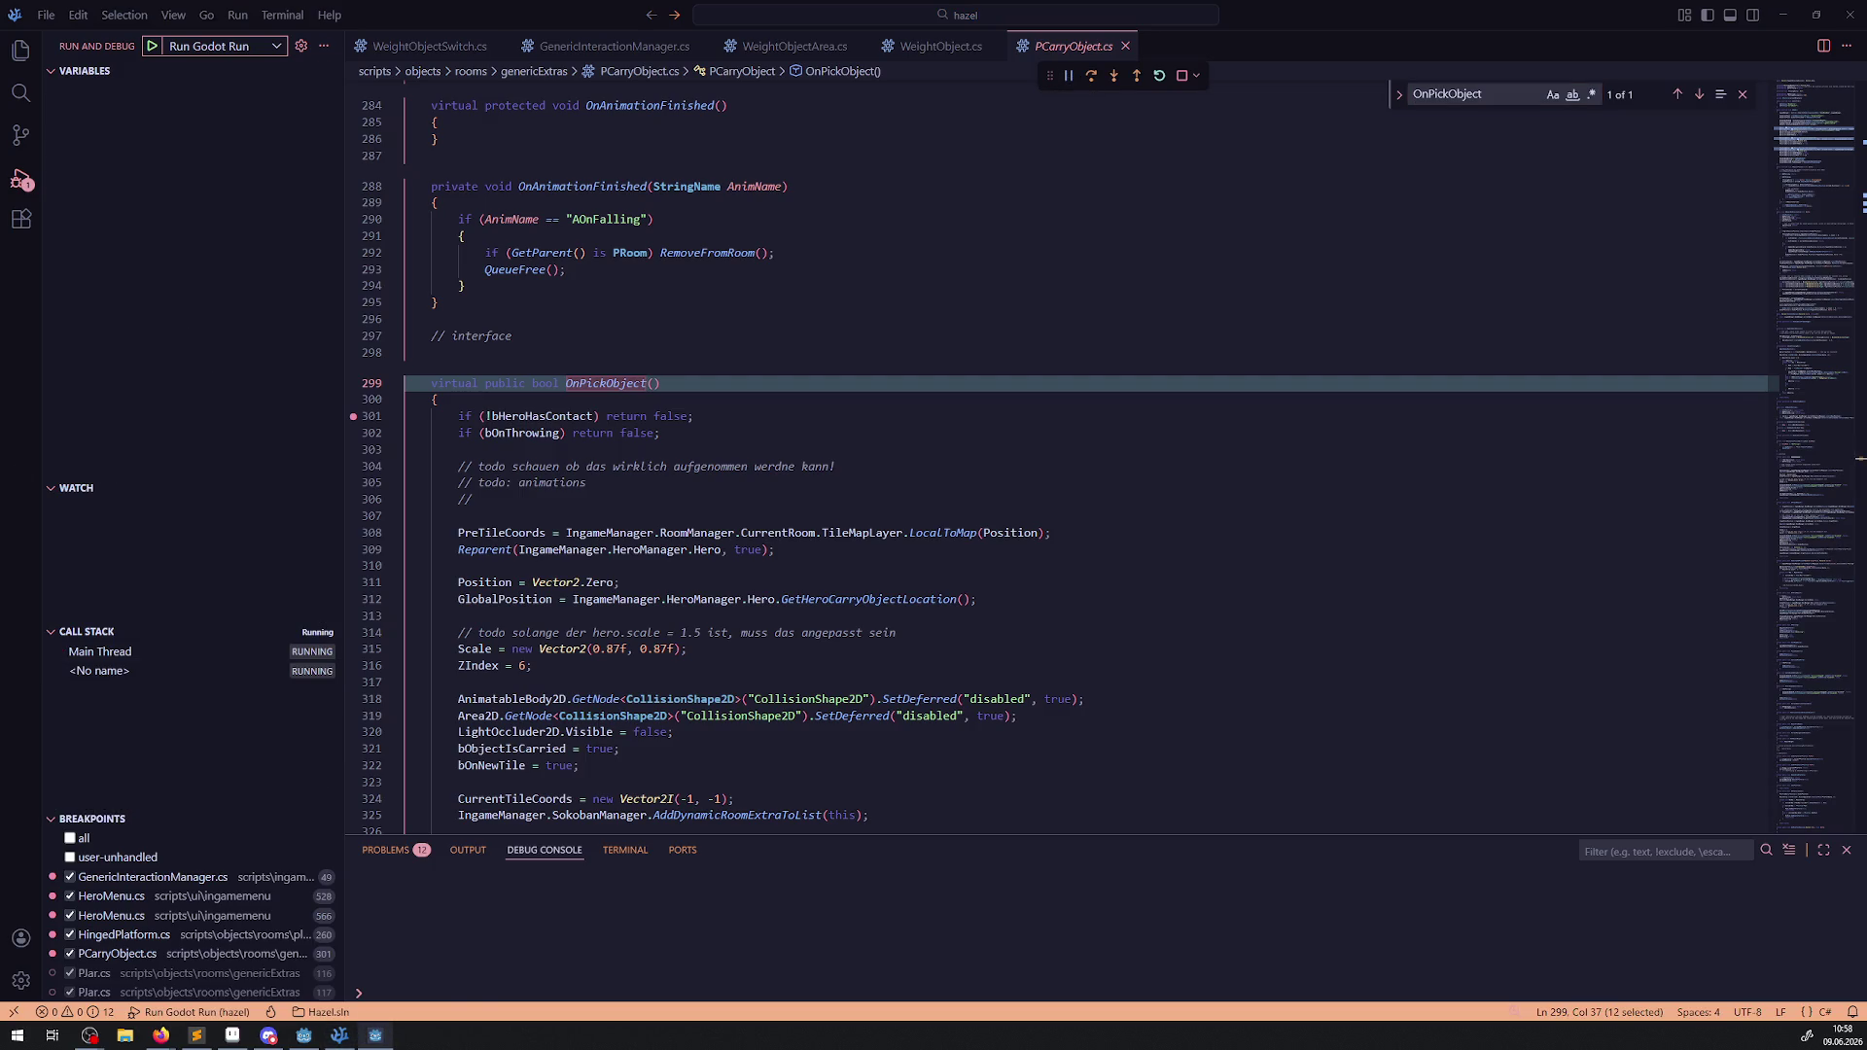
Step through CheckOnGenericInteraction into OnPickObject and past the hero-contact check on line 301.
click(1093, 80)
click(1093, 80)
click(1093, 80)
click(1093, 80)
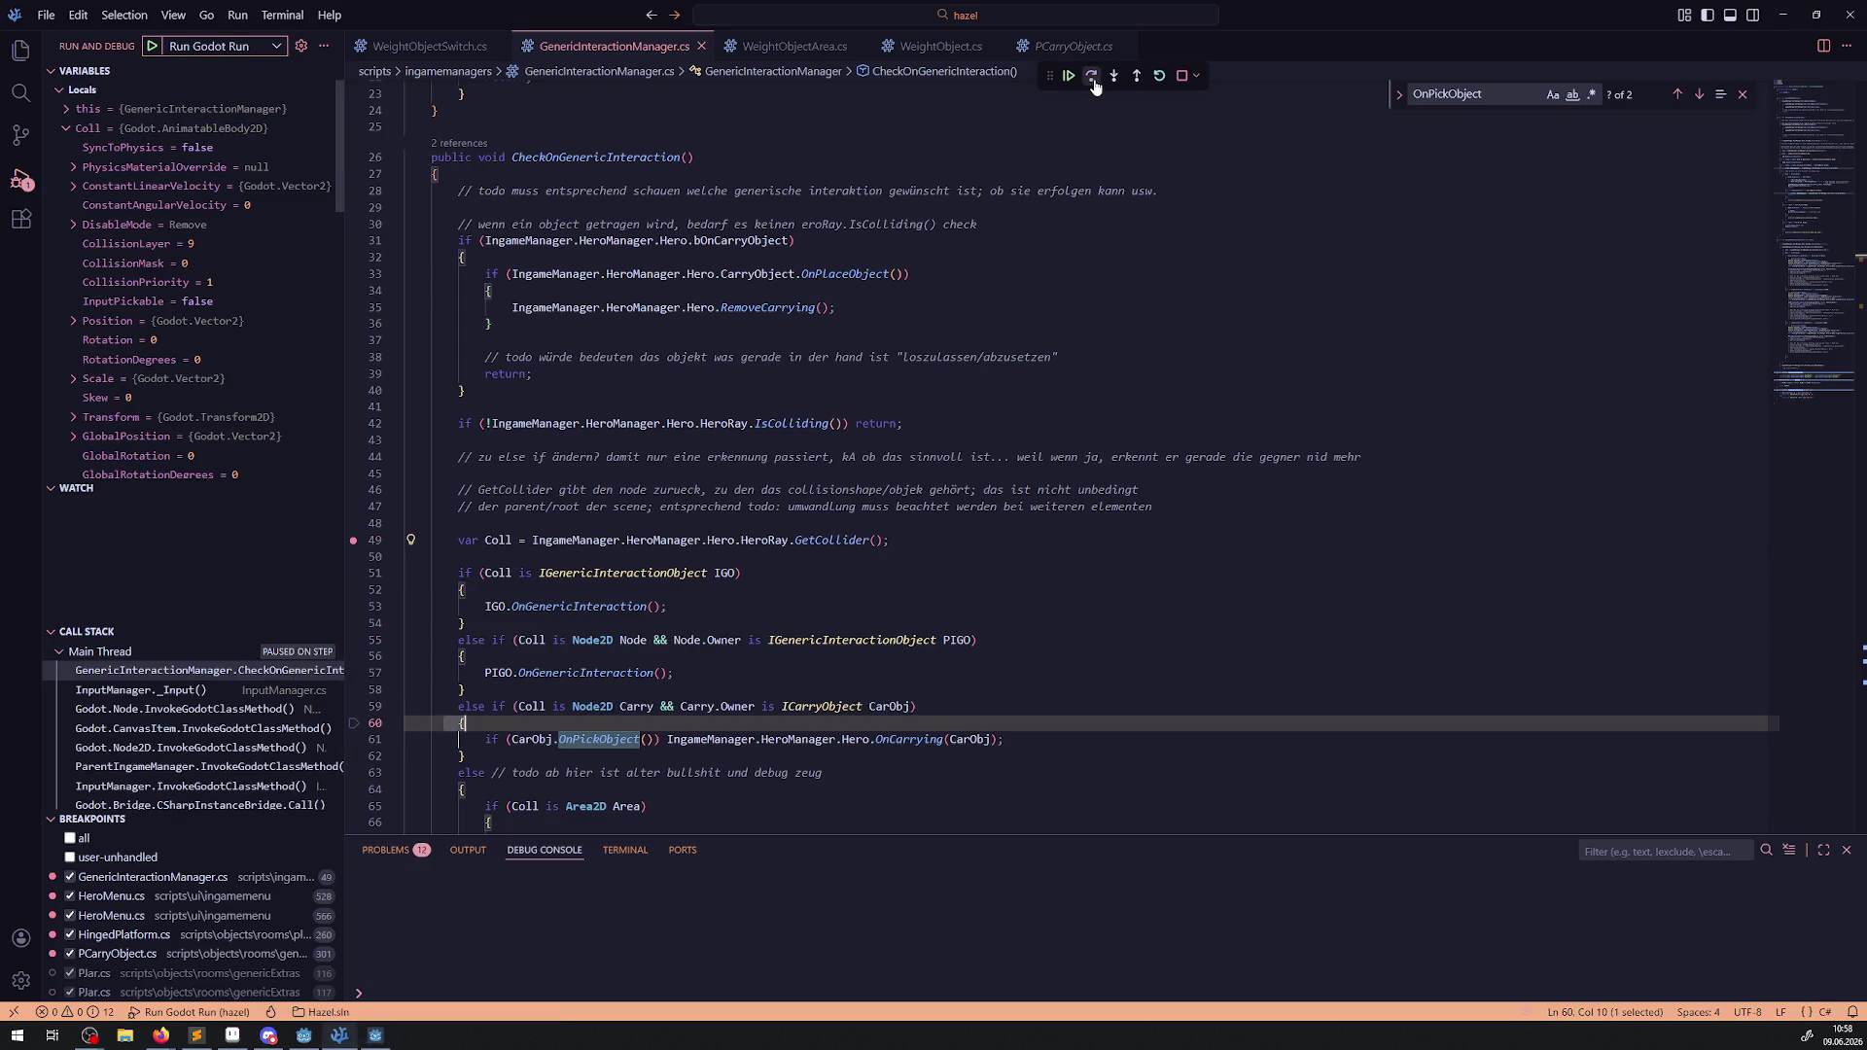
click(1092, 80)
click(1114, 78)
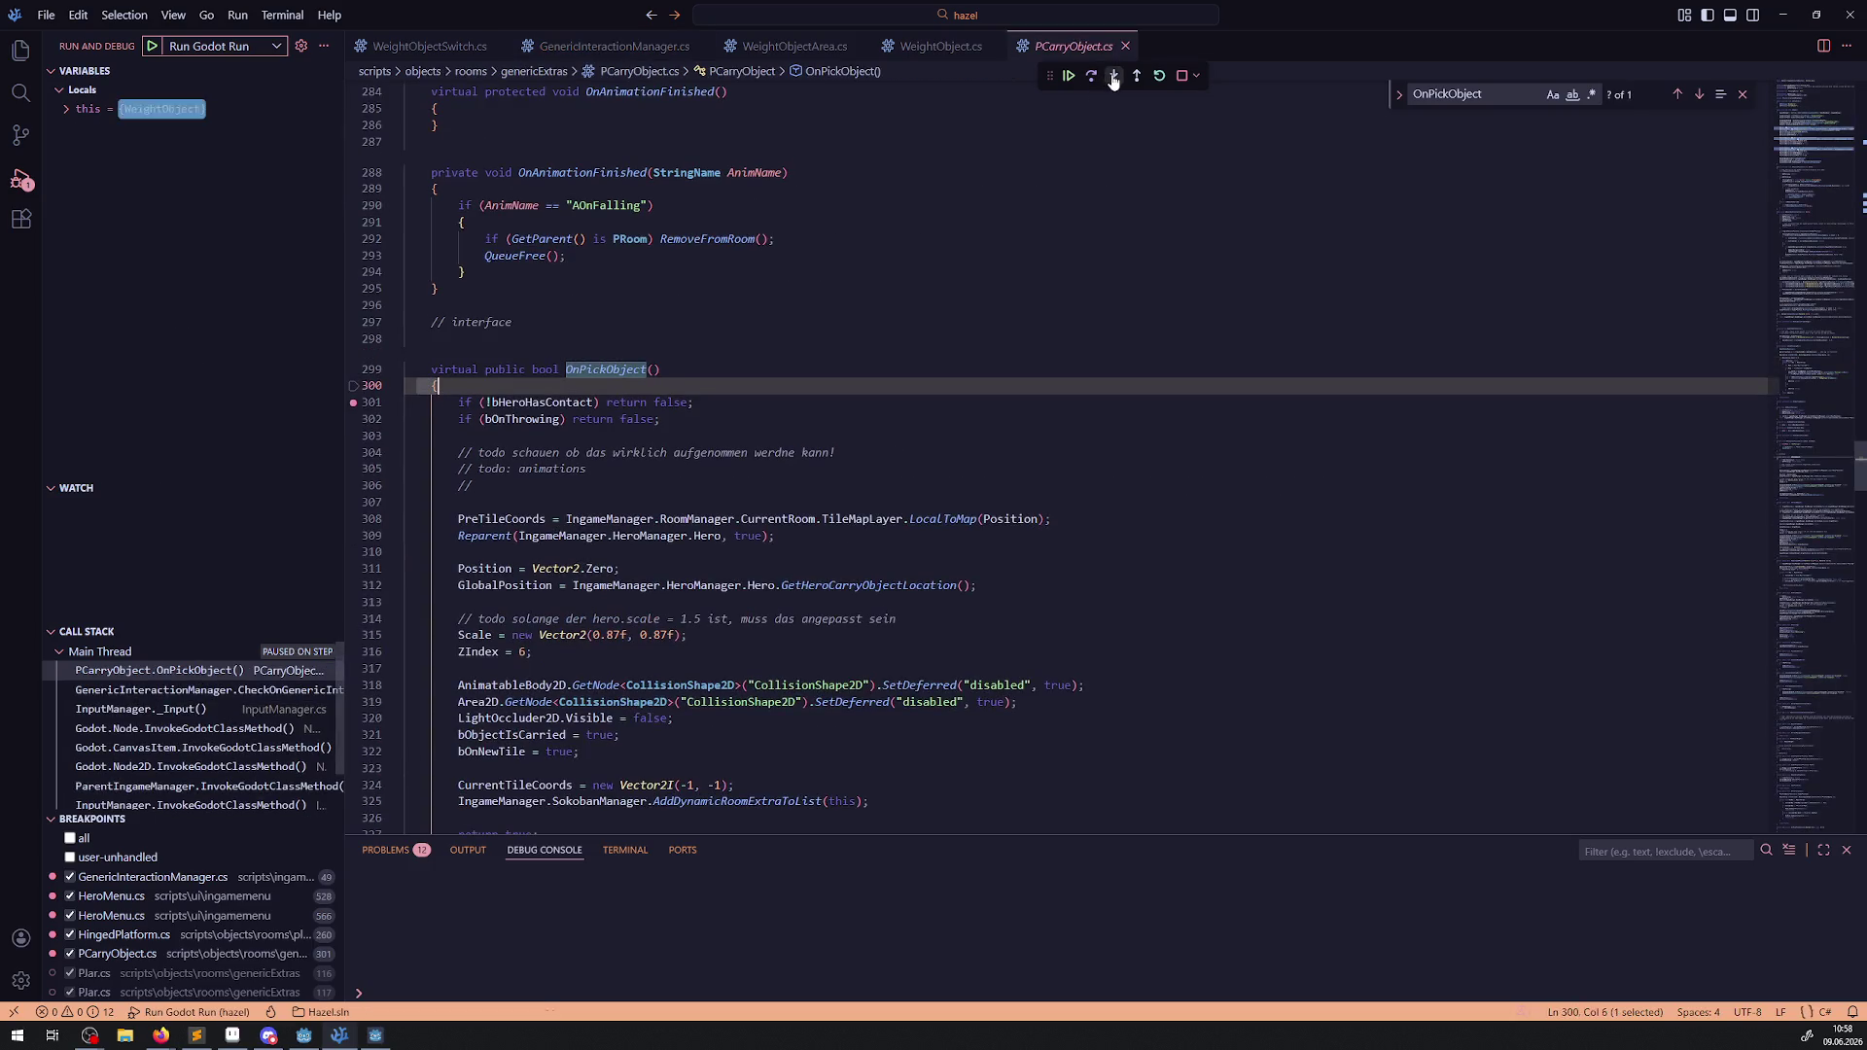
click(1090, 80)
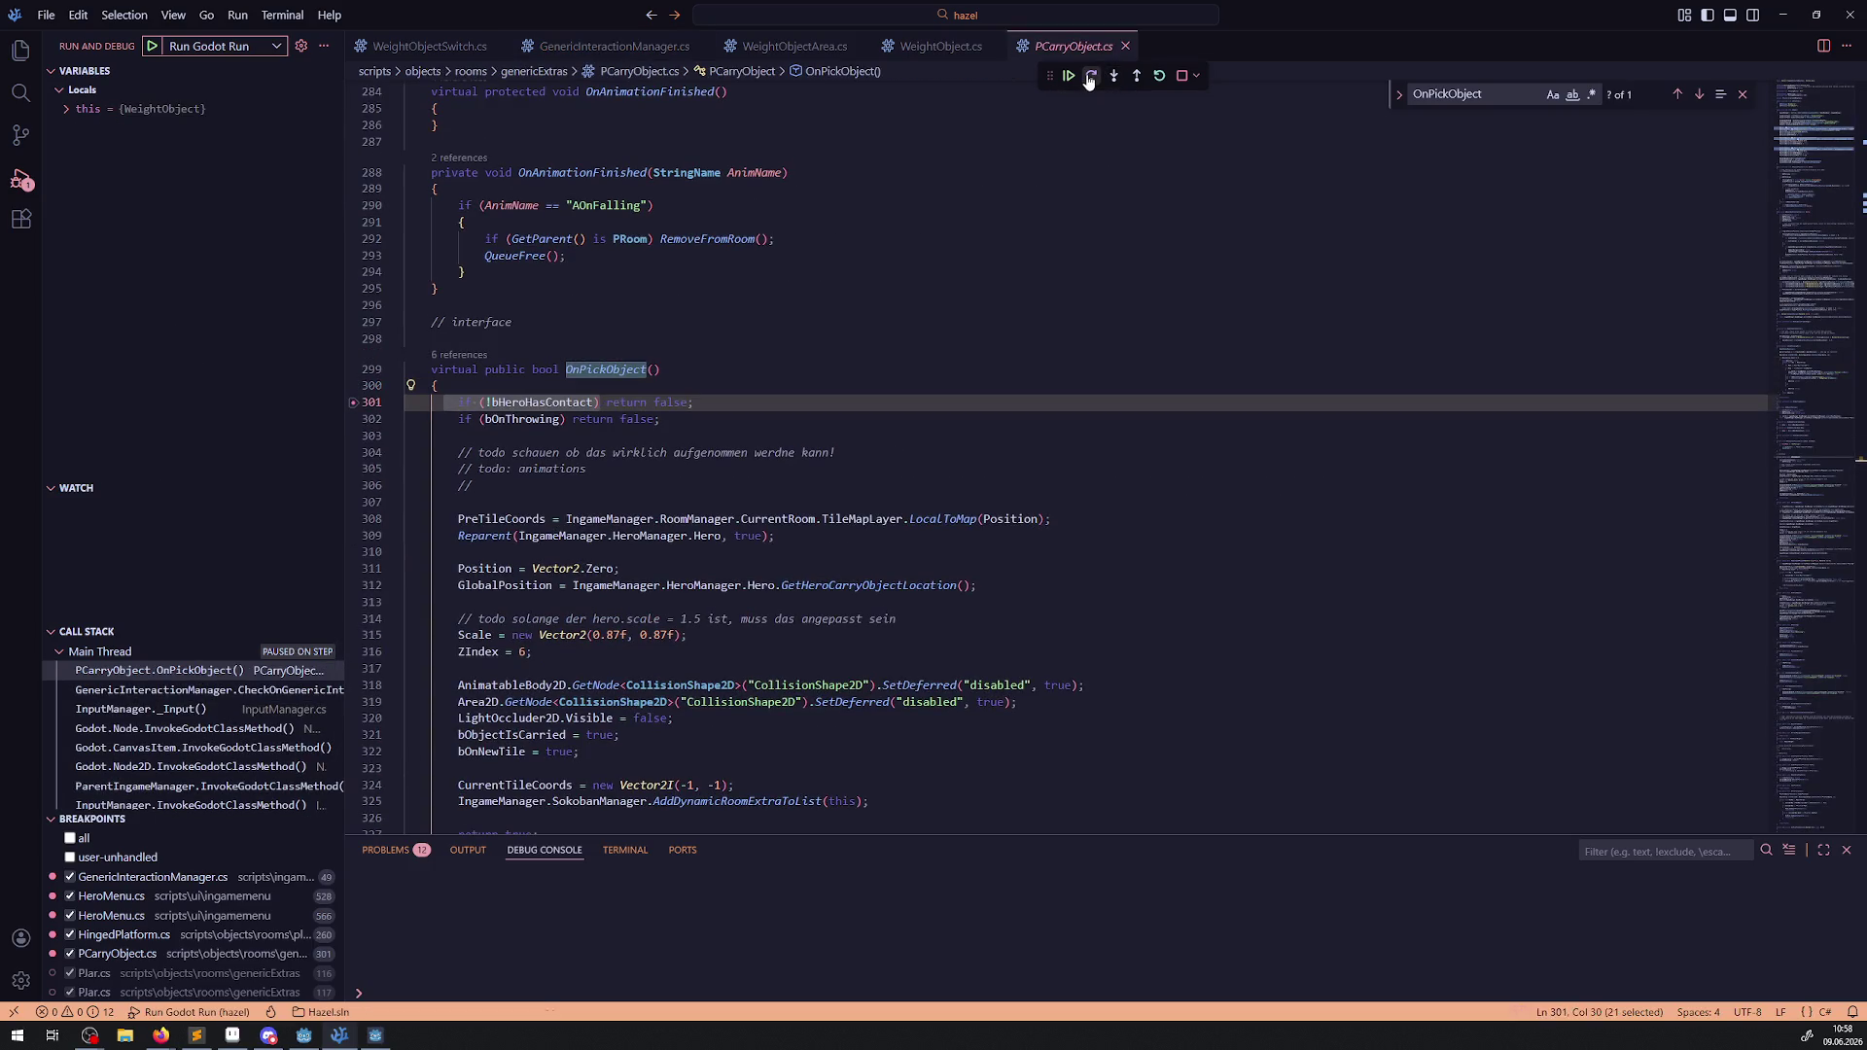
click(1089, 81)
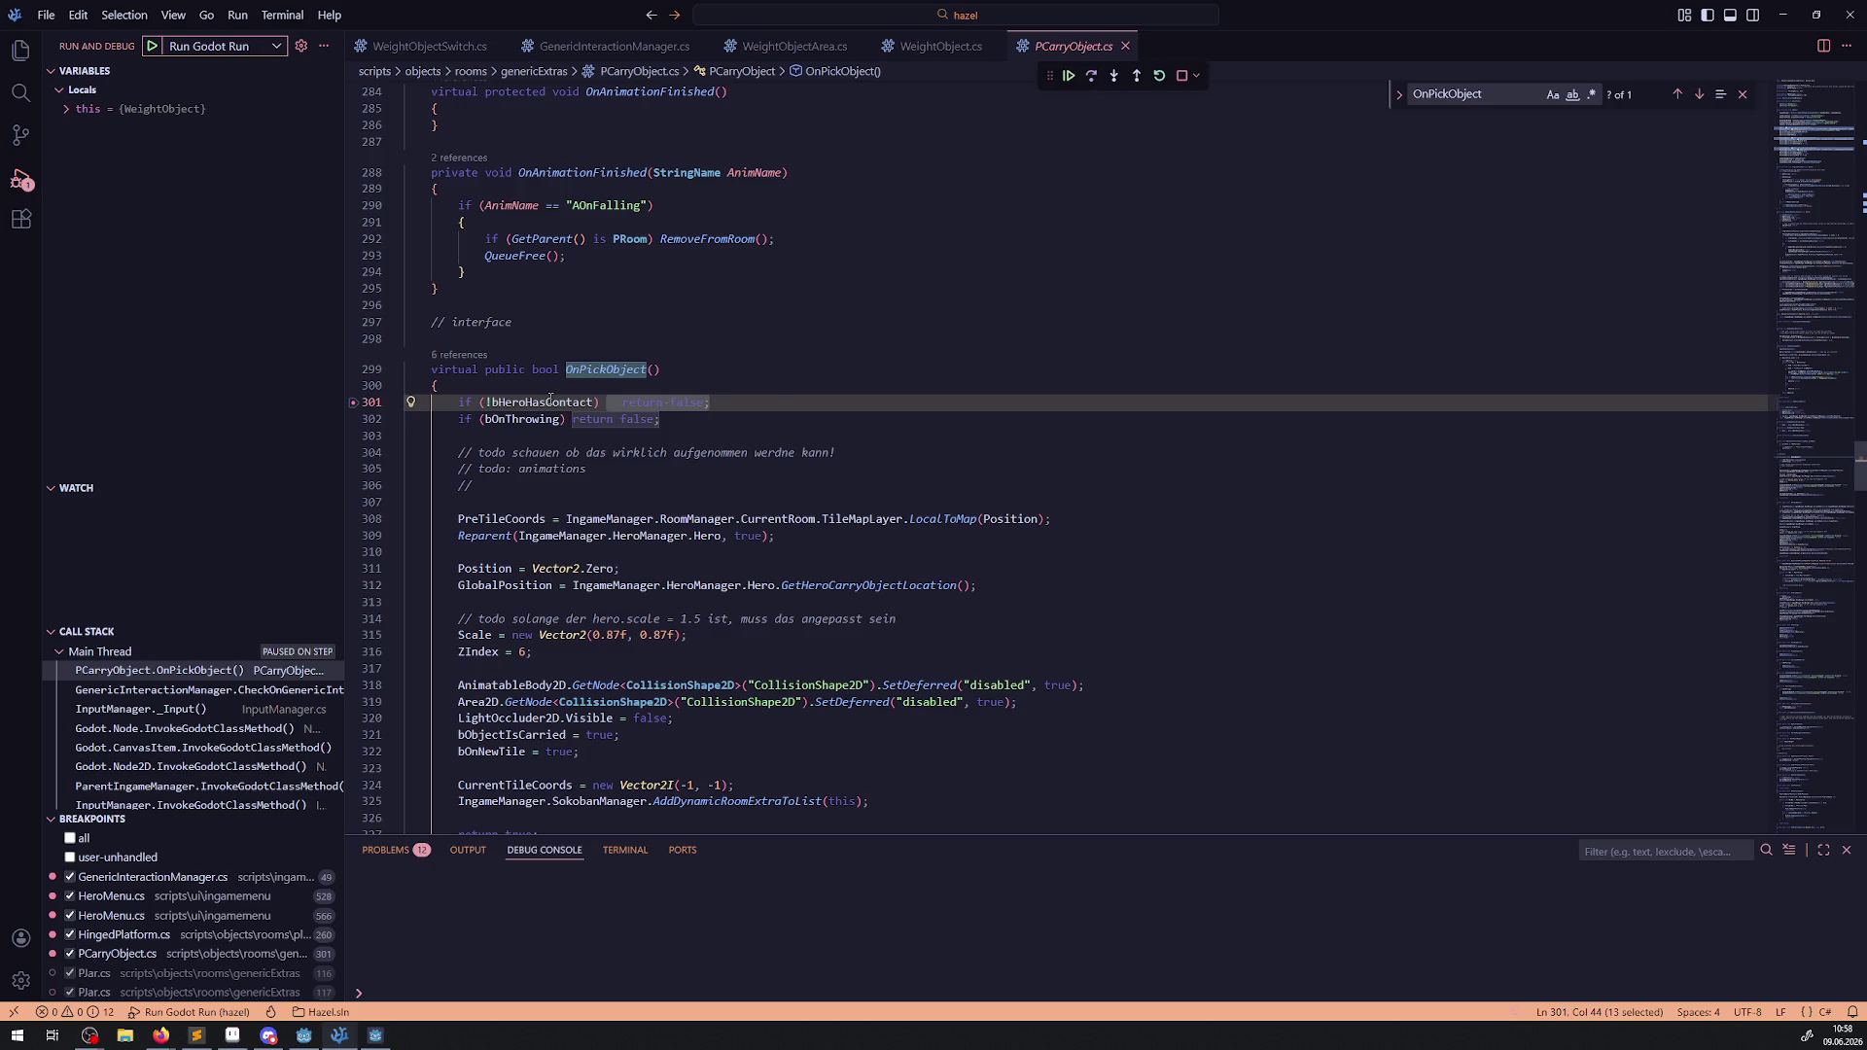
Remove the line 301 breakpoint and add breakpoints on lines 277 and 281.
mouse_move(546, 401)
scroll(672, 534, up, 8)
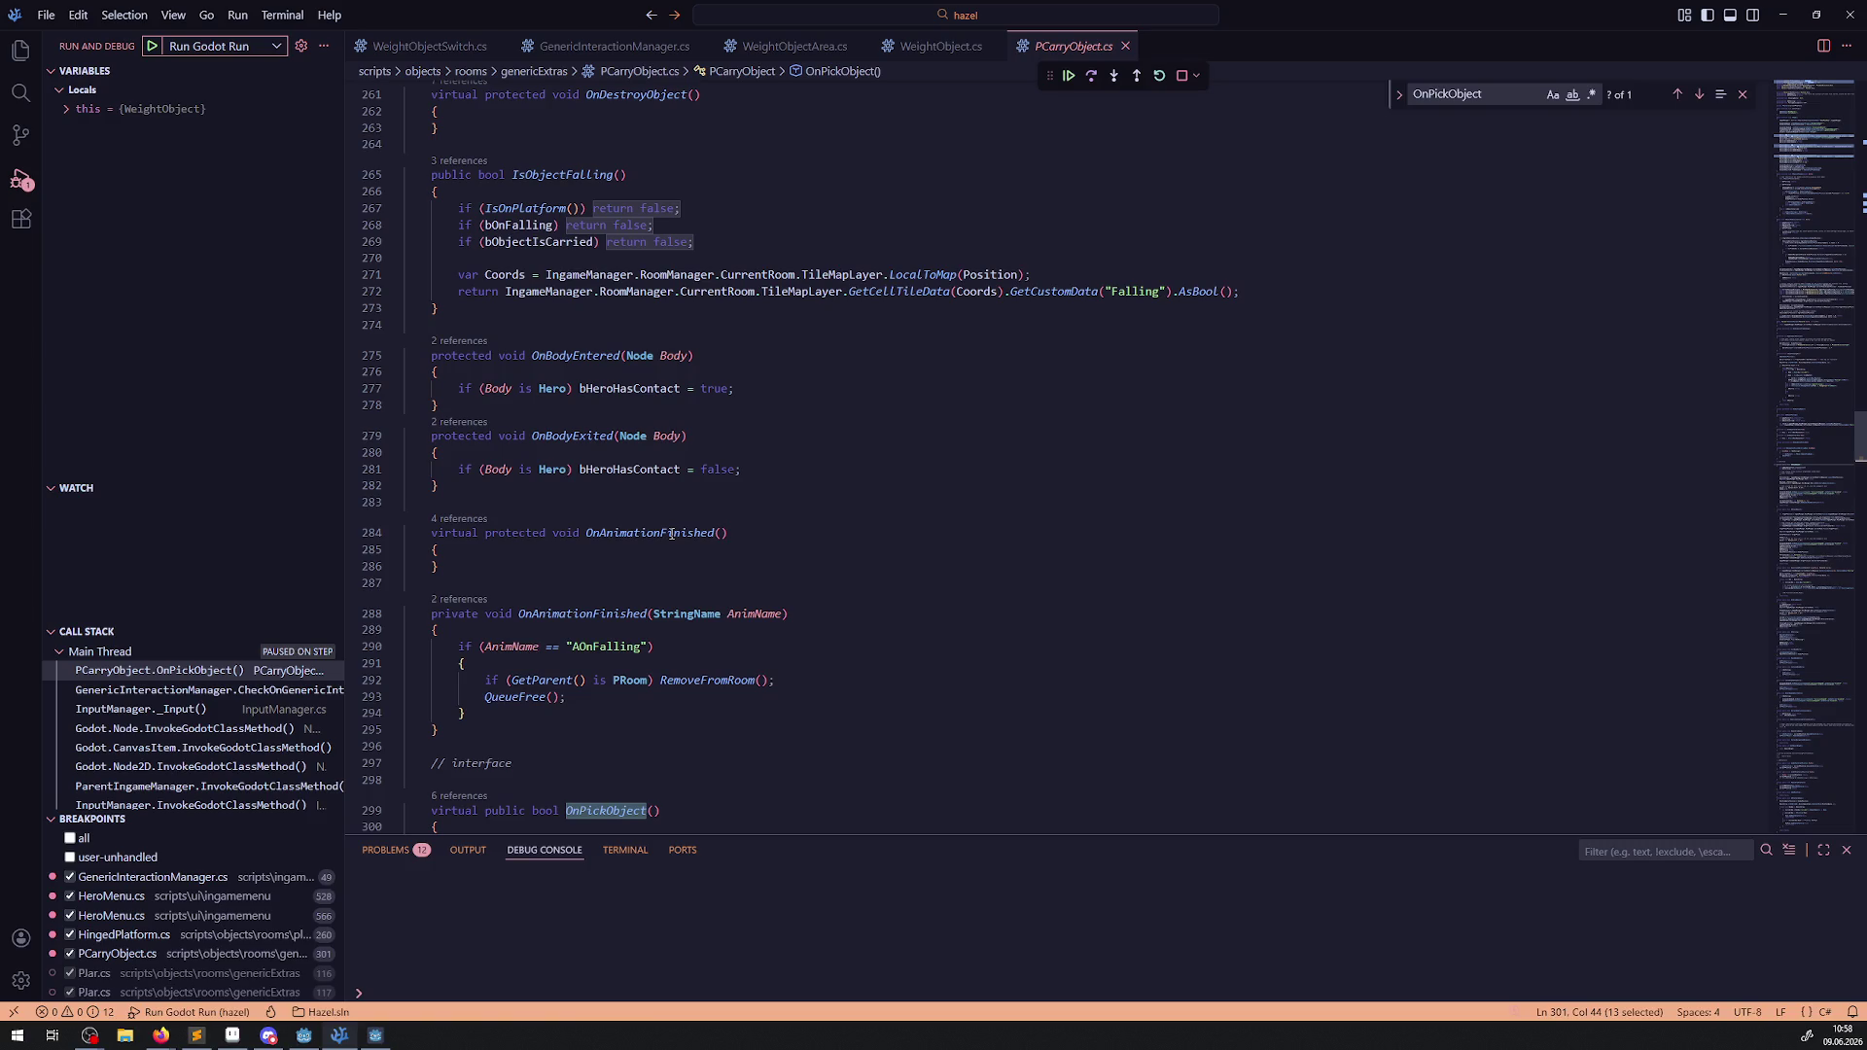
scroll(672, 534, down, 3)
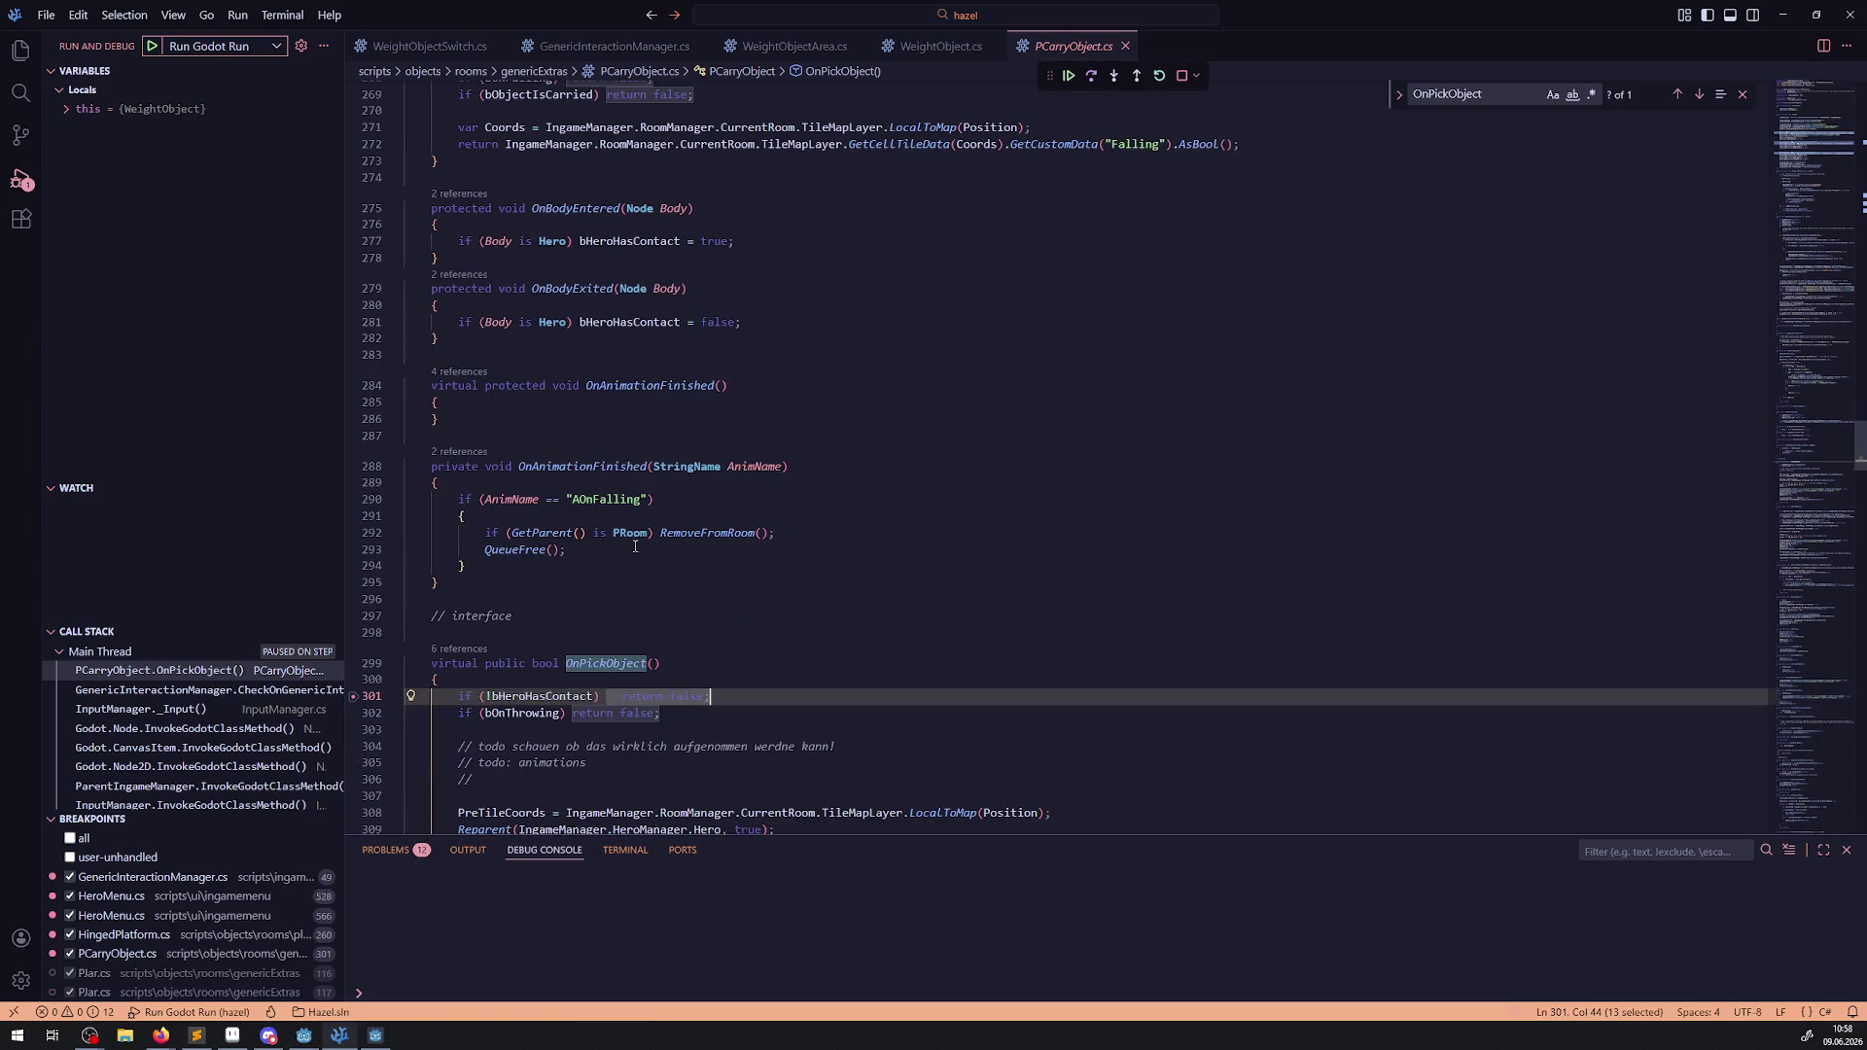
click(353, 697)
click(353, 241)
click(353, 322)
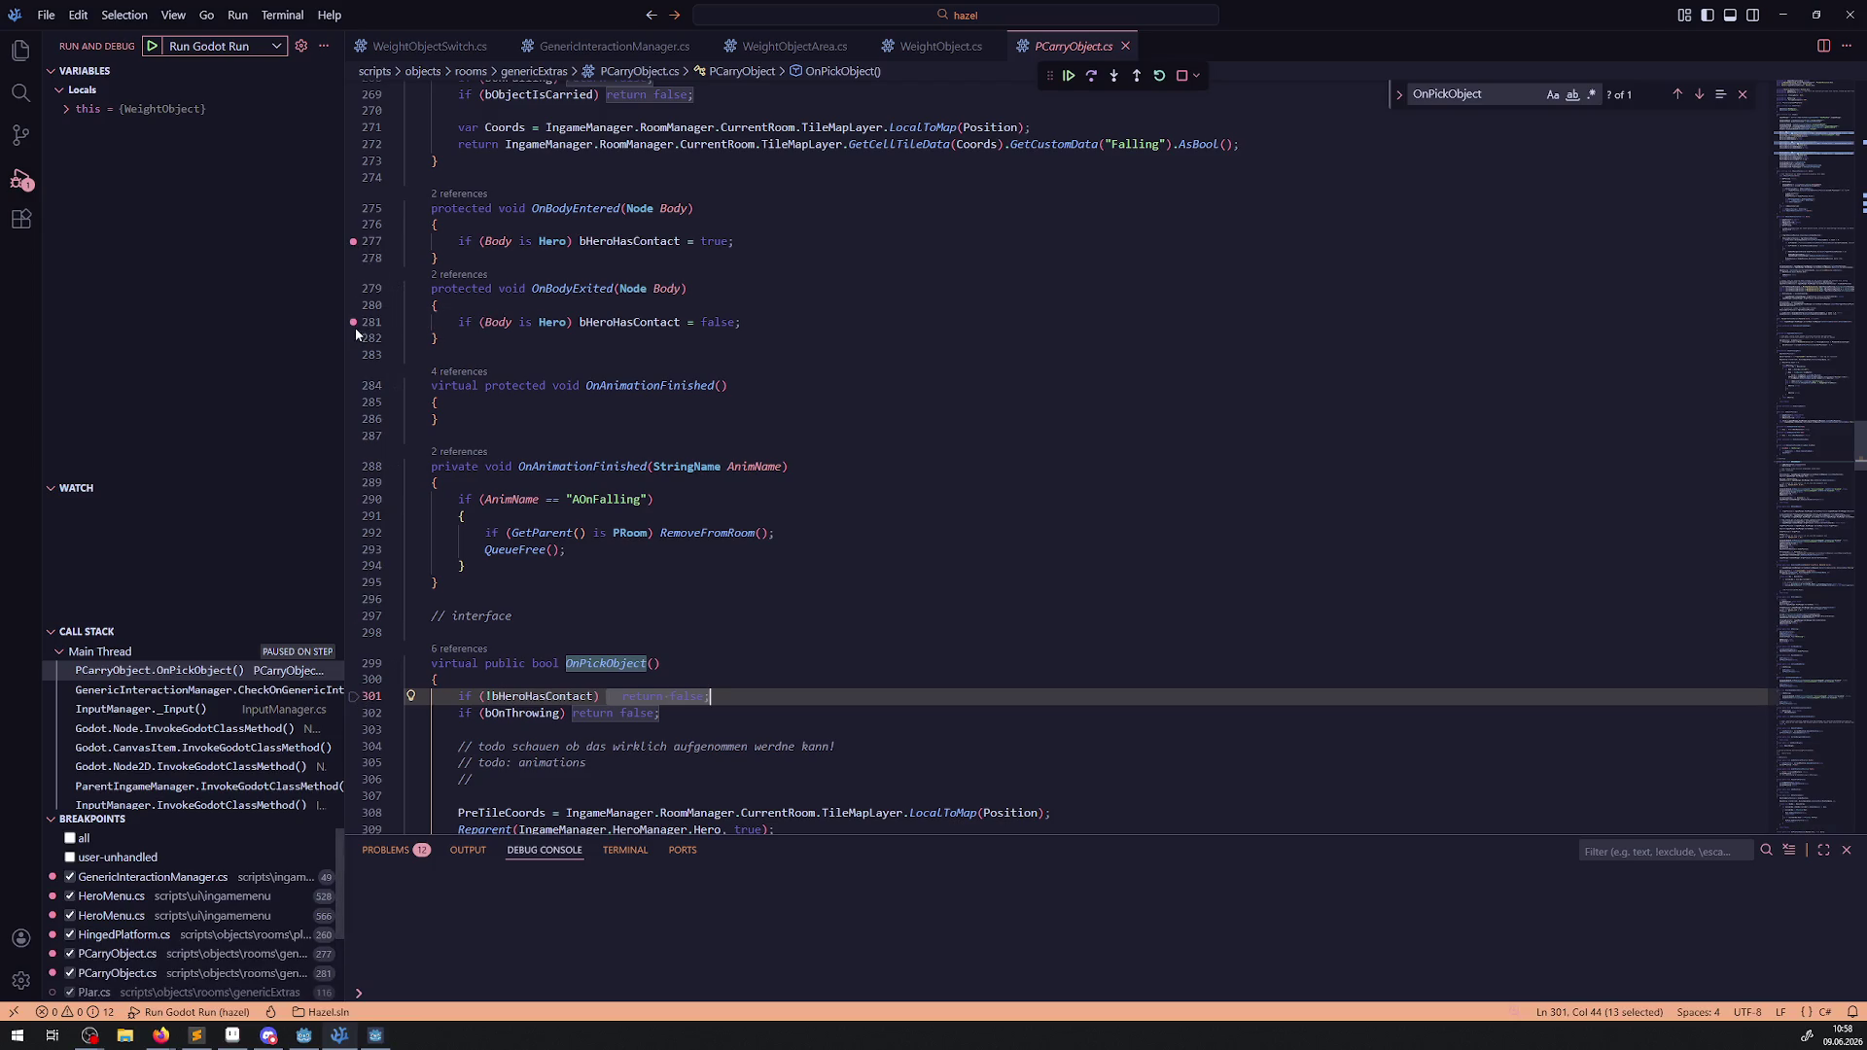
Resume the game, then stop the debugging session.
click(1069, 75)
click(907, 281)
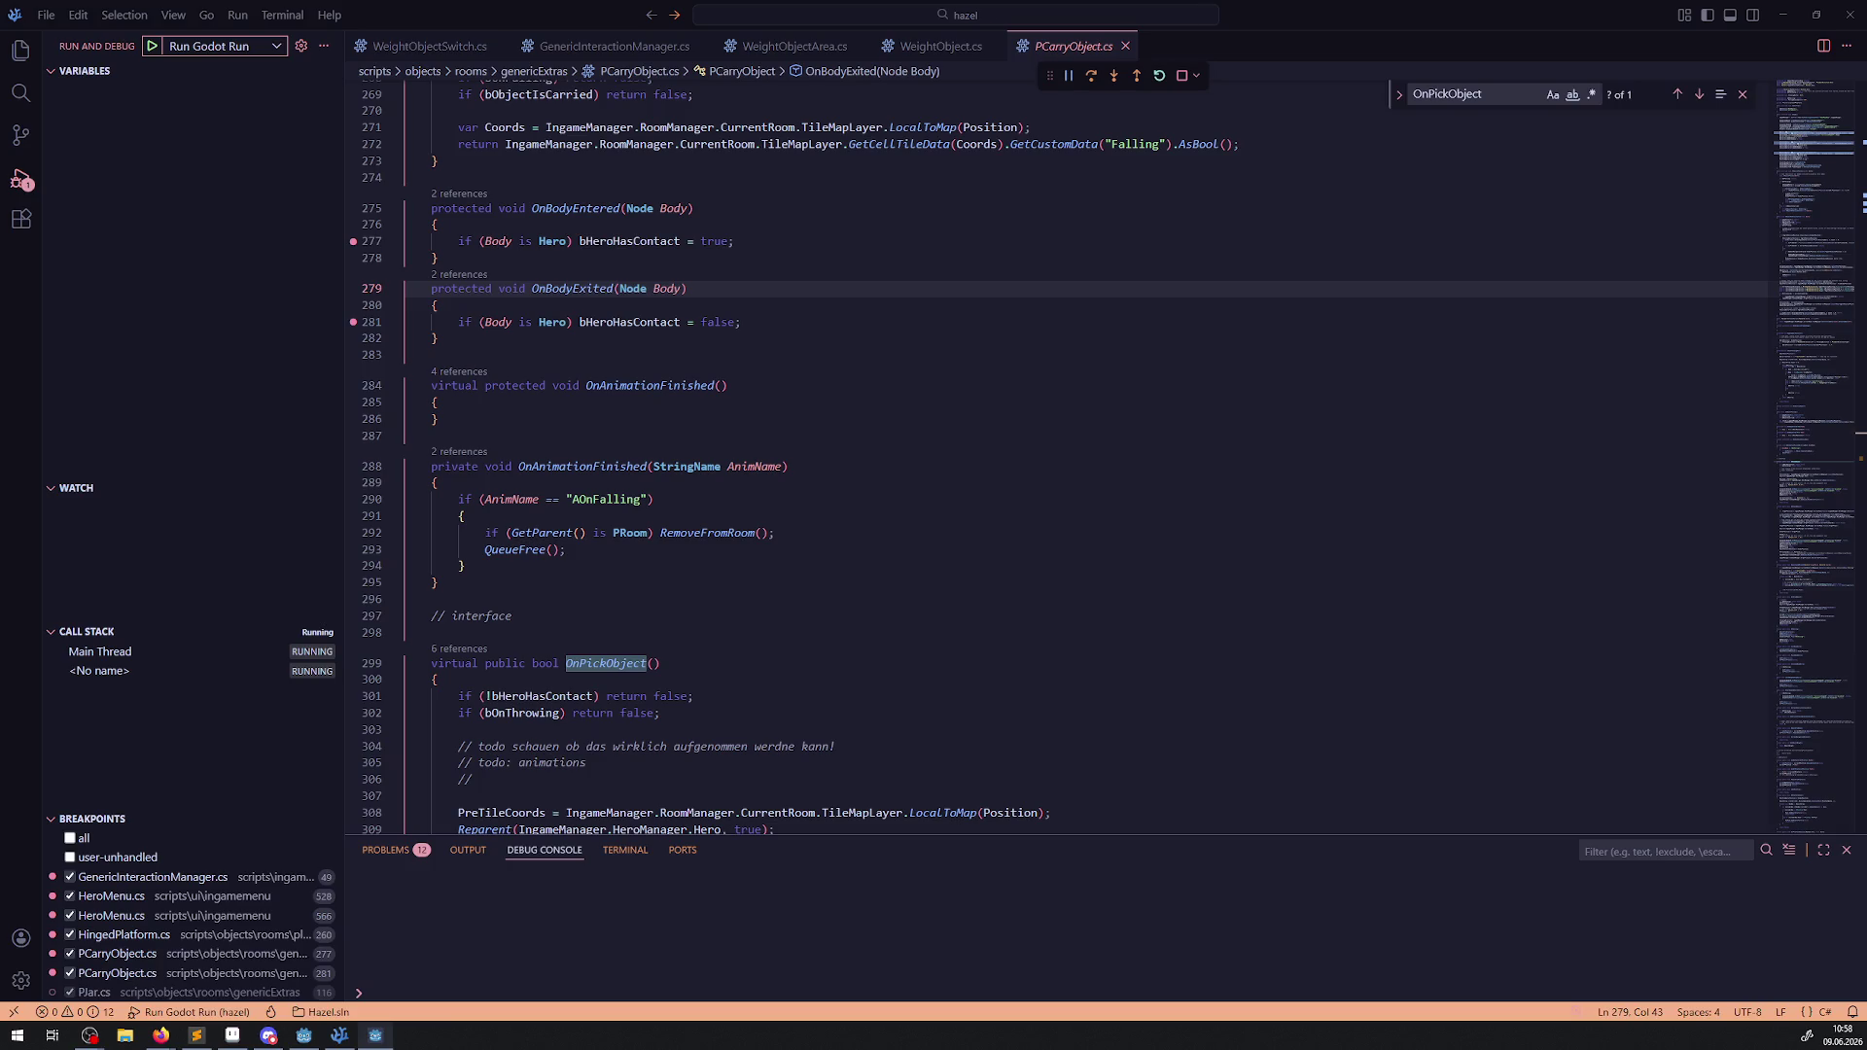
click(1183, 75)
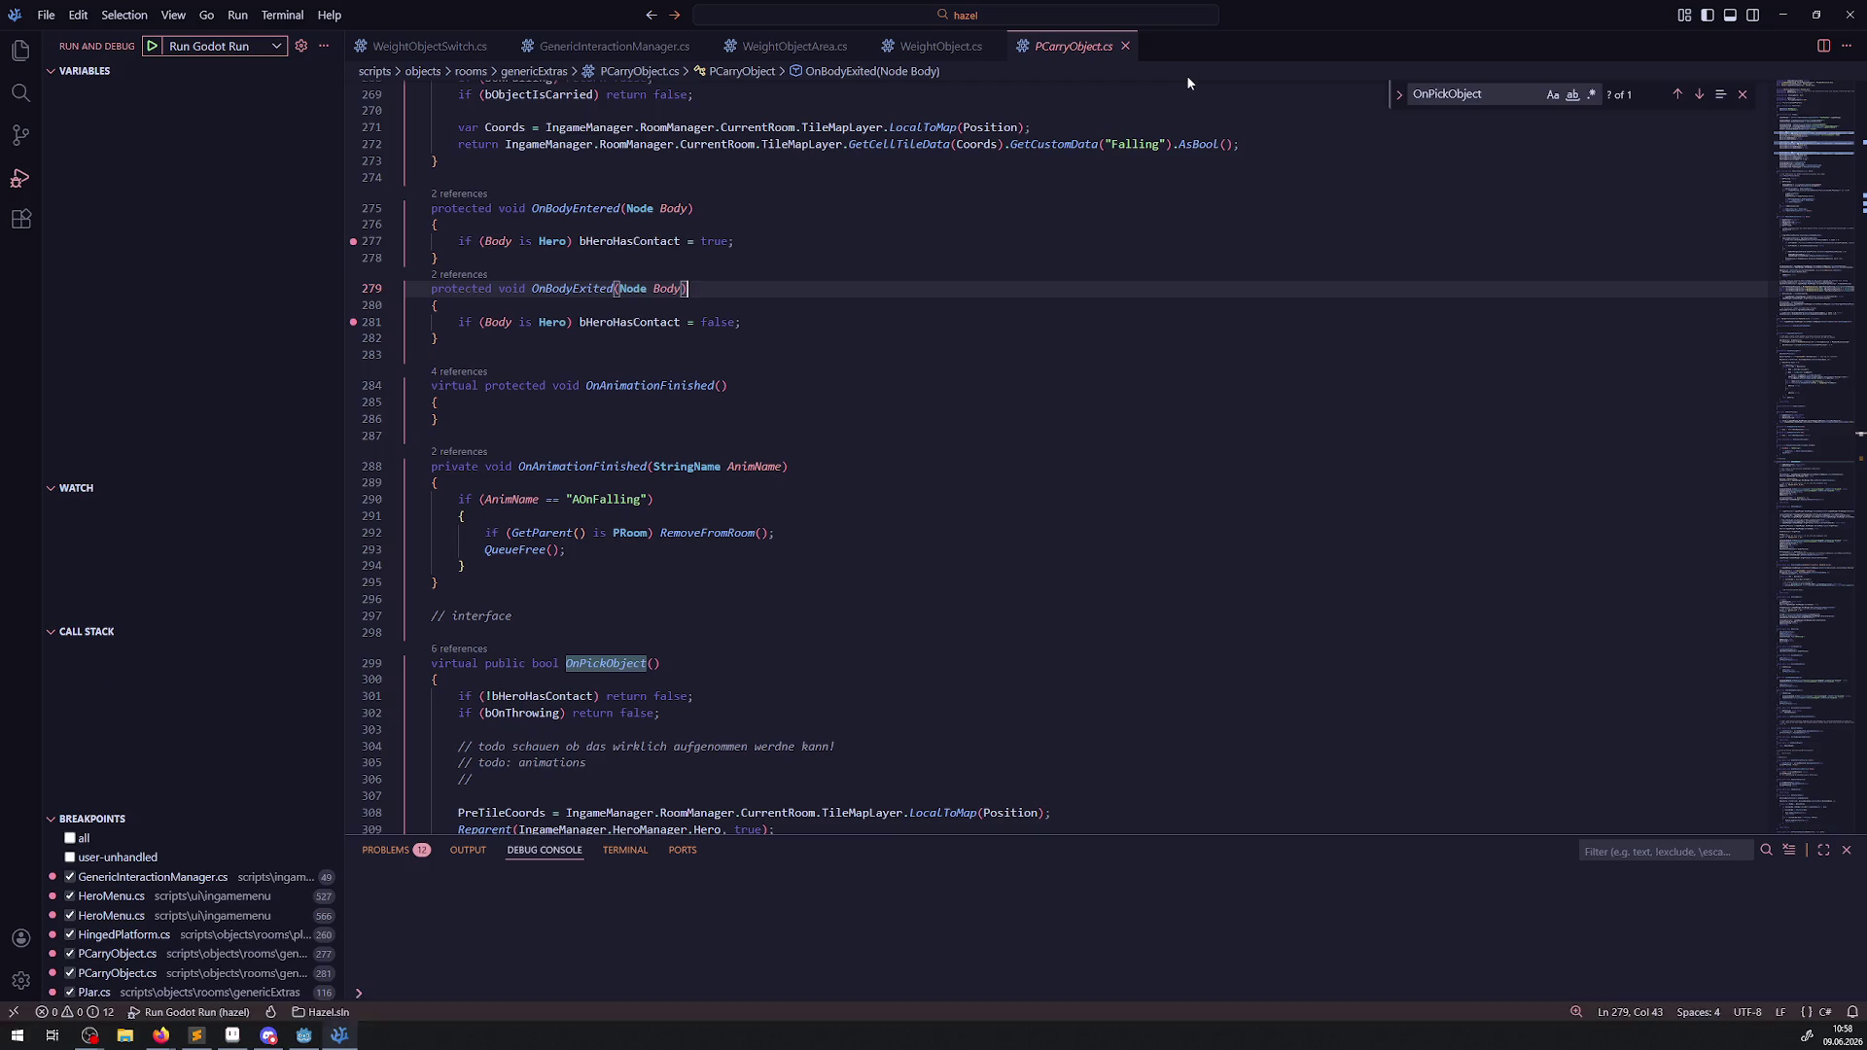
click(305, 1034)
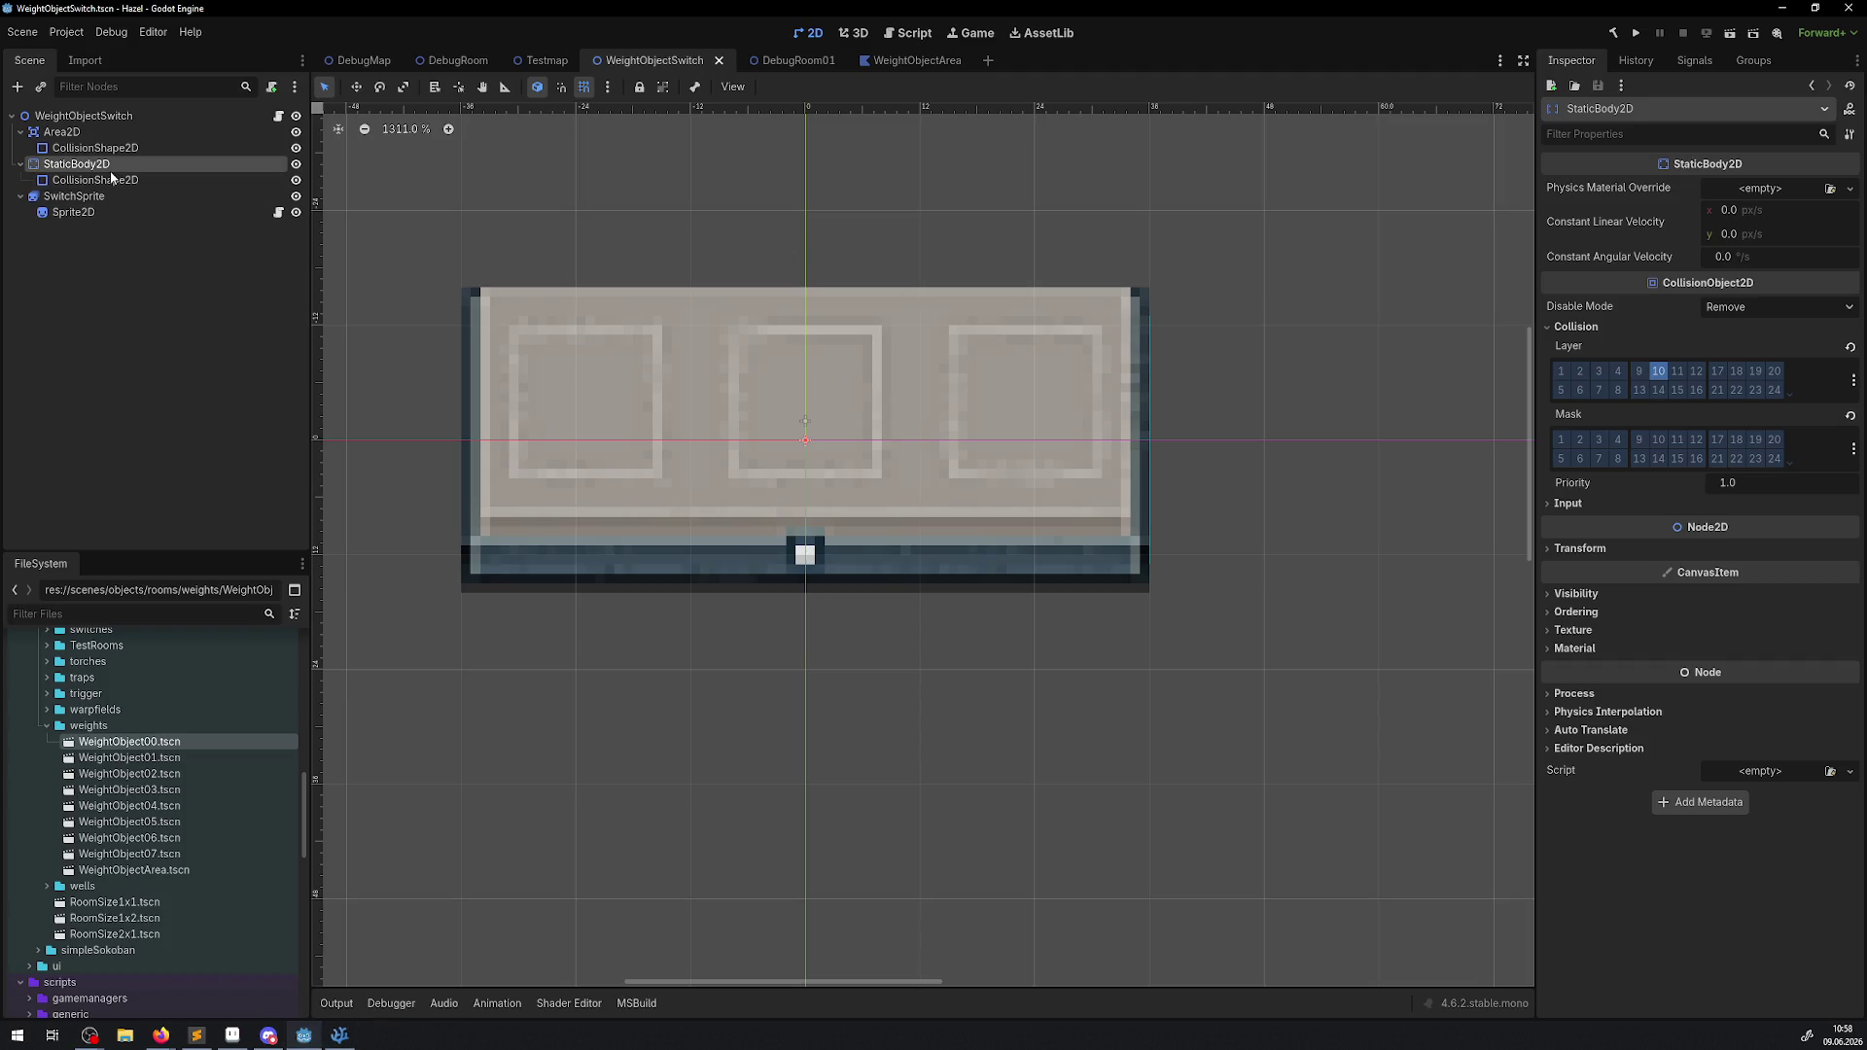
Inspect the switch's Area2D, StaticBody2D and collision shape, then open WeightObject04.tscn zoomed in.
click(78, 134)
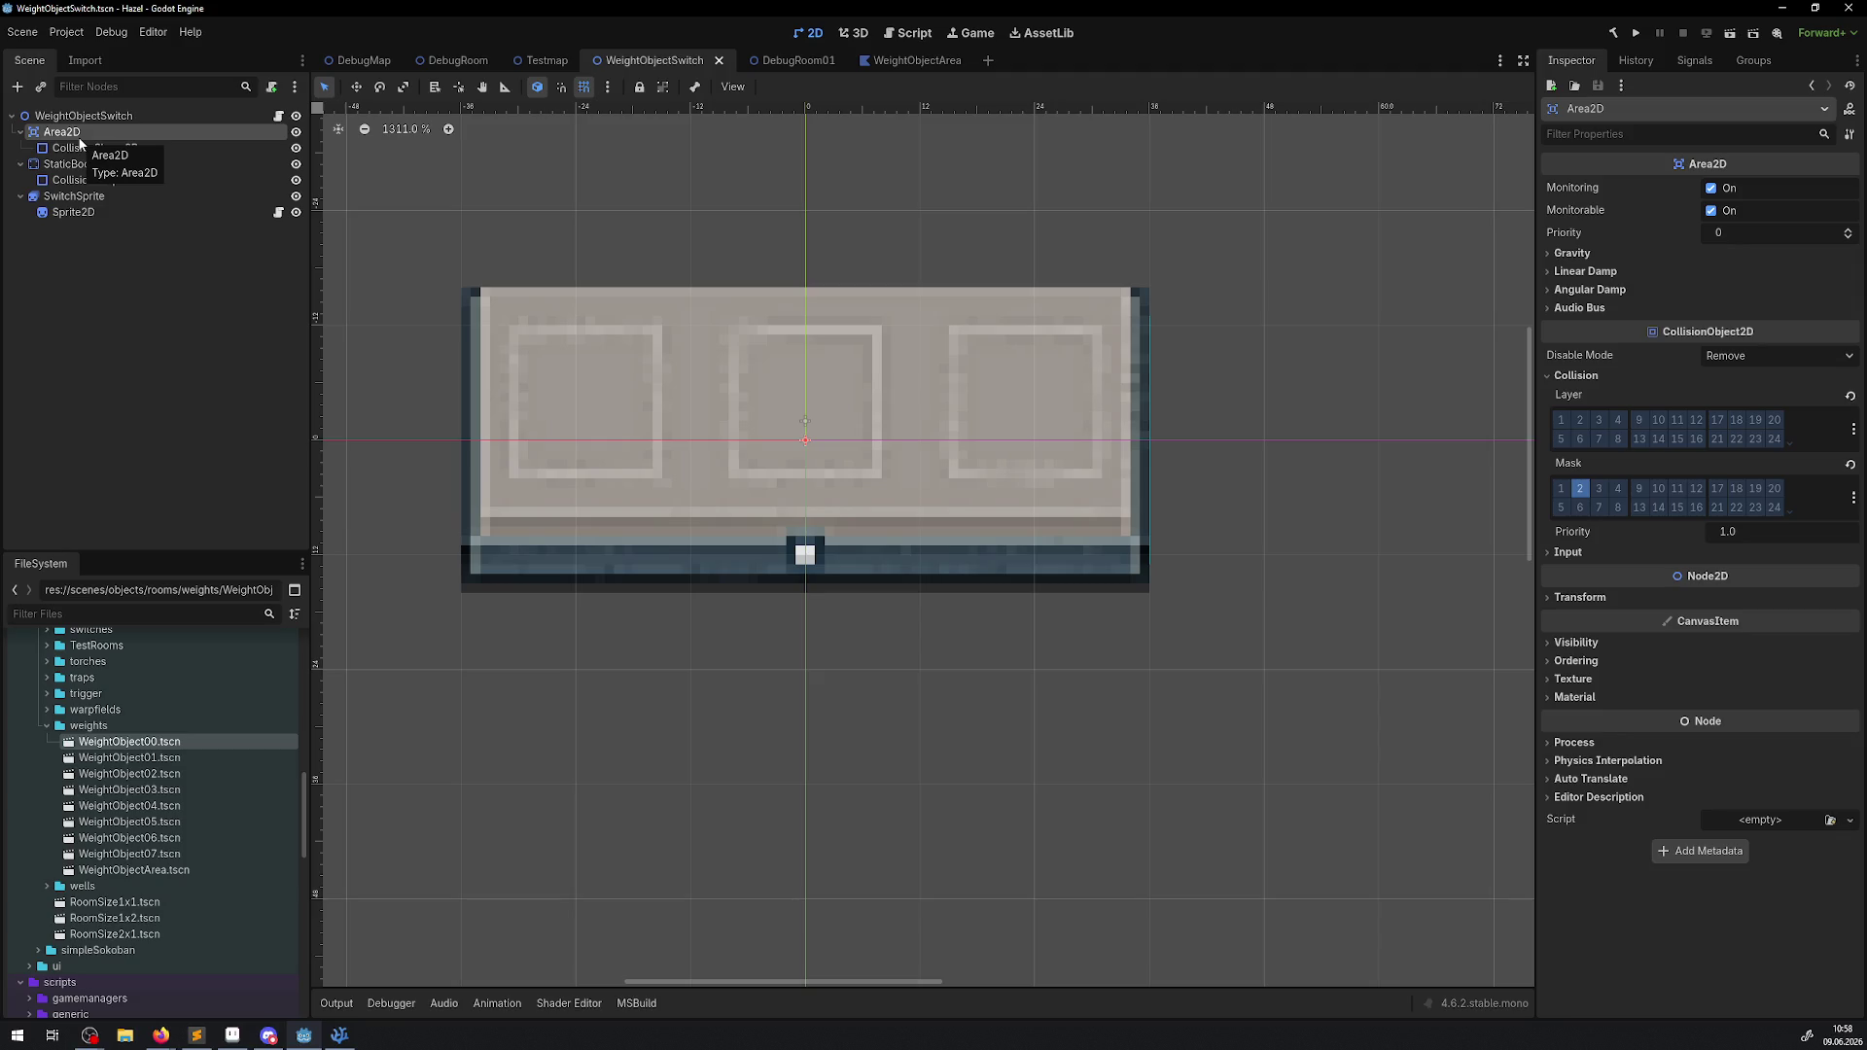
click(69, 167)
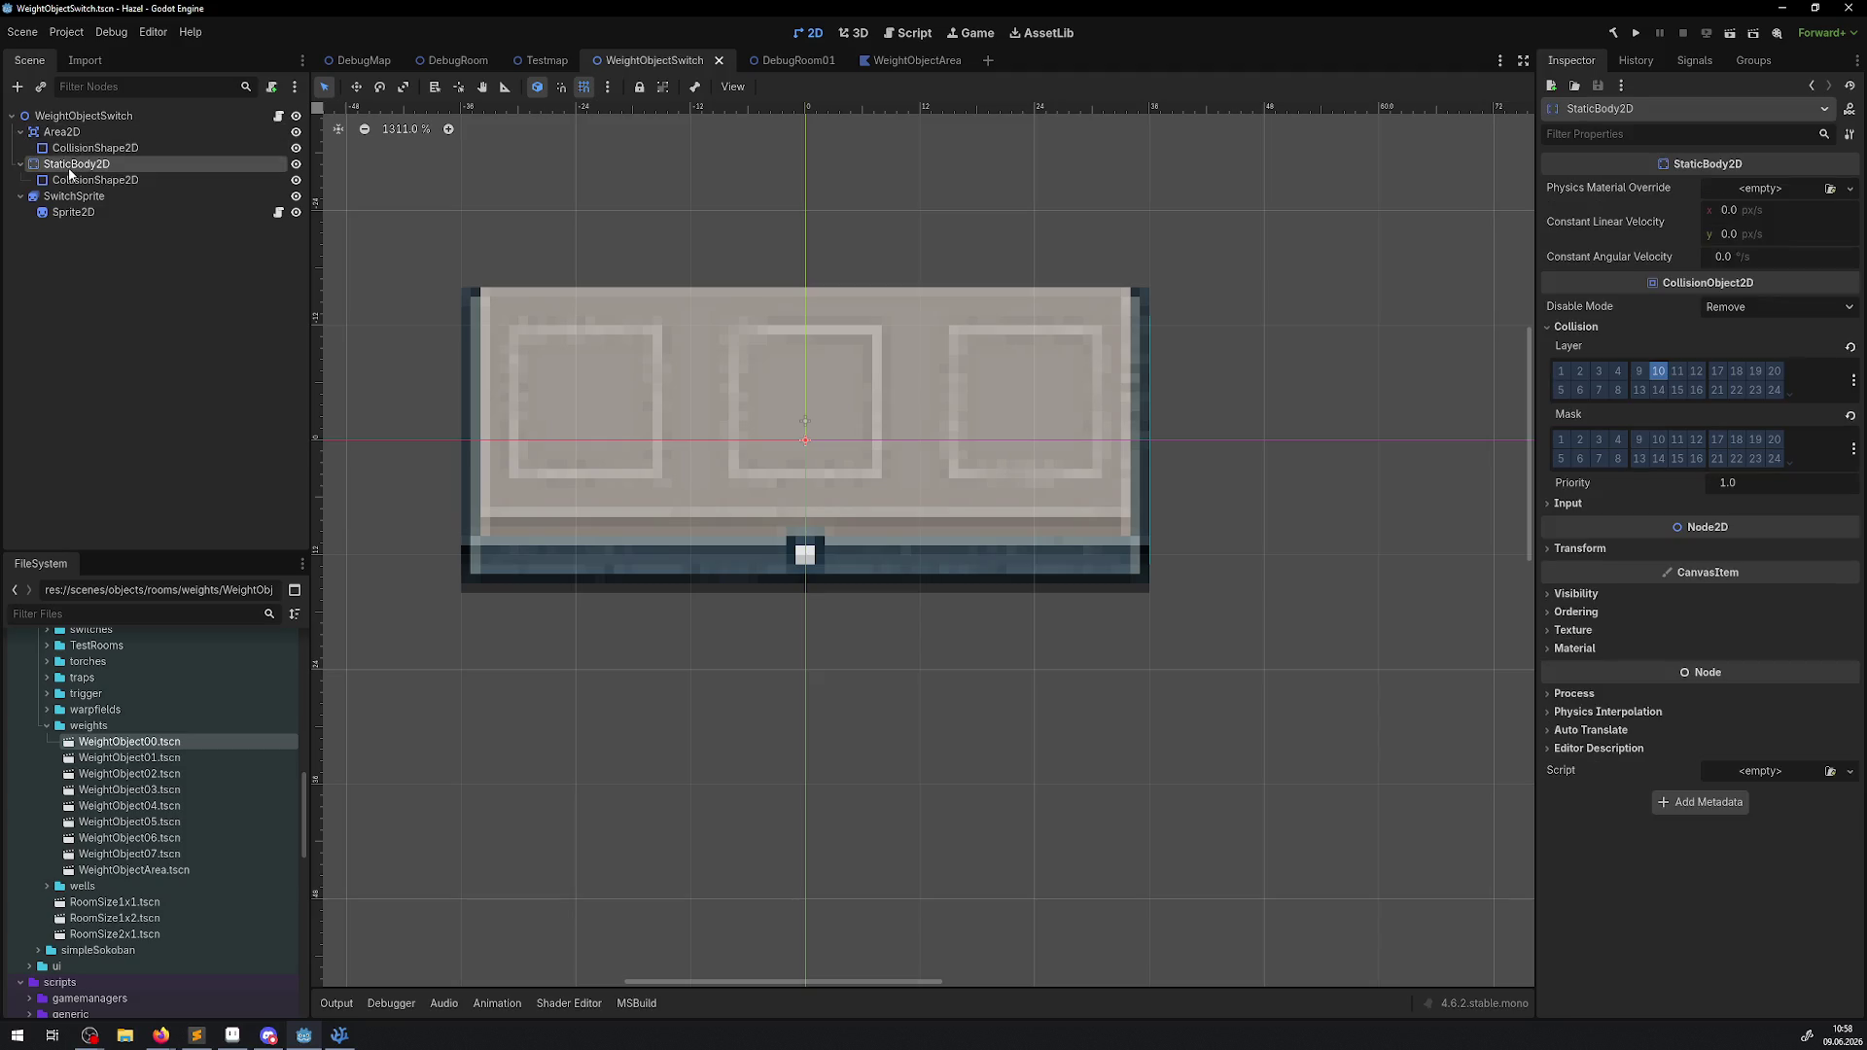
click(114, 182)
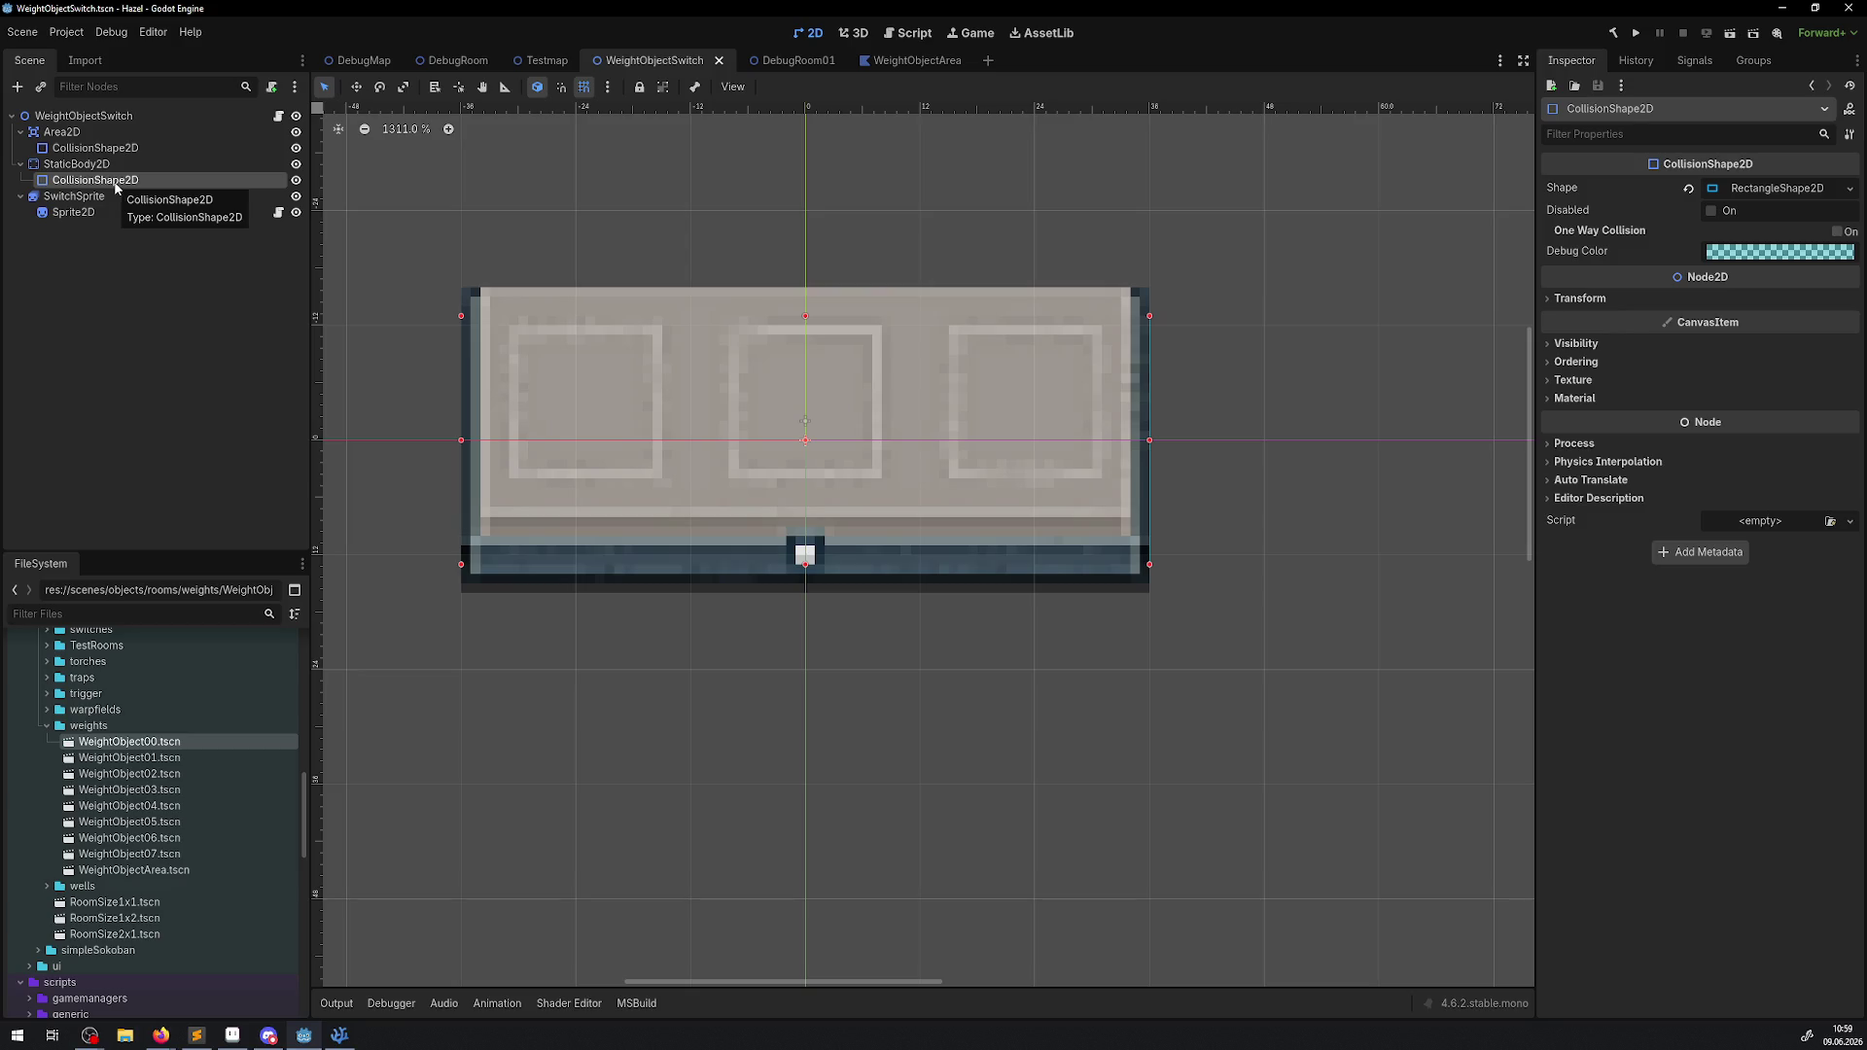
click(50, 166)
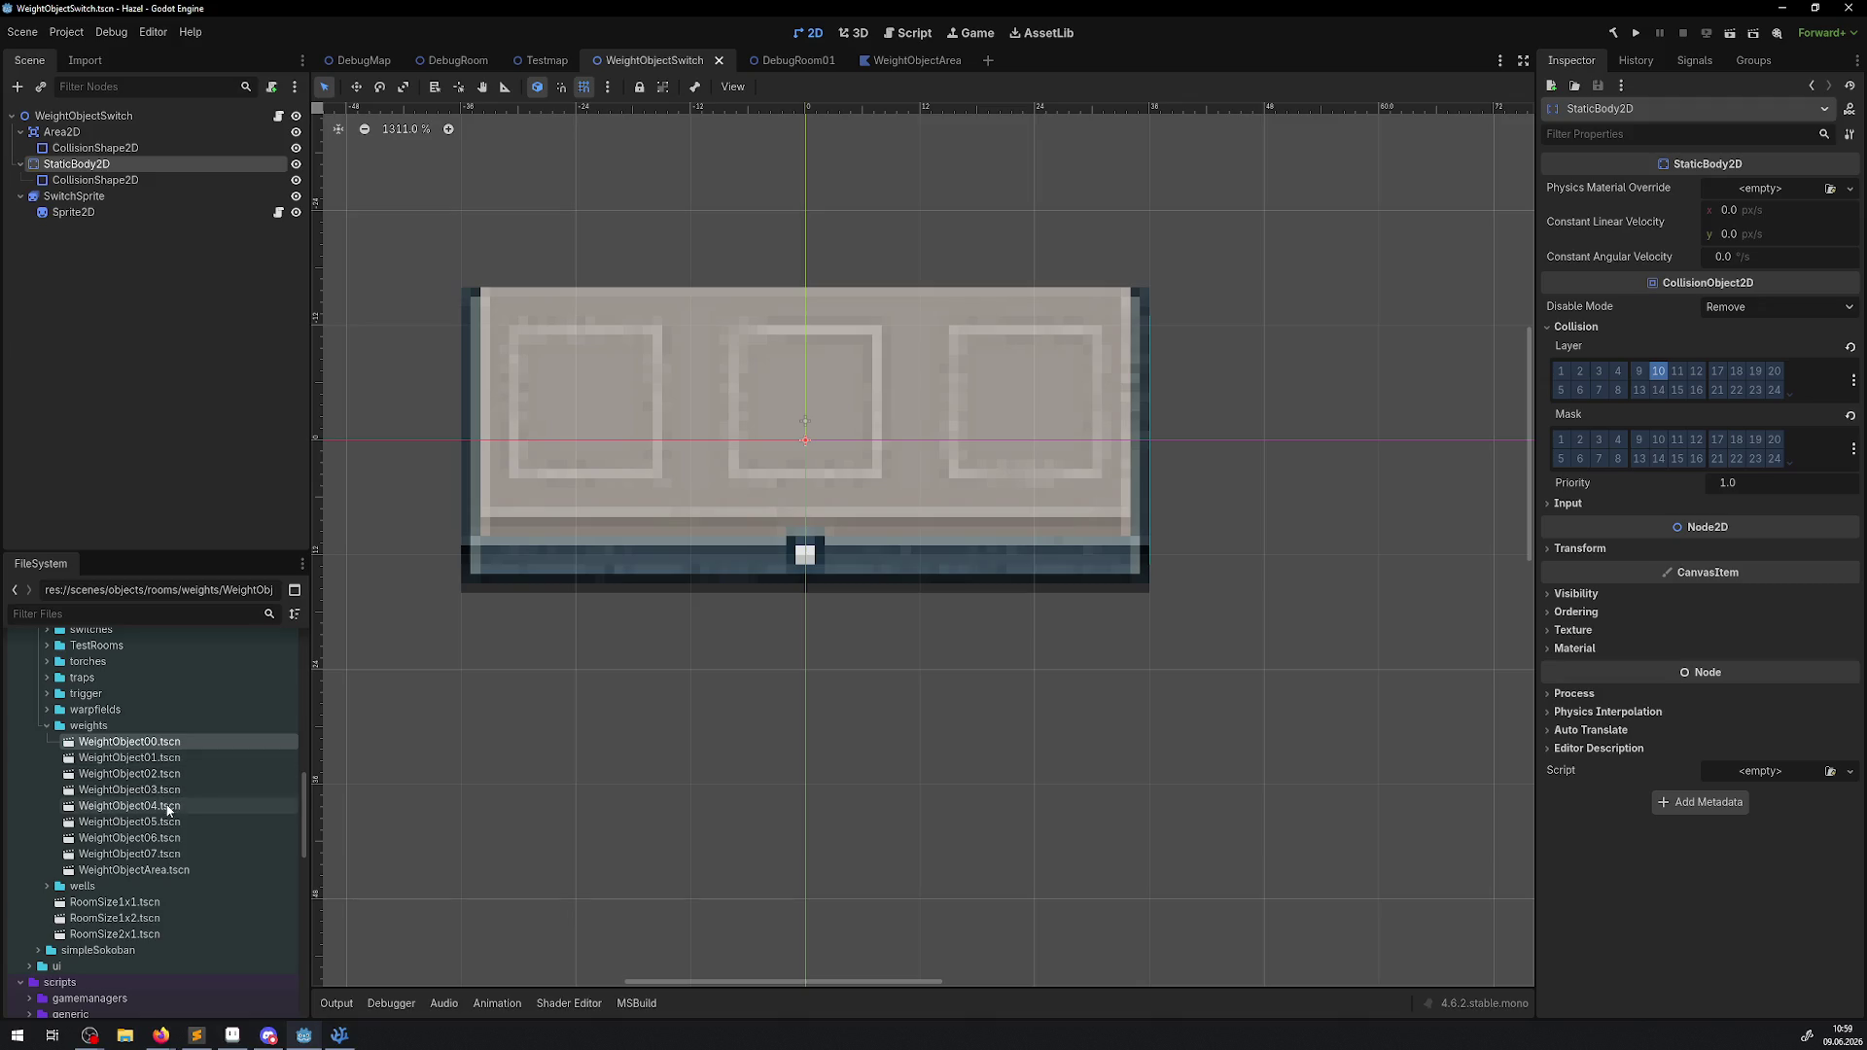
double_click(129, 806)
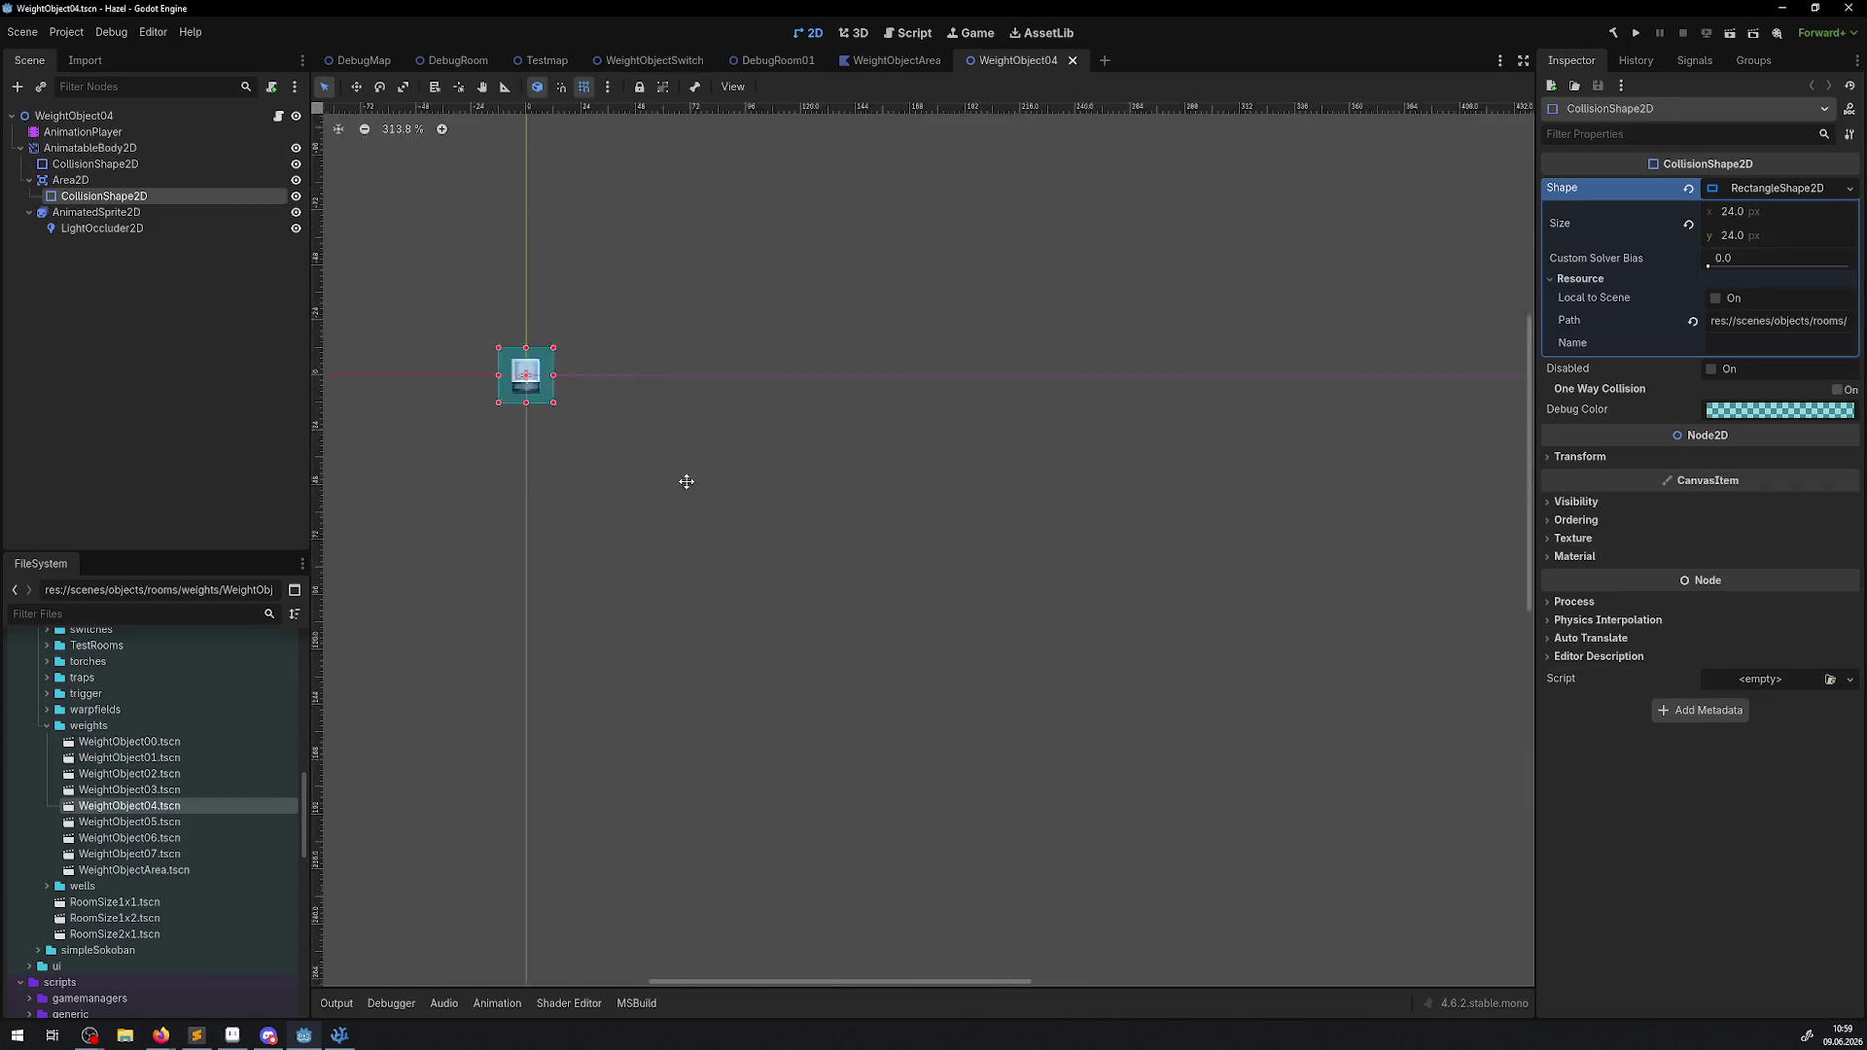
scroll(519, 356, up, 7)
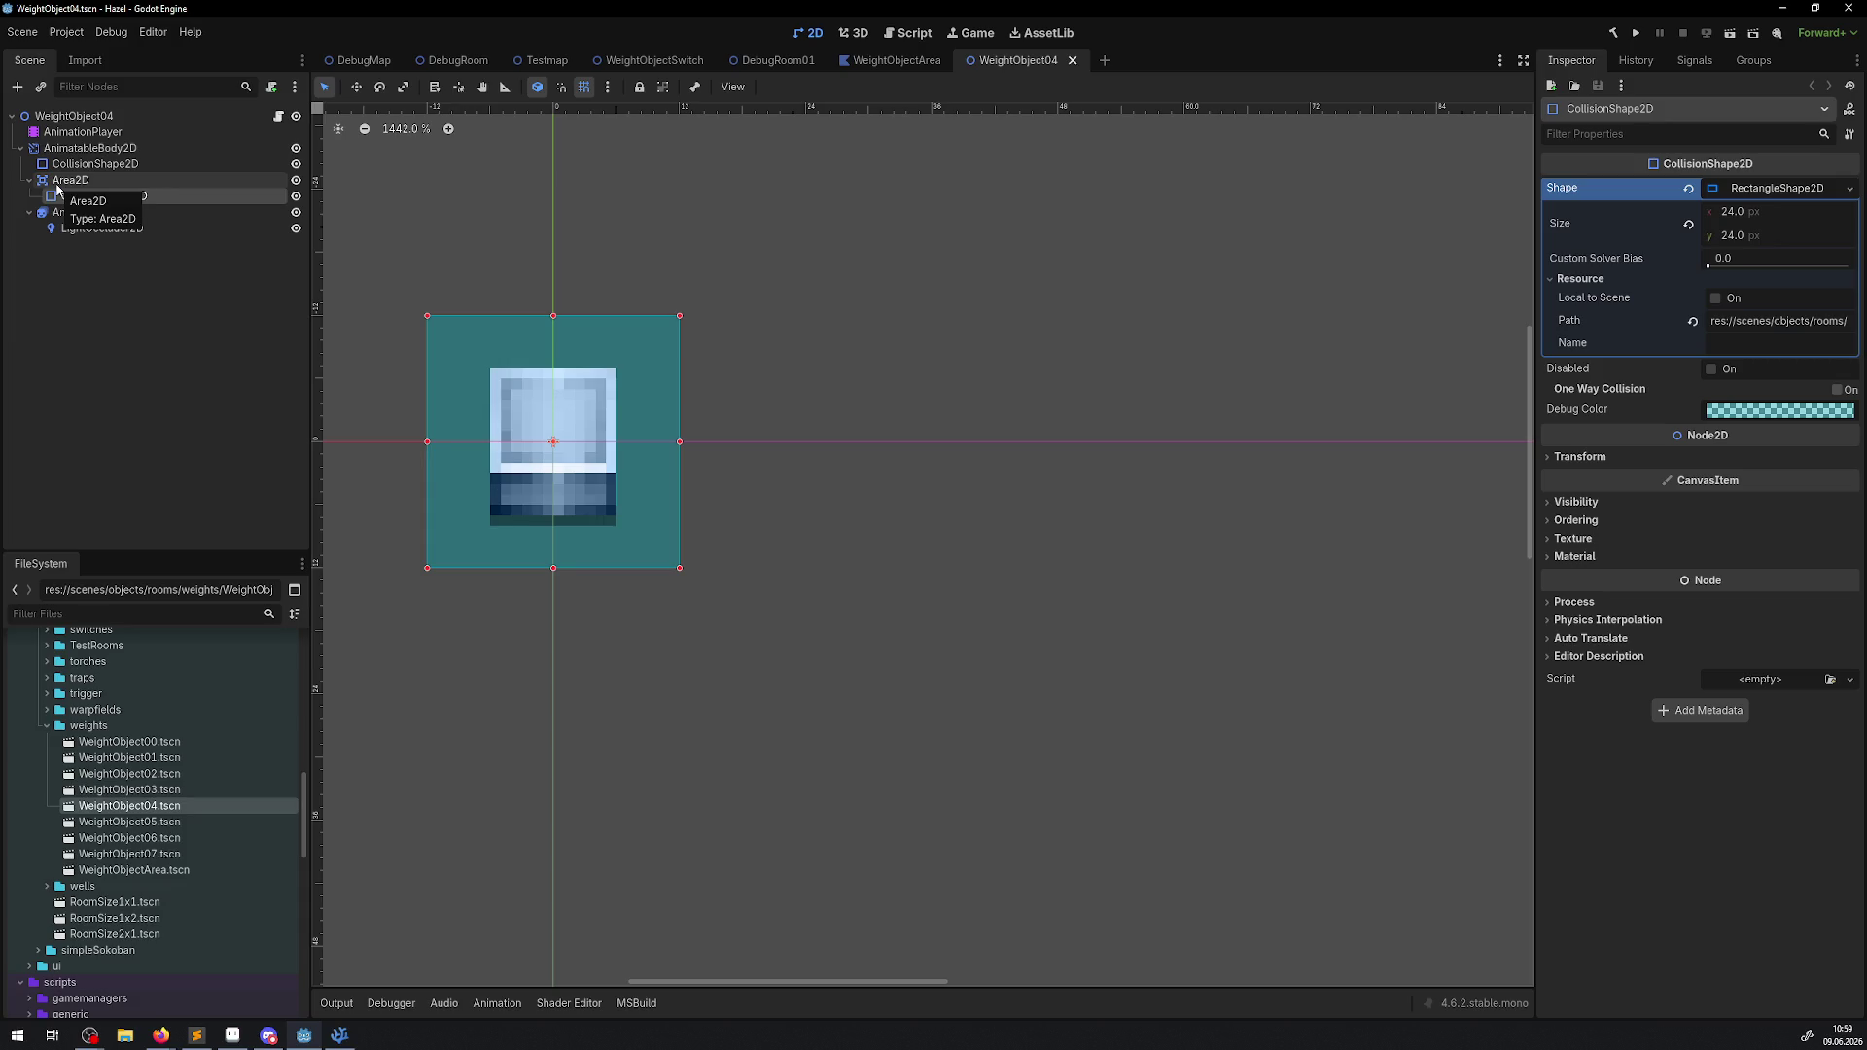
Run the project and walk the hero through the rooms toward the blocks.
click(1638, 34)
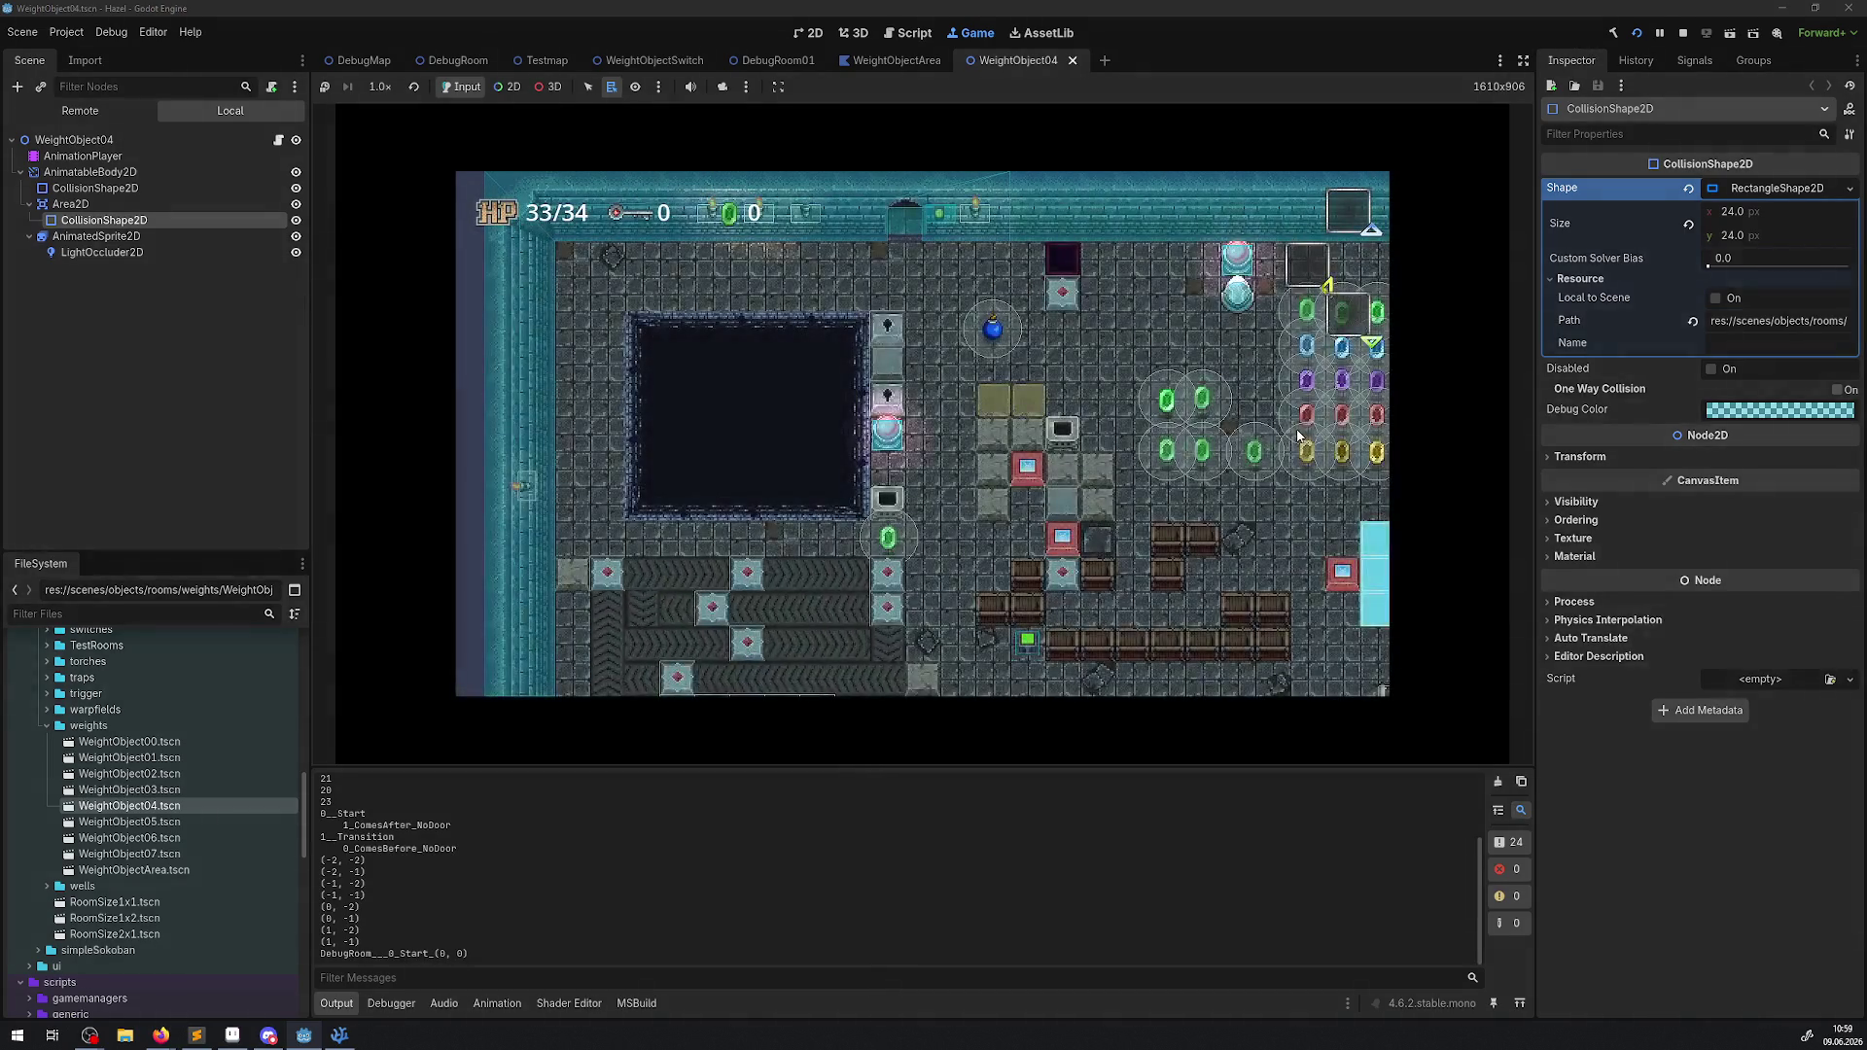
key(Right)
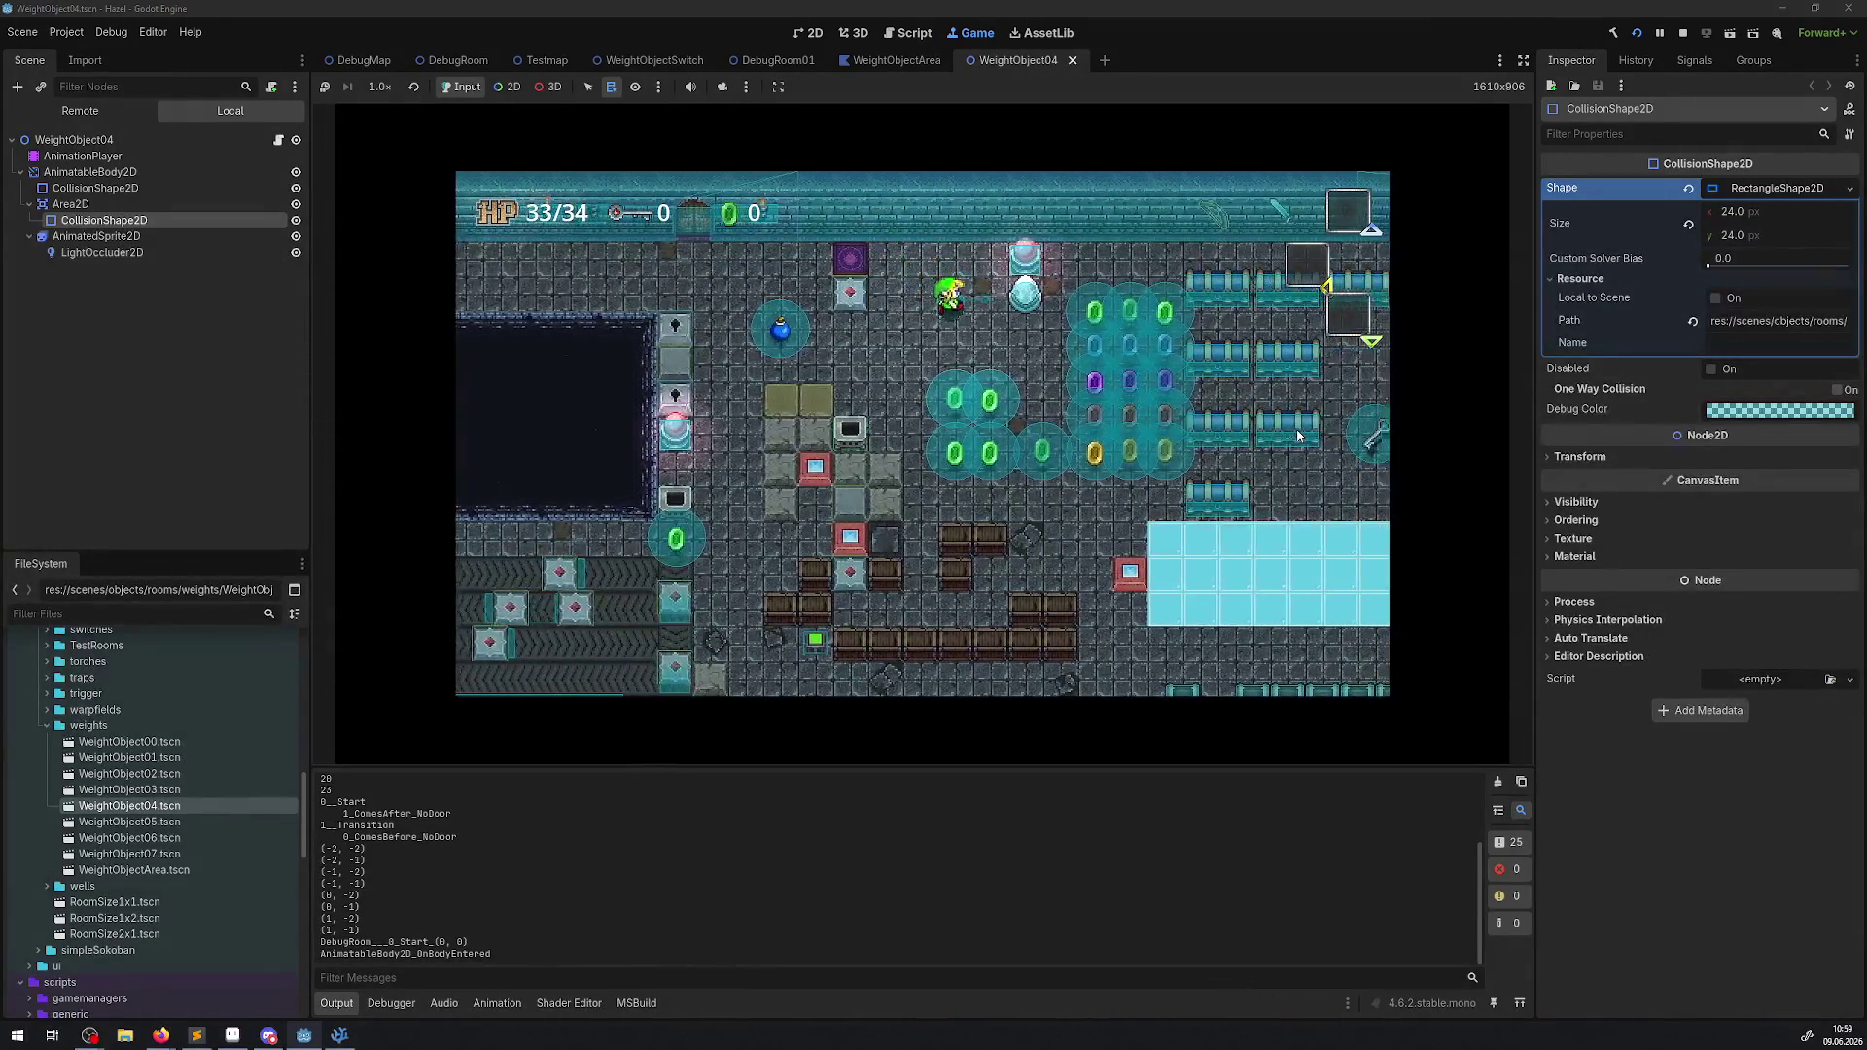
key(Up)
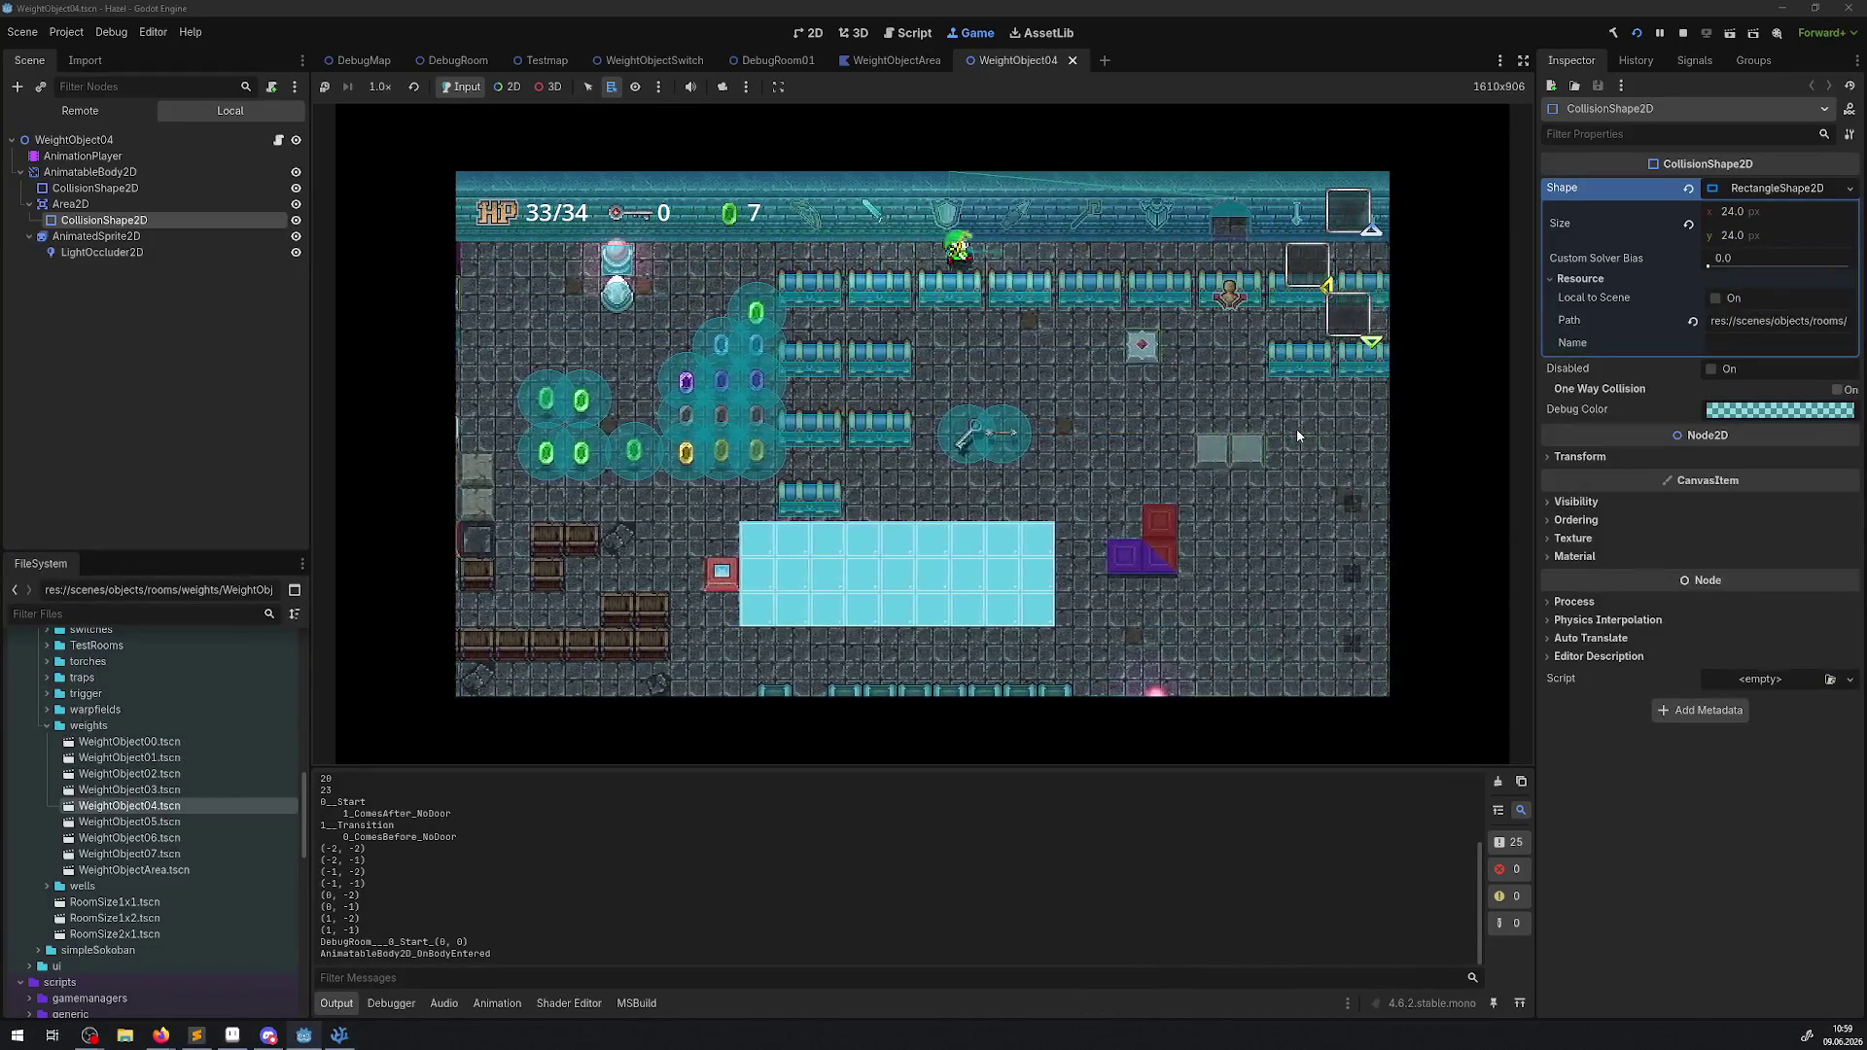
key(Left)
key(Down)
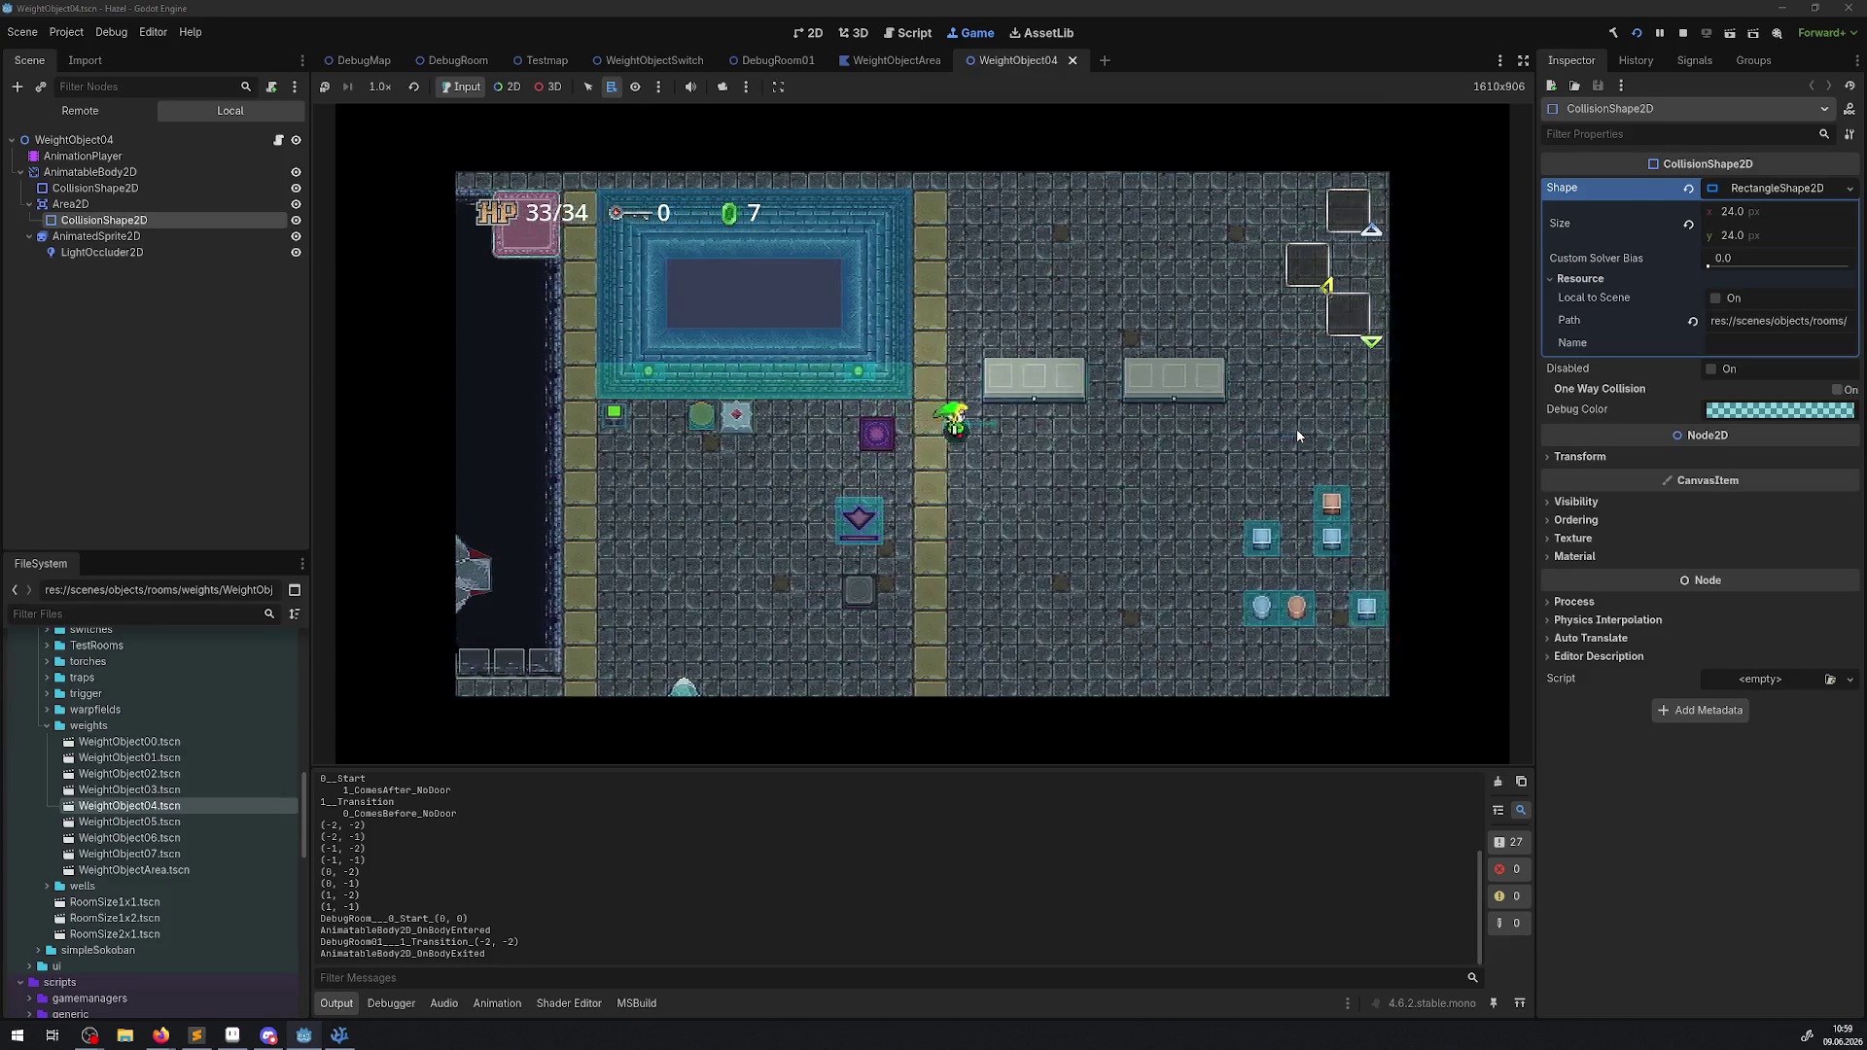
key(Right)
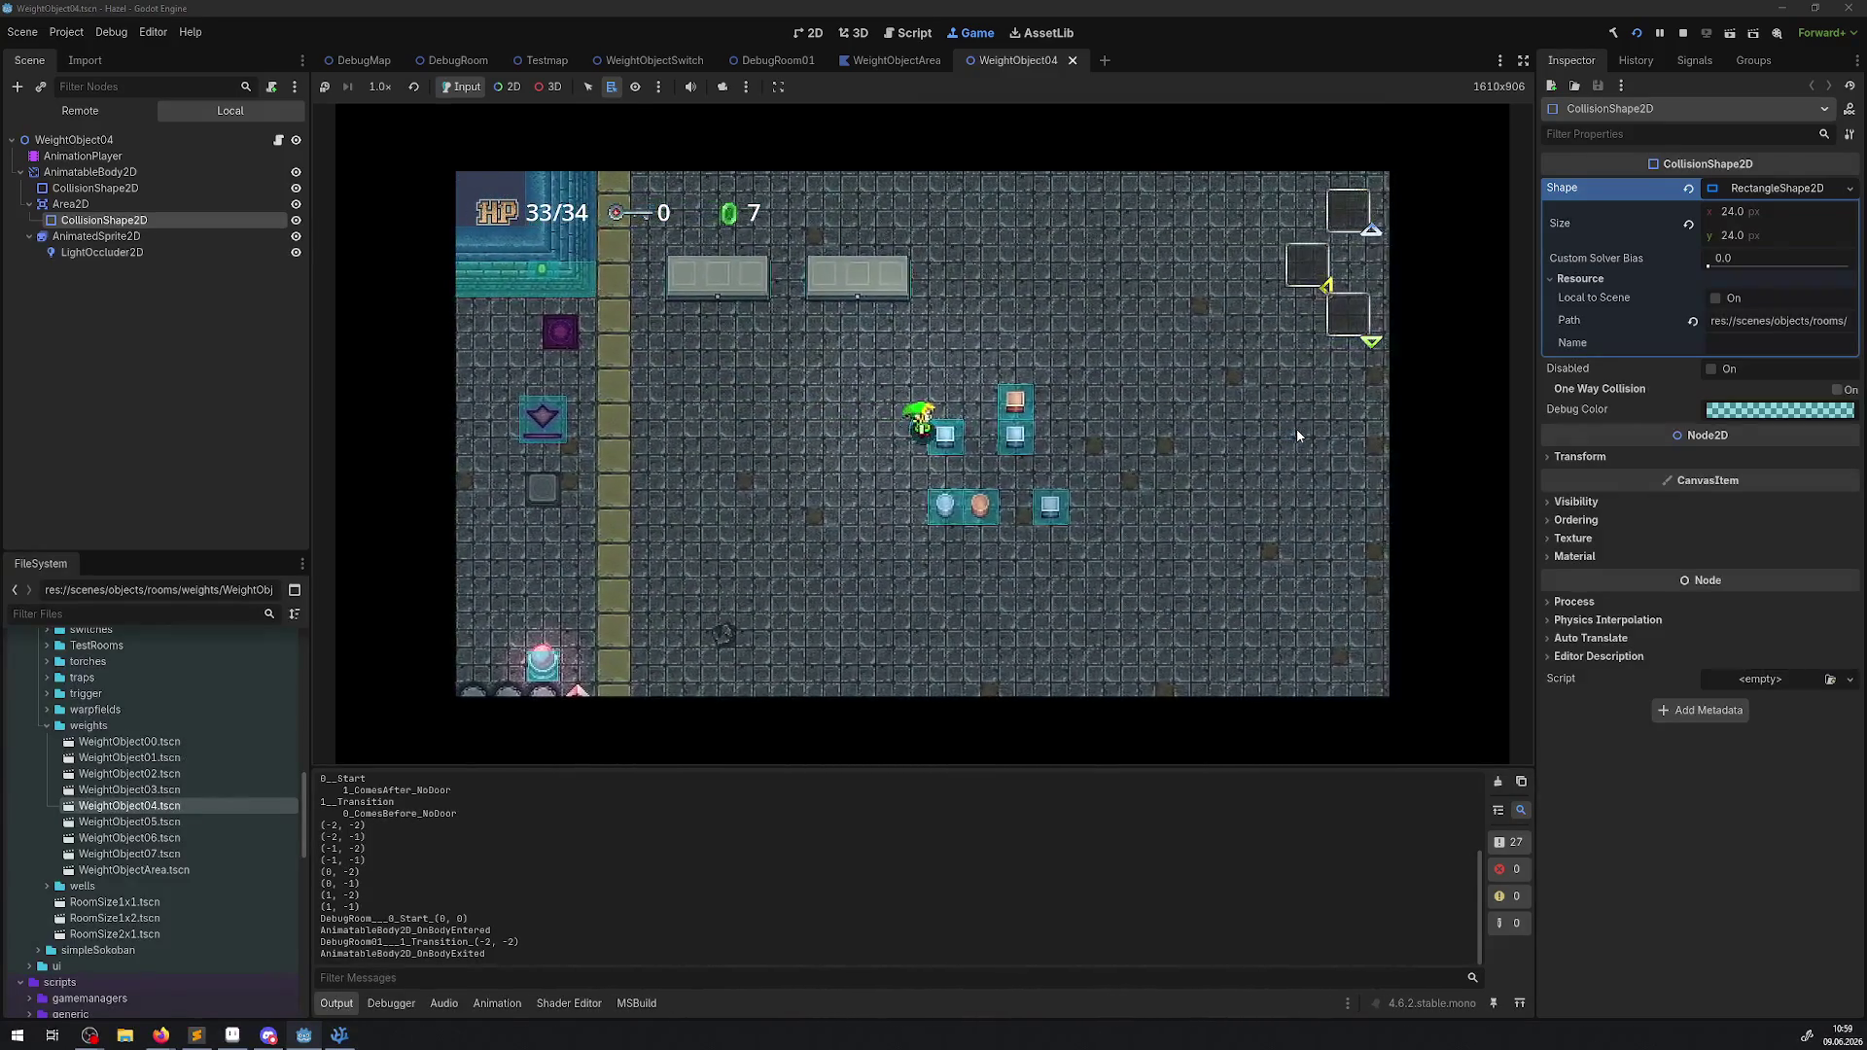
Position the hero beside the block near the weight switch and nudge around it.
key(Up)
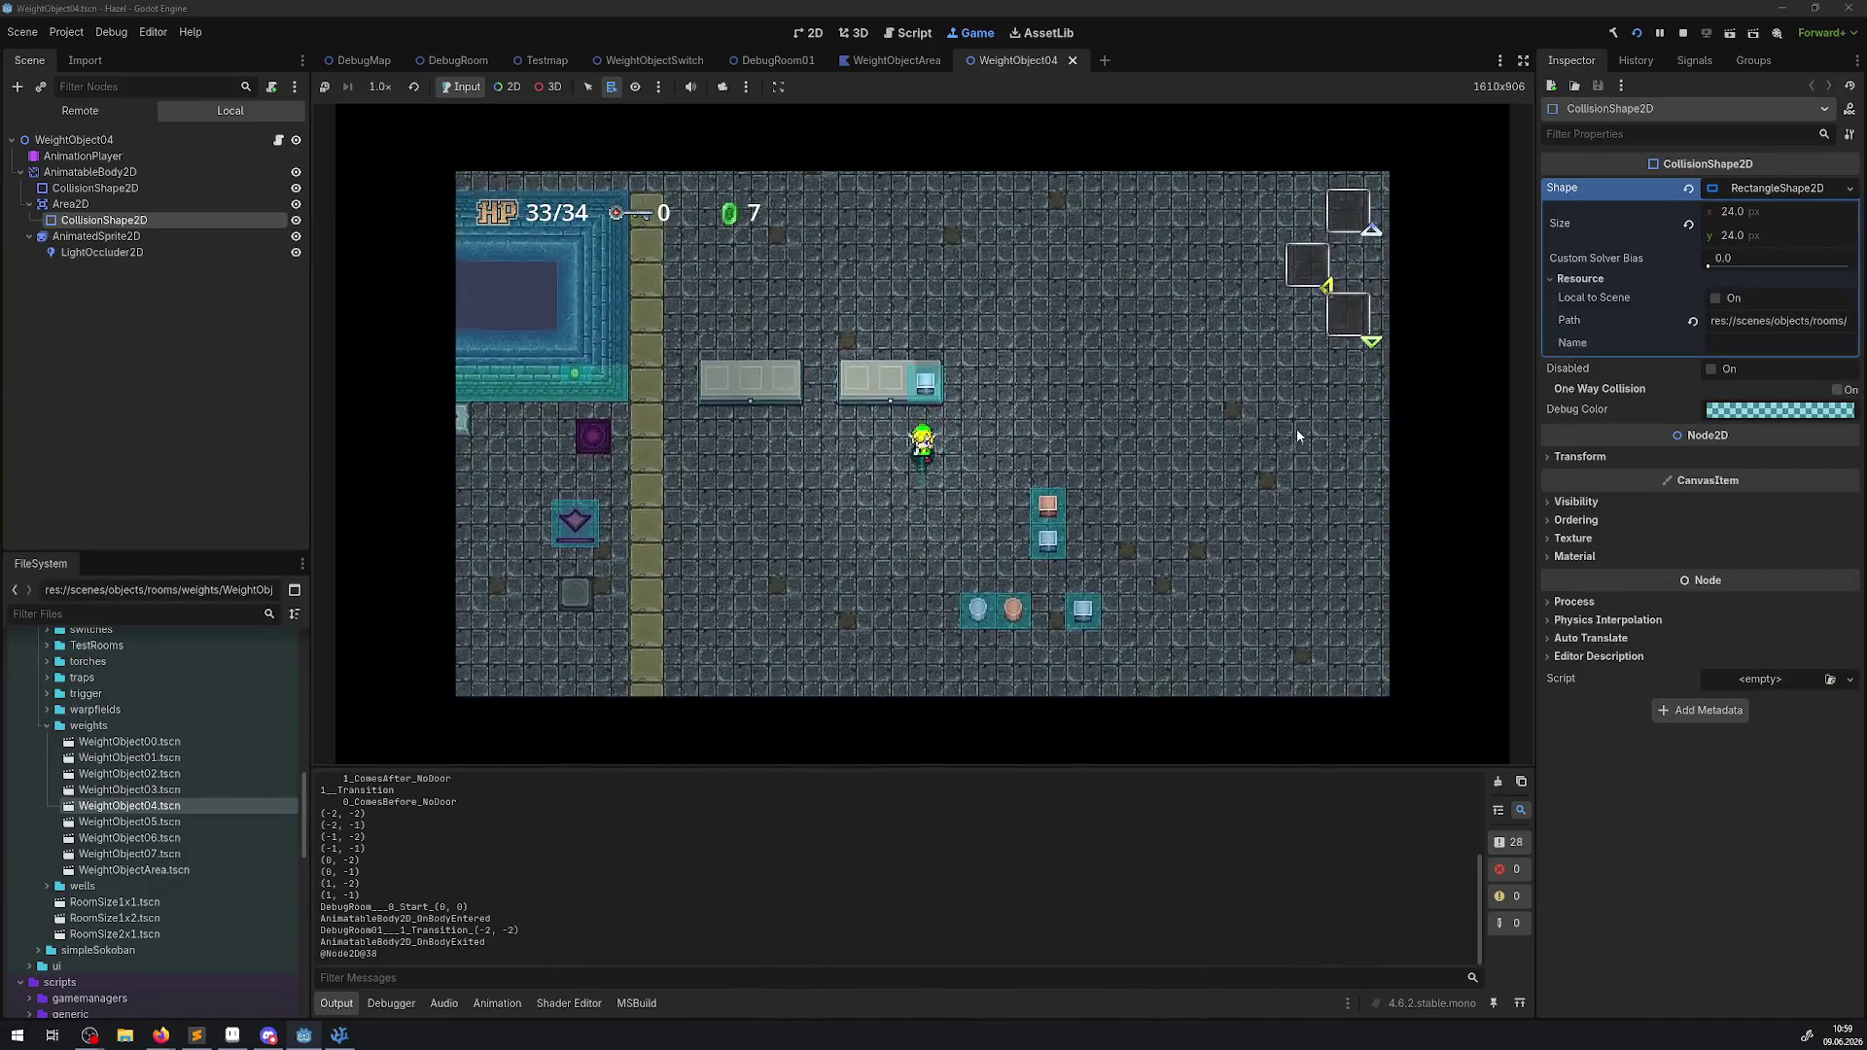
key(Up)
key(Right)
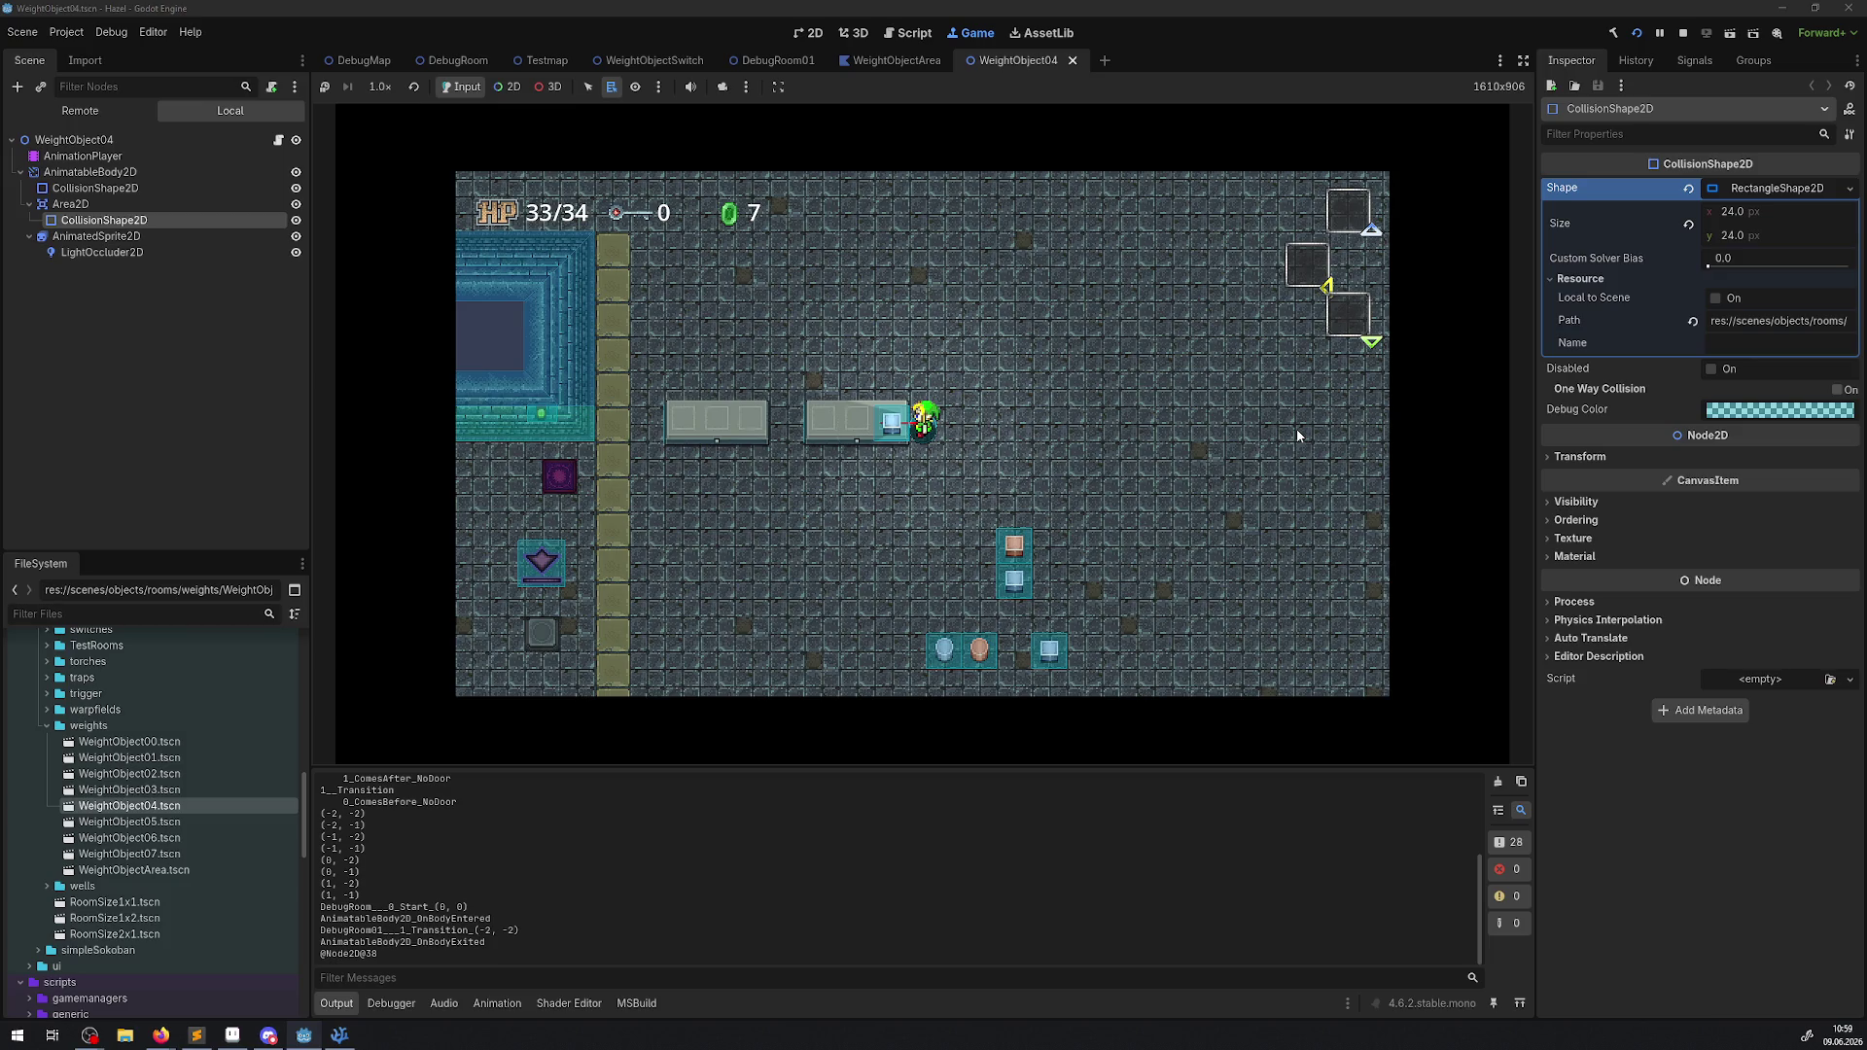
key(Down)
key(Left)
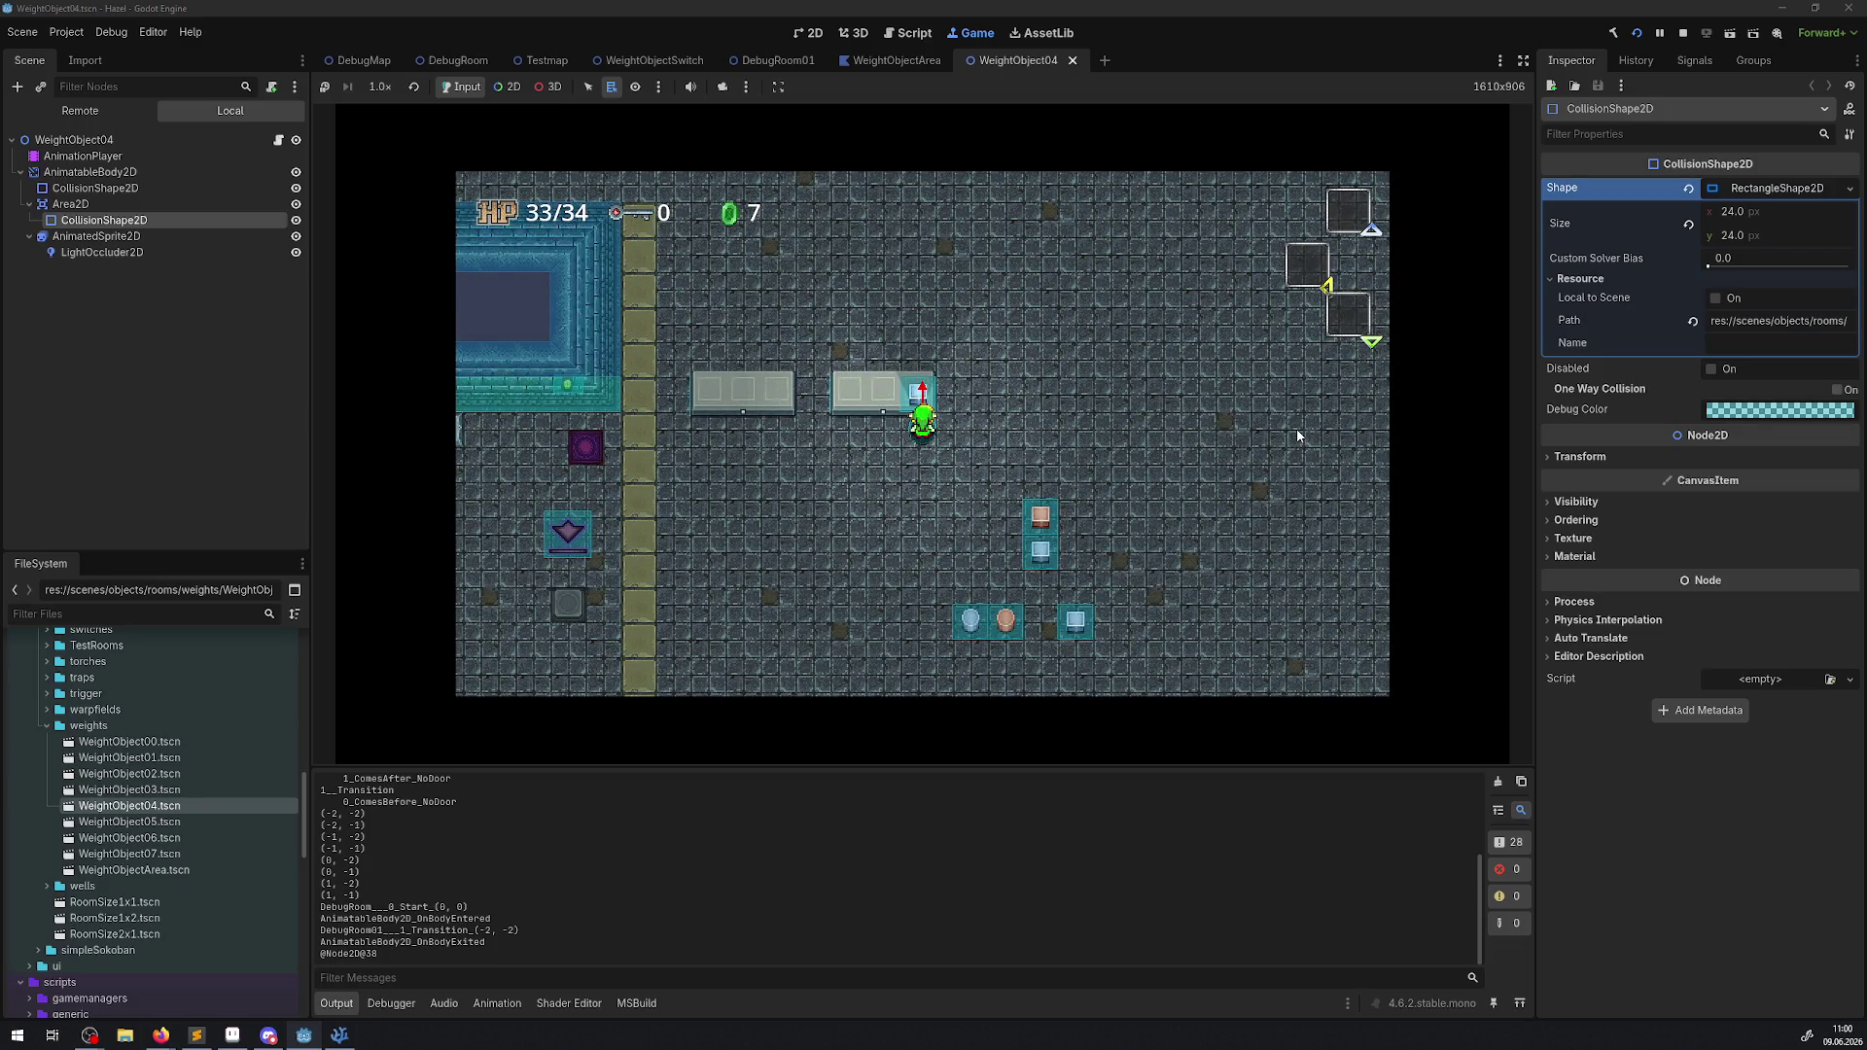
key(Down)
key(Up)
click(1731, 210)
Set the Area2D collision shape to 32 px width and height.
text(32)
key(Return)
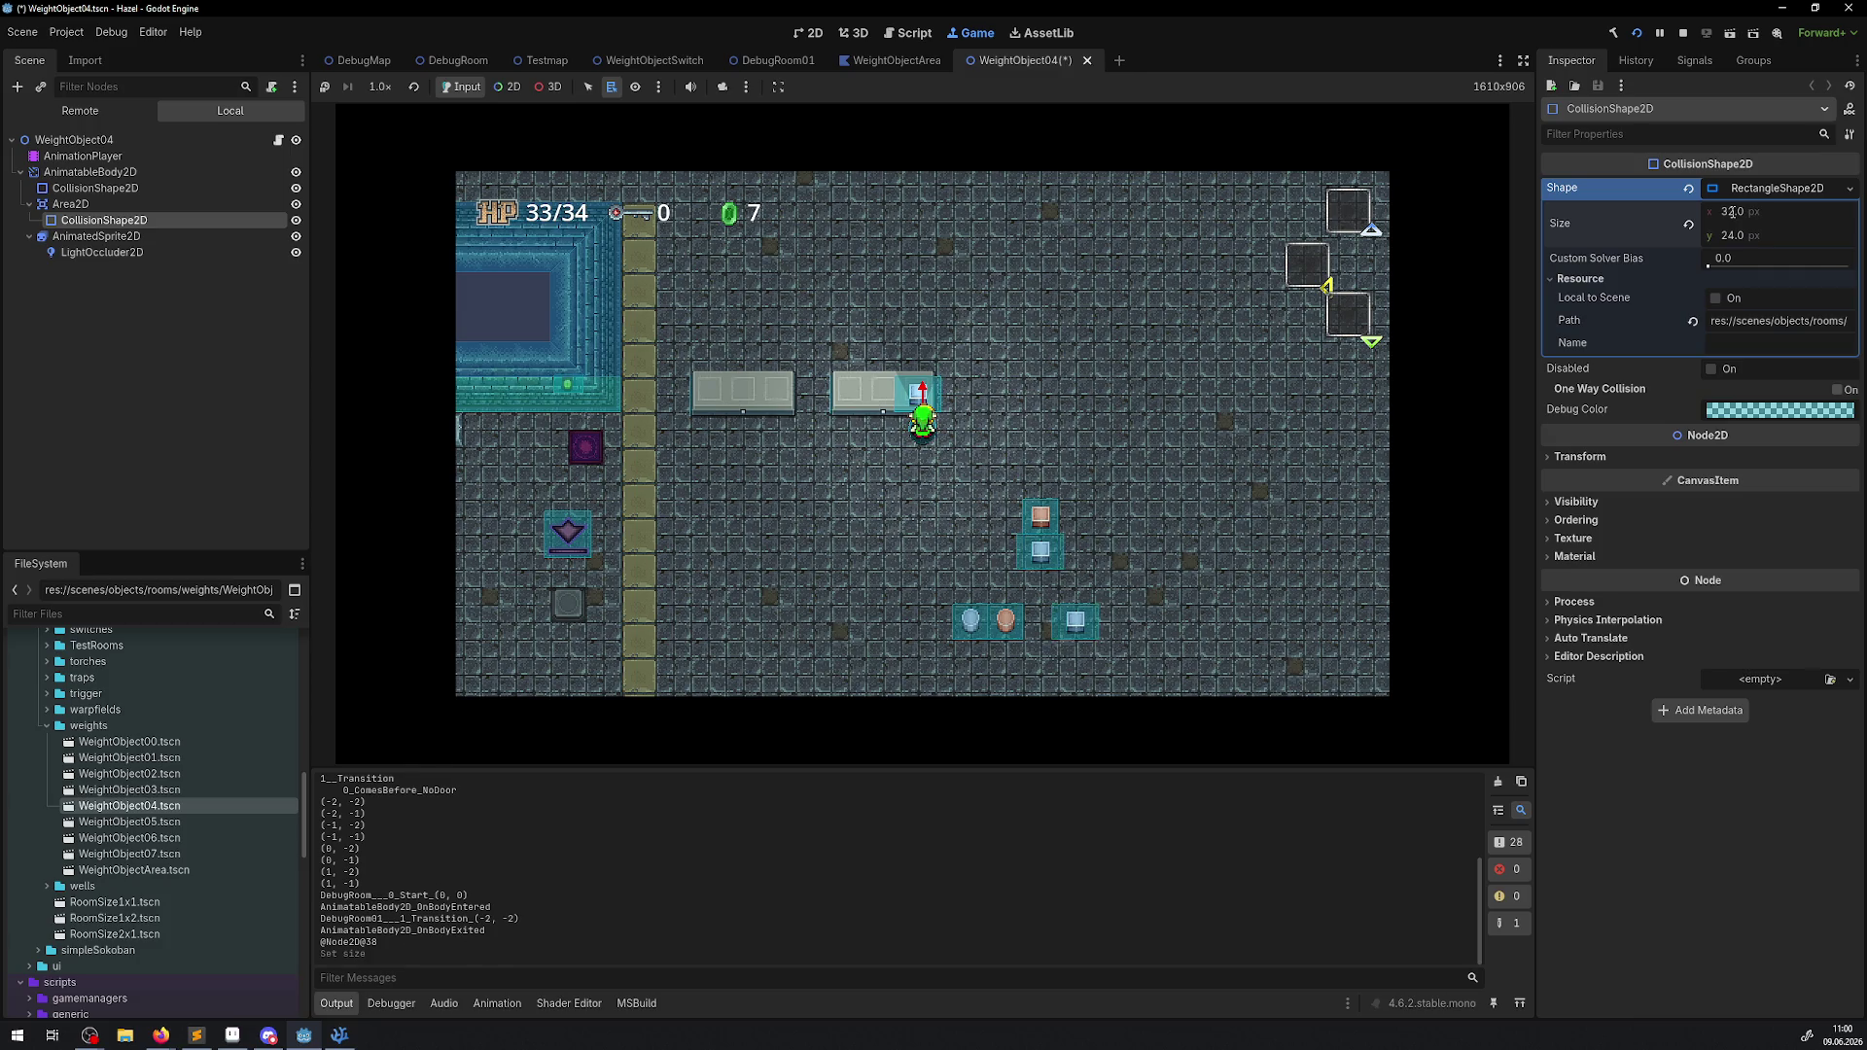
click(1053, 318)
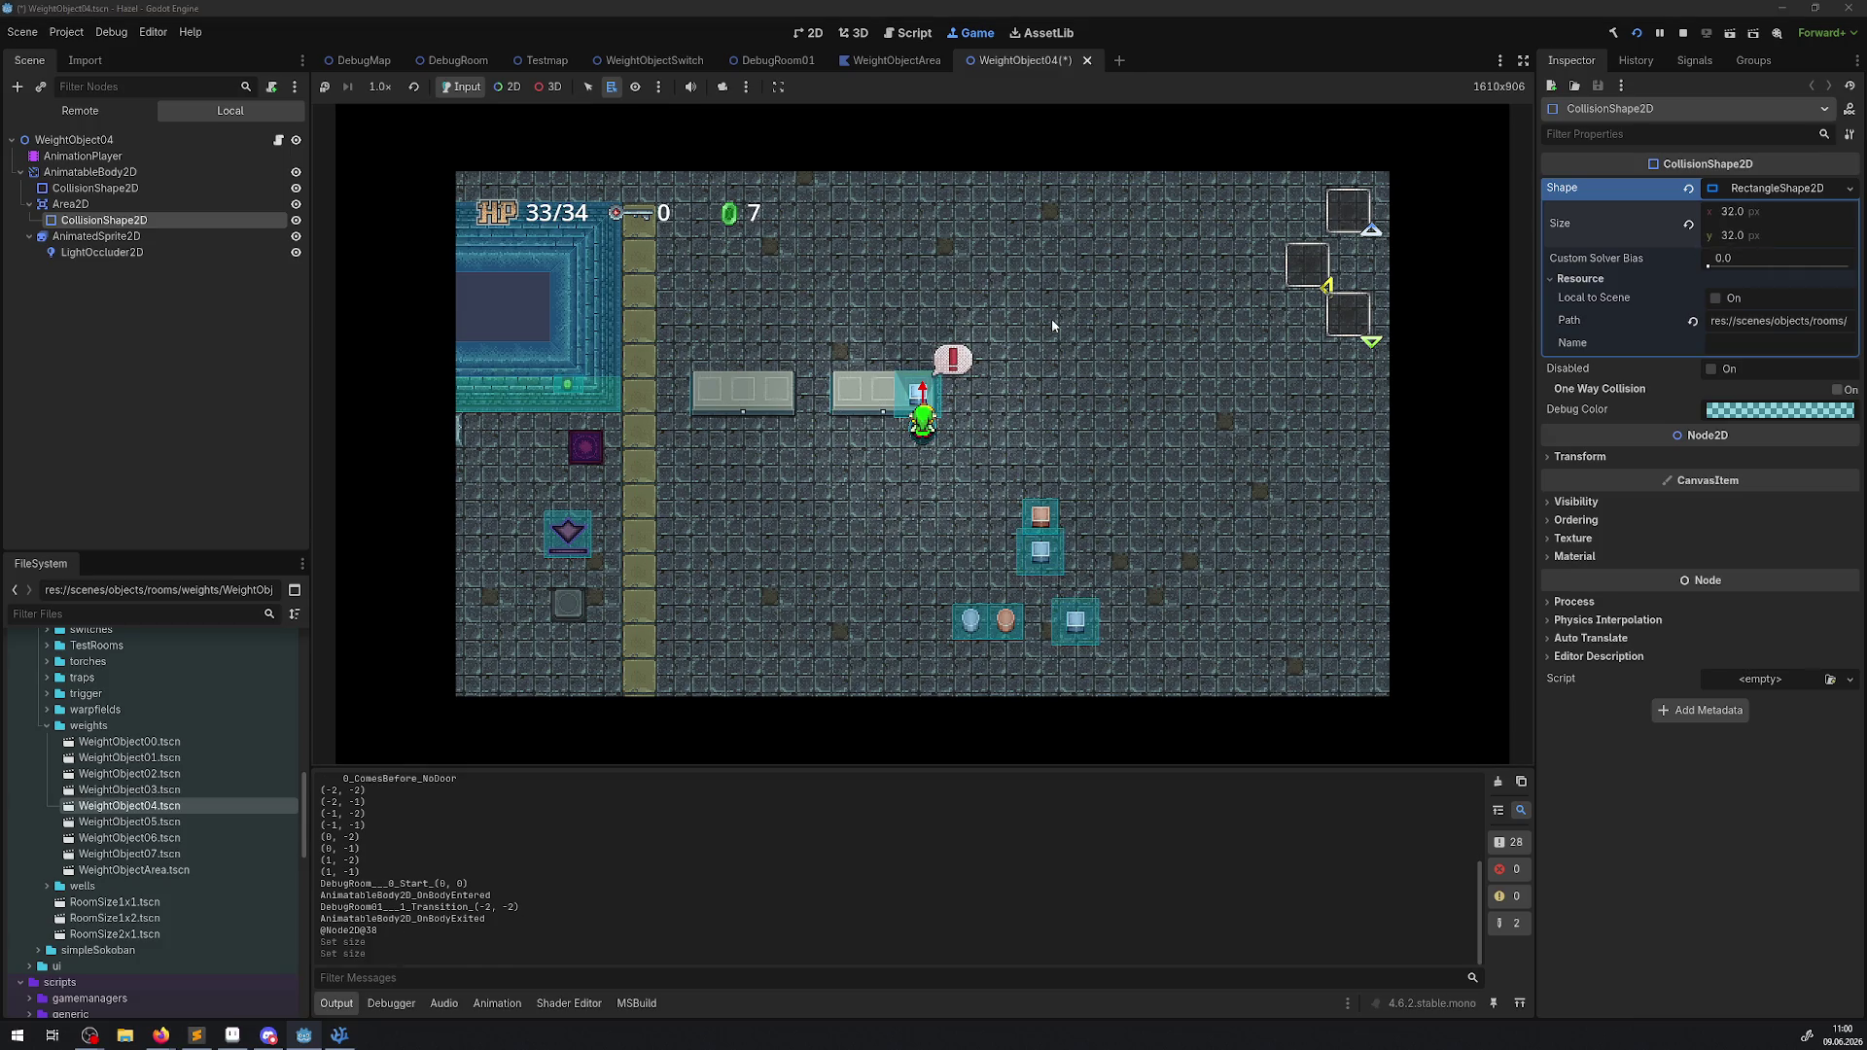
In the running game, push the block and walk to the blocks under the HUD.
key(Up)
key(Up)
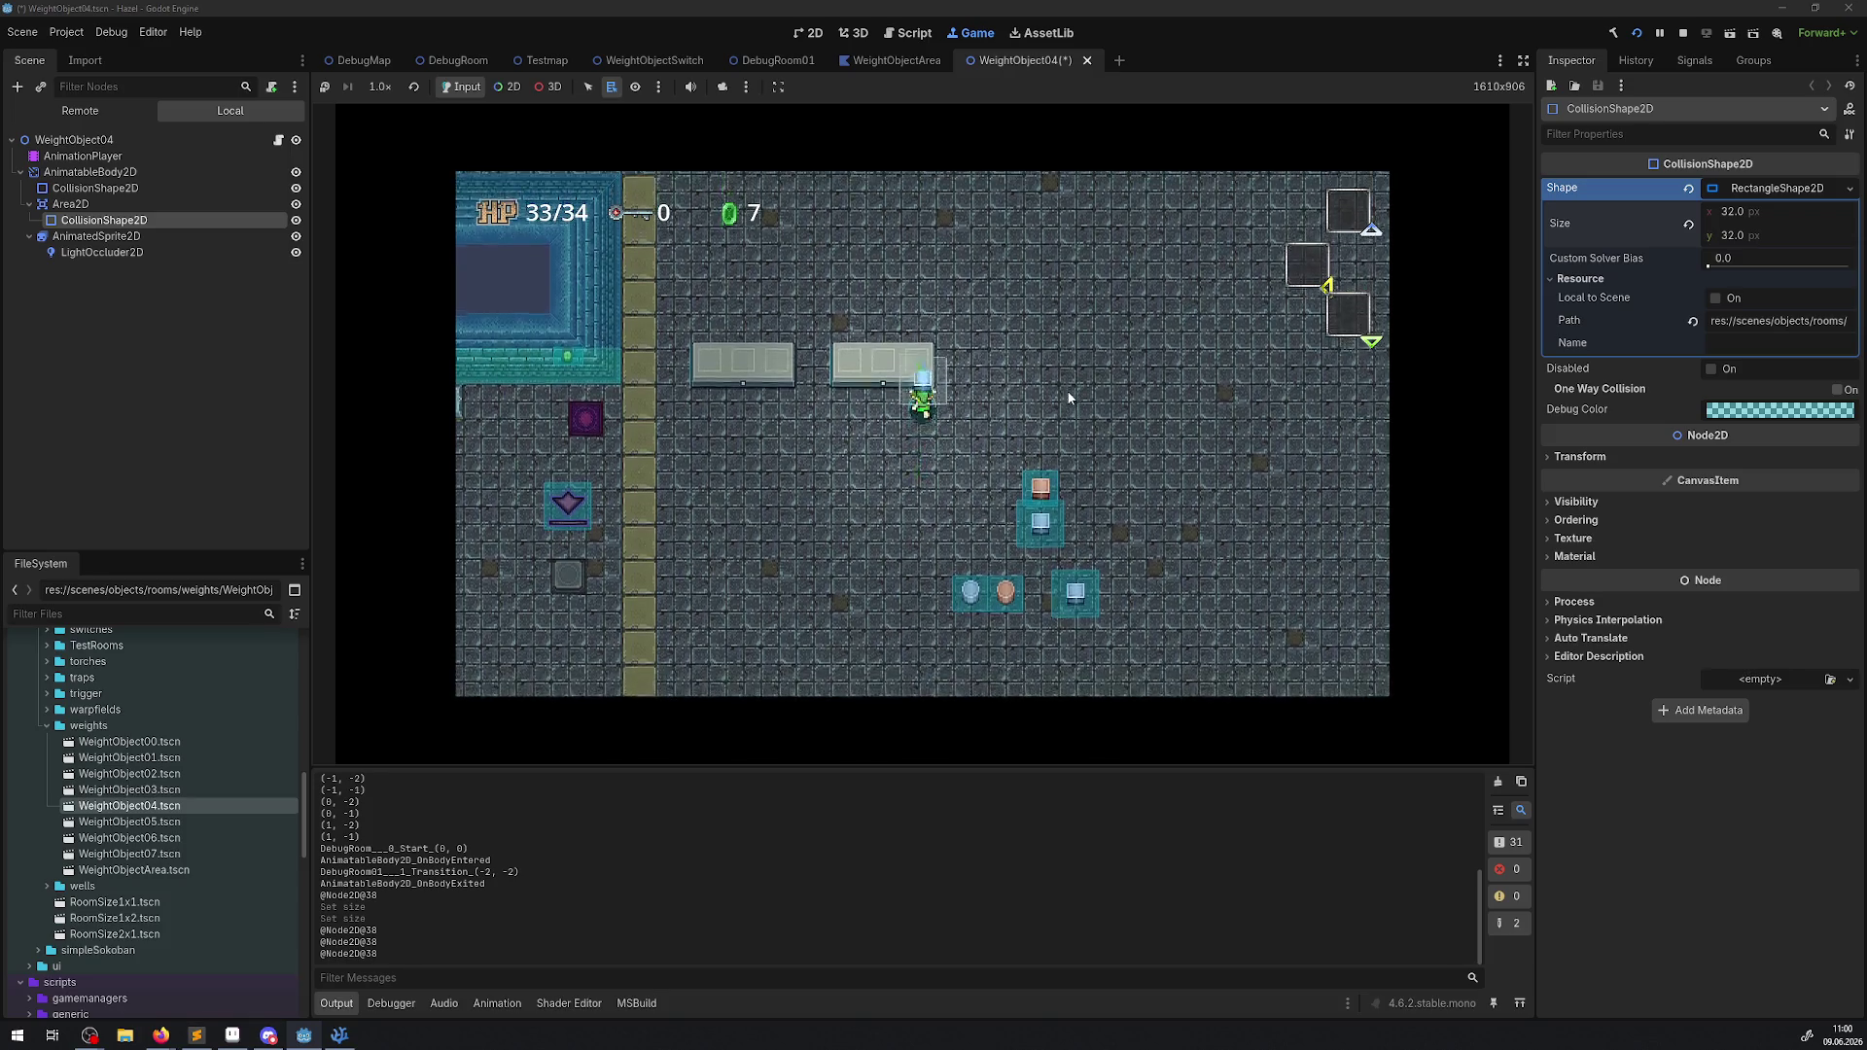
key(Down)
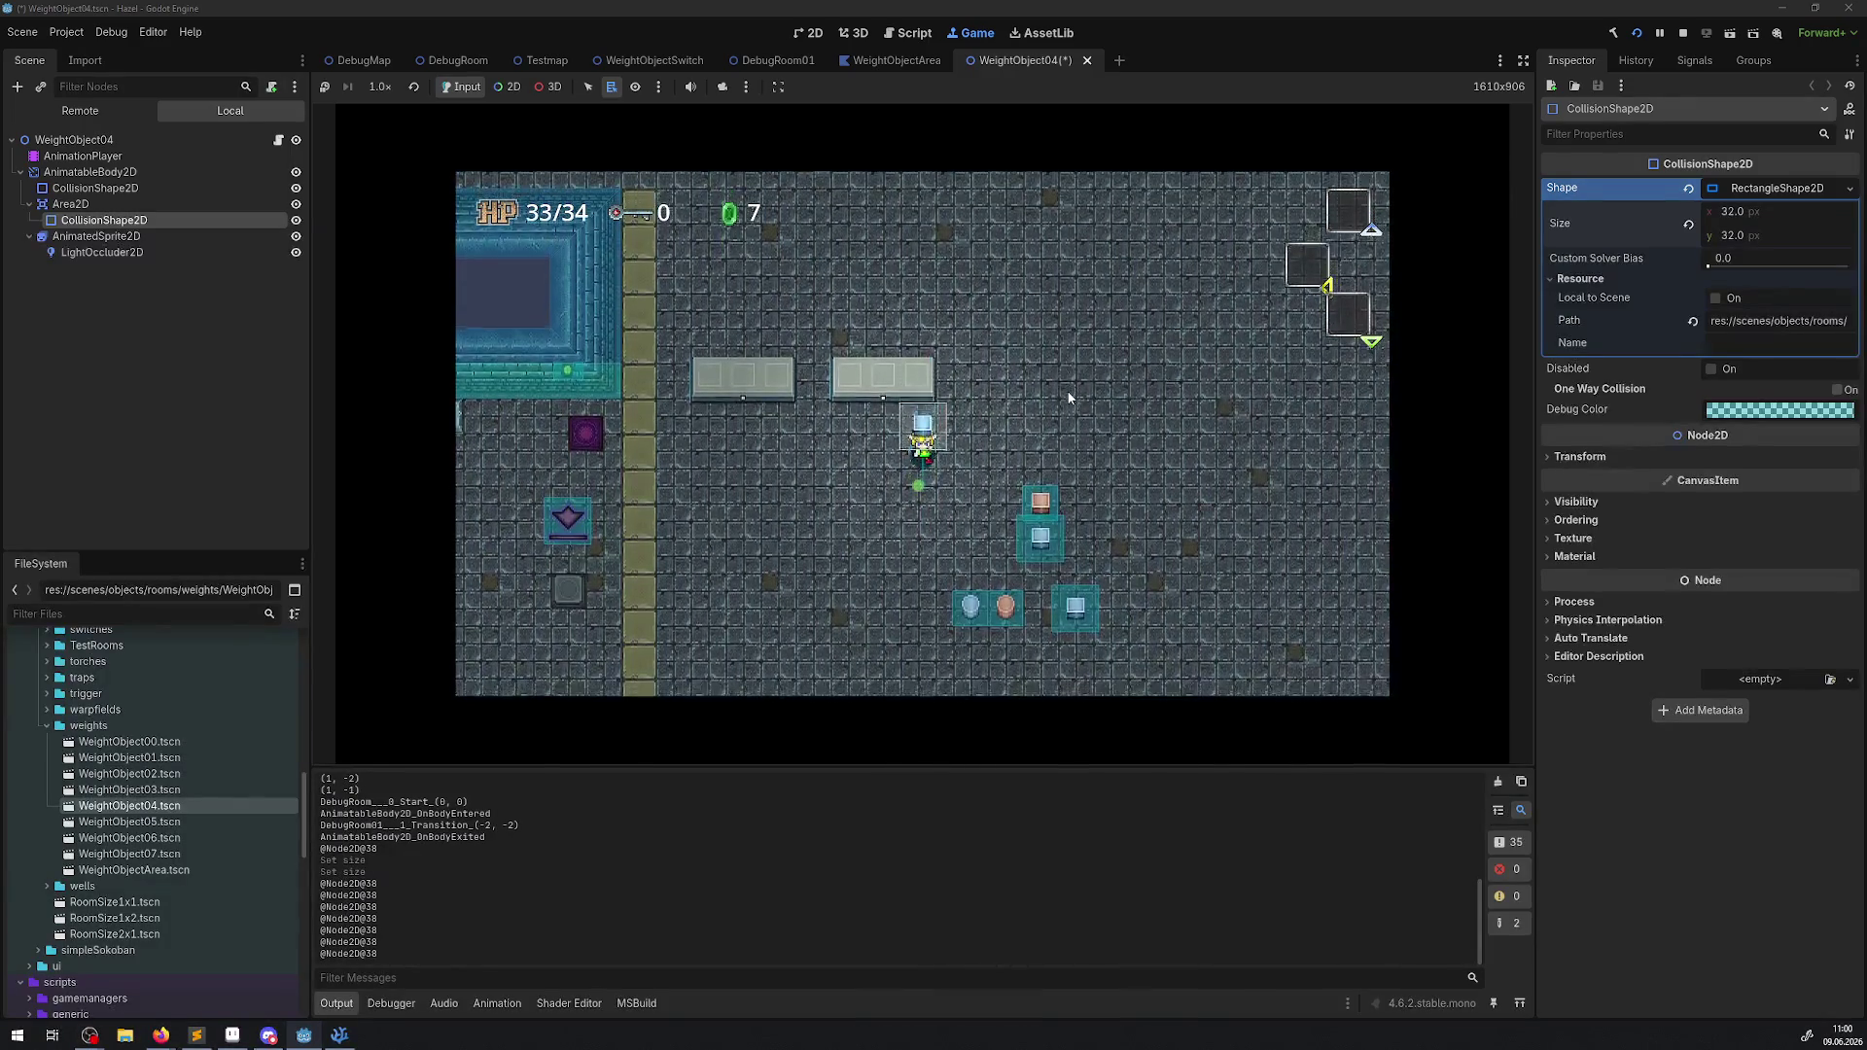
key(Right)
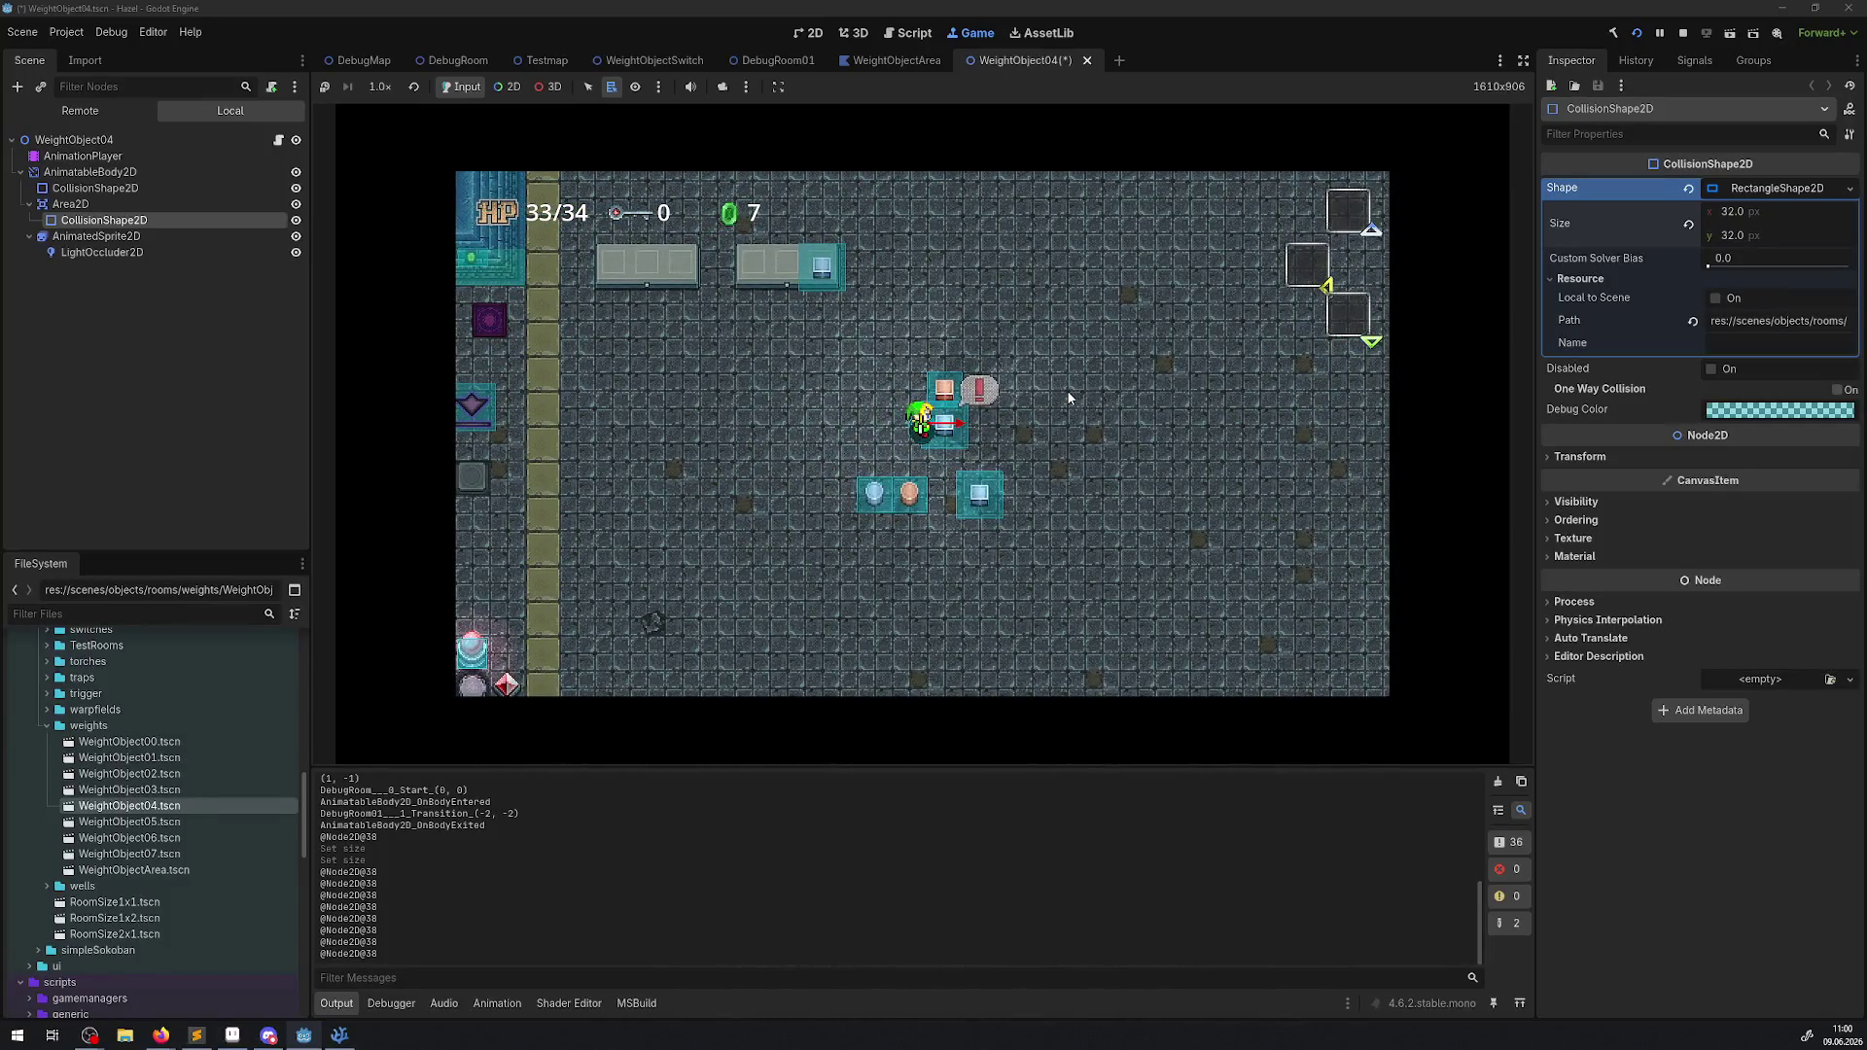
key(Right)
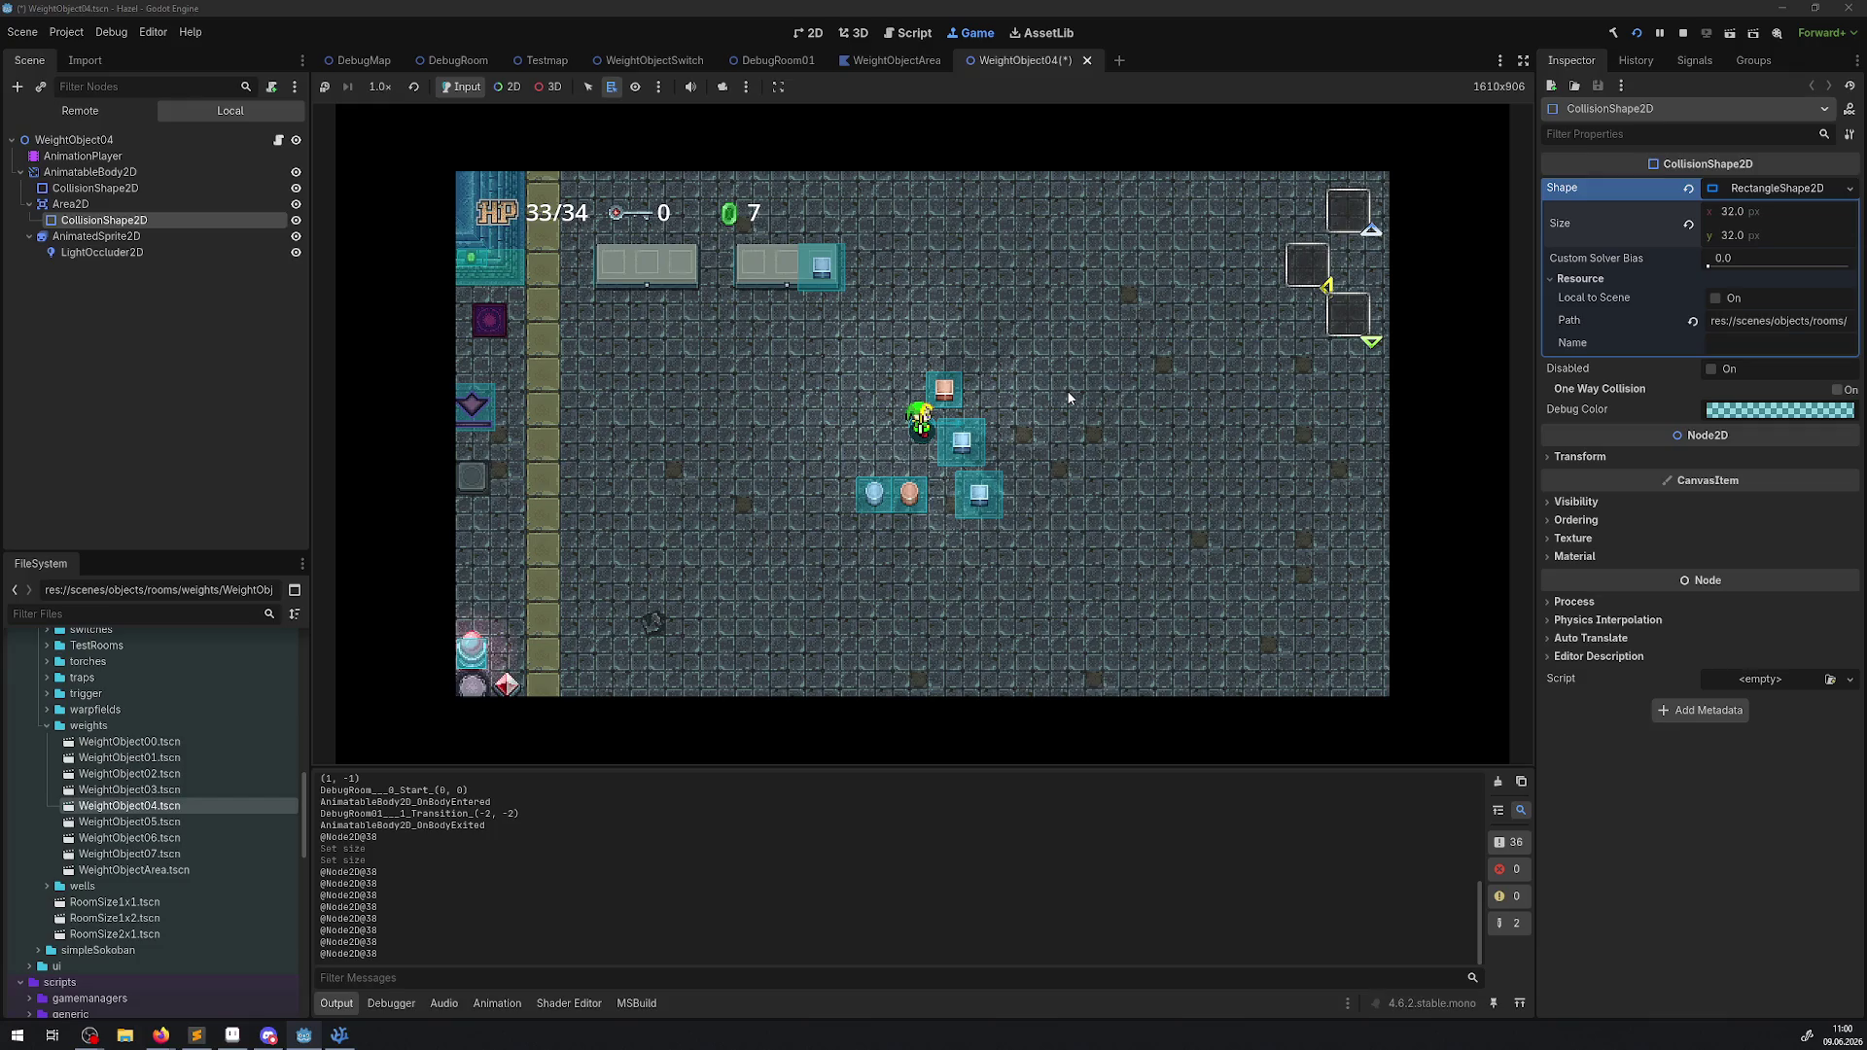
key(Left)
key(Up)
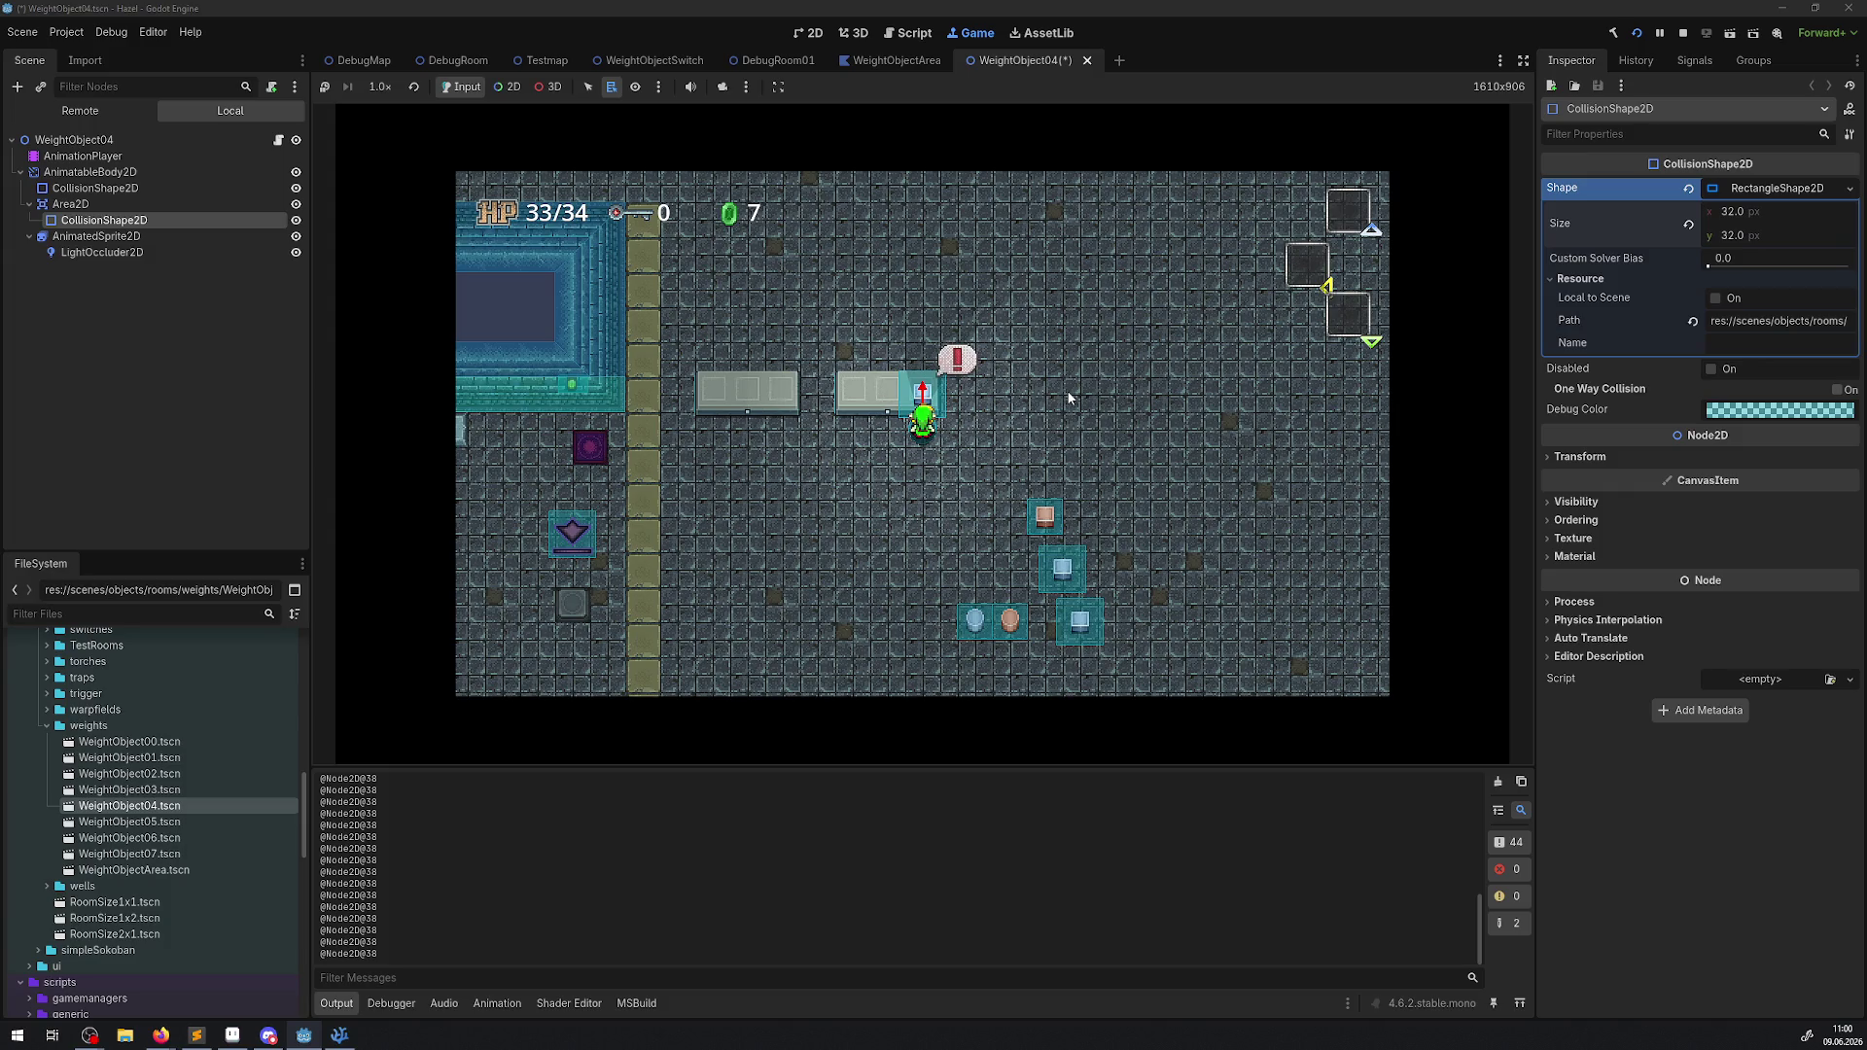
Carry the block around, maneuvering the hero into position by the plates.
key(Down)
key(Right)
key(Down)
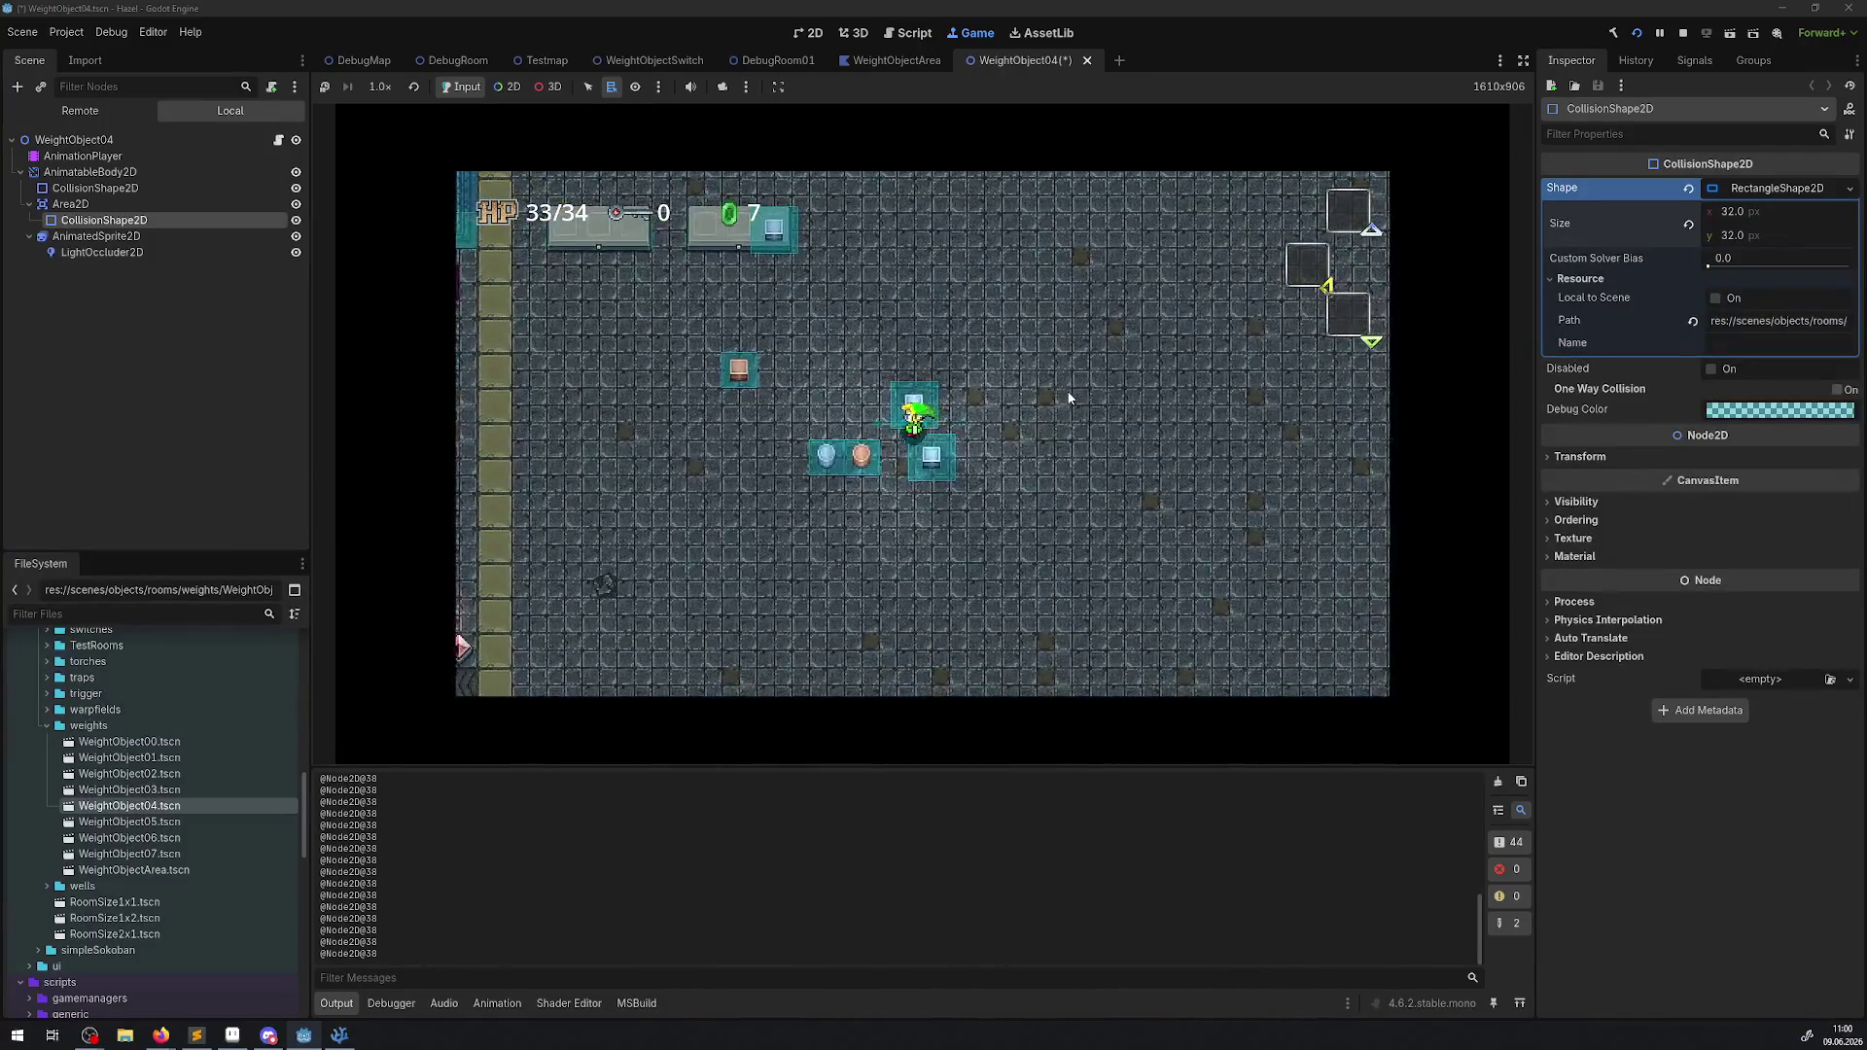
key(Left)
key(Up)
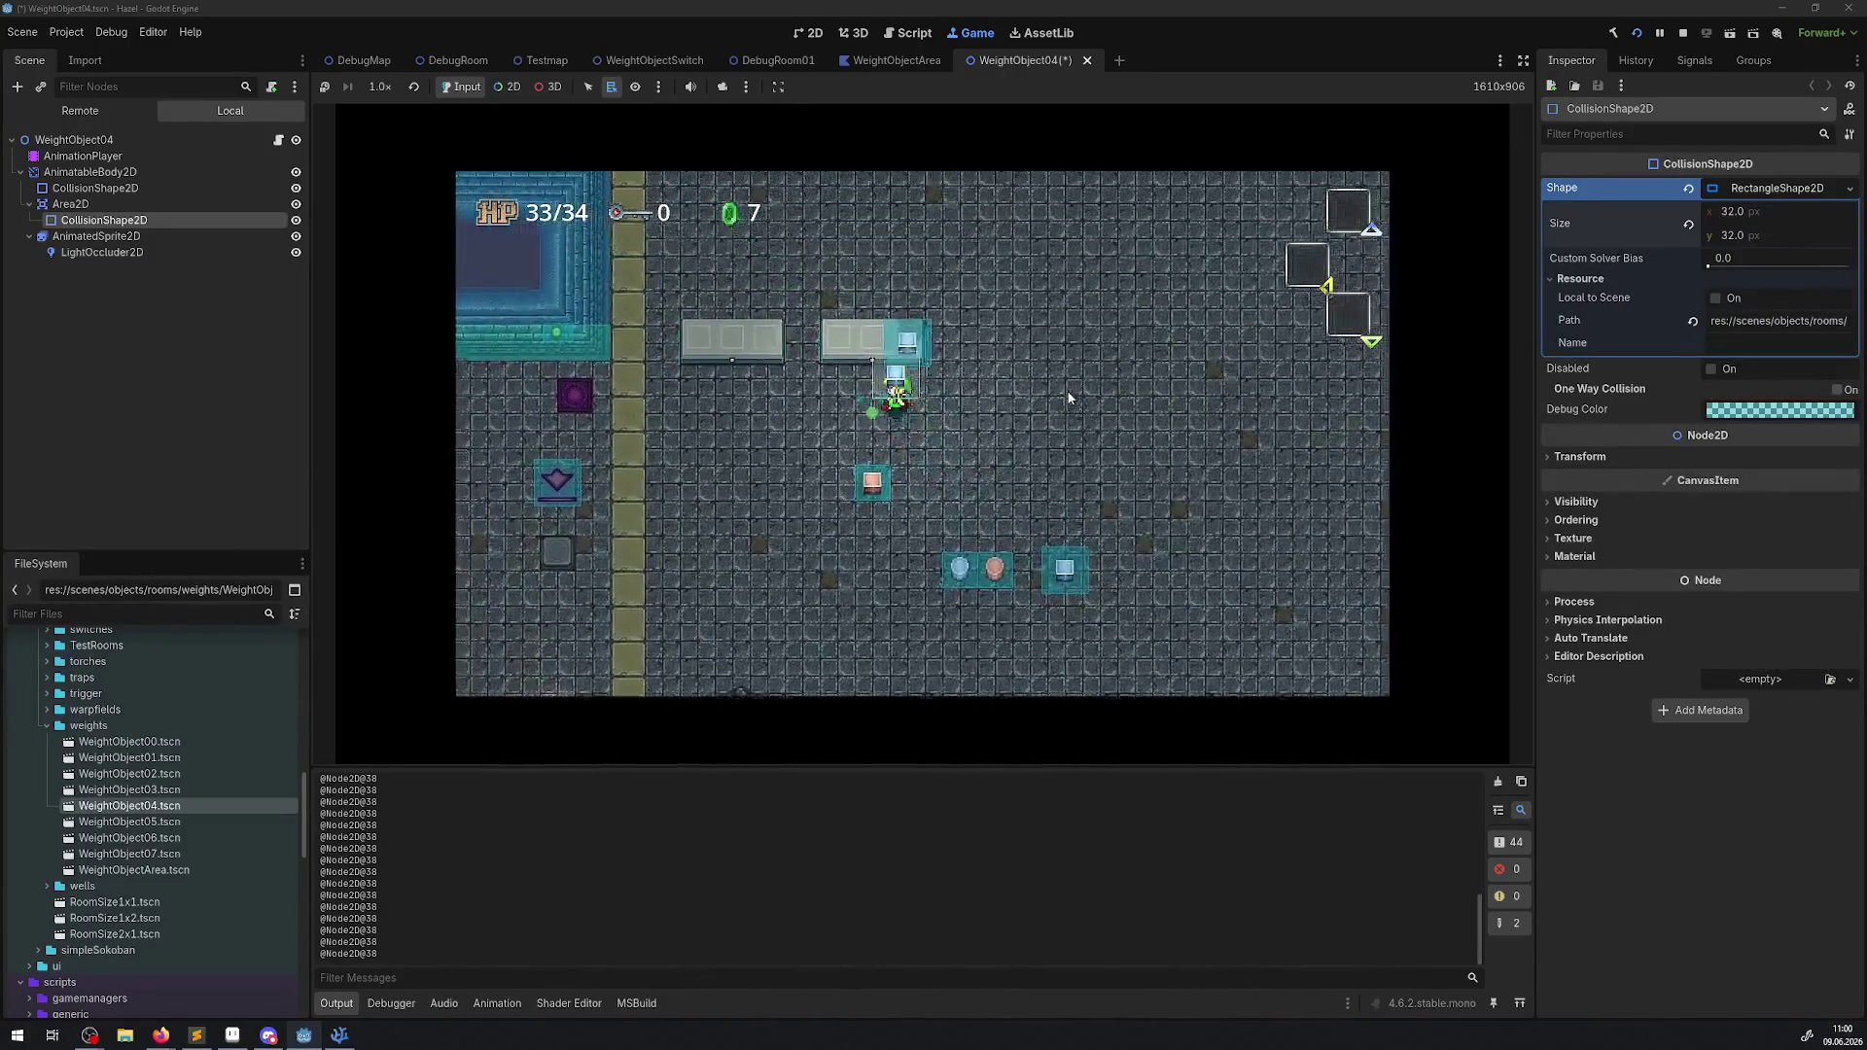
key(Right)
key(Down)
key(Left)
key(Up)
Drop the carried block into the empty plate slot and test stepping on the left plate.
key(space)
key(Right)
key(Up)
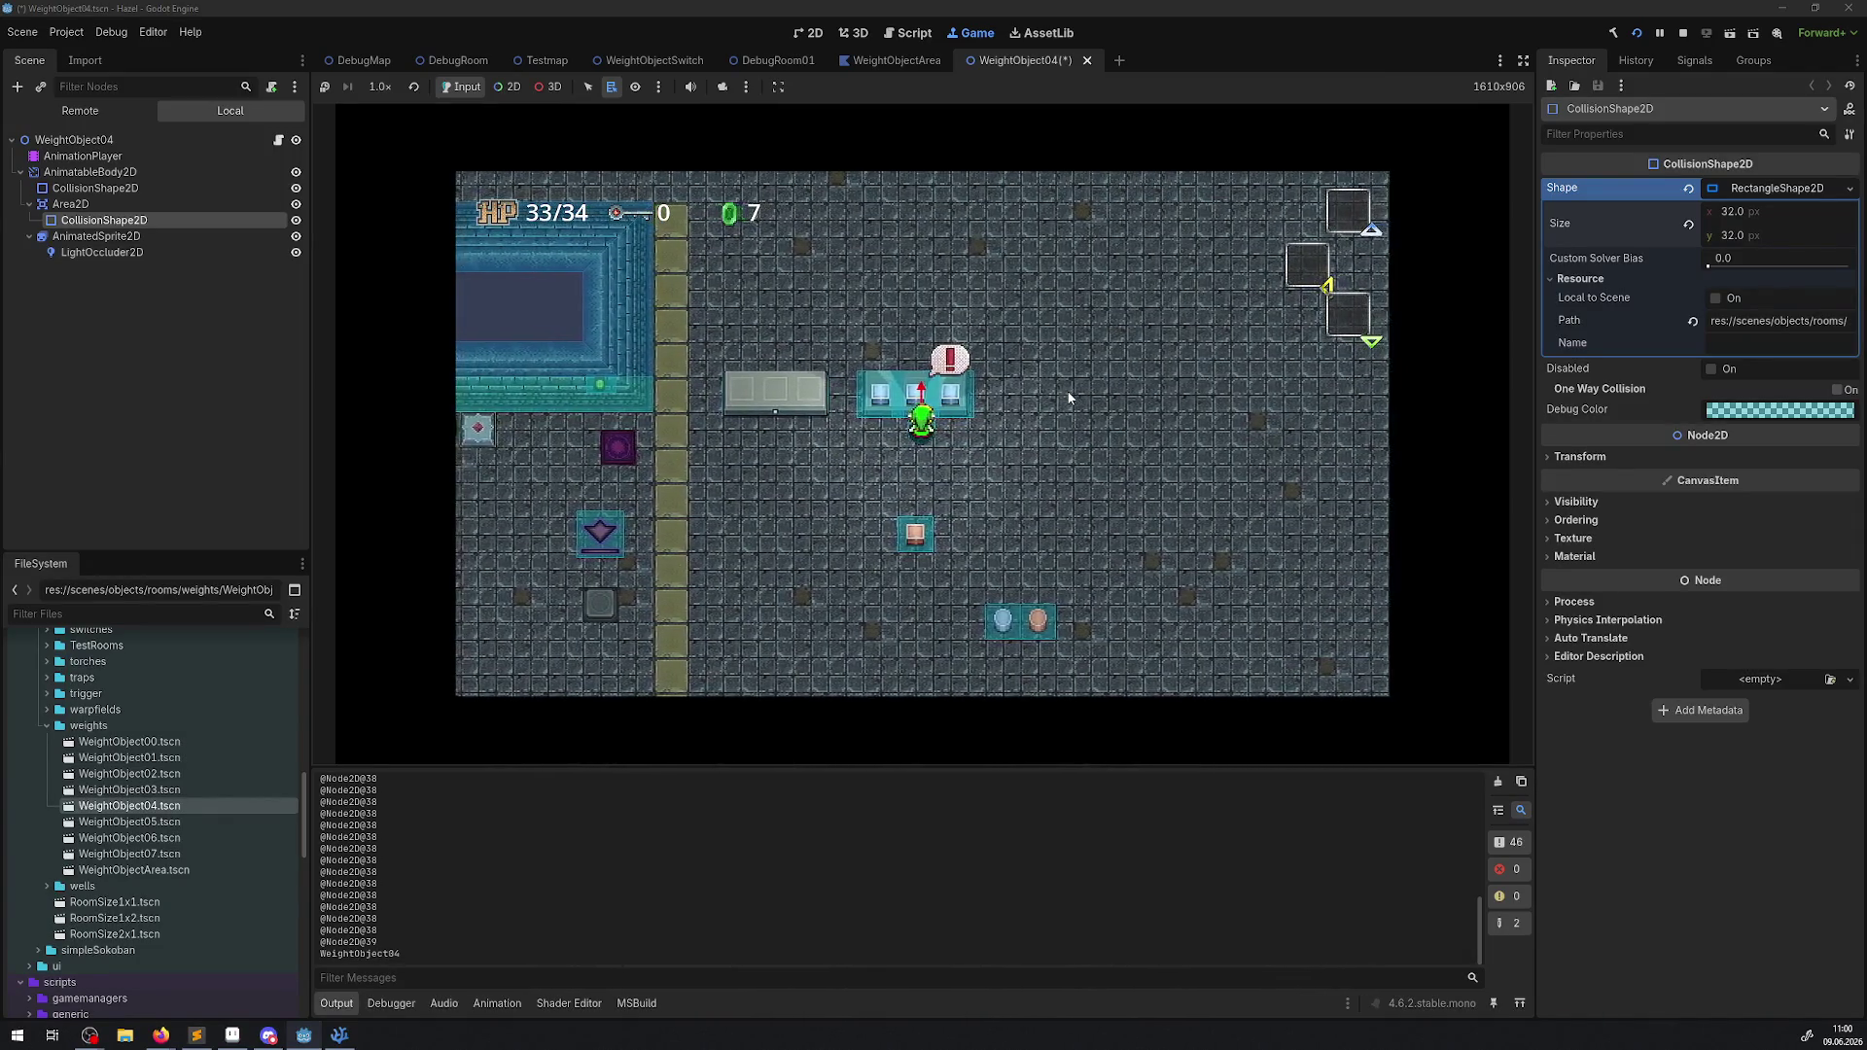
key(Down)
key(Up)
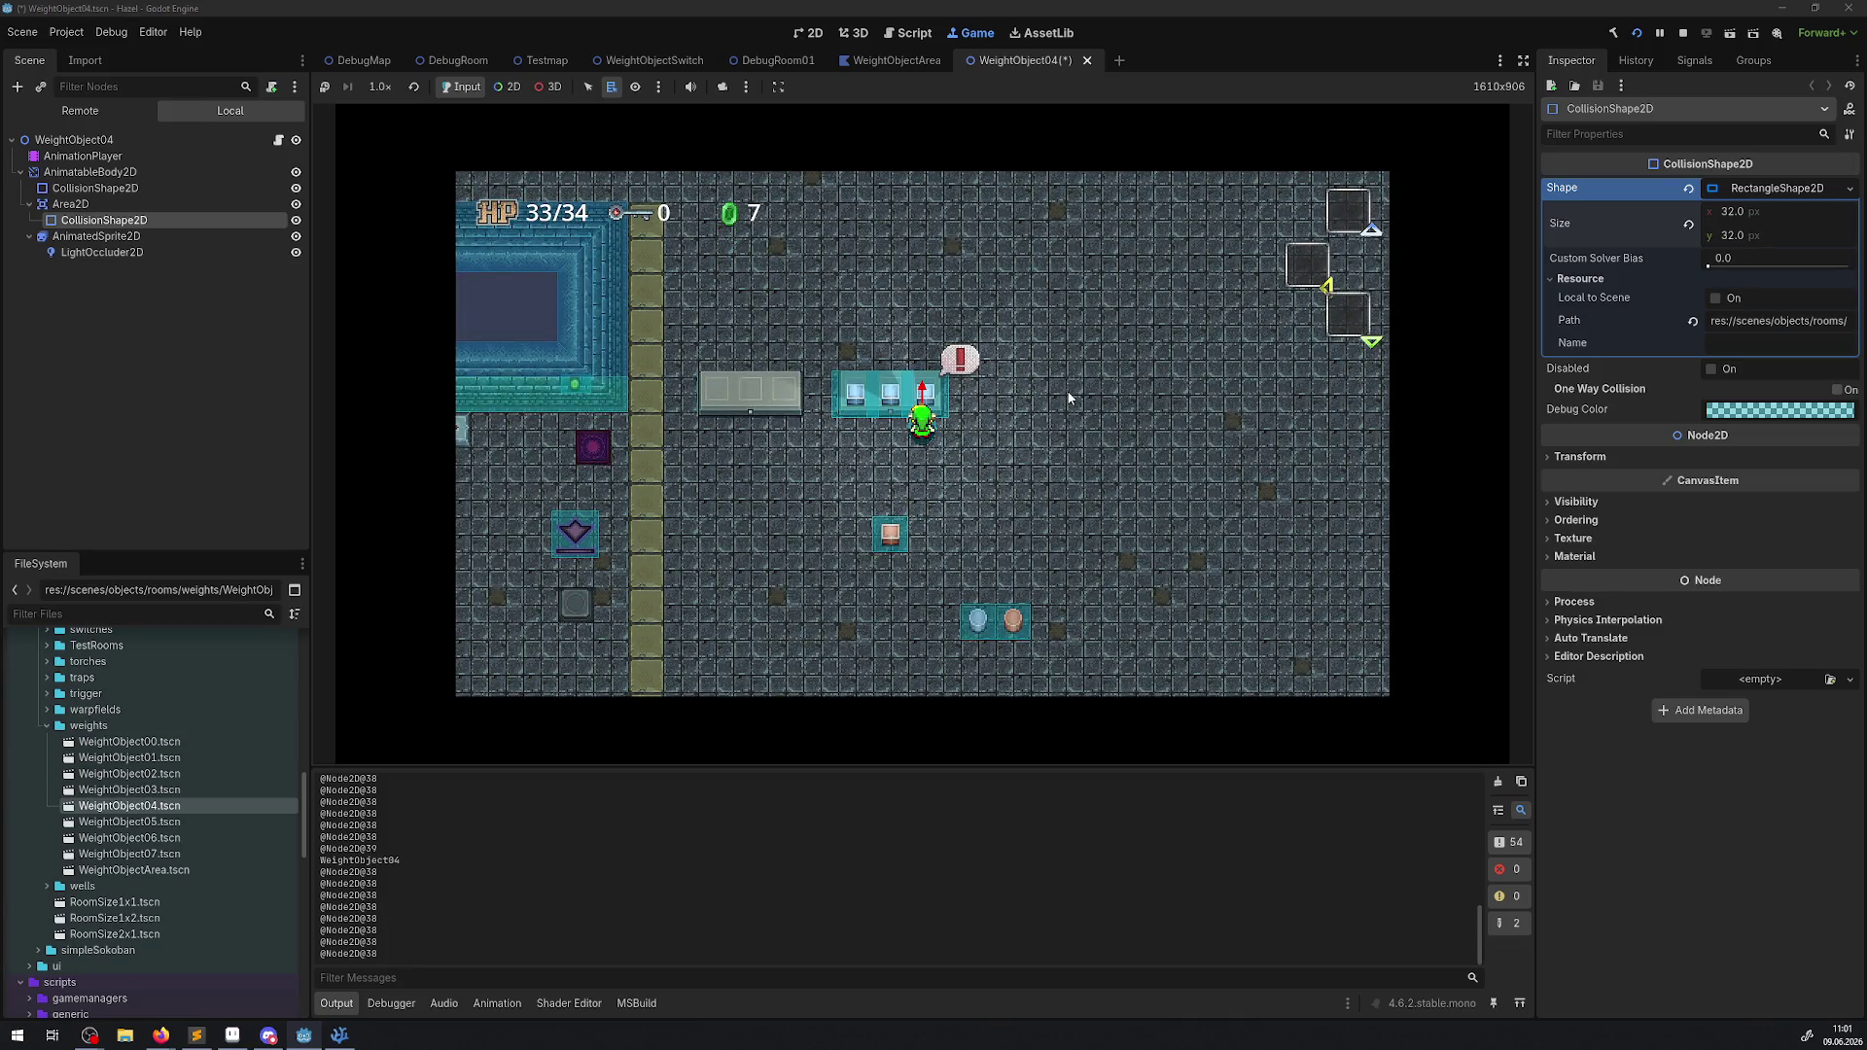
key(Left)
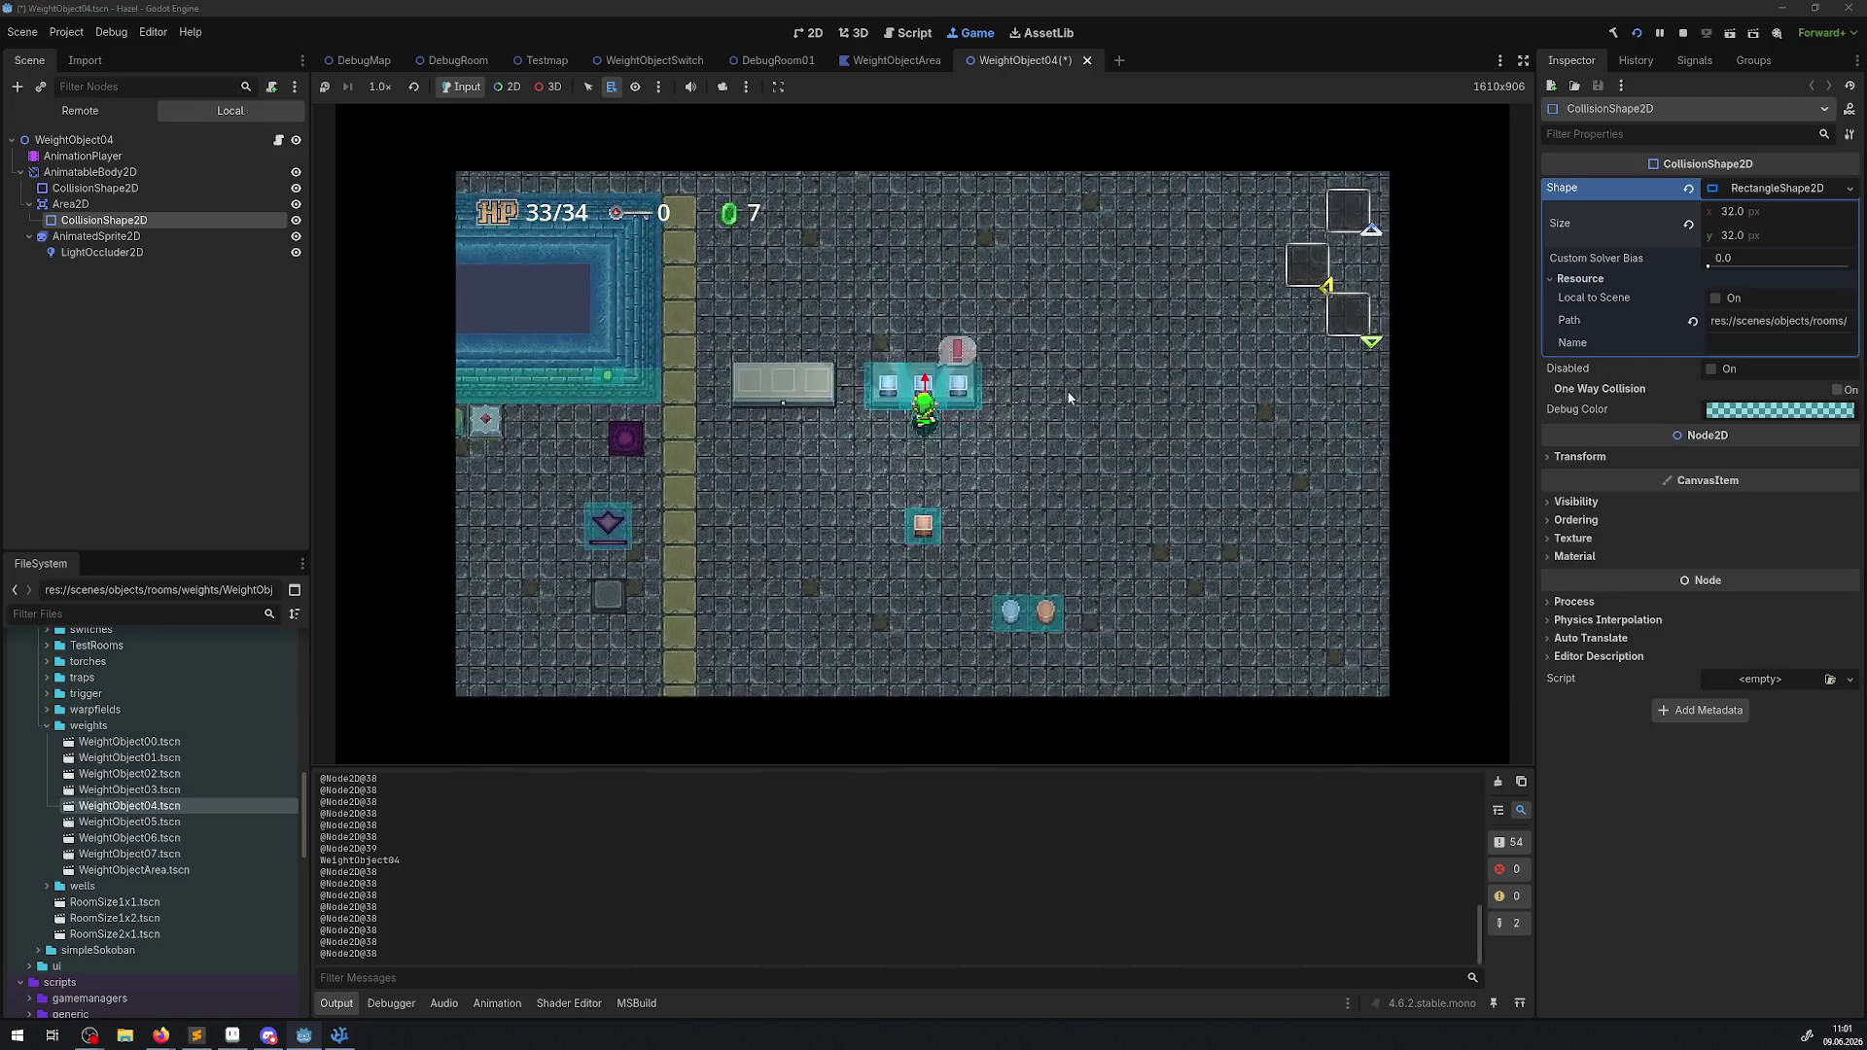
key(Left)
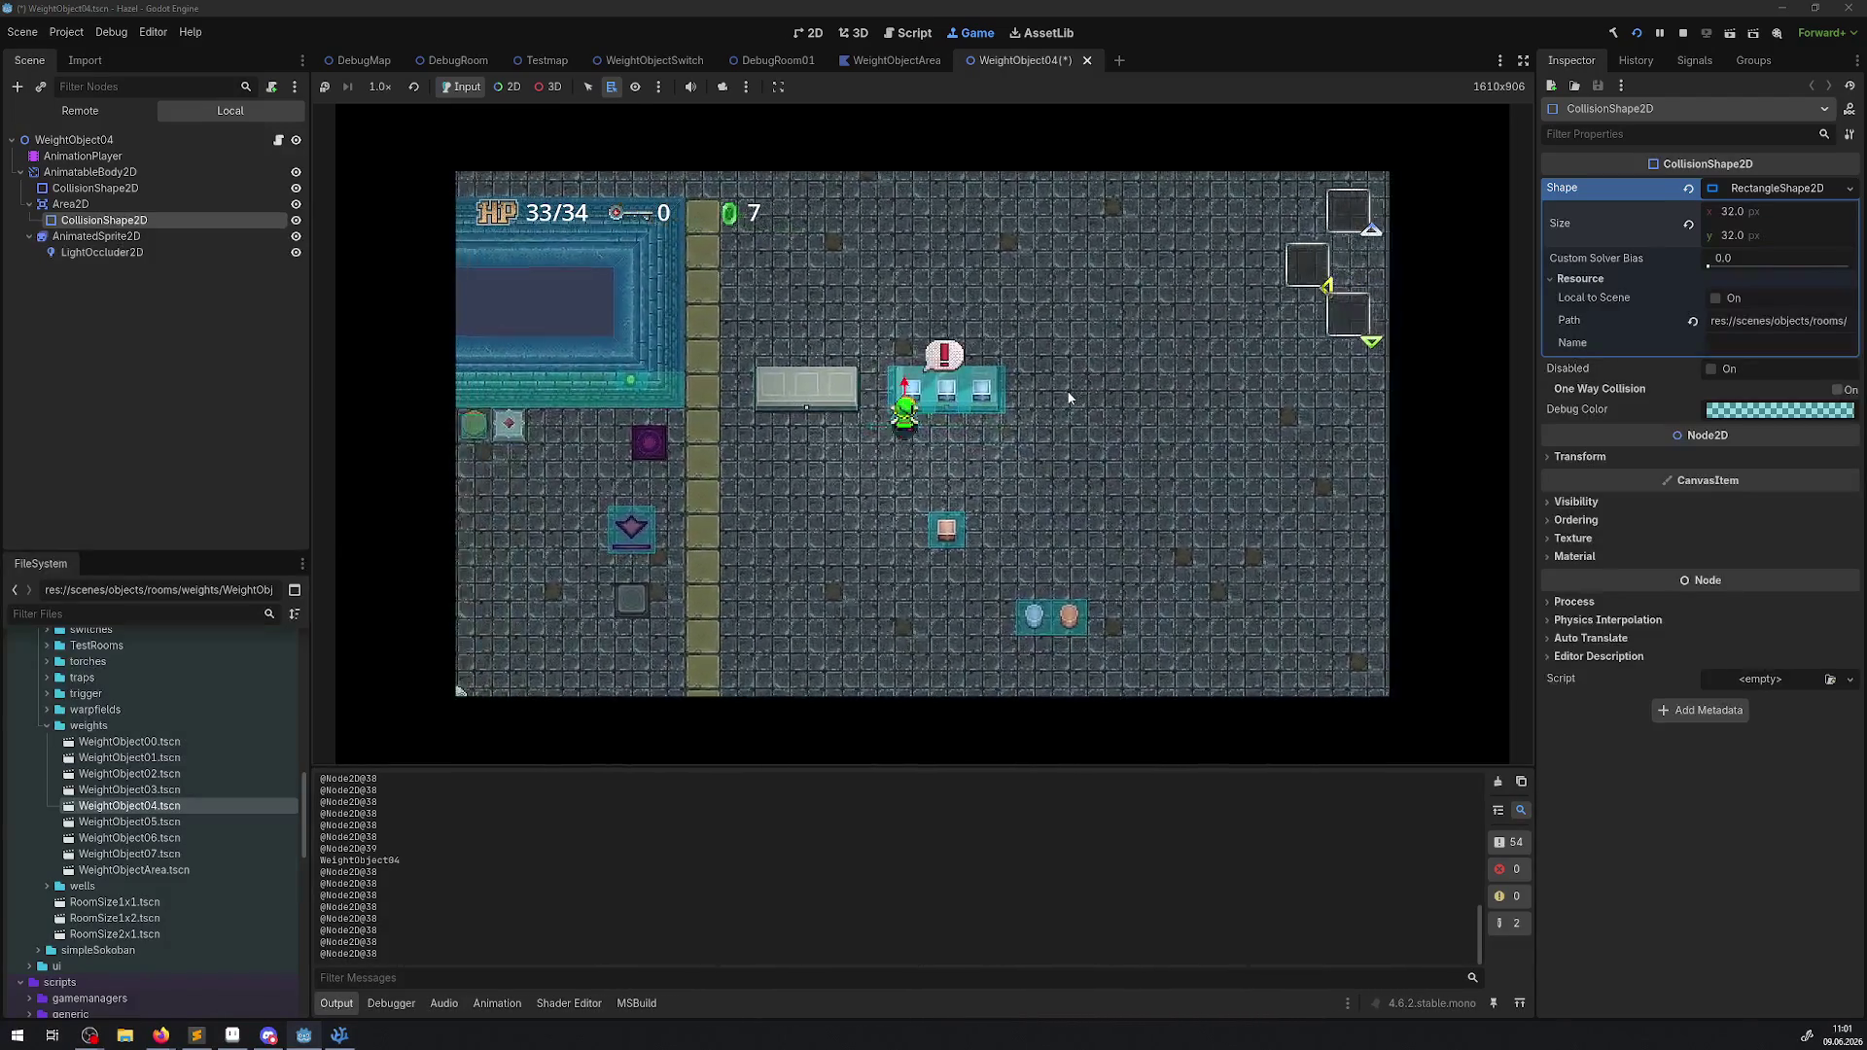
key(Right)
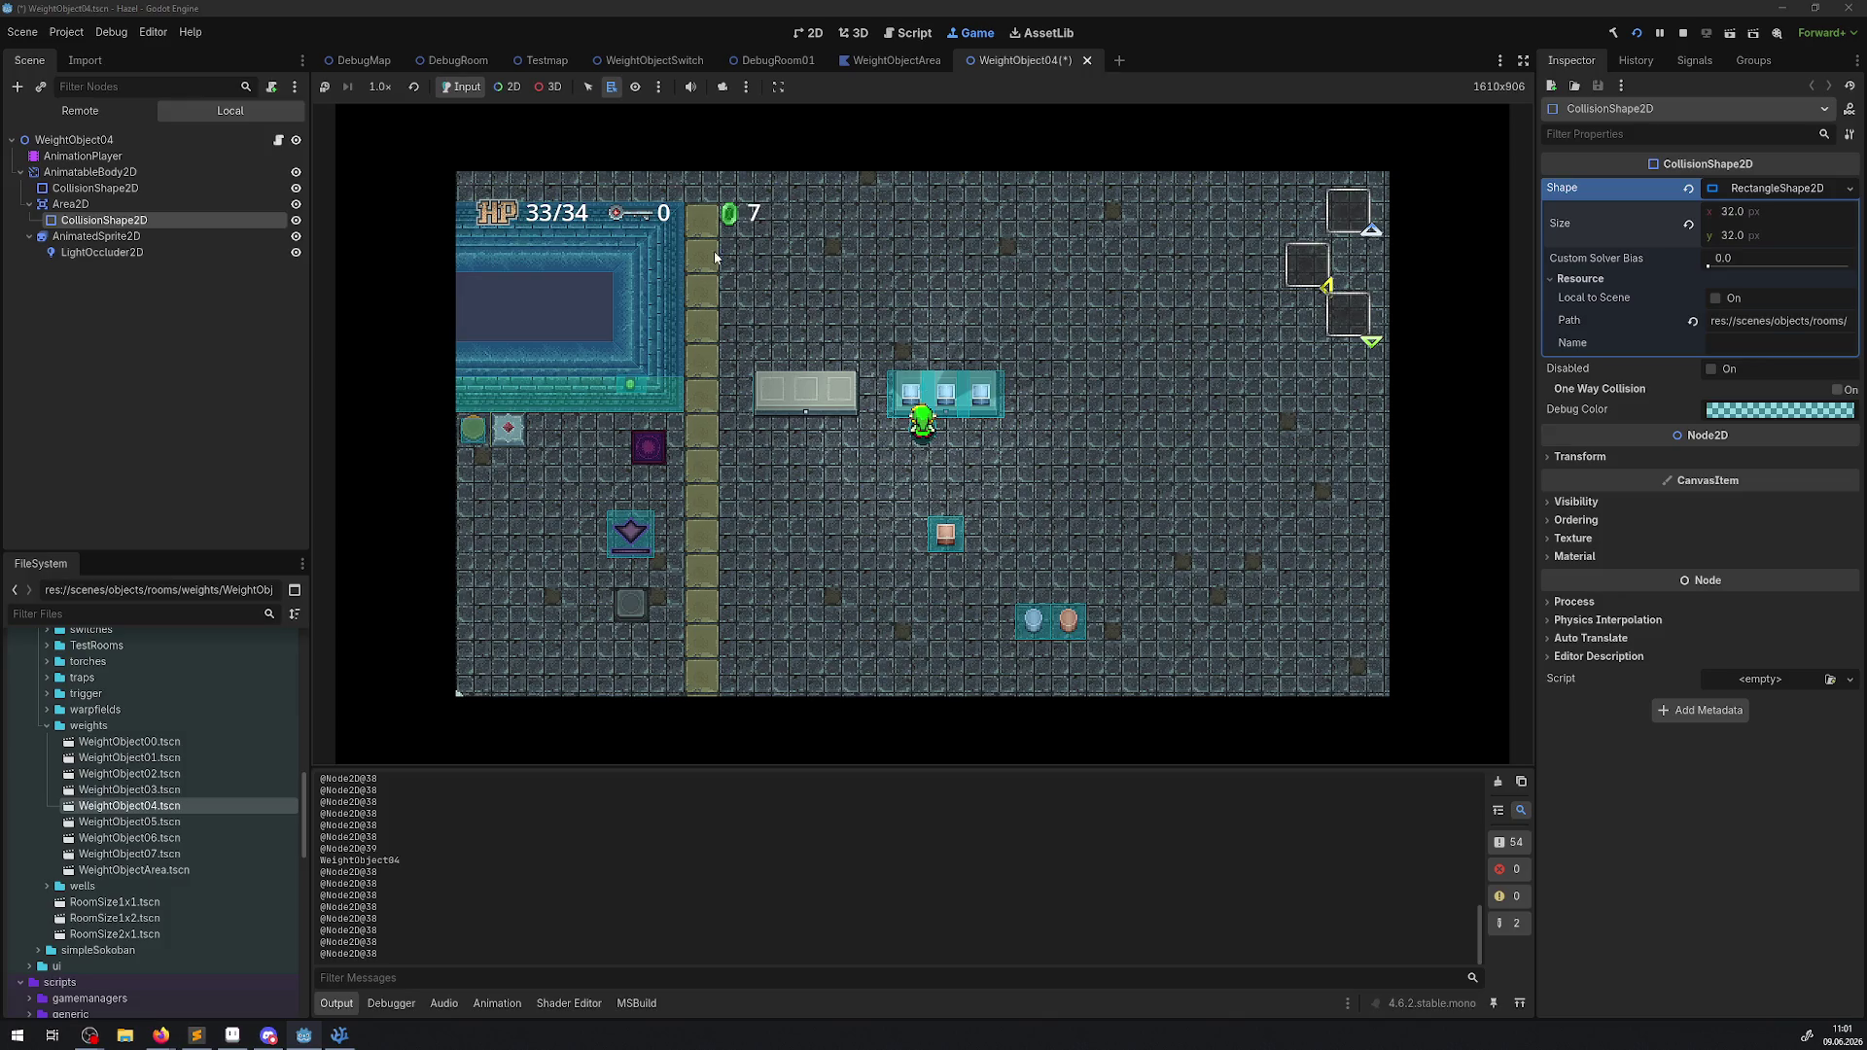
click(54, 204)
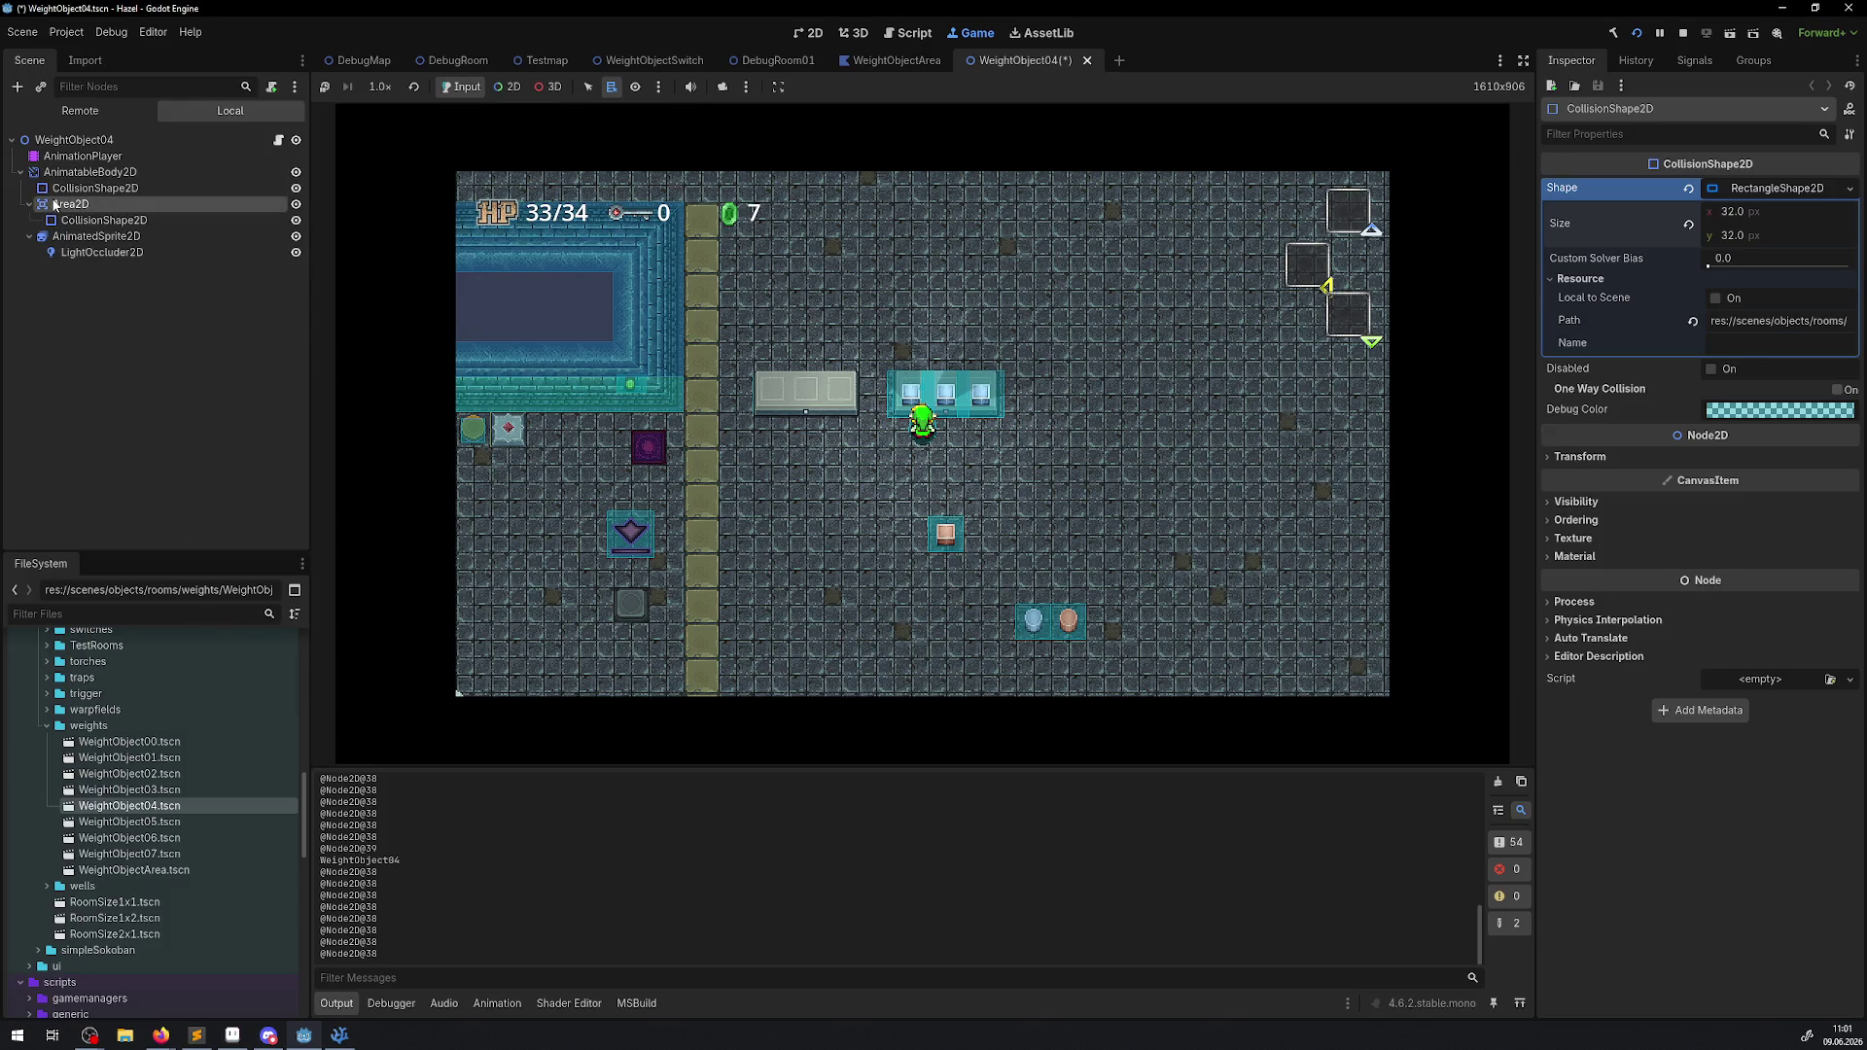
Add collision layer 4 to the running Area2D, walk across the weight block, then remove layer 4.
click(1618, 419)
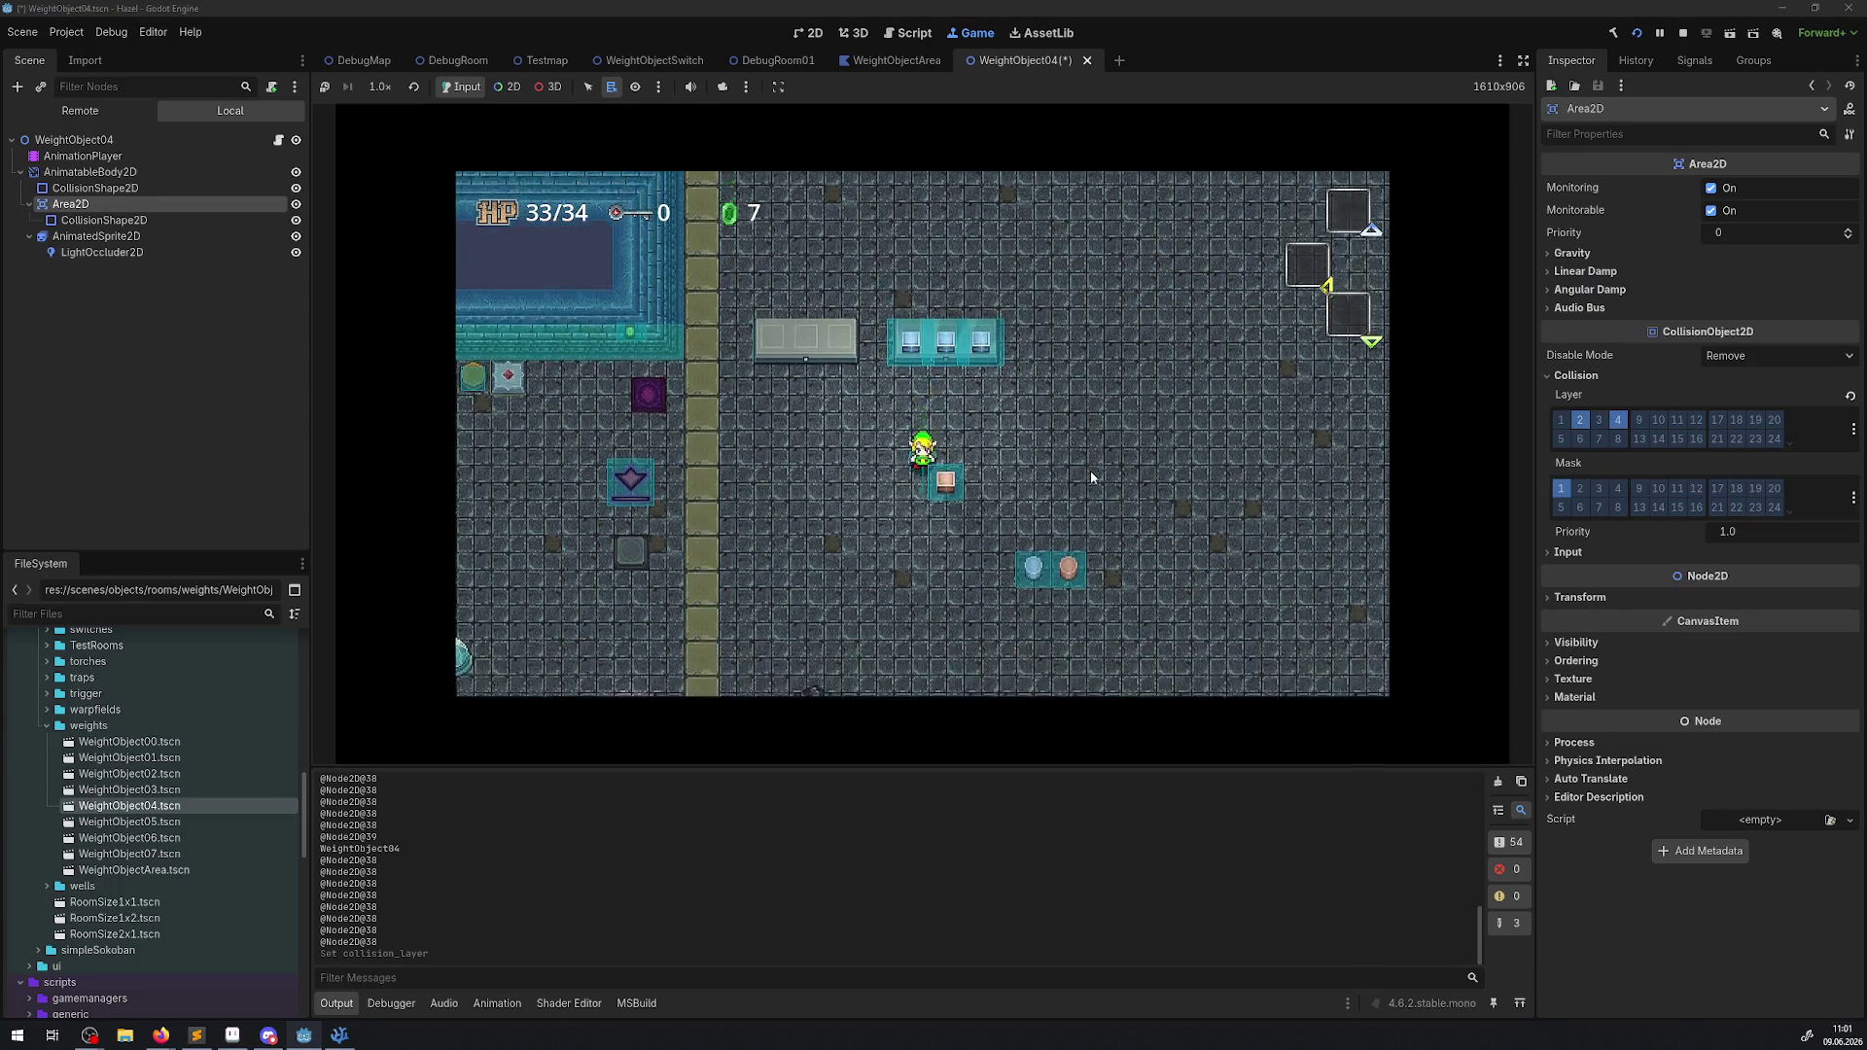
key(Right)
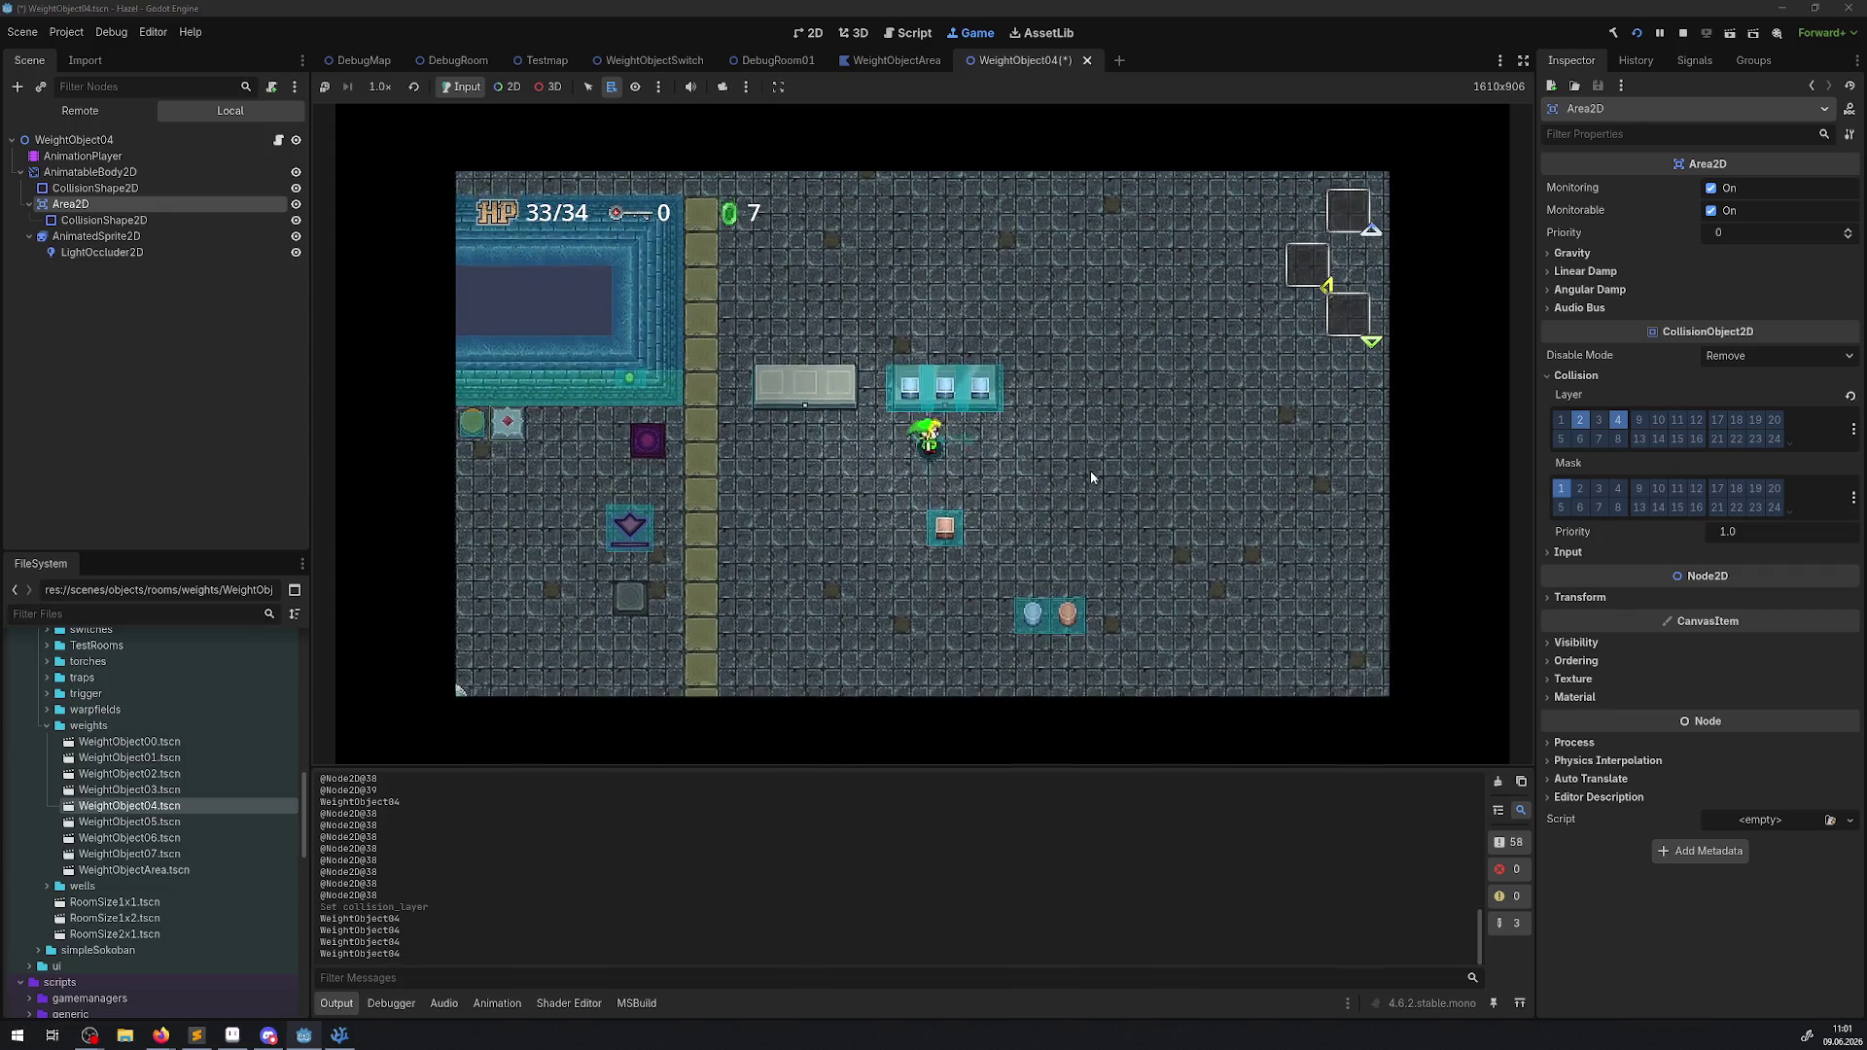
key(Right)
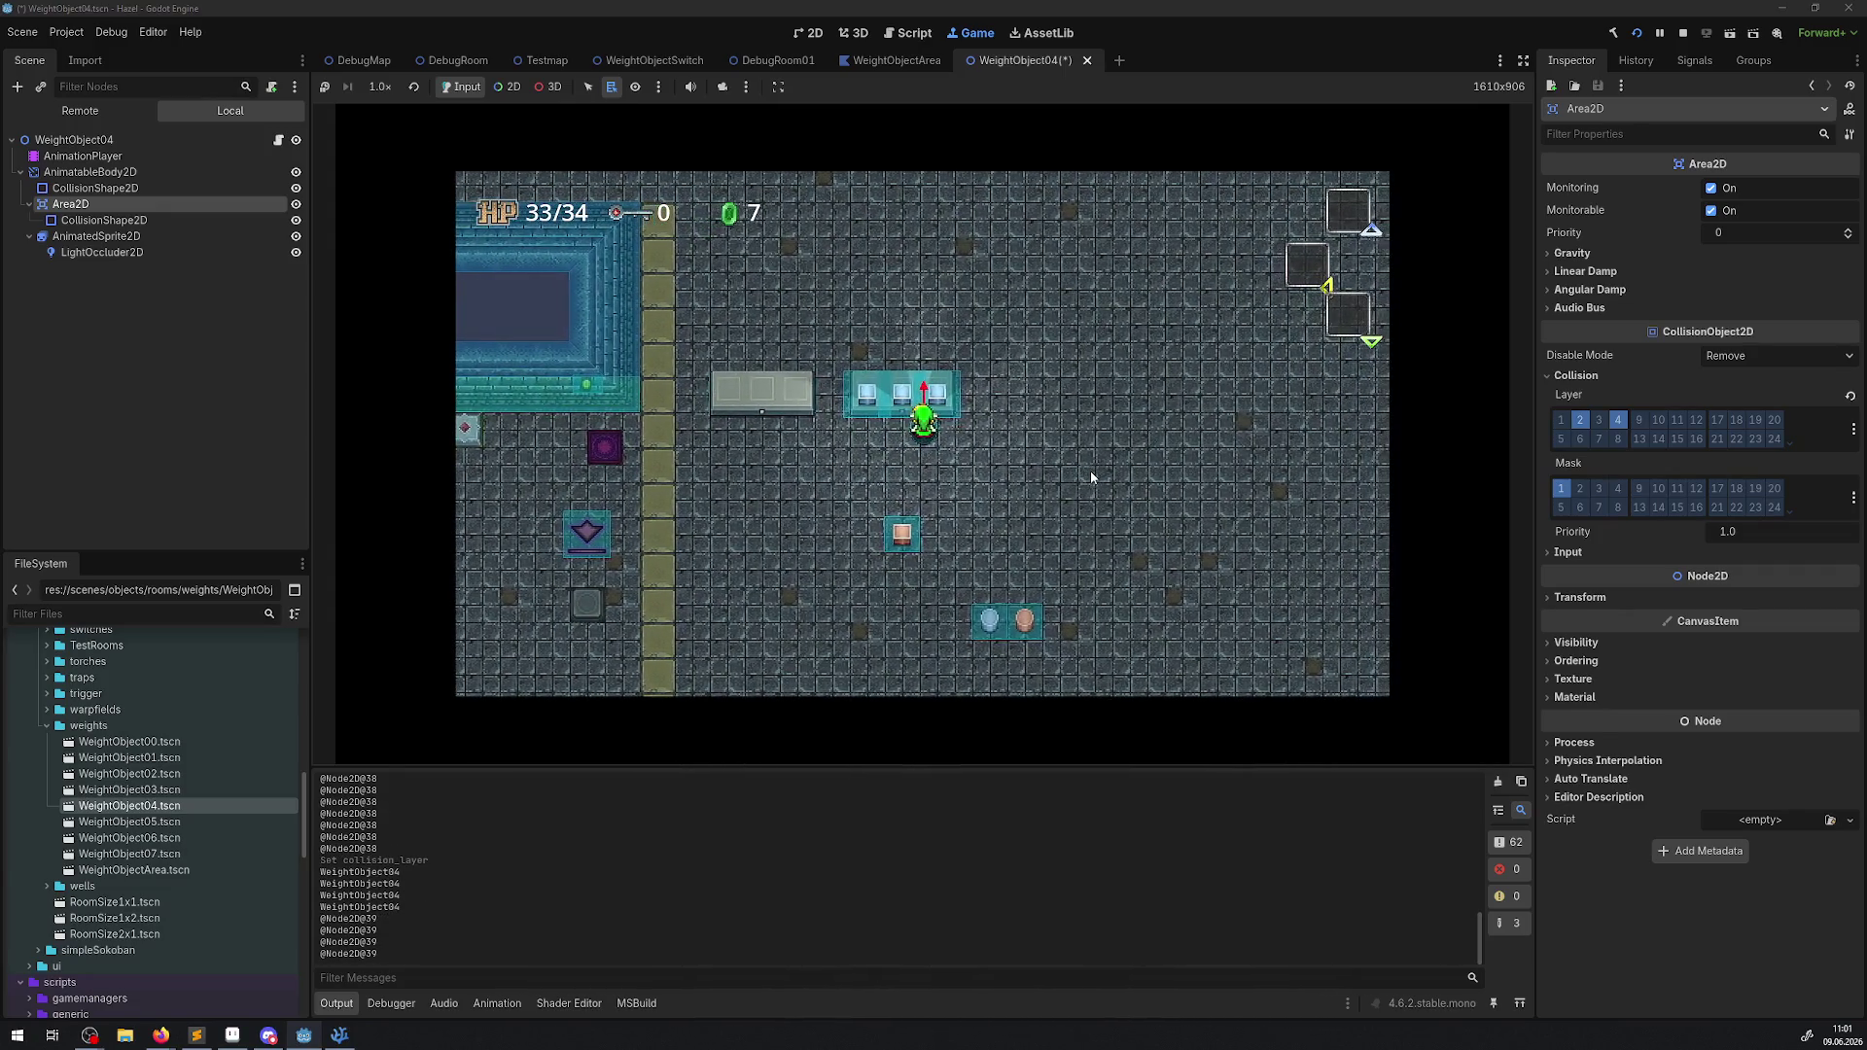
key(Left)
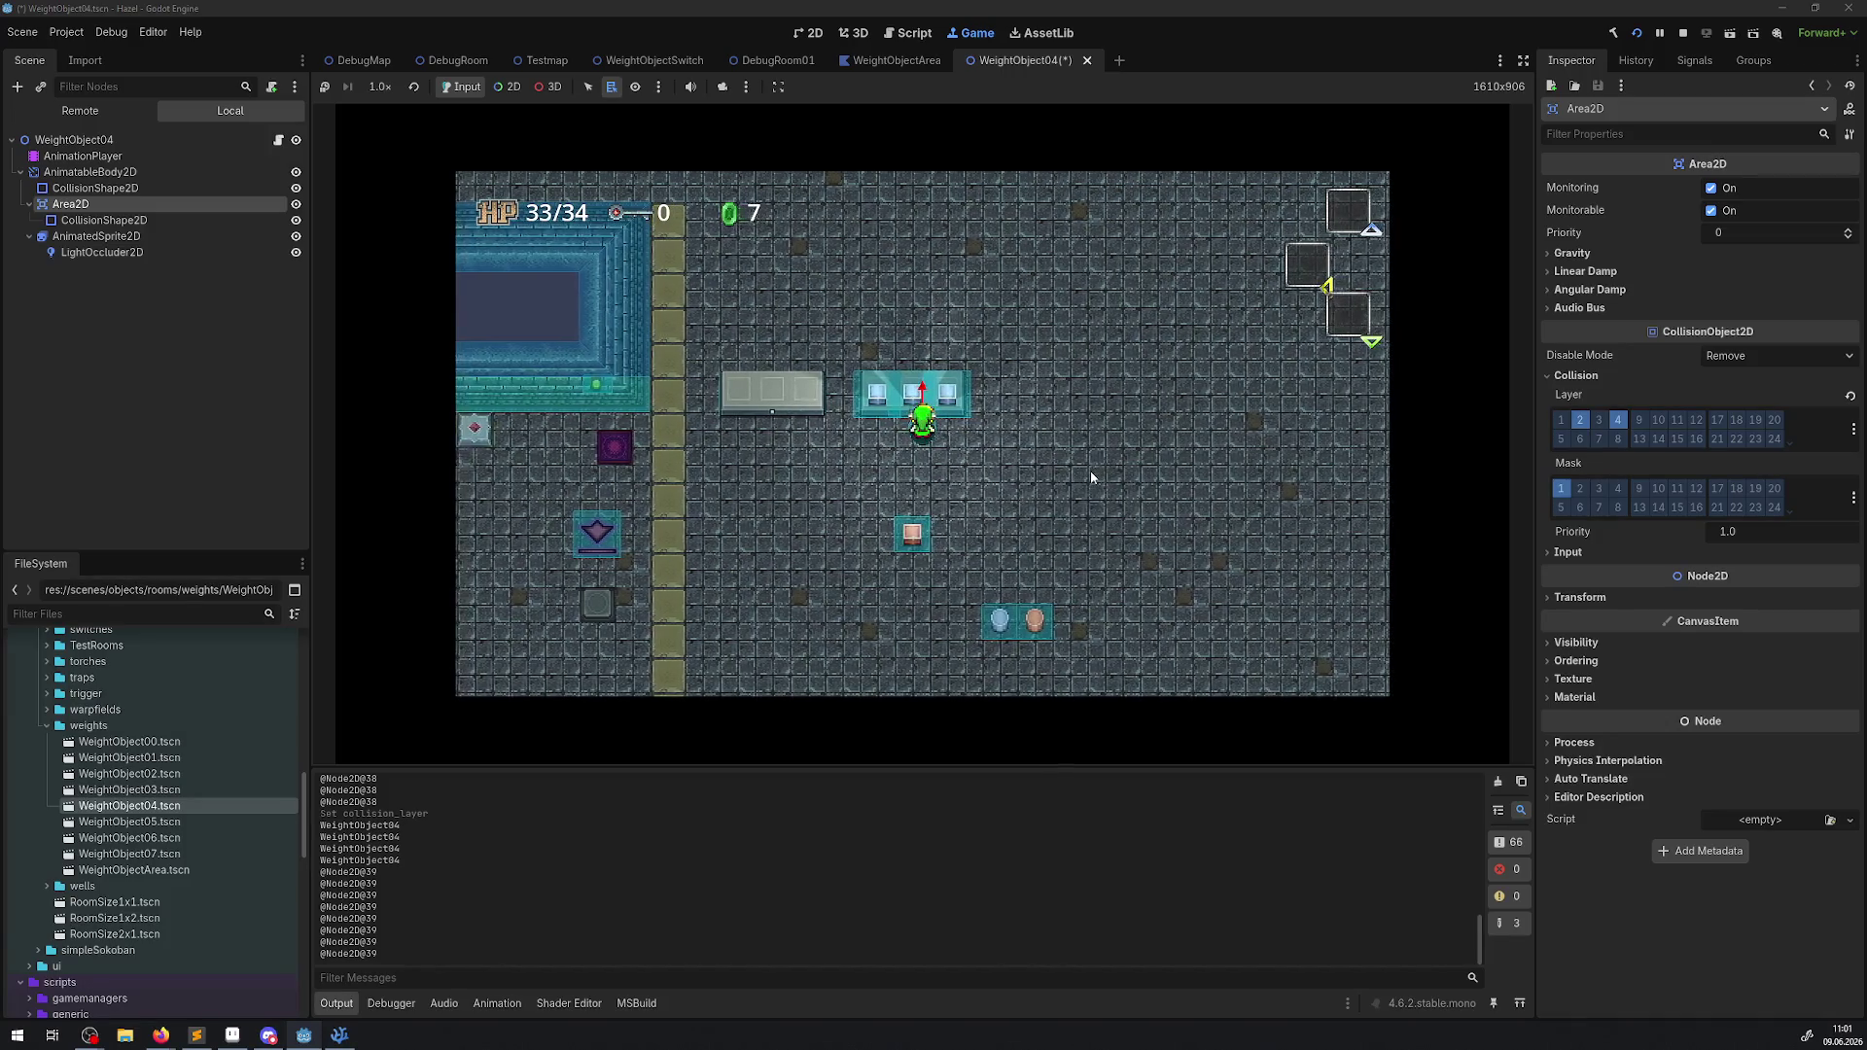
click(1618, 420)
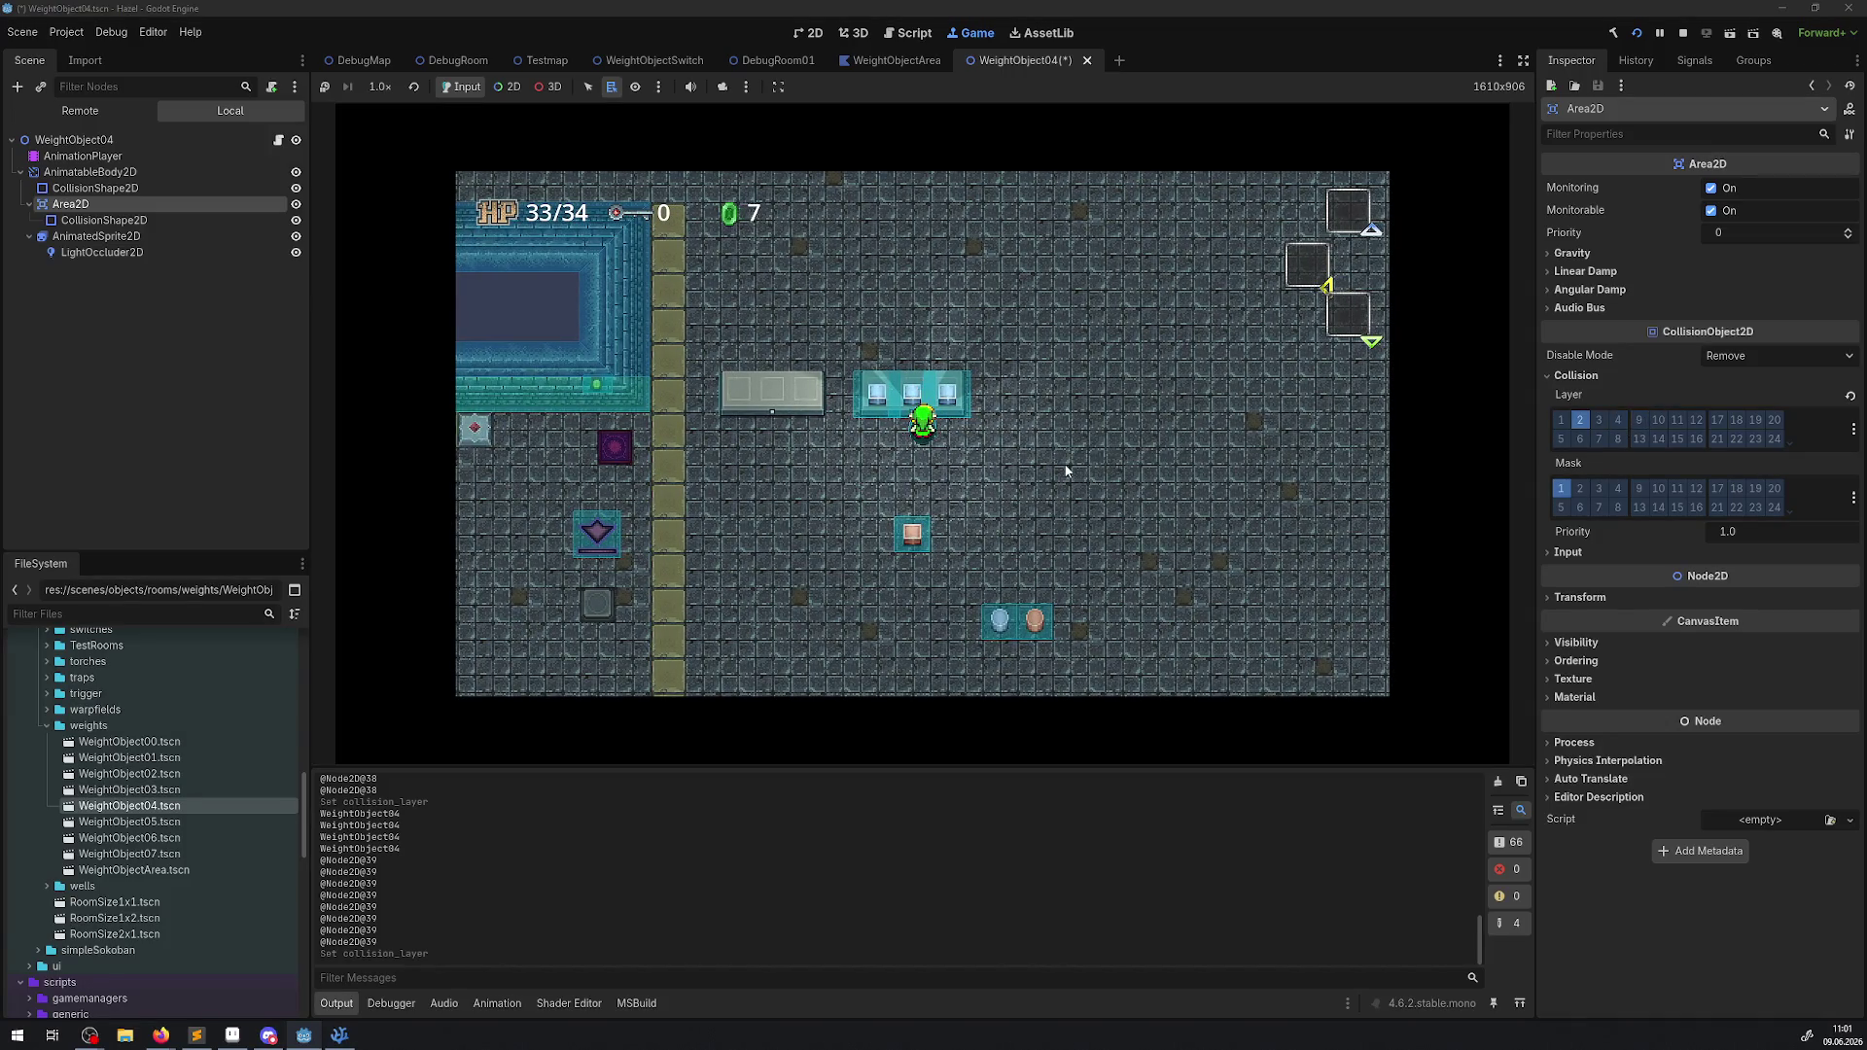
Walk off the blocks and carry a blue block down to set it beside another.
key(Left)
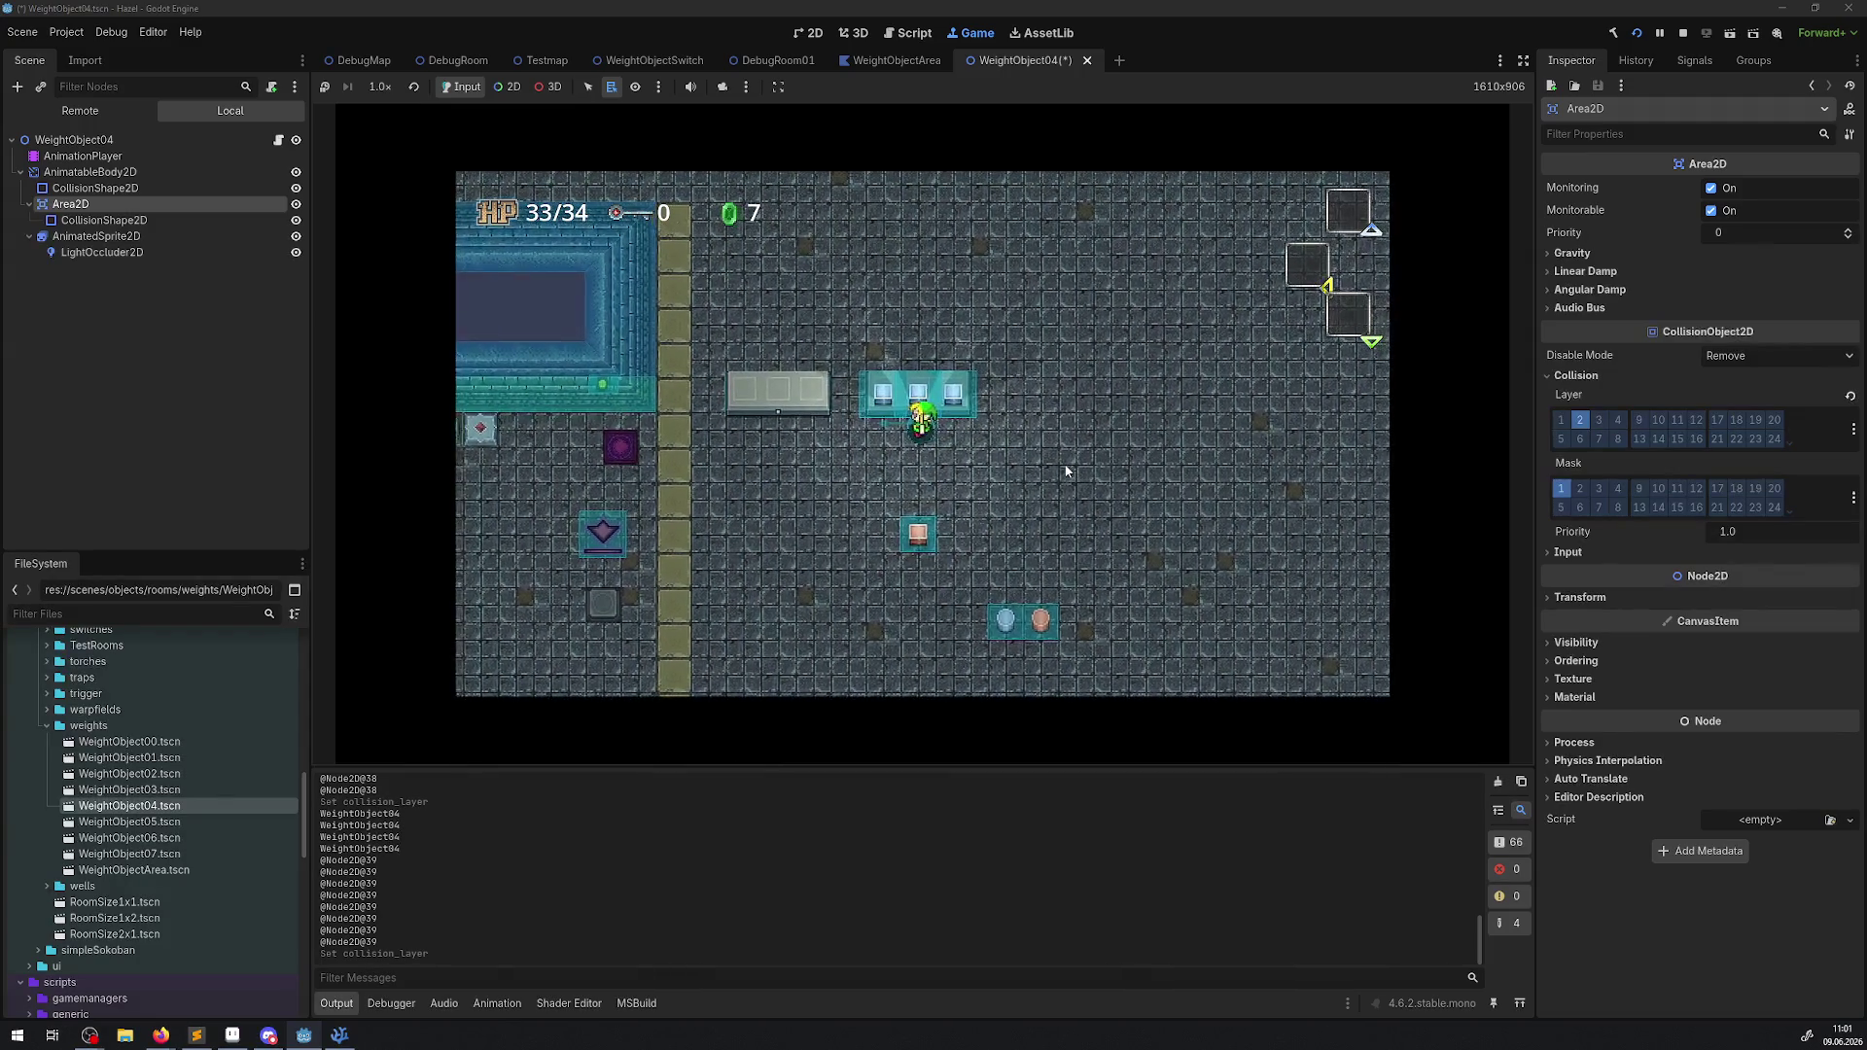
key(Right)
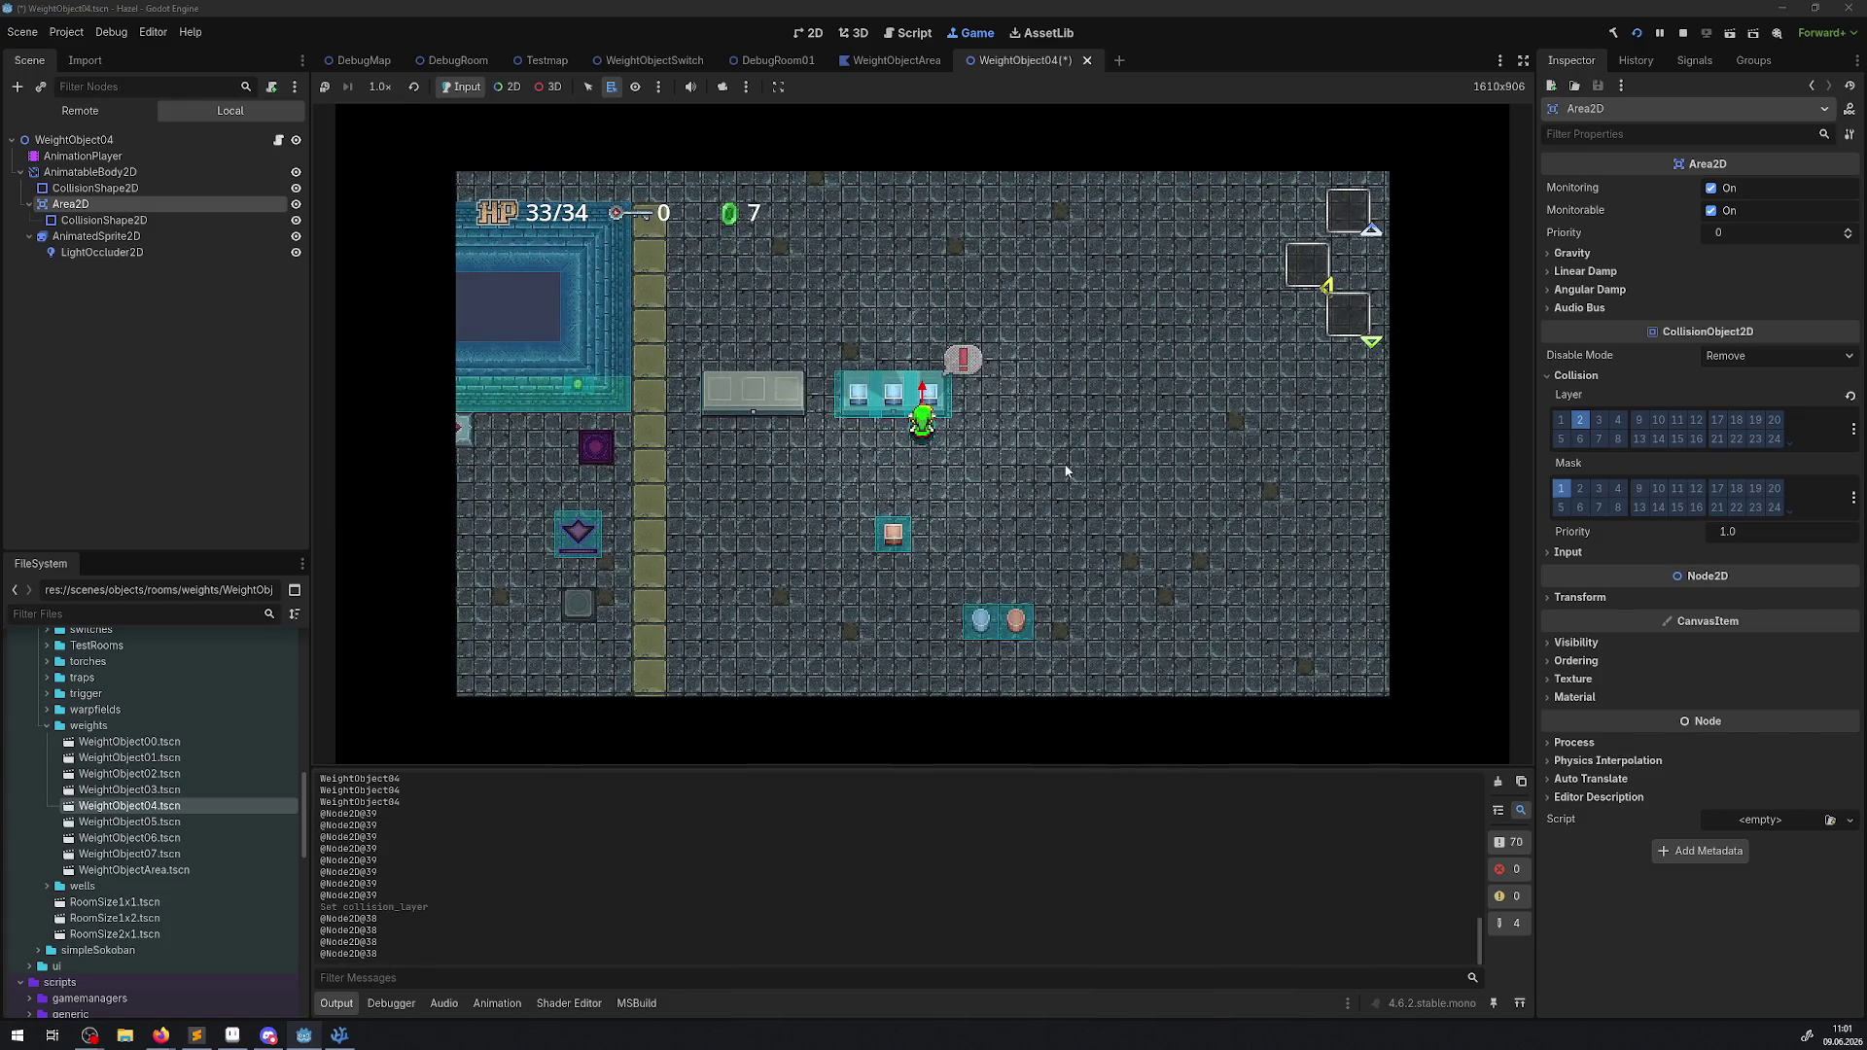
key(Down)
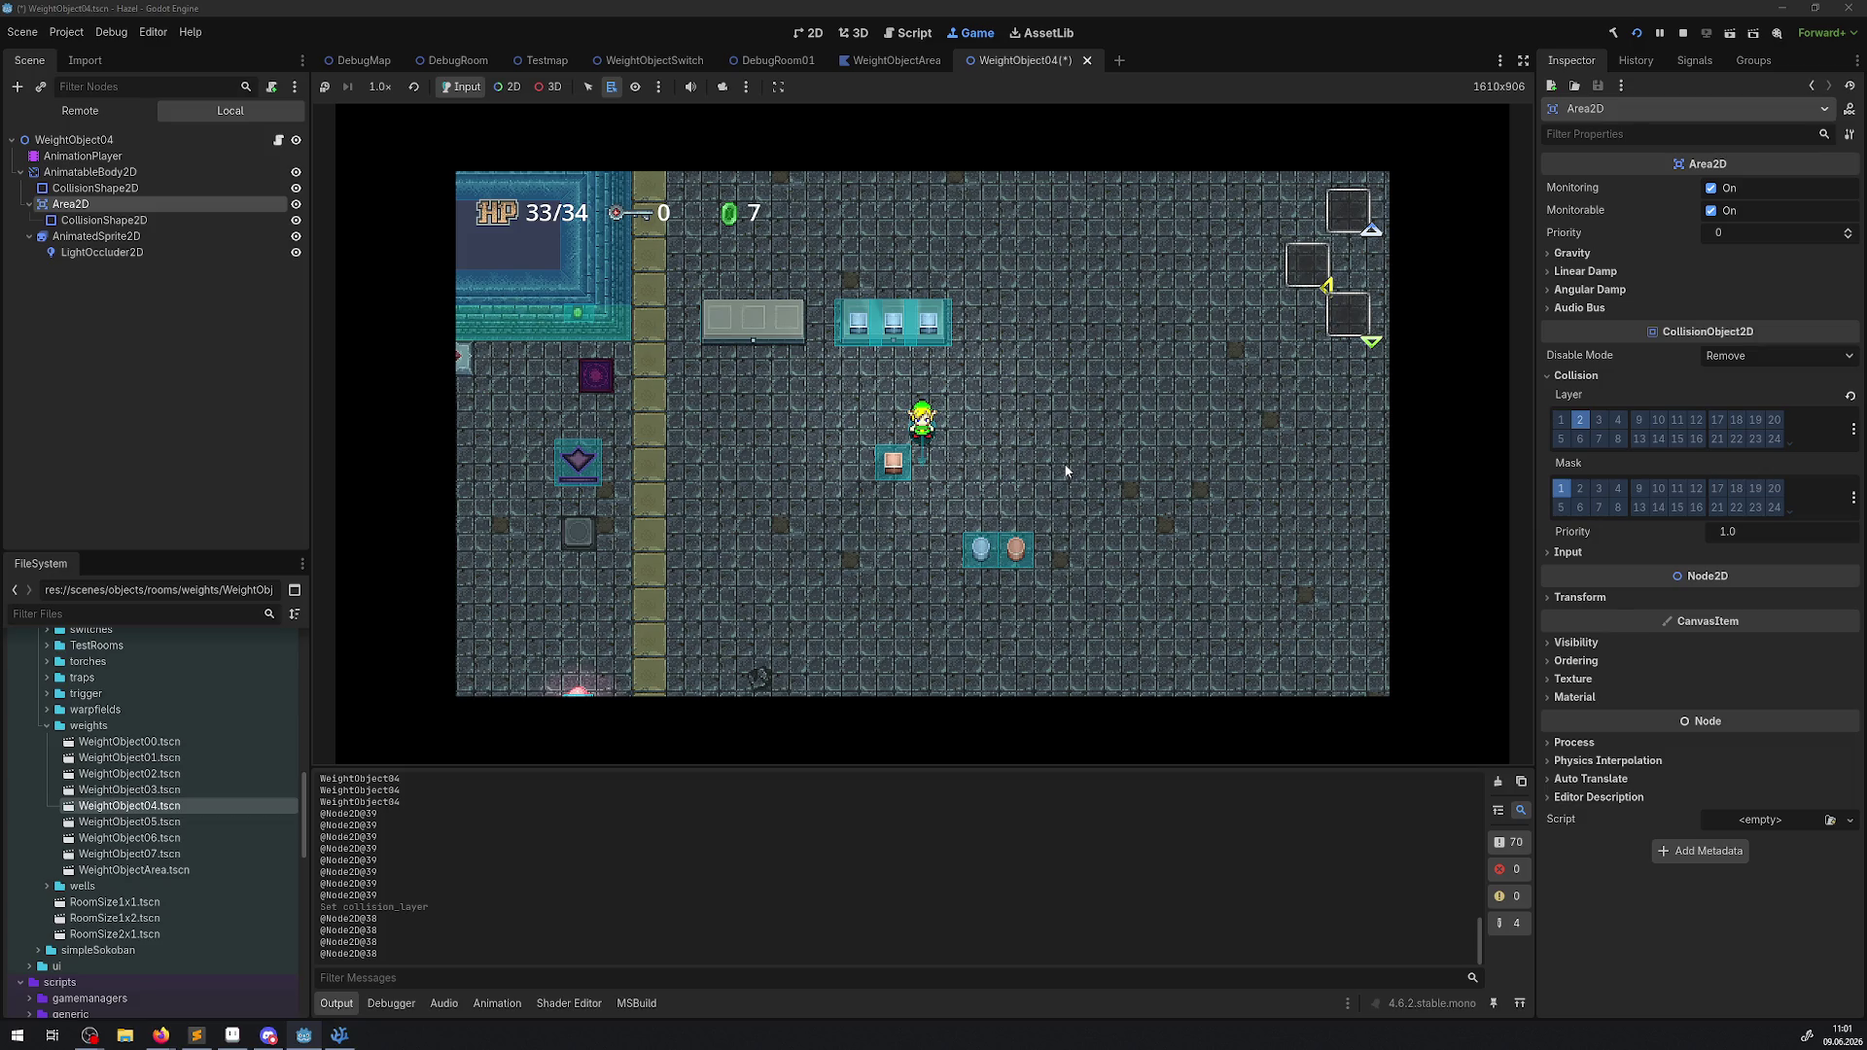
key(Down)
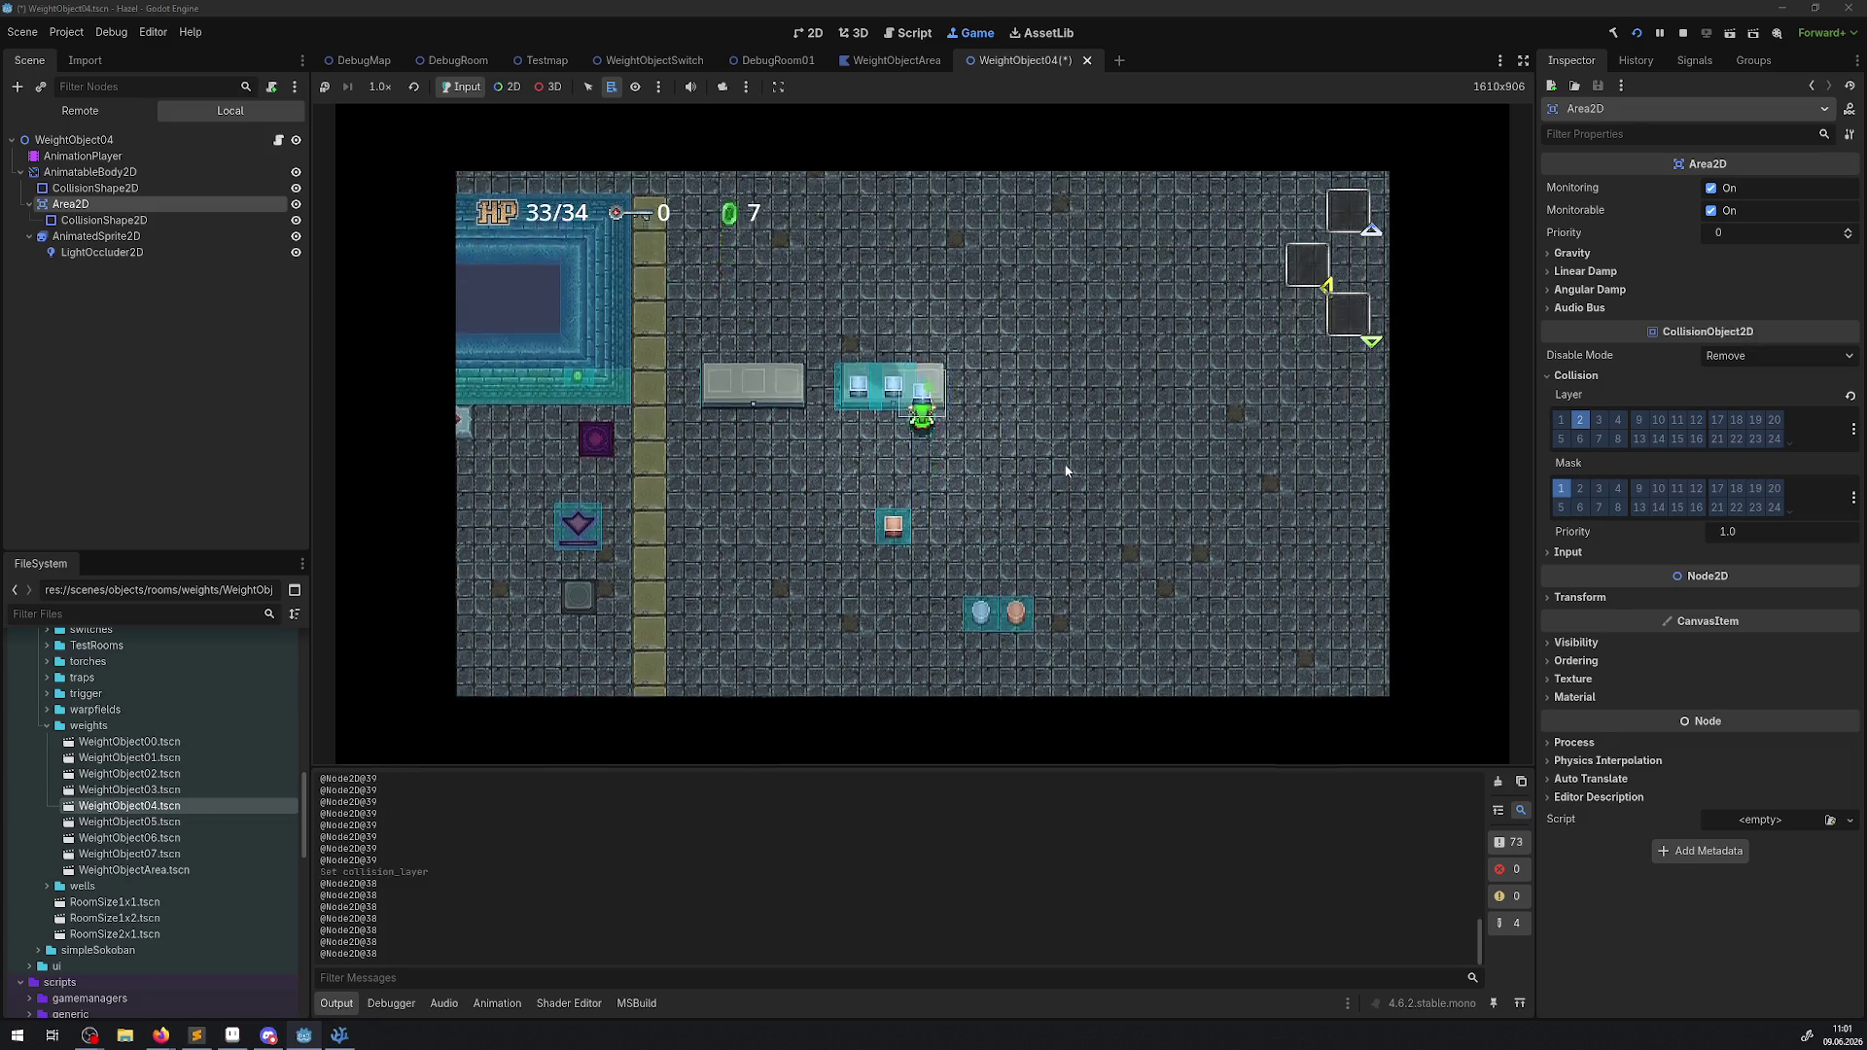
key(Left)
key(Up)
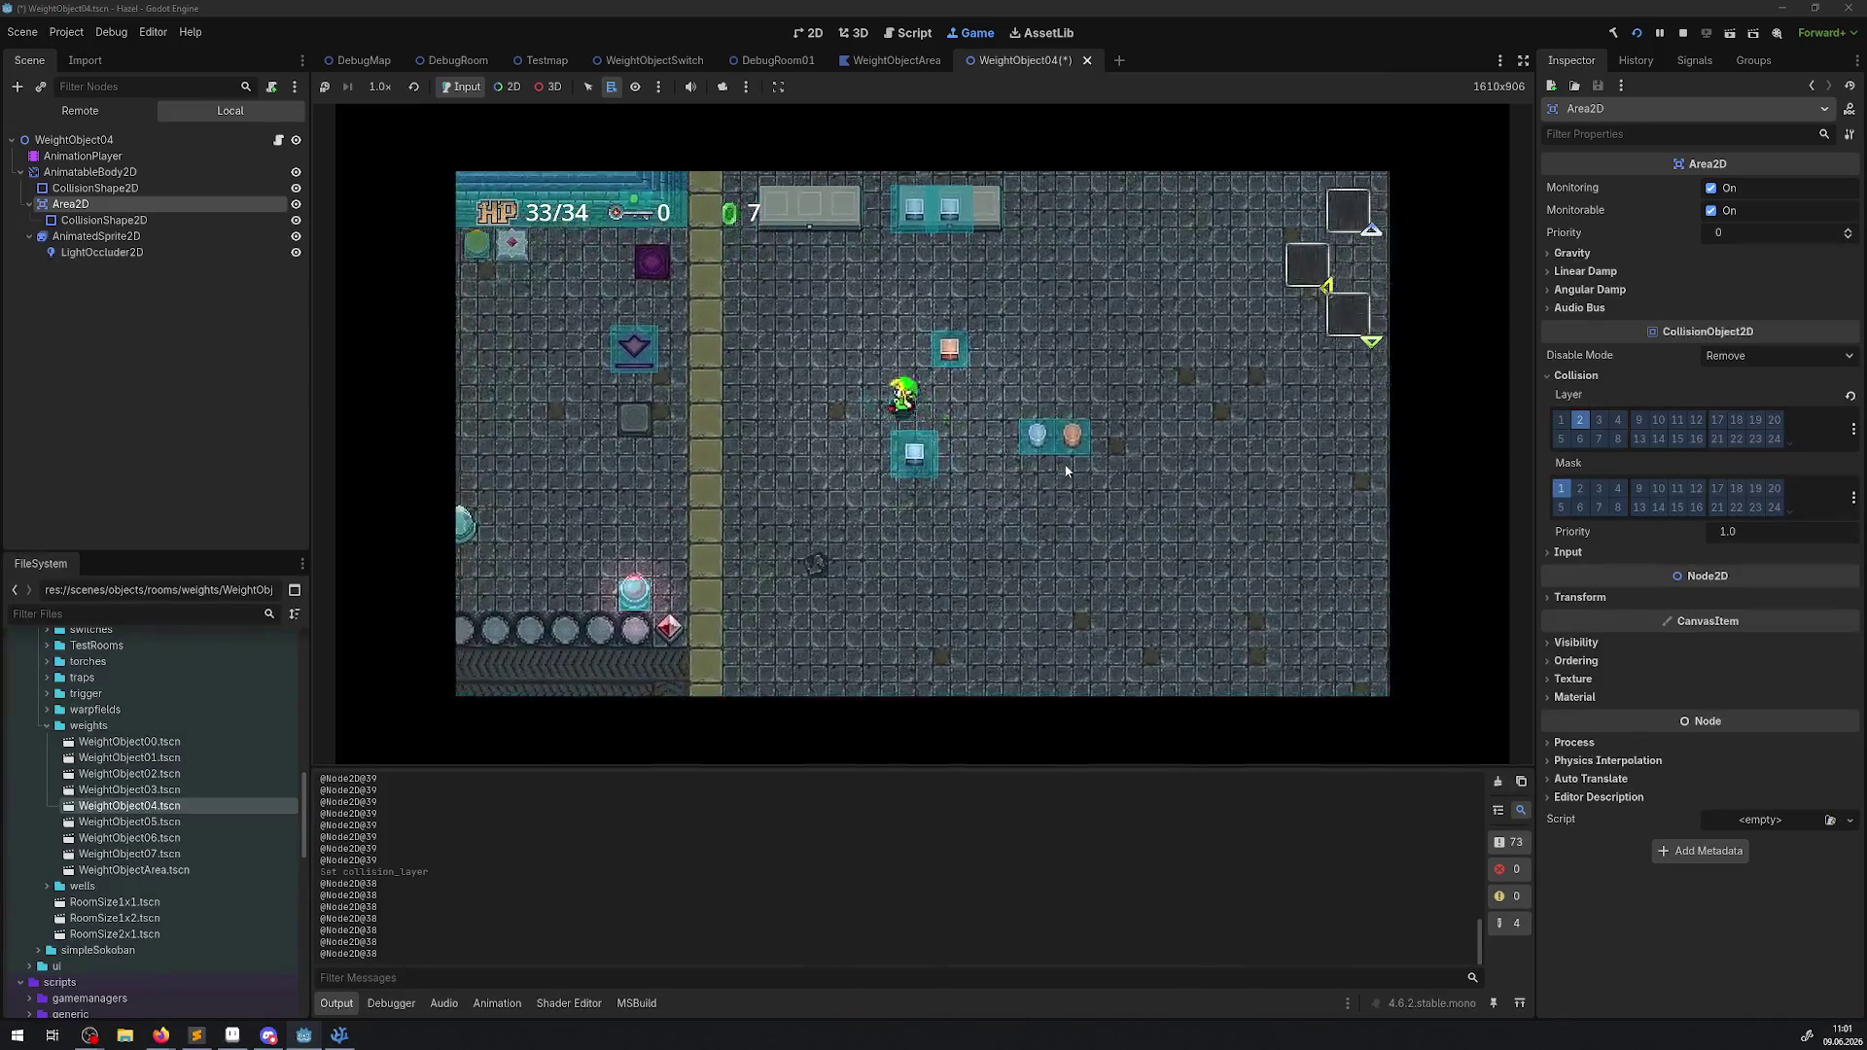
key(Down)
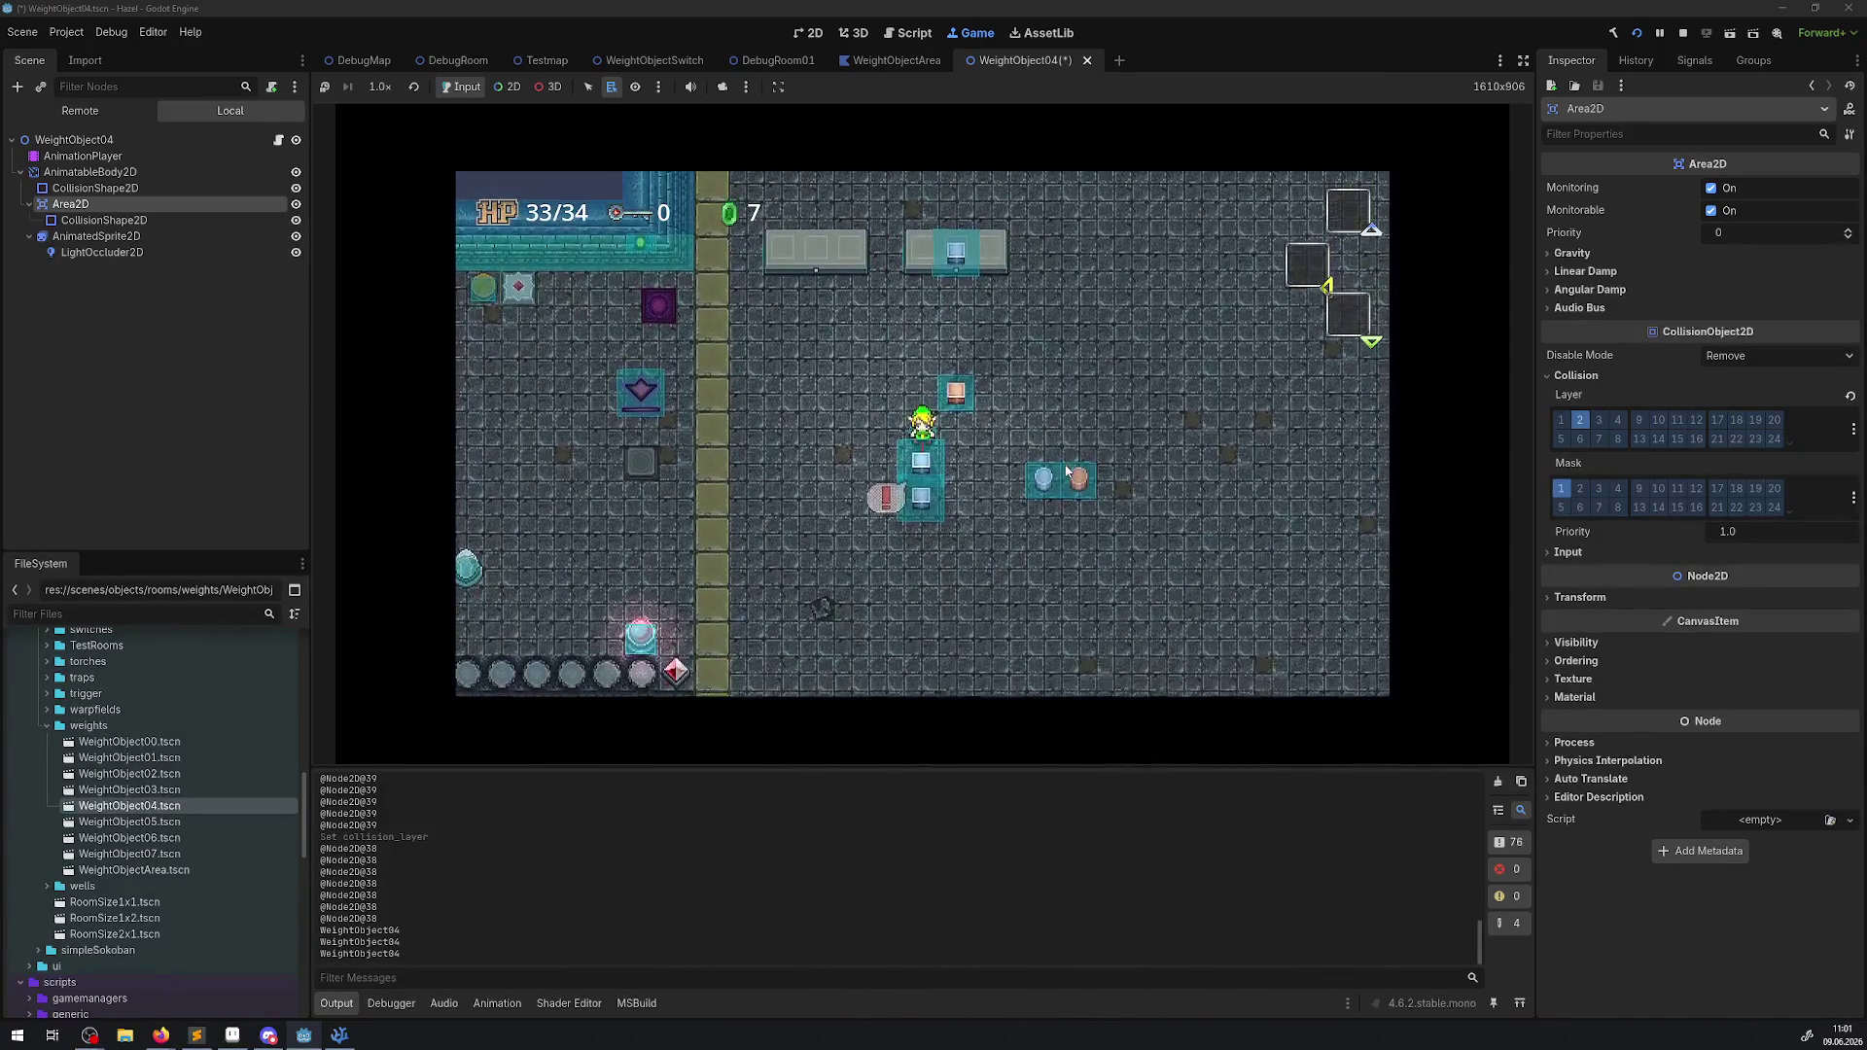
key(Right)
key(Down)
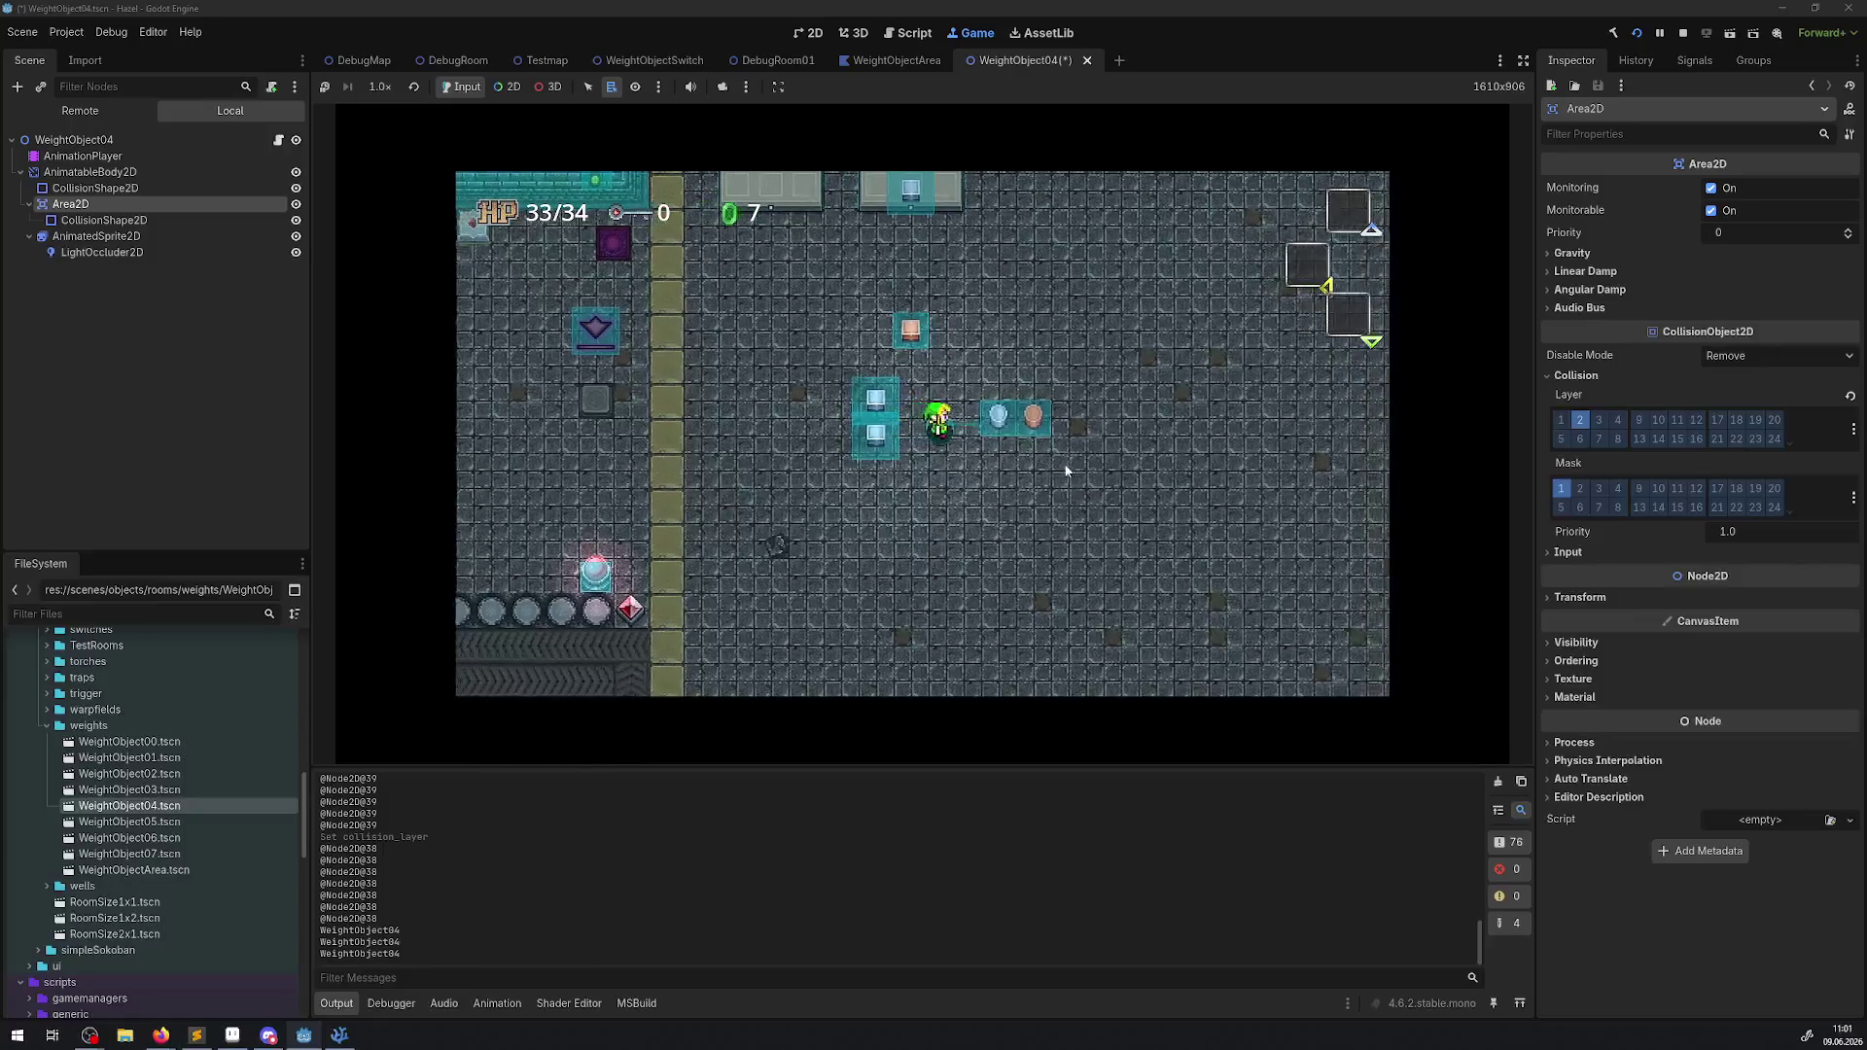
key(Left)
key(Up)
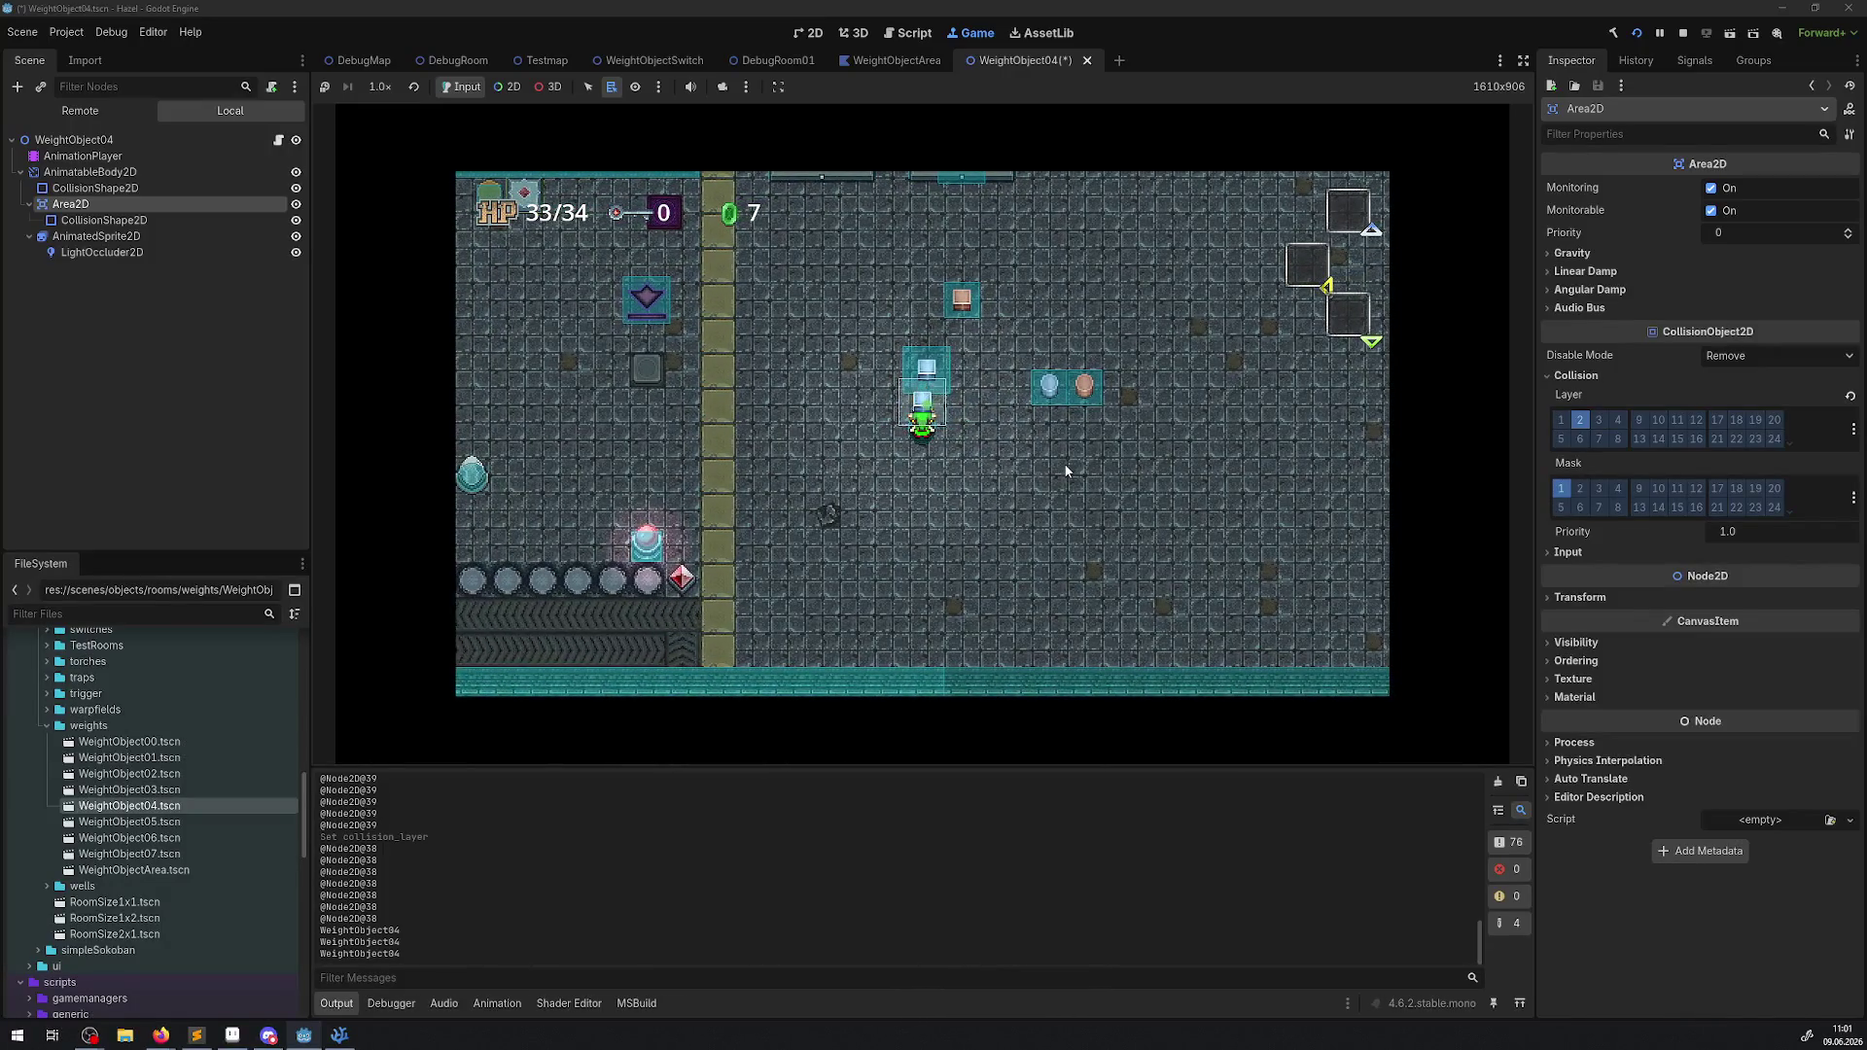
Carry the blue block upward, set it down below, and approach another blue block.
key(Up)
key(Down)
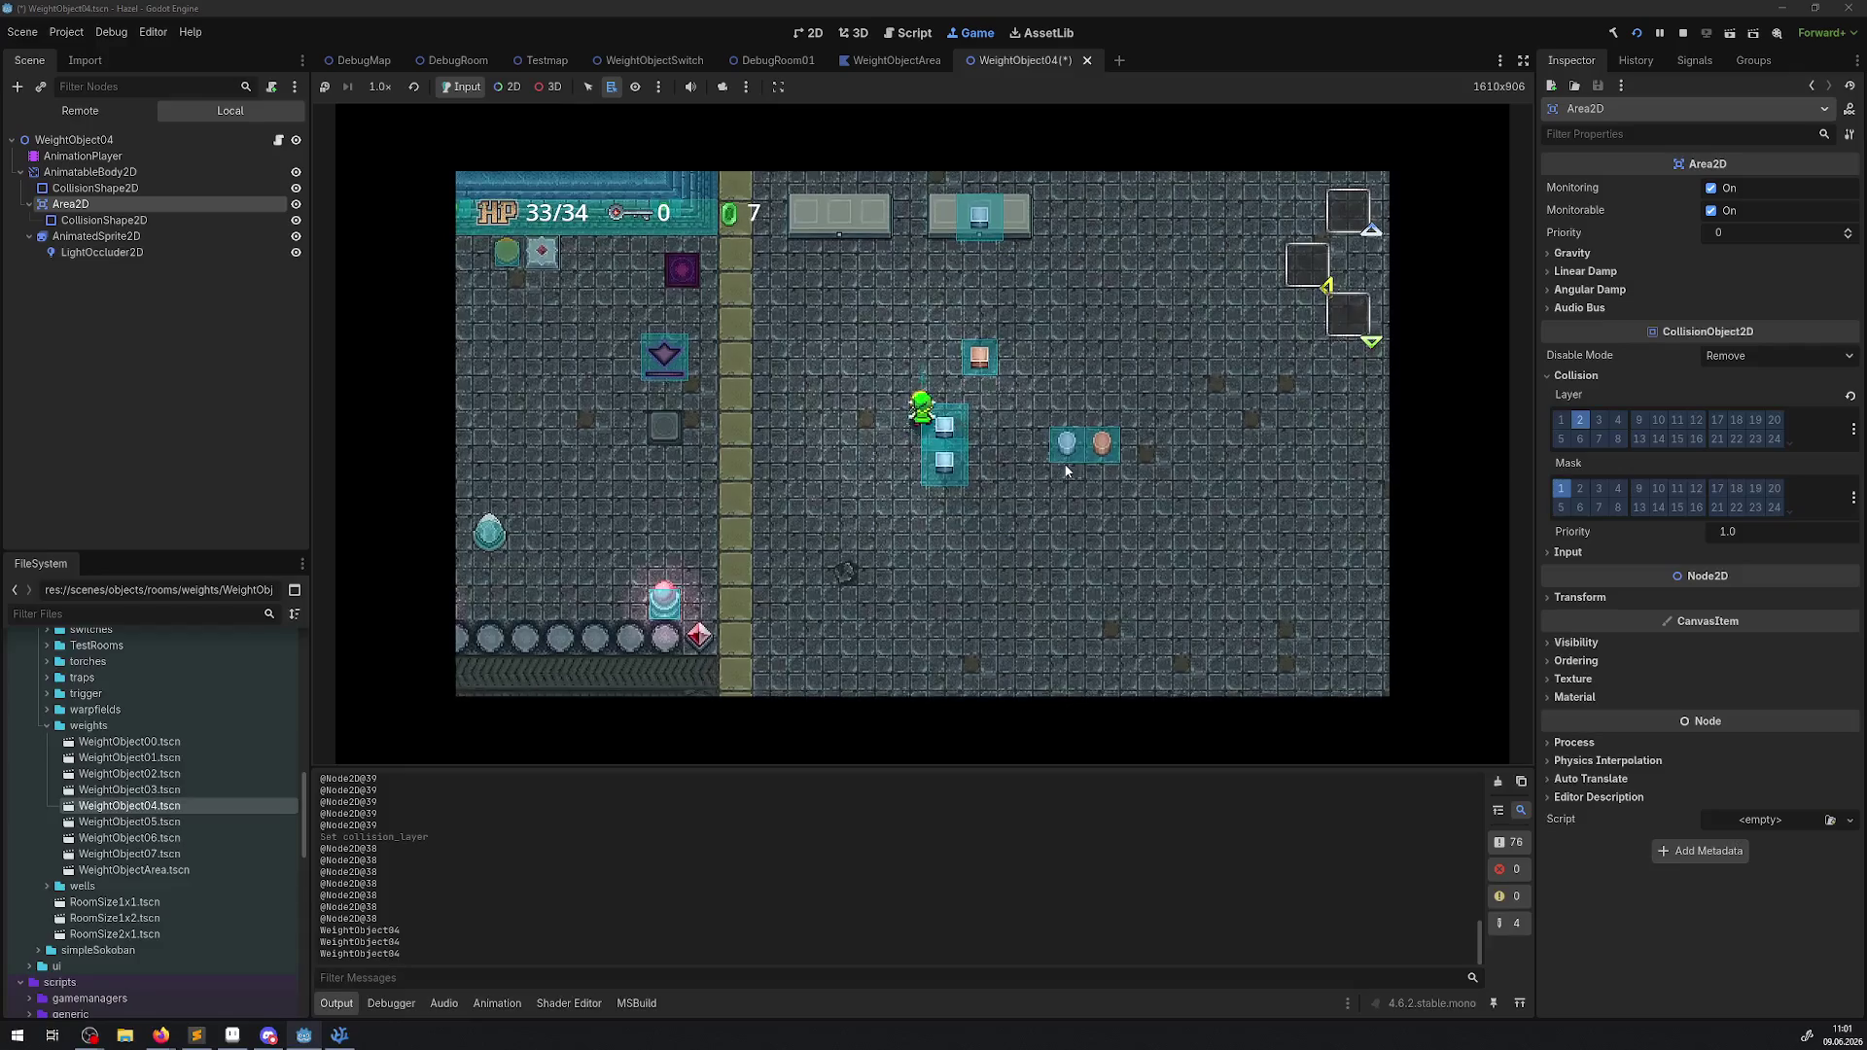
key(Up)
key(Up)
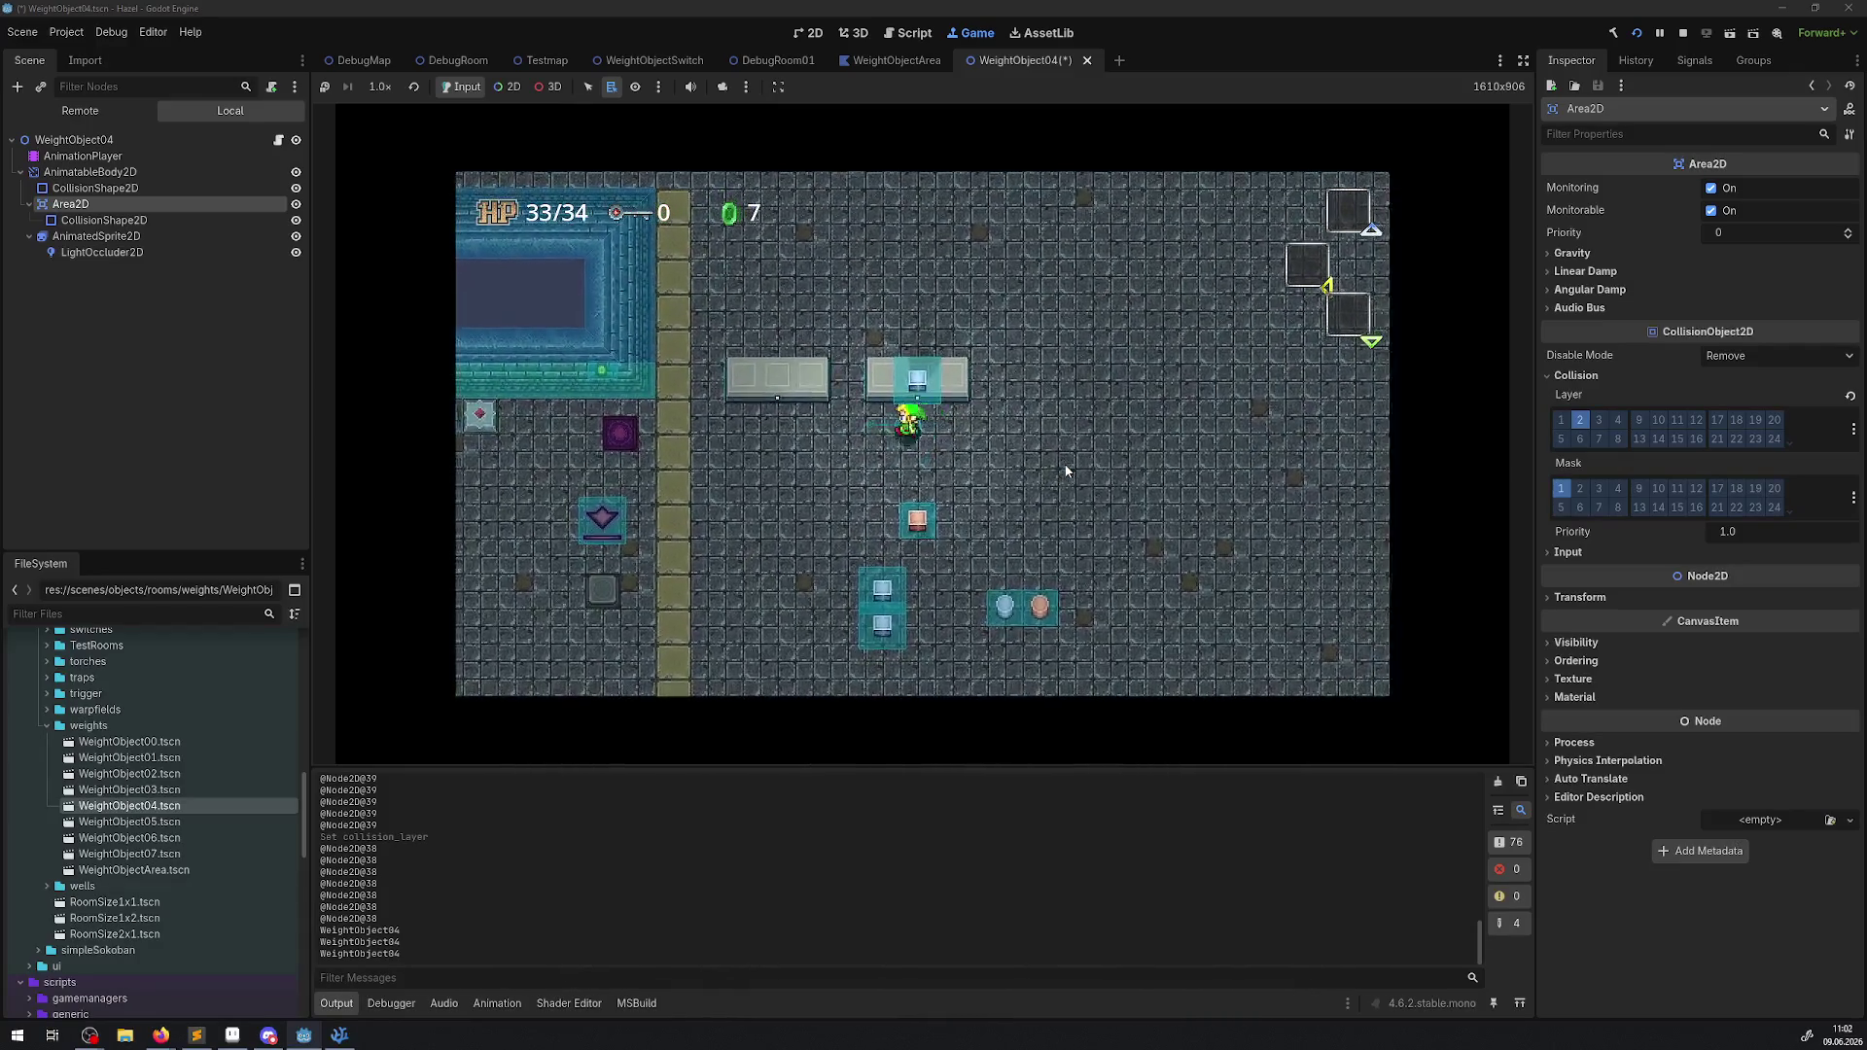
key(Left)
key(Down)
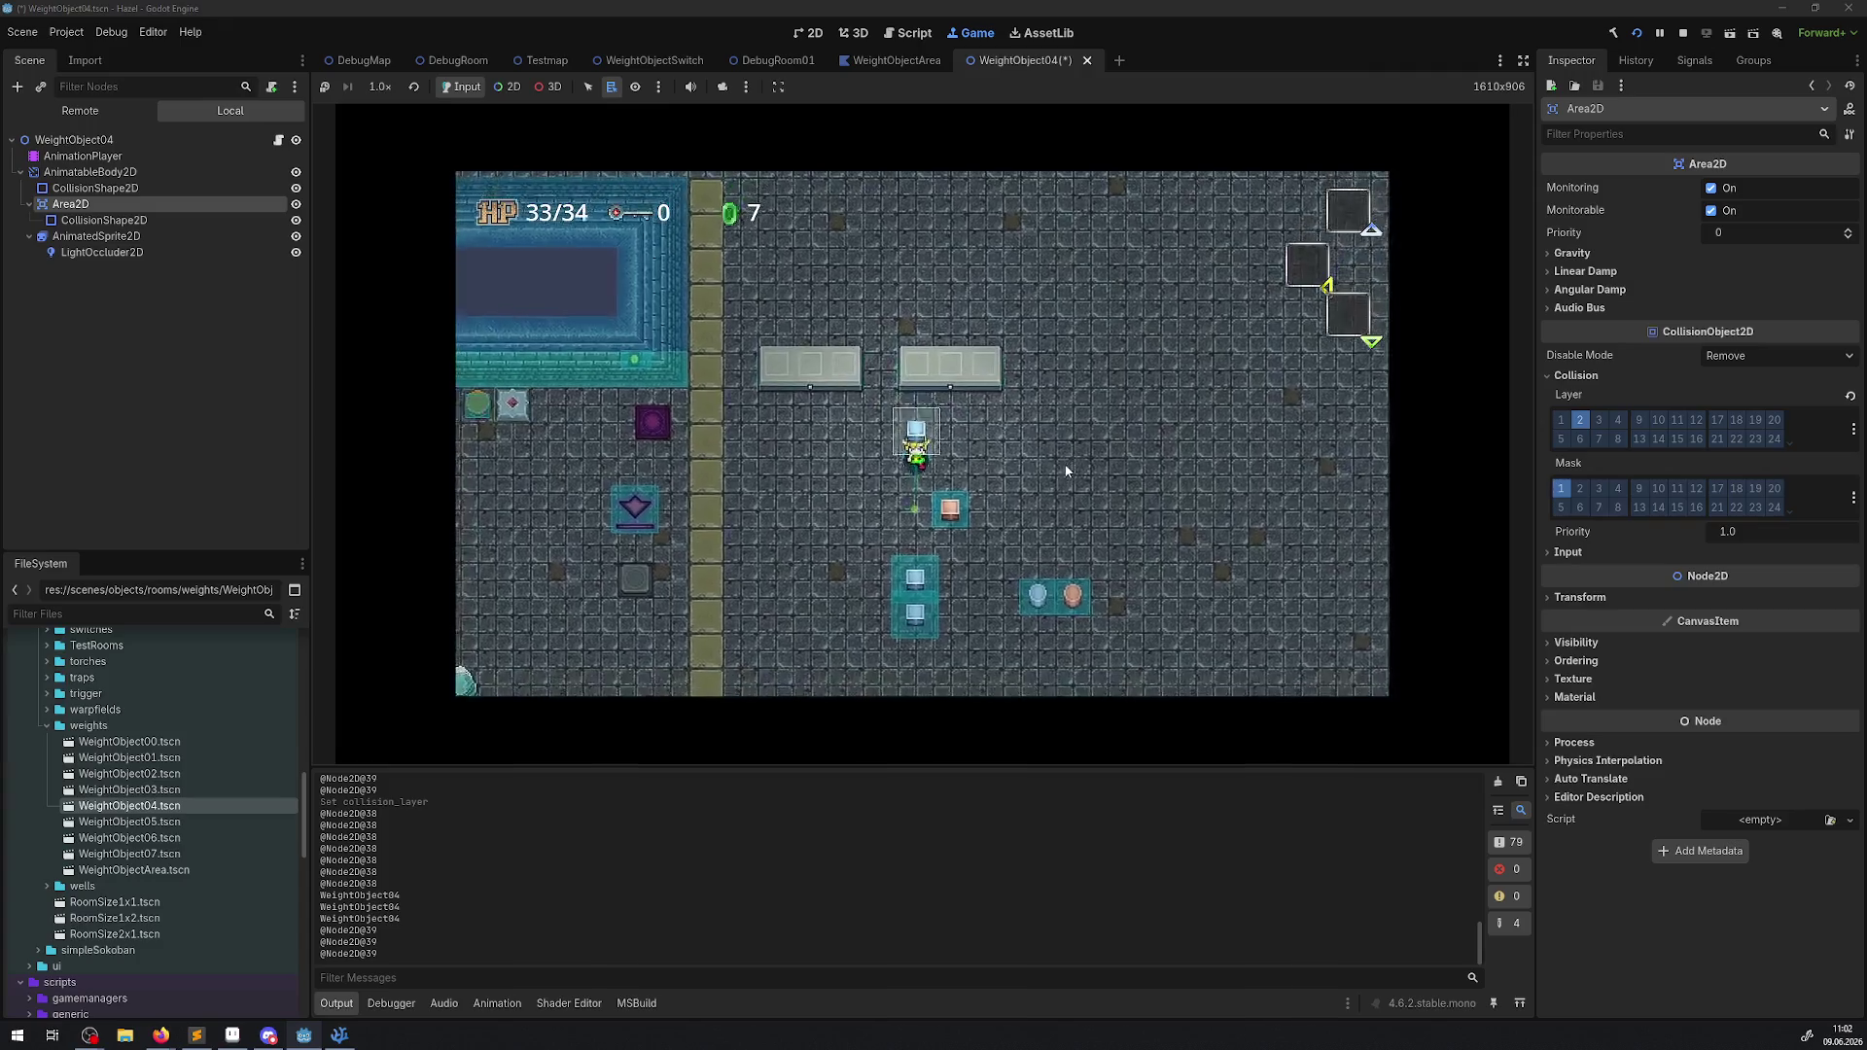
key(Left)
key(Down)
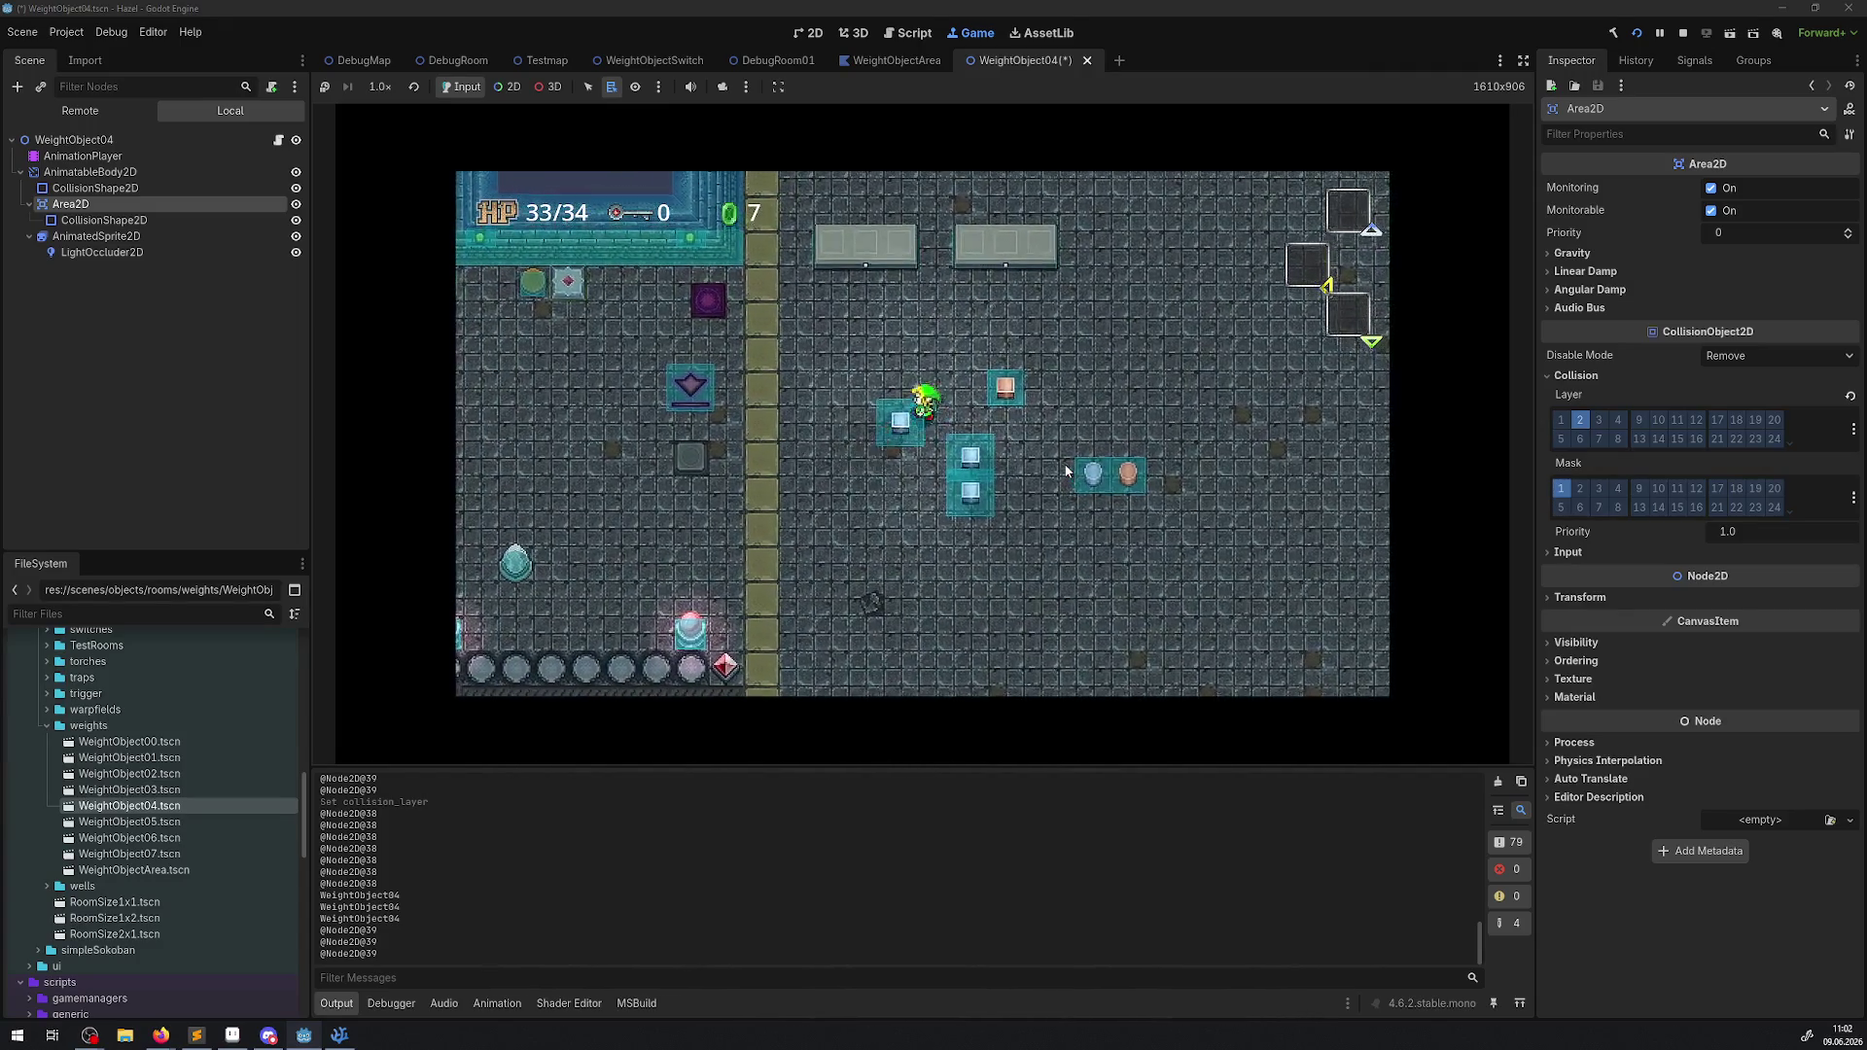
Maneuver the player around the blue block to keep testing the weight switch.
key(Left)
key(Up)
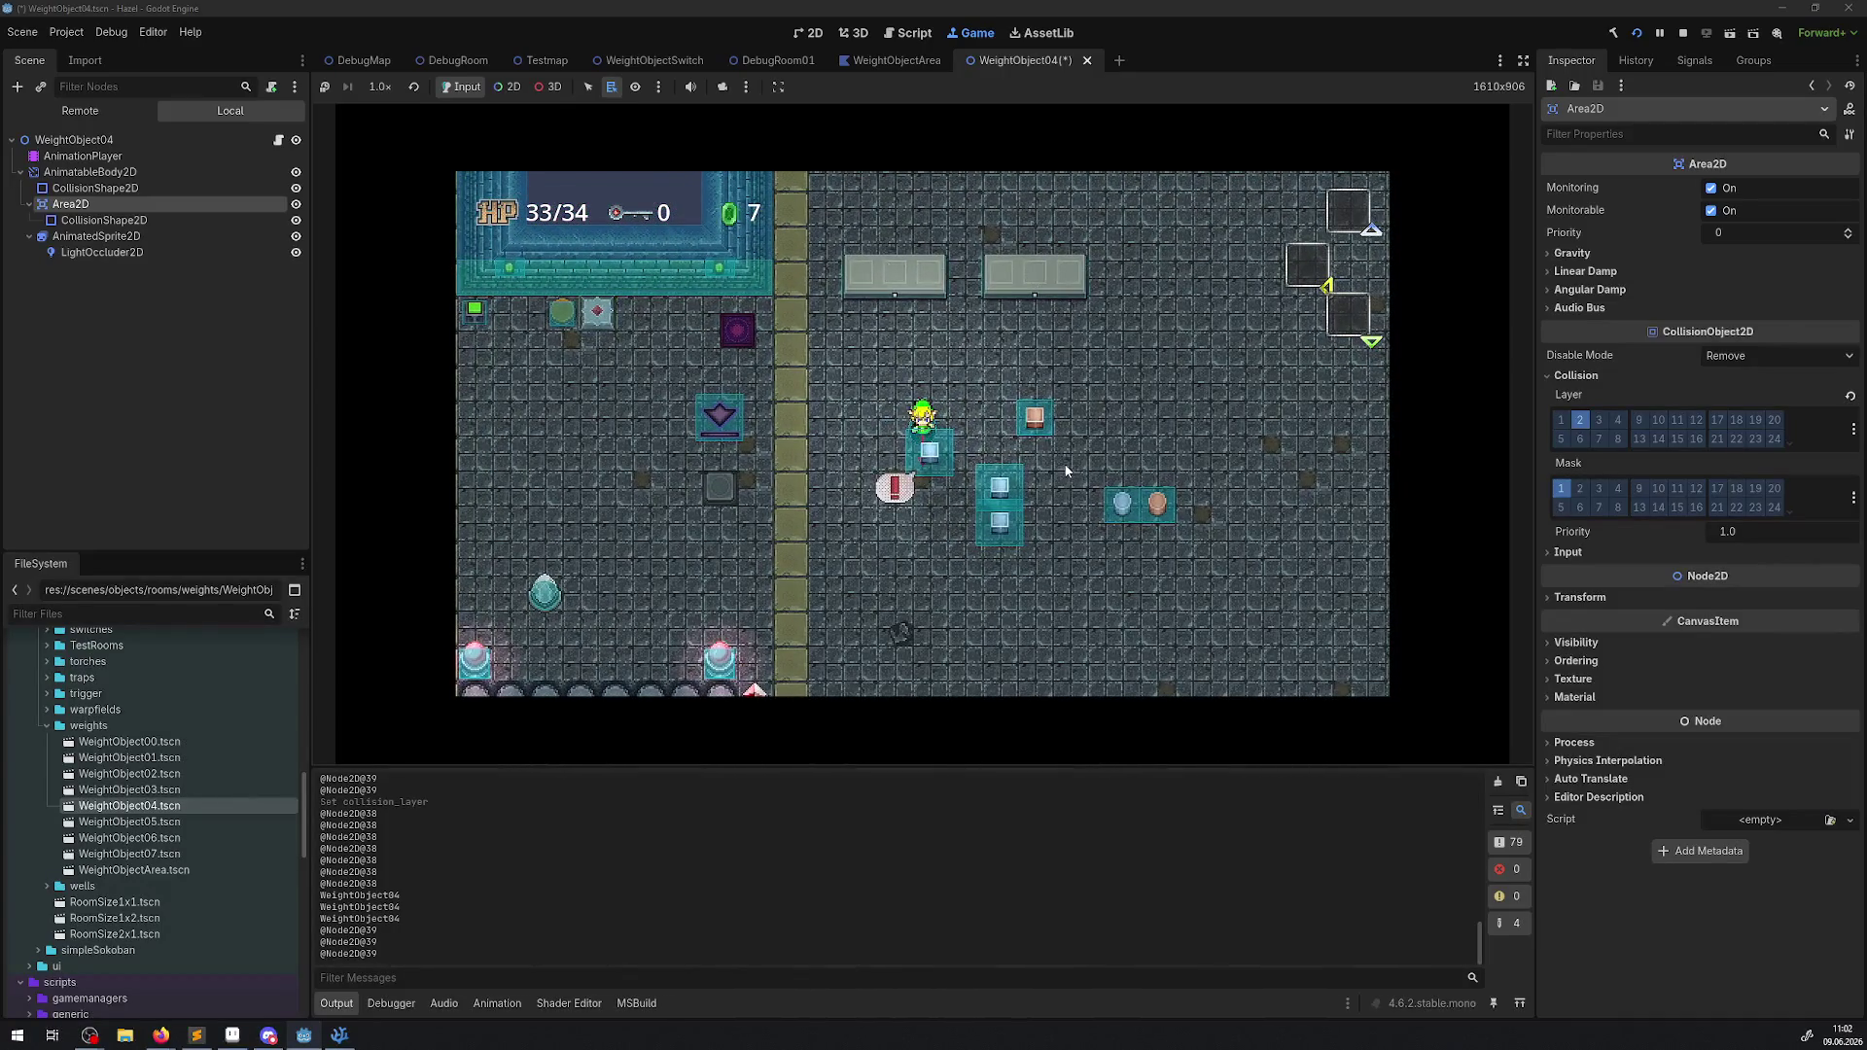
key(Right)
key(Down)
key(Up)
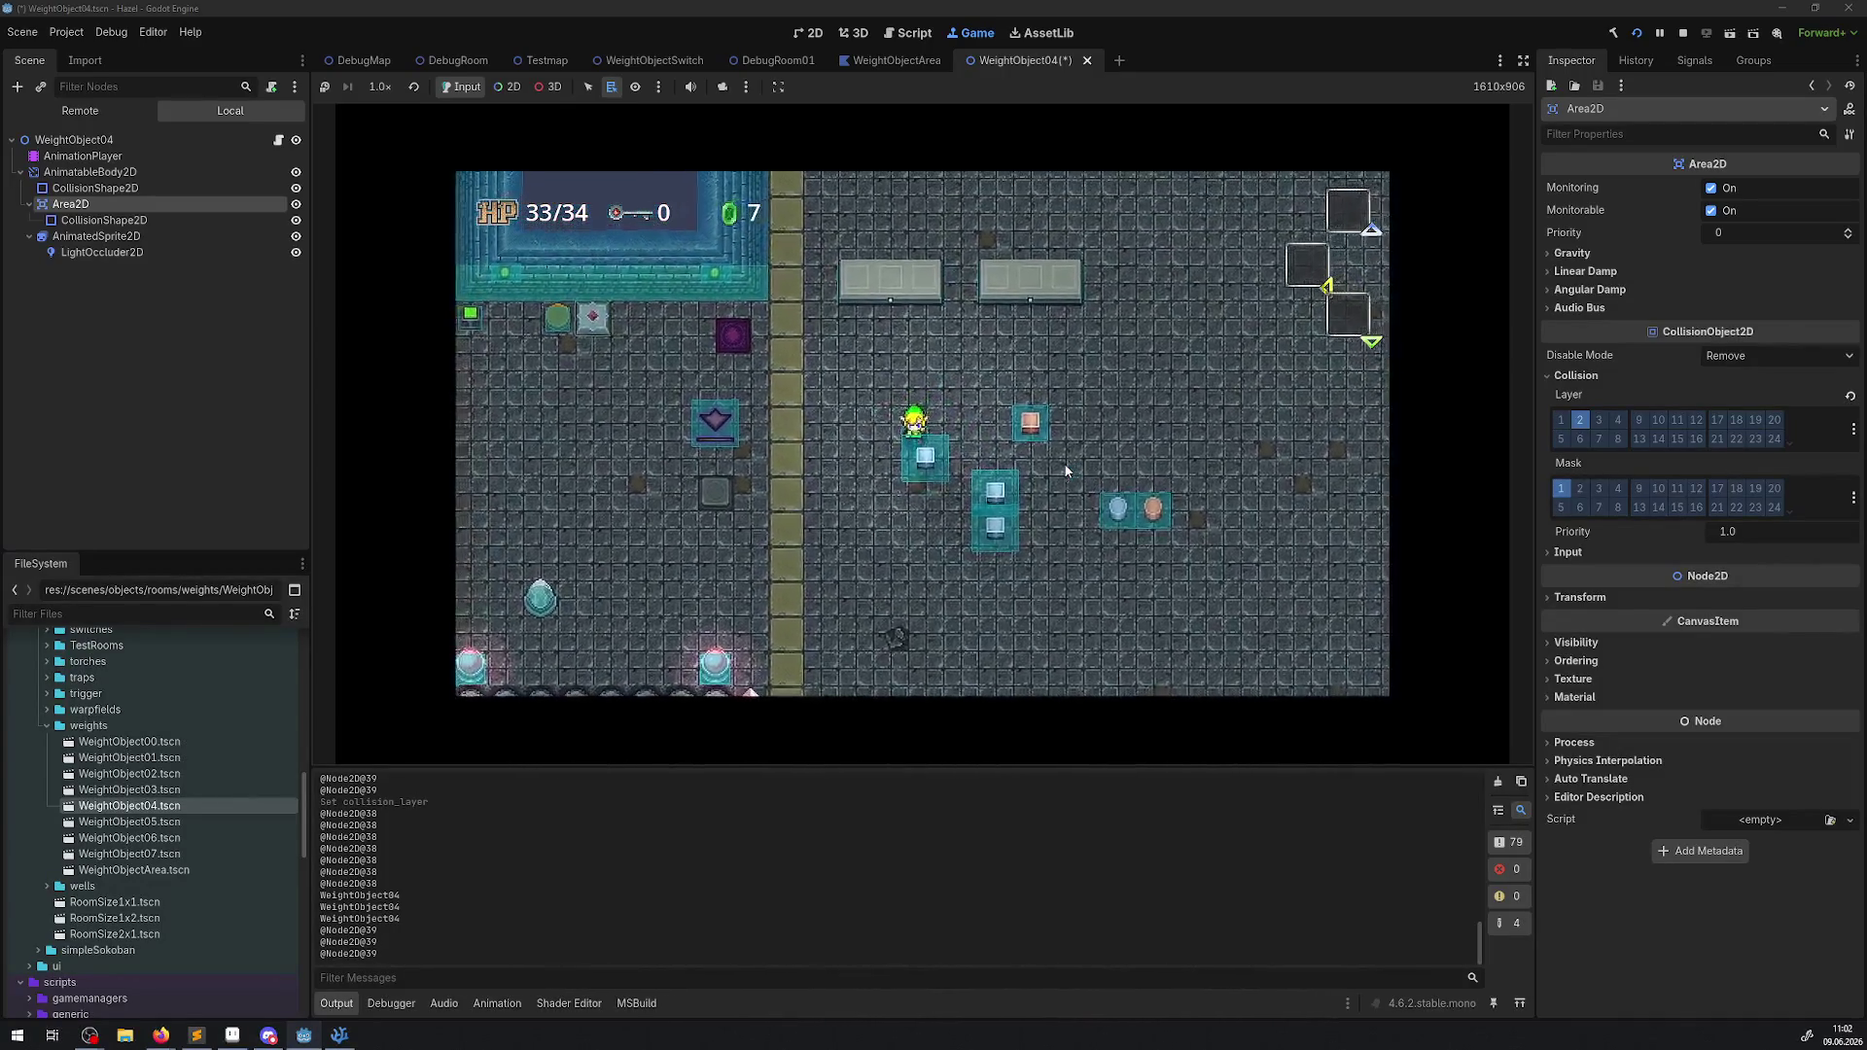
key(Left)
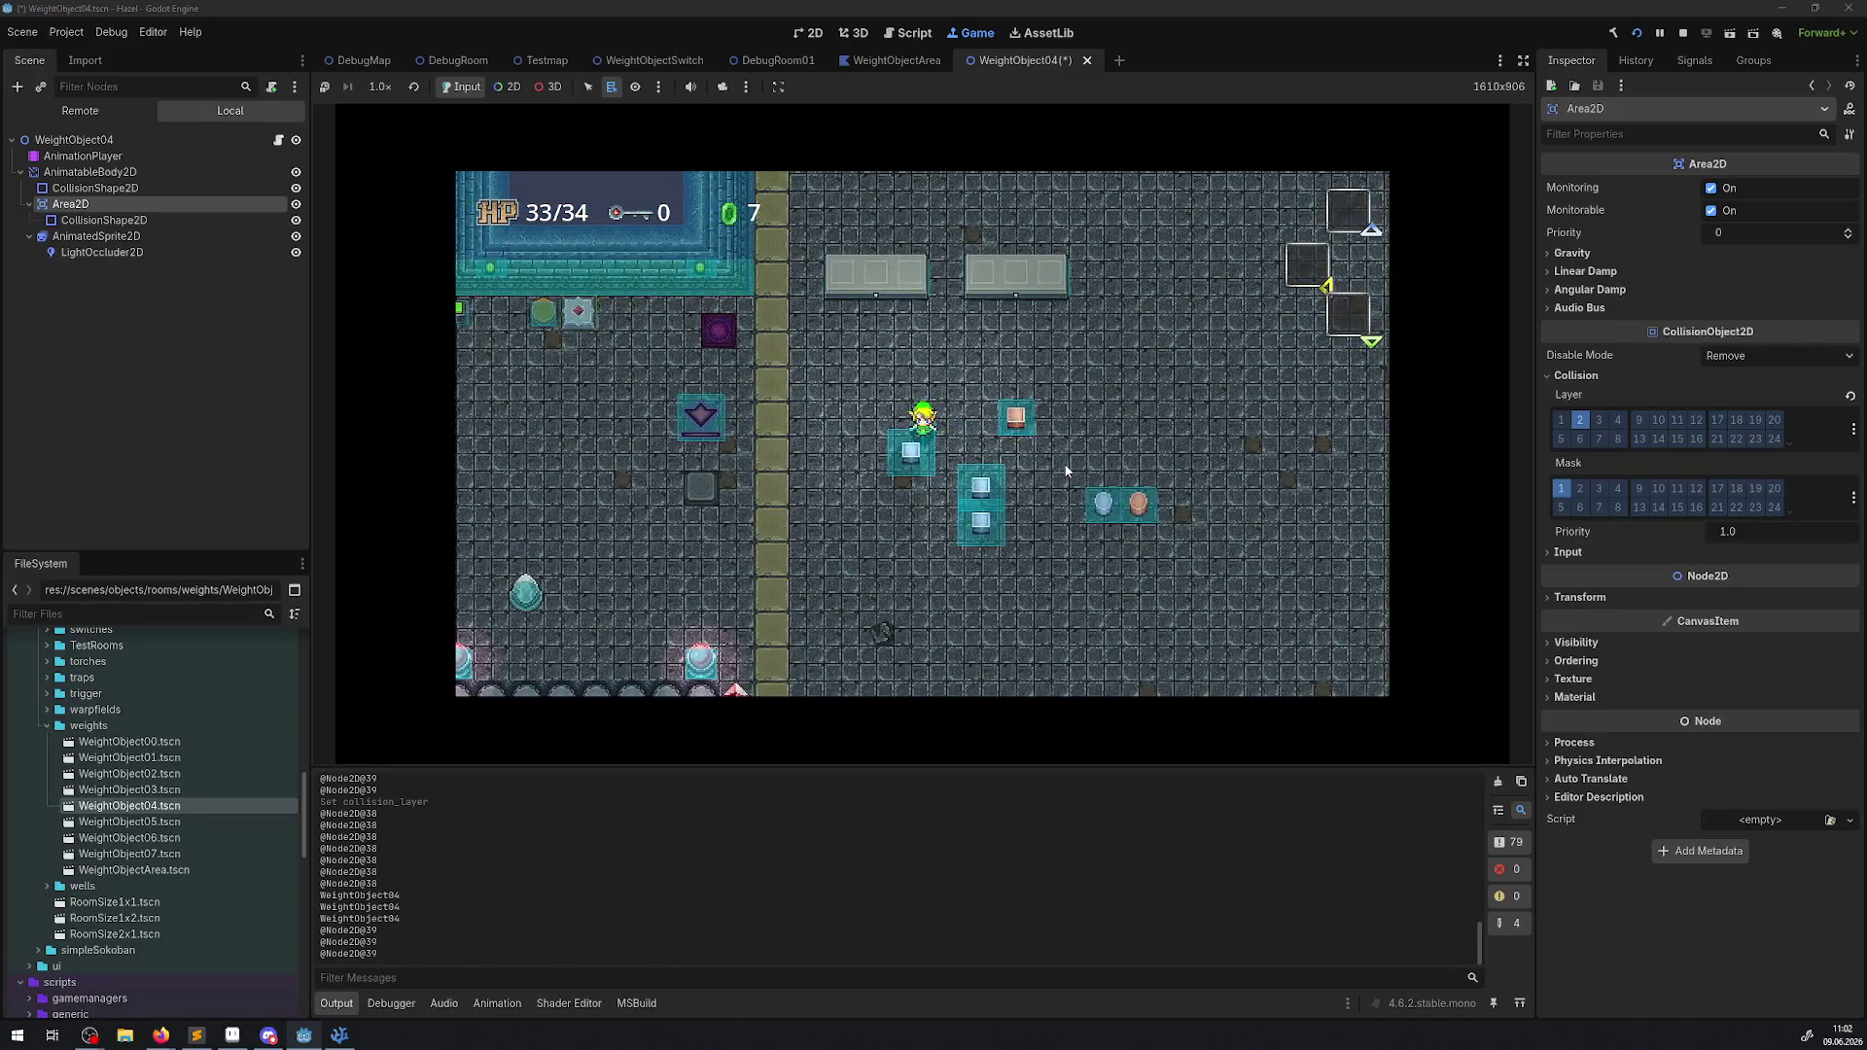
key(Down)
key(Up)
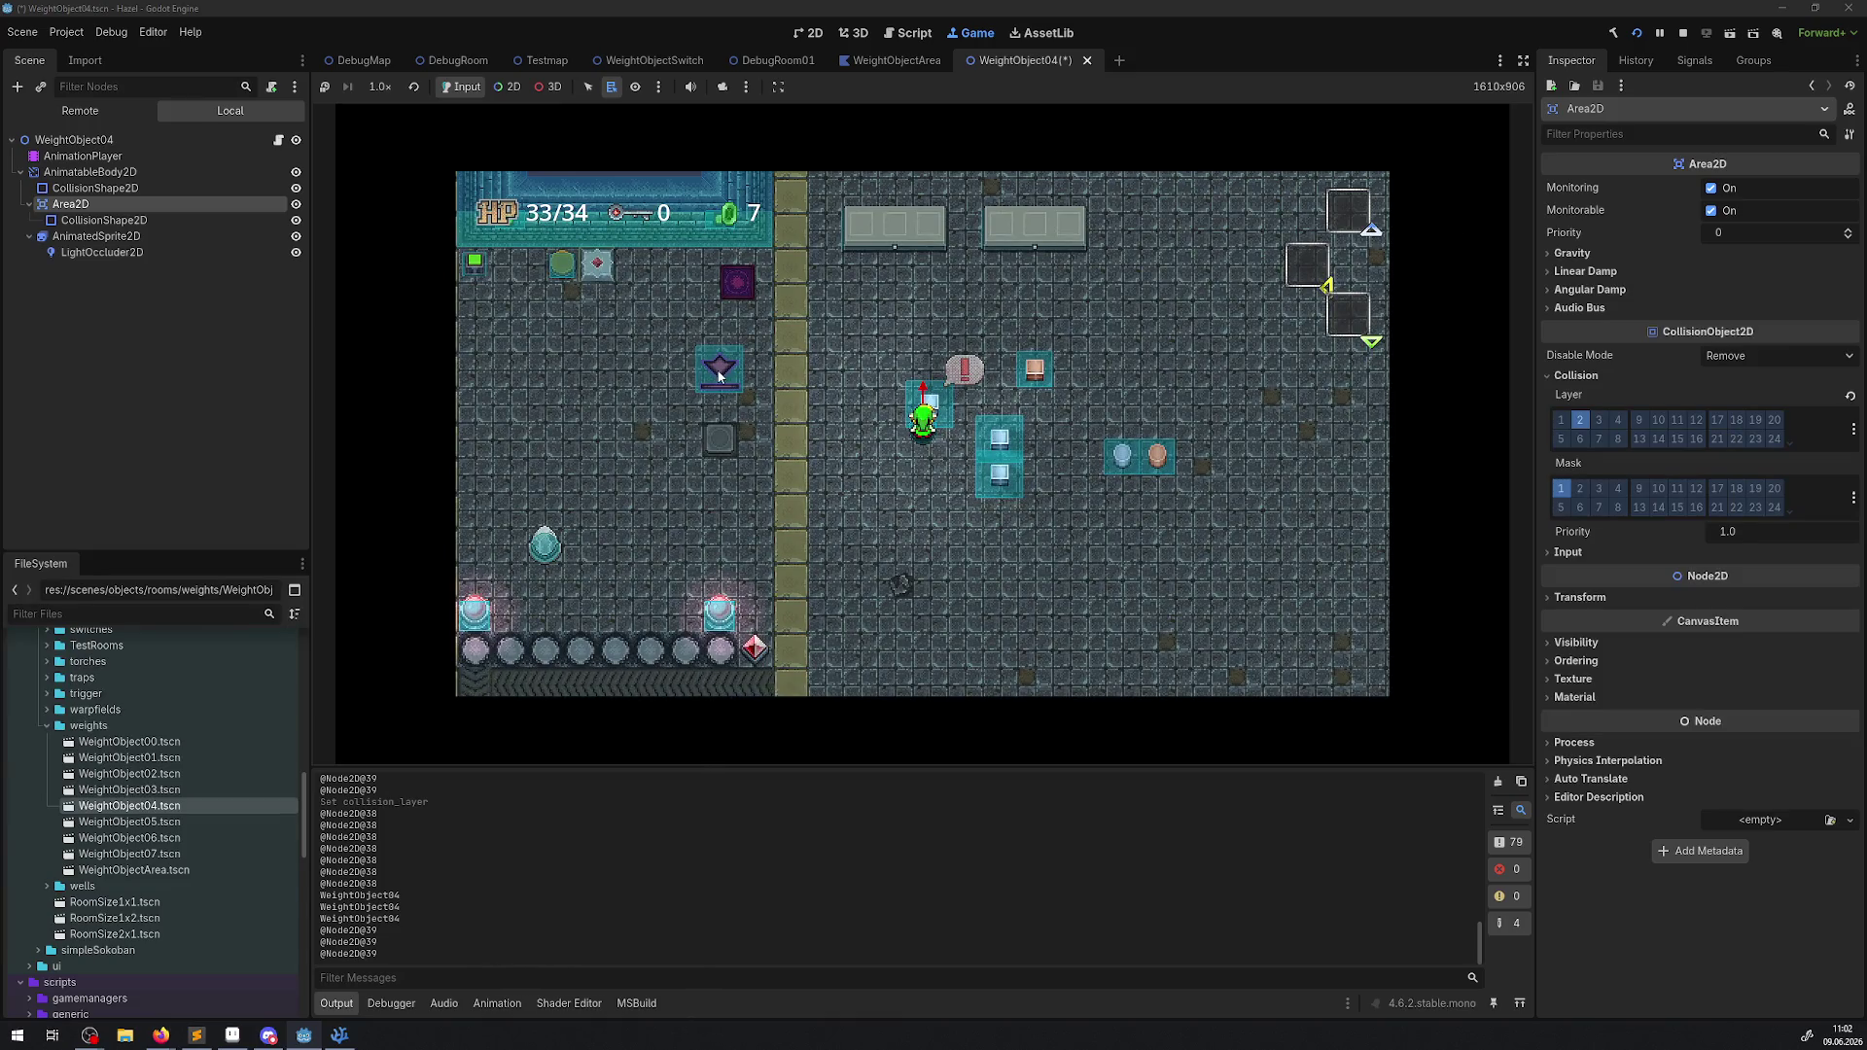
click(72, 191)
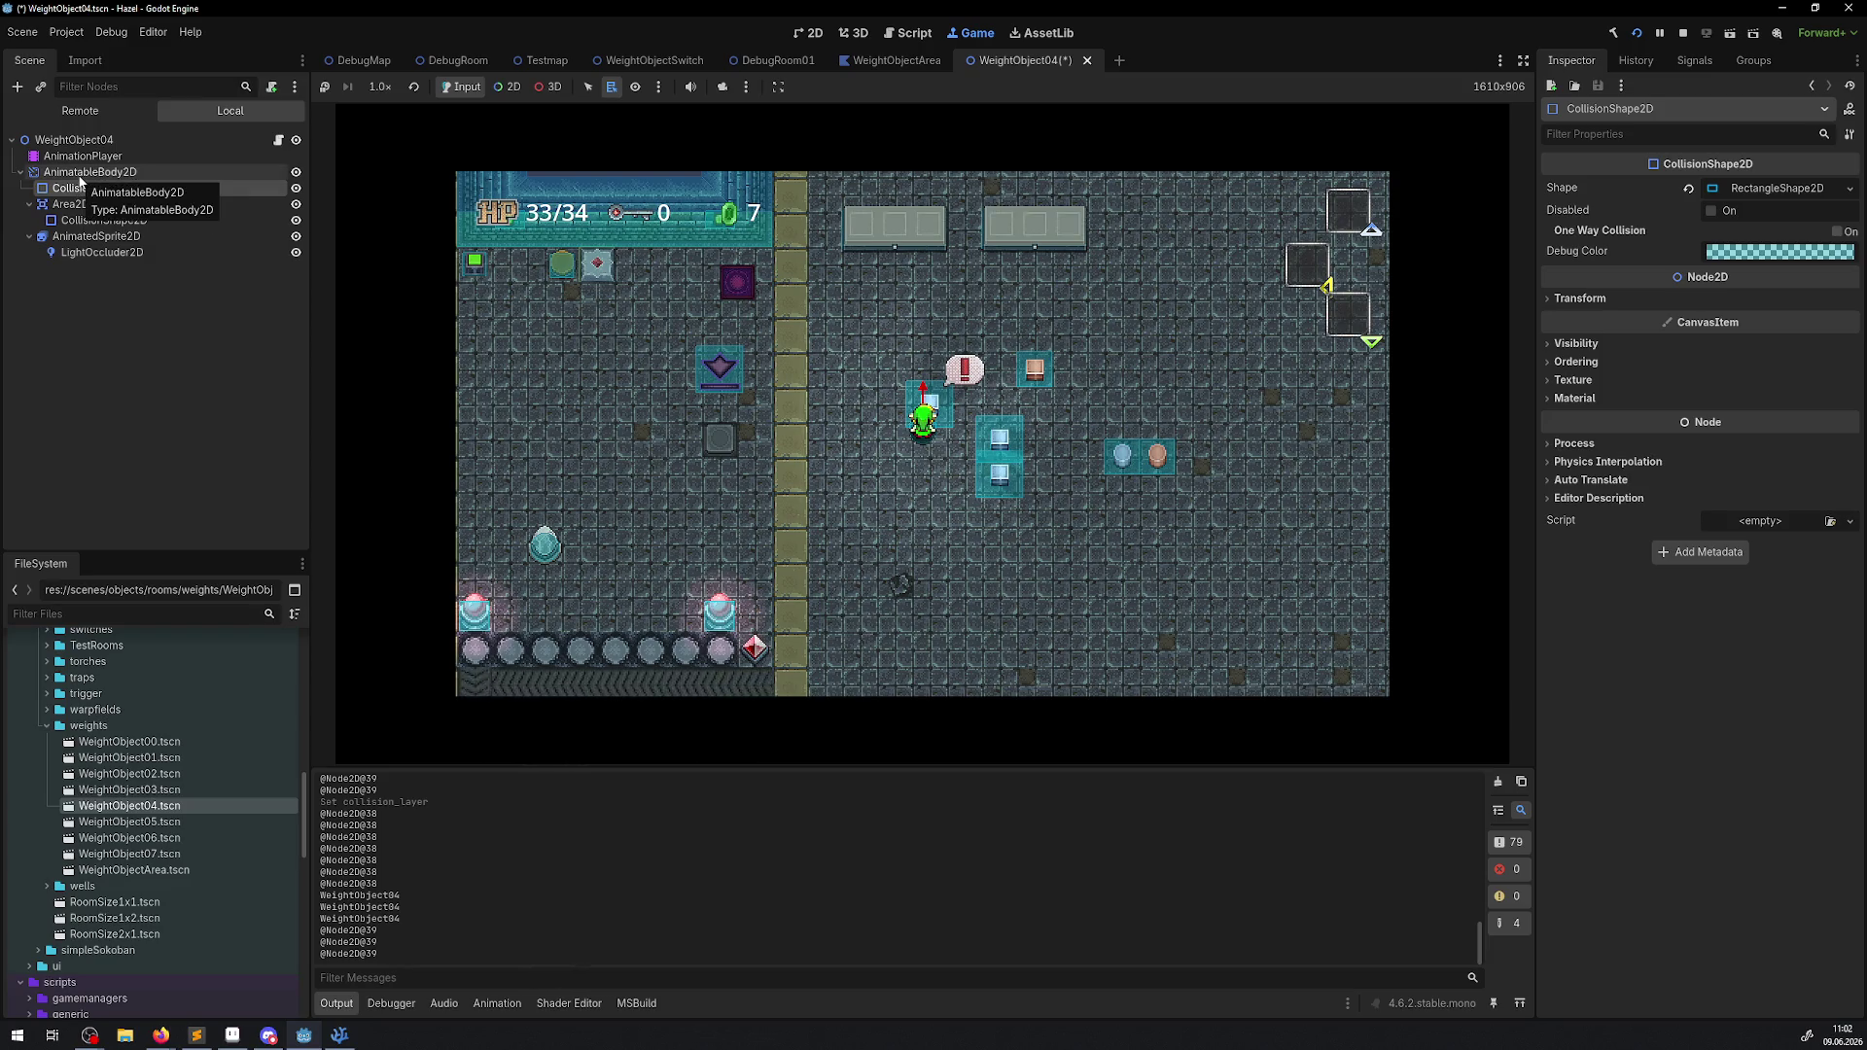
Stop the game and set WeightObject00's collision shape to 32 × 32 px, then save it.
click(1683, 33)
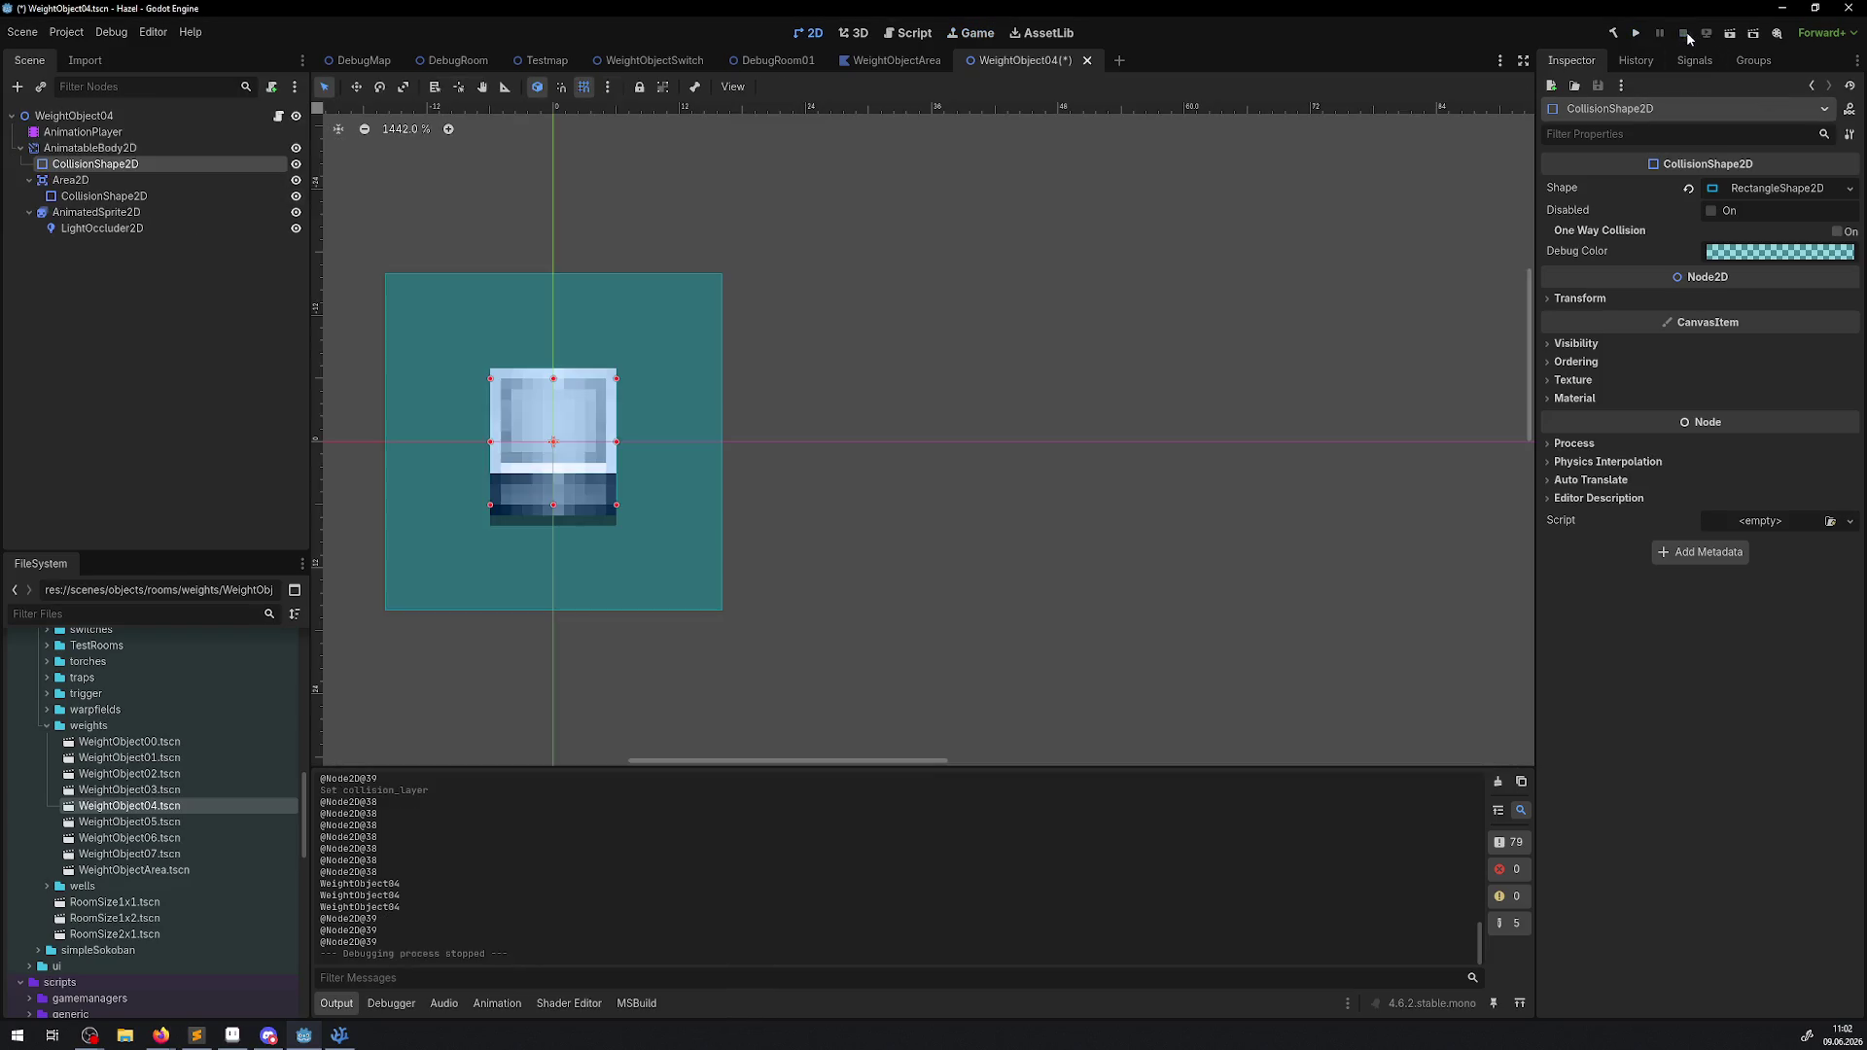
double_click(154, 743)
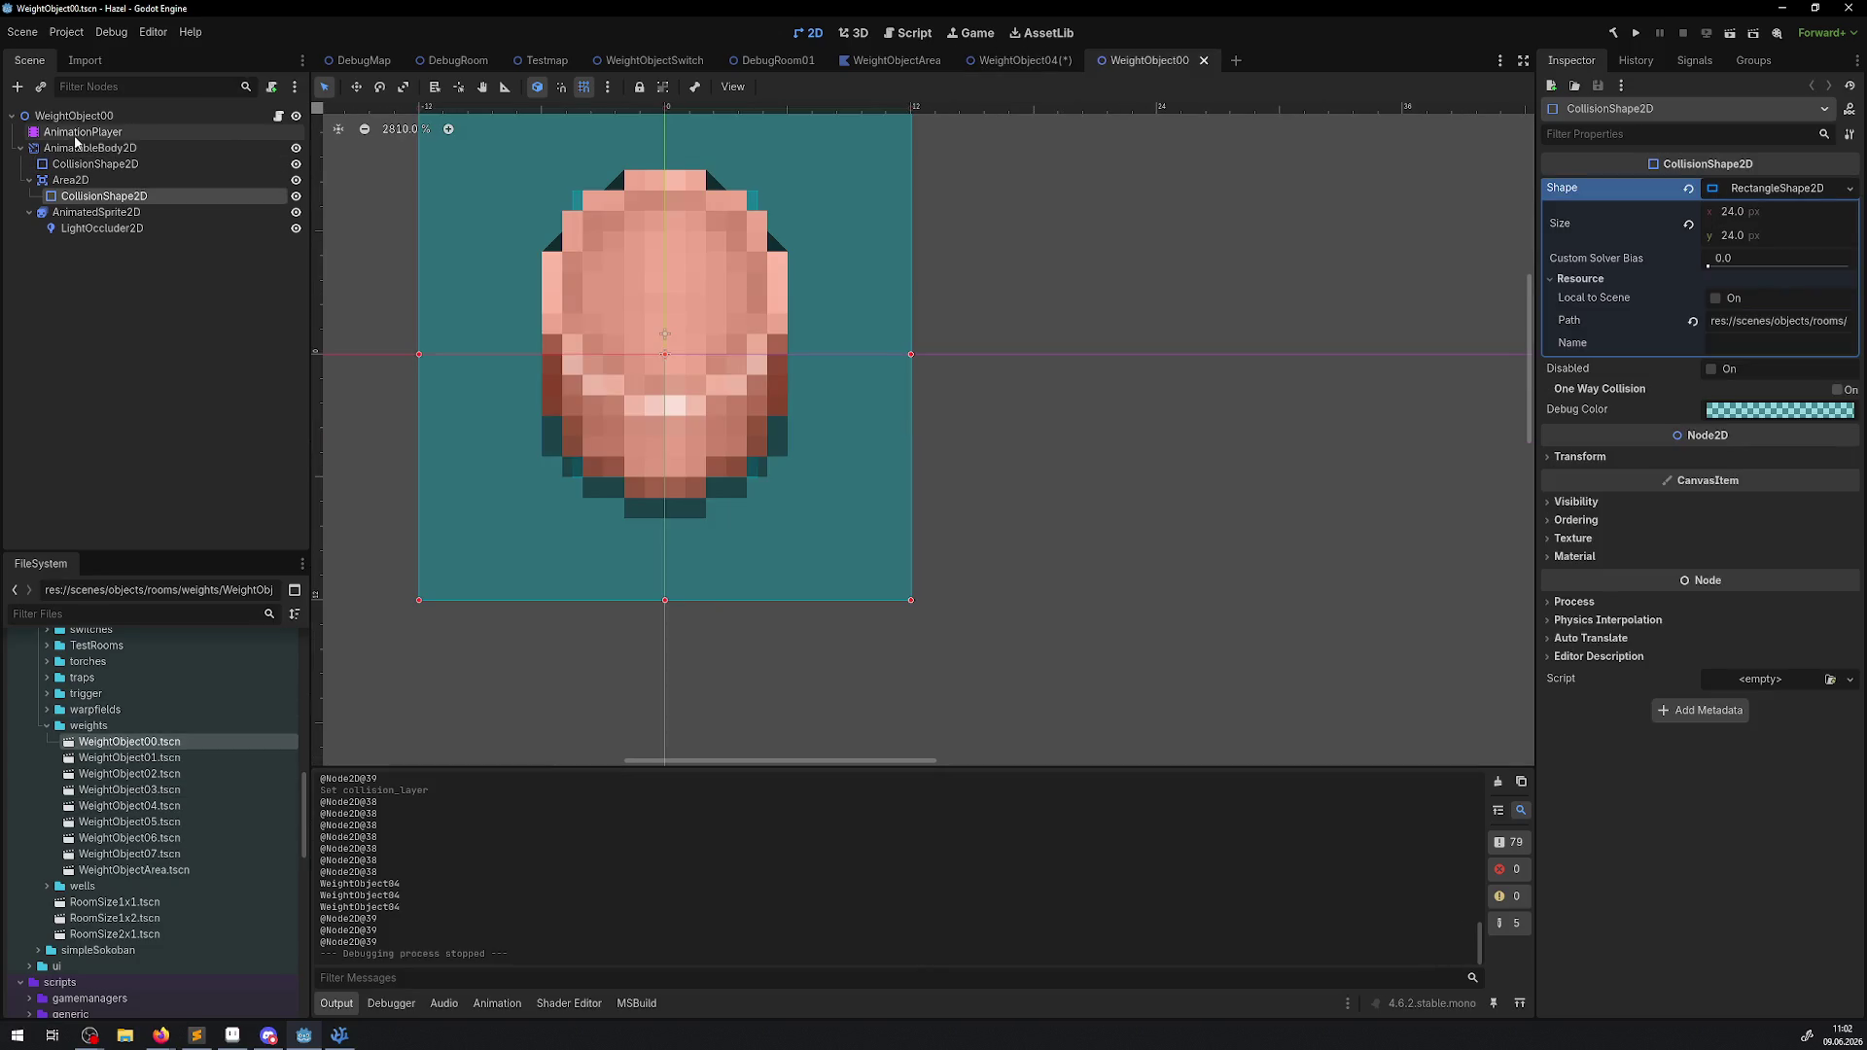
click(1721, 211)
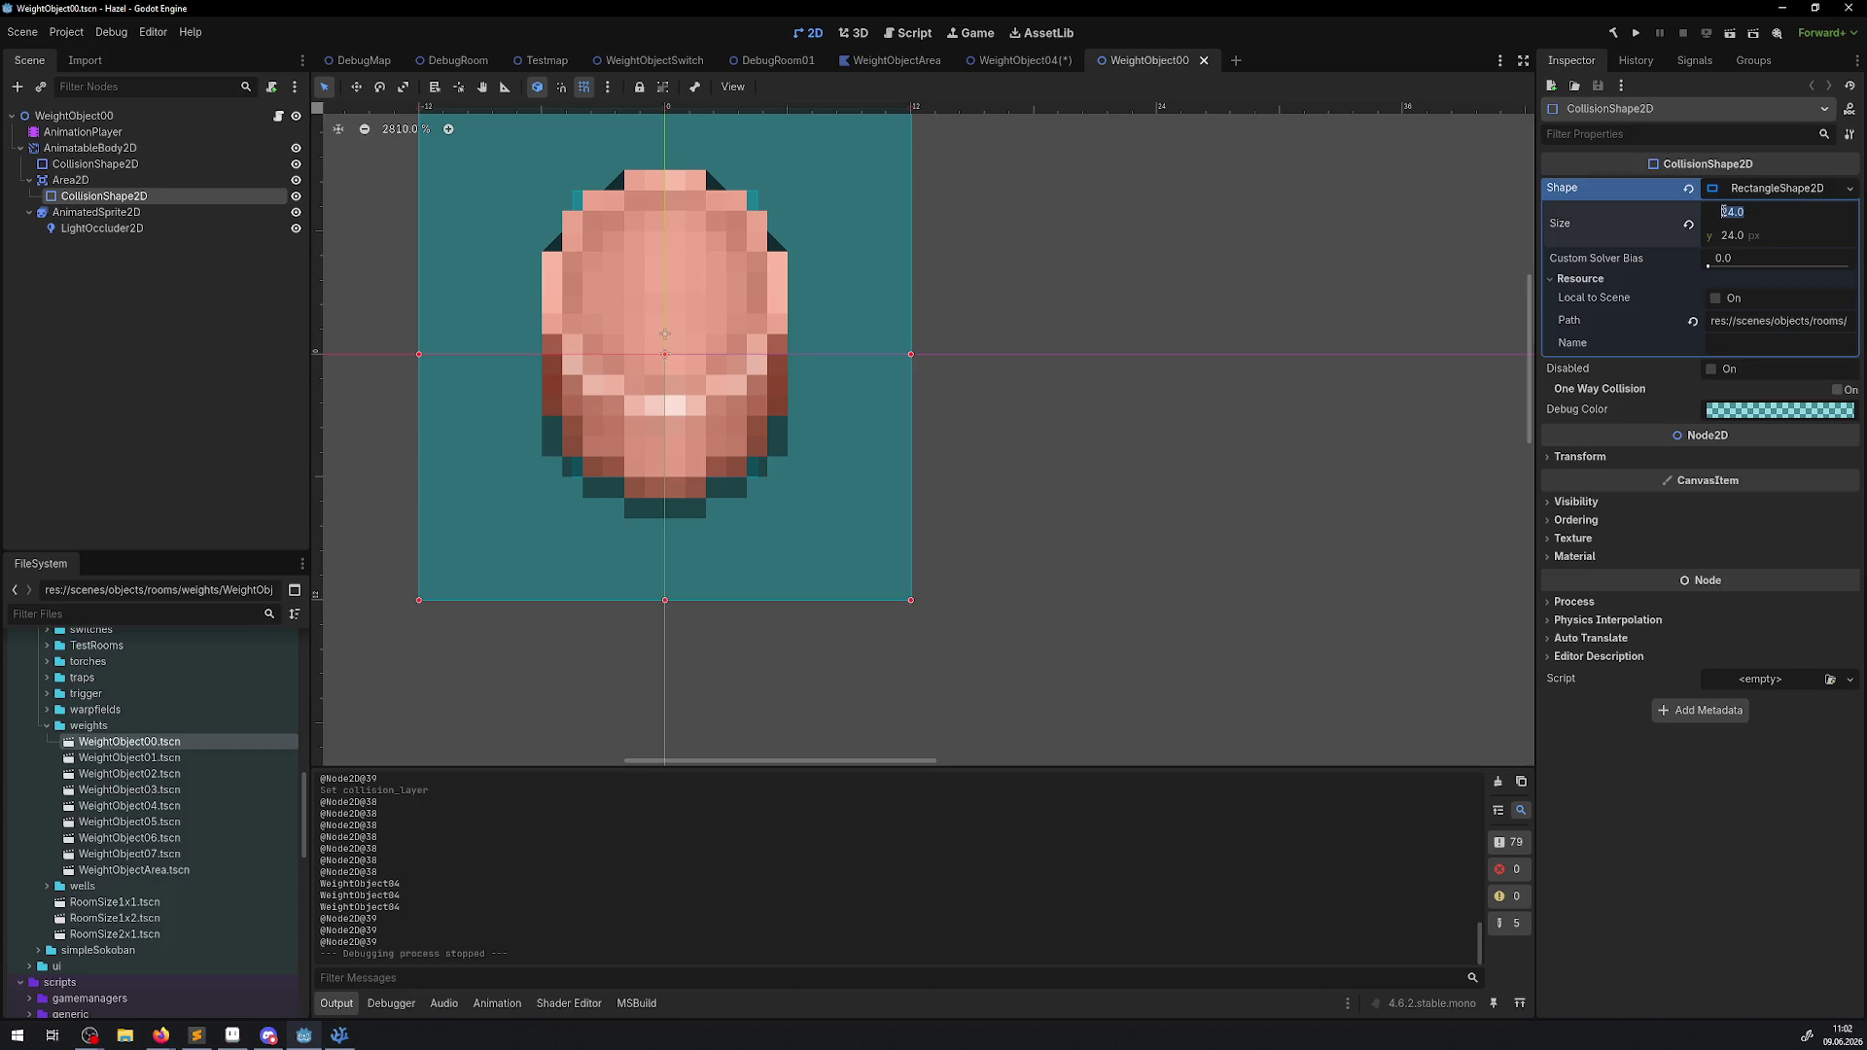
click(1733, 236)
text(32)
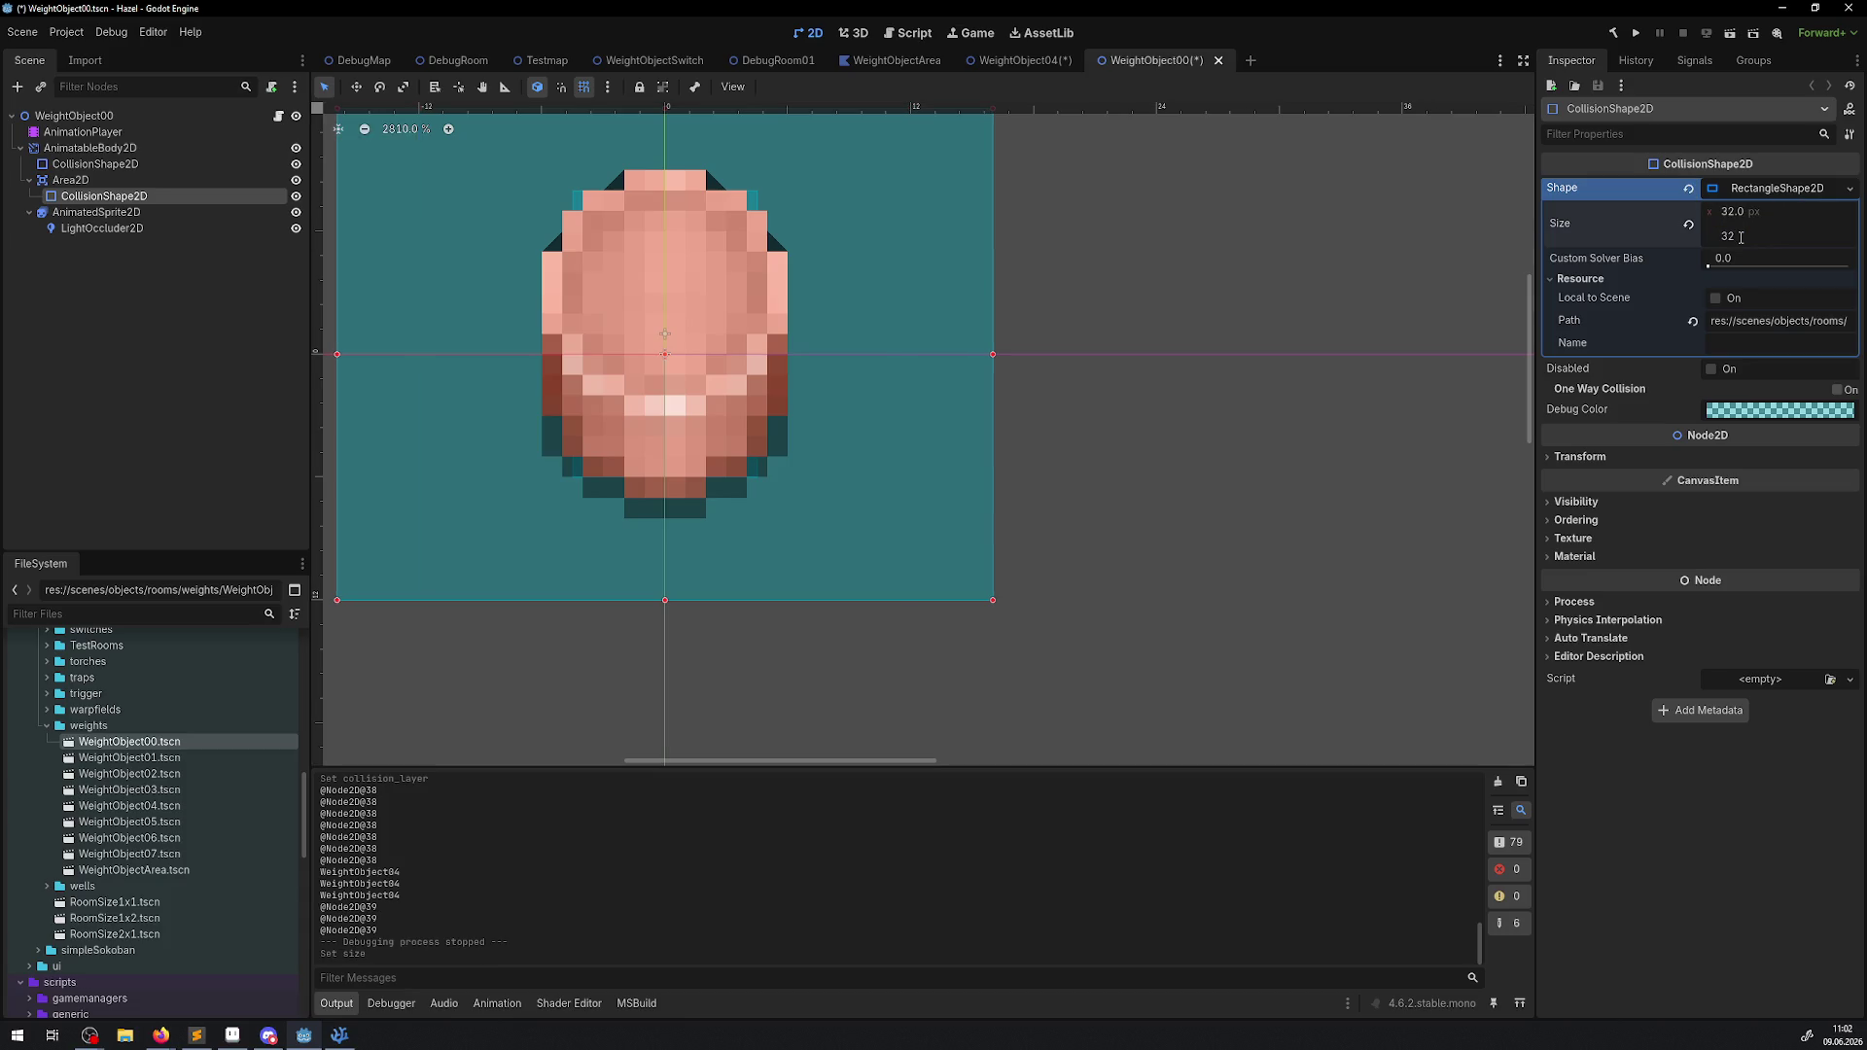
click(1351, 581)
key(ctrl+s)
click(212, 758)
Resize the WeightObject01 and WeightObject02 collision shapes to 32 px and save.
double_click(144, 767)
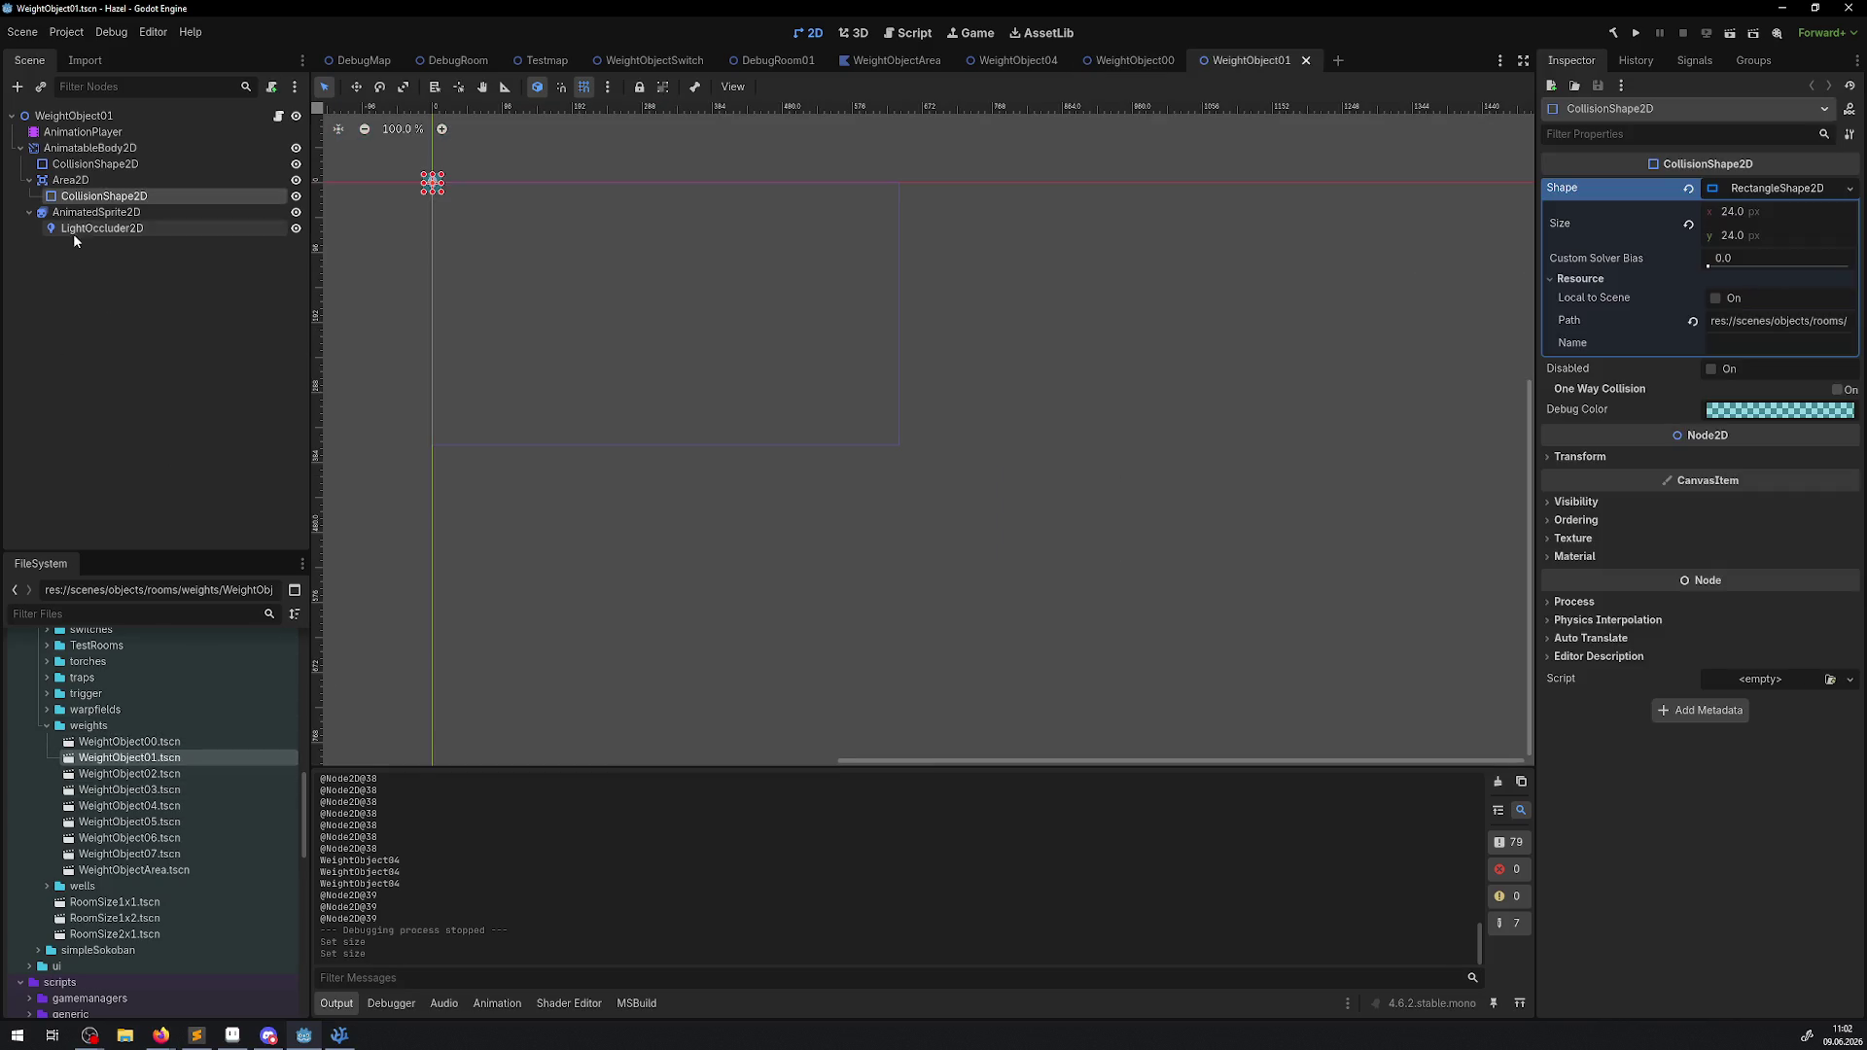
click(1731, 235)
text(32)
click(1732, 212)
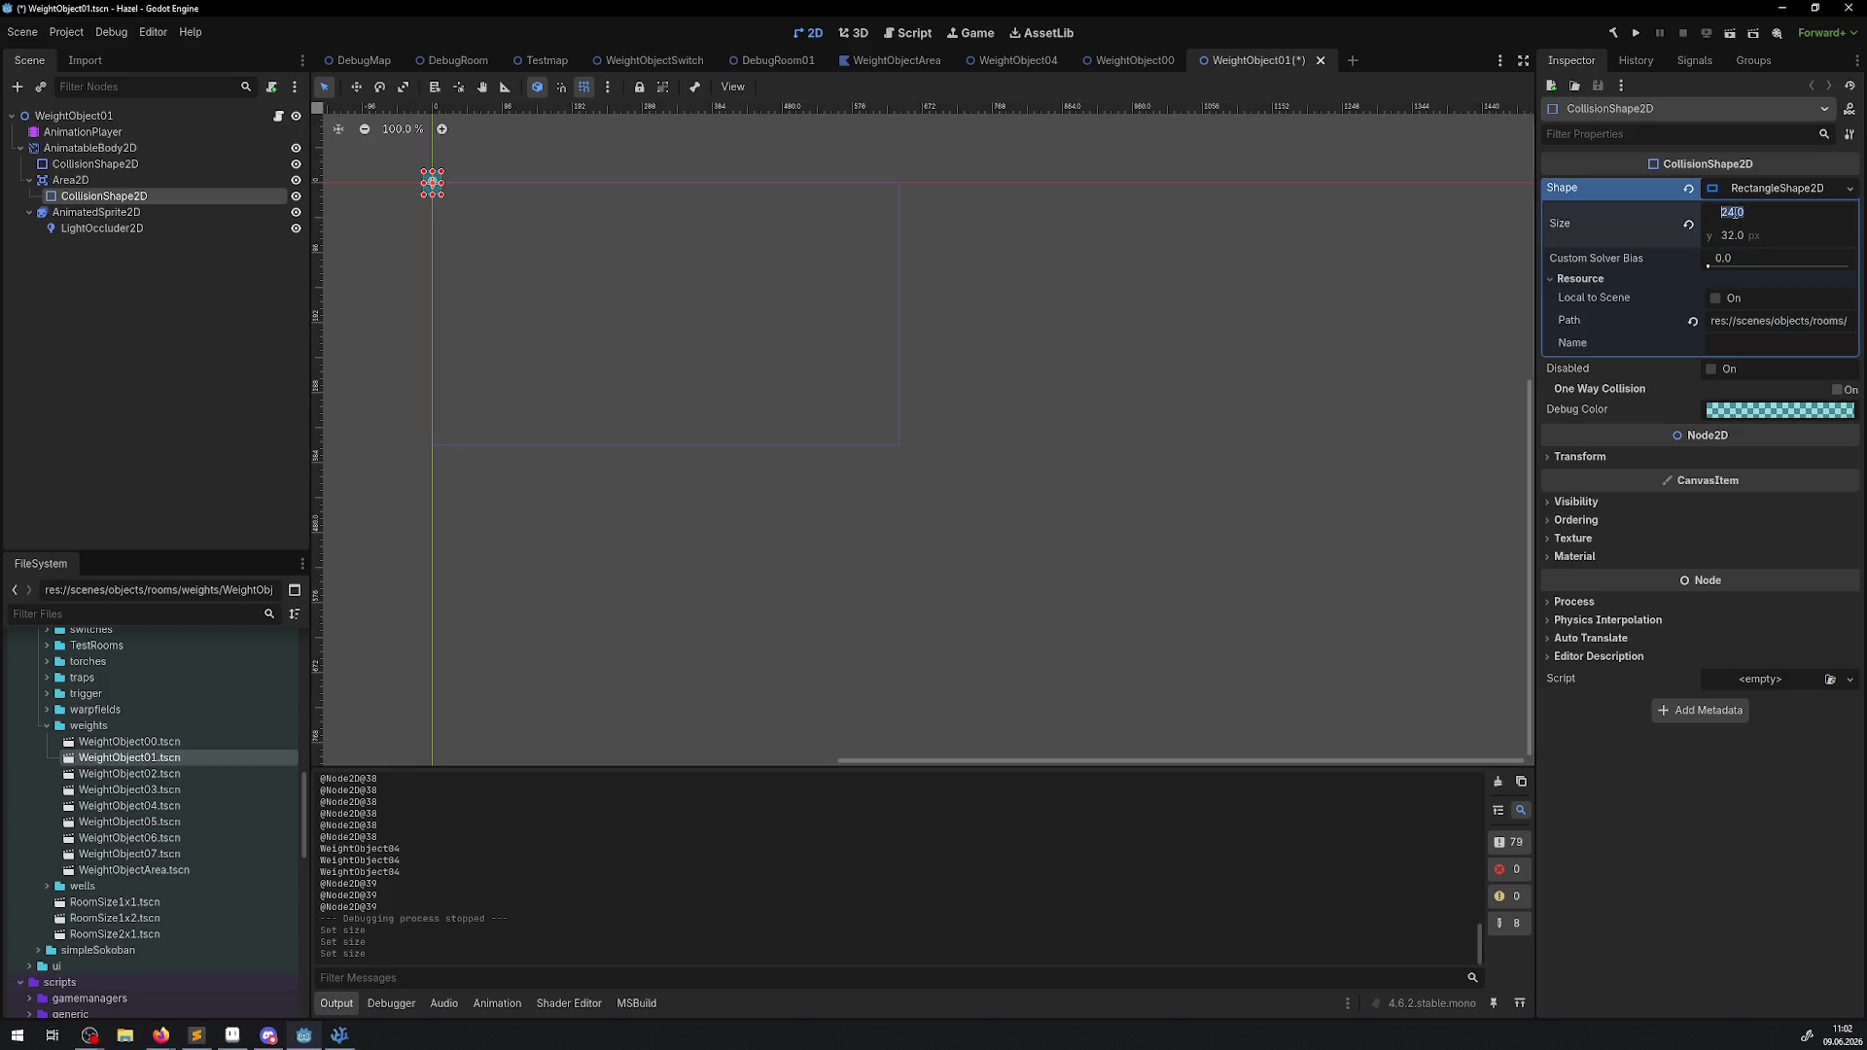
key(Return)
double_click(137, 773)
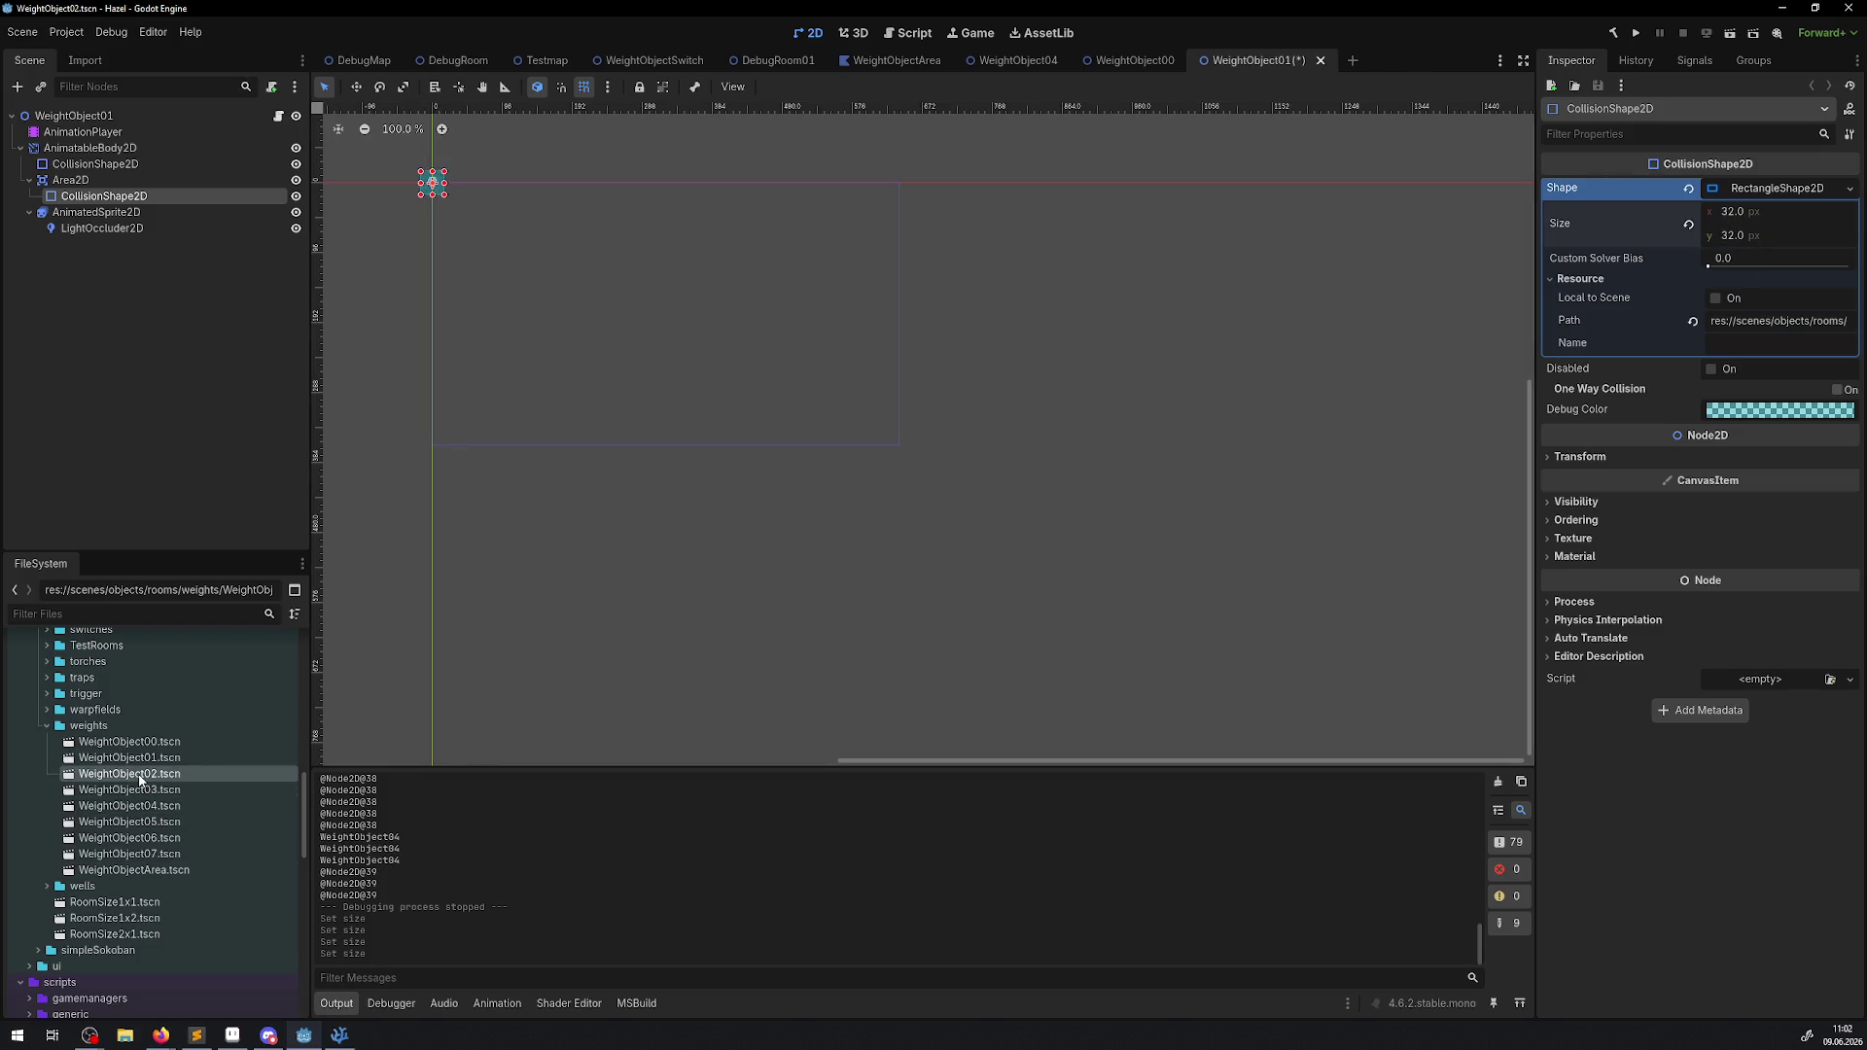
click(1741, 235)
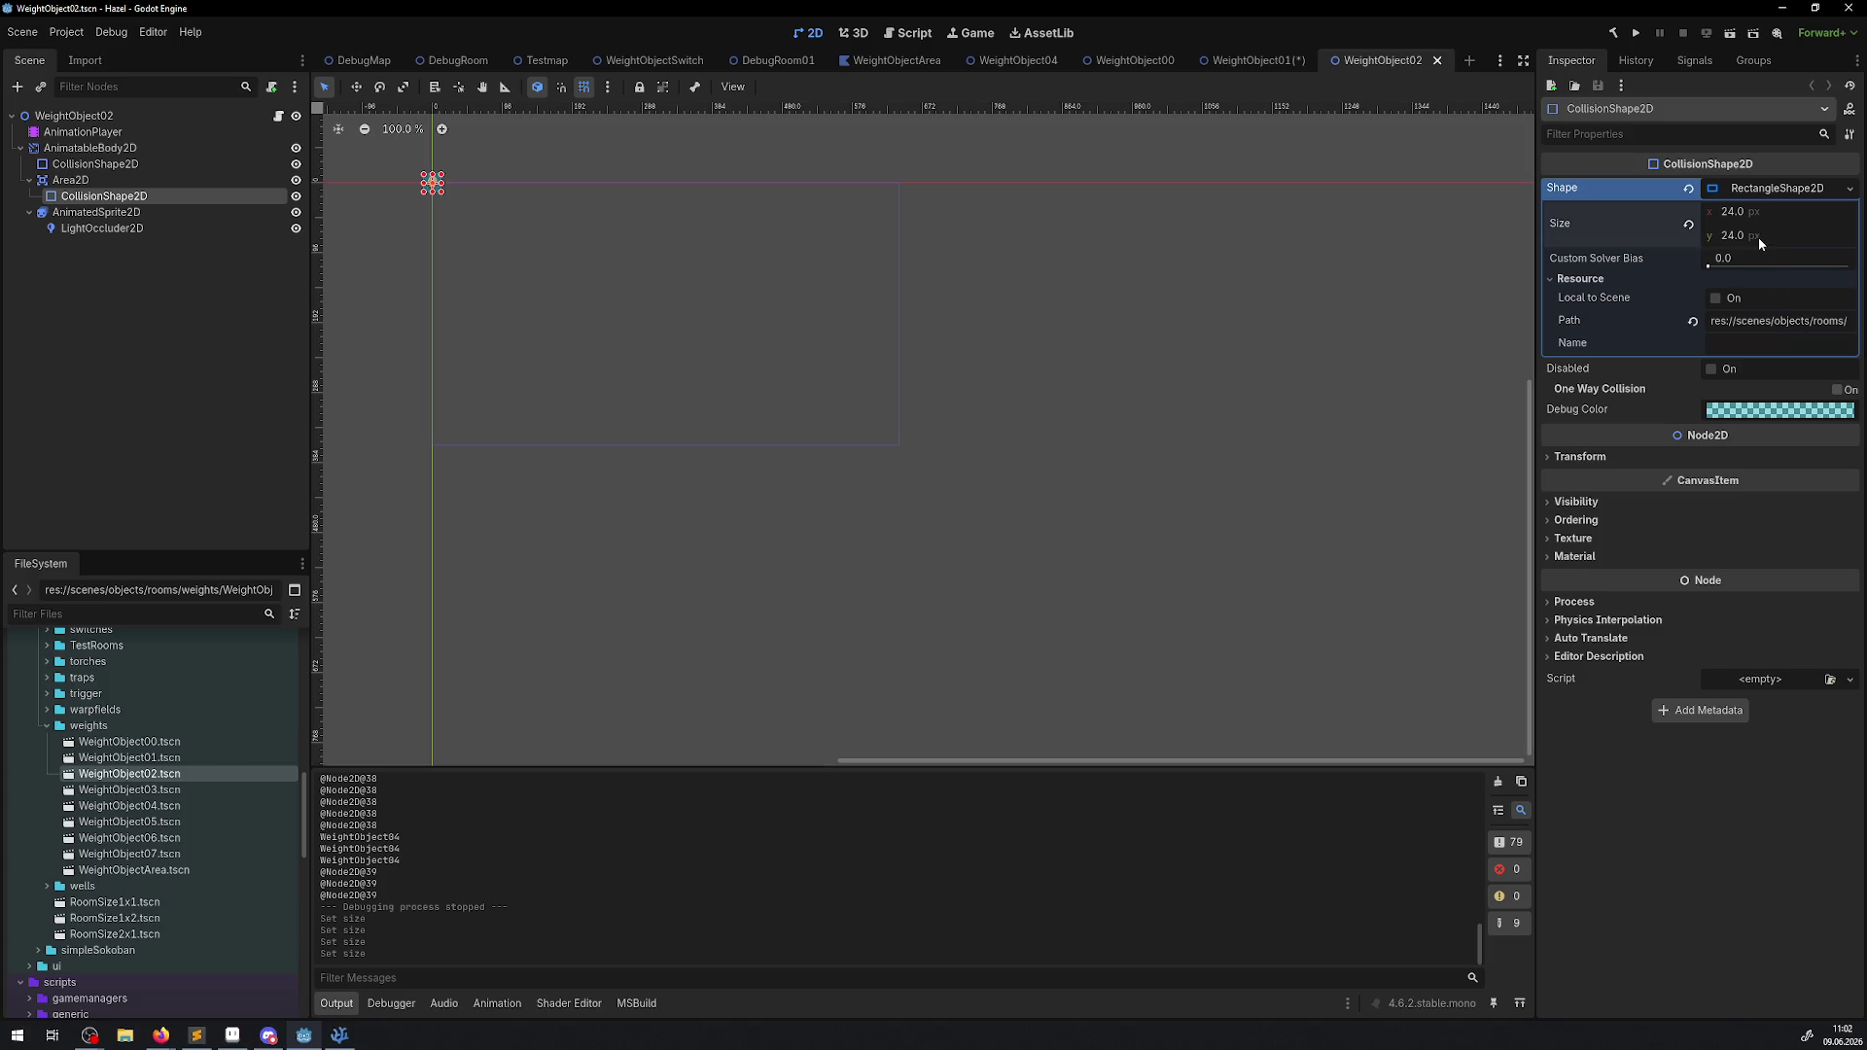
text(32)
key(Return)
key(ctrl+s)
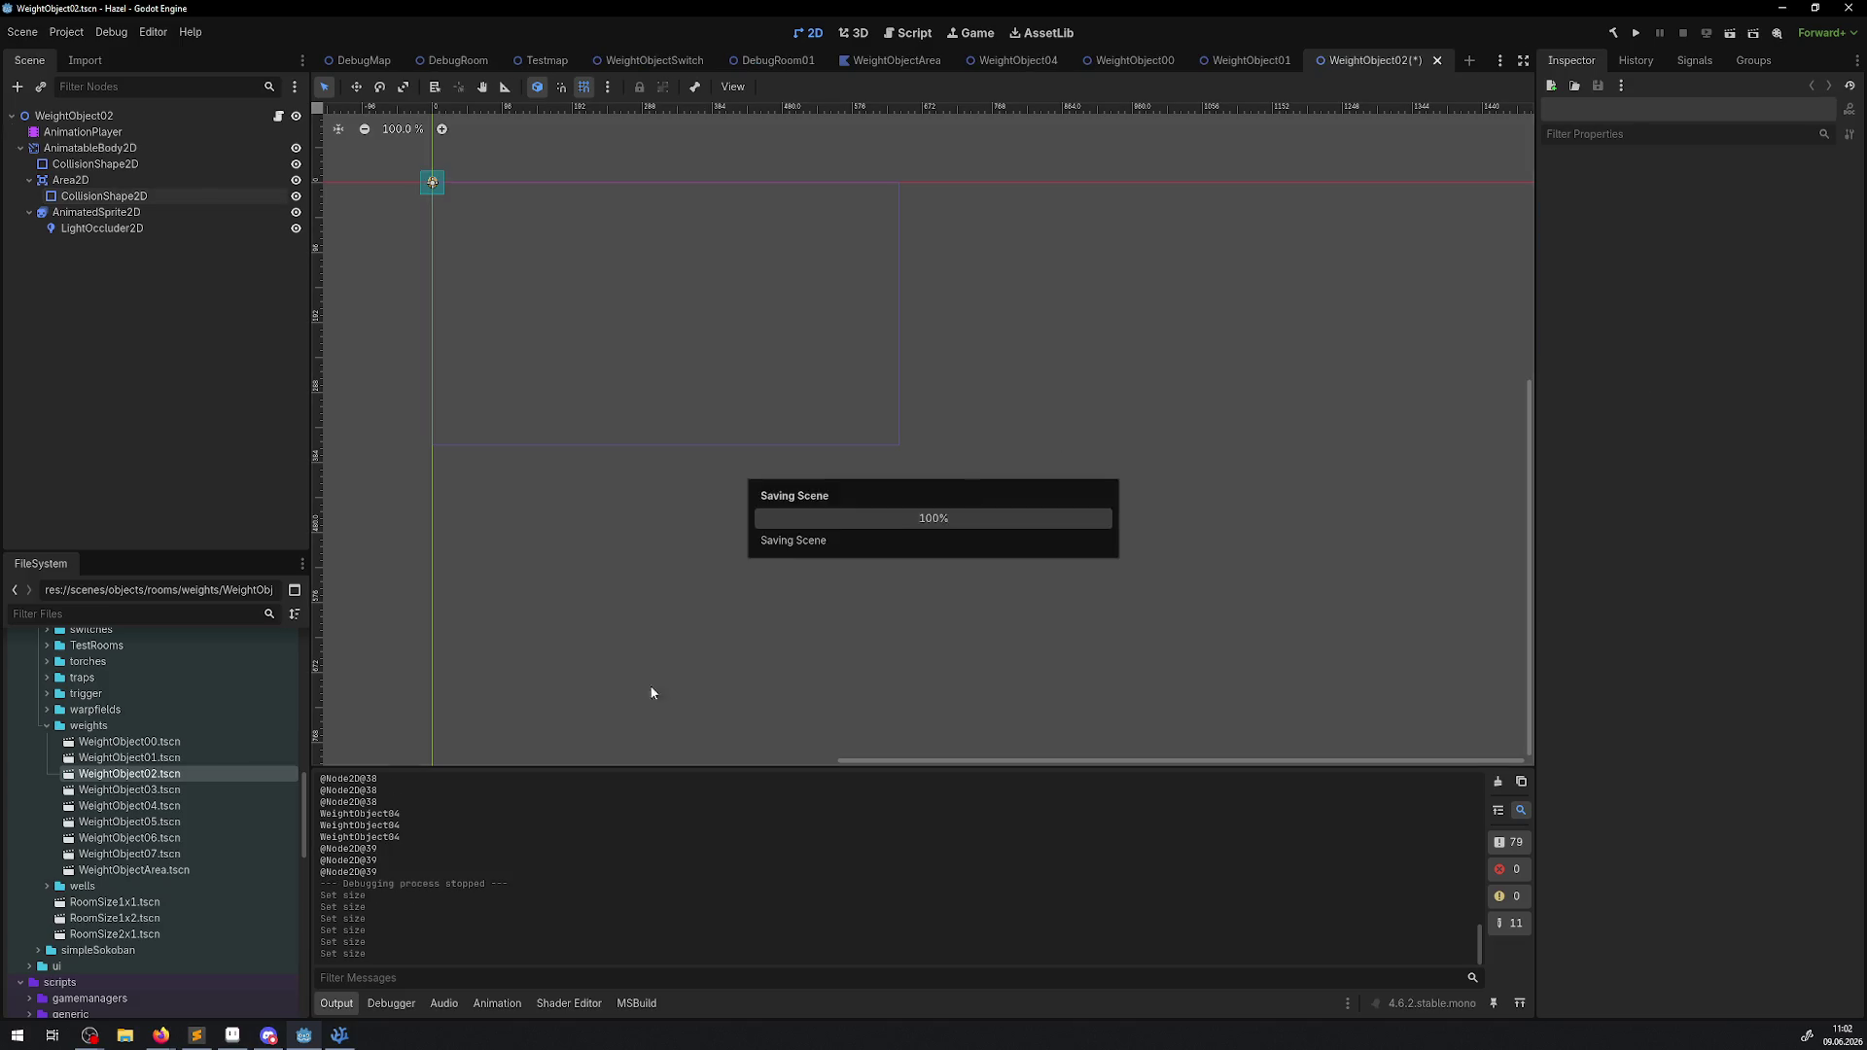
Enlarge the WeightObject03, 04 and 05 collision shapes to 32 px, saving the scenes.
click(120, 789)
double_click(120, 789)
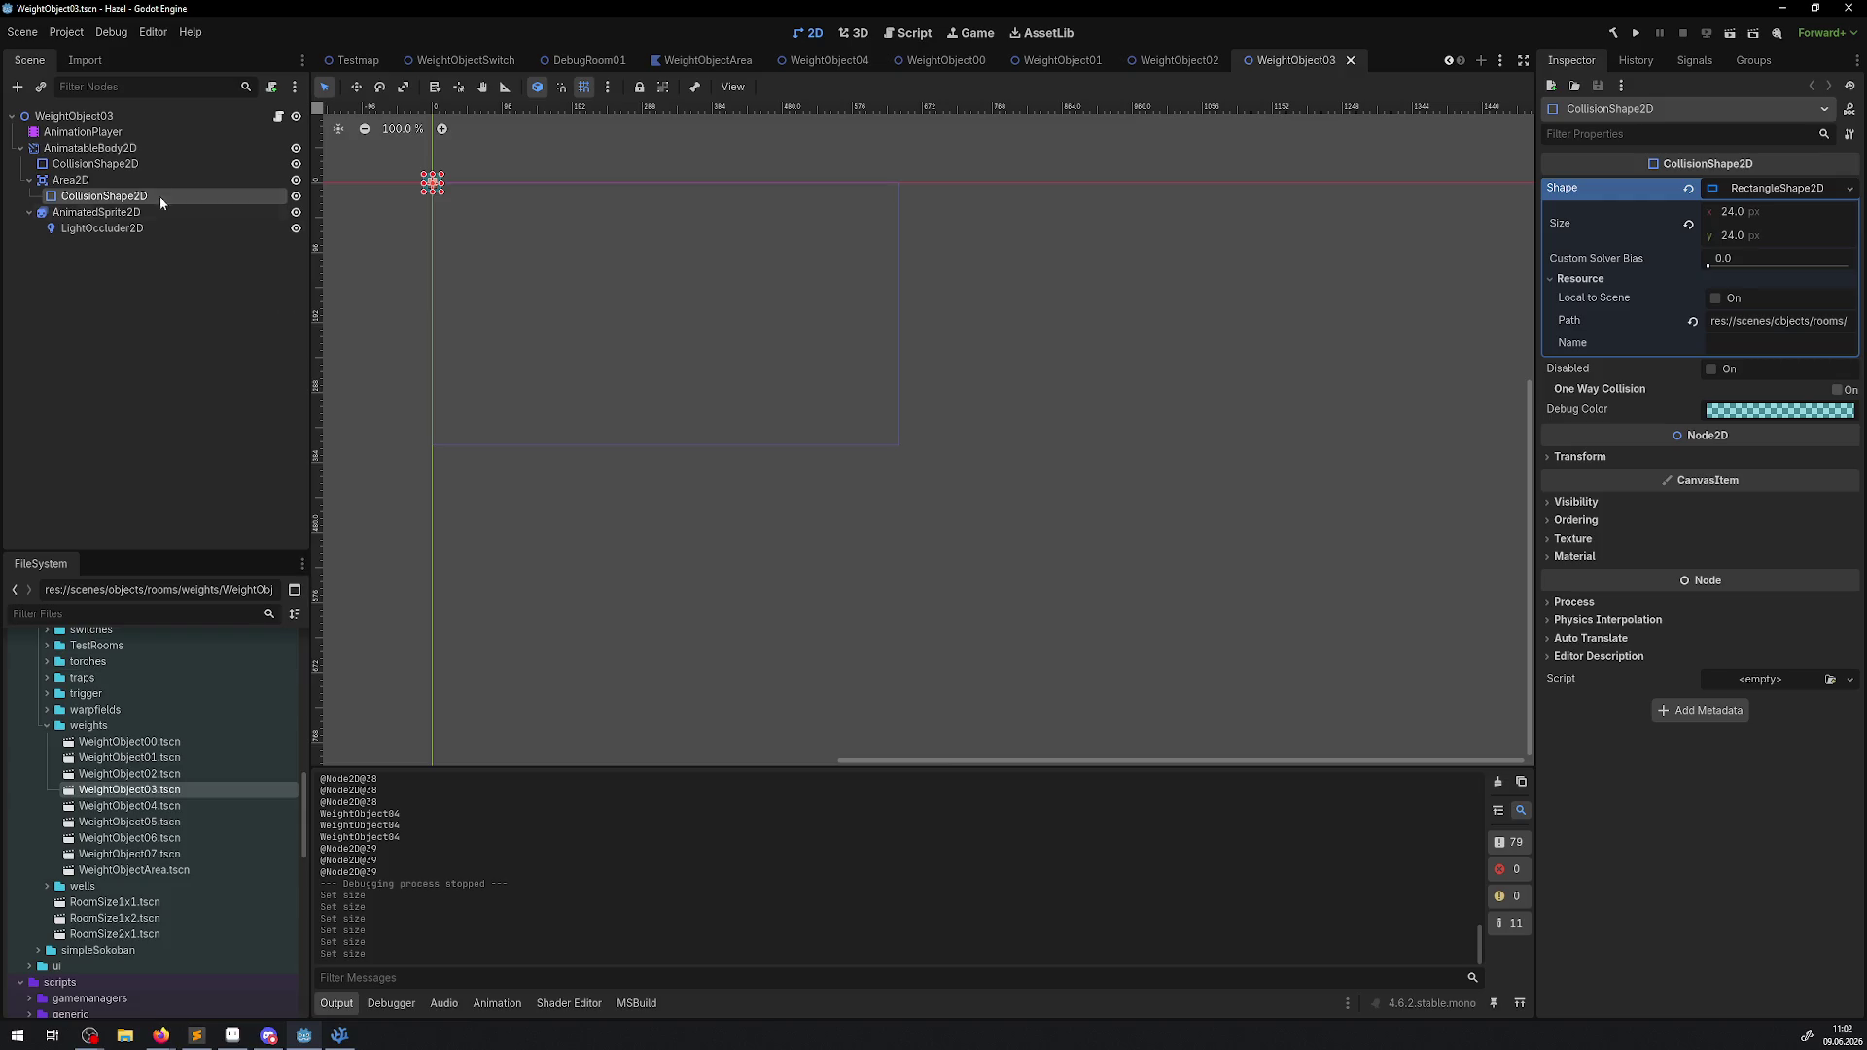
click(1740, 236)
text(32)
key(Return)
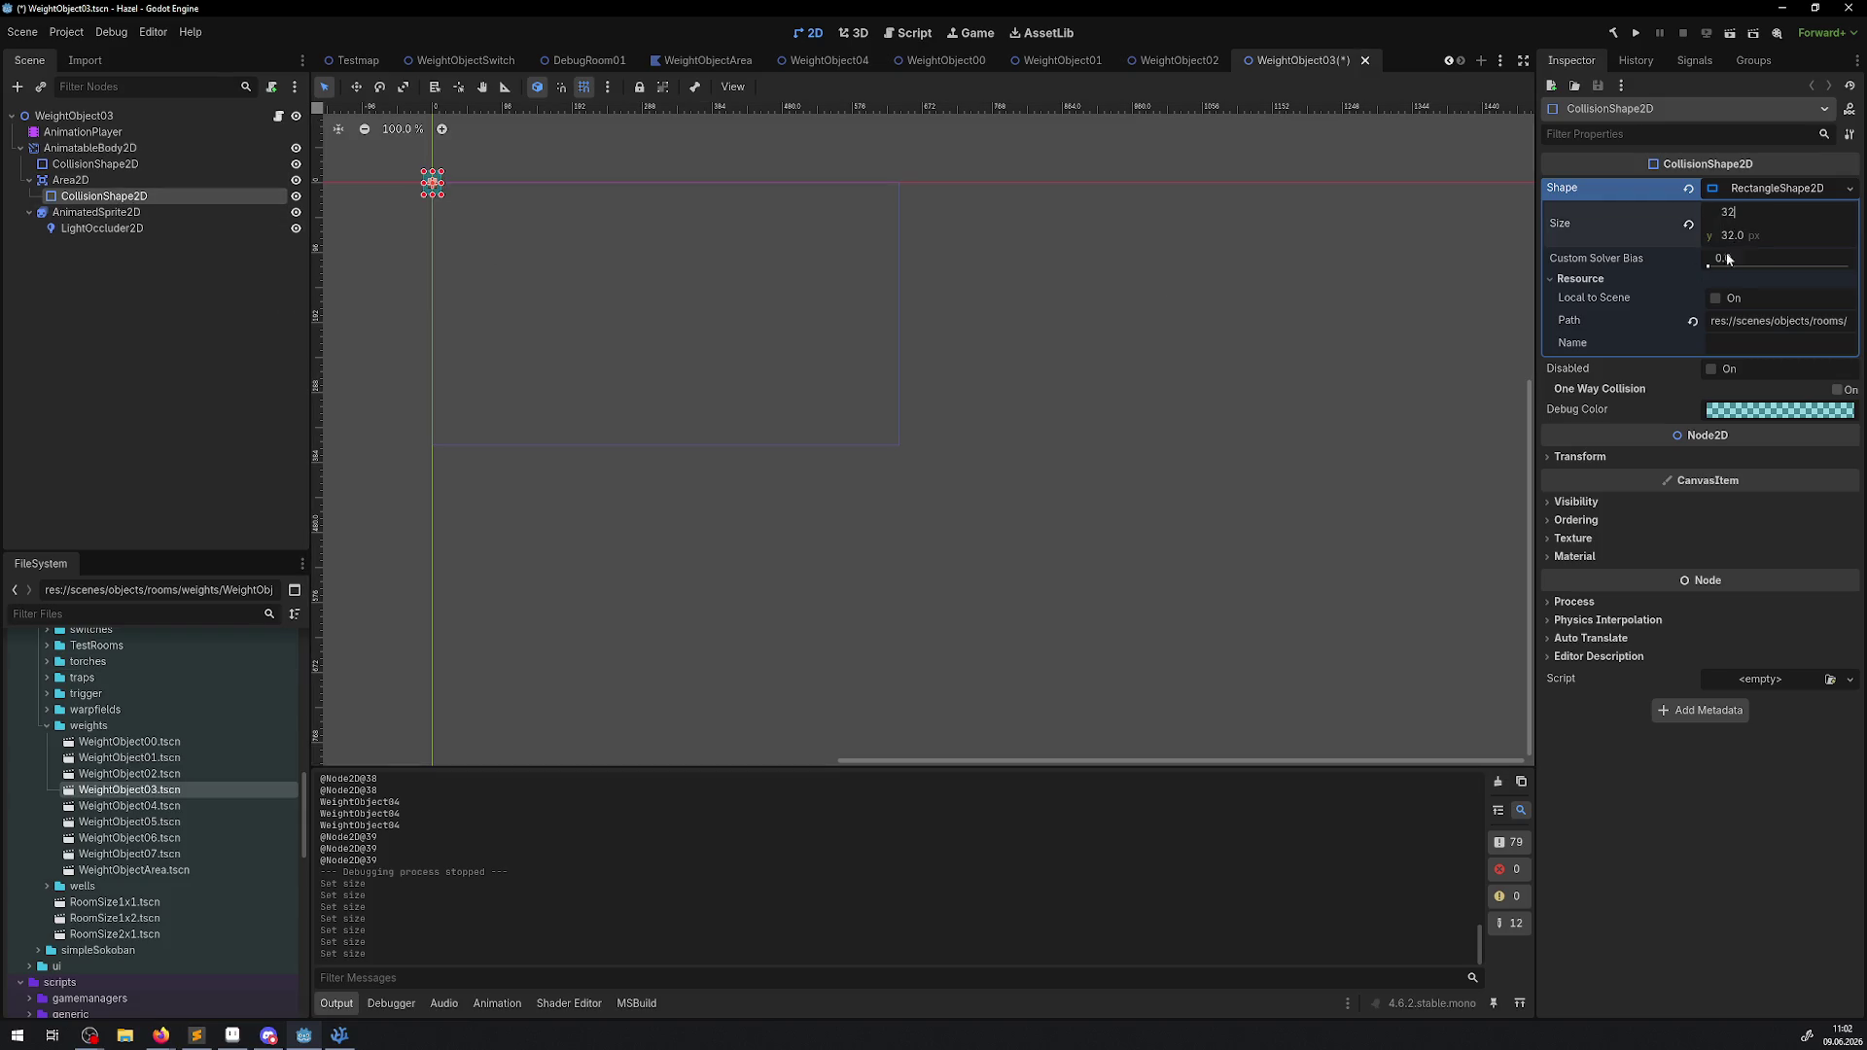
key(ctrl+s)
double_click(126, 806)
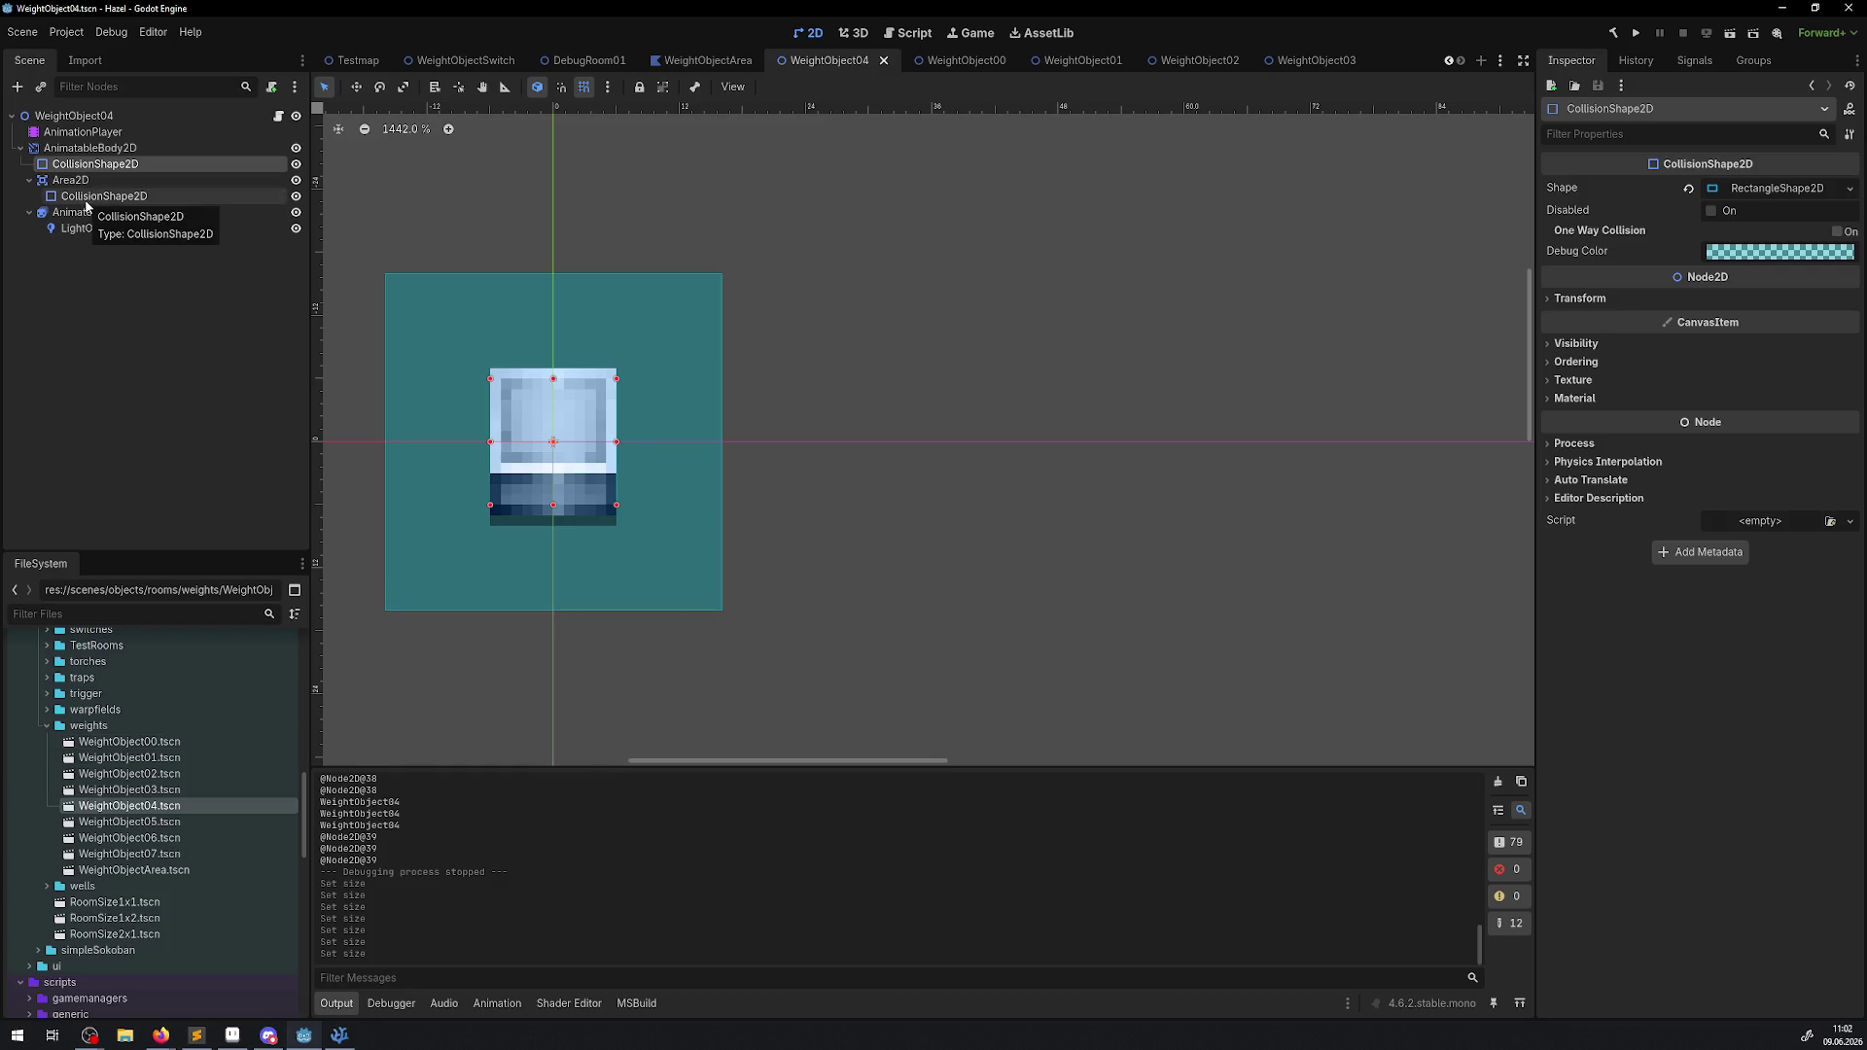
double_click(136, 790)
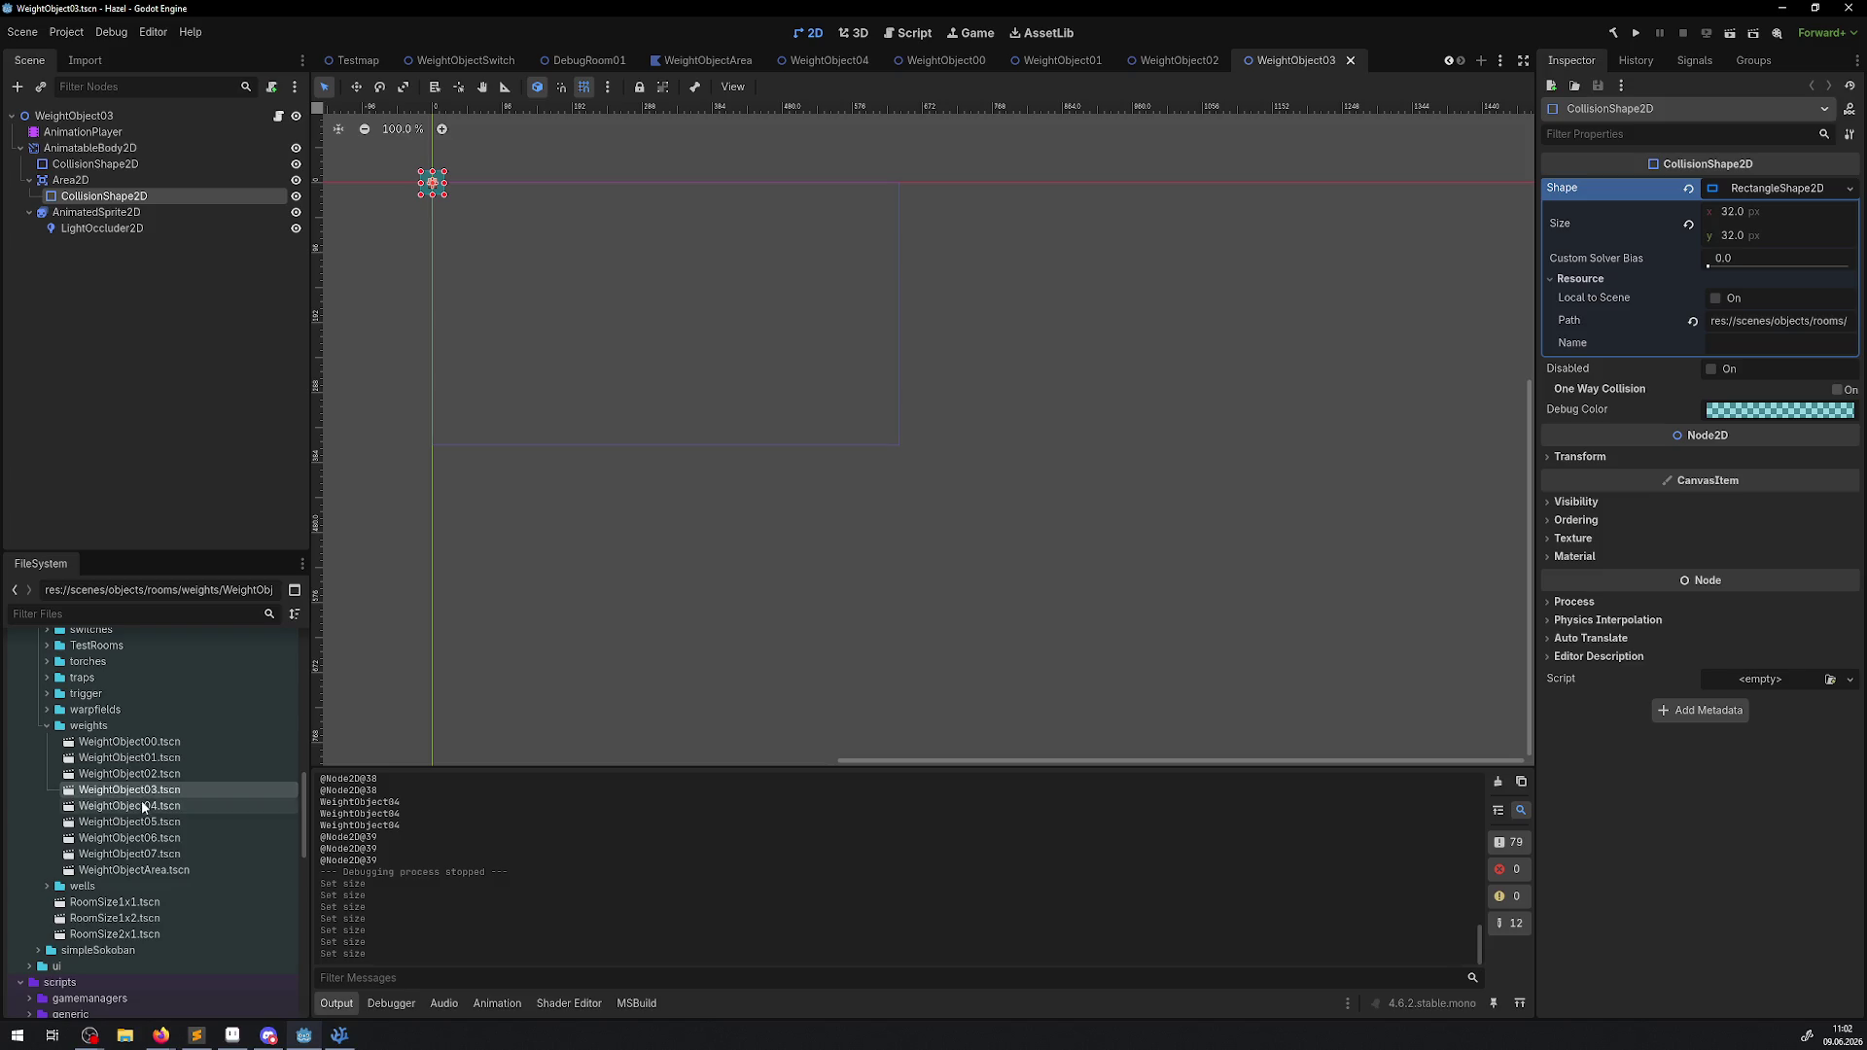
double_click(143, 806)
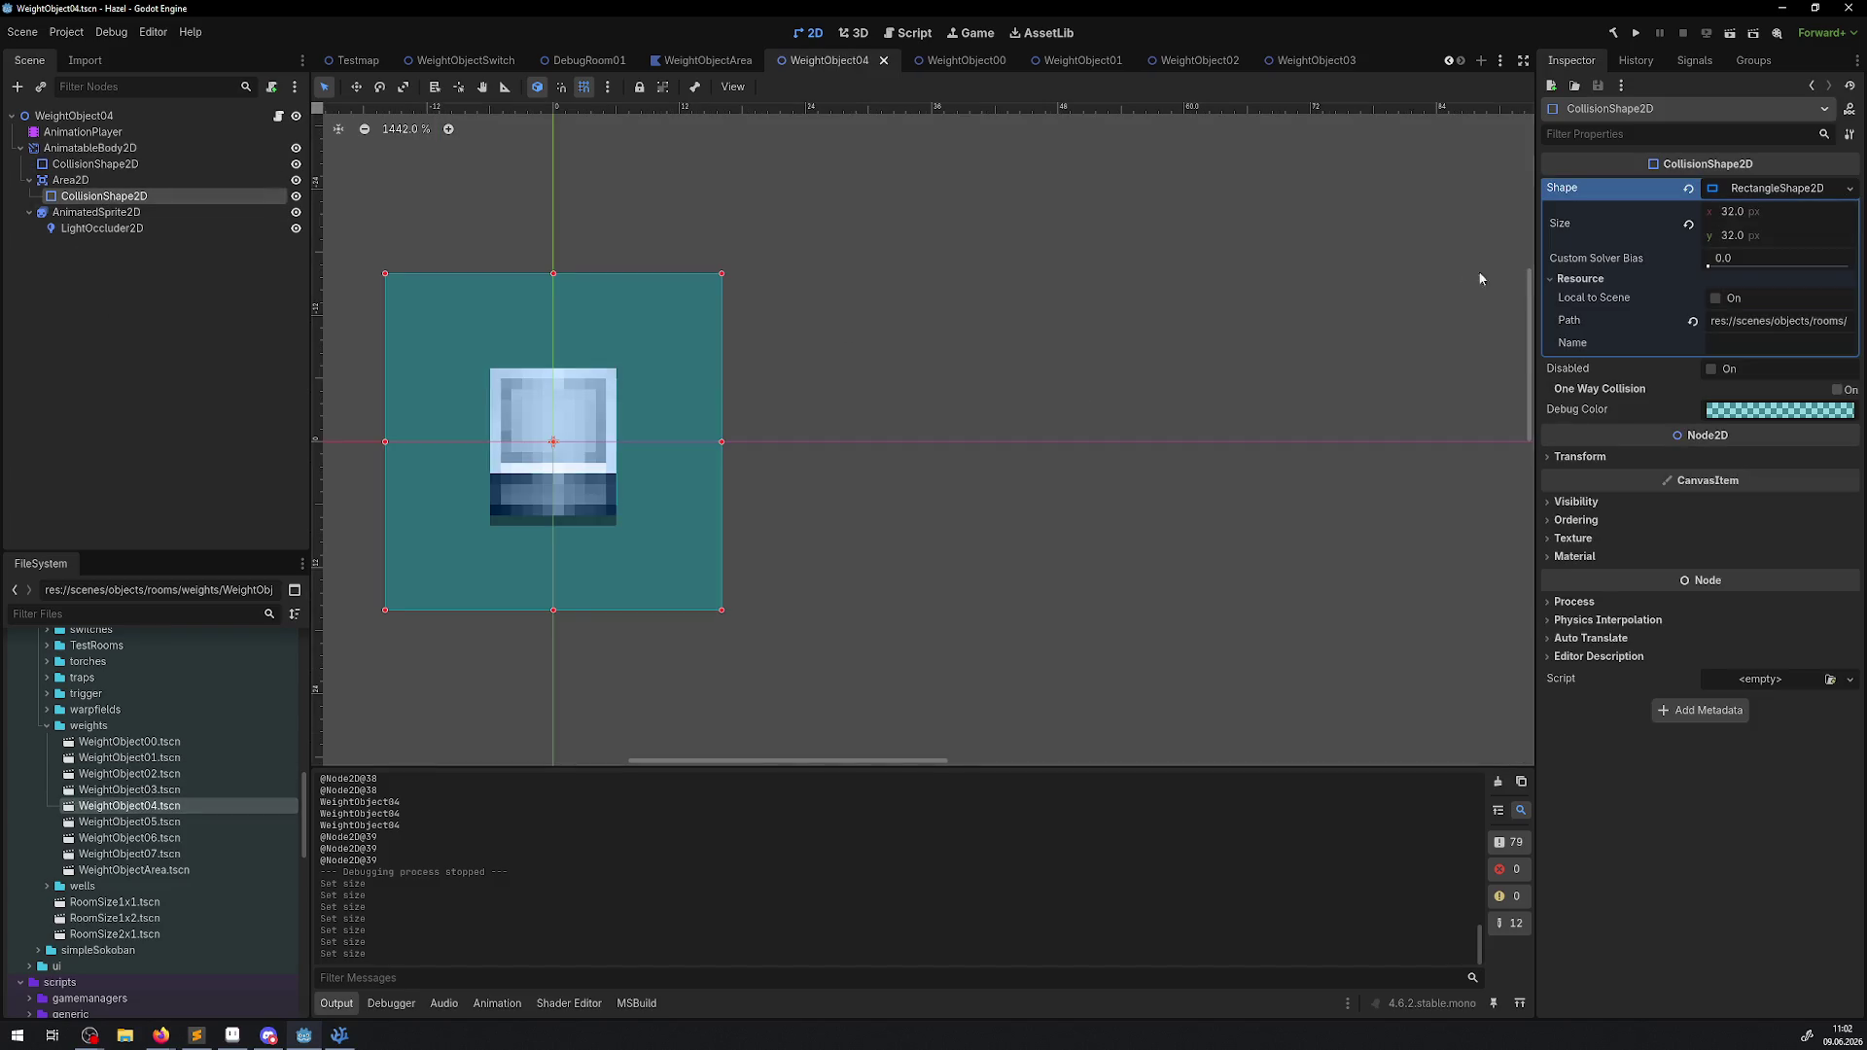
double_click(130, 821)
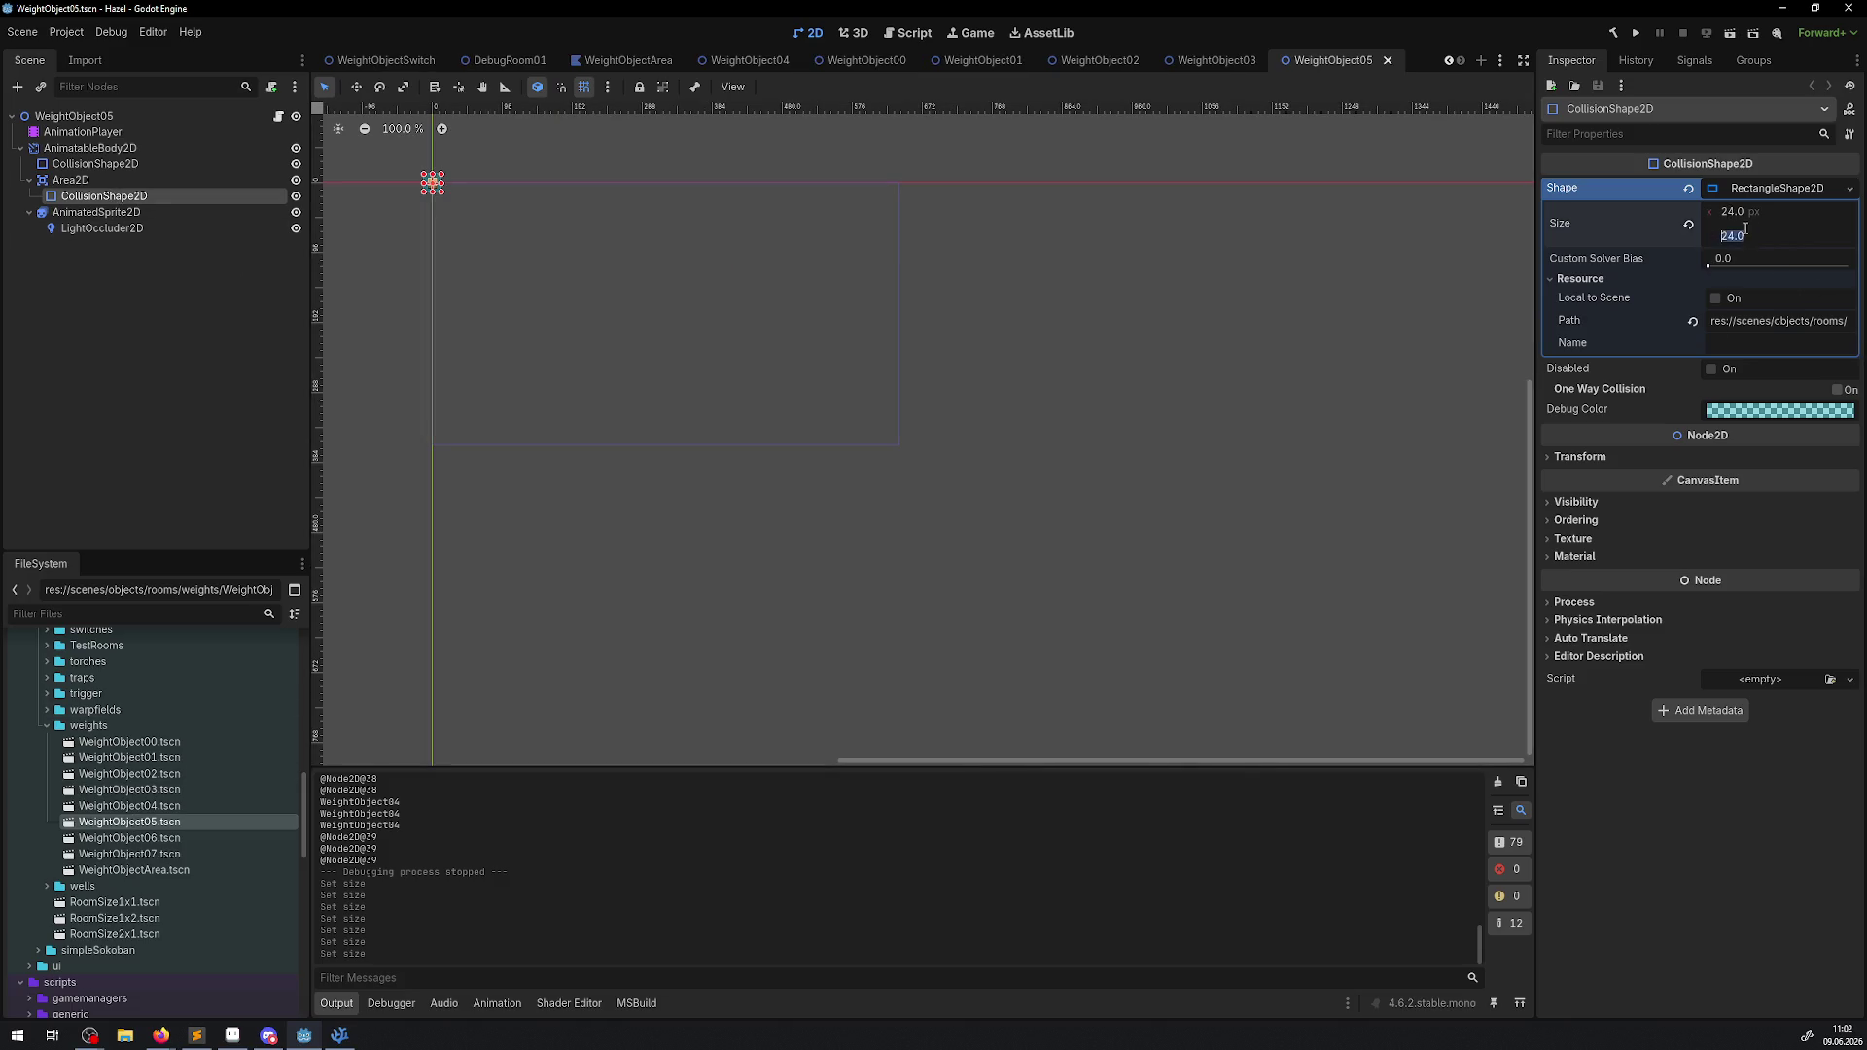
click(1007, 413)
Resize the WeightObject06 and 07 area collision shapes to 32 px, save, and run the game.
double_click(195, 838)
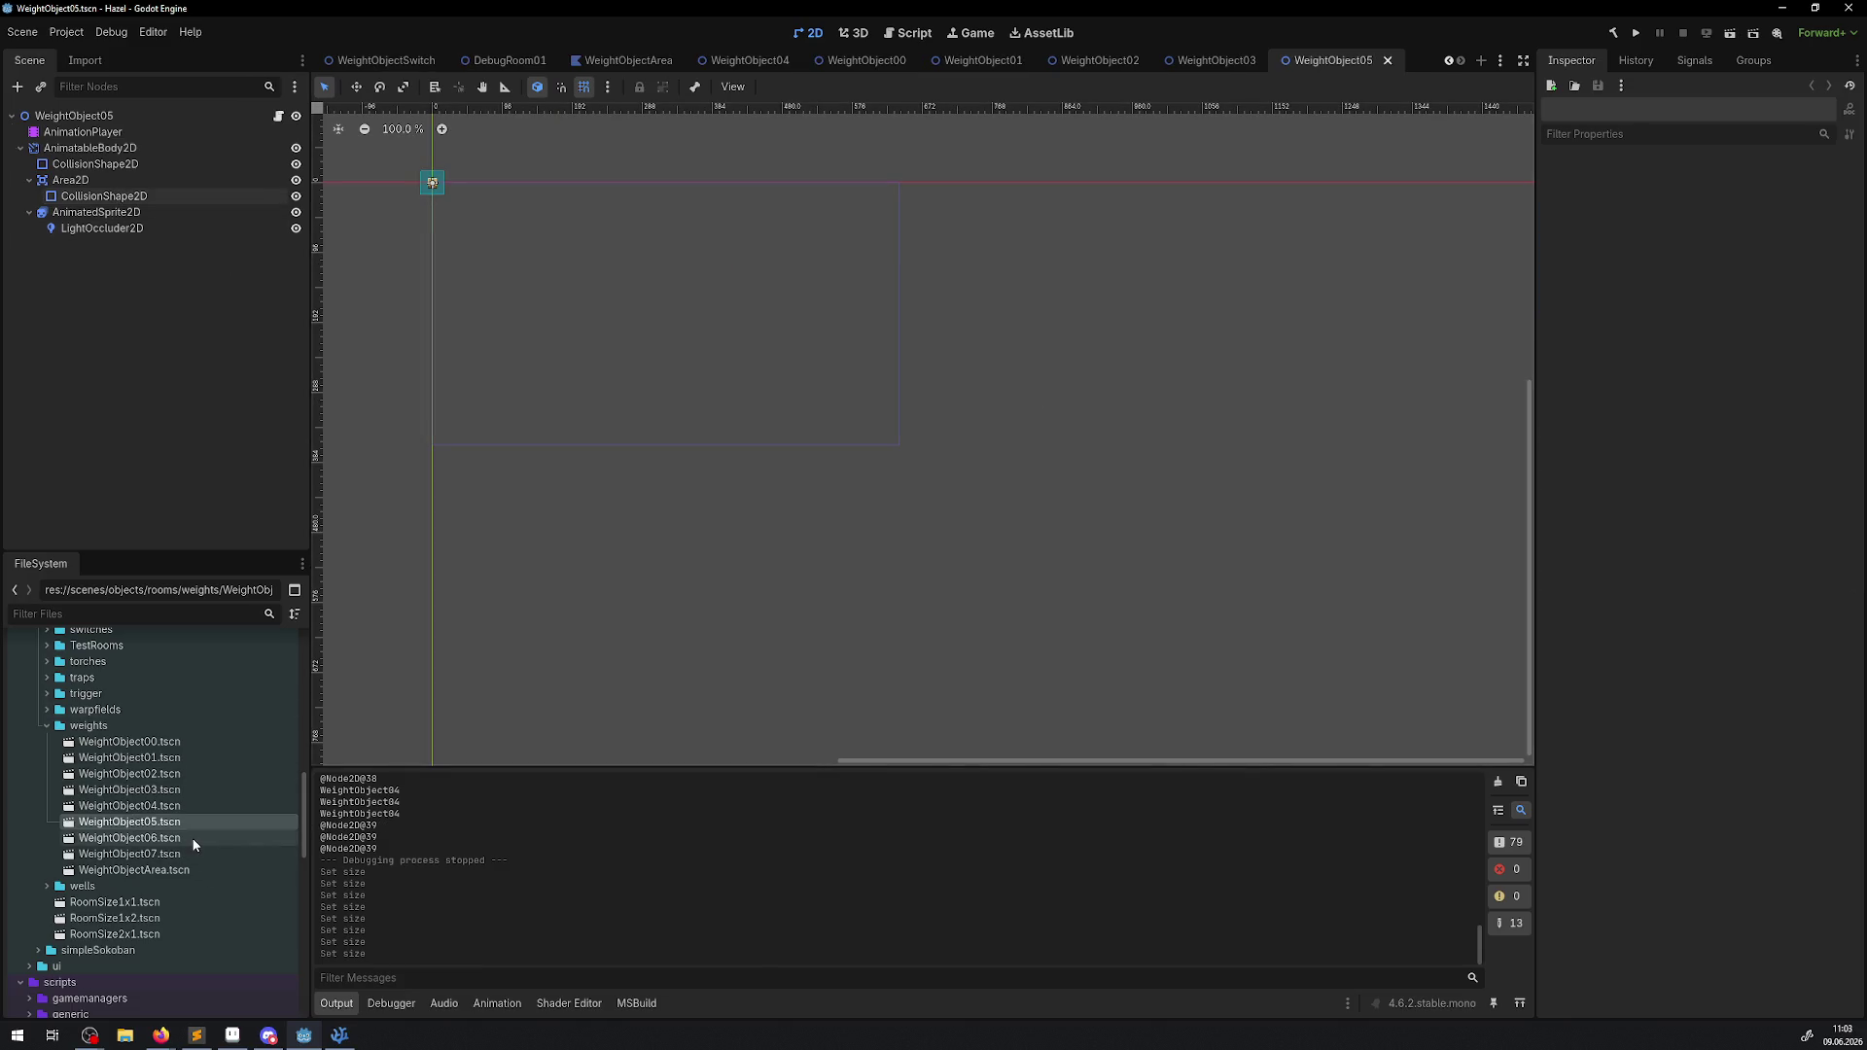
click(104, 195)
drag(1717, 236, 1789, 235)
click(1353, 415)
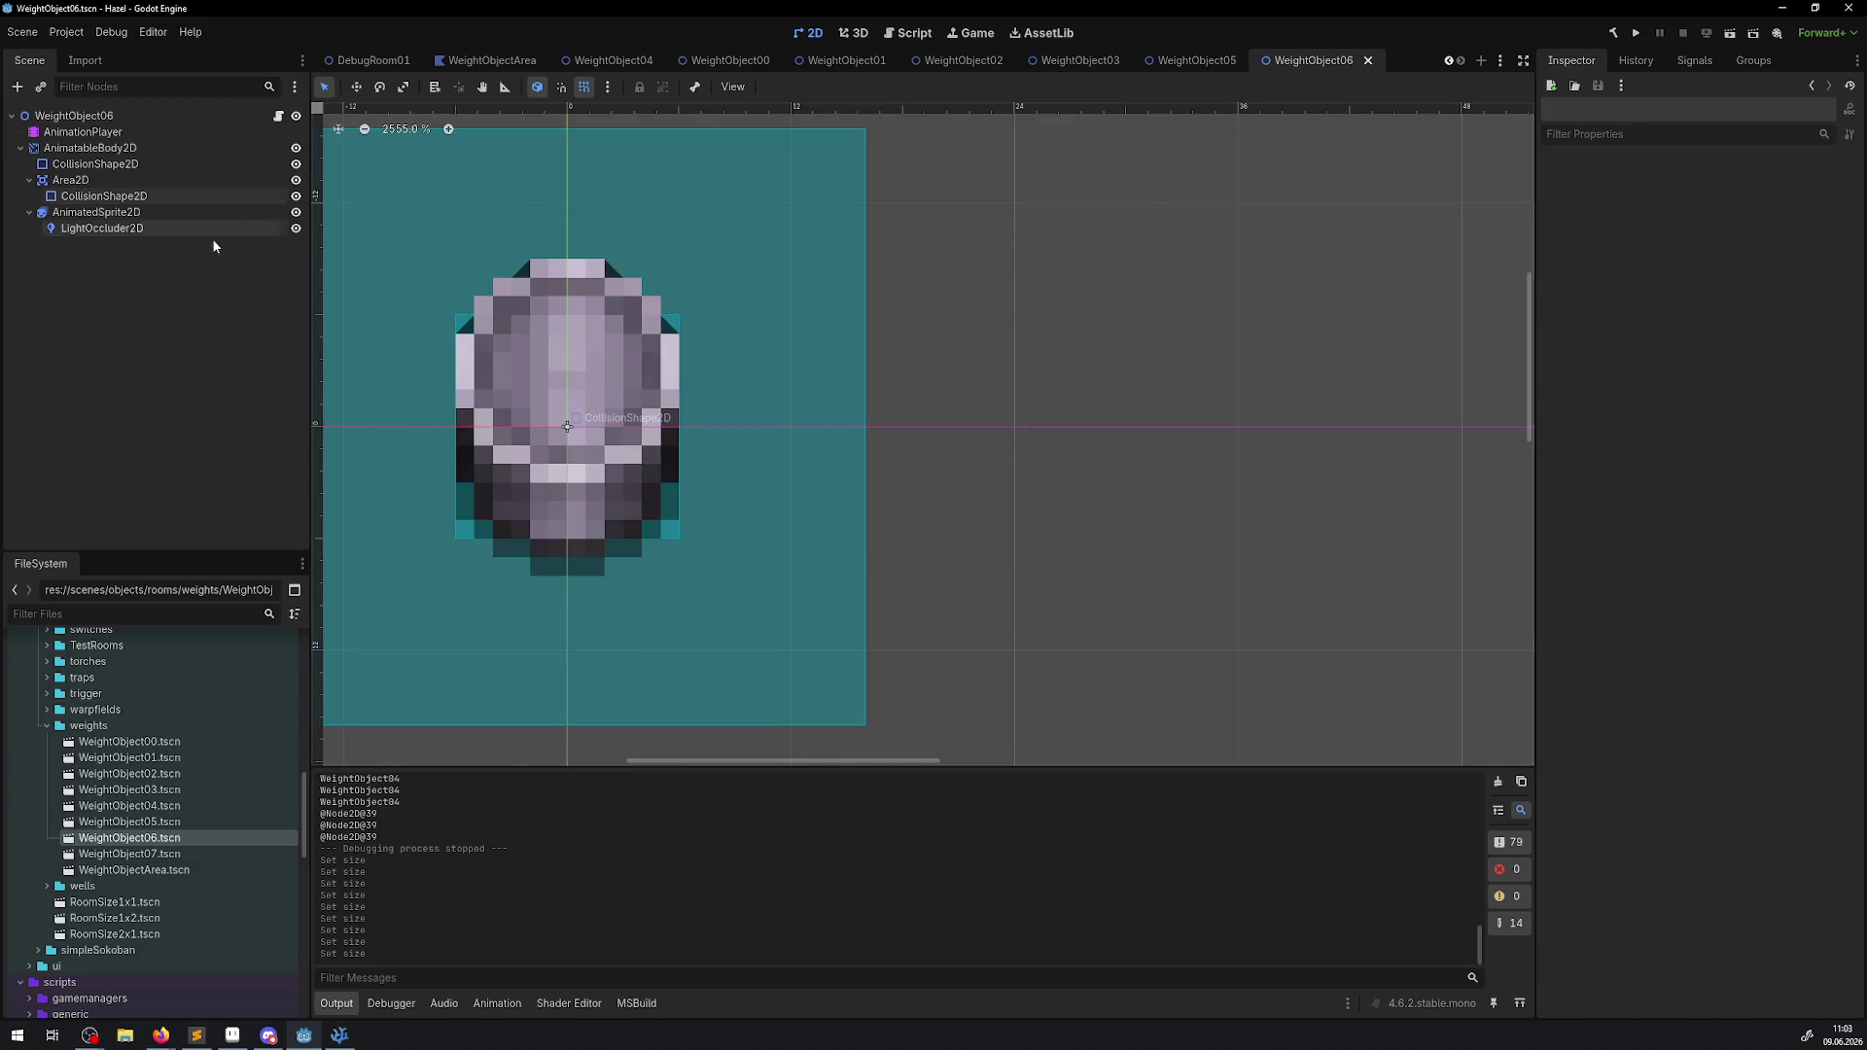
double_click(129, 854)
click(104, 196)
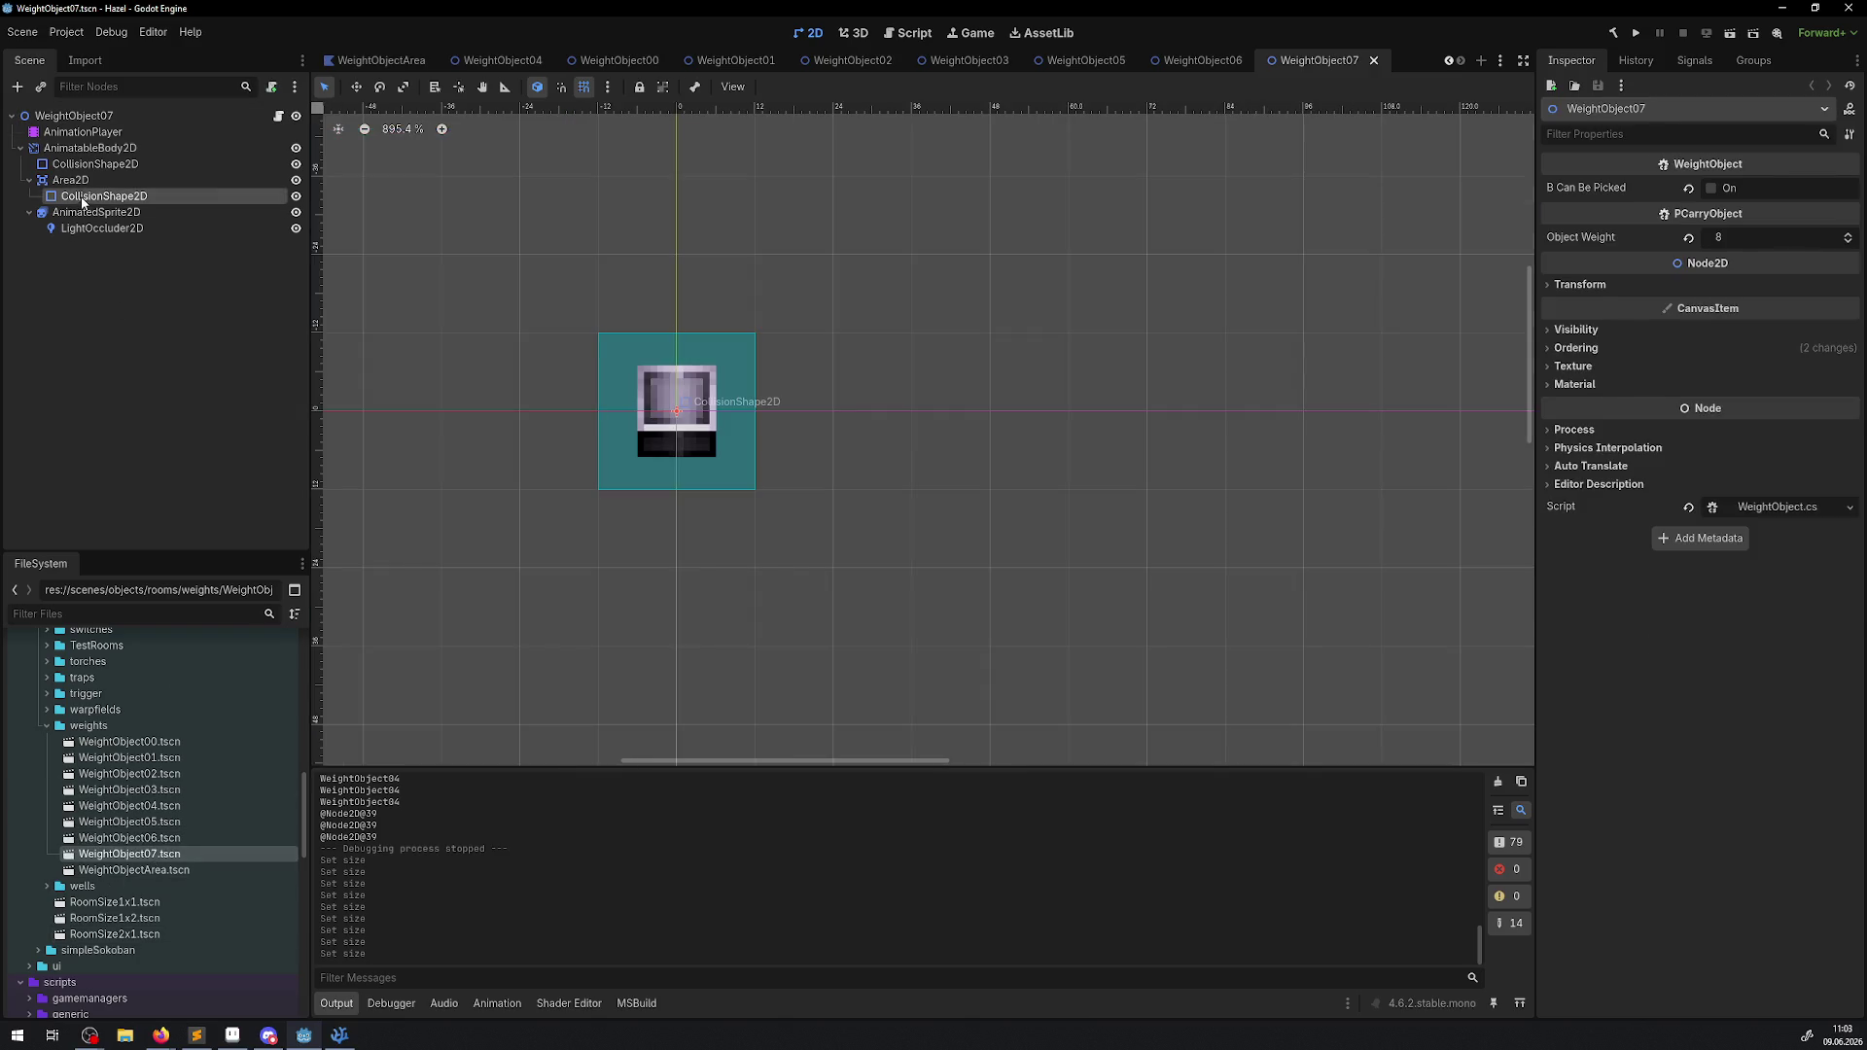
click(1778, 188)
click(1741, 212)
text(32)
click(1258, 416)
key(ctrl+s)
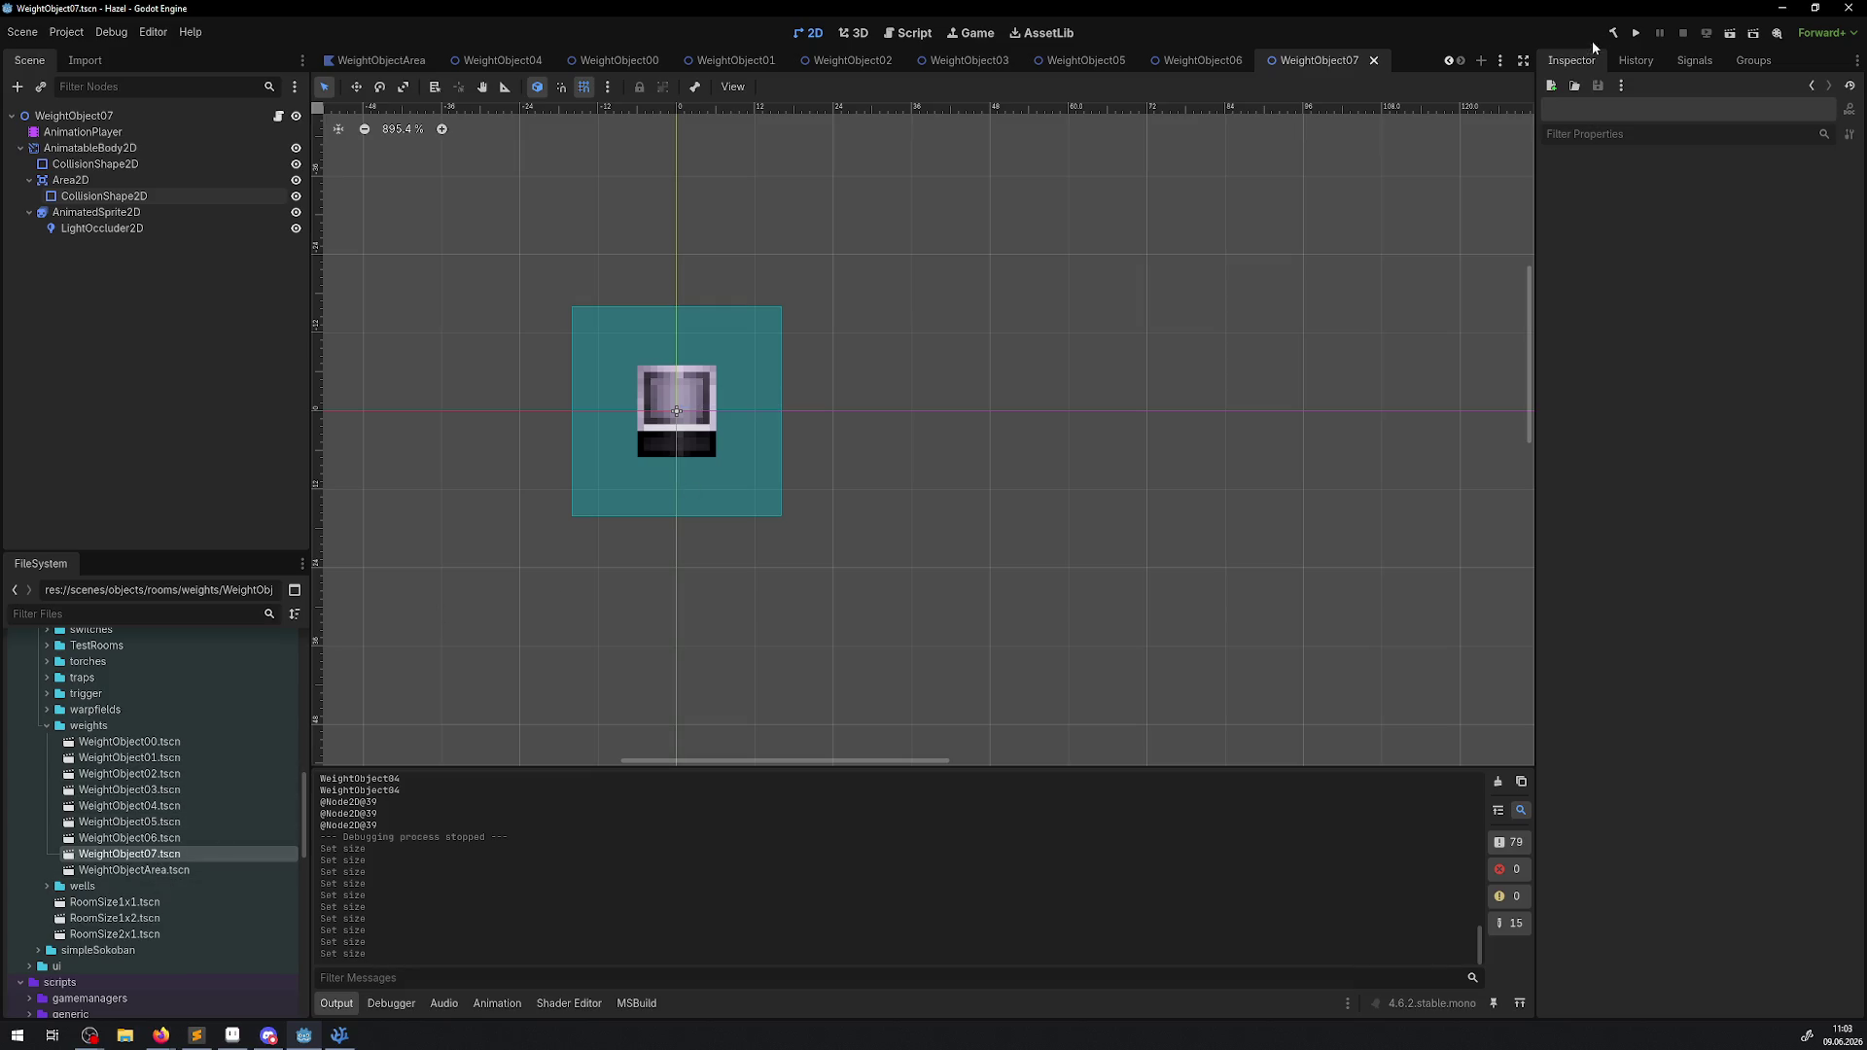
click(1637, 34)
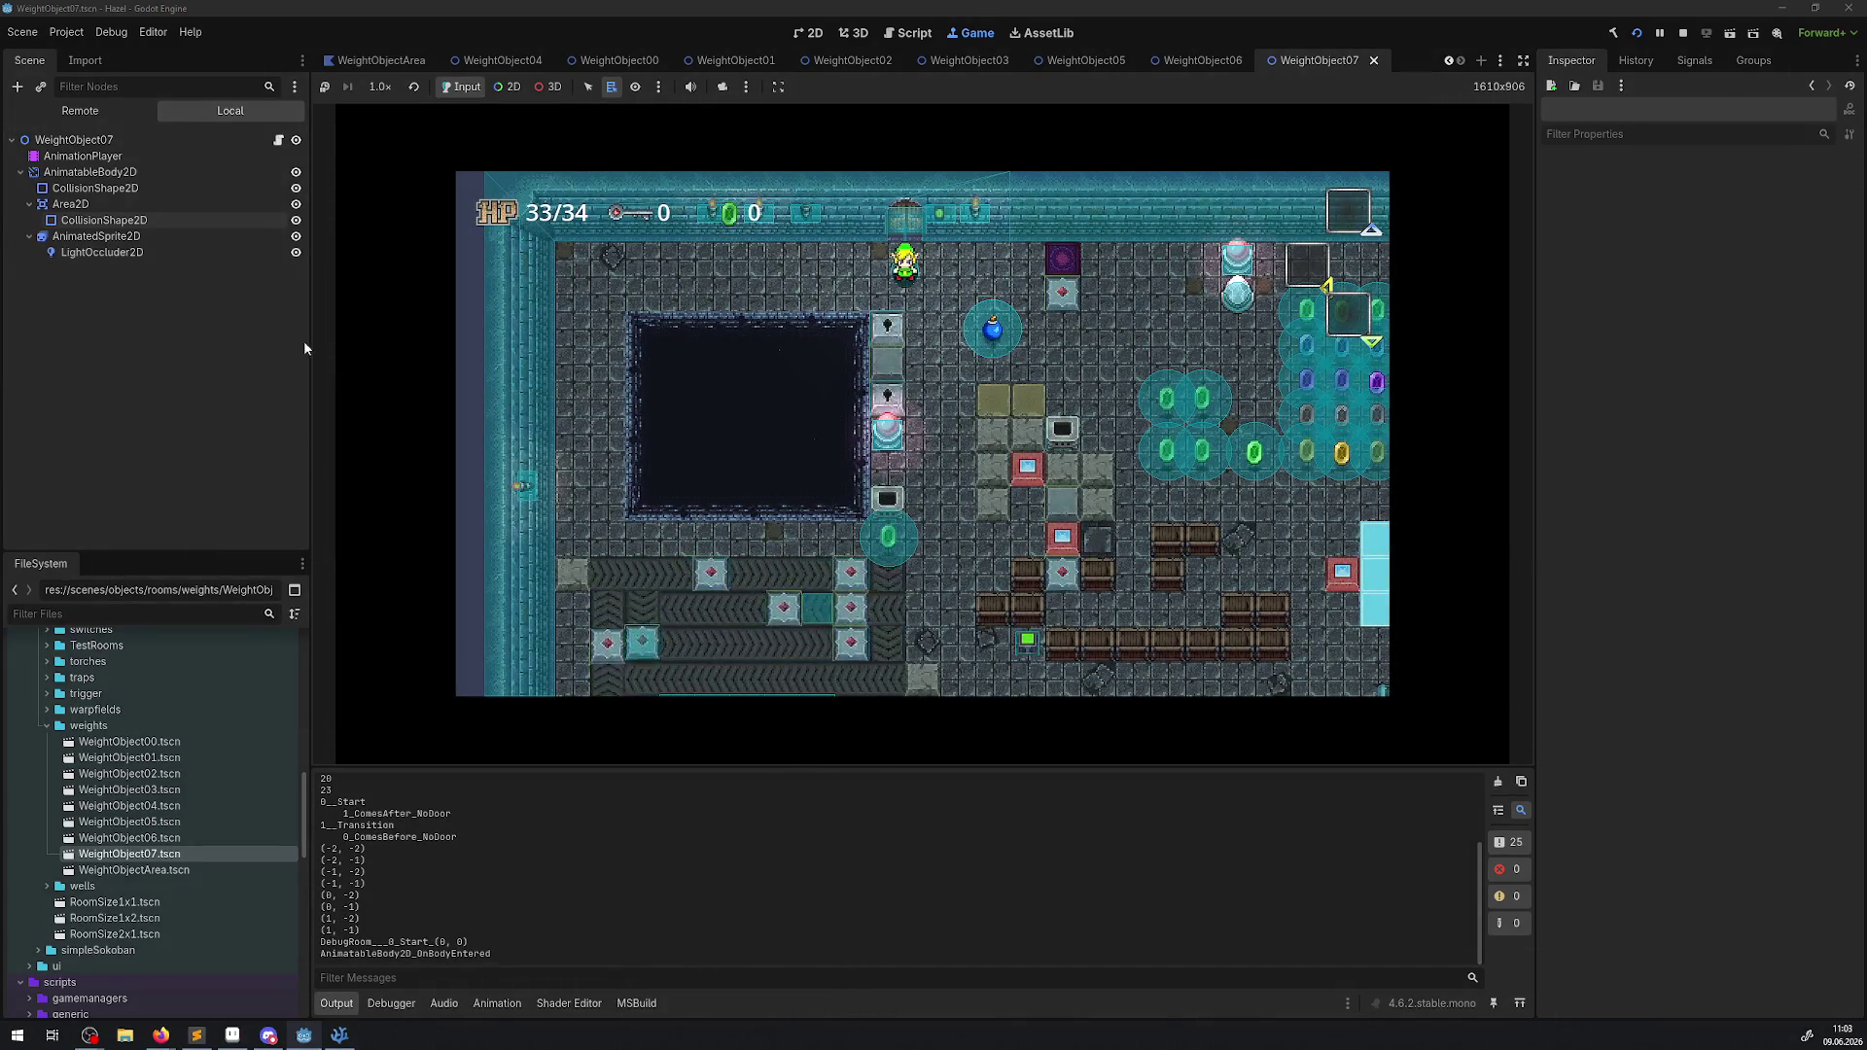
Walk the player right and up into the room with the pressure plates.
key(Right)
key(Right)
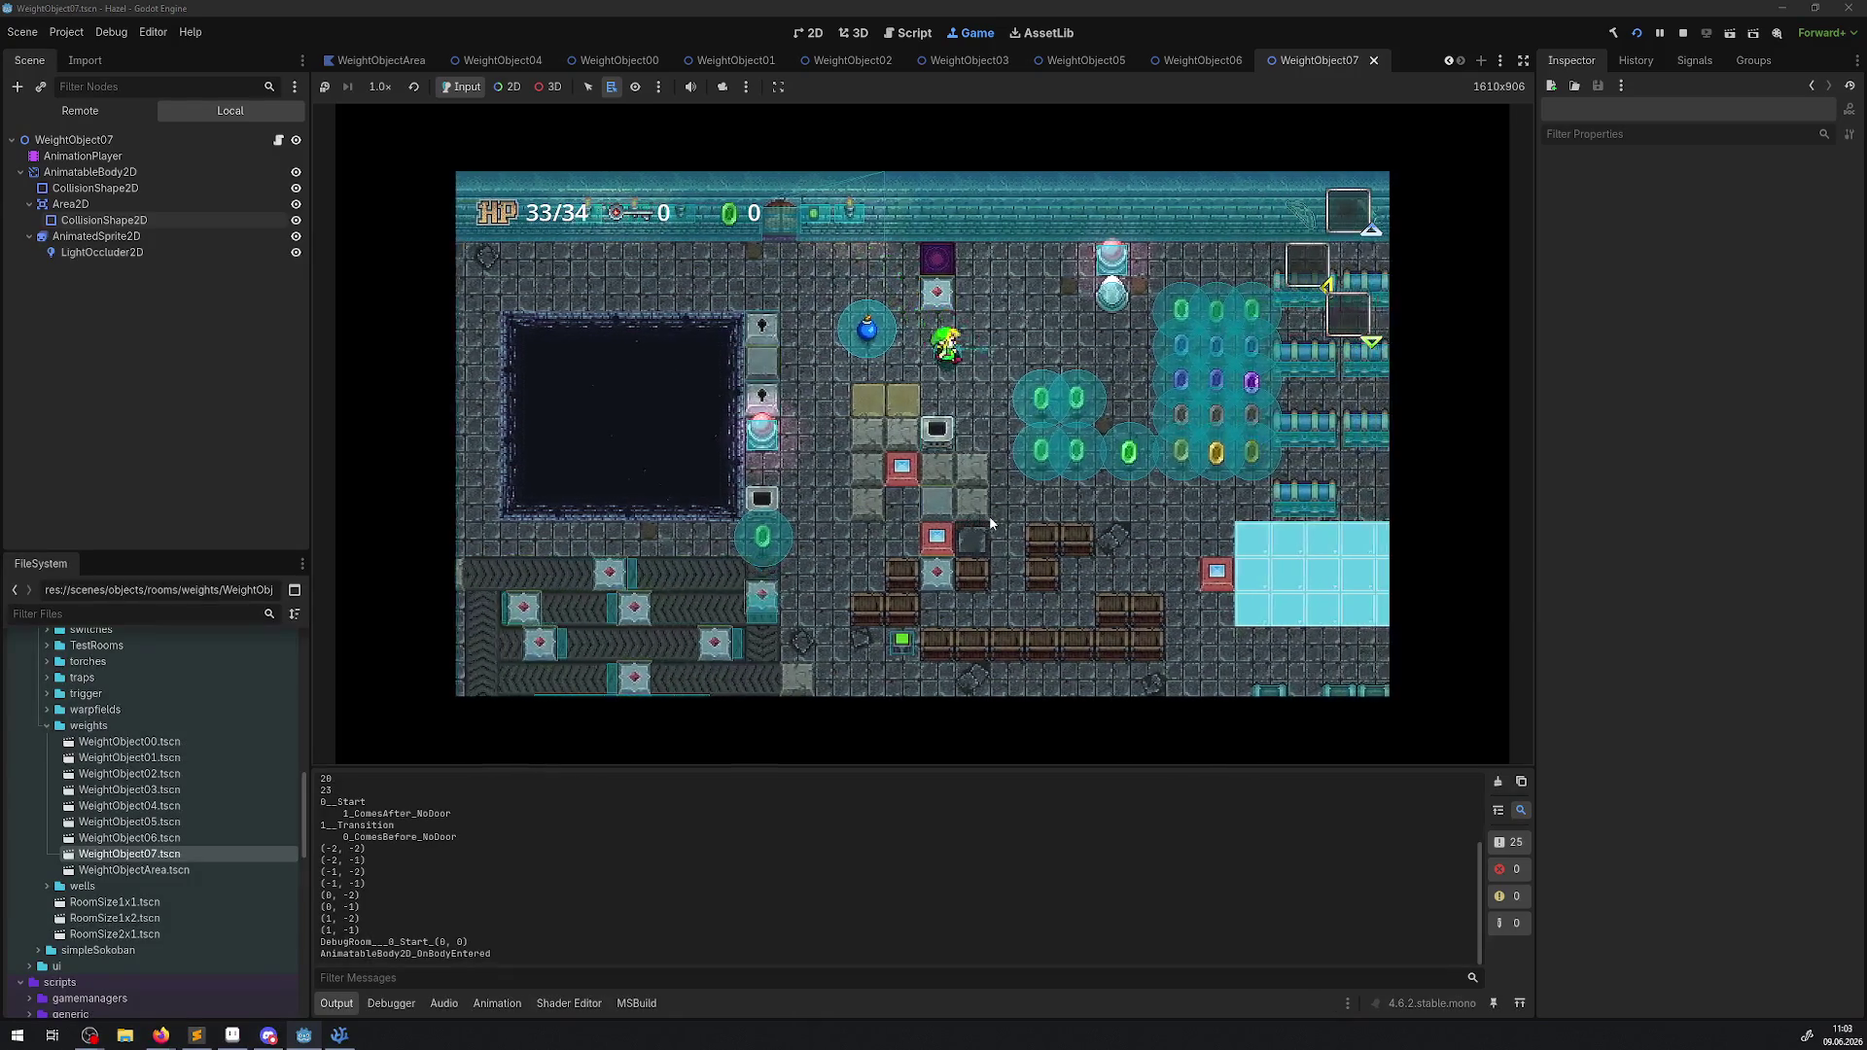
key(Right)
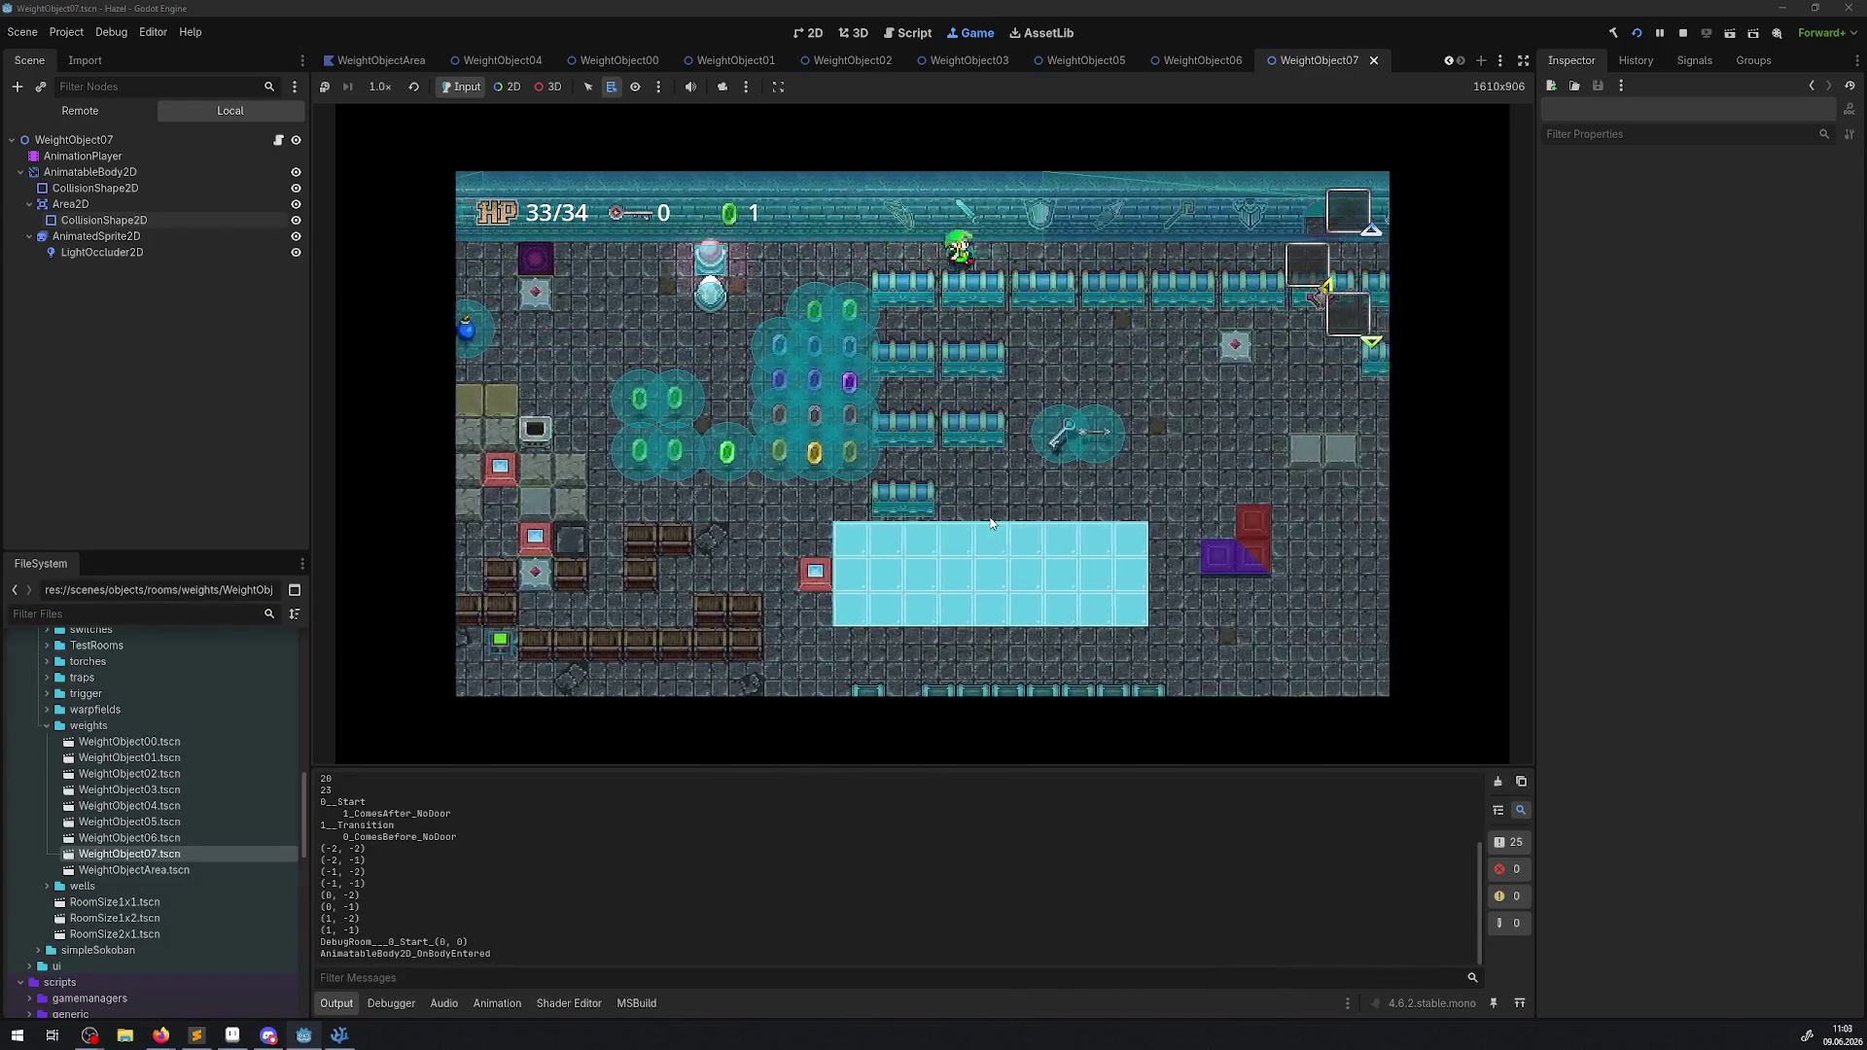
key(Up)
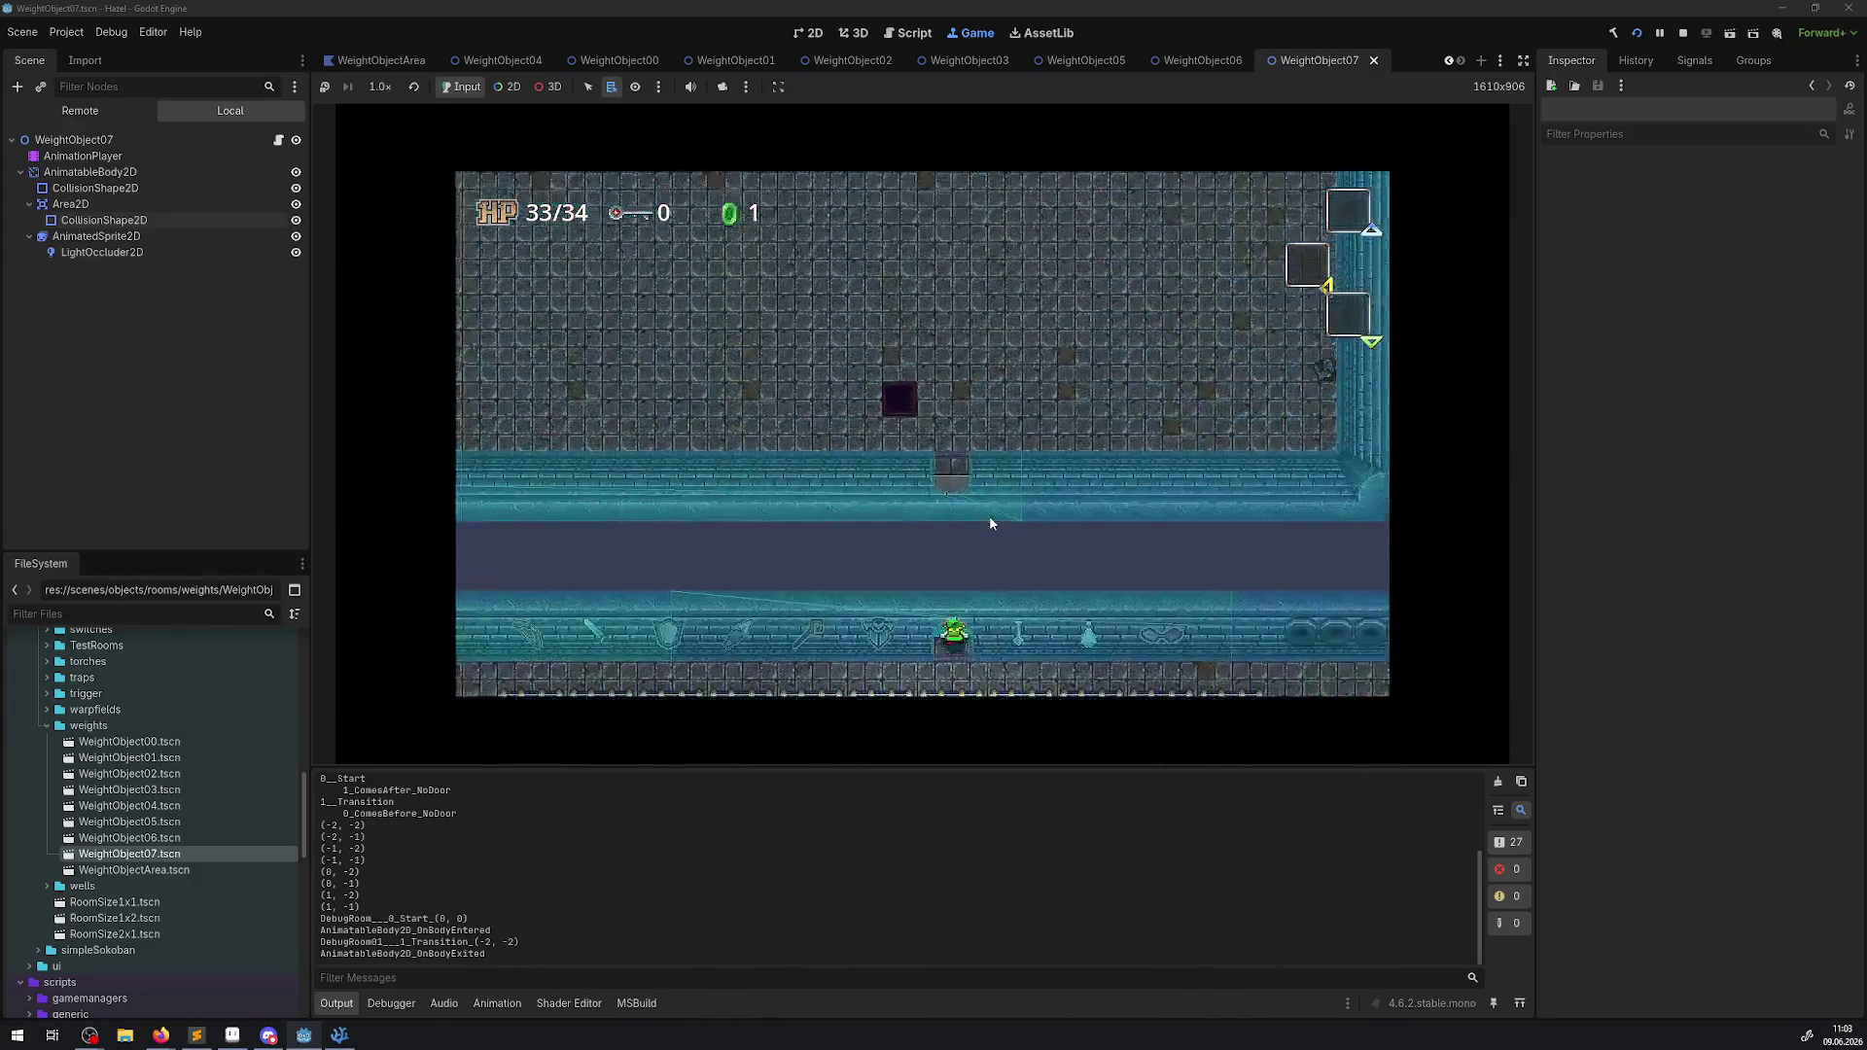
key(Left)
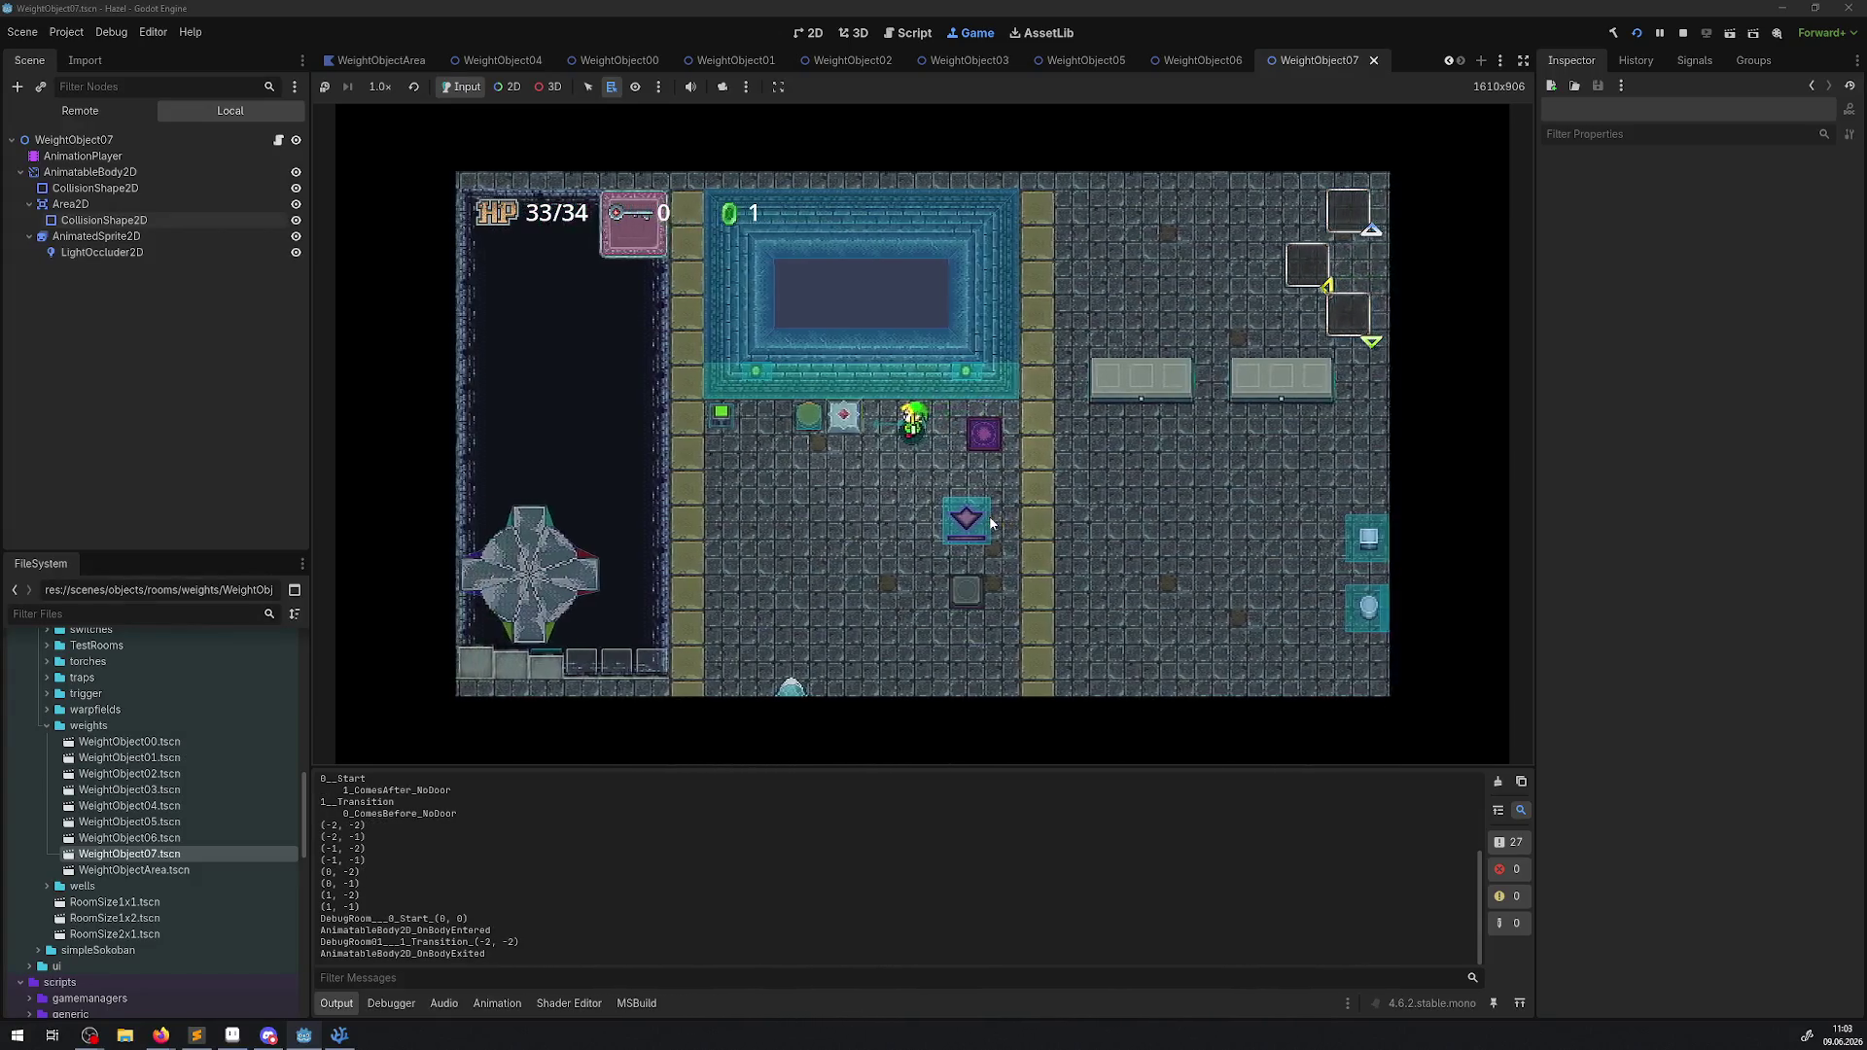
key(Down)
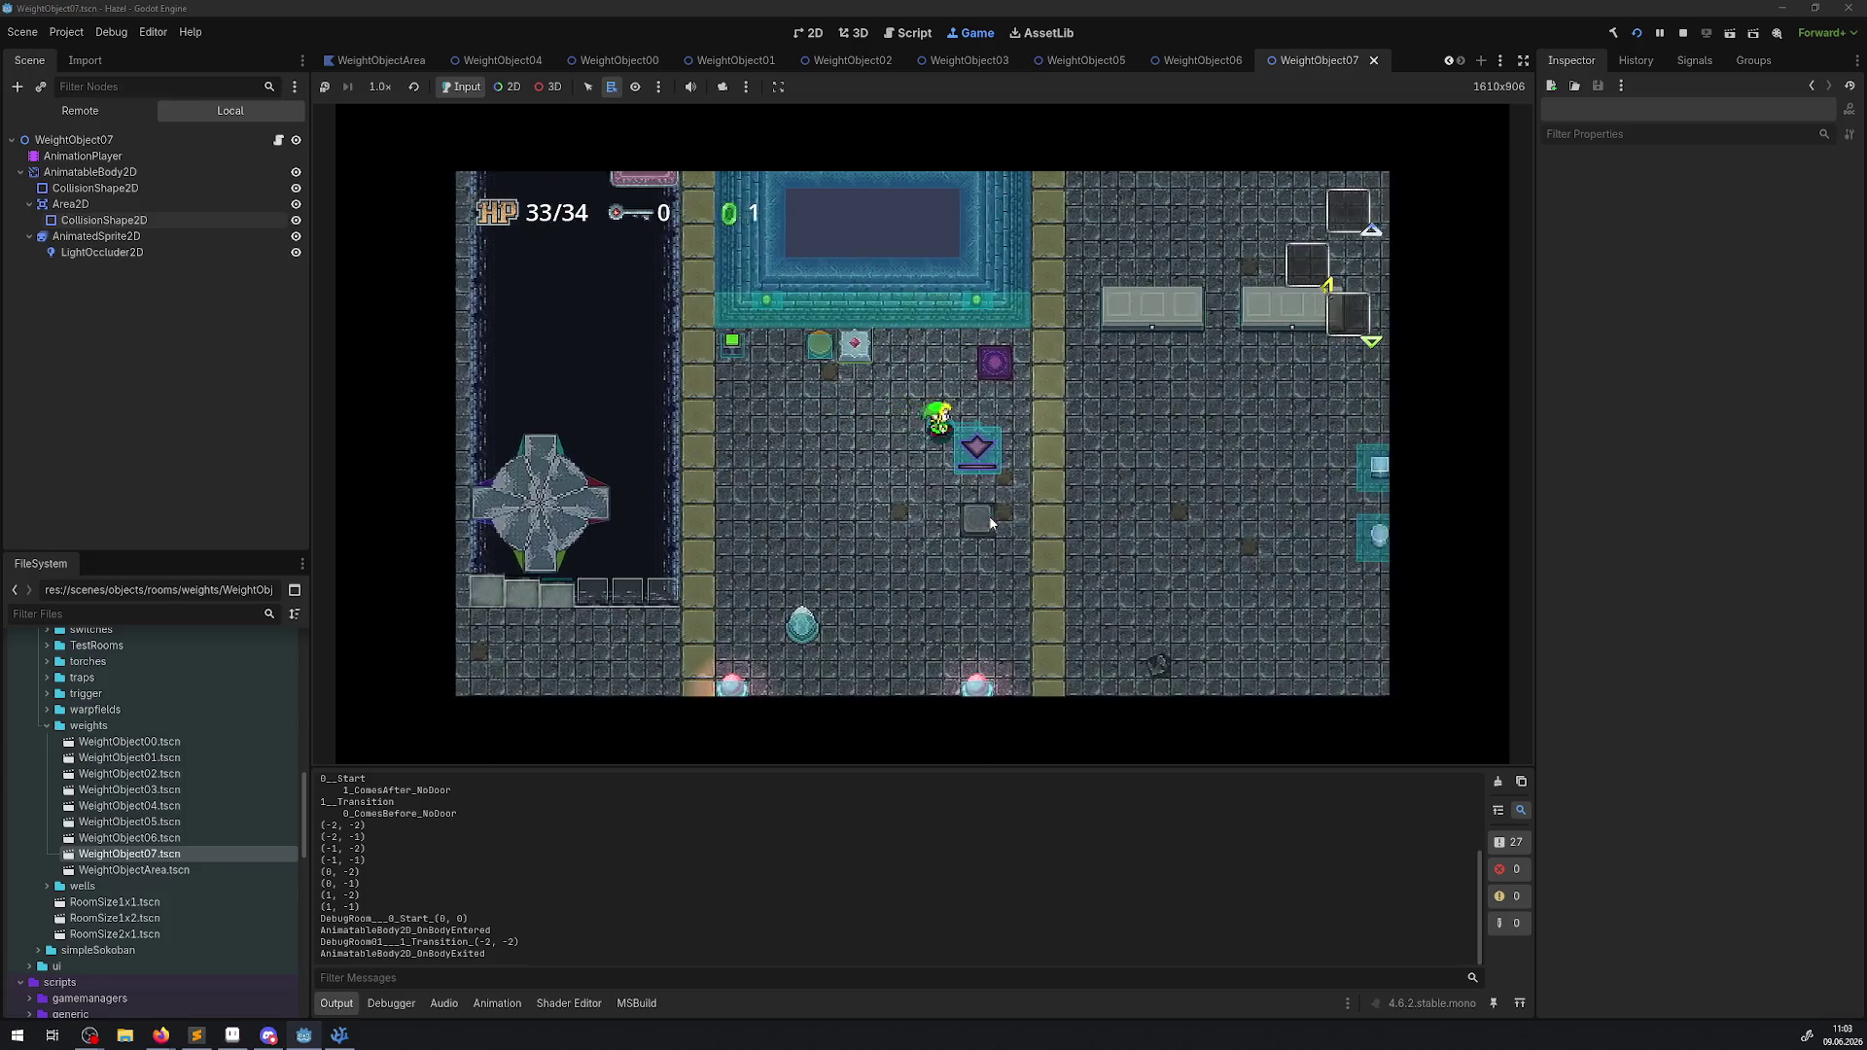
key(Right)
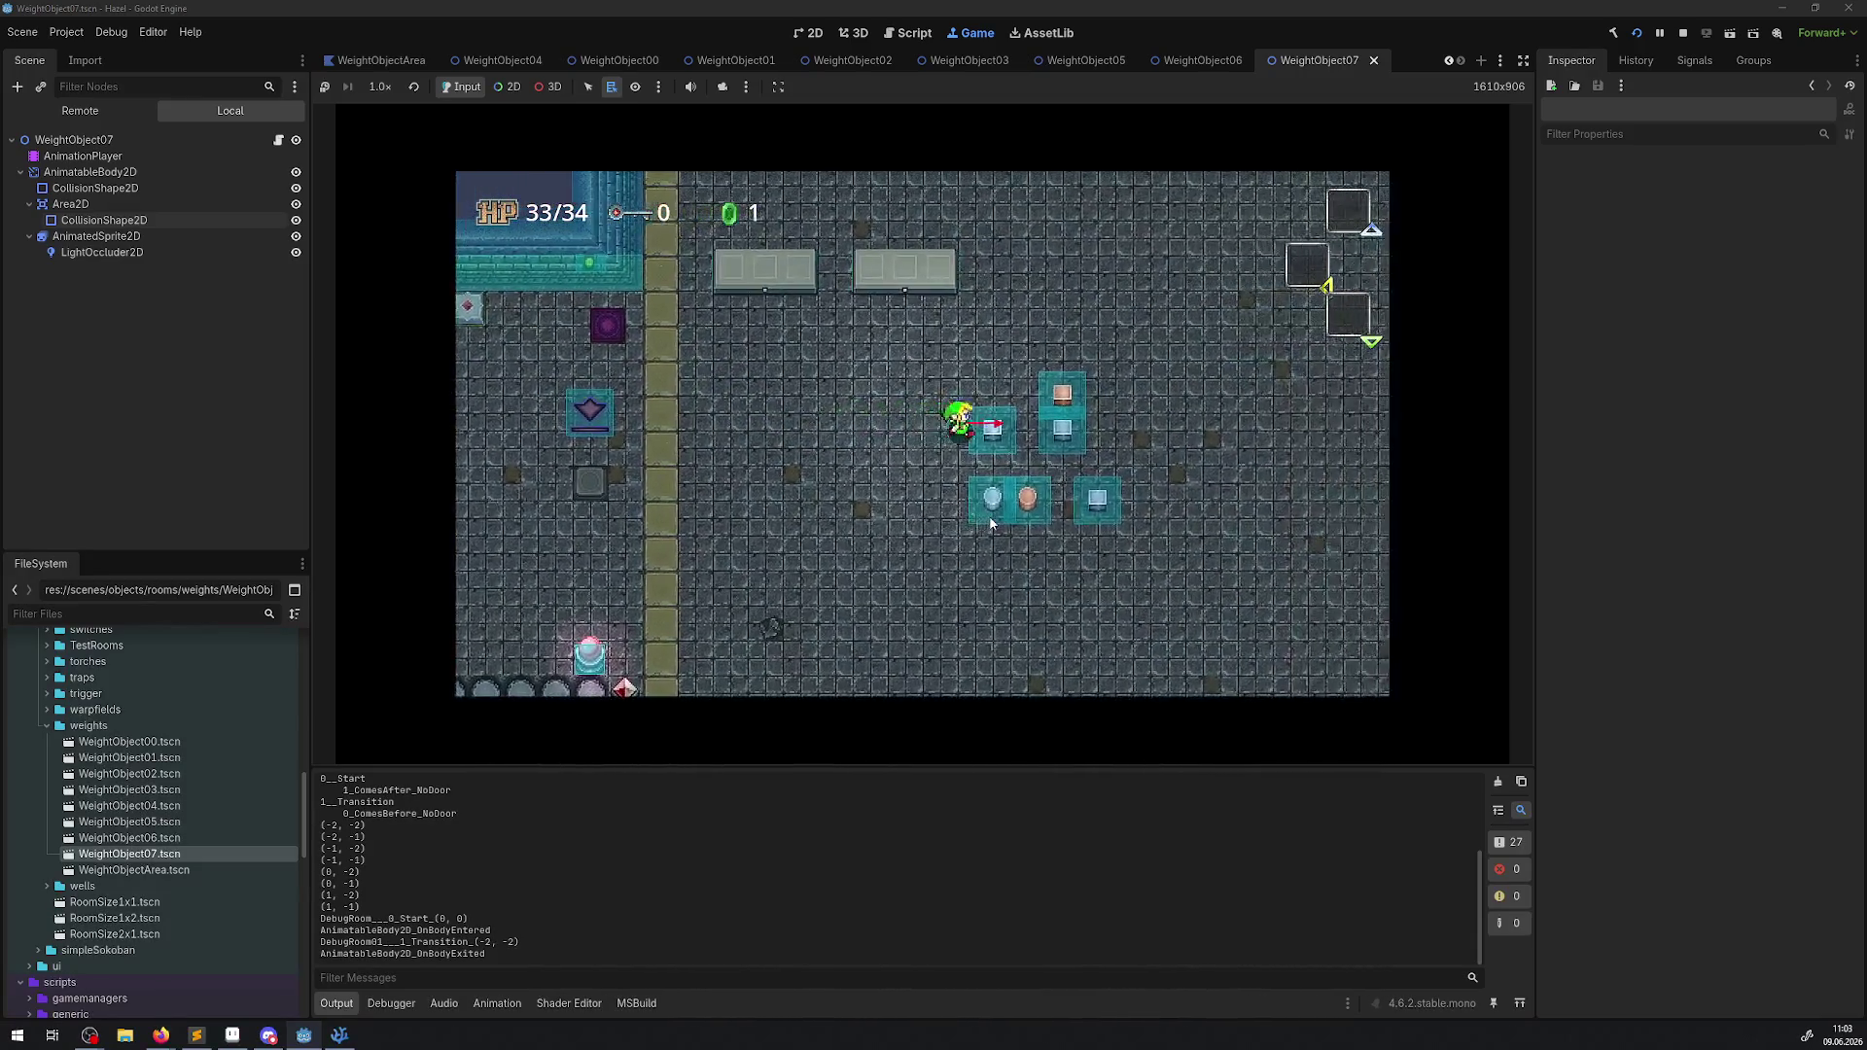
key(Up)
Carry the blue pot, then the orange pot, onto the top pressure plate.
key(Down)
key(space)
key(Up)
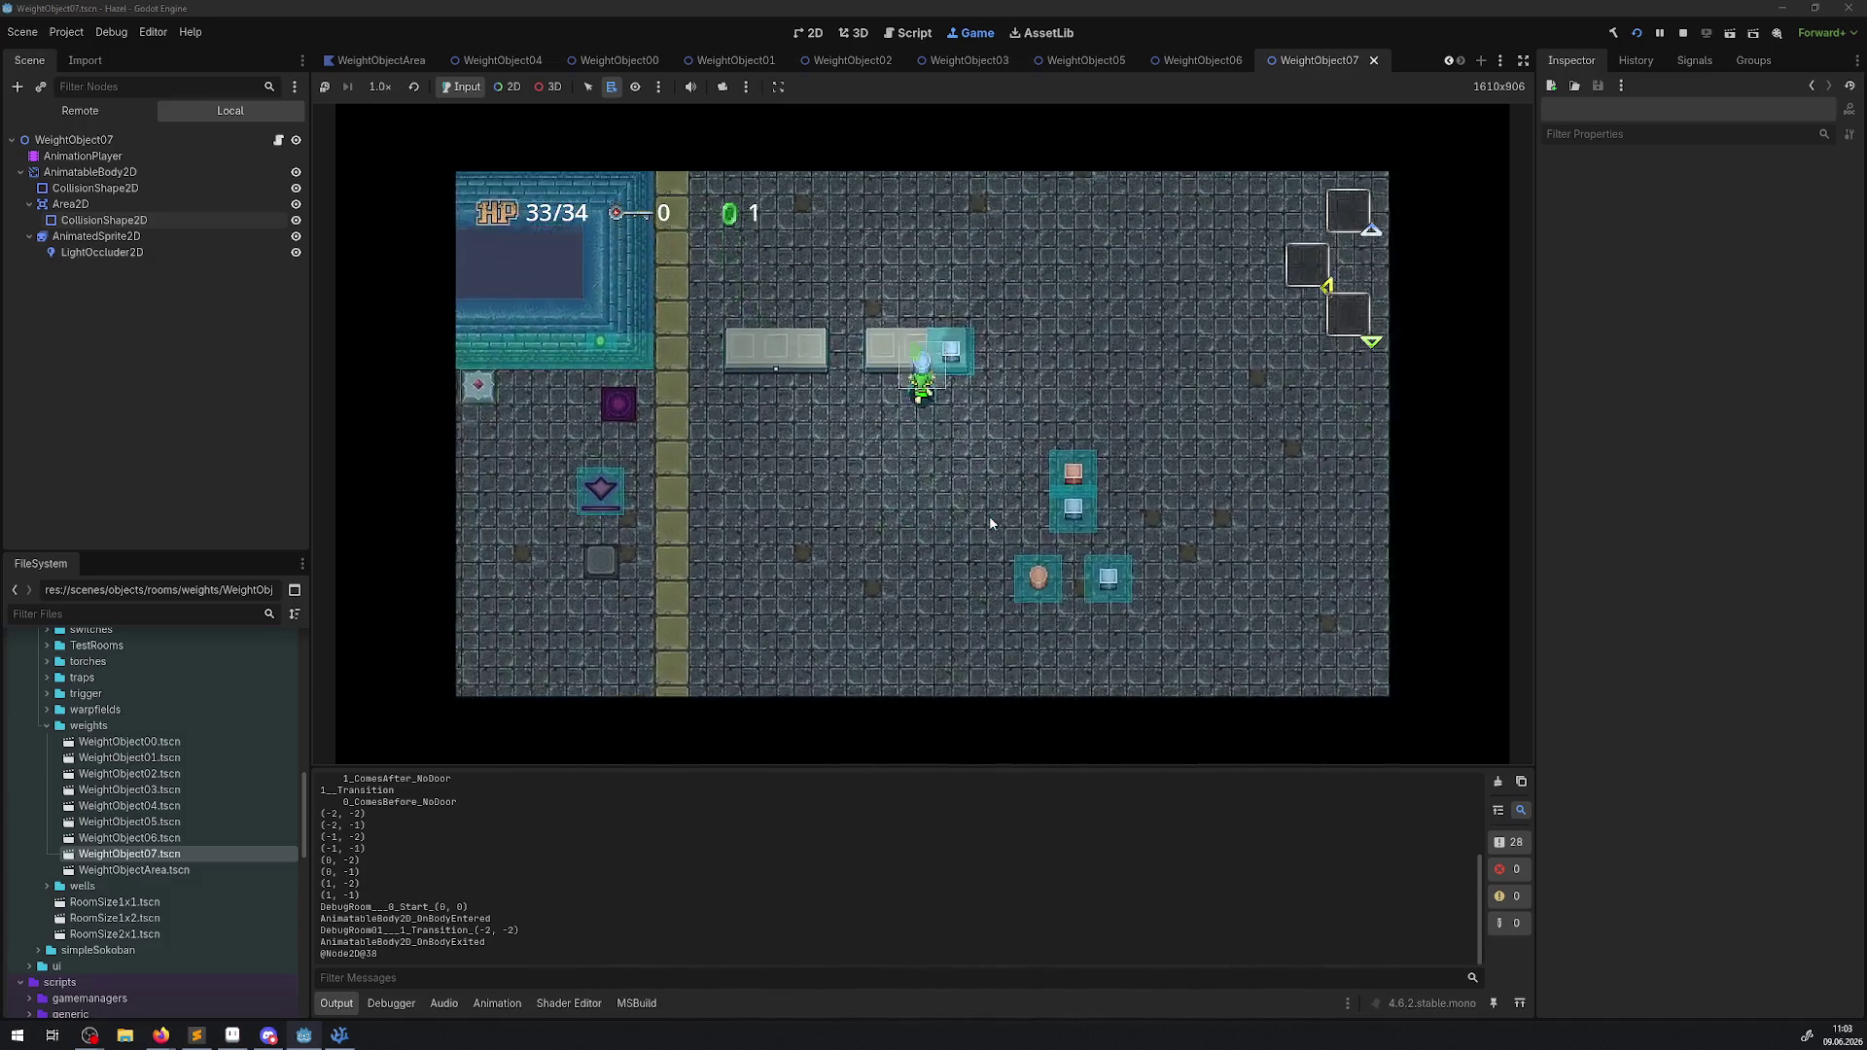
key(space)
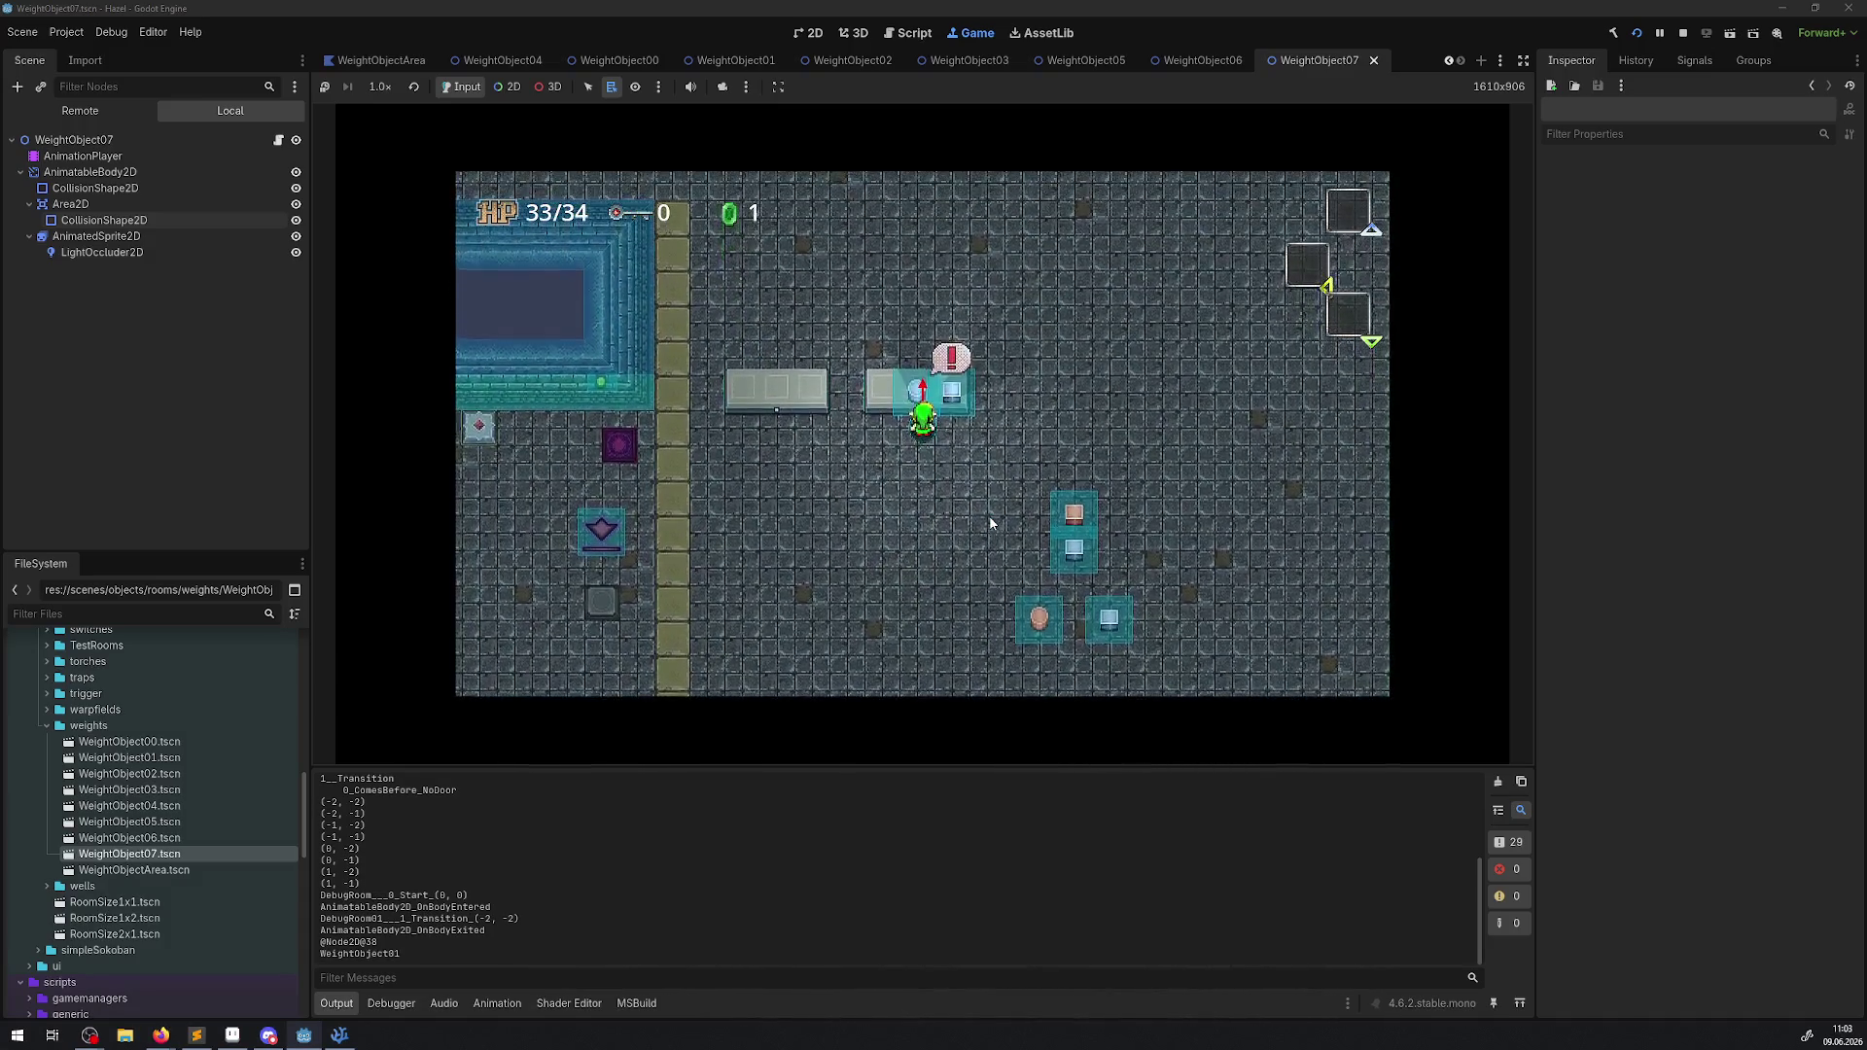
key(Down)
Carry the bottom-left orange pot up to the grey plate and set it down.
key(Down)
key(space)
key(Up)
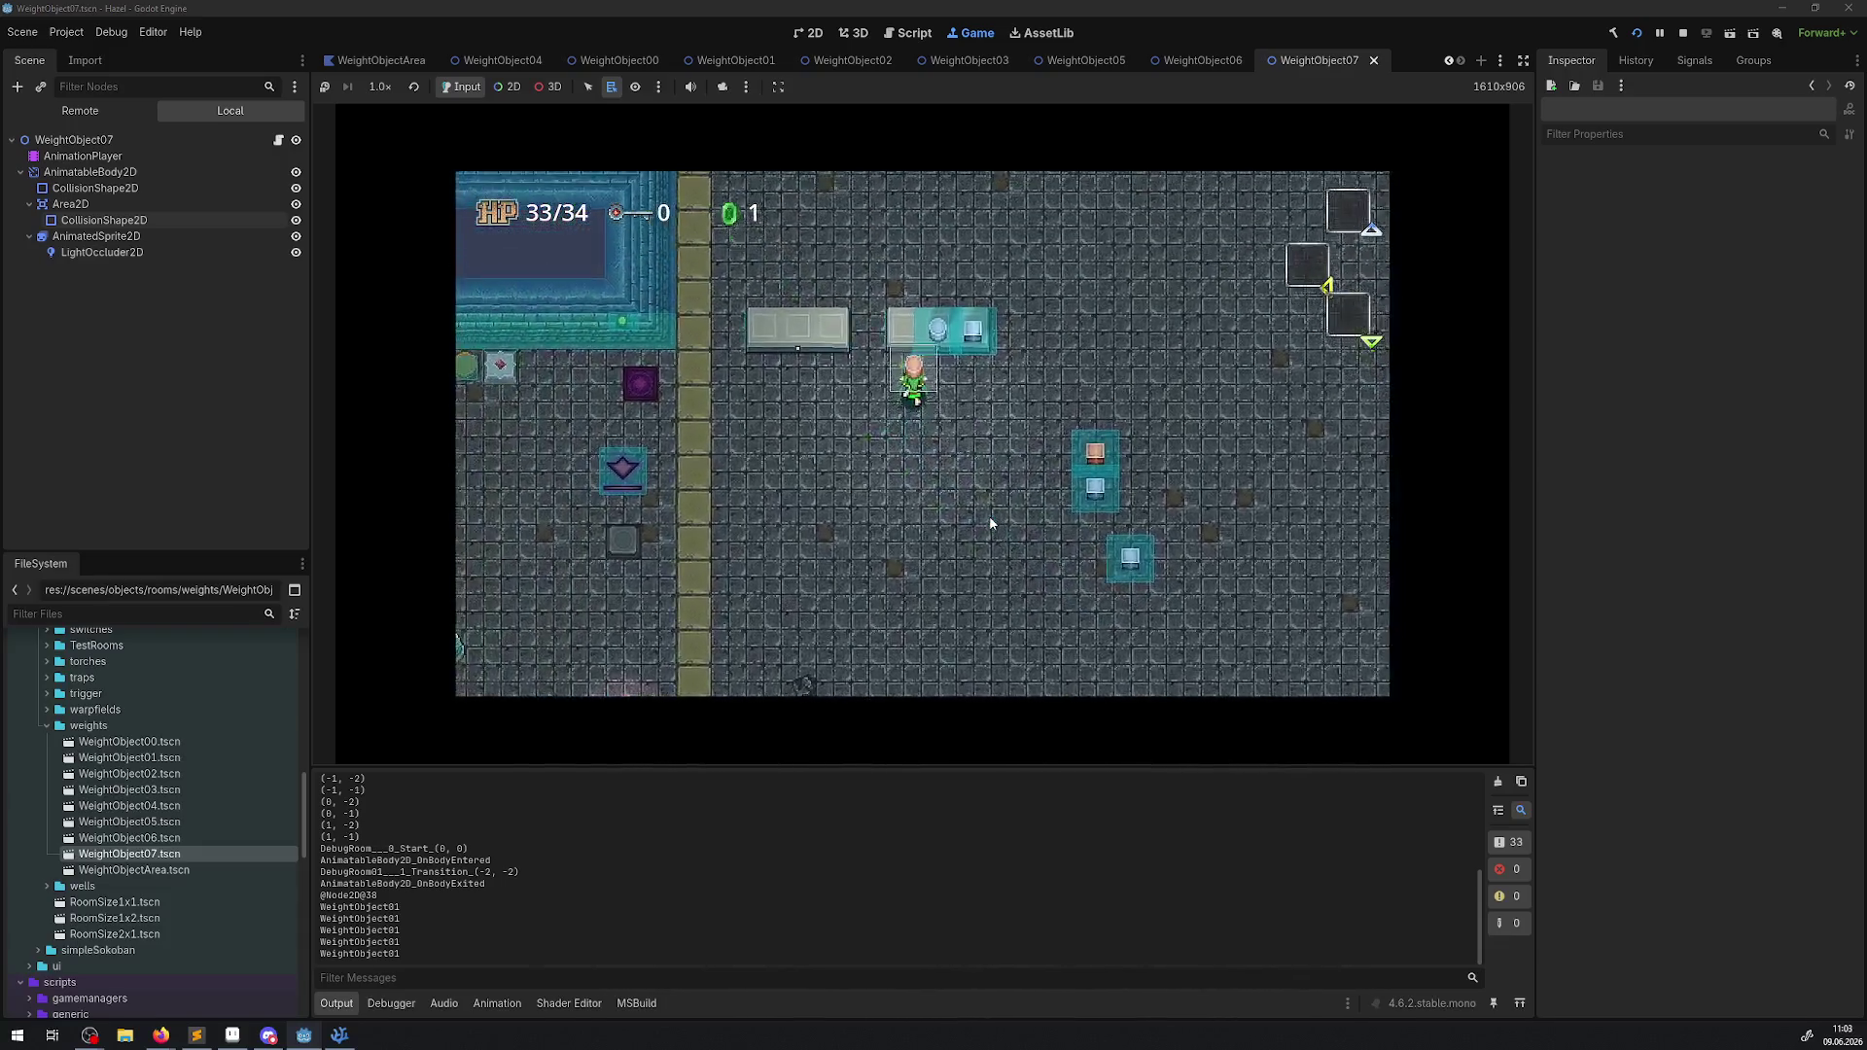
key(space)
key(Down)
key(Right)
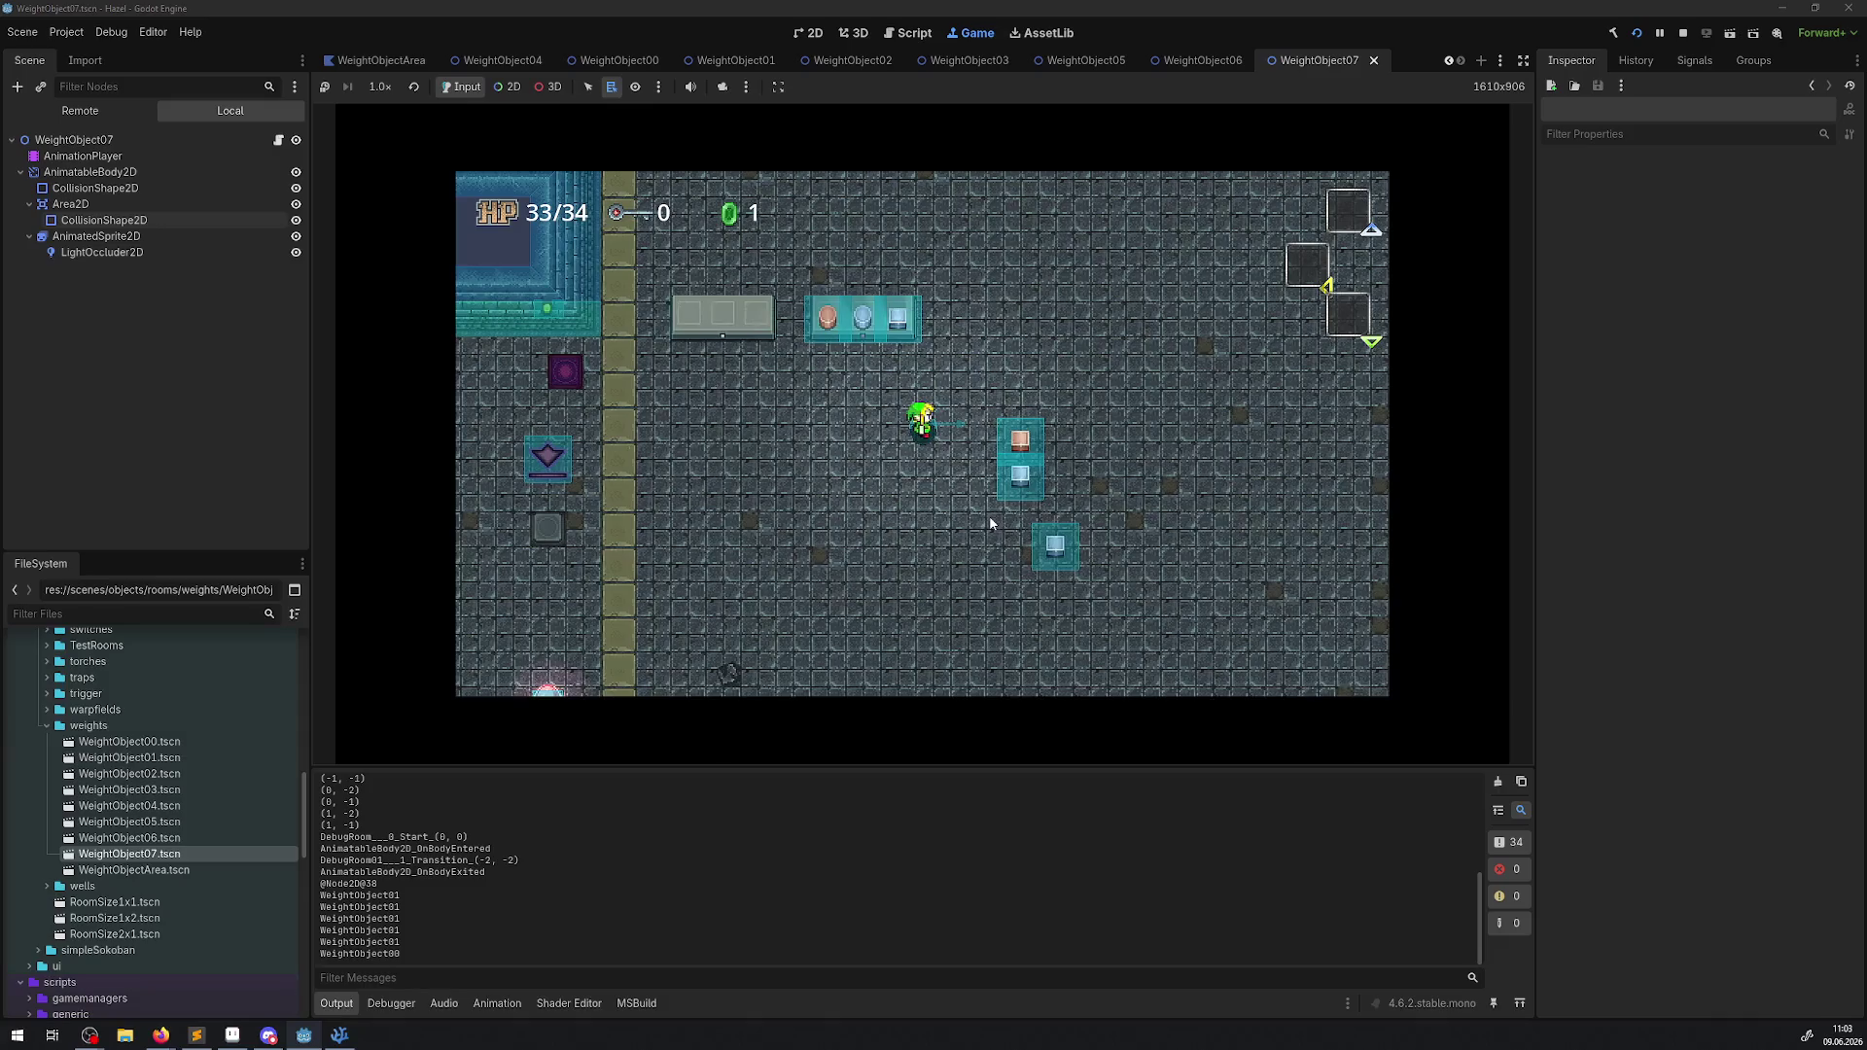
key(Right)
key(space)
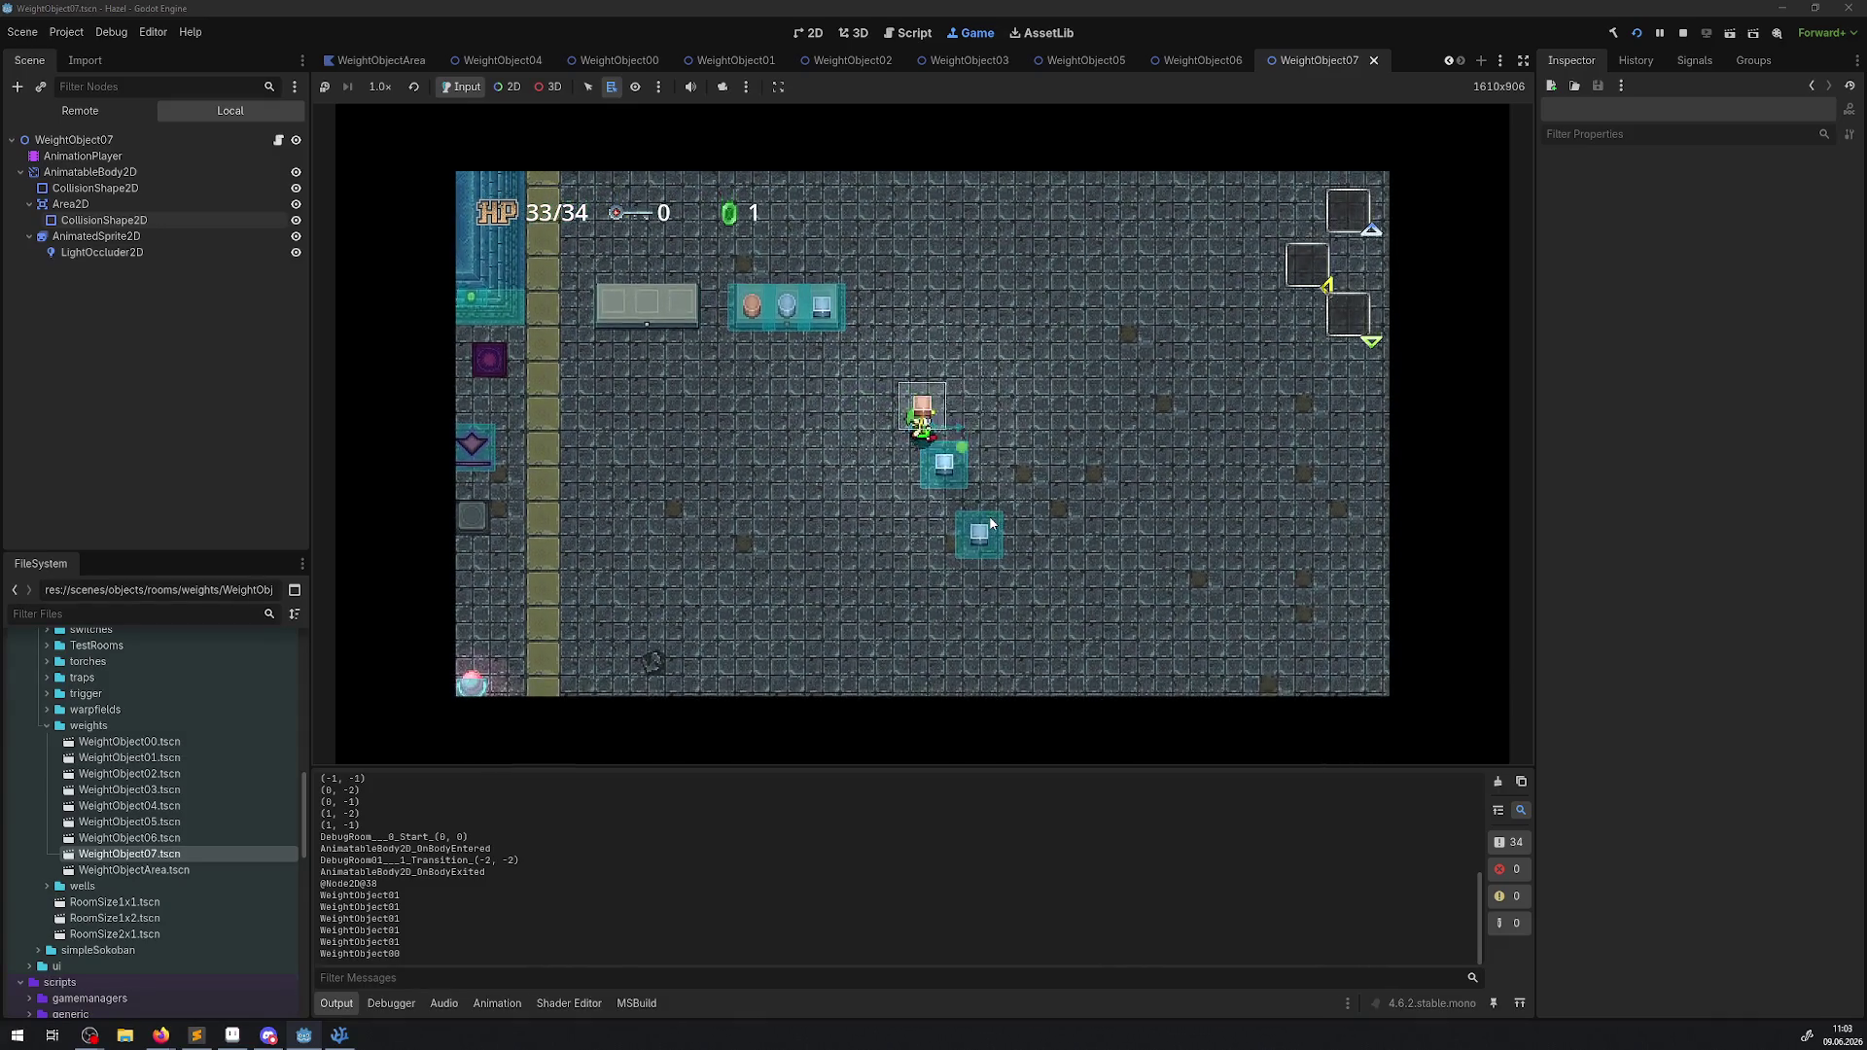
key(Left)
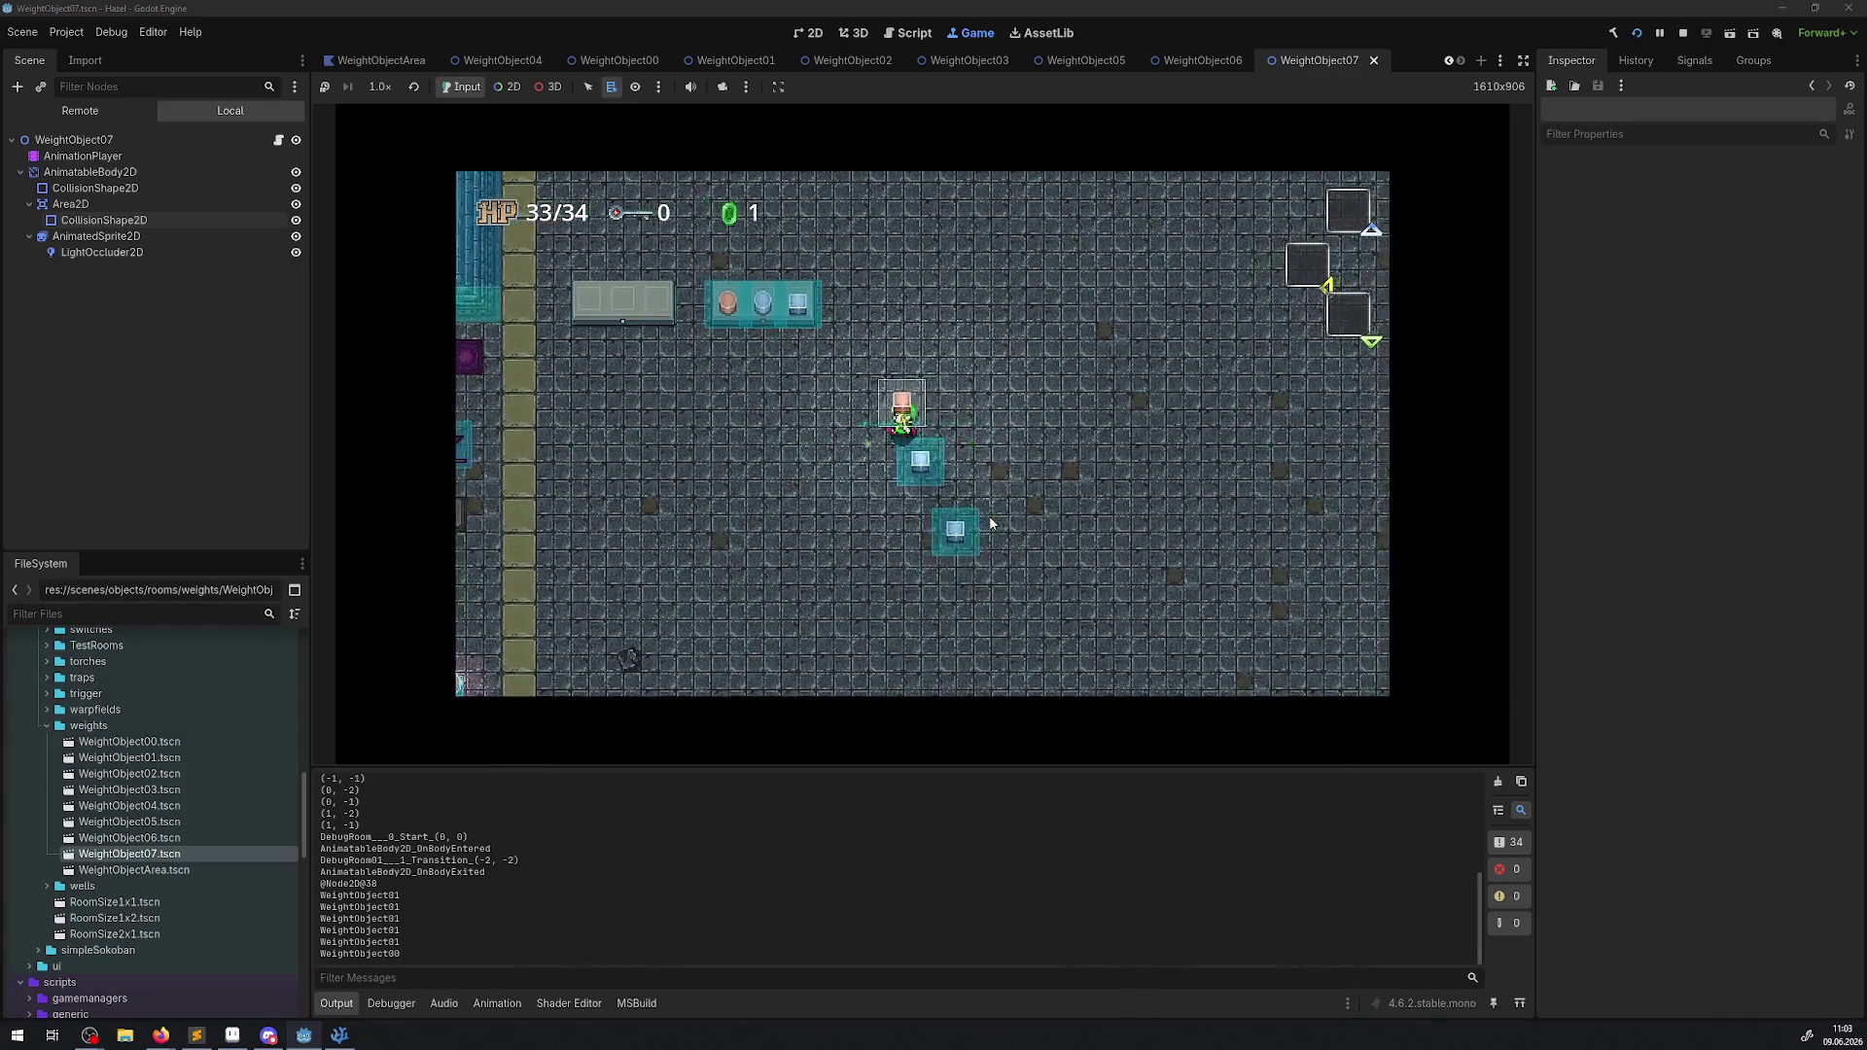
key(Up)
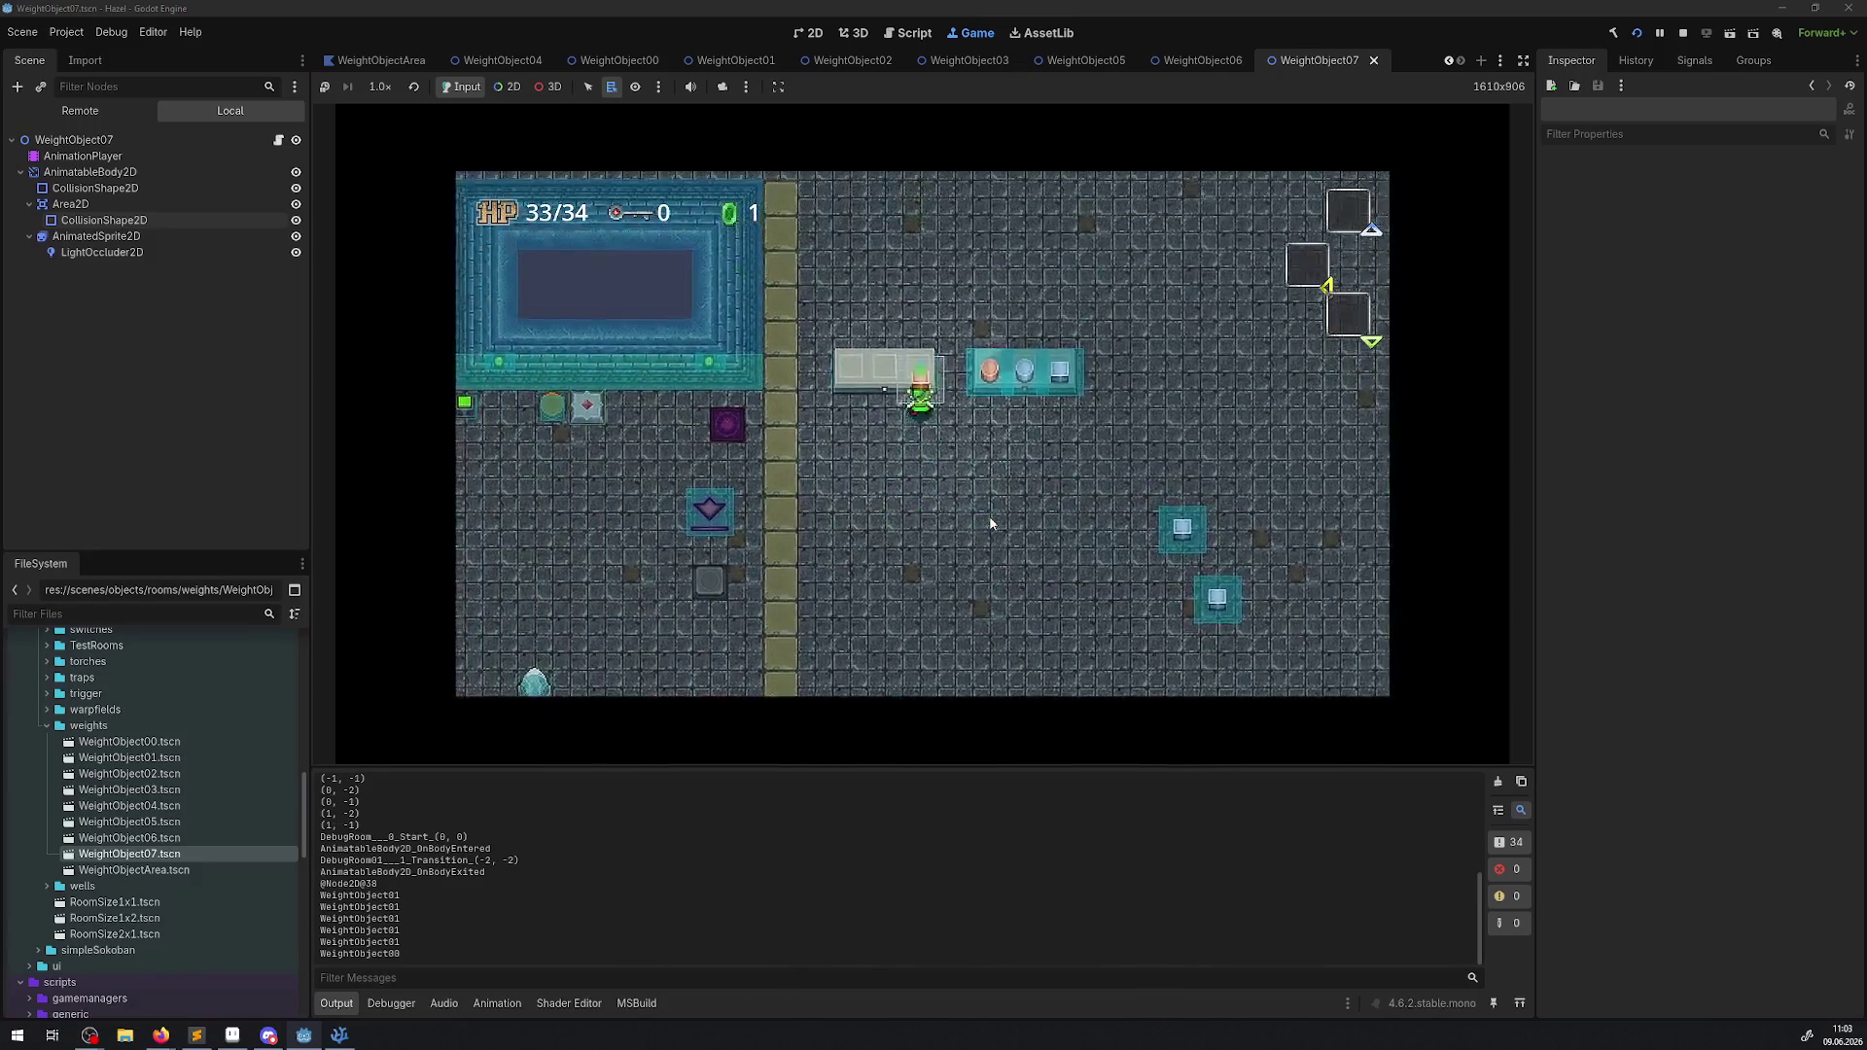
key(Right)
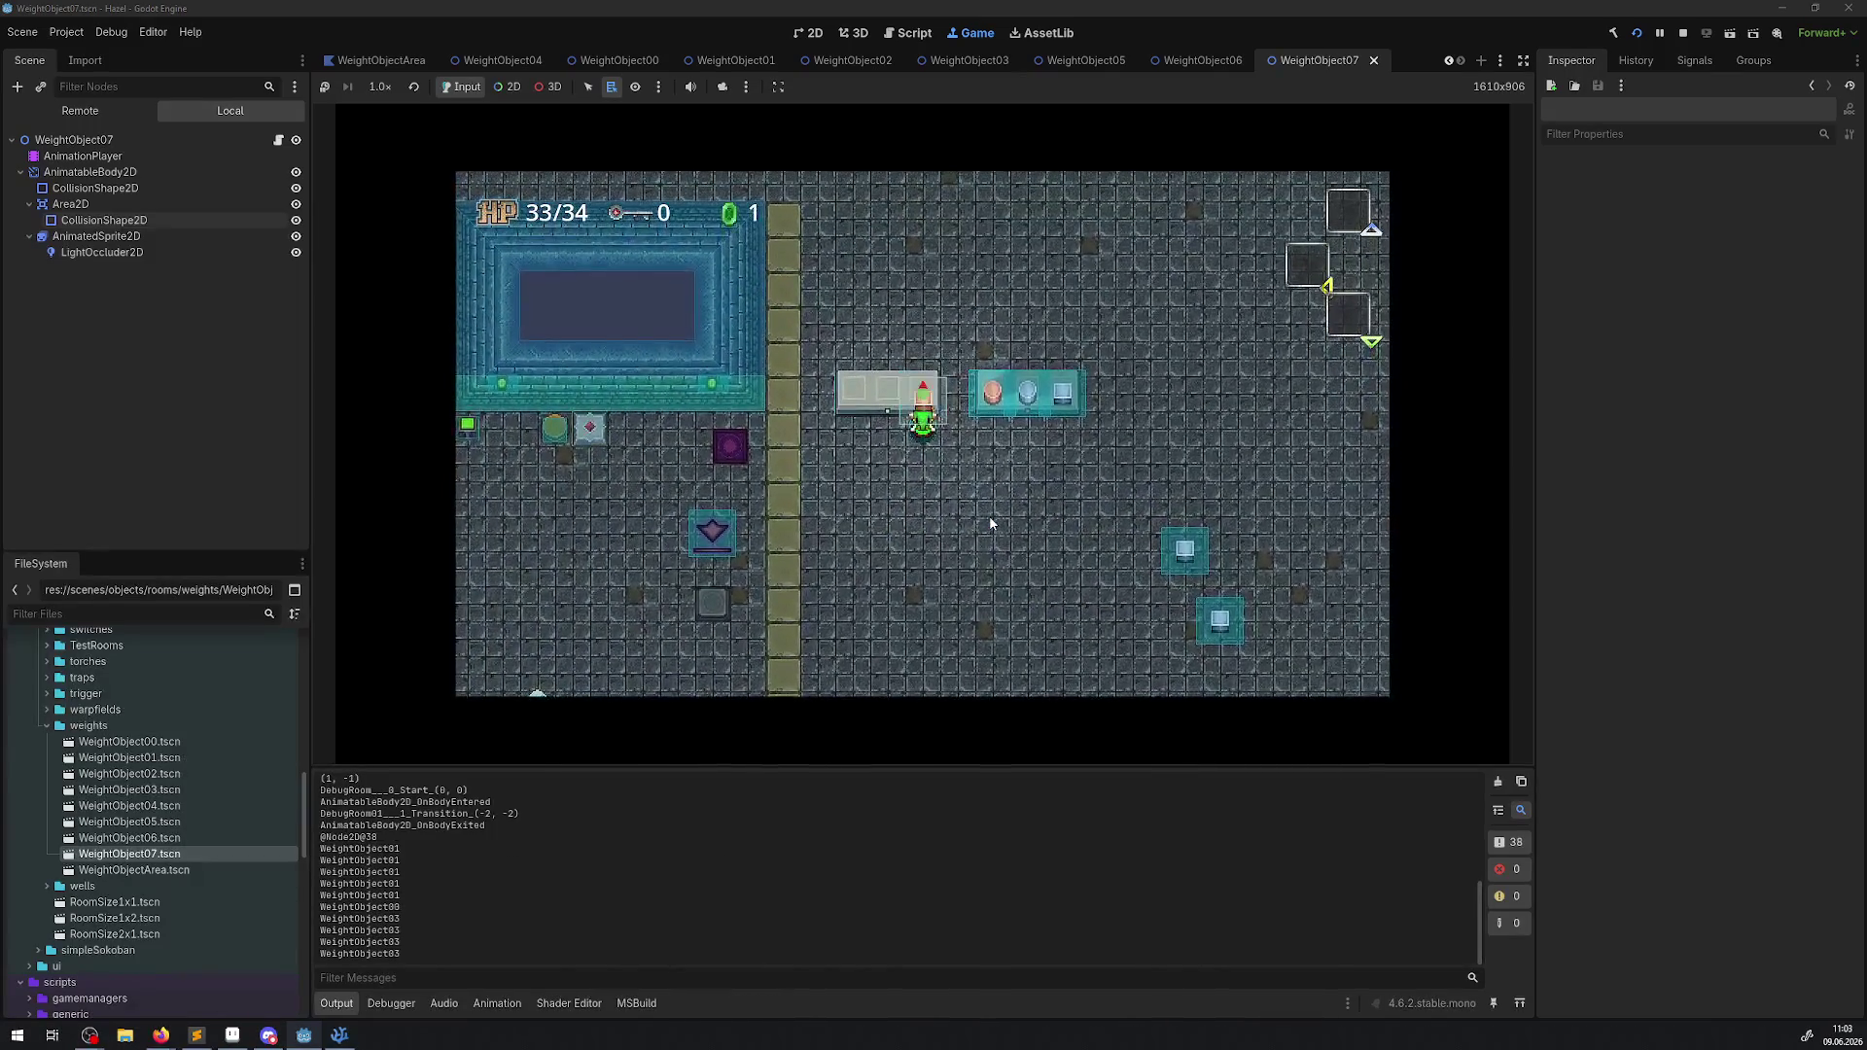
key(space)
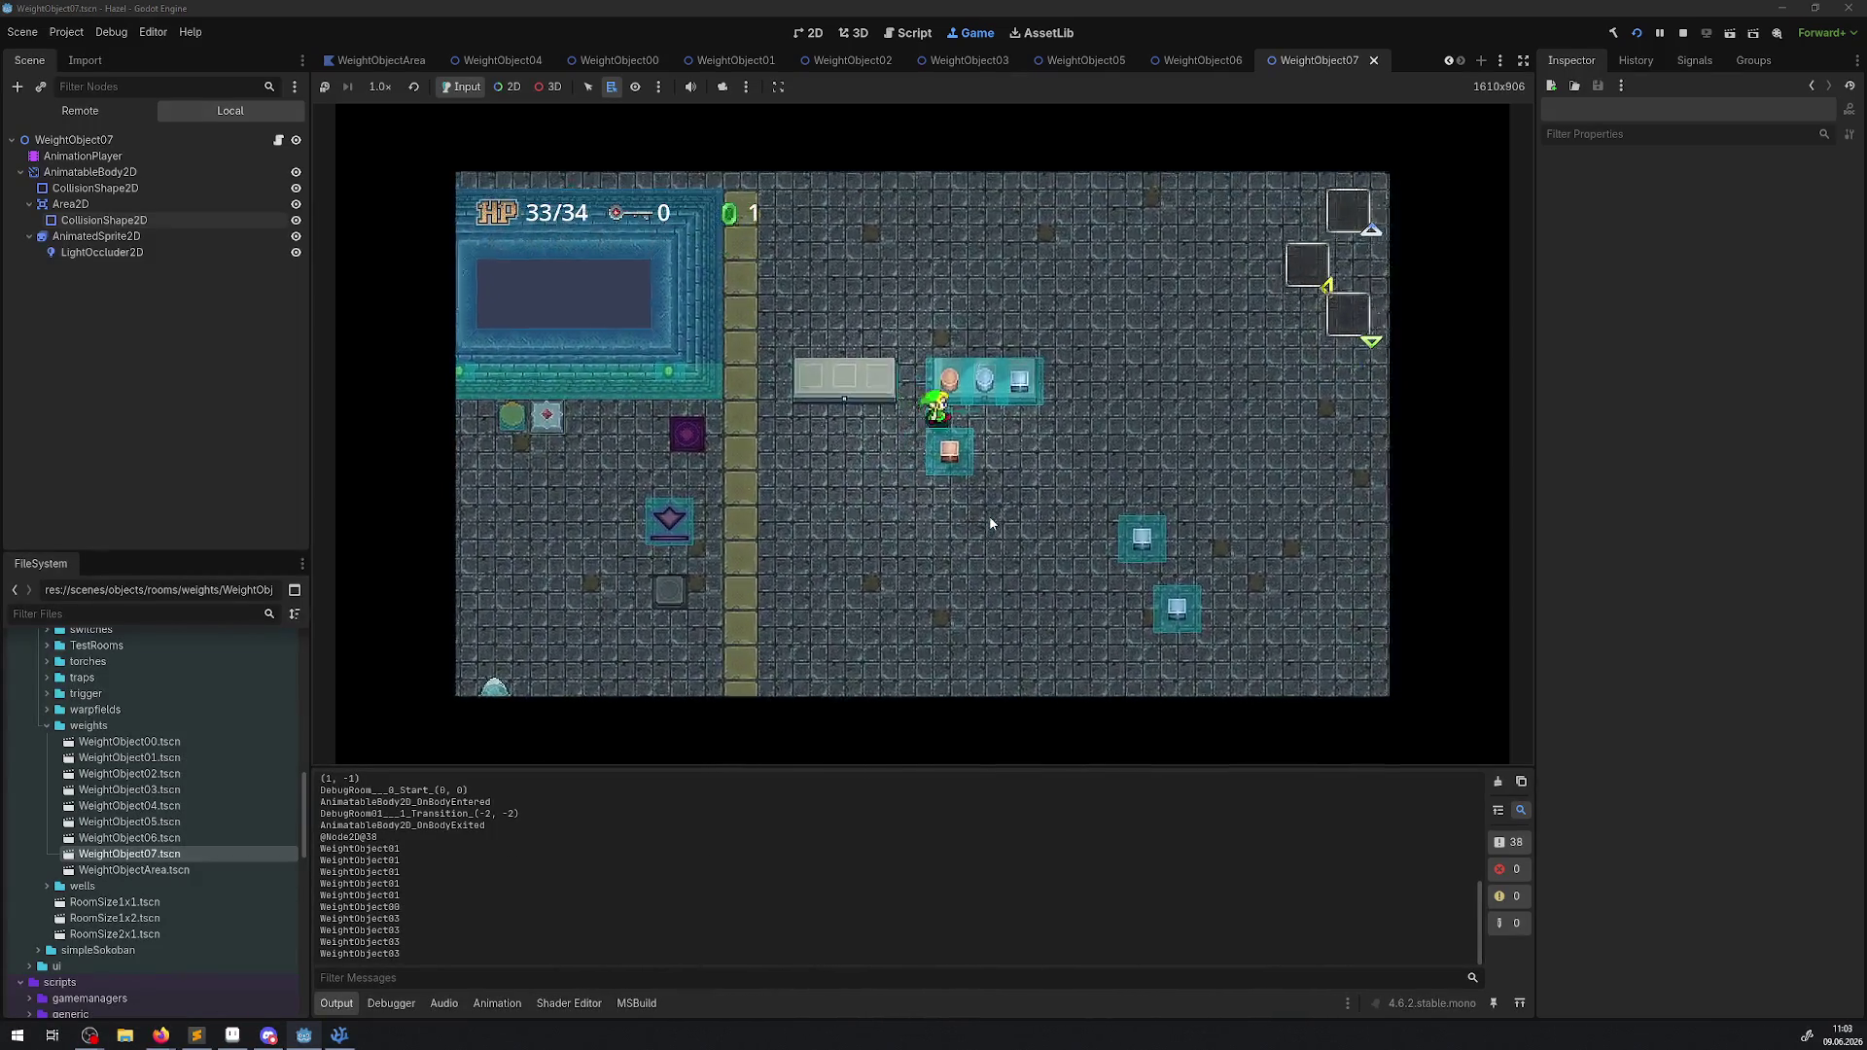
Rearrange the orange pot, blue orb and light-blue cube on the cyan row, then stop the game.
key(space)
key(Left)
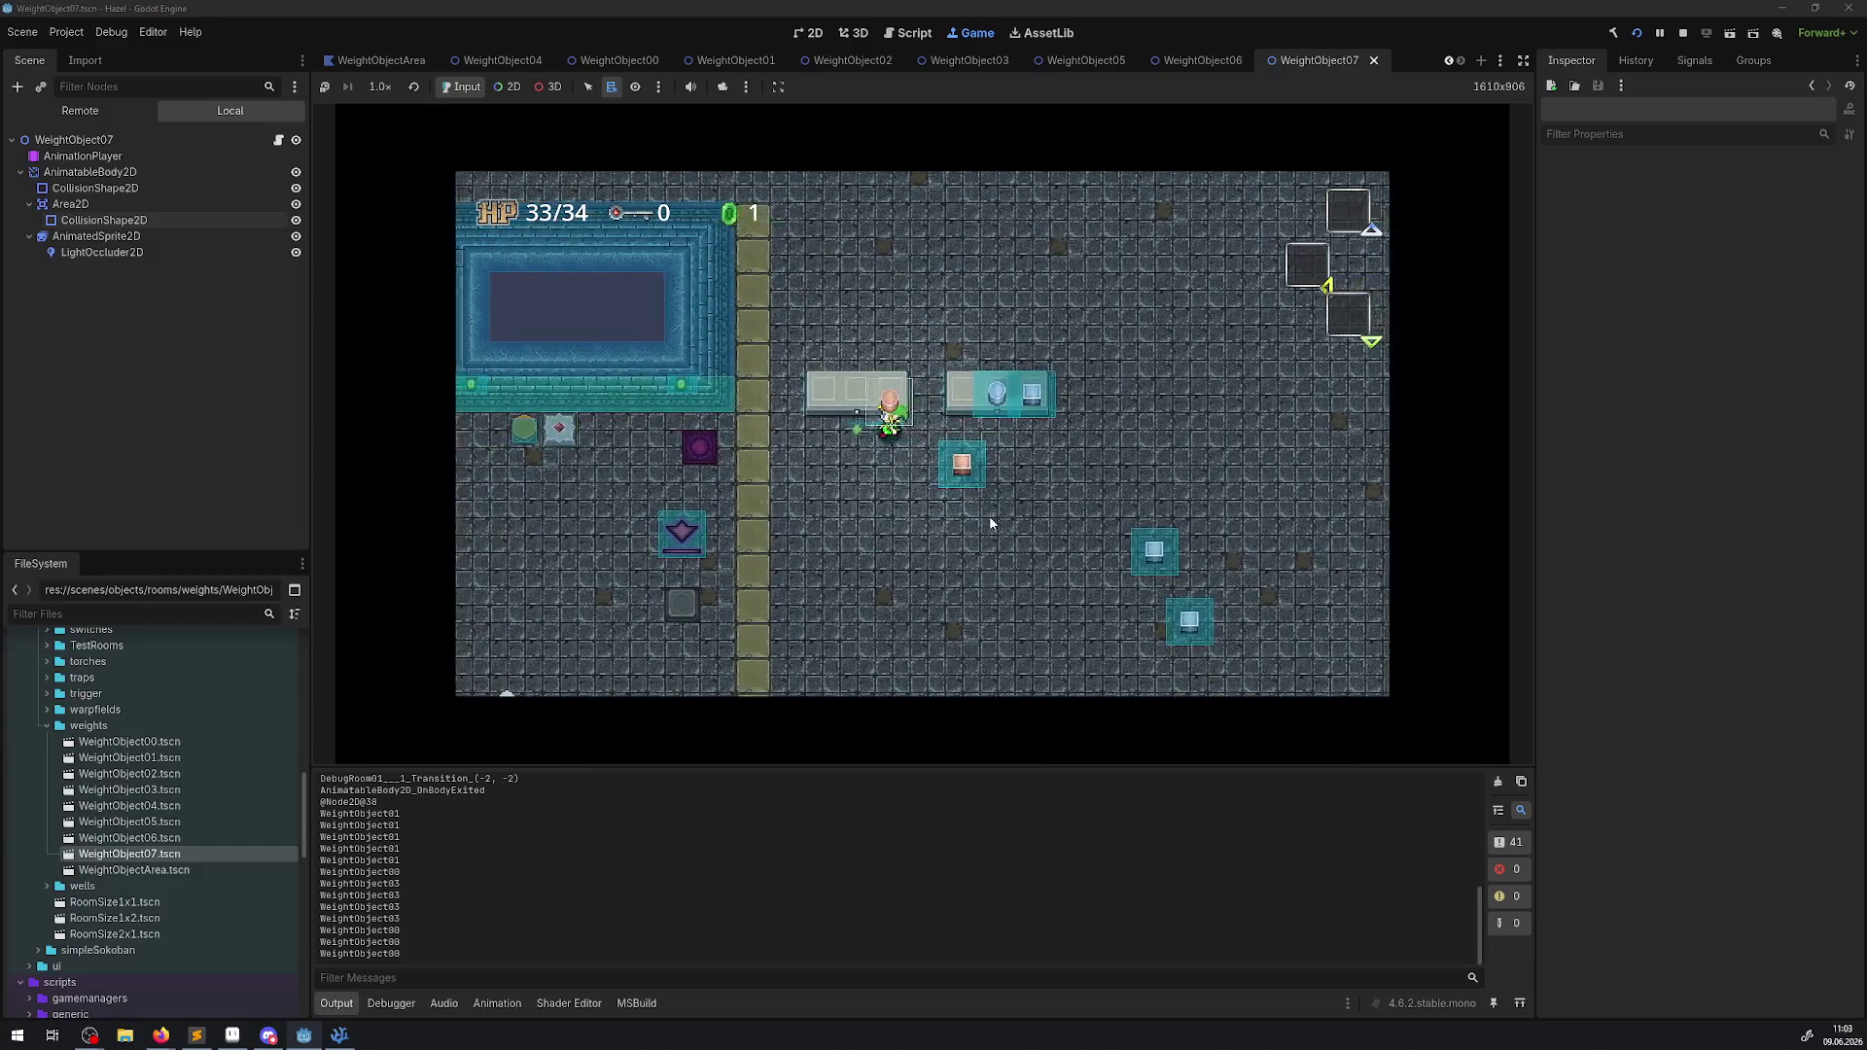
key(space)
key(Right)
key(space)
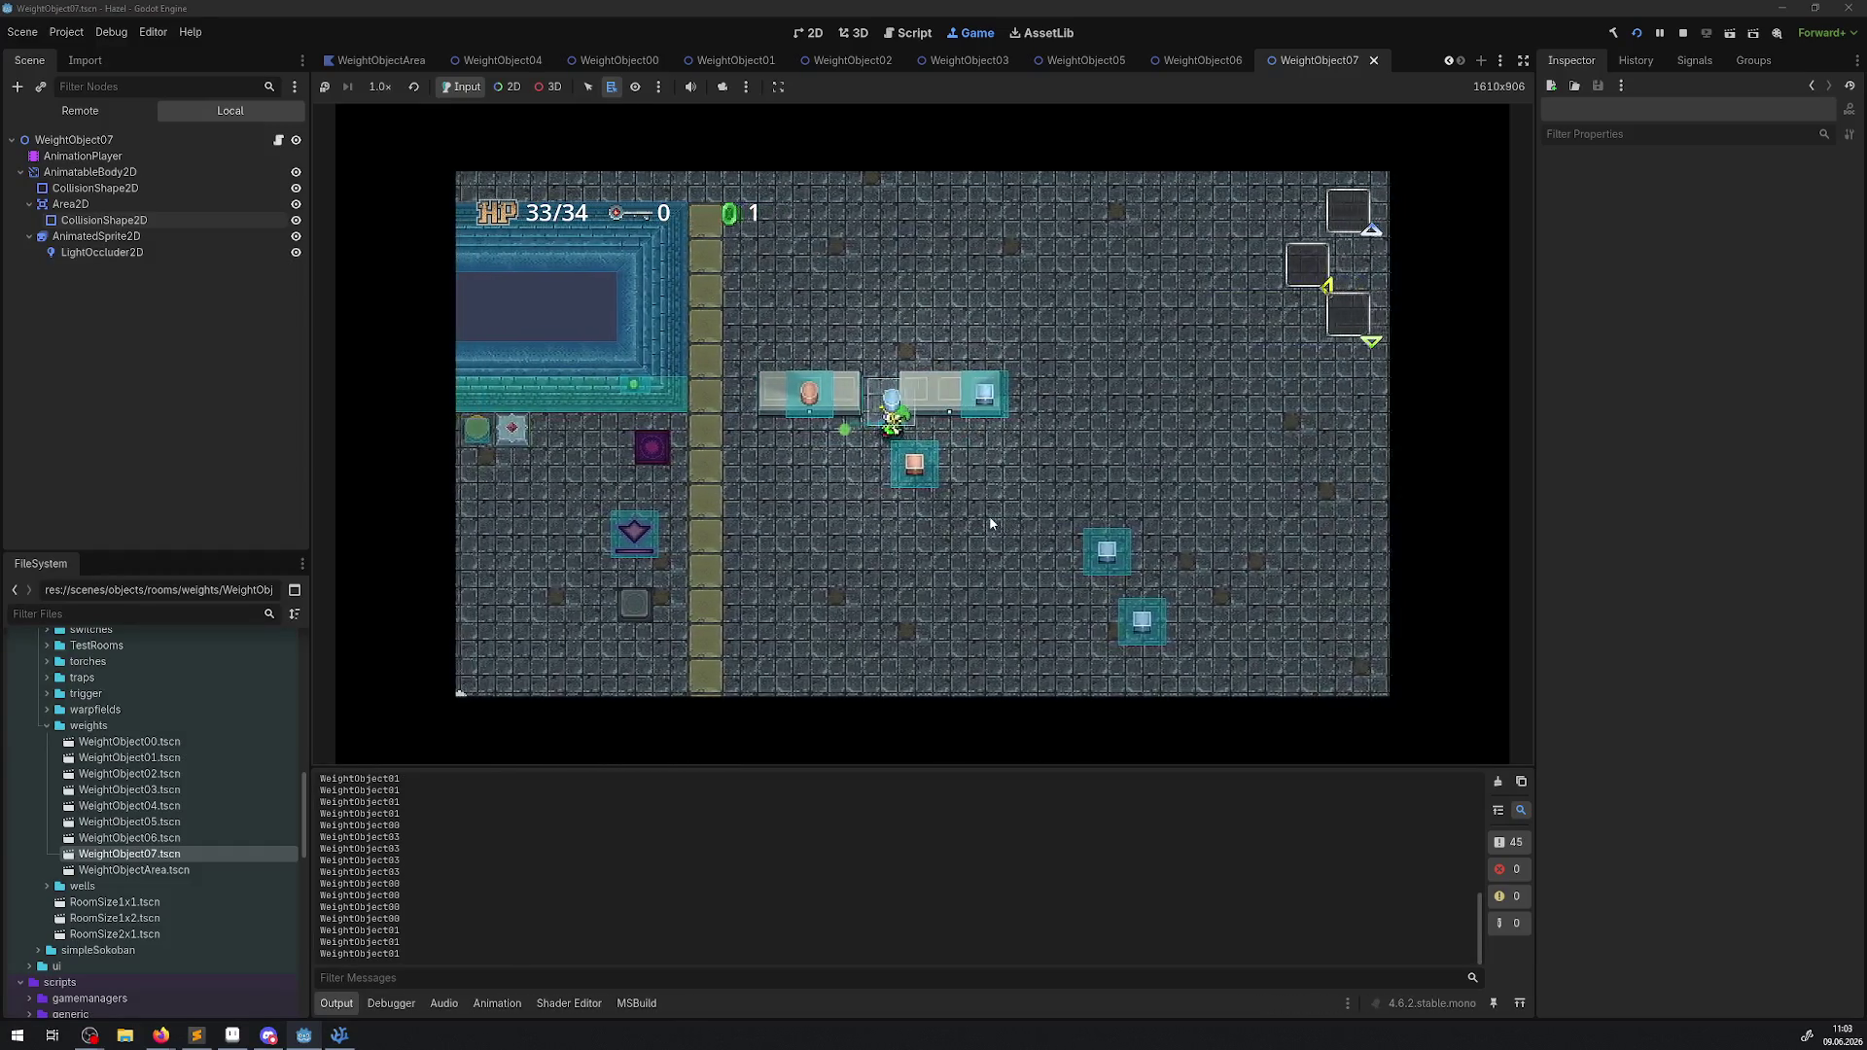
key(space)
key(Right)
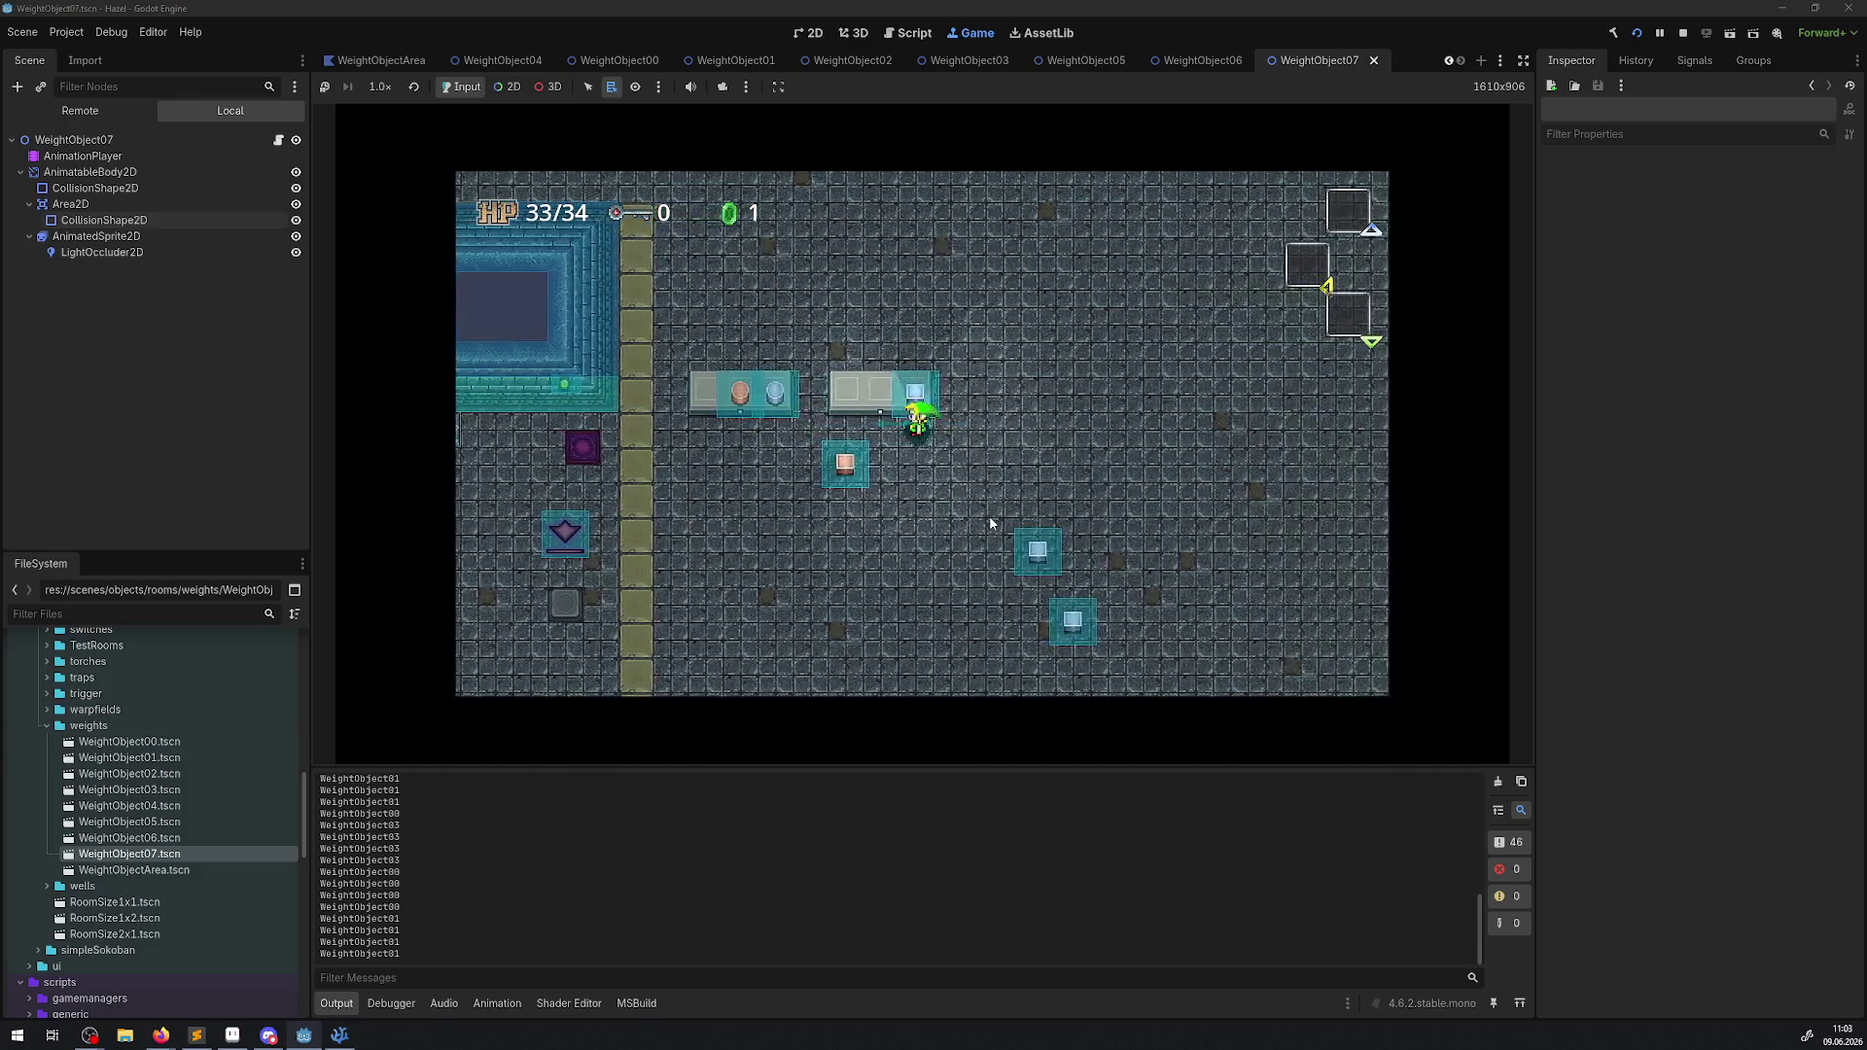
key(space)
key(Left)
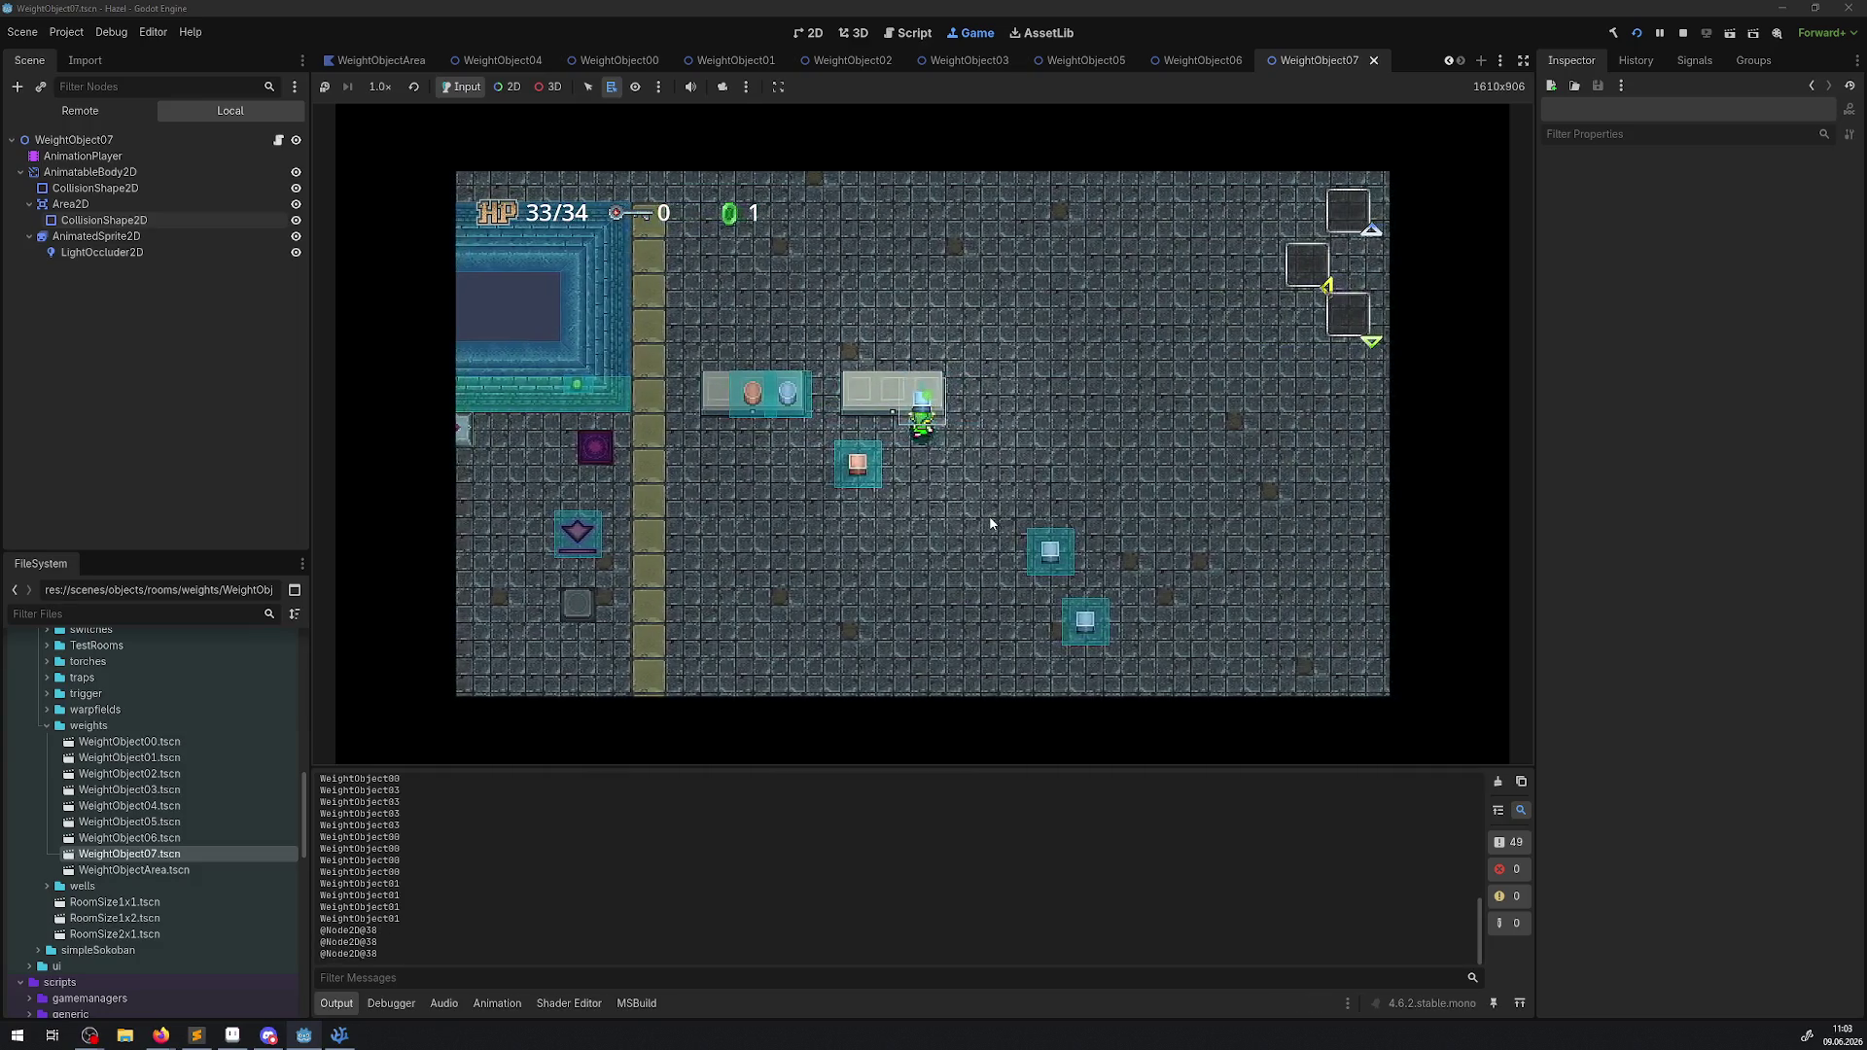
key(space)
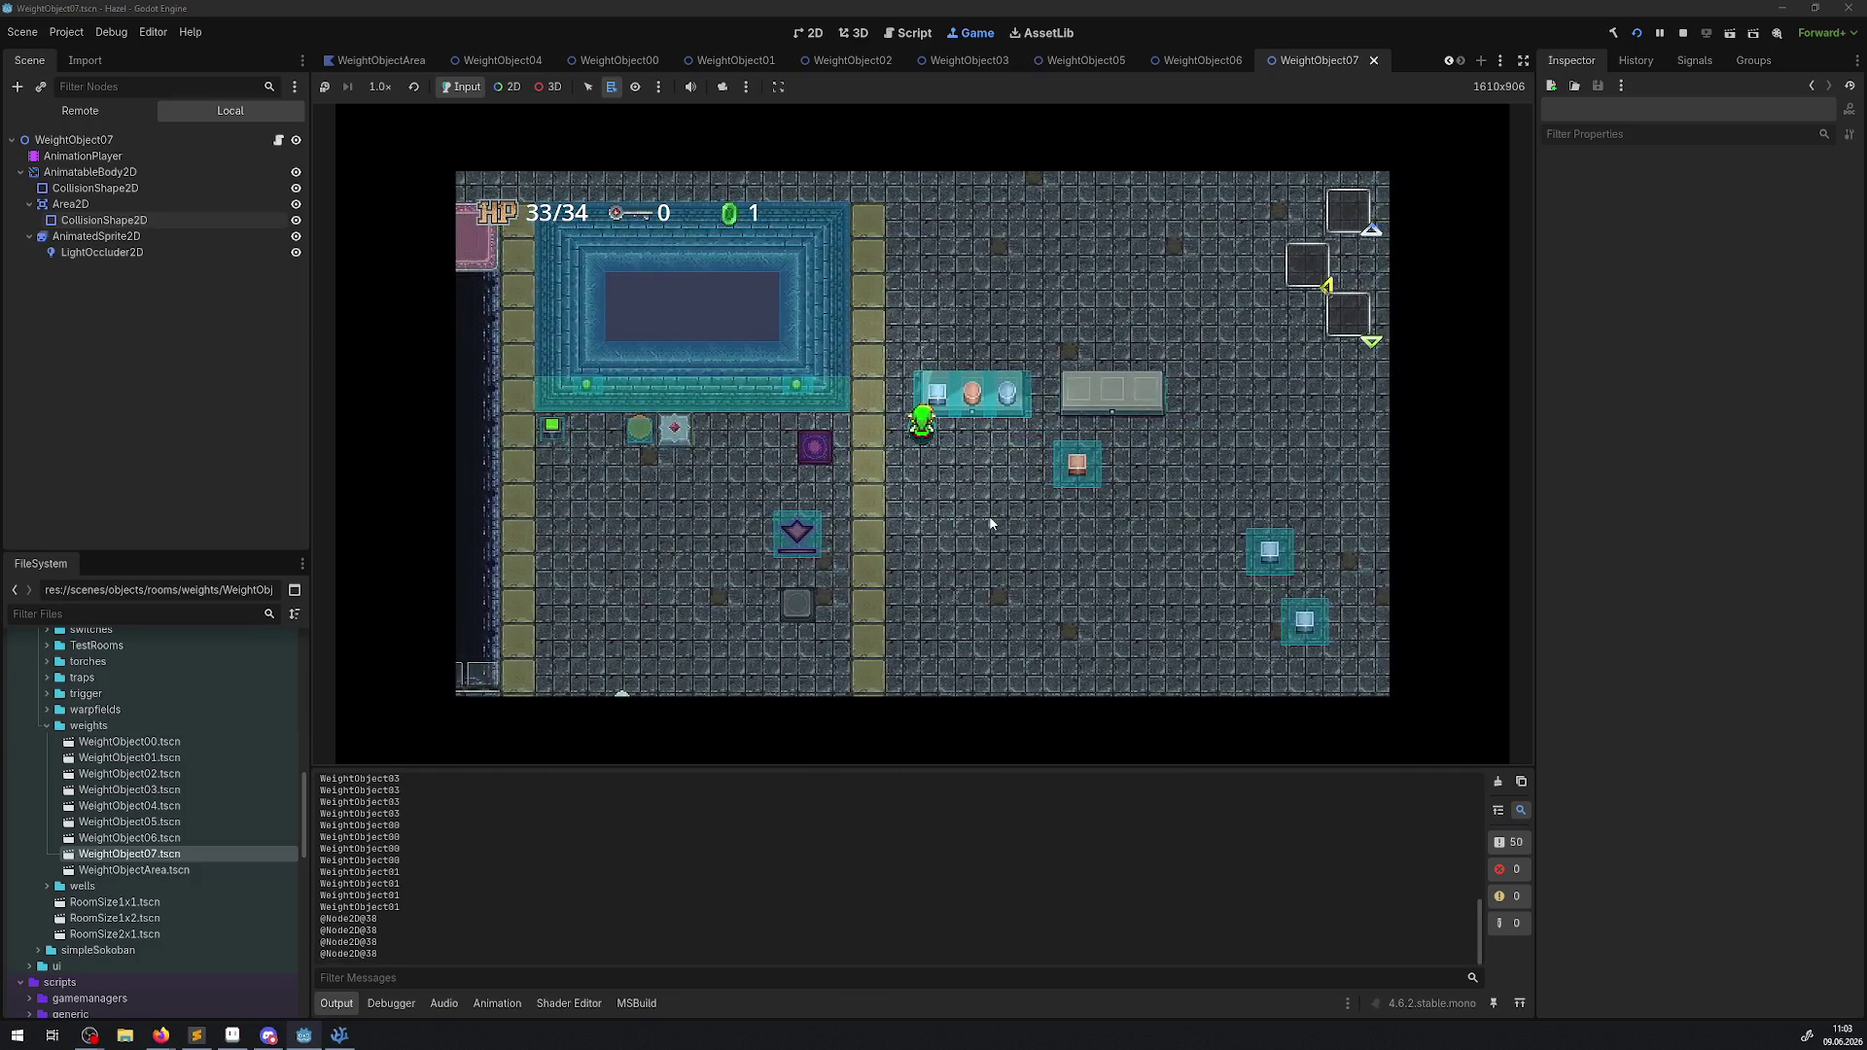
key(Right)
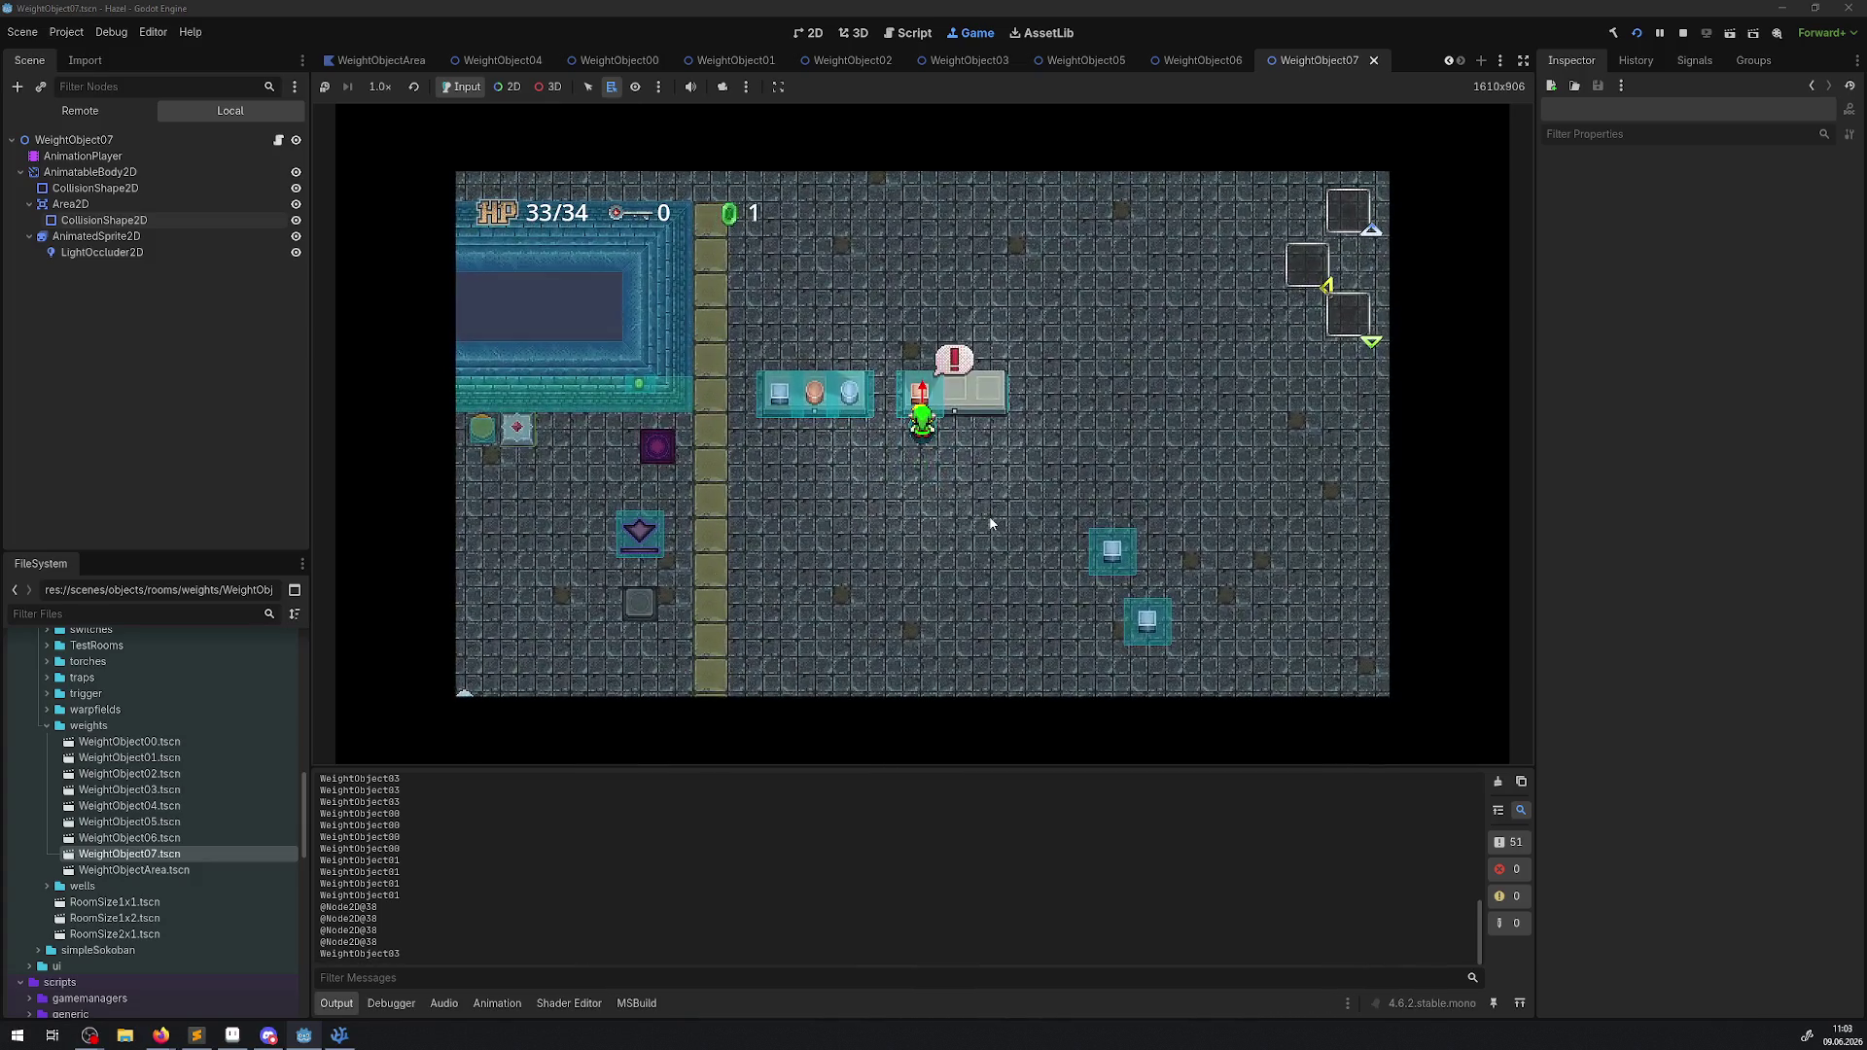
key(Down)
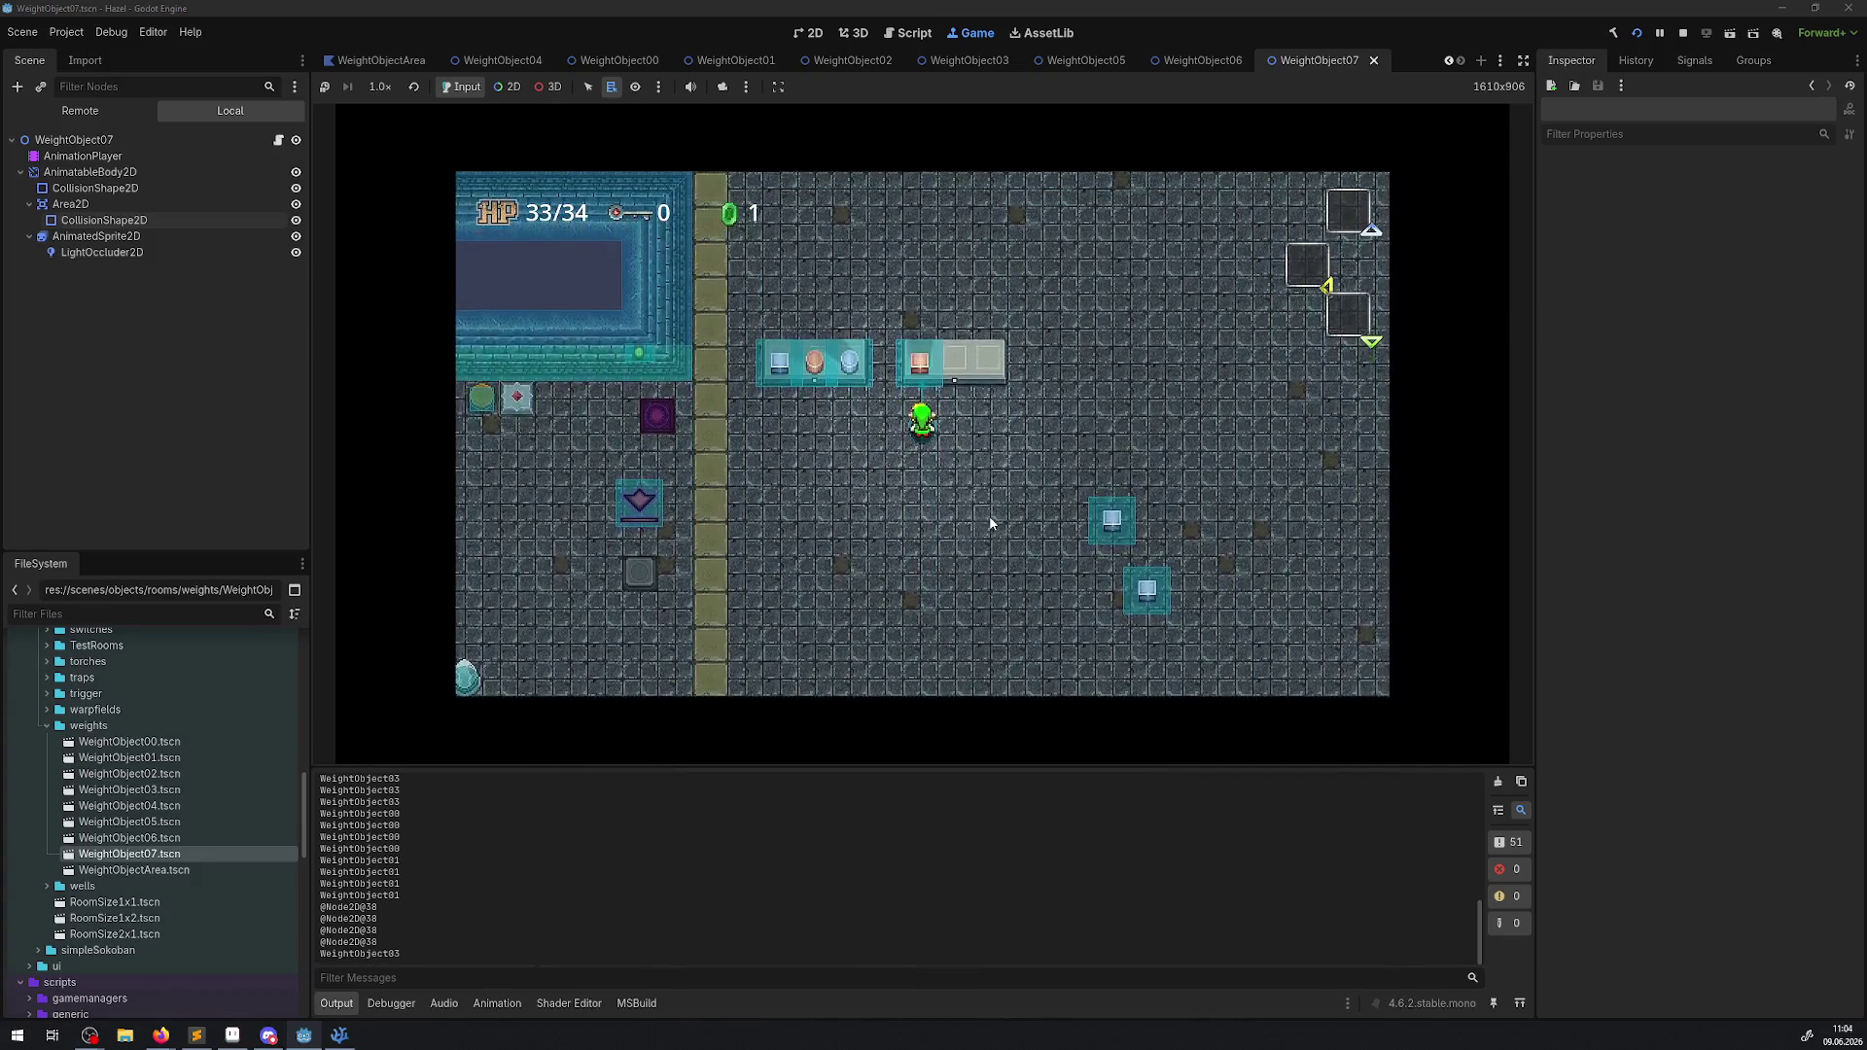
click(1684, 33)
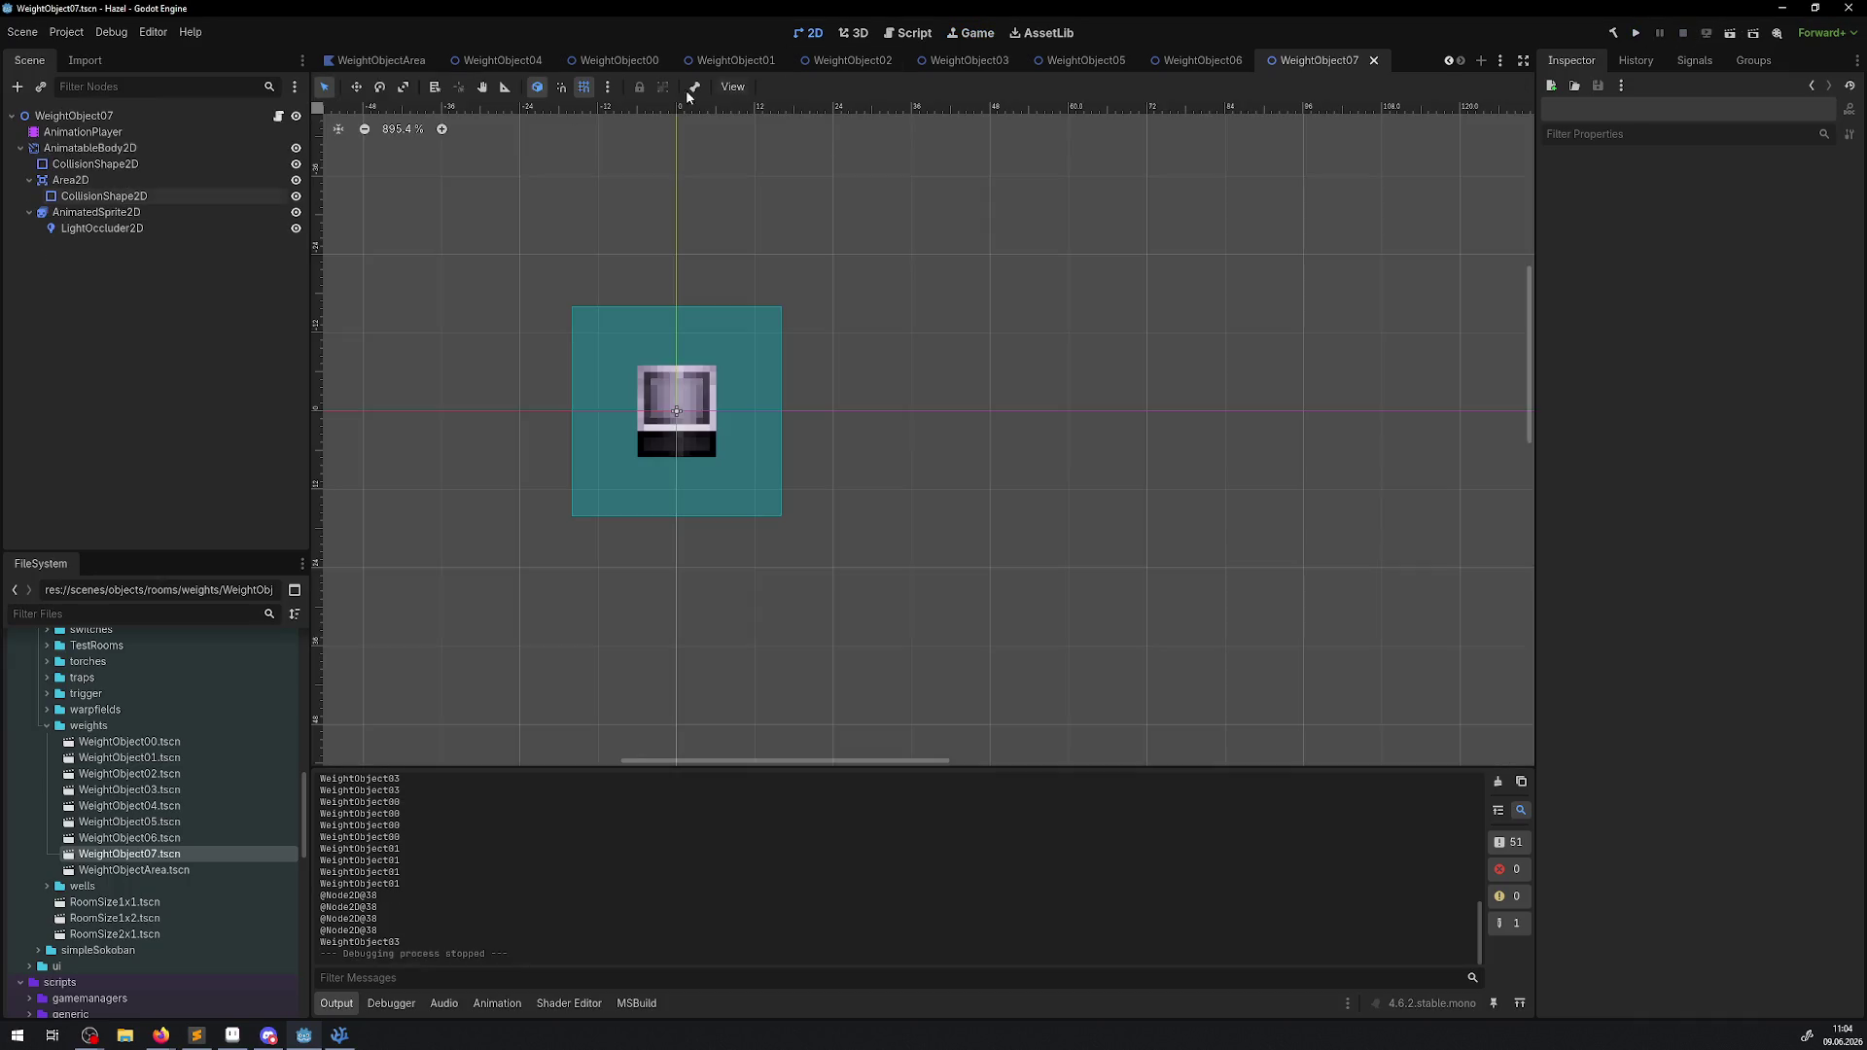
Close the WeightObject00–07 and WeightObjectArea scene tabs, leaving WeightObjectSwitch in the 2D editor.
click(98, 33)
click(1333, 100)
click(1375, 61)
click(1375, 62)
click(1386, 60)
click(1350, 61)
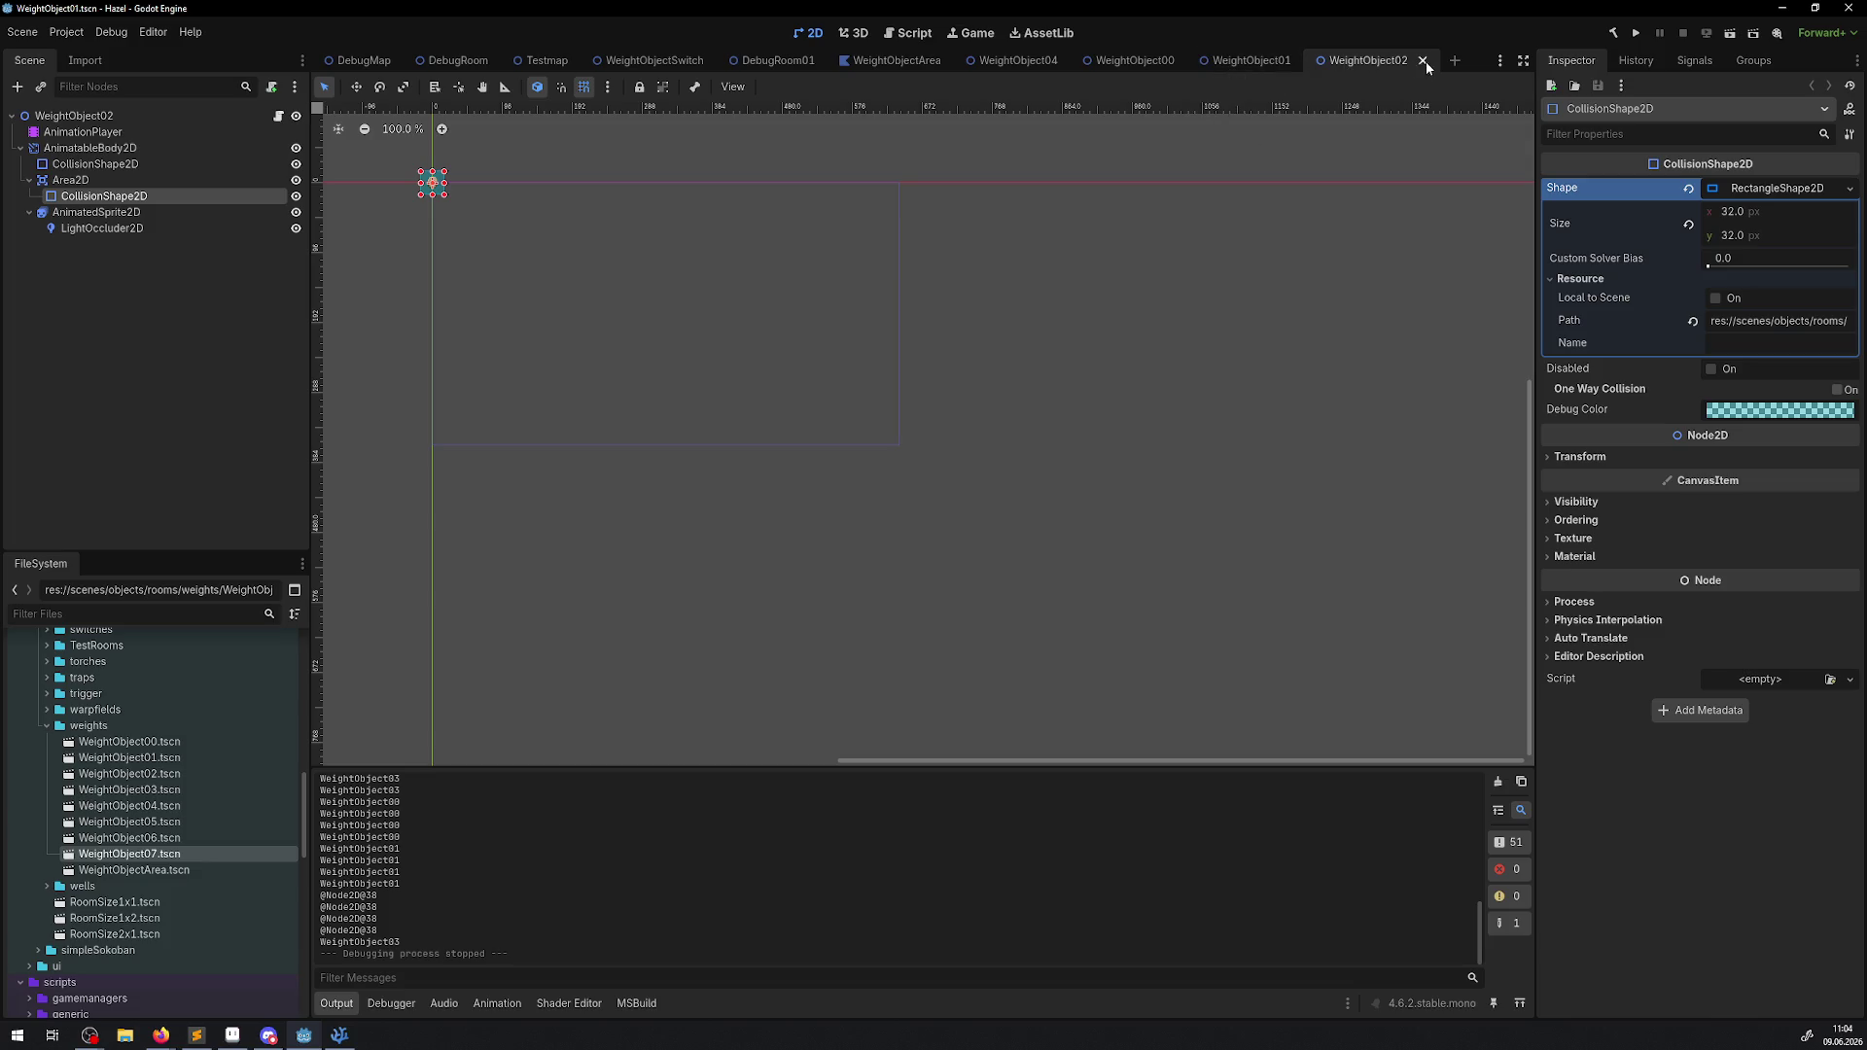
click(1425, 62)
click(1308, 61)
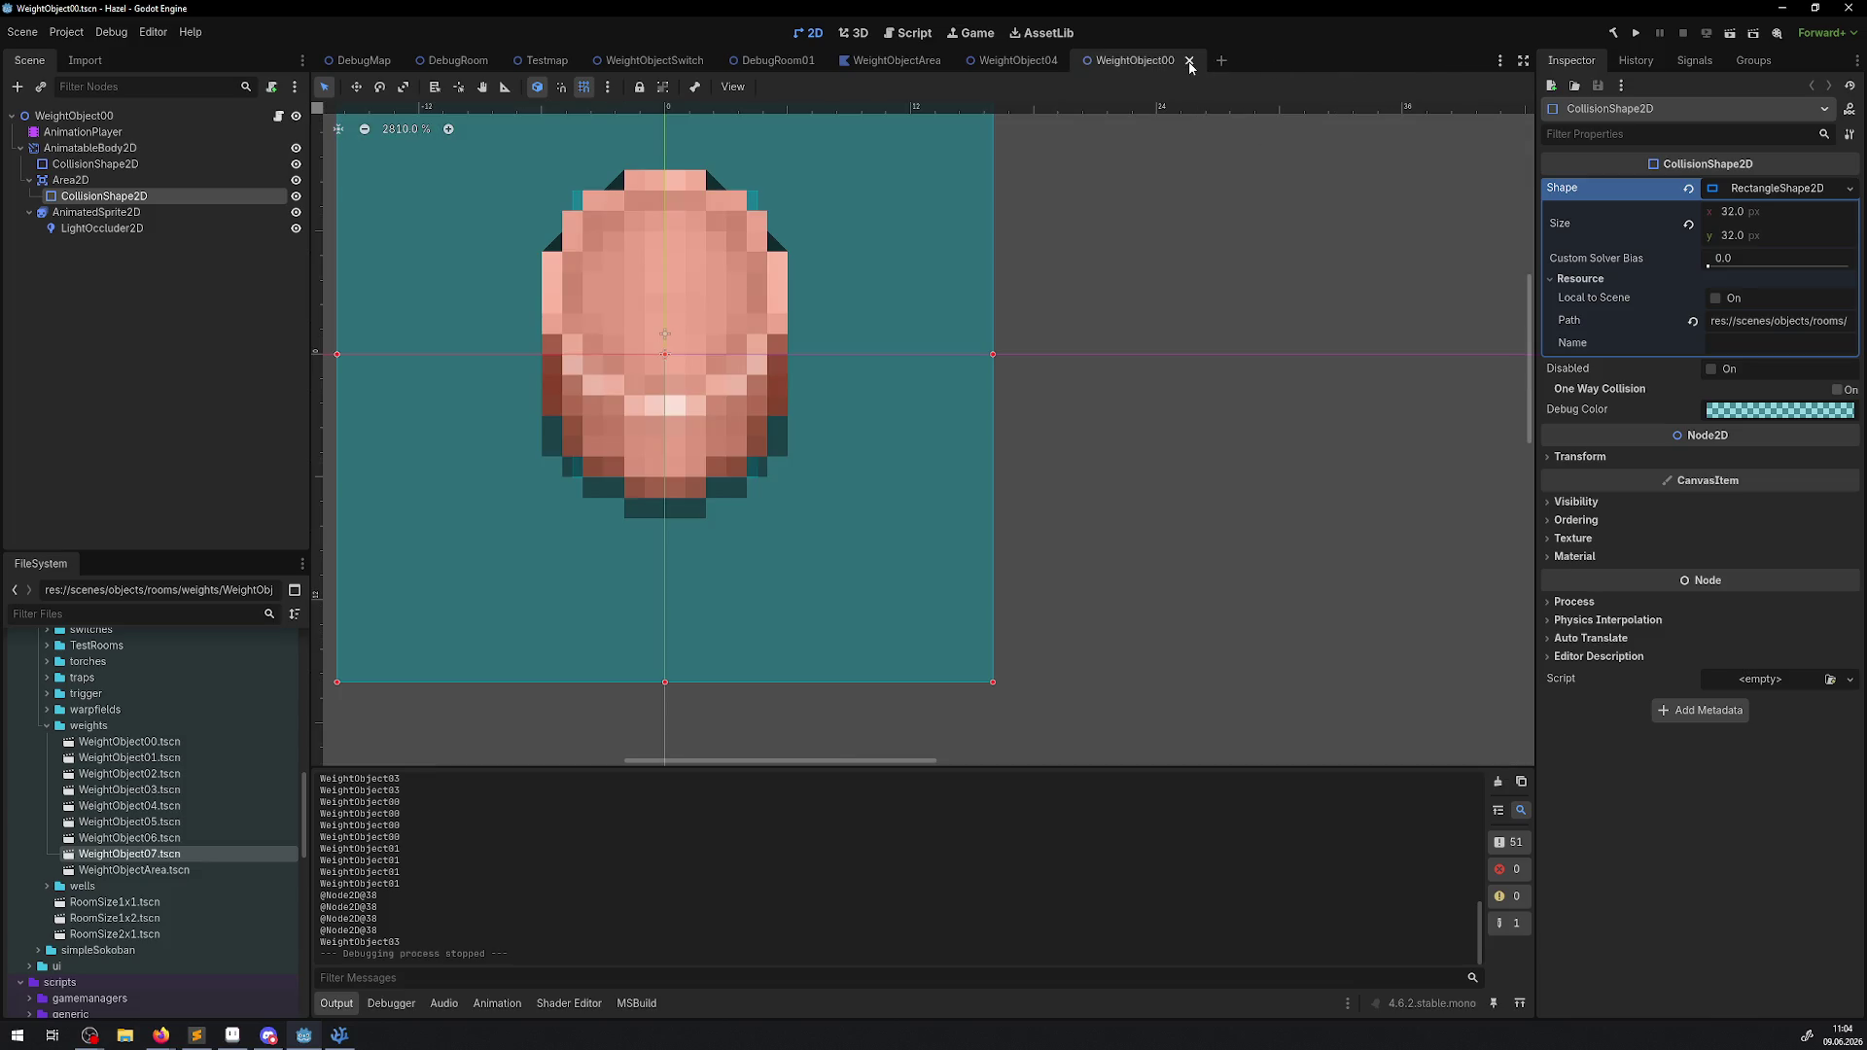
click(1189, 62)
click(1074, 61)
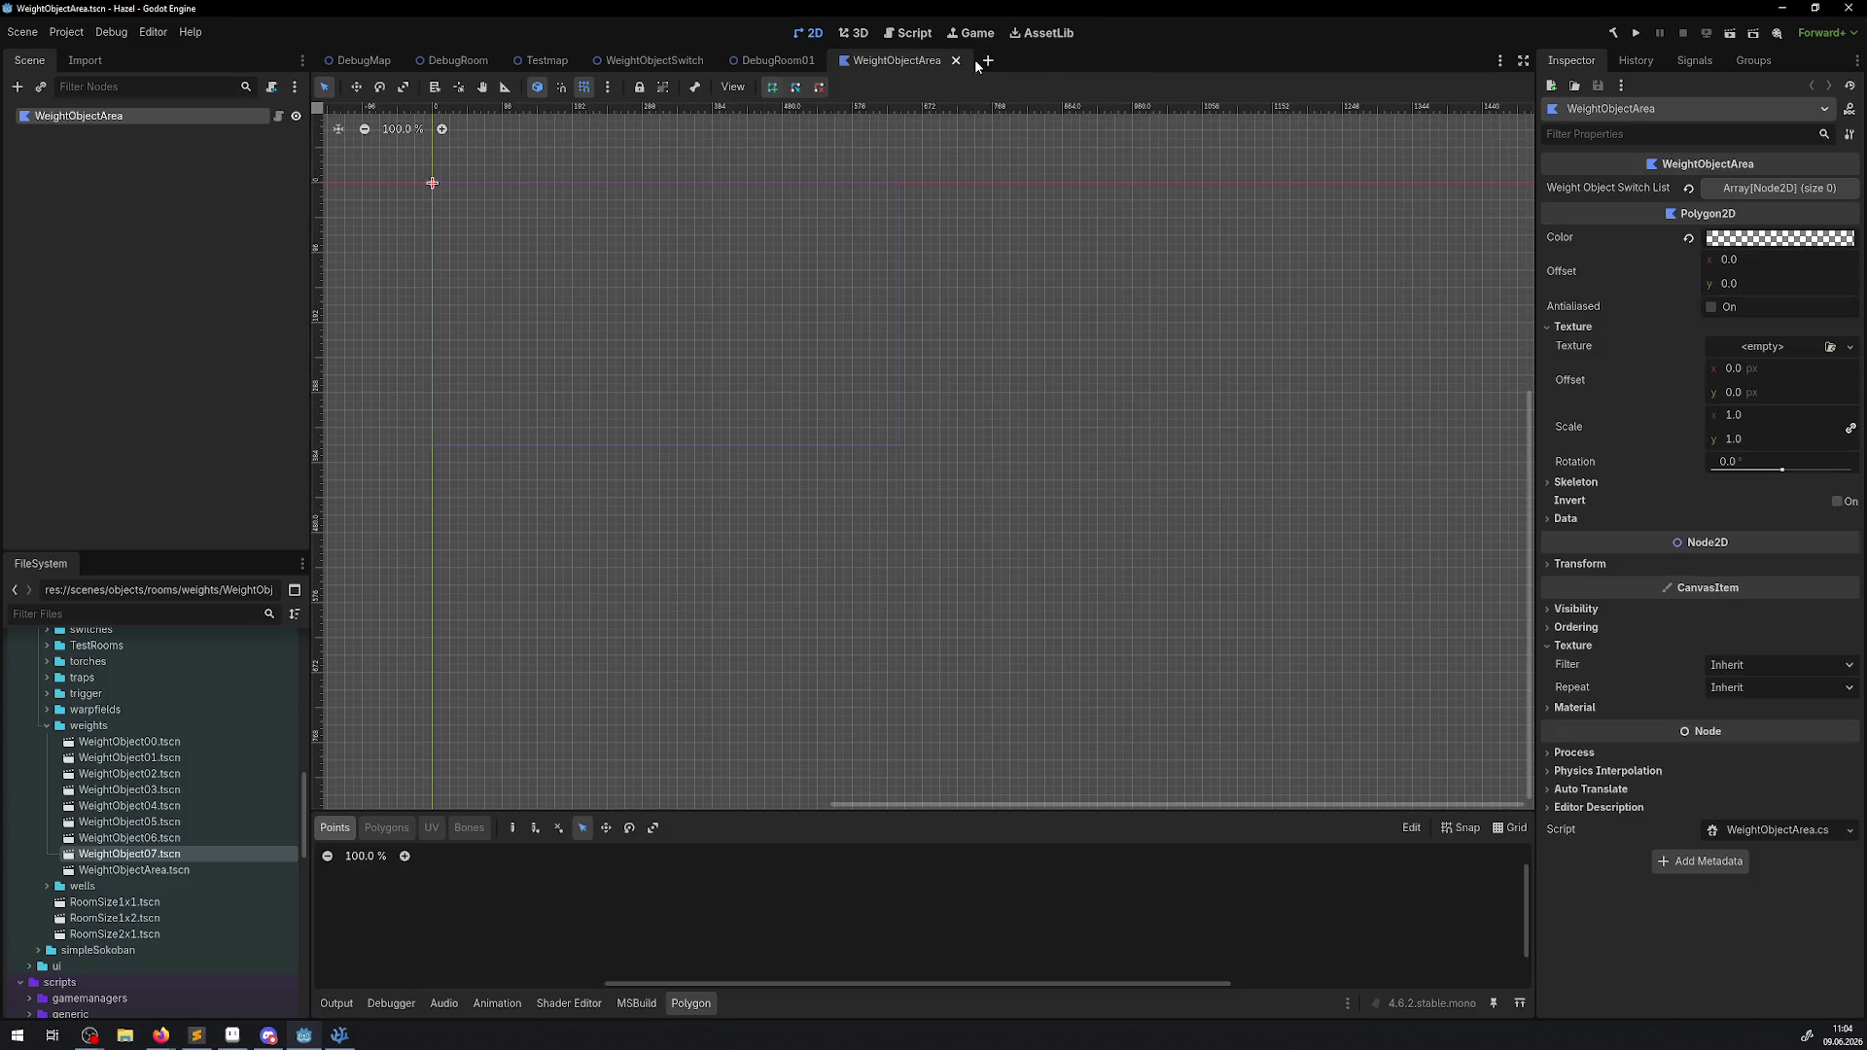
click(957, 62)
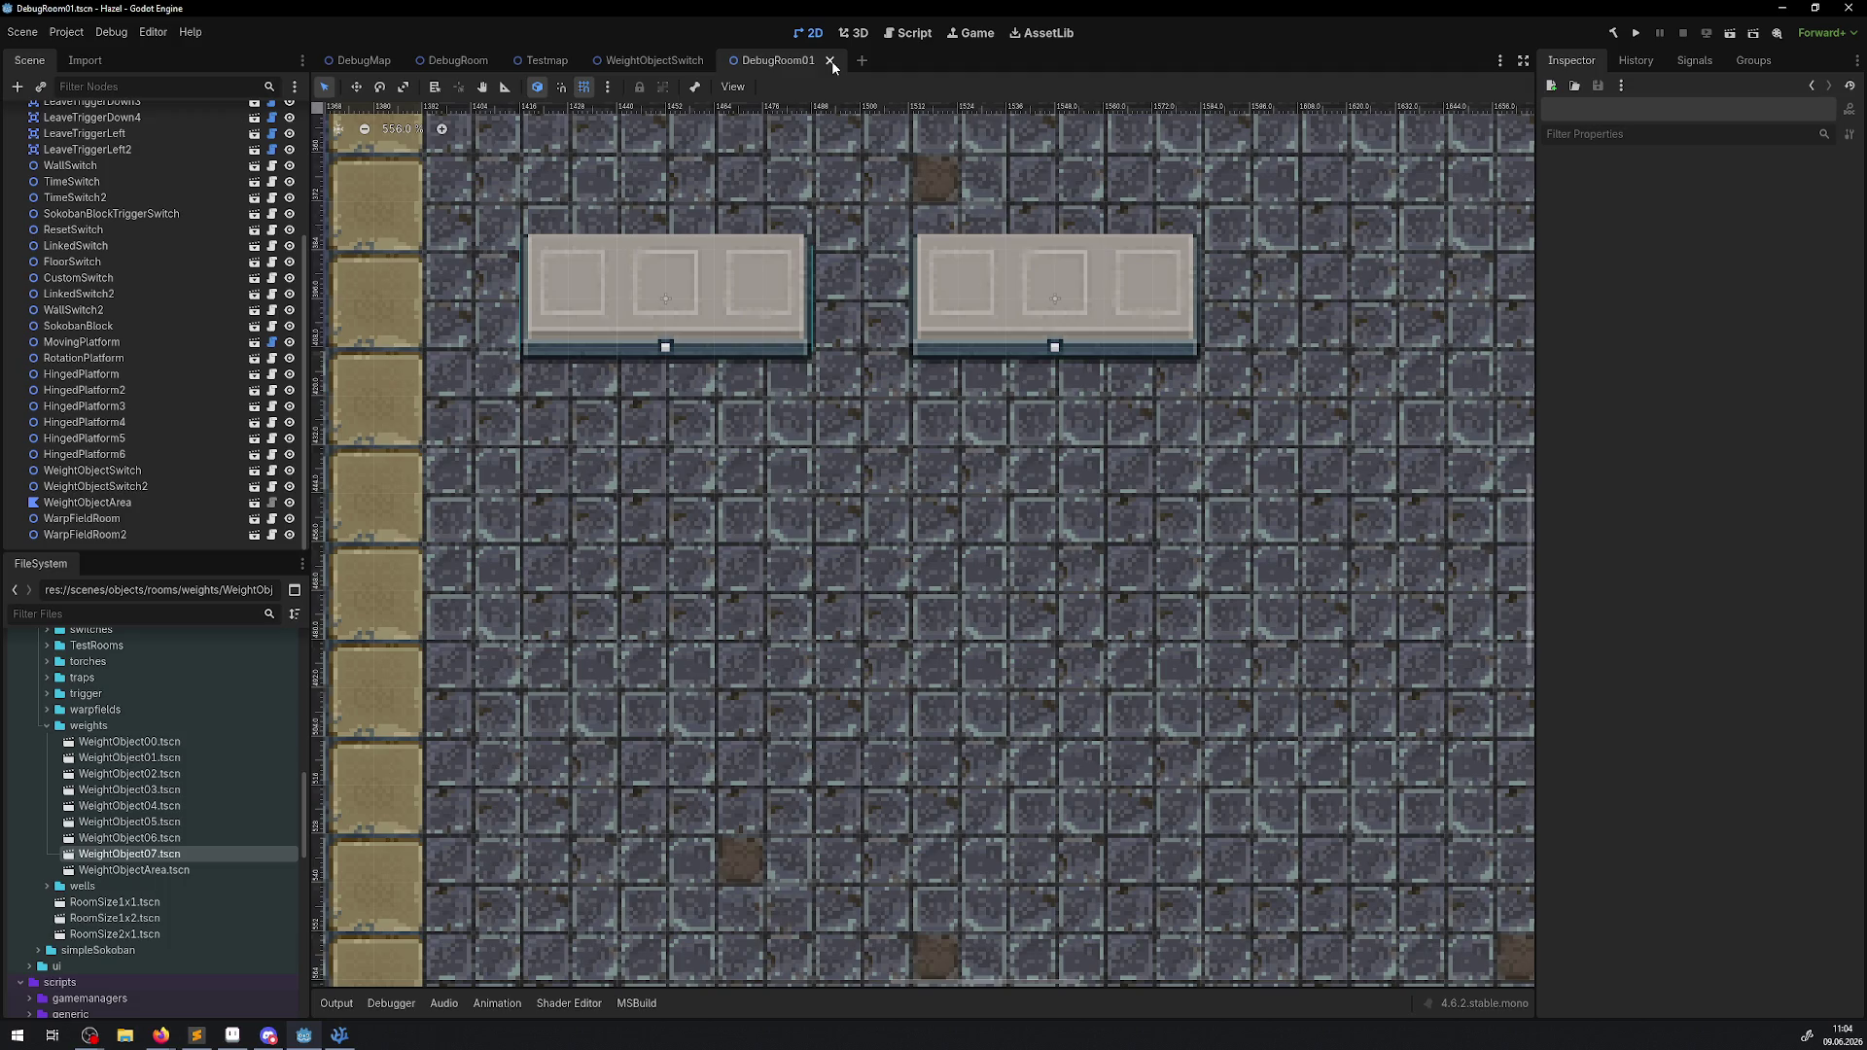
scroll(610, 382, up, 2)
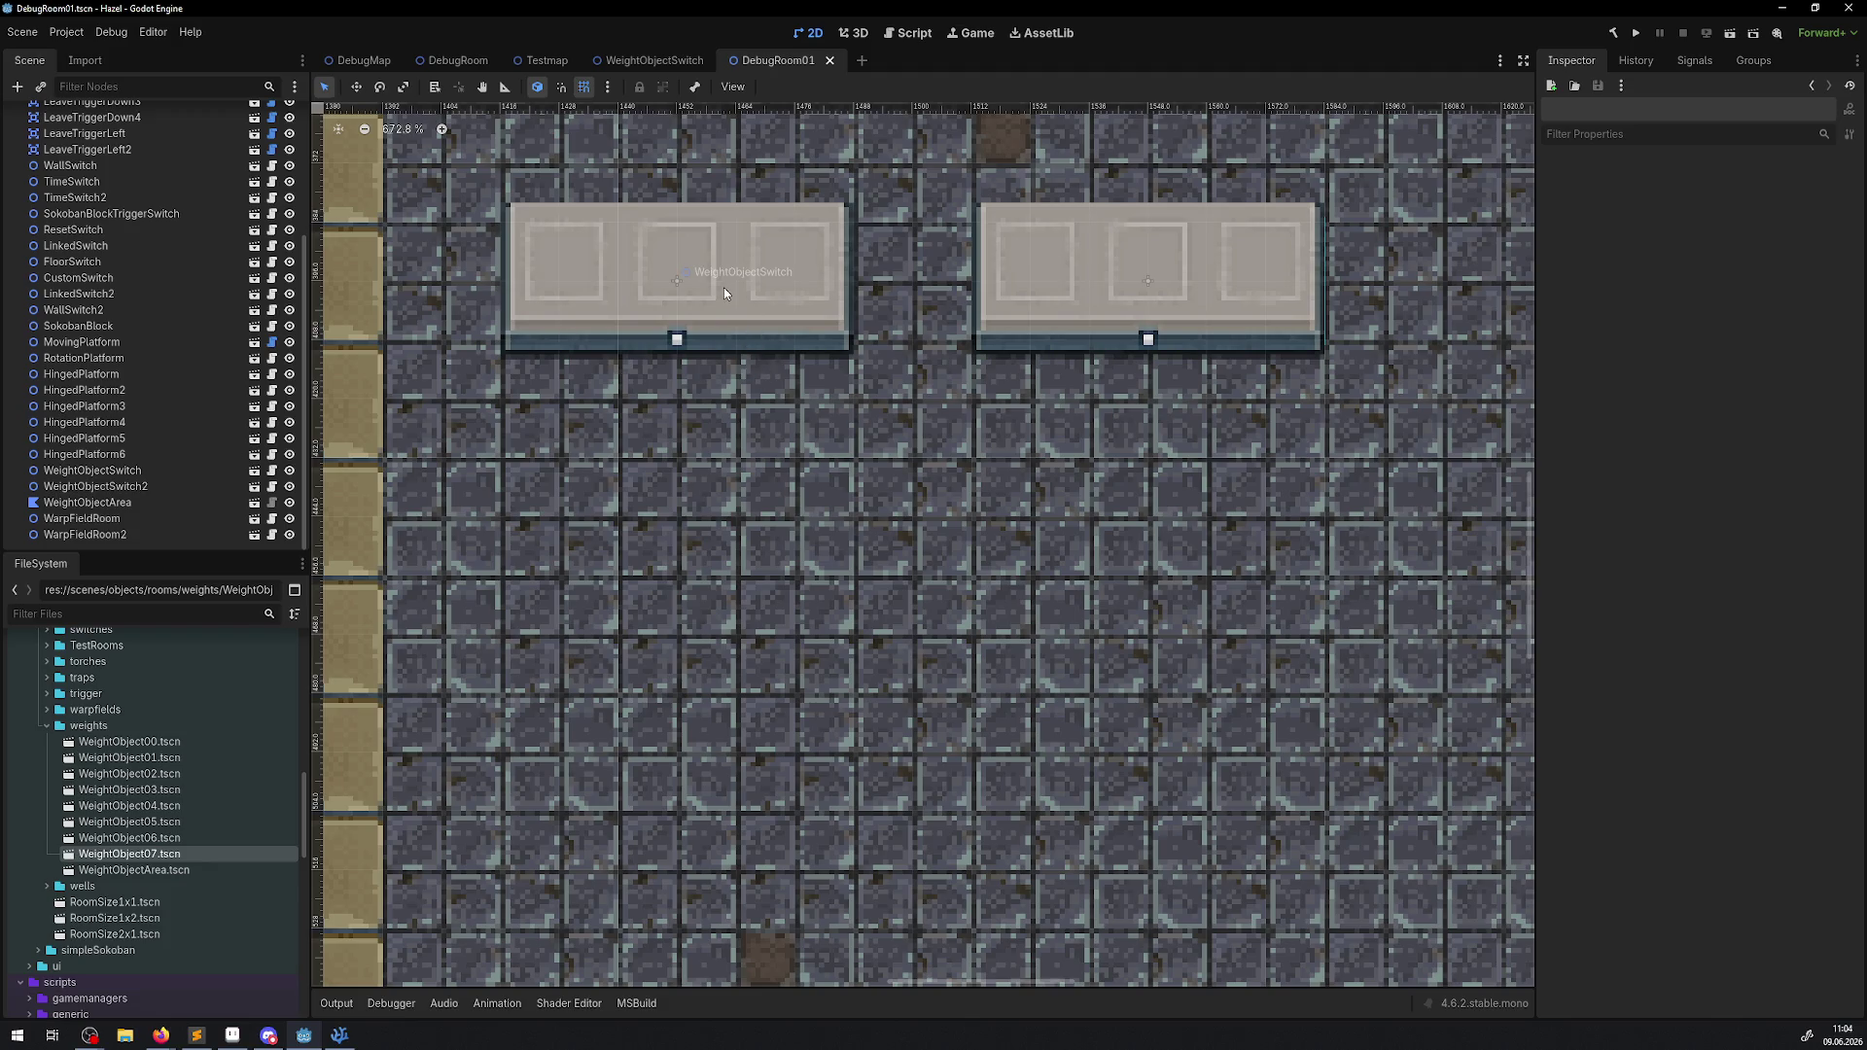
click(640, 61)
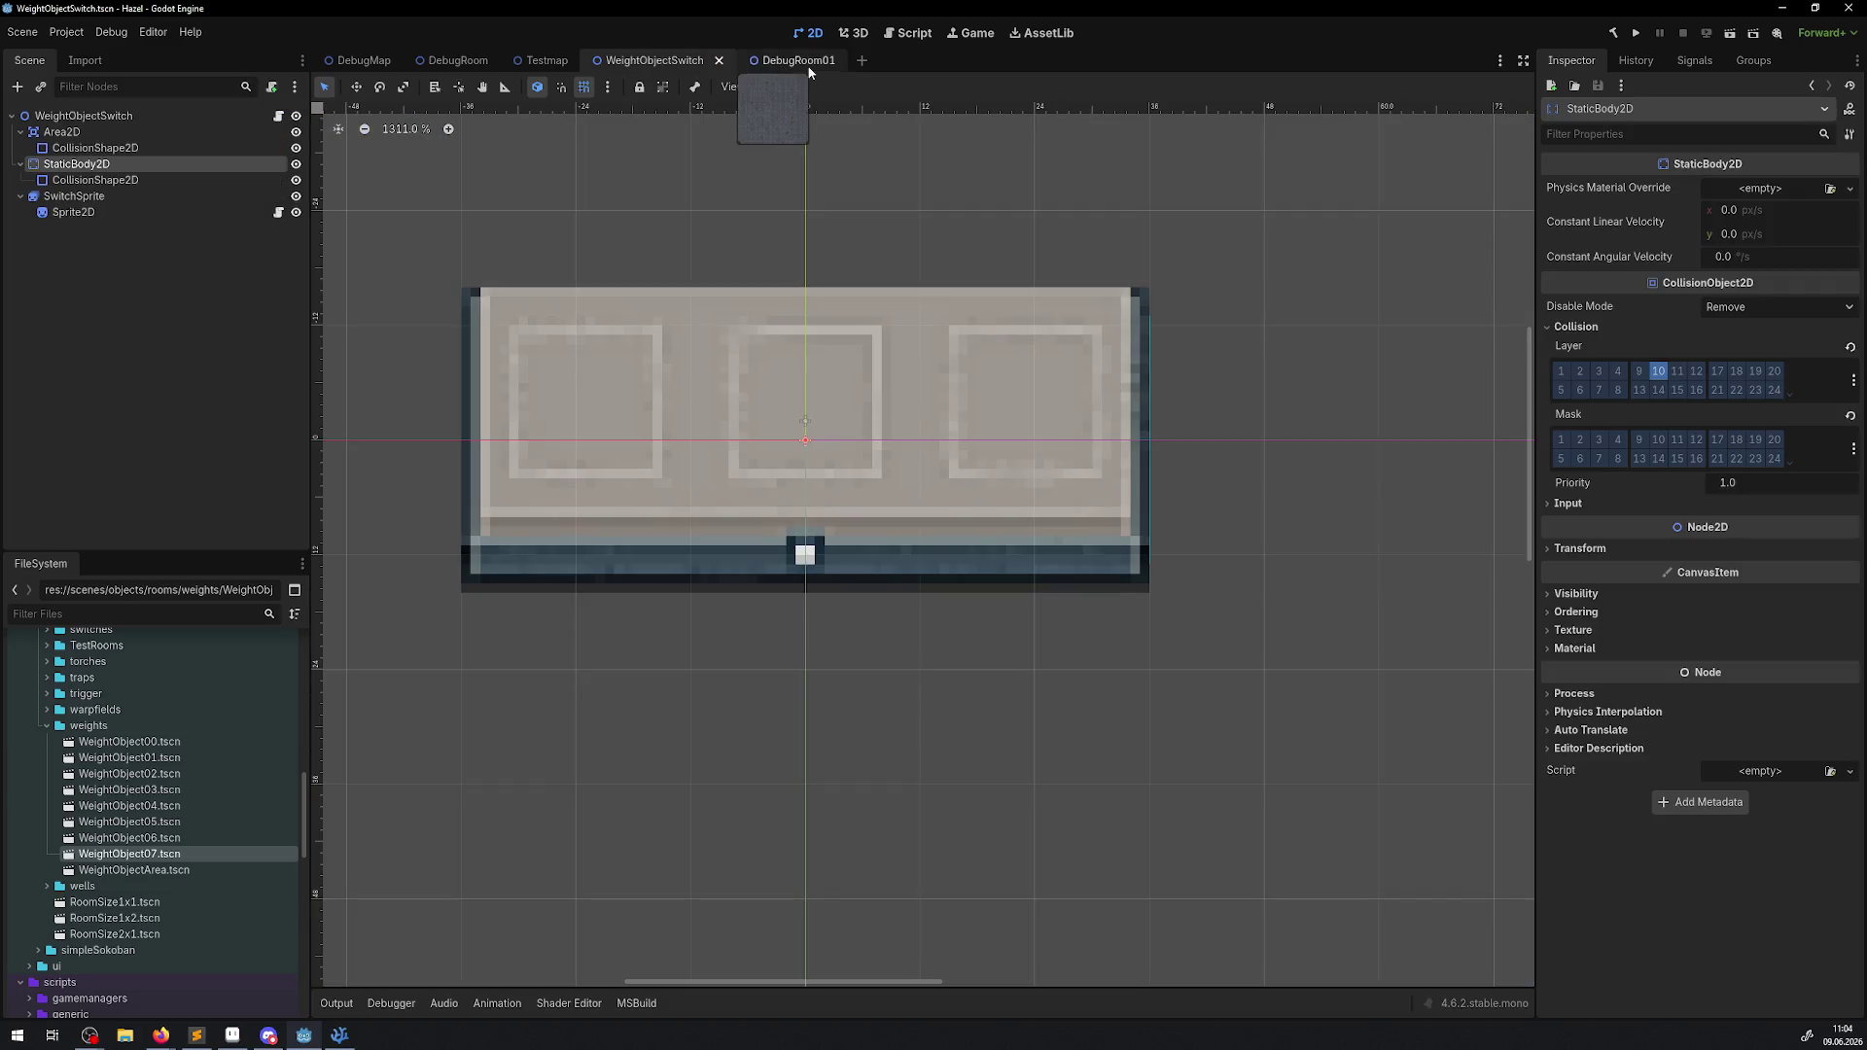
Drop a WeightObject00 instance into the switch scene and measure the plate with the Ruler tool.
mouse_move(121, 742)
mouse_down()
mouse_move(579, 774)
mouse_move(542, 427)
mouse_up()
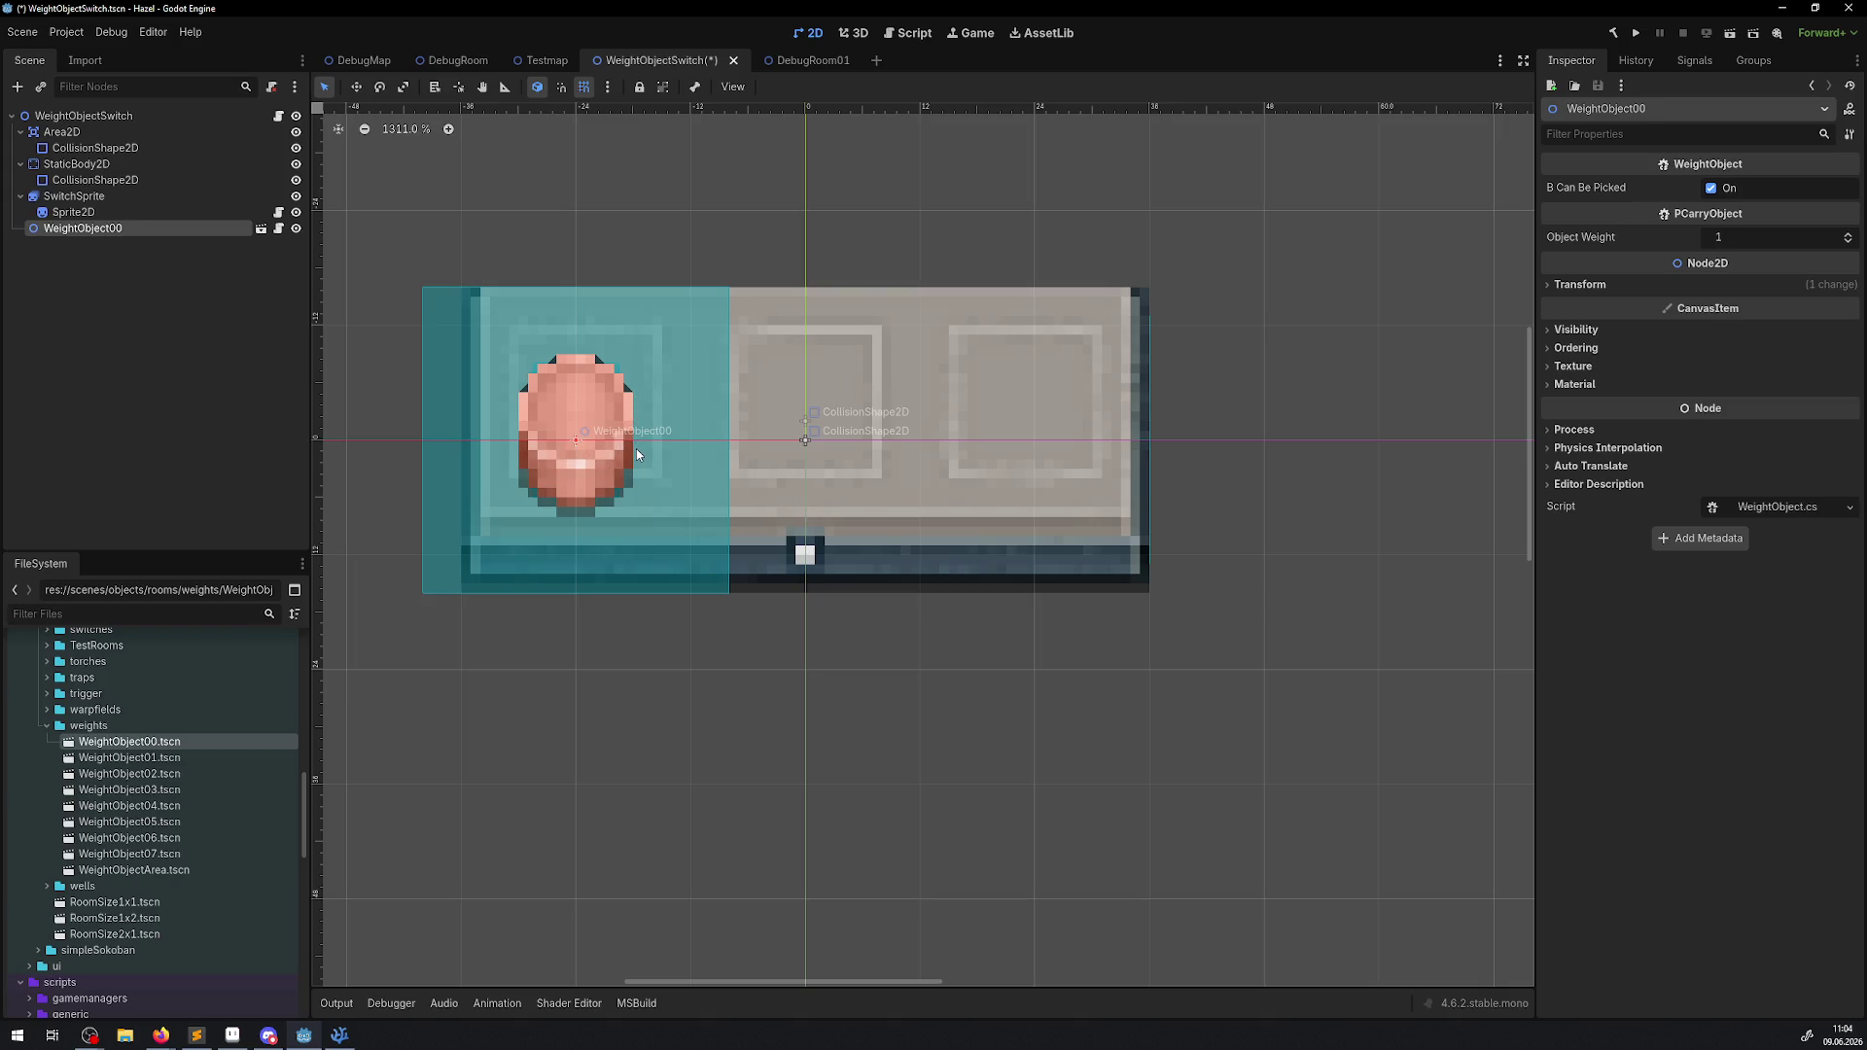
scroll(640, 465, up, 10)
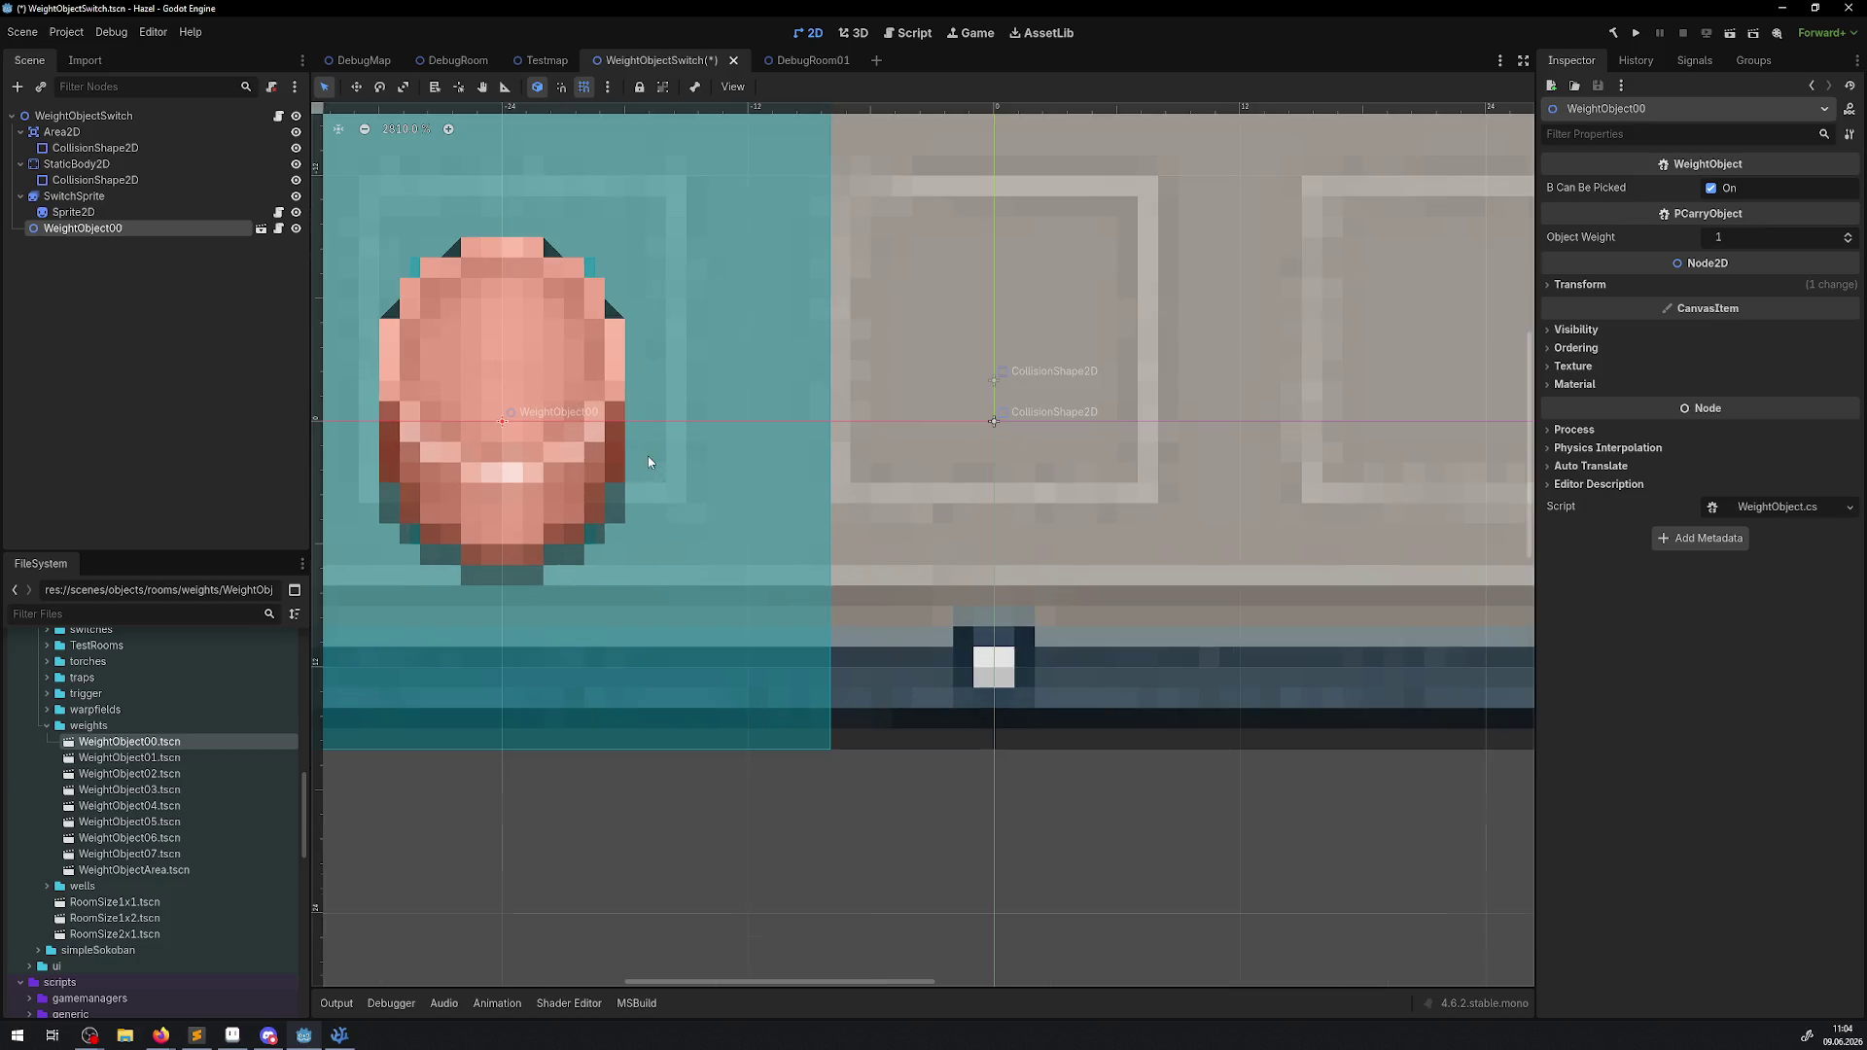
click(505, 87)
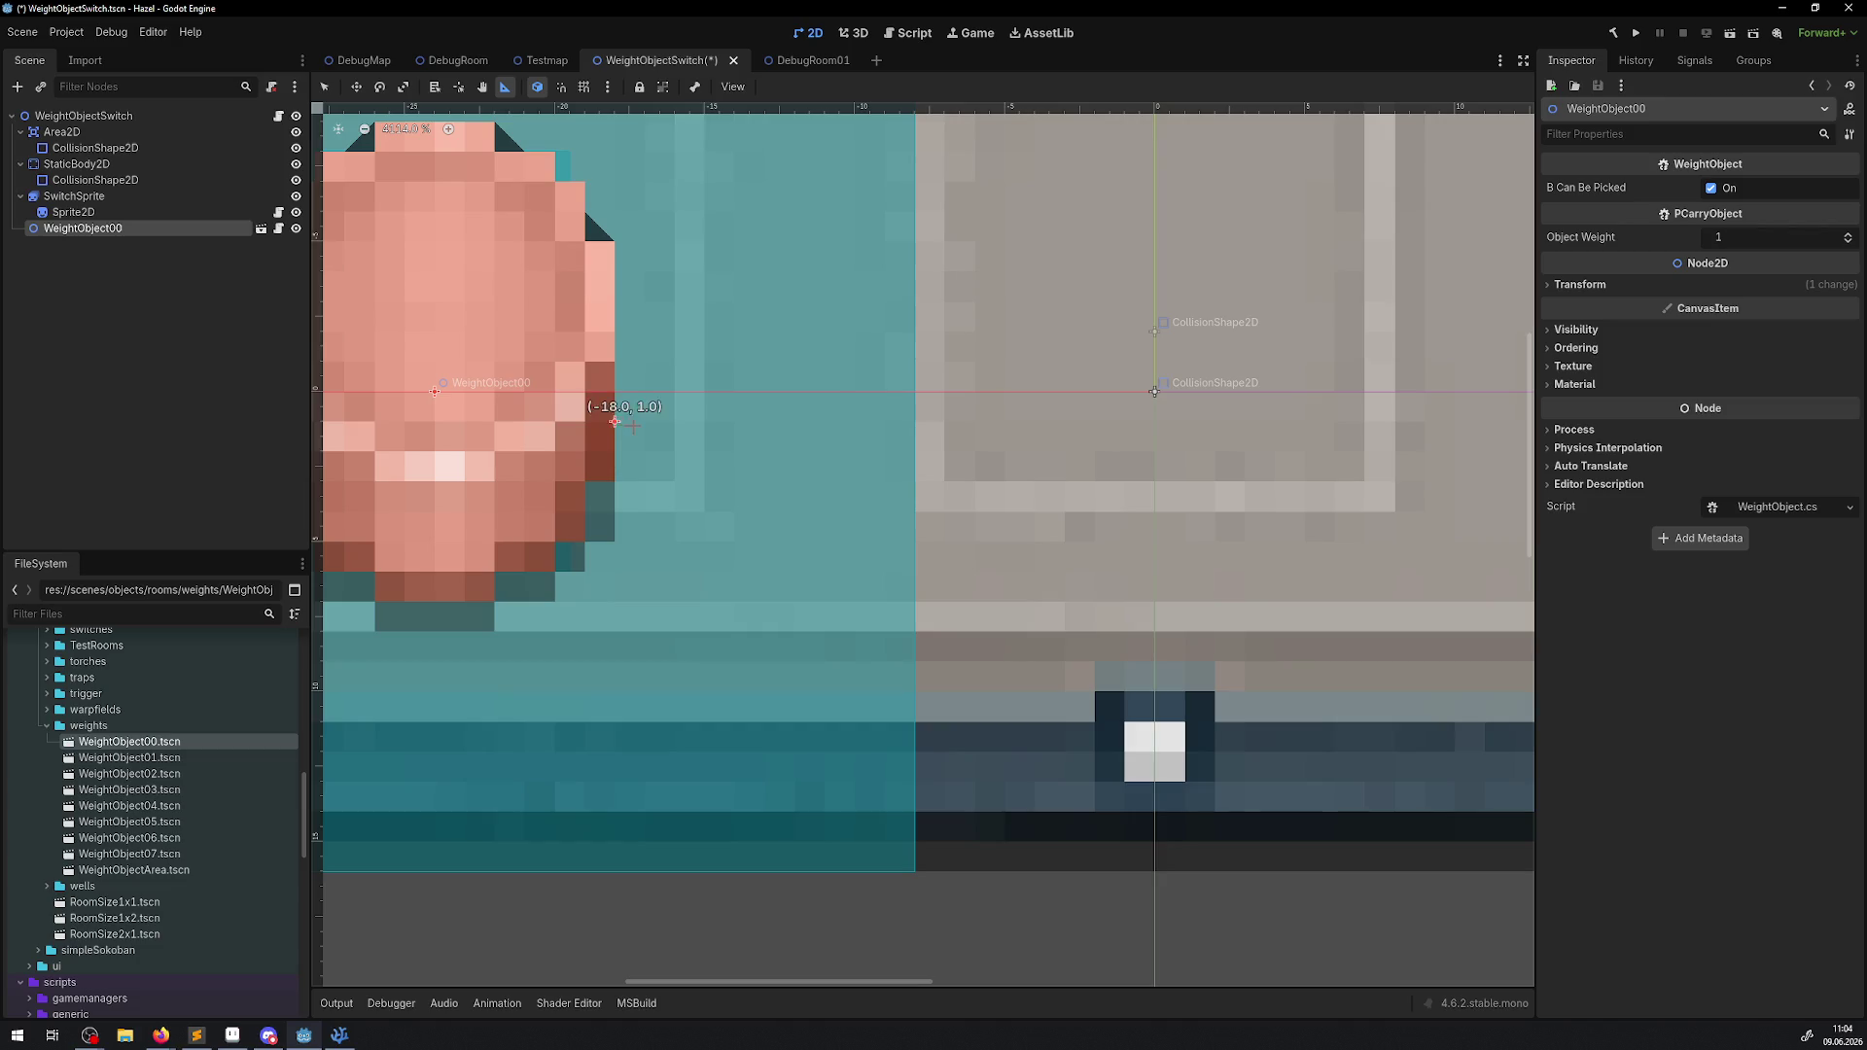
scroll(764, 479, down, 2)
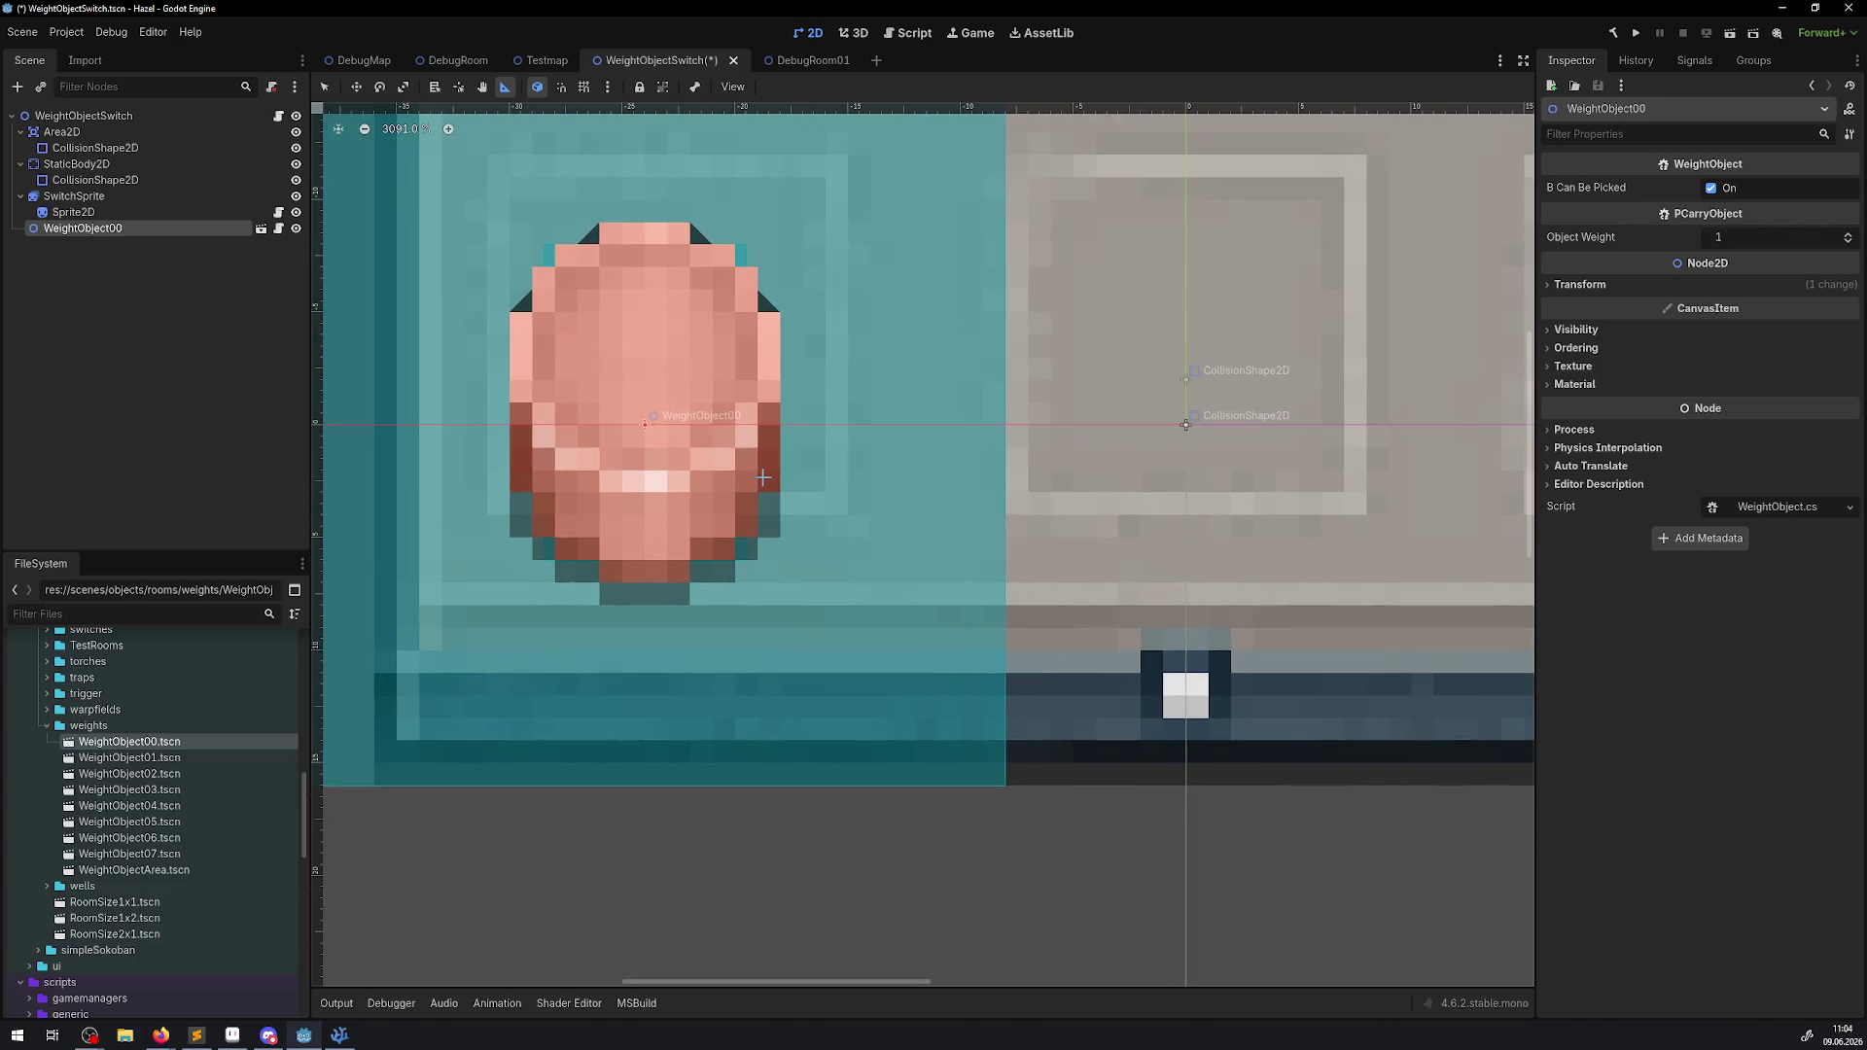
scroll(725, 445, down, 1)
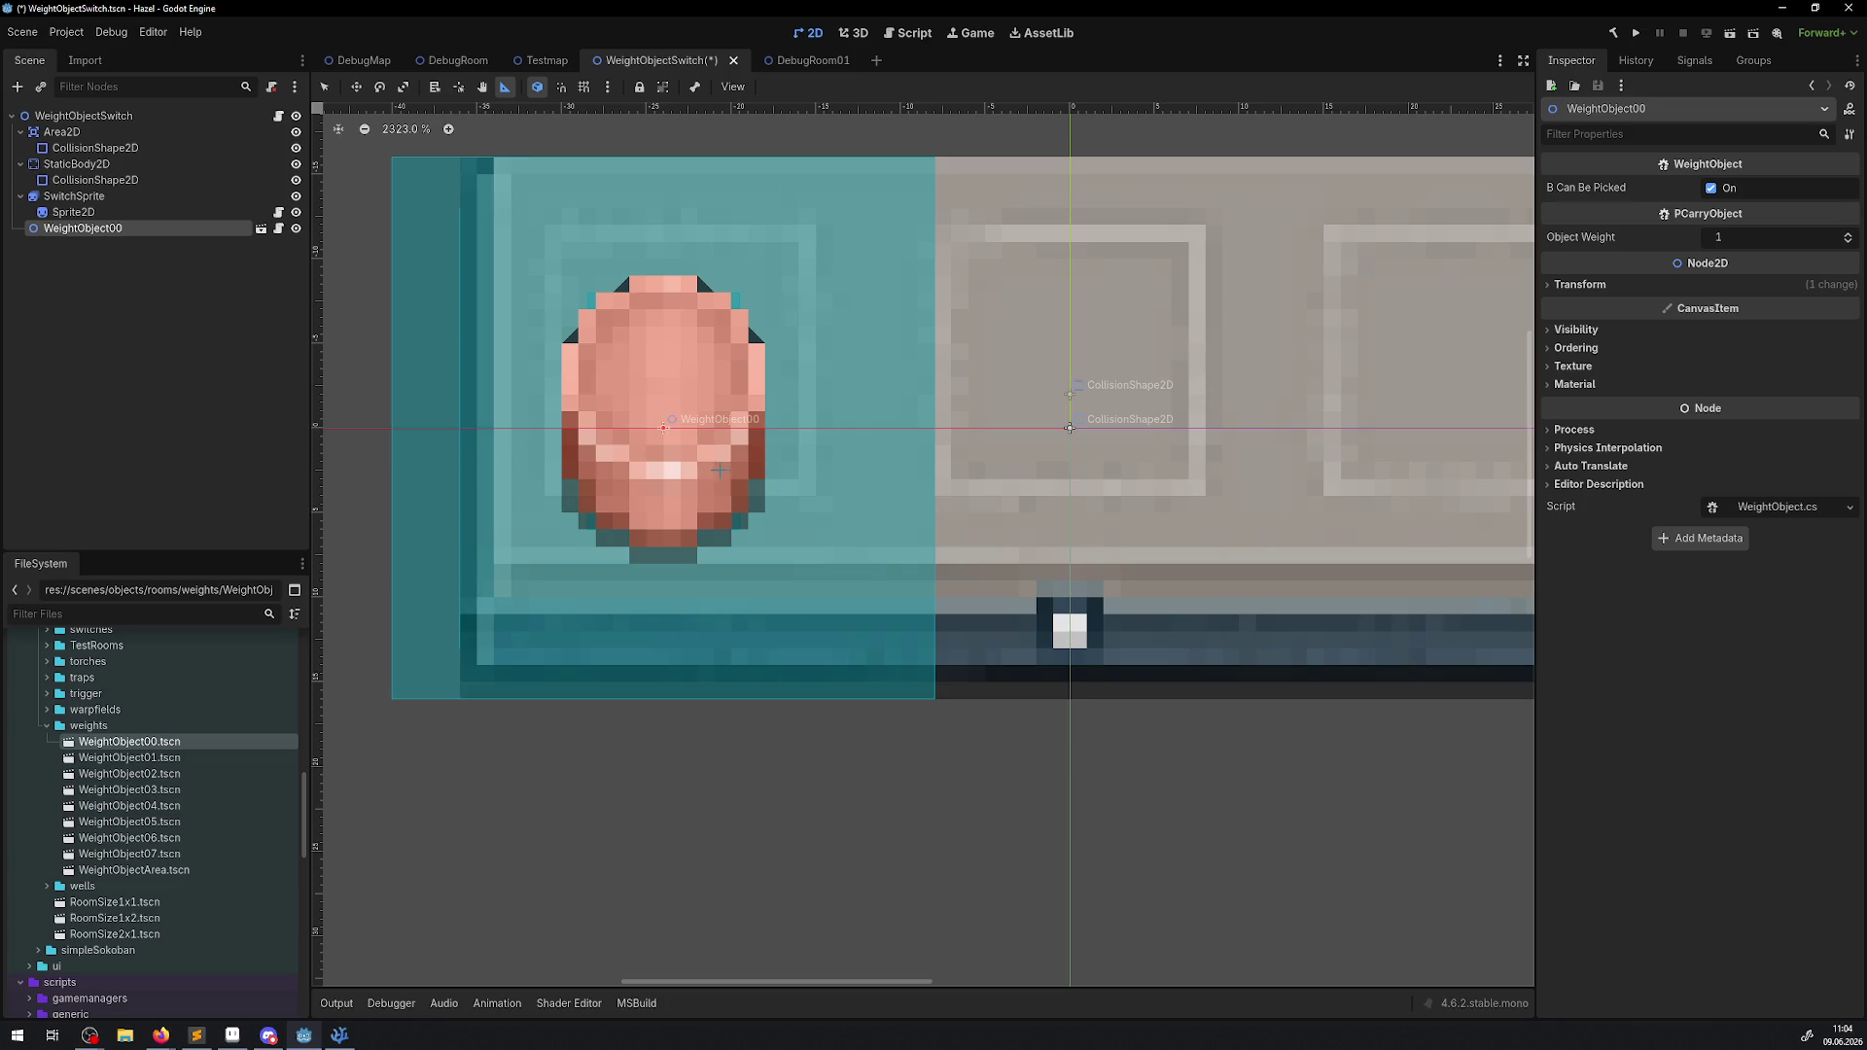
scroll(473, 439, down, 1)
scroll(491, 453, right, 5)
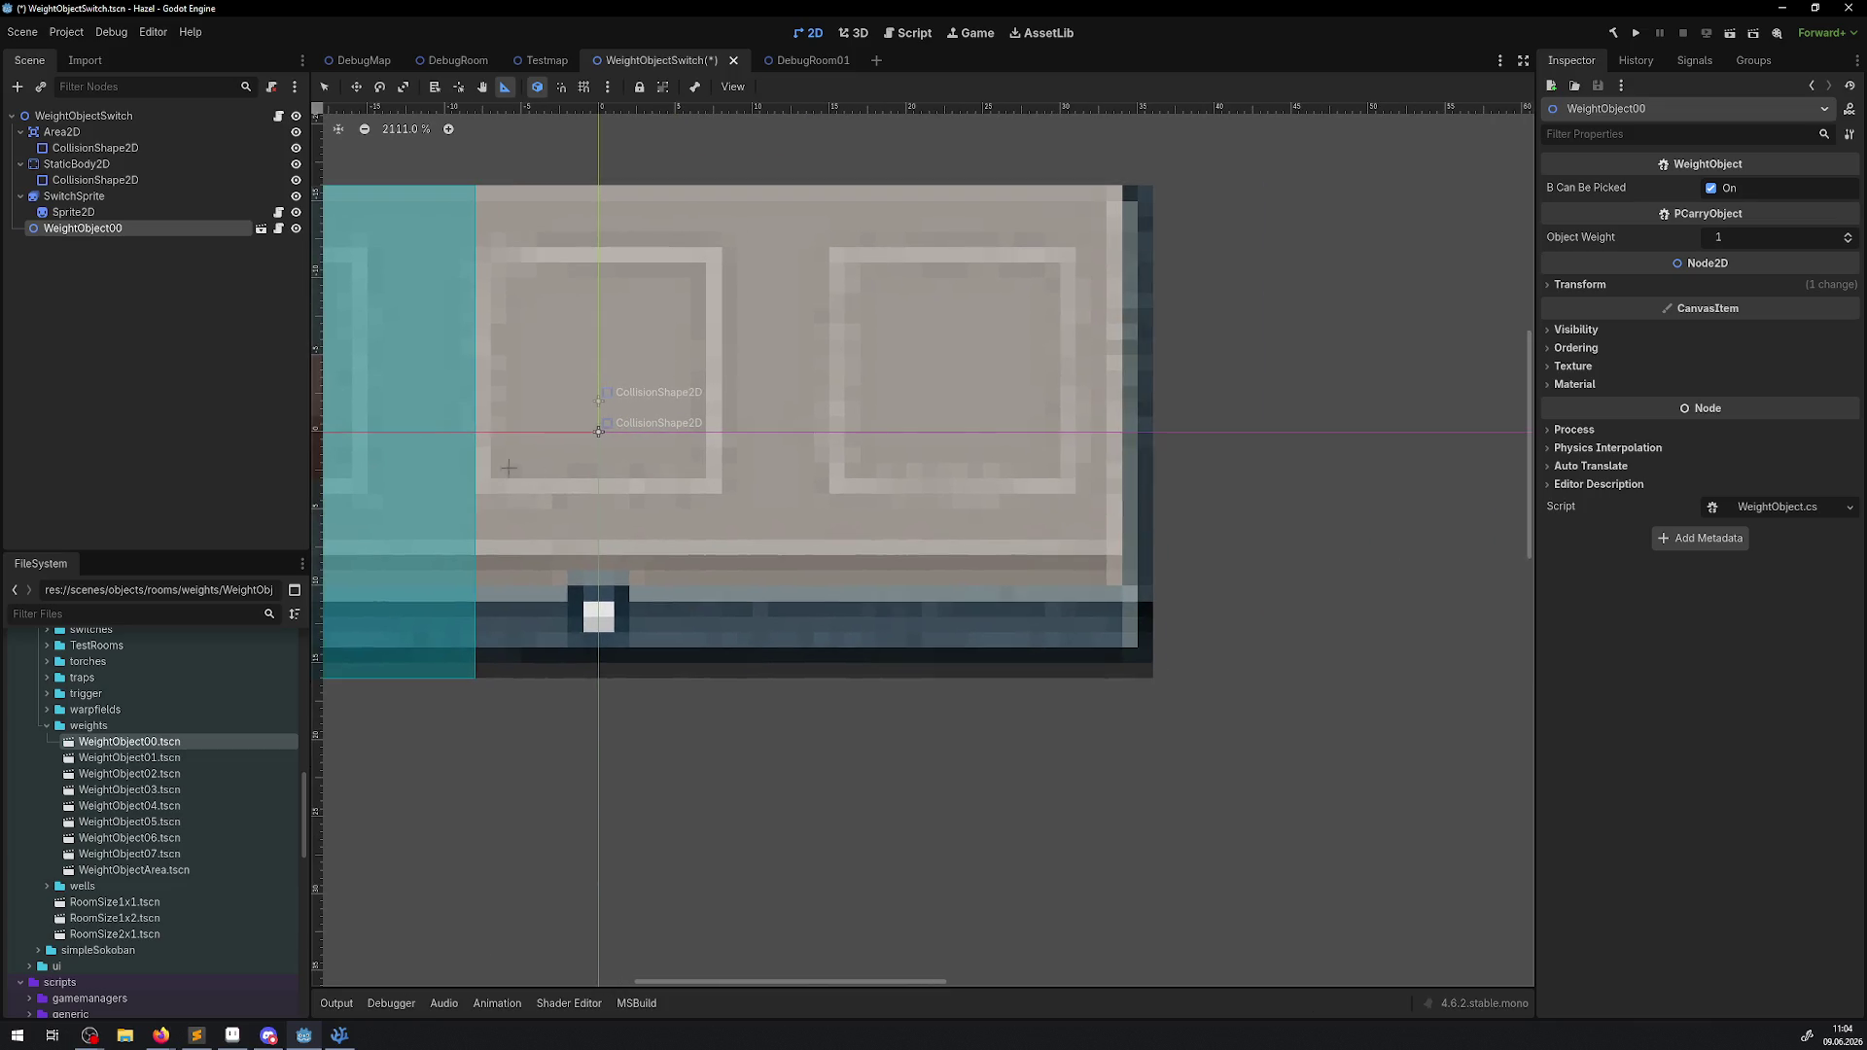
scroll(715, 422, left, 4)
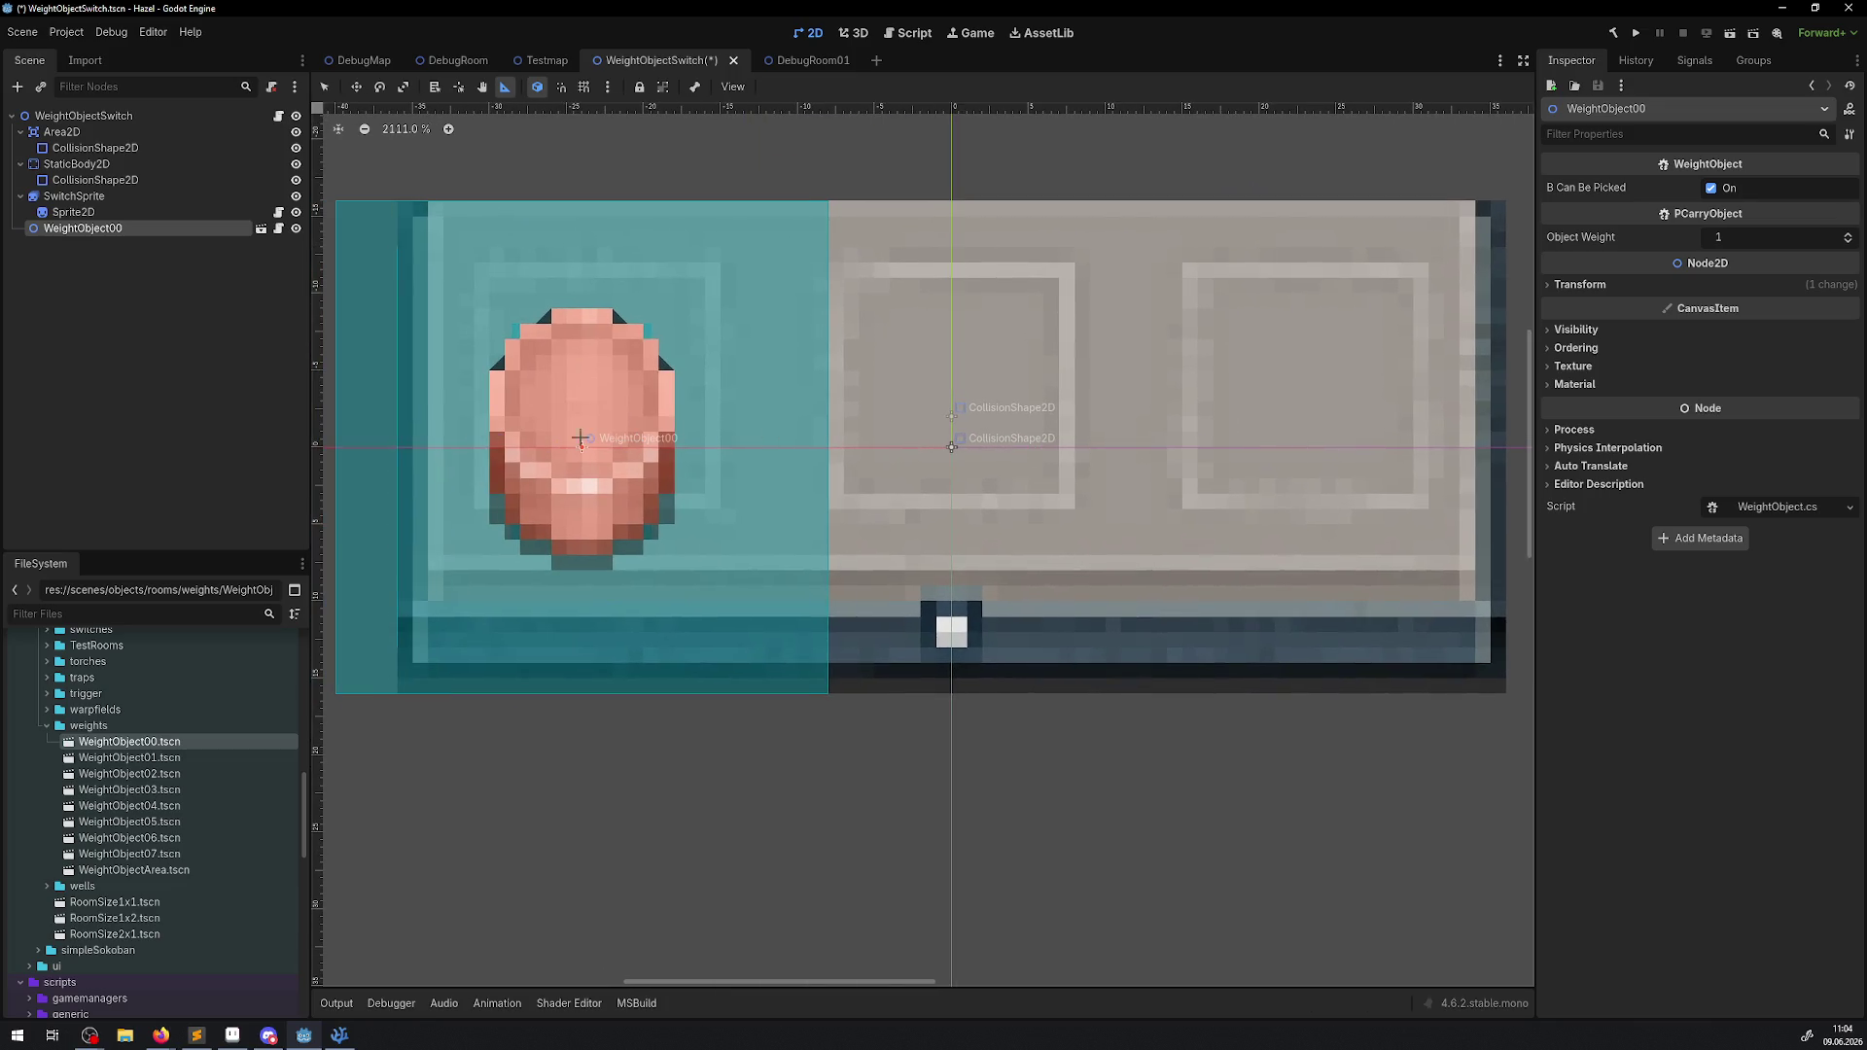
scroll(446, 459, right, 2)
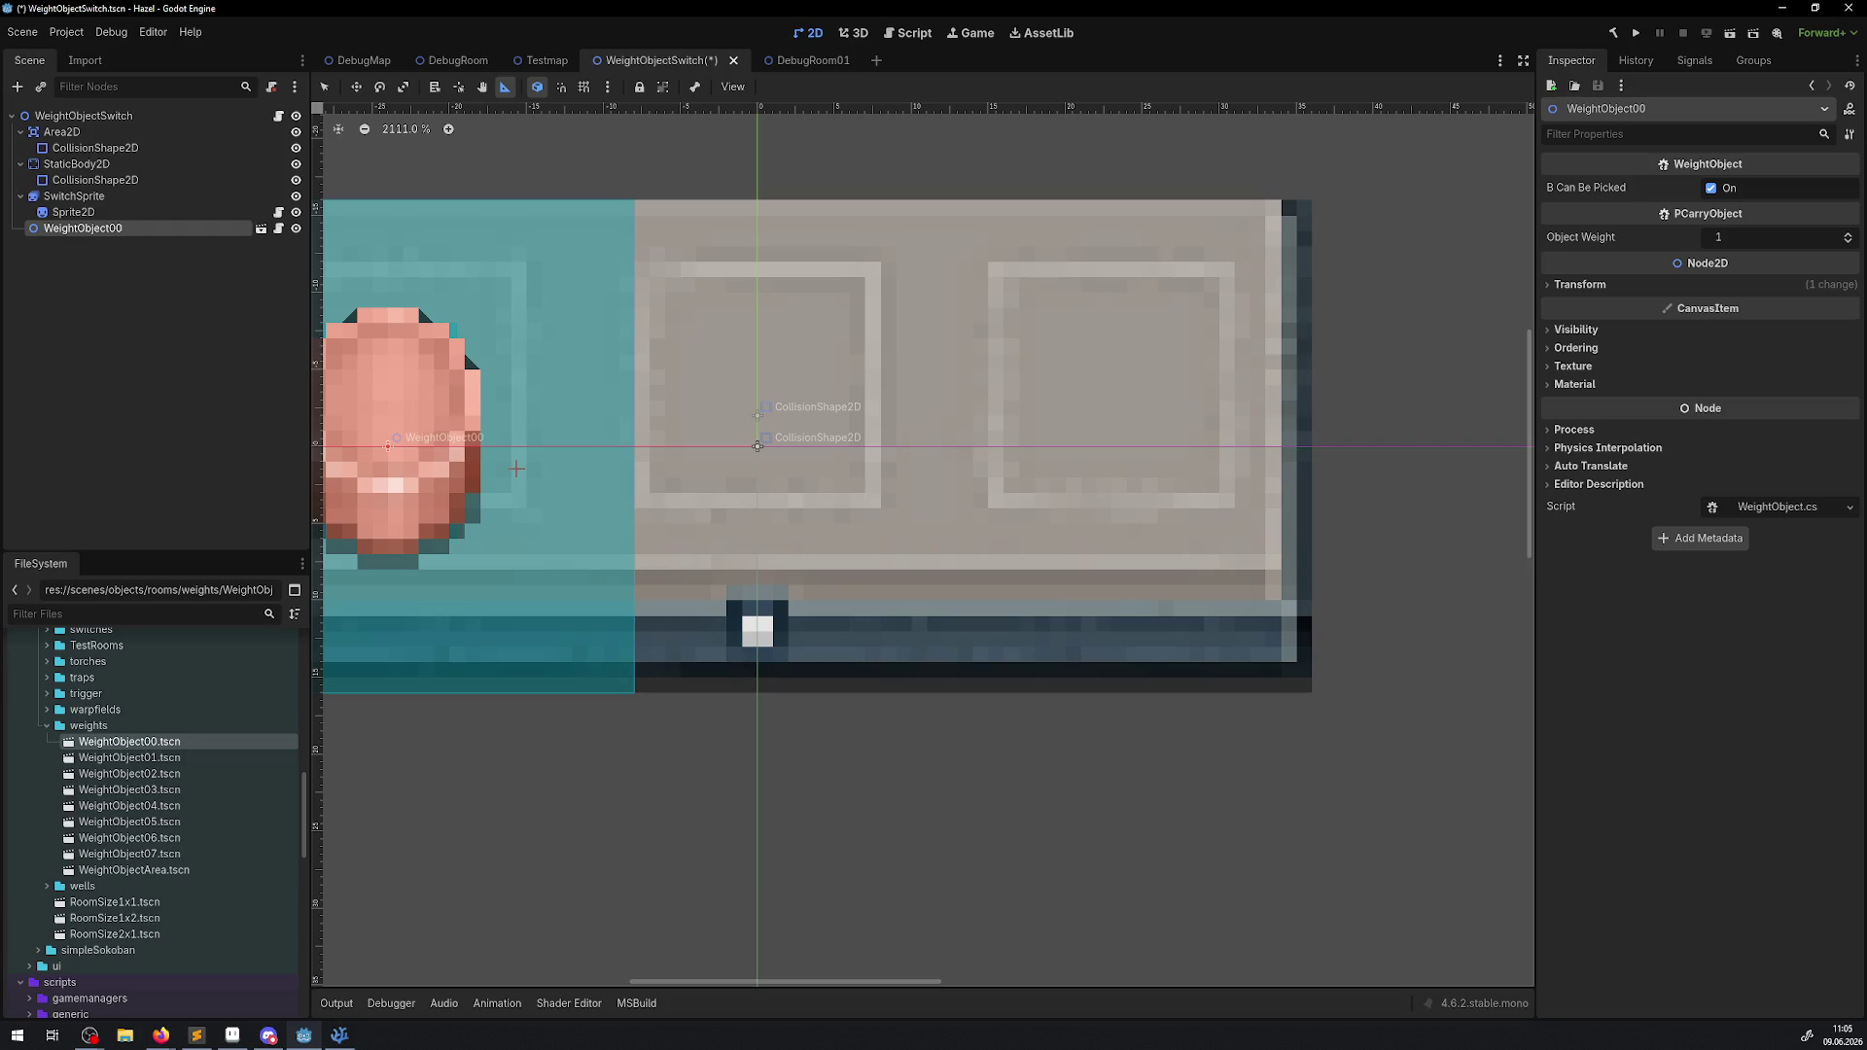
scroll(554, 530, down, 1)
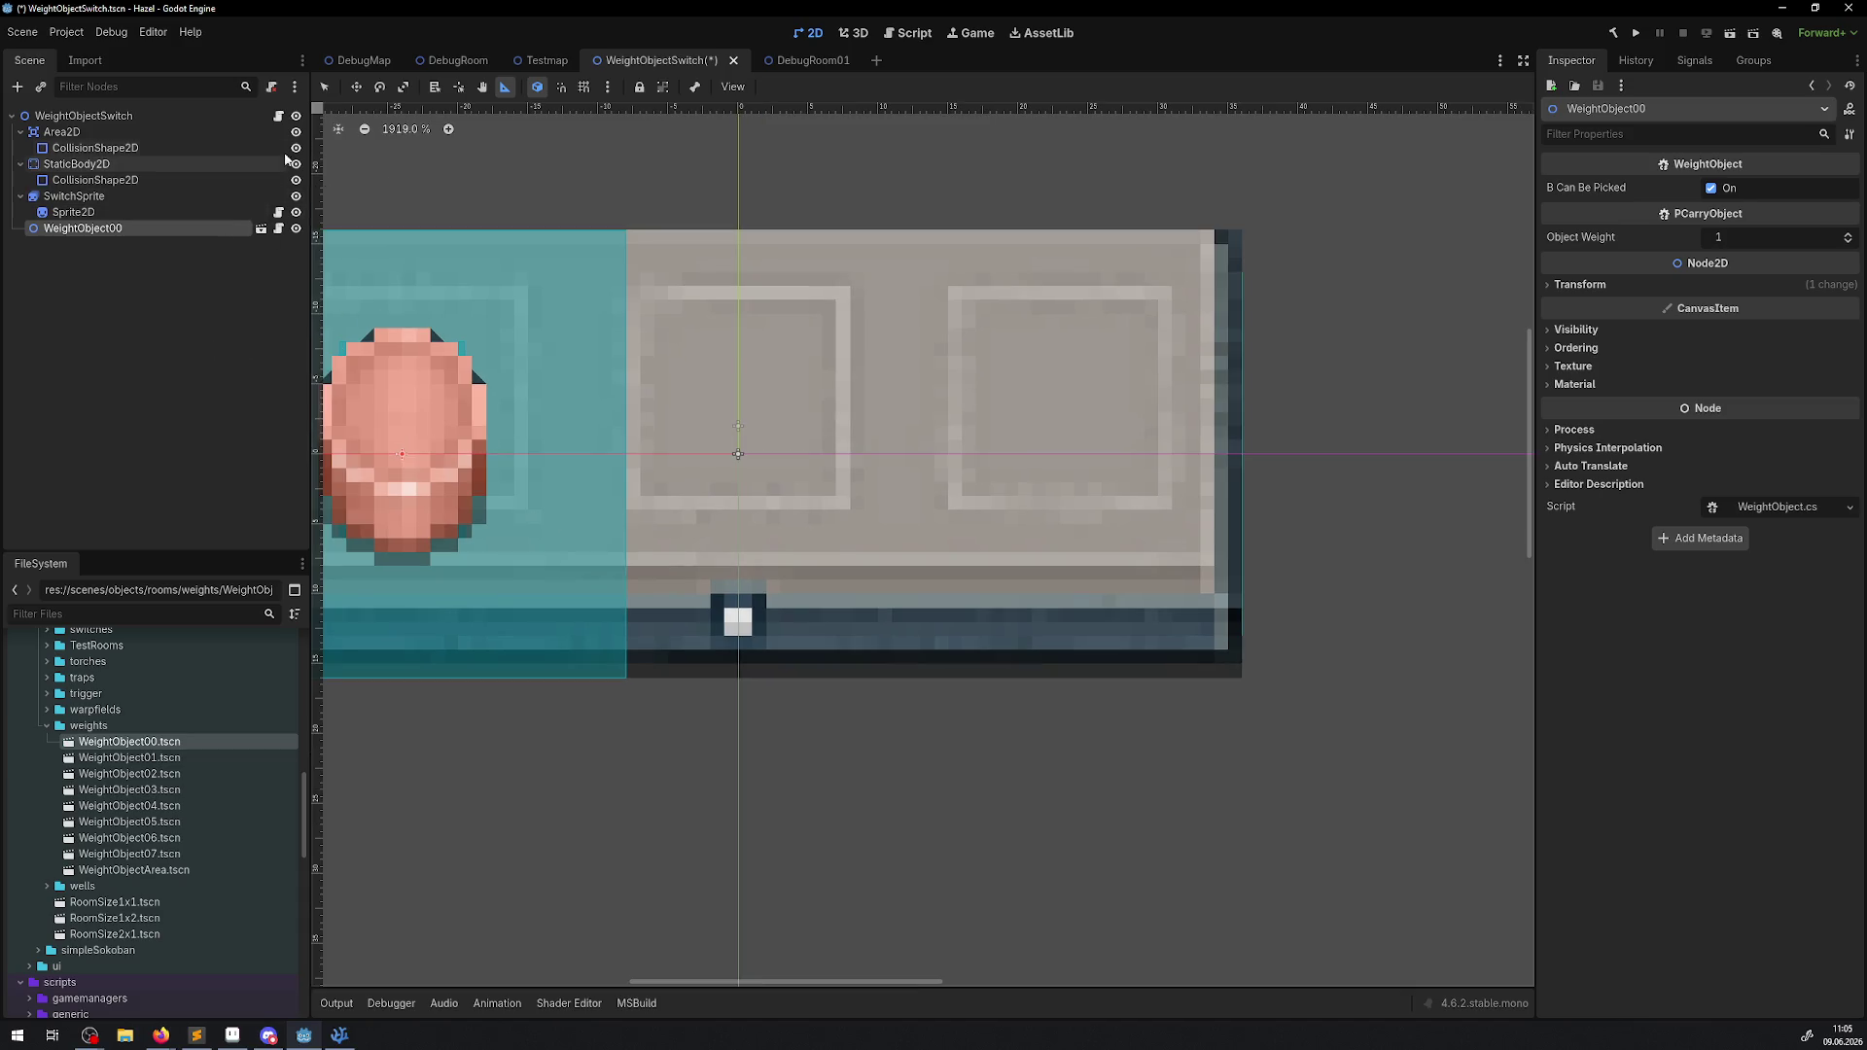
Centre the weight object over the plate's middle slot with grid snap on, then select SwitchSprite.
click(324, 87)
drag(417, 428, 798, 429)
click(583, 86)
mouse_move(677, 434)
mouse_down()
mouse_move(576, 429)
mouse_move(739, 438)
mouse_up()
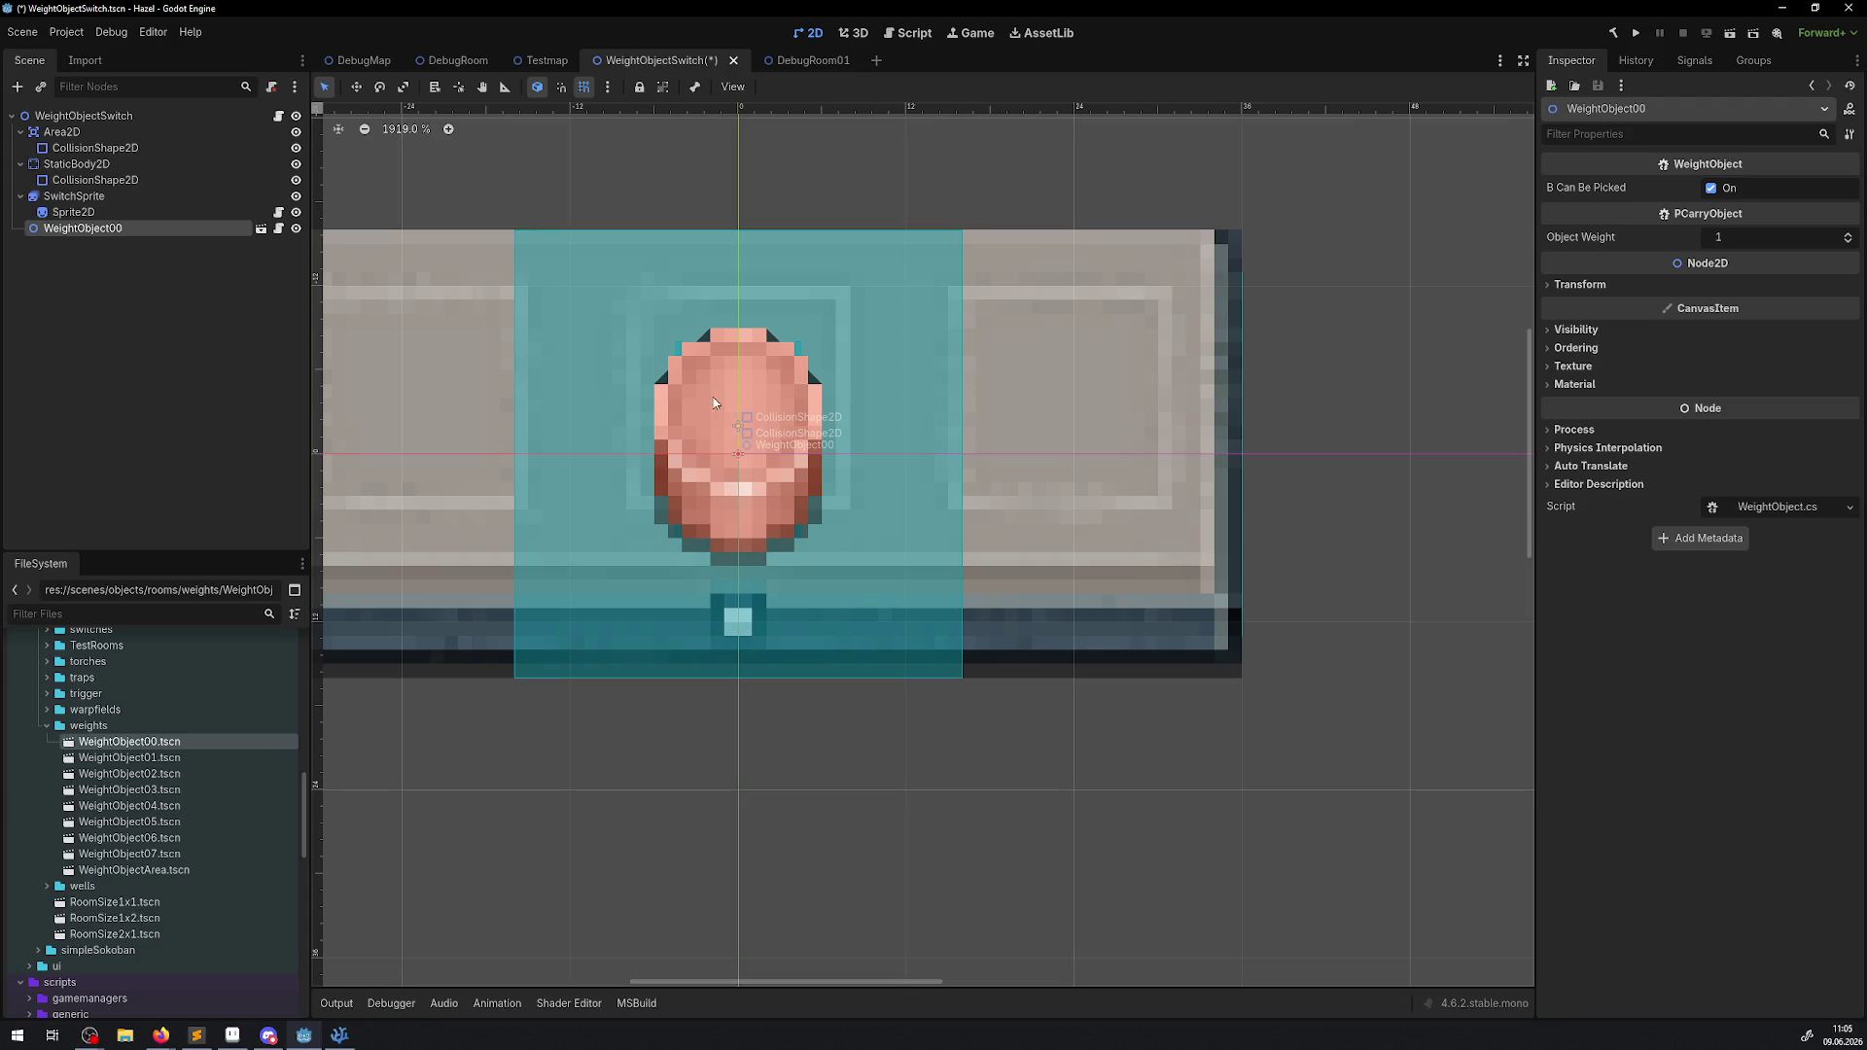
click(485, 351)
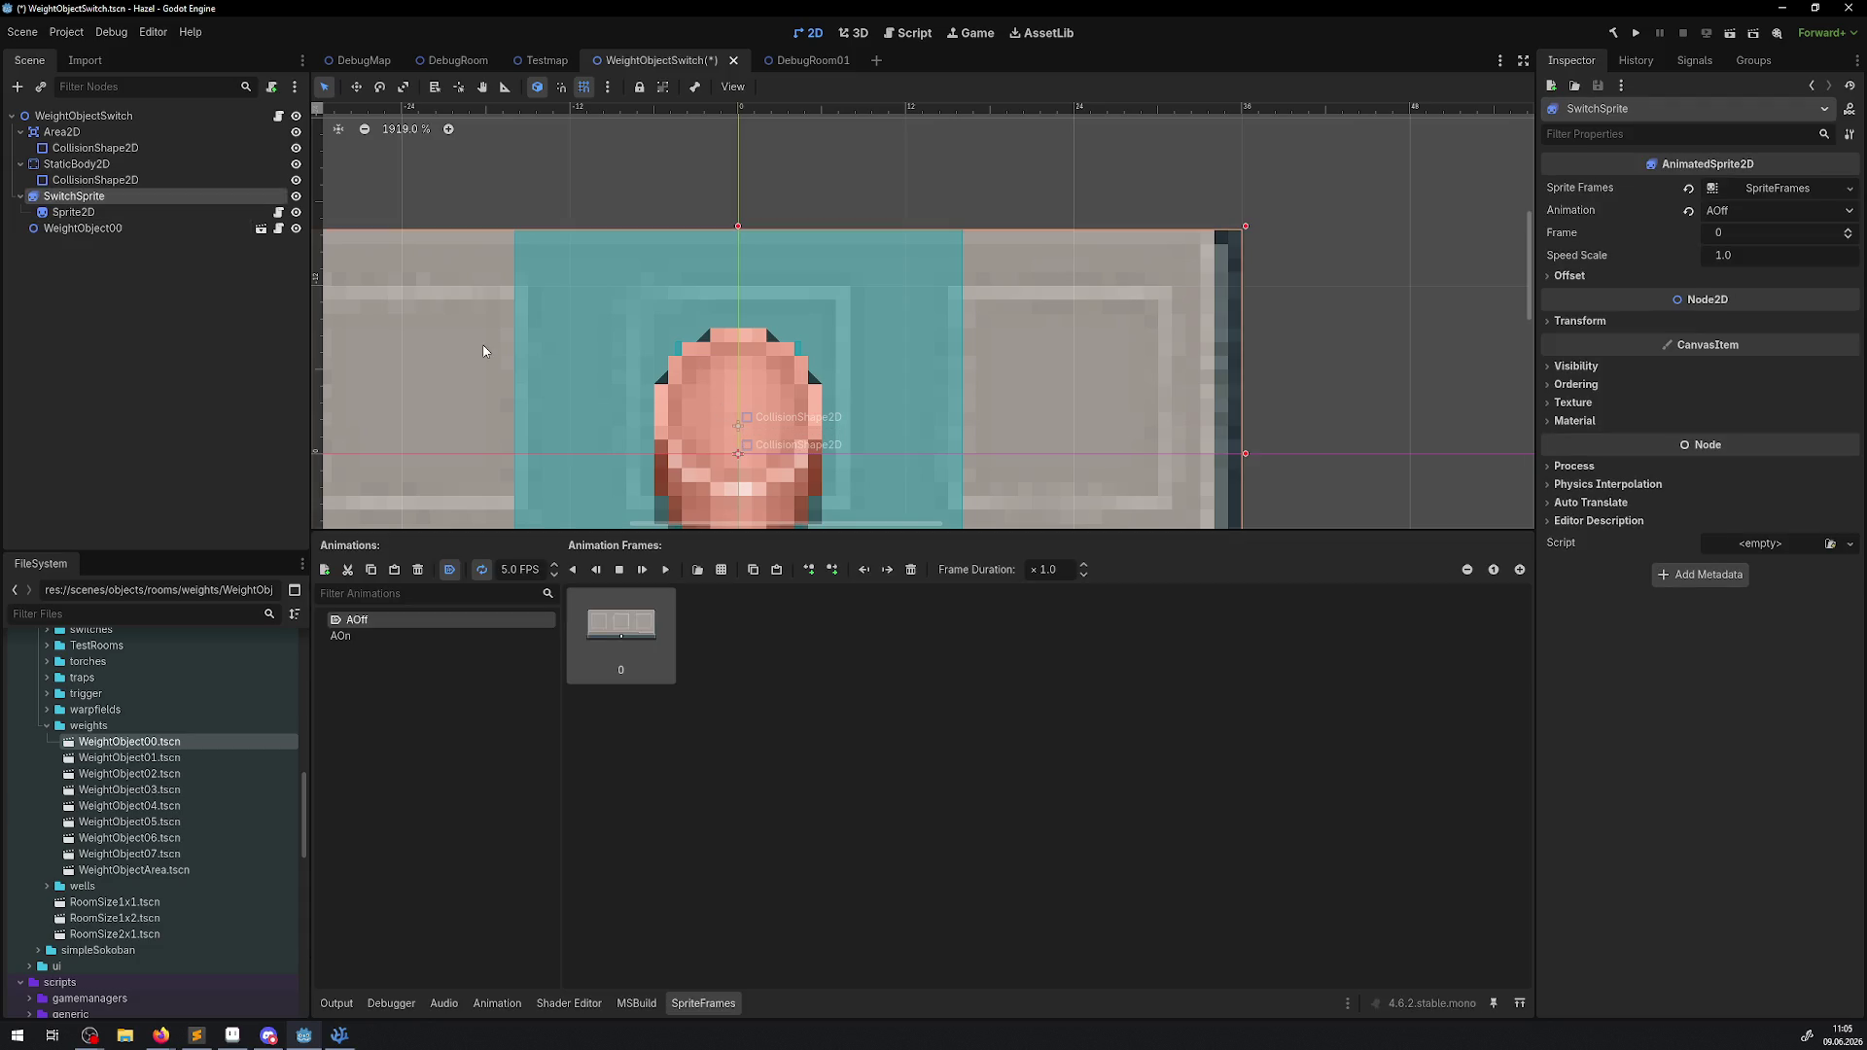
Give SwitchSprite a vertical offset of 5 px and save the switch scene.
scroll(667, 419, down, 1)
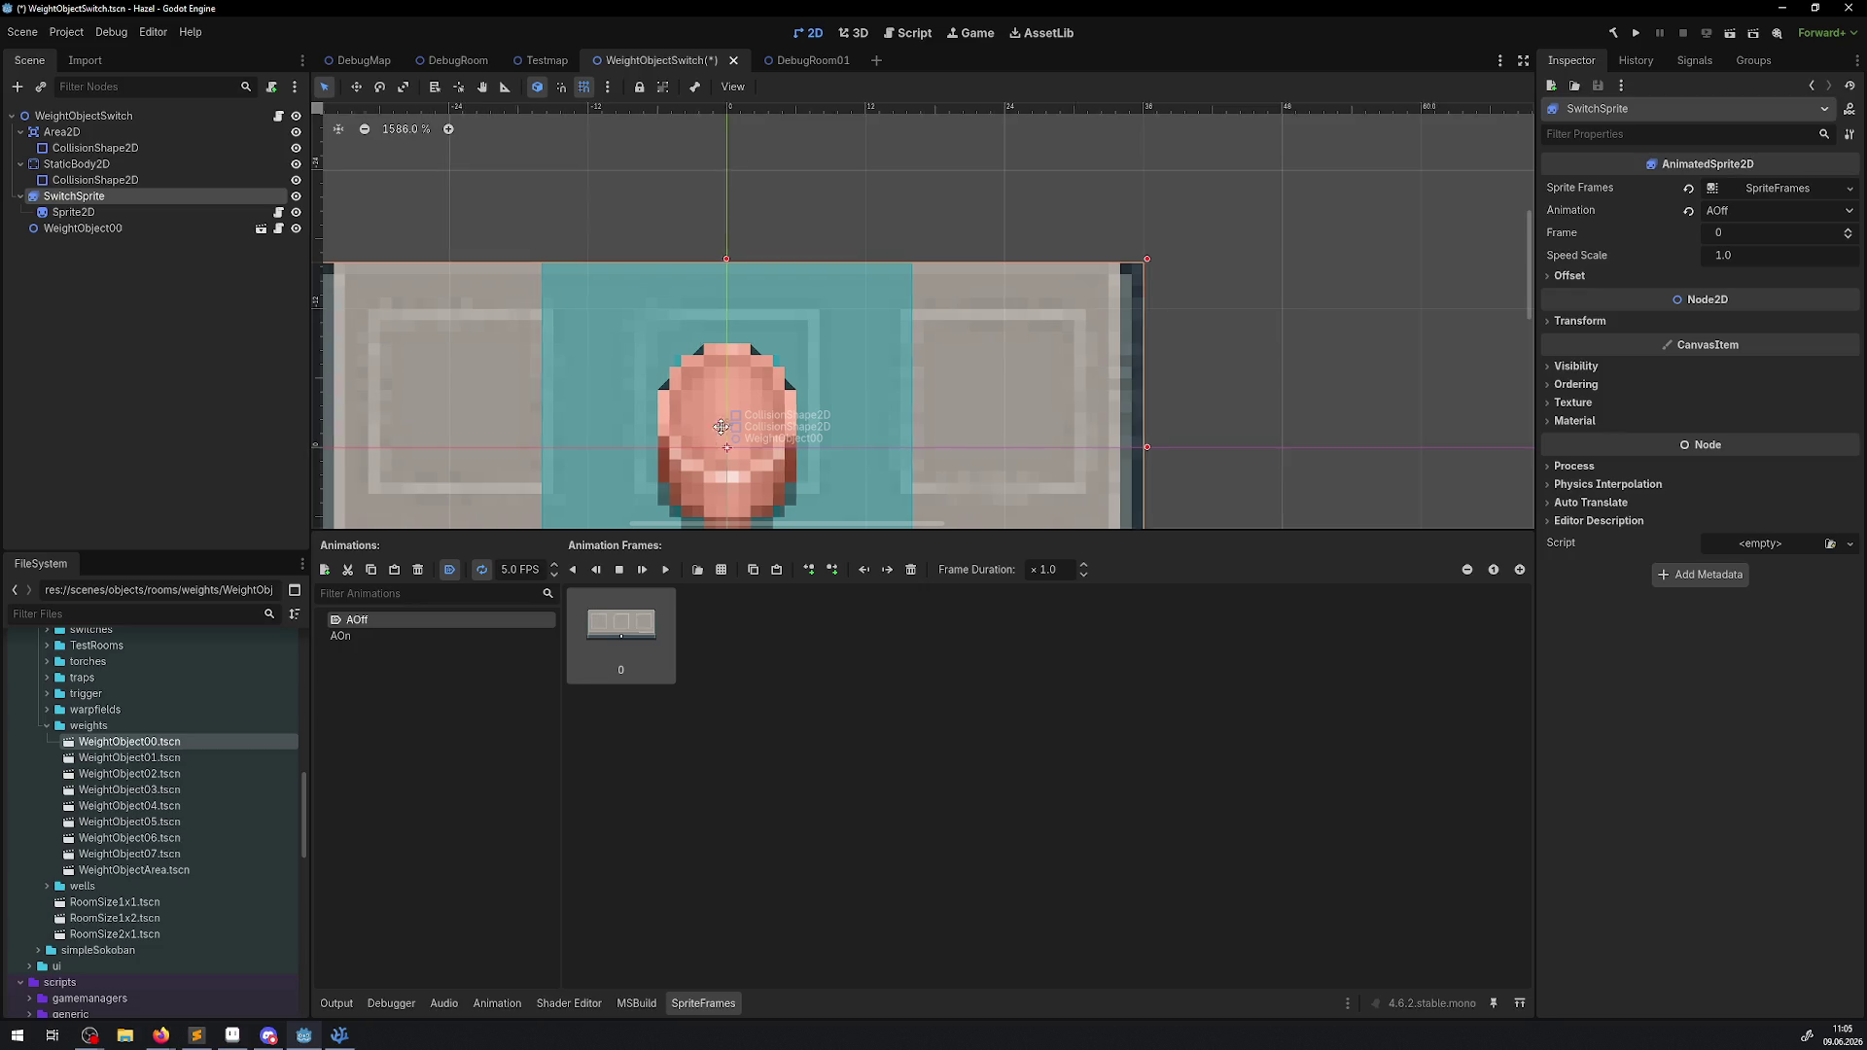
drag(720, 426, 809, 329)
click(827, 363)
scroll(831, 348, up, 3)
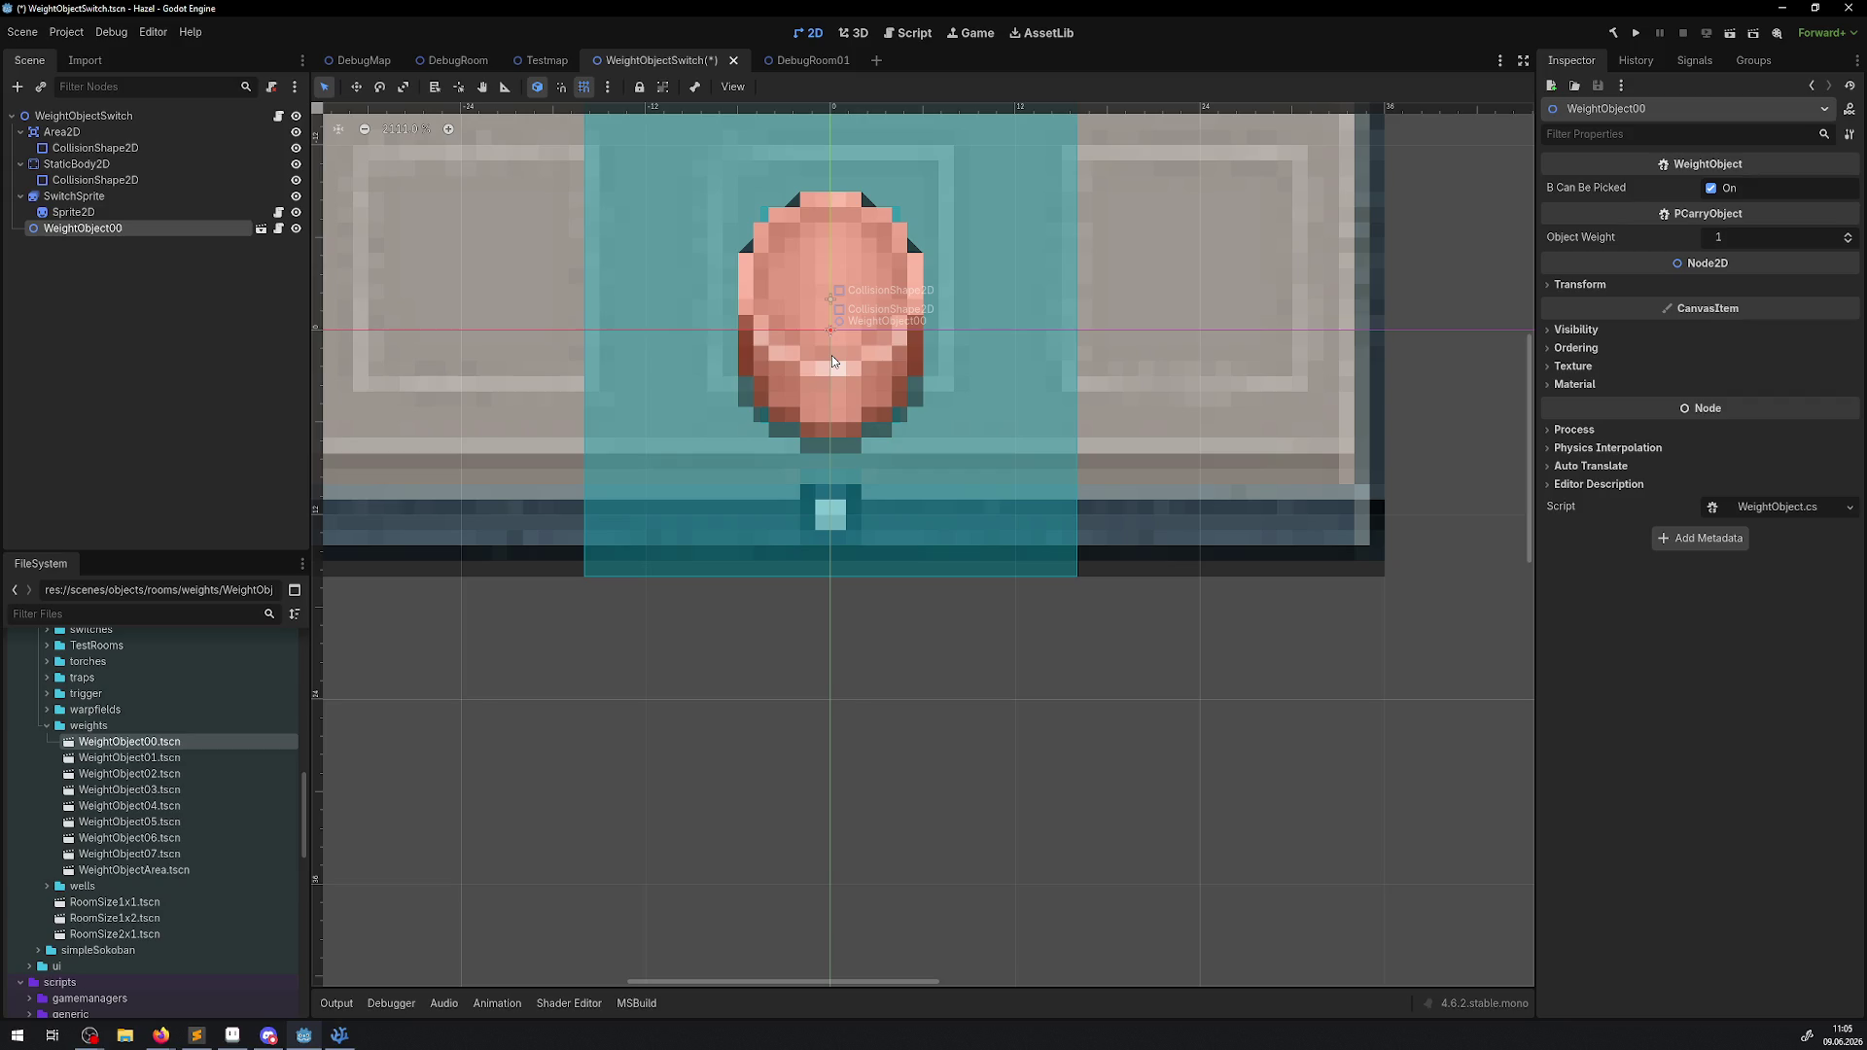
click(105, 196)
drag(675, 434, 818, 398)
scroll(972, 291, down, 2)
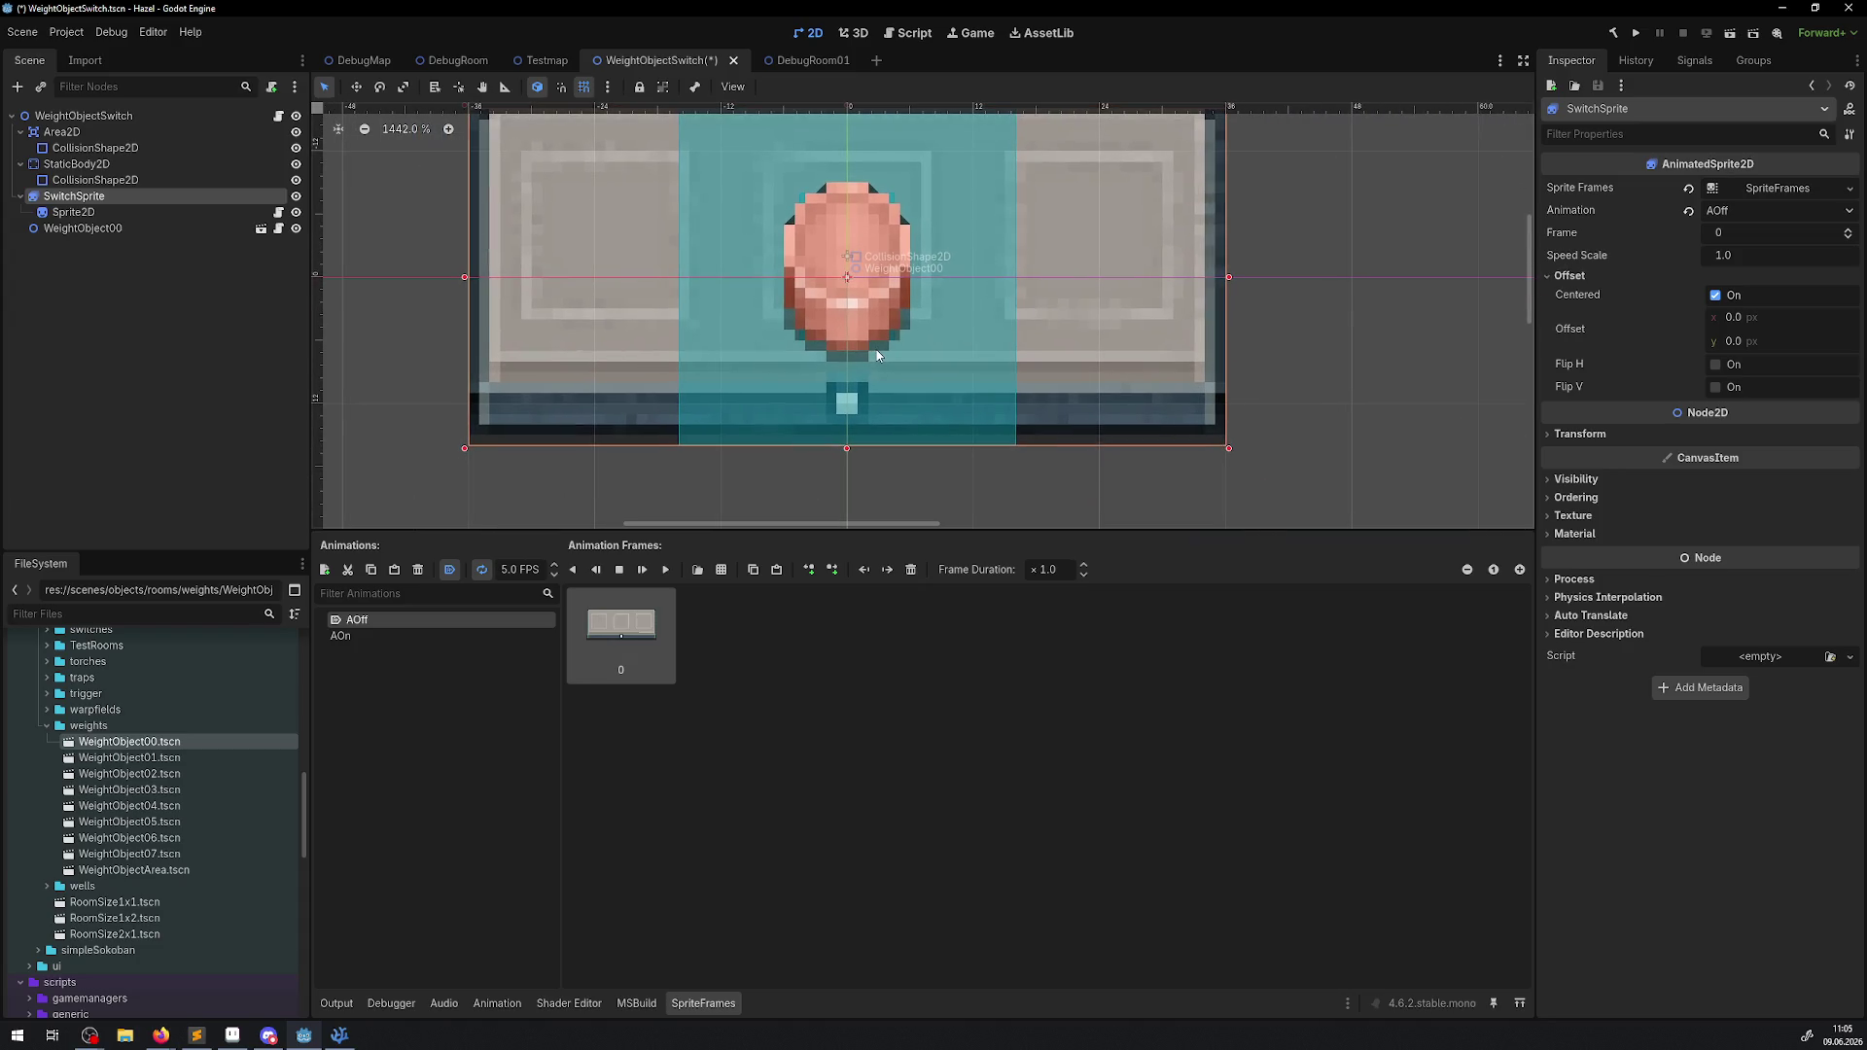
drag(1740, 342, 1797, 342)
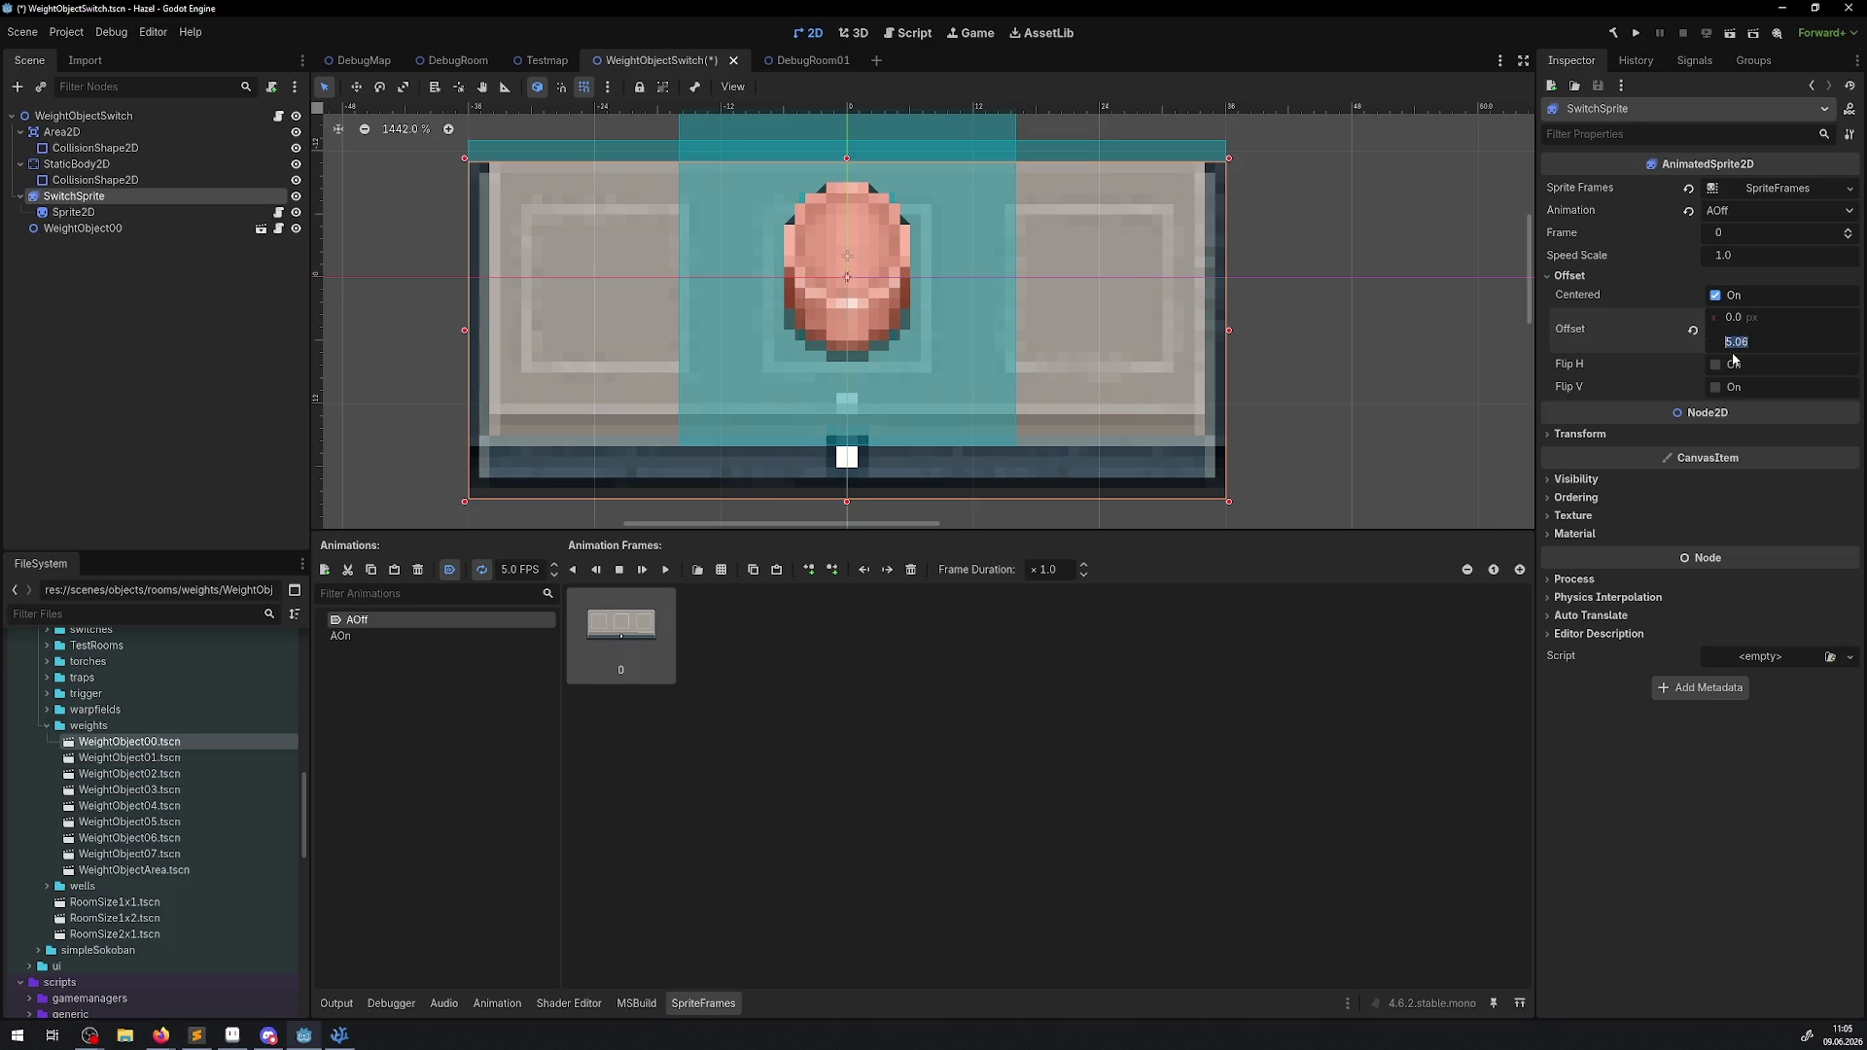
key(Return)
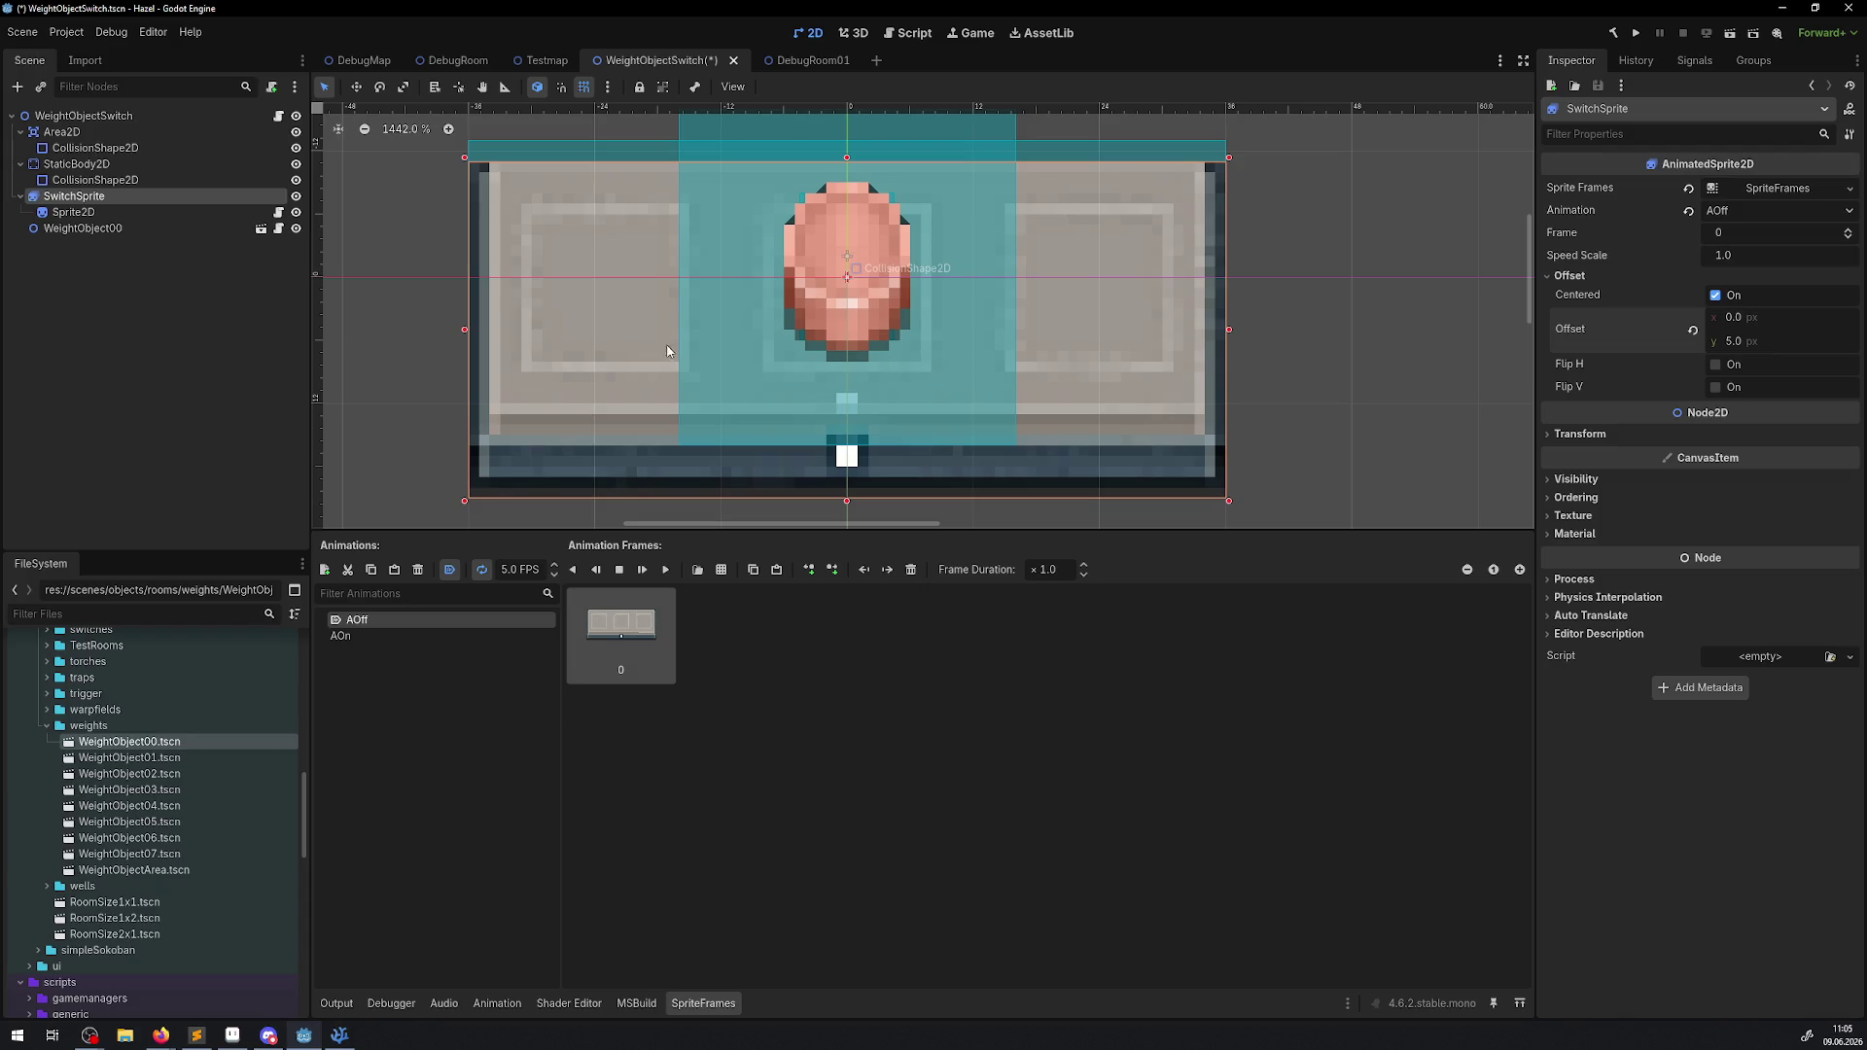
key(ctrl+s)
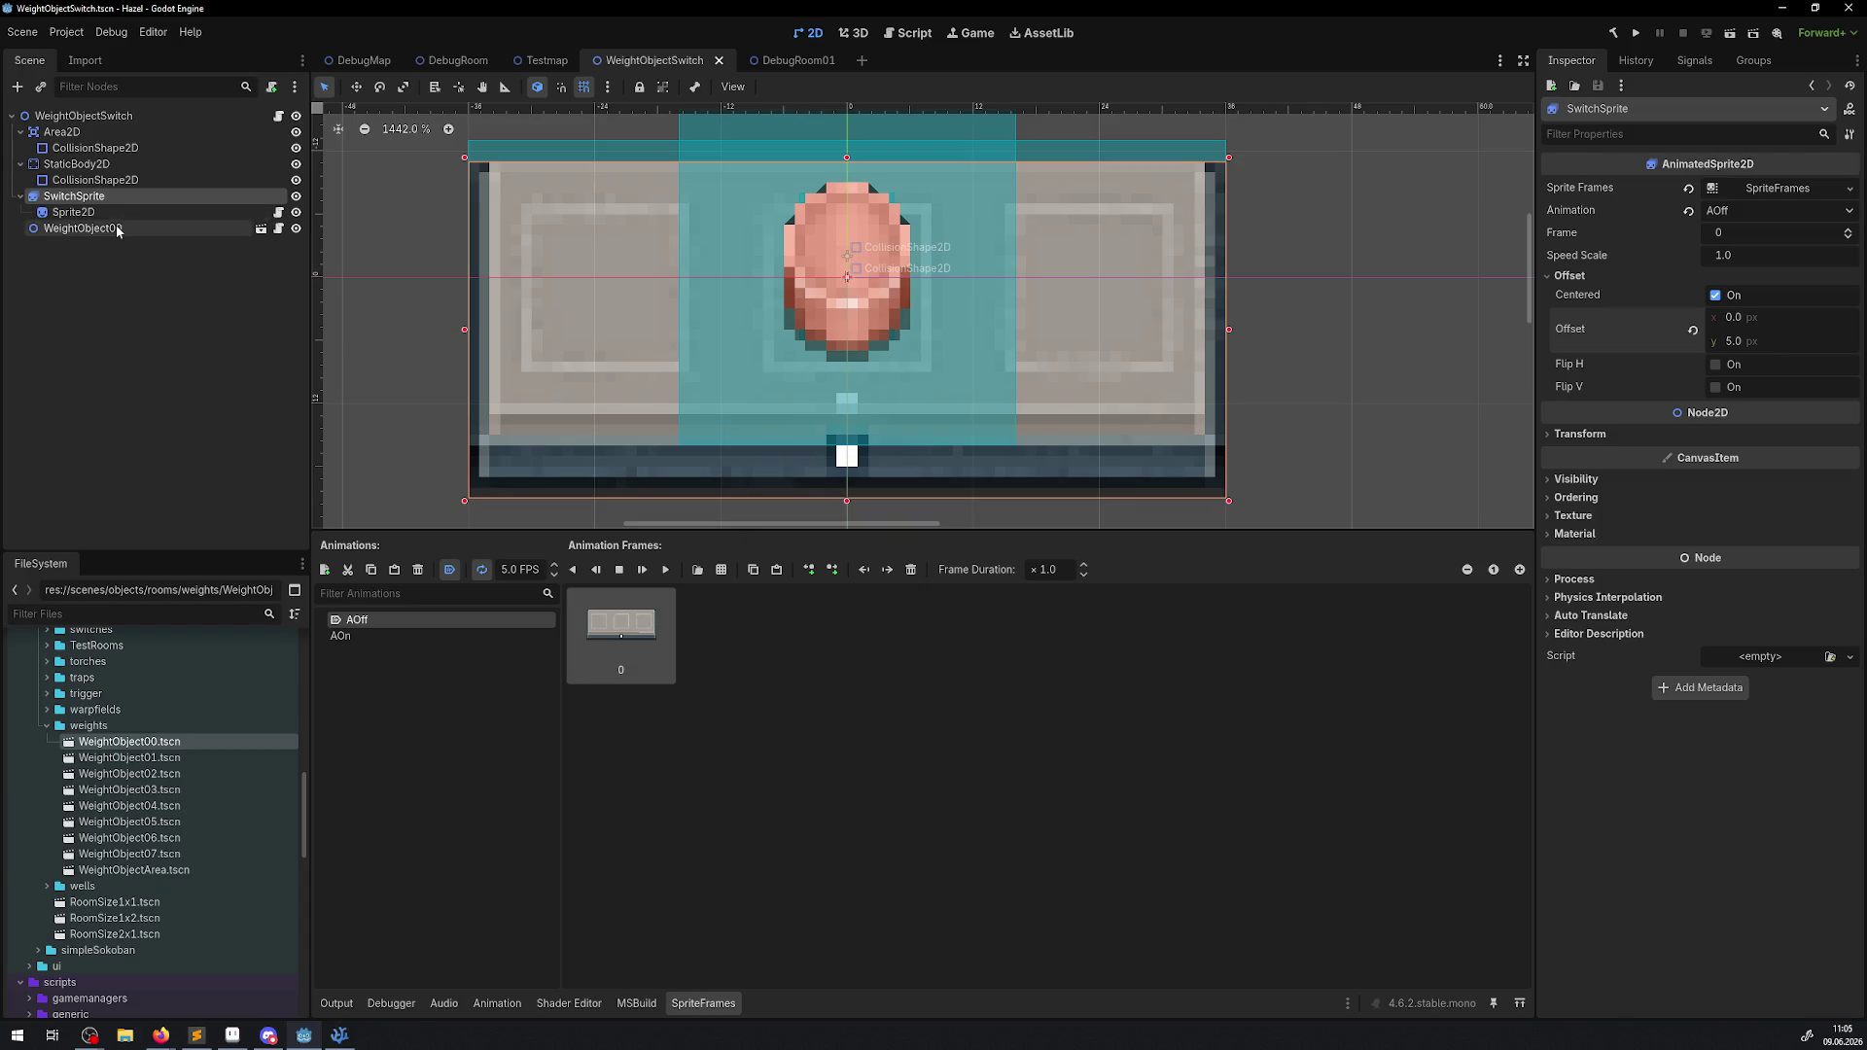
Delete the test WeightObject00 instance from the switch scene.
click(115, 224)
key(Delete)
click(890, 538)
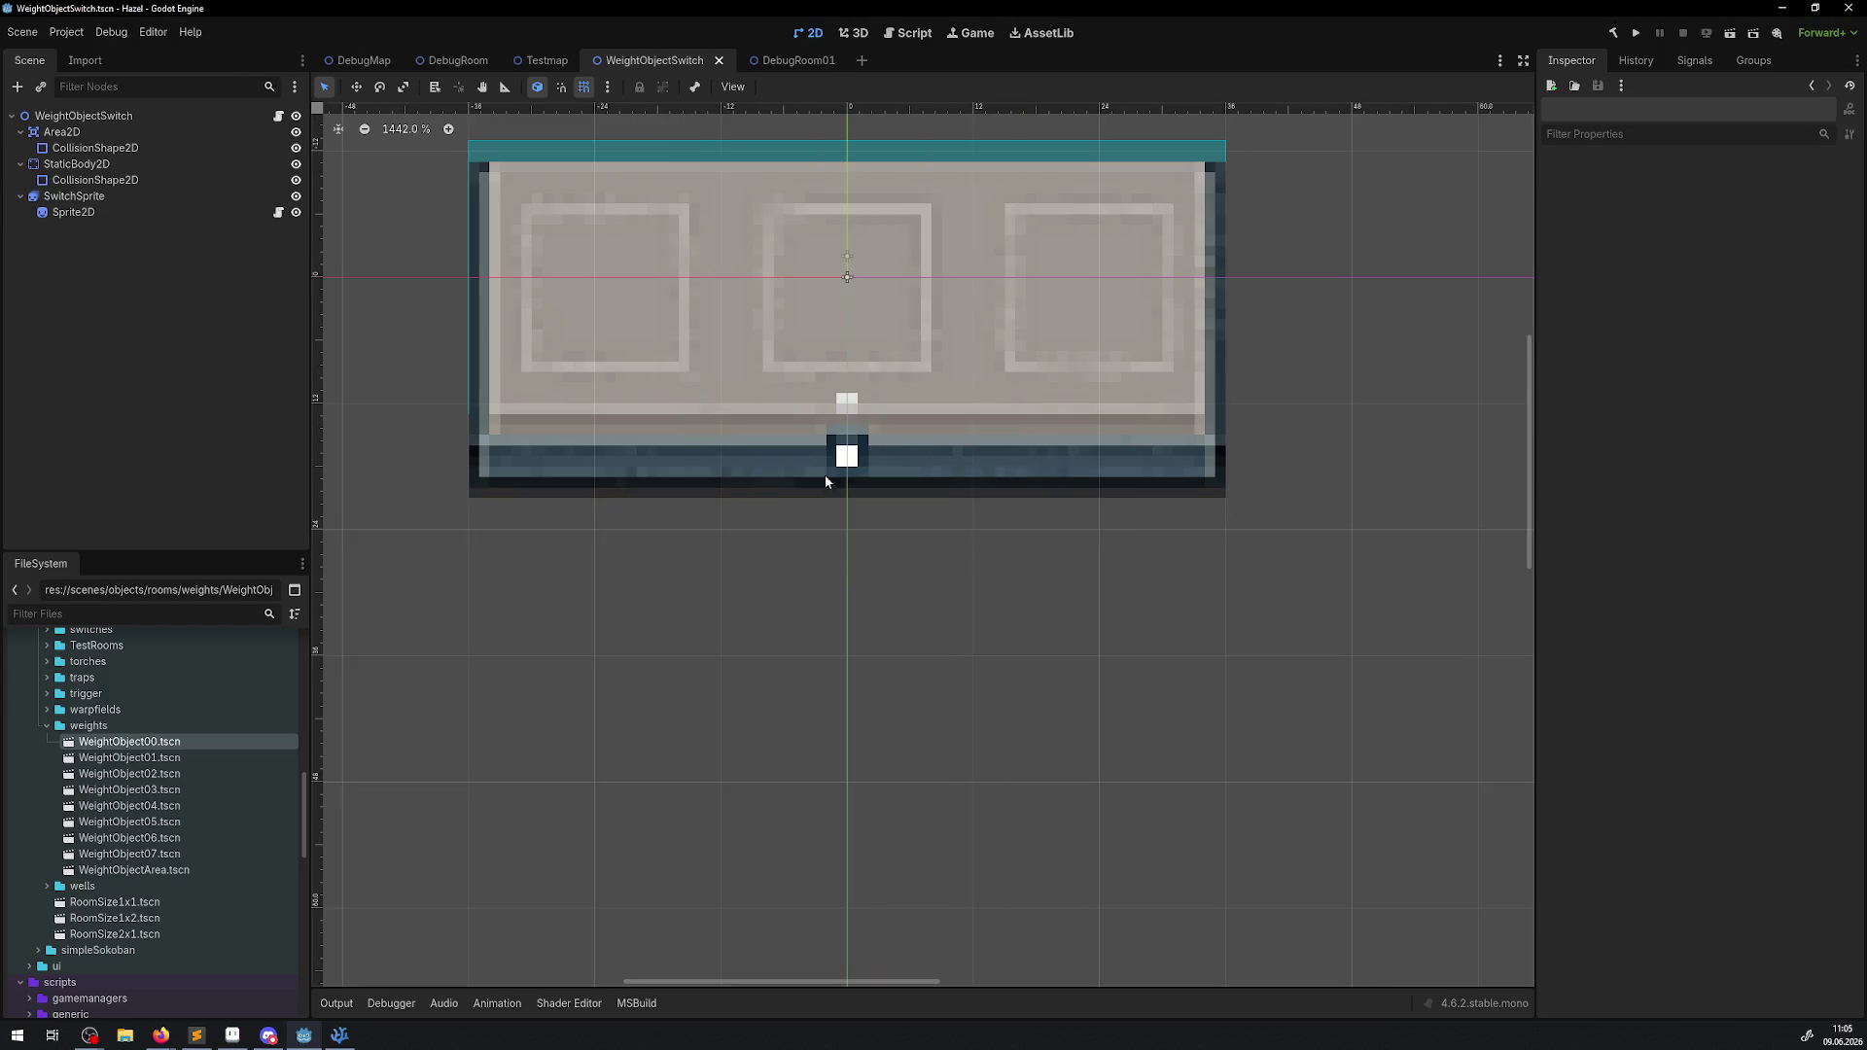
Inspect a placed weight switch in the DebugRoom01 level scene.
click(796, 63)
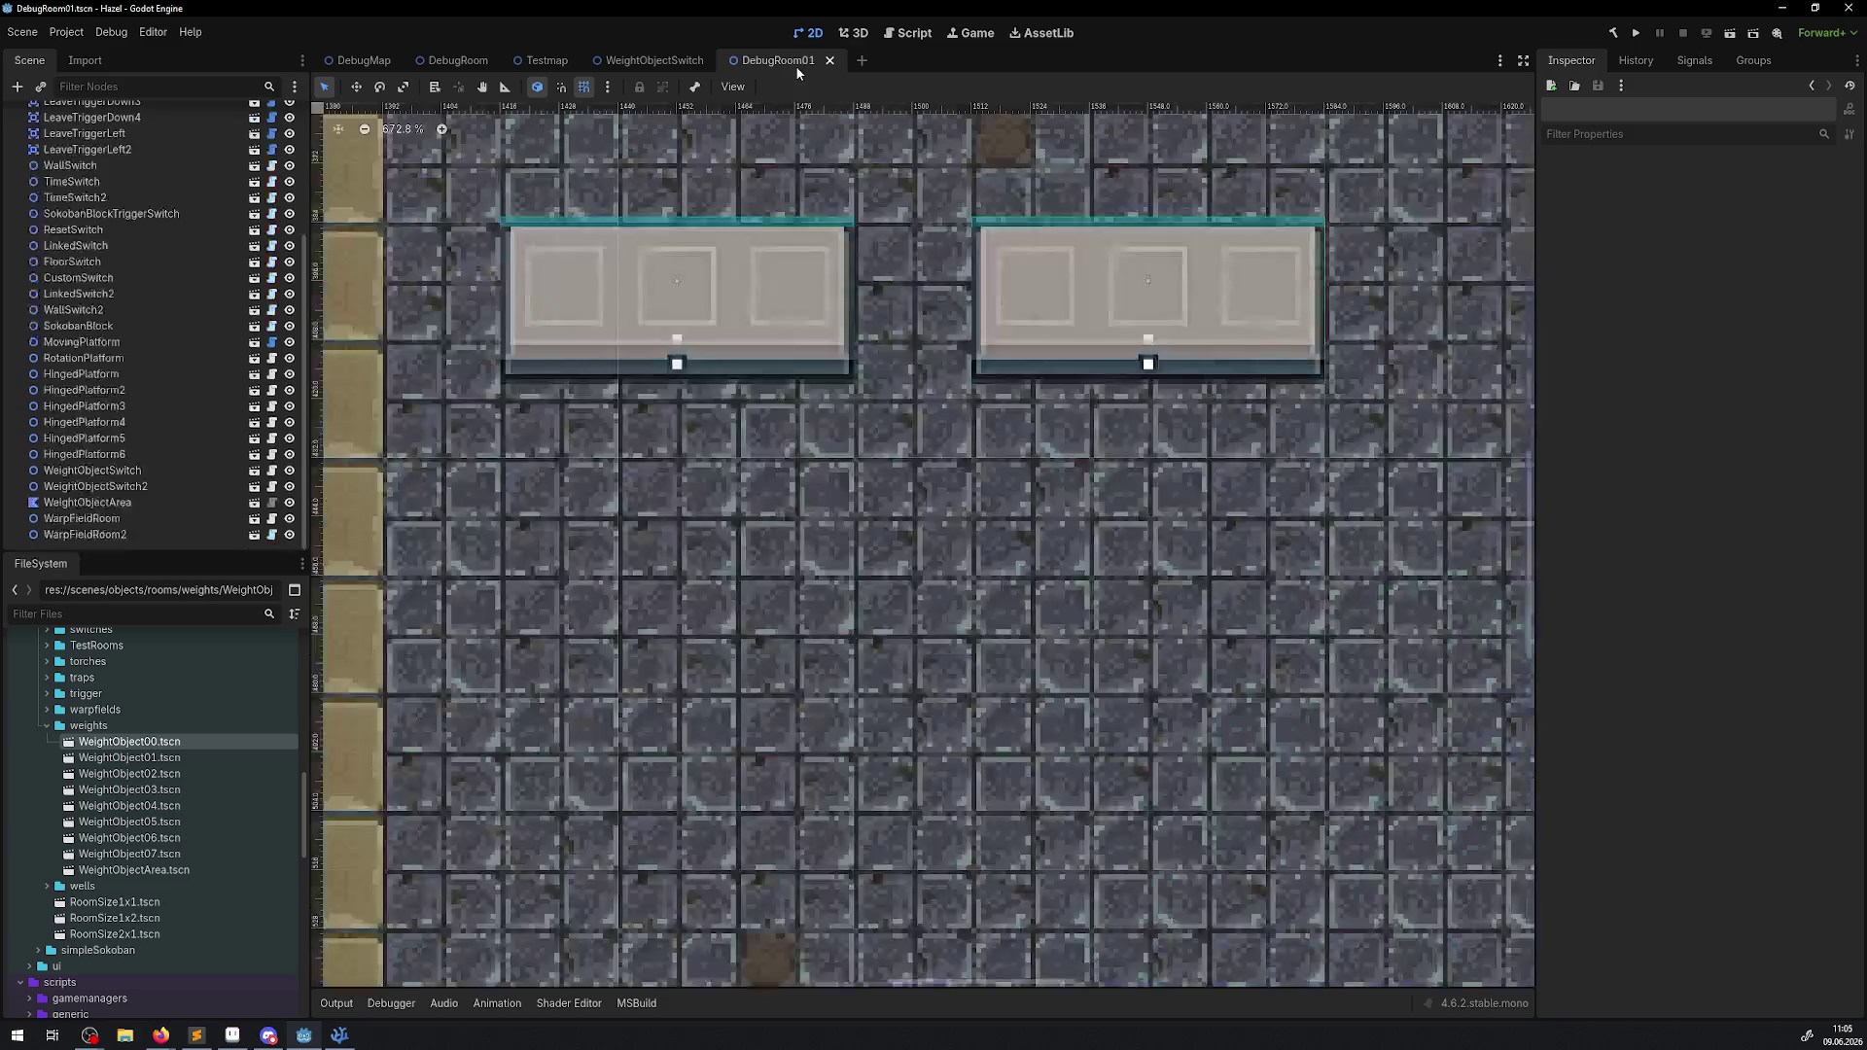
click(661, 314)
scroll(722, 458, up, 6)
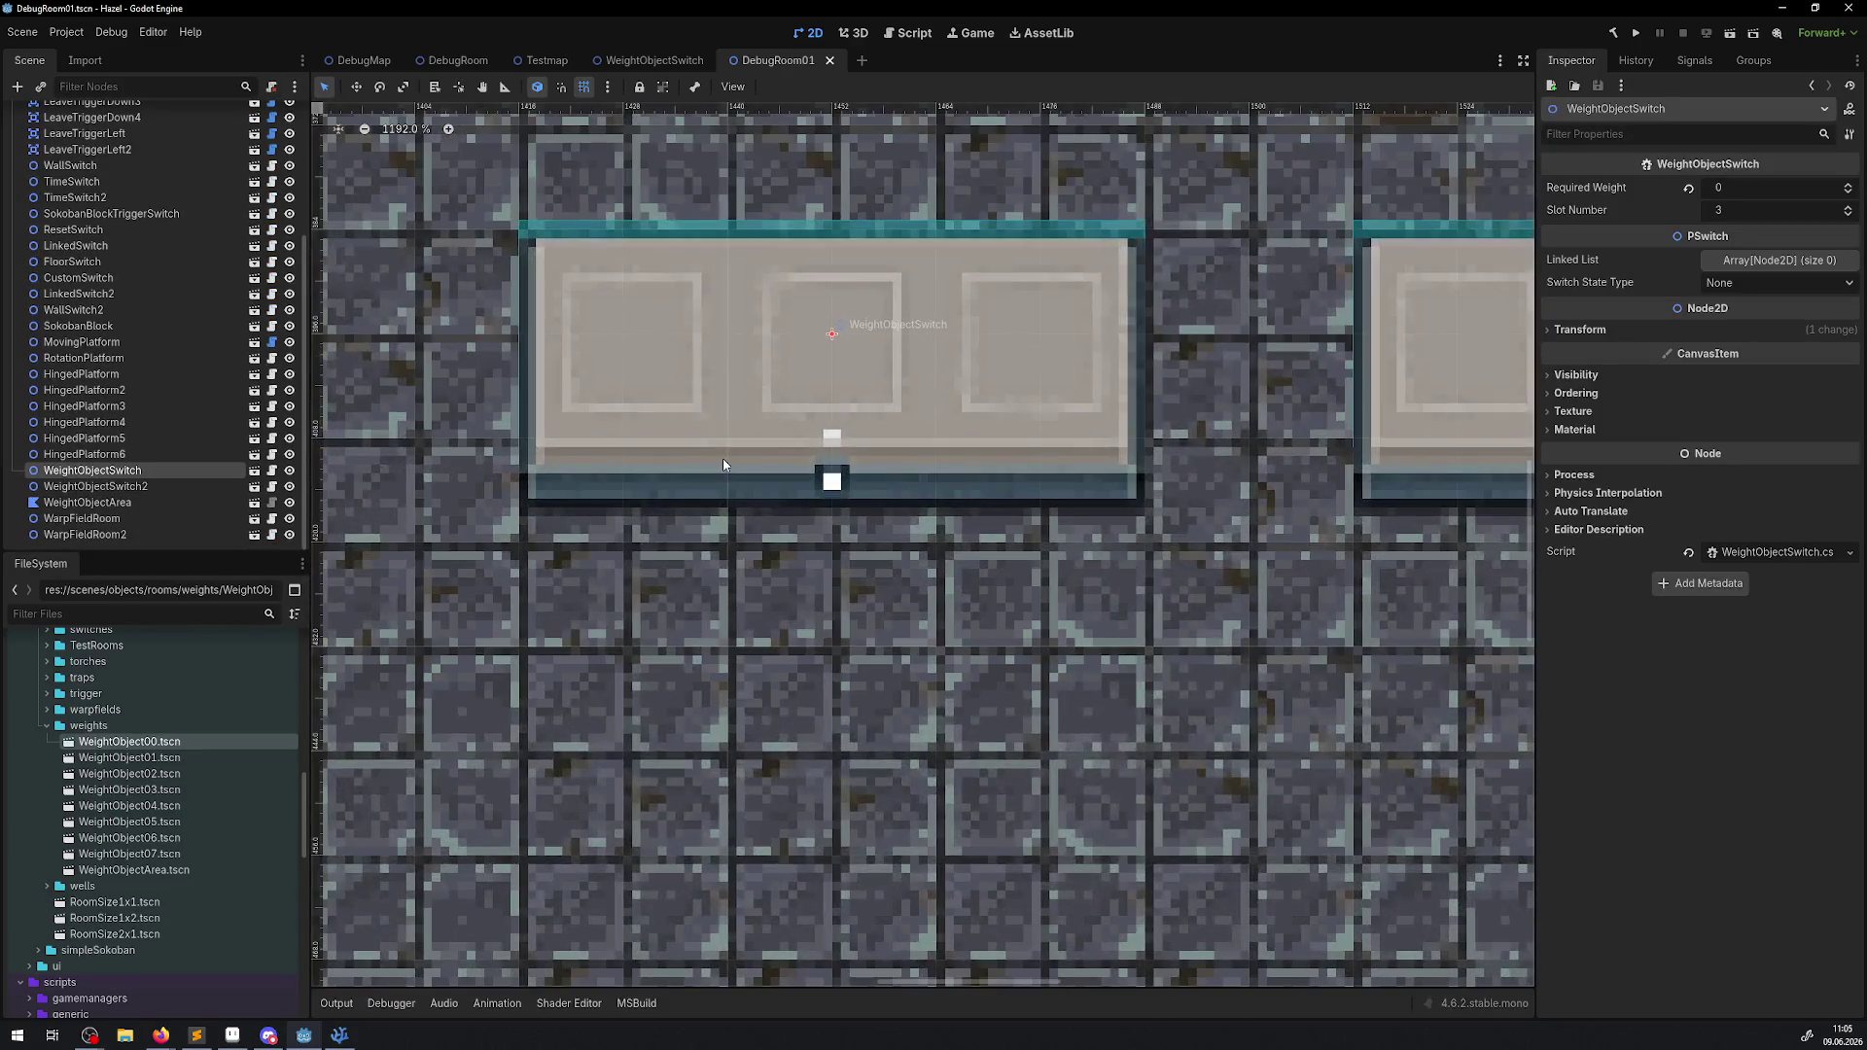
scroll(722, 457, down, 10)
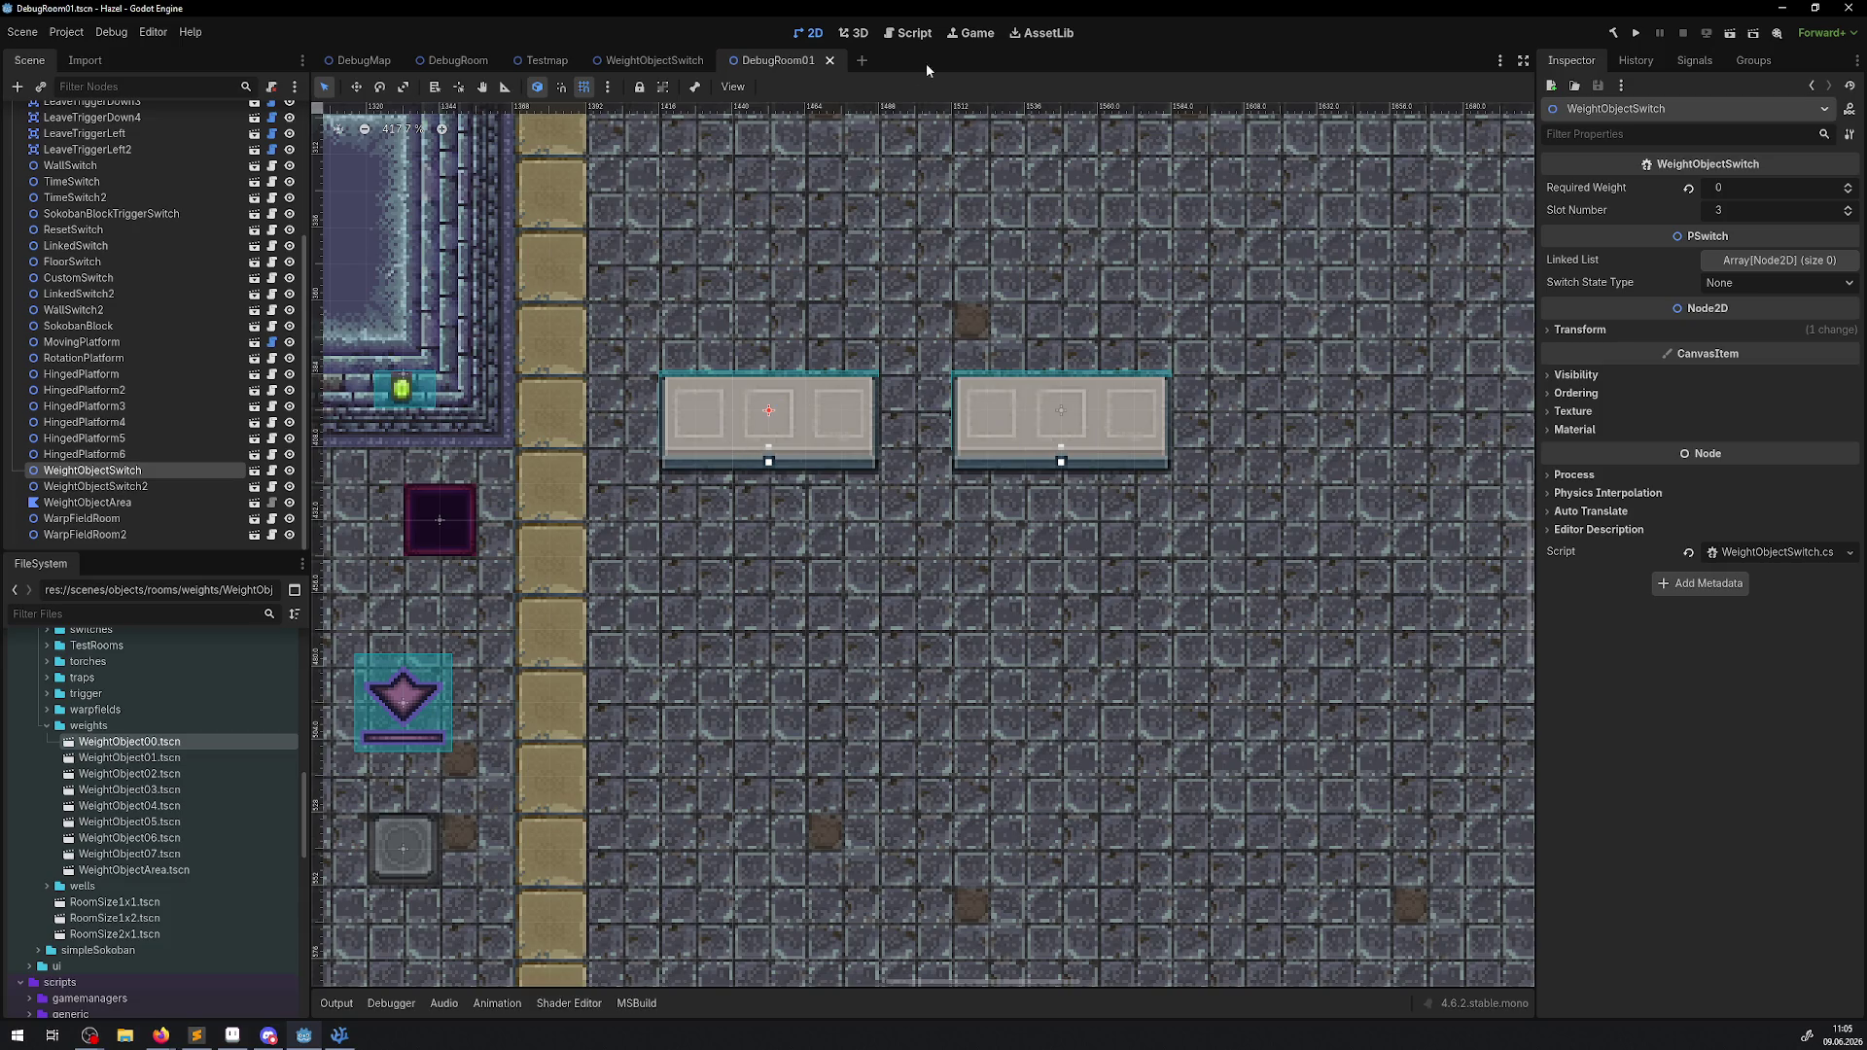
Move the switch's indicator Sprite2D into the plate's dark notch with grid snap off, and save.
click(634, 61)
scroll(801, 250, up, 6)
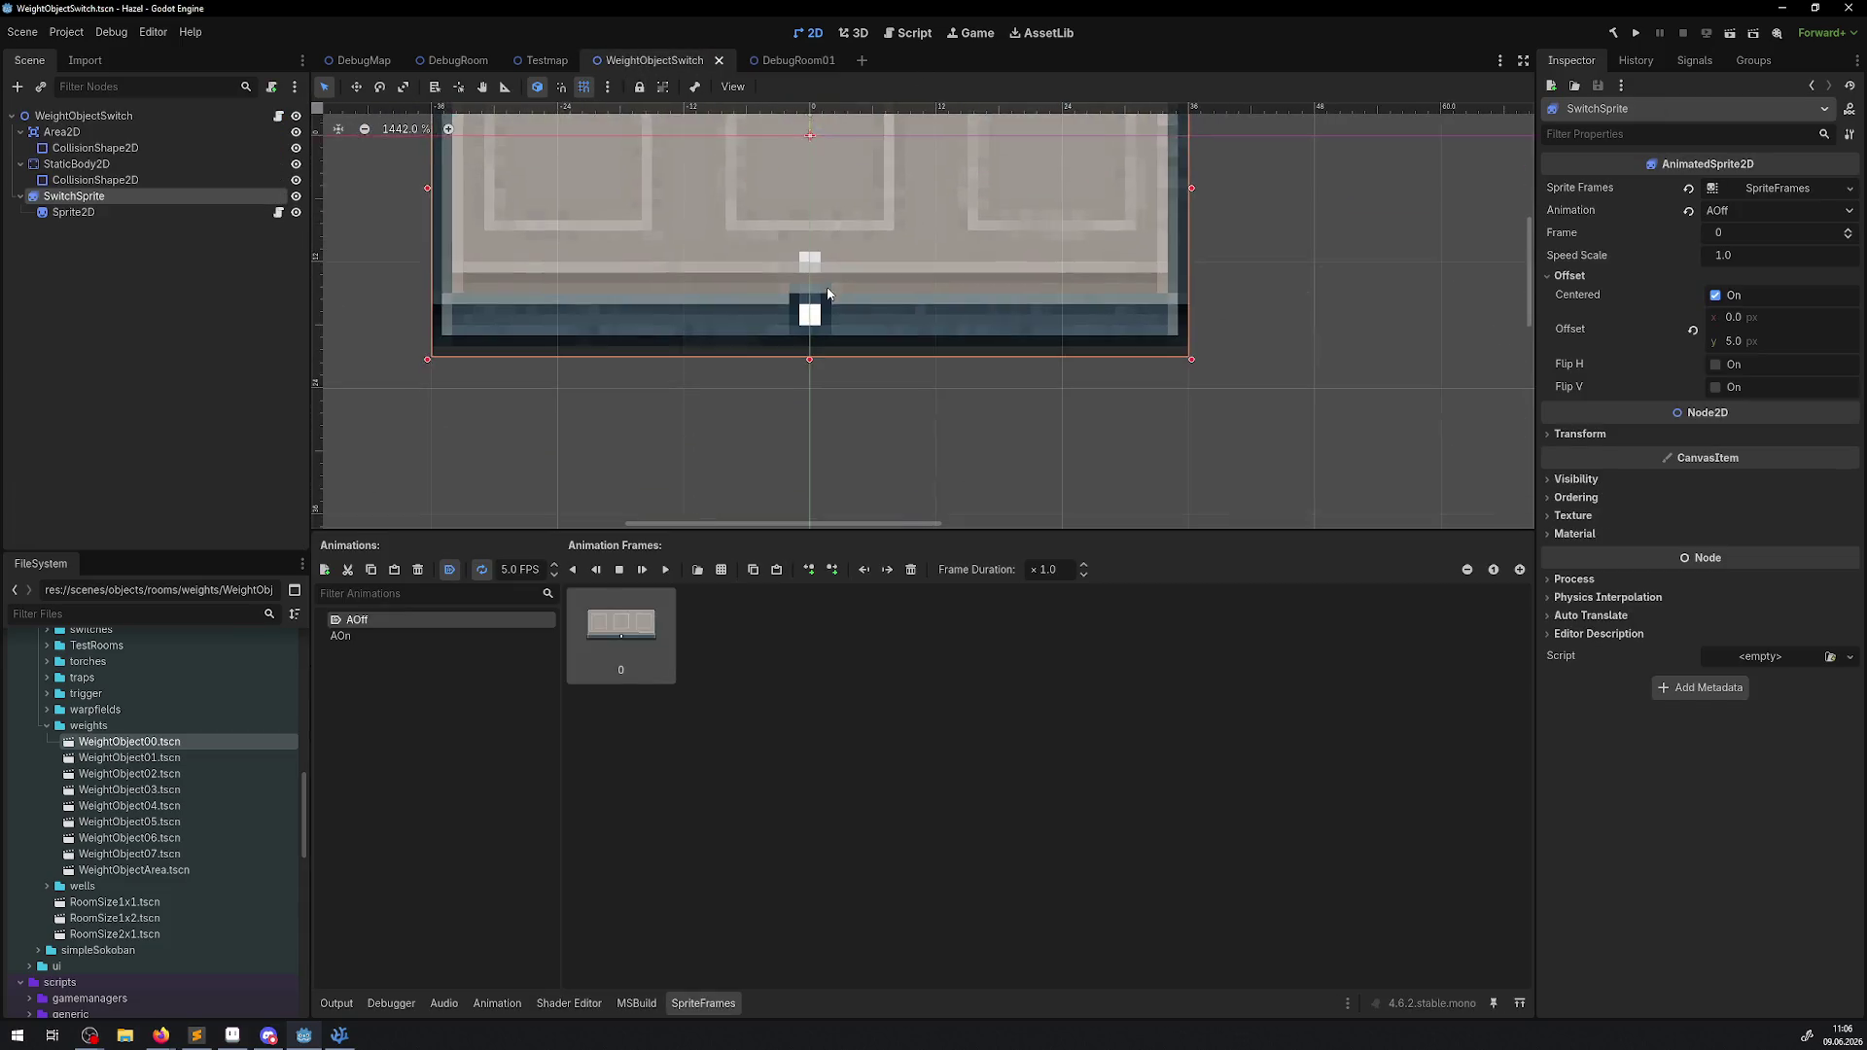
click(800, 250)
mouse_move(801, 250)
mouse_down()
mouse_move(799, 492)
mouse_move(800, 348)
mouse_up()
click(584, 86)
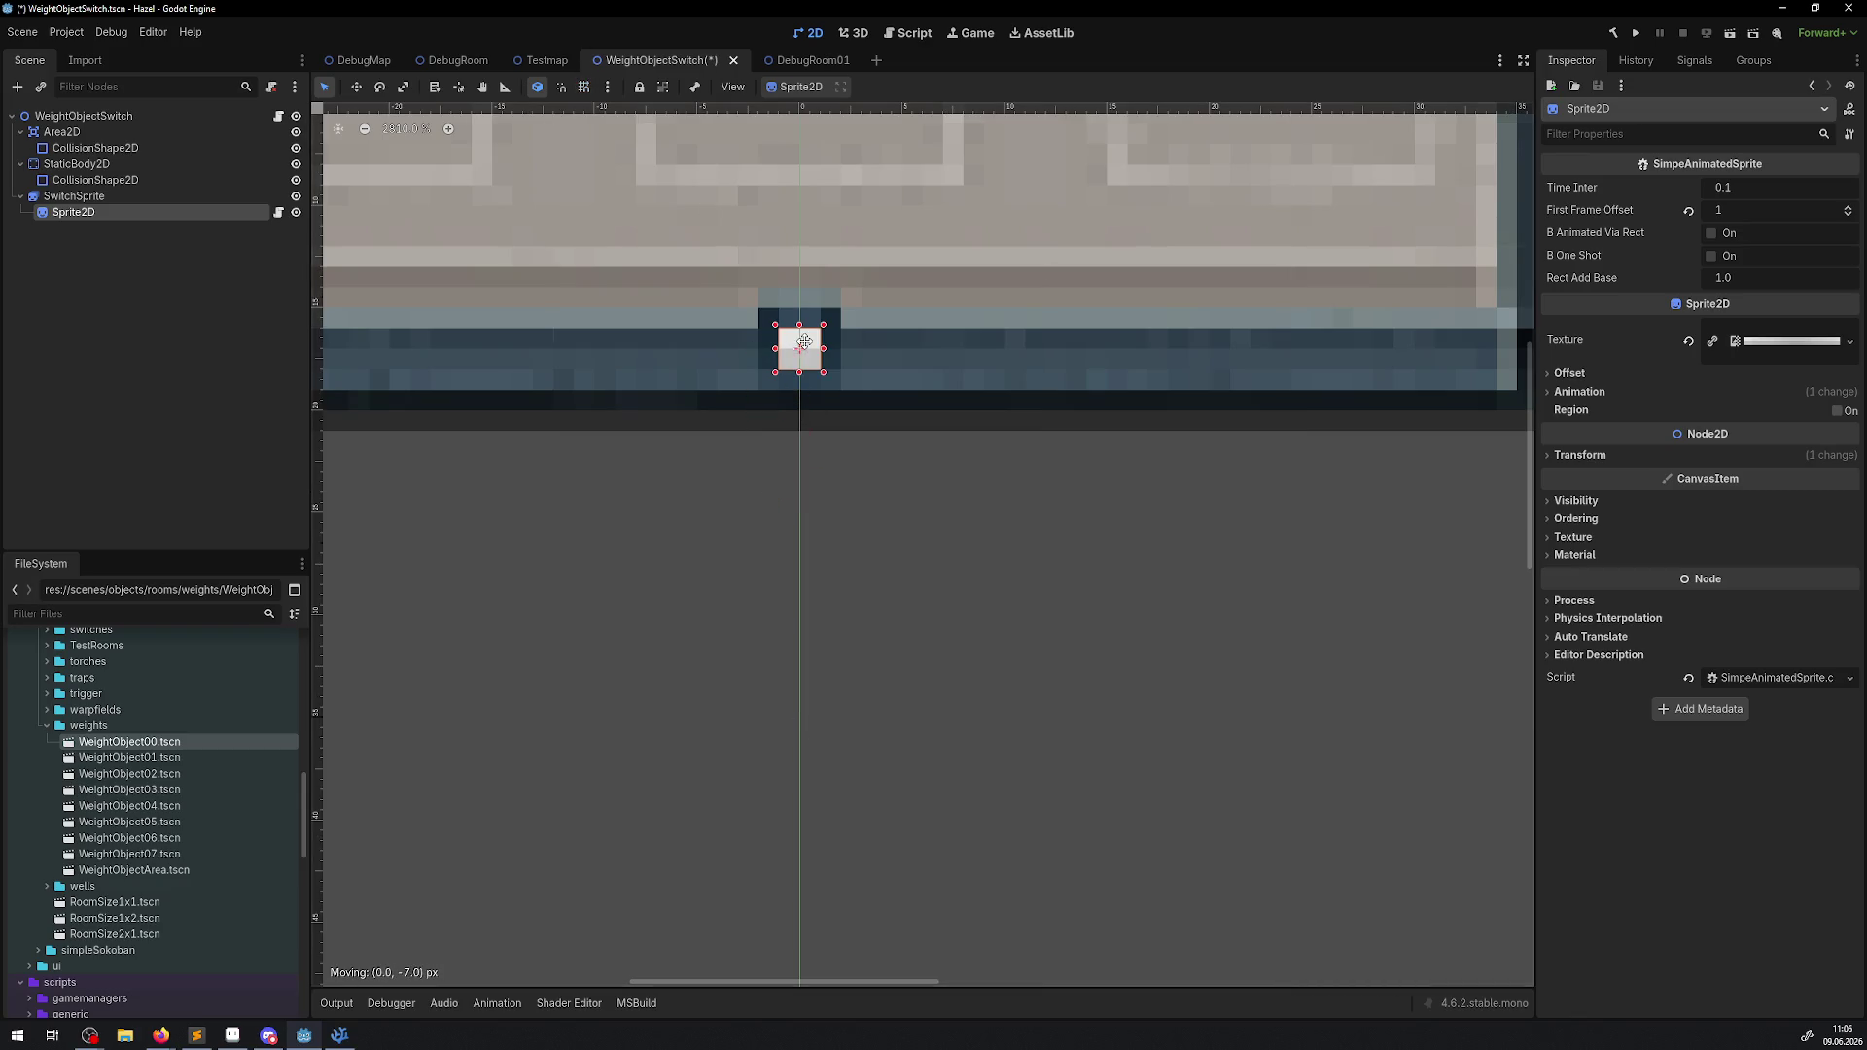
key(ctrl+s)
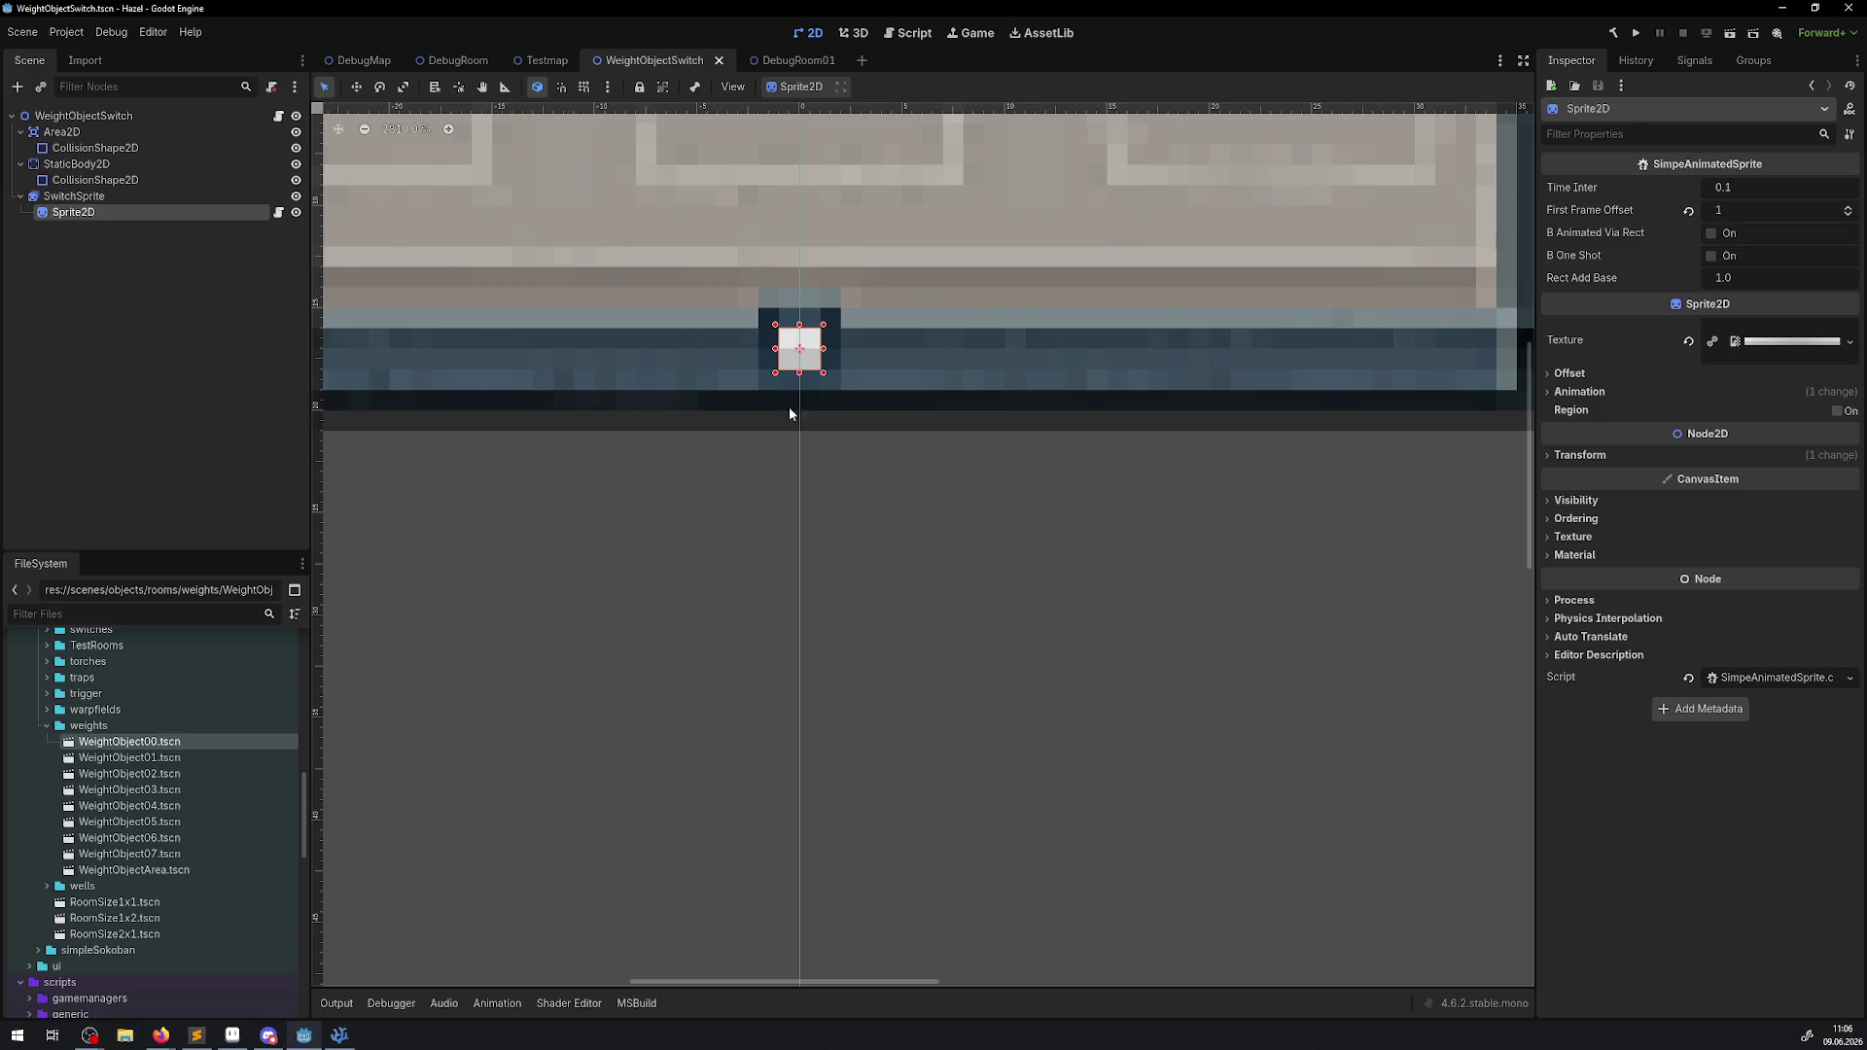
Check the switches in DebugRoom01, then bring up WeightObject.png in Aseprite.
click(783, 66)
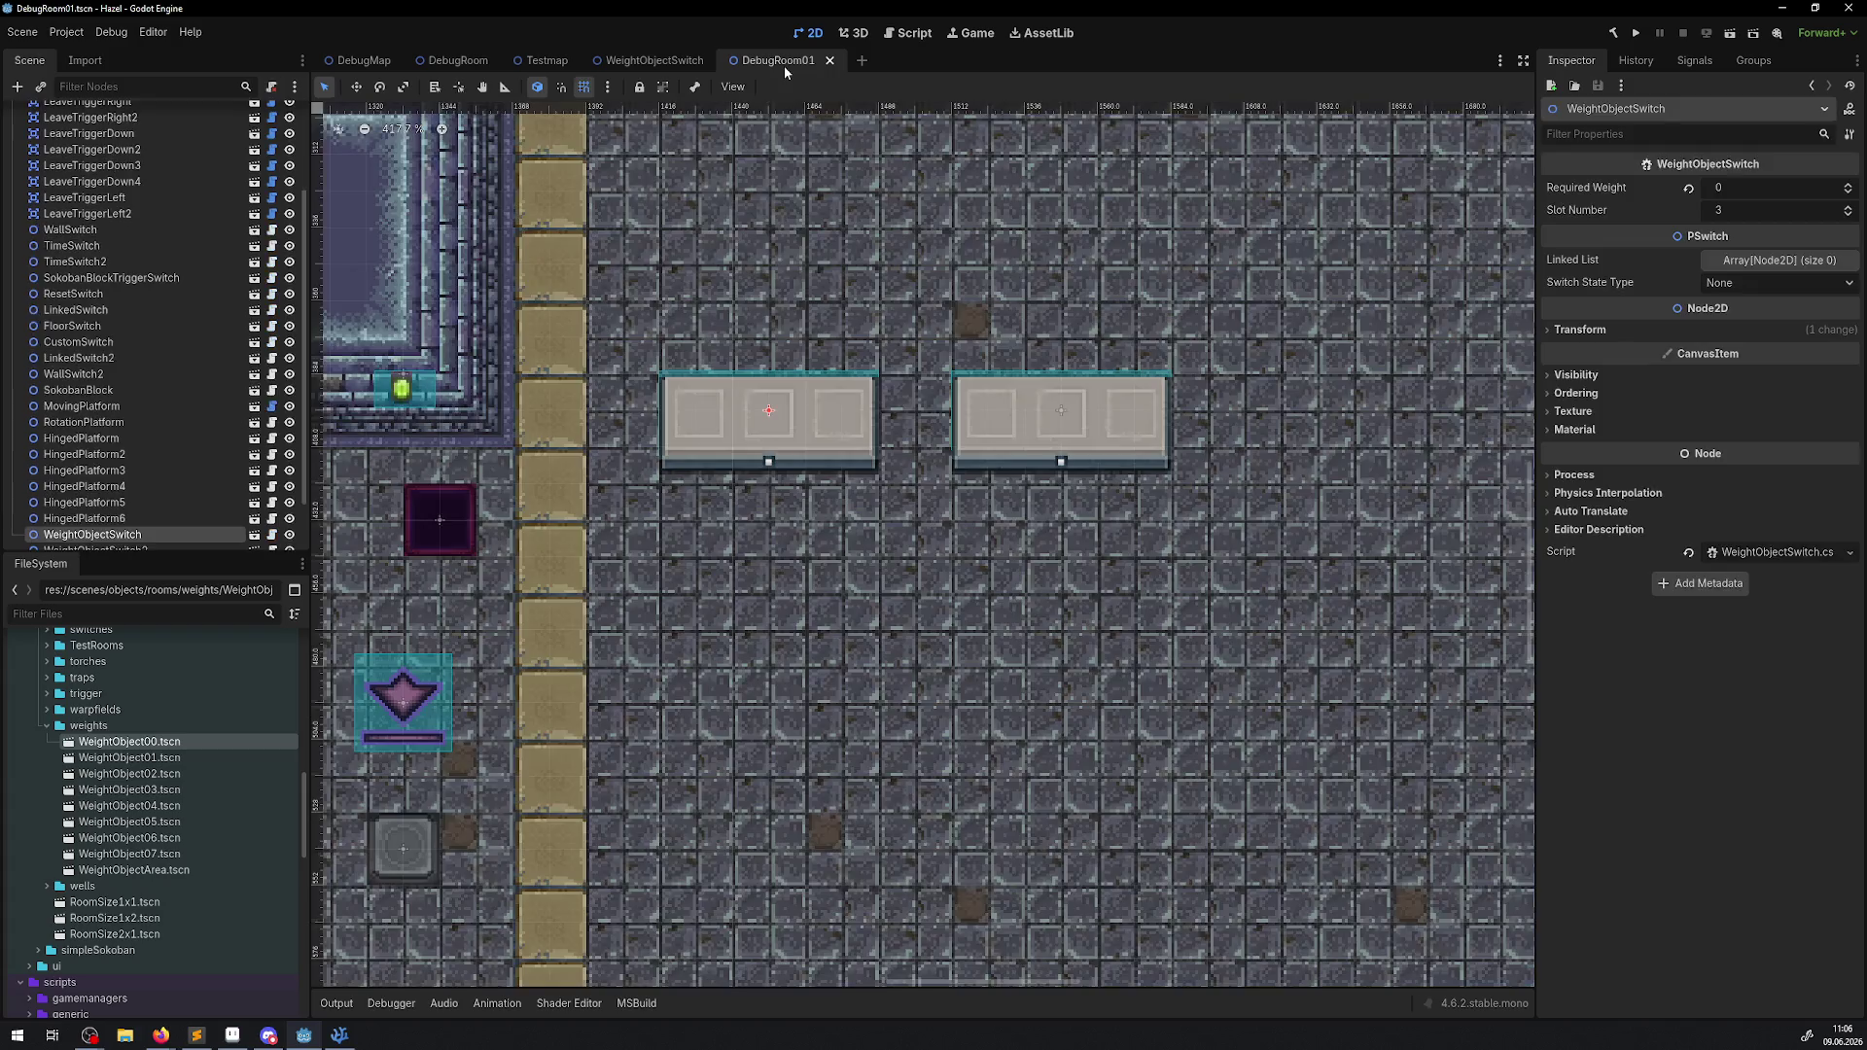
scroll(780, 469, up, 3)
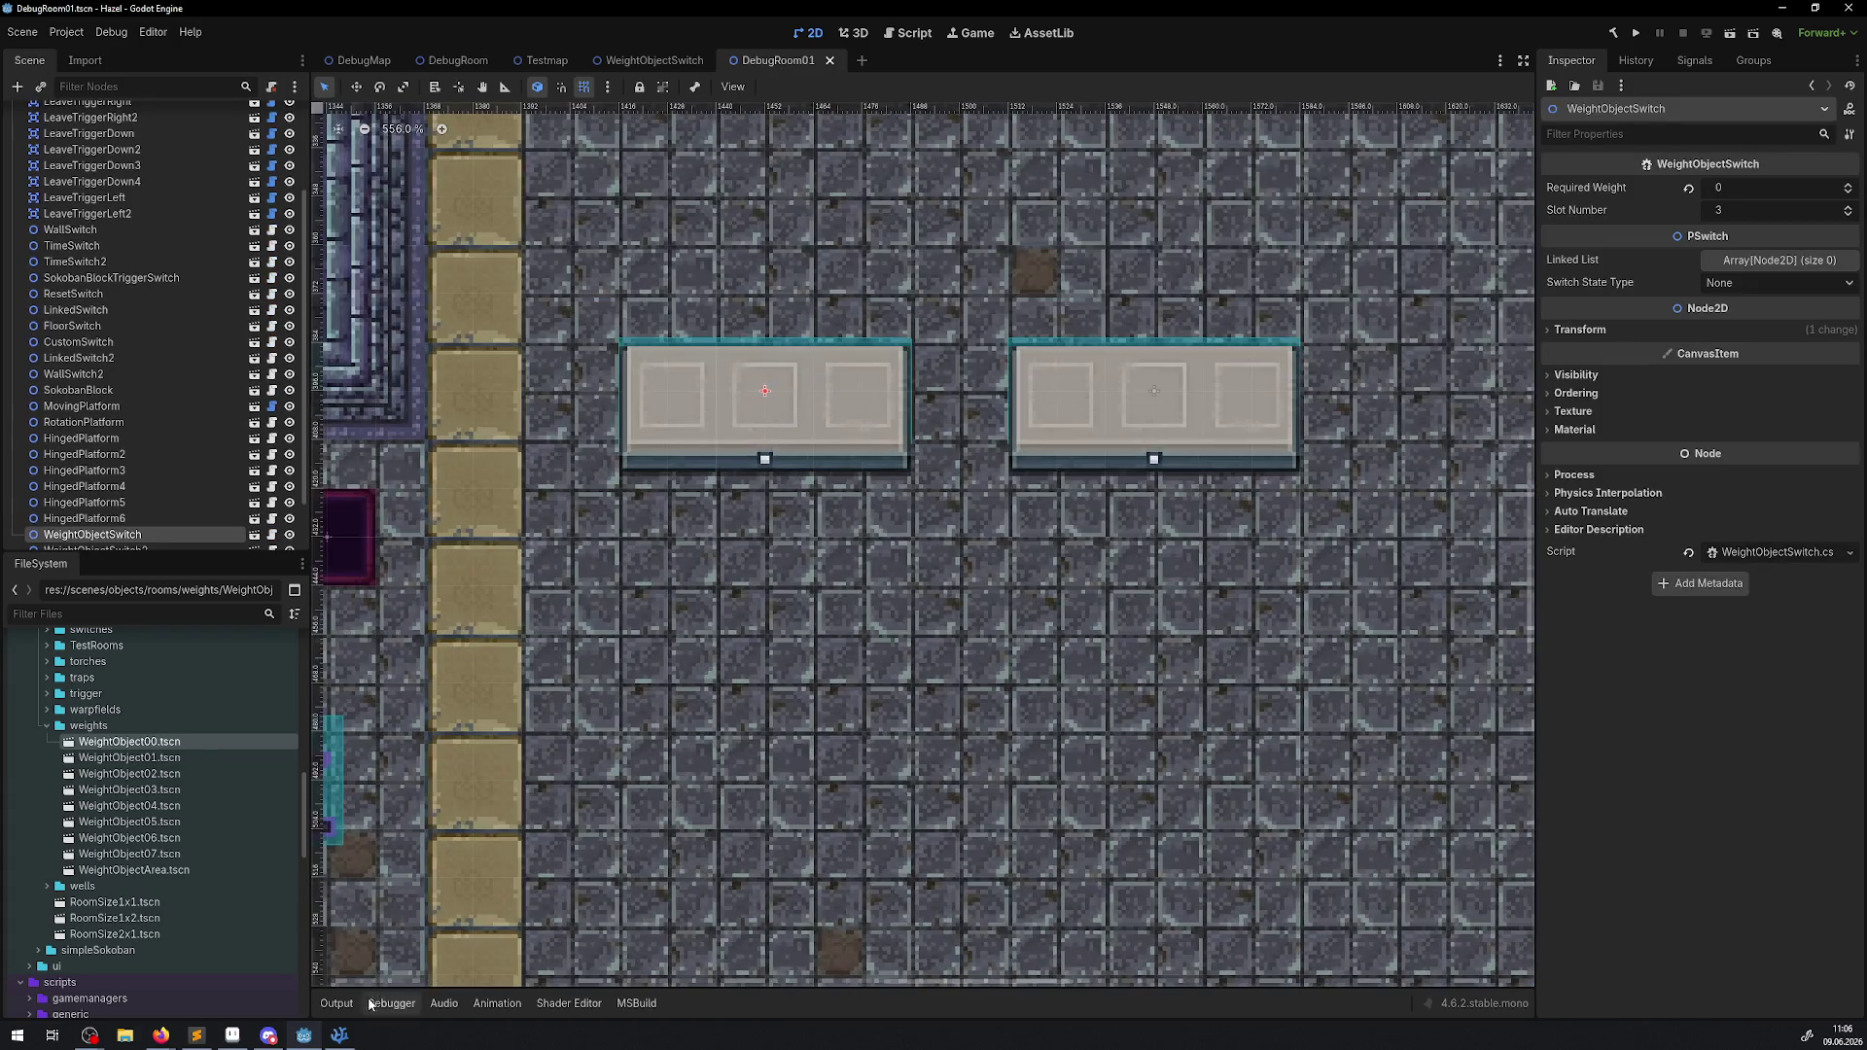
click(231, 1037)
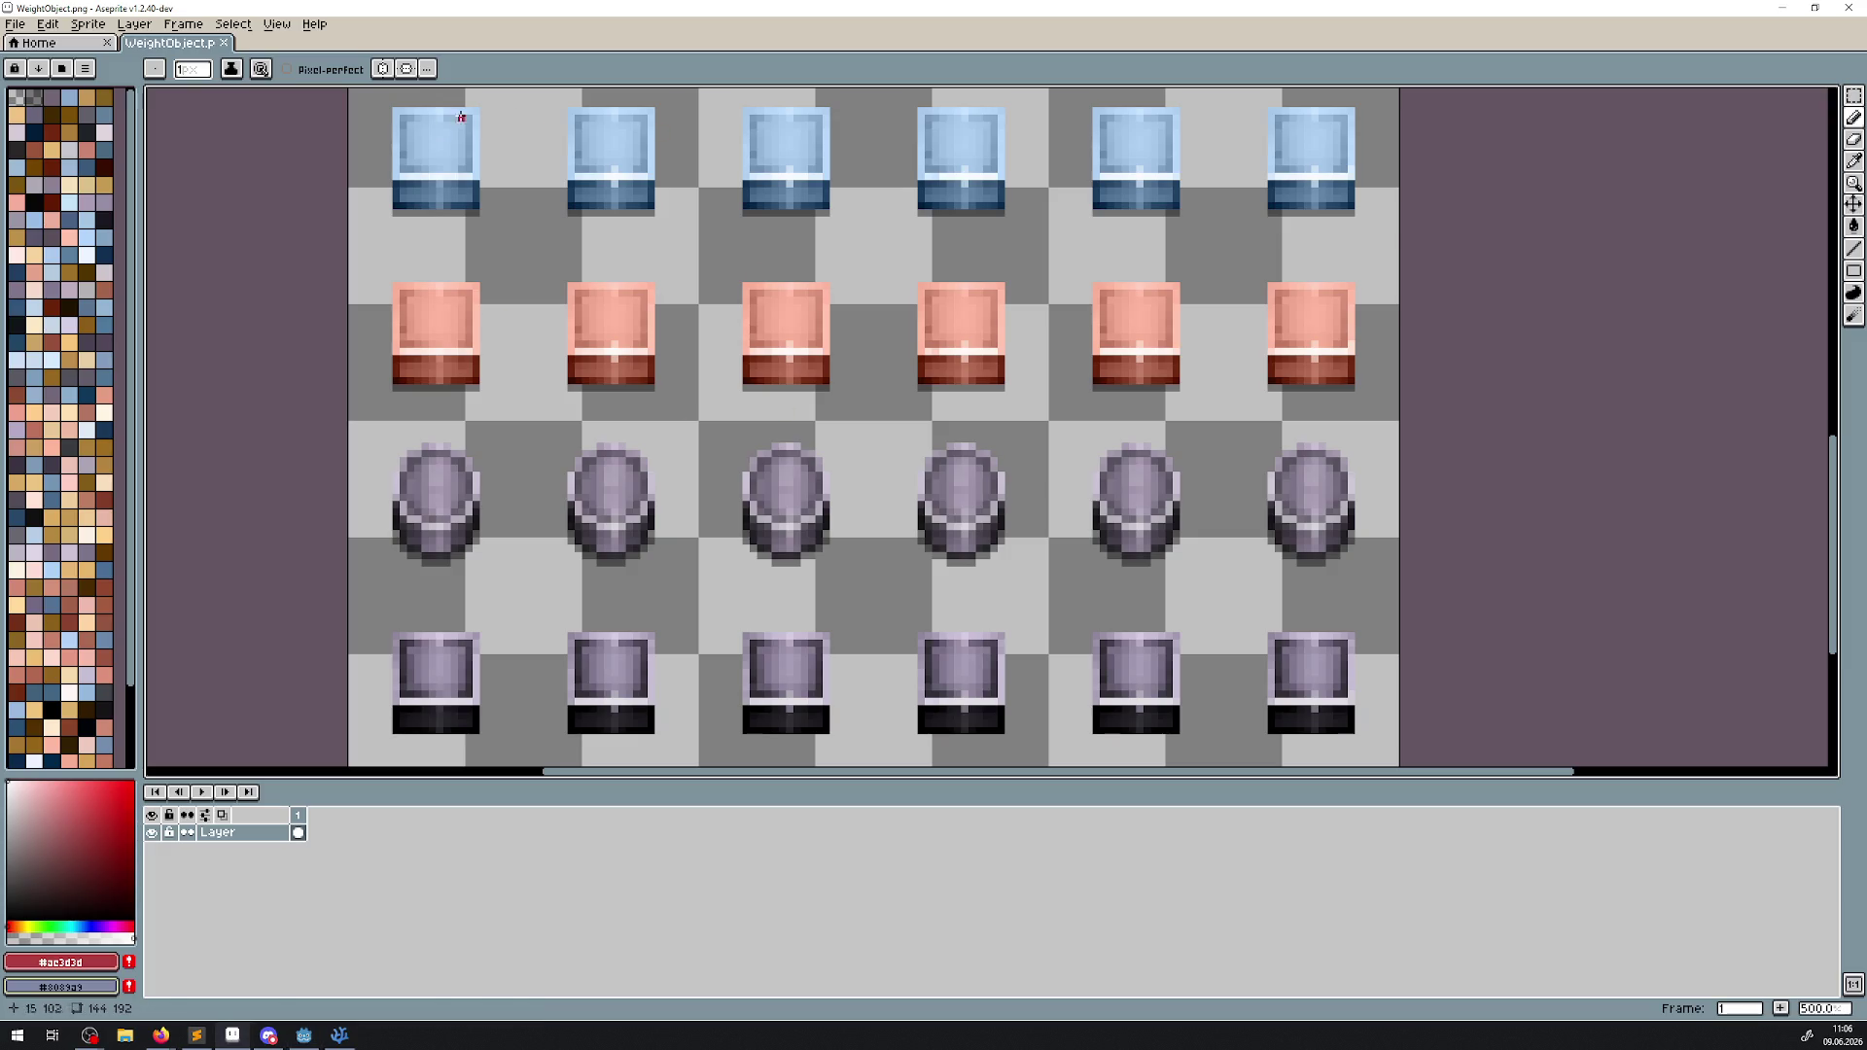
Close WeightObject.png and open WeightObjectSwitch.aseprite from the RoomExtras Switch folder.
click(224, 43)
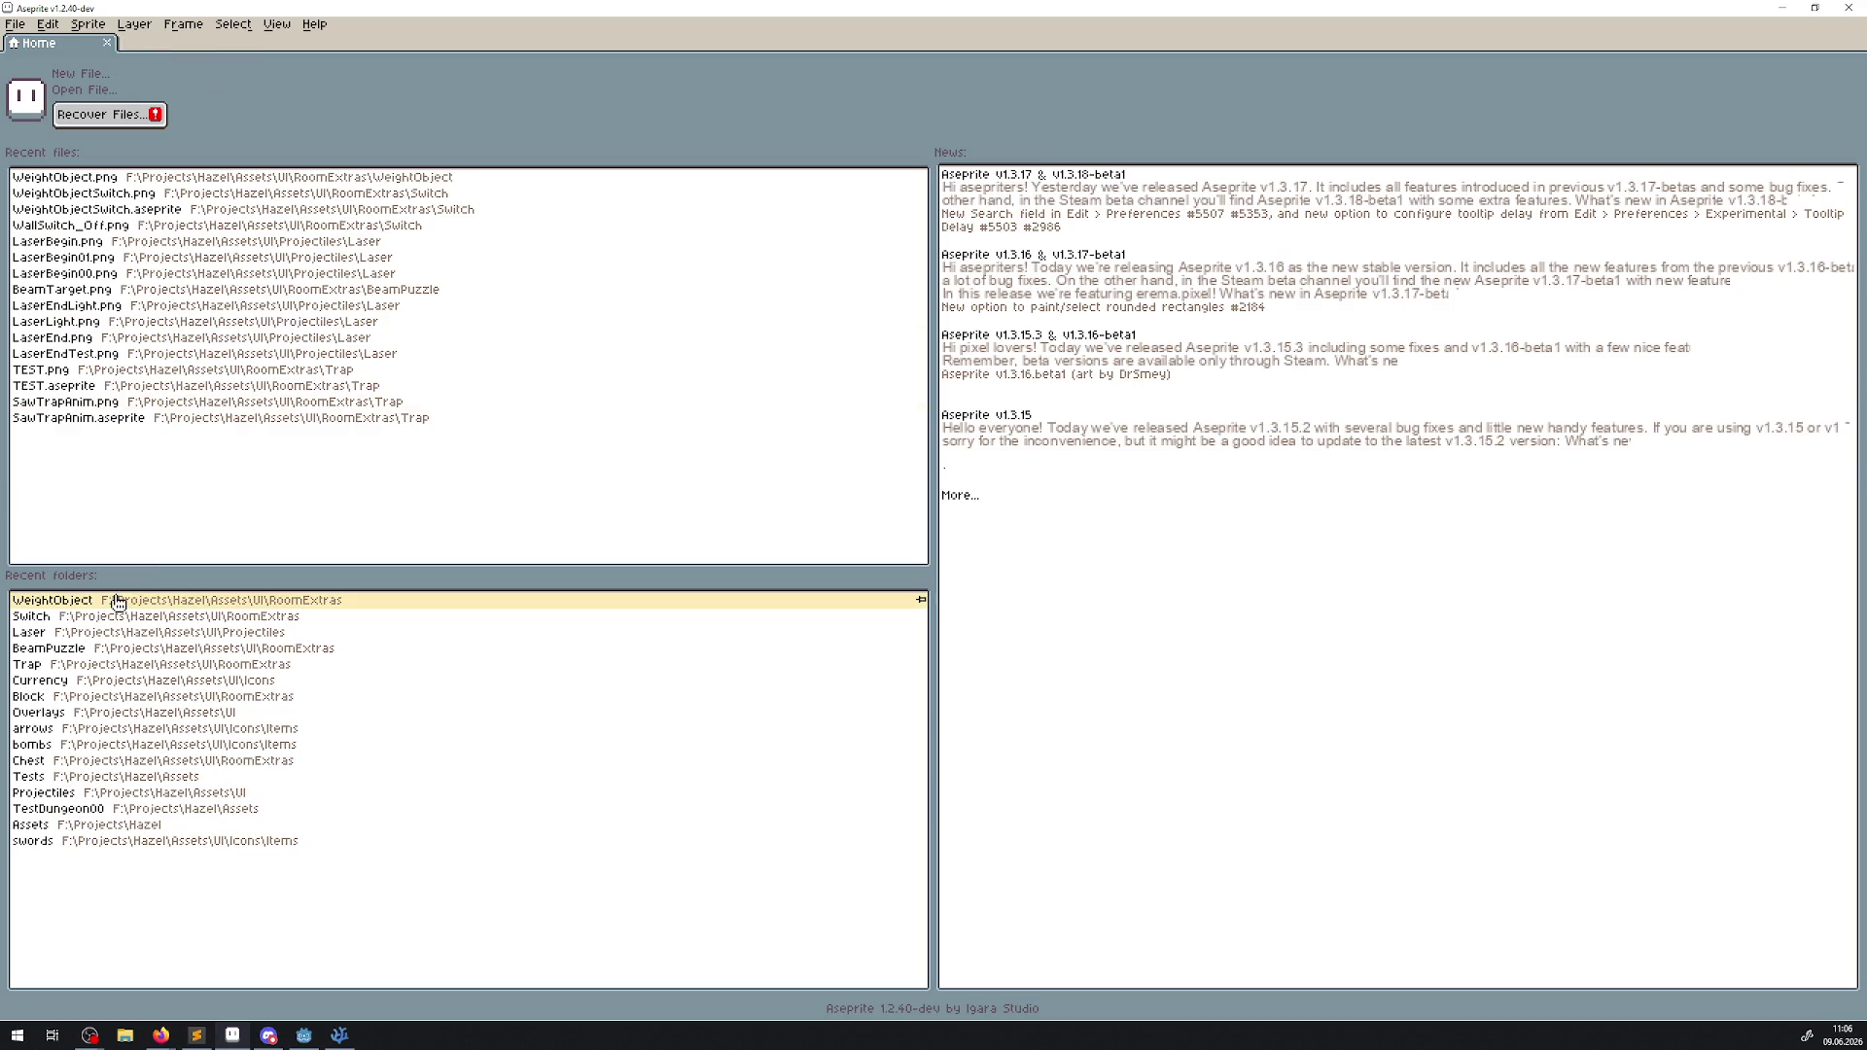
click(118, 603)
click(163, 105)
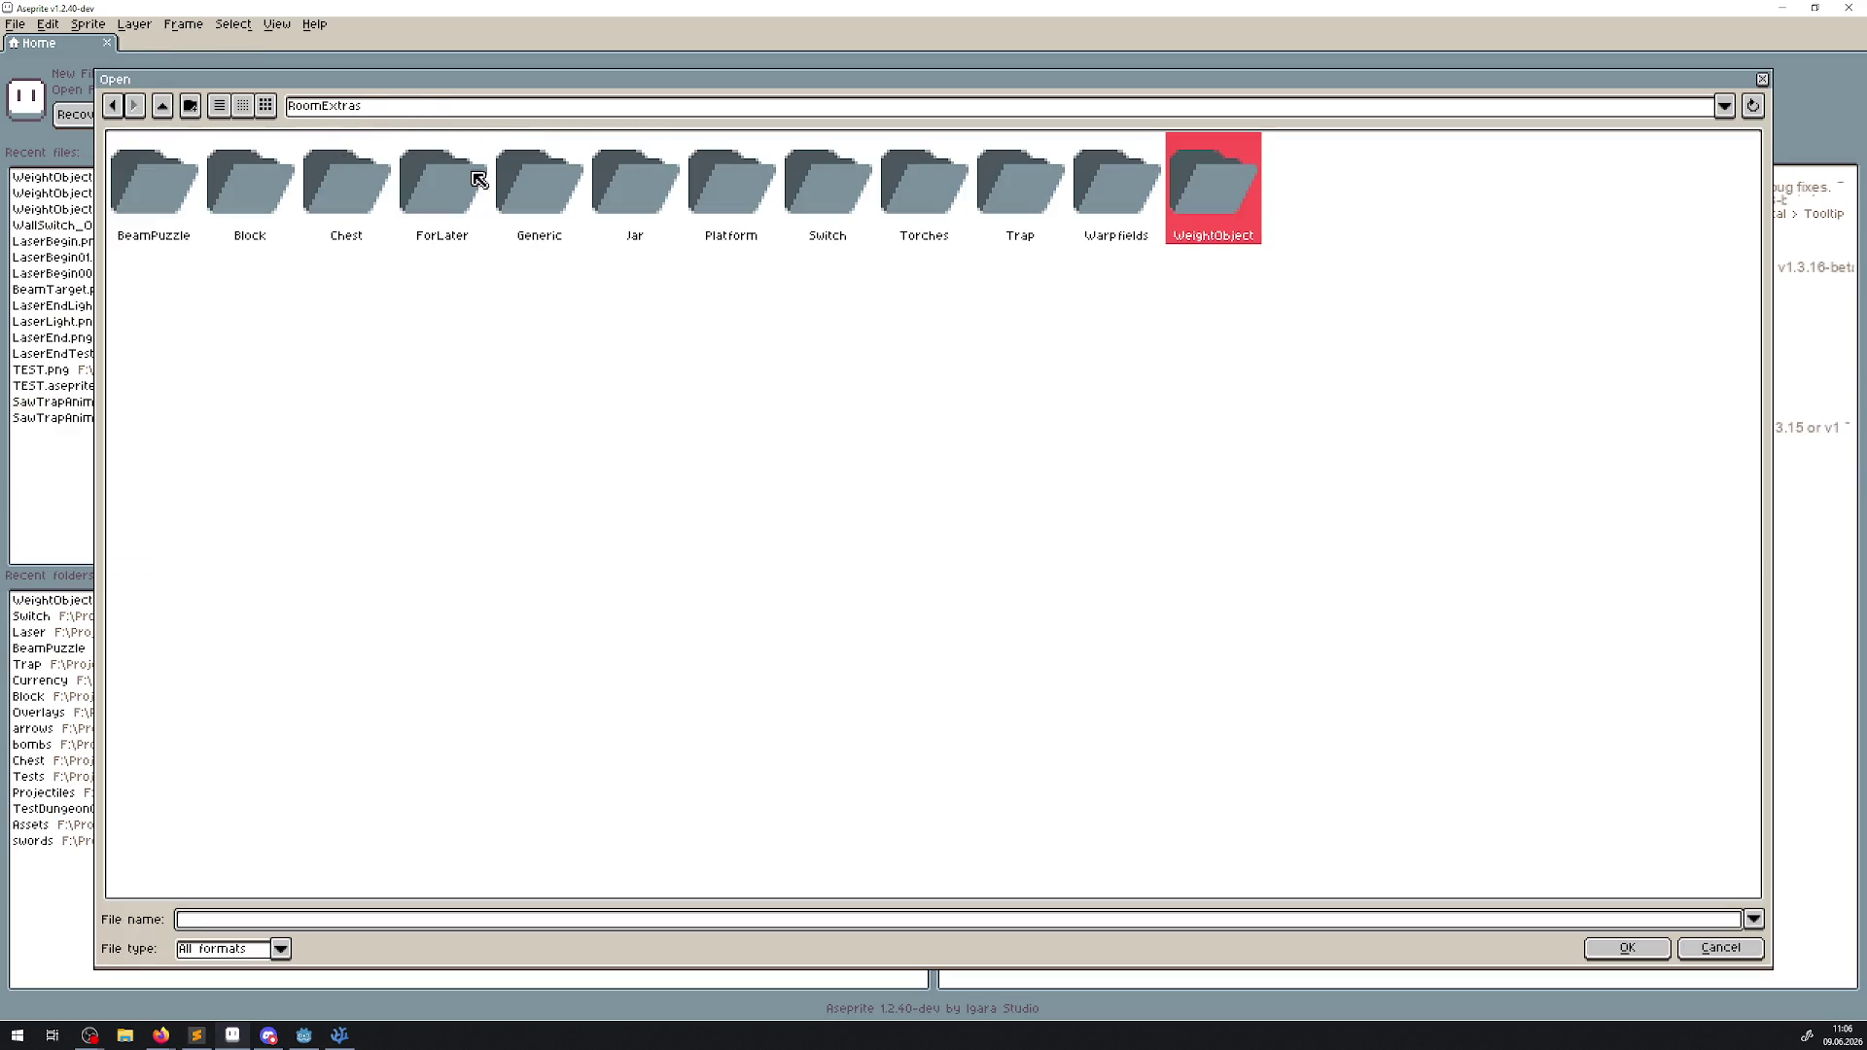
double_click(823, 191)
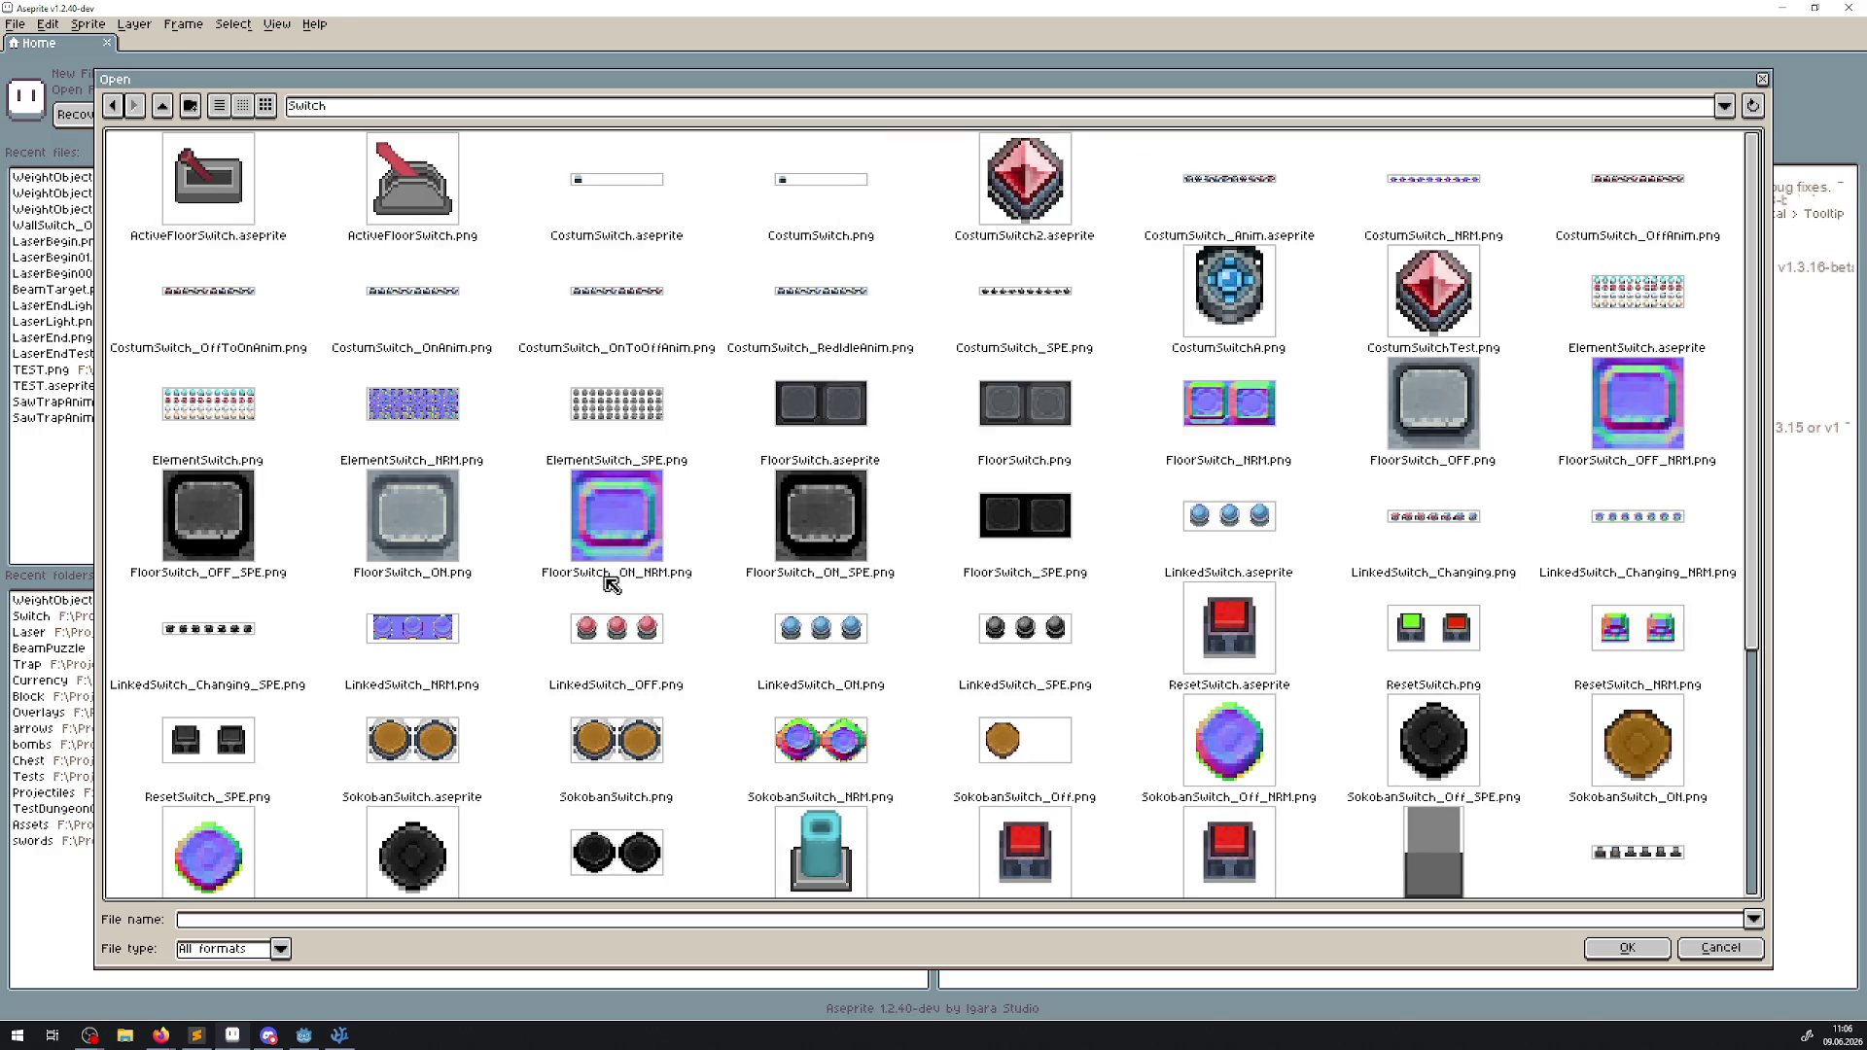
scroll(613, 583, down, 3)
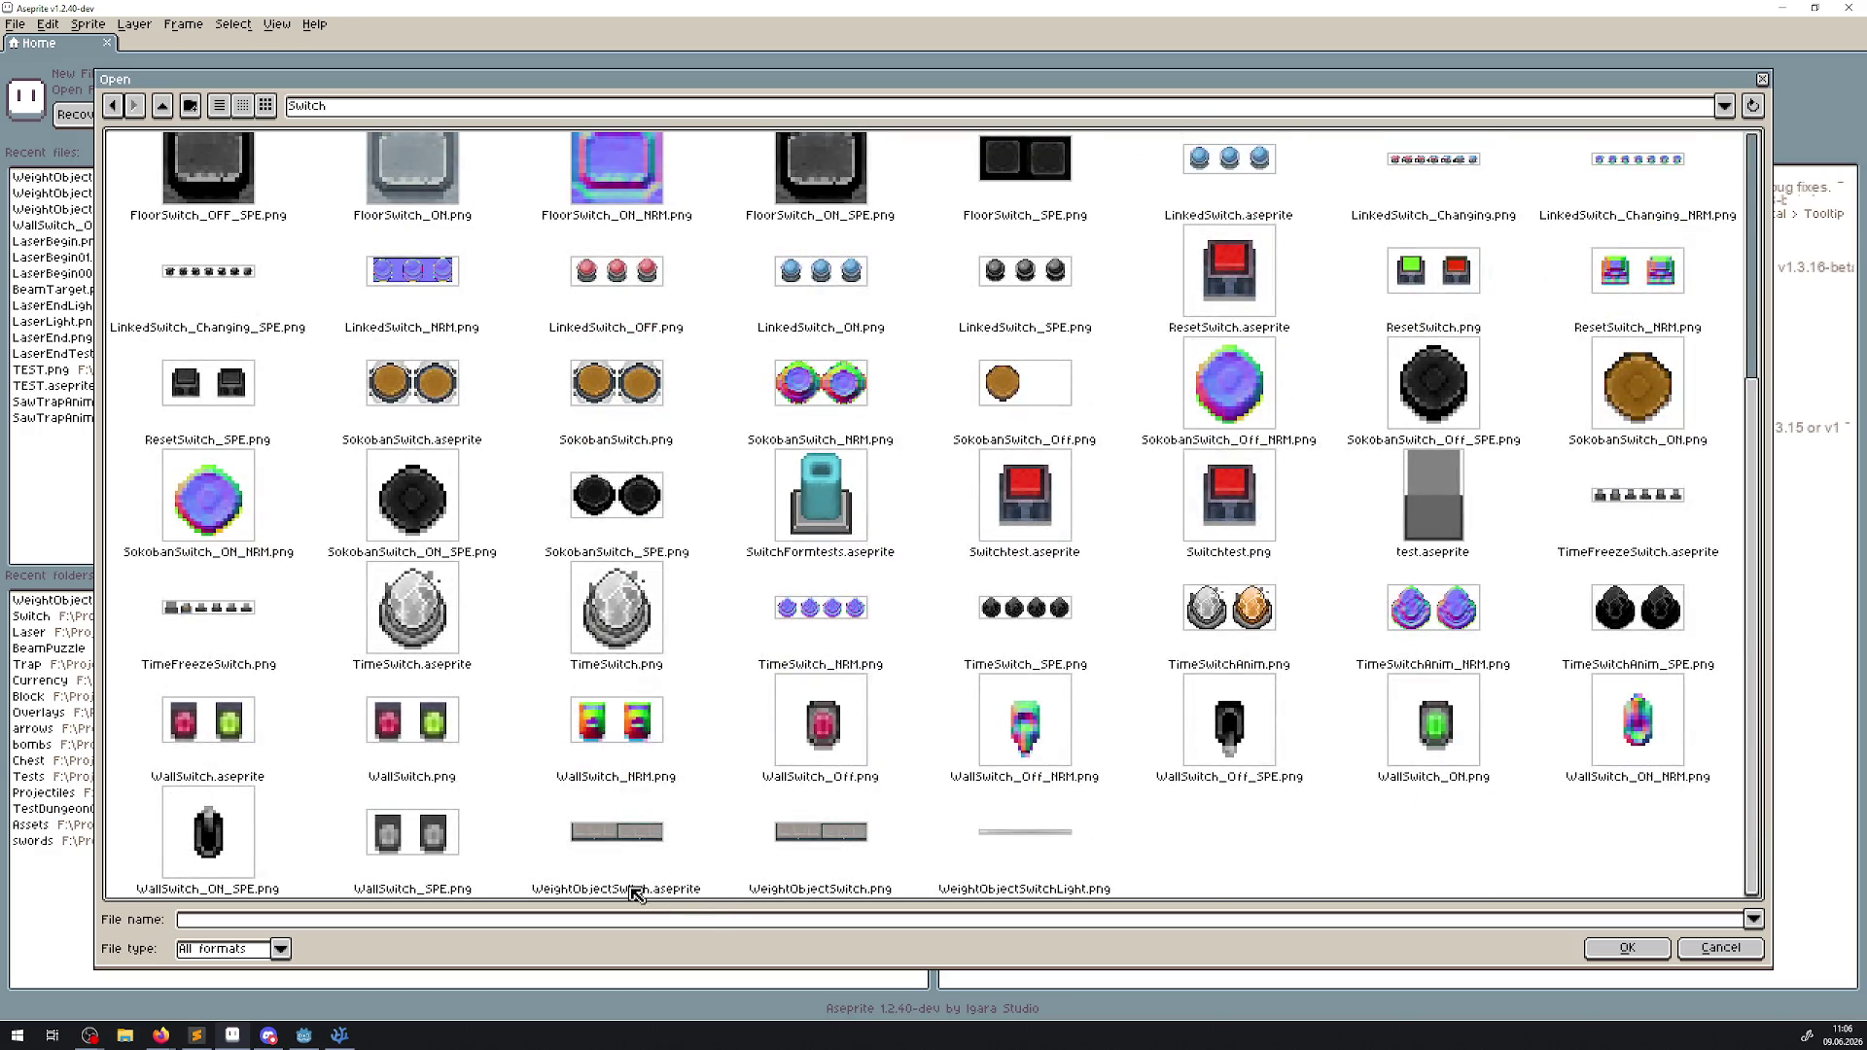
double_click(655, 853)
scroll(892, 296, up, 4)
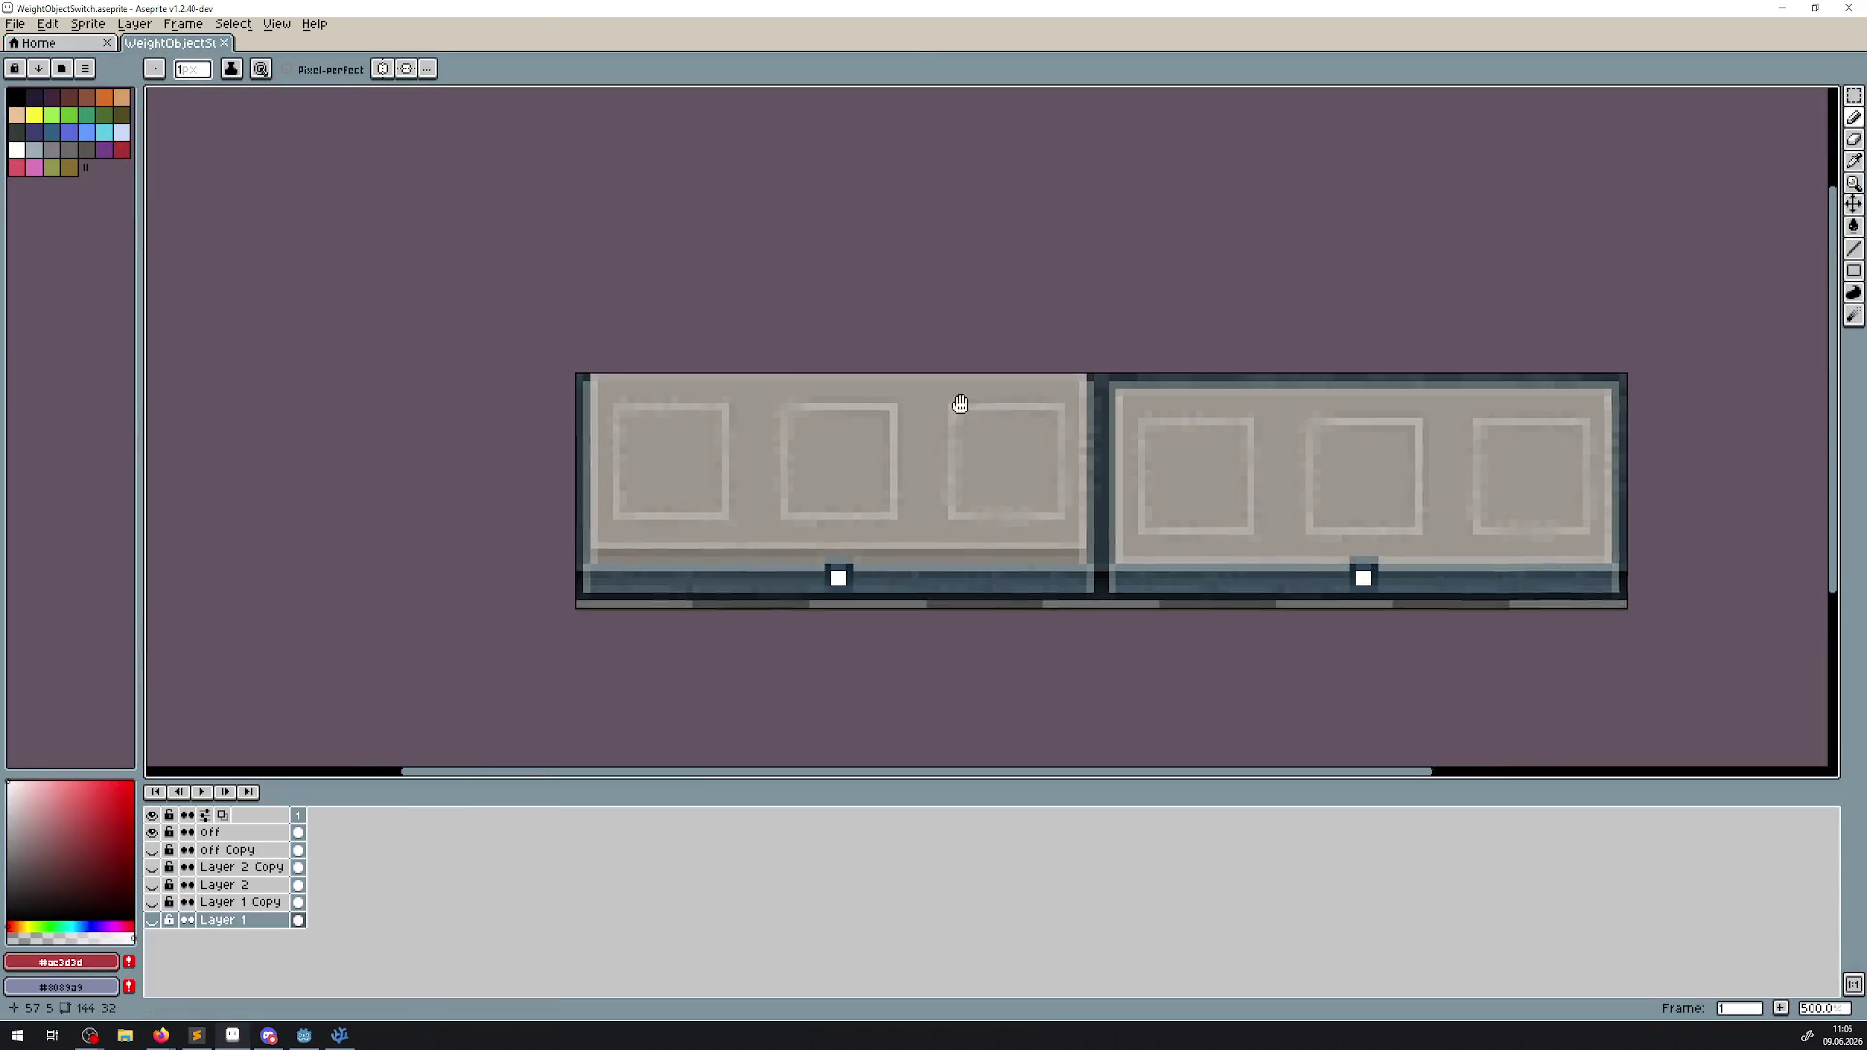
drag(959, 404, 765, 348)
Widen the sprite canvas from 144 to 146 pixels in Canvas Size.
click(48, 23)
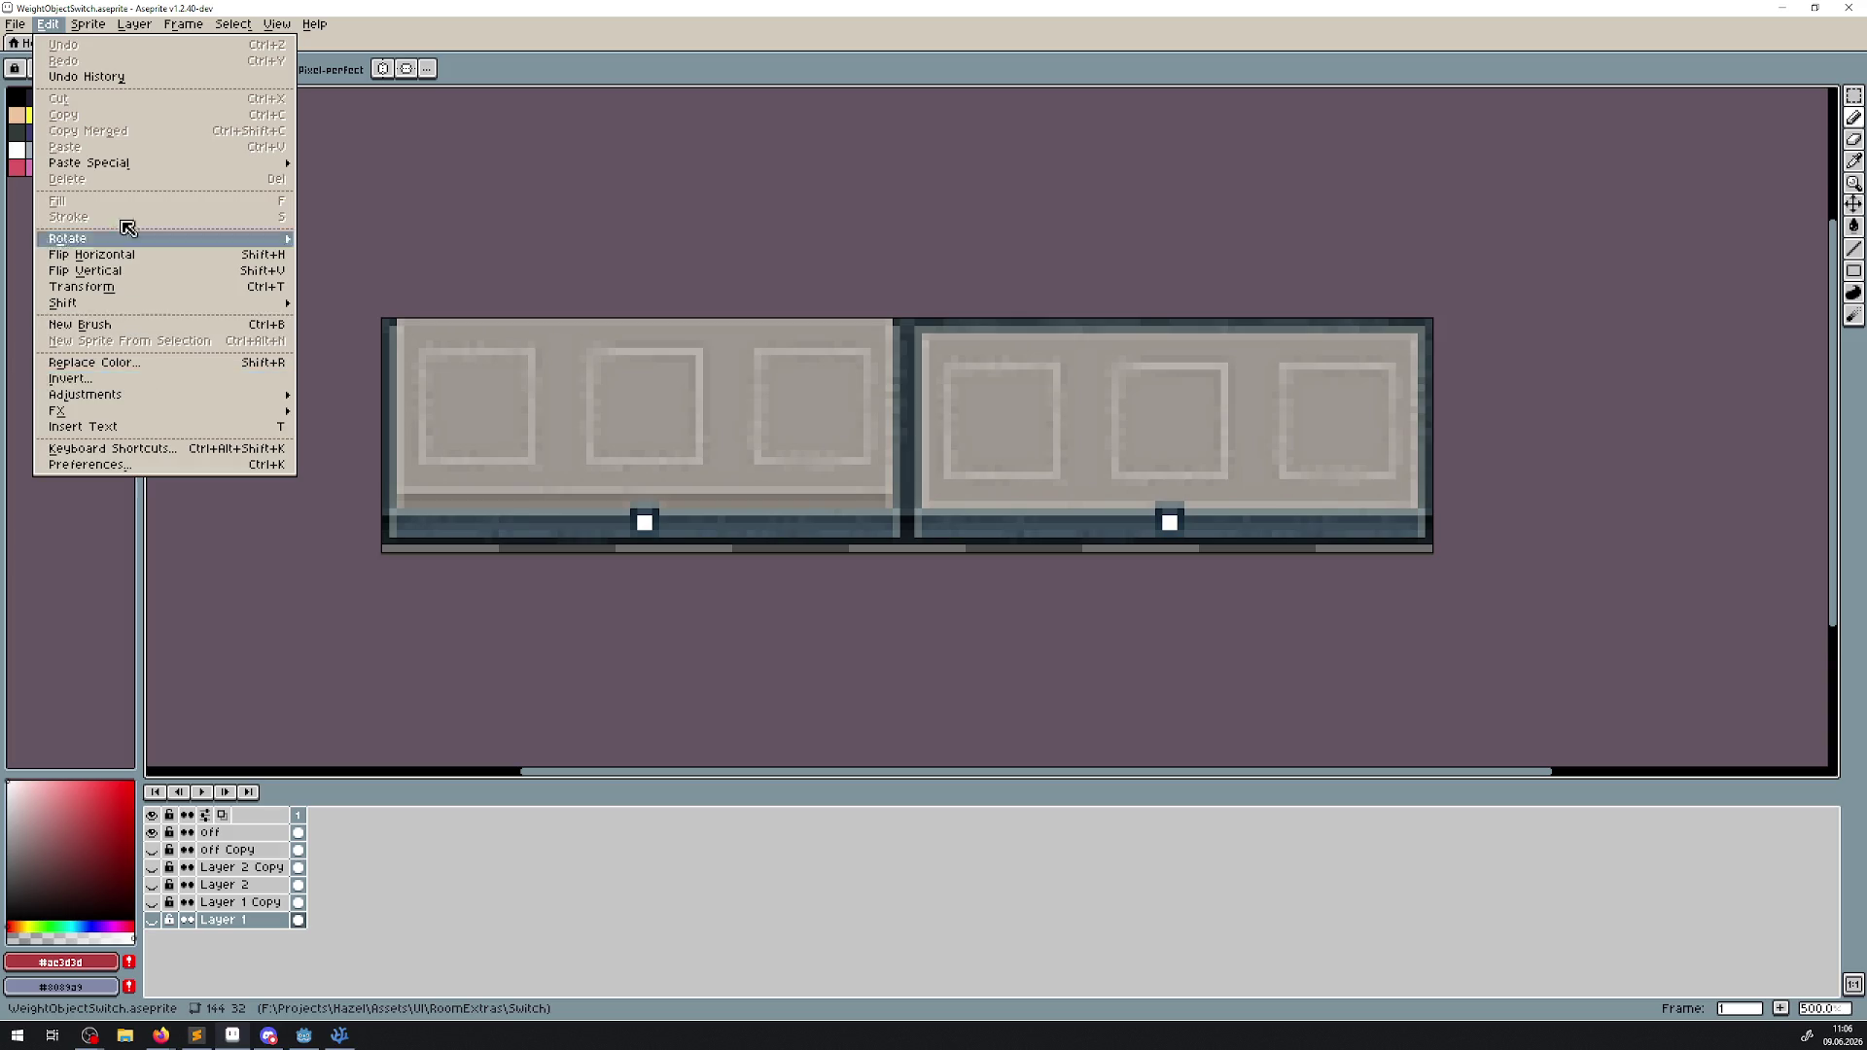
mouse_move(88, 24)
click(107, 115)
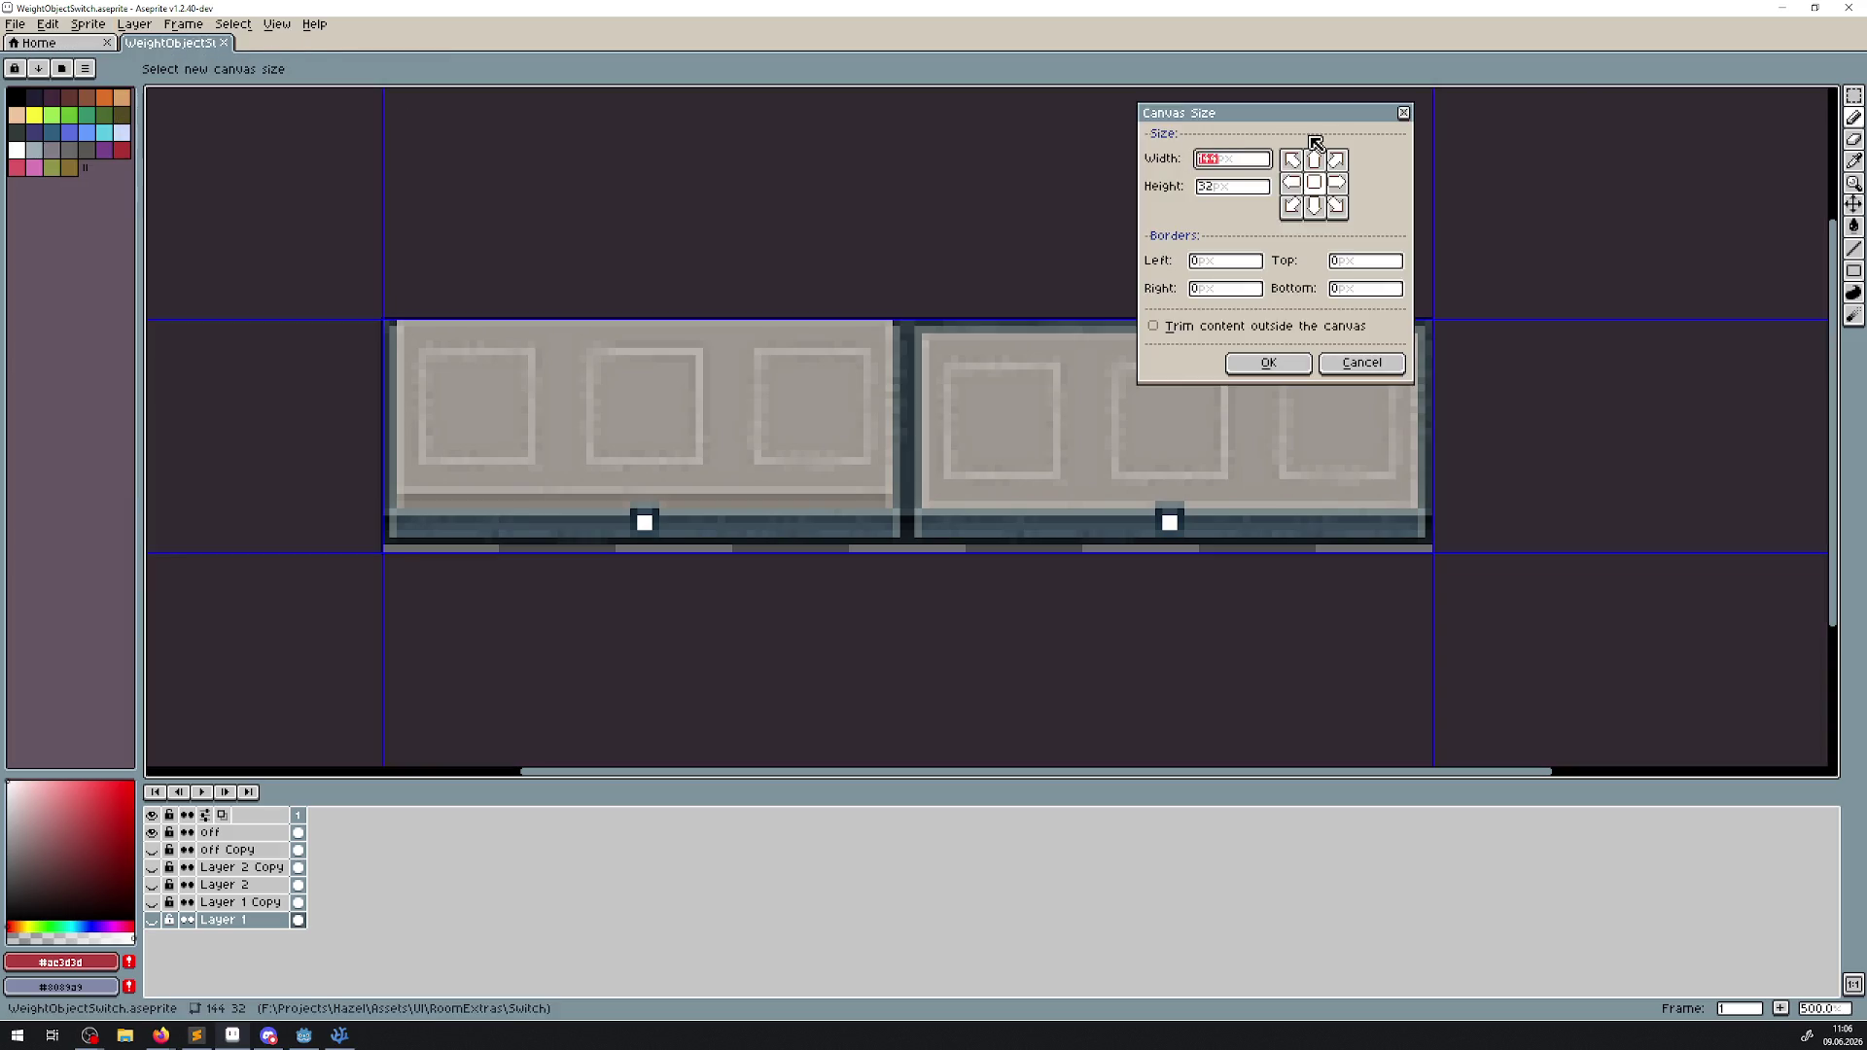
key(BackSpace)
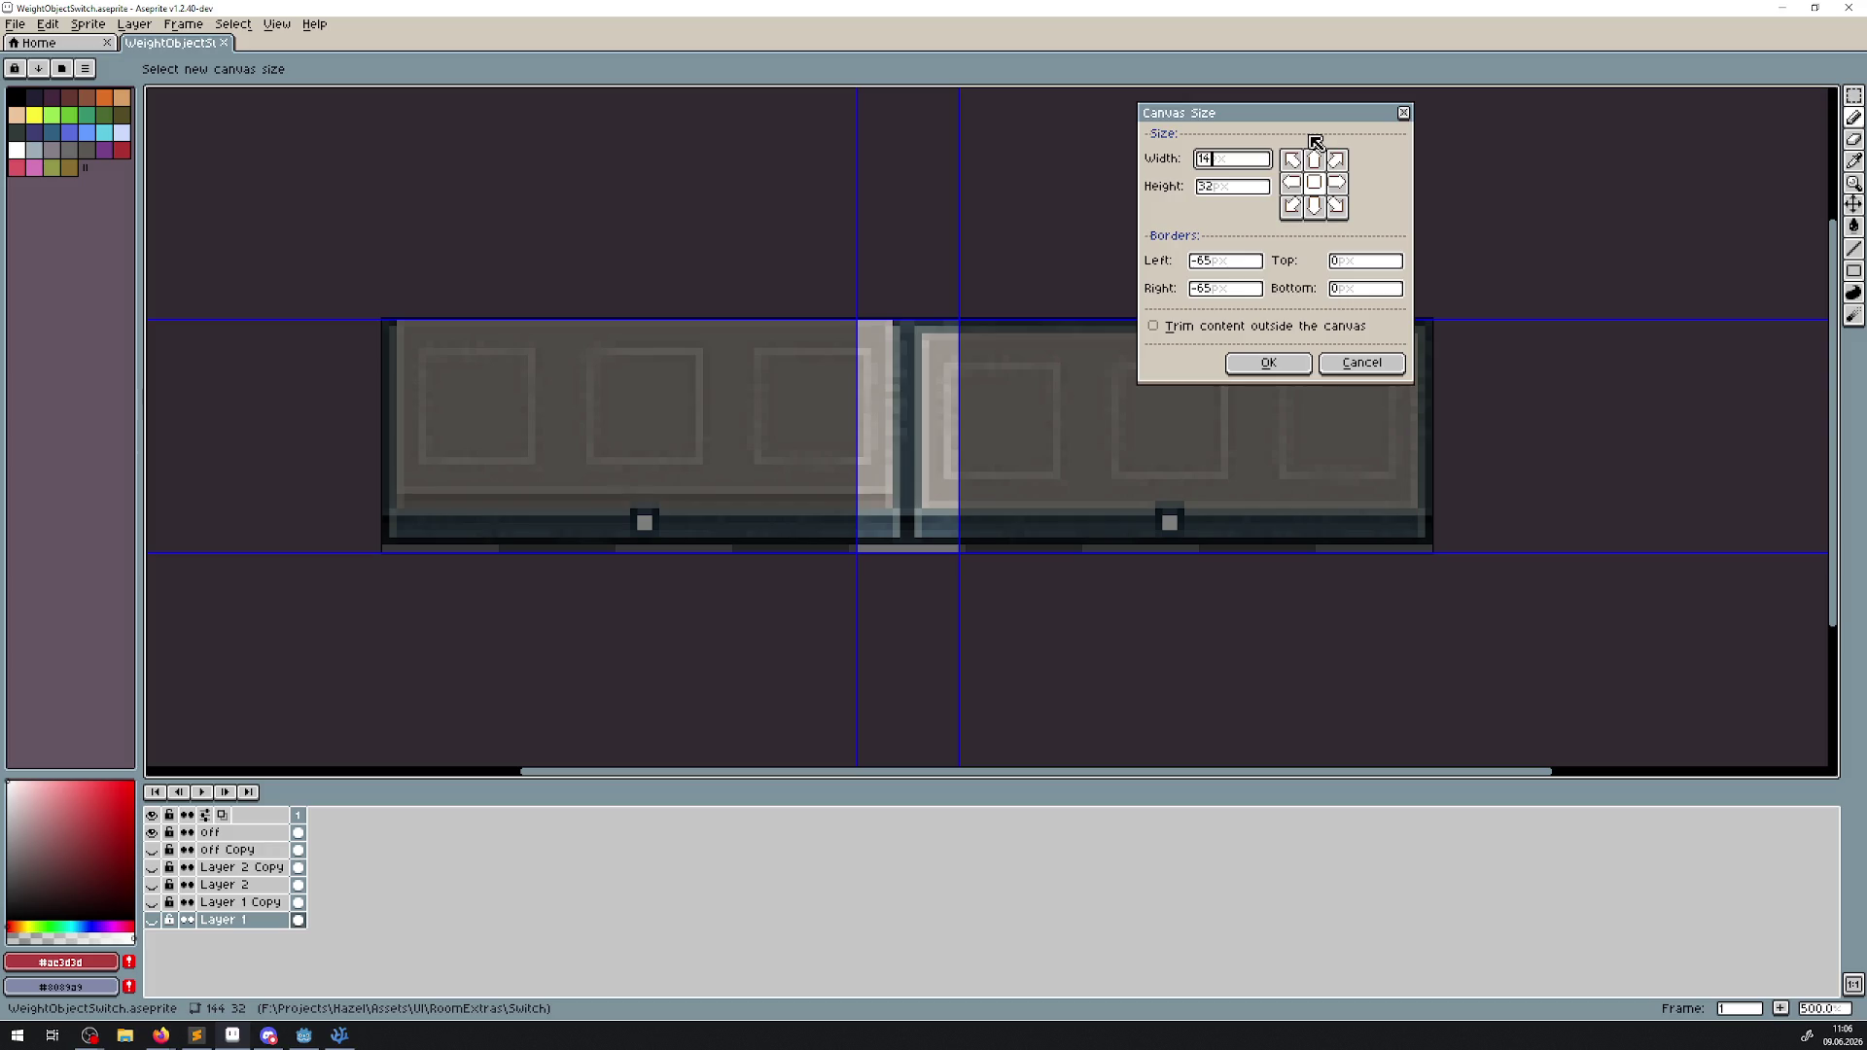
text(6)
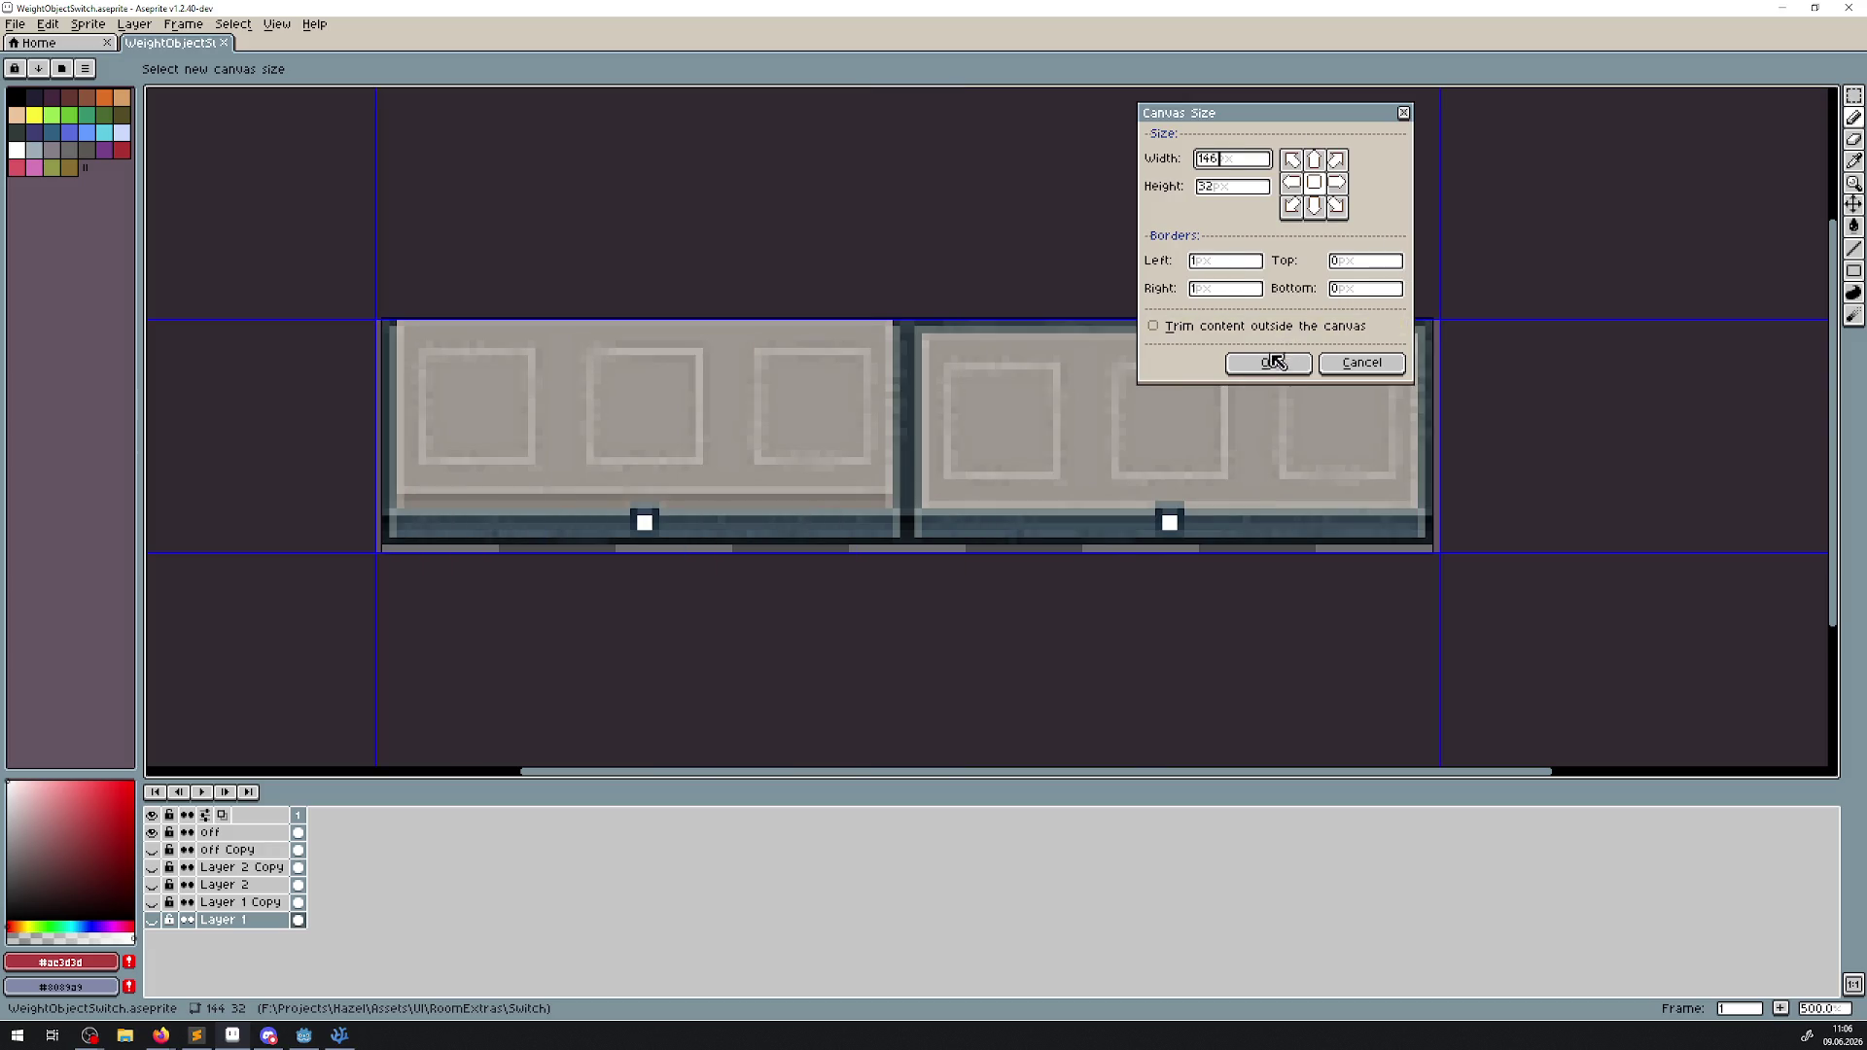
click(1274, 363)
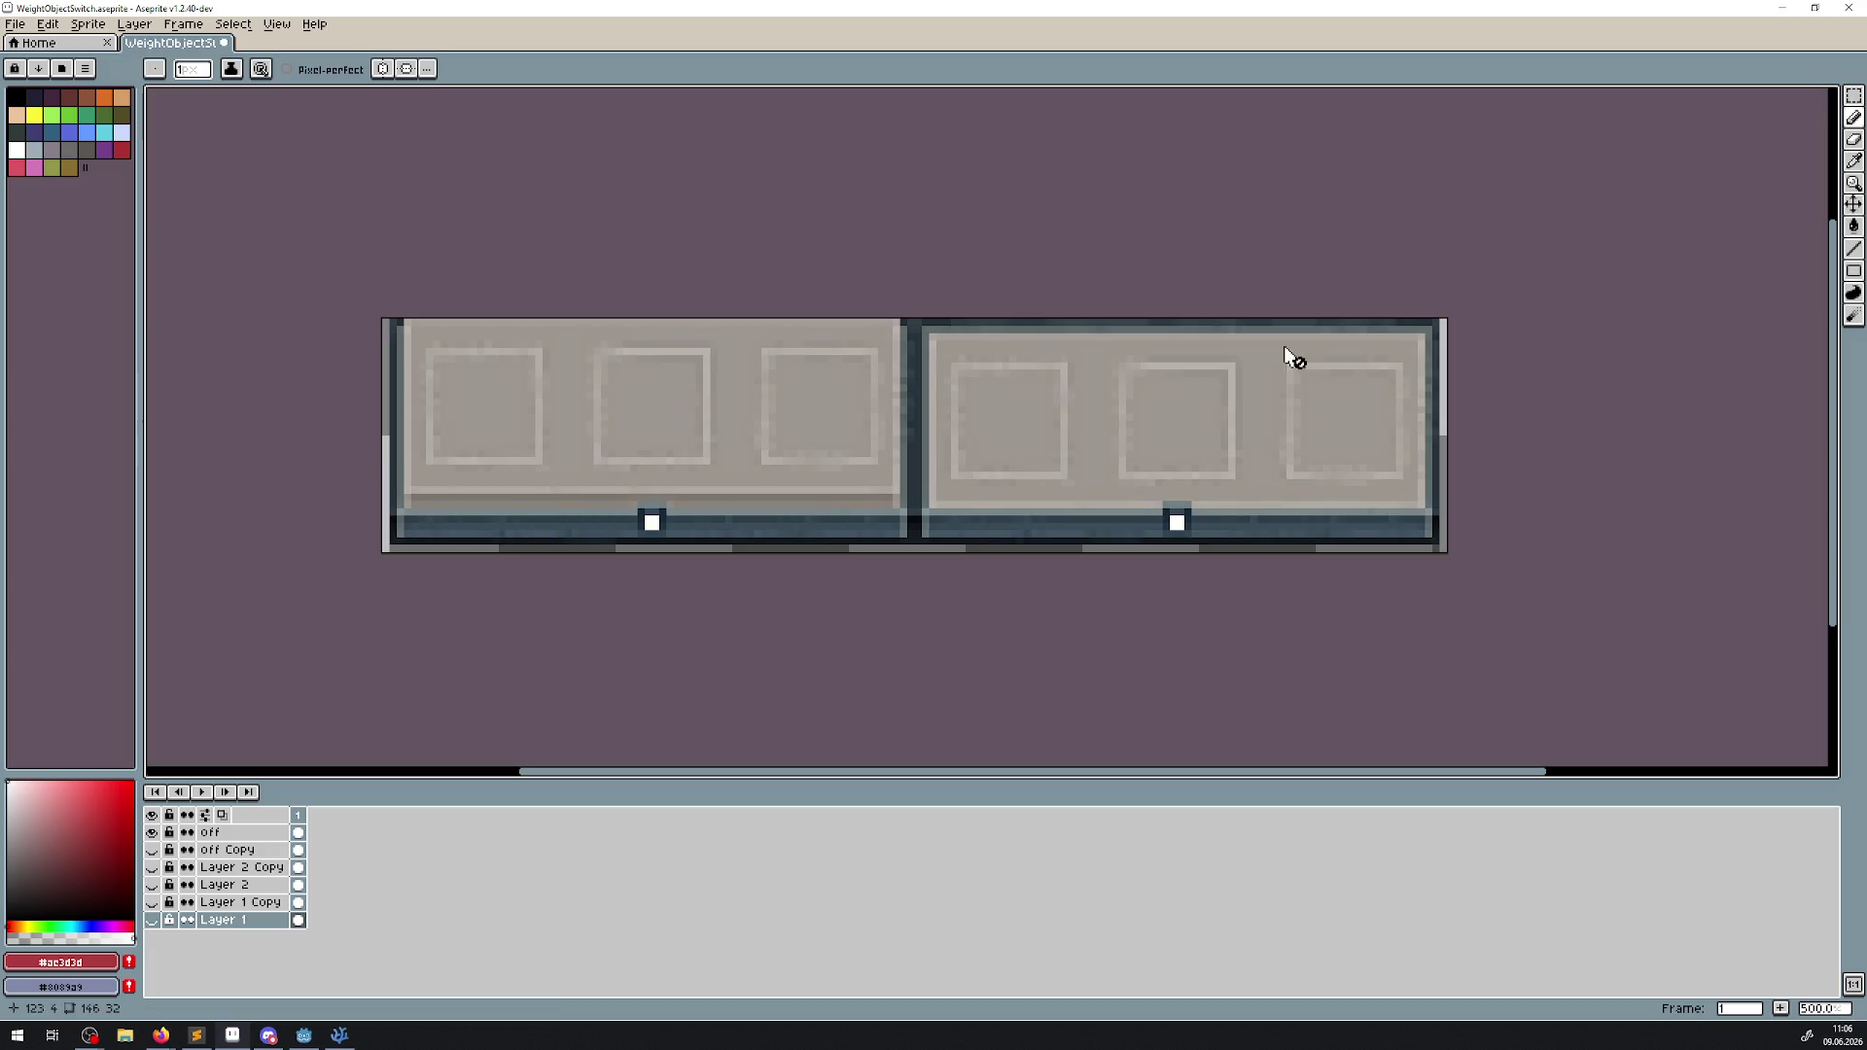
Duplicate the off layer, with the Rectangular Marquee tool selected.
click(1851, 97)
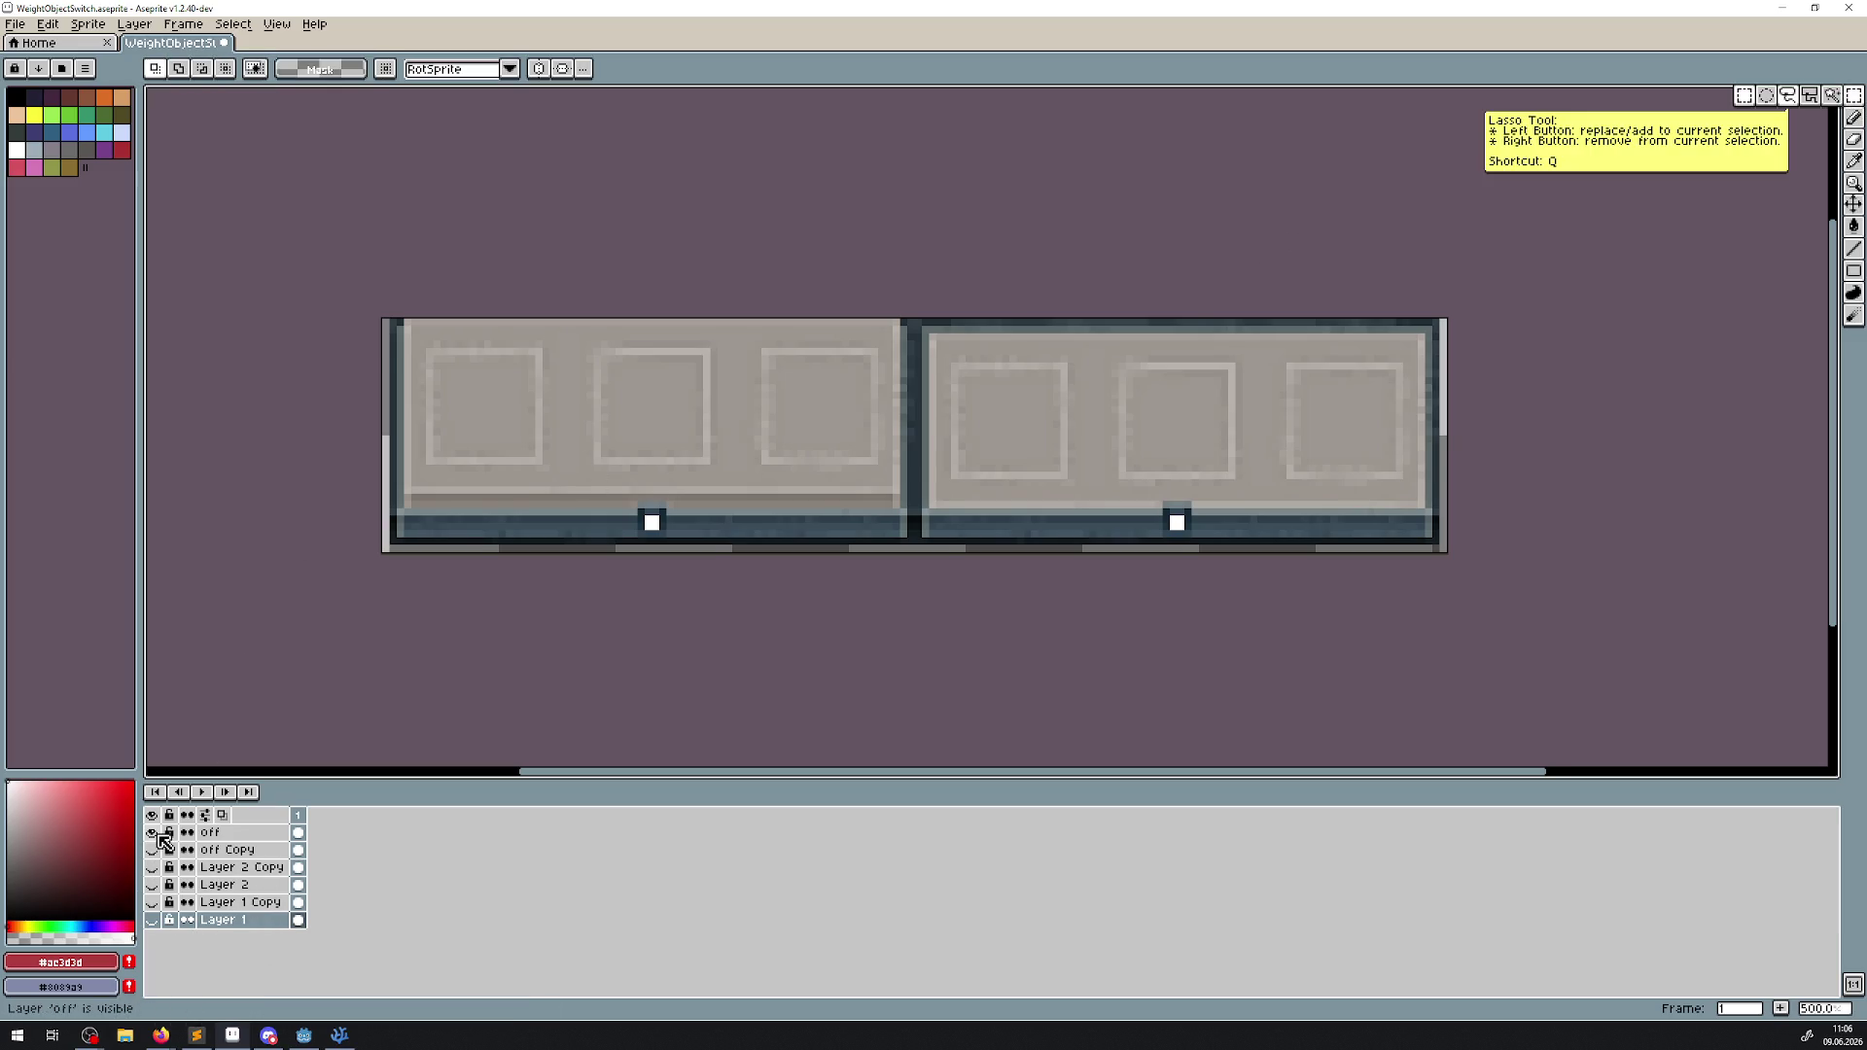
right_click(226, 833)
click(277, 956)
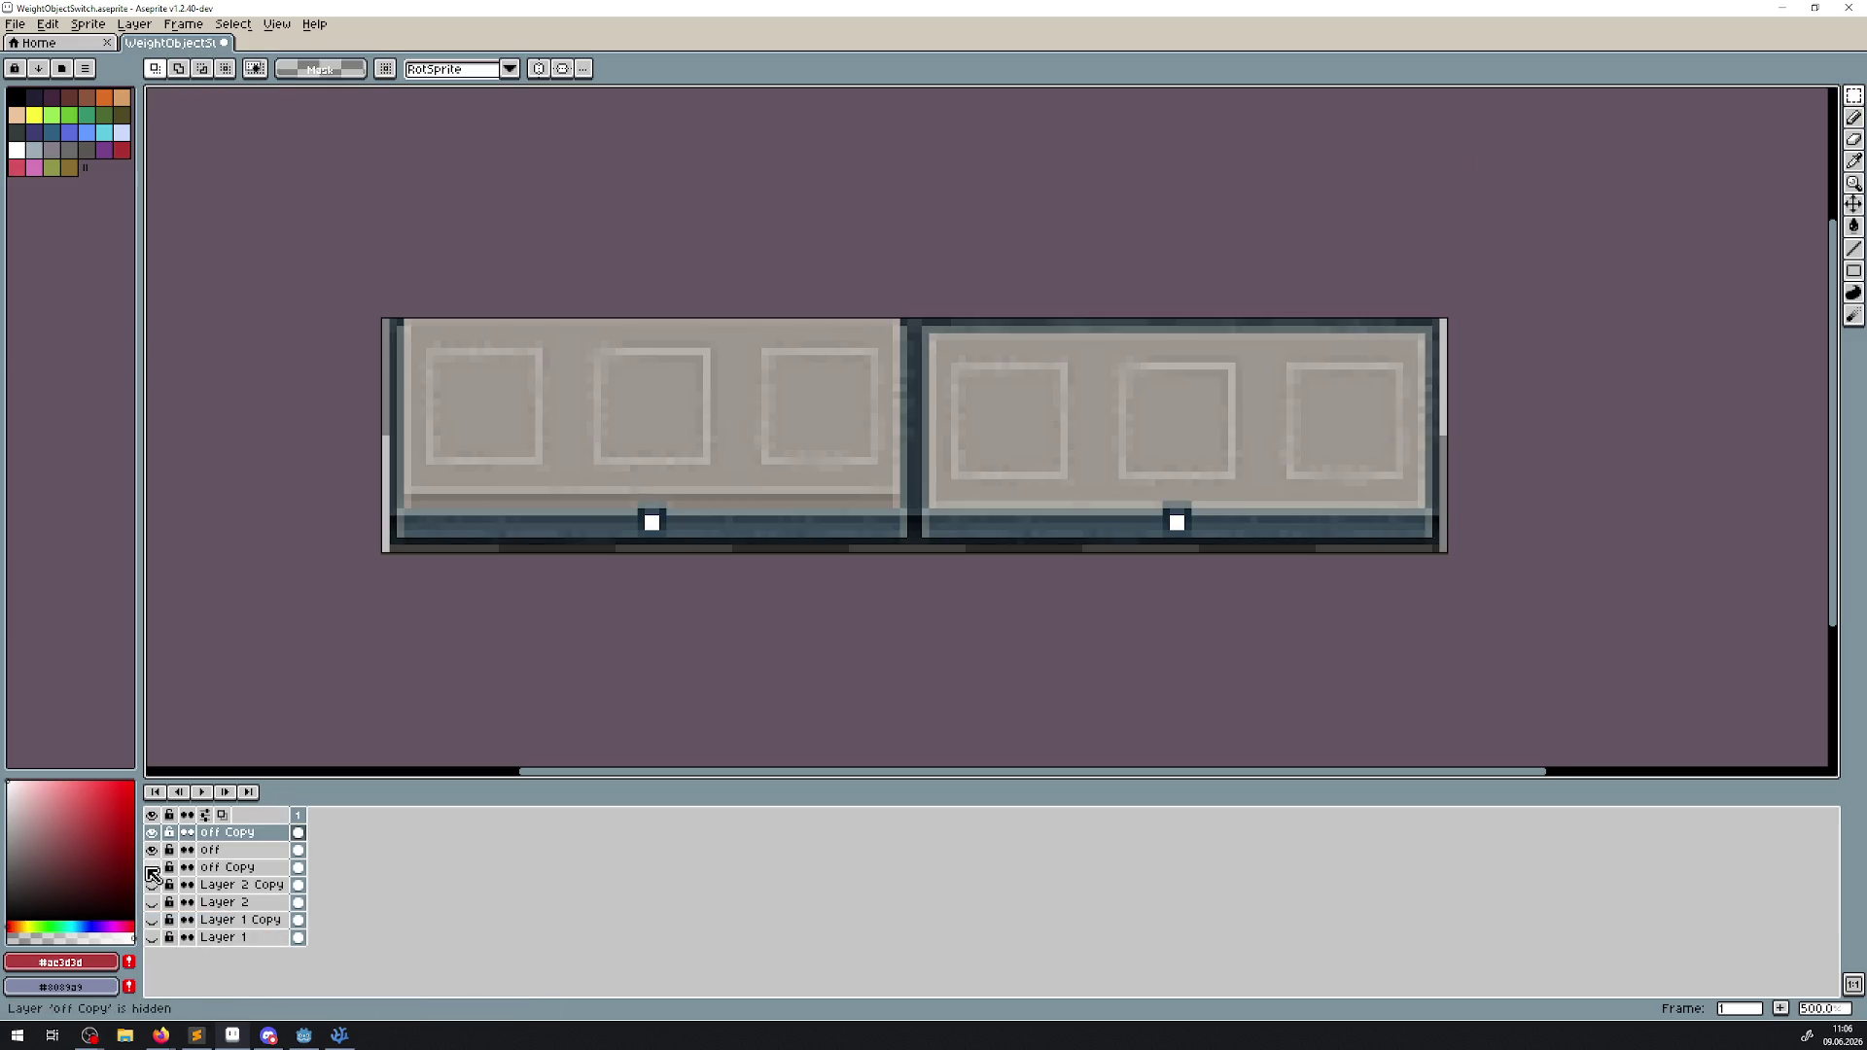
Select the switch's left block and move it one pixel left, then commit.
scroll(365, 429, up, 2)
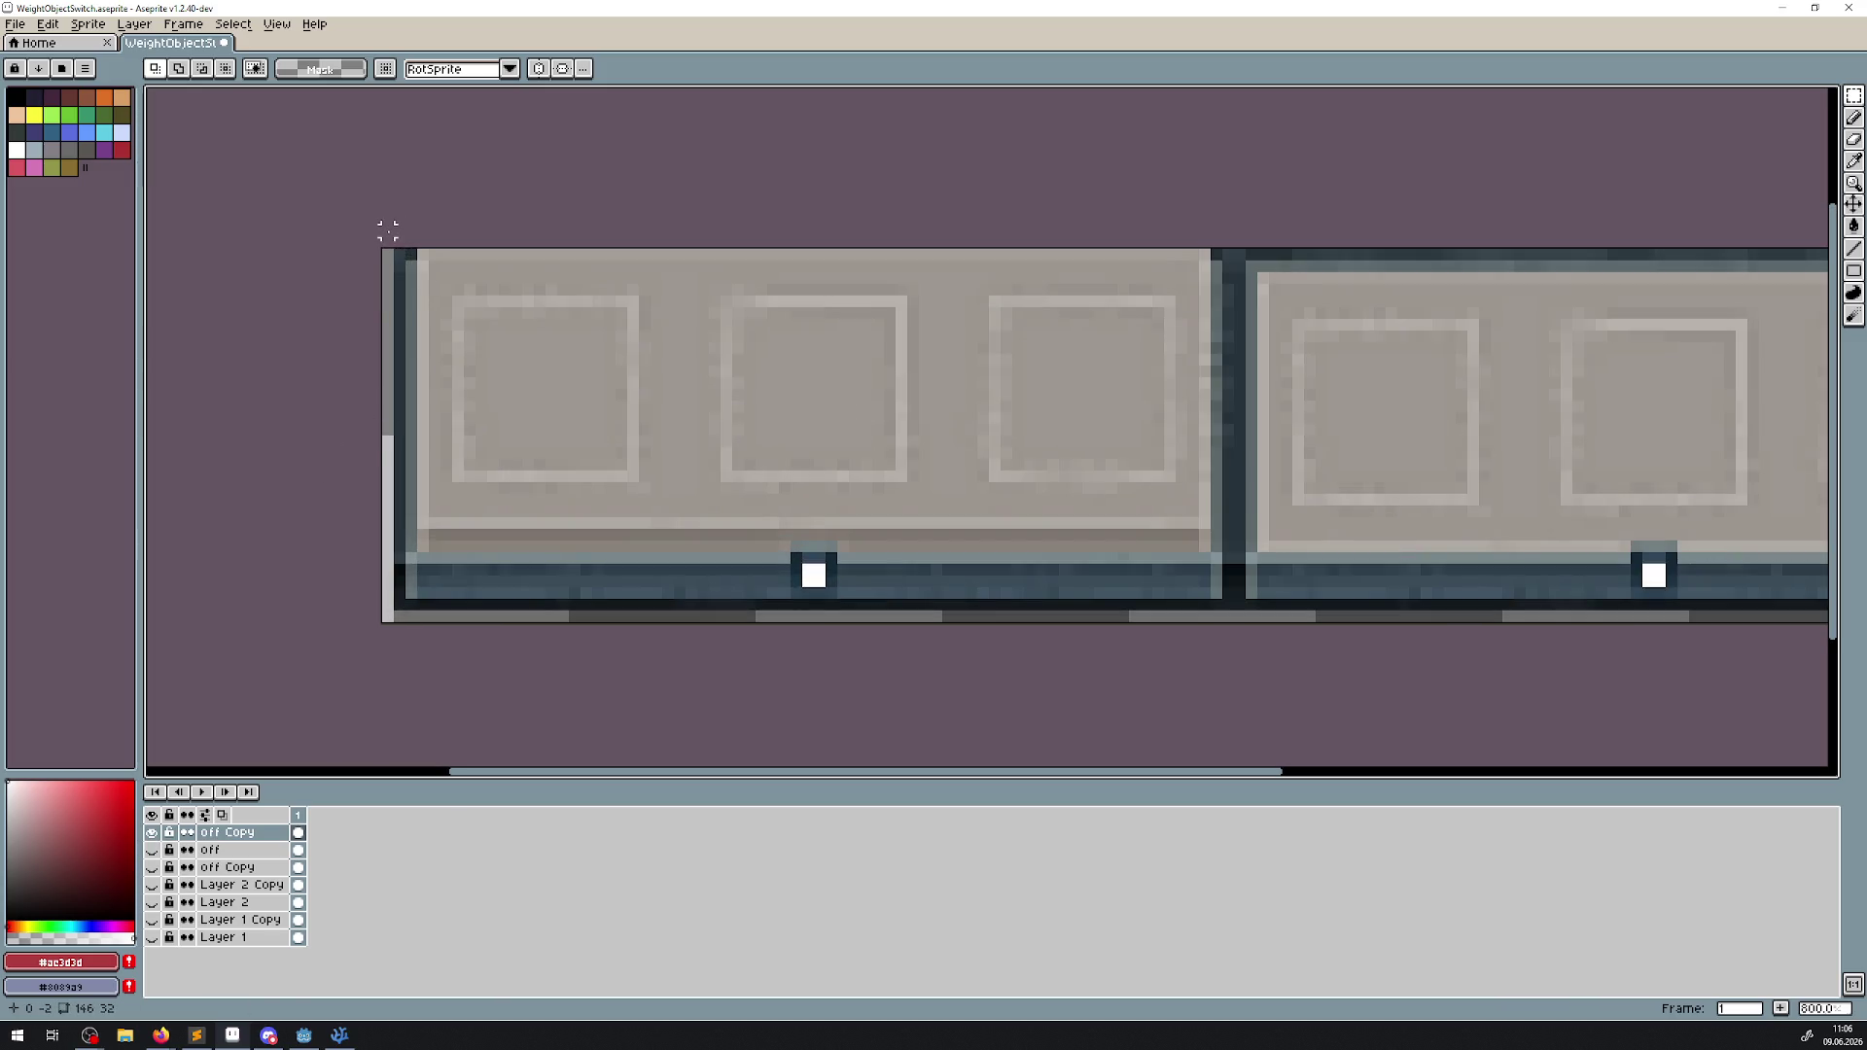
mouse_move(388, 230)
mouse_down()
mouse_move(625, 534)
mouse_move(655, 626)
mouse_move(675, 623)
mouse_up()
scroll(671, 591, up, 2)
drag(650, 534, 637, 535)
scroll(637, 535, down, 3)
scroll(542, 547, right, 5)
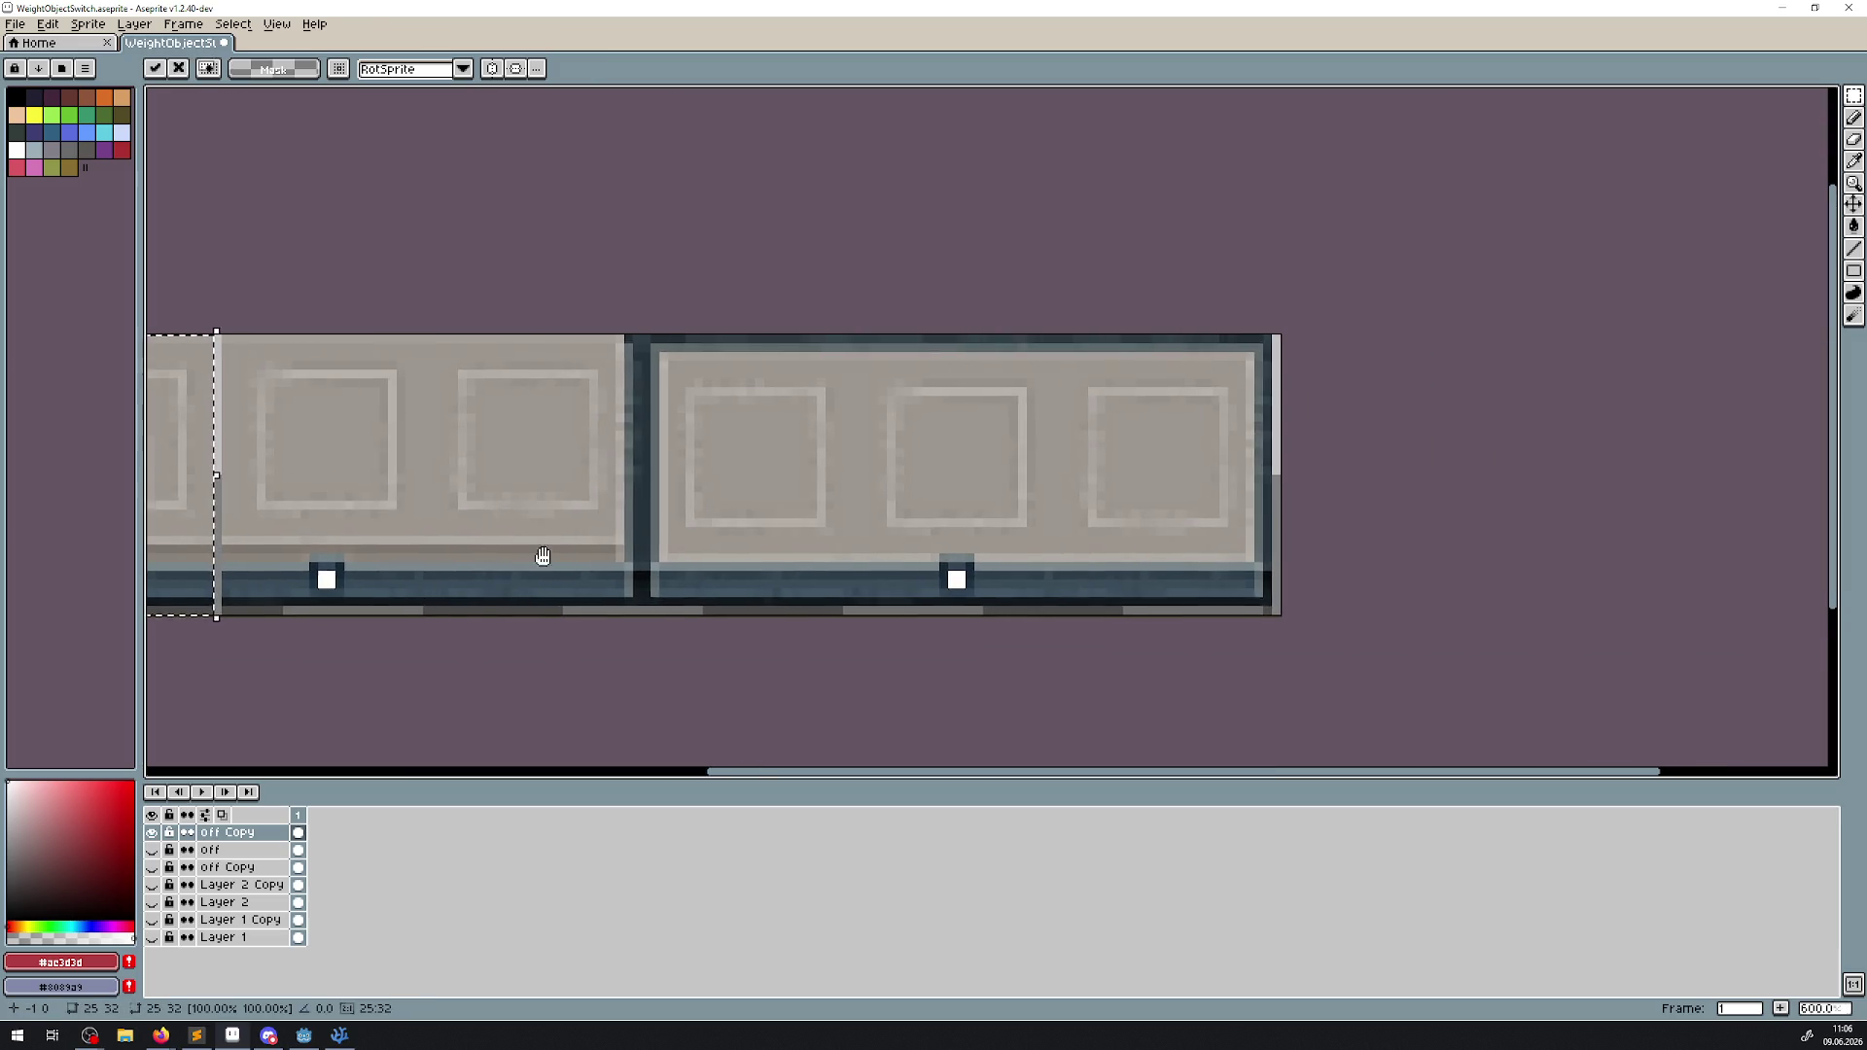
drag(1019, 329, 1239, 617)
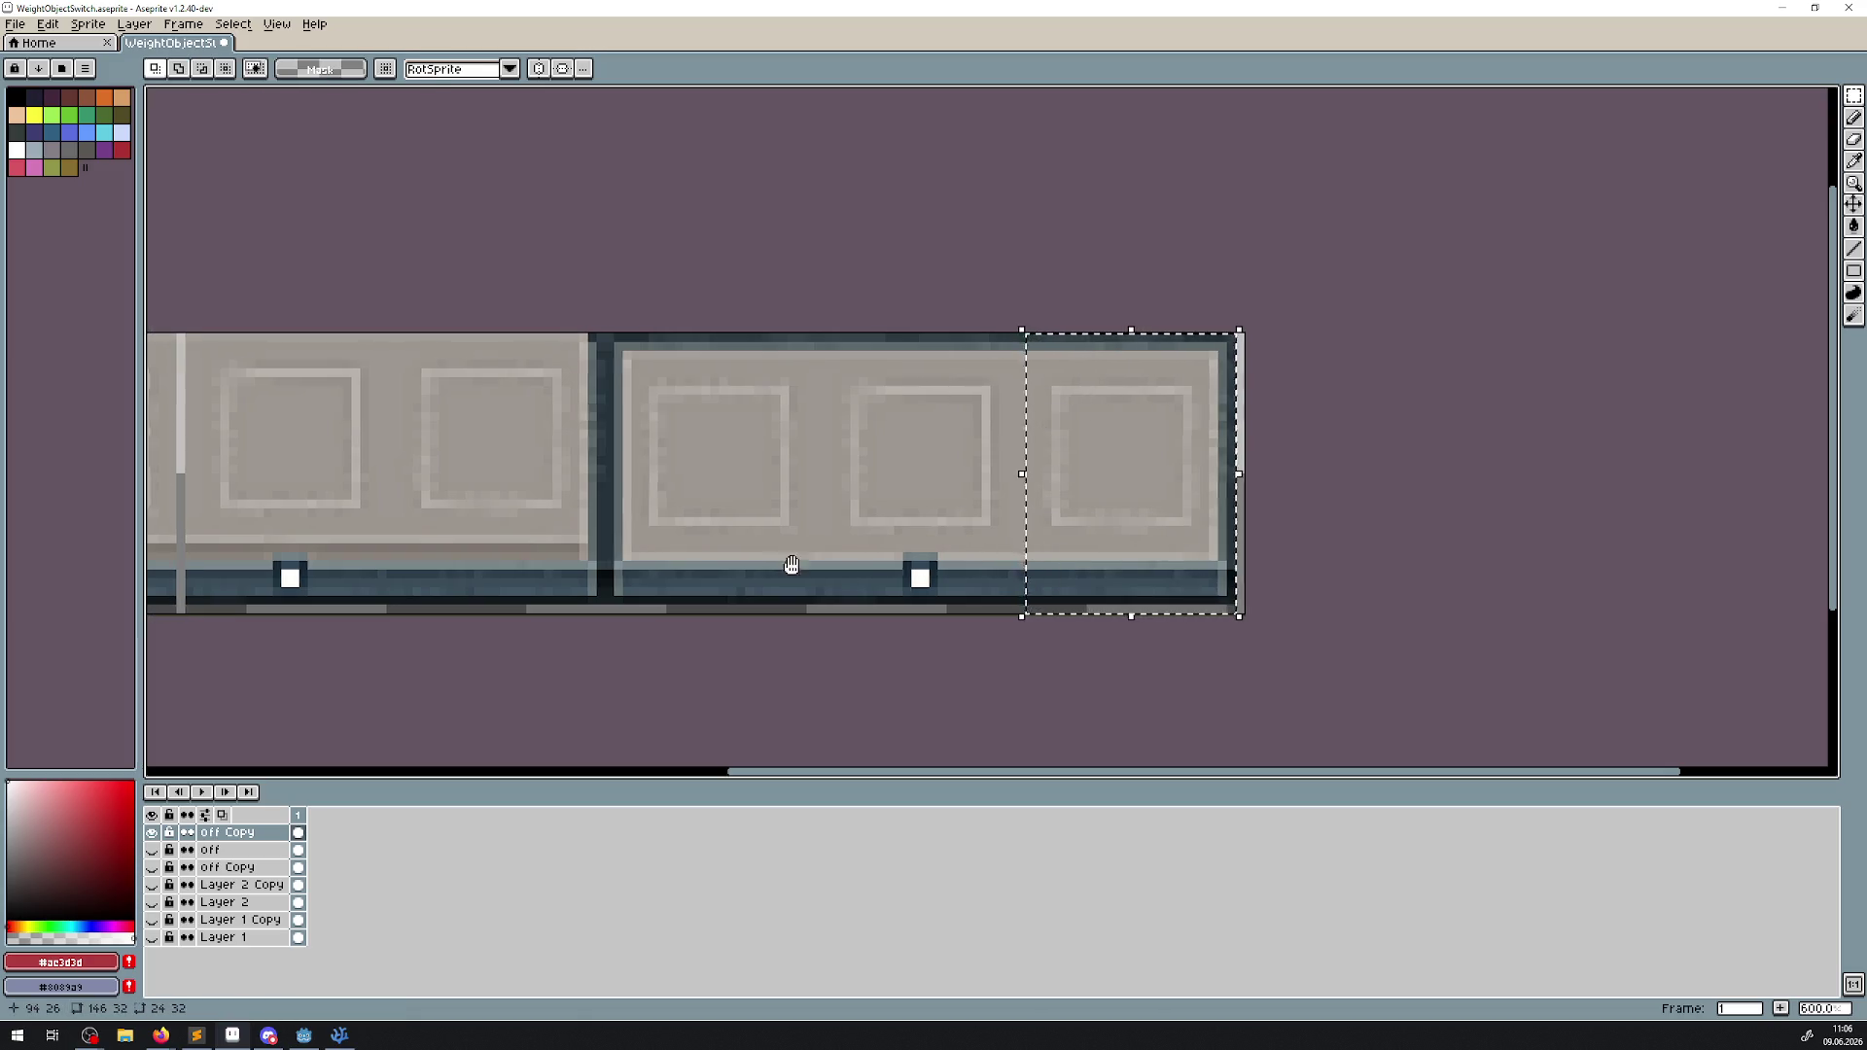
drag(784, 563, 989, 561)
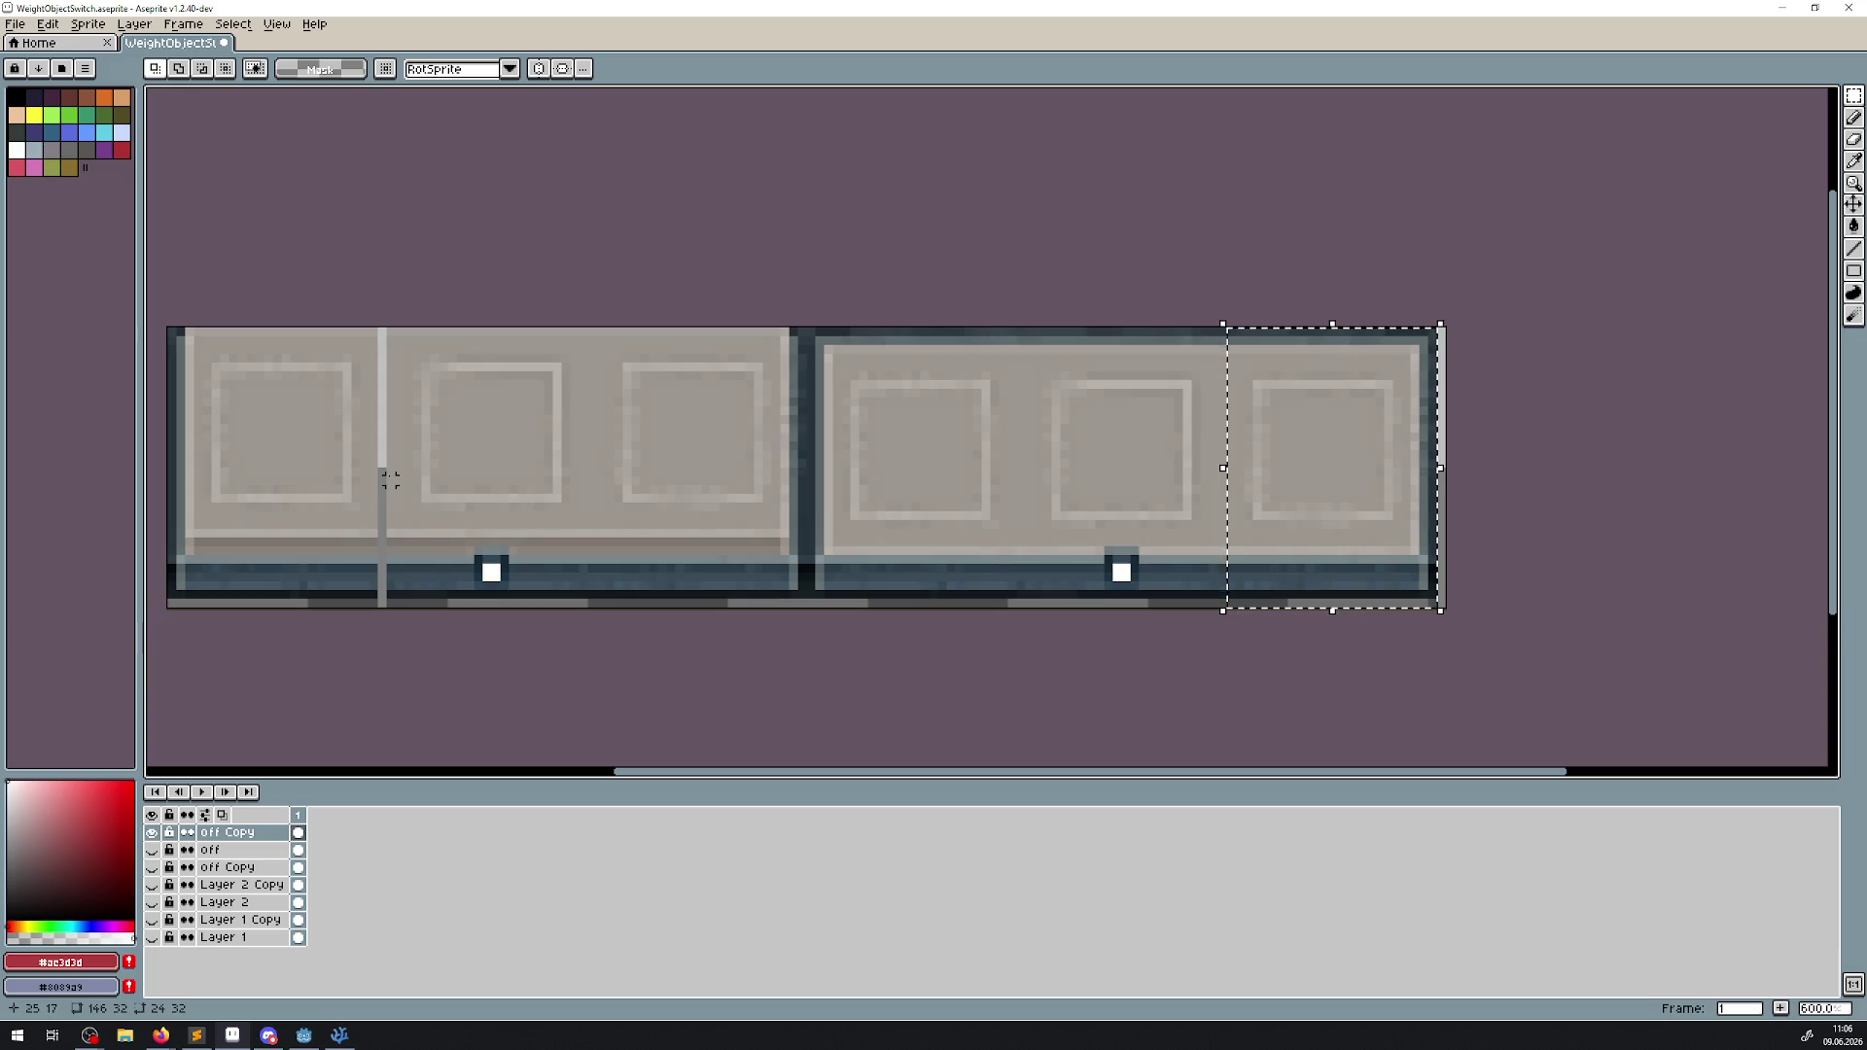
scroll(389, 478, up, 3)
key(ctrl+z)
key(ctrl+z)
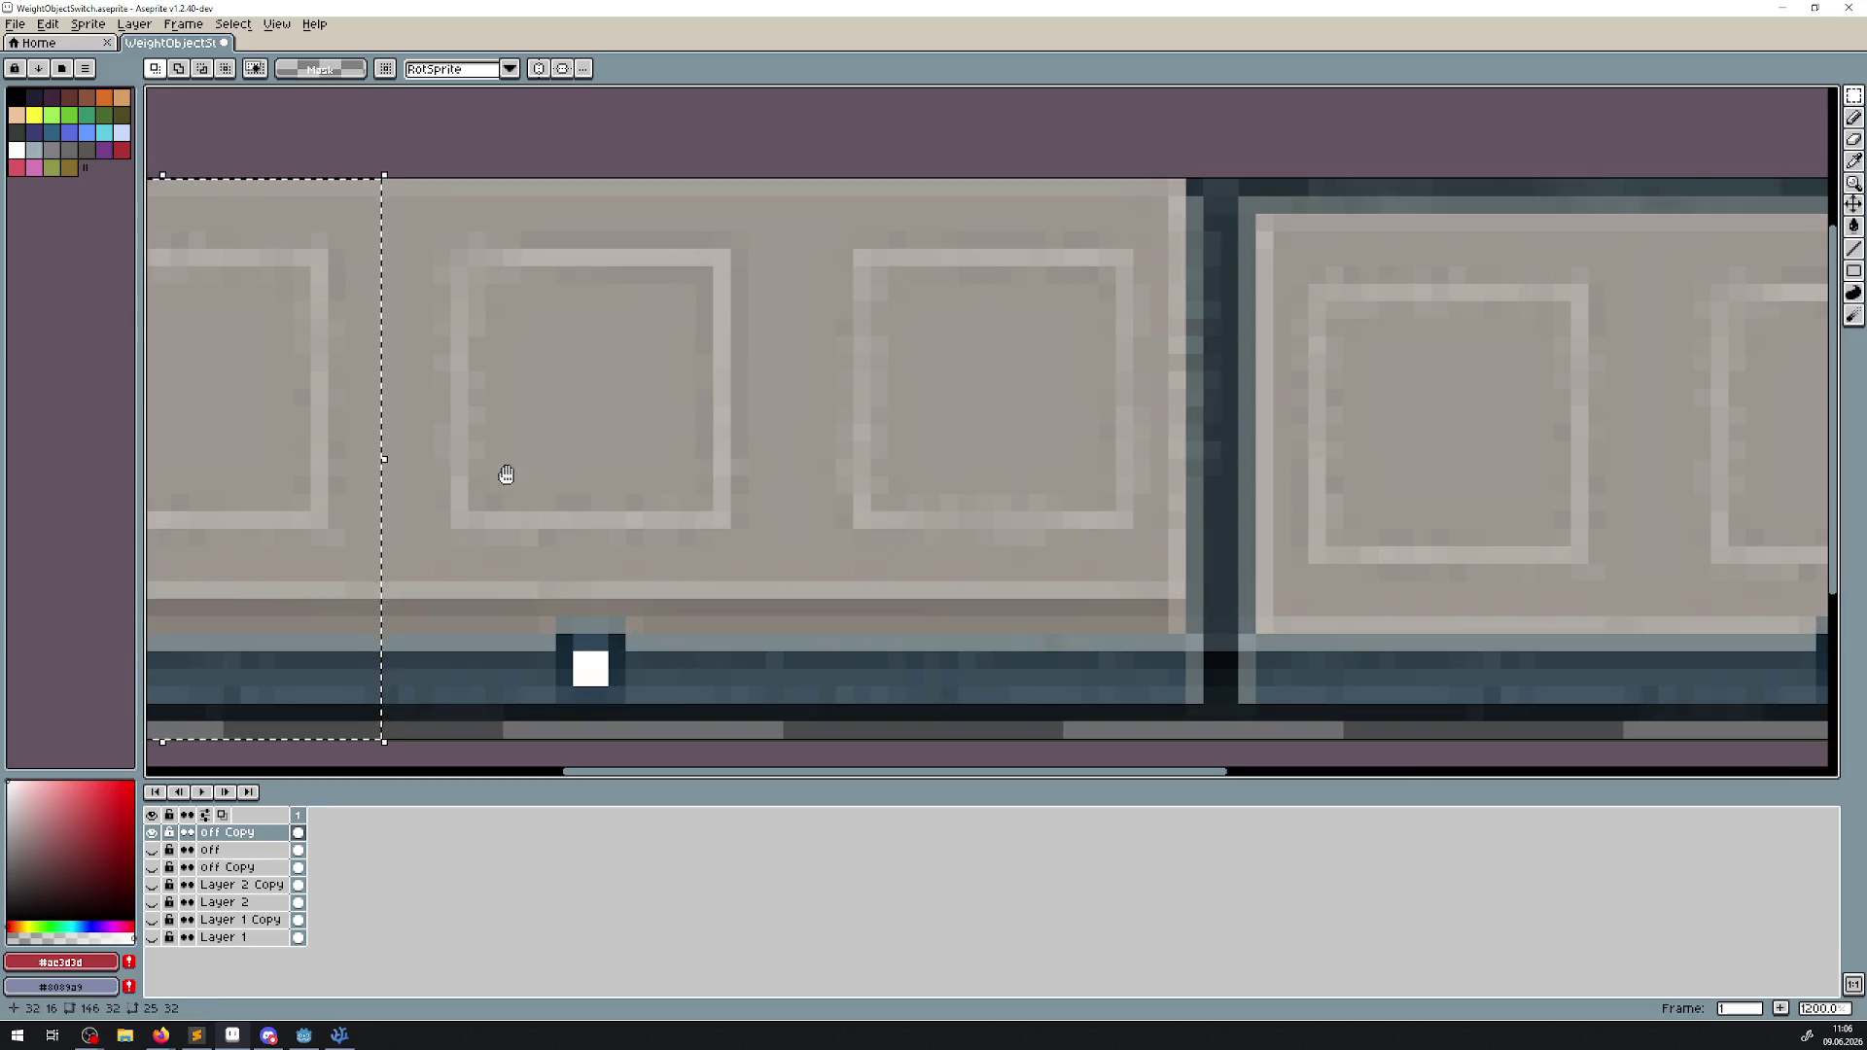
drag(505, 474, 771, 491)
click(243, 207)
mouse_move(218, 207)
mouse_down()
mouse_move(709, 729)
mouse_move(622, 715)
mouse_move(630, 698)
mouse_up()
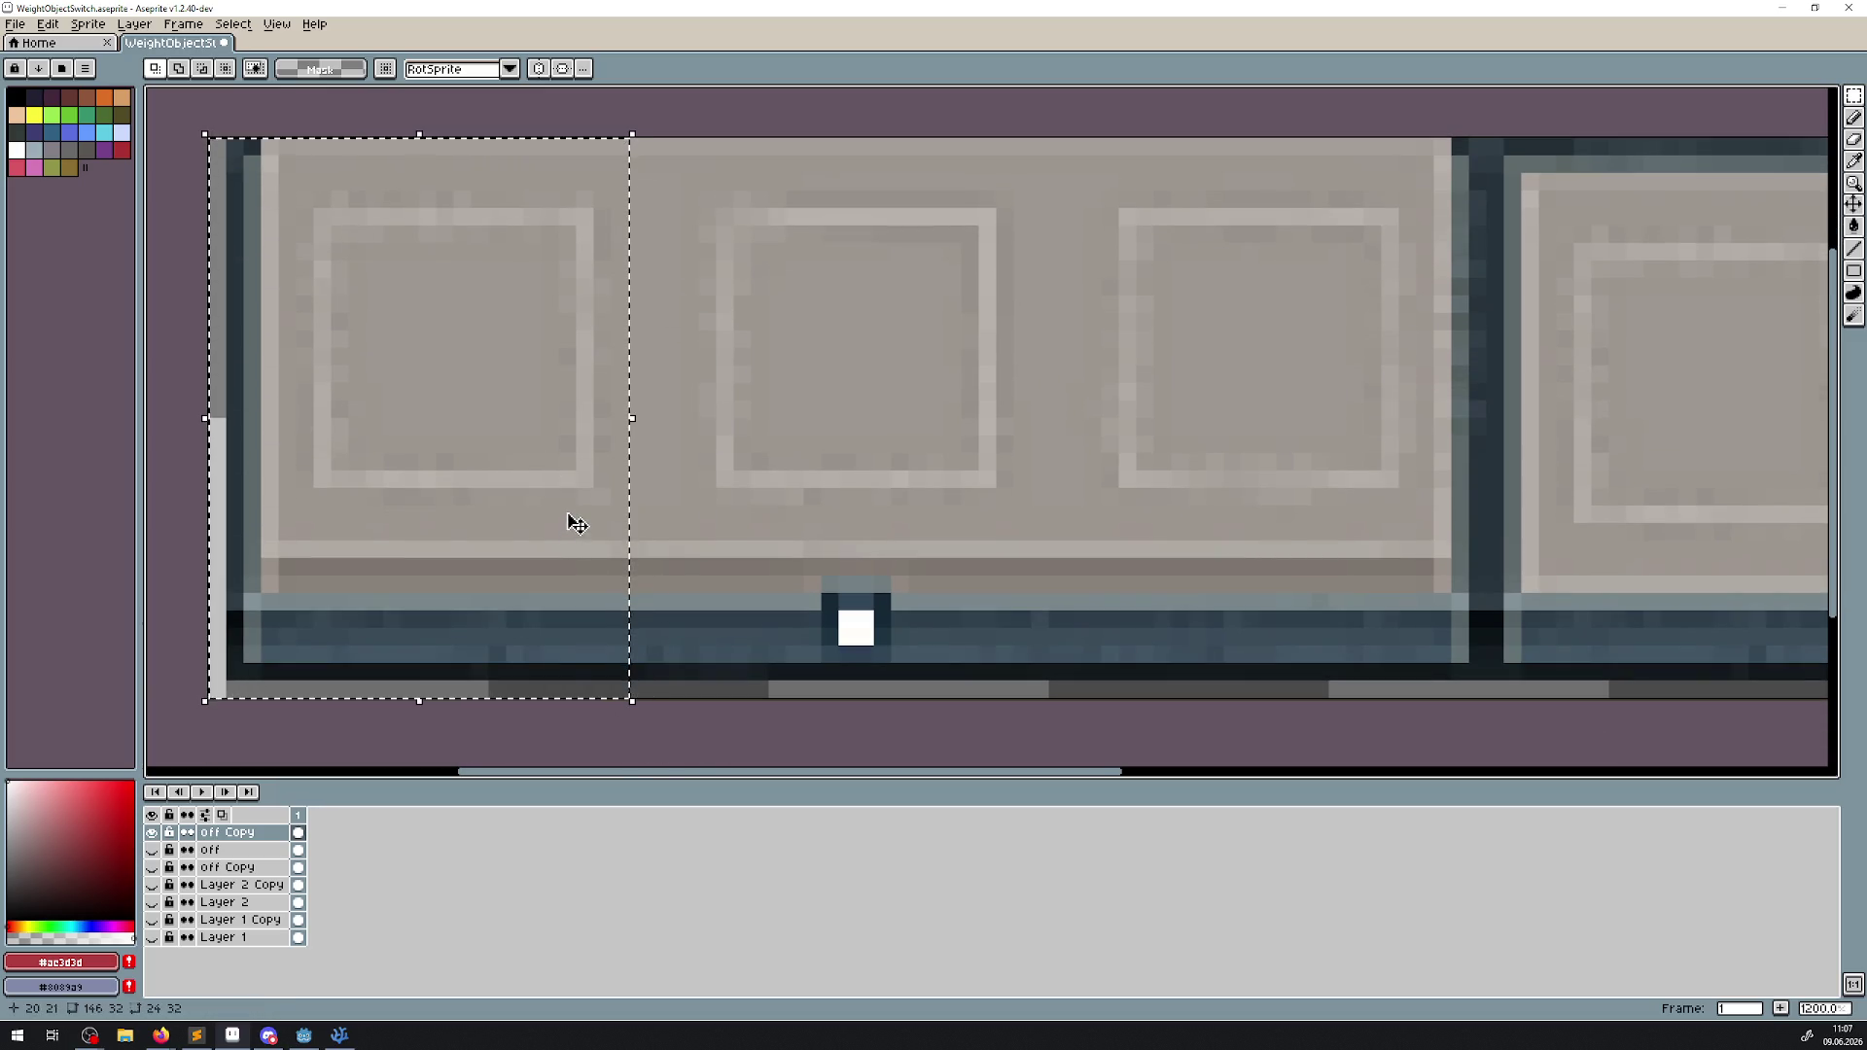
scroll(633, 483, up, 1)
scroll(592, 443, down, 3)
drag(593, 443, 587, 445)
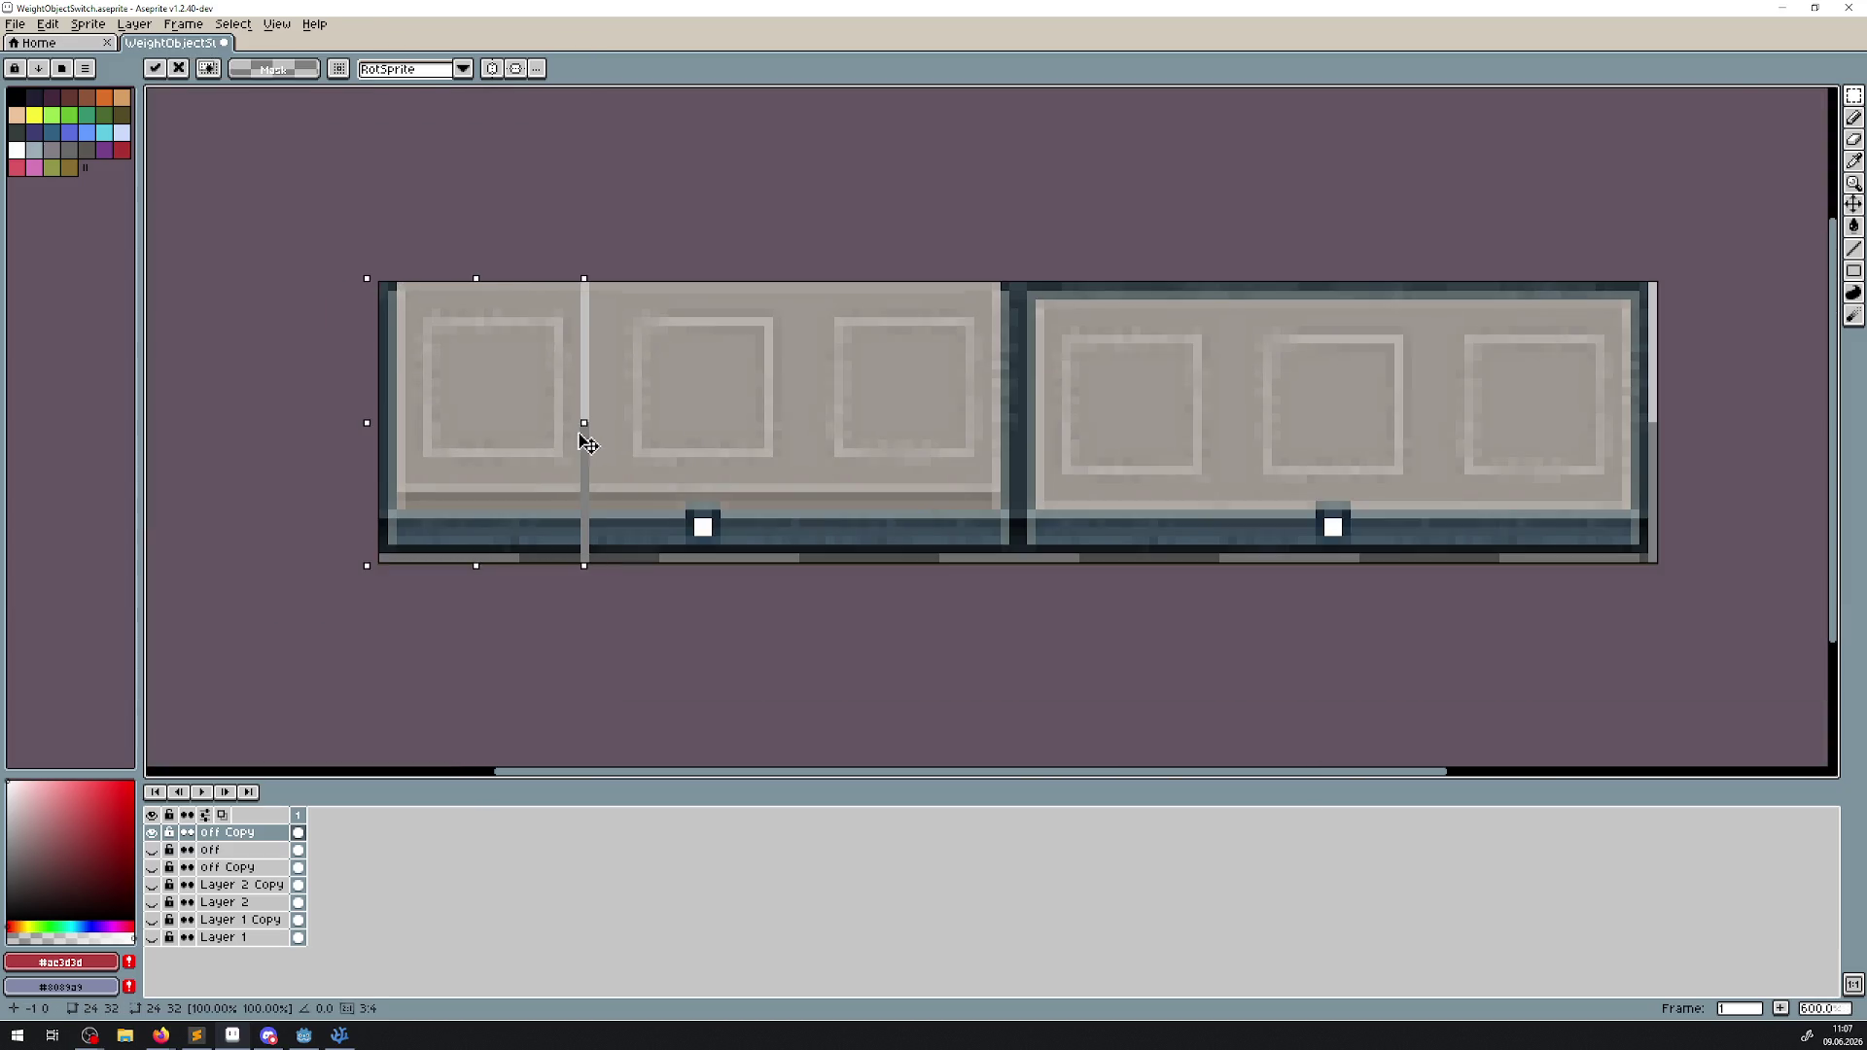
scroll(1232, 478, right, 4)
scroll(1219, 619, up, 4)
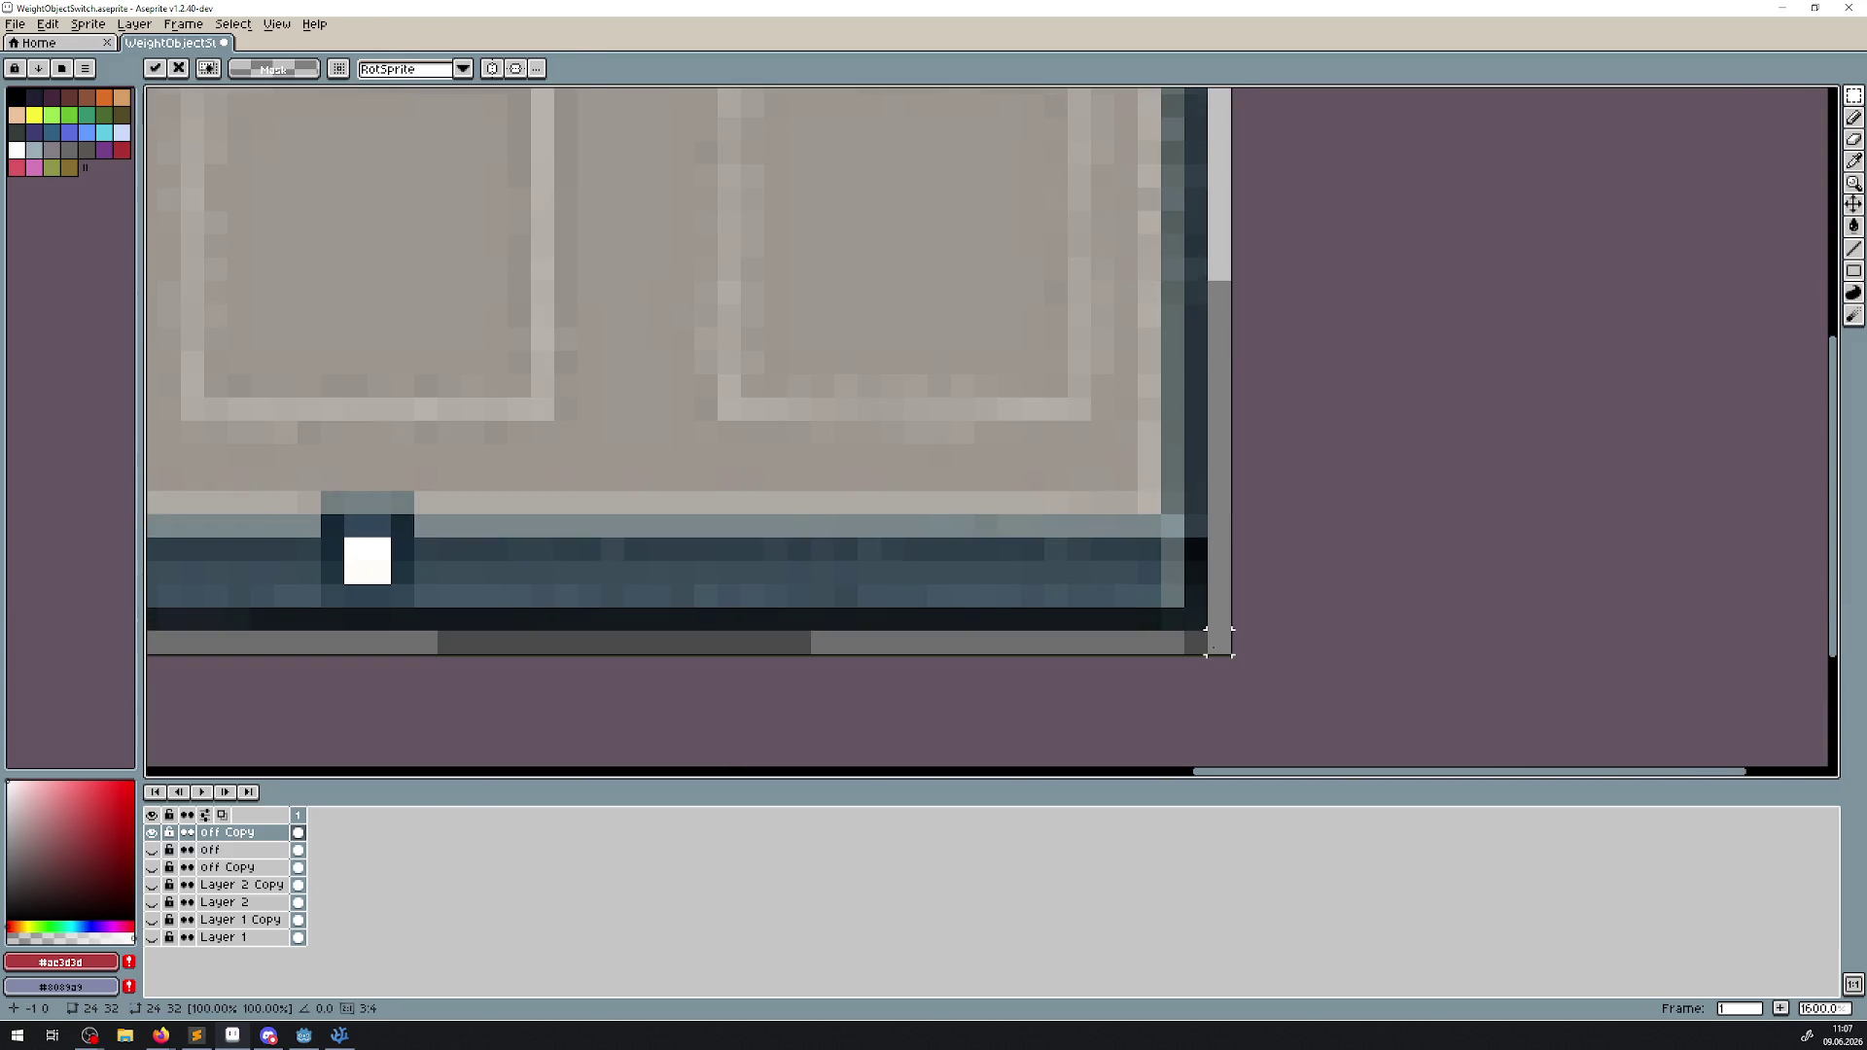
scroll(1214, 641, up, 3)
key(Return)
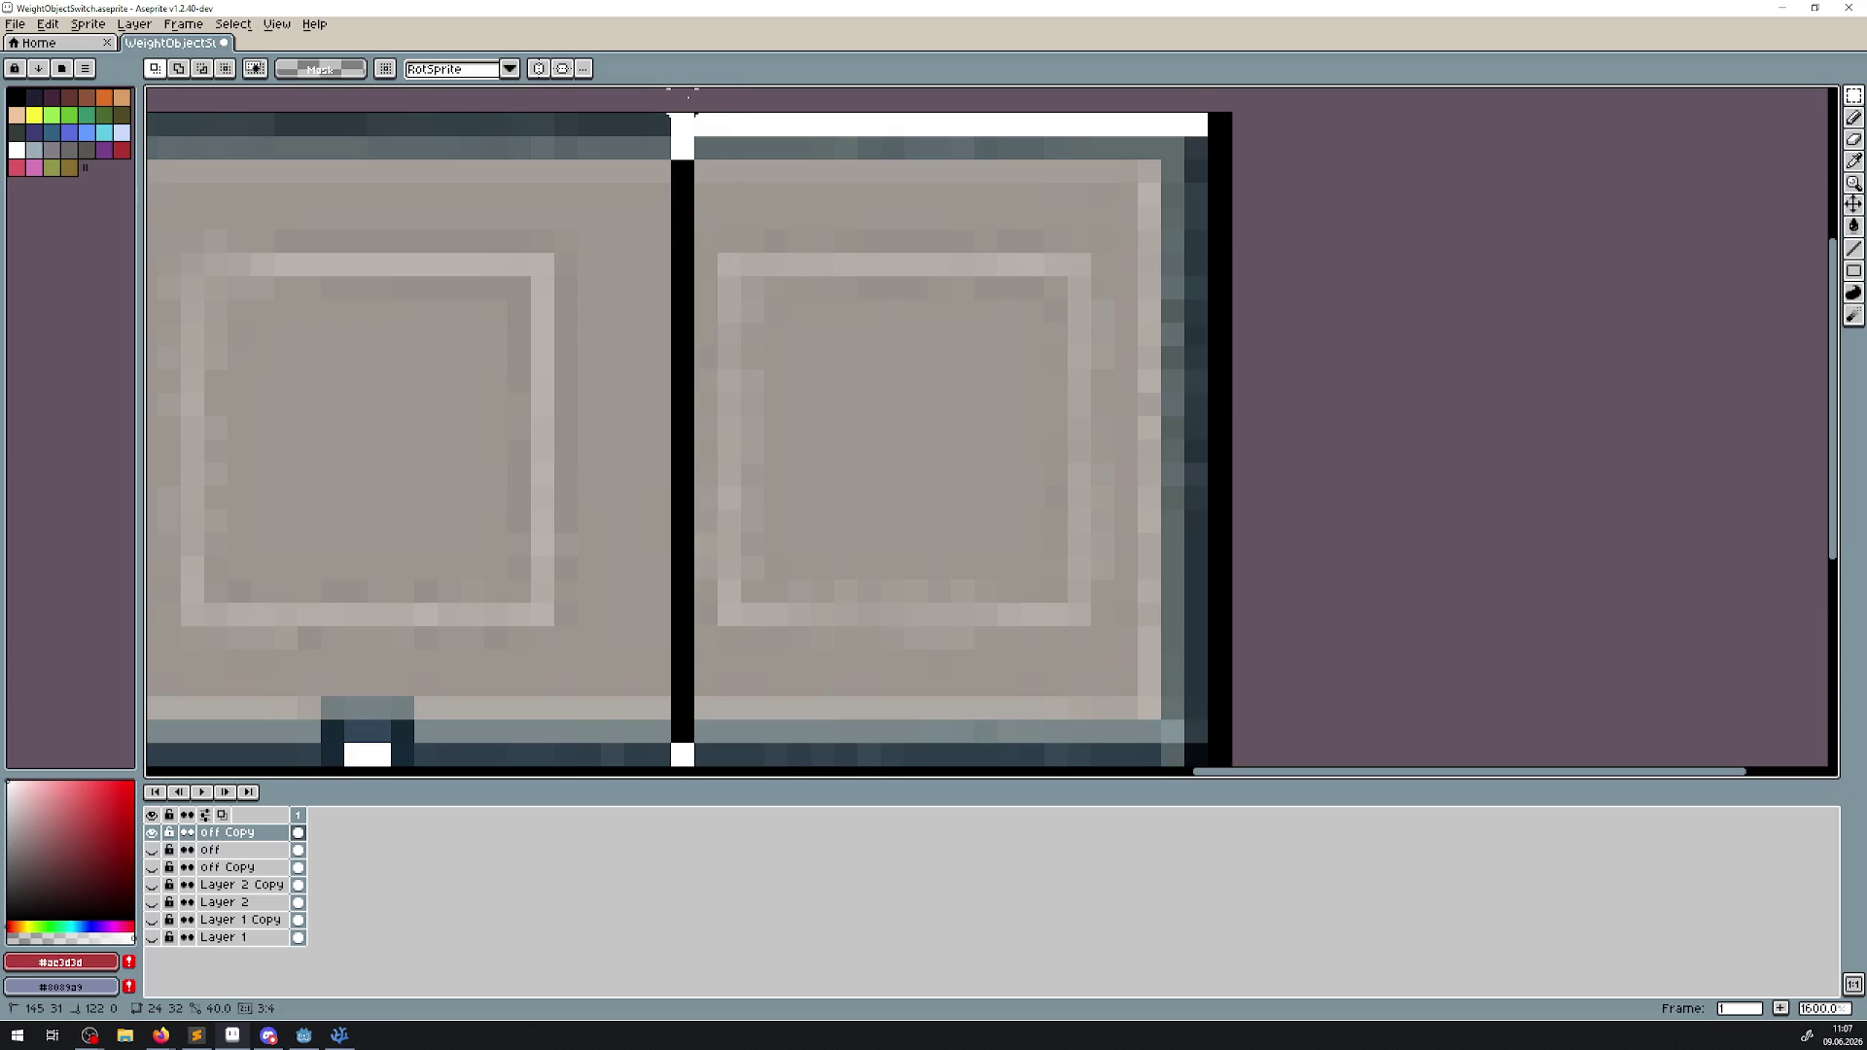
Shift the selected right block of the switch rightwards and commit it.
scroll(763, 416, down, 1)
drag(762, 416, 788, 425)
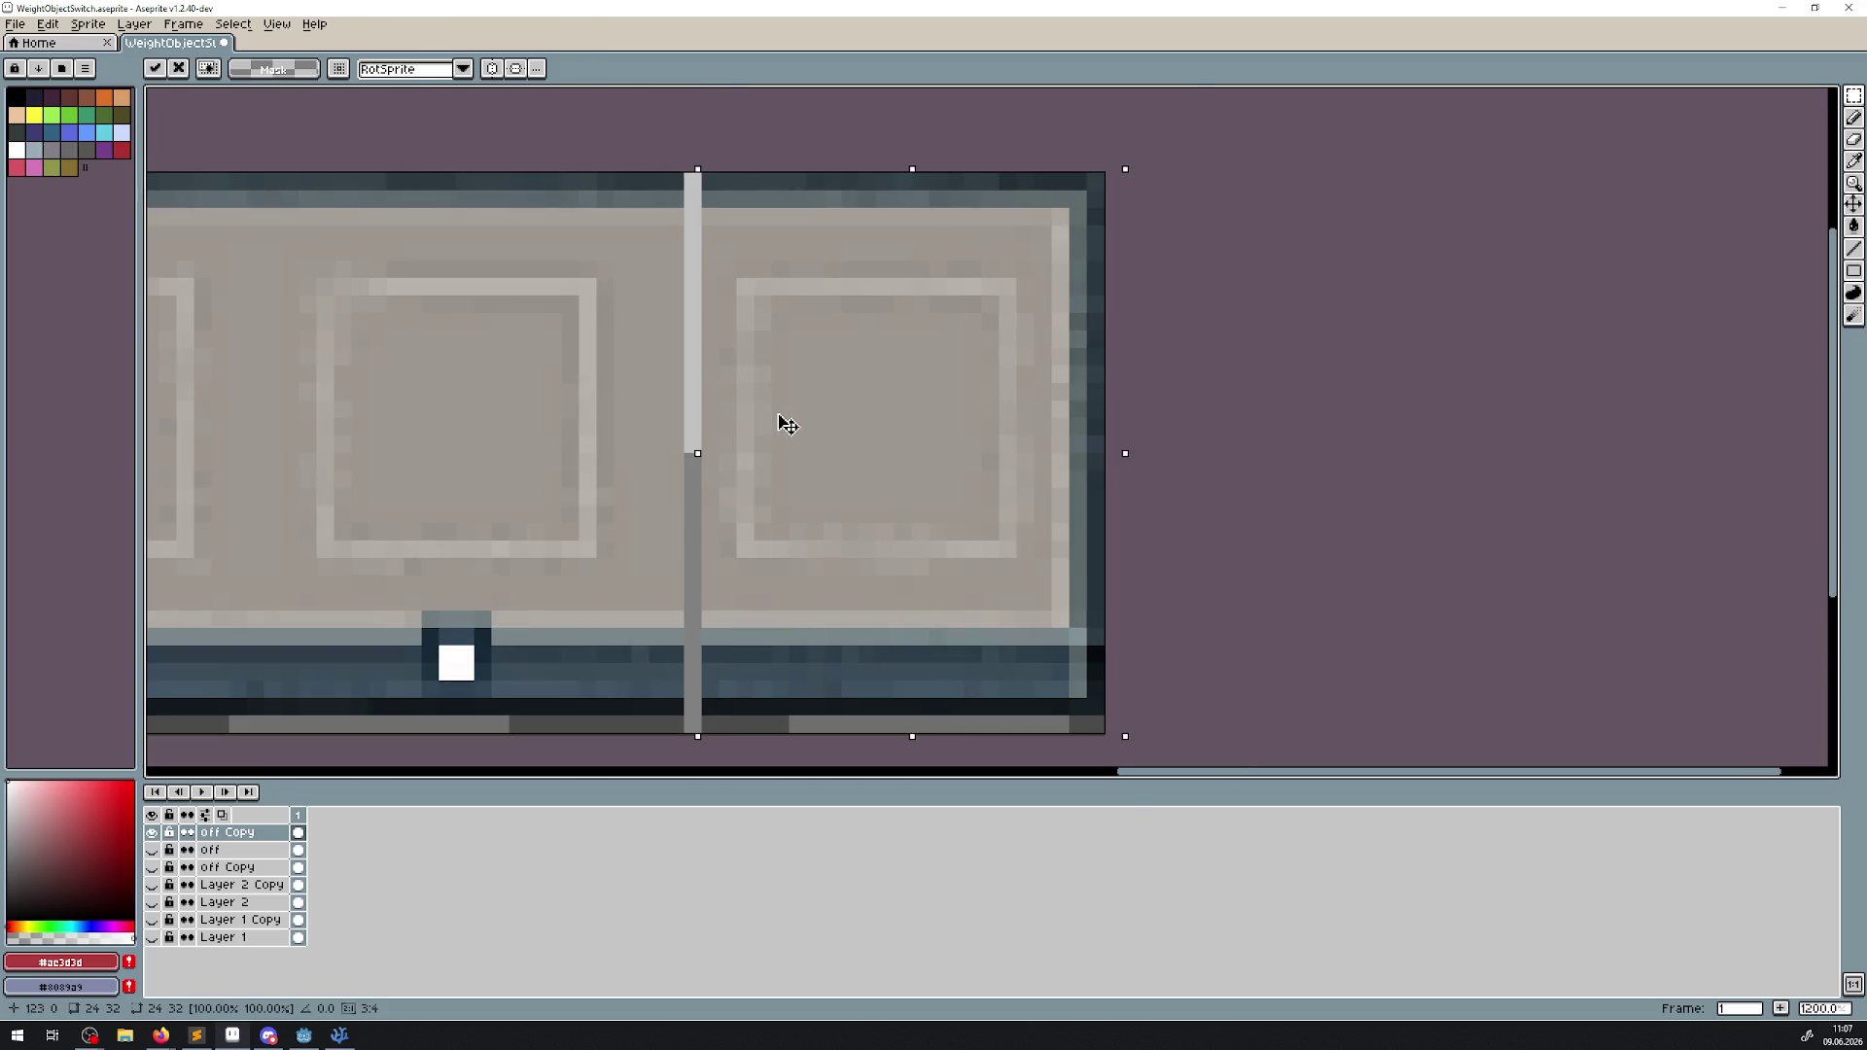
scroll(788, 425, left, 2)
scroll(788, 425, down, 1)
scroll(833, 480, left, 2)
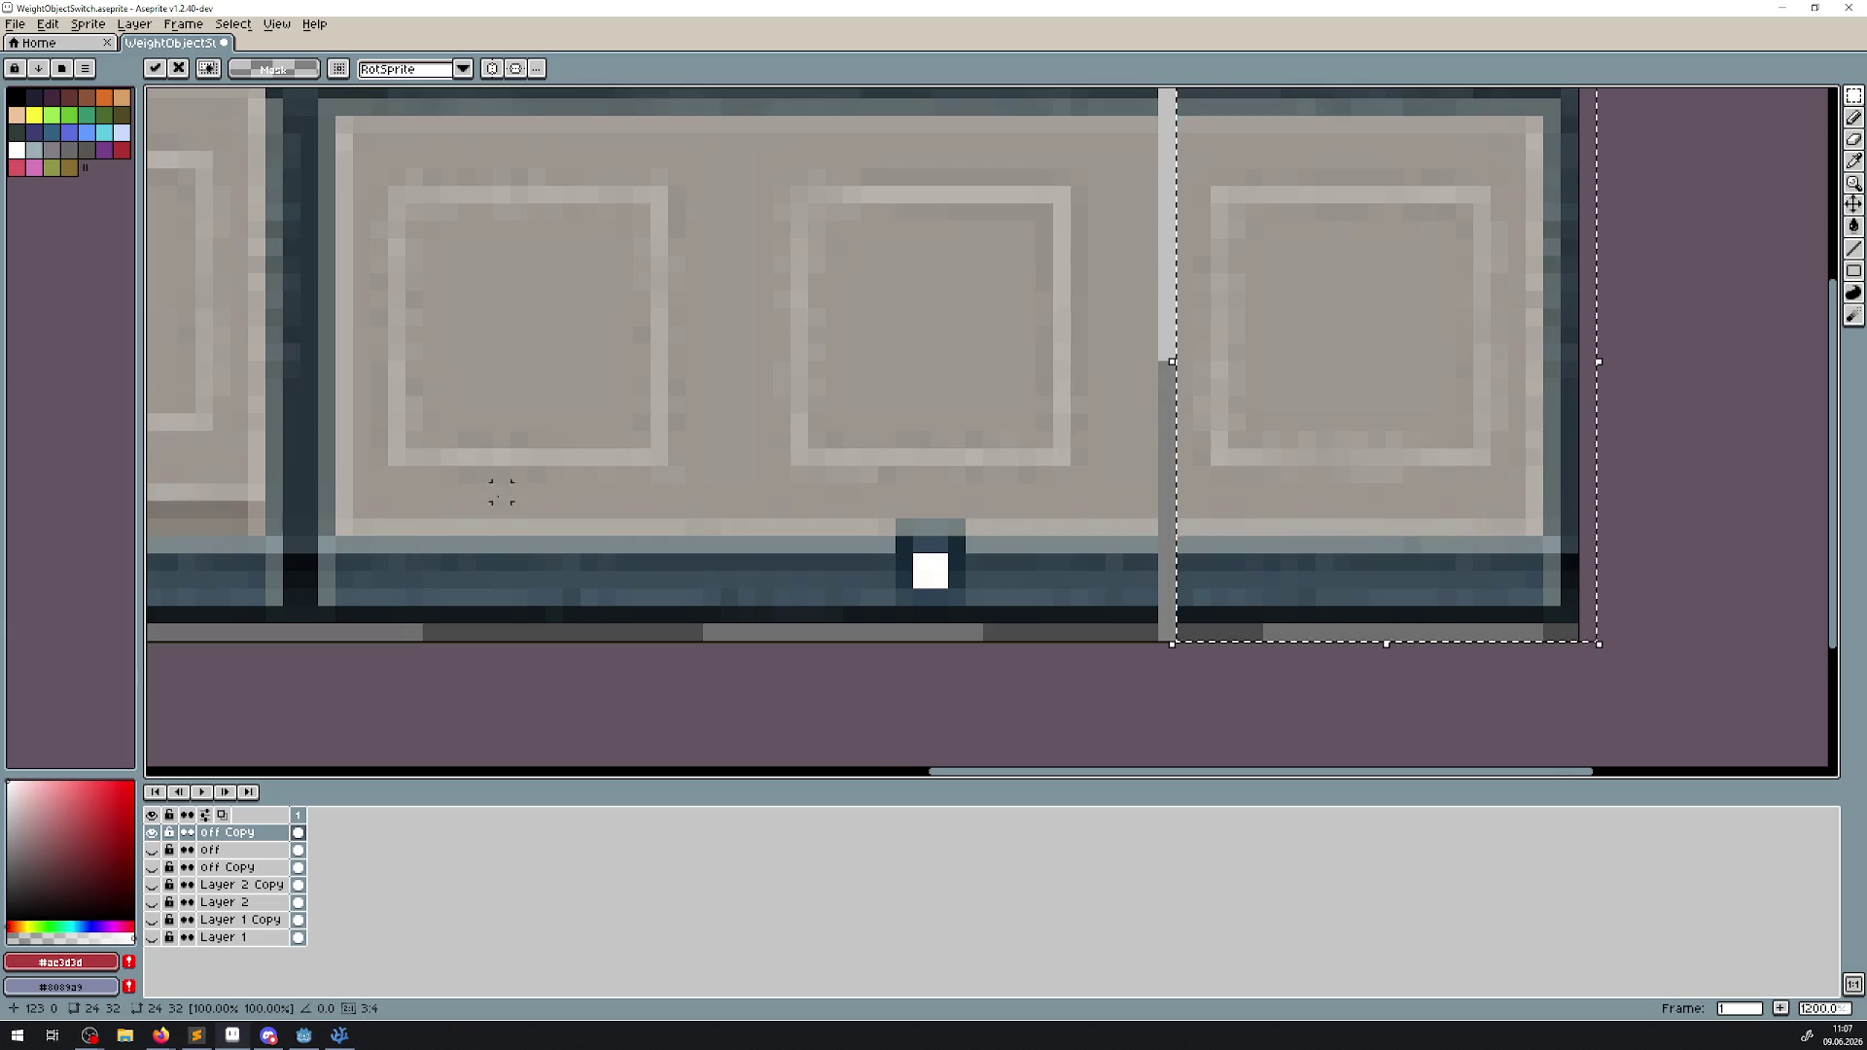
scroll(501, 492, left, 2)
scroll(500, 491, up, 1)
scroll(638, 534, right, 1)
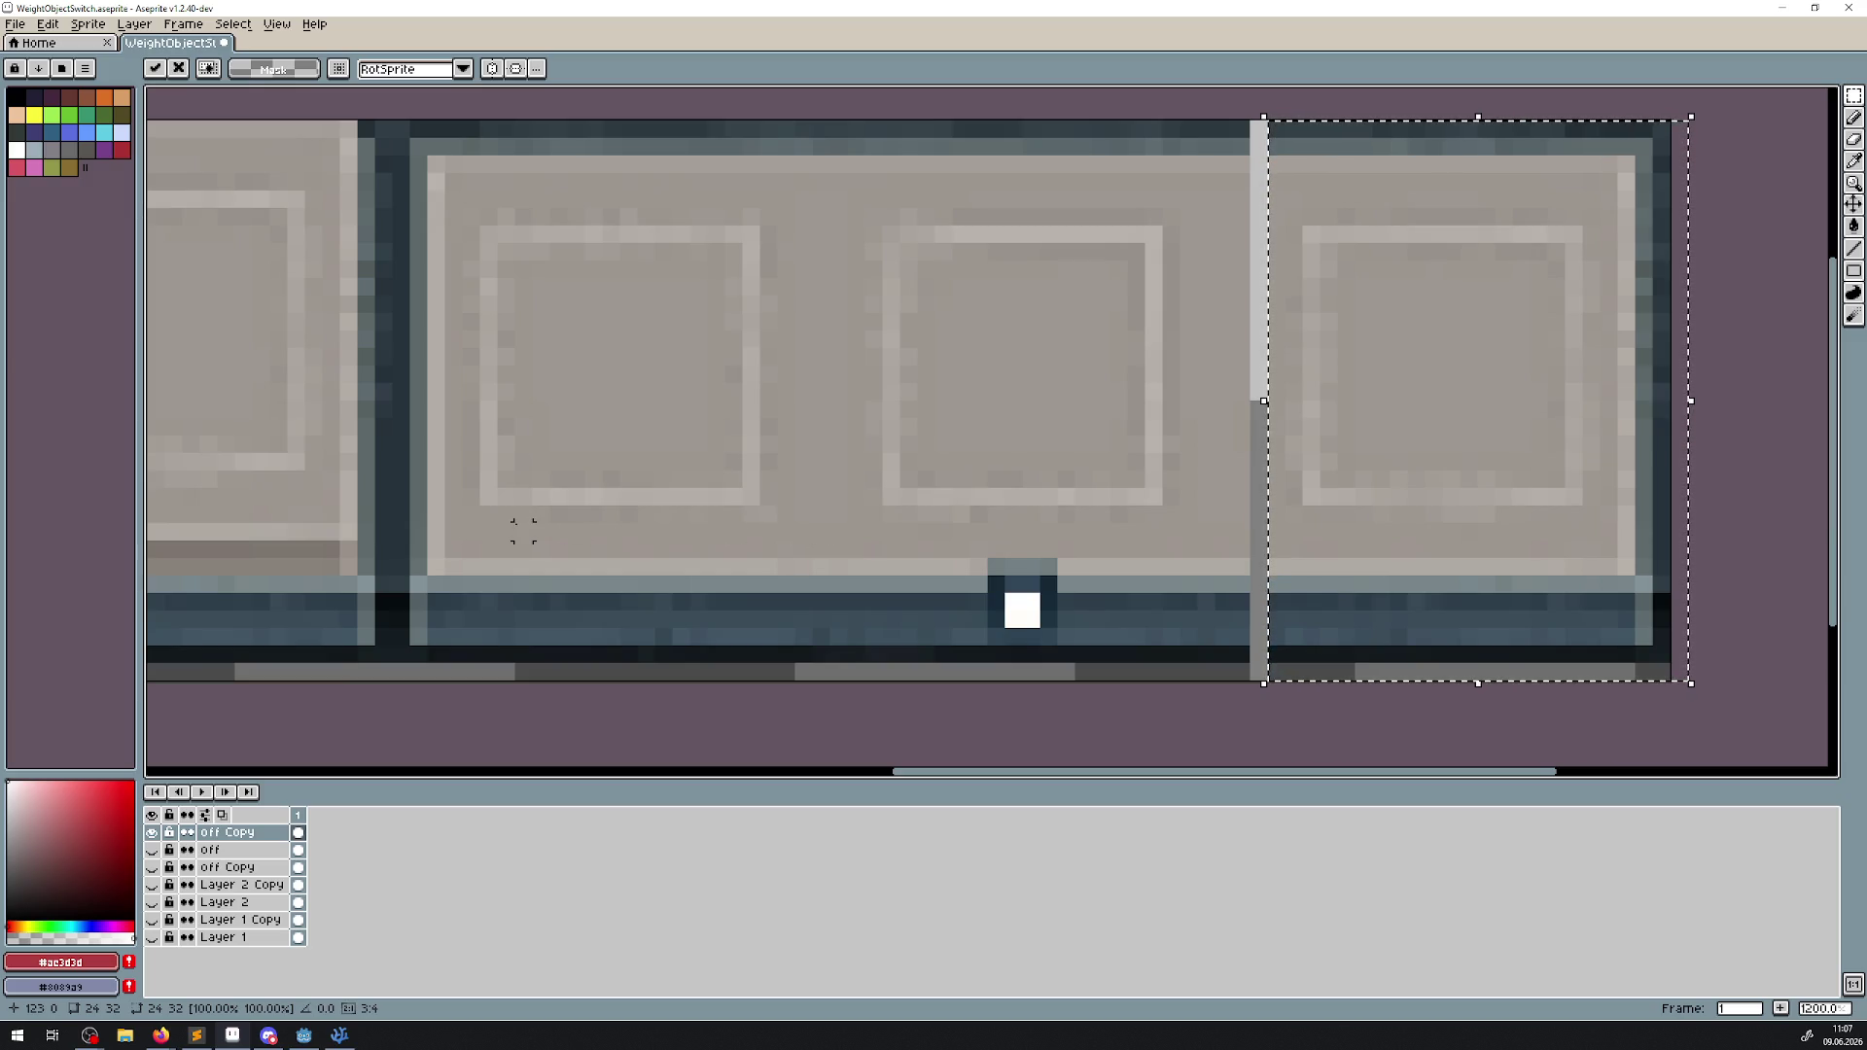
key(Return)
scroll(522, 516, down, 3)
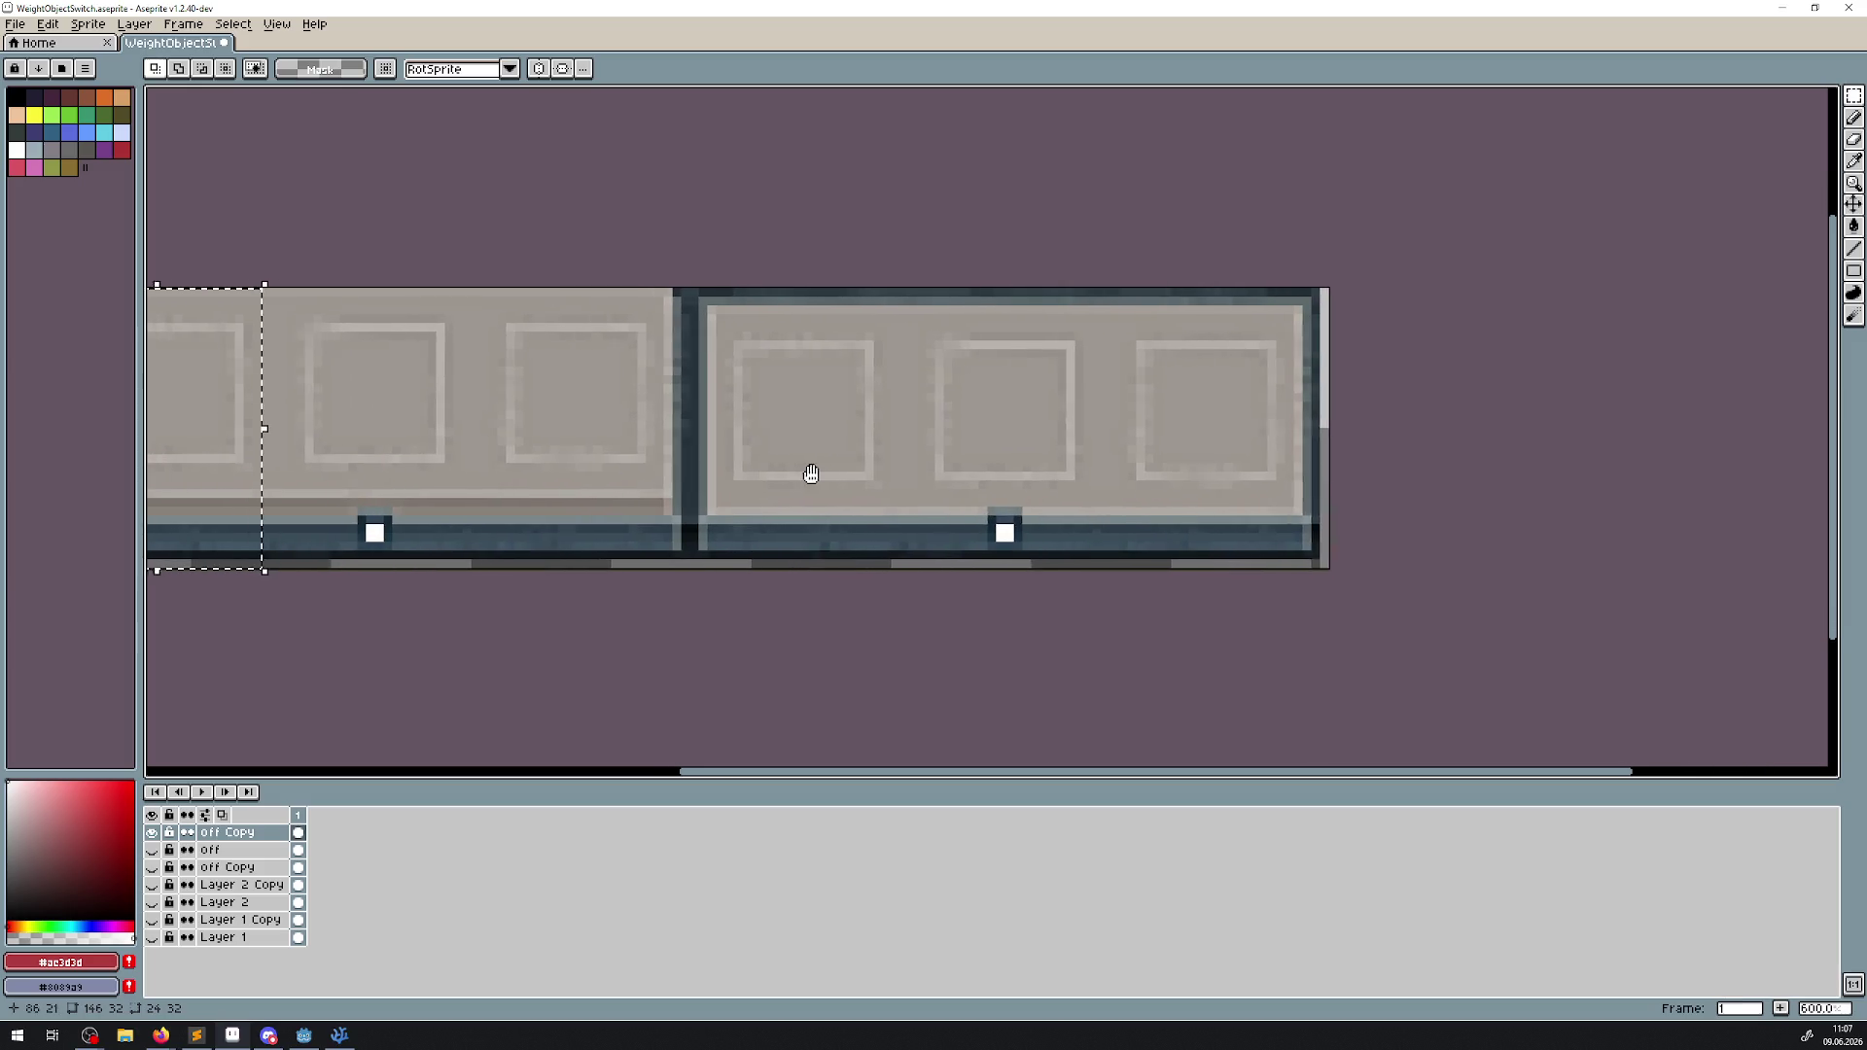
drag(772, 479, 873, 487)
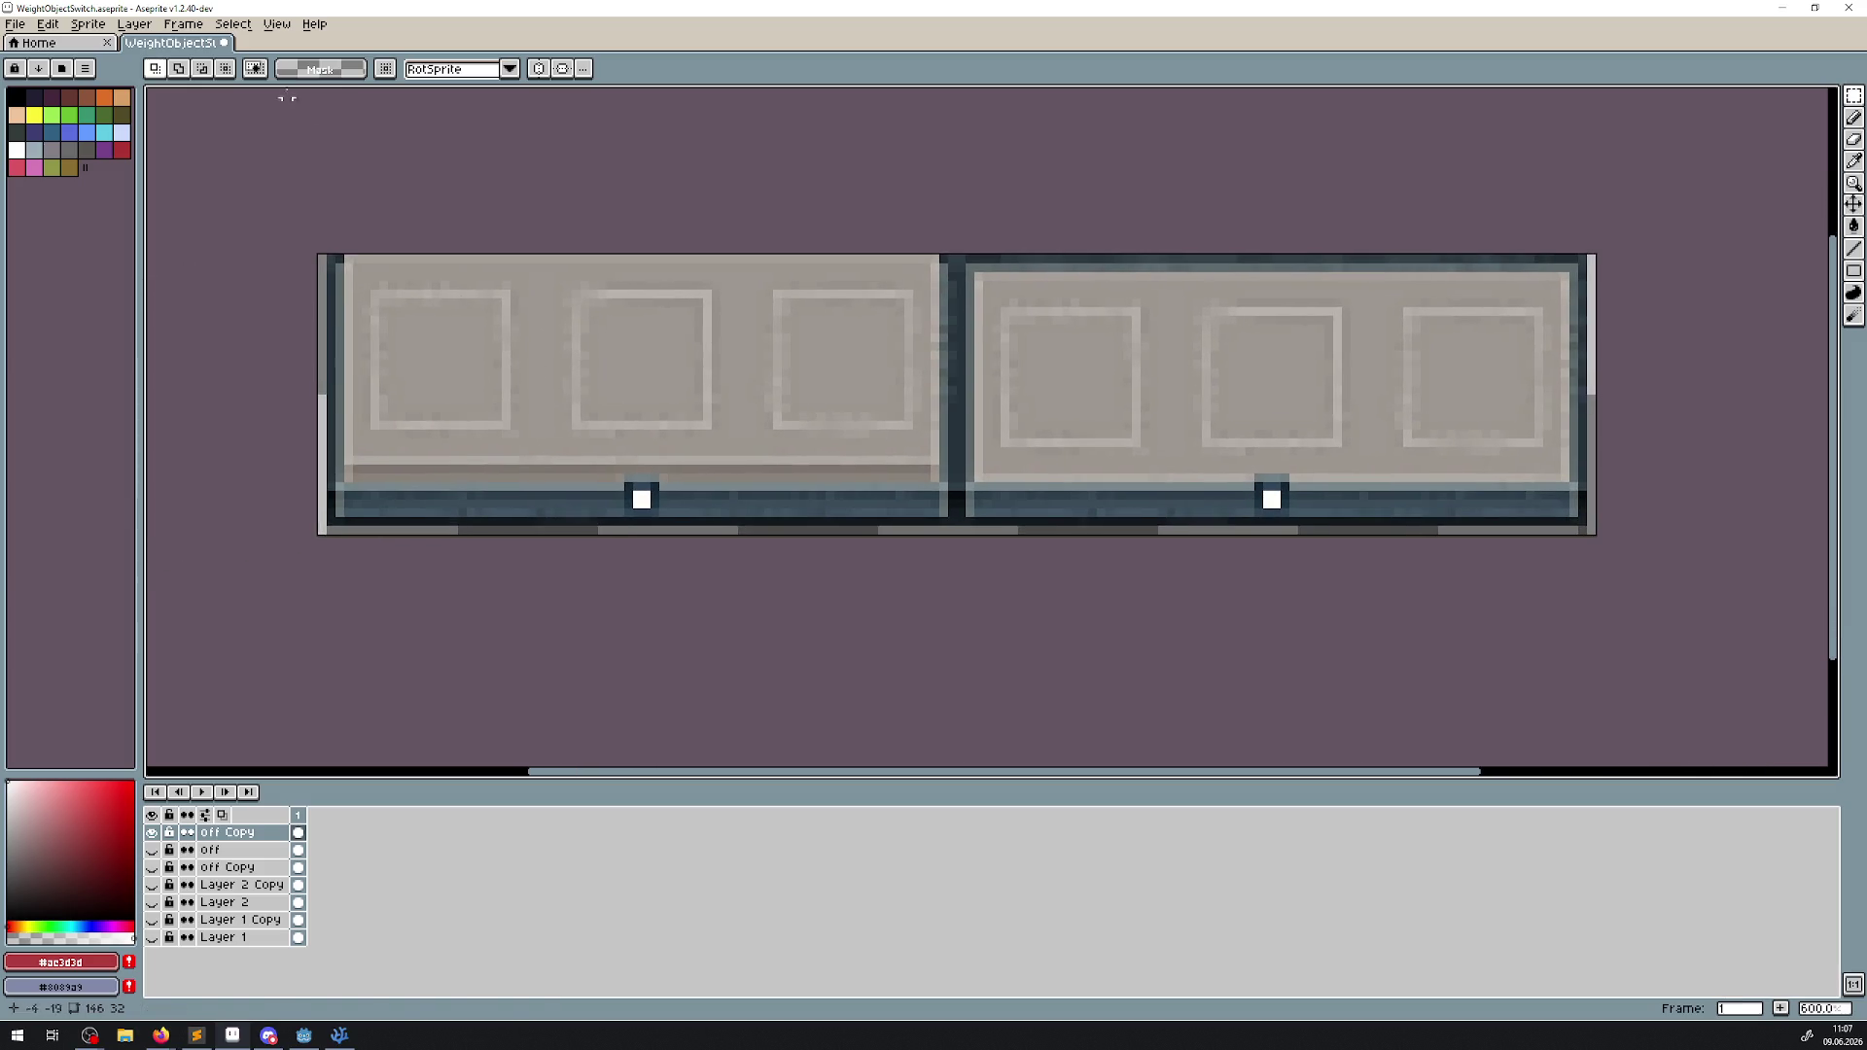
Widen the canvas further to 148 pixels.
click(136, 26)
mouse_move(98, 29)
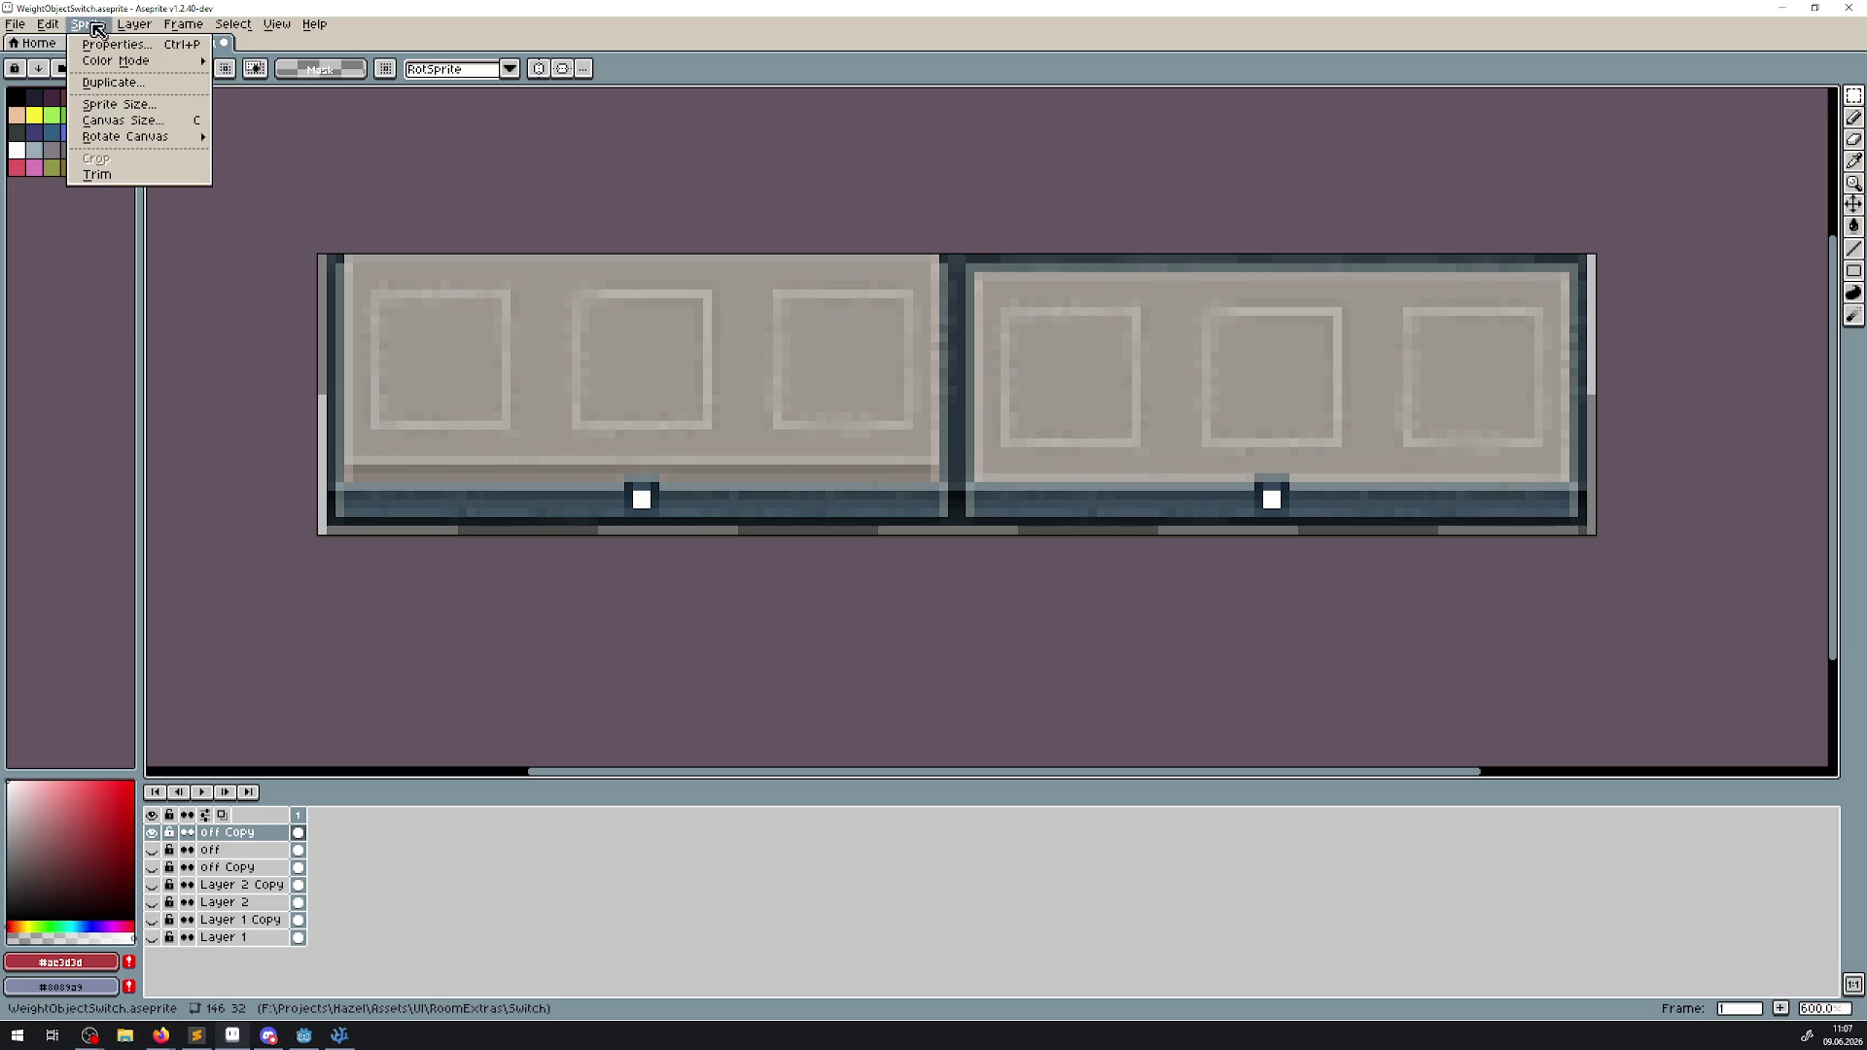
click(122, 119)
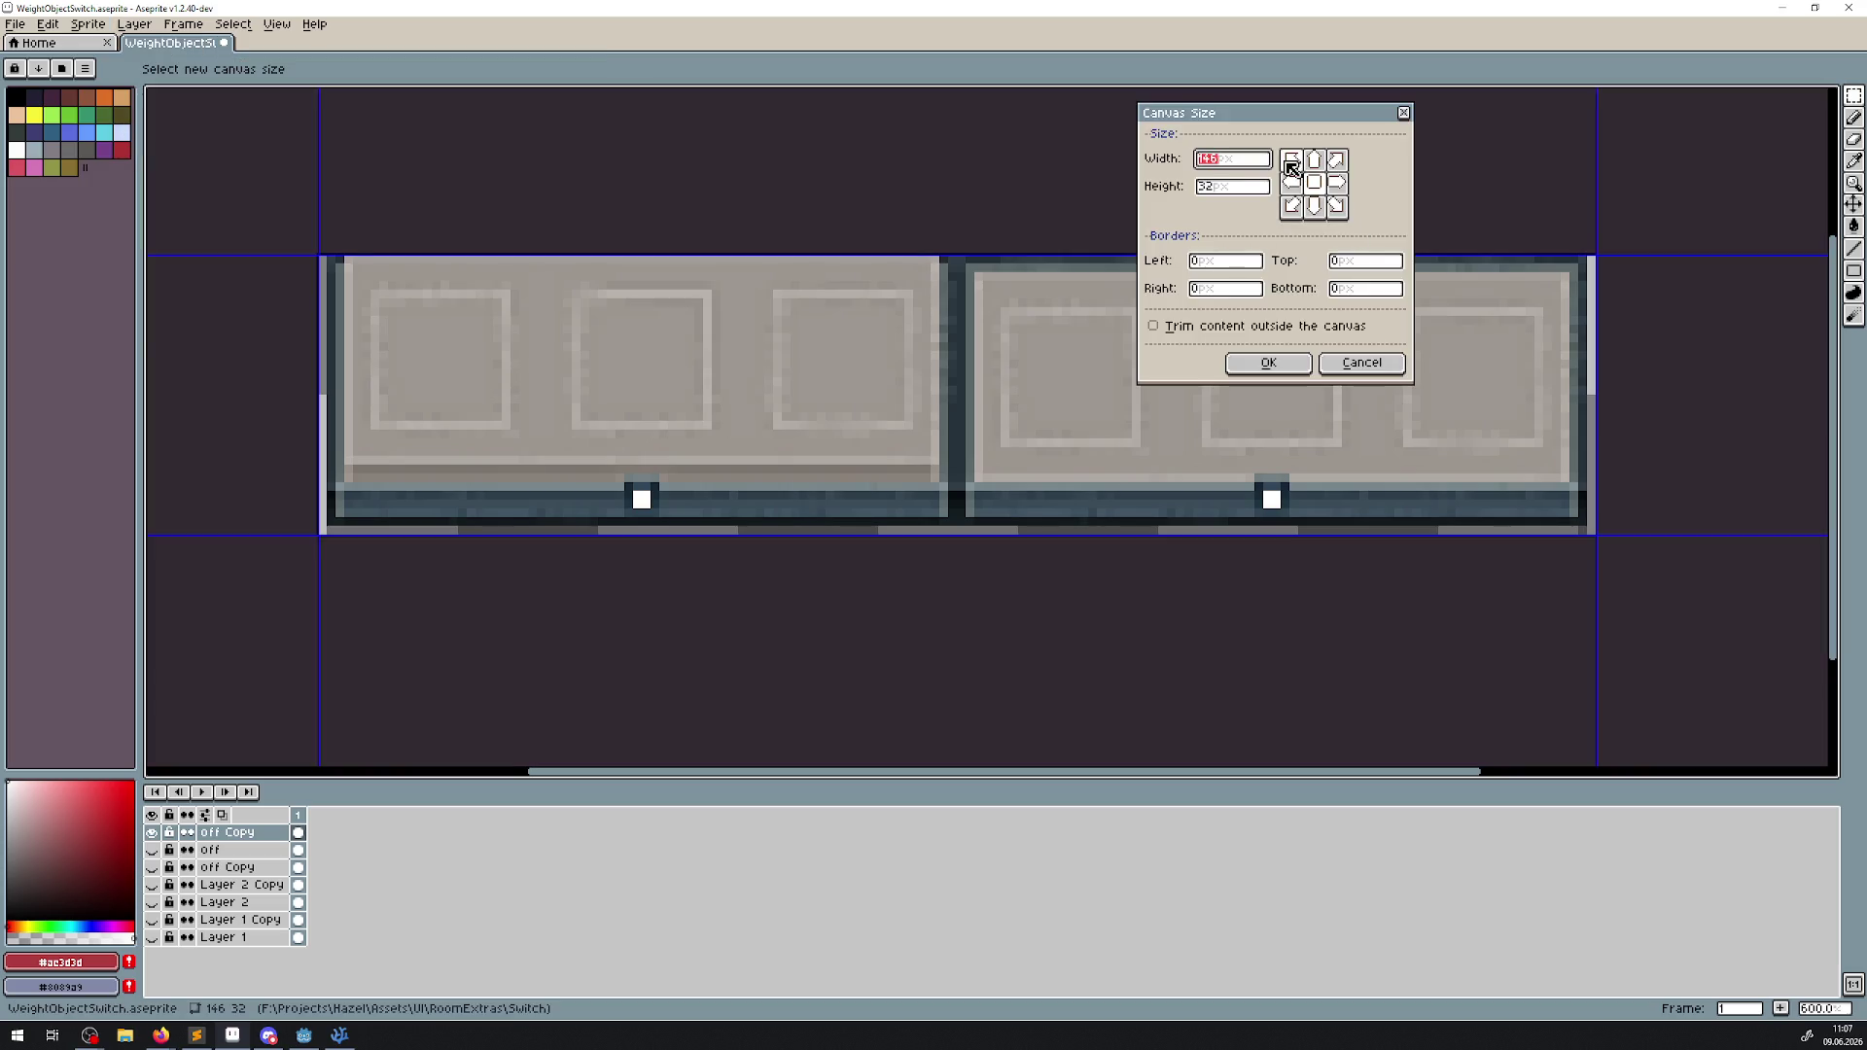
text(+2)
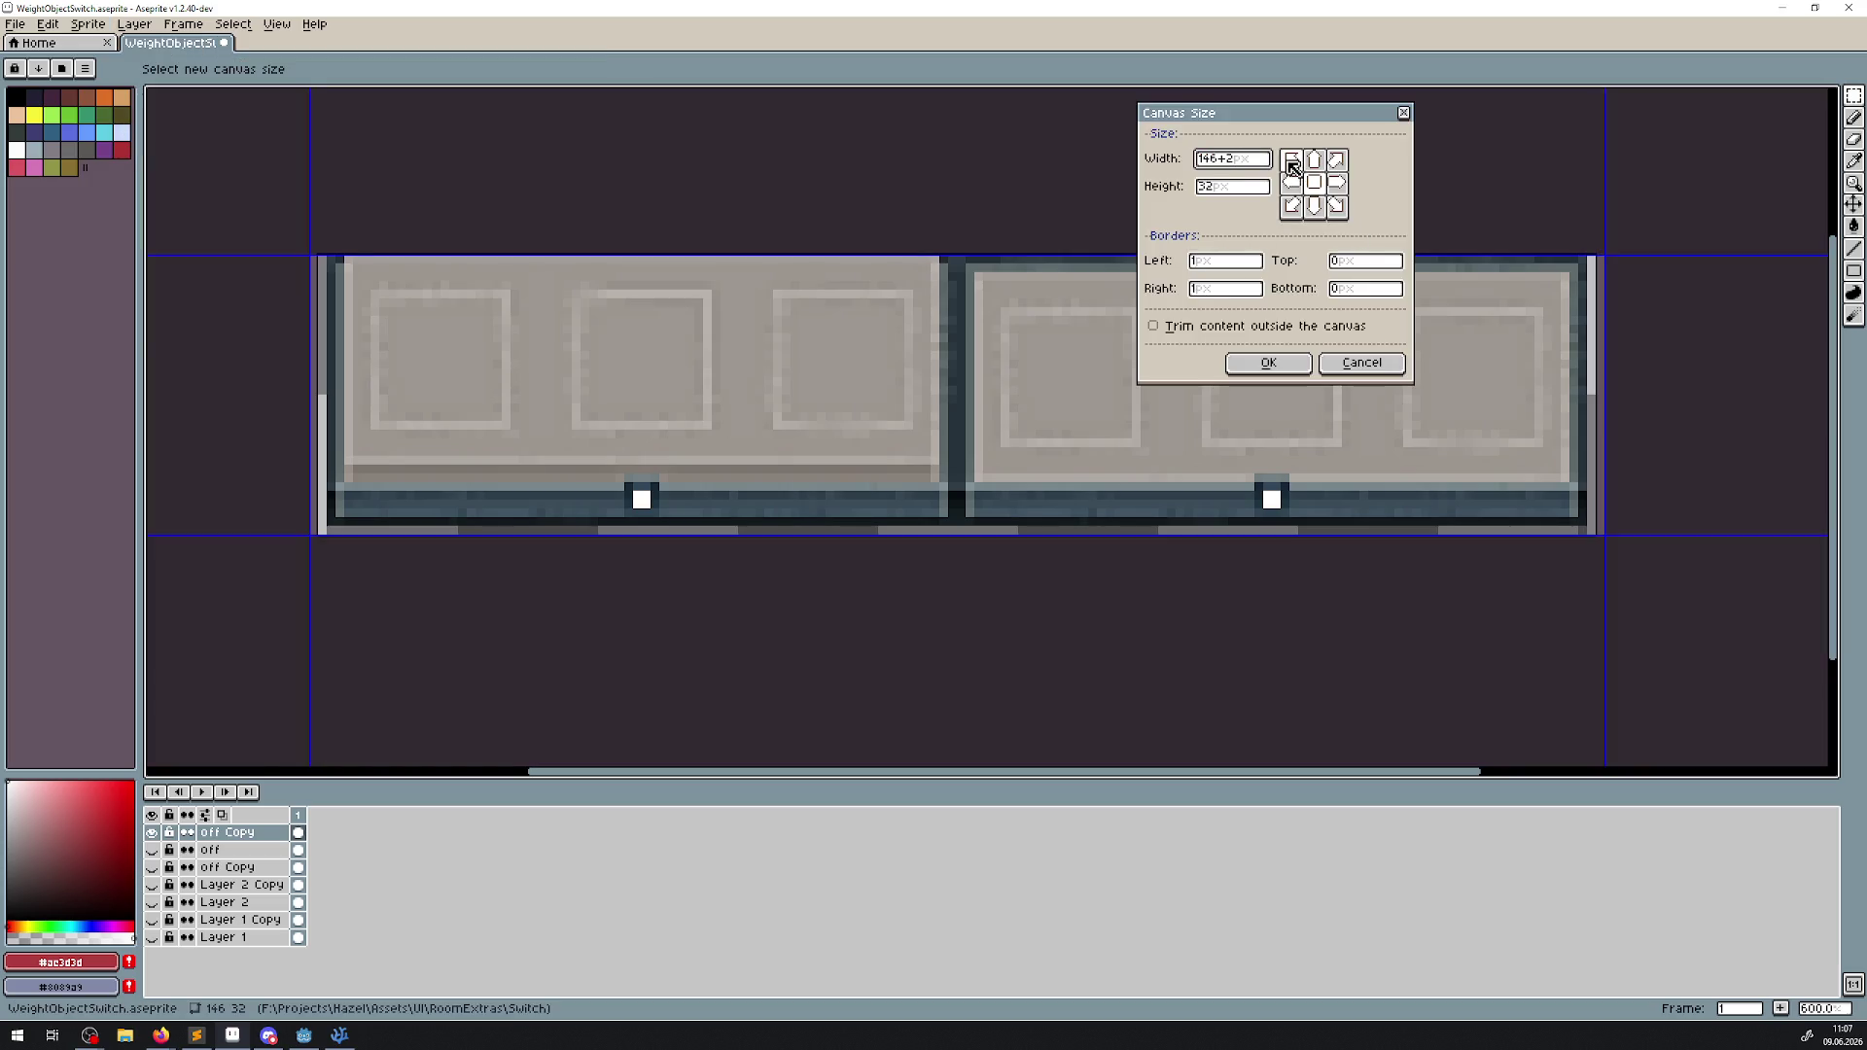
click(1279, 364)
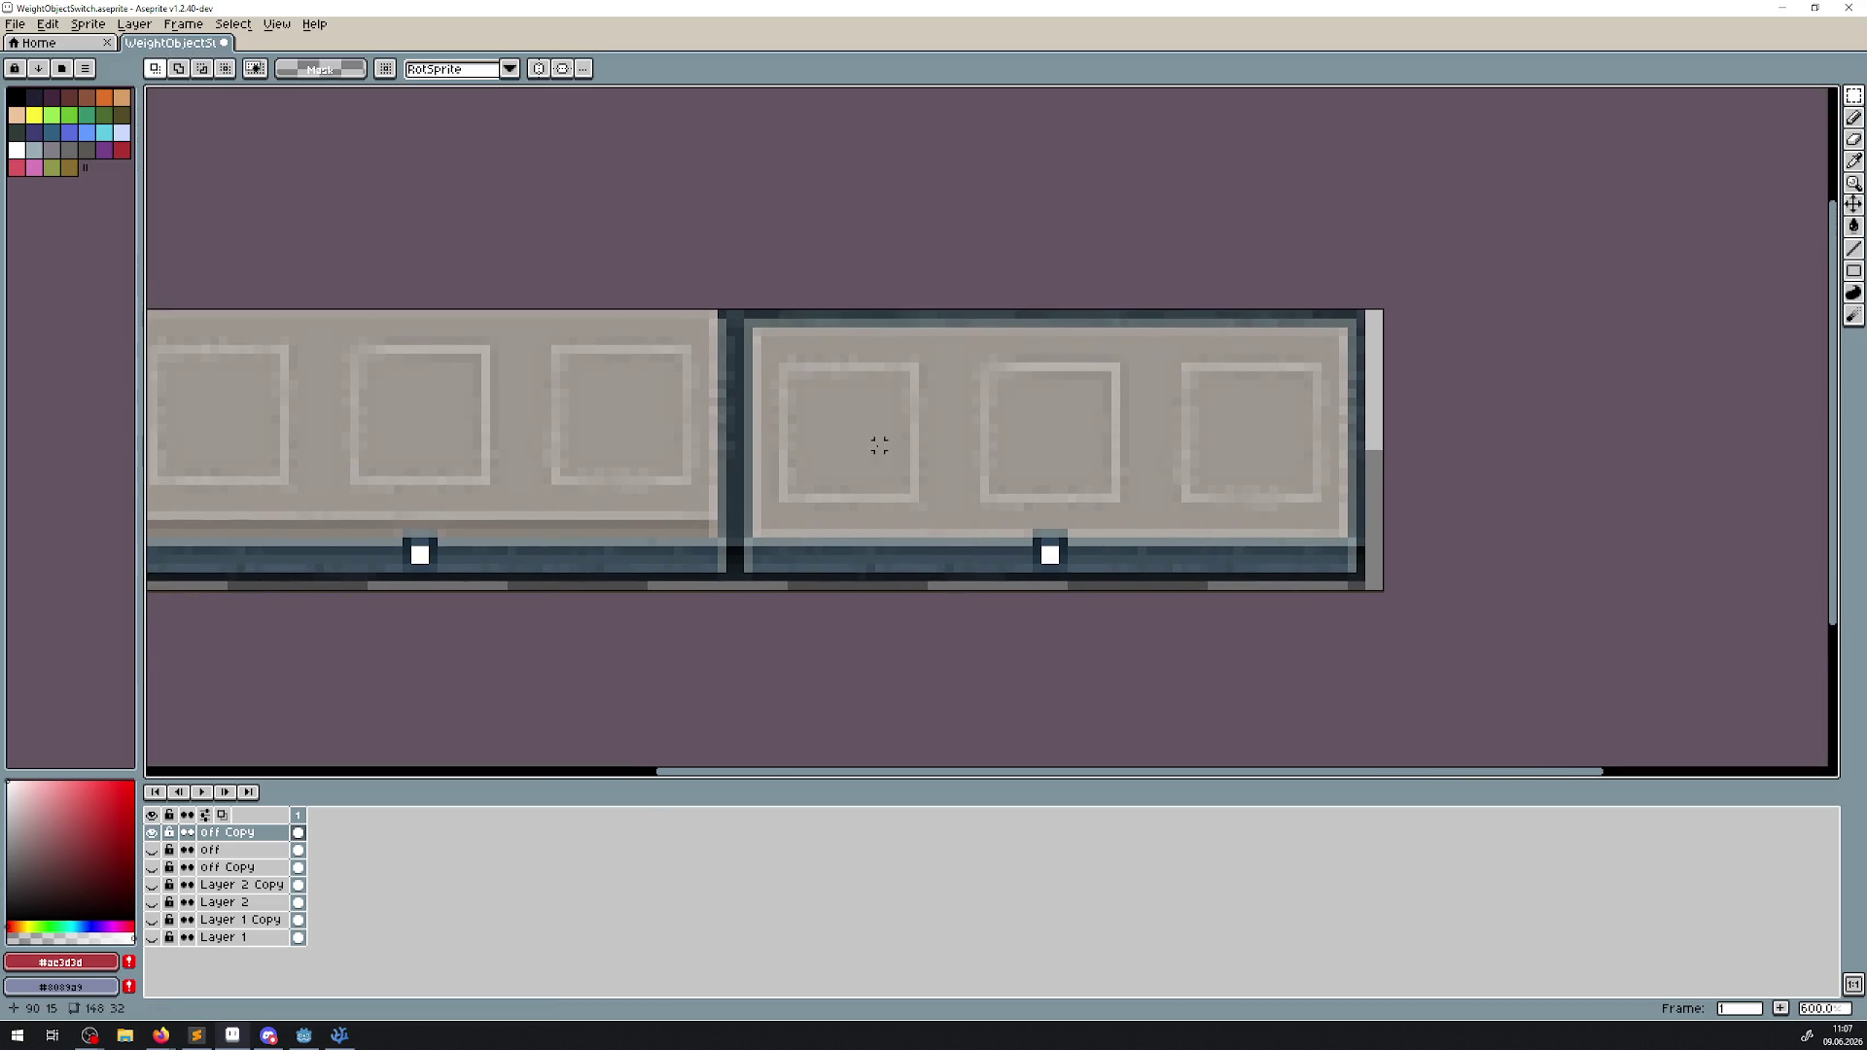
Shift the right panel rightwards and another panel one pixel left, committing the move.
scroll(875, 442, up, 3)
scroll(710, 255, down, 3)
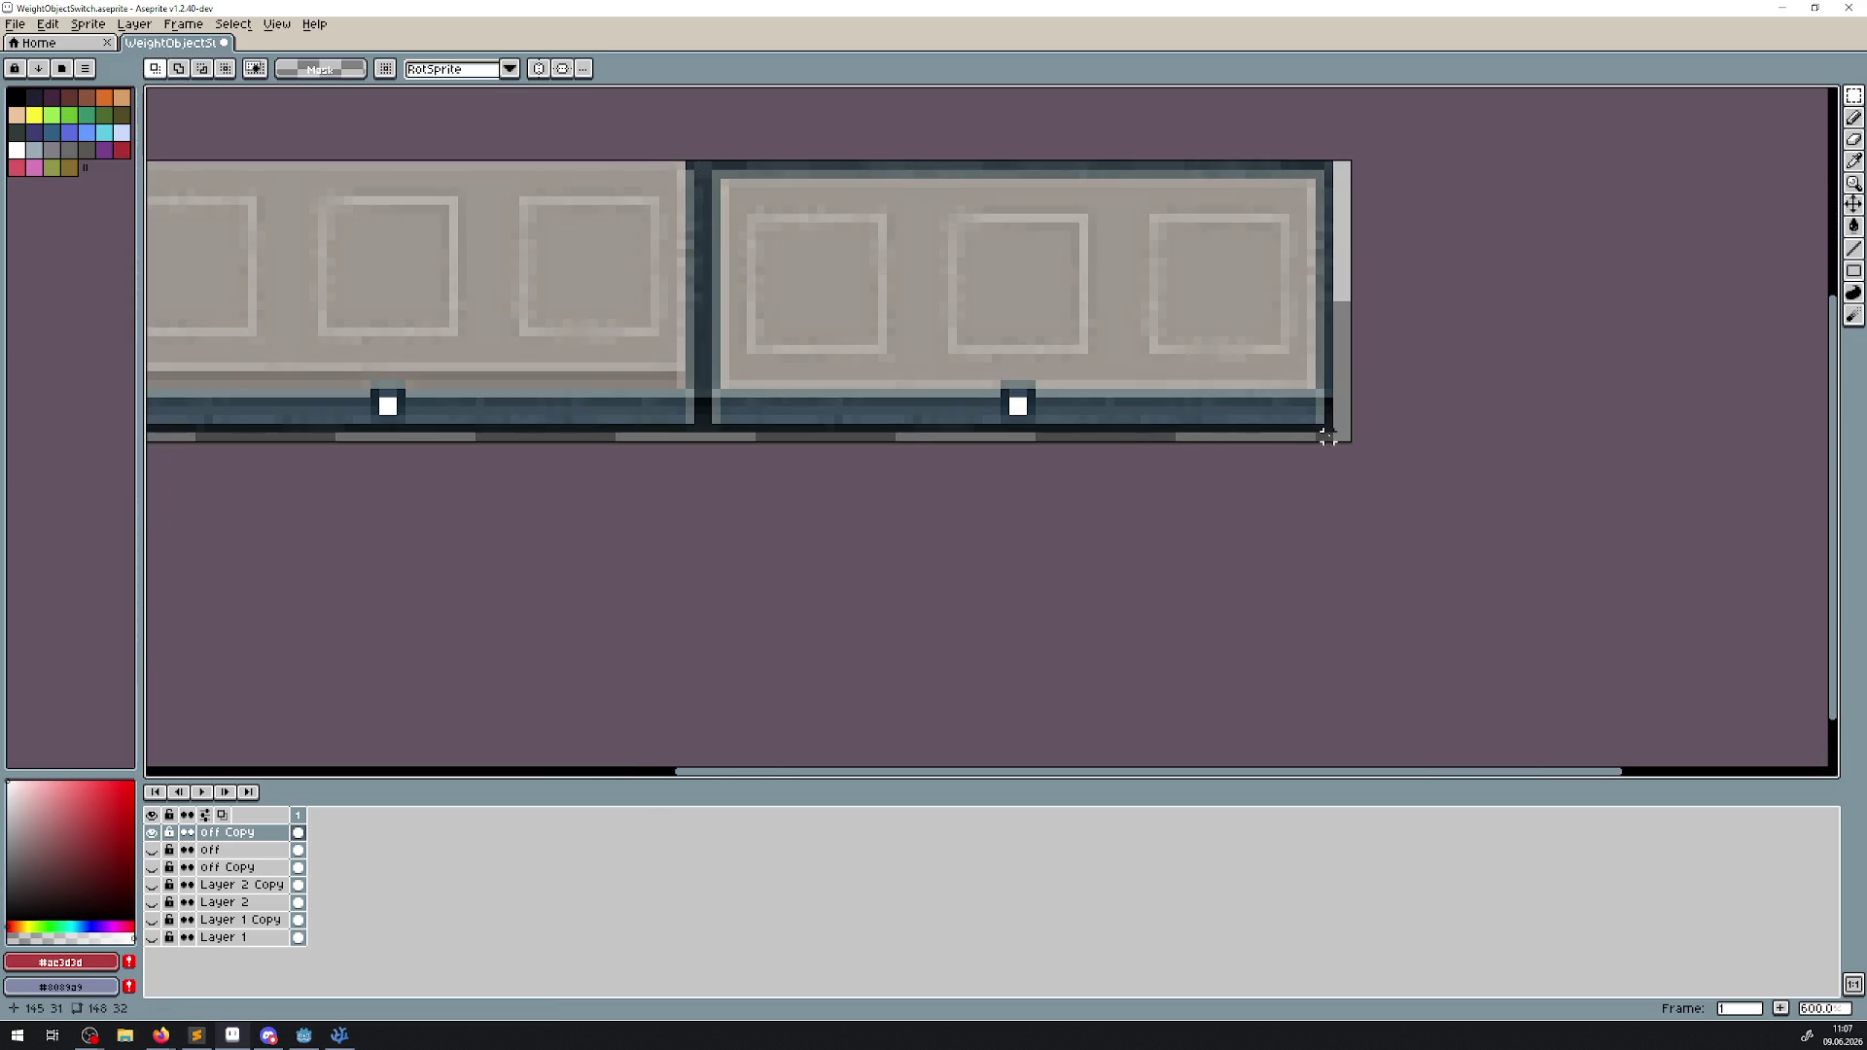
mouse_move(1337, 438)
mouse_down()
mouse_move(800, 166)
mouse_move(702, 162)
mouse_up()
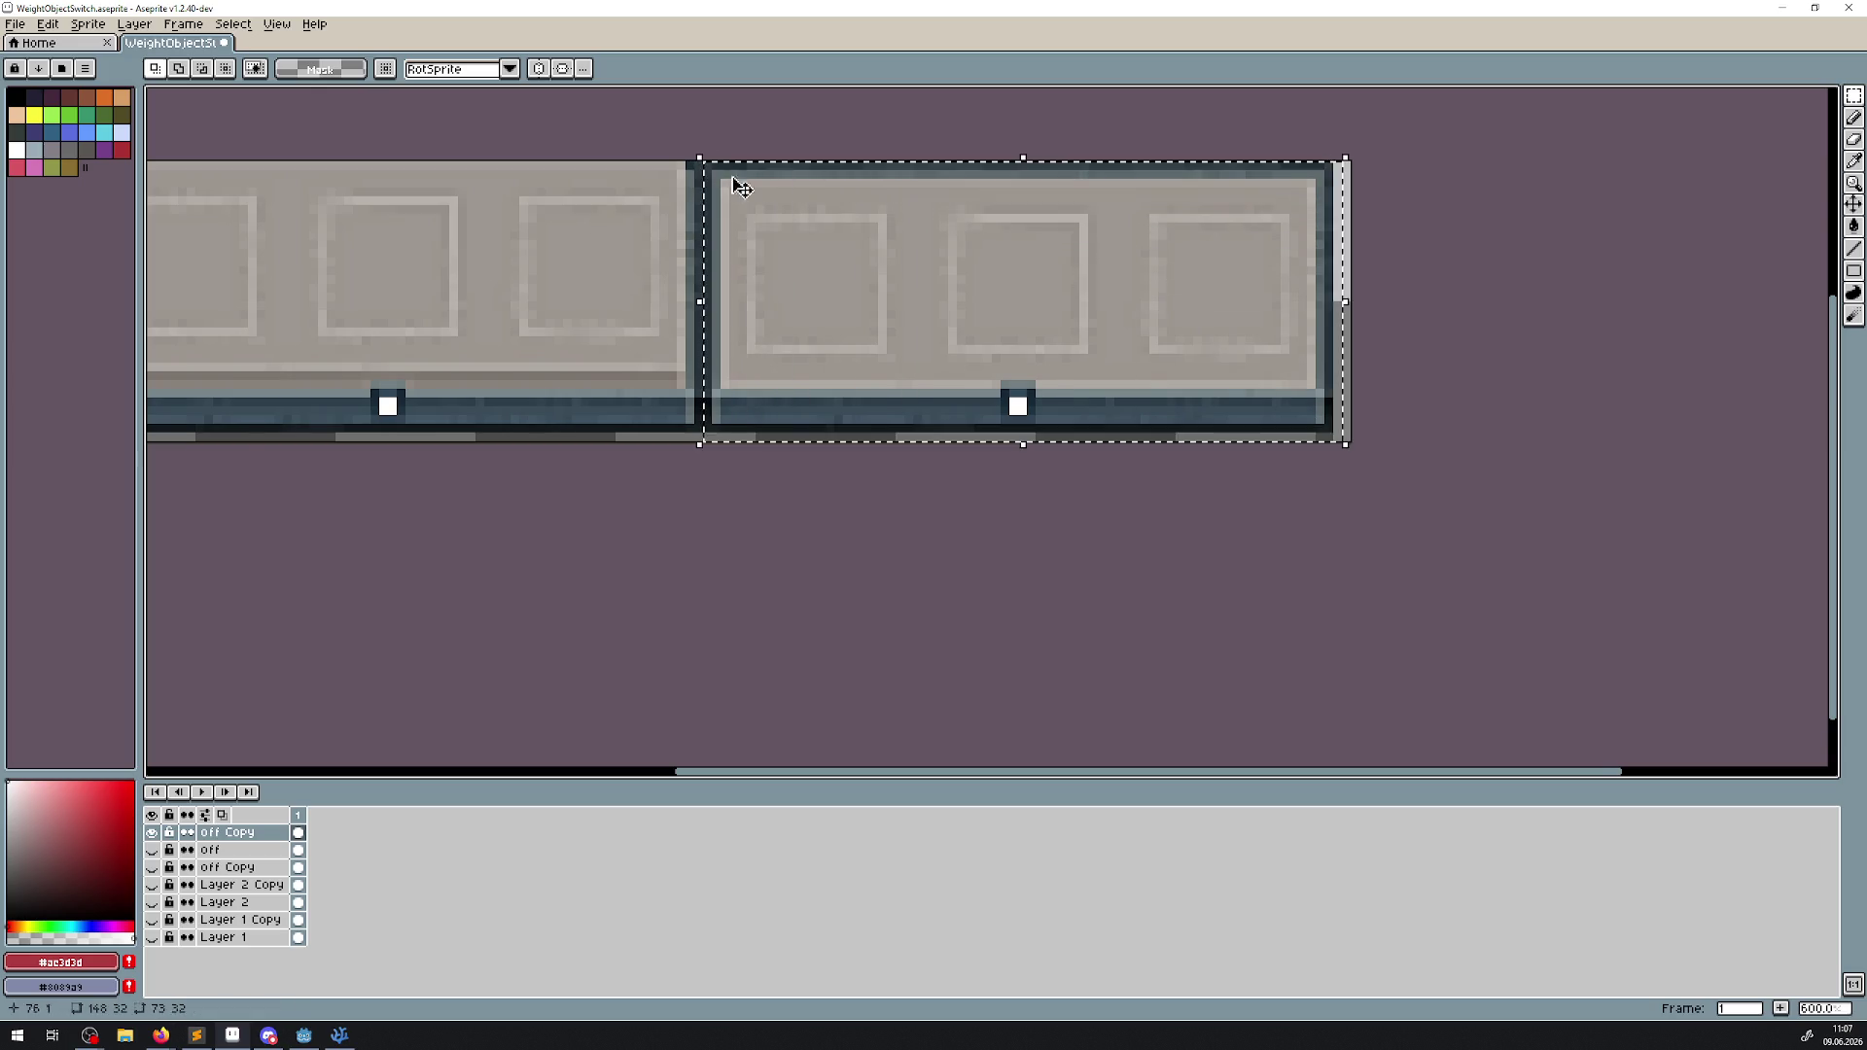
scroll(773, 321, up, 1)
drag(773, 331, 797, 334)
scroll(701, 383, down, 1)
scroll(692, 321, up, 1)
mouse_move(265, 132)
mouse_down()
mouse_move(1034, 620)
mouse_move(1117, 609)
mouse_up()
drag(1001, 483, 990, 484)
click(847, 563)
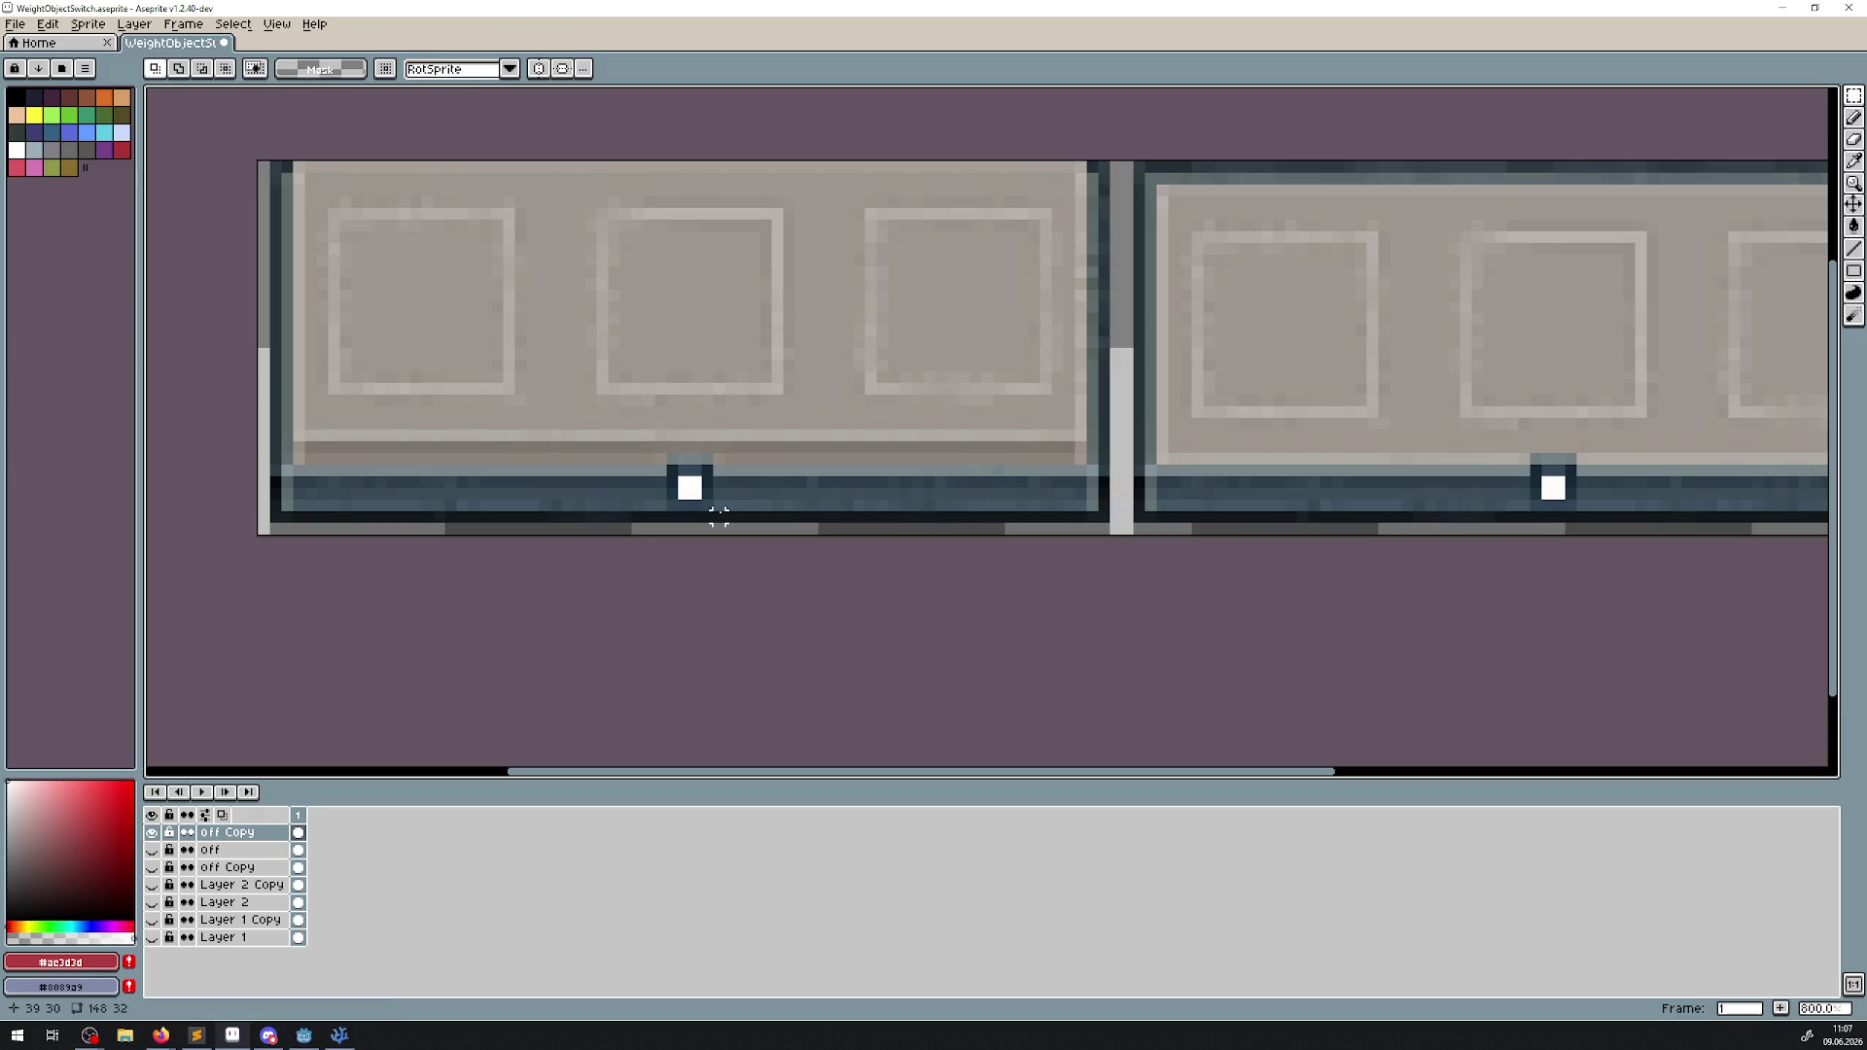
Nudge the left panel slightly left, then select the right panel.
scroll(267, 184, down, 1)
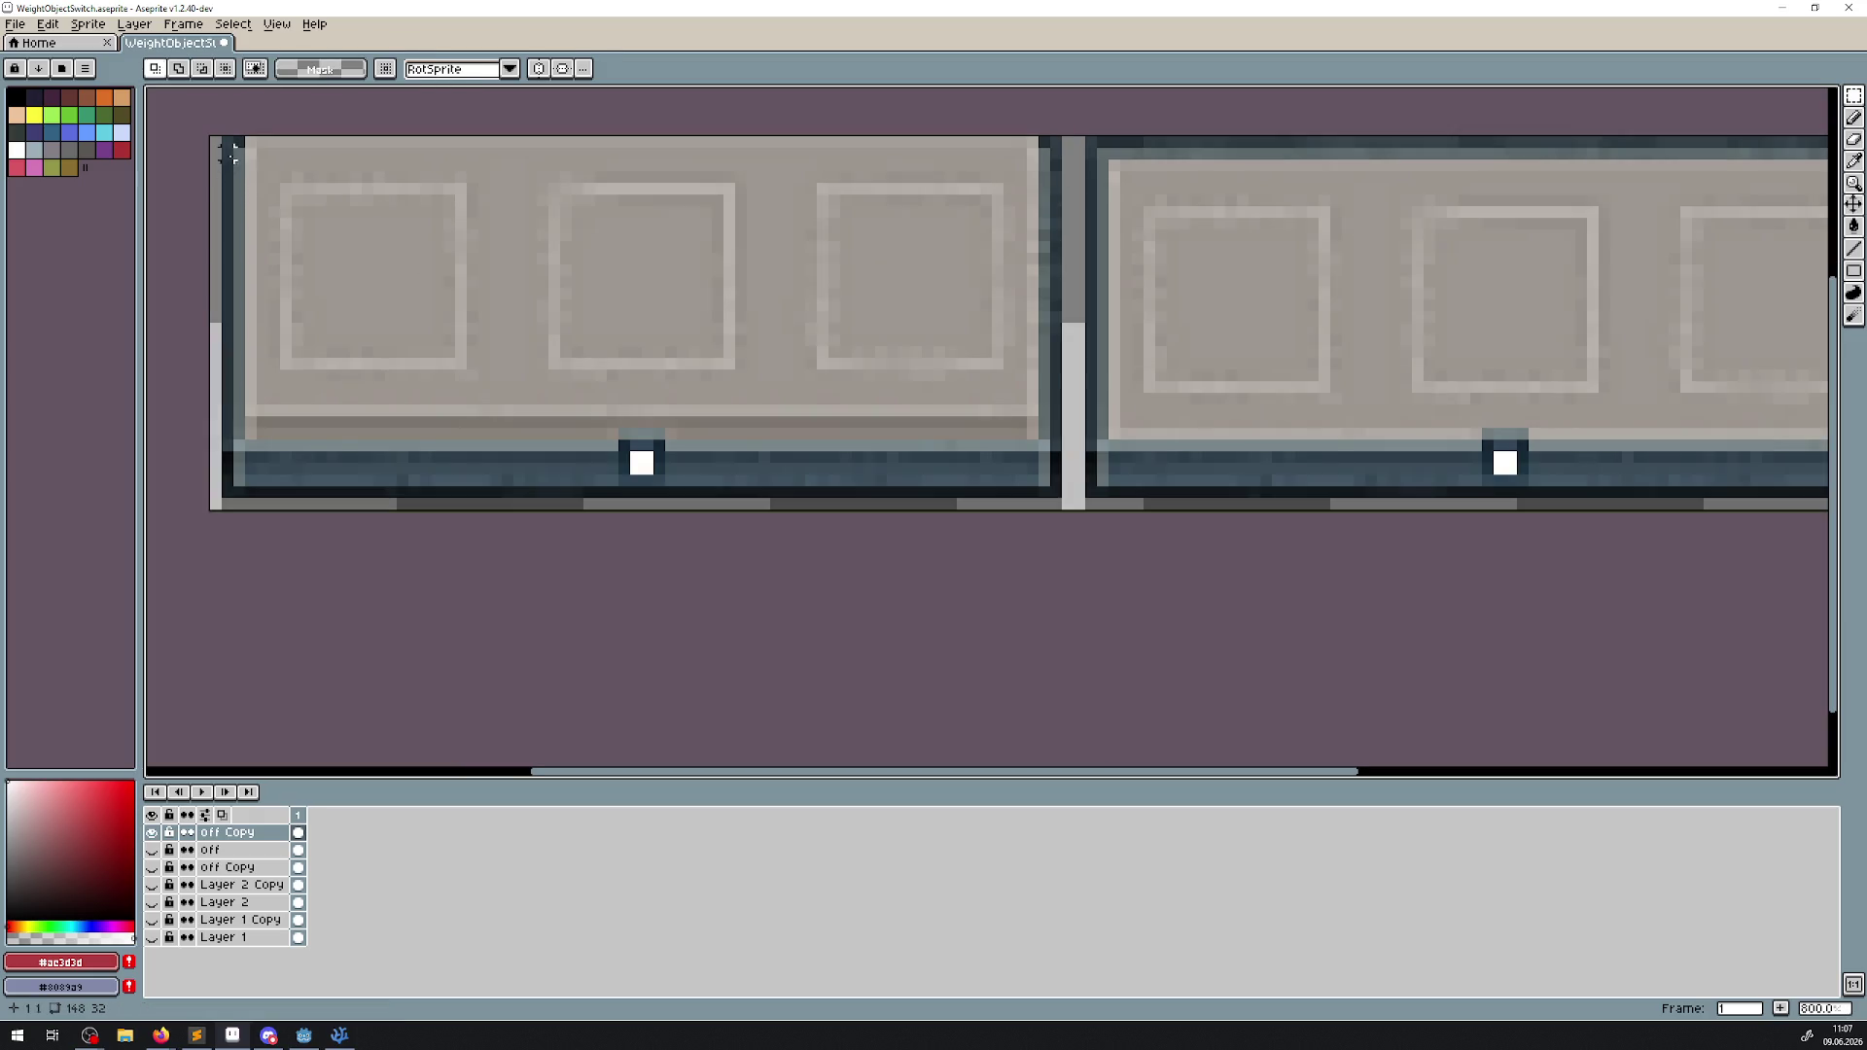
mouse_move(227, 142)
mouse_down()
mouse_move(446, 542)
mouse_move(480, 534)
mouse_move(469, 520)
mouse_up()
scroll(449, 416, up, 1)
click(449, 416)
drag(459, 366, 446, 358)
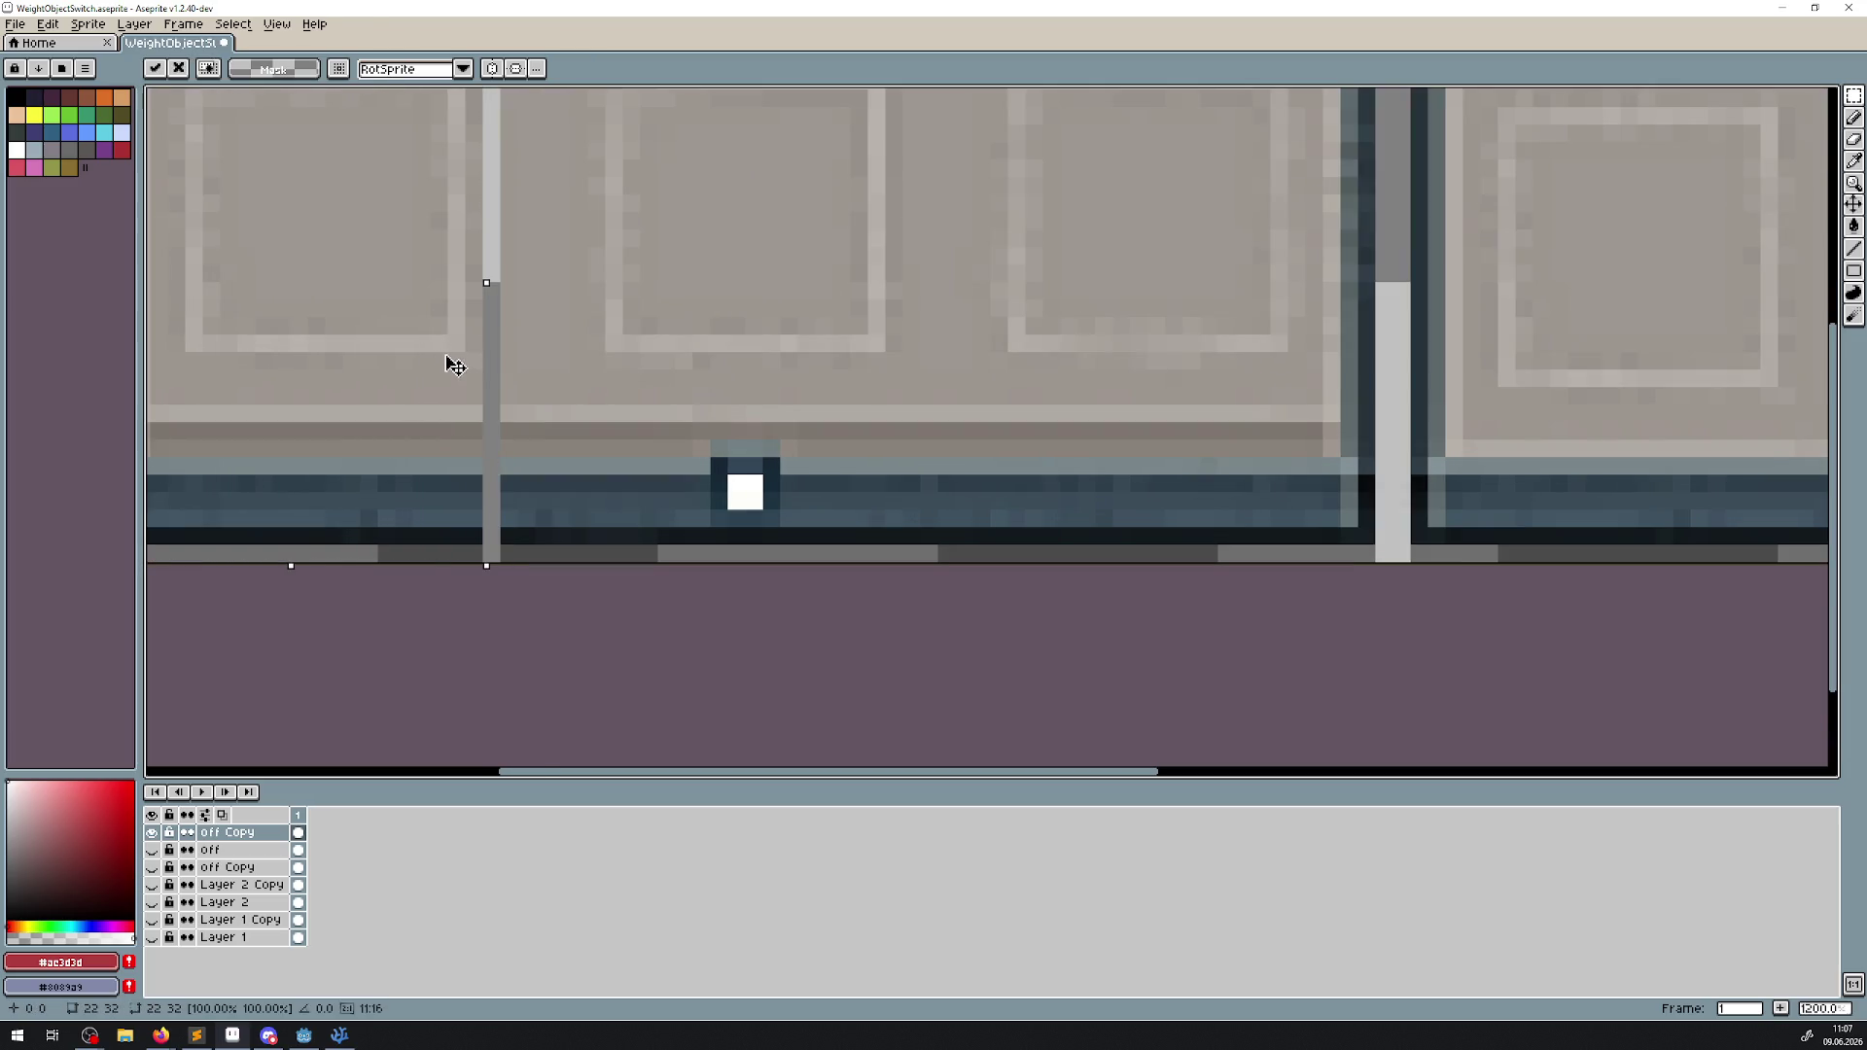
scroll(1050, 366, down, 1)
mouse_move(1180, 530)
mouse_down()
mouse_move(959, 195)
mouse_move(959, 155)
mouse_move(941, 167)
mouse_up()
scroll(972, 343, up, 1)
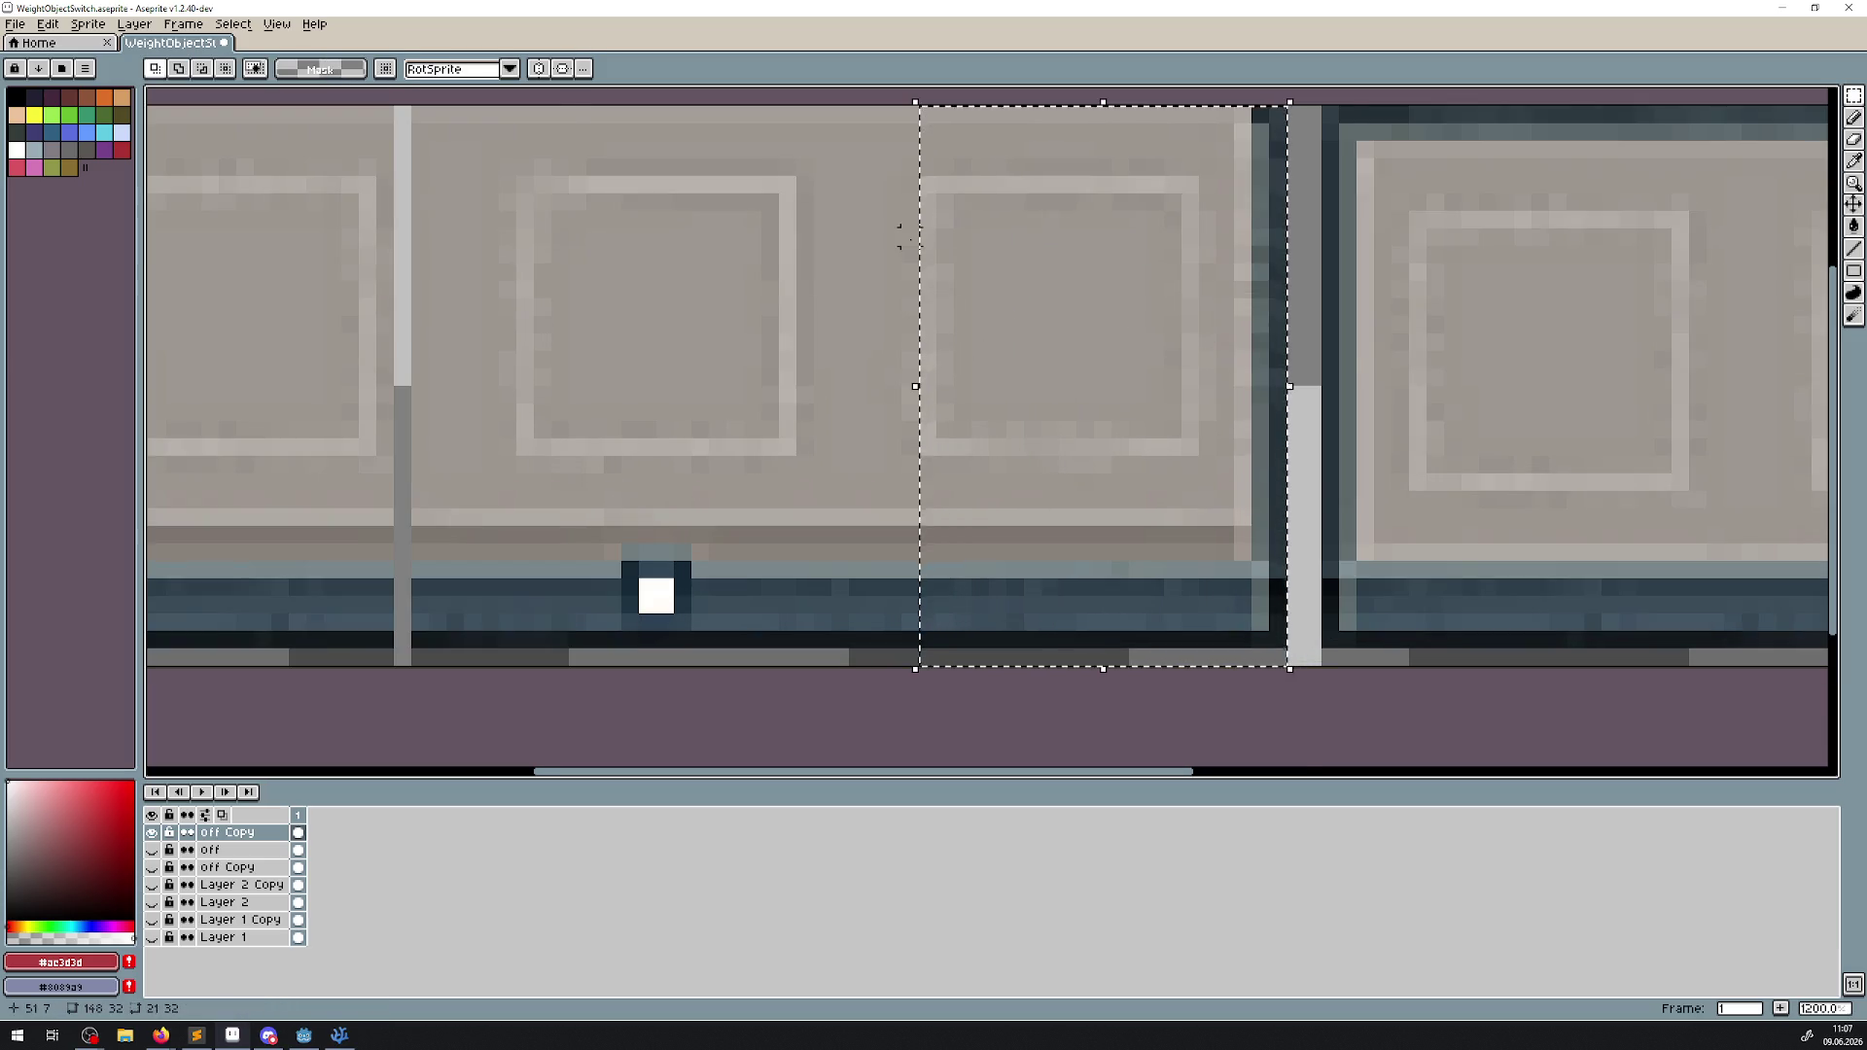
Reselect the left panel at full height and move it slightly left.
scroll(972, 343, down, 1)
click(677, 202)
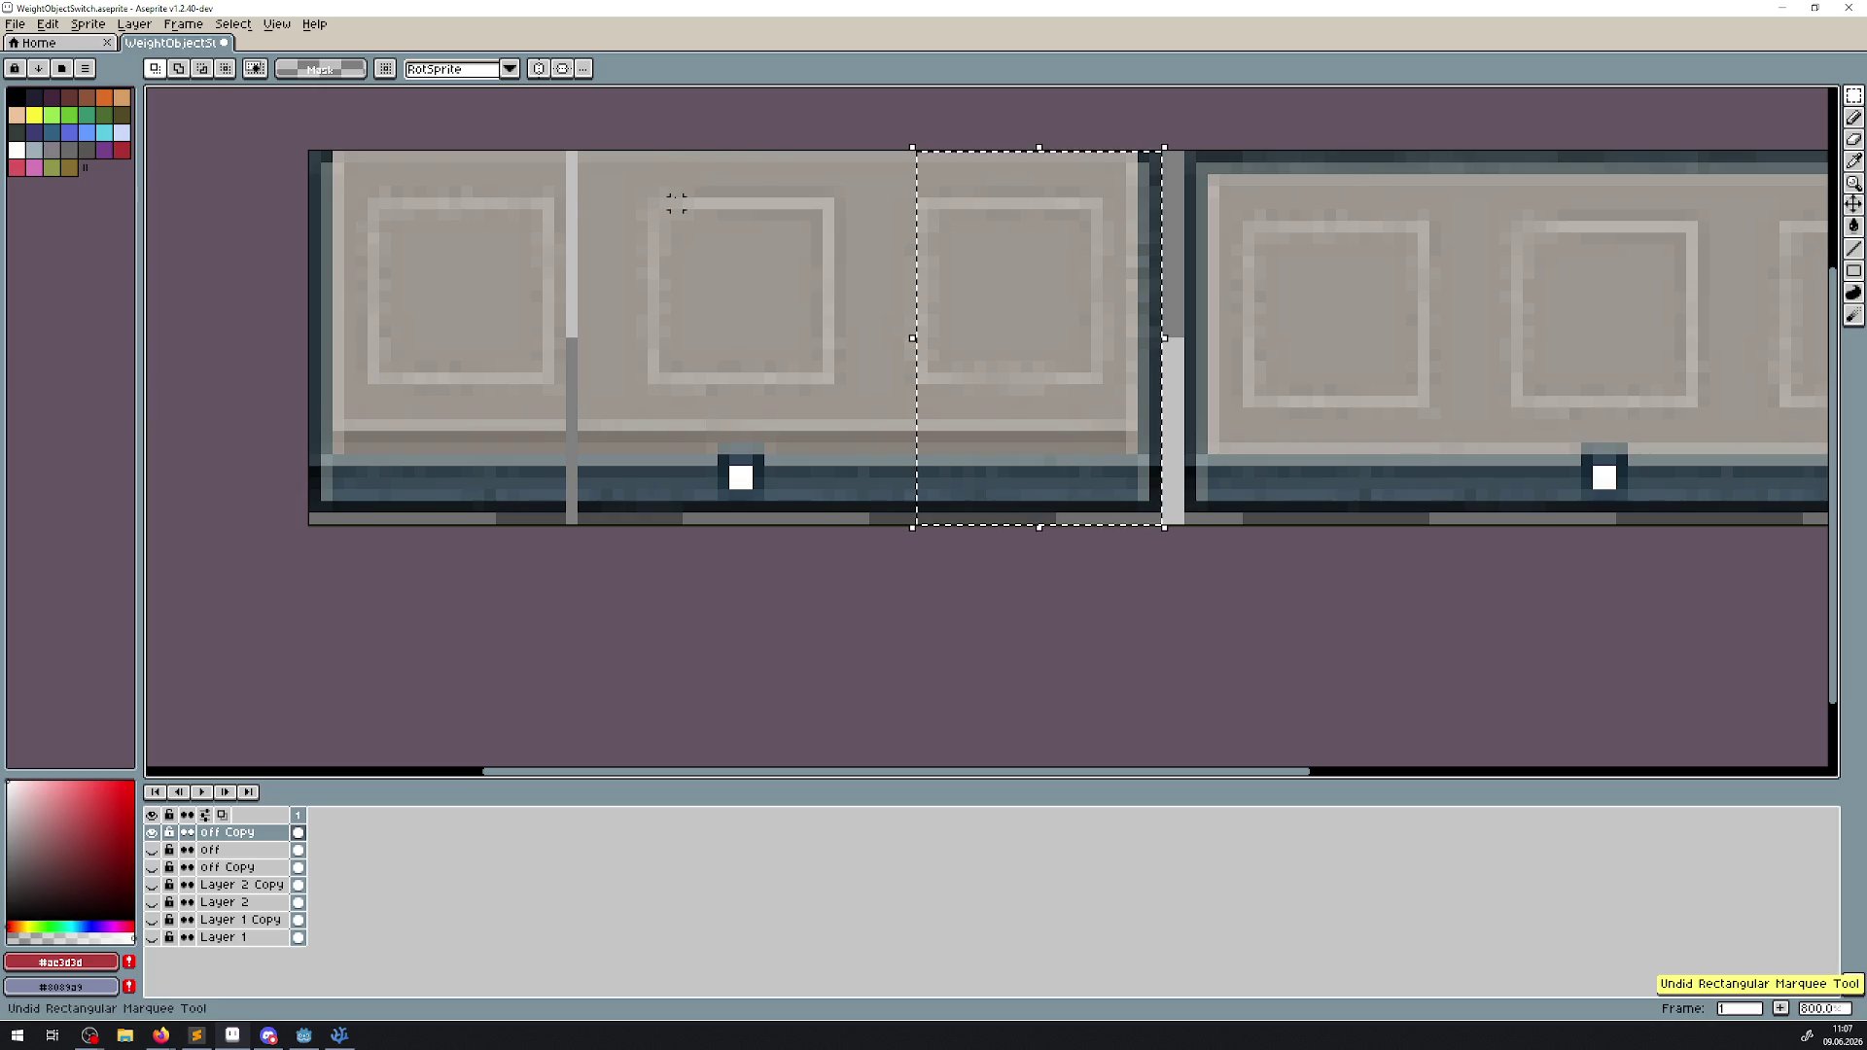
drag(317, 529, 575, 154)
key(Right)
click(350, 133)
mouse_move(321, 146)
mouse_down()
mouse_move(417, 250)
mouse_move(582, 553)
mouse_up()
scroll(583, 372, up, 1)
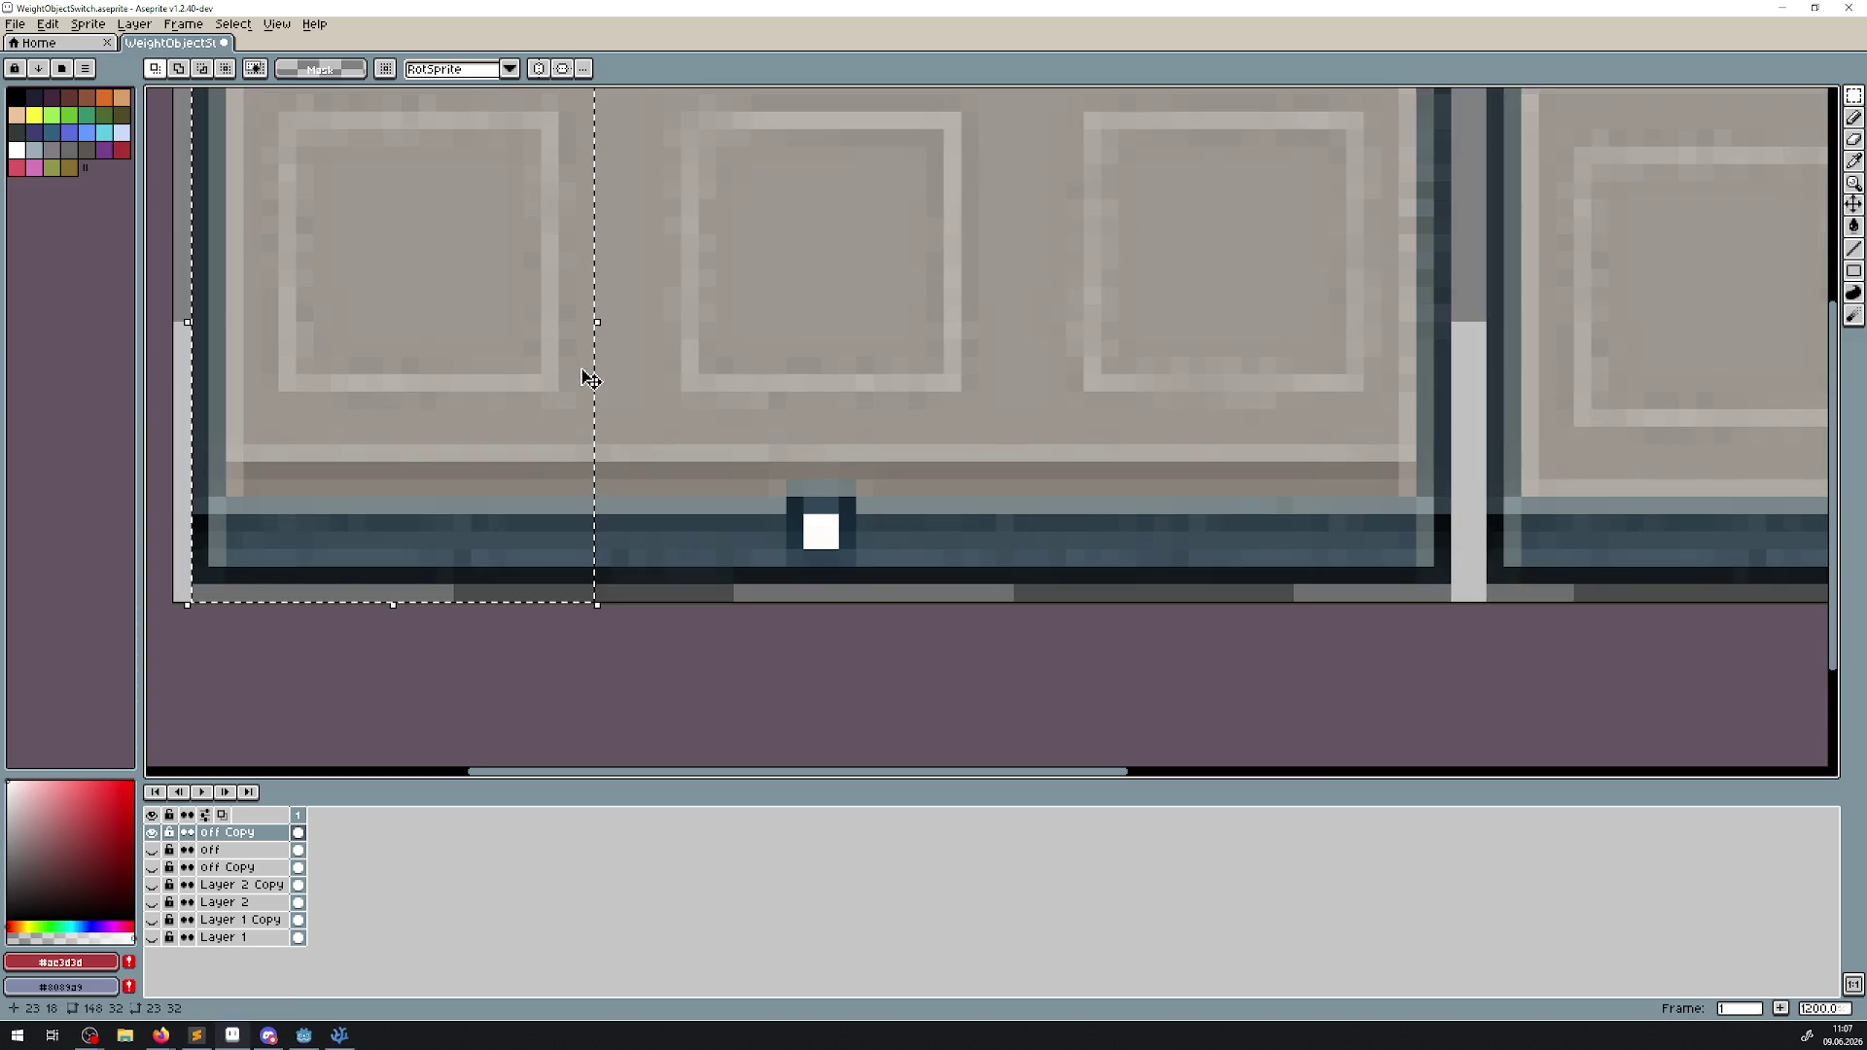
drag(589, 380, 563, 376)
scroll(563, 375, down, 2)
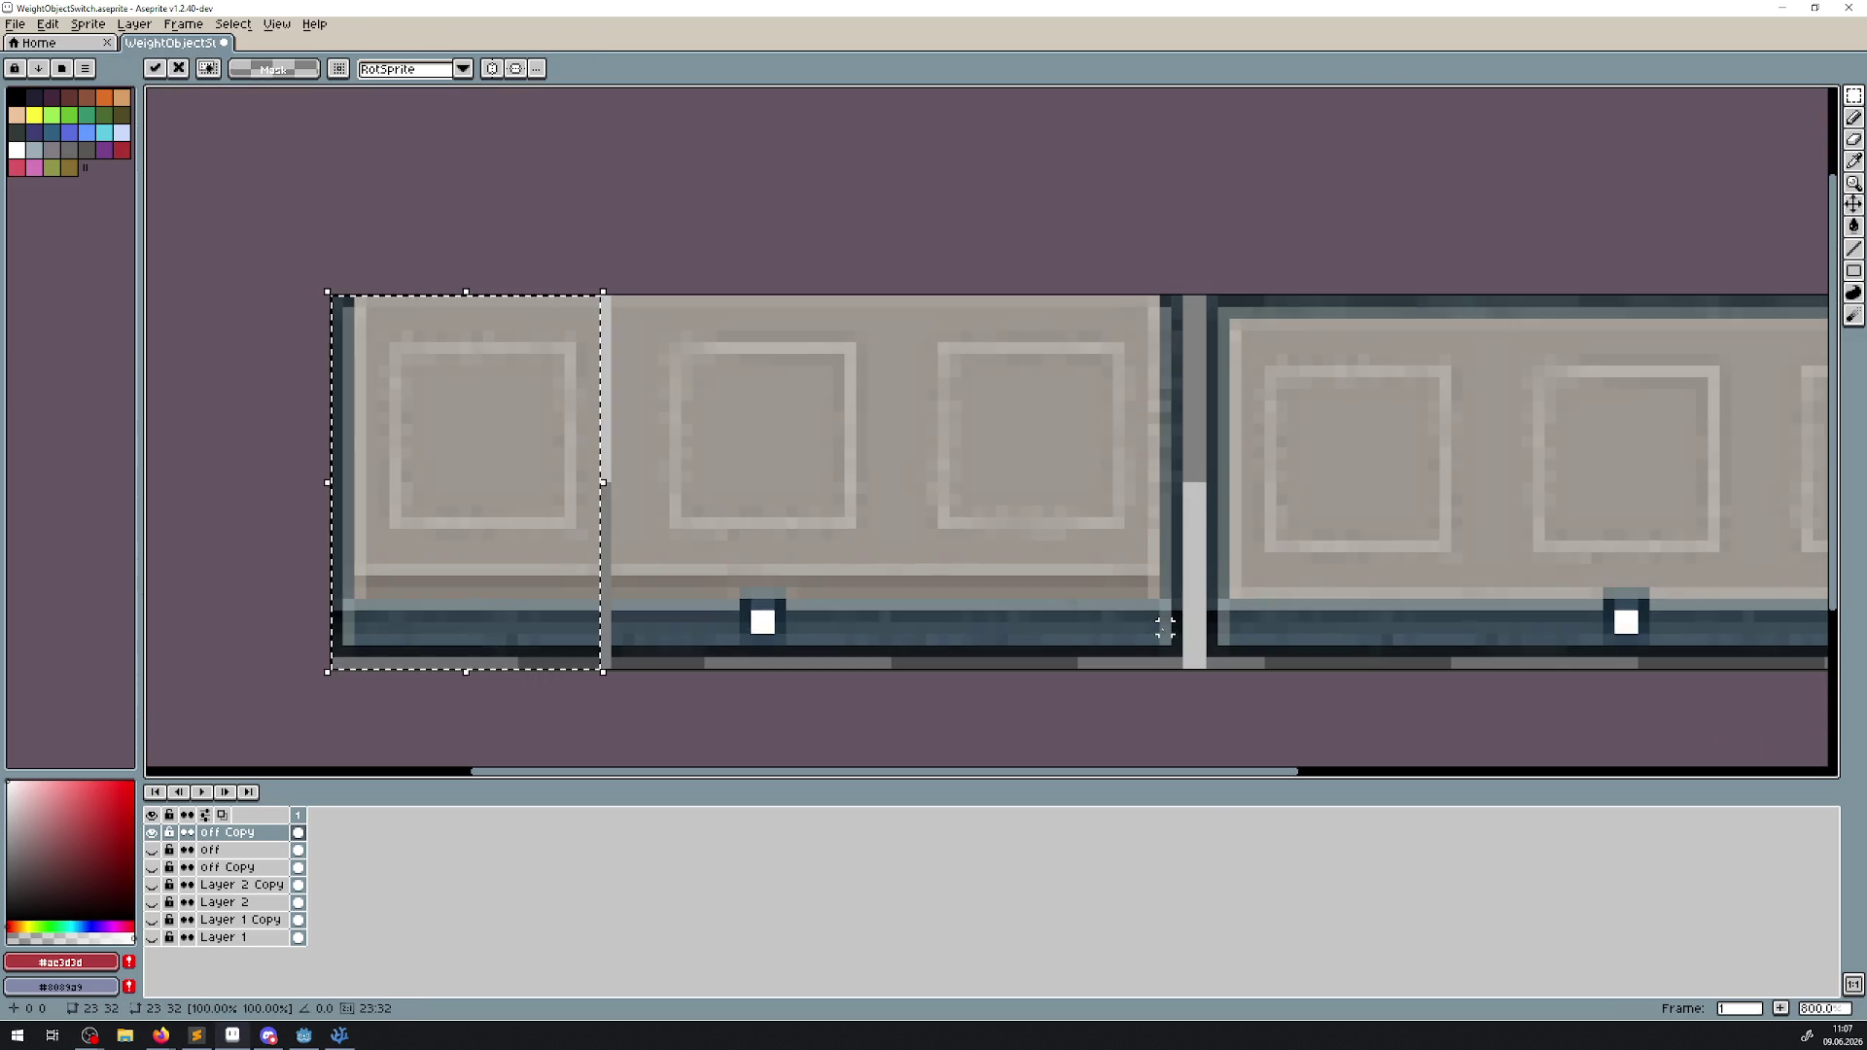
Select the third panel, move it right and commit.
mouse_move(1174, 662)
mouse_down()
mouse_move(926, 321)
mouse_move(932, 275)
mouse_up()
scroll(959, 434, up, 2)
drag(959, 434, 988, 429)
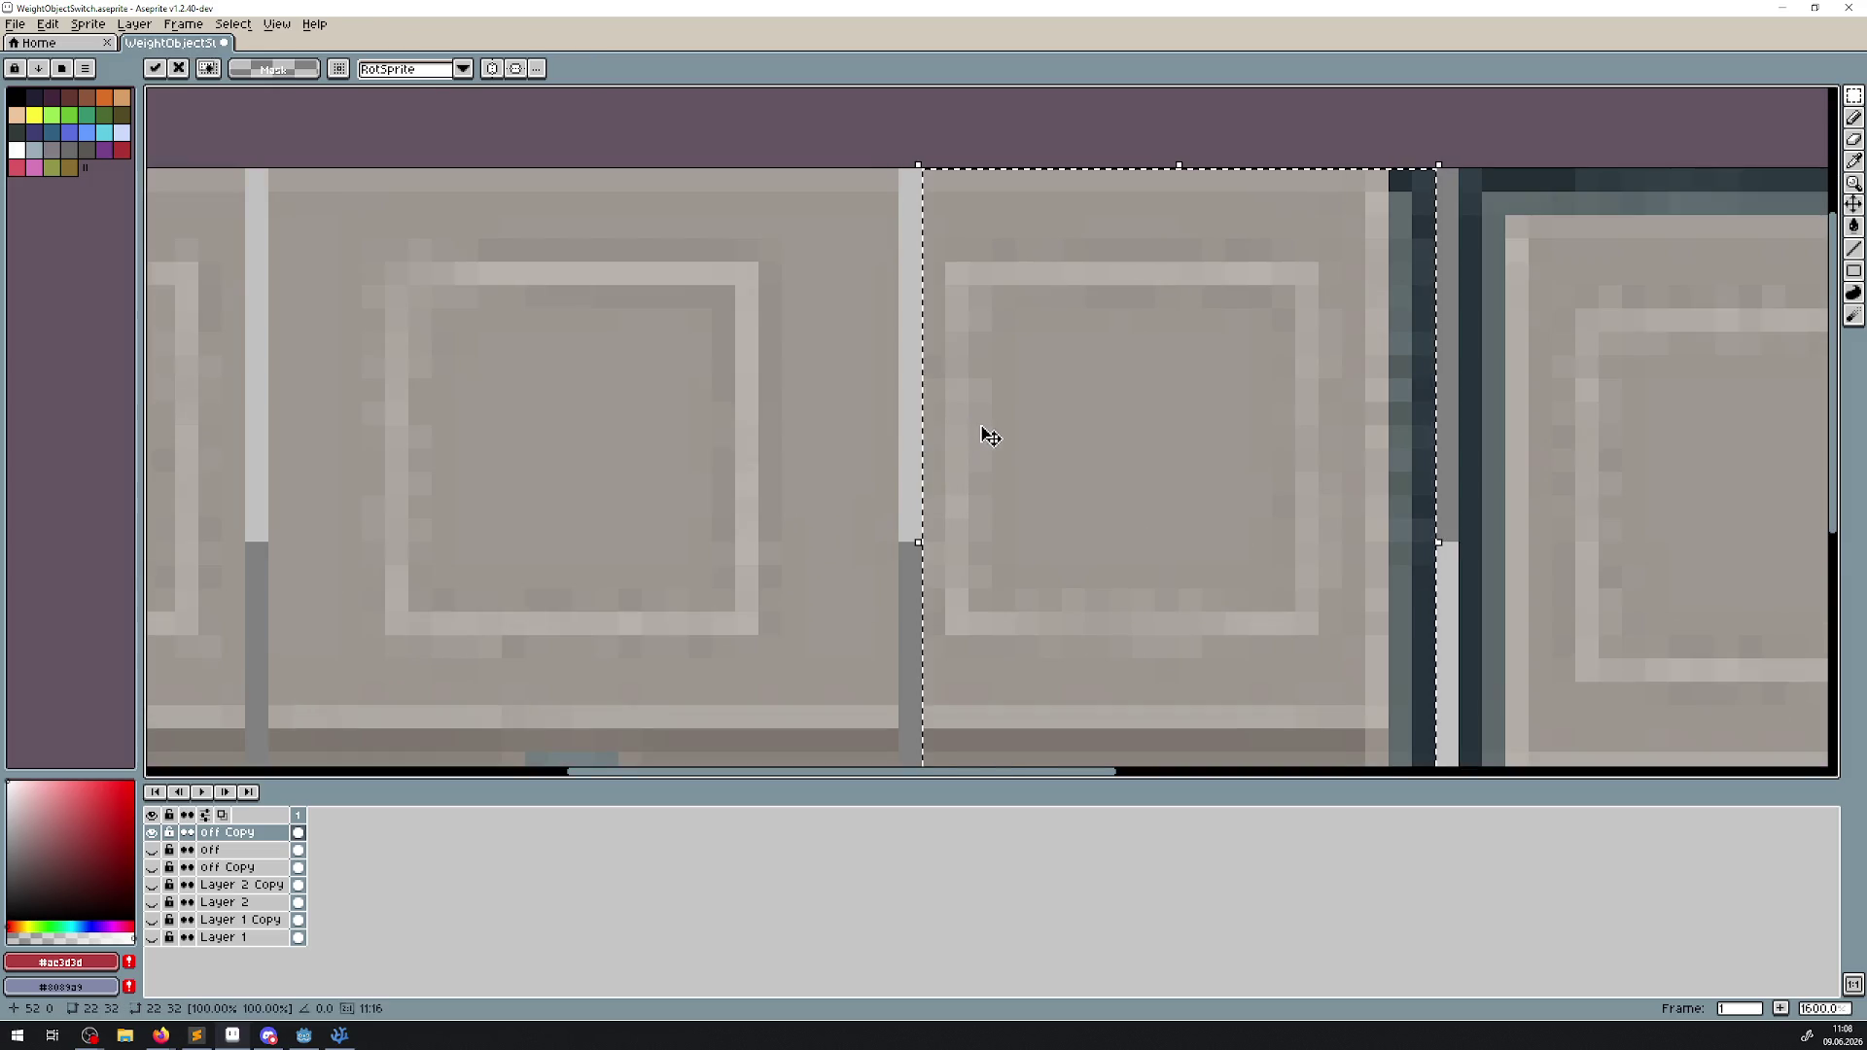
scroll(988, 429, down, 2)
drag(1307, 442, 913, 317)
click(945, 214)
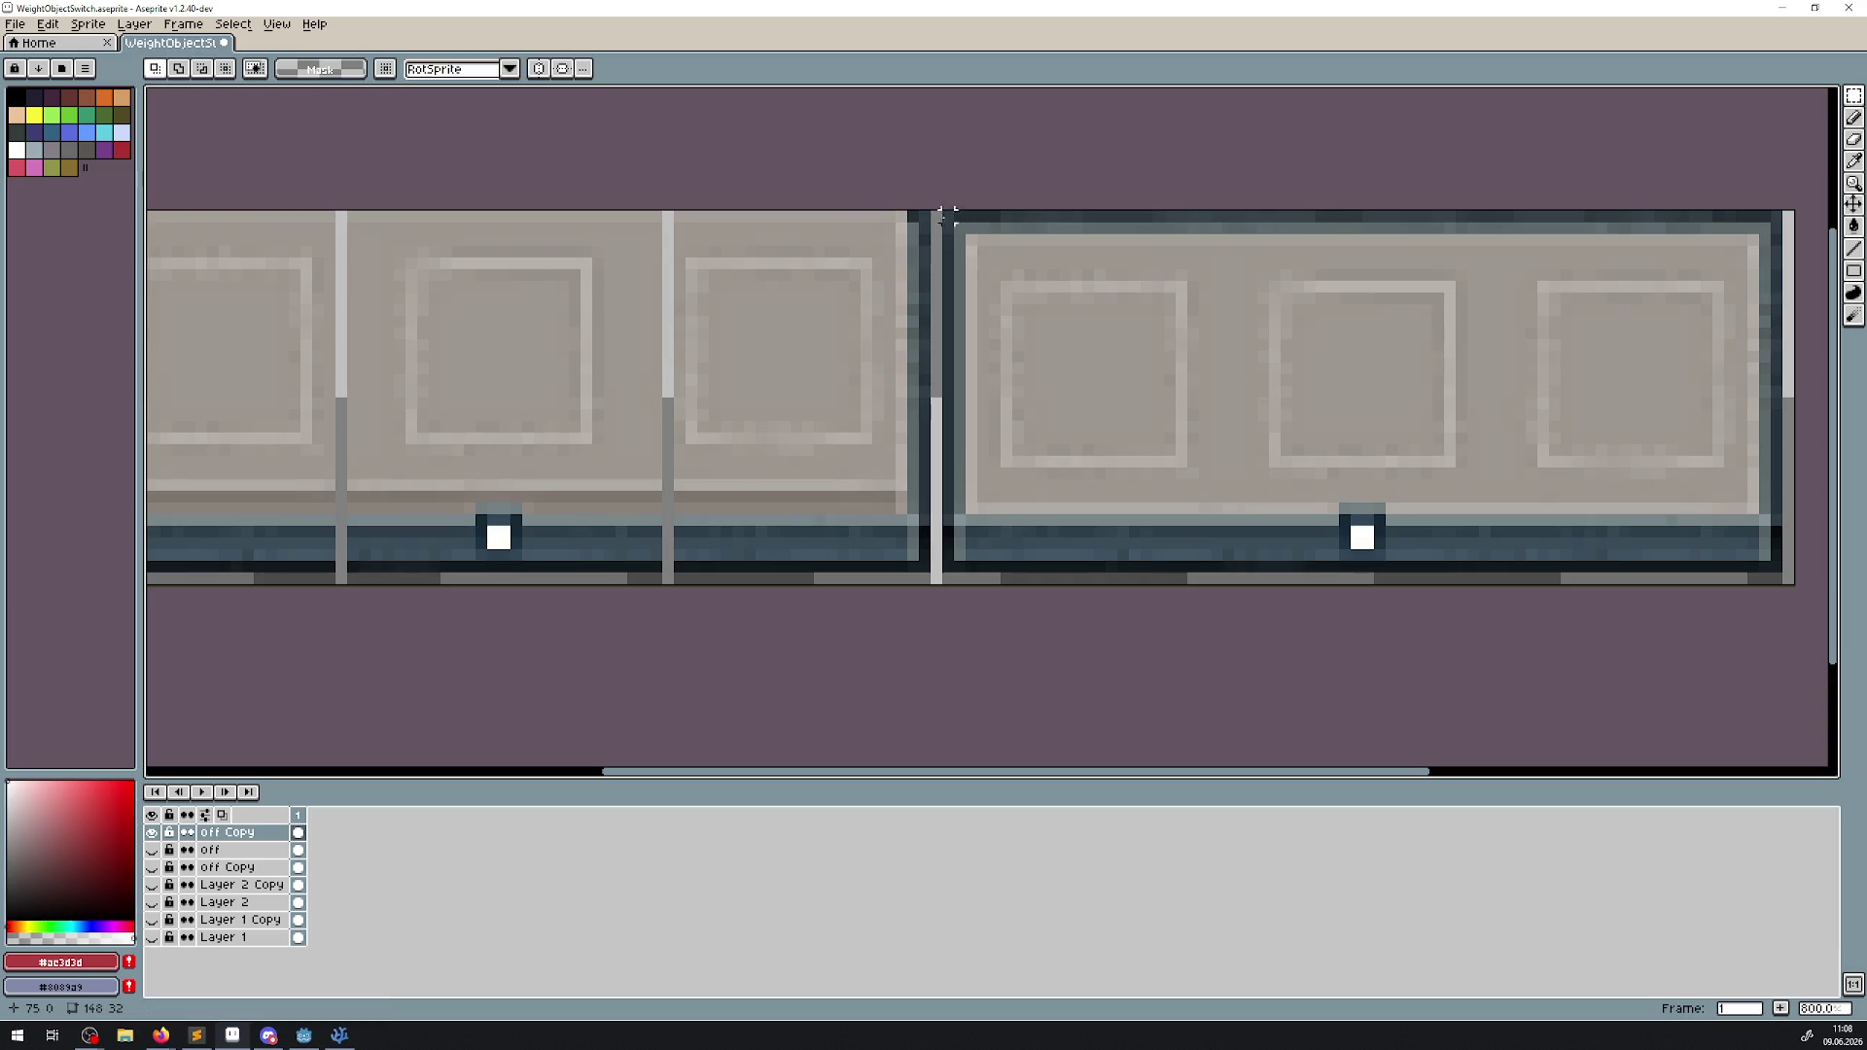
Select the right panel and move it one pixel left, then deselect.
mouse_move(941, 210)
mouse_down()
mouse_move(1242, 547)
mouse_move(1202, 582)
mouse_up()
scroll(1202, 581, up, 2)
scroll(1216, 496, down, 2)
scroll(1138, 517, right, 2)
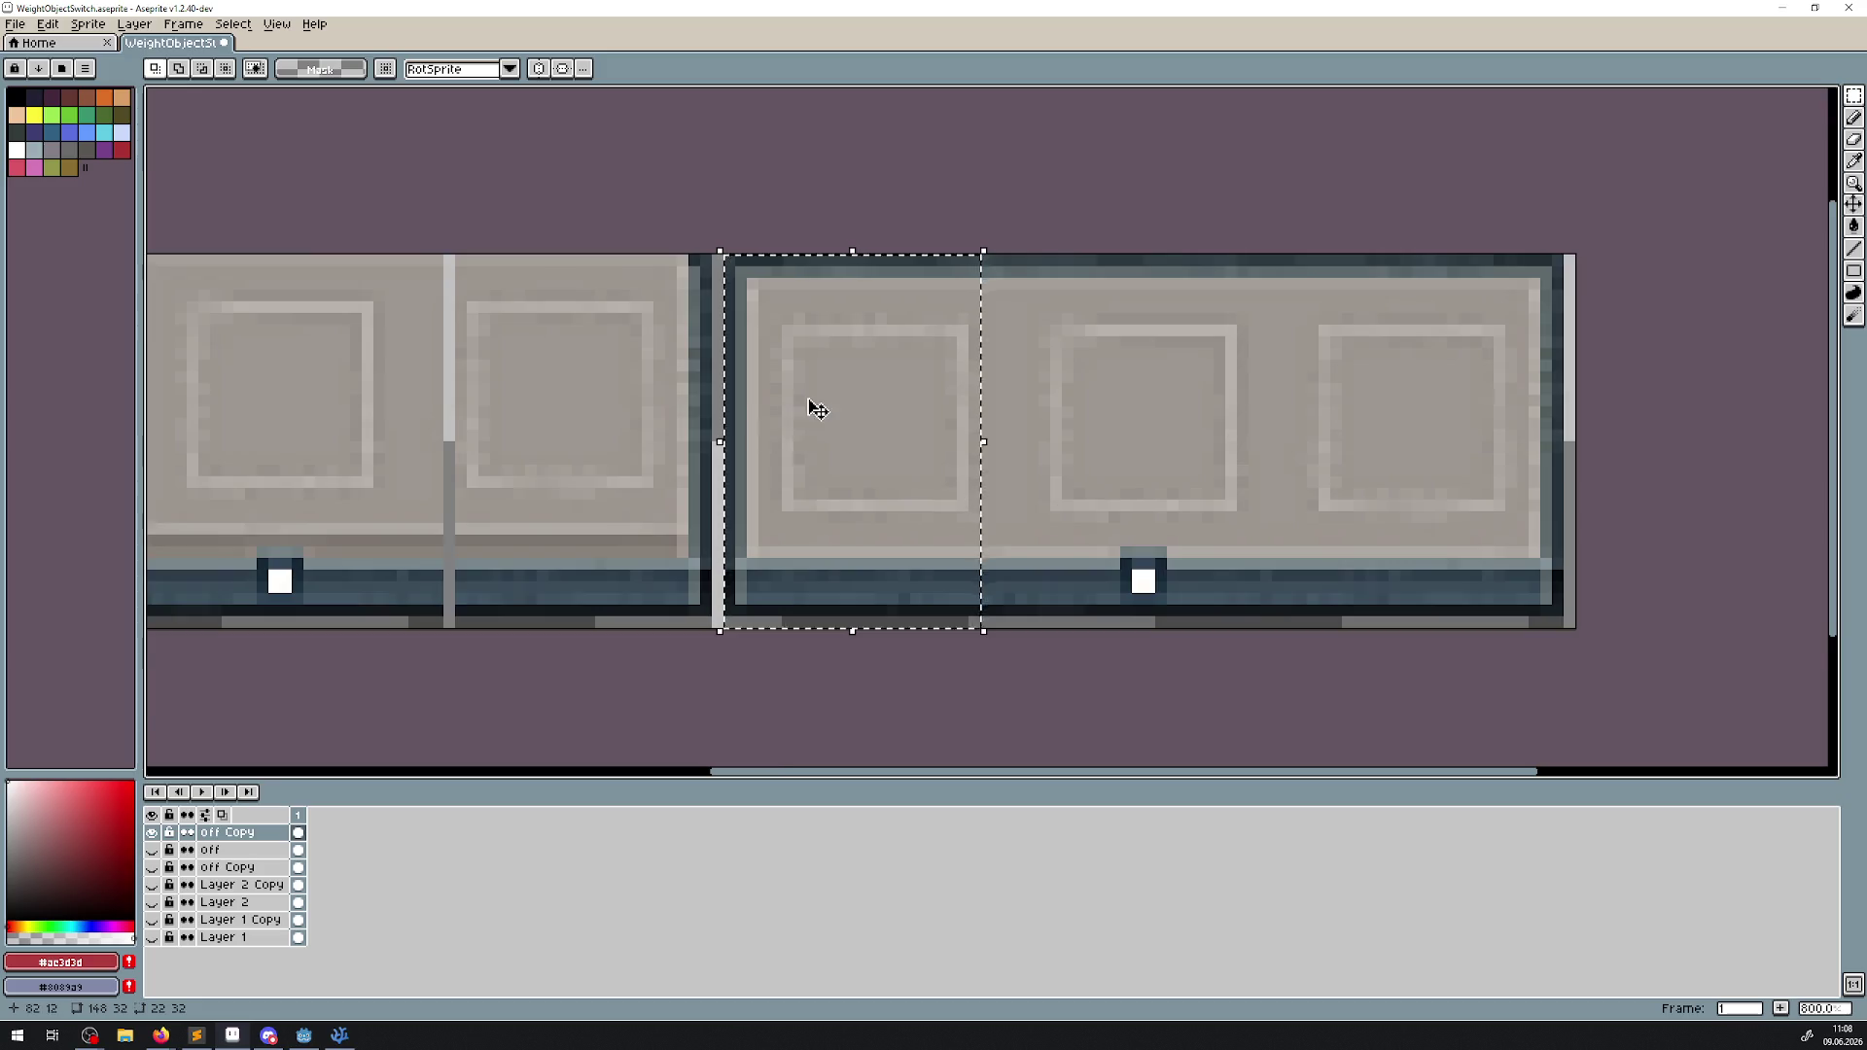
scroll(726, 365, up, 1)
drag(726, 365, 608, 348)
click(720, 167)
mouse_move(486, 156)
mouse_down()
mouse_move(913, 696)
mouse_move(858, 696)
mouse_move(890, 723)
mouse_up()
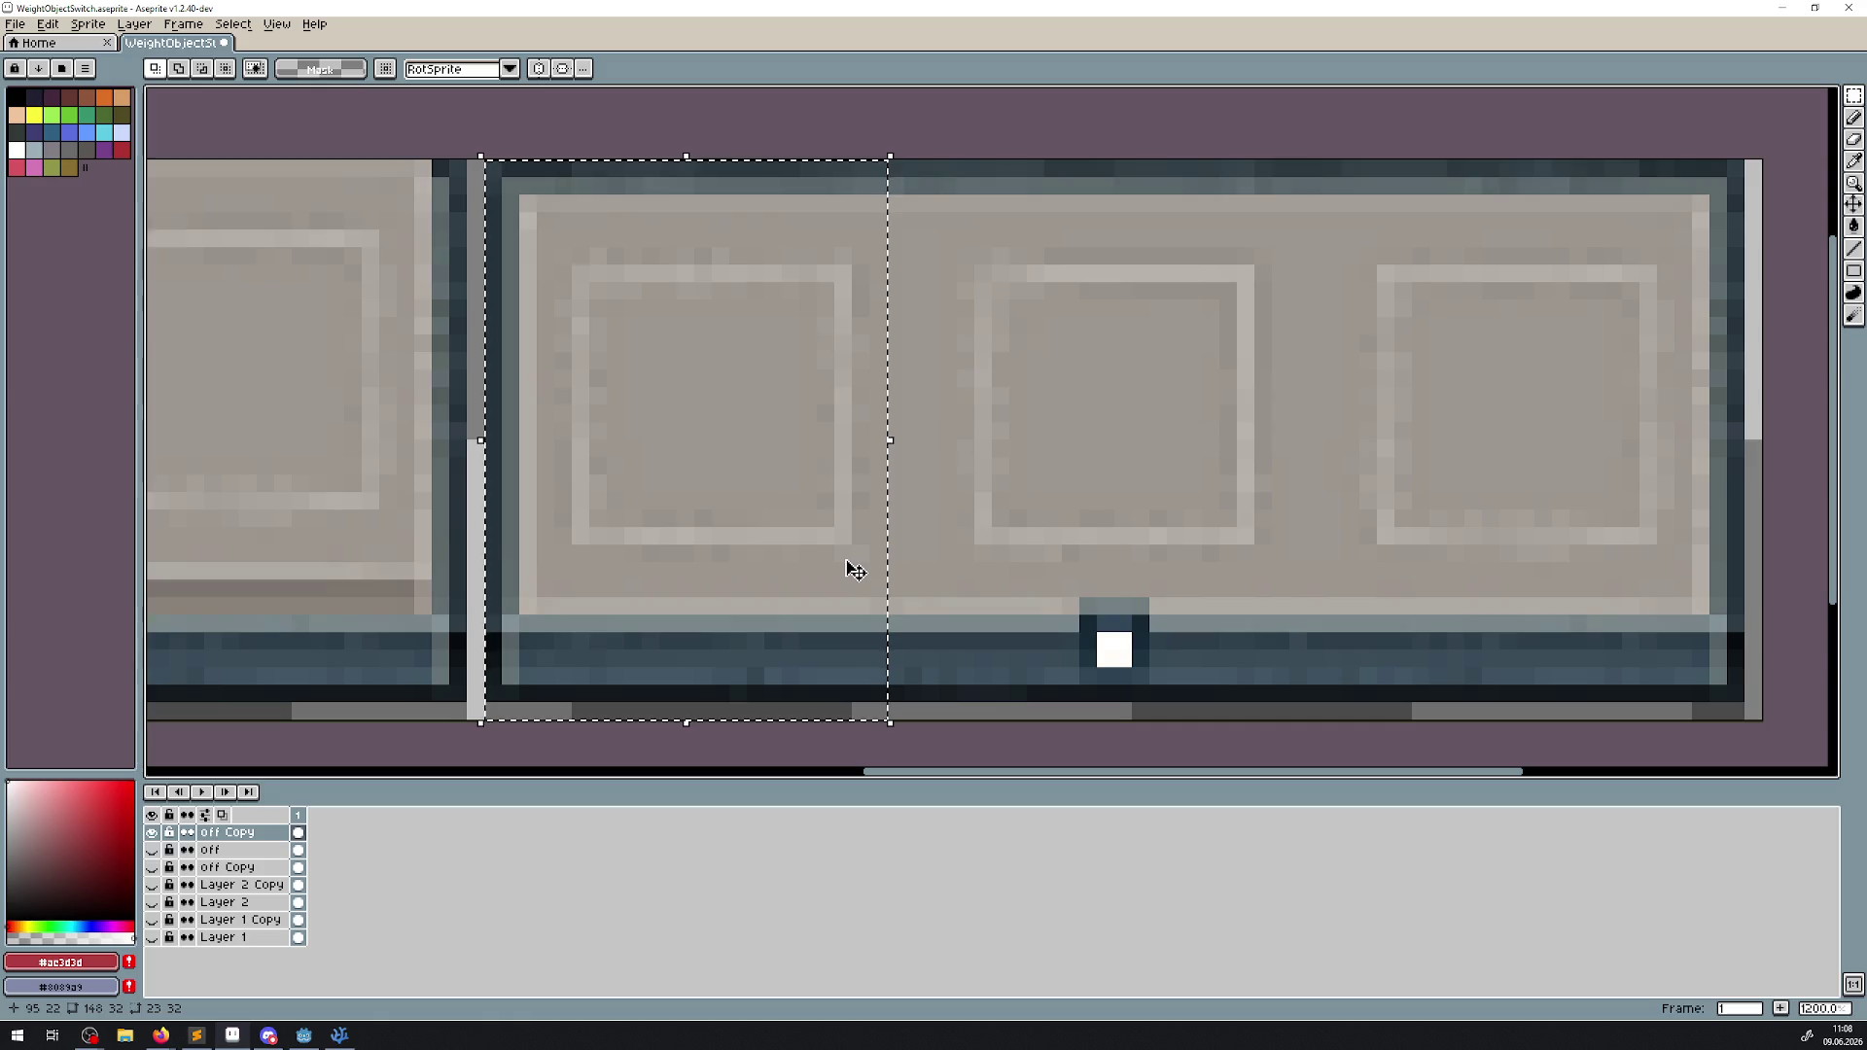
drag(866, 421, 833, 438)
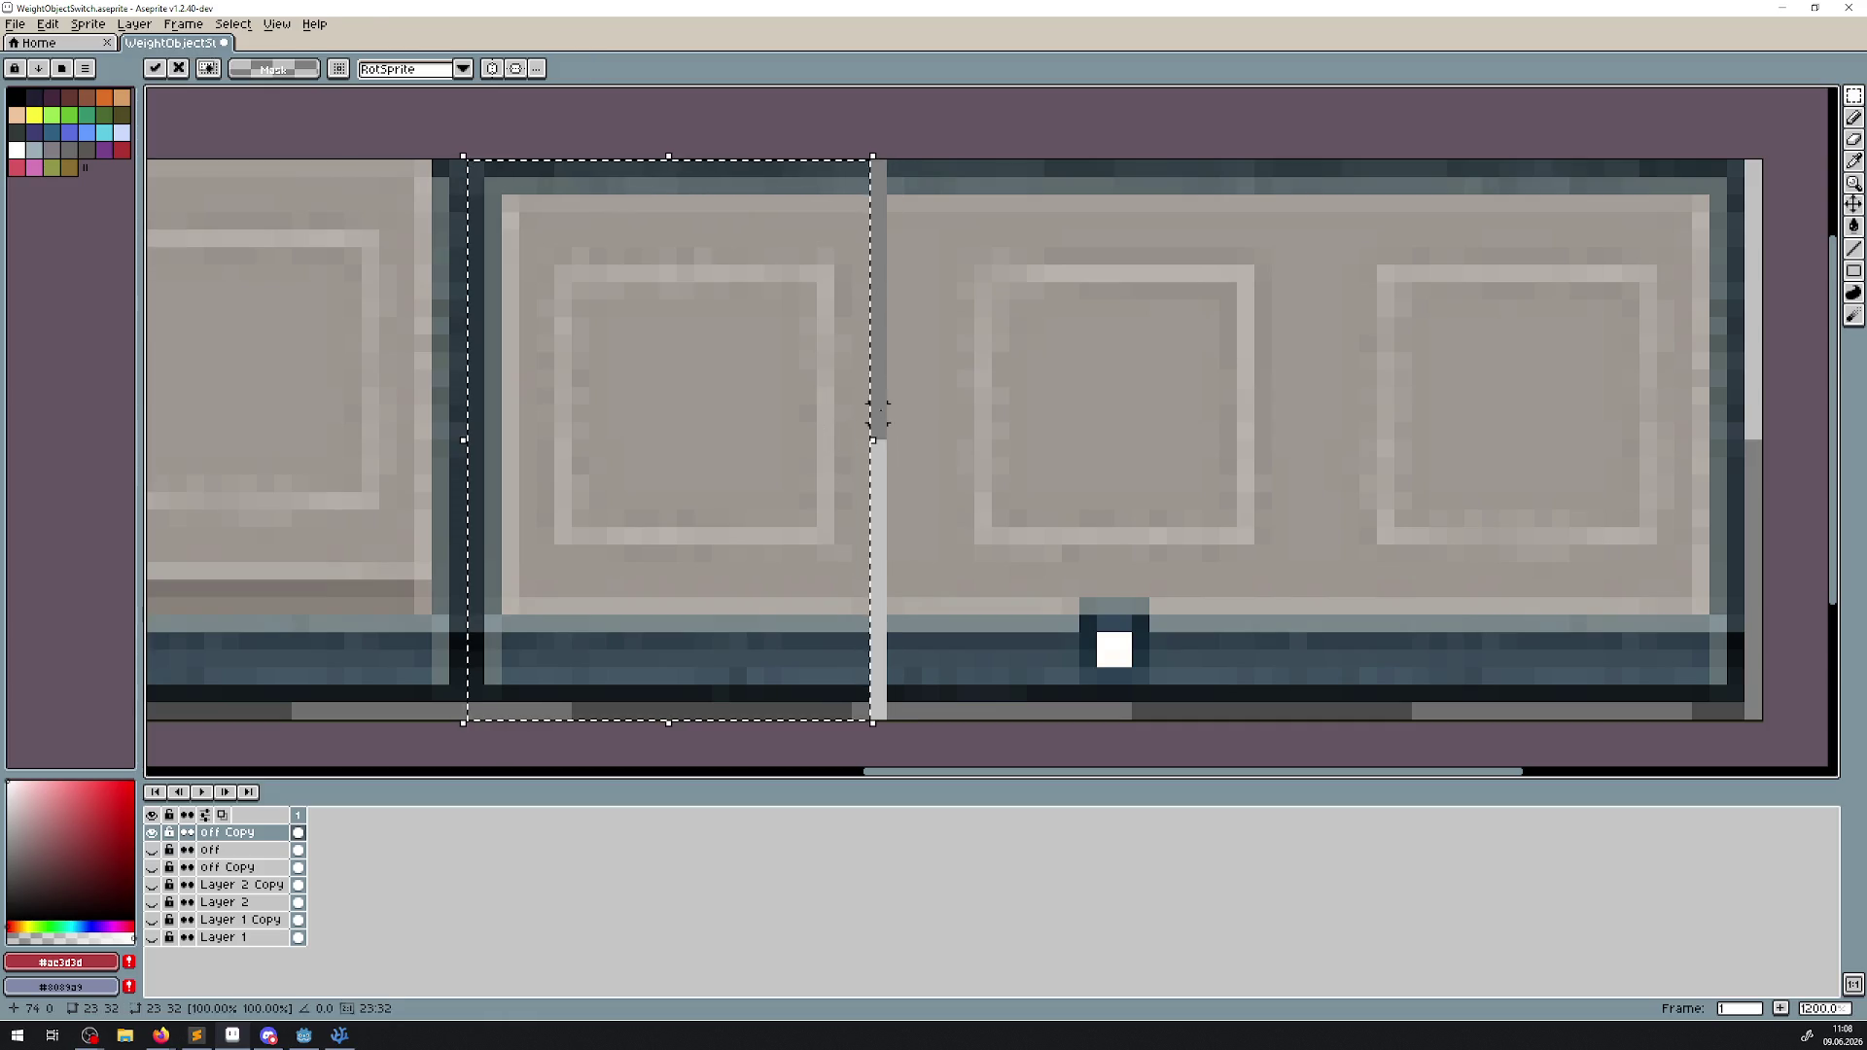
click(912, 115)
Move the sprite's right end one pixel right and commit.
scroll(1542, 449, right, 5)
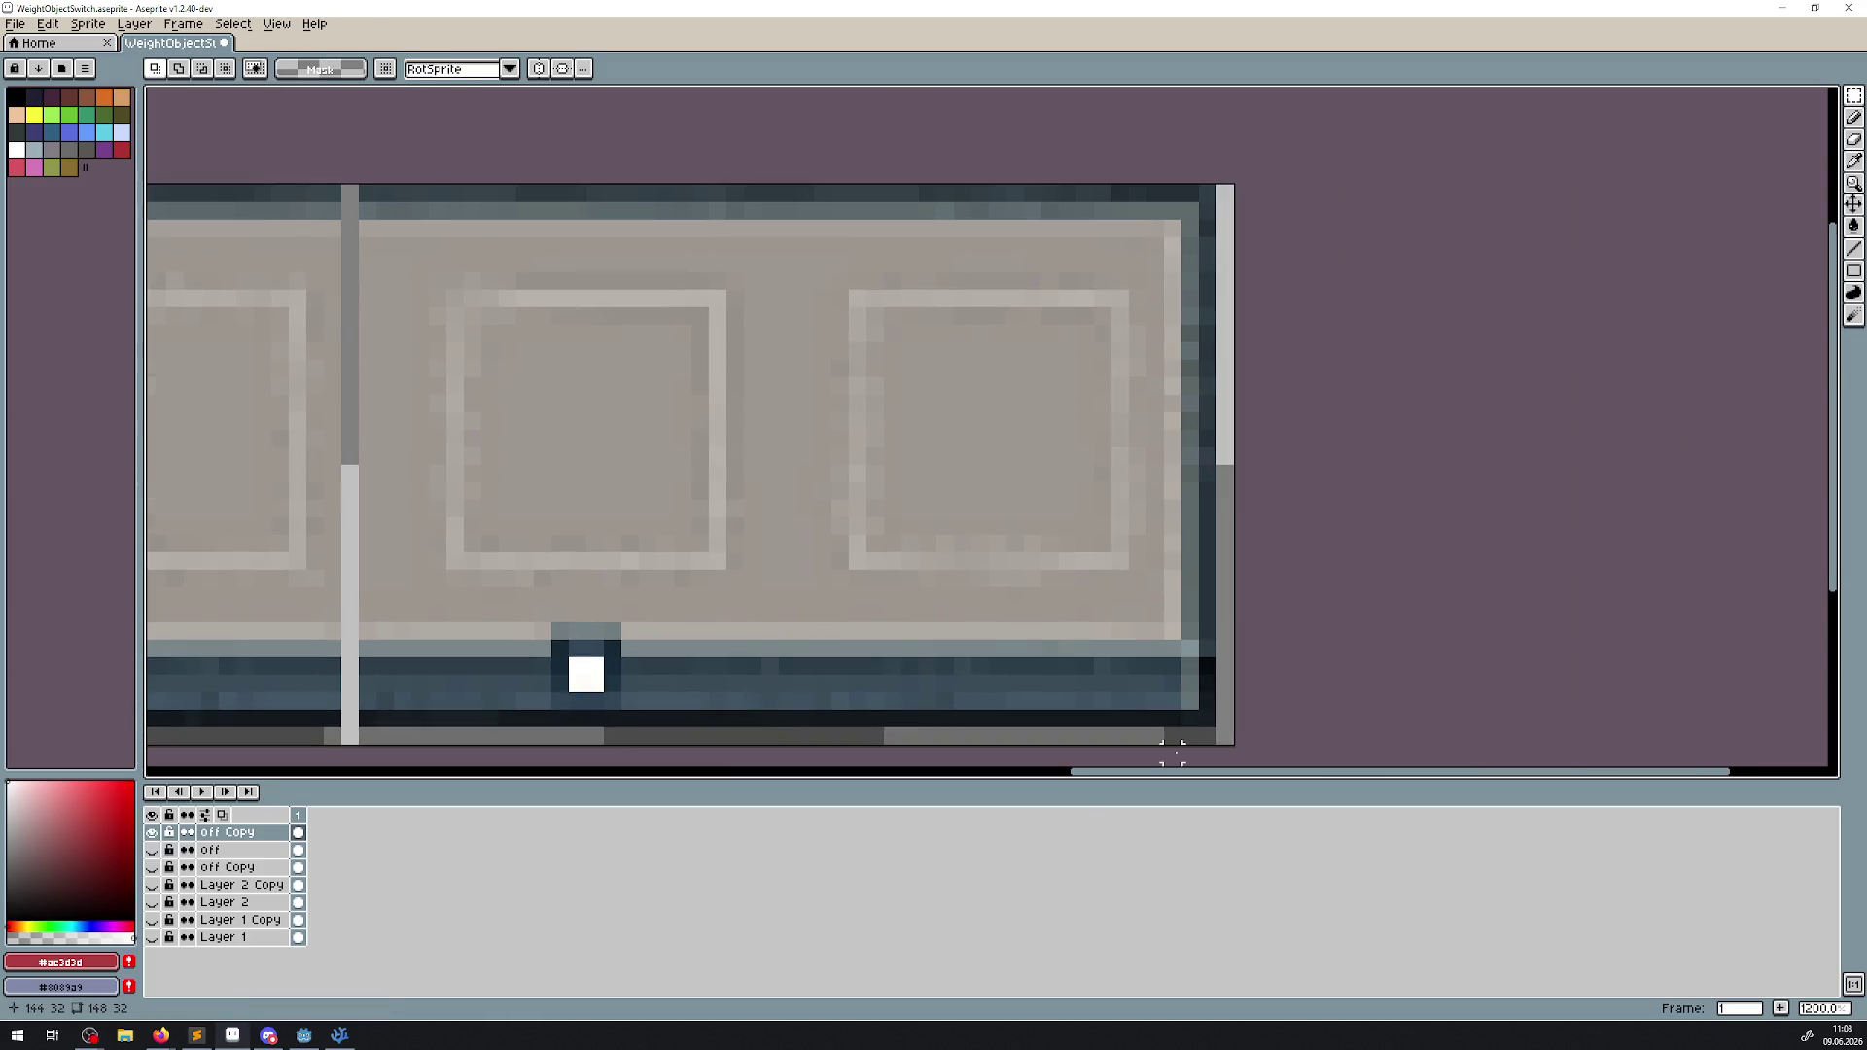
mouse_move(1207, 736)
mouse_down()
mouse_move(840, 175)
mouse_move(821, 176)
mouse_up()
drag(914, 384, 948, 389)
click(1330, 417)
scroll(512, 562, down, 2)
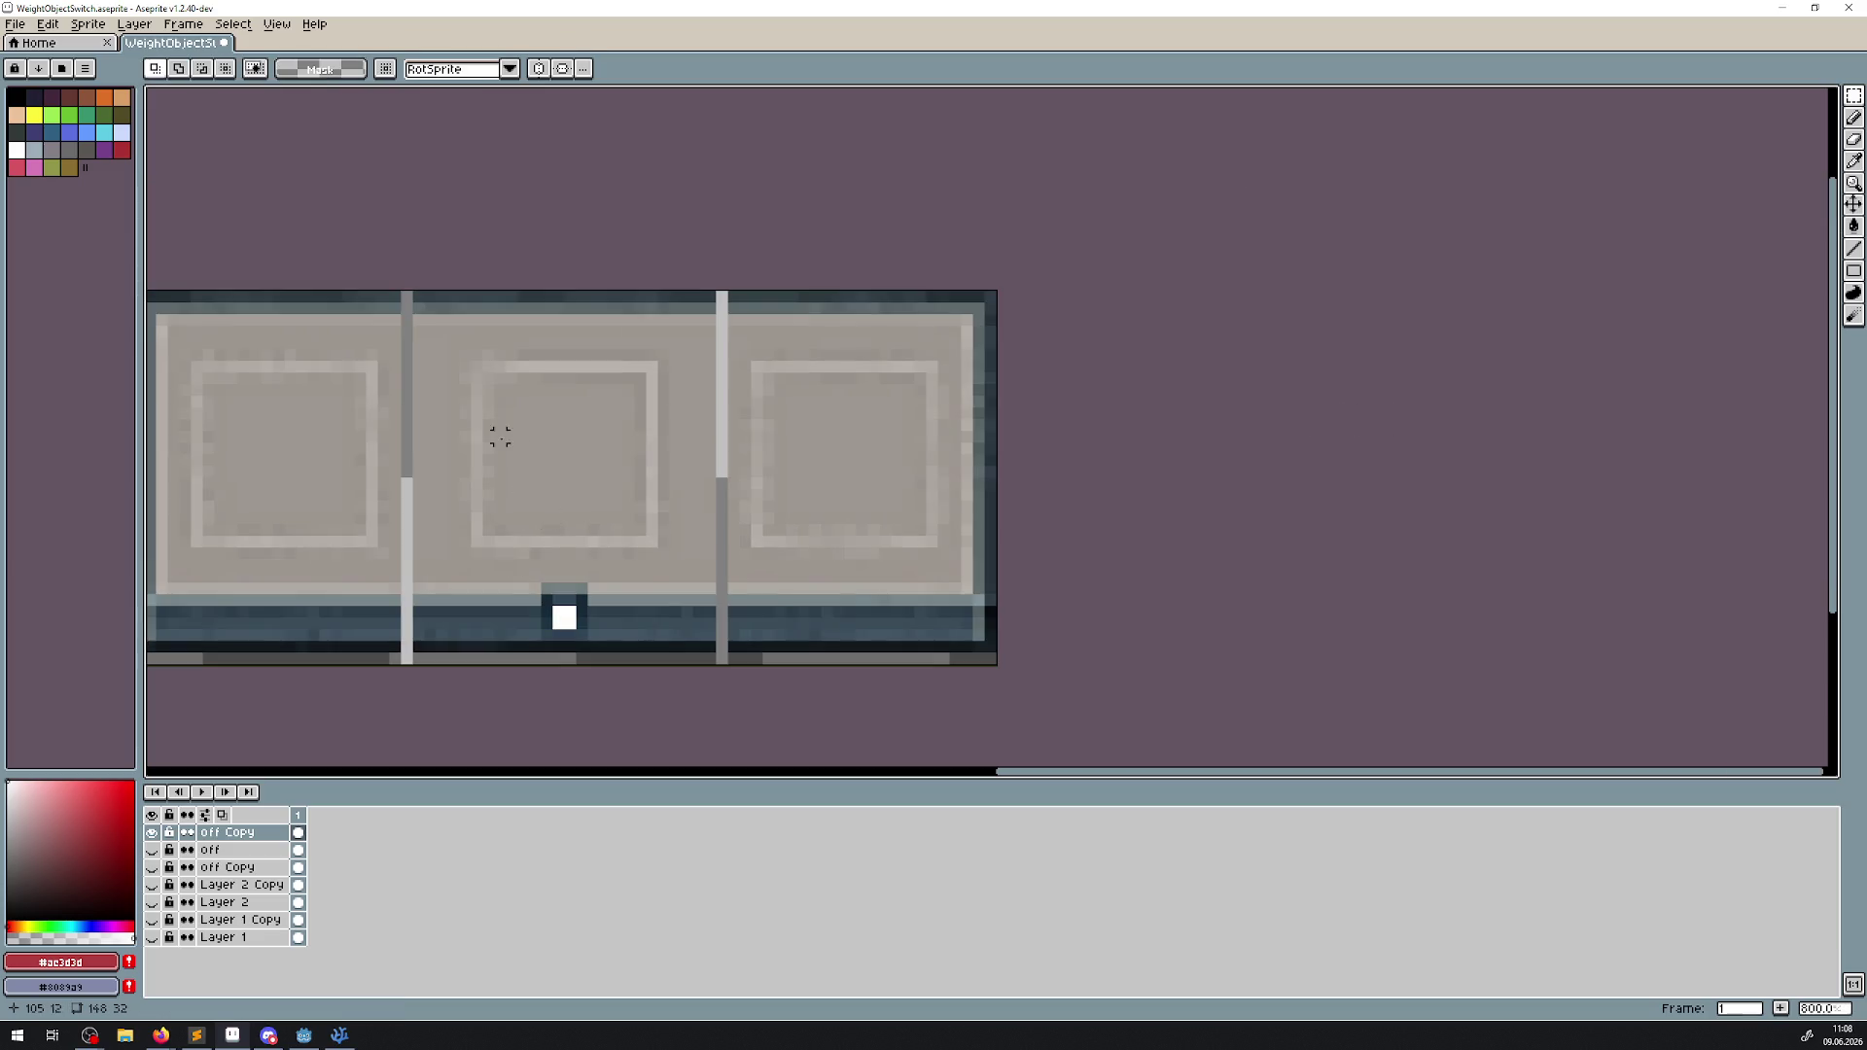
scroll(477, 433, up, 2)
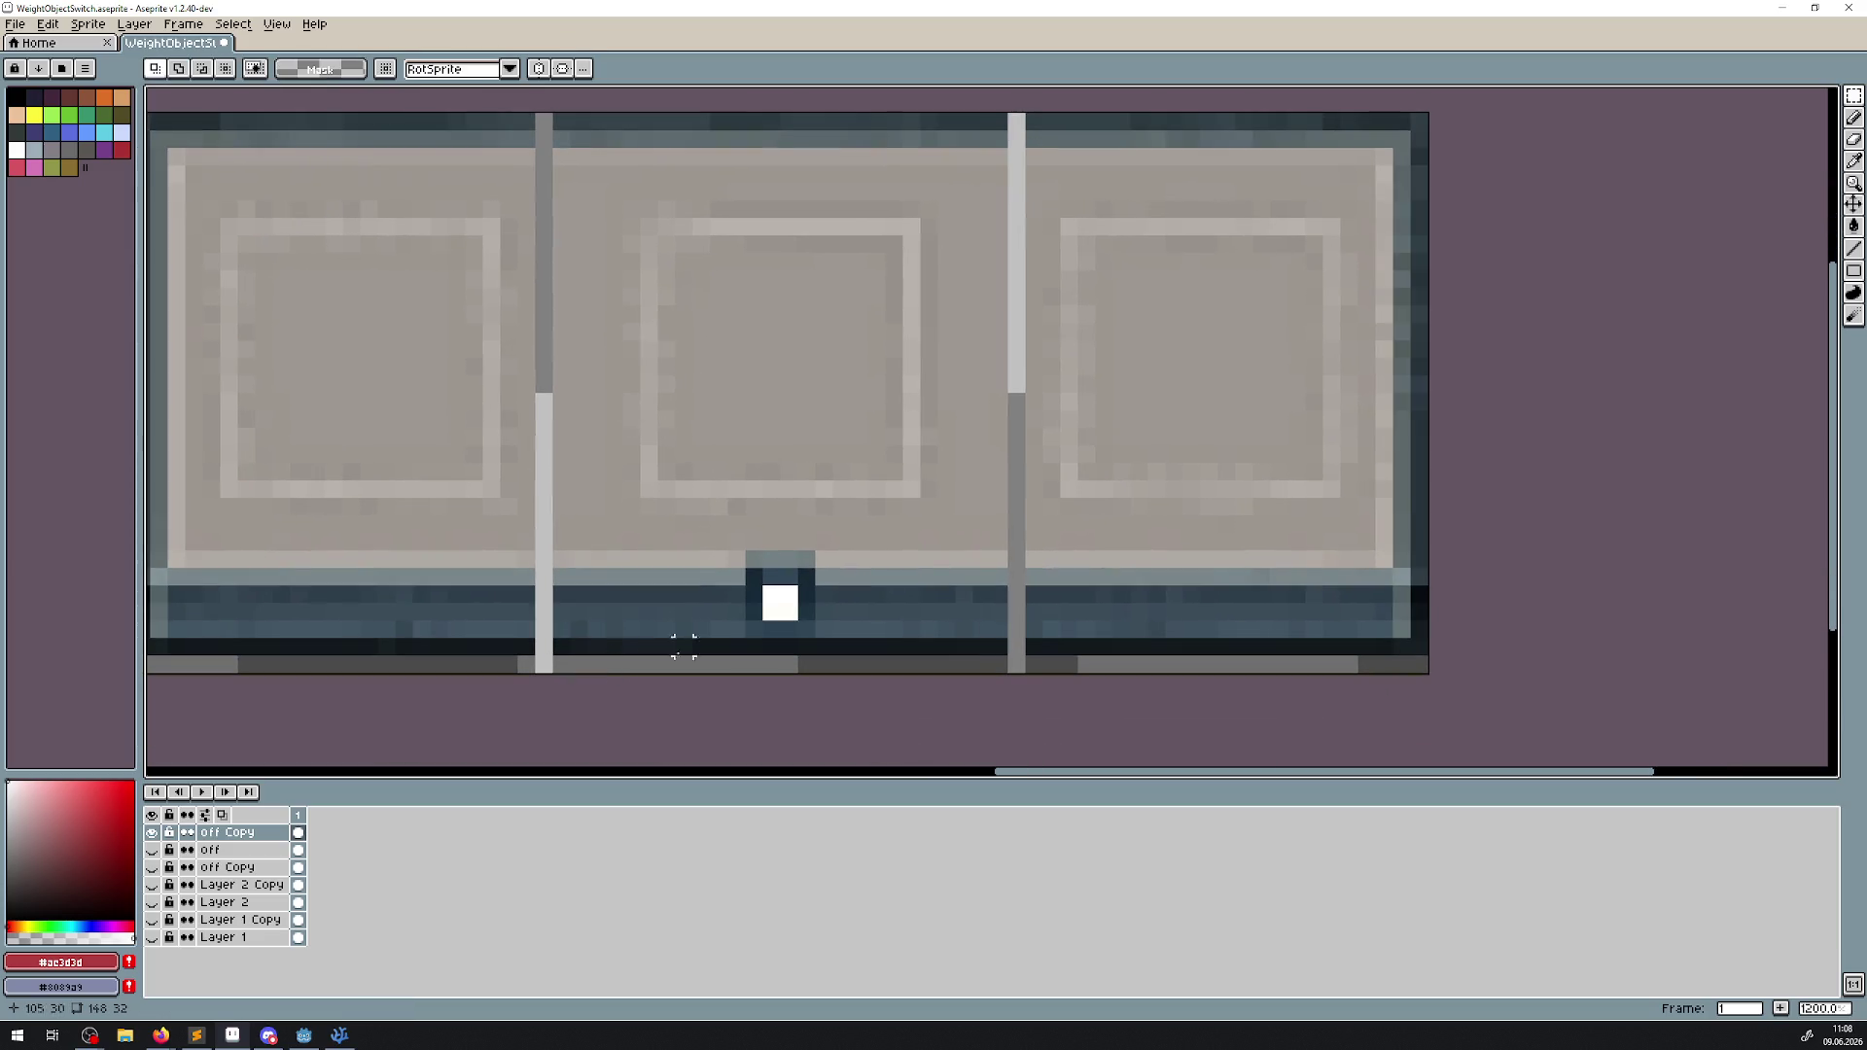
Cover the right light divider bar with a copied plain one-pixel column.
mouse_move(946, 664)
mouse_down()
mouse_move(906, 115)
mouse_move(948, 113)
mouse_up()
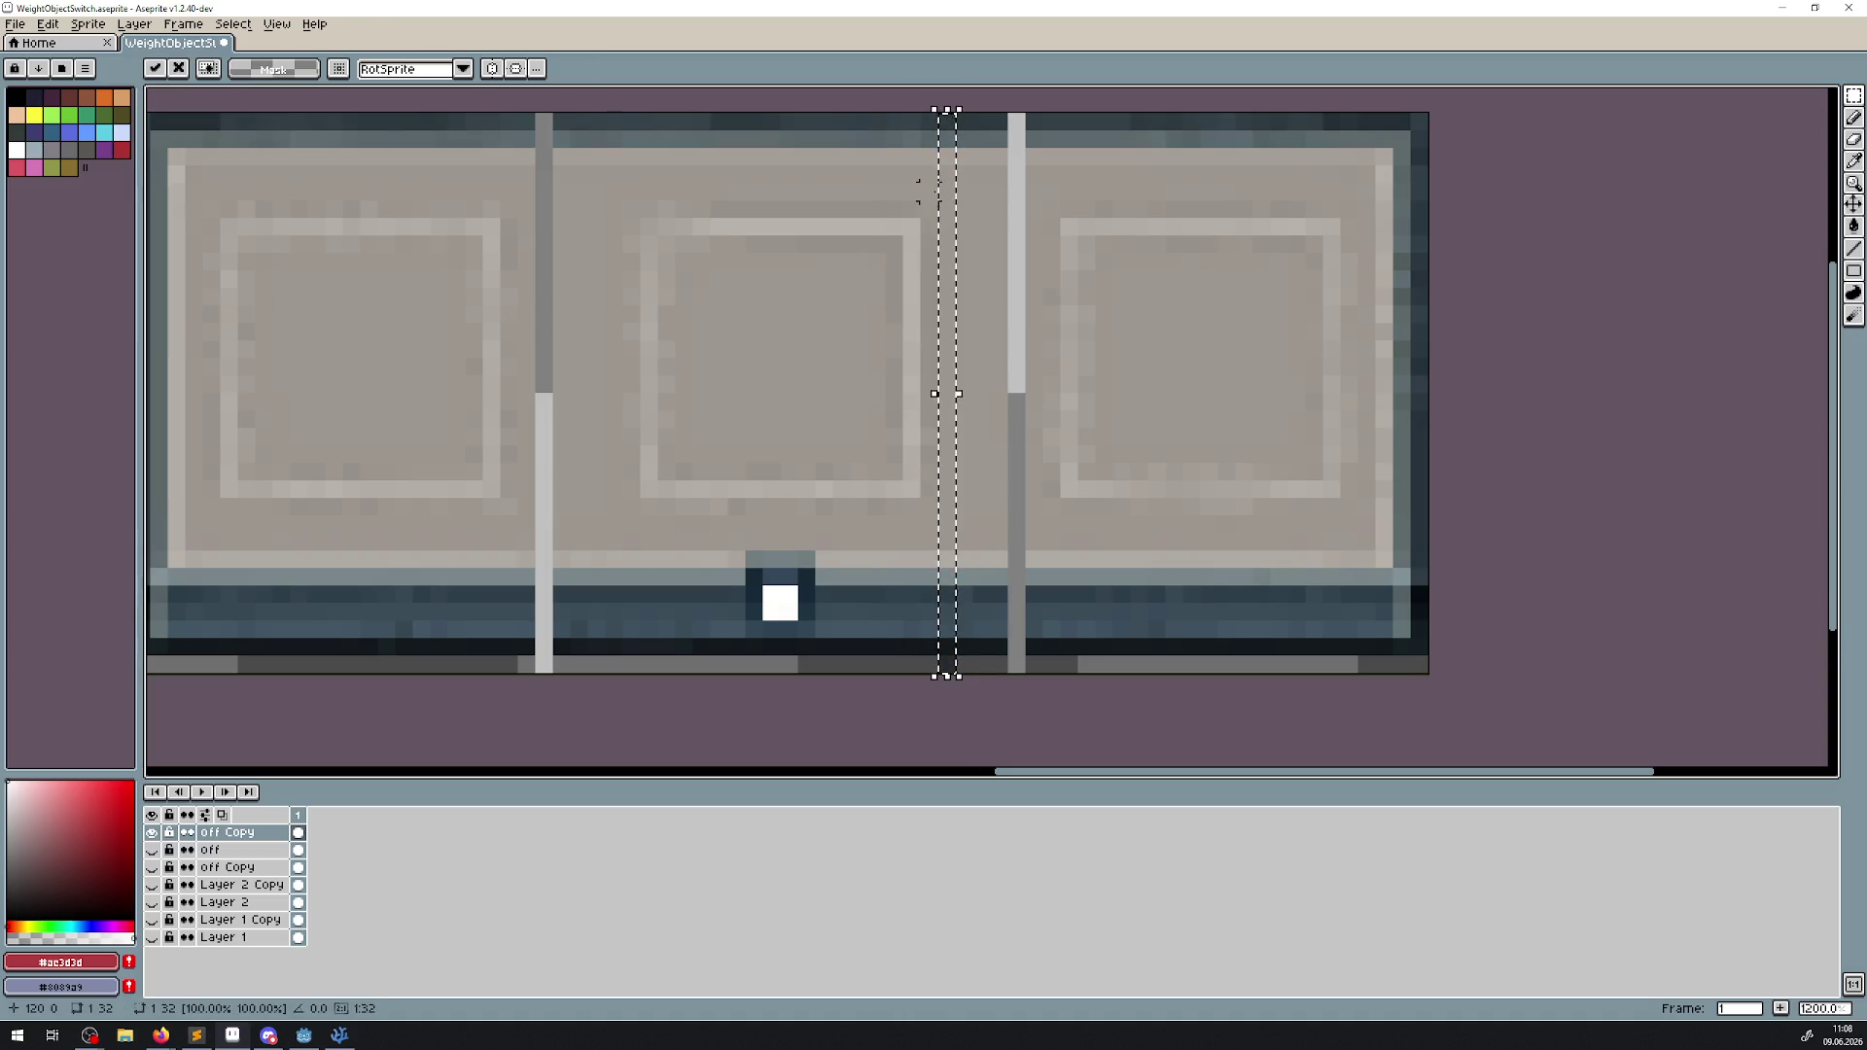
click(950, 191)
key(ctrl+z)
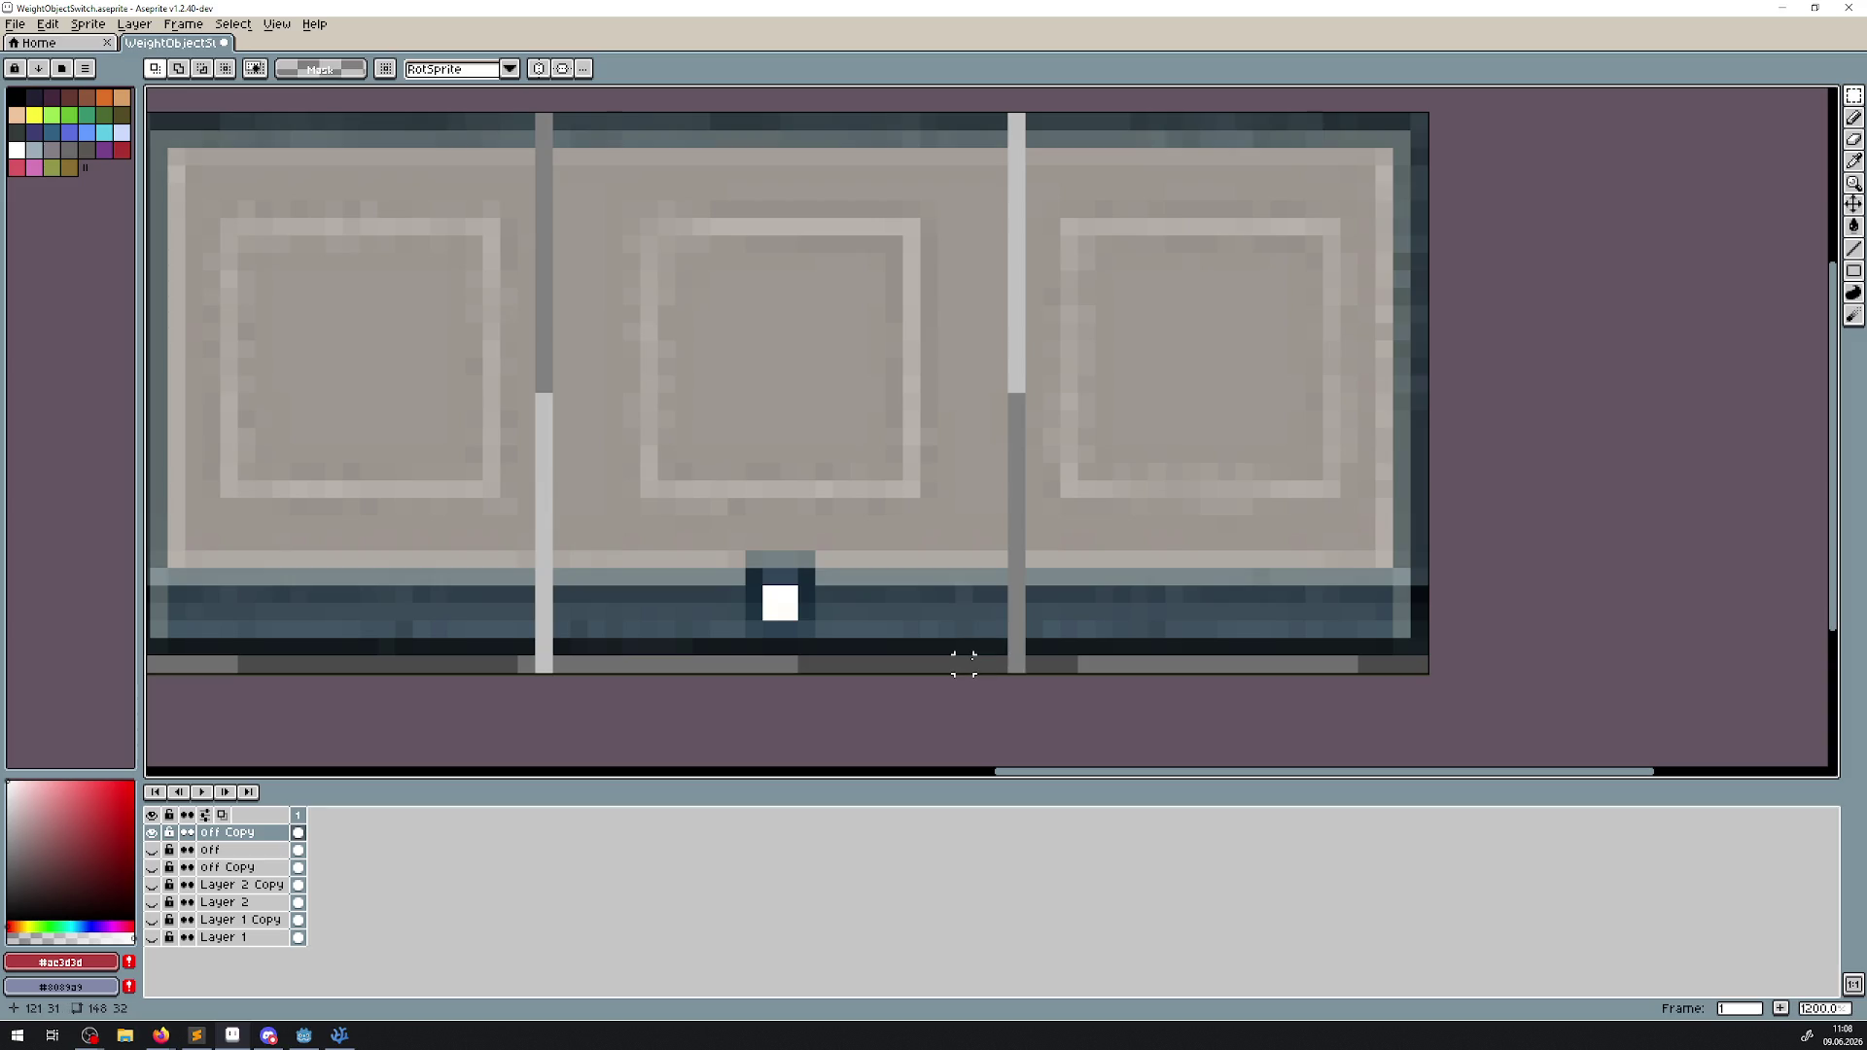
drag(981, 664, 984, 113)
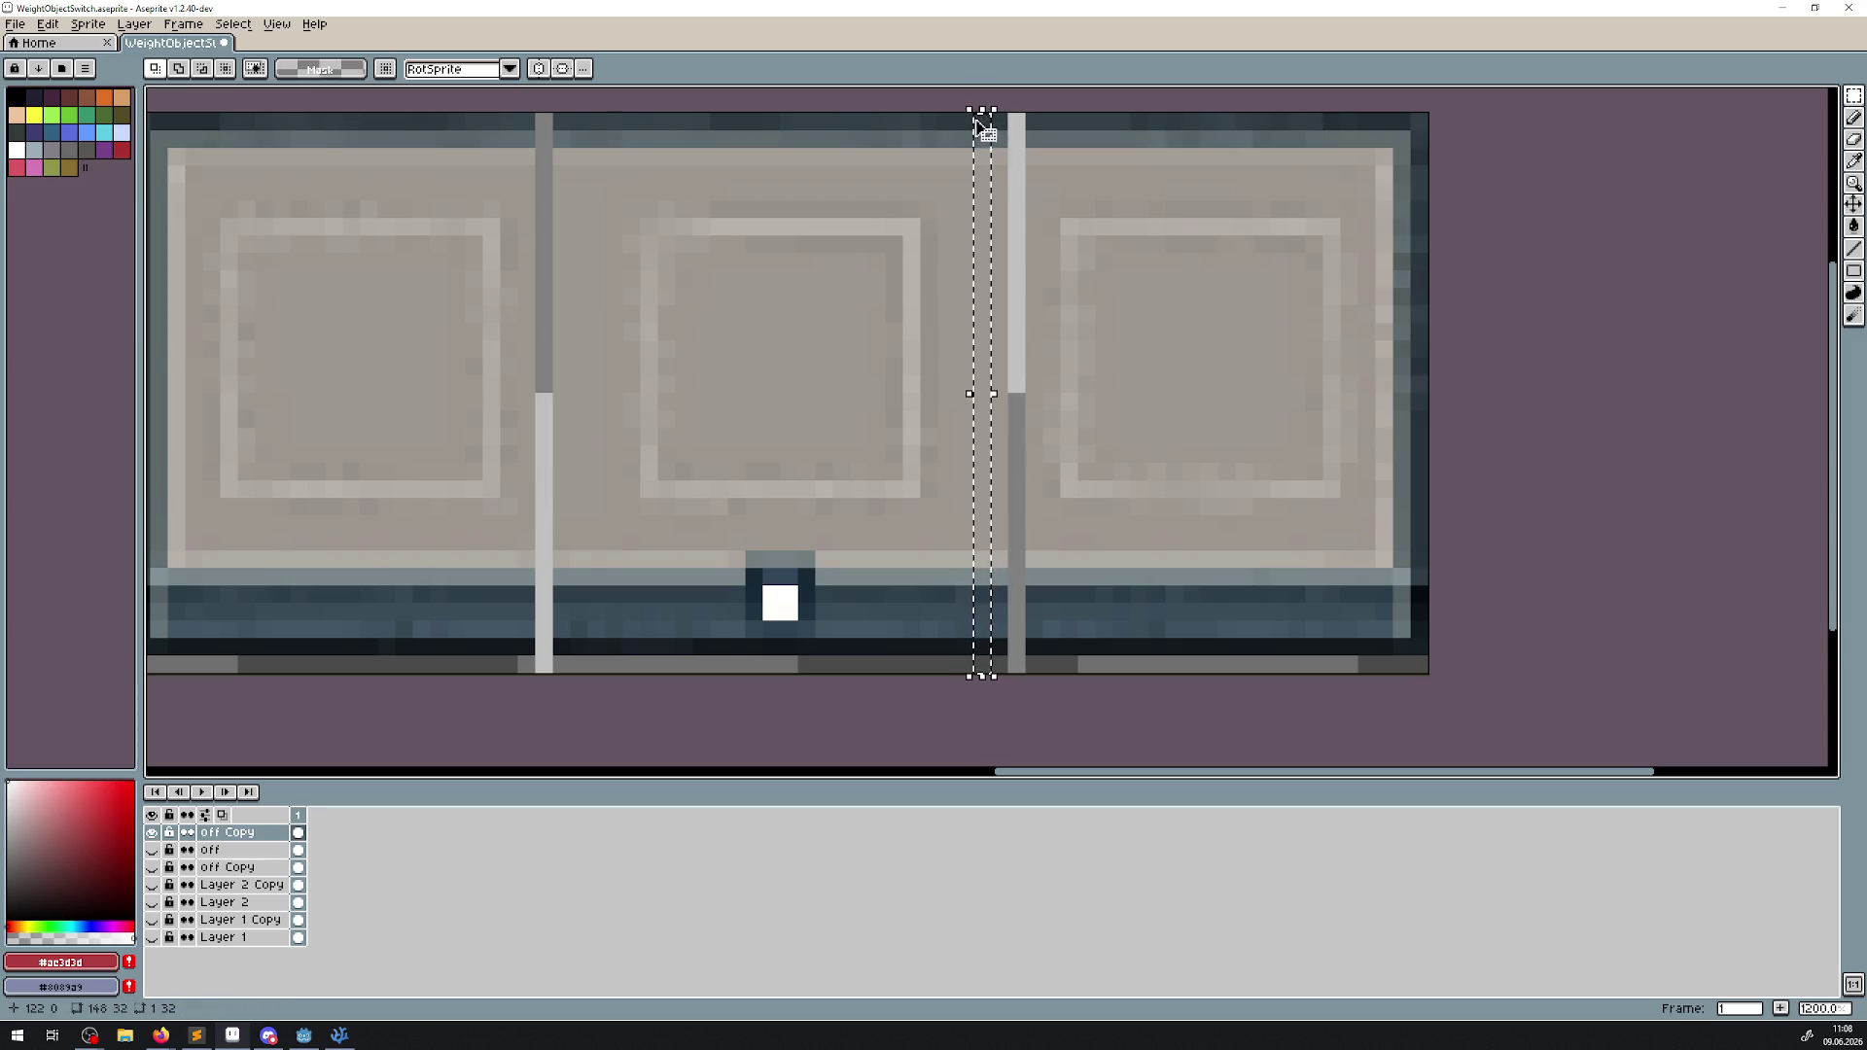
click(991, 178)
drag(991, 178, 1024, 178)
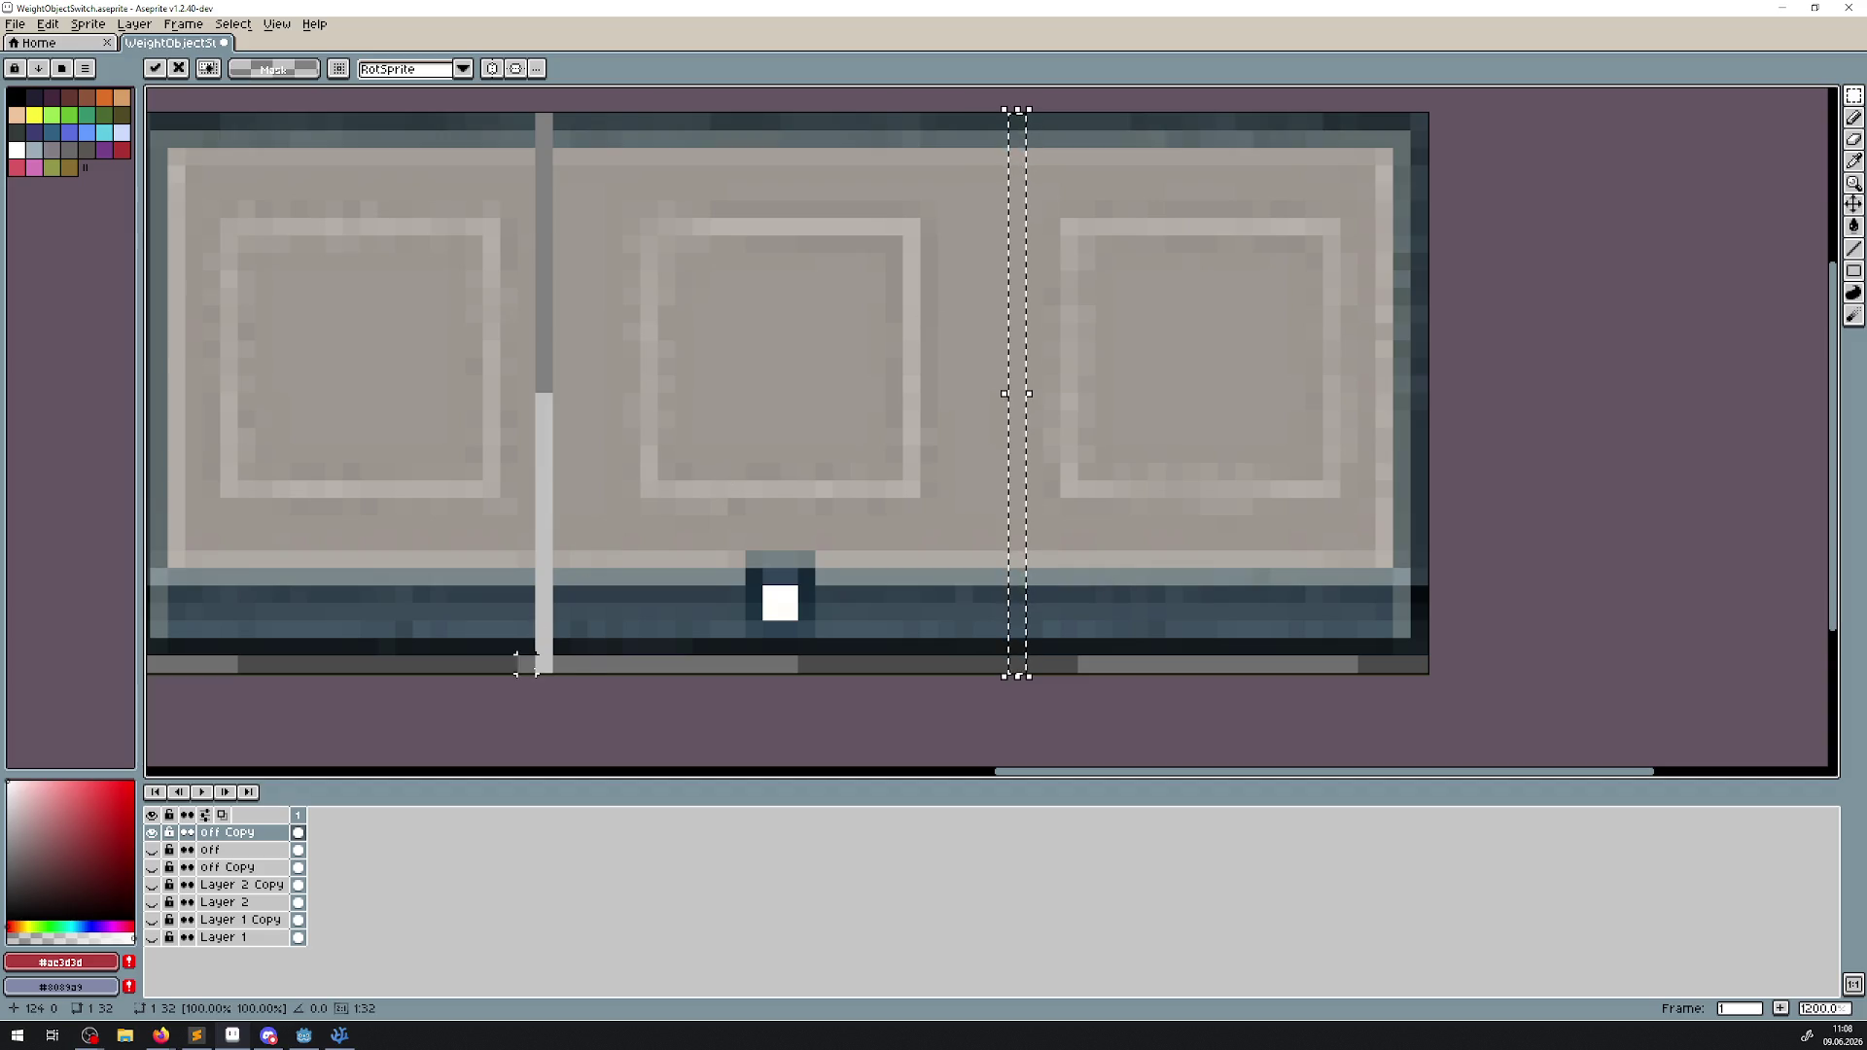
Cover the left light divider bar with plain one-pixel columns and commit.
mouse_move(578, 664)
mouse_down()
mouse_move(580, 110)
mouse_move(584, 146)
mouse_move(554, 146)
mouse_up()
click(596, 156)
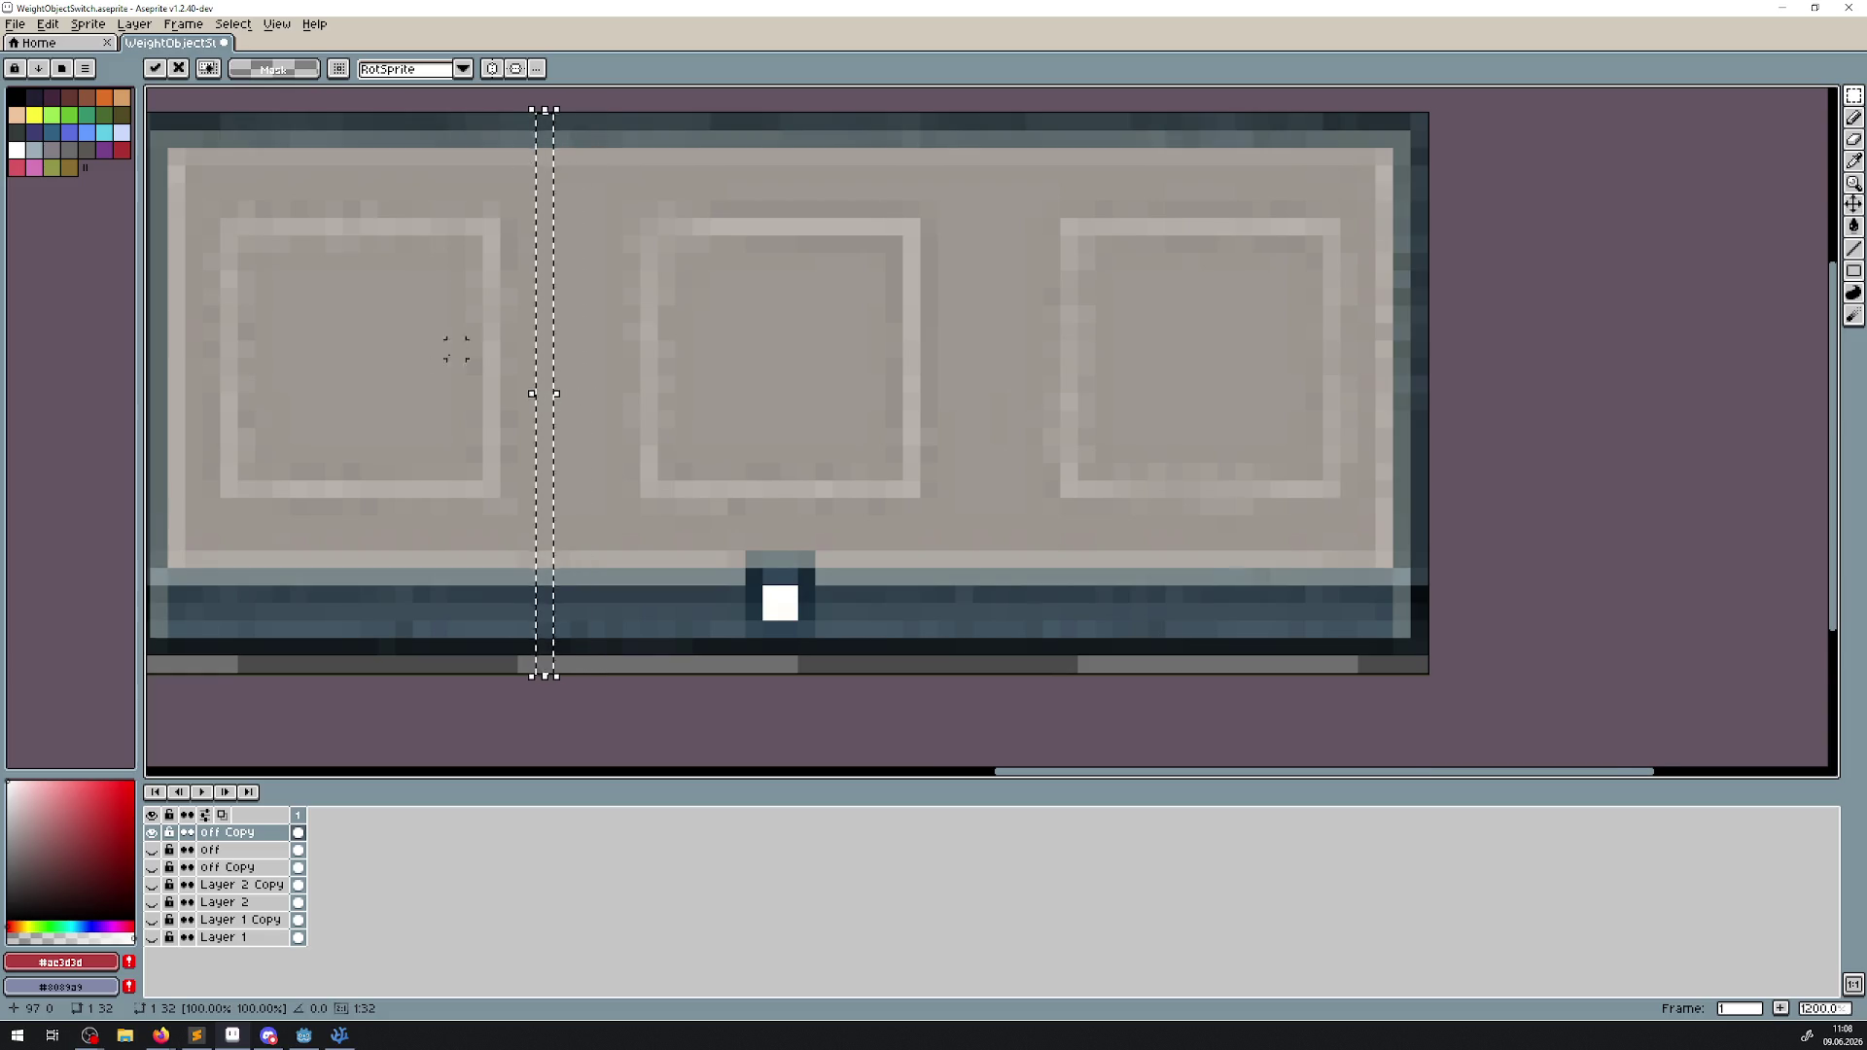
drag(458, 350, 1047, 358)
drag(363, 533, 459, 559)
mouse_move(439, 644)
mouse_down()
mouse_move(438, 175)
mouse_move(472, 190)
mouse_move(474, 679)
mouse_move(481, 596)
mouse_move(856, 545)
mouse_move(584, 654)
mouse_up()
click(567, 247)
drag(567, 247, 582, 132)
click(568, 212)
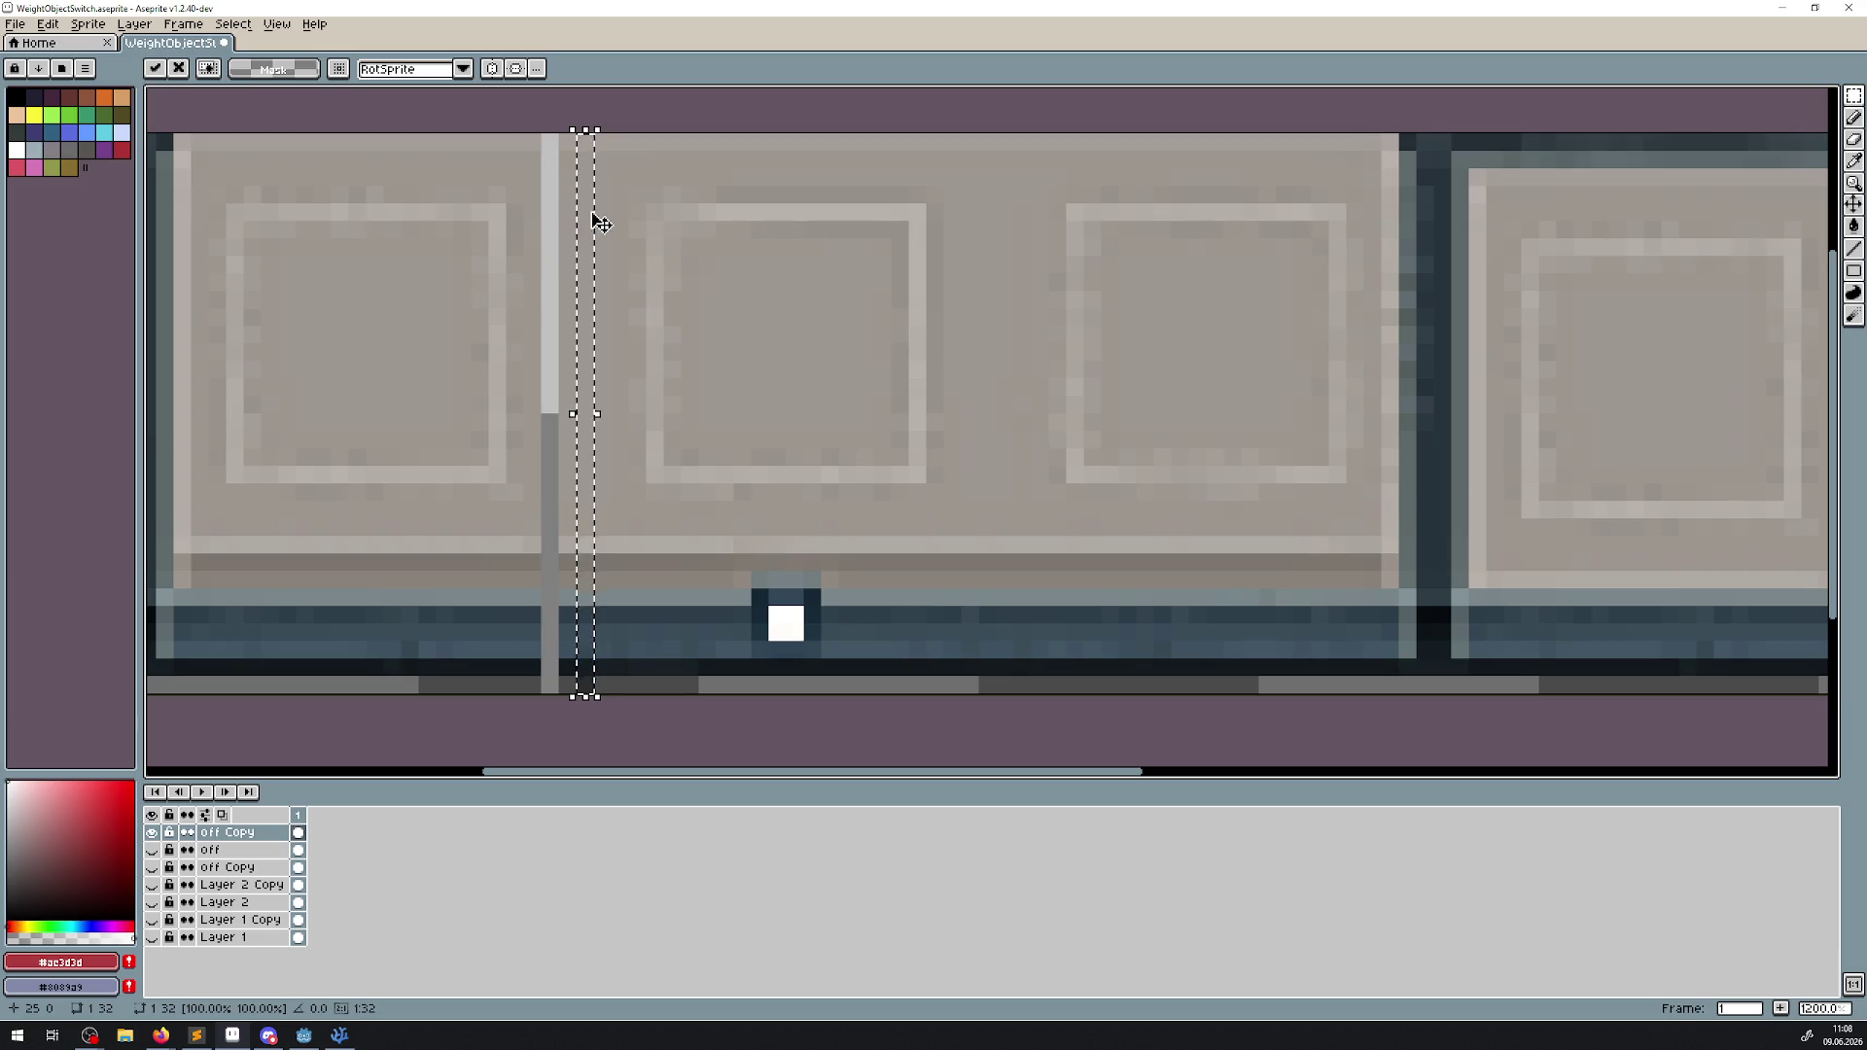
drag(601, 224, 555, 216)
click(721, 688)
scroll(920, 605, down, 5)
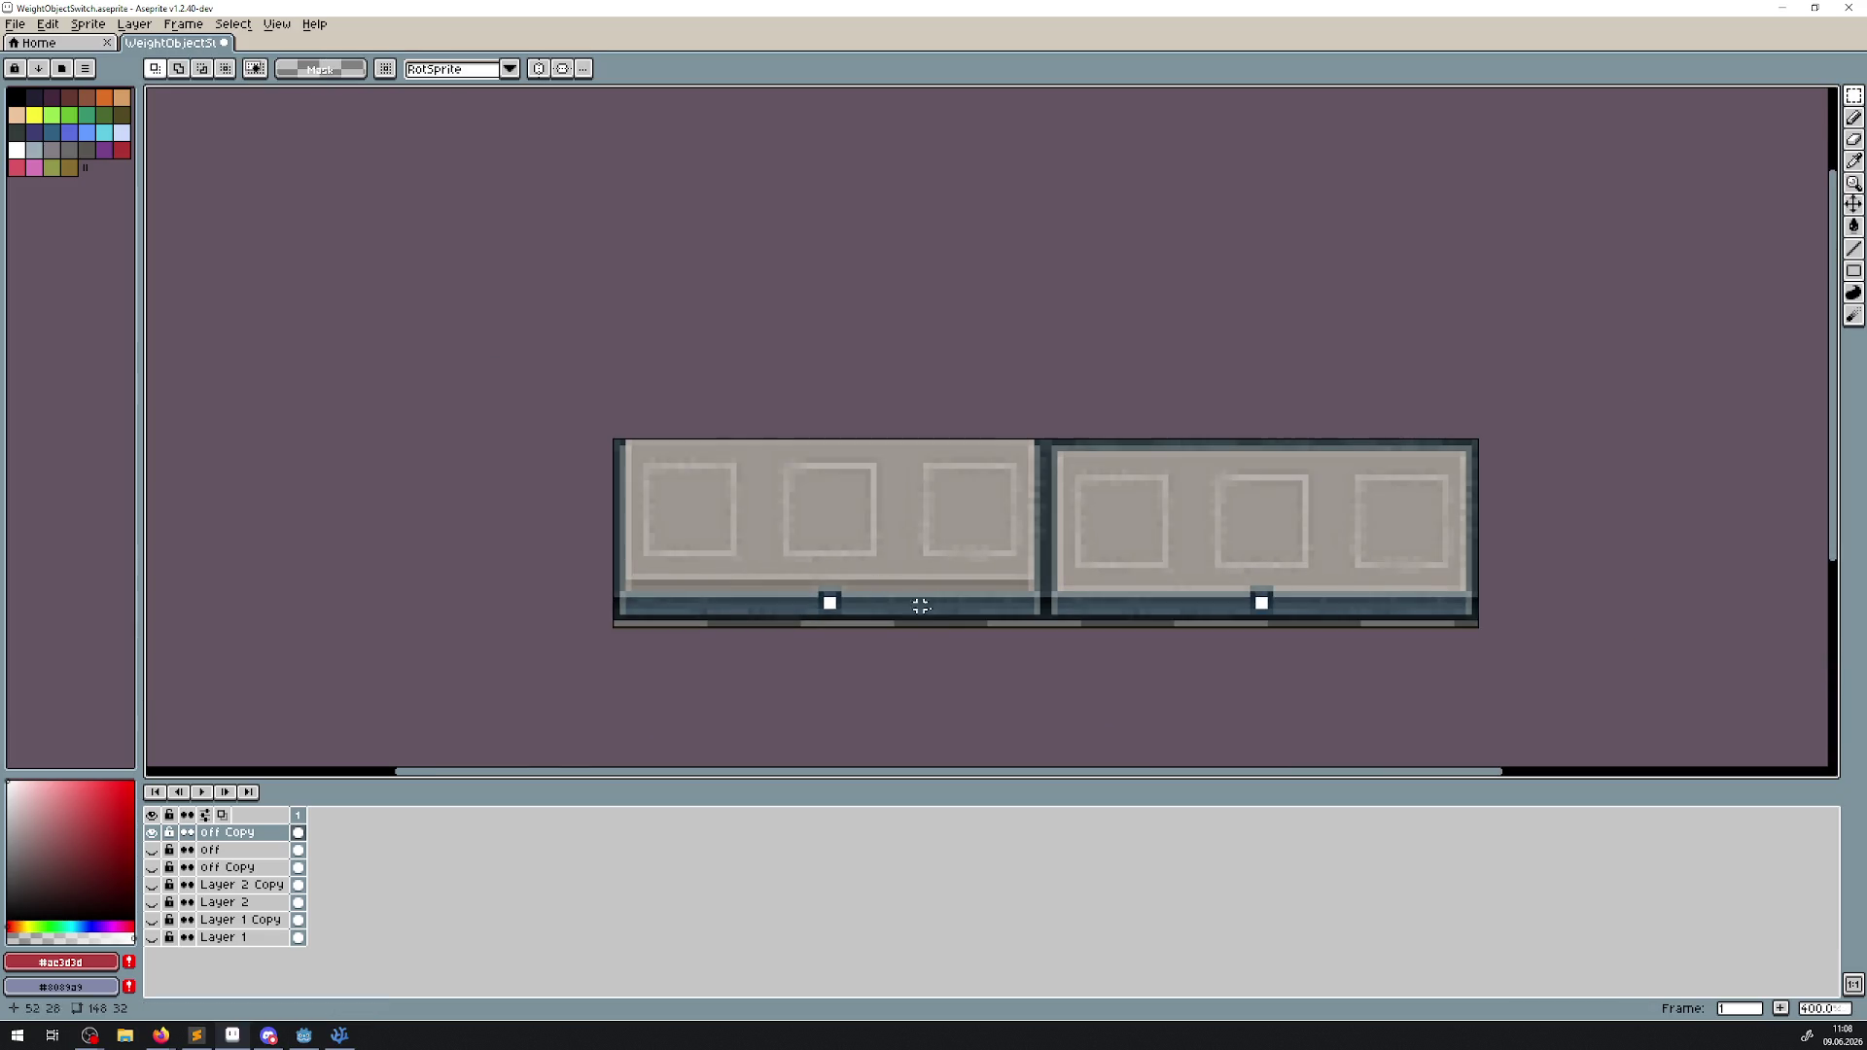
scroll(920, 605, right, 2)
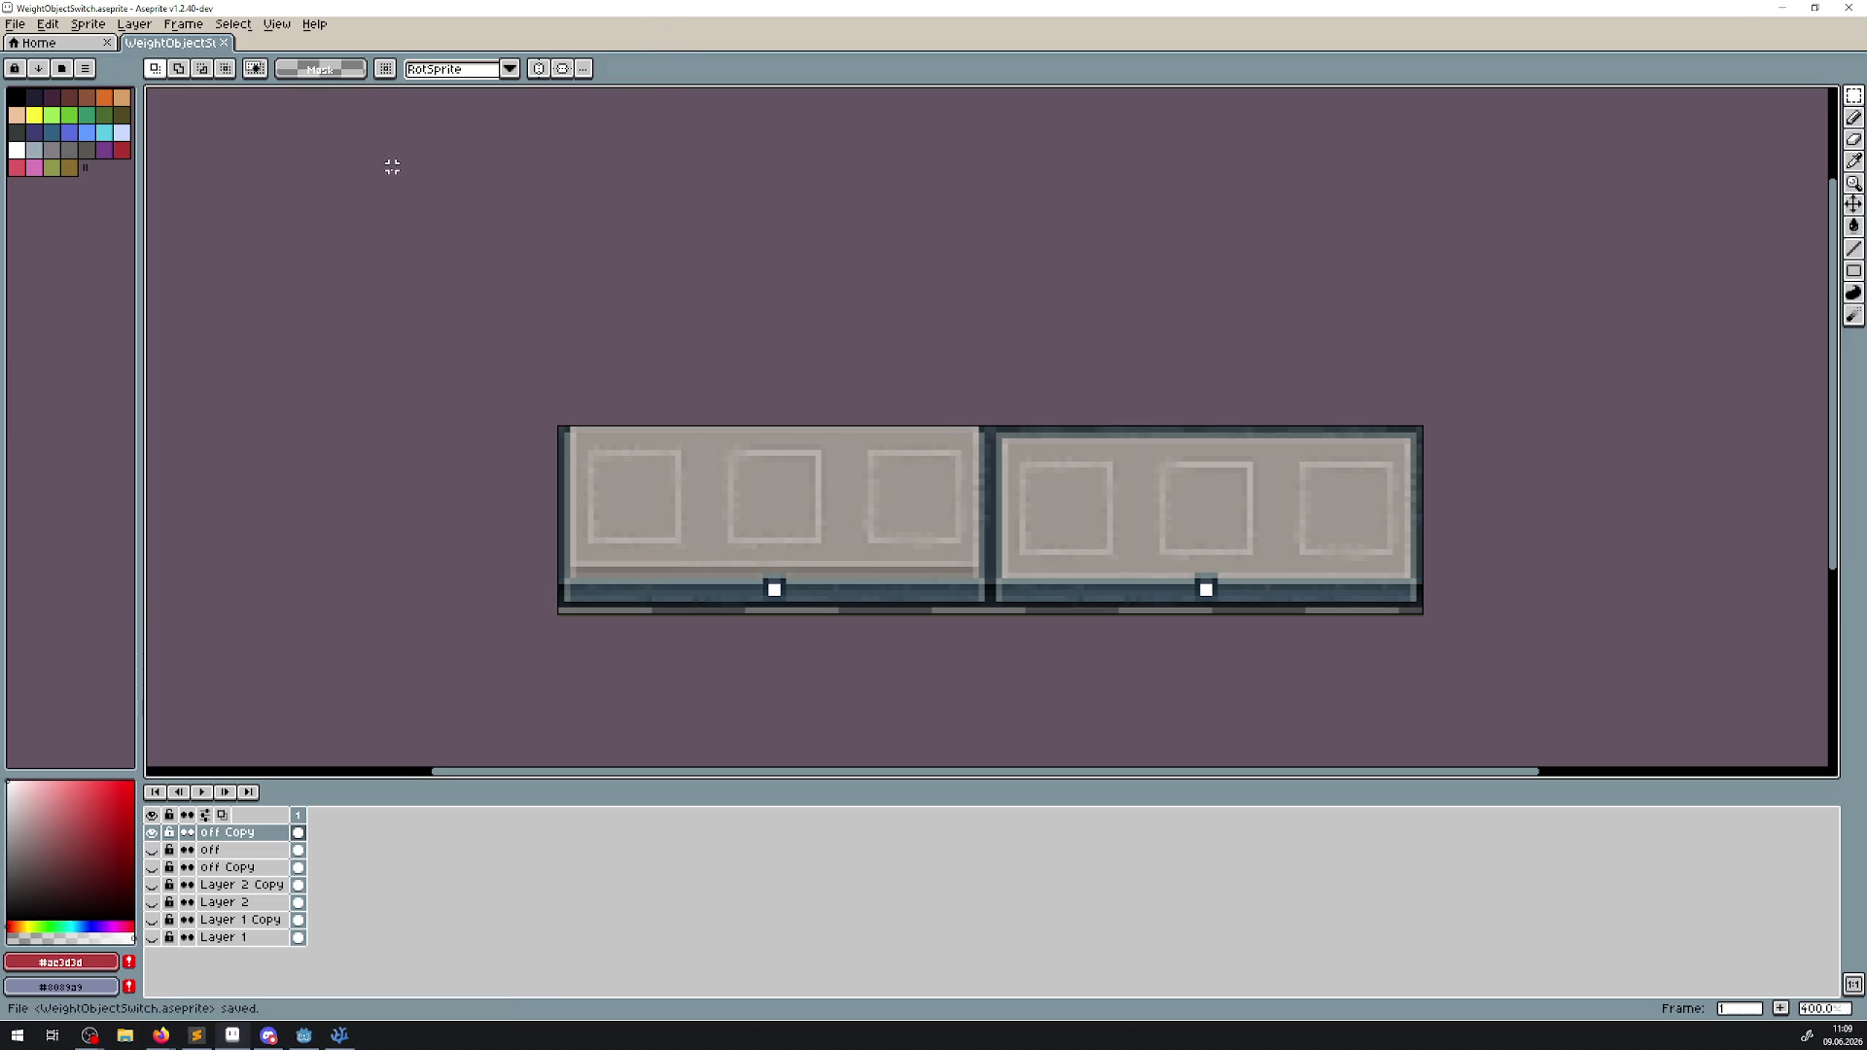
Export the sprite as WeightObjectSwitch.png, overwriting the existing PNG.
scroll(1346, 516, up, 3)
scroll(1349, 523, down, 1)
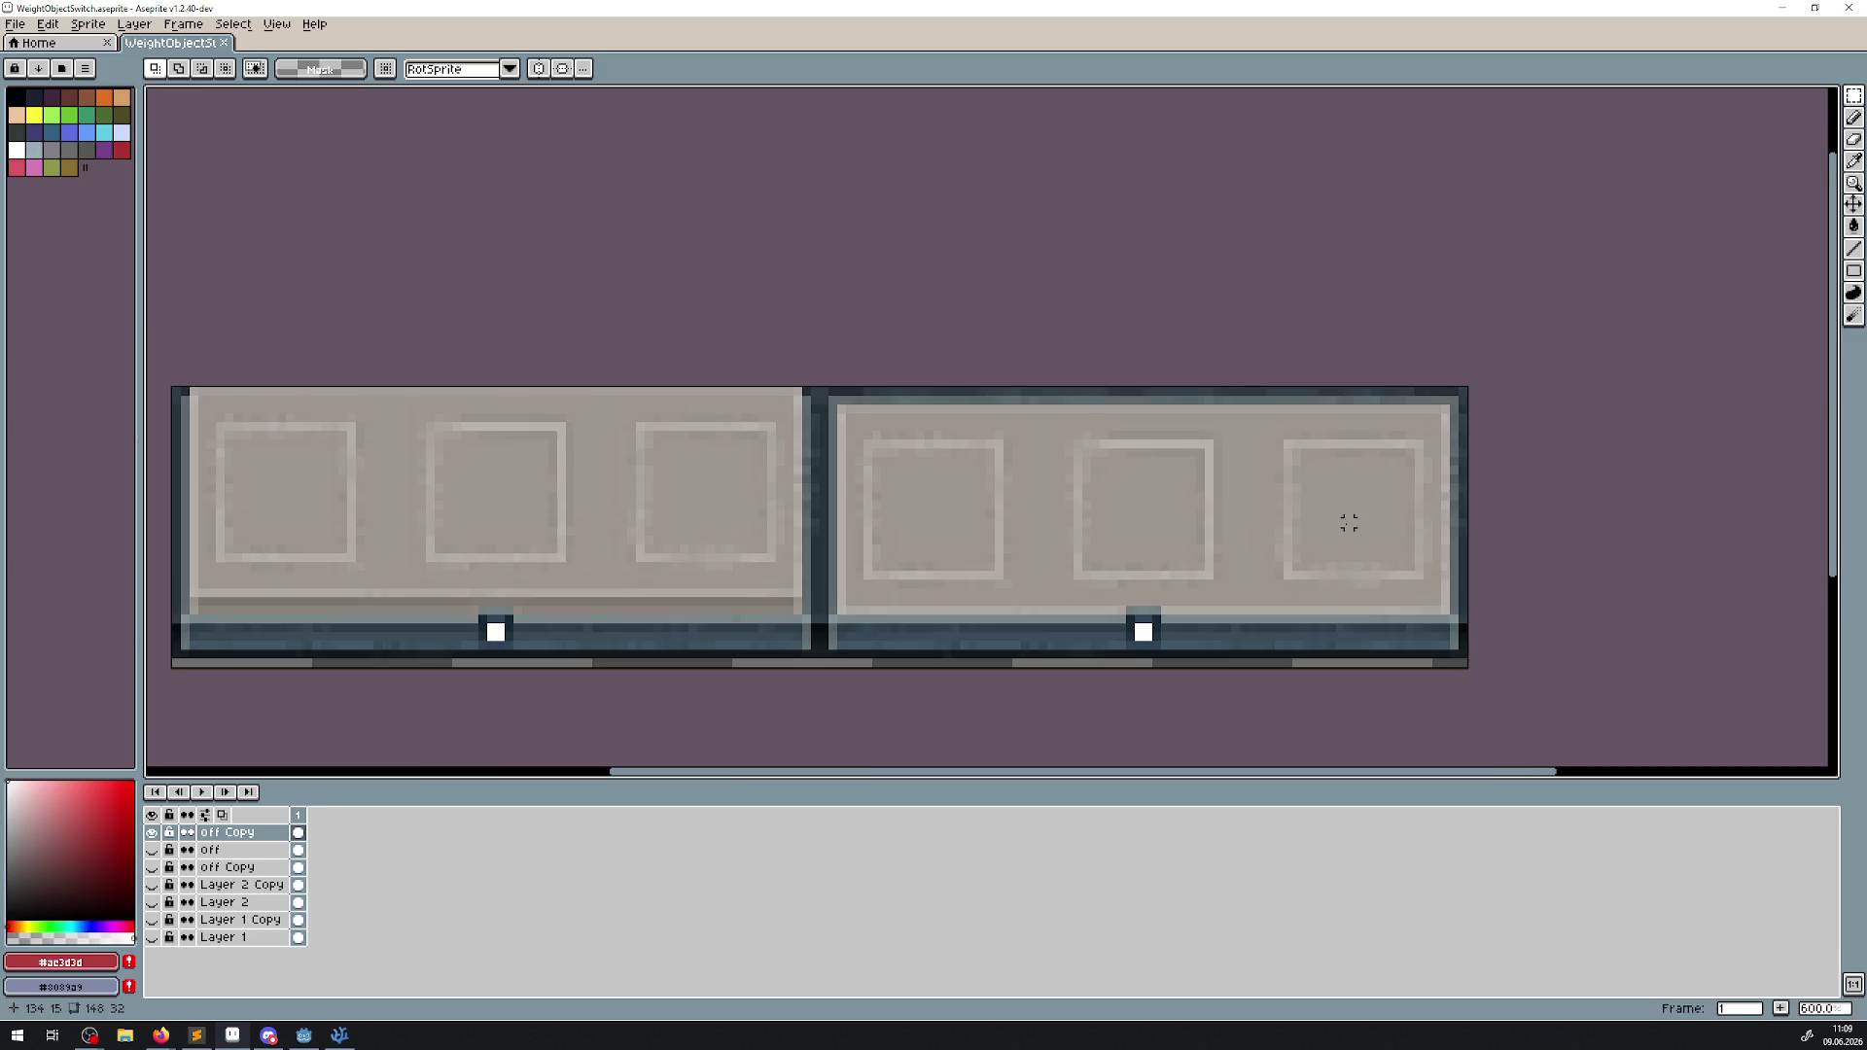
scroll(1323, 531, up, 1)
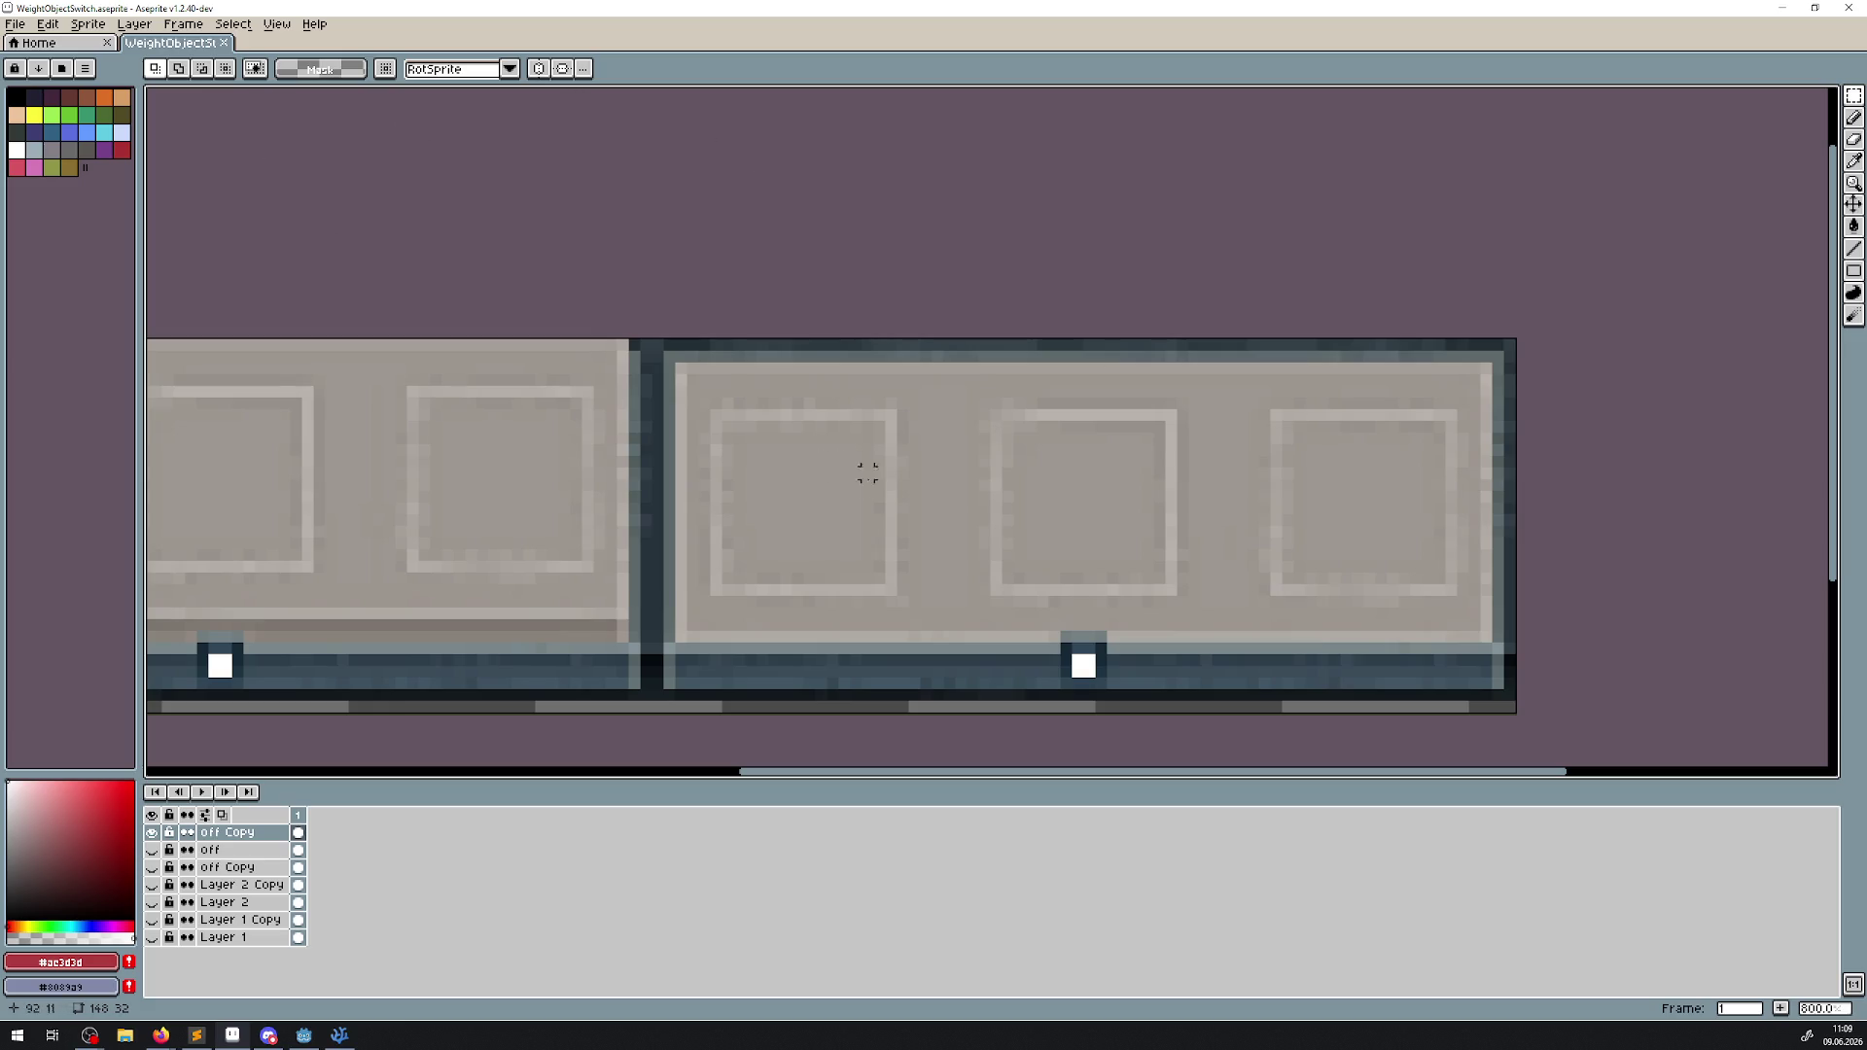
drag(798, 494, 761, 428)
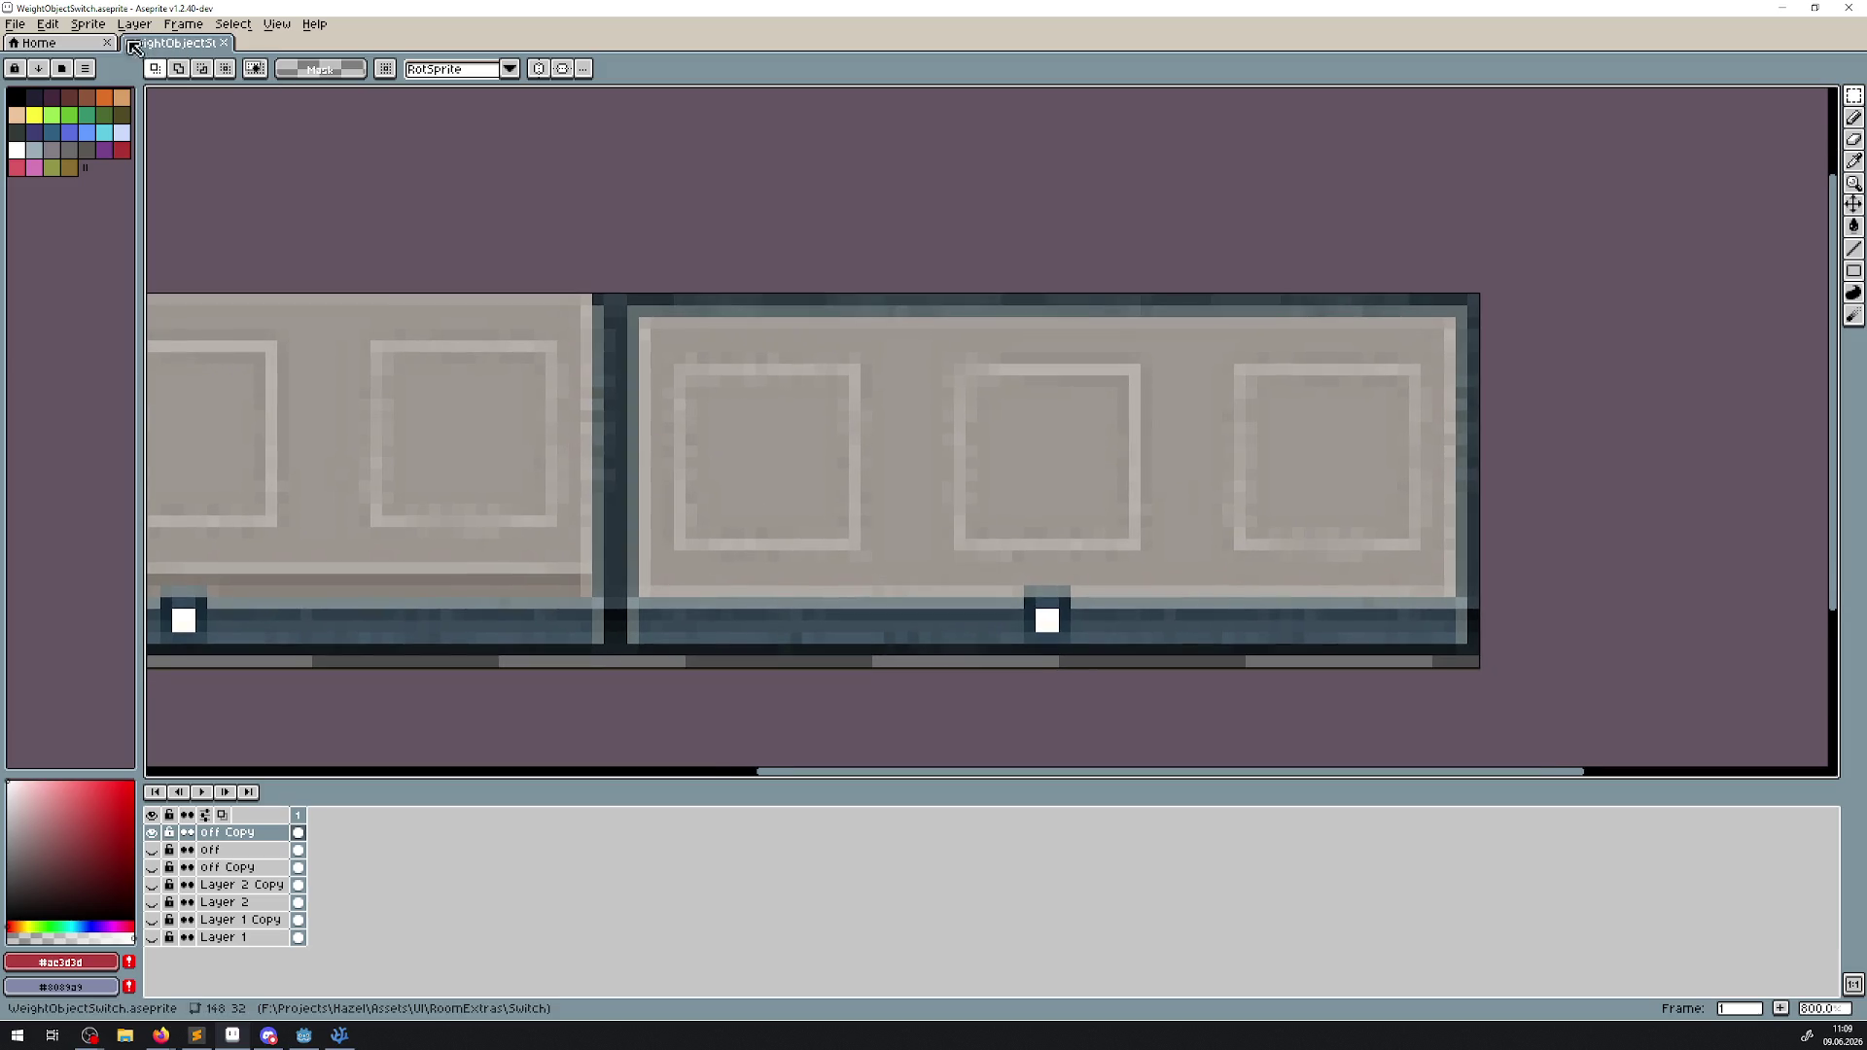
click(15, 24)
click(44, 115)
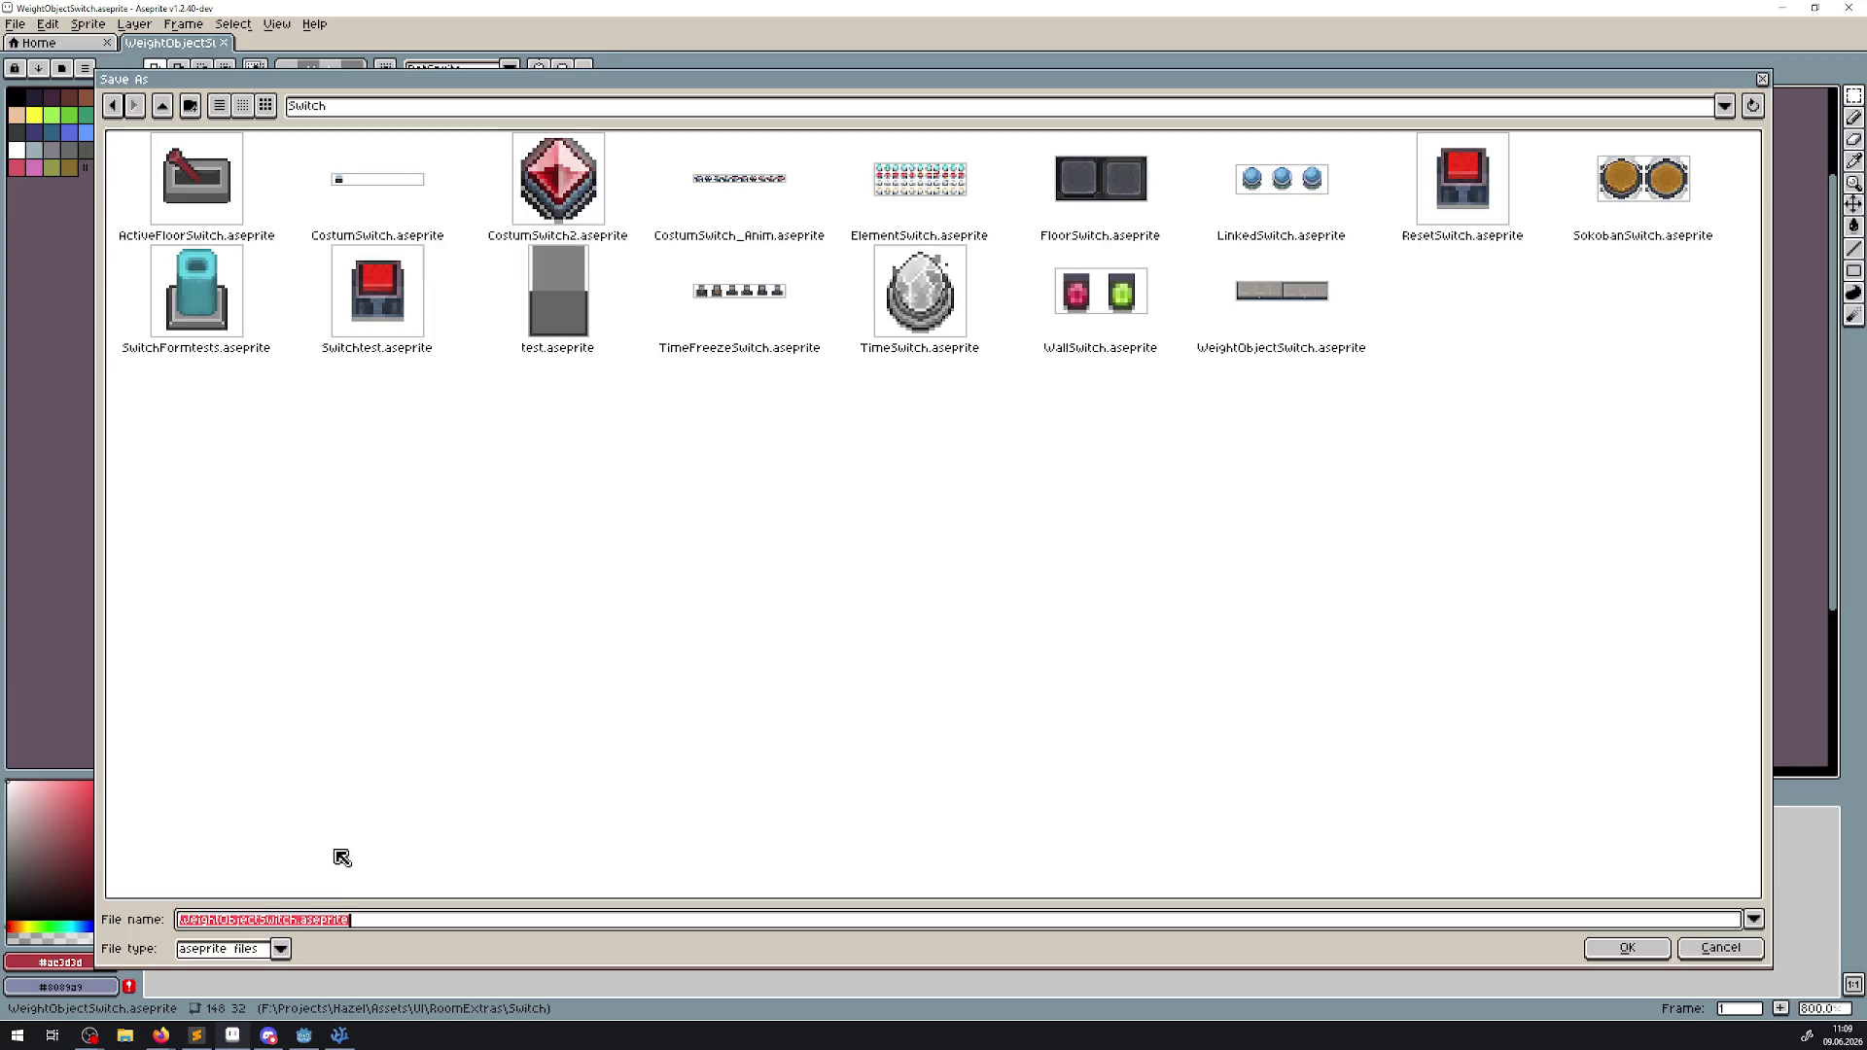
click(280, 950)
click(209, 874)
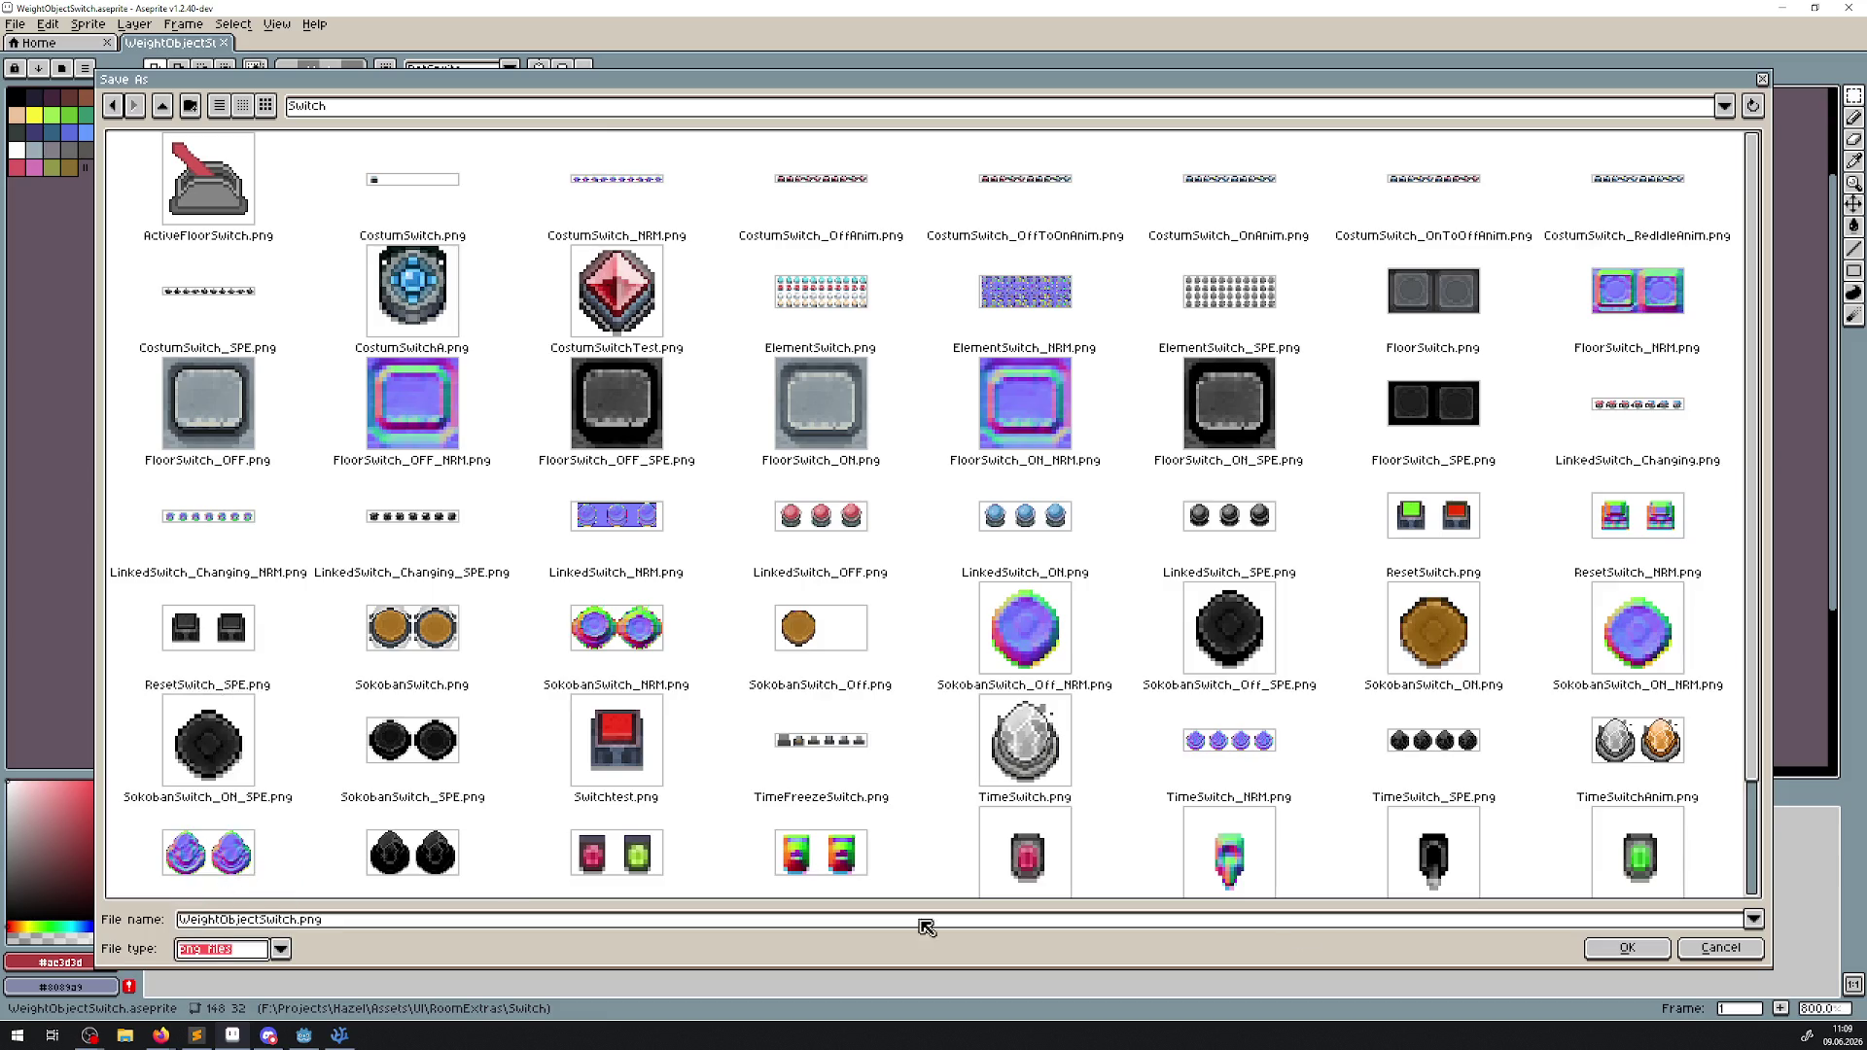
click(1626, 948)
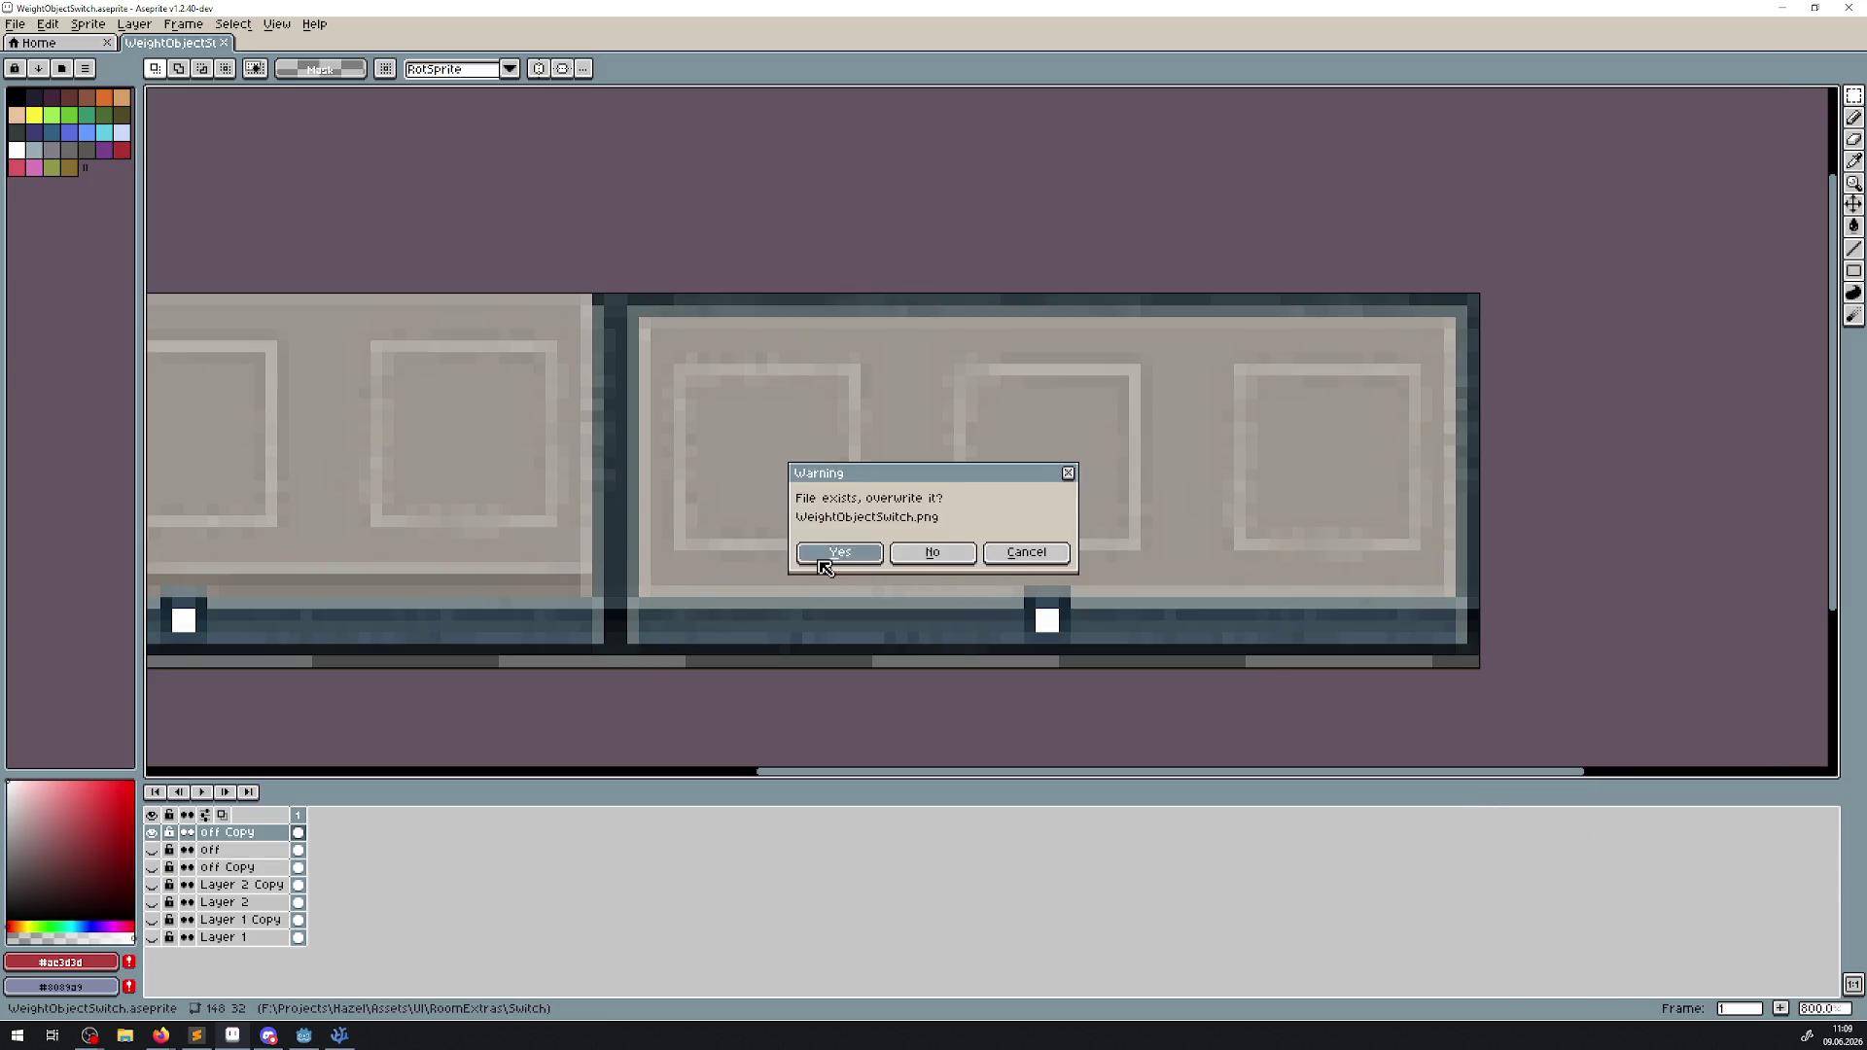
click(826, 562)
click(337, 1036)
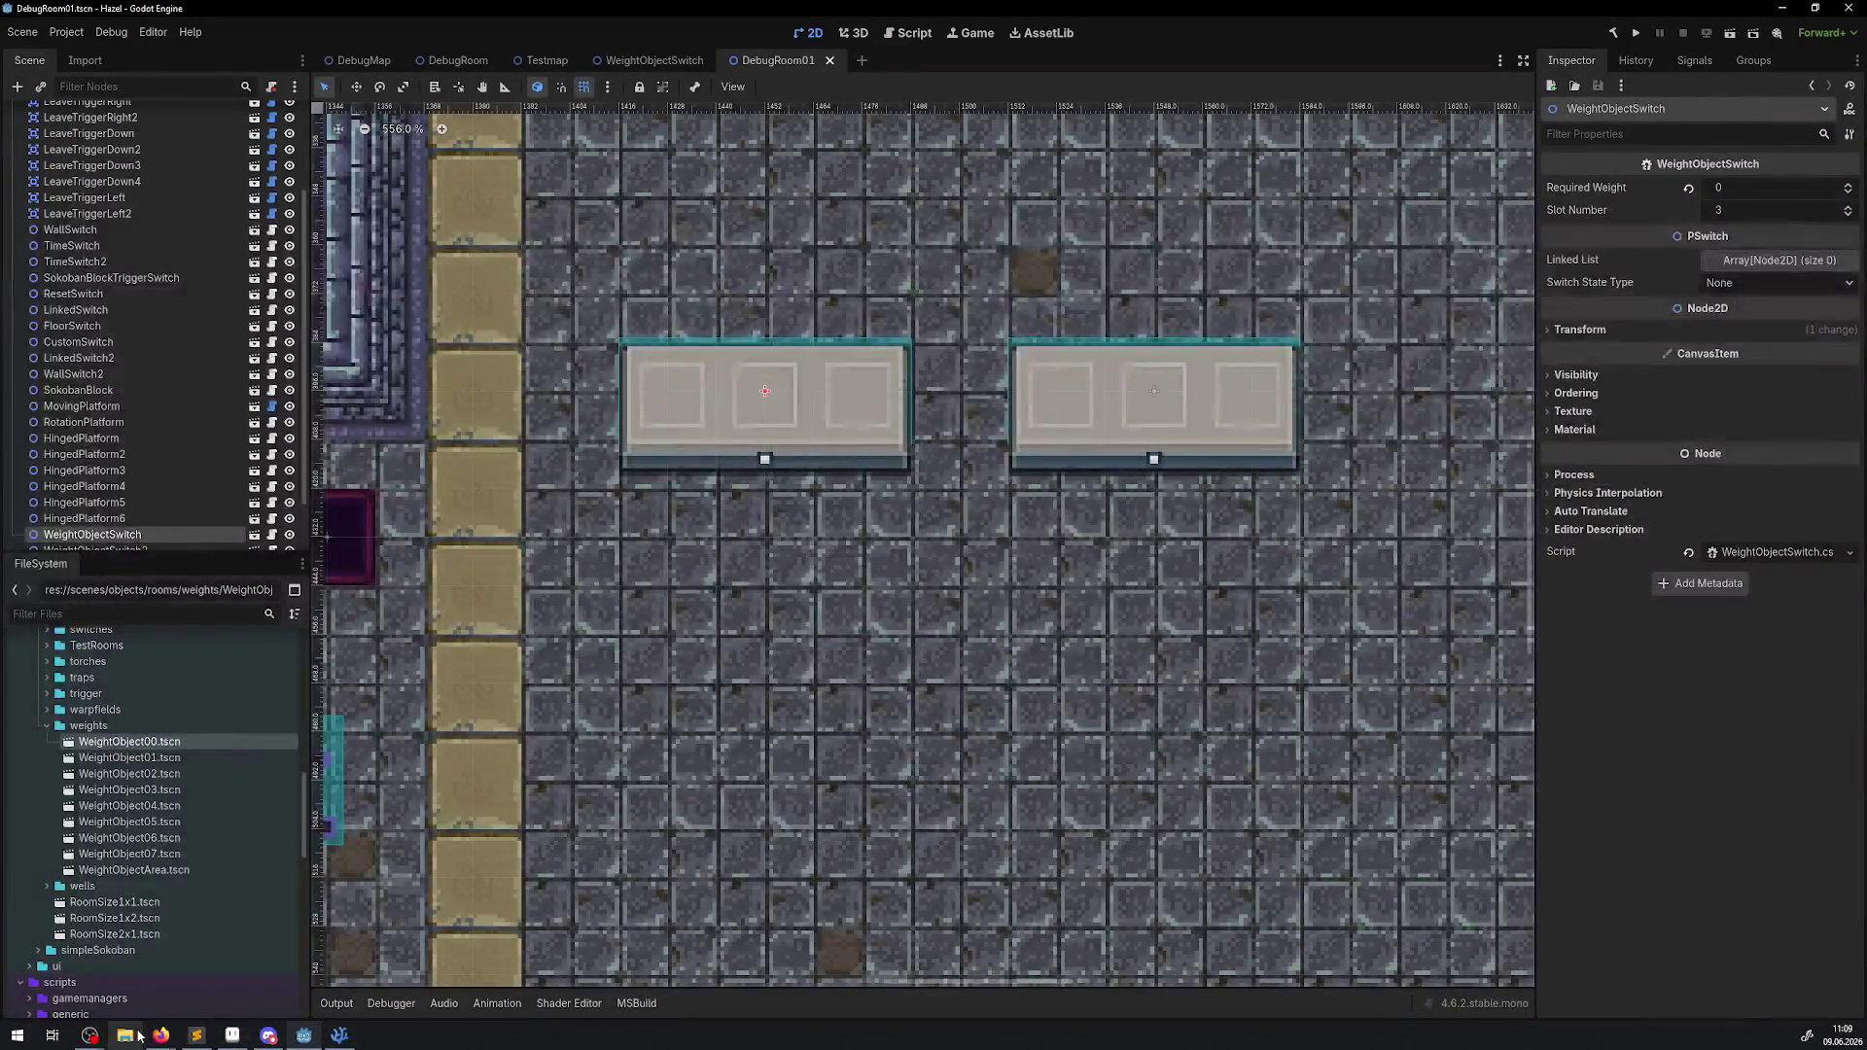
Expand the sprites folder in FileSystem and collapse its resources subfolder.
click(20, 922)
scroll(132, 867, down, 10)
scroll(68, 743, up, 2)
click(53, 660)
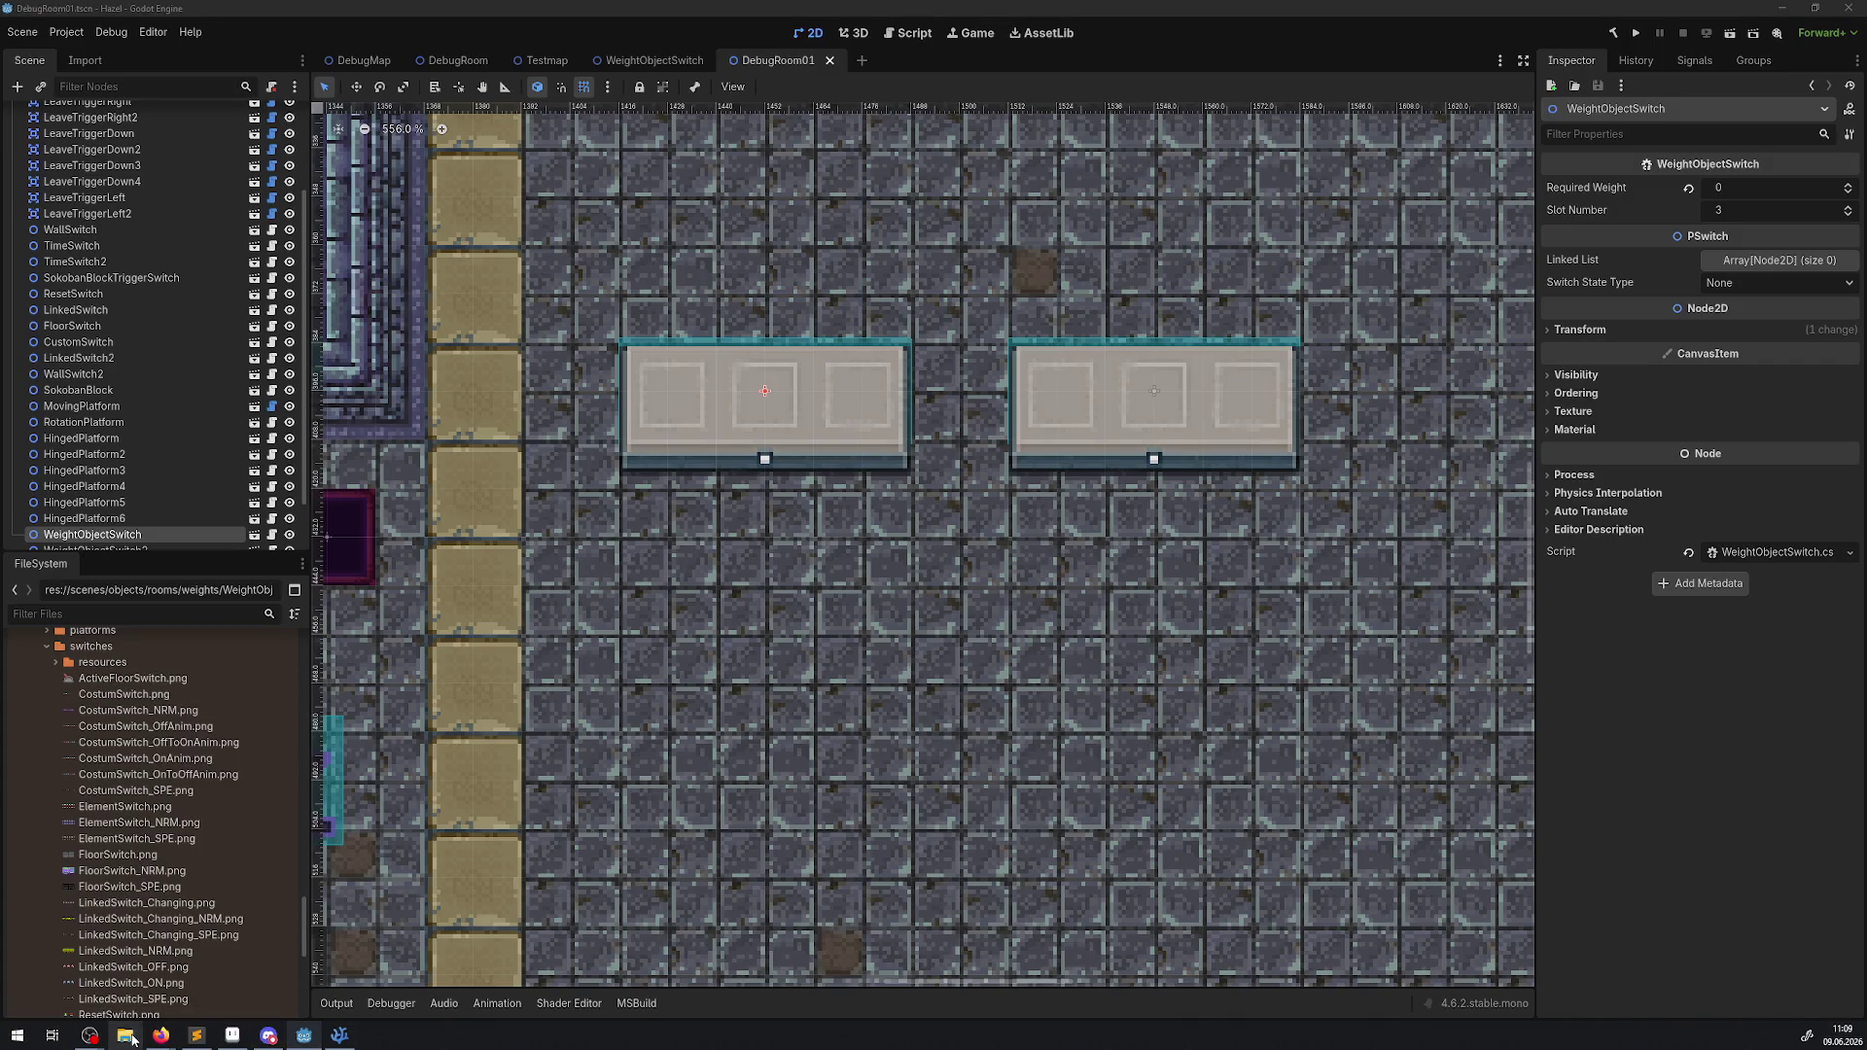
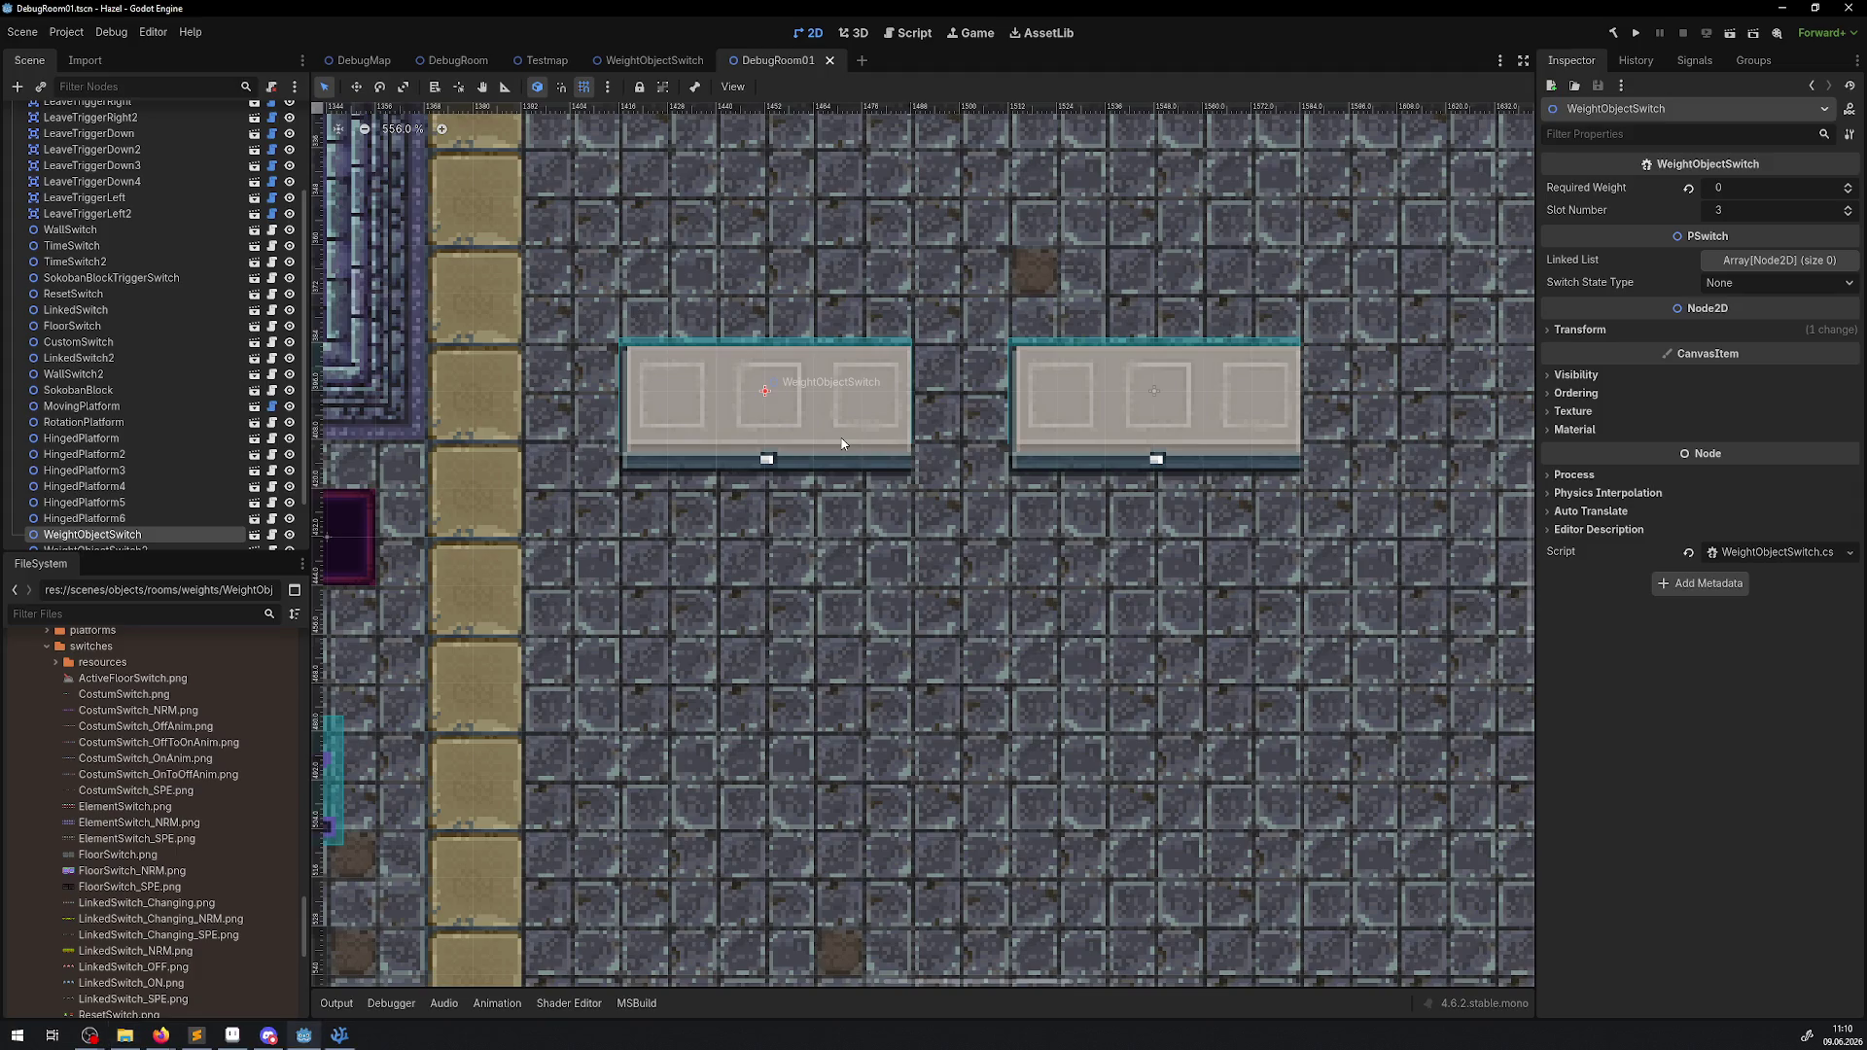
In the WeightObjectSwitch scene, clear SwitchSprite's AOff frame and load the WeightObjectSwitch.tres sprite sheet.
click(255, 536)
scroll(656, 346, down, 3)
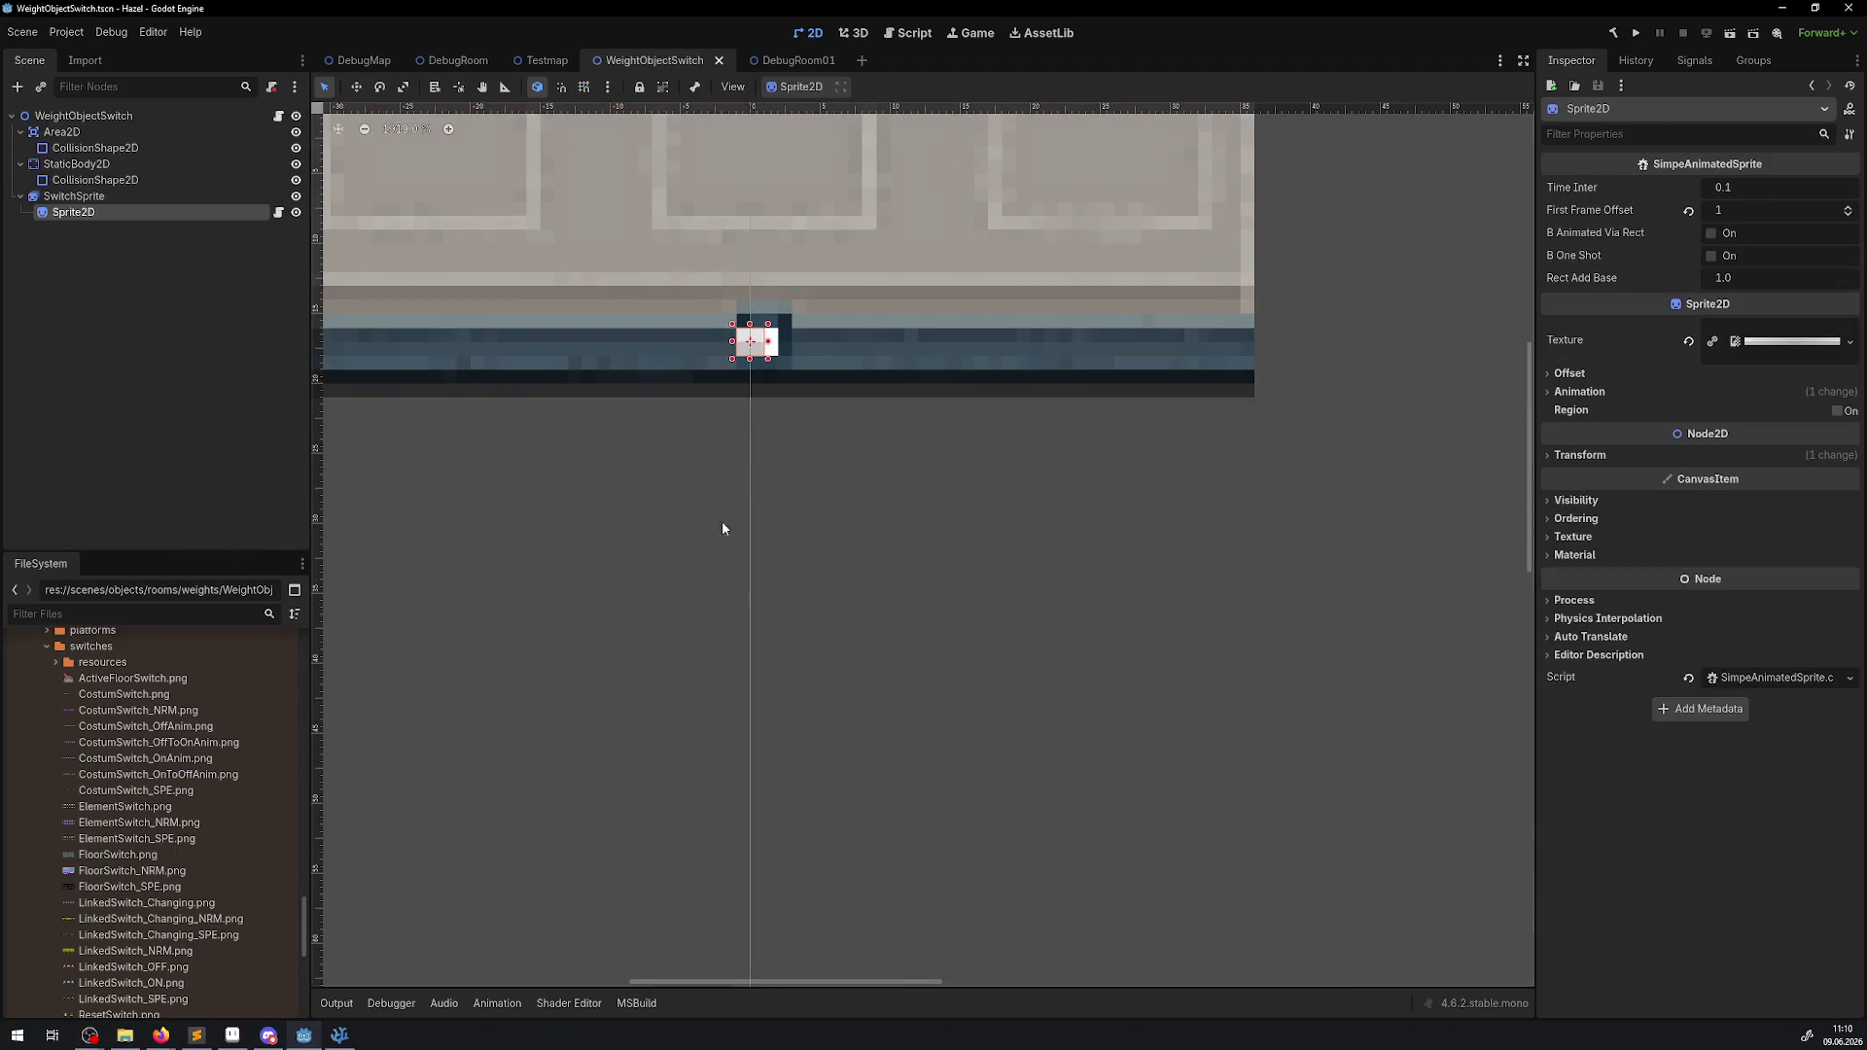
click(1046, 416)
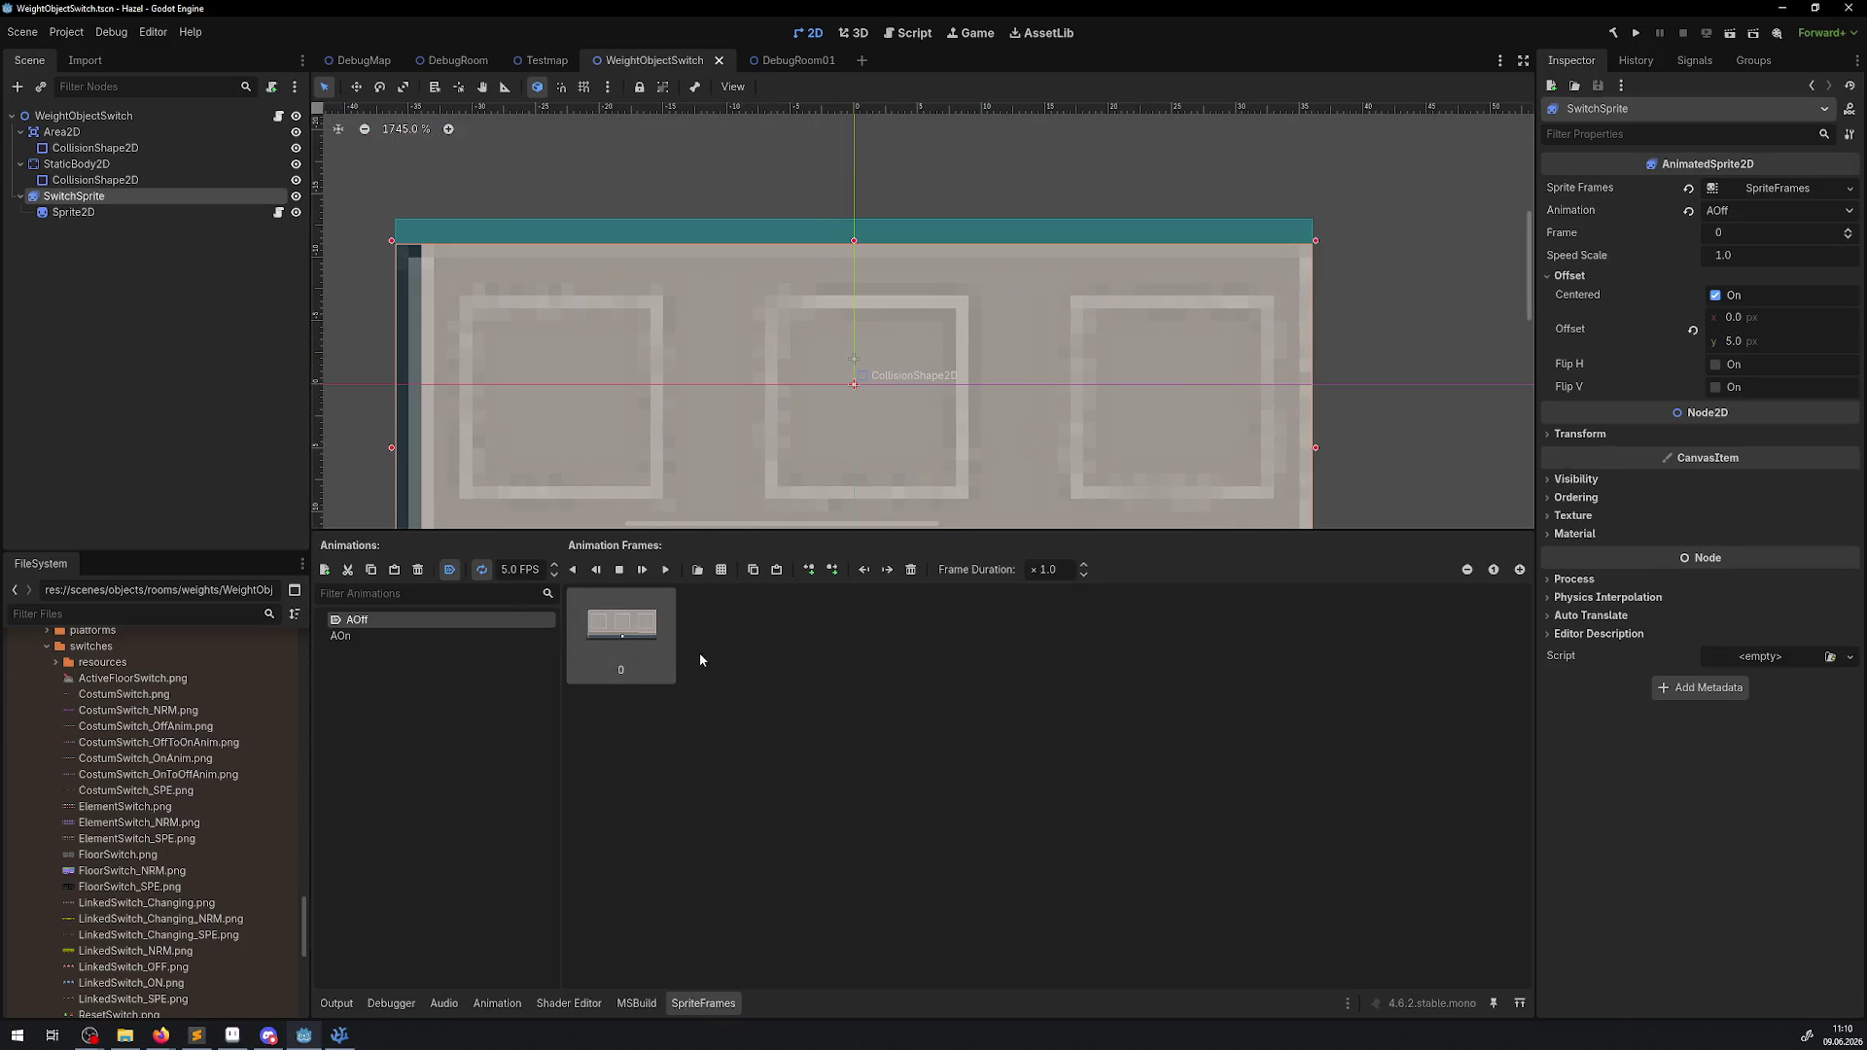
key(Delete)
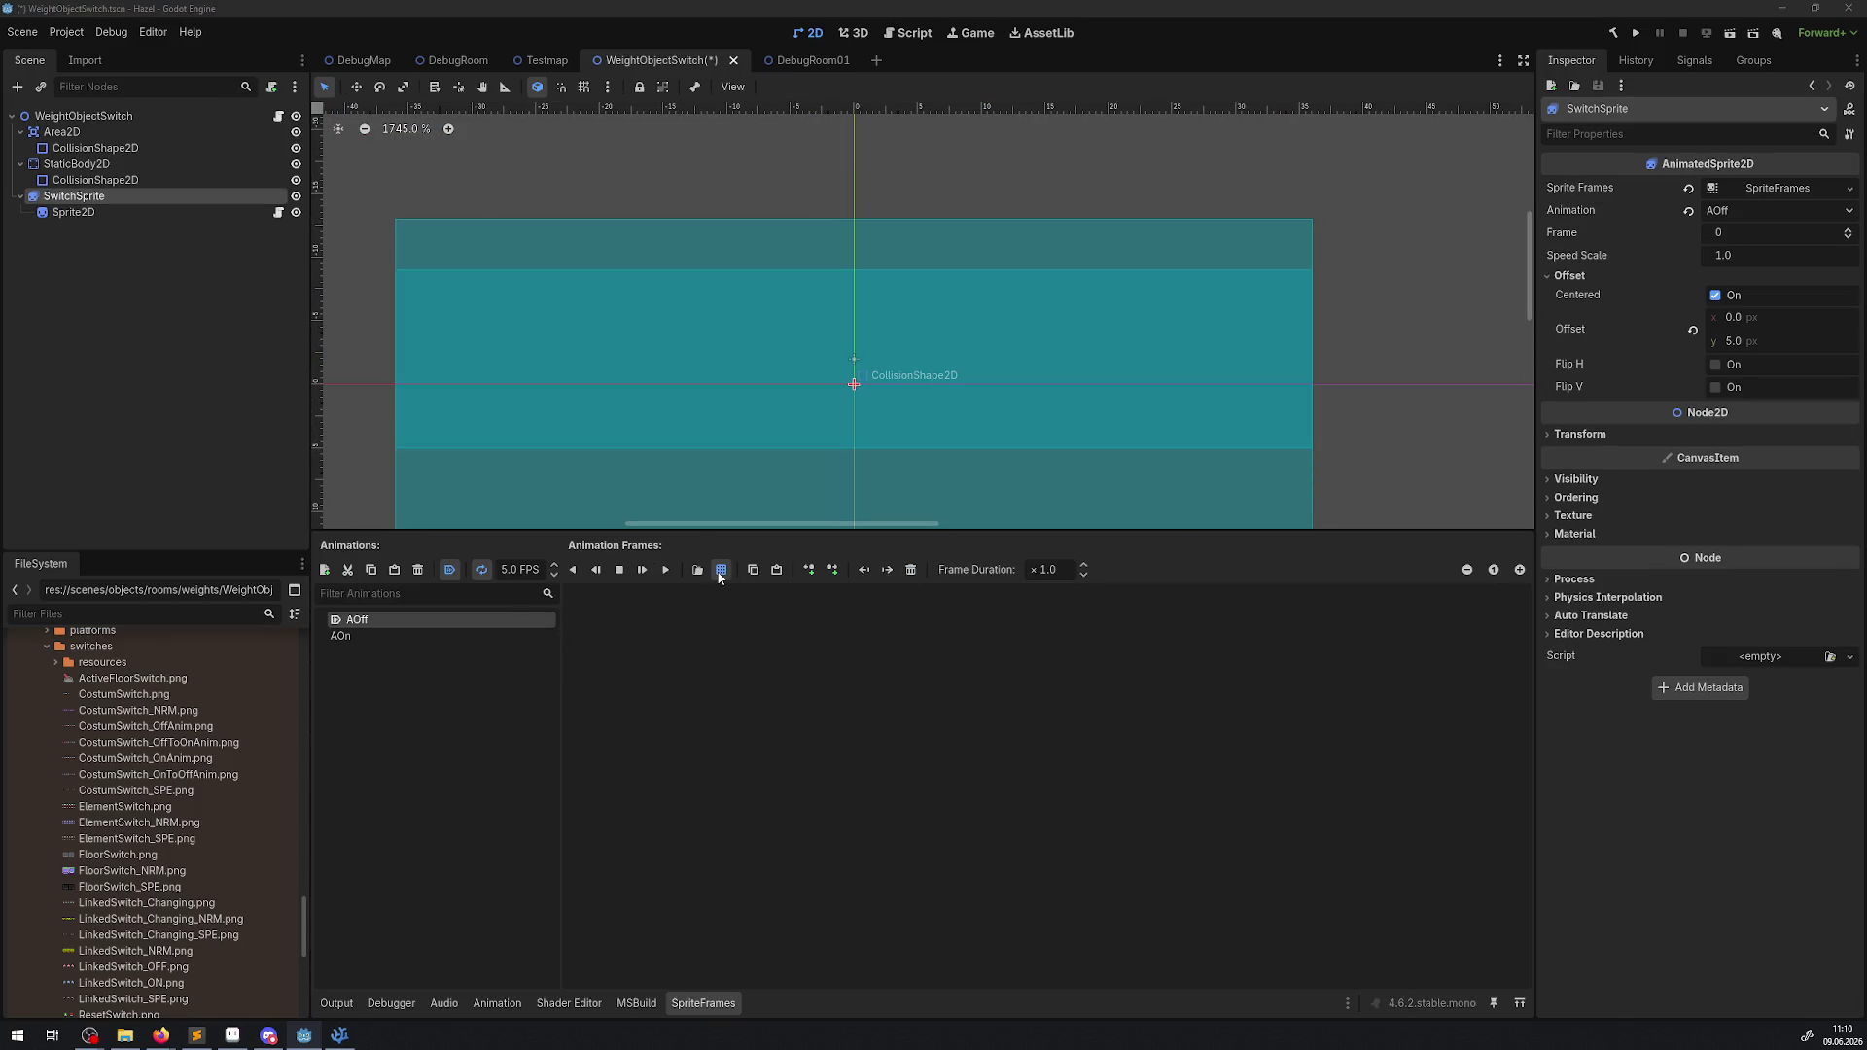
click(721, 569)
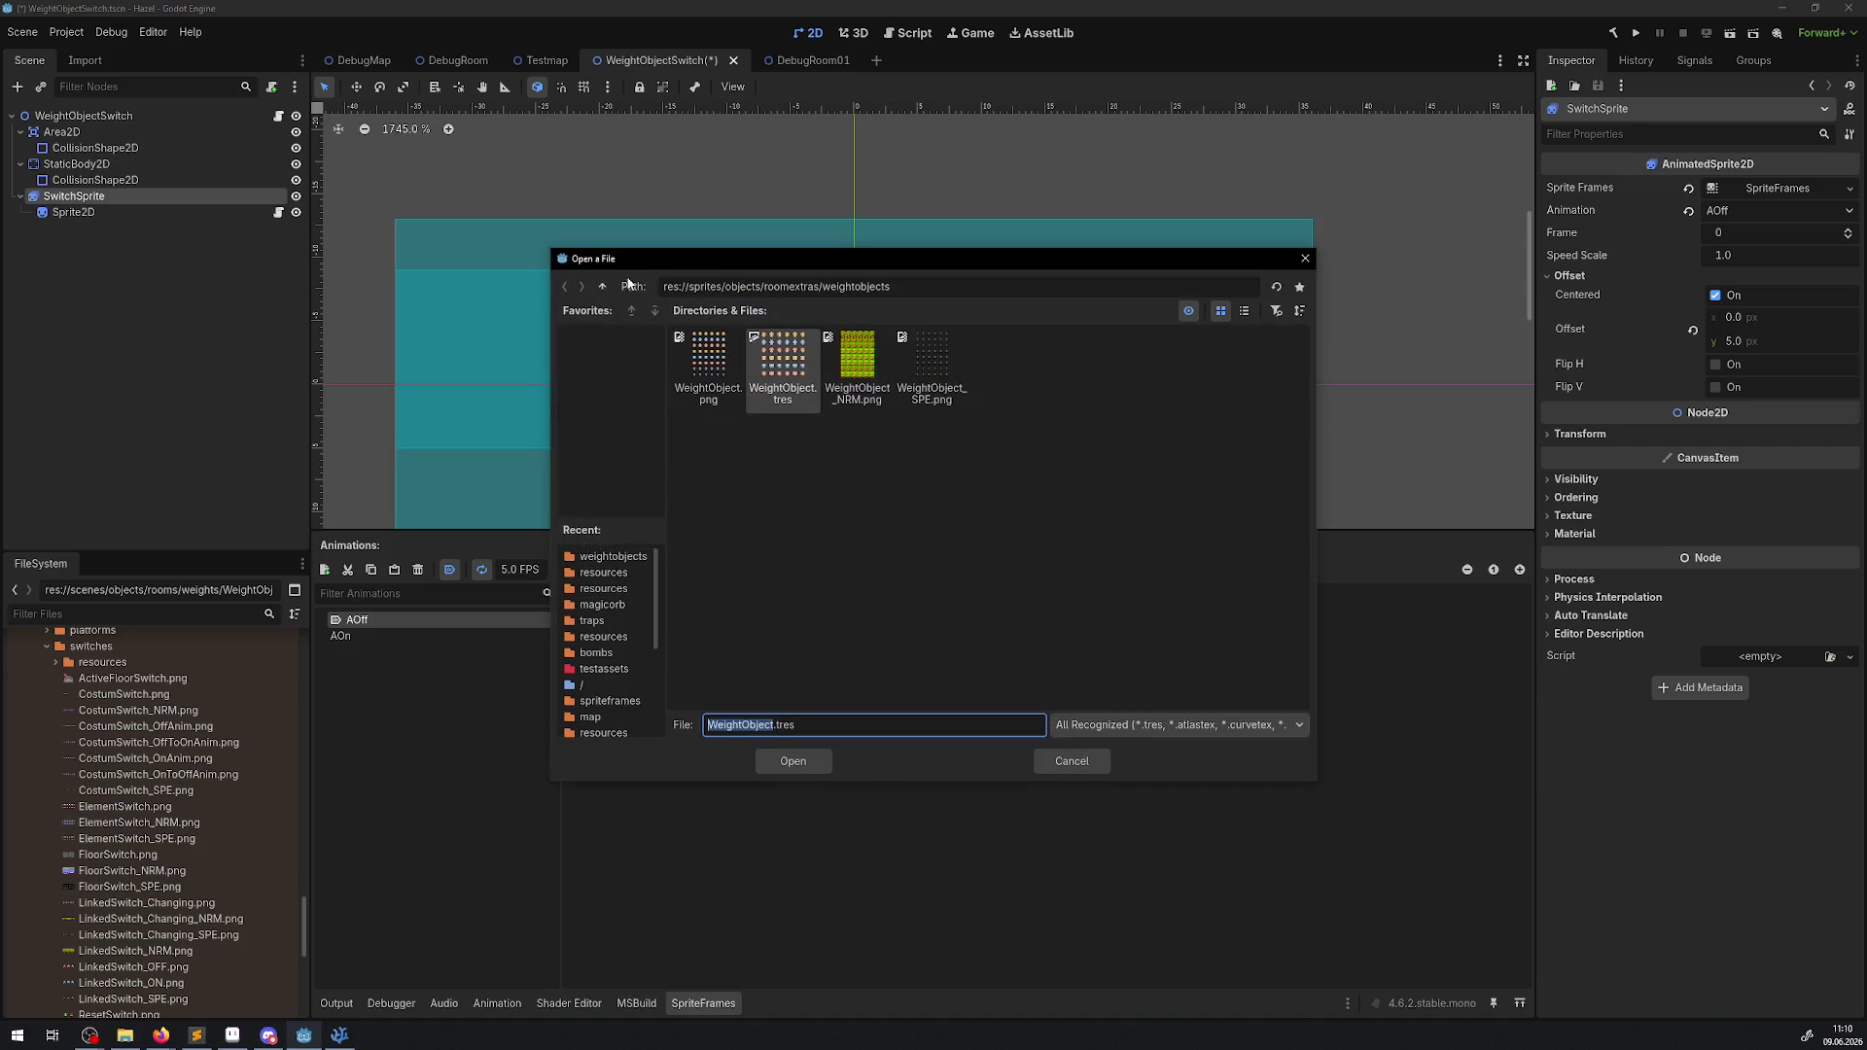
click(599, 290)
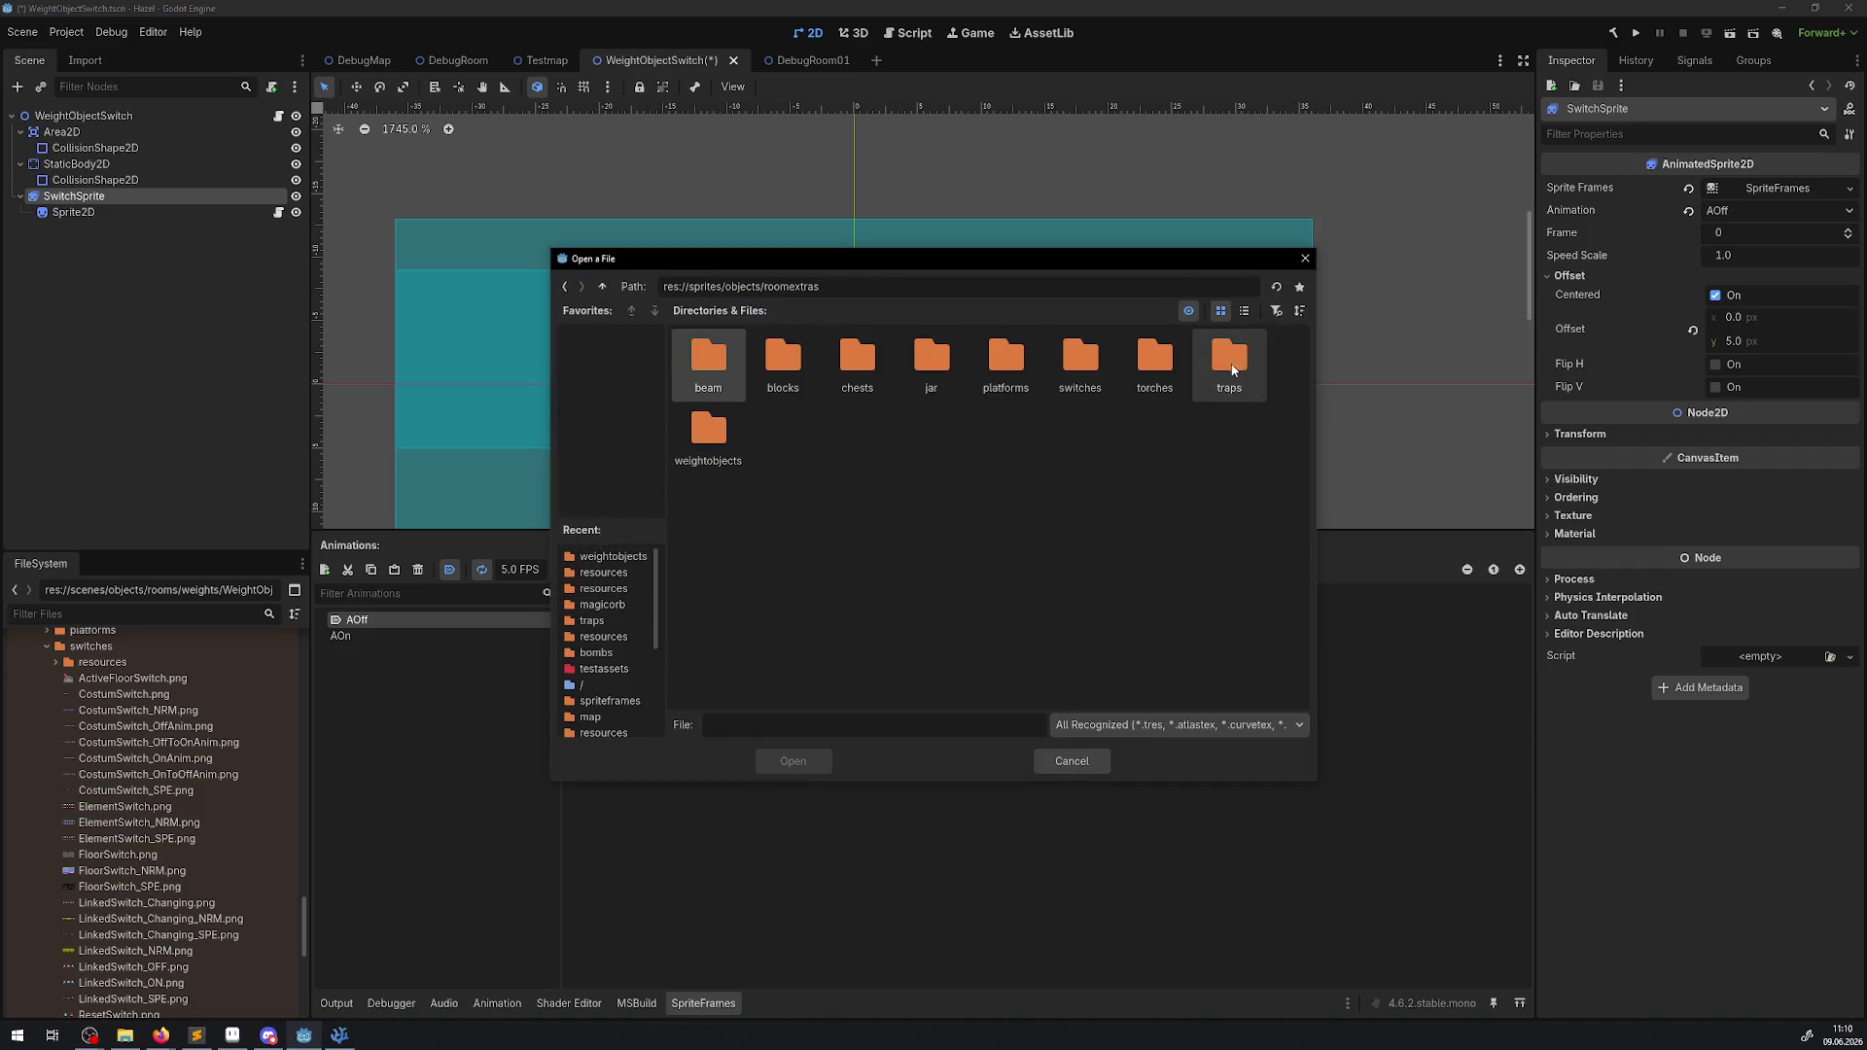
double_click(1102, 367)
double_click(715, 370)
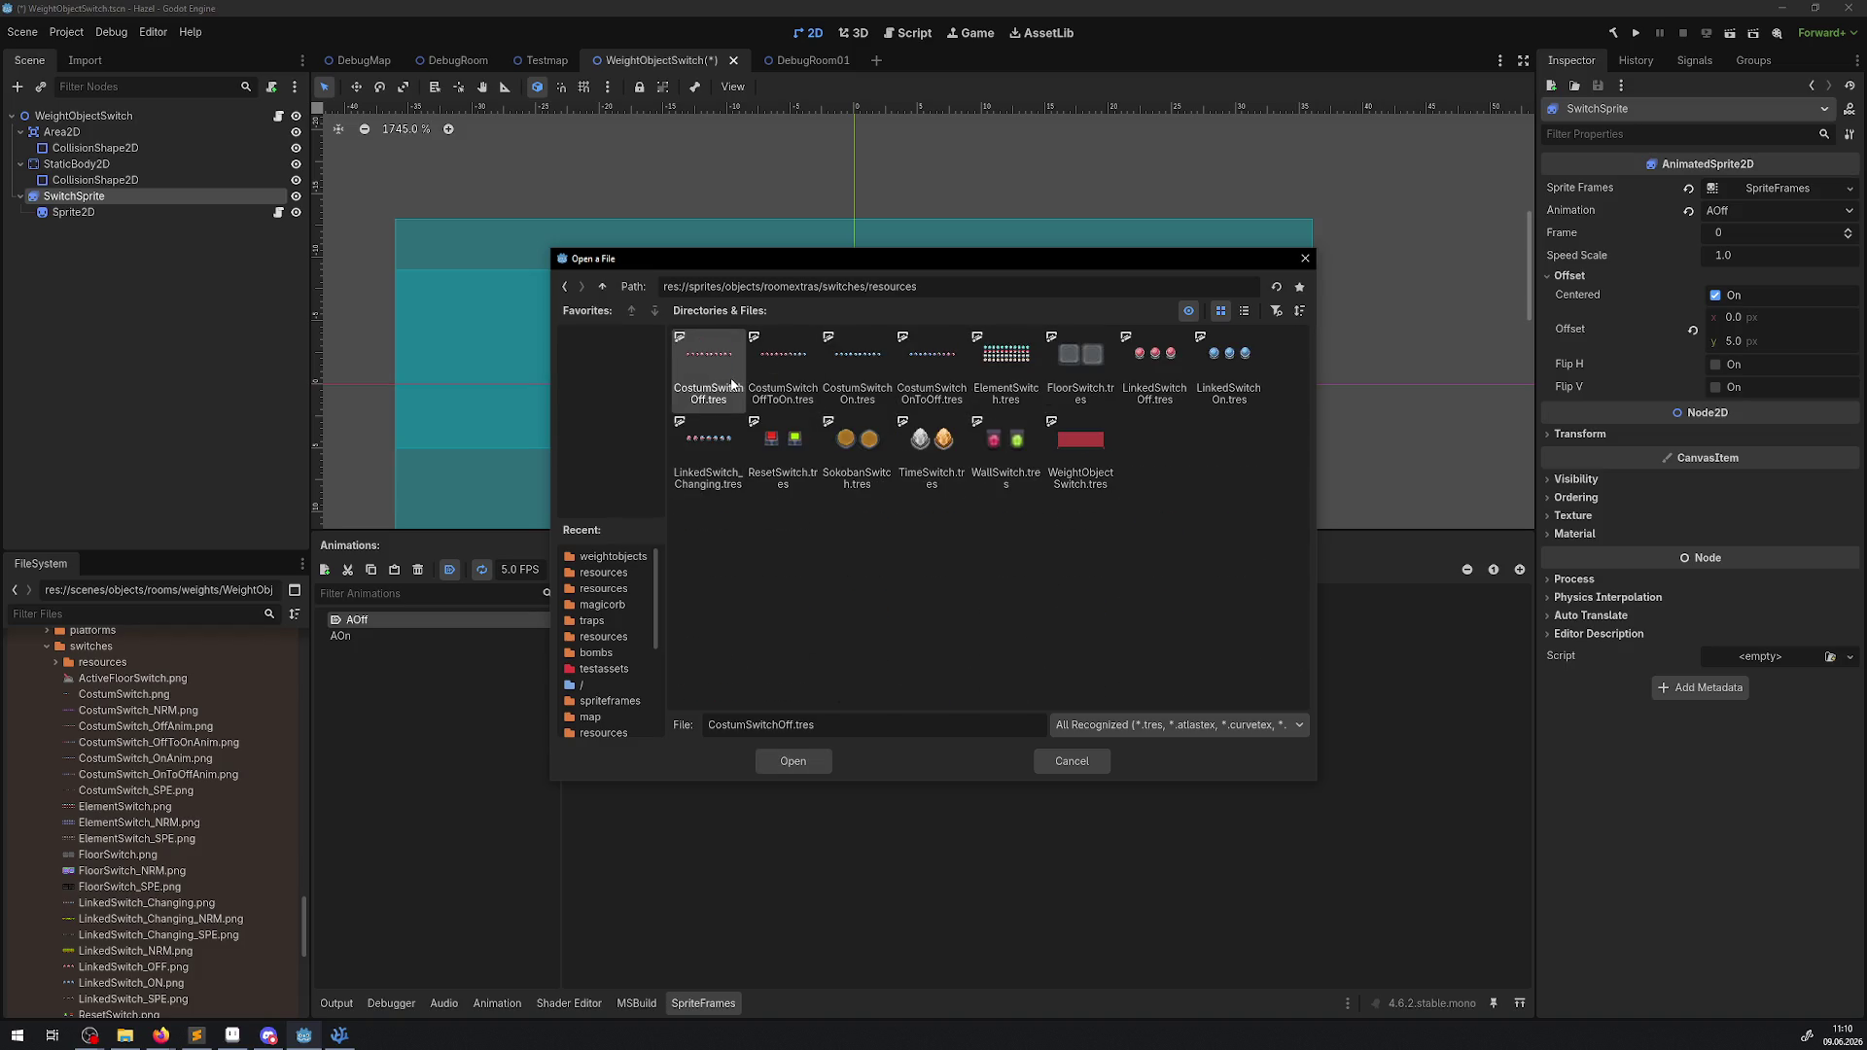
double_click(1075, 447)
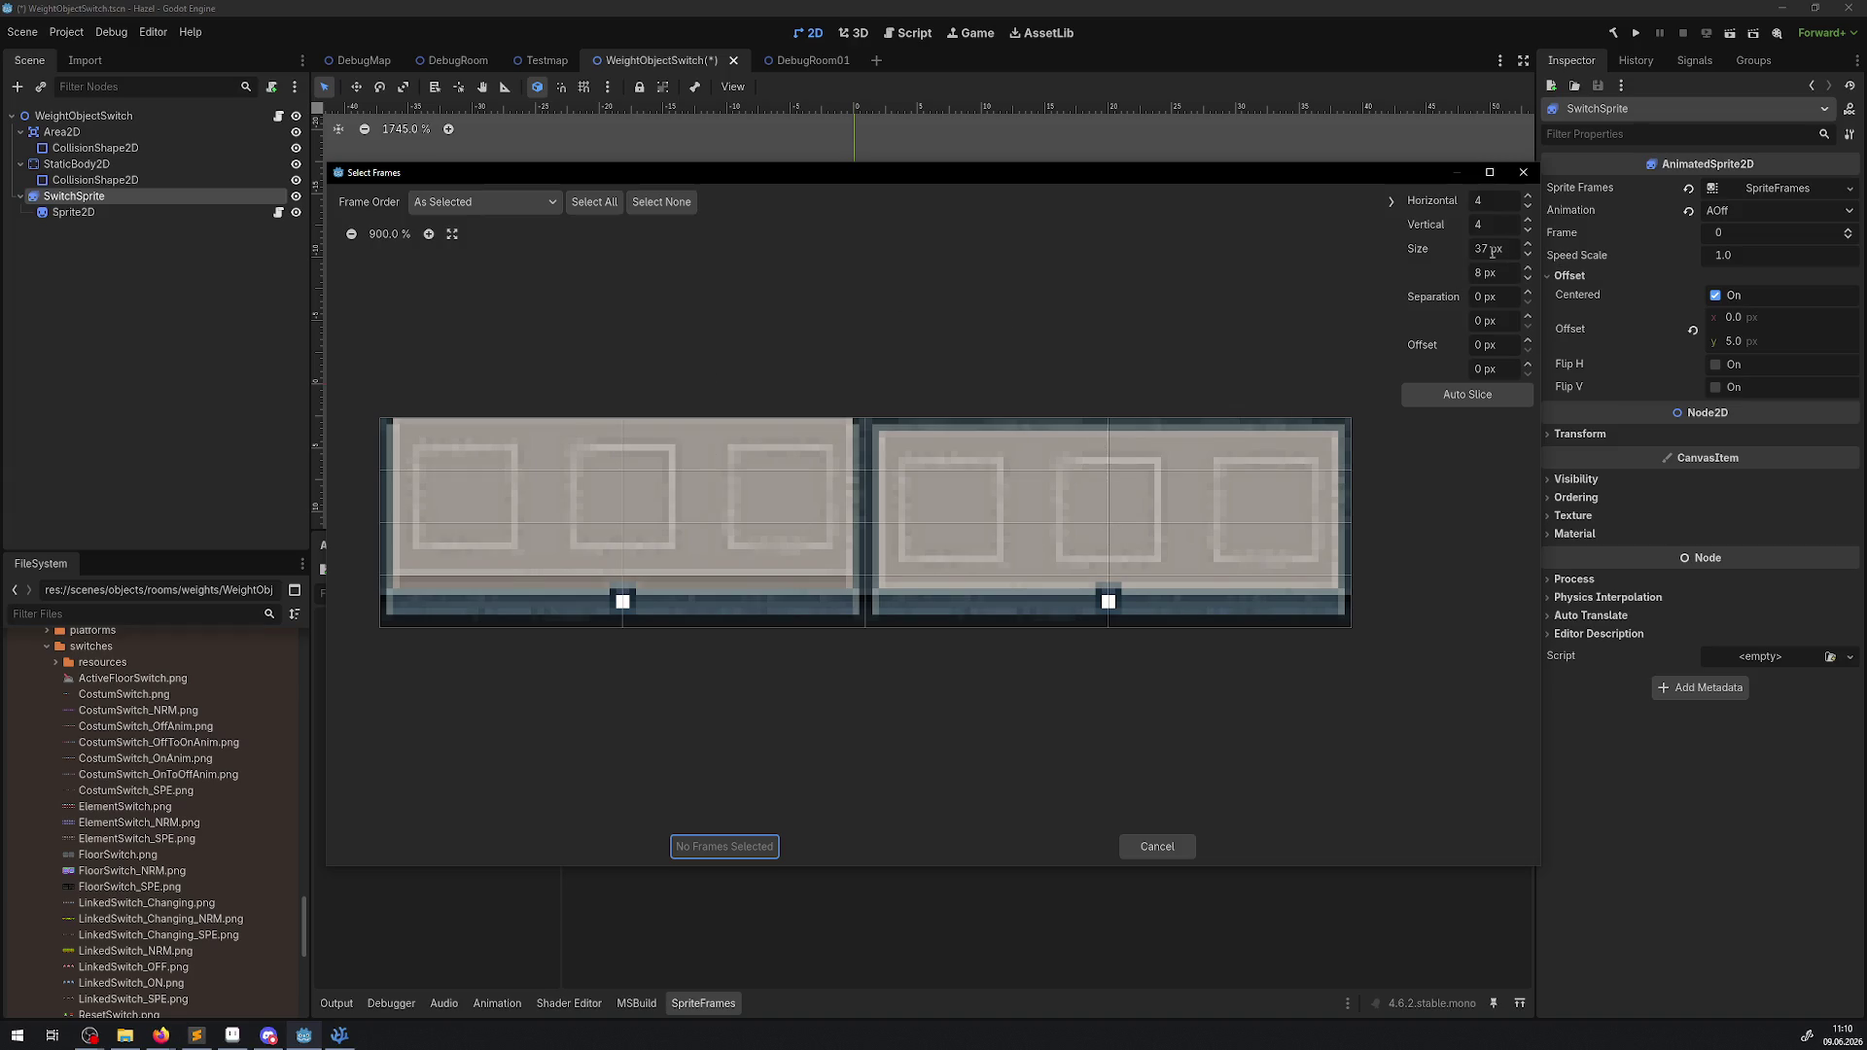
Slice the sheet into 2 columns by 1 row and add its left frame to AOff.
double_click(1527, 234)
click(1526, 231)
click(1527, 206)
click(1527, 206)
click(775, 493)
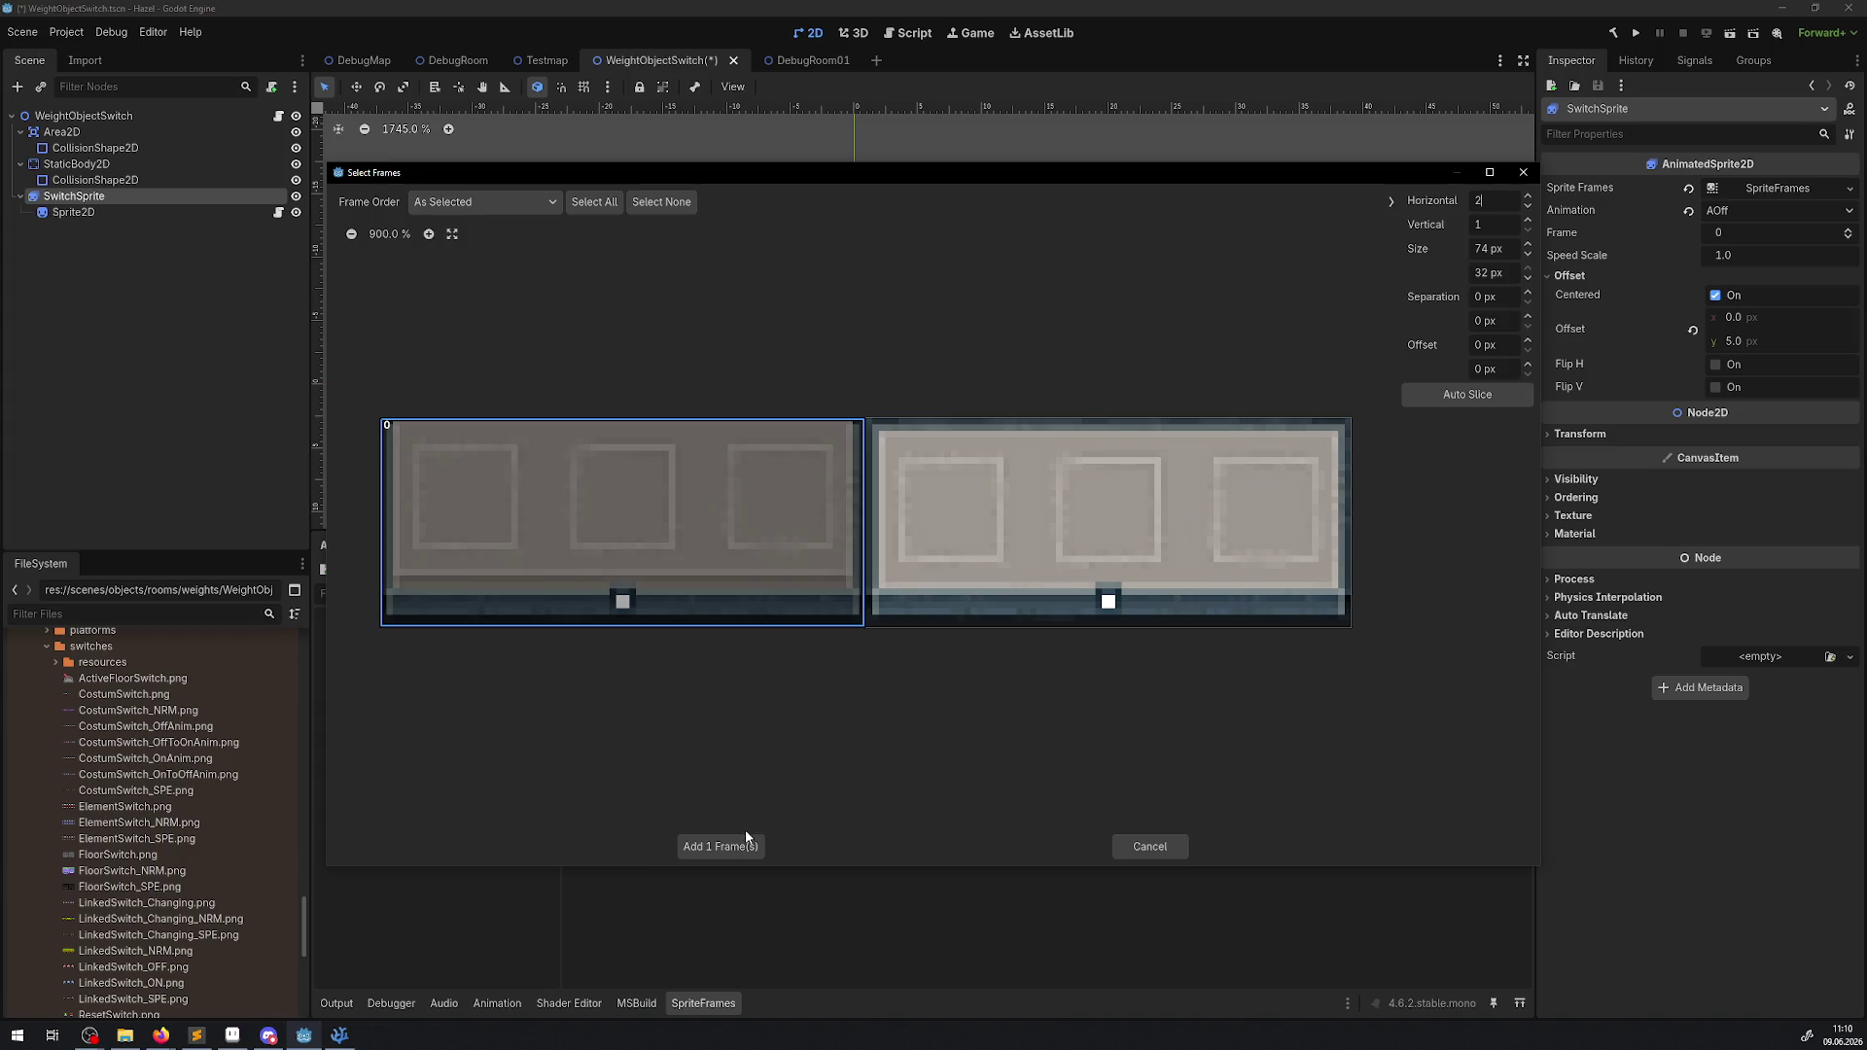
click(714, 848)
Replace AOn's old frame with the right frame of the WeightObjectSwitch.tres sheet.
scroll(791, 432, down, 1)
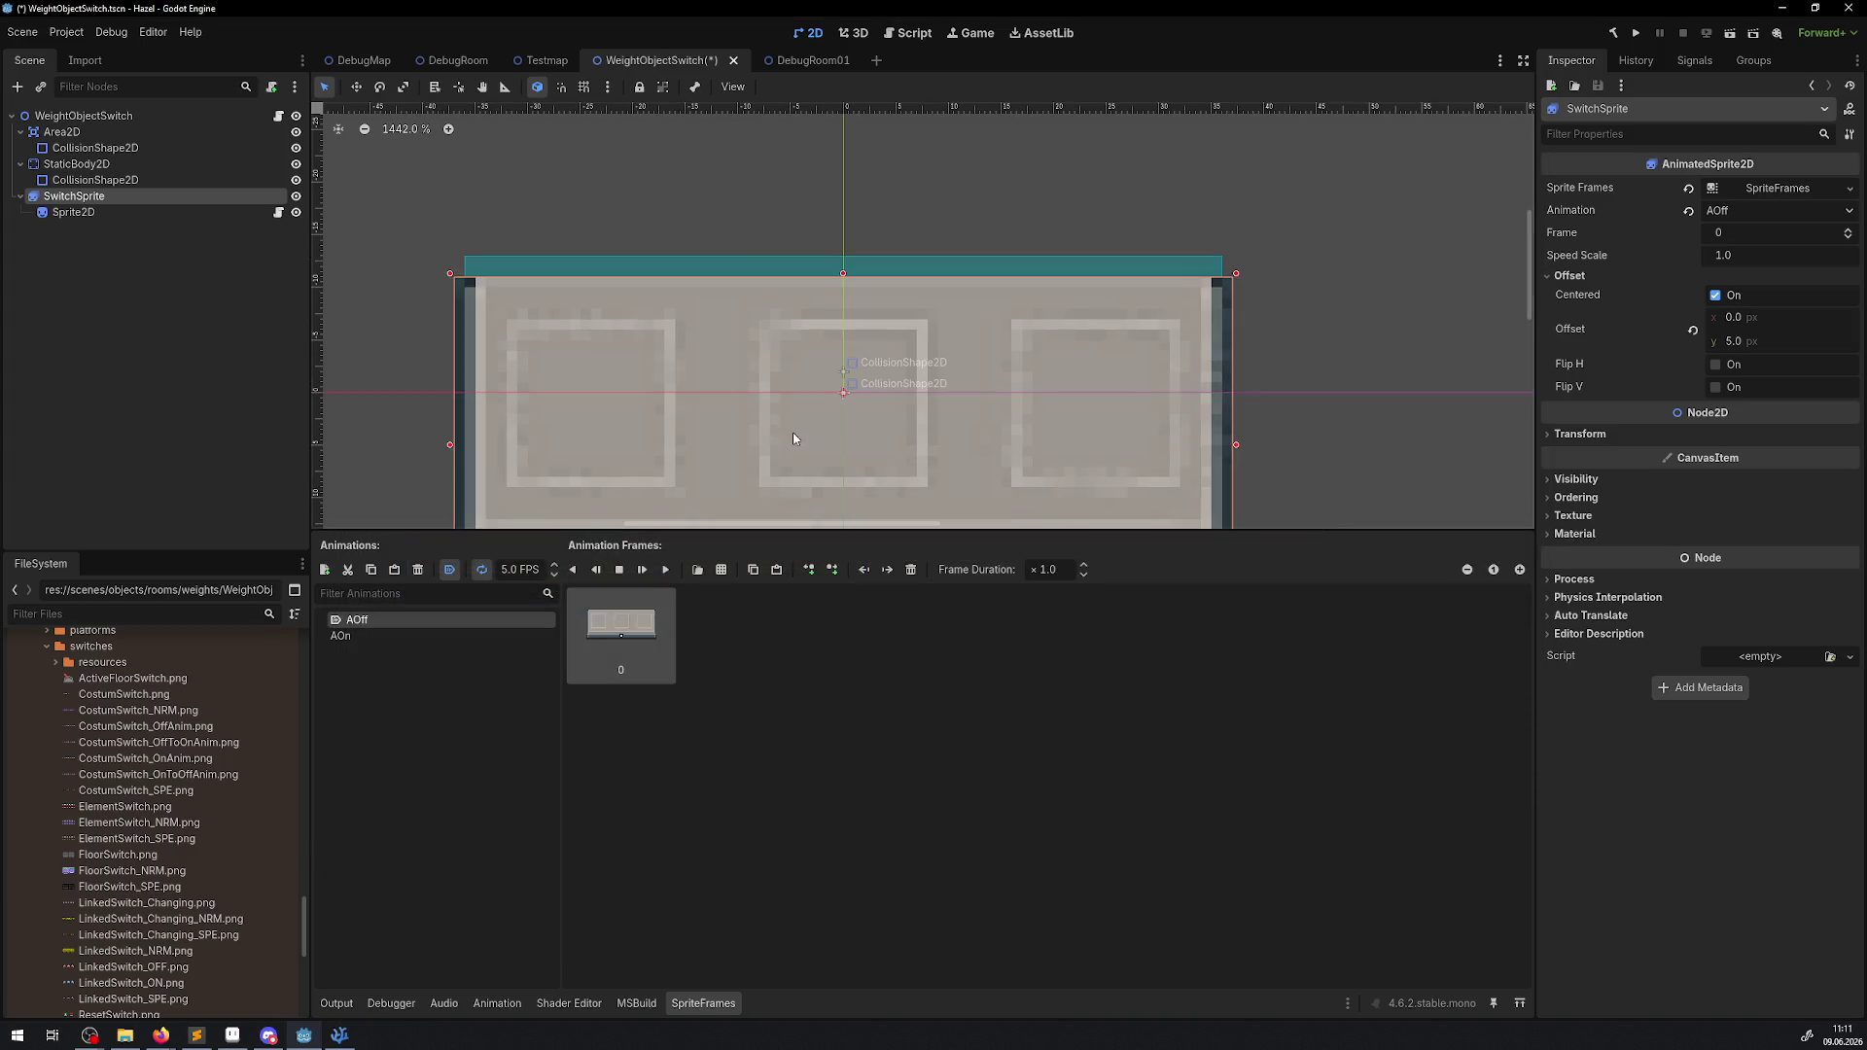
drag(818, 256, 740, 268)
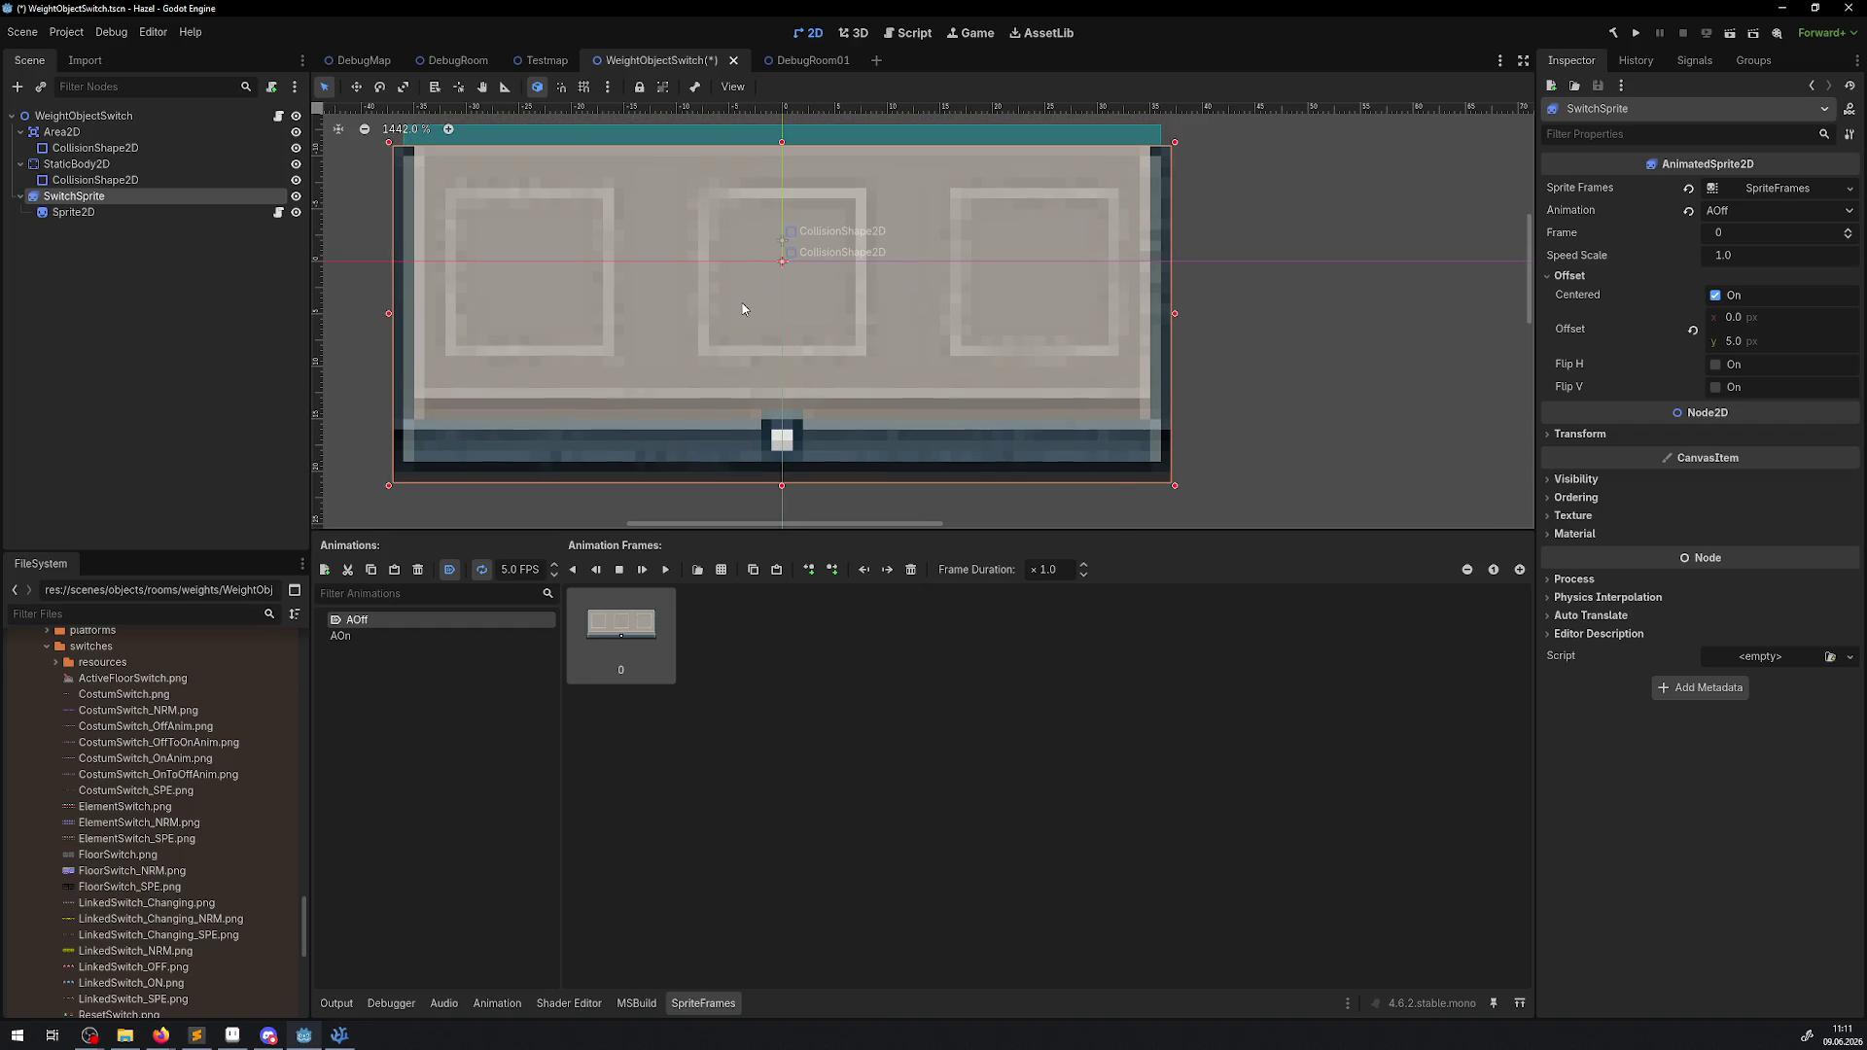
double_click(387, 628)
key(ctrl+s)
click(755, 650)
key(Delete)
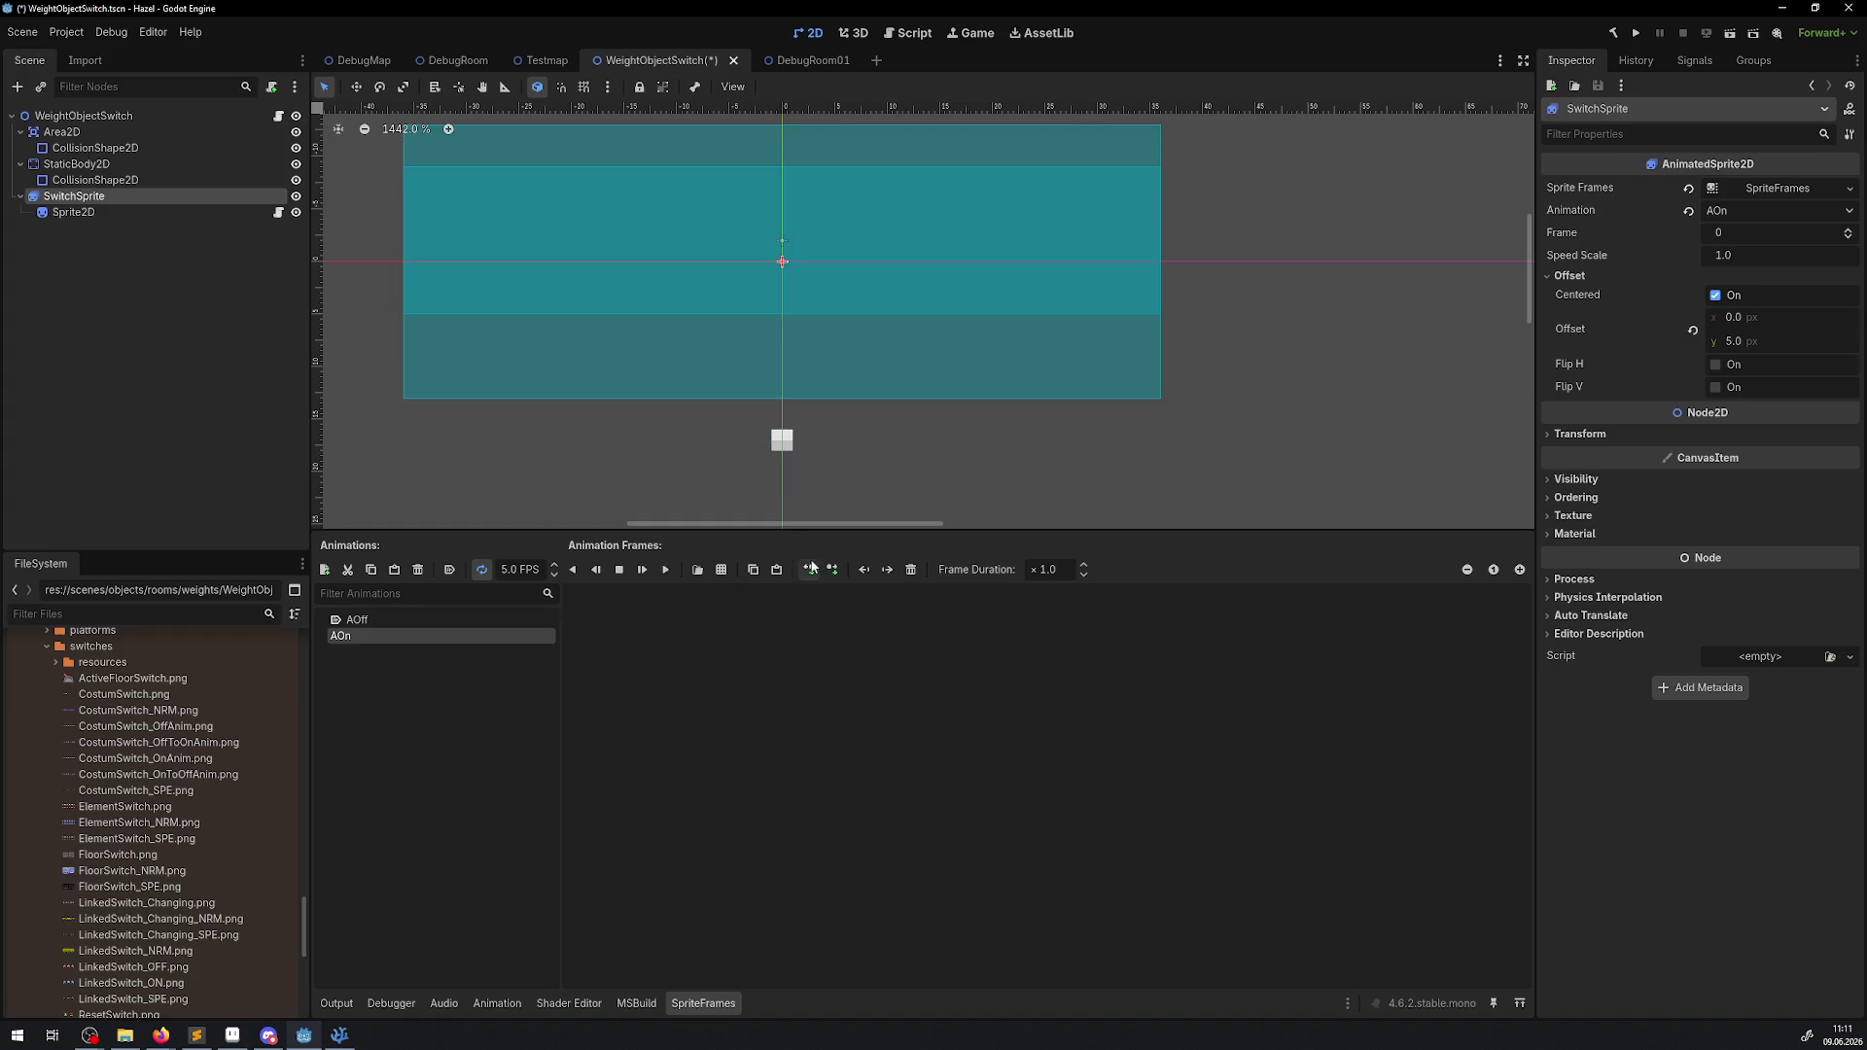
click(721, 569)
double_click(1046, 470)
click(1070, 544)
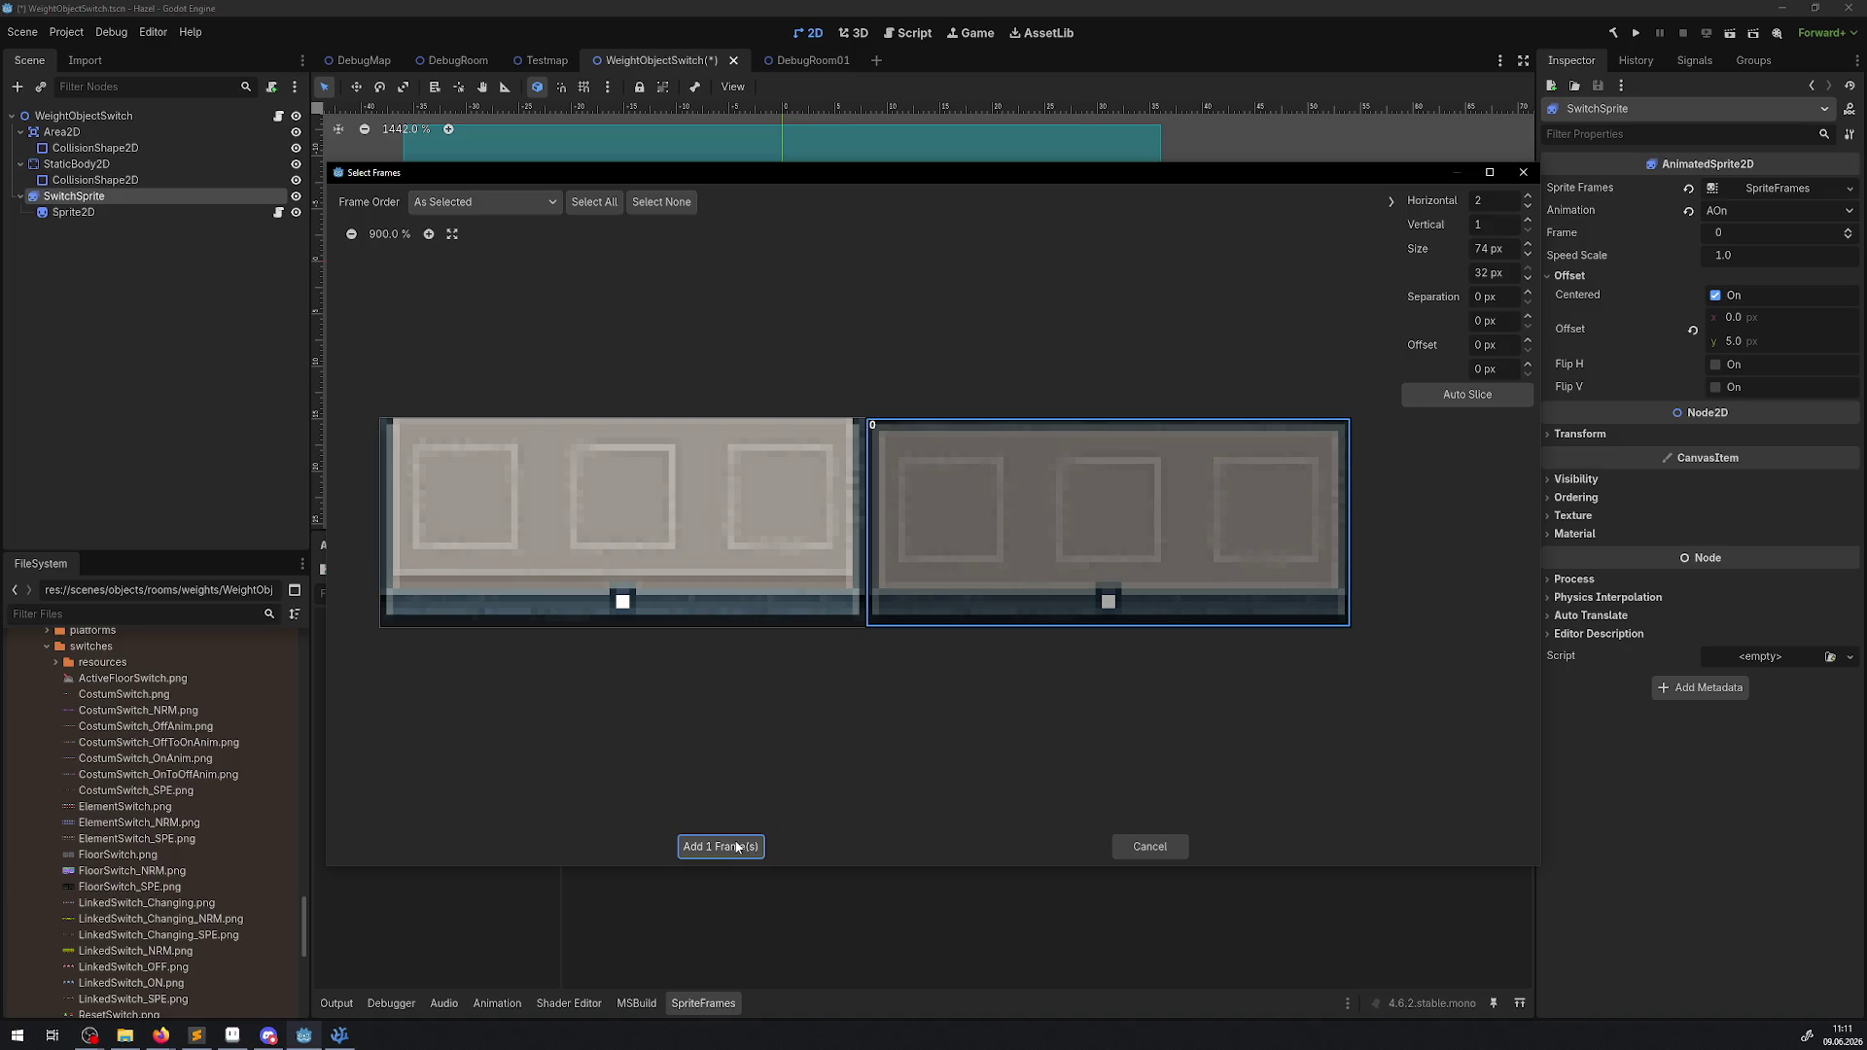
click(737, 846)
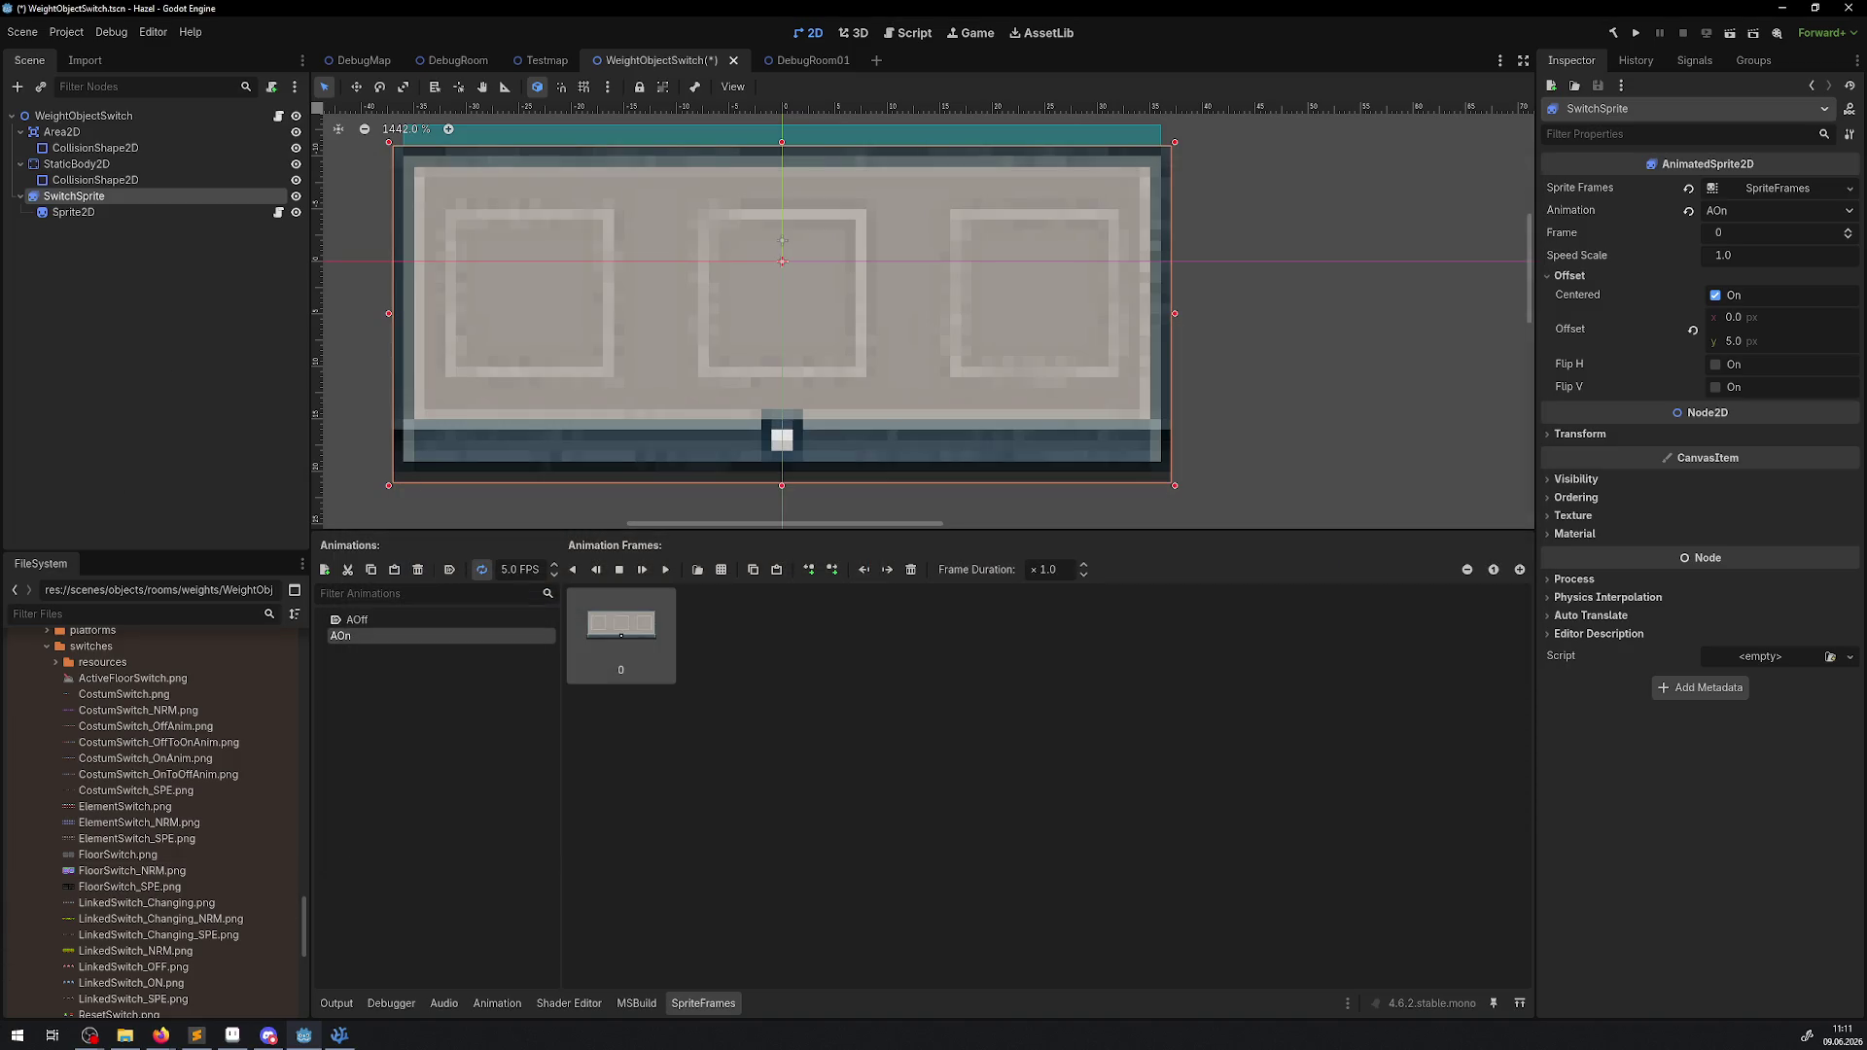
key(alt+Tab)
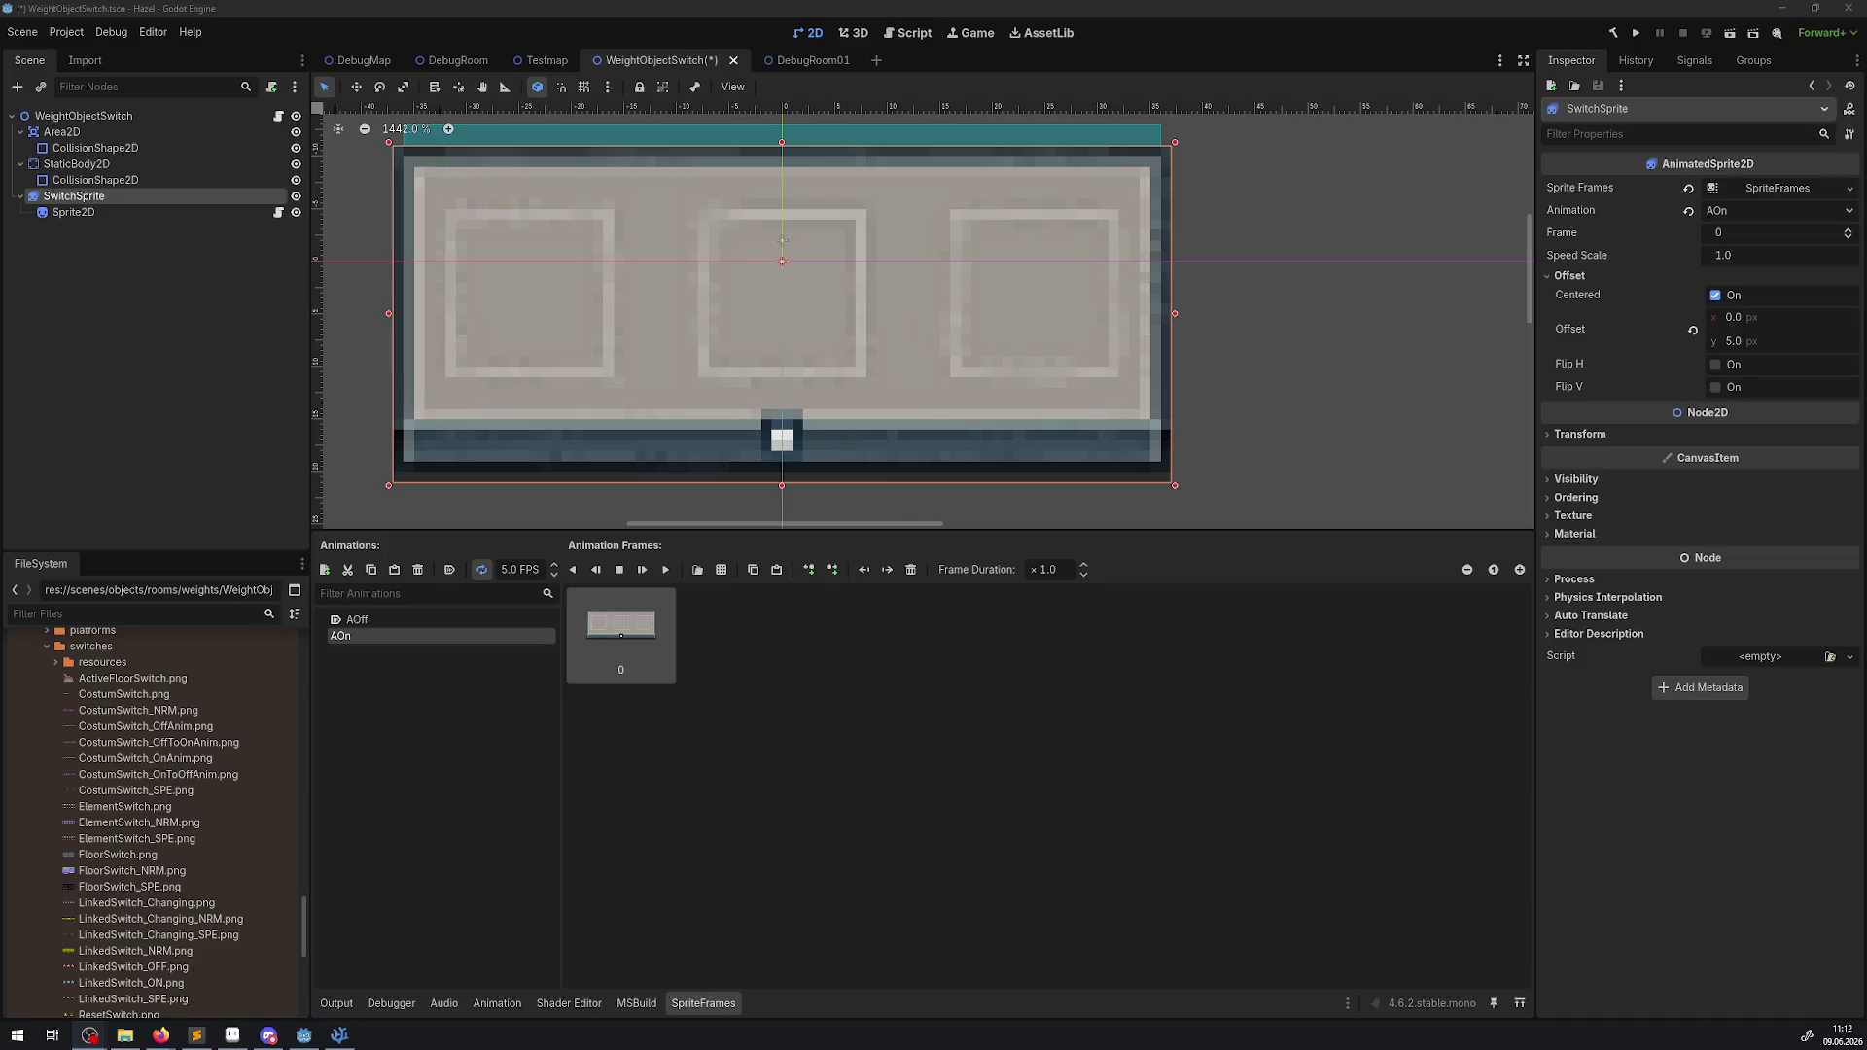
scroll(692, 350, down, 2)
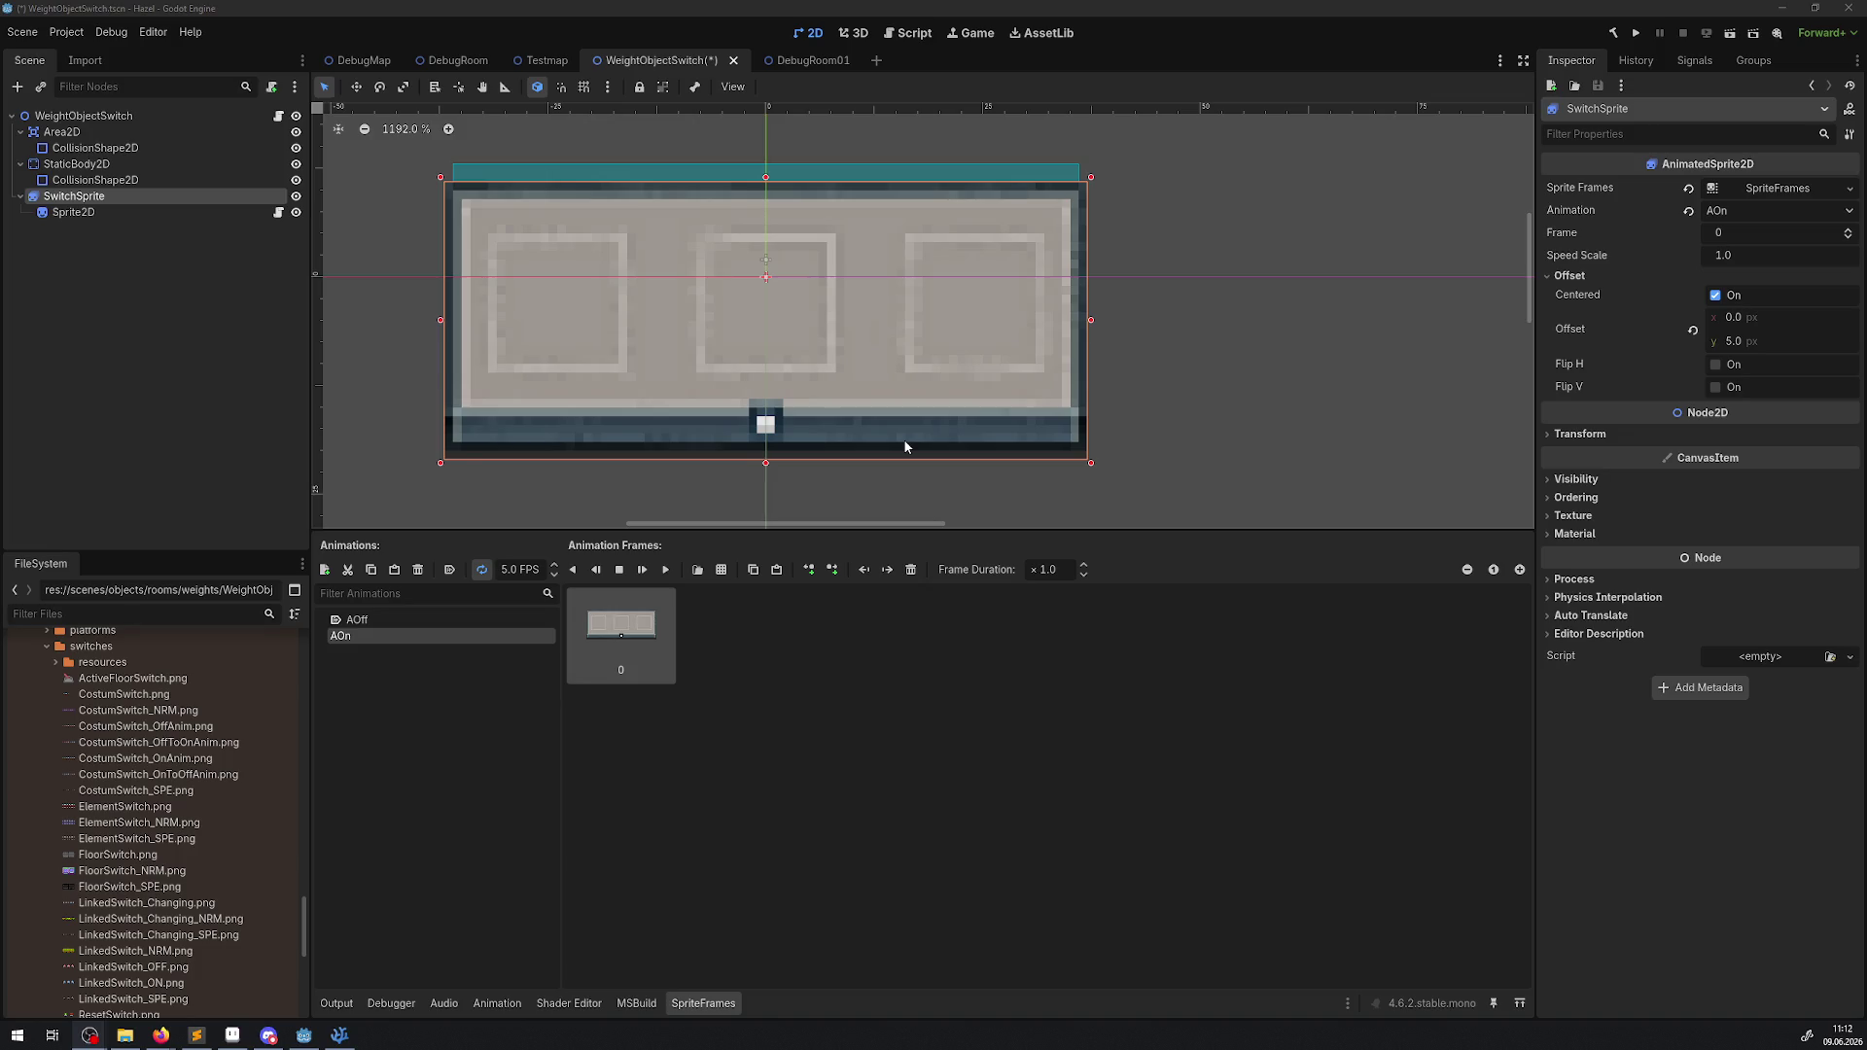
Set the StaticBody2D collision shape's position y to 5 and save the scene.
click(73, 212)
click(90, 180)
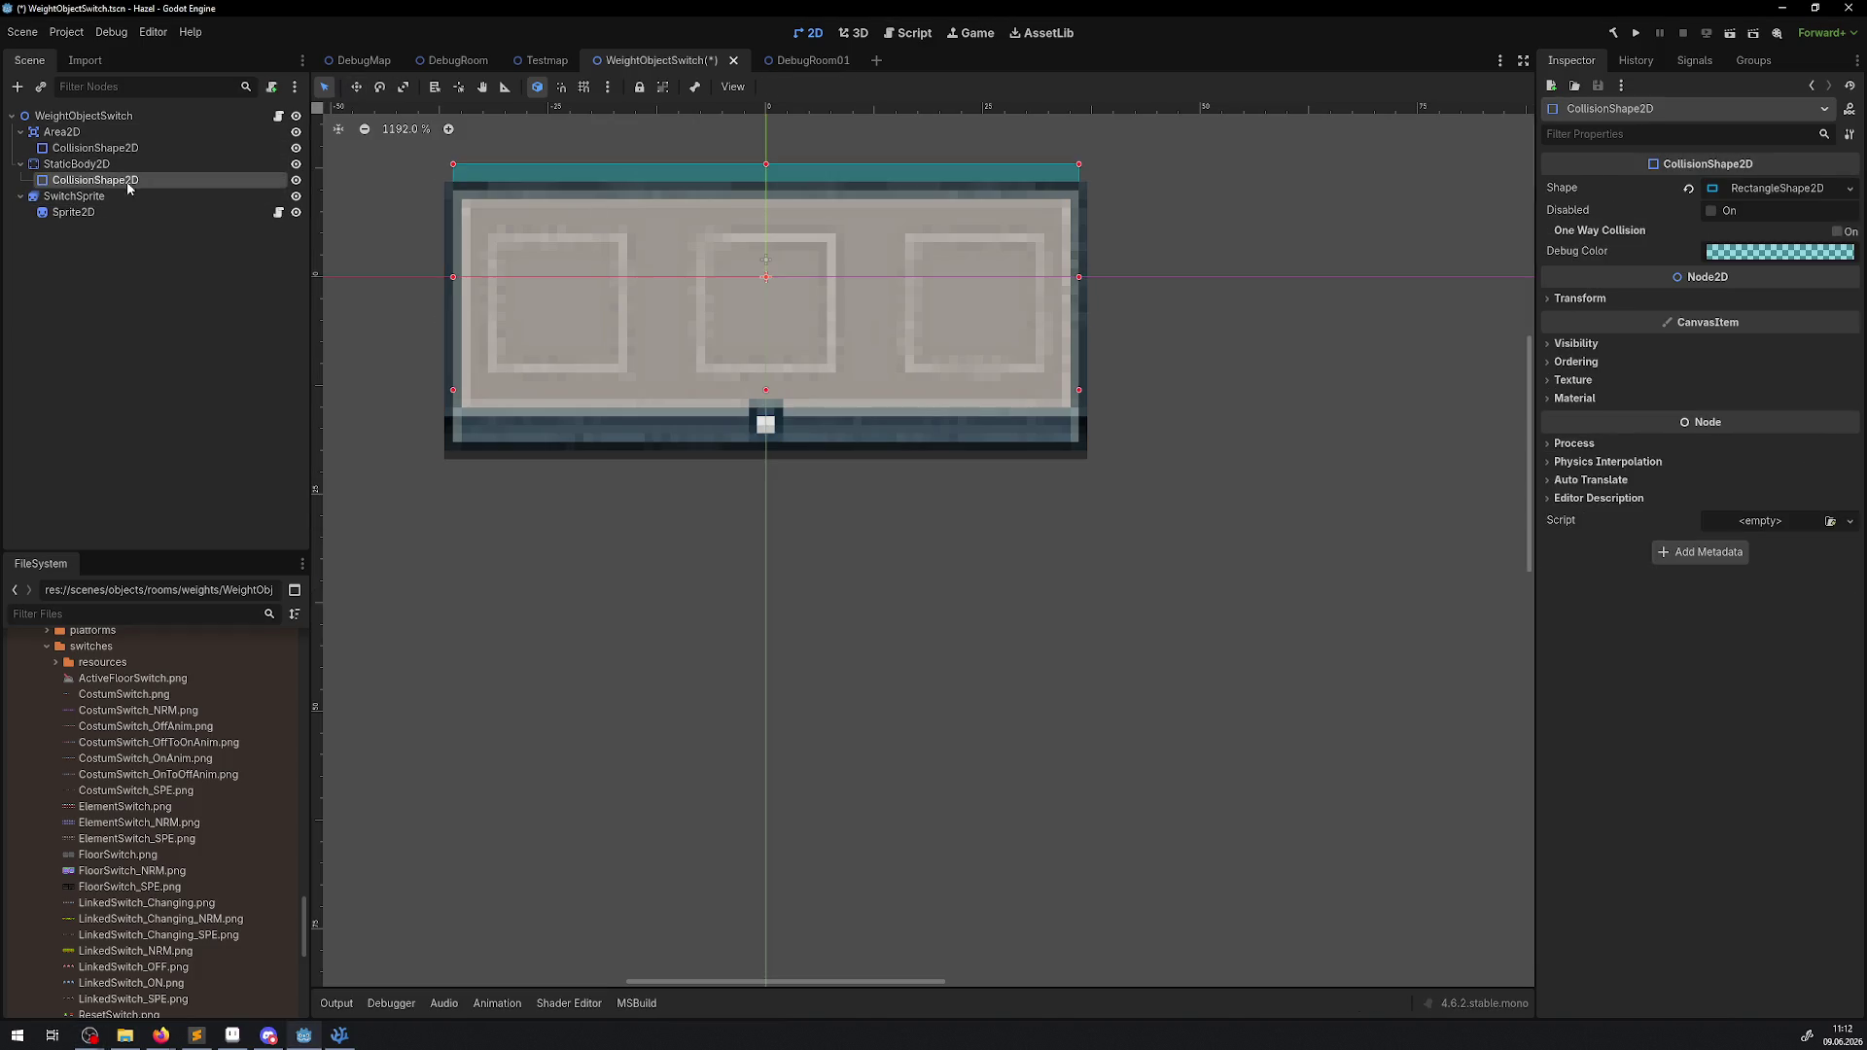
mouse_move(92, 150)
mouse_down()
mouse_move(107, 179)
mouse_move(708, 212)
mouse_up()
scroll(708, 212, up, 2)
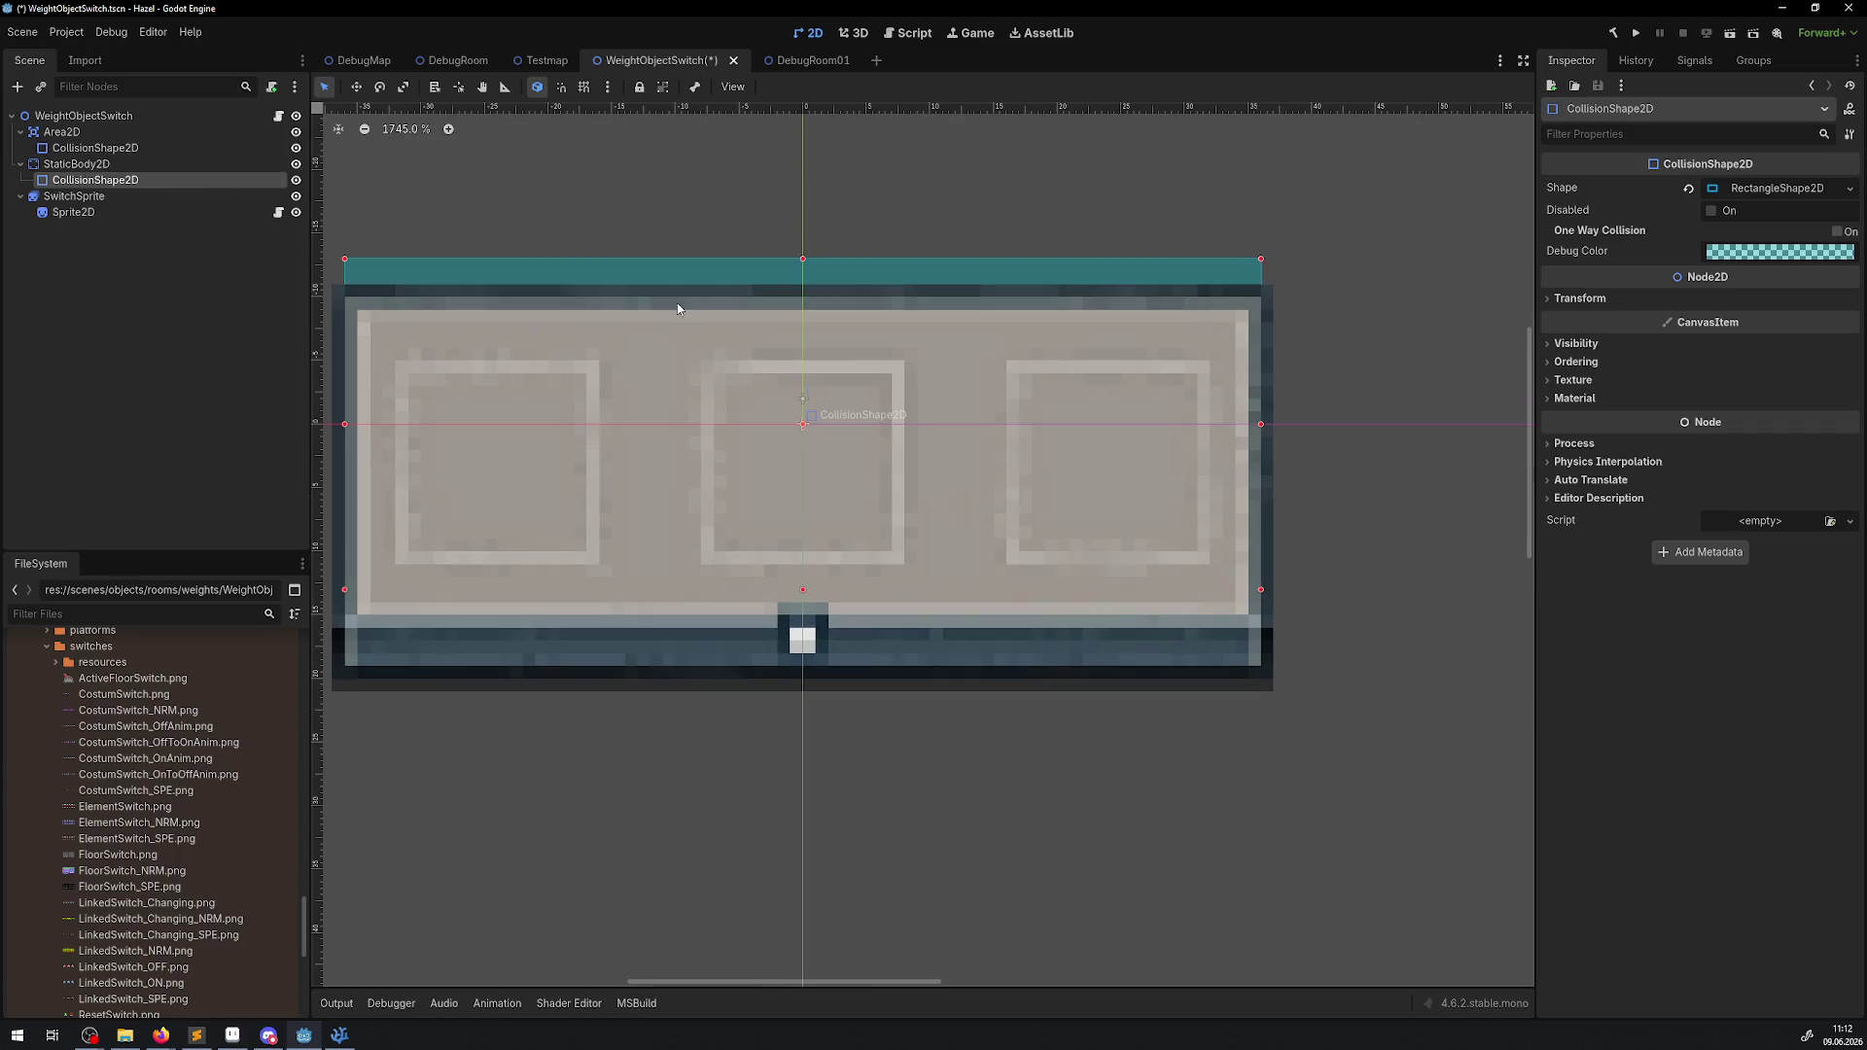
click(1573, 301)
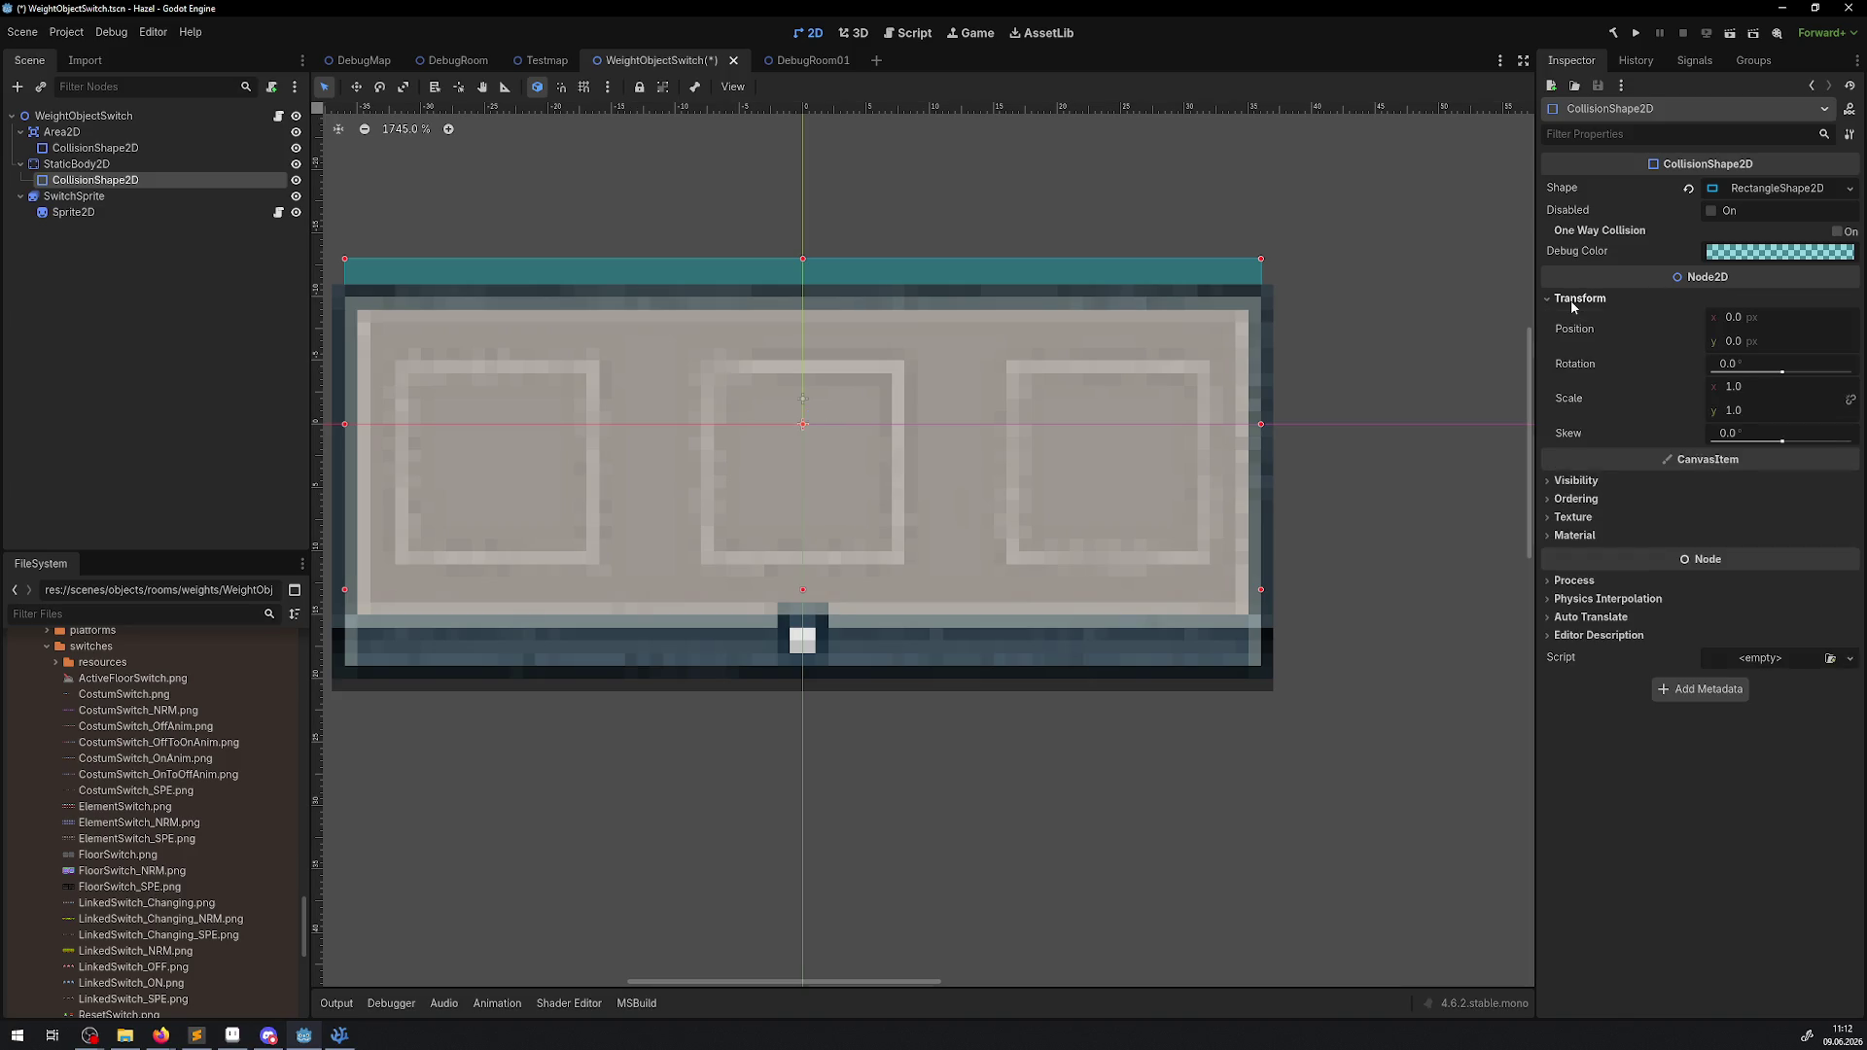
click(1746, 342)
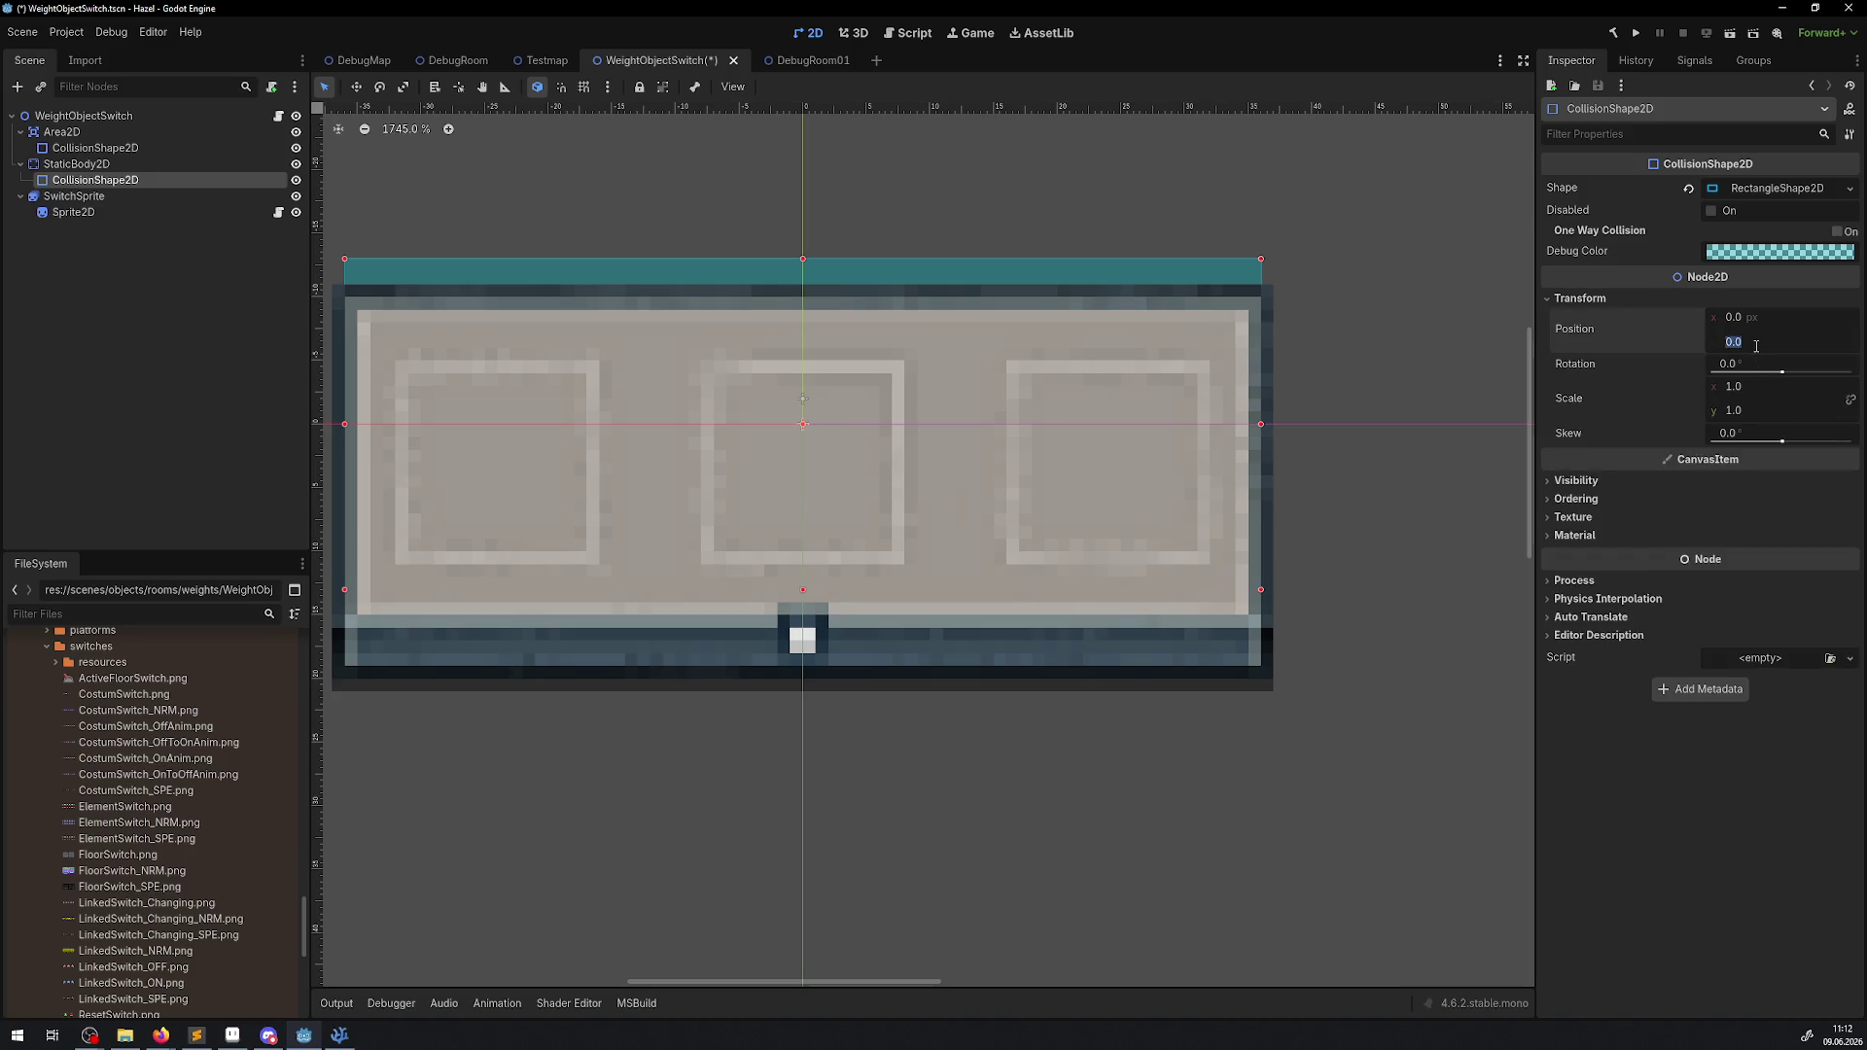
text(5)
key(Return)
key(ctrl+s)
Set the Area2D node's position y to 5.
click(95, 148)
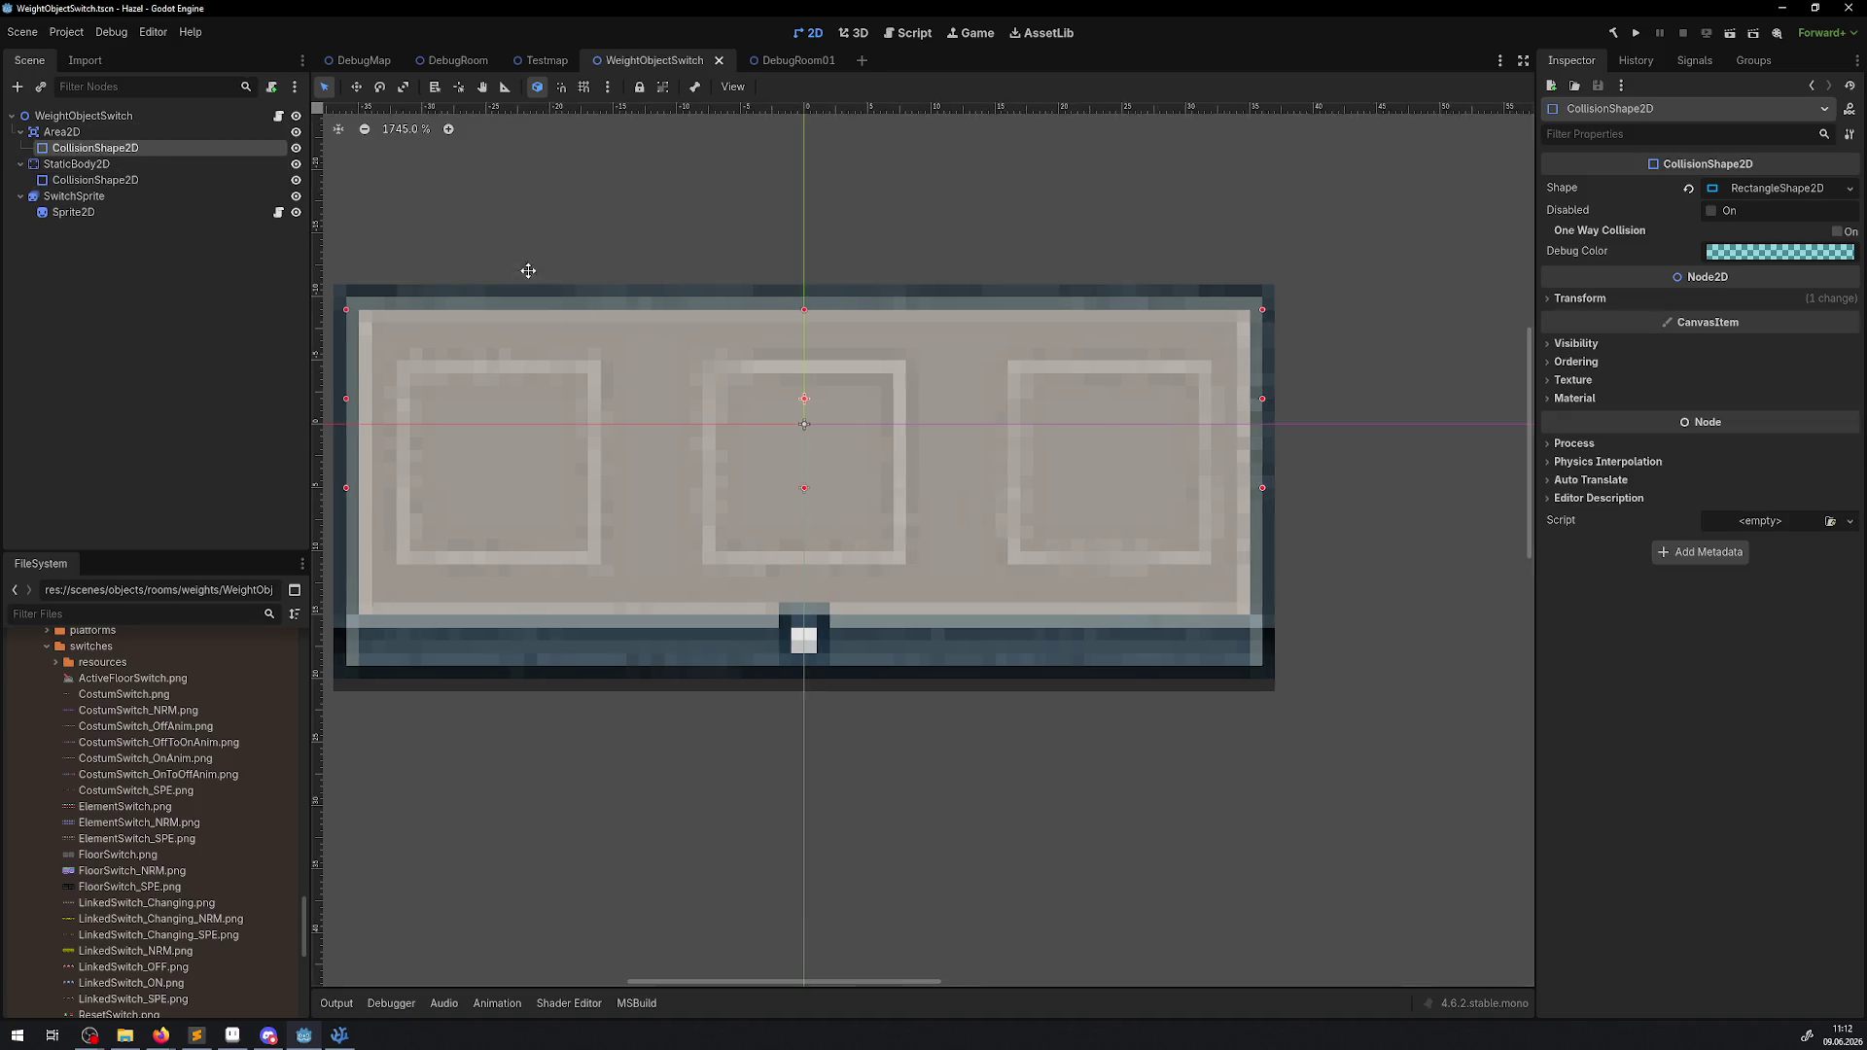
drag(528, 271, 624, 278)
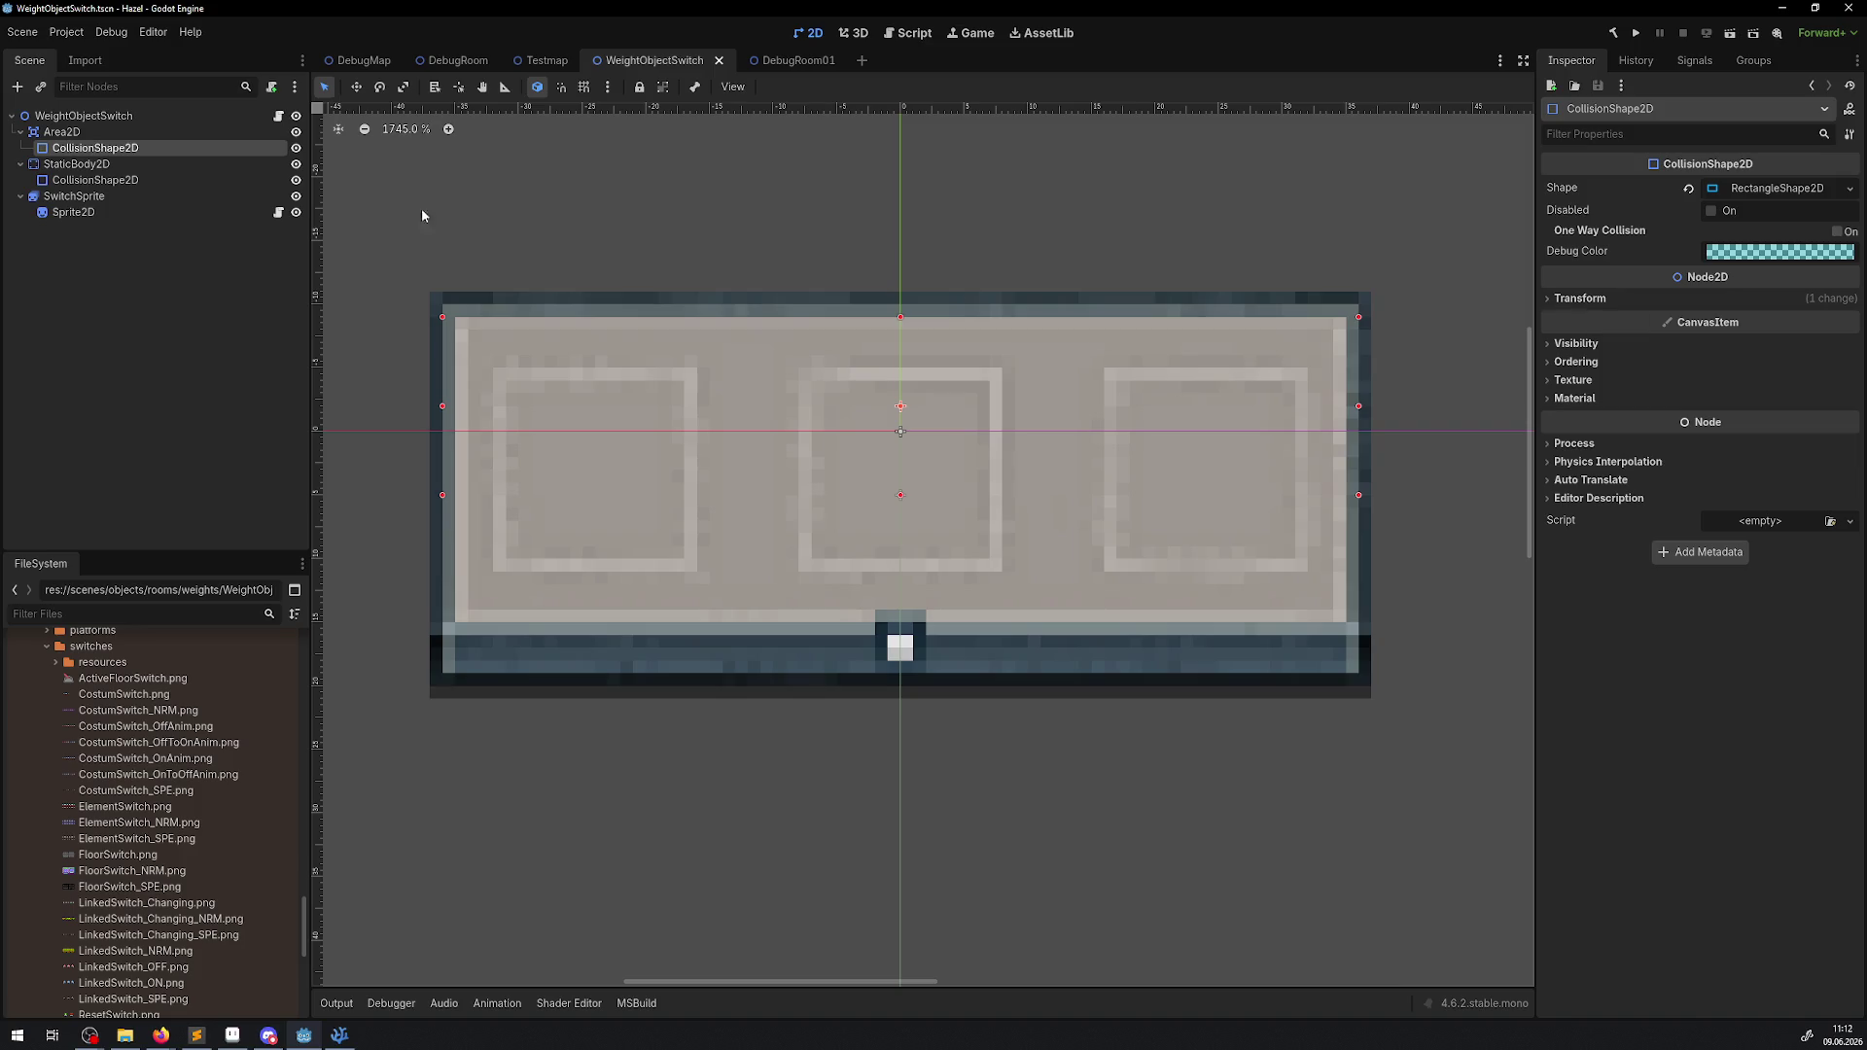
click(61, 131)
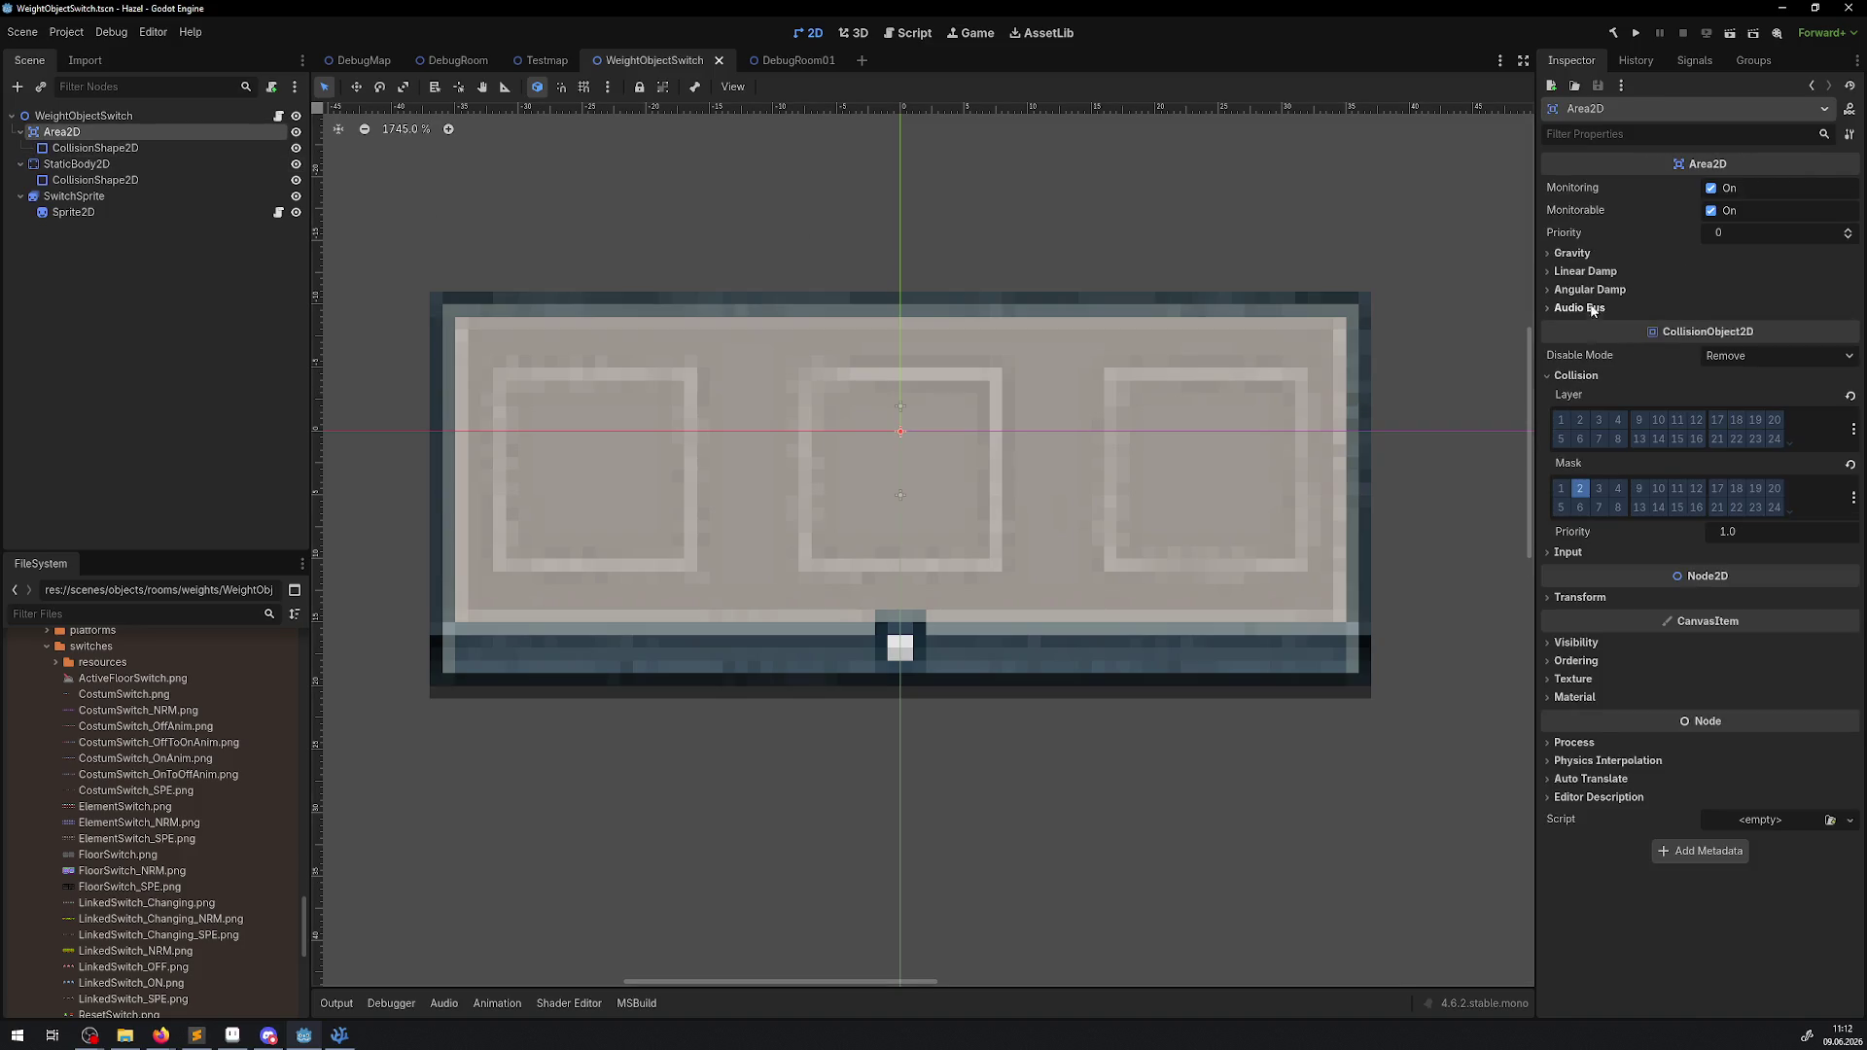
click(1579, 597)
click(1762, 640)
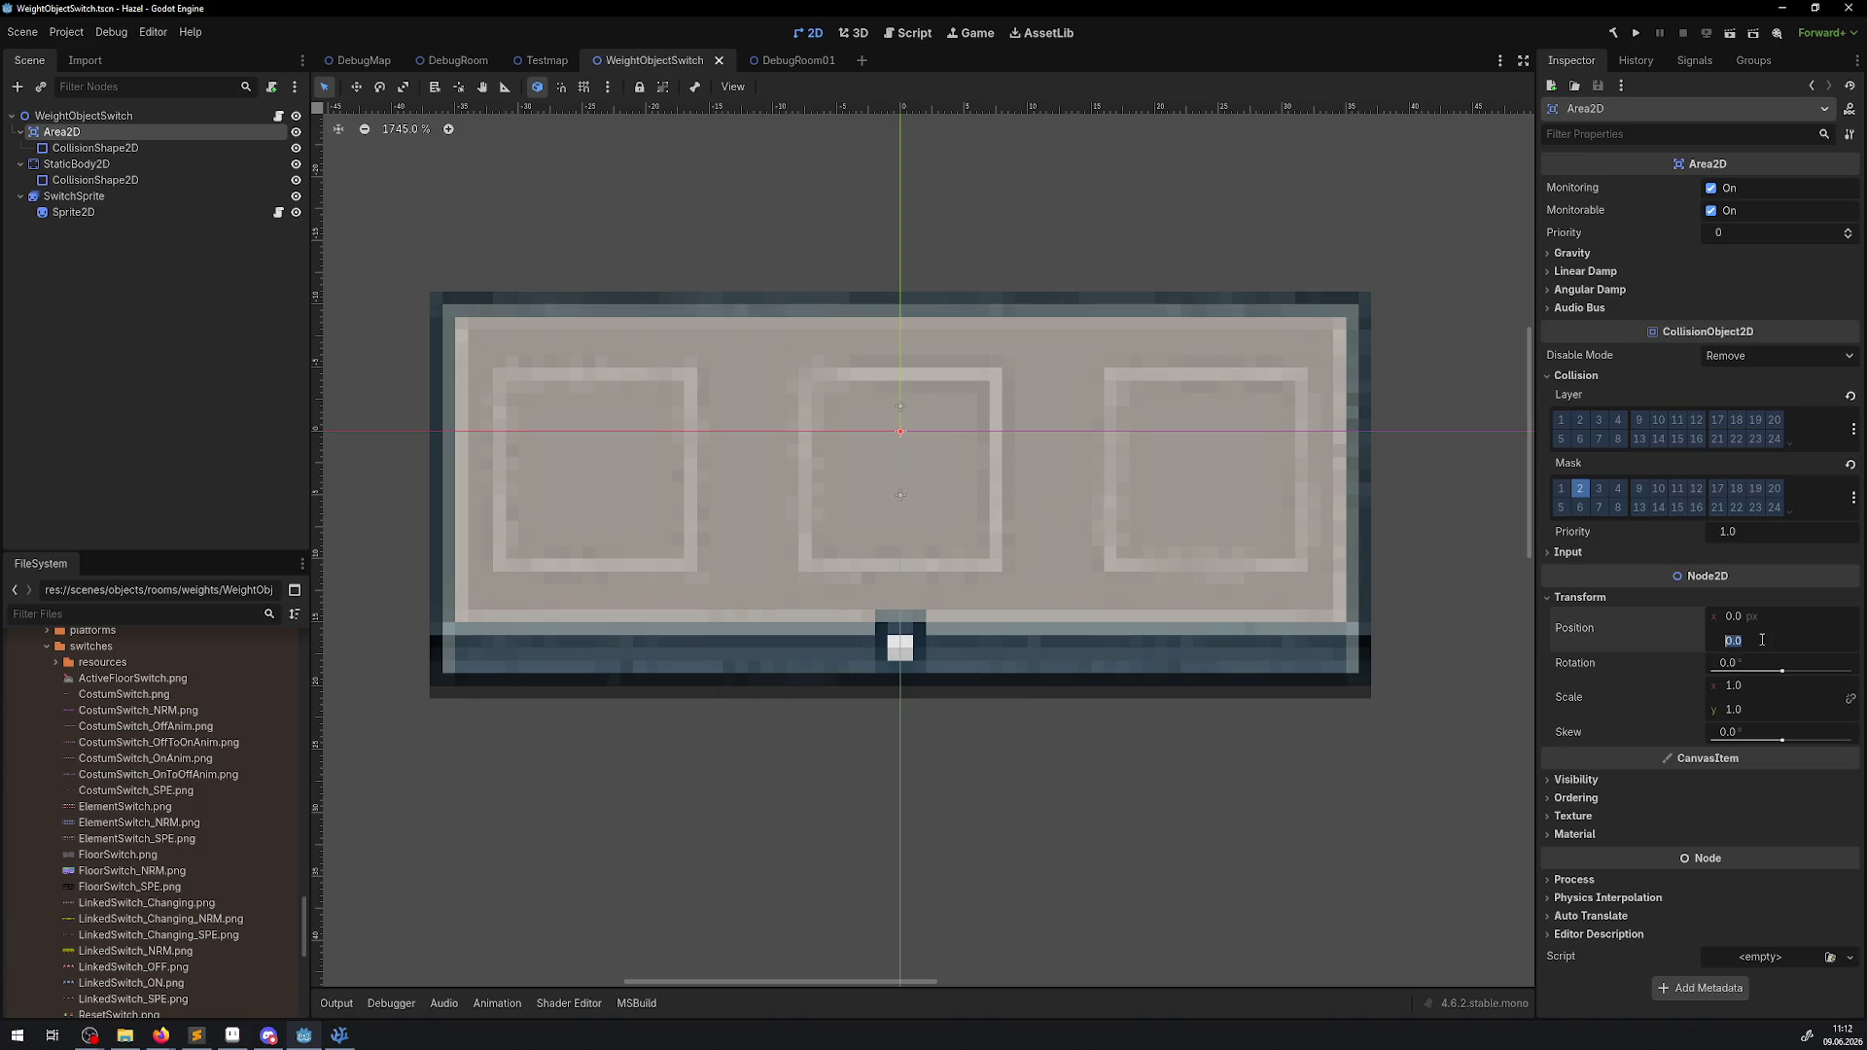
text(5)
key(Return)
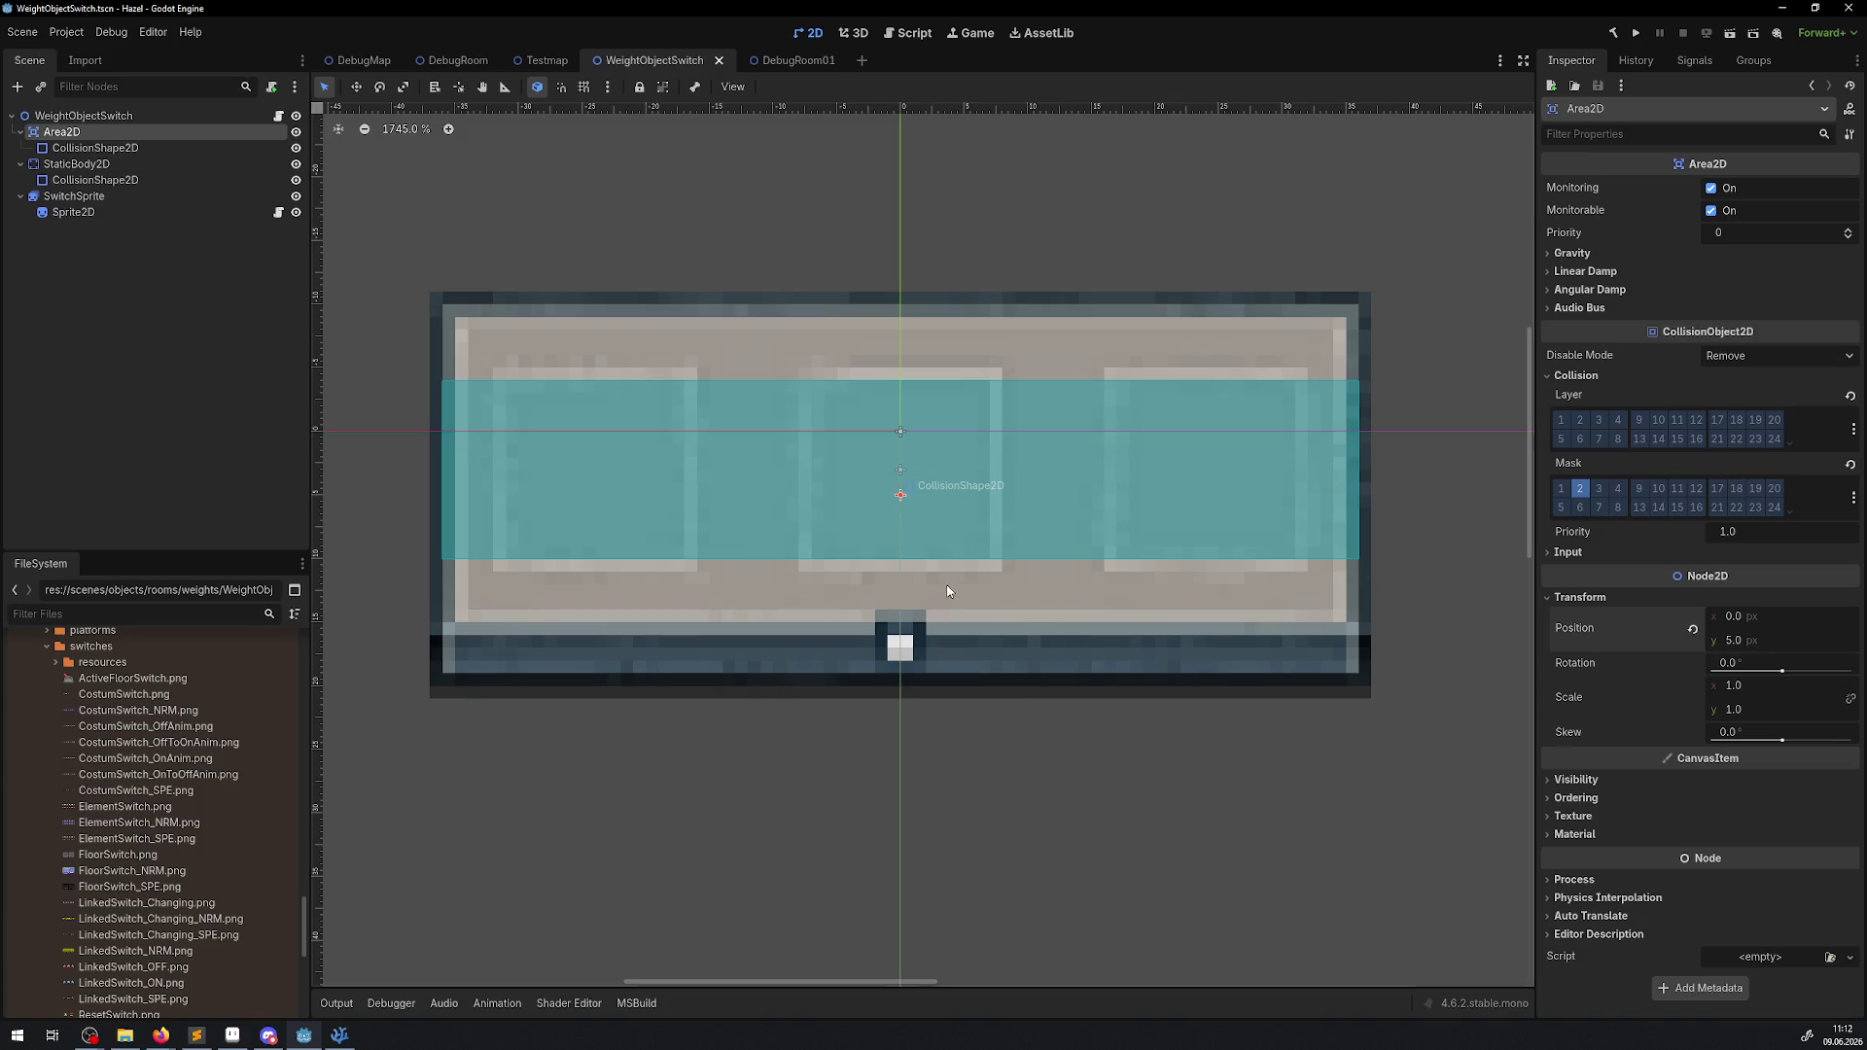
click(222, 319)
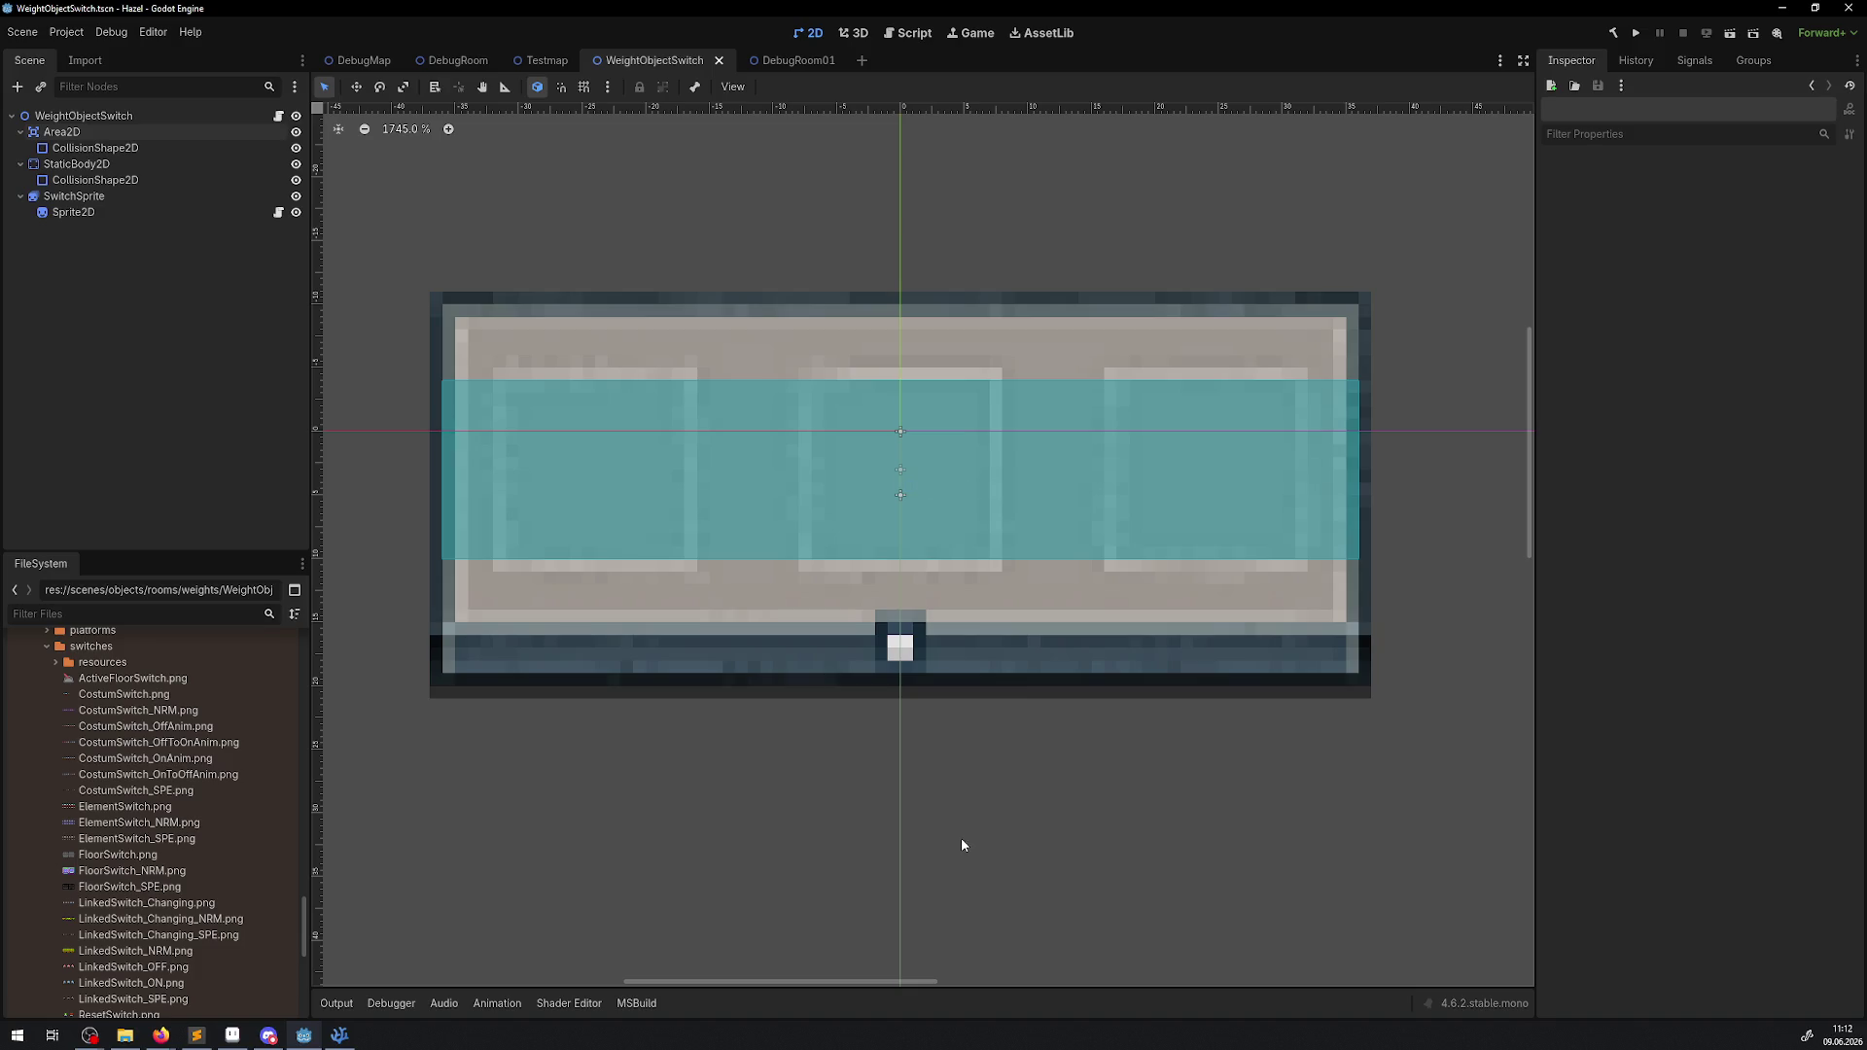
Run the game and walk the player into the room with the weight platforms.
click(1634, 34)
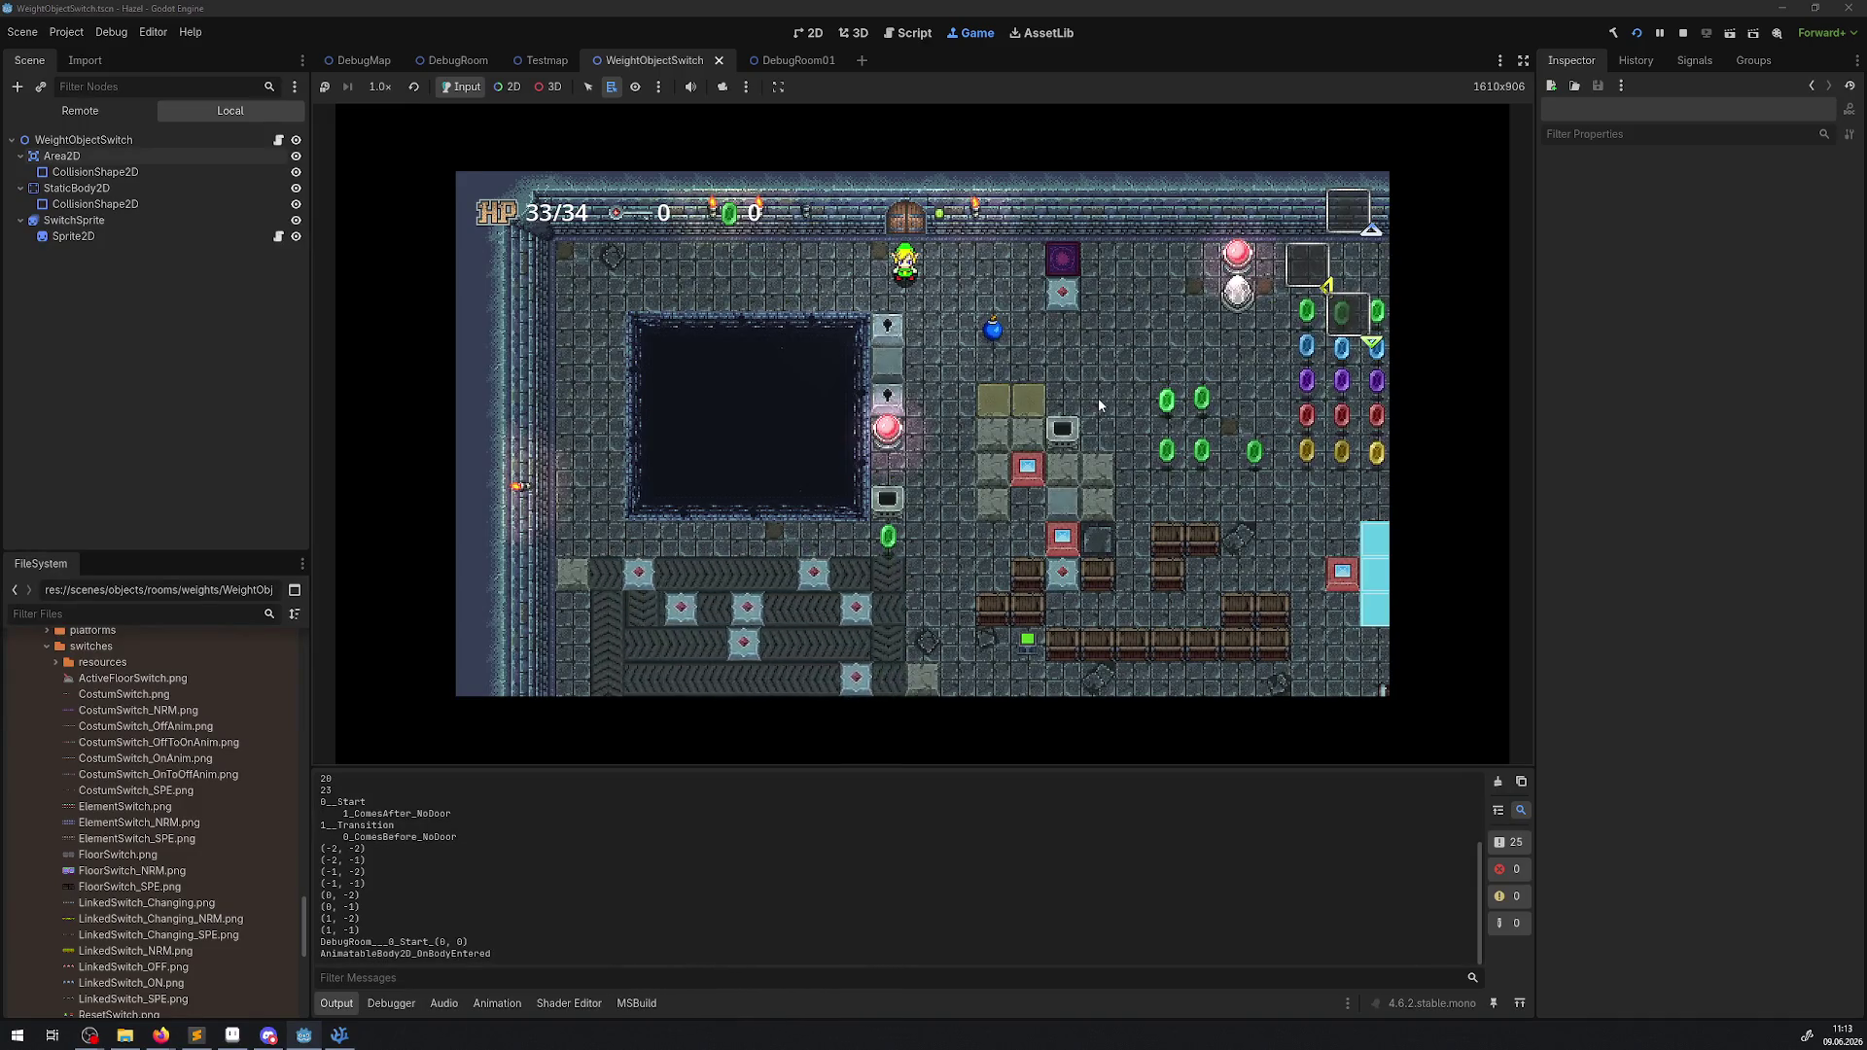
key(Down)
key(Right)
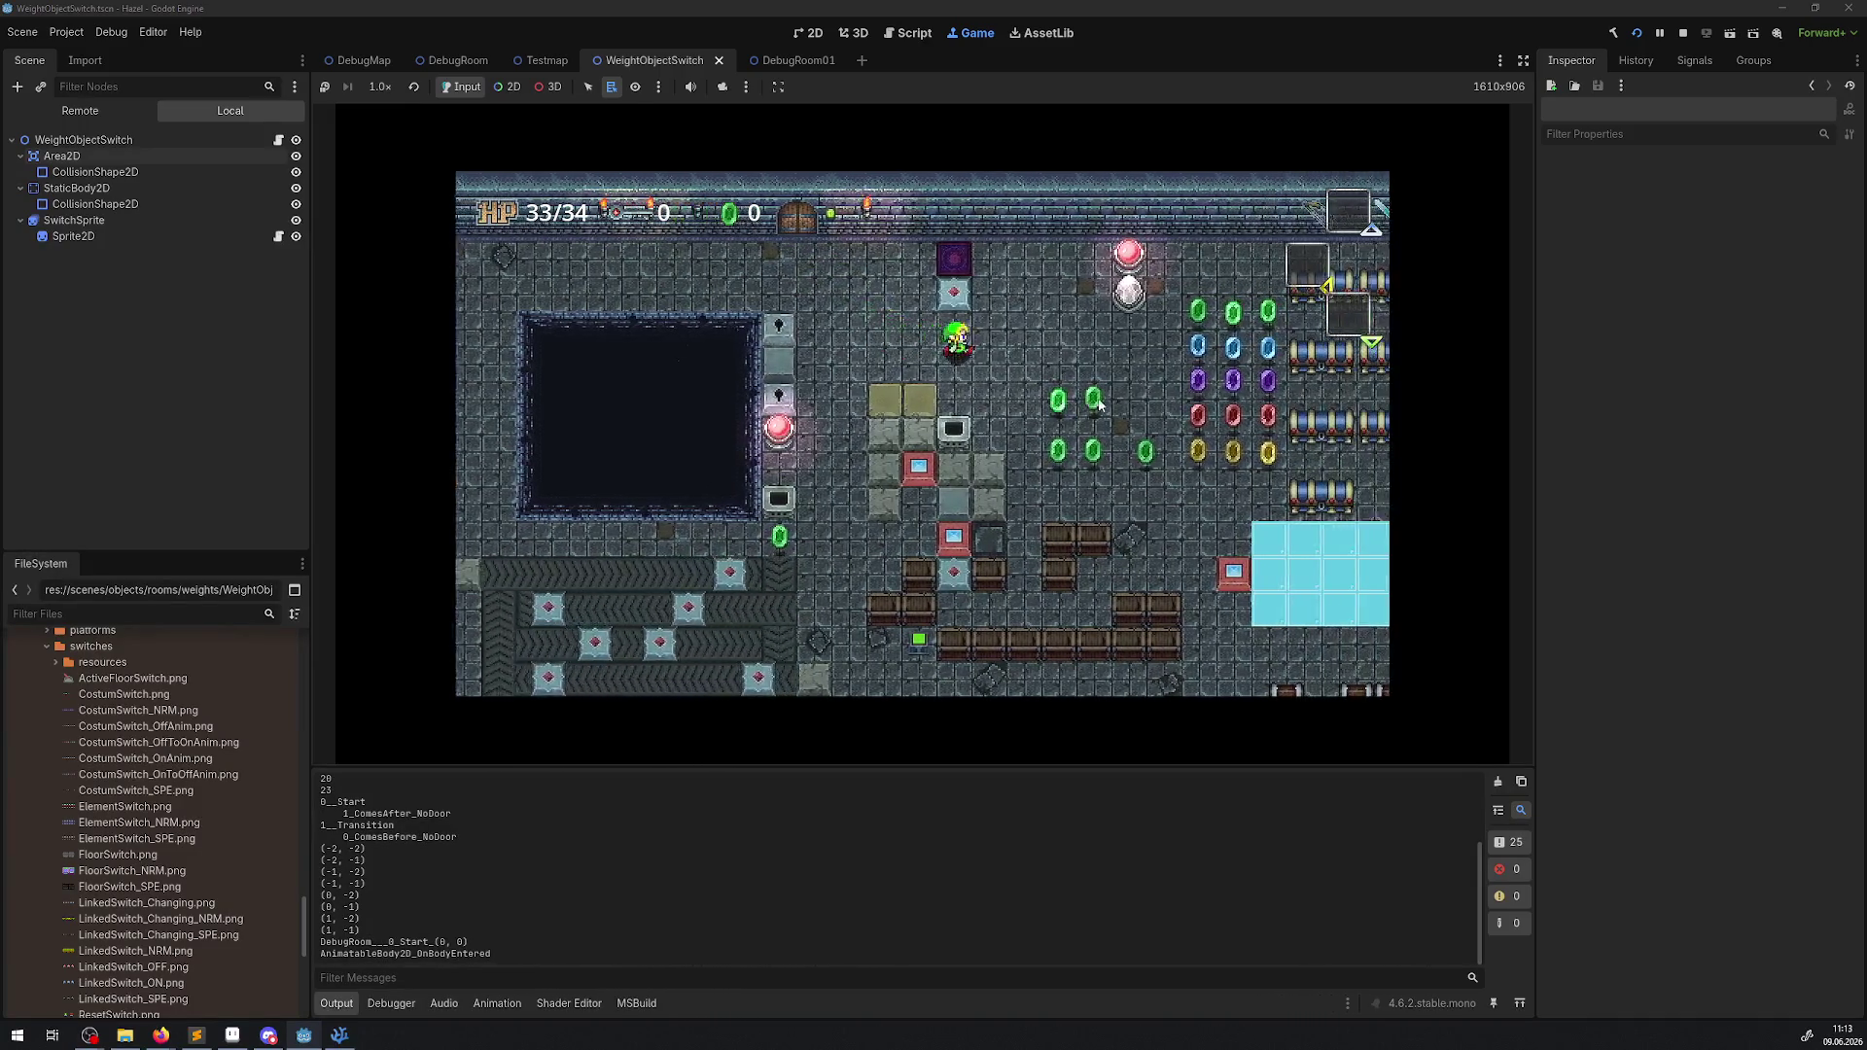
key(Right)
key(Up)
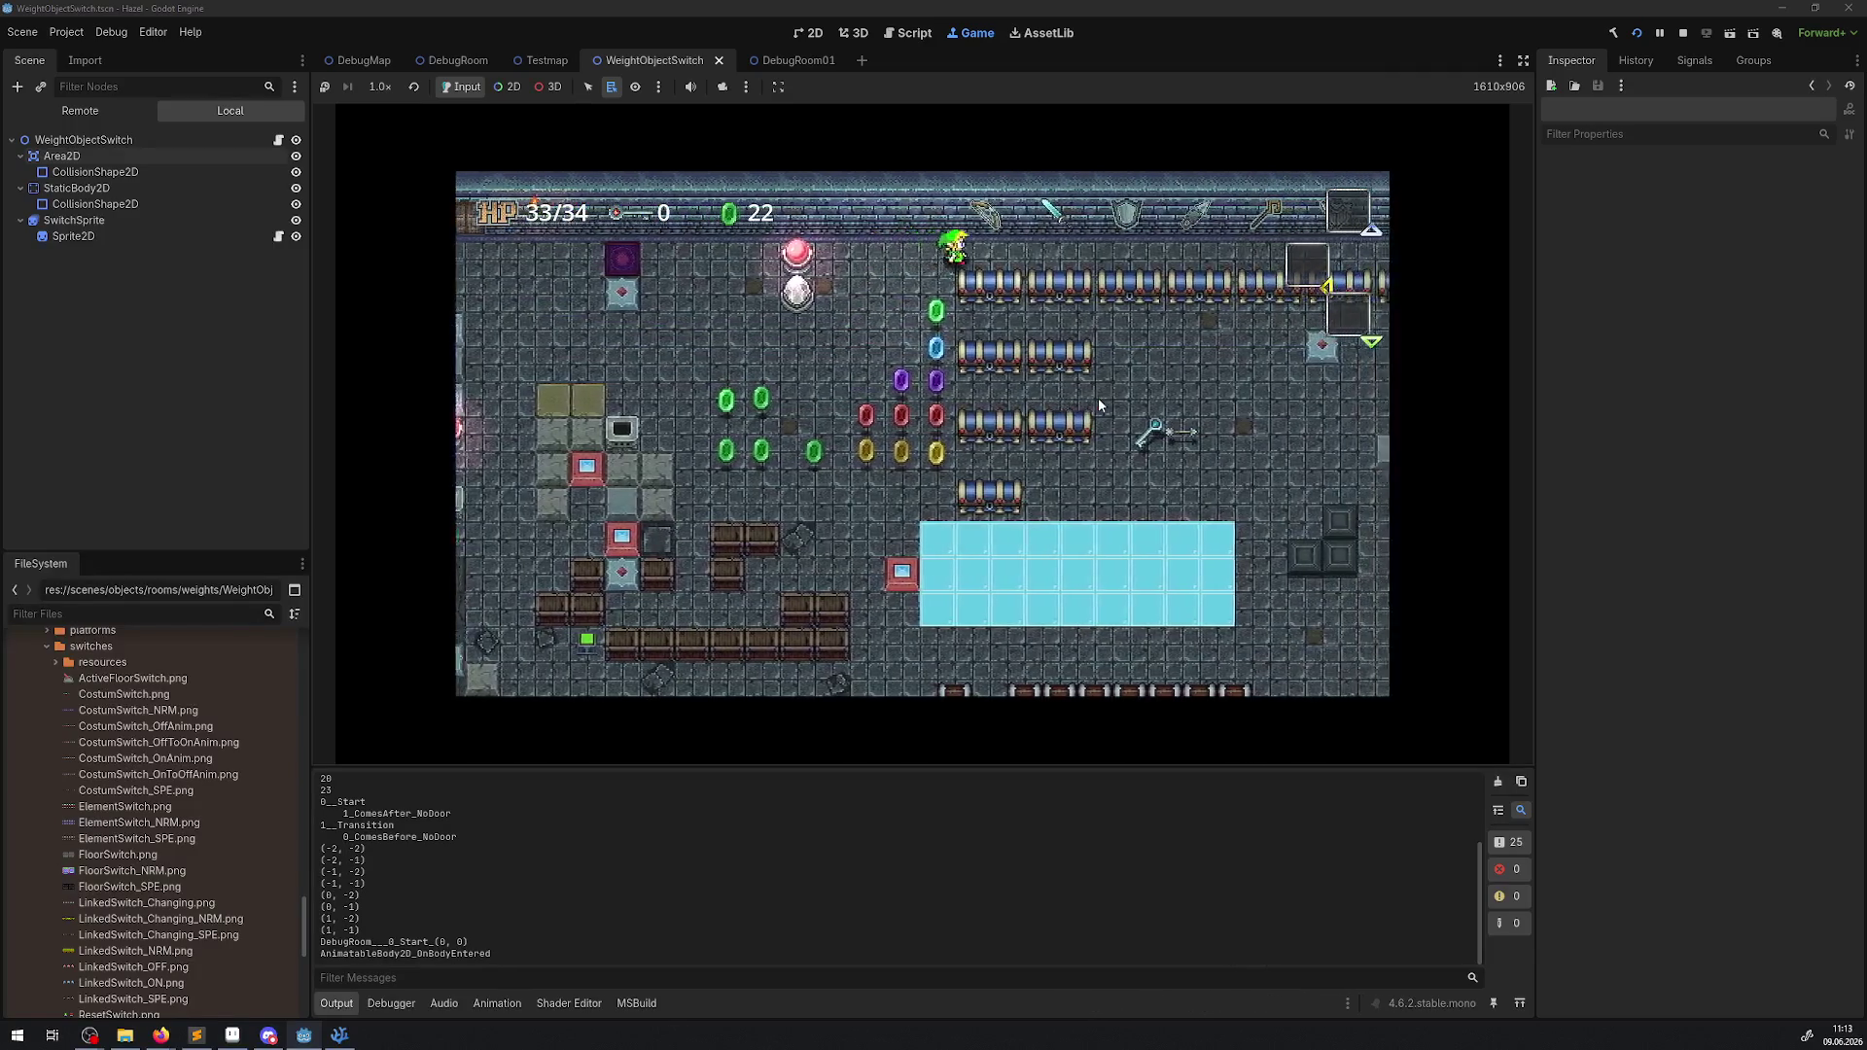
key(Right)
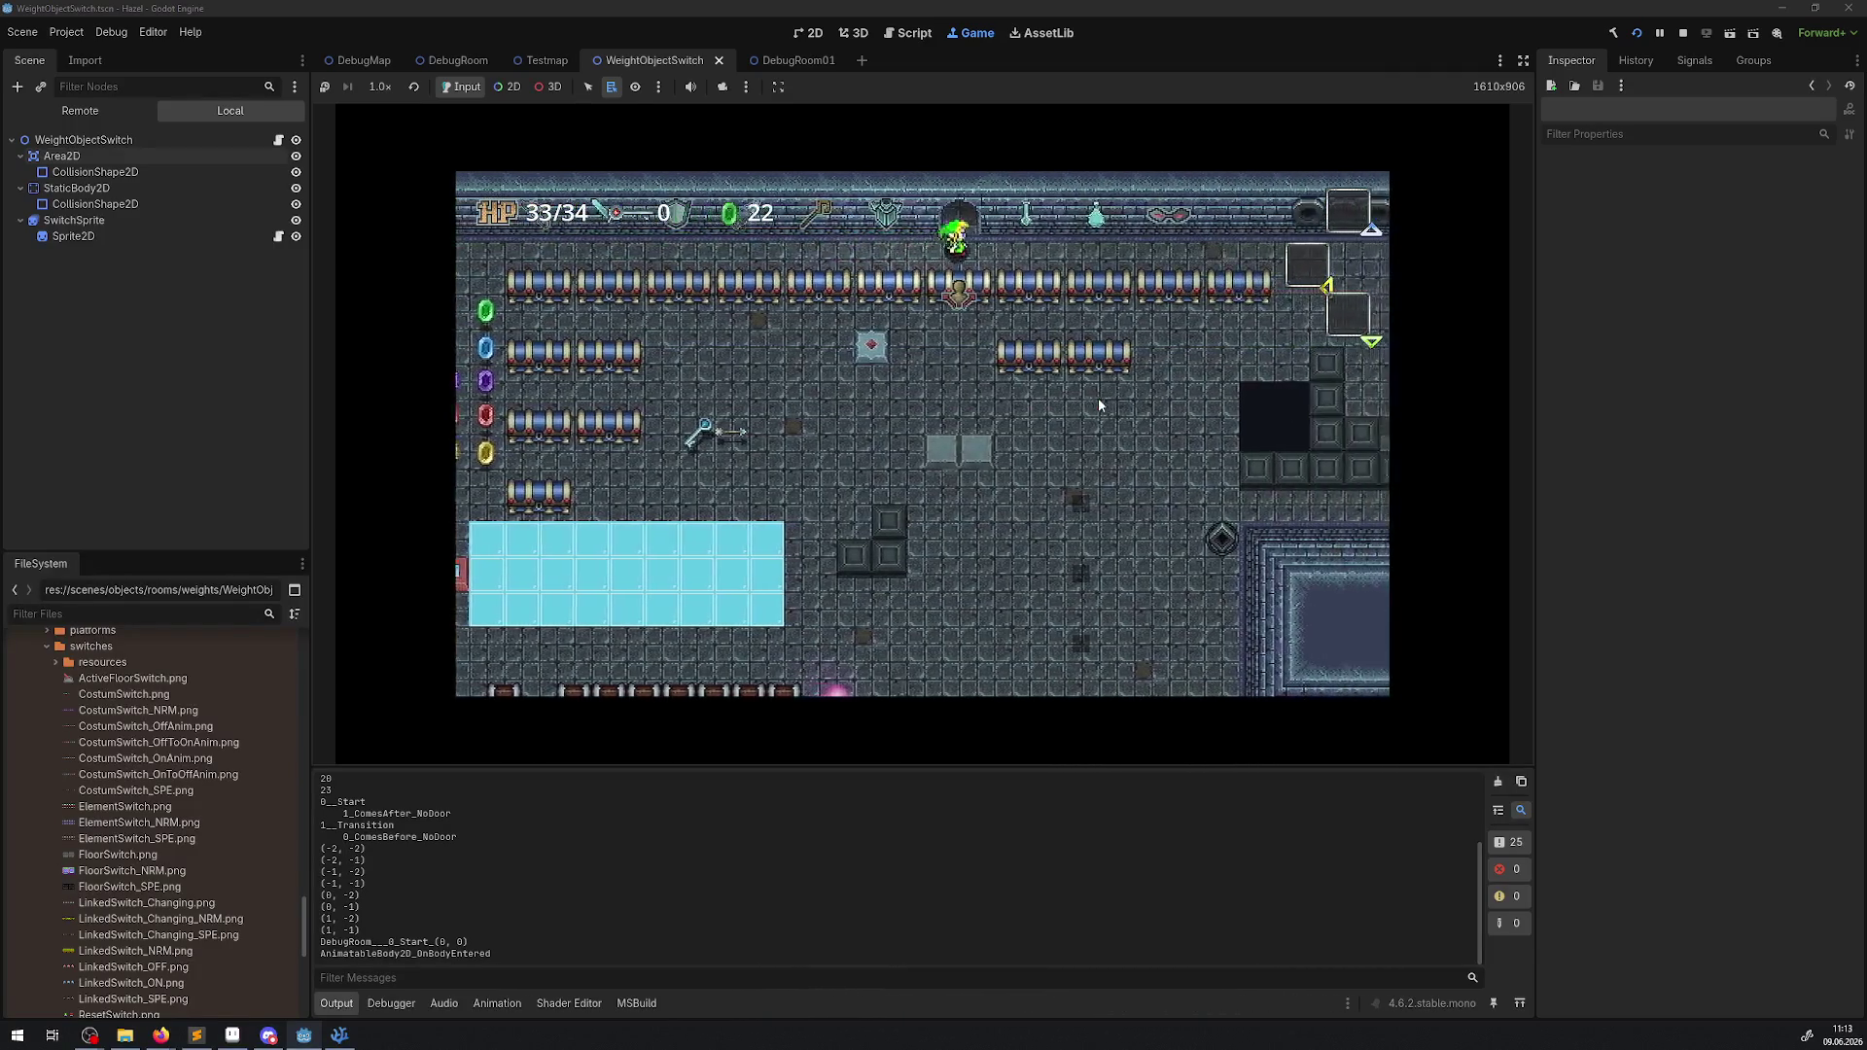
key(Up)
key(Left)
key(Left)
key(Up)
Place the pink block, blue block and blue orb on the right platform, then enlarge the game view.
key(Left)
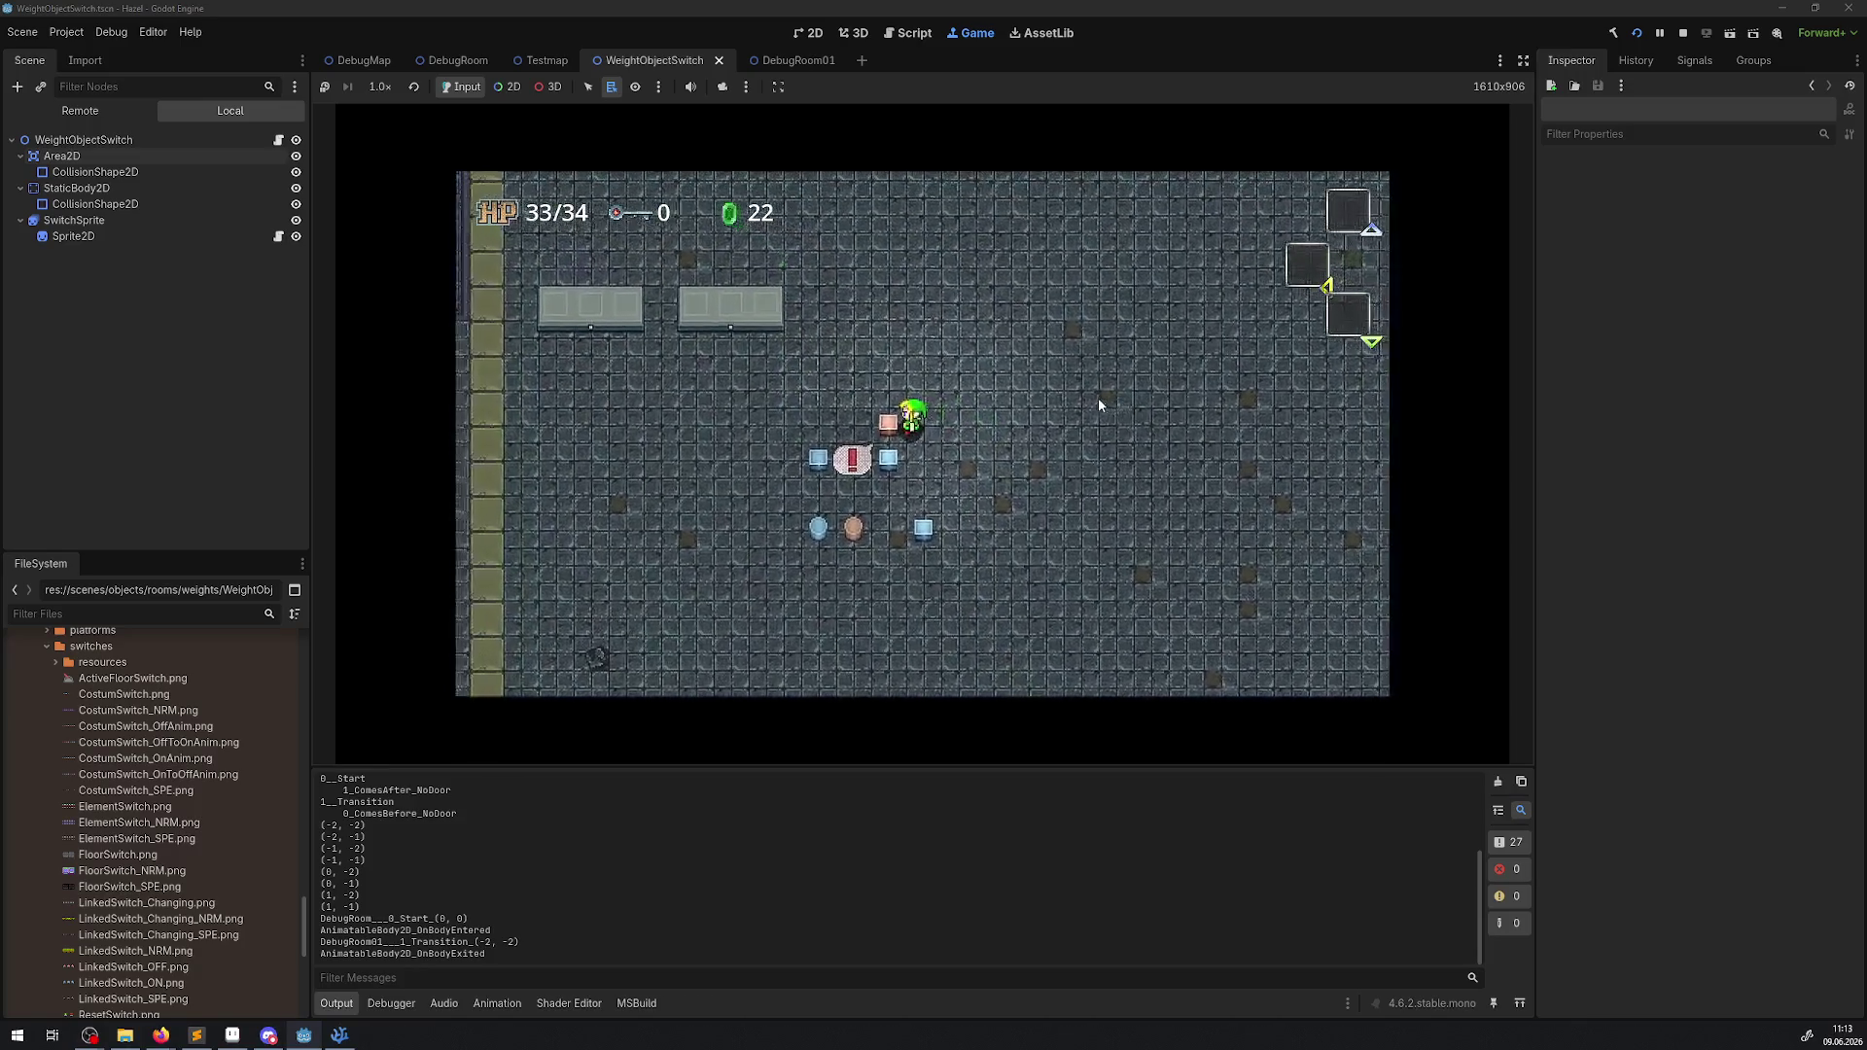
key(space)
key(Down)
key(space)
key(Up)
key(Left)
key(space)
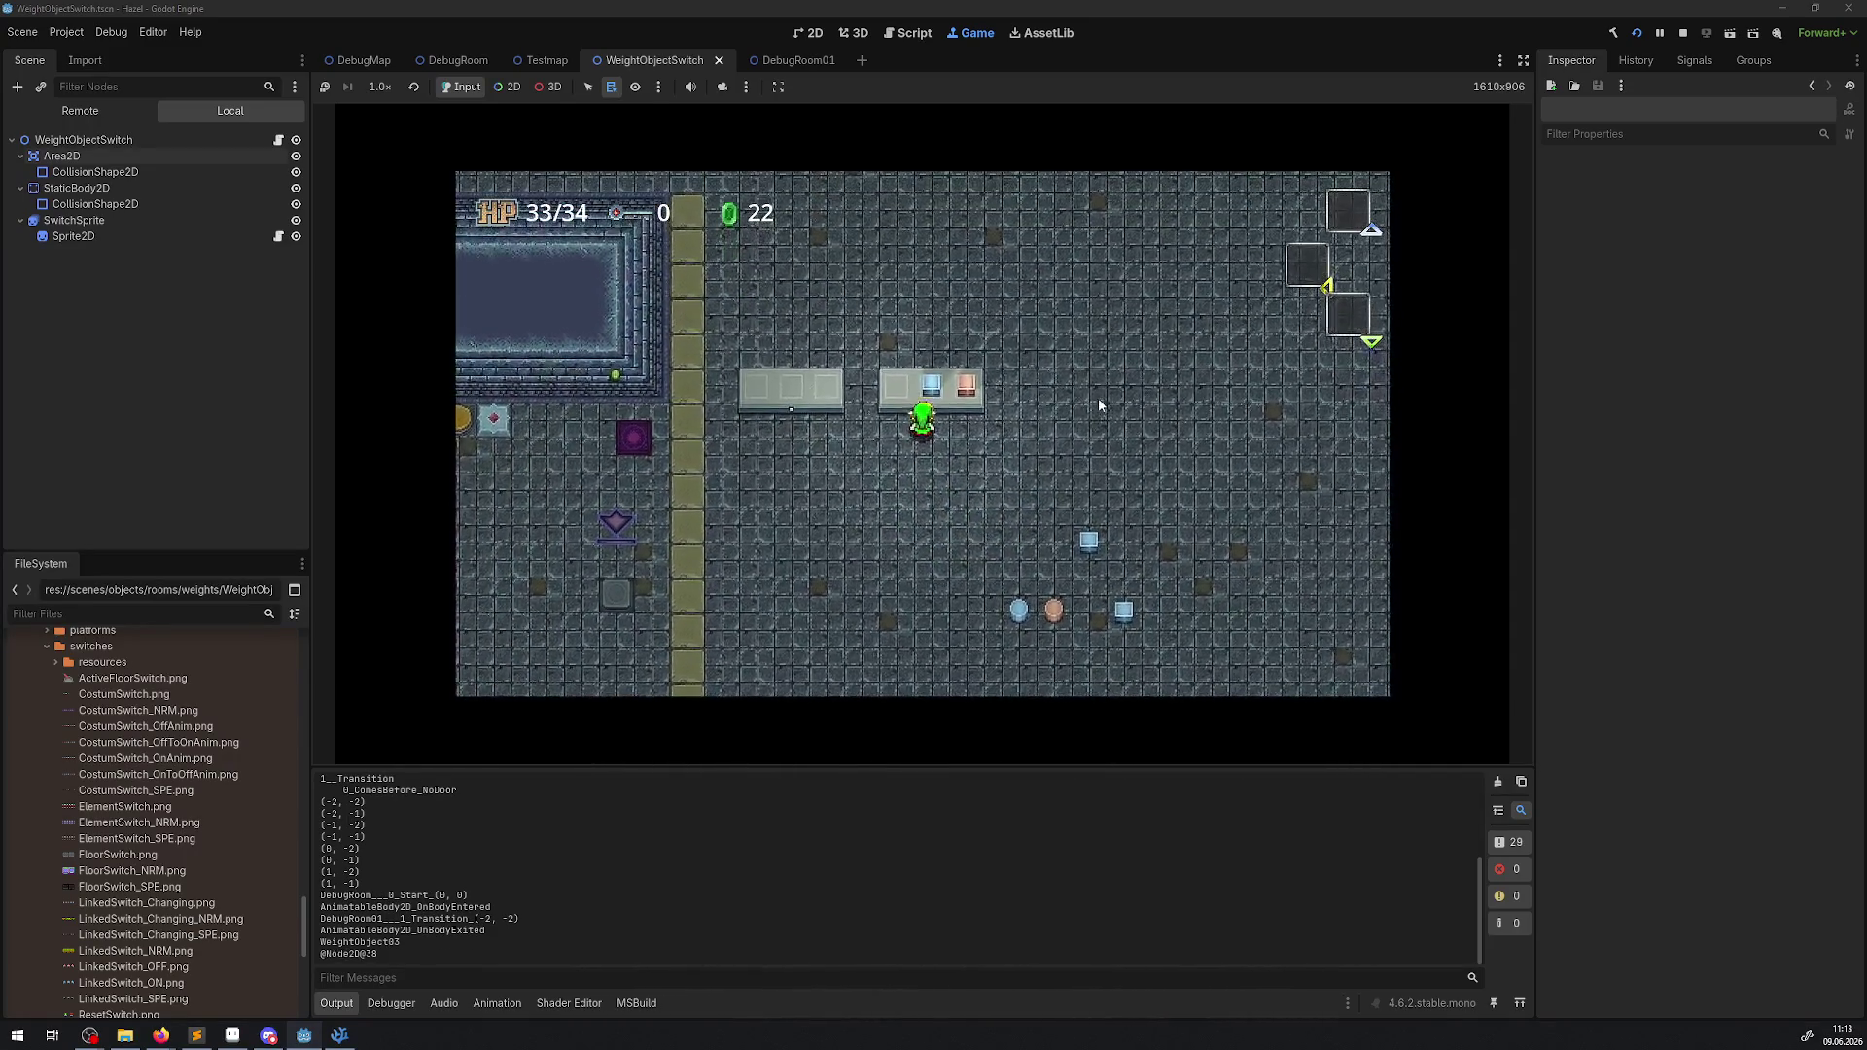
key(Down)
key(Right)
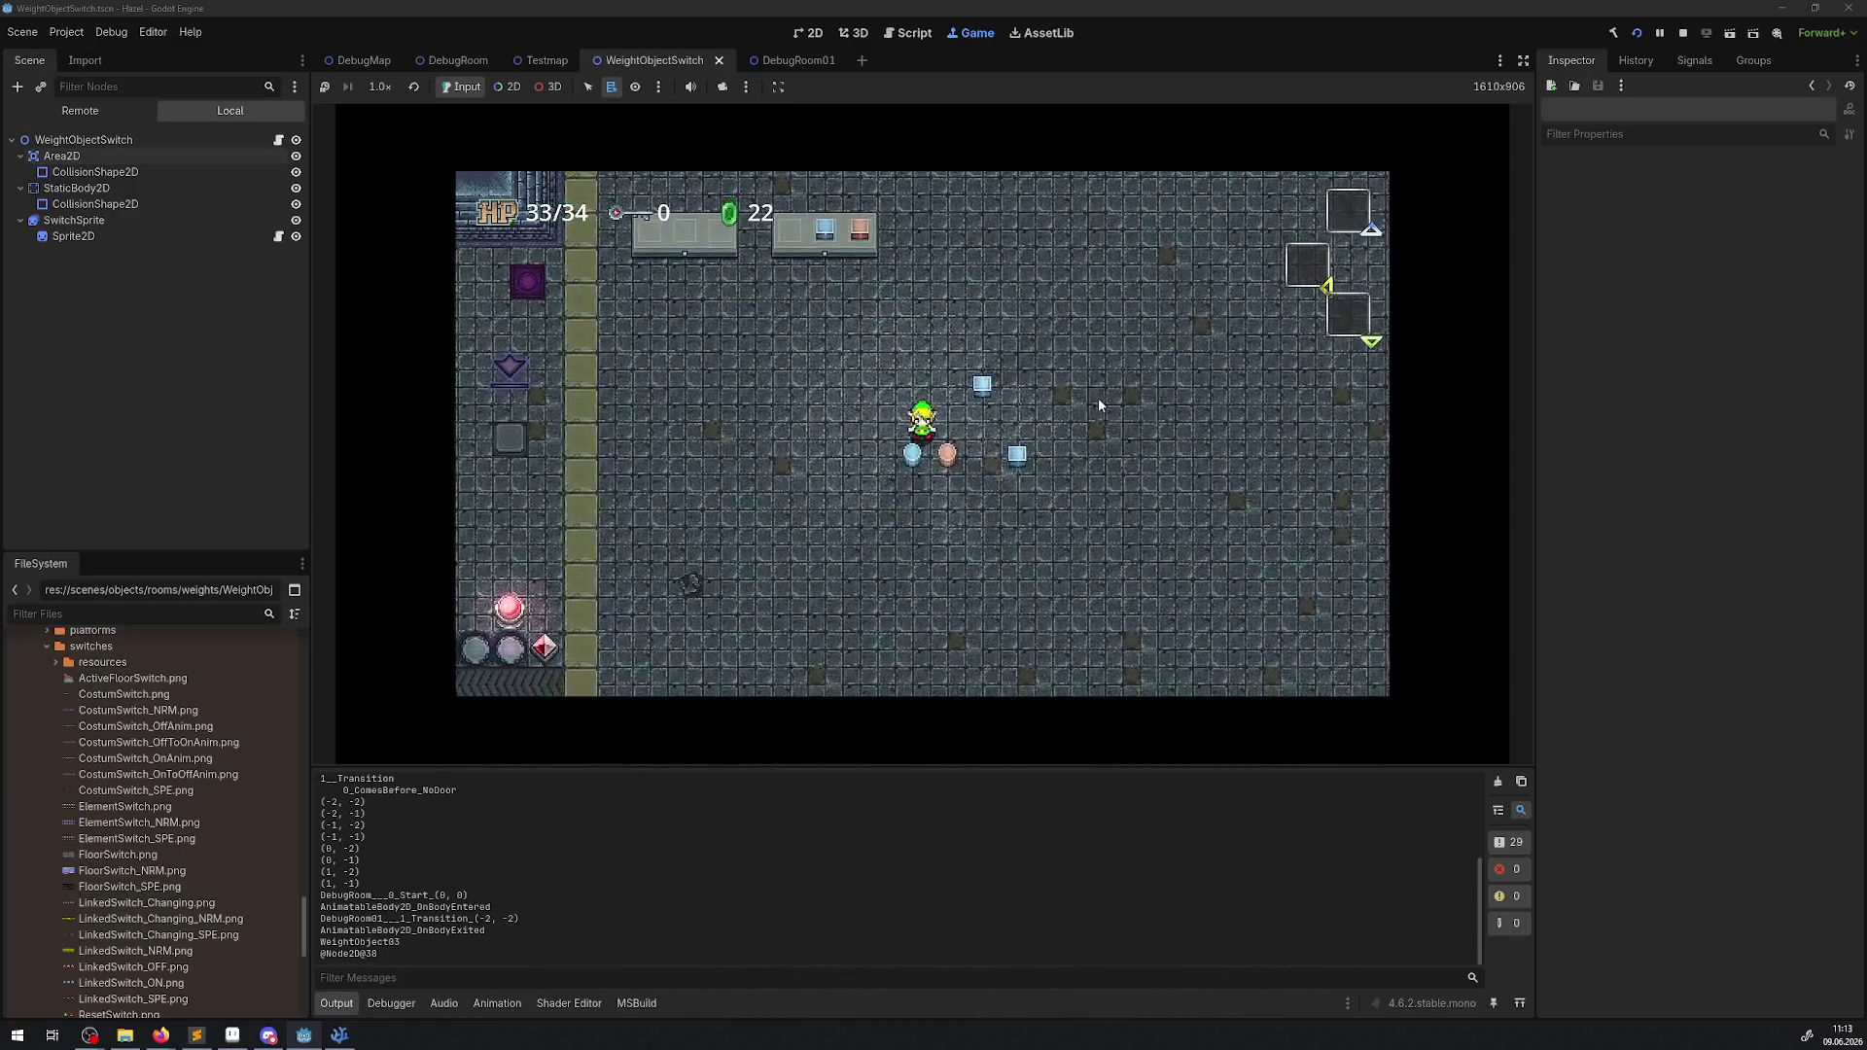
key(space)
key(Up)
key(Left)
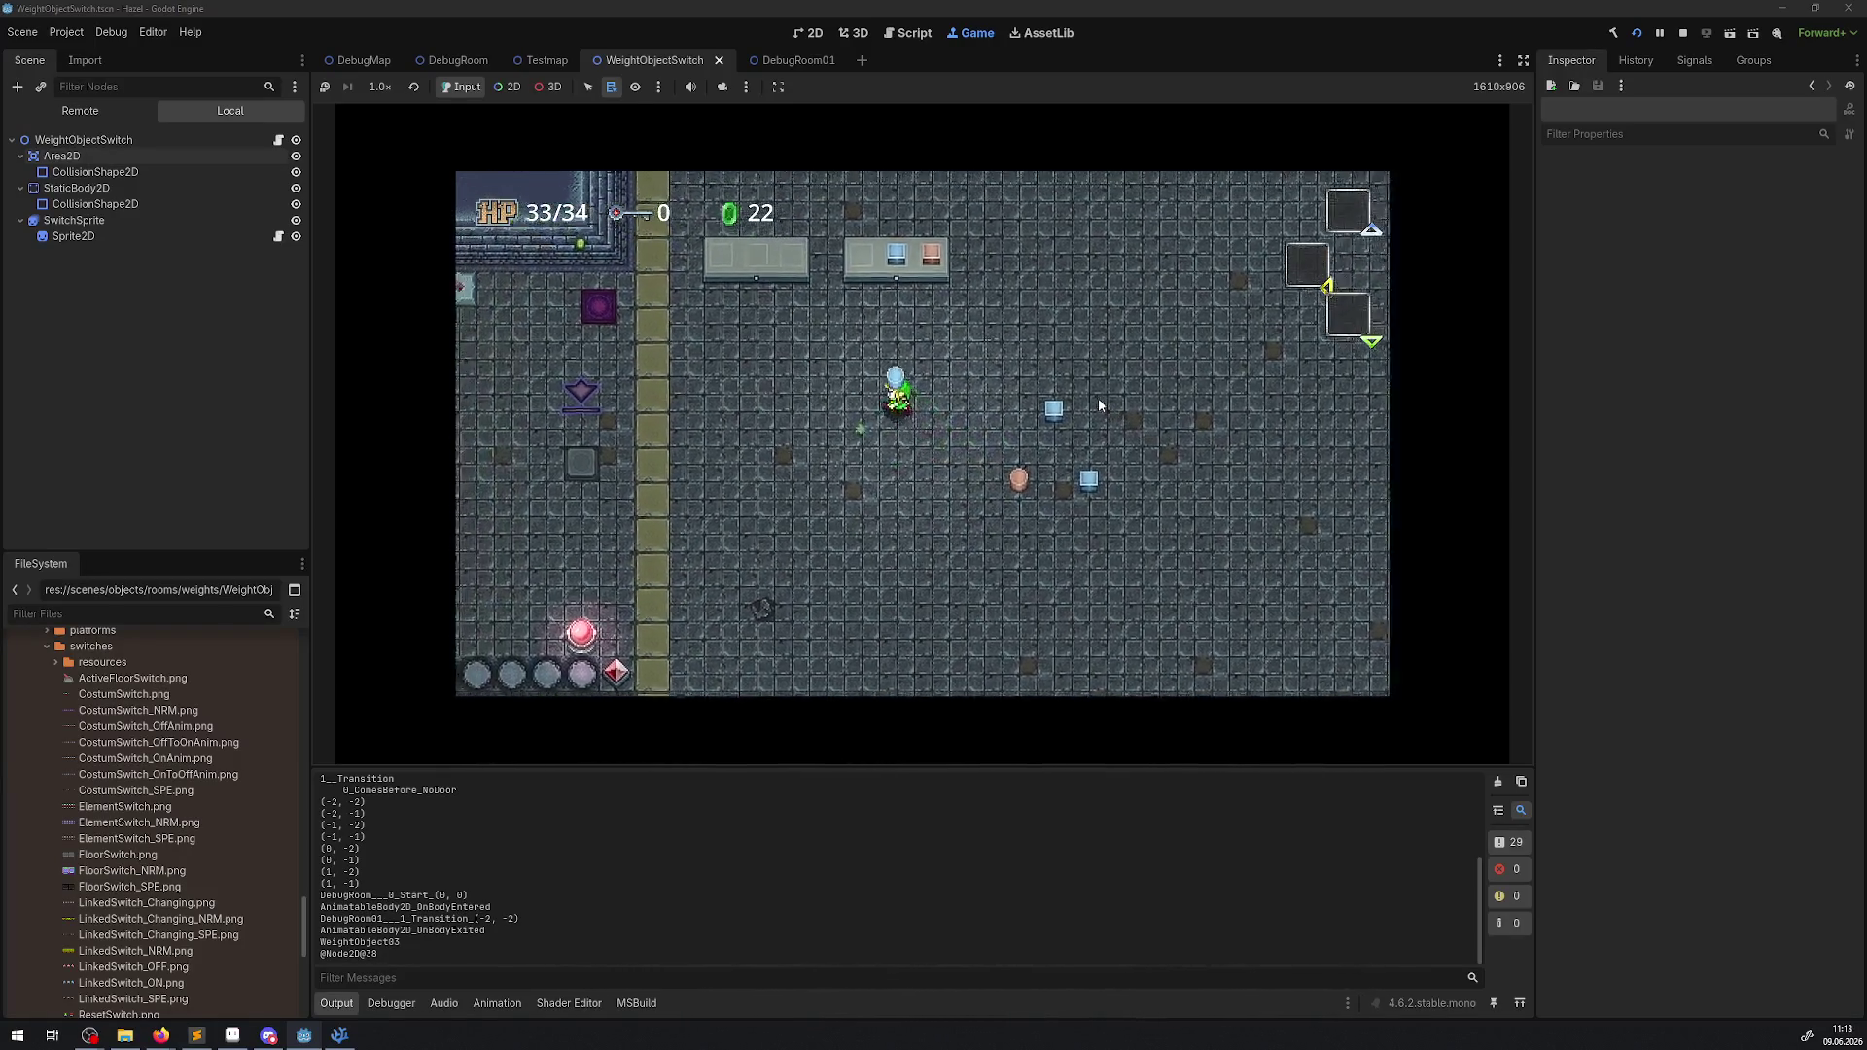
key(space)
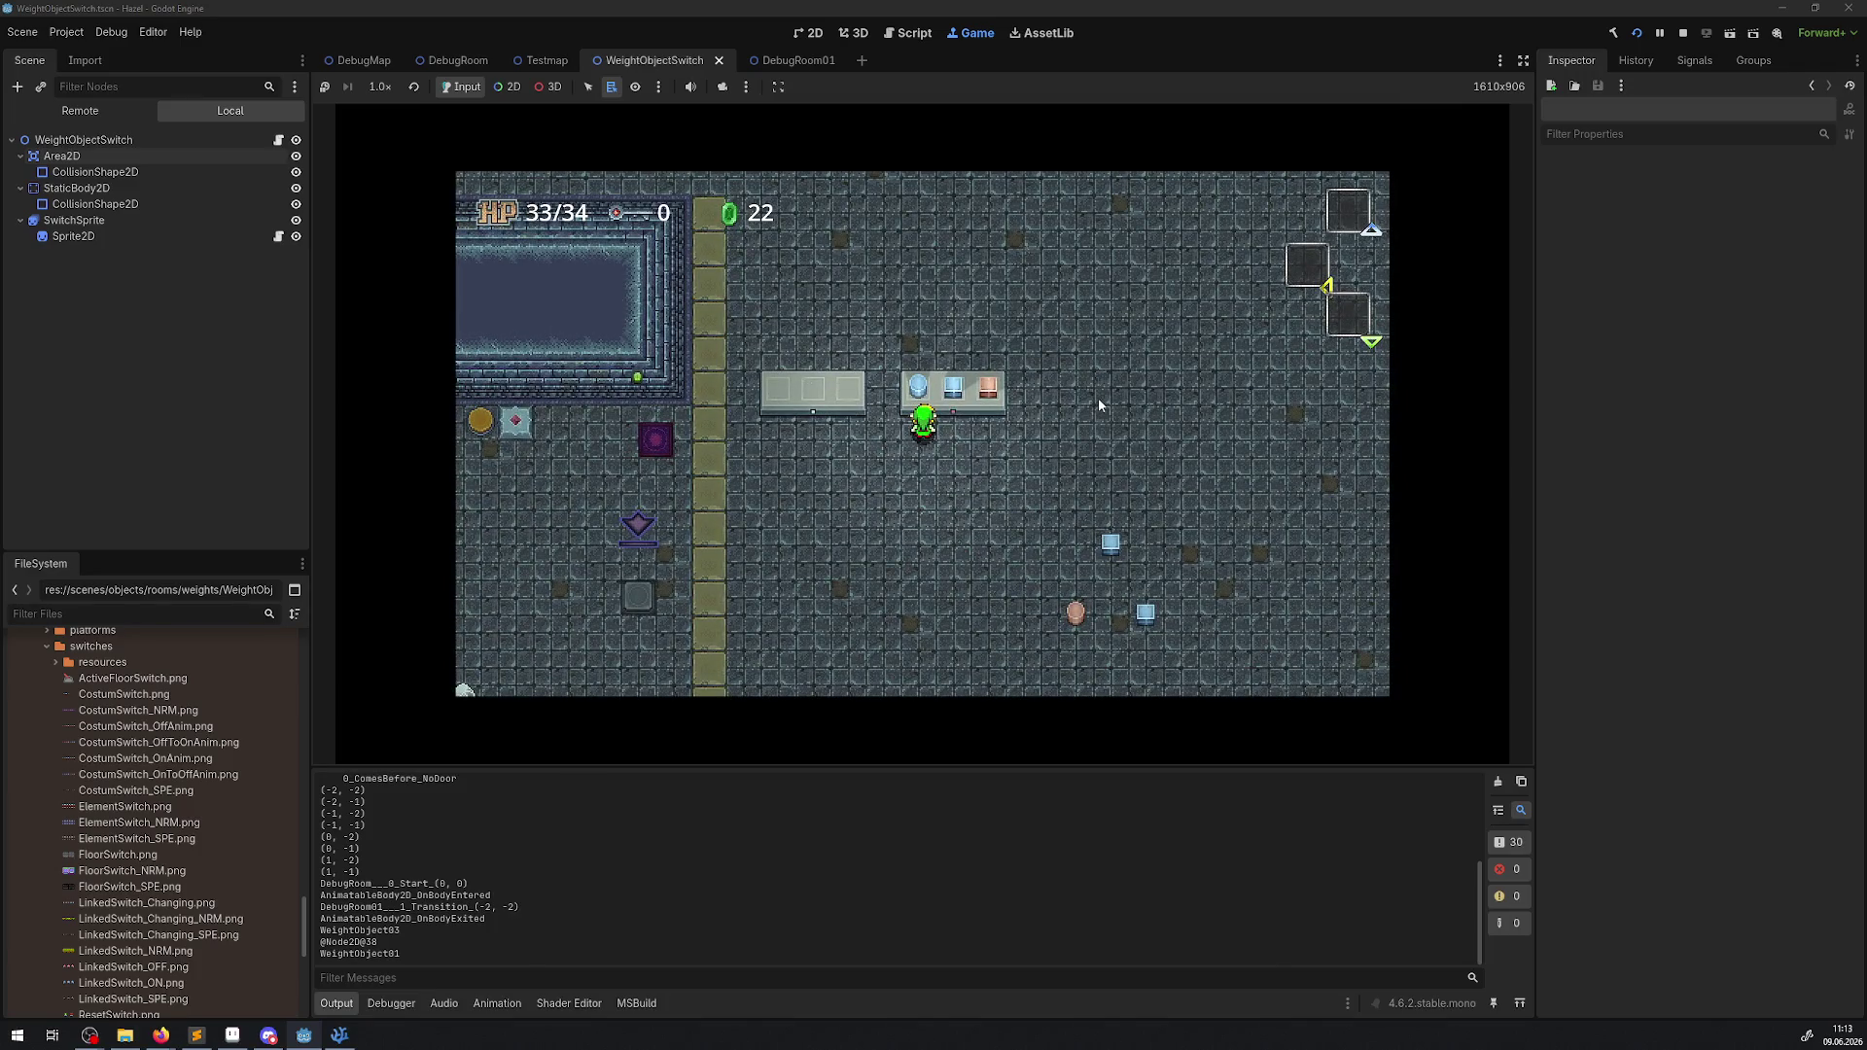
click(1523, 61)
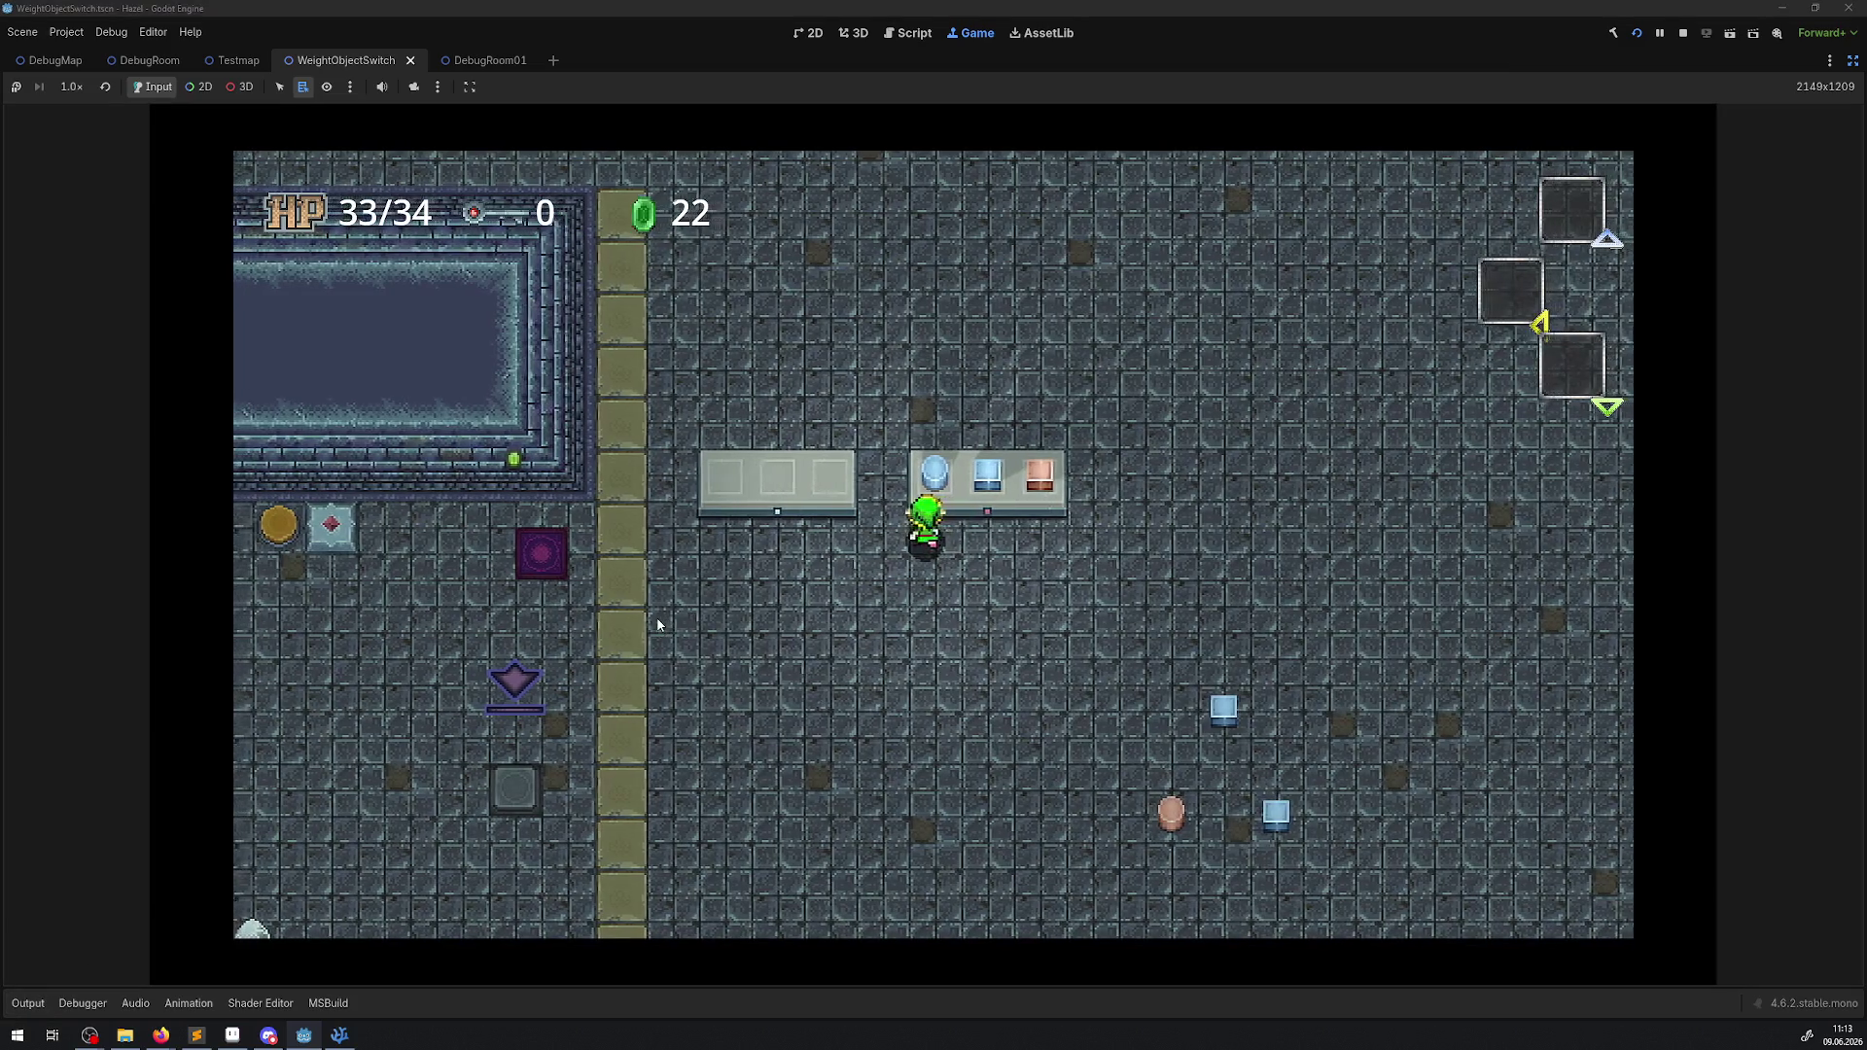
Lift the red item off the platform and set it back into the right slot.
key(Left)
key(Right)
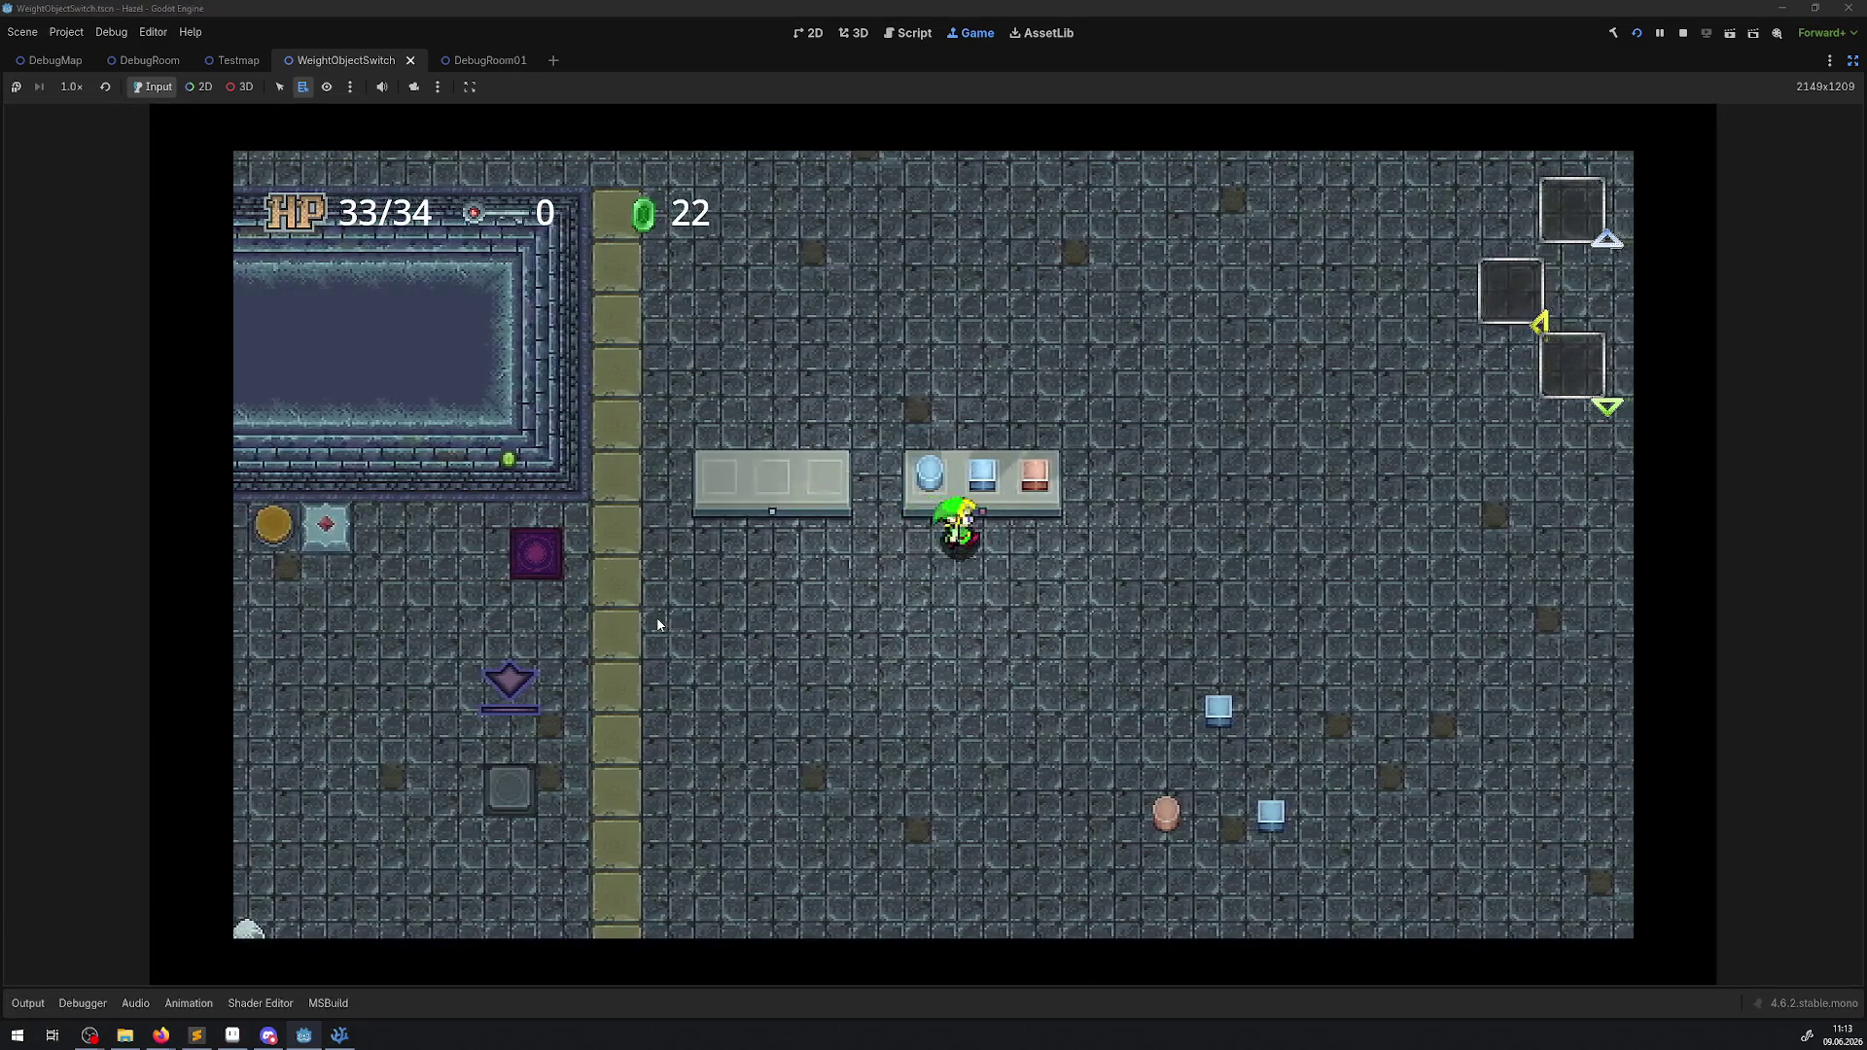
key(Up)
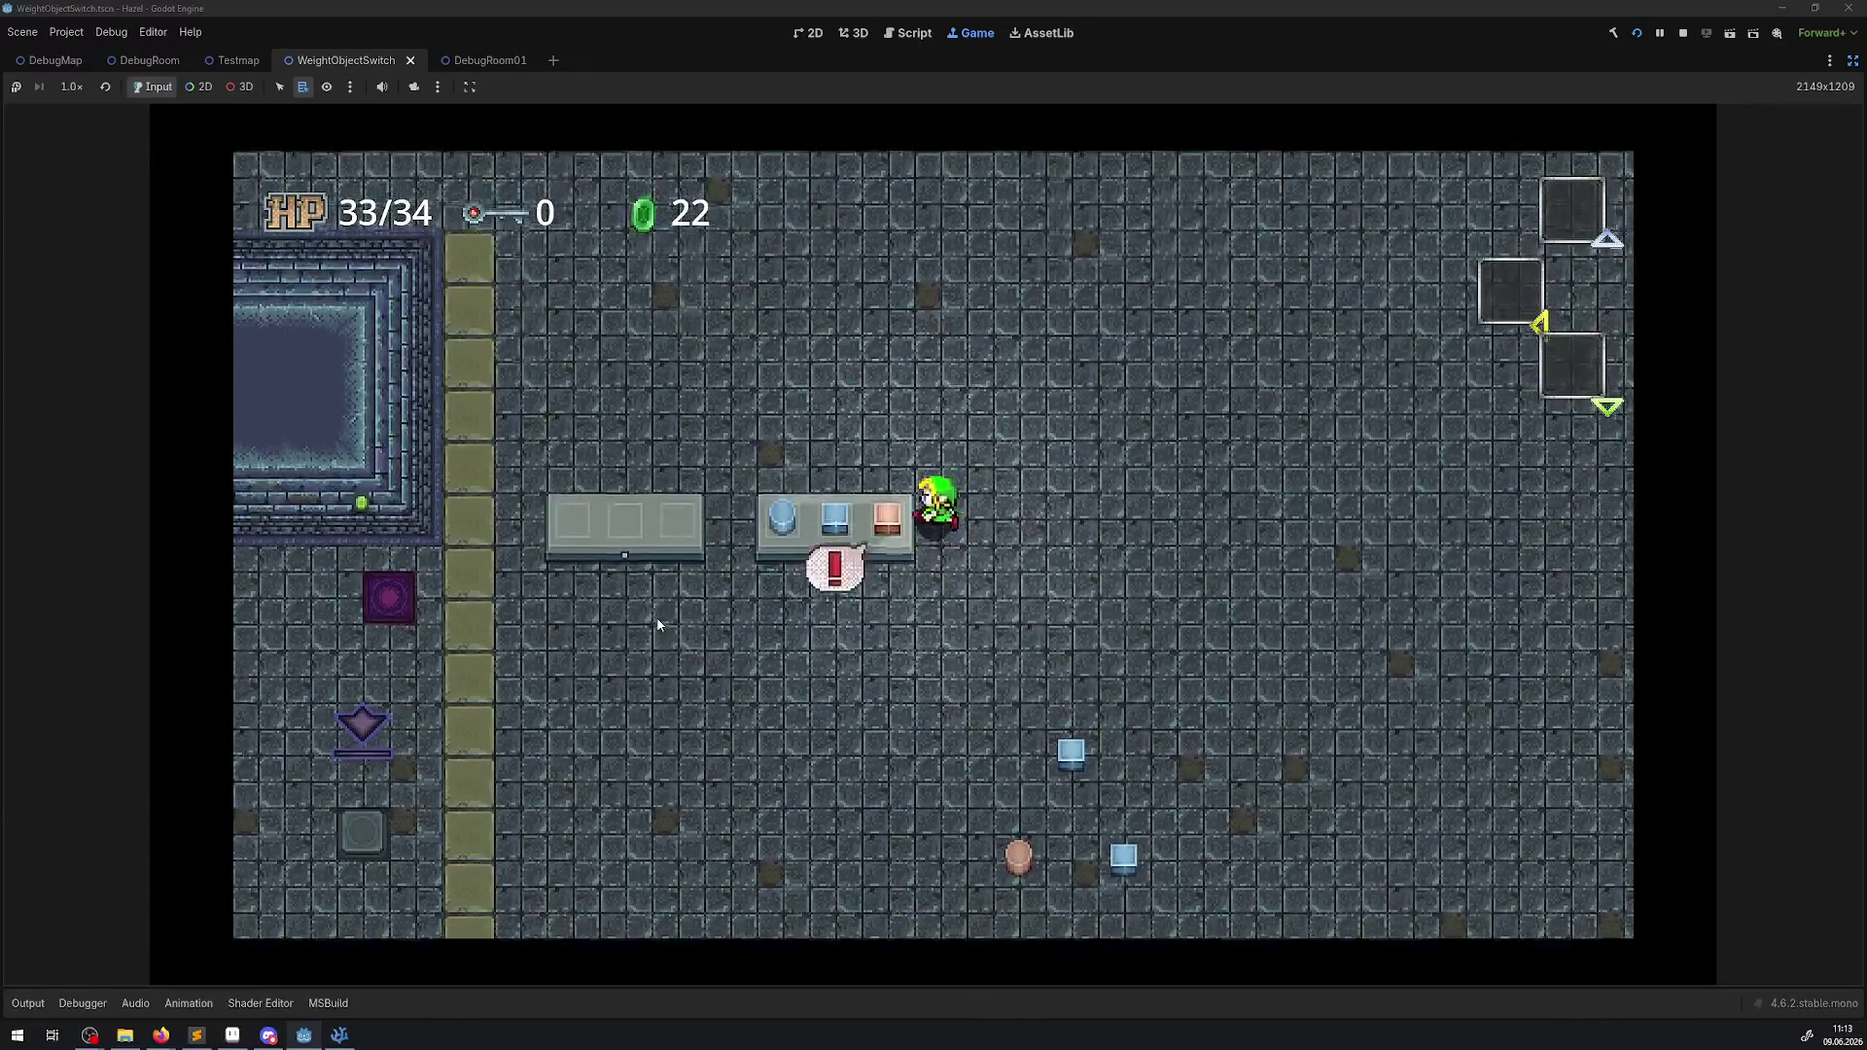
key(space)
key(space)
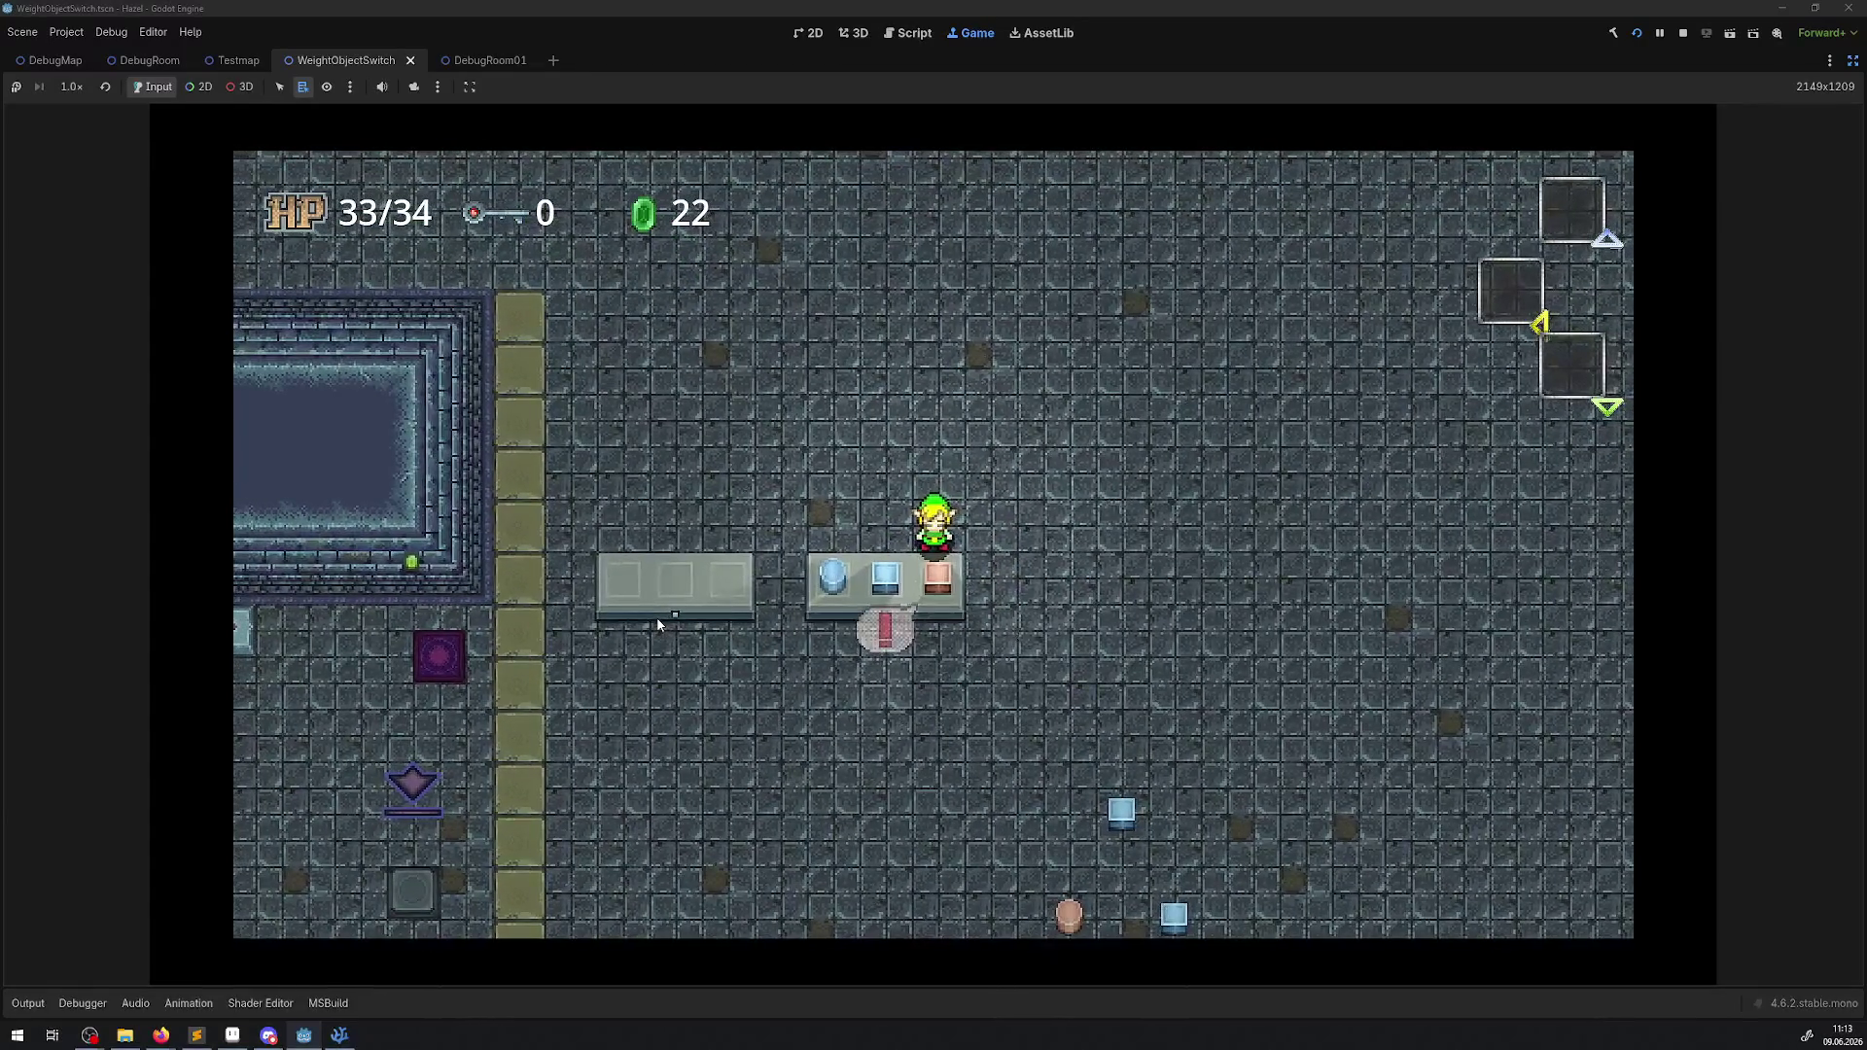
key(space)
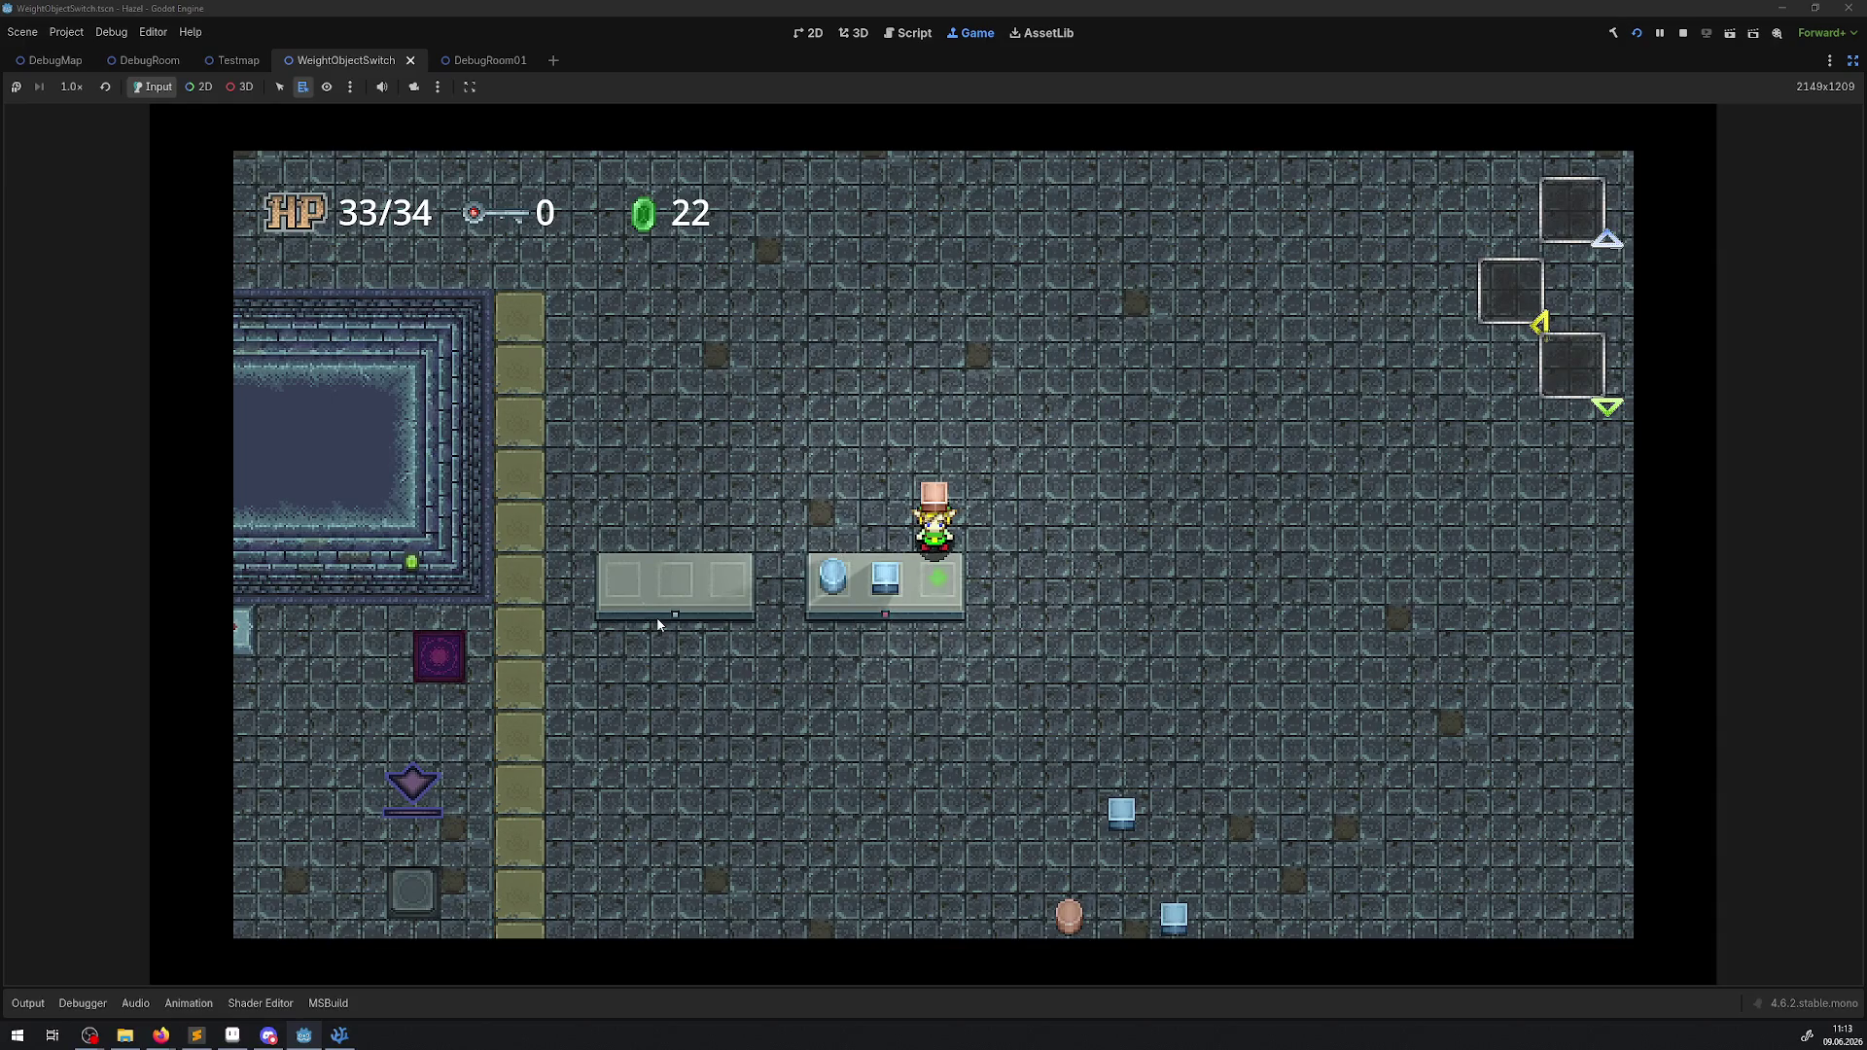
key(Right)
key(Down)
key(space)
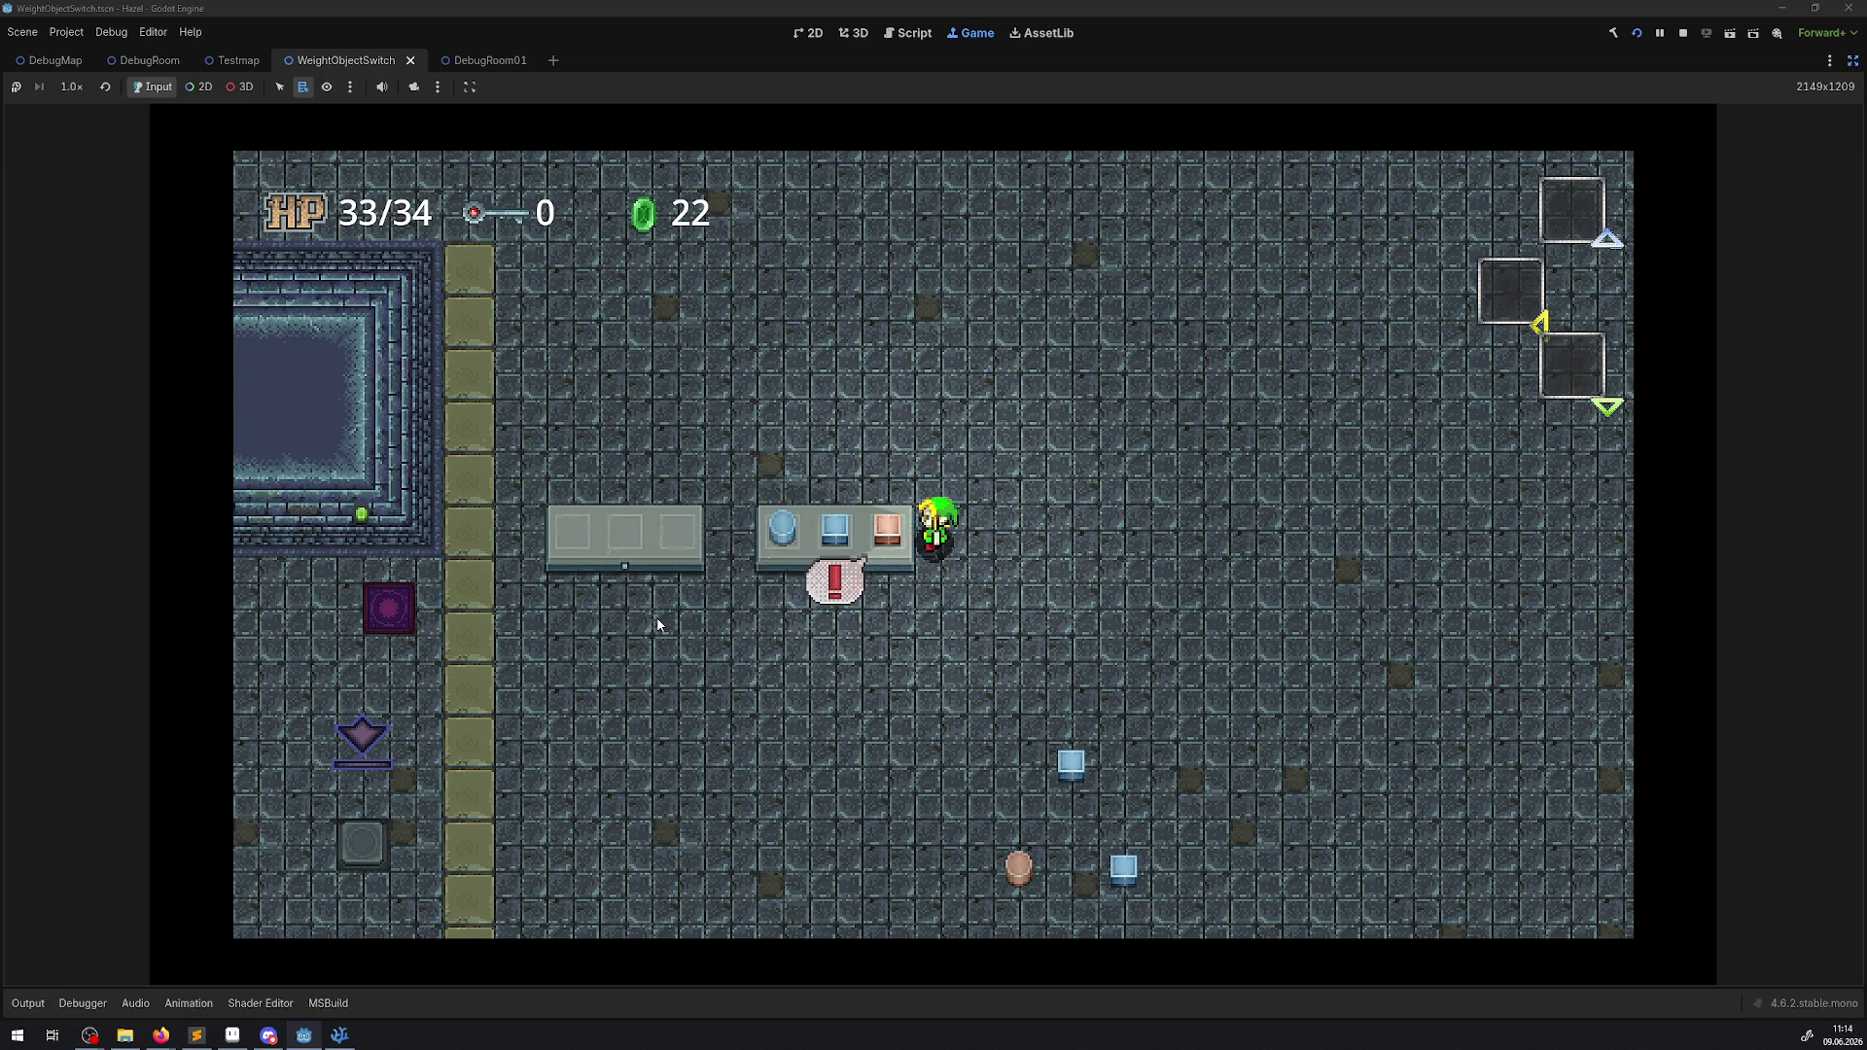
Carry the blue cube off the platform and put the orange item on the middle slot.
key(Up)
key(Left)
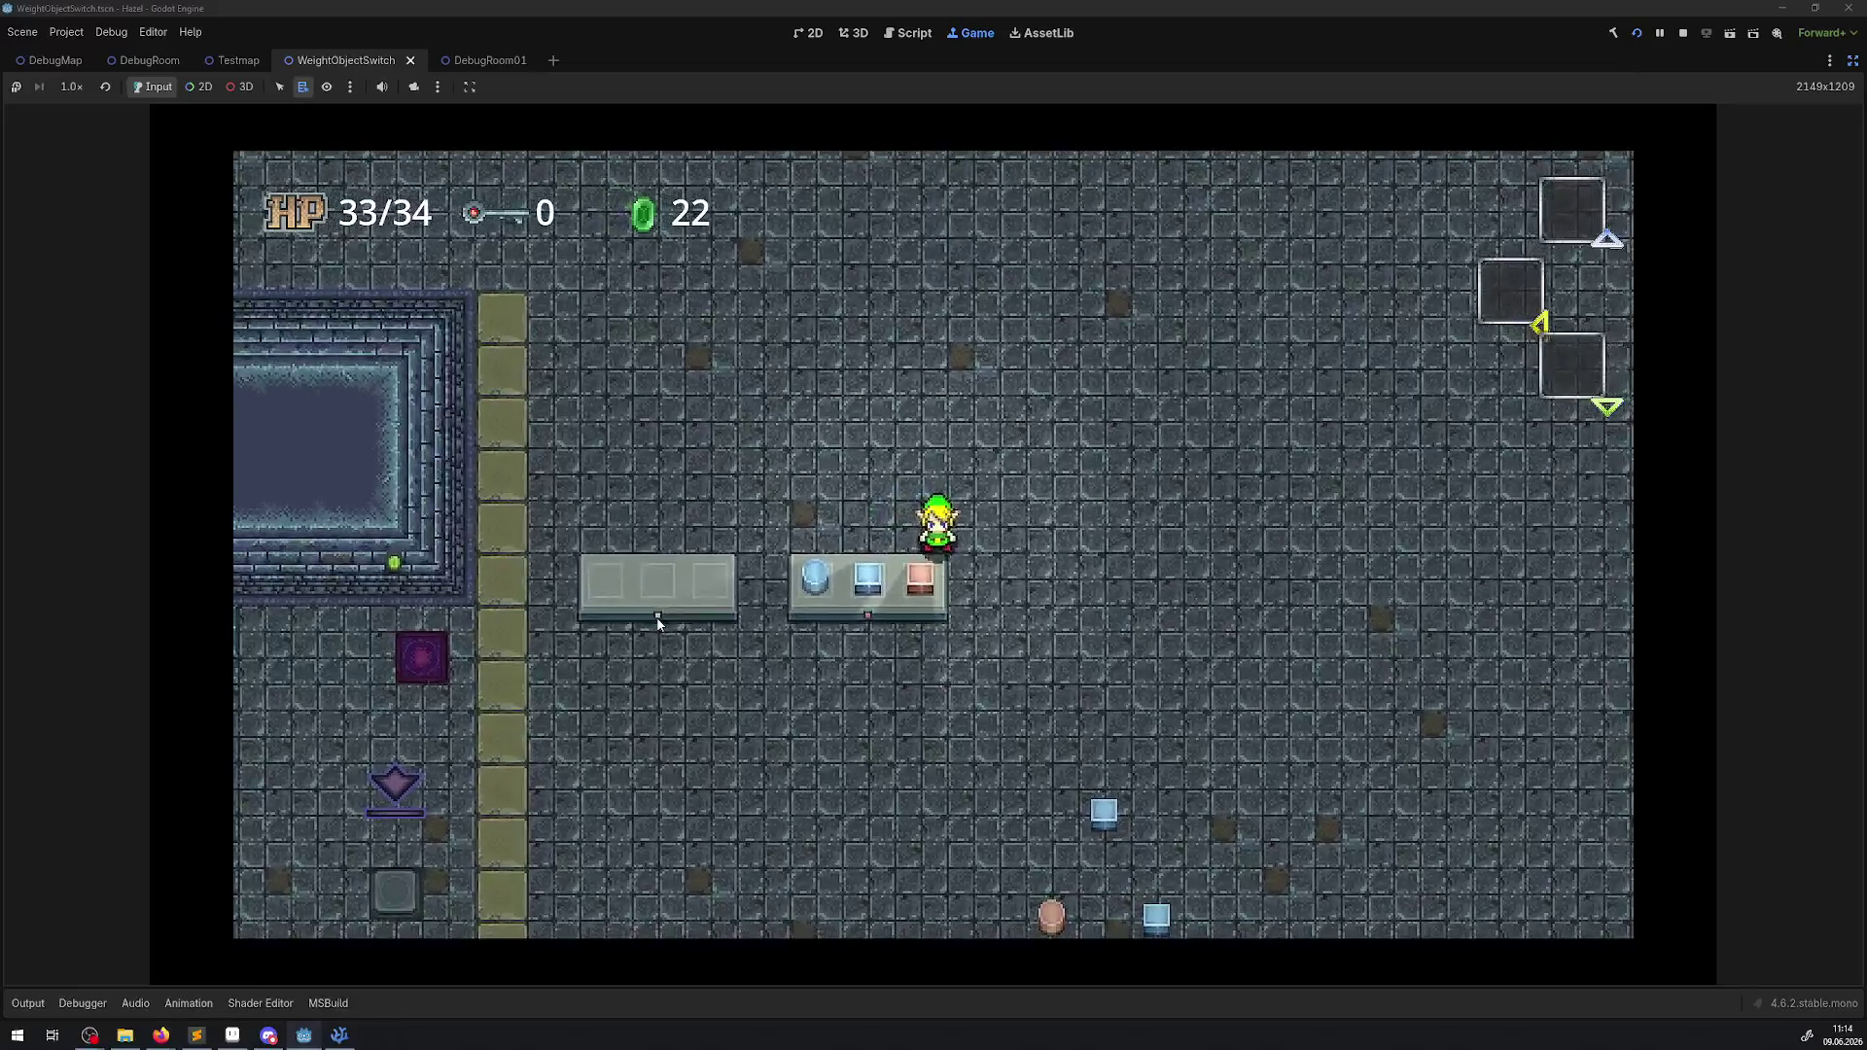
key(space)
key(Right)
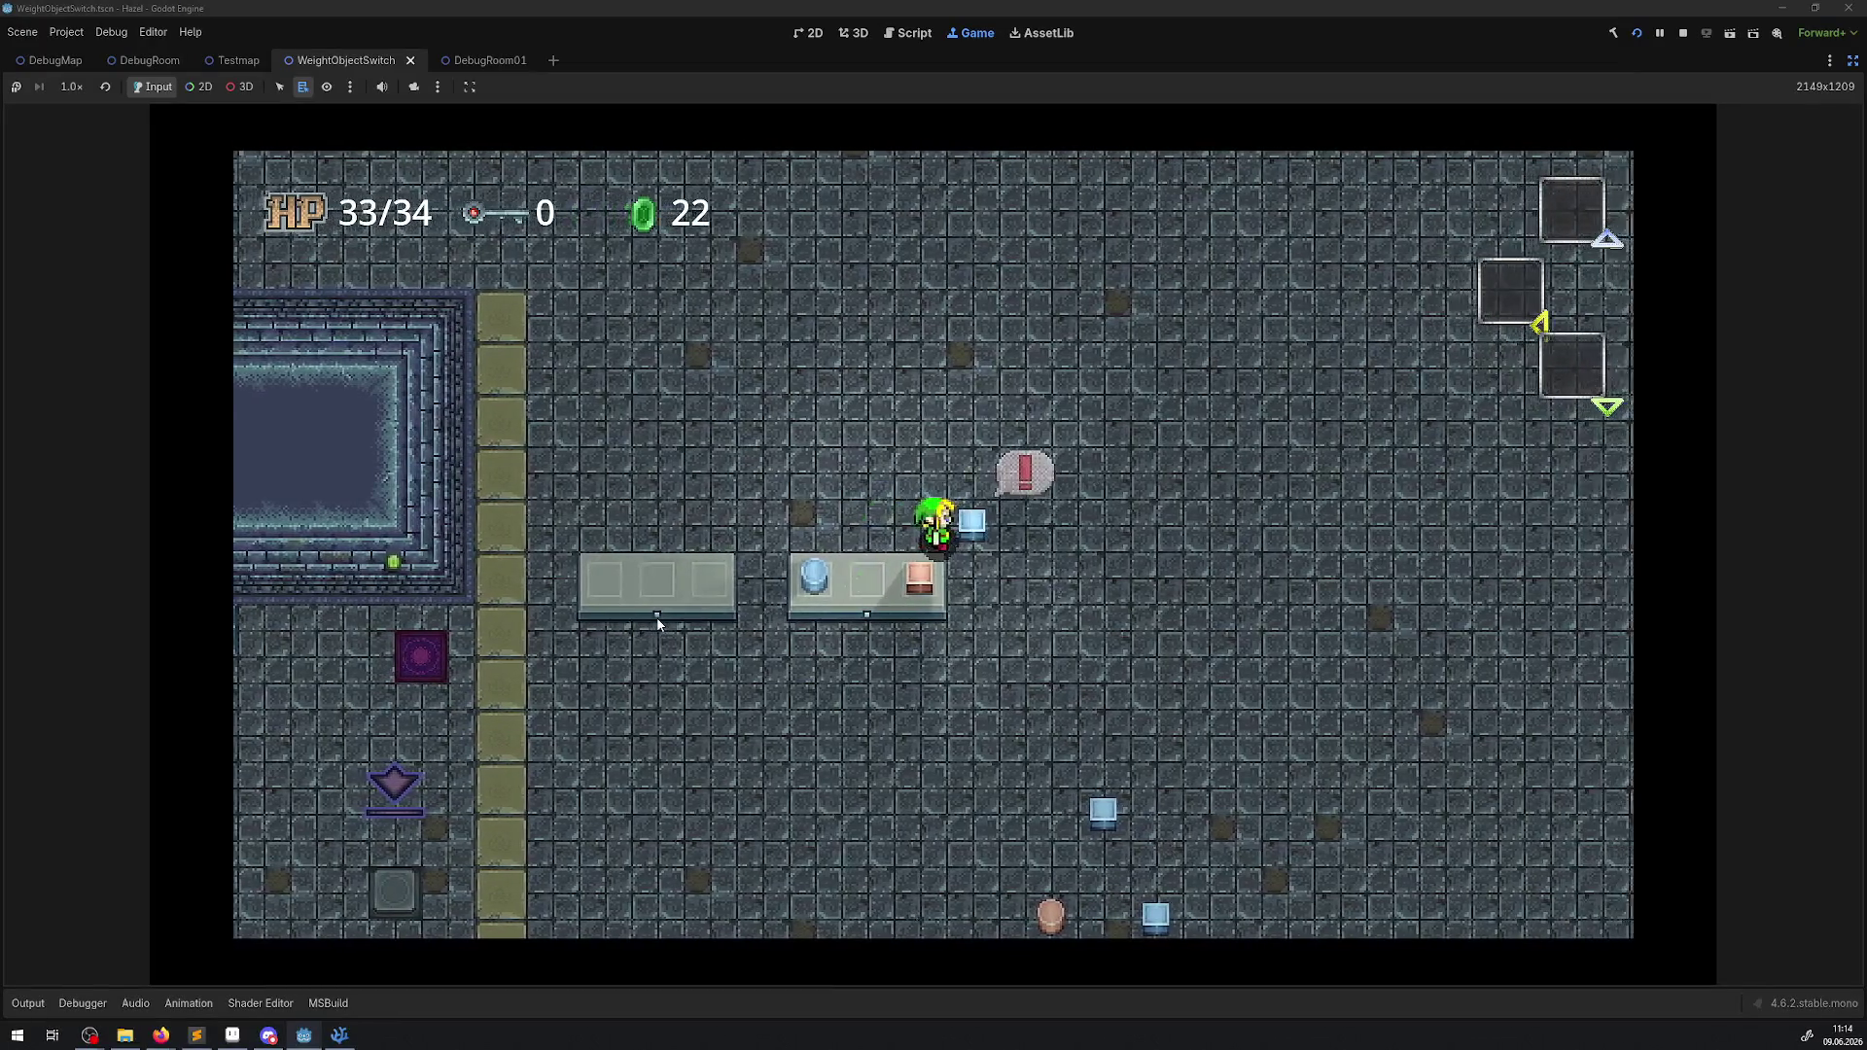
key(Down)
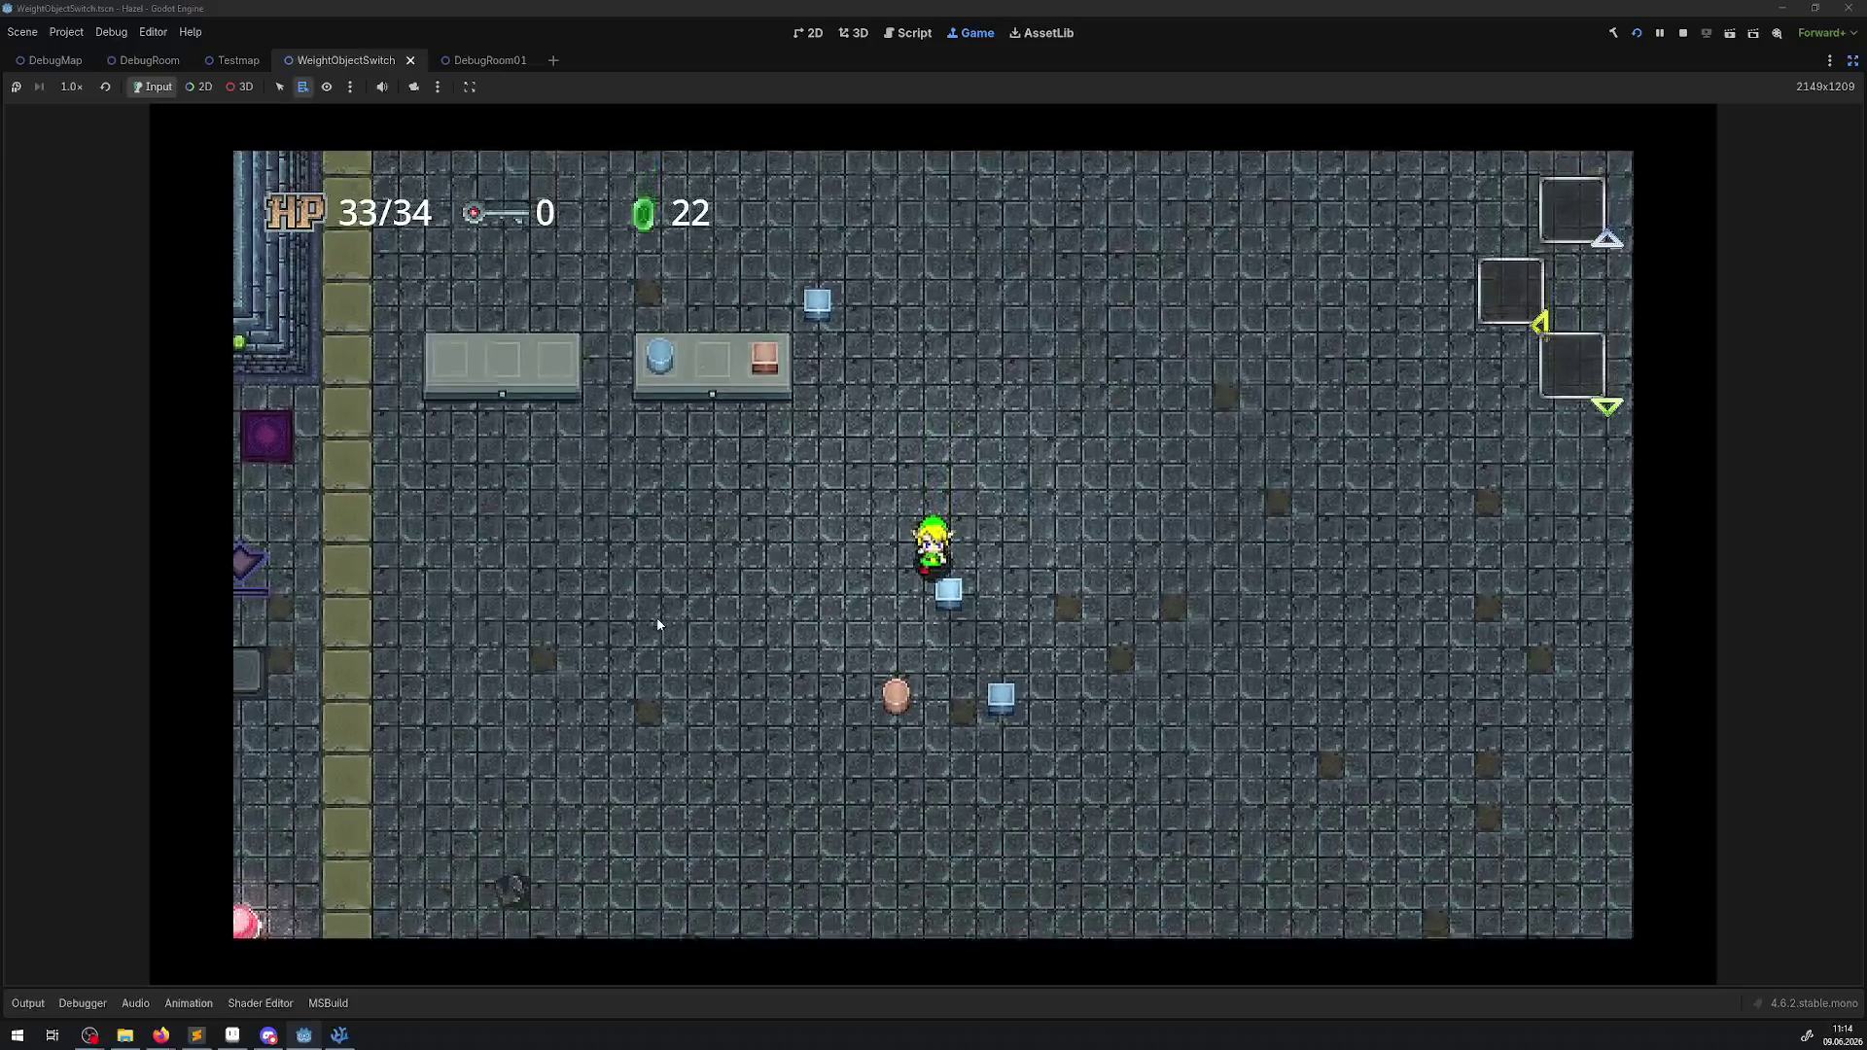
key(Up)
key(space)
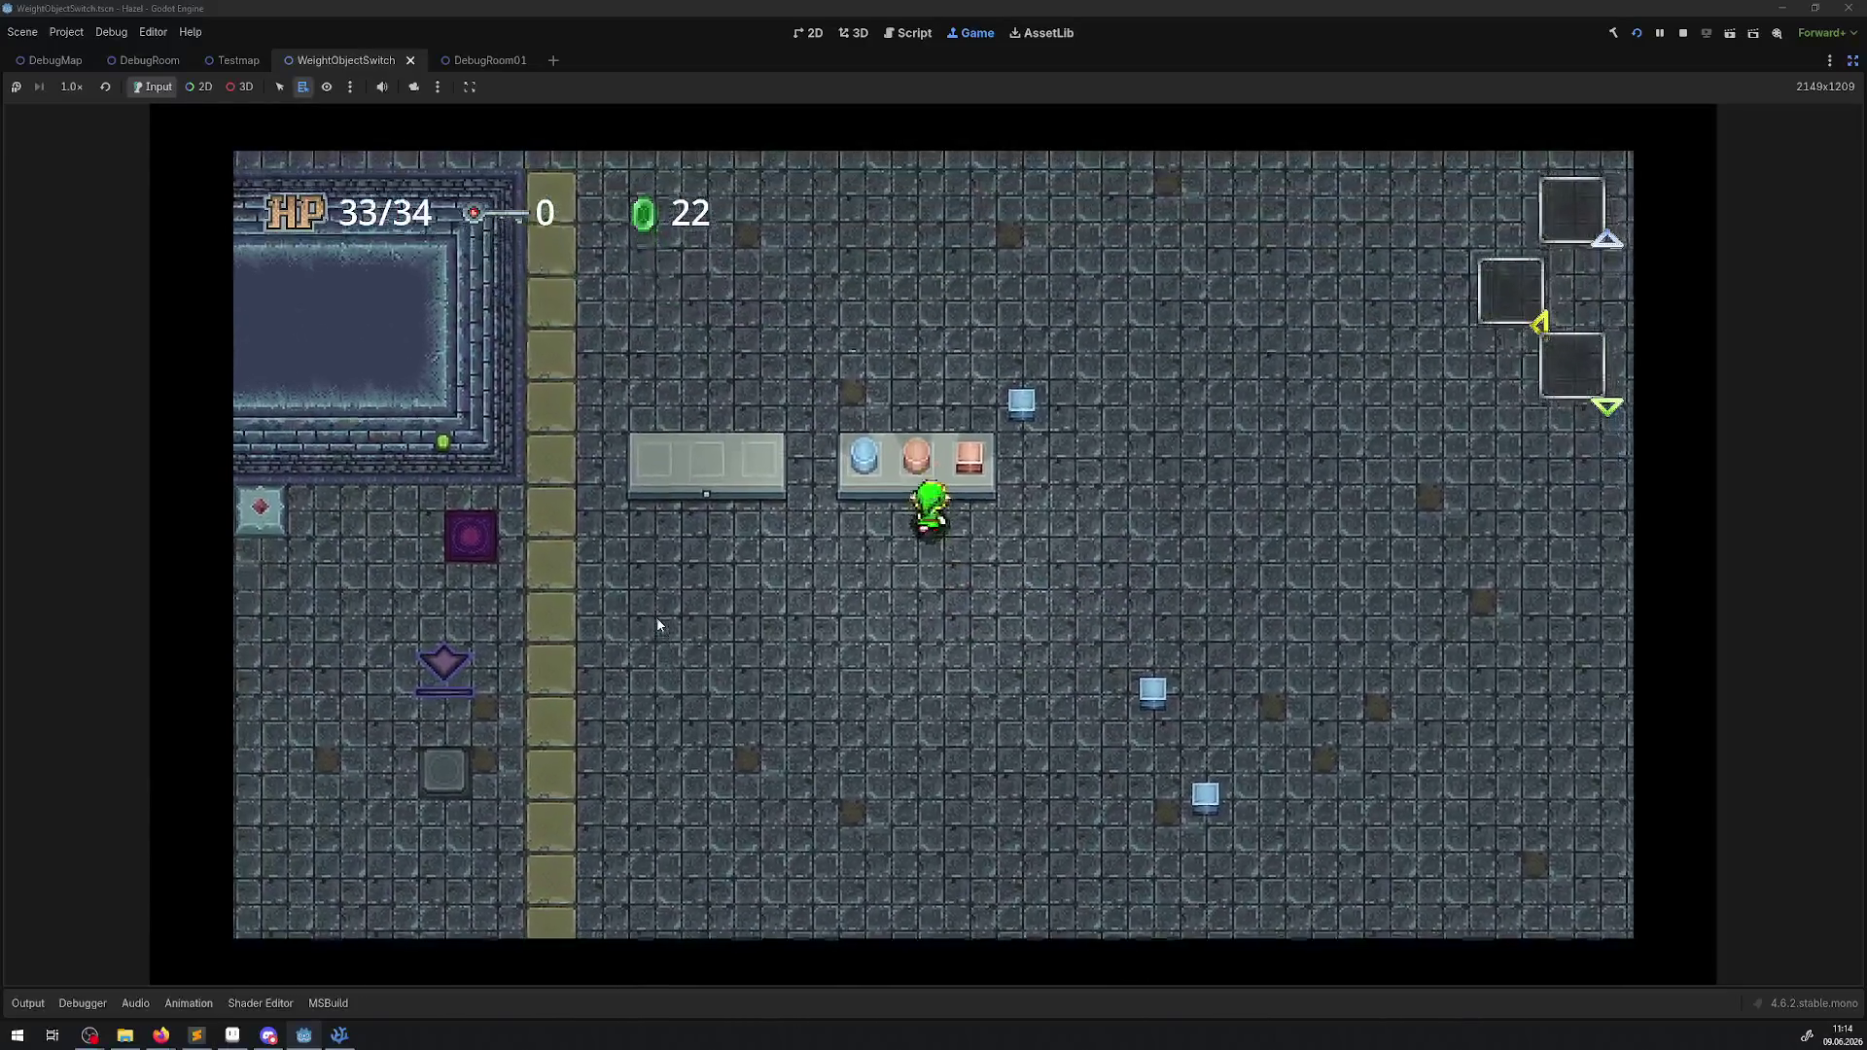
key(Right)
key(Up)
key(Left)
Swap the blue cylinder on the left slot for the blue cube.
key(space)
key(space)
key(Left)
key(space)
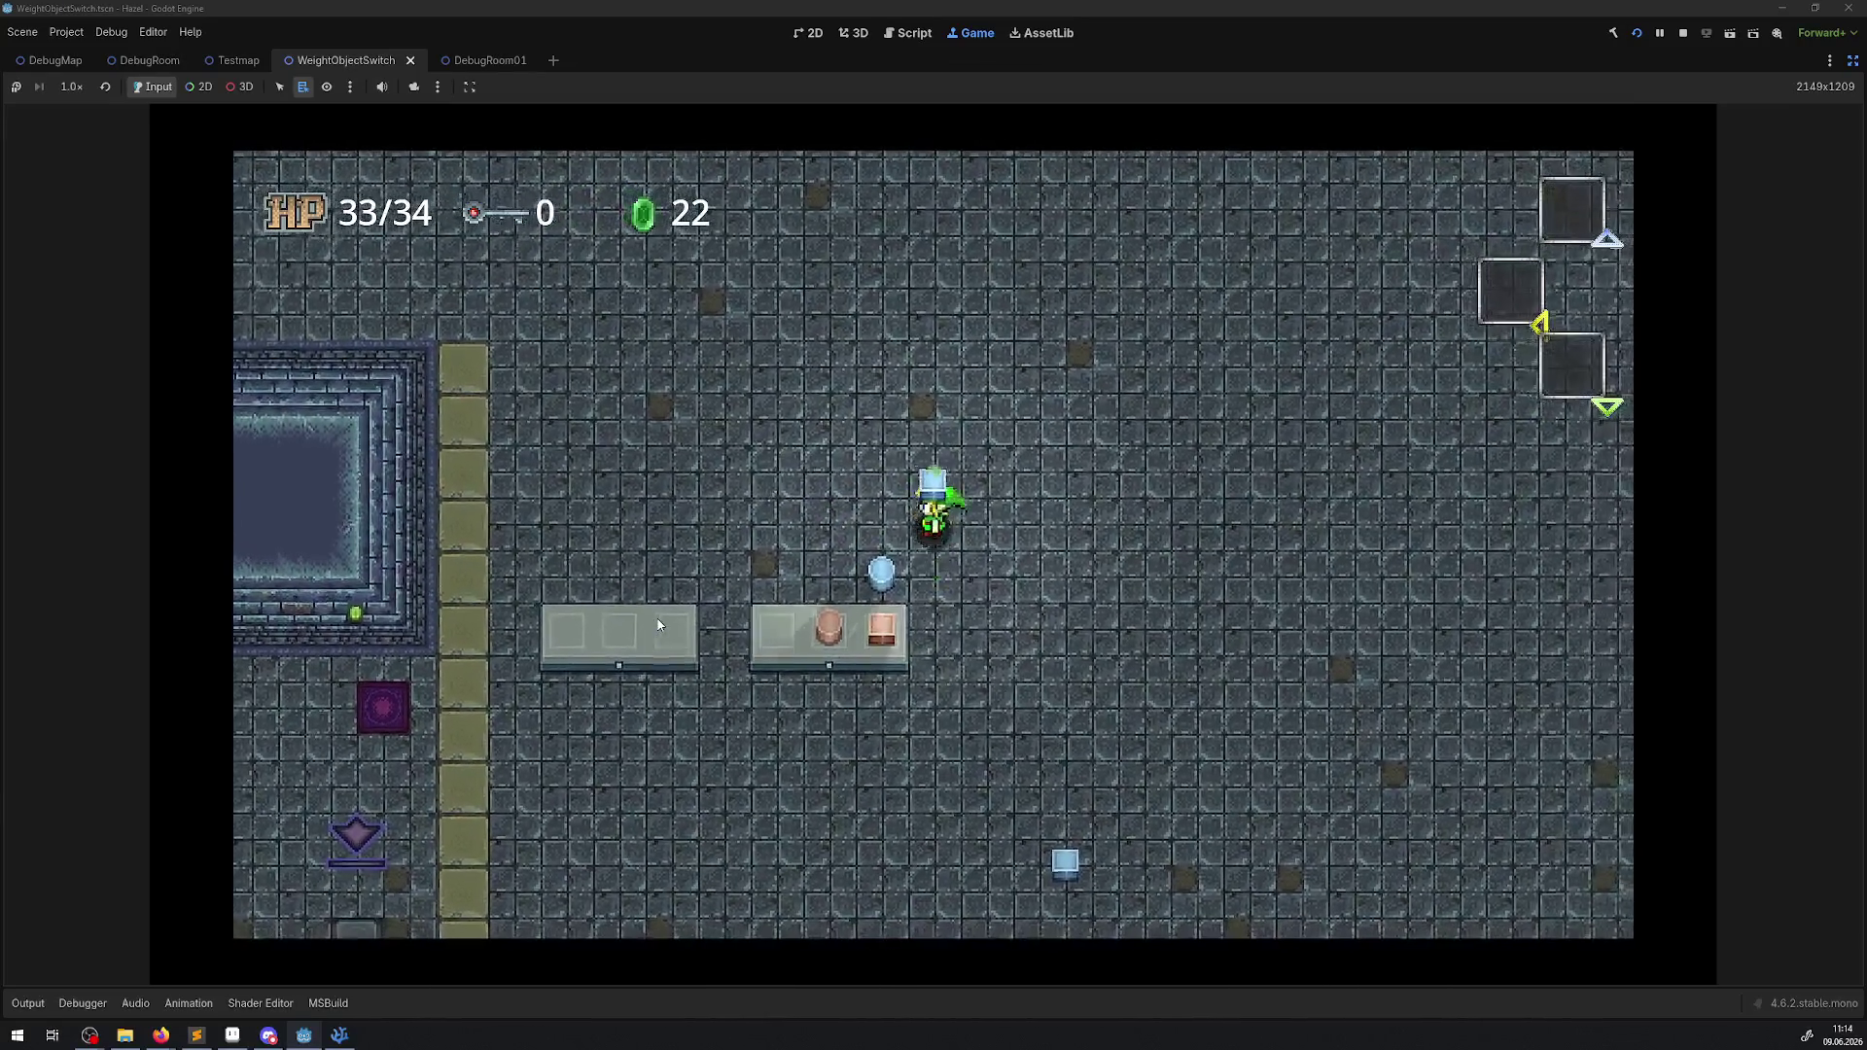
key(Down)
key(space)
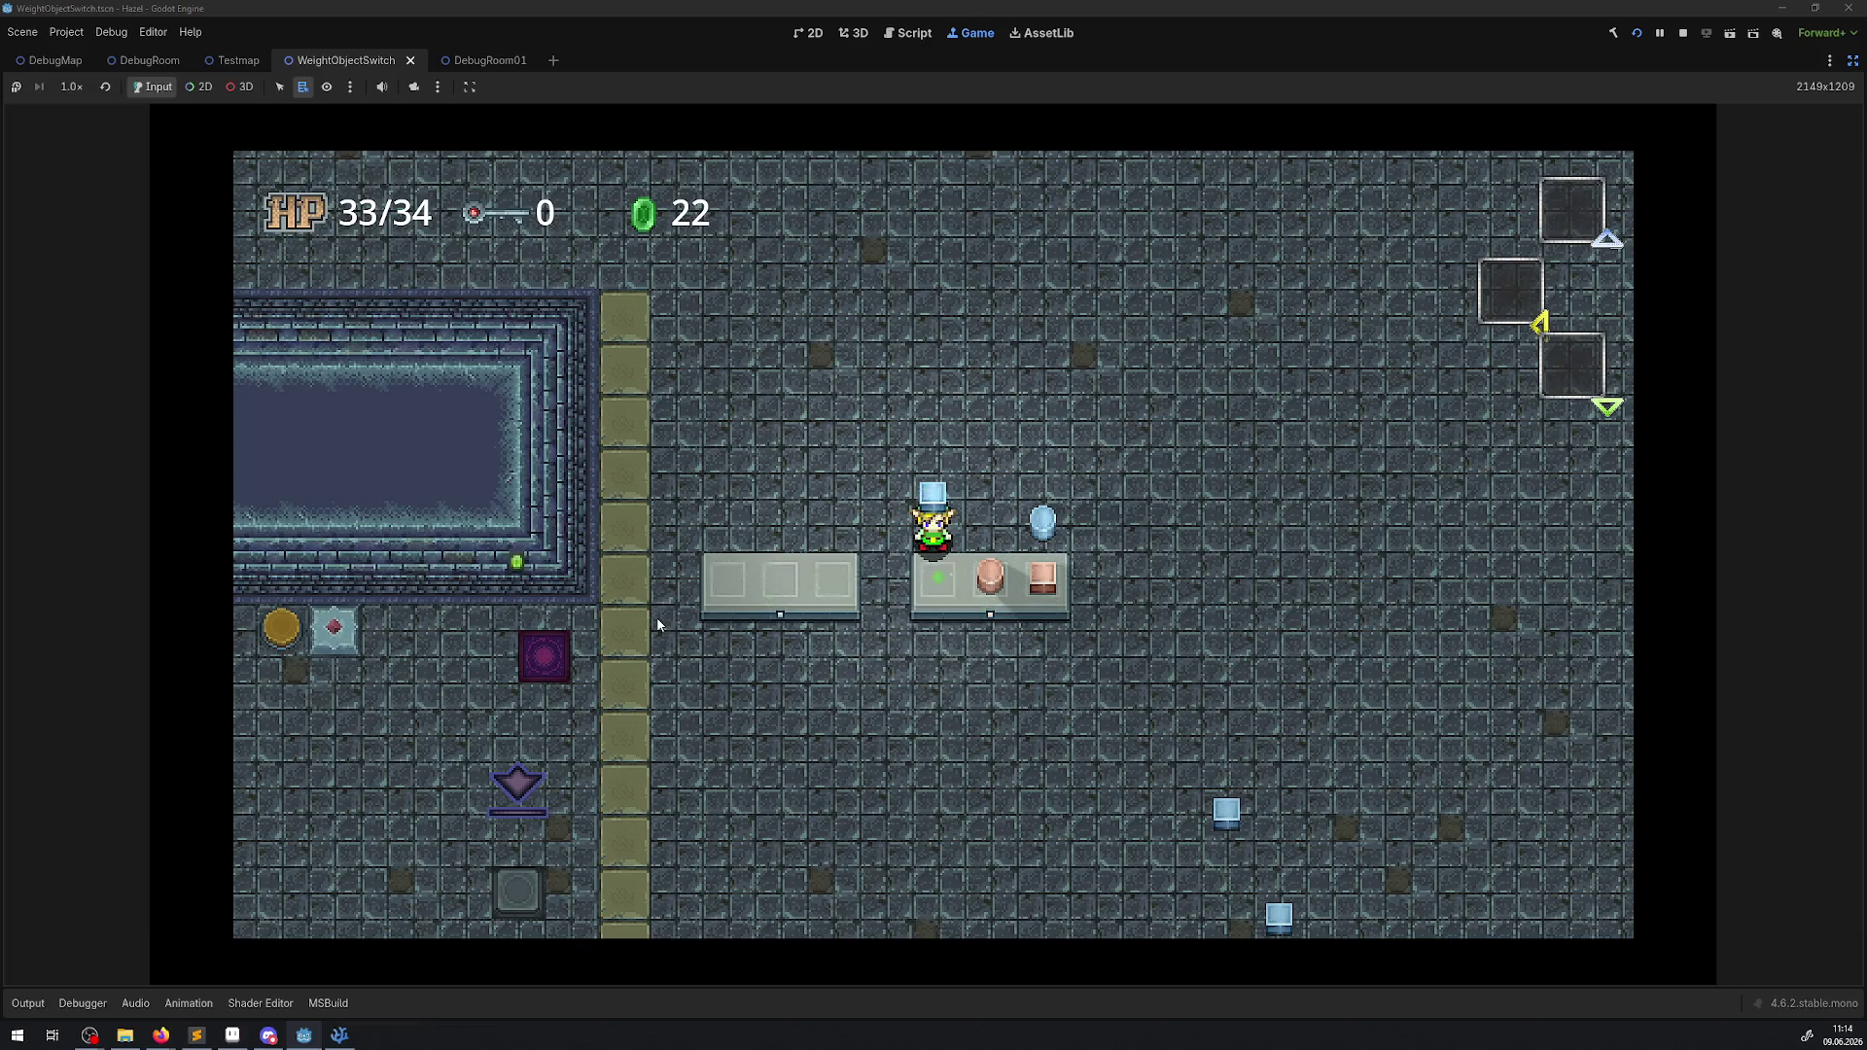
key(space)
key(space)
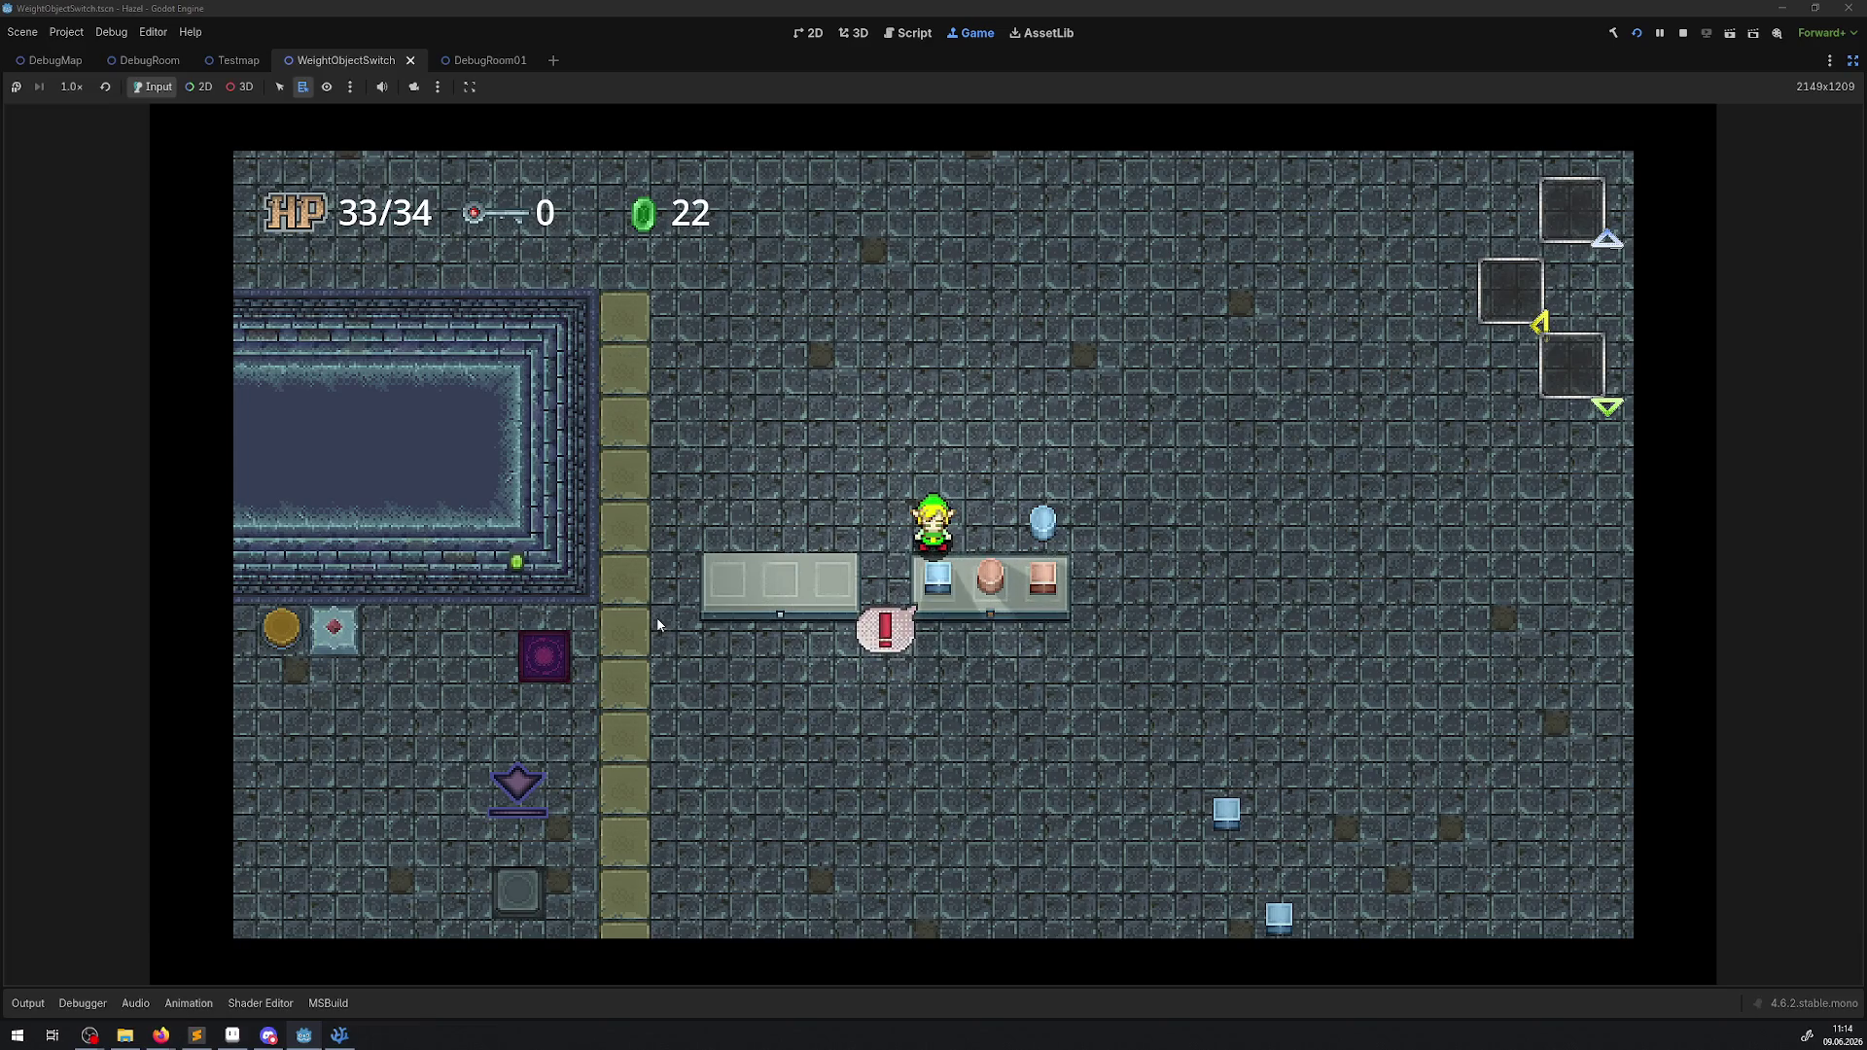
key(space)
key(space)
key(space)
key(space)
key(space)
key(space)
key(space)
key(space)
Inspect the live WeightObjectSwitch2 node (Required Weight 9, Slot Number 3), then stop the game.
click(1852, 60)
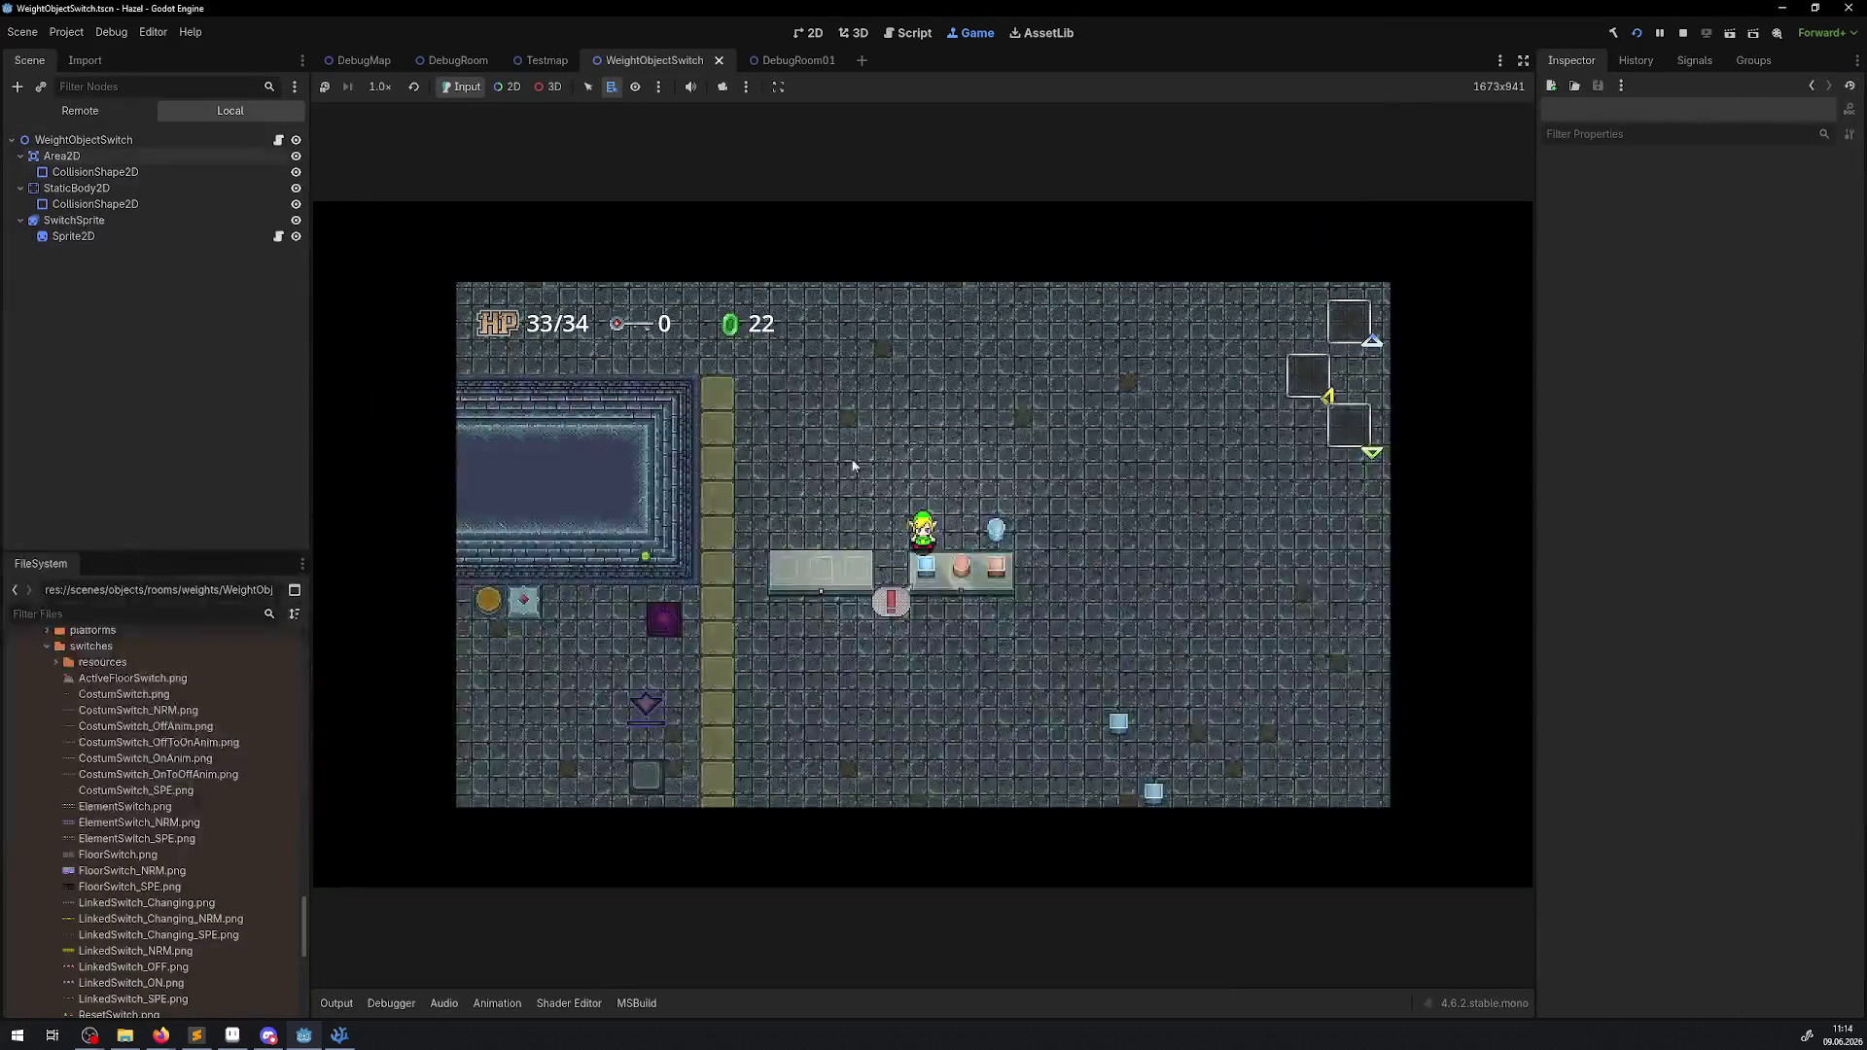
click(507, 87)
right_click(943, 588)
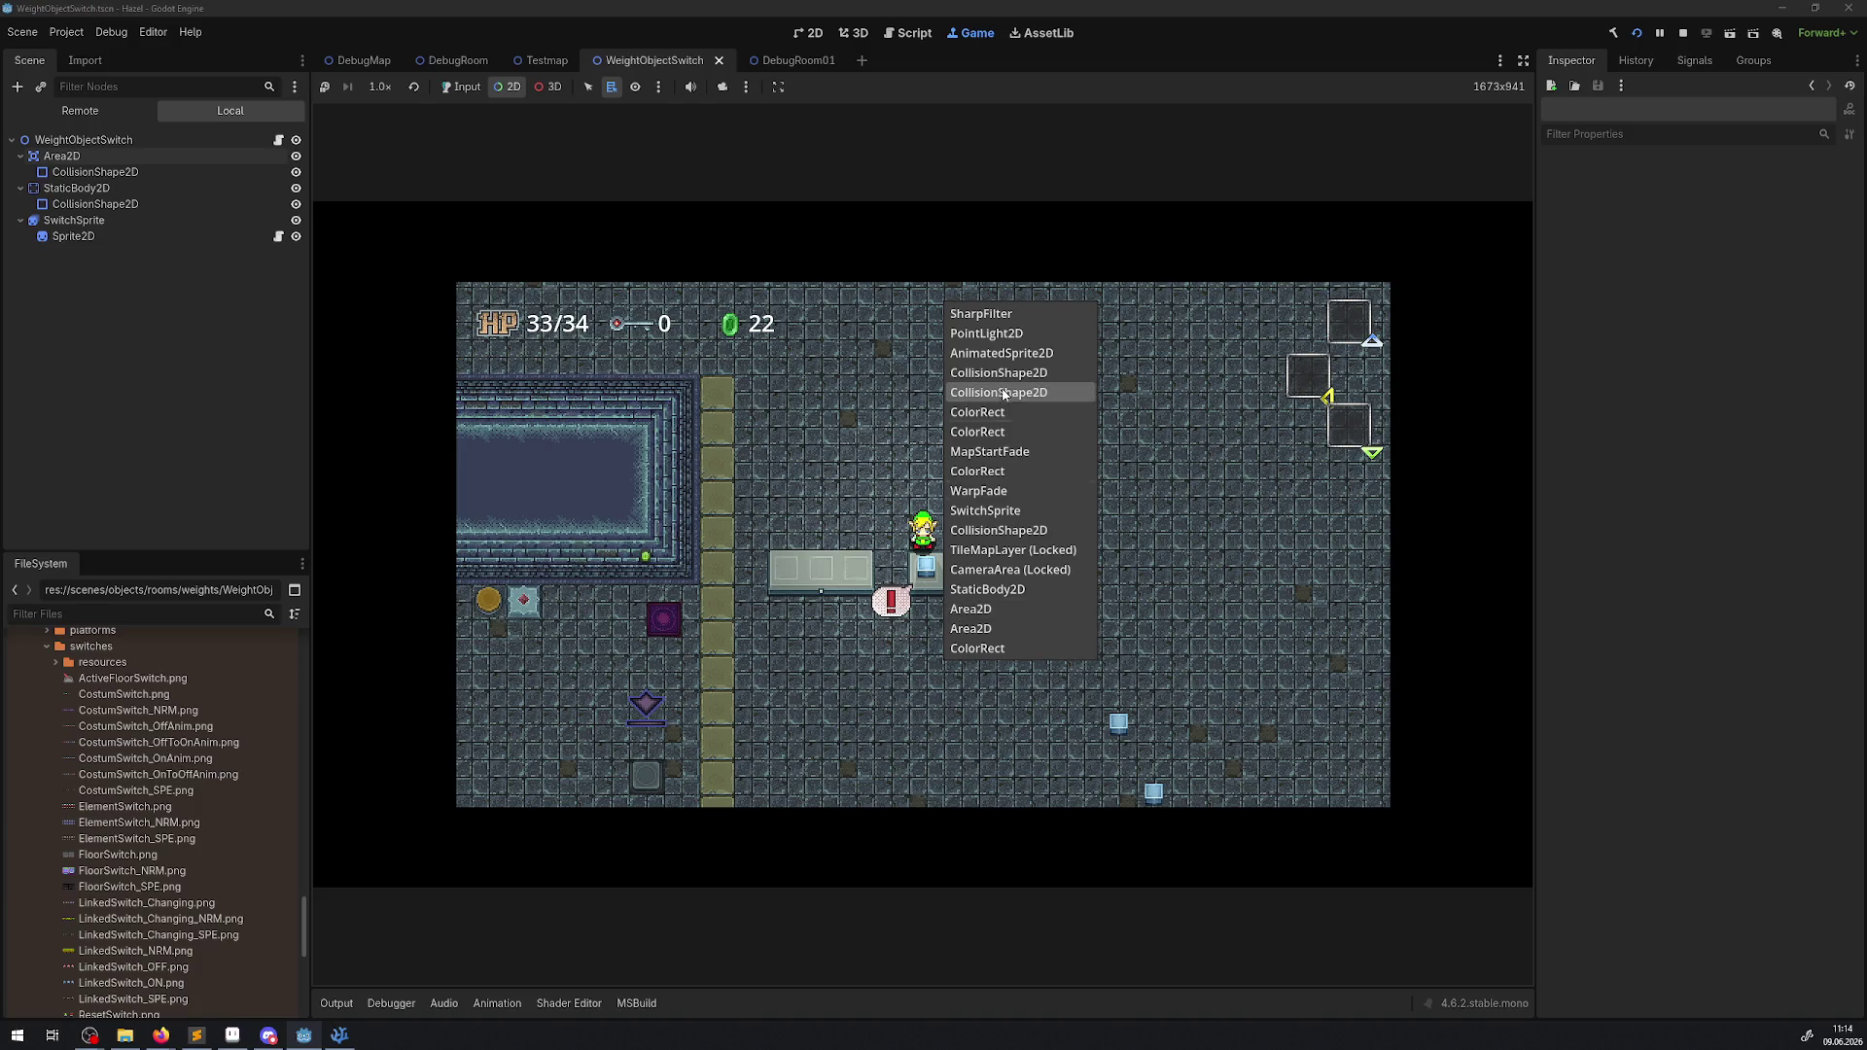
click(1012, 550)
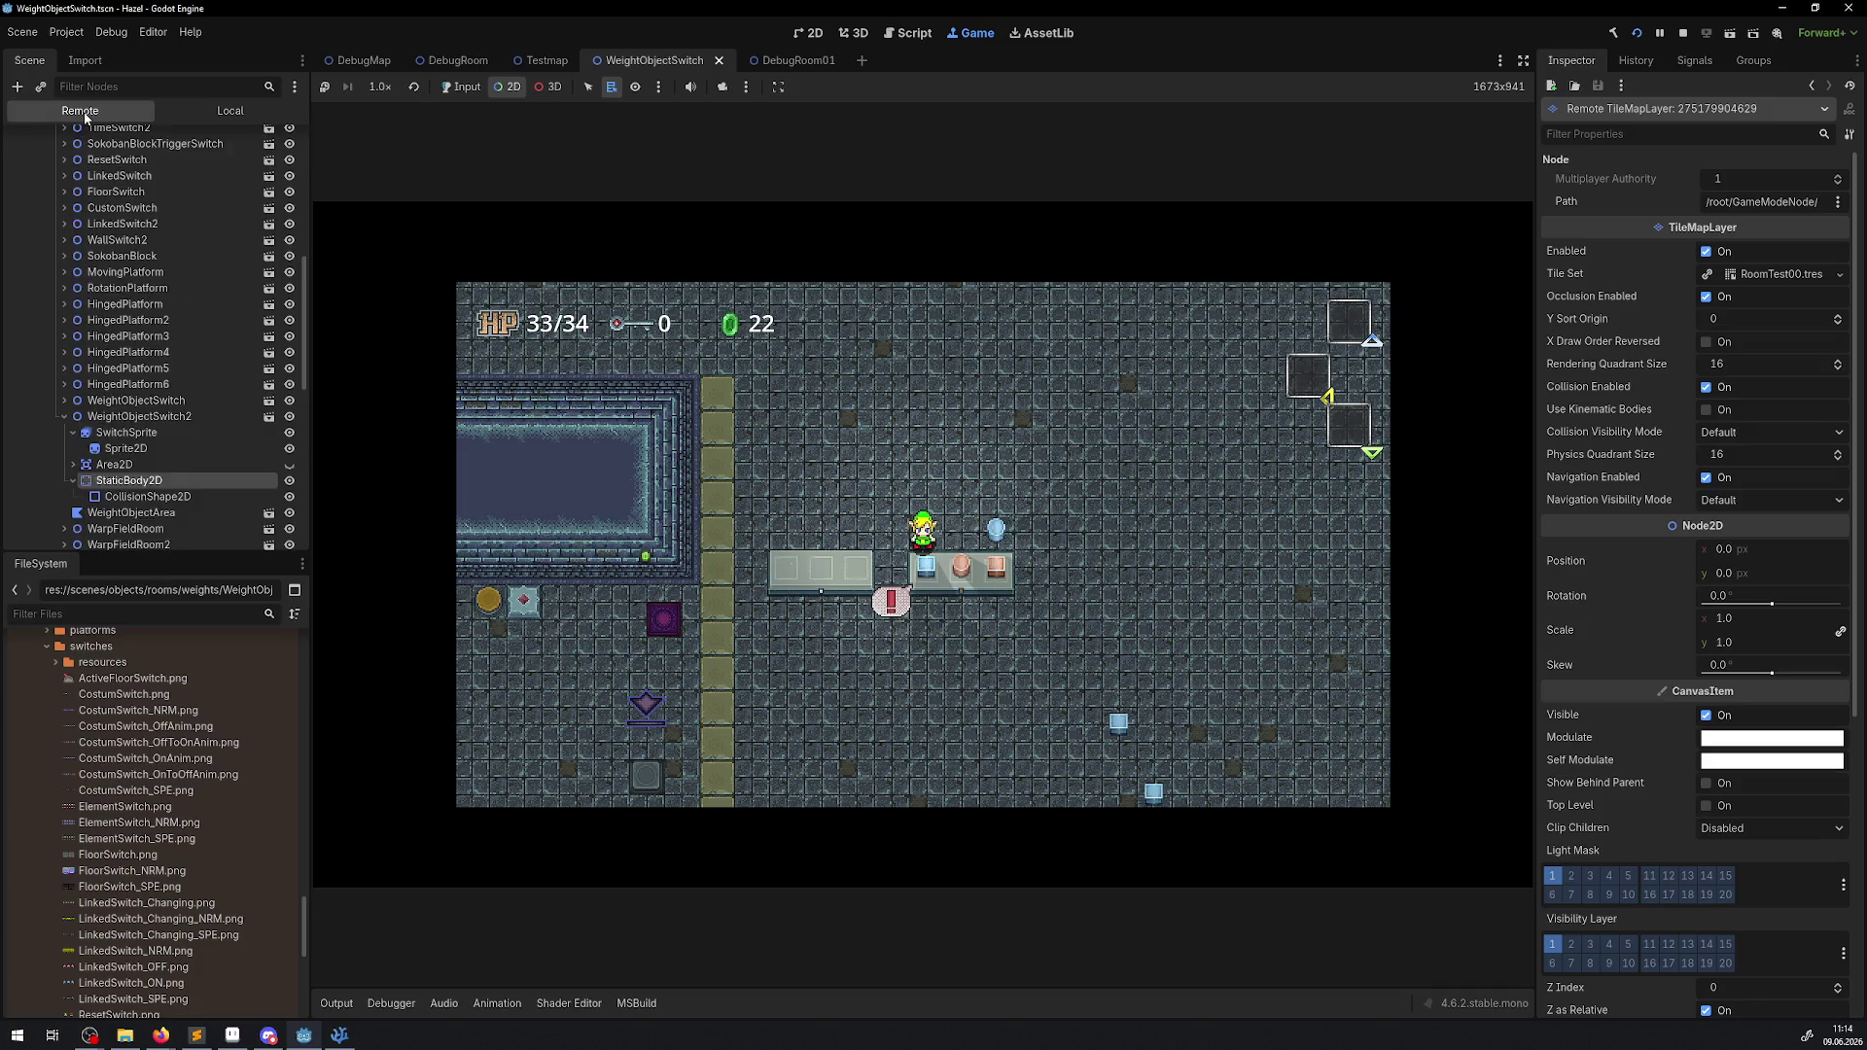
scroll(241, 401, down, 3)
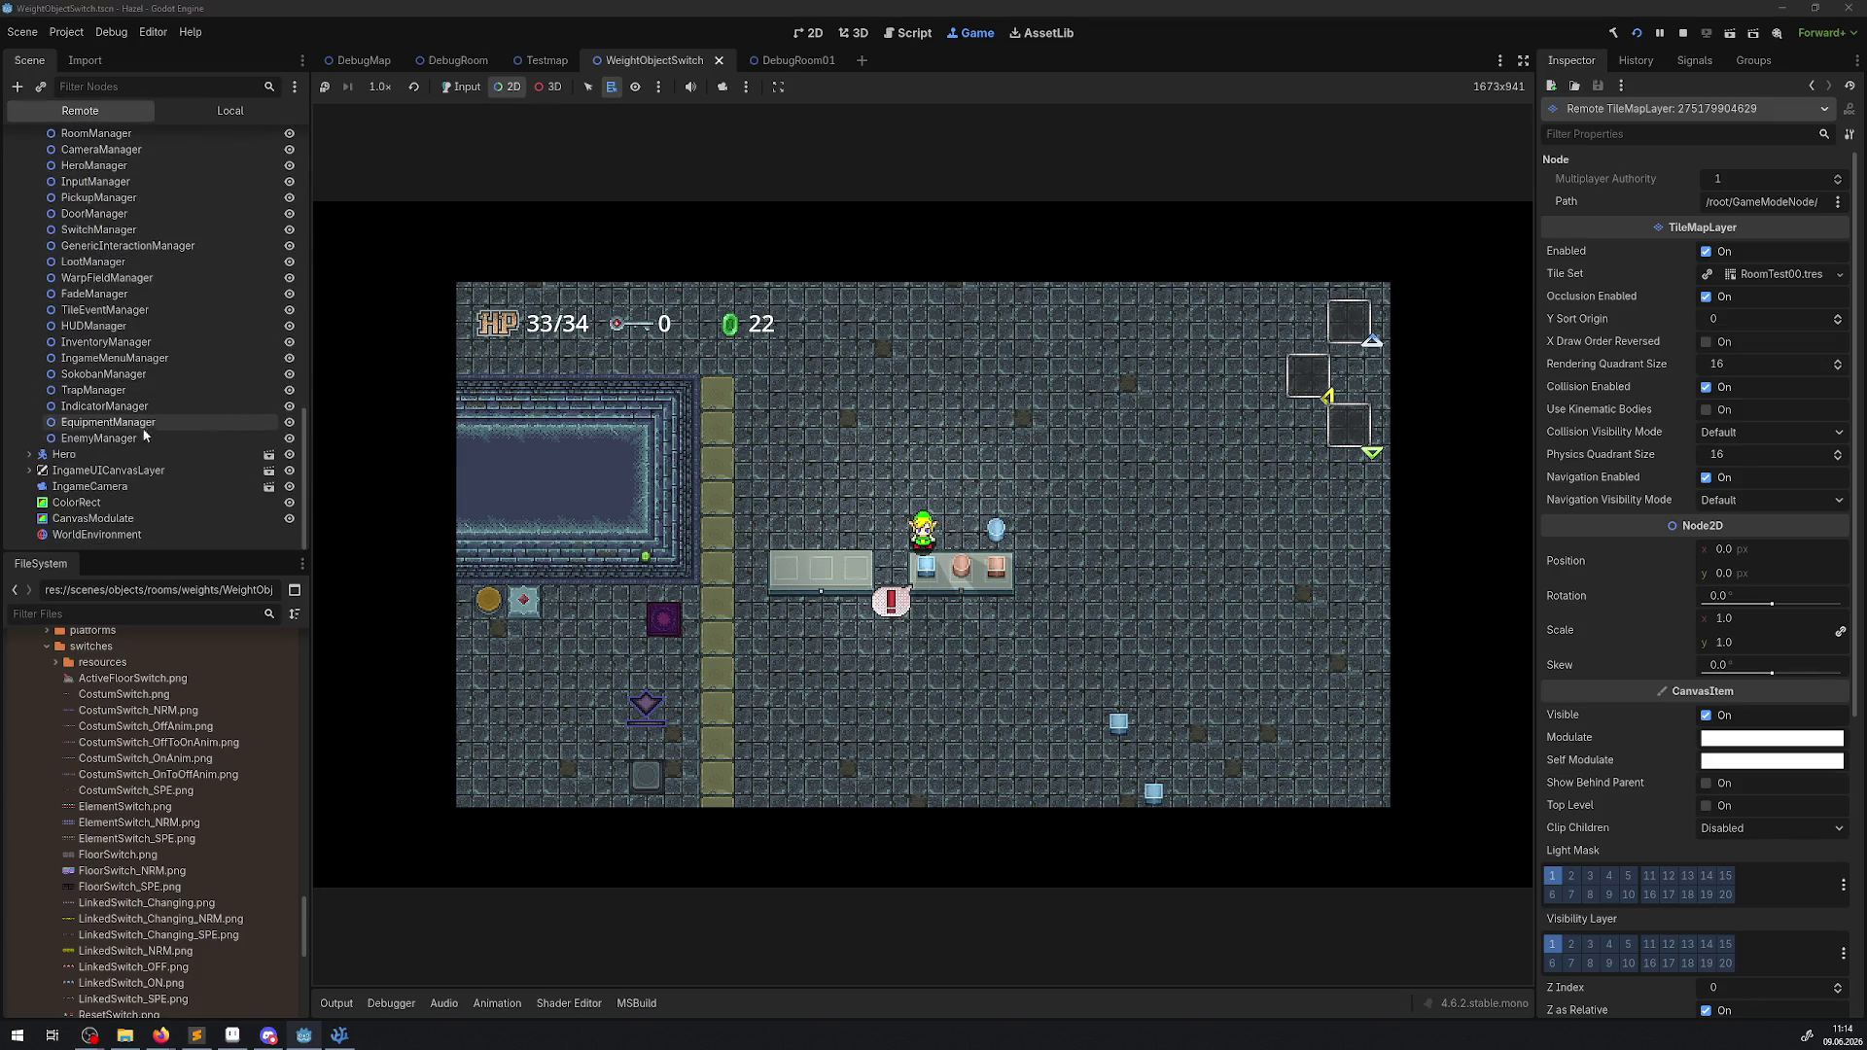
scroll(117, 389, down, 3)
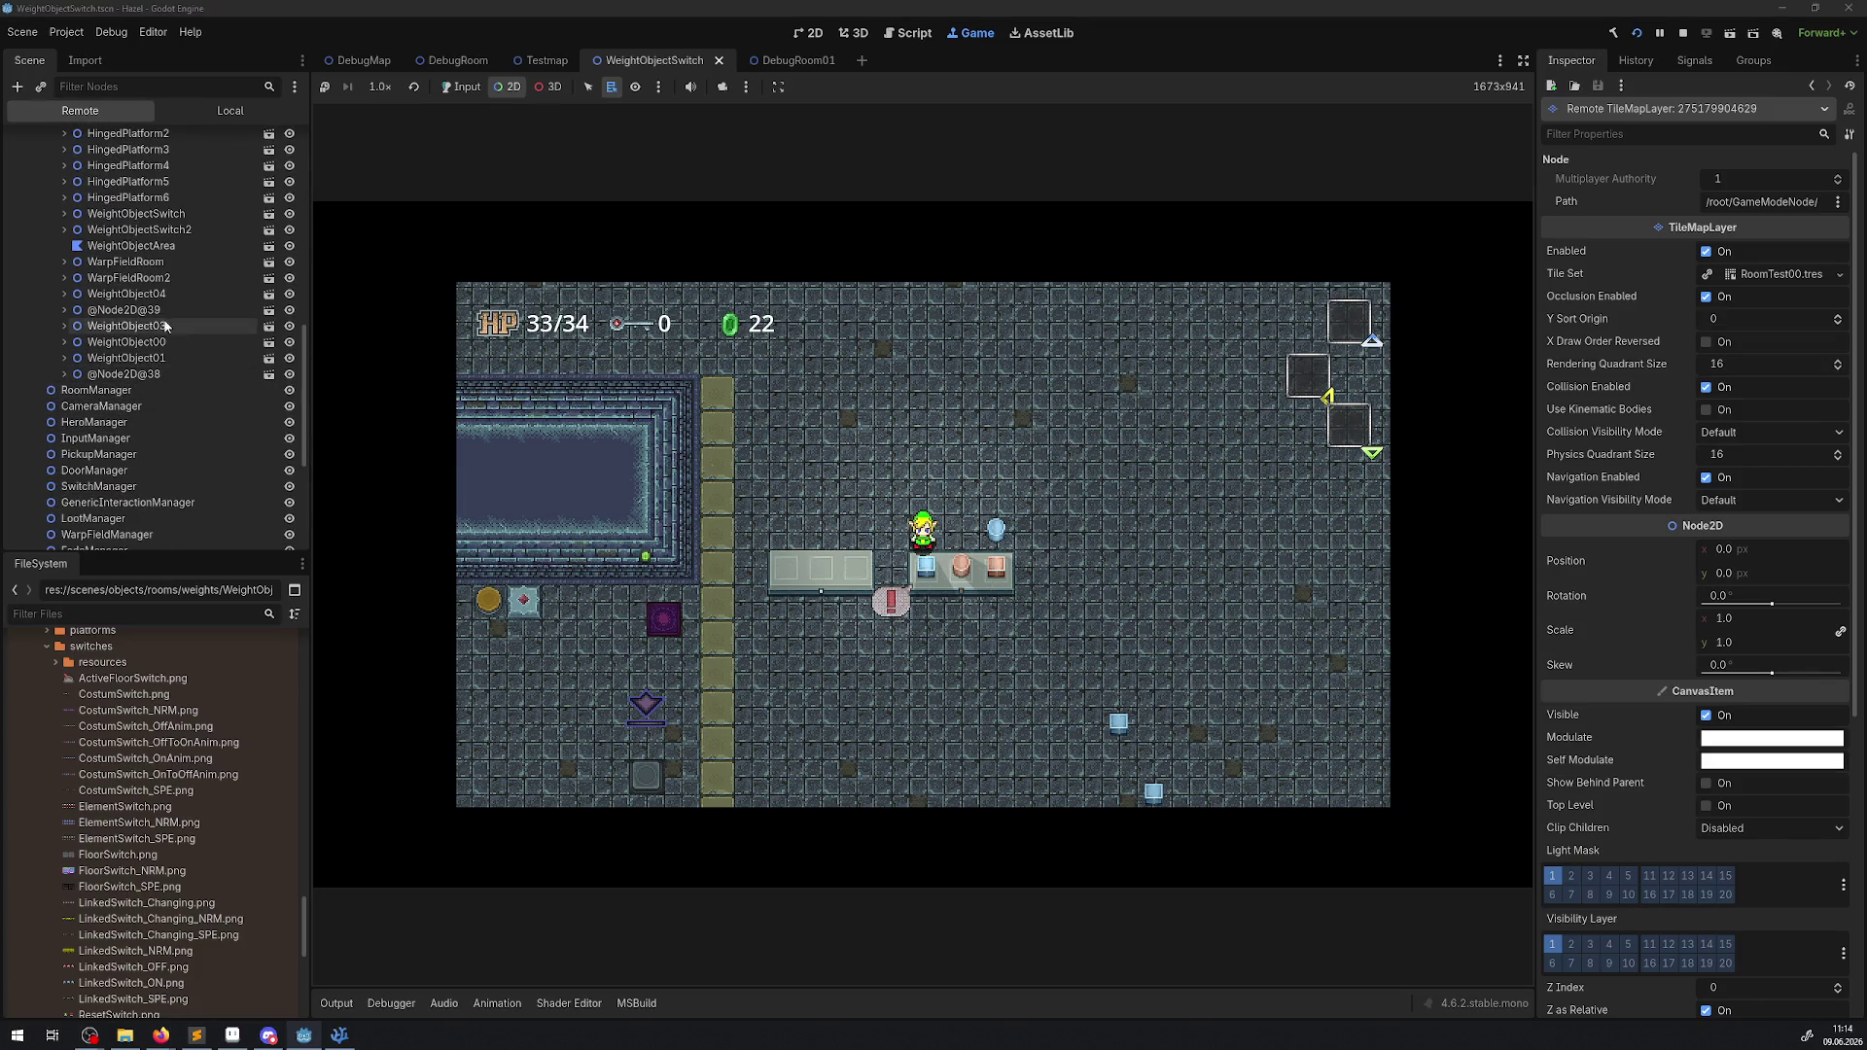
double_click(171, 230)
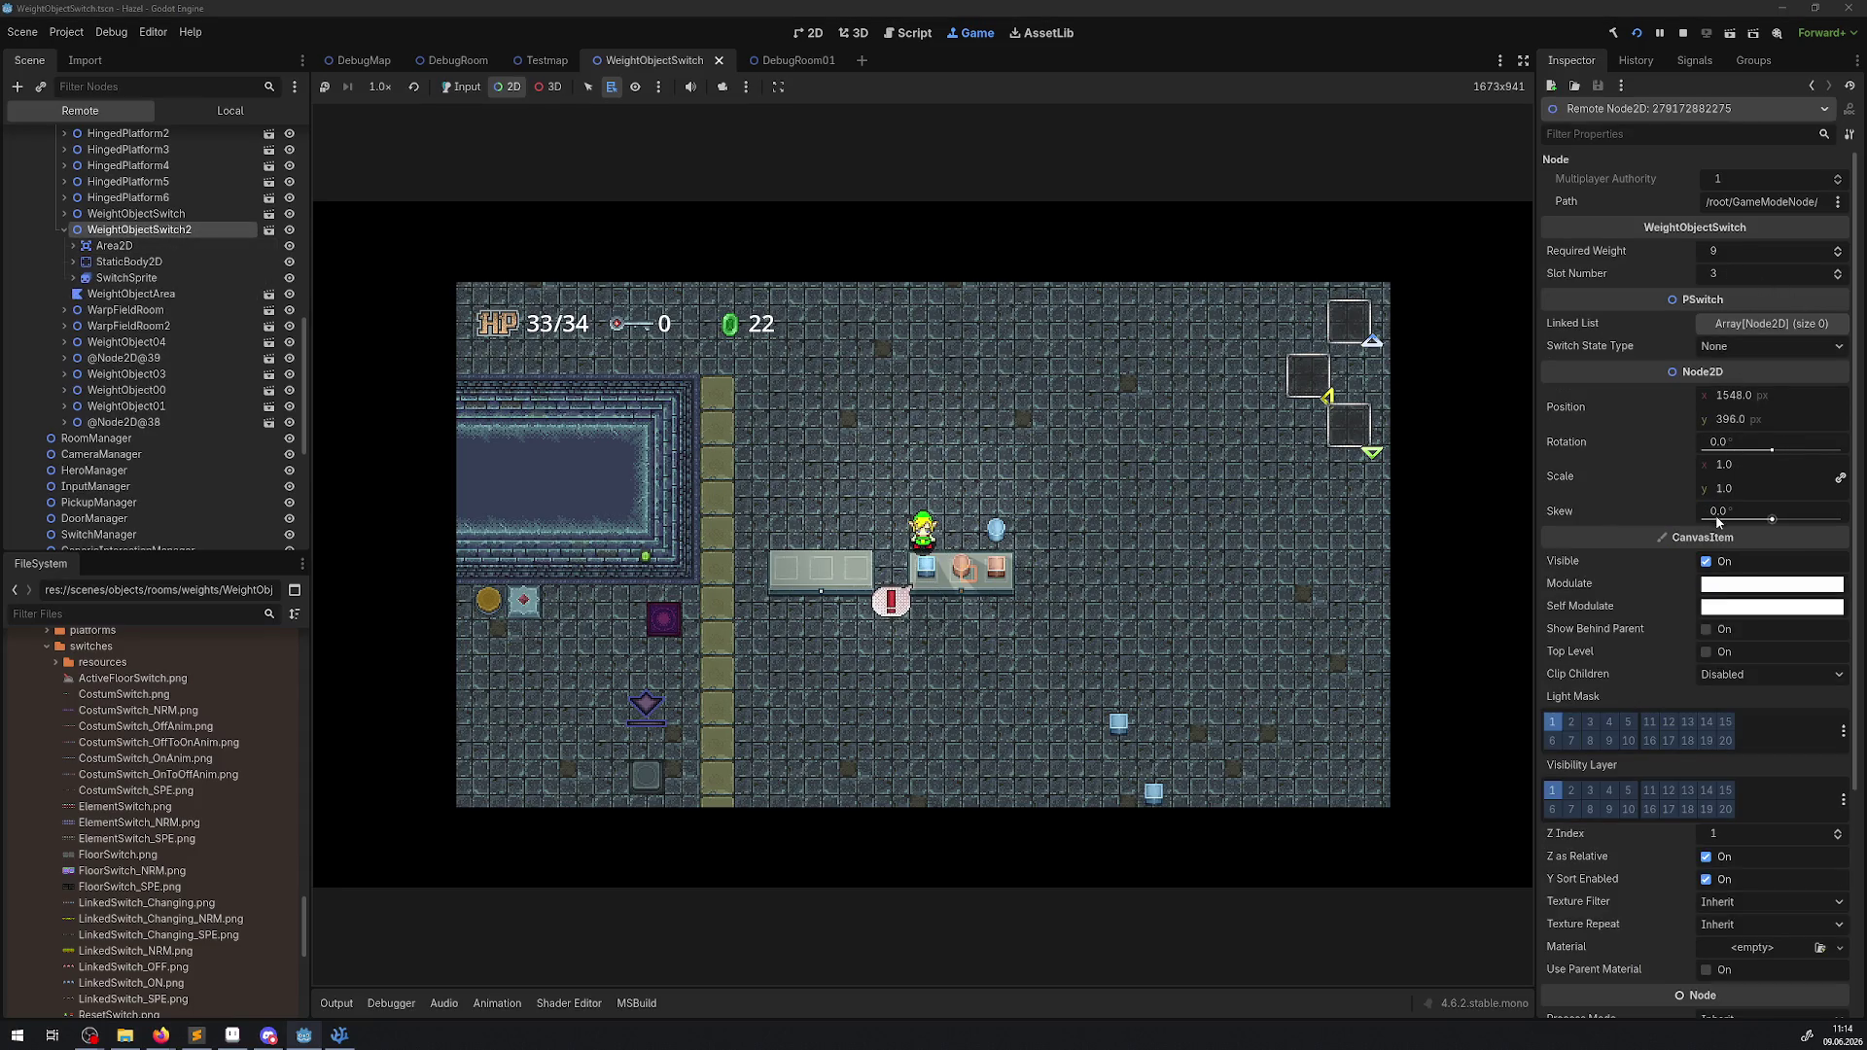
scroll(139, 261, up, 4)
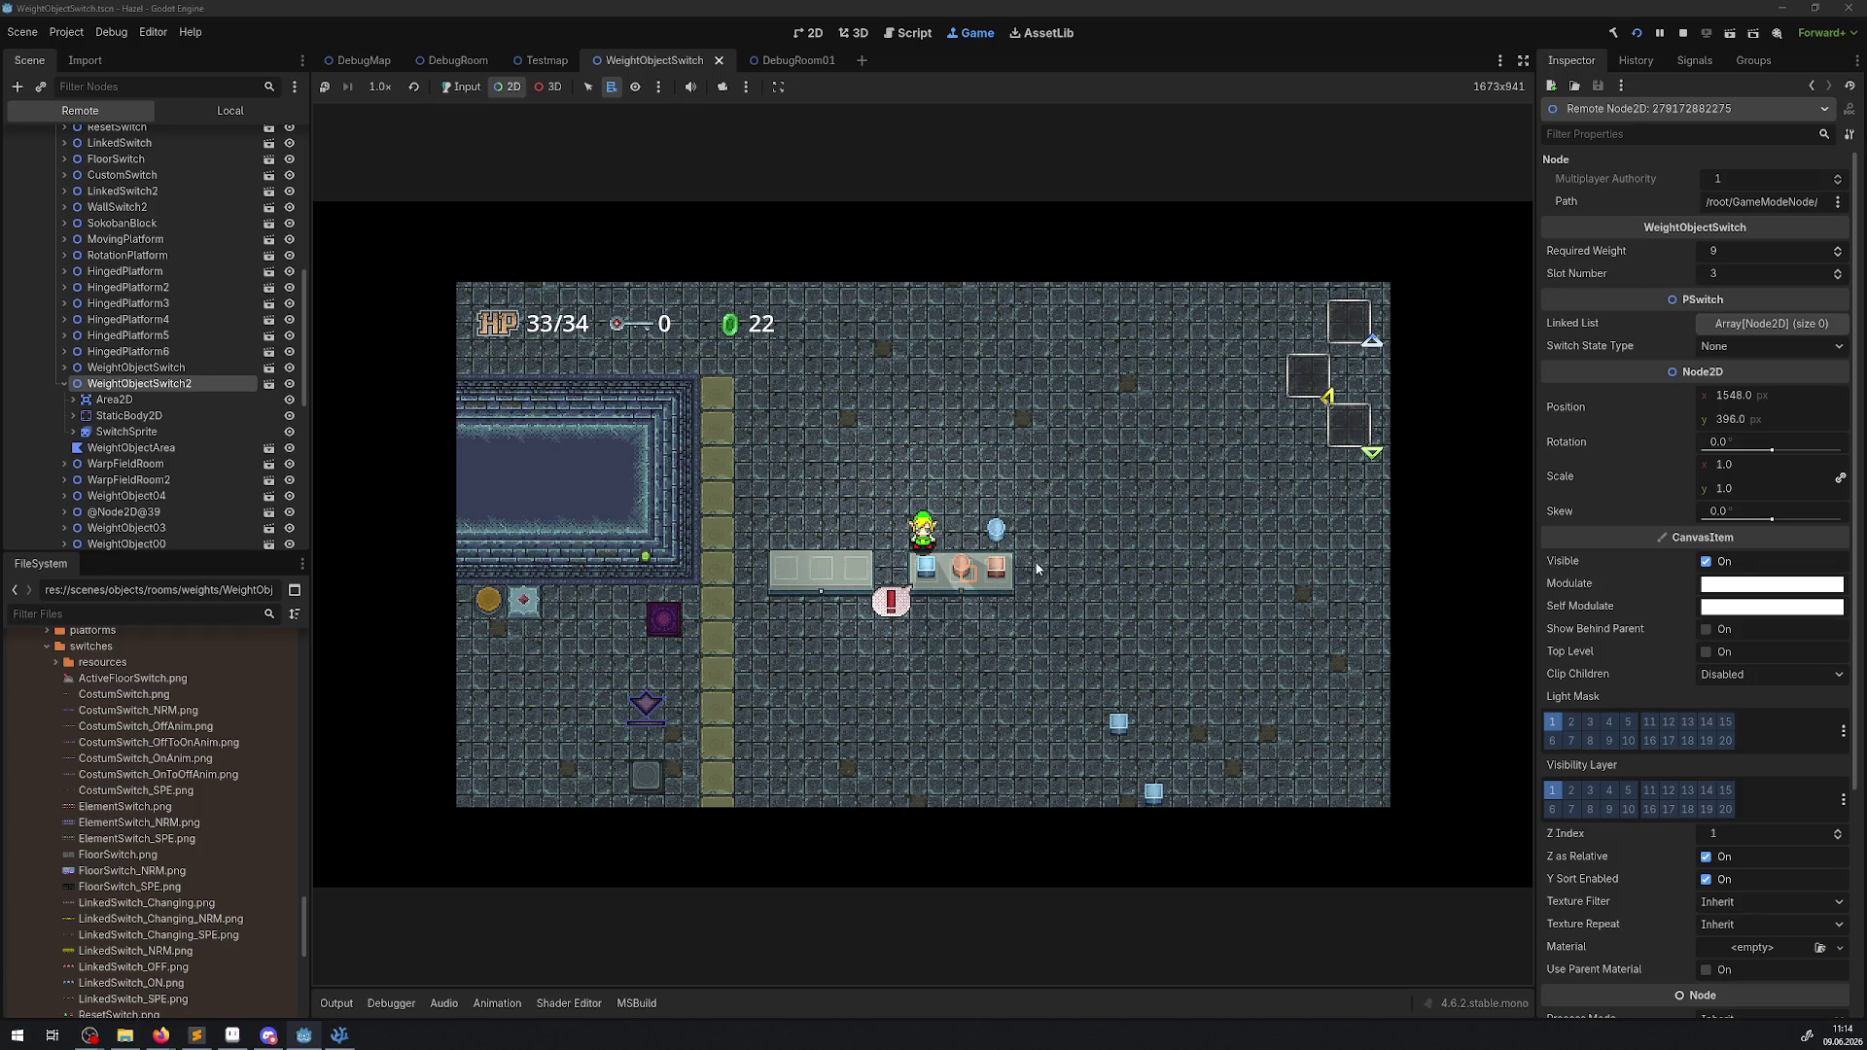
click(1681, 34)
Select the root WeightObjectSwitch node in Godot and switch to its script in the code editor.
key(alt+Tab)
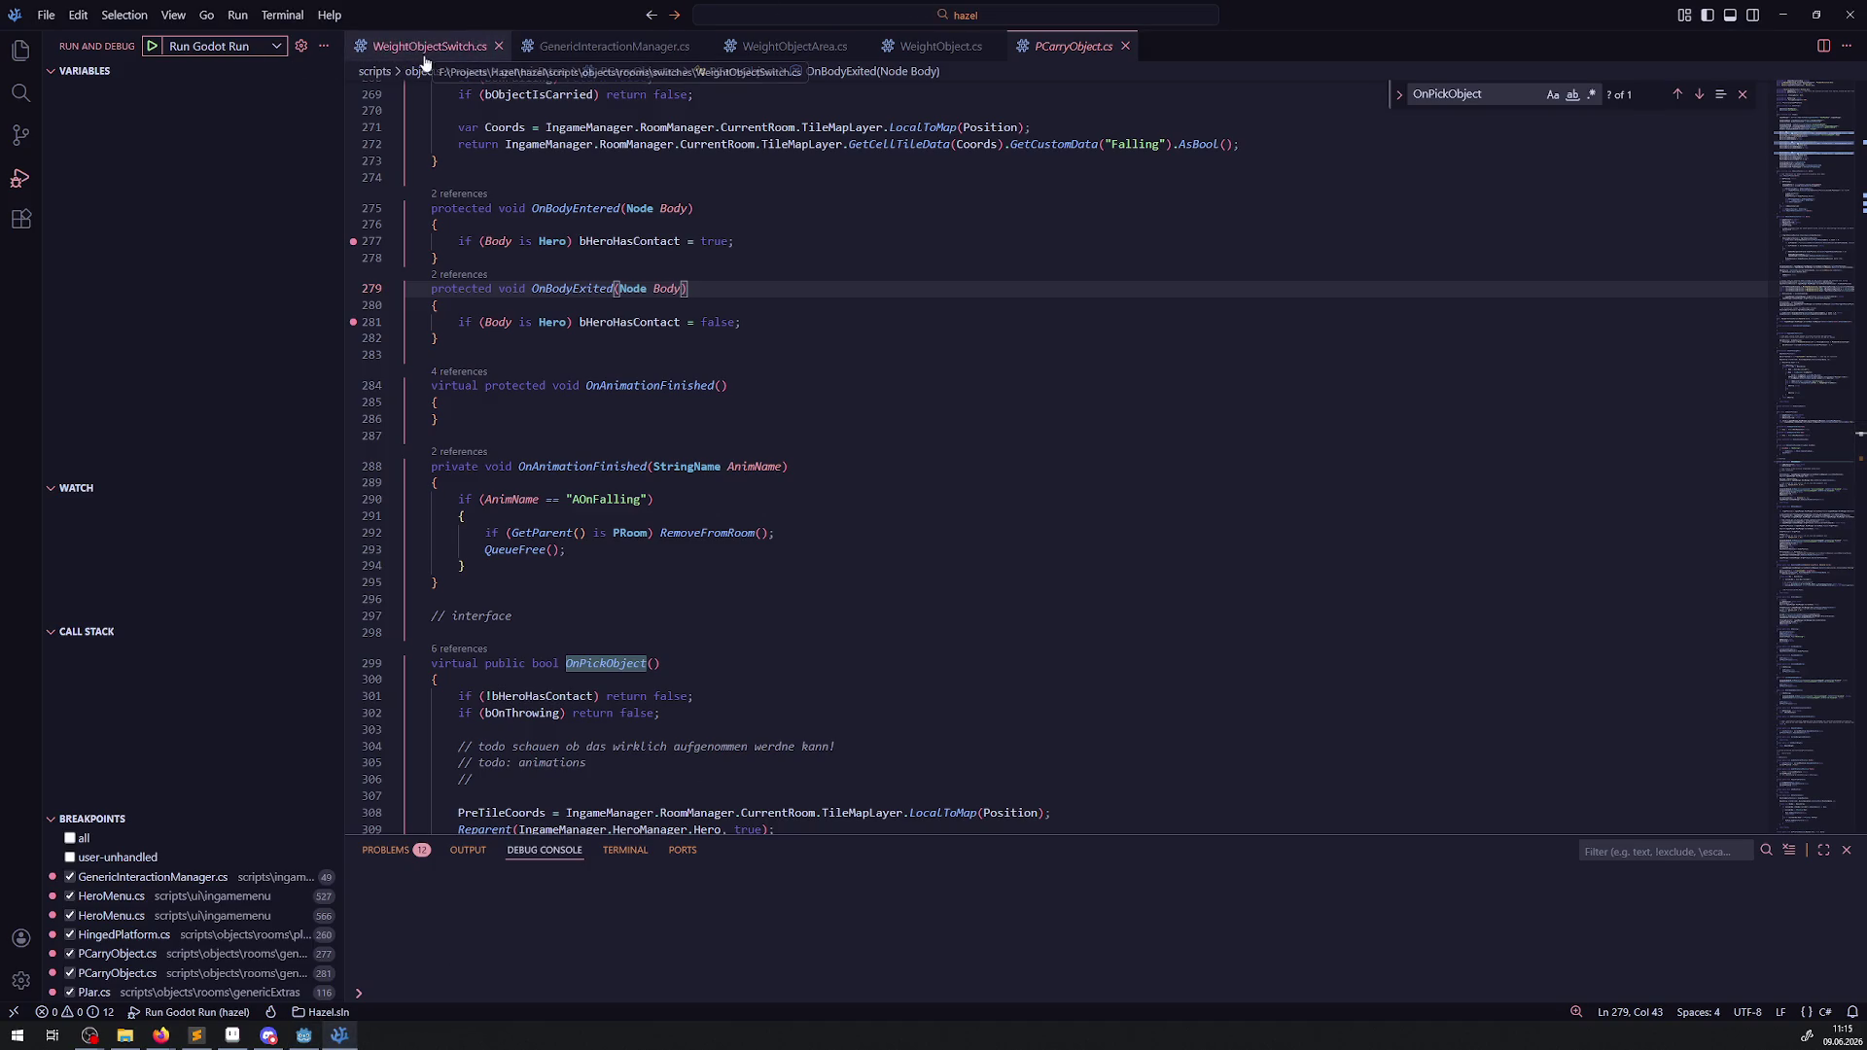
click(316, 1041)
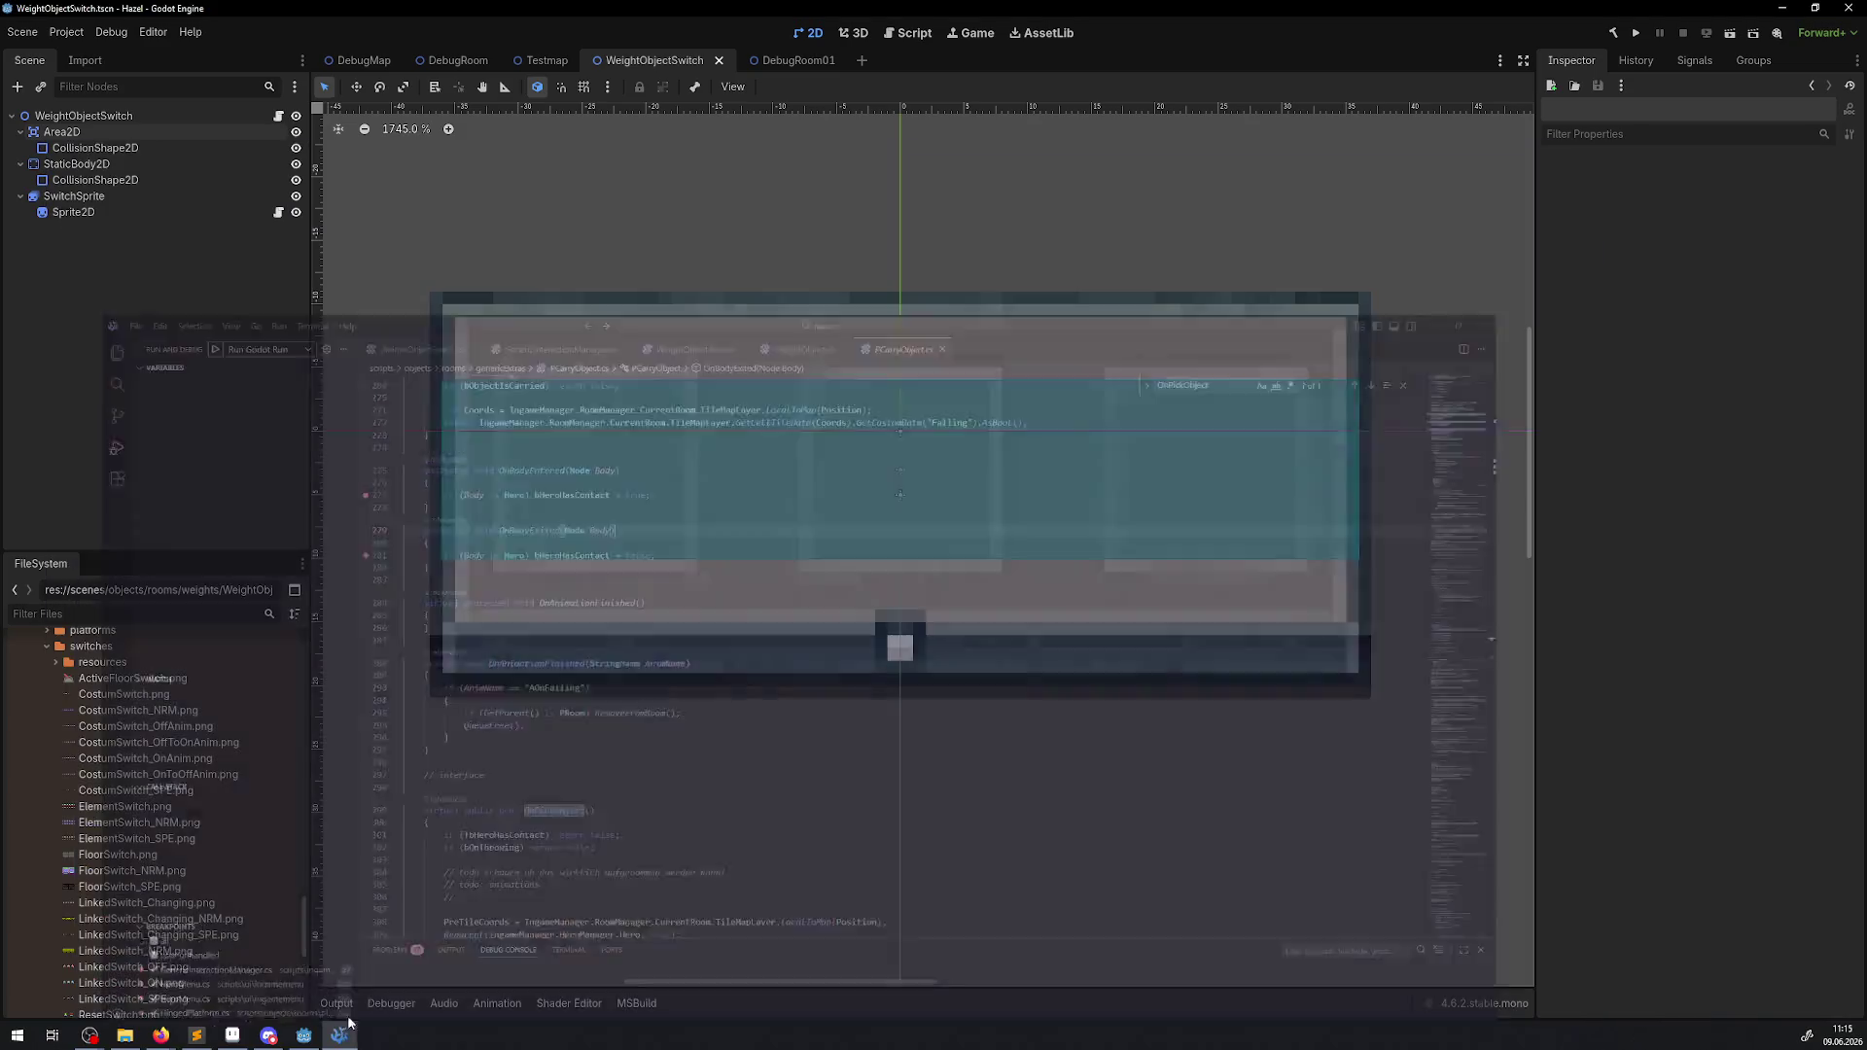
click(261, 117)
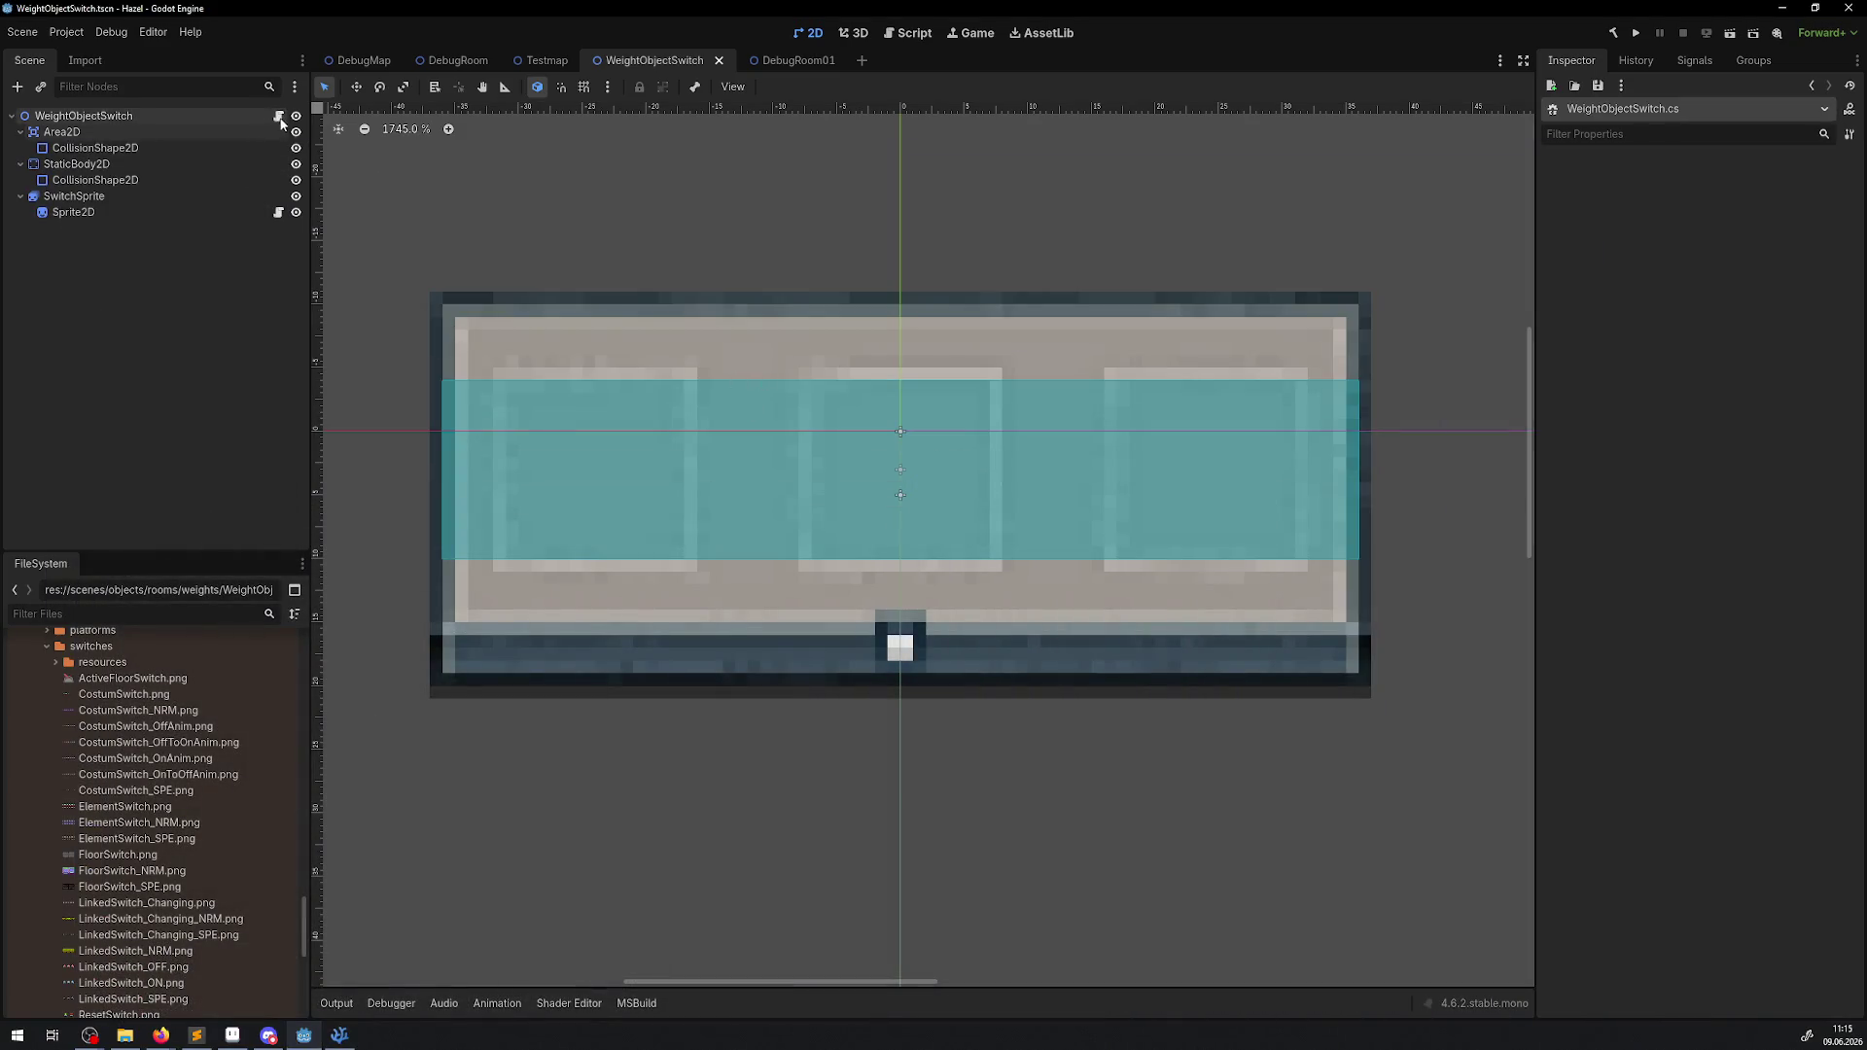
key(alt+Tab)
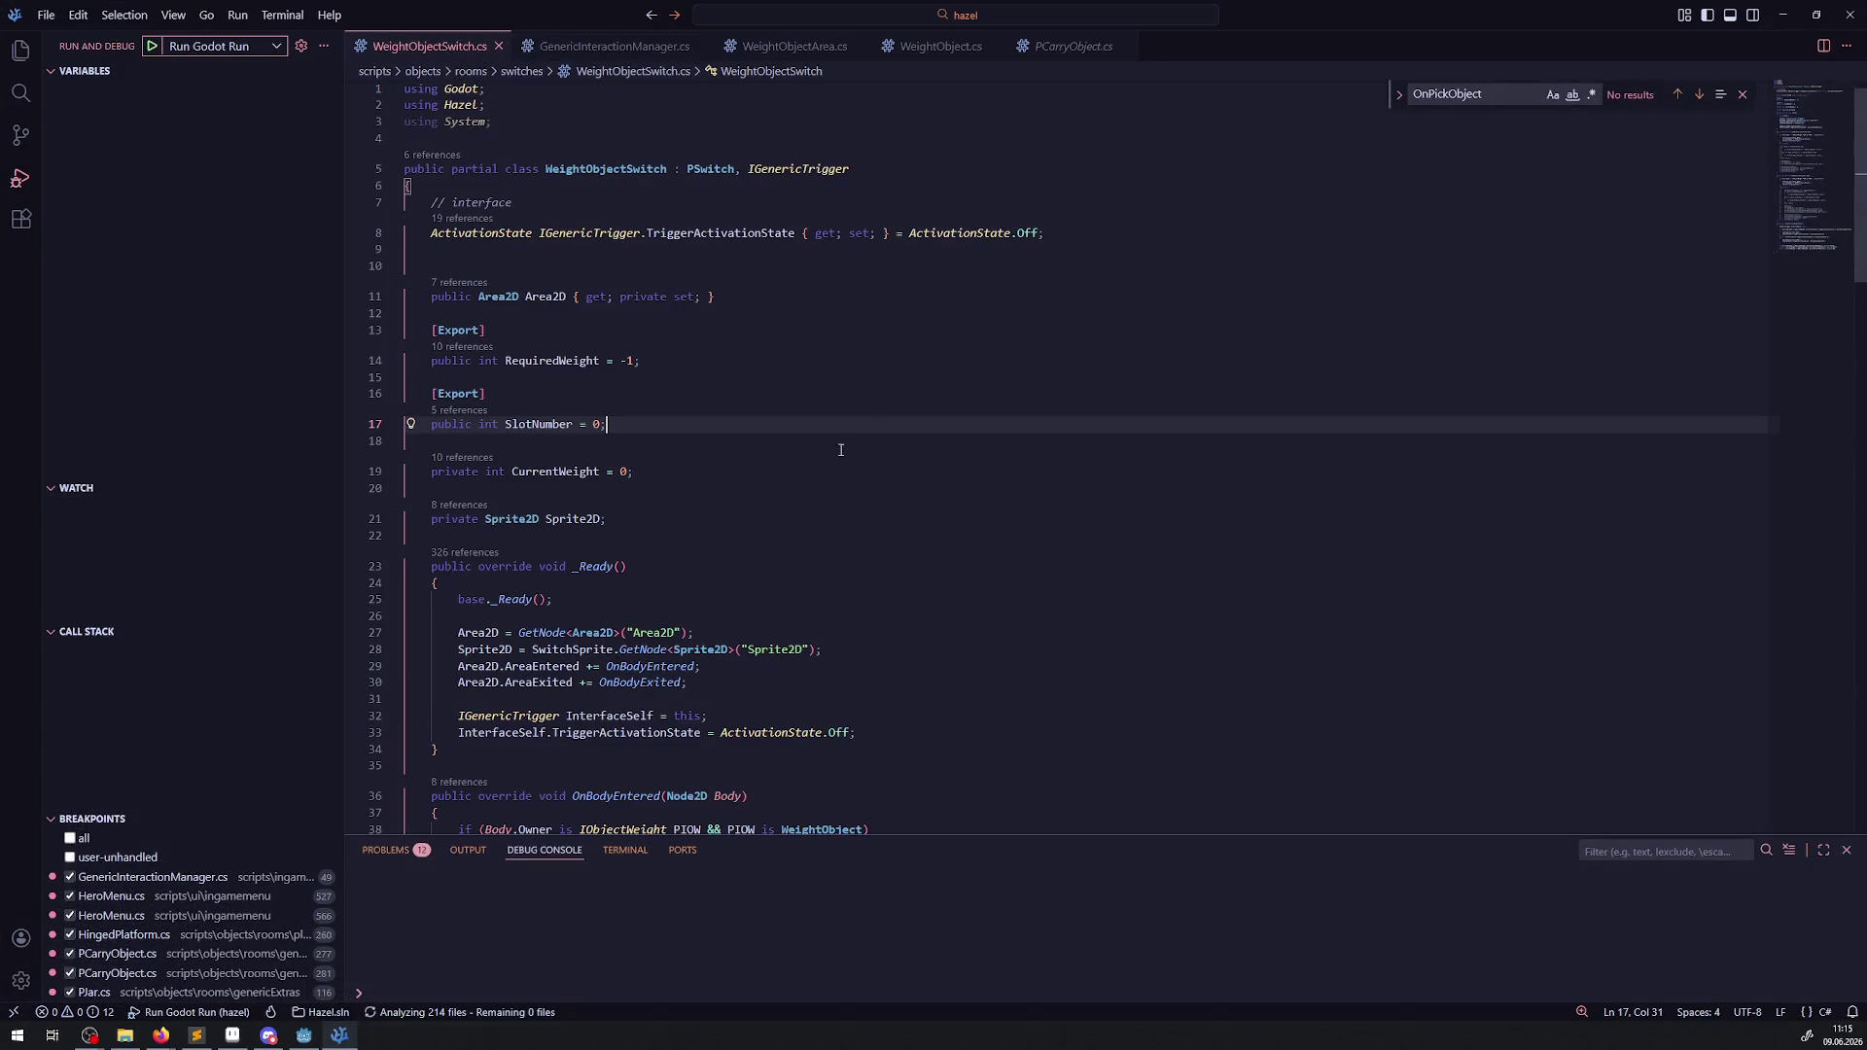
key(alt+Tab)
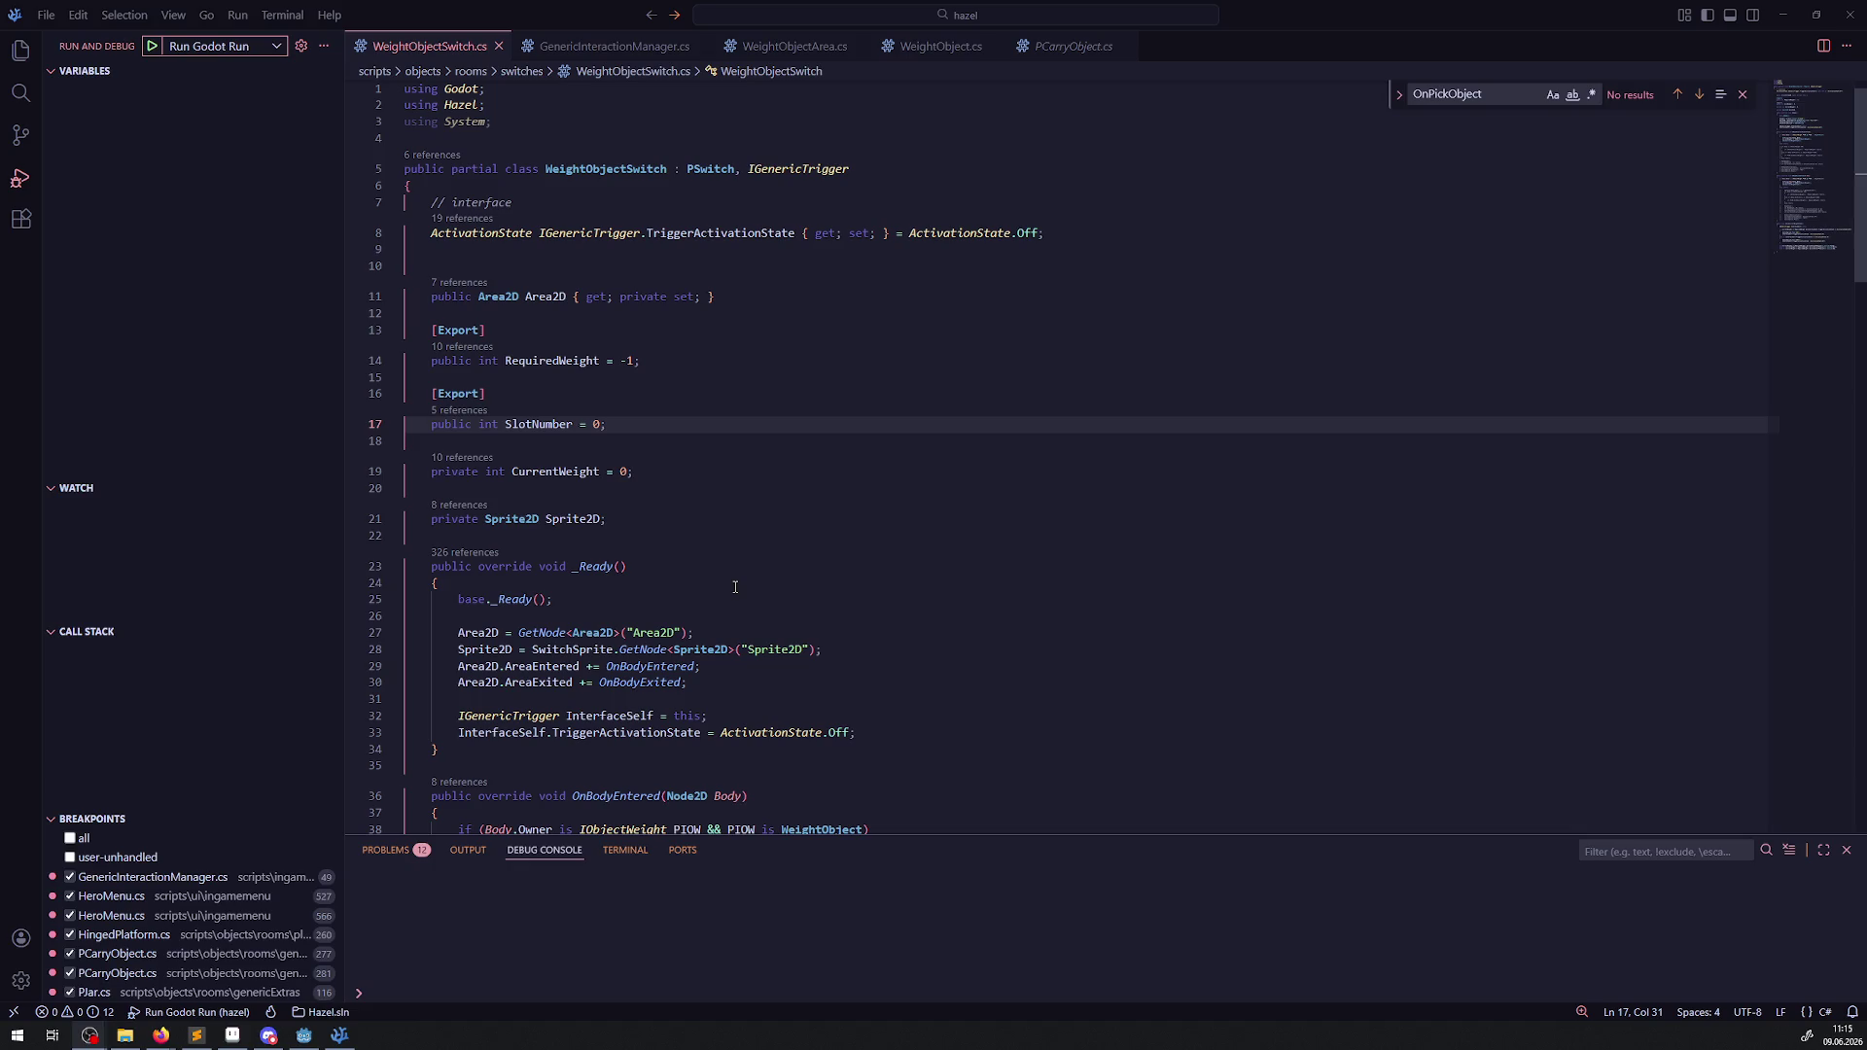
Delete the commented-out blocks in OnBodyEntered and OnBodyExited, restore the closing brace, and save.
scroll(848, 488, down, 12)
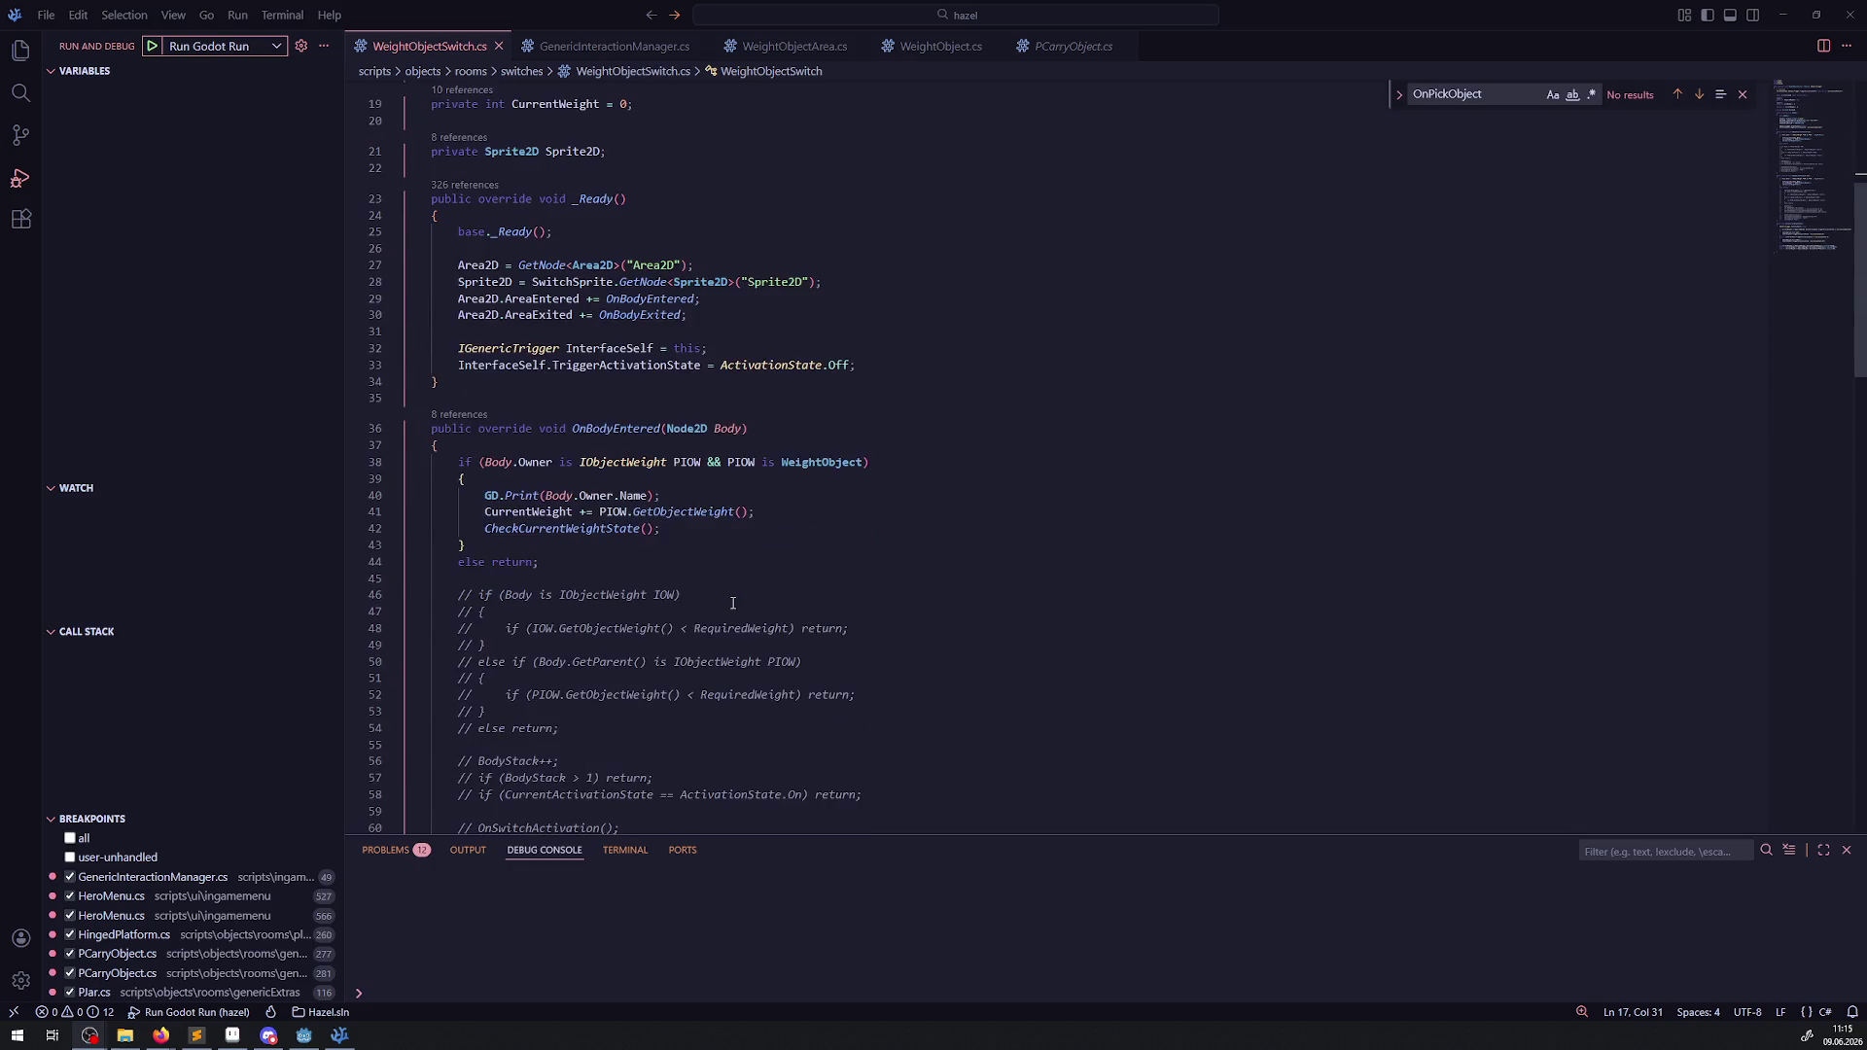
mouse_move(798, 476)
mouse_down()
mouse_move(428, 360)
mouse_move(428, 303)
mouse_up()
key(Delete)
key(BackSpace)
key(BackSpace)
scroll(428, 303, down, 2)
mouse_move(414, 370)
mouse_down()
mouse_move(793, 387)
mouse_move(741, 739)
mouse_up()
key(Delete)
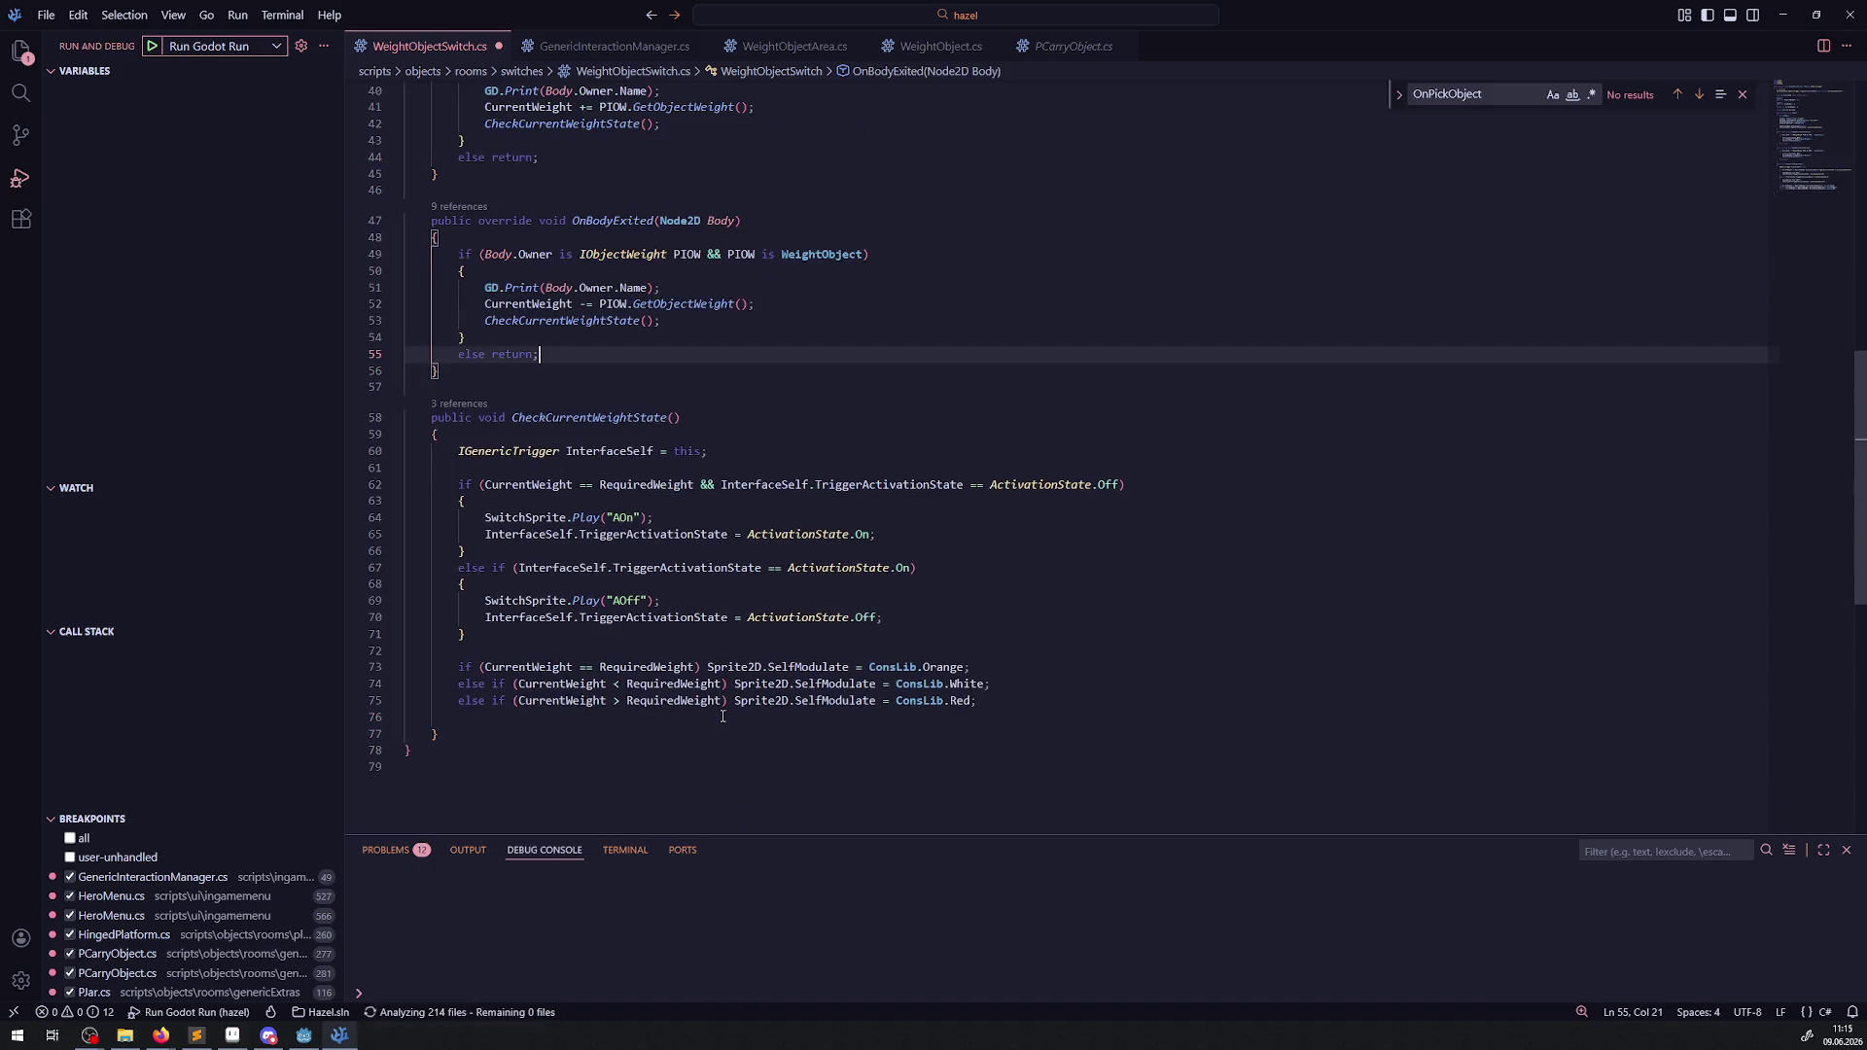
text(})
key(ctrl+s)
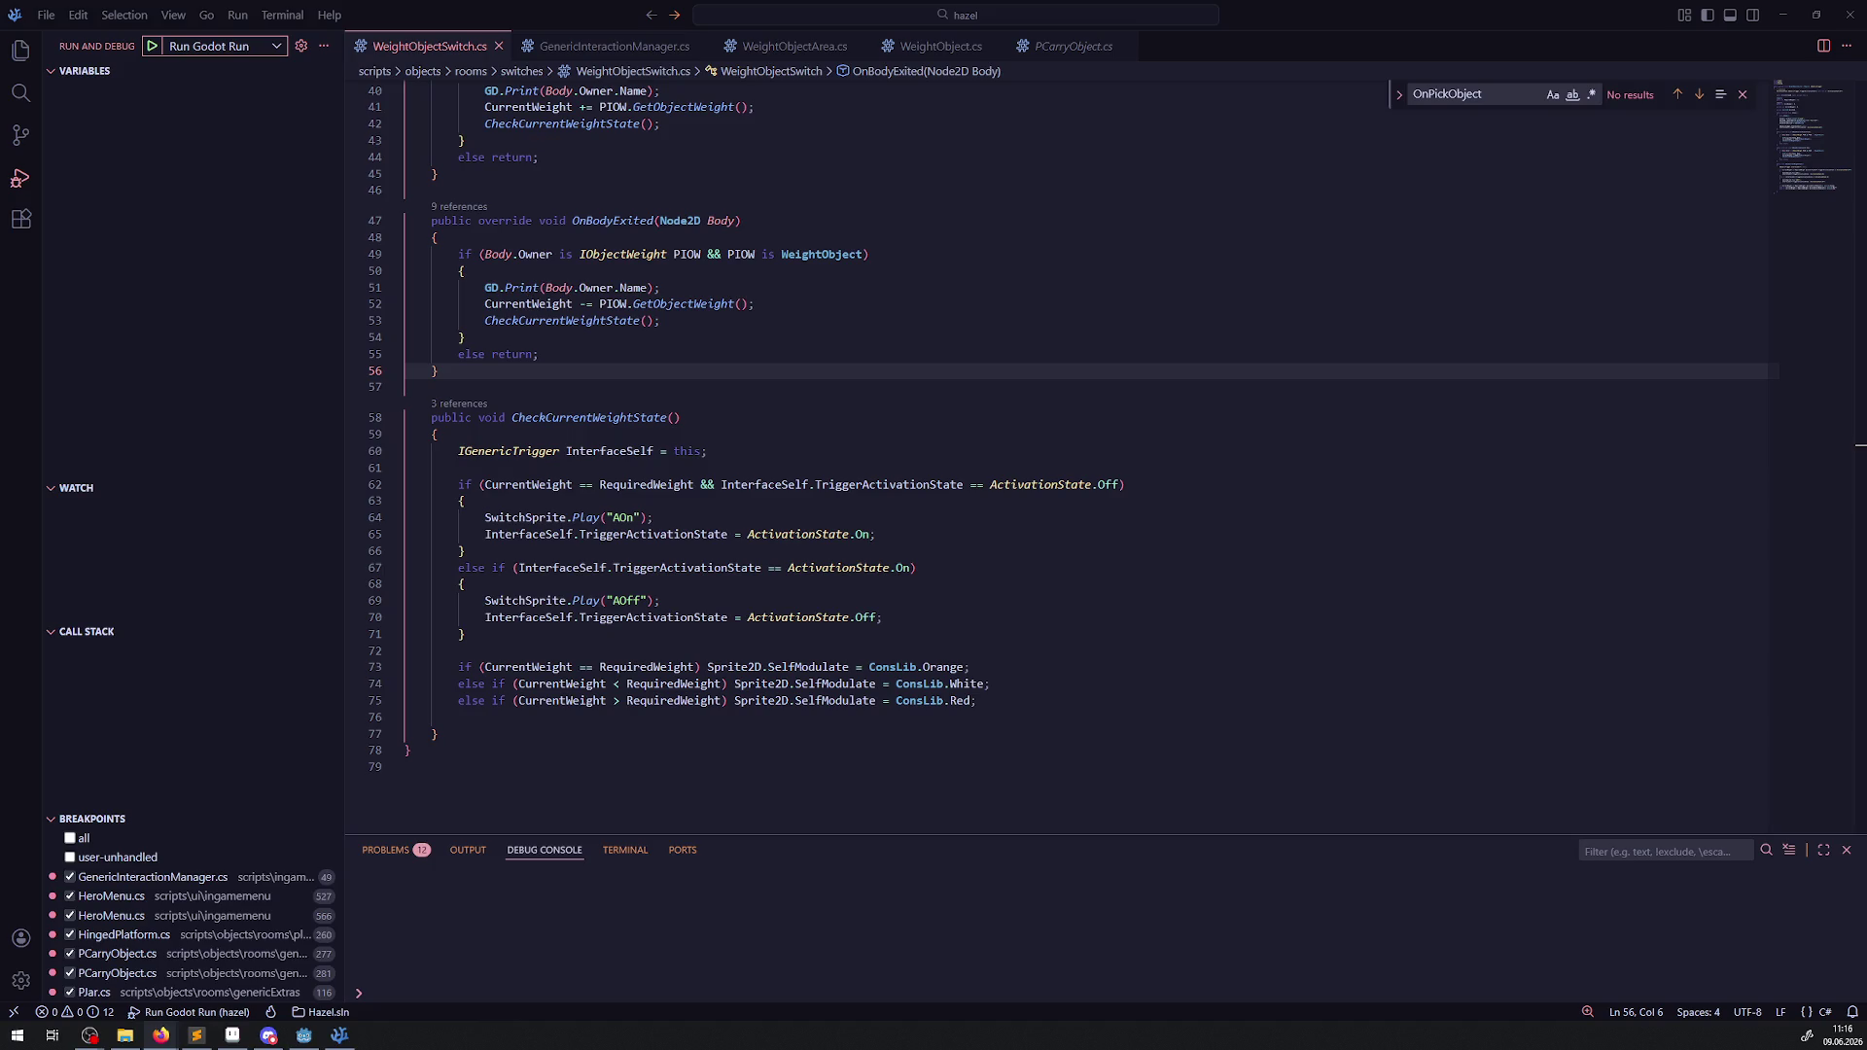
key(alt+Tab)
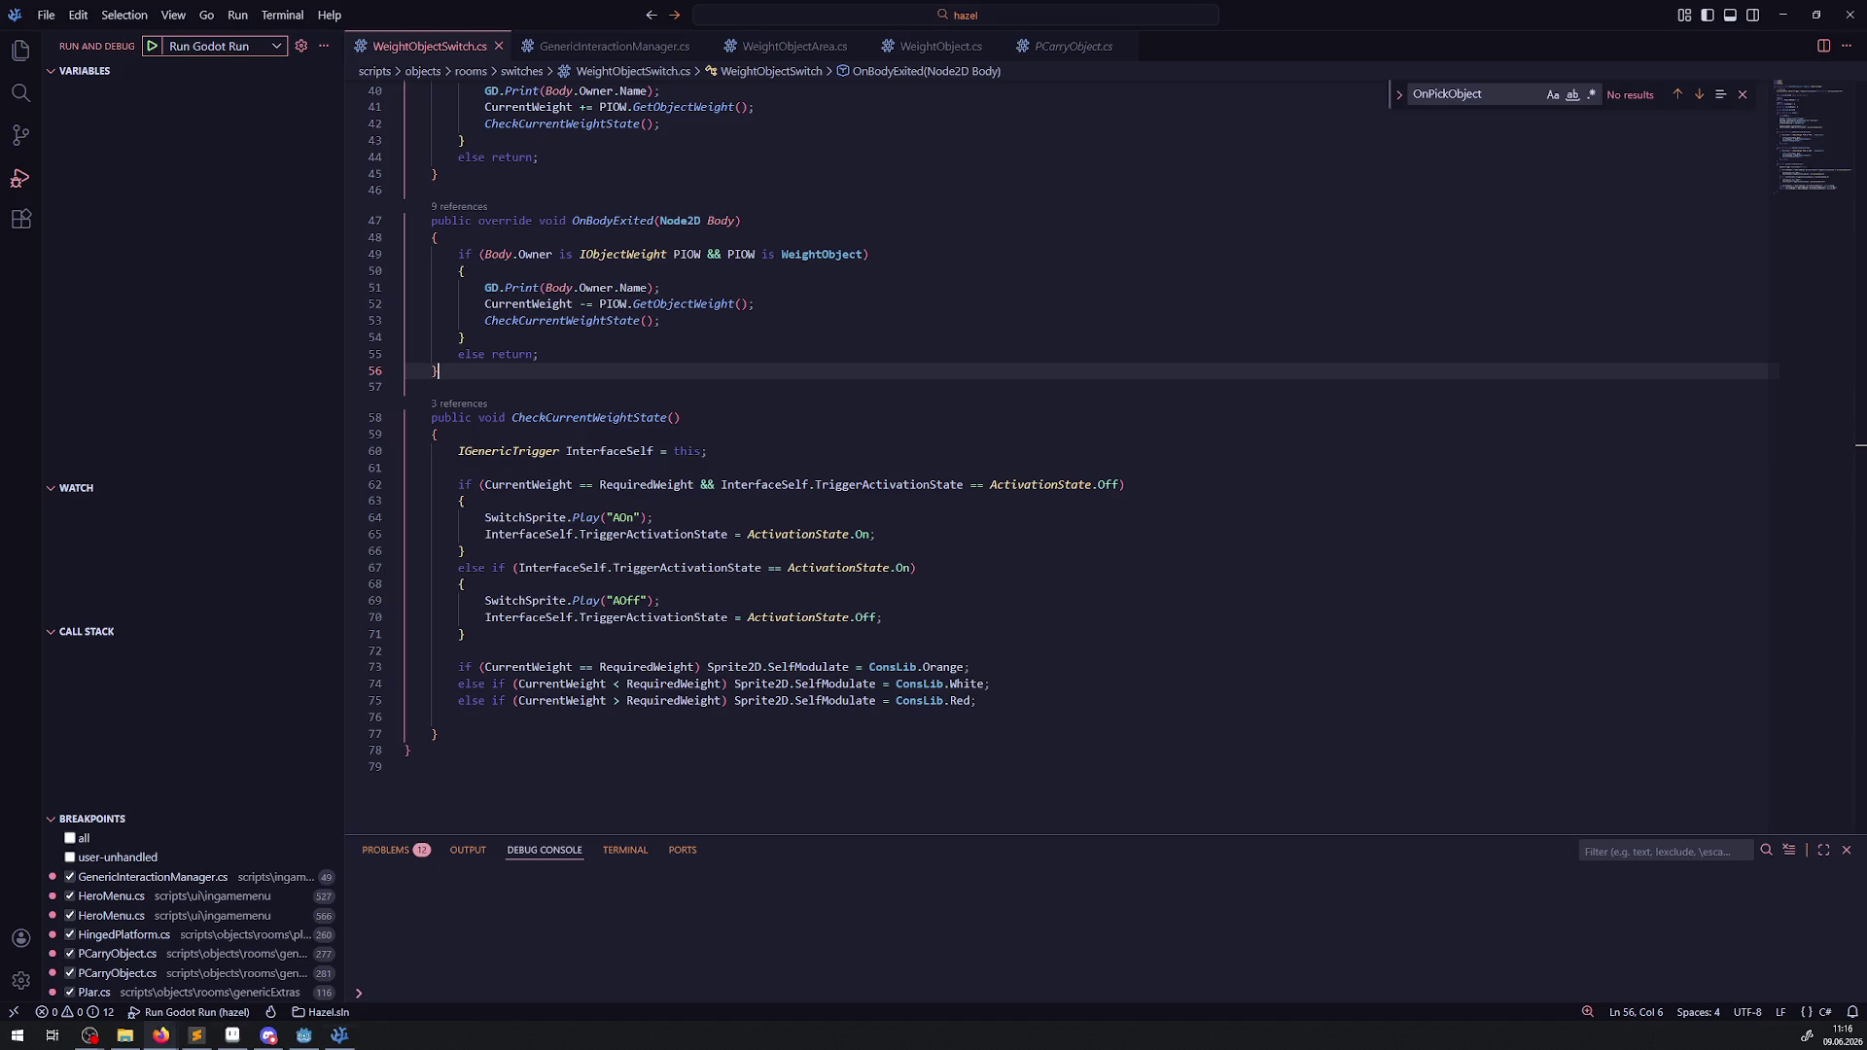
key(alt+Tab)
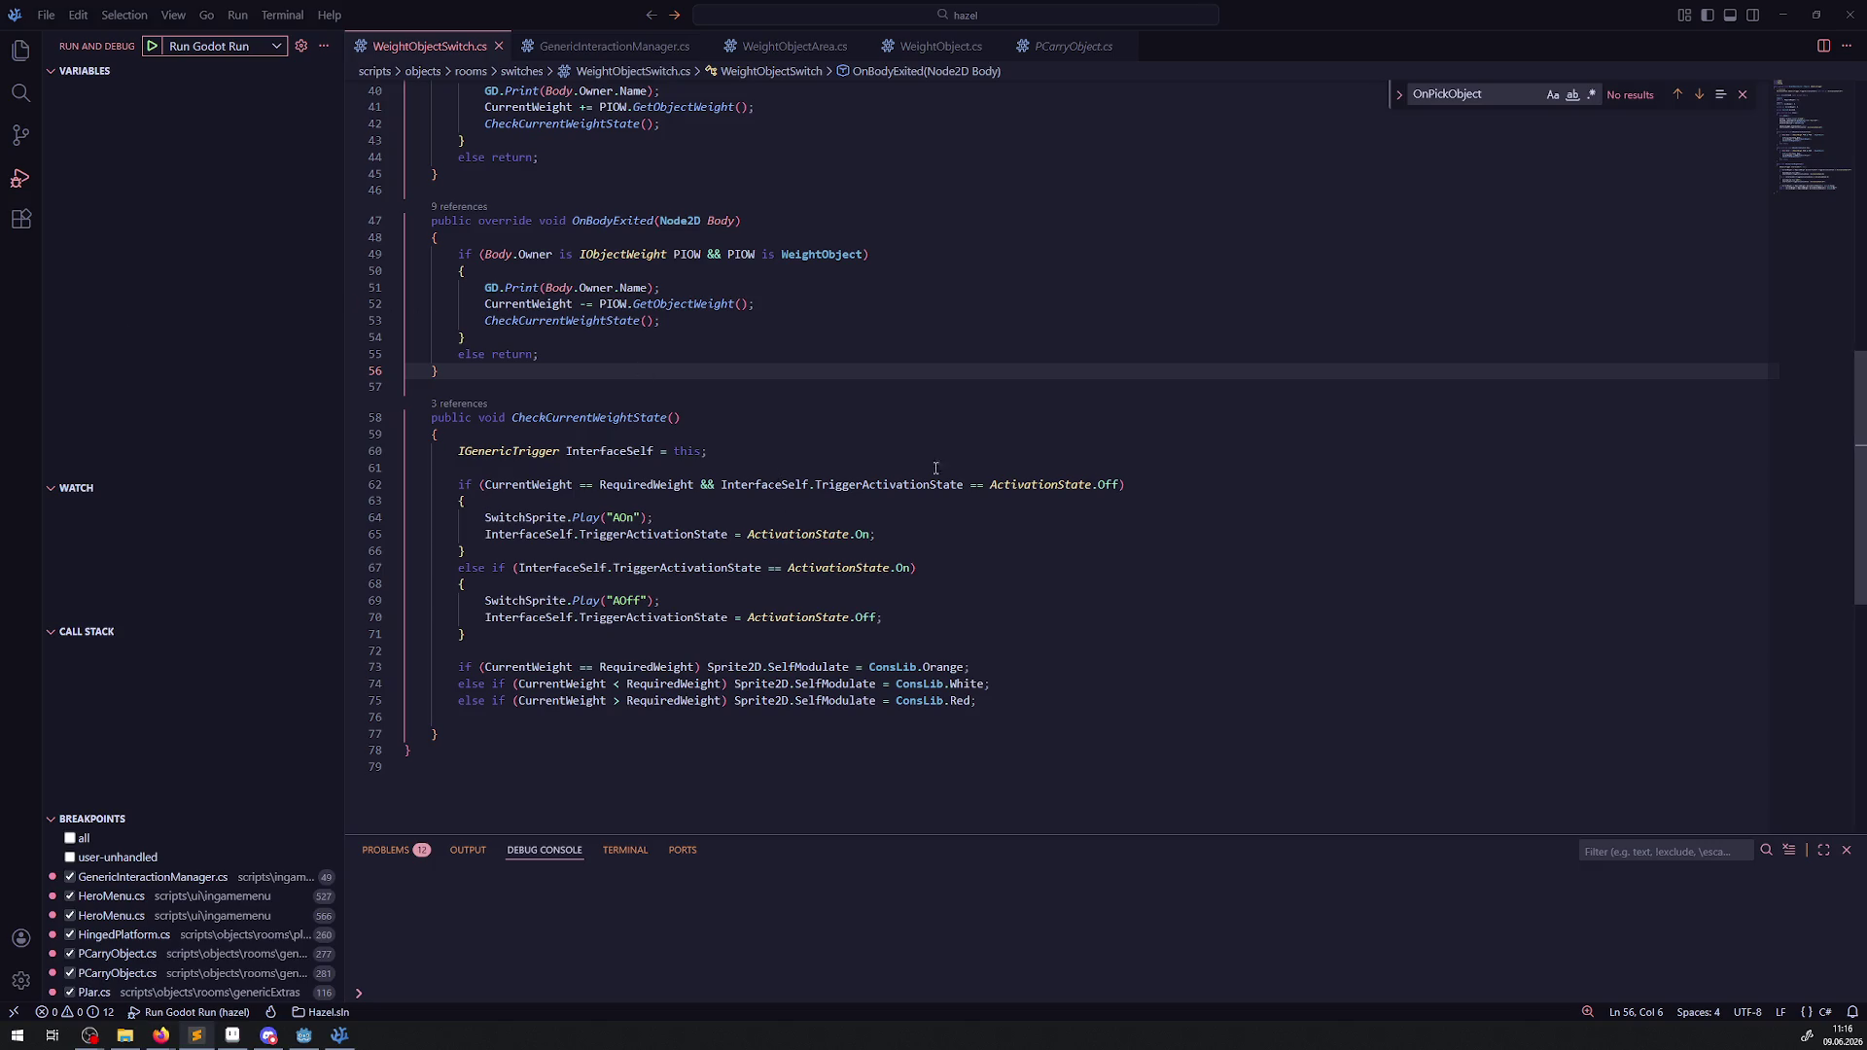
click(799, 450)
click(697, 513)
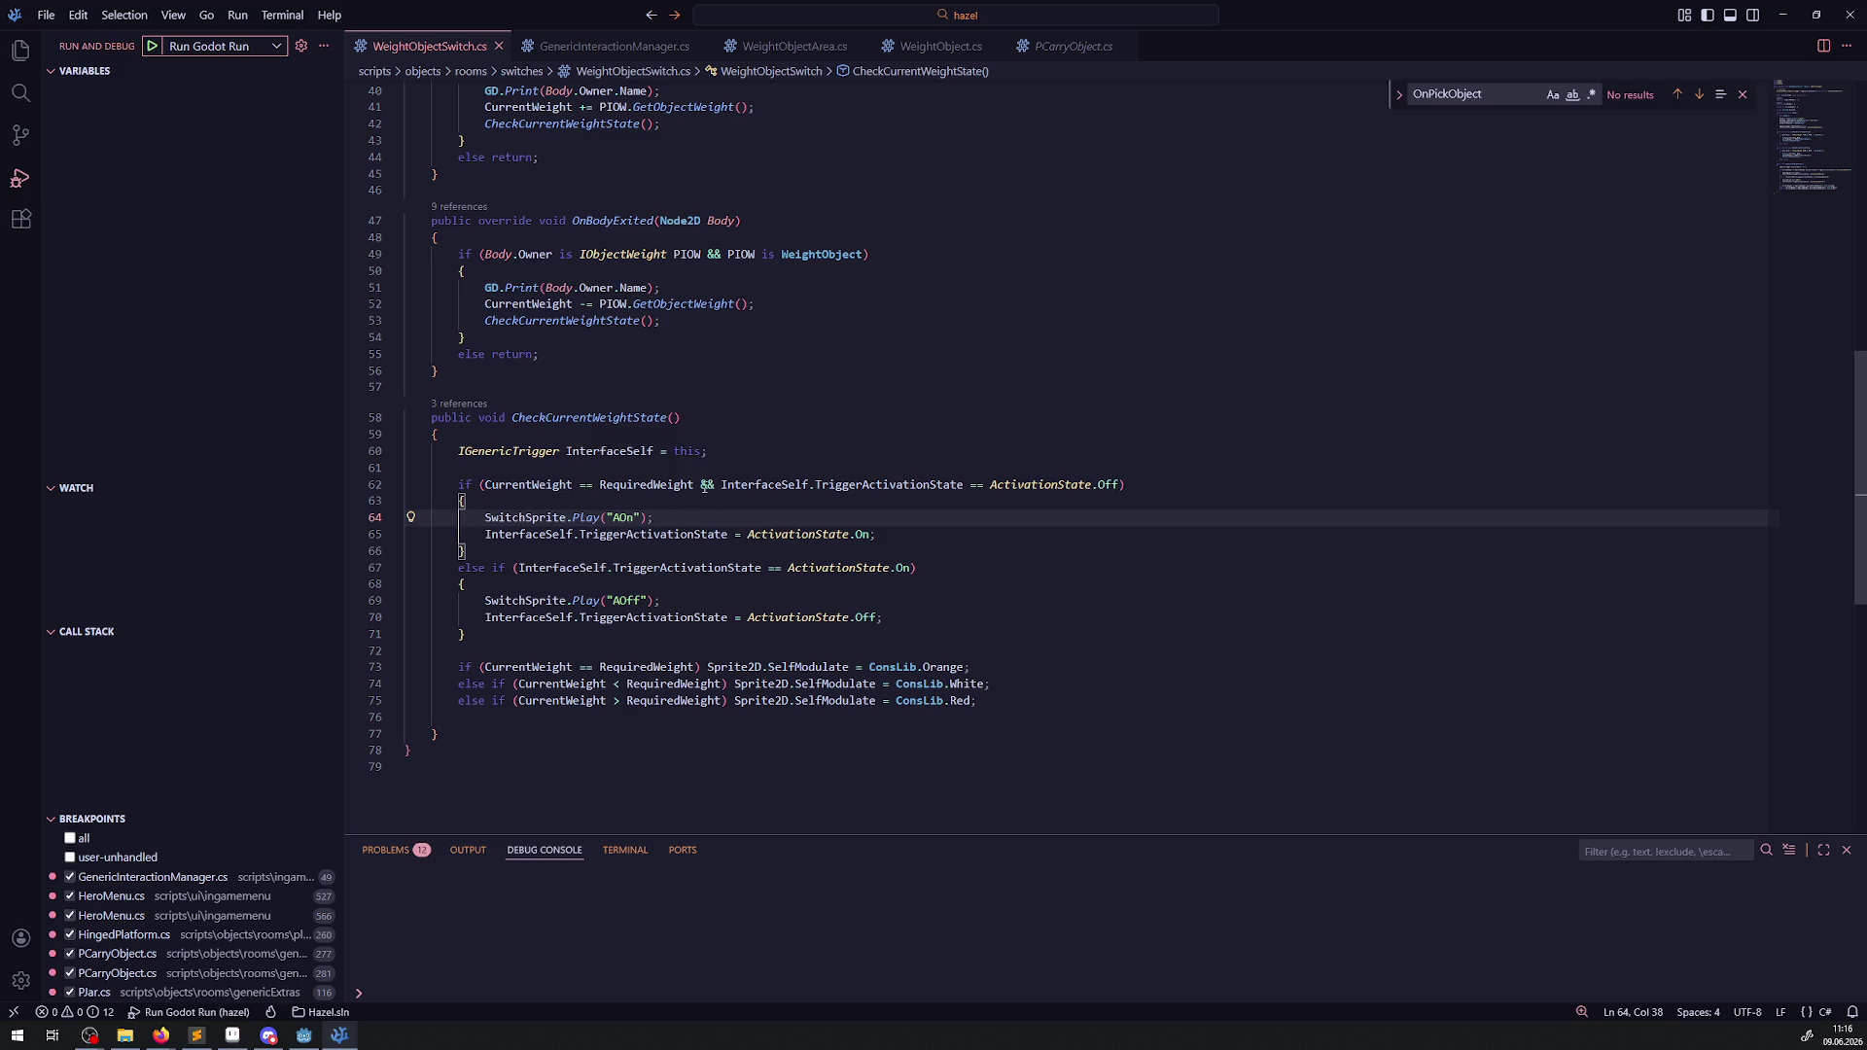
click(782, 439)
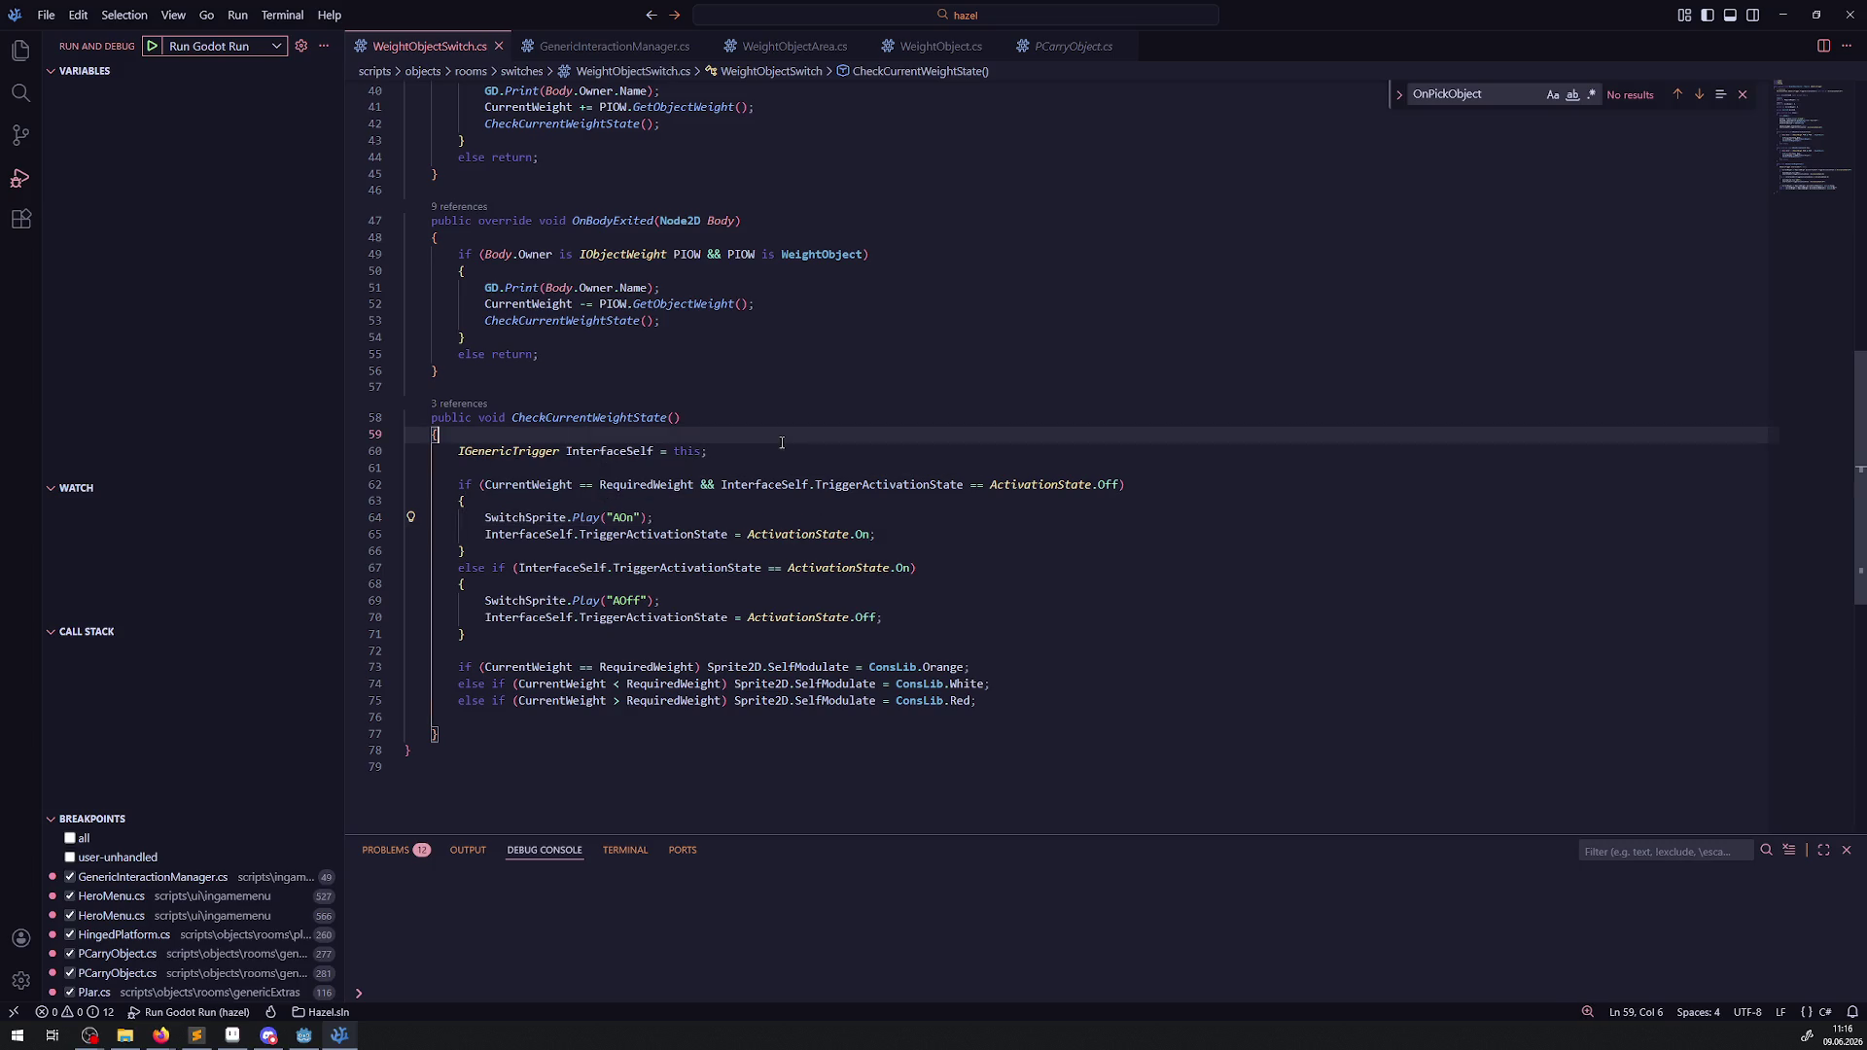
drag(483, 485, 716, 488)
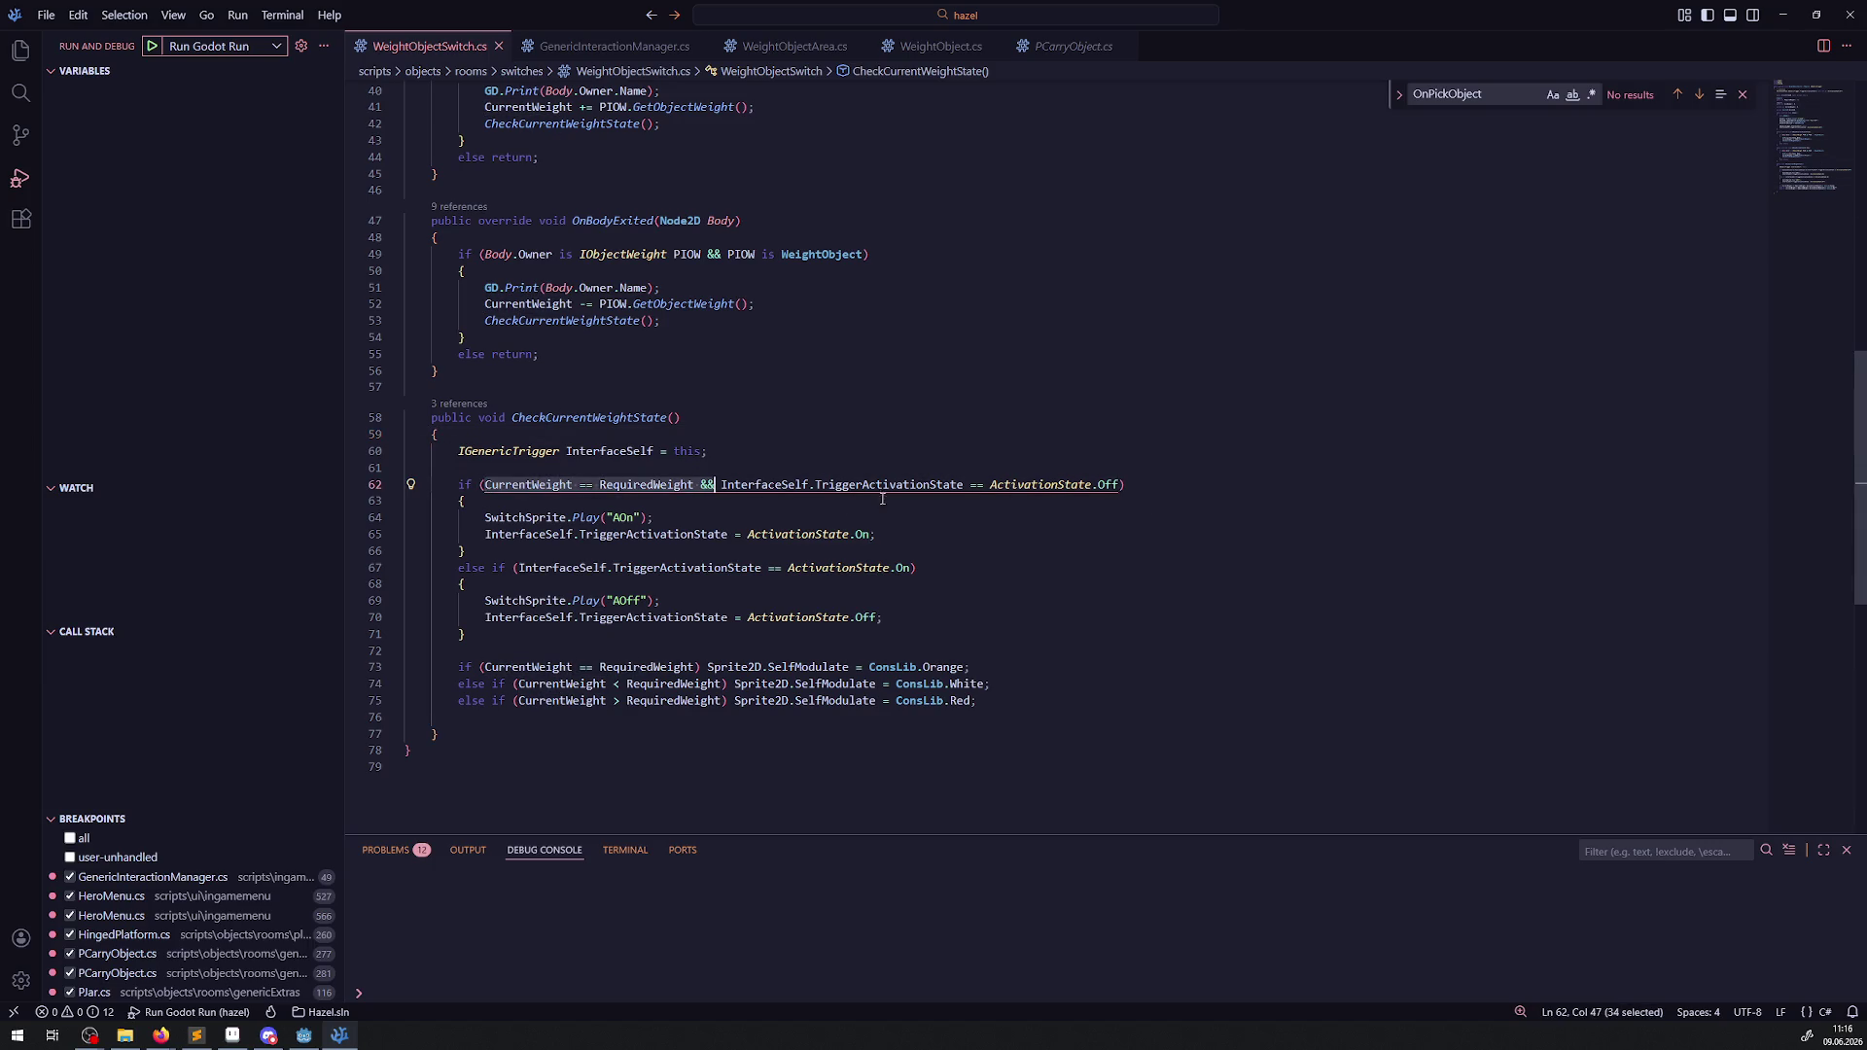
mouse_move(704, 542)
click(962, 435)
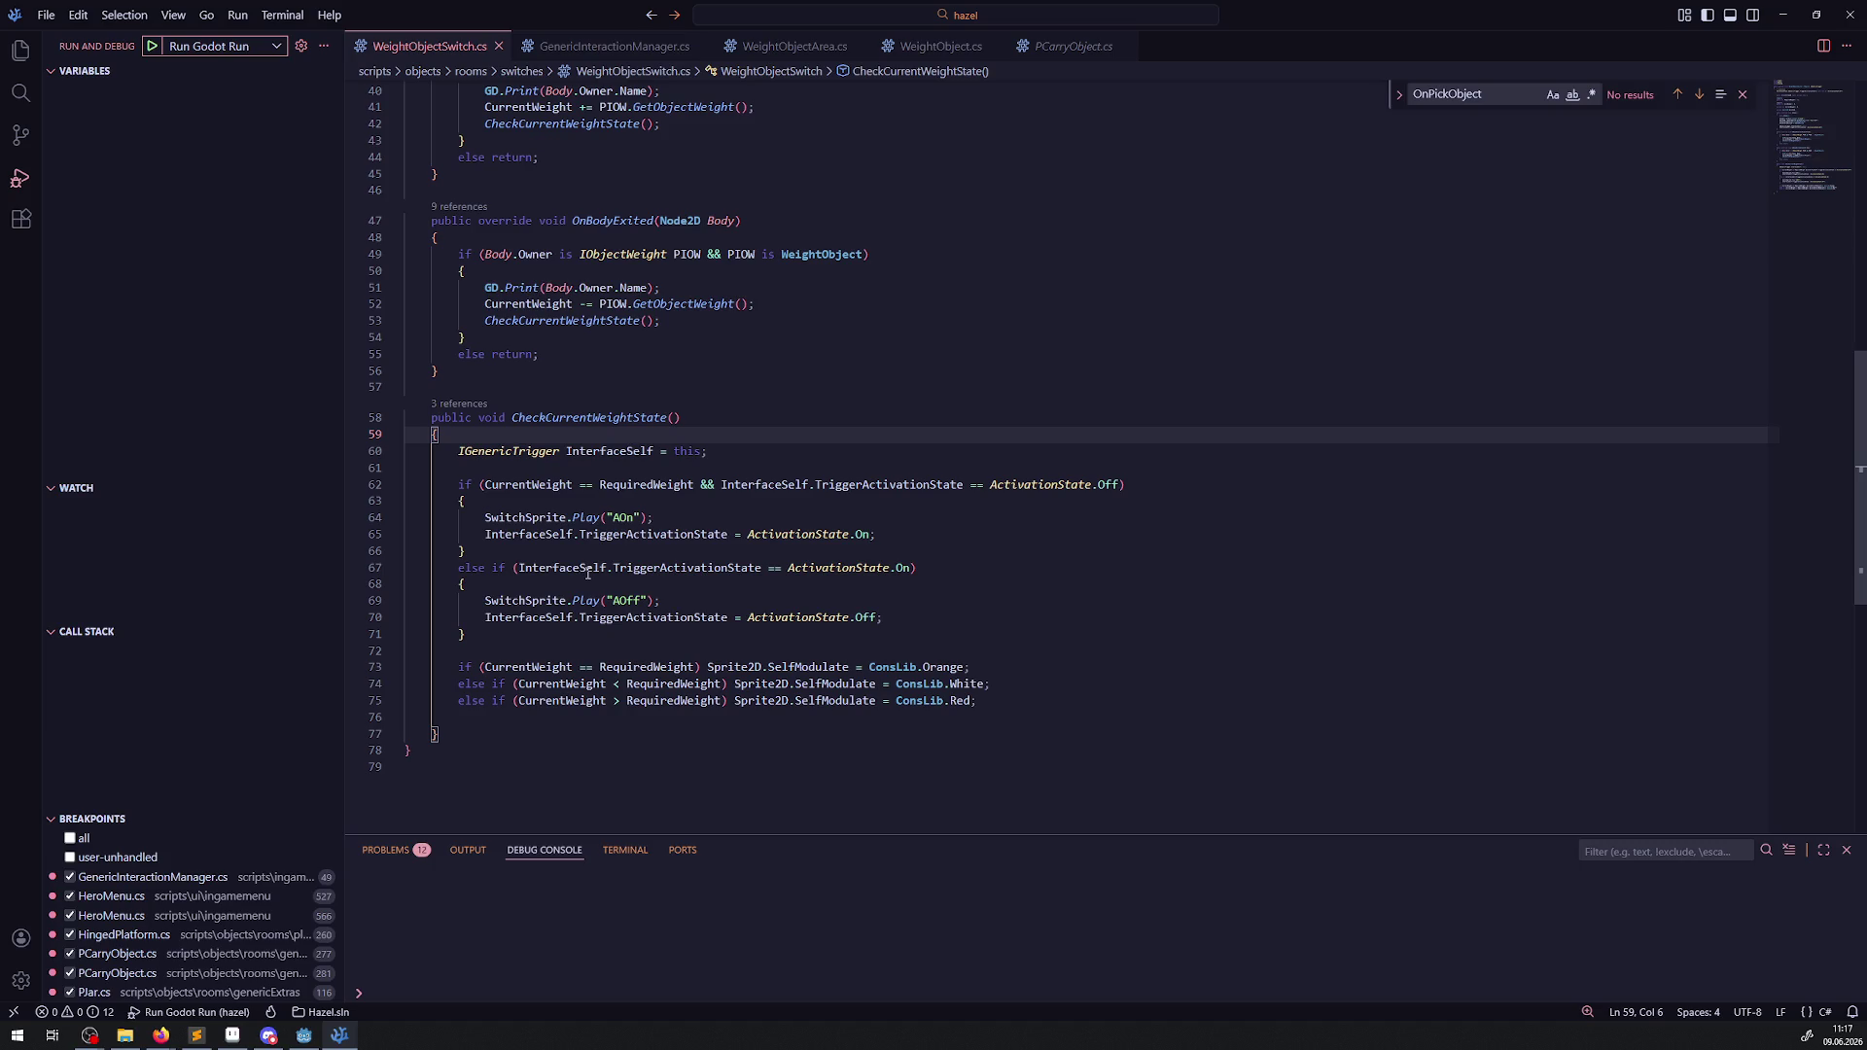
mouse_move(520, 568)
mouse_down()
mouse_move(912, 568)
mouse_move(485, 569)
mouse_up()
key(ctrl+c)
key(BackSpace)
click(518, 587)
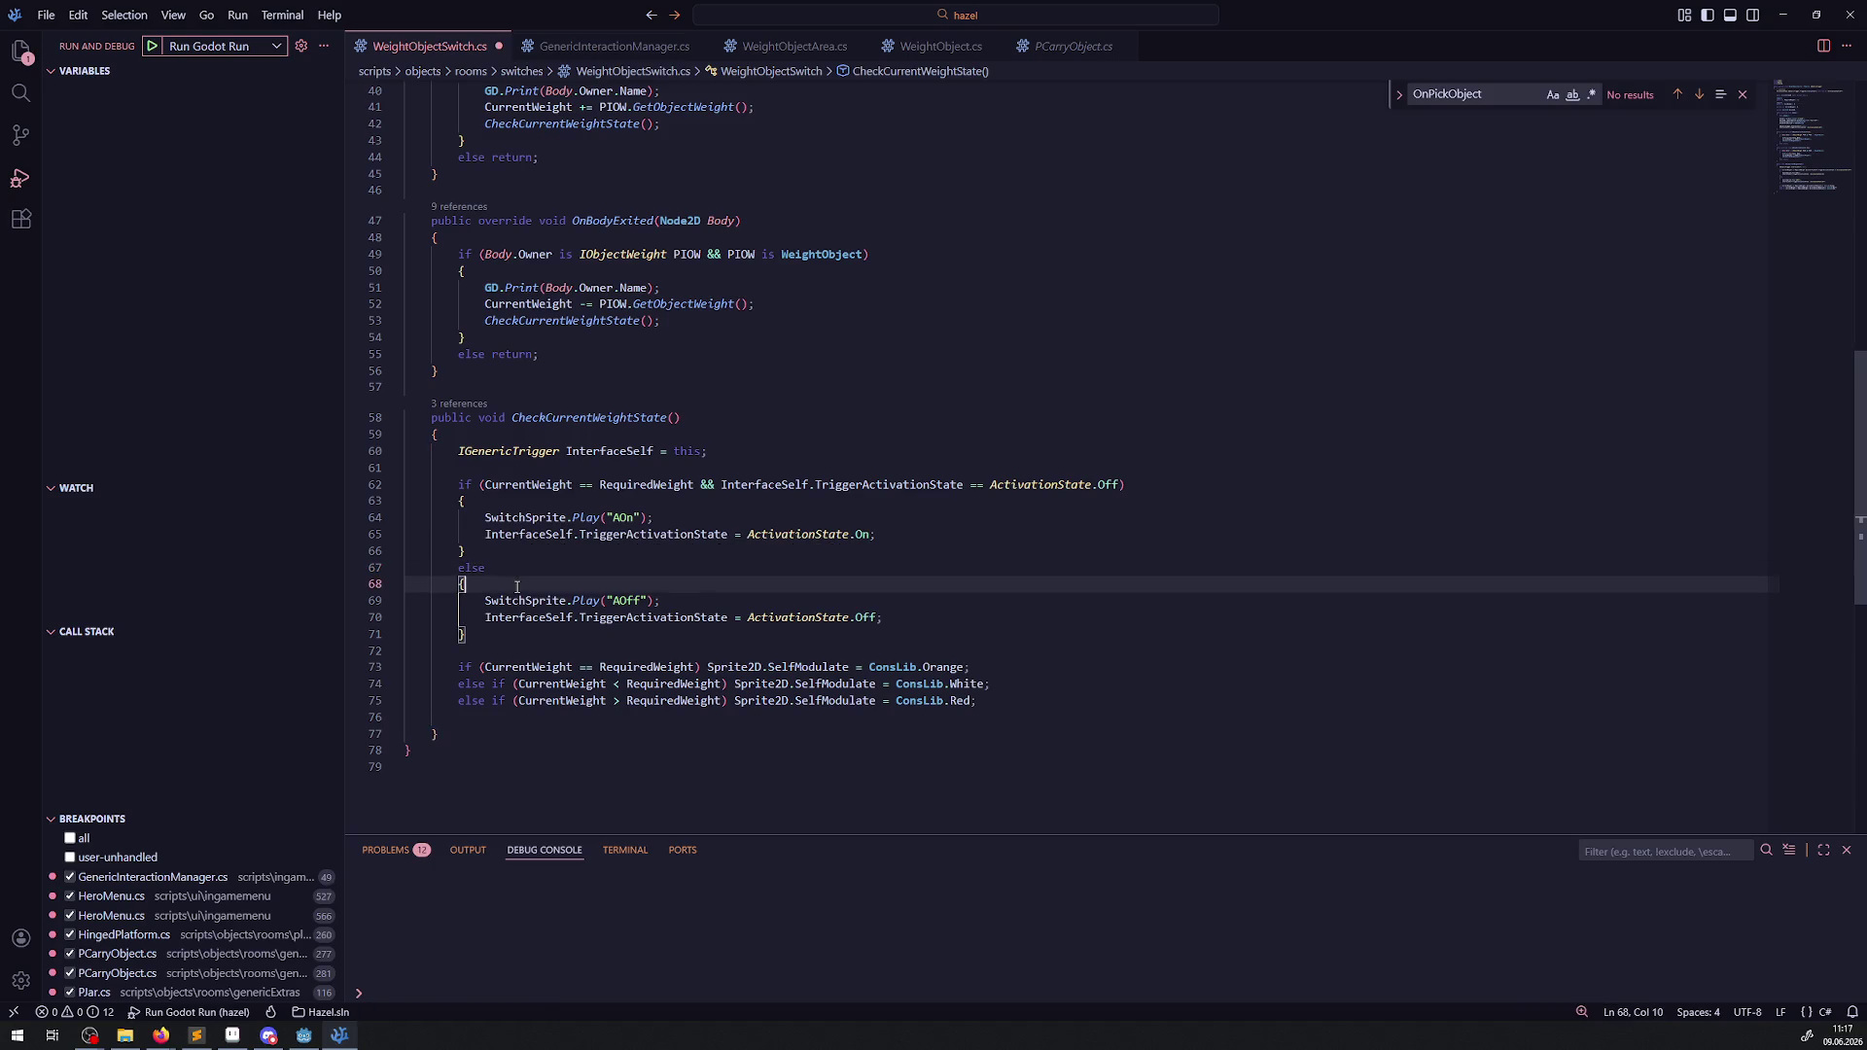
key(Return)
key(ctrl+v)
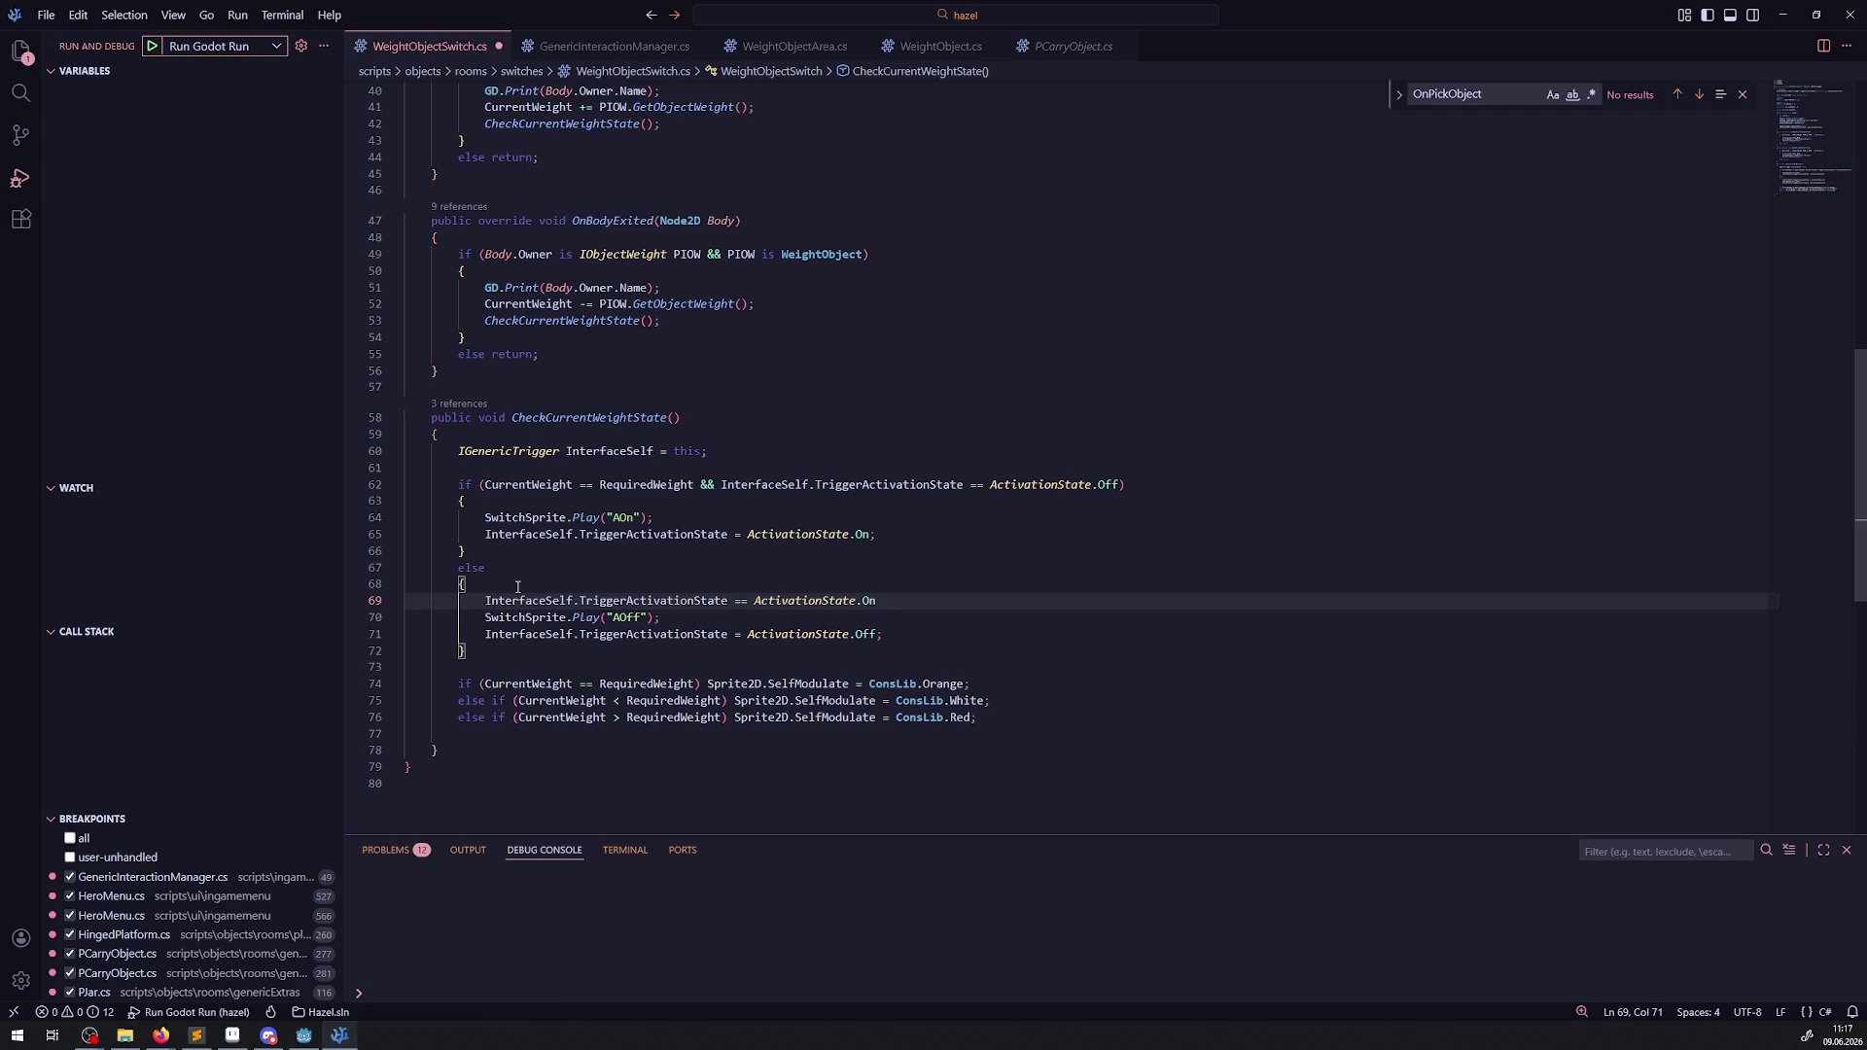
click(481, 603)
text(if())
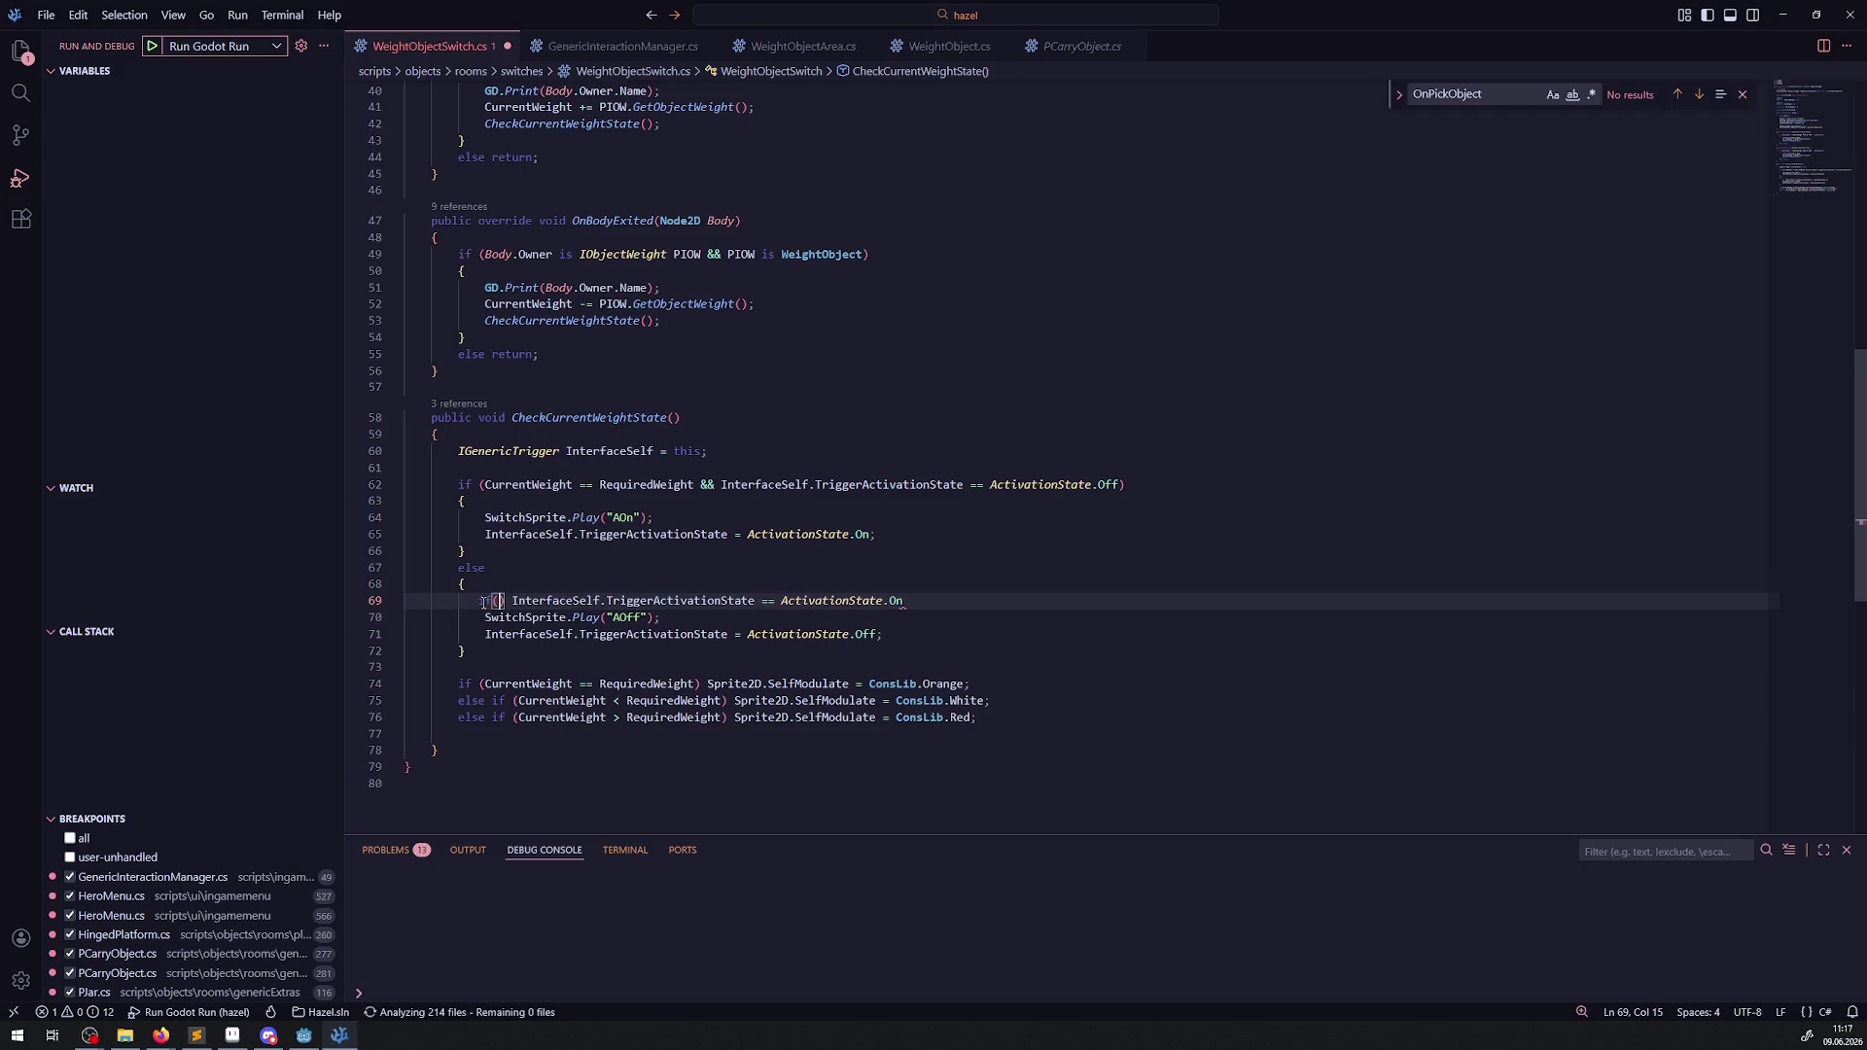
key(End)
key(Return)
click(502, 601)
key(BackSpace)
click(905, 600)
text())
key(ctrl+s)
key(Down)
key(Down)
key(Down)
key(Home)
key(Home)
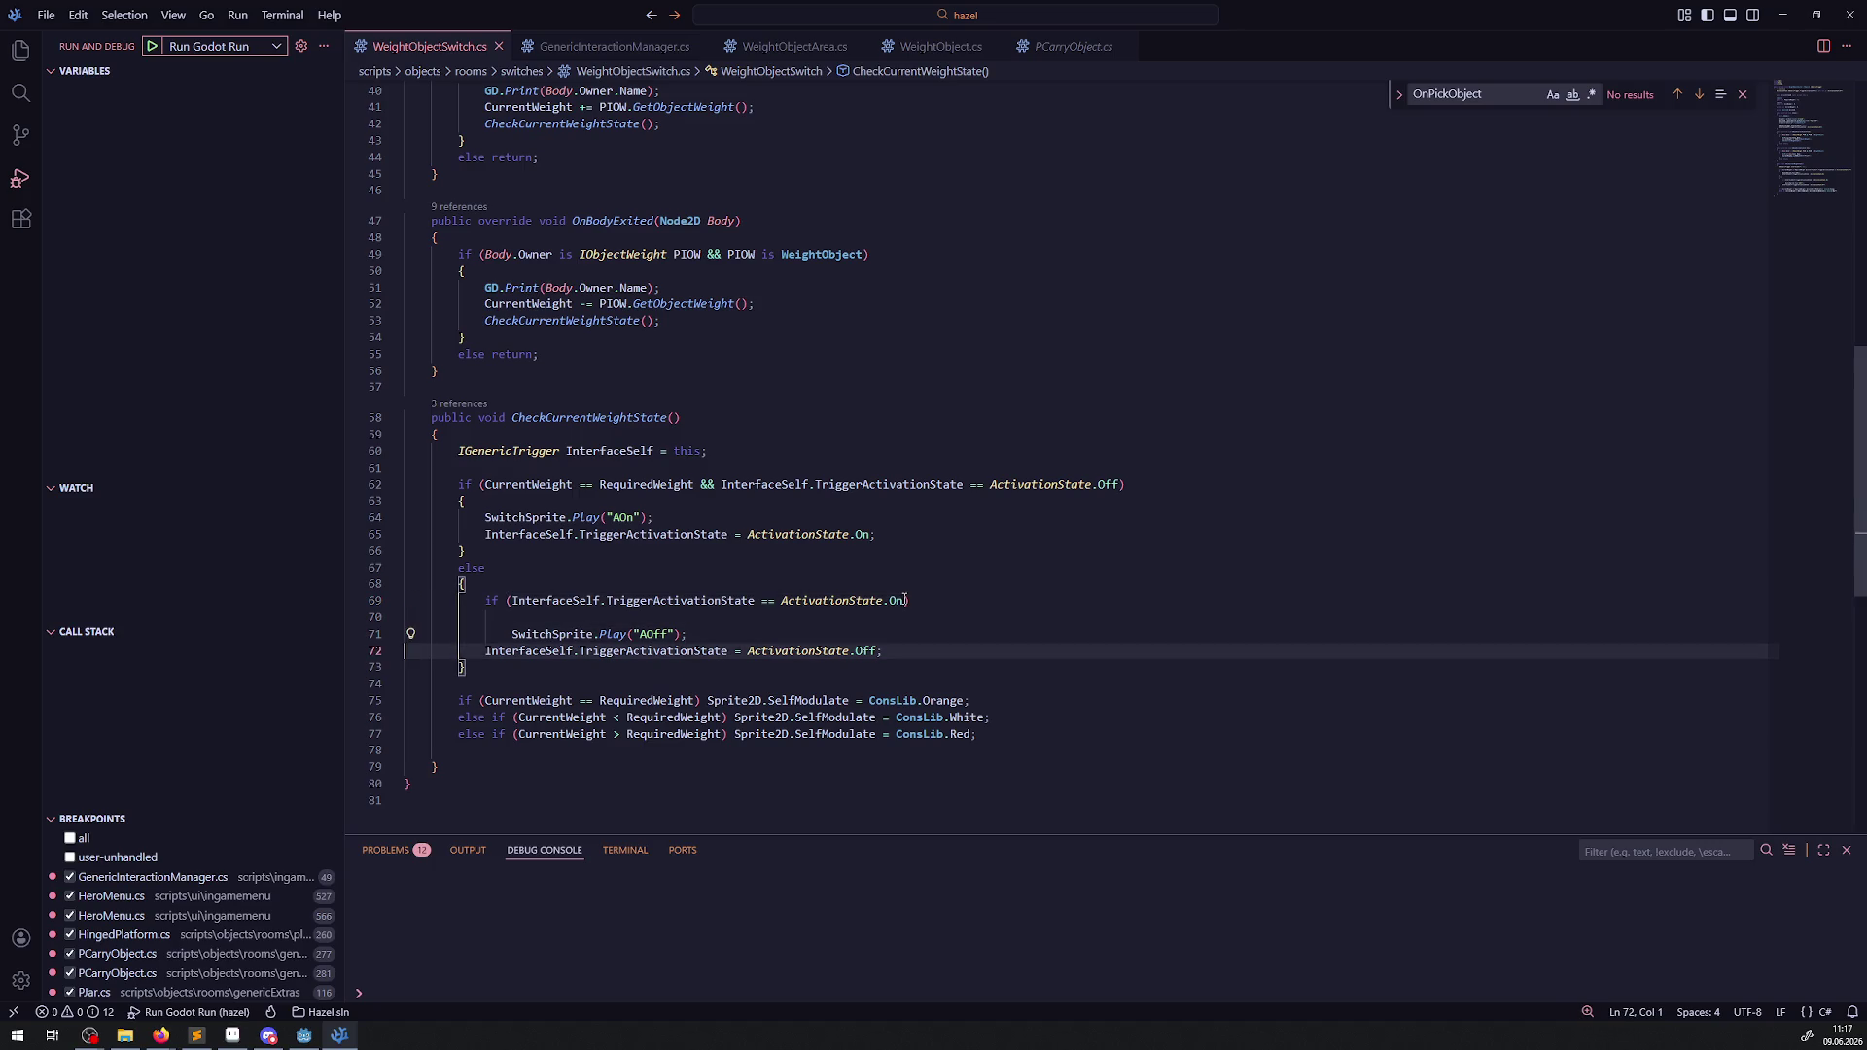
key(ctrl+z)
key(ctrl+z)
key(ctrl+z)
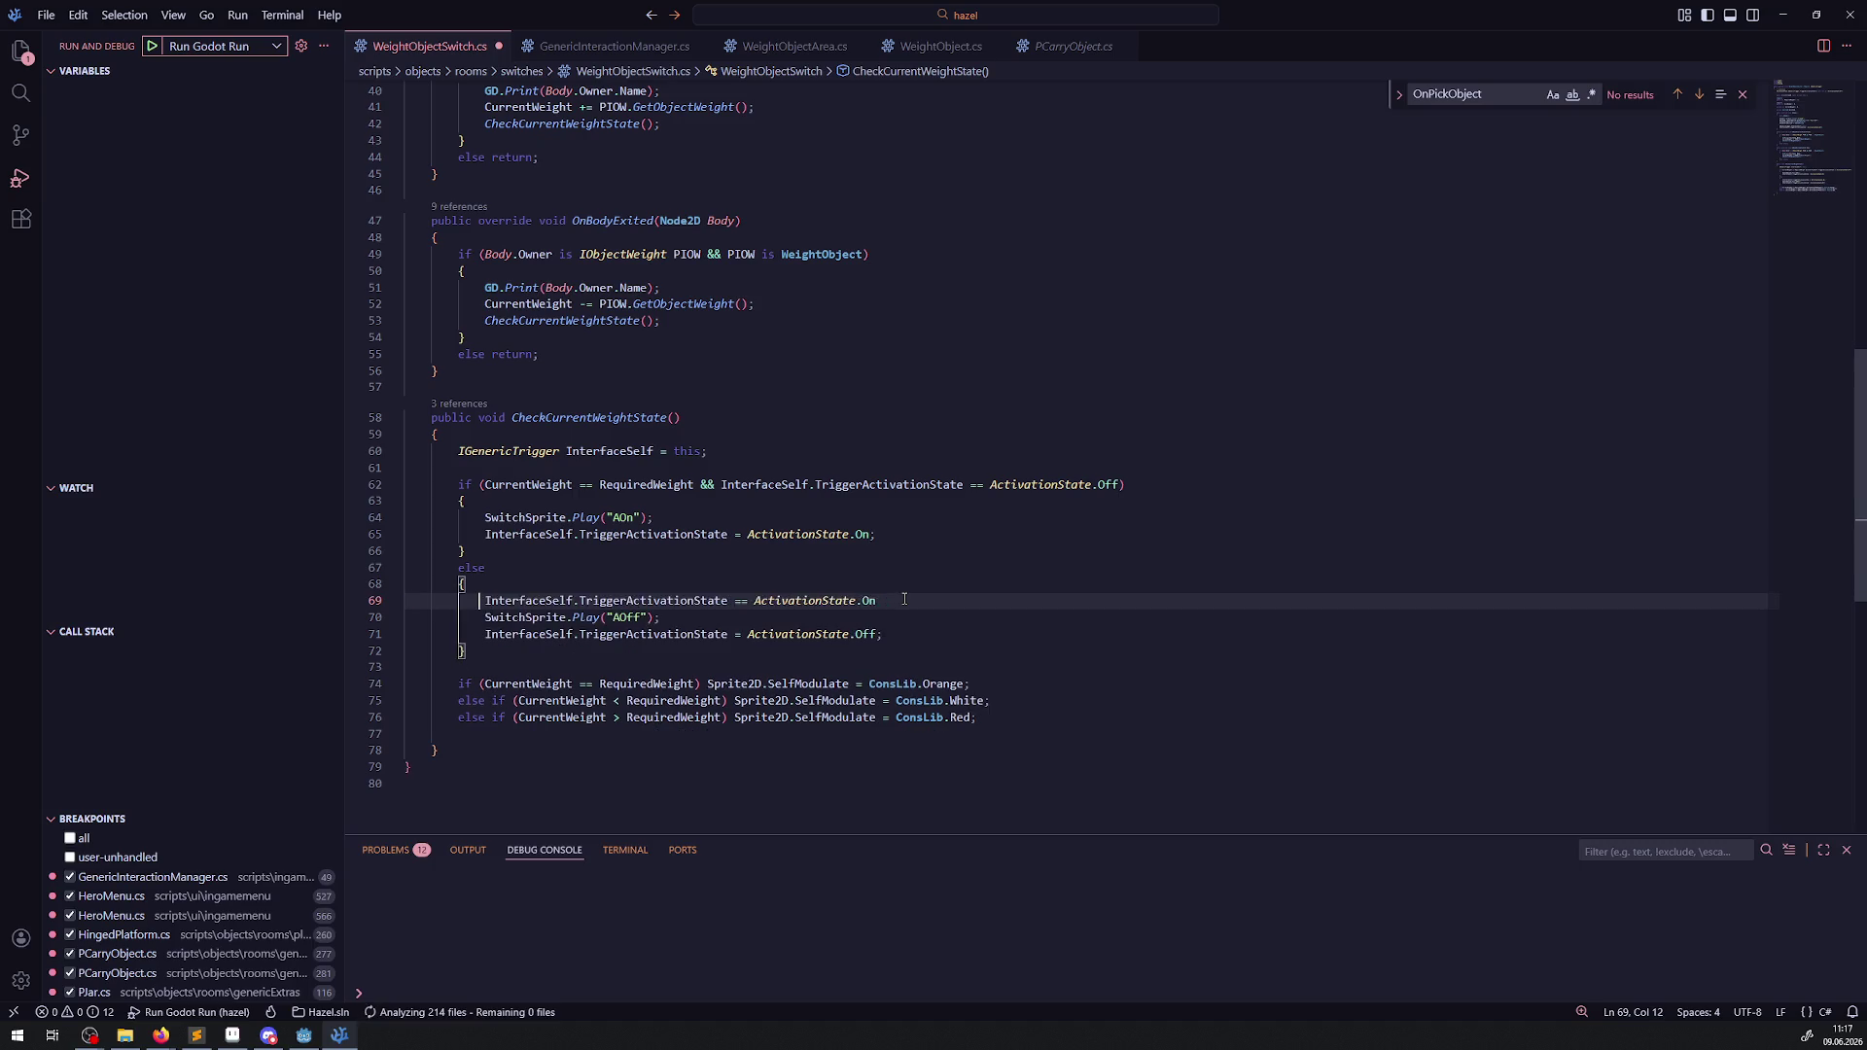
key(ctrl+z)
key(ctrl+z)
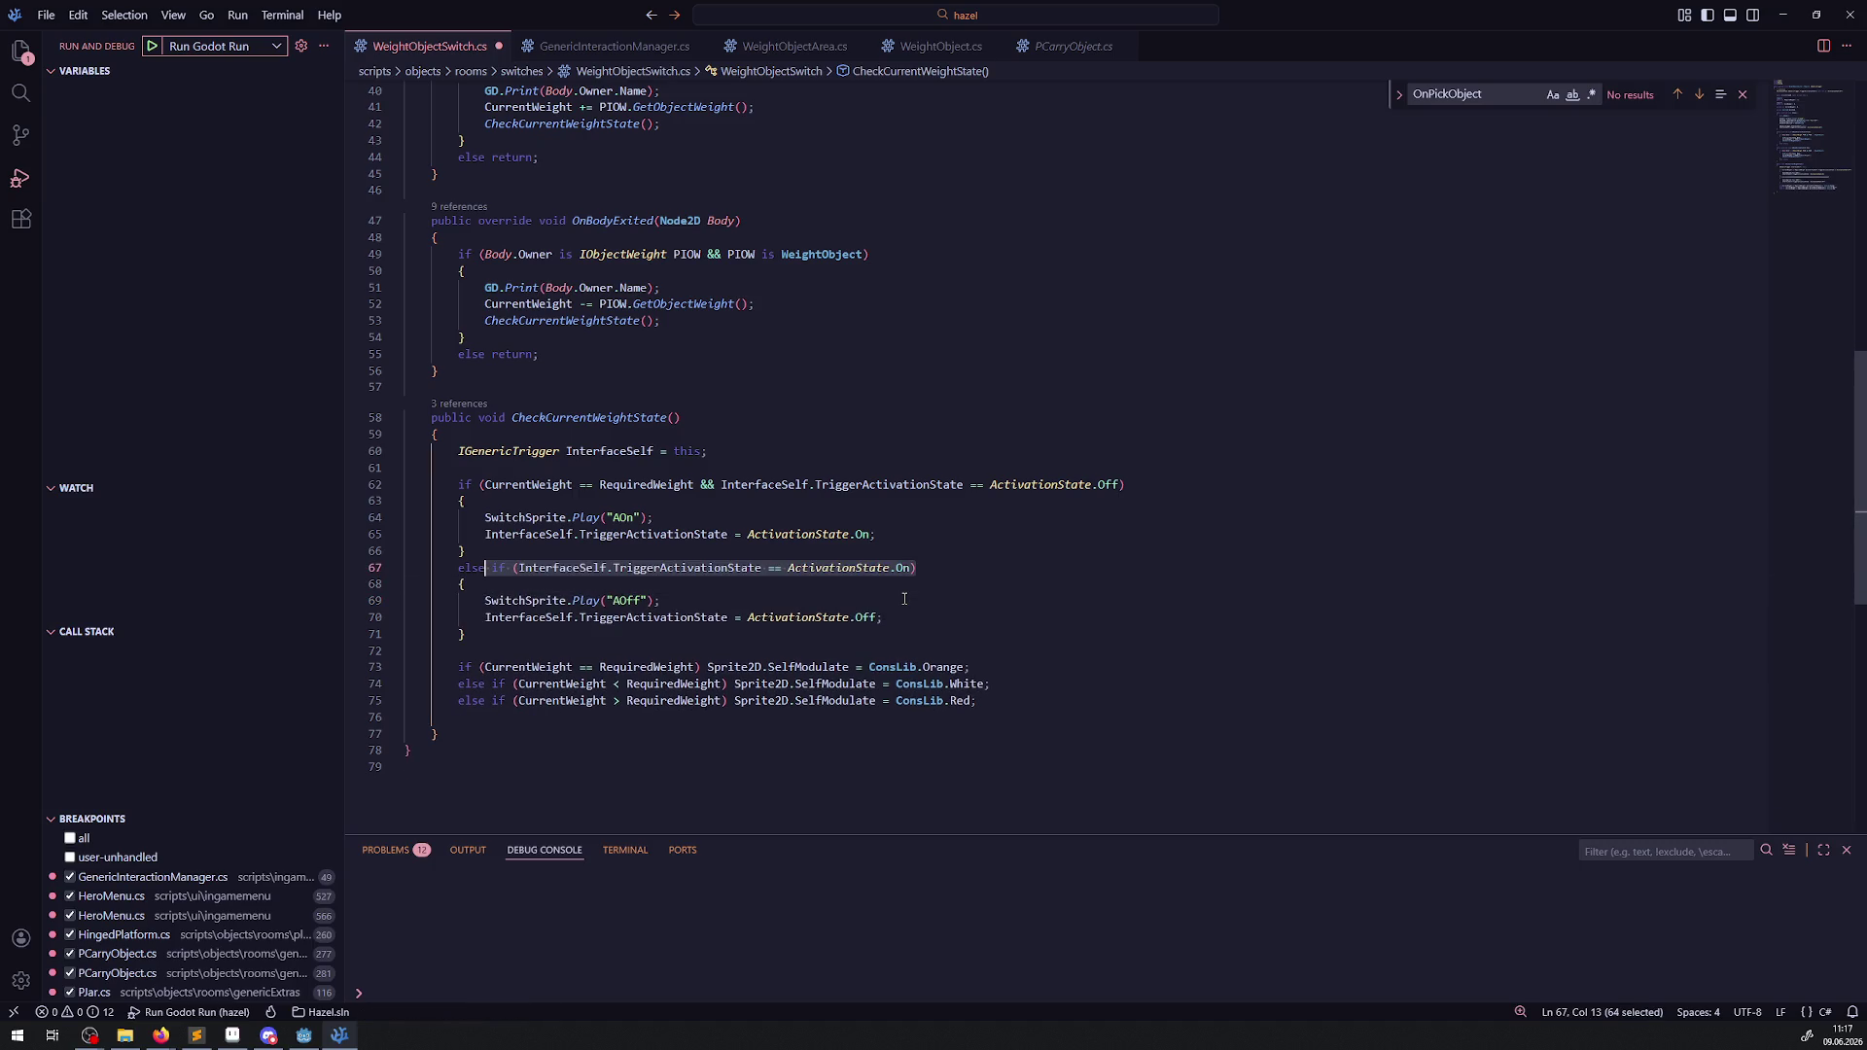
key(ctrl+s)
double_click(563, 518)
Insert an empty GD.Print(); line inside the switch's activation branch.
click(536, 503)
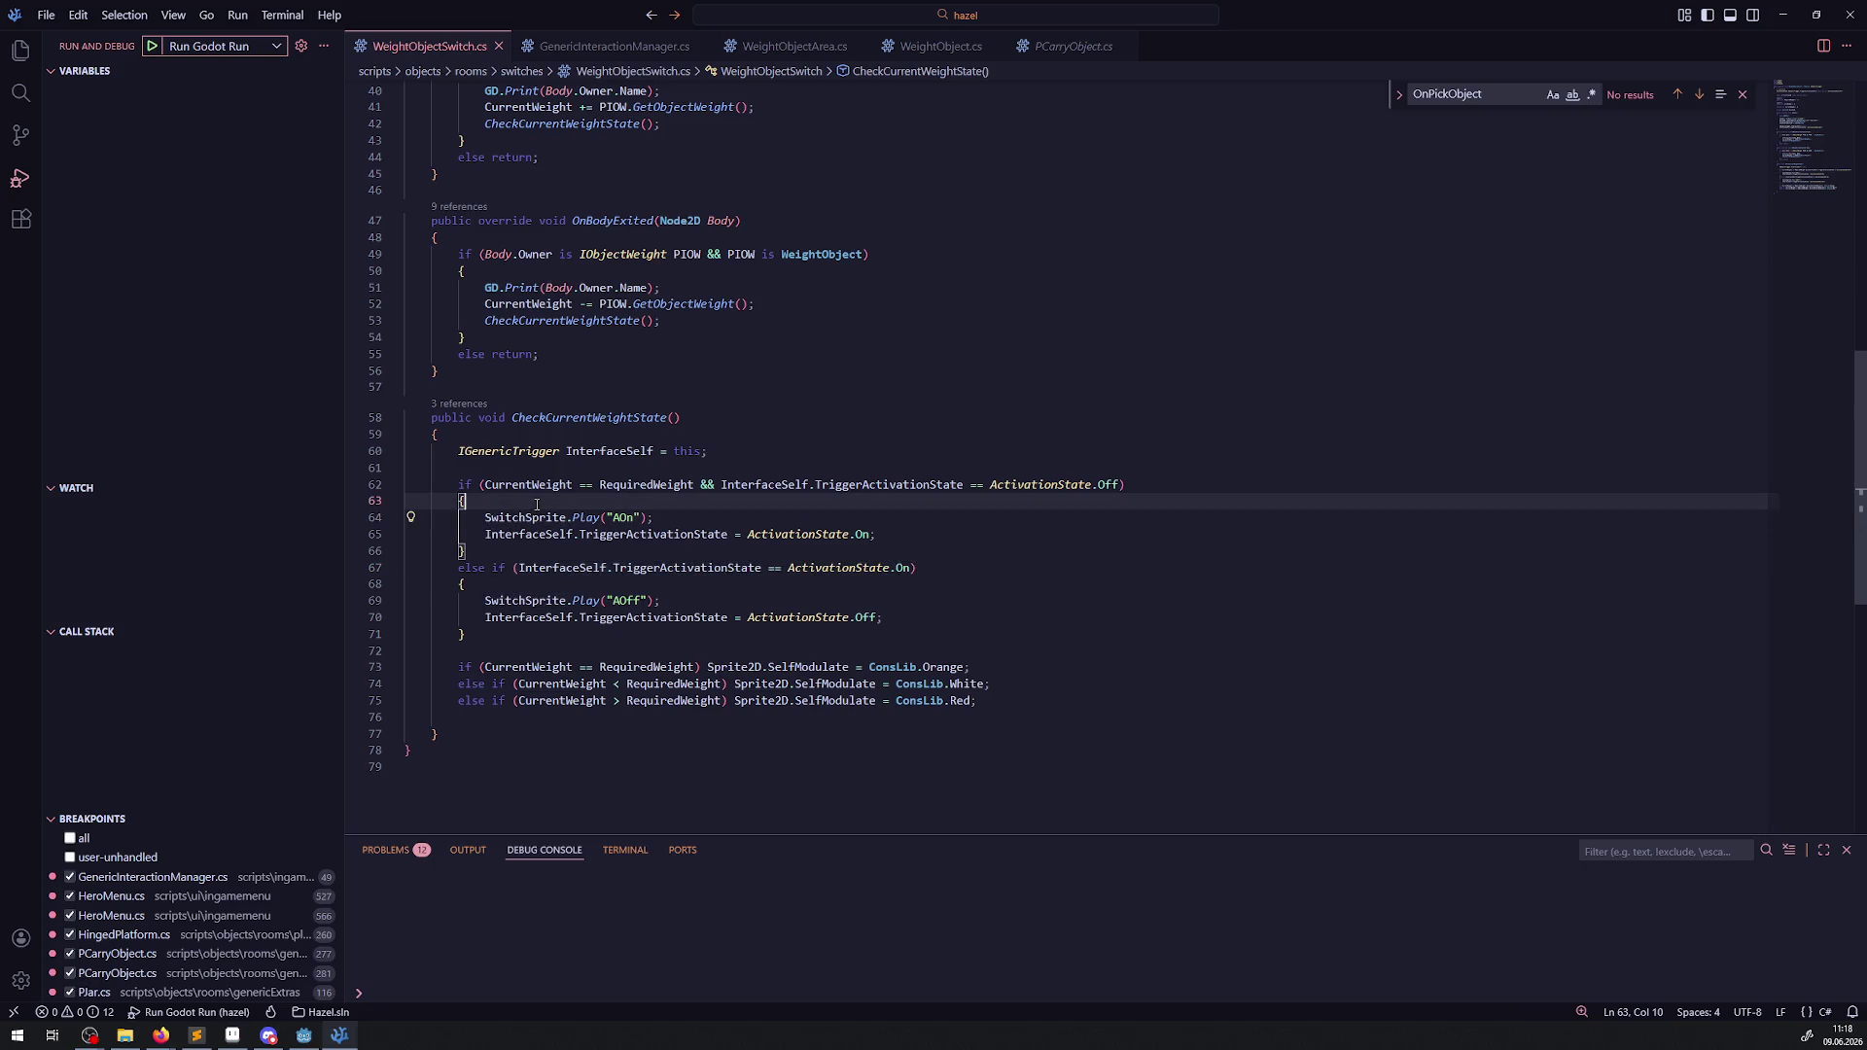
double_click(649, 486)
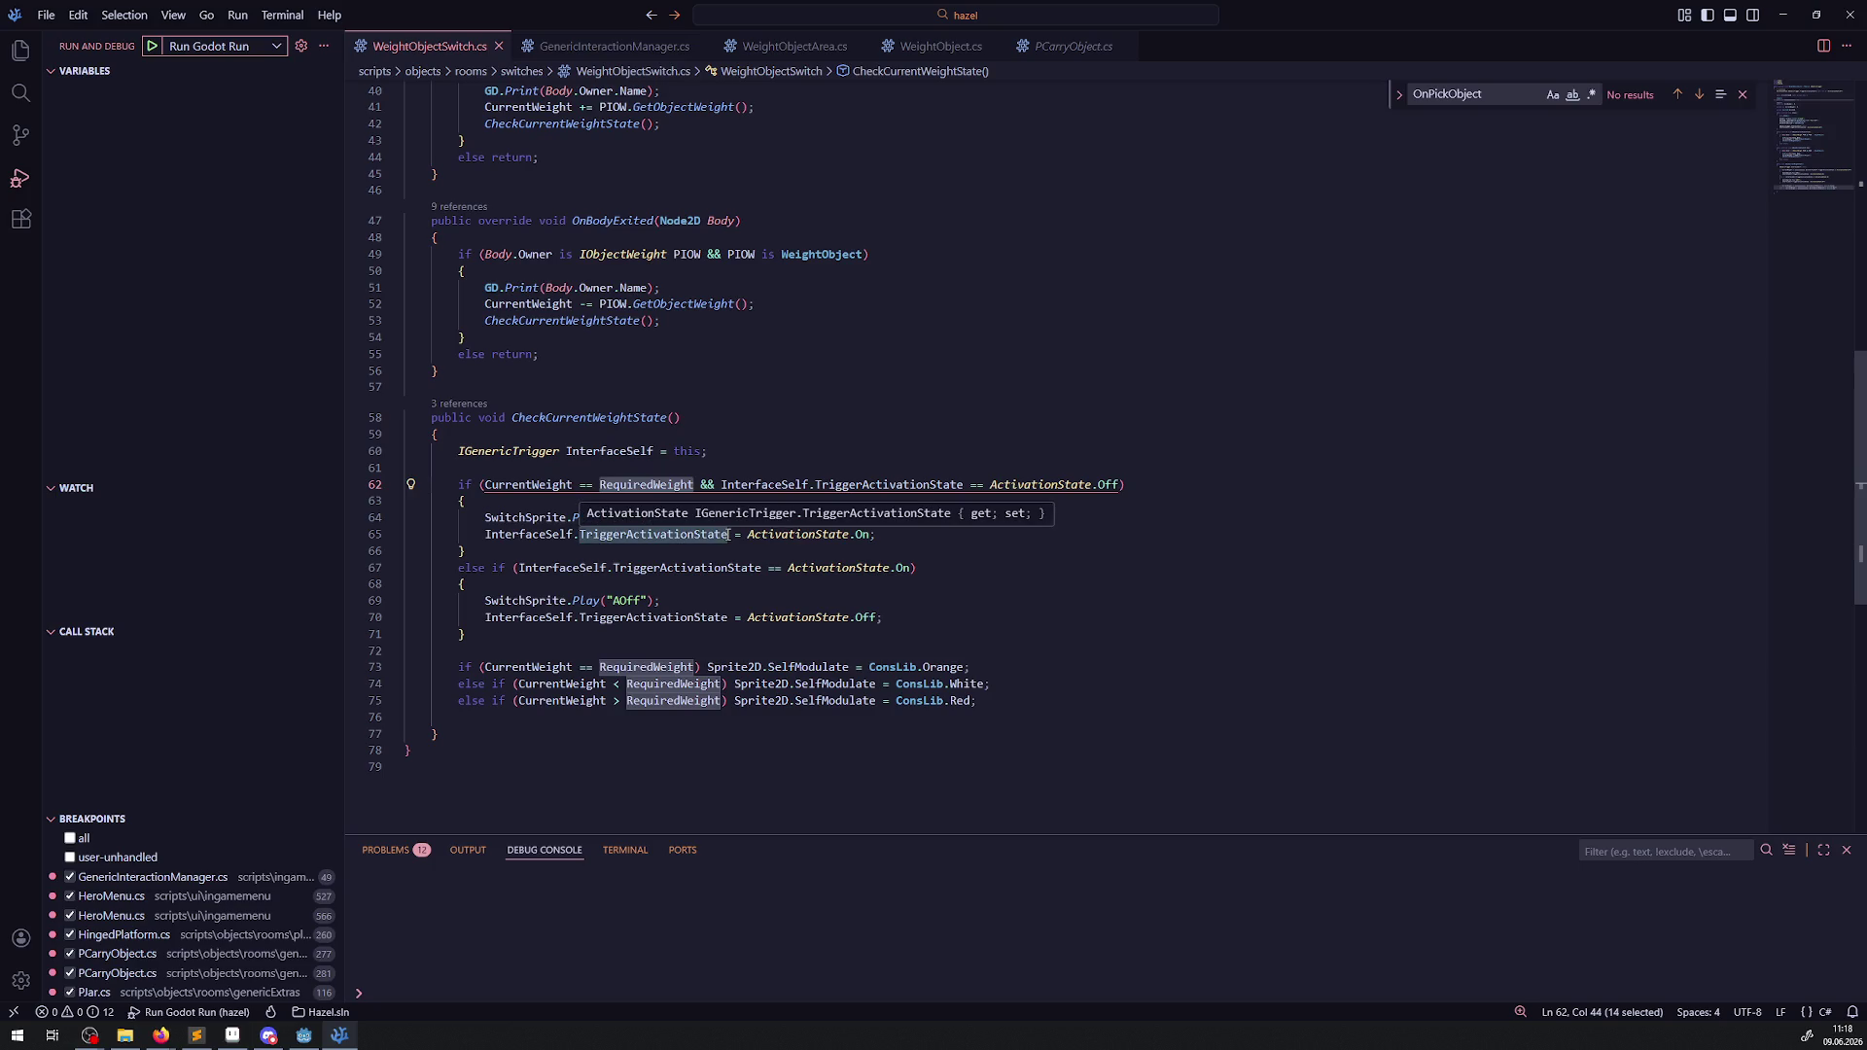
click(1054, 599)
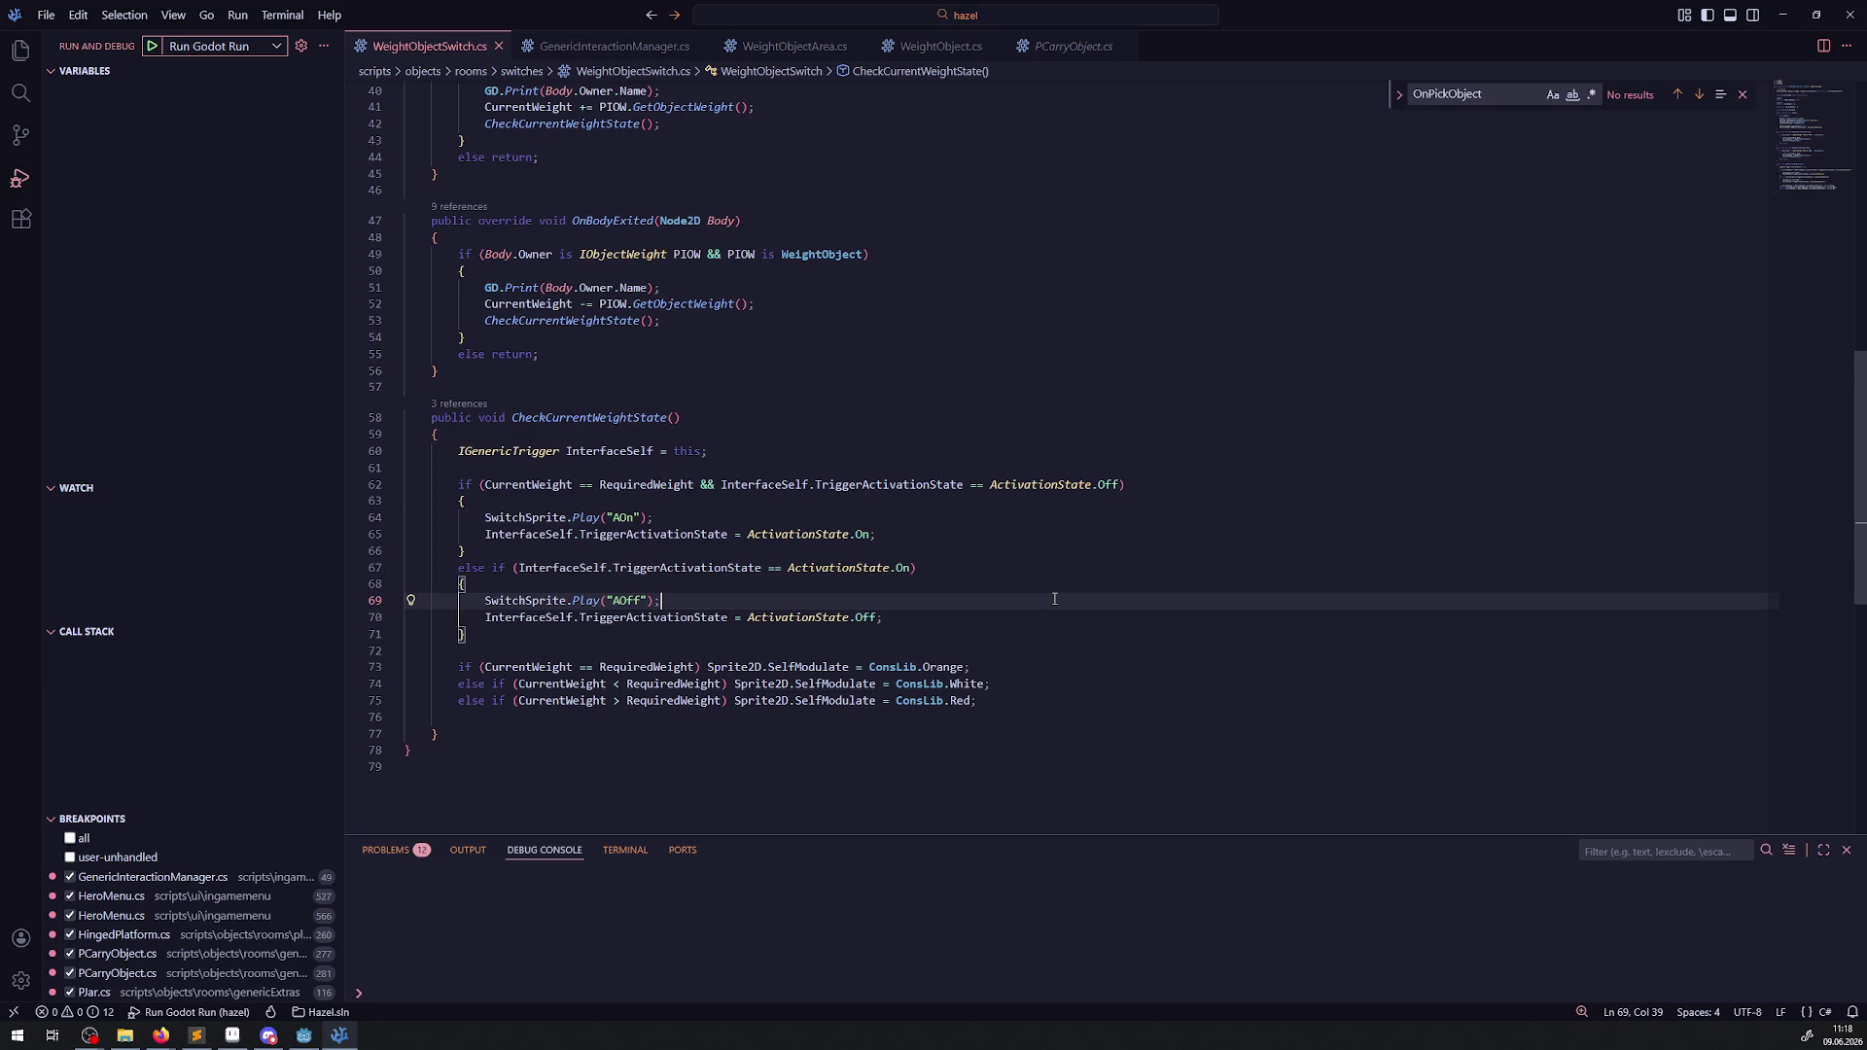
click(680, 485)
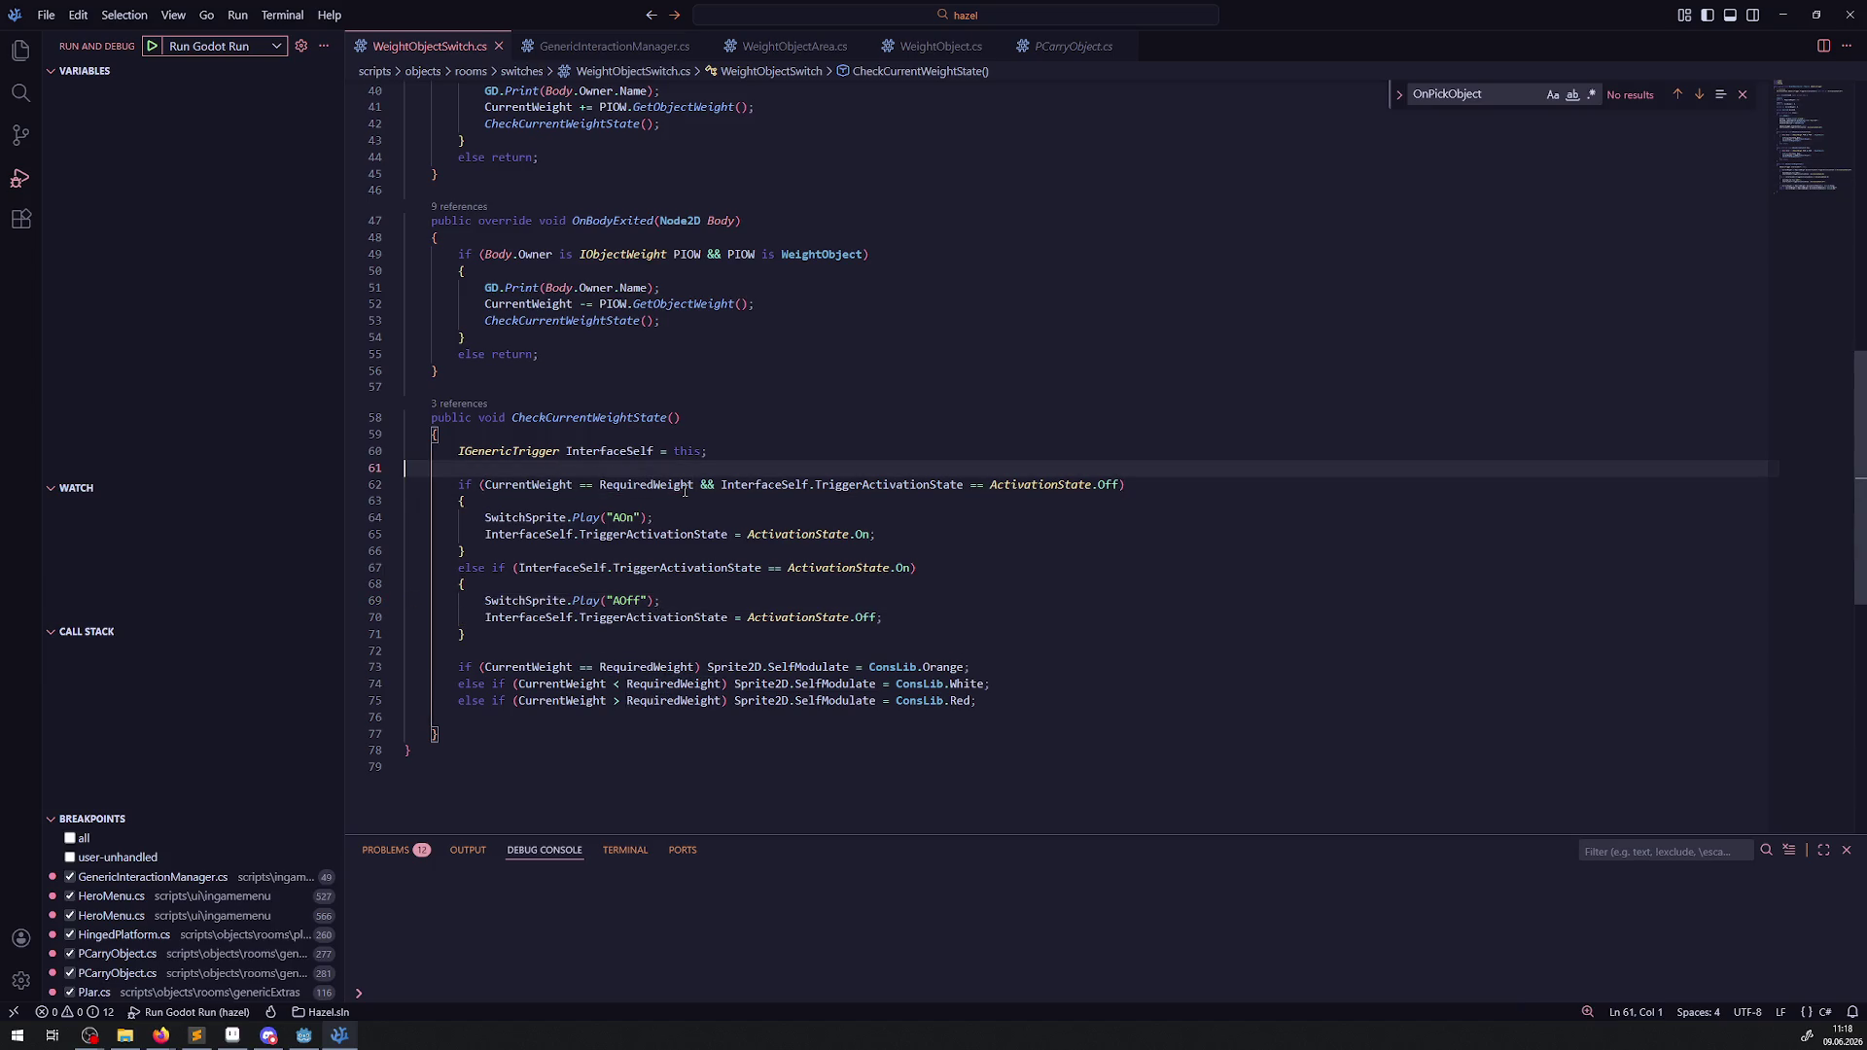
click(669, 497)
key(Return)
text(GD.)
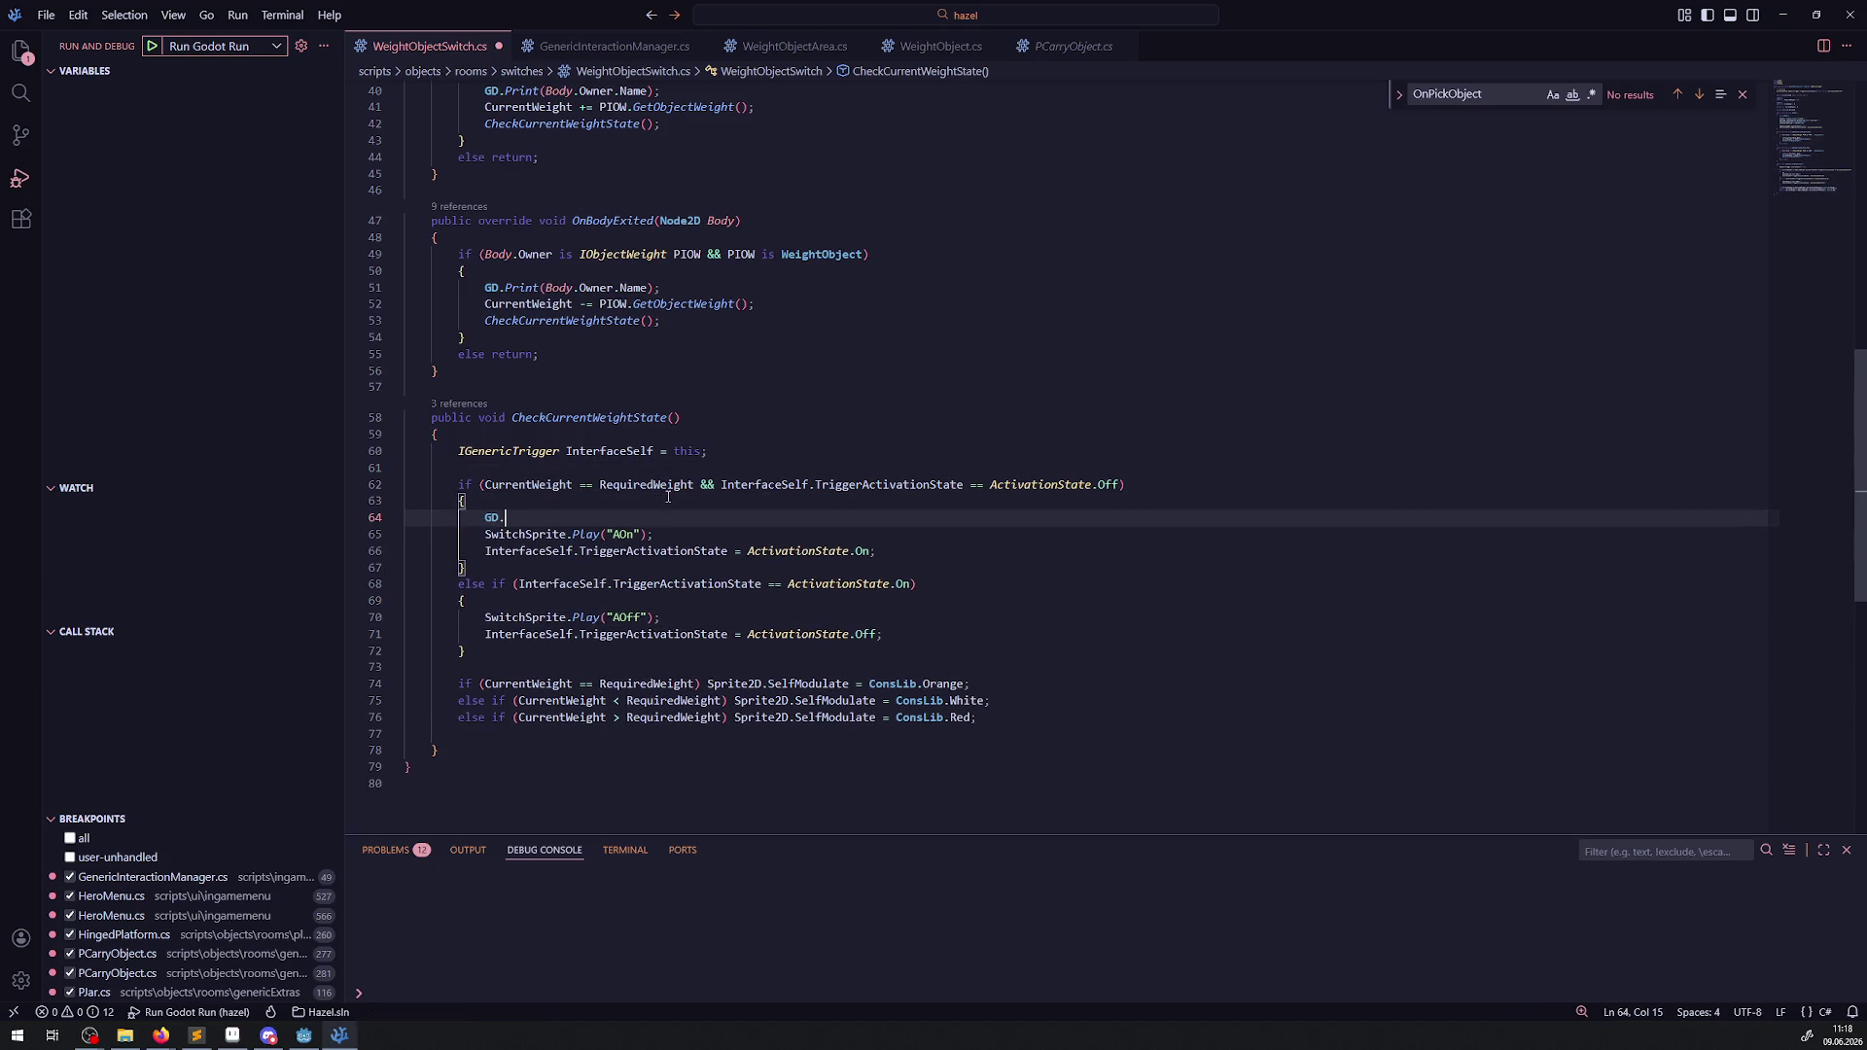
text(Print();)
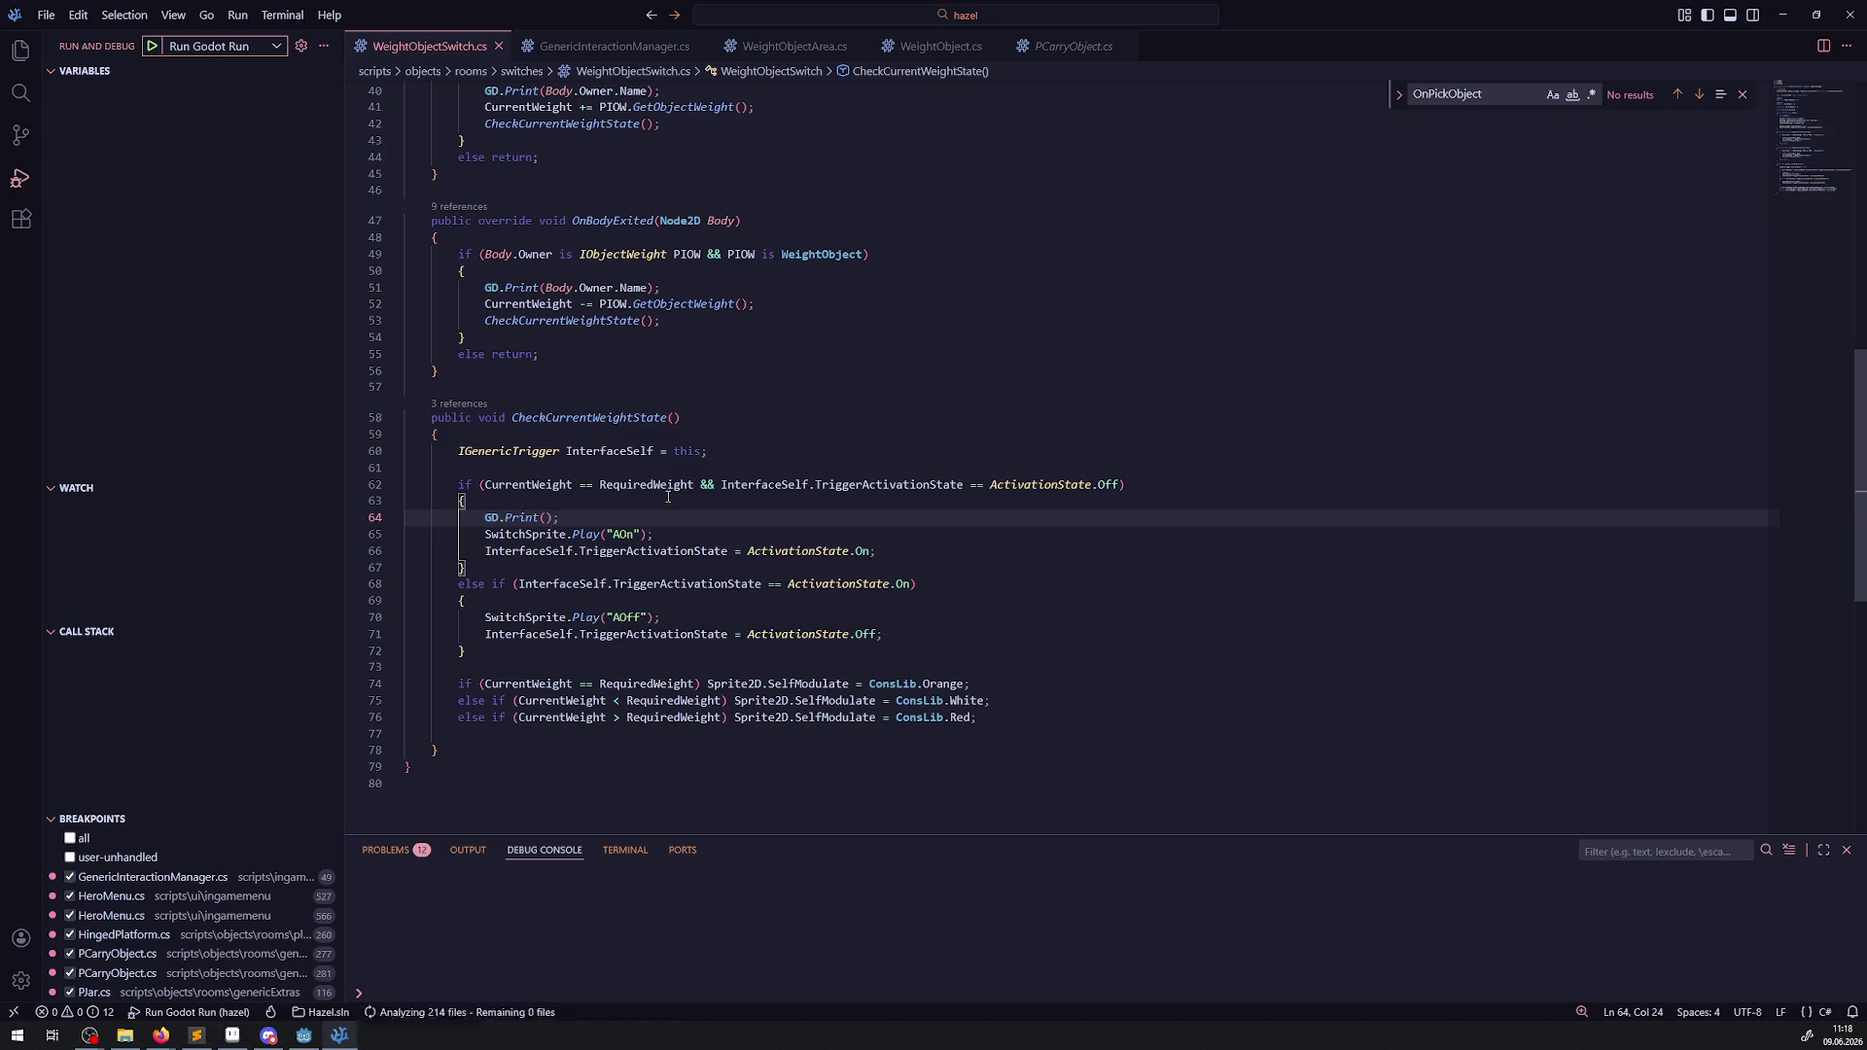
Make the call print CurrentWeight + "_" + RequiredWeight and save the script.
double_click(533, 485)
key(ctrl+c)
click(545, 517)
key(ctrl+v)
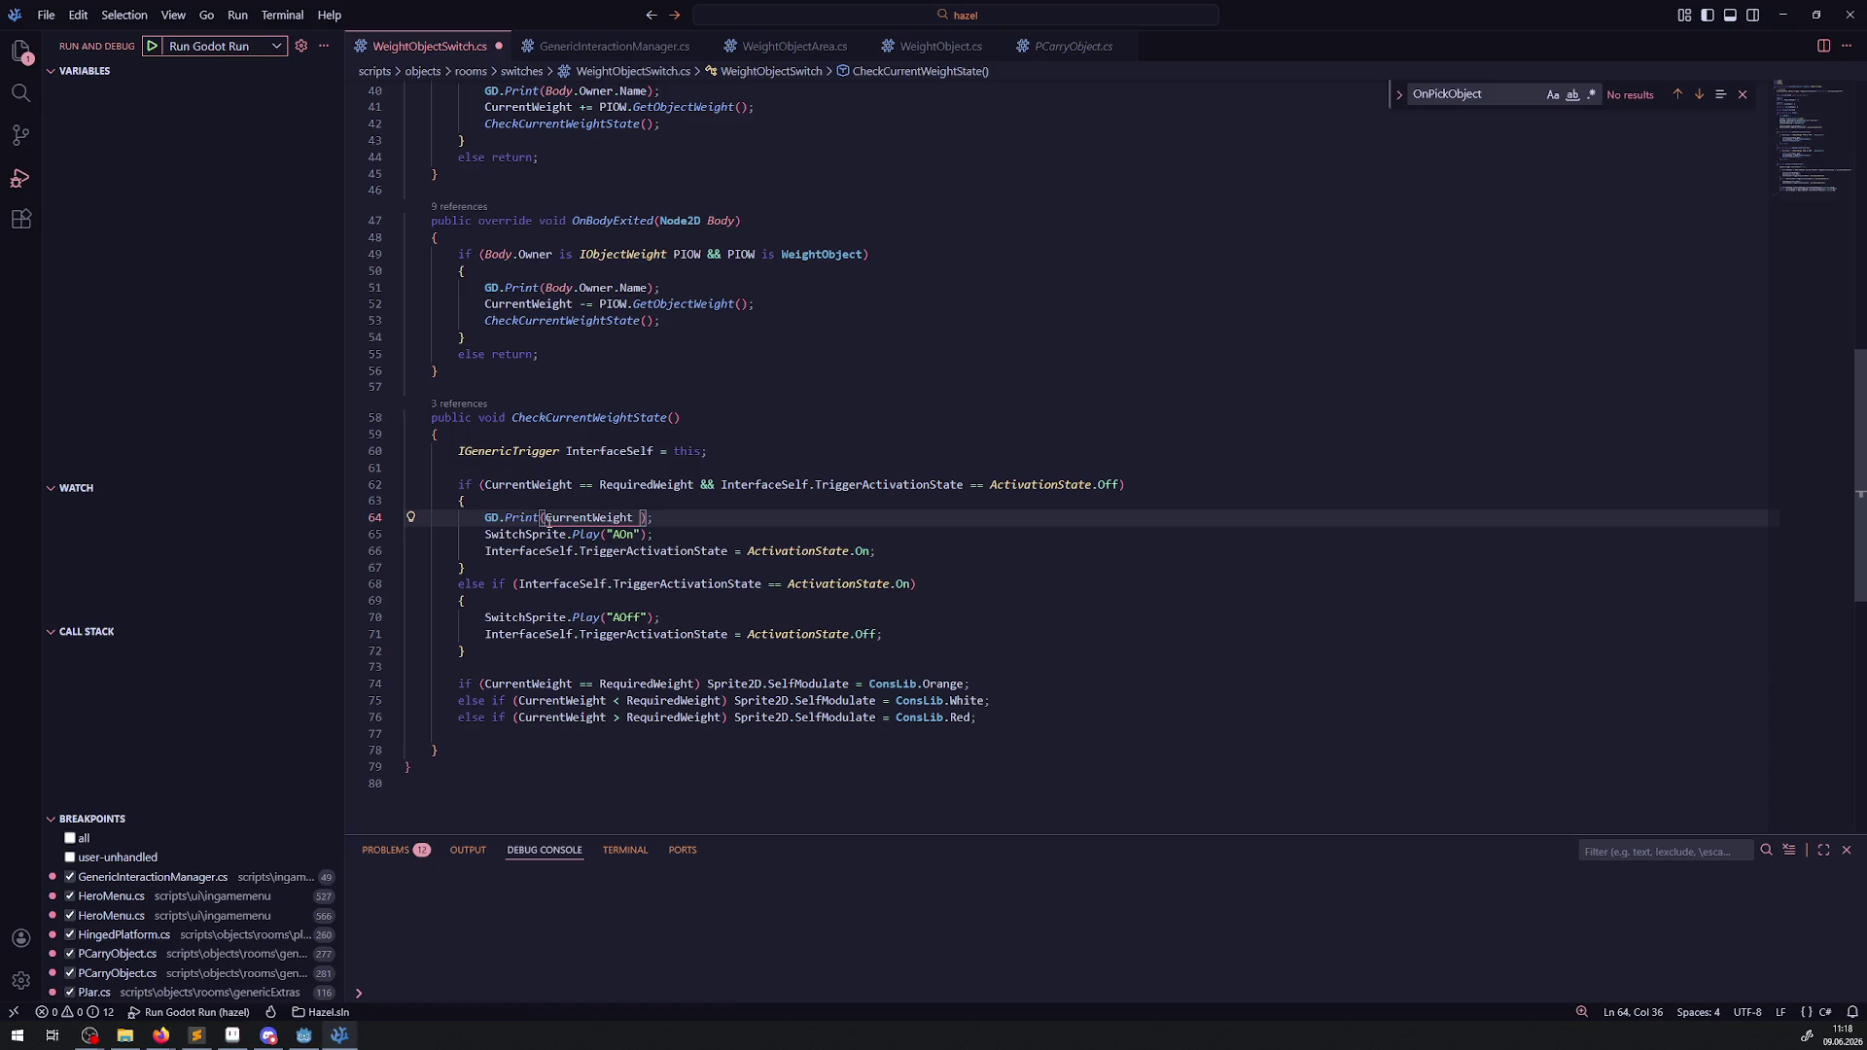
text(+ "_")
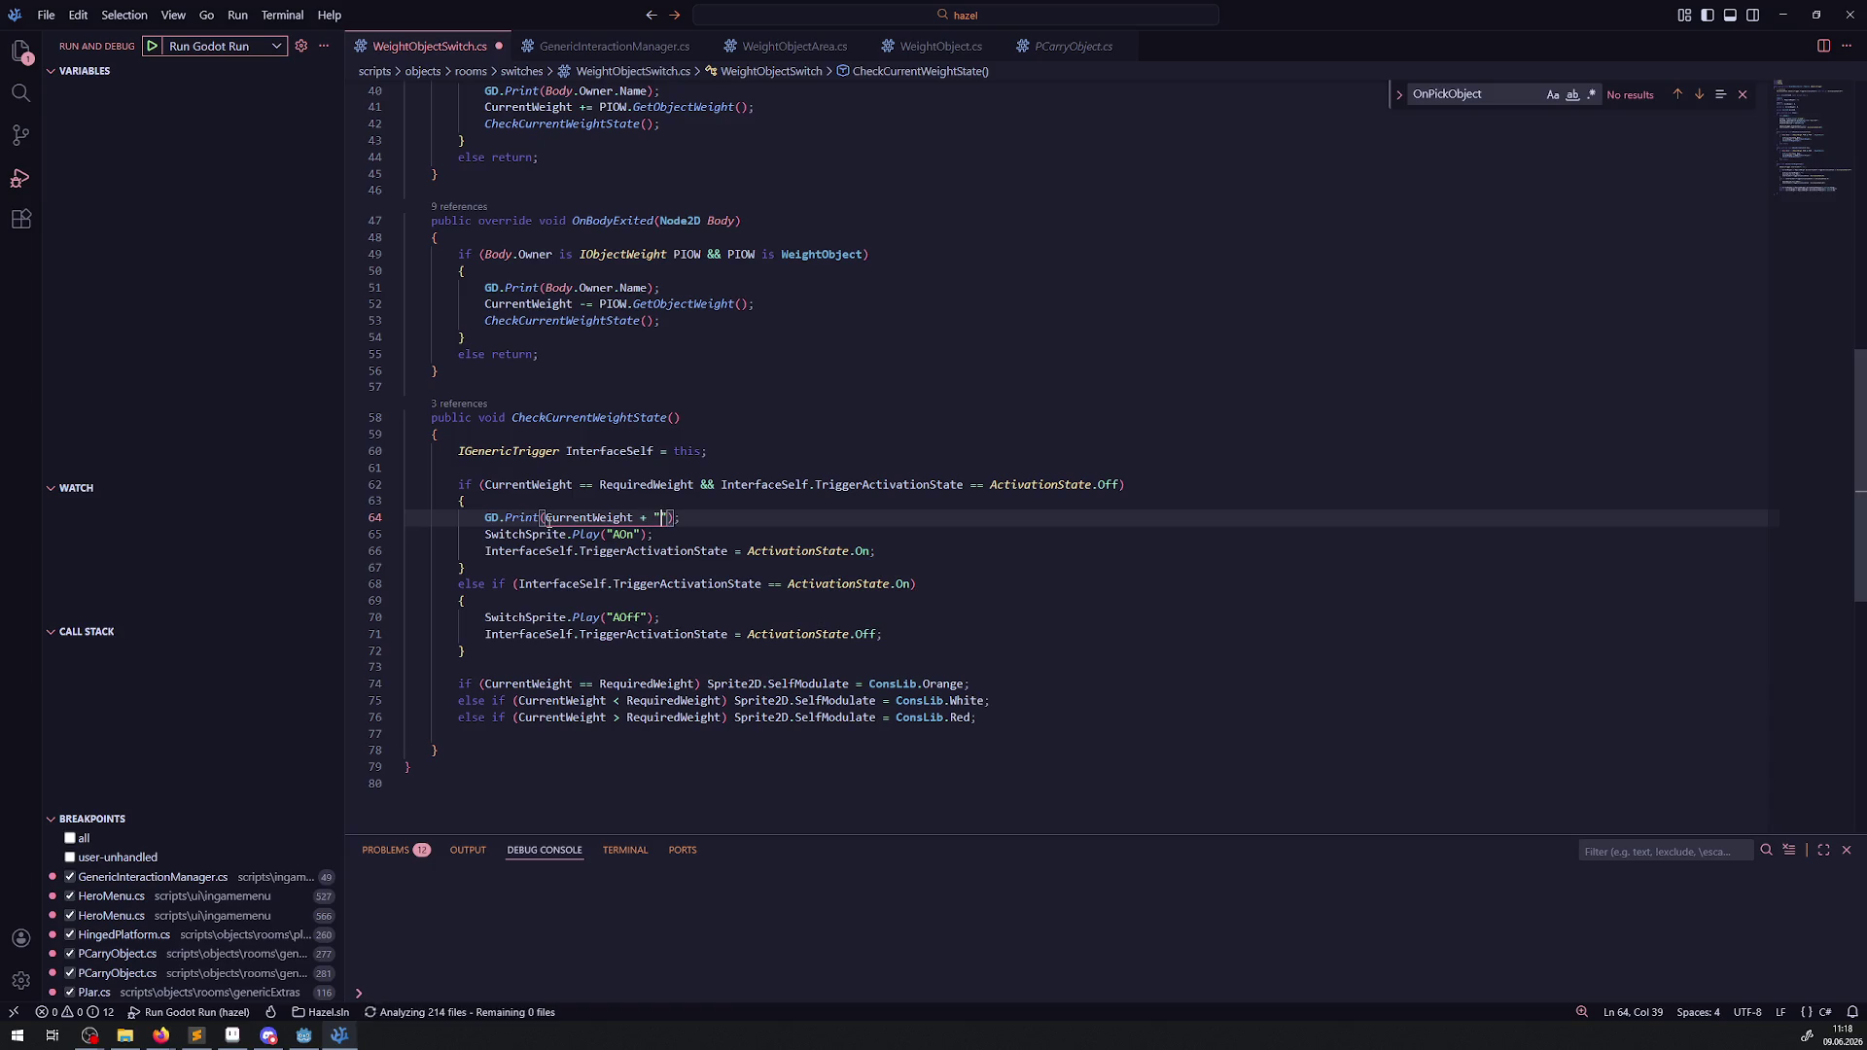
text(+)
click(637, 484)
double_click(637, 485)
key(ctrl+c)
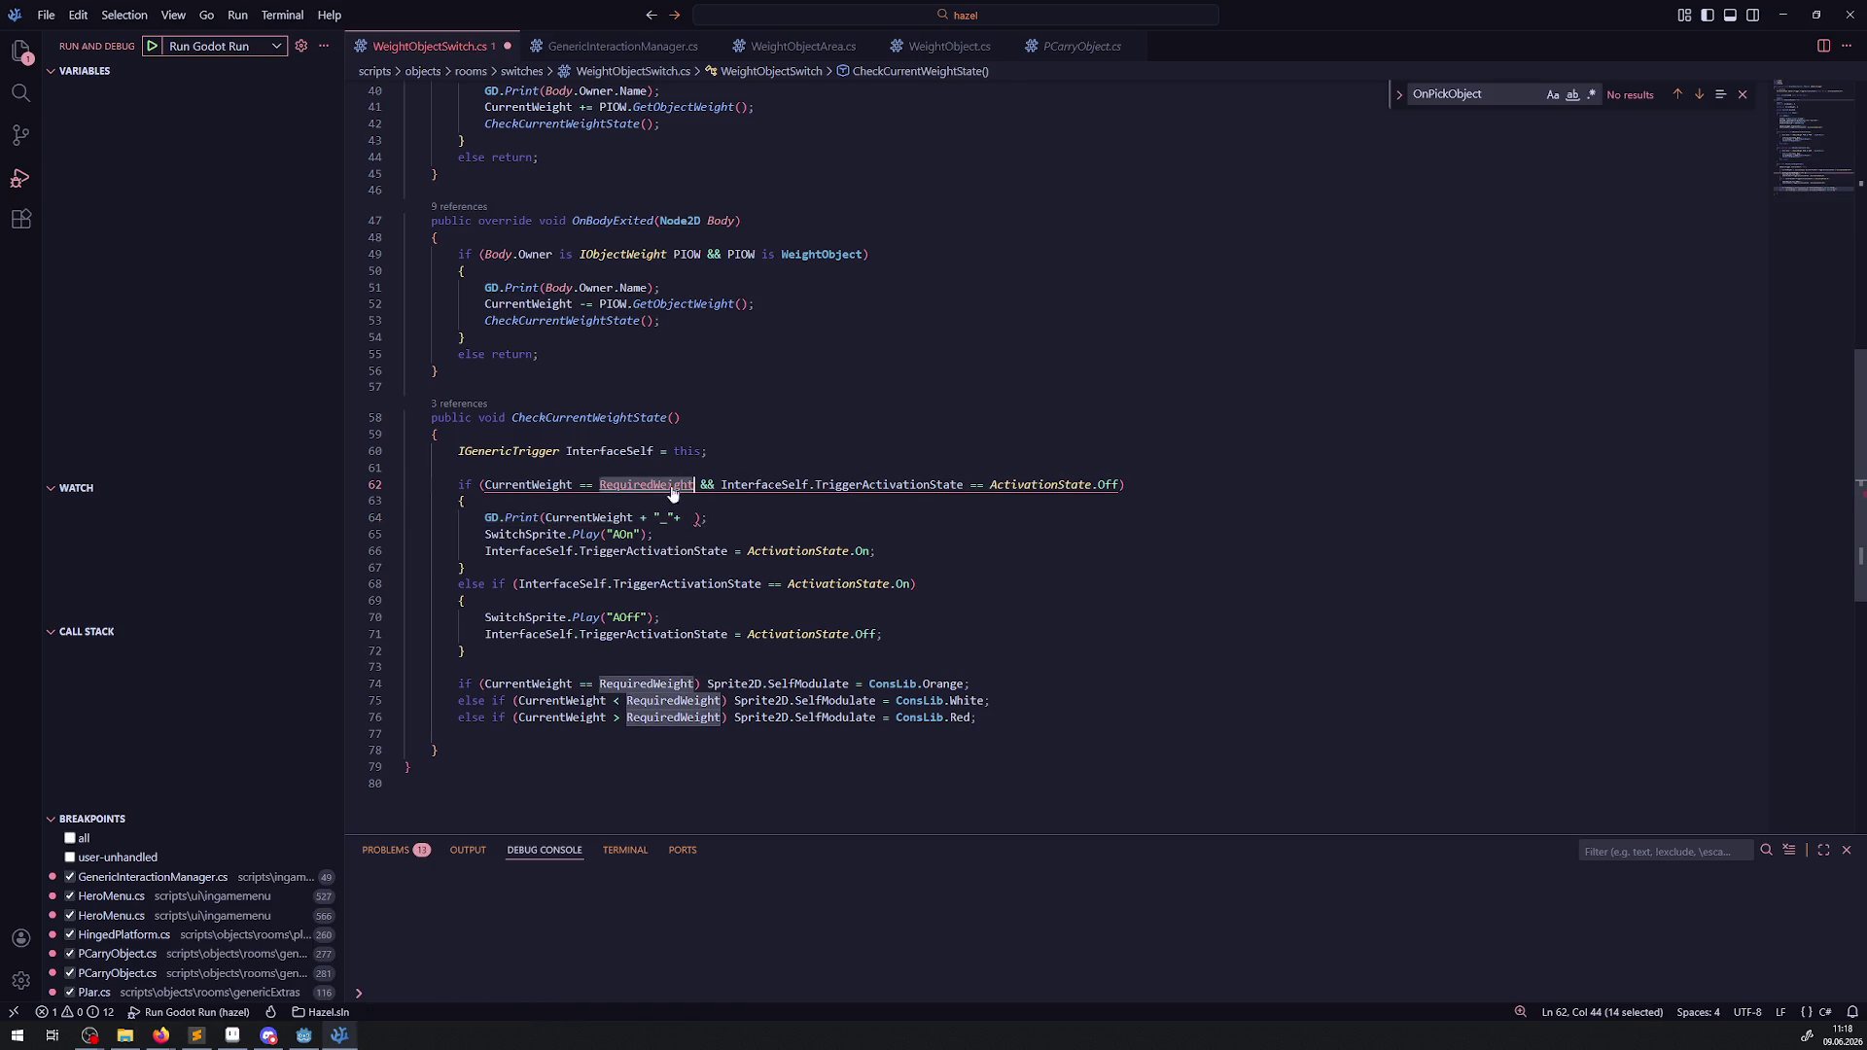
click(695, 518)
key(ctrl+v)
key(ctrl+s)
click(891, 541)
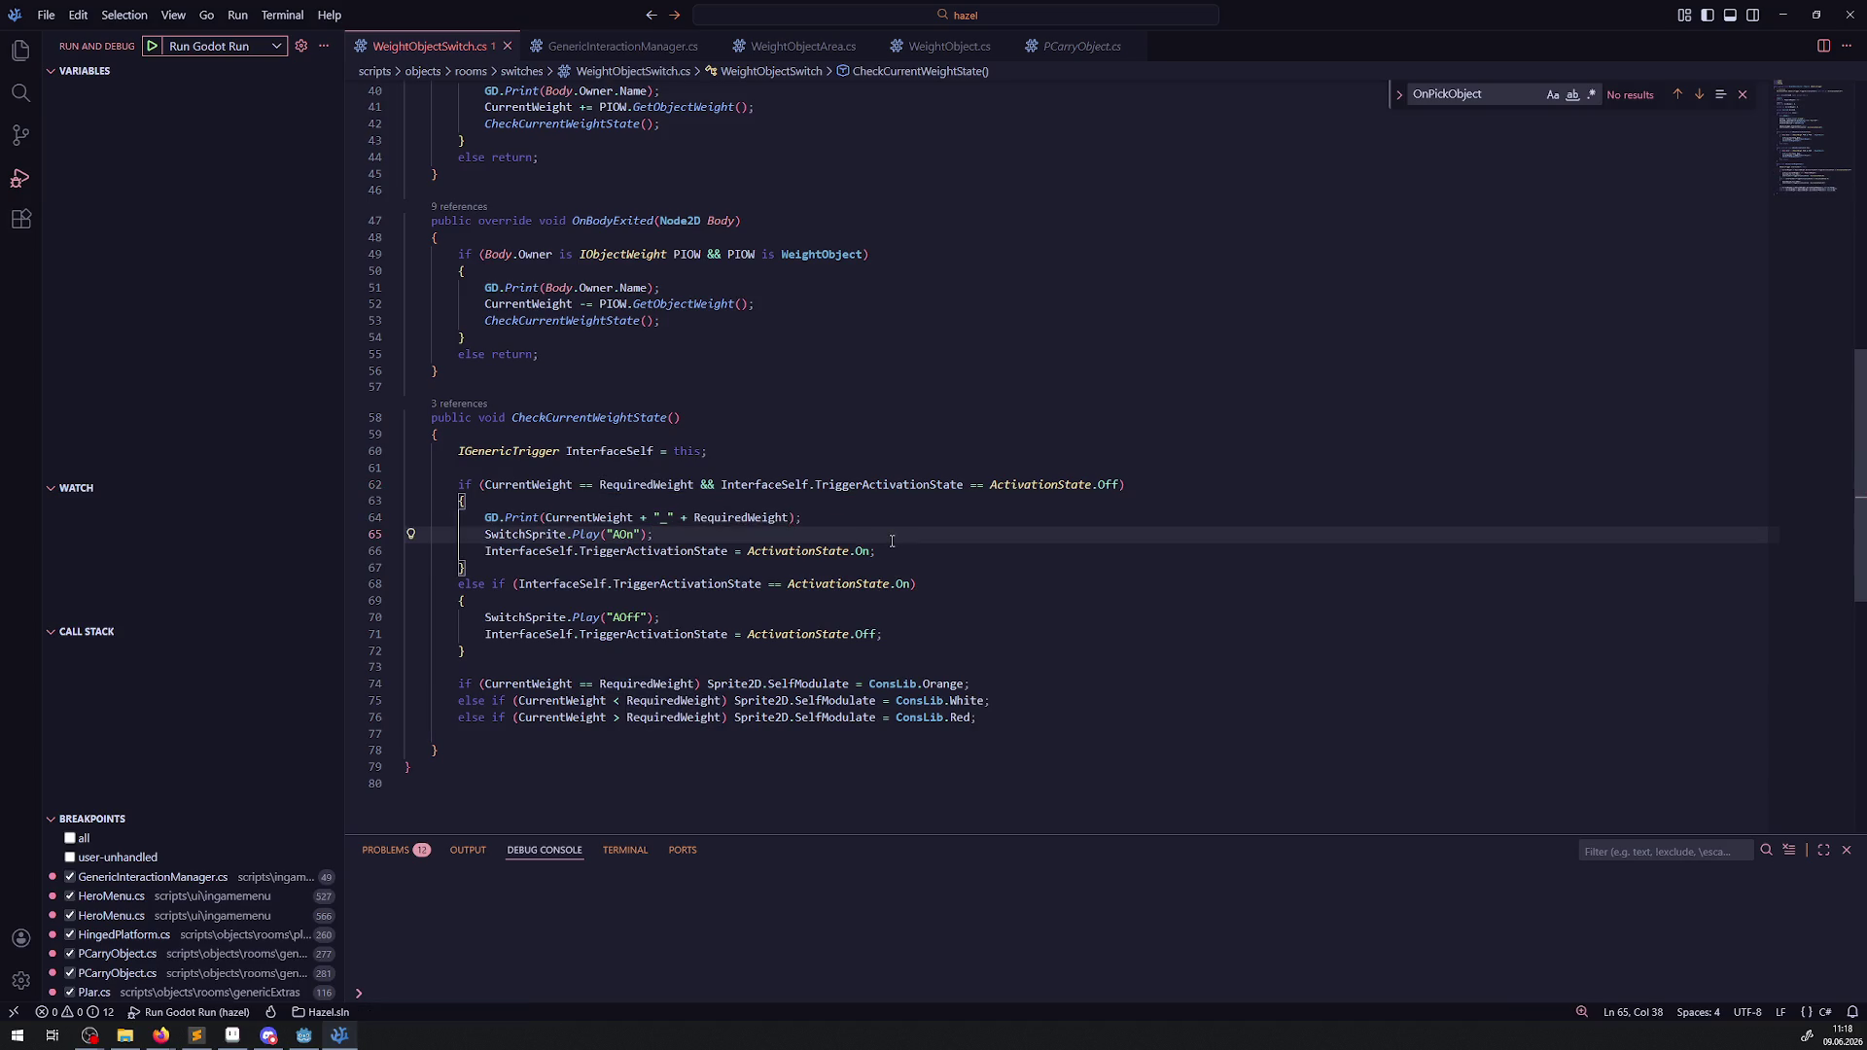
click(303, 1037)
Build the .NET project, then run the game with the new weight logging.
click(1611, 34)
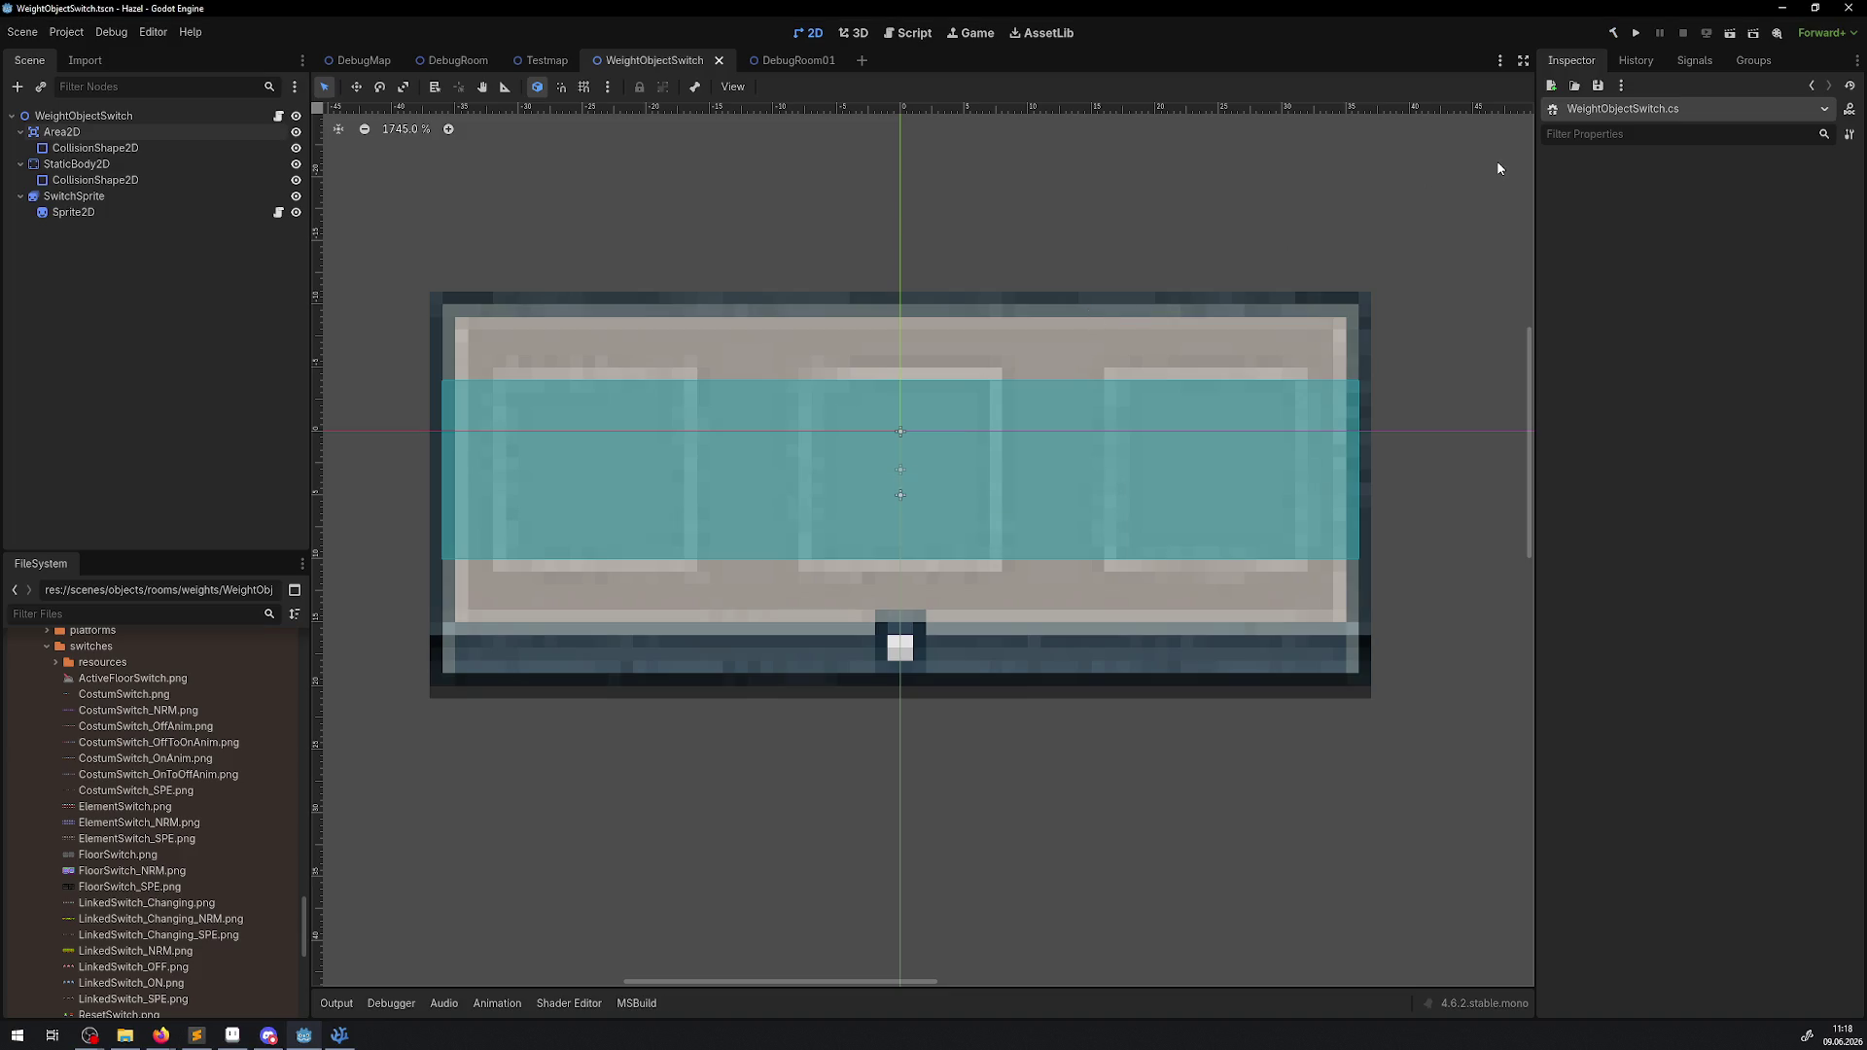
click(1633, 41)
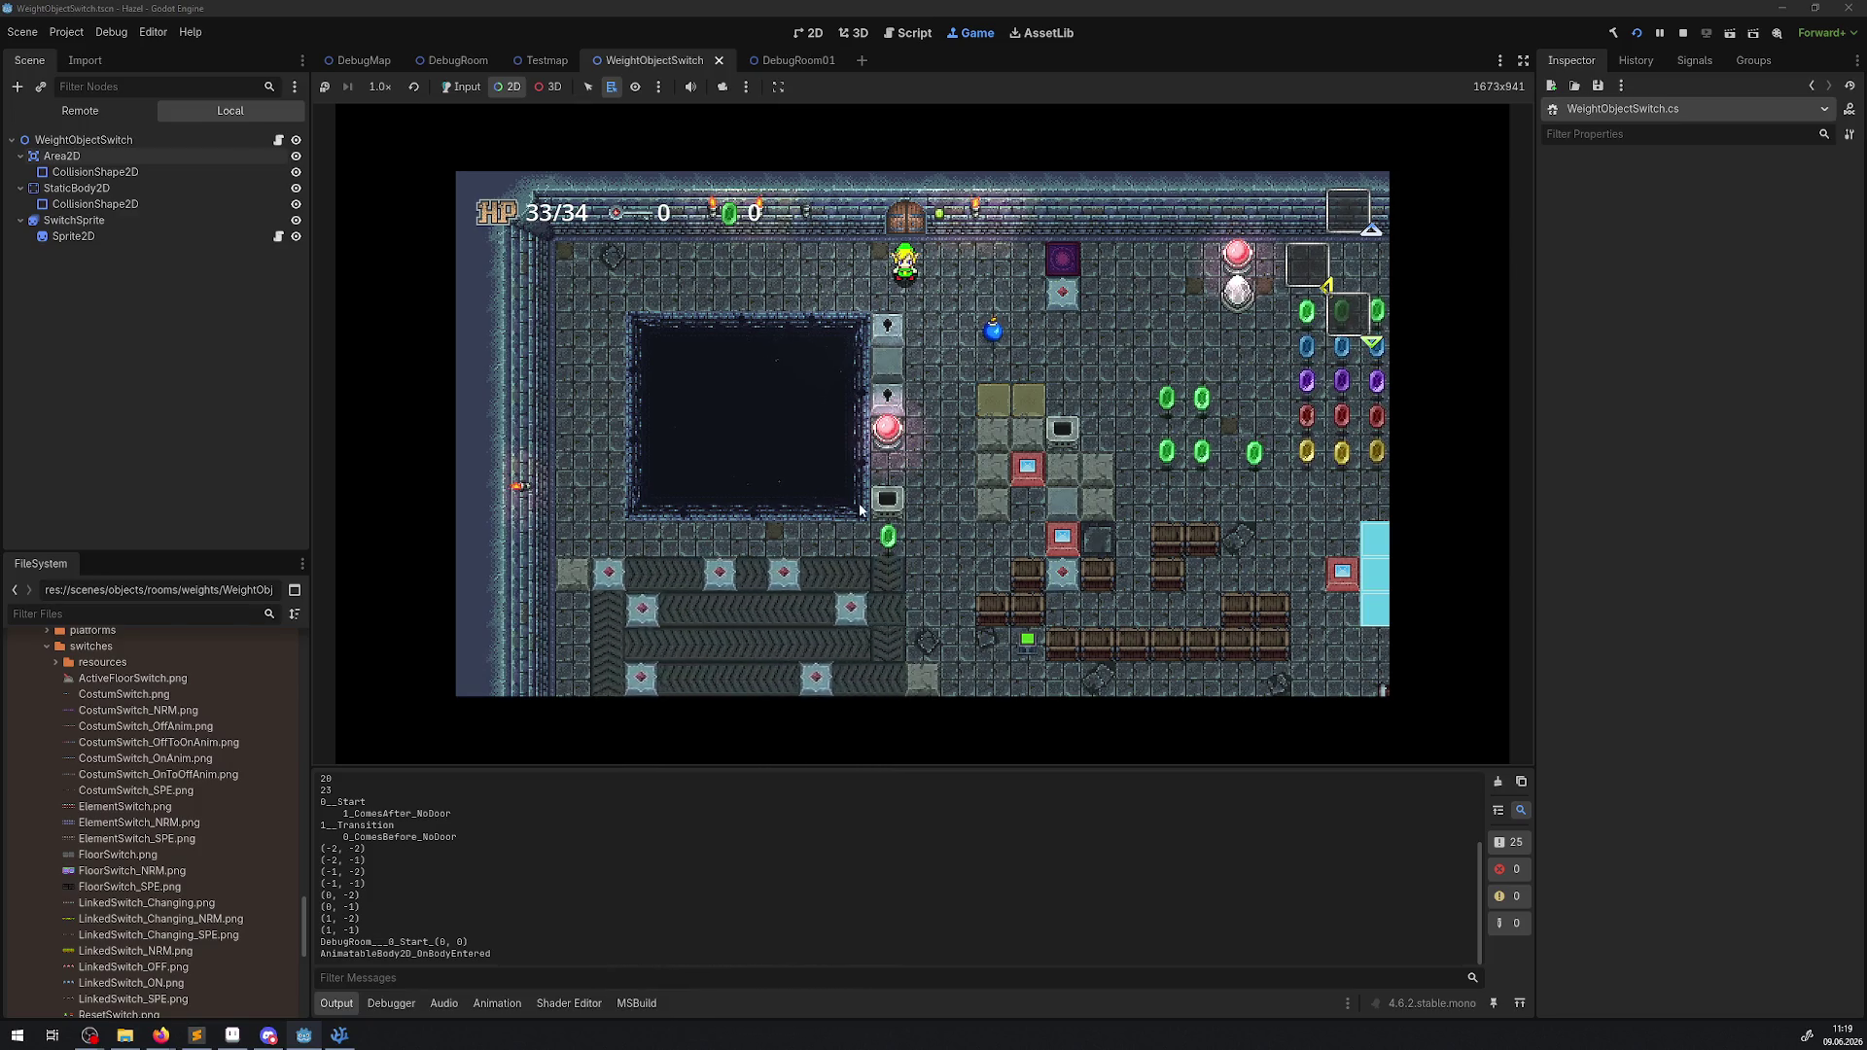
Walk the player through the top door into the switch room.
click(464, 89)
key(Right)
key(Down)
key(Right)
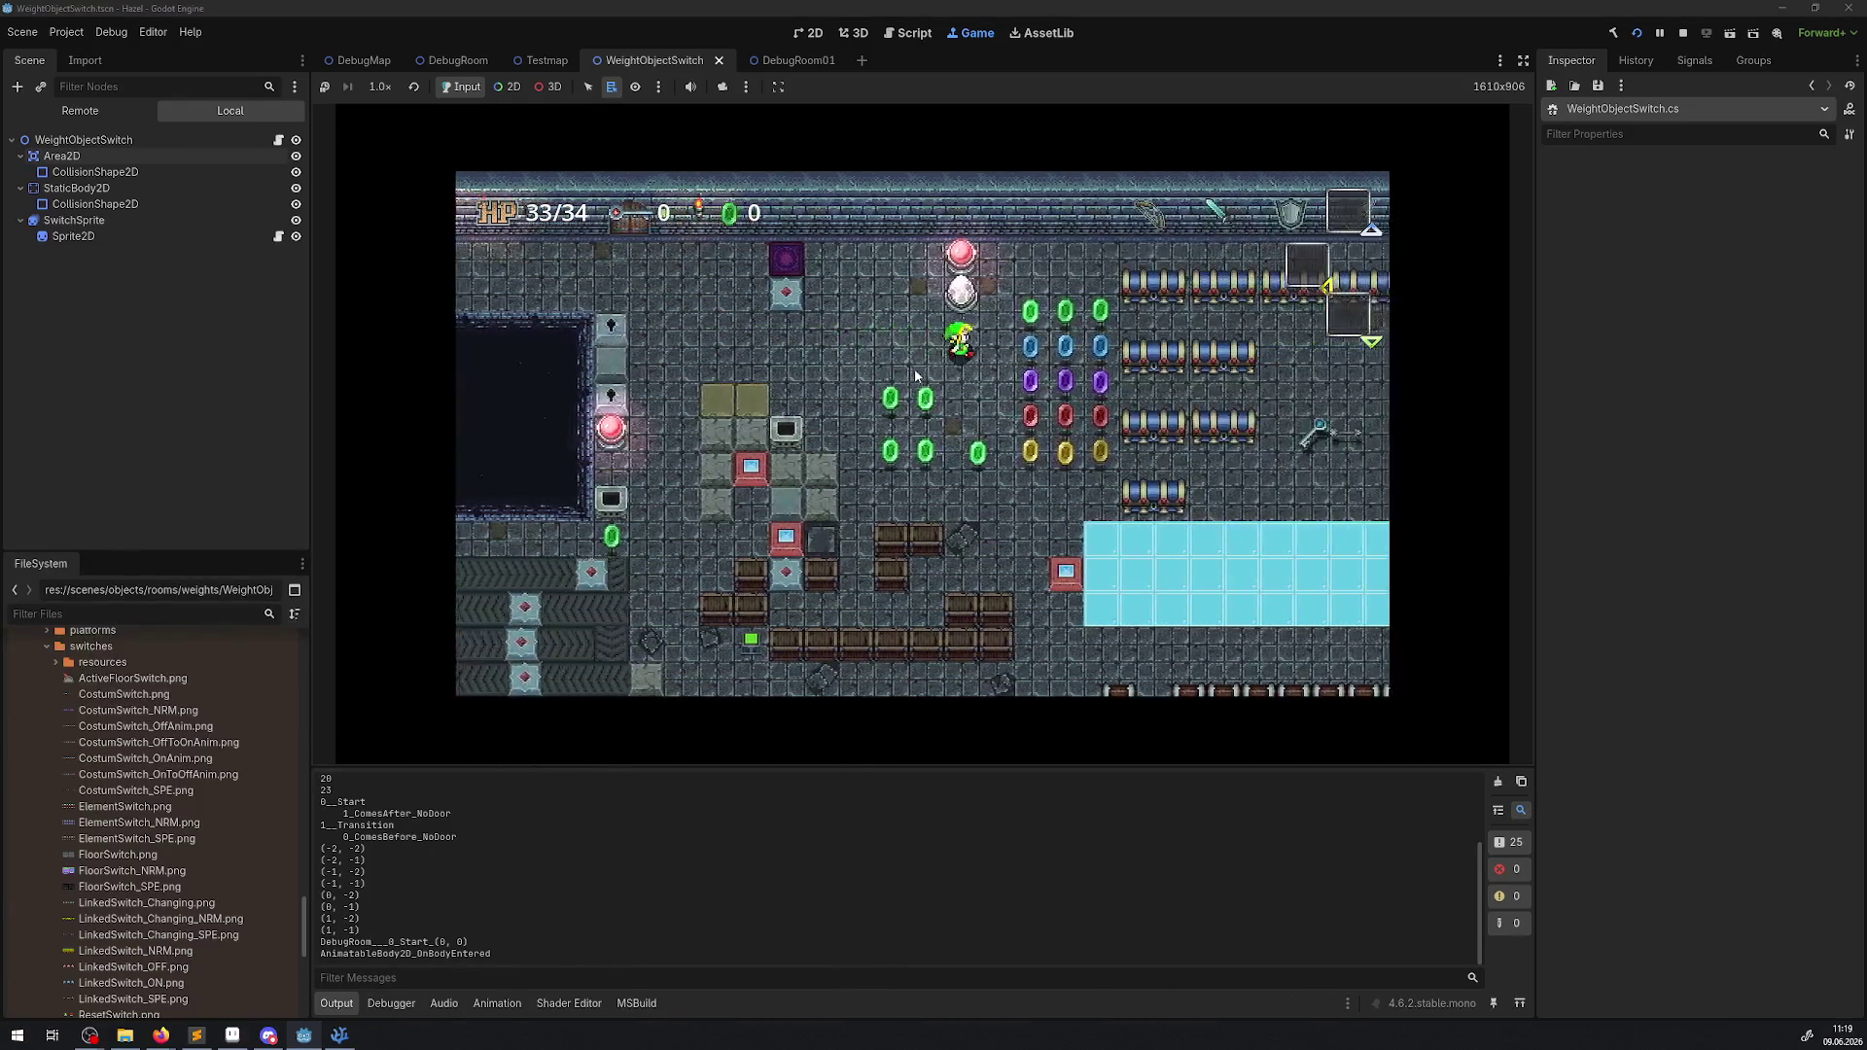
key(Up)
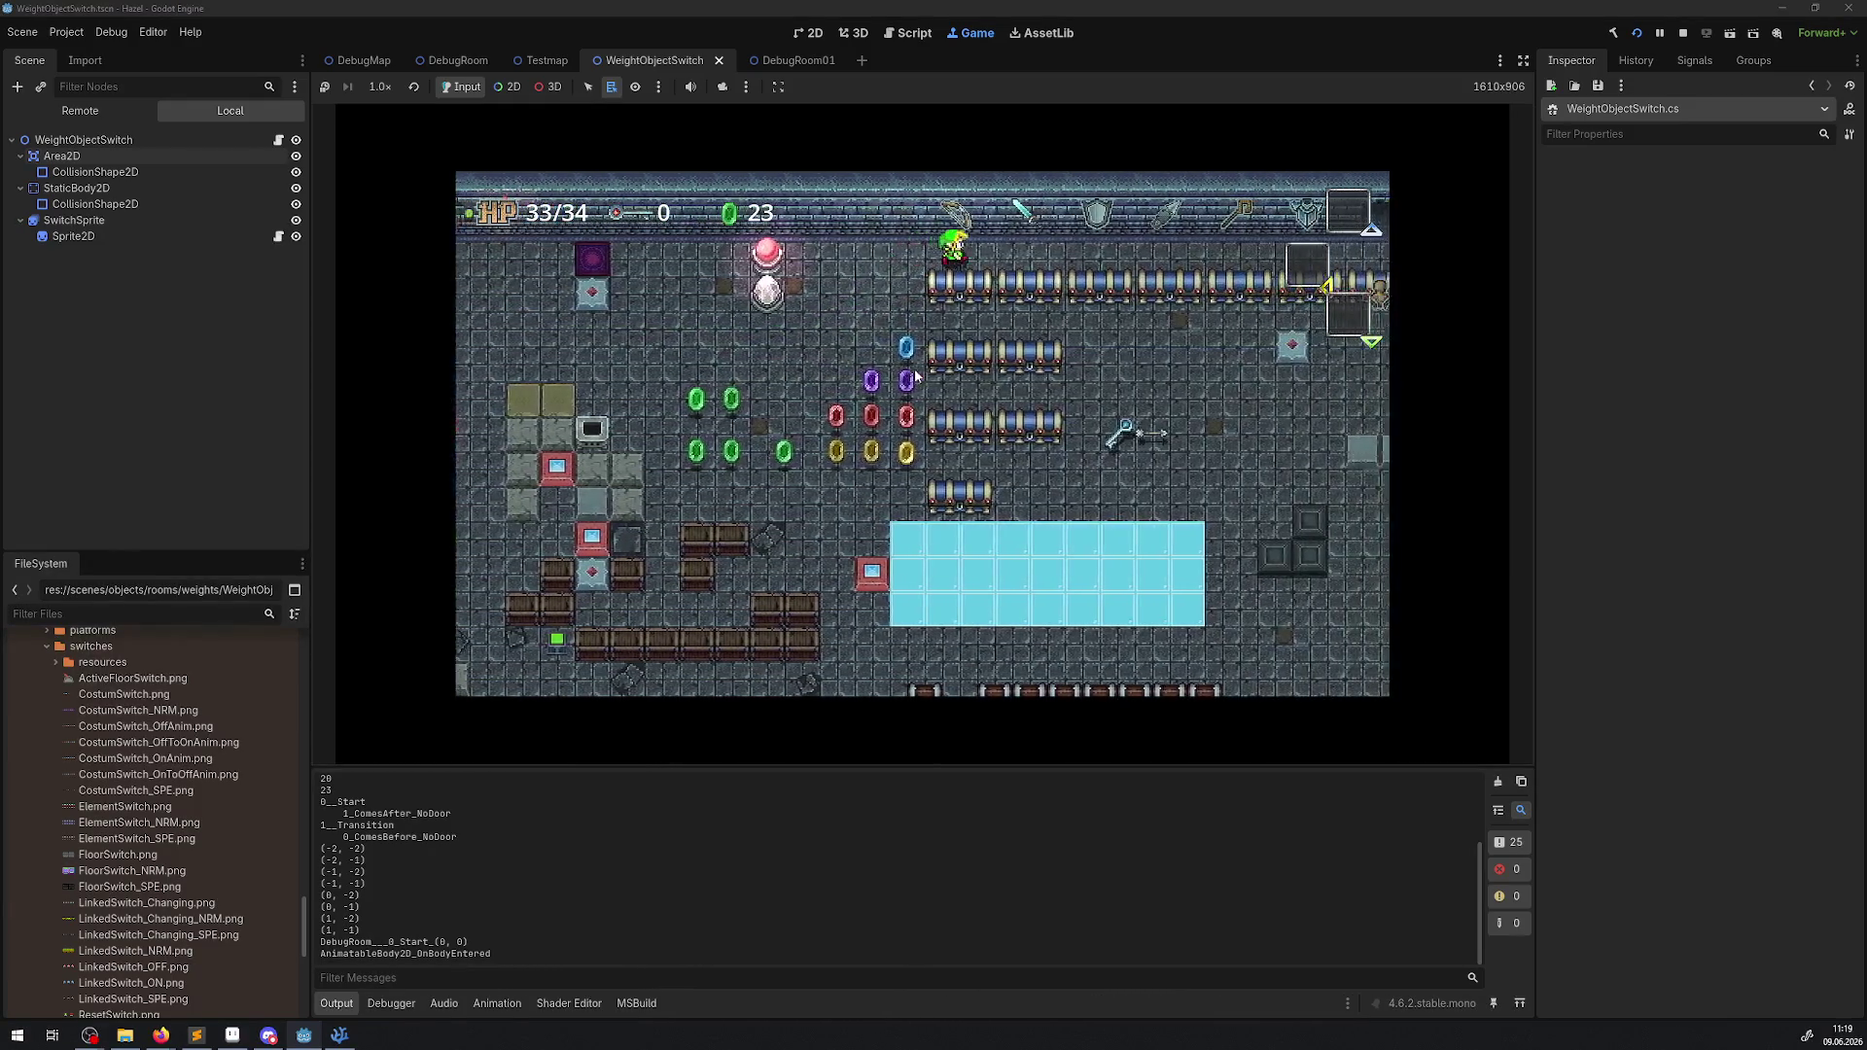
key(Right)
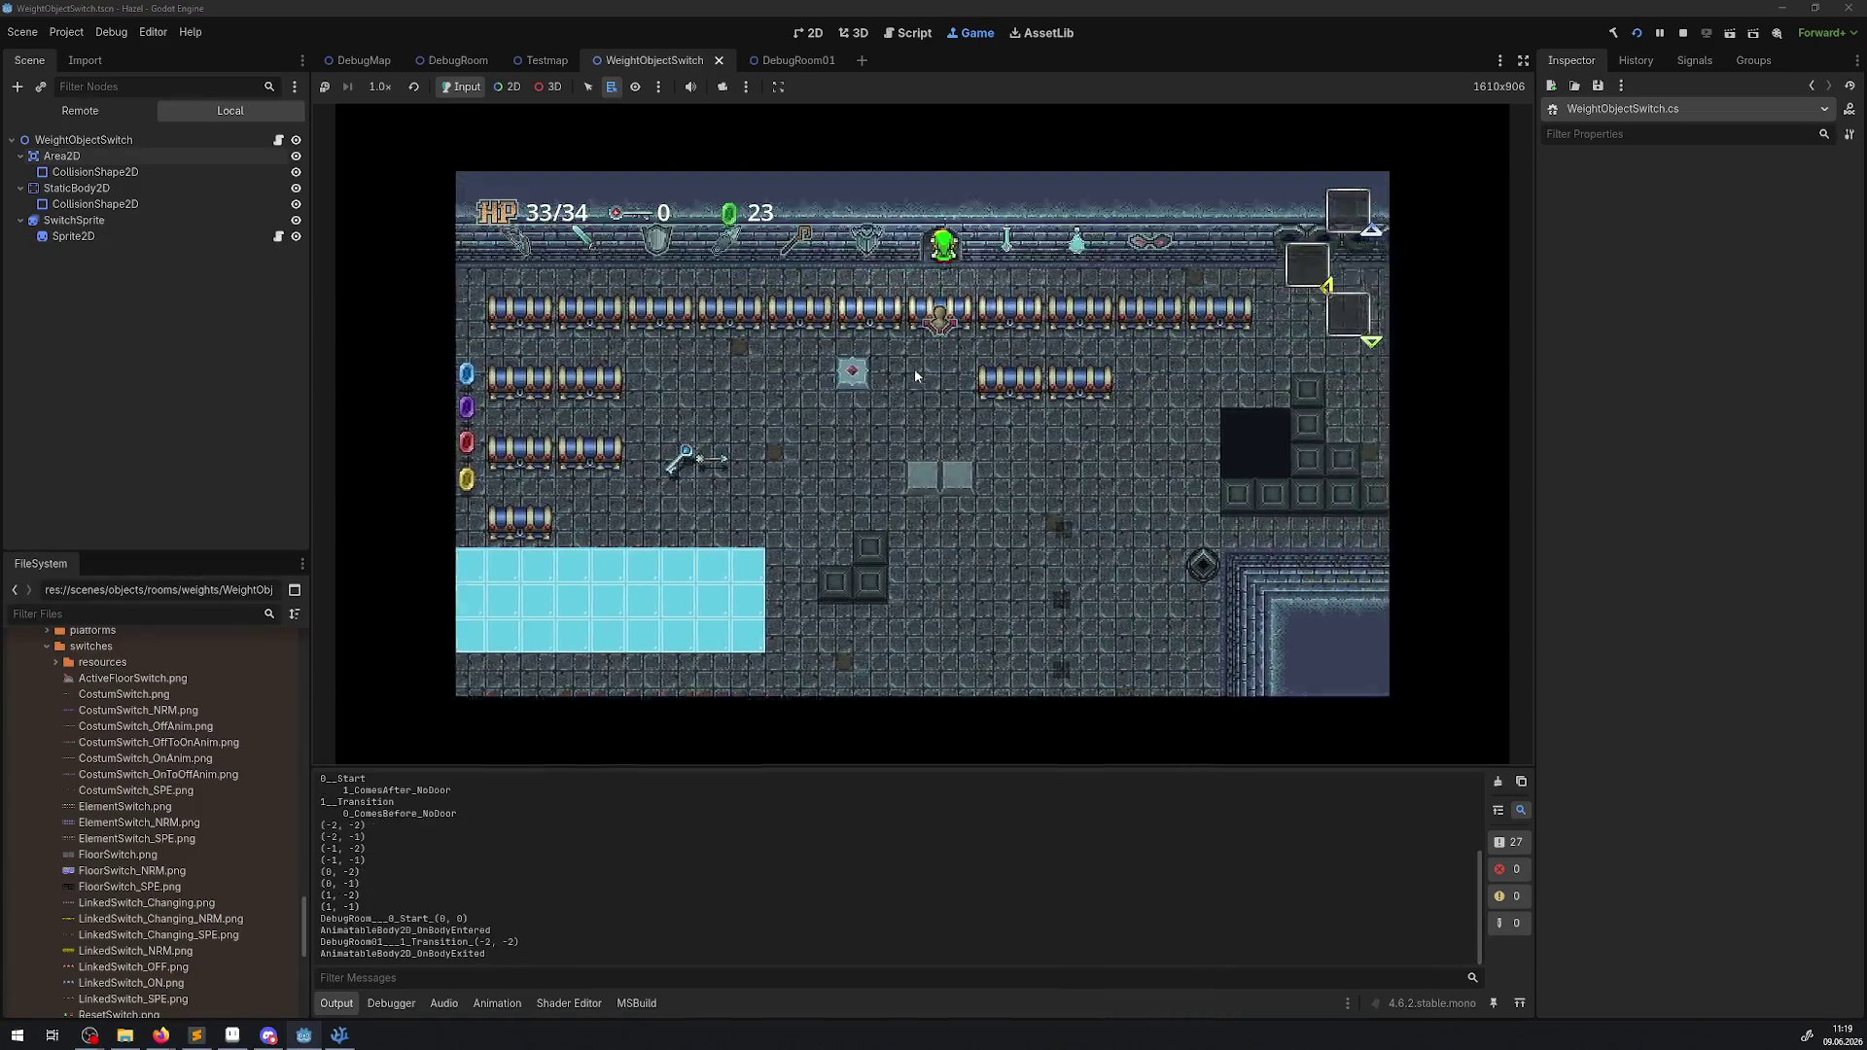
key(Up)
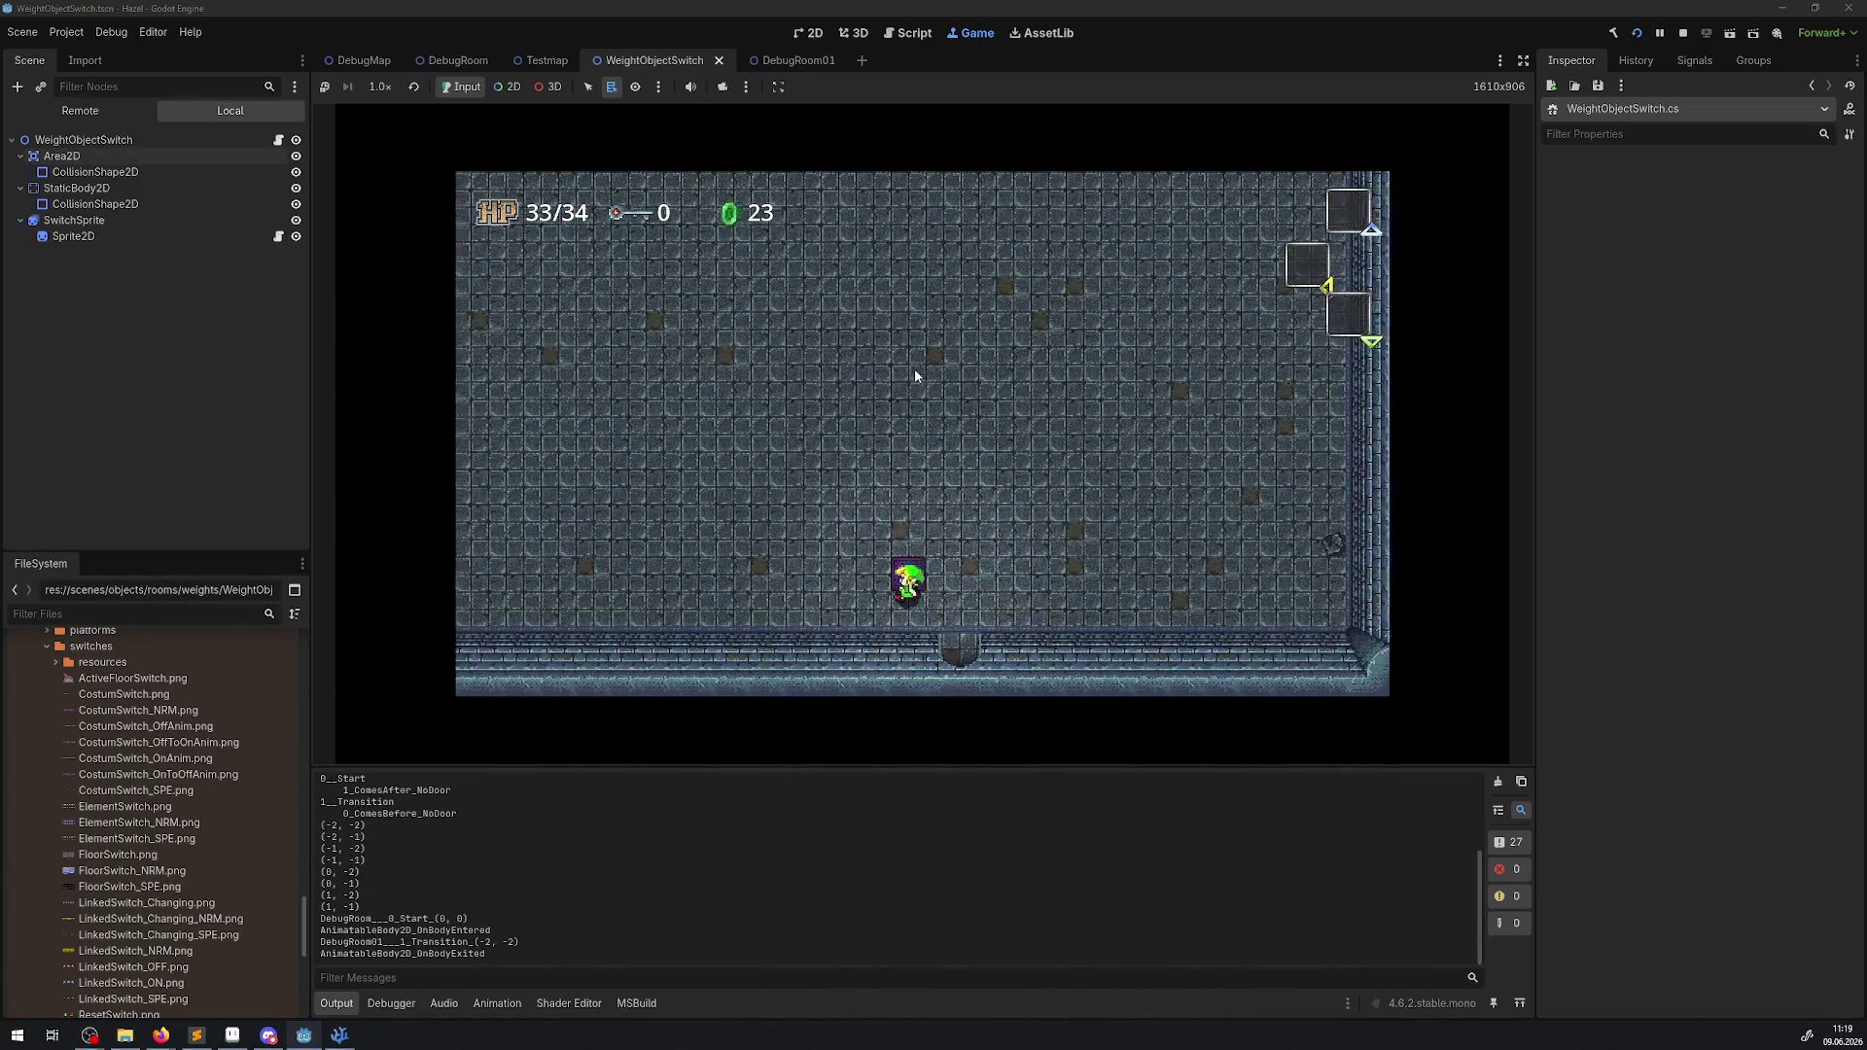
key(Left)
key(Right)
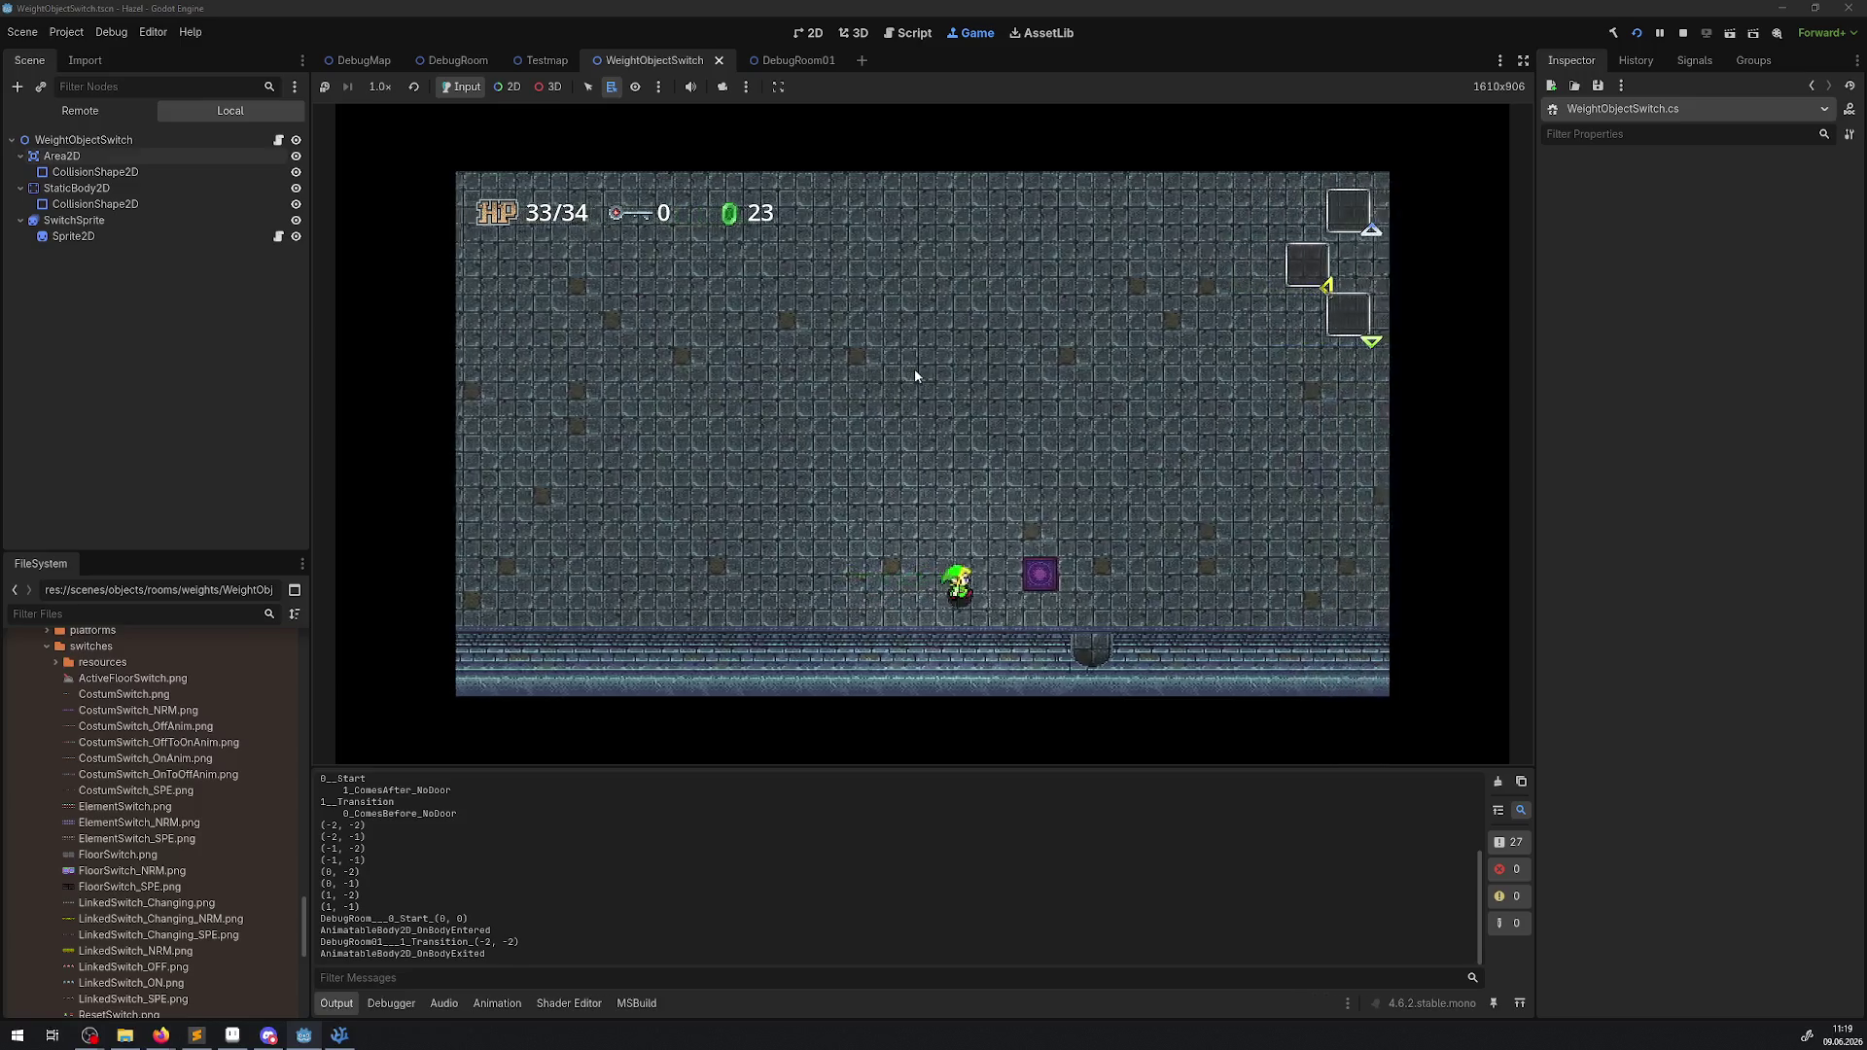
Place the pink weight and then a blue weight on the switch pedestals.
key(Right)
key(Down)
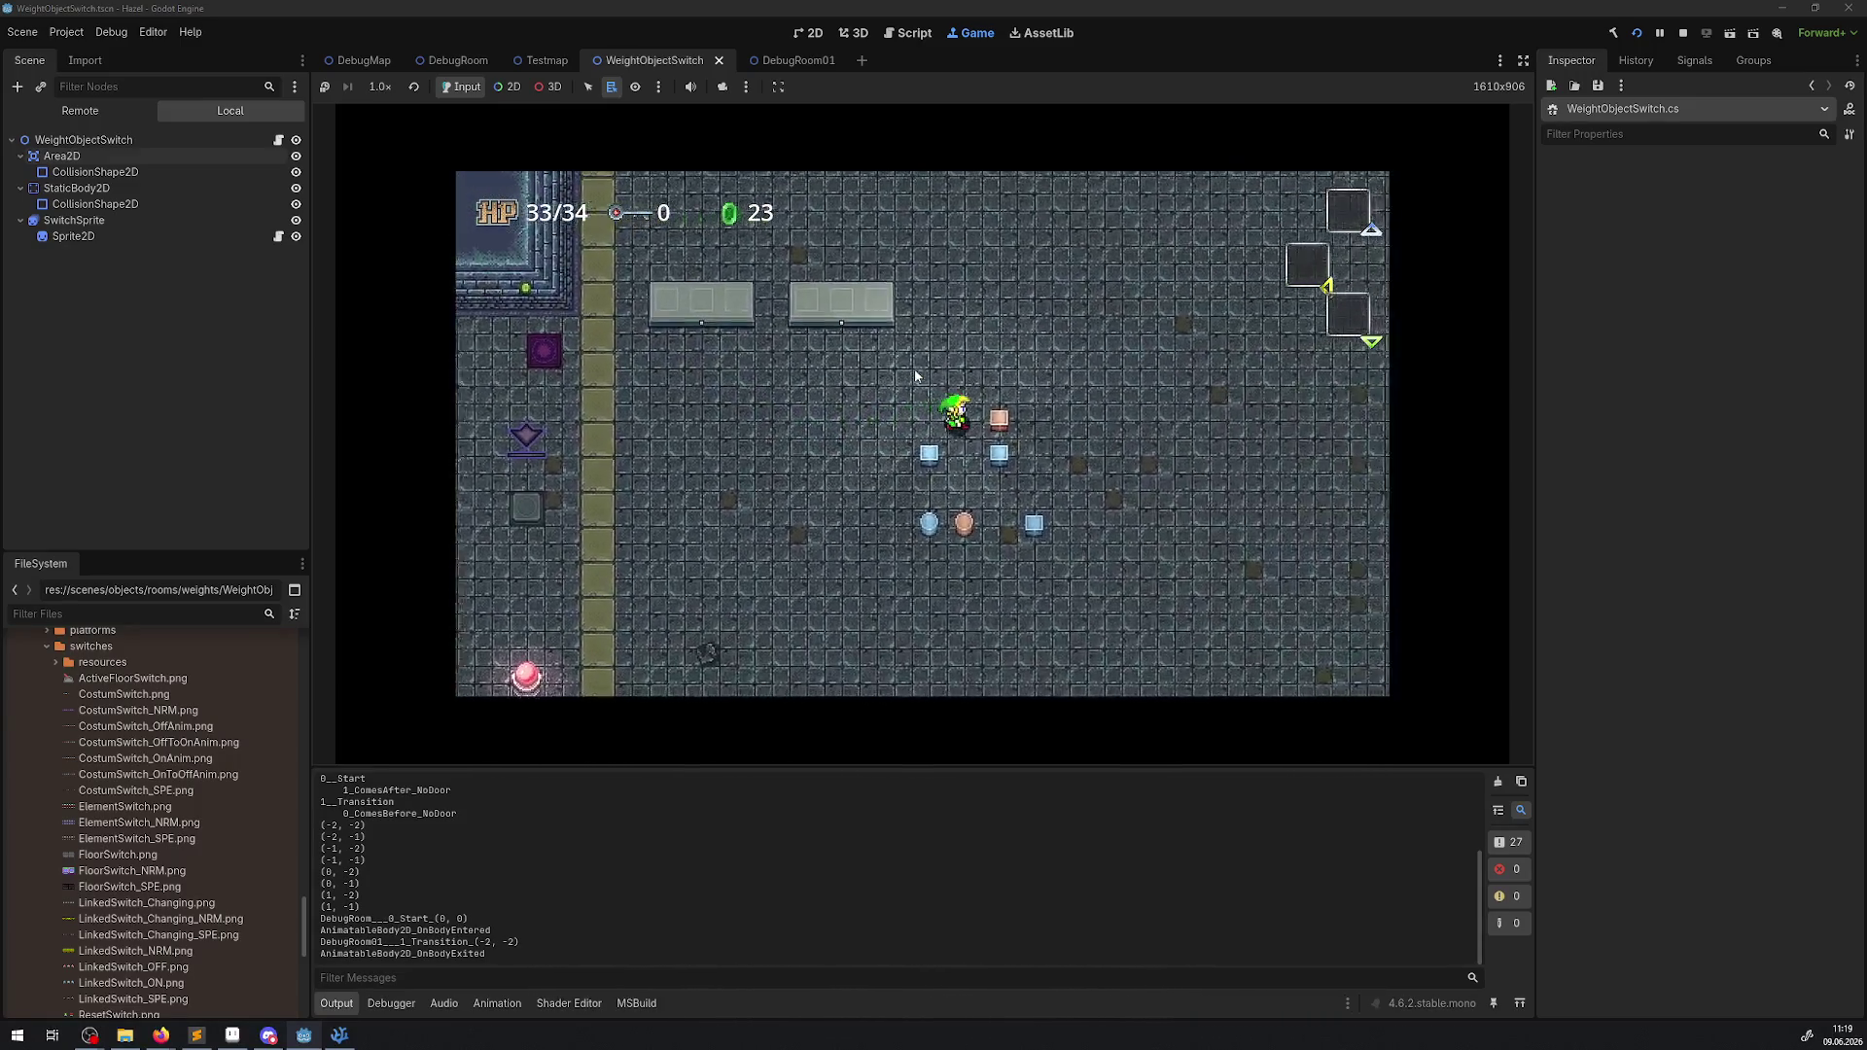
key(Left)
key(Up)
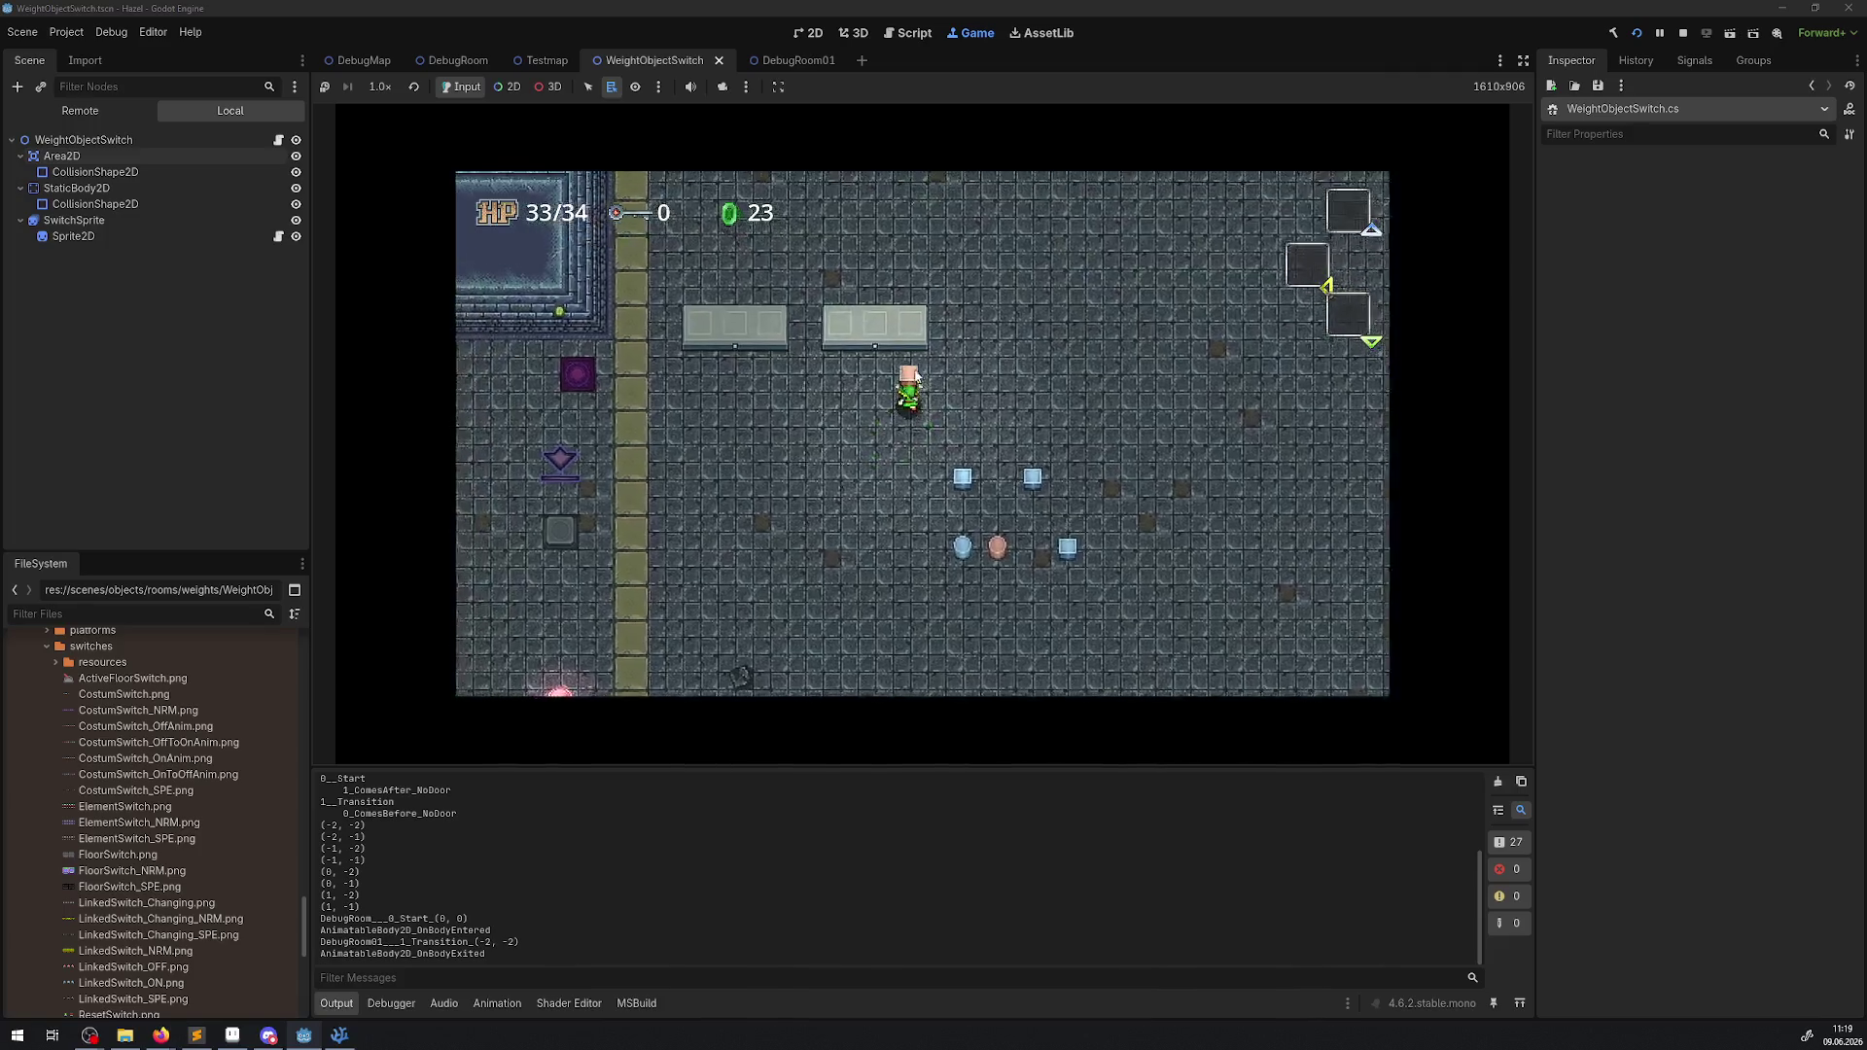
key(Down)
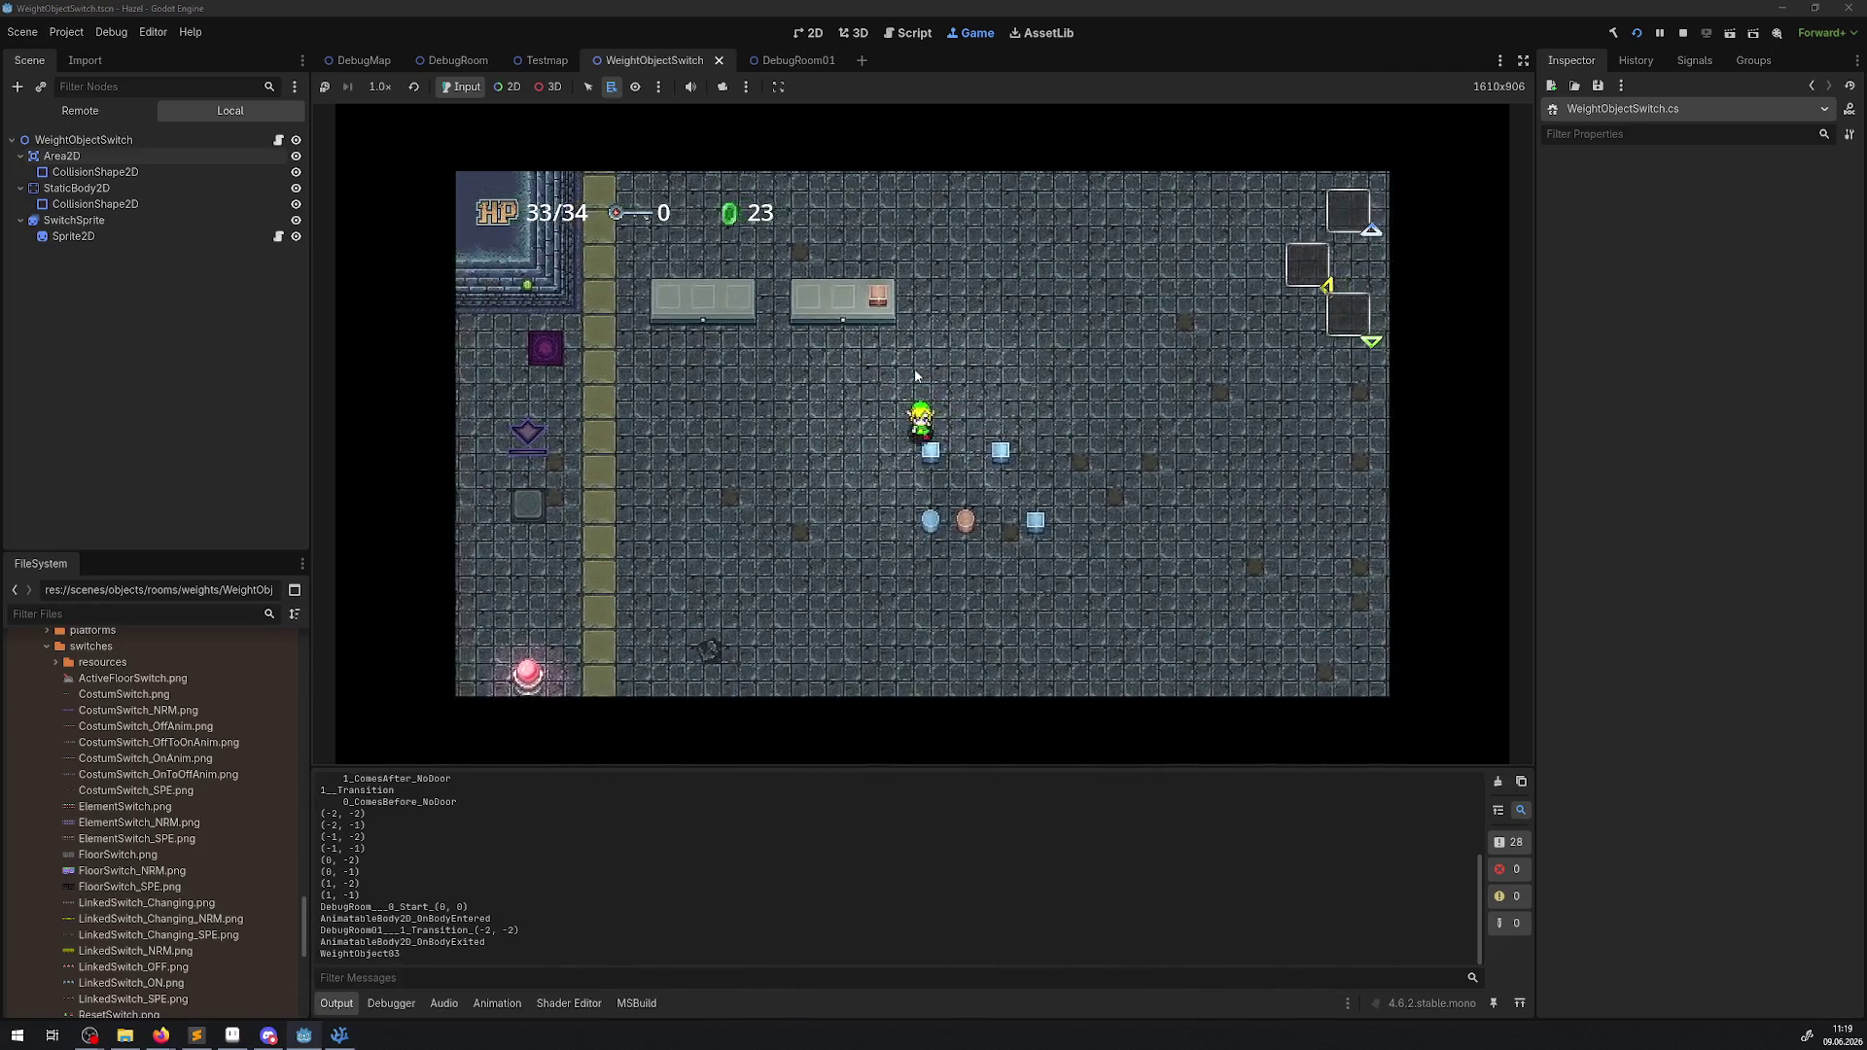
key(Up)
key(Left)
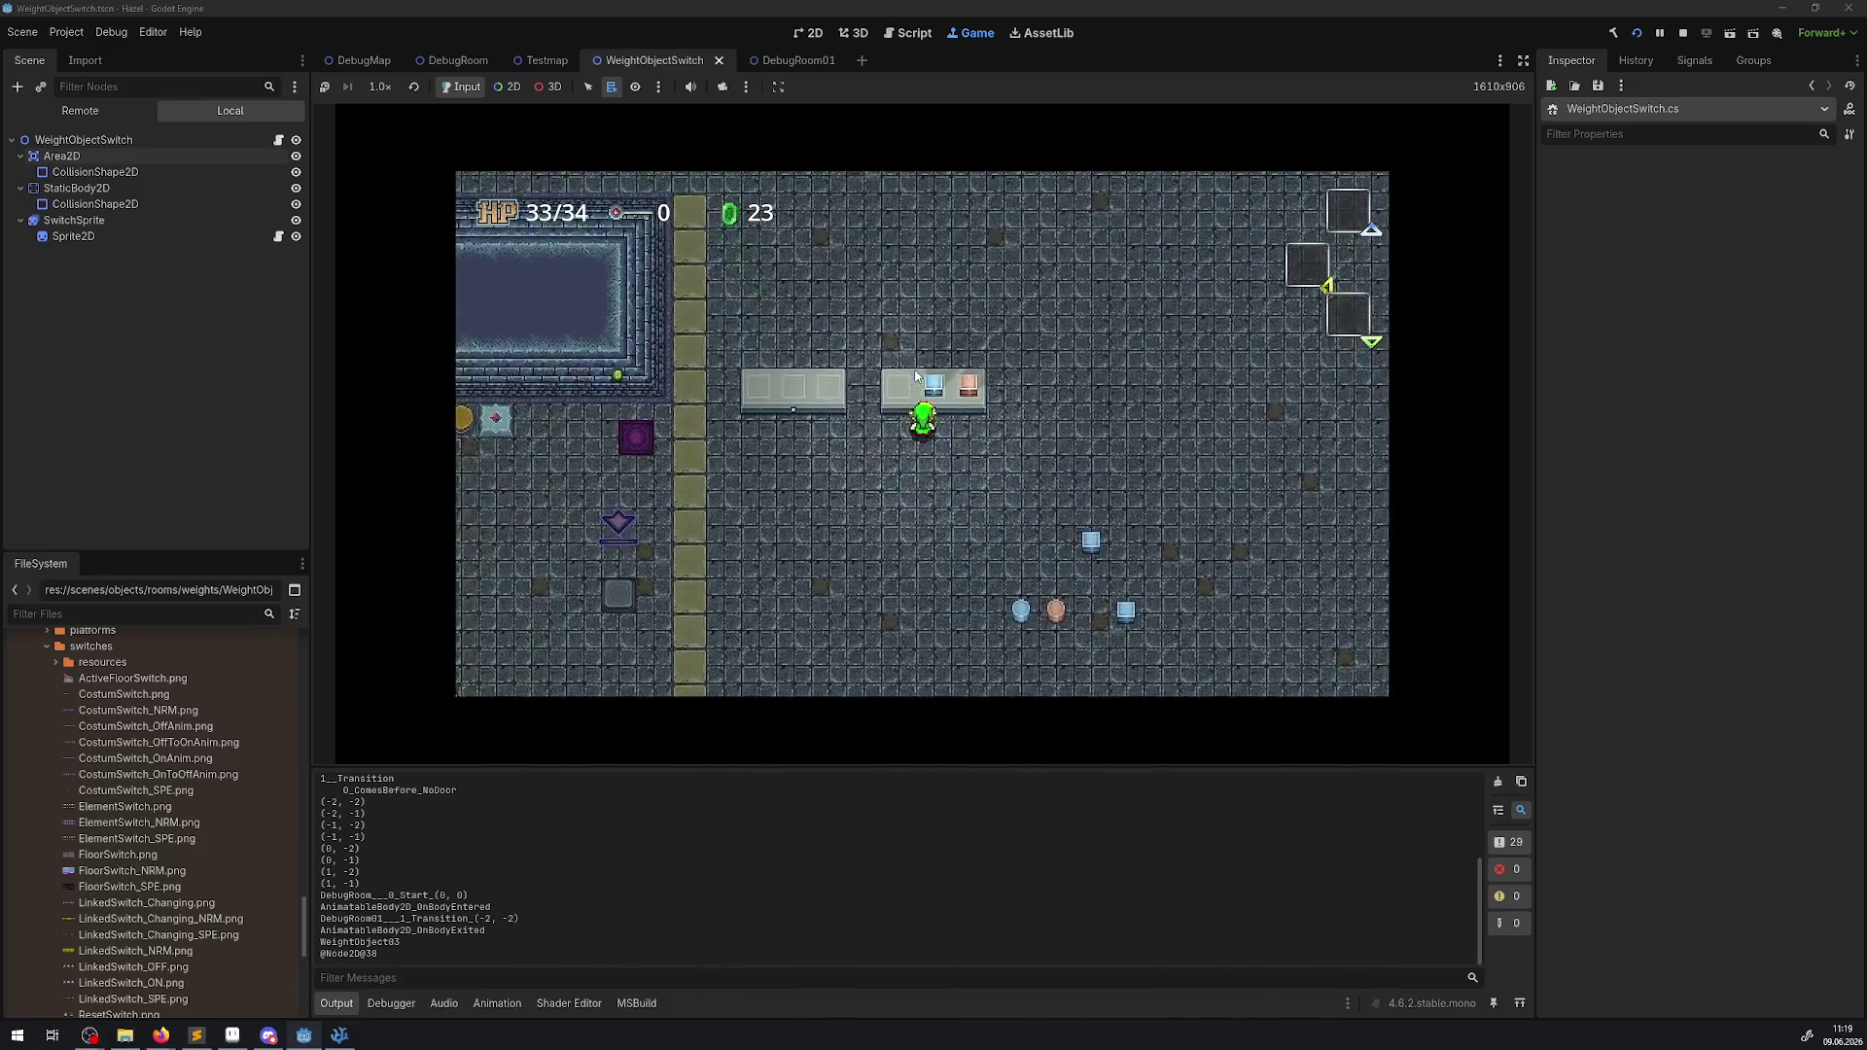
Carry one more weight onto the pedestal so the log reports 9_9, then bring up WeightObjectSwitch.cs.
key(Down)
key(Right)
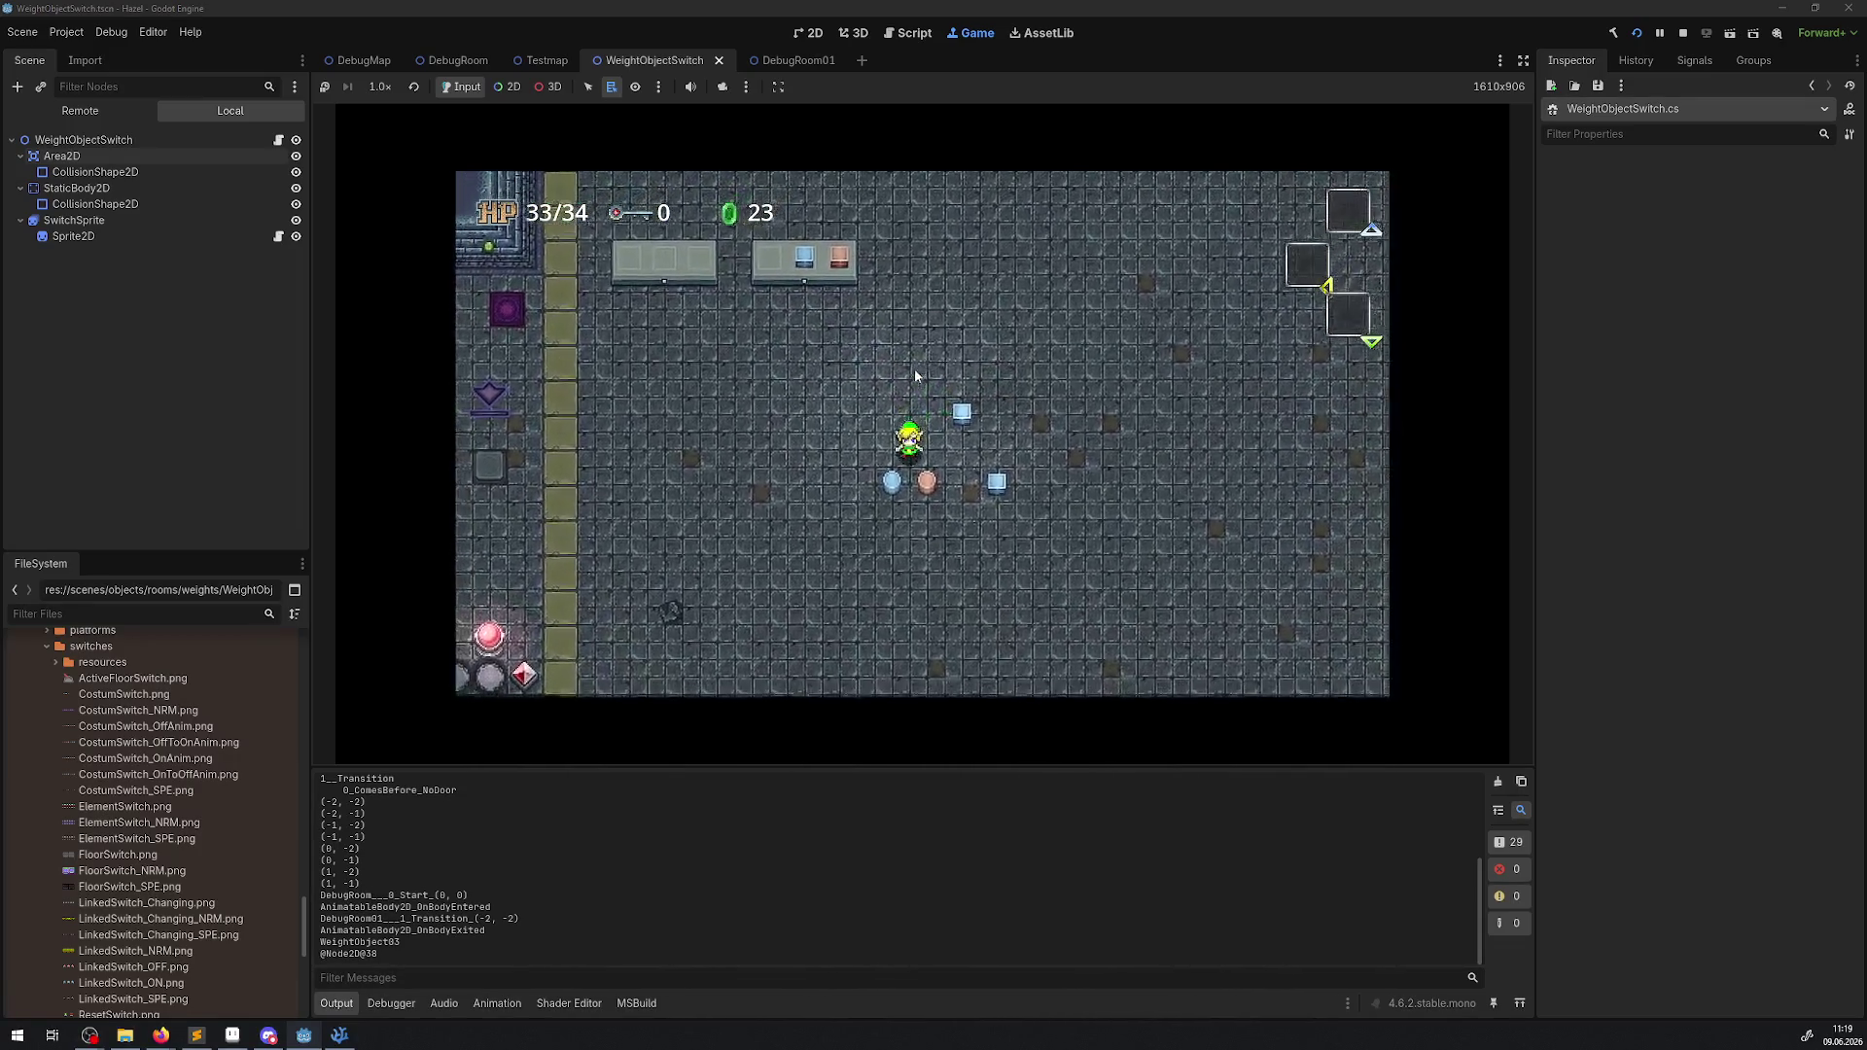
key(Down)
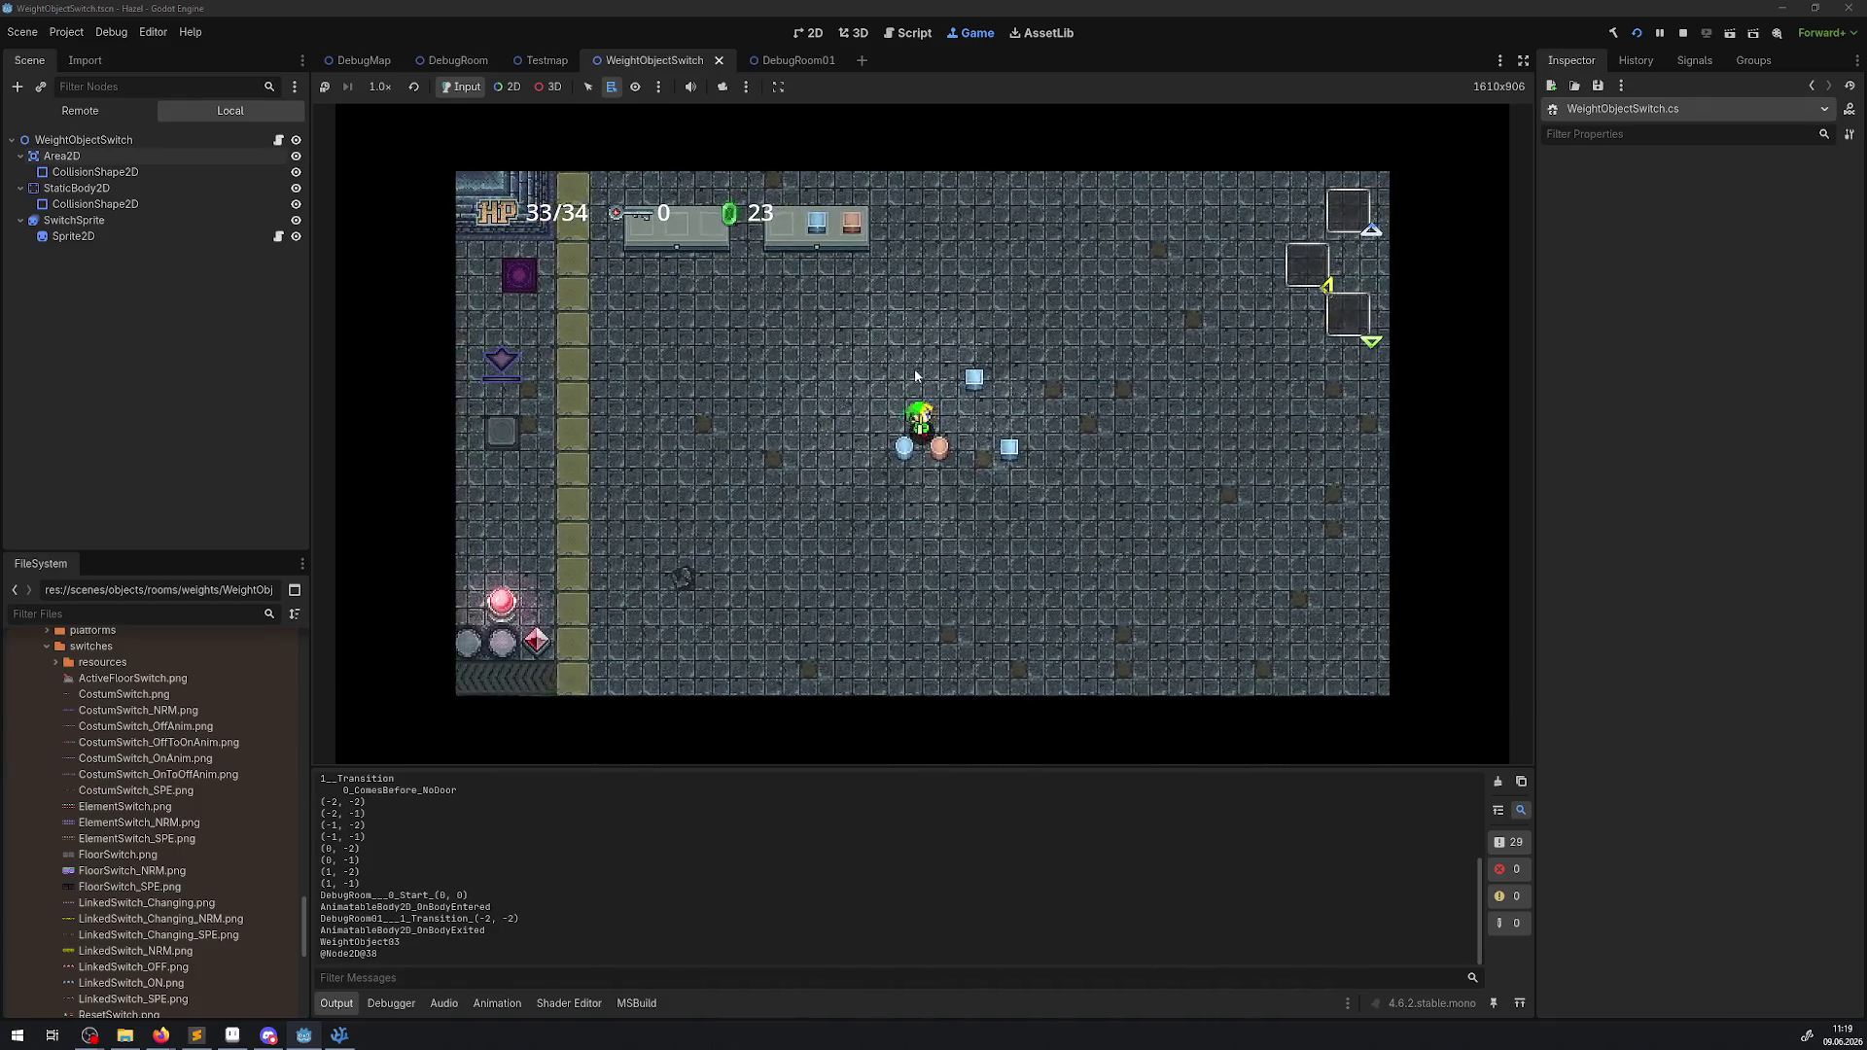
key(Right)
key(Down)
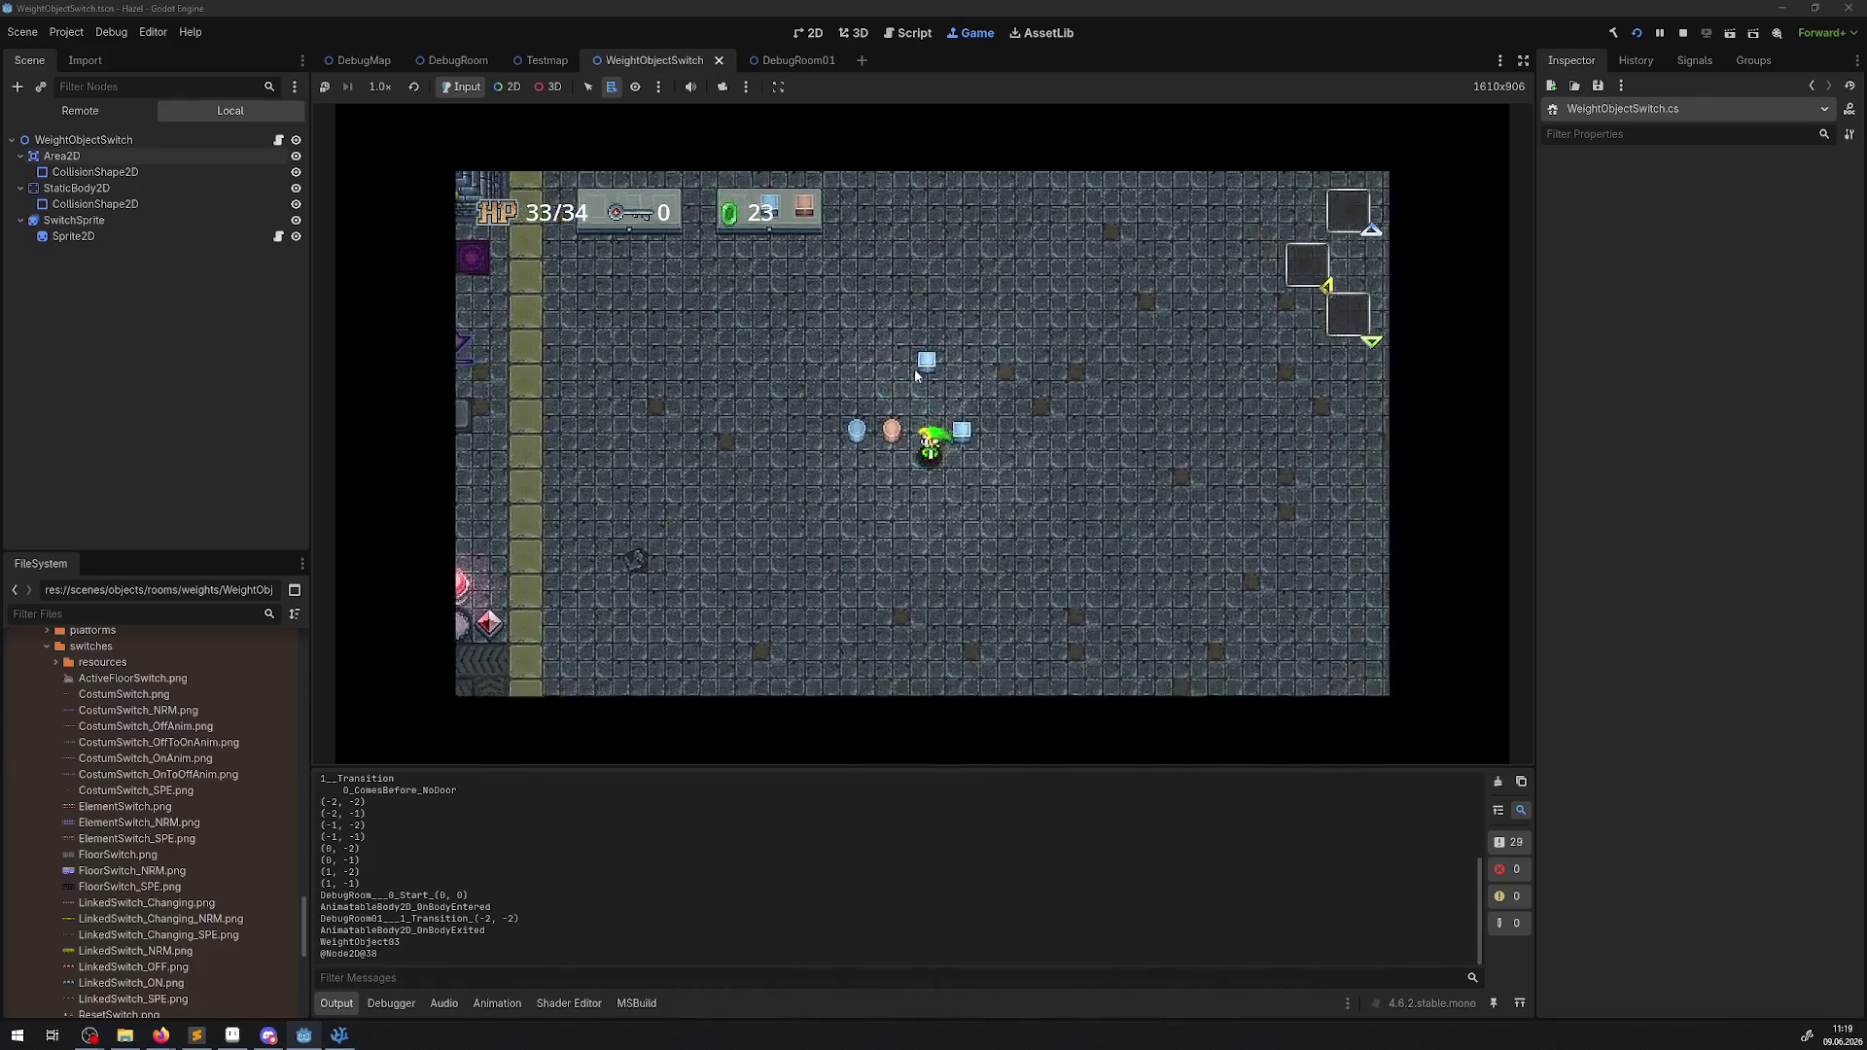
key(Left)
key(Up)
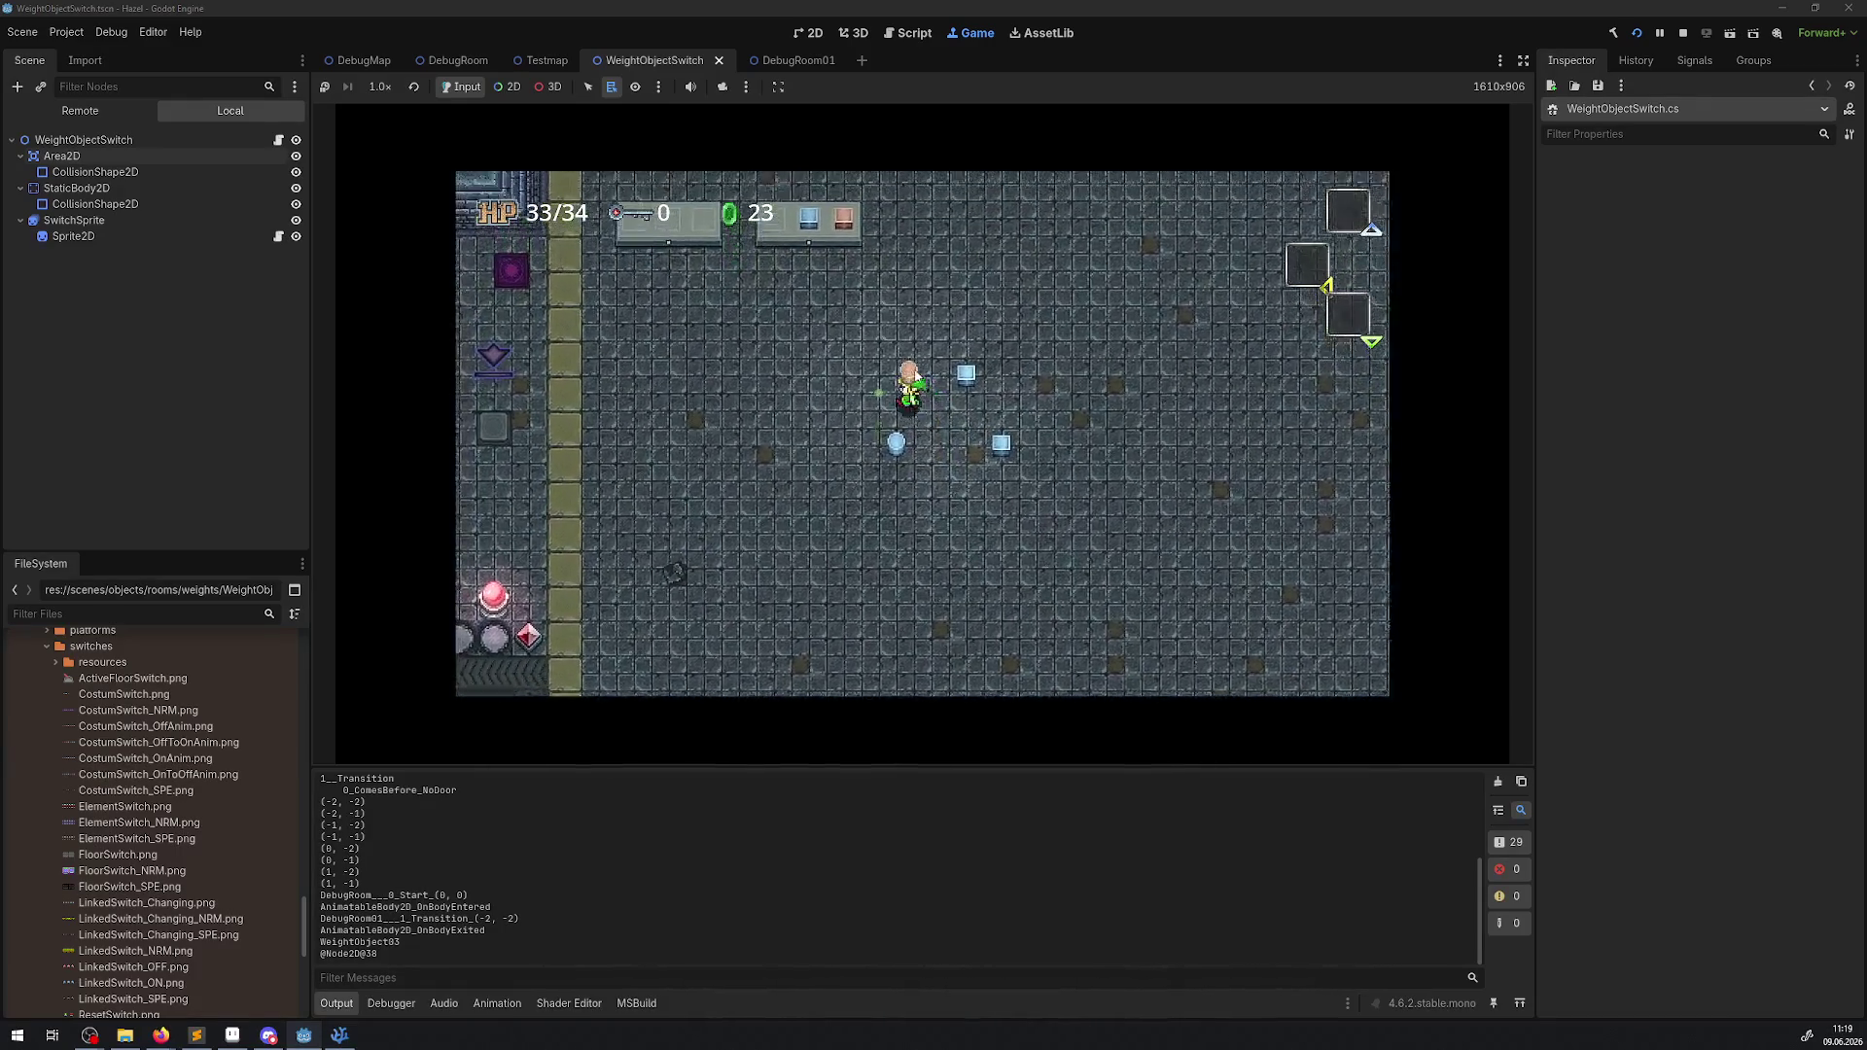
key(Up)
key(Right)
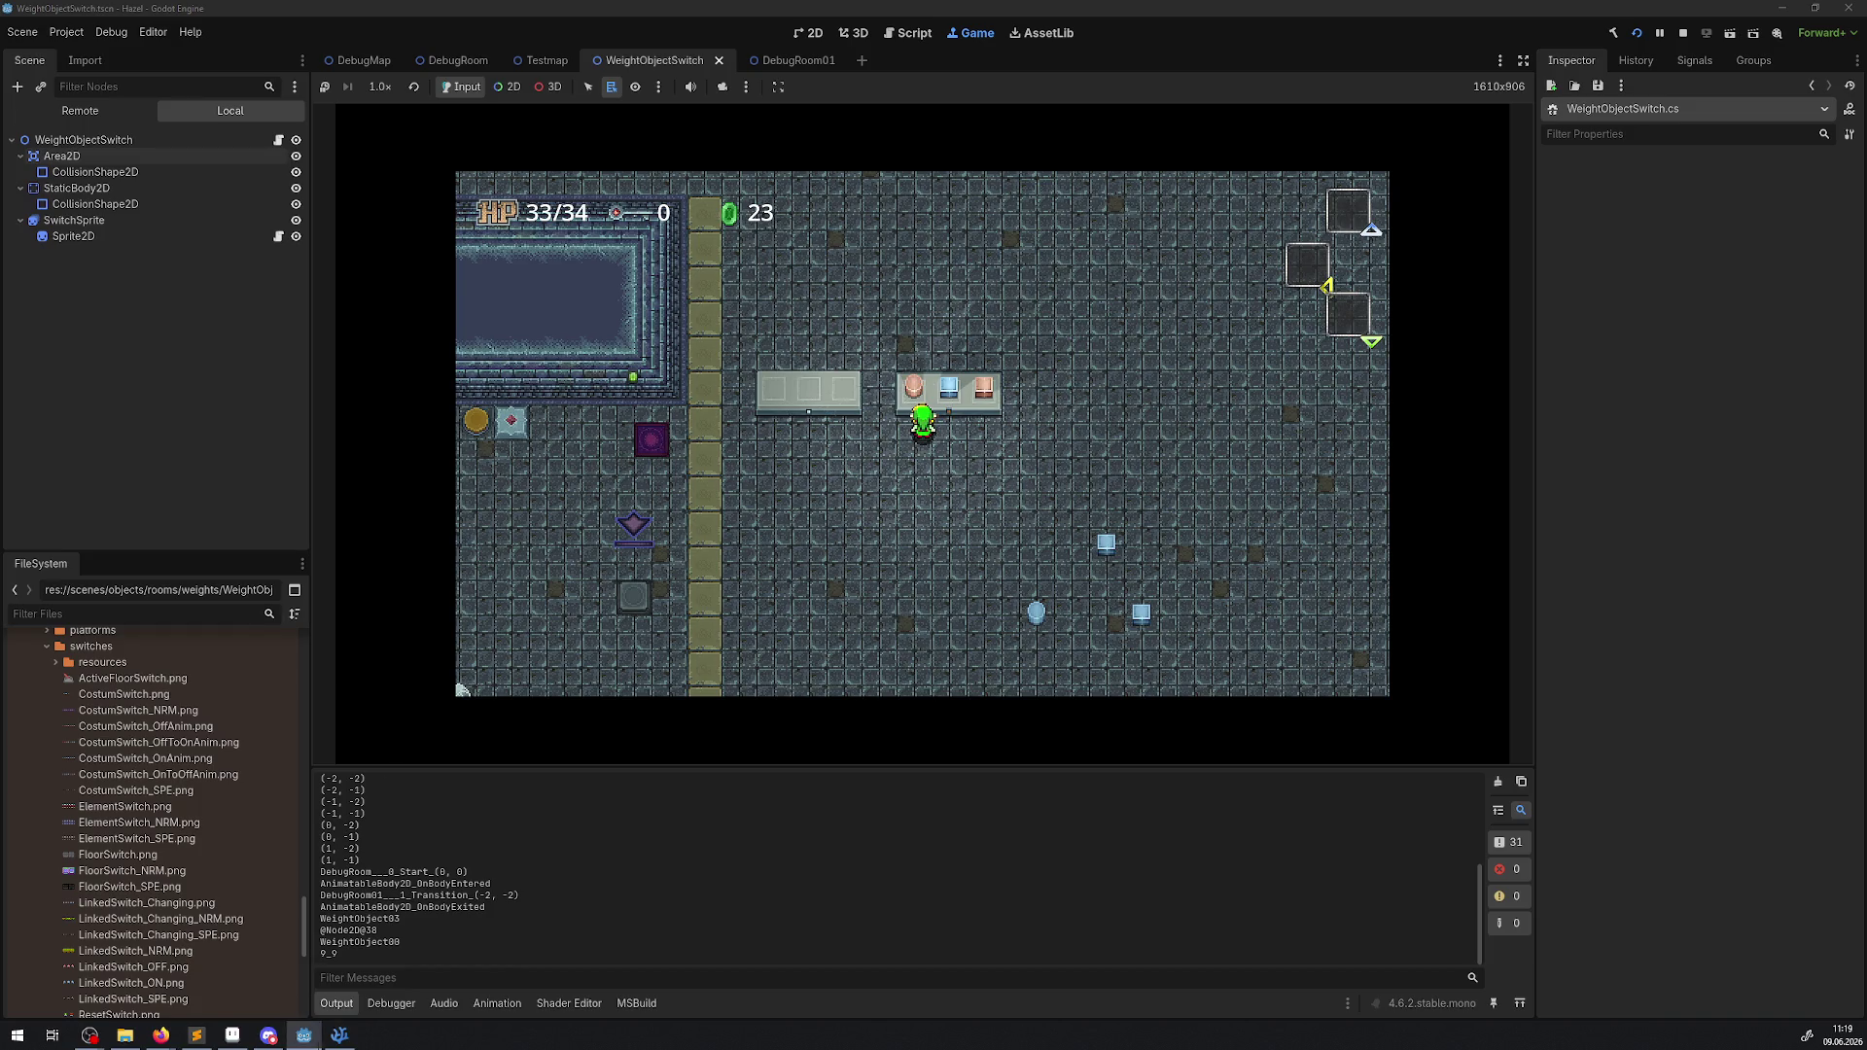
click(339, 1034)
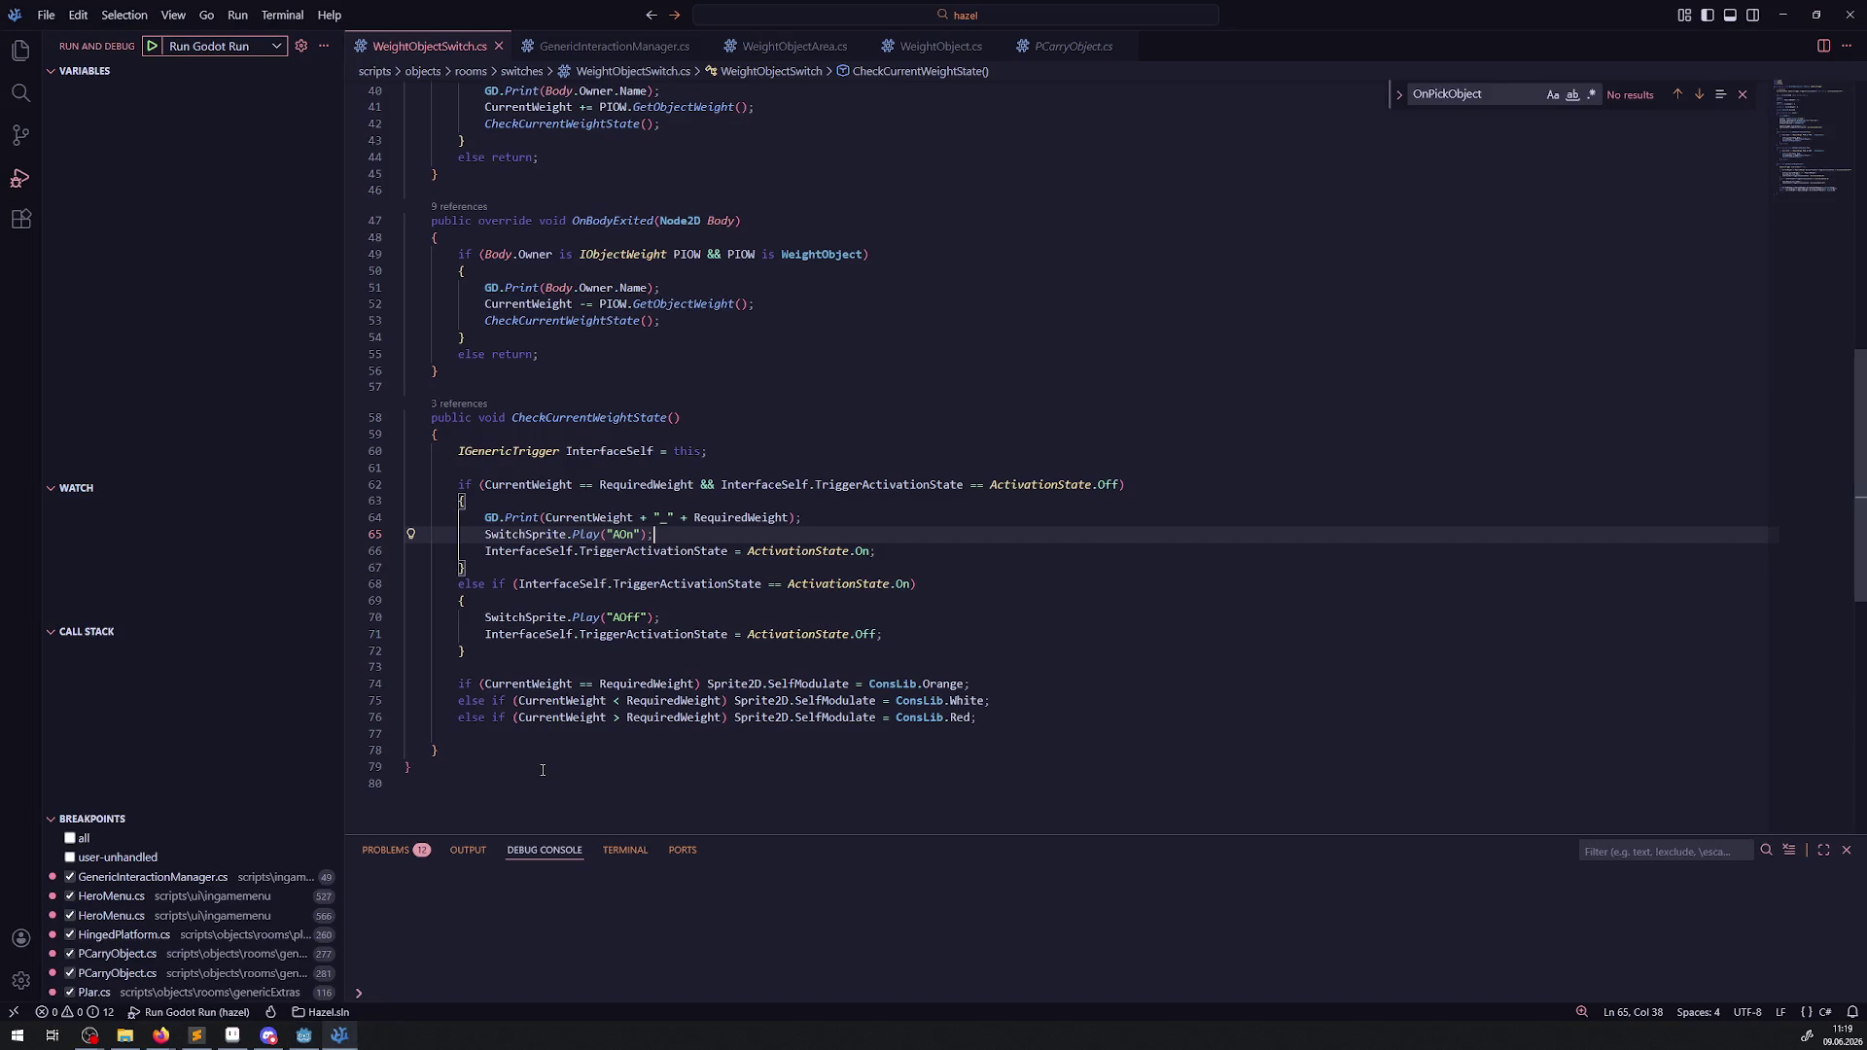
Inspect RequiredWeight and the Orange colour on line 74, then go back to the running game.
double_click(646, 684)
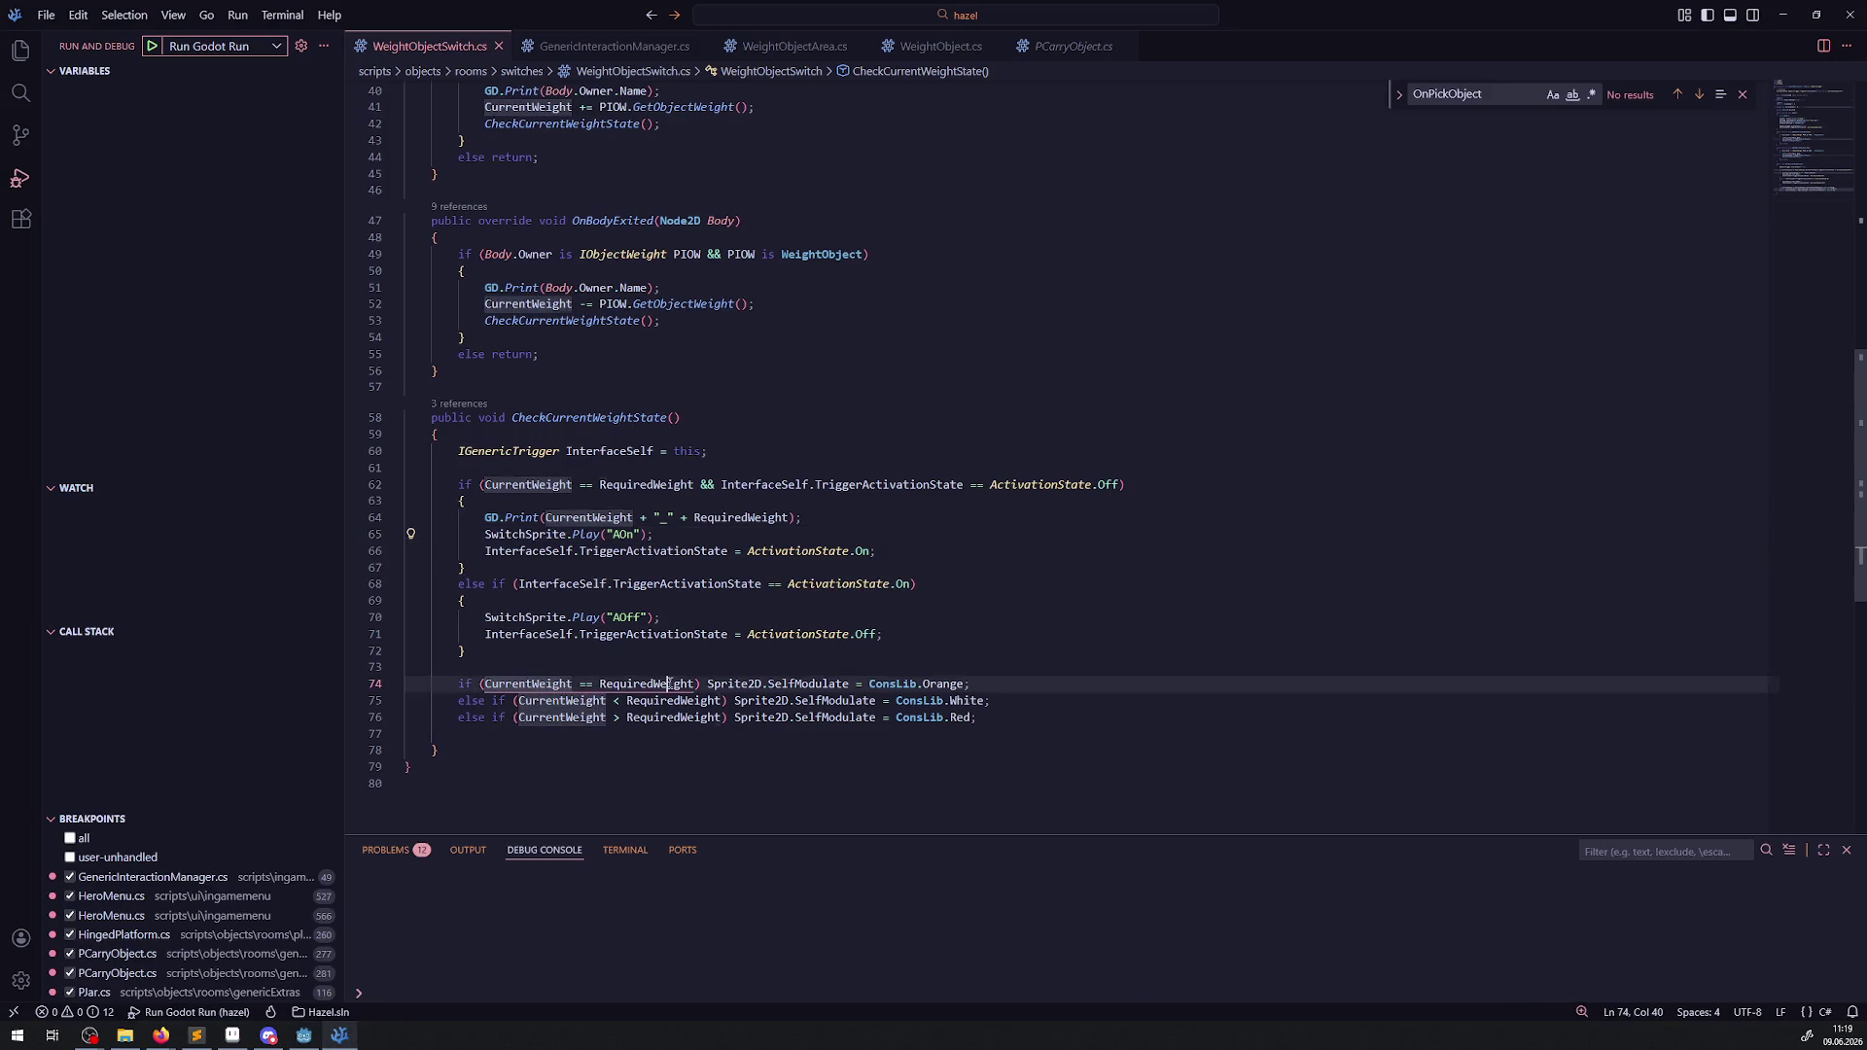
double_click(945, 685)
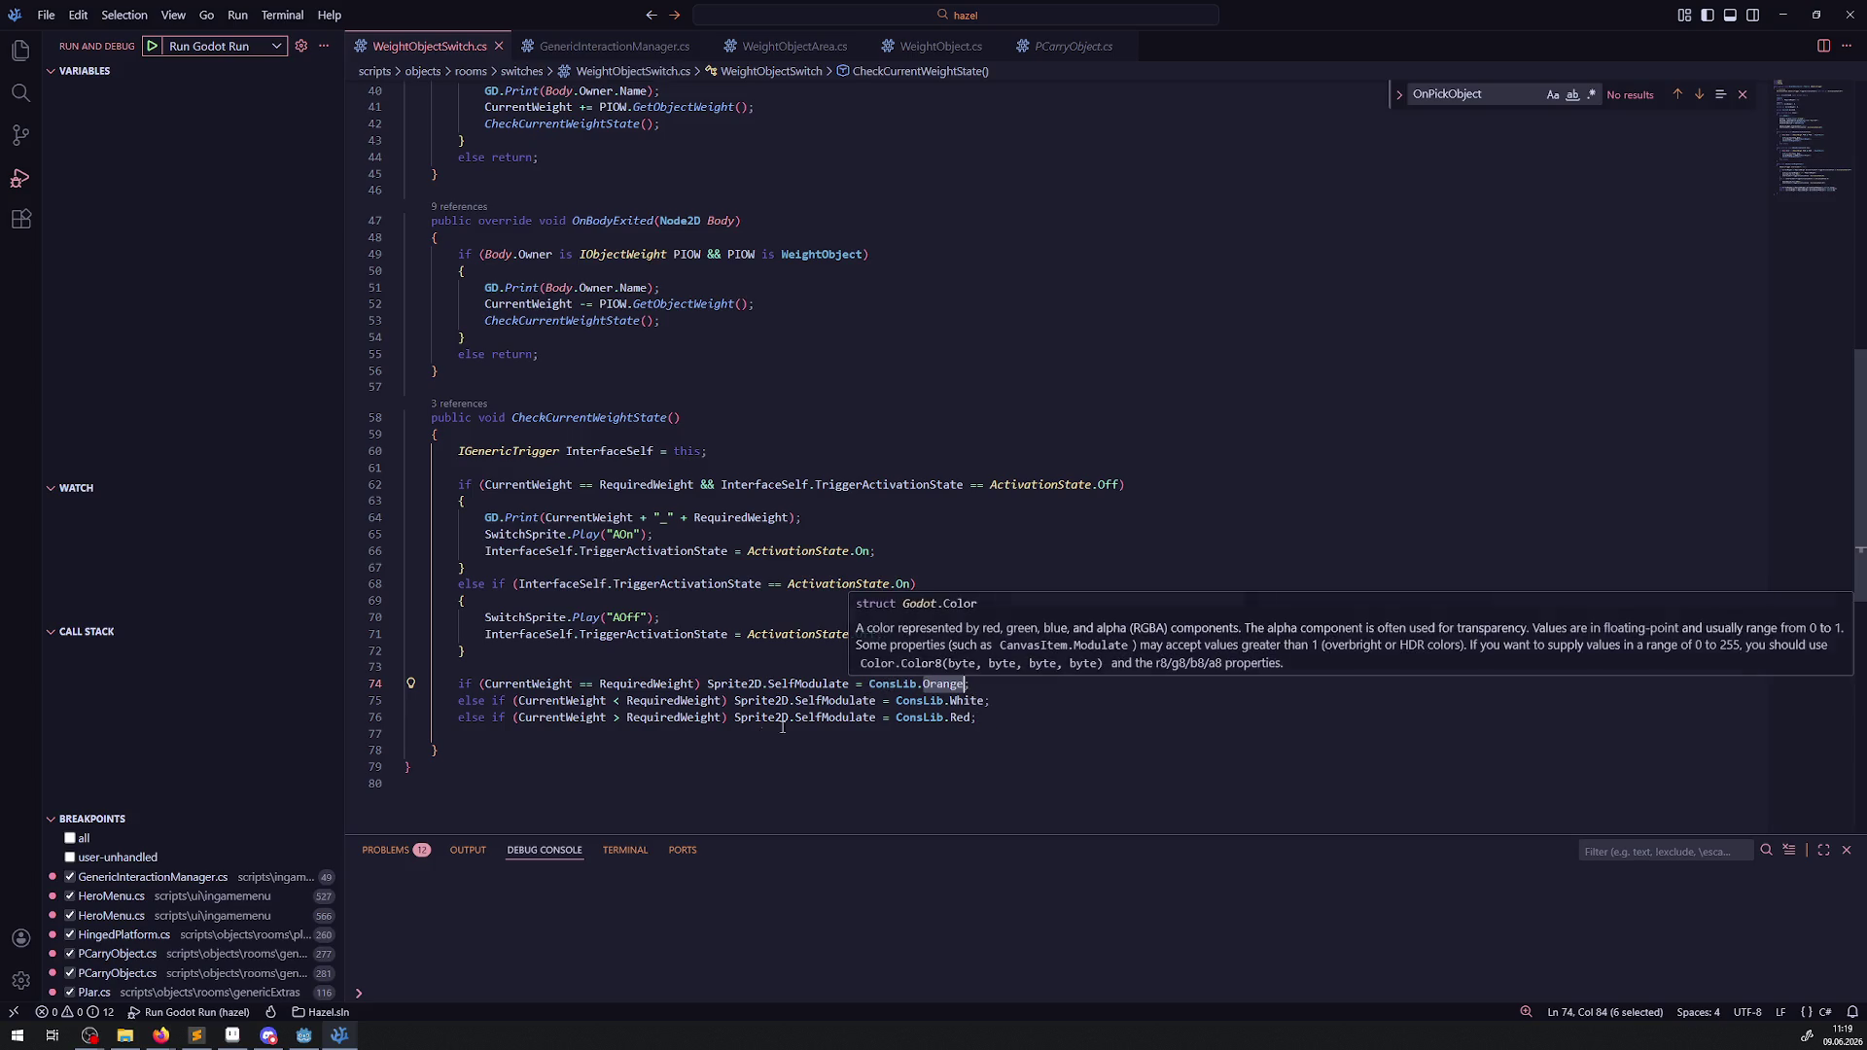
key(alt+Tab)
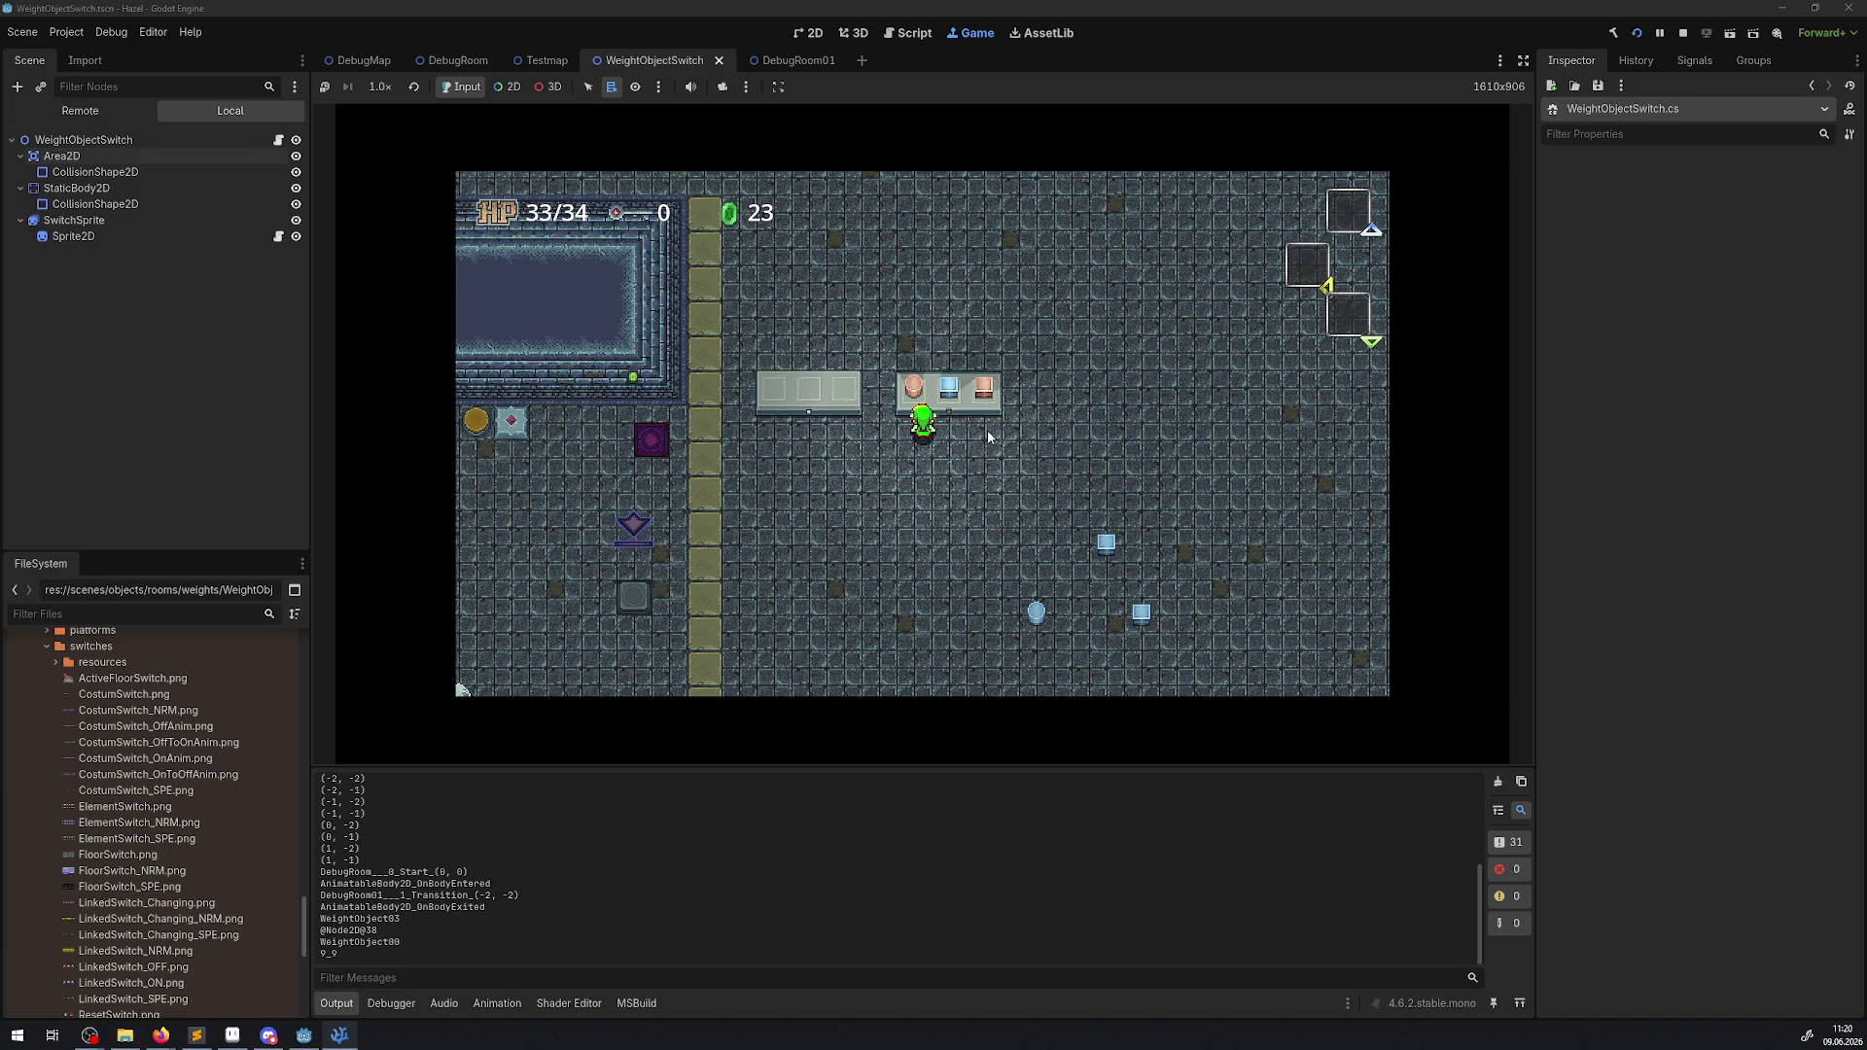
Lift the pink weight off the switch and set it back, then stop the game and open DebugRoom01.
key(Left)
key(Up)
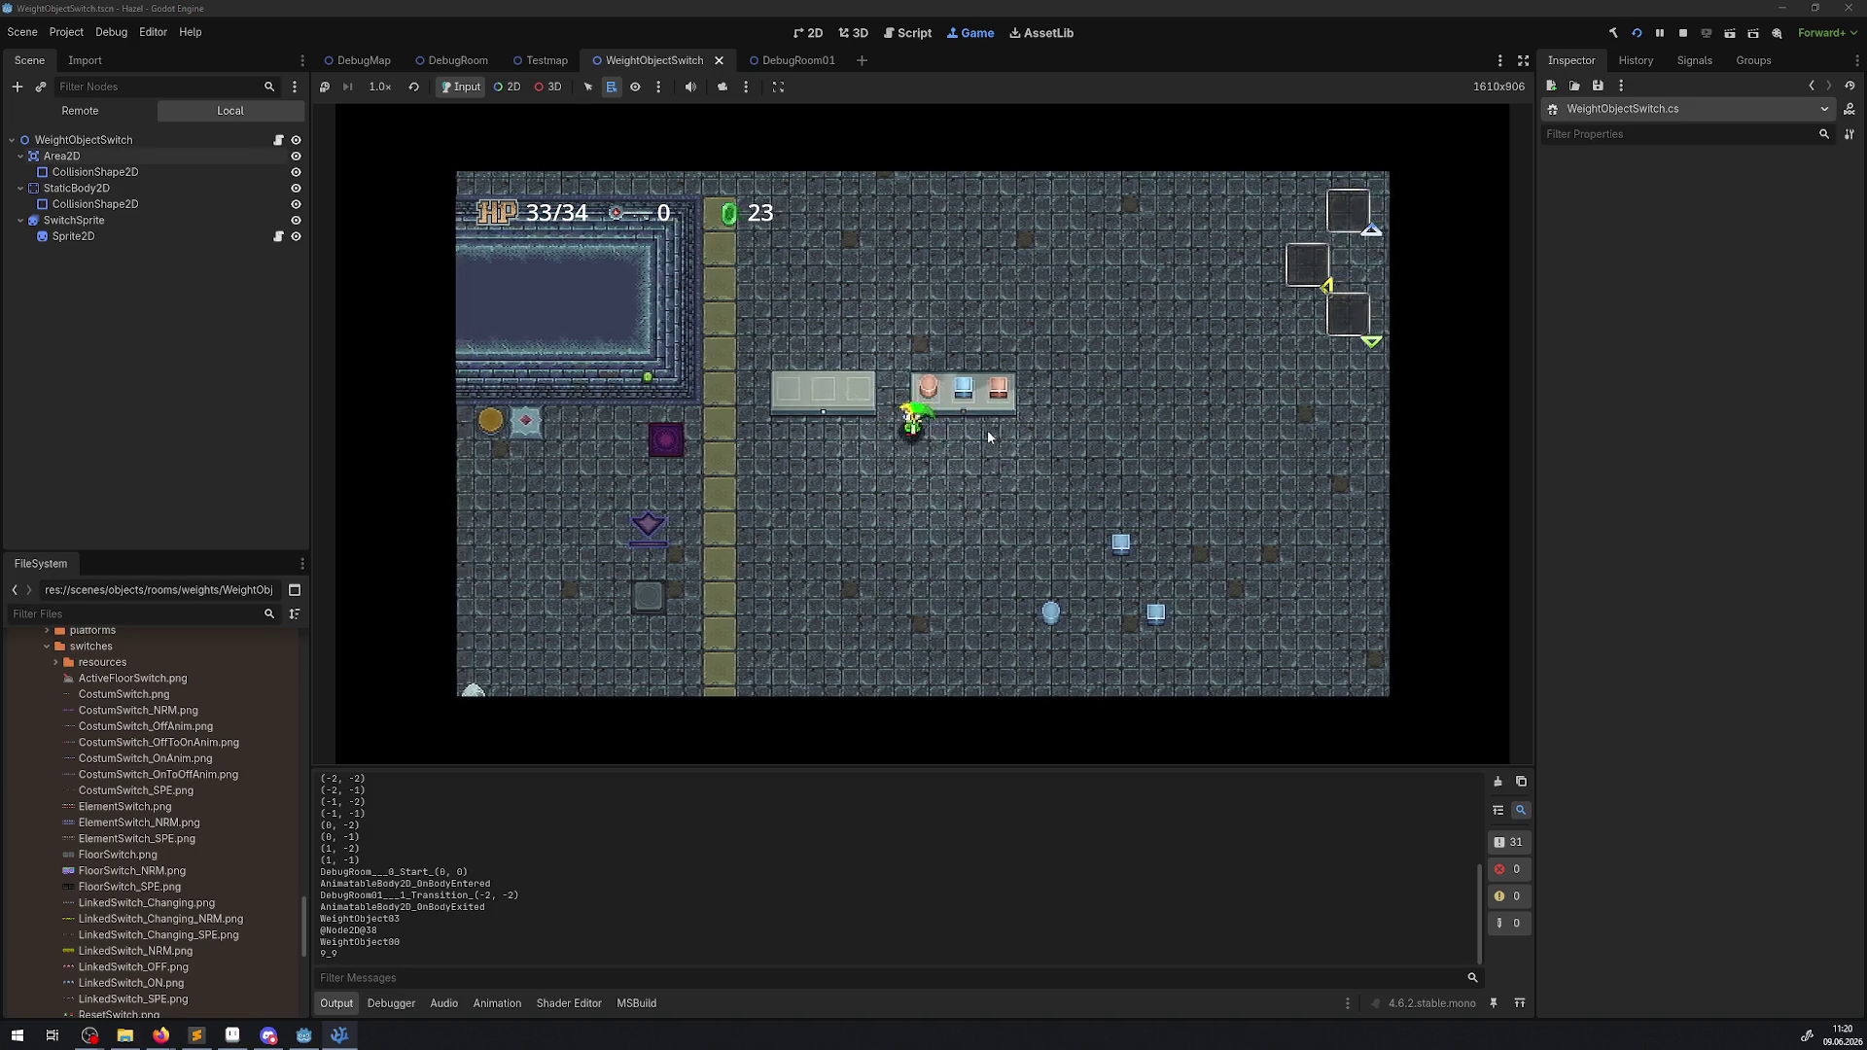
key(Right)
key(space)
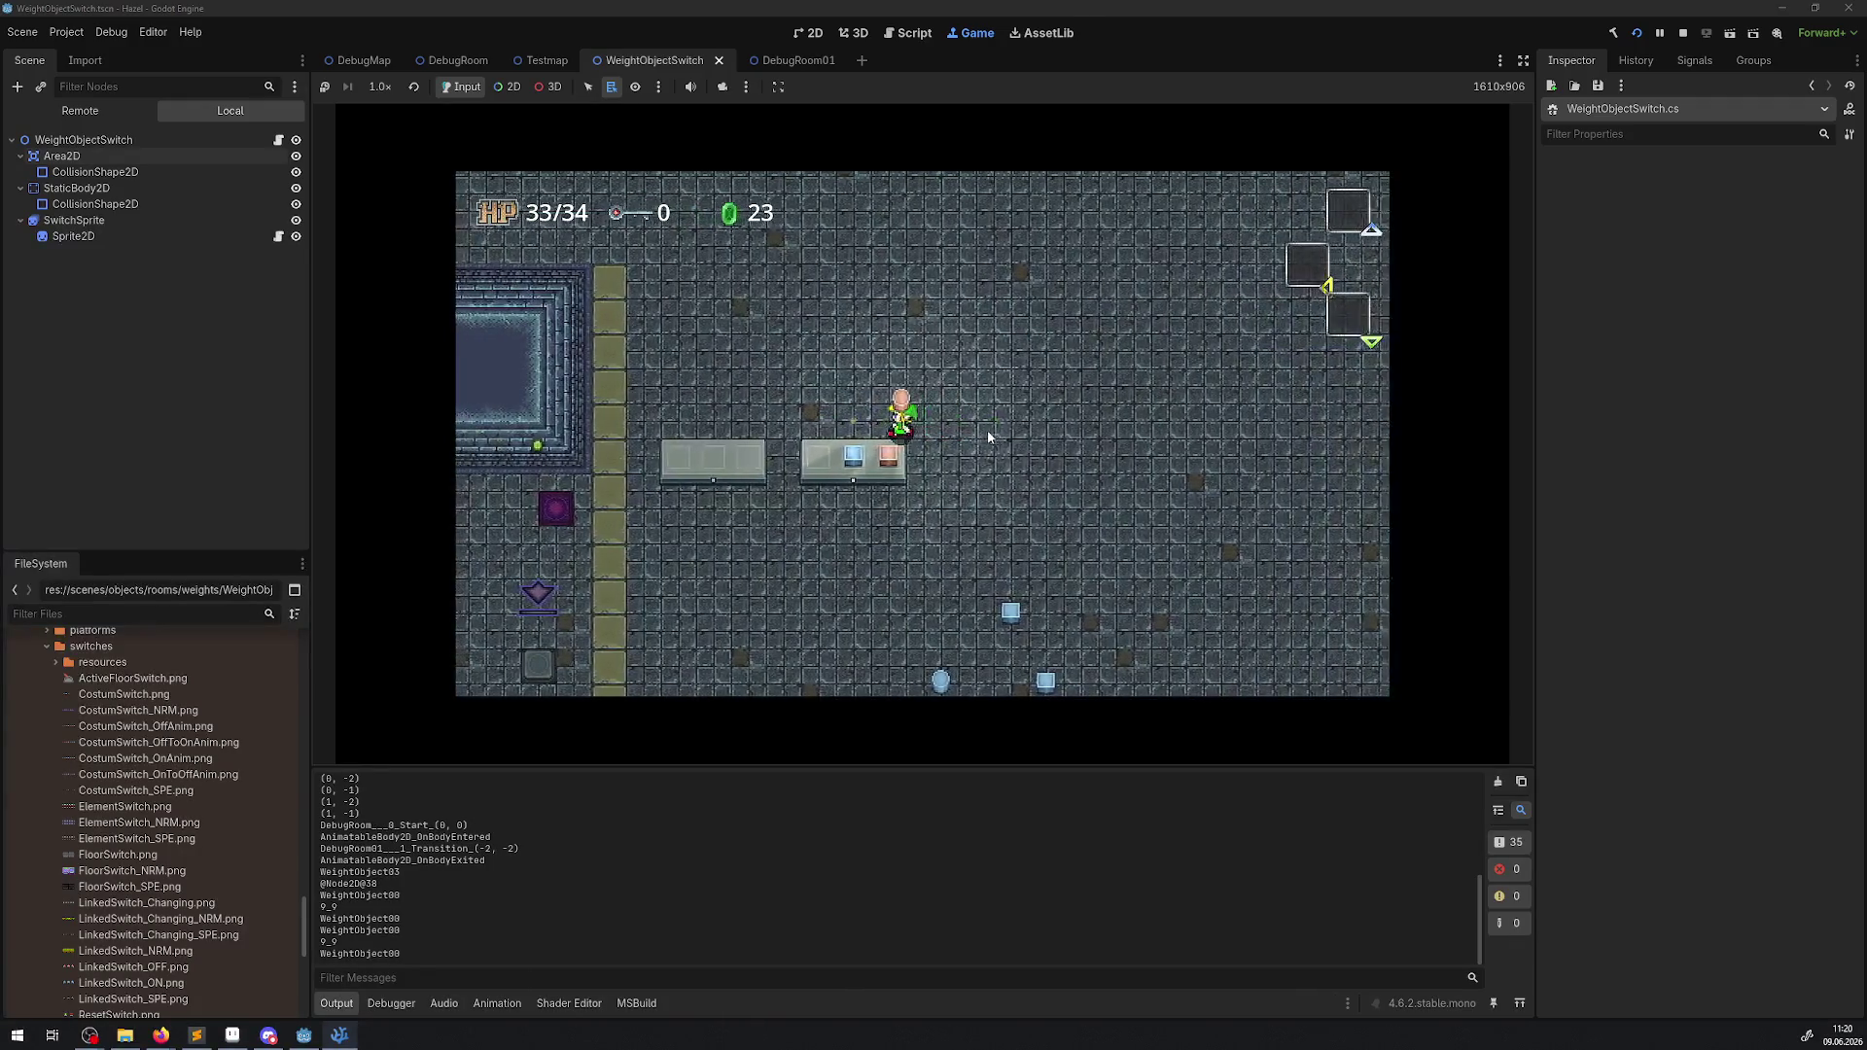
key(space)
key(F8)
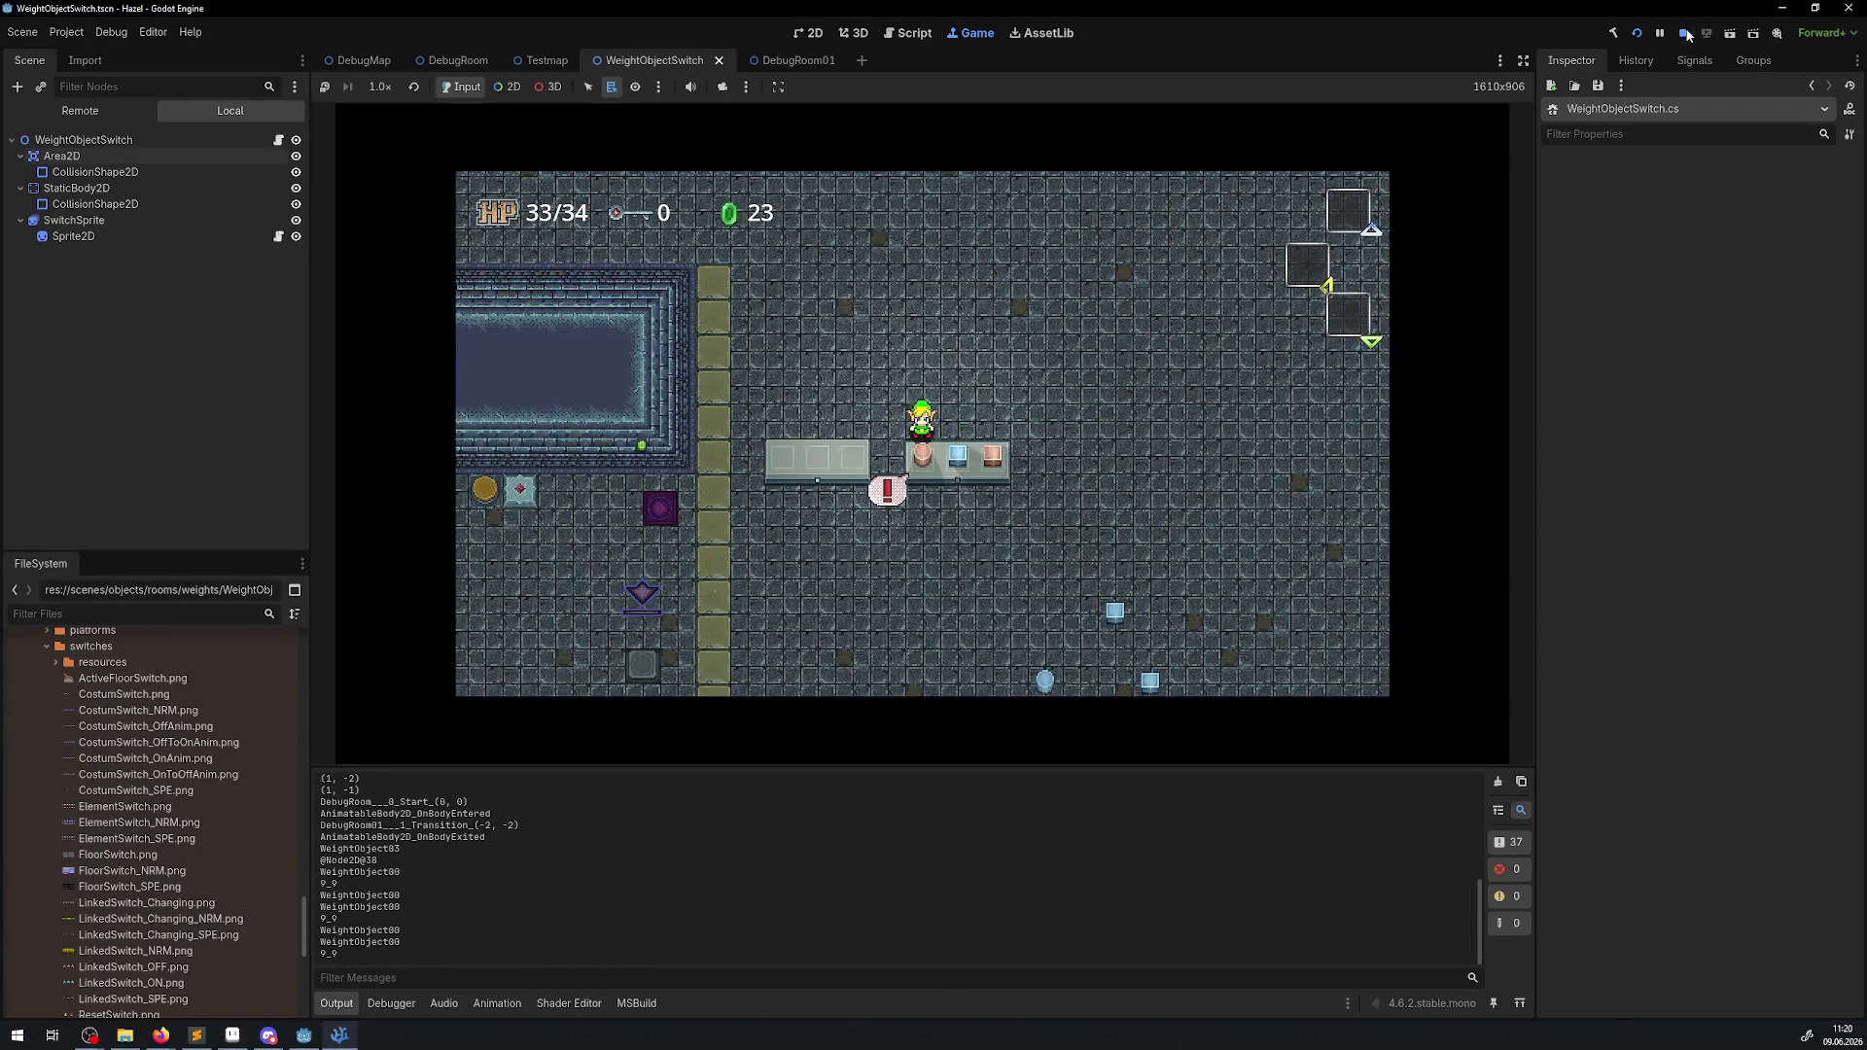
click(783, 60)
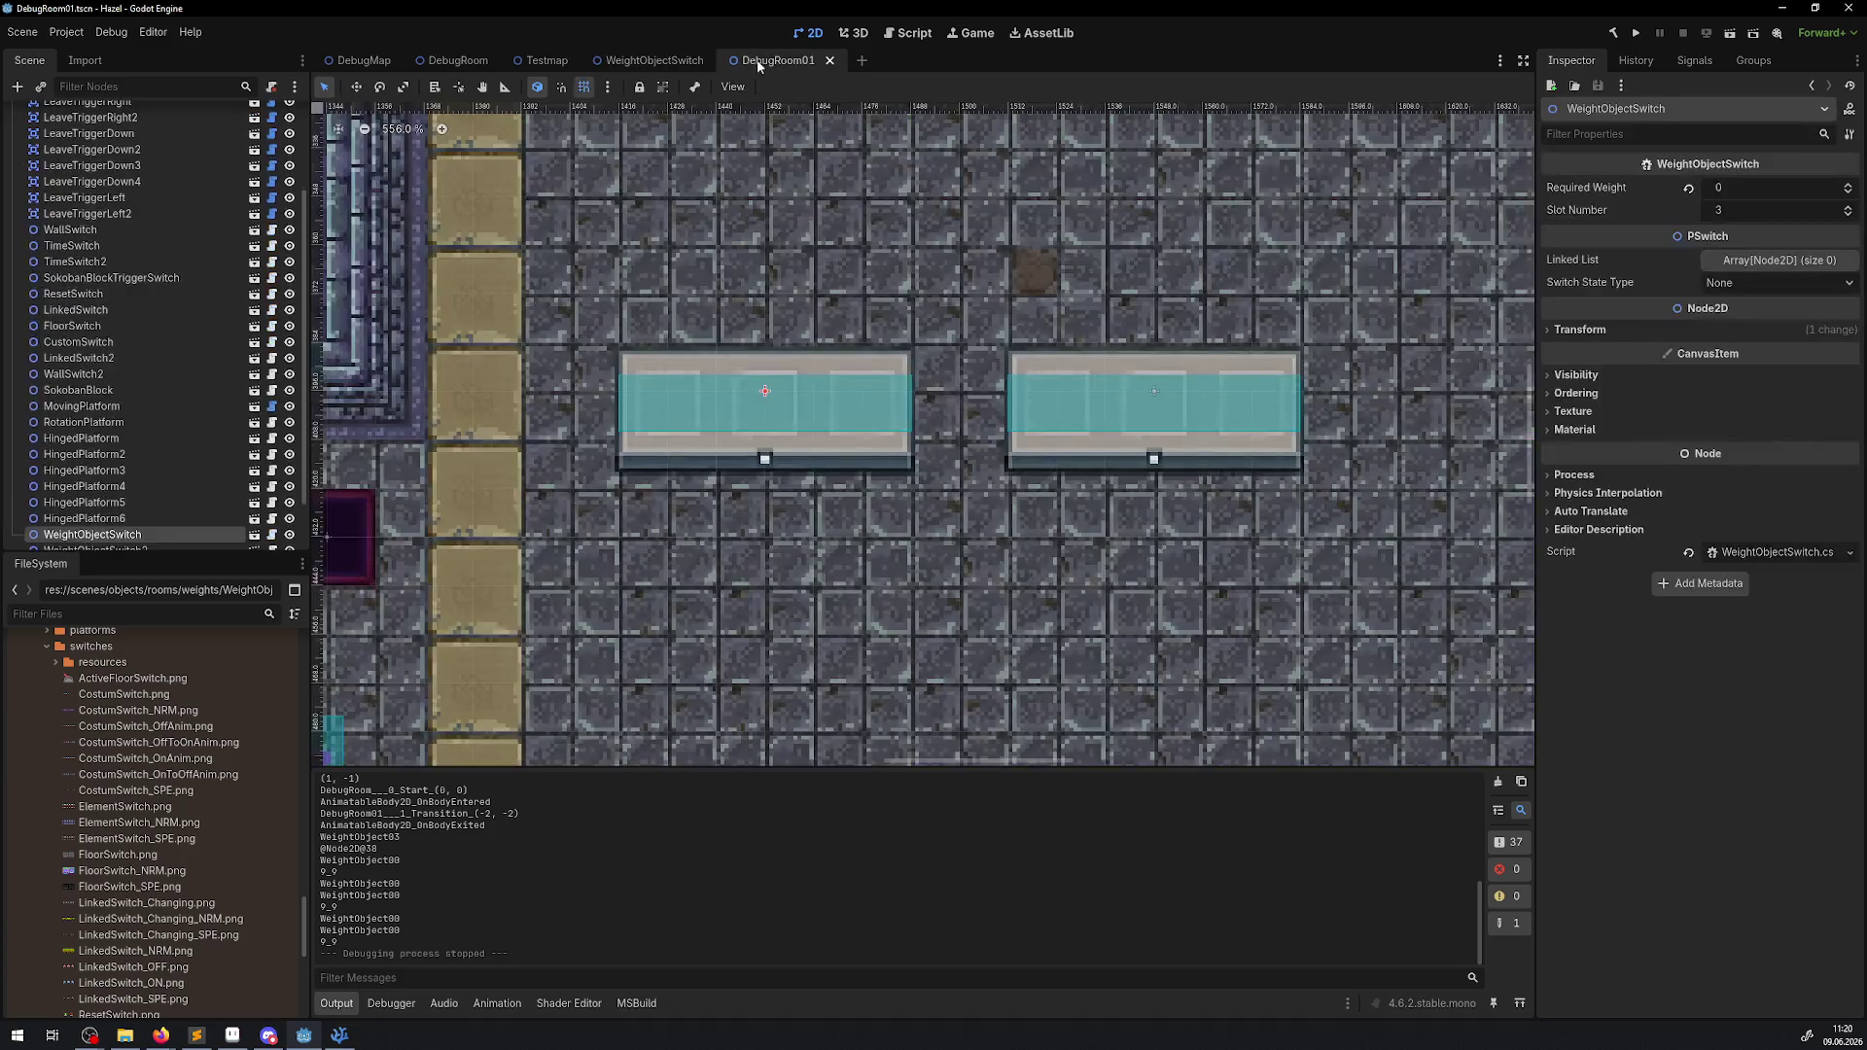
Find the chest in the DebugRoom level's top-right area and open its BigChest.tscn scene.
mouse_move(900, 377)
mouse_down()
mouse_move(458, 465)
mouse_move(681, 292)
mouse_move(441, 265)
mouse_move(586, 118)
mouse_up()
click(452, 60)
mouse_move(546, 411)
mouse_down()
mouse_move(1096, 658)
mouse_move(758, 744)
mouse_move(640, 500)
mouse_up()
scroll(643, 486, up, 6)
click(626, 483)
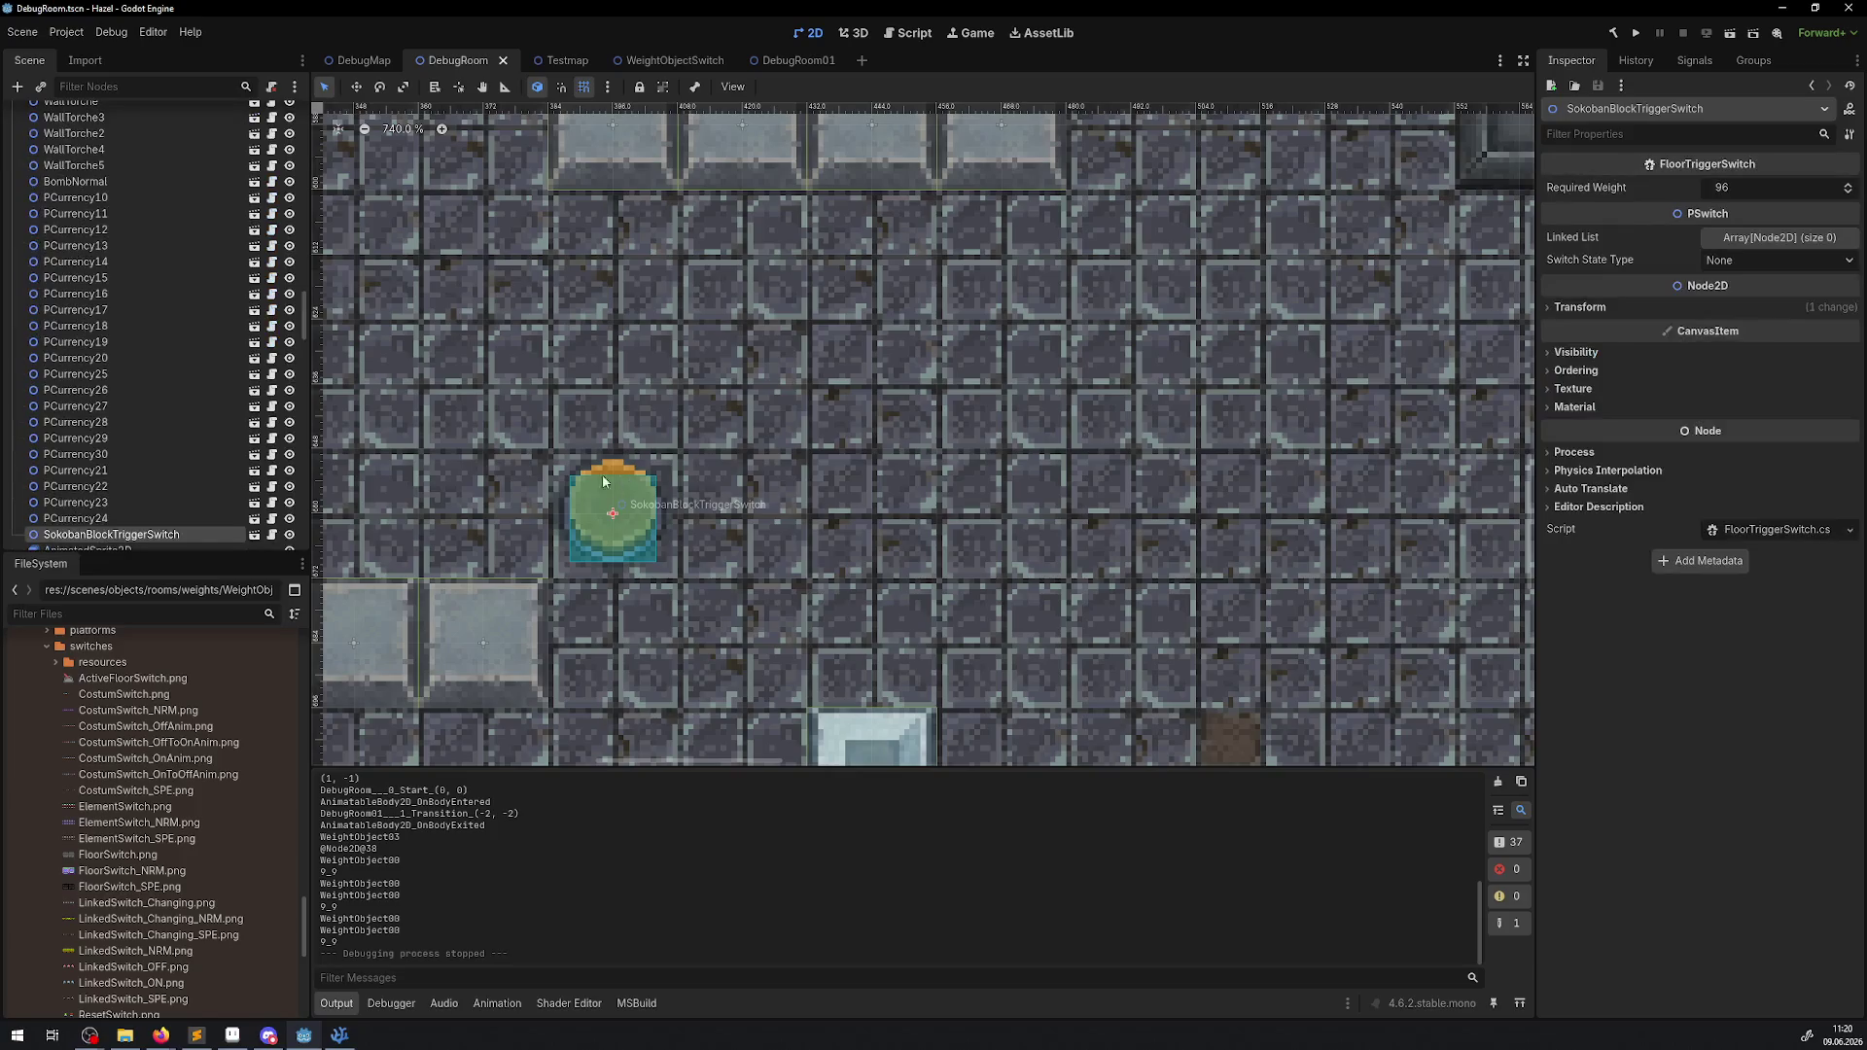
scroll(627, 483, down, 7)
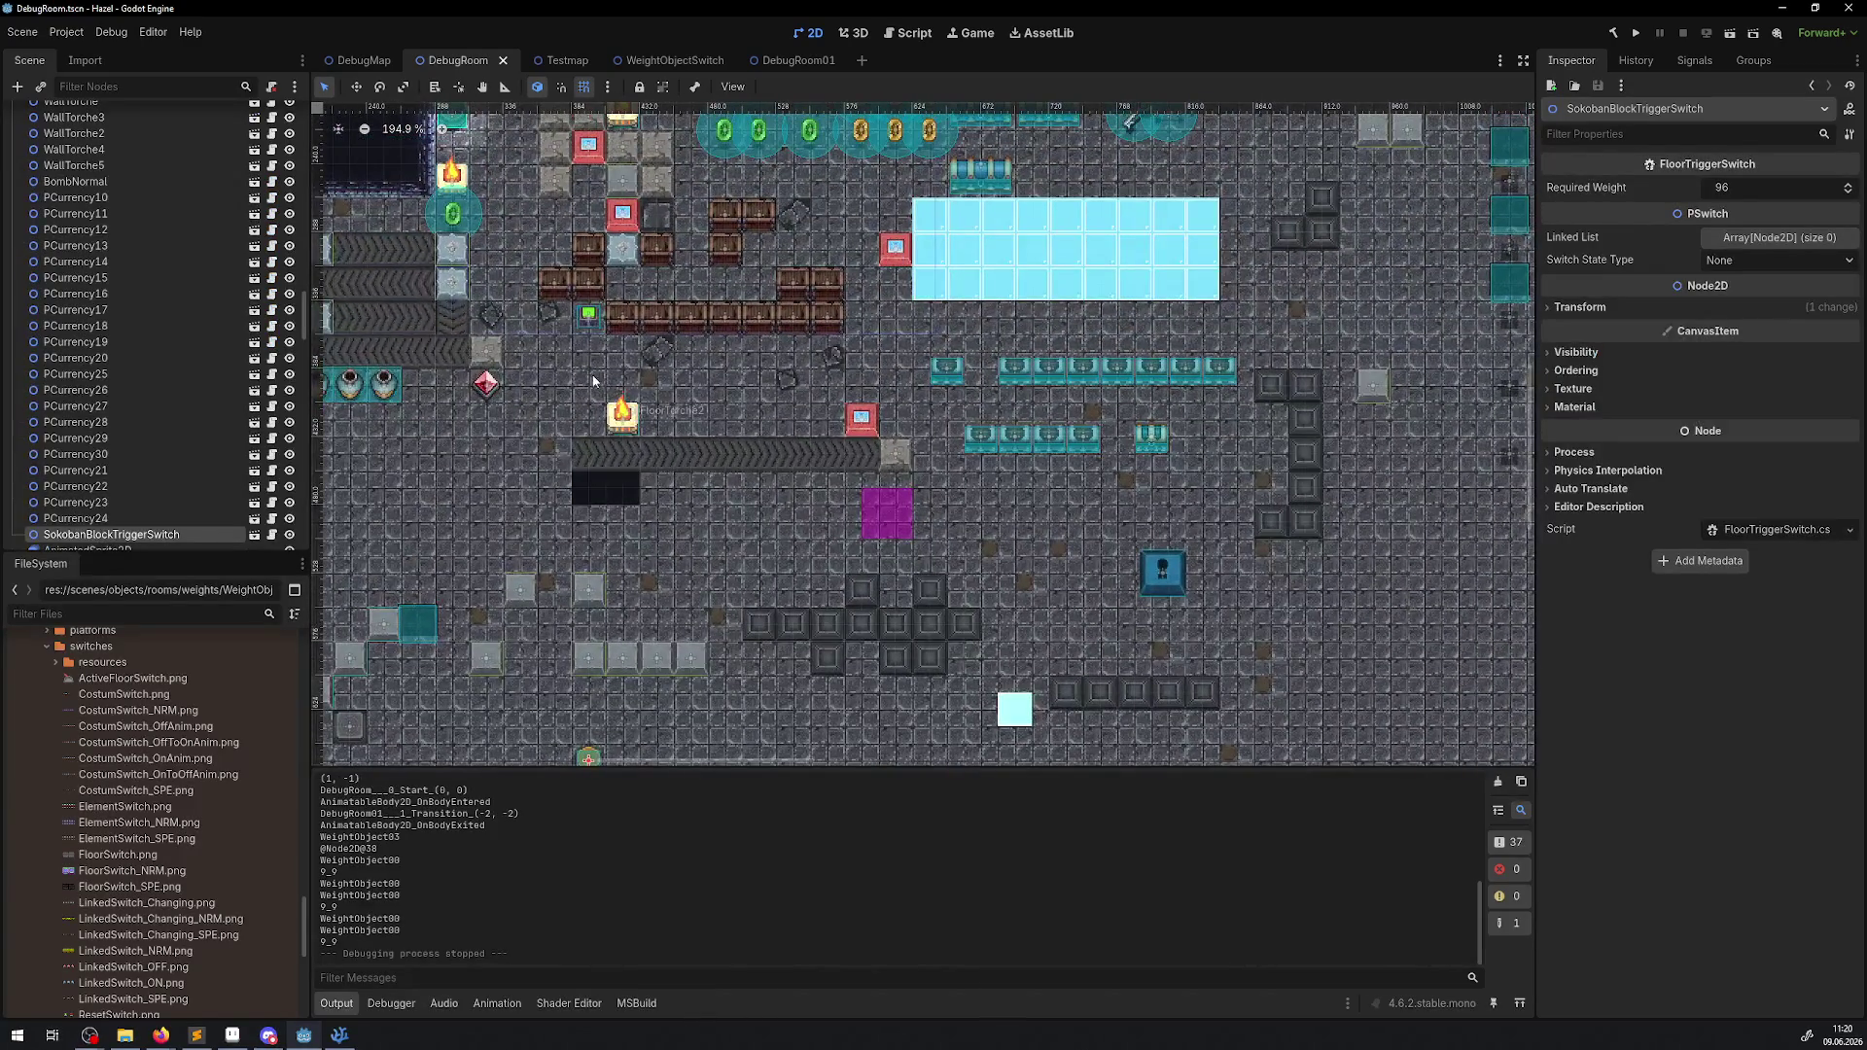
drag(1278, 131, 777, 438)
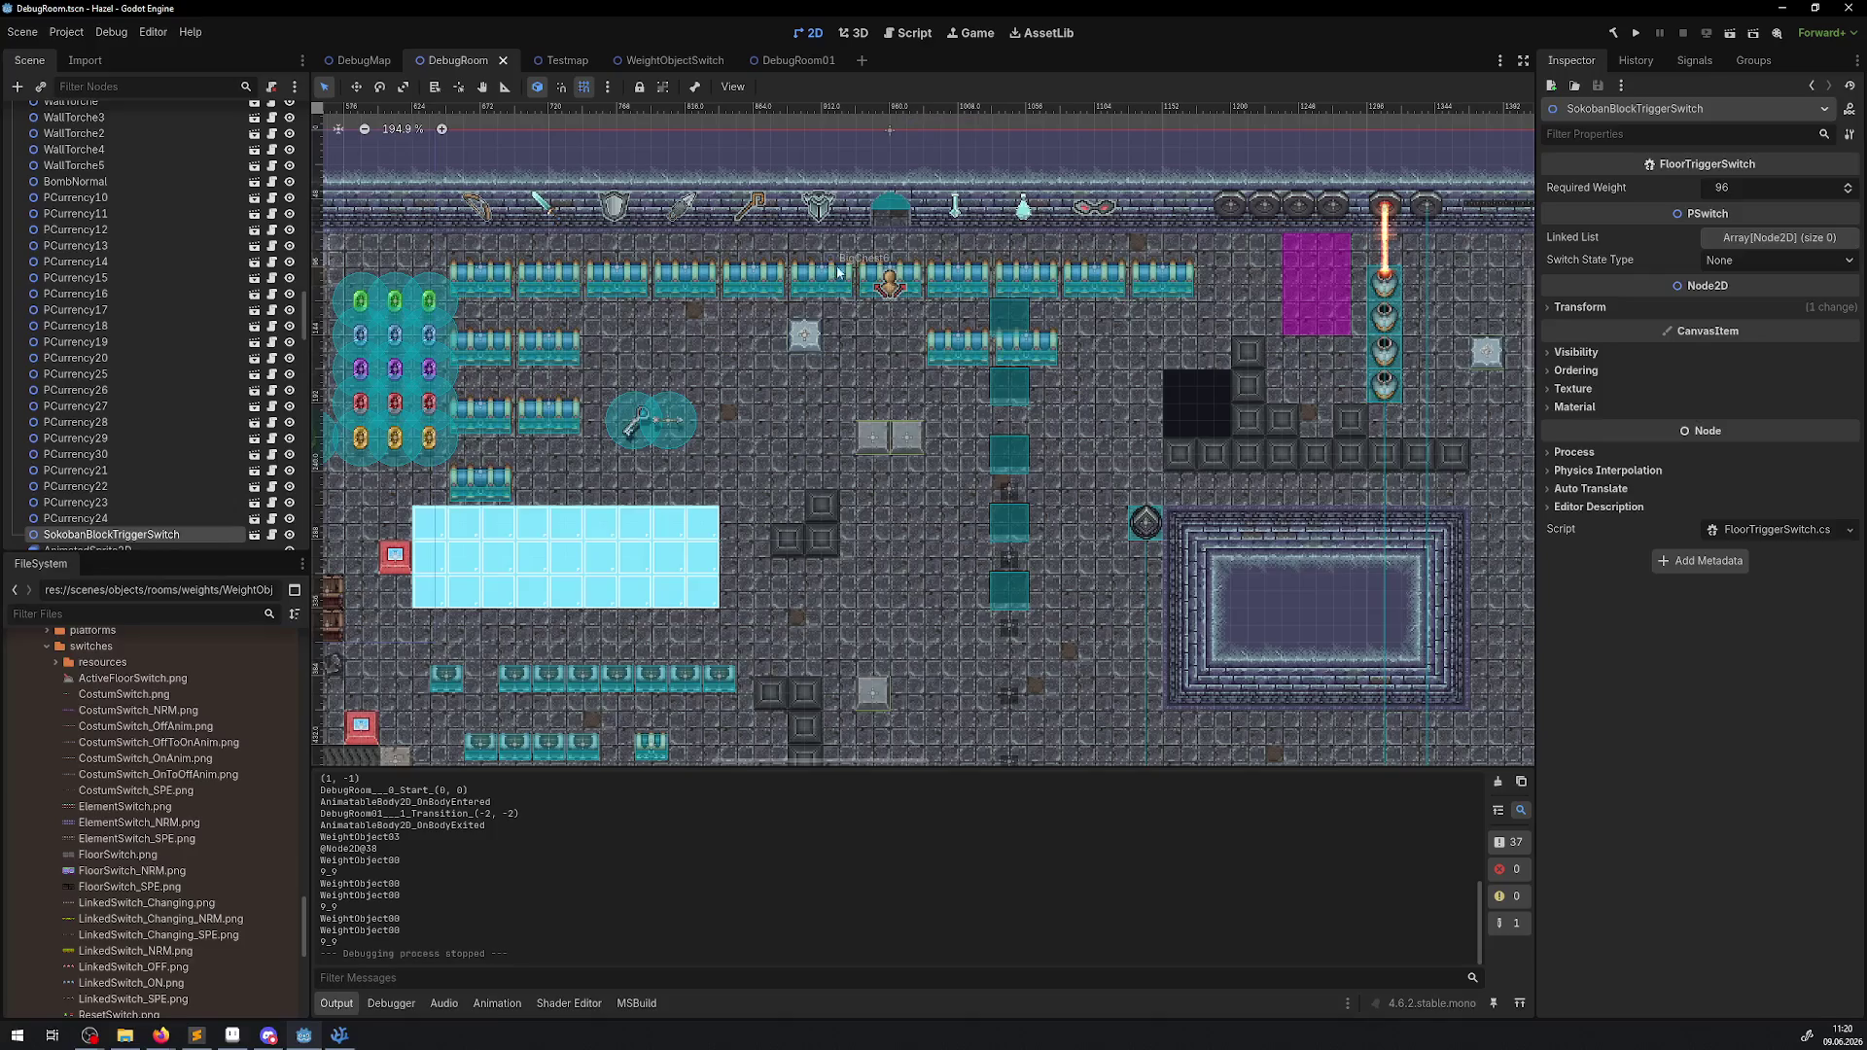
click(888, 282)
click(253, 116)
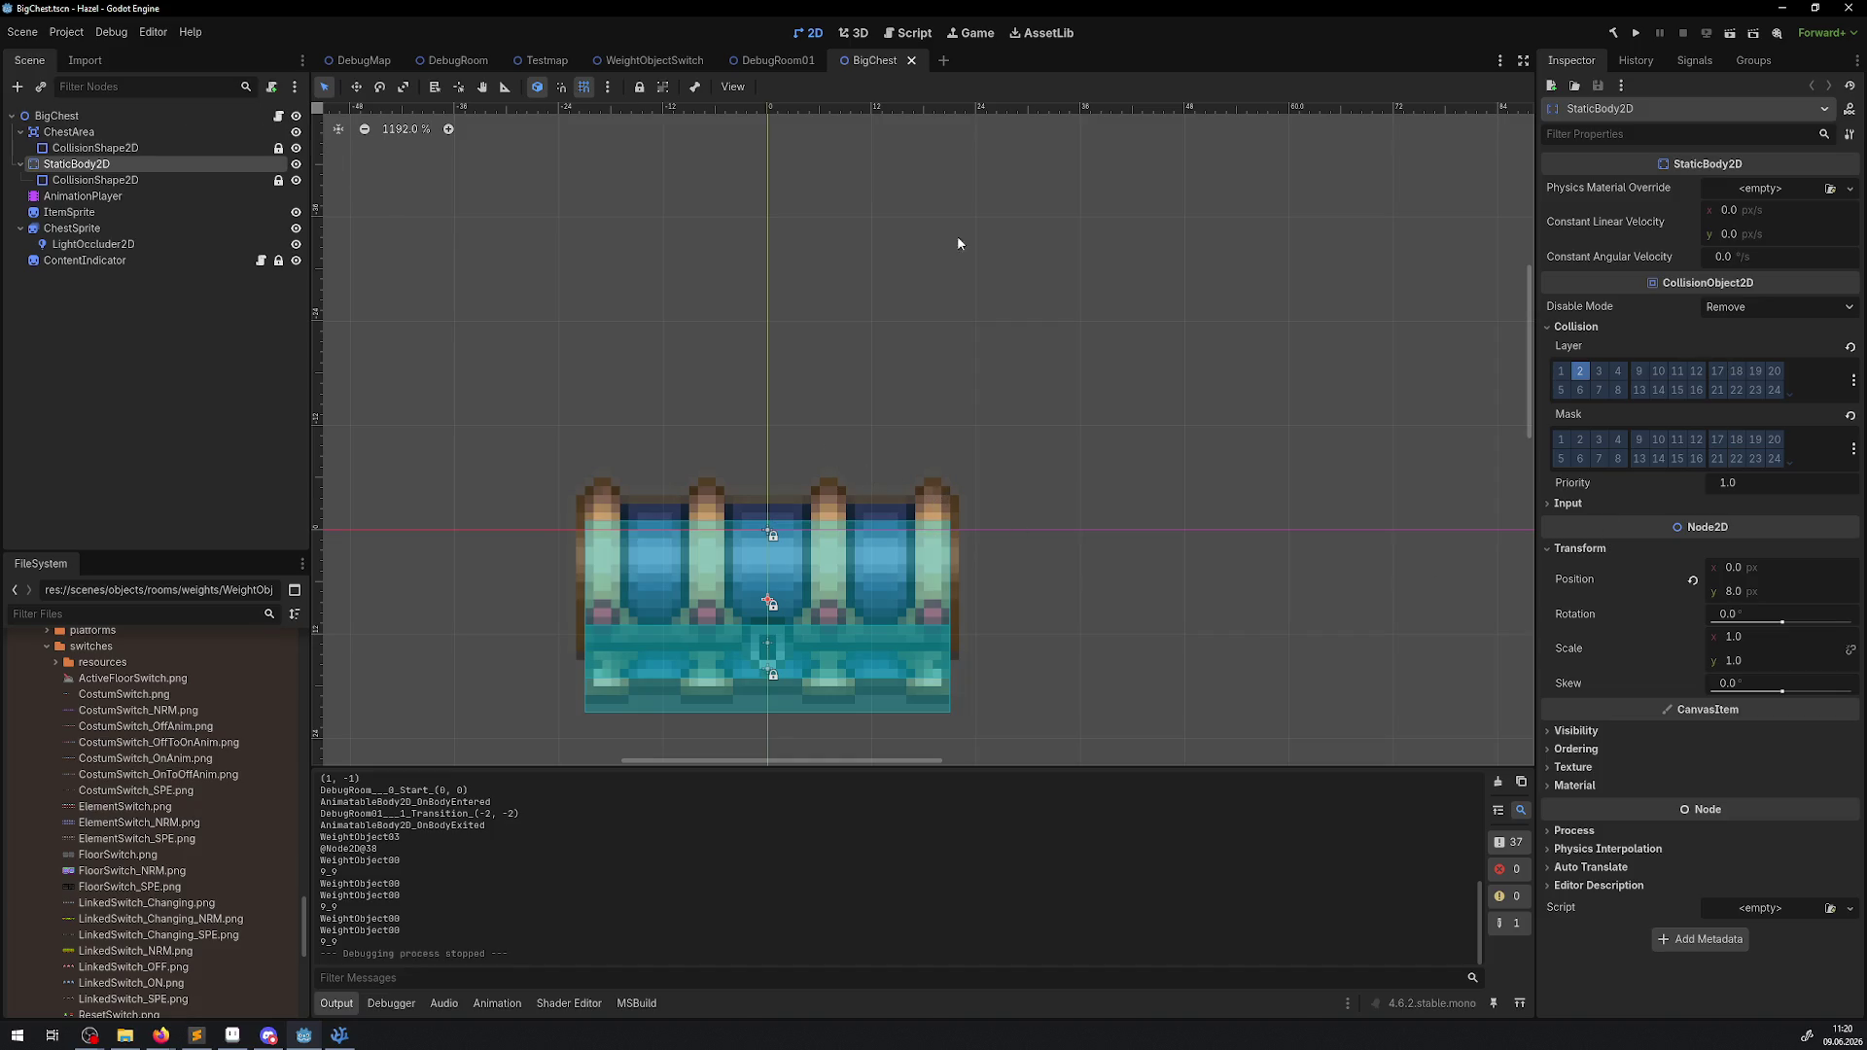
click(1575, 730)
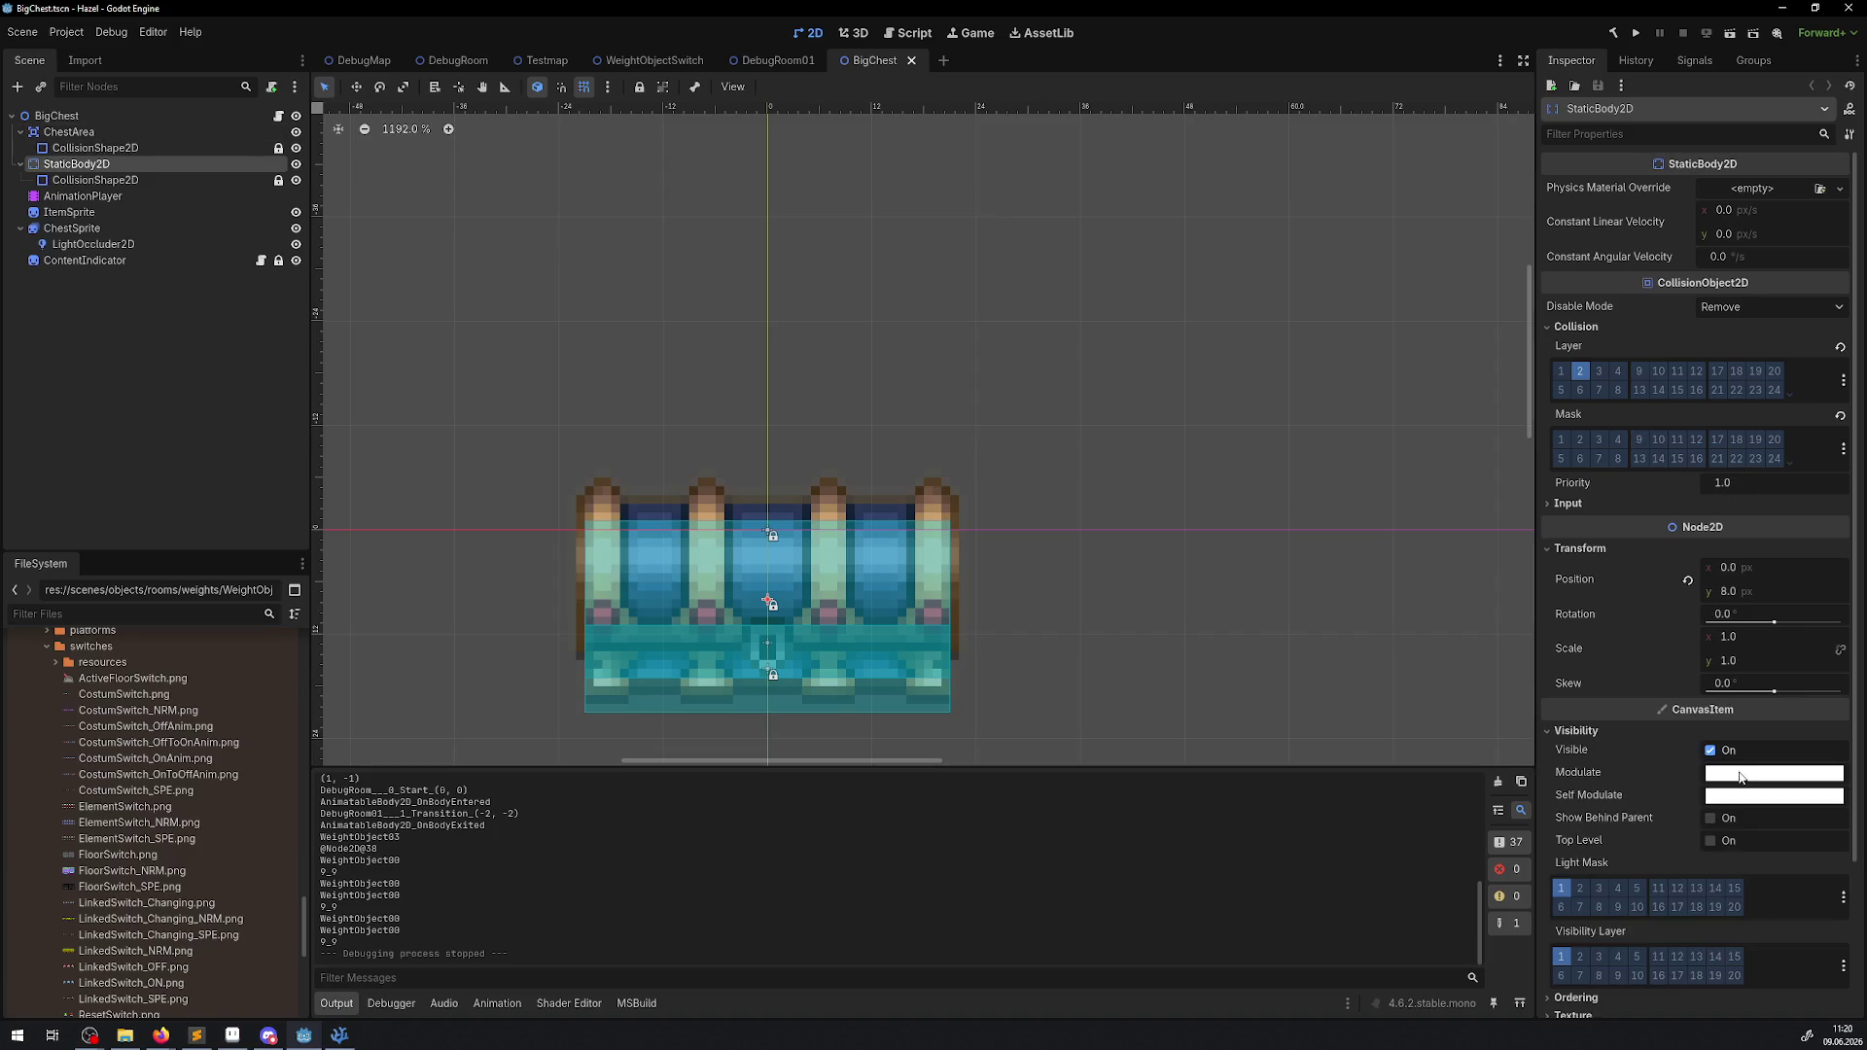
click(1741, 773)
click(1688, 716)
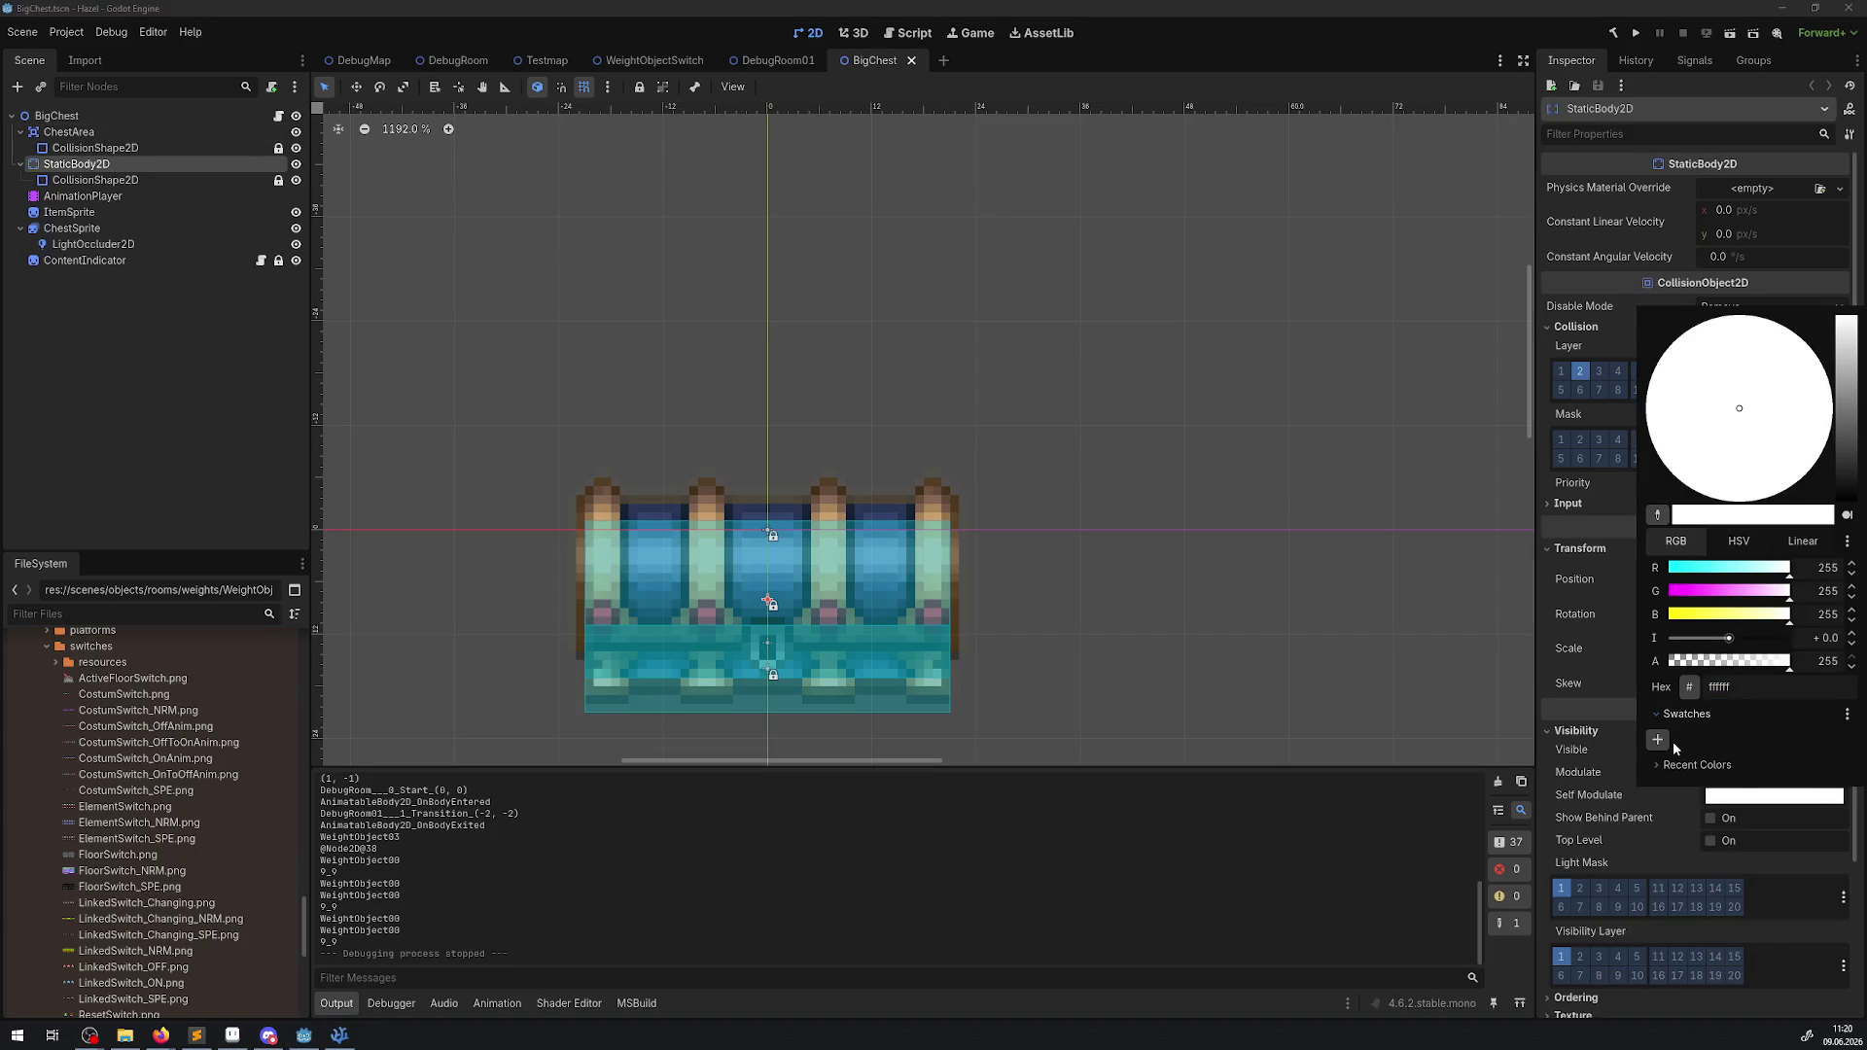
click(1664, 766)
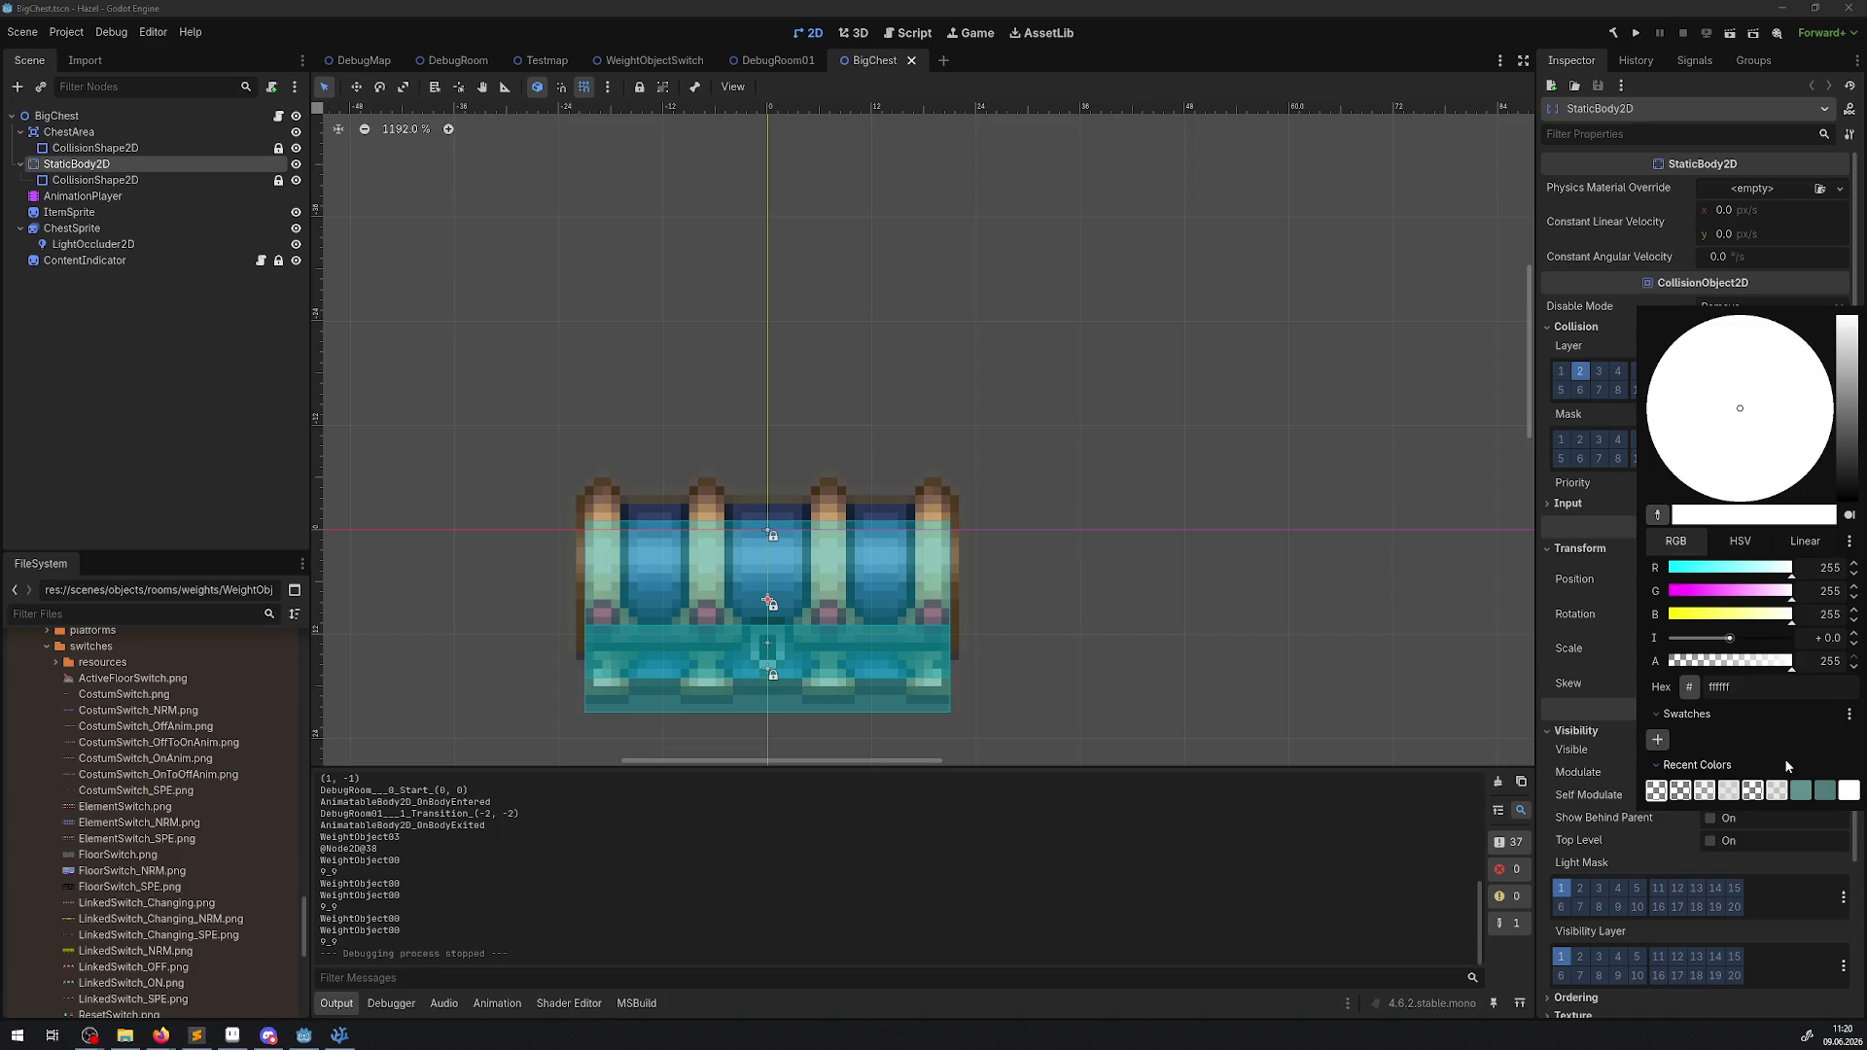
click(1677, 716)
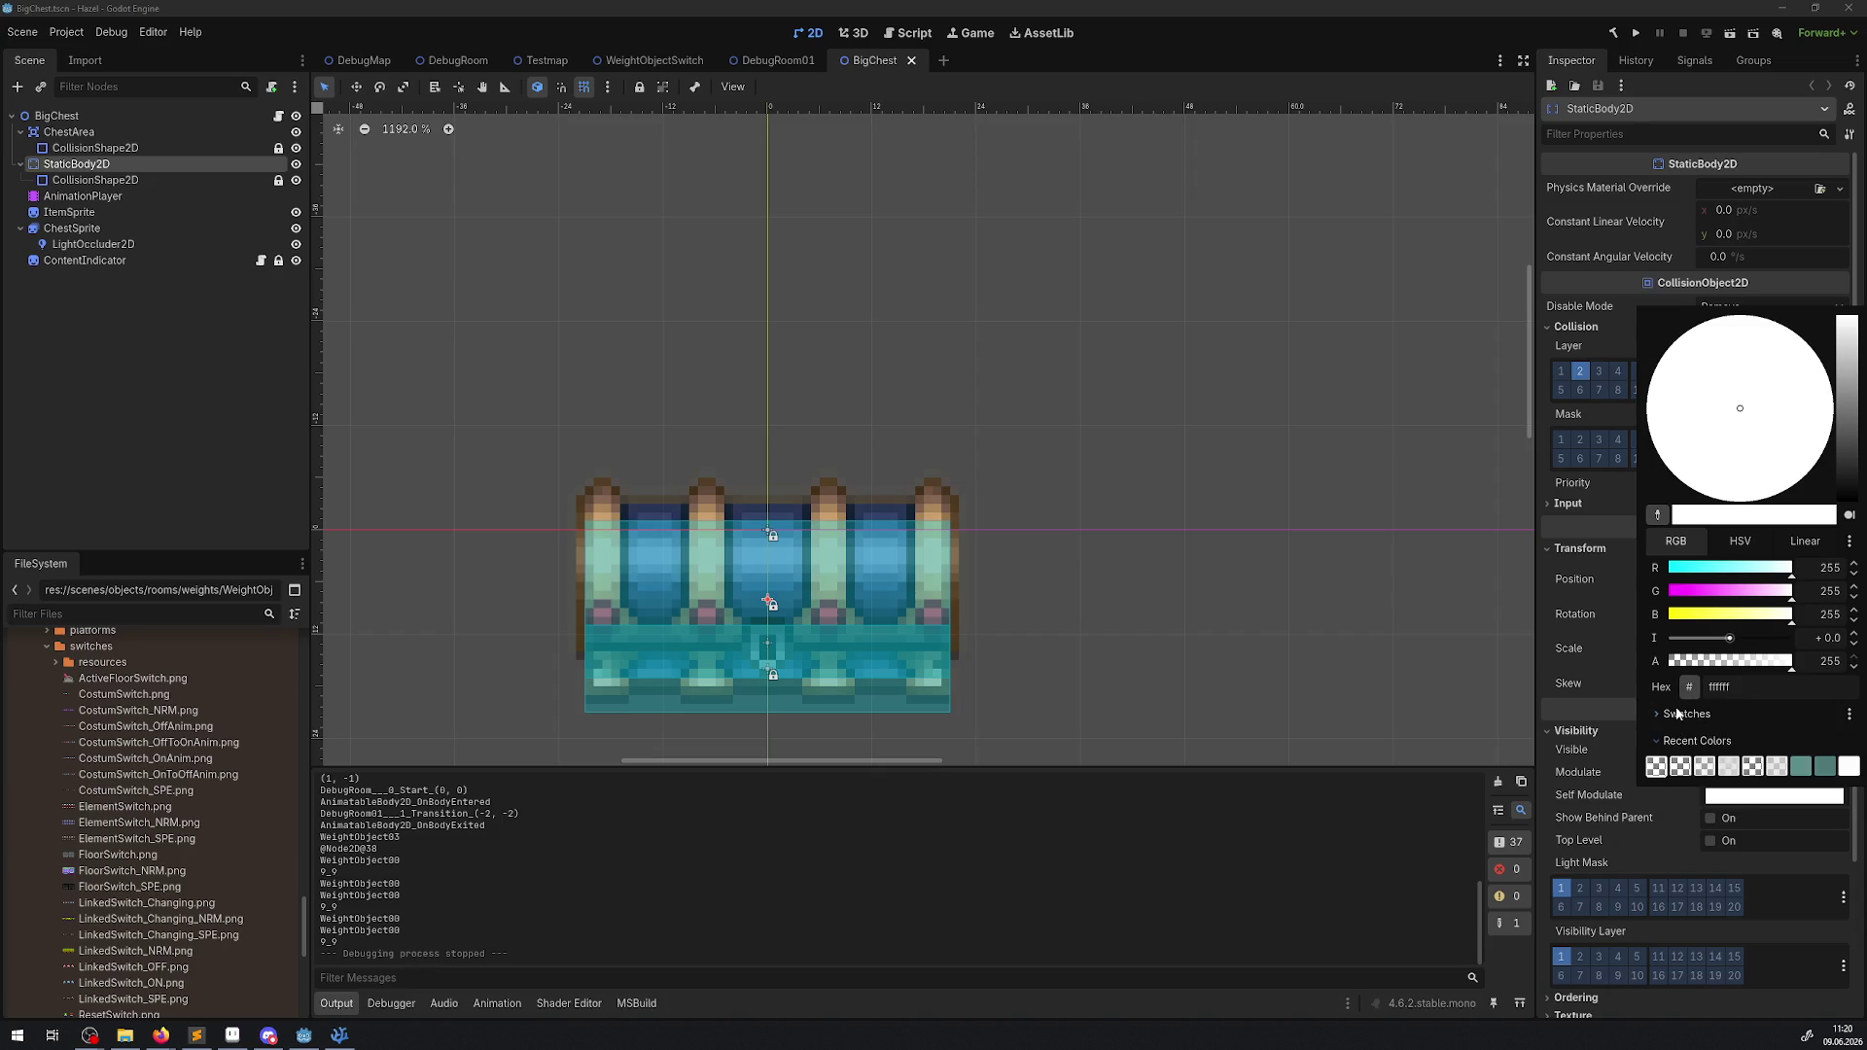
click(1700, 741)
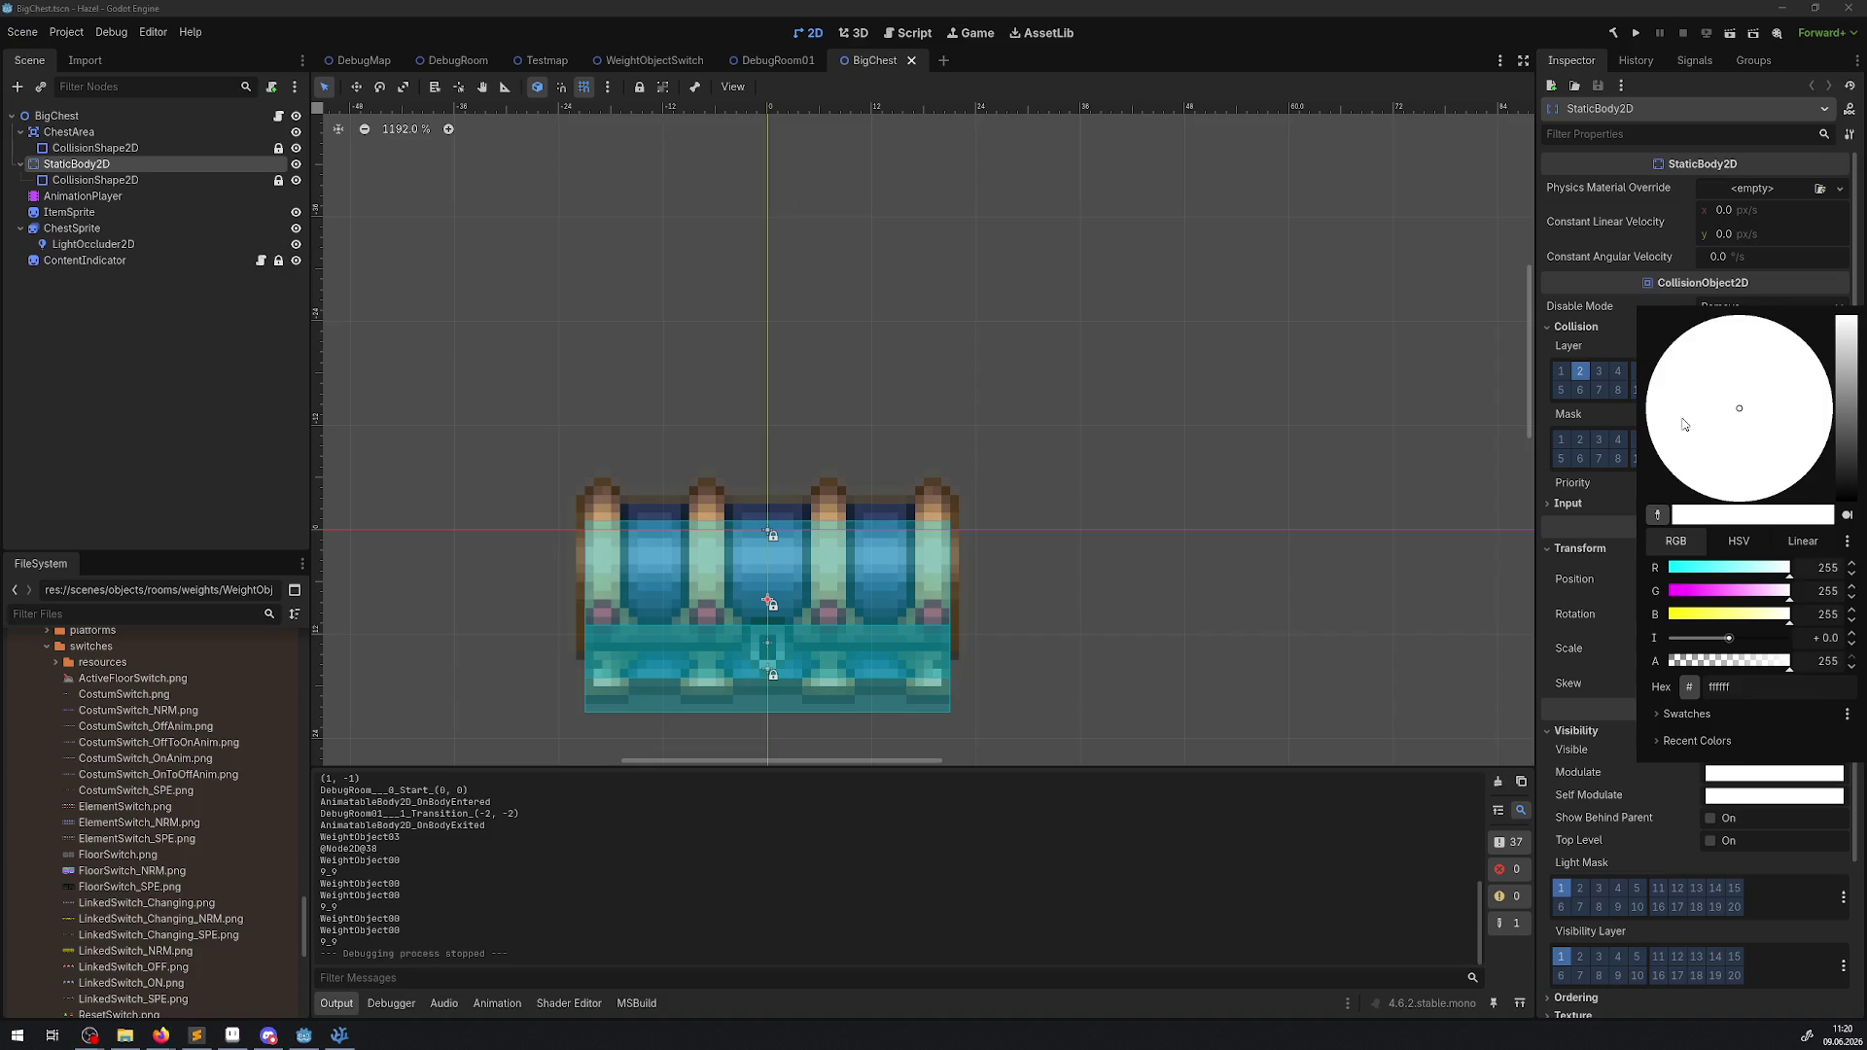
click(1134, 620)
click(1128, 529)
scroll(941, 615, up, 5)
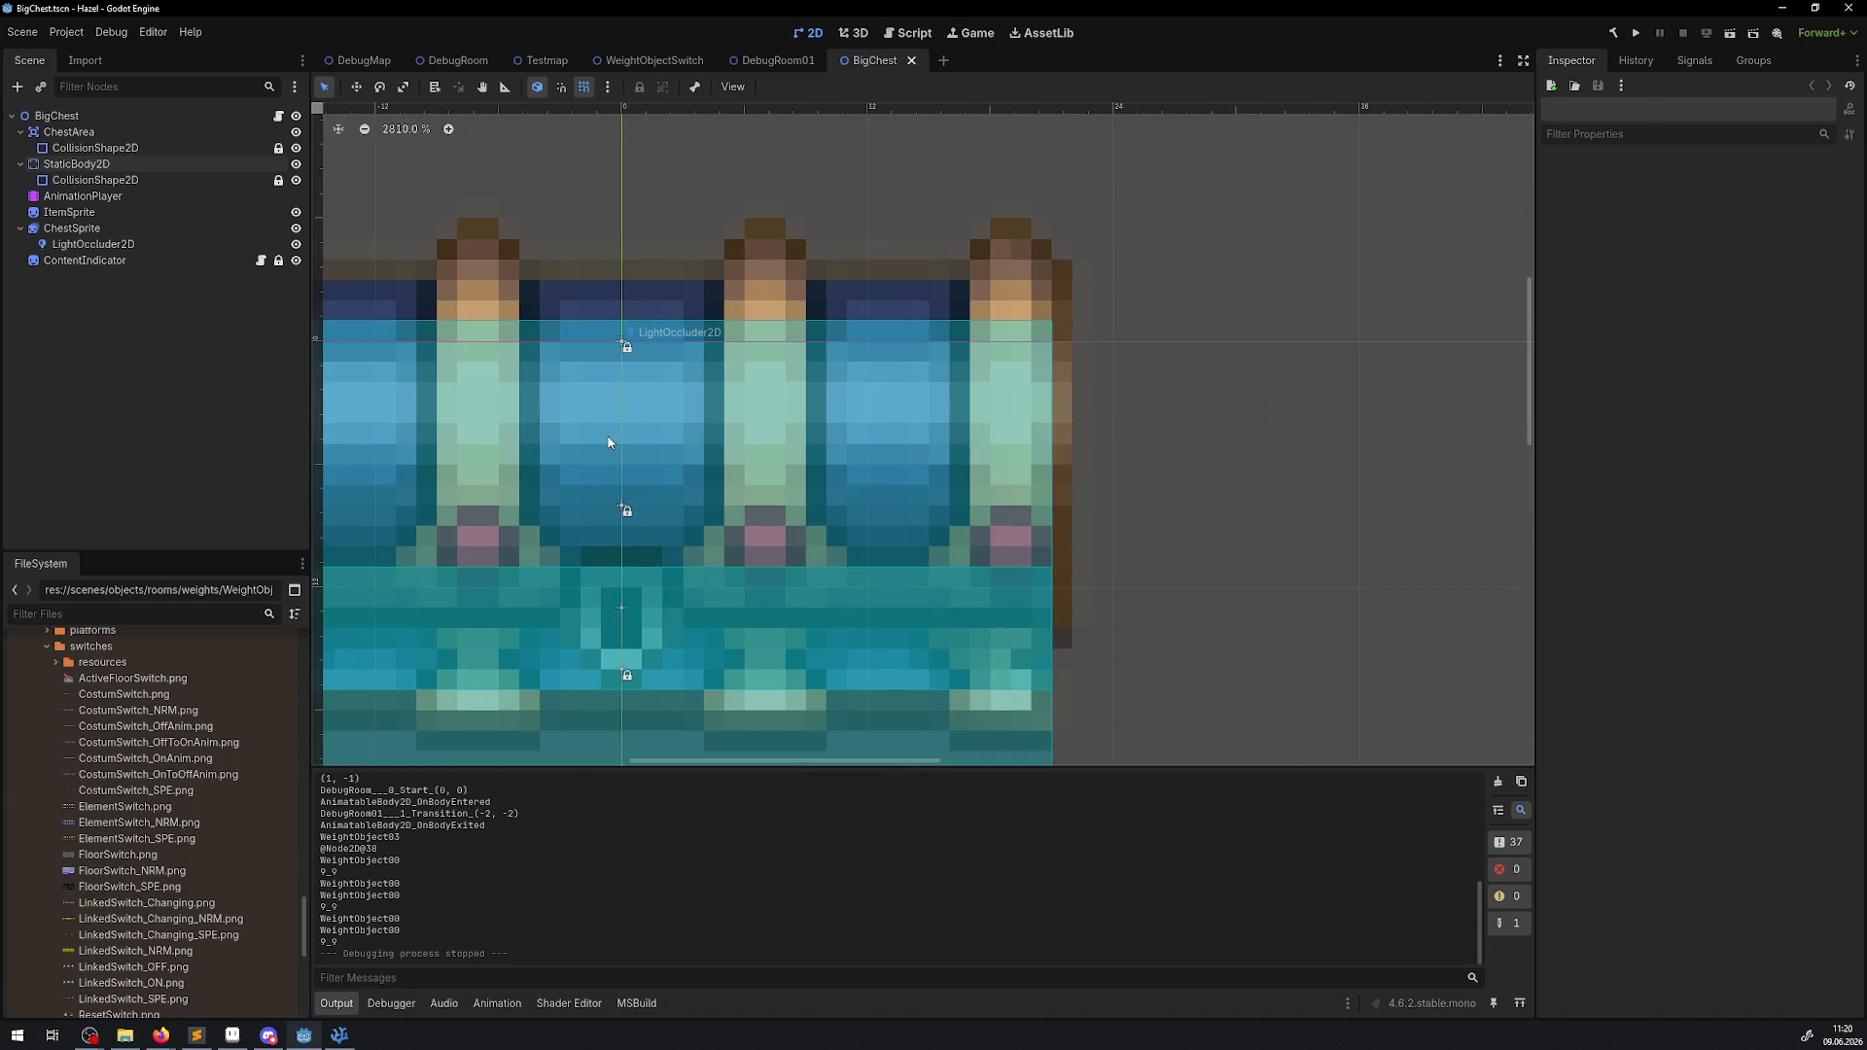
Hide the LightOccluder2D, ContentIndicator, StaticBody2D and ChestArea overlays in BigChest.
click(253, 244)
click(296, 244)
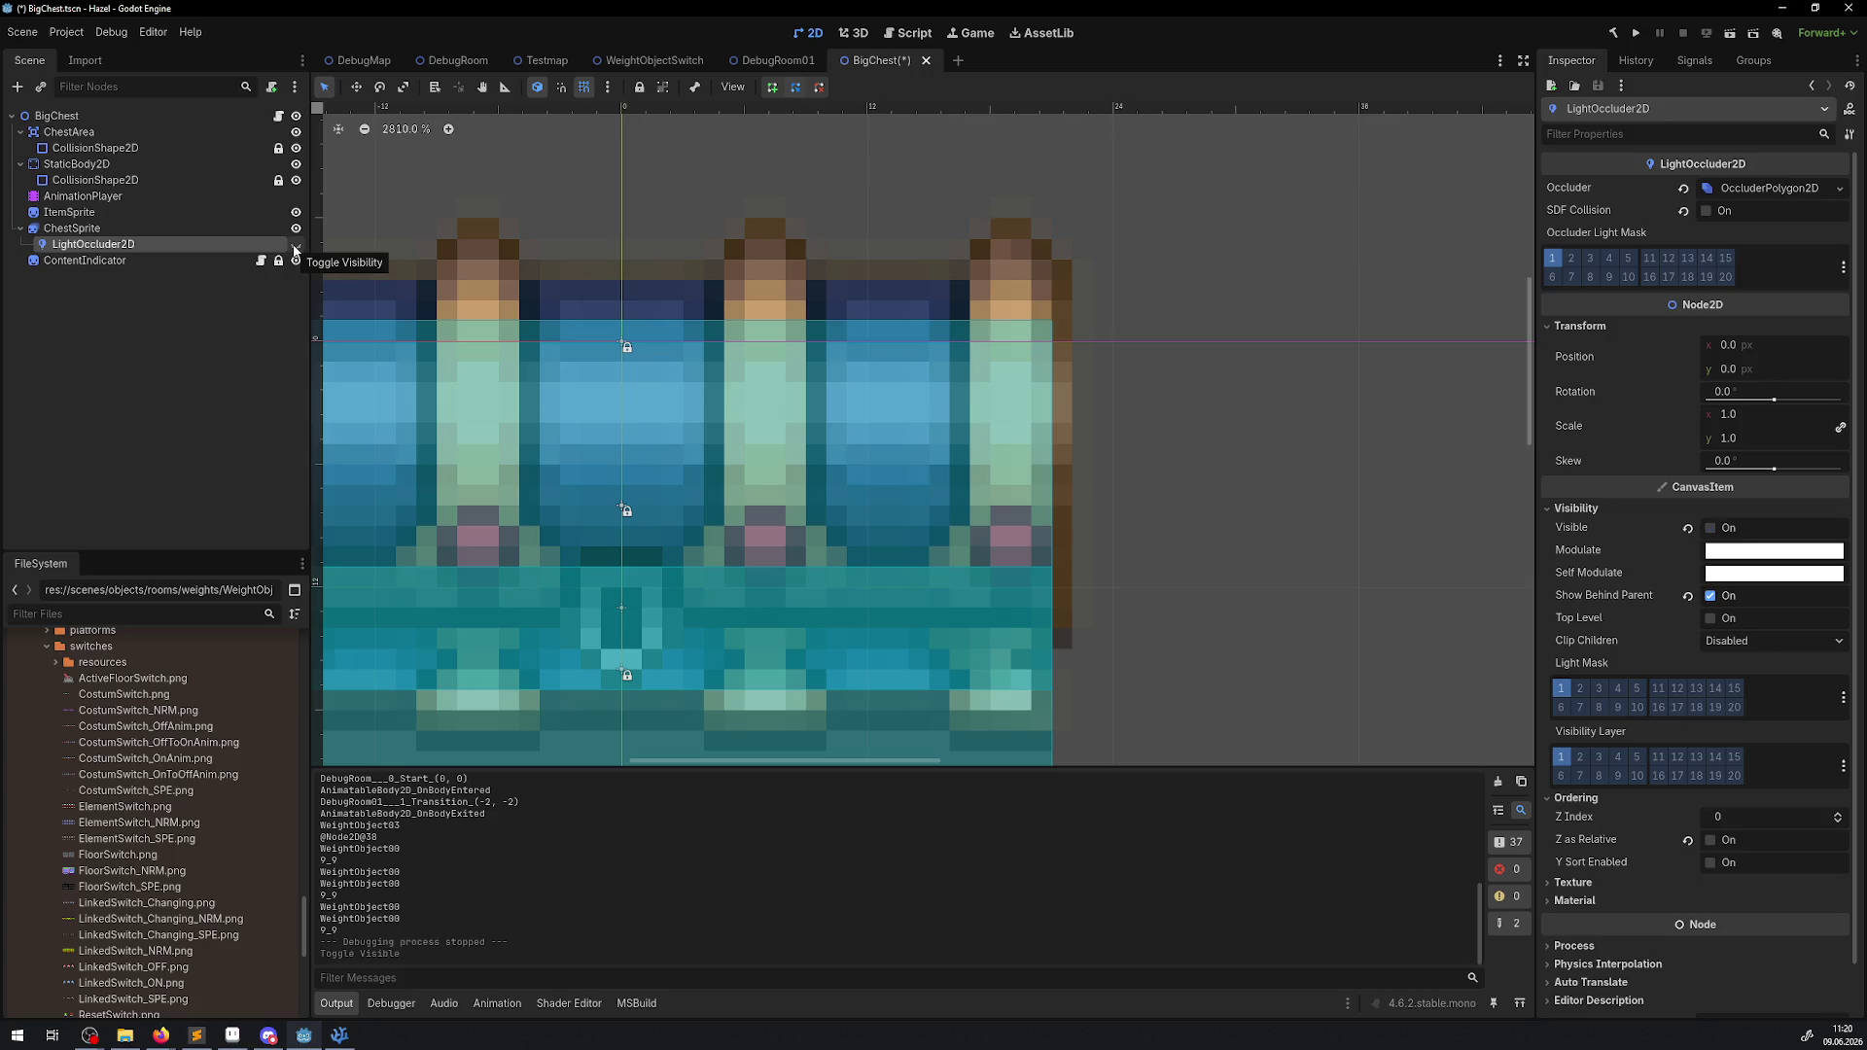
click(296, 262)
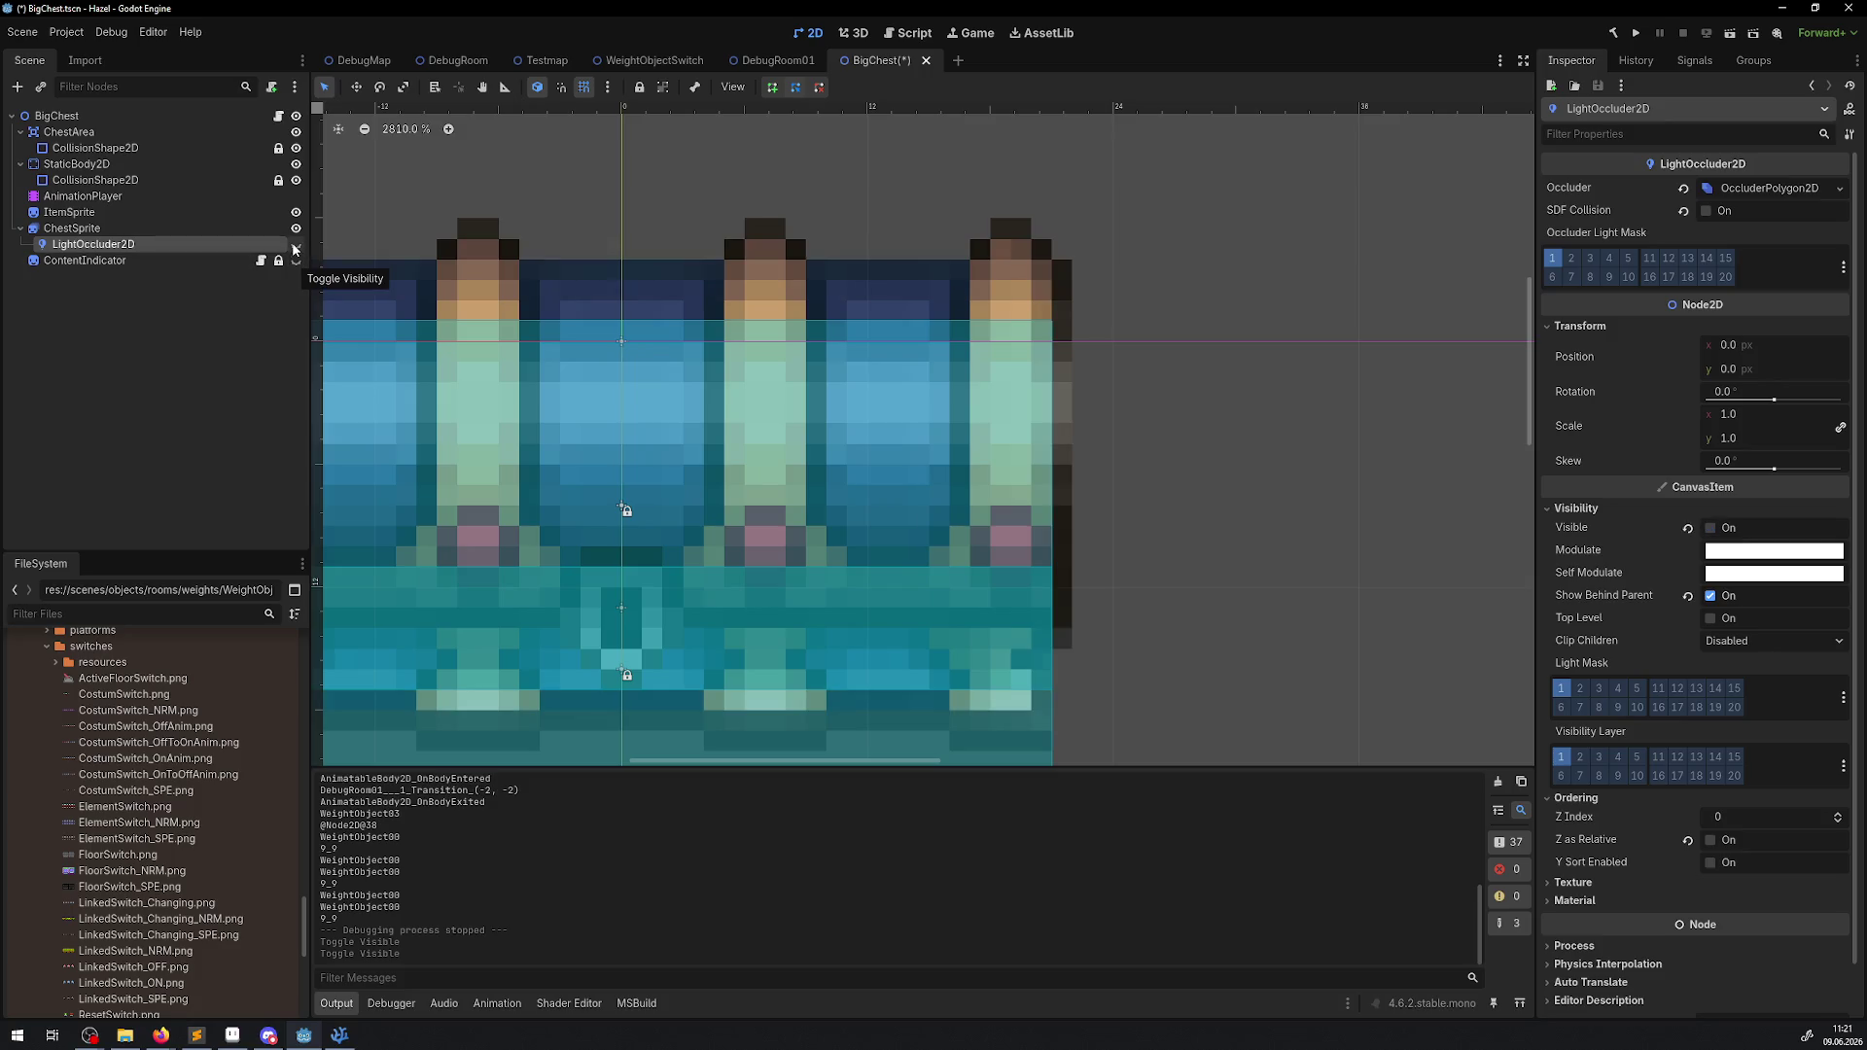
click(297, 164)
click(295, 131)
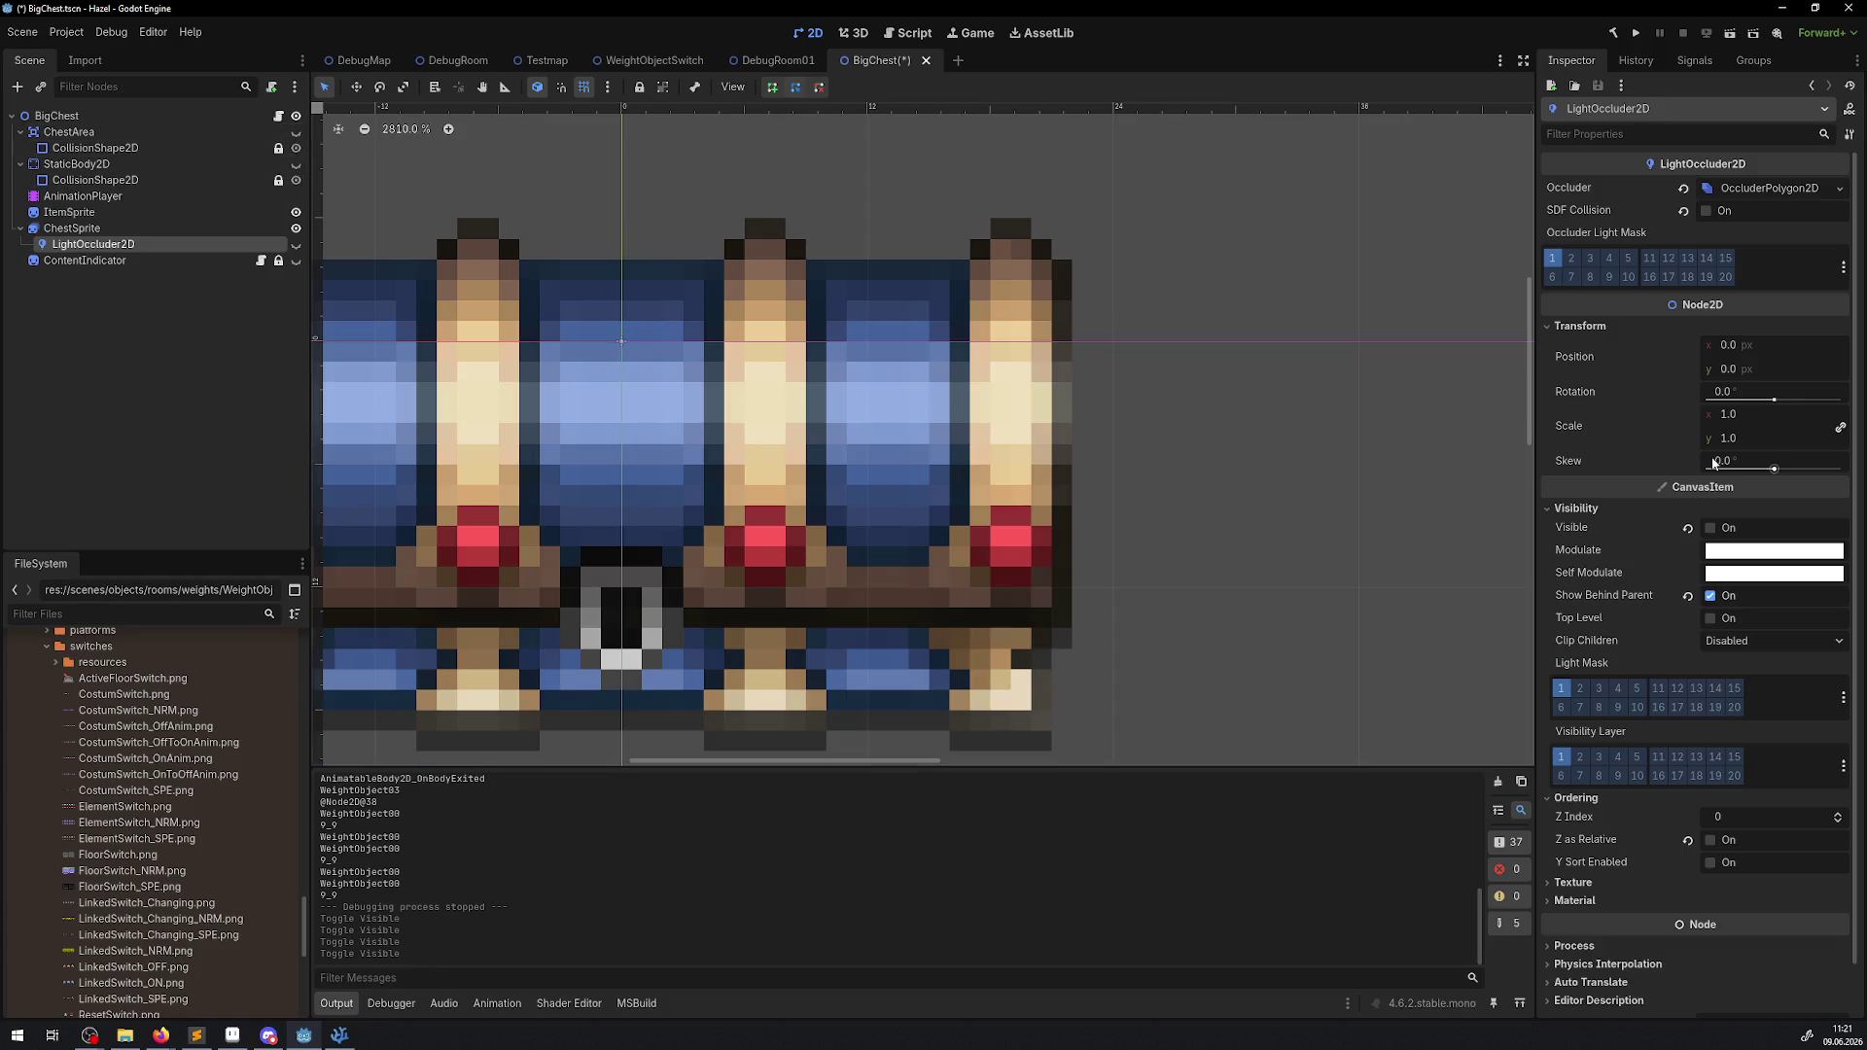
Eyedrop the chest's beige e8cb92 into the occluder's Modulate and view its linear values.
click(1745, 549)
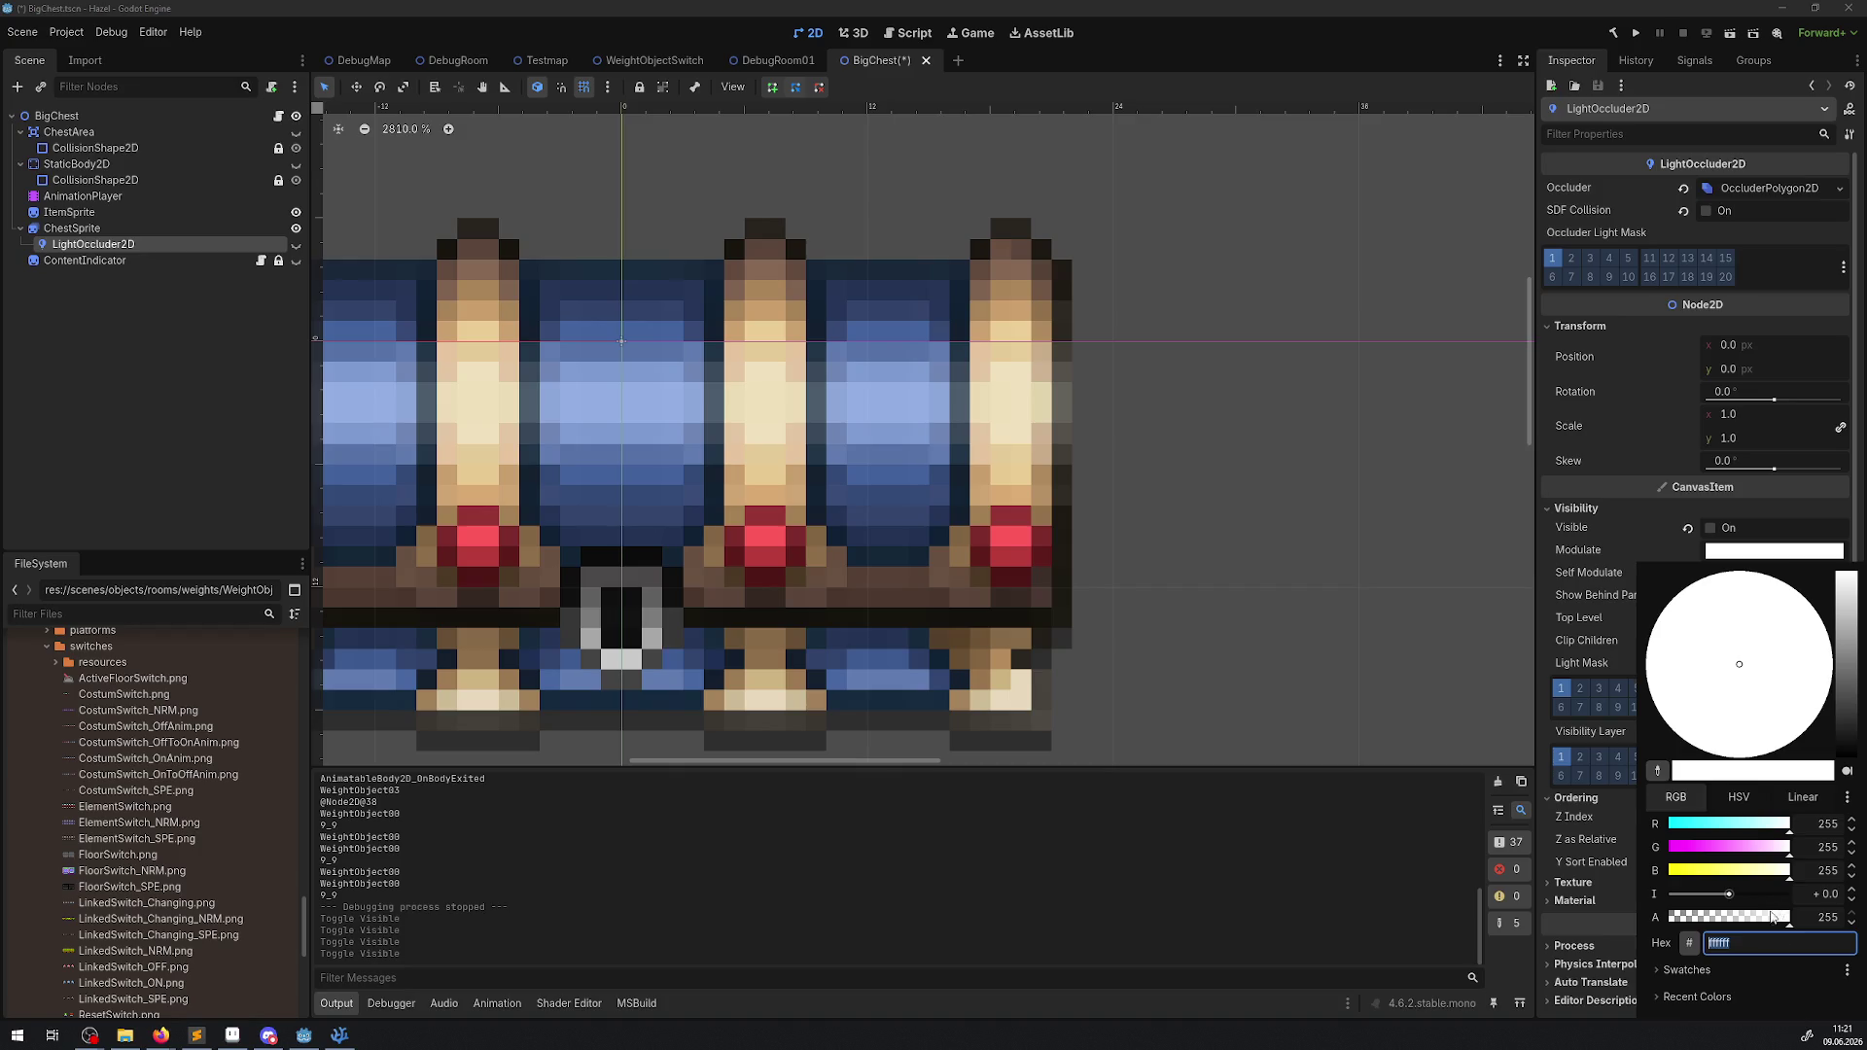
click(1660, 769)
click(749, 467)
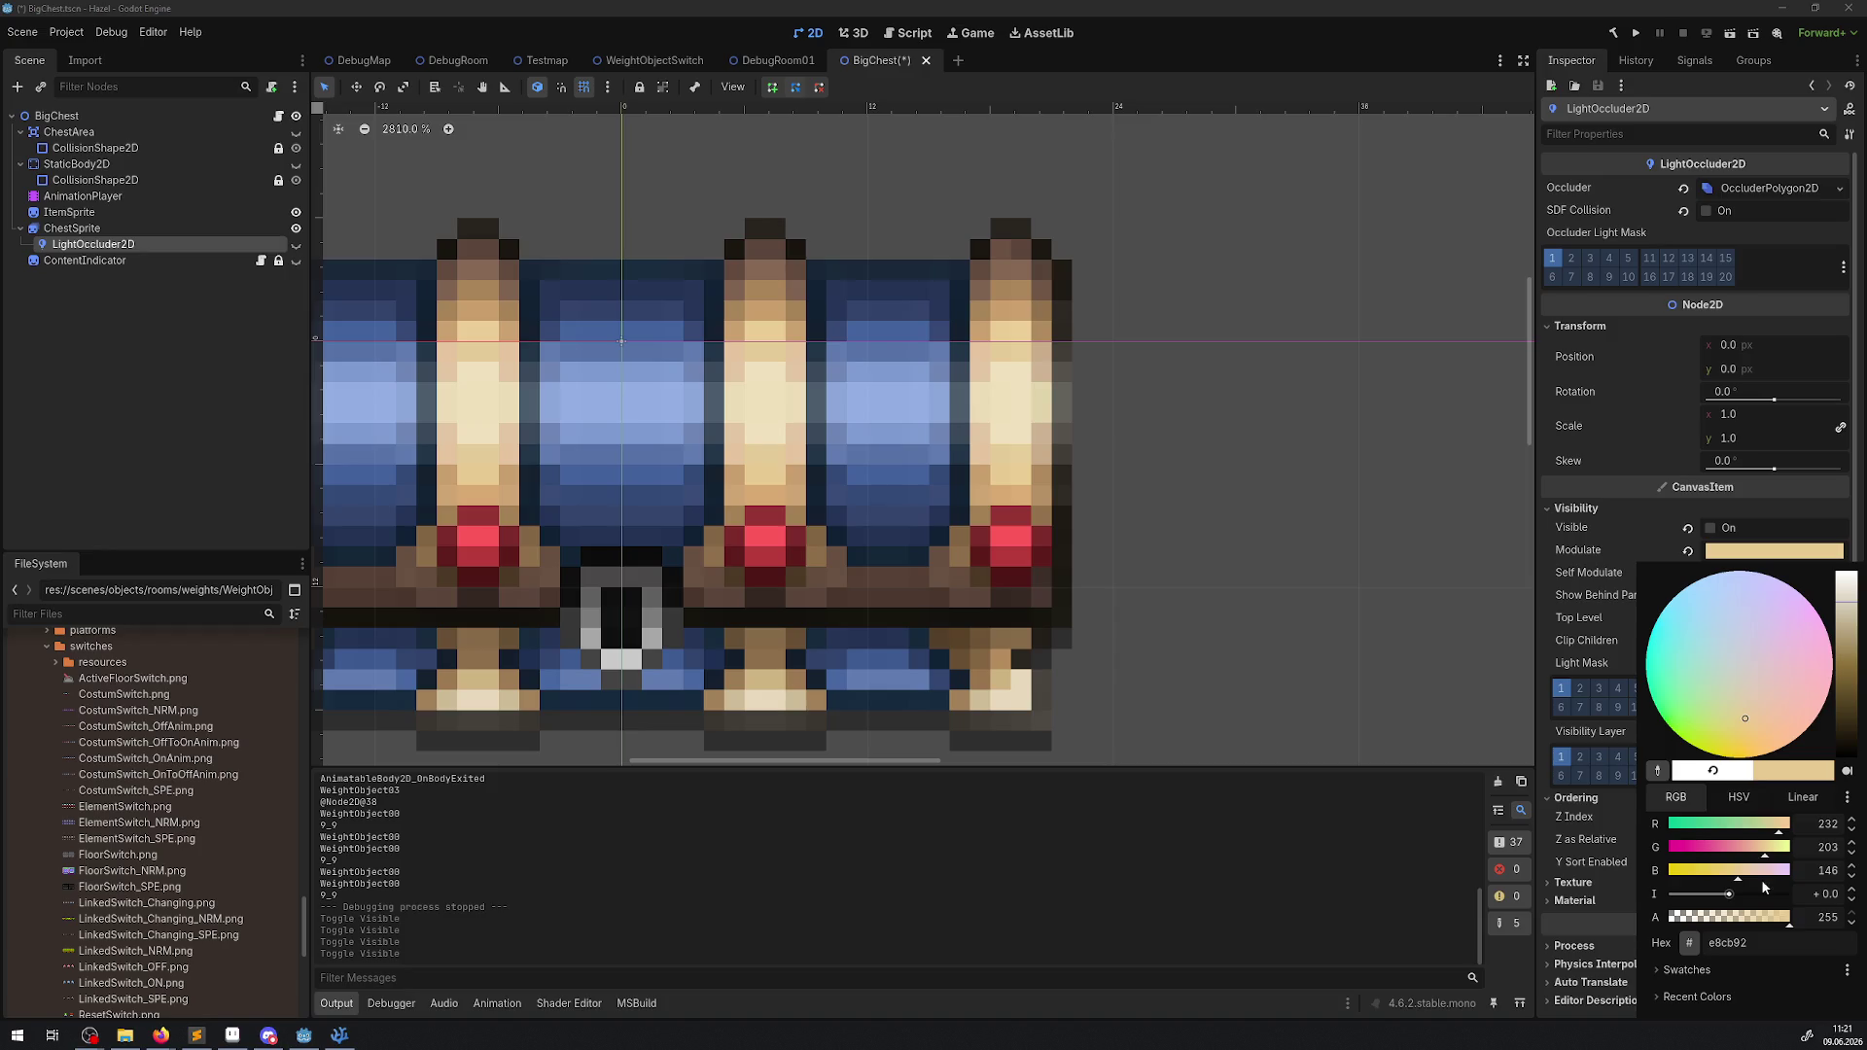
click(1803, 797)
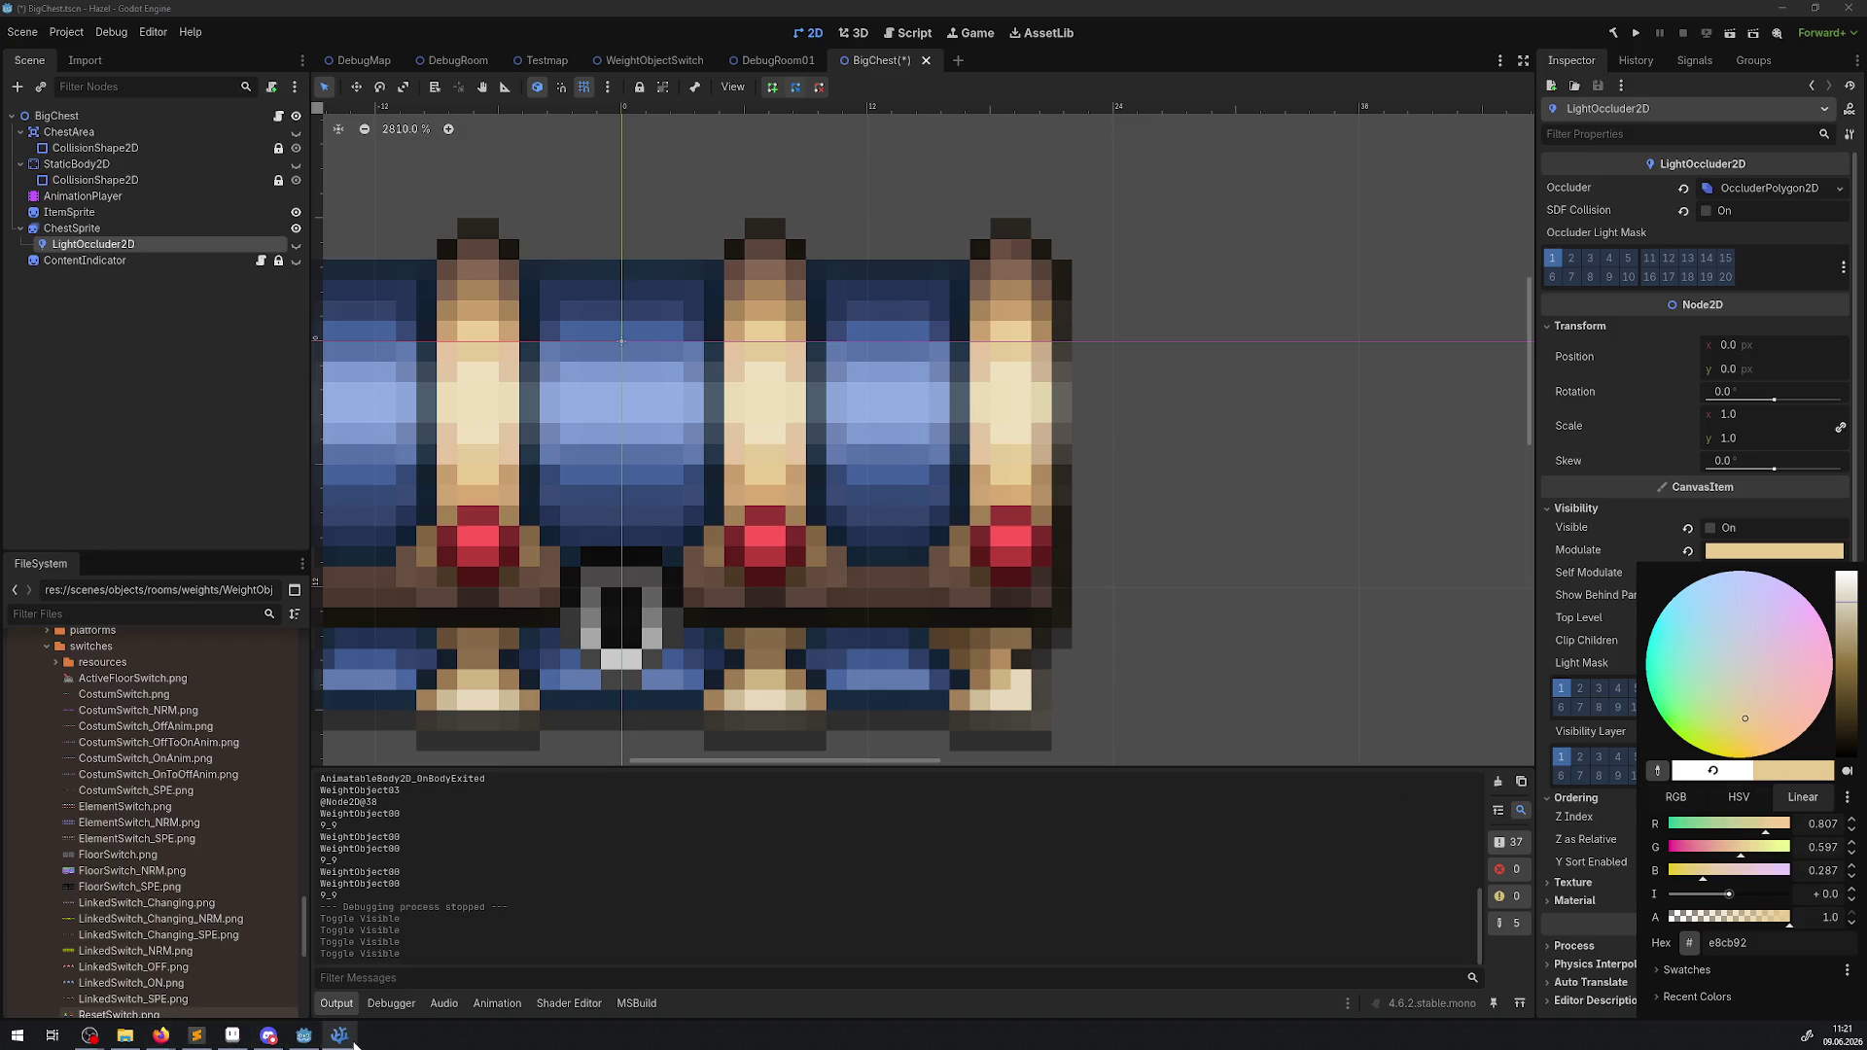
click(339, 1036)
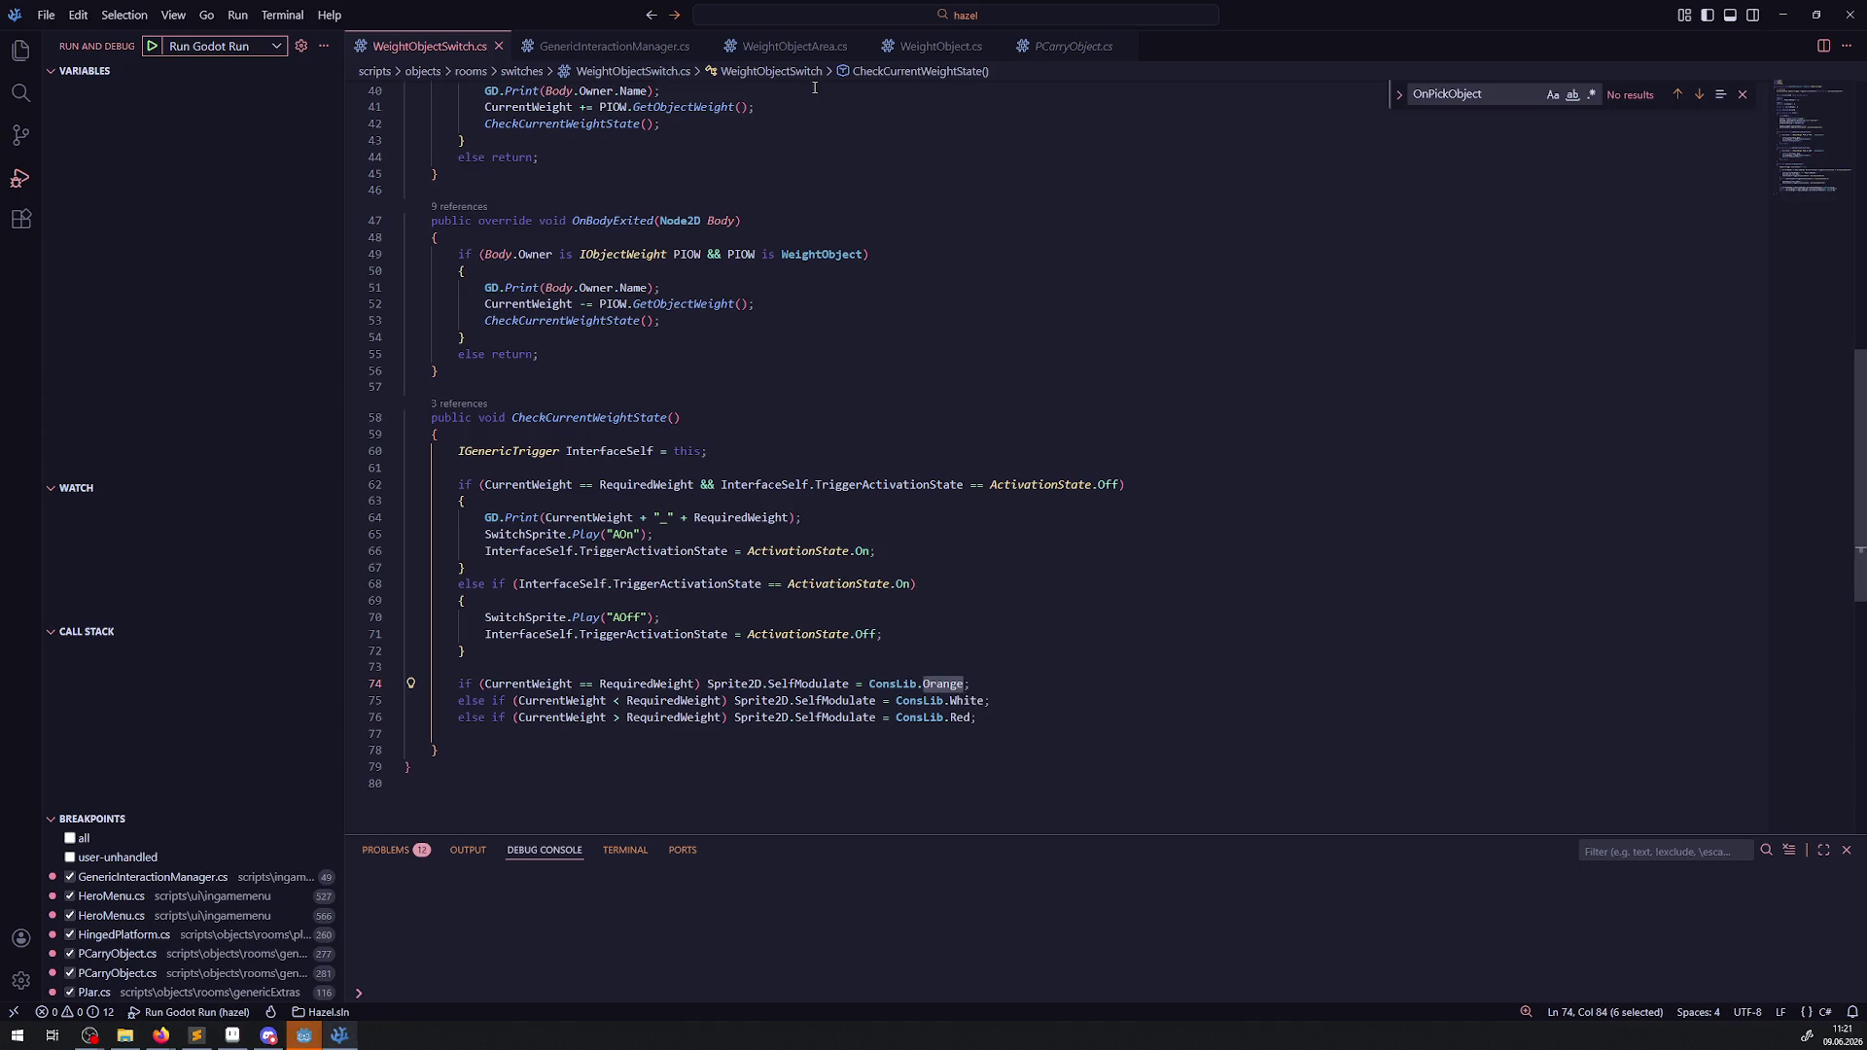
Open ConstLib.cs from the Explorer file tree.
click(20, 49)
scroll(190, 695, up, 15)
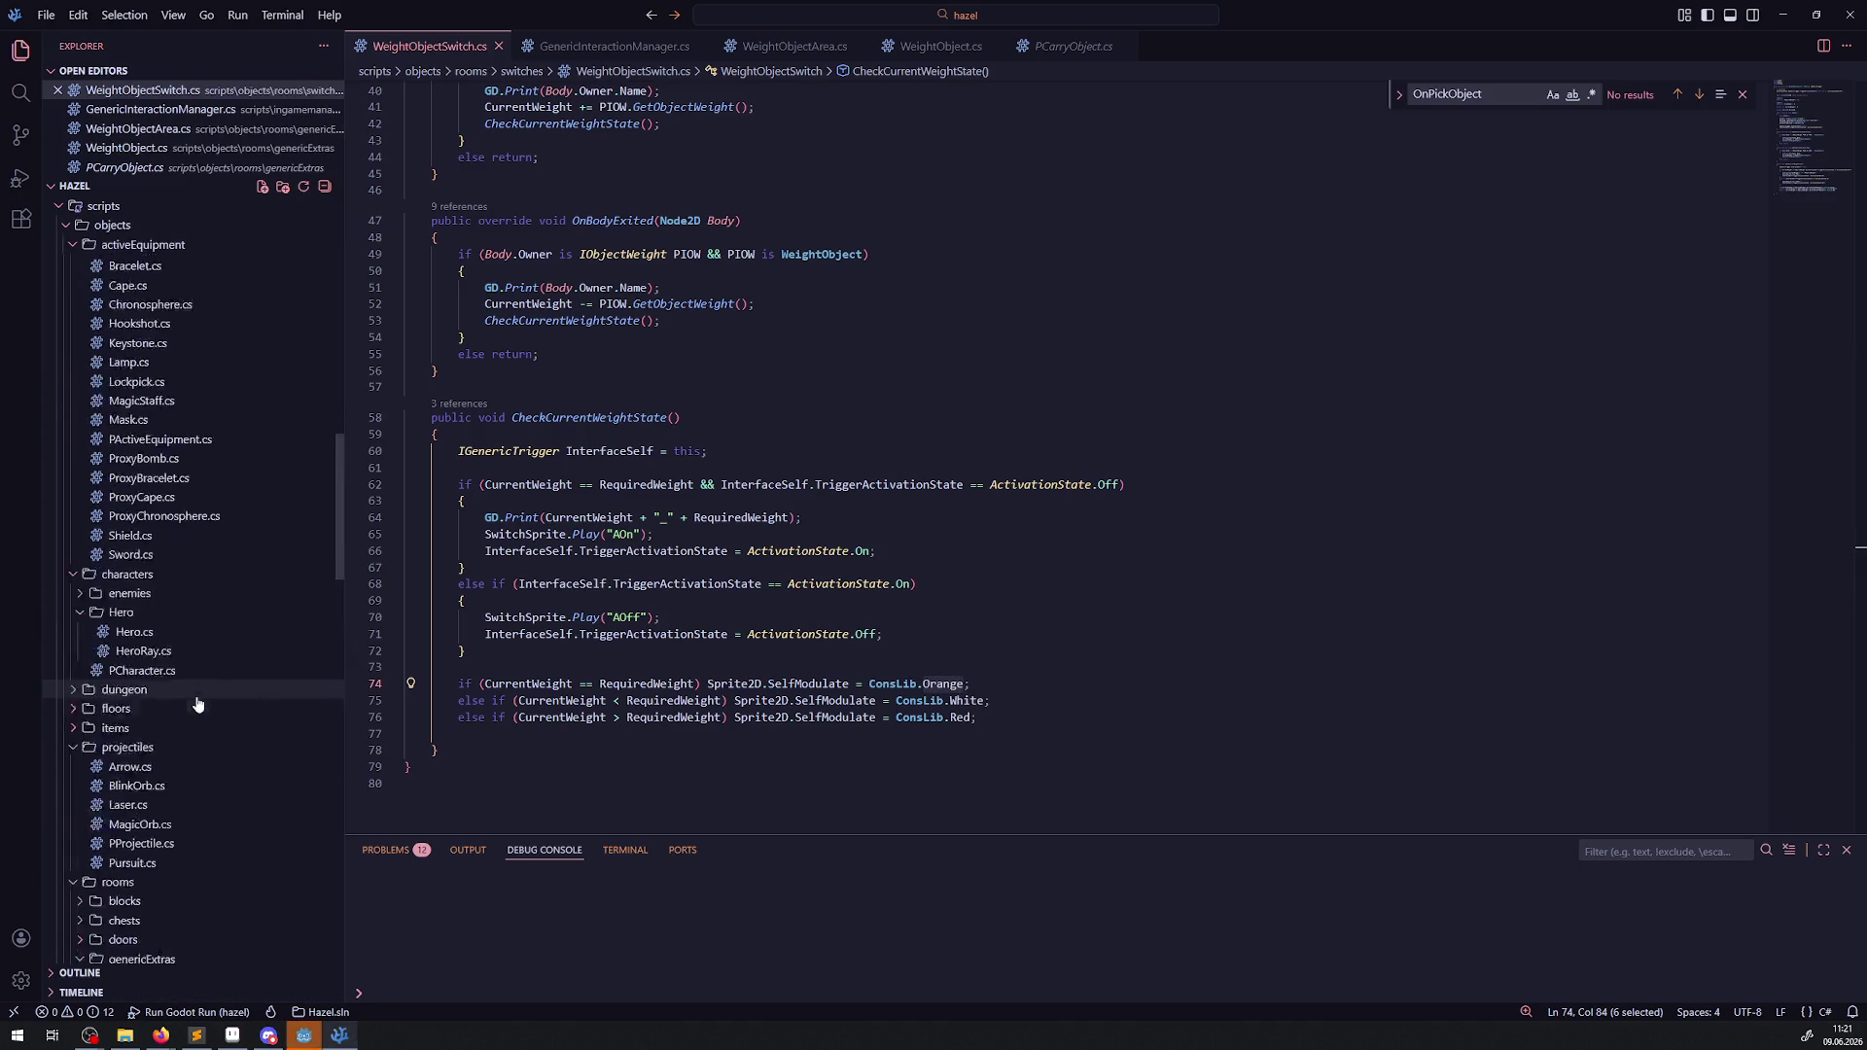
scroll(176, 675, down, 10)
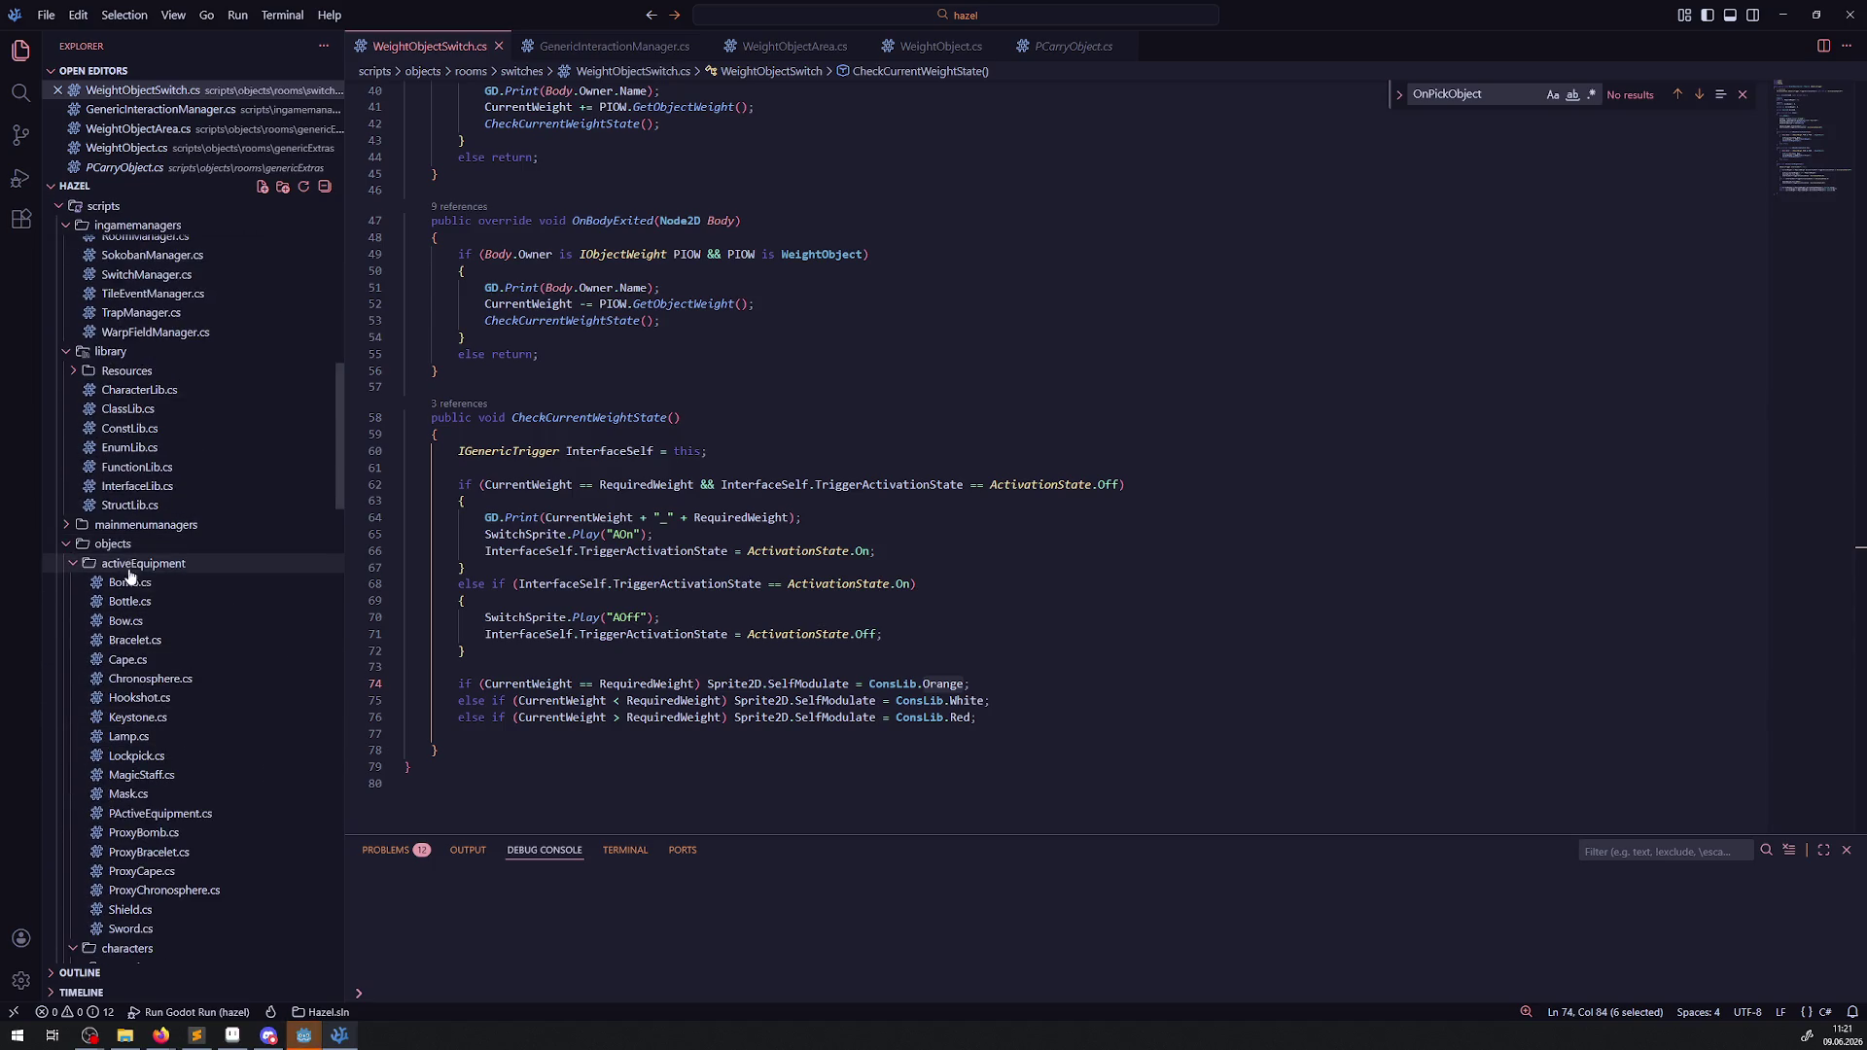
scroll(154, 671, down, 1)
click(129, 391)
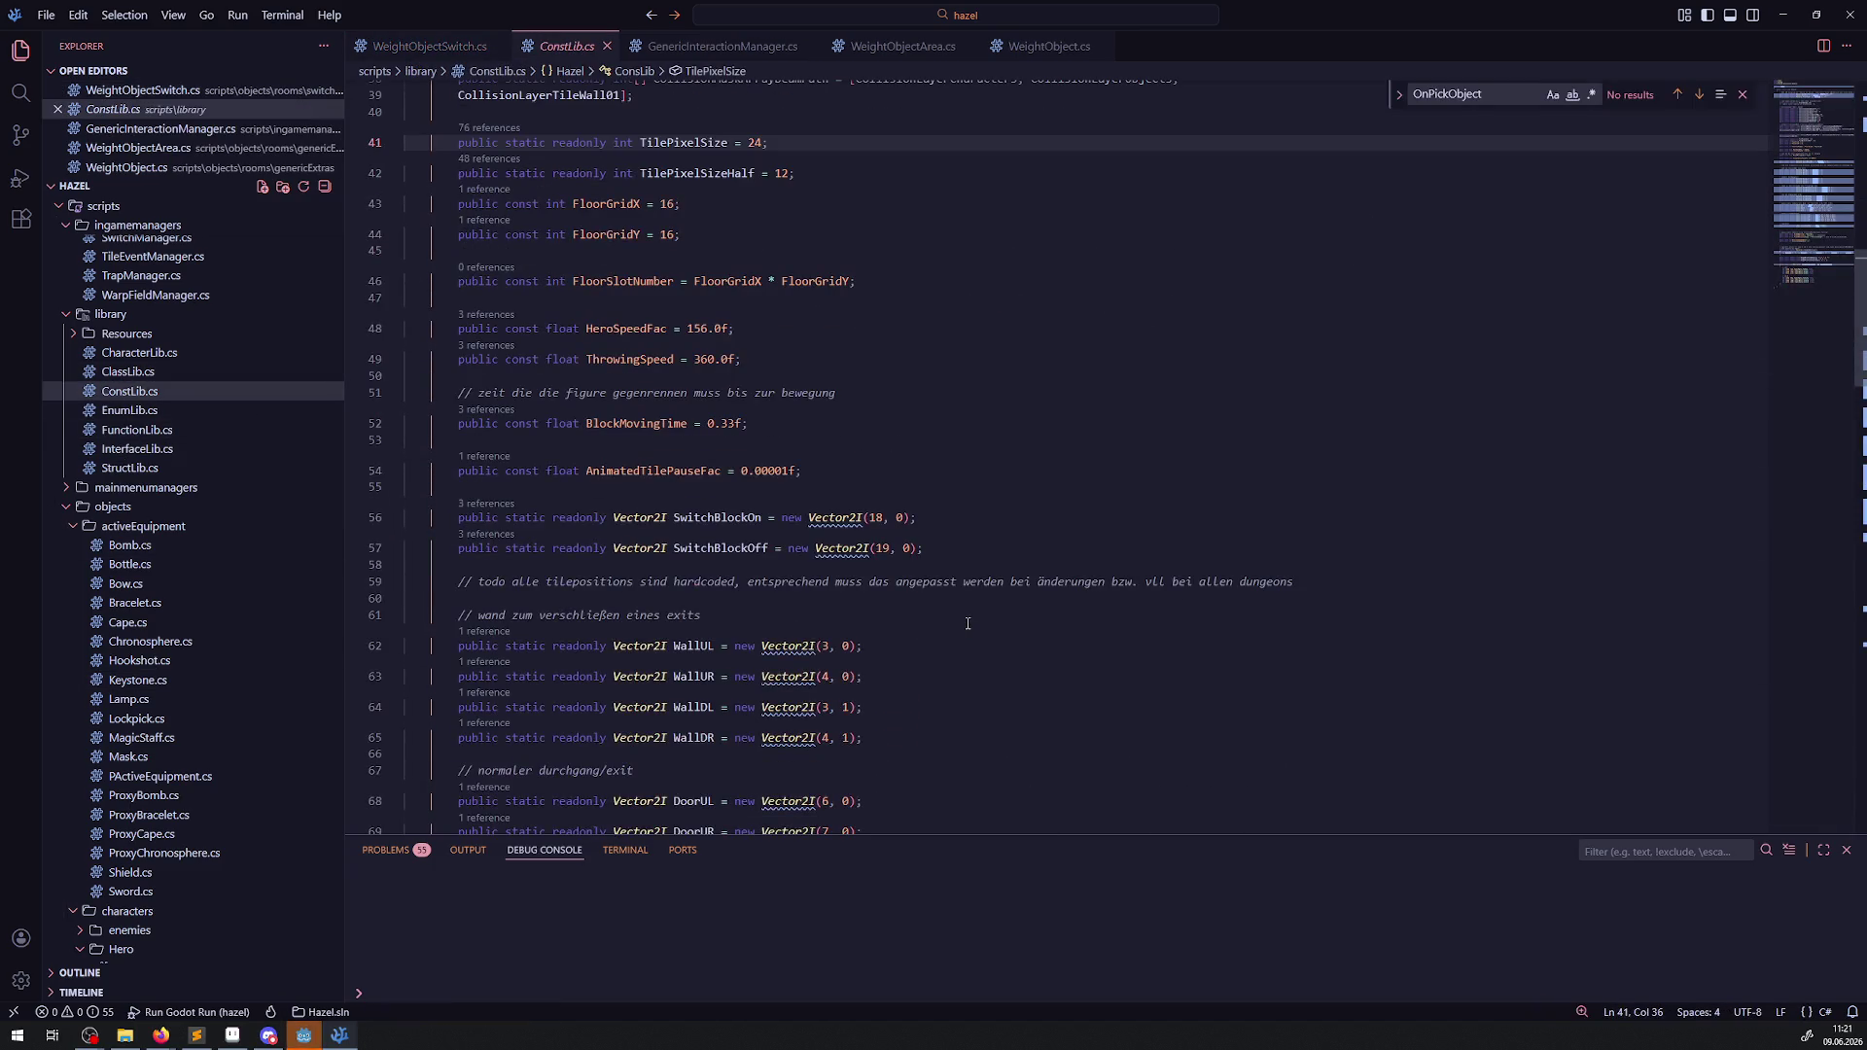
Duplicate the ColorLaserPink line, rename the copy ColorGold, and save ConstLib.cs.
scroll(967, 624, down, 10)
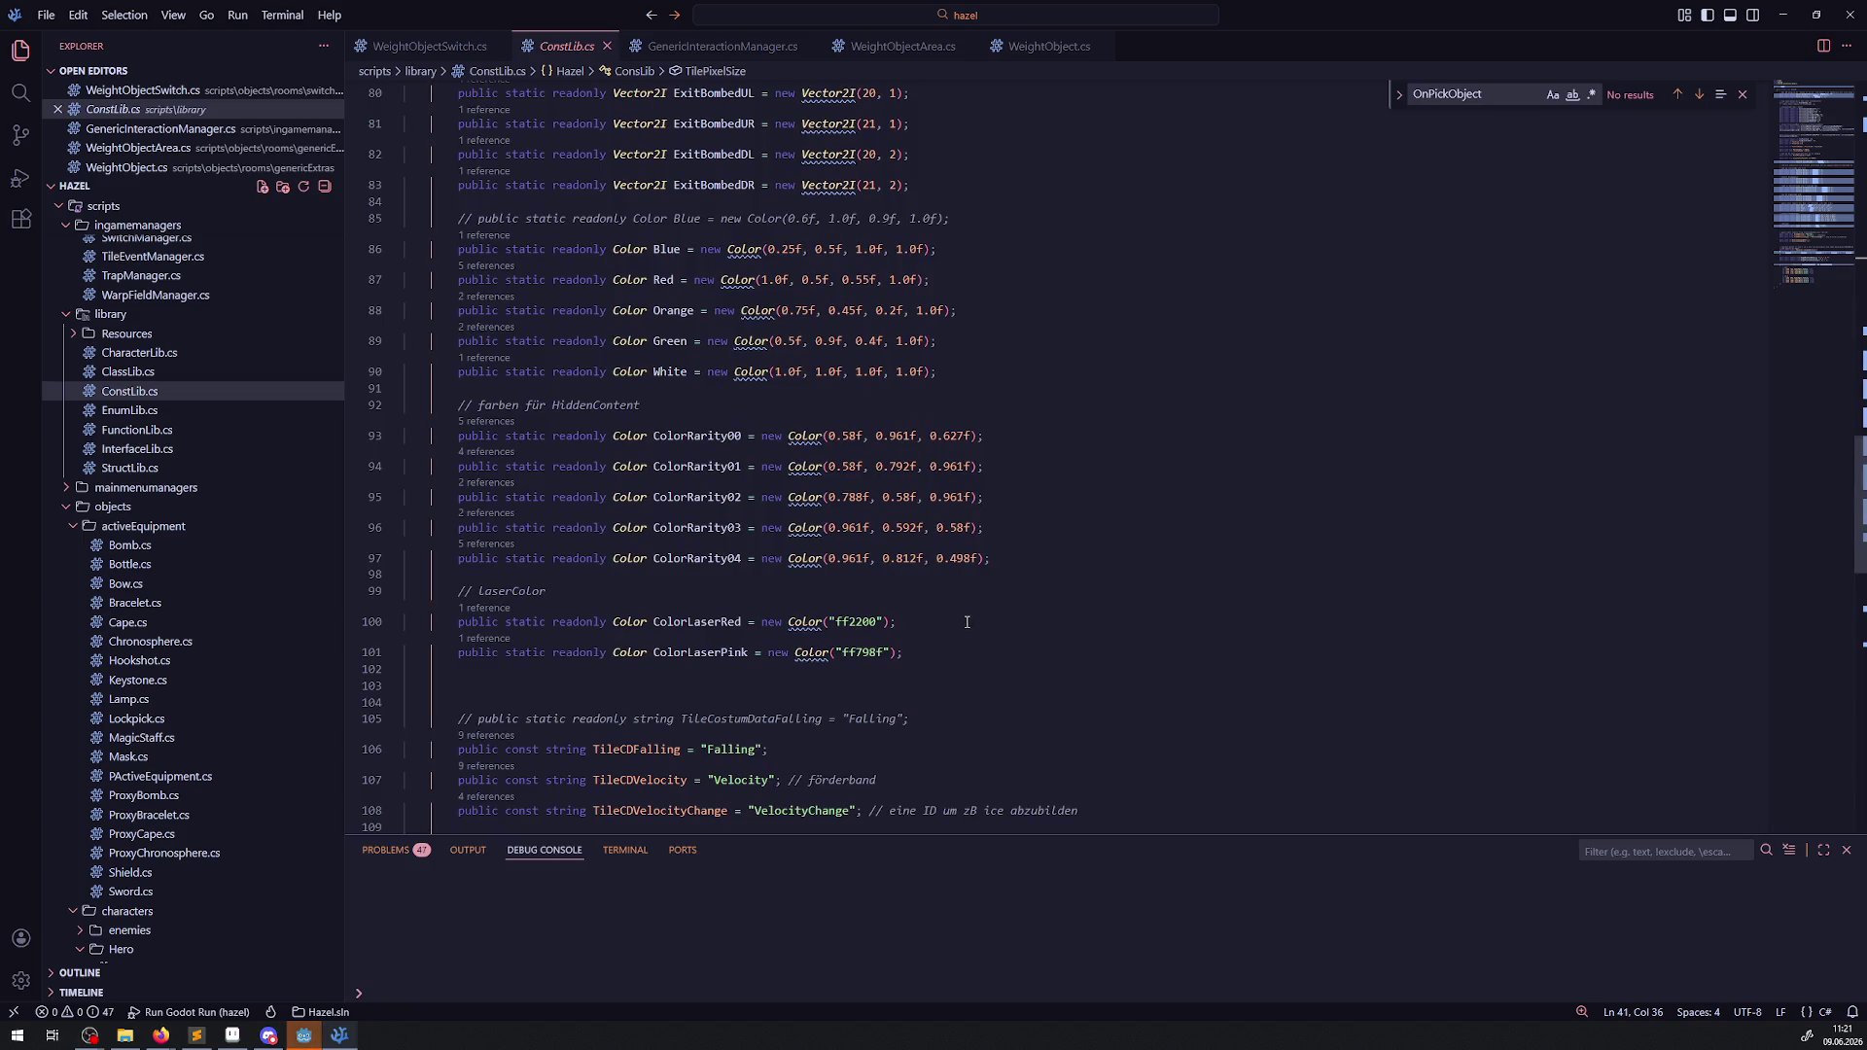
click(721, 653)
click(917, 657)
key(shift+alt+Down)
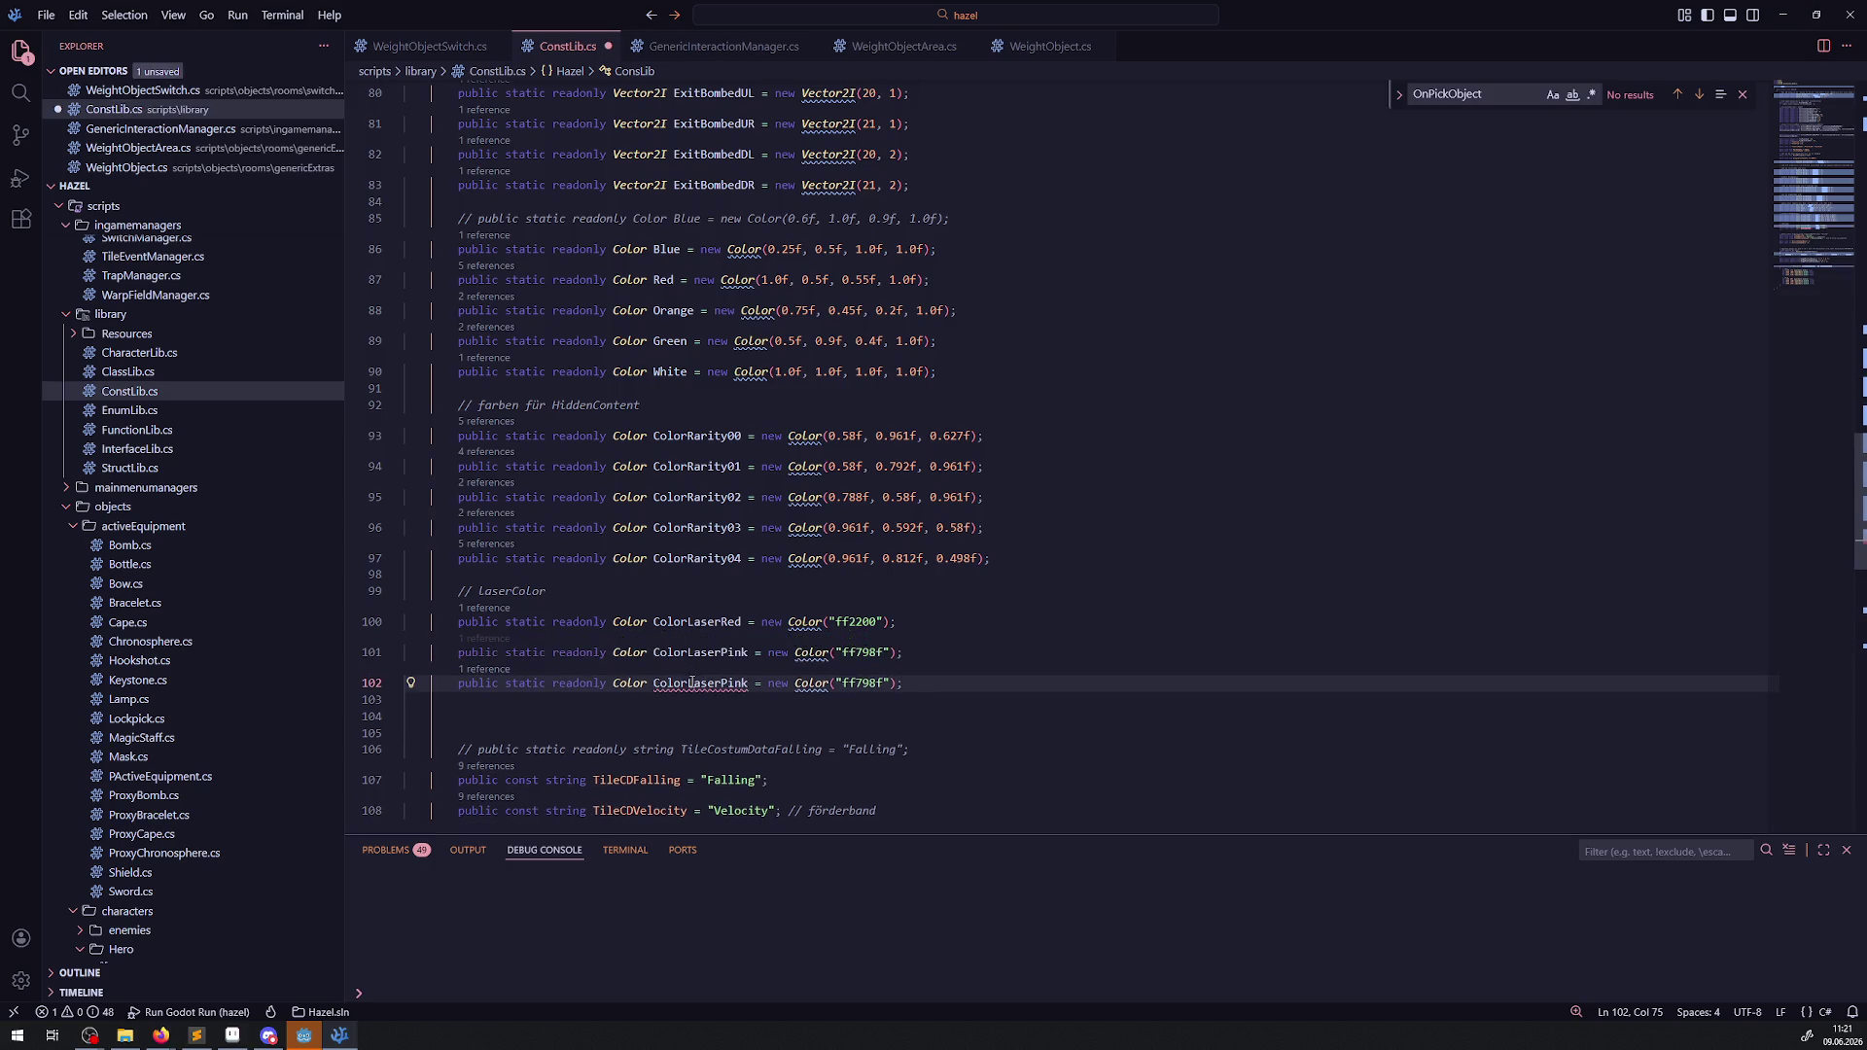
click(688, 683)
key(ctrl+Delete)
text(Gold)
key(ctrl+s)
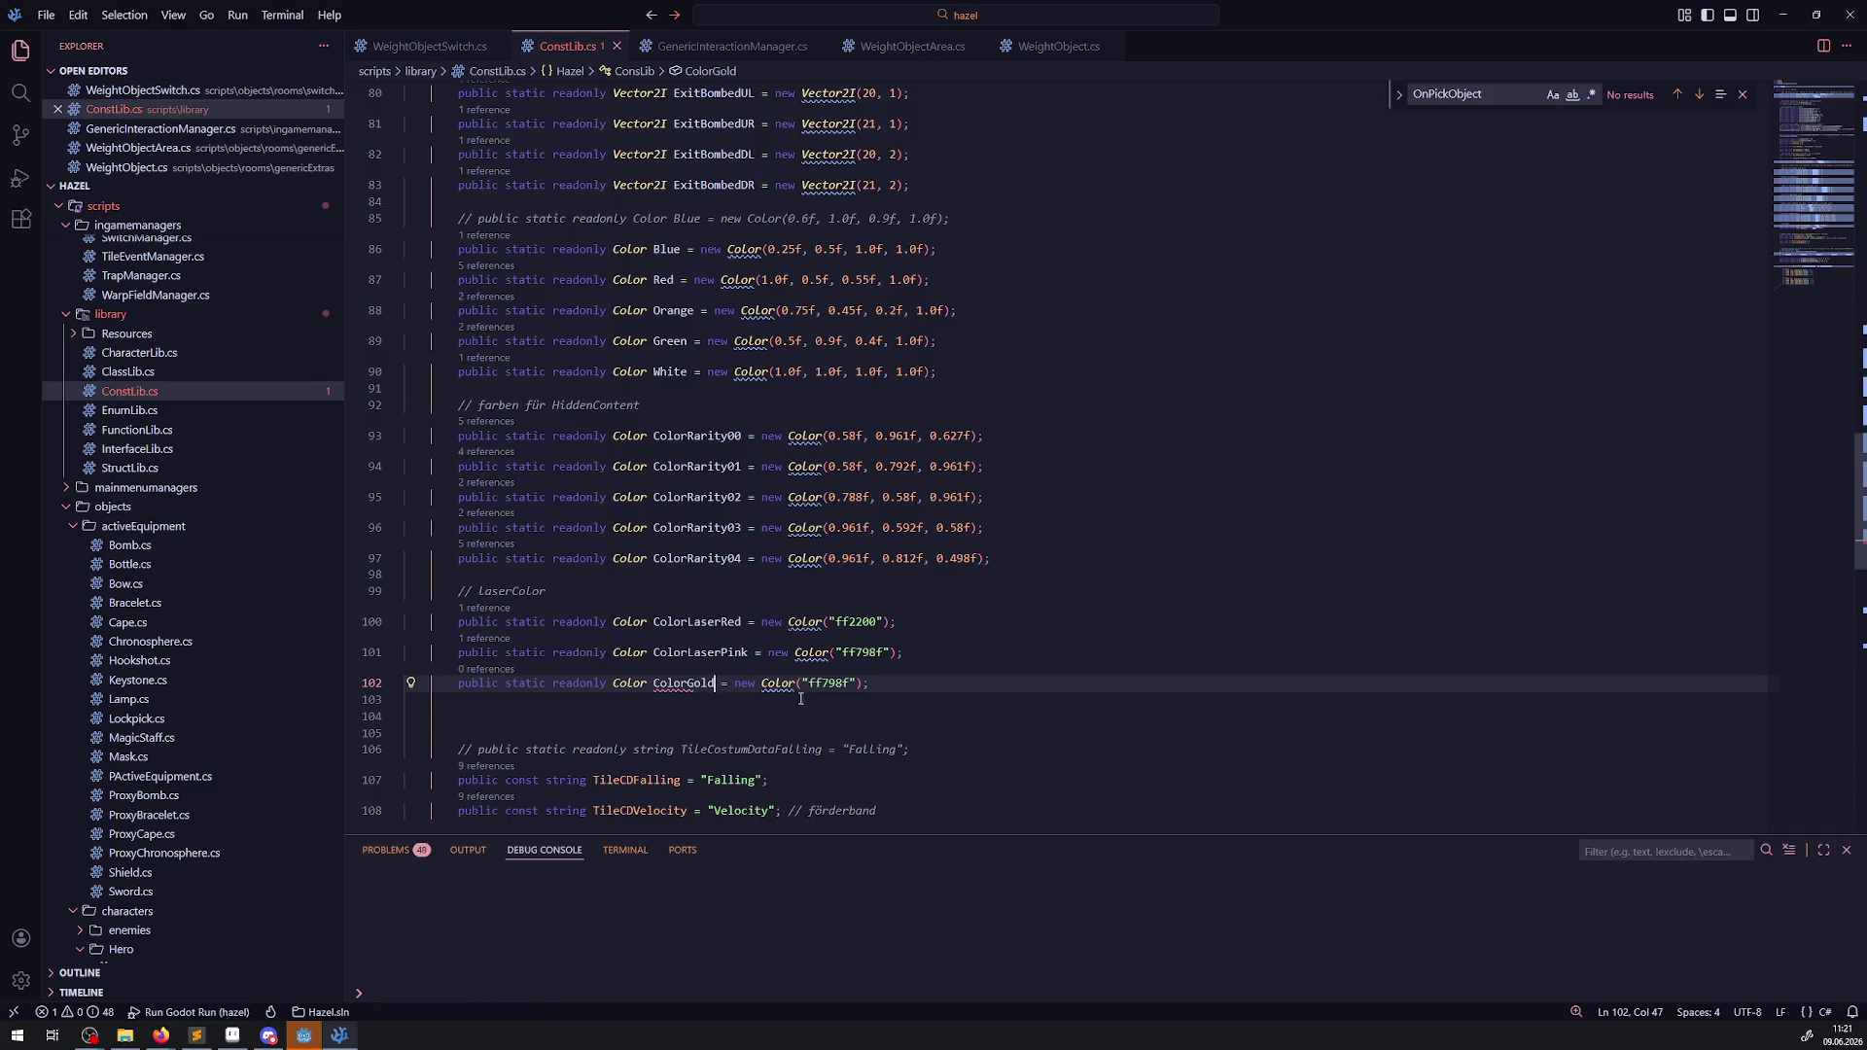
click(302, 1037)
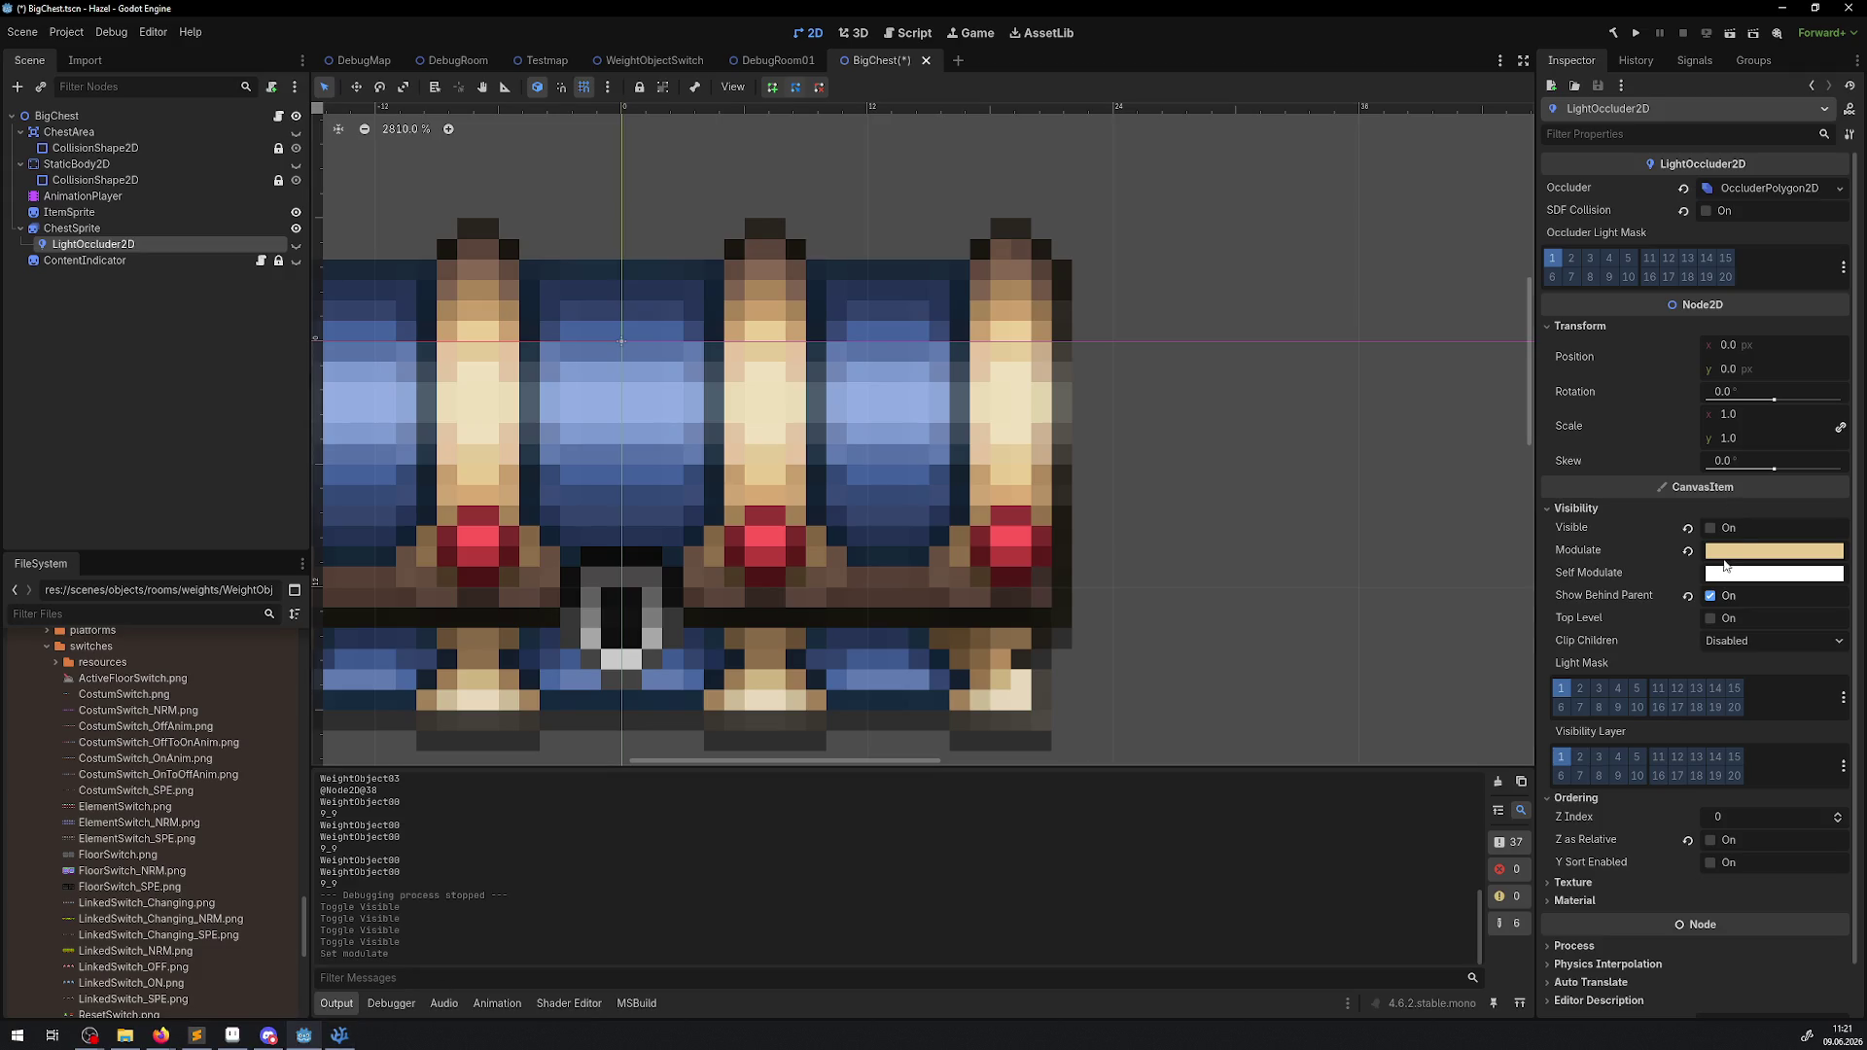
Reset the occluder's Modulate to white and restore the BigChest nodes' visibility.
click(1763, 554)
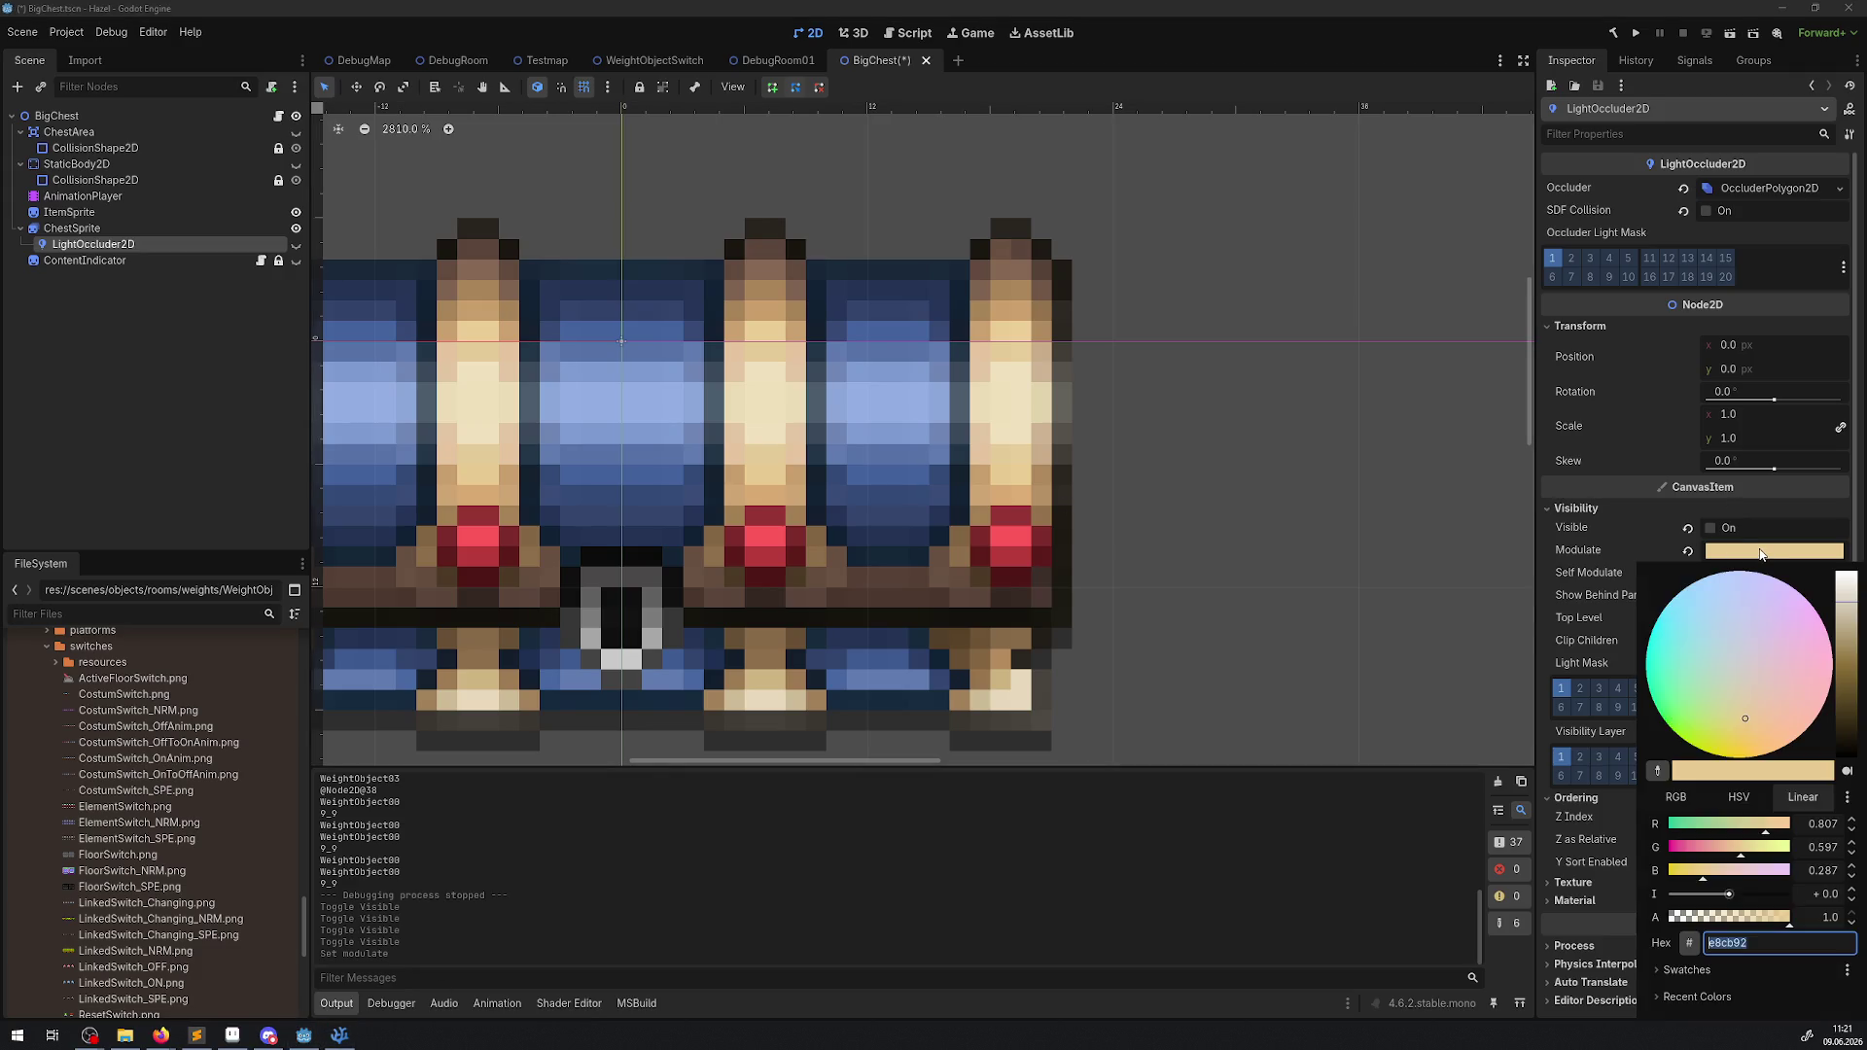
click(1676, 797)
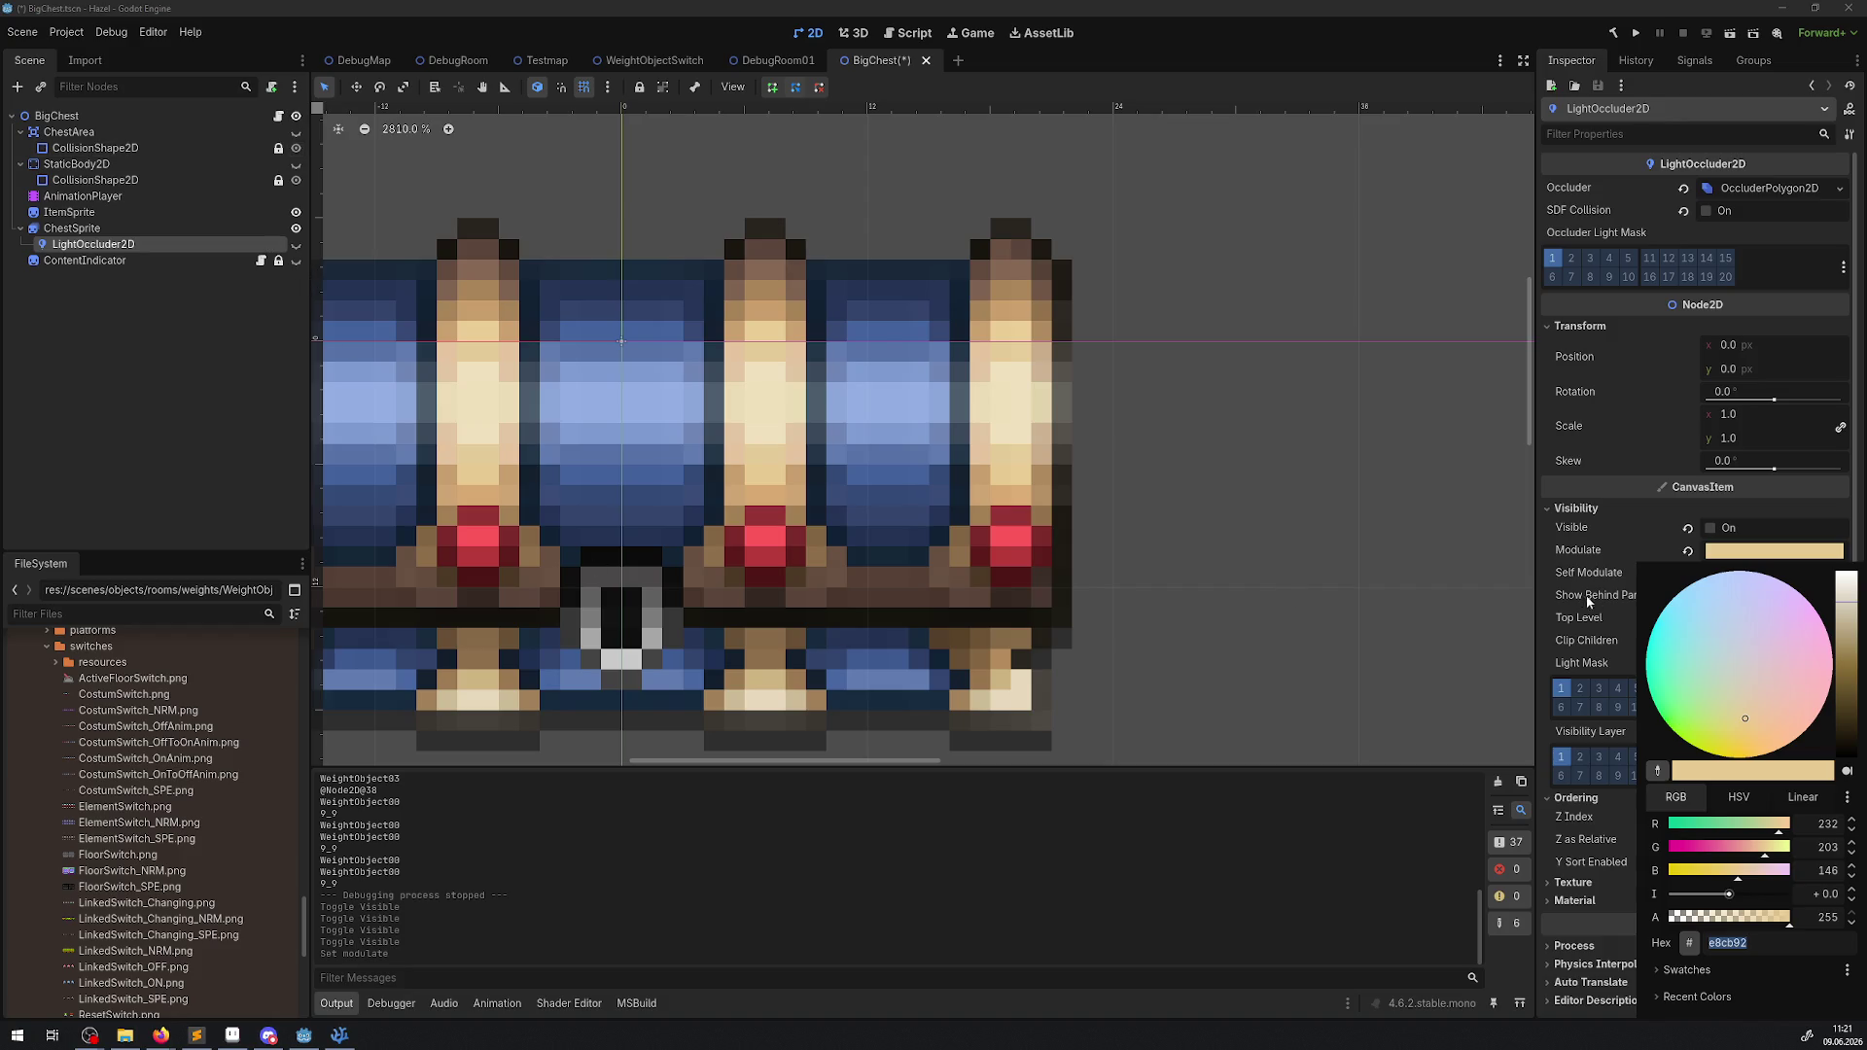
click(1603, 509)
click(1688, 551)
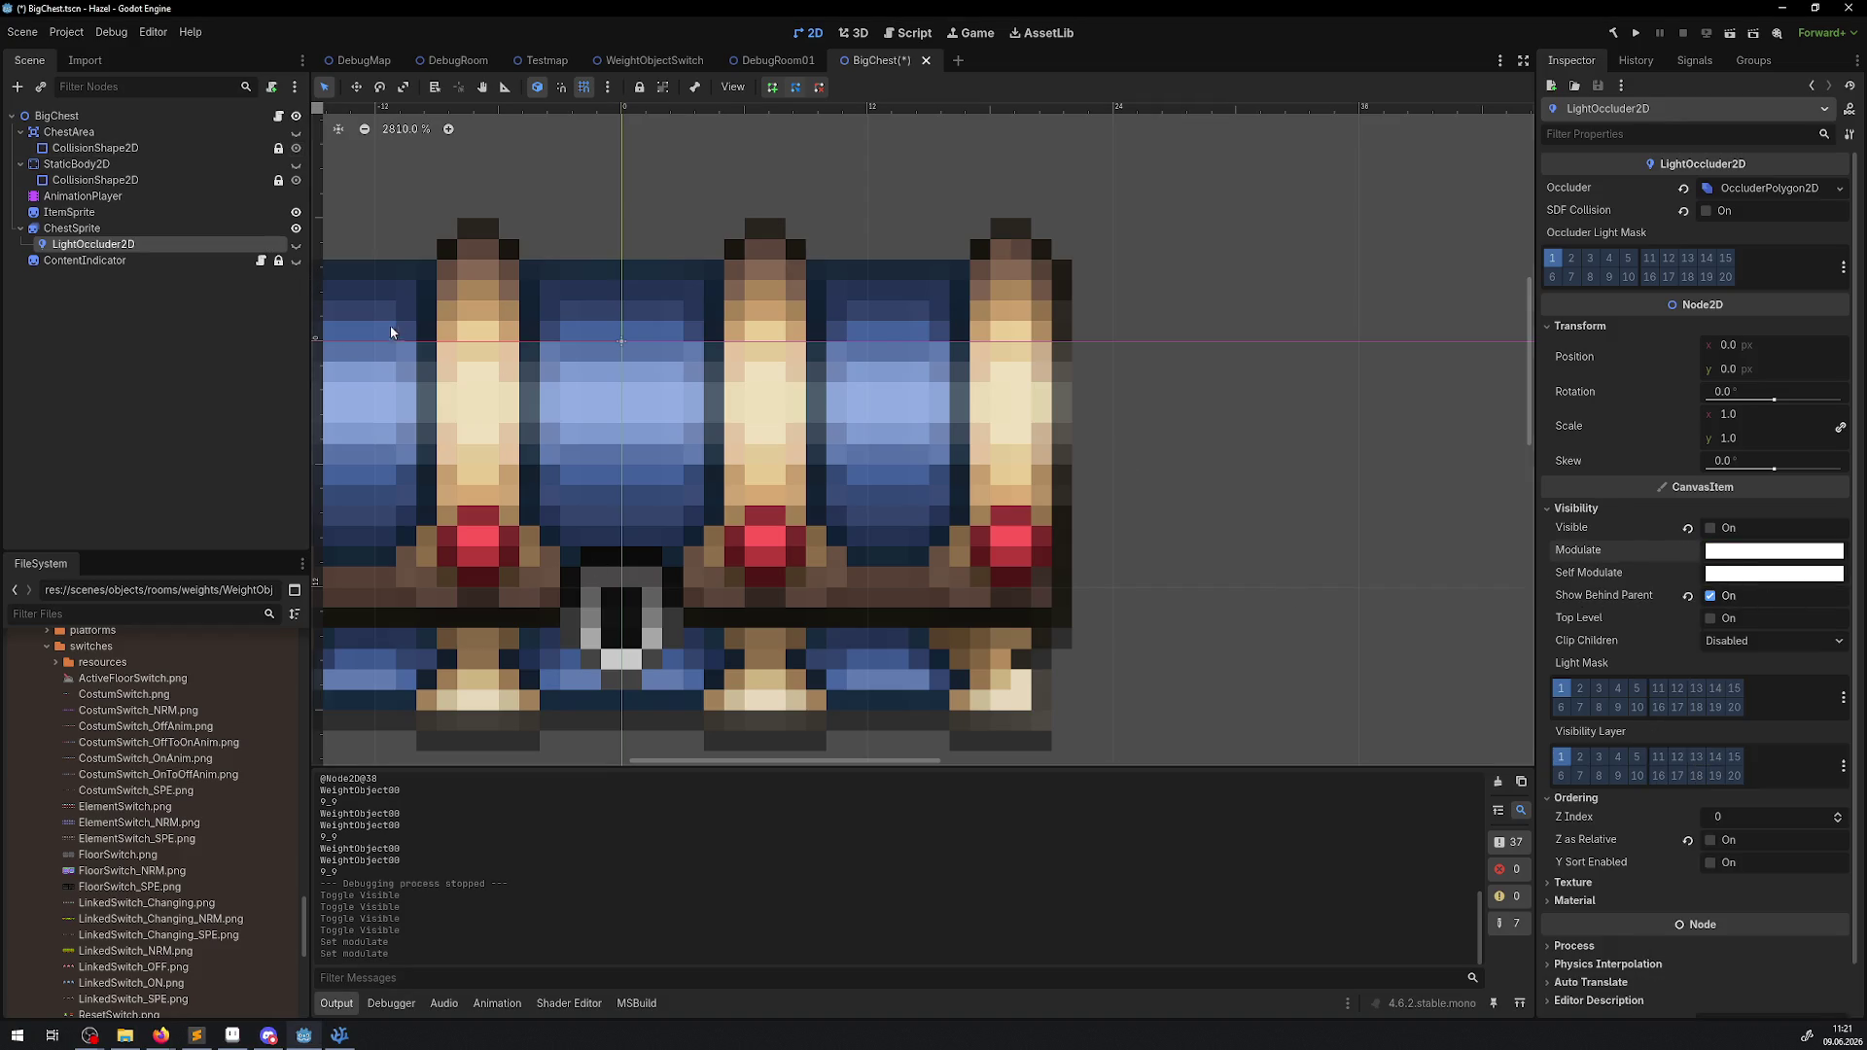
click(297, 247)
click(273, 196)
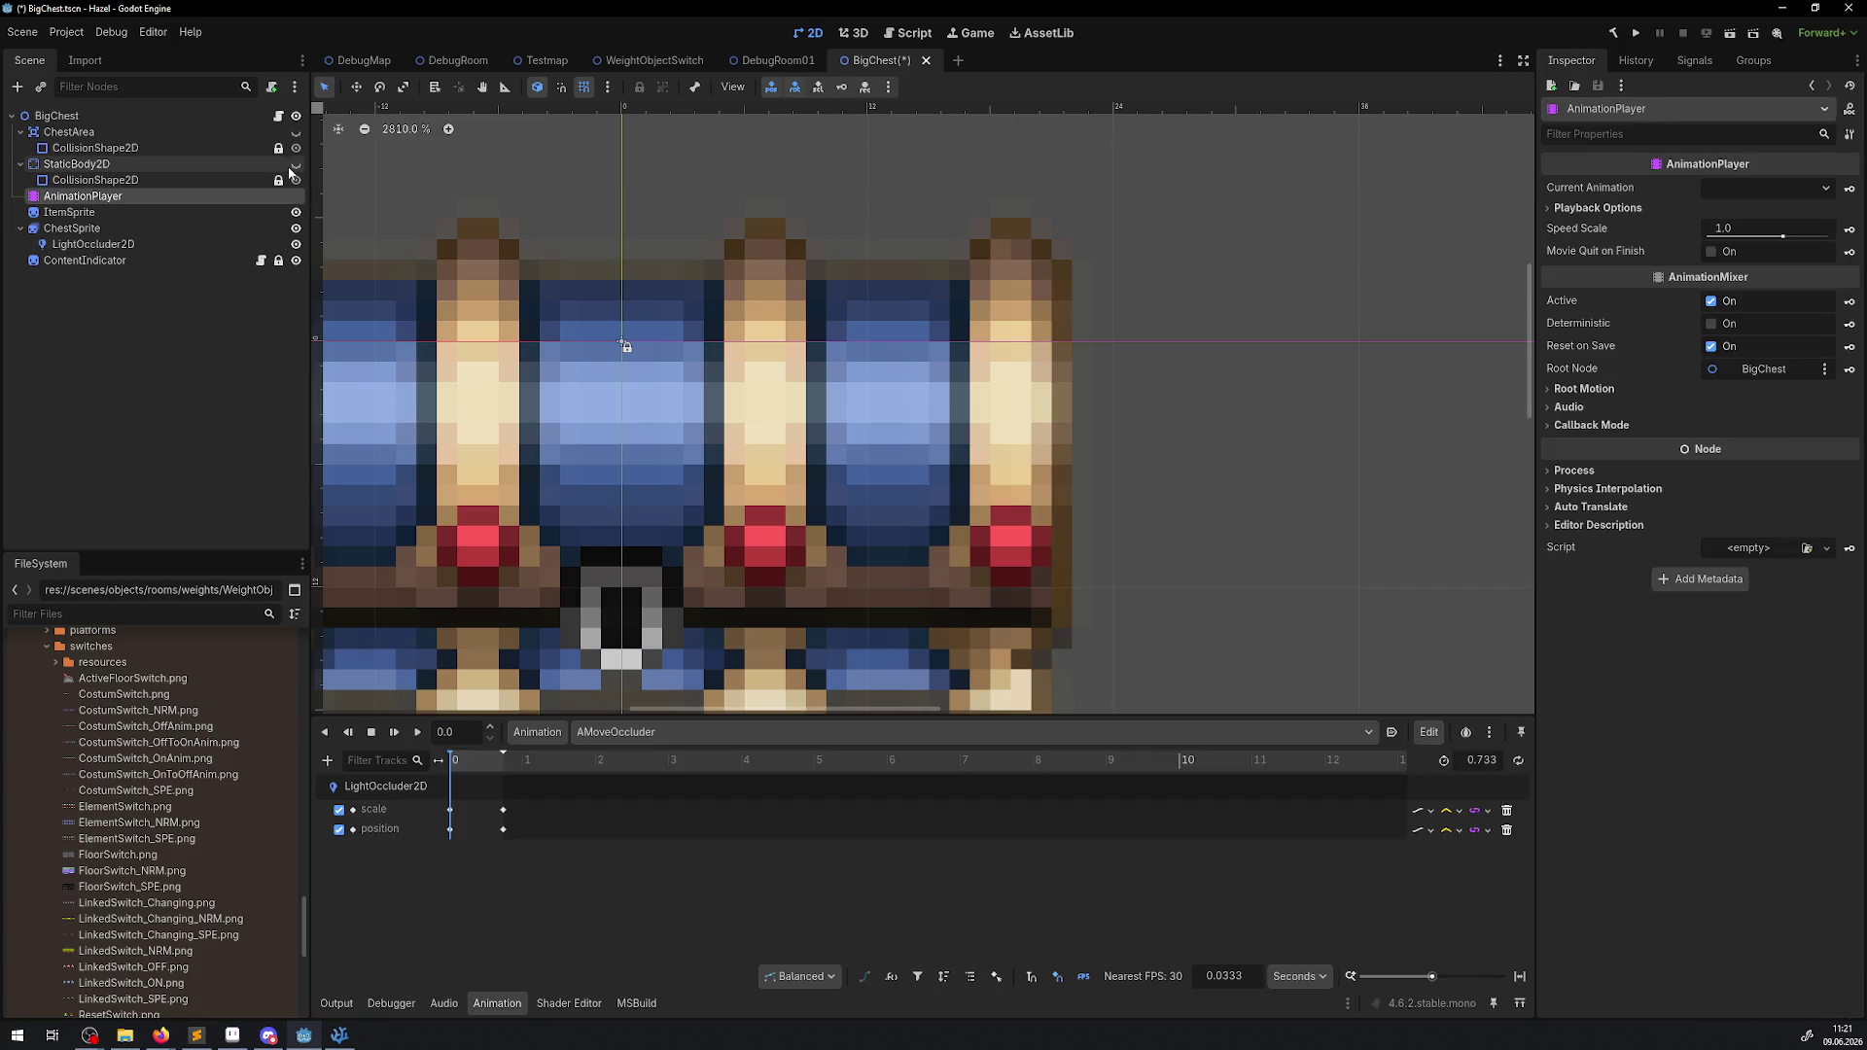
click(296, 164)
click(297, 132)
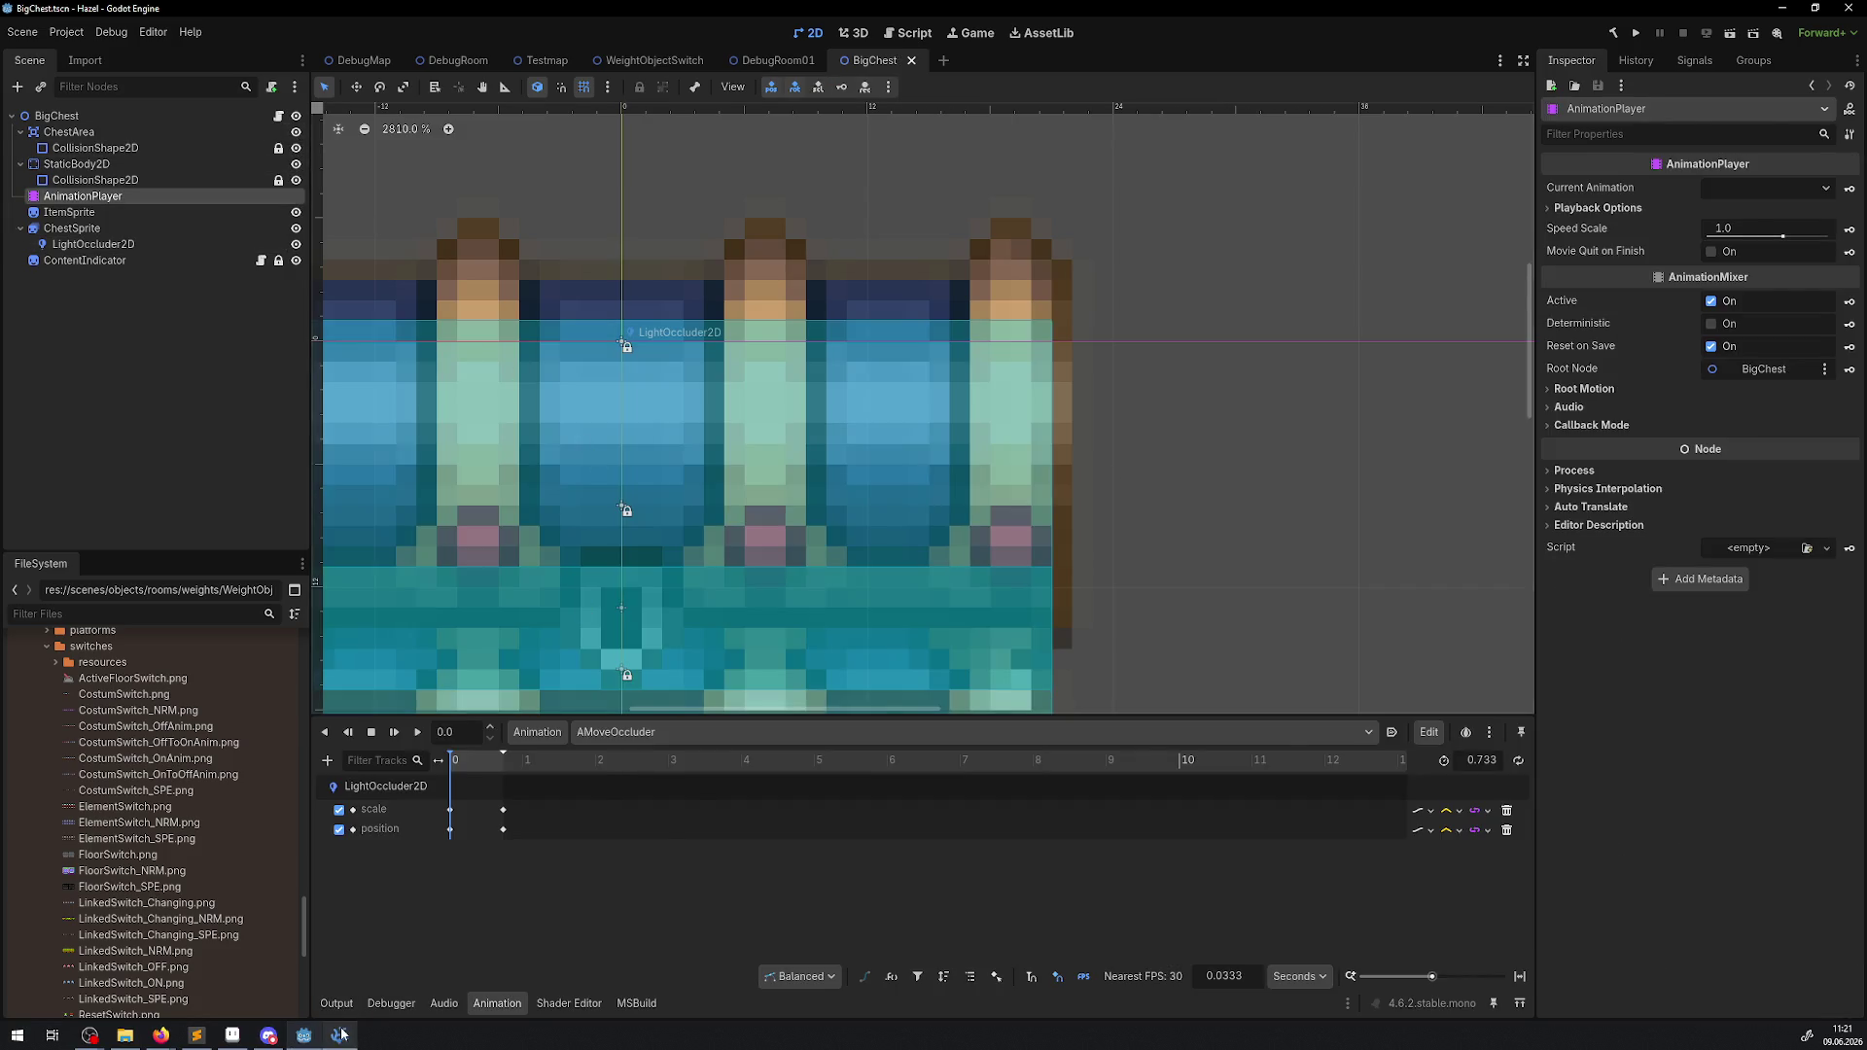
Set ColorGold to e8cb92, use it instead of Orange on line 74, and run the project.
click(339, 1035)
double_click(827, 685)
text(e8cb92)
double_click(683, 683)
key(ctrl+c)
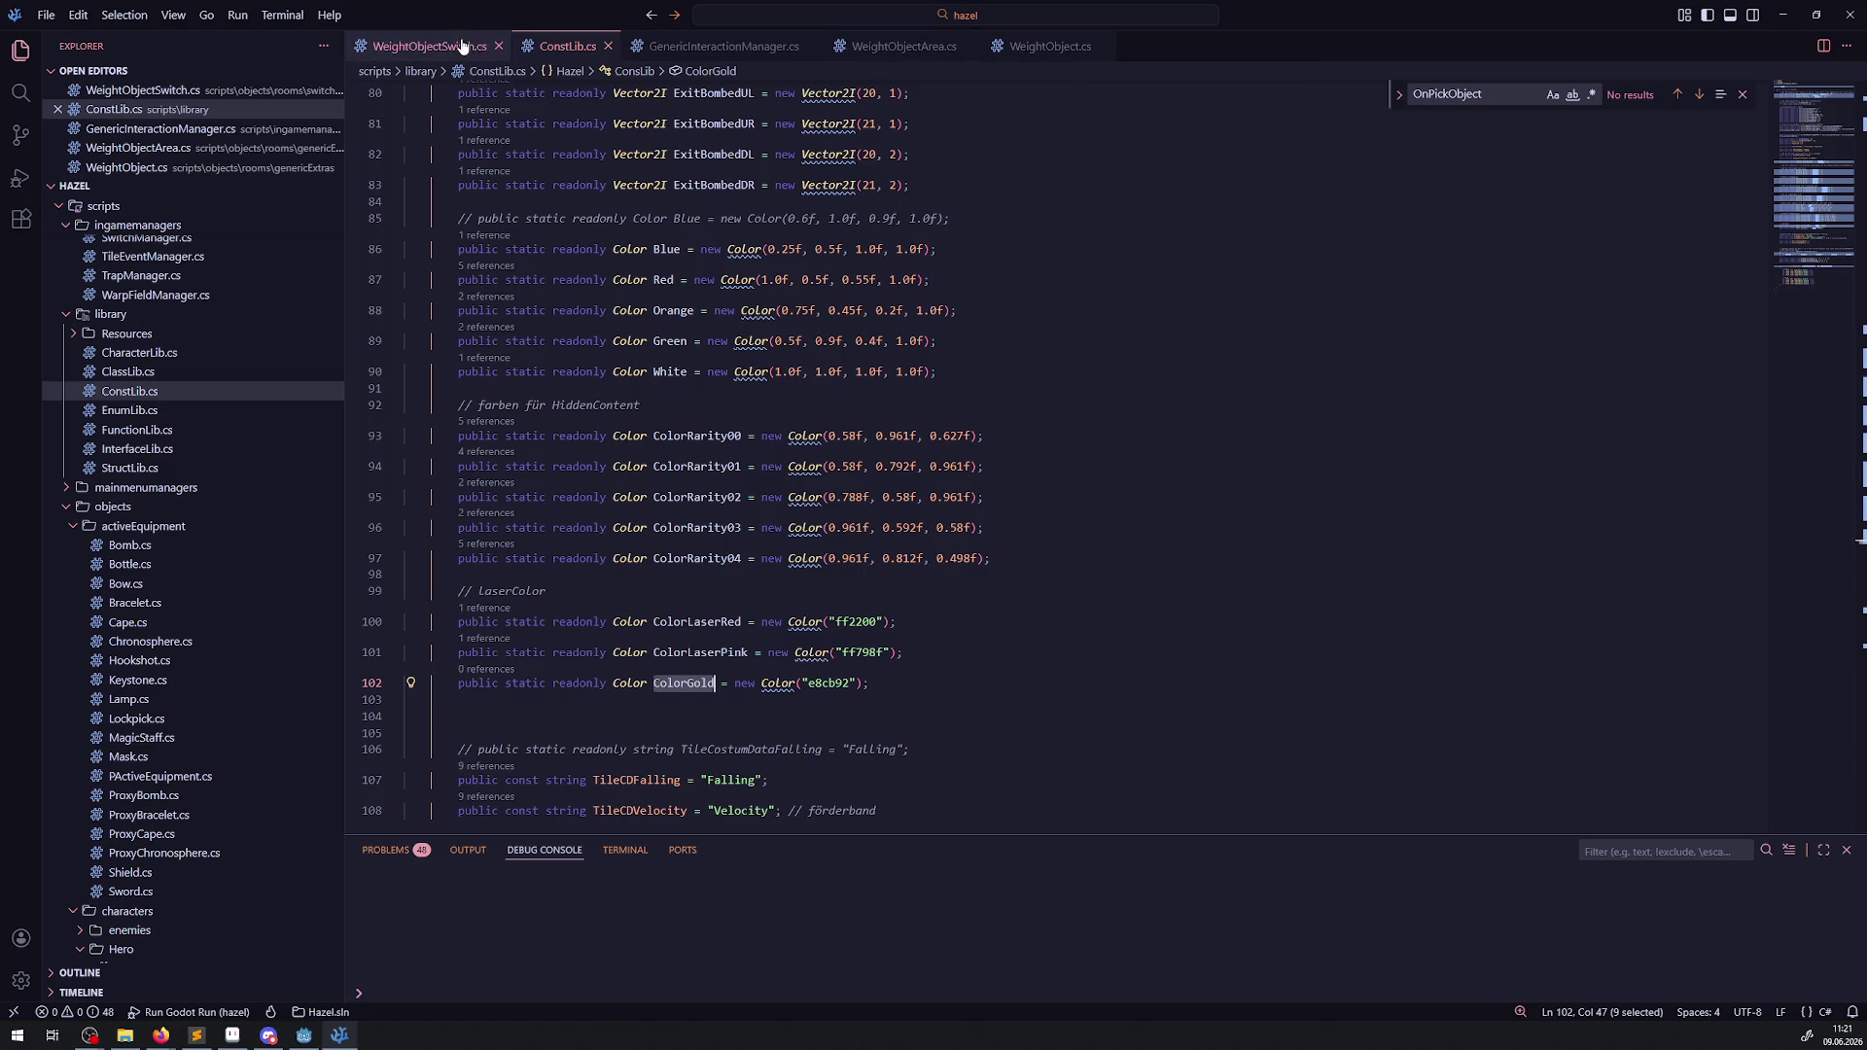
click(428, 45)
key(ctrl+v)
key(Up)
key(Up)
key(Up)
click(305, 1035)
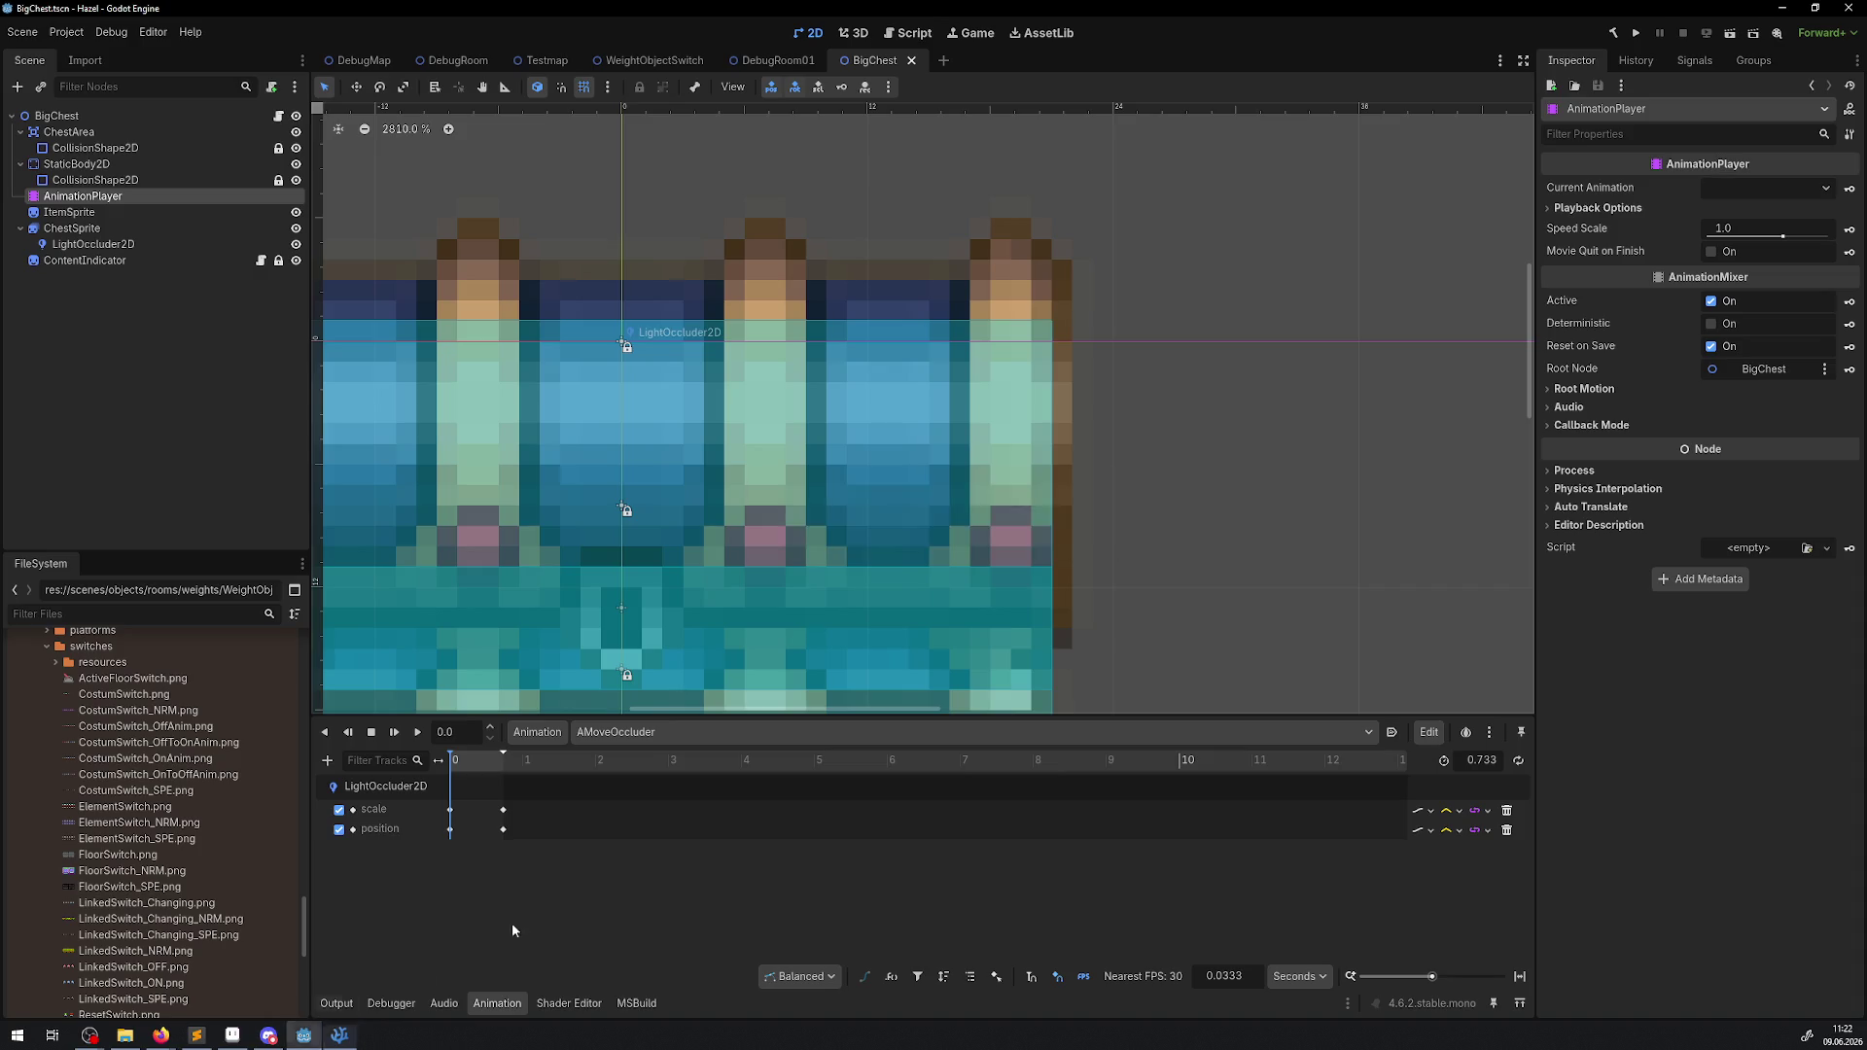
click(1636, 34)
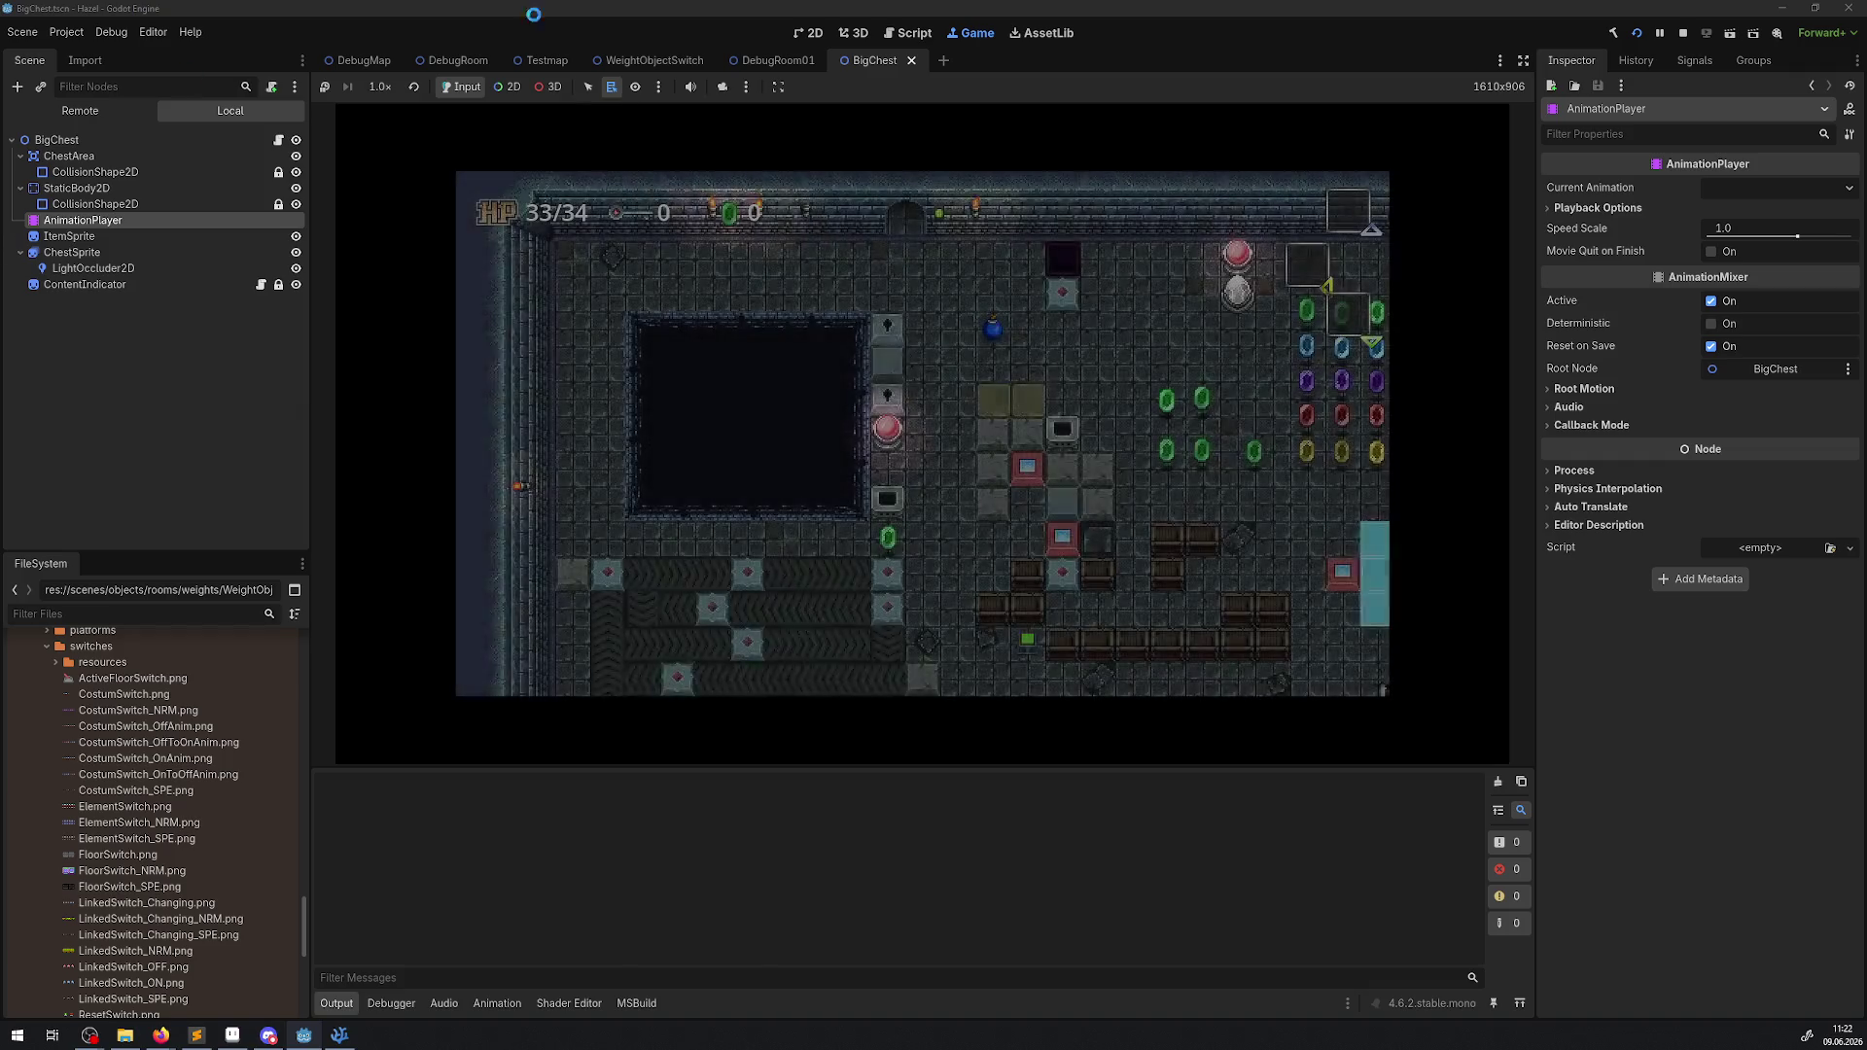
Walk the player through the top door into the weight-switch room.
key(Right)
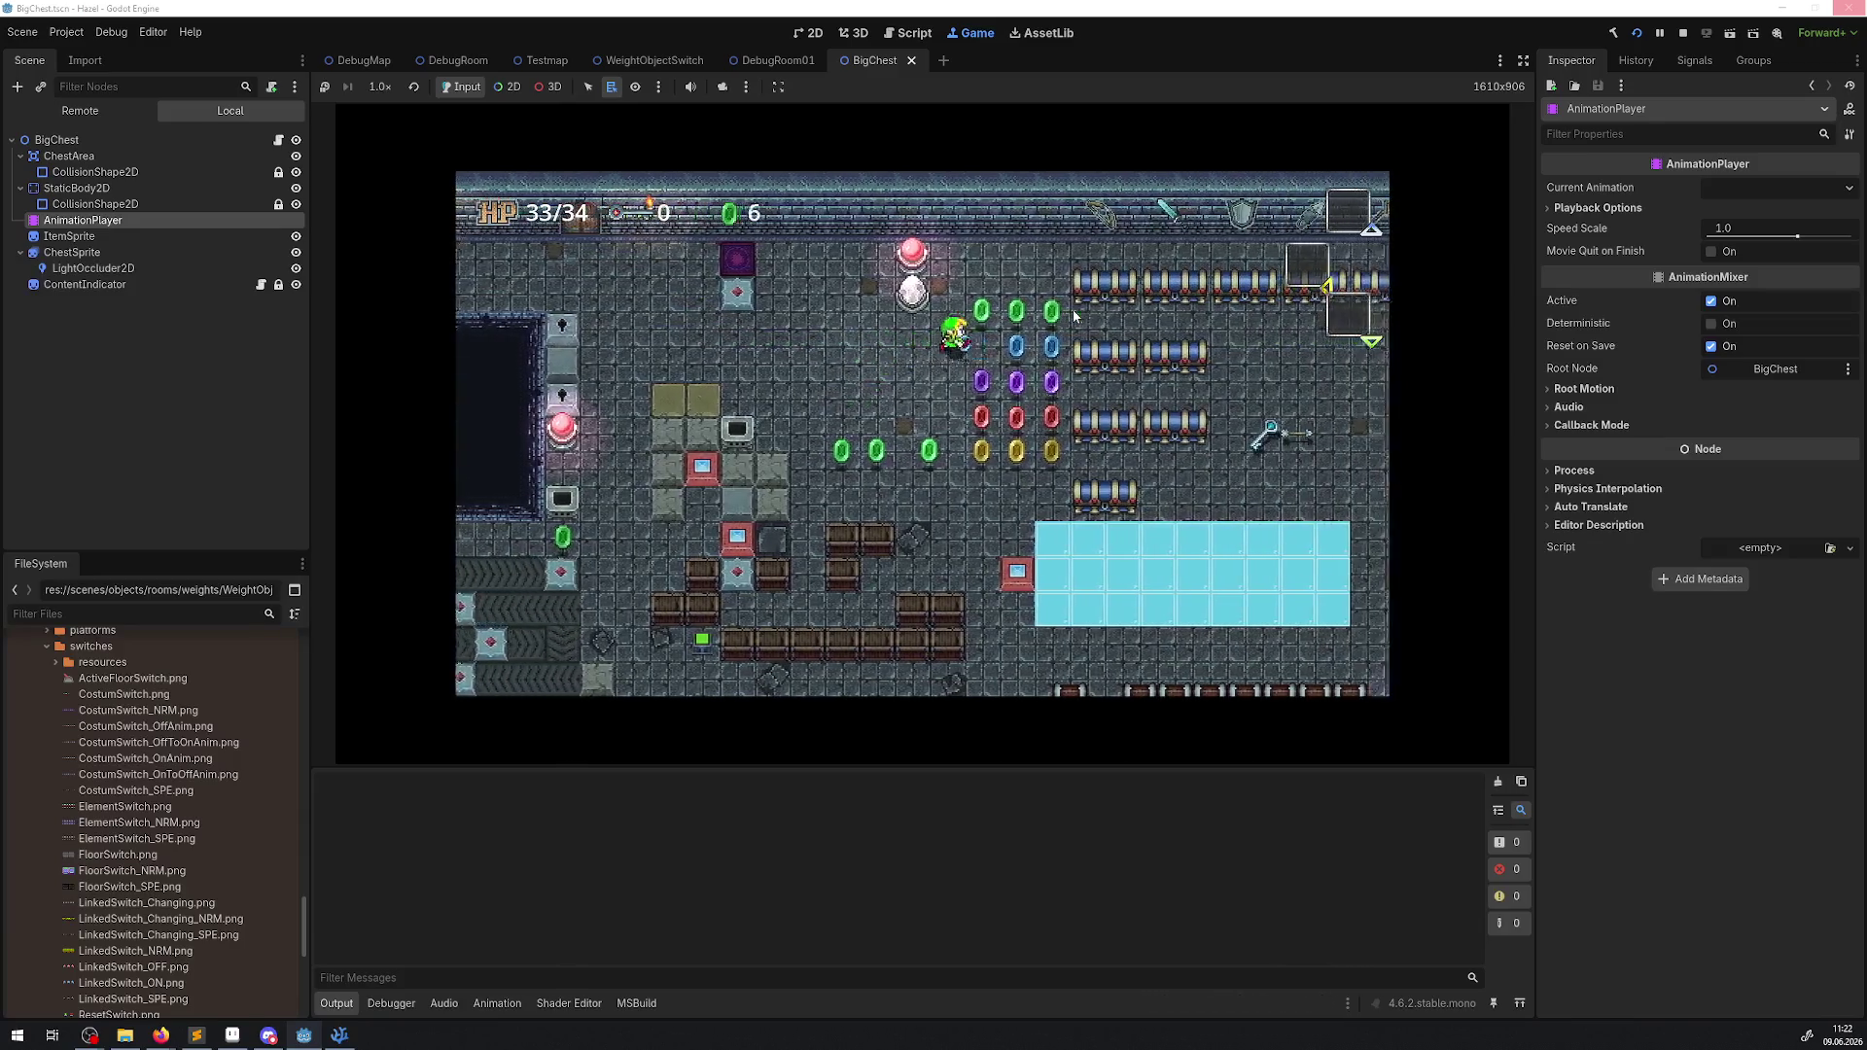
key(Up)
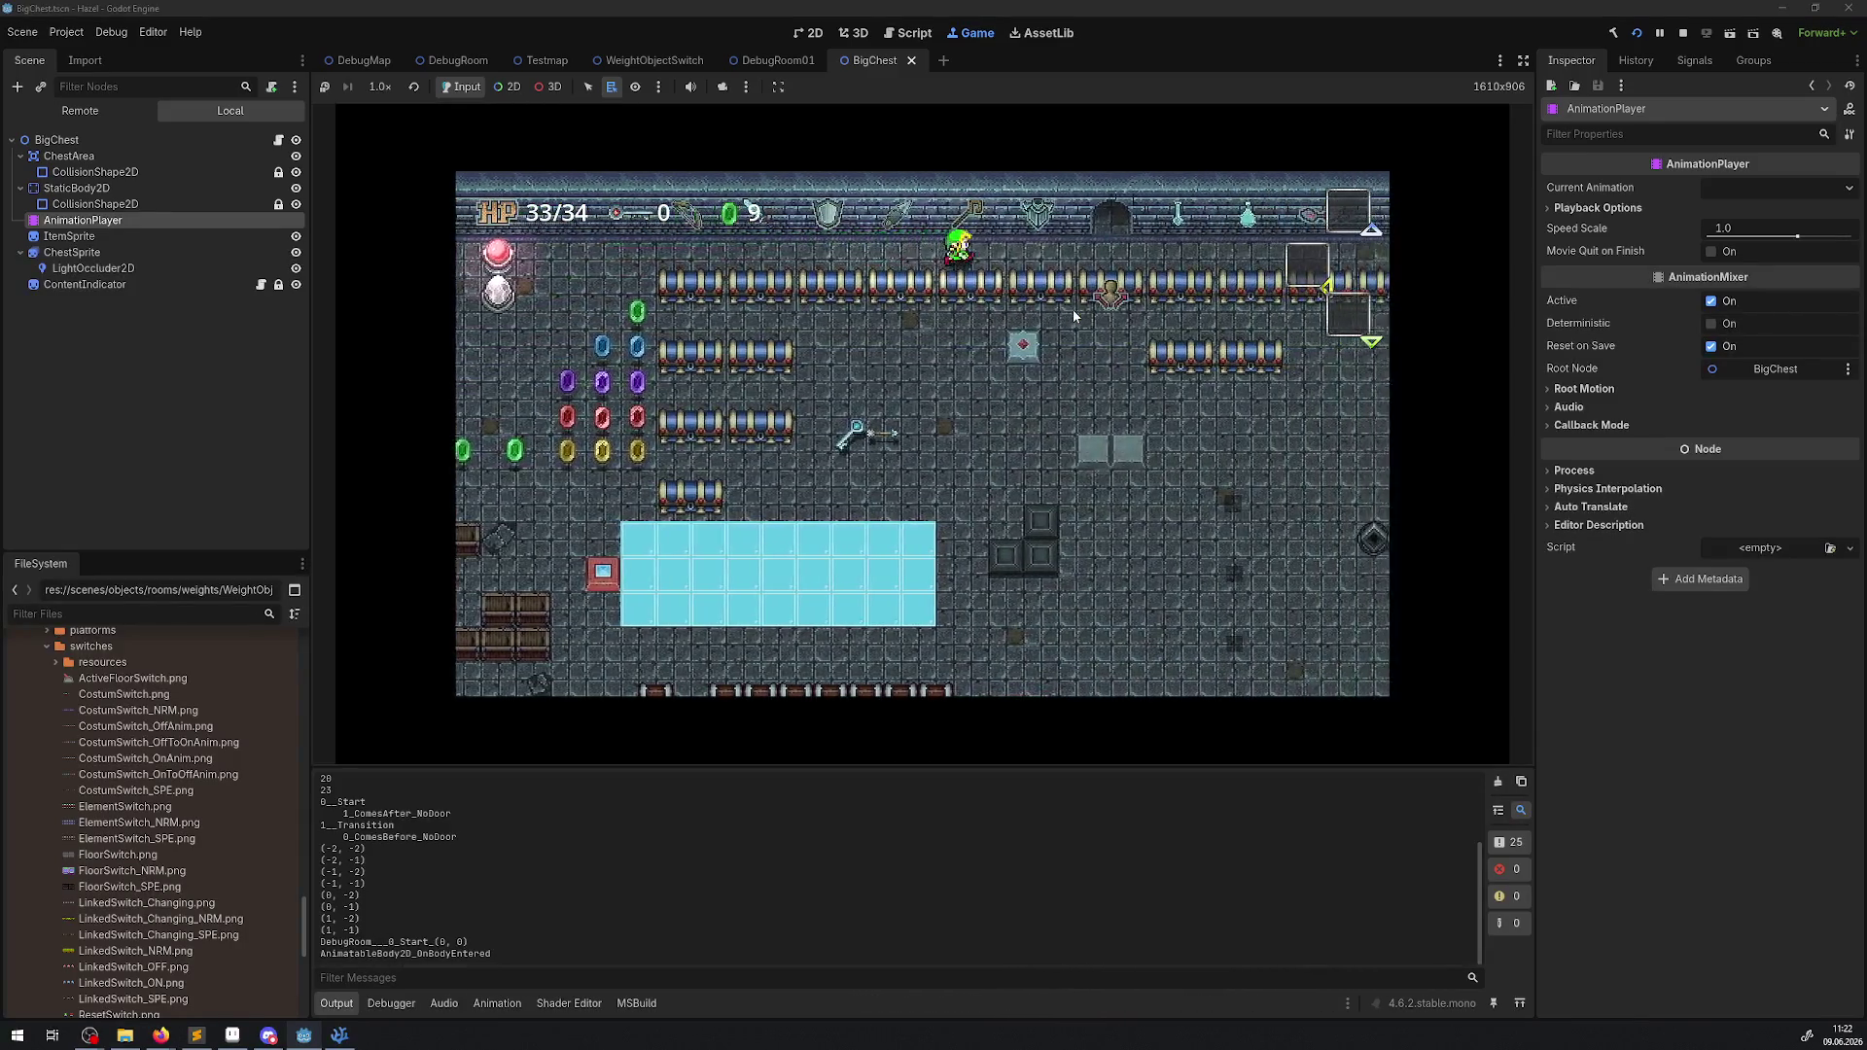
key(Right)
key(Up)
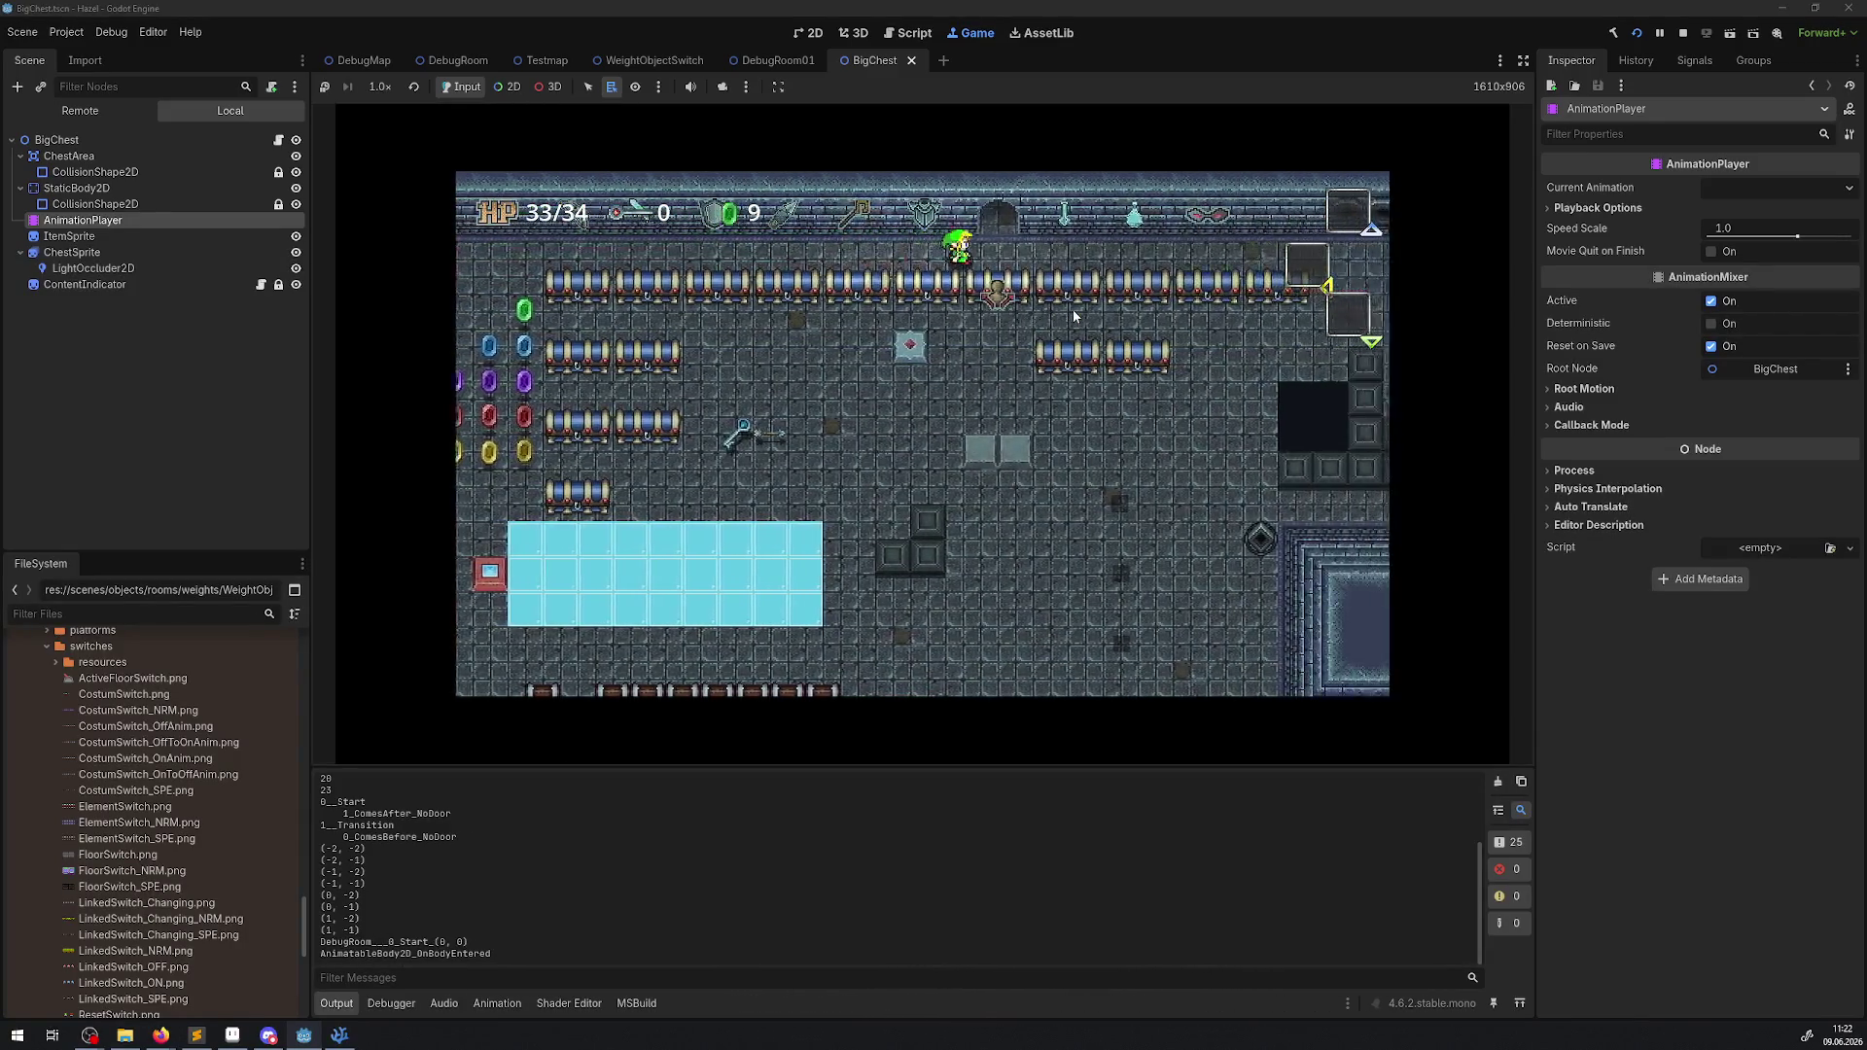
key(Left)
key(Up)
key(Right)
key(Right)
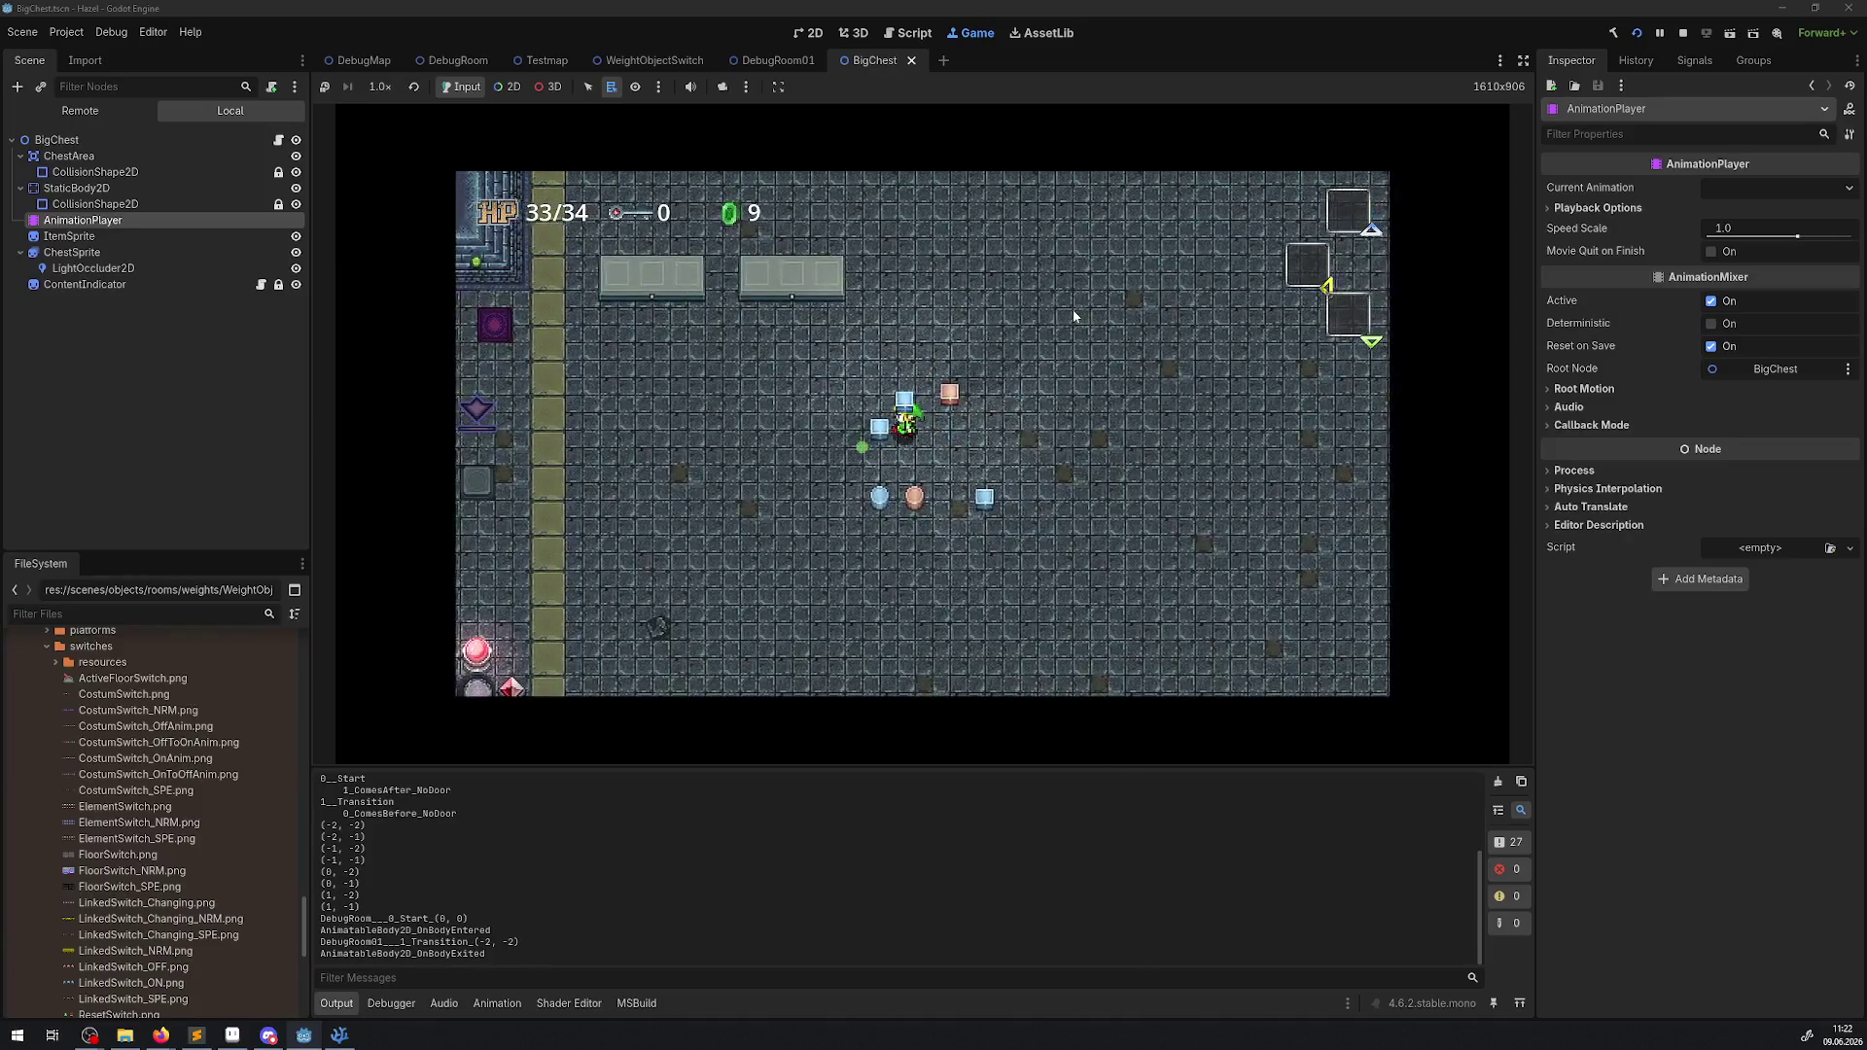
key(Left)
key(Up)
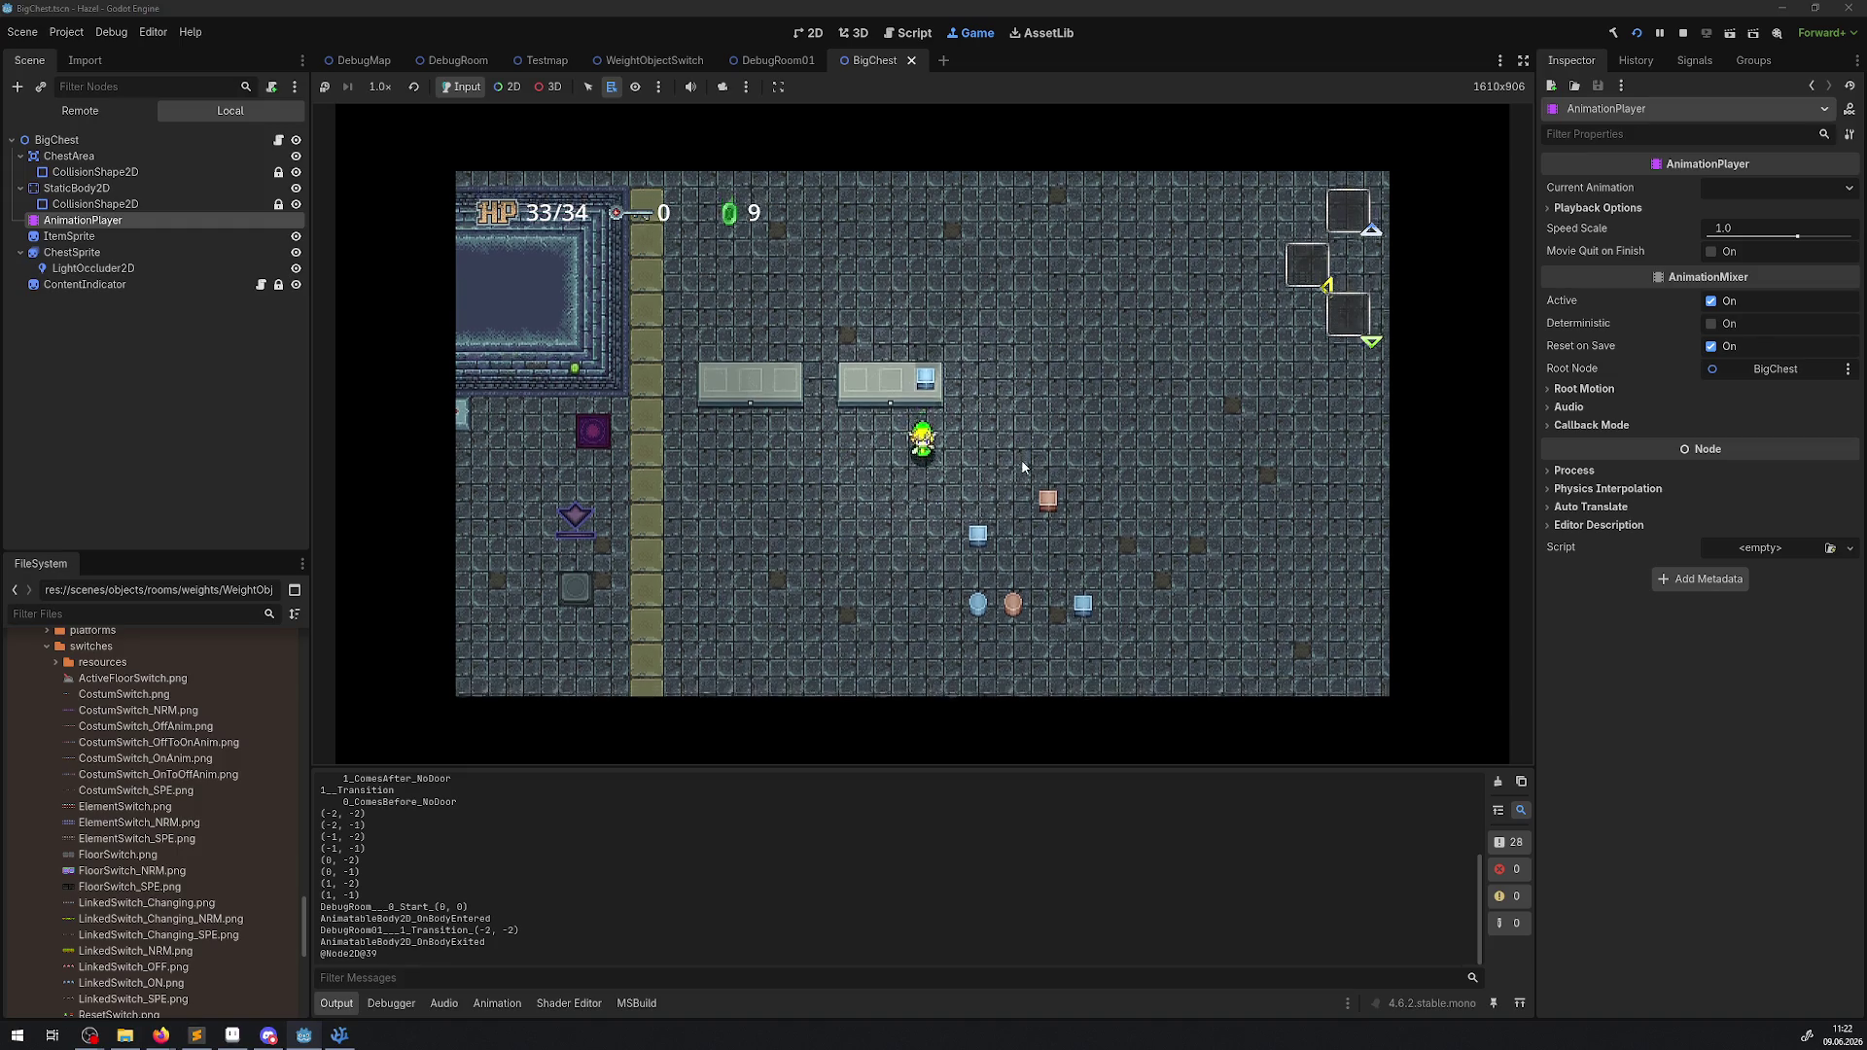
Push the weight objects up onto the switch plate until the log shows 9_9.
key(Down)
key(Right)
key(Up)
key(Left)
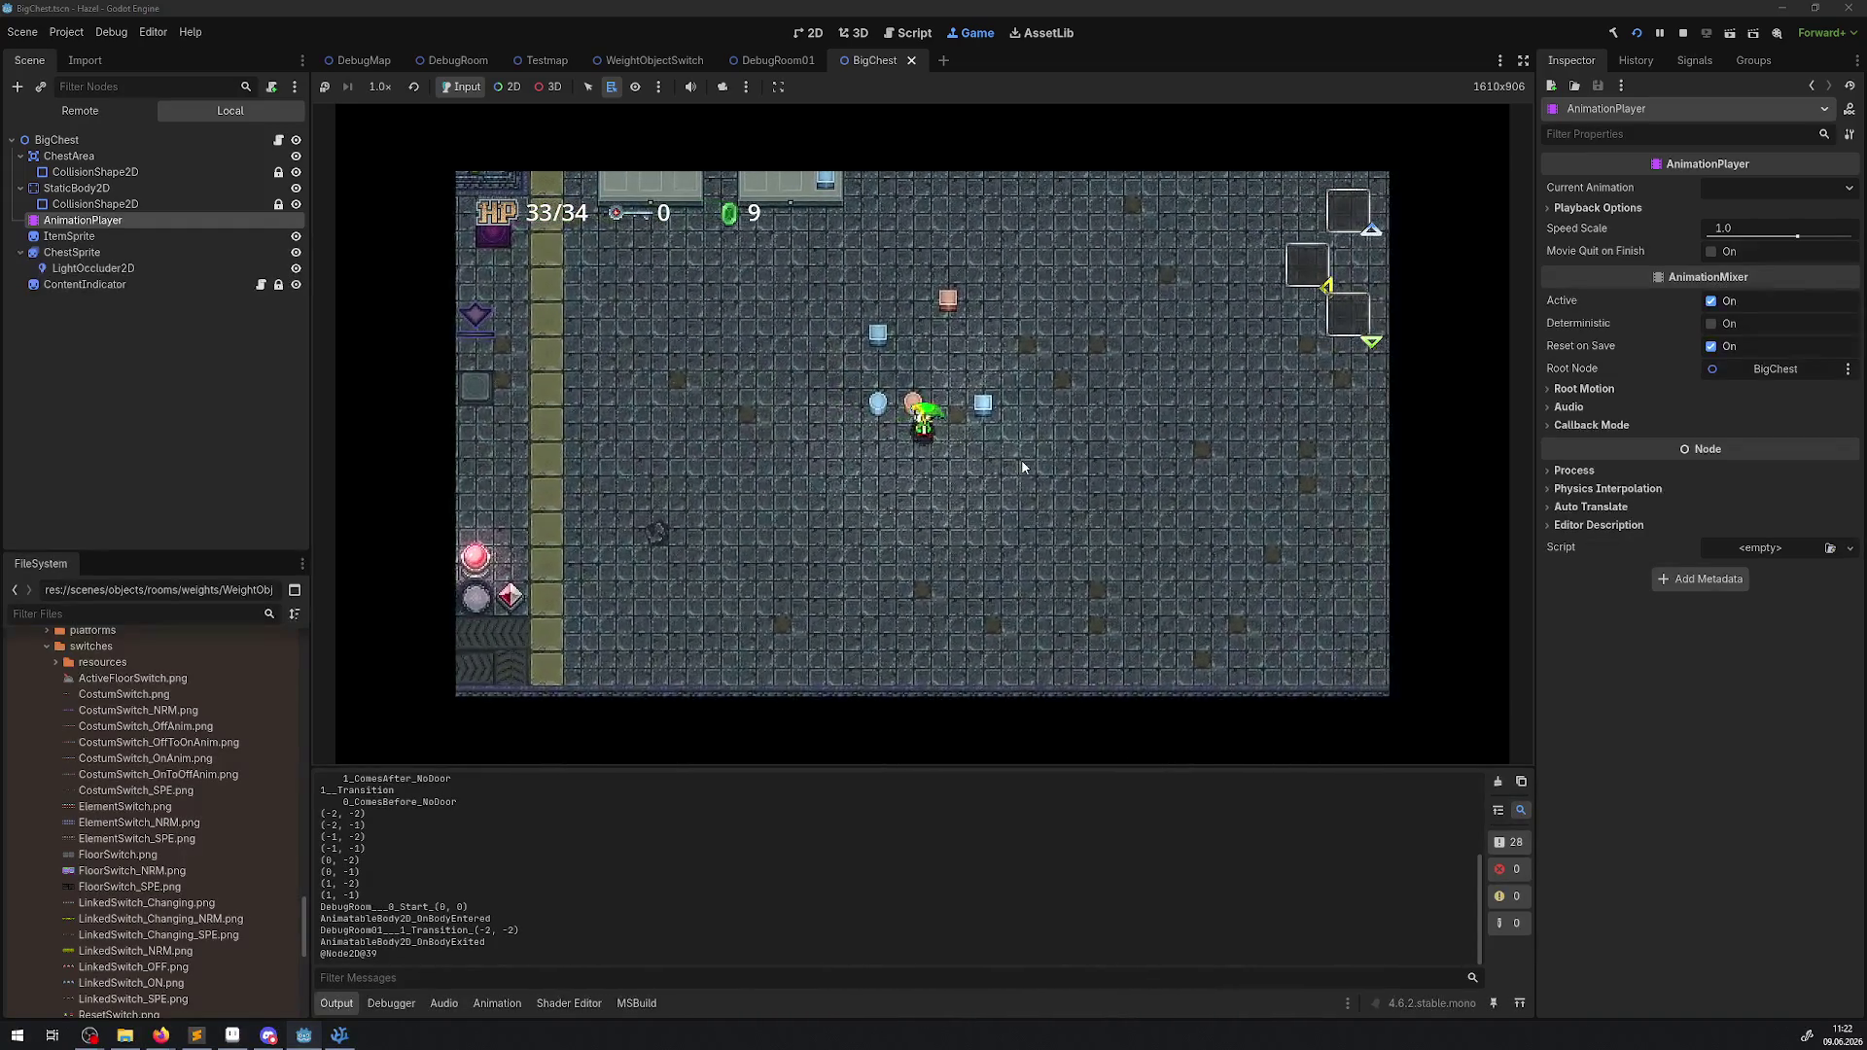
key(Down)
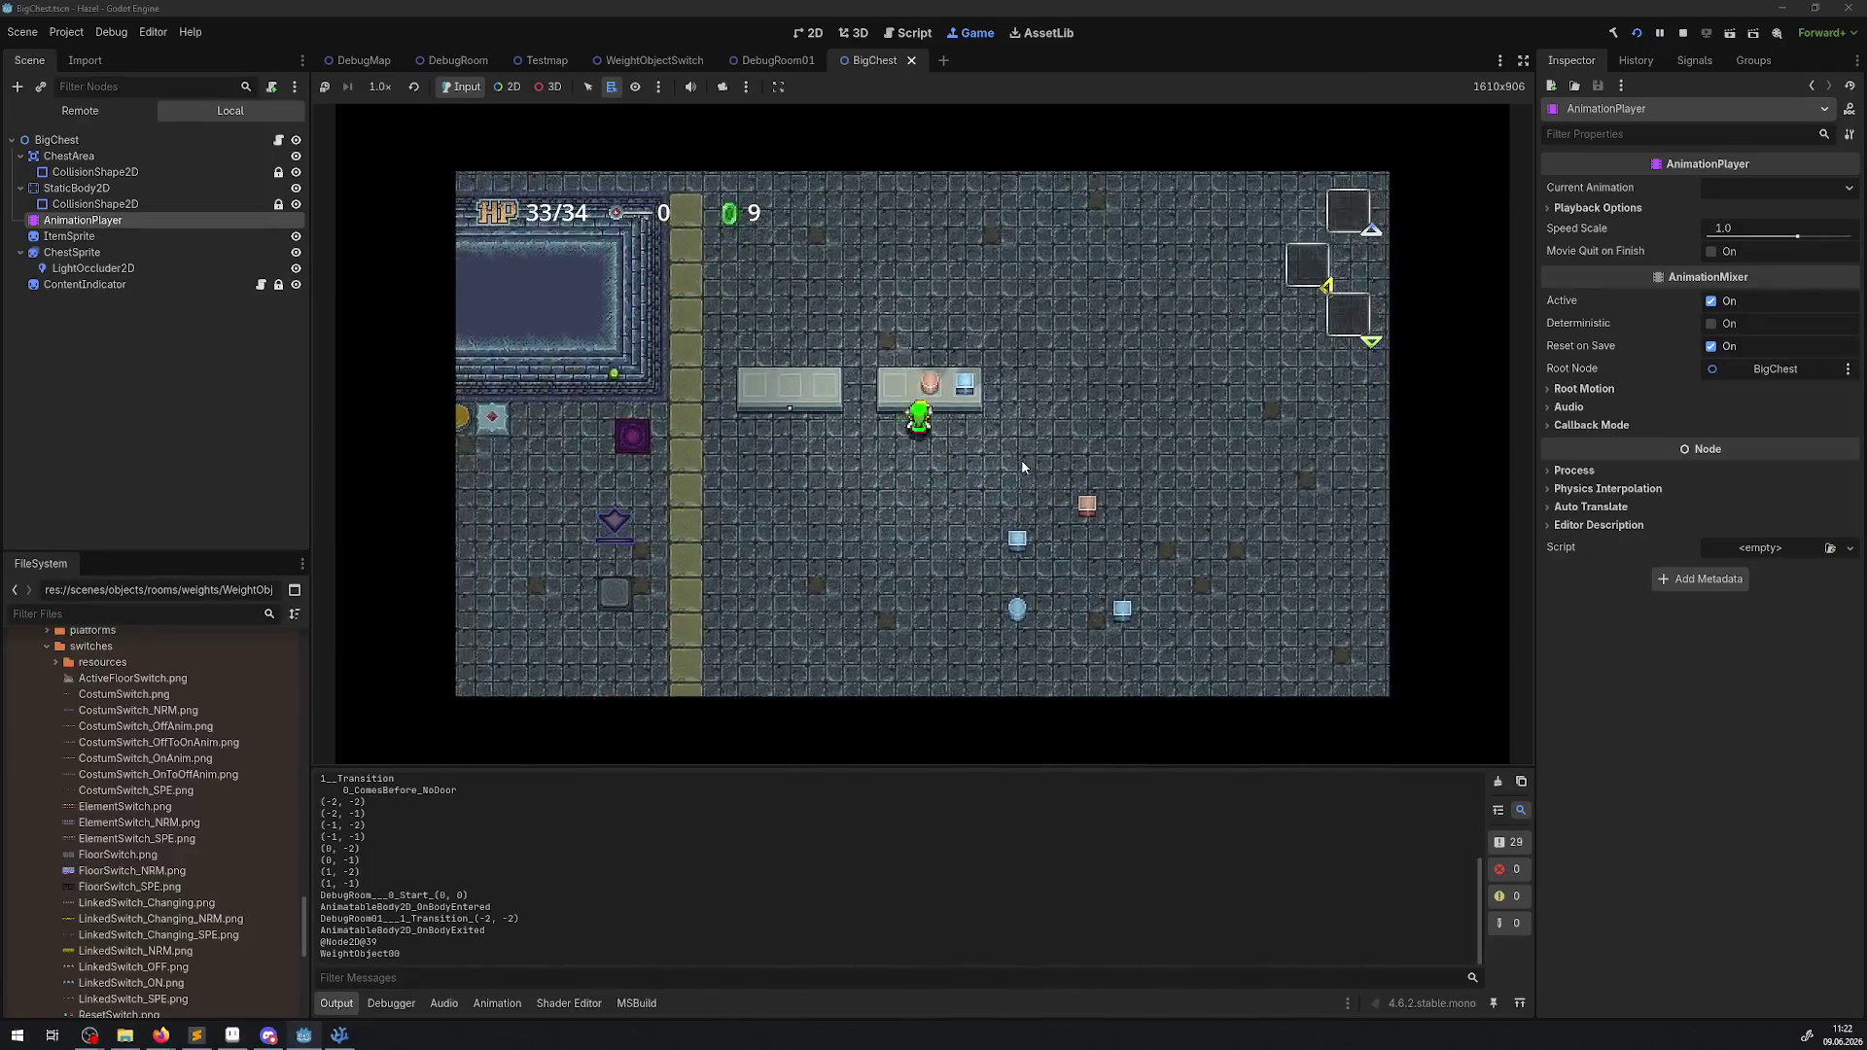
key(Right)
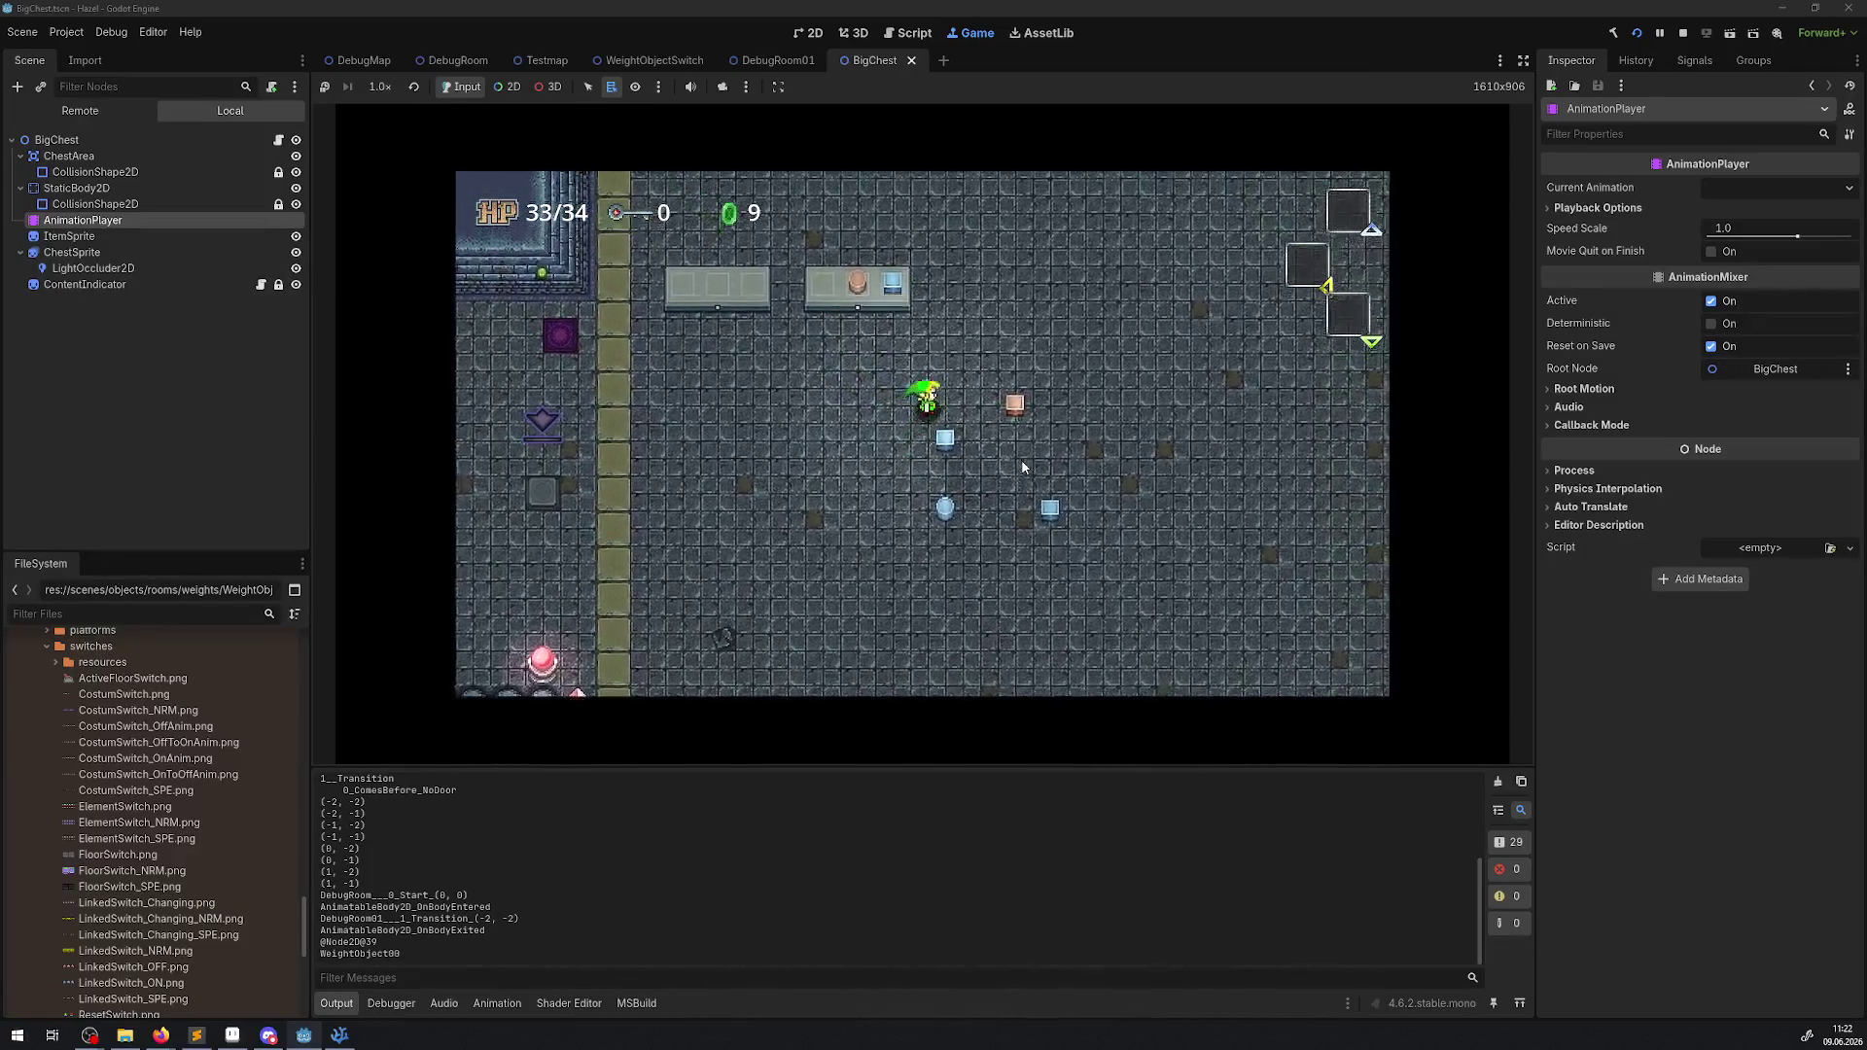
key(Up)
key(Left)
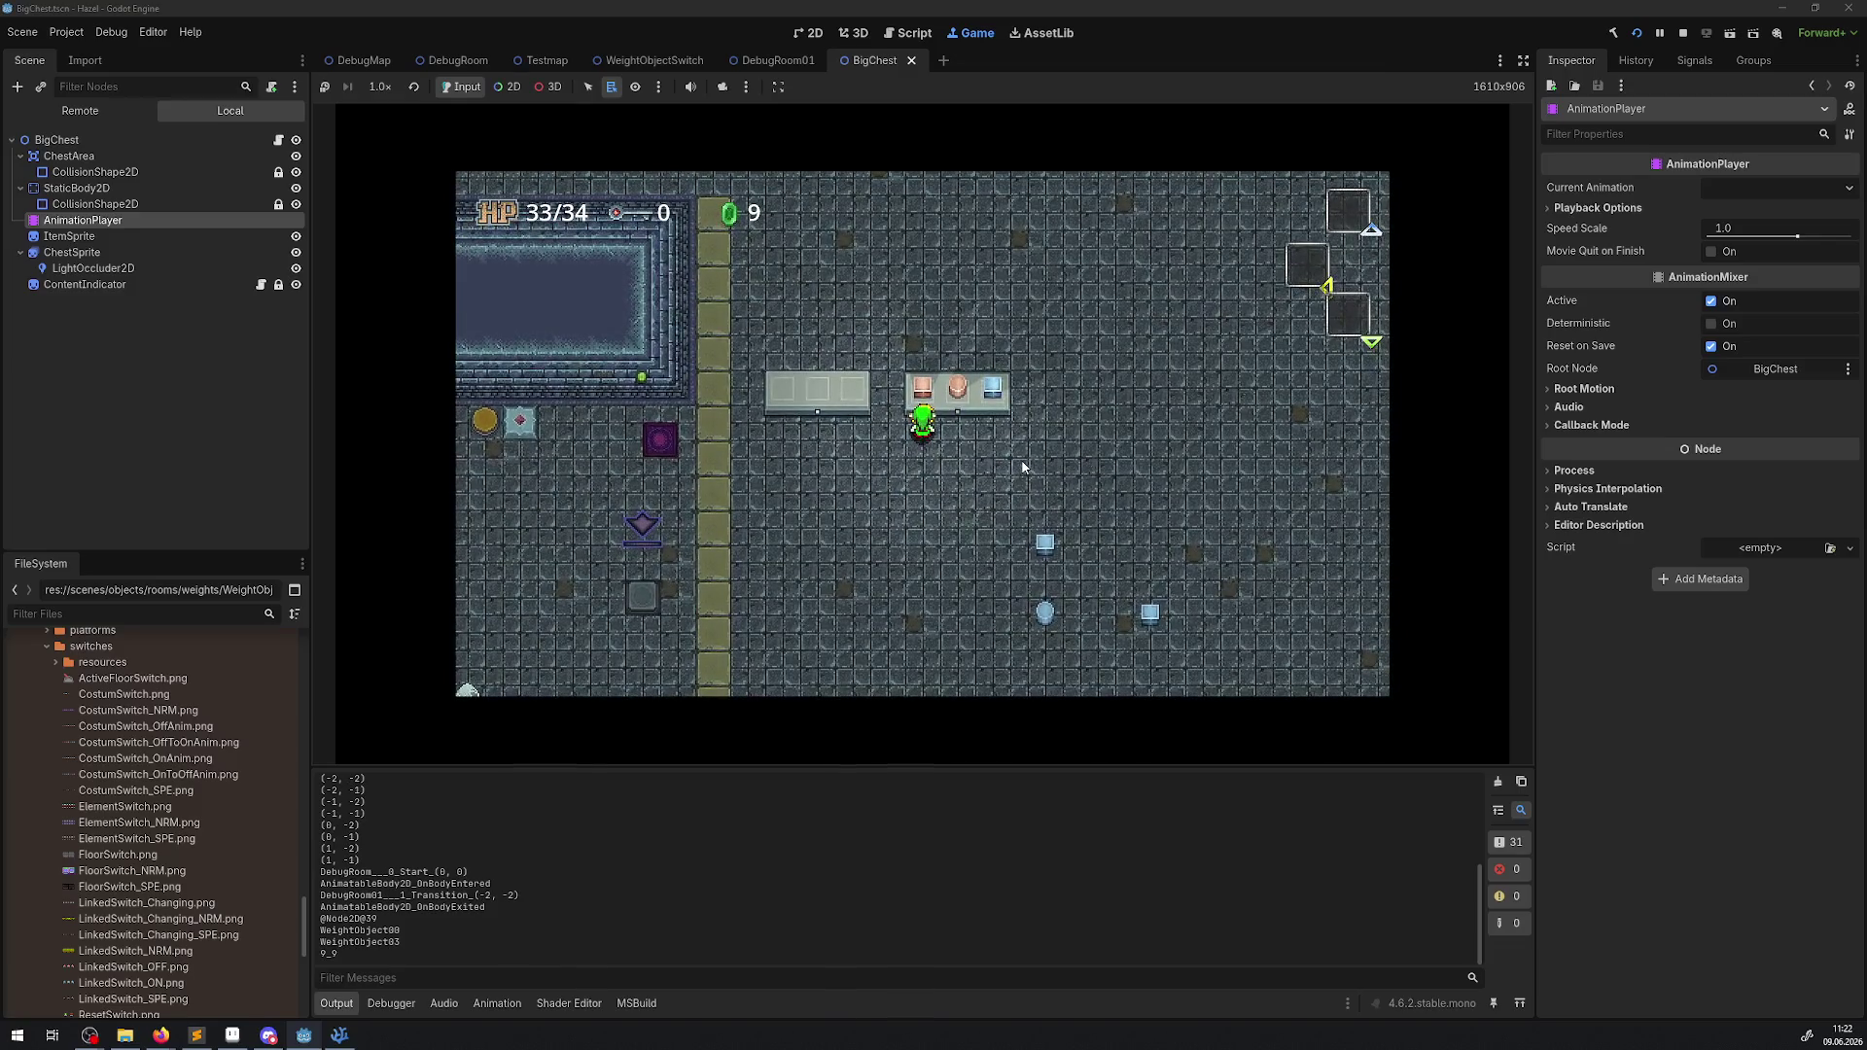
key(Down)
key(Up)
Pick the switch's SwitchSprite in the running game and check its tan Self Modulate.
click(506, 88)
right_click(958, 418)
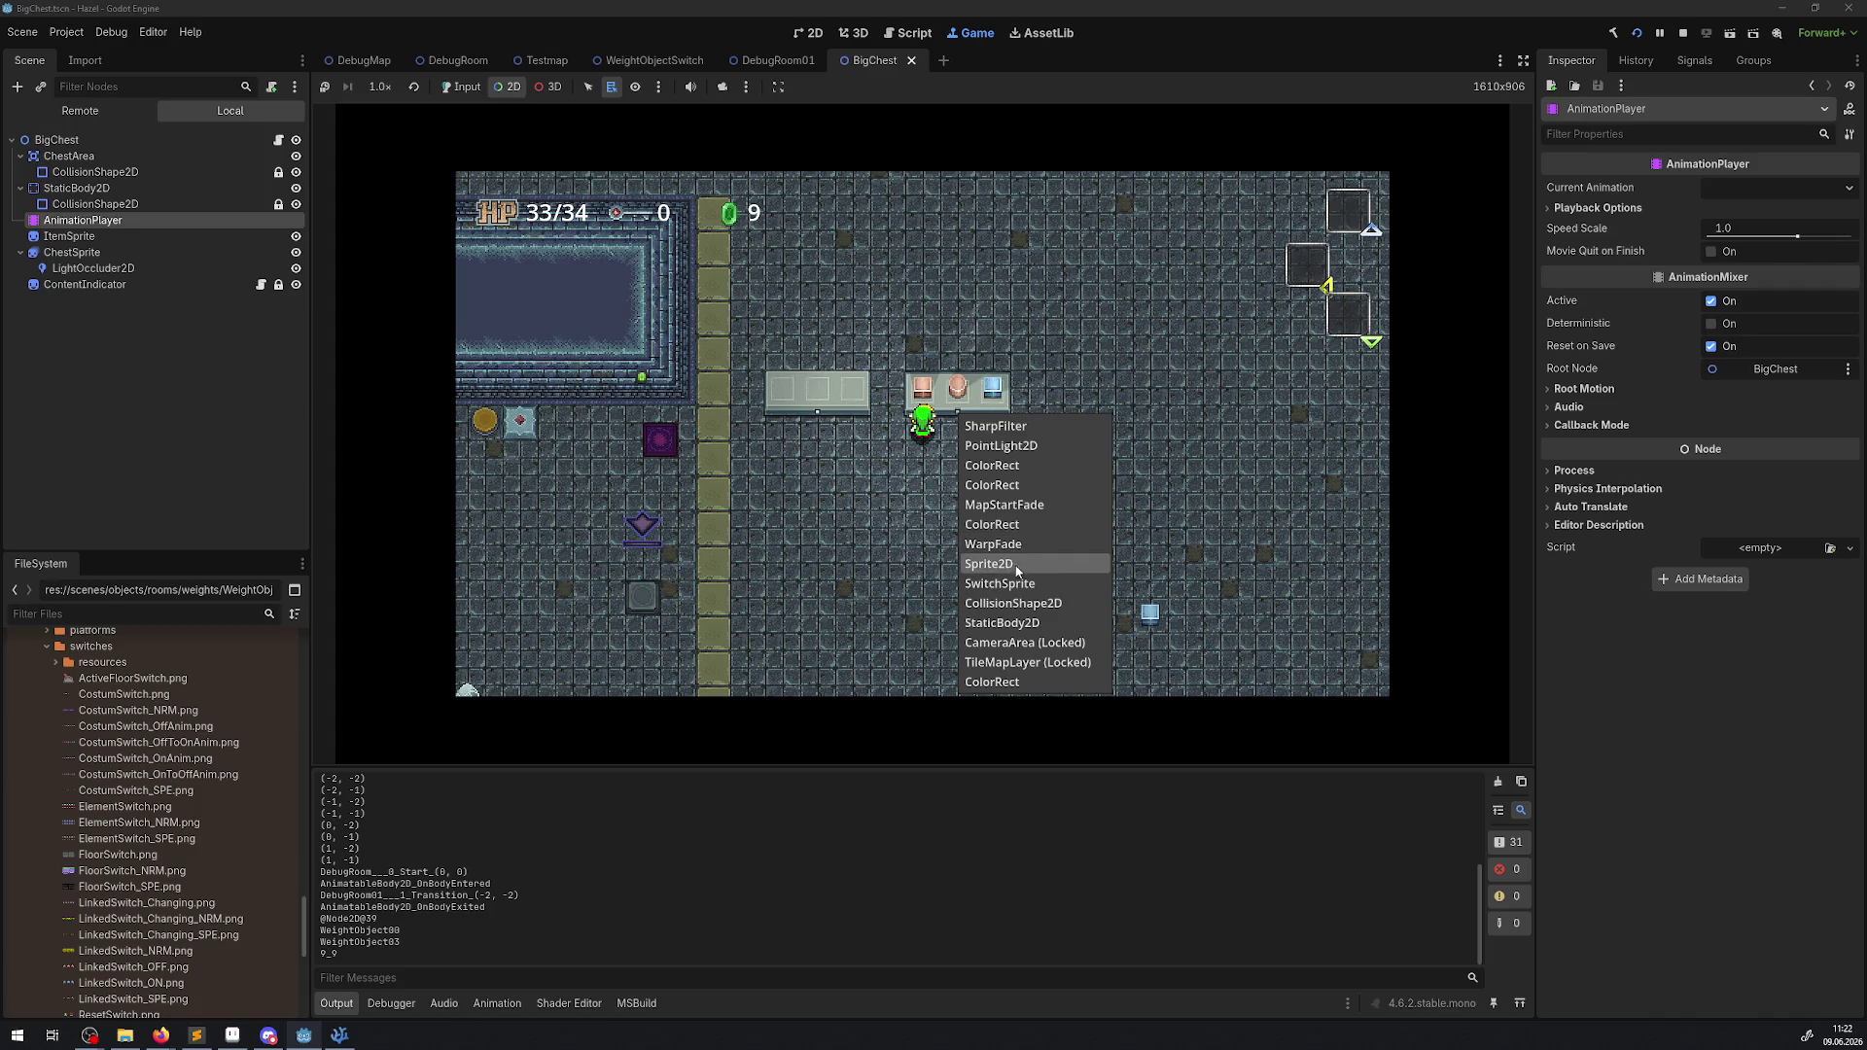
right_click(1011, 601)
click(130, 156)
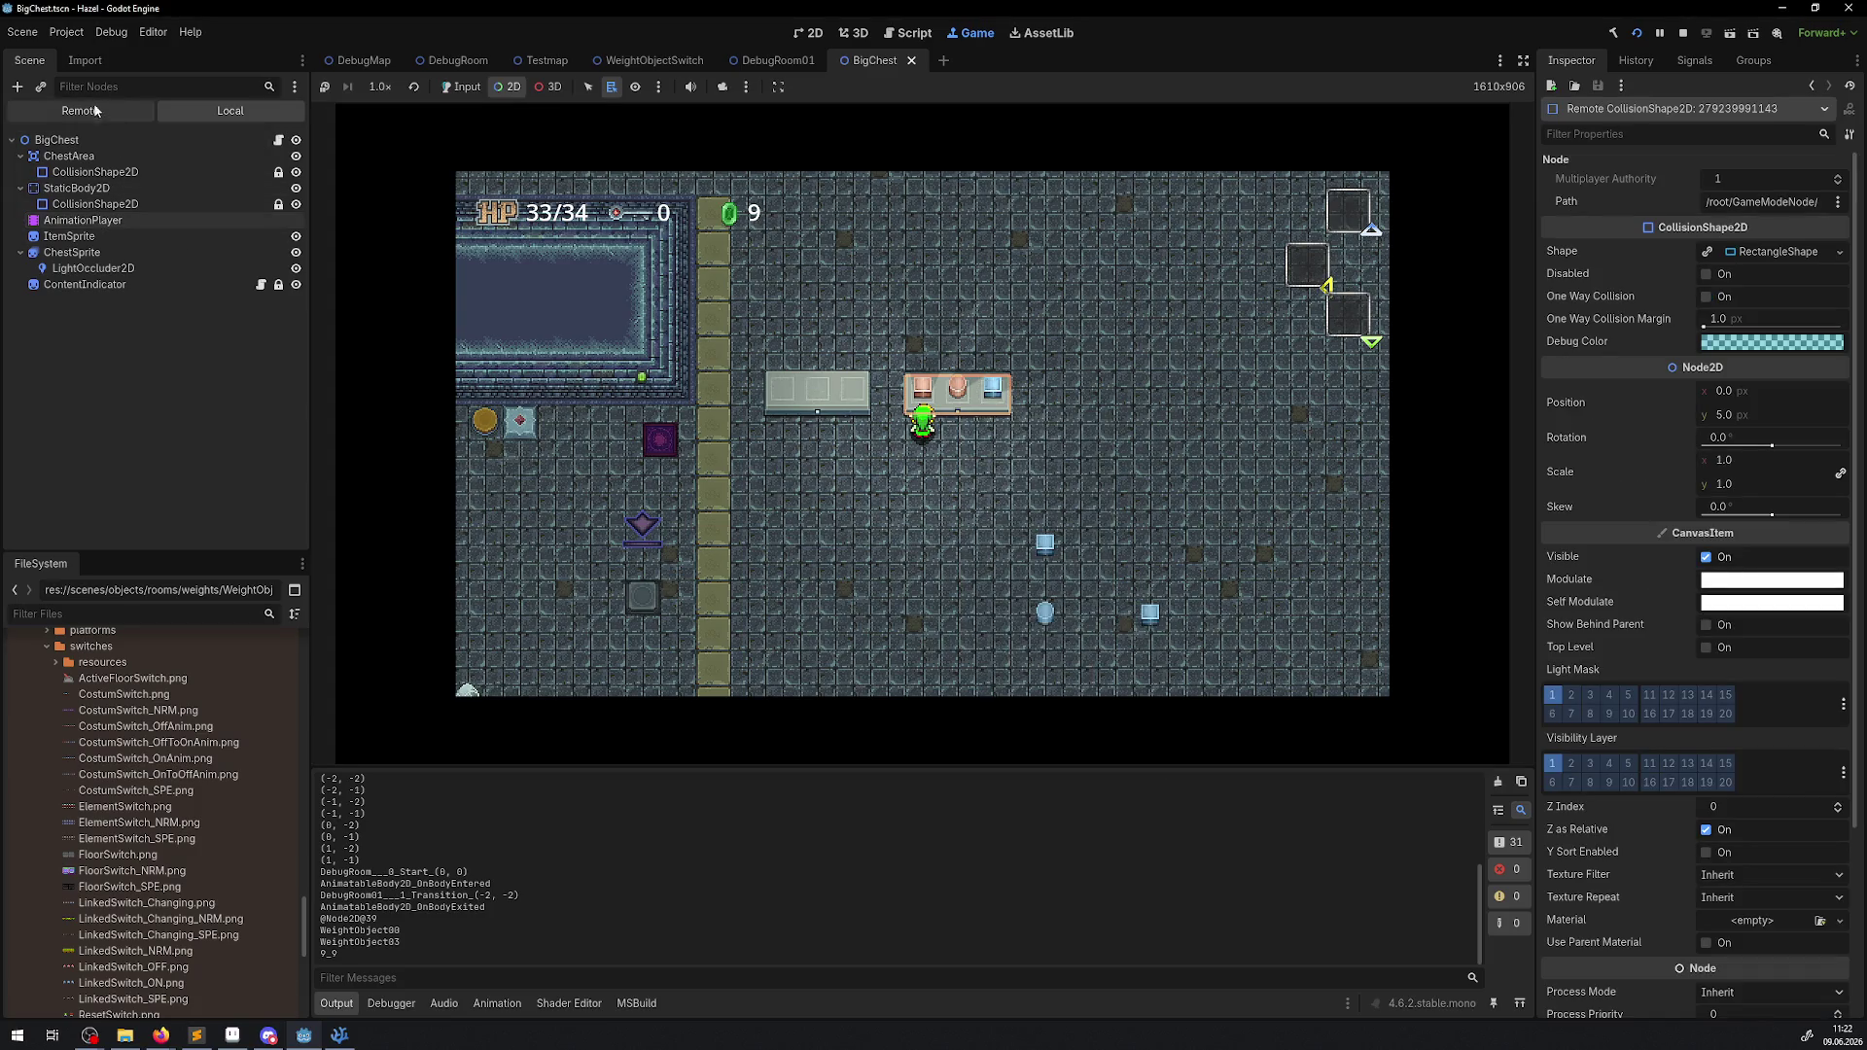
click(73, 447)
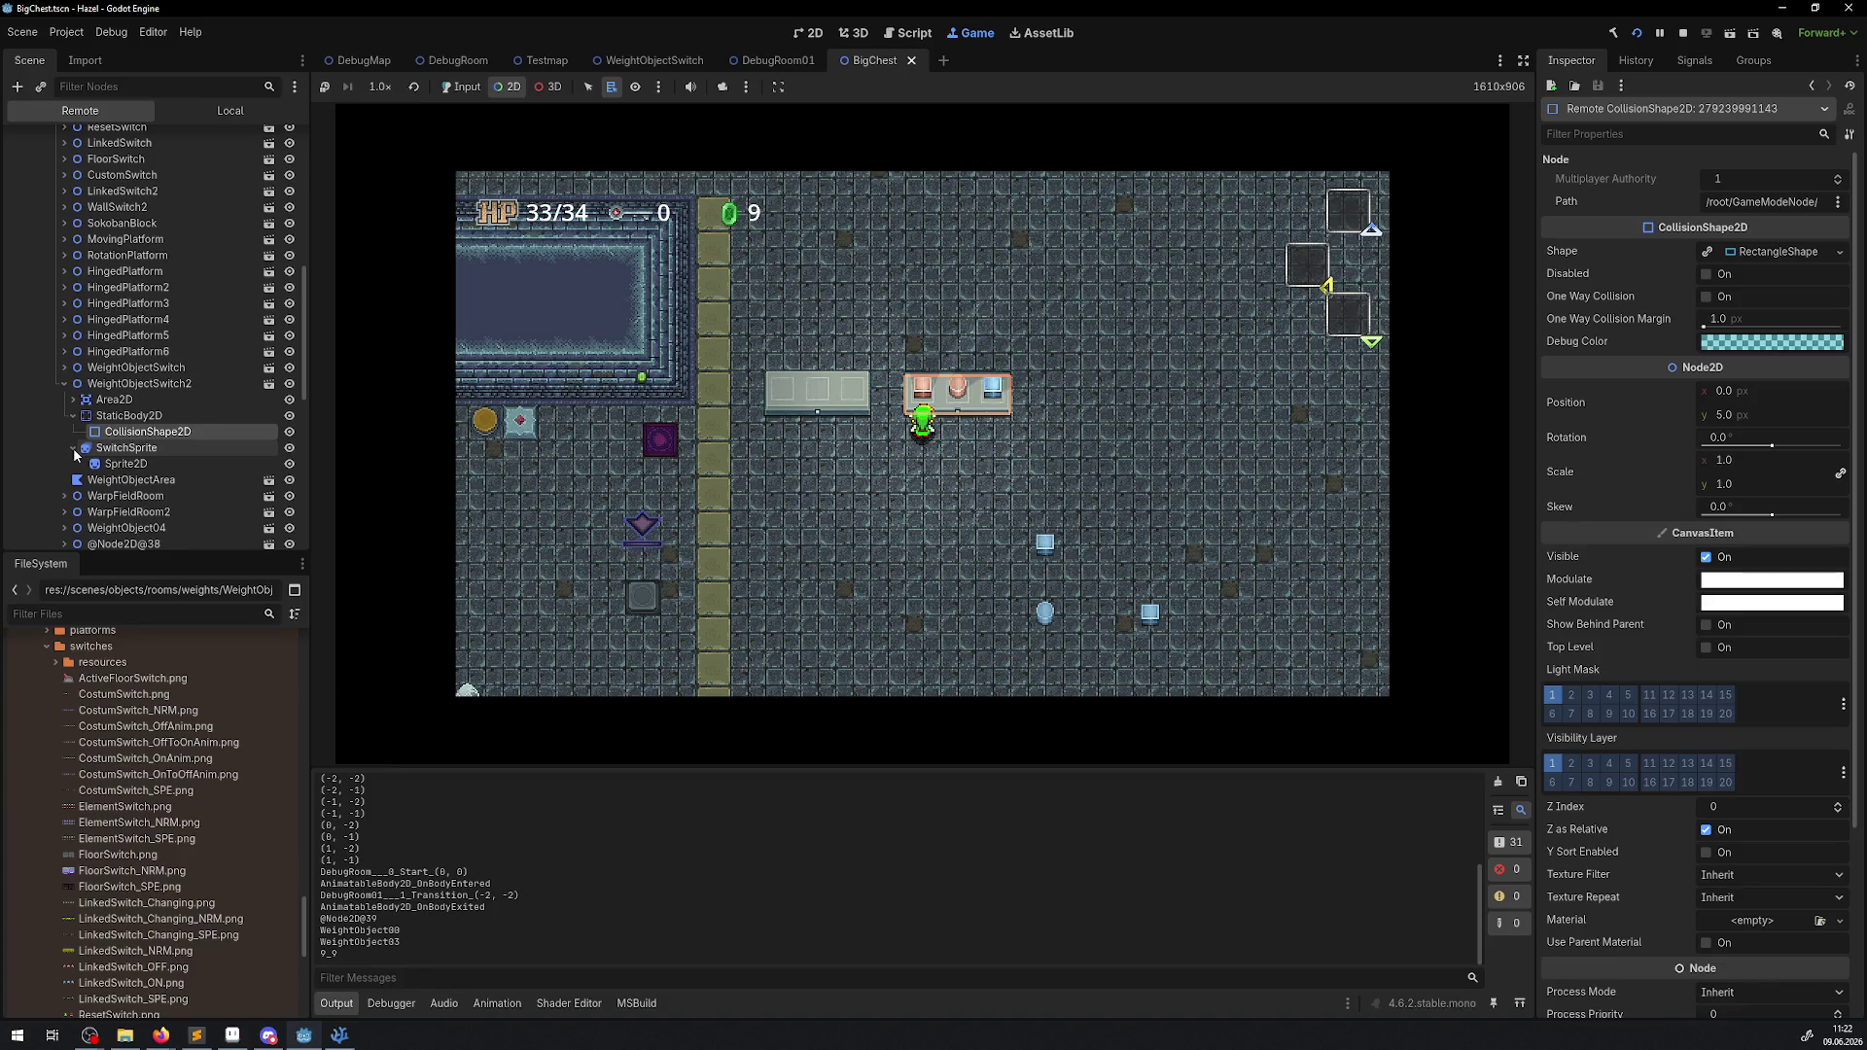
click(125, 464)
scroll(1689, 819, down, 3)
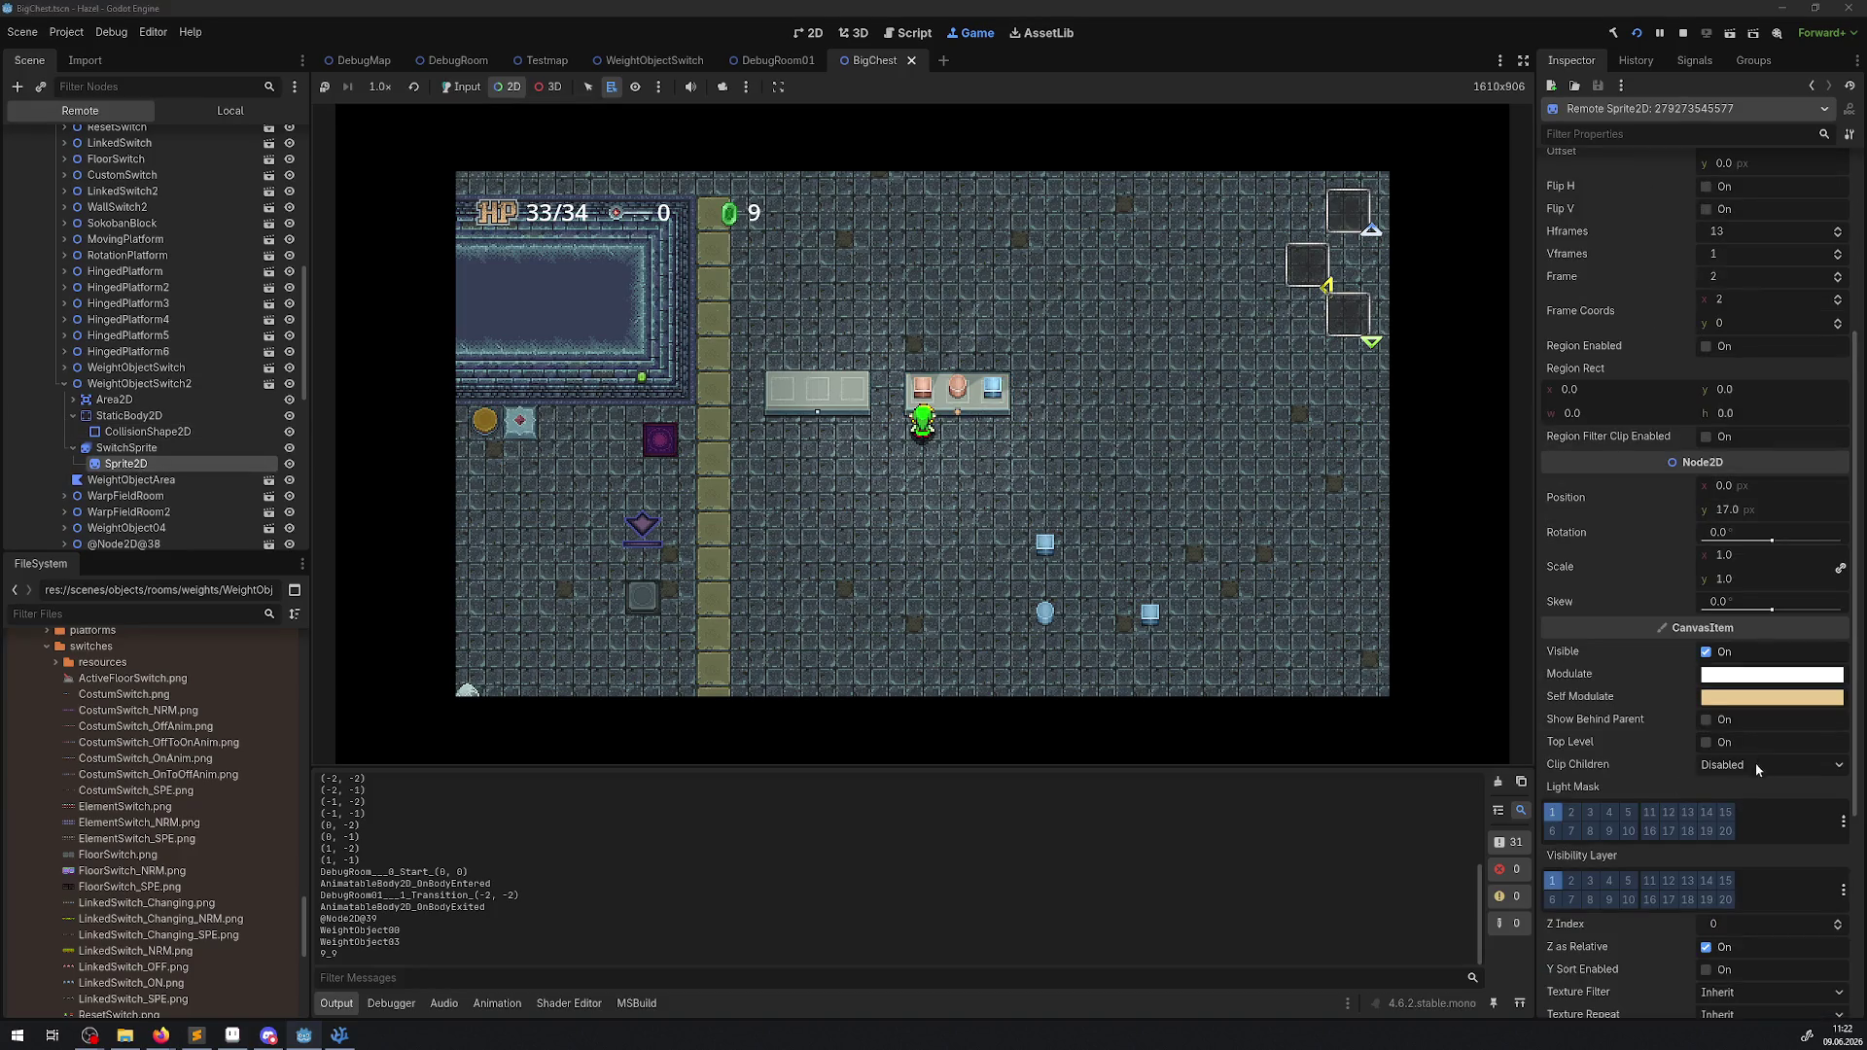
click(1765, 700)
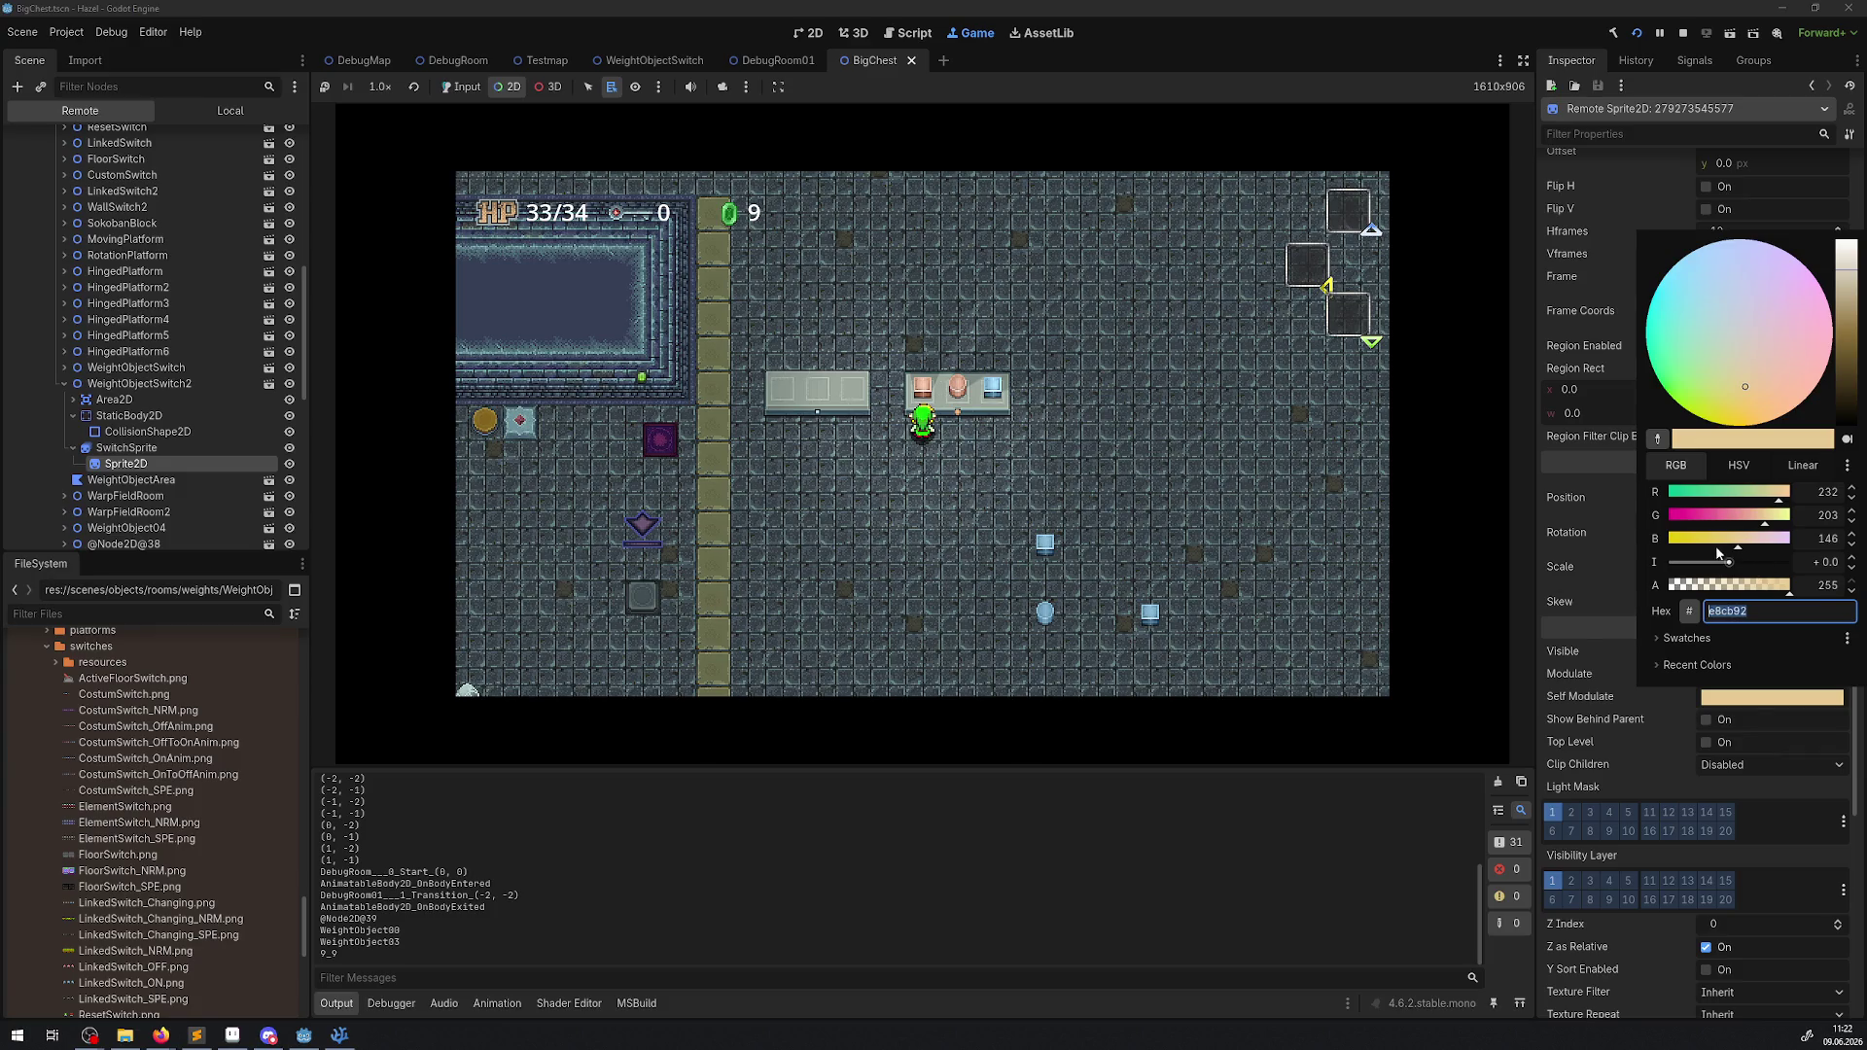
click(1619, 604)
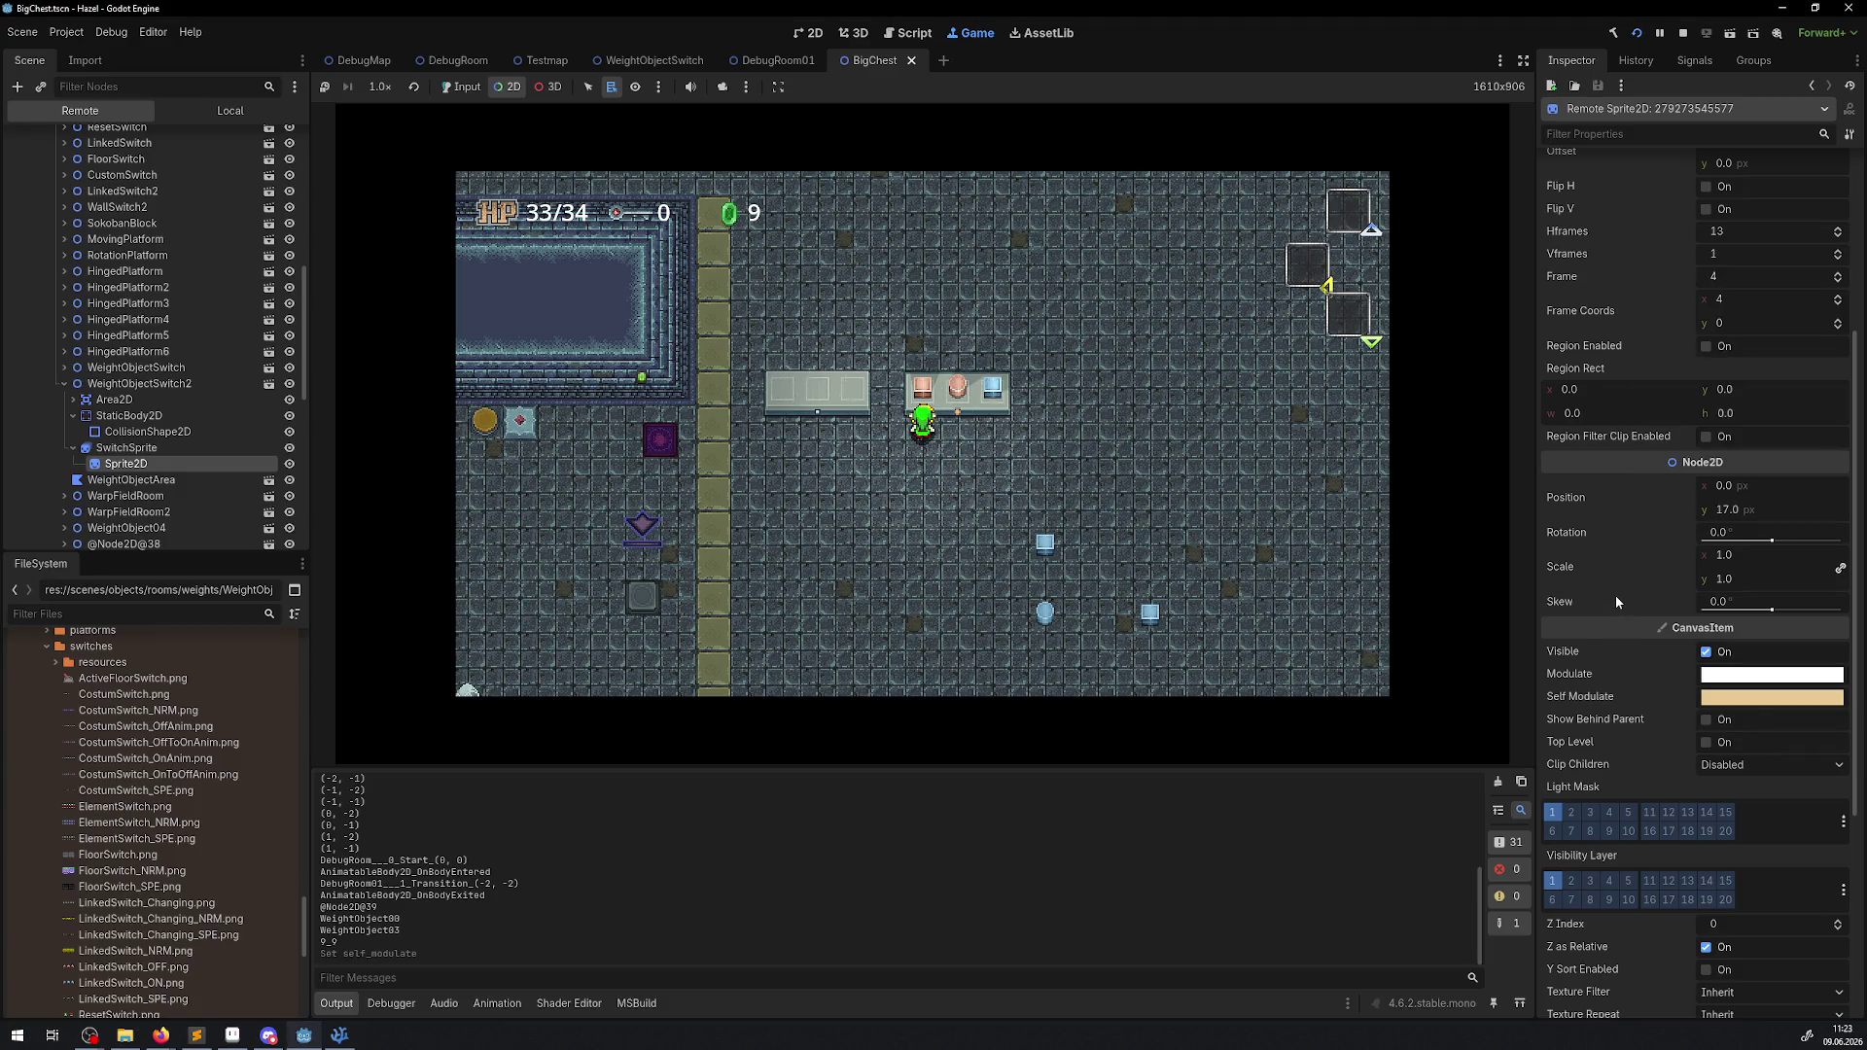
Reselect the switch sprite, confirm its e8cb92 Self Modulate tint, and stop the game.
click(996, 550)
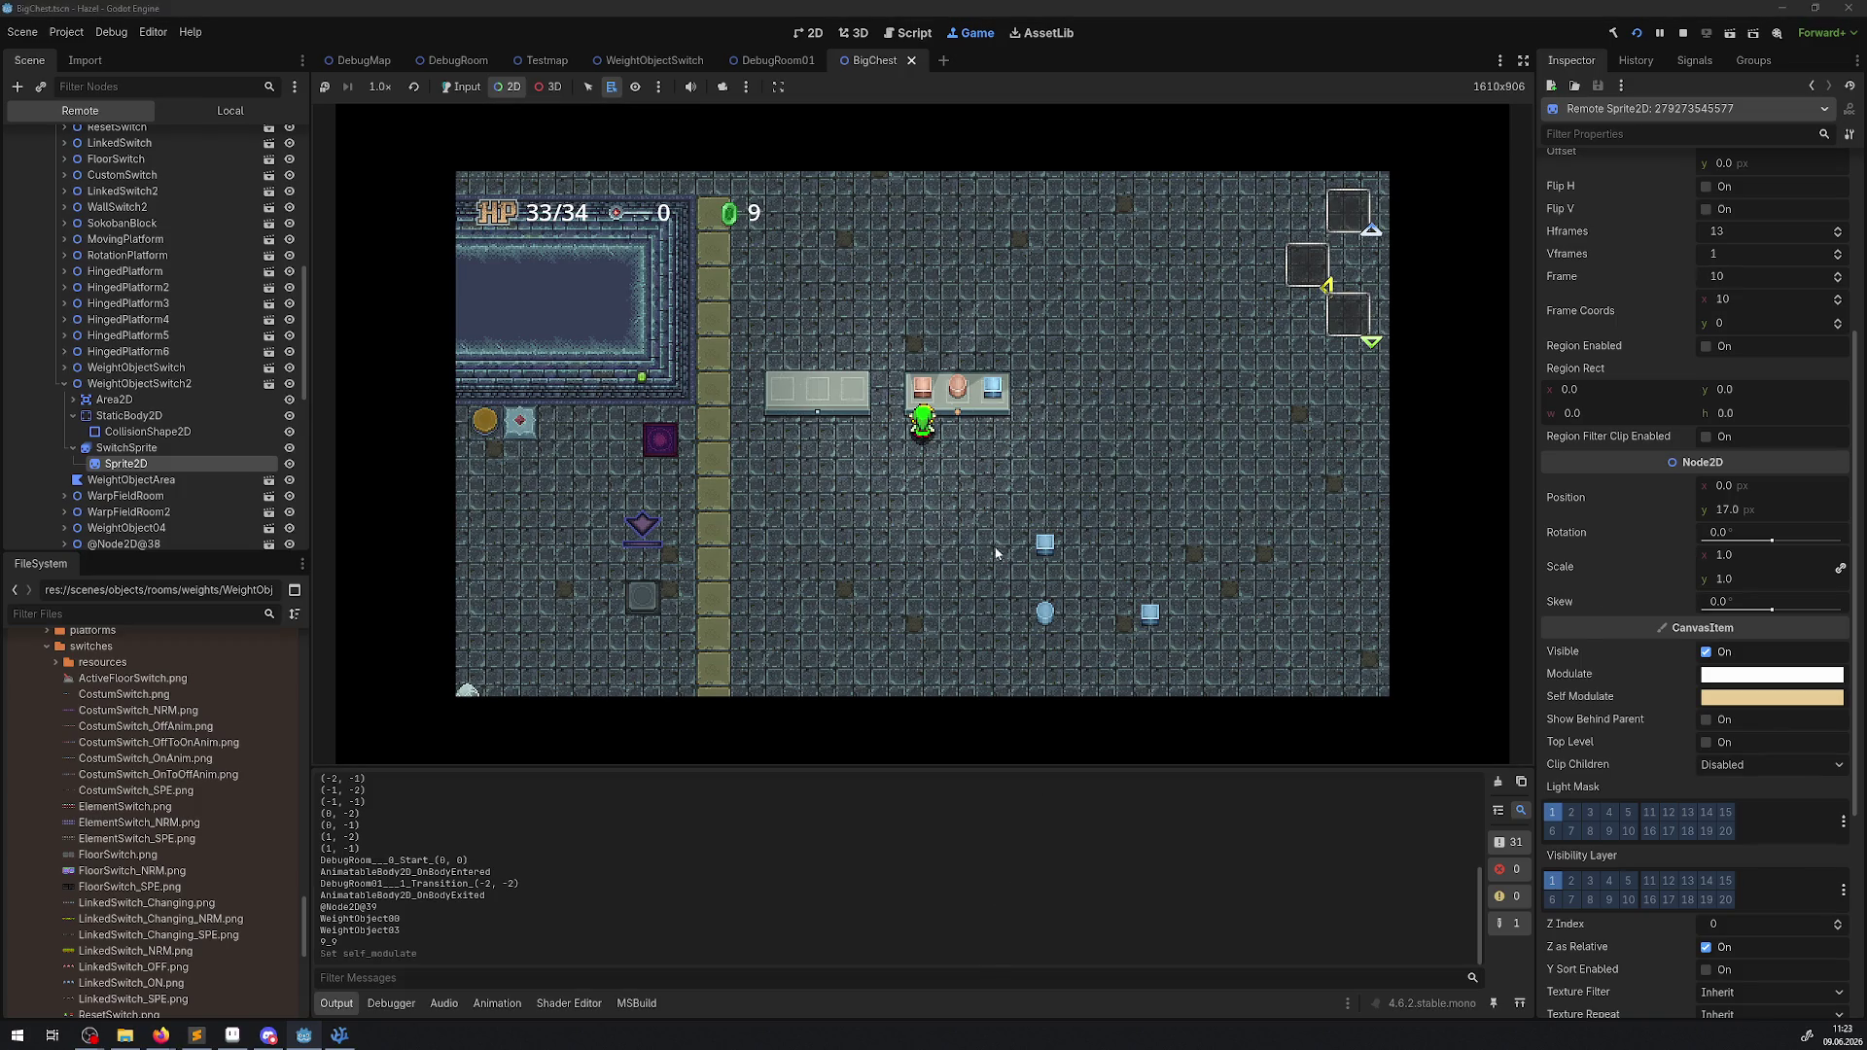
right_click(1047, 331)
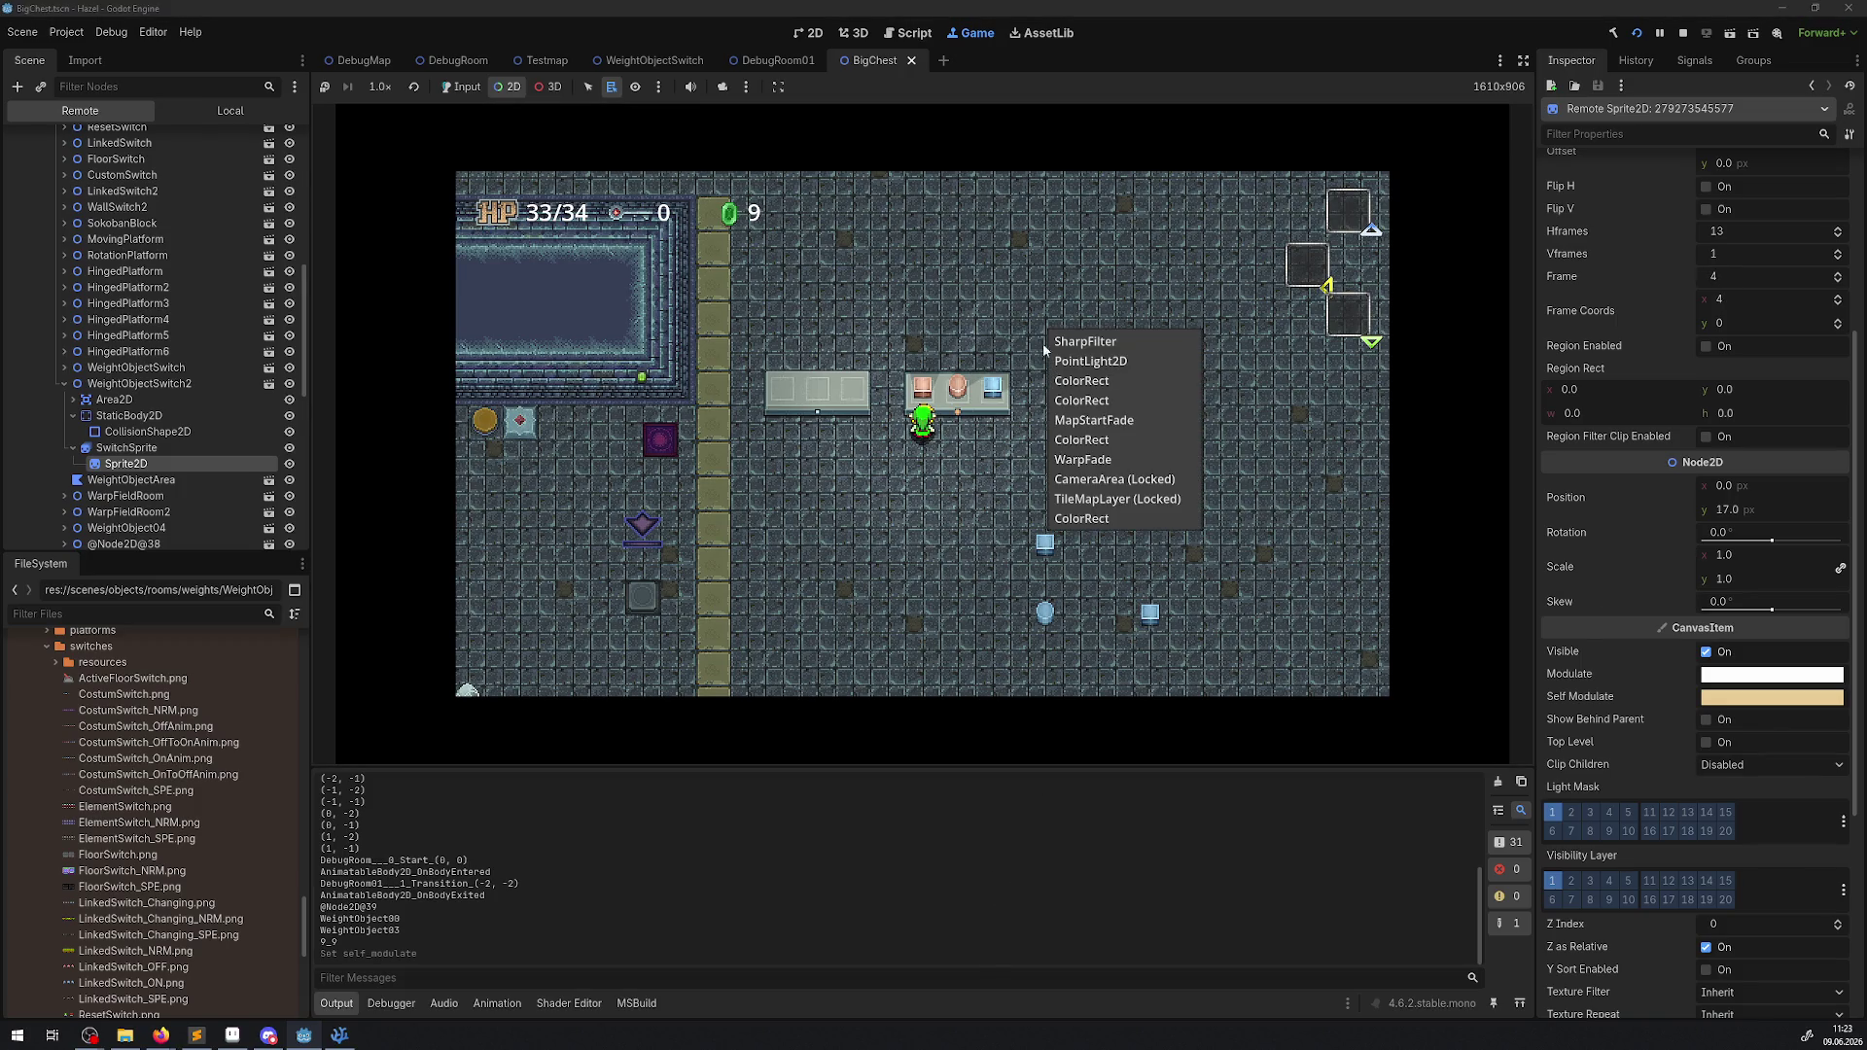
click(465, 96)
click(465, 95)
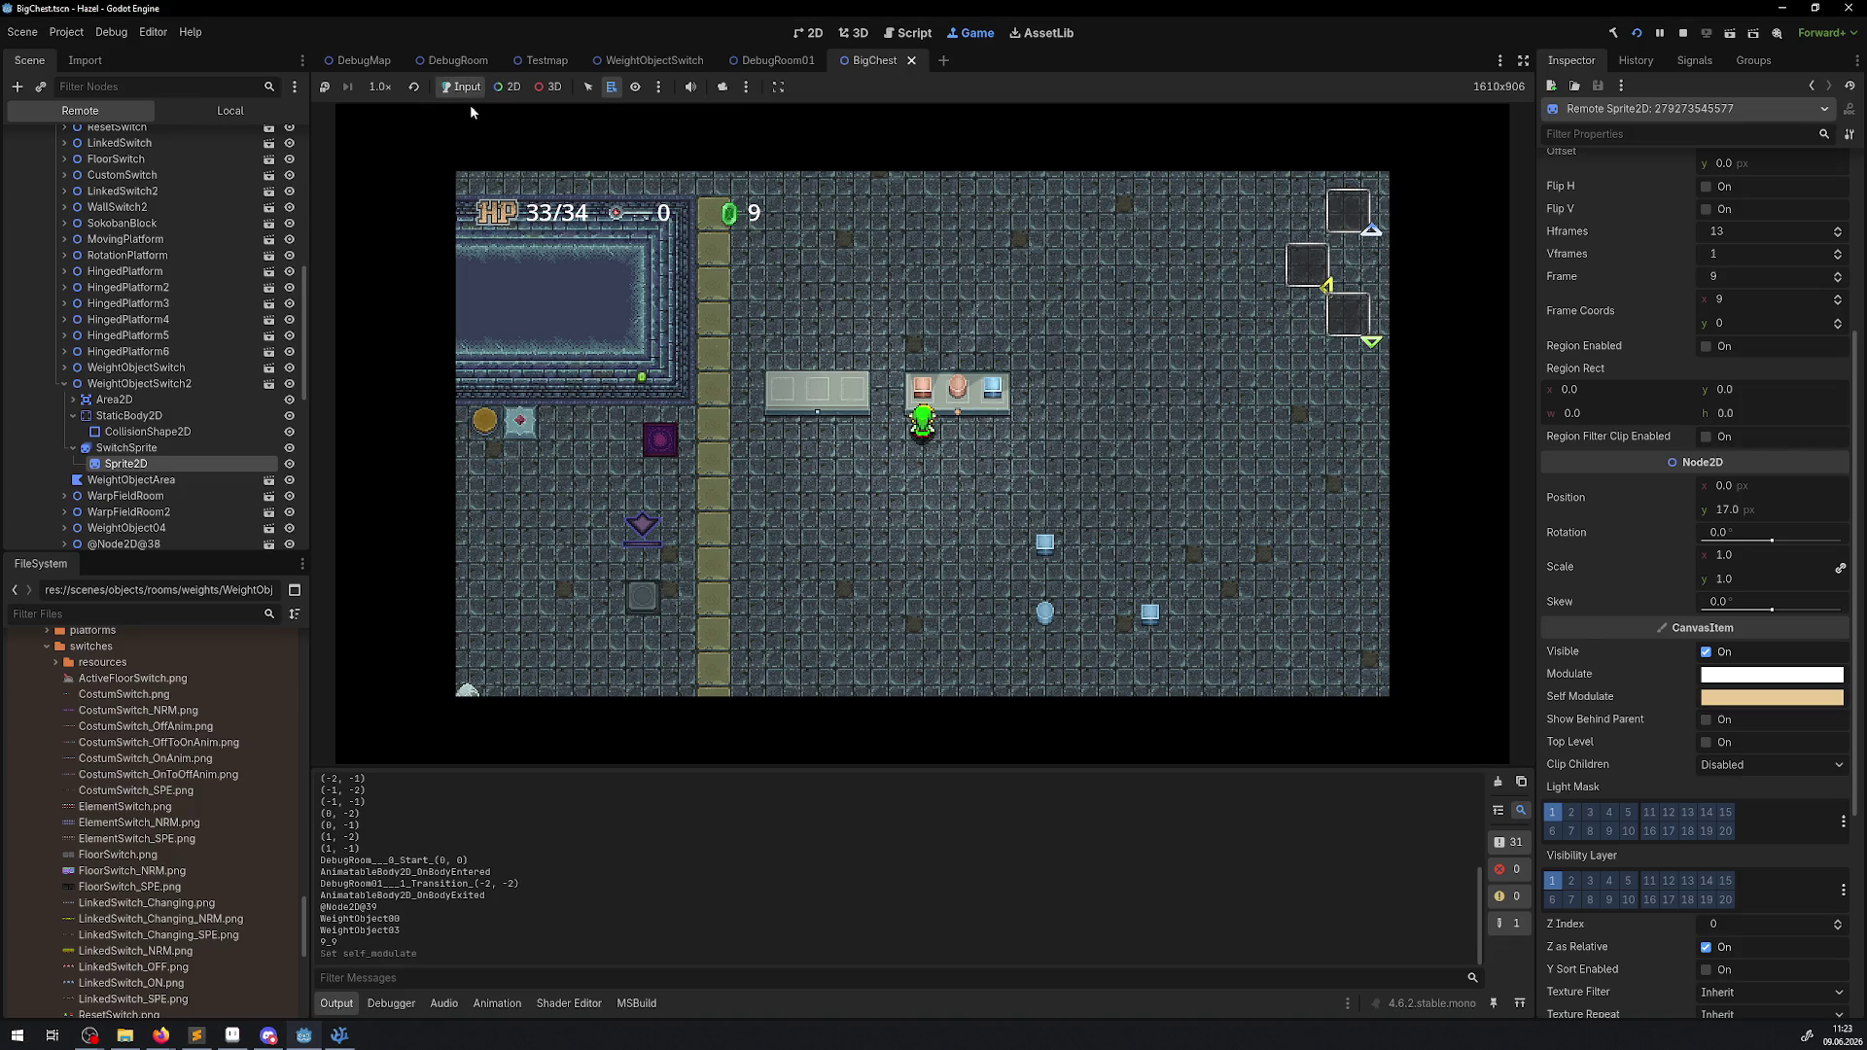
click(141, 464)
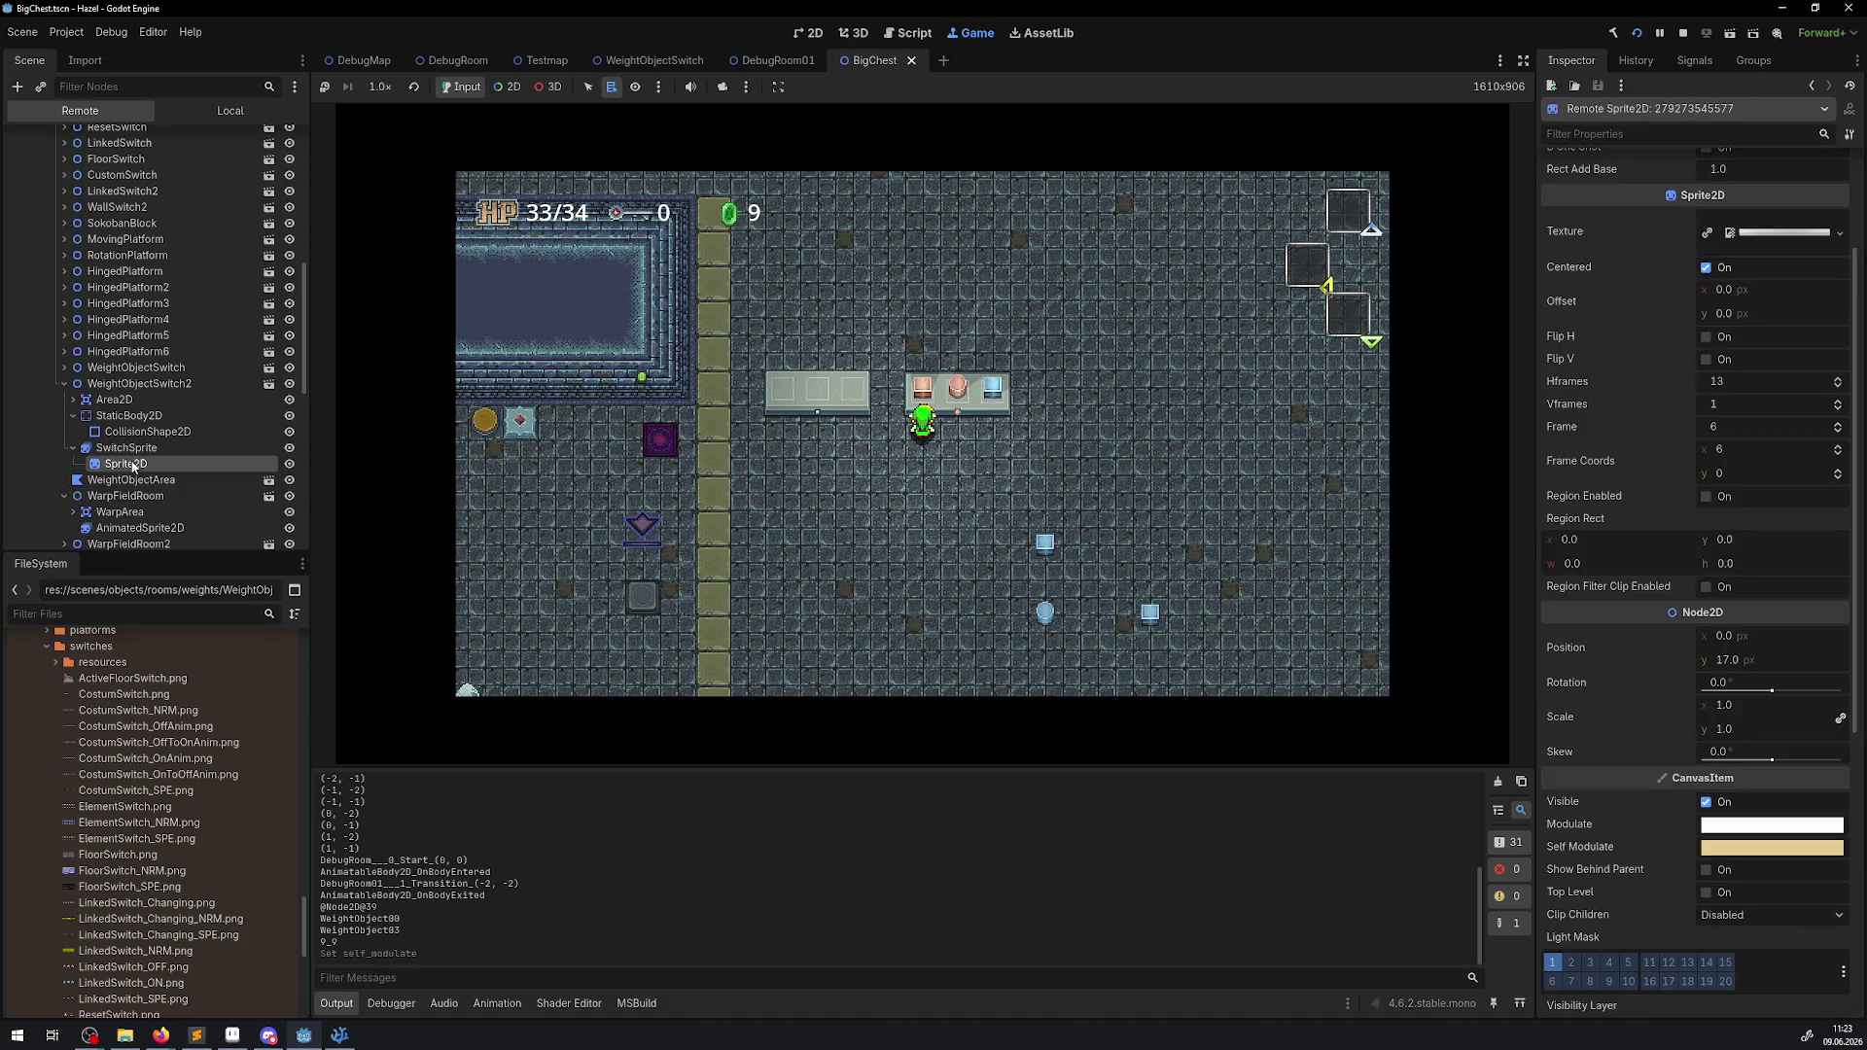
click(1740, 849)
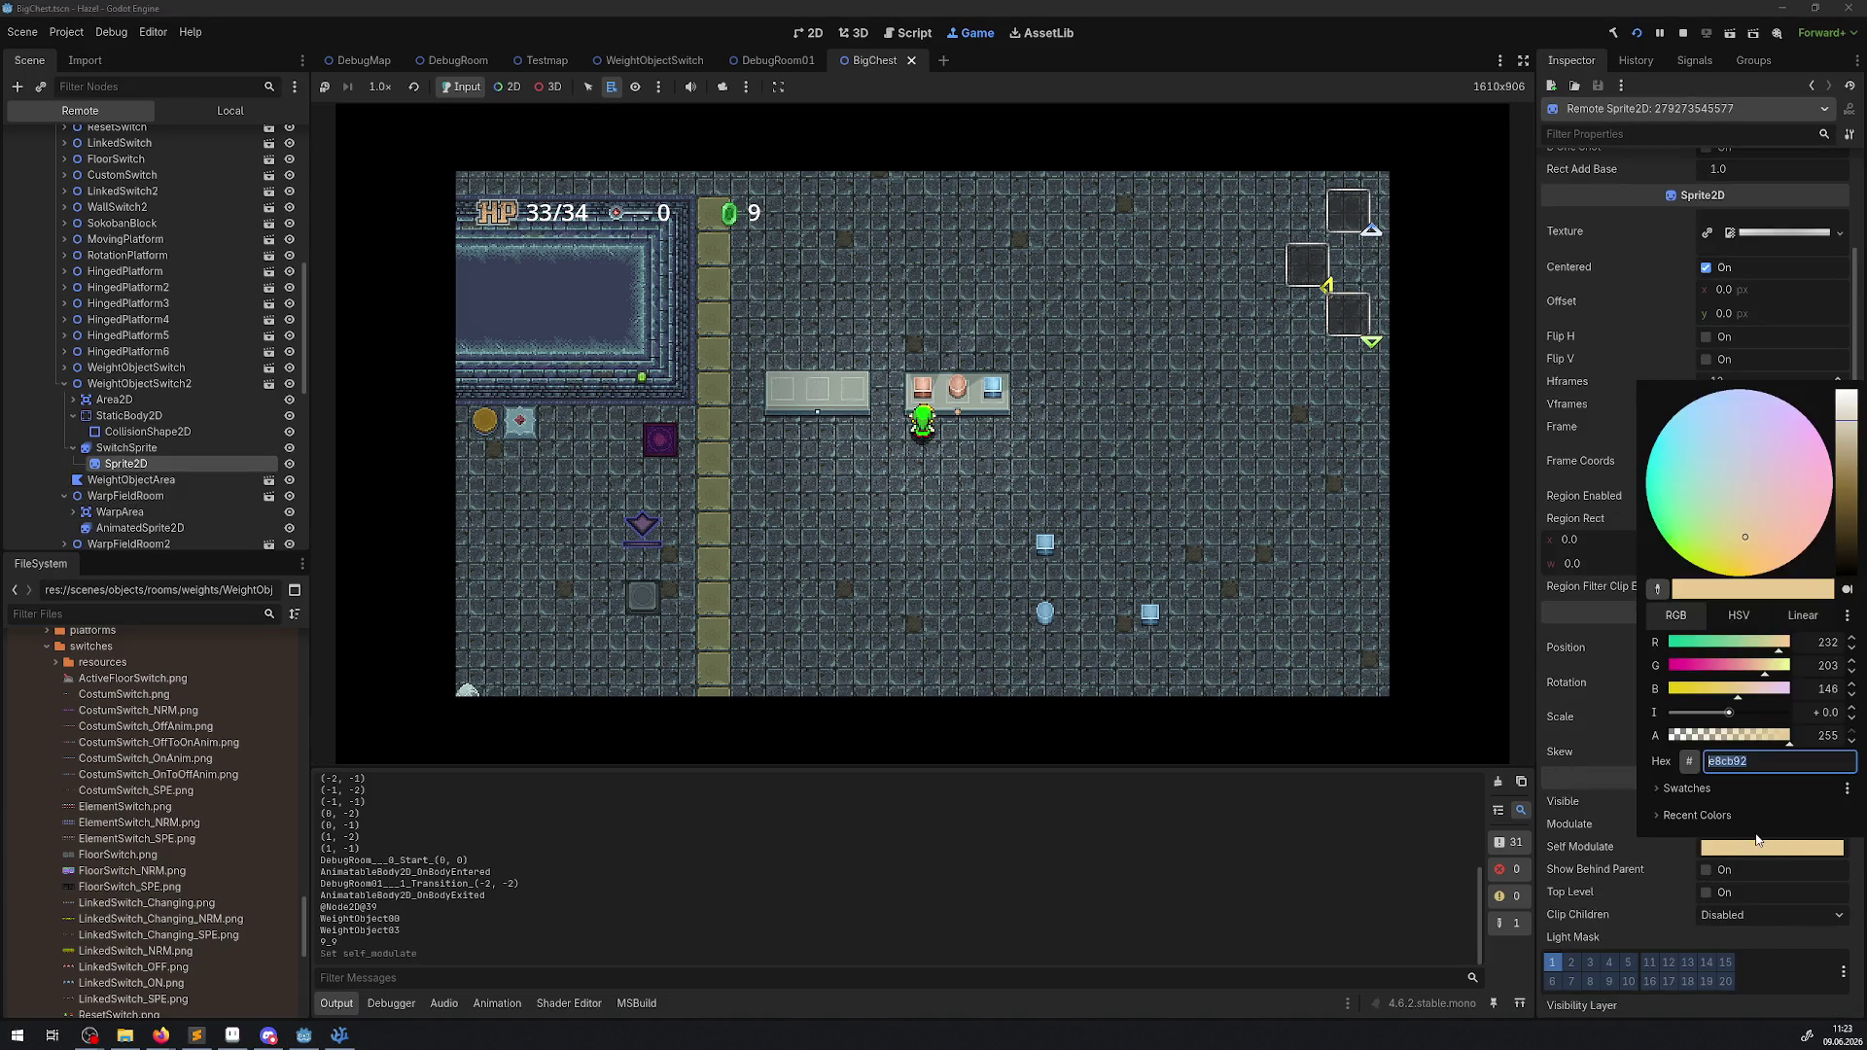
click(1653, 889)
scroll(1647, 885, down, 5)
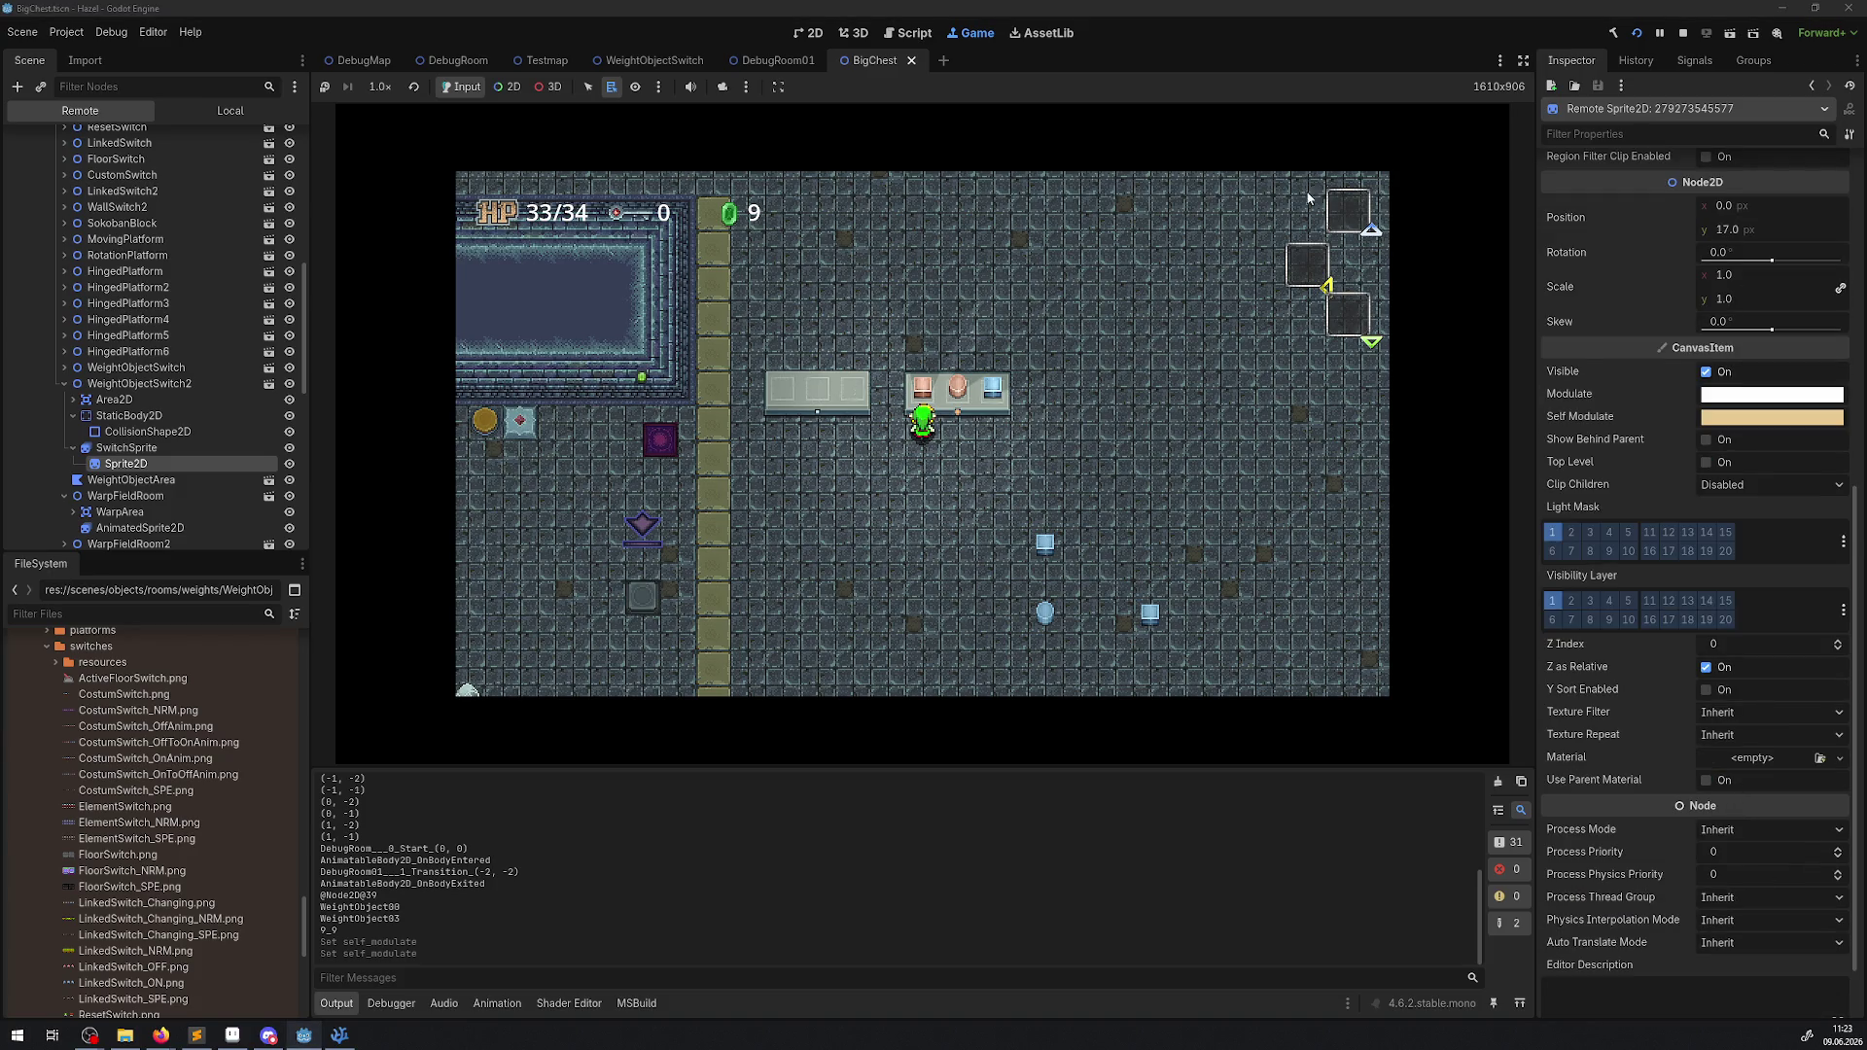
click(1684, 35)
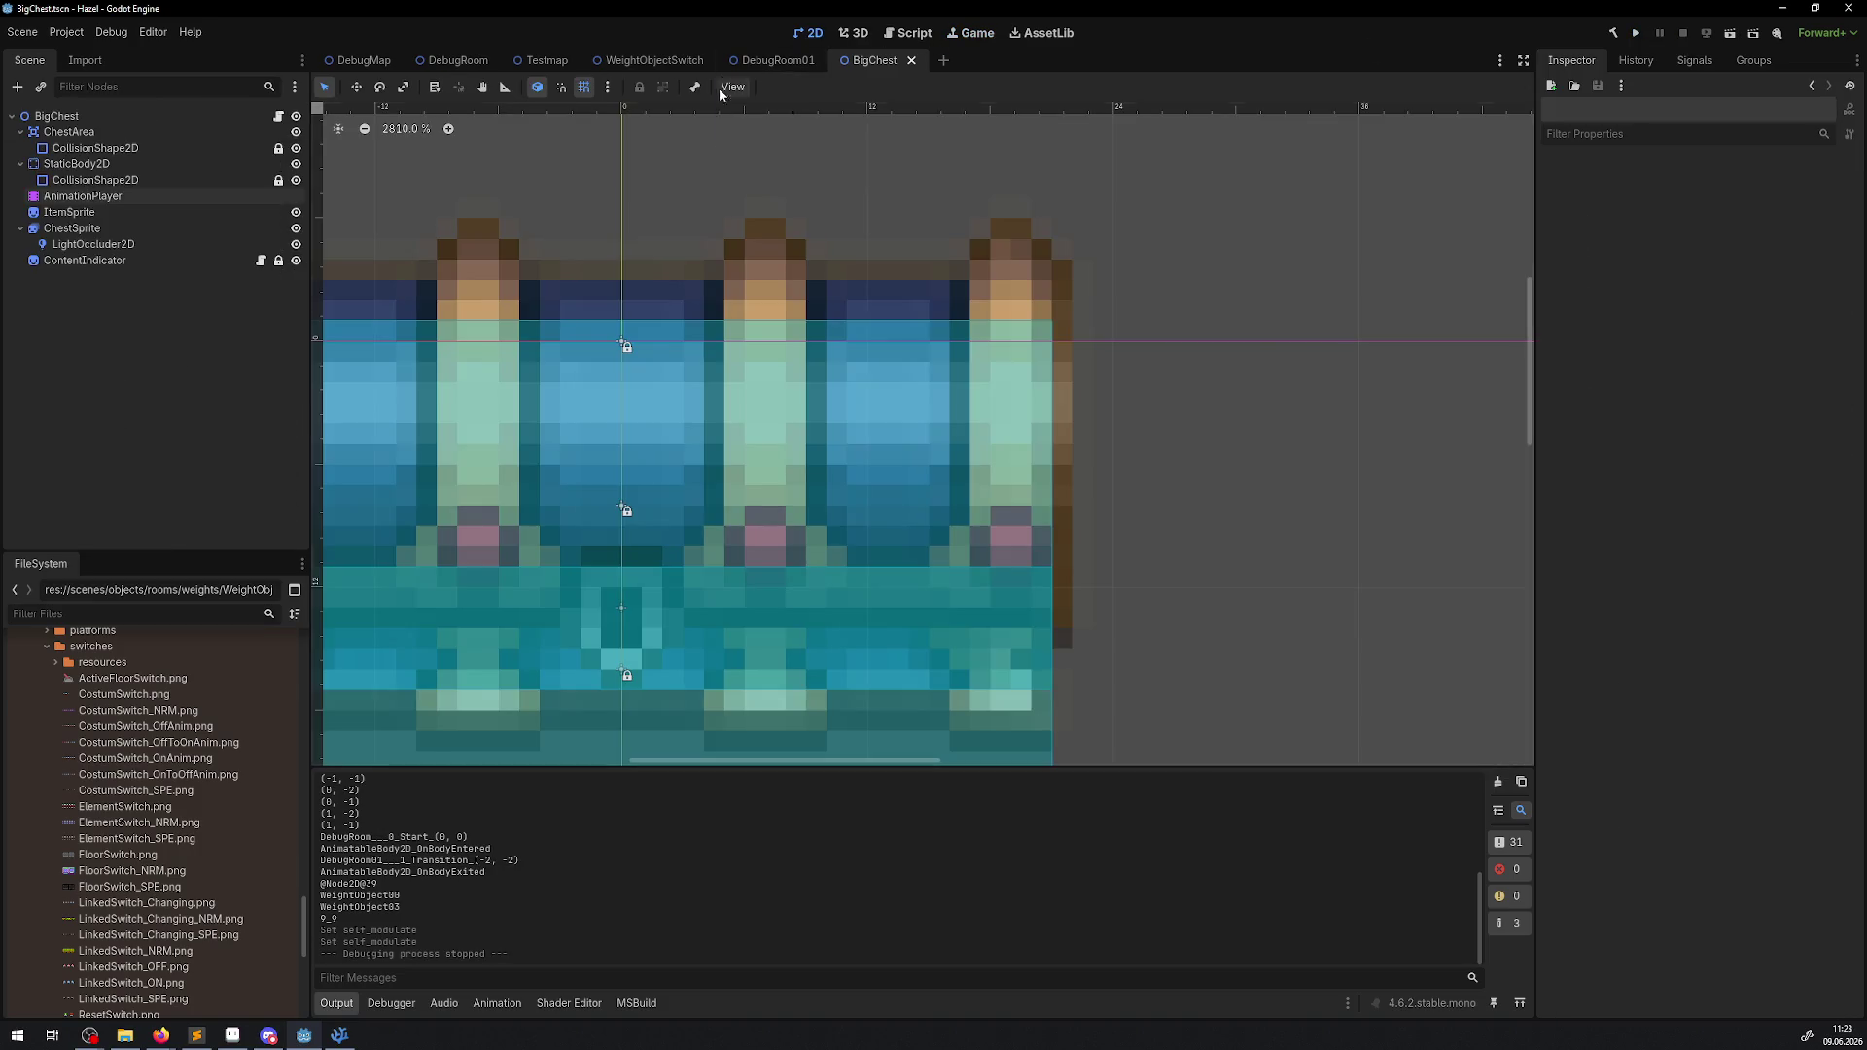
Give the WeightObjectSwitch Sprite2D a new Unshaded CanvasItemMaterial, save the scene, and run the game.
click(744, 61)
click(653, 61)
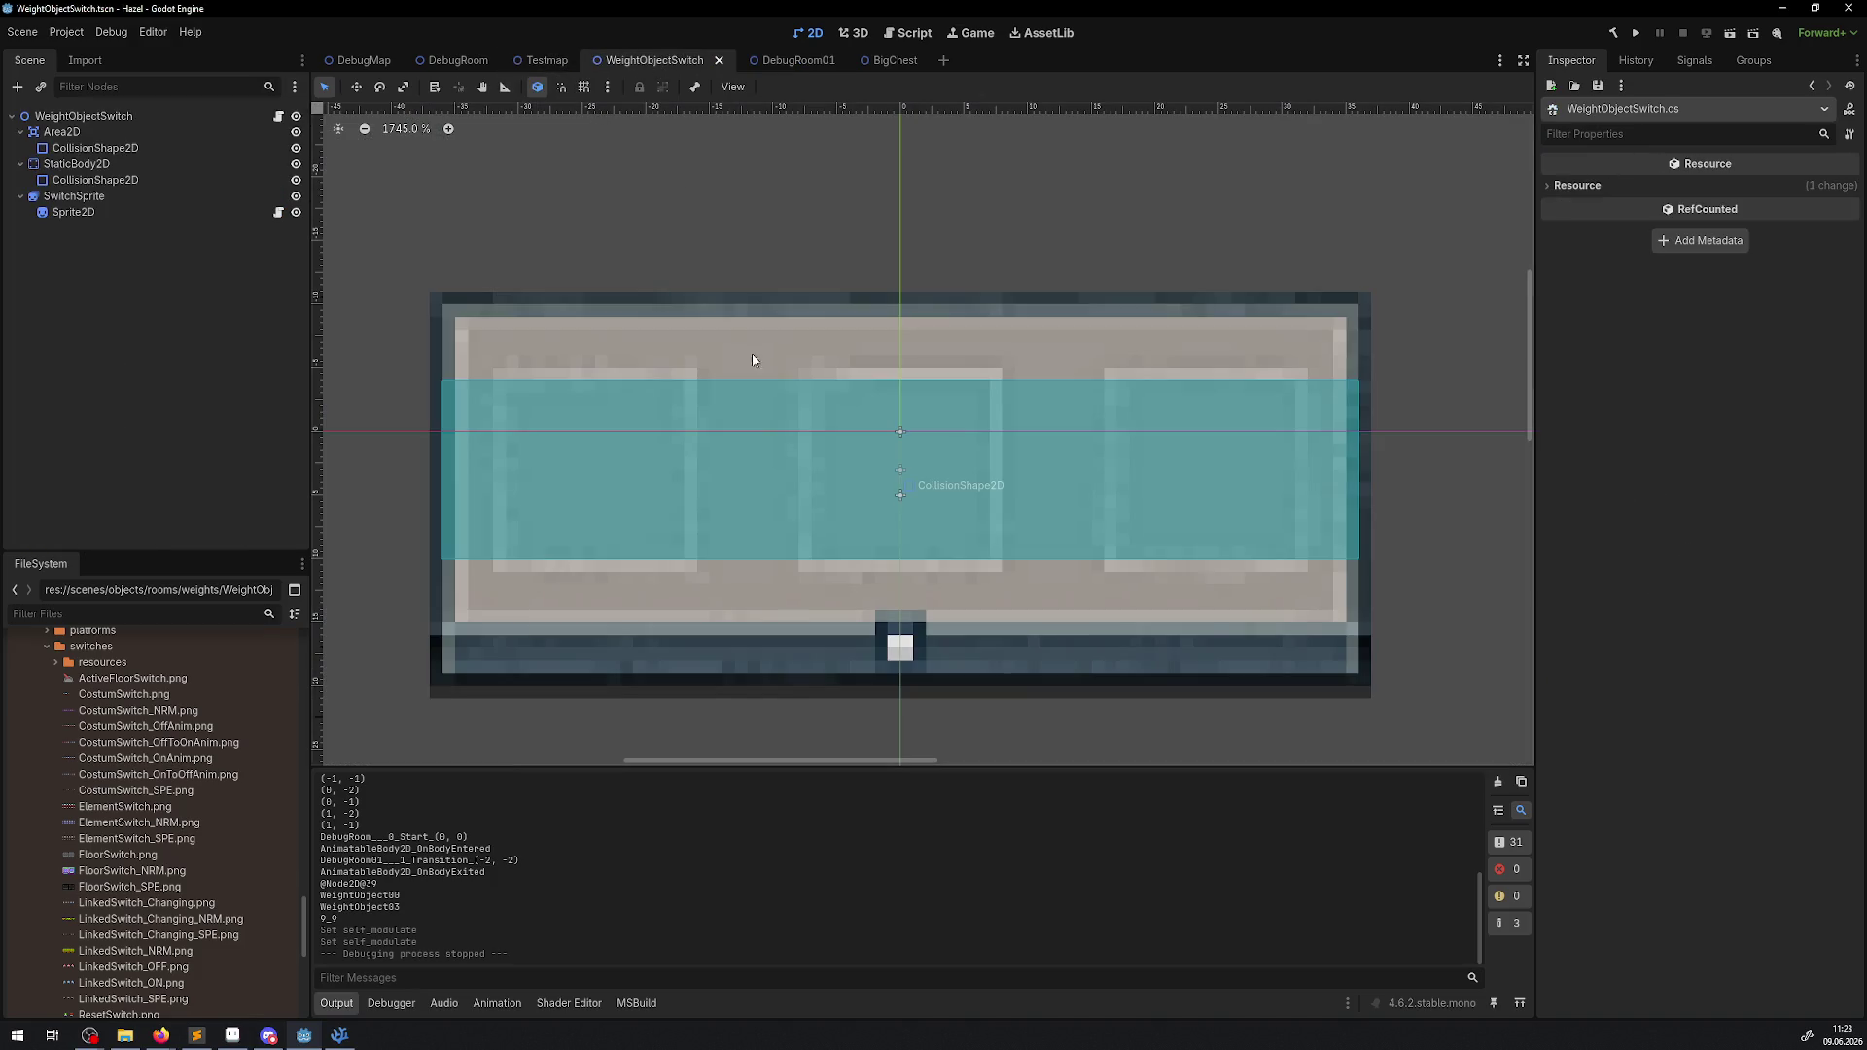
click(892, 649)
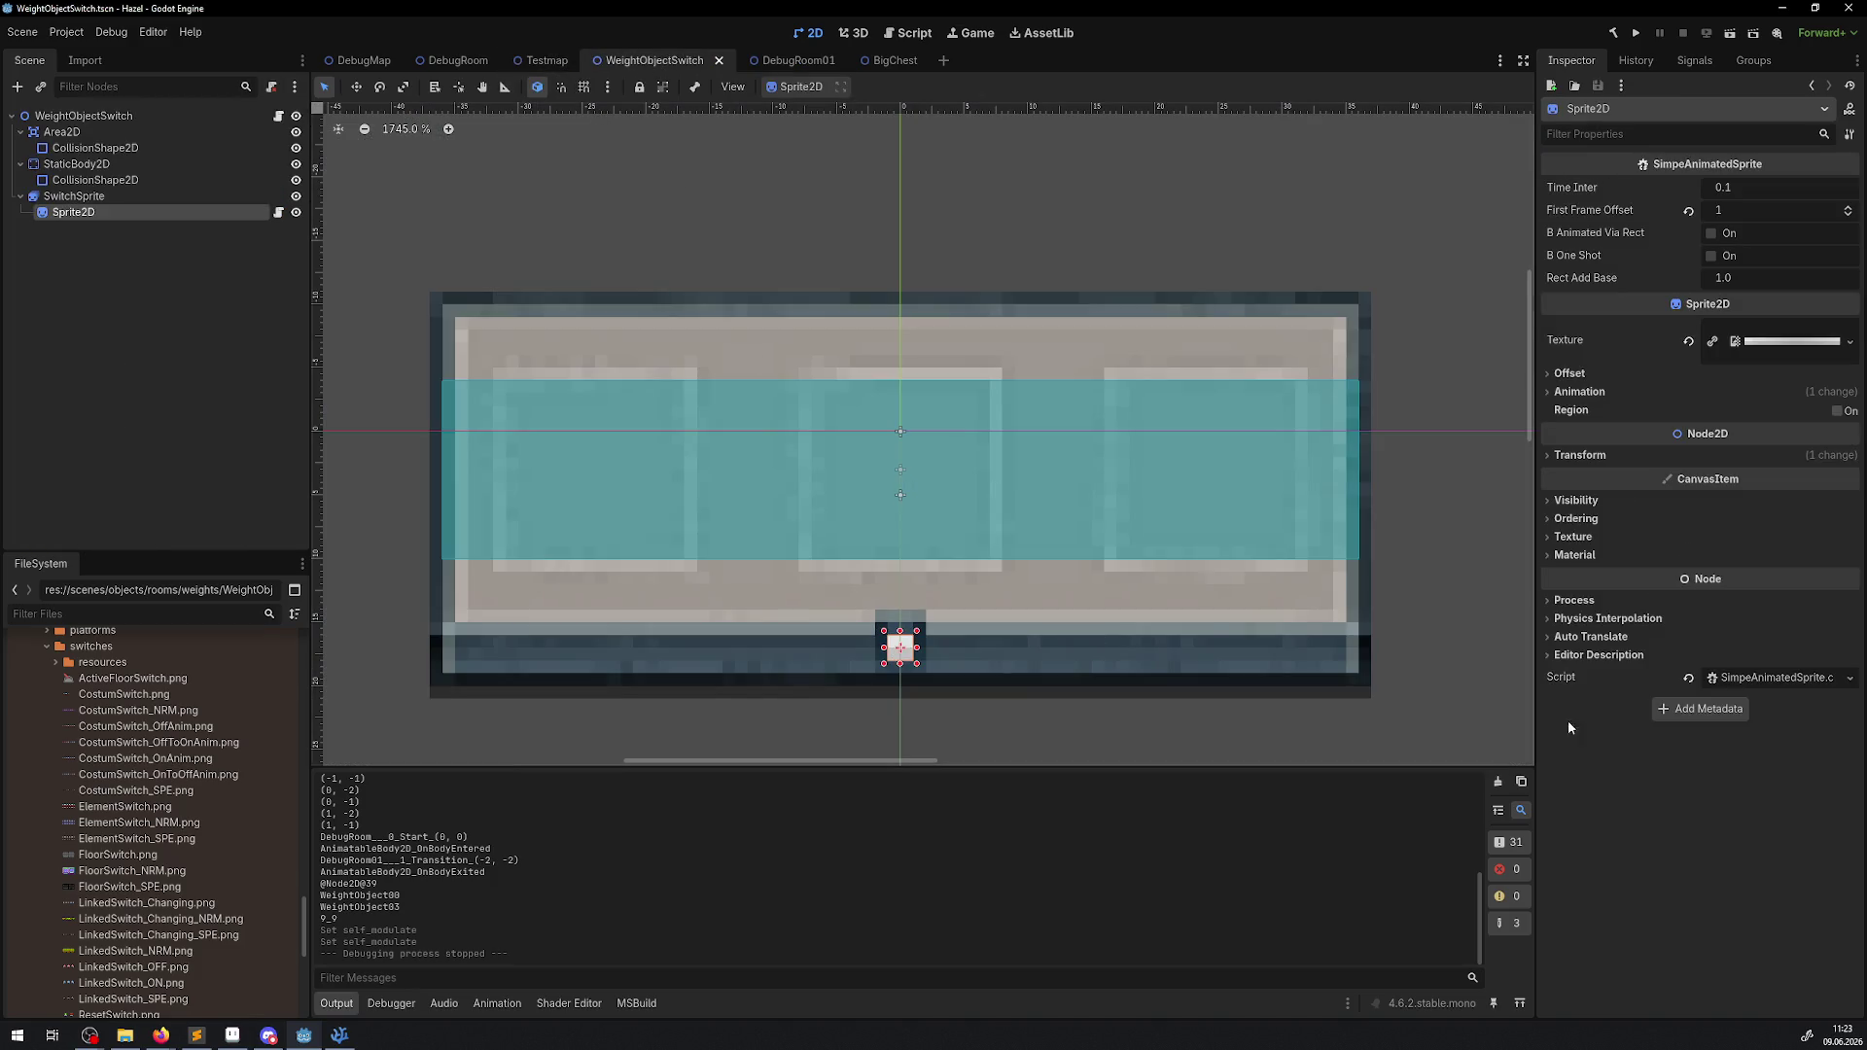
click(1571, 555)
click(1849, 574)
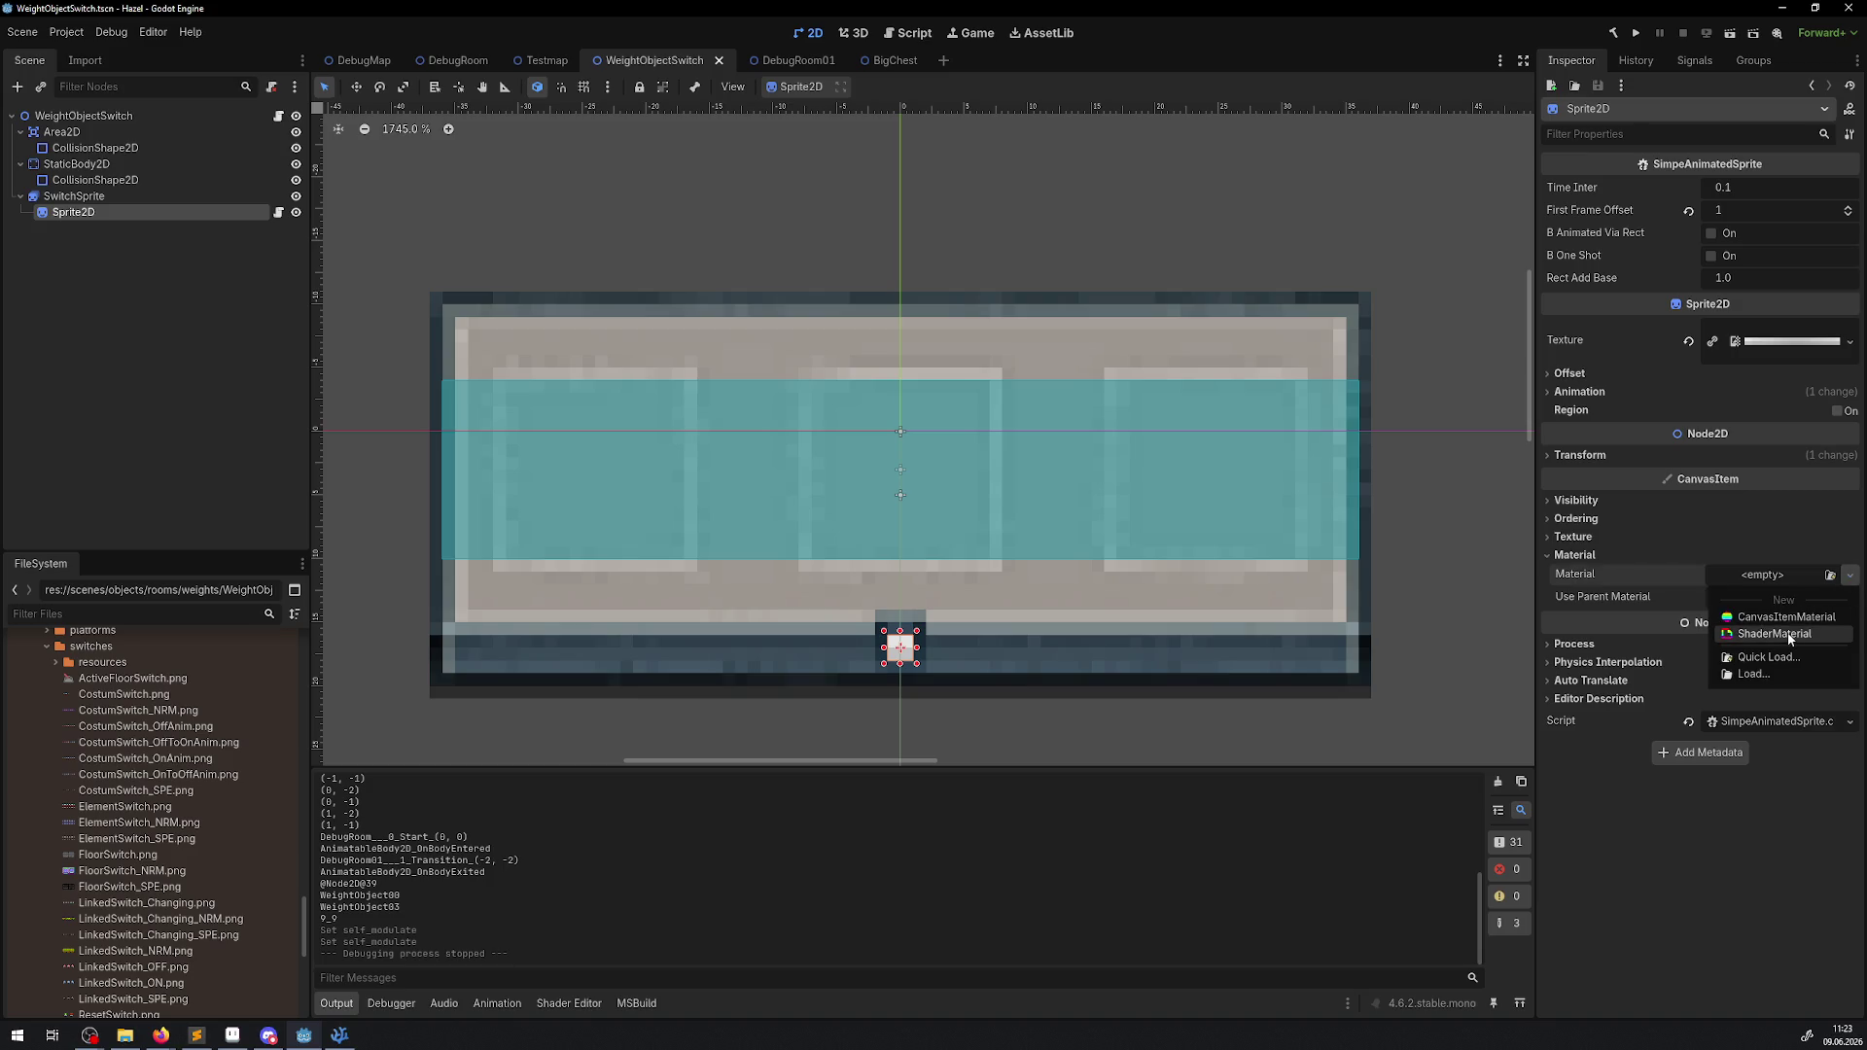
click(1794, 617)
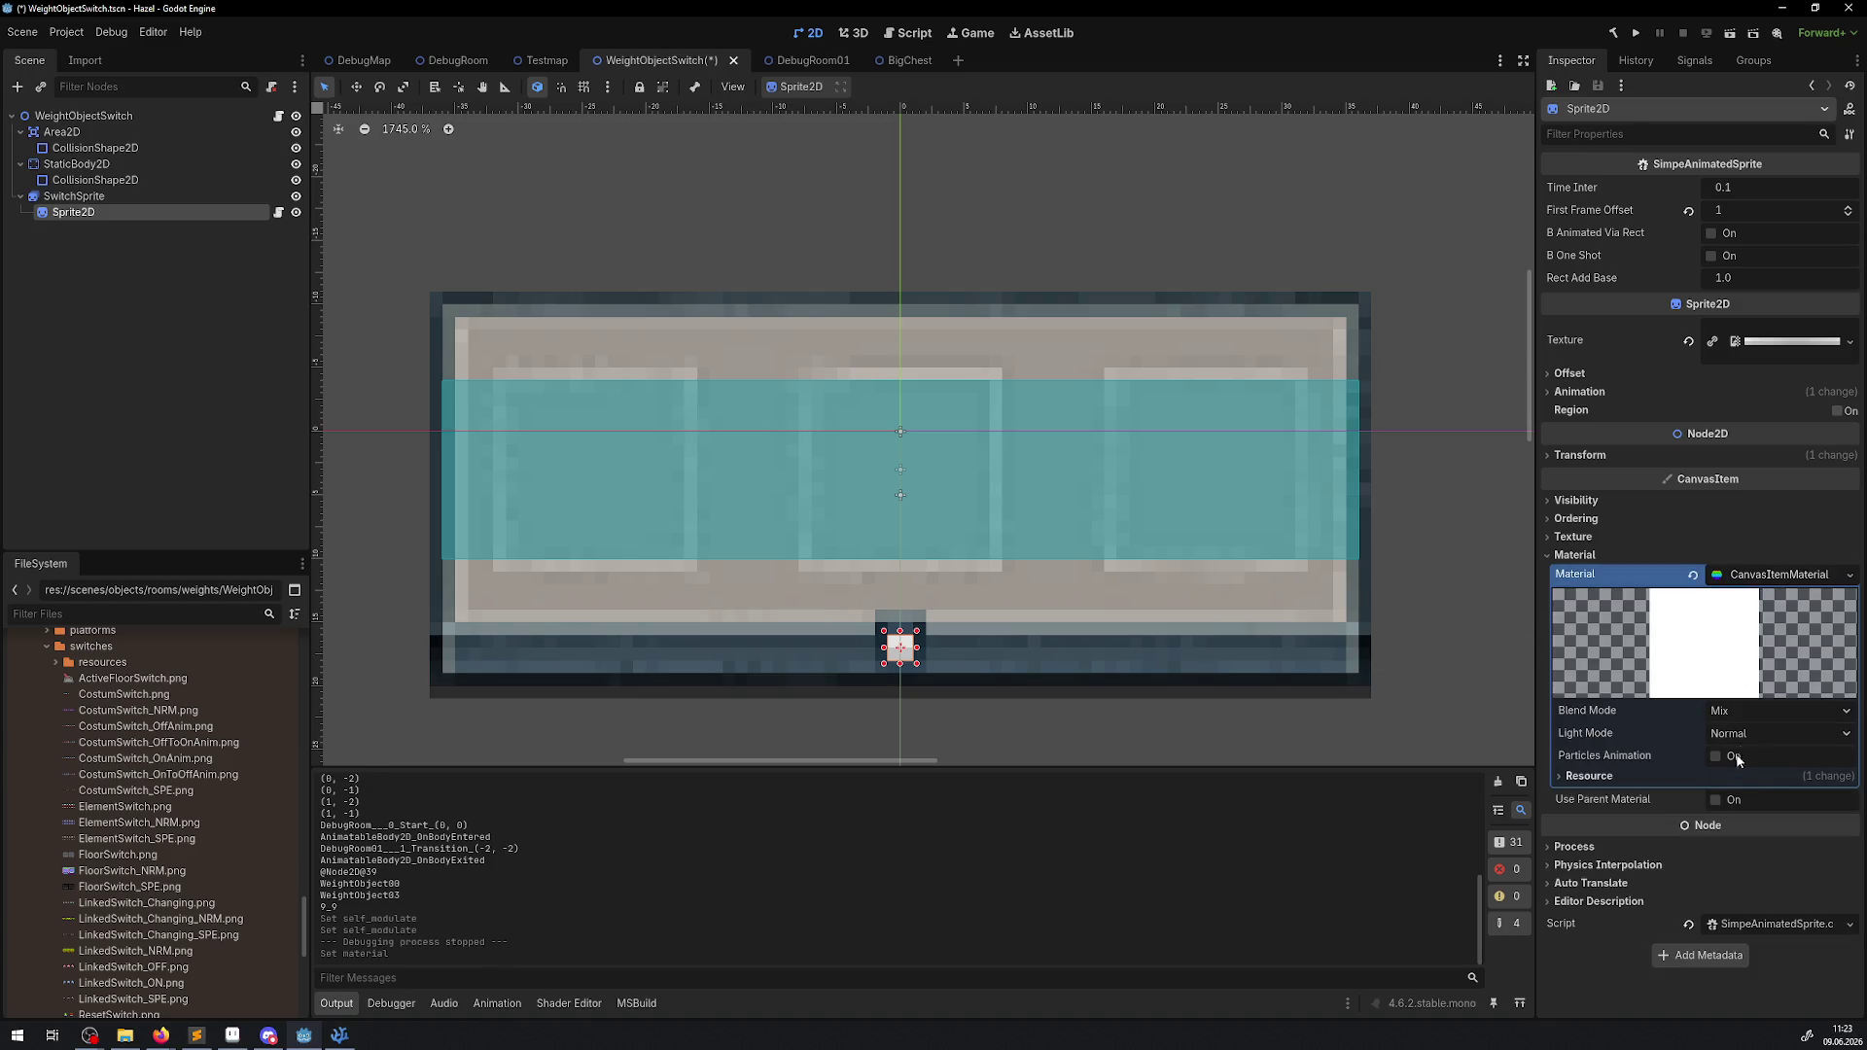
click(1743, 737)
click(1752, 775)
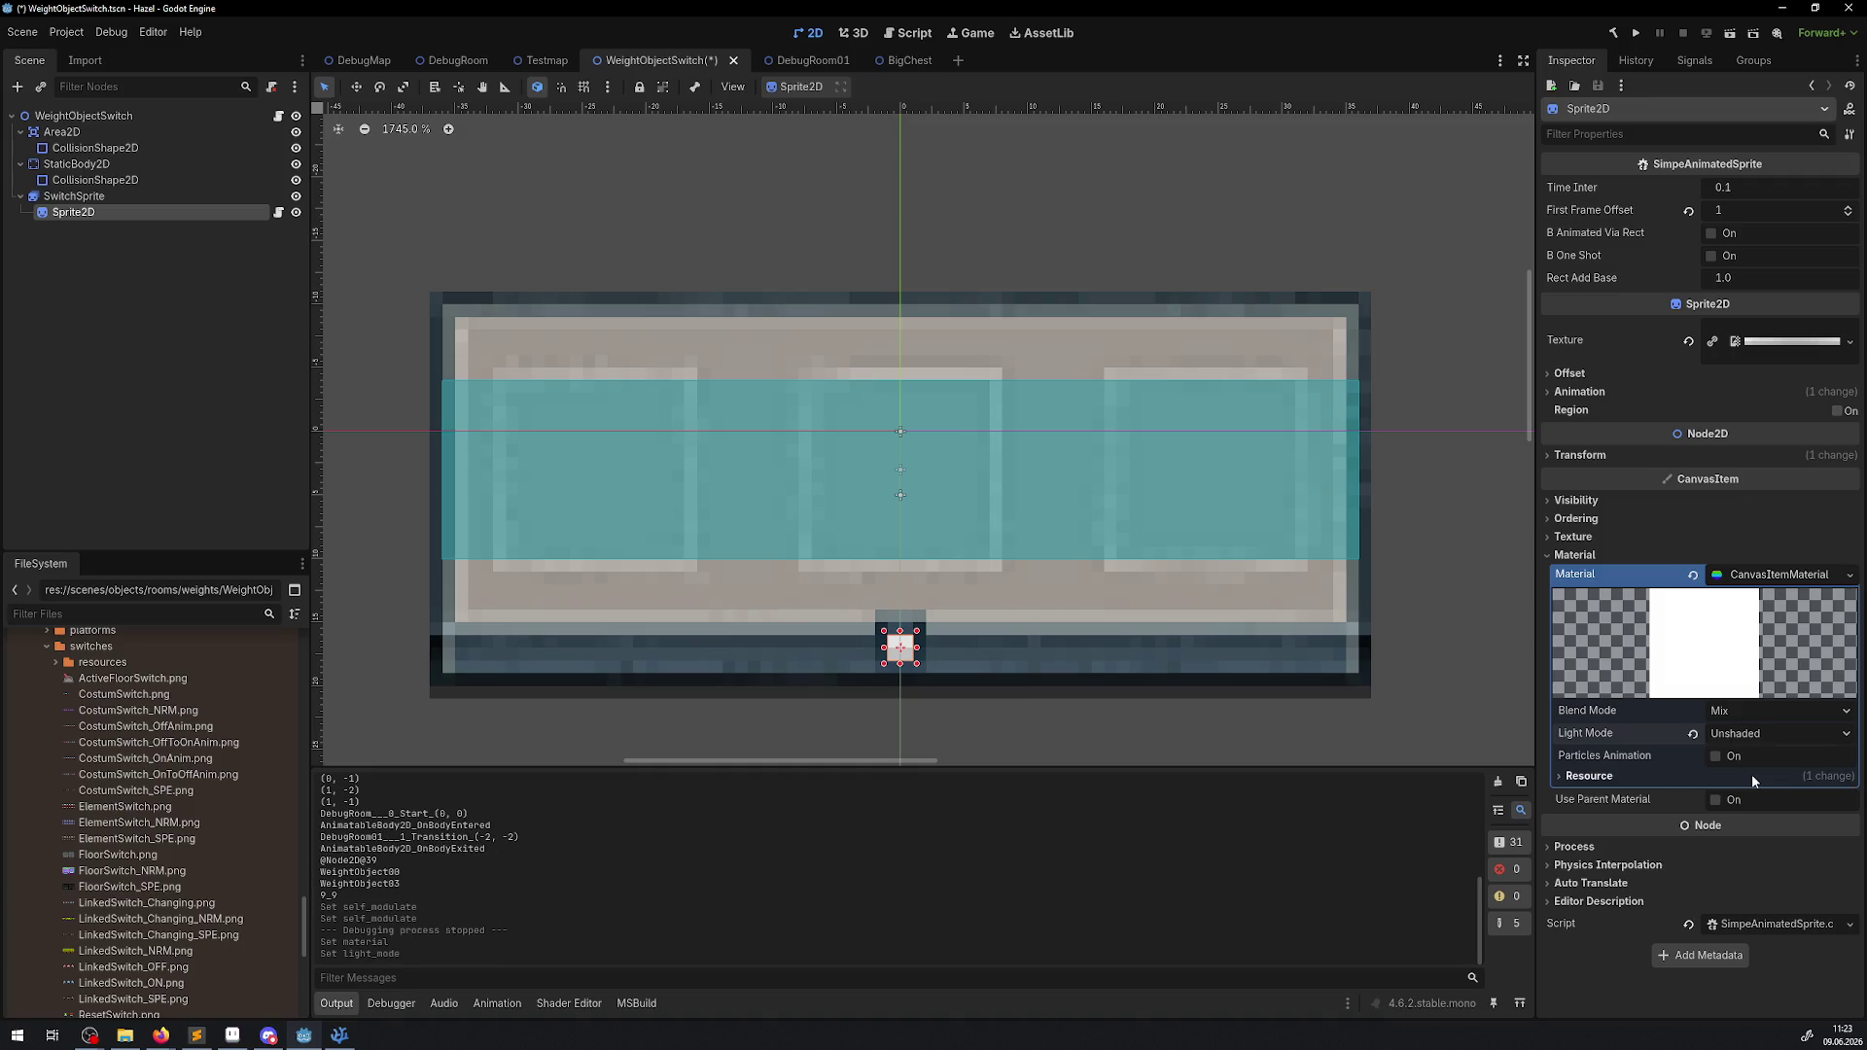
key(ctrl+s)
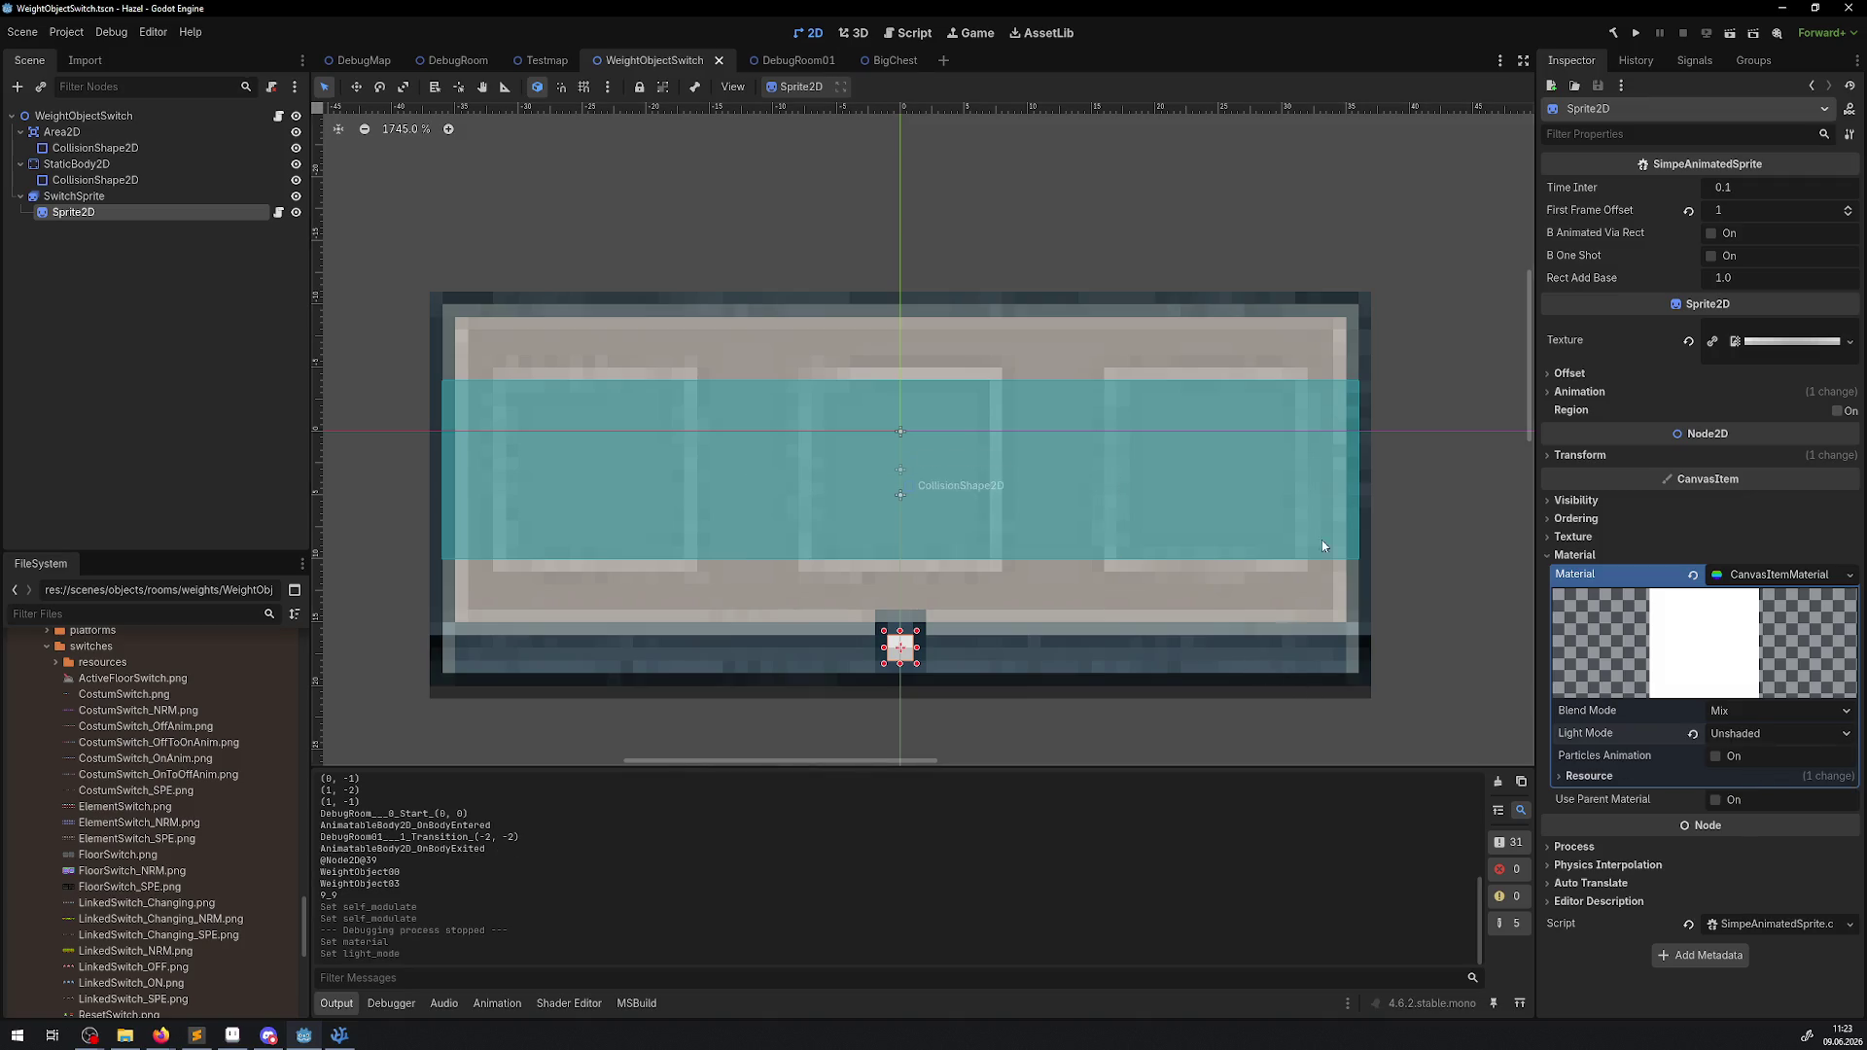
click(1633, 44)
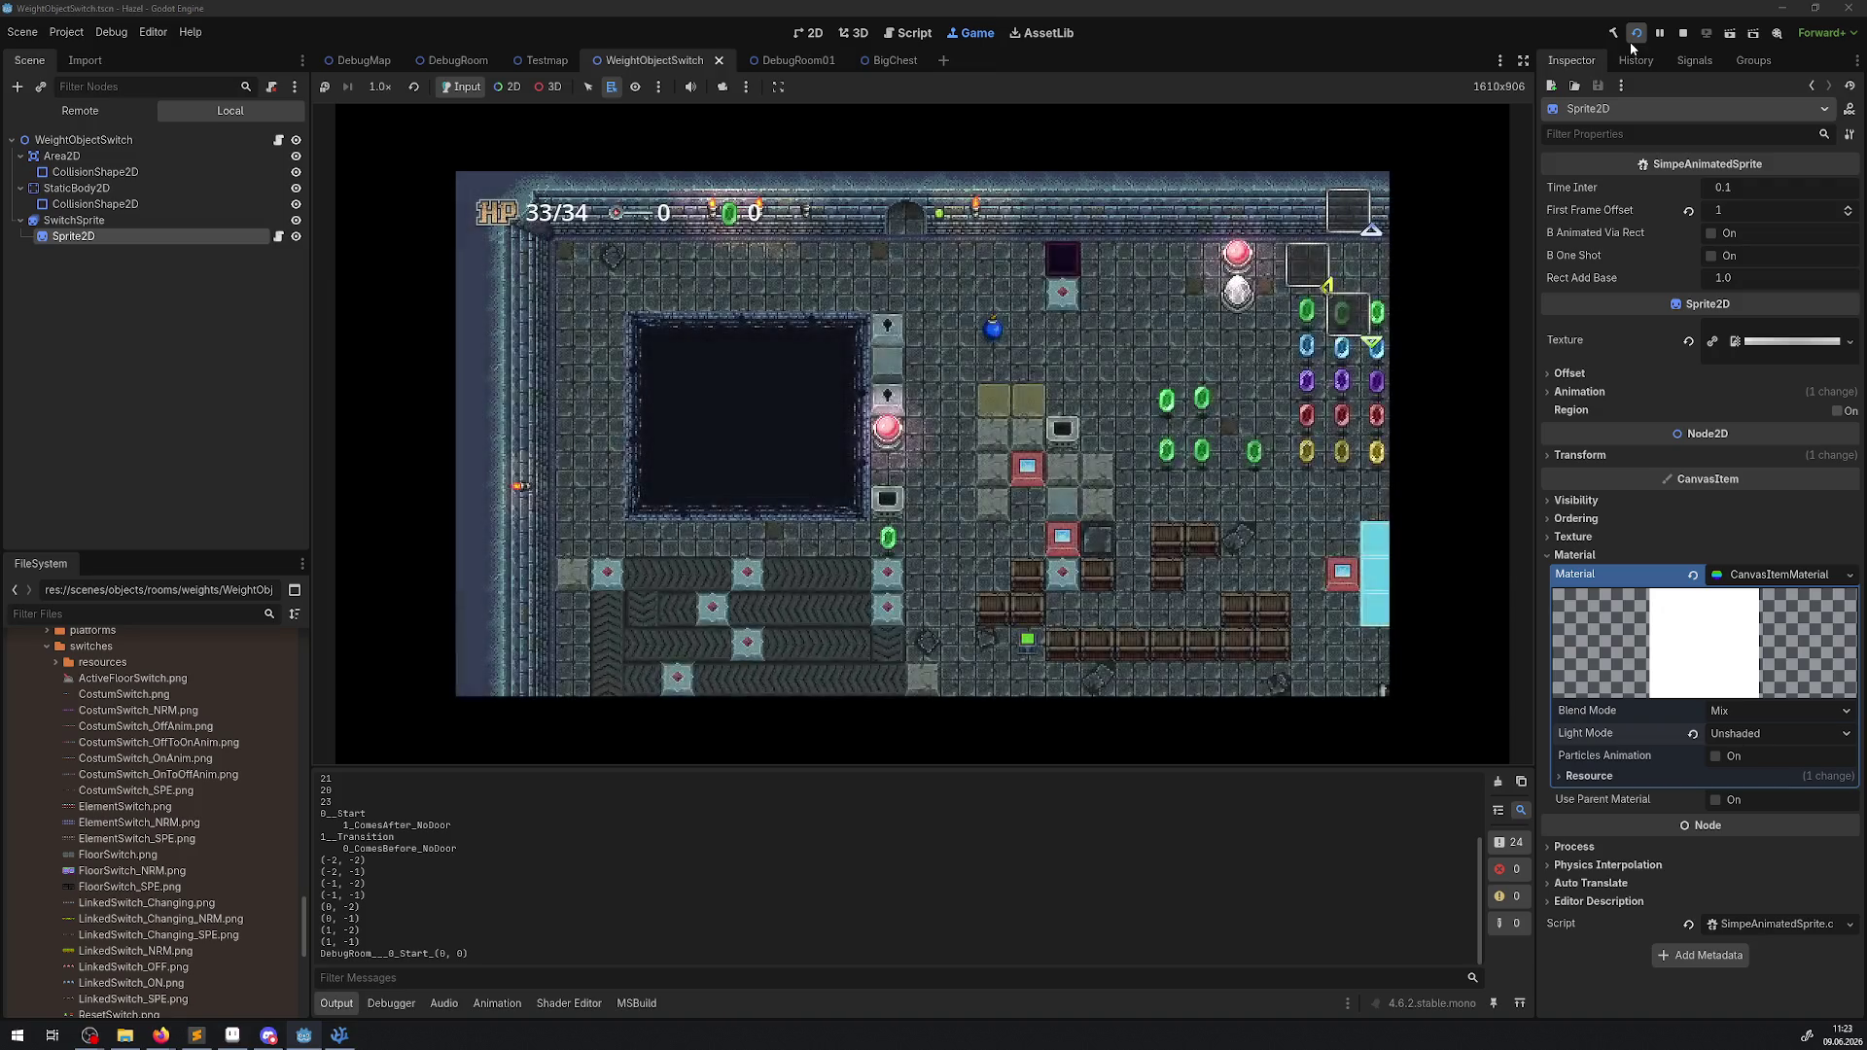
Walk the player right and up through the rooms into the weight switch room.
key(Right)
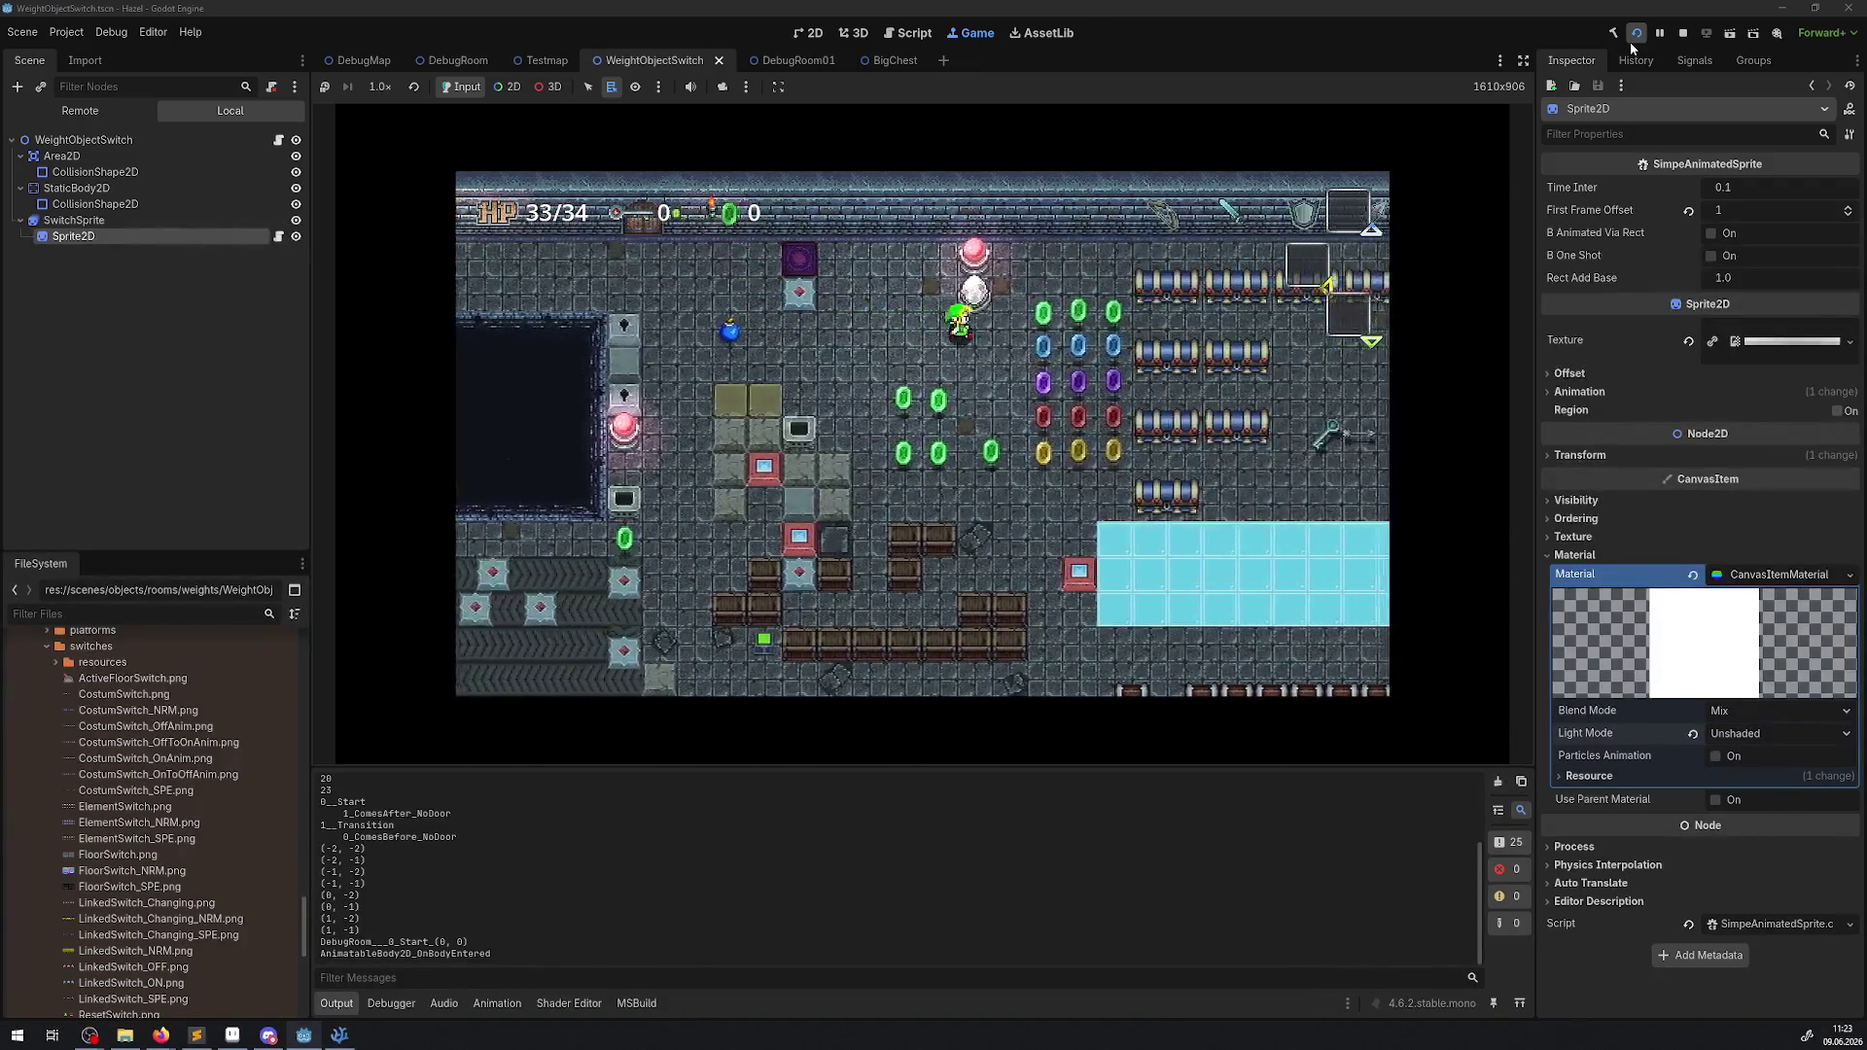
key(Right)
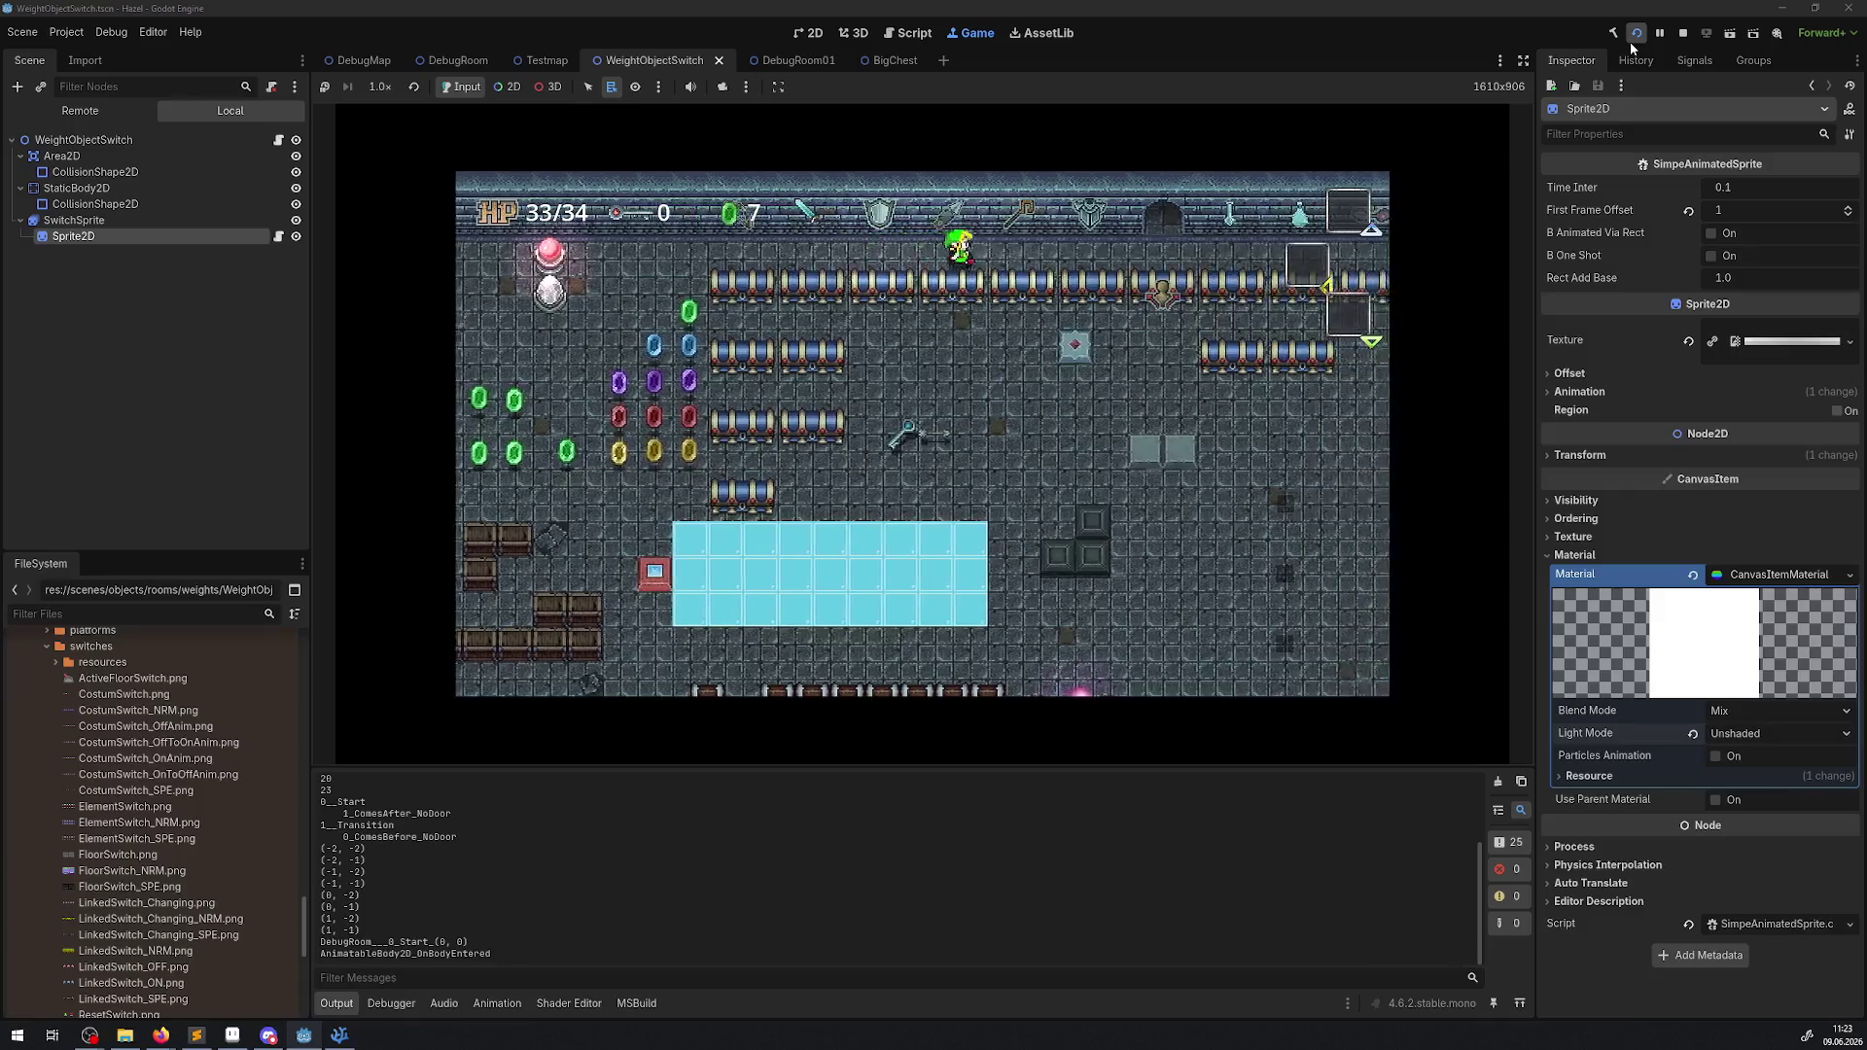
key(Up)
key(Left)
key(Up)
key(Down)
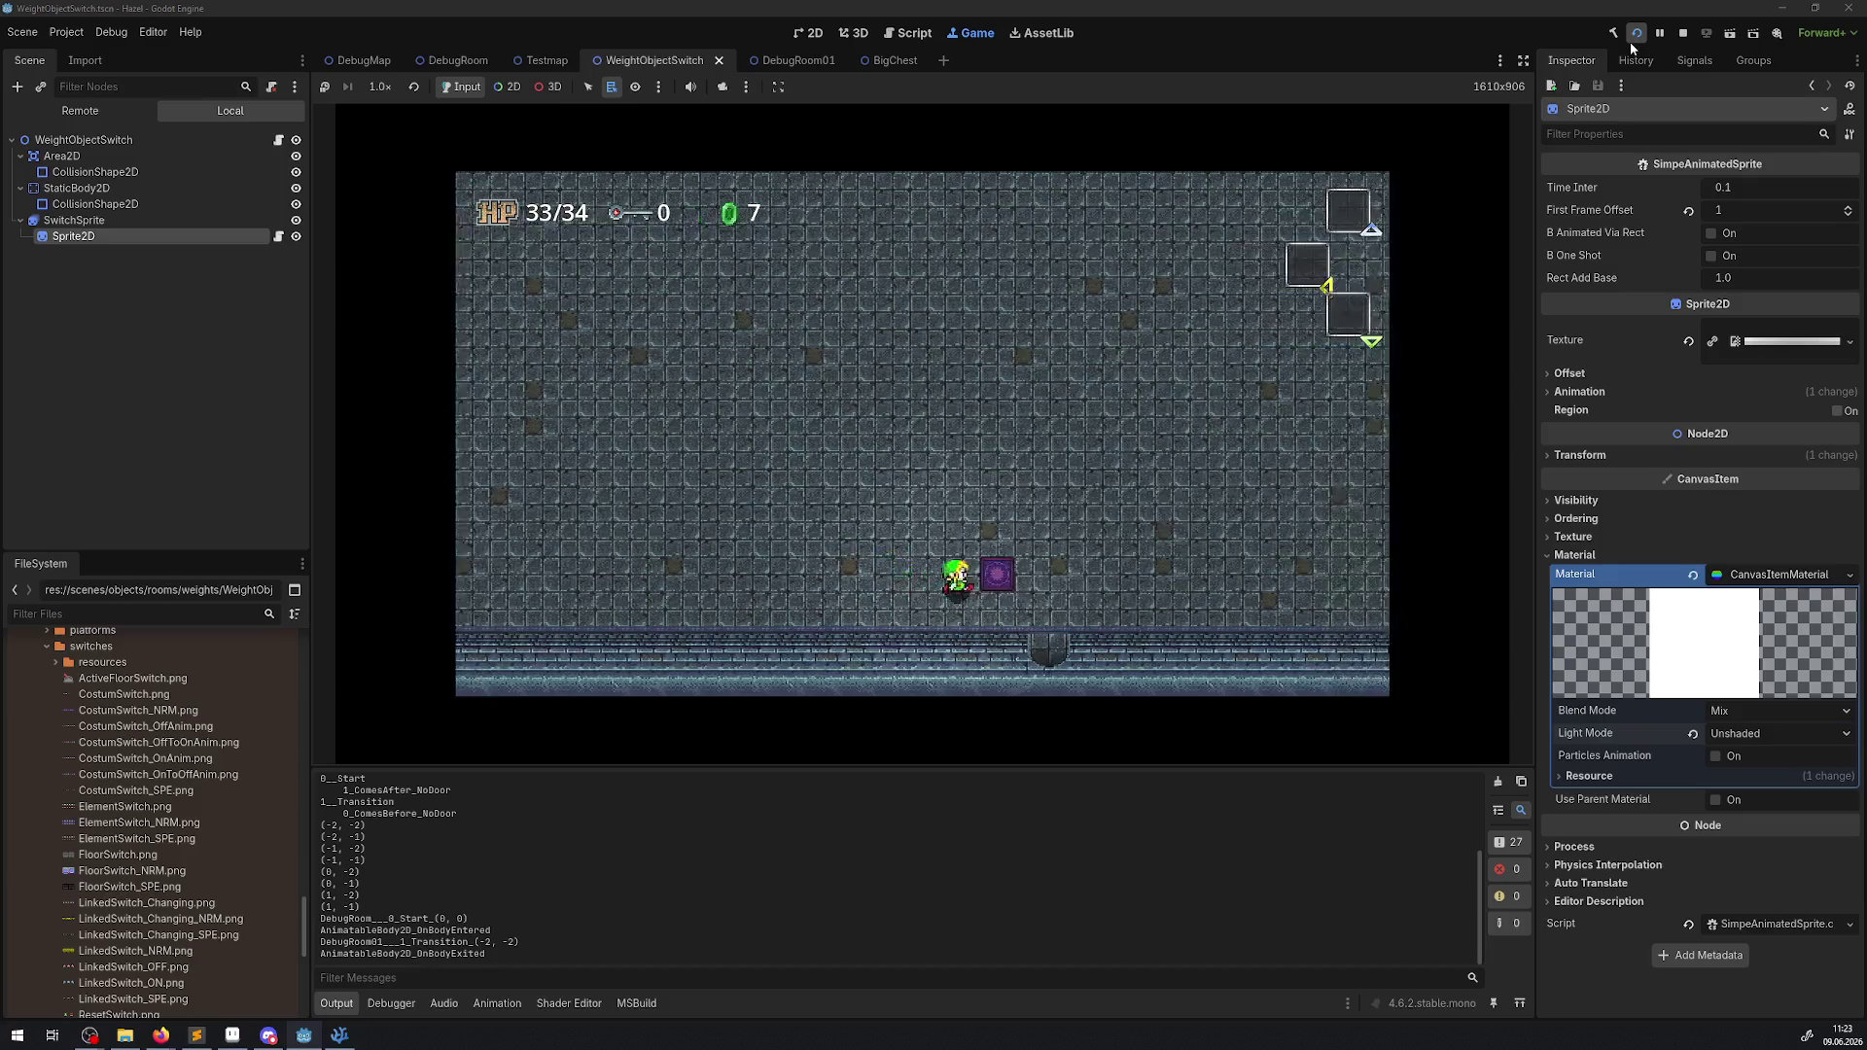
key(Left)
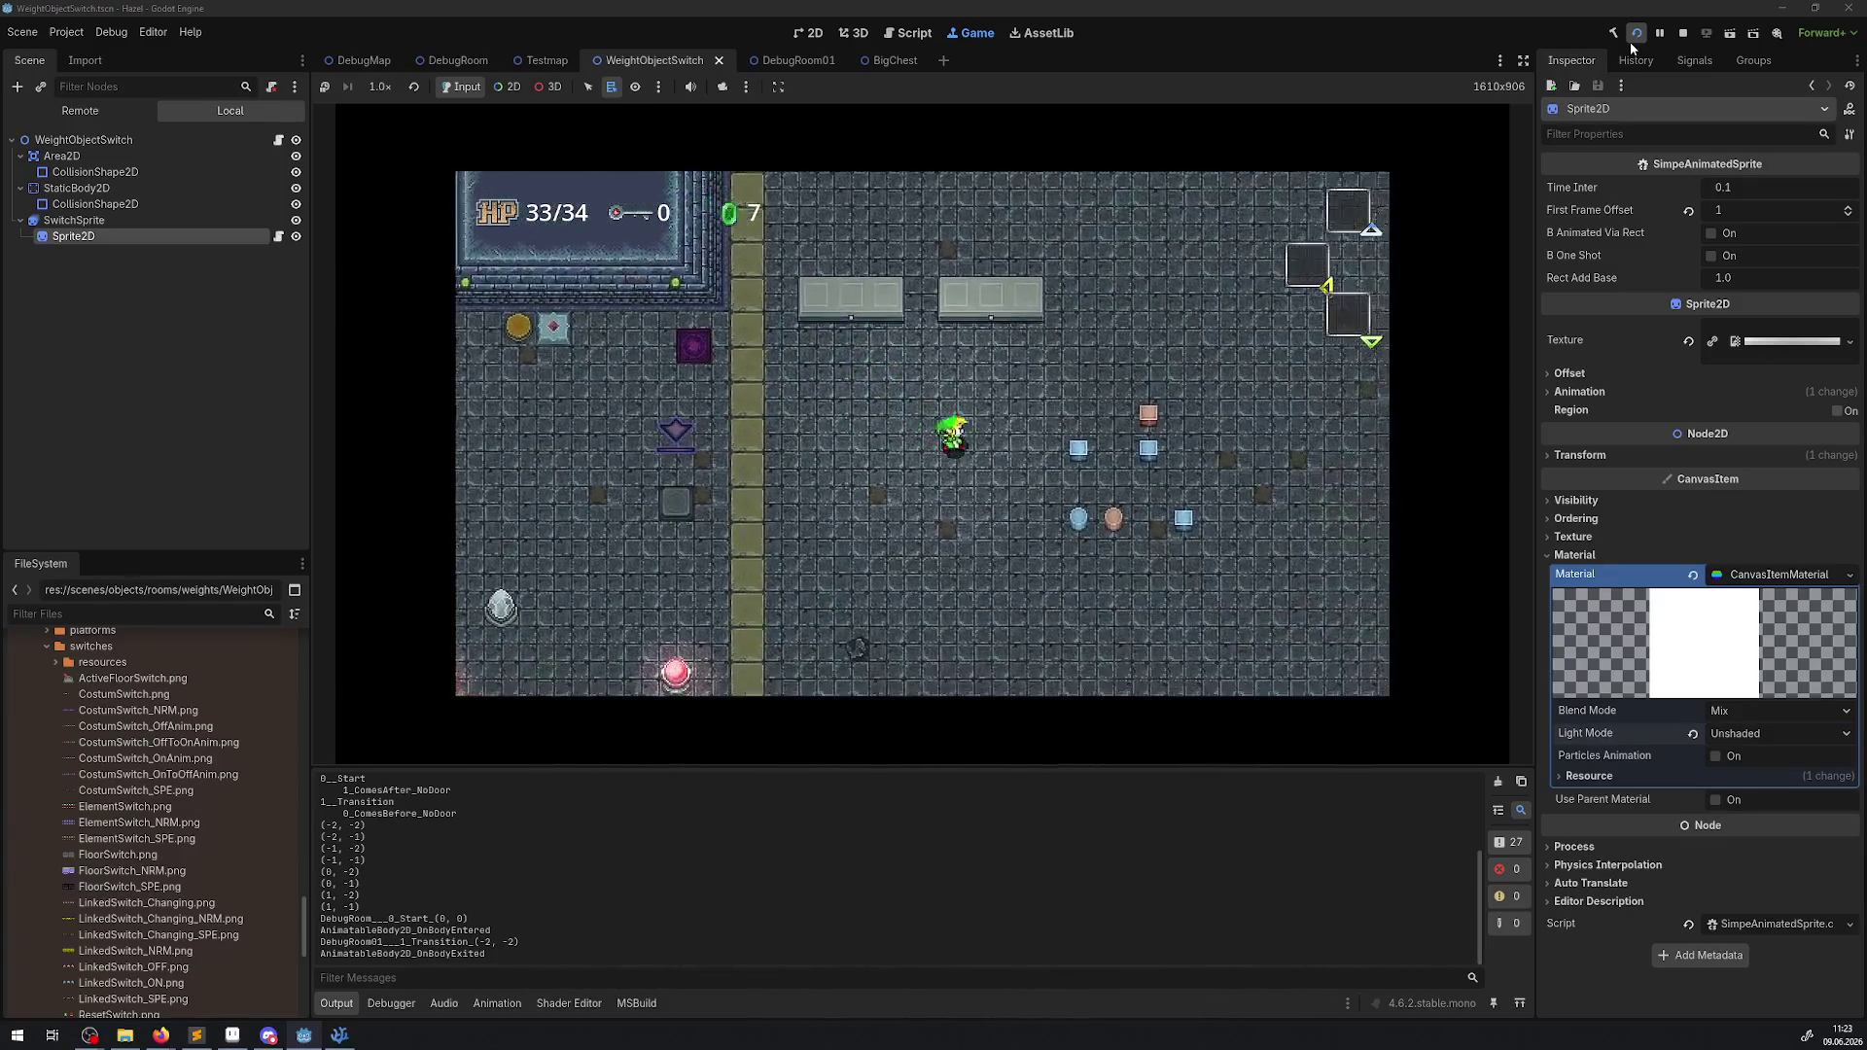
Step the player off the weight switch and back onto it.
key(Down)
key(Right)
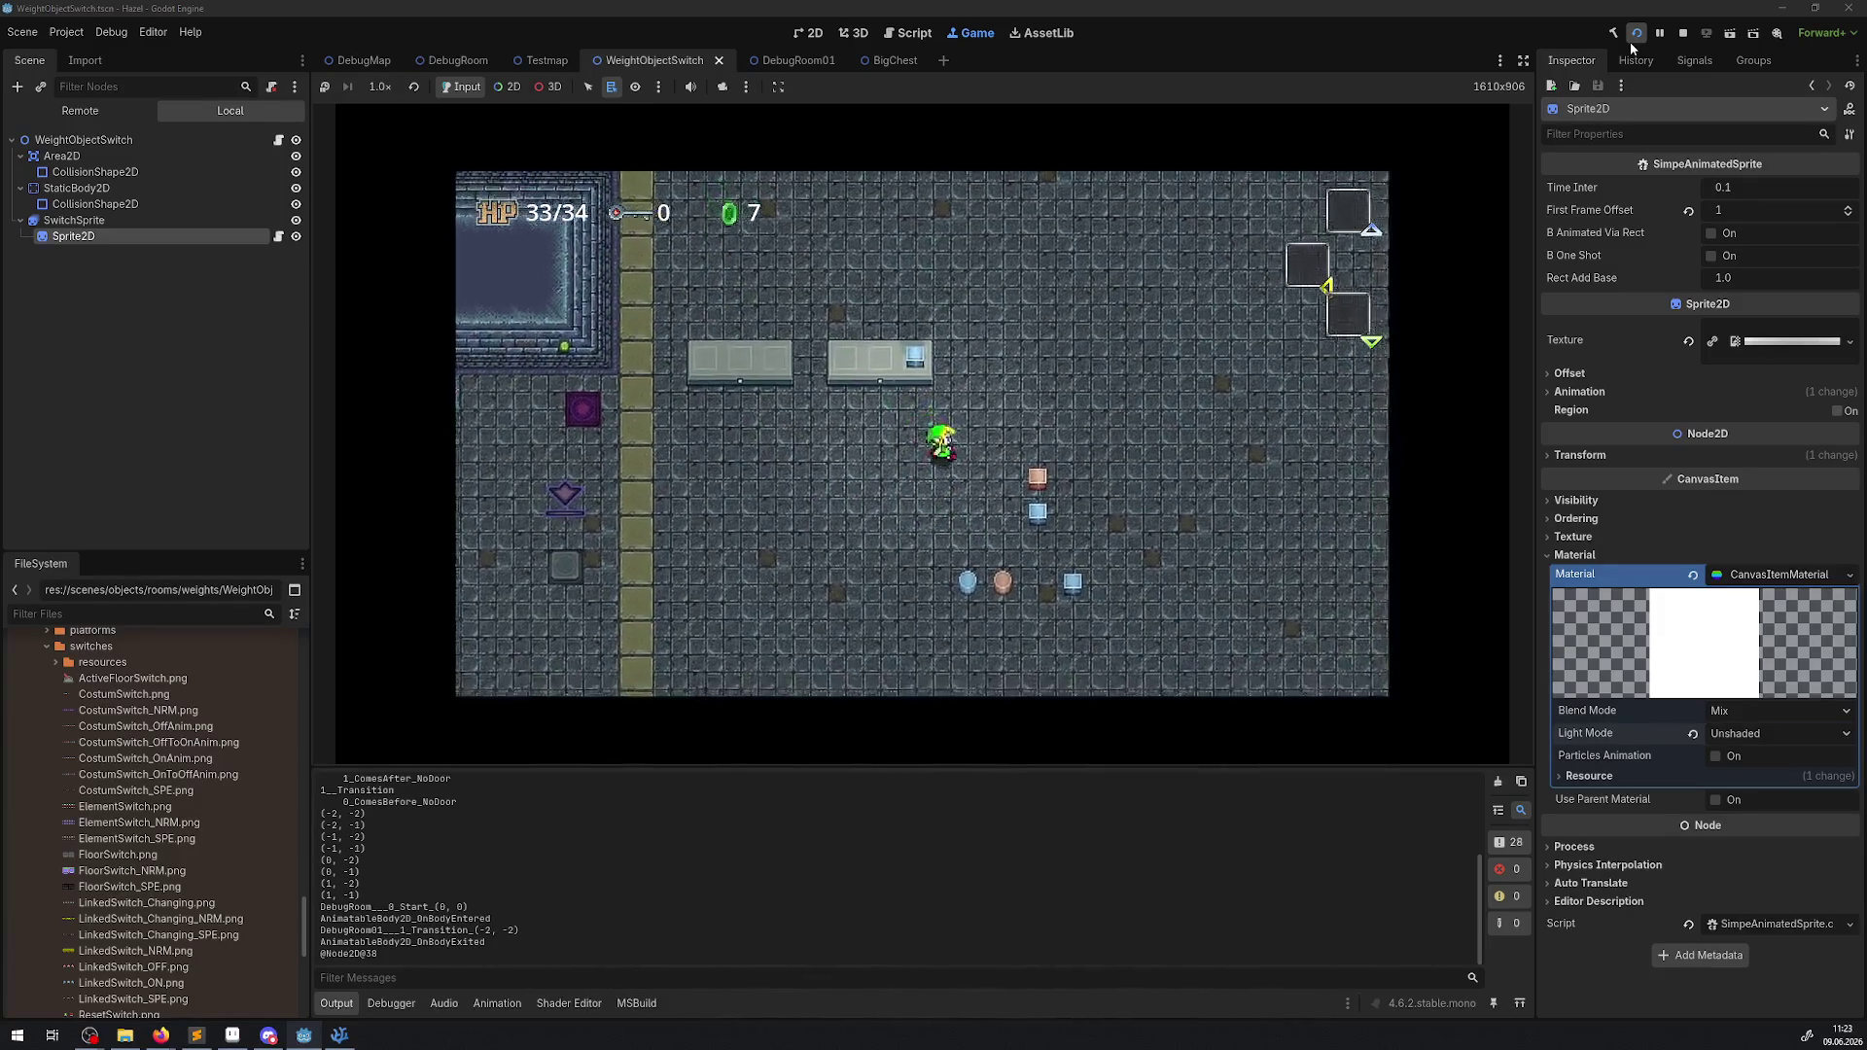
key(Down)
key(Right)
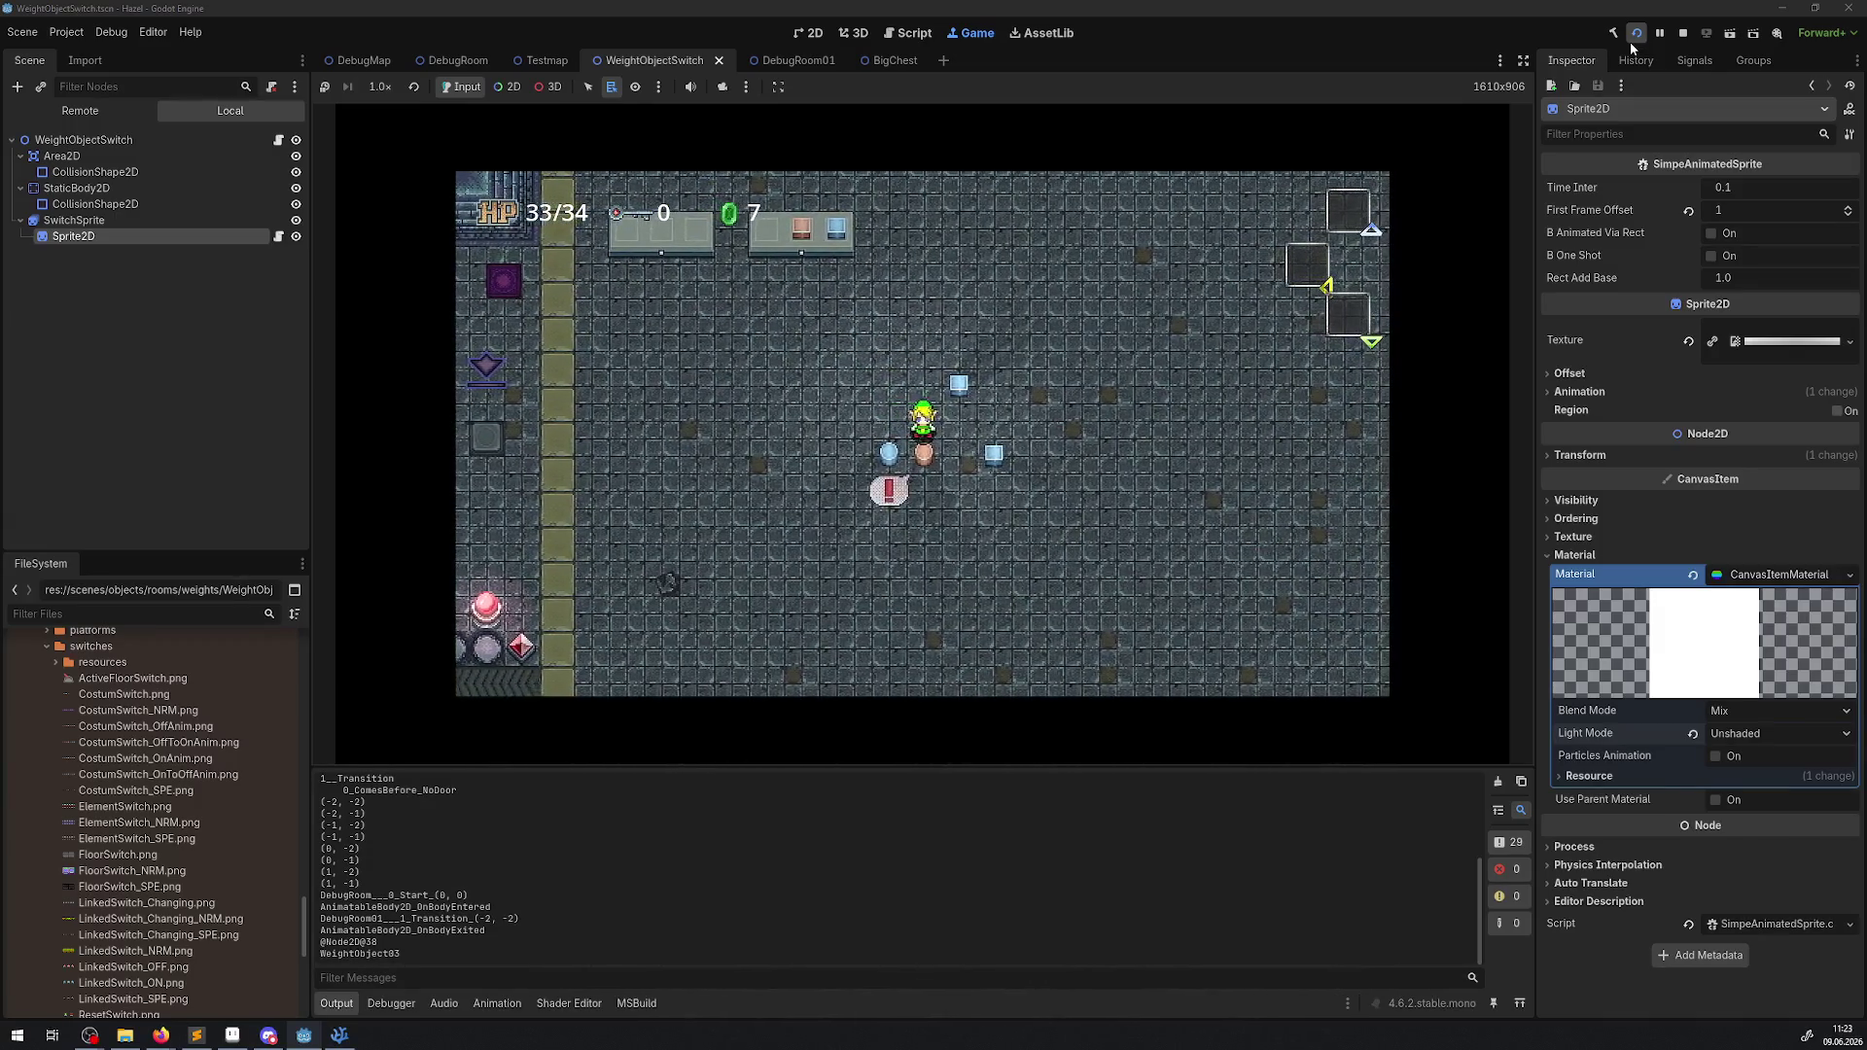
key(Up)
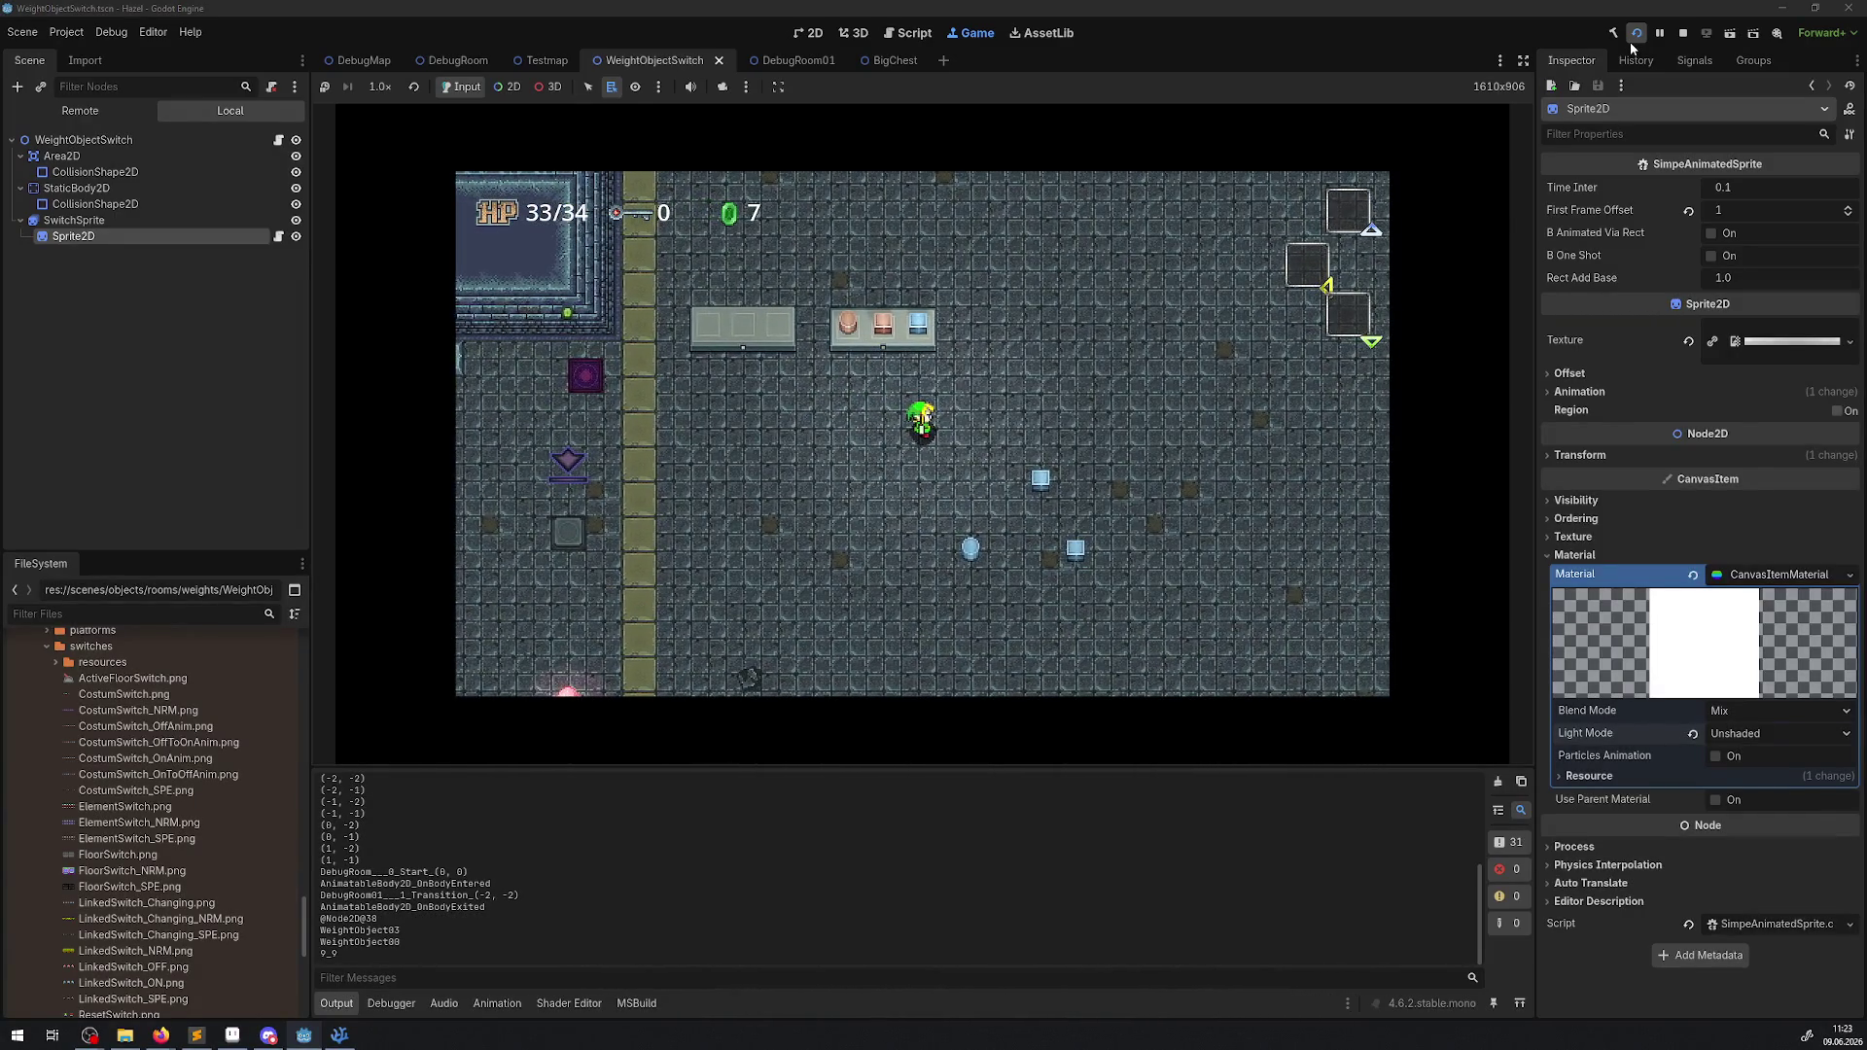
Try Add and Multiply blend modes and Light Only, then restore Mix blend and Unshaded light mode.
click(1749, 713)
click(1754, 756)
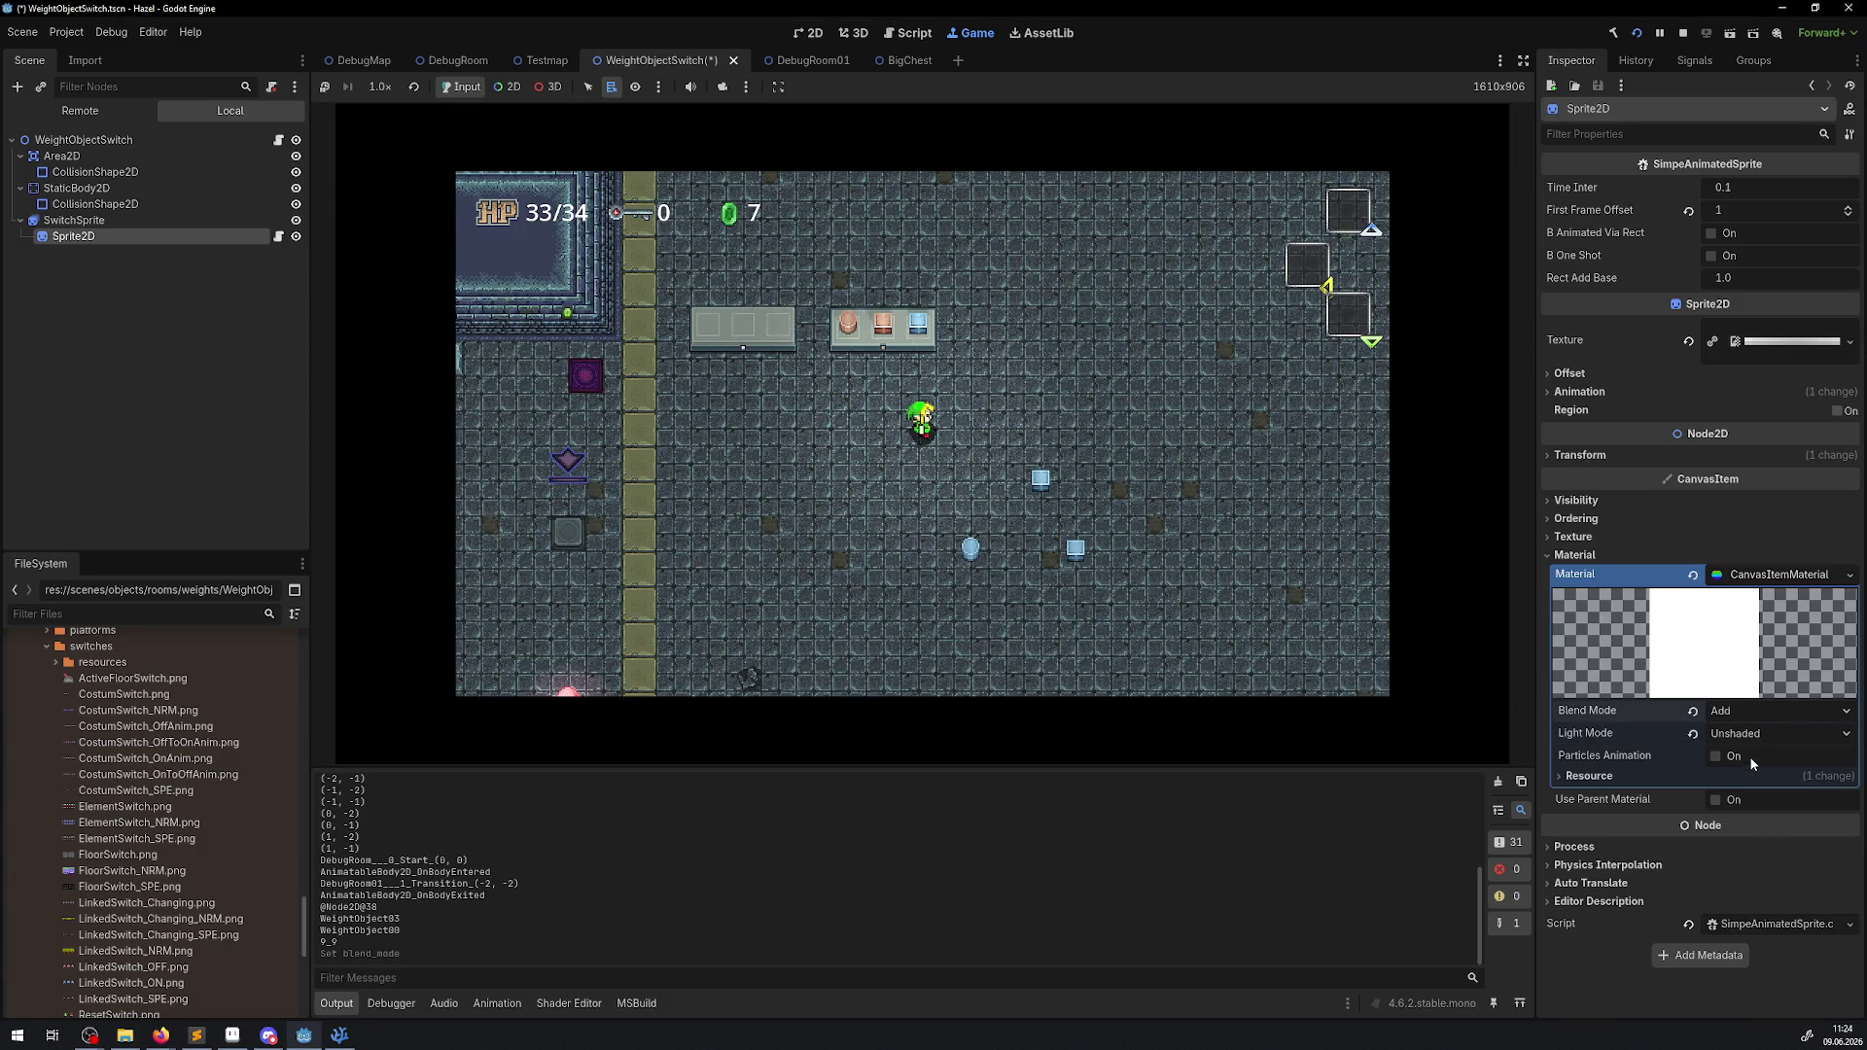
click(1747, 710)
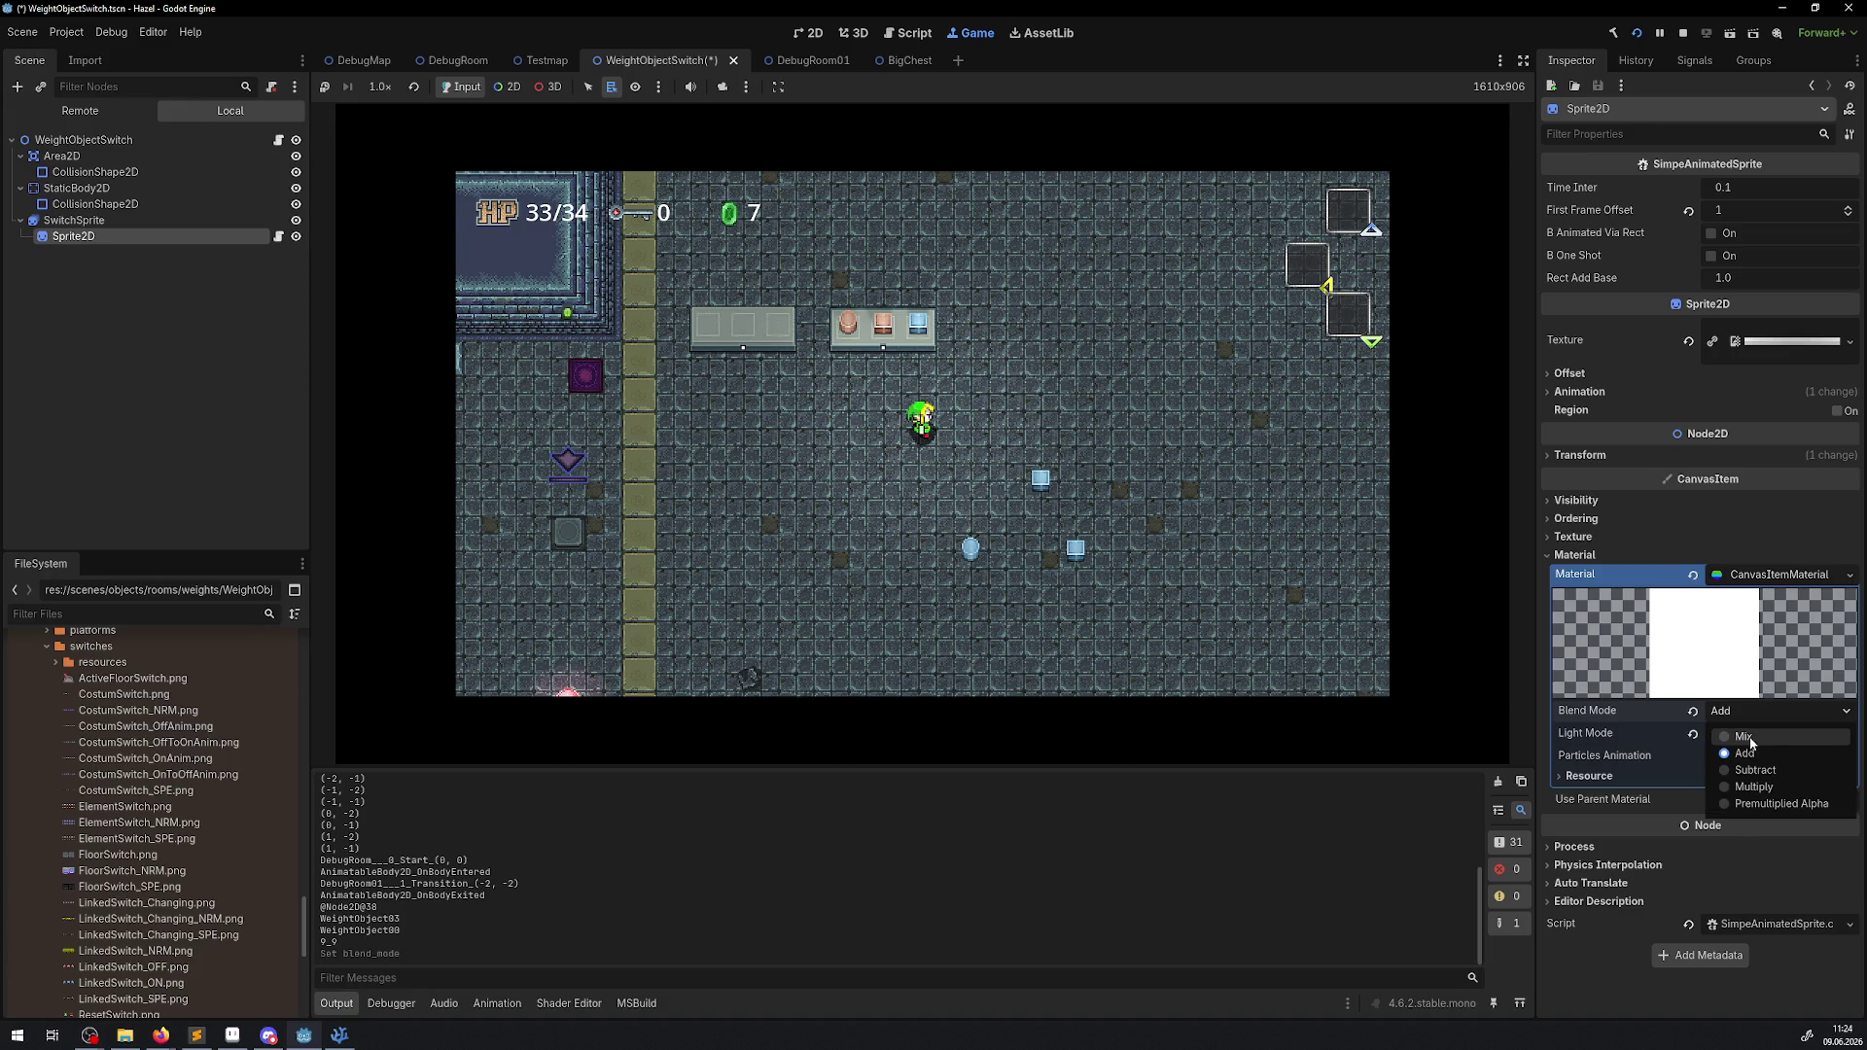
click(1753, 784)
click(1750, 711)
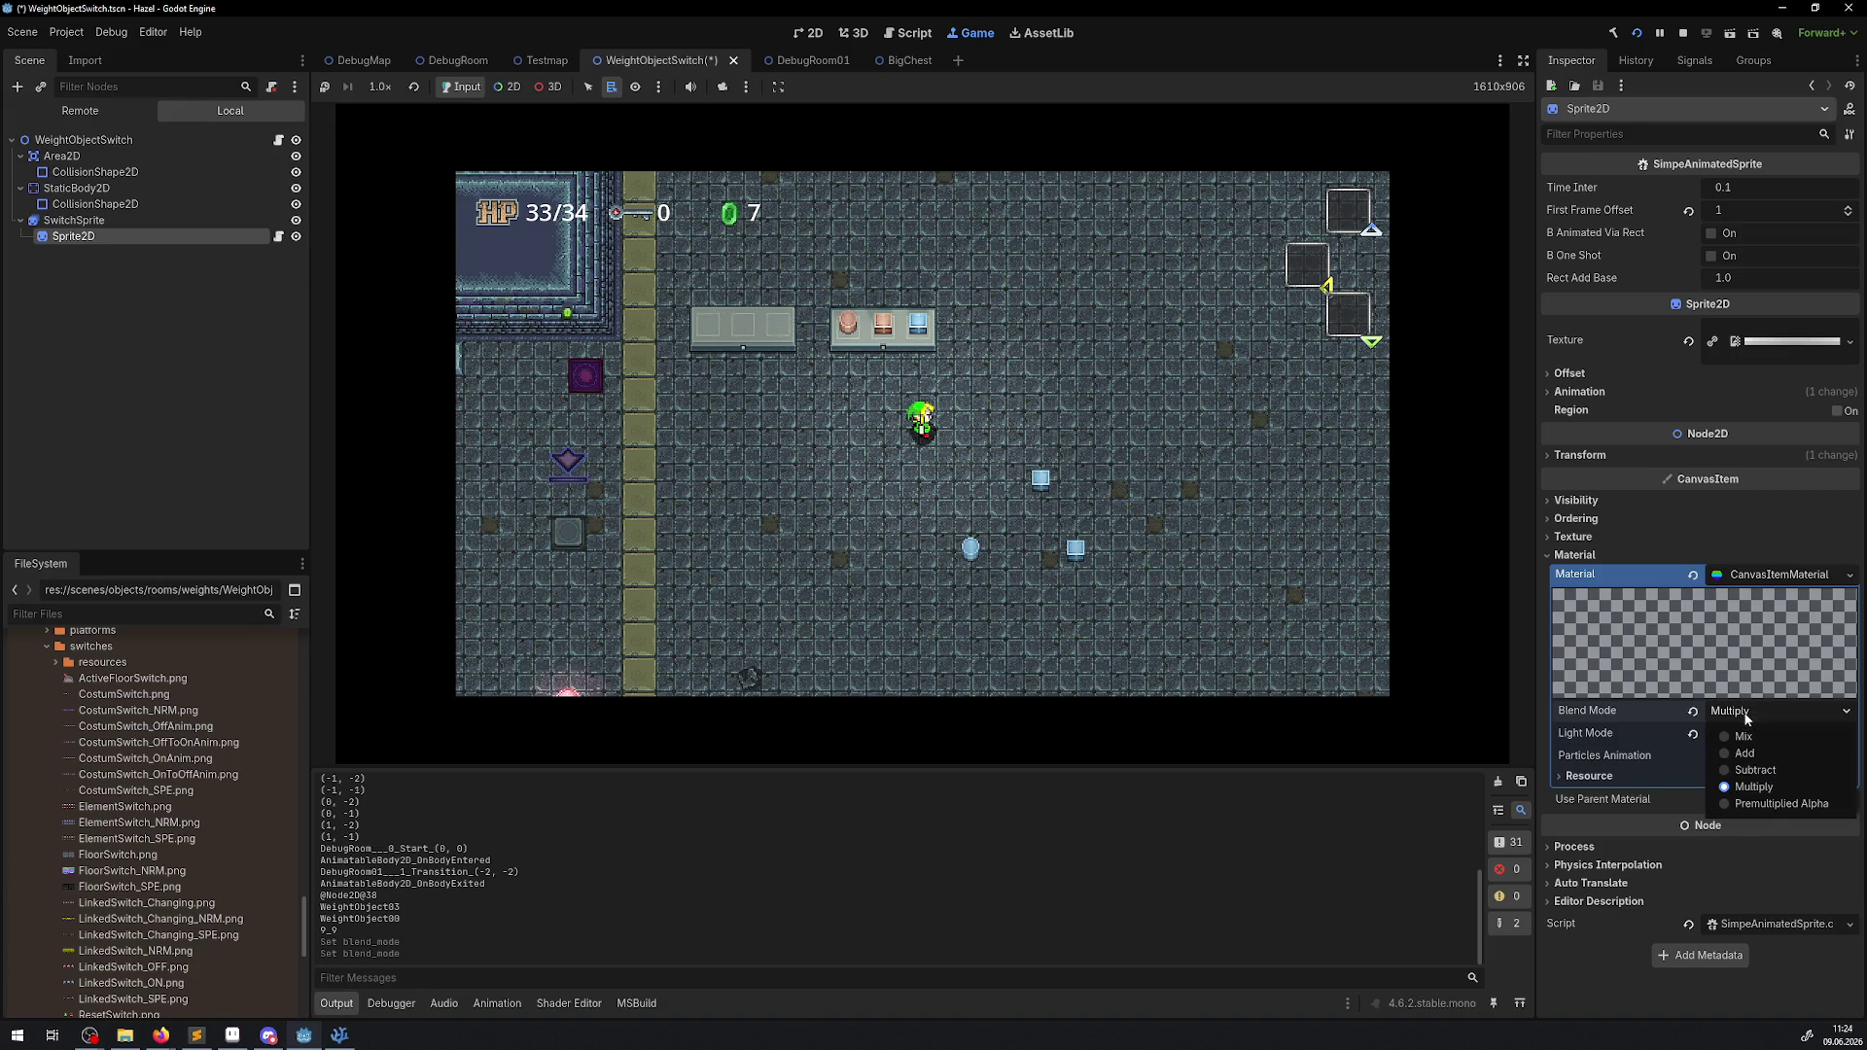
click(1750, 735)
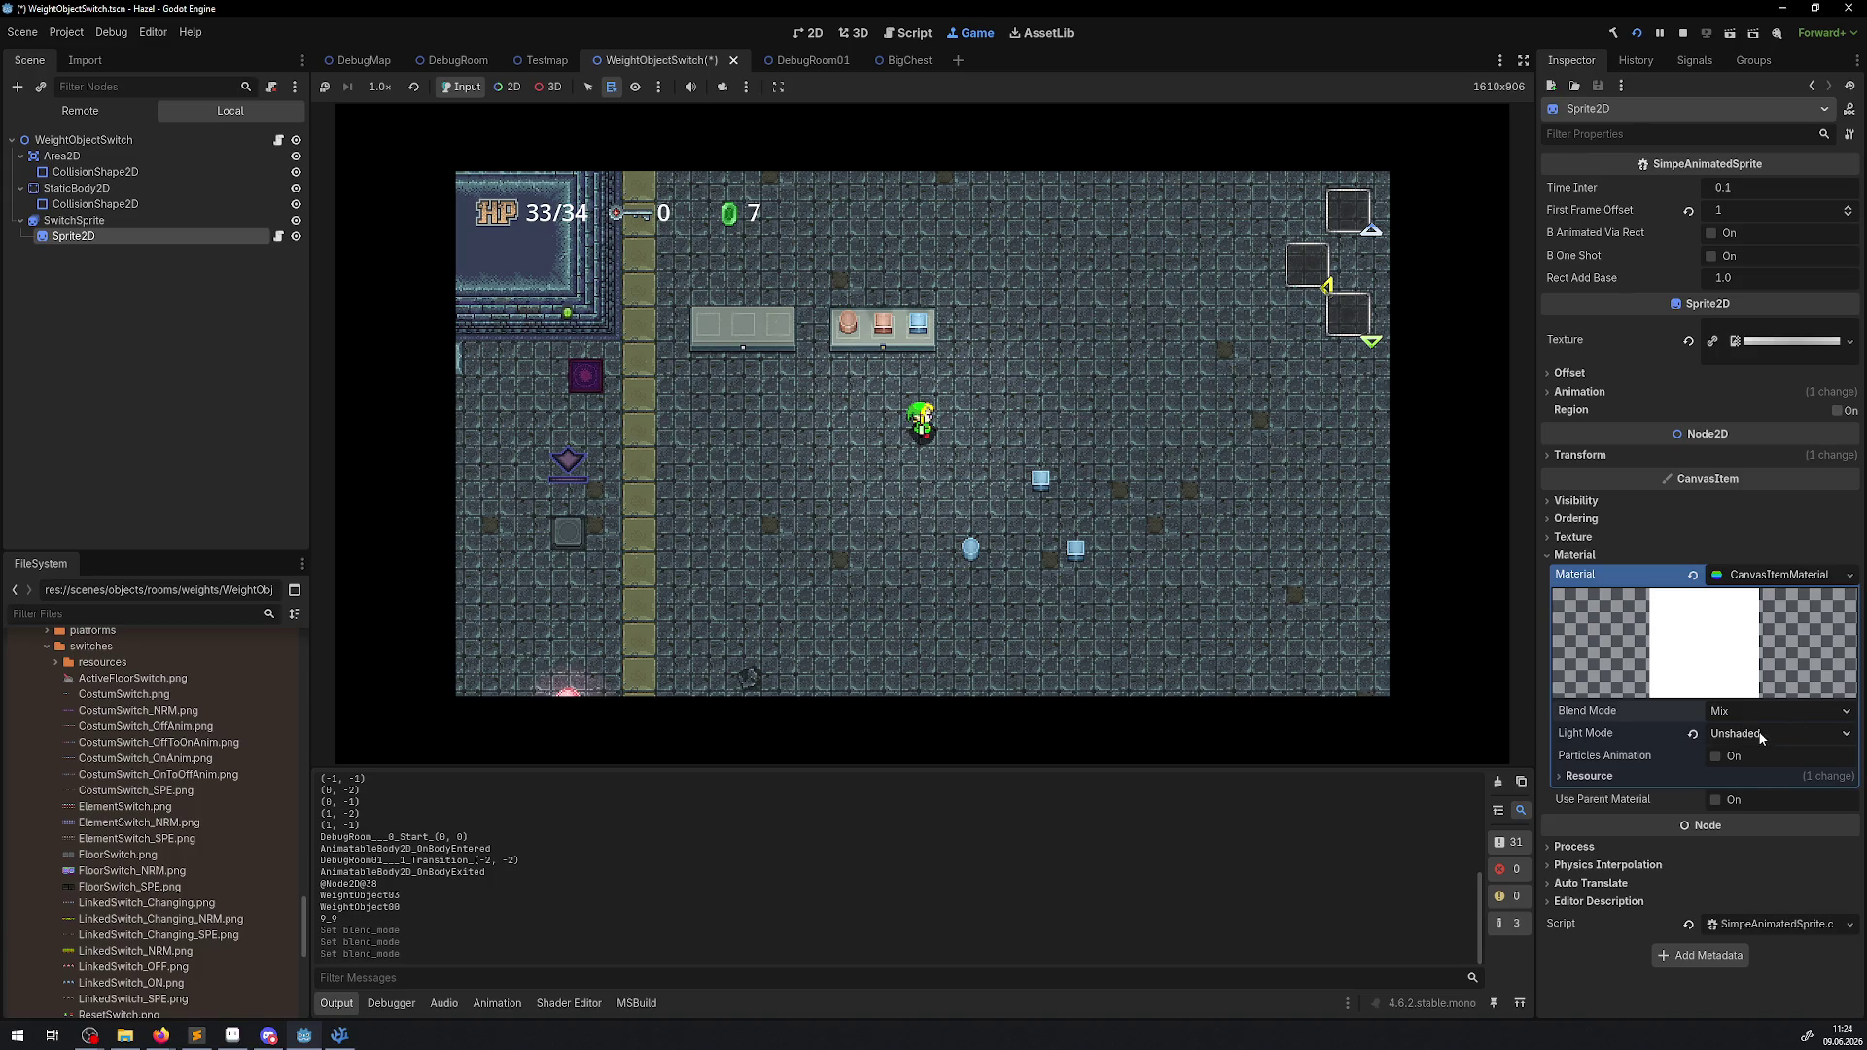
click(1787, 733)
click(1768, 798)
click(1766, 742)
click(1750, 777)
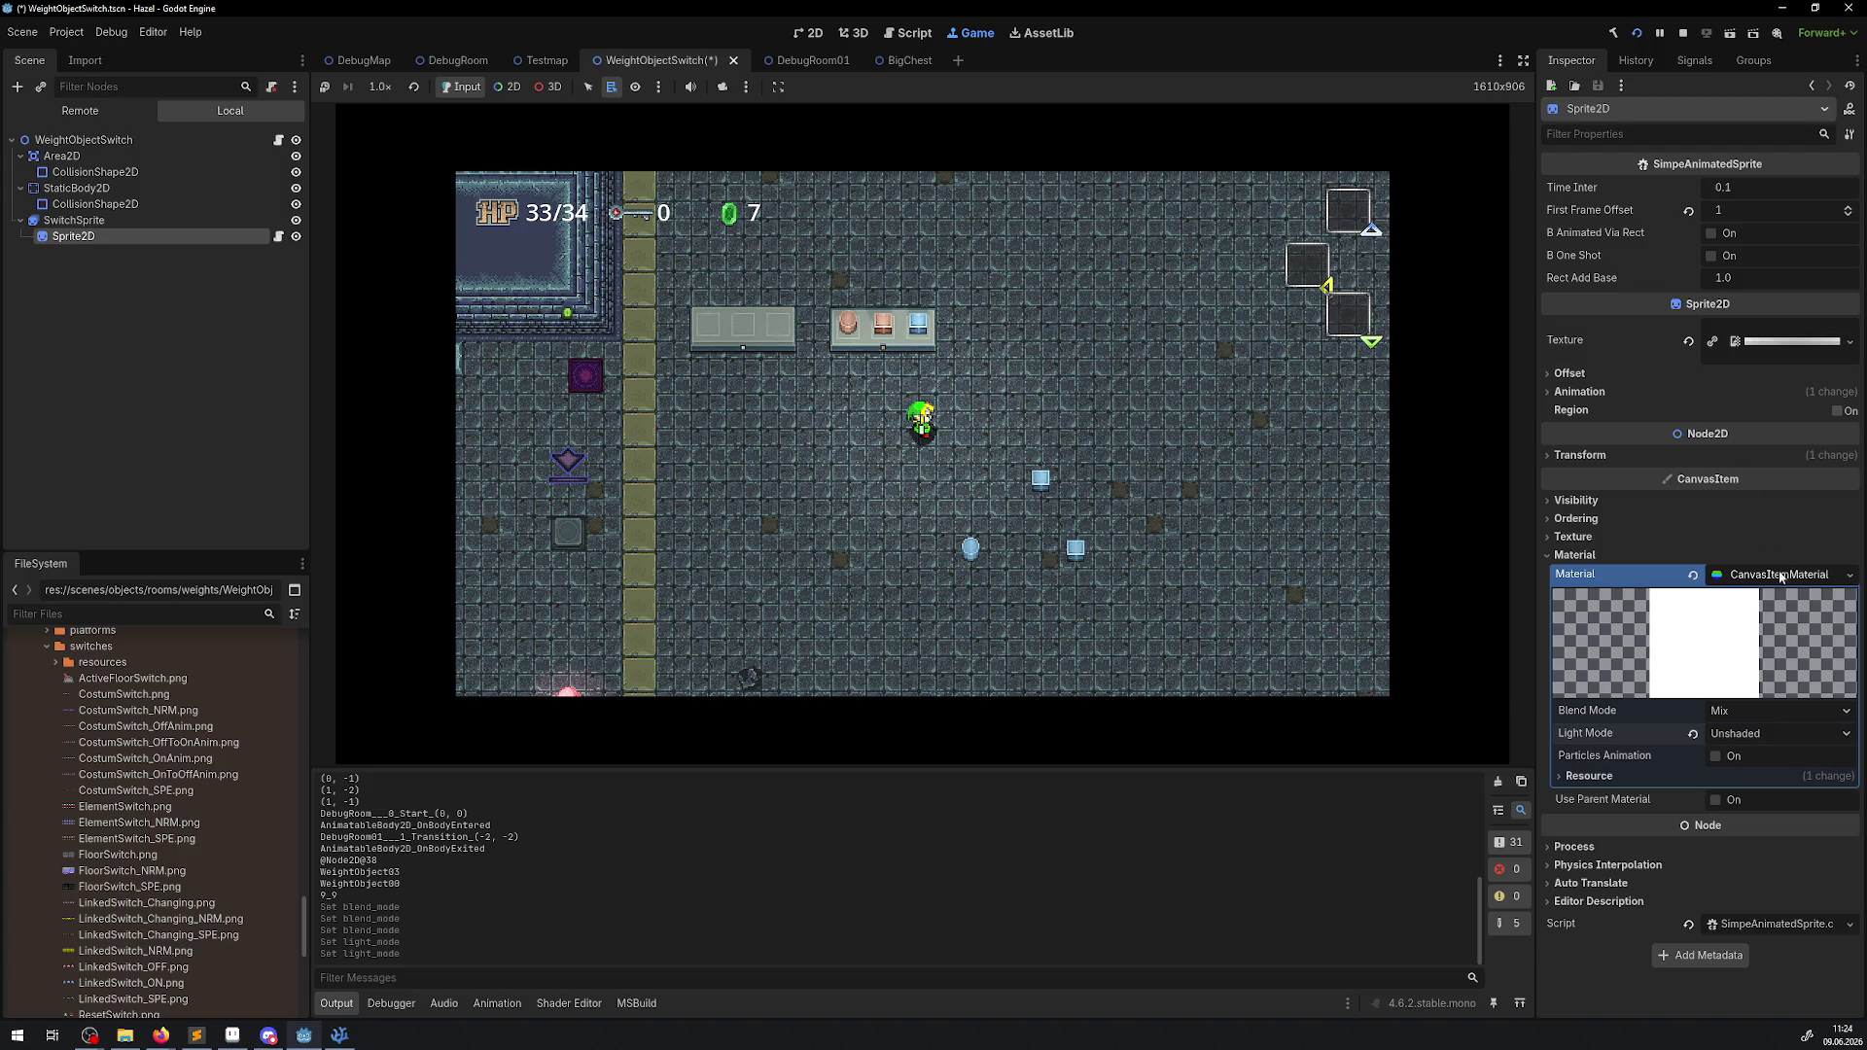
Clear the sprite's Material to empty, reselect Sprite2D and expand its Visibility properties.
click(1693, 575)
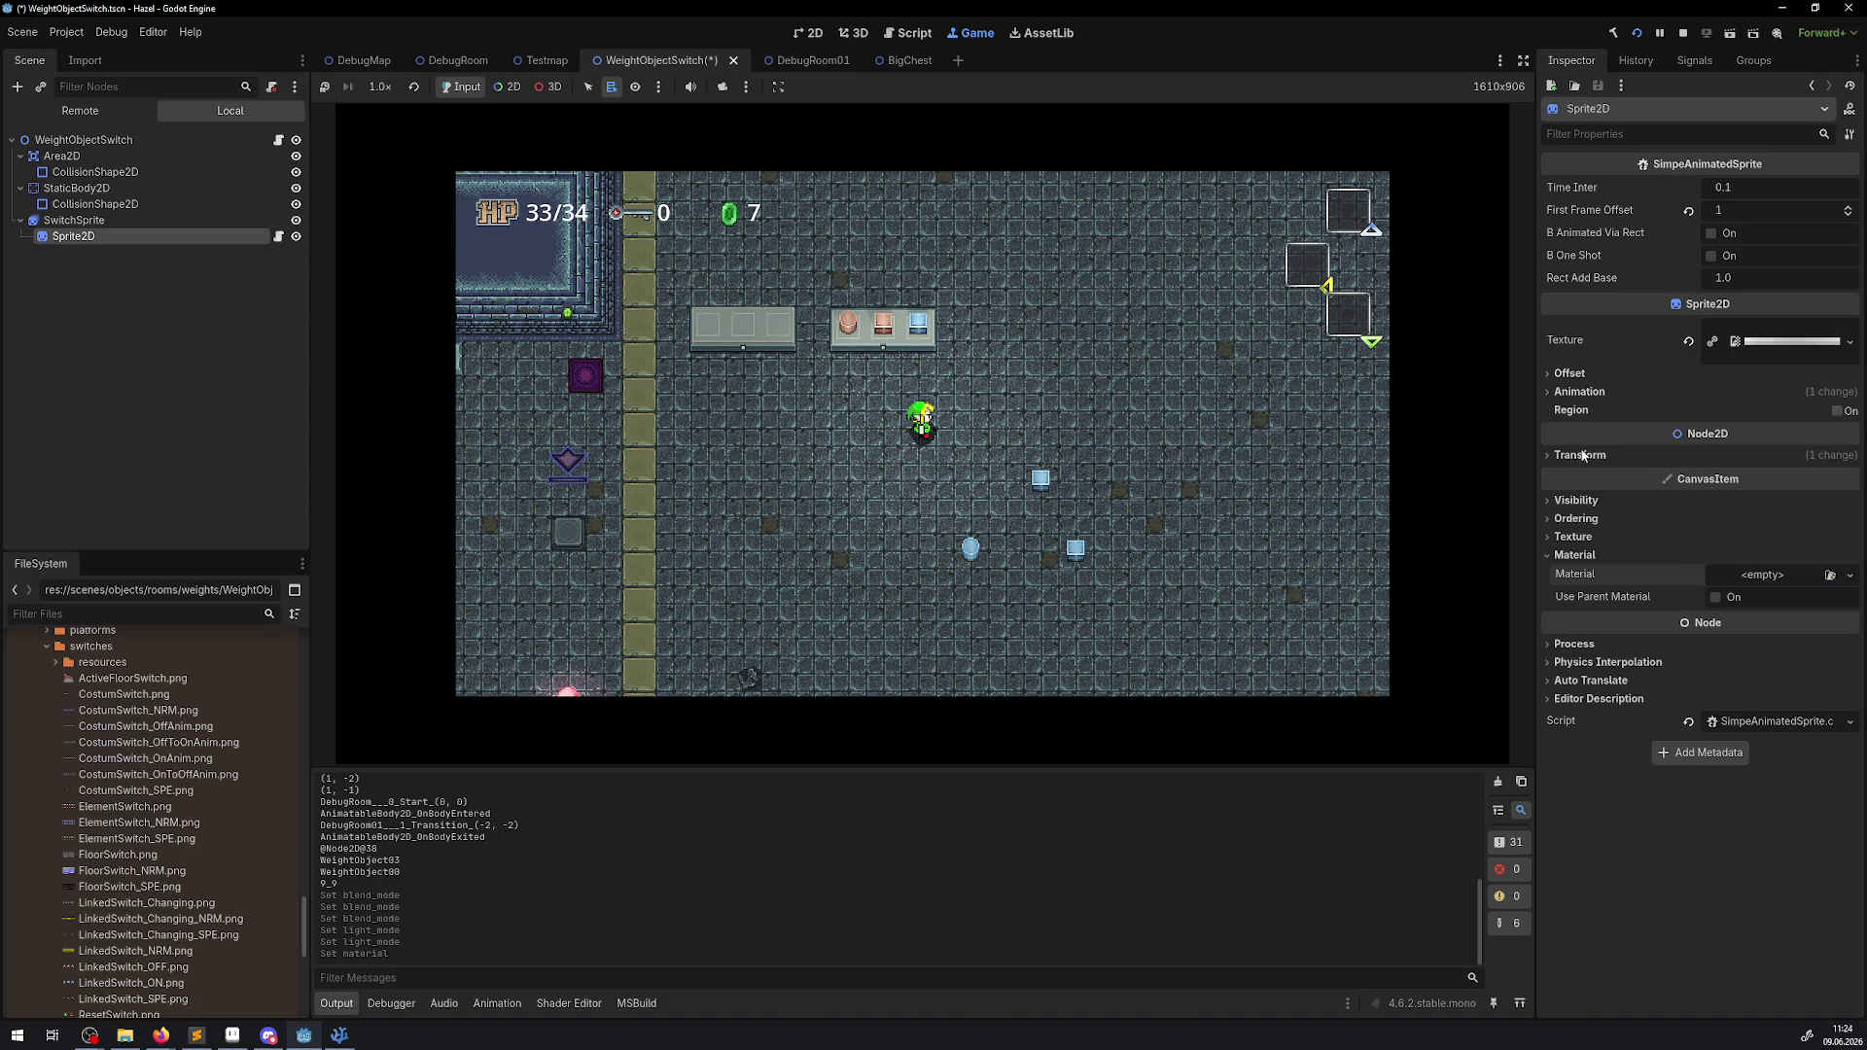
click(1585, 502)
click(1579, 501)
click(178, 294)
click(84, 238)
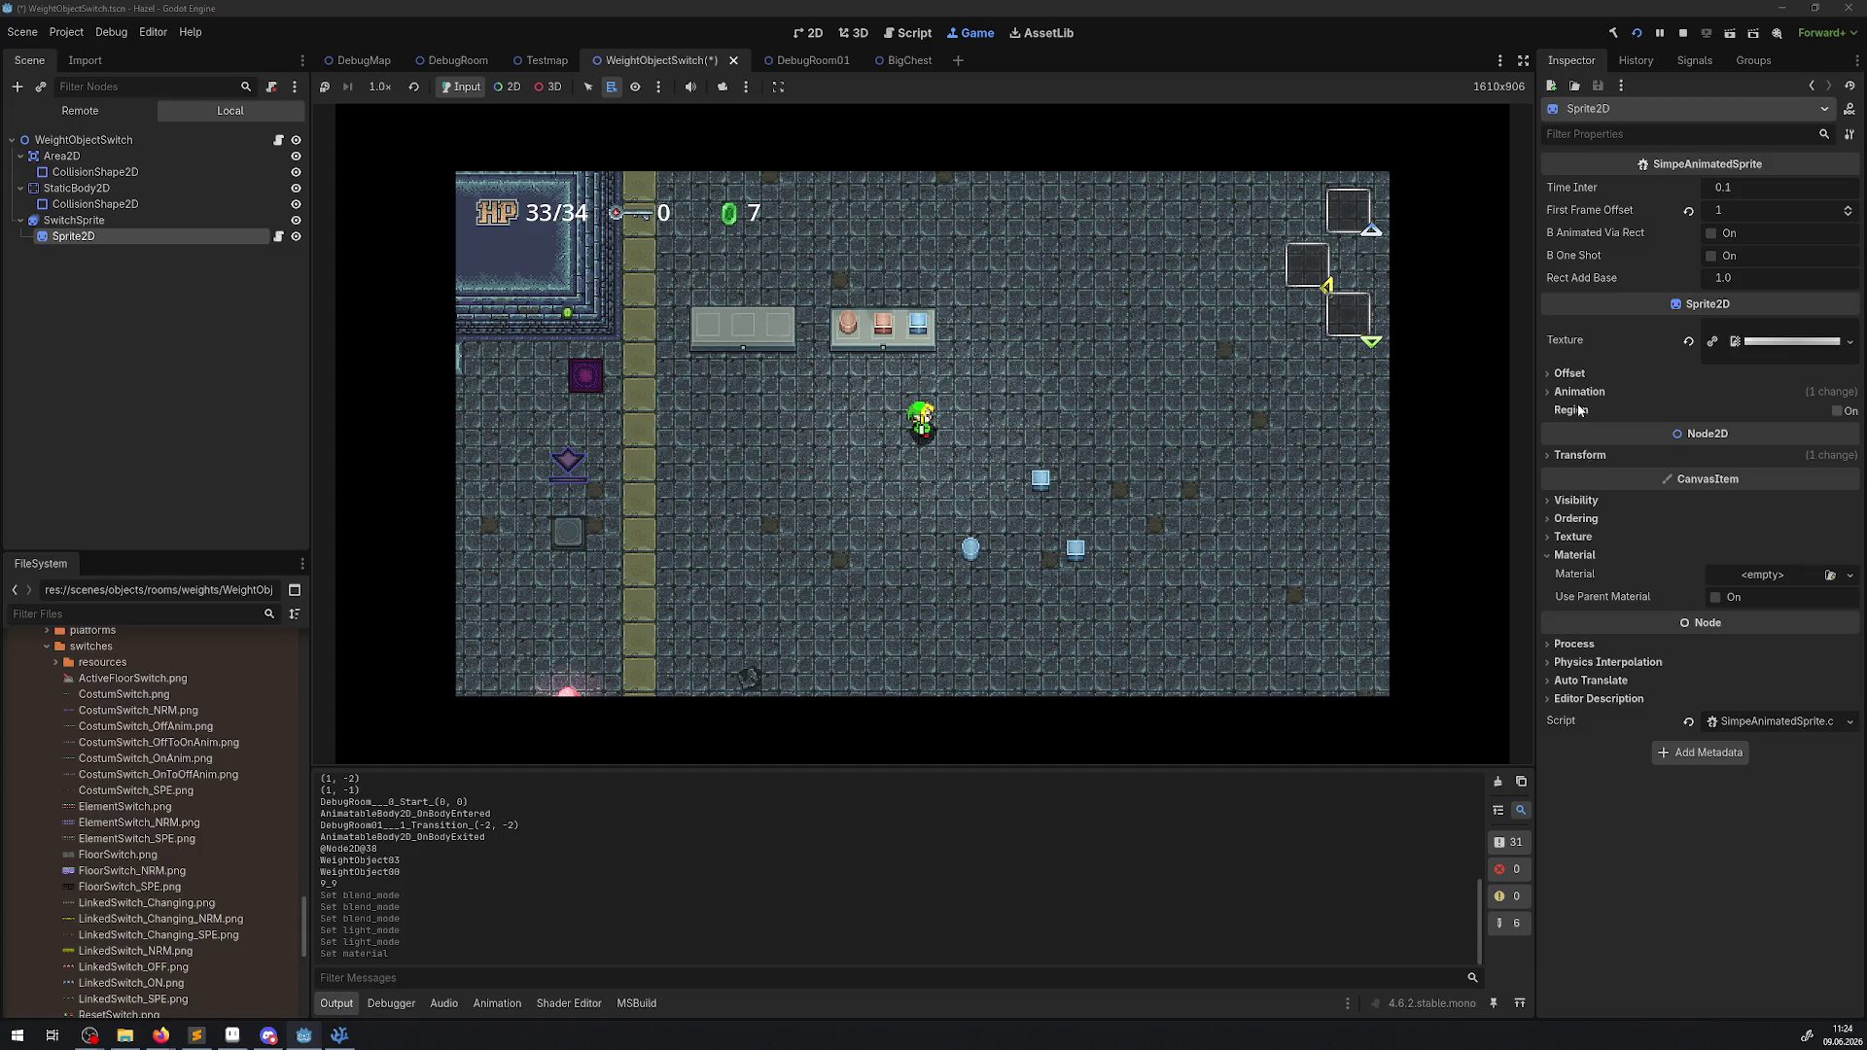
click(1577, 501)
Tint the sprite's Self Modulate from red through orange to pure yellow ffff00.
click(1747, 567)
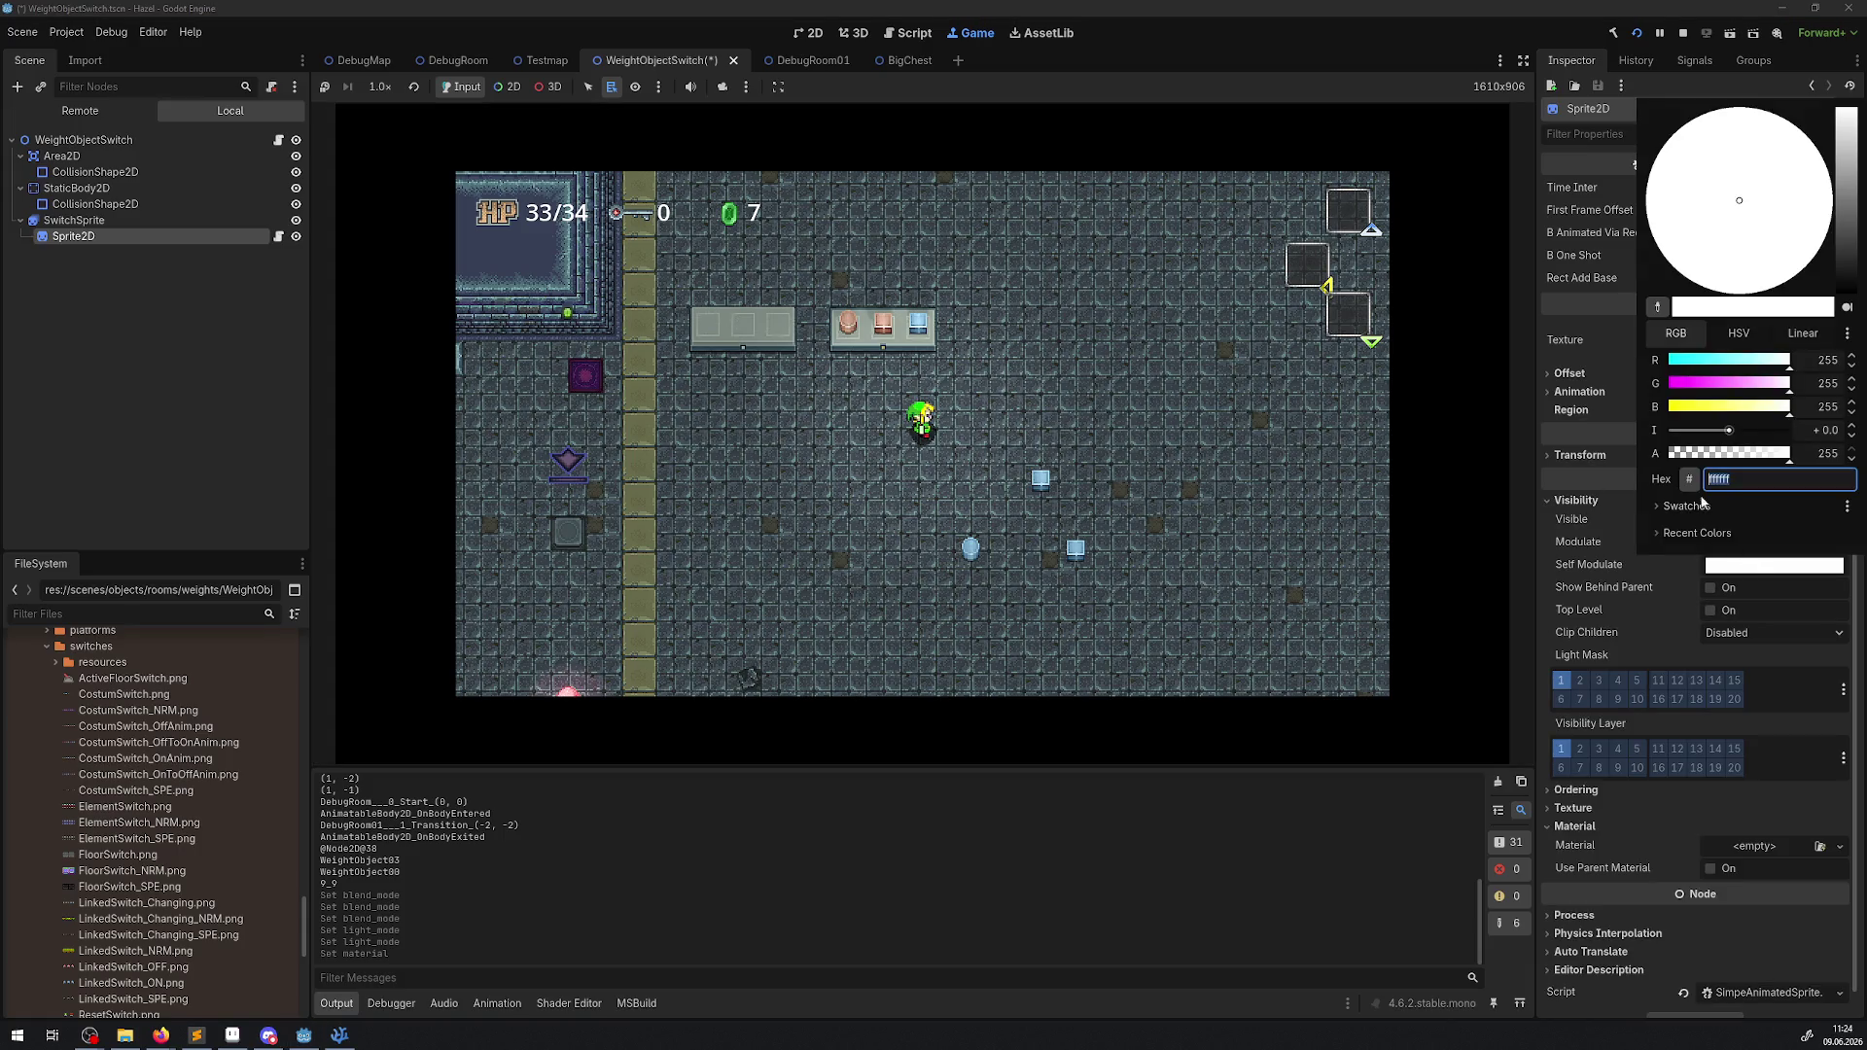
click(1683, 535)
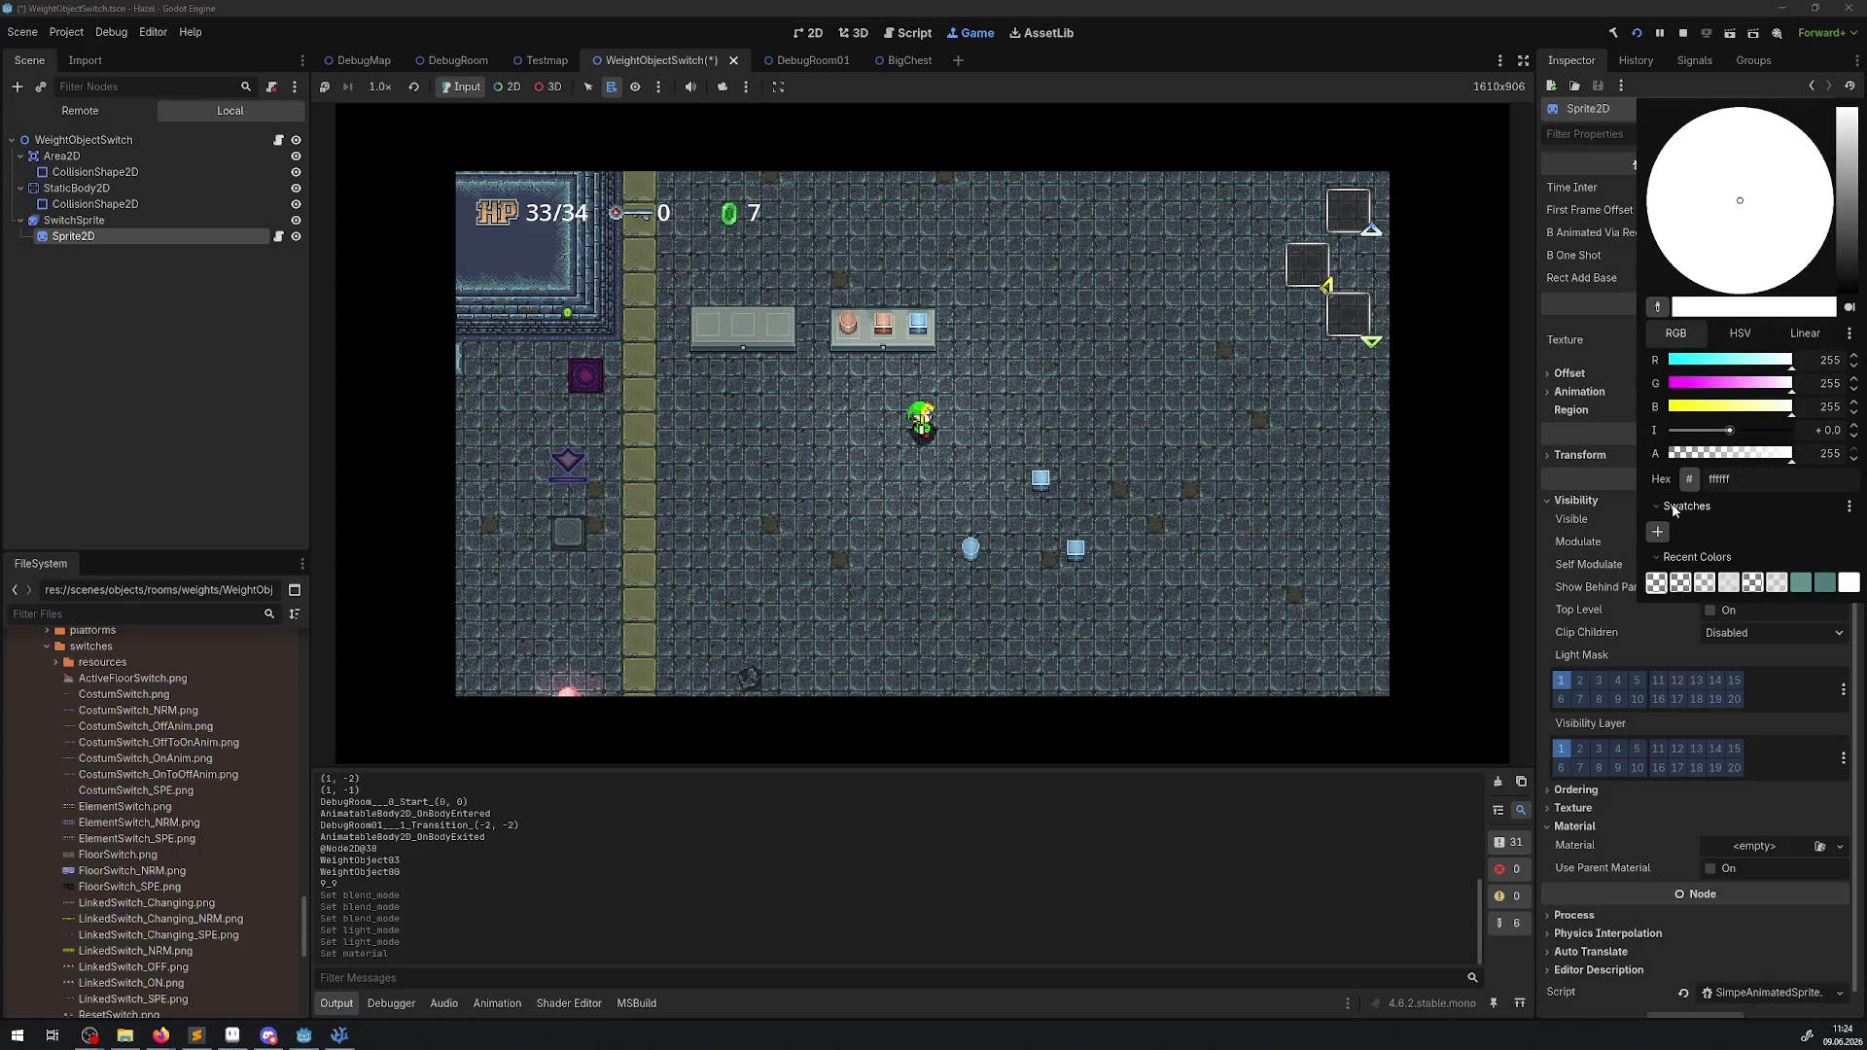
click(1683, 530)
click(1723, 408)
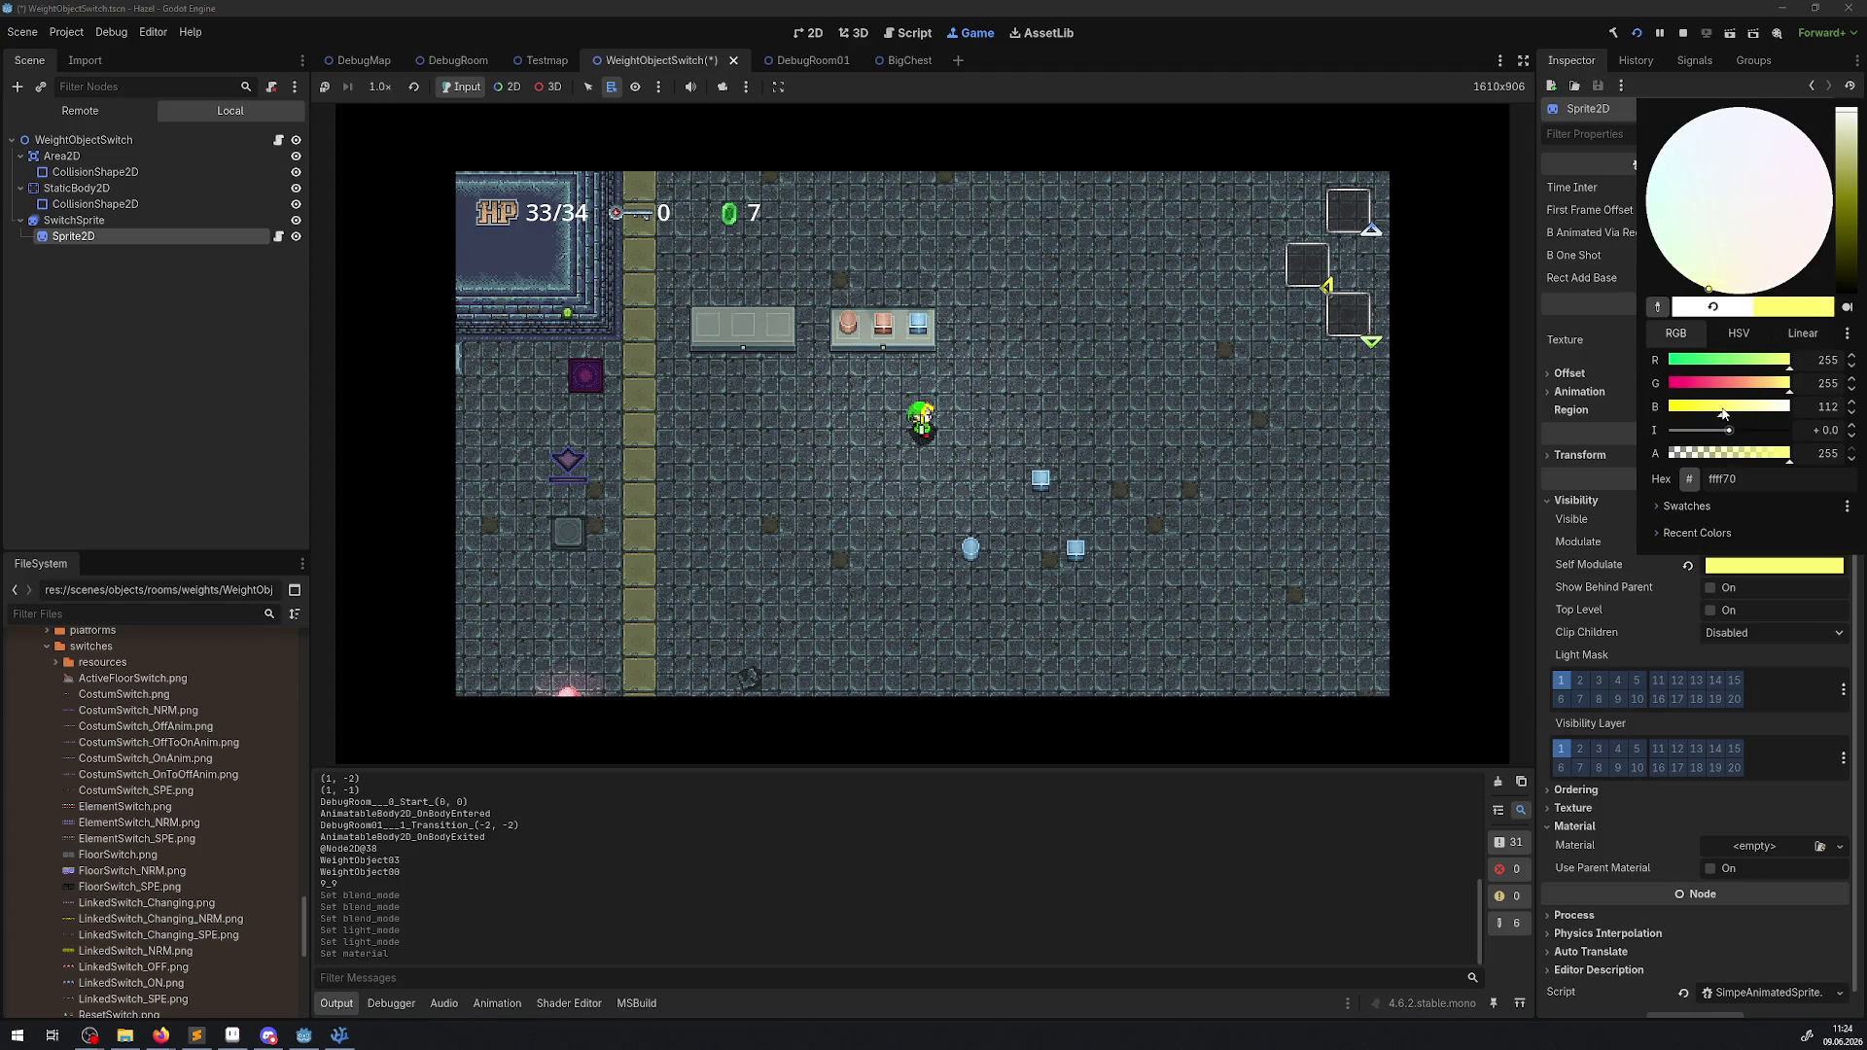
mouse_move(1724, 414)
mouse_down()
mouse_move(1665, 420)
mouse_move(1711, 385)
mouse_move(1626, 393)
mouse_up()
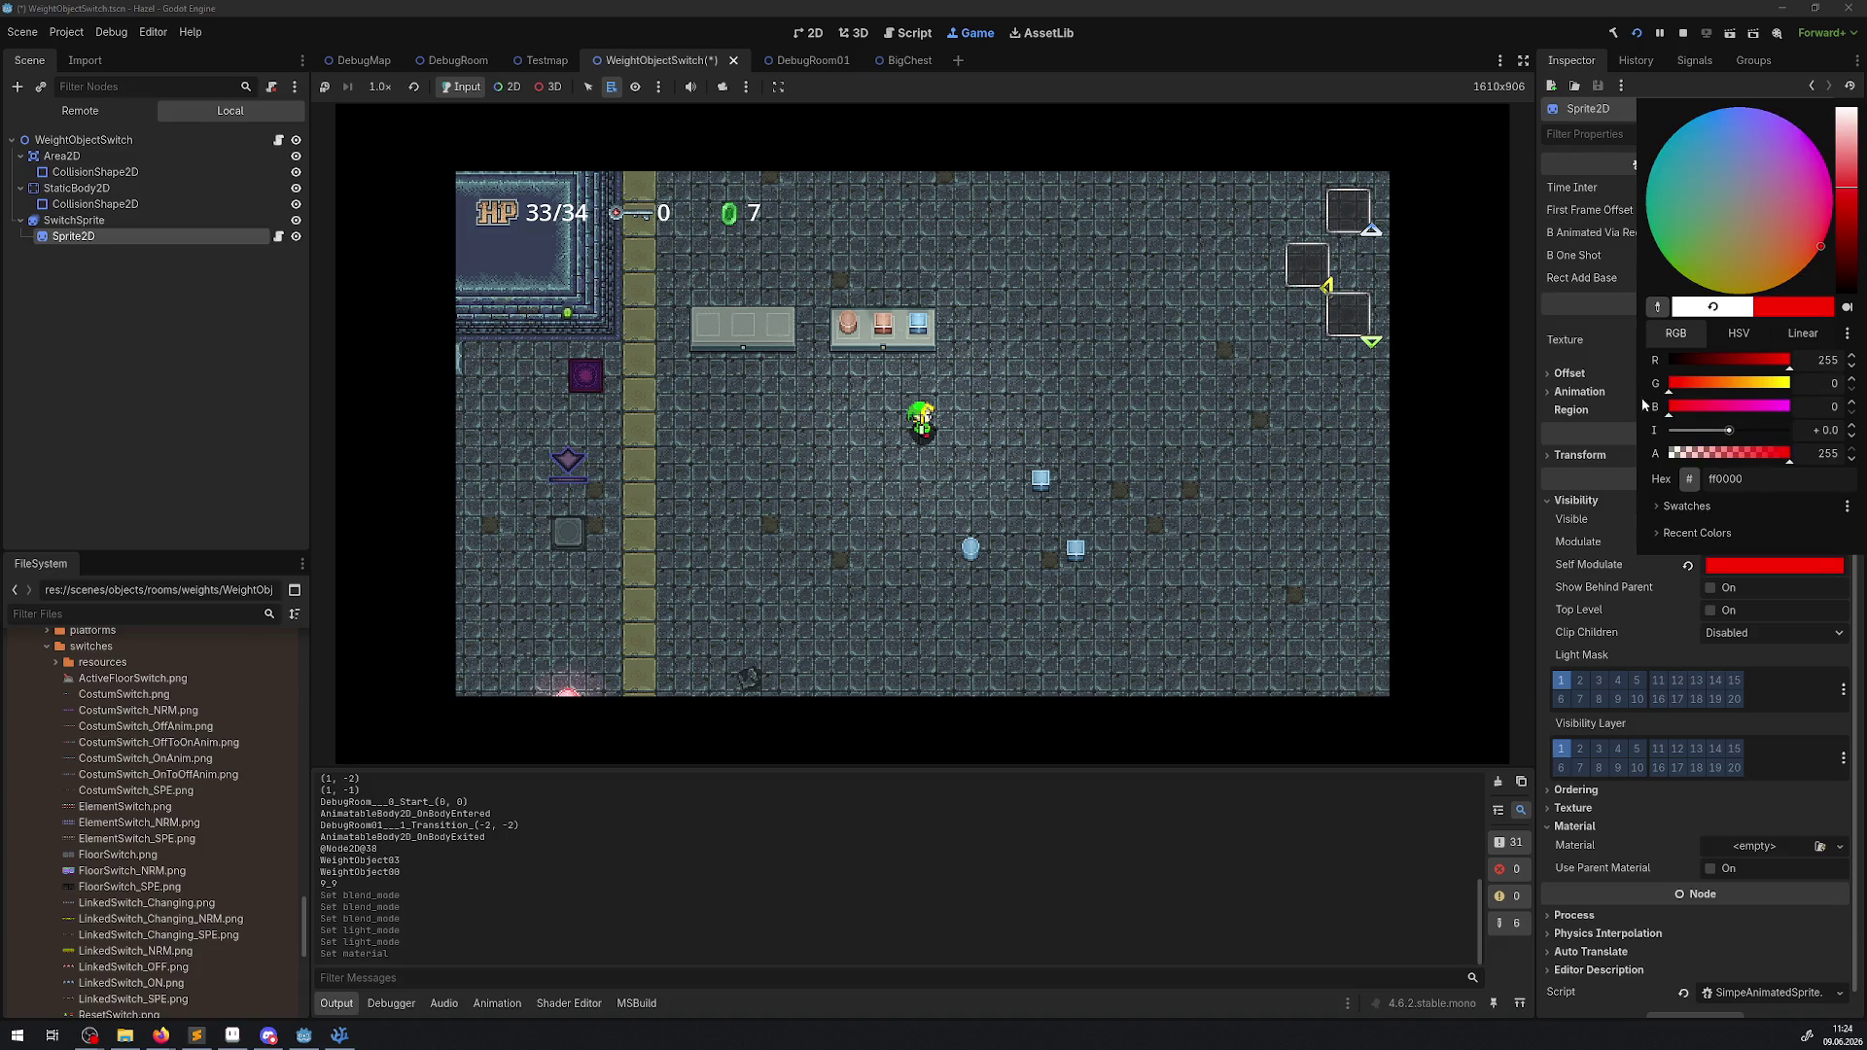
click(1649, 600)
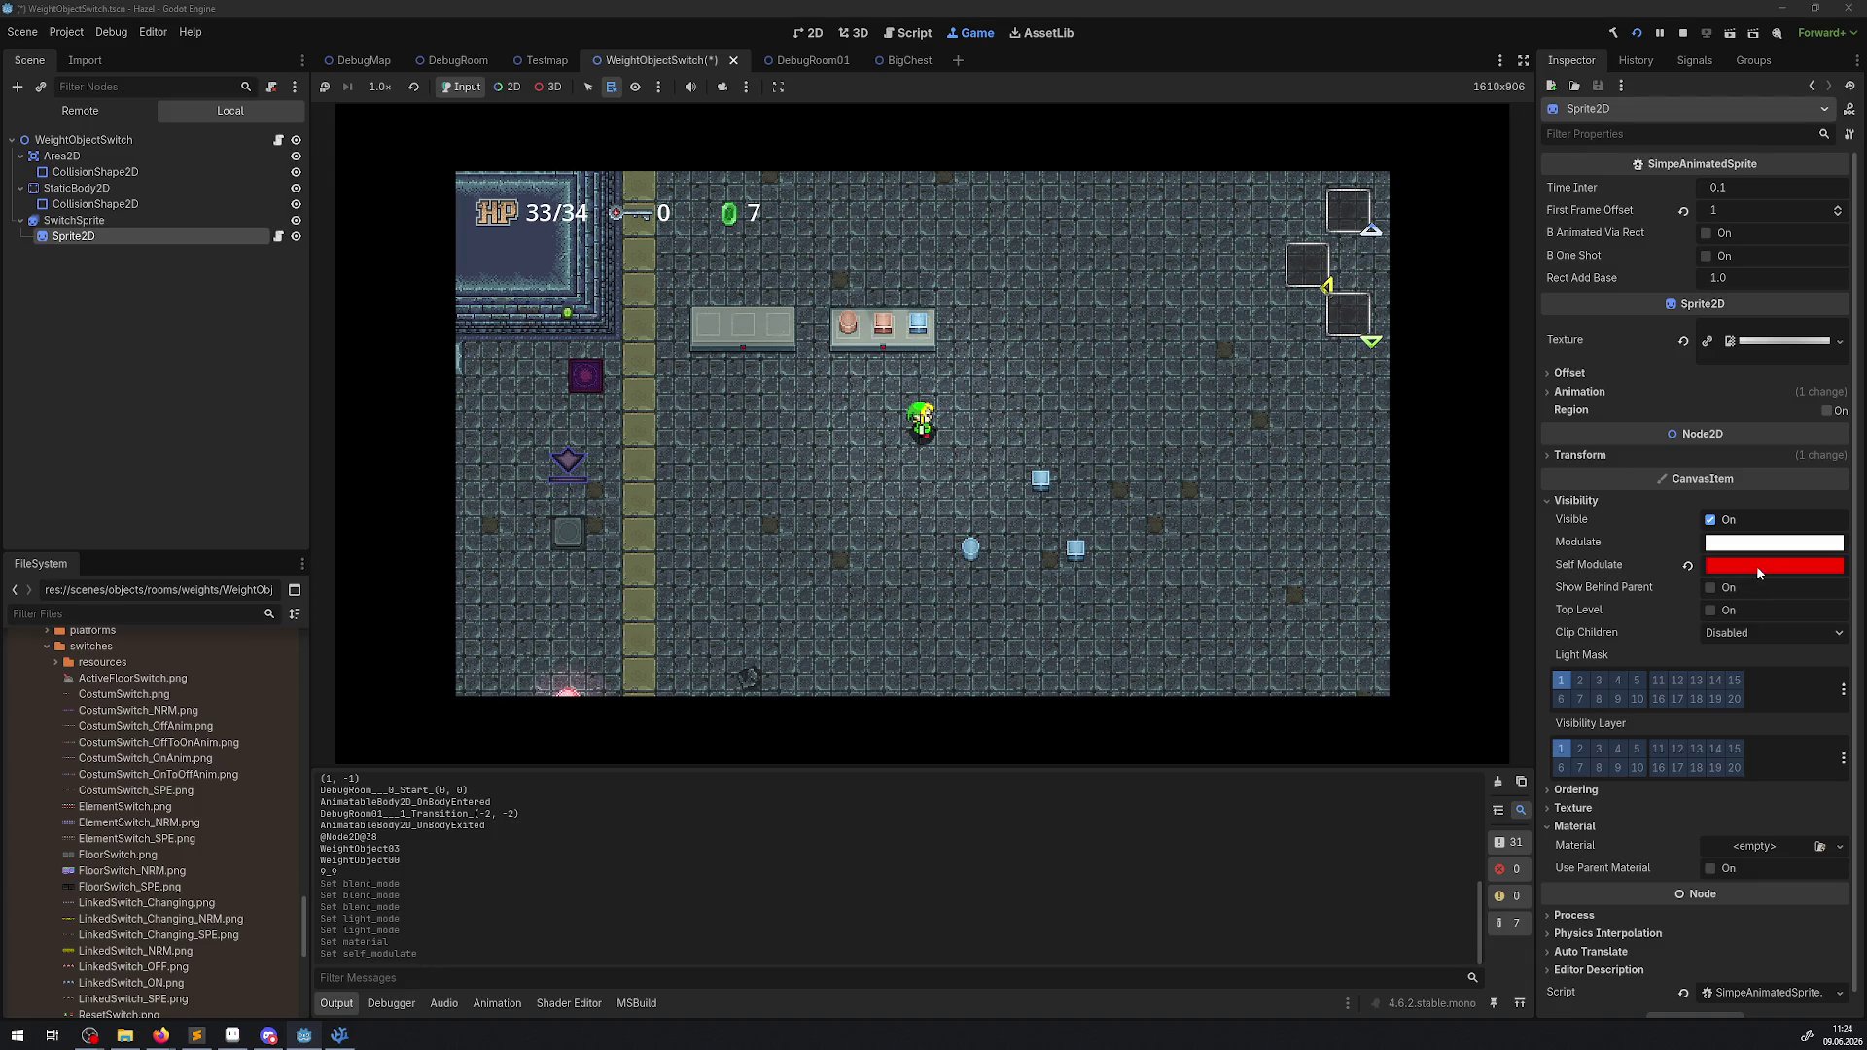
click(1756, 564)
click(1721, 387)
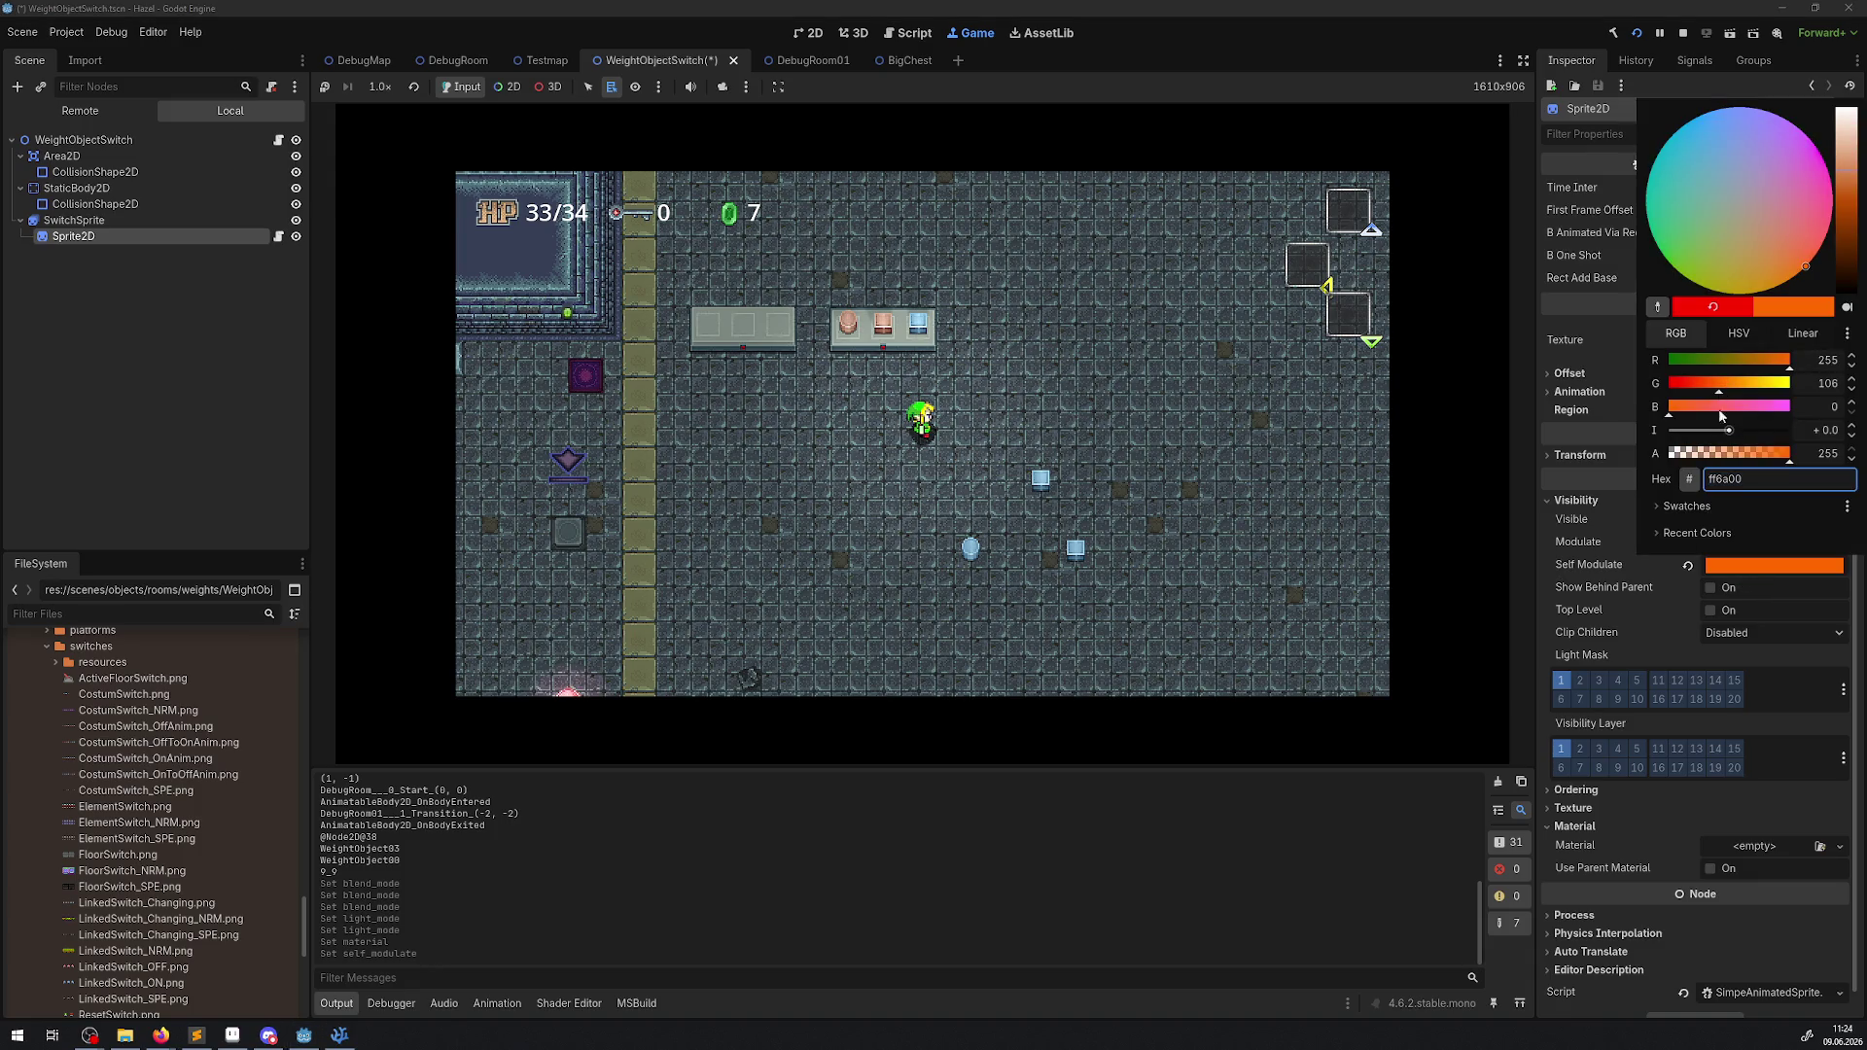
click(1676, 631)
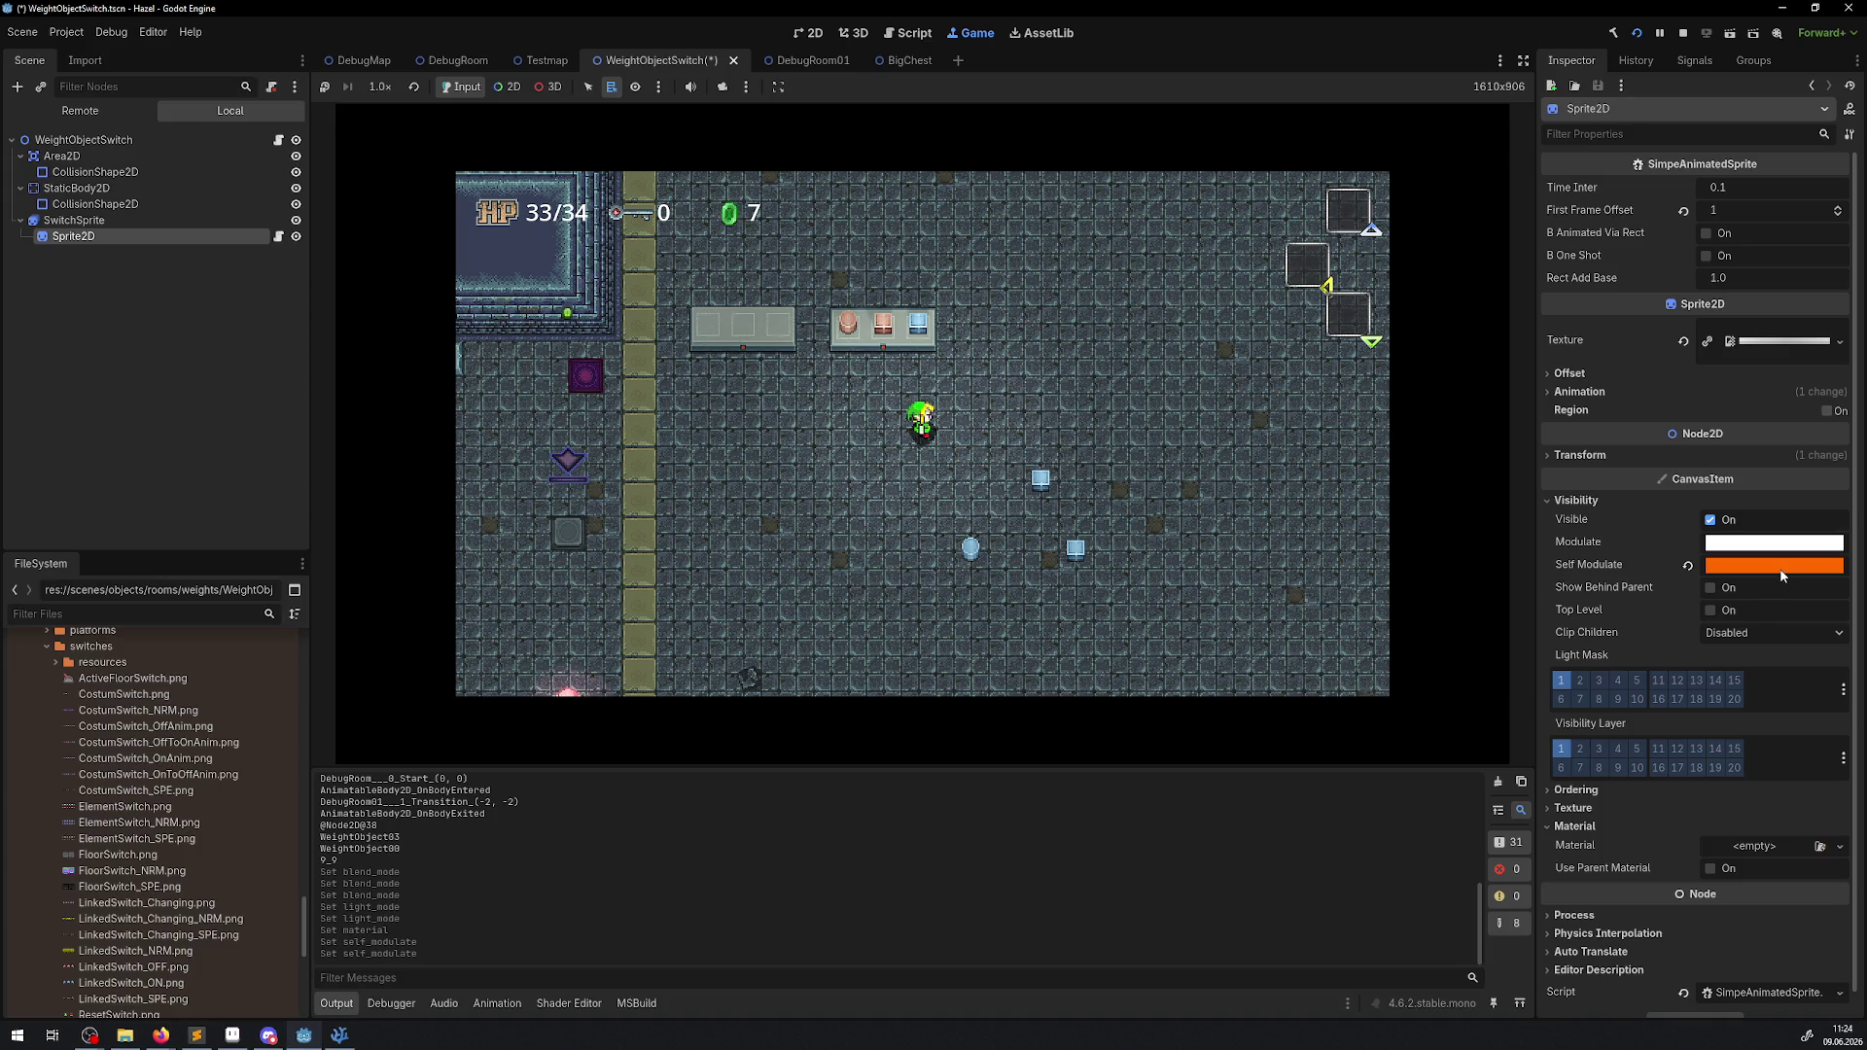
click(1783, 565)
drag(1753, 393, 1789, 394)
click(1653, 588)
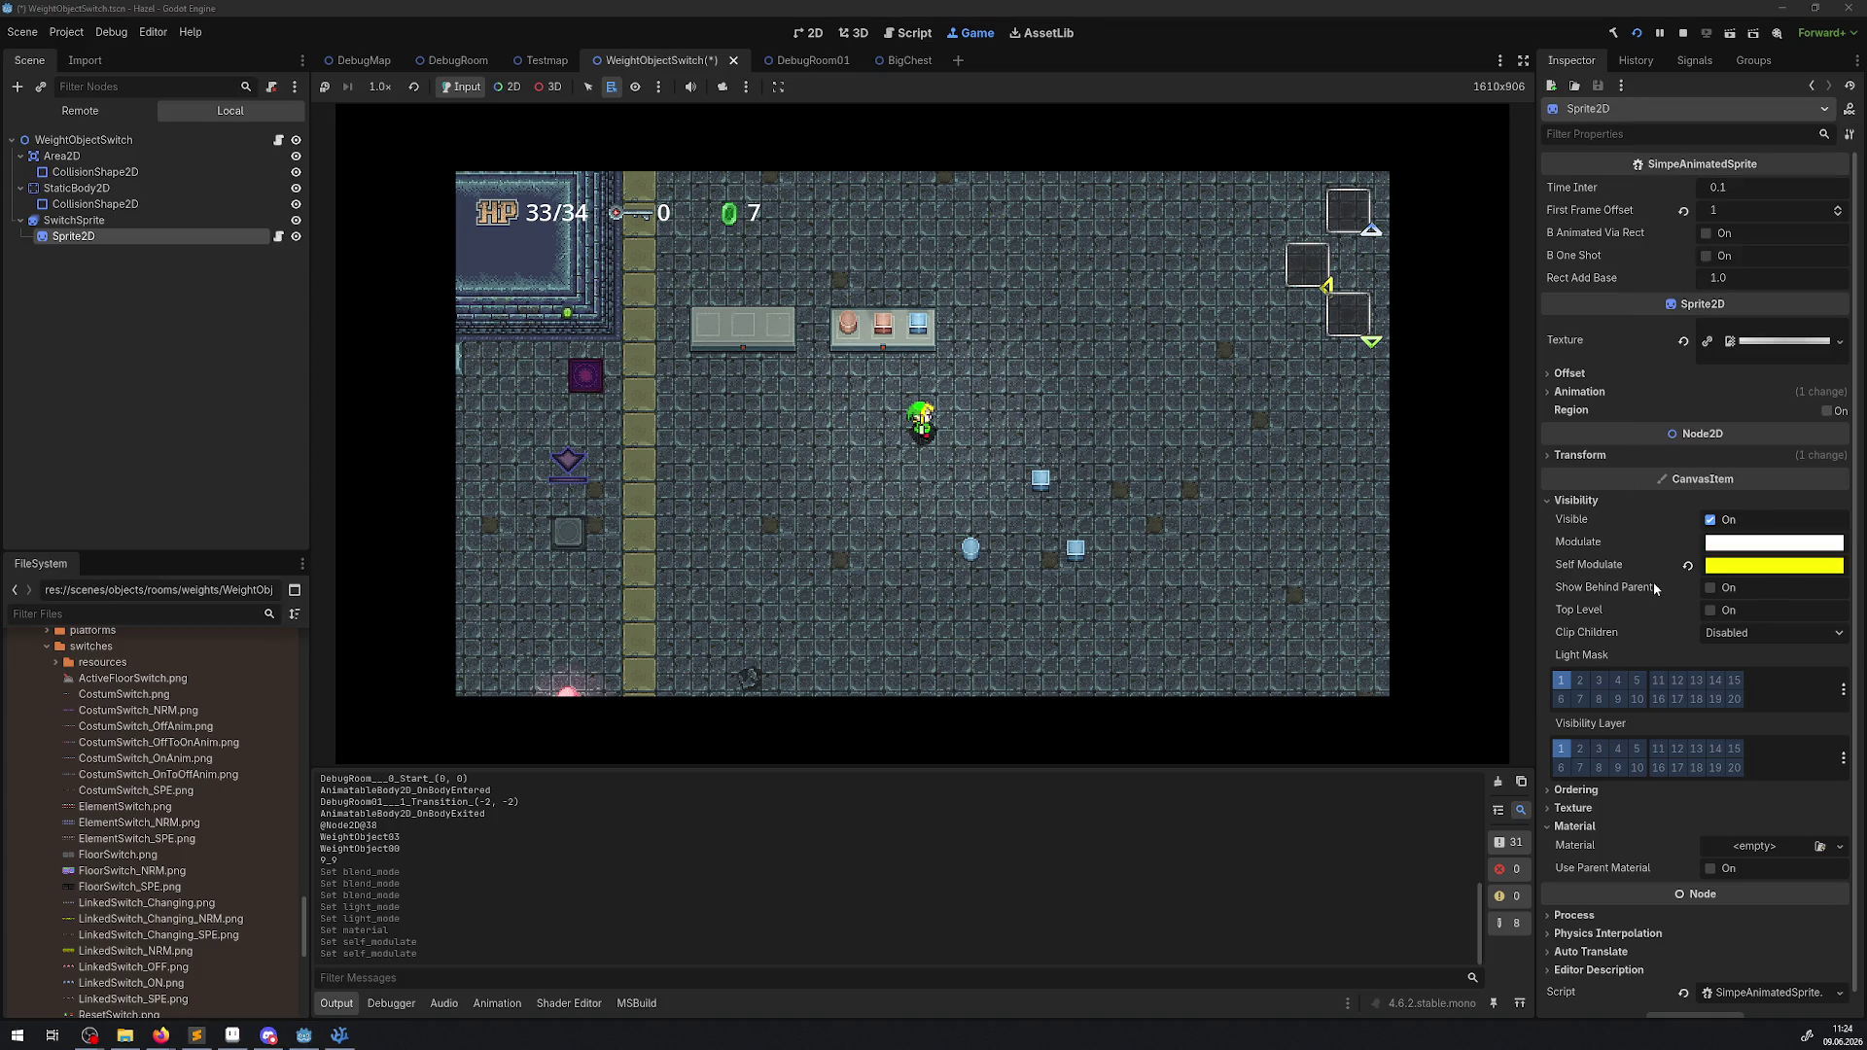
Focus the running game, enlarge it in distraction-free mode, and walk up to the shelf.
mouse_move(1720, 577)
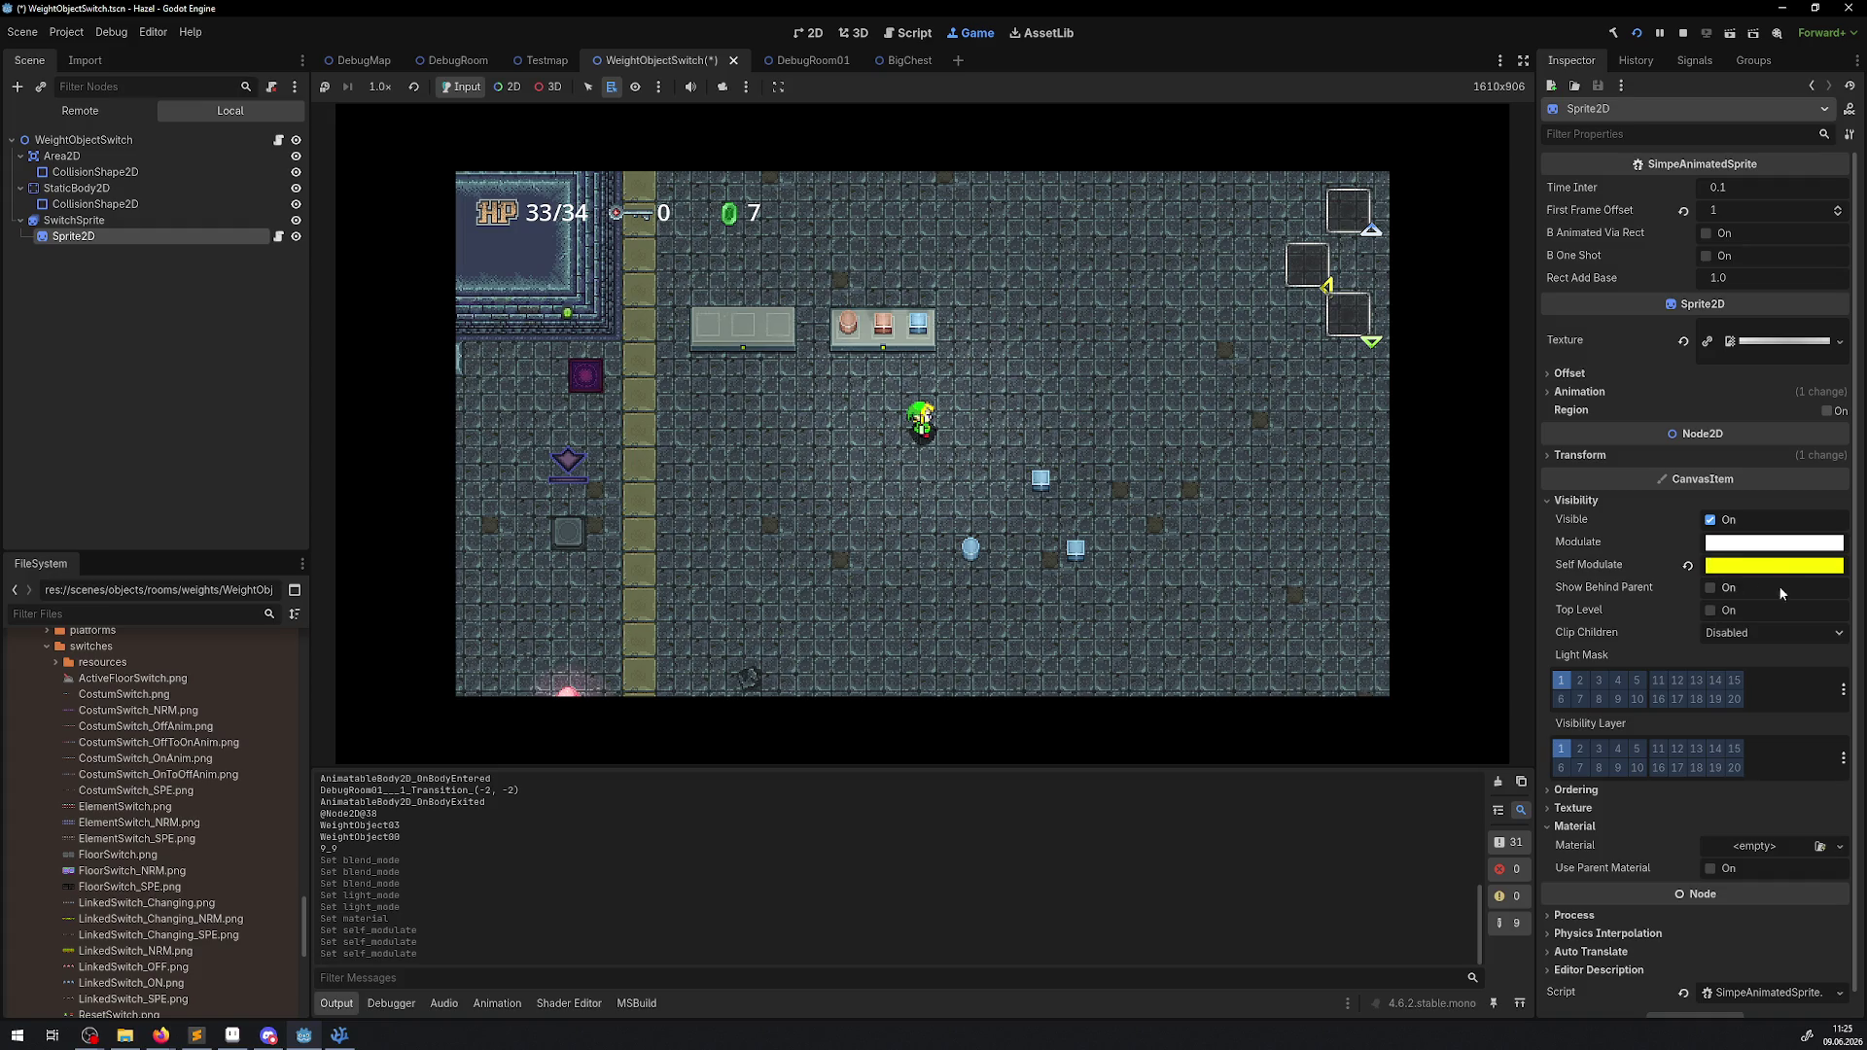
click(1087, 396)
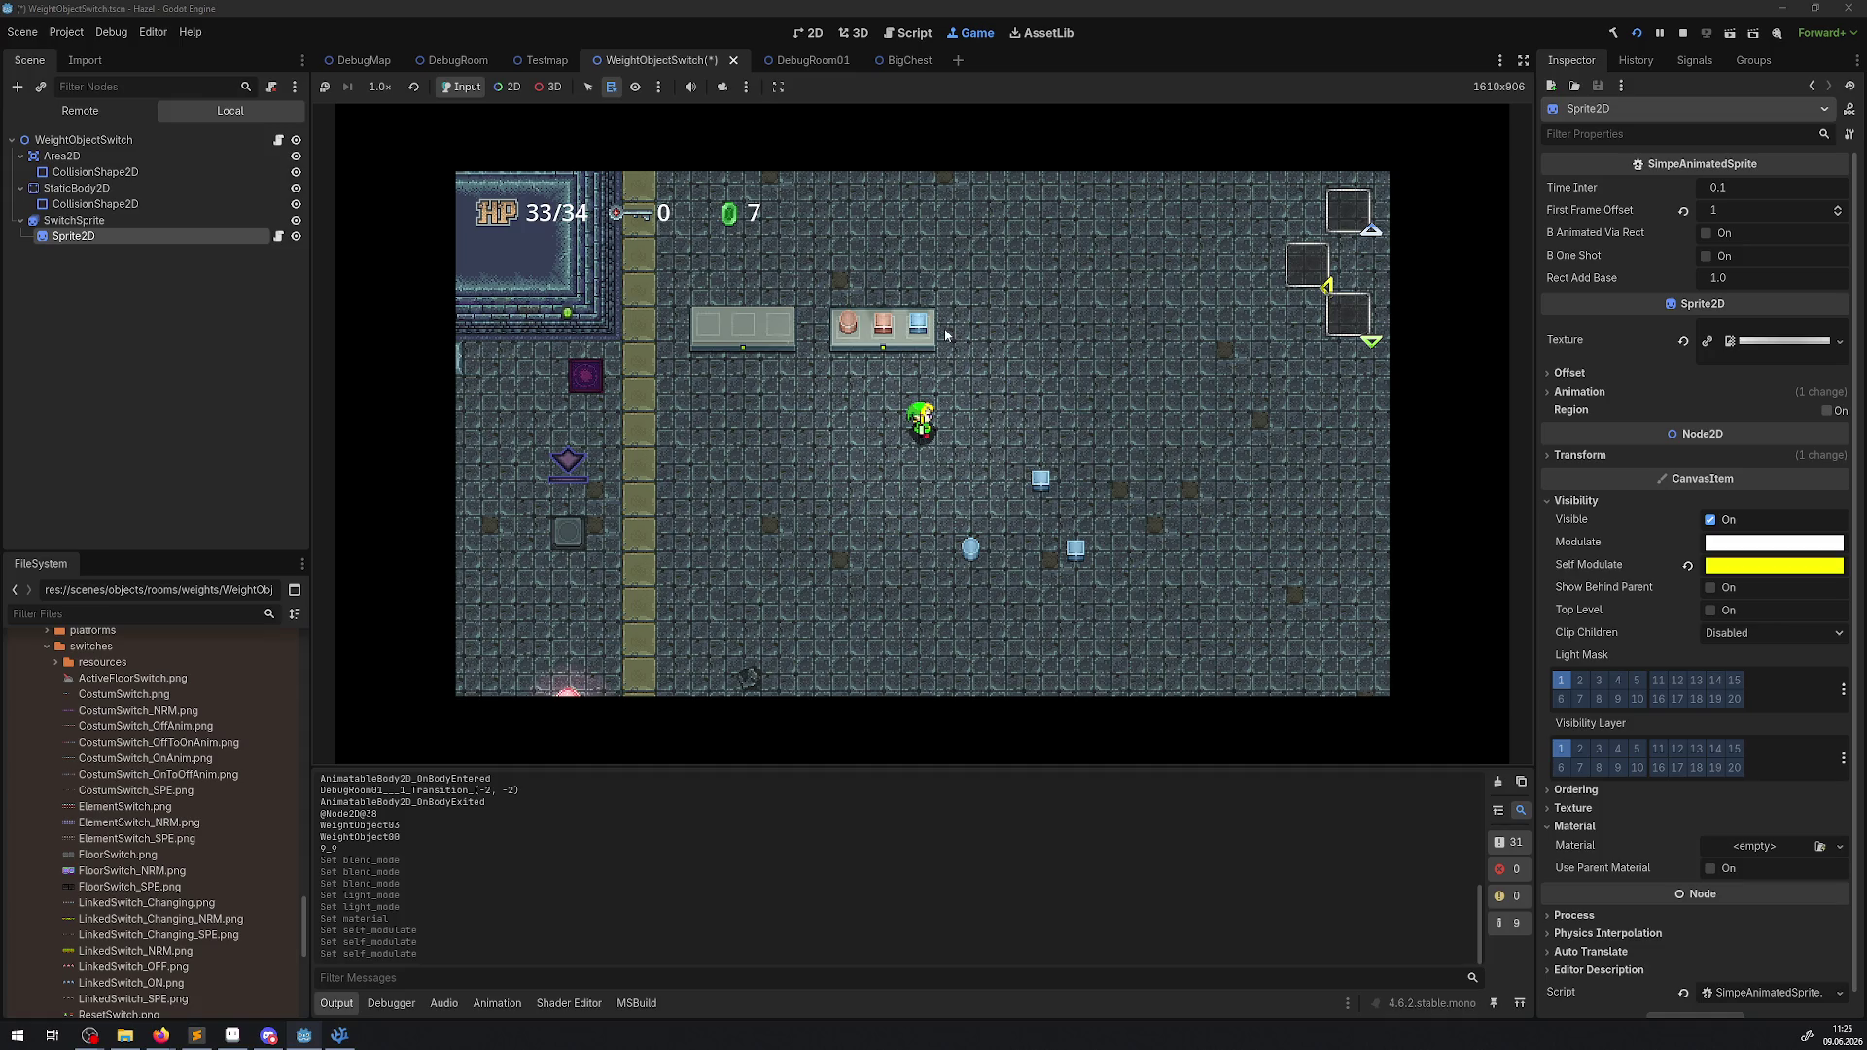
click(1524, 60)
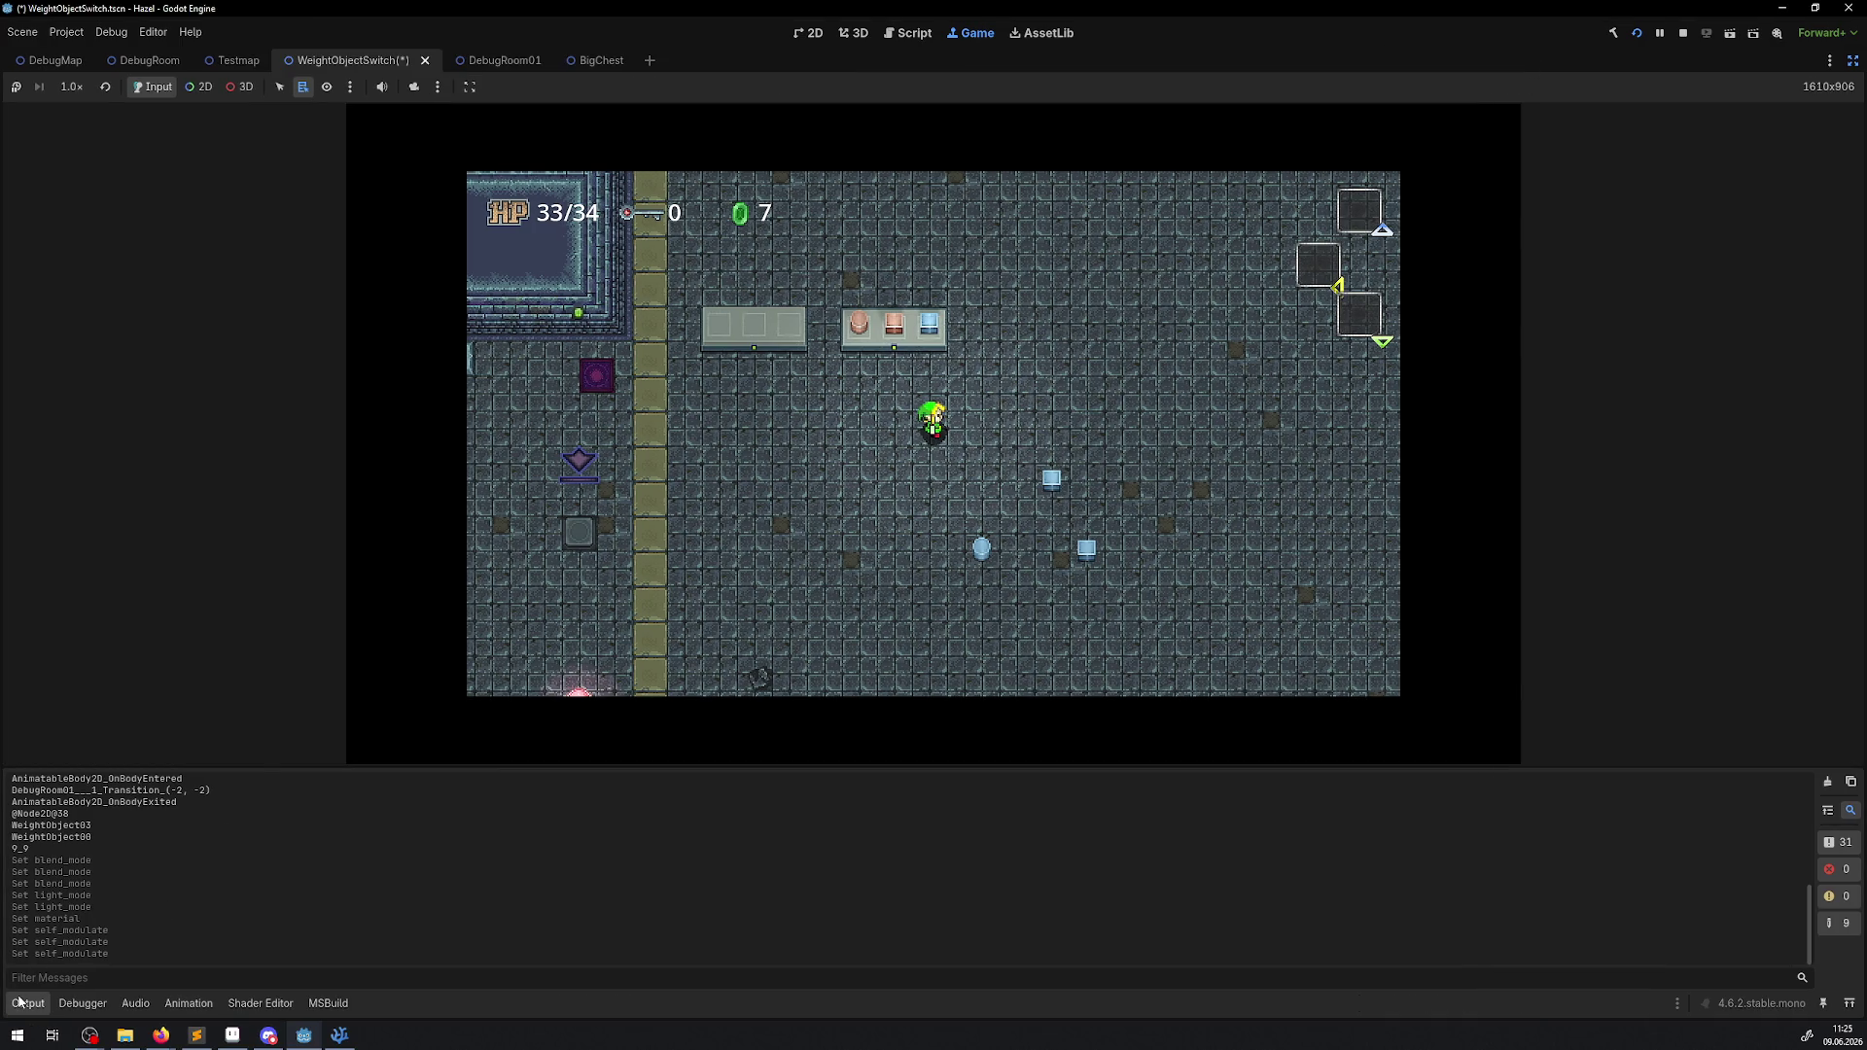
key(Up)
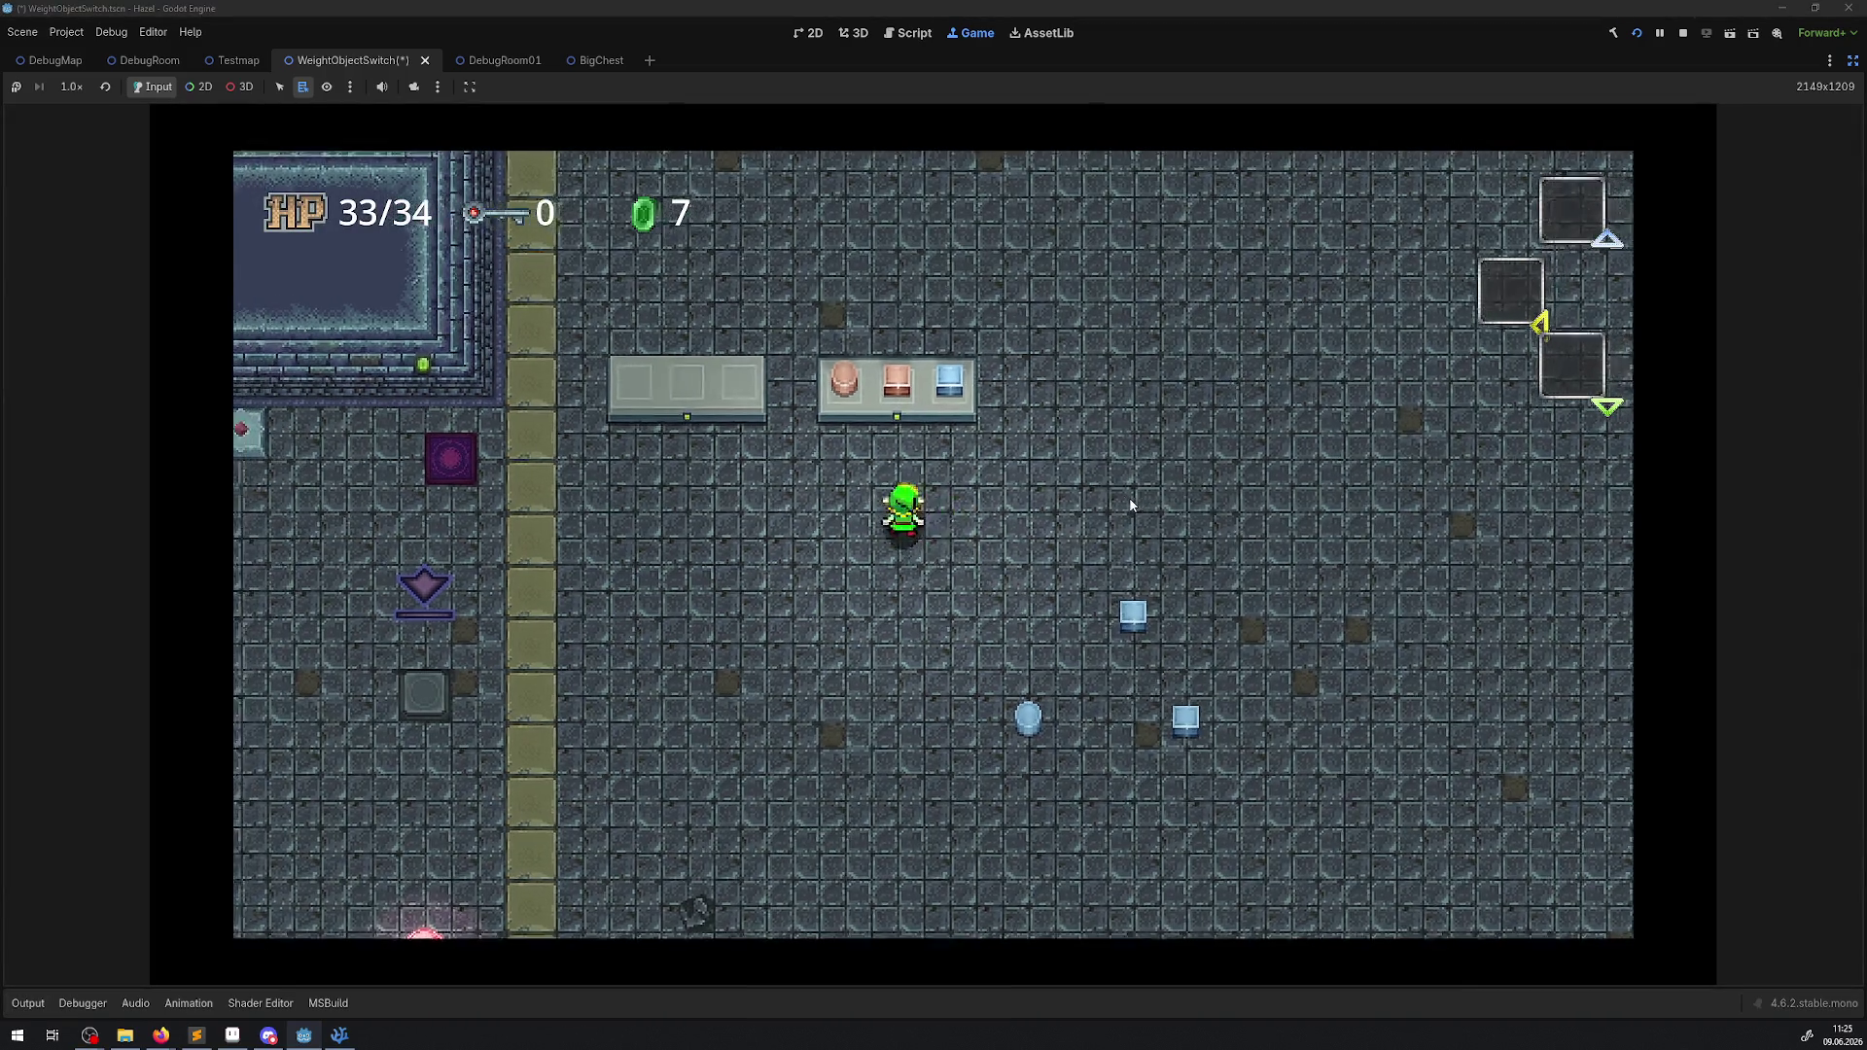
key(Up)
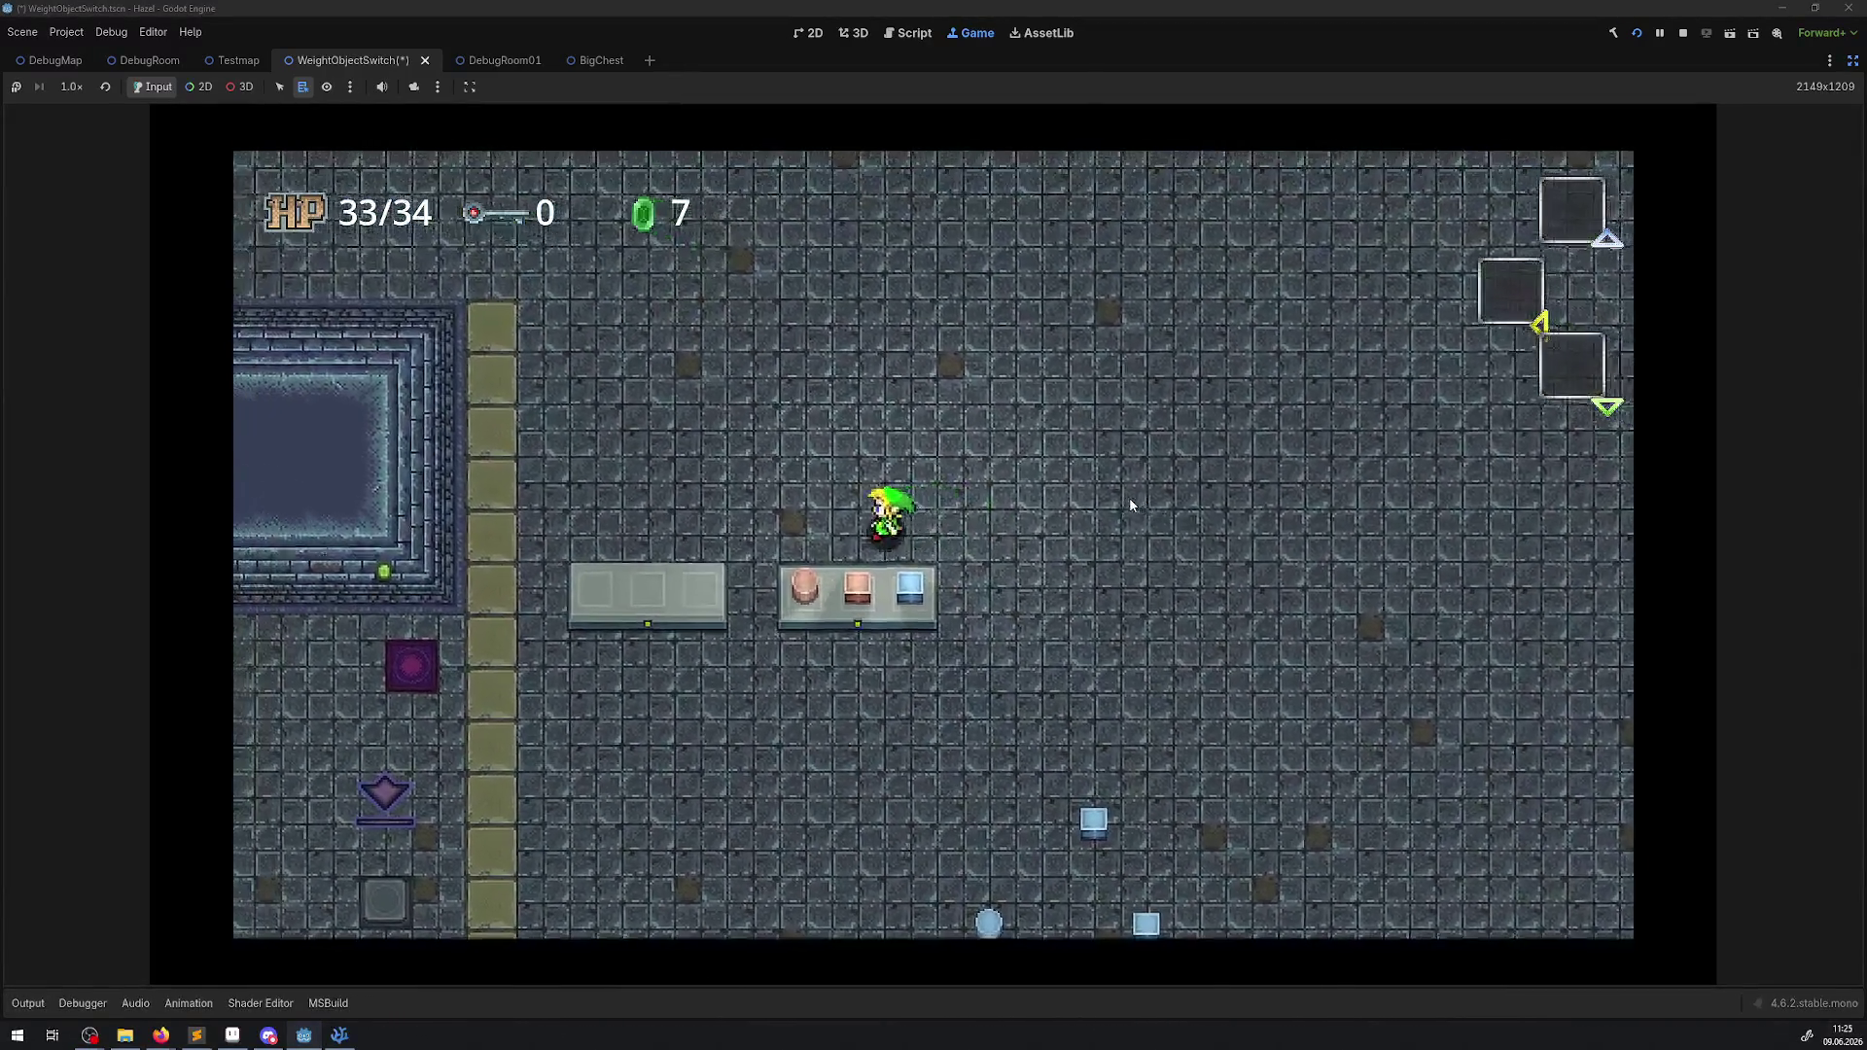
Lift the pink block and set it back on the shelf's middle slot several times.
key(e)
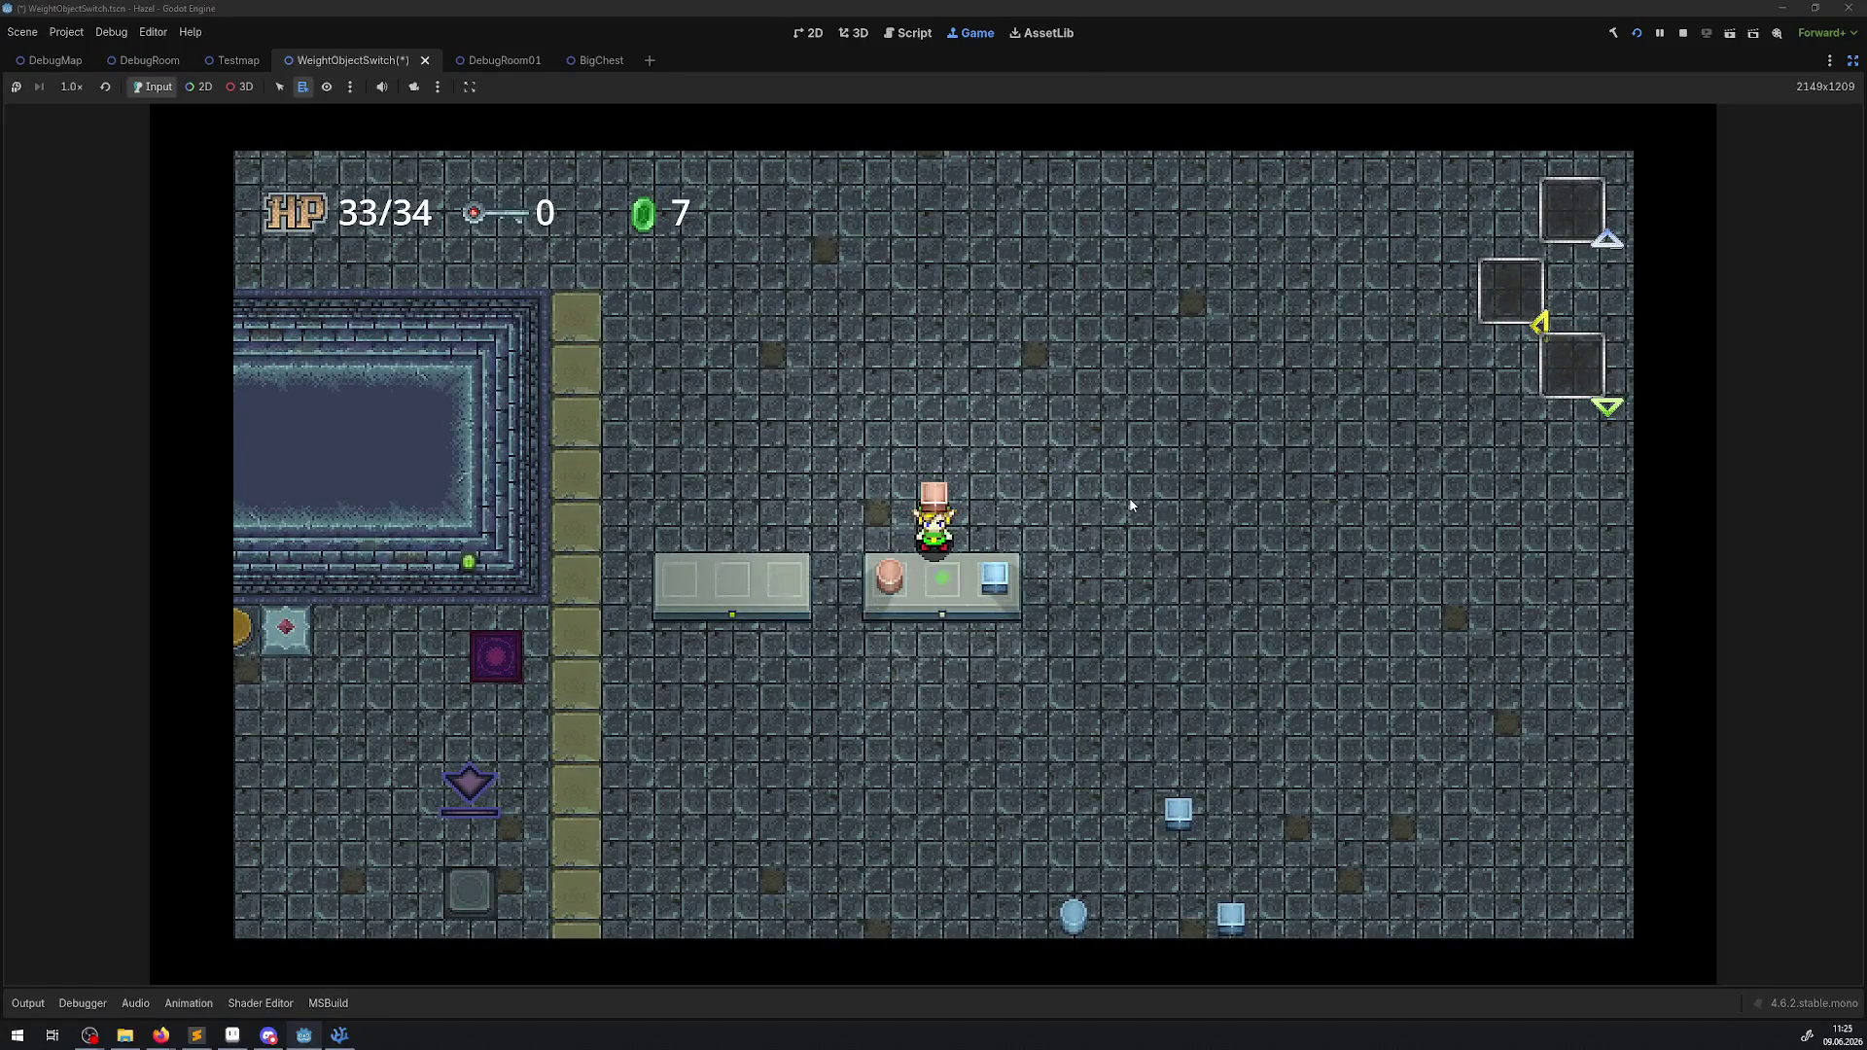
key(e)
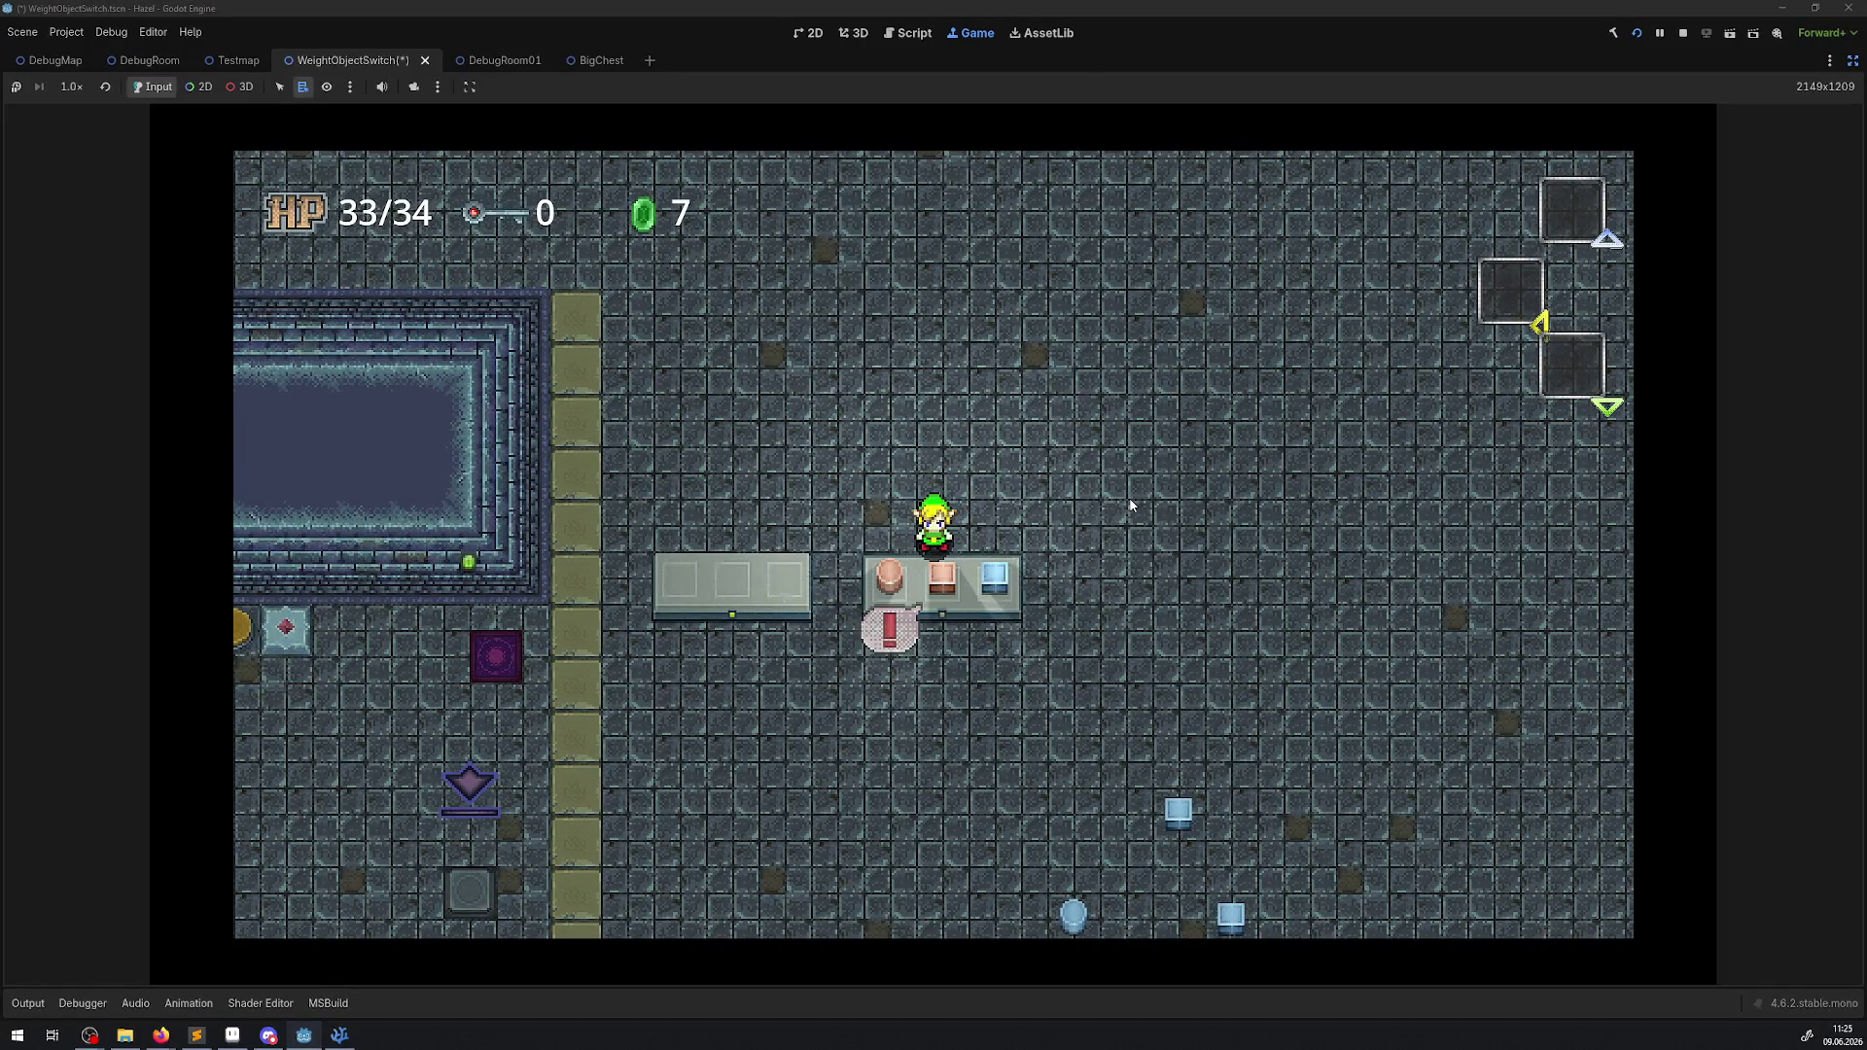
key(e)
key(e)
key(e)
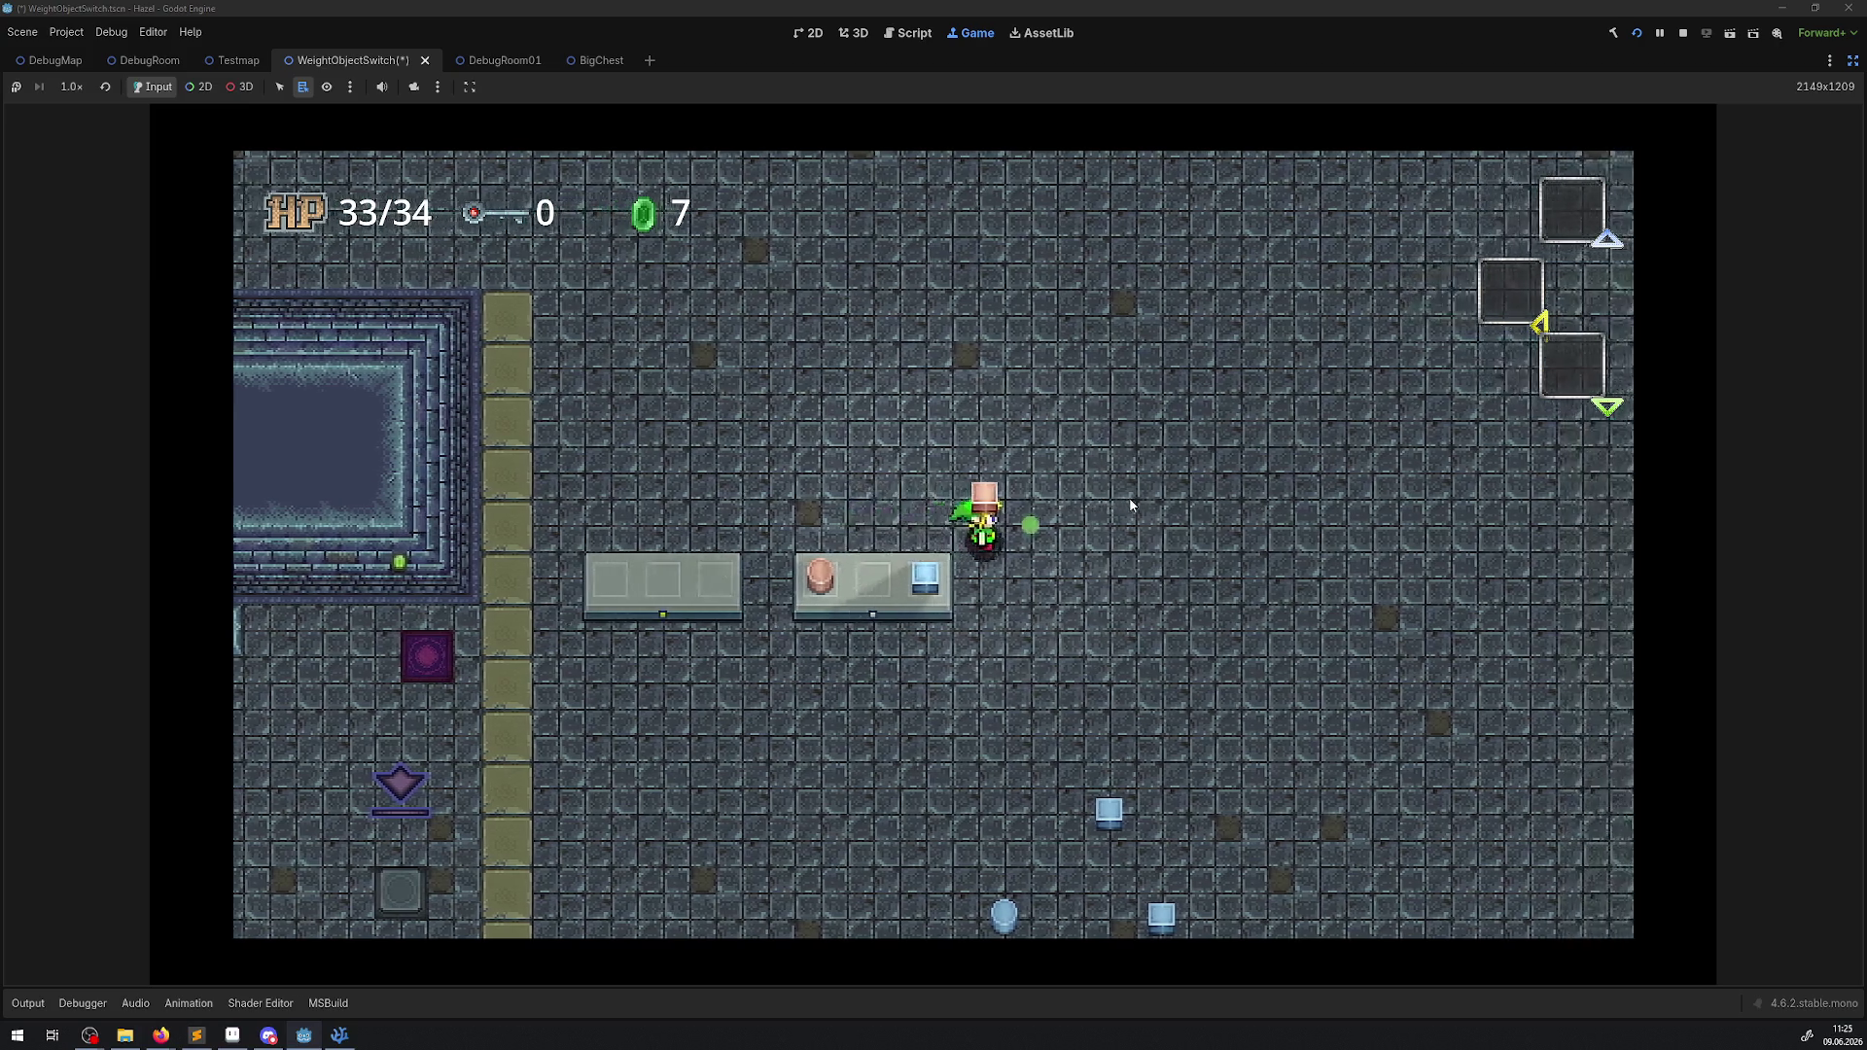
key(e)
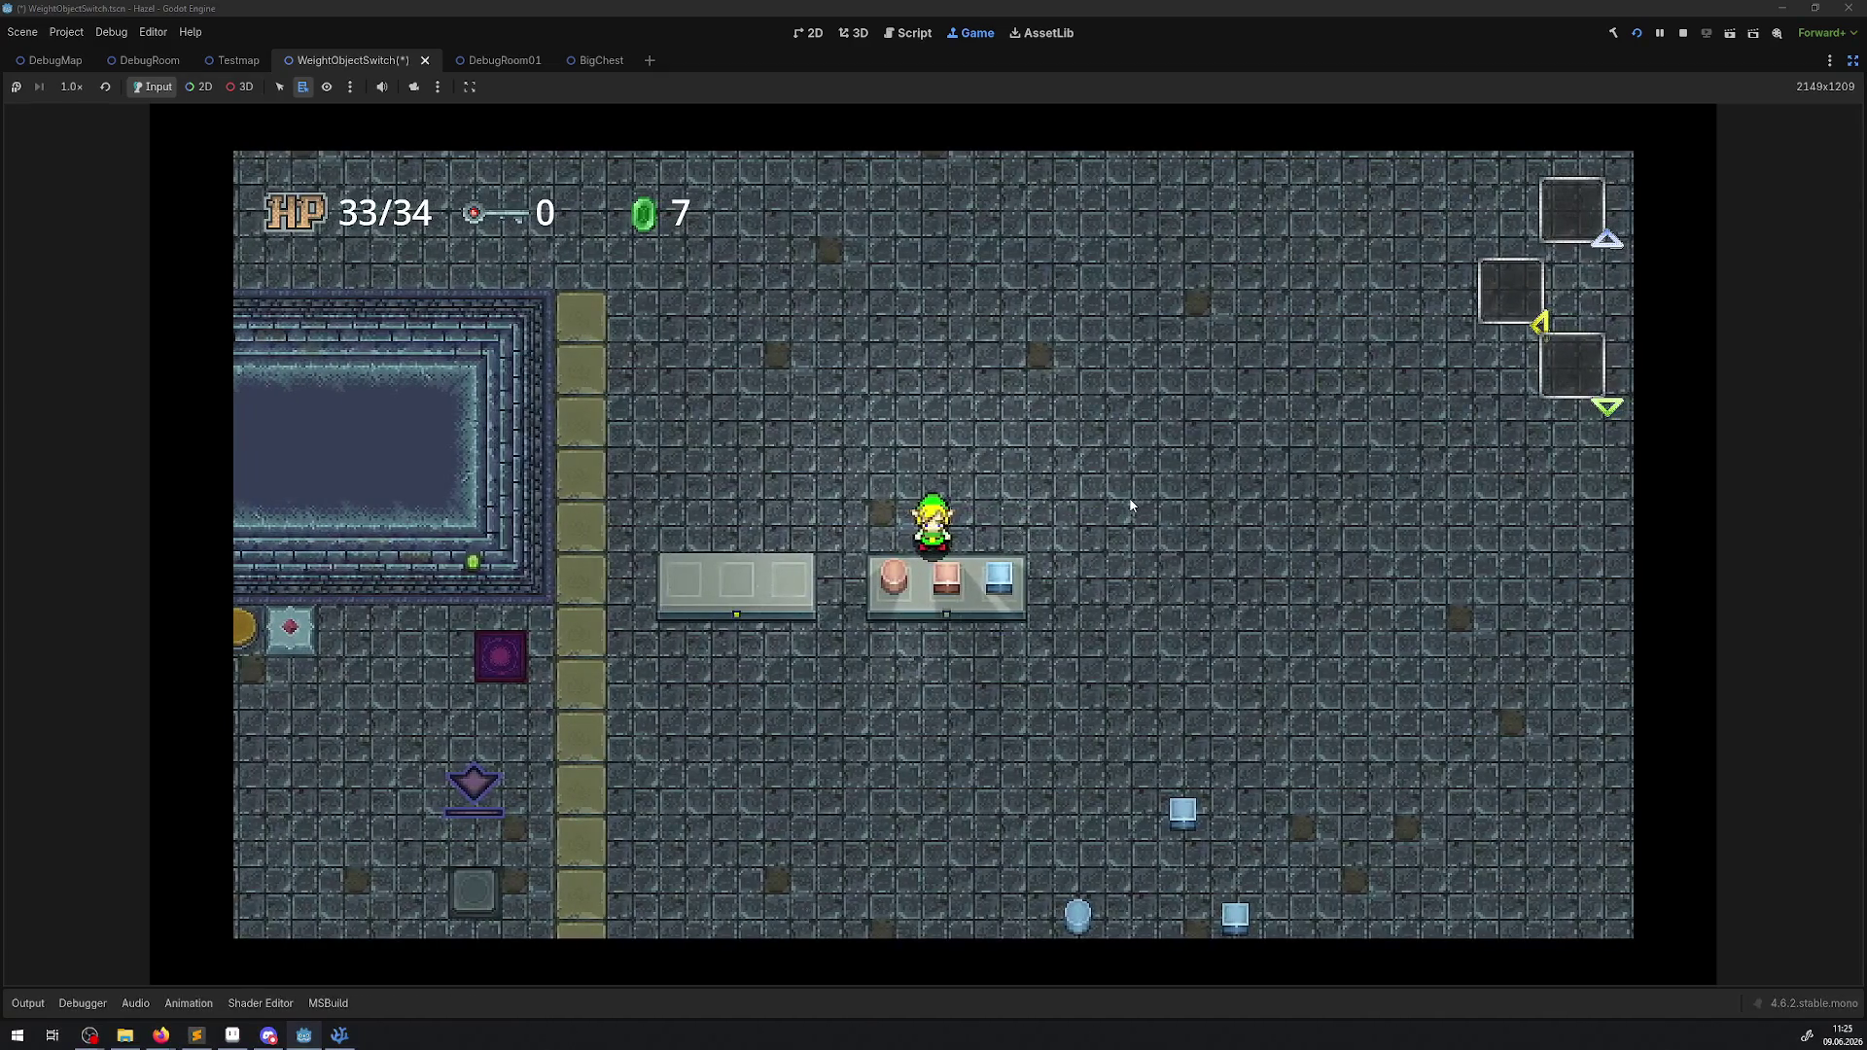
key(e)
Swap the pink block for a blue block, then place the pink block in the shelf's empty slot.
key(e)
key(Down)
key(e)
key(Up)
key(Left)
key(e)
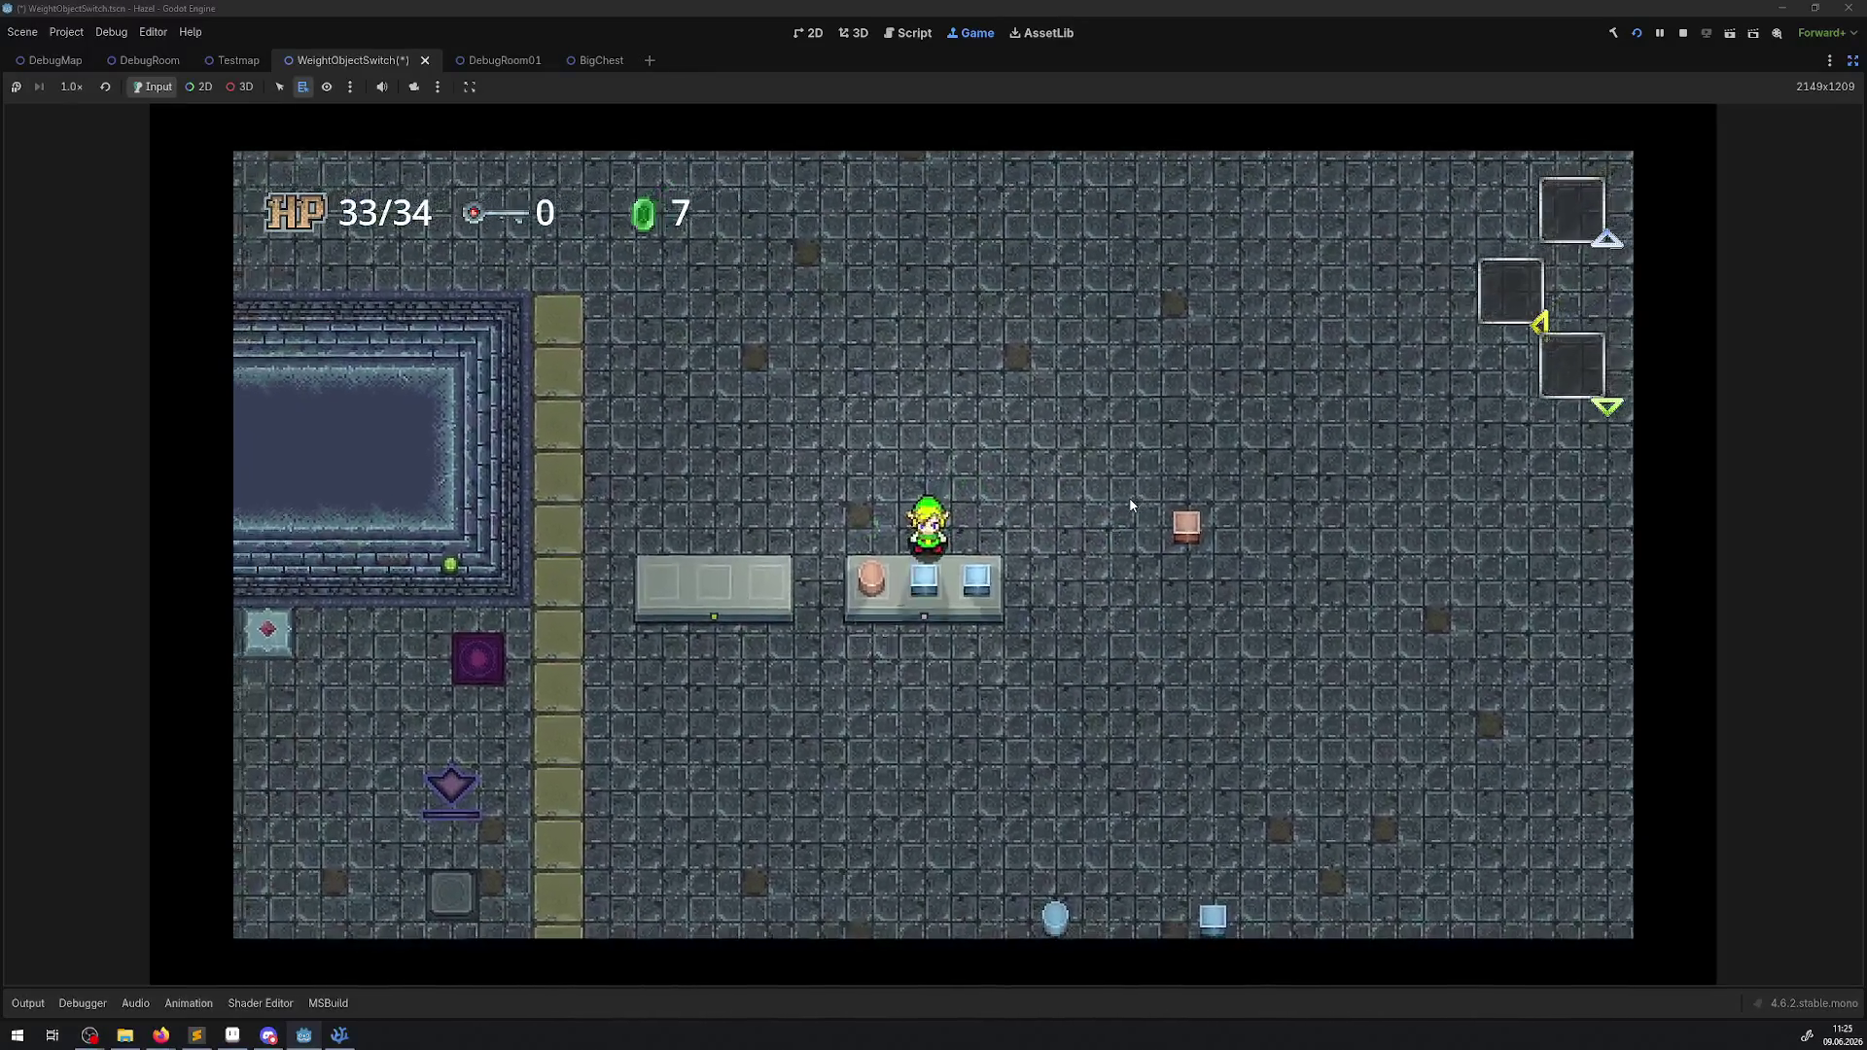
key(Up)
key(Right)
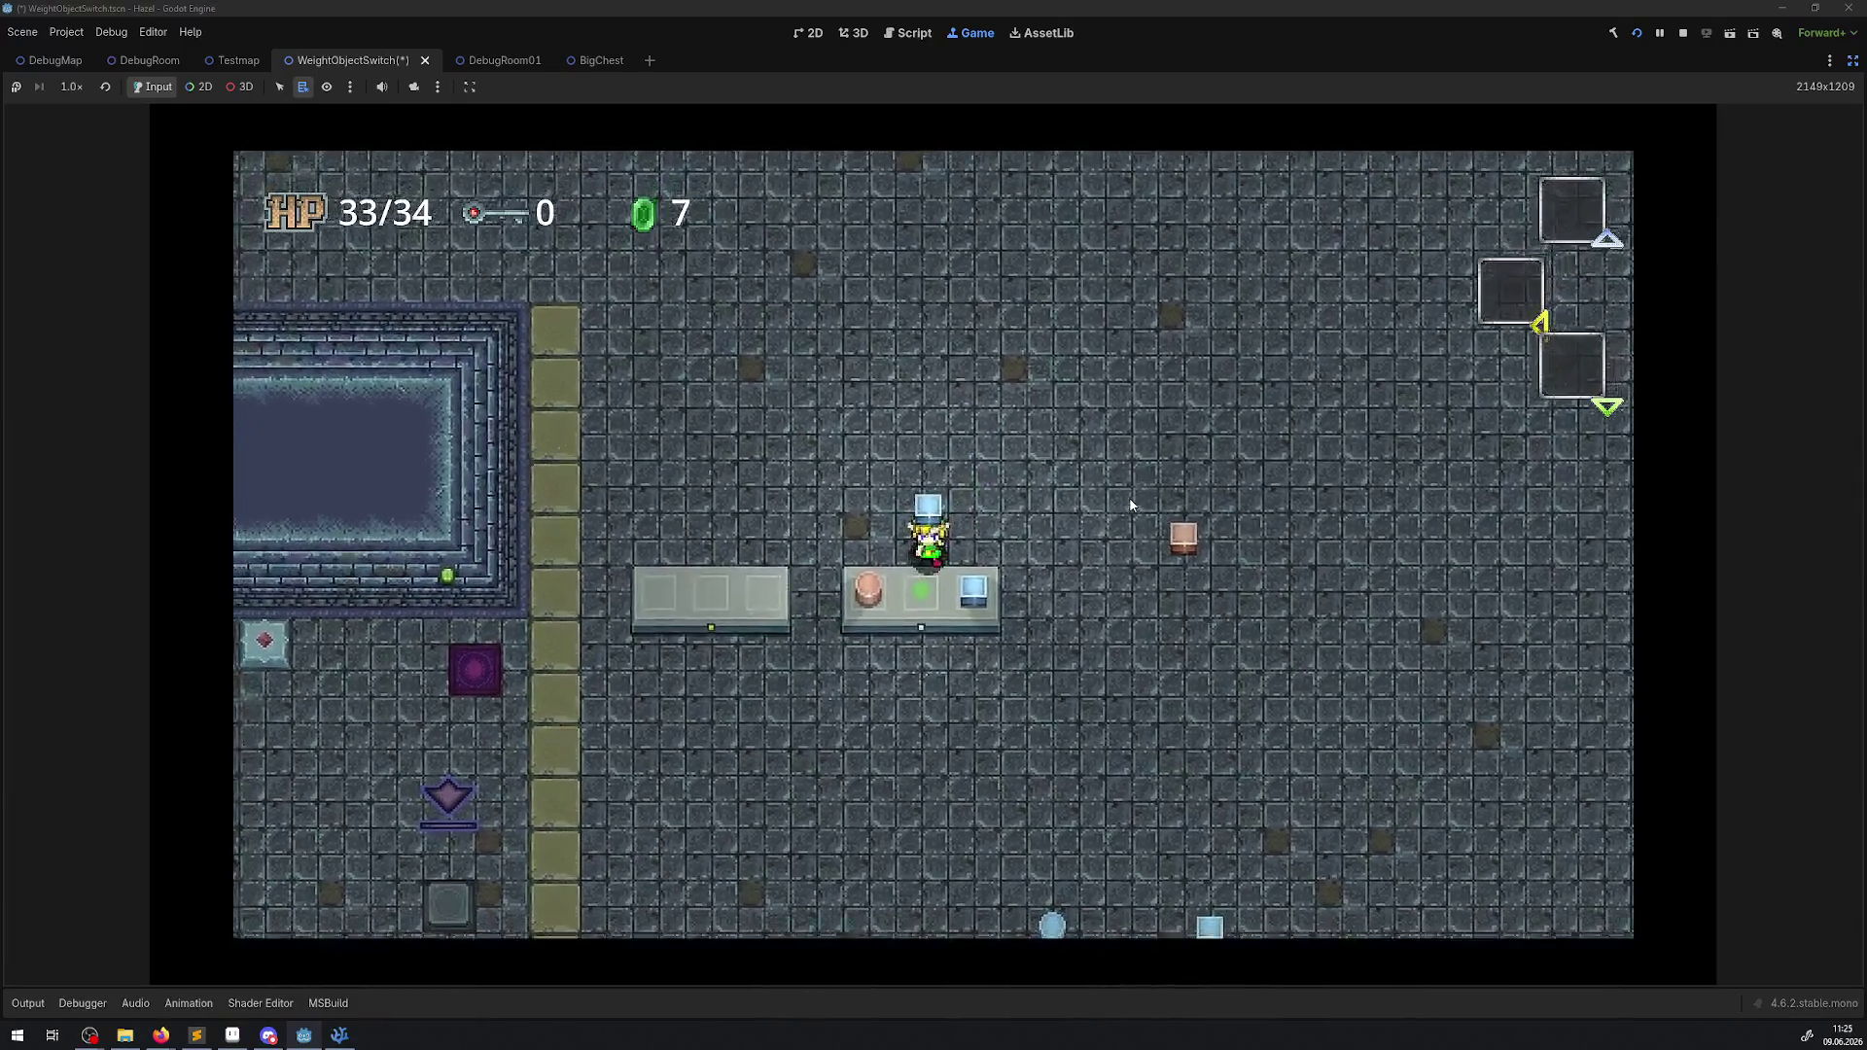
key(Right)
key(e)
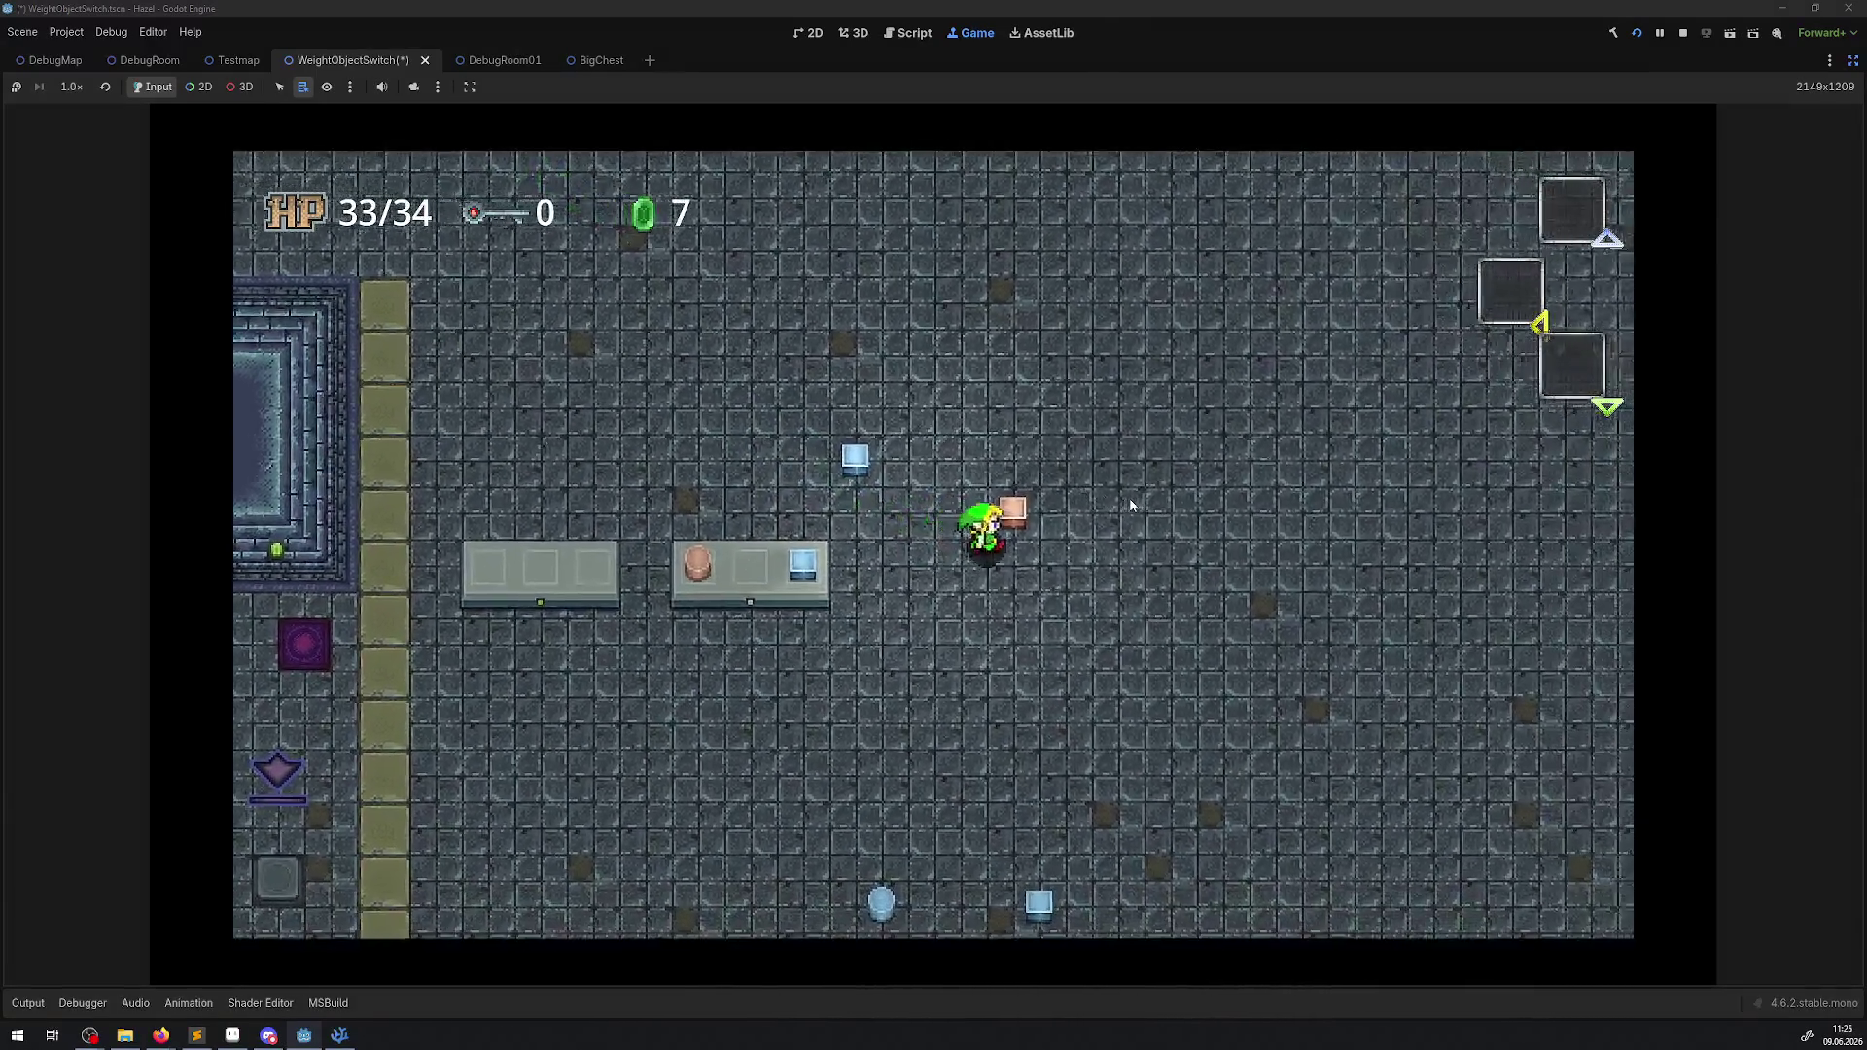
key(Left)
key(e)
Carry the blue block to the left shelf's third slot.
key(Up)
key(e)
key(Left)
key(e)
key(Right)
Carry the blue orb to the left shelf's middle slot.
key(Down)
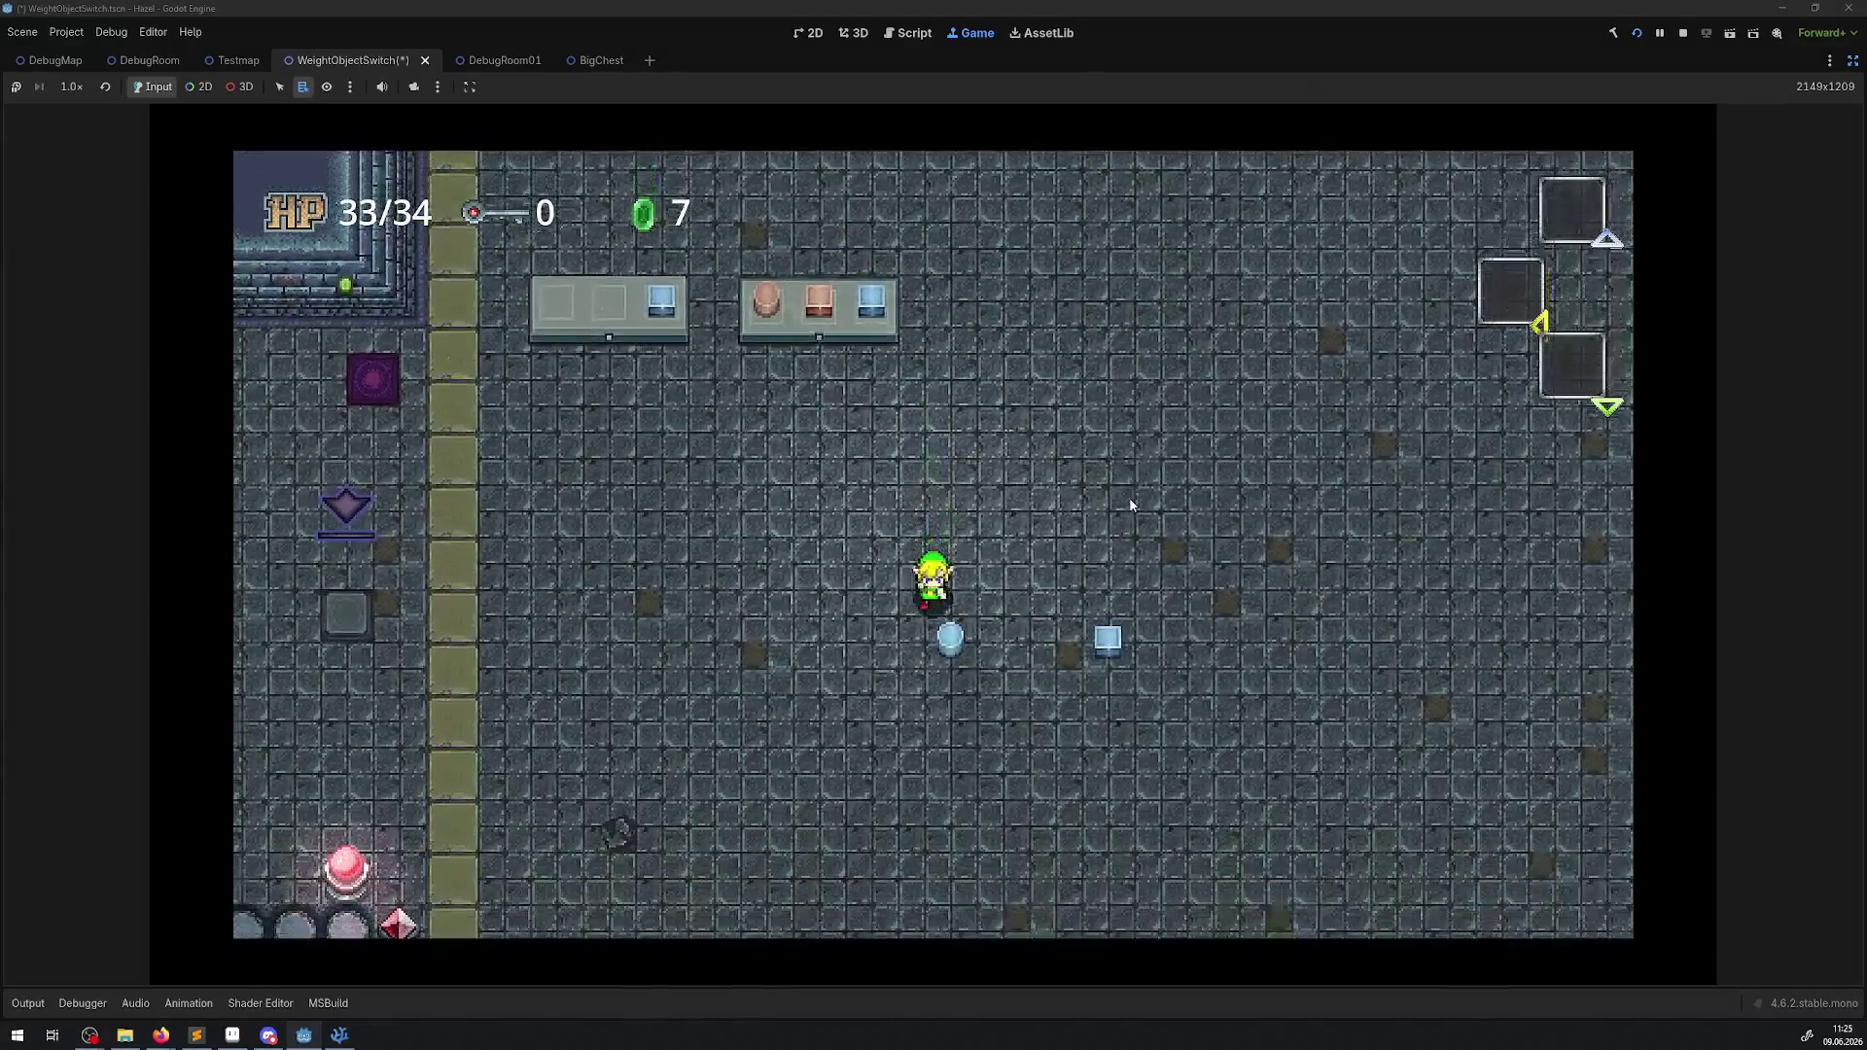
key(e)
key(Left)
key(Up)
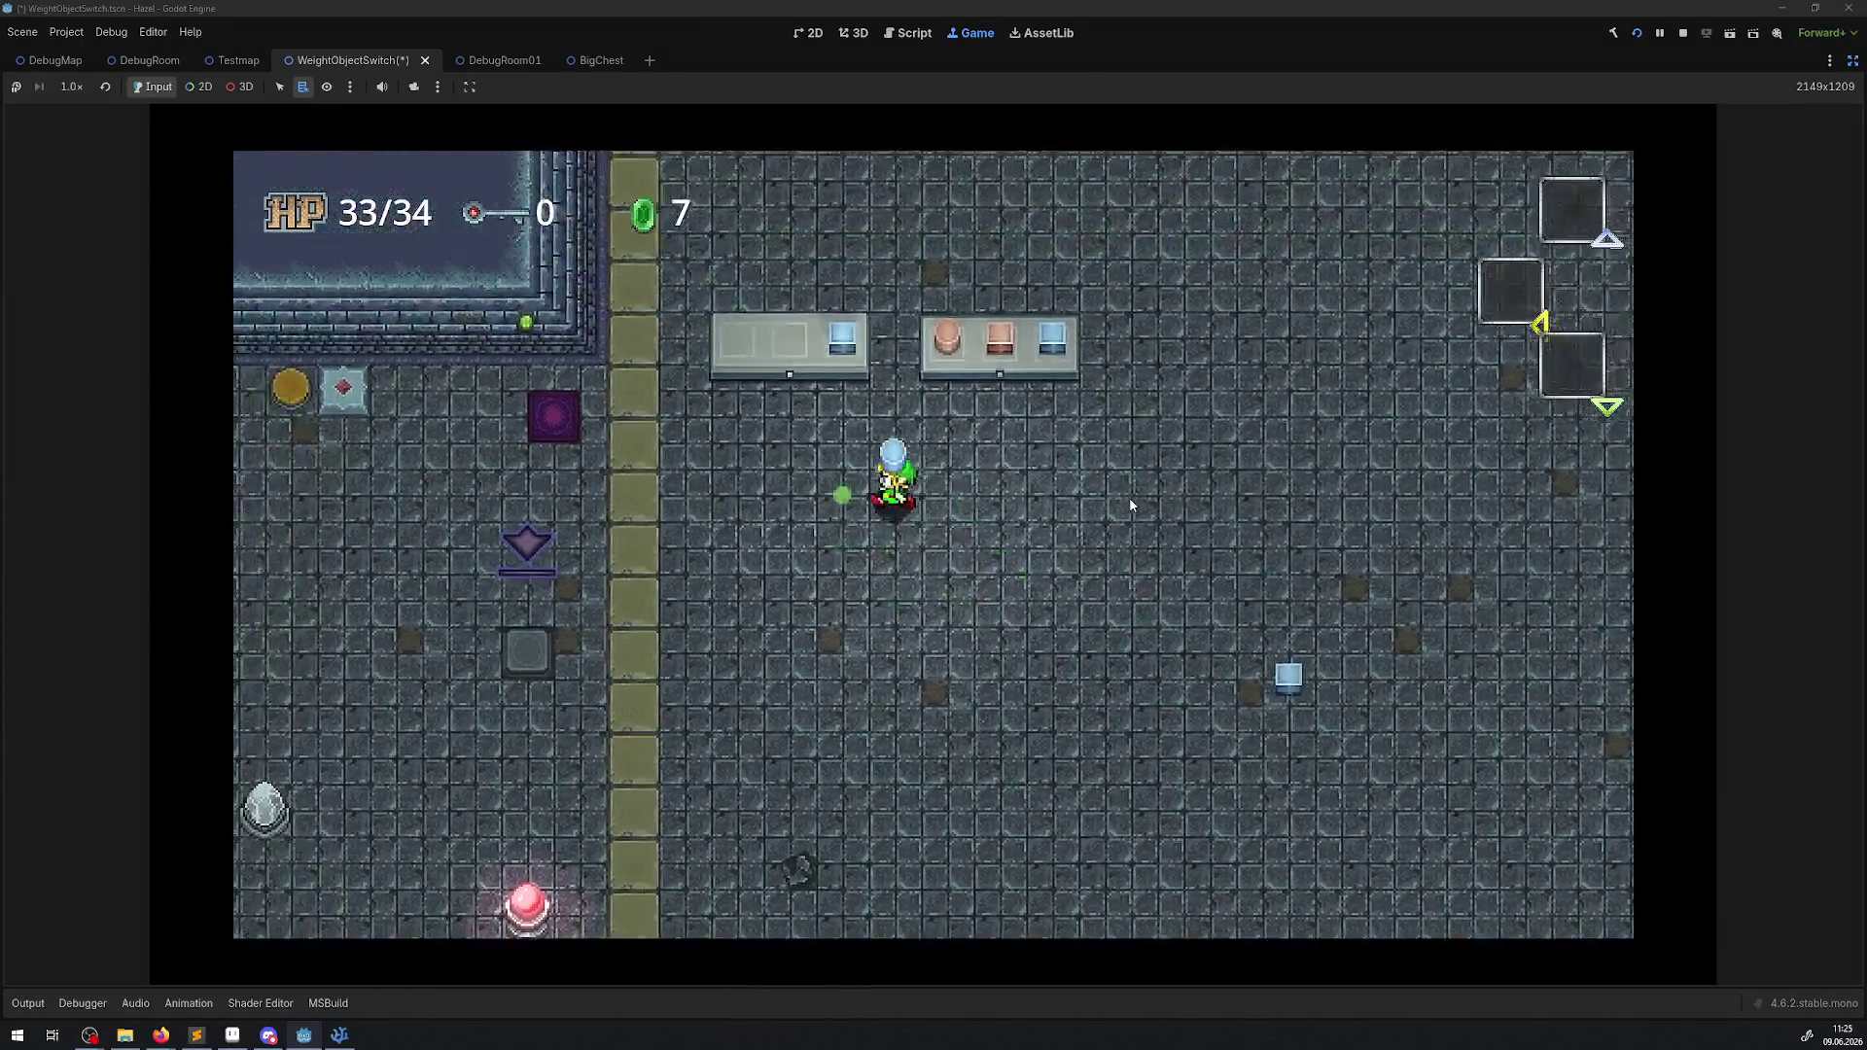
key(e)
Pick up the remaining blue block and place it in the left shelf's empty slot.
key(Down)
key(Right)
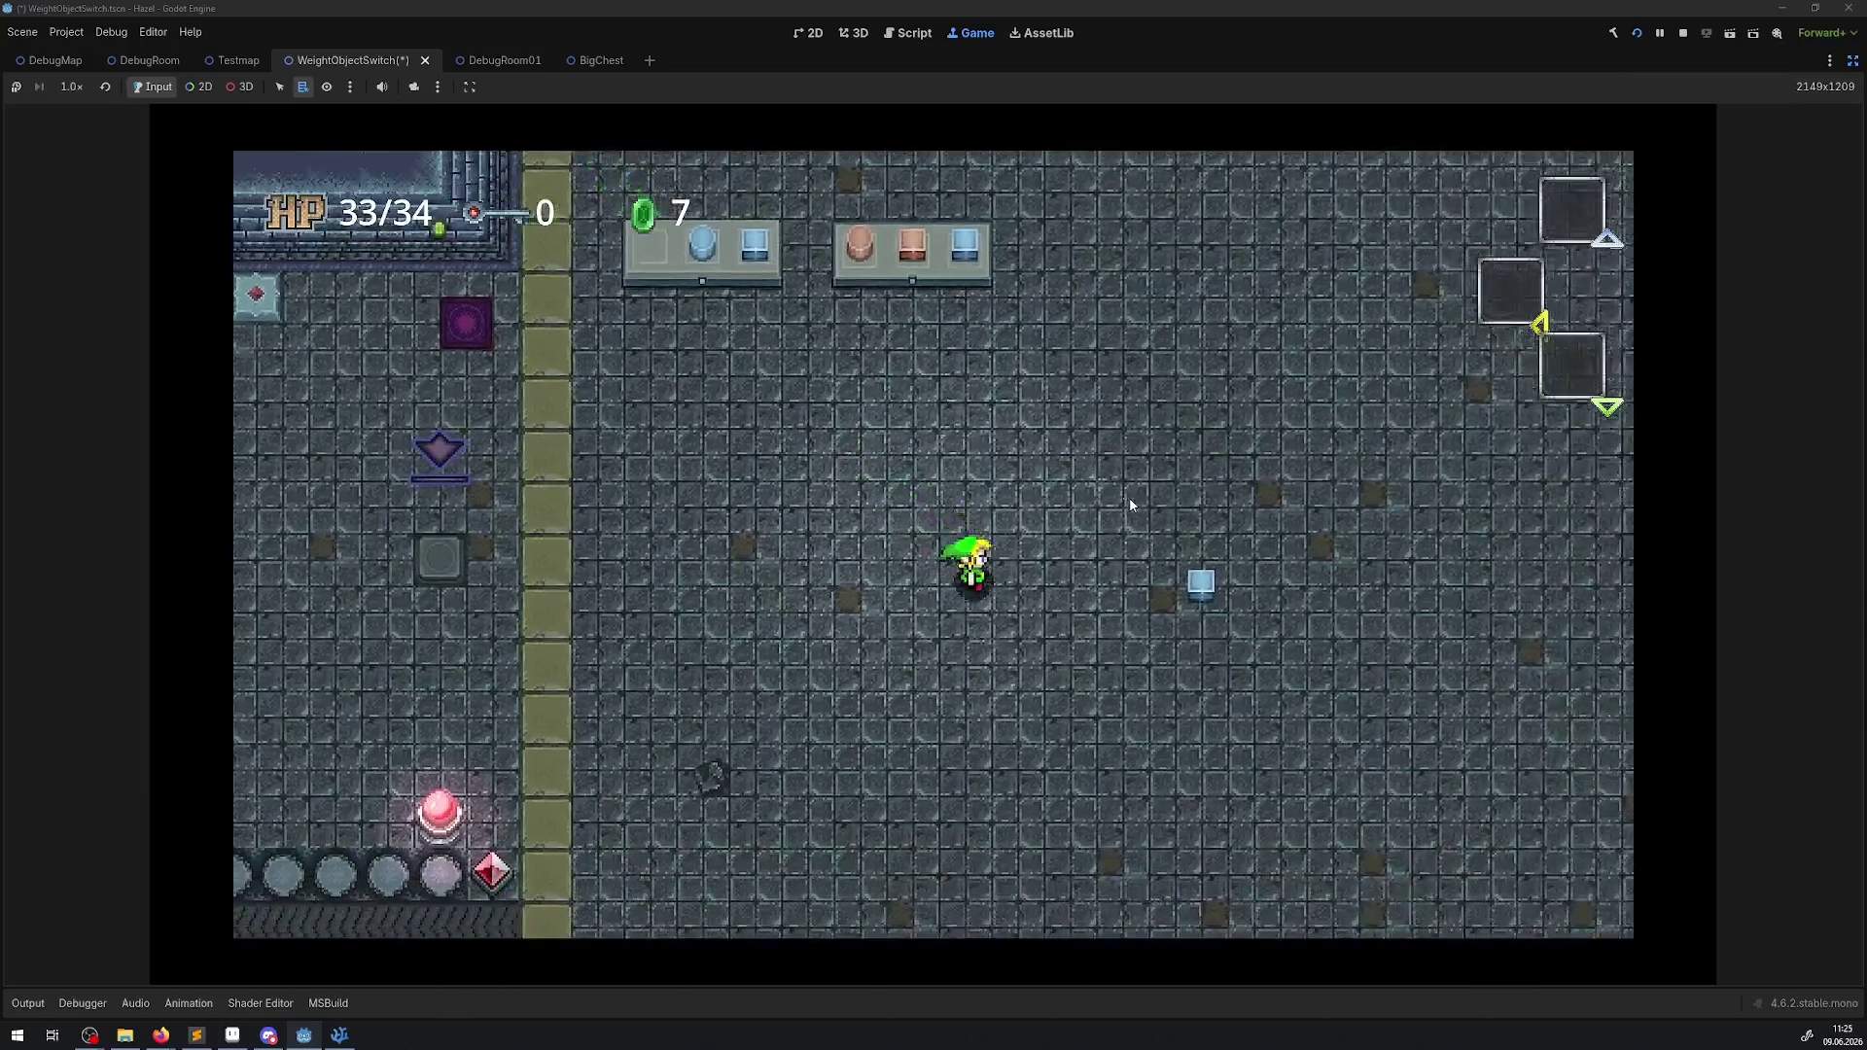
key(Up)
key(e)
key(Left)
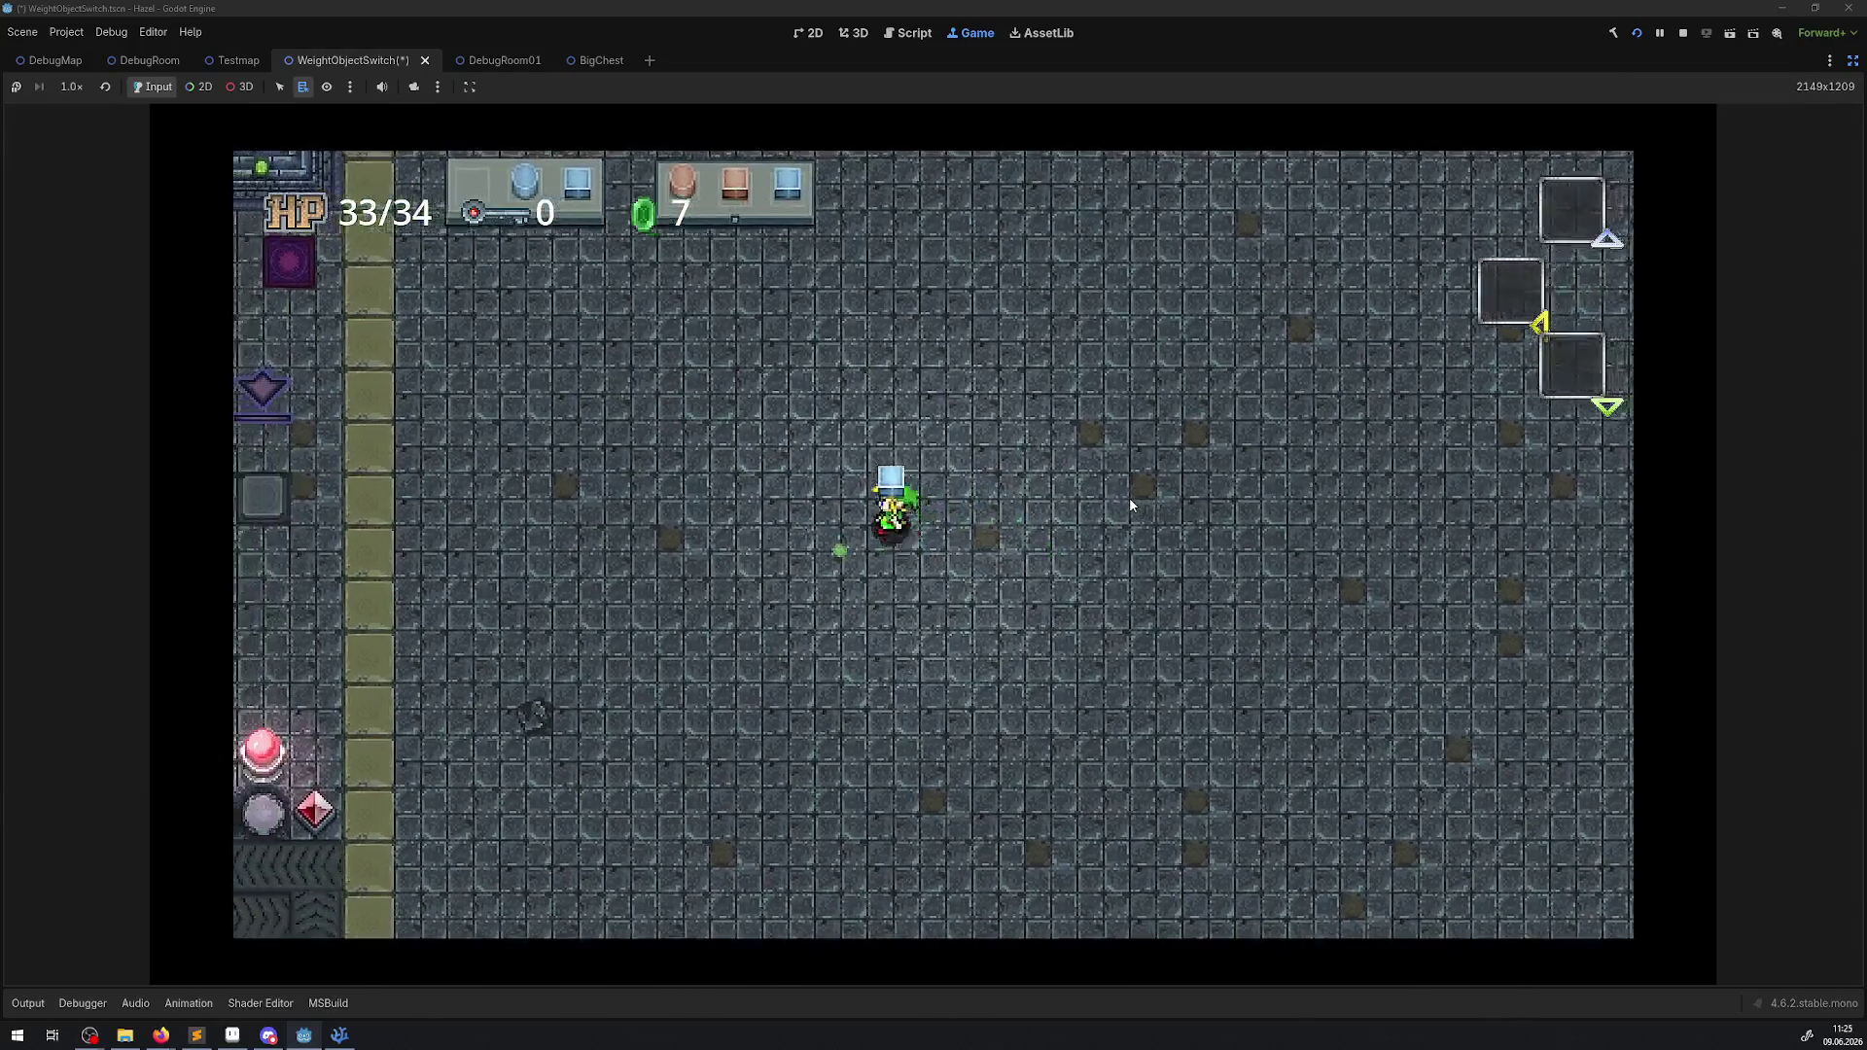
key(Up)
key(Left)
key(e)
Walk between the shelves and lift the blue block off the left shelf's right slot.
key(Down)
key(Up)
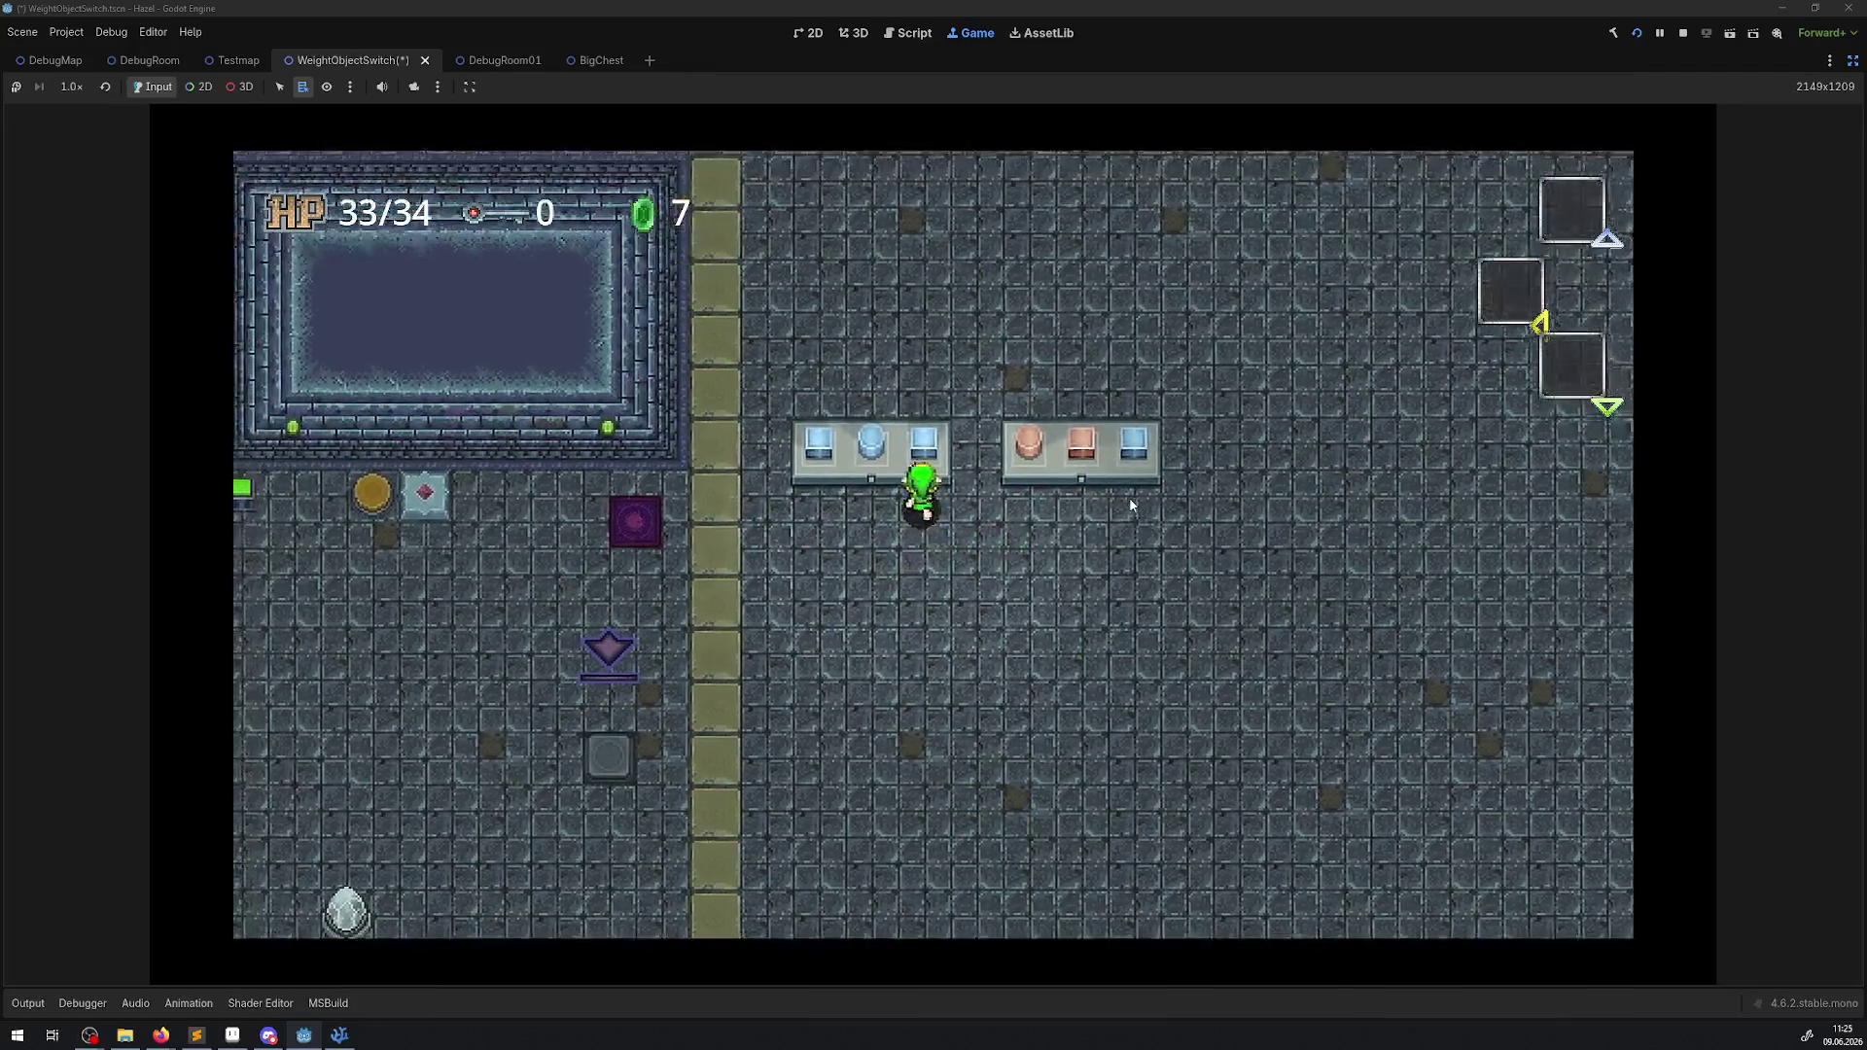
key(Up)
key(e)
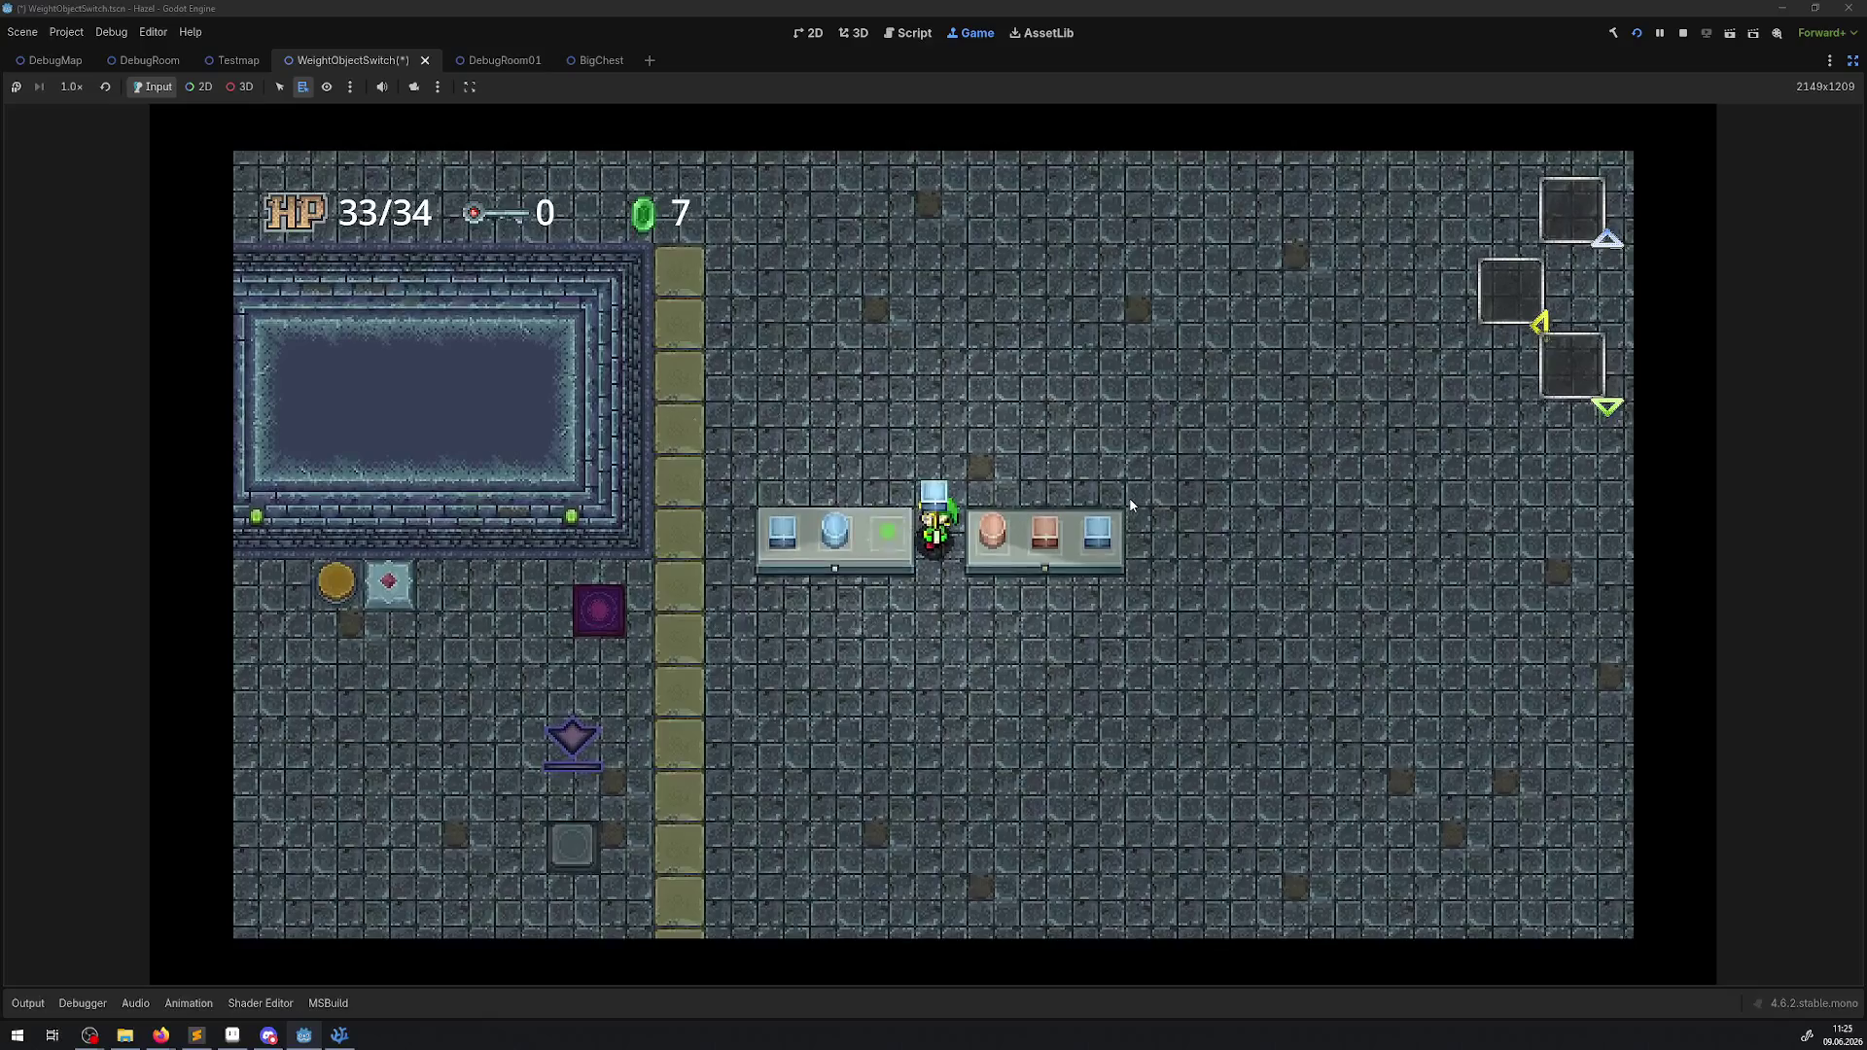
key(Up)
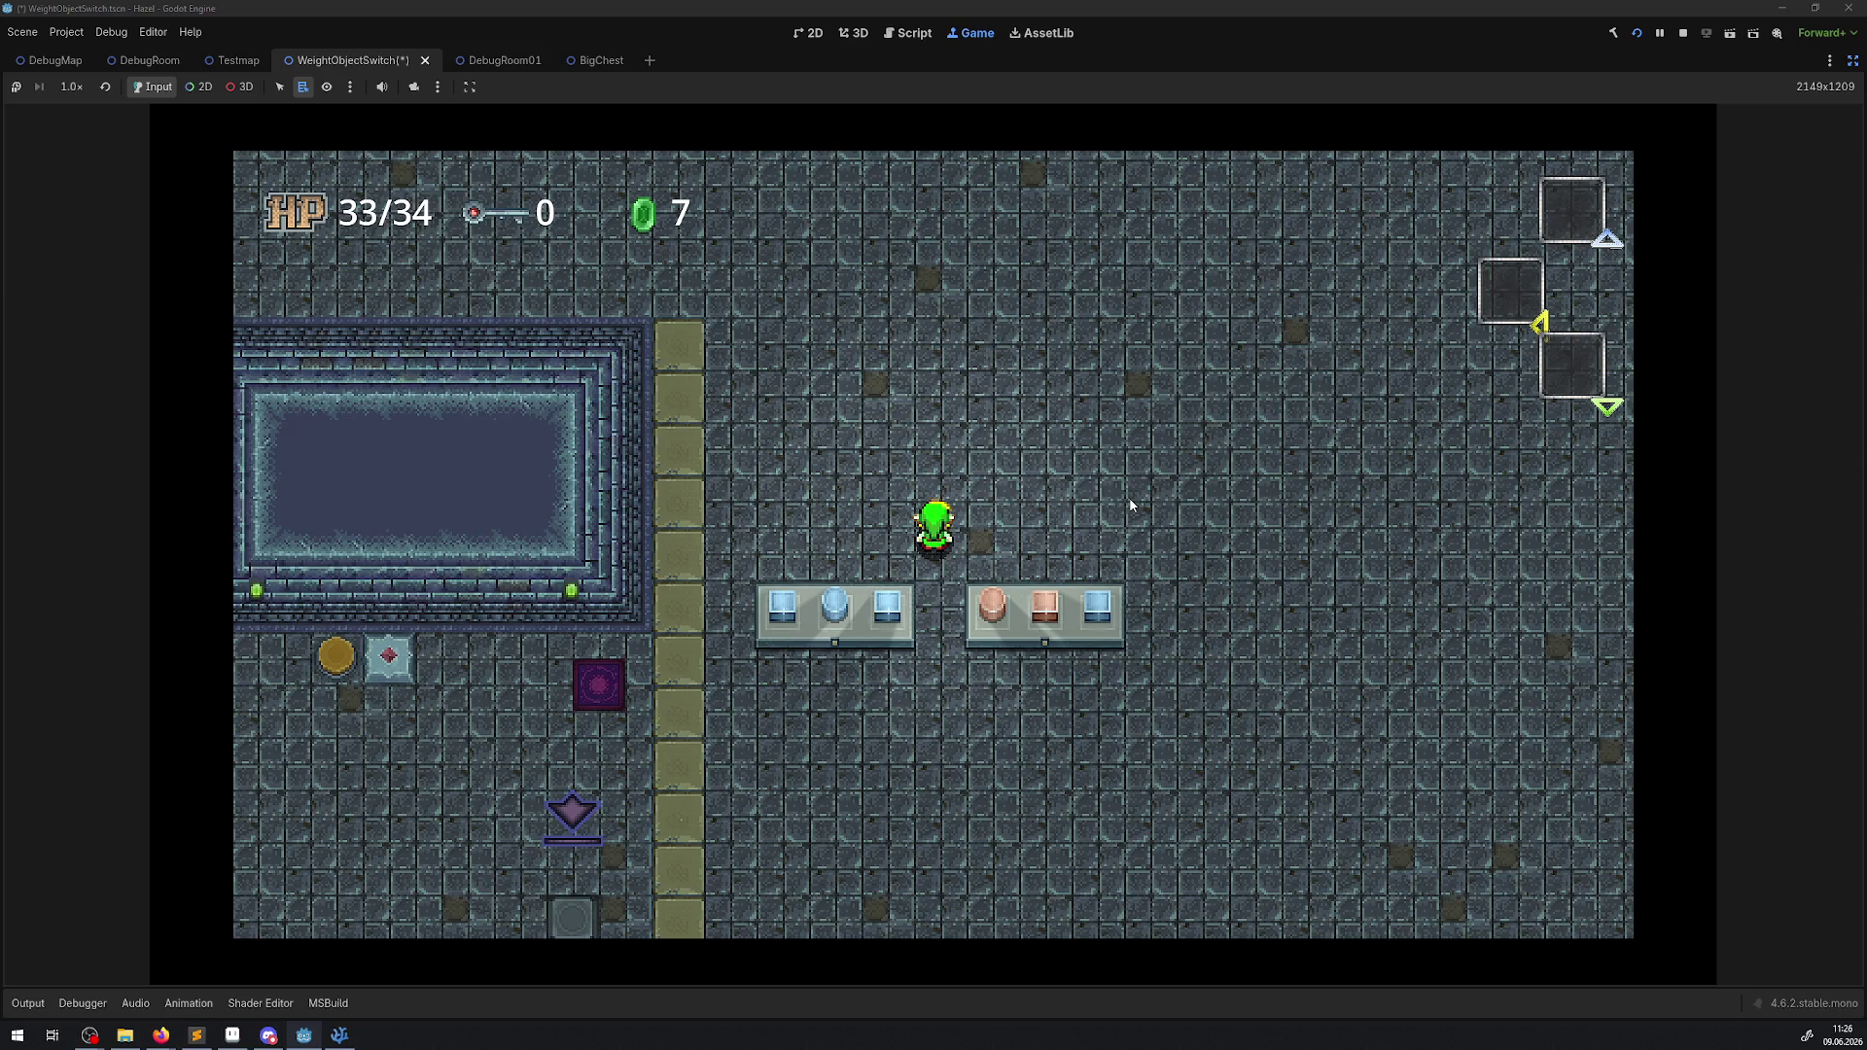
Restore the docks, enable in-game node picking, and inspect WeightObject03's weight in the Remote tree.
click(1852, 60)
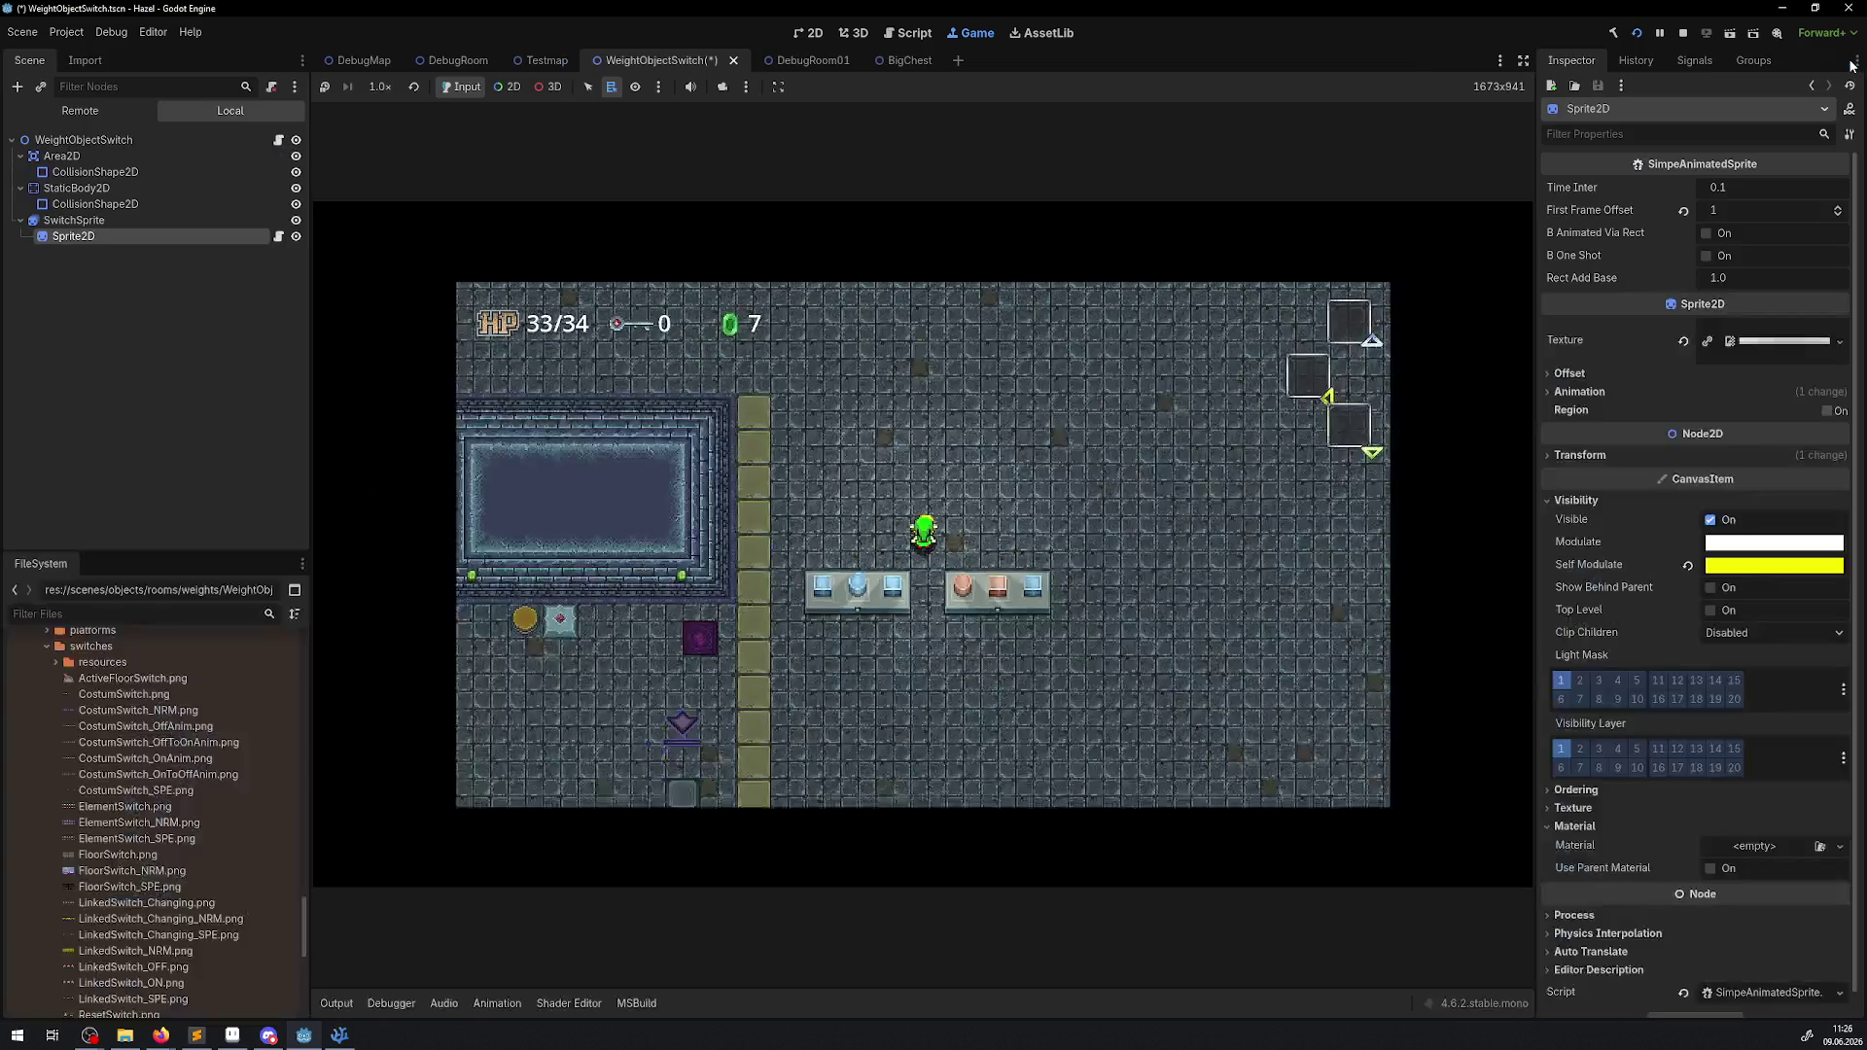
click(507, 86)
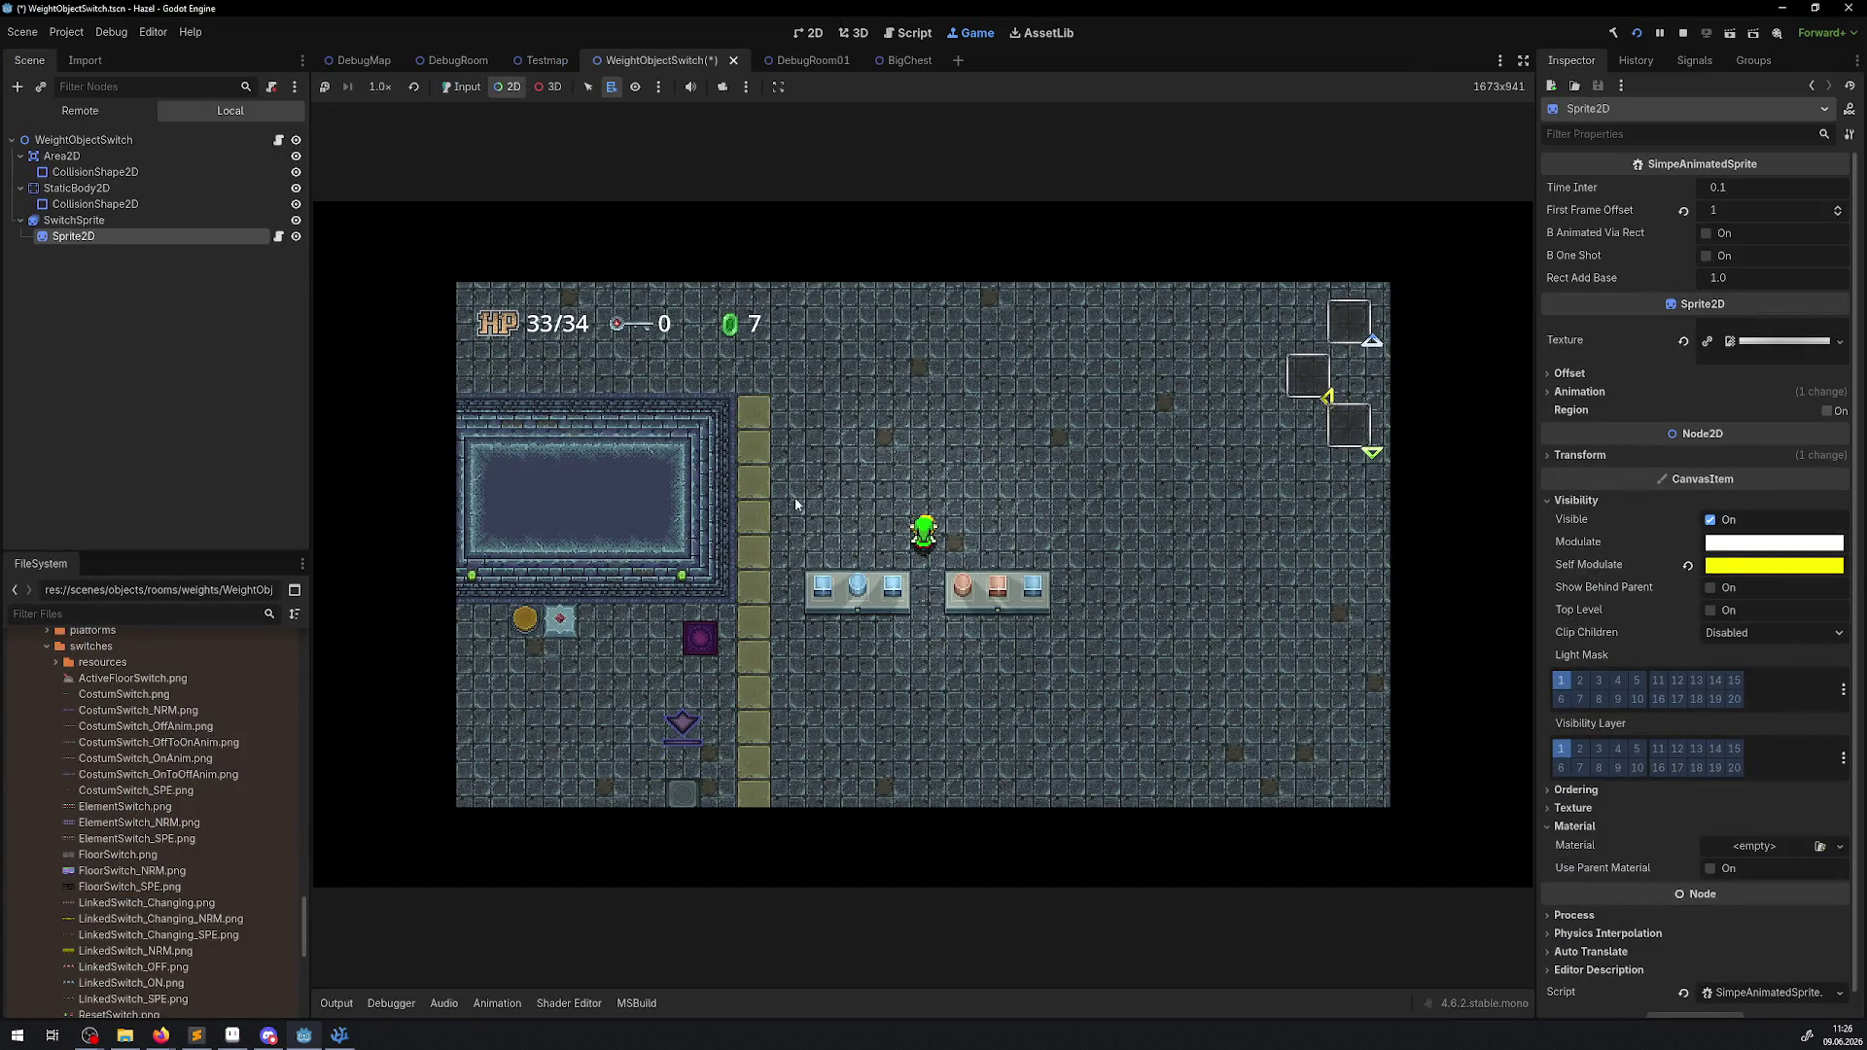
right_click(954, 606)
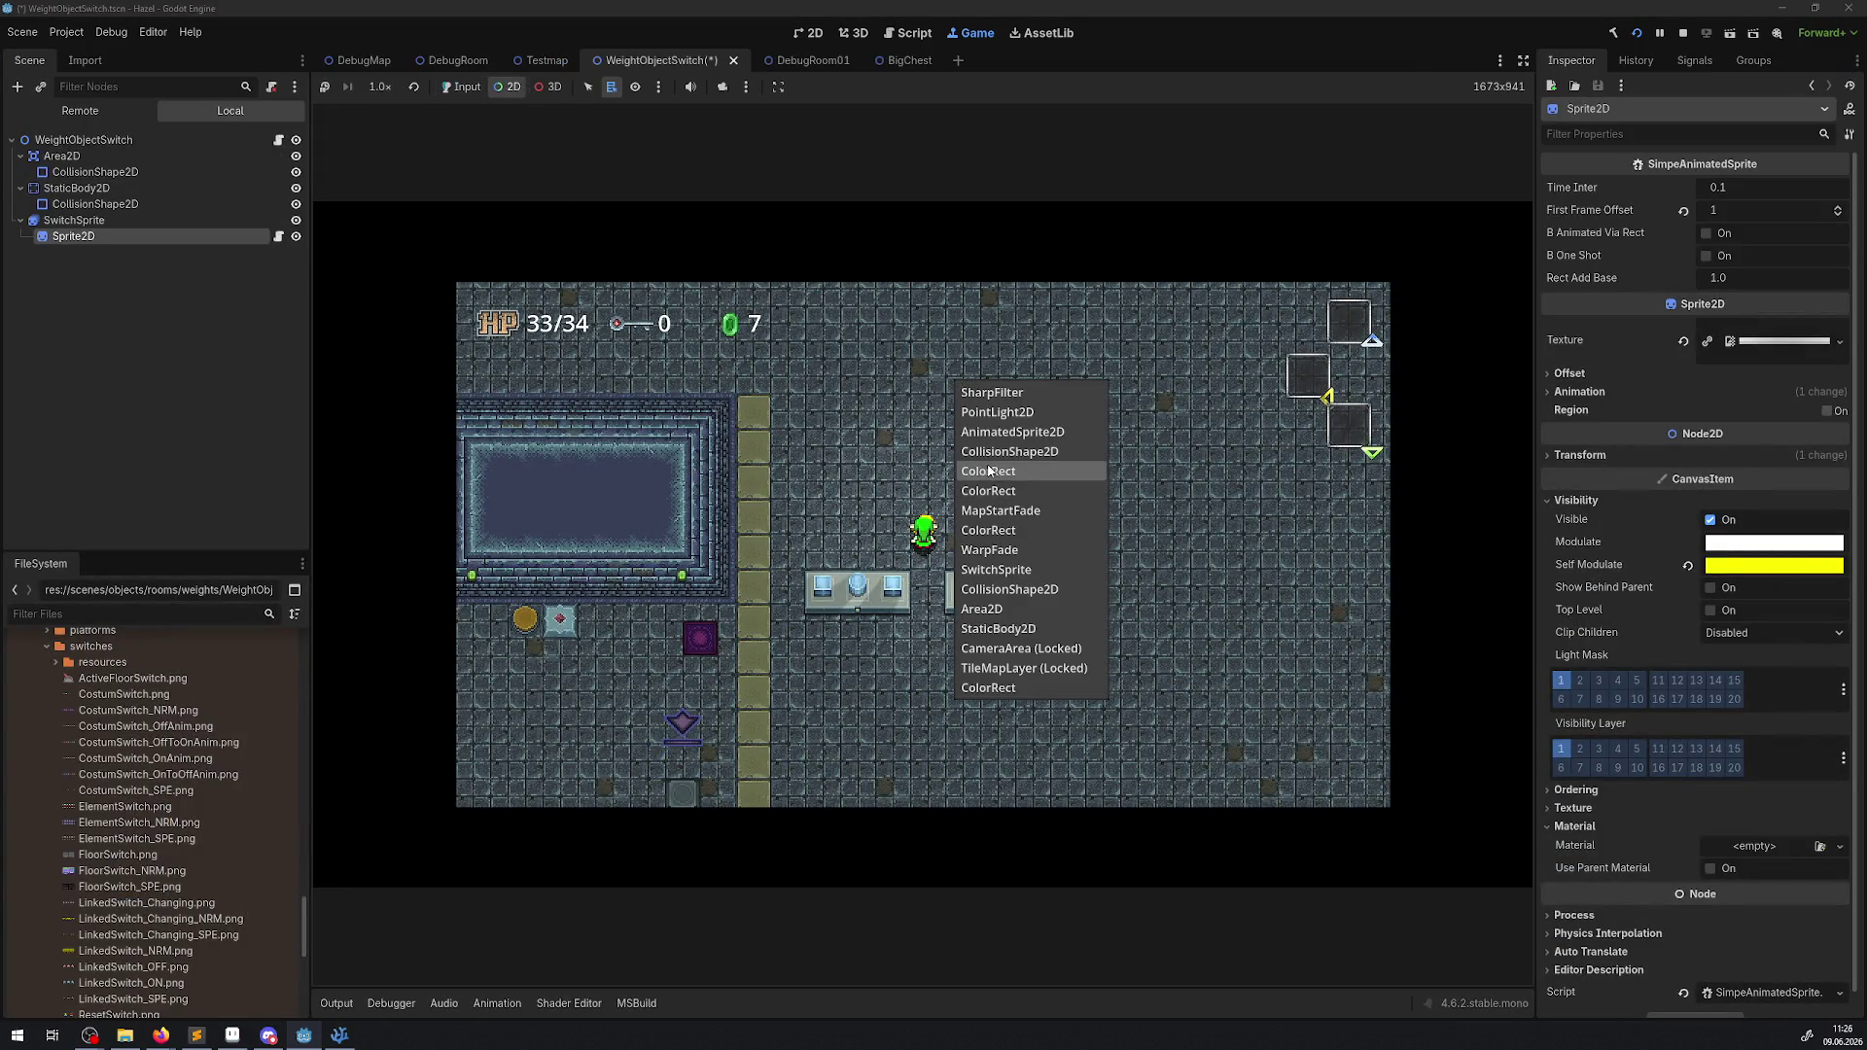
click(1001, 549)
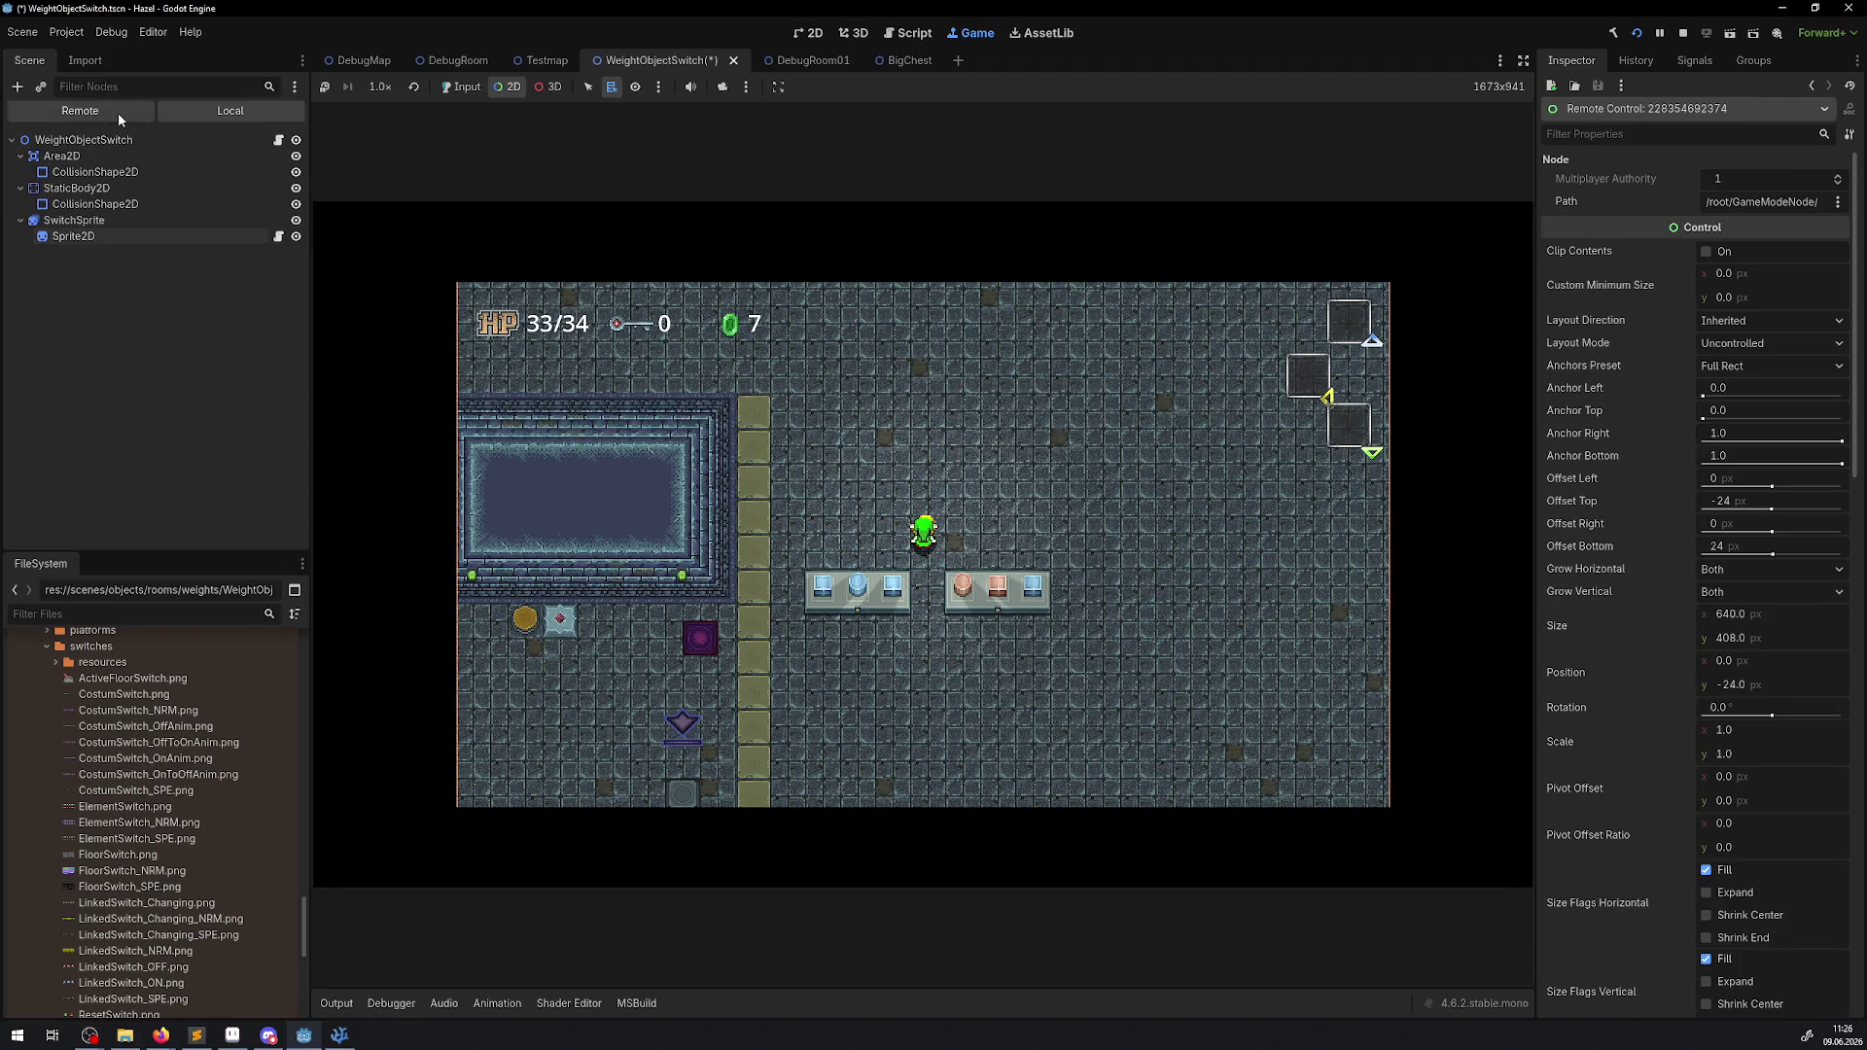
click(118, 112)
right_click(941, 598)
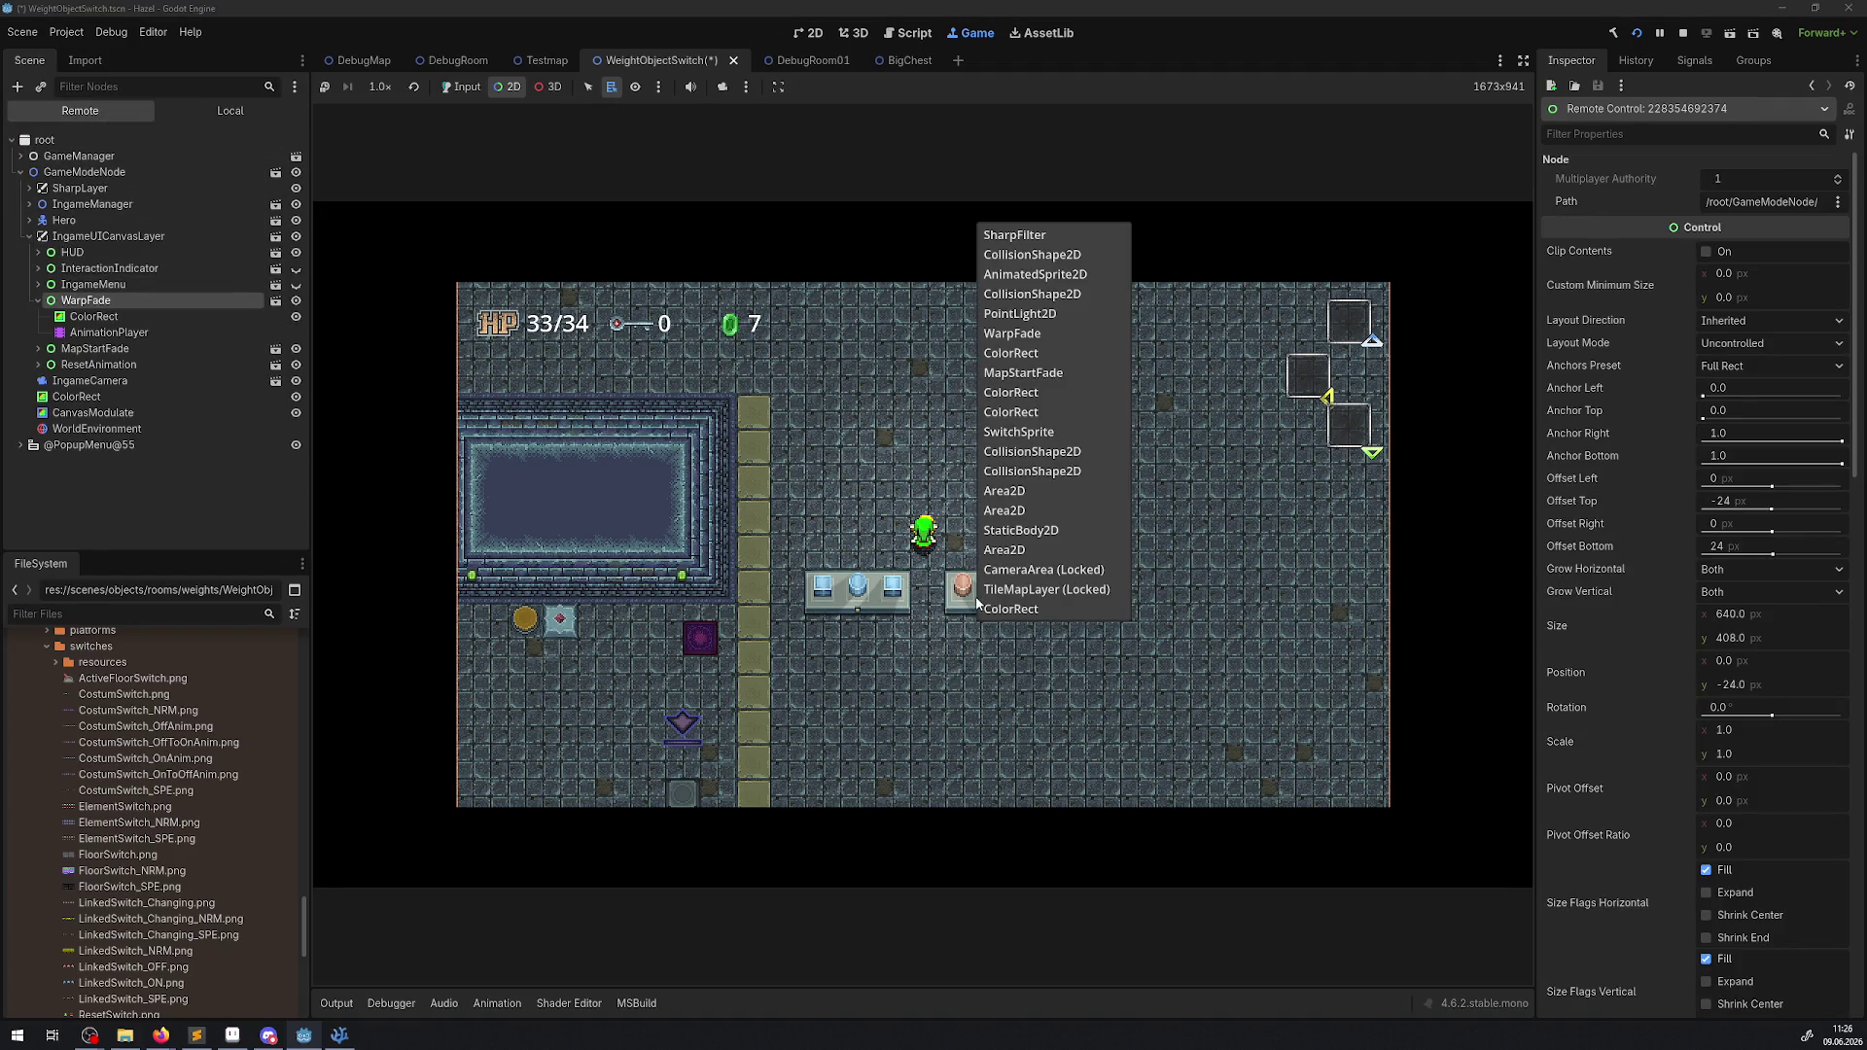
click(1011, 486)
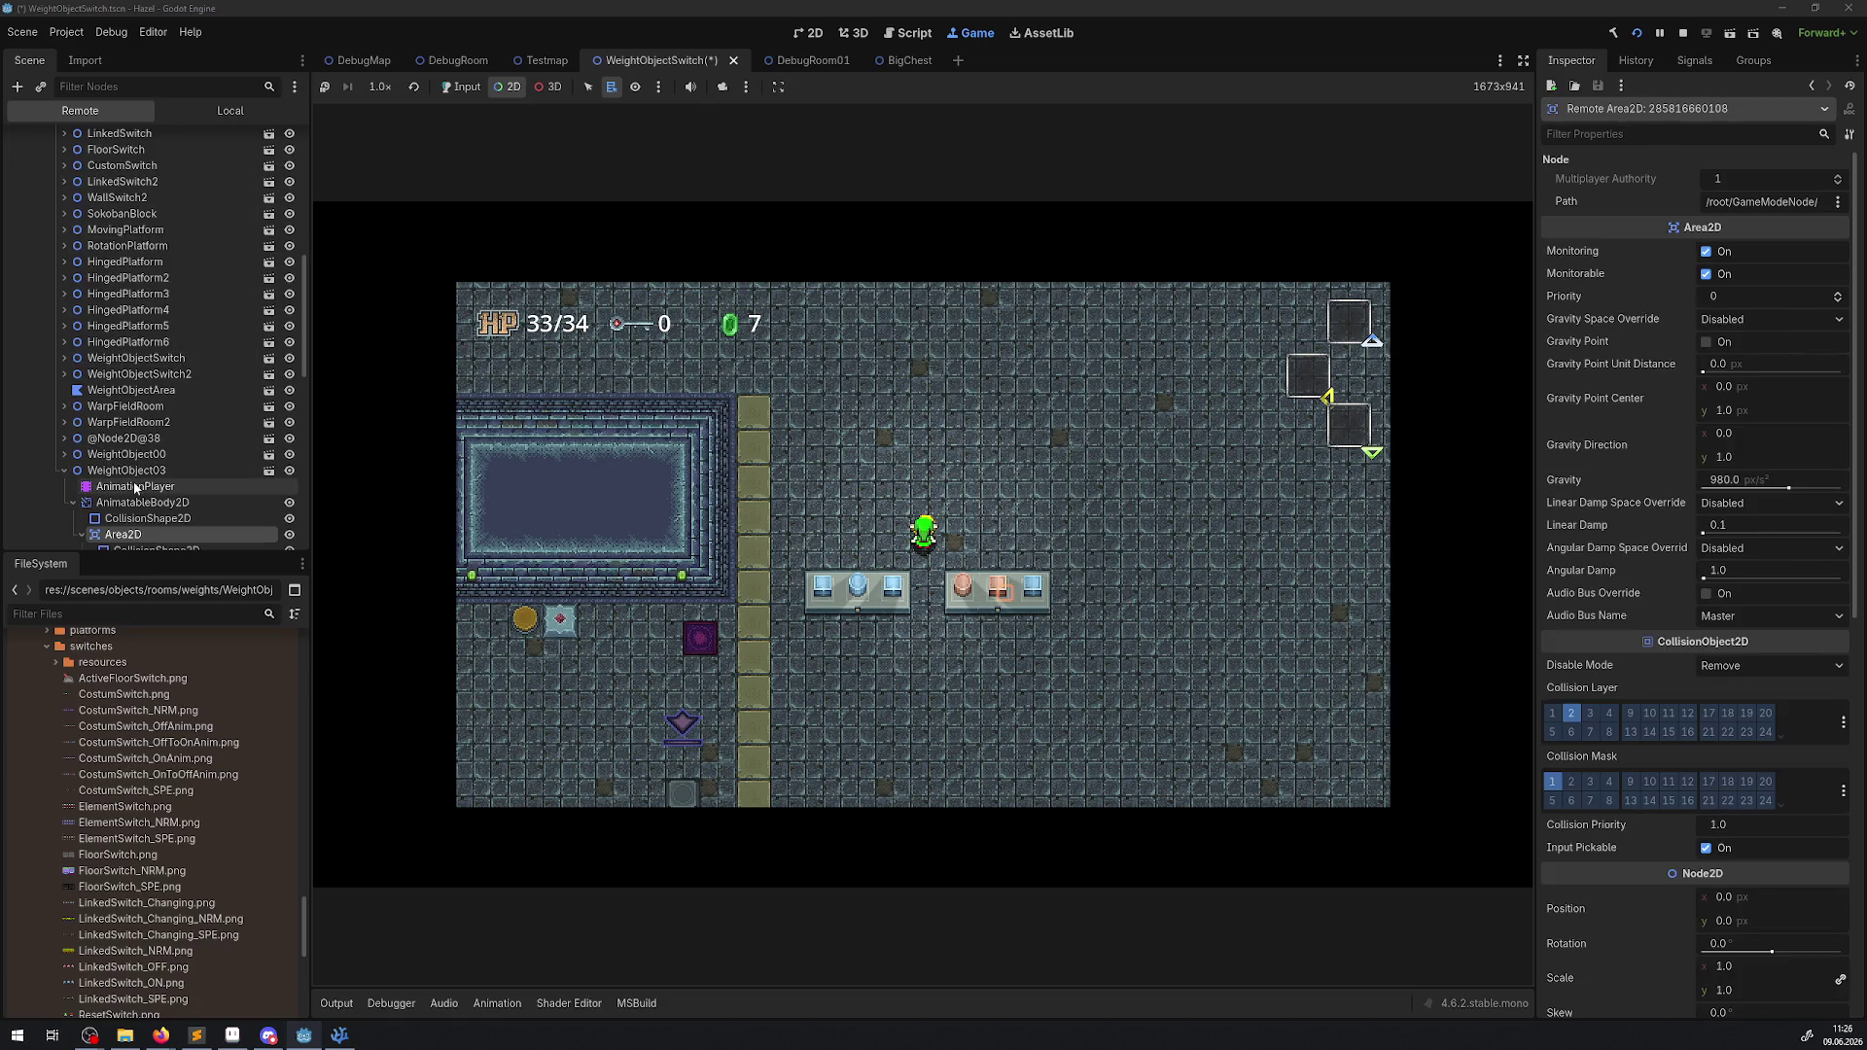
click(144, 471)
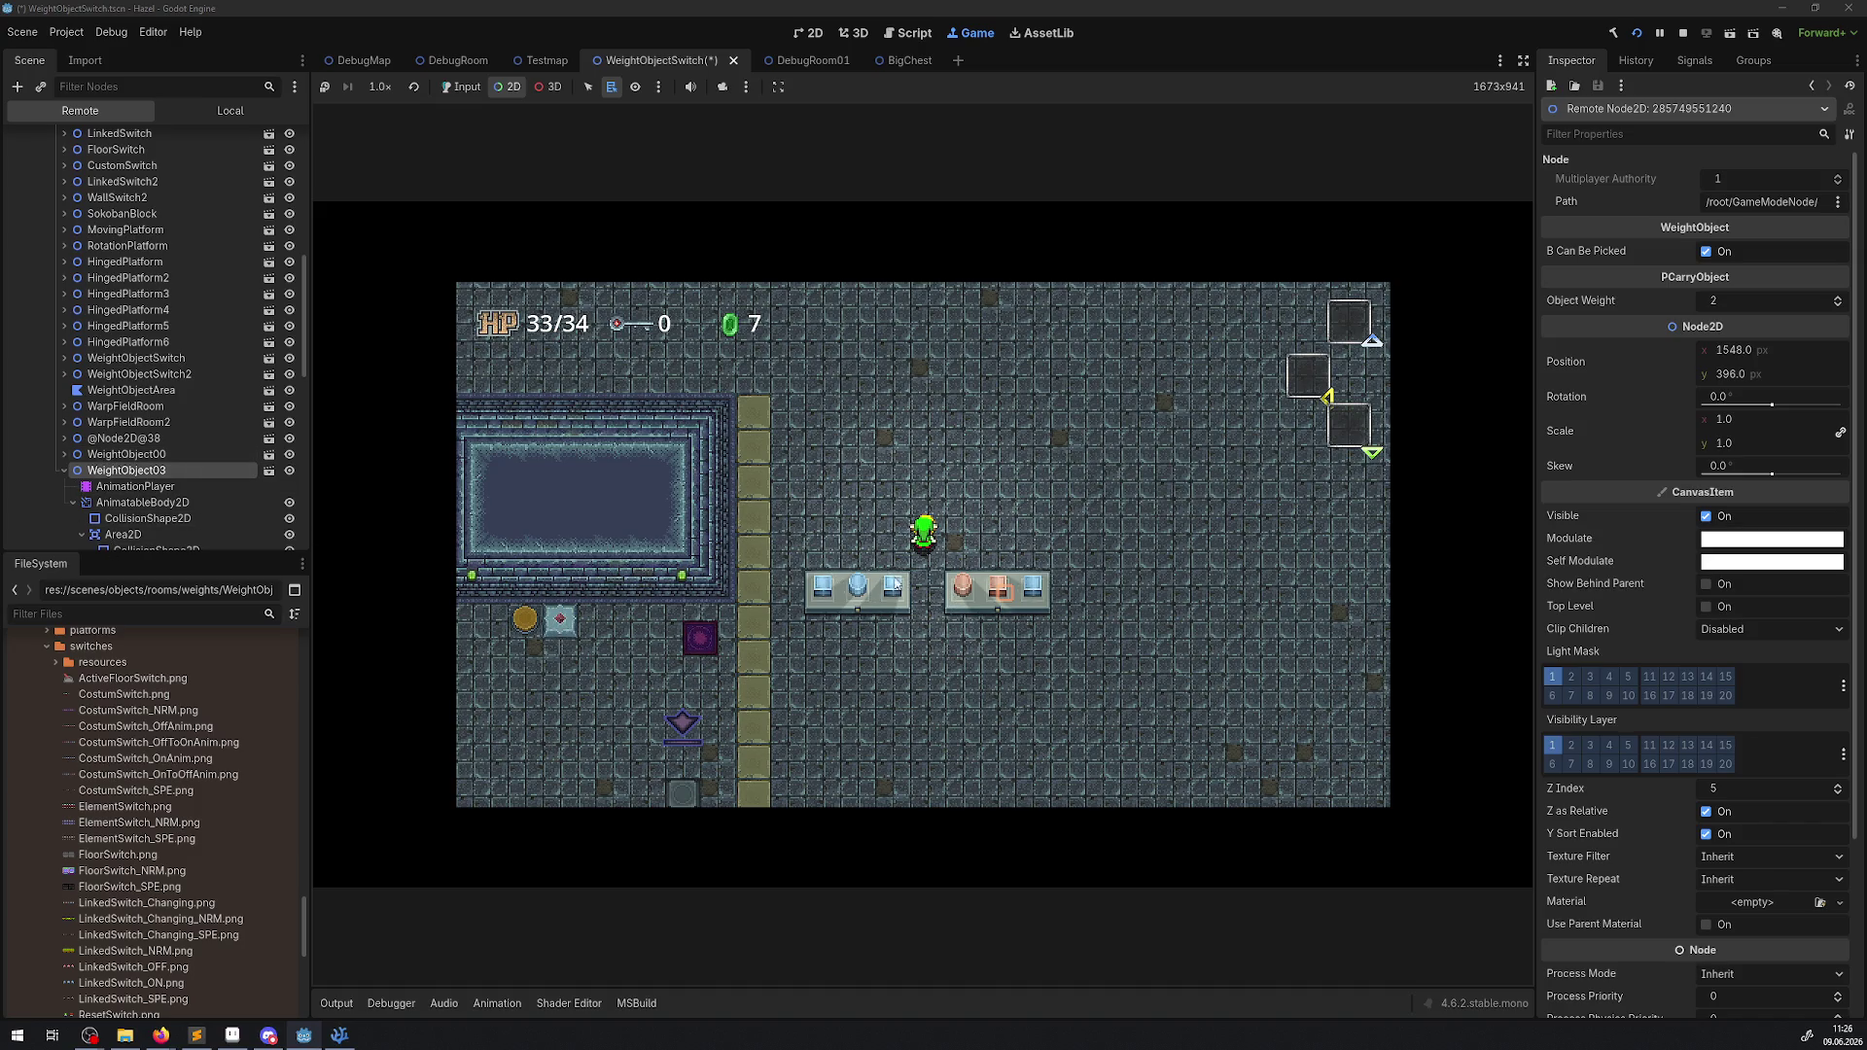
right_click(958, 588)
click(1002, 394)
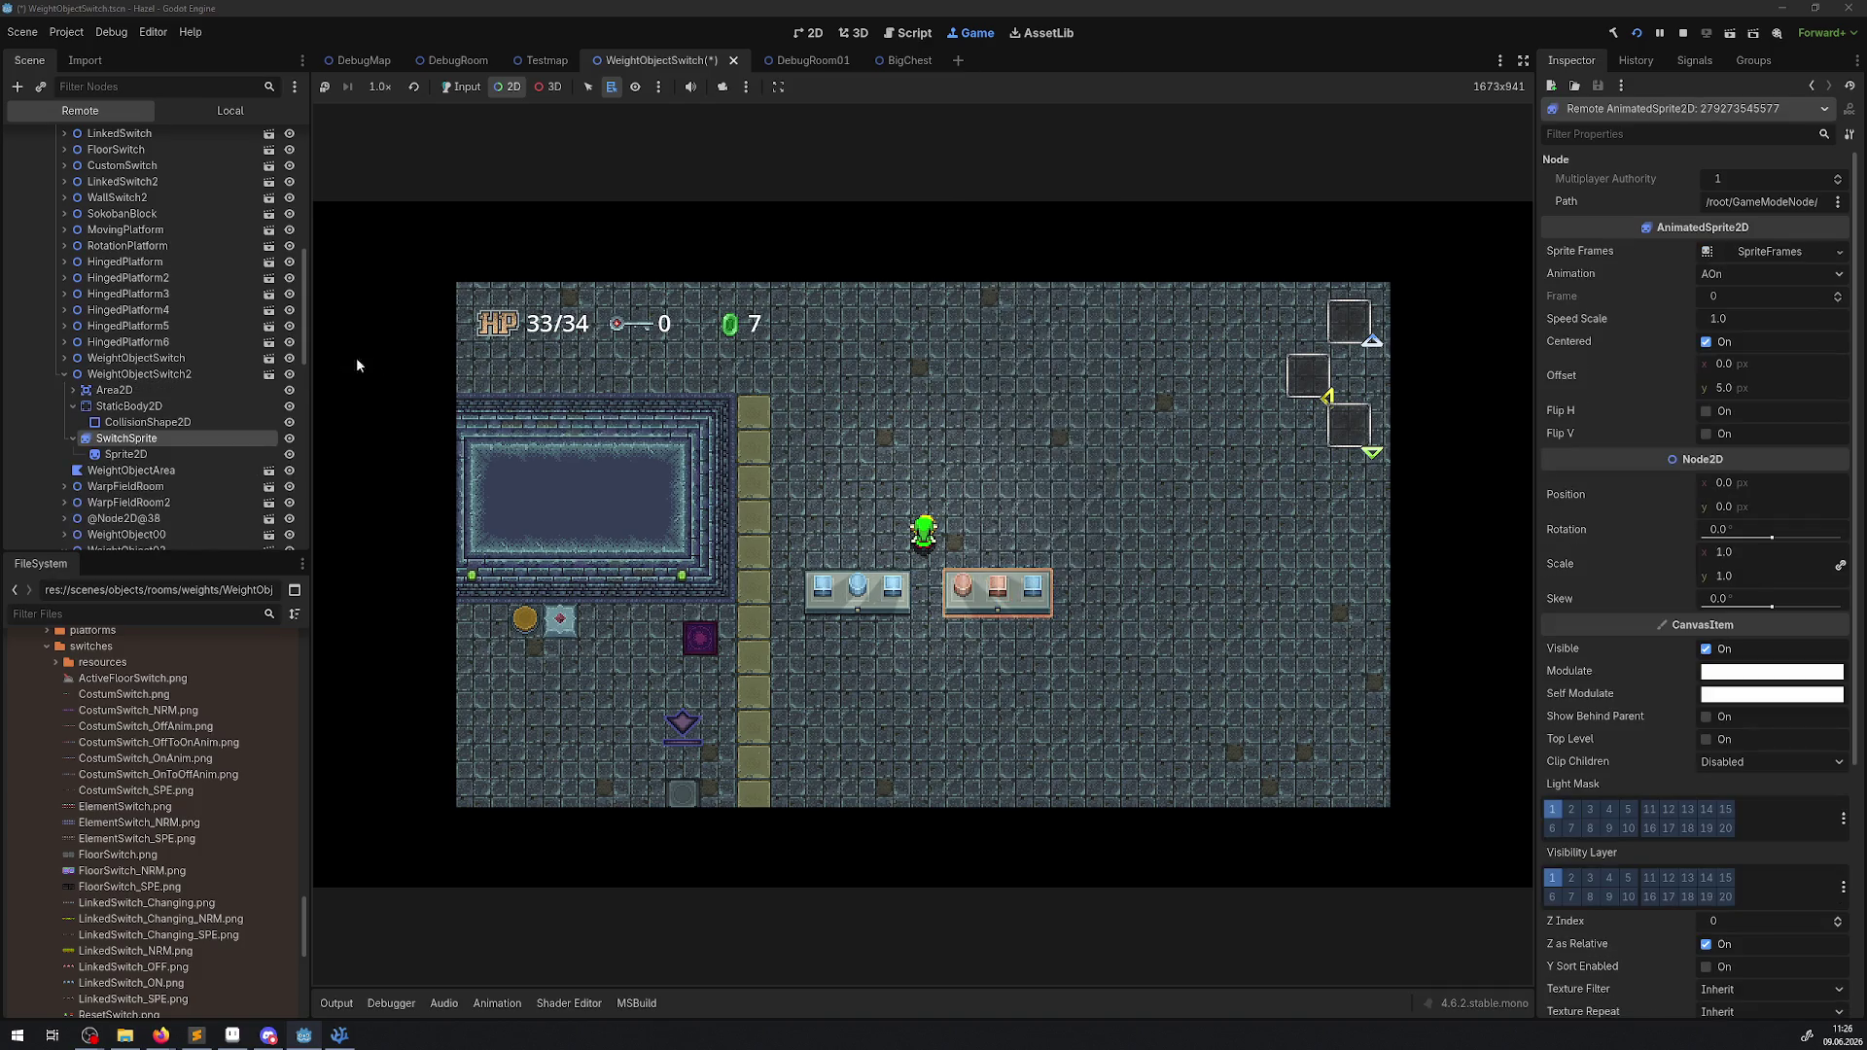
click(122, 375)
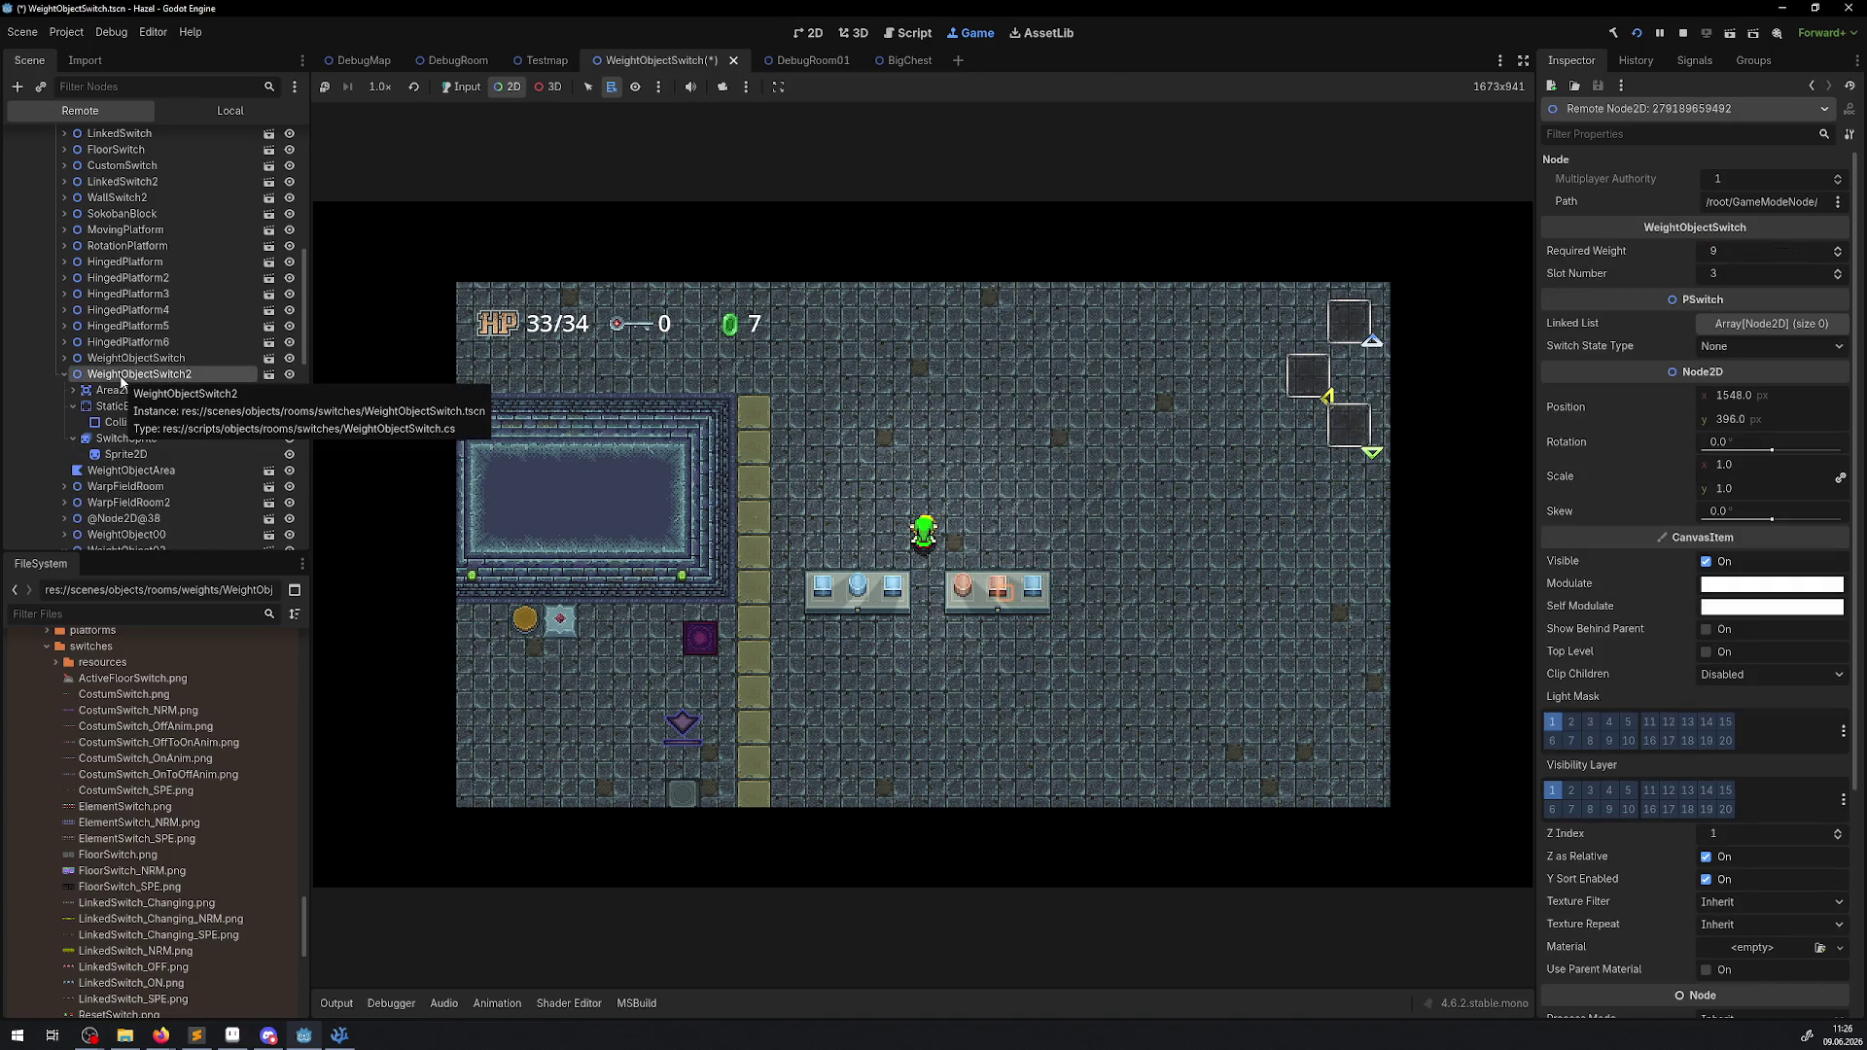
right_click(961, 589)
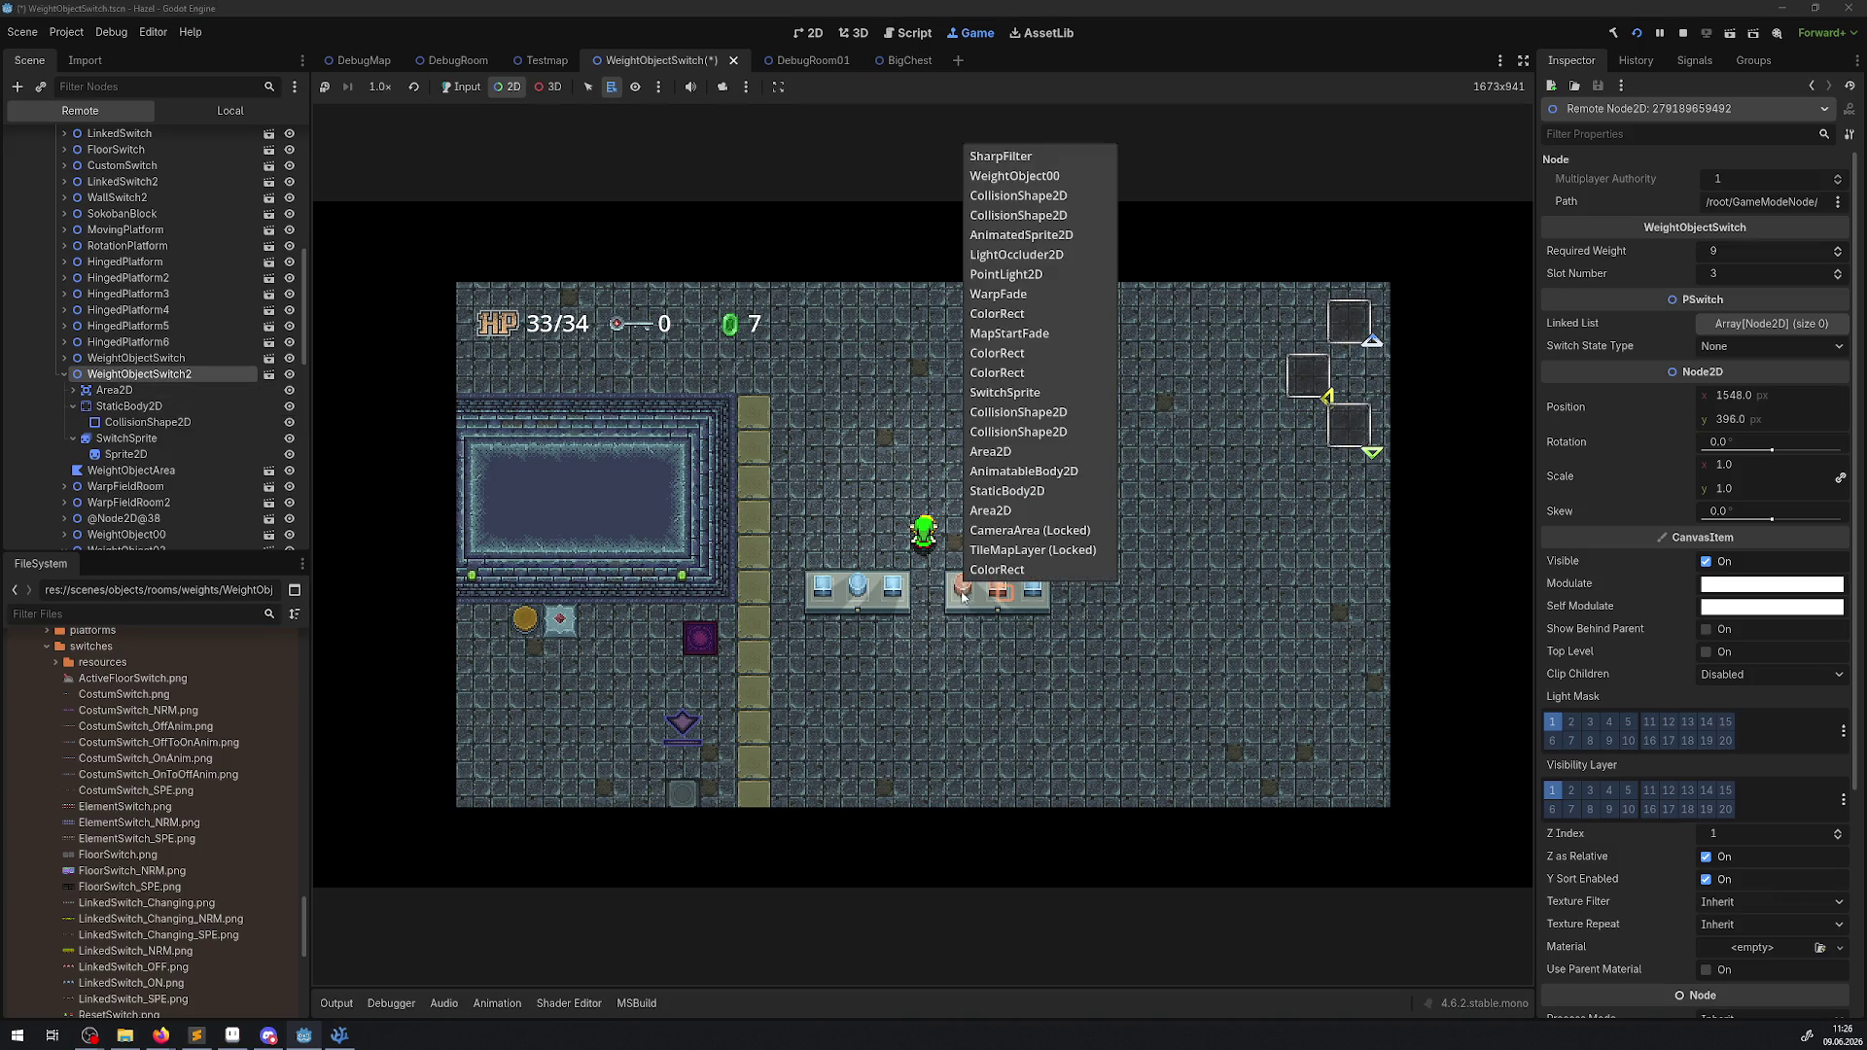
right_click(1041, 598)
right_click(1036, 595)
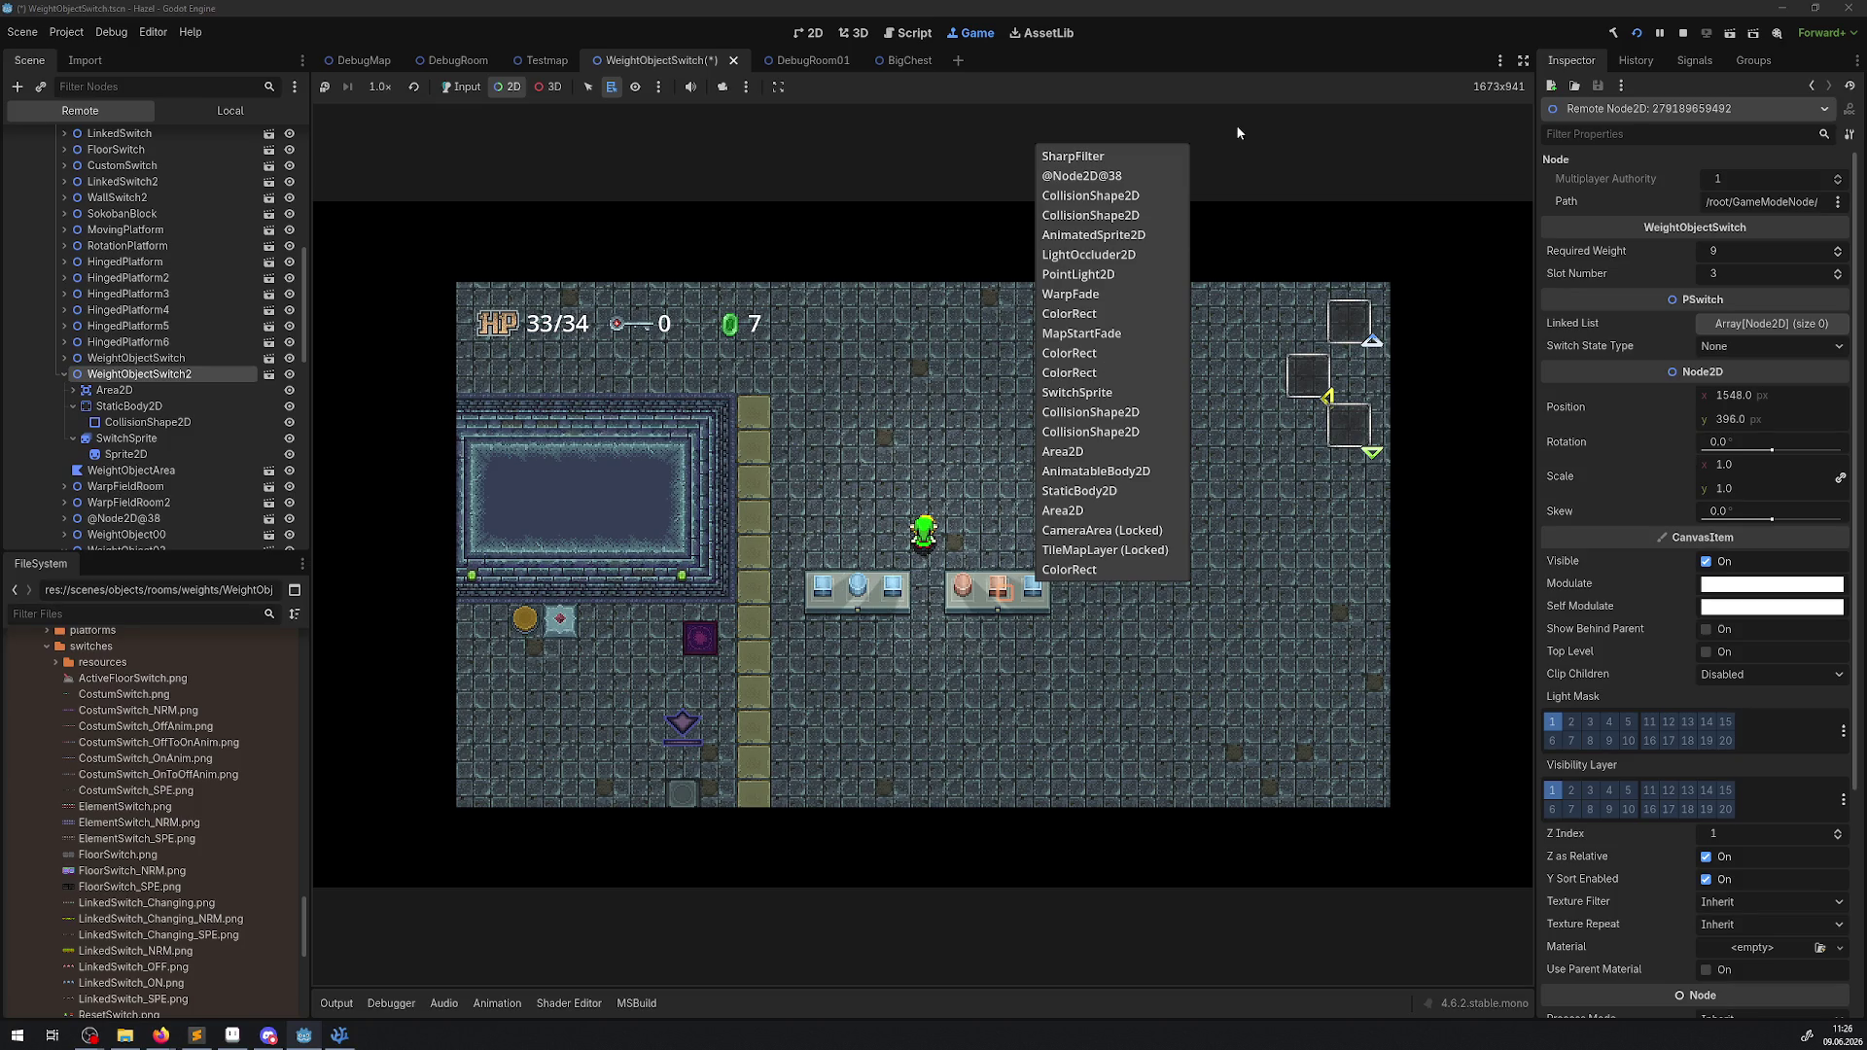
click(1088, 176)
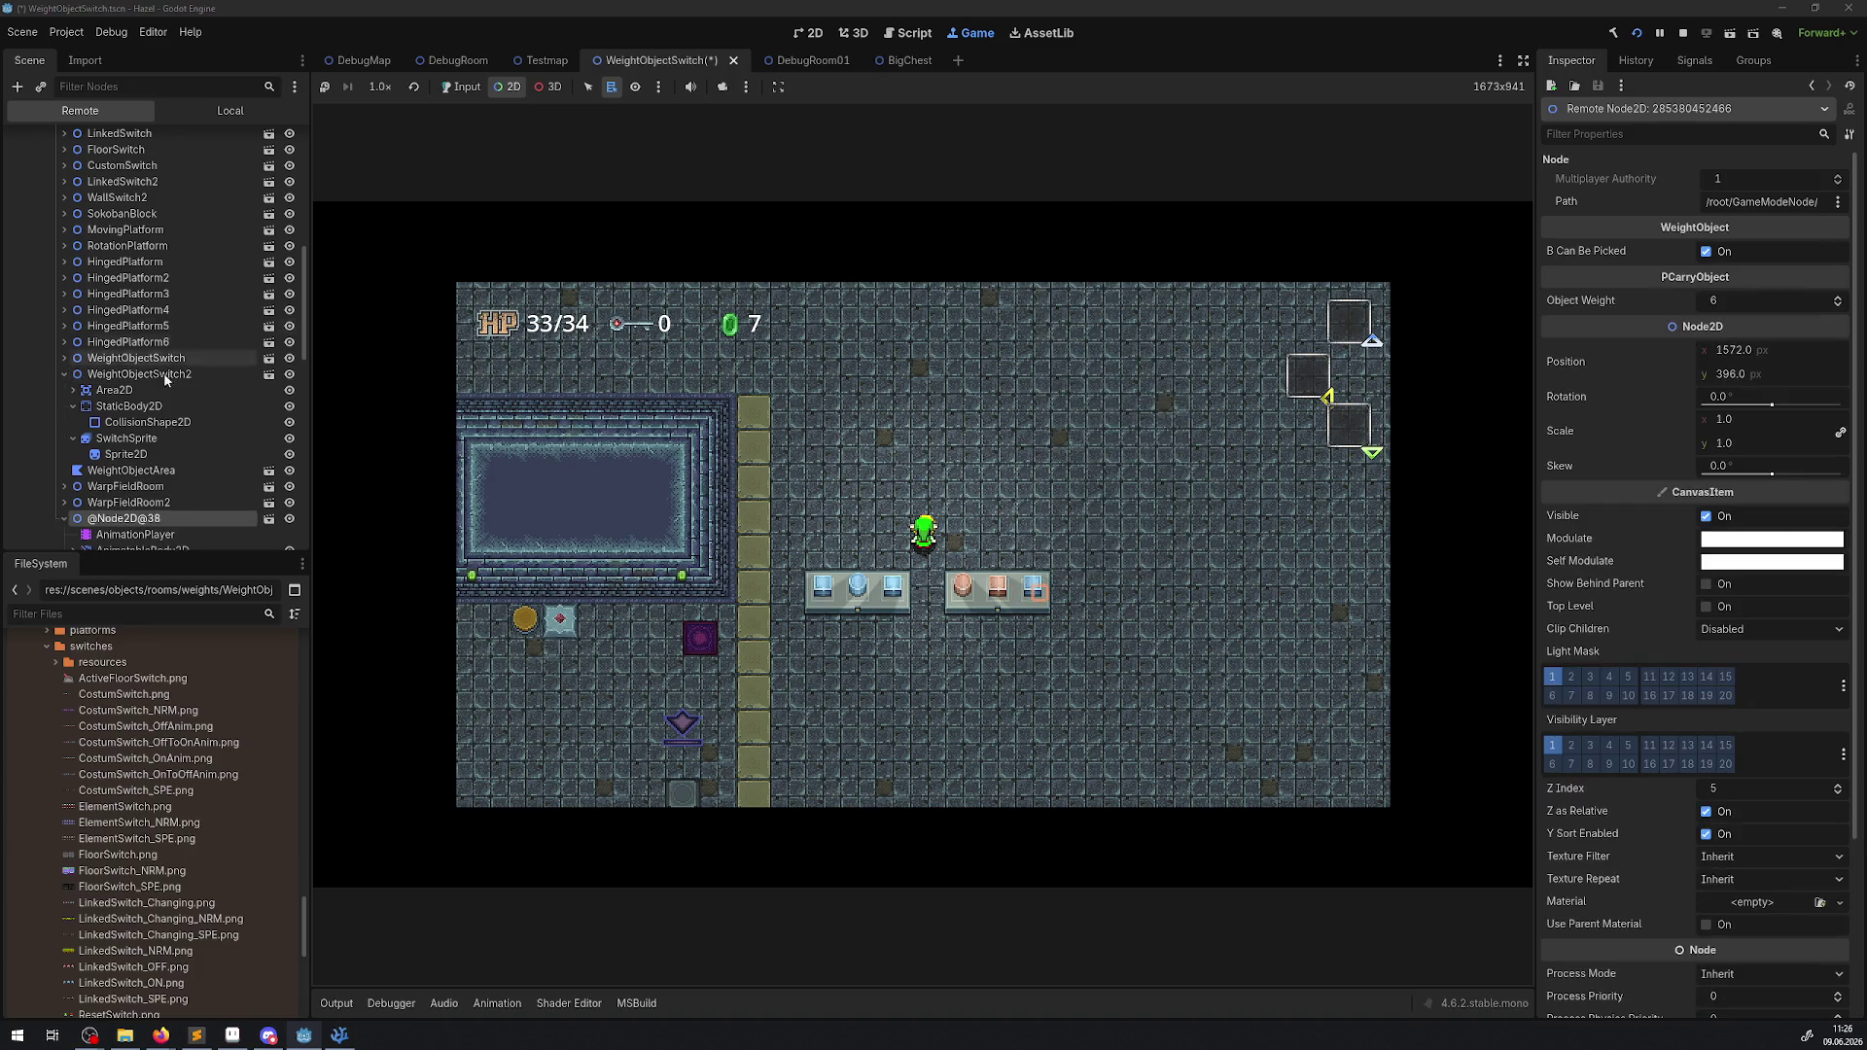
click(65, 430)
click(61, 428)
click(288, 367)
click(289, 368)
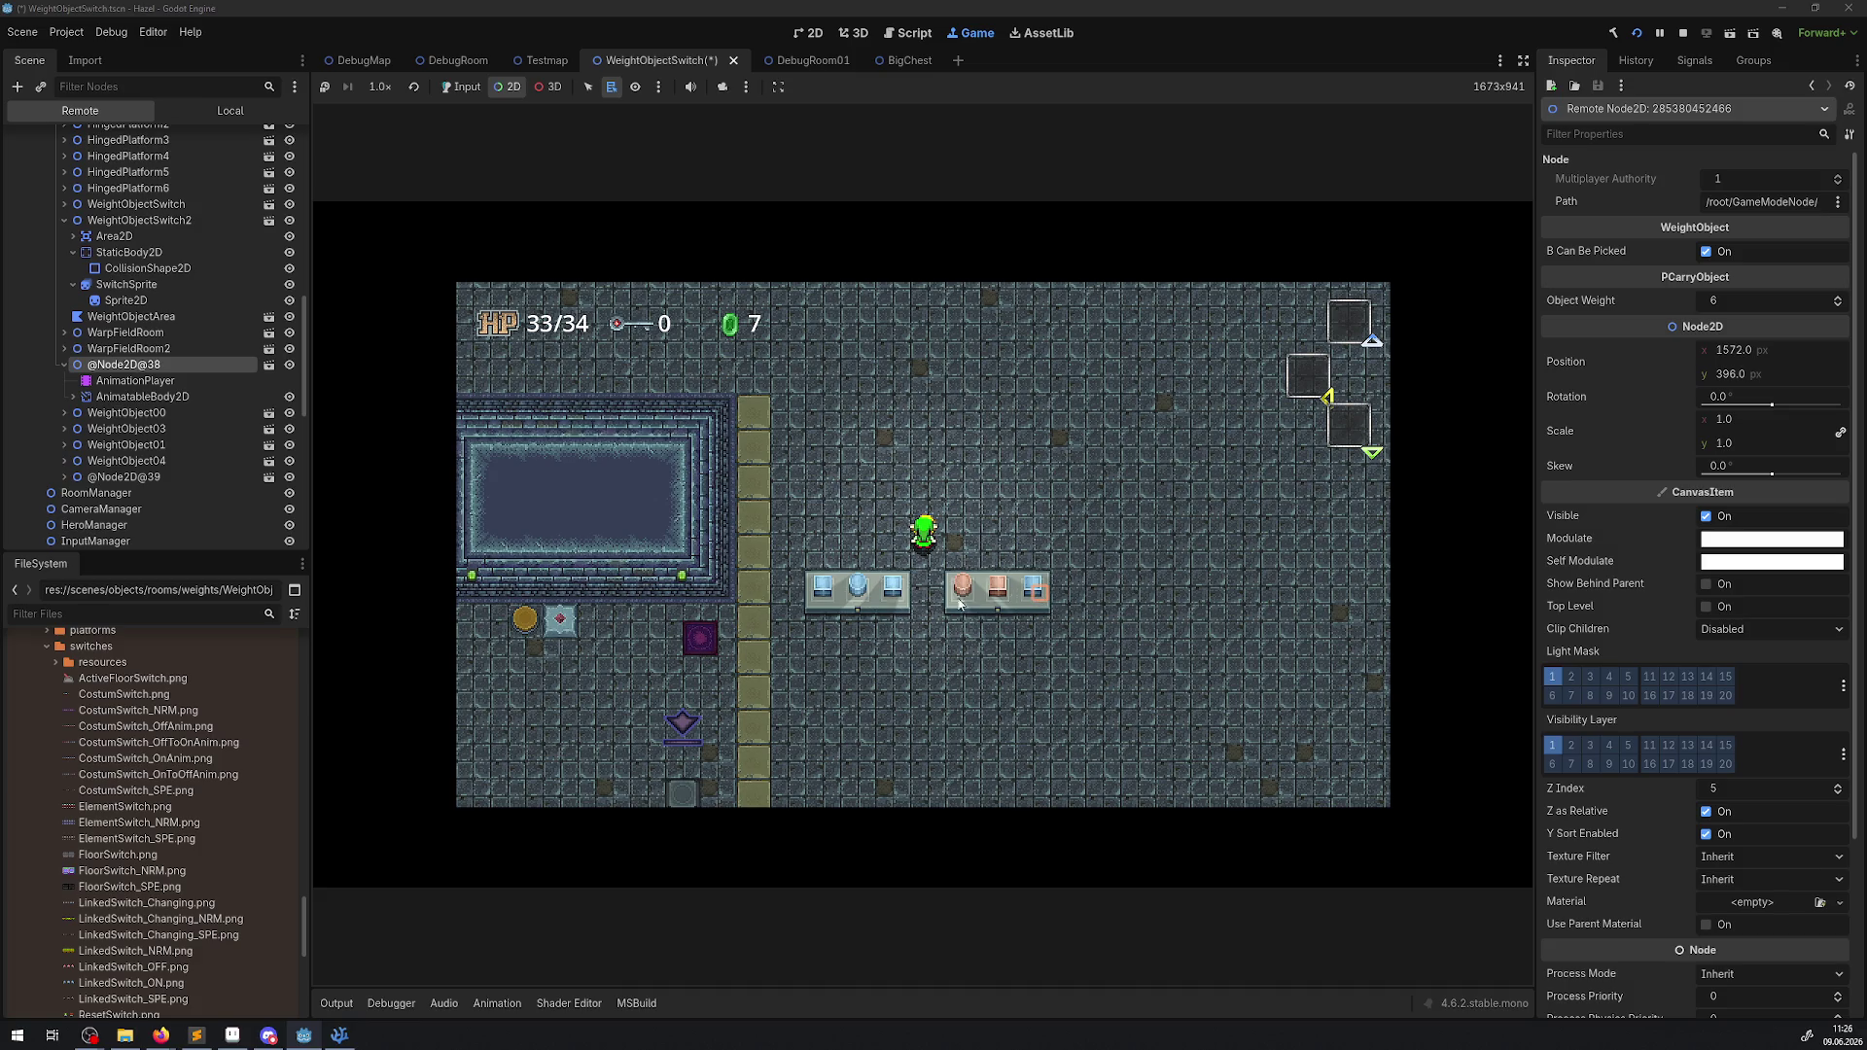
Inspect WeightObjectSwitch's required weight, then return input to the game and stop it with F8.
right_click(858, 601)
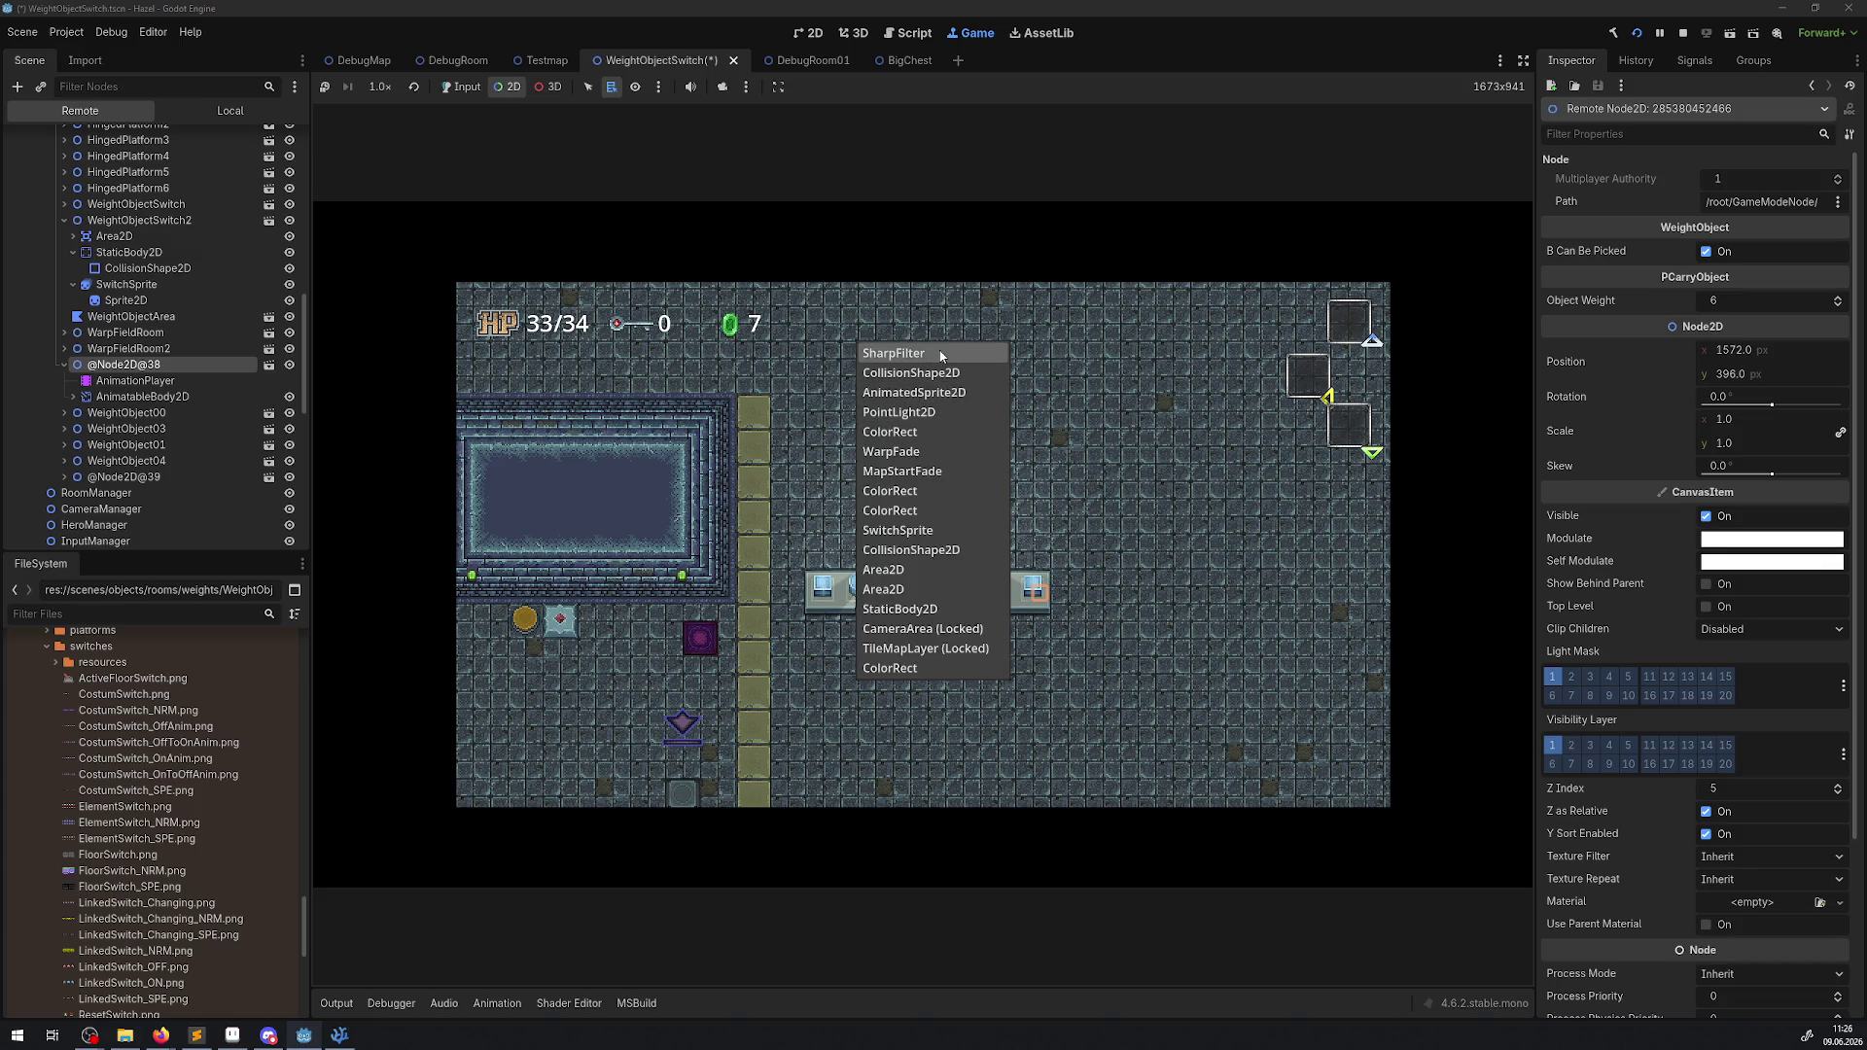
click(924, 549)
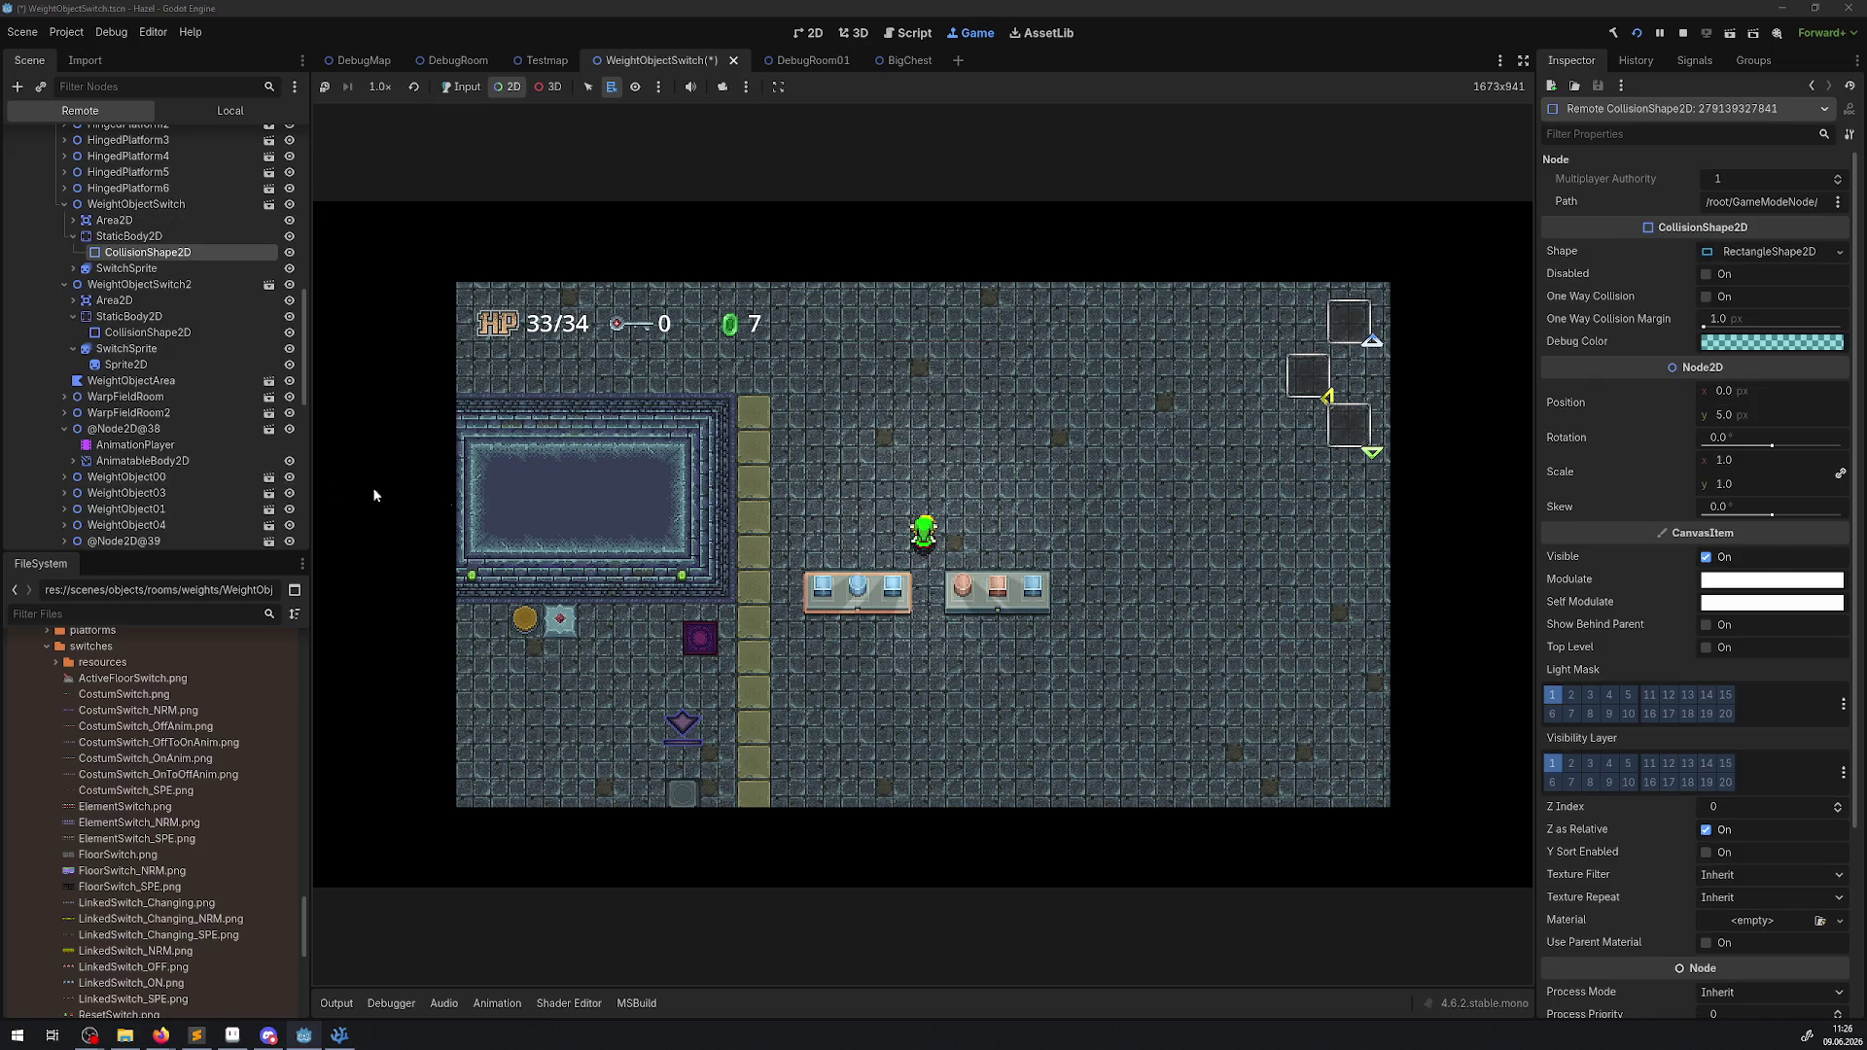
click(119, 204)
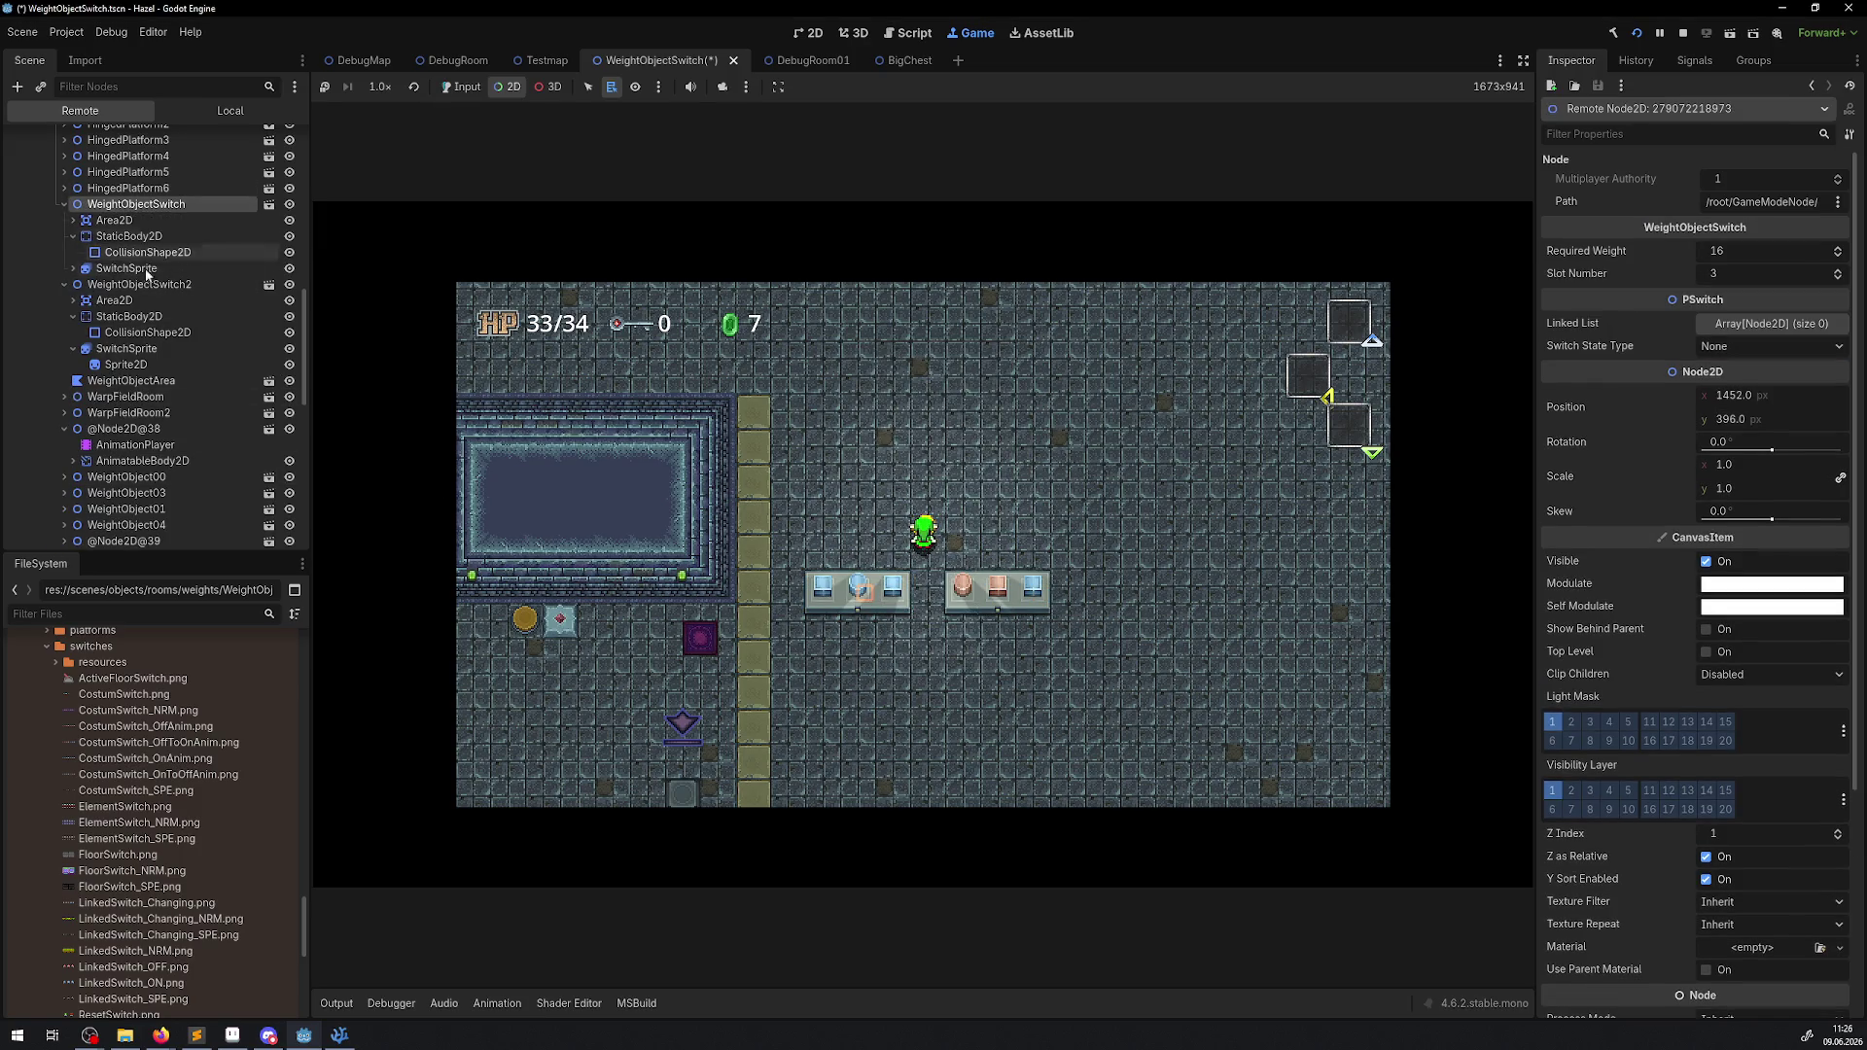
right_click(897, 593)
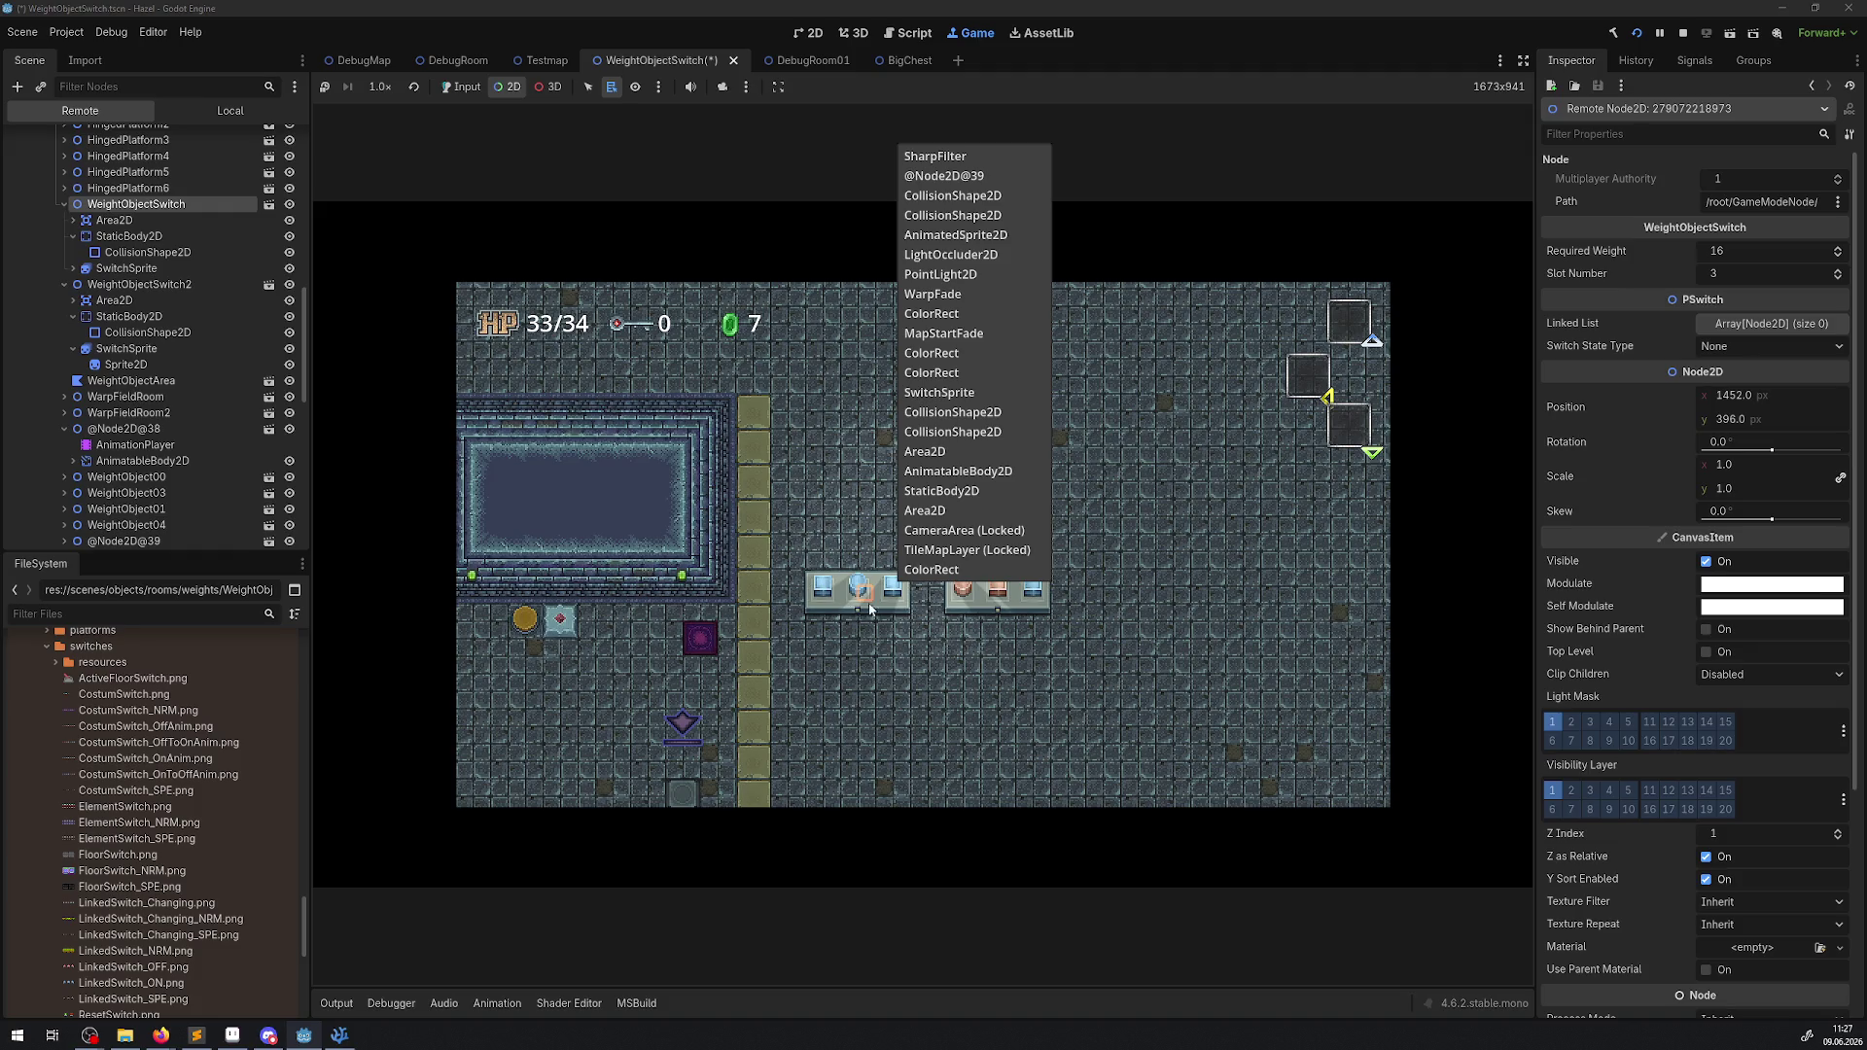
click(461, 89)
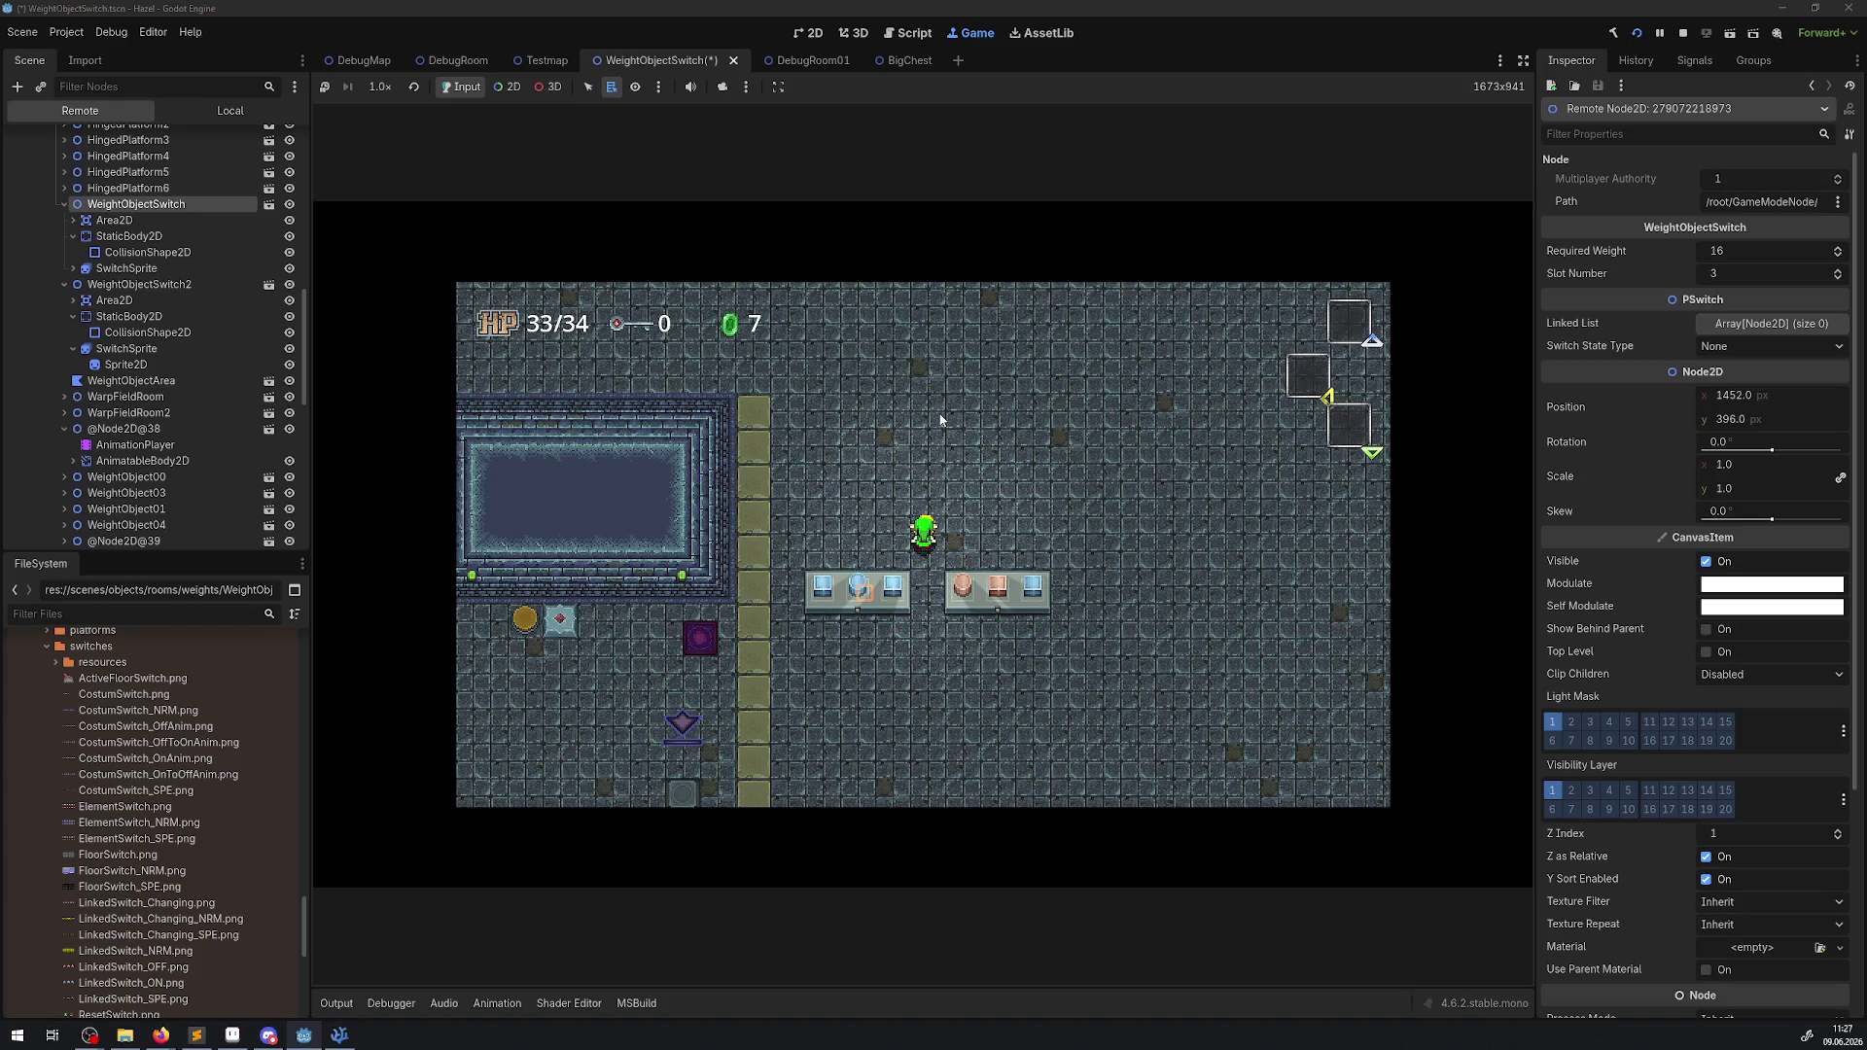
key(F8)
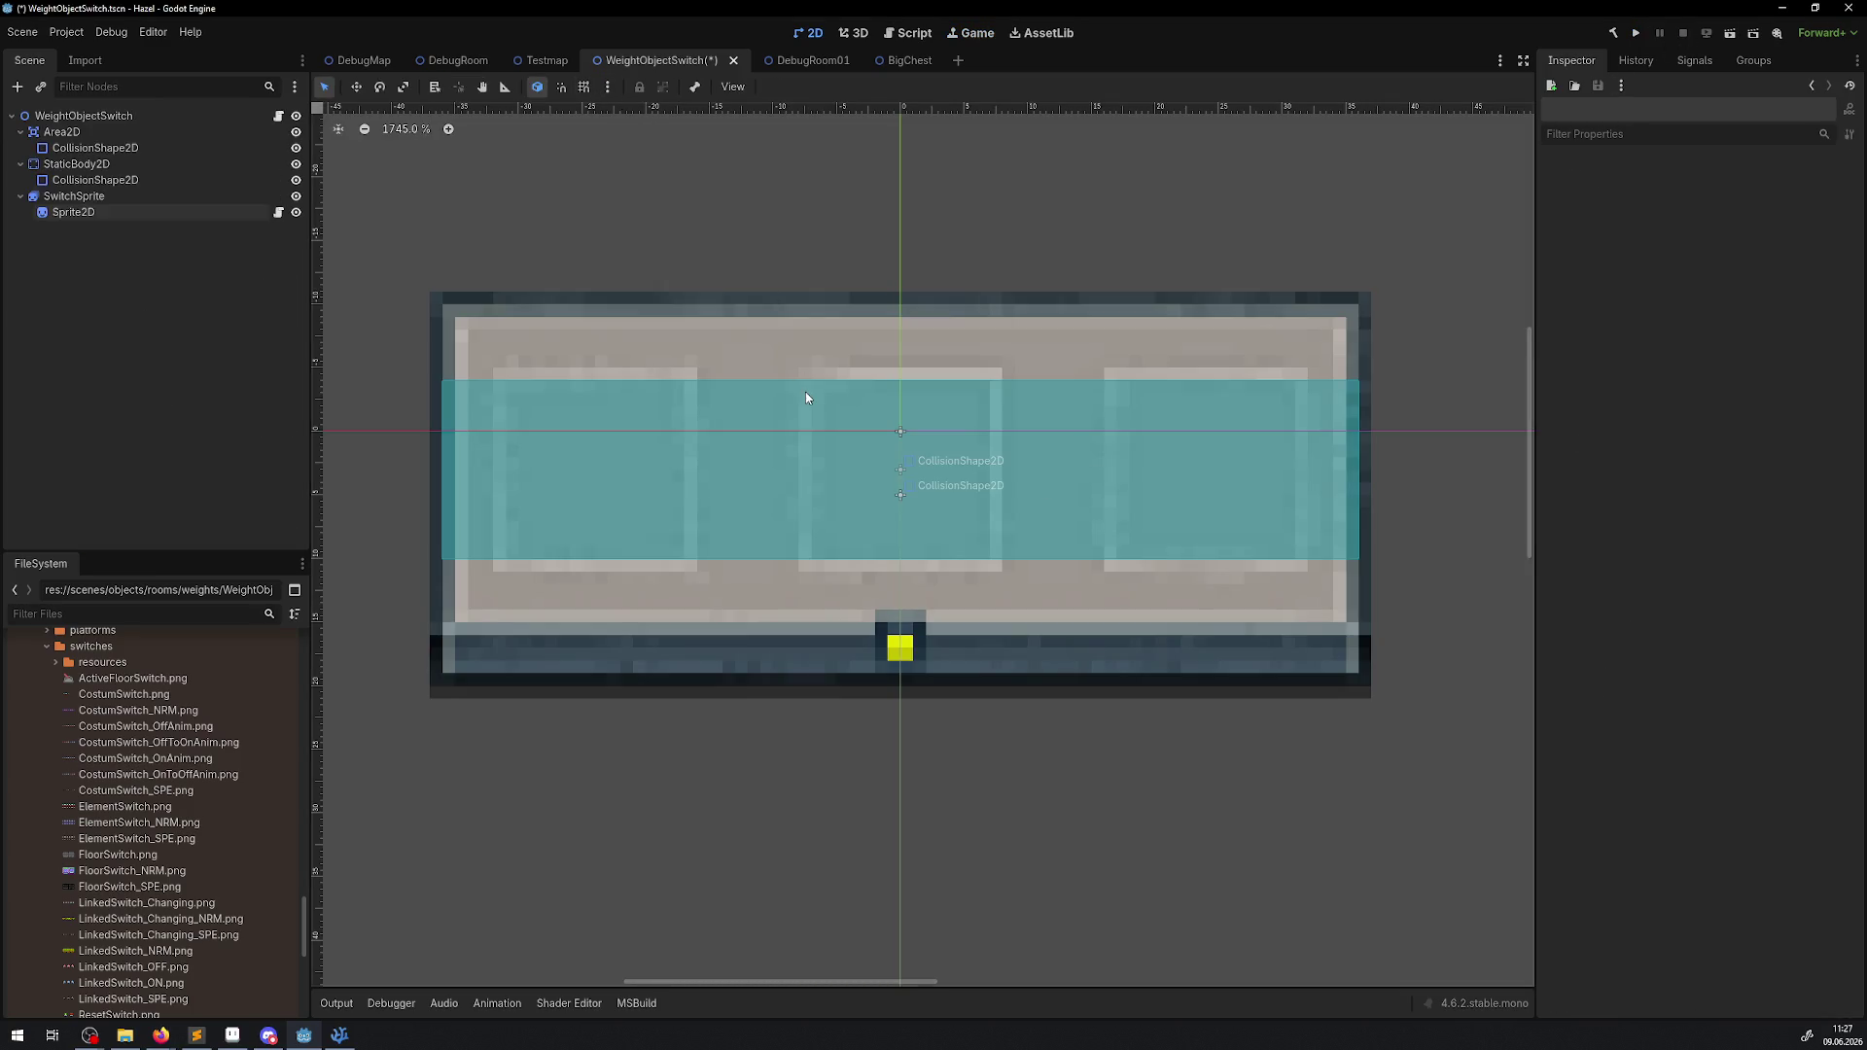
Revert the switch Sprite2D's Self Modulate to white and save the scene with Ctrl+S.
click(899, 649)
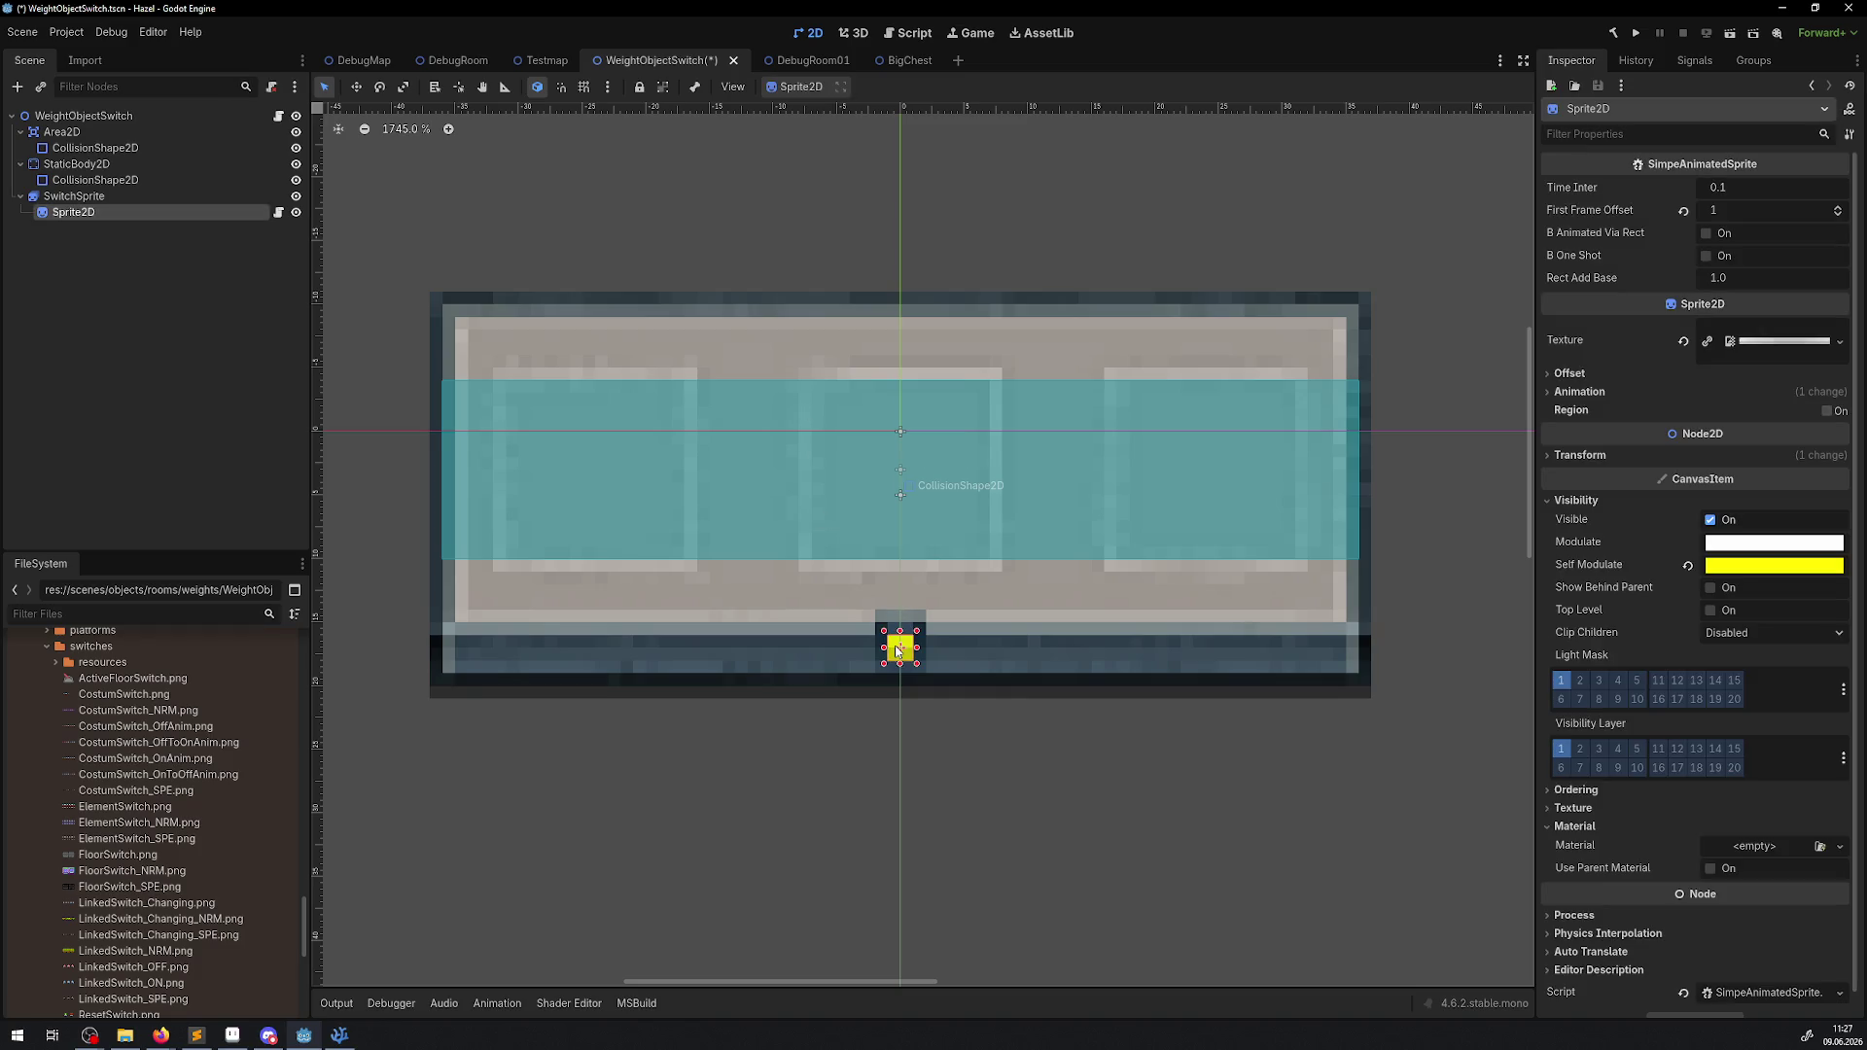
click(1688, 566)
key(ctrl+s)
Bring up WeightObjectSwitch.cs in VS Code and insert a blank line after line 9.
click(339, 1034)
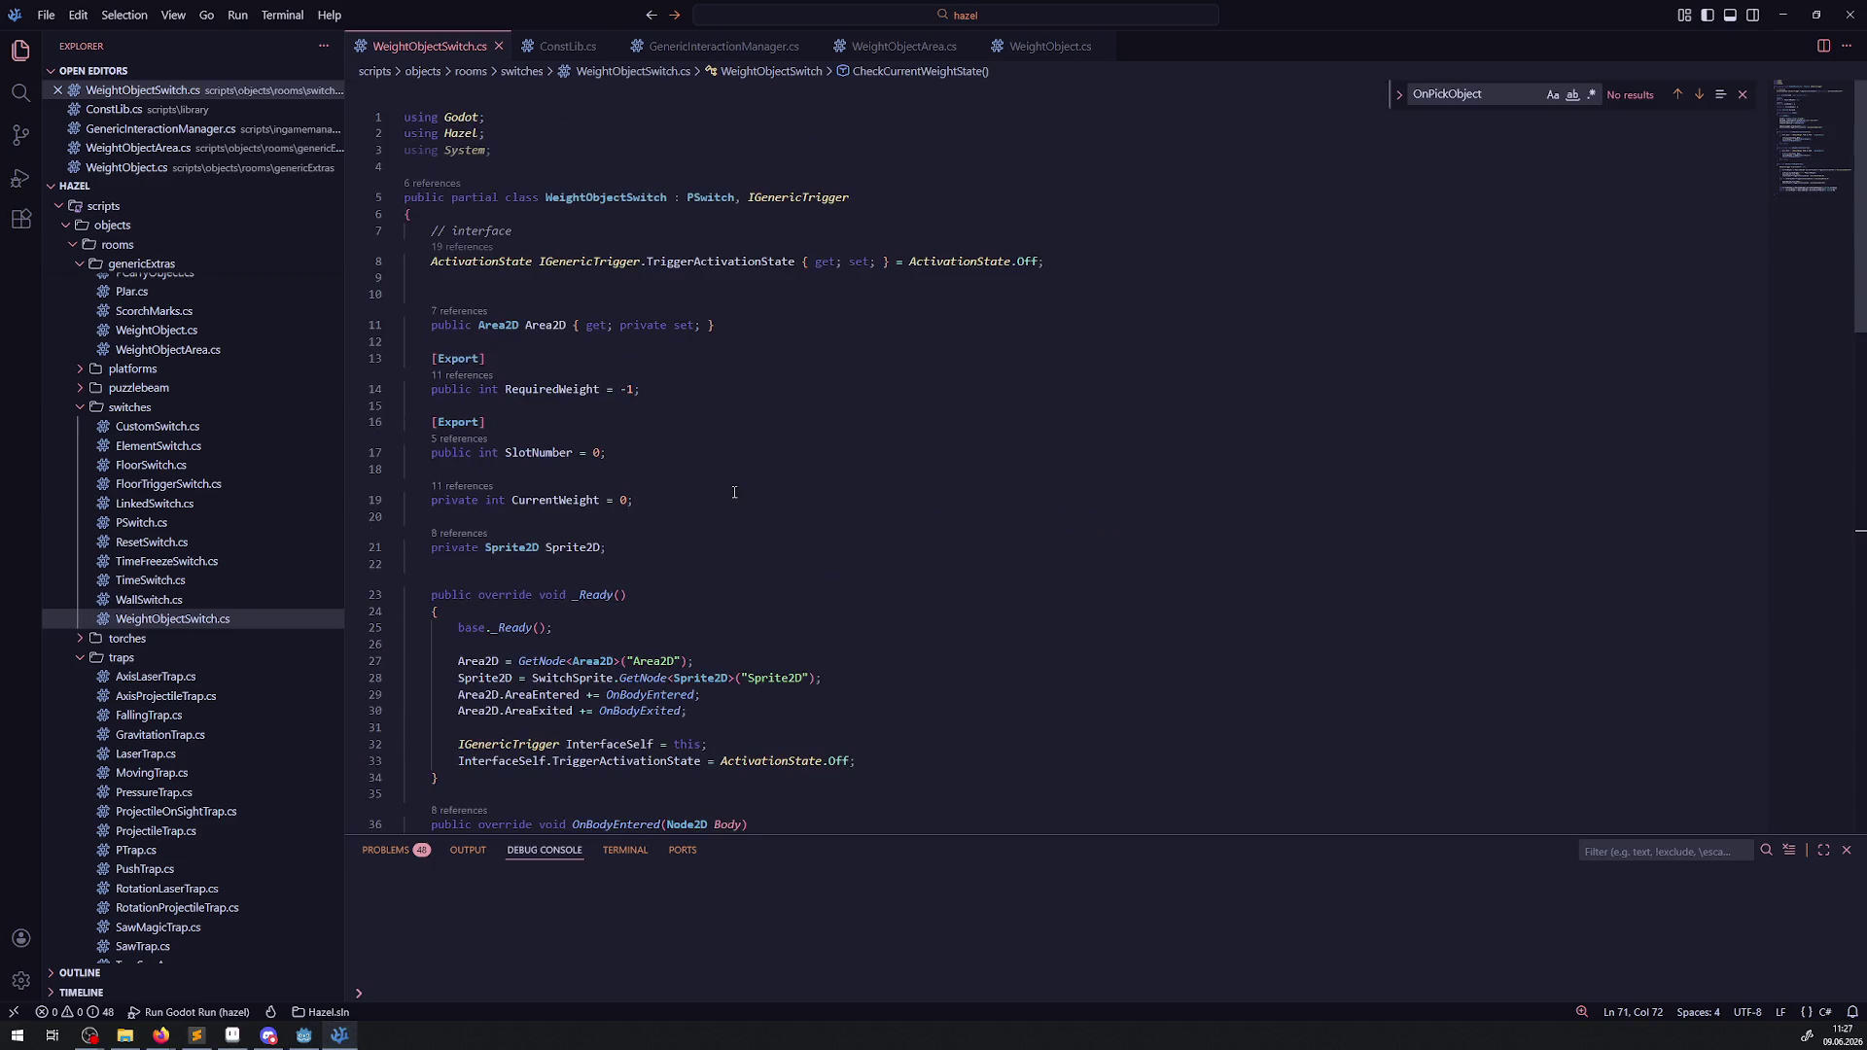
click(550, 281)
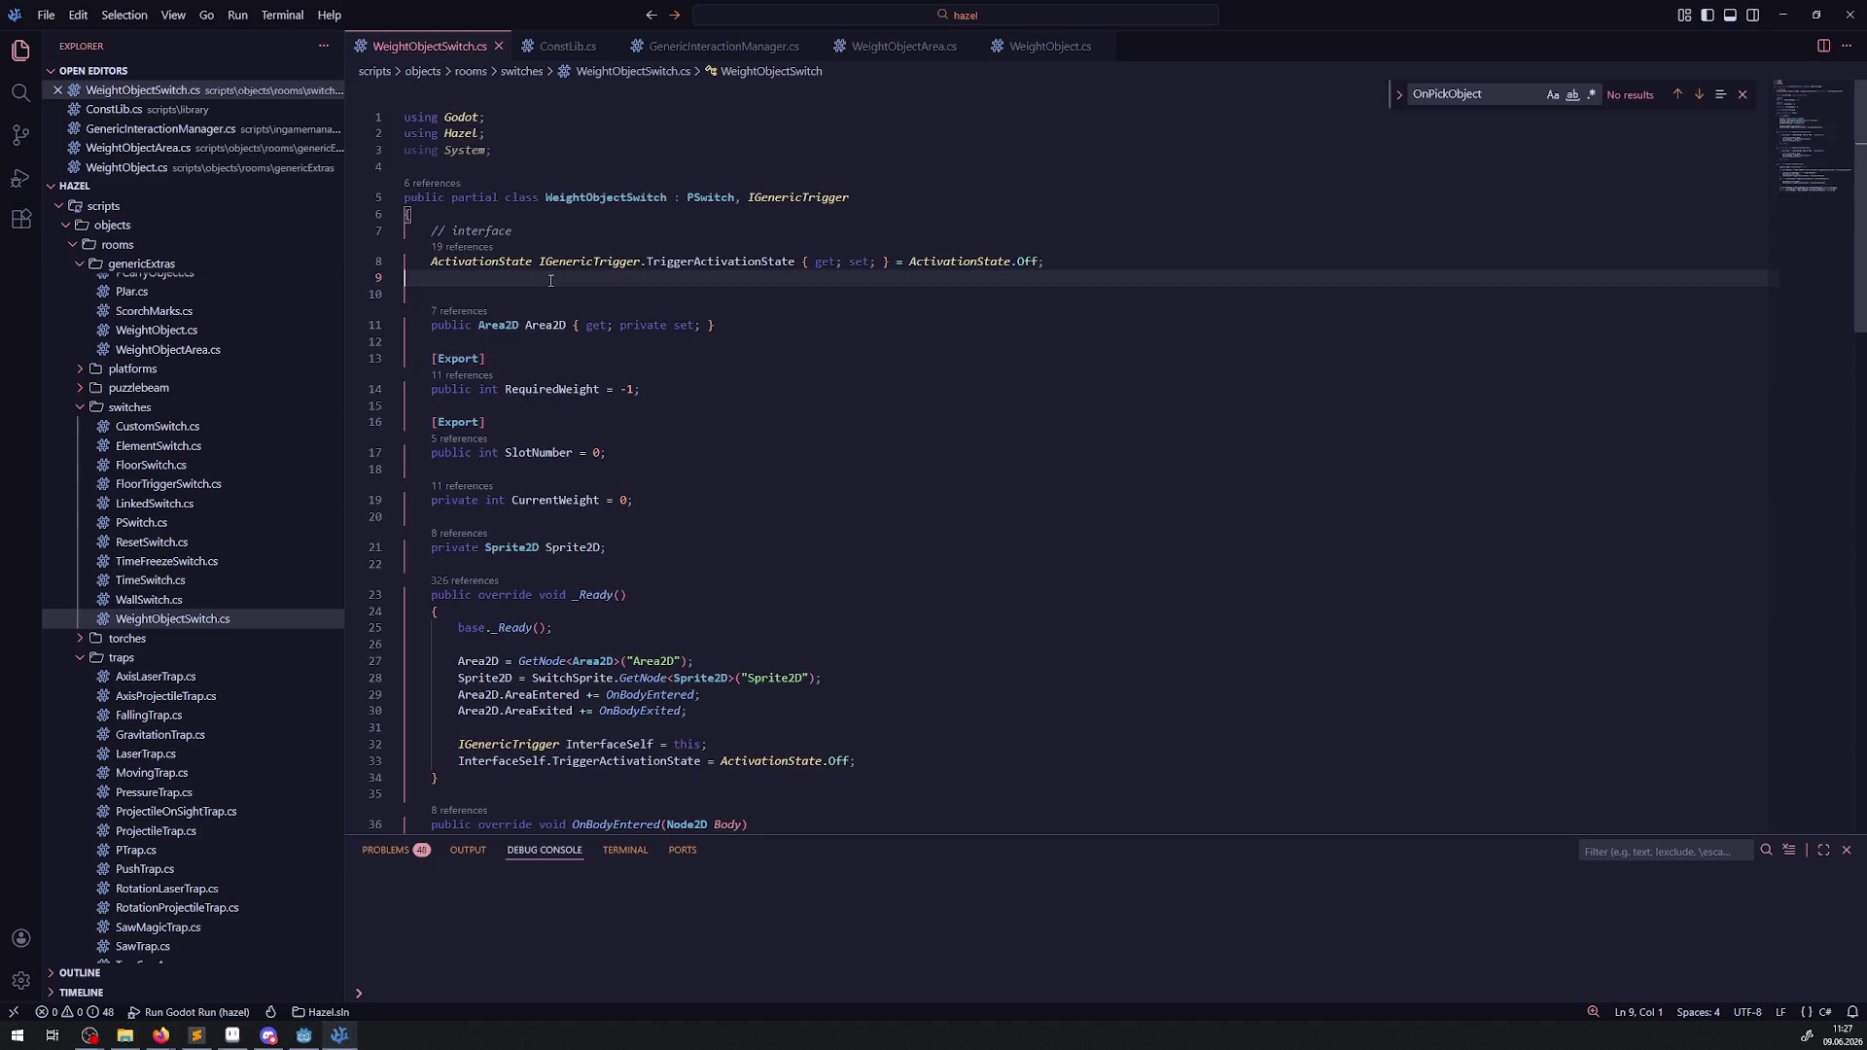
key(Return)
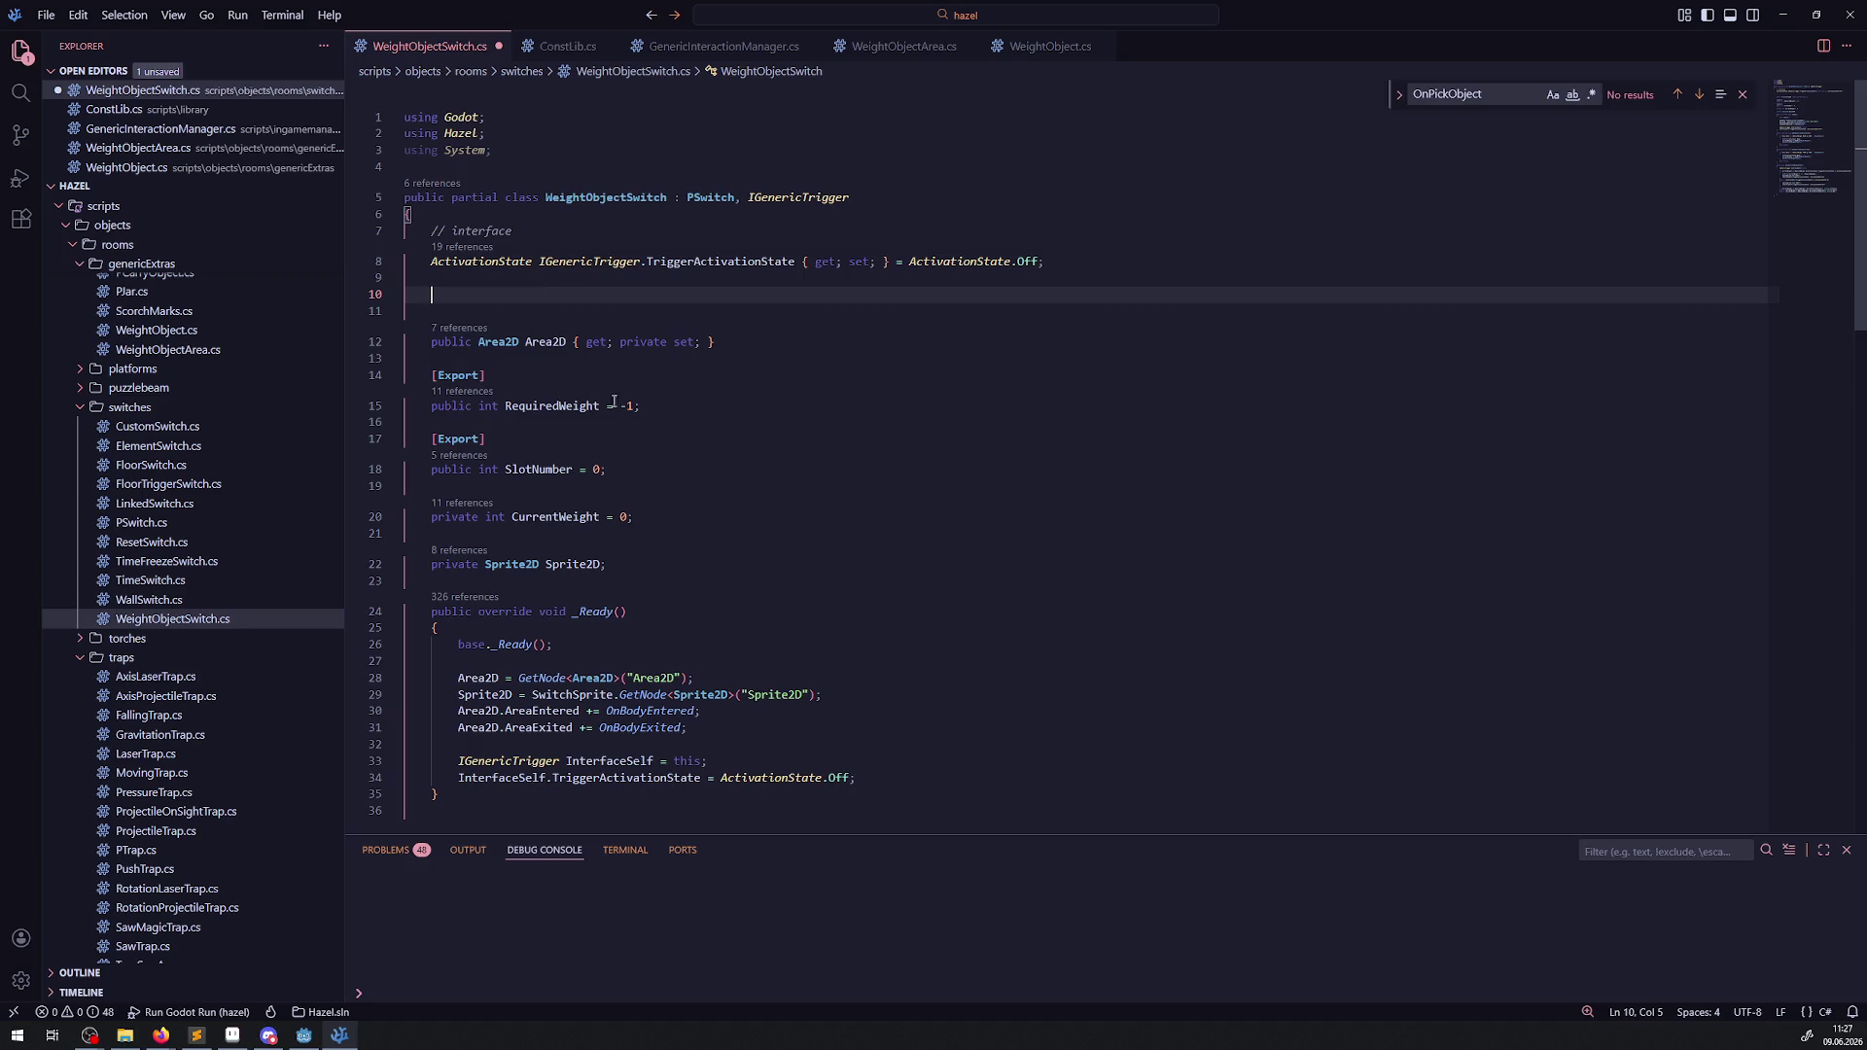
scroll(614, 402, down, 9)
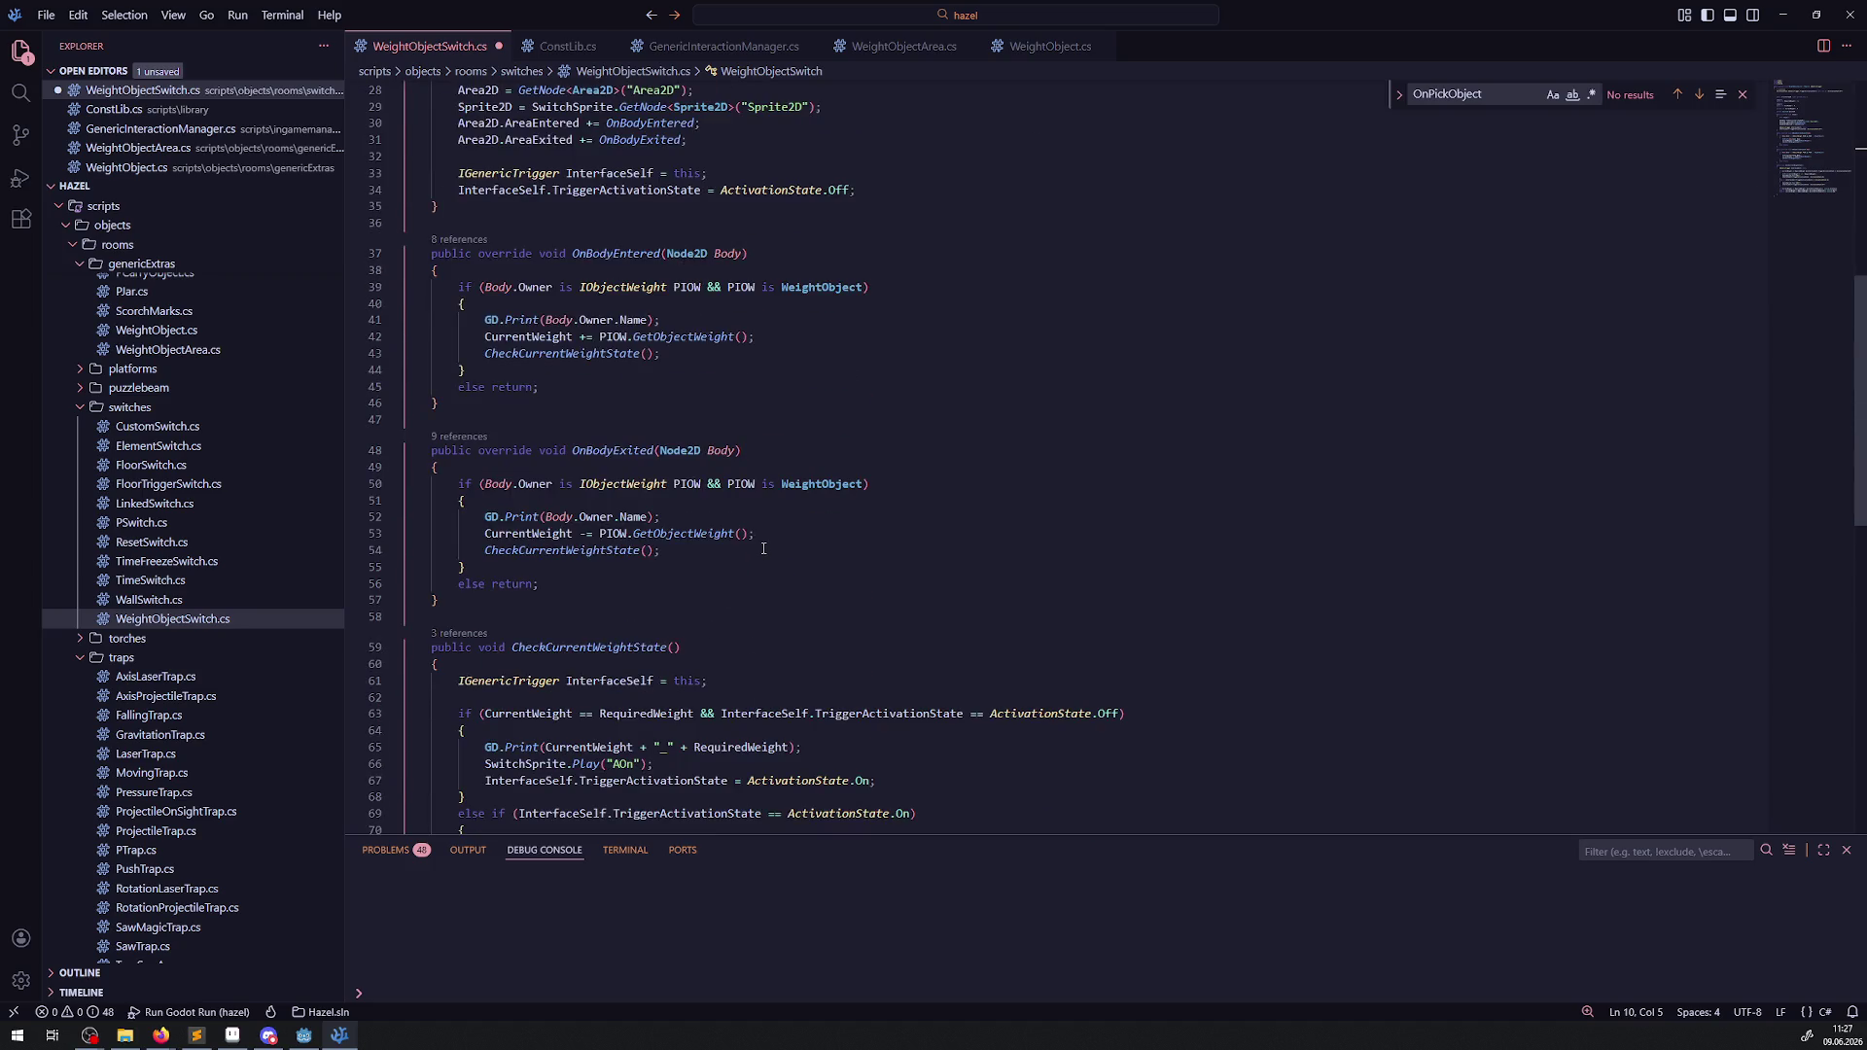
scroll(763, 549, down, 6)
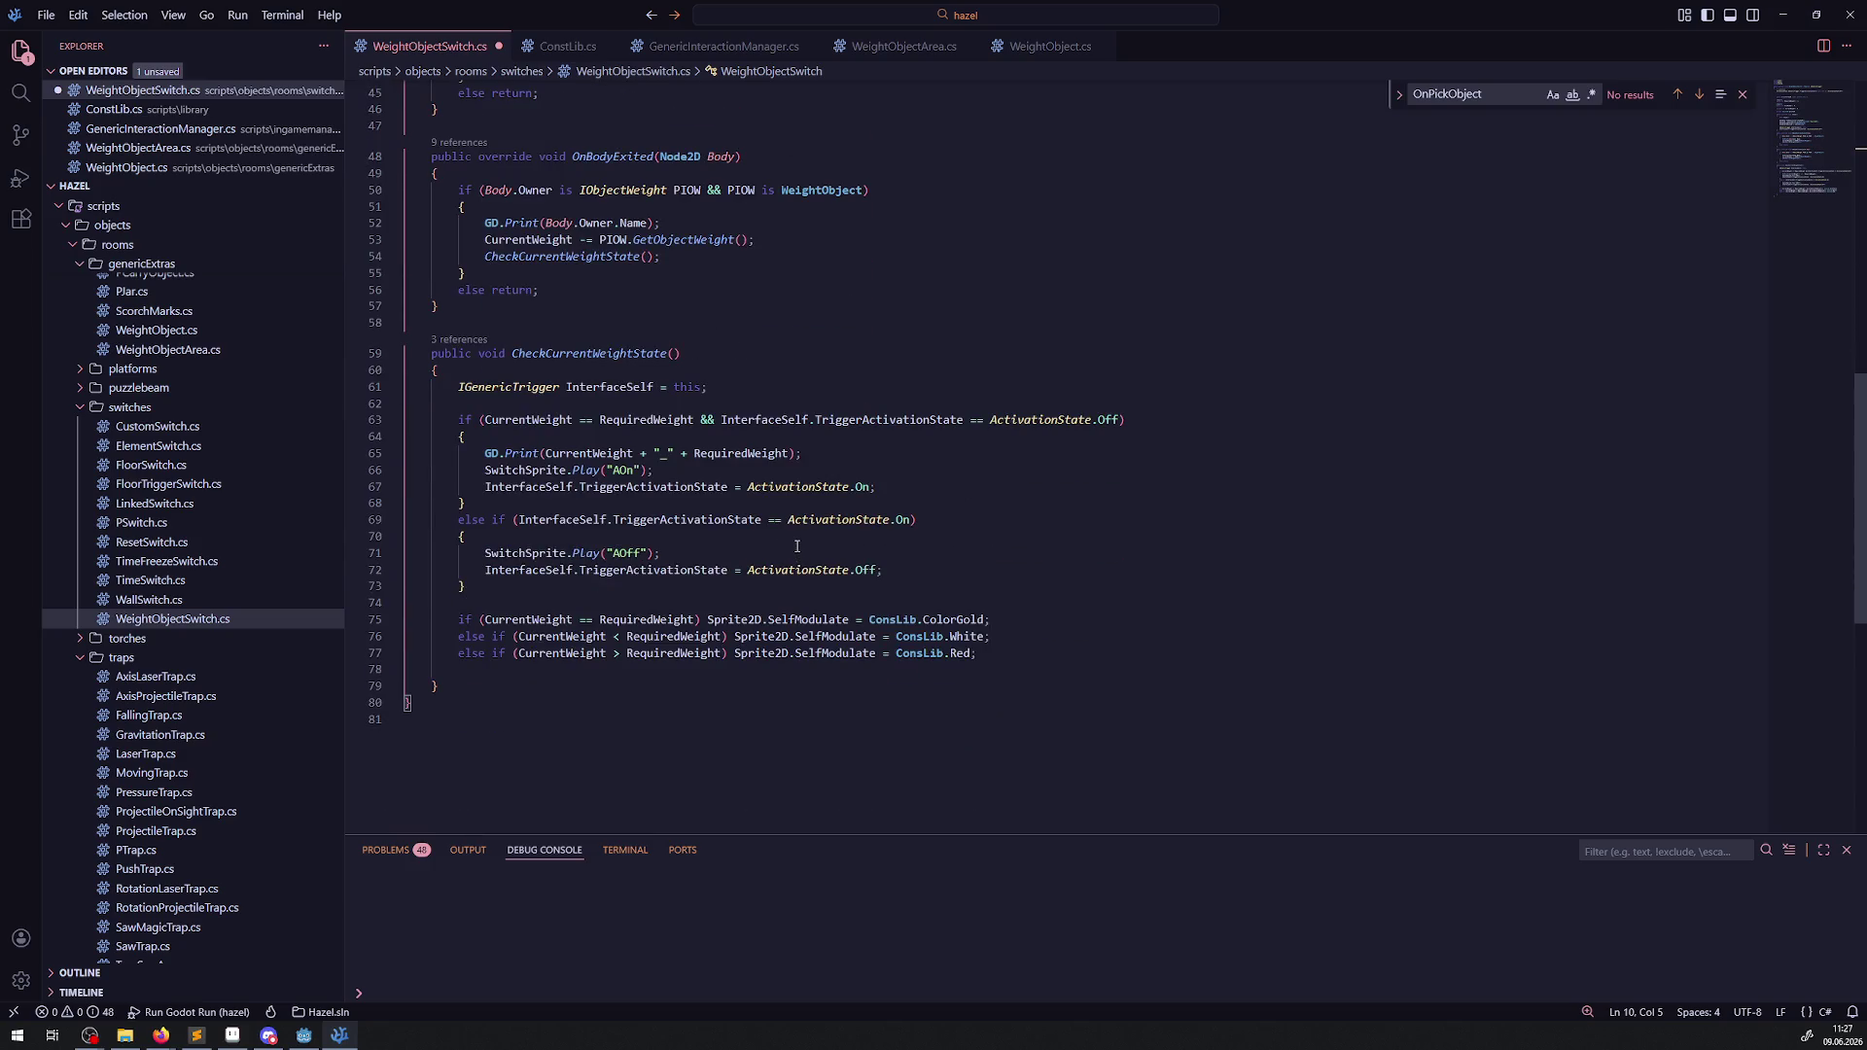
Review the file, then start typing 'private Node2D Curre' on line 10.
drag(642, 273, 406, 127)
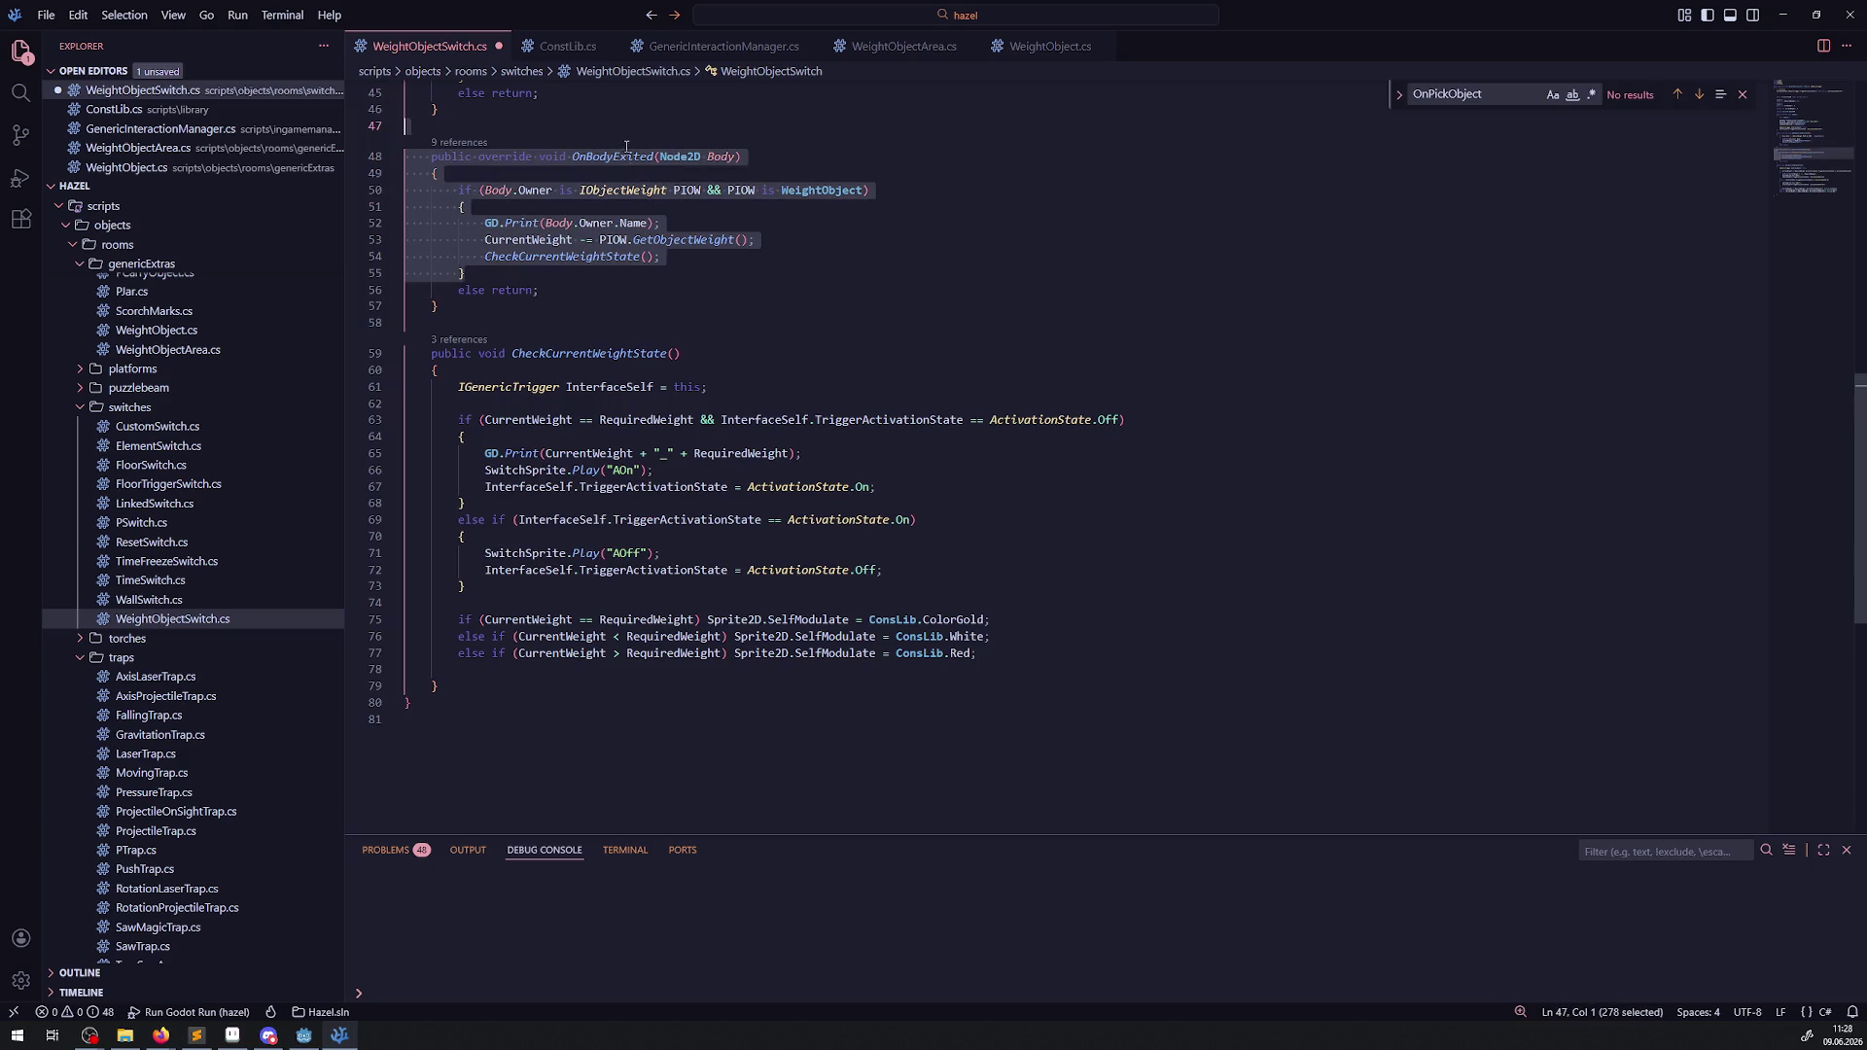
scroll(732, 525, up, 3)
drag(633, 487, 618, 341)
scroll(680, 505, up, 10)
click(500, 254)
text(private )
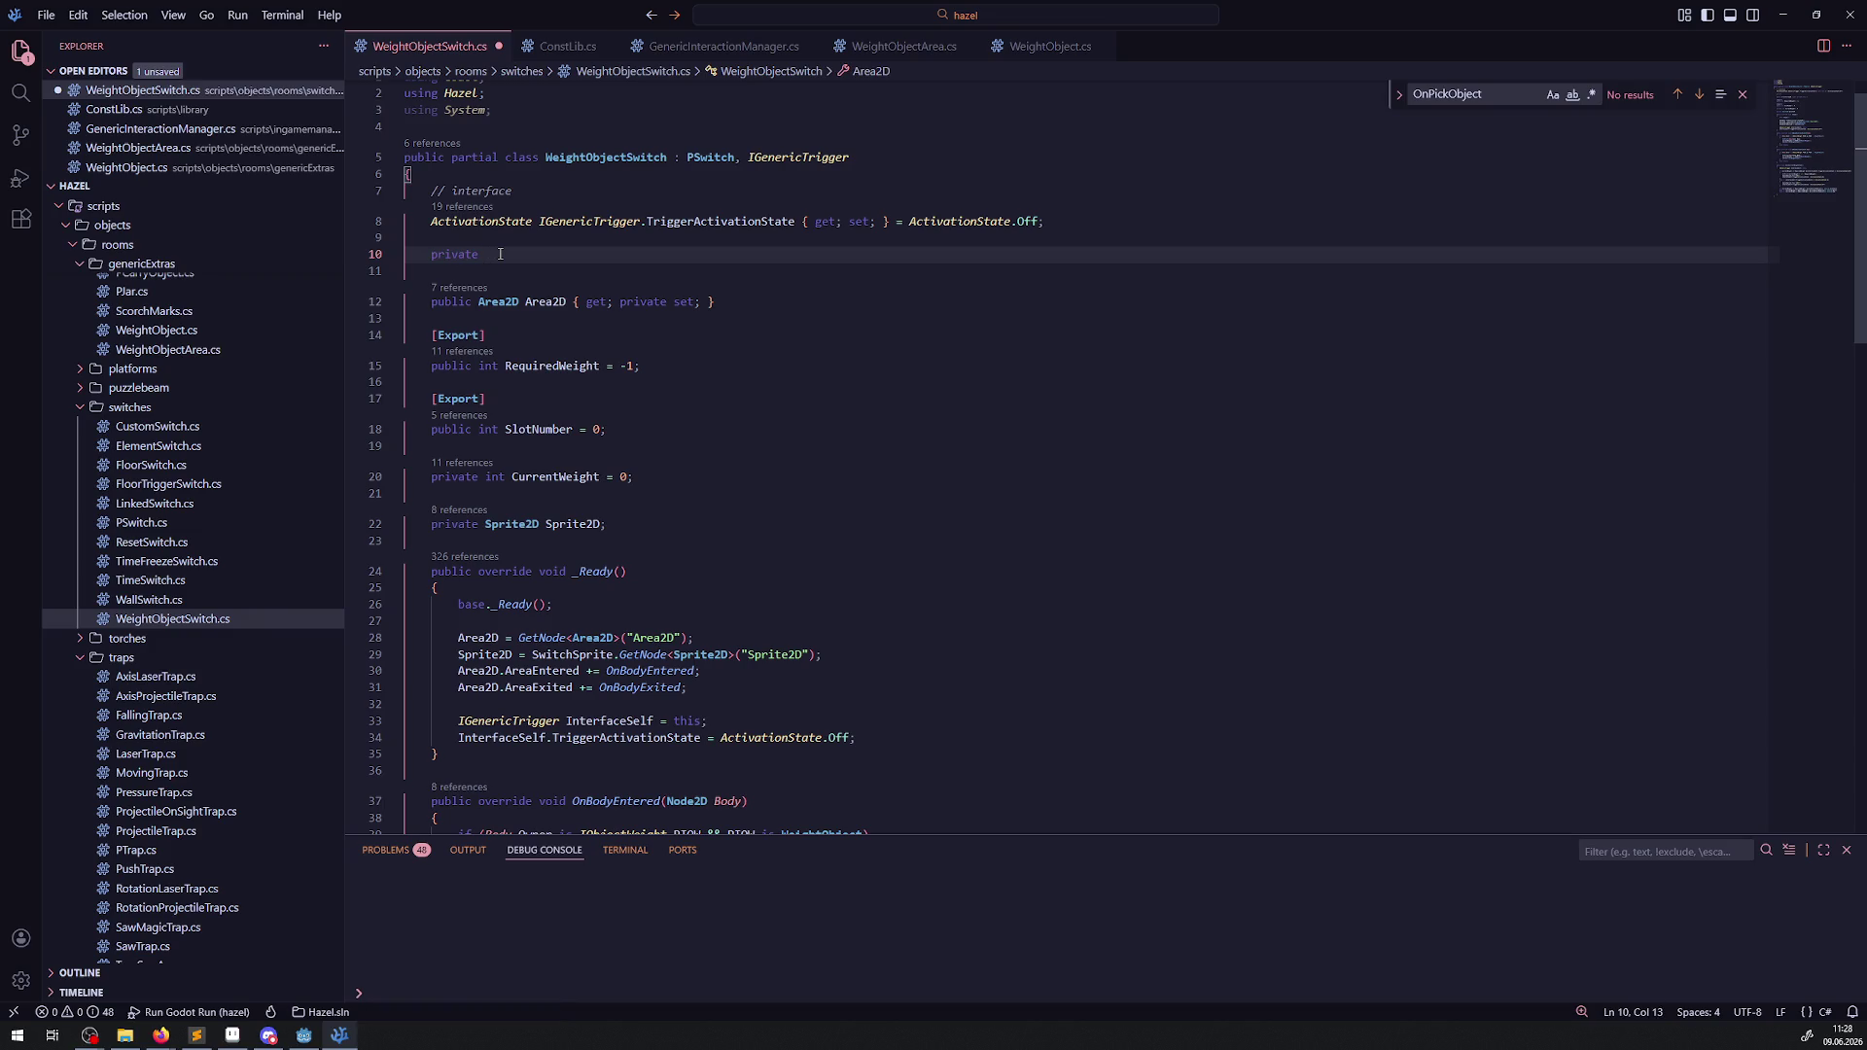
text(Node)
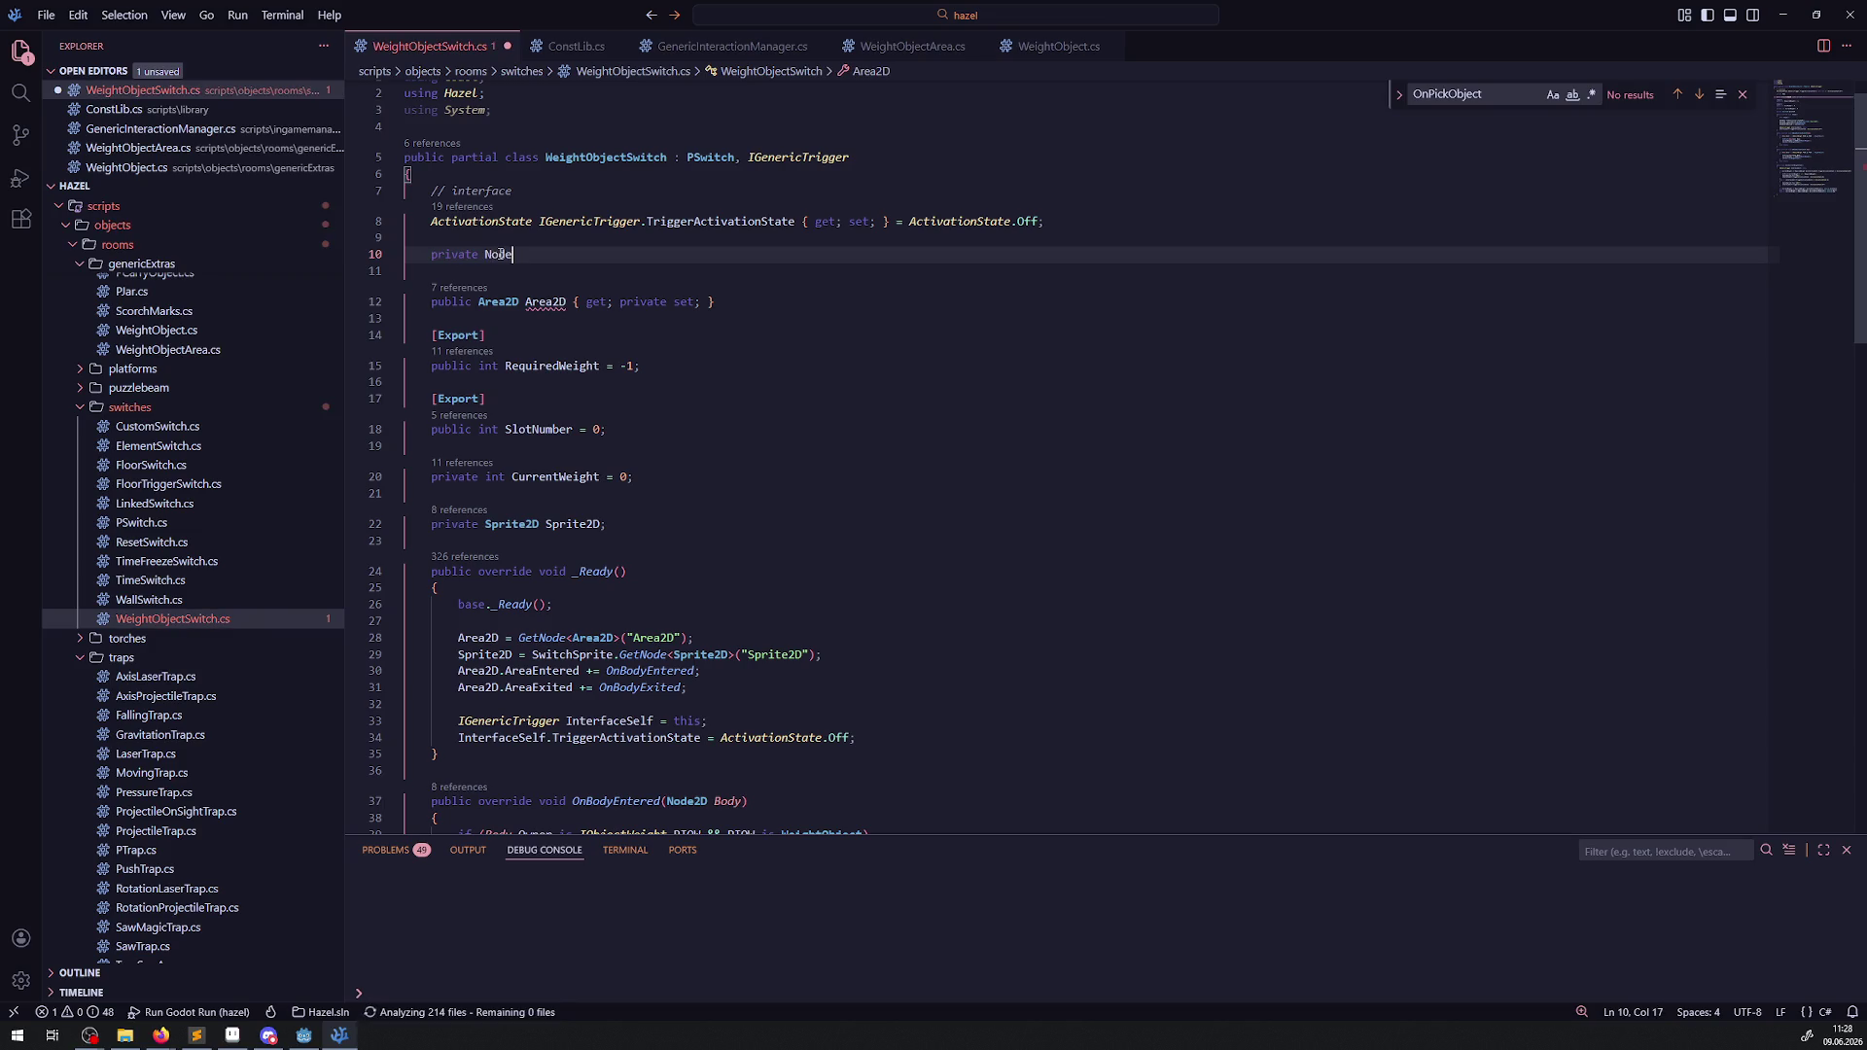
text(2D )
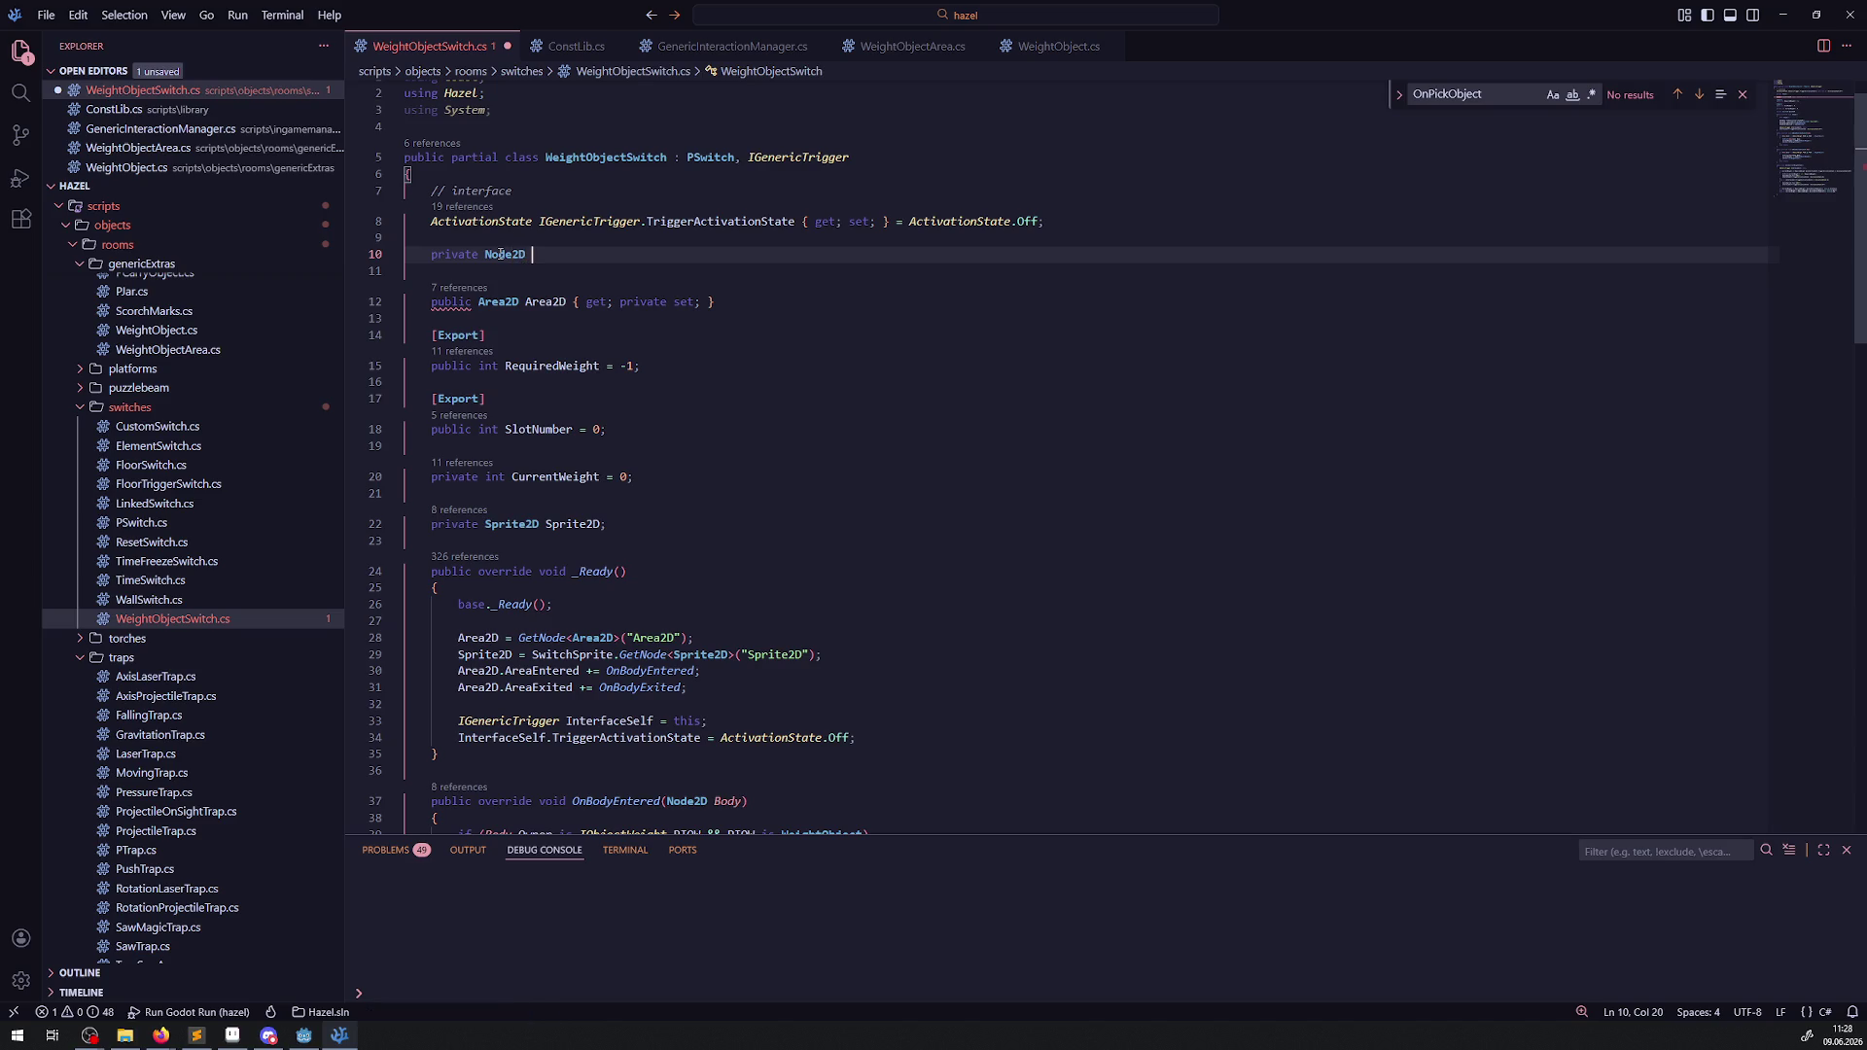
text(Curre)
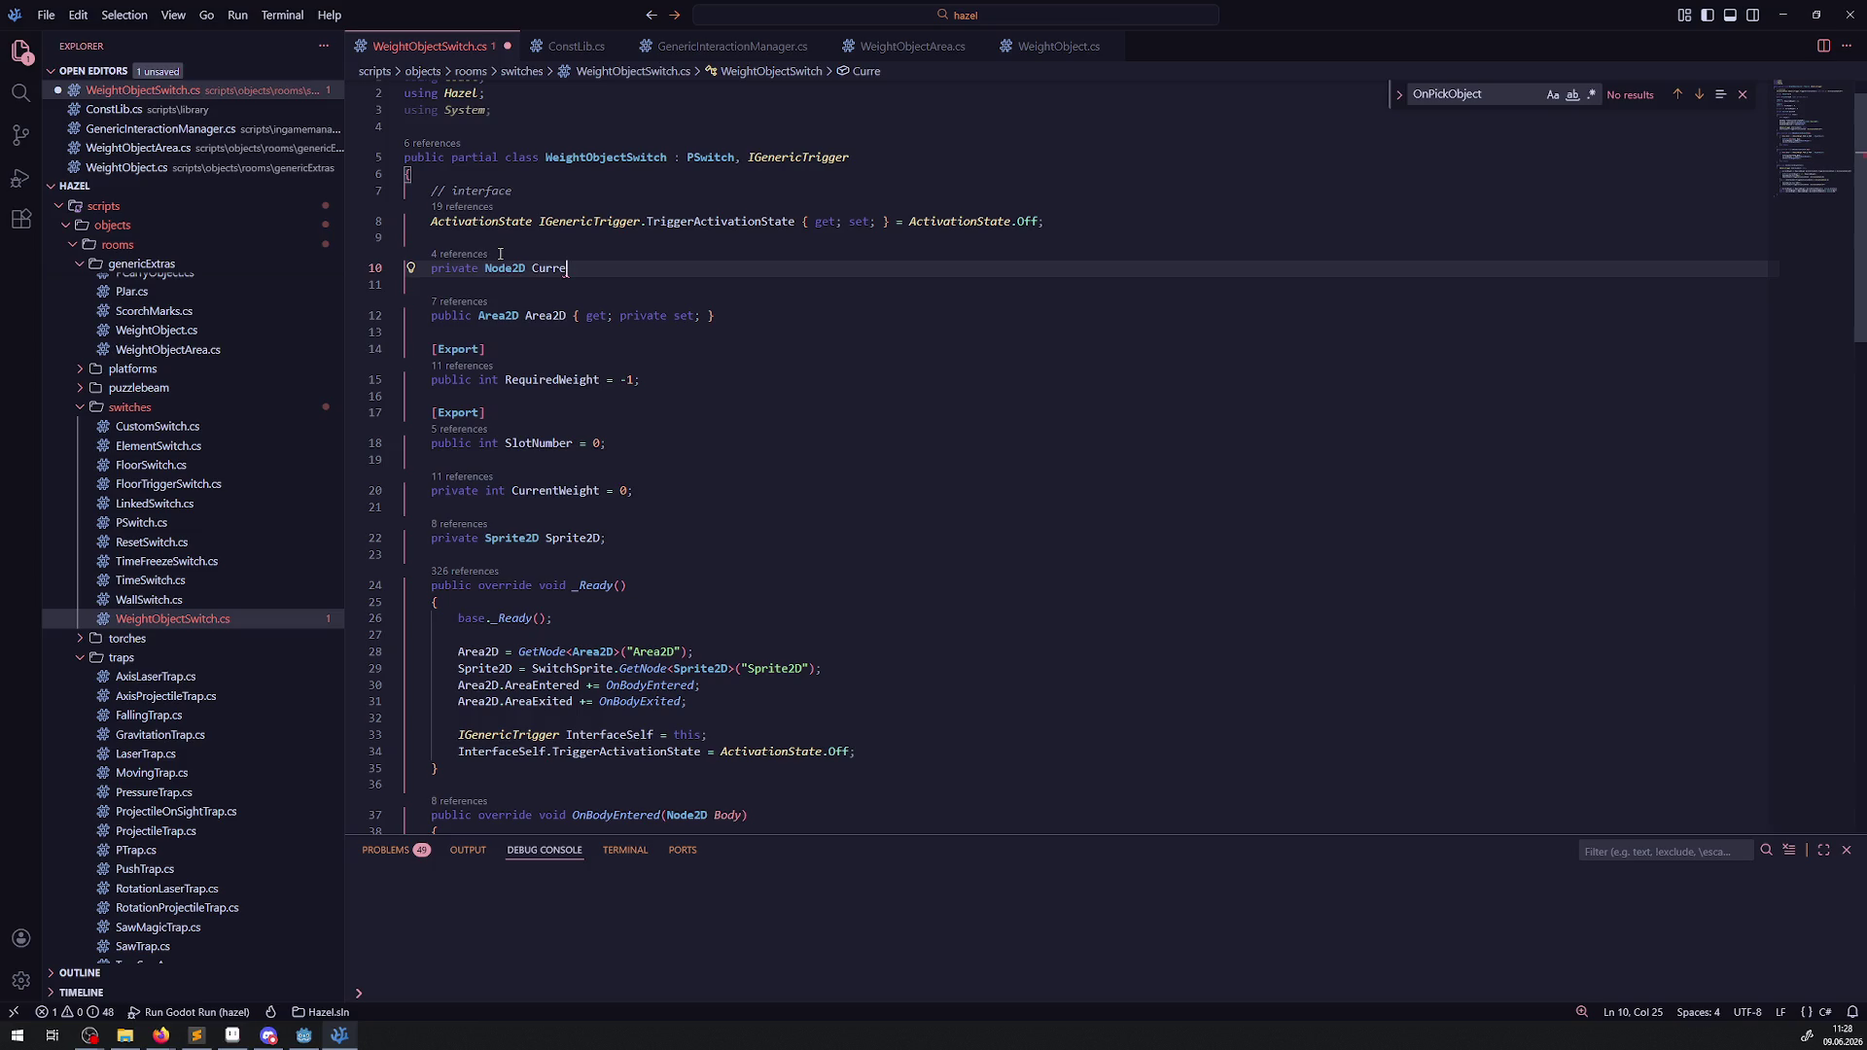
Replace the unfinished Node2D field with 'private List<Nodes2D> CurrentWeightObjects = [];' and save.
scroll(656, 421, down, 5)
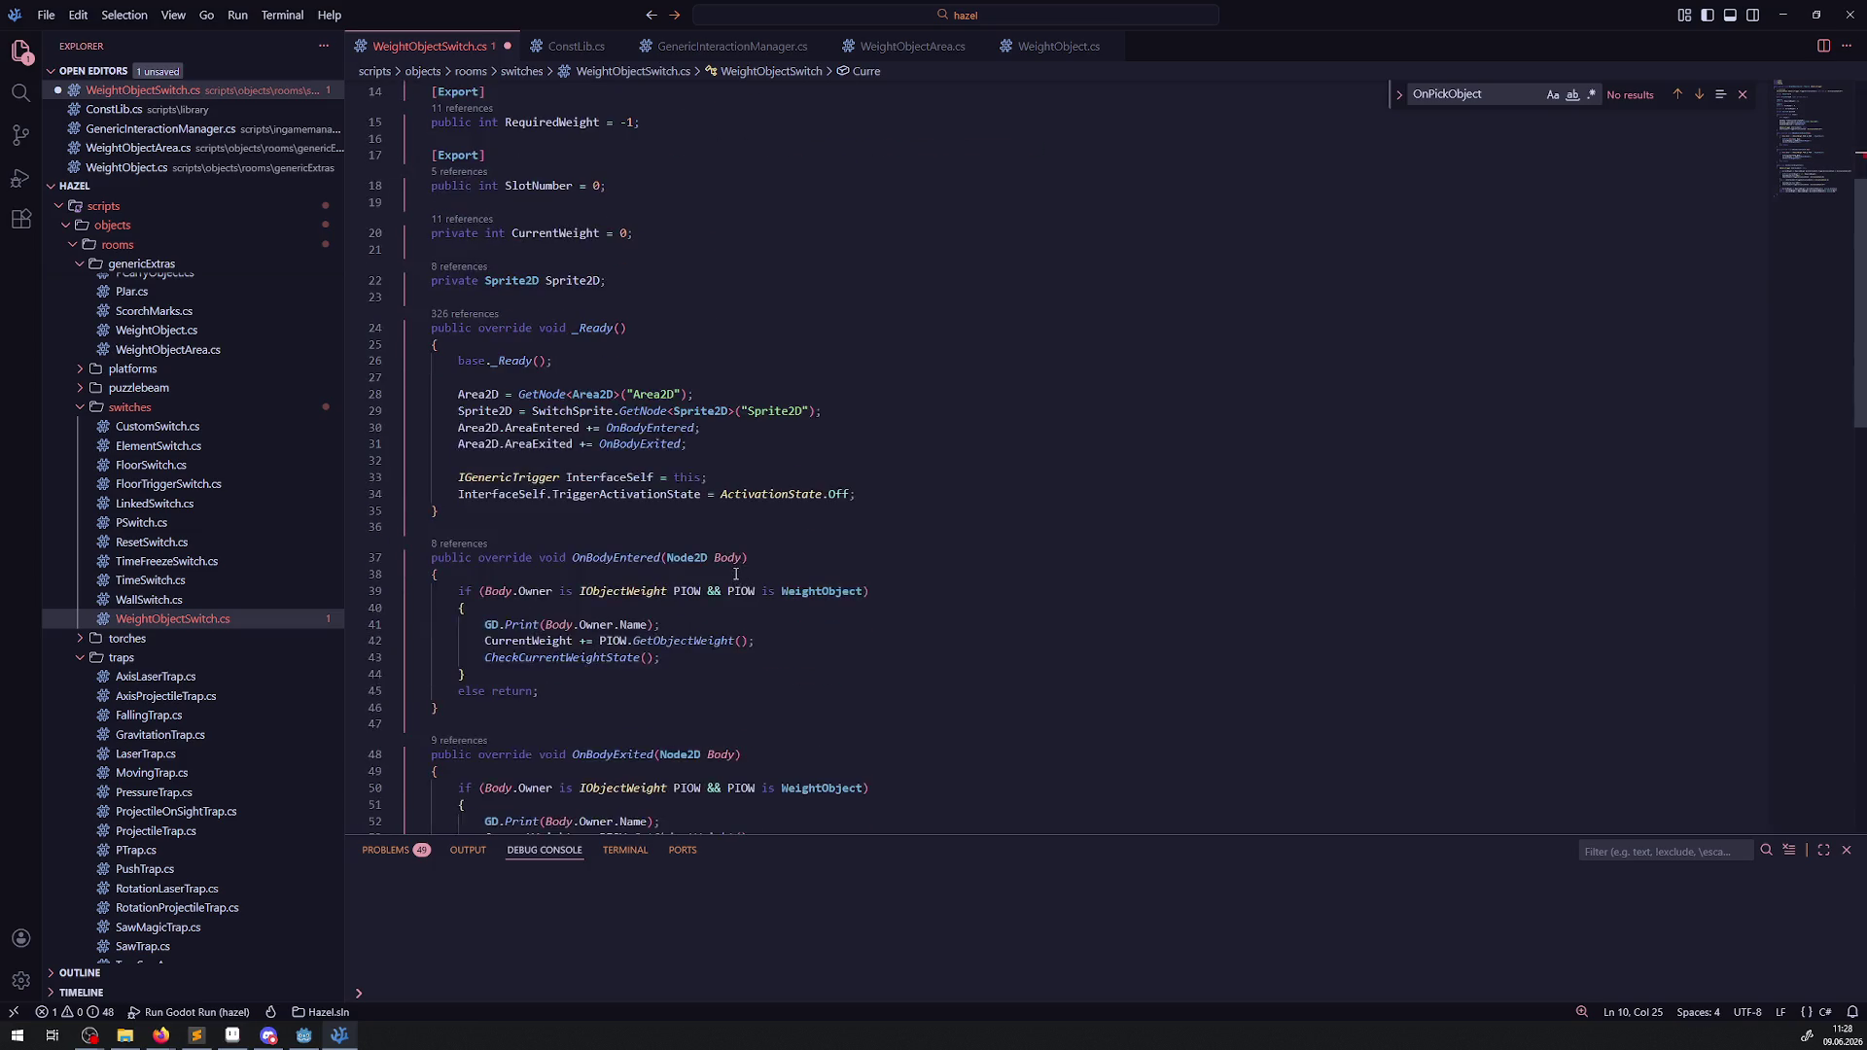
scroll(736, 574, down, 5)
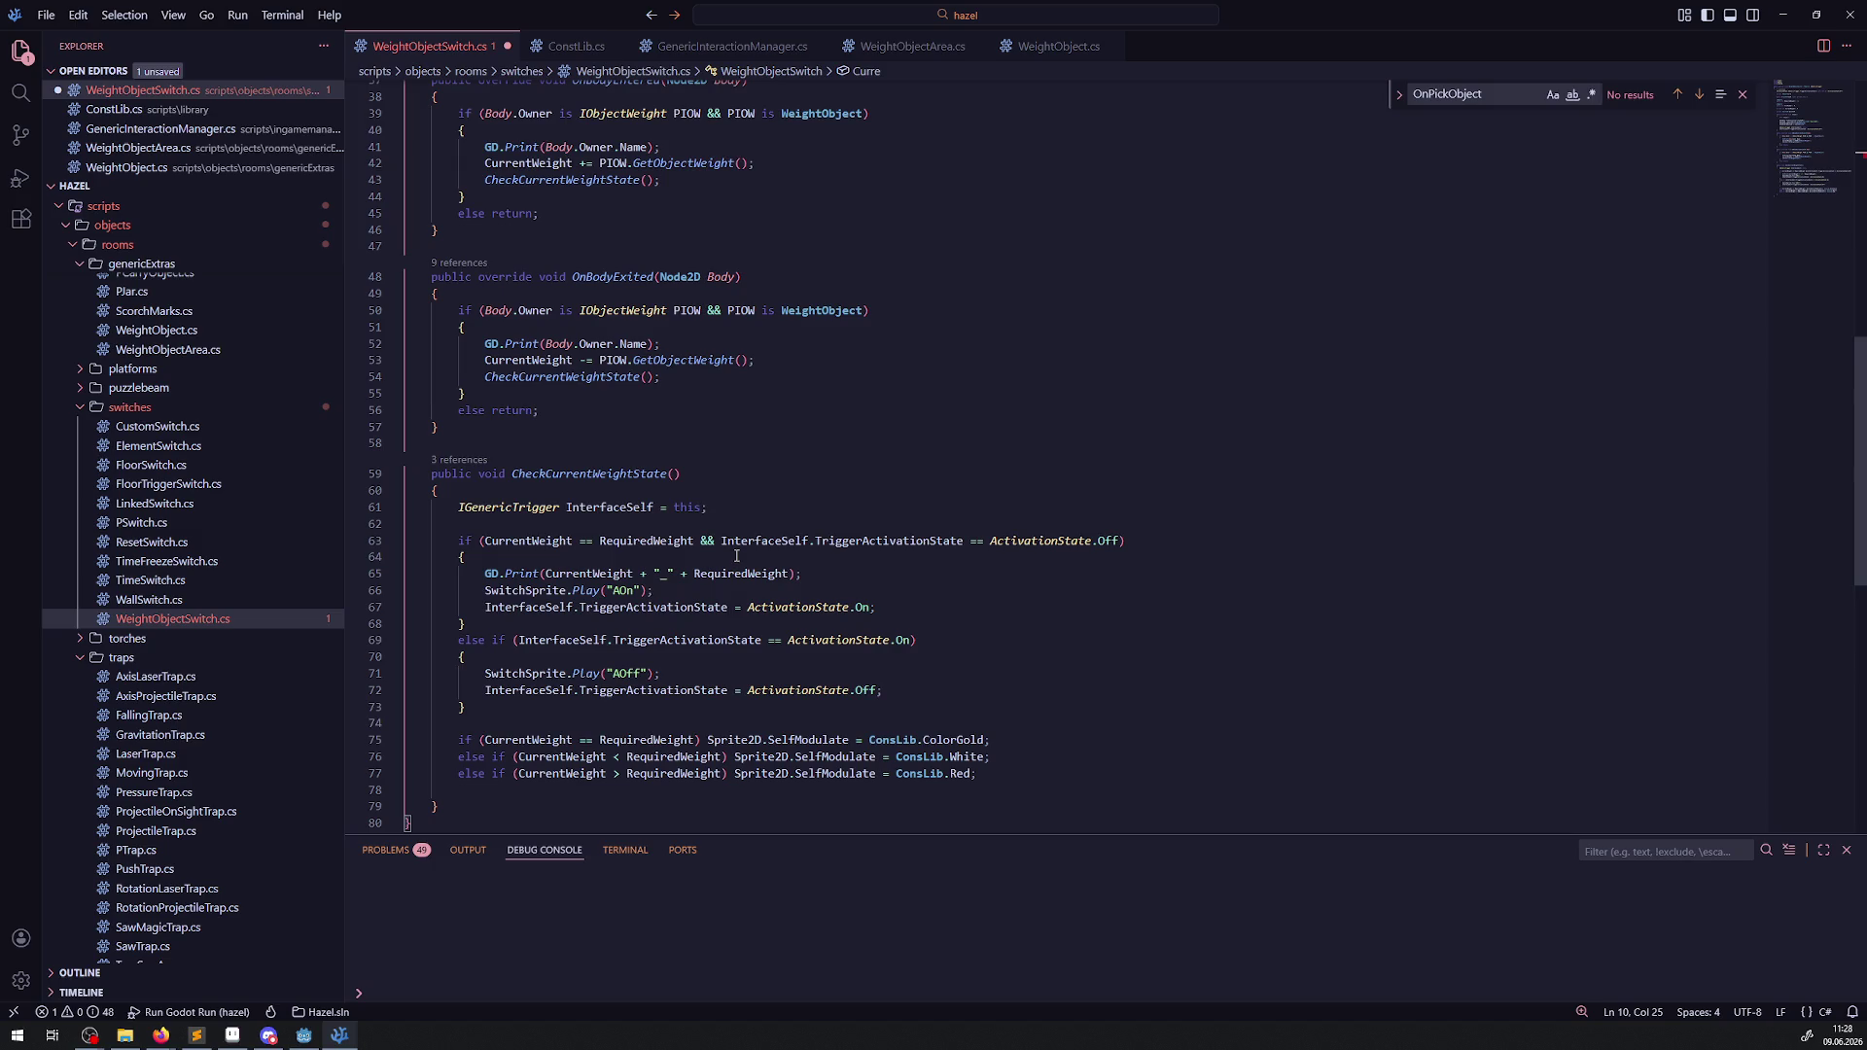
scroll(736, 552, up, 10)
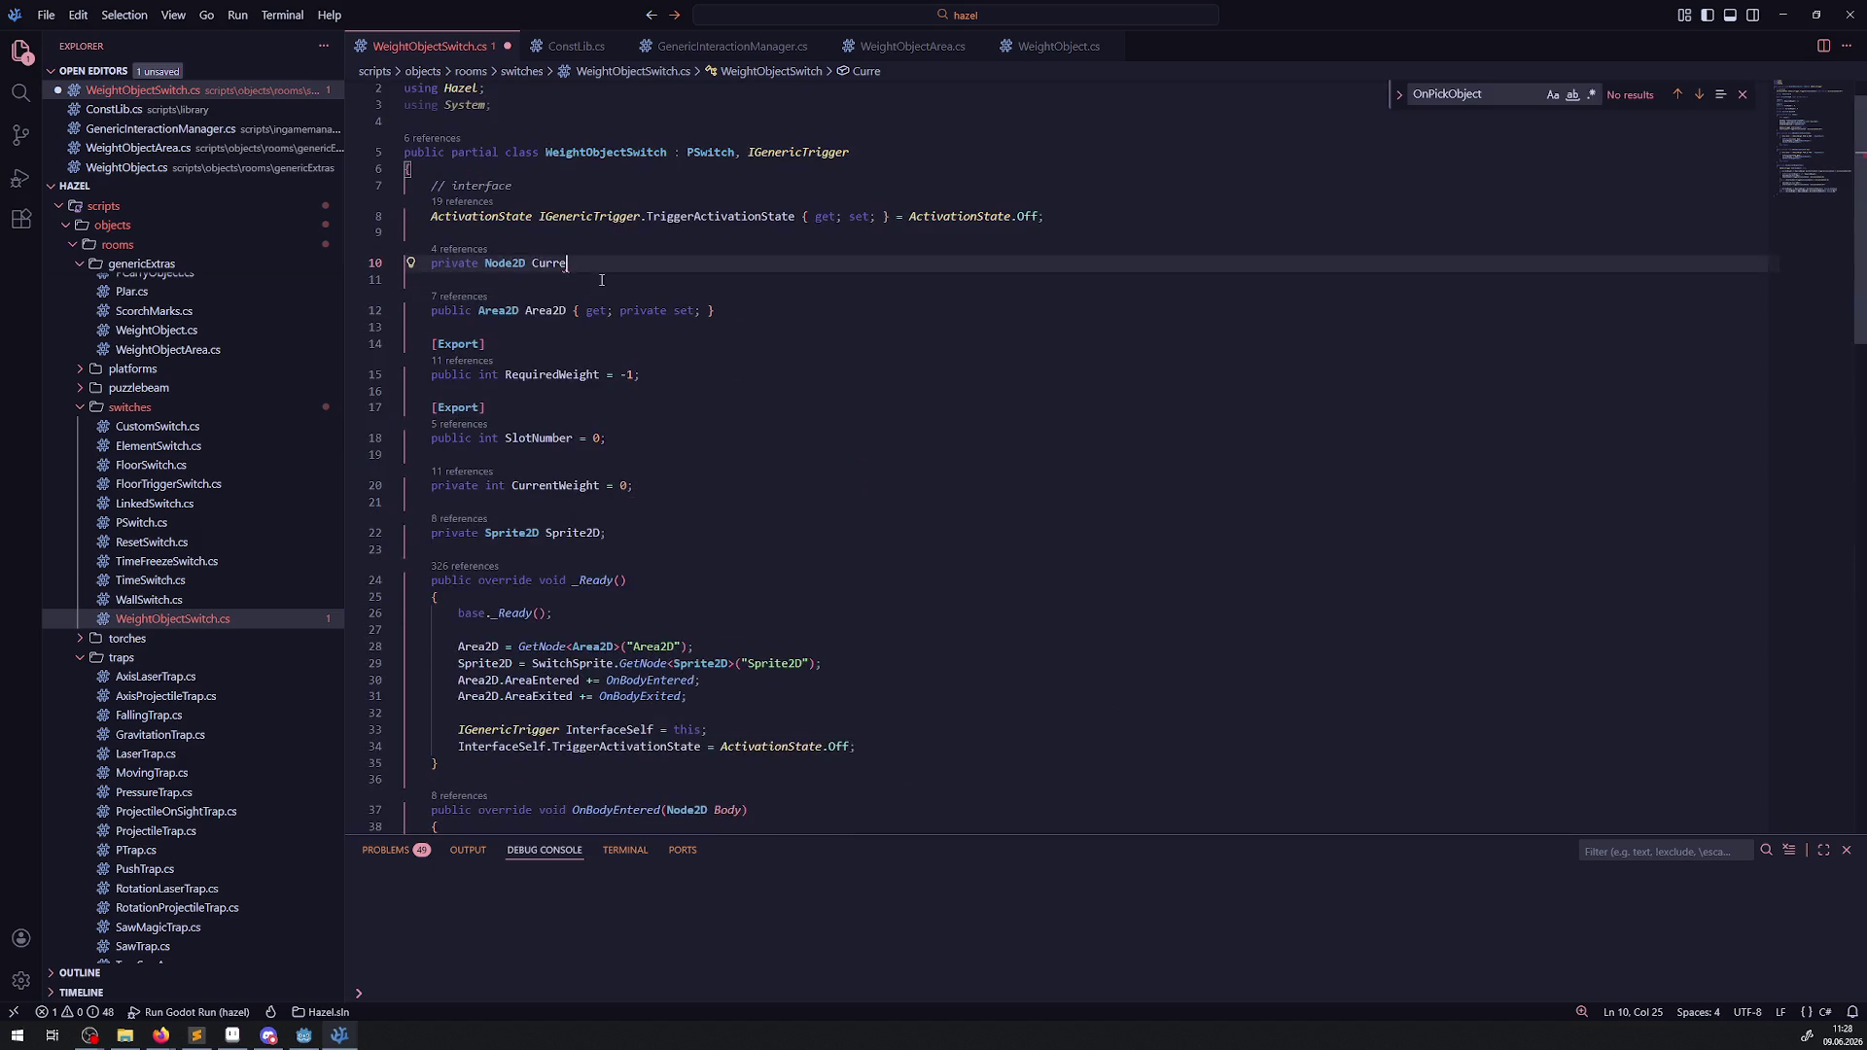
key(ctrl+BackSpace)
key(ctrl+BackSpace)
key(ctrl+BackSpace)
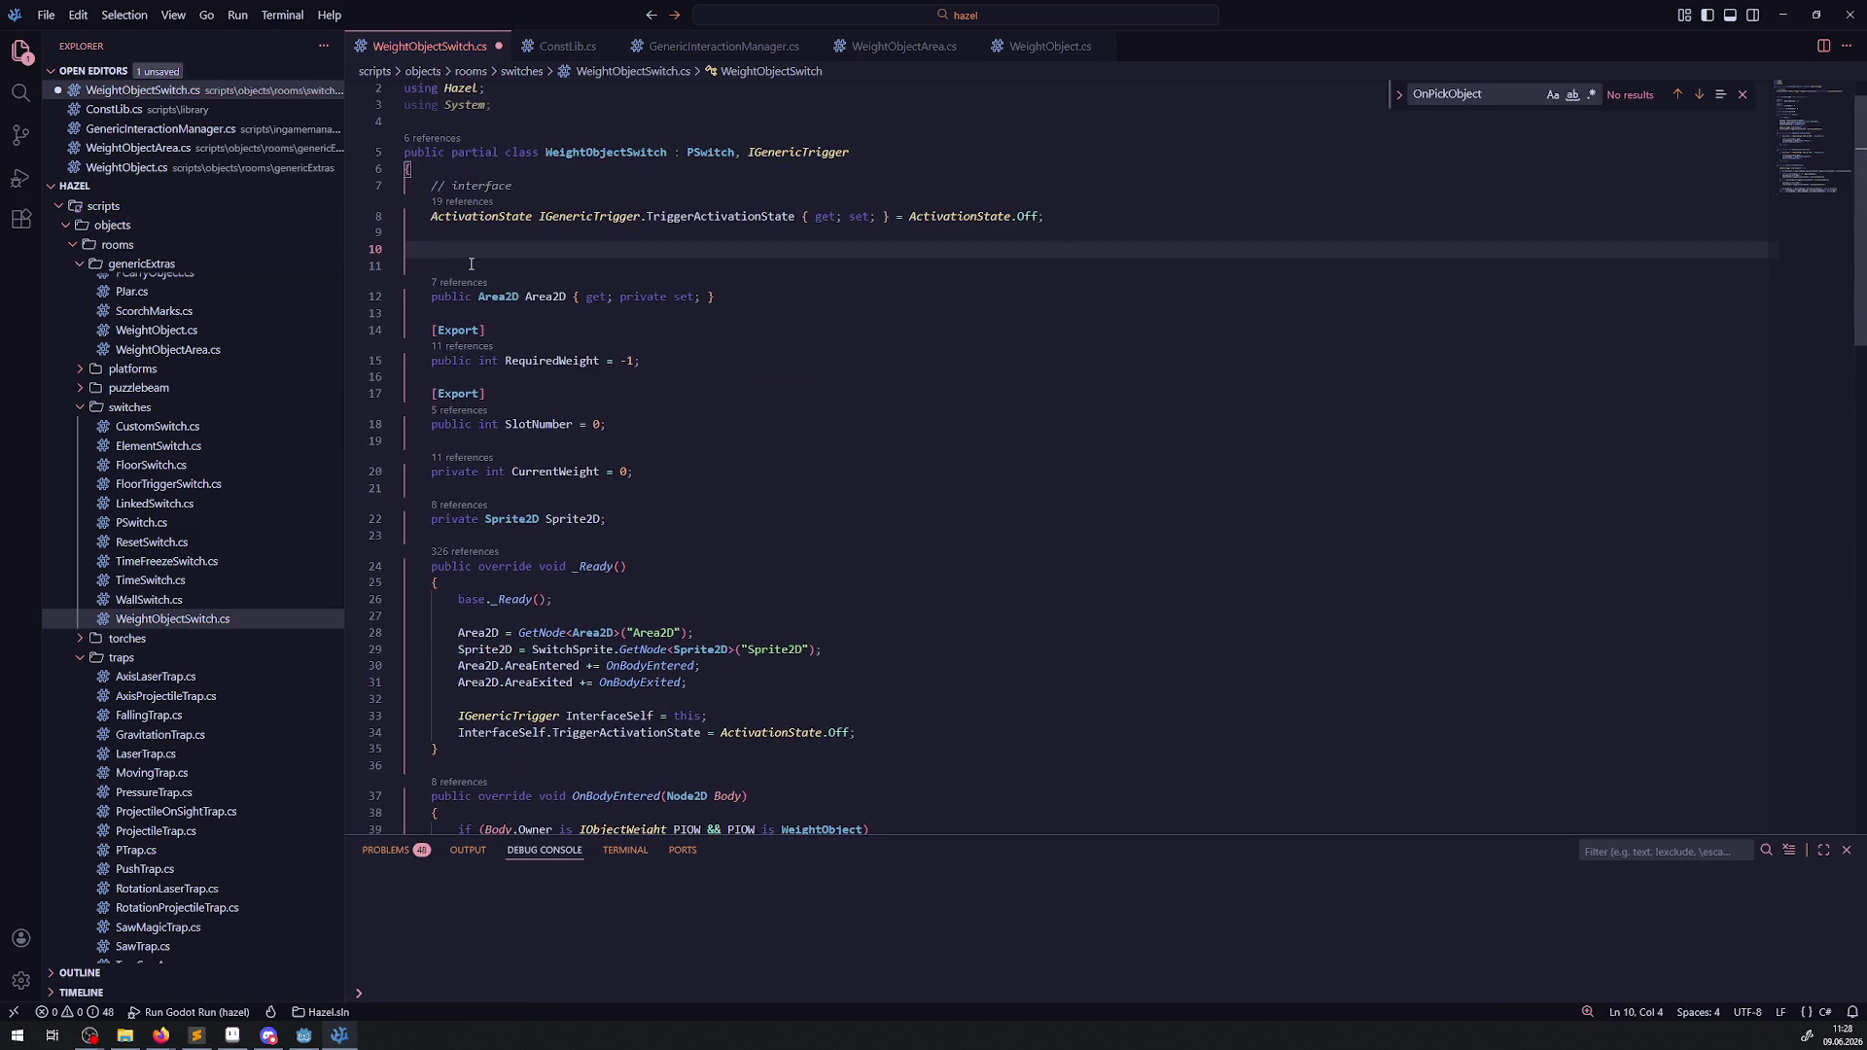
key(ctrl+shift+o)
key(Escape)
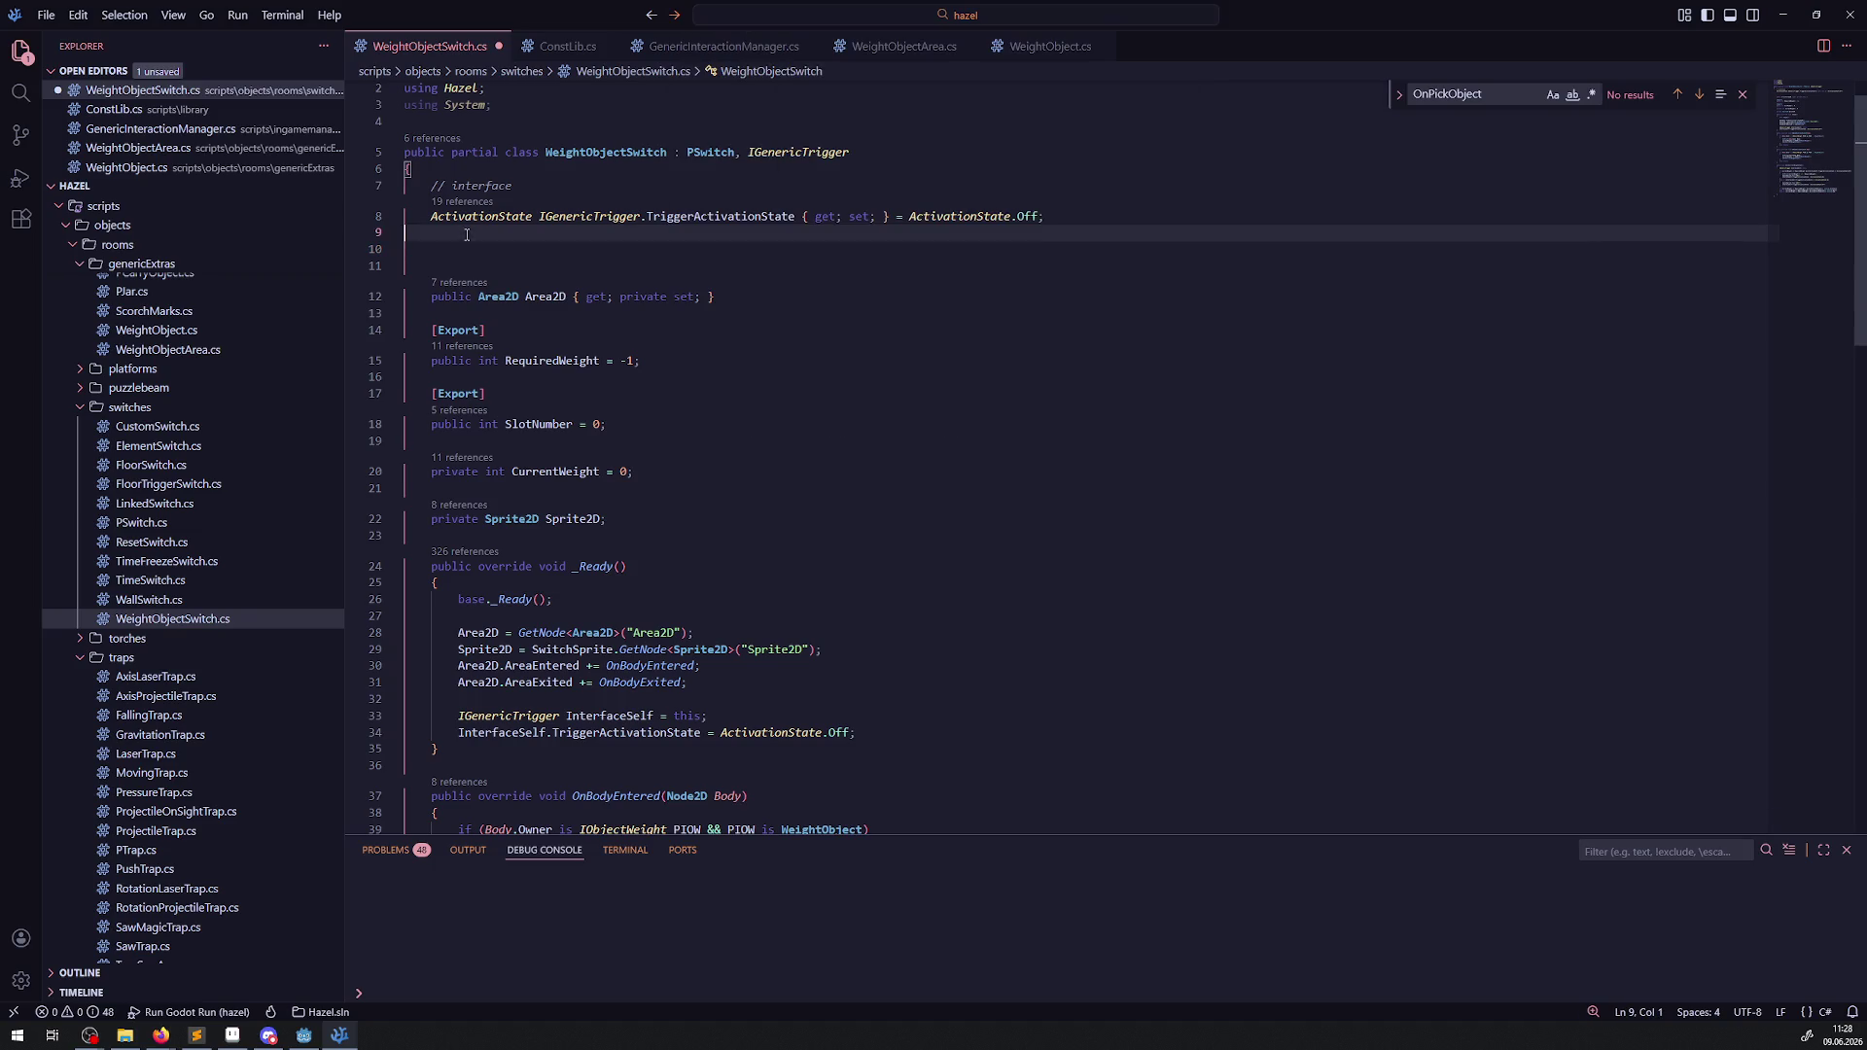
text(privat)
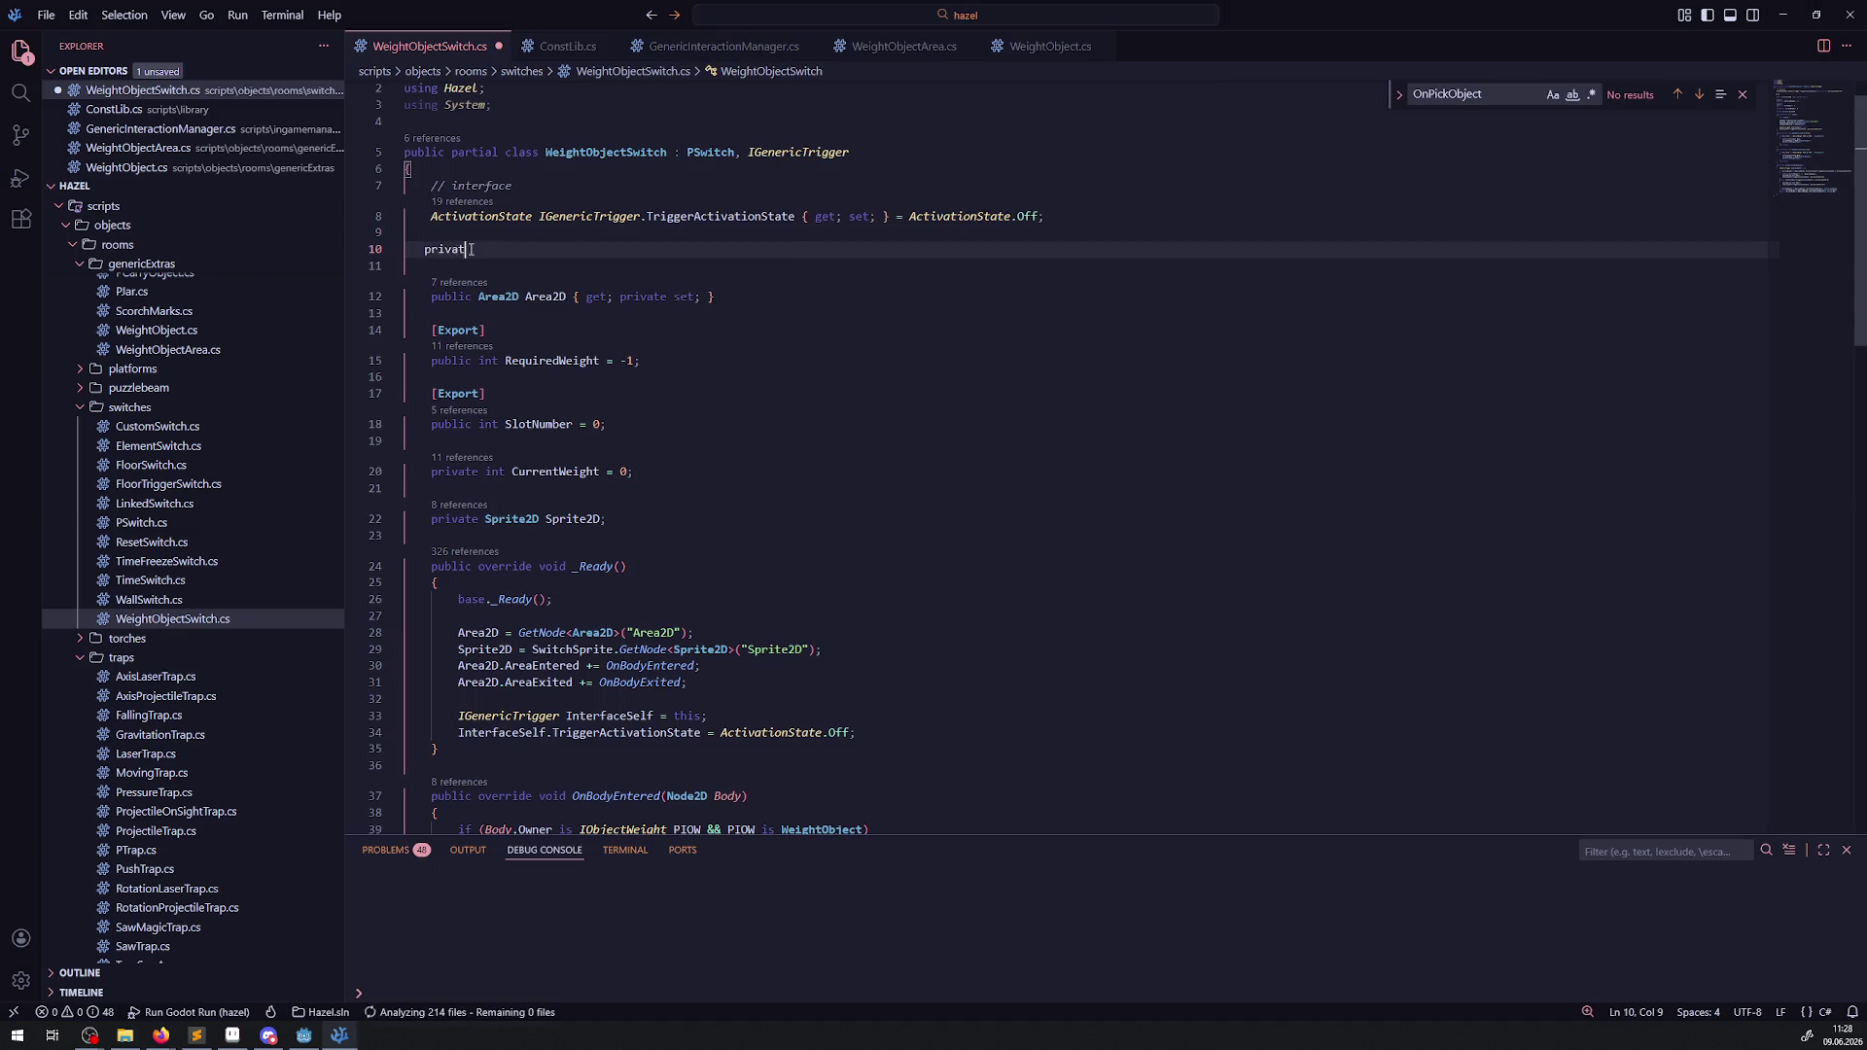
text(e List<)
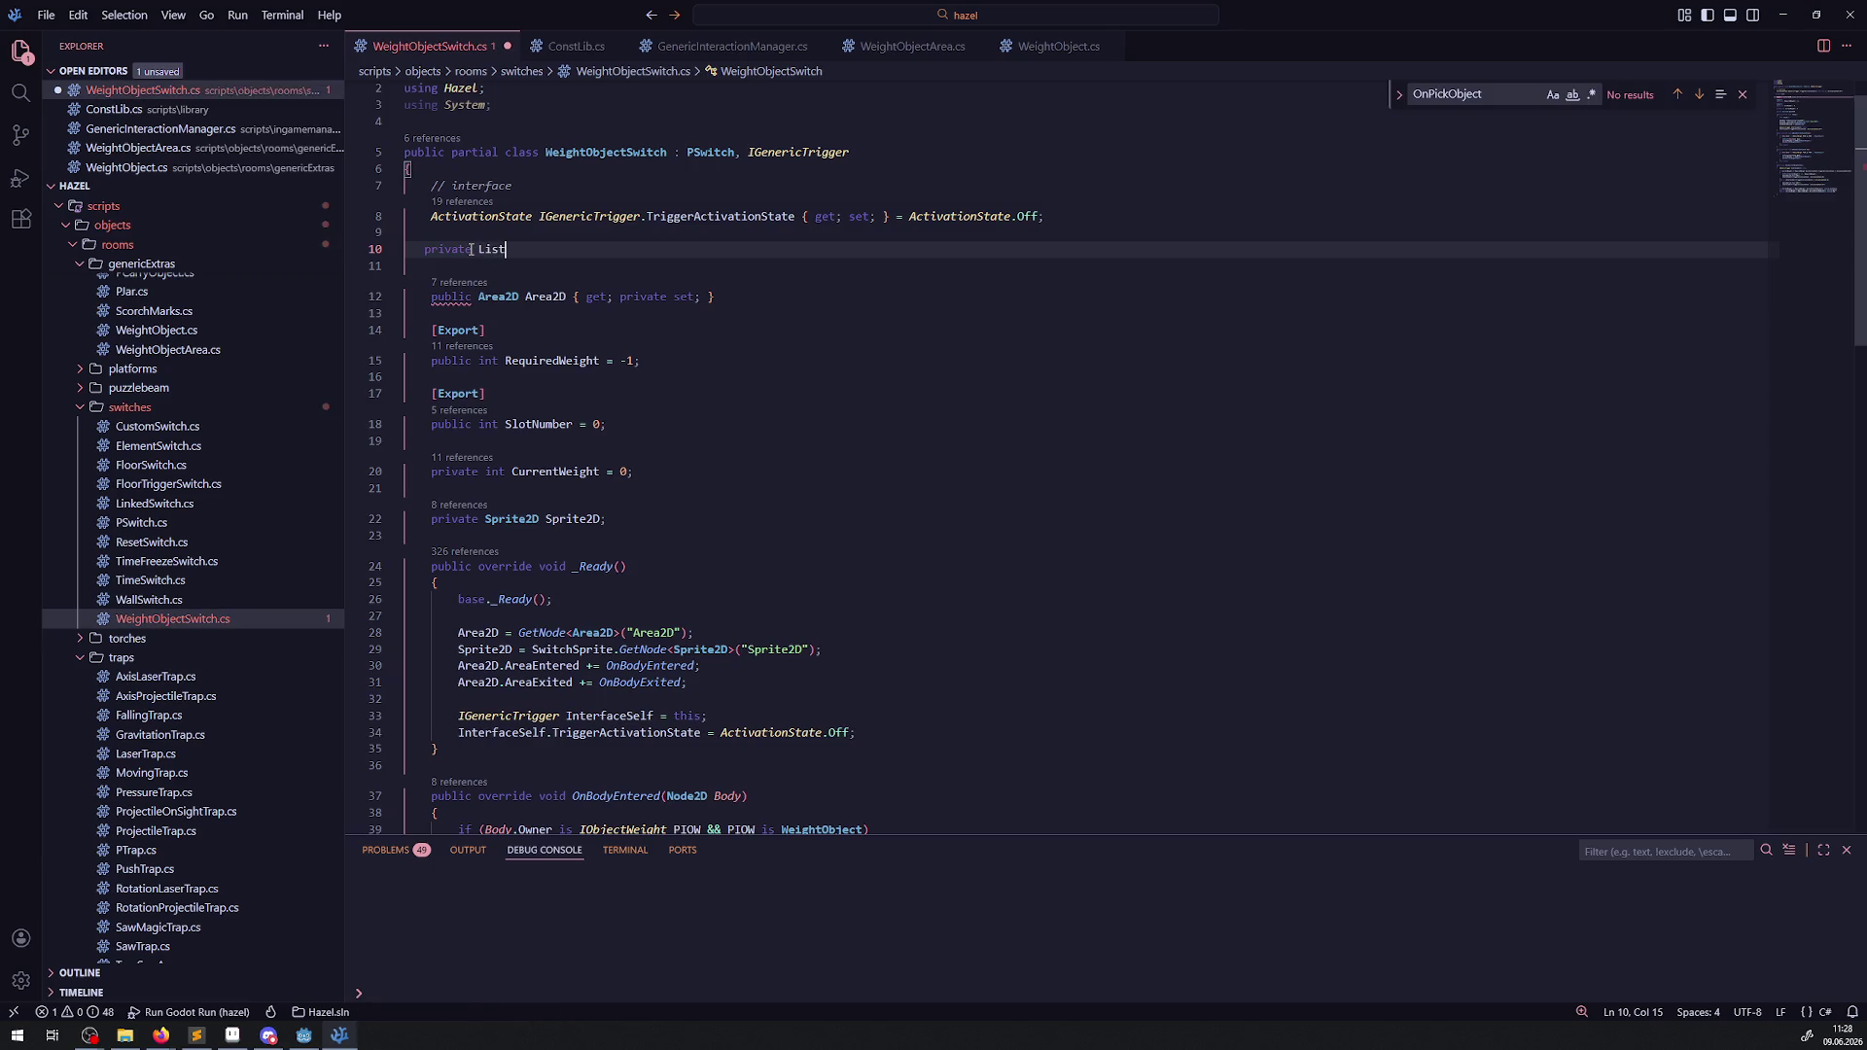
text(Nodes2D> )
text(CurrentWei)
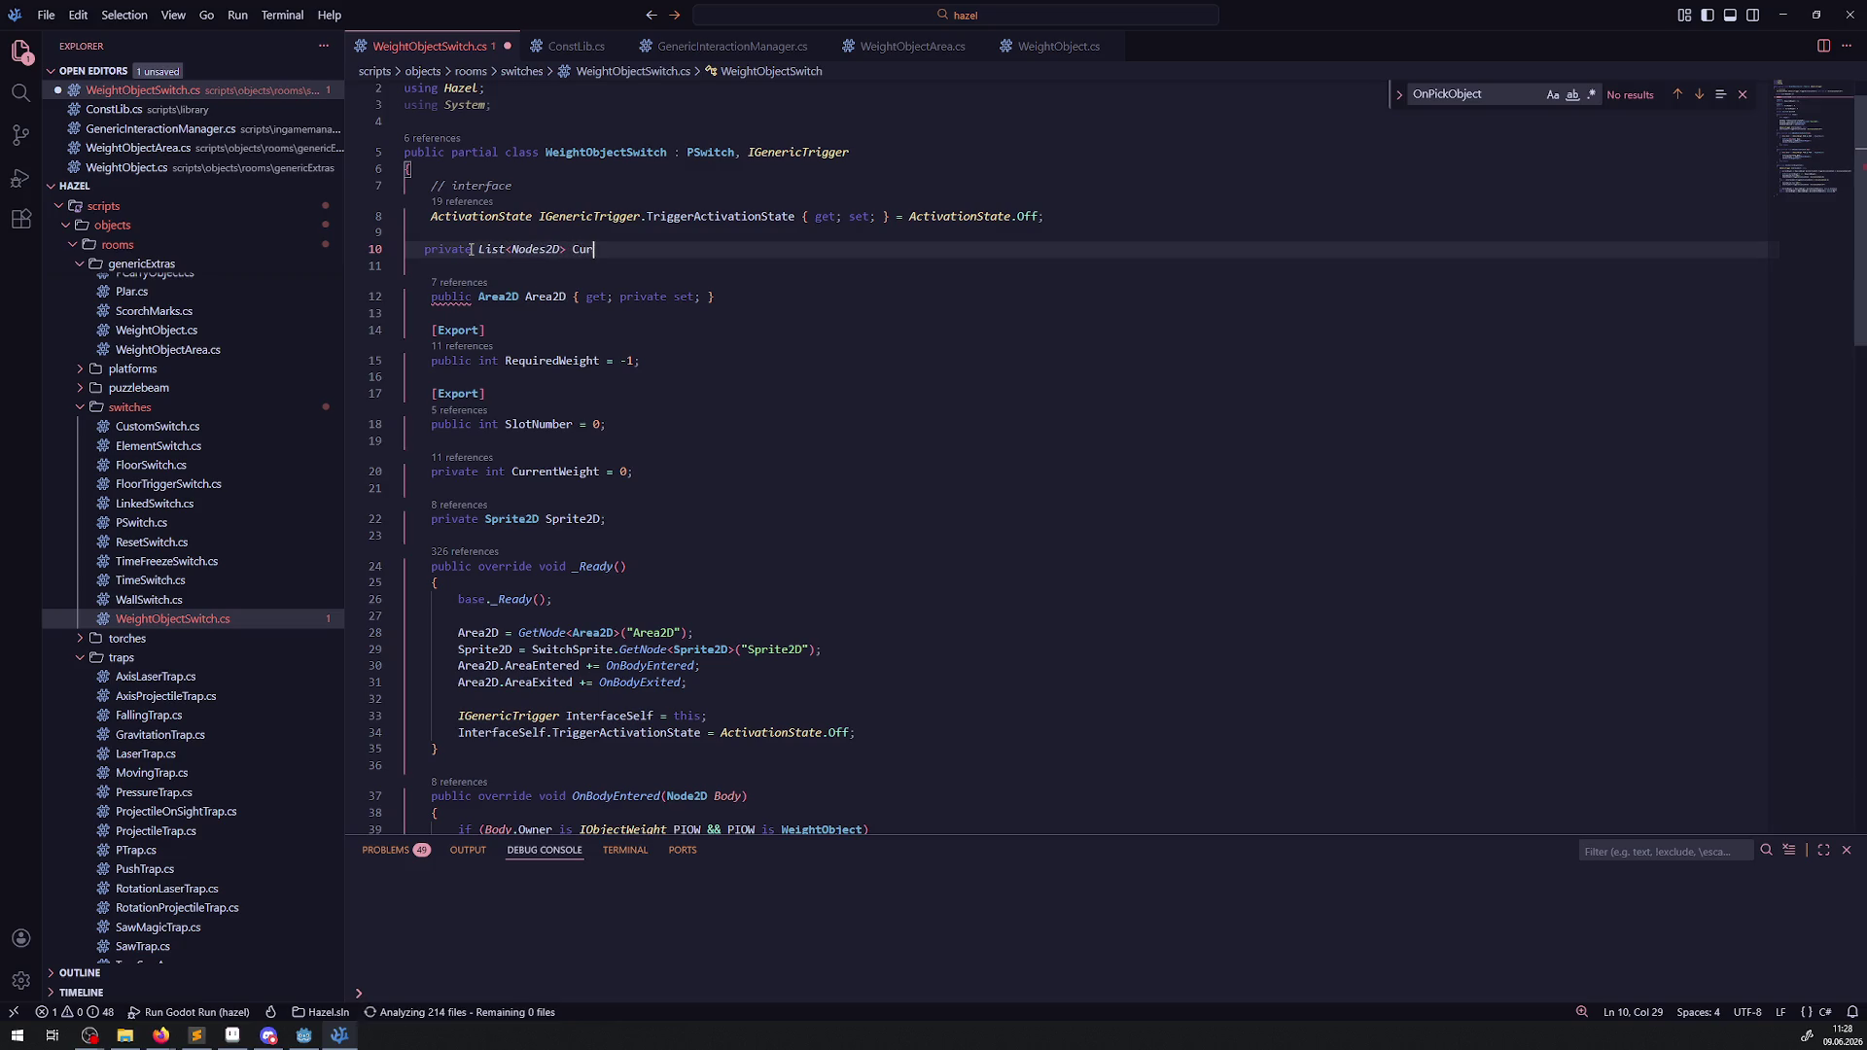
key(BackSpace)
key(BackSpace)
text(eightObjects )
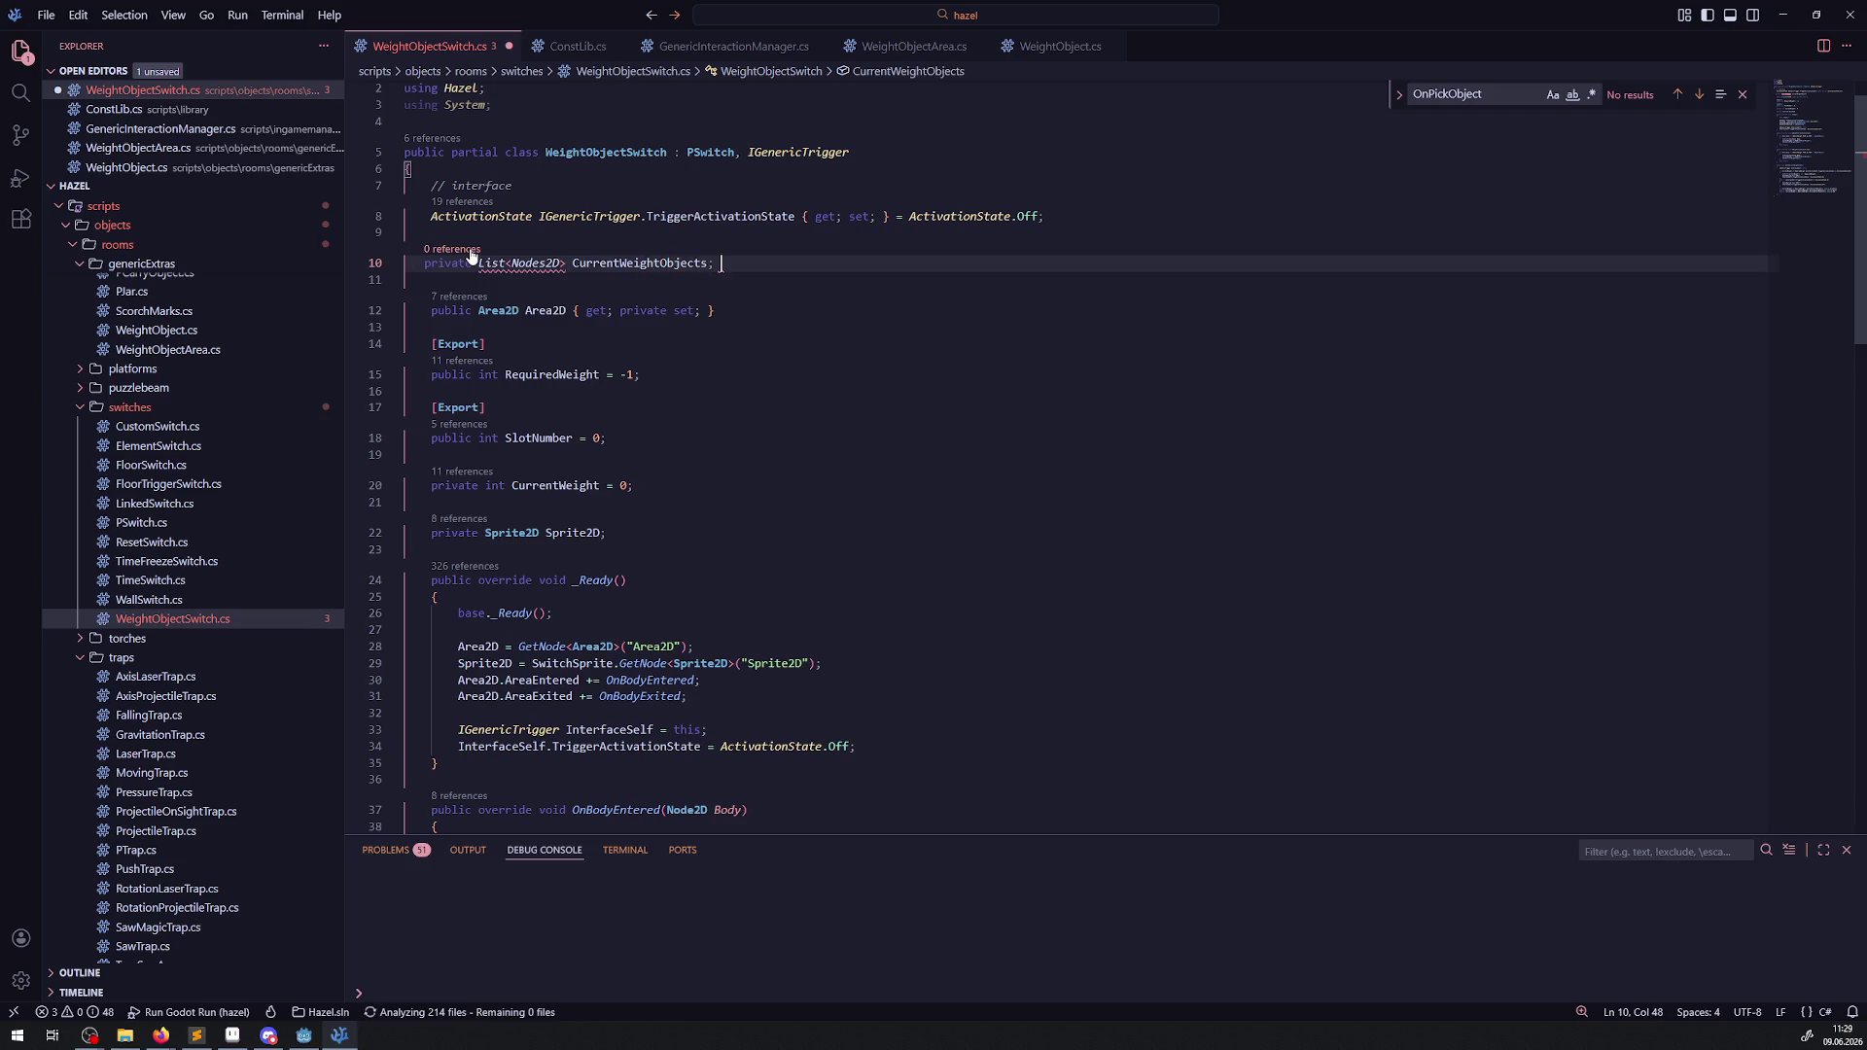
text(;)
key(Left)
text(= [])
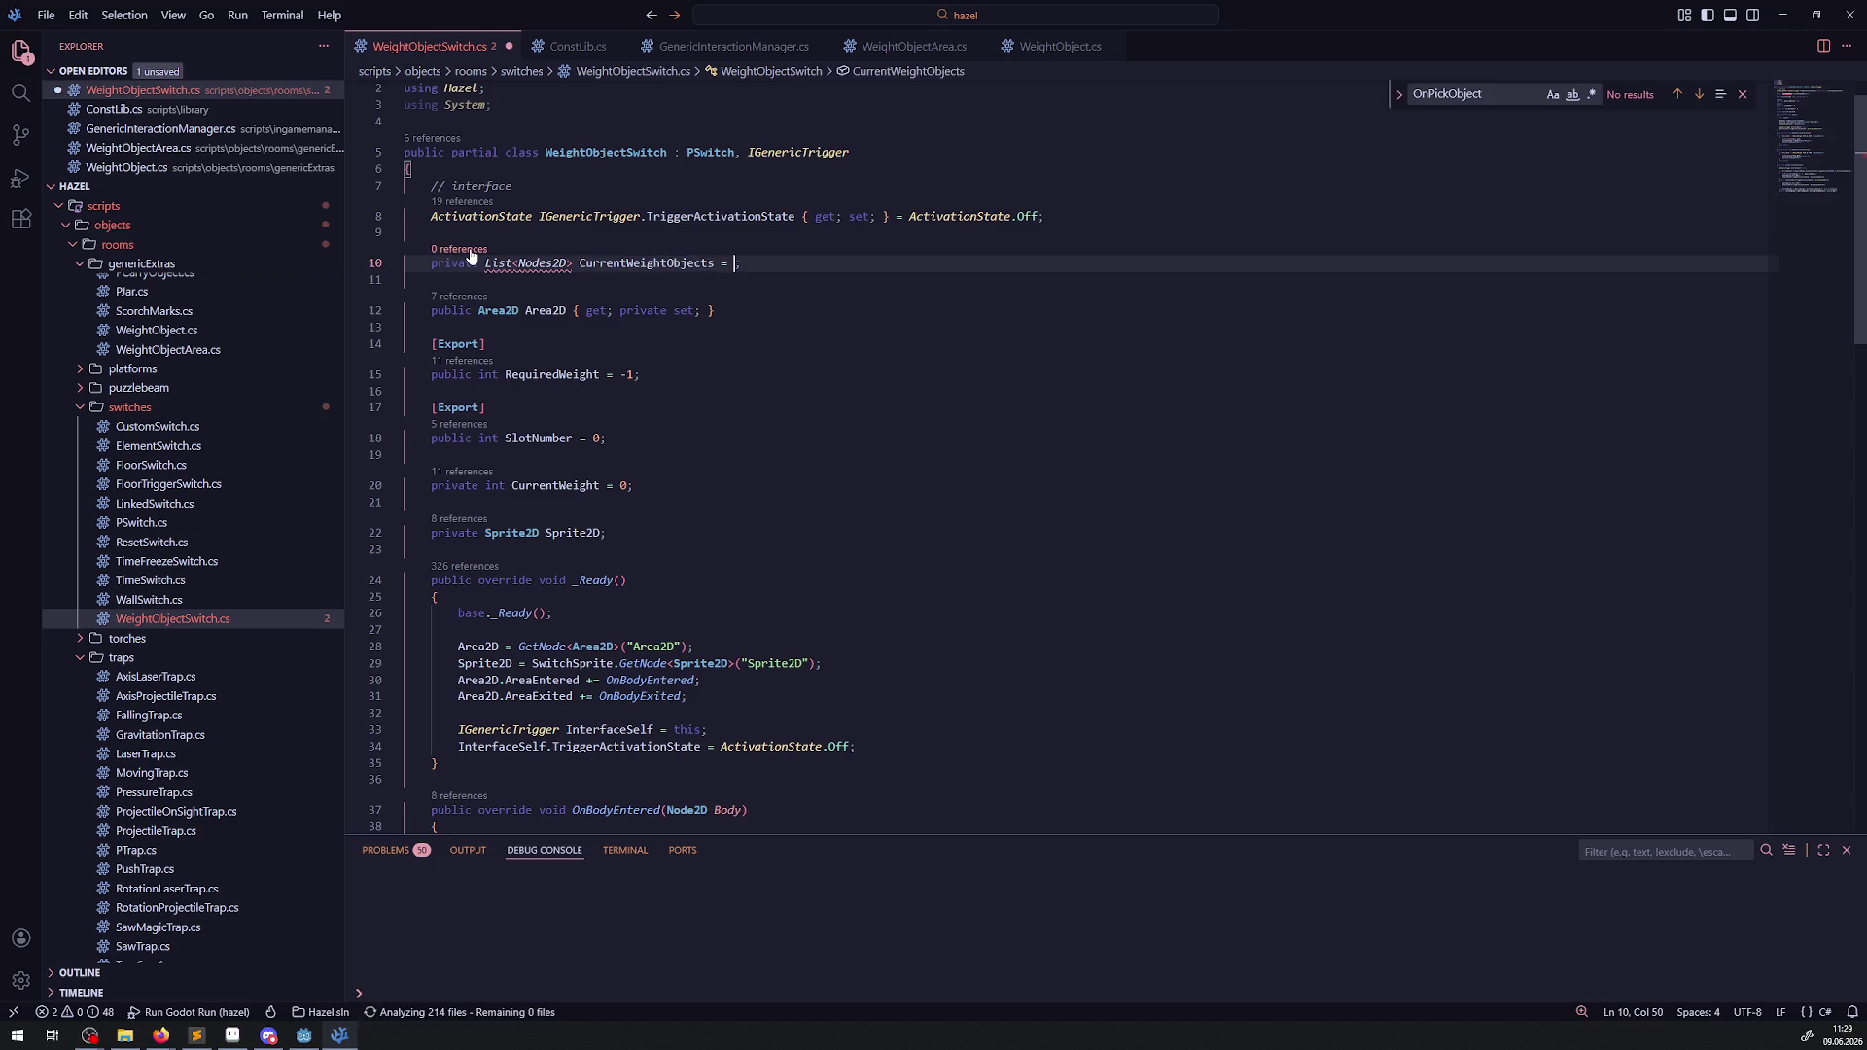
key(ctrl+s)
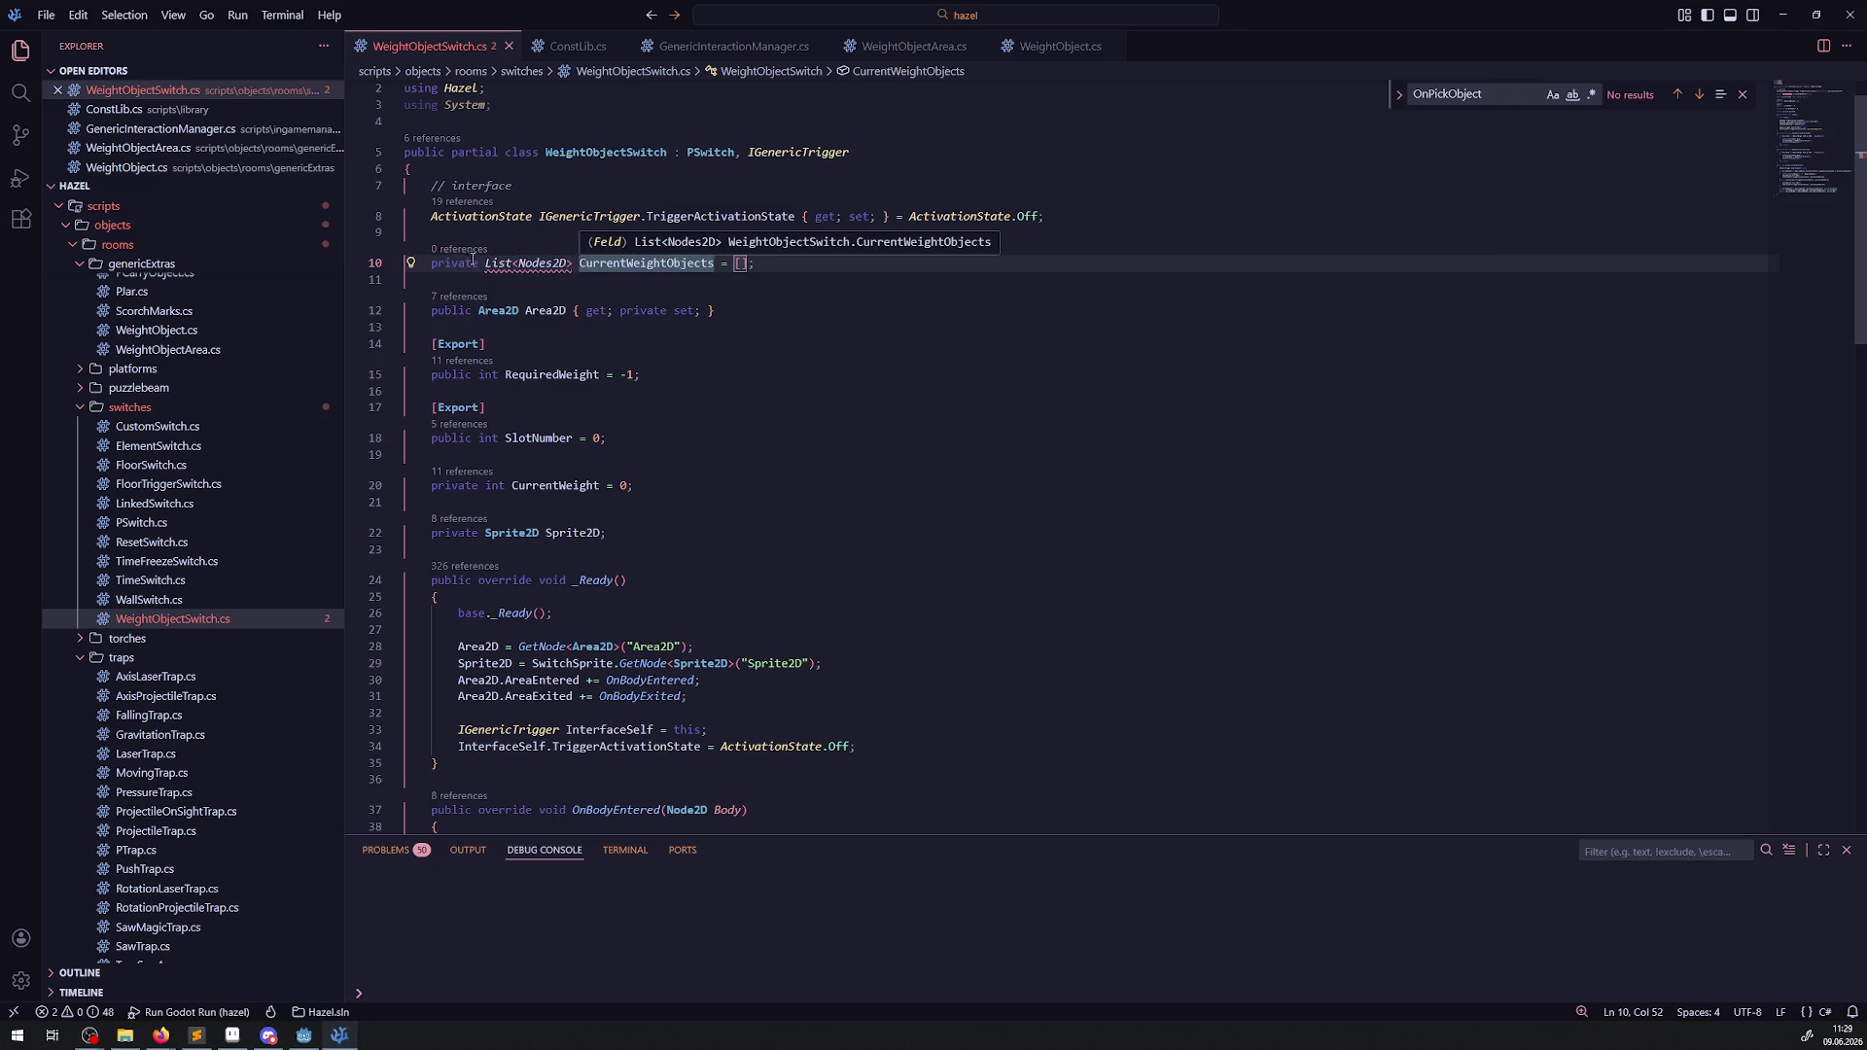
Apply the Quick Fix that adds 'using System.Collections.Generic;' so List resolves.
click(670, 250)
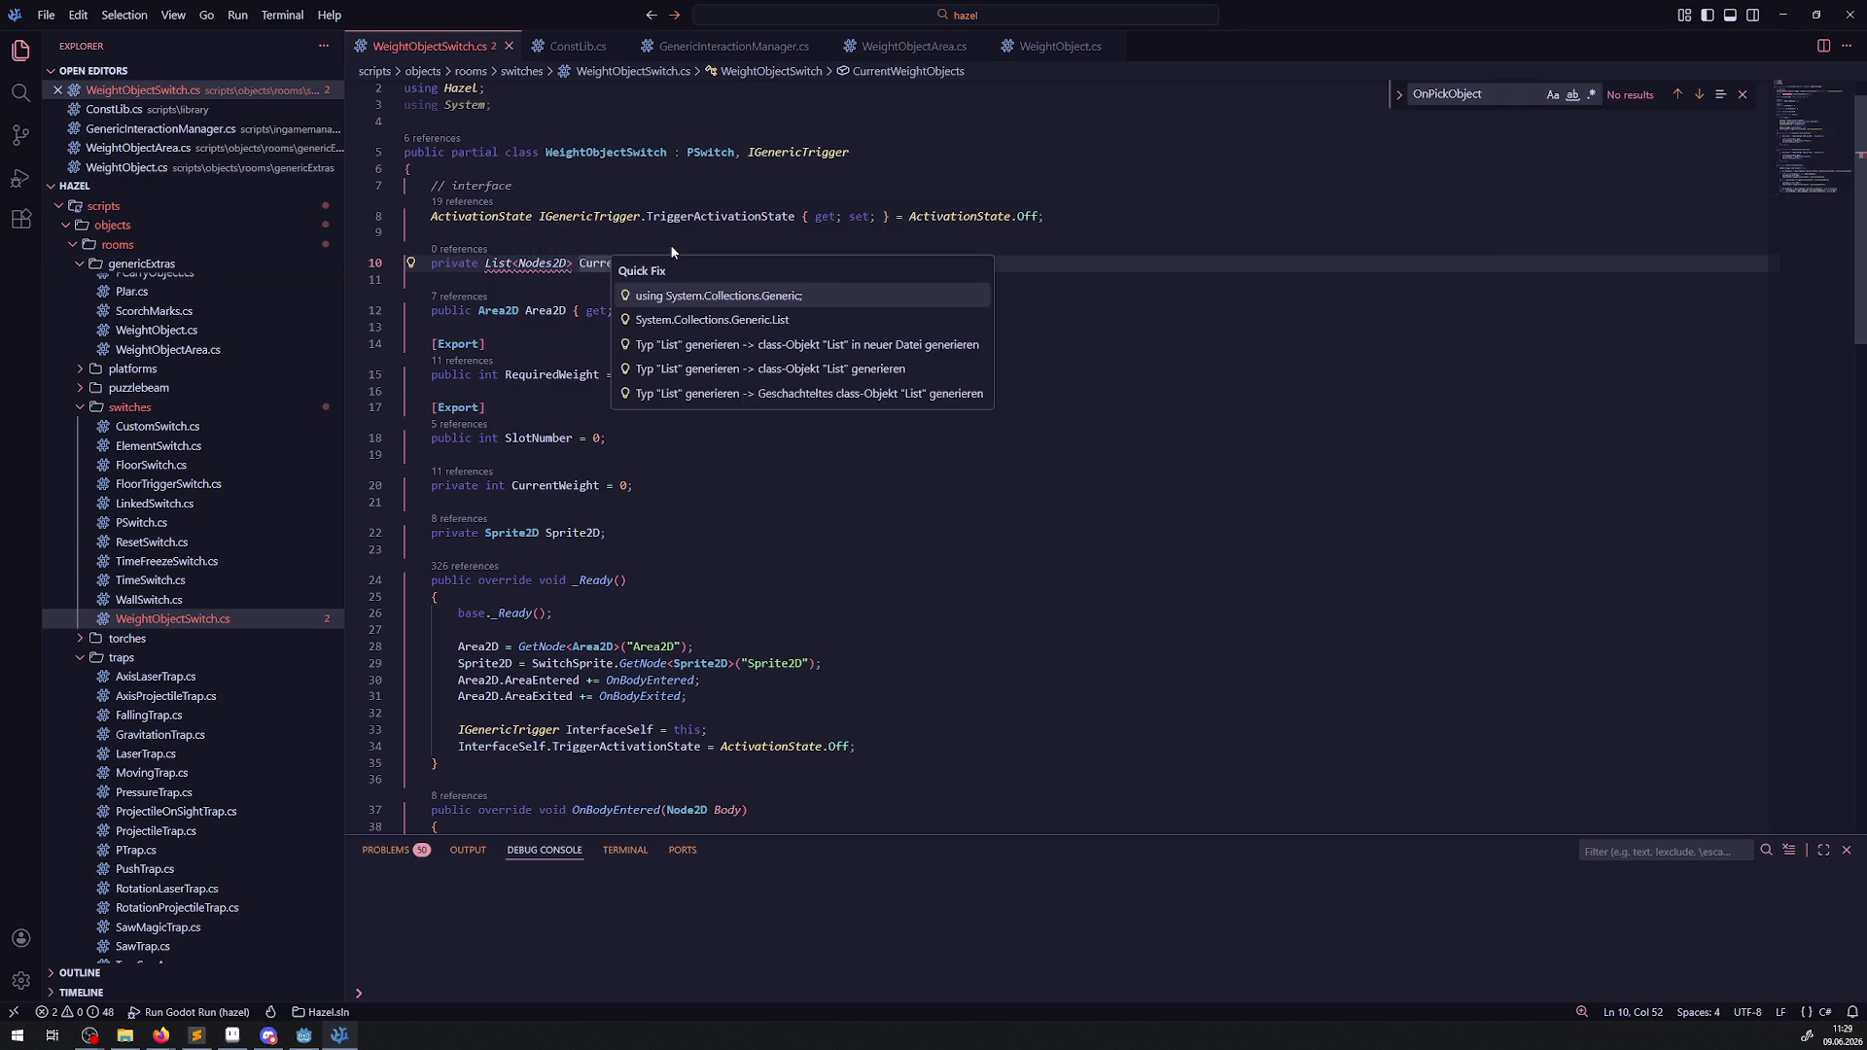
key(Escape)
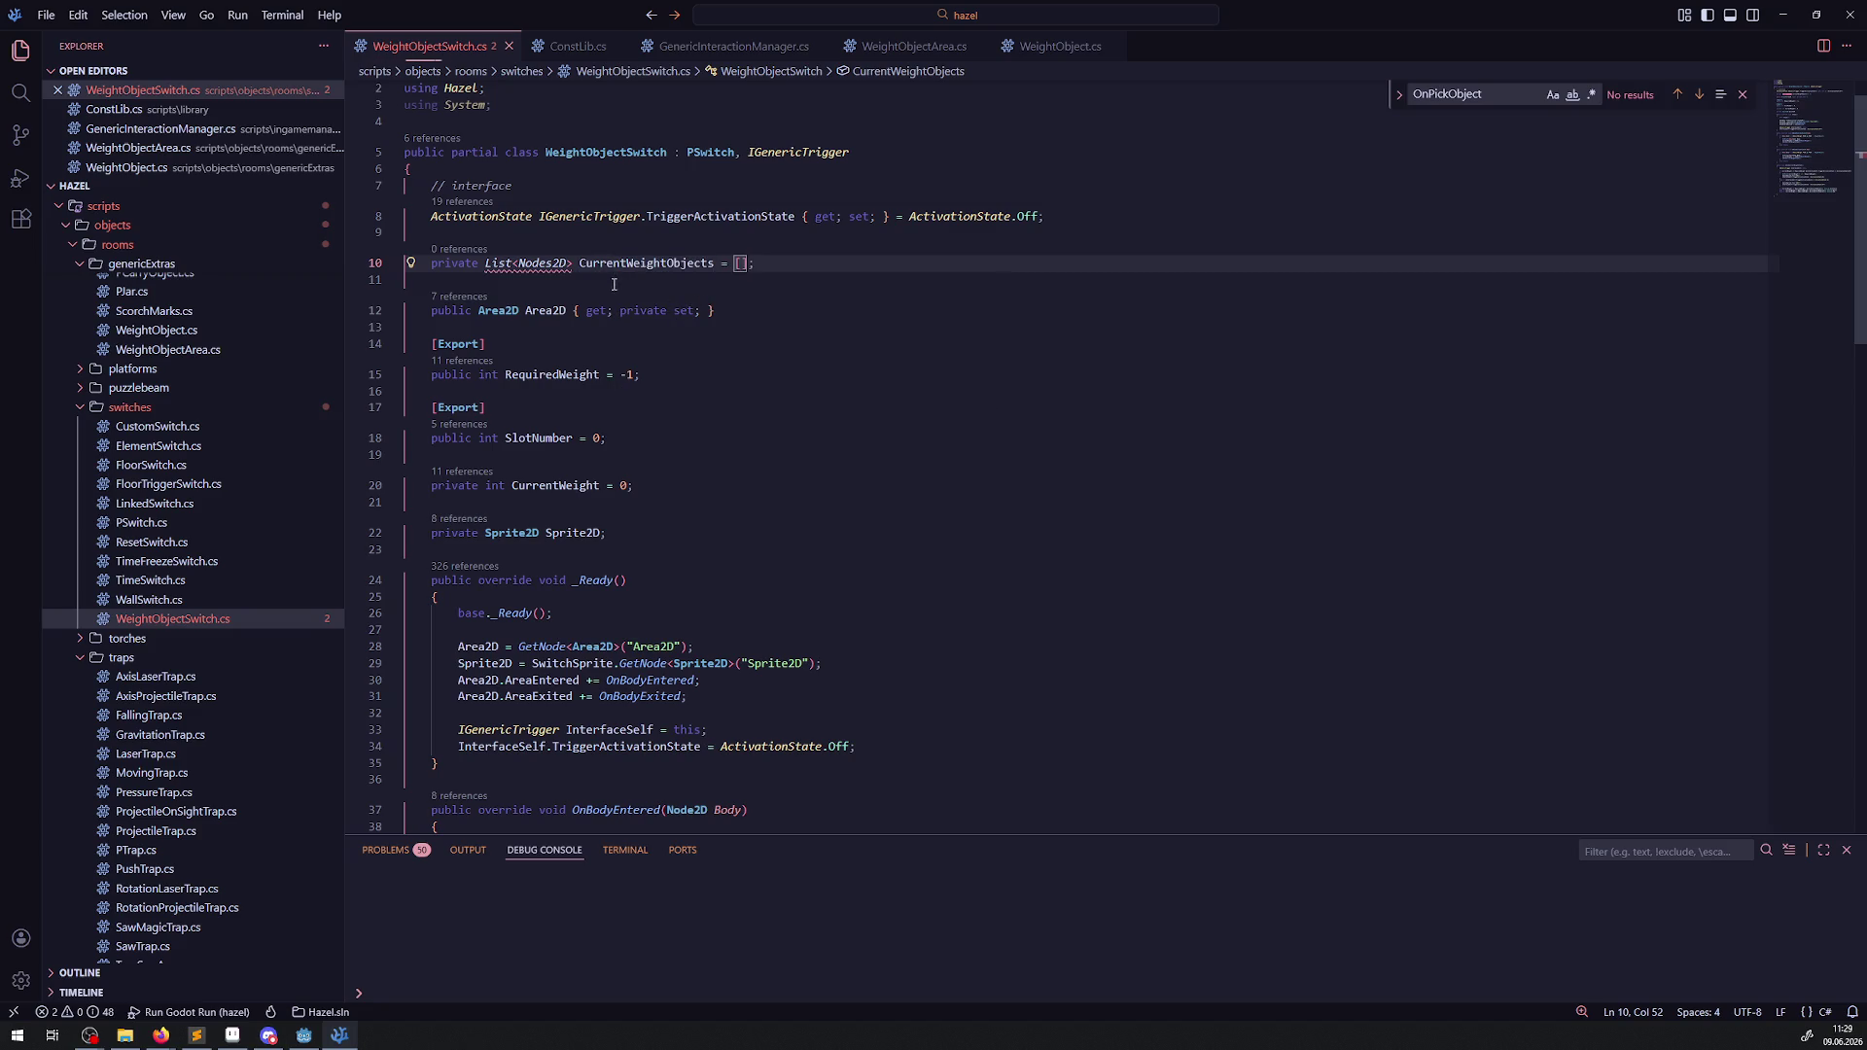
double_click(629, 282)
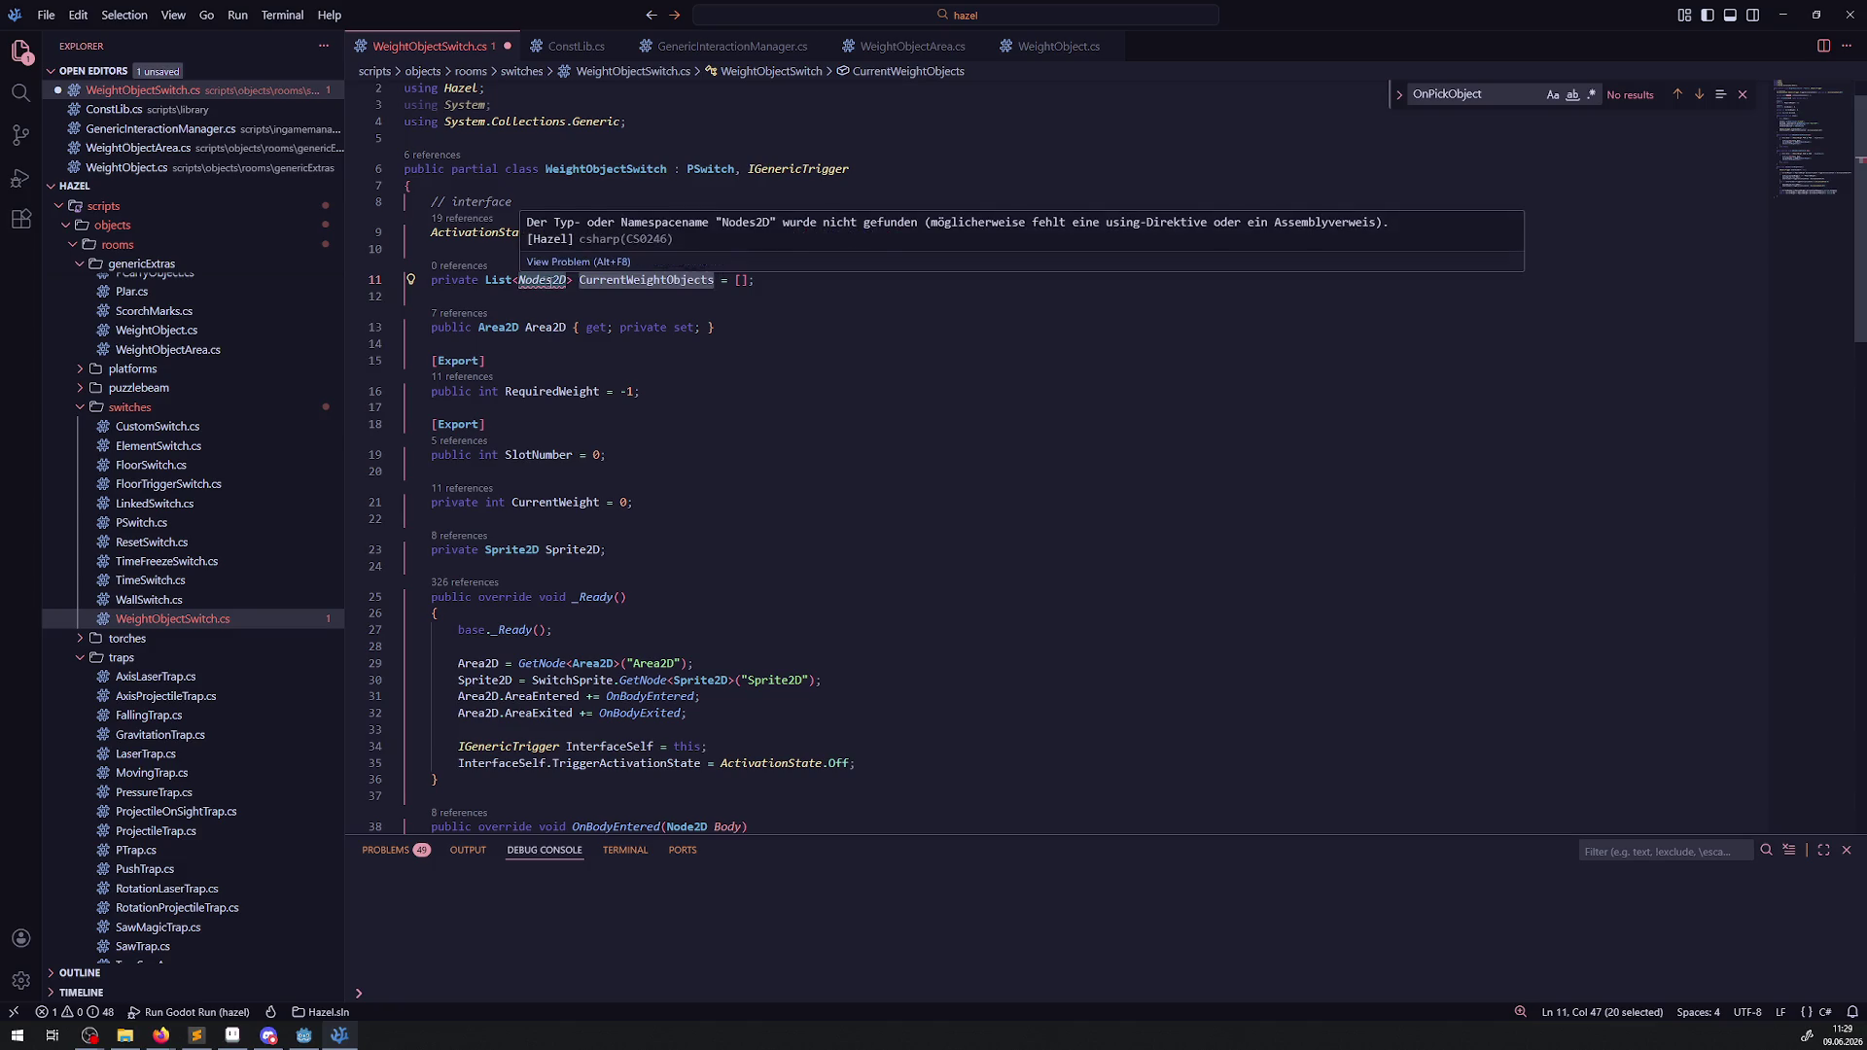
Correct the list element type from Nodes2D to Node2D and save.
click(555, 281)
key(BackSpace)
key(ctrl+s)
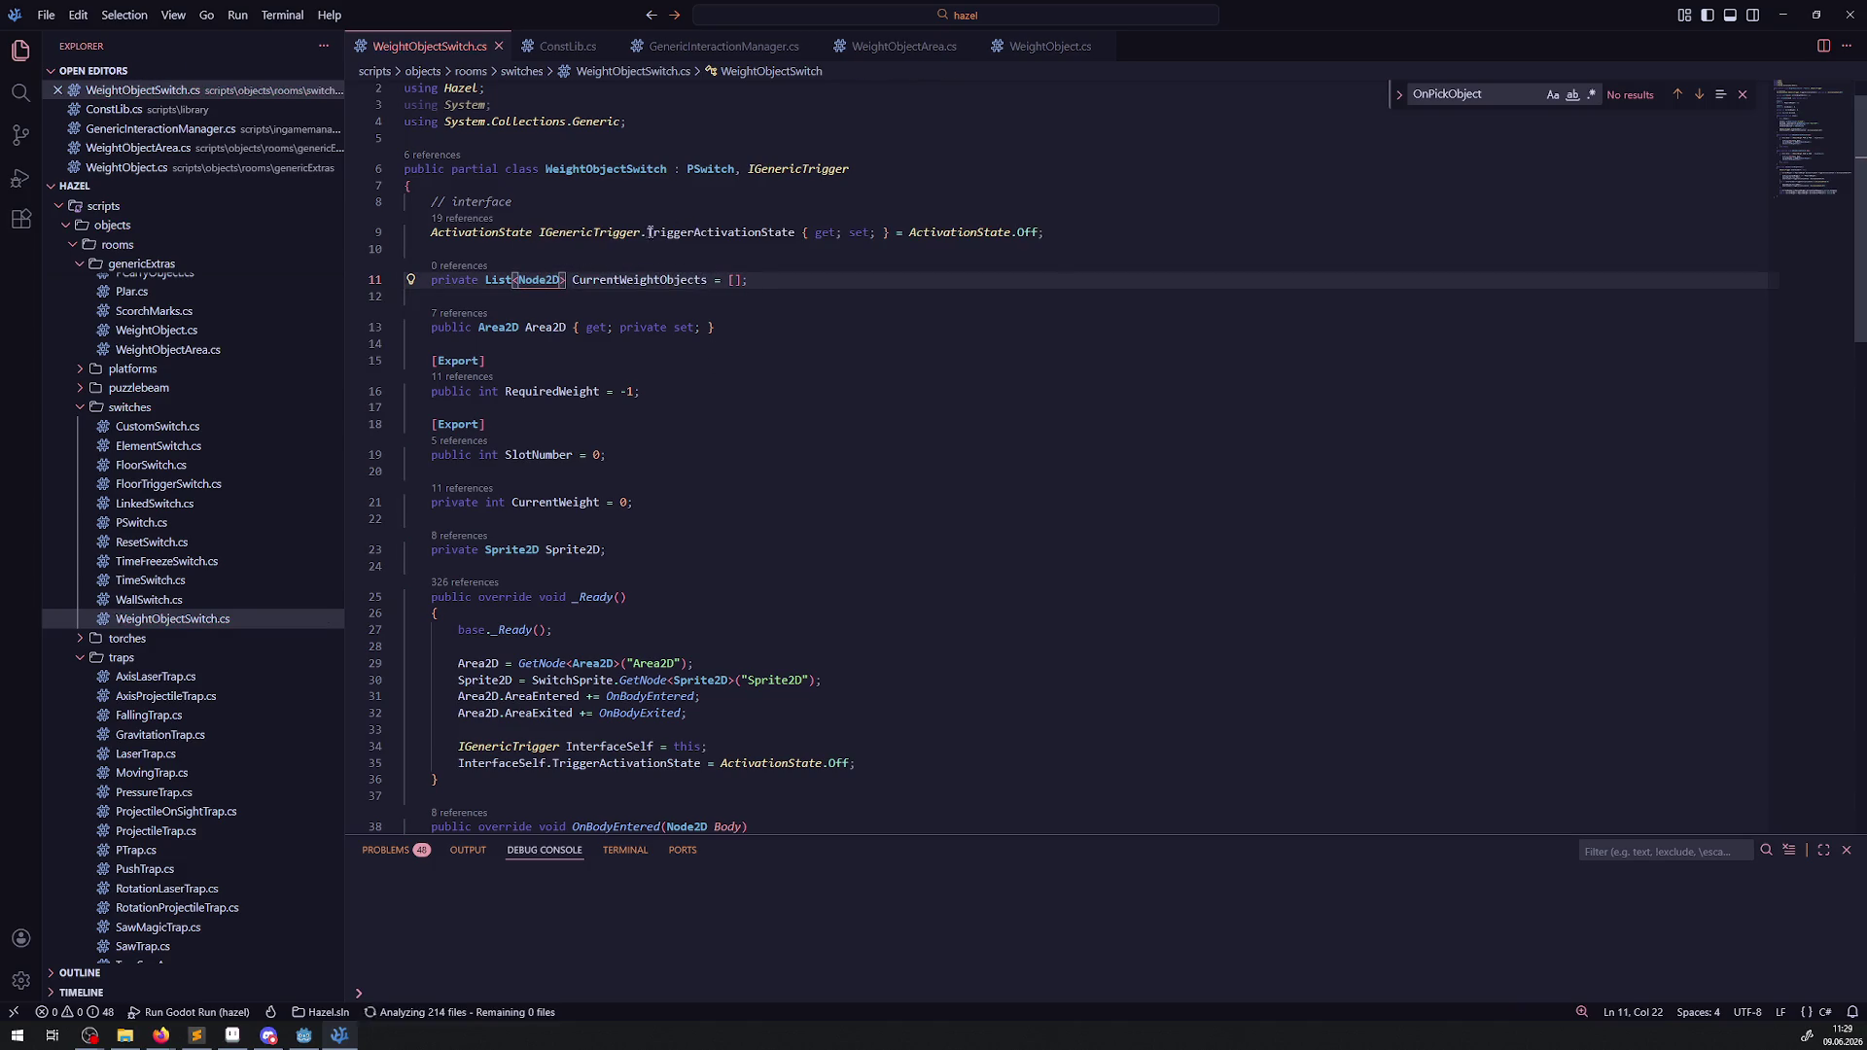
Add 'CurrentWeightObjects.Remove(Body);' after the CheckCurrentWeightState call in OnBodyExited and save.
double_click(637, 280)
scroll(625, 515, down, 5)
scroll(637, 476, down, 3)
click(689, 355)
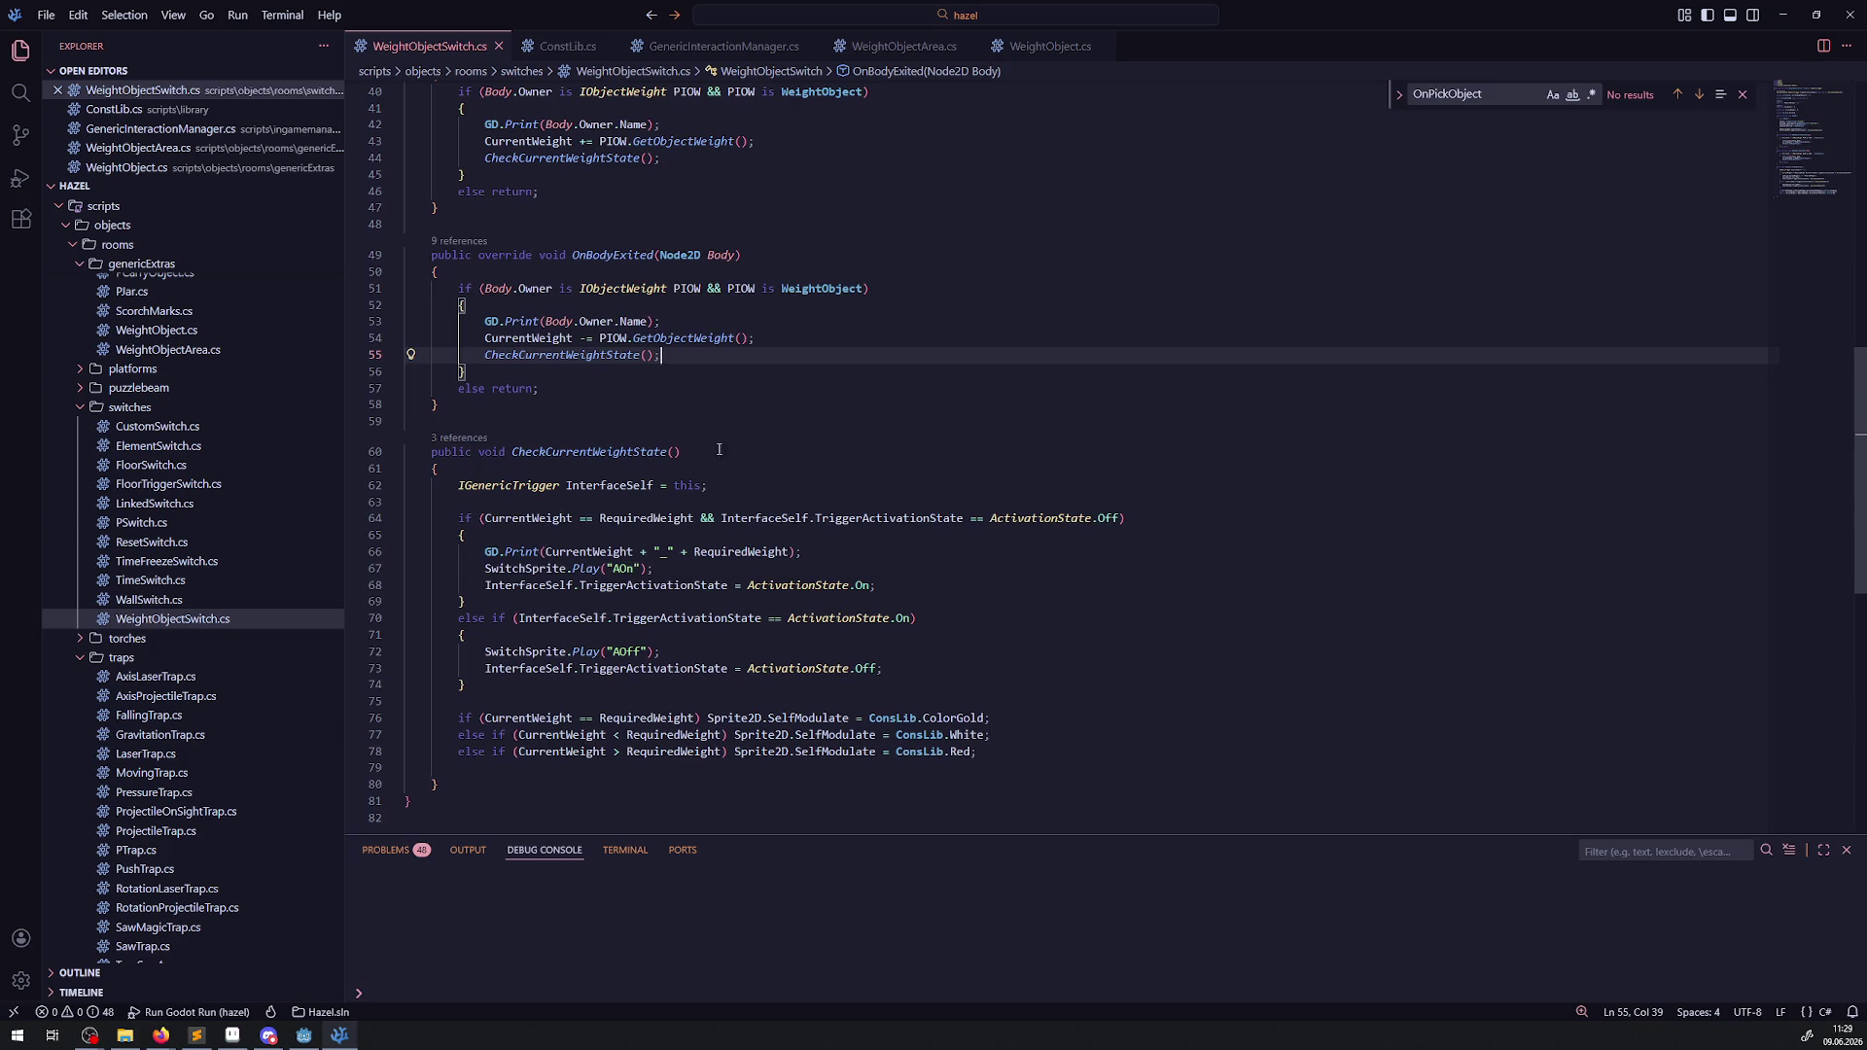
scroll(719, 450, up, 3)
key(Return)
text(CurrentWeightObjects.Remove();)
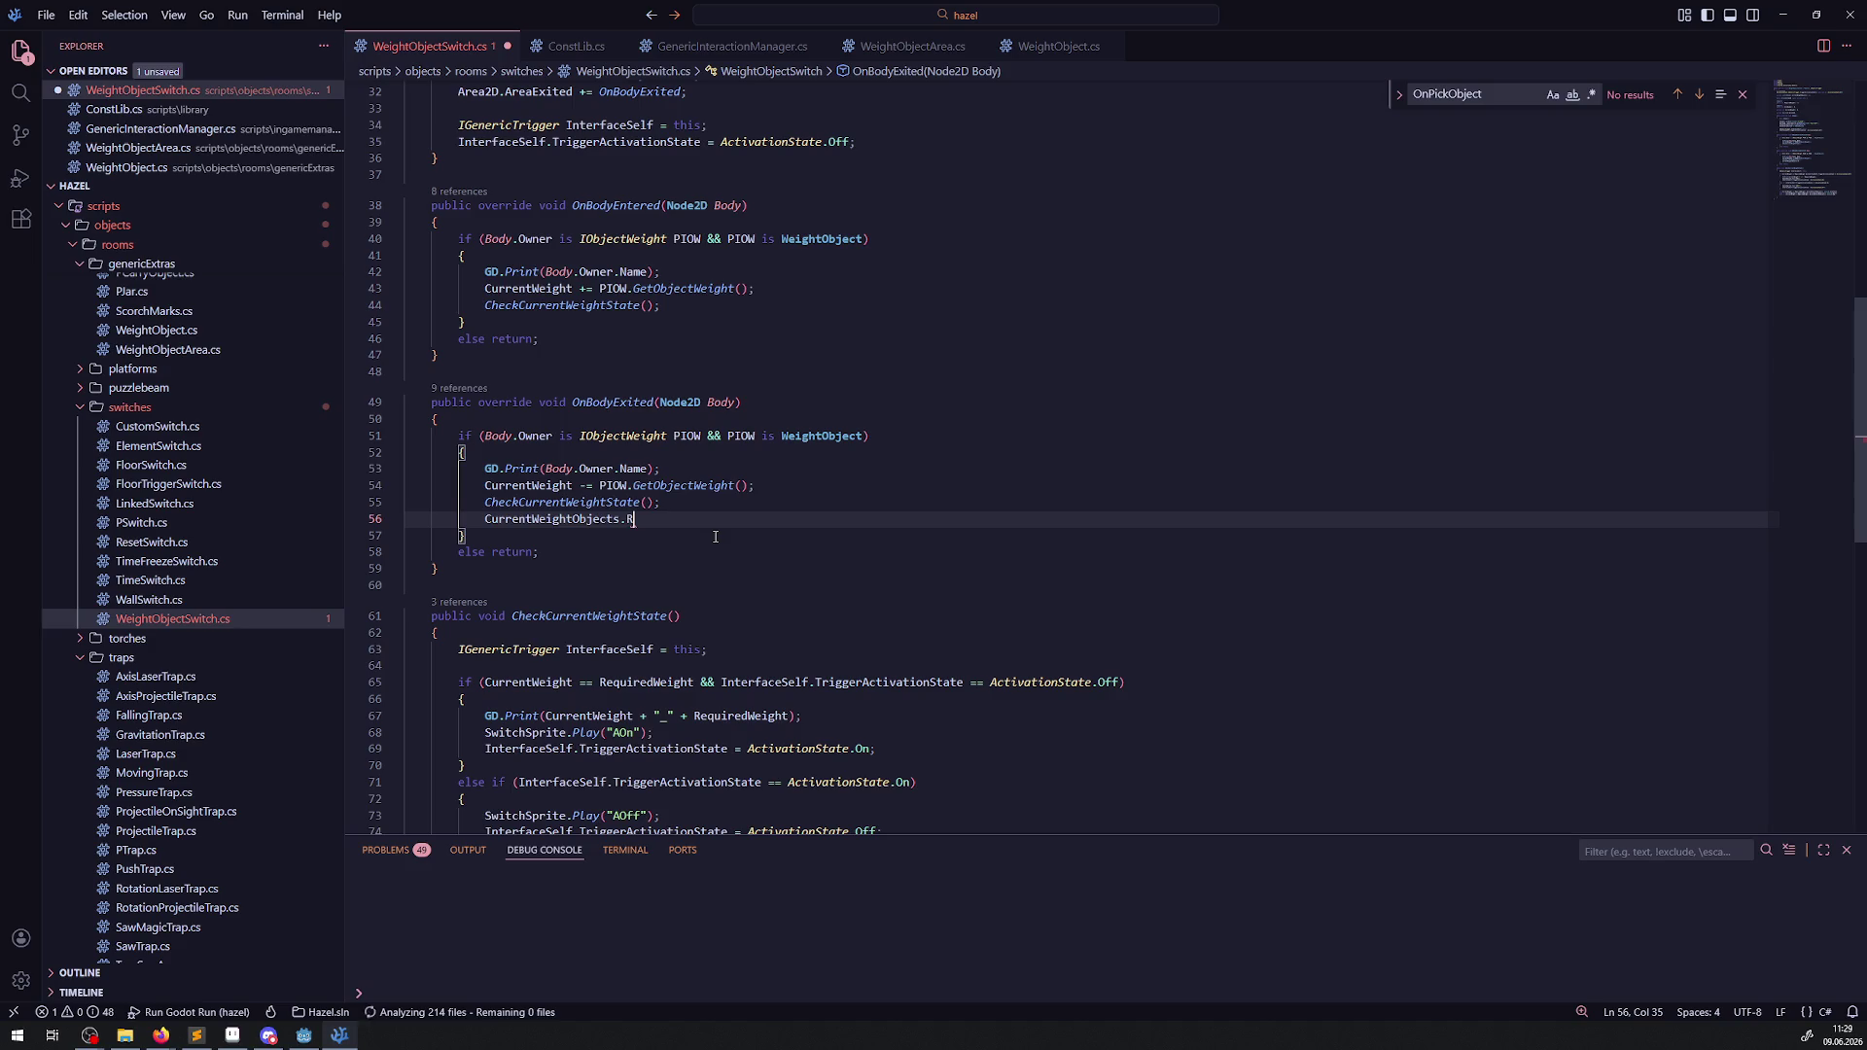
key(Left)
key(Left)
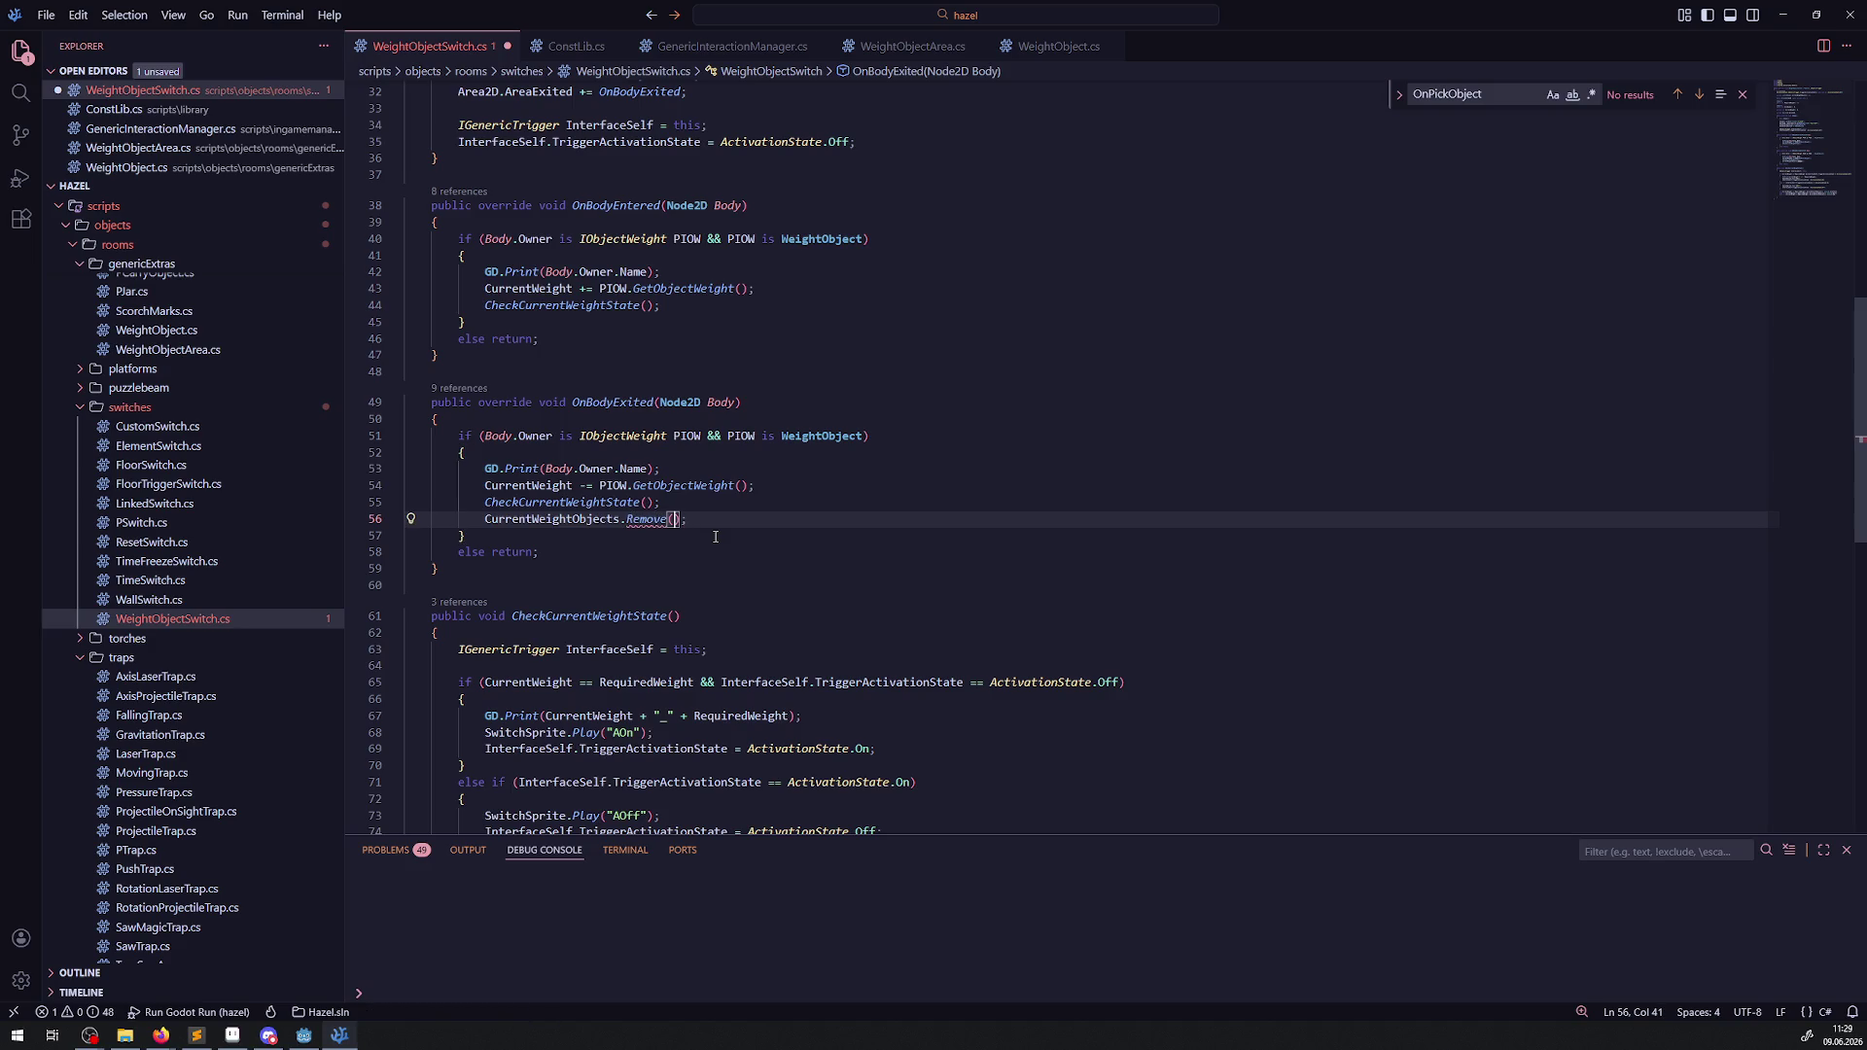
text(Body)
key(ctrl+s)
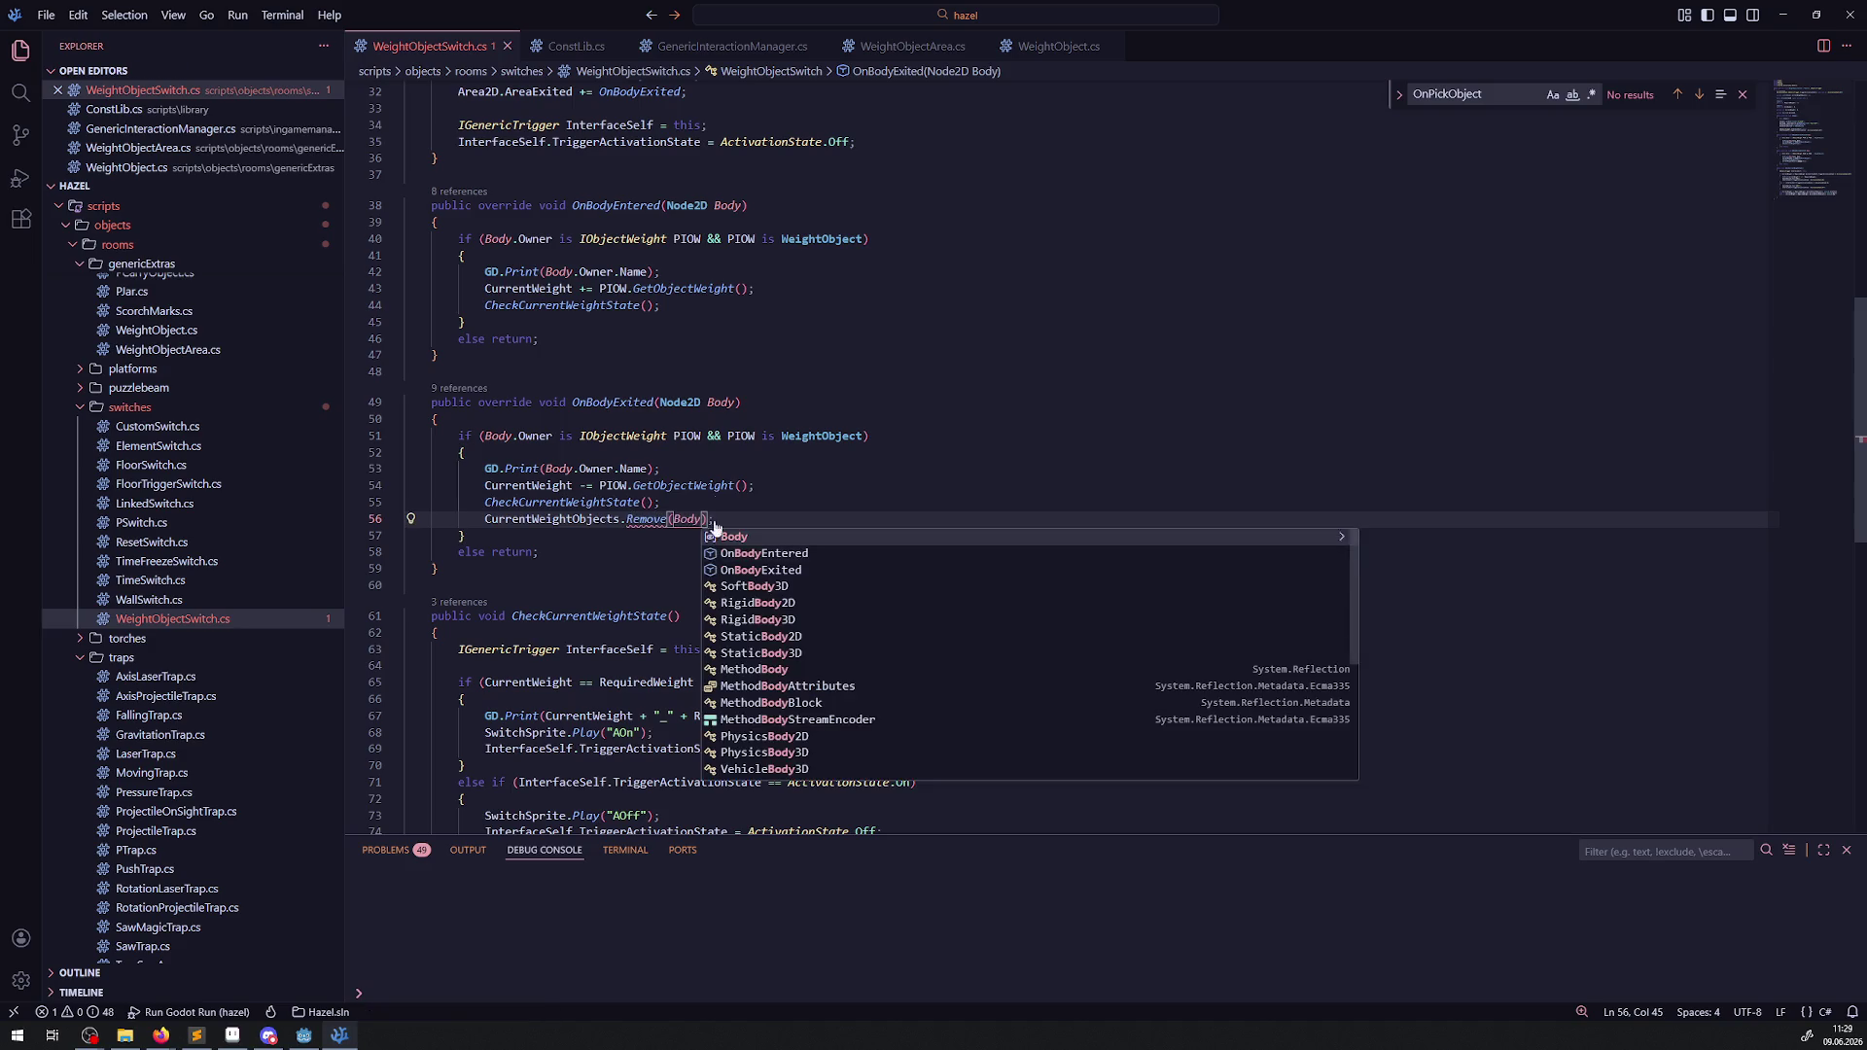
click(743, 437)
Copy the statement into OnBodyEntered as 'CurrentWeightObjects.Add(Body);', then check the Area2D declaration.
drag(754, 519, 452, 519)
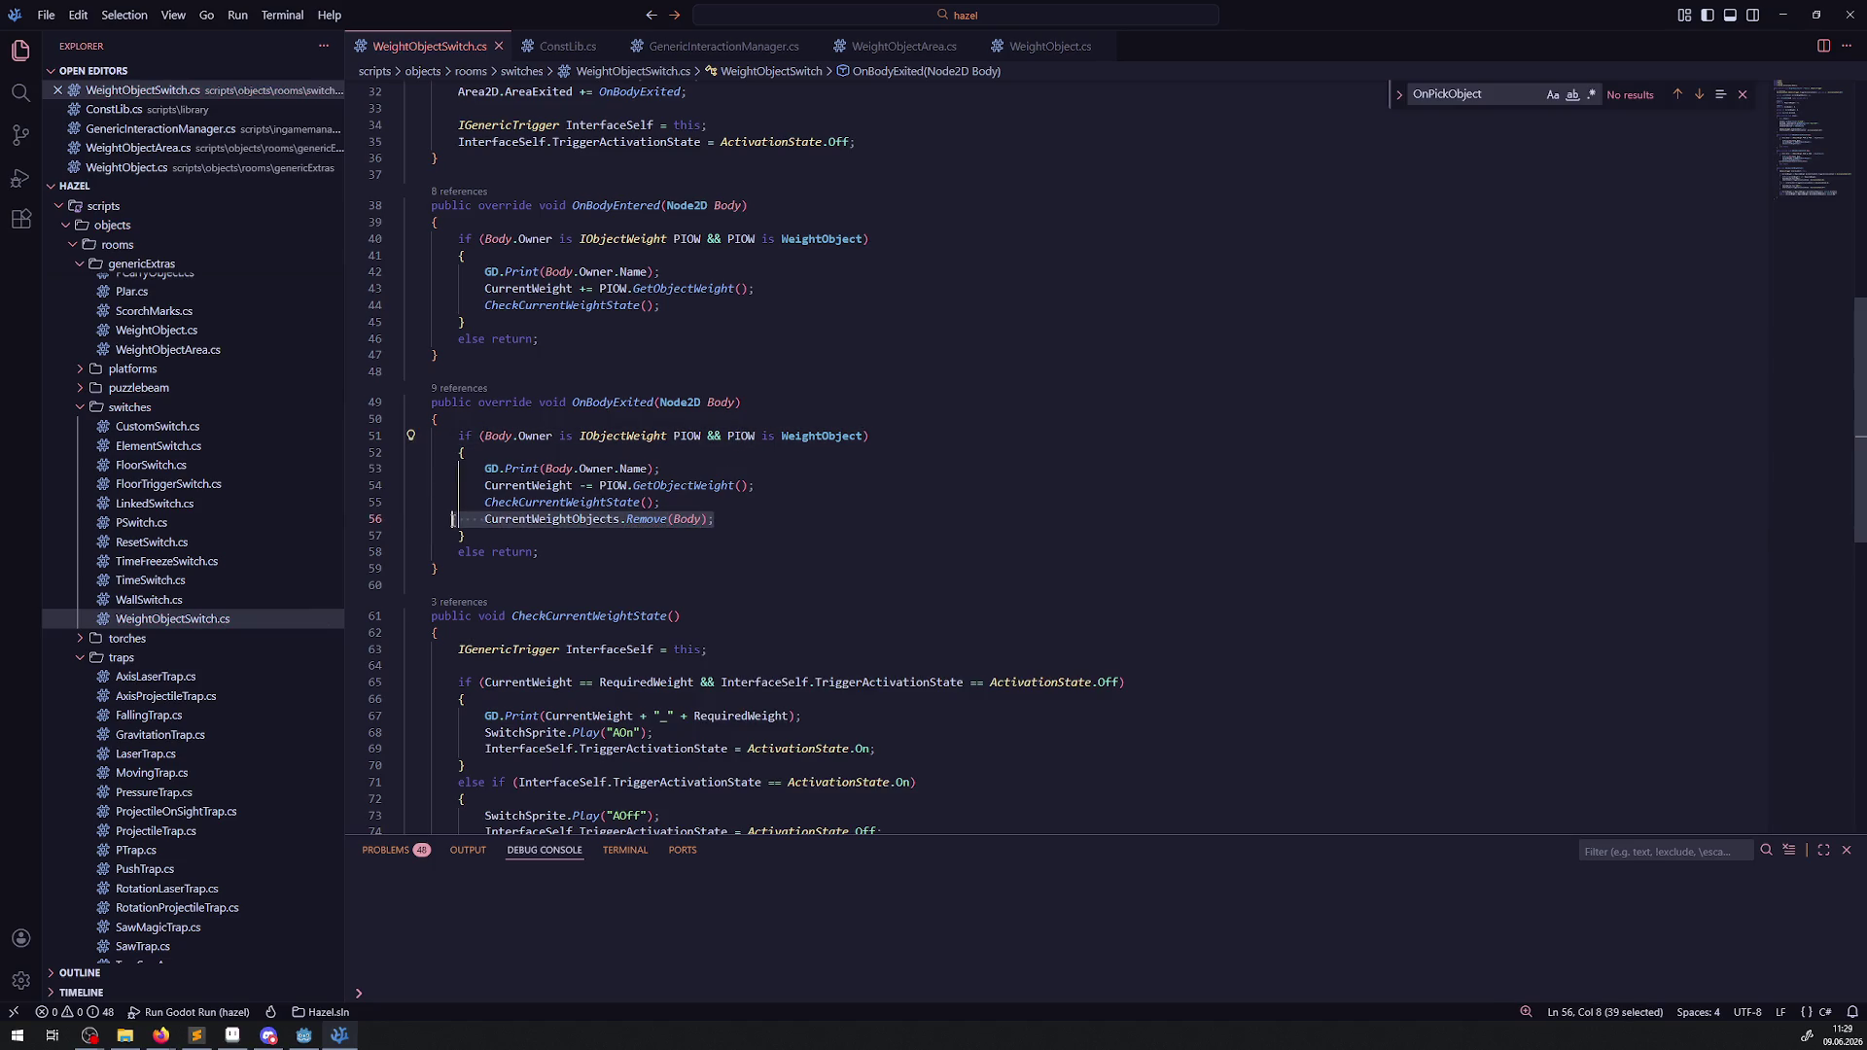
key(ctrl+c)
click(686, 308)
key(Return)
key(ctrl+v)
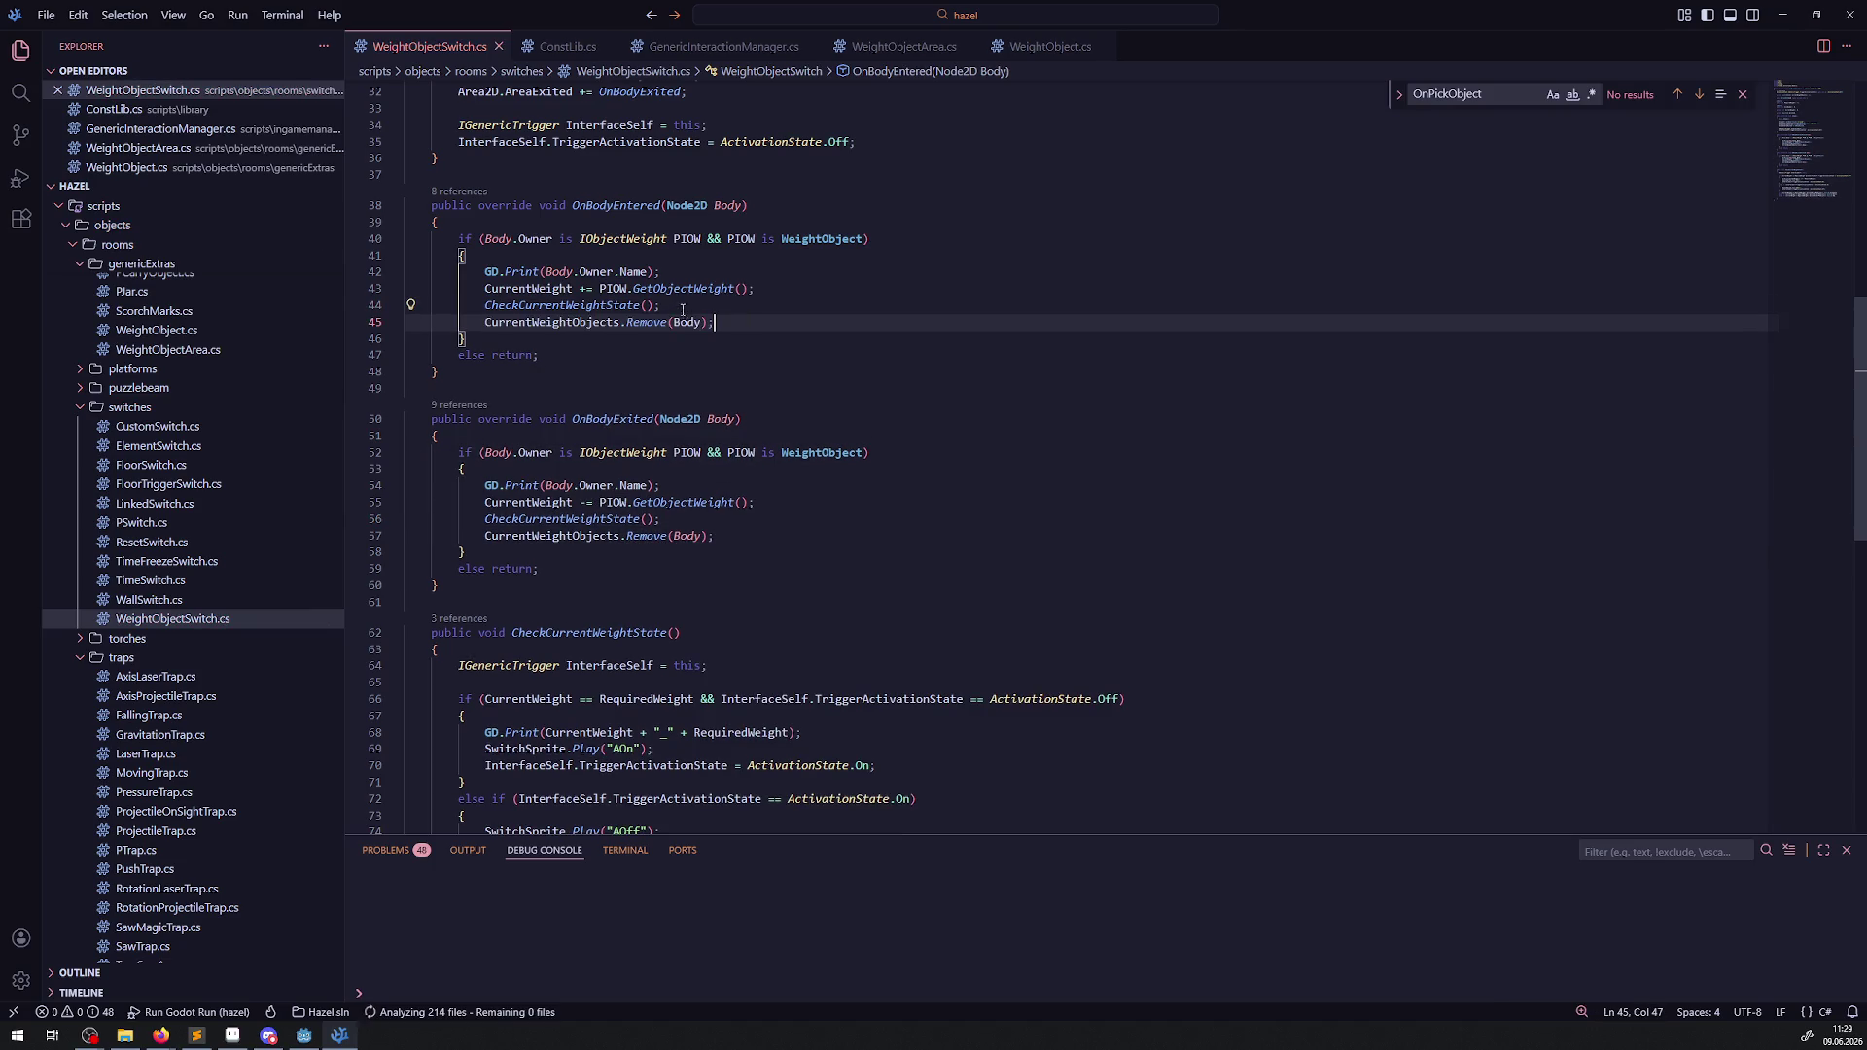
double_click(647, 322)
text(Add)
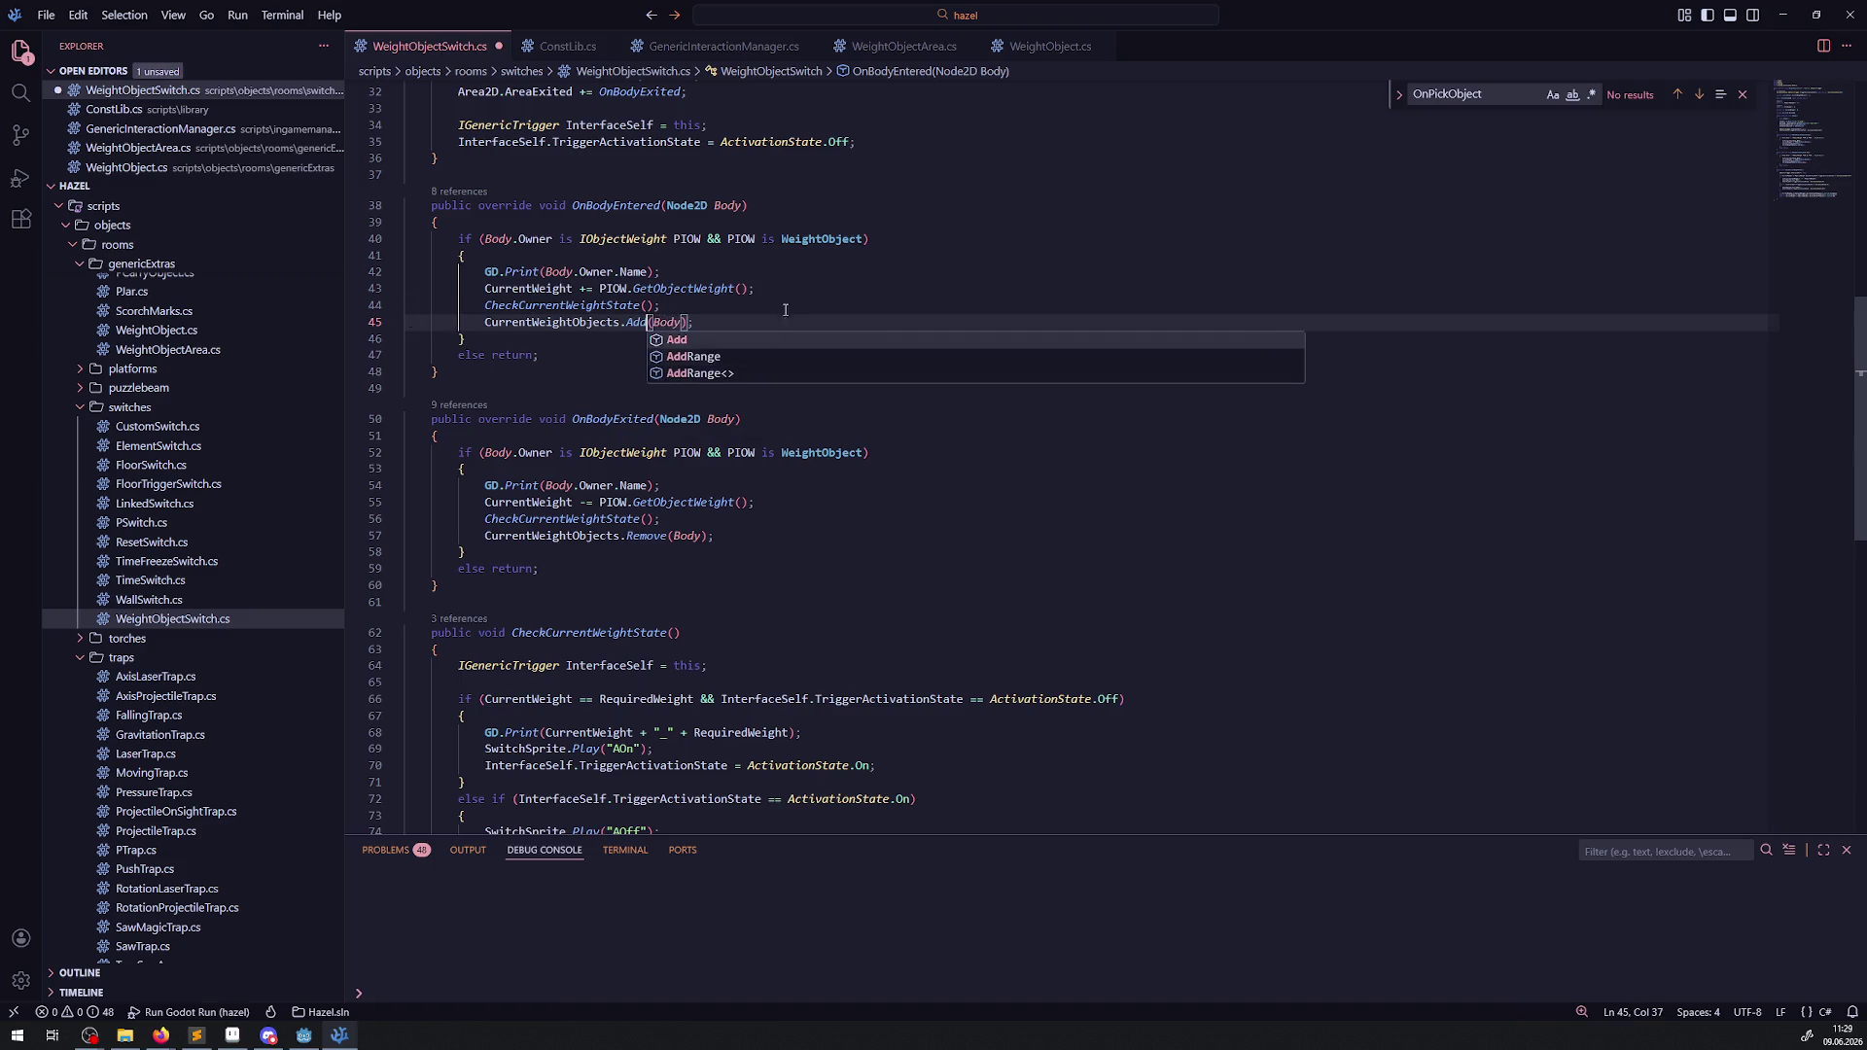
click(791, 303)
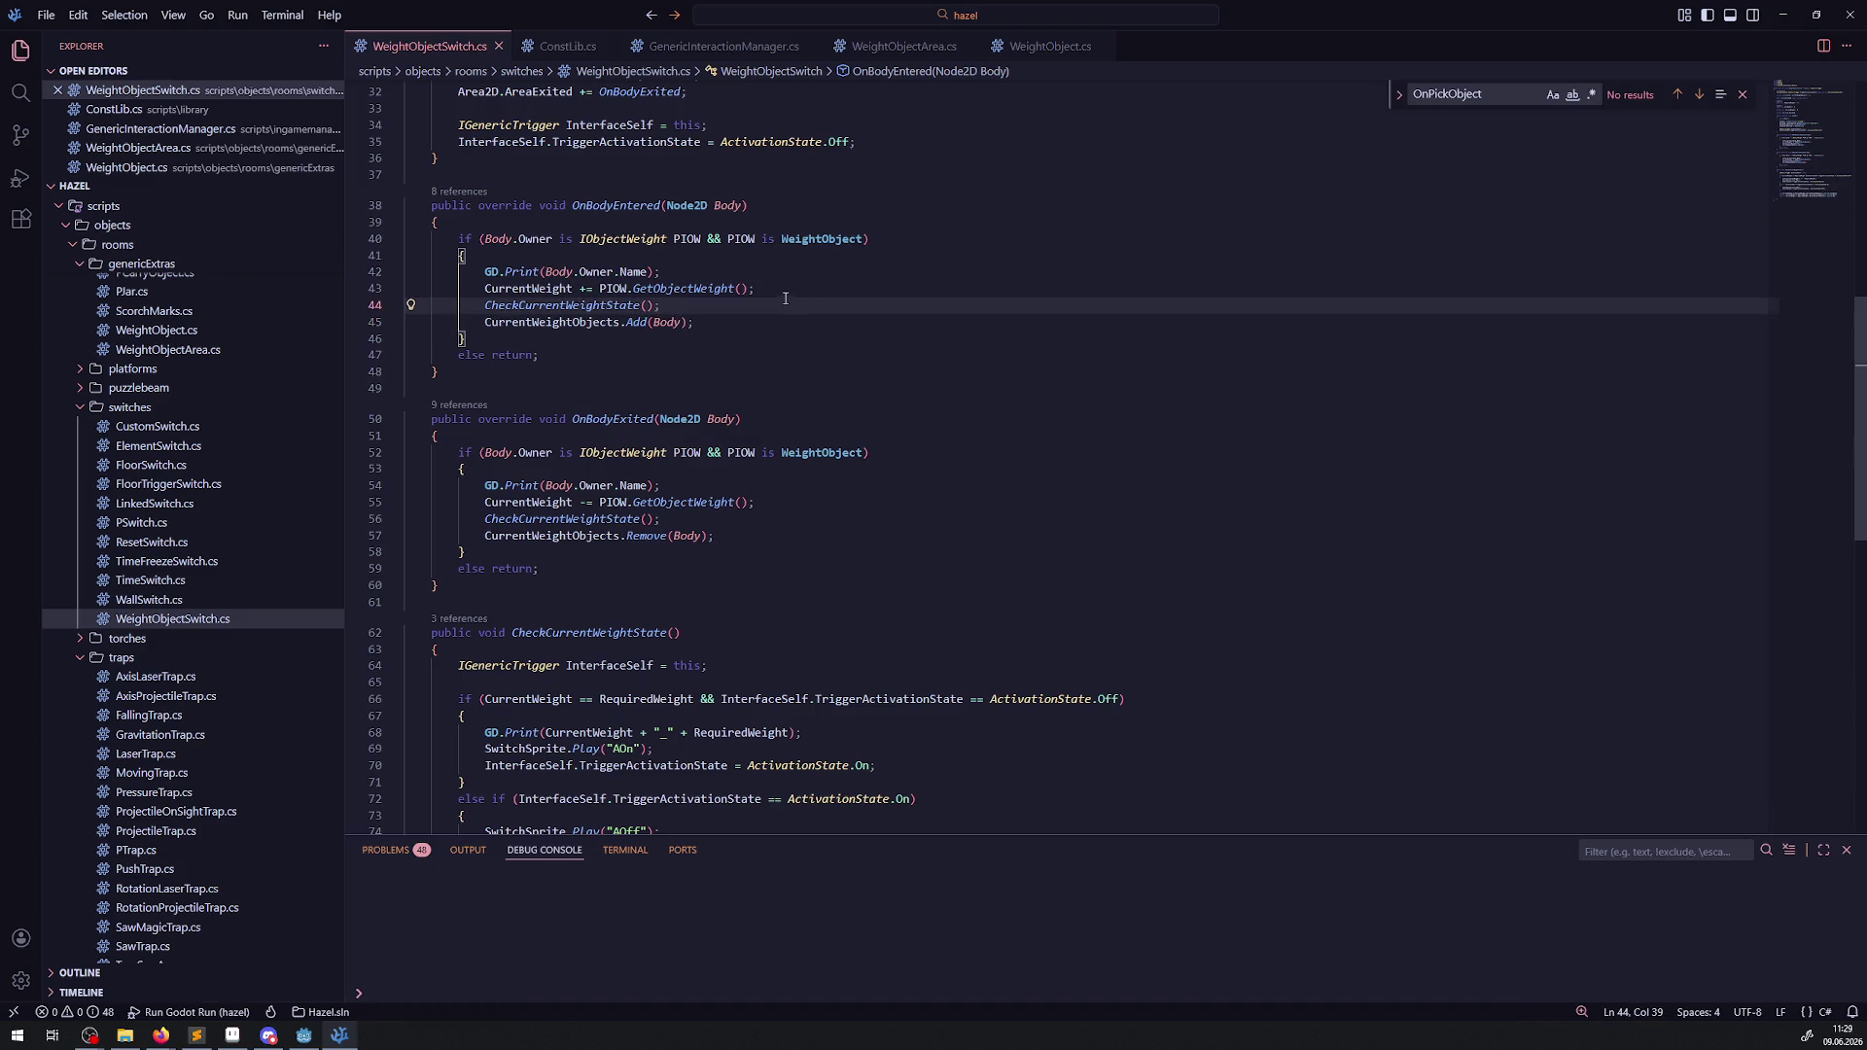
click(721, 332)
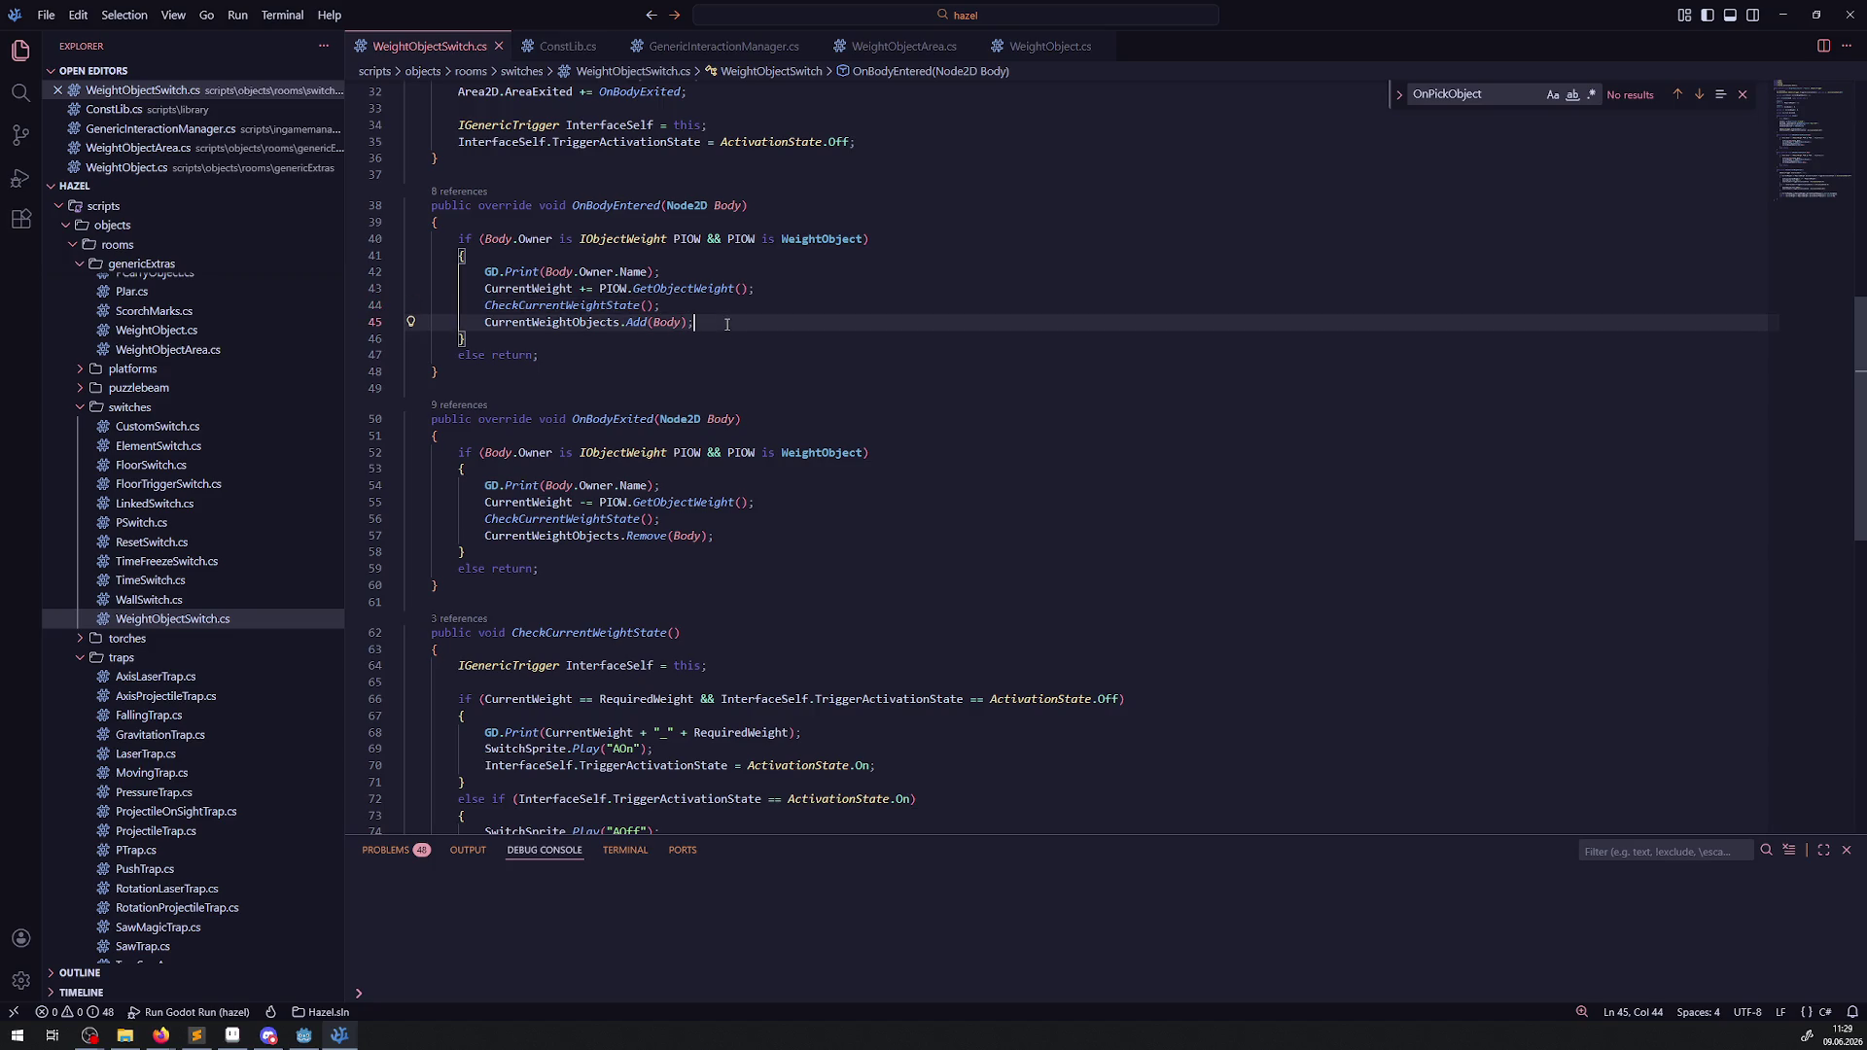
scroll(760, 489, up, 6)
scroll(761, 489, up, 1)
click(550, 291)
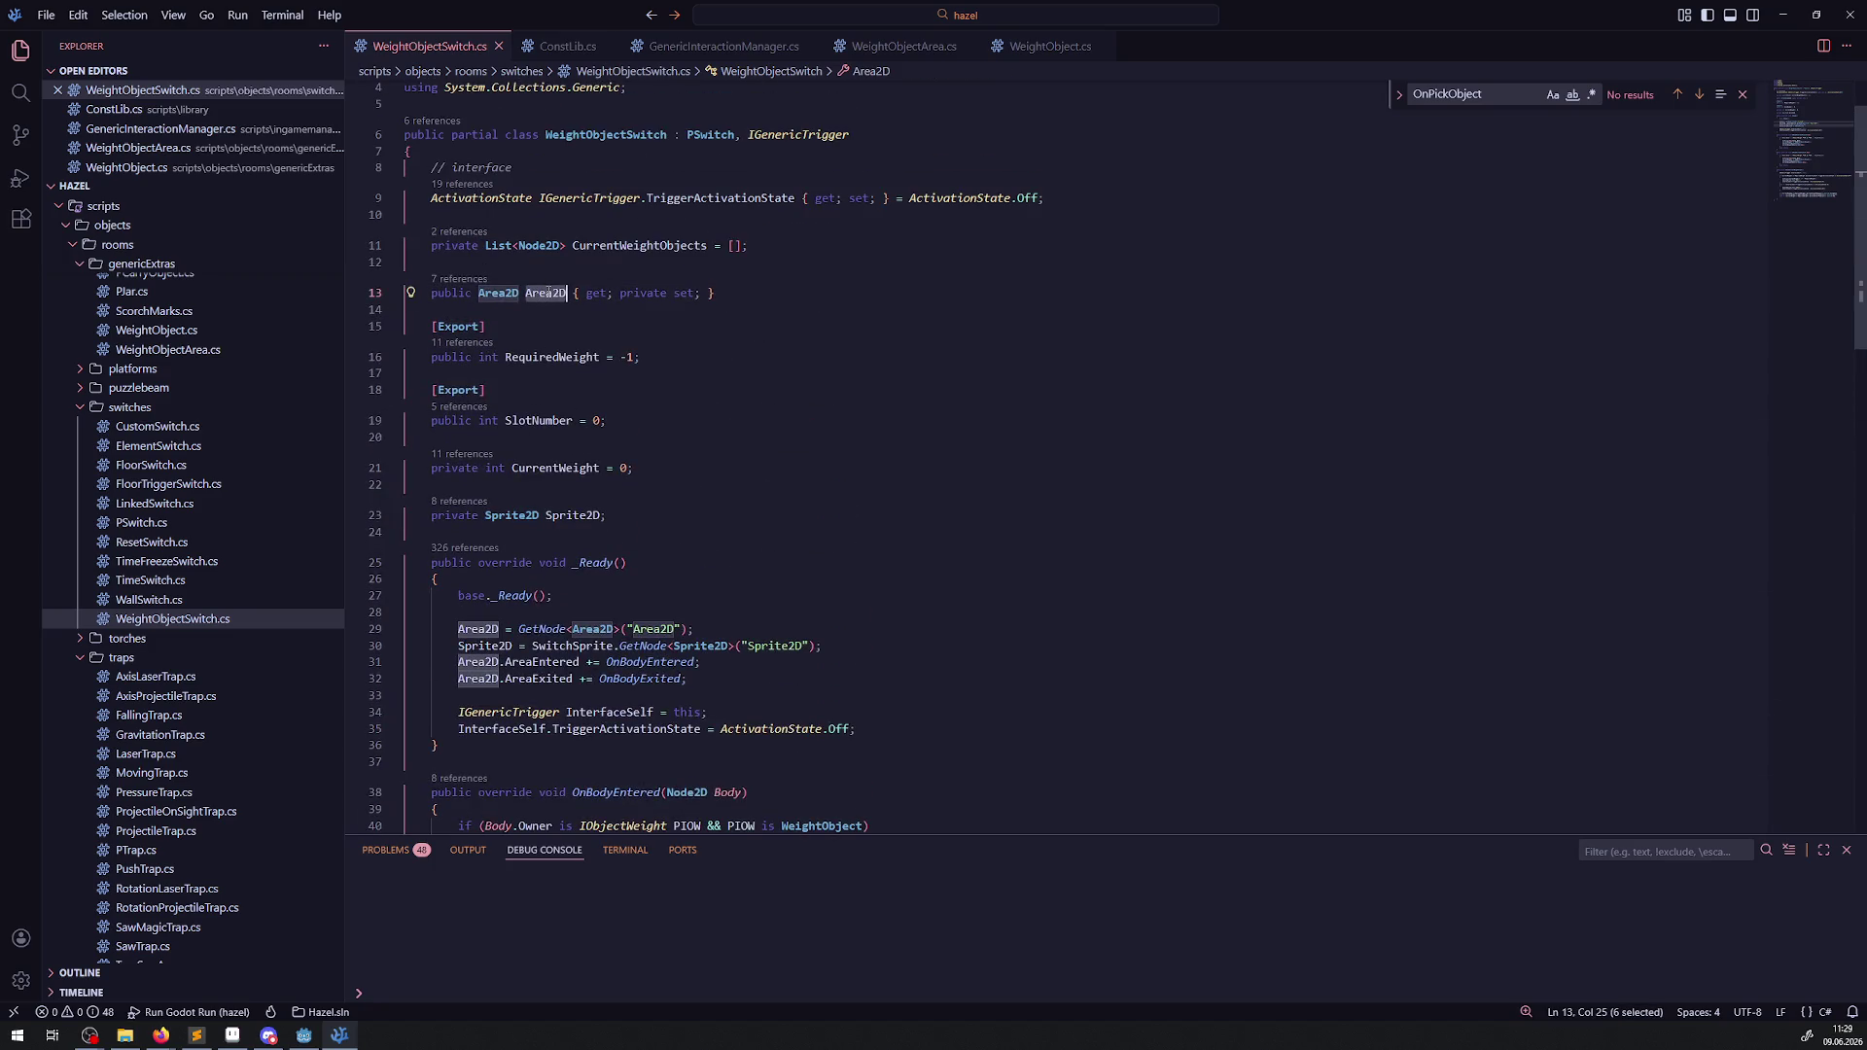
scroll(706, 543, down, 3)
click(706, 543)
key(Return)
key(Return)
text(Area2D.Over)
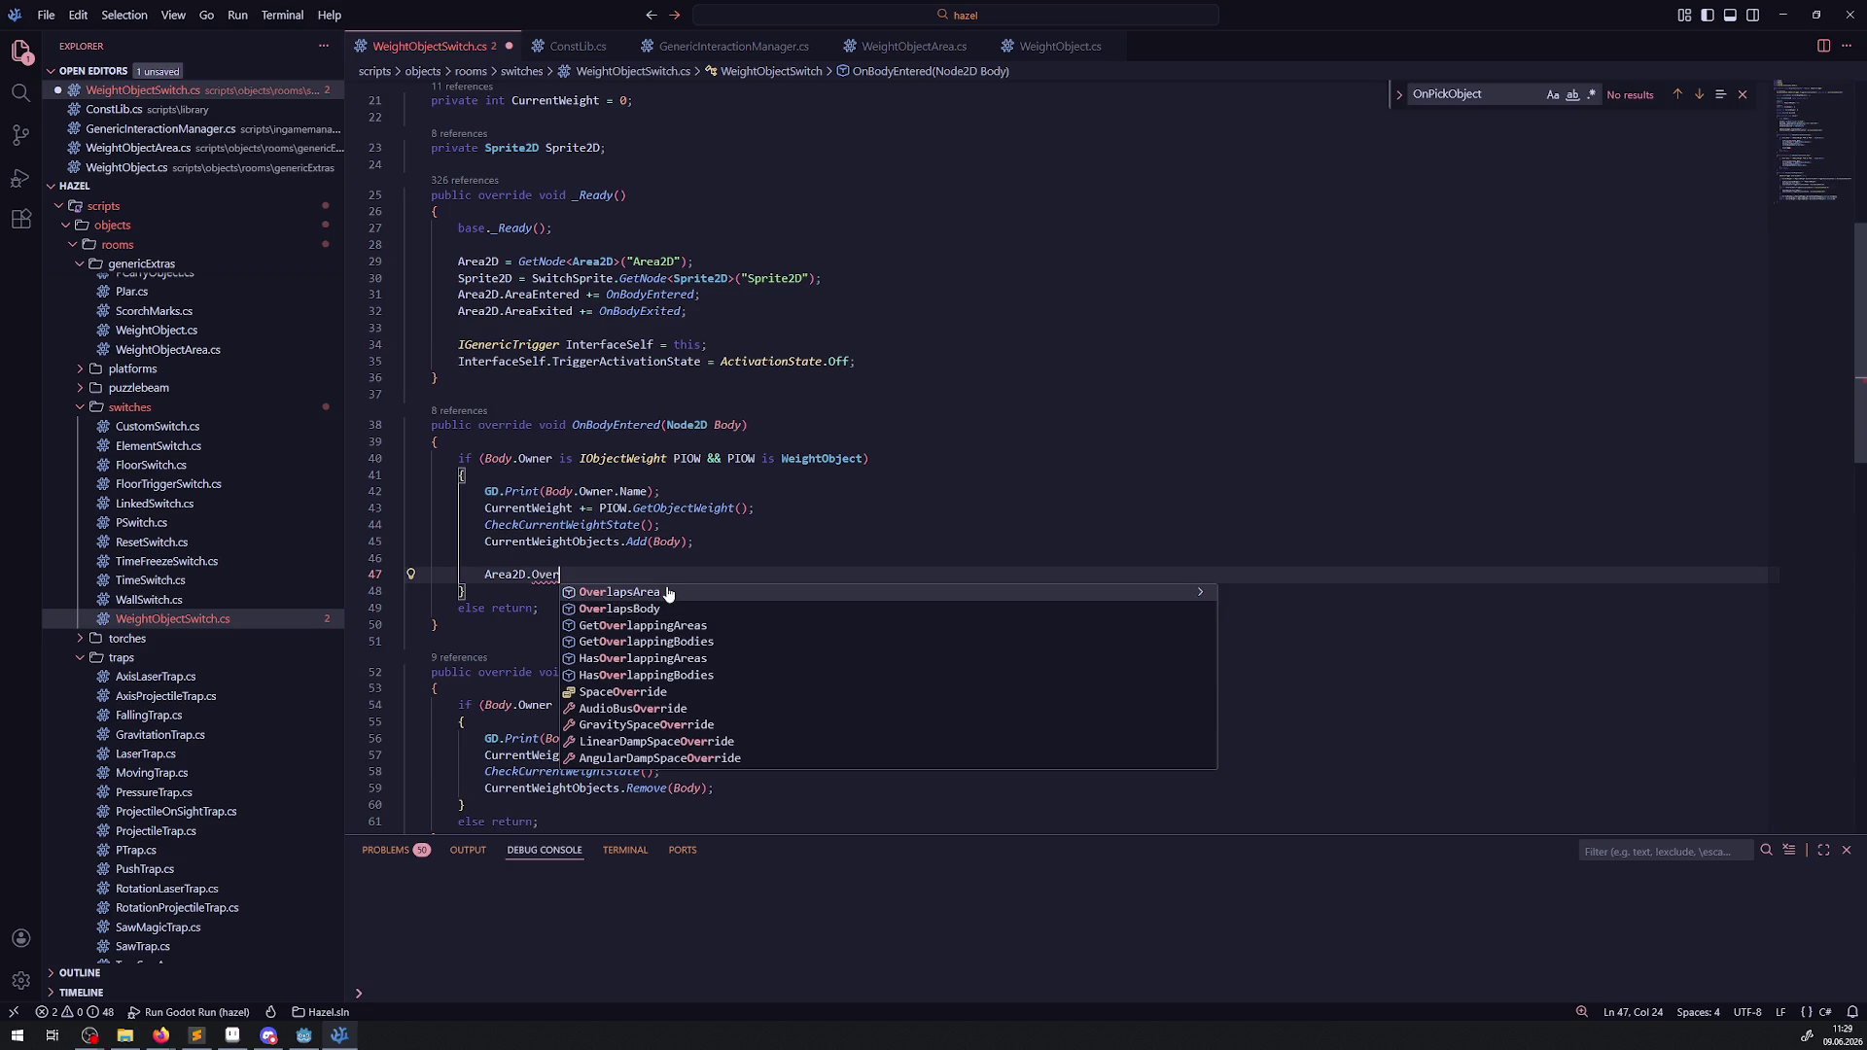
click(690, 645)
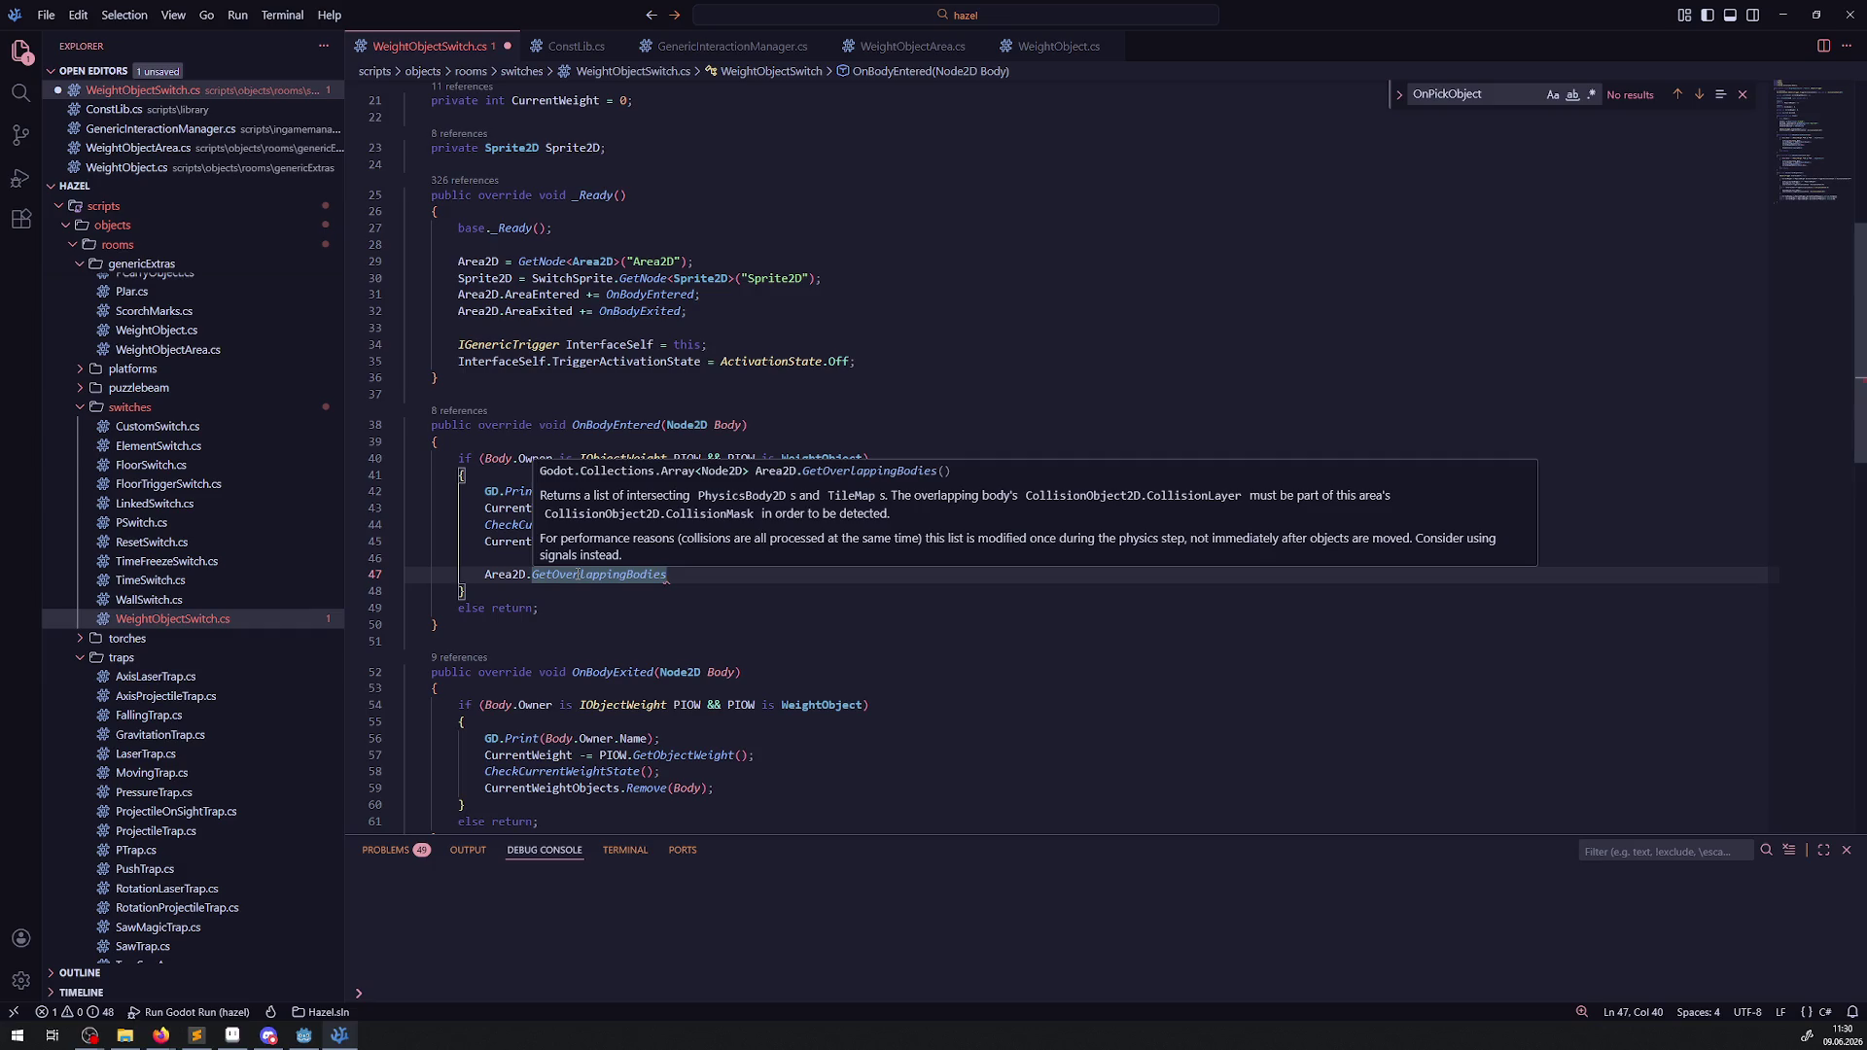
key(shift+Home)
key(BackSpace)
key(BackSpace)
key(BackSpace)
key(BackSpace)
key(Delete)
key(End)
key(ctrl+s)
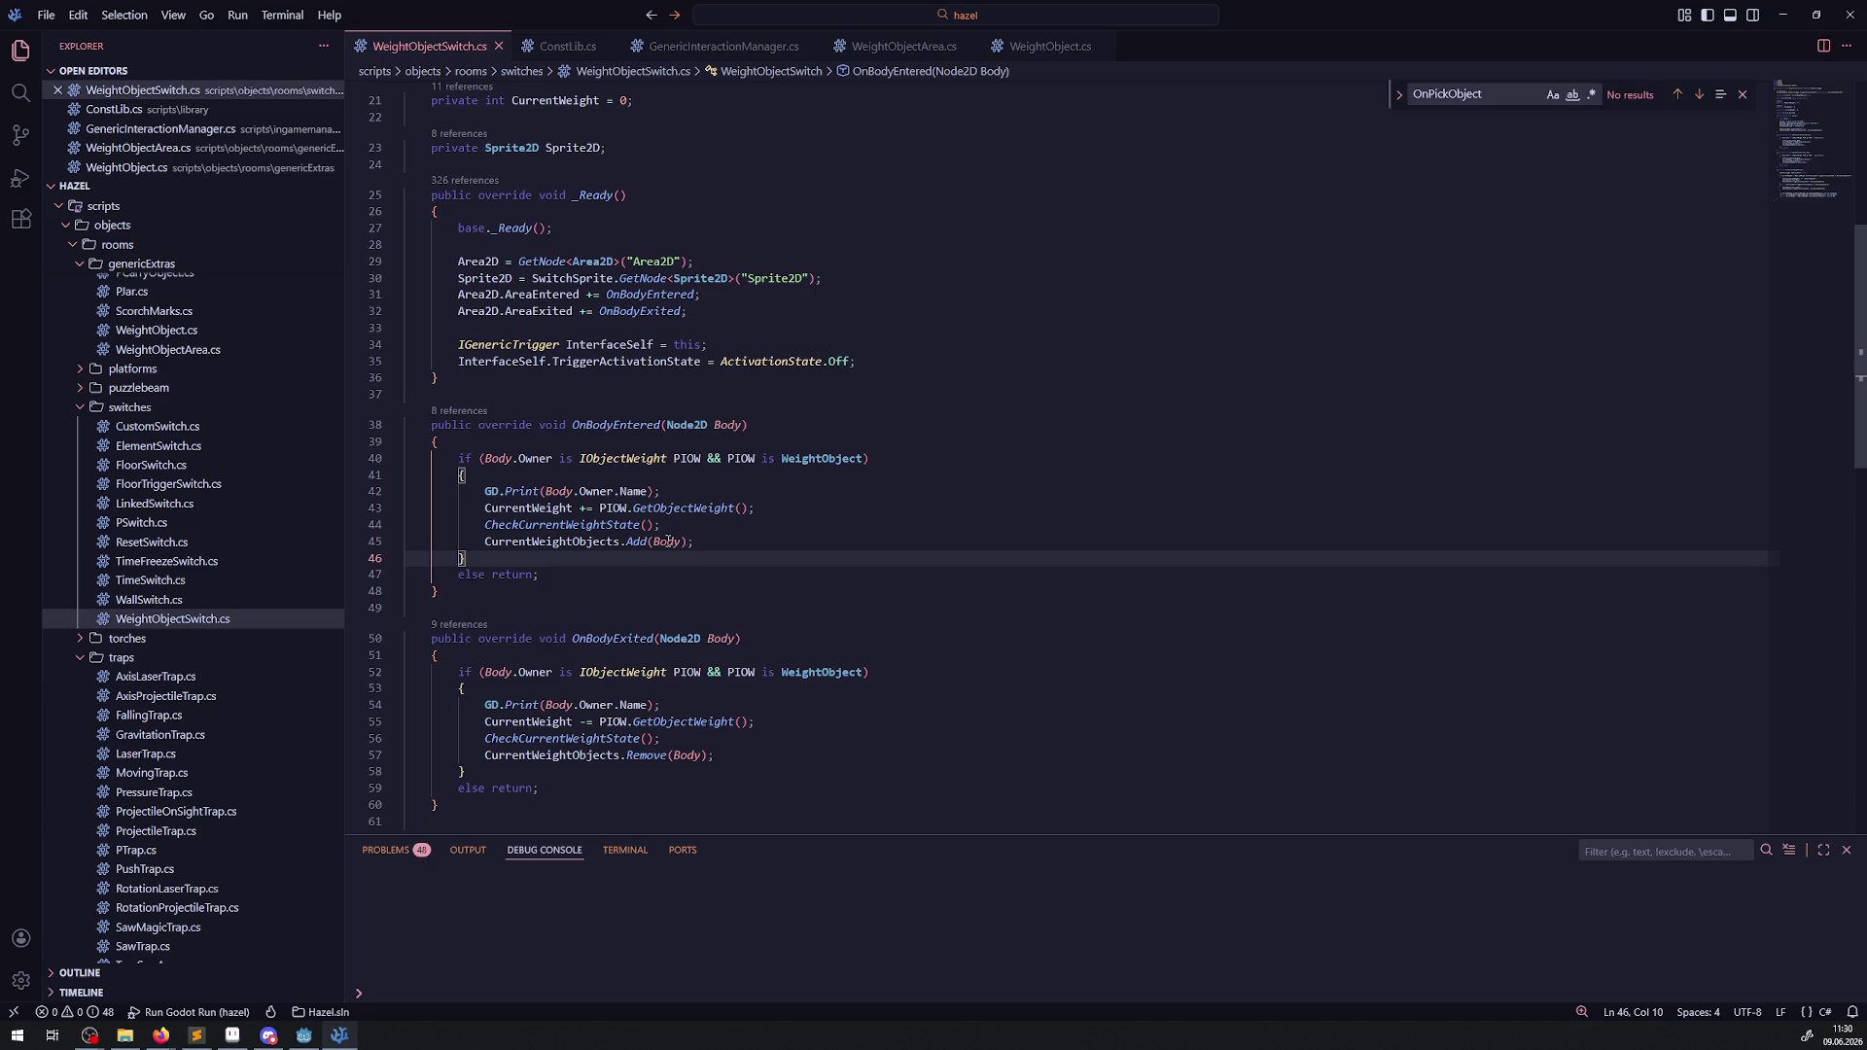
scroll(603, 574, up, 3)
scroll(555, 601, down, 3)
double_click(547, 541)
scroll(789, 590, down, 1)
scroll(788, 591, down, 8)
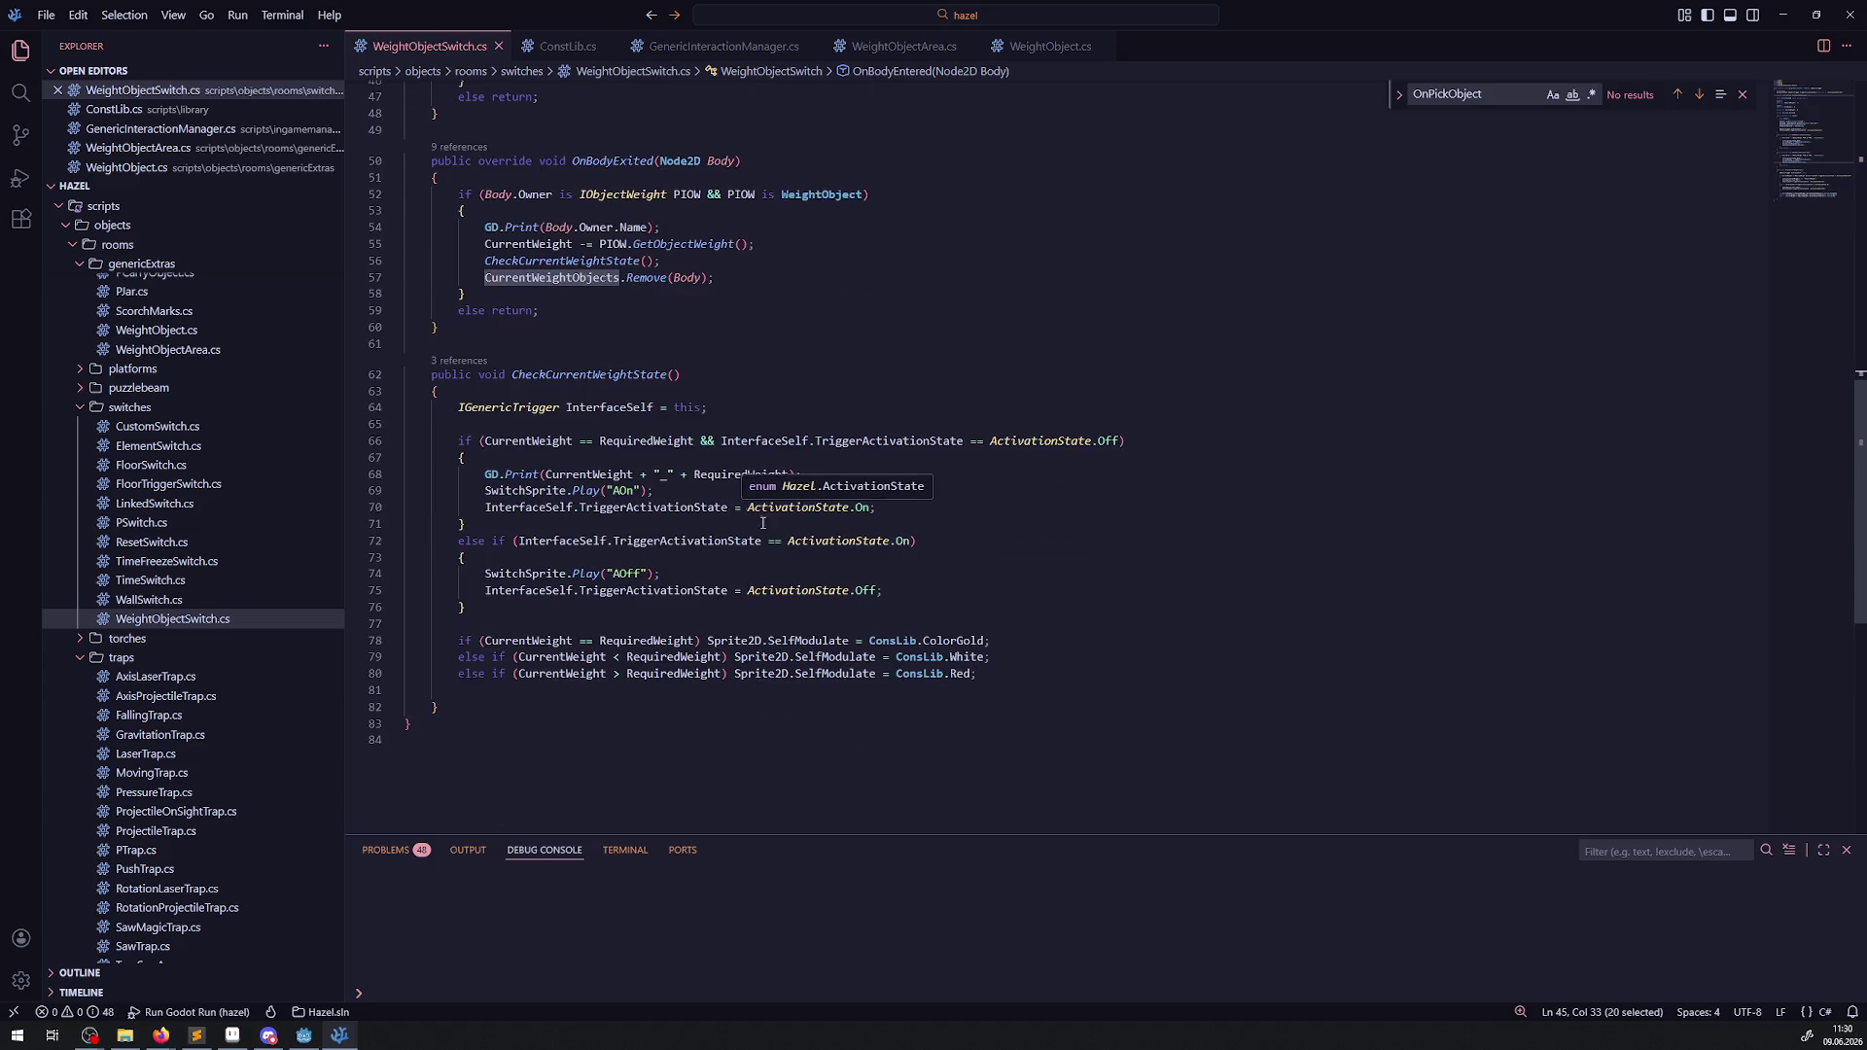
Add a 'foreach (var Nod in CurrentWeightObjects)' loop with an empty body after line 70.
click(933, 504)
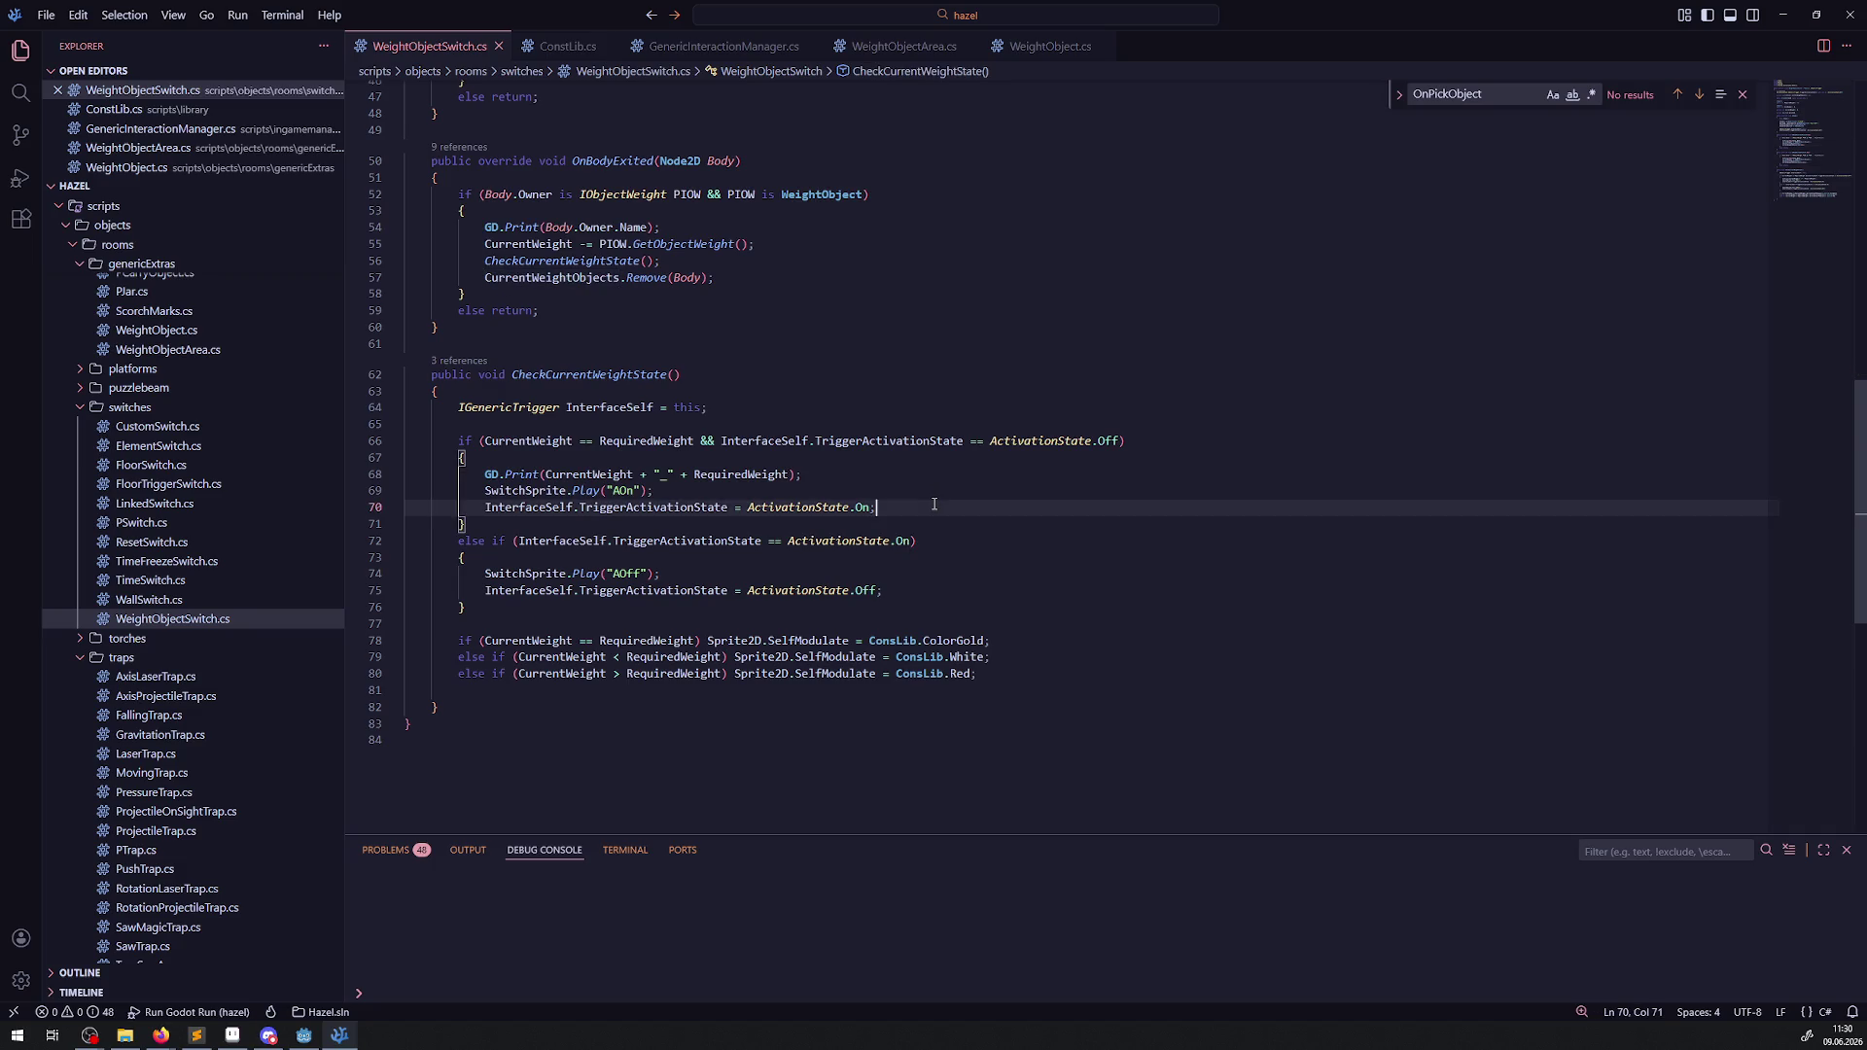
key(Return)
key(Return)
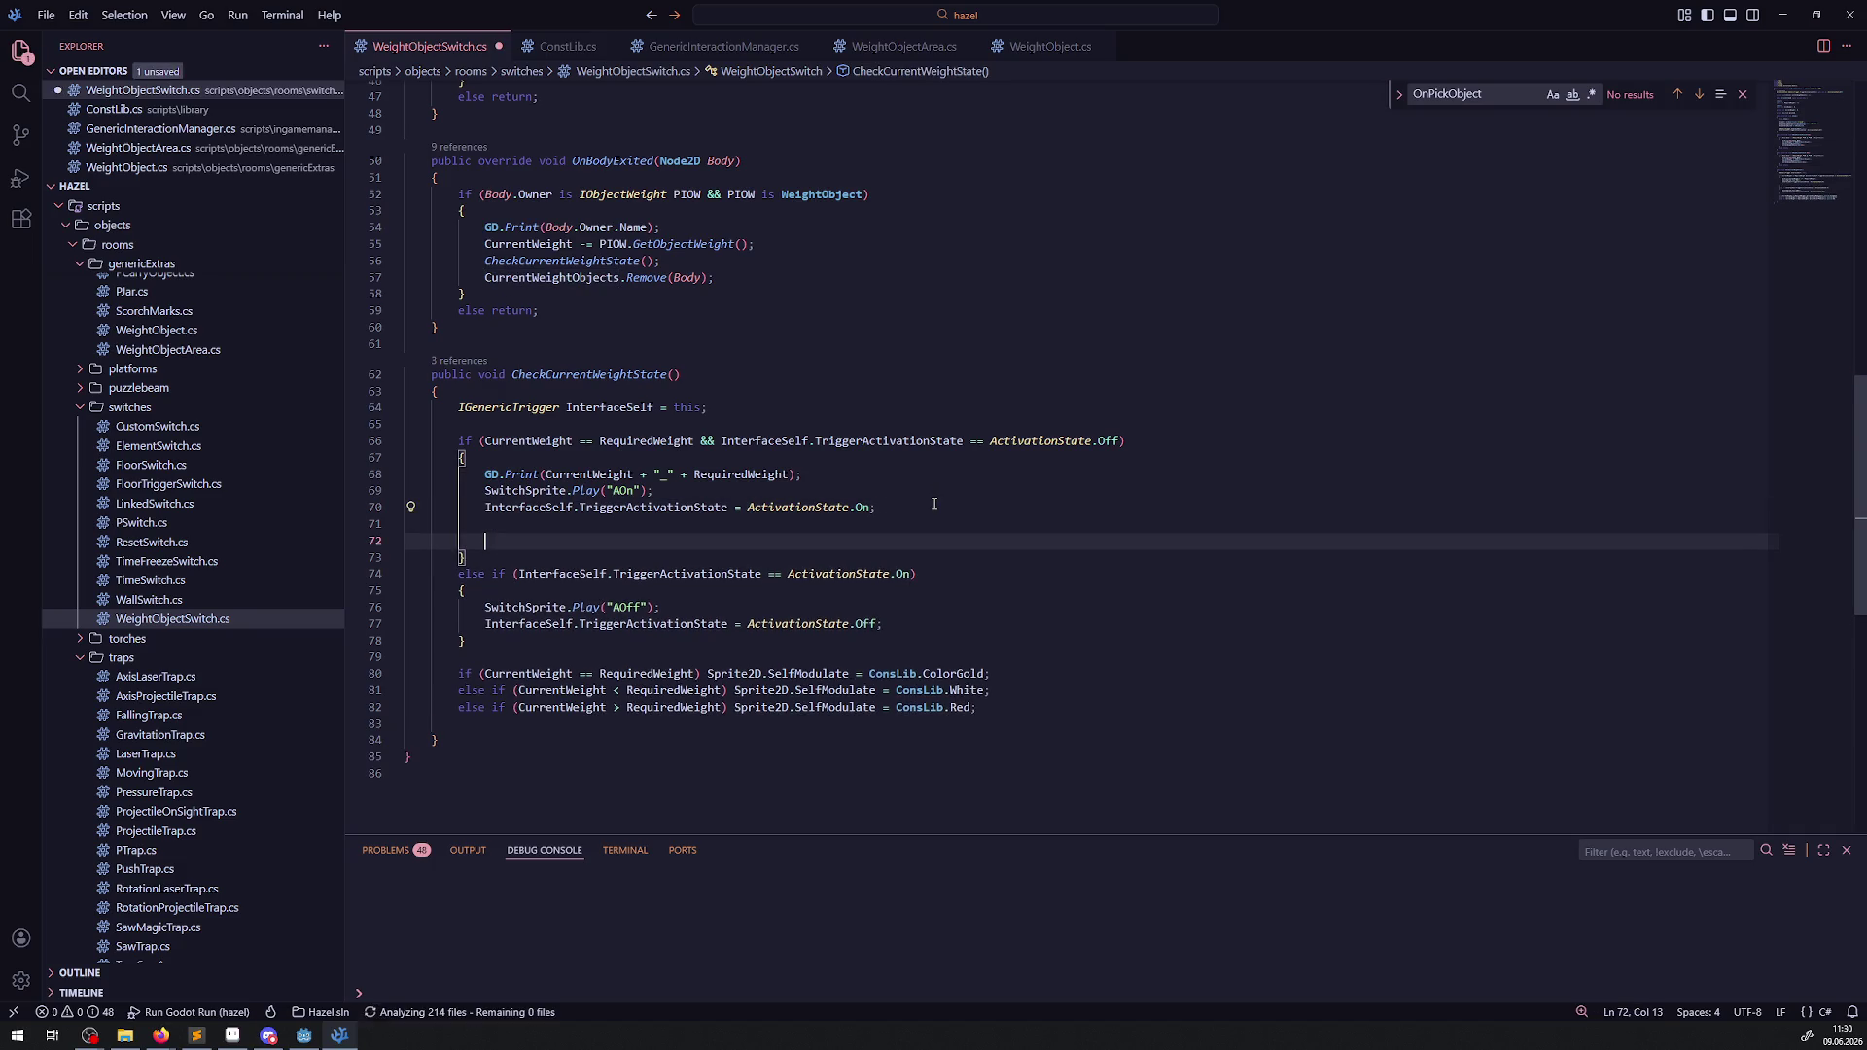
text(foreach())
key(Left)
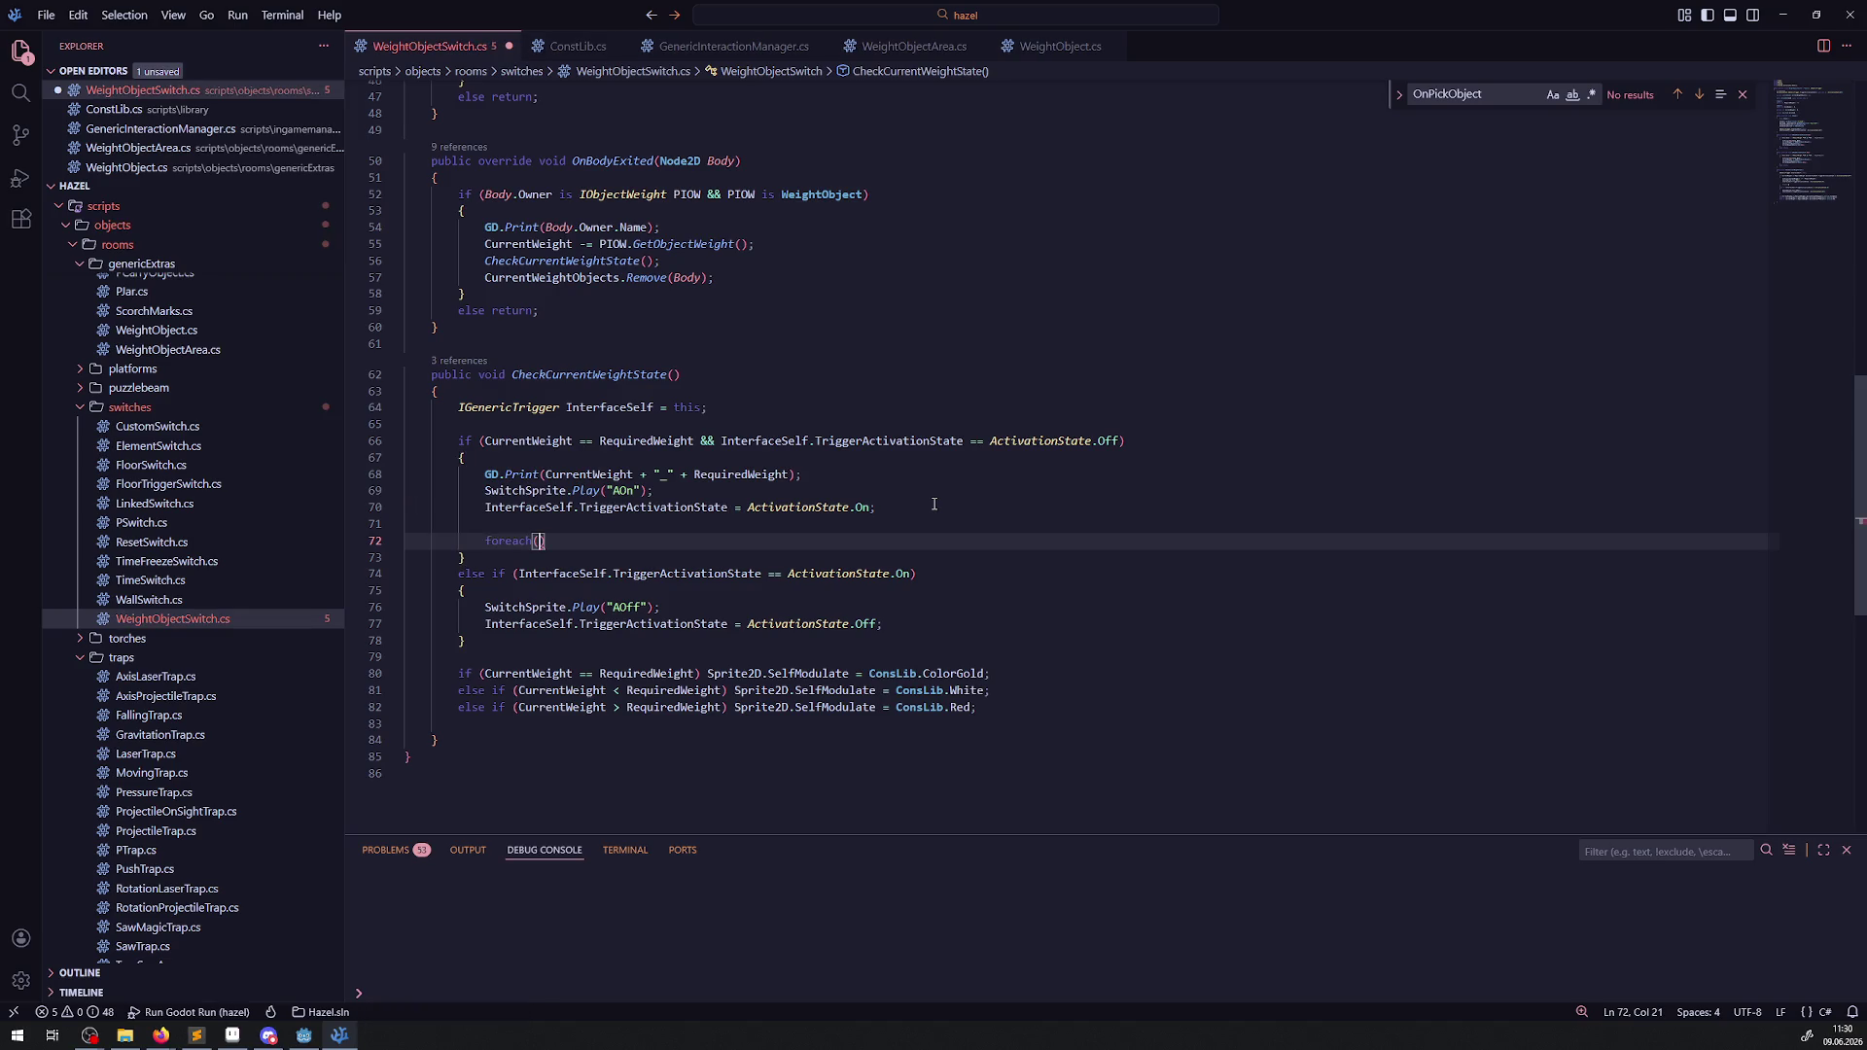
text(var Node)
key(BackSpace)
text(in CurrentWeightObjects)
key(End)
key(Return)
text({)
key(Return)
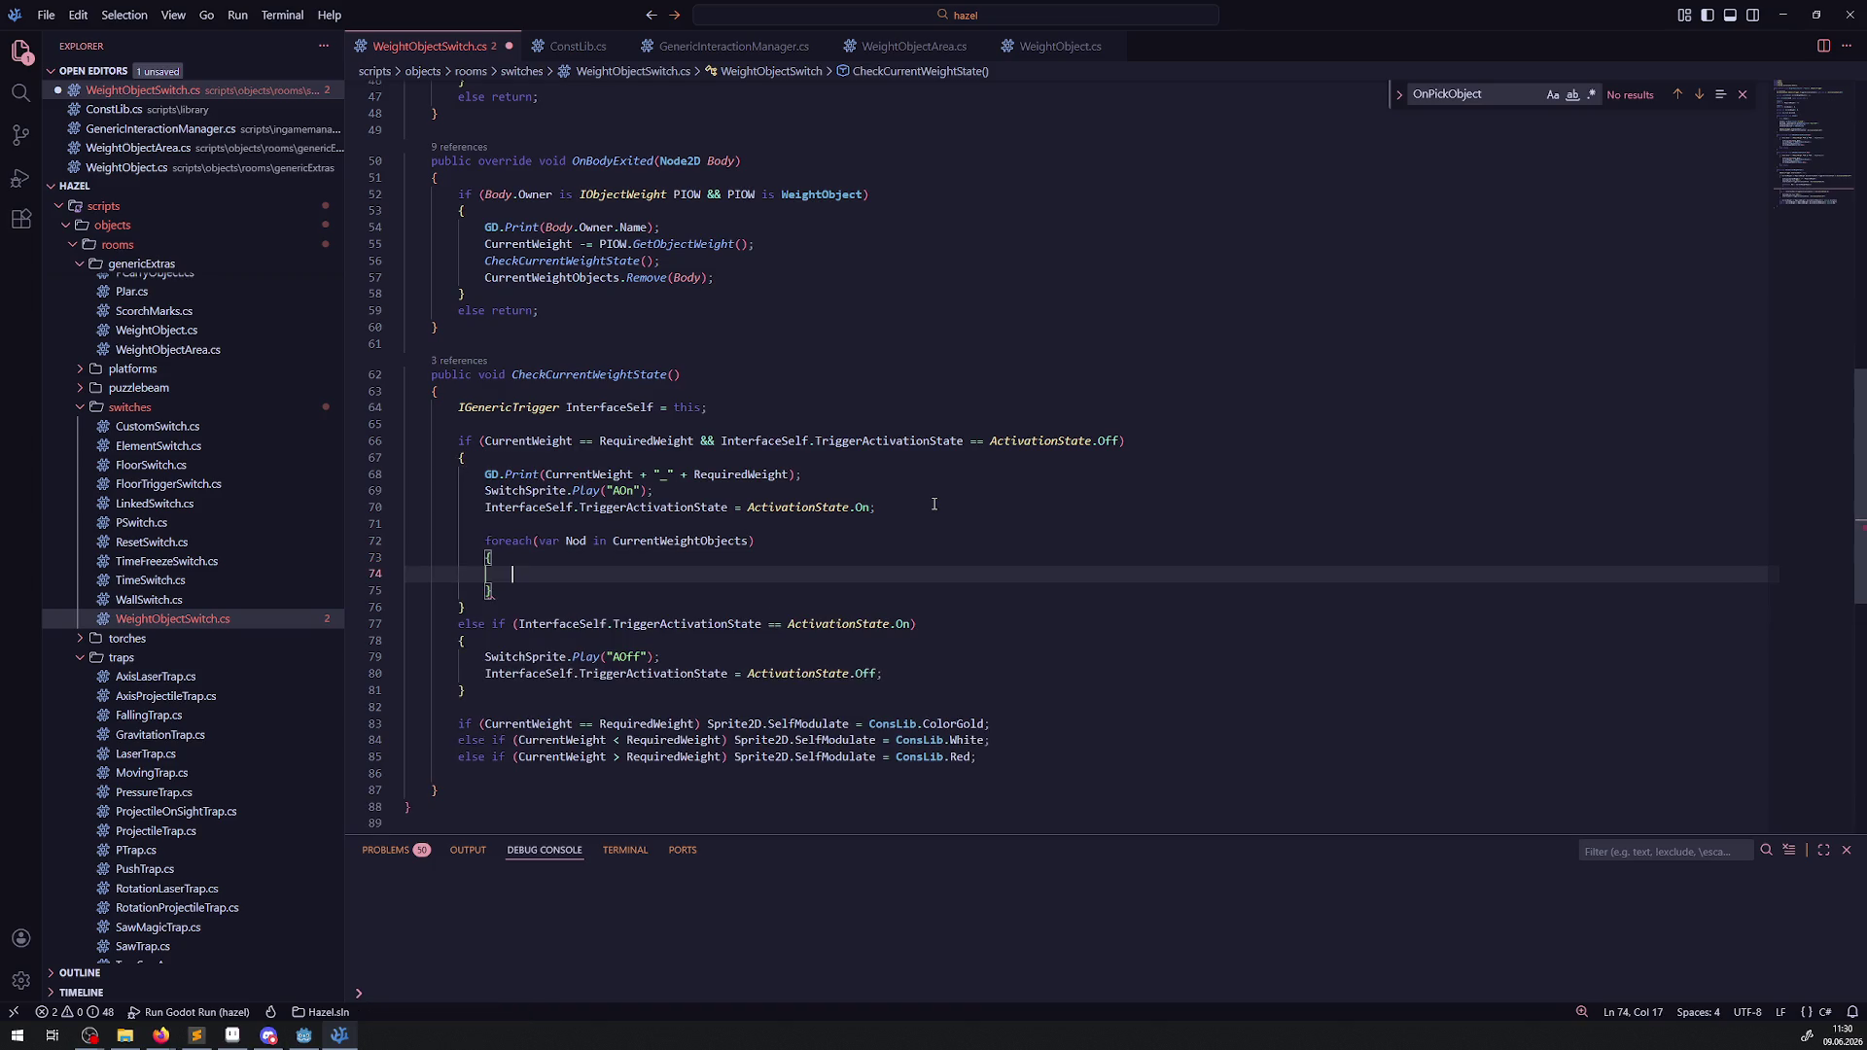
key(ctrl+s)
Write the loop body setting Nod.Position using a with-expression { Y += 2 }.
double_click(587, 541)
key(ctrl+c)
click(515, 572)
key(ctrl+v)
text(.)
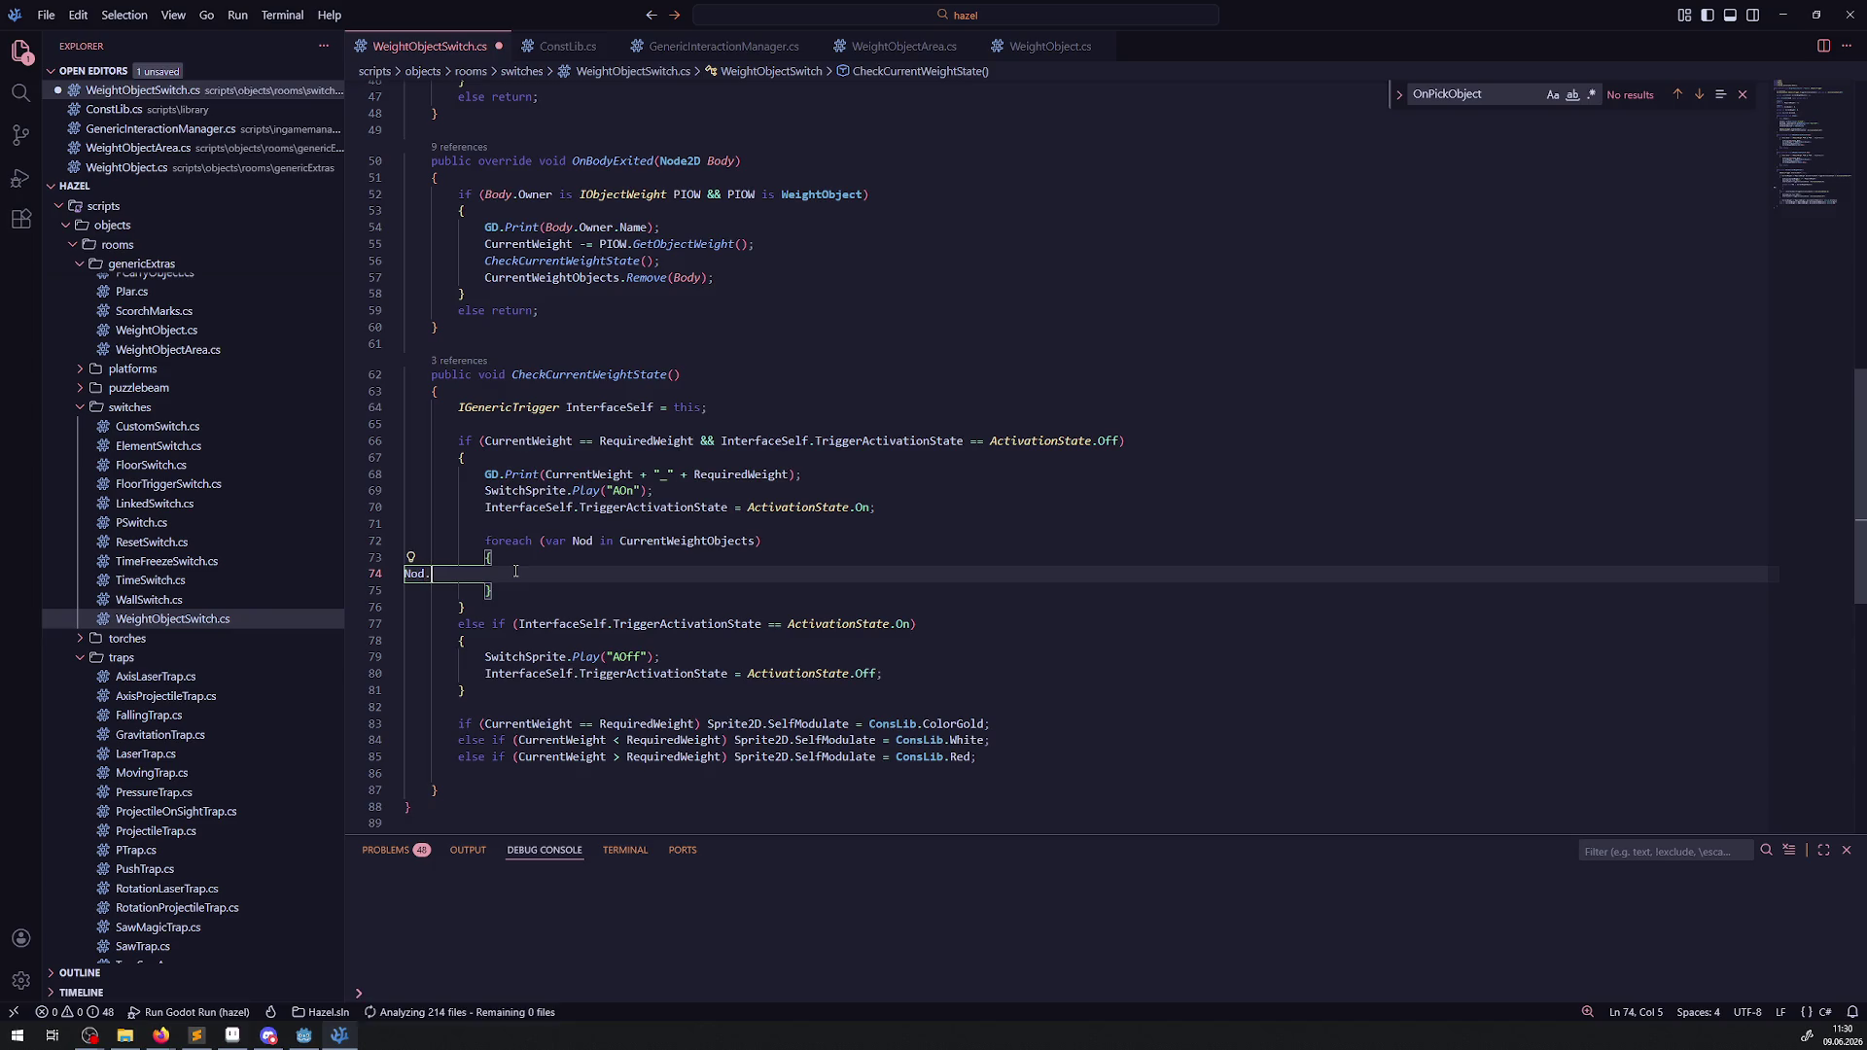
text(Position)
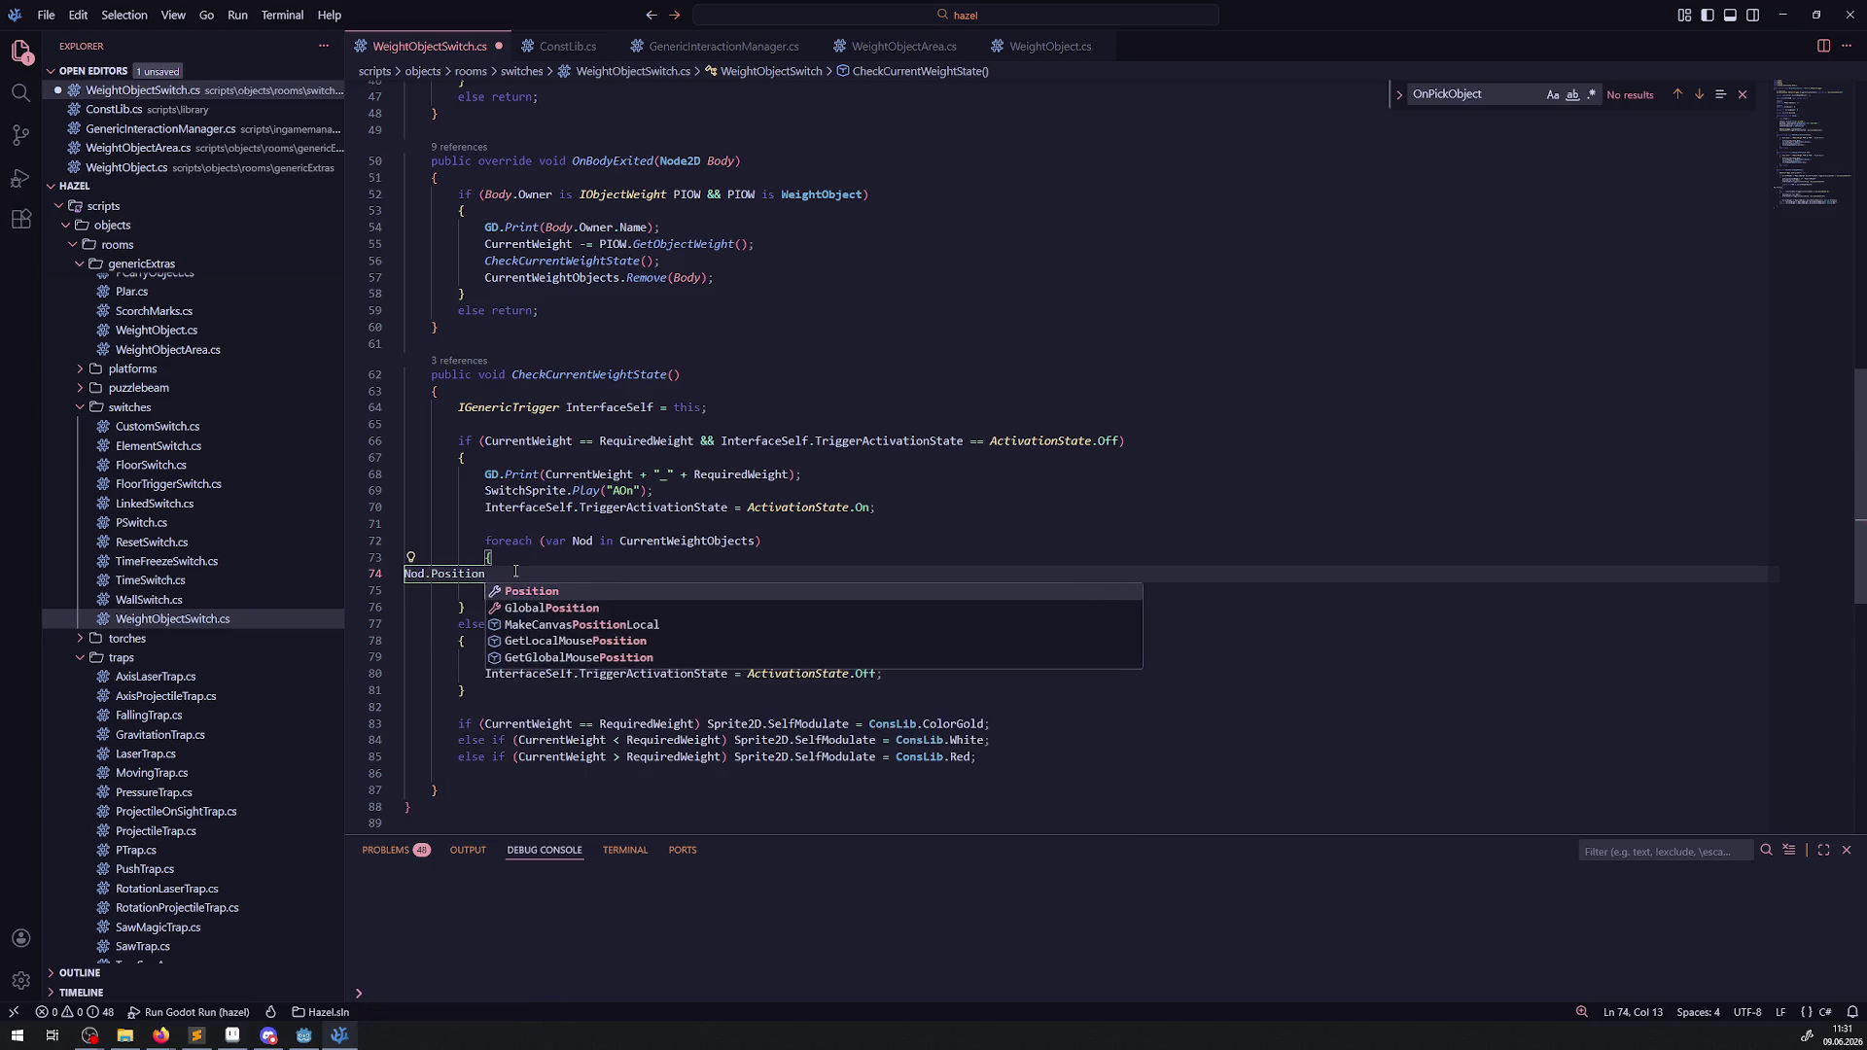
text( +=)
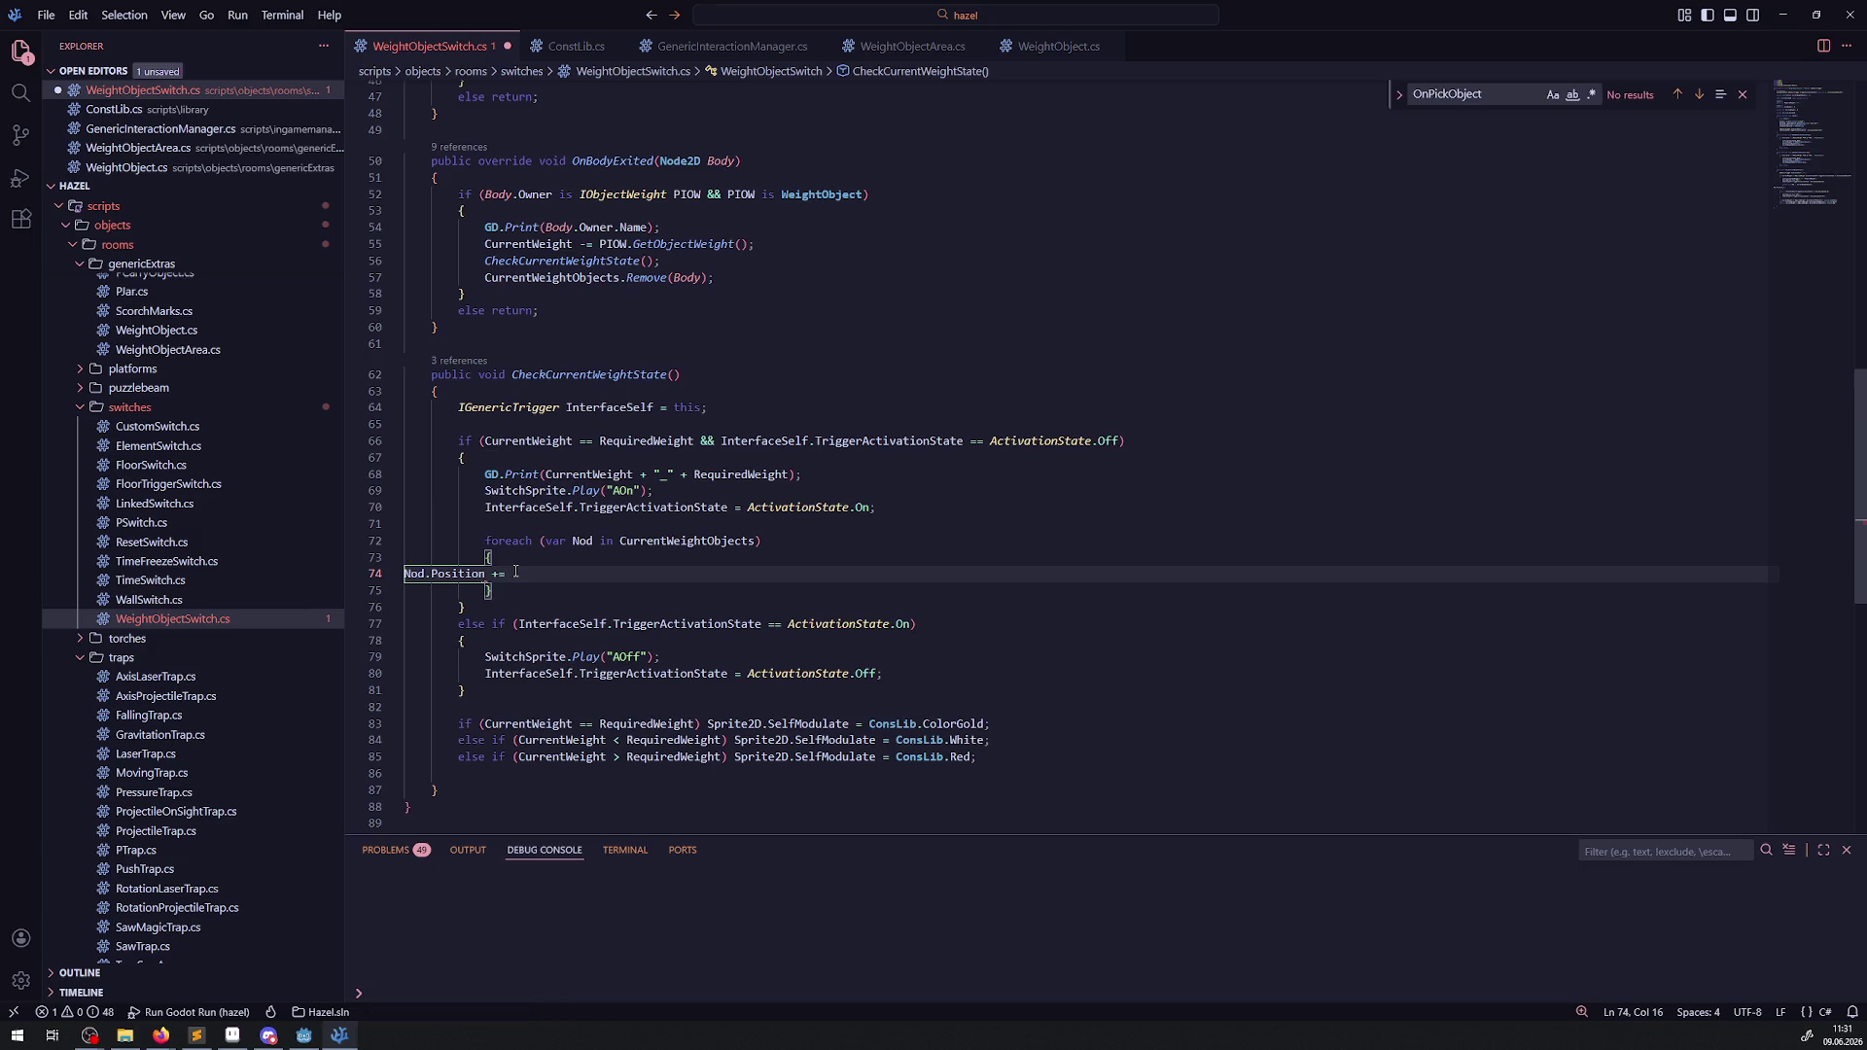
key(BackSpace)
key(BackSpace)
text(= Posi)
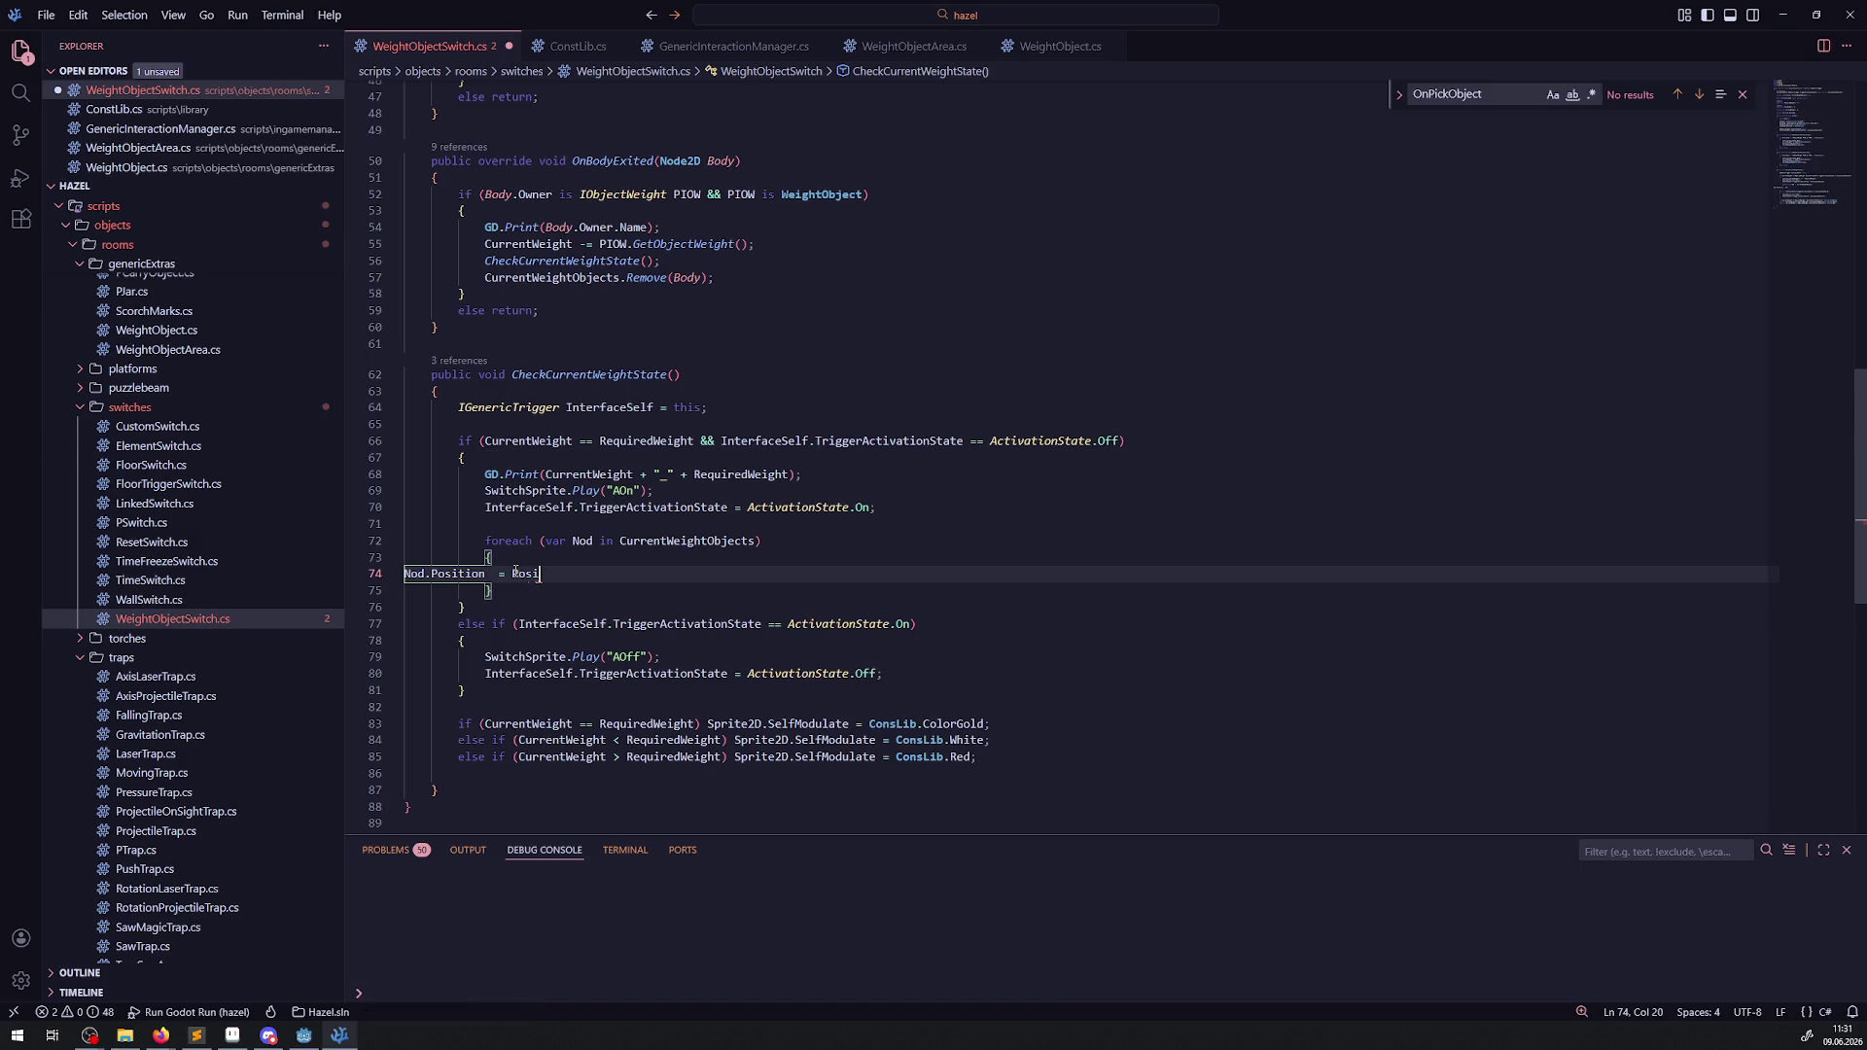
text(tion wi)
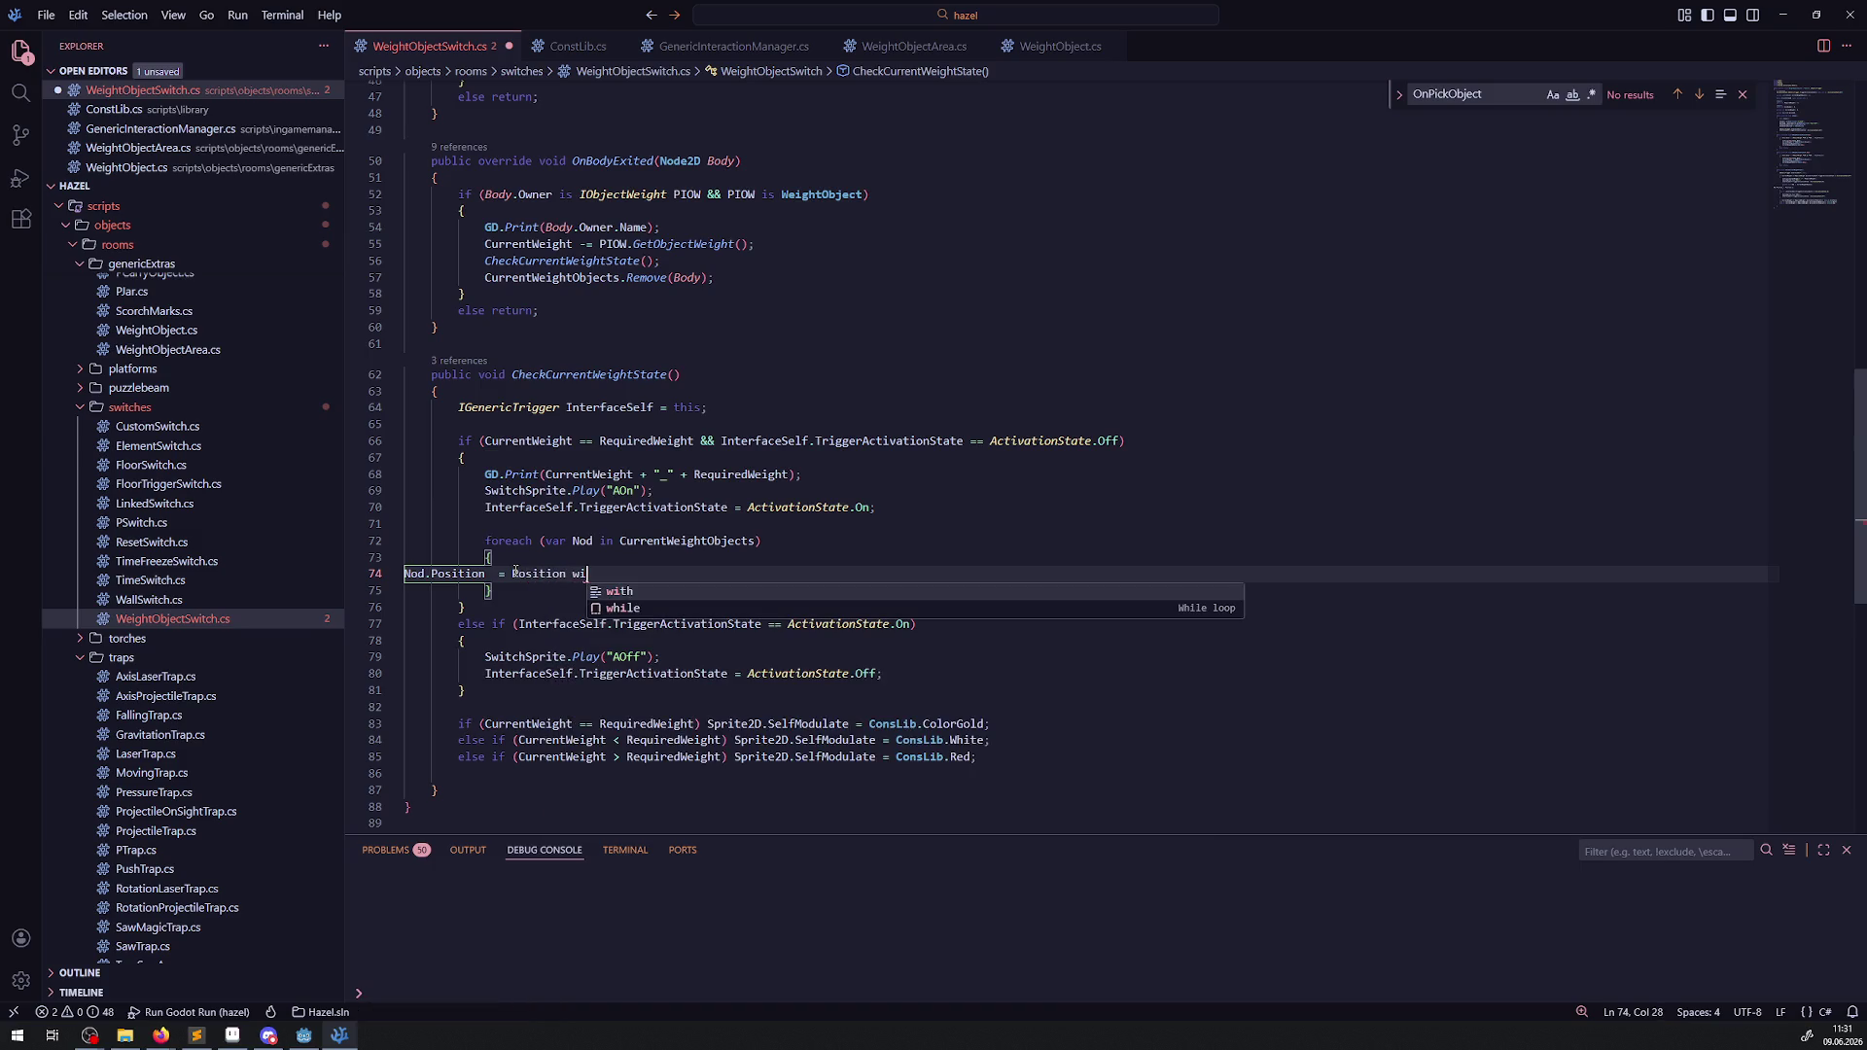
key(Tab)
text({ };)
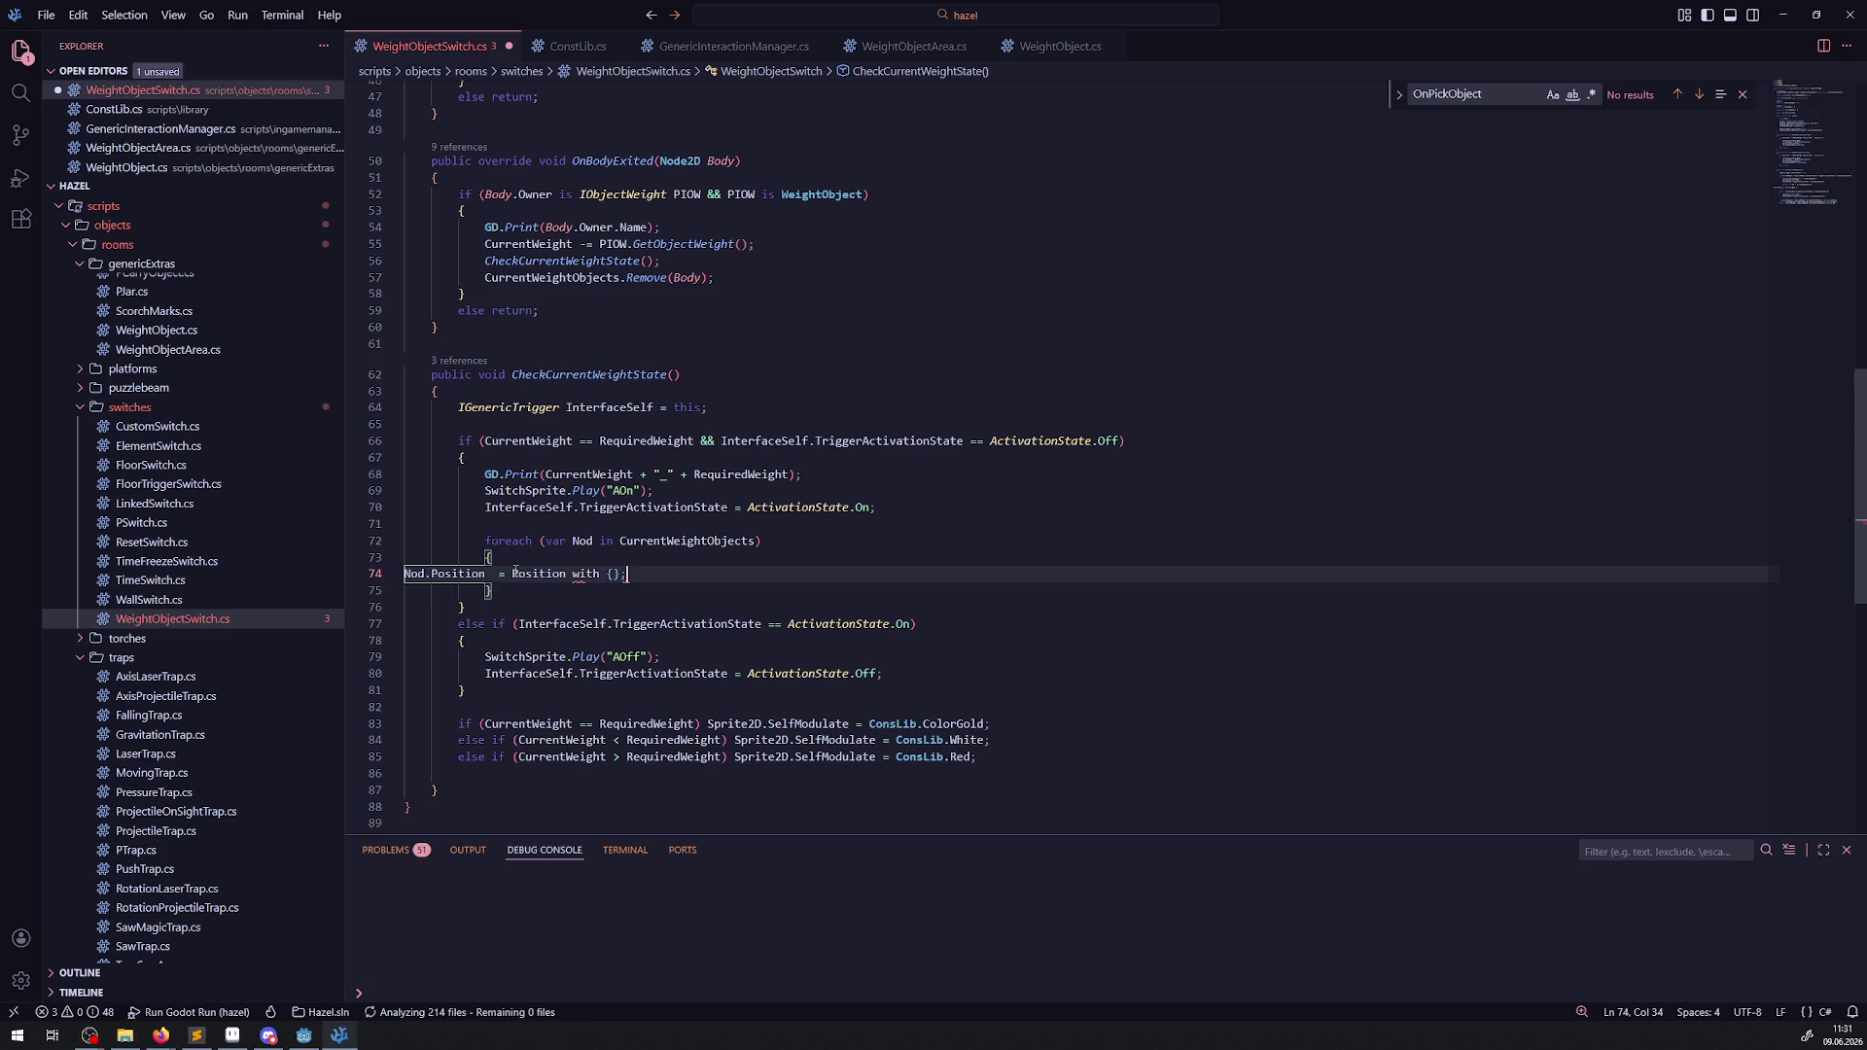
key(Left)
key(Left)
key(Left)
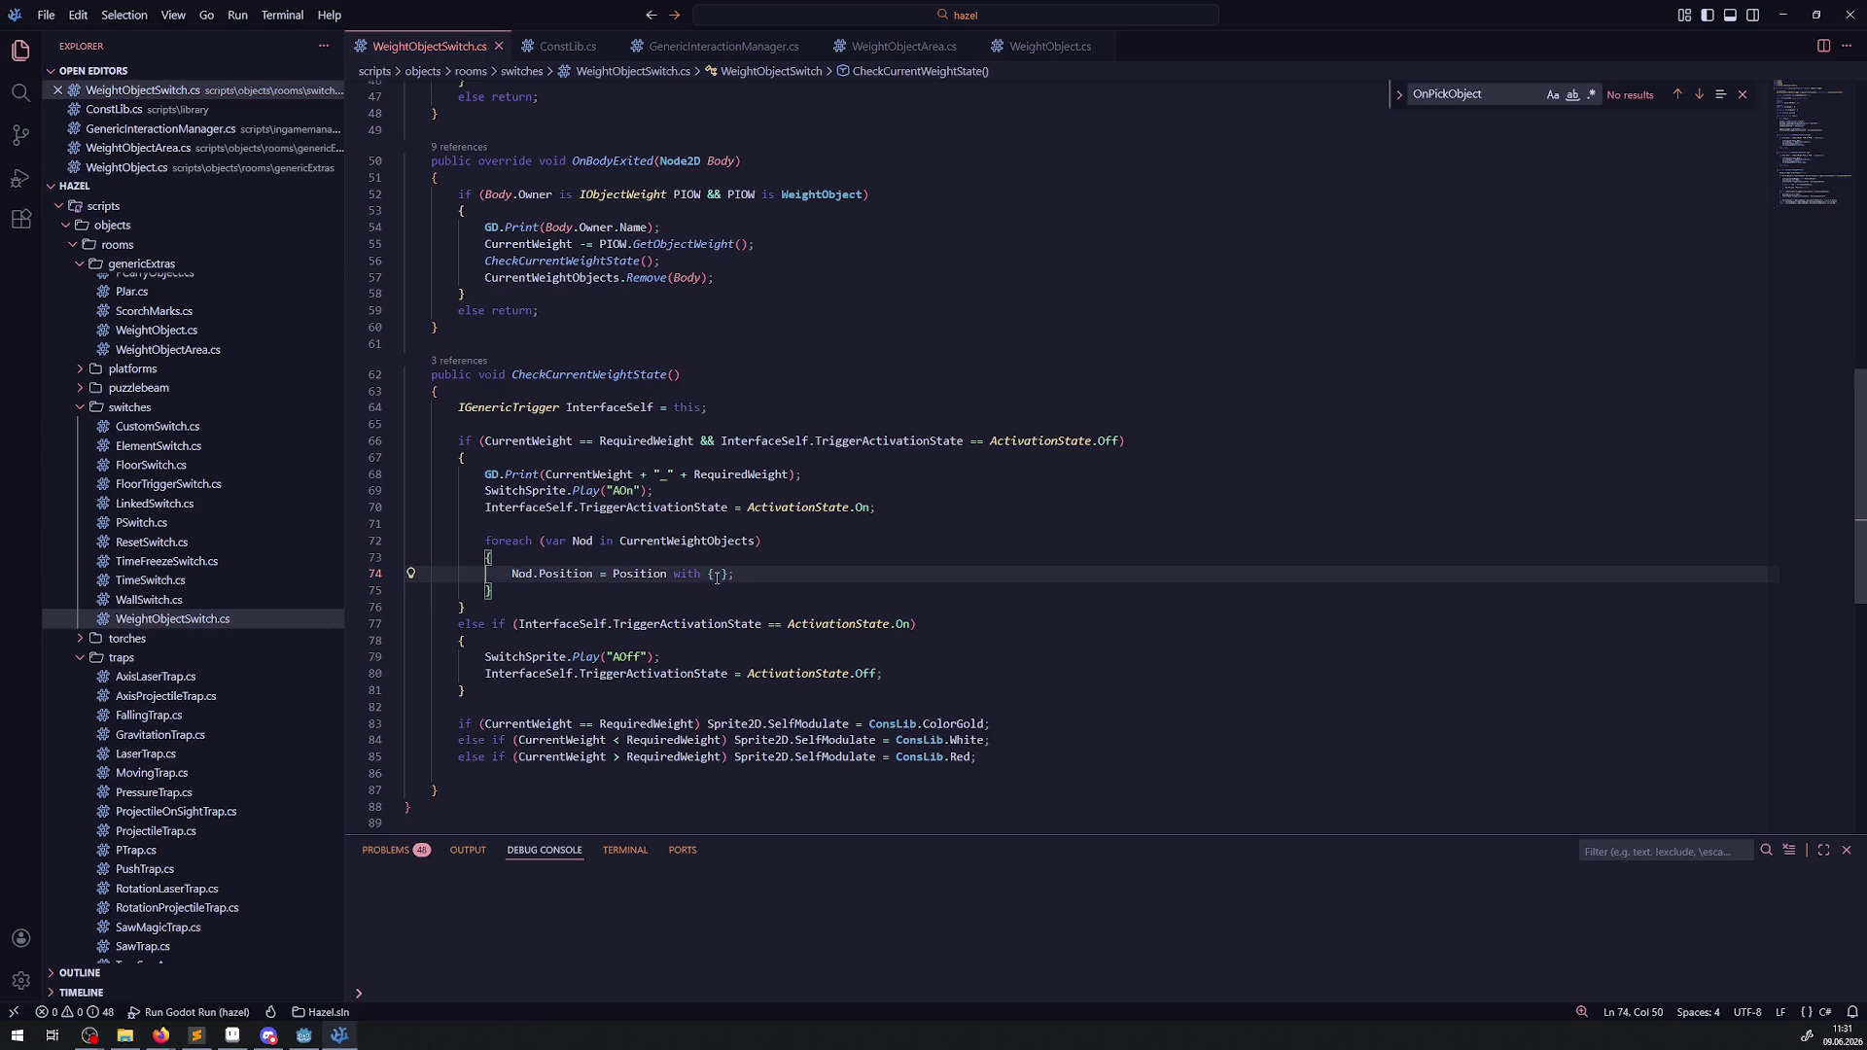
text(Y)
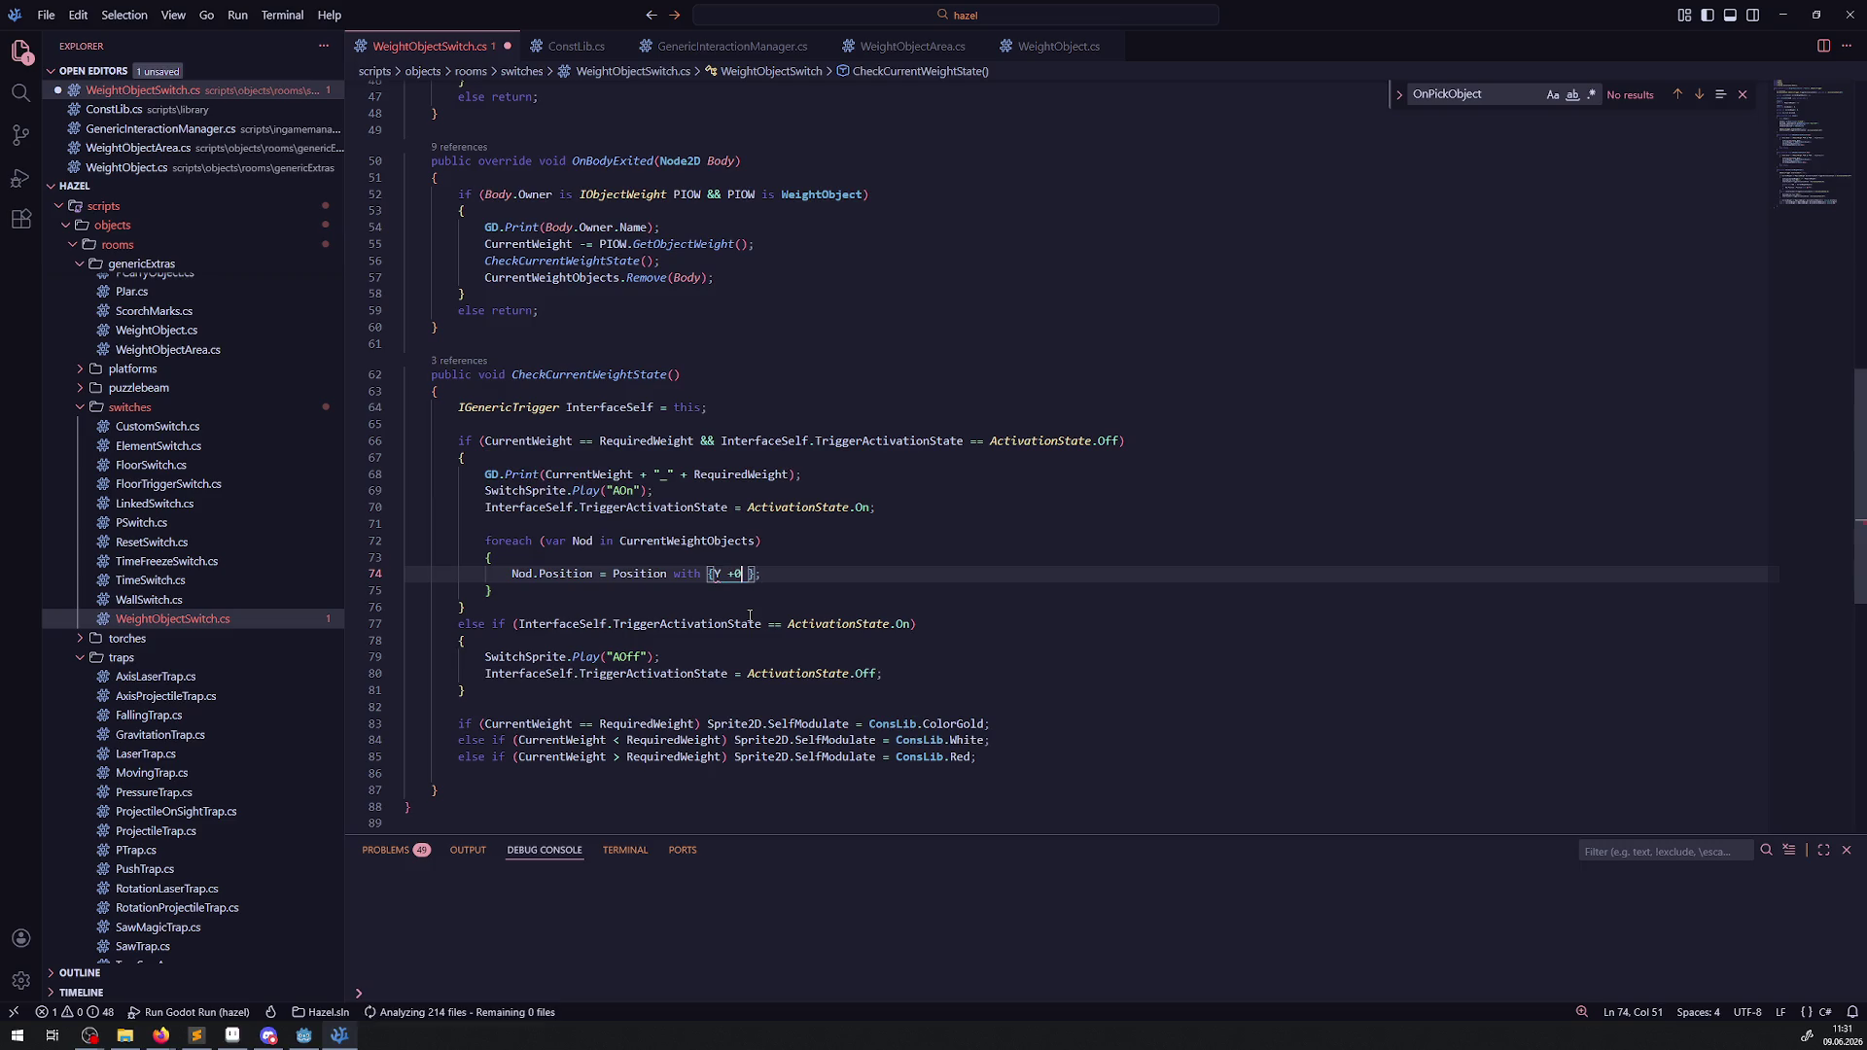
text(+03)
key(BackSpace)
key(BackSpace)
text(=2)
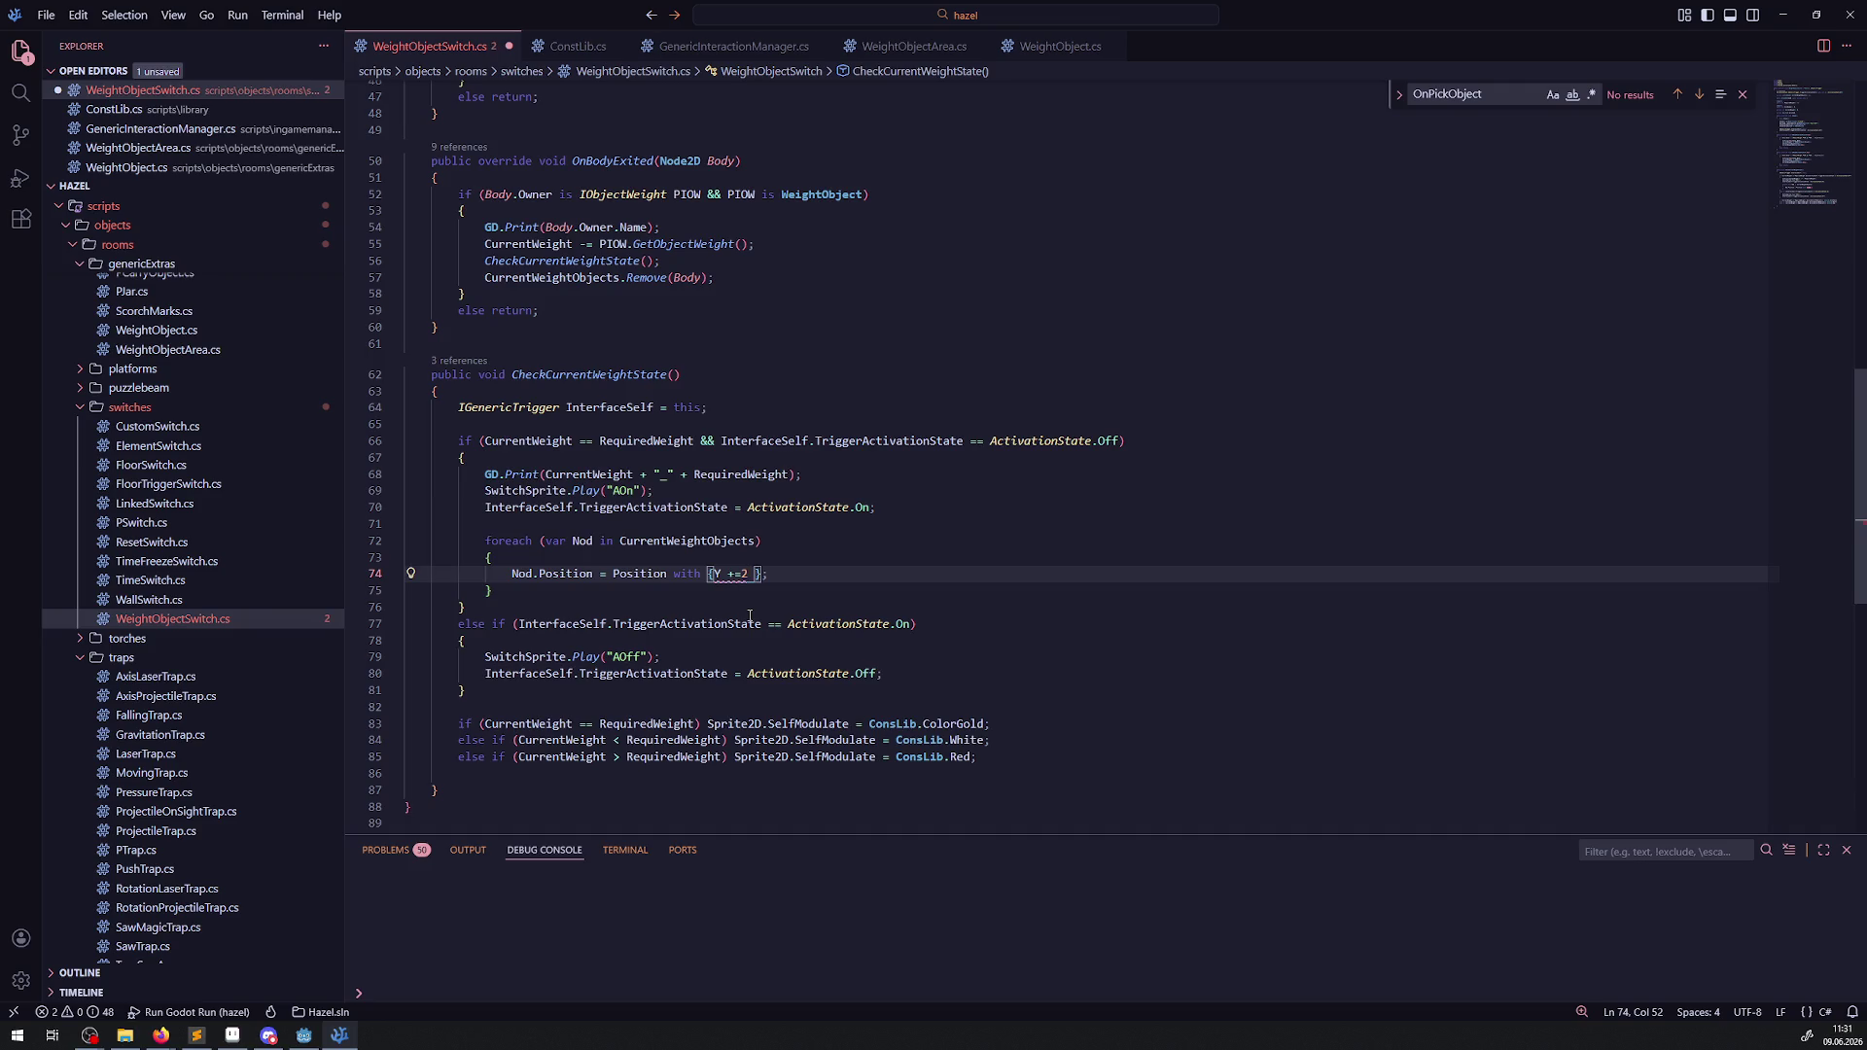
Prefix the with-expression with 'Nod.', save, and search the project for 'with{'.
mouse_move(738, 571)
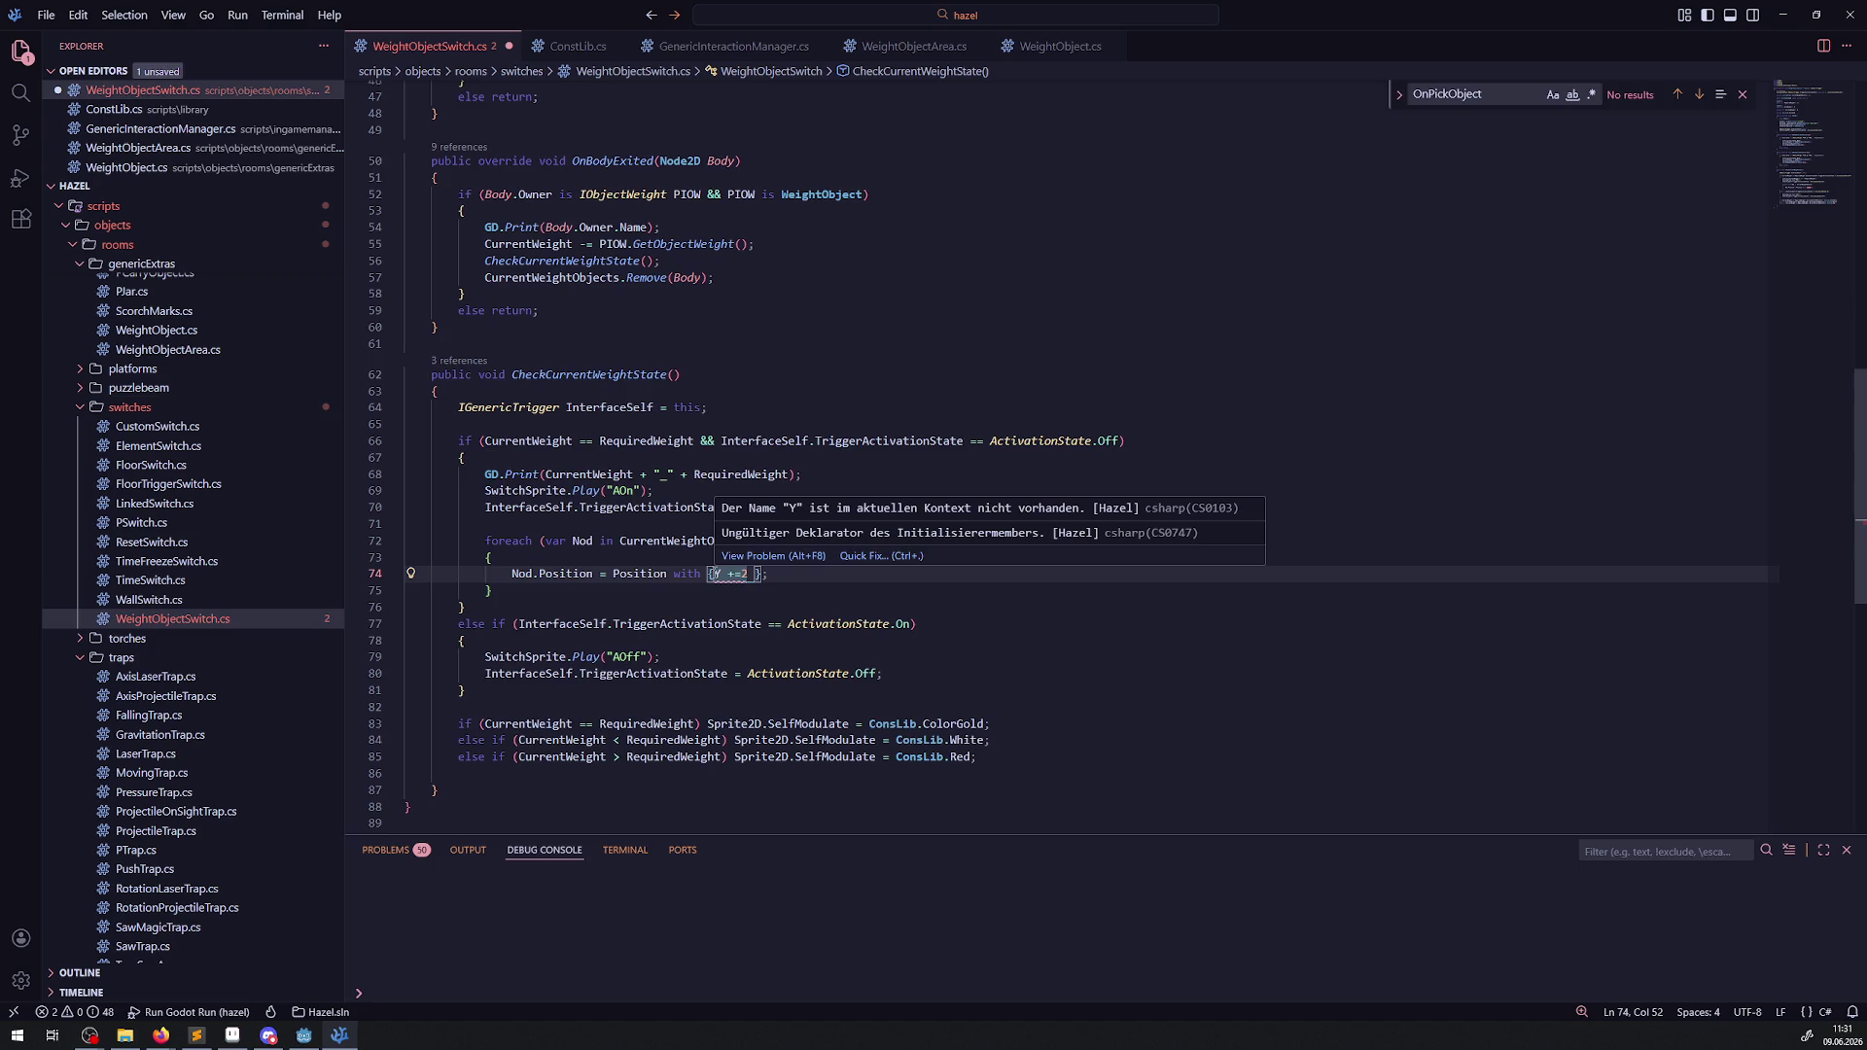
double_click(534, 574)
click(607, 574)
text(Nod.)
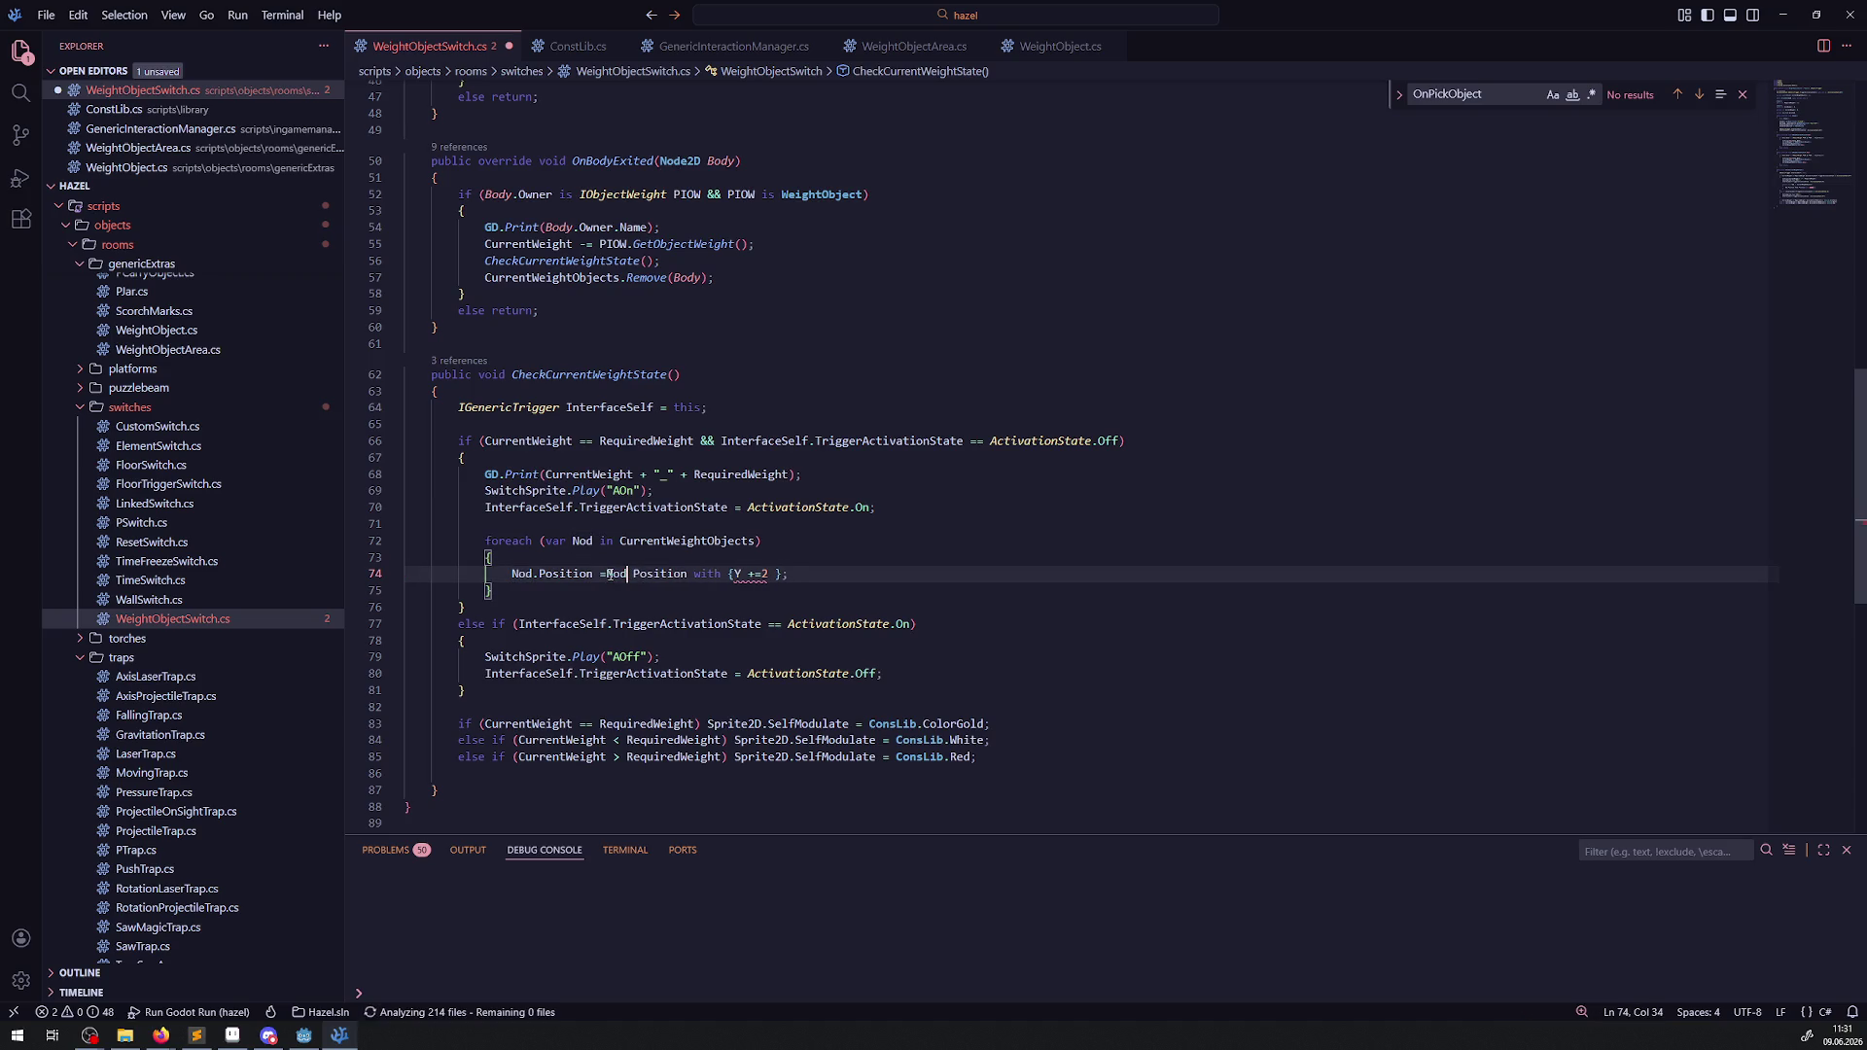
key(ctrl+s)
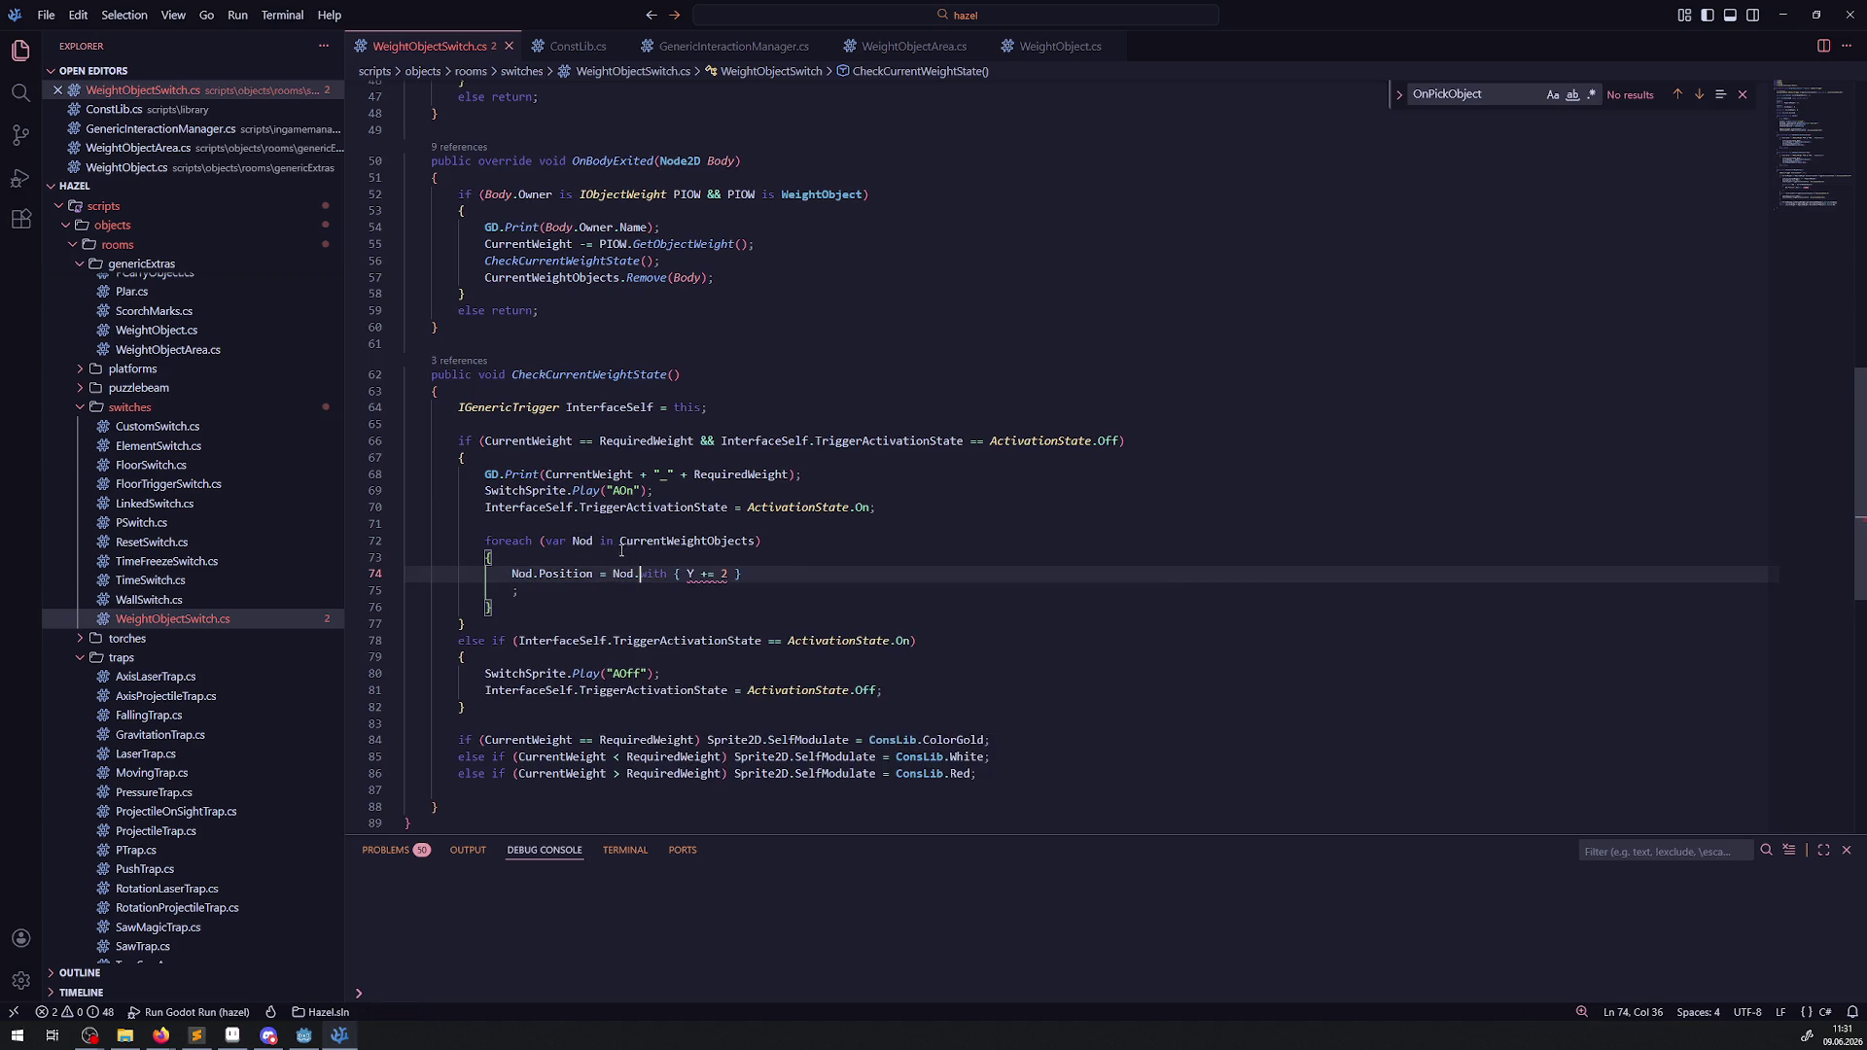
click(21, 93)
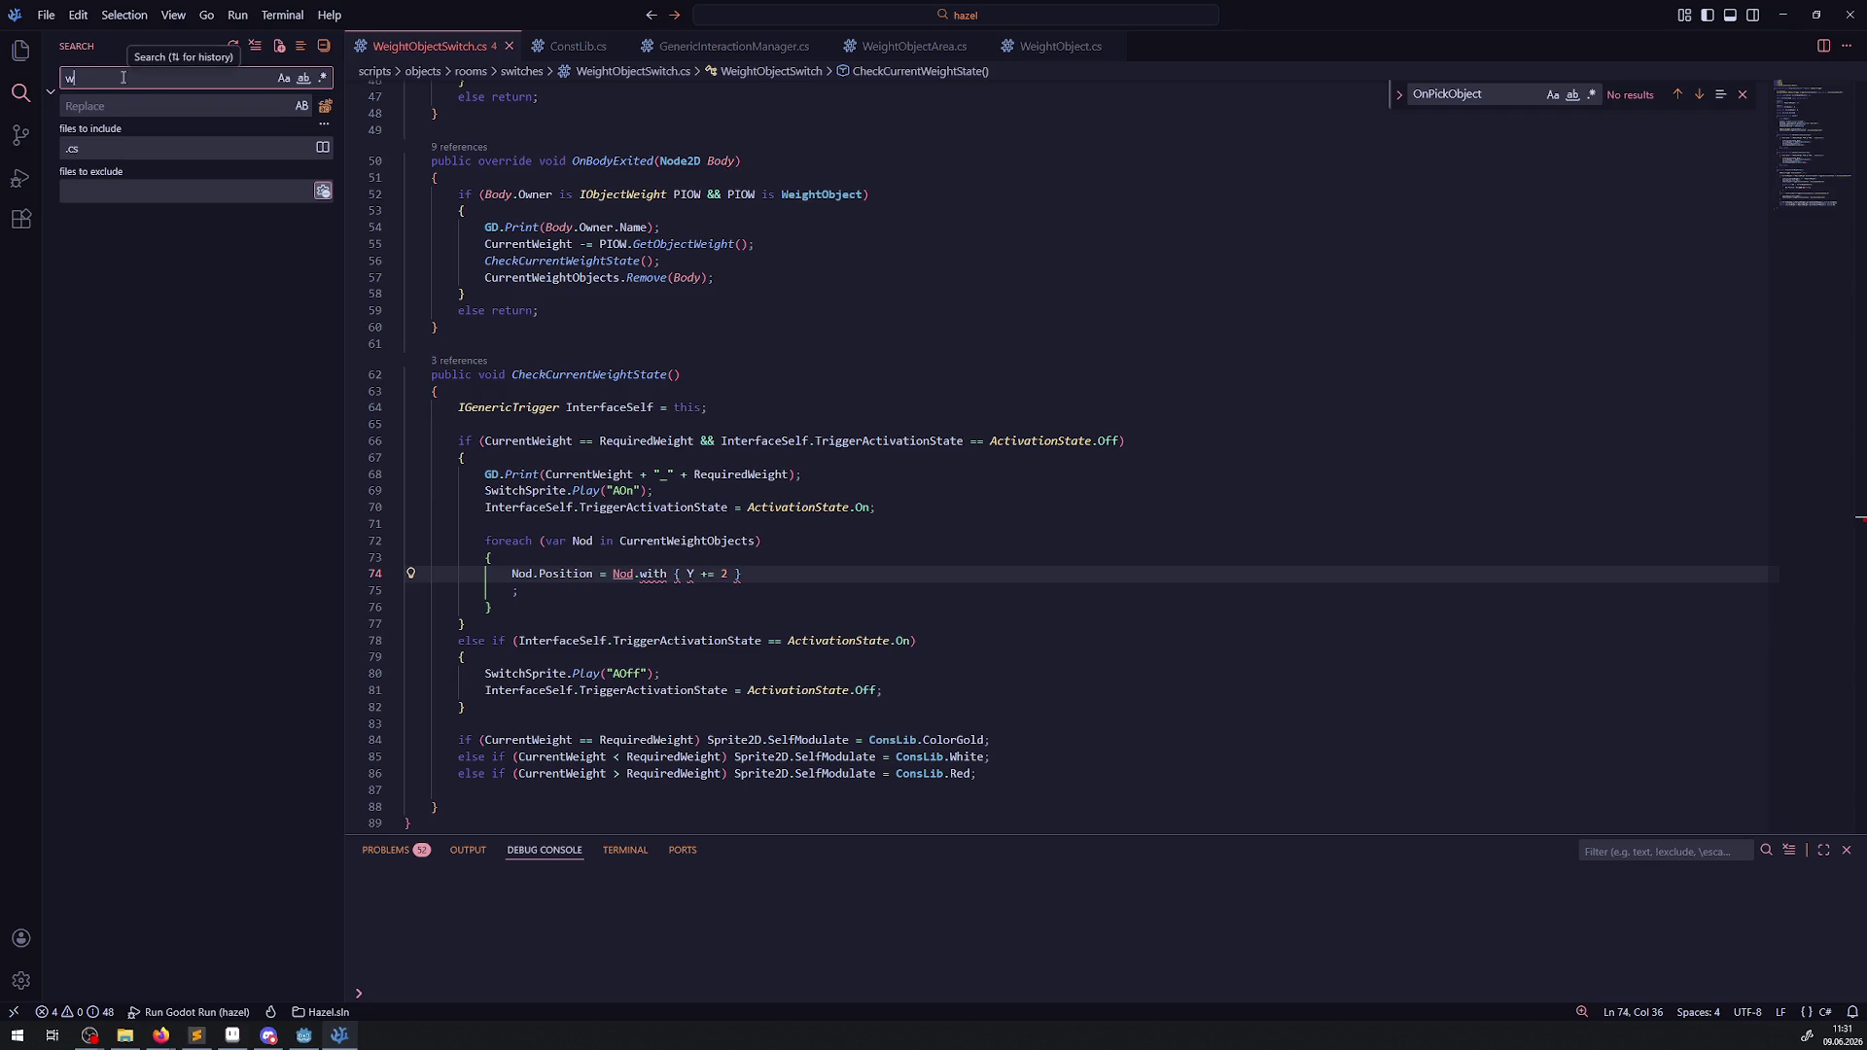
text(with)
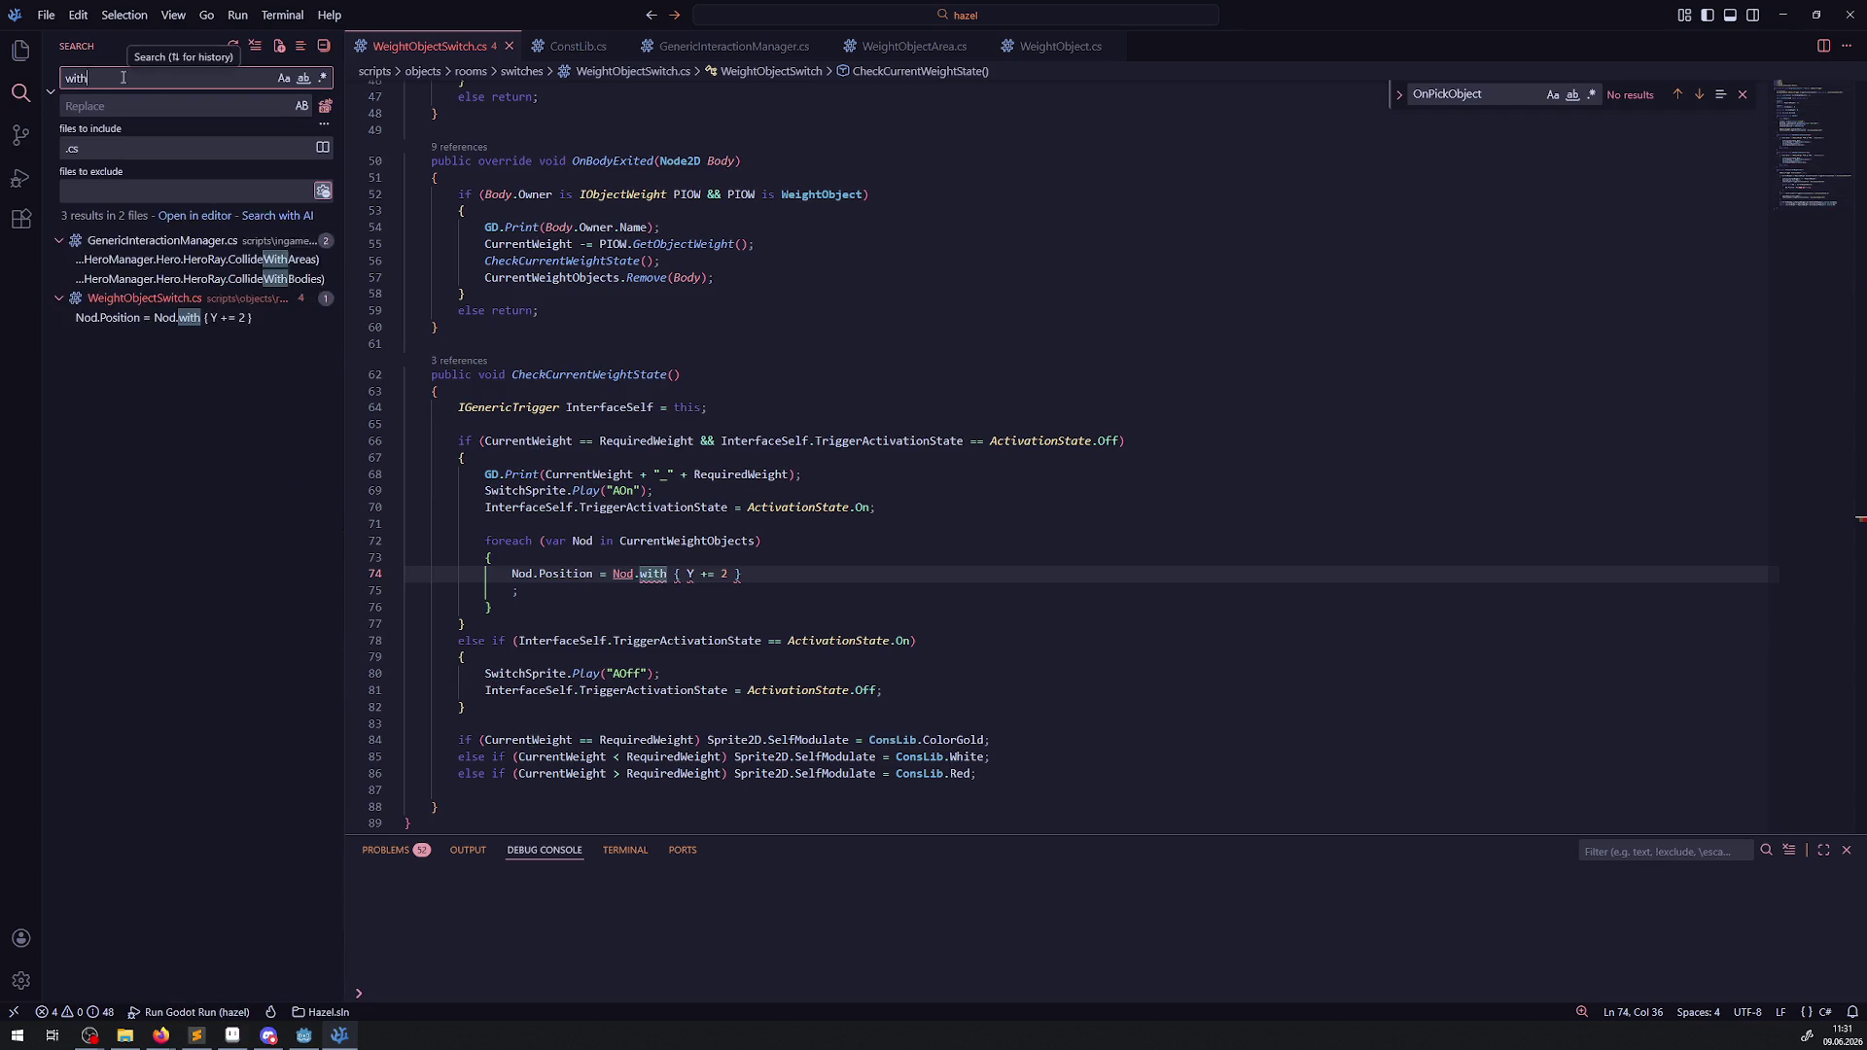
text({)
Search 'with {', review the SimpeAnimatedSprite.cs and PressureTrap.cs matches, then return to WeightObjectSwitch.cs.
key(BackSpace)
text({)
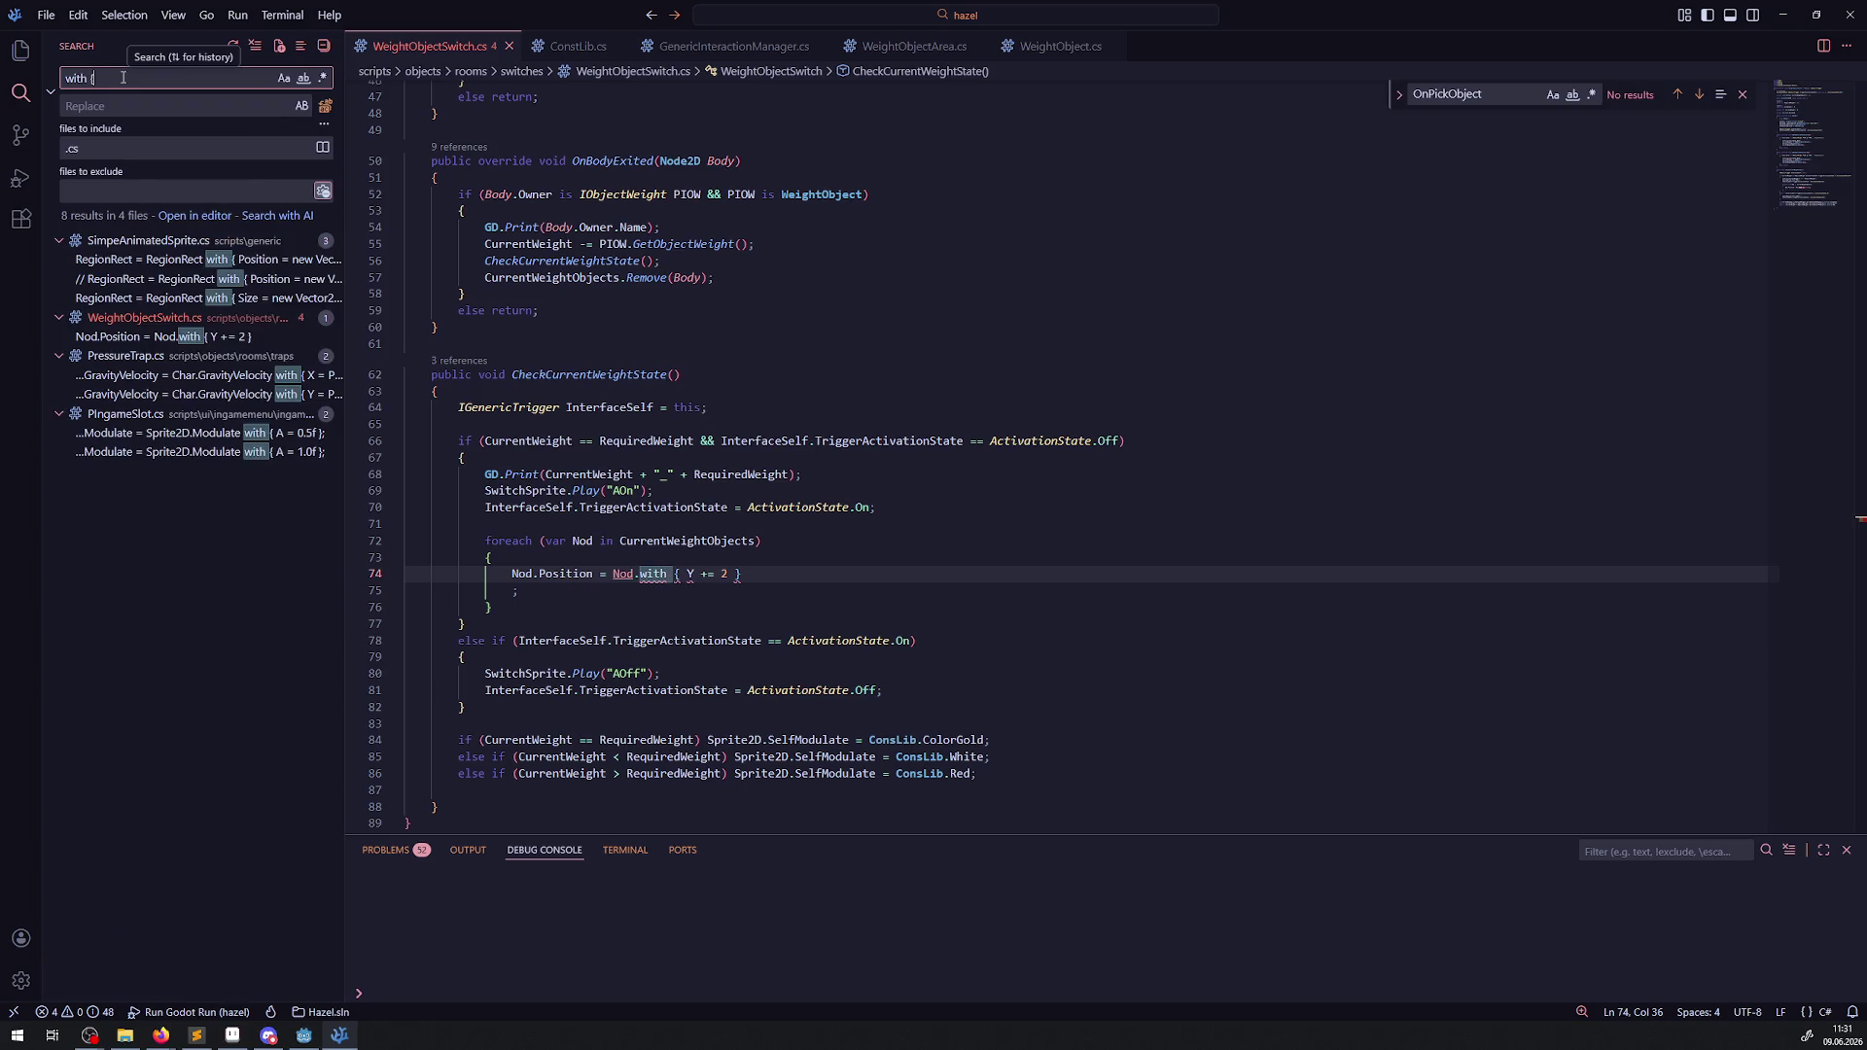
click(253, 258)
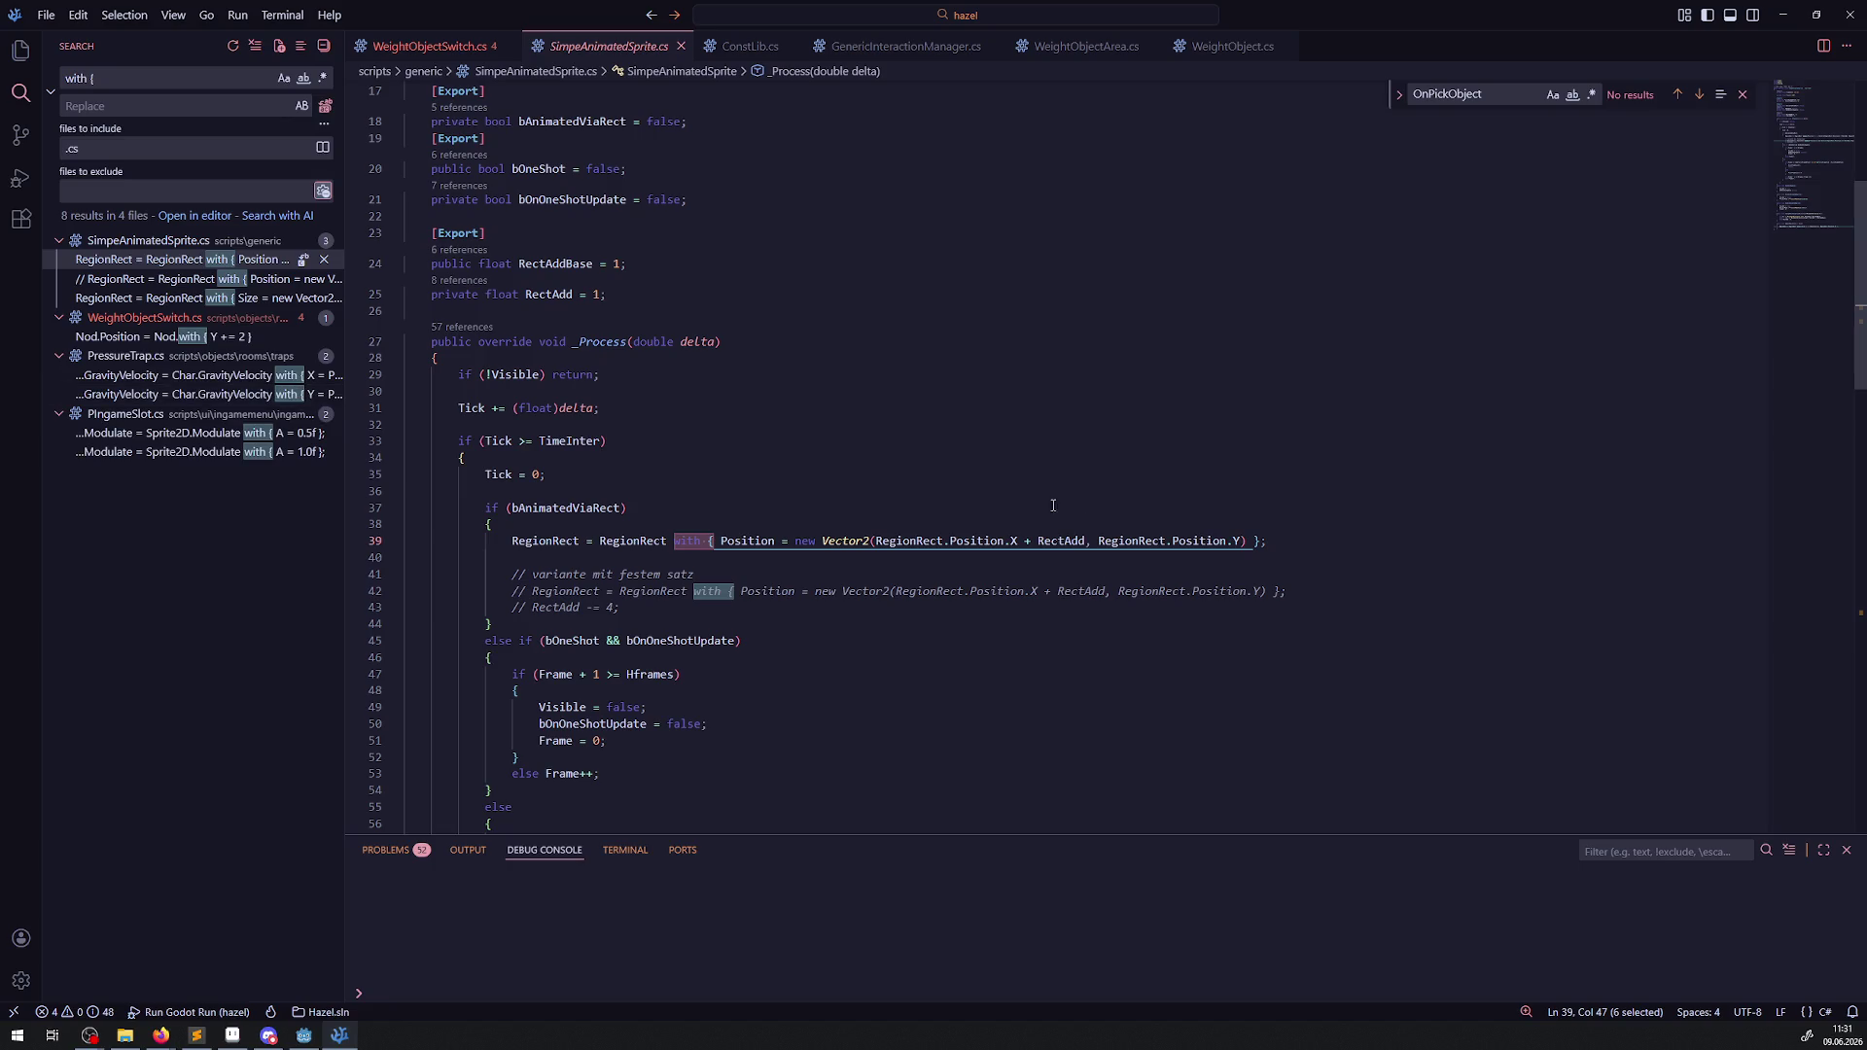
click(220, 300)
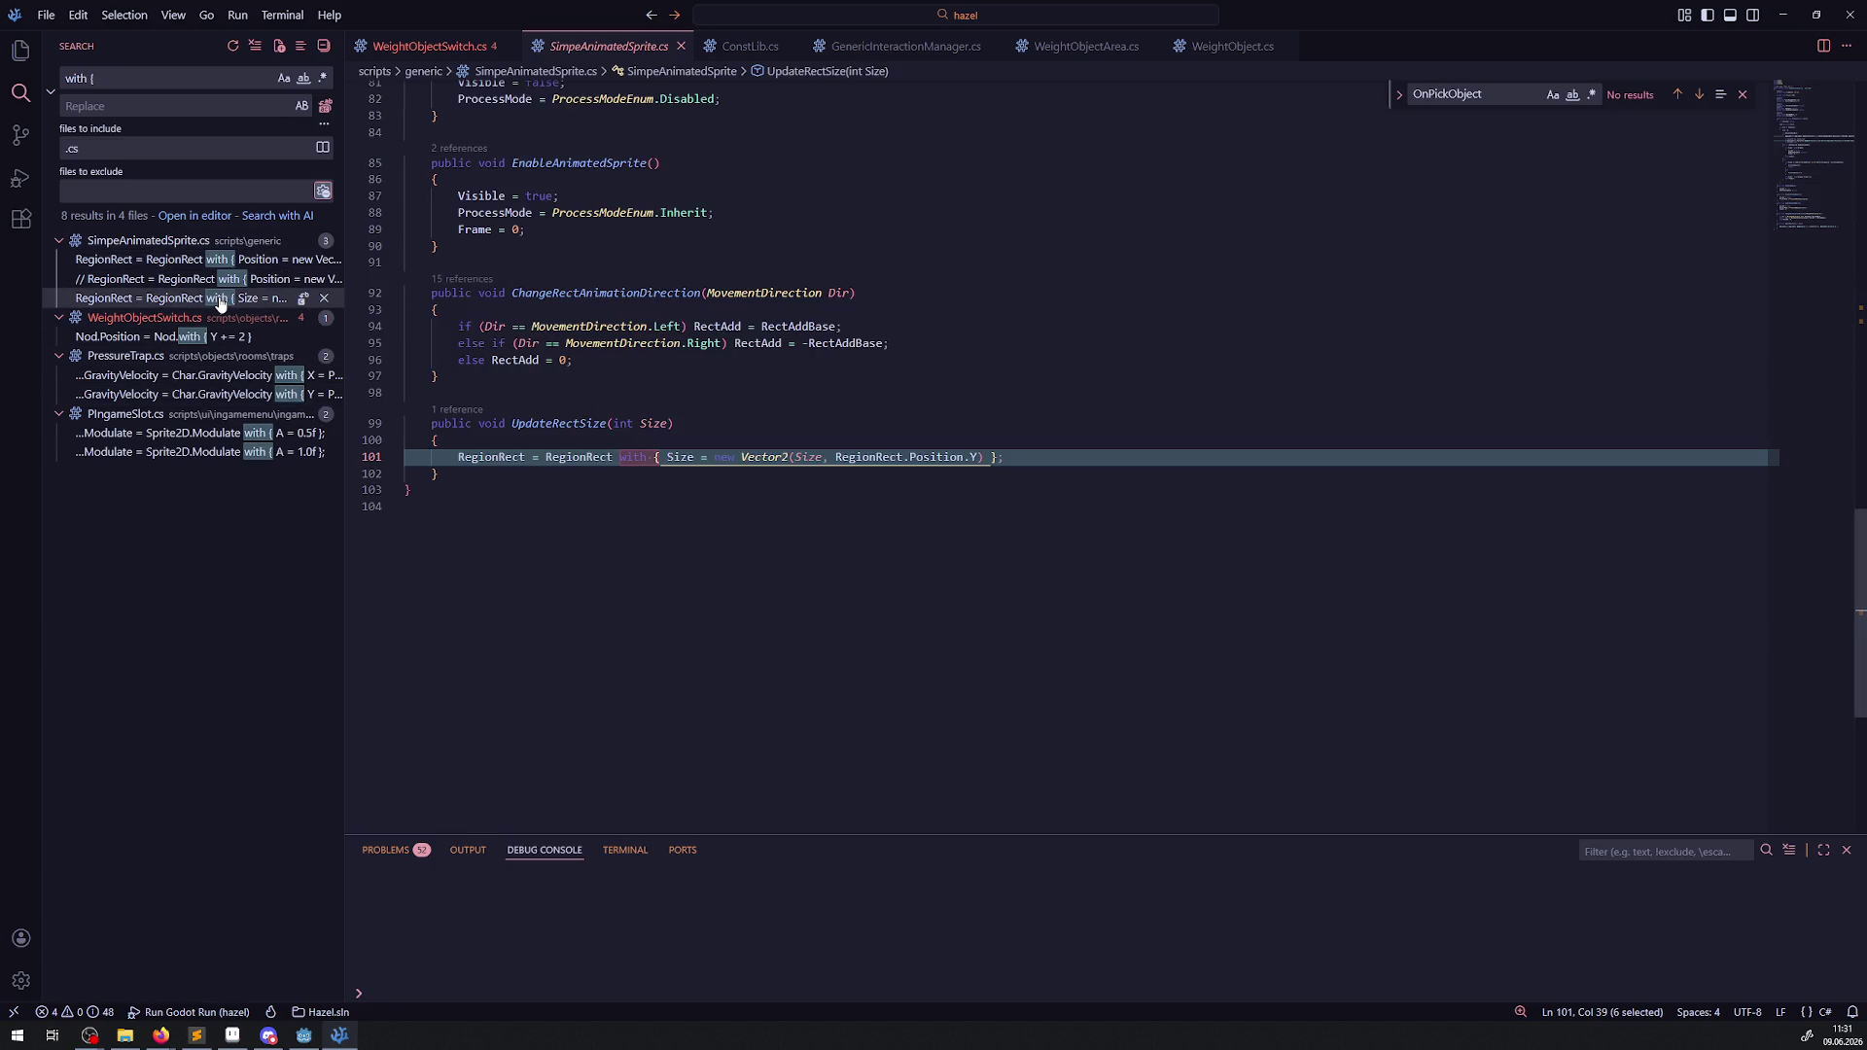
click(233, 378)
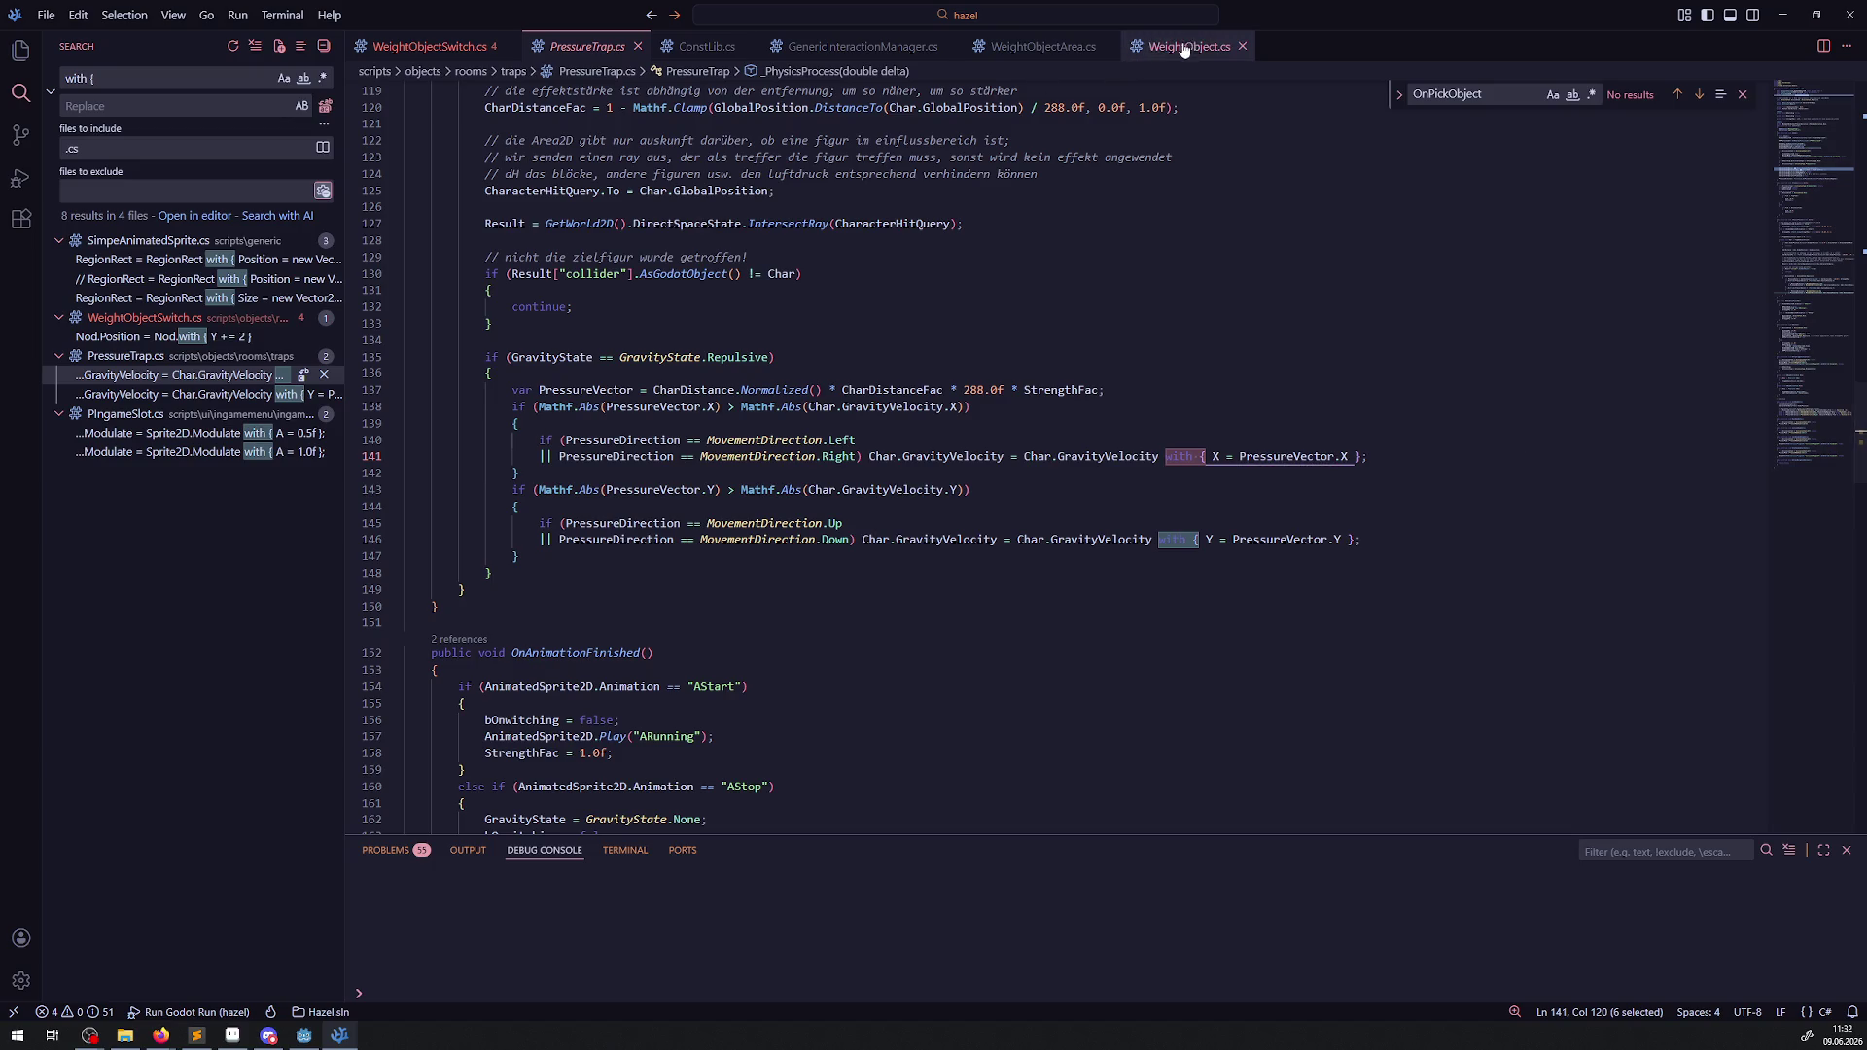
click(433, 45)
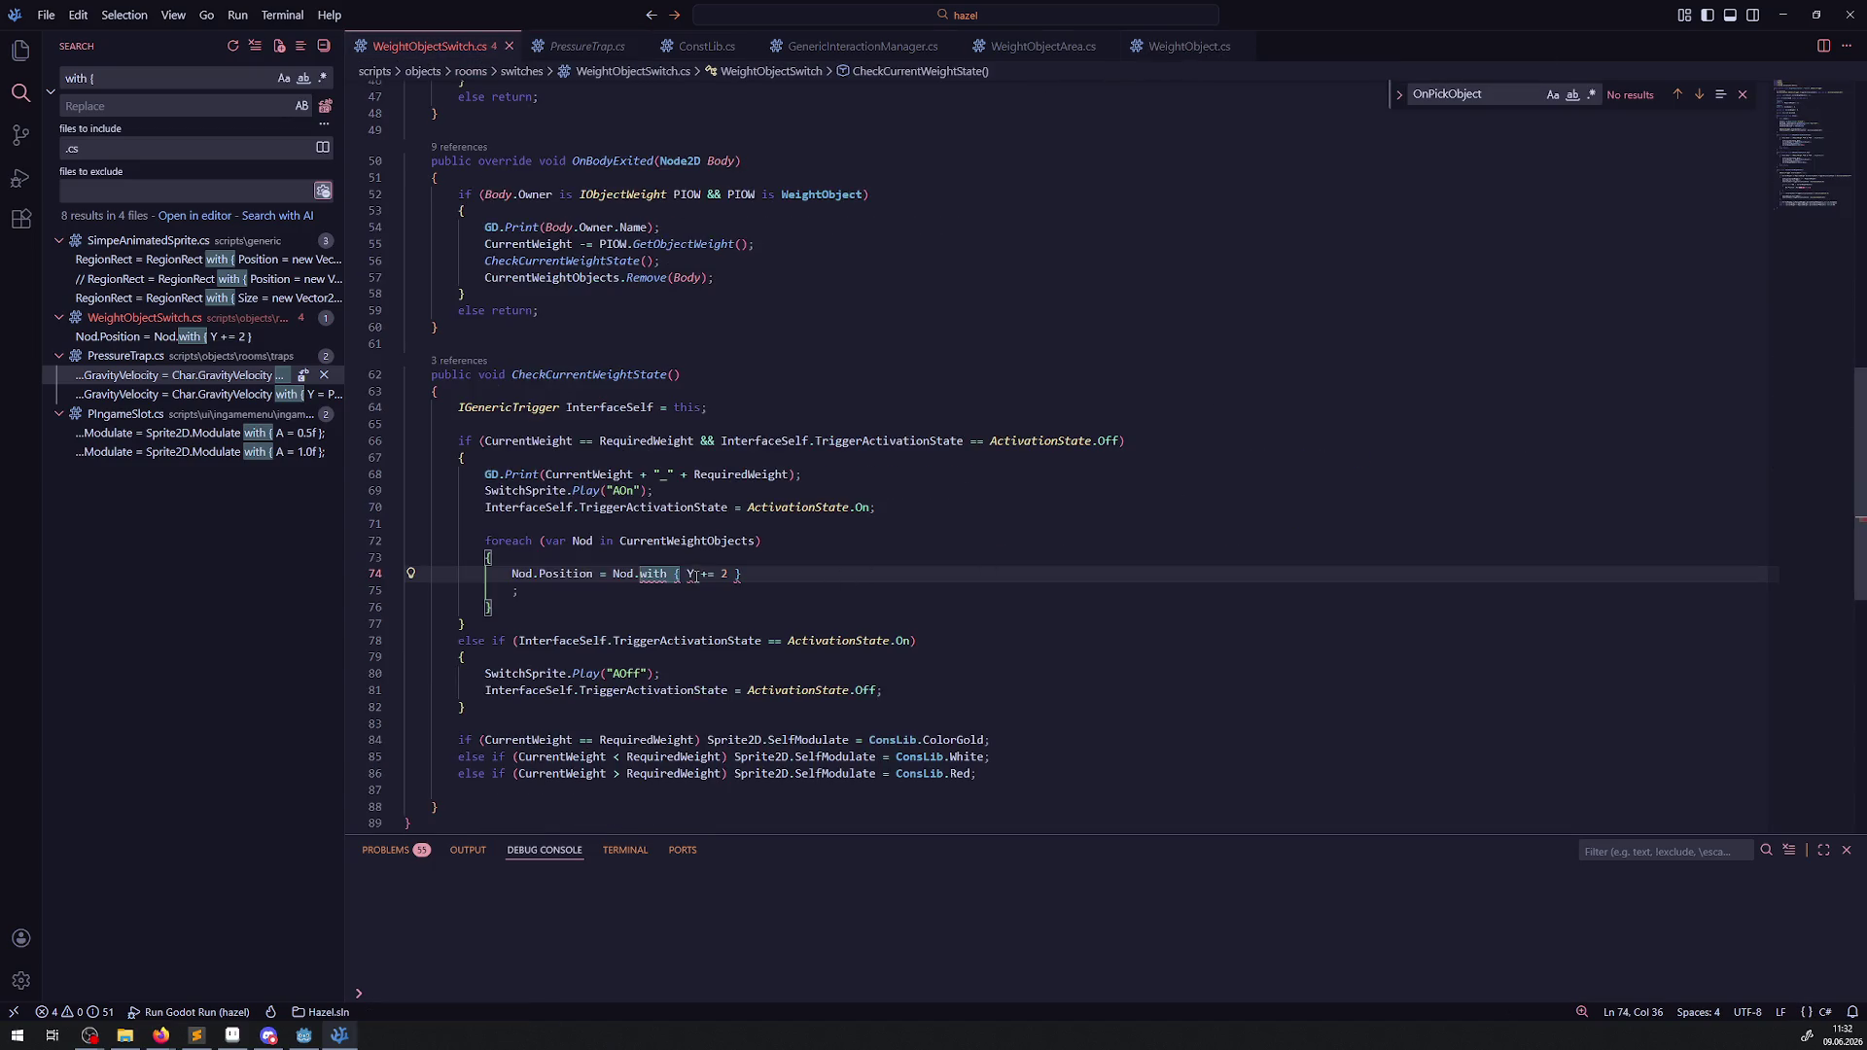
End line 74 with a semicolon and remove the stray semicolon on line 75.
key(Down)
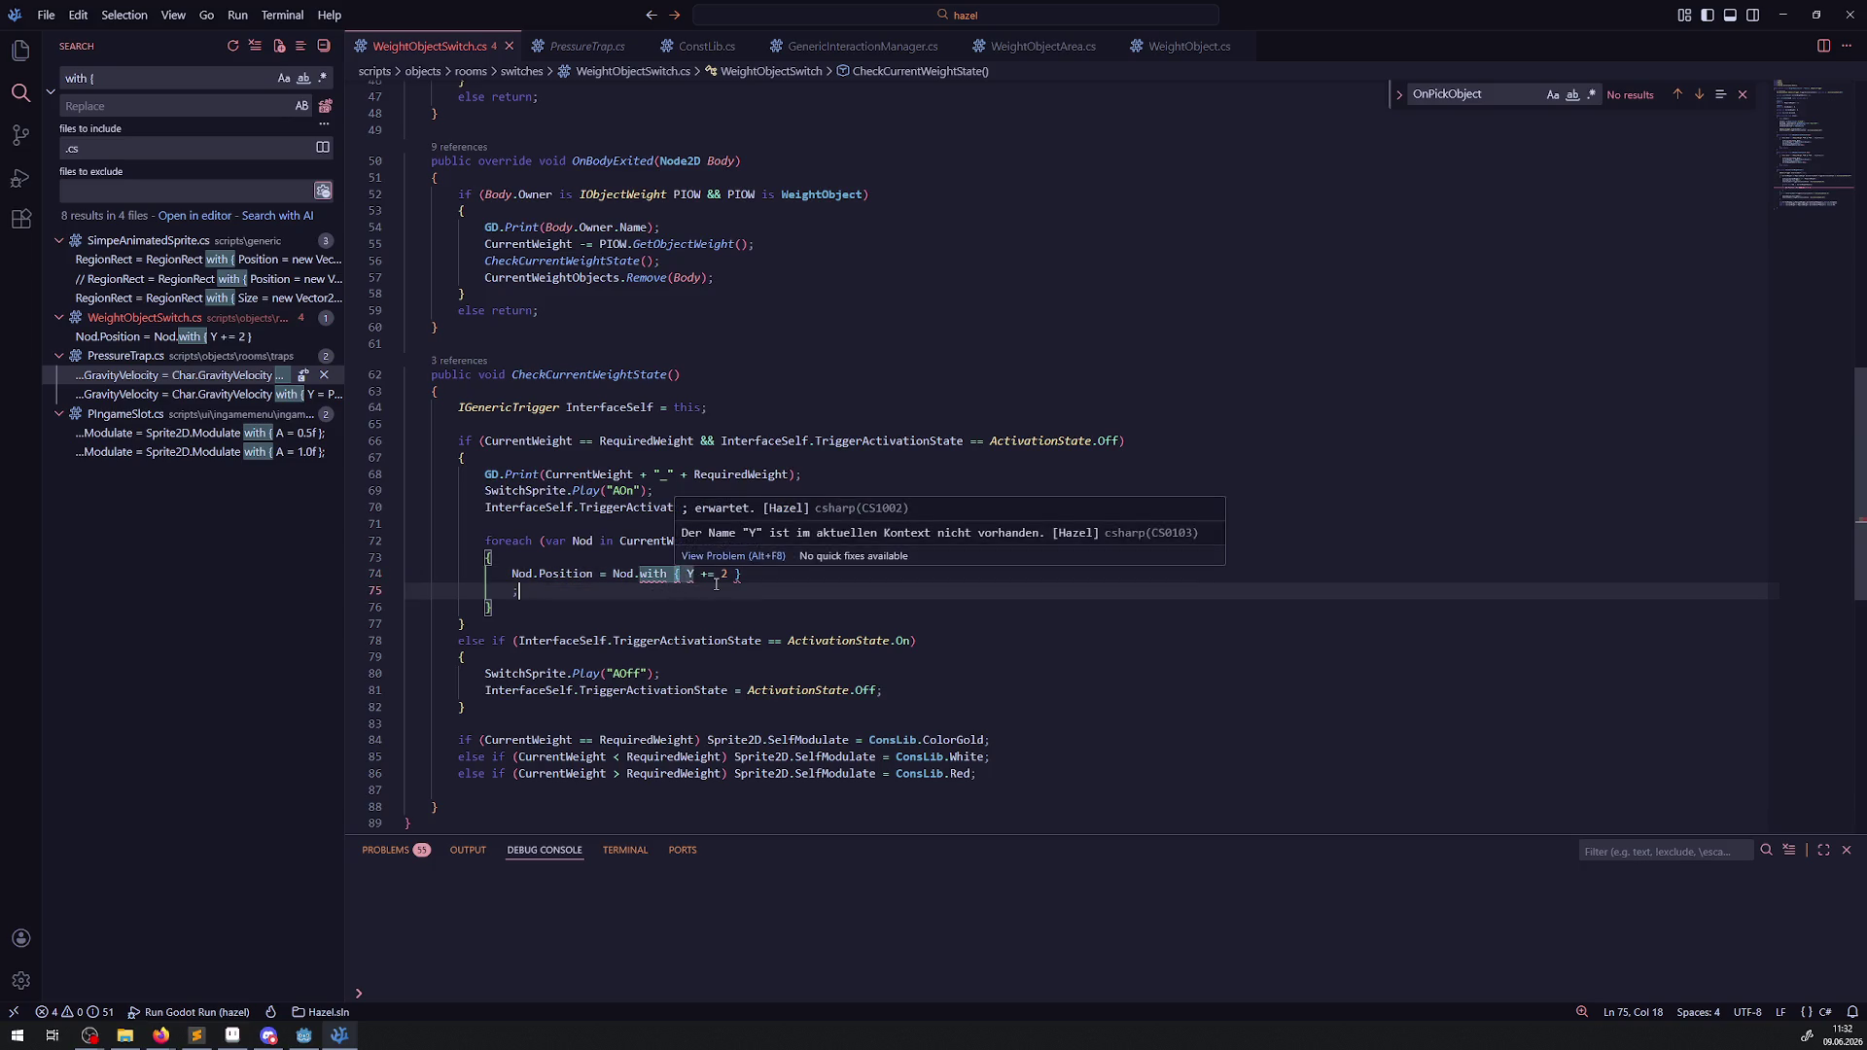
click(761, 581)
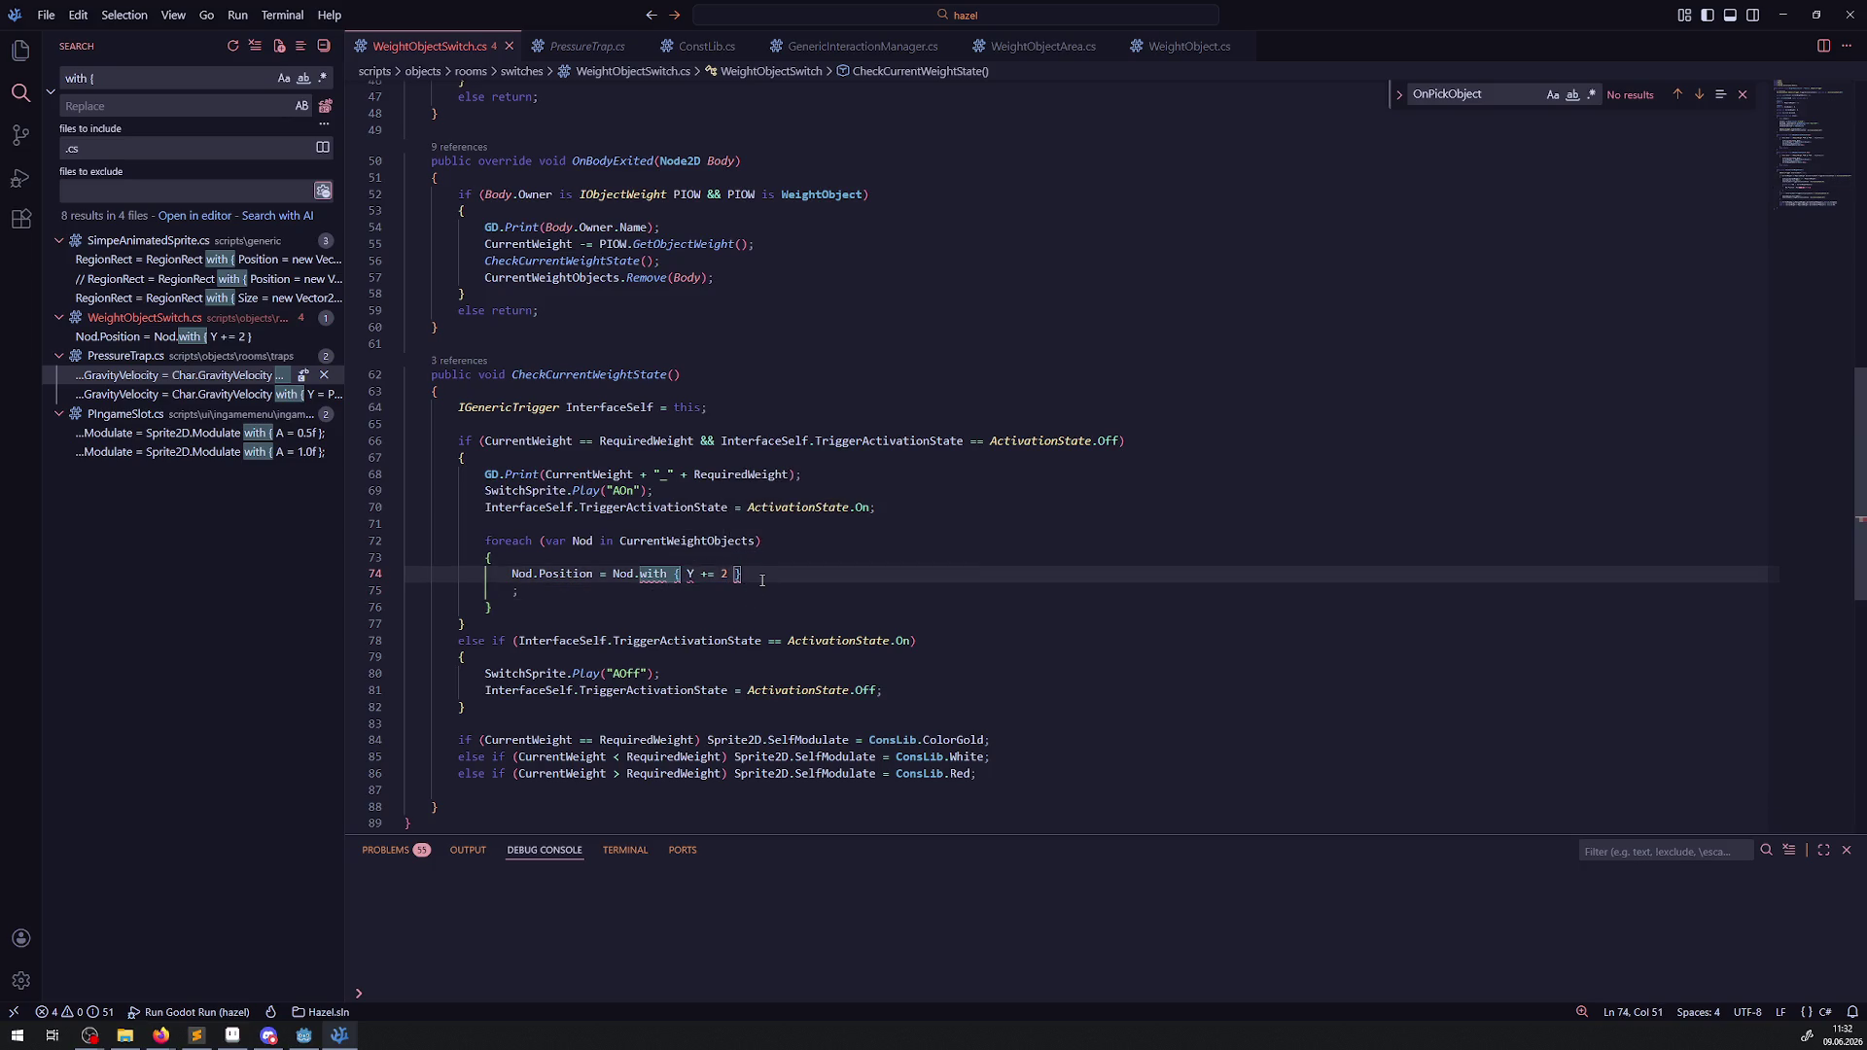
text(;)
key(Down)
key(BackSpace)
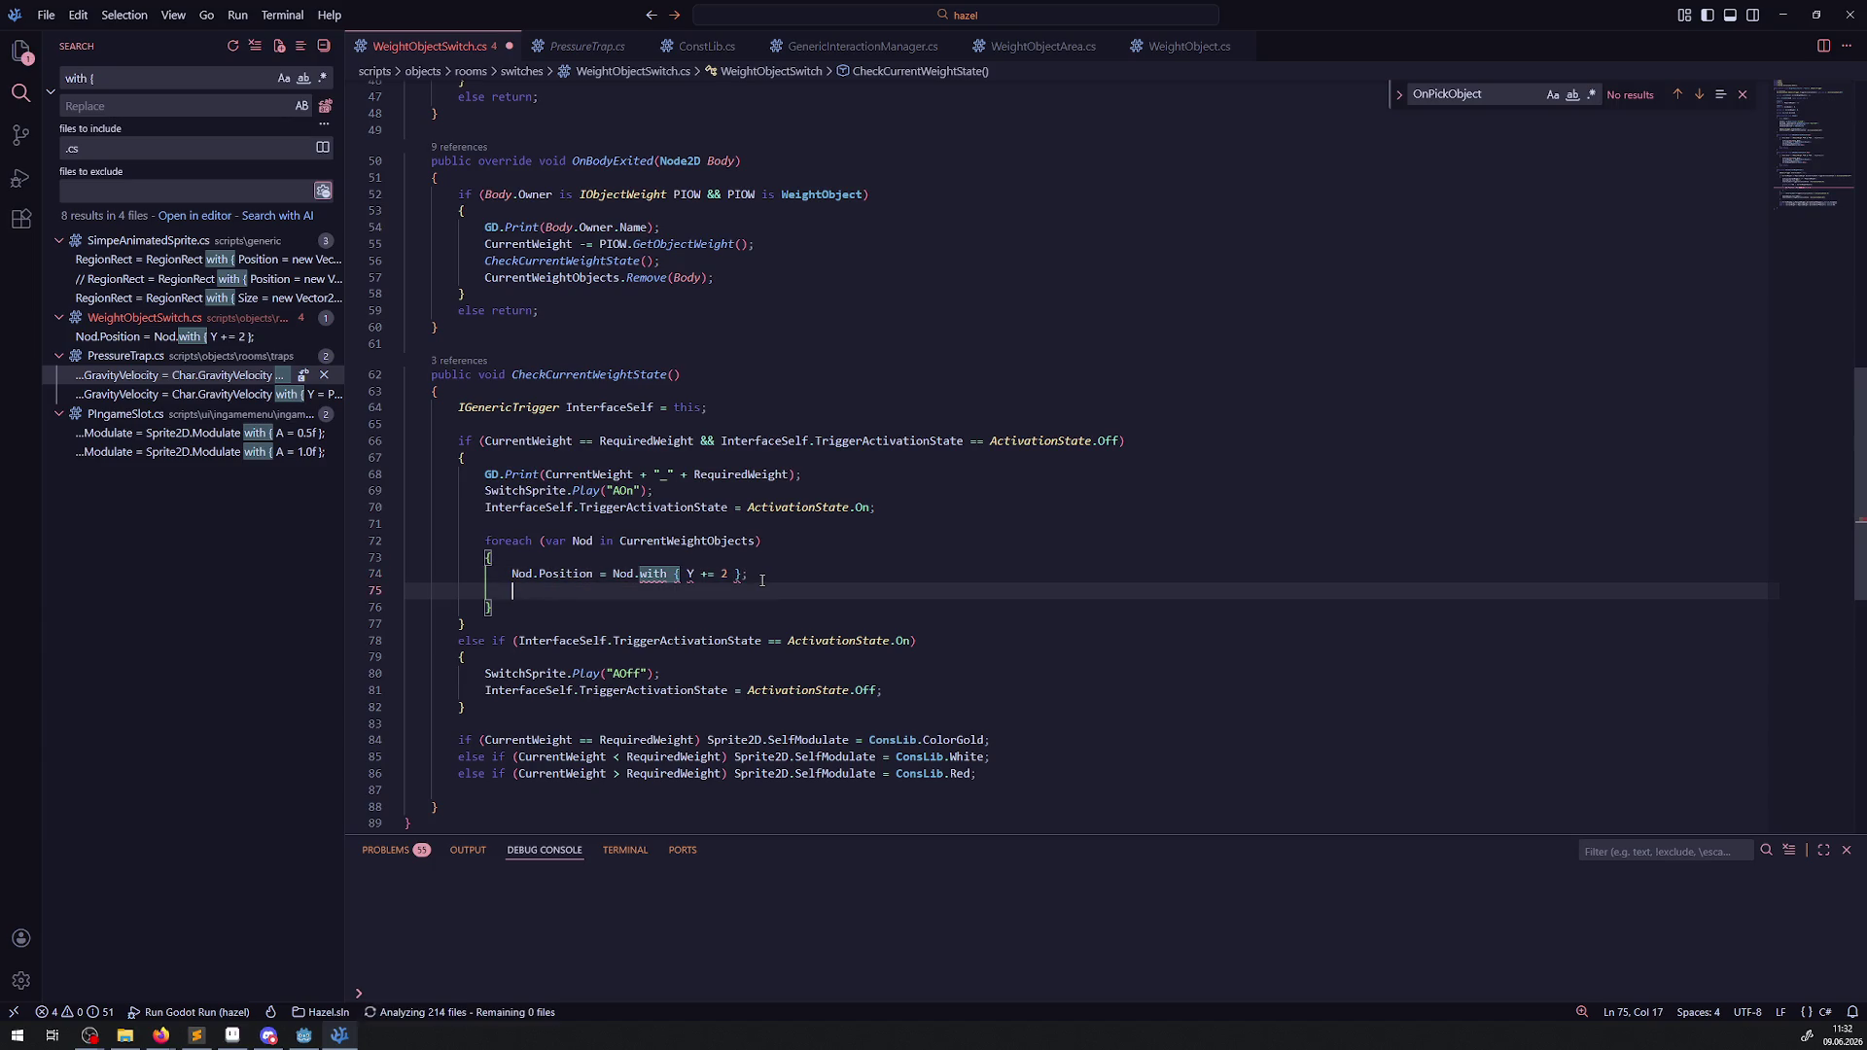
Change 'Nod.with' to 'Nod.Position with' on line 74.
drag(679, 573, 640, 574)
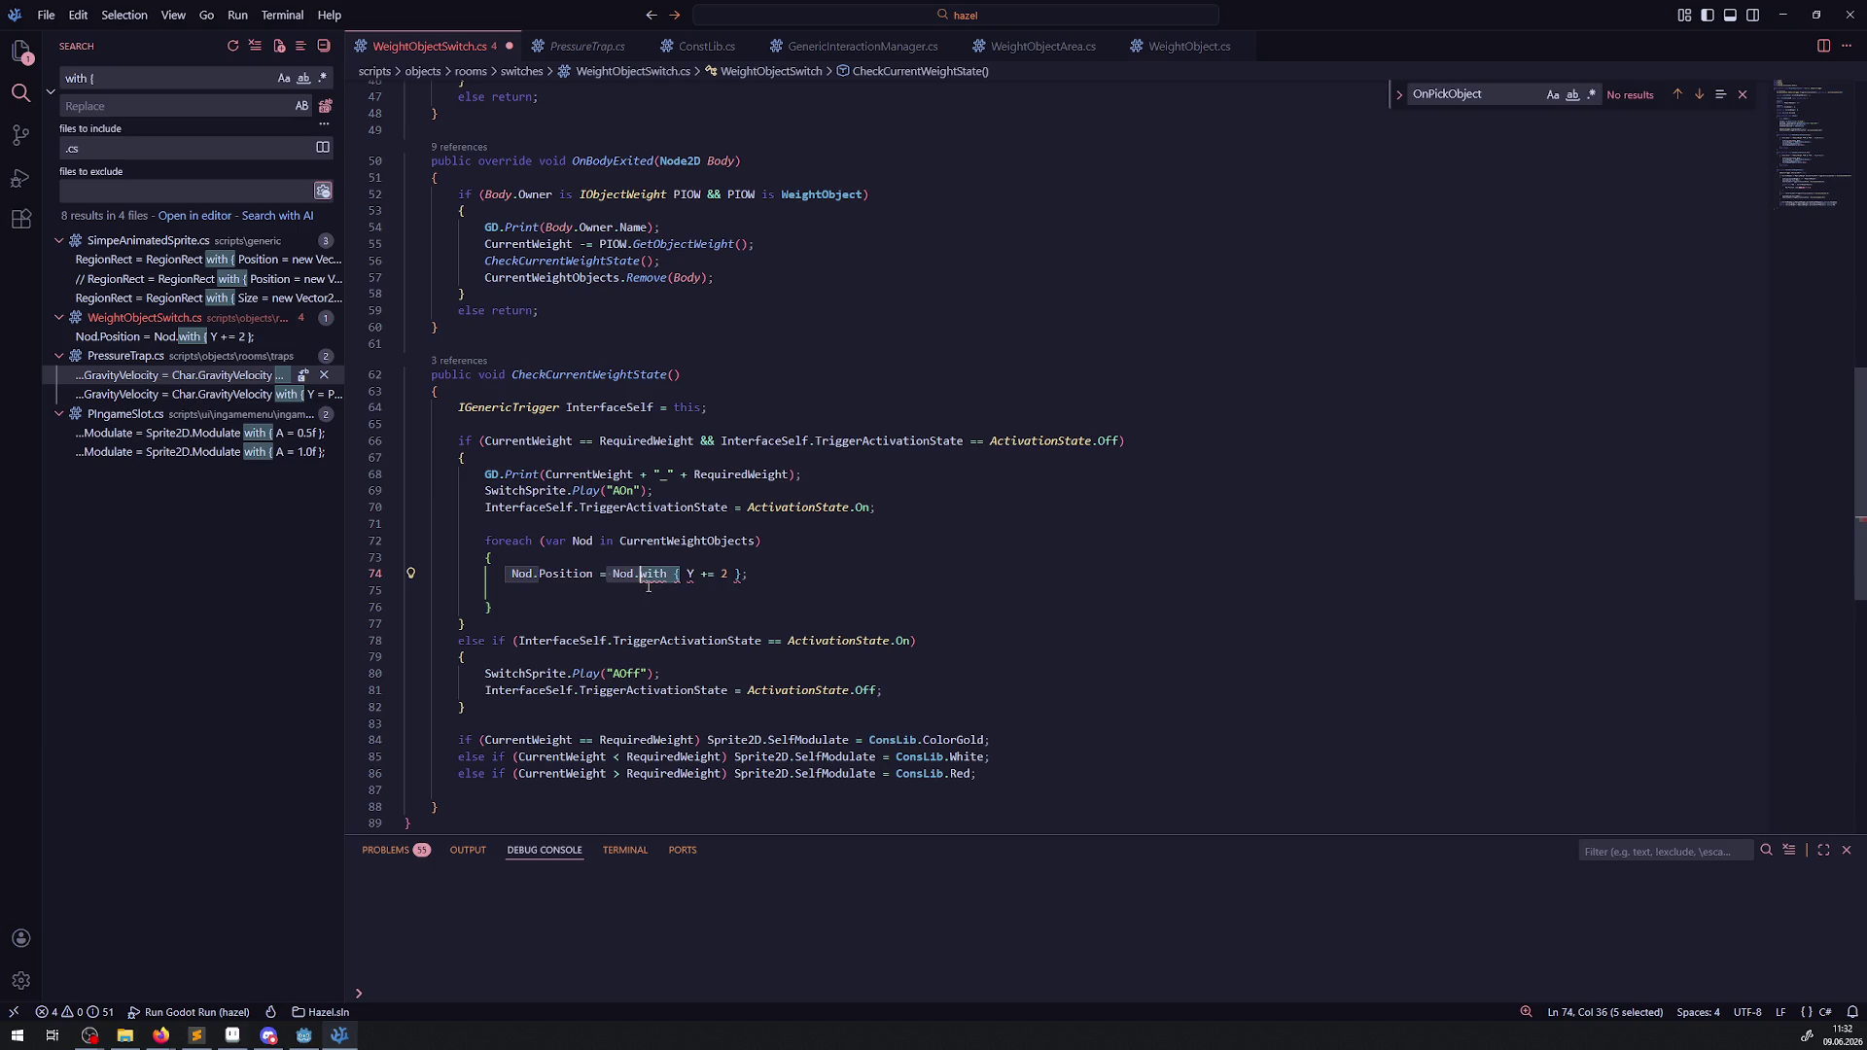
key(Left)
key(shift+Left)
key(ctrl+shift+Left)
key(Right)
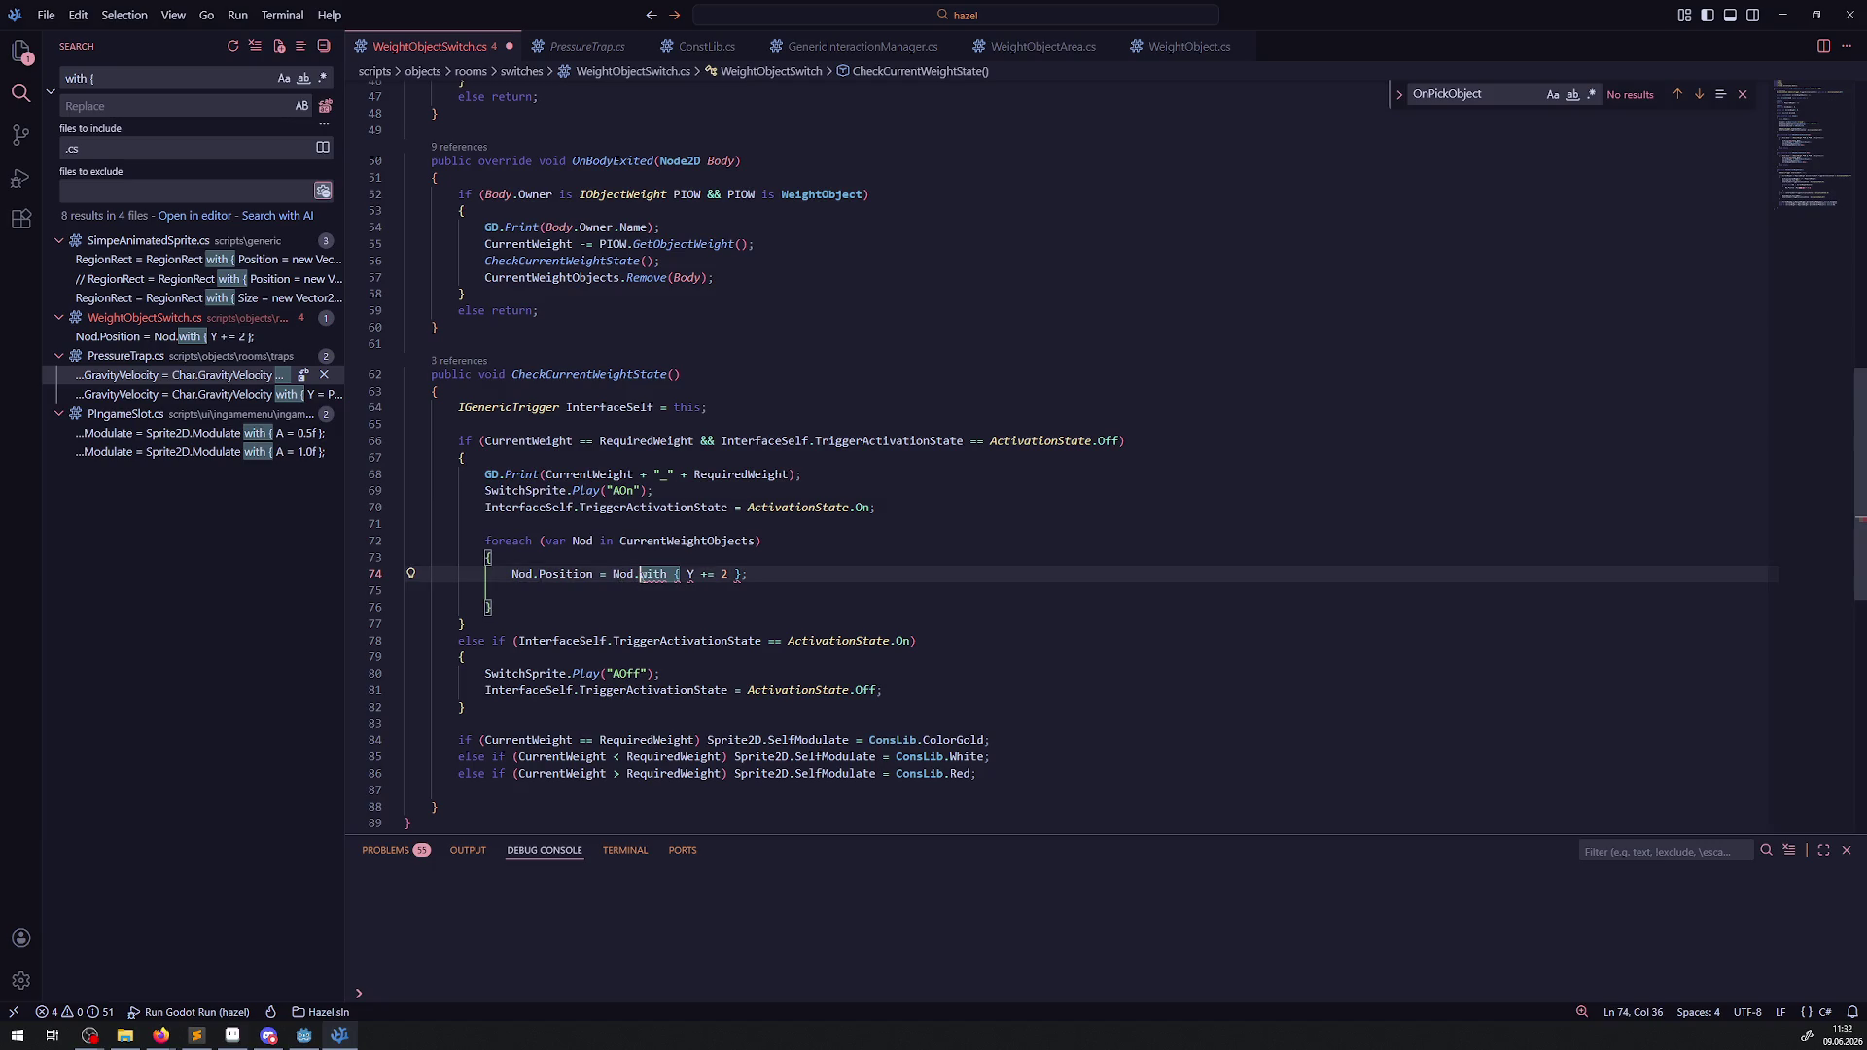
key(BackSpace)
key(BackSpace)
key(BackSpace)
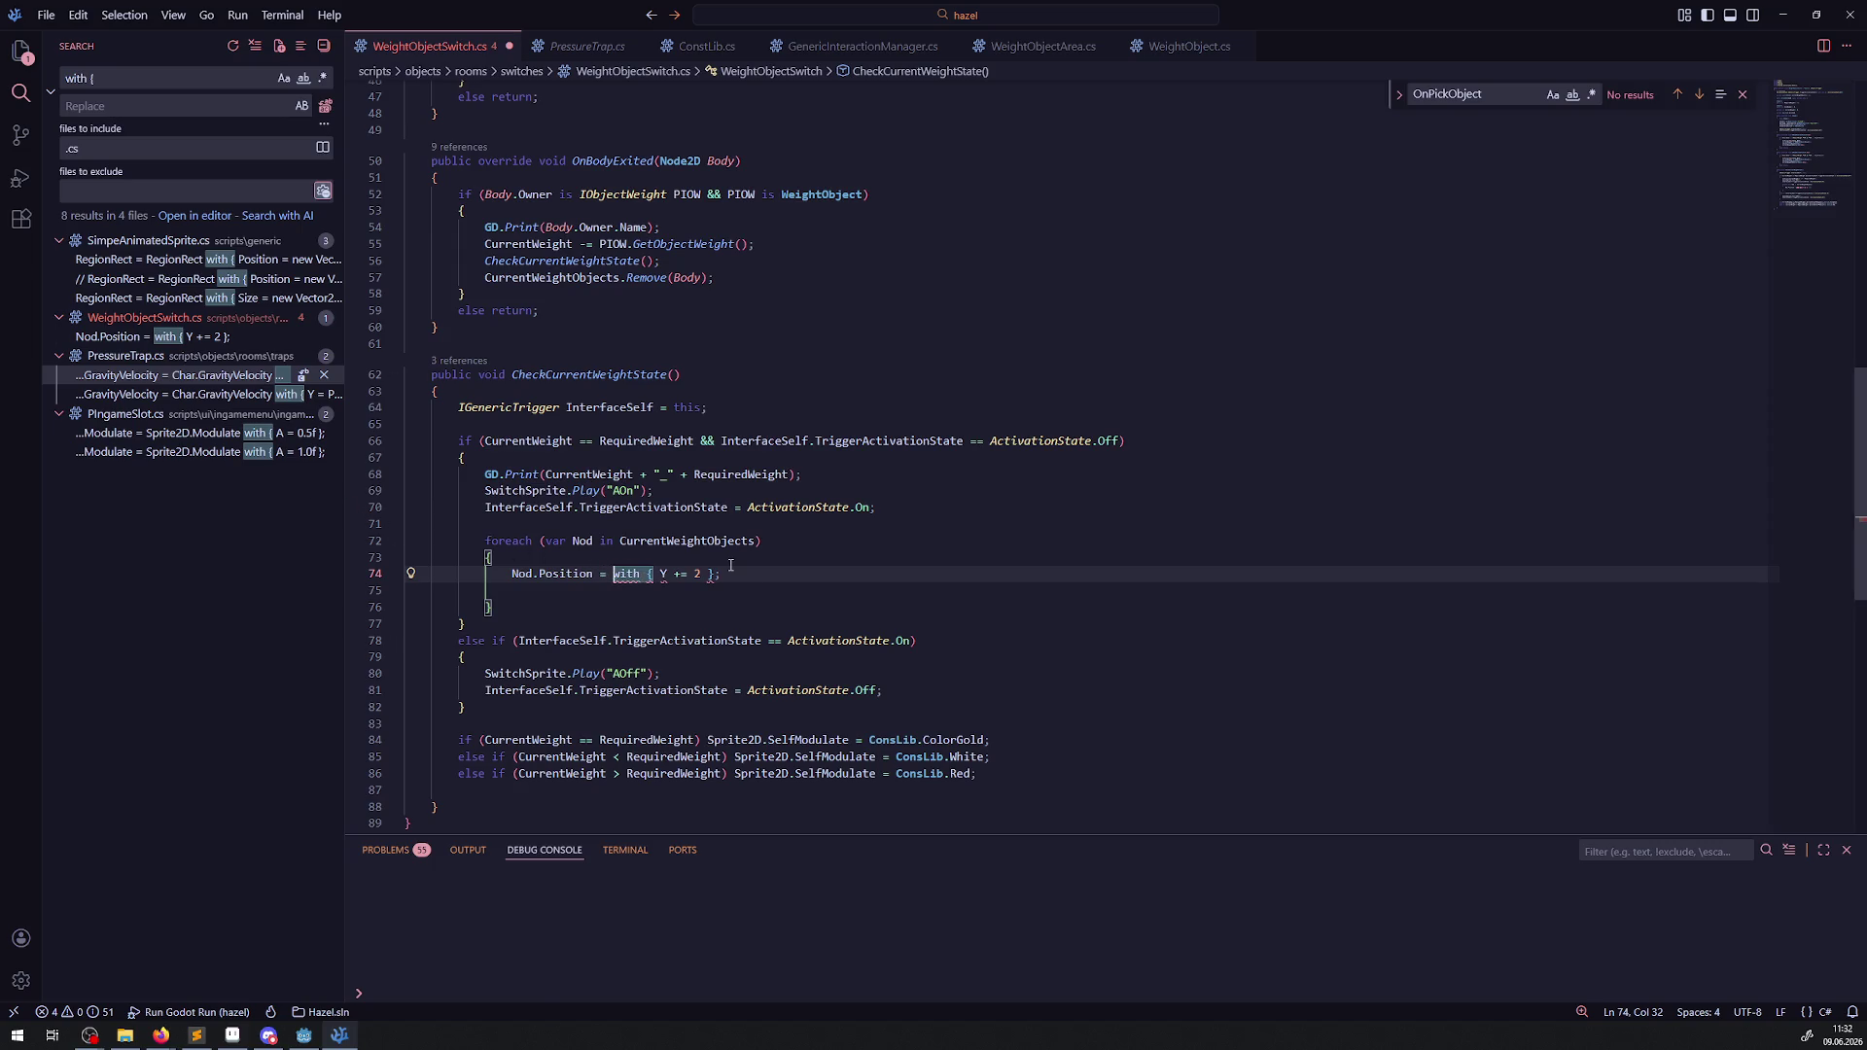
text(Nod..Position)
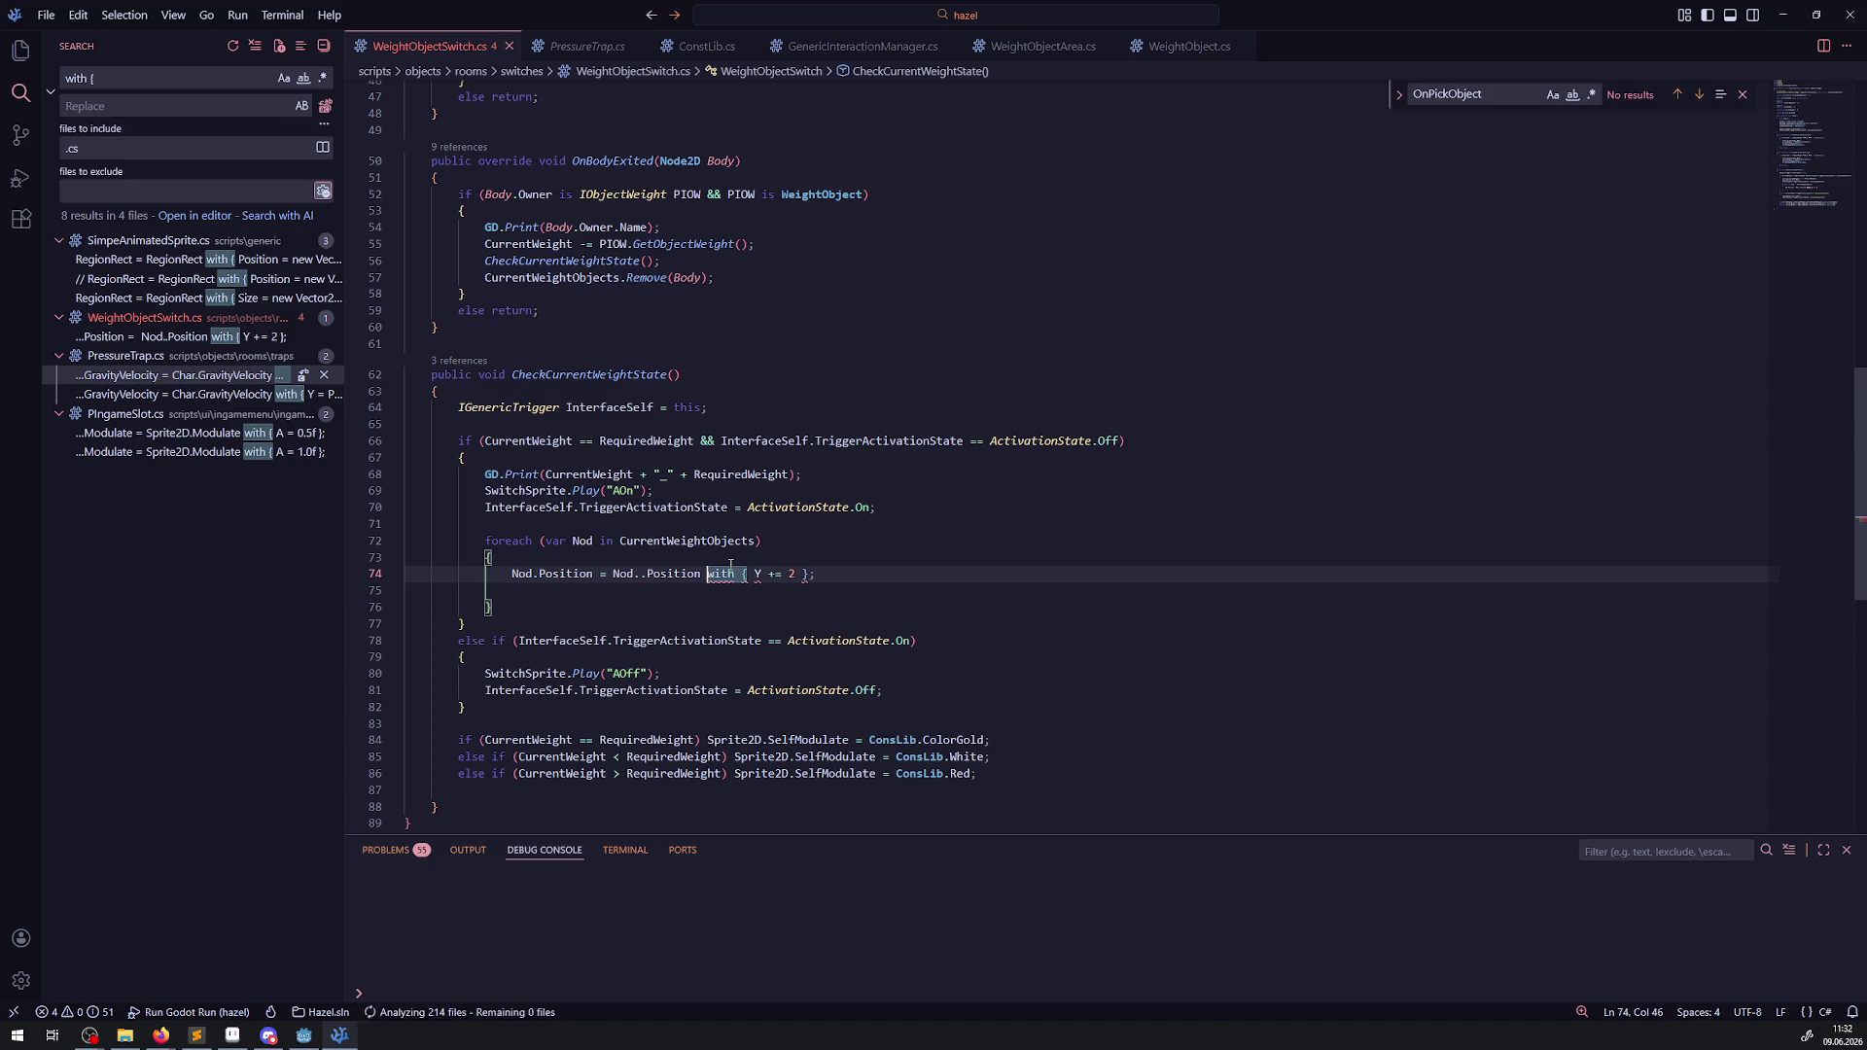
click(641, 574)
key(BackSpace)
Replace 'Y += 2' with 'Y = Nod.Position.Y + 2' and save.
mouse_move(790, 574)
drag(790, 574, 762, 574)
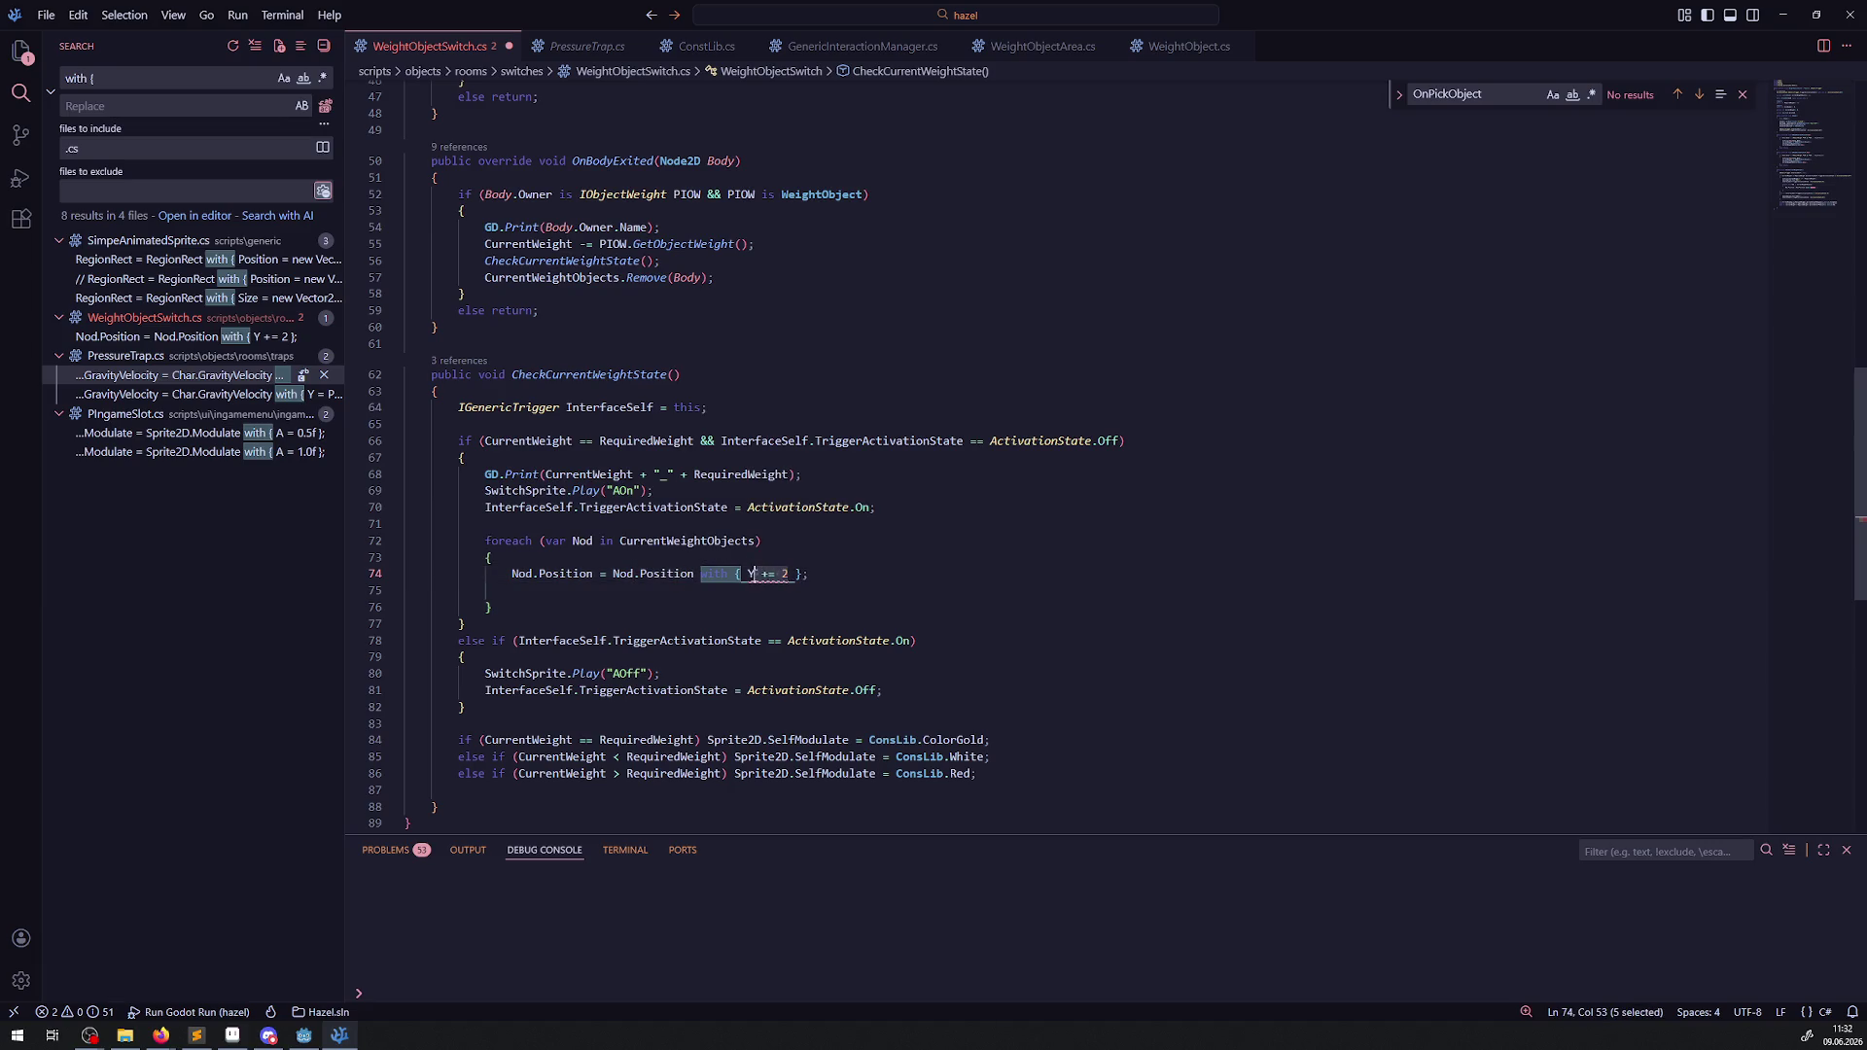
text(= 0)
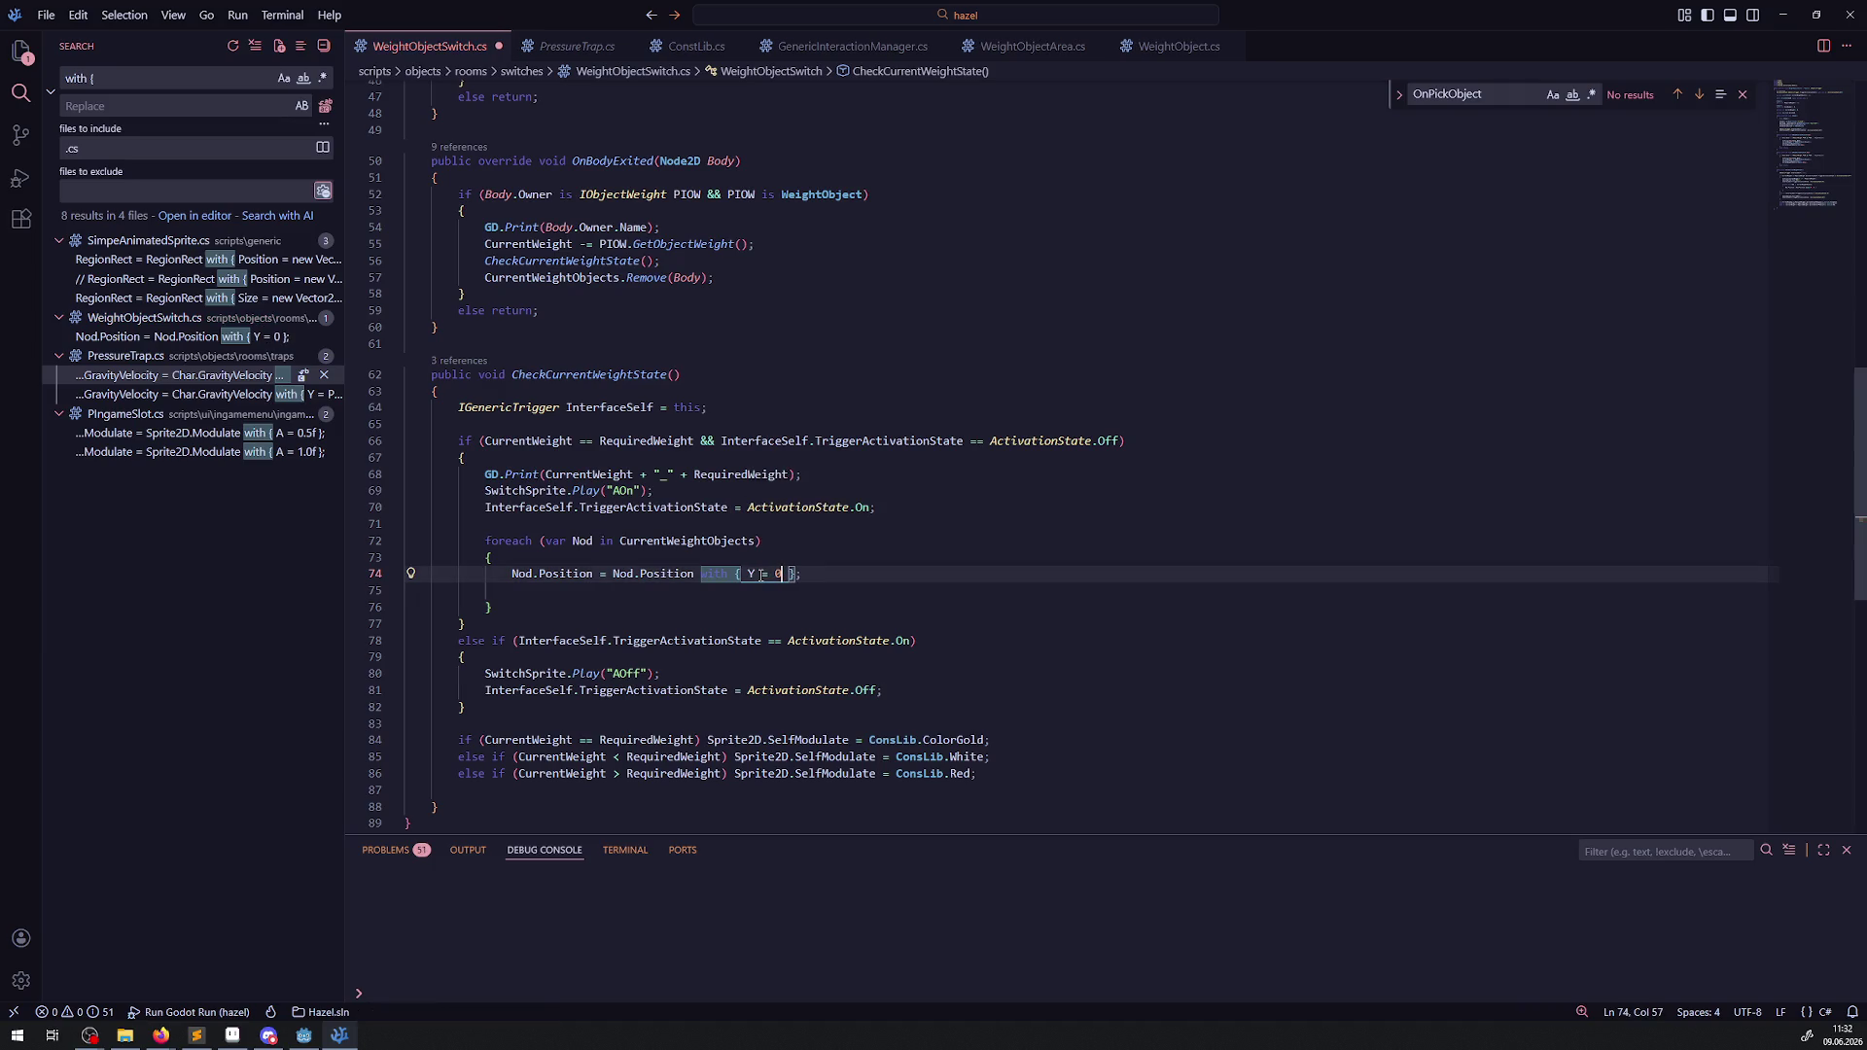
key(BackSpace)
text(Nod.Position.Y + )
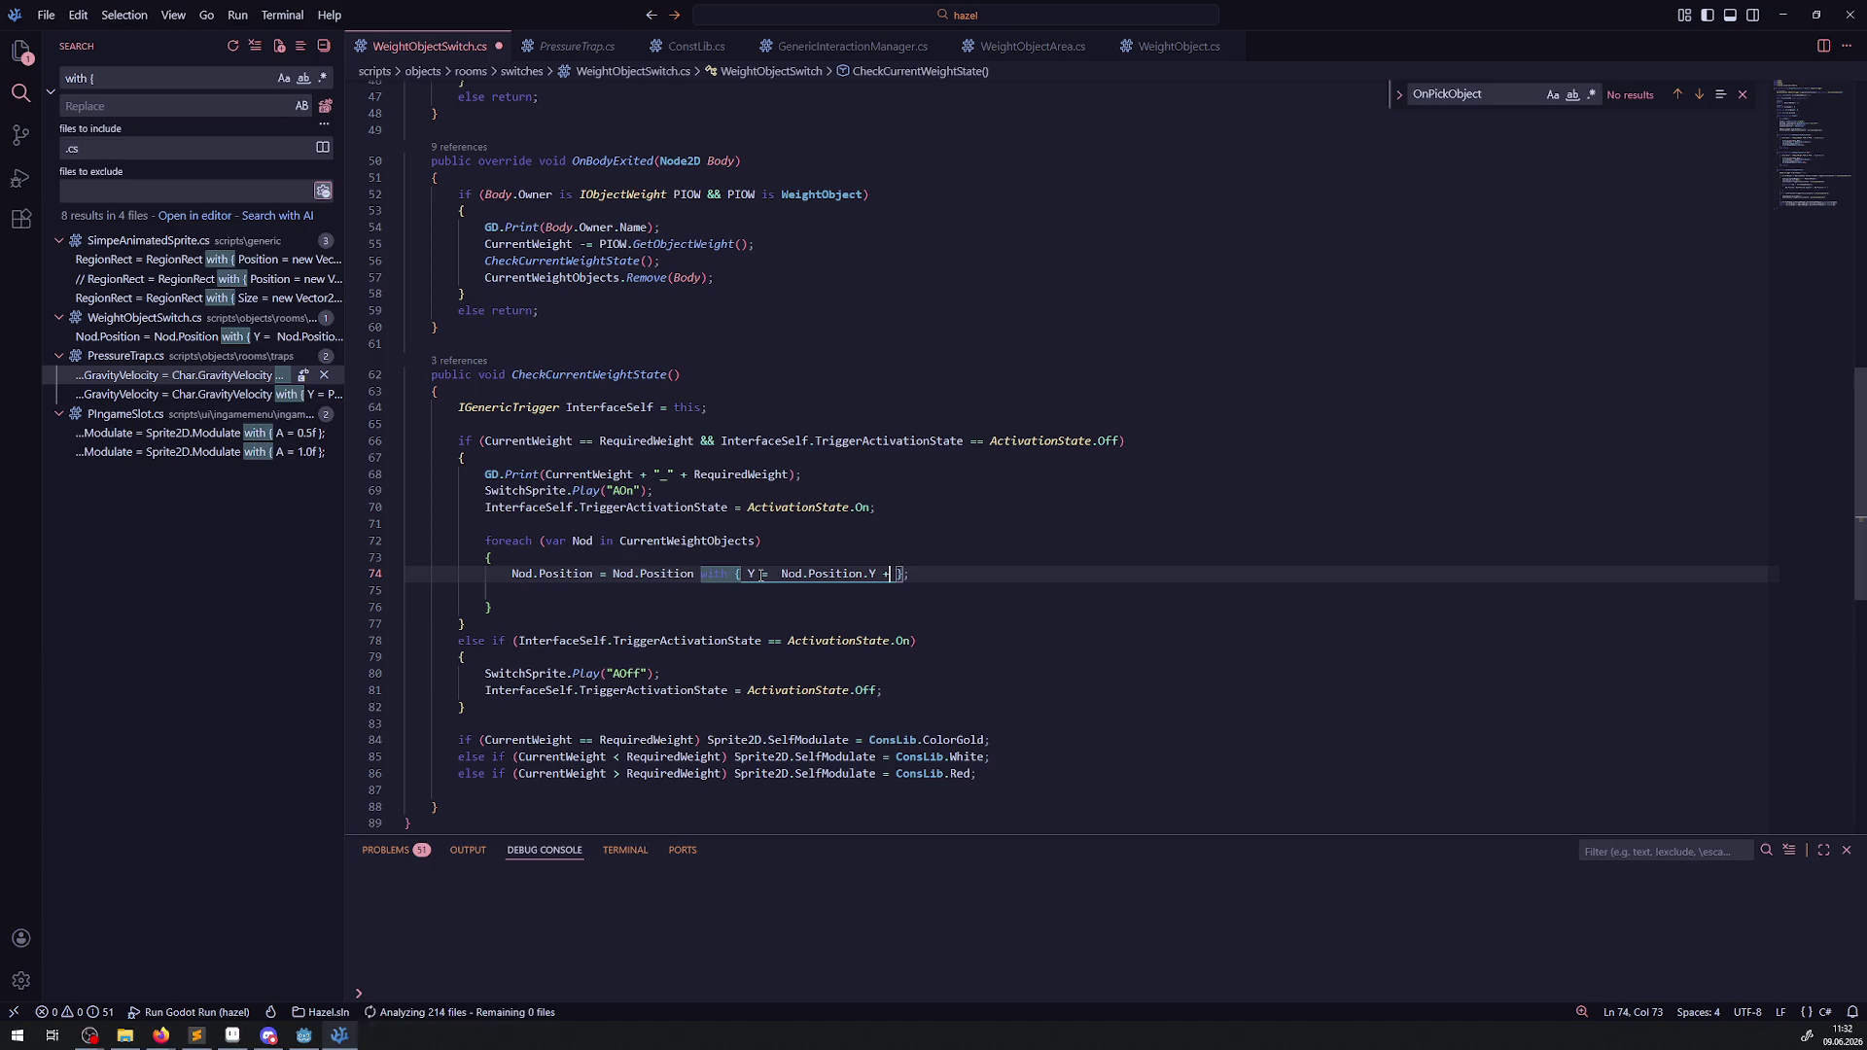
text(2)
key(ctrl+s)
Copy the foreach block and open a new line in the switch-off else-if branch.
drag(555, 601, 470, 541)
key(ctrl+c)
key(ctrl+k)
key(ctrl+f)
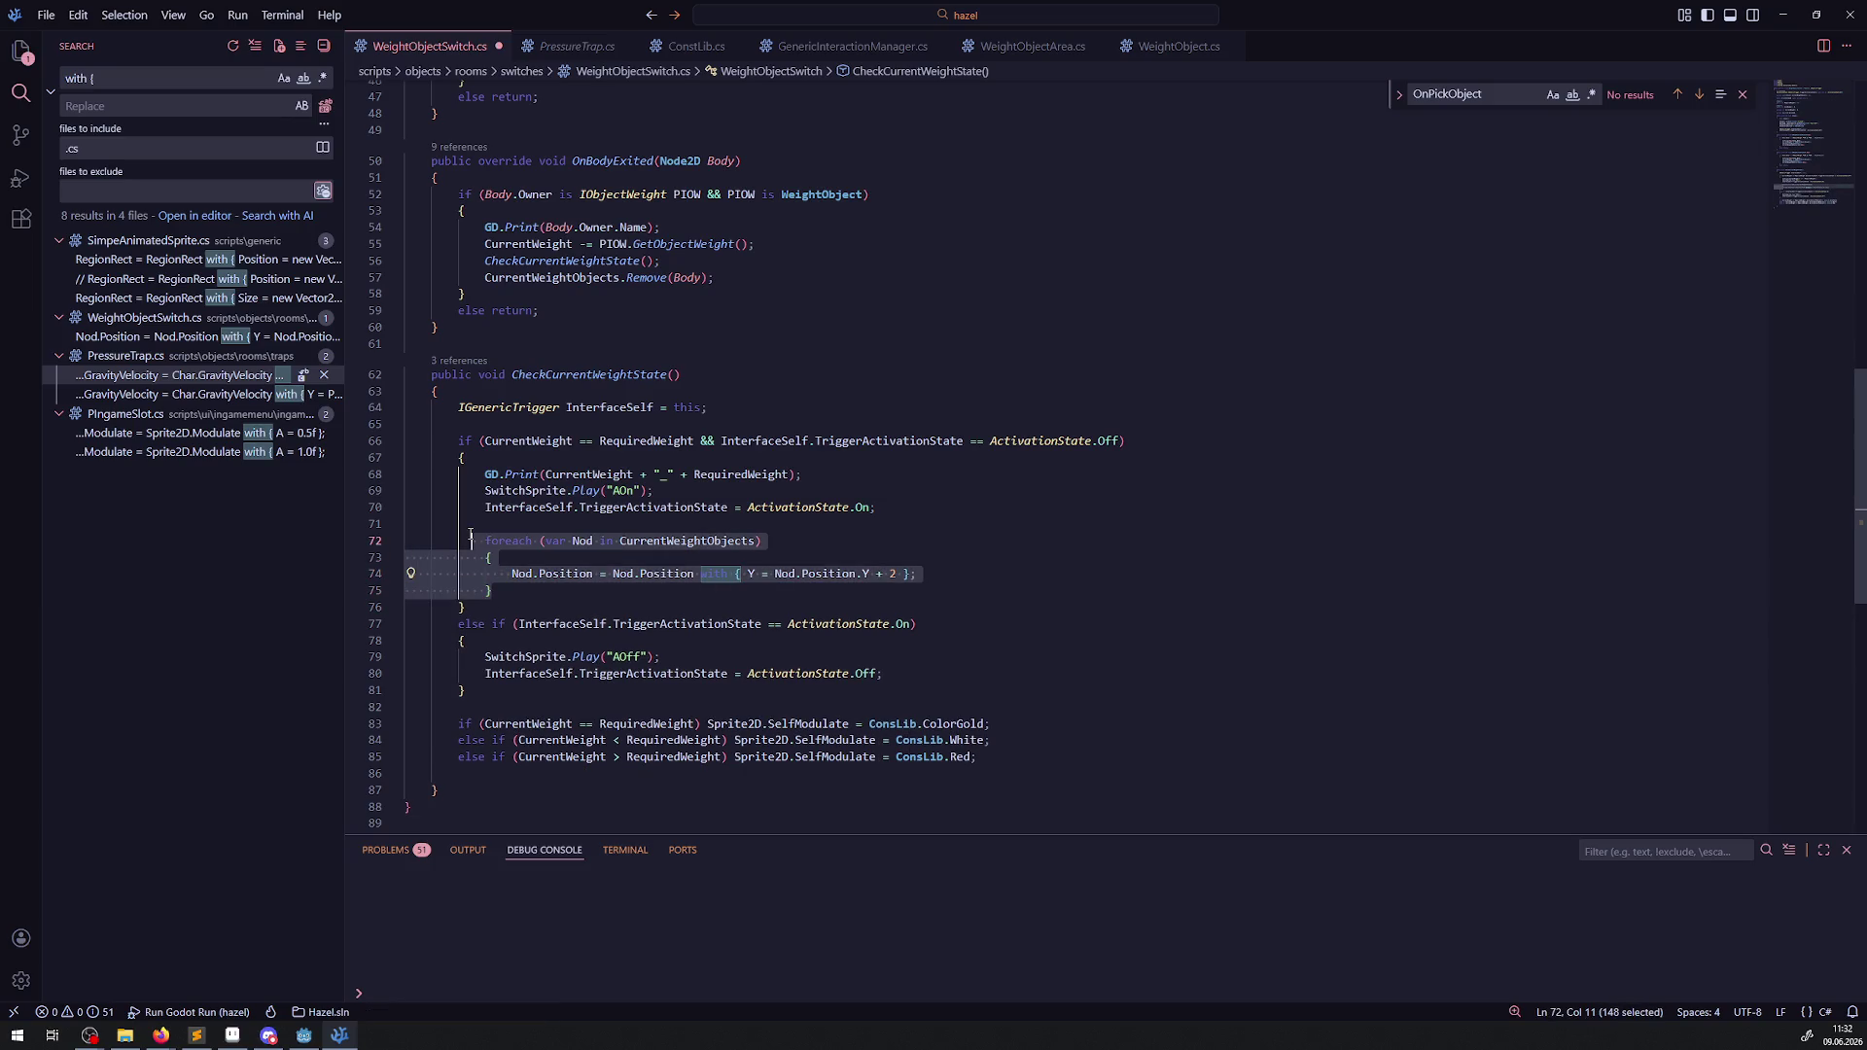
click(899, 672)
key(Return)
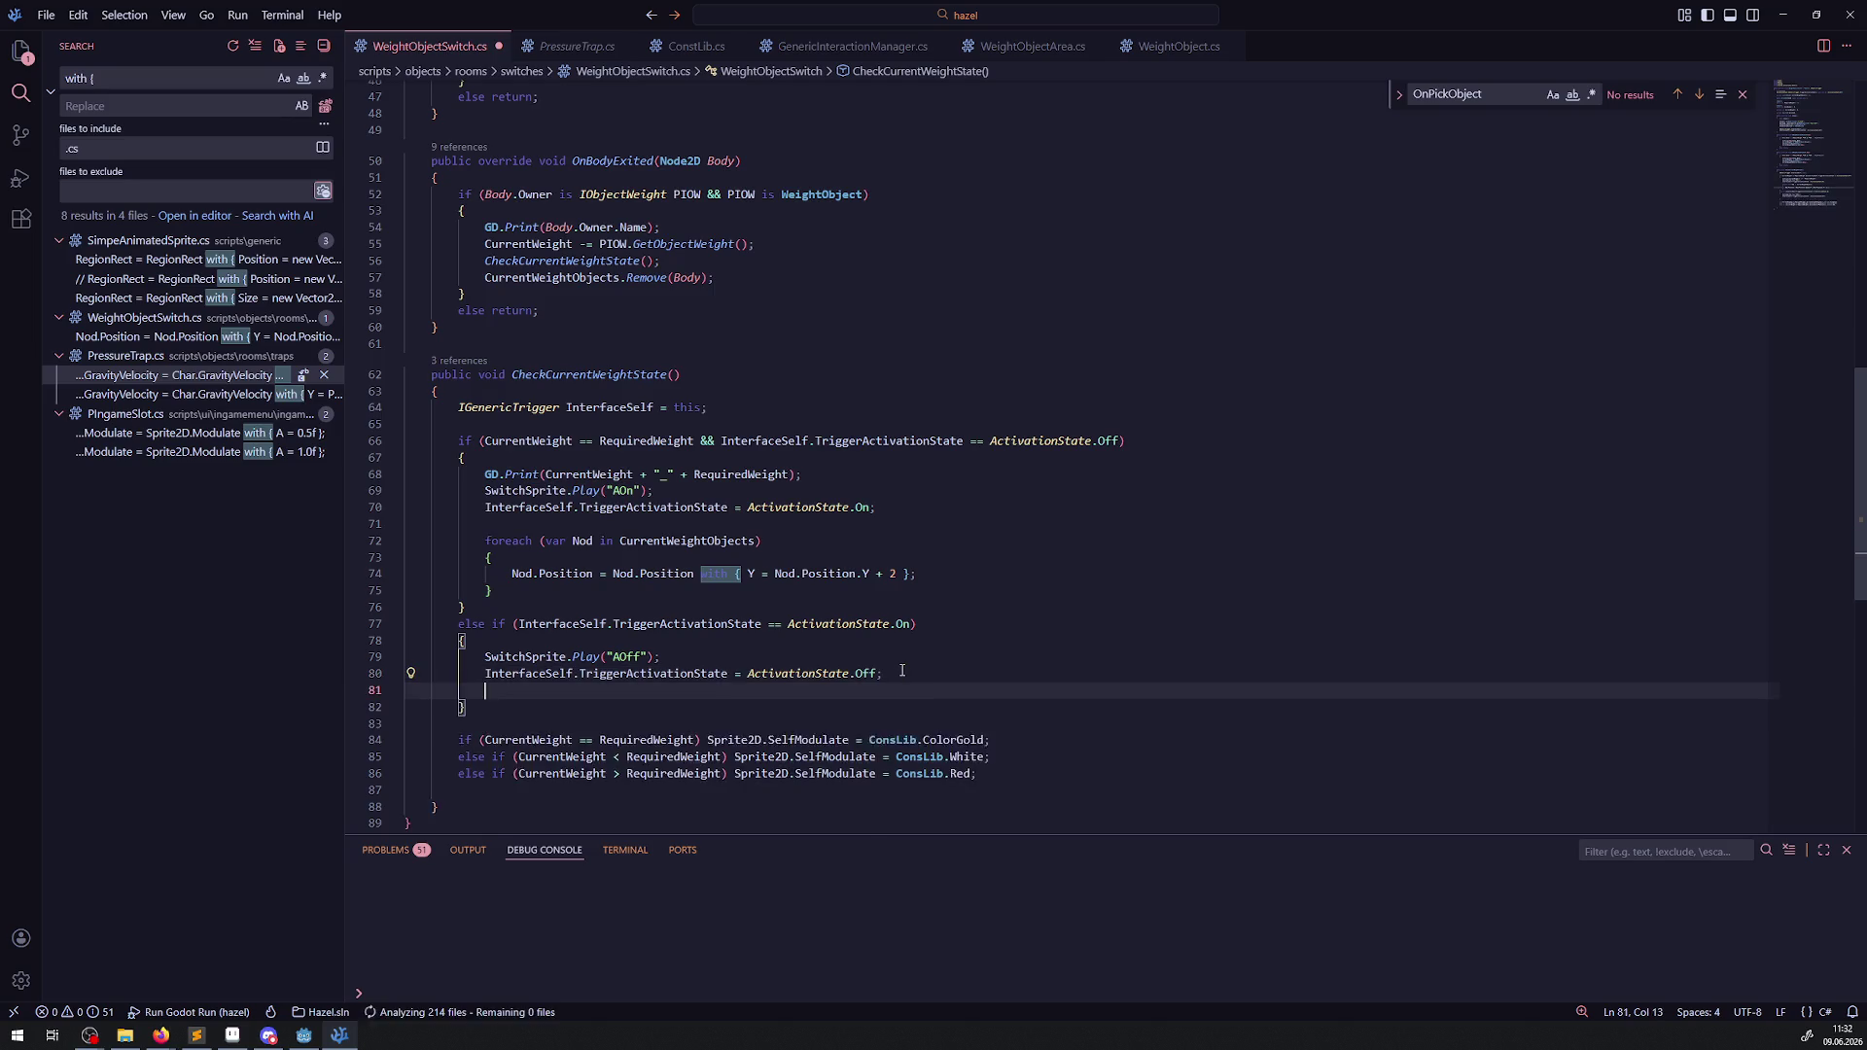
Paste the loop into the switch-off branch with '- 2', save, and launch the game in Godot.
key(ctrl+v)
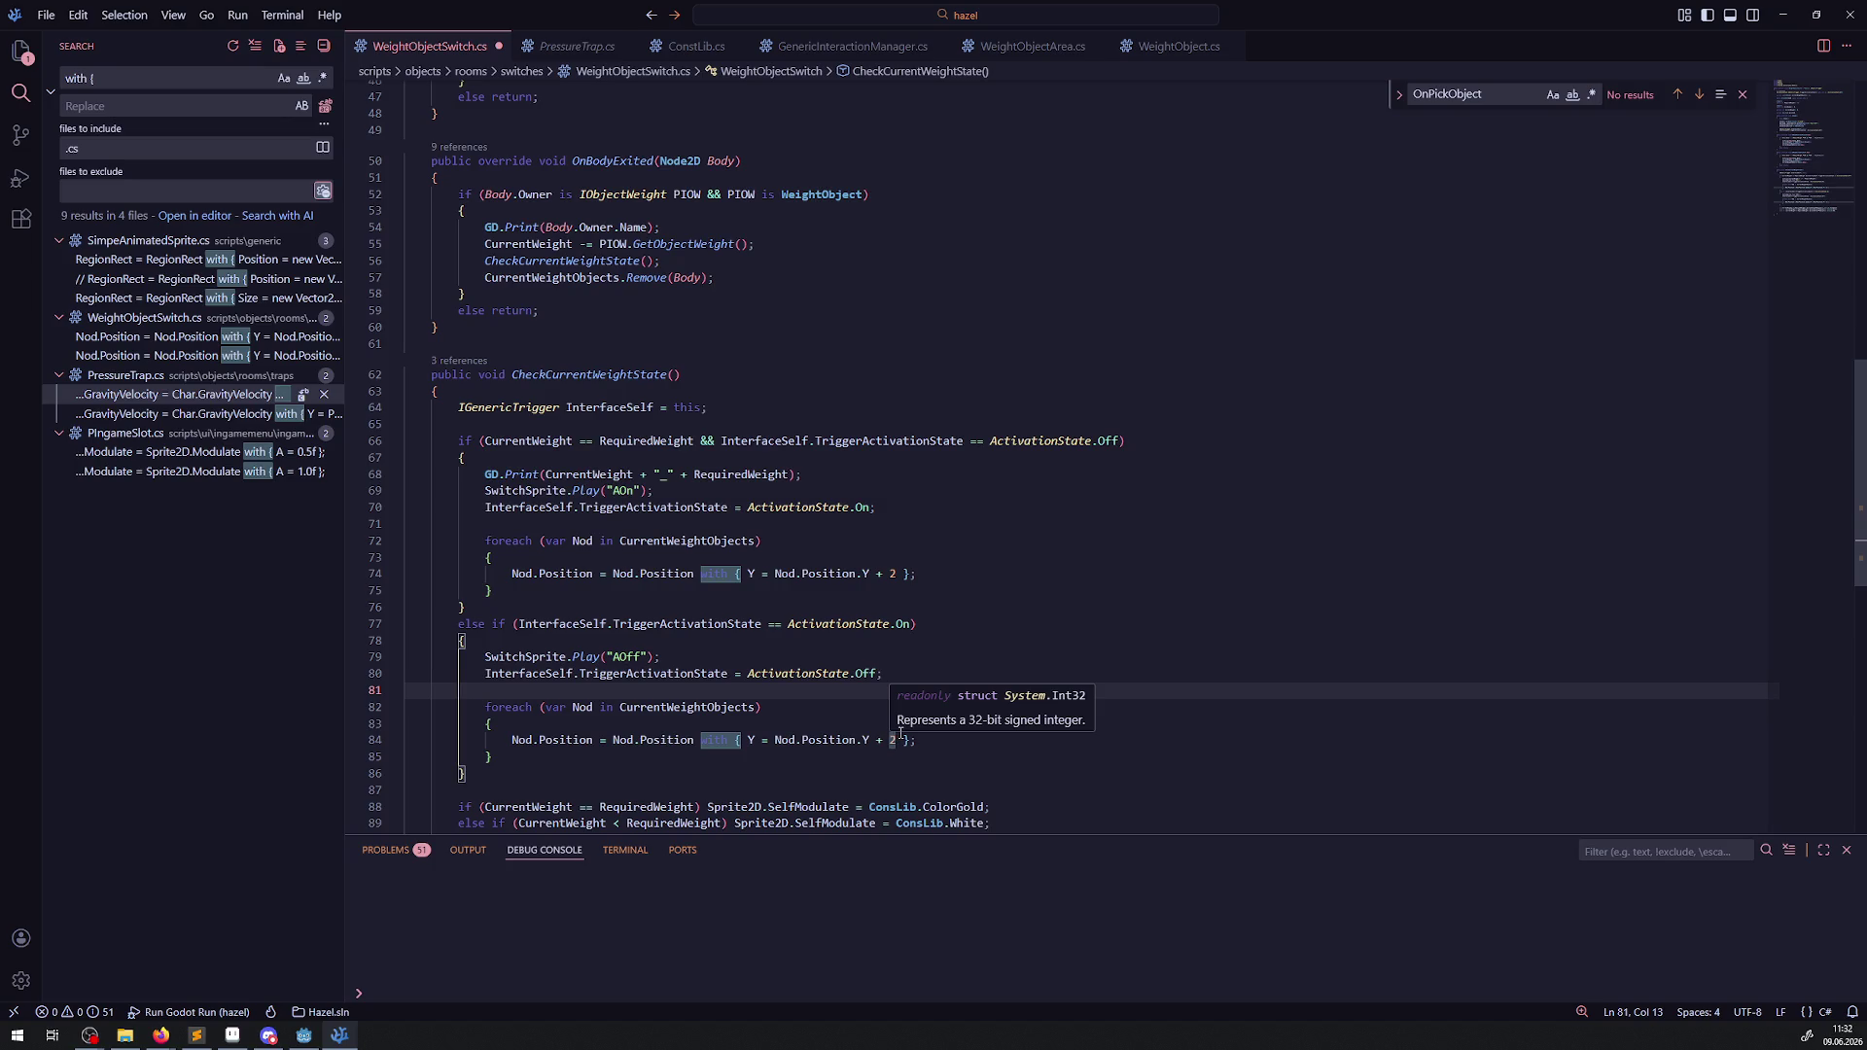
click(899, 741)
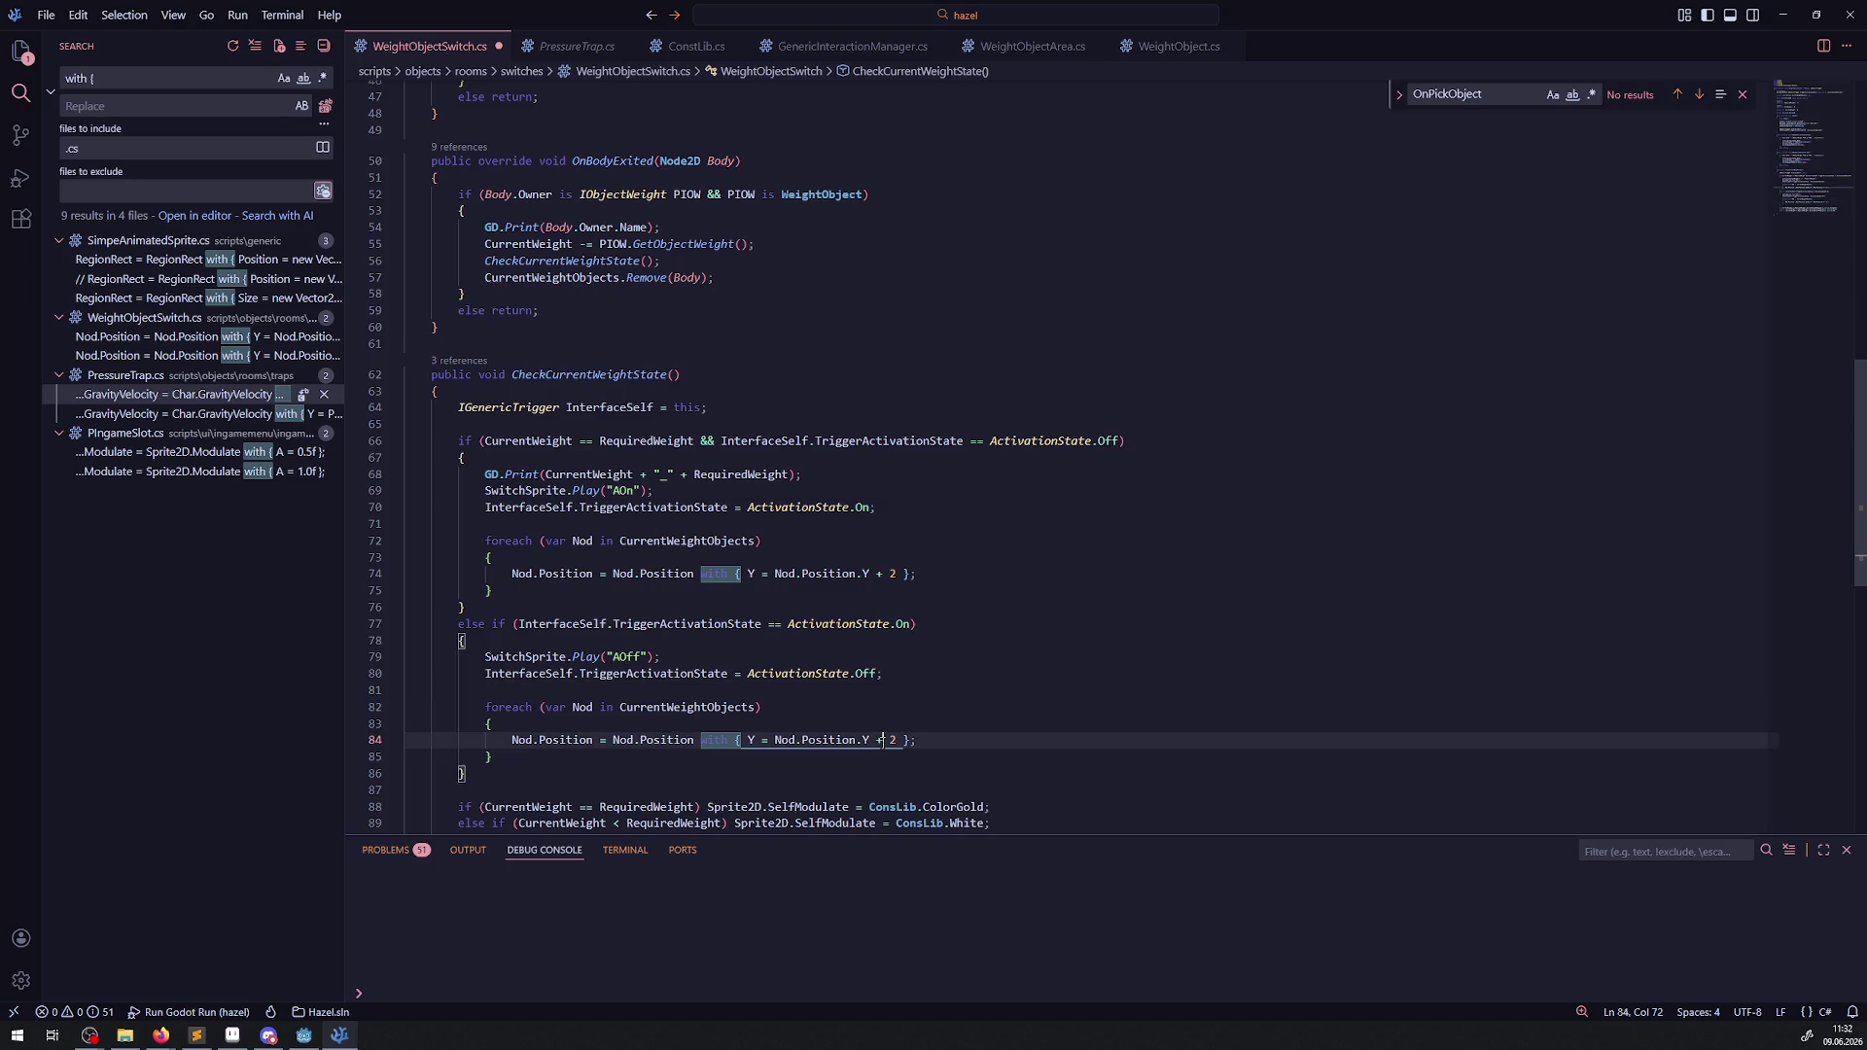
key(BackSpace)
text(-)
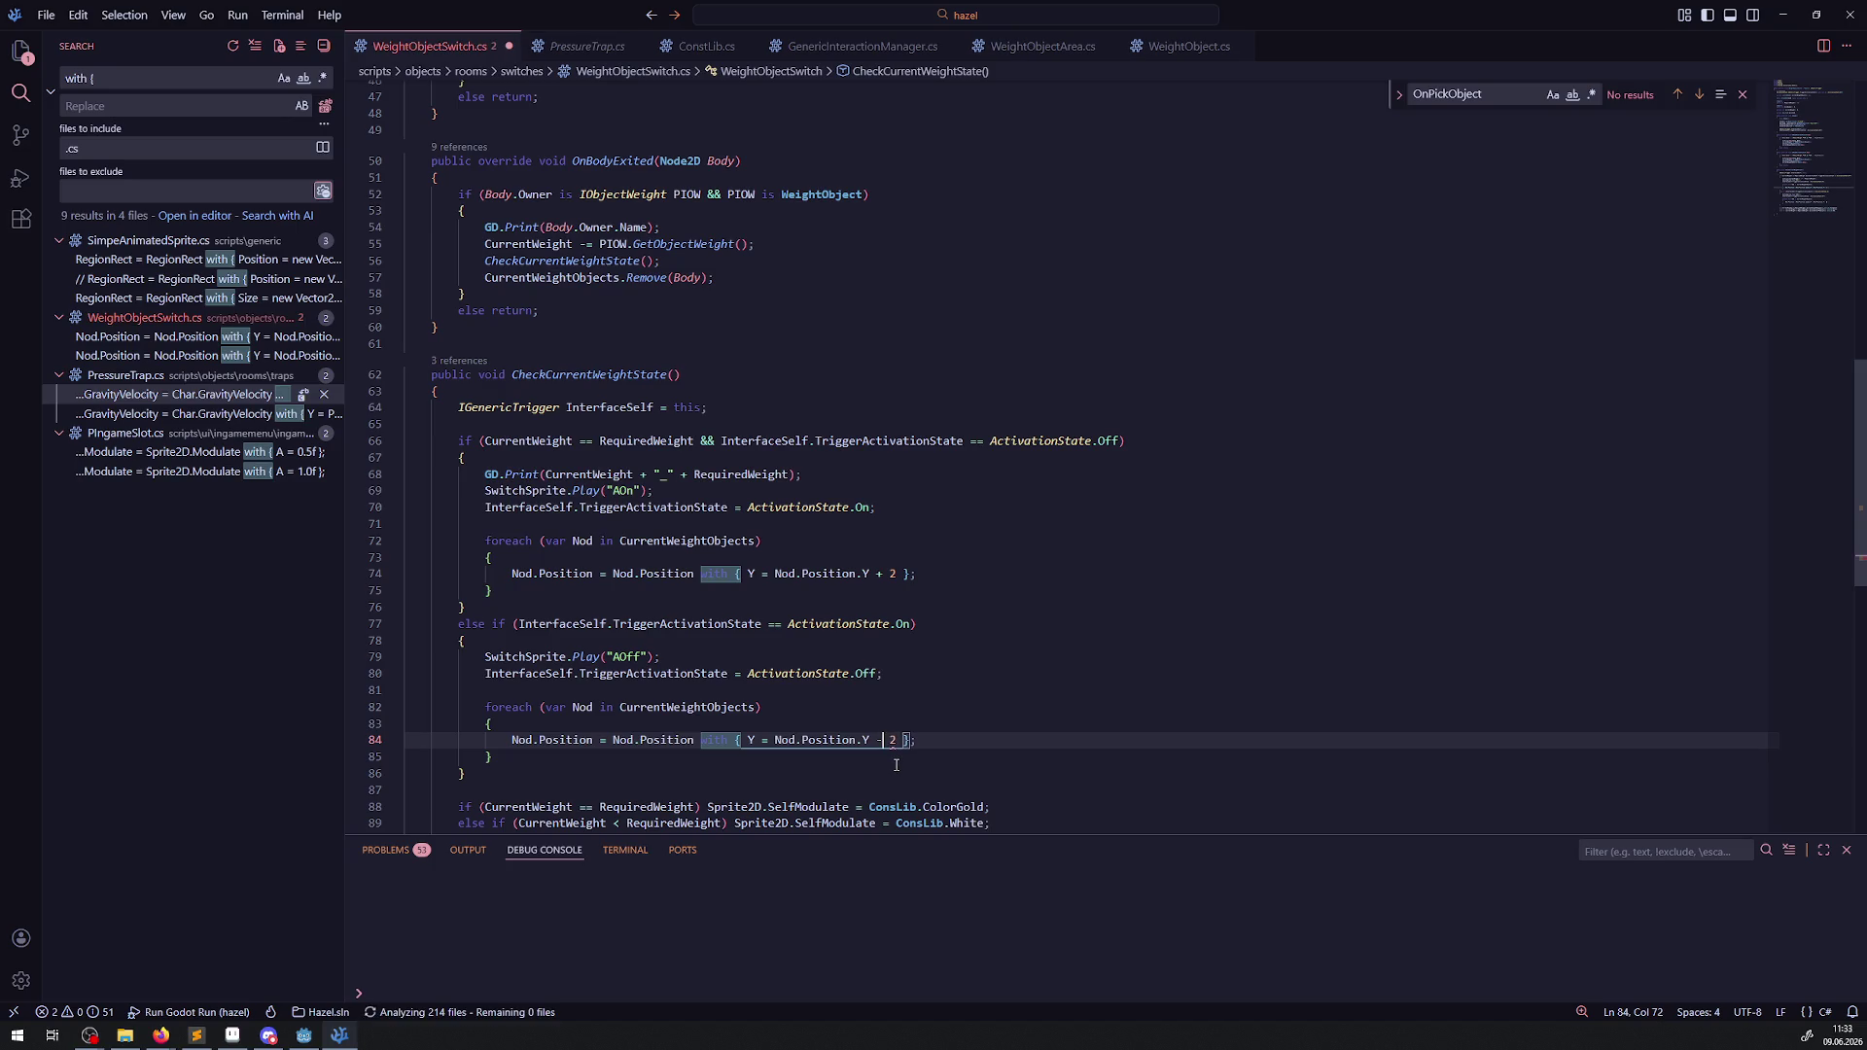
key(ctrl+s)
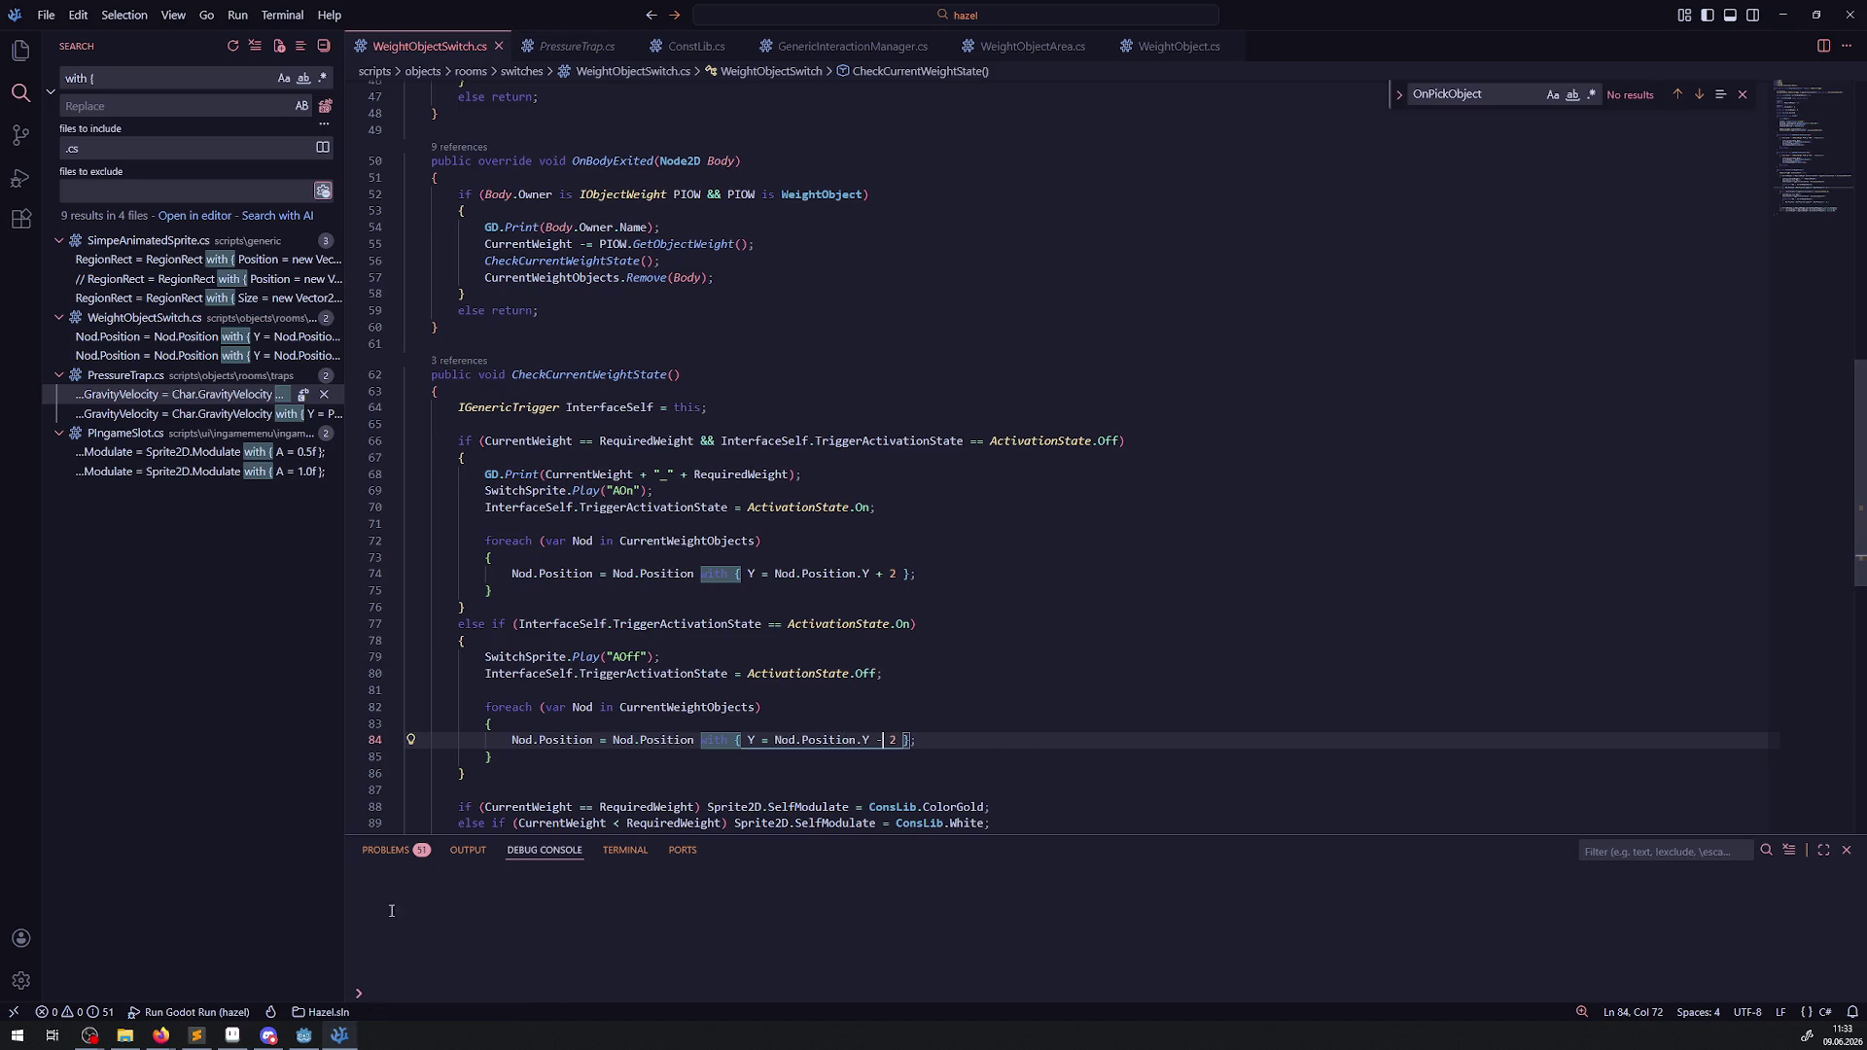
click(303, 1035)
click(1613, 37)
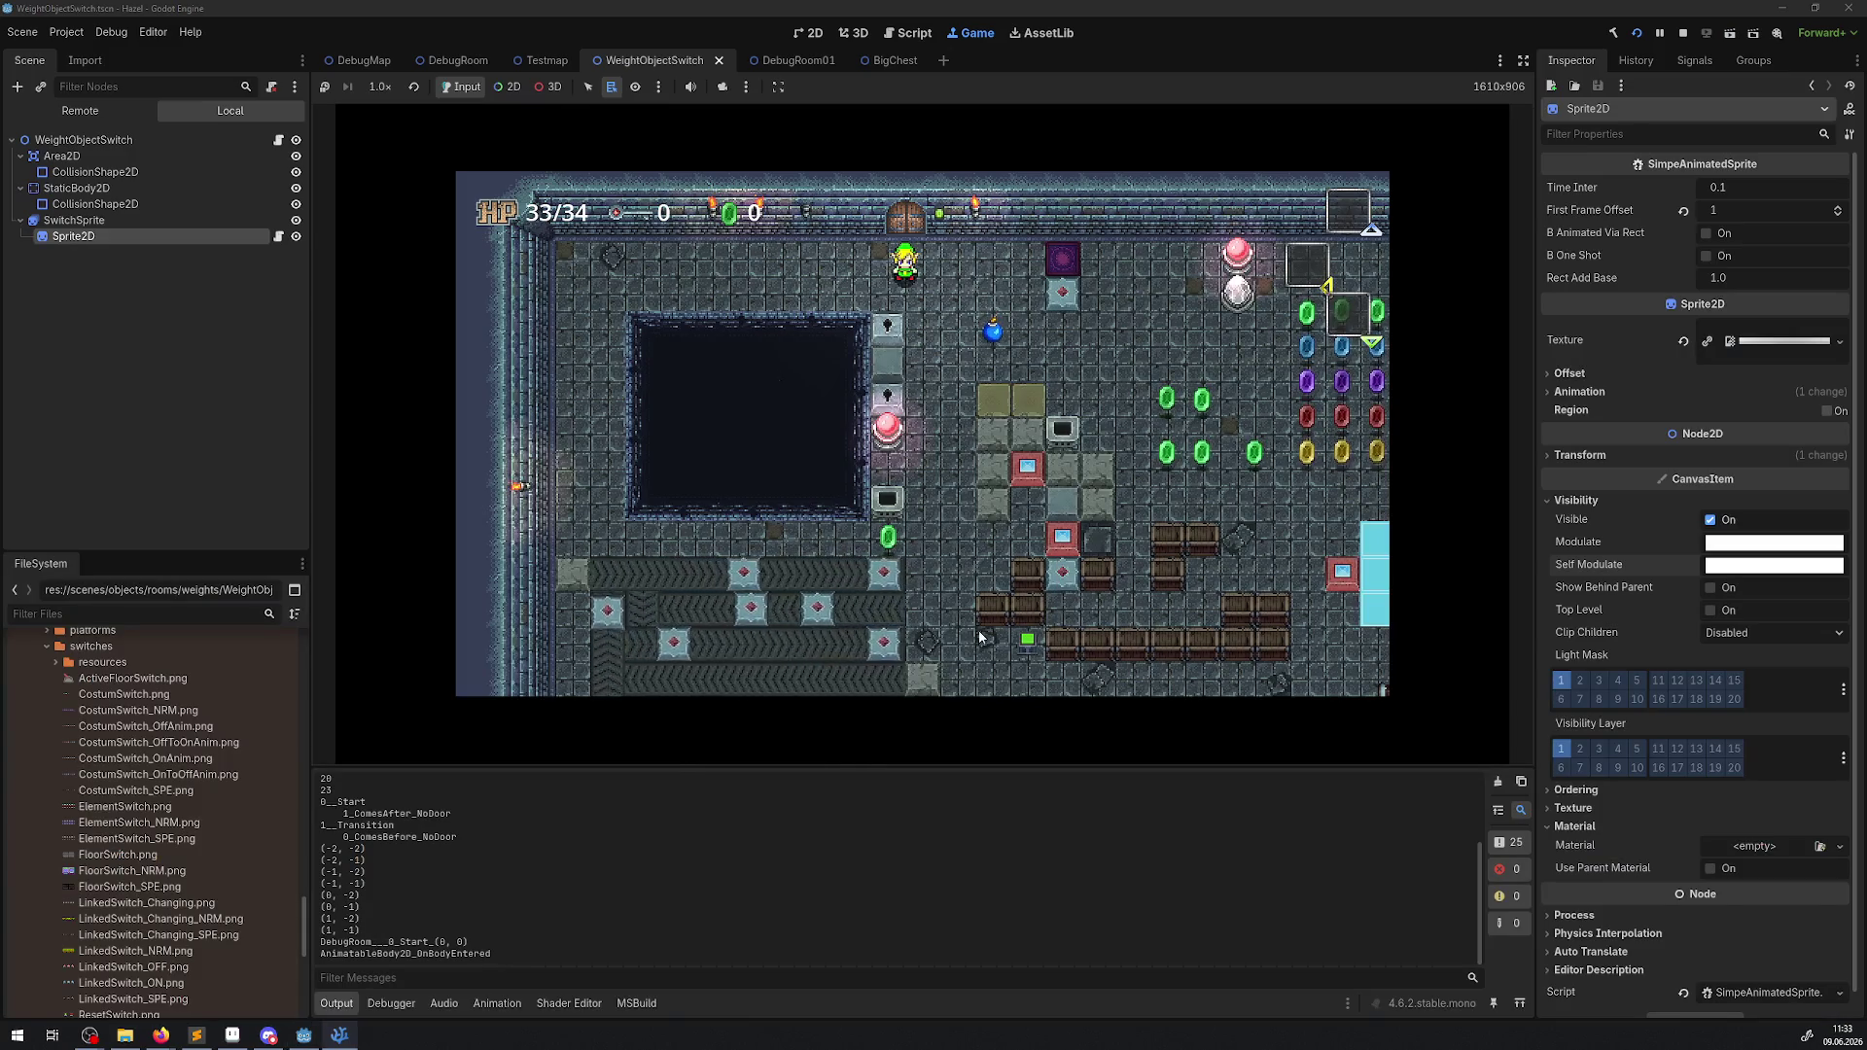
Walk the player into the switch room and set the blue weight block on the bench switch.
key(Right)
key(Down)
key(Up)
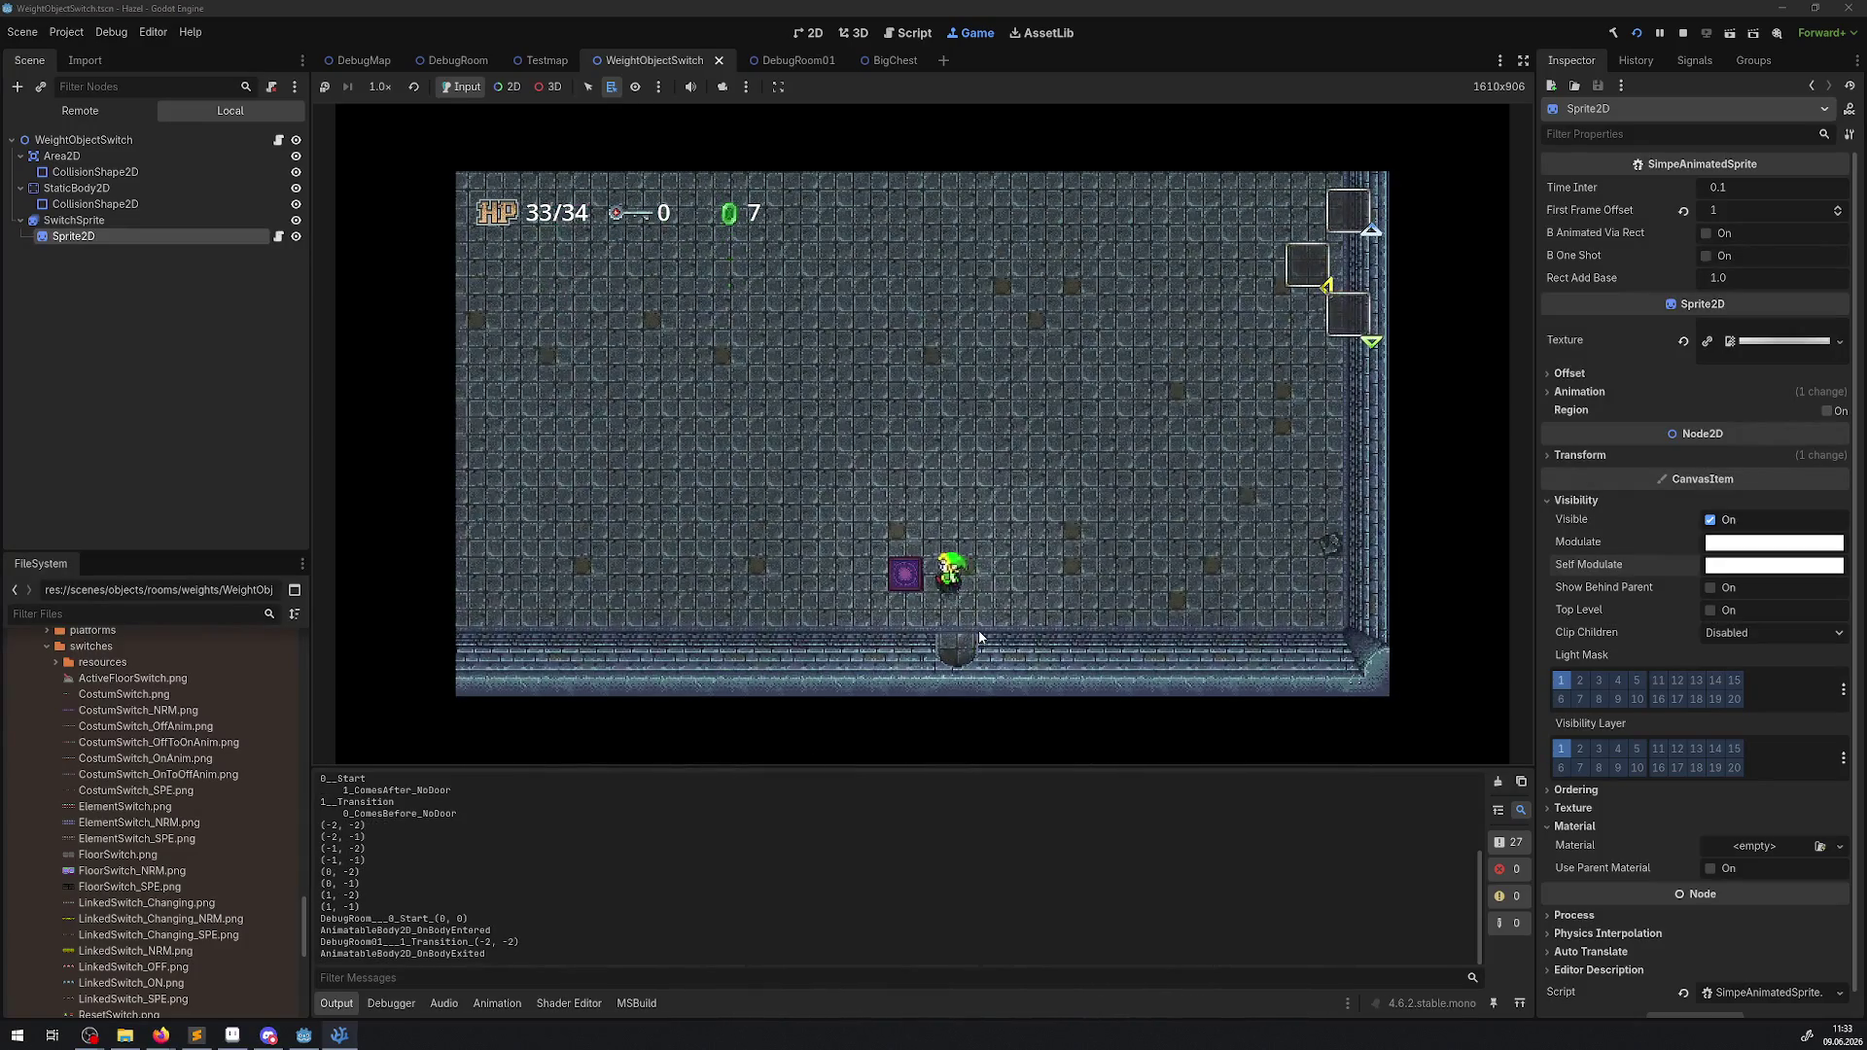
key(Up)
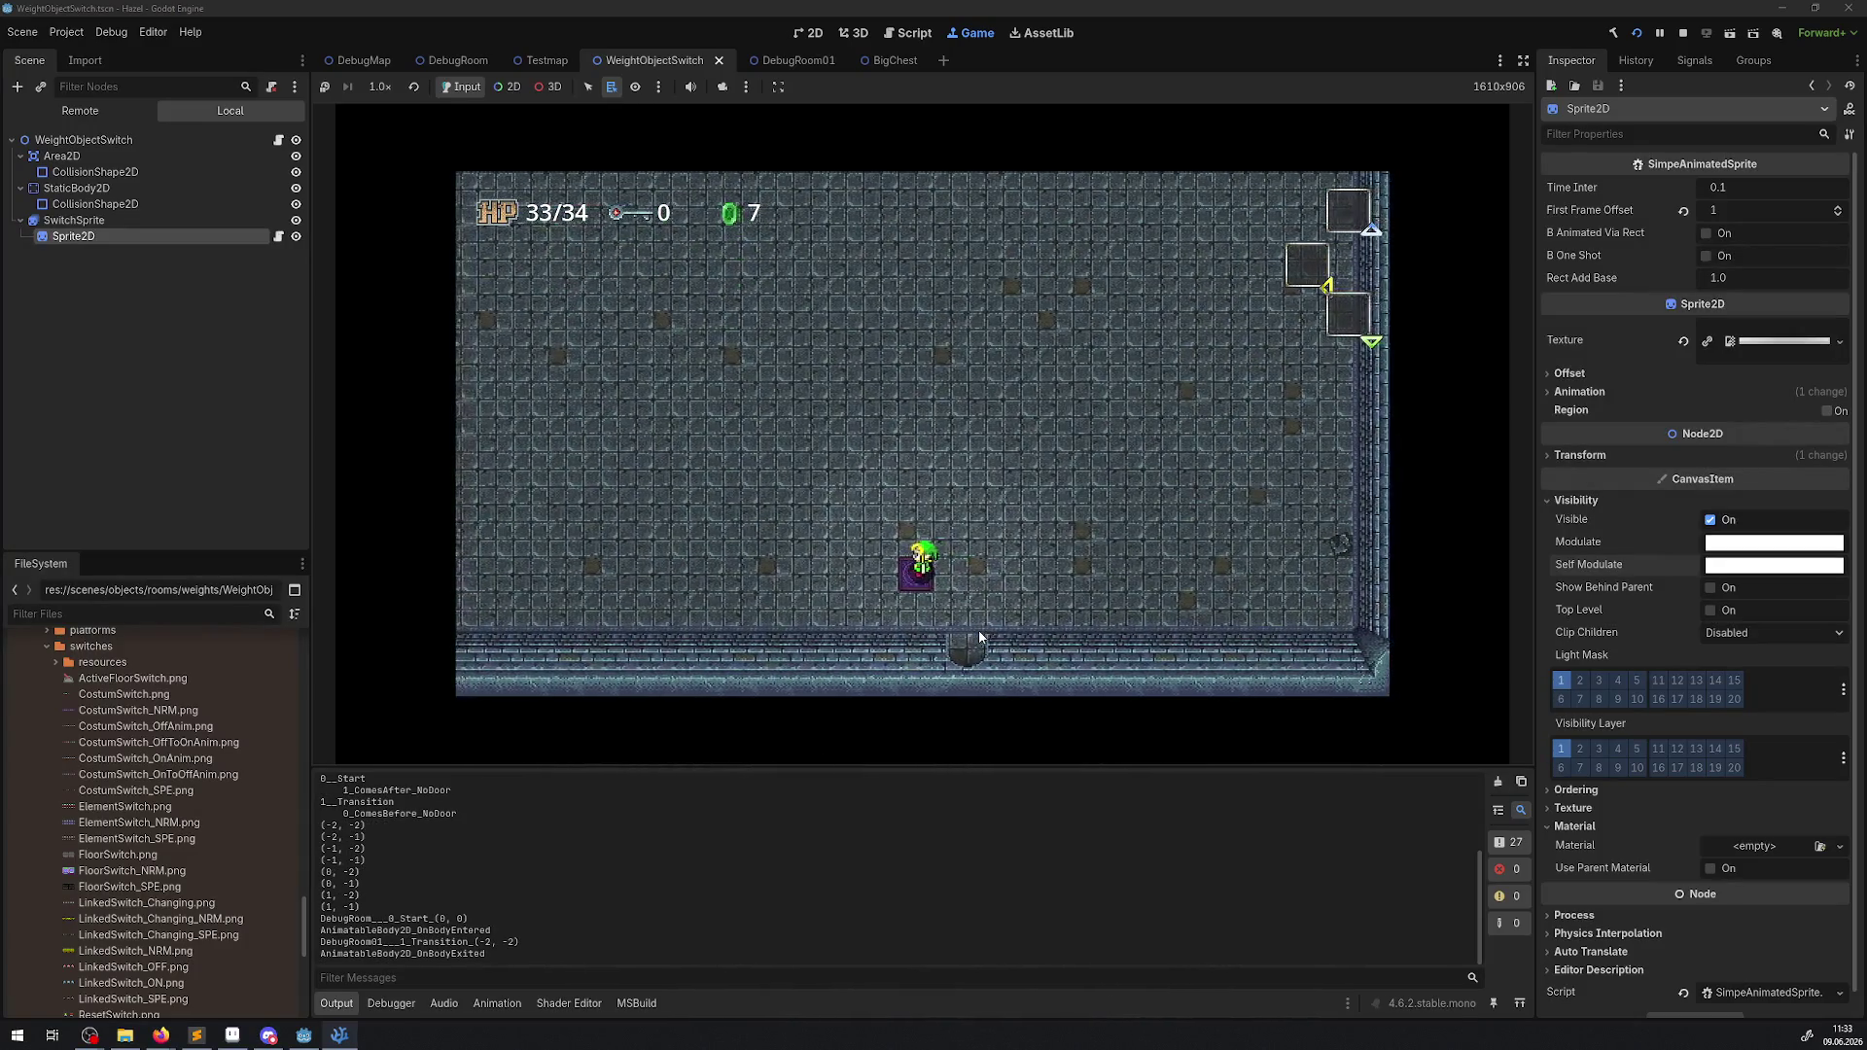
key(Up)
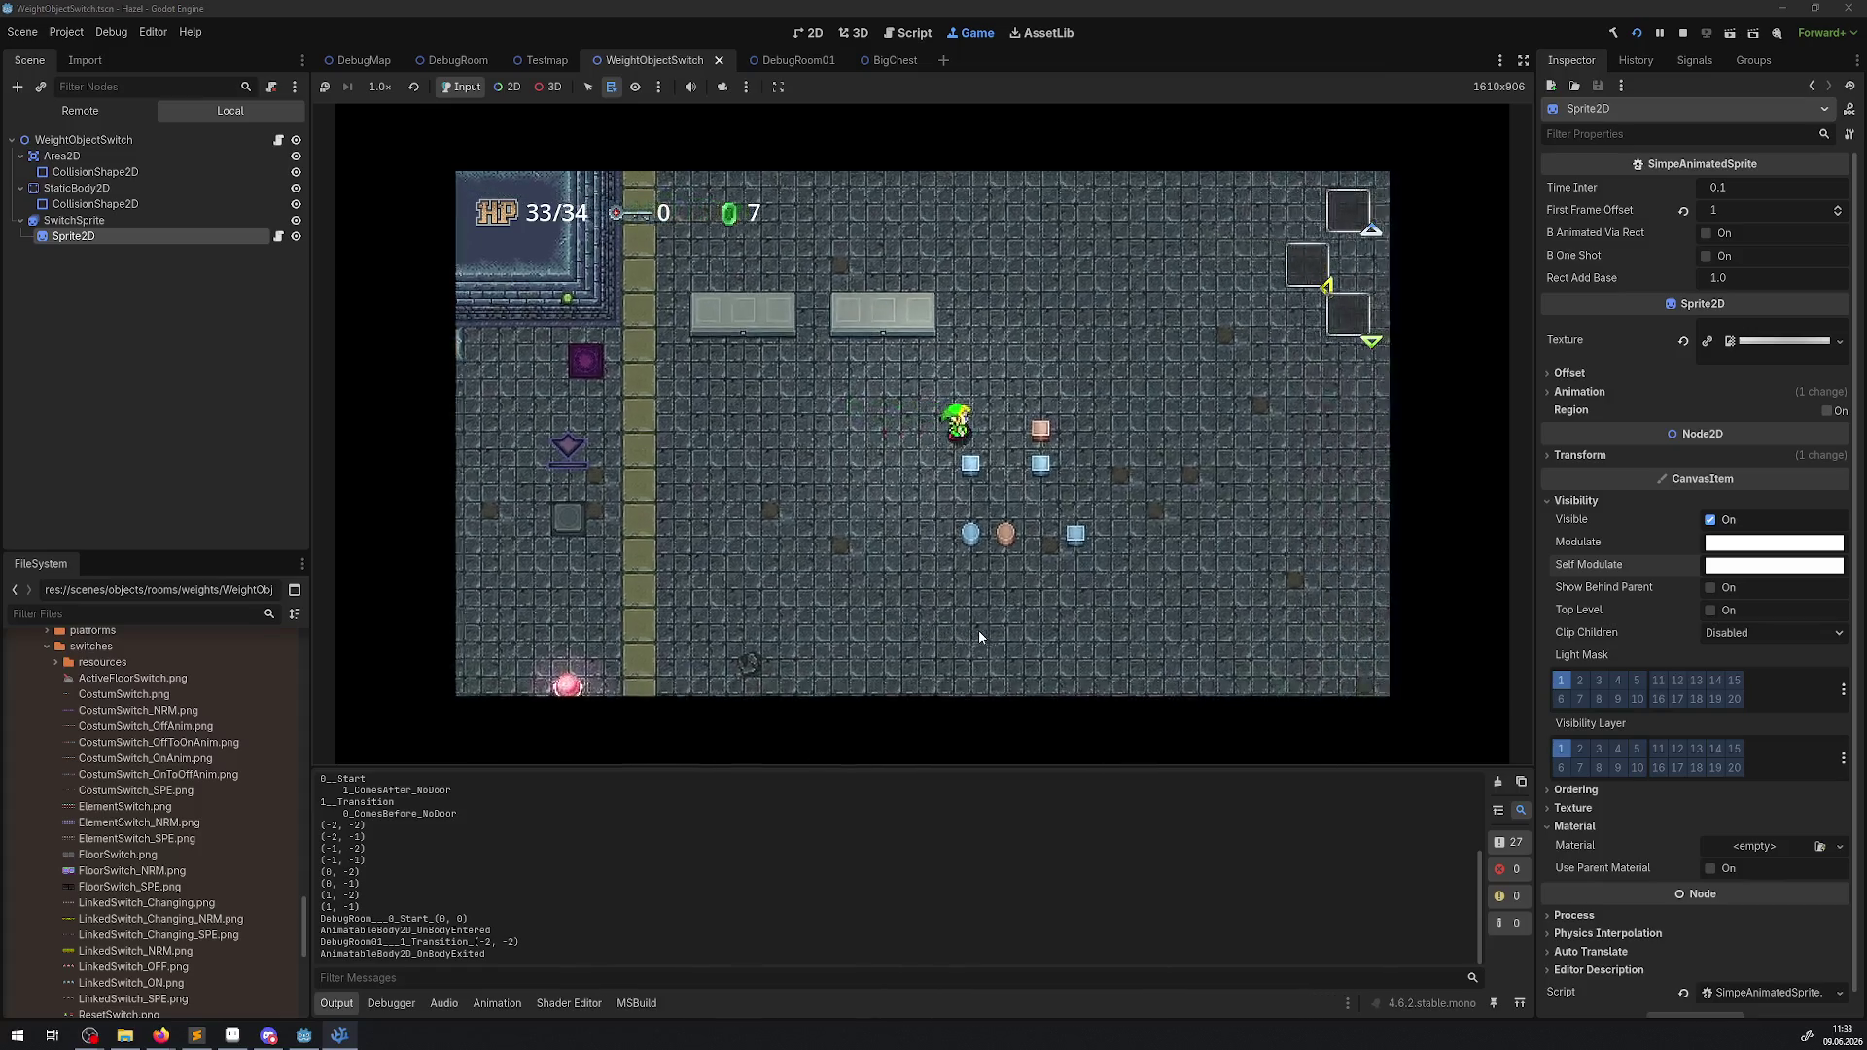
key(Up)
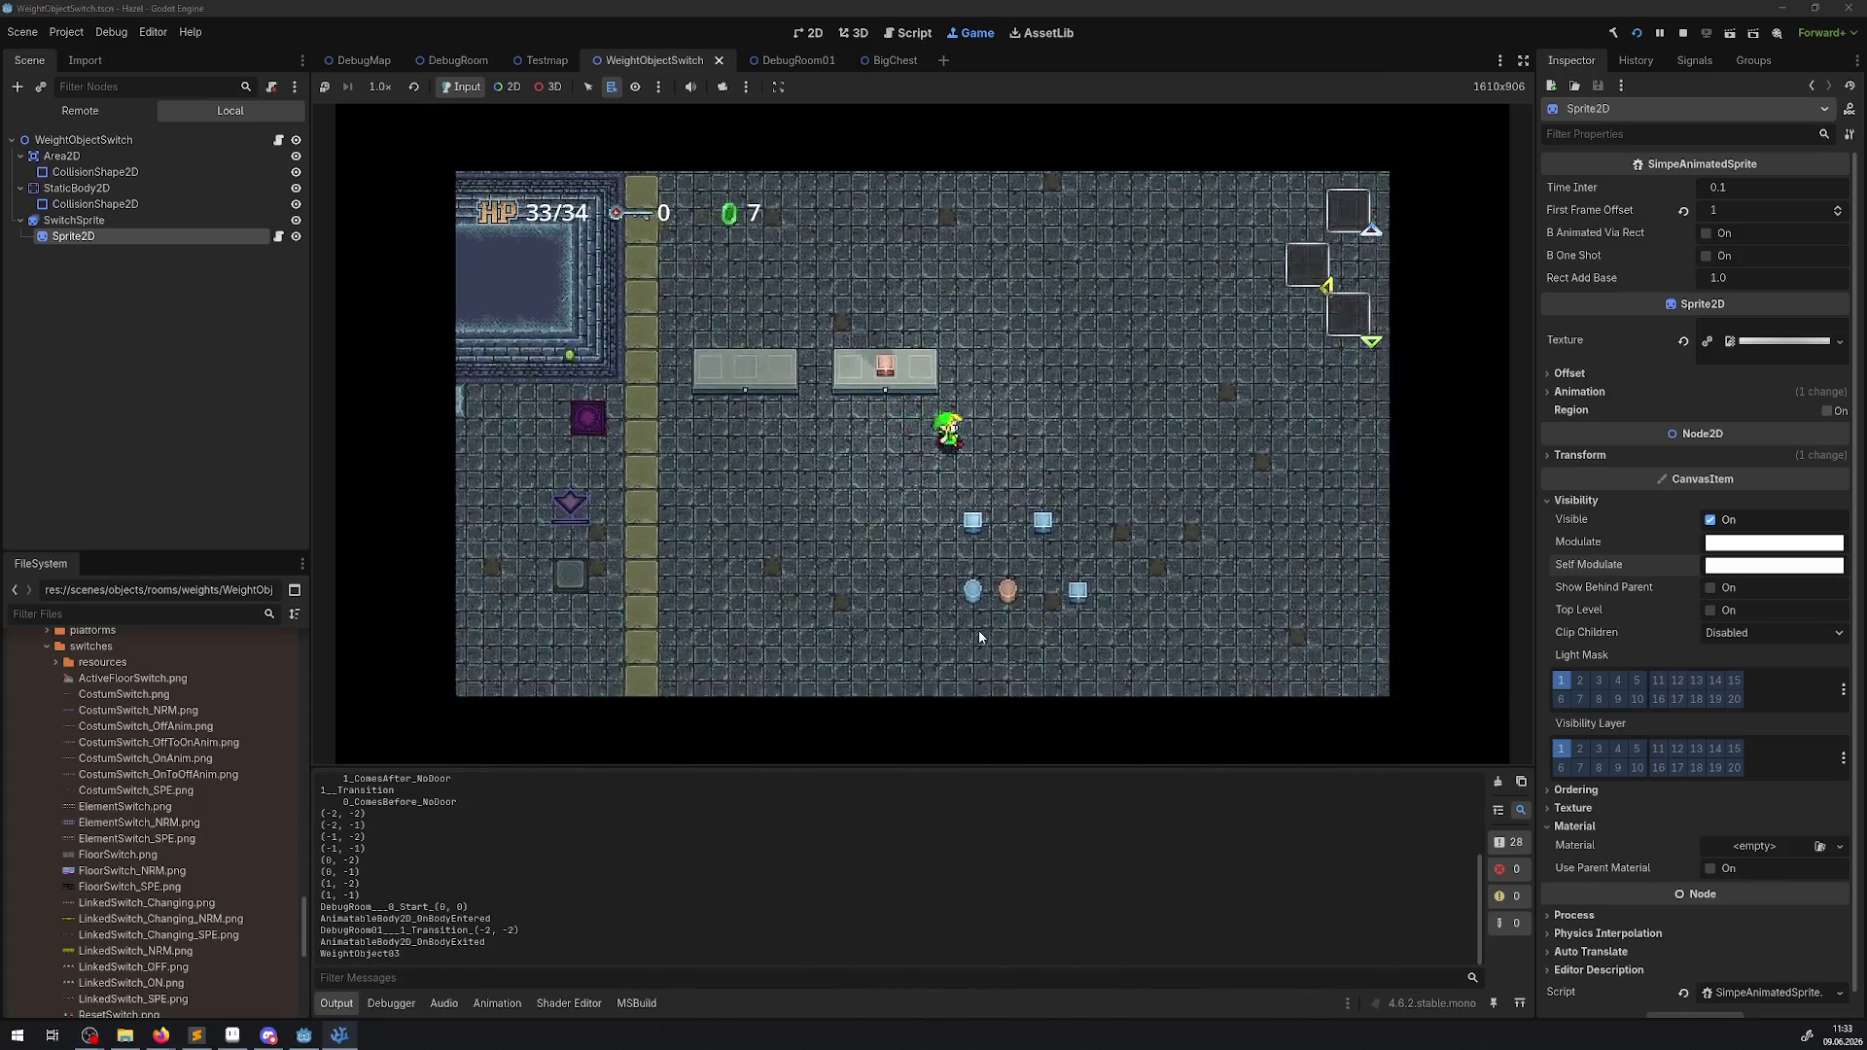
Place the orange block on the bench and lift it off again, then stop the game.
key(Down)
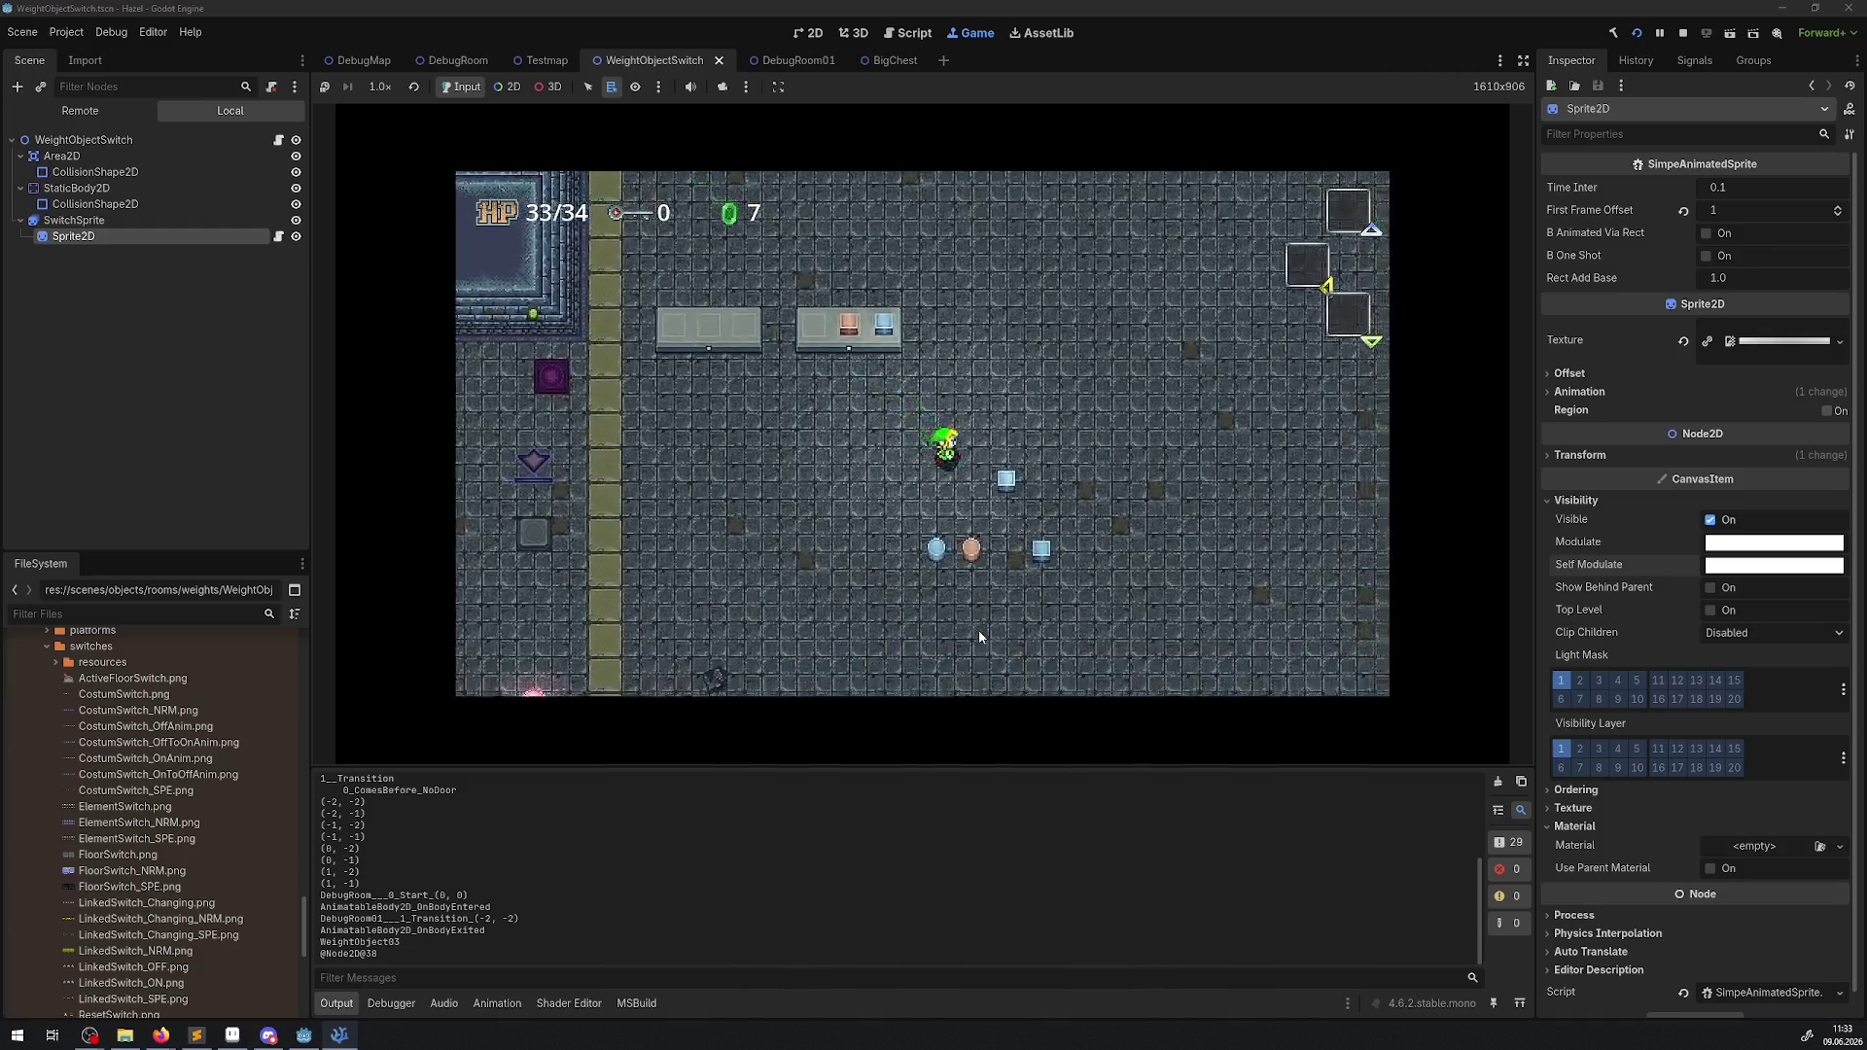
key(Up)
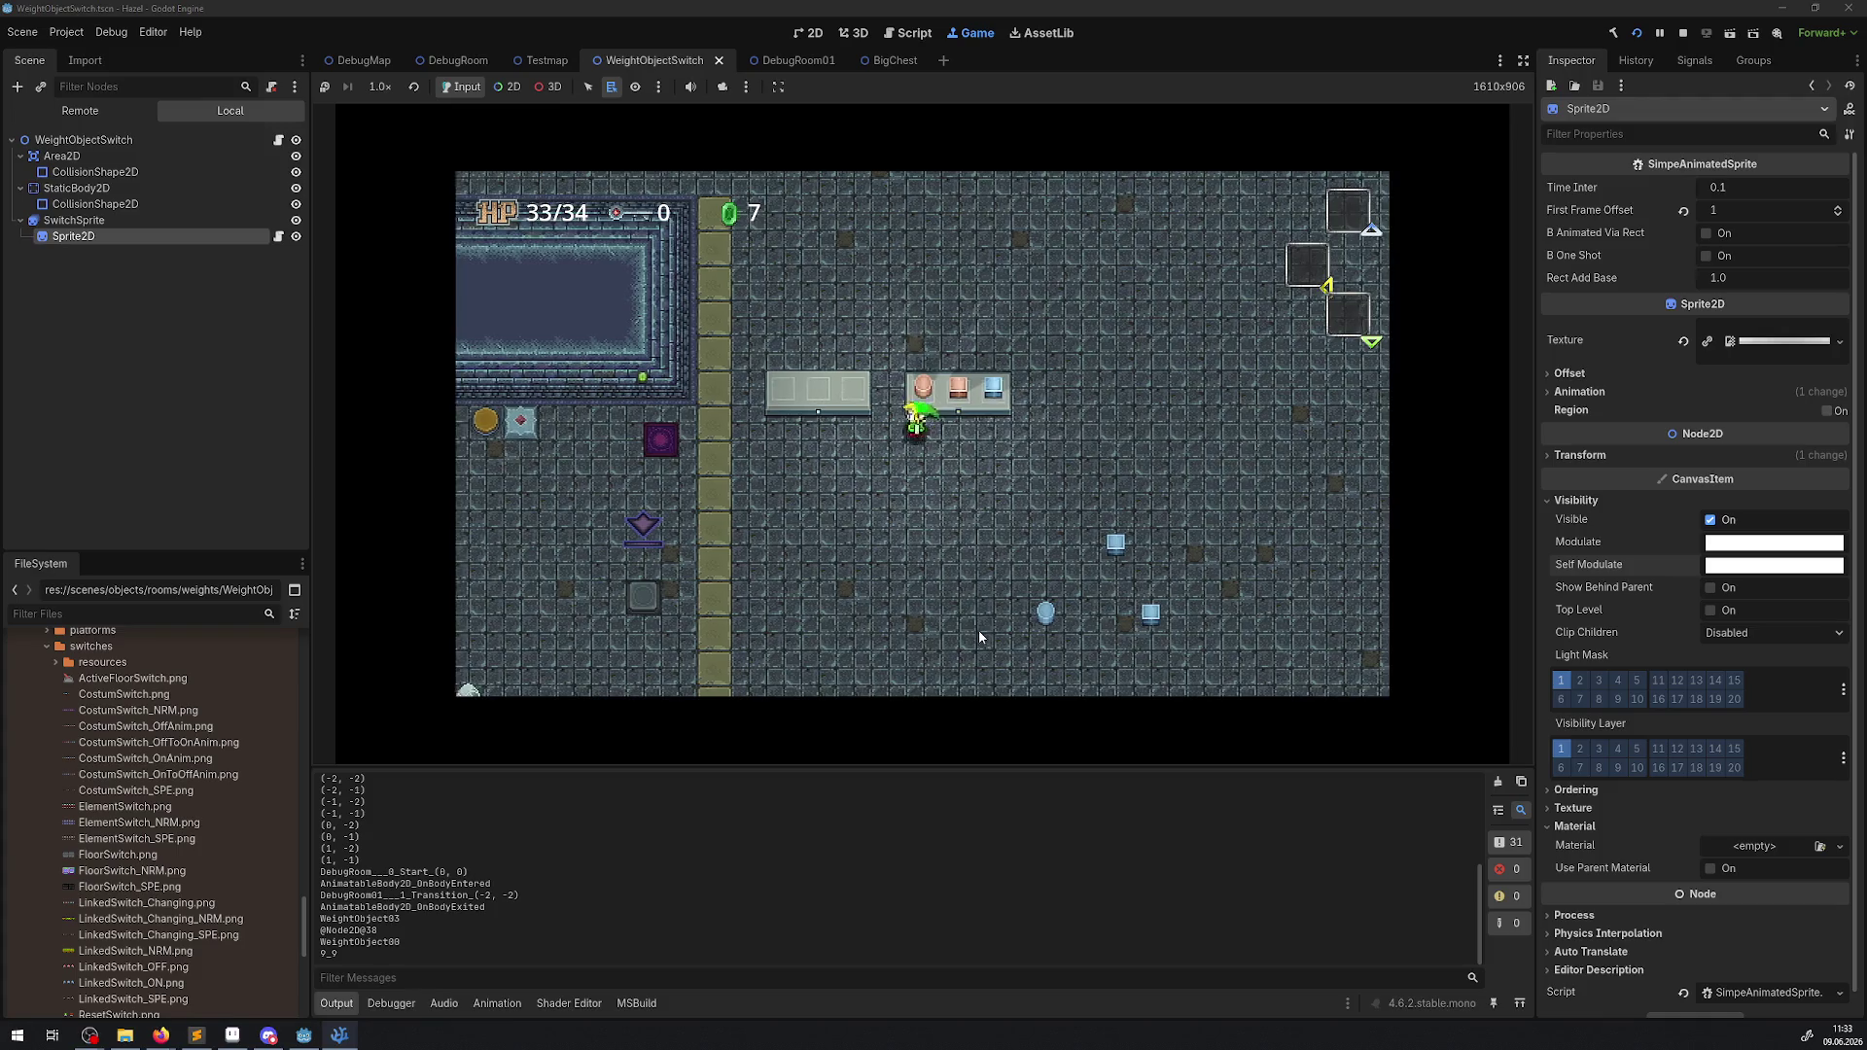
key(Up)
key(space)
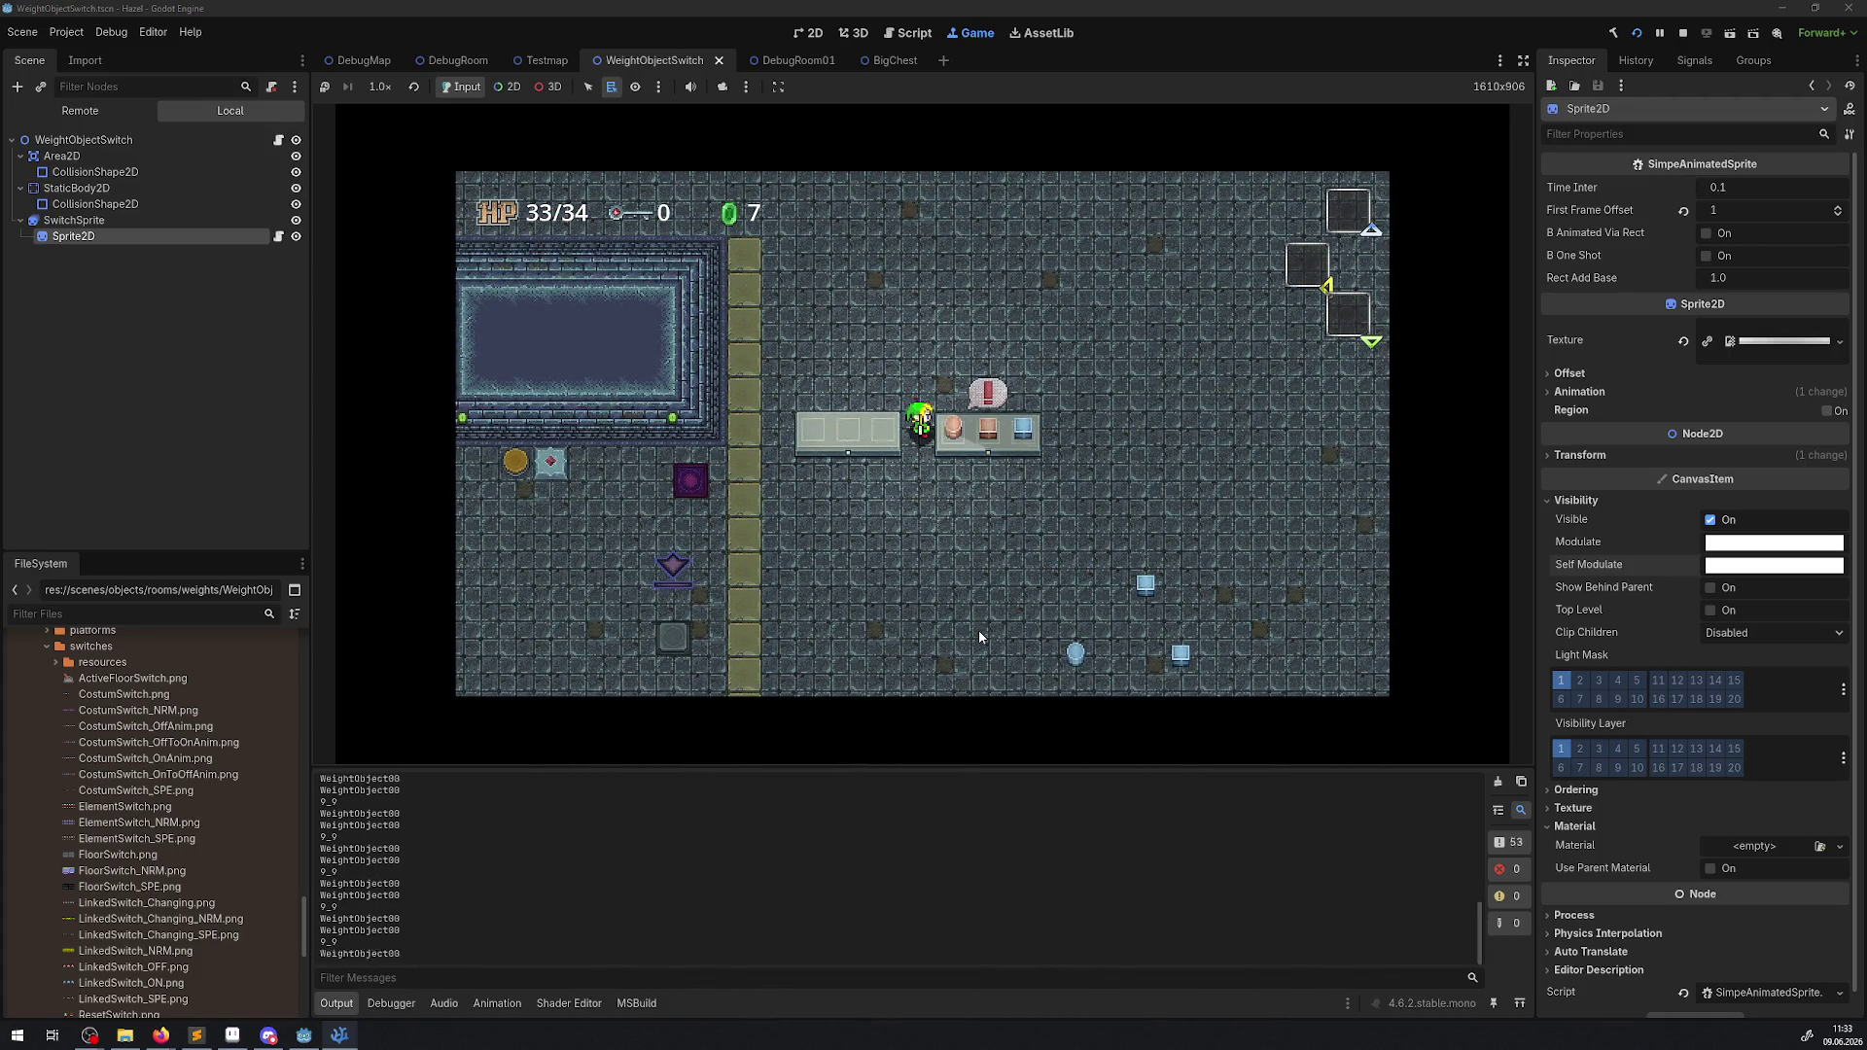
key(space)
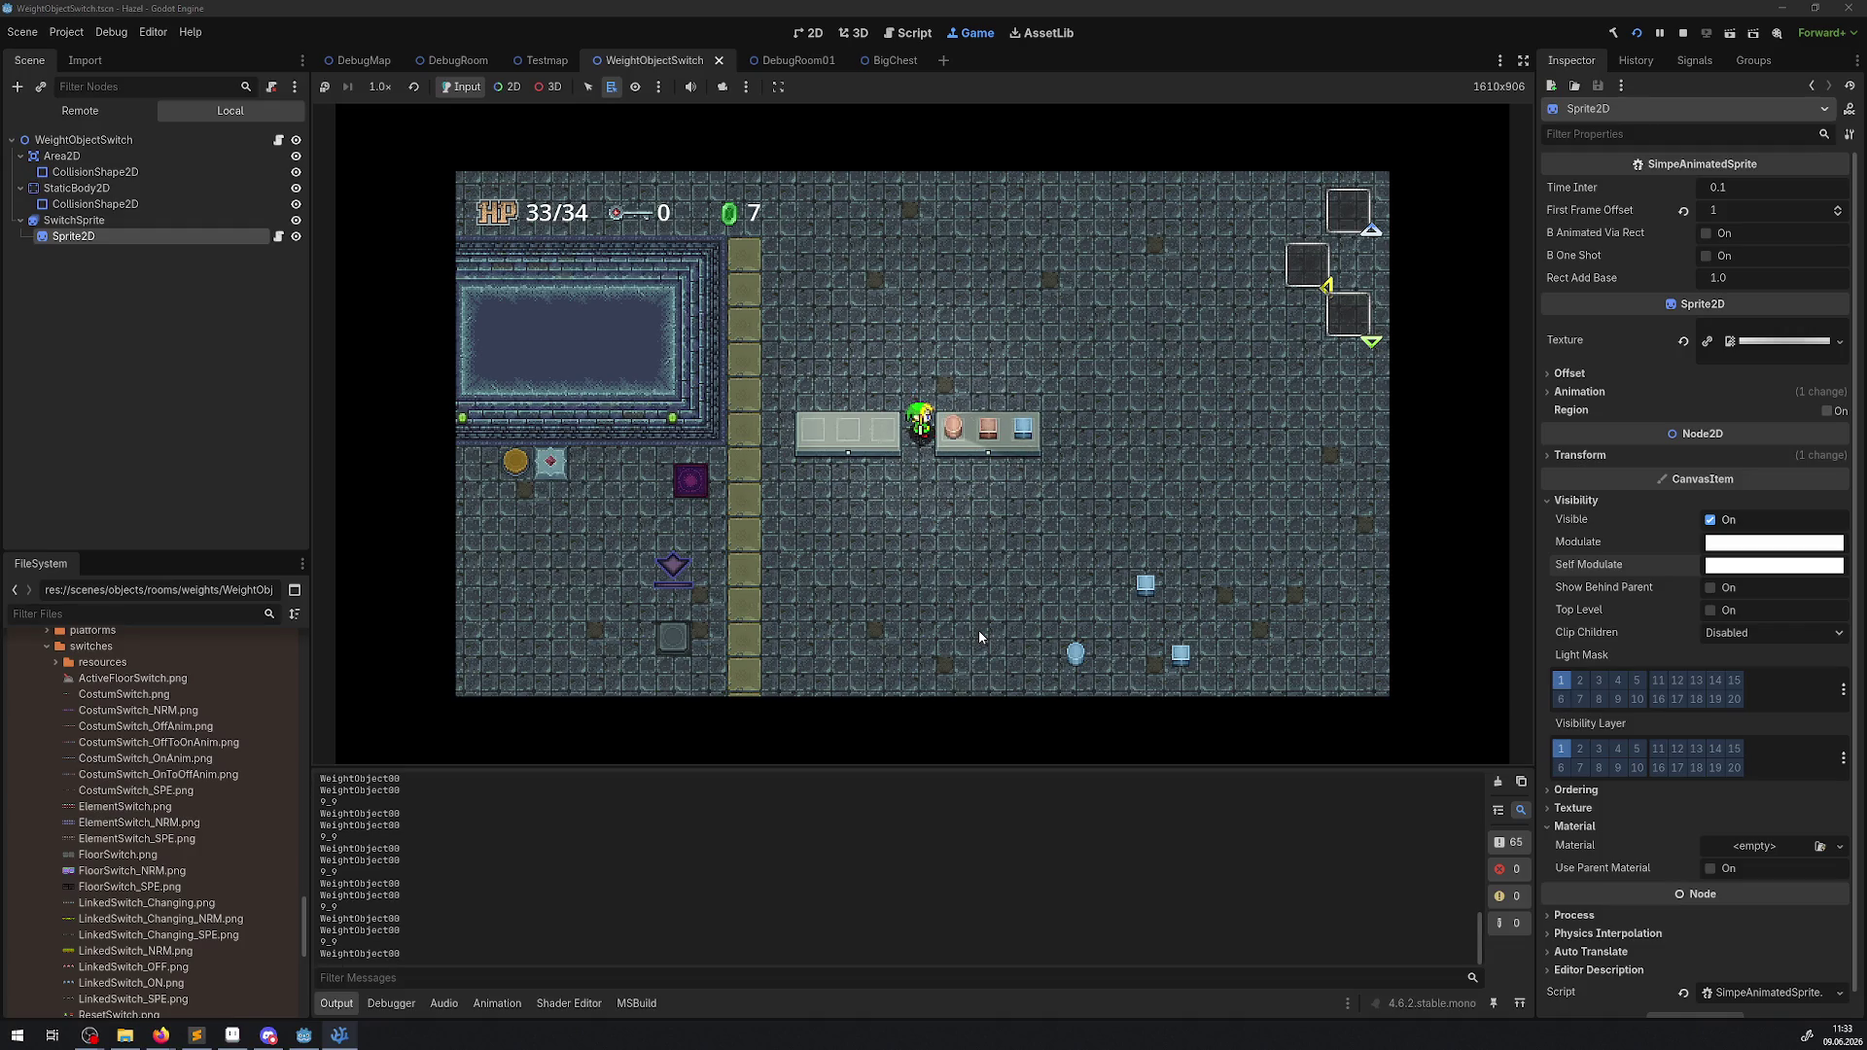
key(Down)
key(Up)
key(Down)
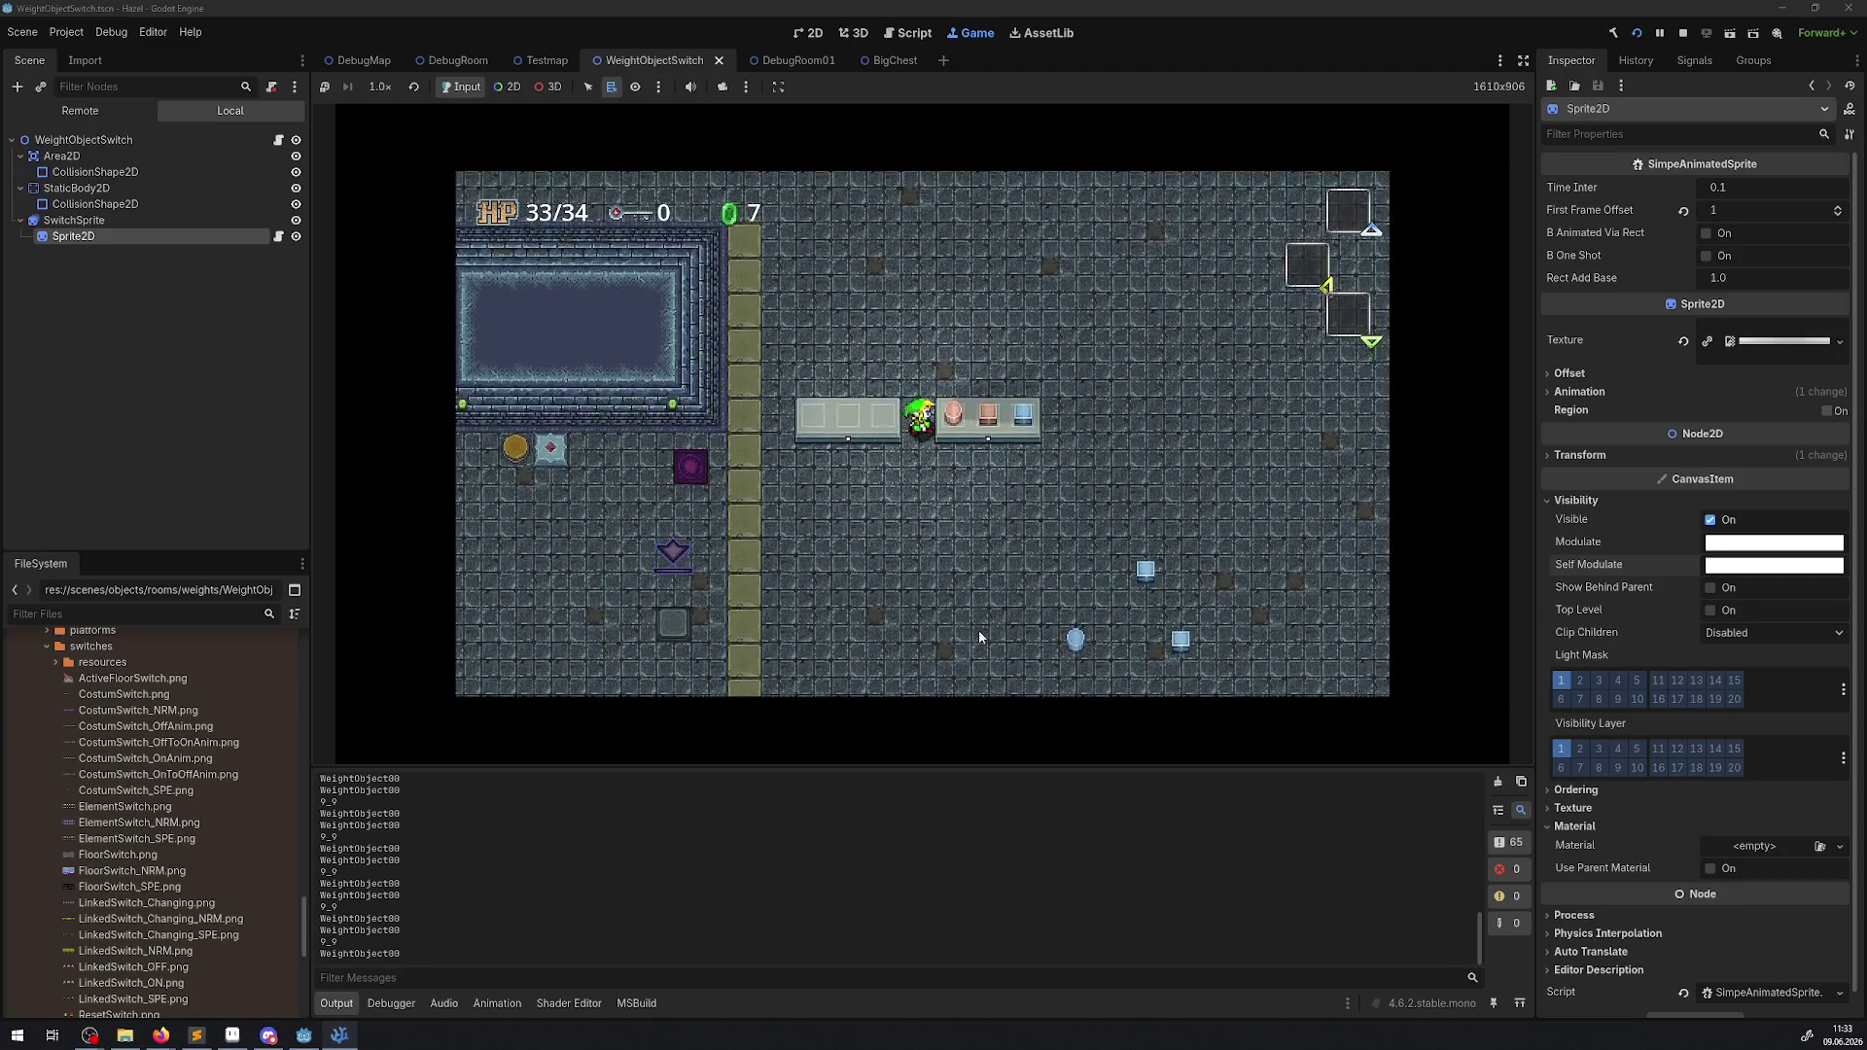
key(Up)
key(Right)
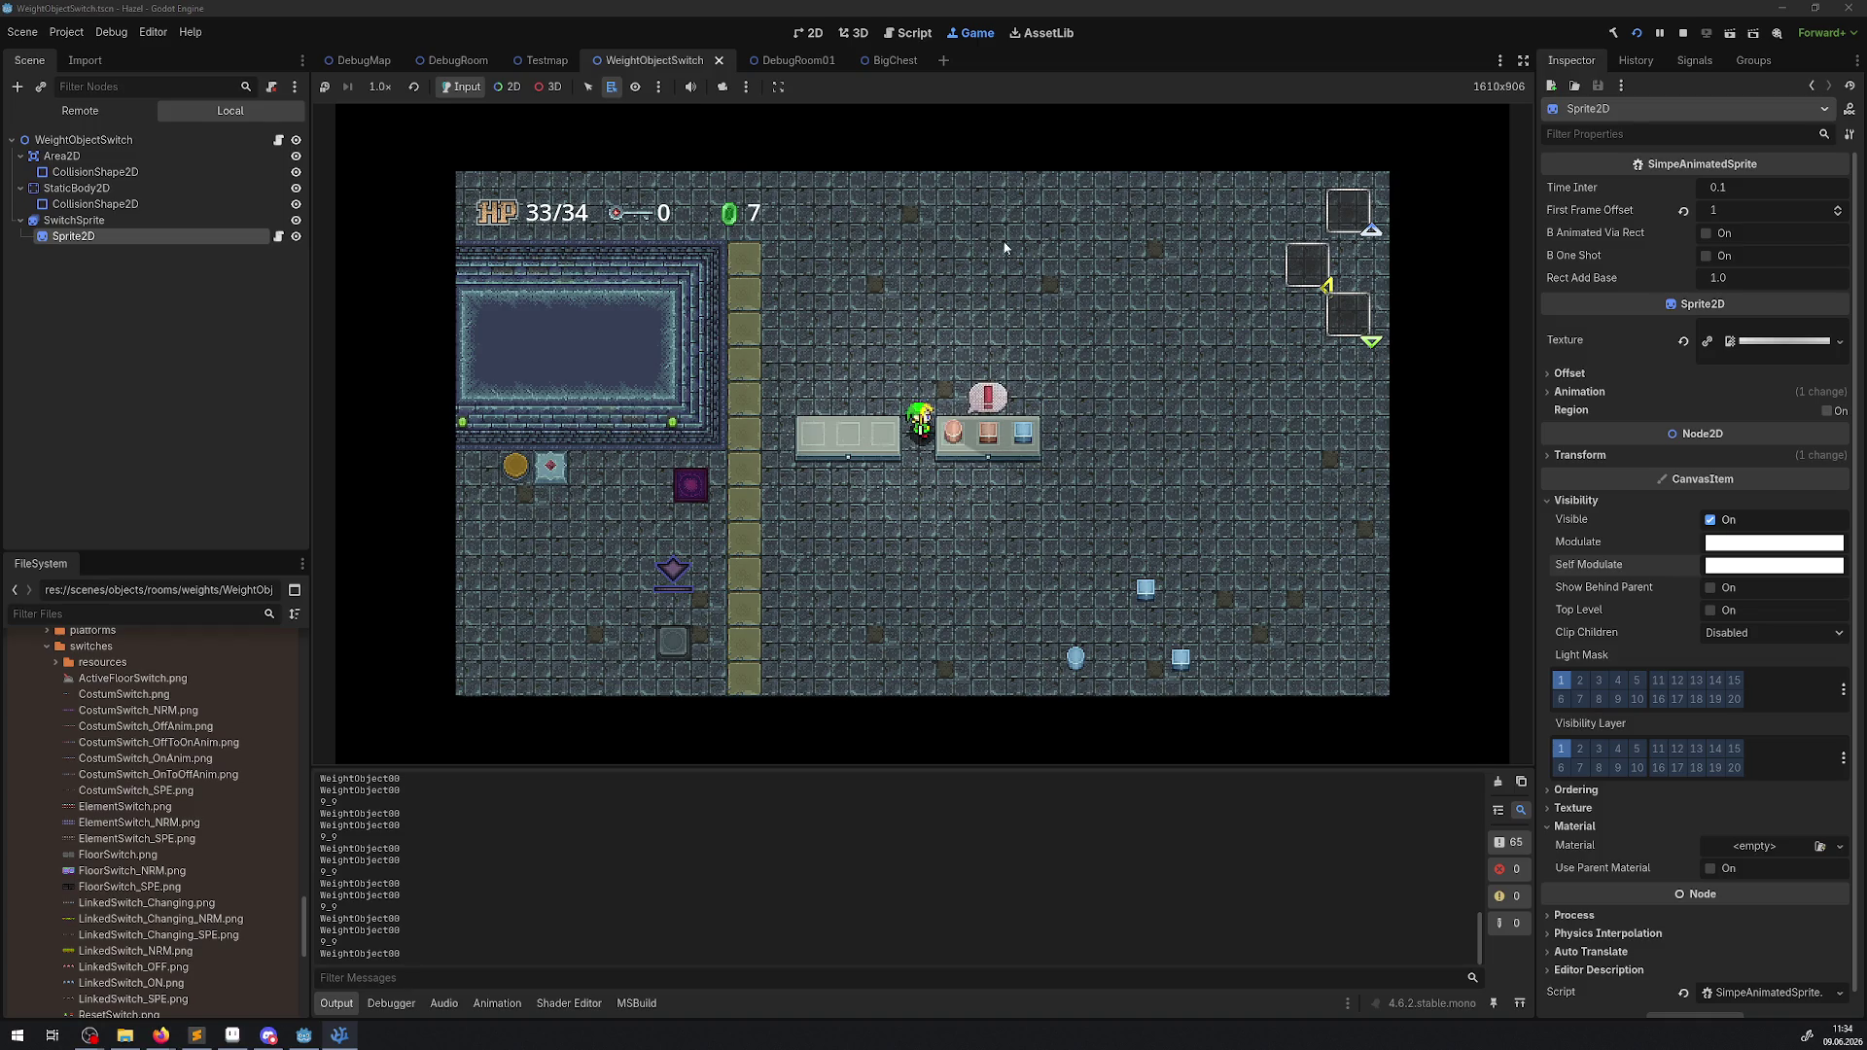
click(1683, 33)
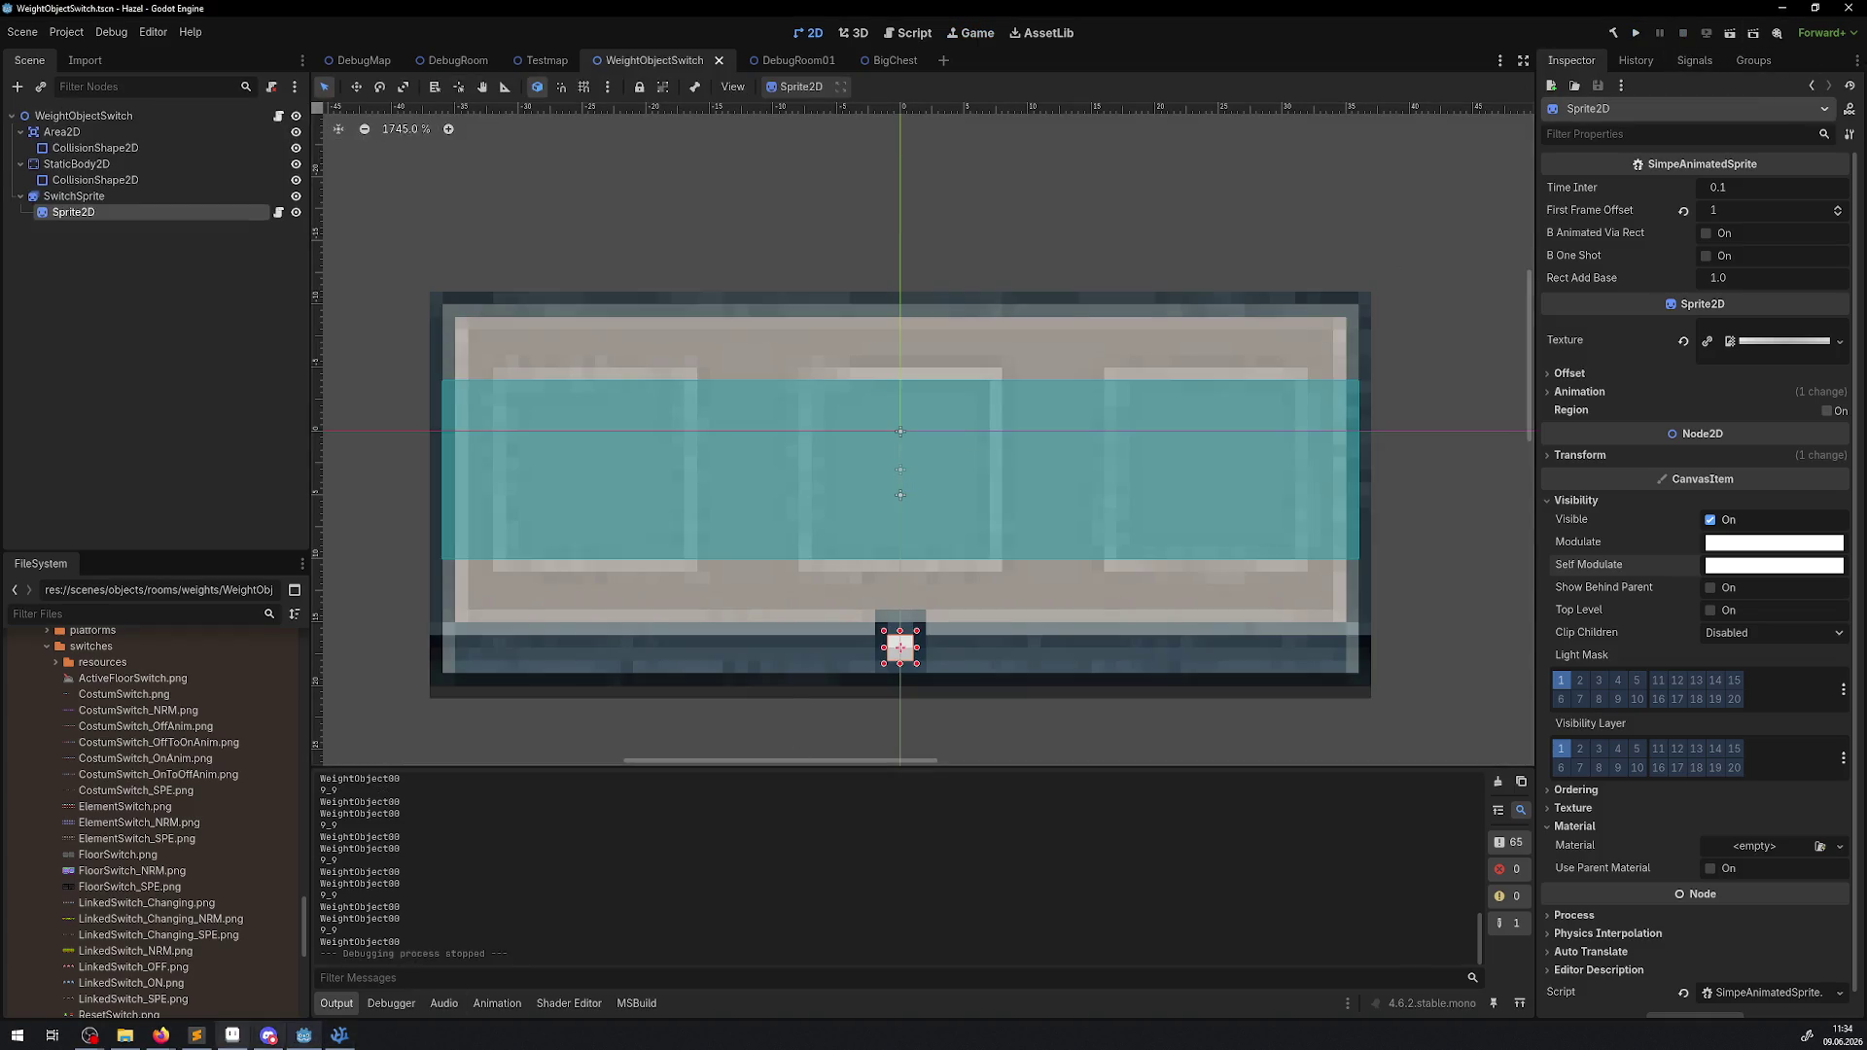
click(360, 1037)
Add a GD.Print(Nod.Position) line at the start of the switch-on loop.
click(750, 558)
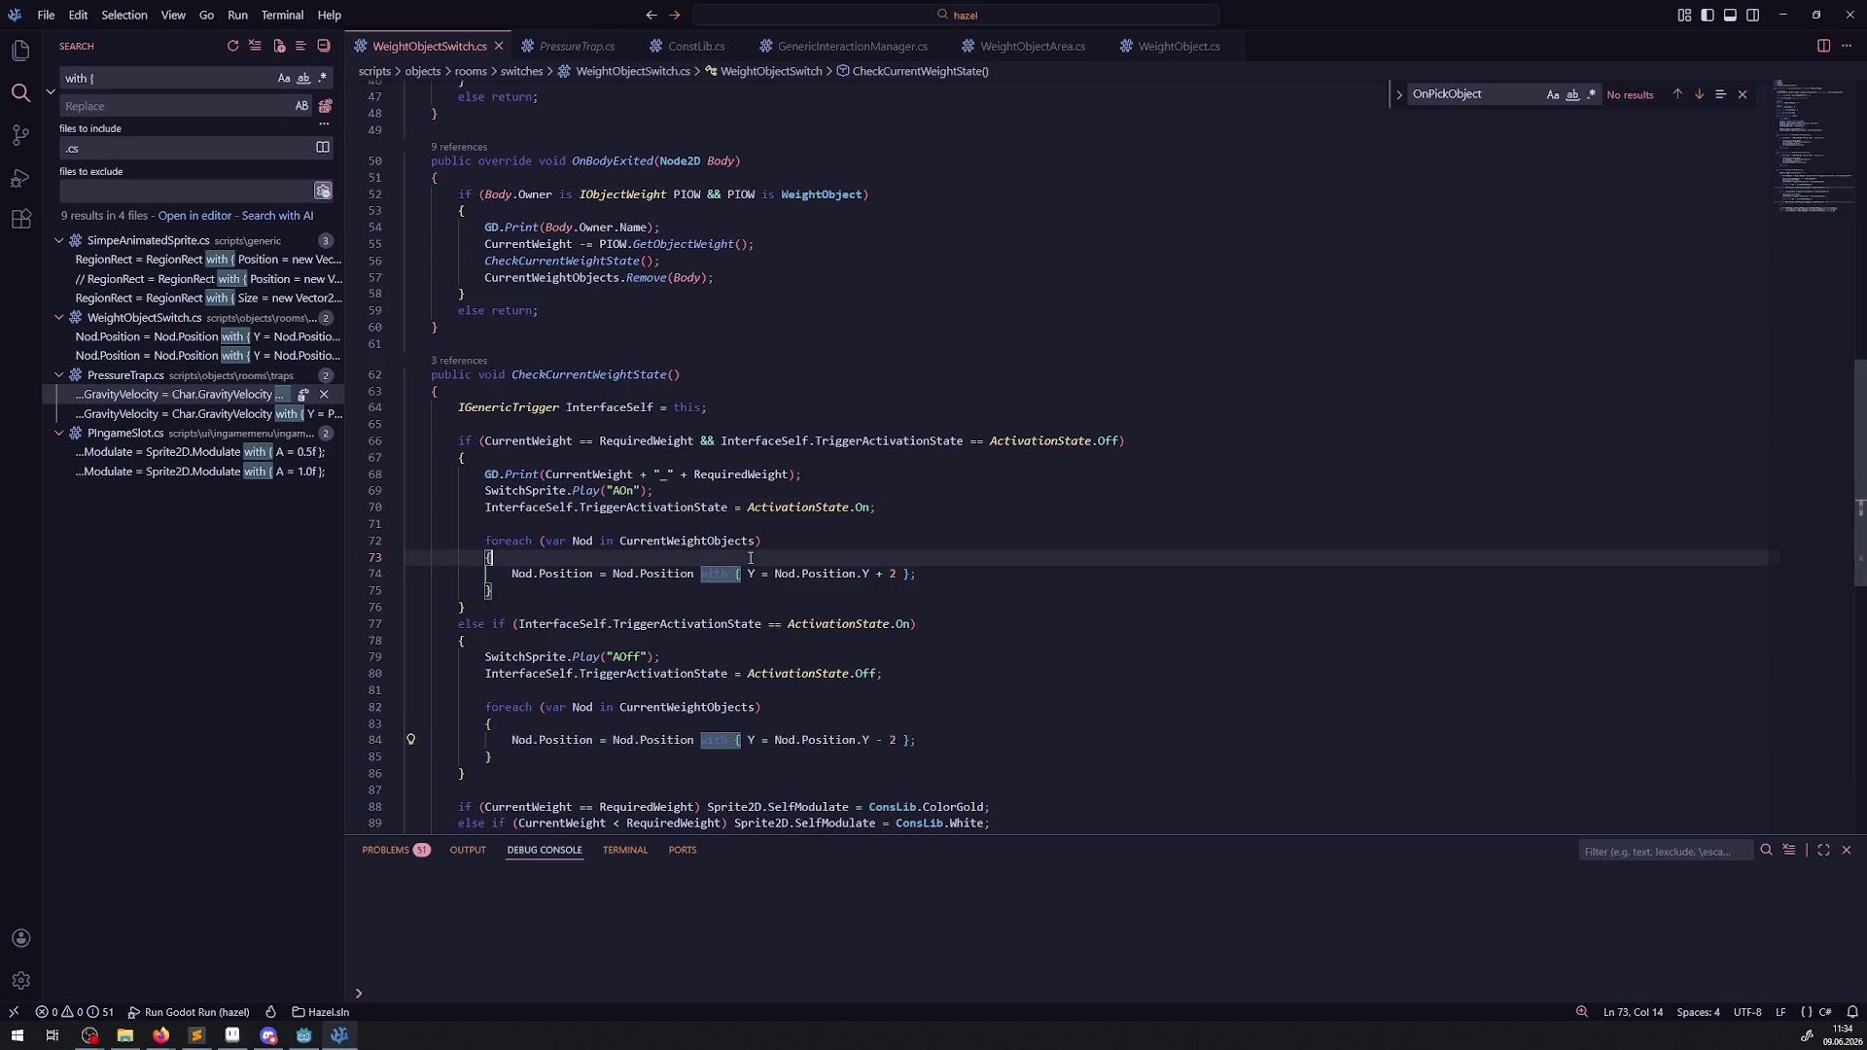
key(Return)
text(GD.Pr)
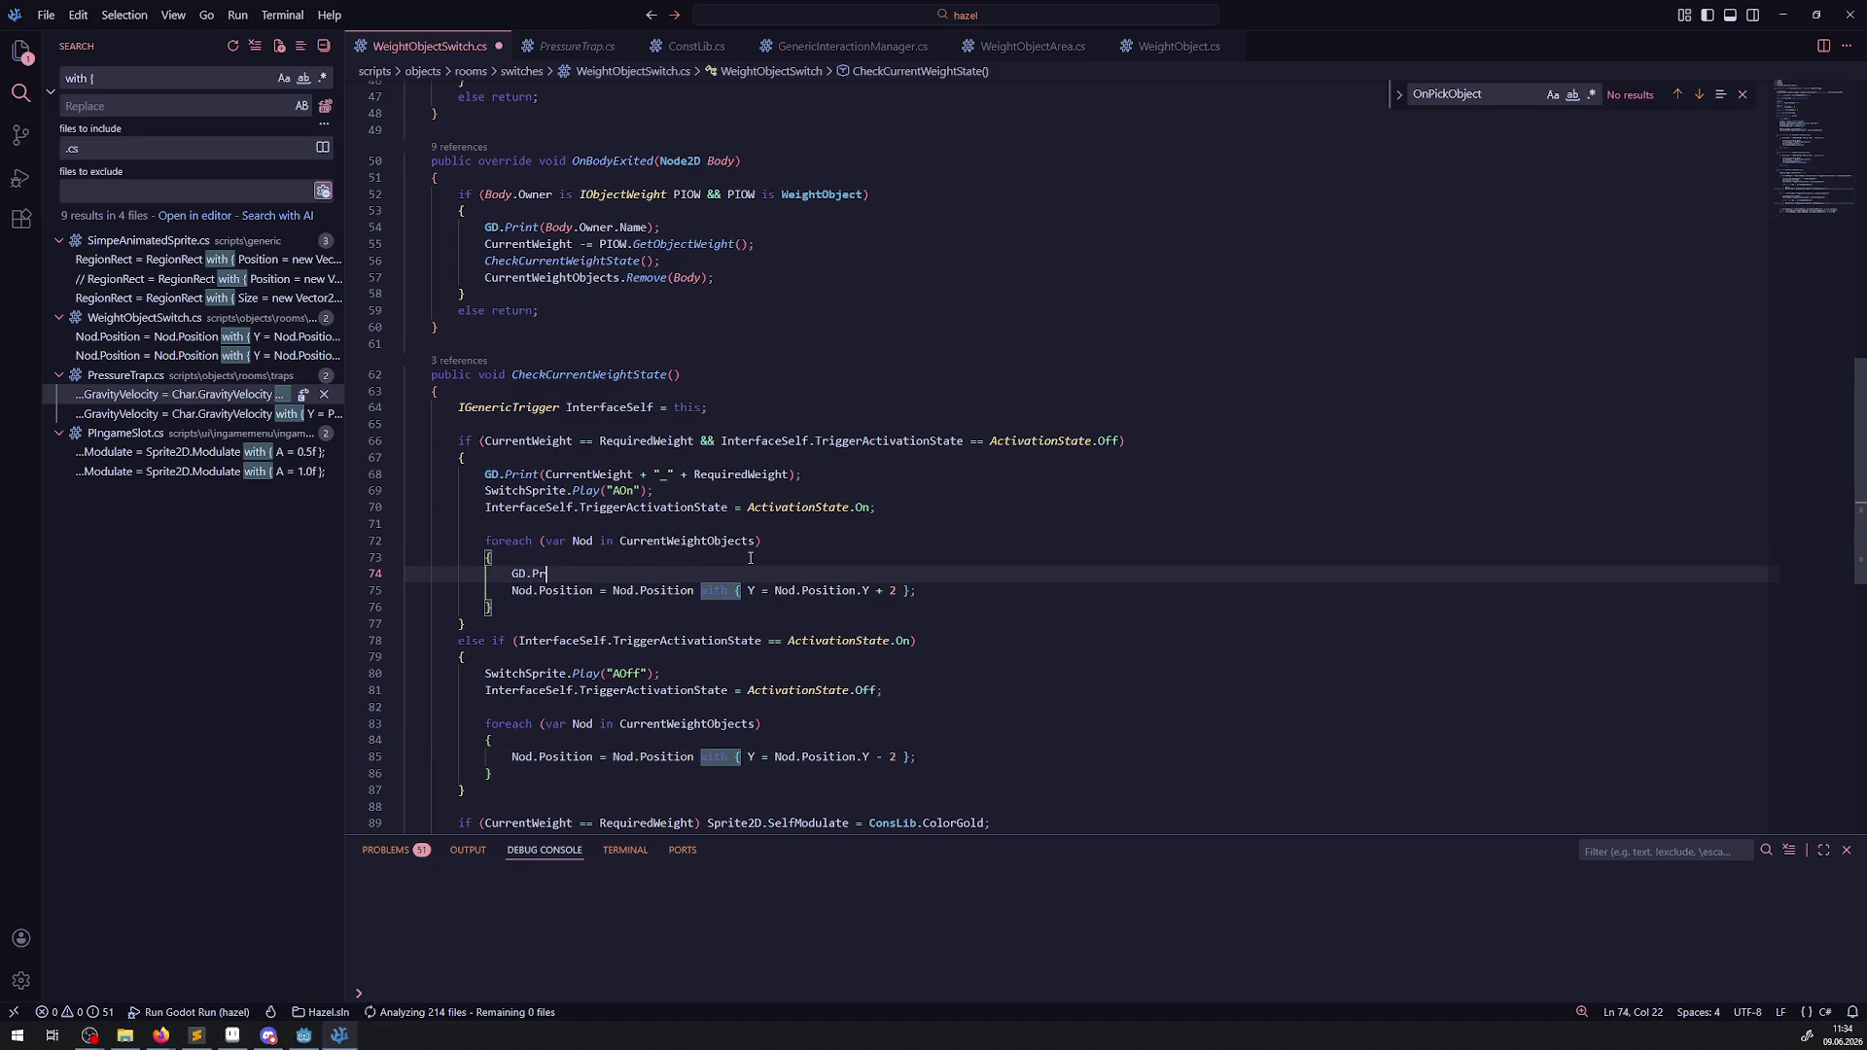
text(int("");)
key(Left)
key(Left)
text(")
key(End)
key(shift+Home)
key(BackSpace)
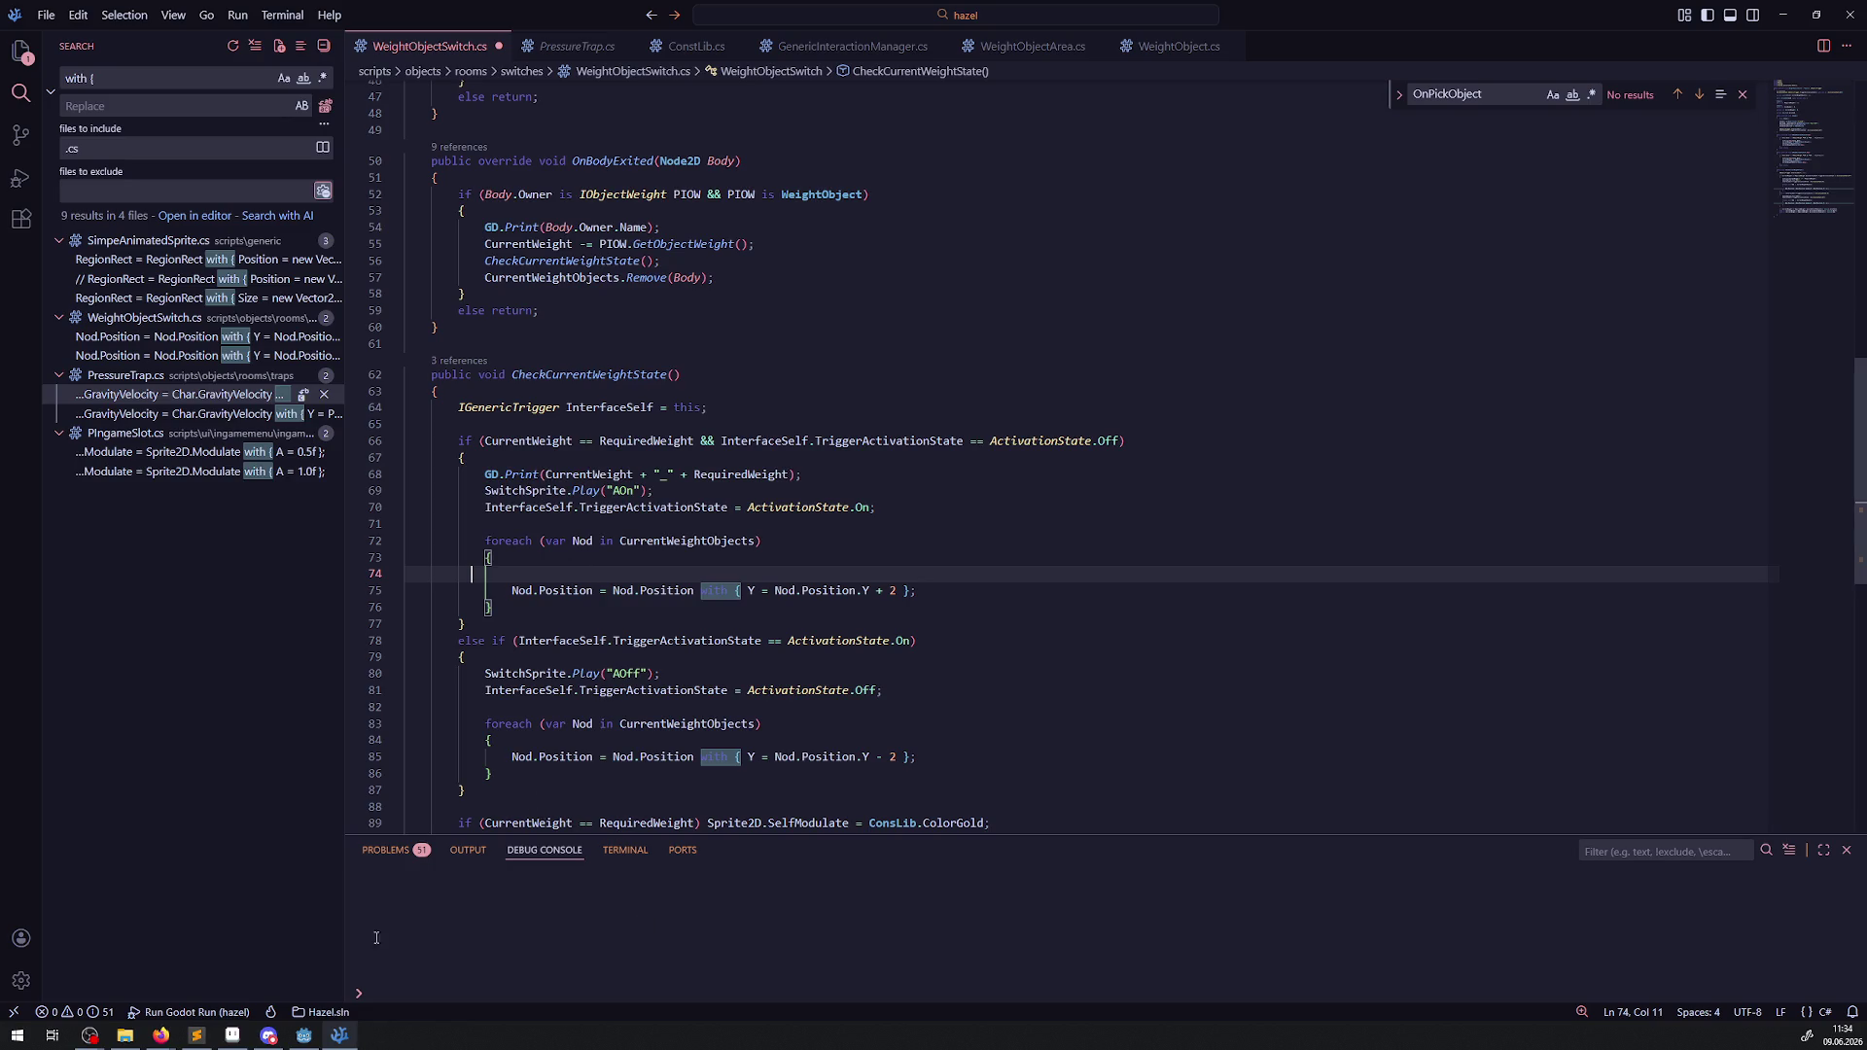
key(ctrl+z)
double_click(579, 575)
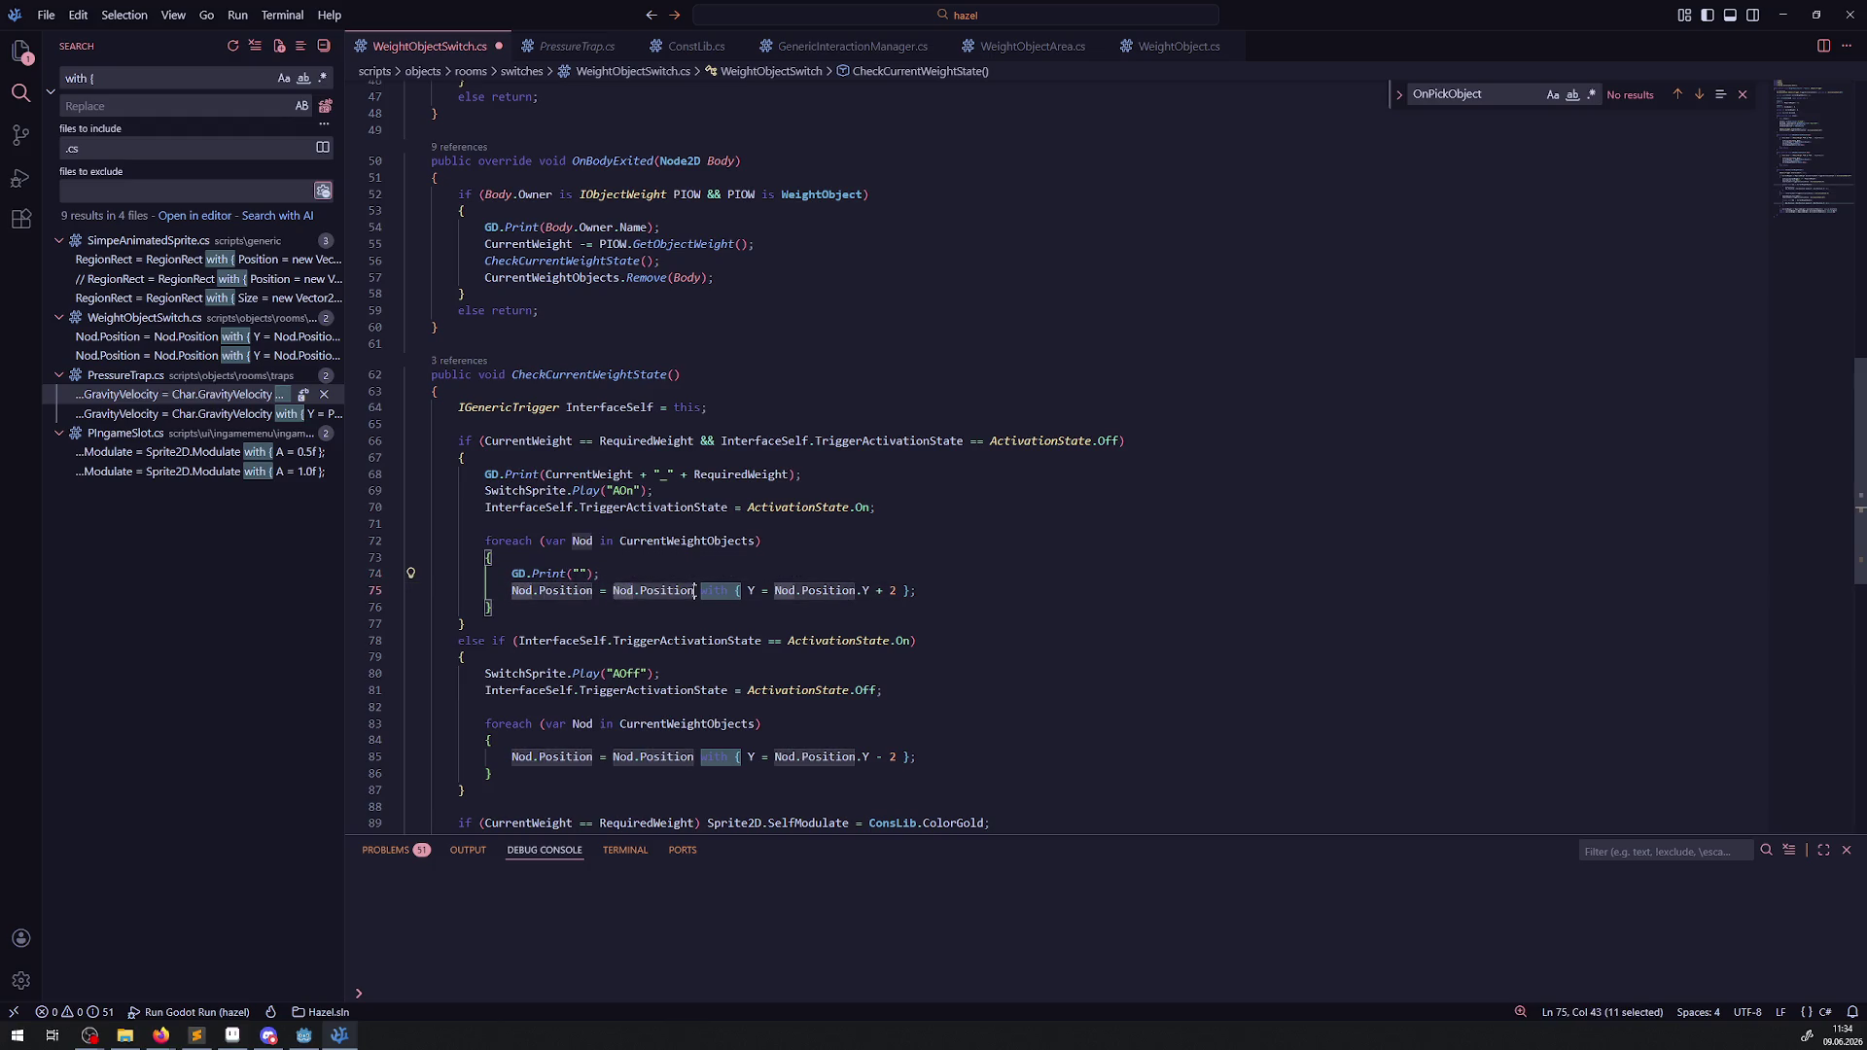
text(Nod.Position)
Duplicate the position print after the on-branch position update and save.
drag(665, 575, 499, 577)
key(ctrl+c)
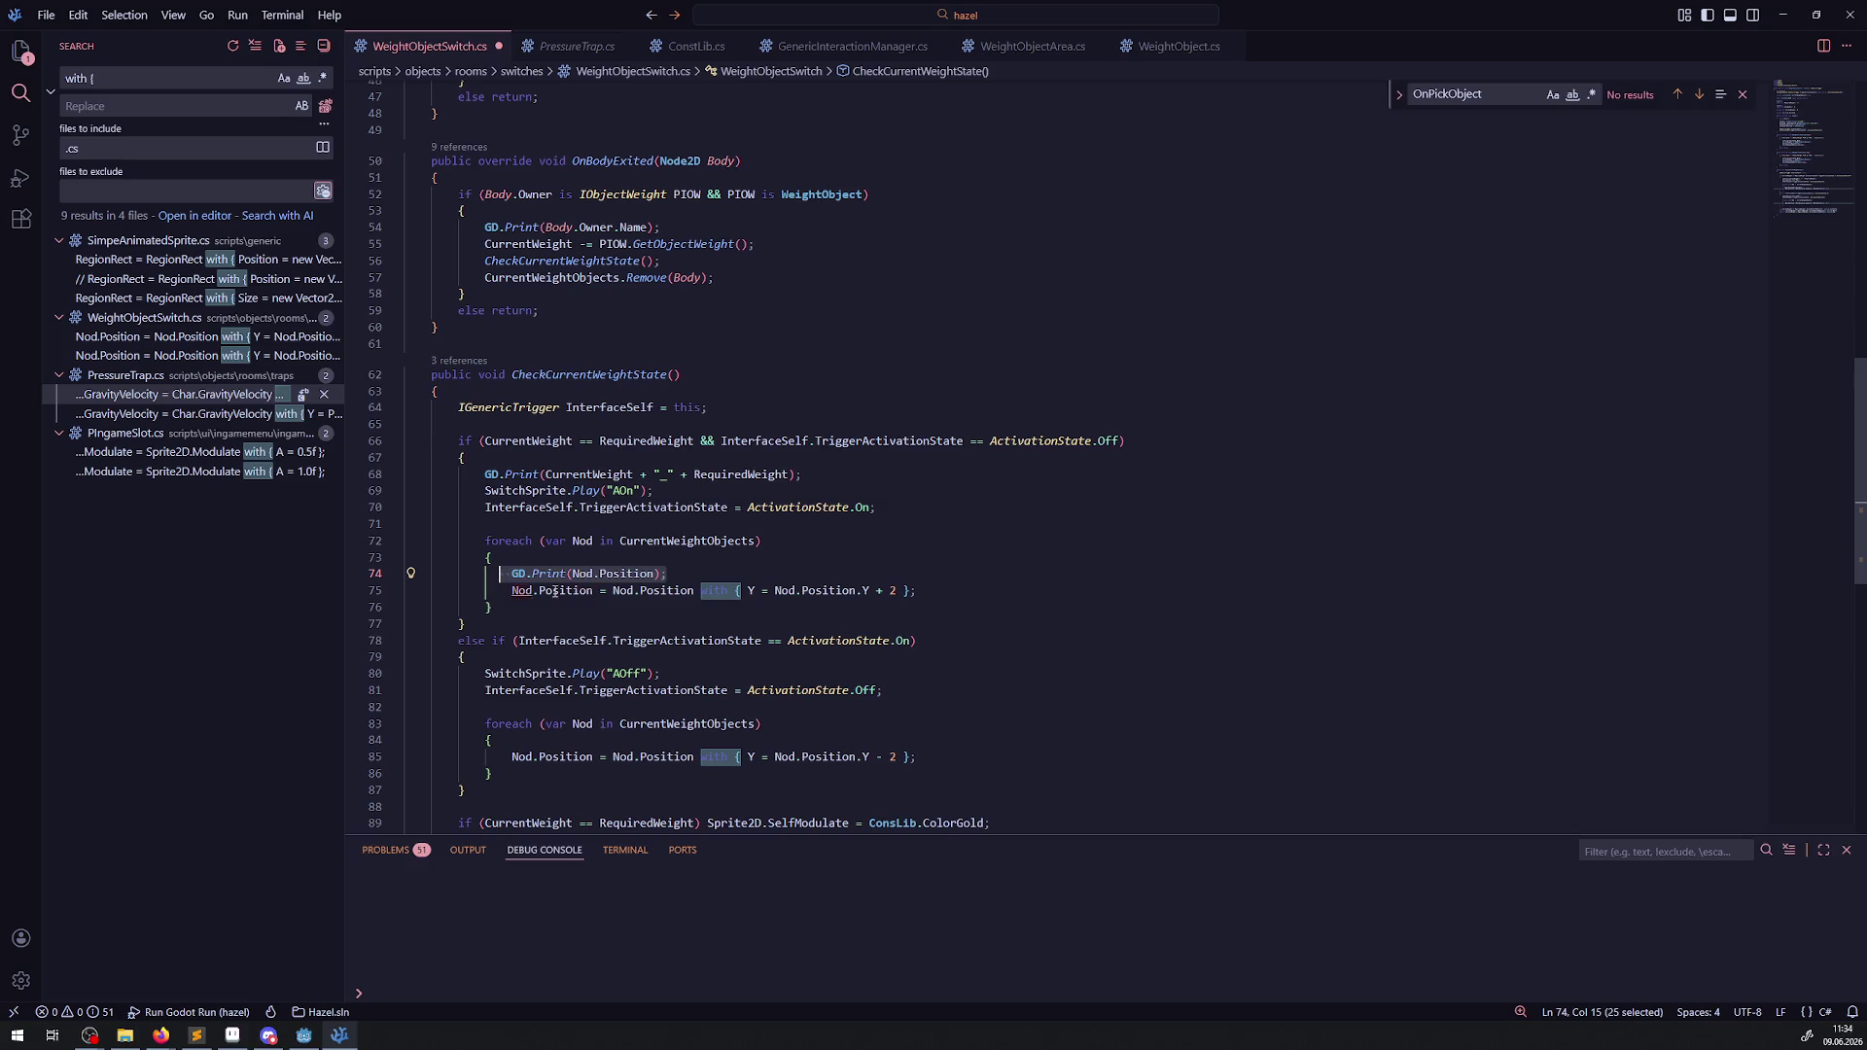
click(941, 591)
key(Return)
key(ctrl+v)
key(ctrl+s)
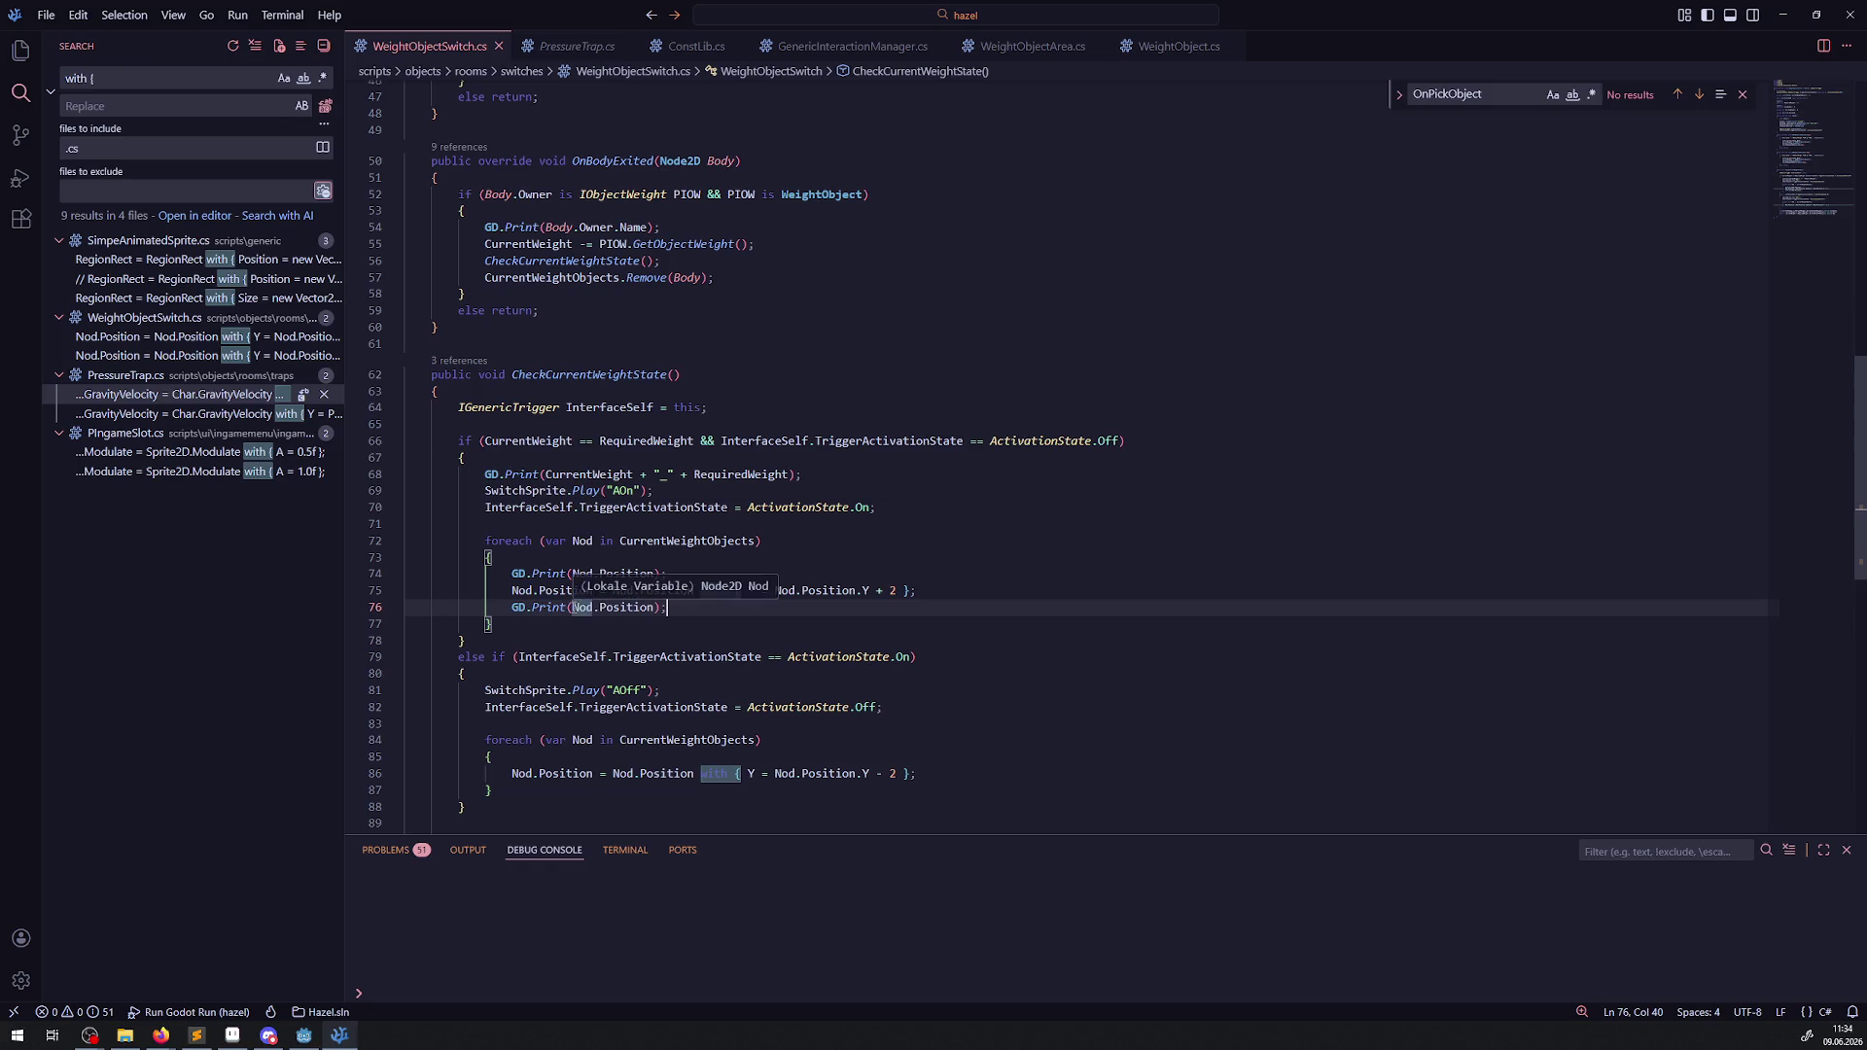
Add a GD.Print("A") line above the switch-on foreach loop and save.
click(572, 607)
click(579, 575)
click(573, 557)
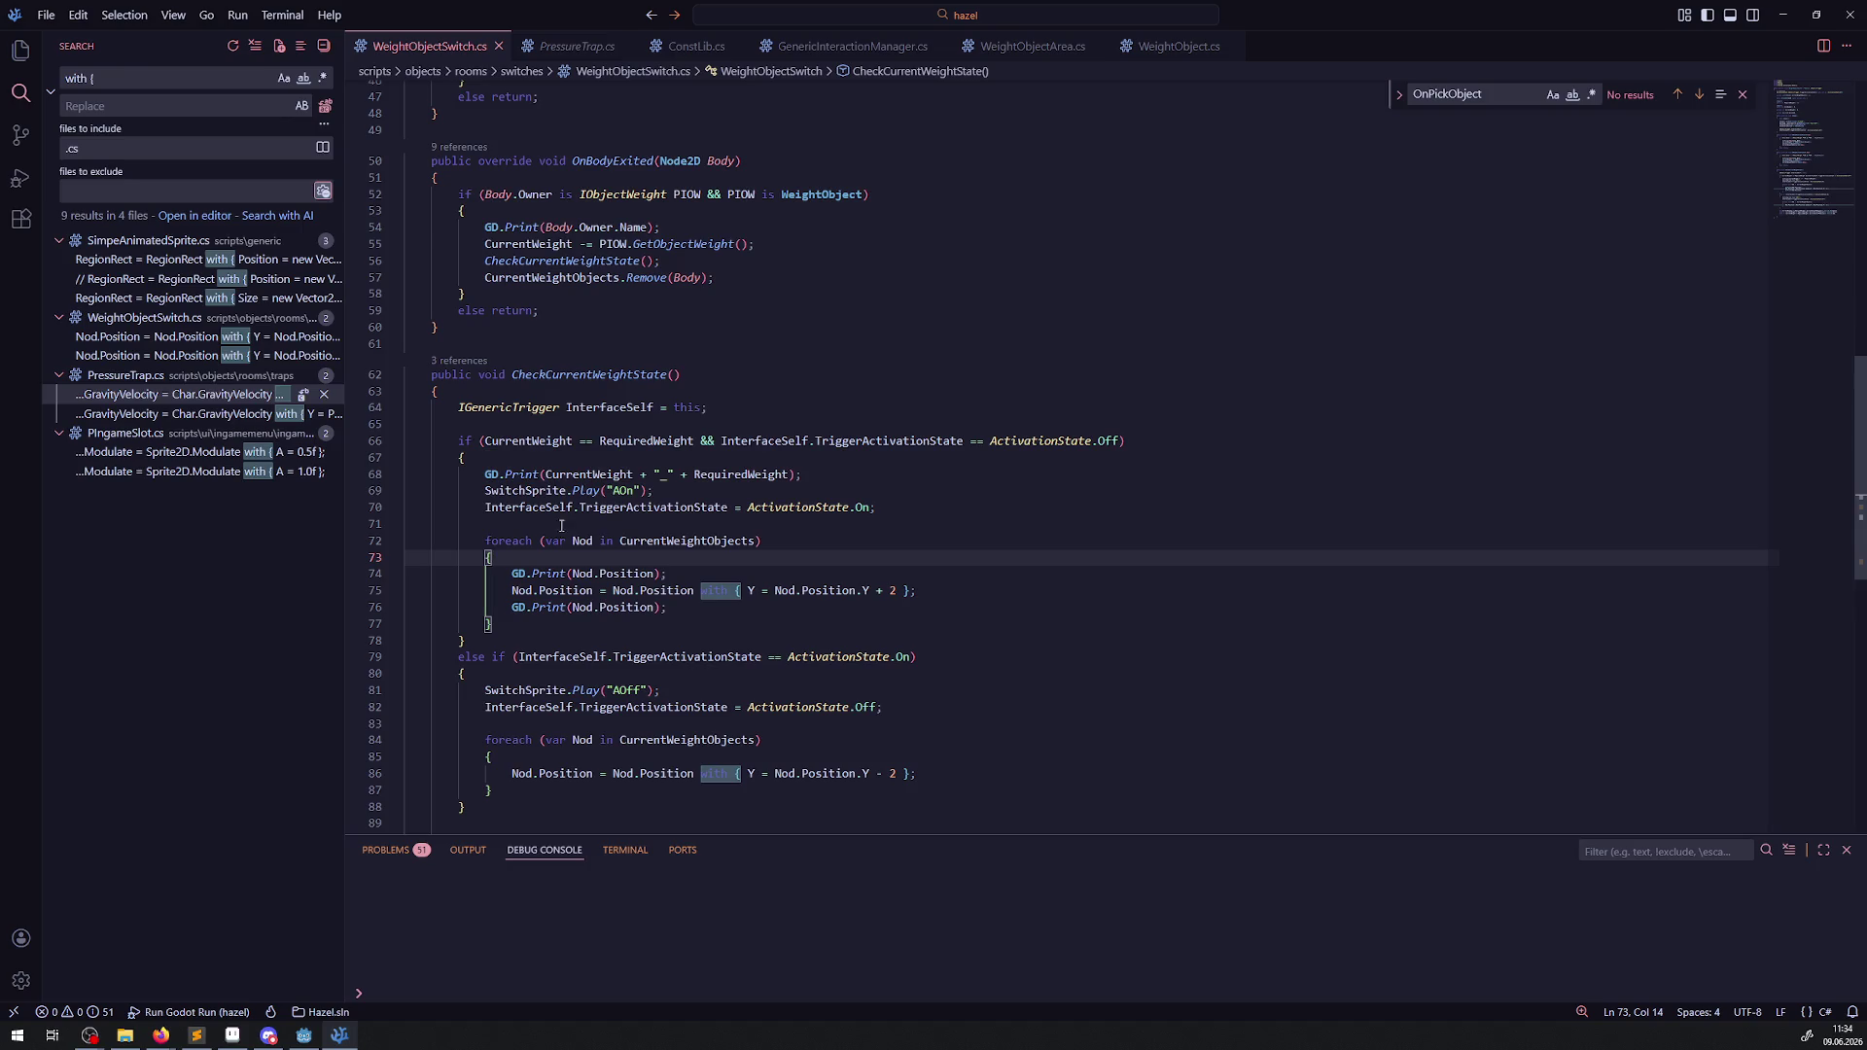
click(625, 530)
key(Return)
key(ctrl+v)
key(ctrl+BackSpace)
key(ctrl+BackSpace)
text("A)
key(End)
key(ctrl+s)
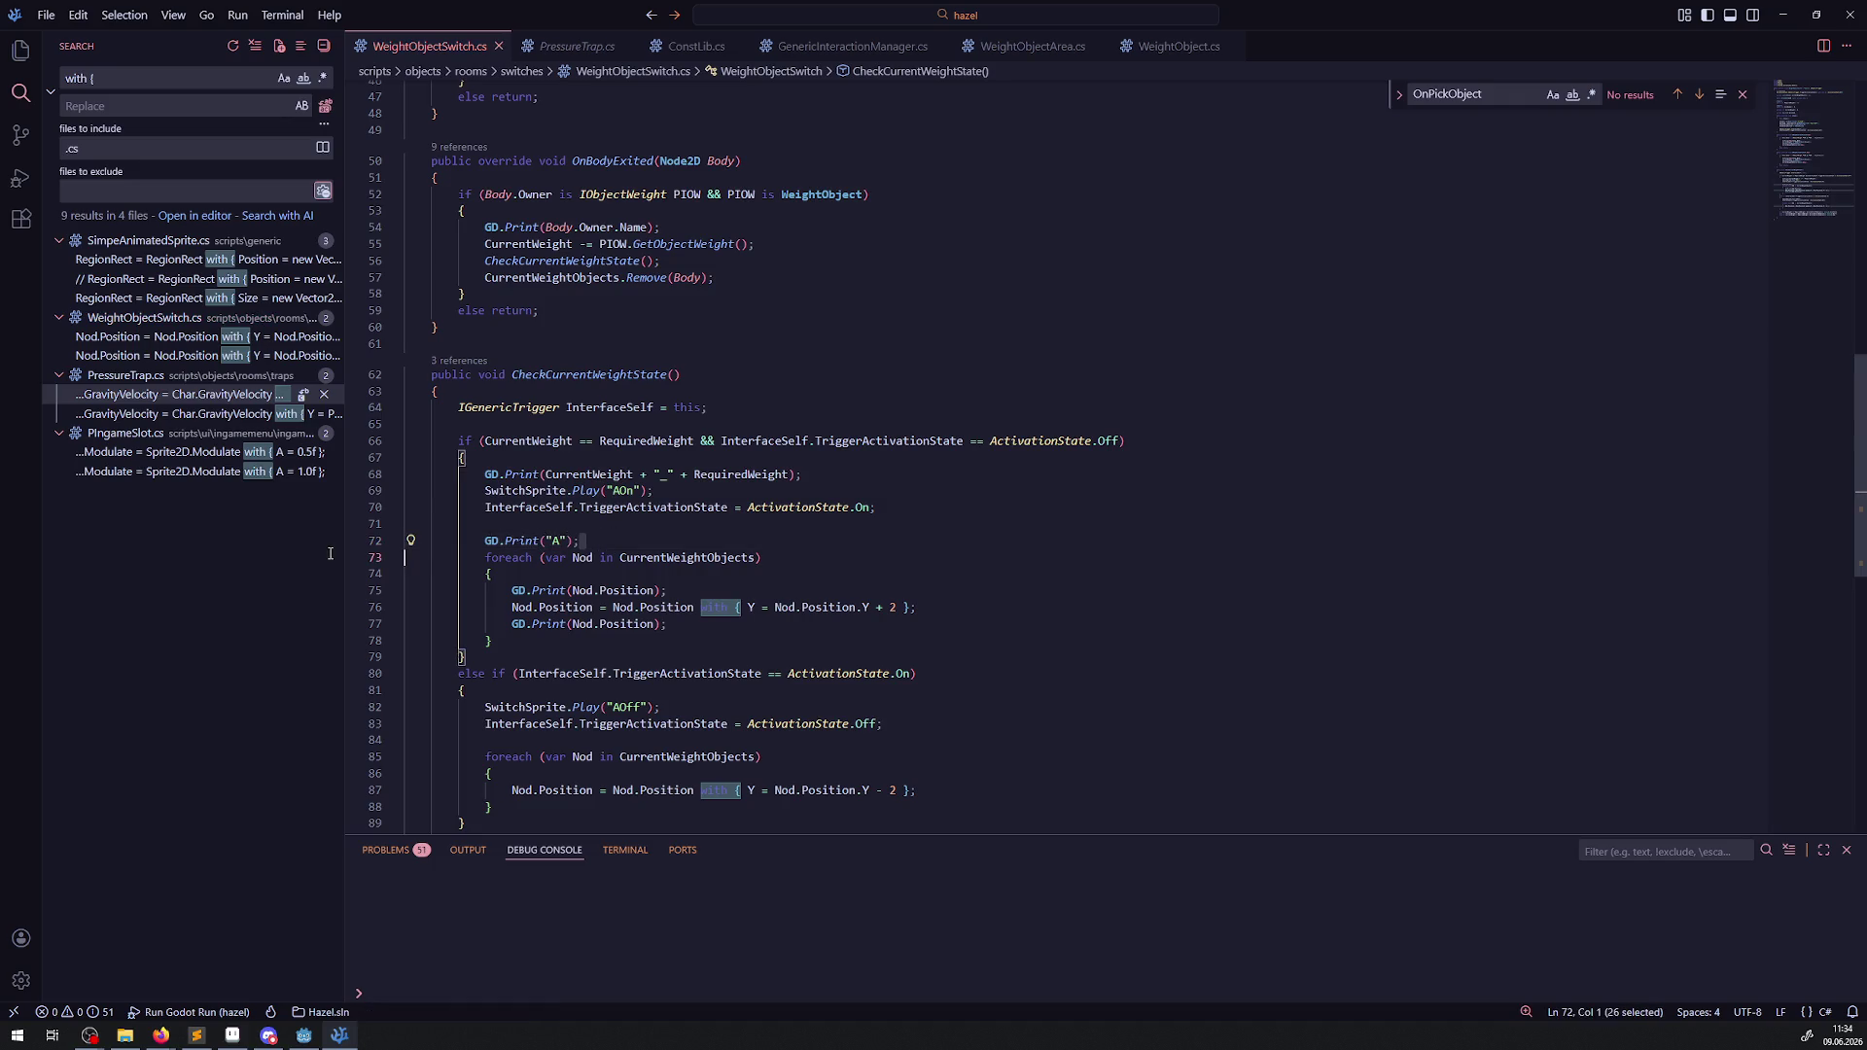
Copy the A print into the off branch and relabel it "B".
drag(587, 538, 437, 541)
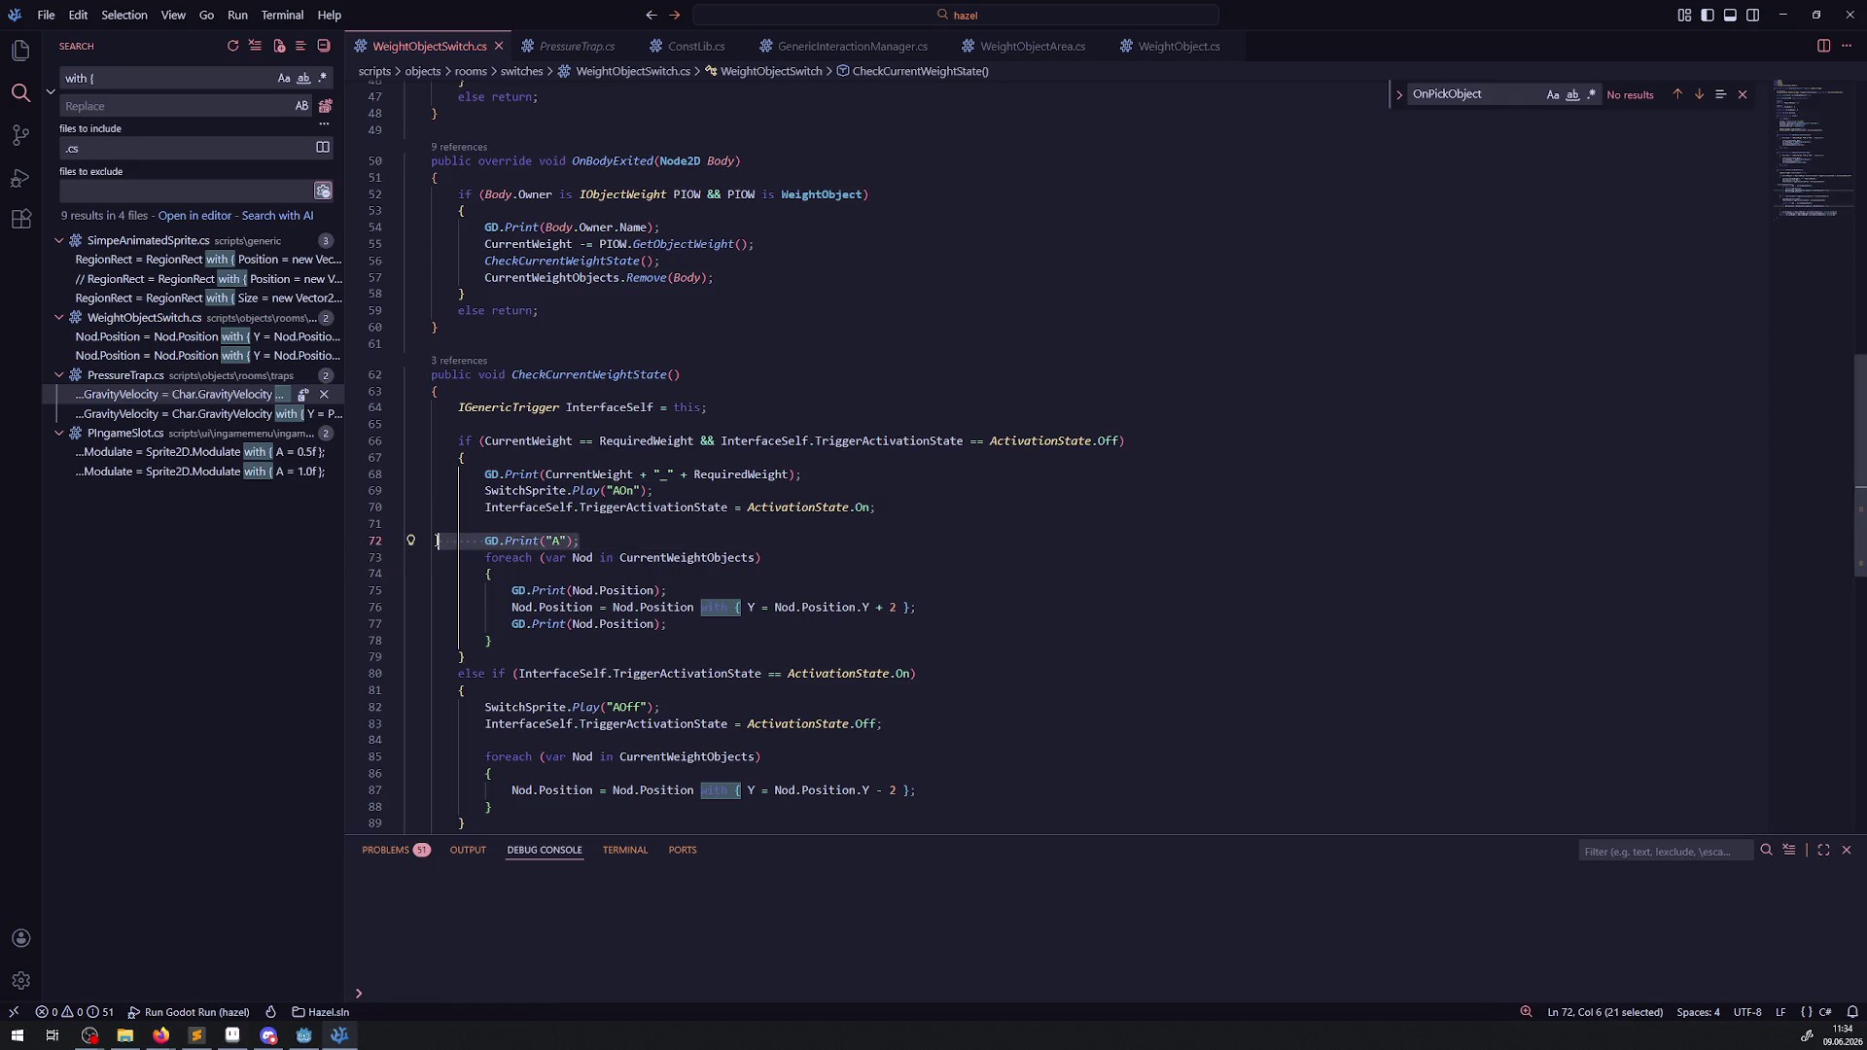
key(ctrl+c)
click(558, 740)
key(ctrl+v)
double_click(558, 740)
text(B)
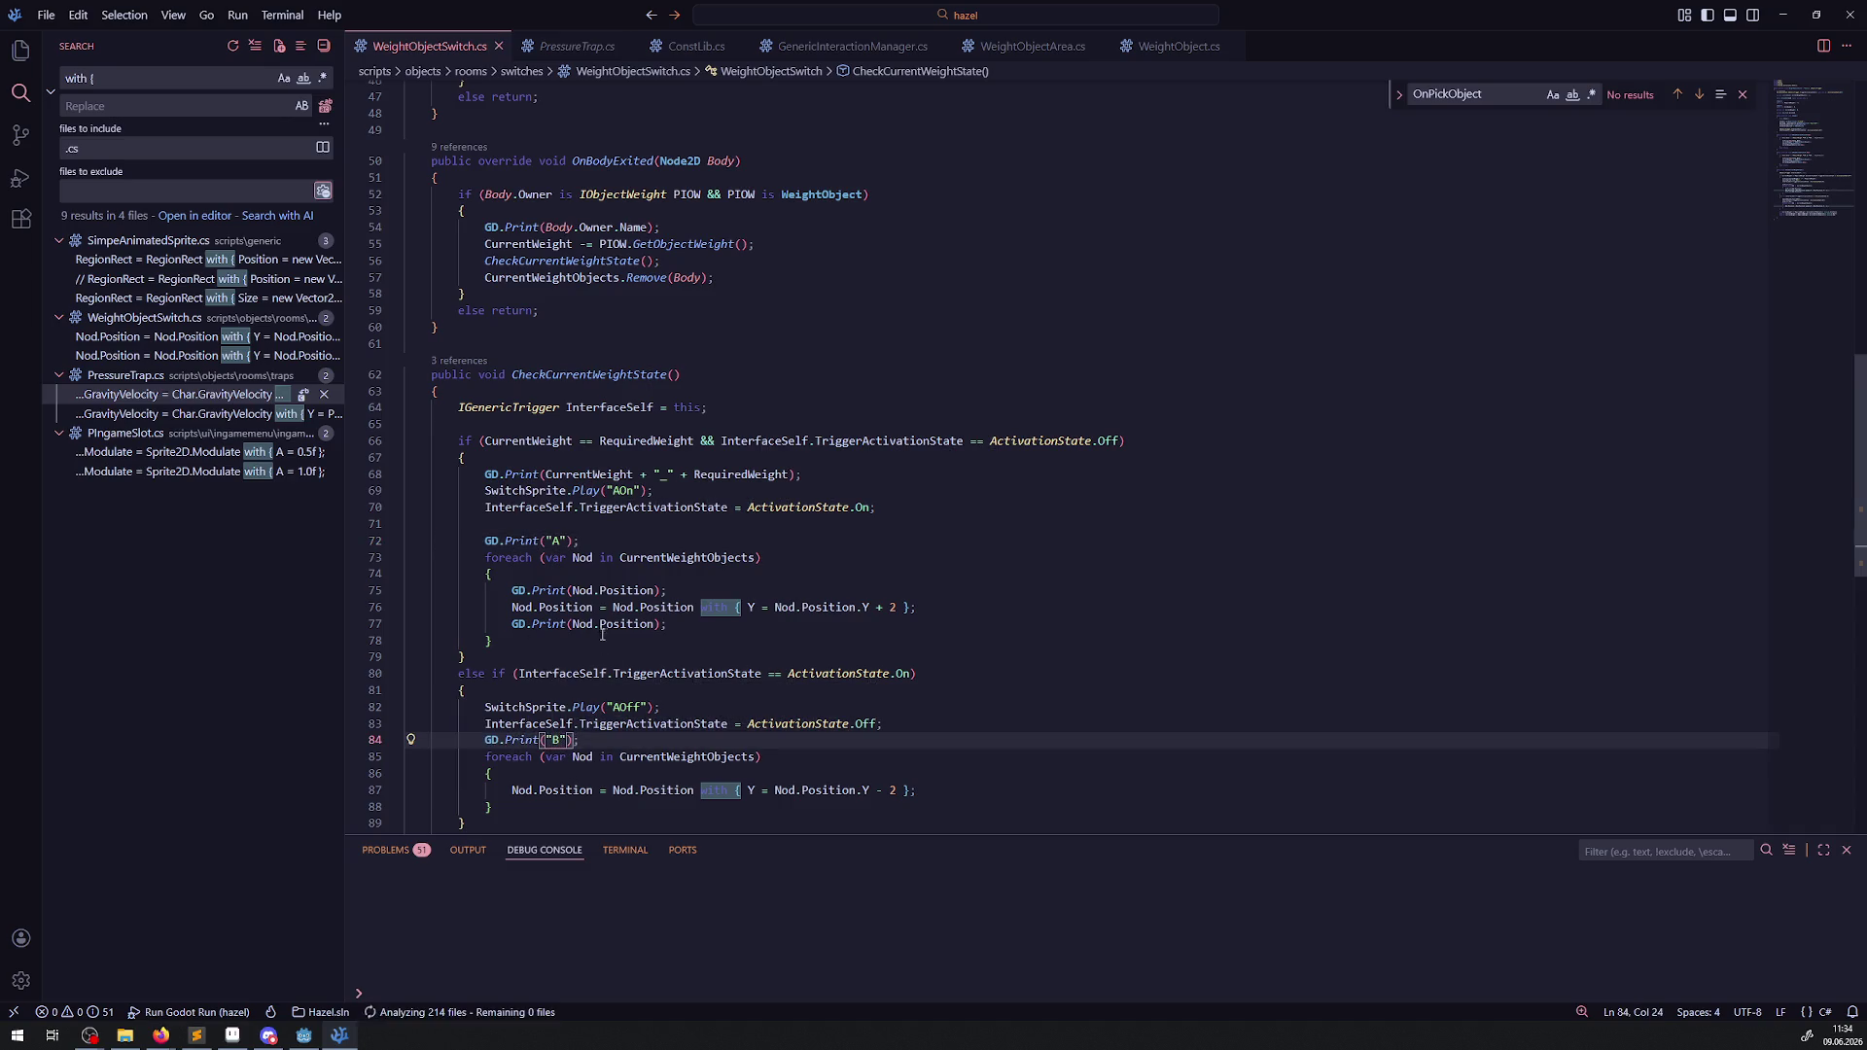
Prefix the two on-branch position prints with "1_" + and "2_" + labels.
click(574, 591)
text("1)
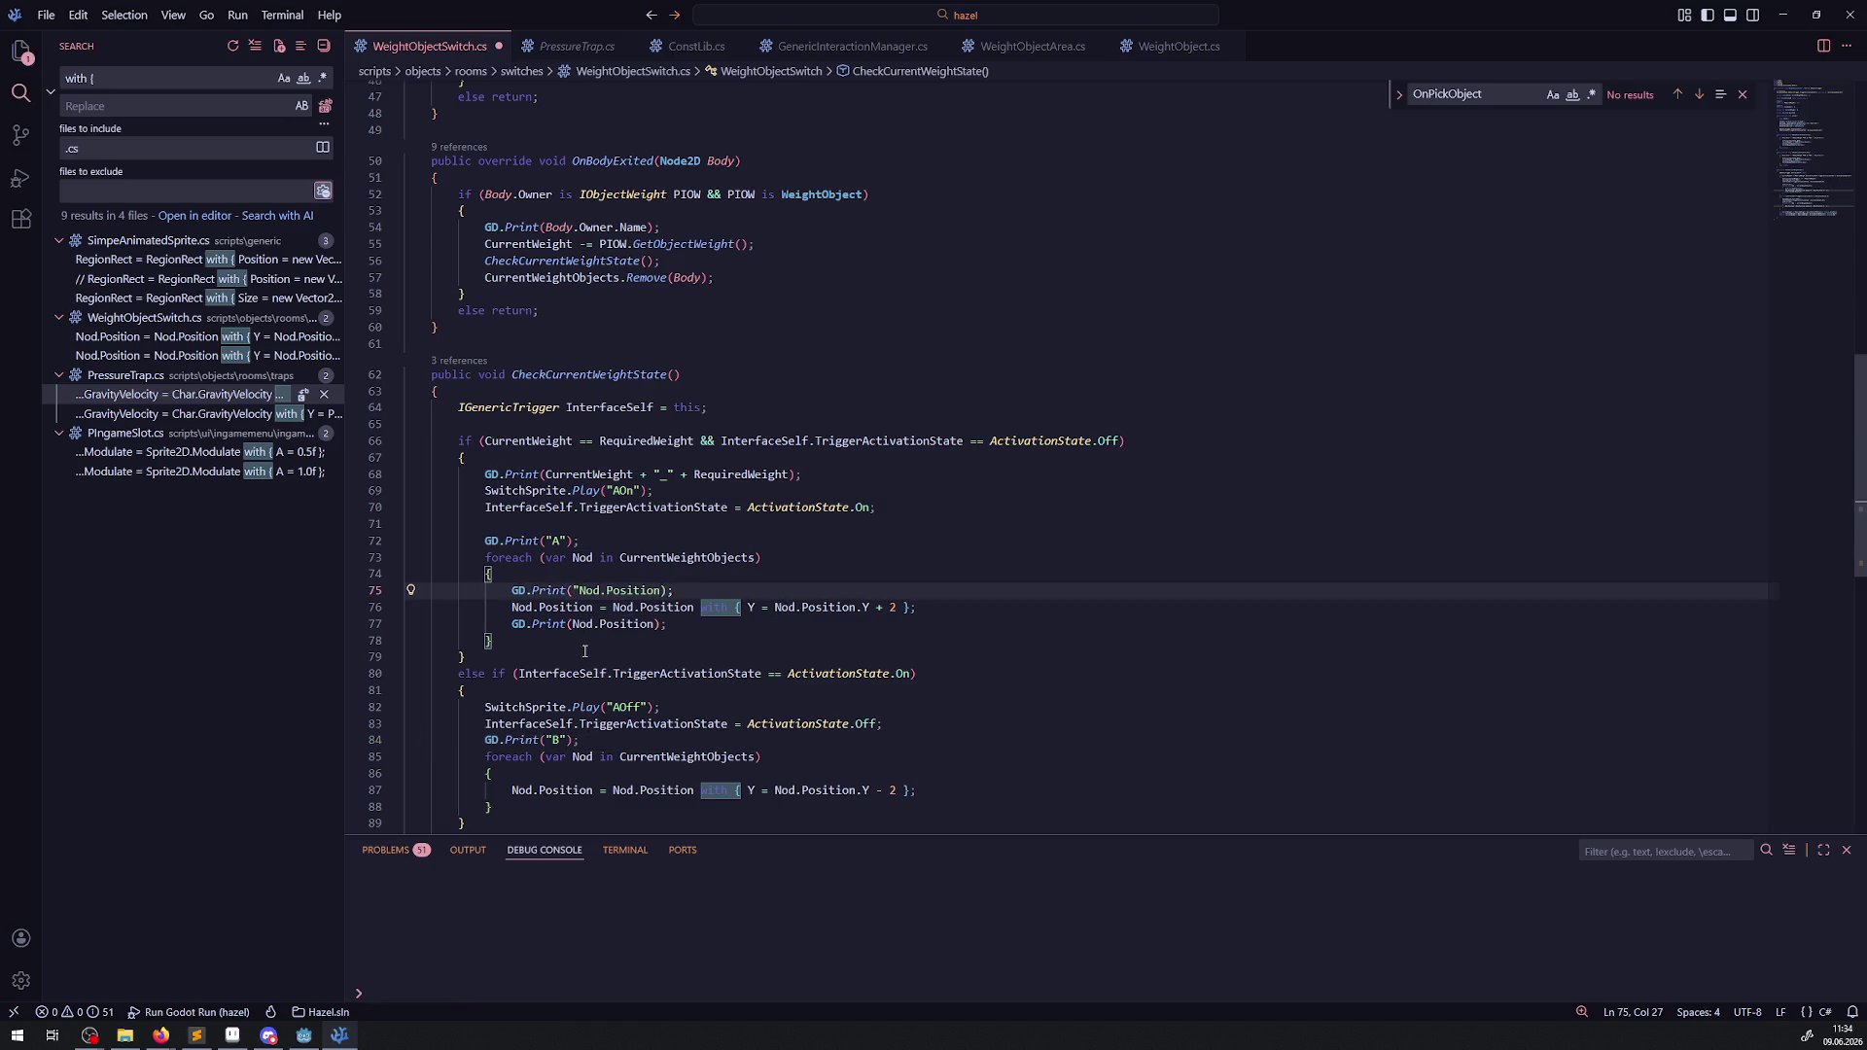
text("+)
key(Left)
key(Left)
text(1_)
key(ctrl+s)
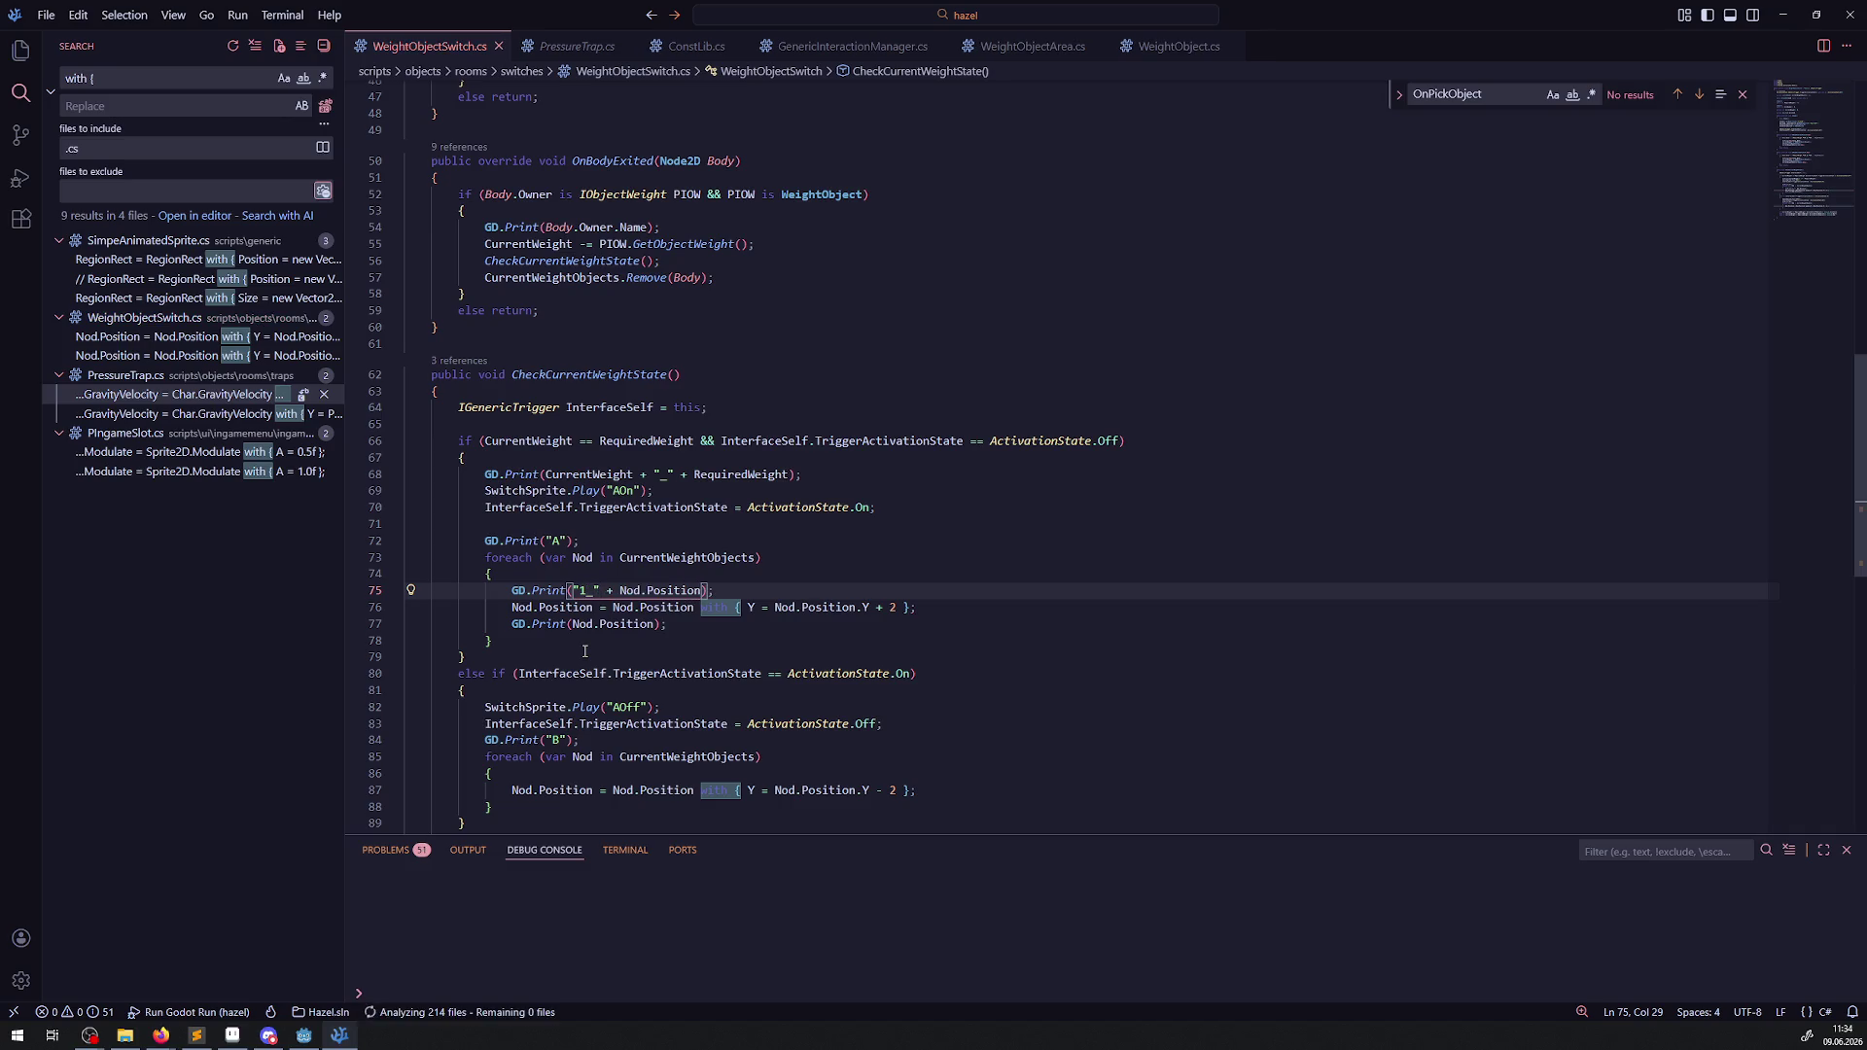
drag(573, 590, 610, 590)
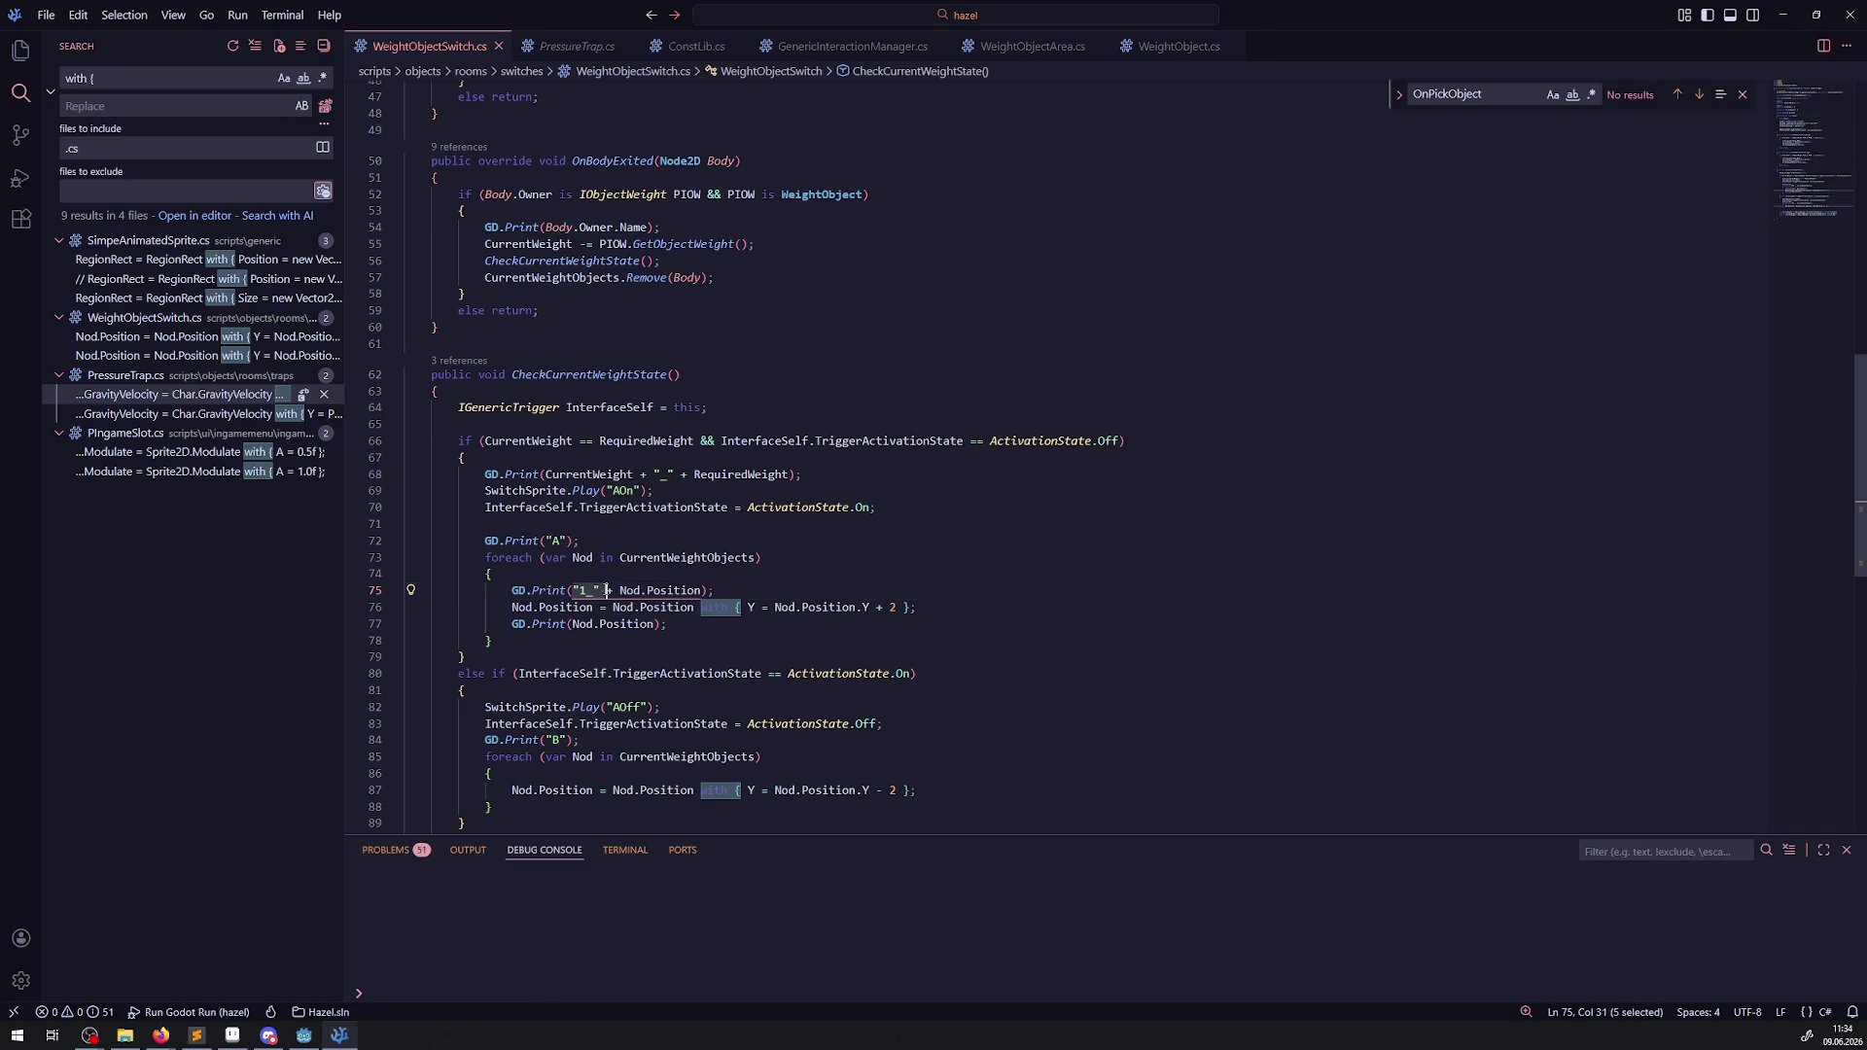
key(ctrl+c)
click(573, 623)
key(ctrl+v)
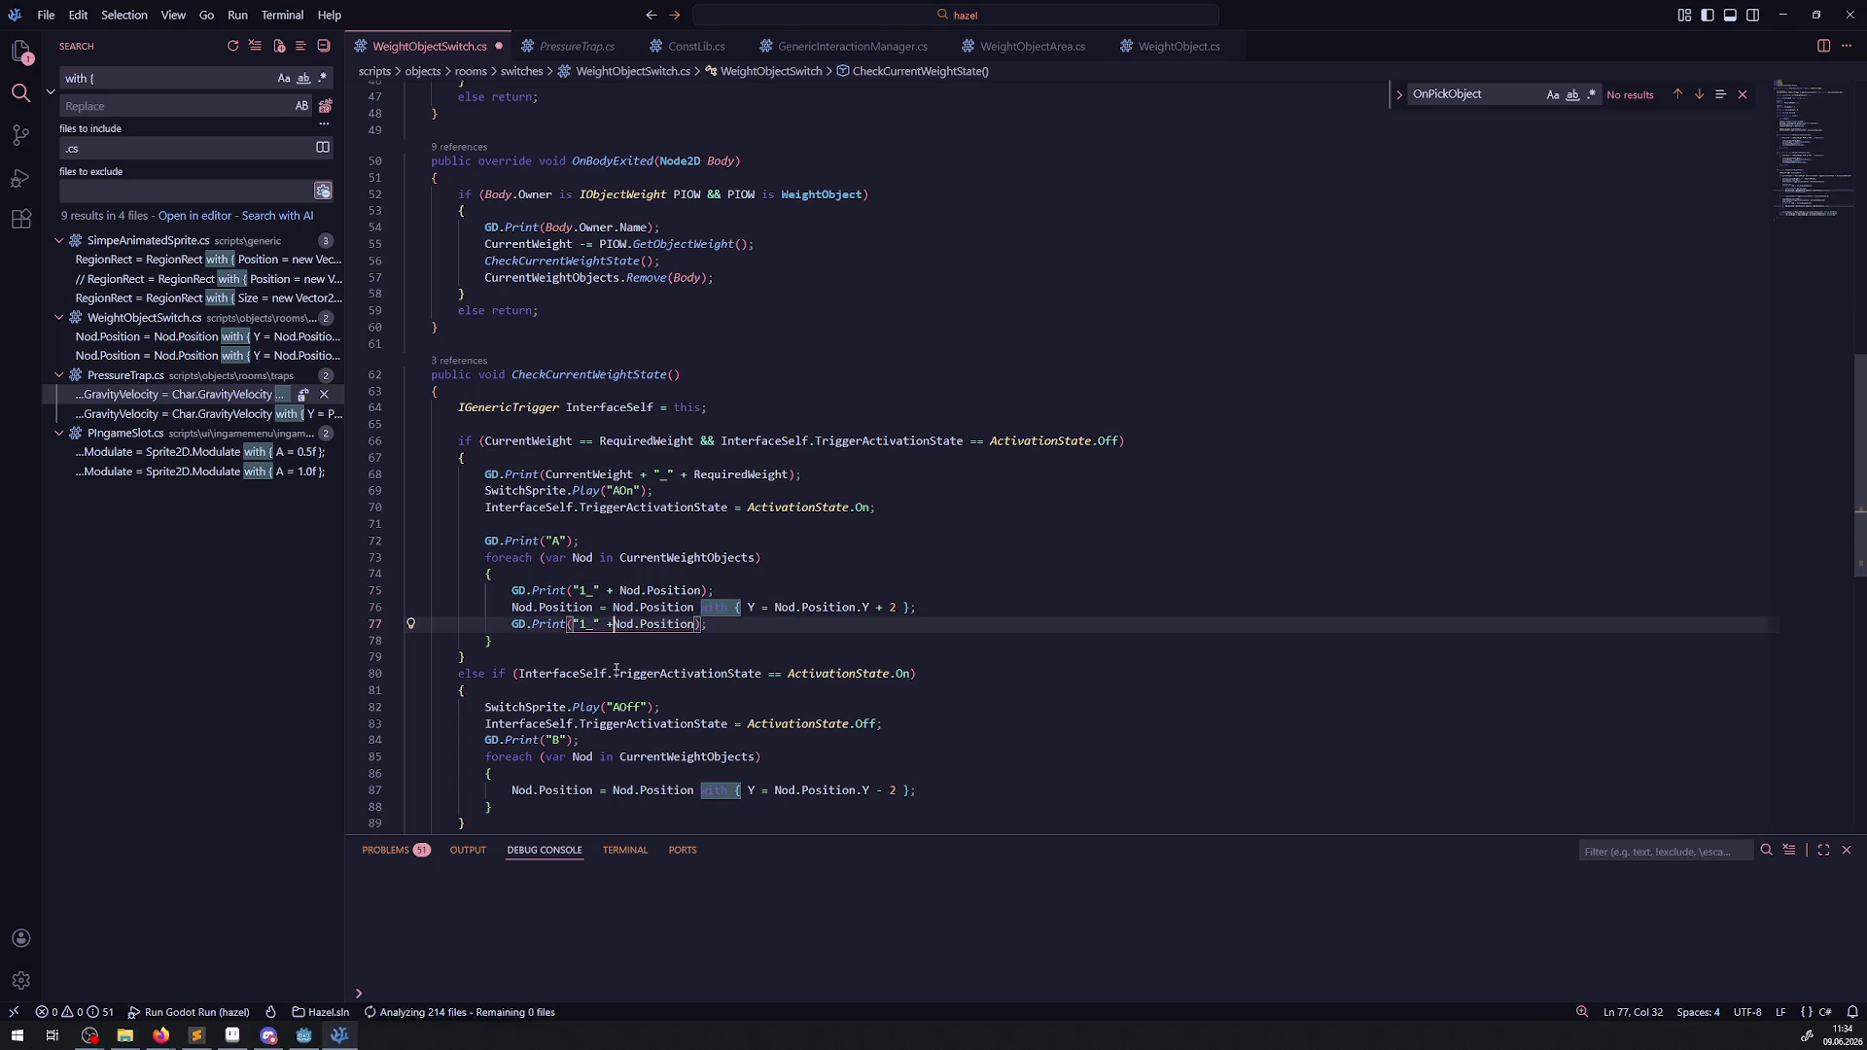
scroll(594, 562, down, 1)
text(2)
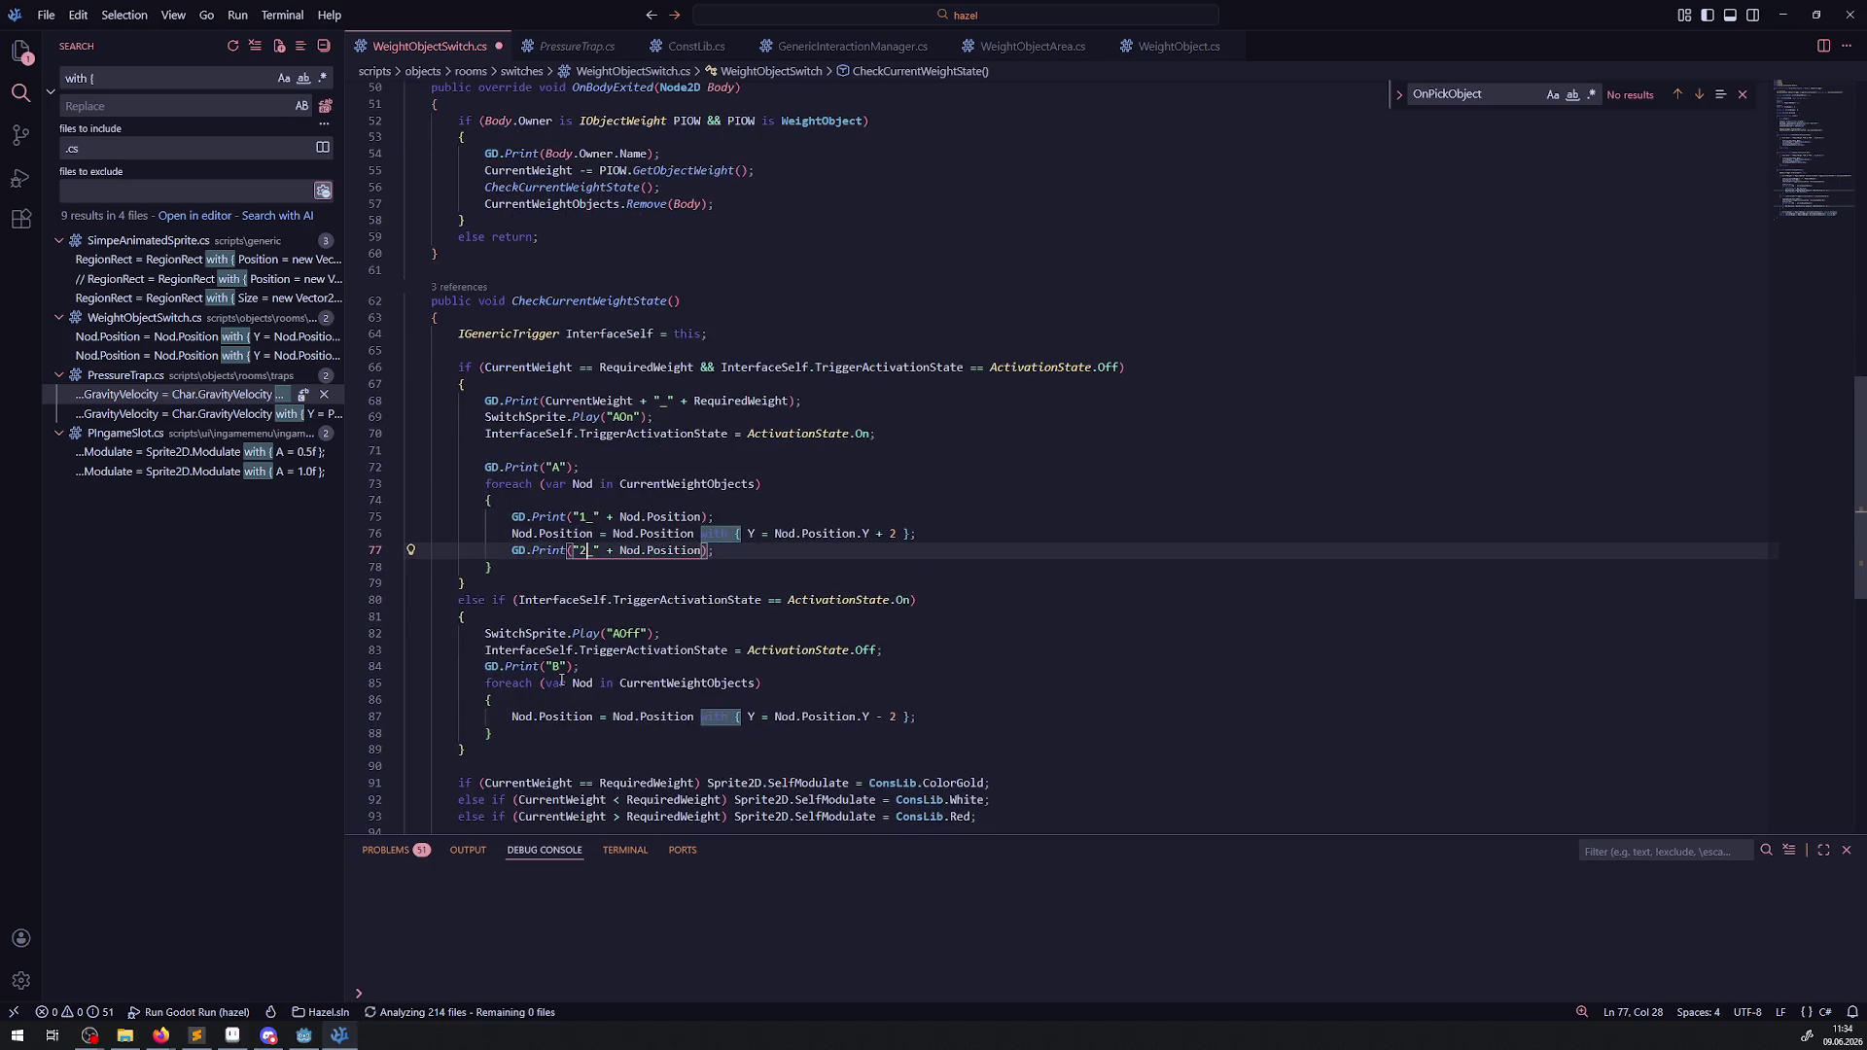
key(Delete)
text(2)
Add the 1_ and 2_ position prints around the off-branch position change, save, and rebuild in Godot.
drag(716, 551, 458, 552)
key(ctrl+c)
click(948, 720)
key(Return)
key(ctrl+v)
key(ctrl+s)
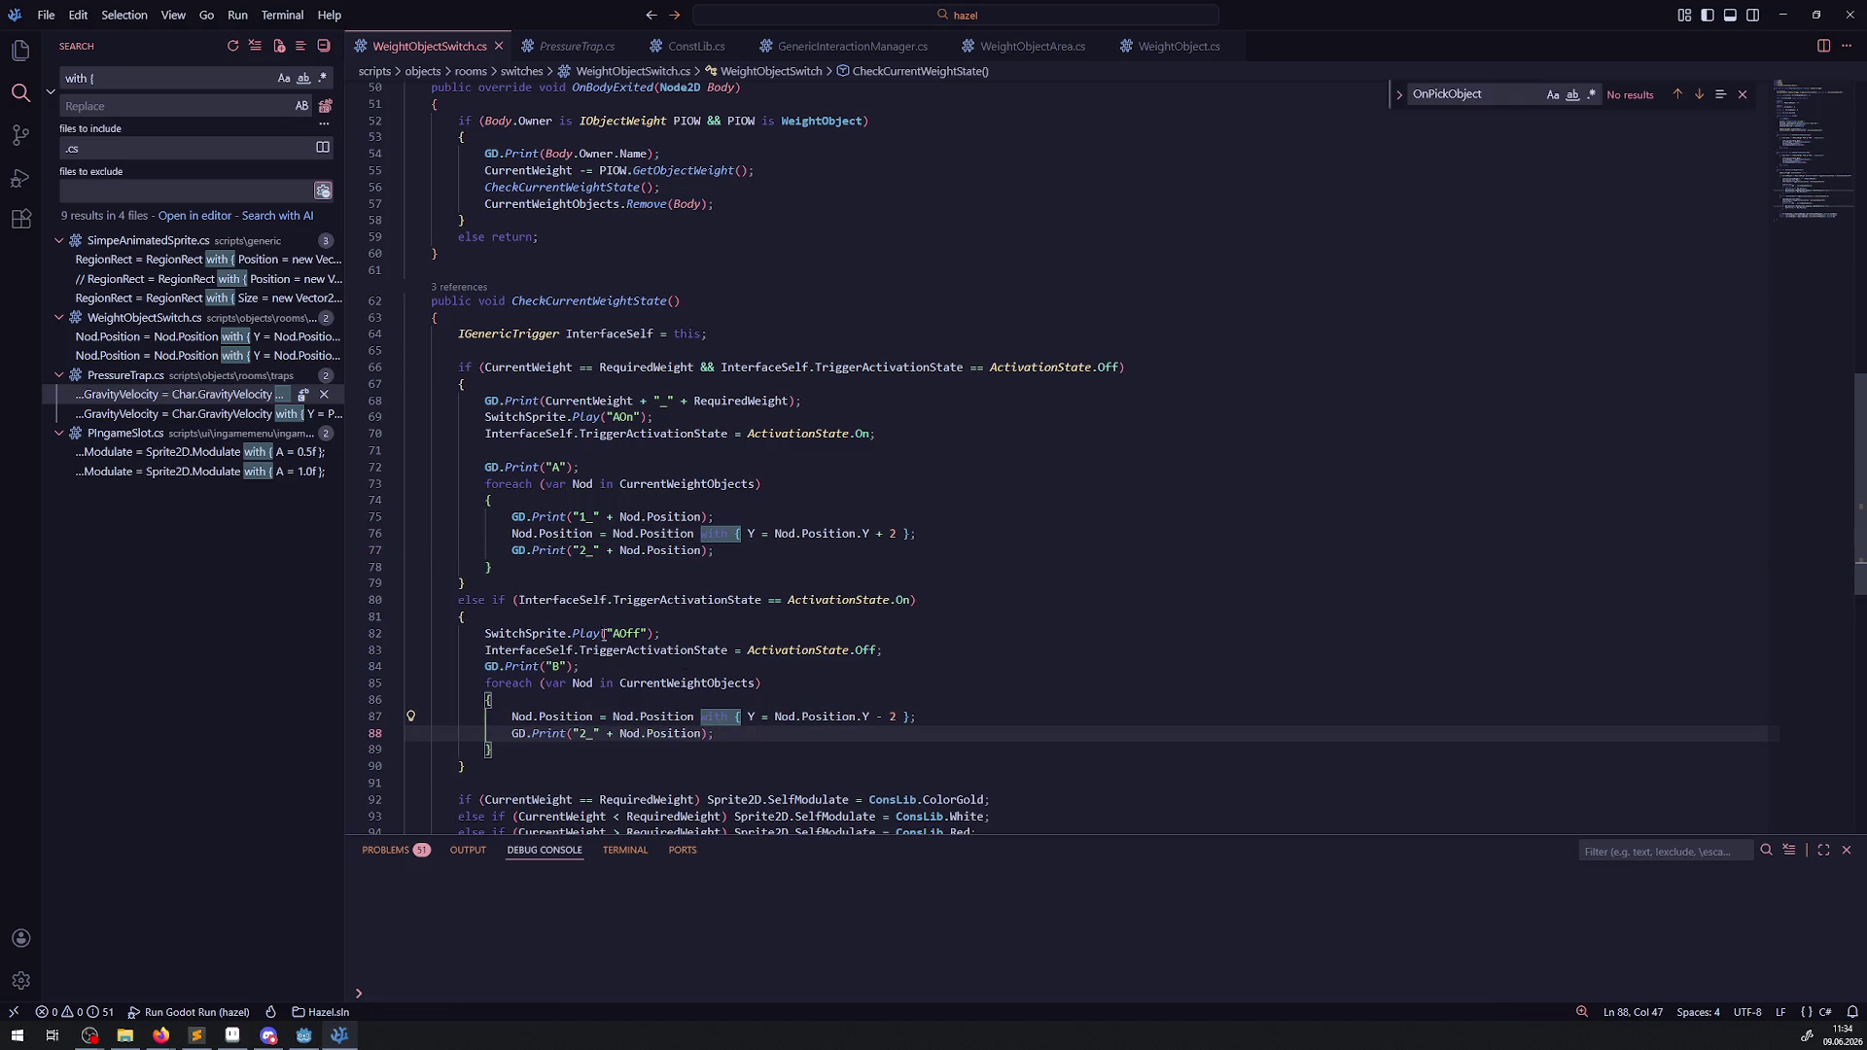
drag(499, 517, 715, 517)
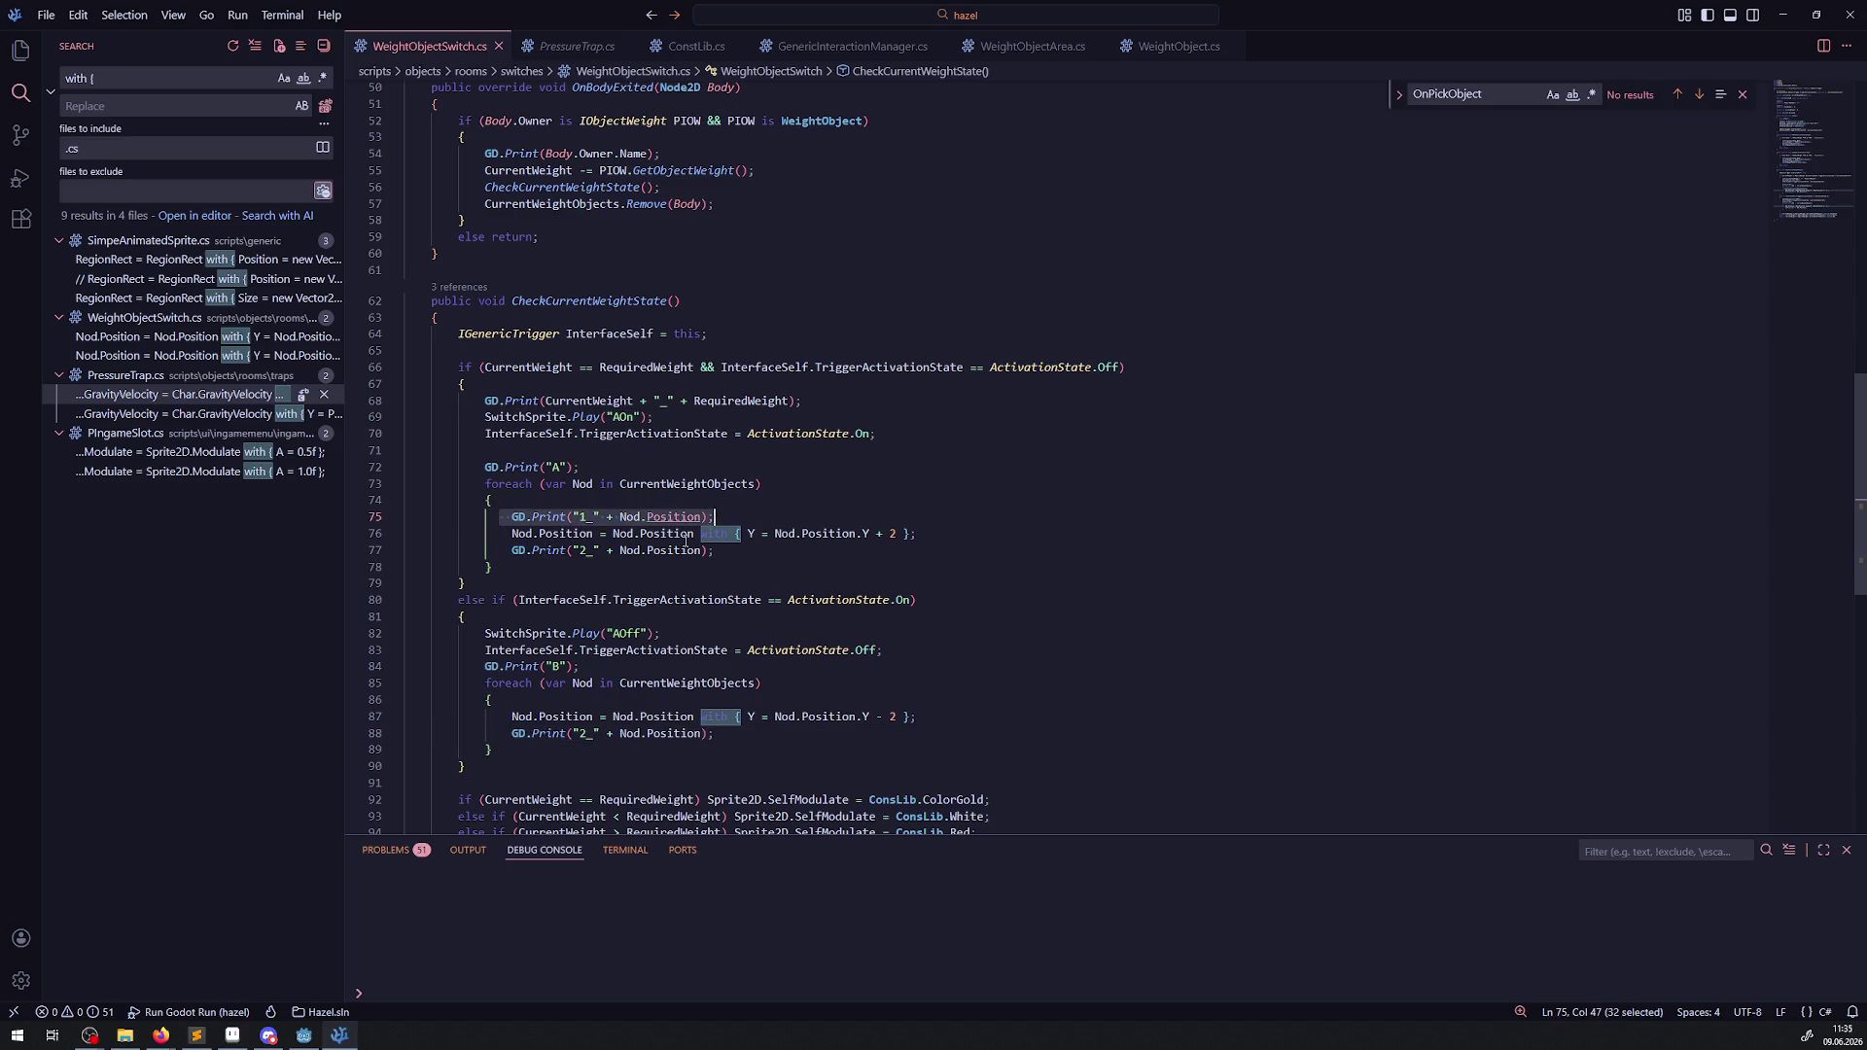
key(ctrl+c)
click(515, 701)
key(Return)
key(ctrl+v)
key(ctrl+s)
key(alt+Tab)
click(1615, 34)
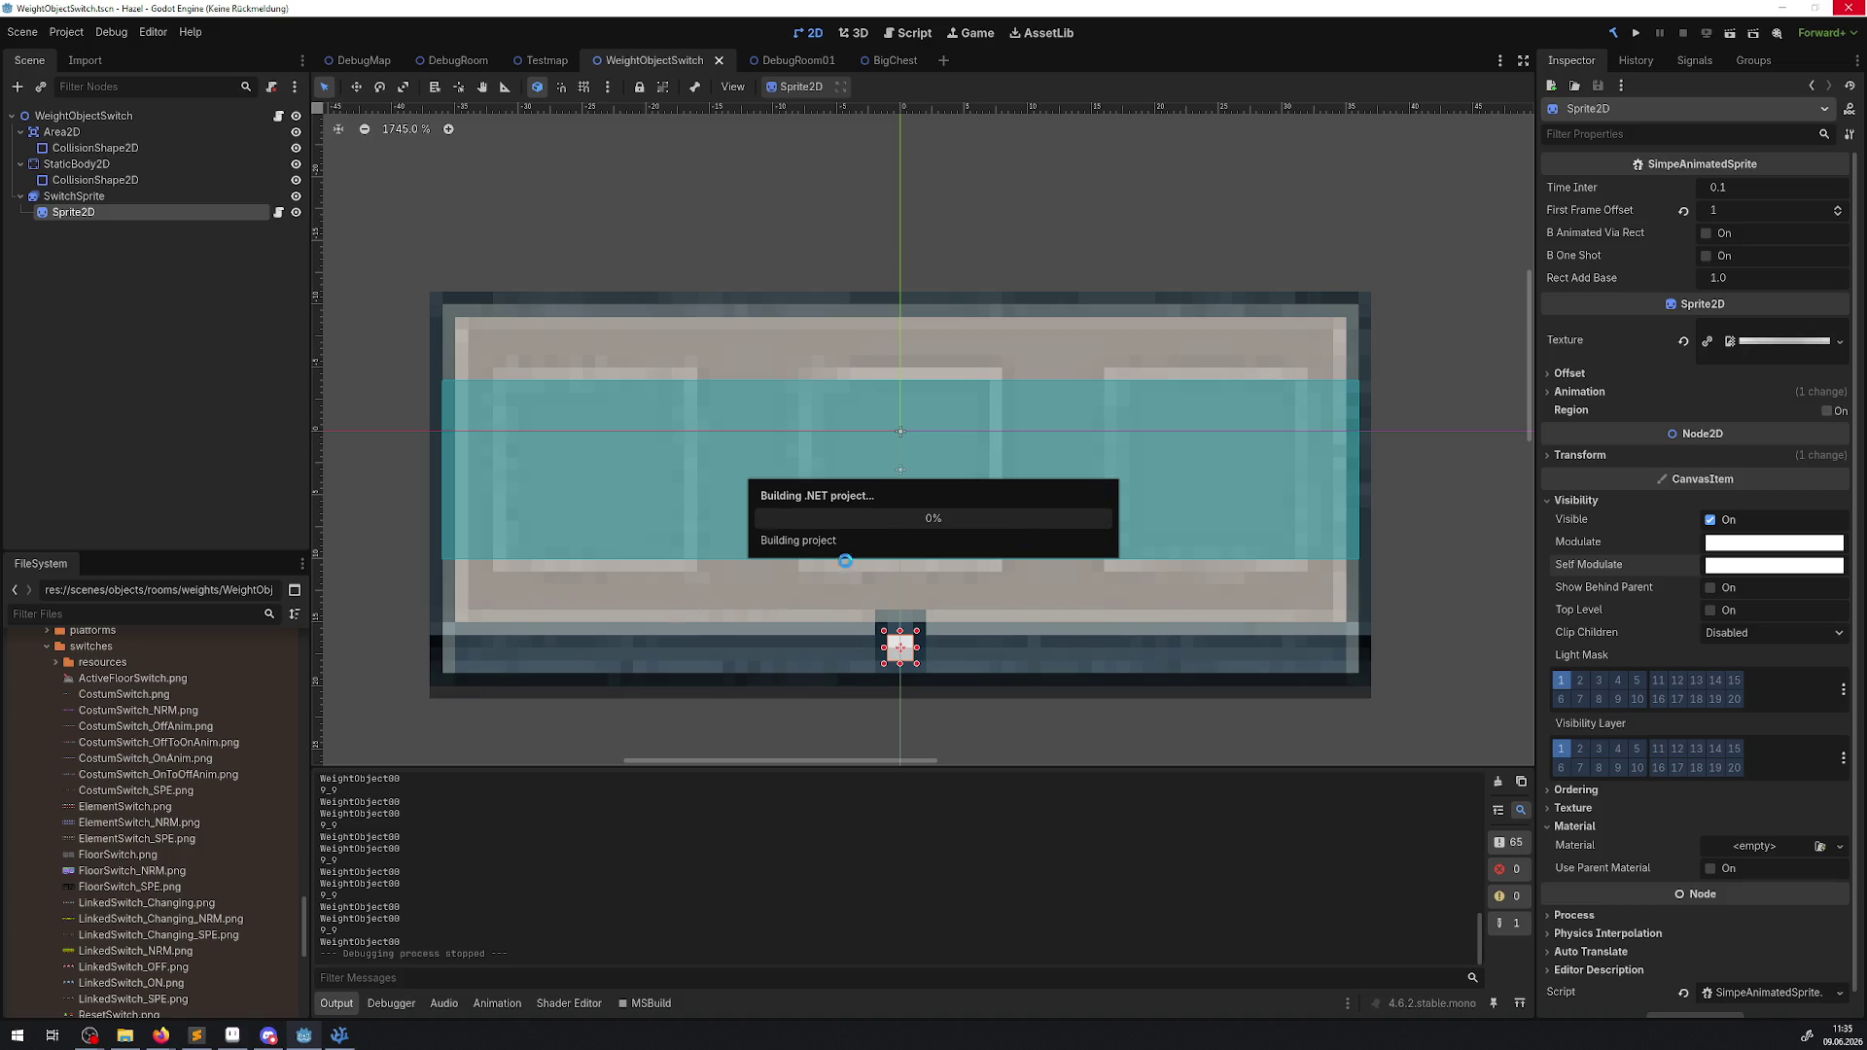
Run the game, walk into the room, and set the pink block on the switch.
click(1635, 33)
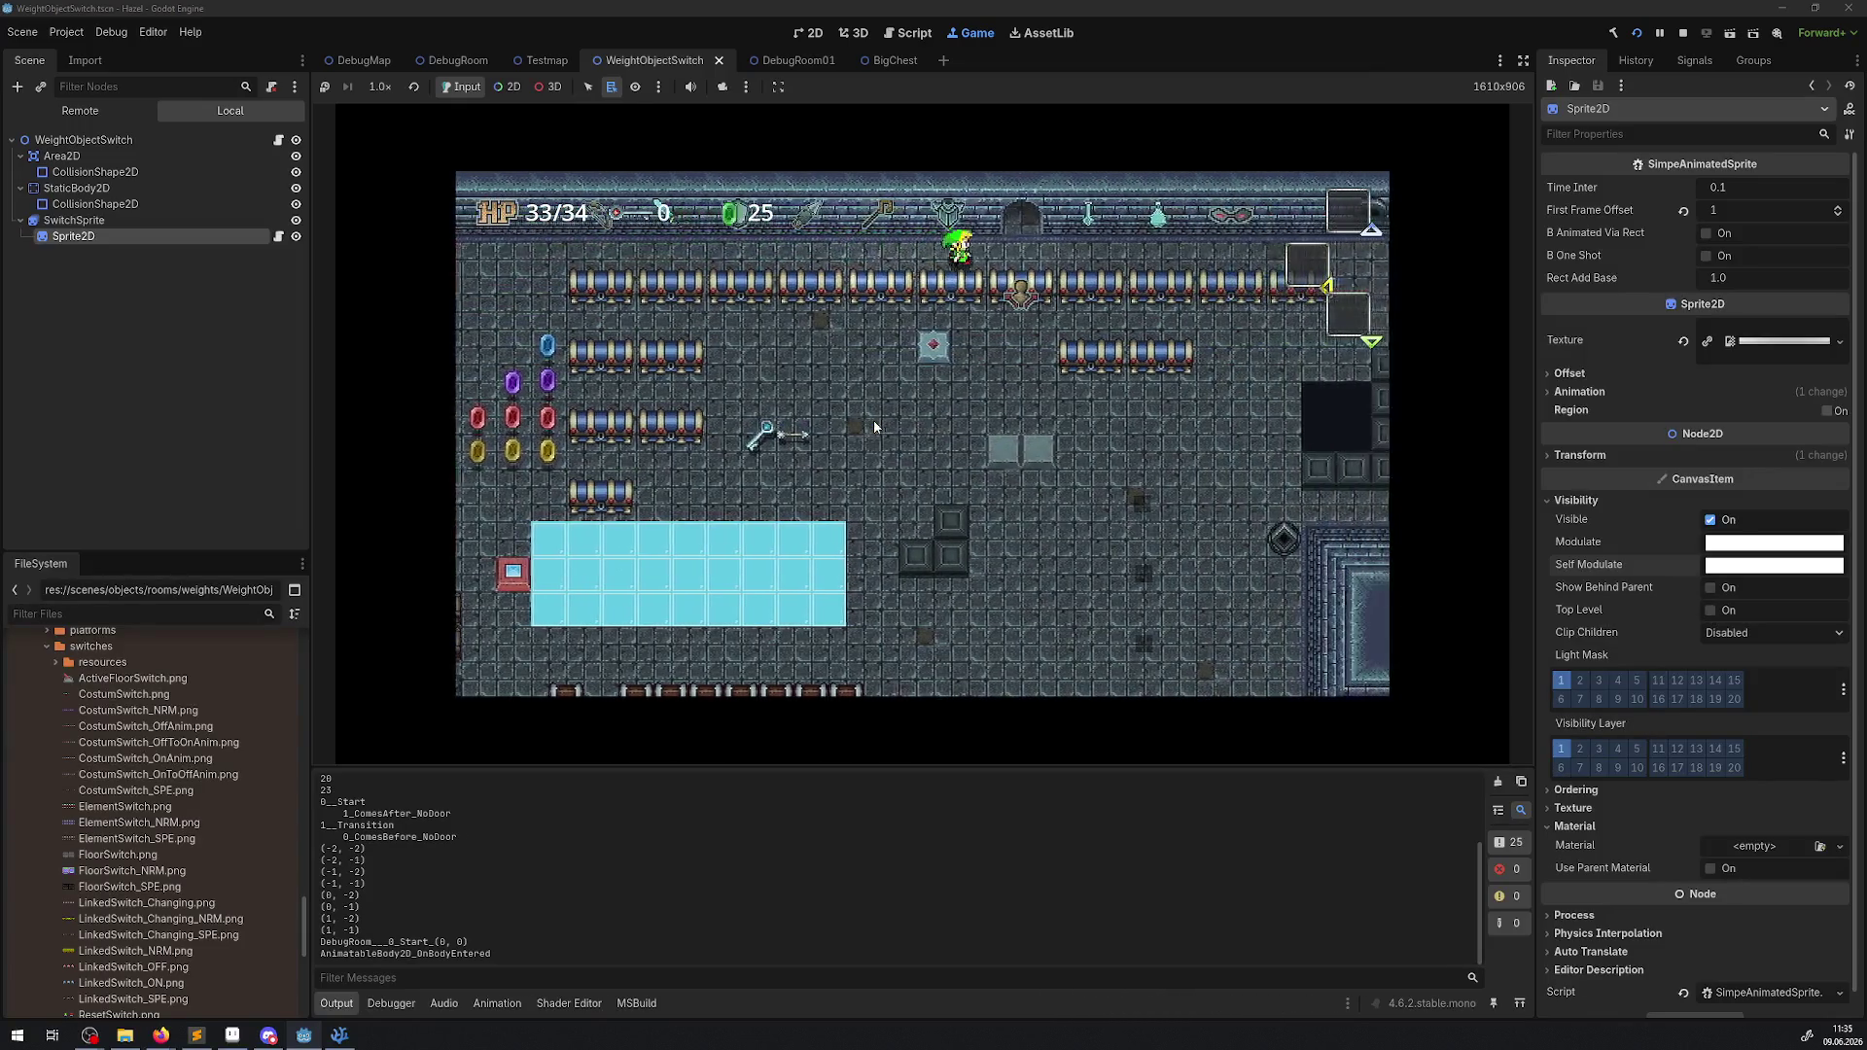
key(Up)
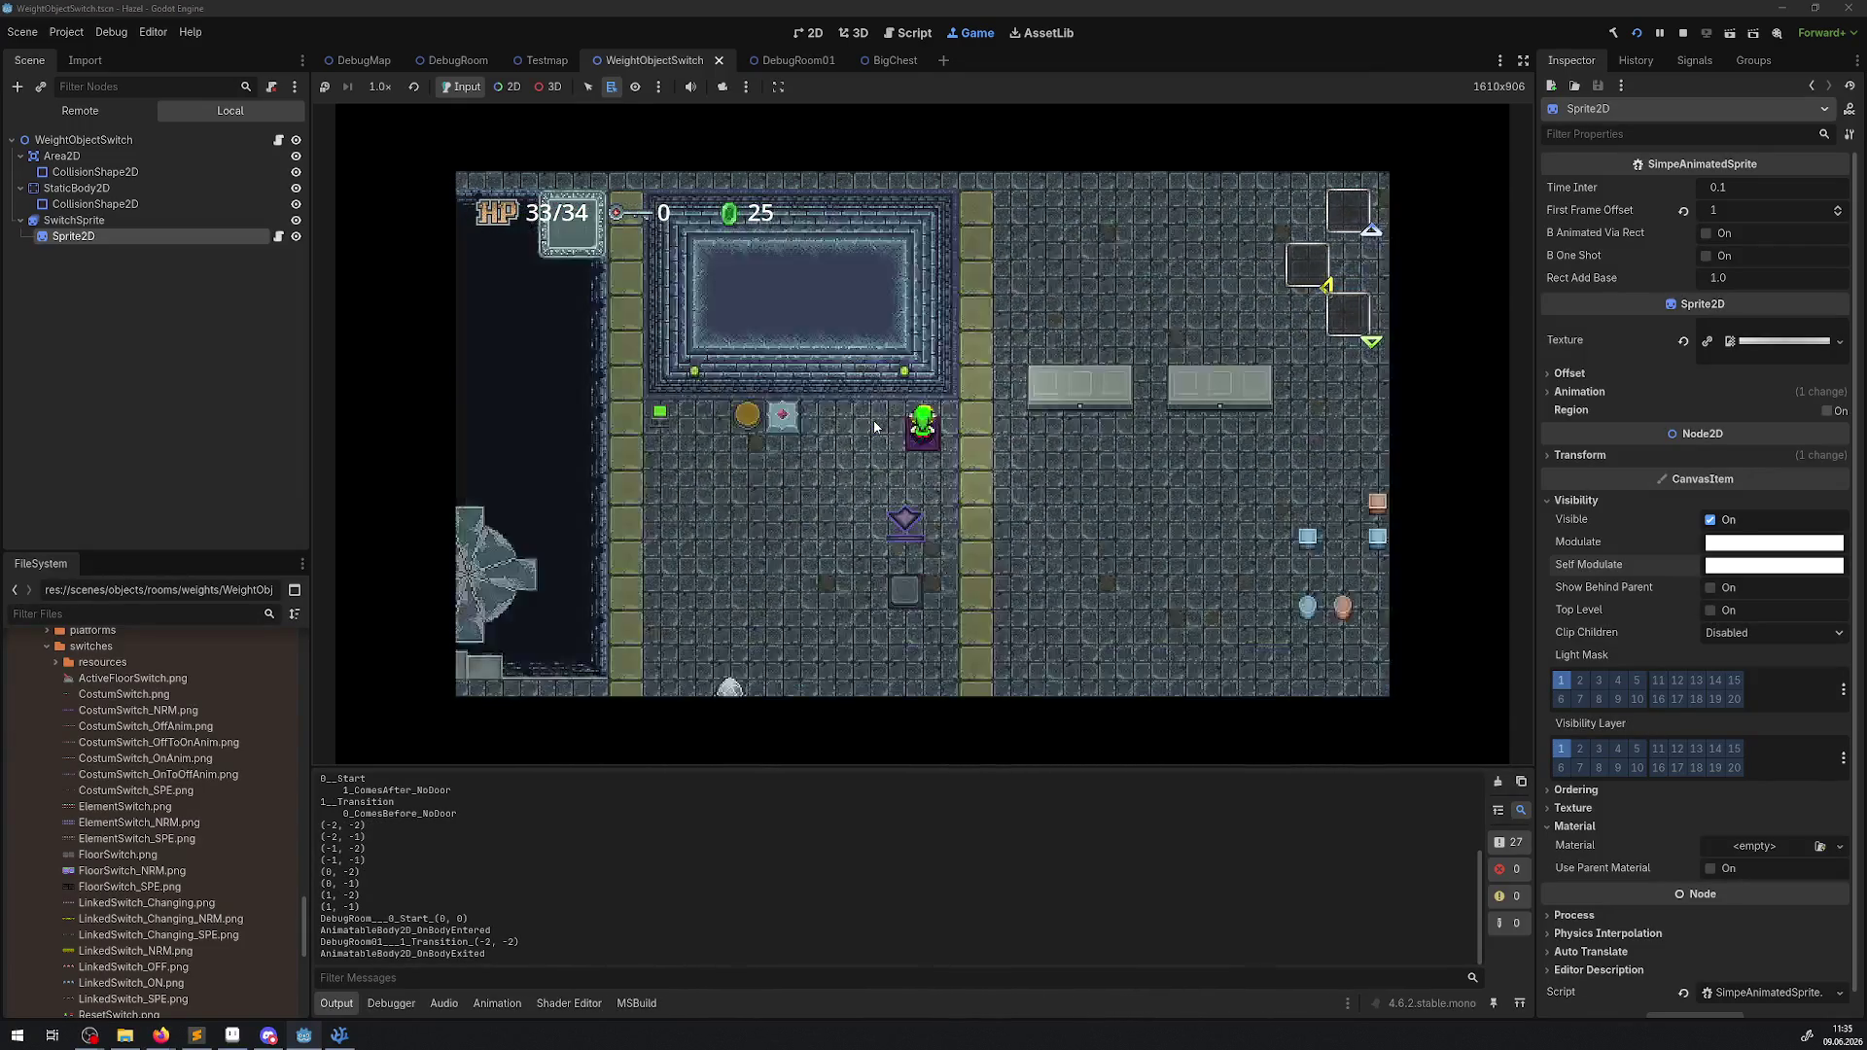
key(Right)
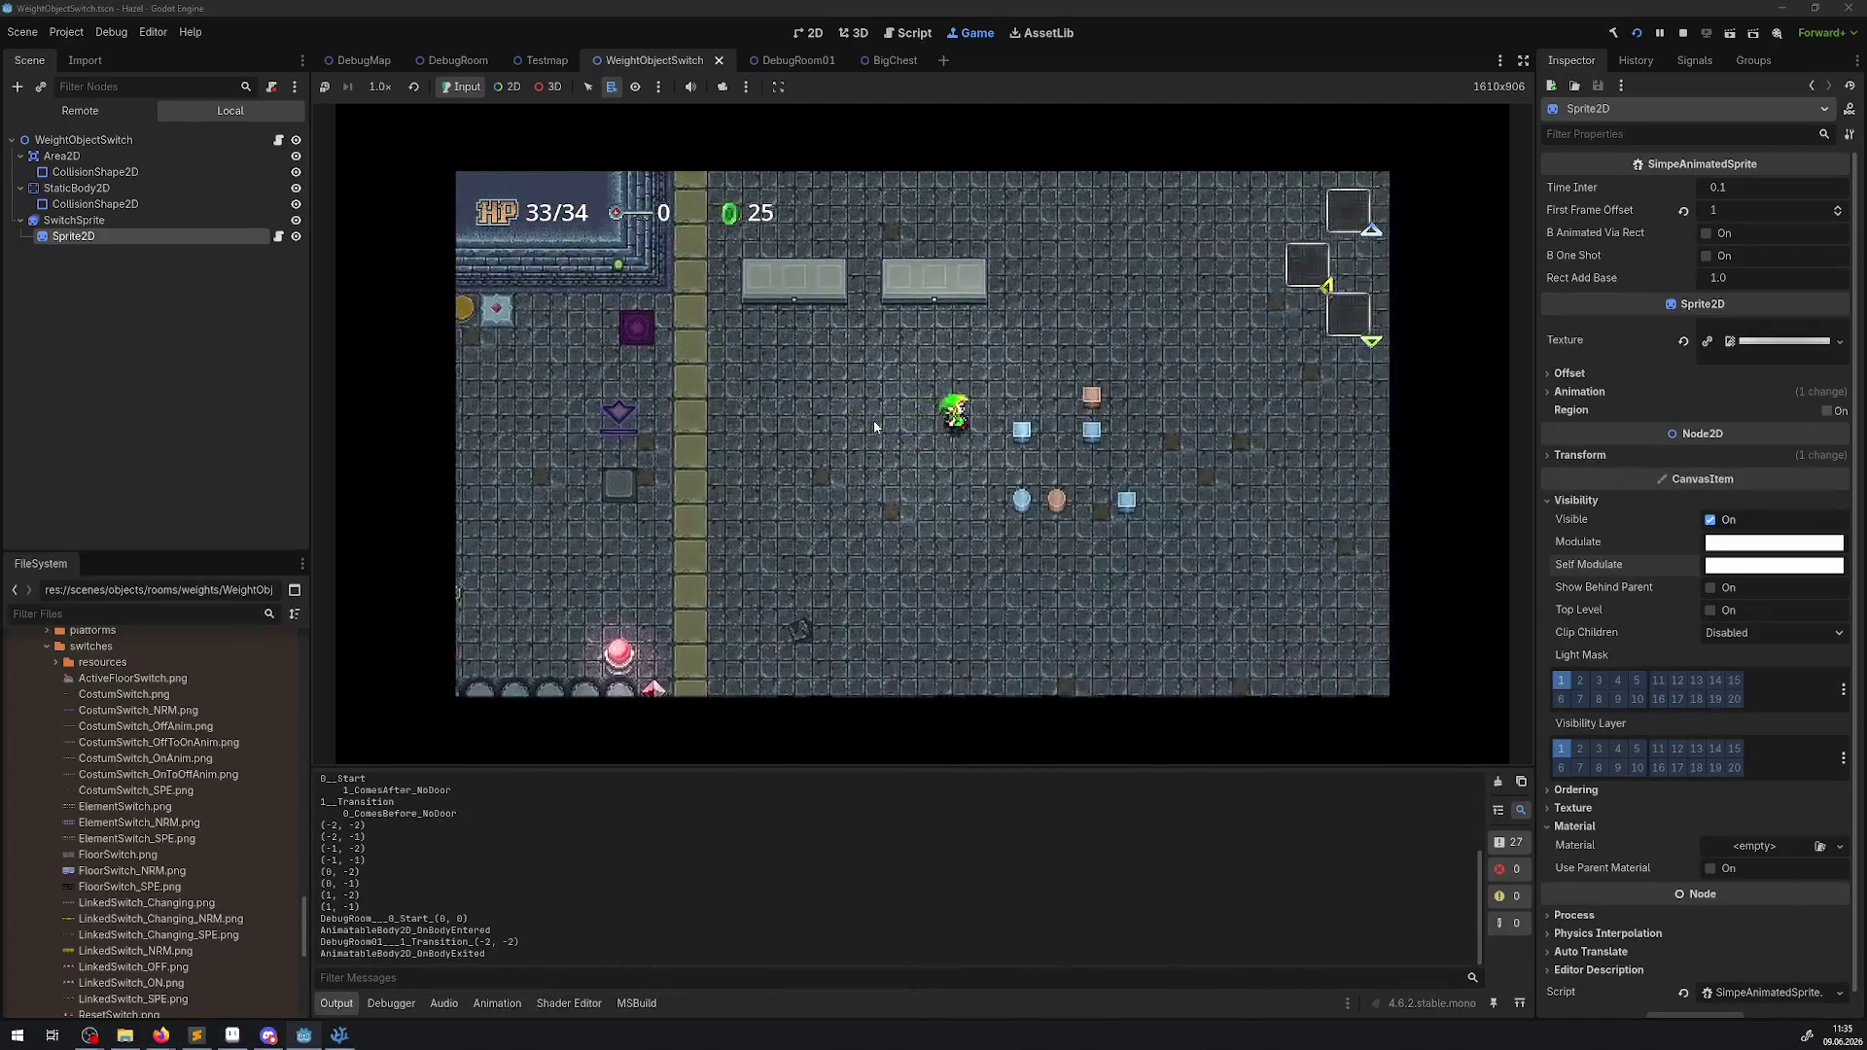
key(space)
key(Left)
key(Up)
key(space)
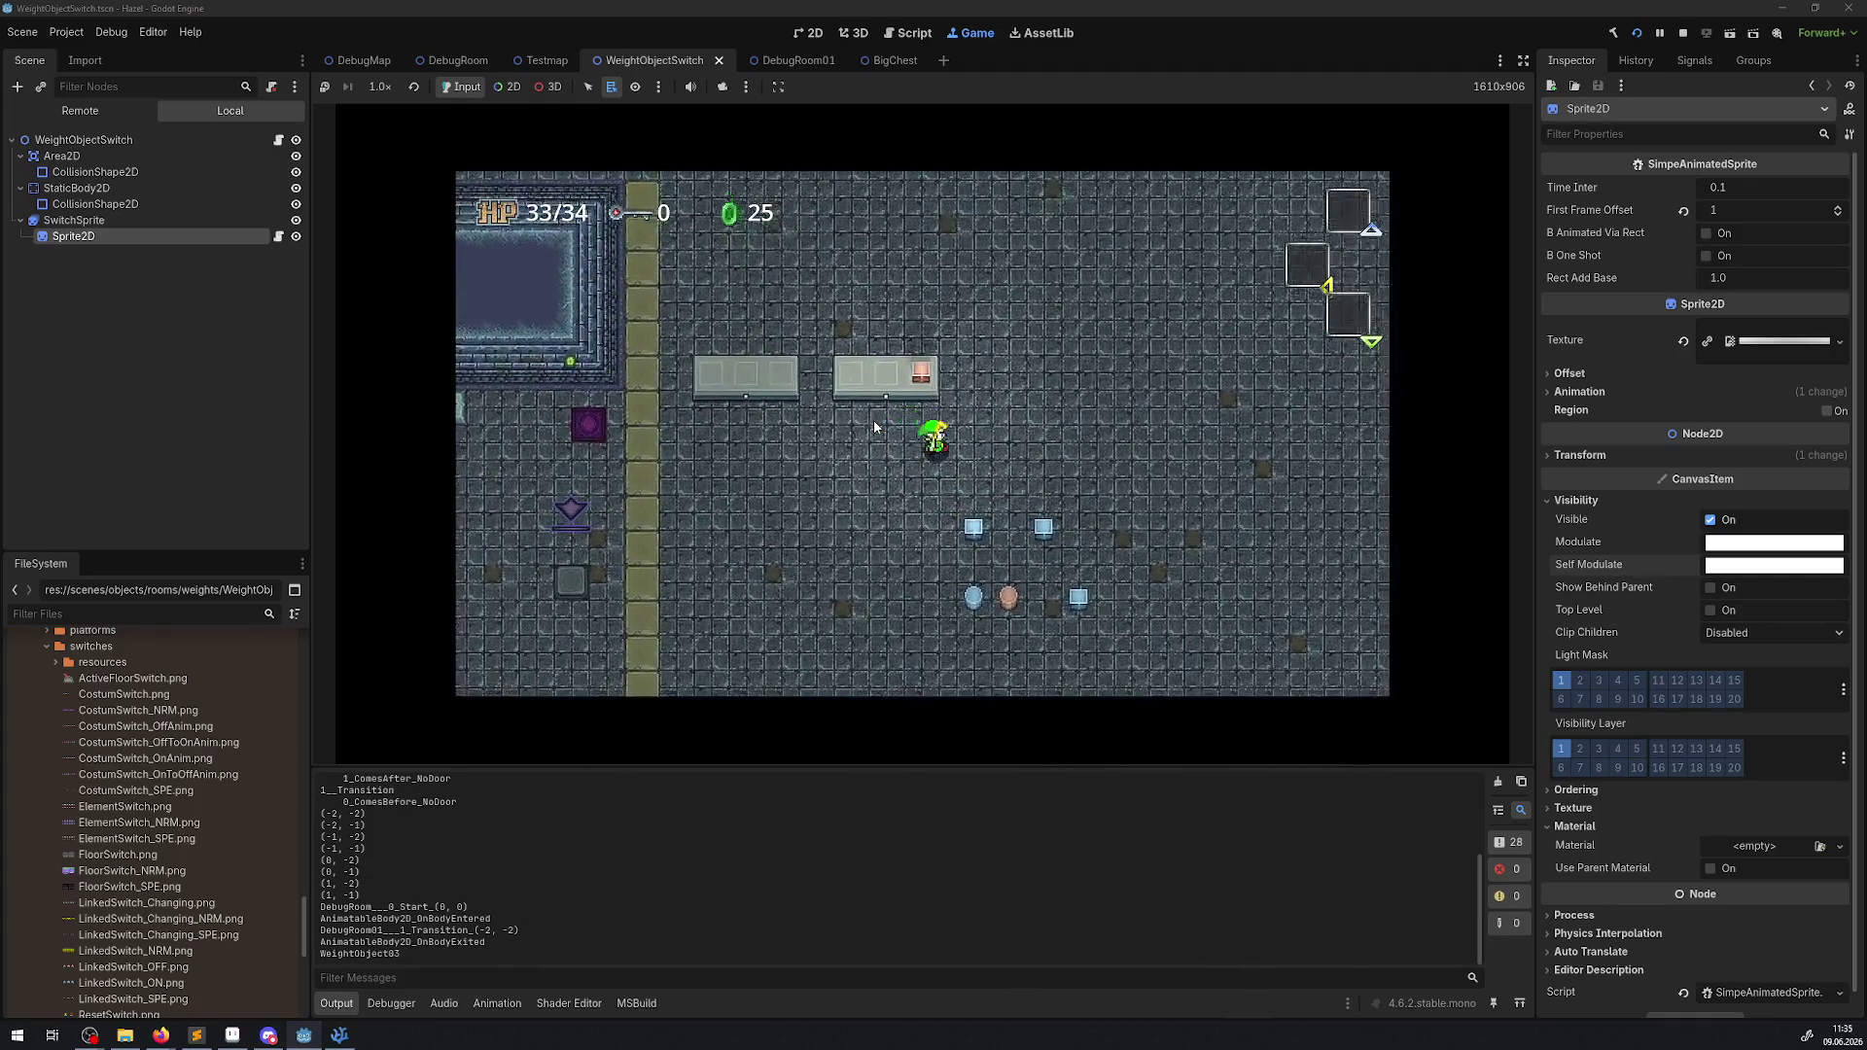
Place the blue block and pink orb on the switch, then return to VS Code.
key(Down)
key(space)
key(Up)
key(space)
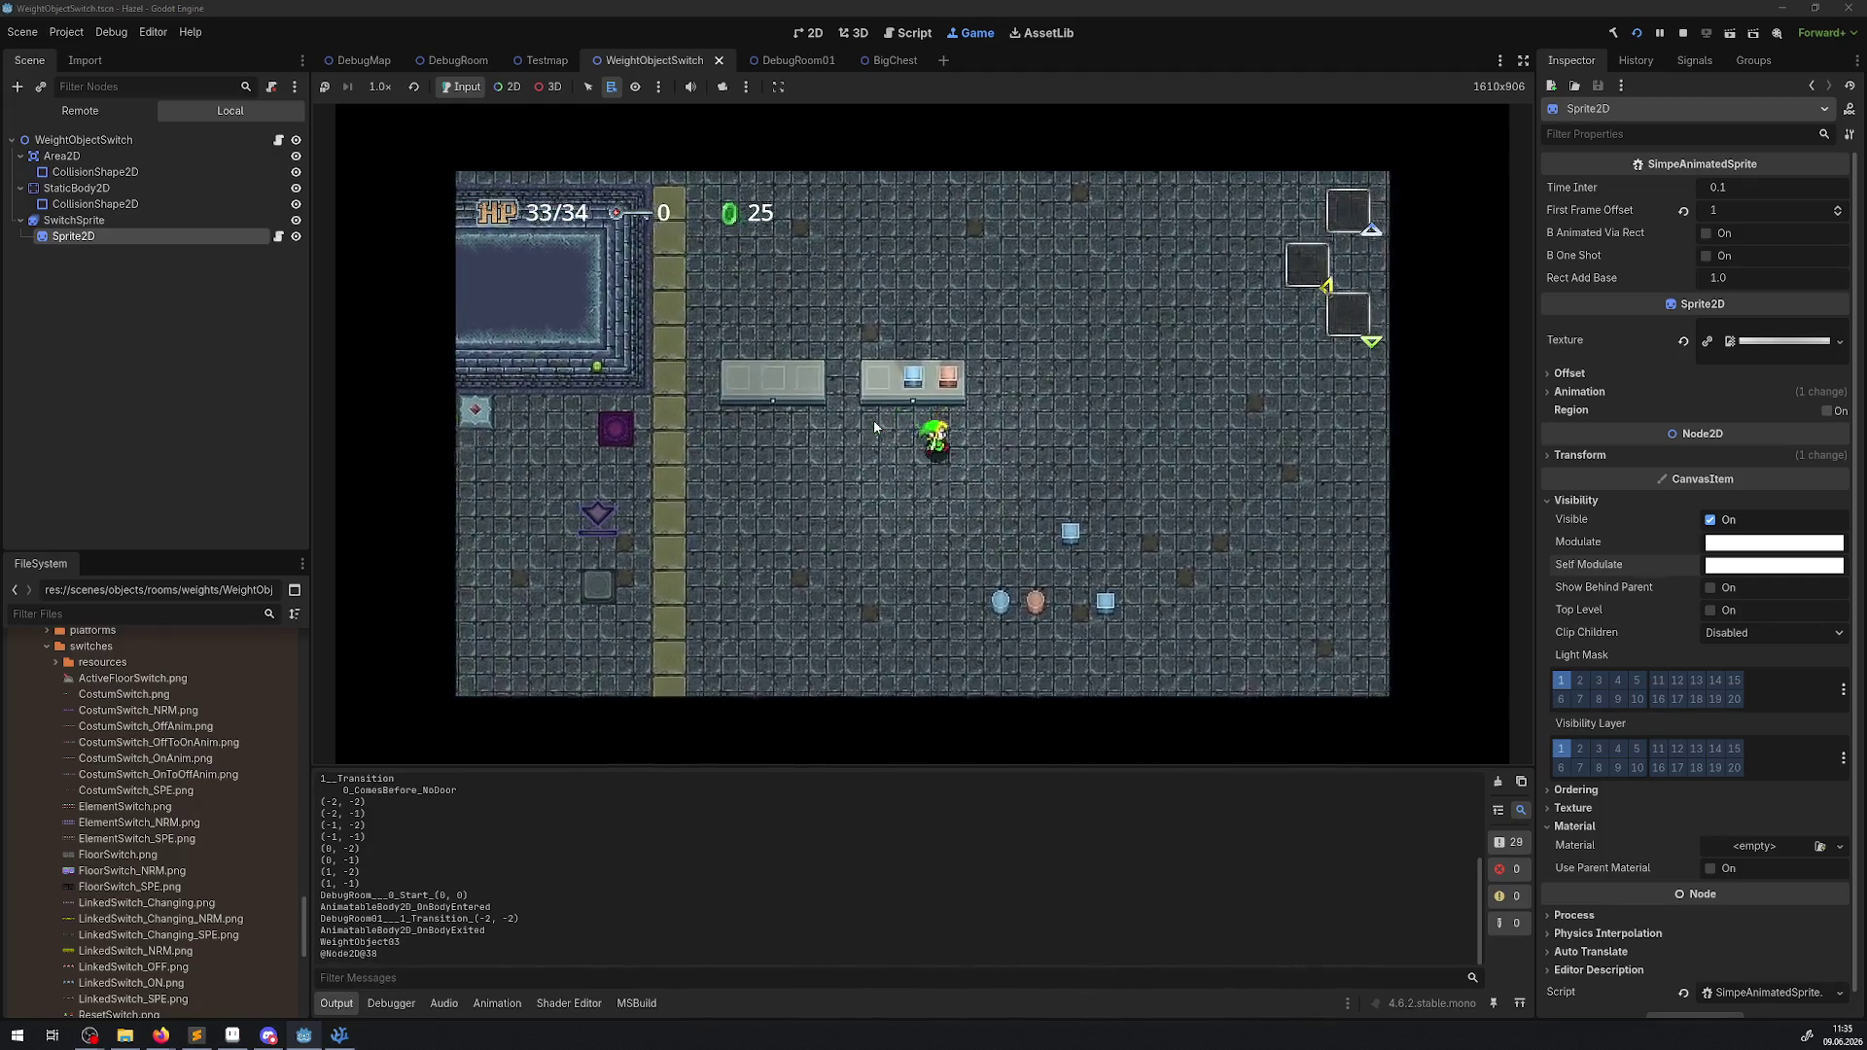
key(Down)
key(space)
key(Up)
key(Up)
key(Left)
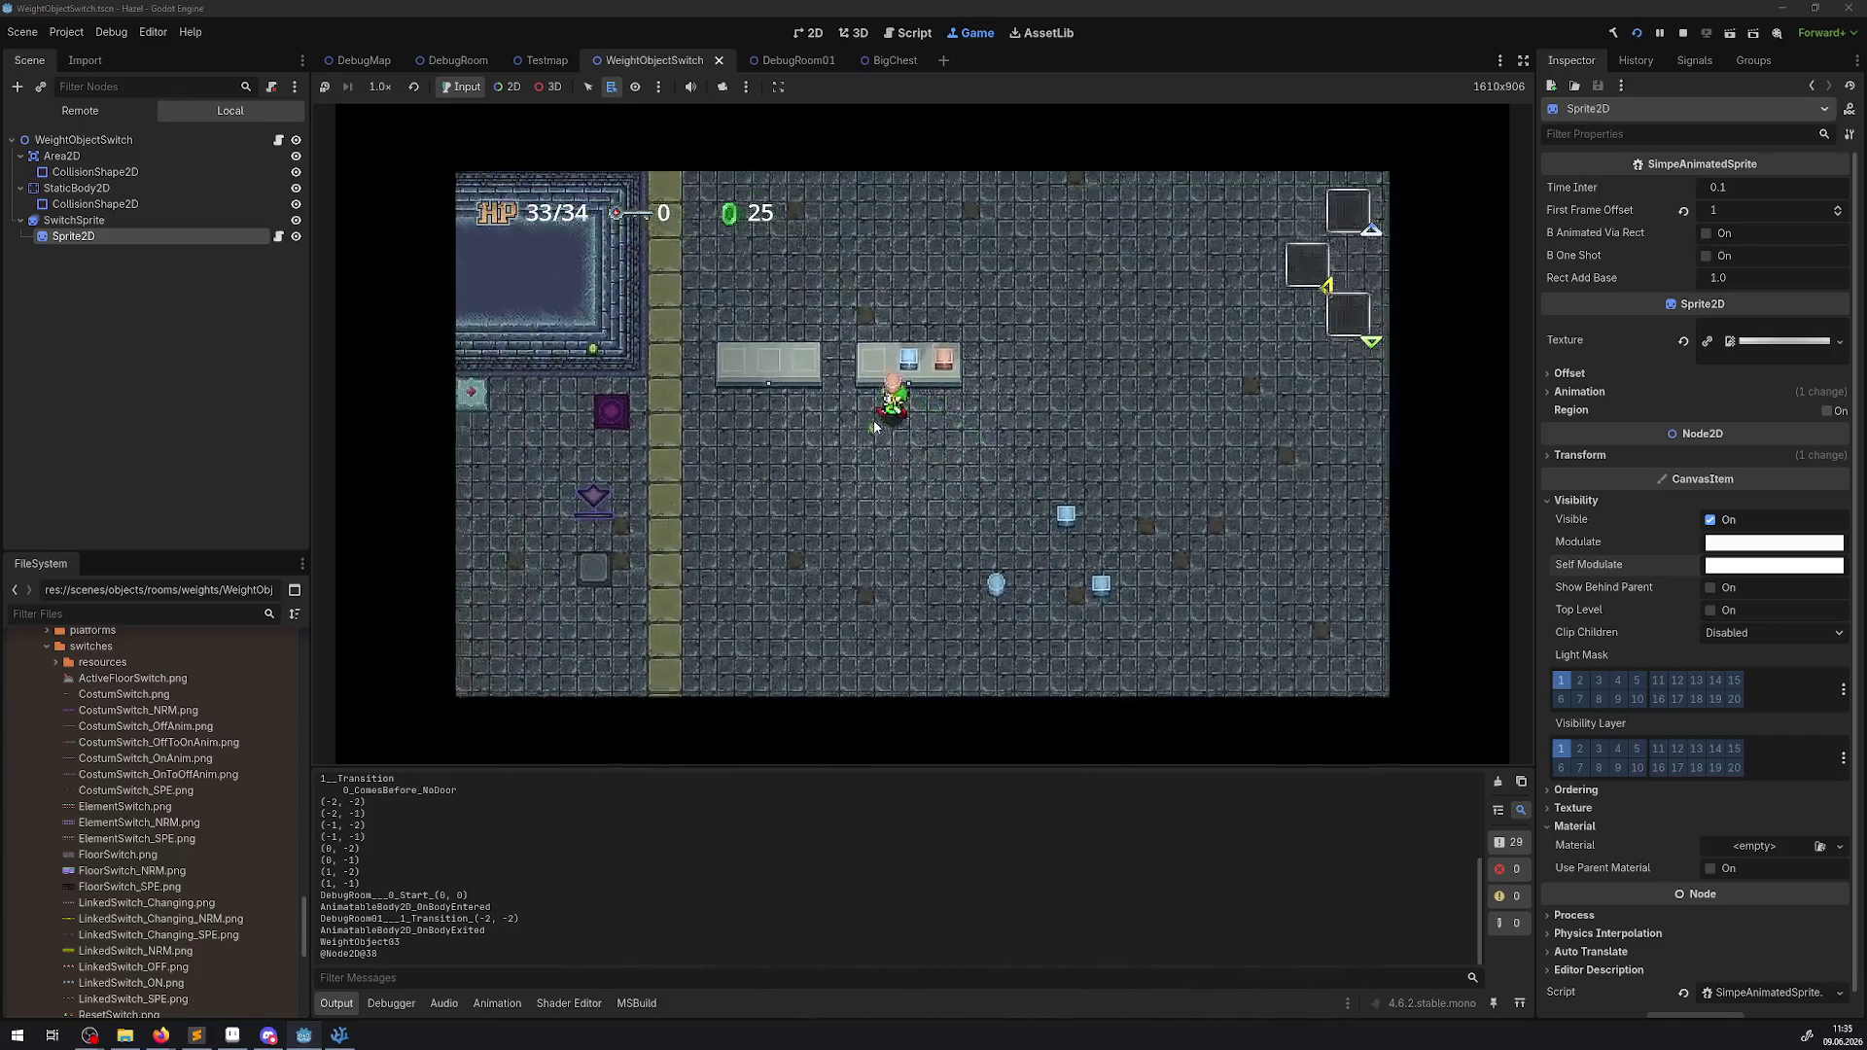
key(space)
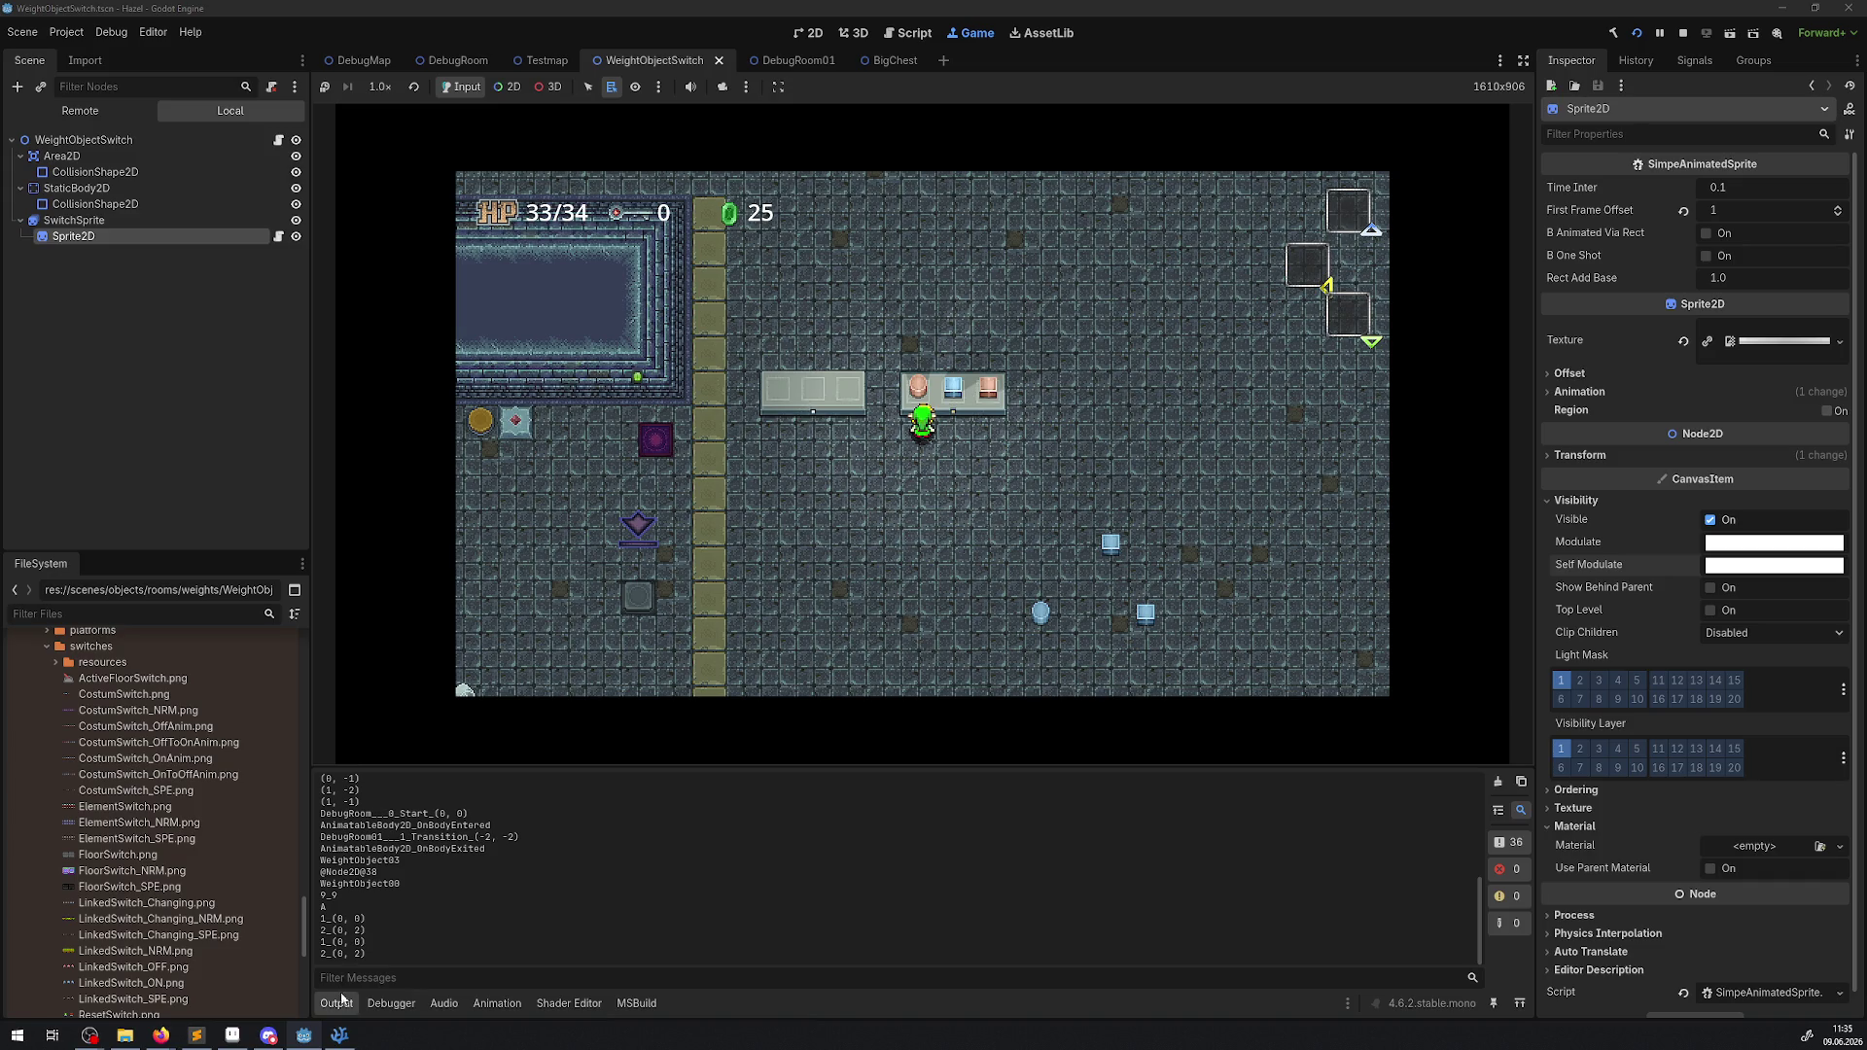
click(342, 1040)
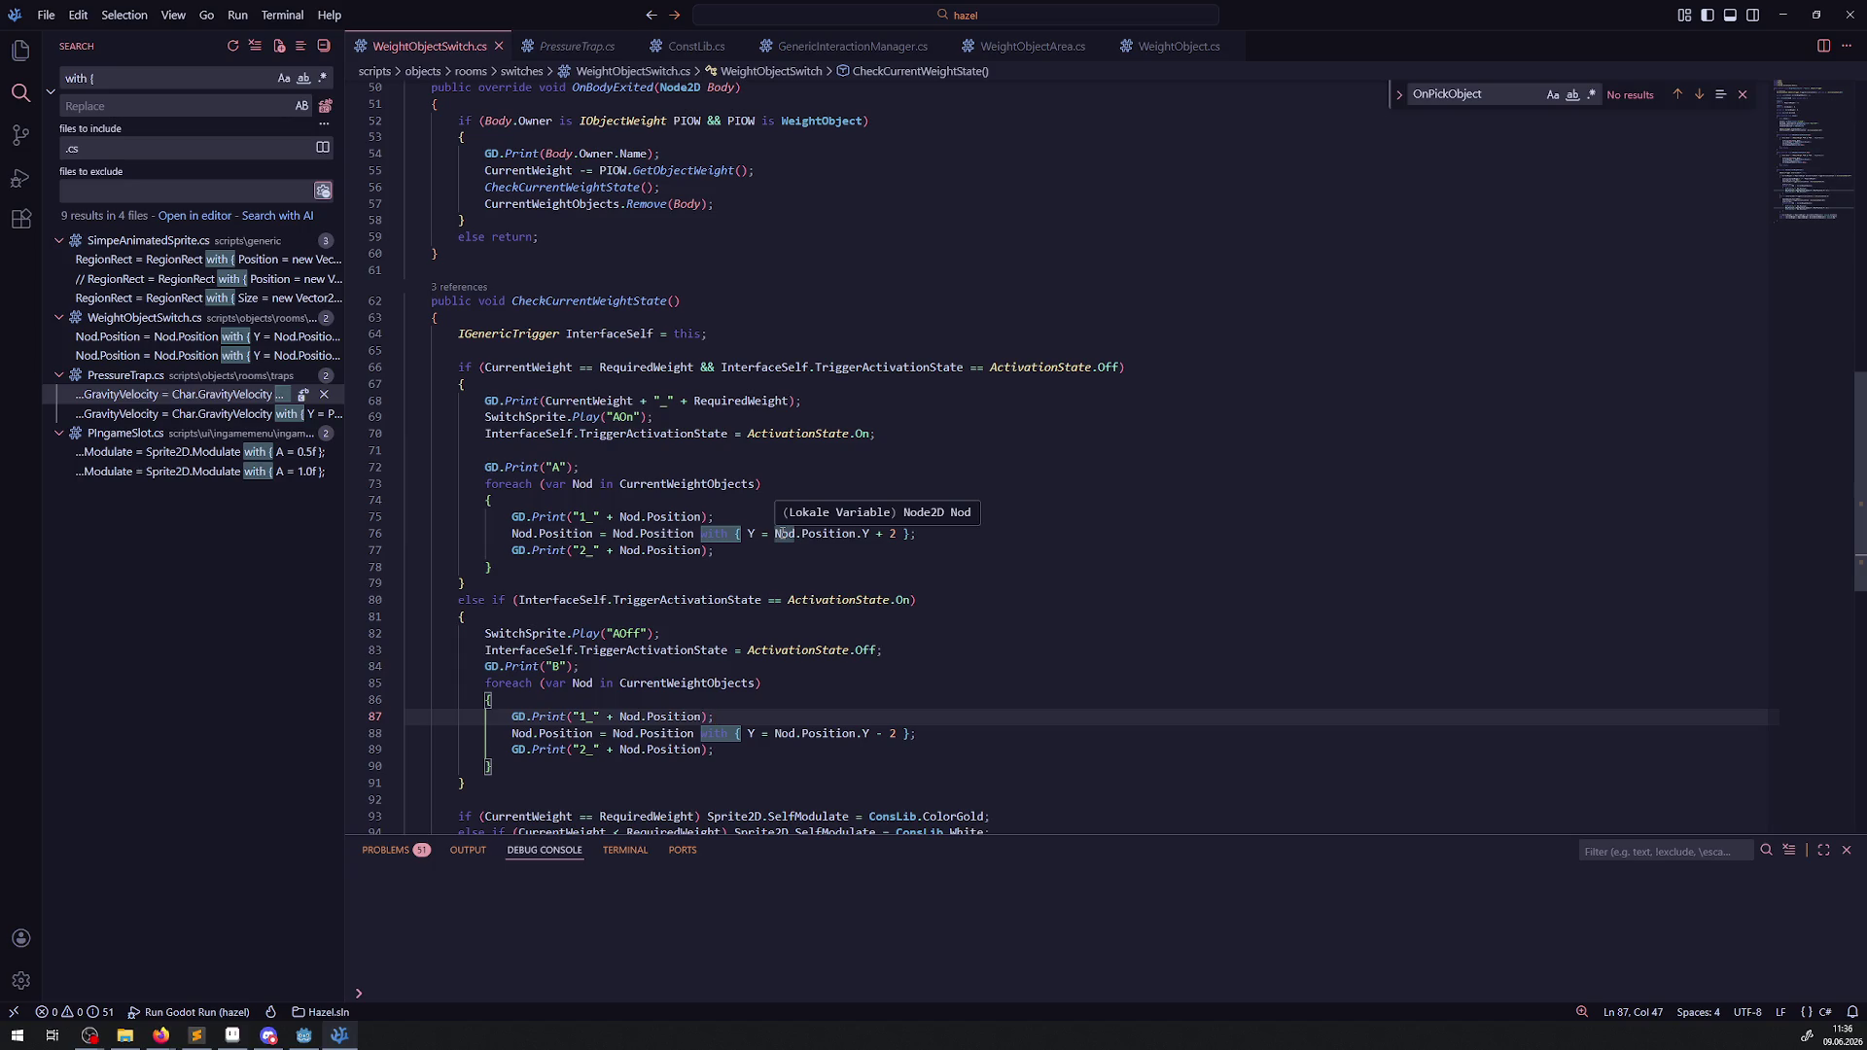
Change the Remove call argument to Body.Owner and inspect the reported error.
scroll(783, 533, up, 3)
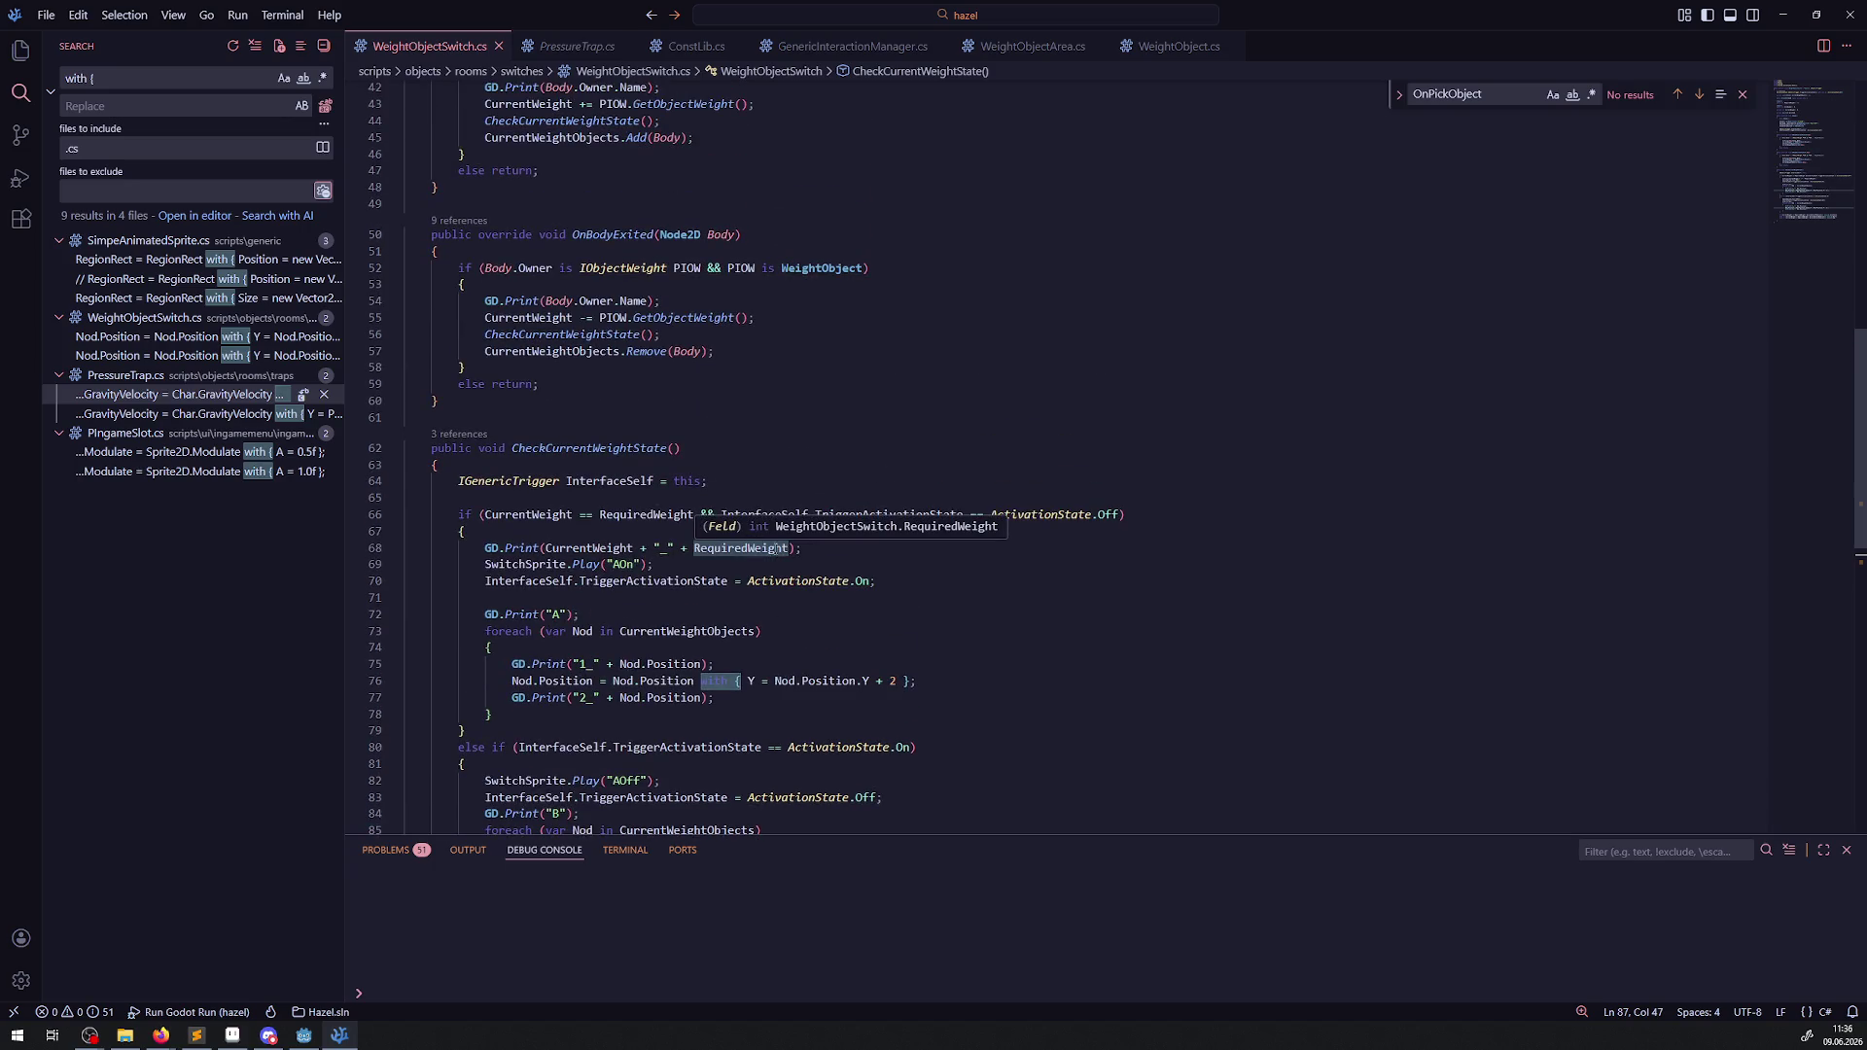
click(702, 352)
text(.Owner)
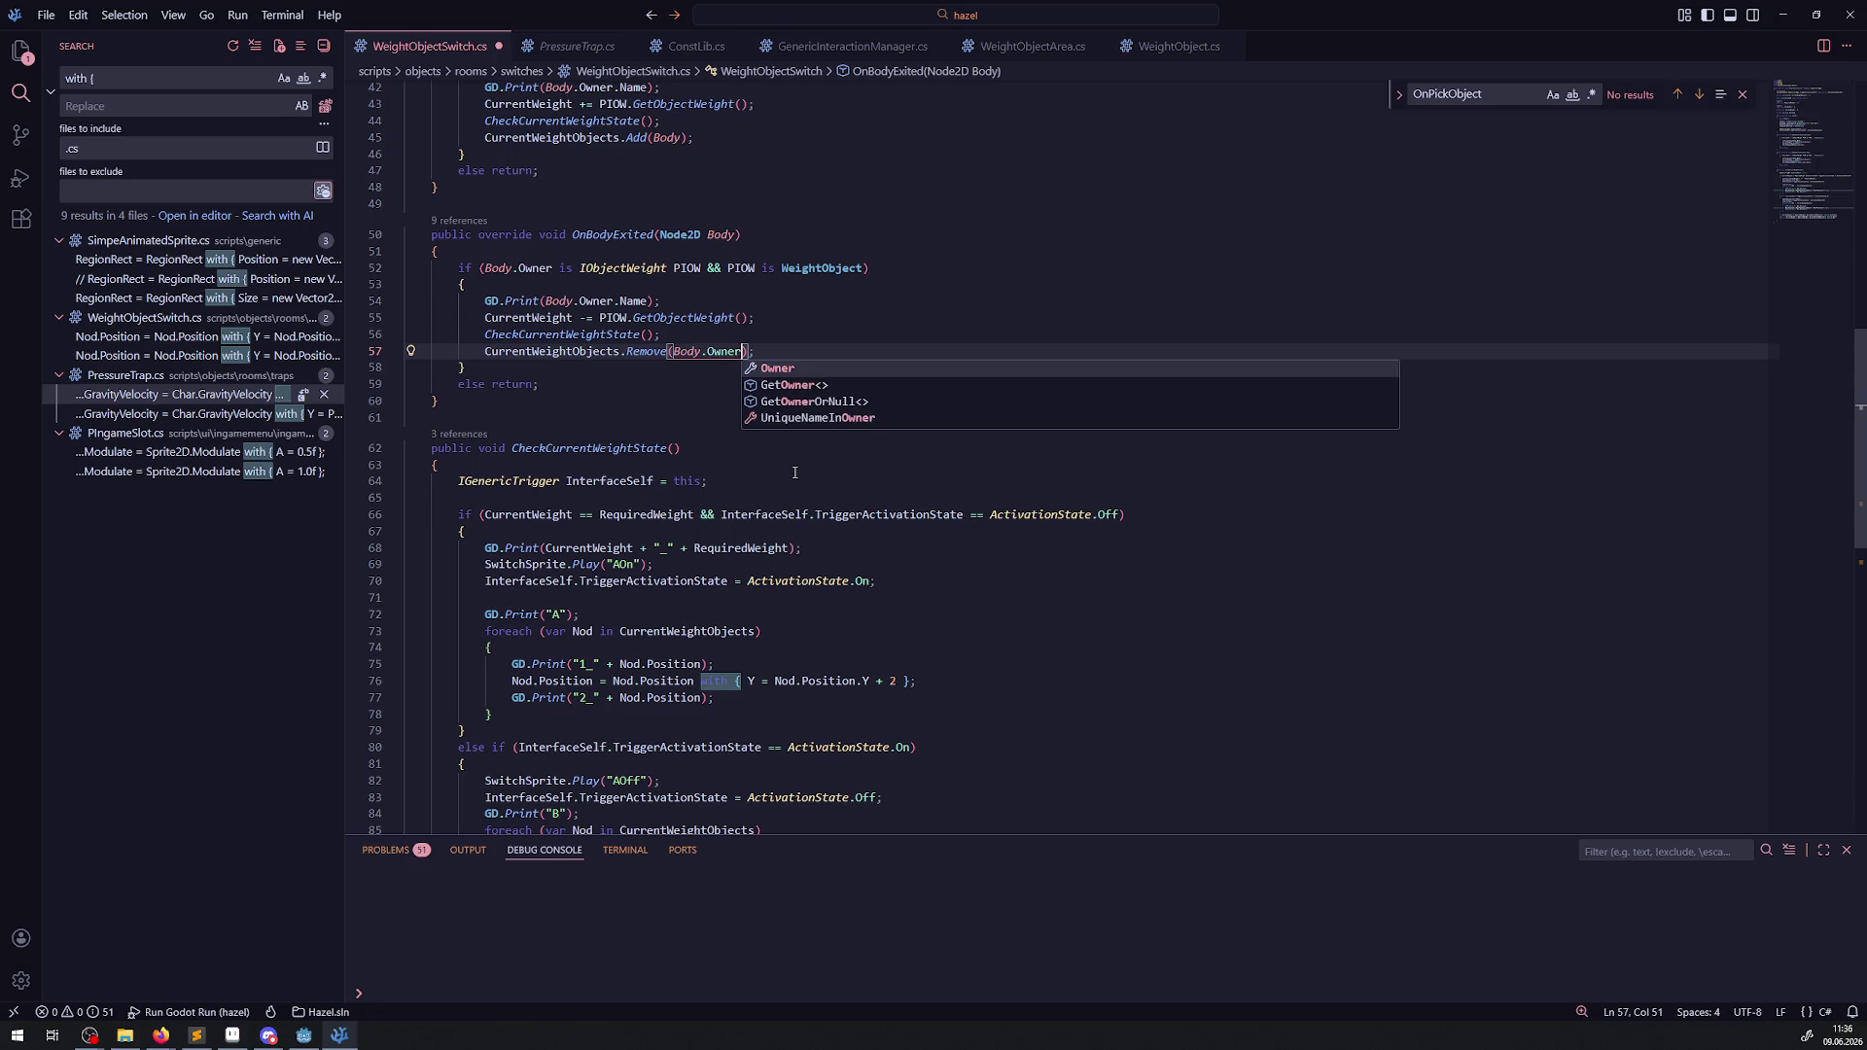
scroll(739, 389, up, 3)
click(682, 284)
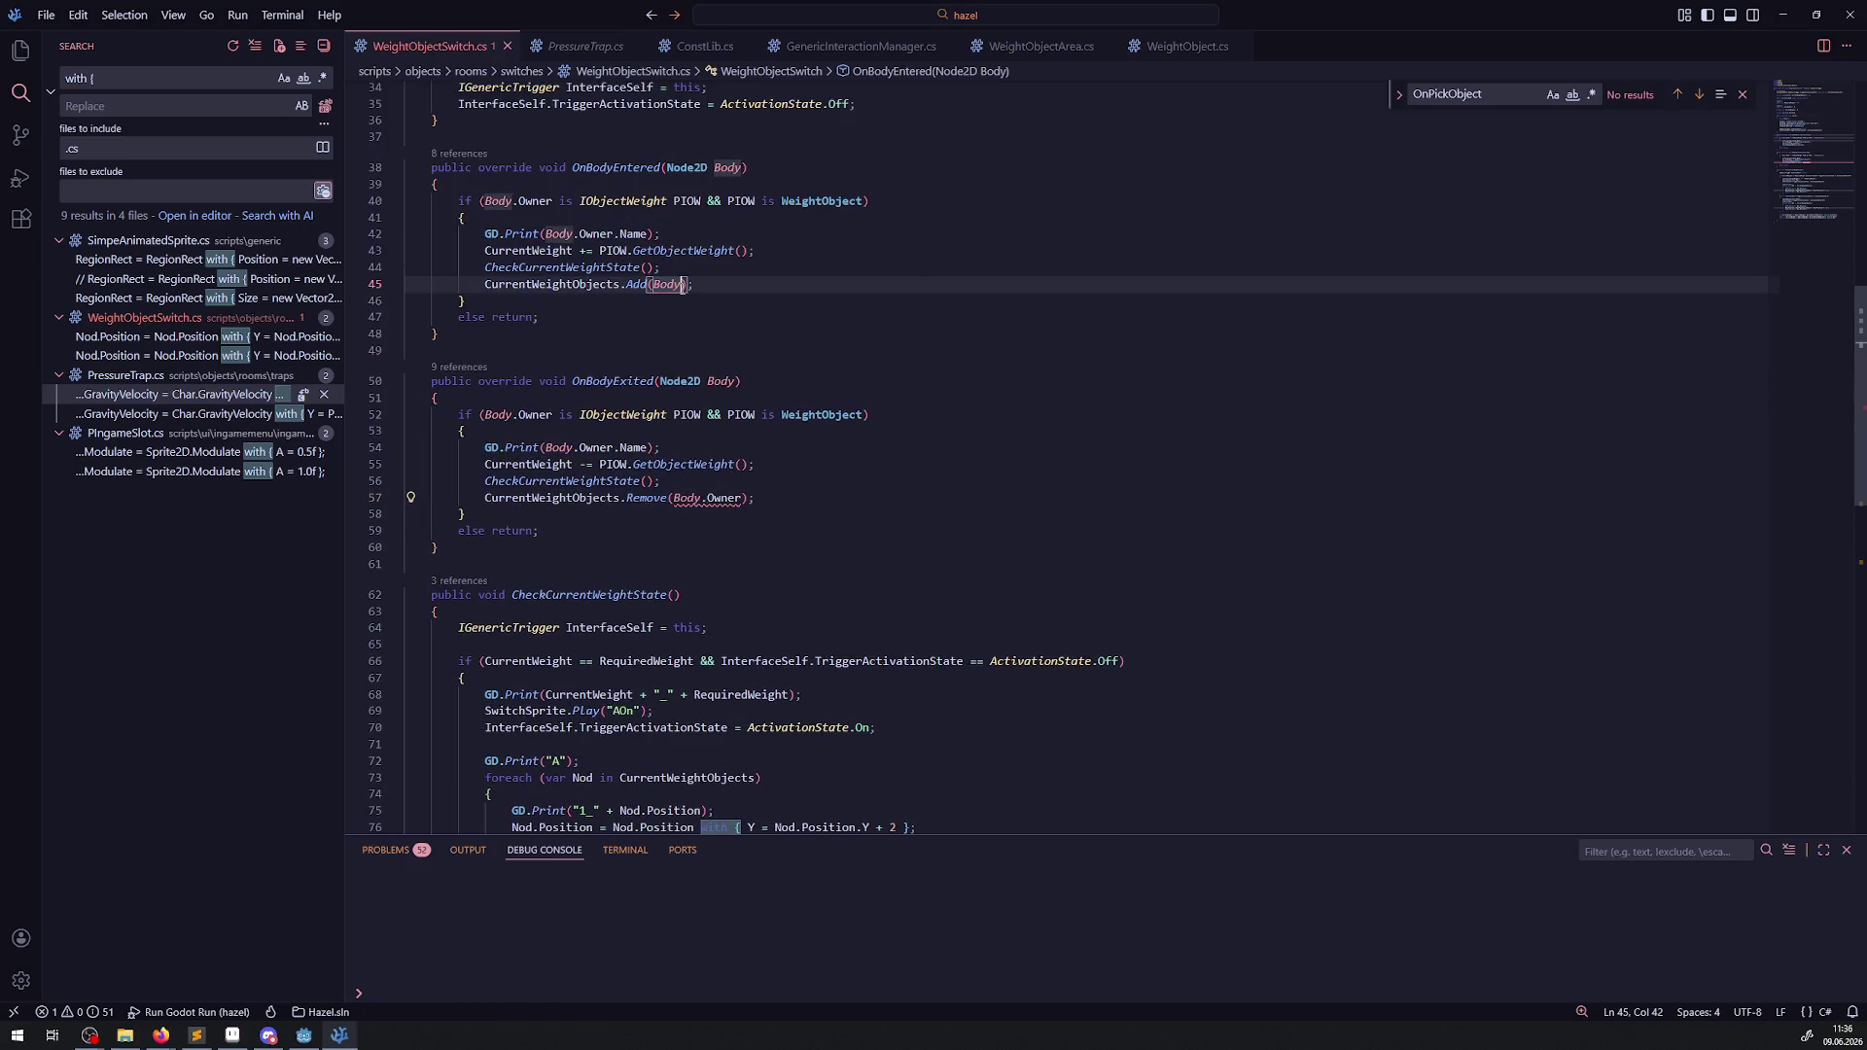
mouse_move(660, 504)
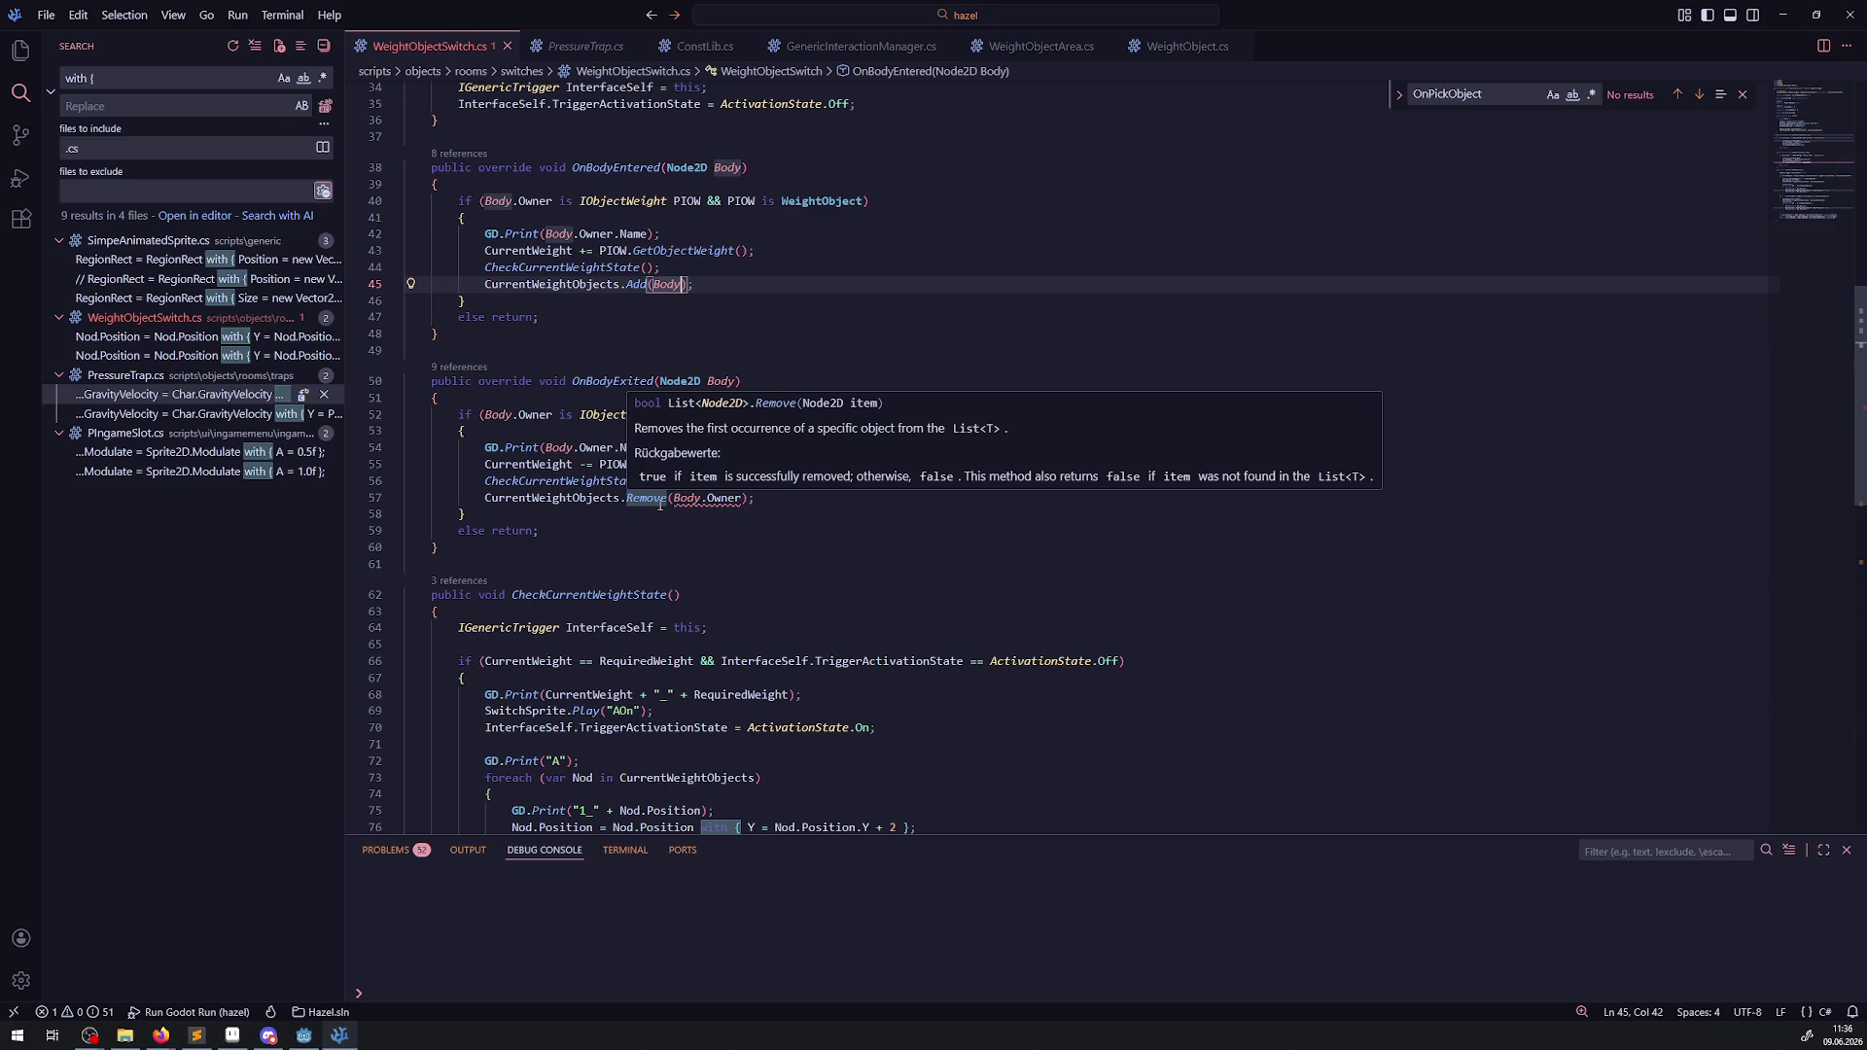
click(709, 545)
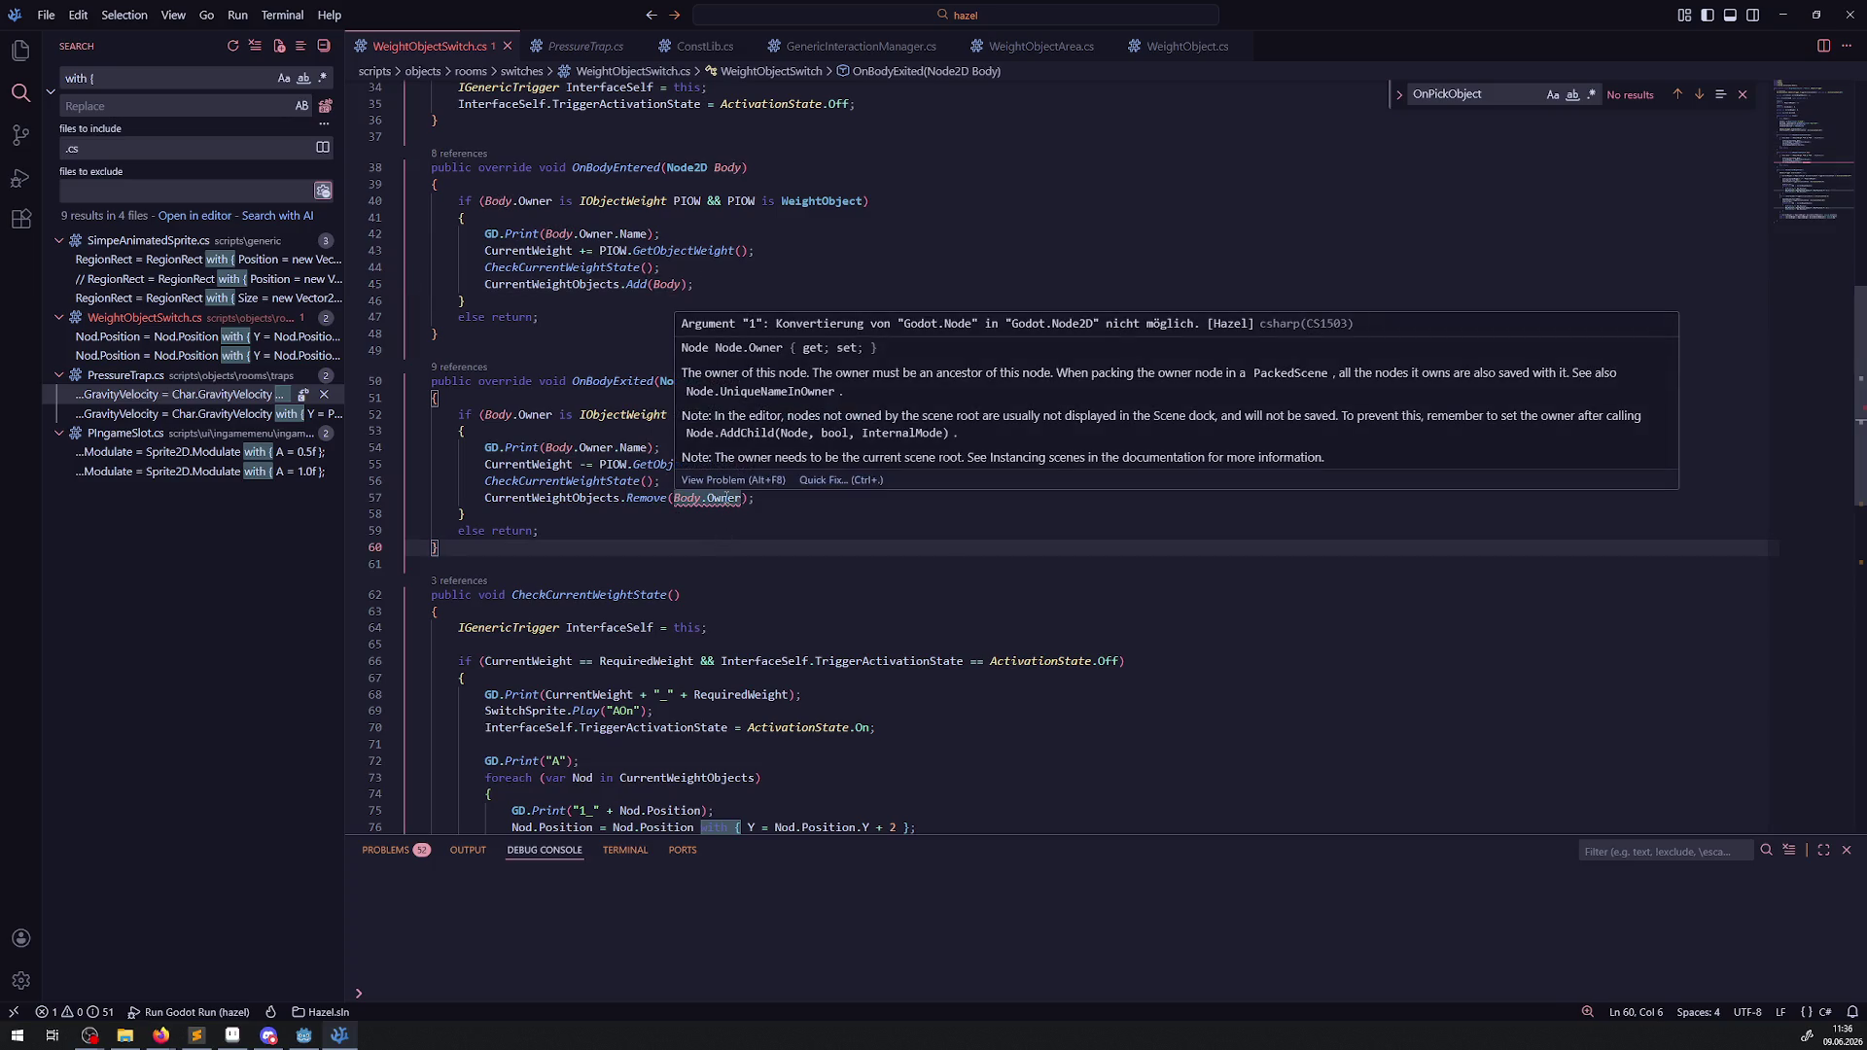
Cast Body.Owner as Node2D in the OnBodyExited Remove call and save.
click(728, 498)
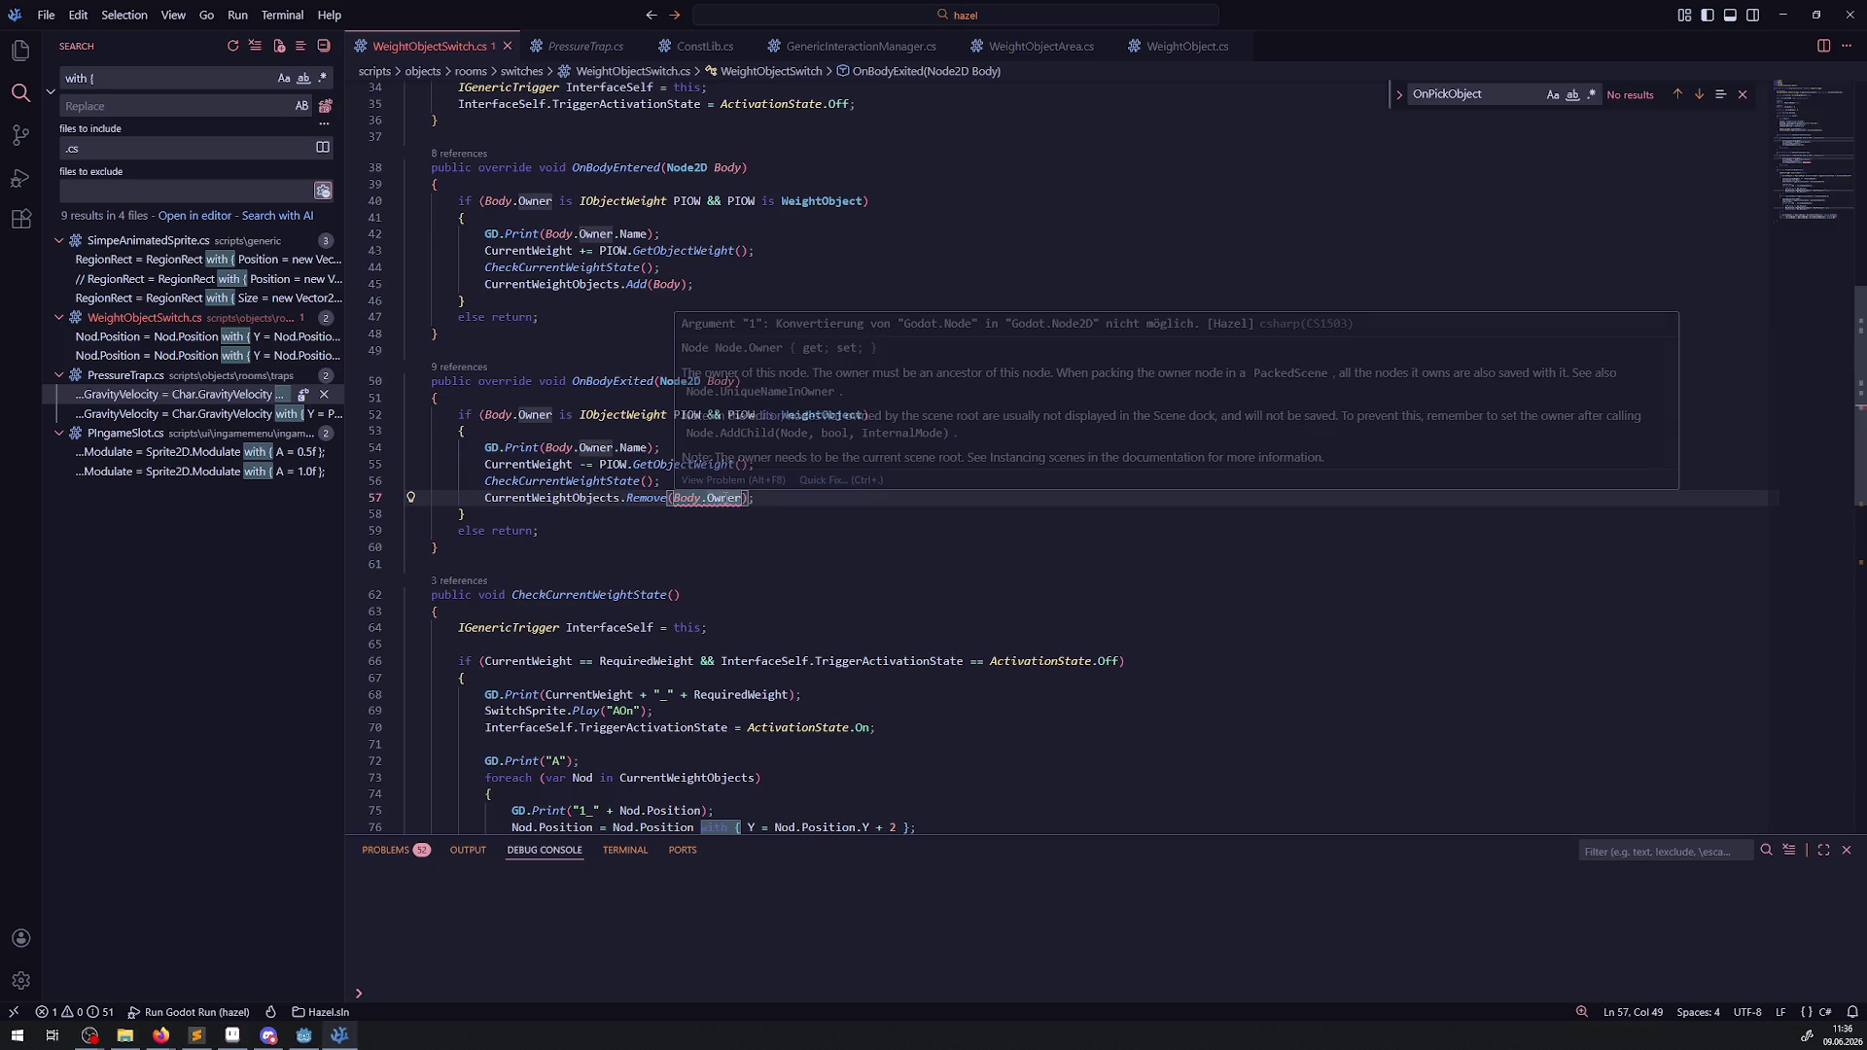
click(744, 498)
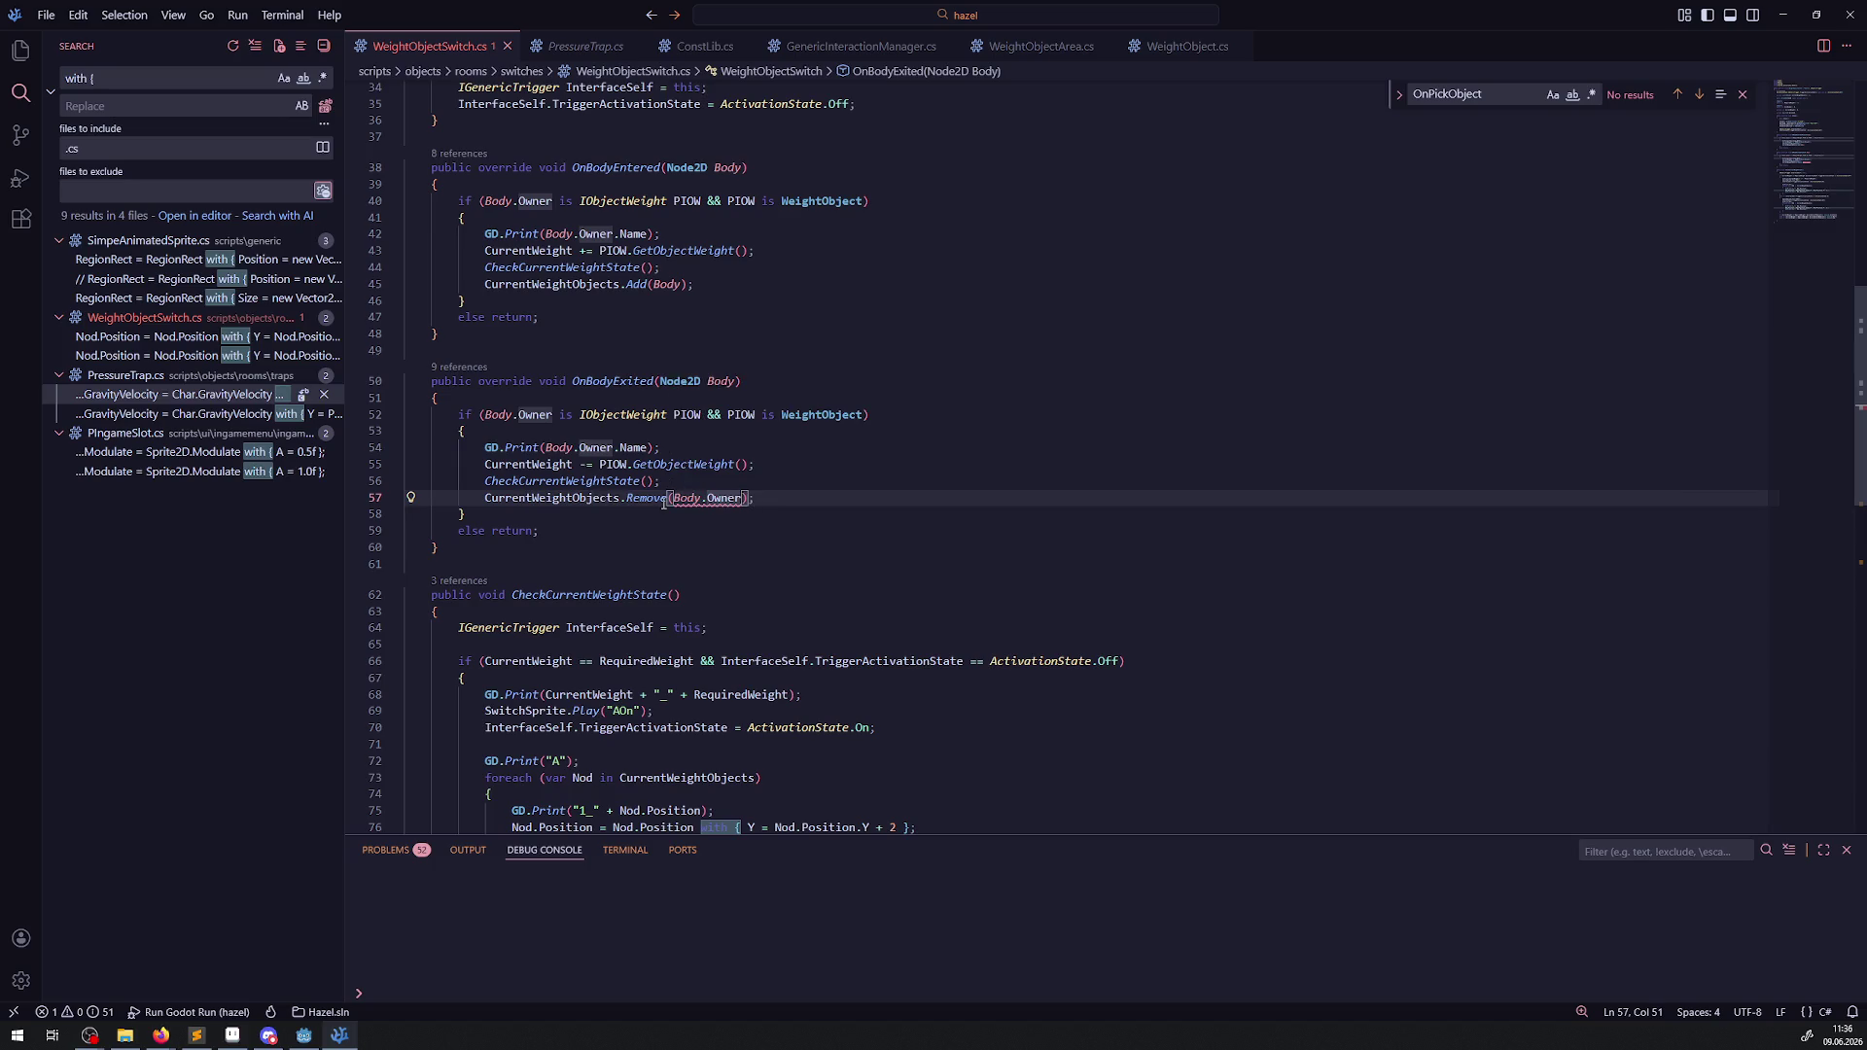
mouse_move(664, 502)
text(as )
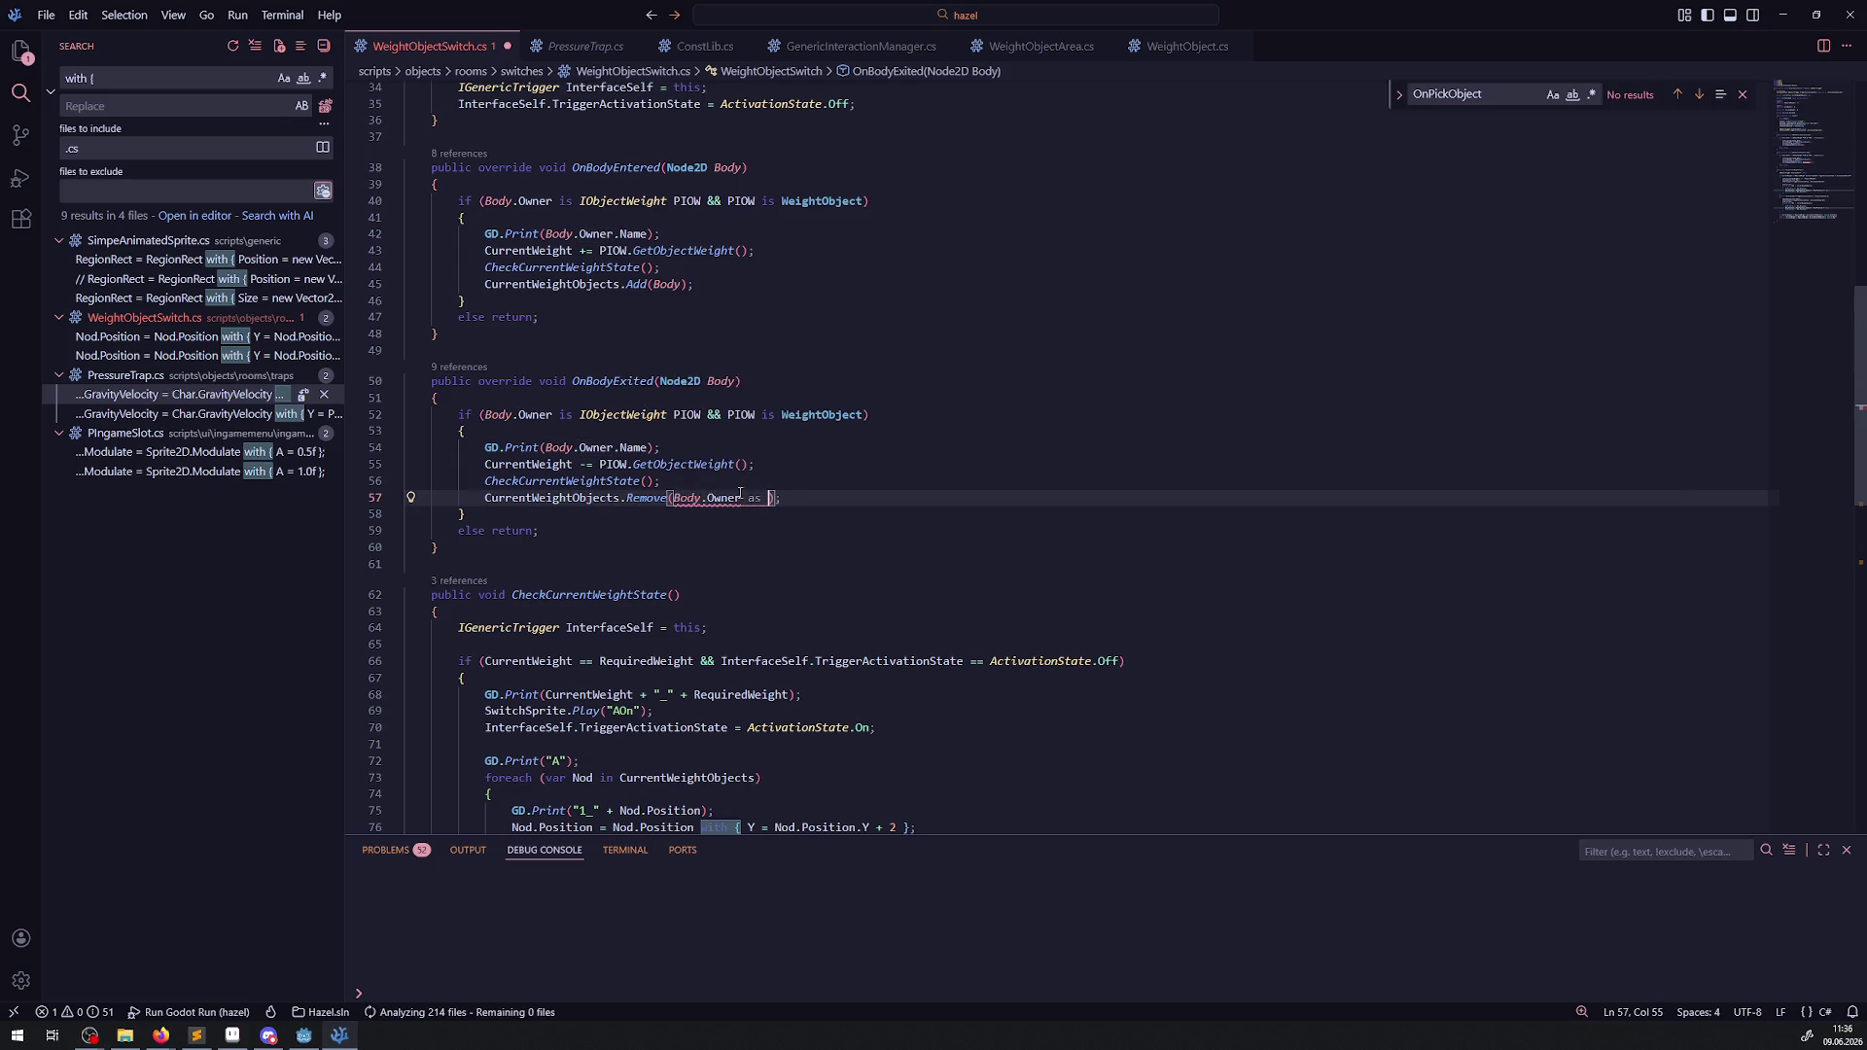
text(Node2D)
key(ctrl+s)
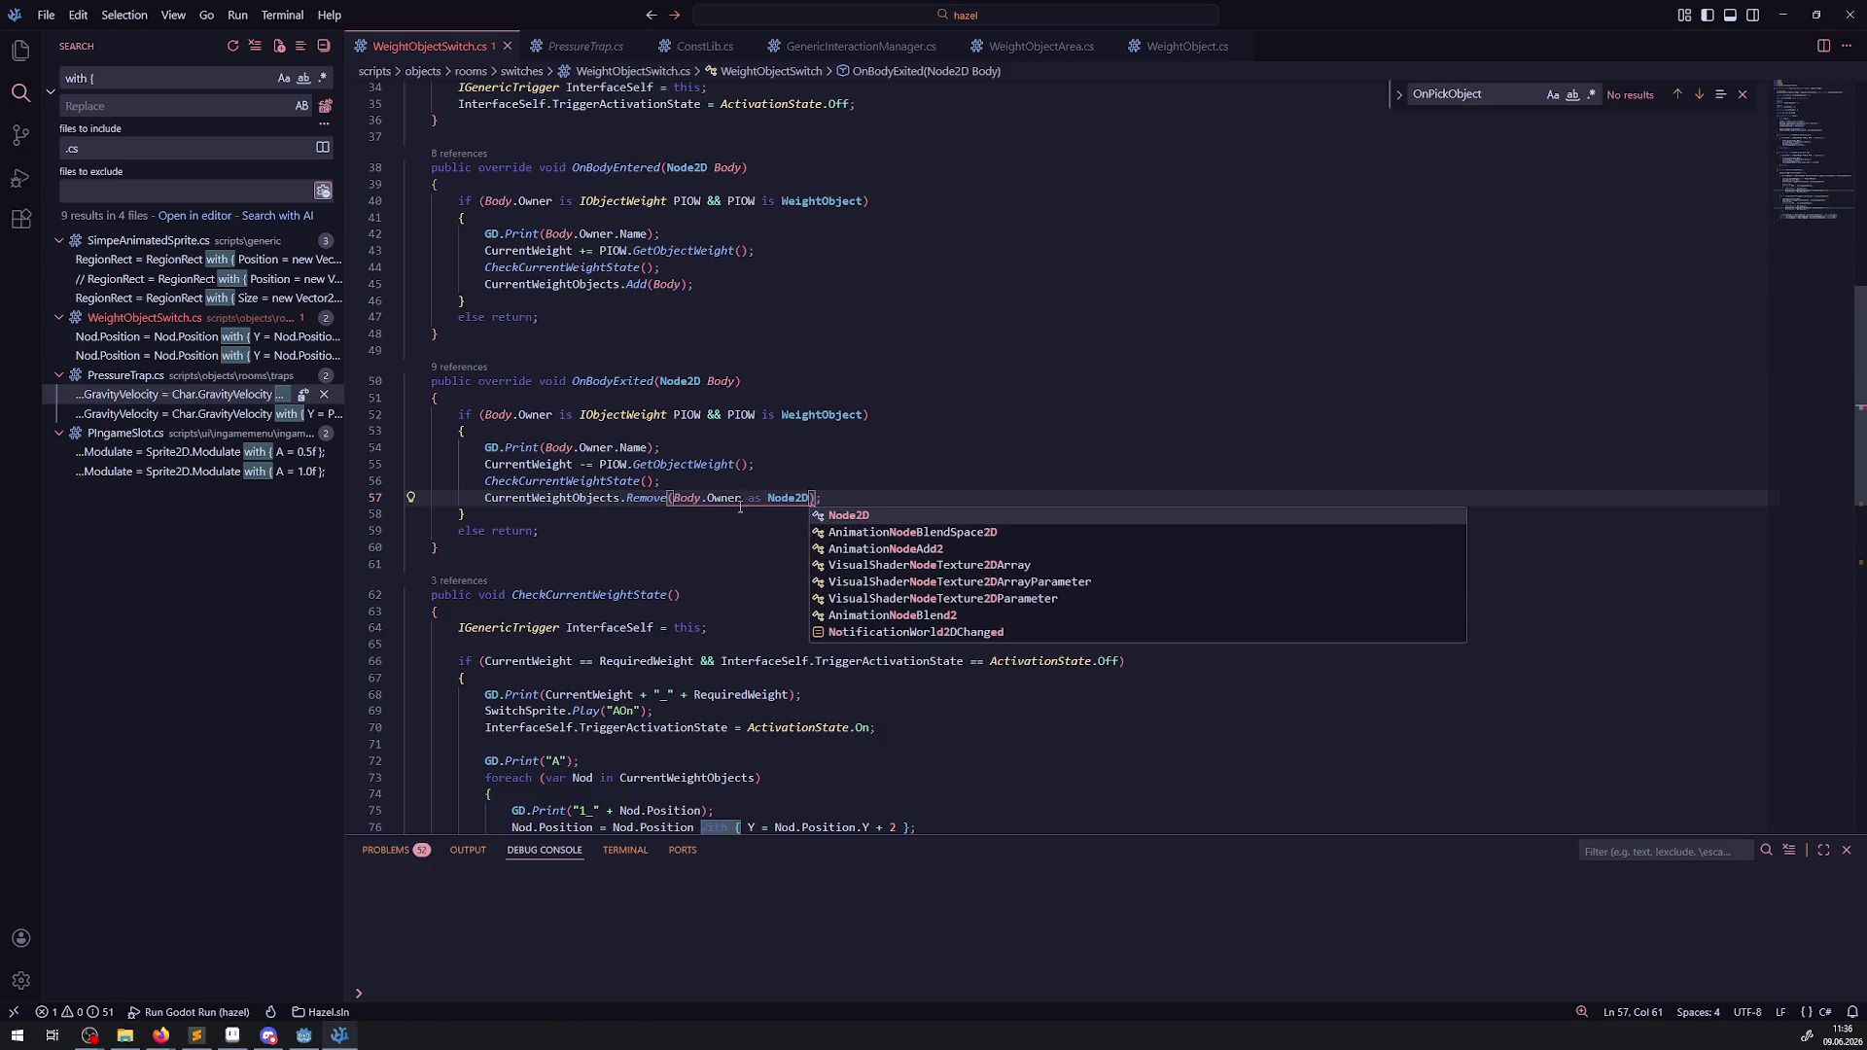
drag(675, 499, 806, 506)
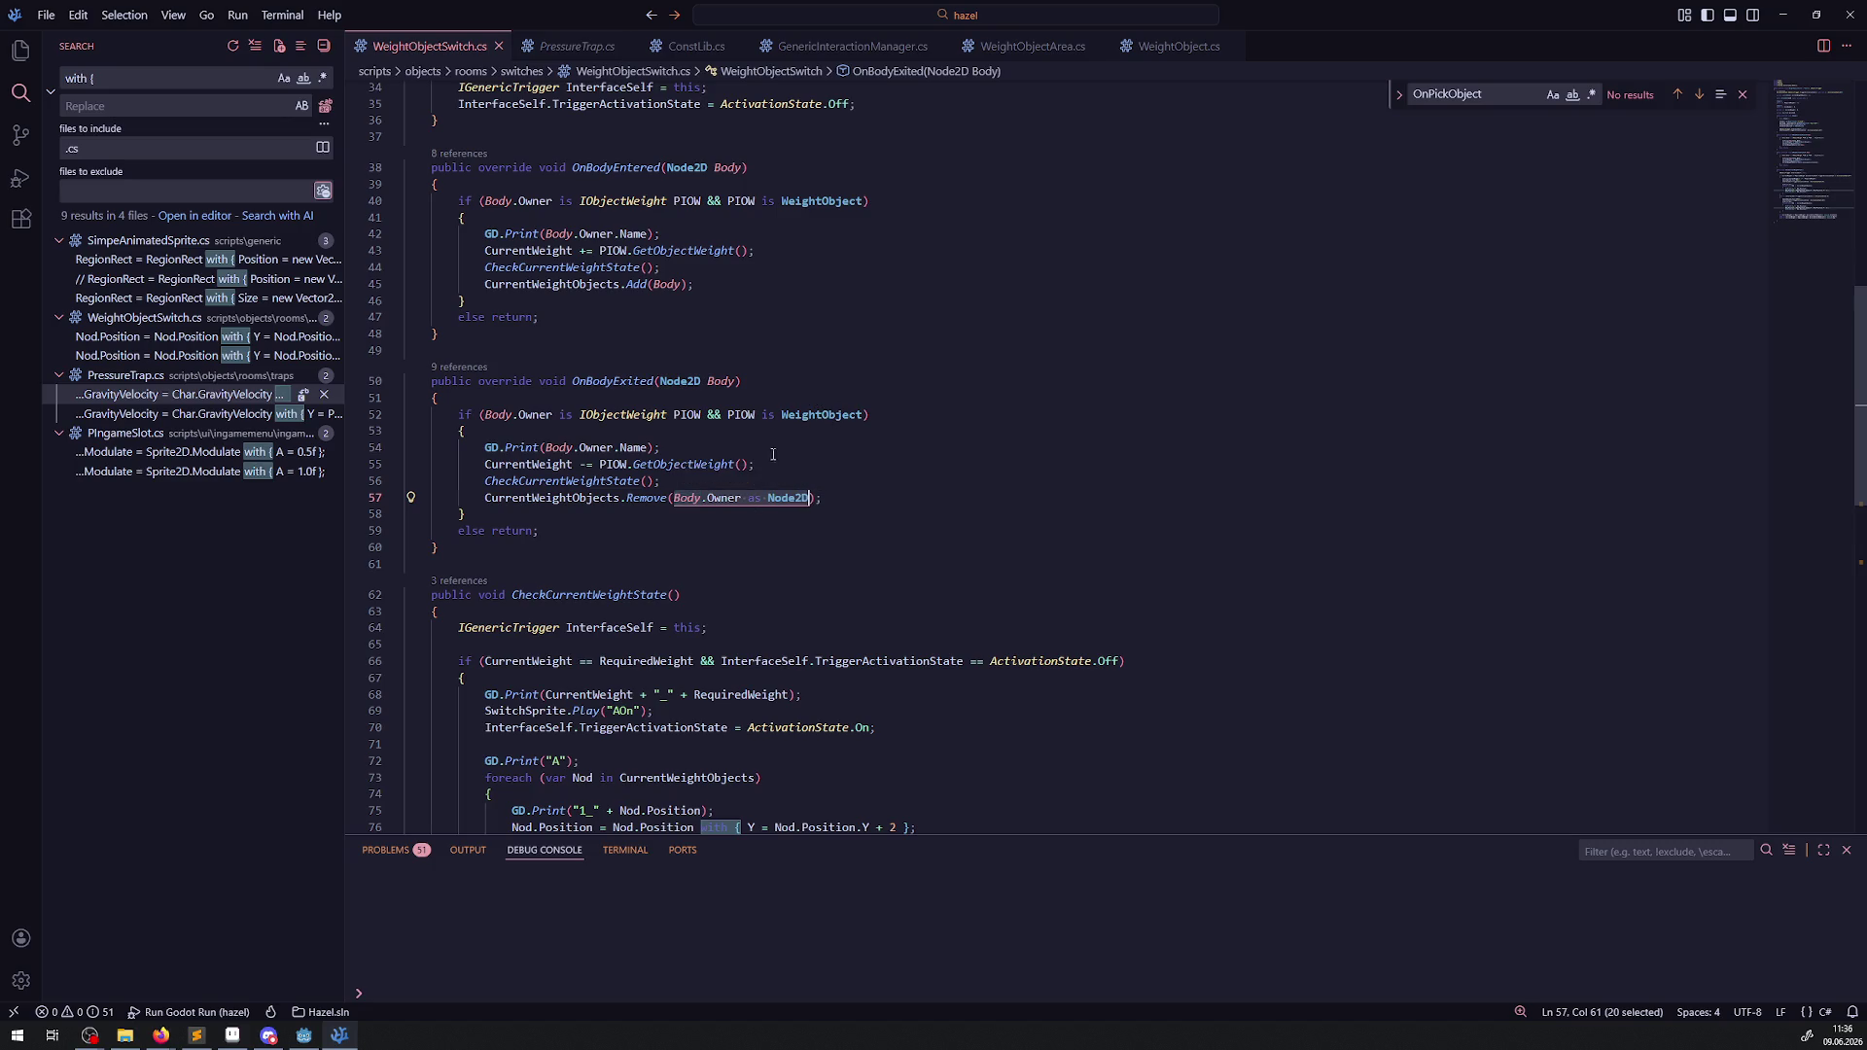
double_click(695, 415)
key(ctrl+c)
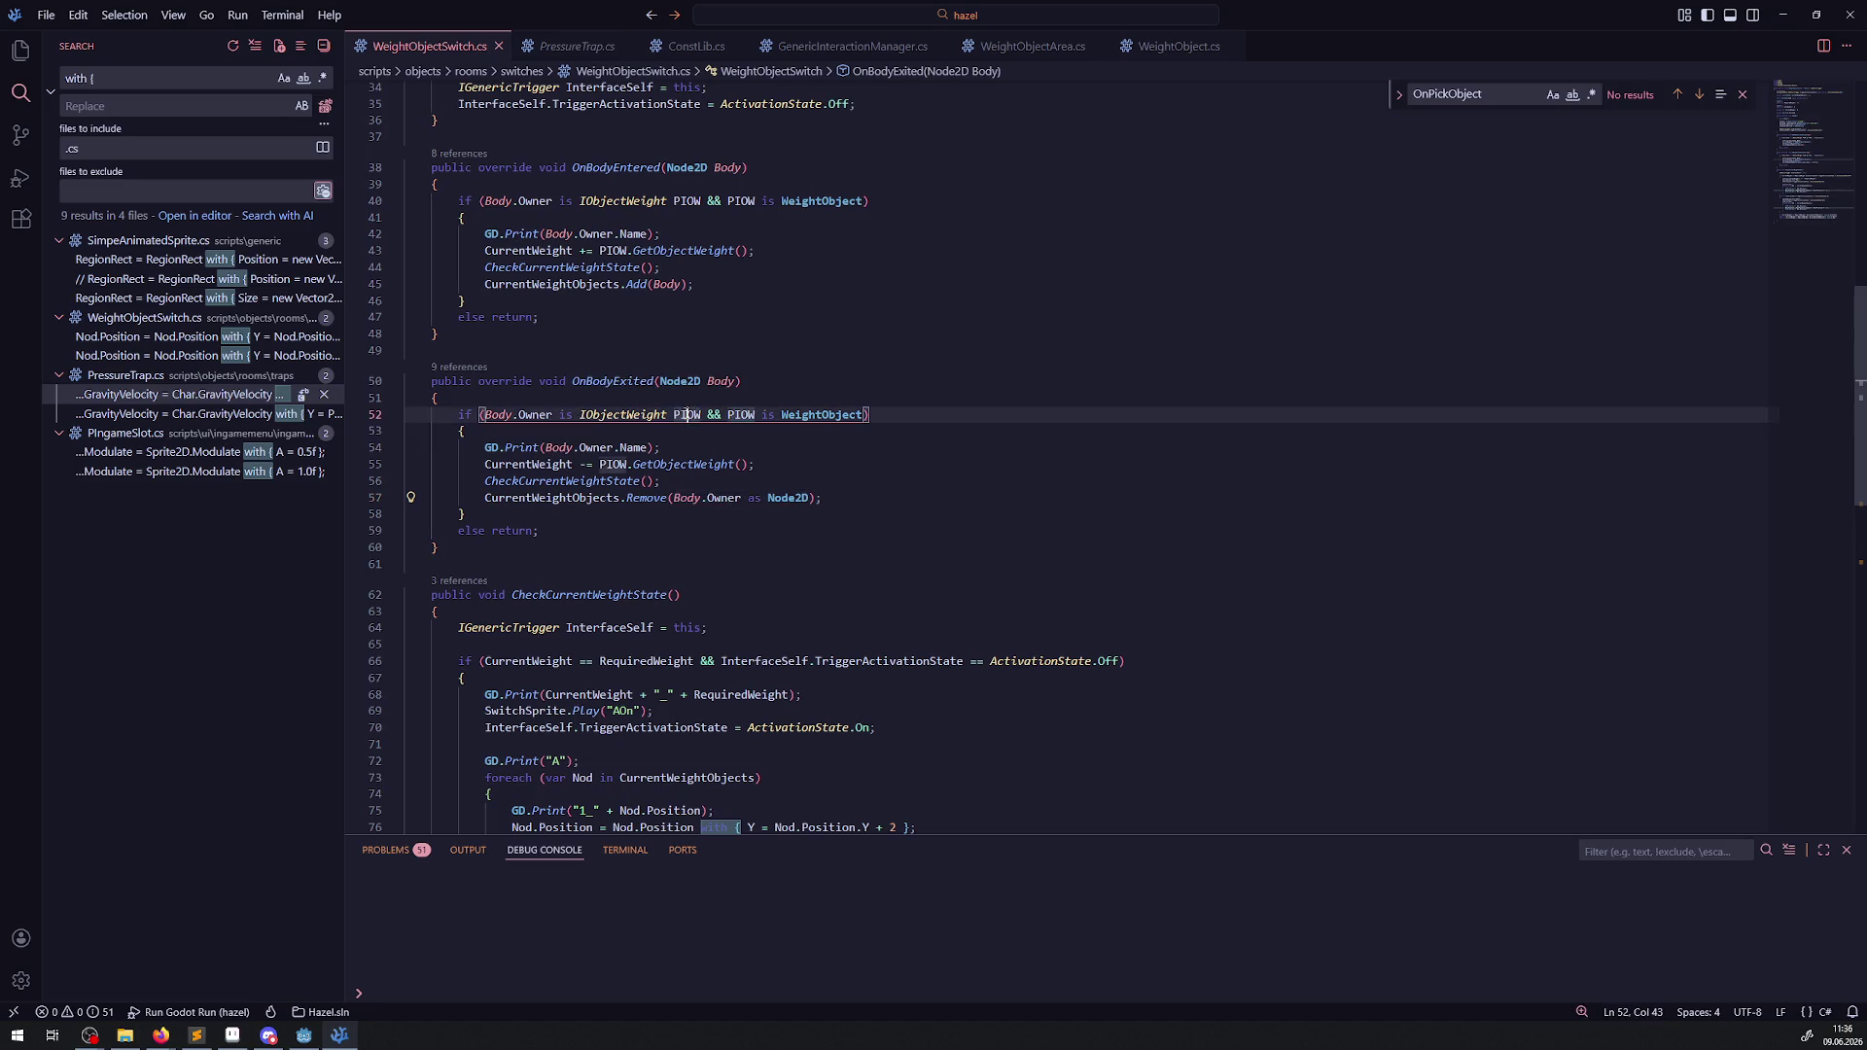
Replace the Add and Remove call arguments with the PIOW variable.
drag(673, 498, 808, 497)
key(ctrl+v)
double_click(666, 284)
key(ctrl+v)
click(766, 362)
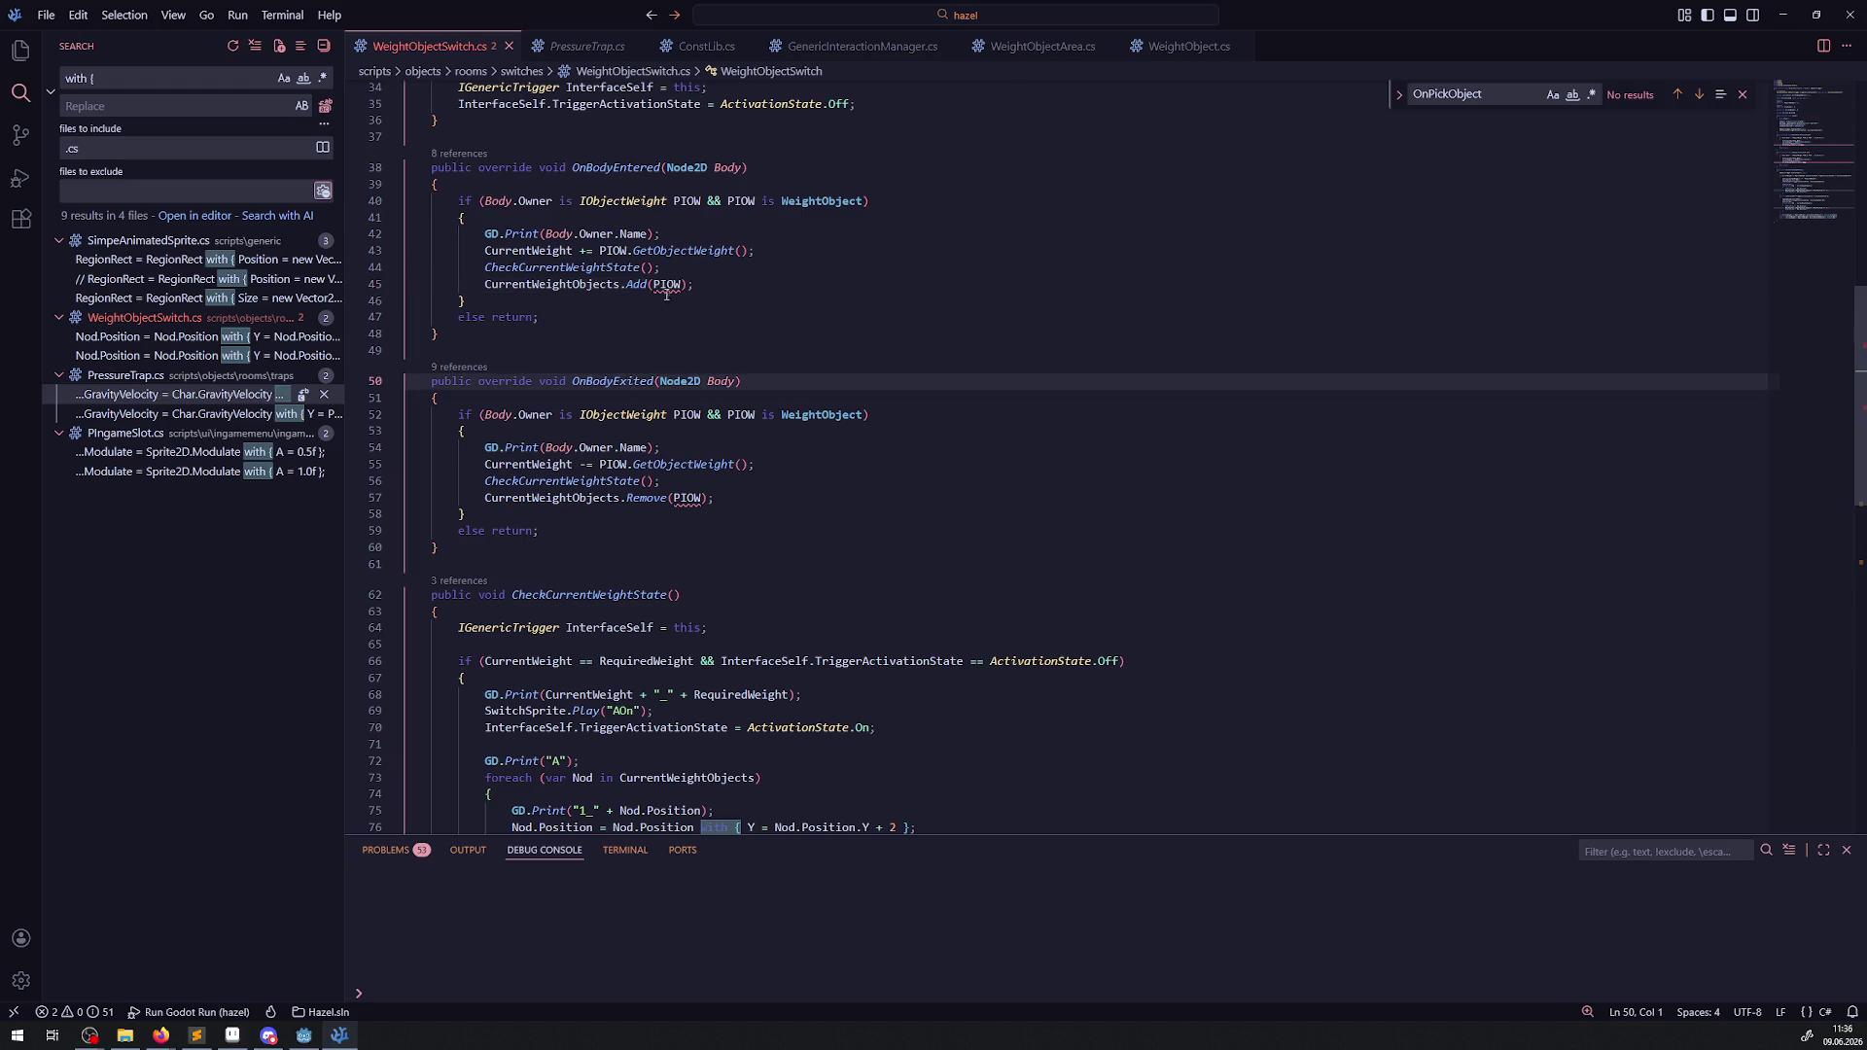
mouse_move(667, 287)
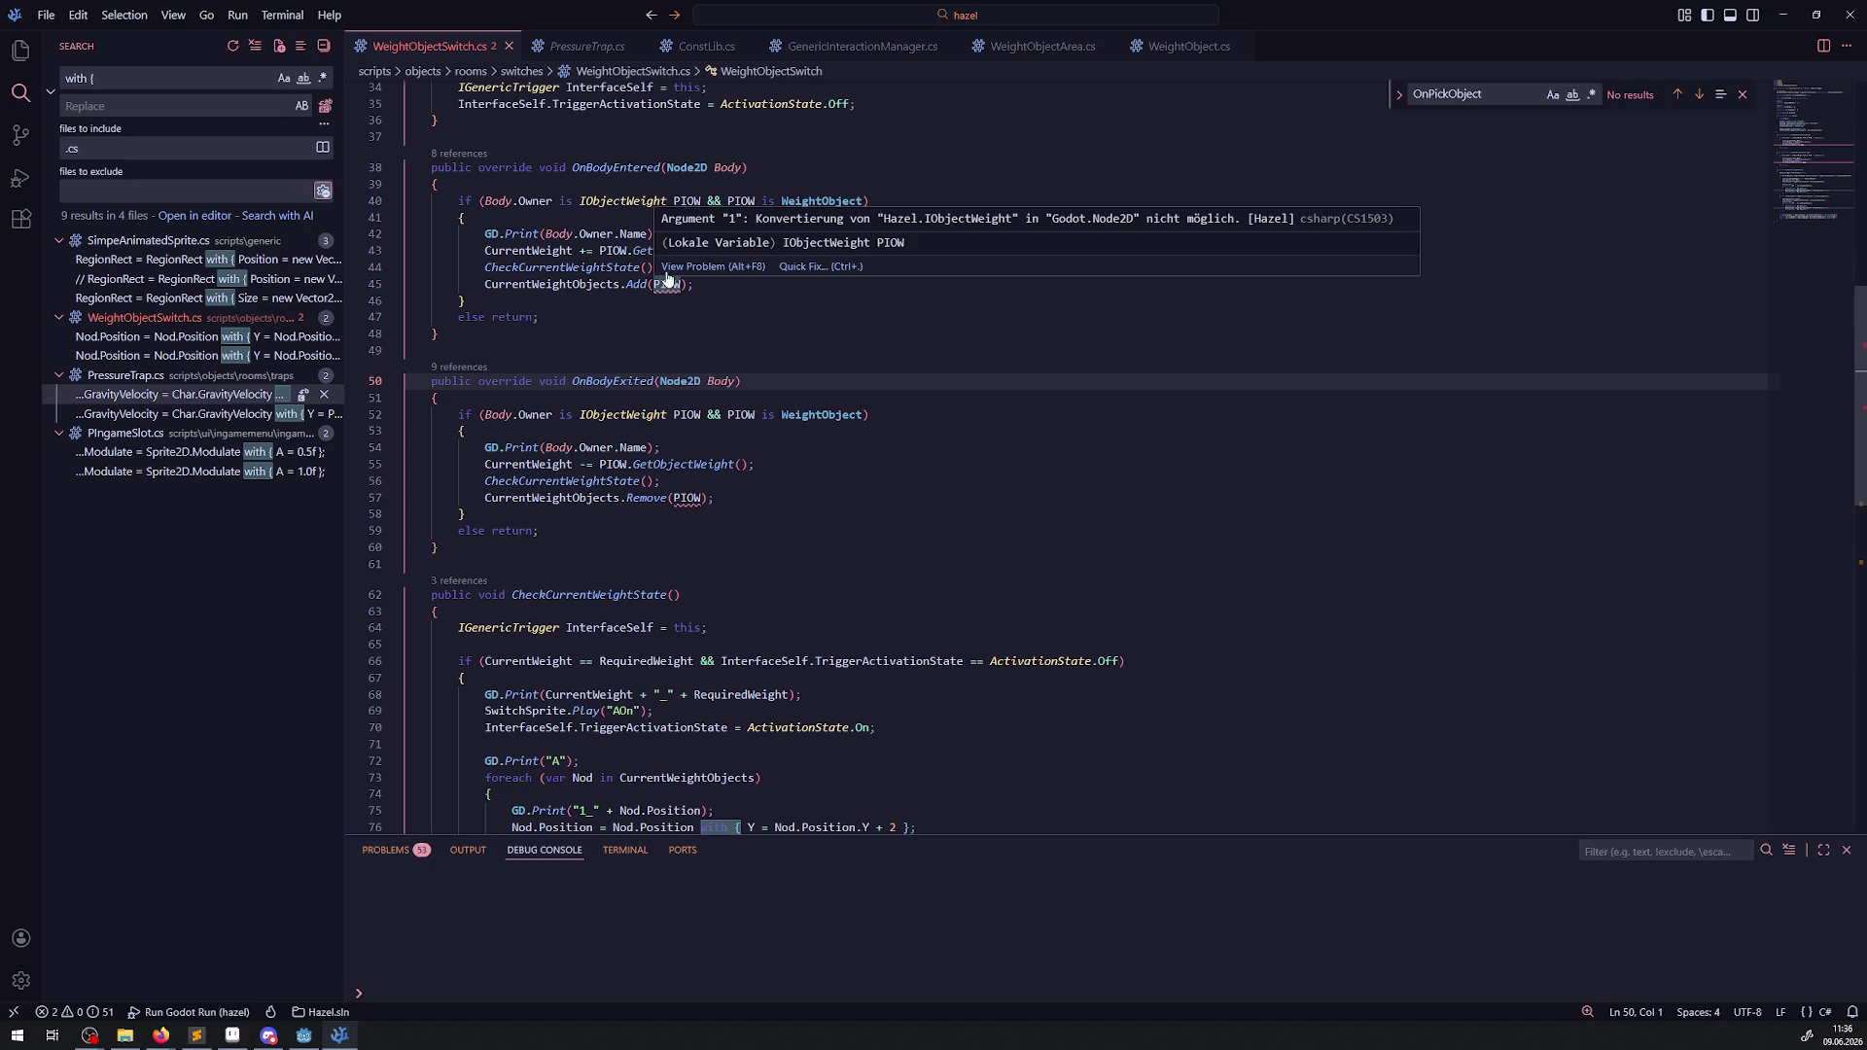
mouse_move(537, 202)
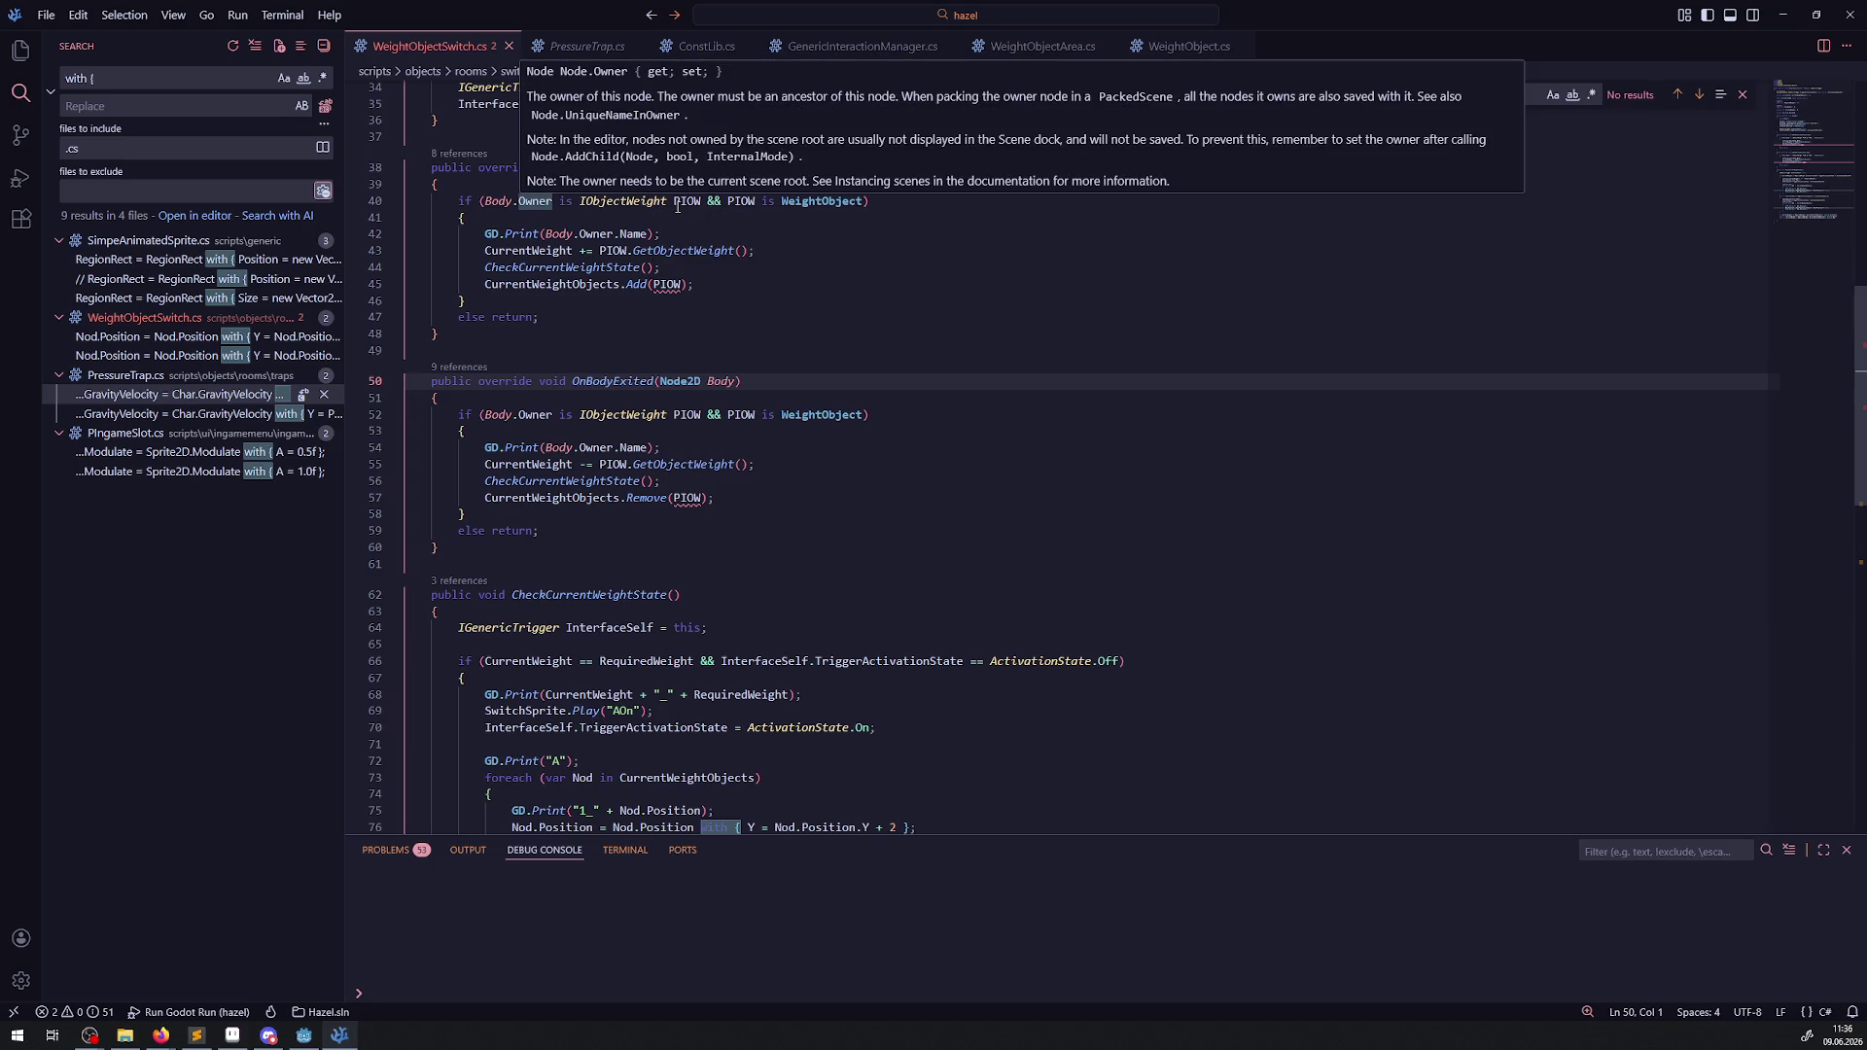
mouse_move(638, 202)
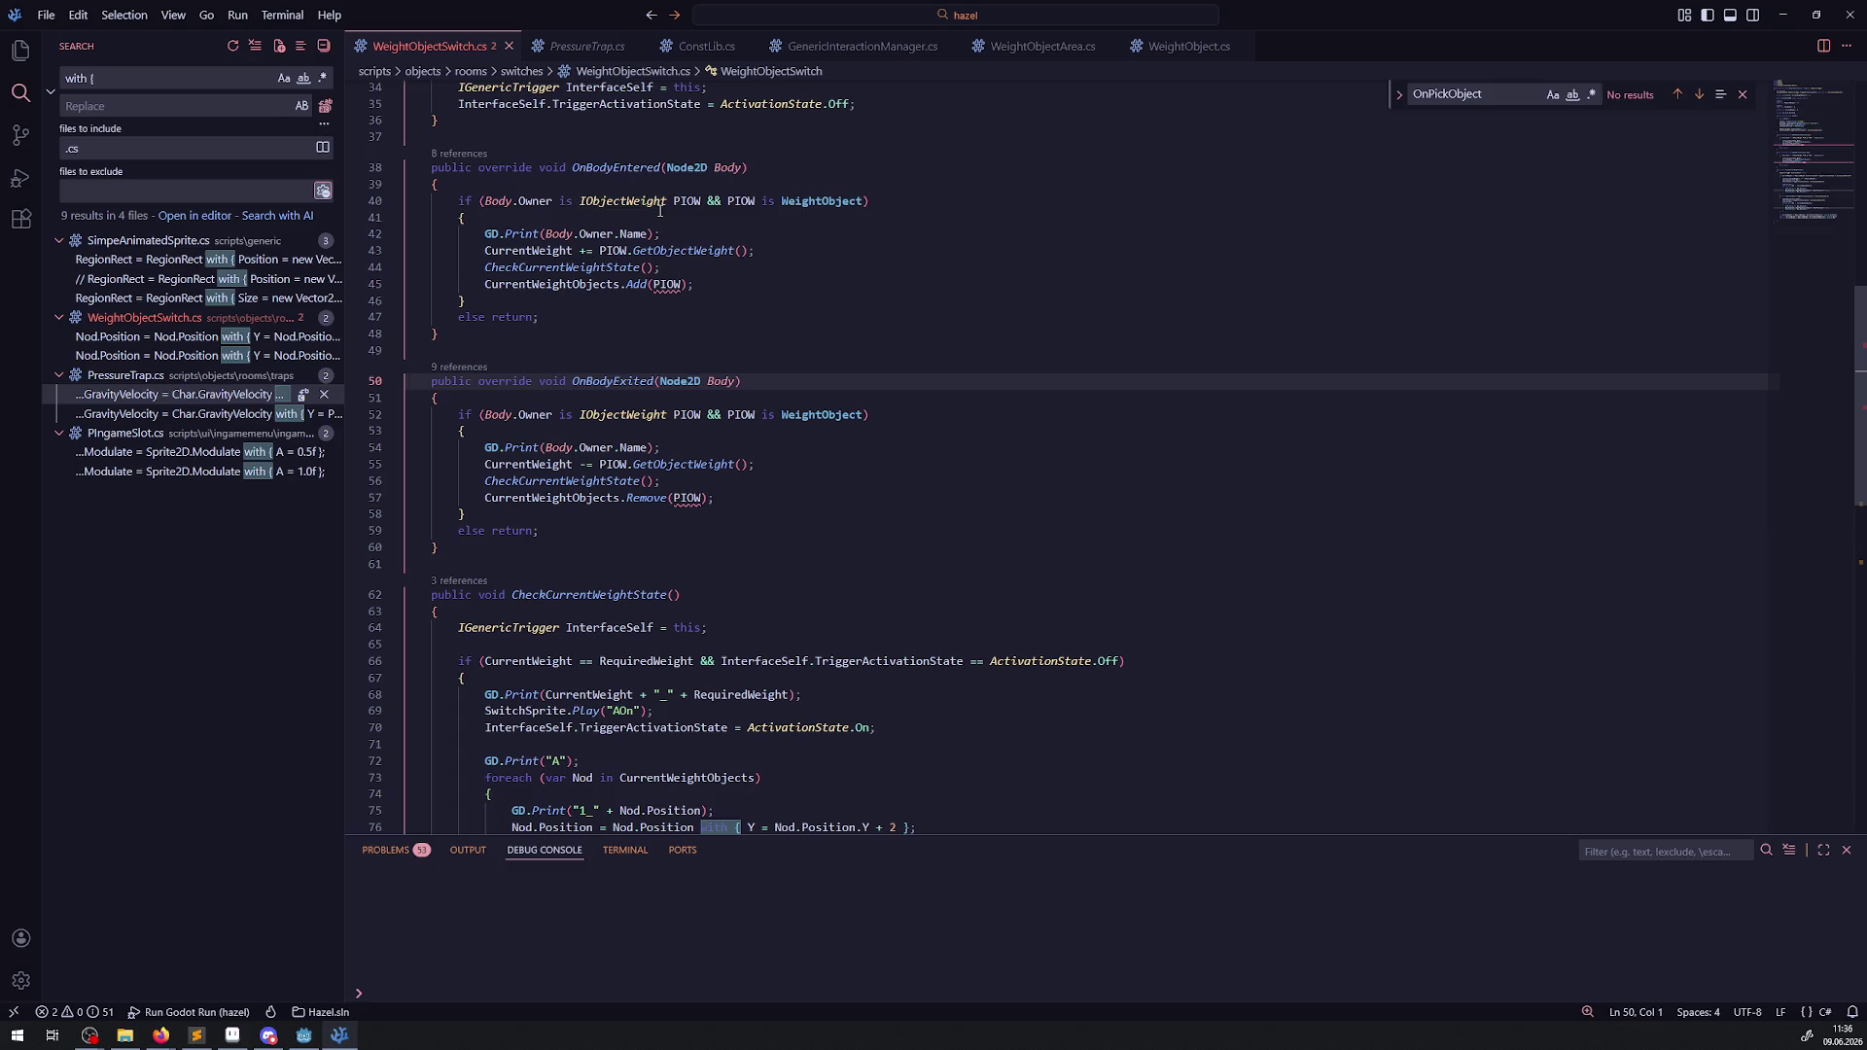
Bind OnBodyEntered's WeightObject as Wei and pass Wei to the Add call.
click(862, 203)
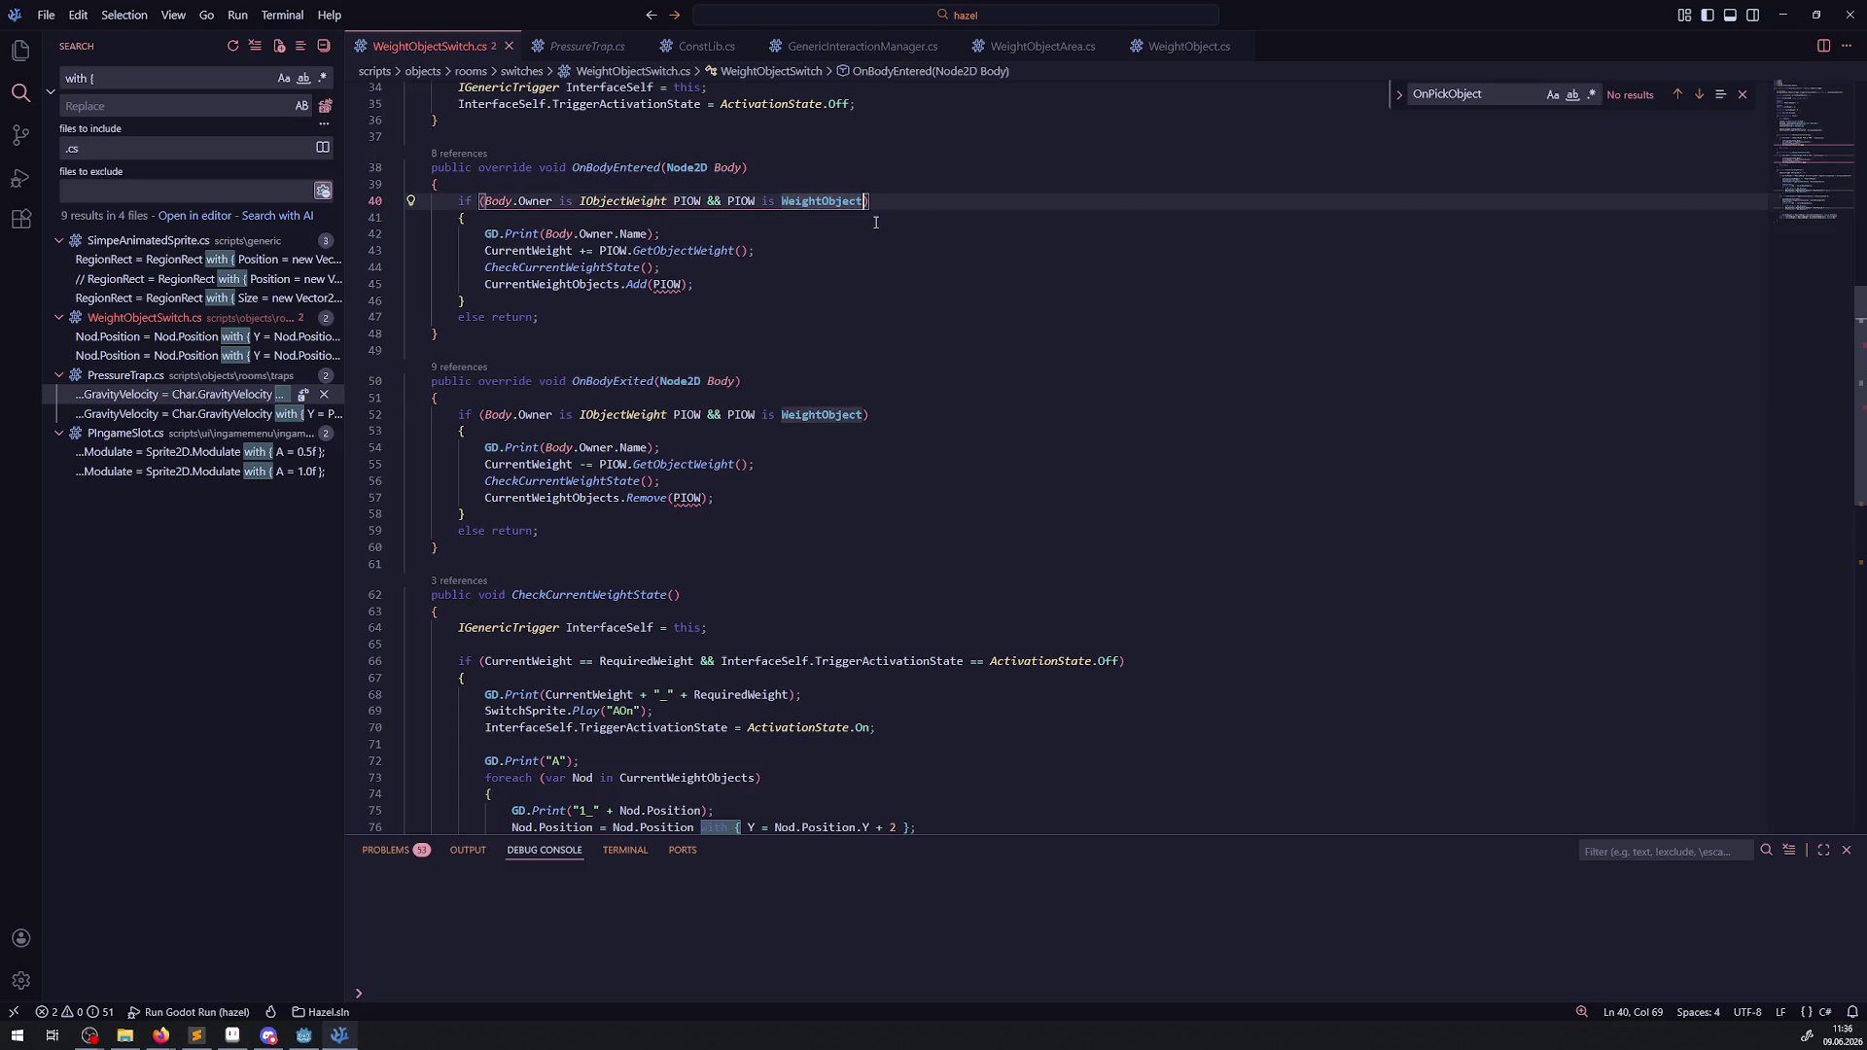
text(Wei)
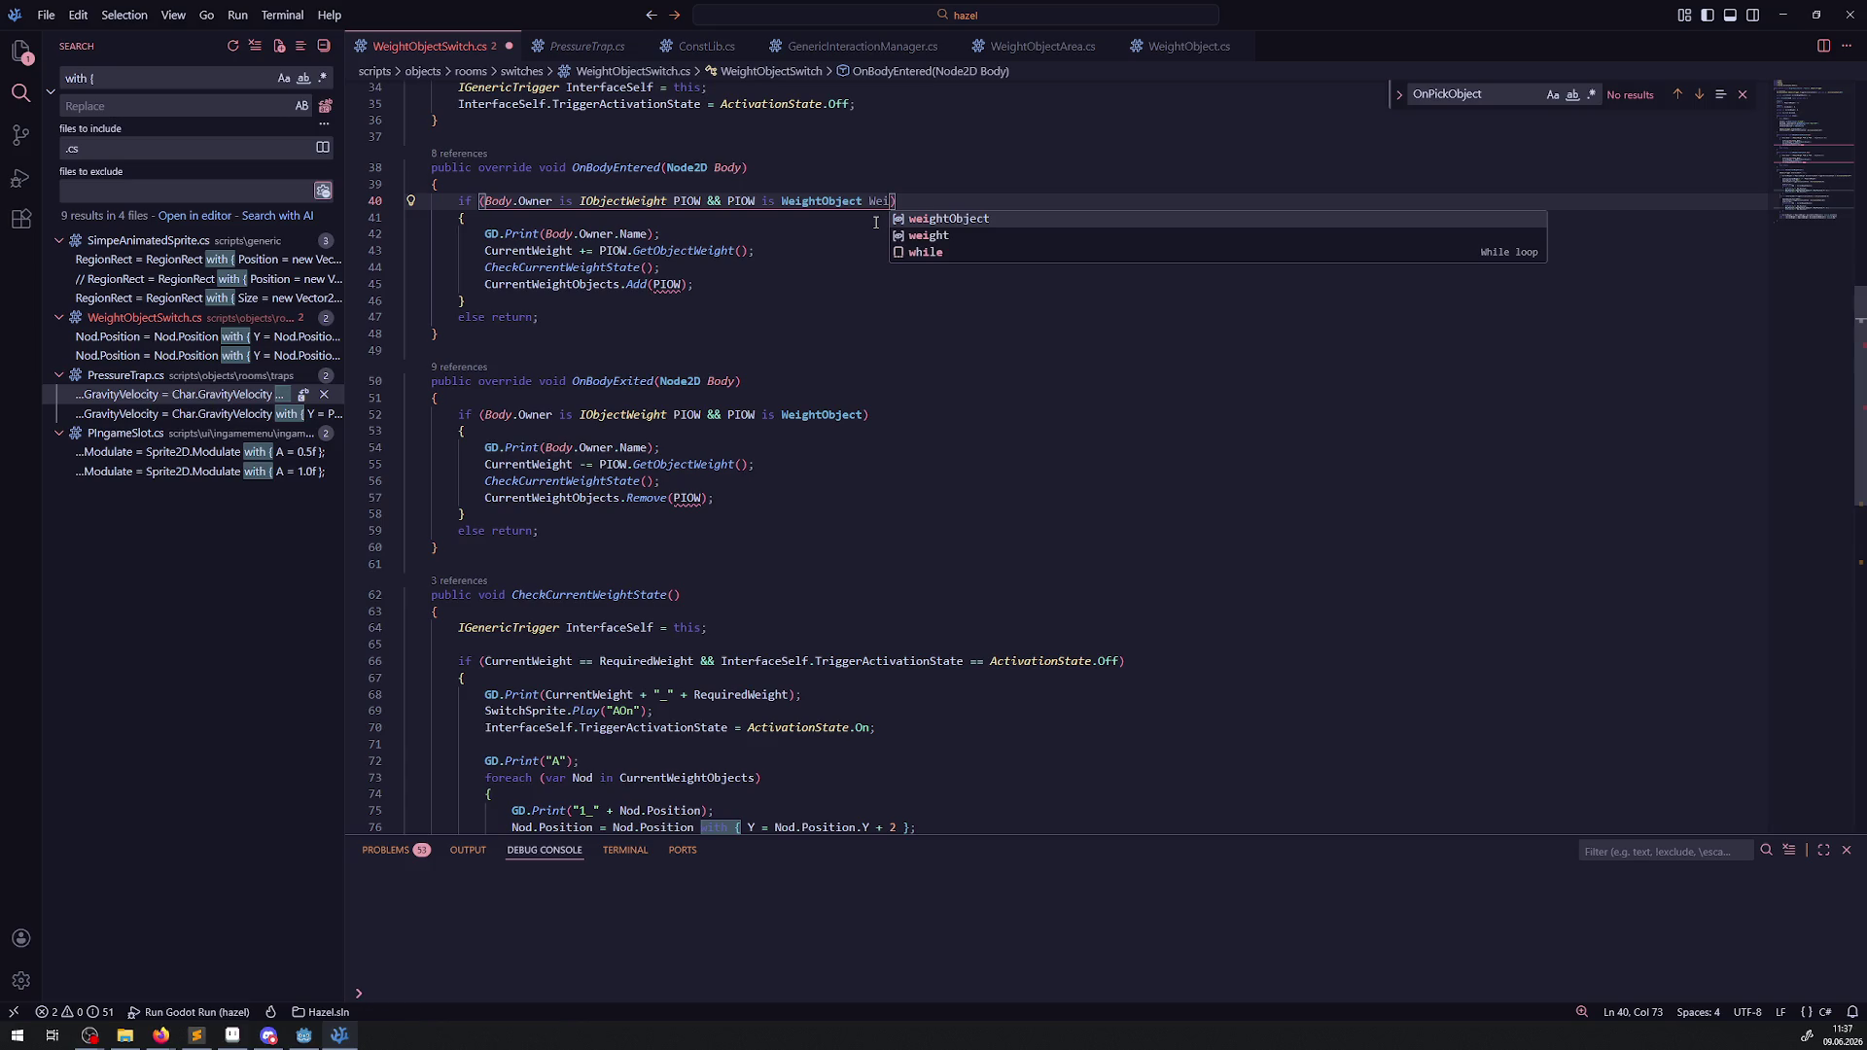
double_click(880, 202)
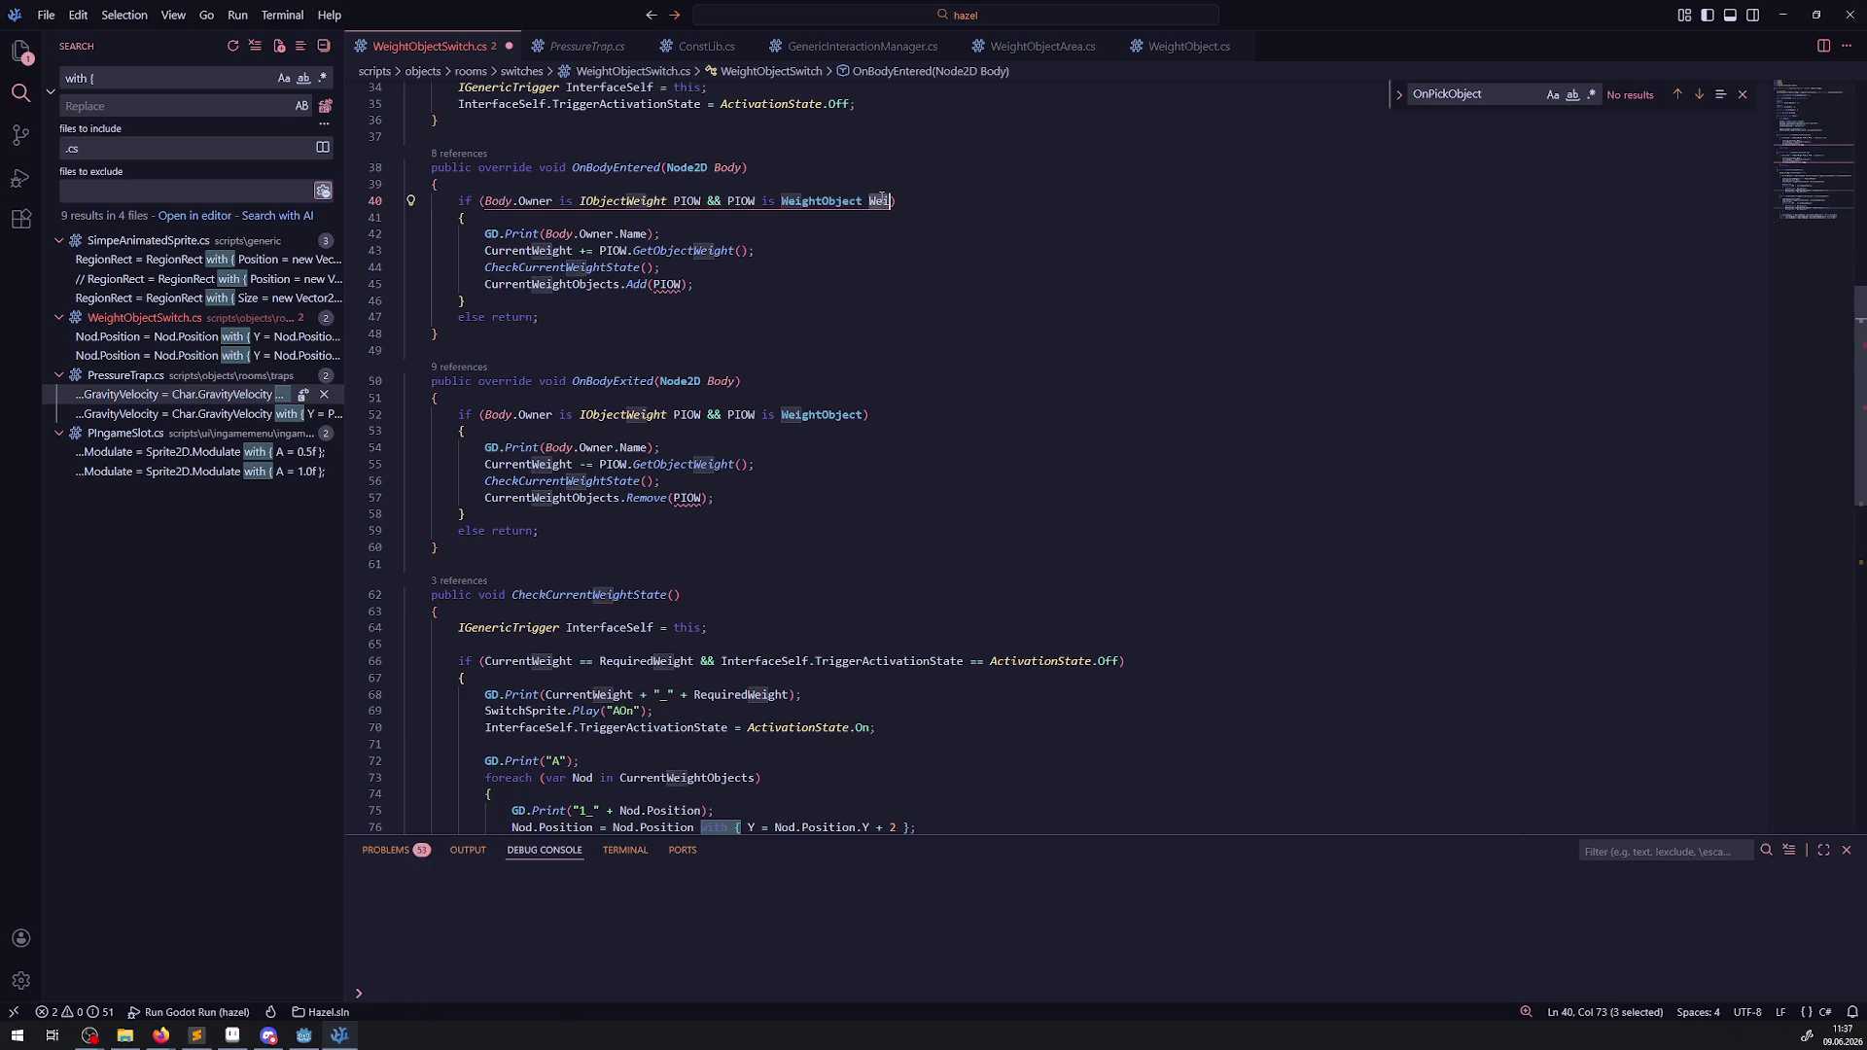
key(ctrl+c)
click(671, 282)
key(ctrl+v)
double_click(686, 290)
key(ctrl+v)
Bind OnBodyExited's WeightObject as Wei, pass Wei to Remove, and save.
click(862, 415)
text(Wei)
click(683, 497)
double_click(687, 498)
key(ctrl+v)
key(ctrl+s)
Move CheckCurrentWeightState() below Remove(Wei) in OnBodyExited and save.
click(807, 504)
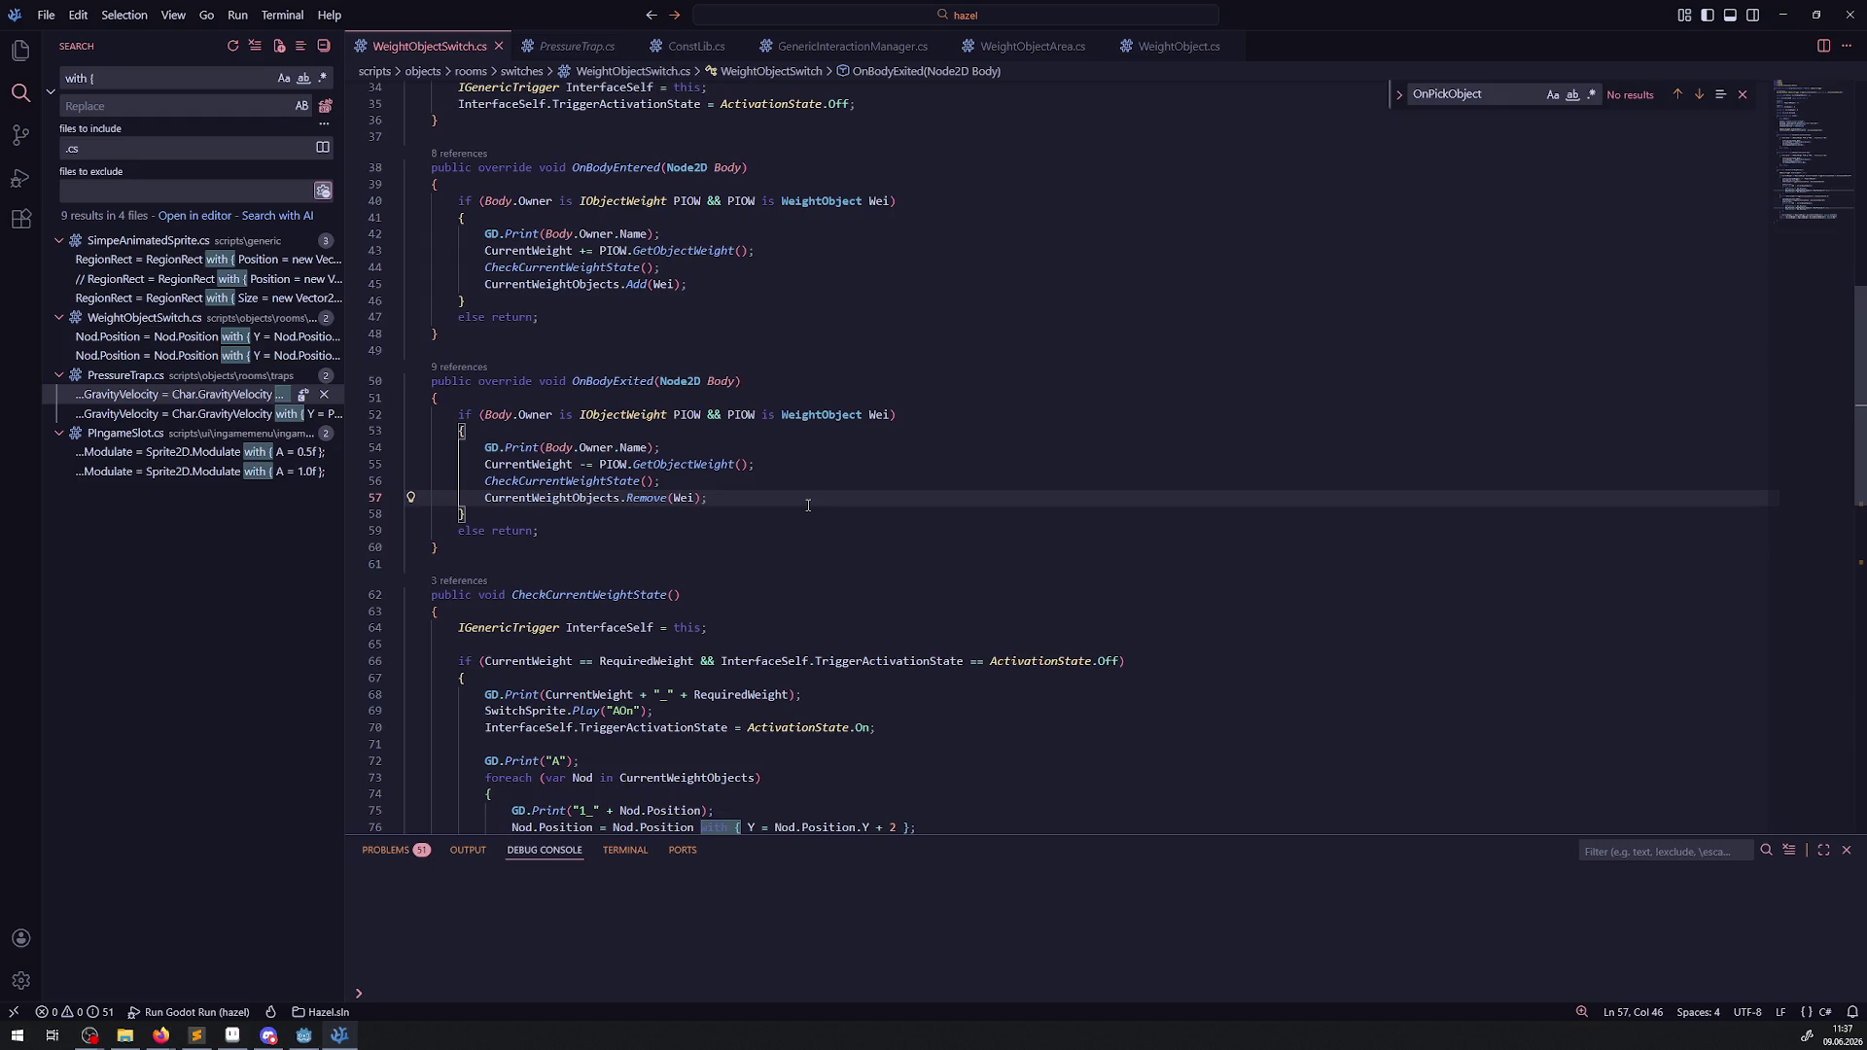
scroll(742, 503, down, 1)
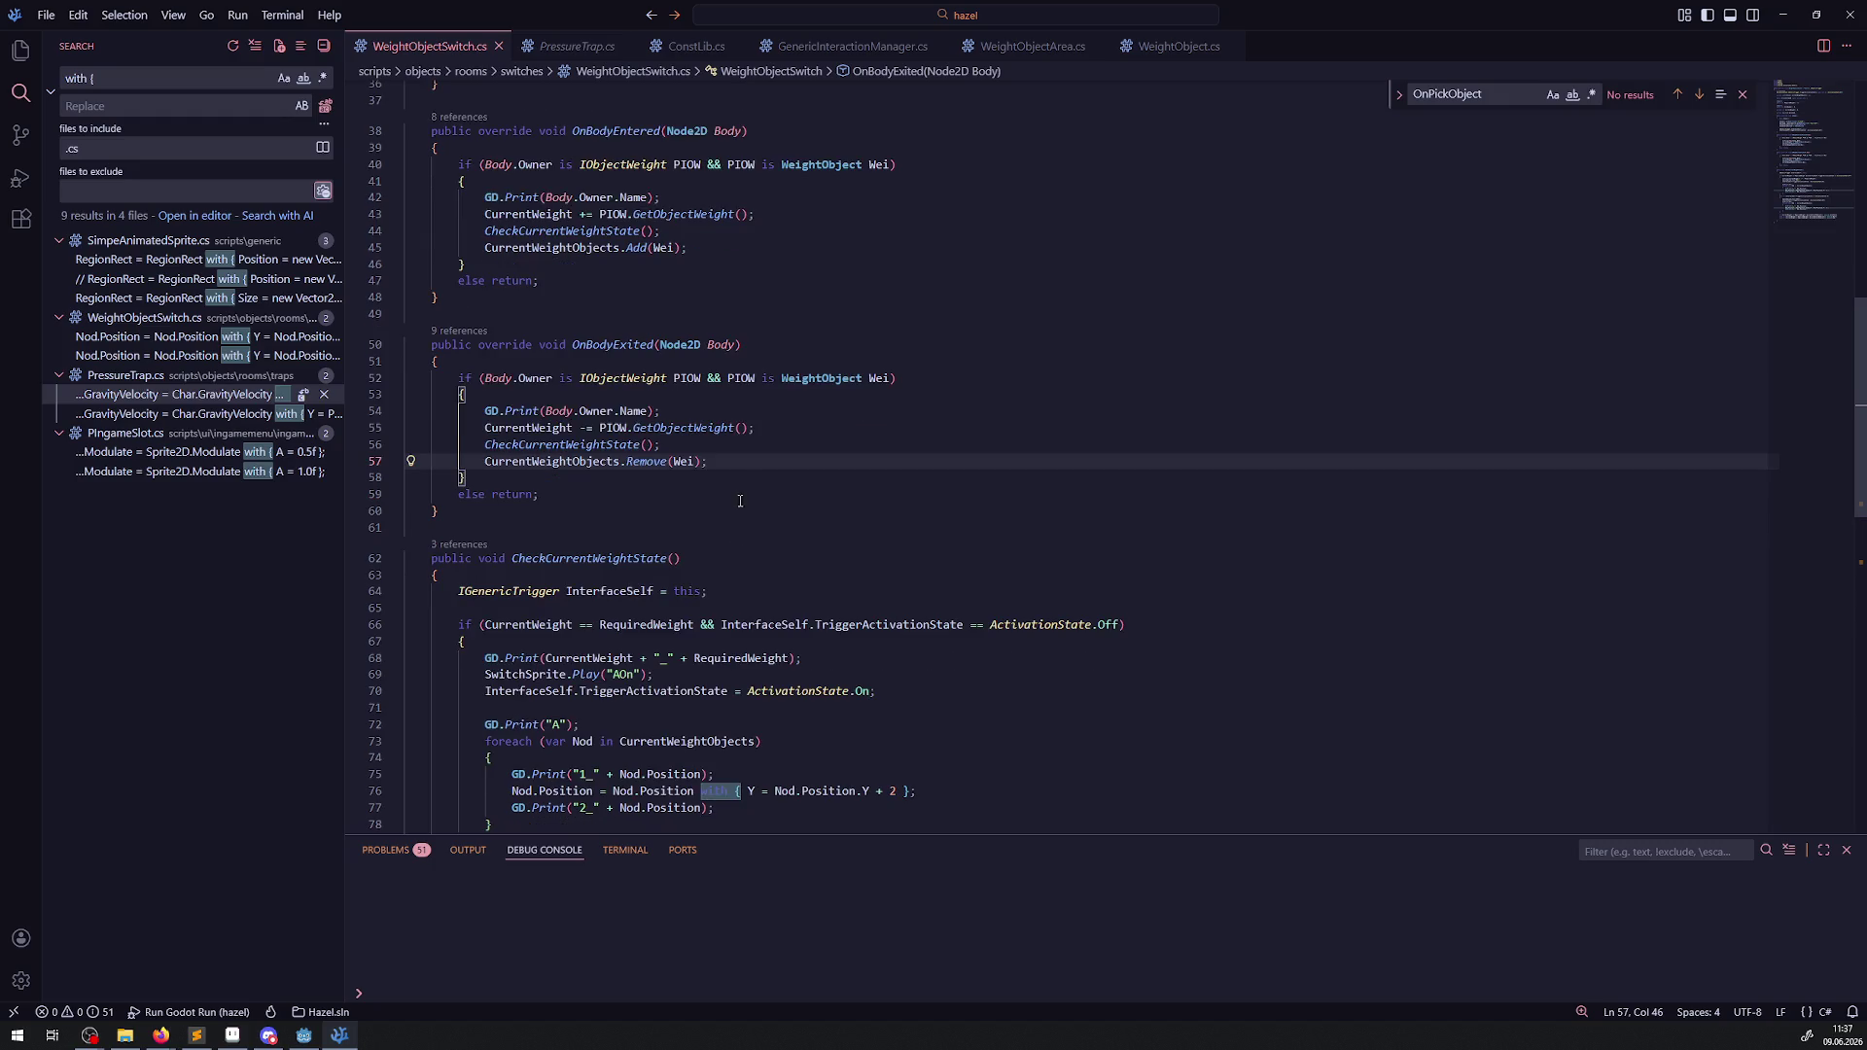
key(Up)
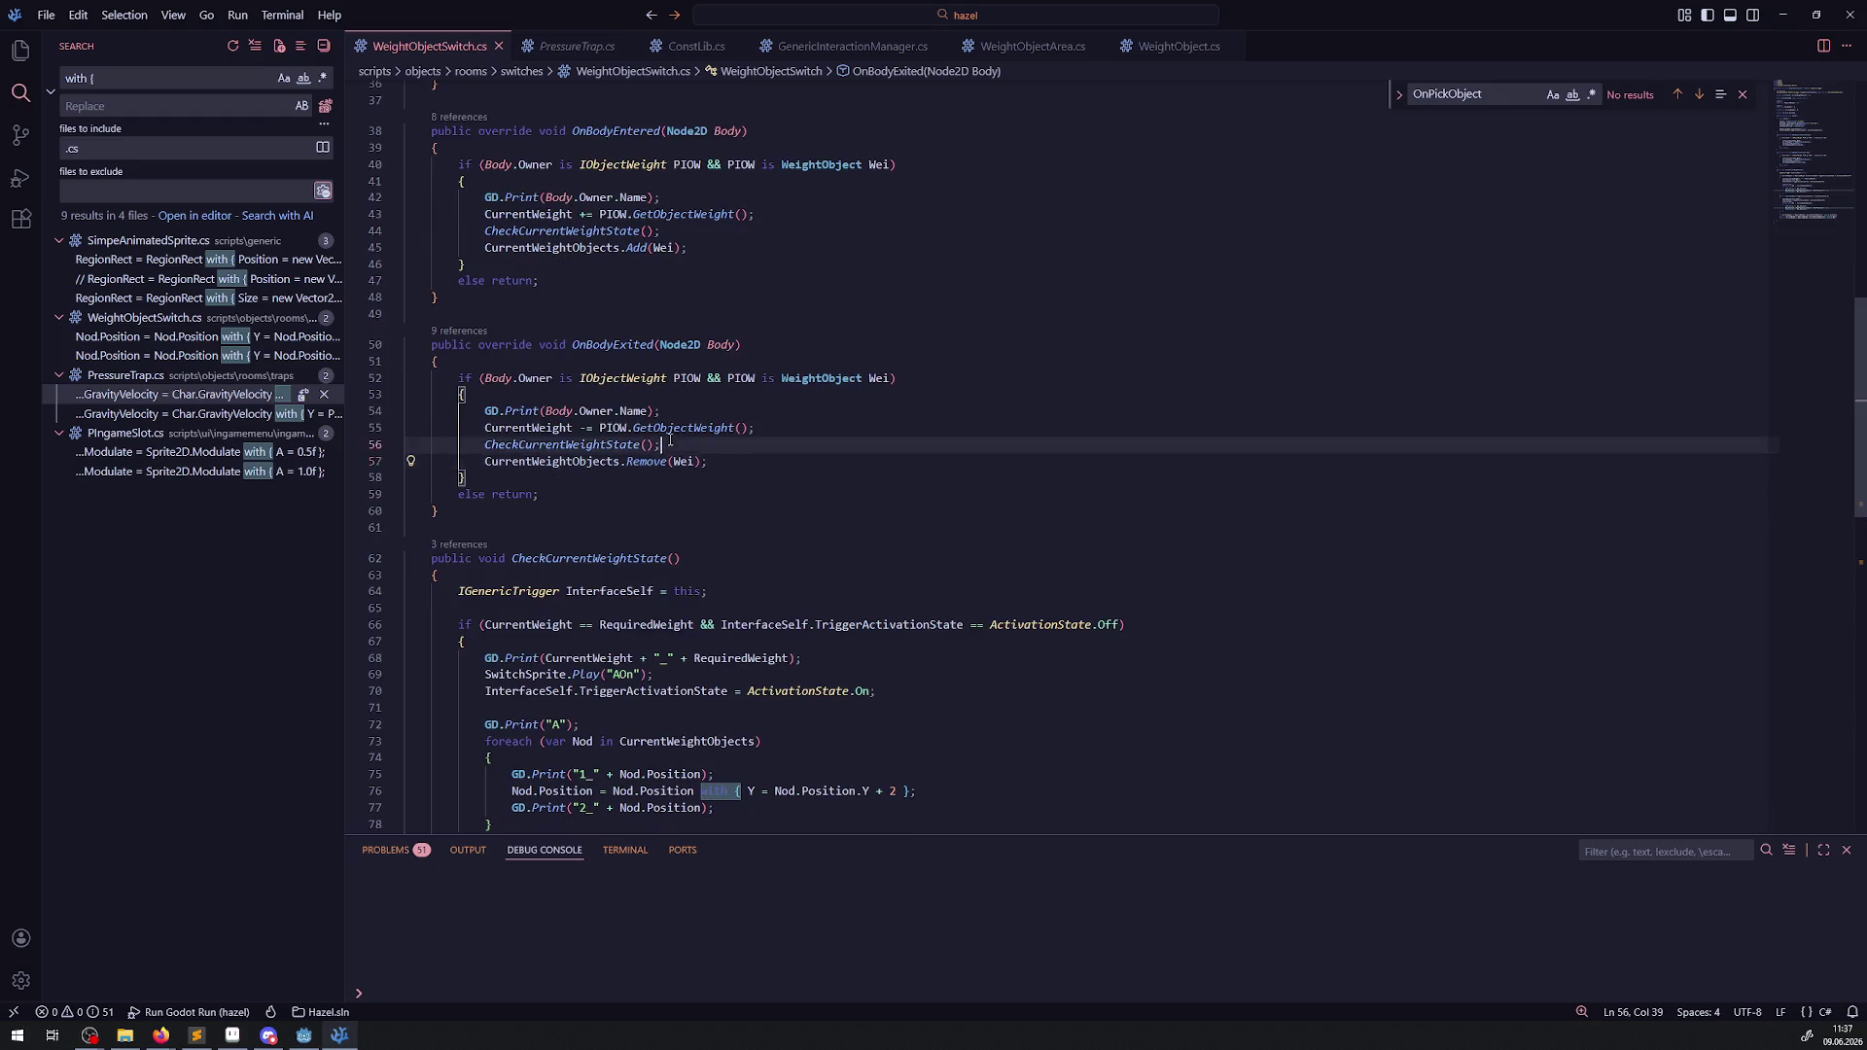
key(shift+Home)
key(ctrl+c)
key(BackSpace)
click(724, 465)
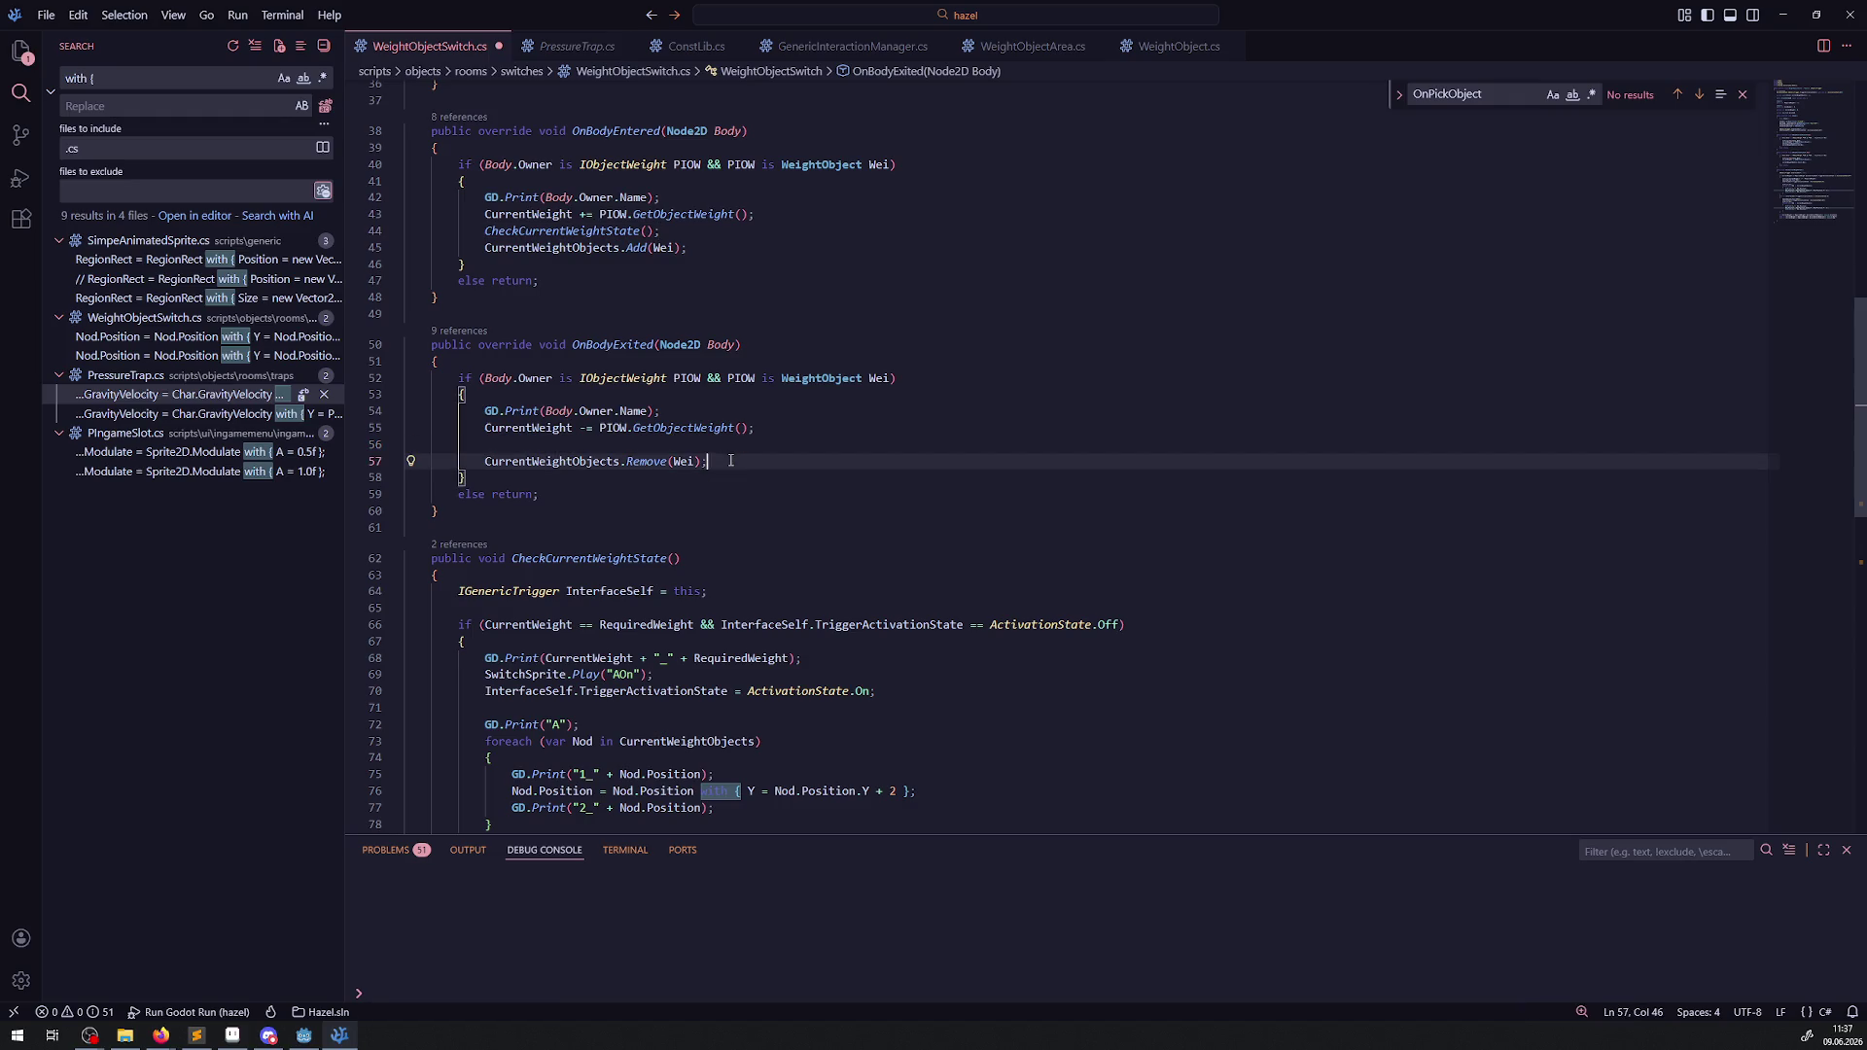
key(Return)
key(ctrl+v)
key(ctrl+s)
click(628, 440)
key(alt+Down)
Move CheckCurrentWeightState() below Add(Wei) in OnBodyEntered, save, and return to Godot.
click(672, 230)
key(shift+Home)
key(shift+Home)
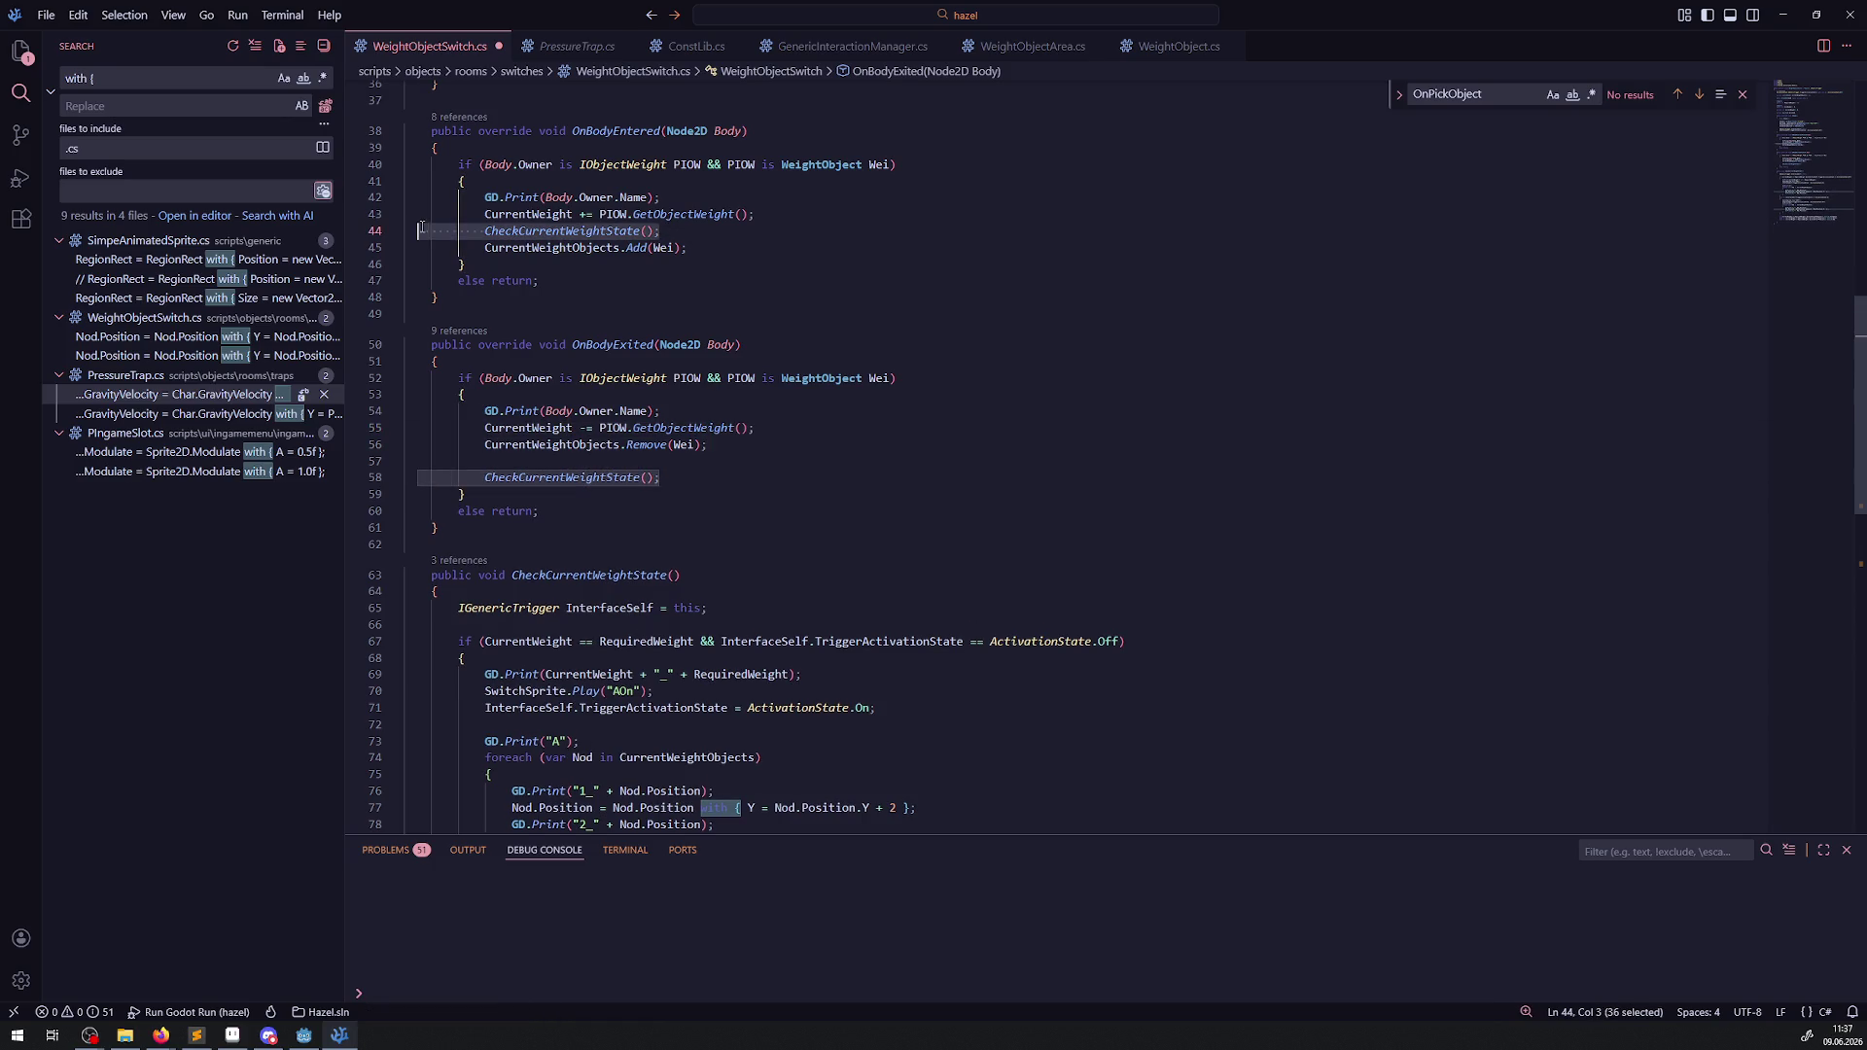
key(BackSpace)
key(BackSpace)
click(725, 231)
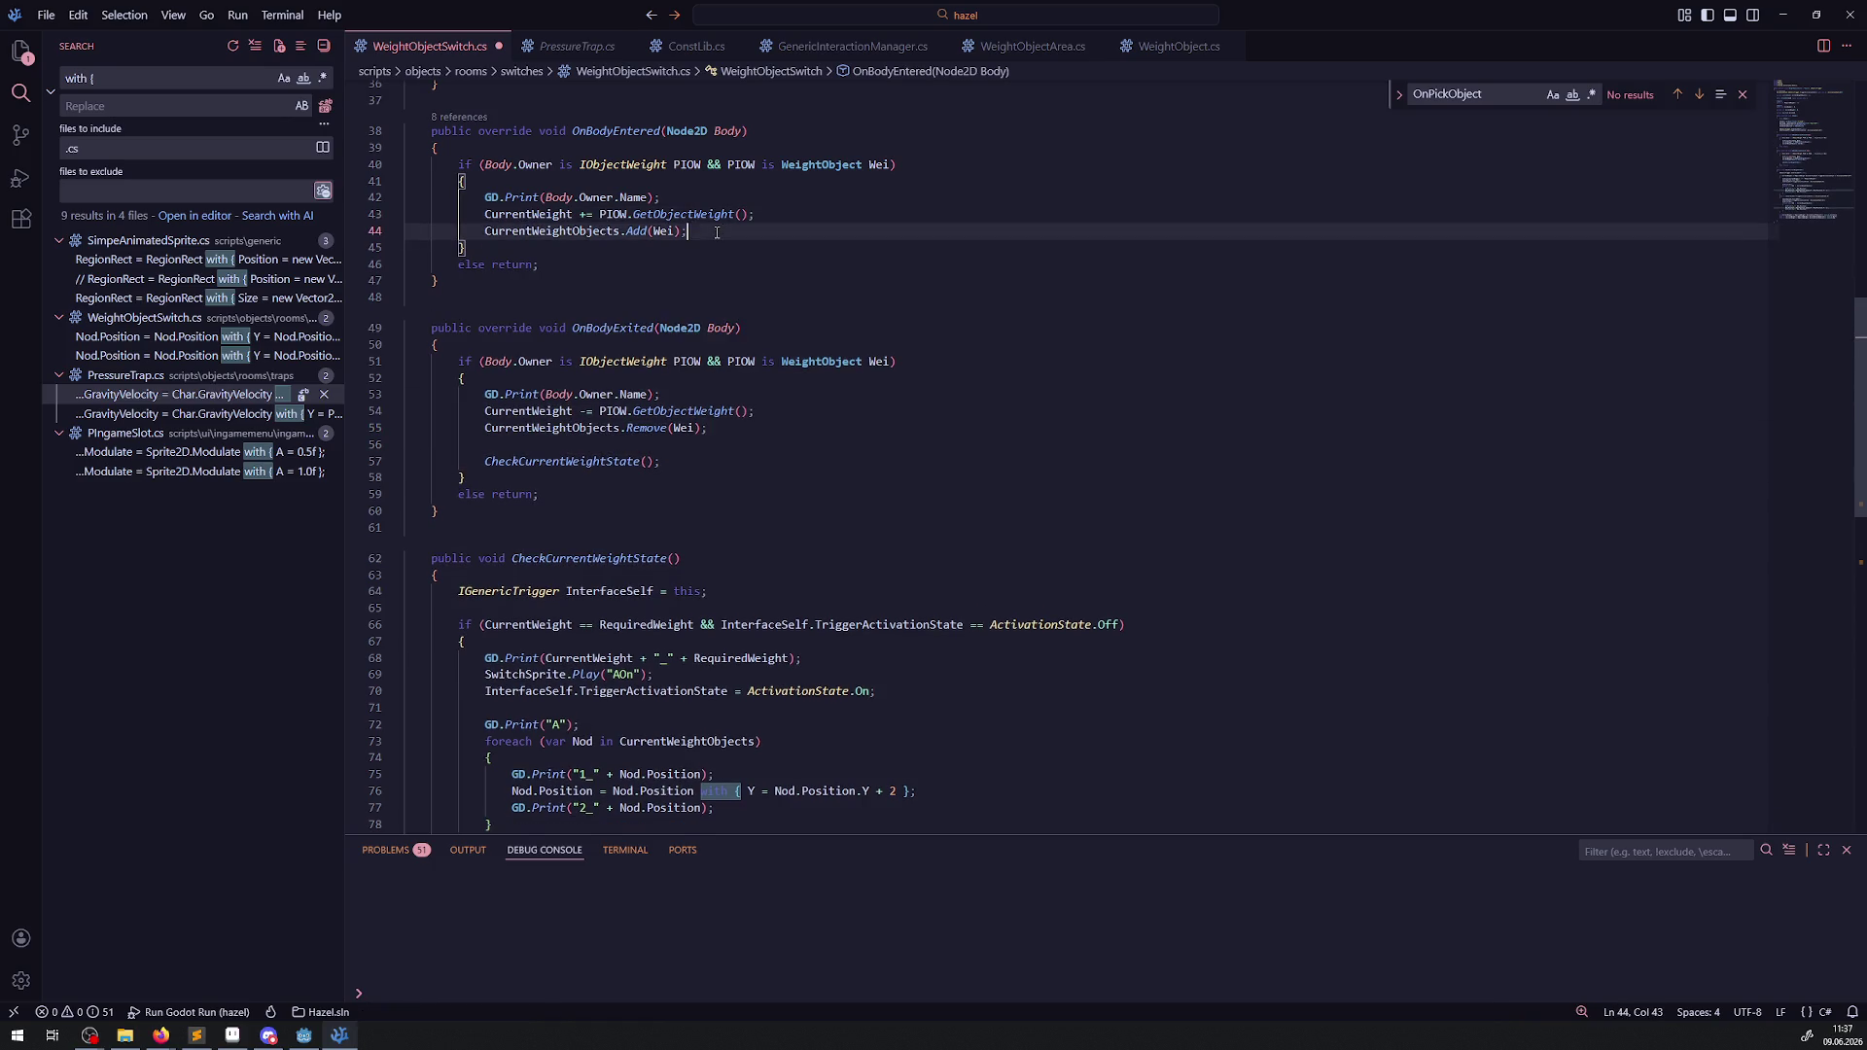
key(Return)
key(ctrl+v)
key(Return)
key(ctrl+s)
key(alt+Tab)
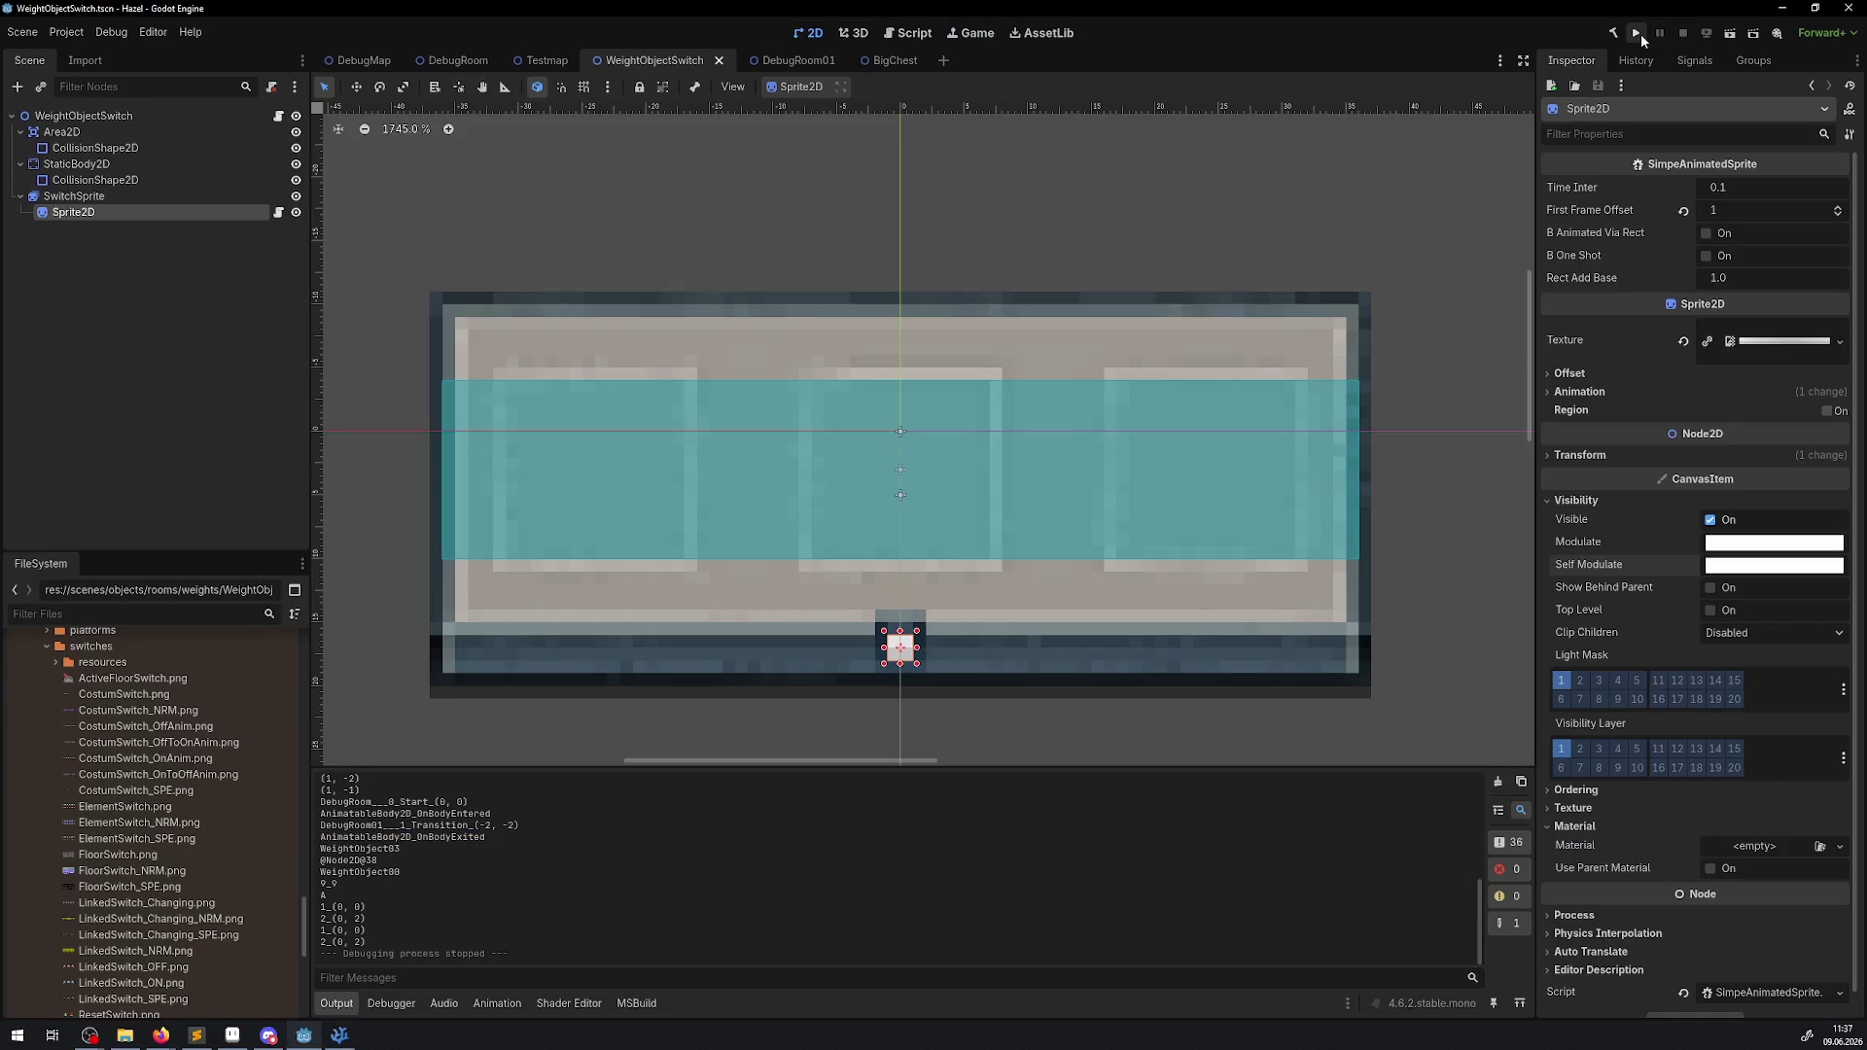
Build and run the game, pick the pink block off the switch, then stop the run.
click(1639, 35)
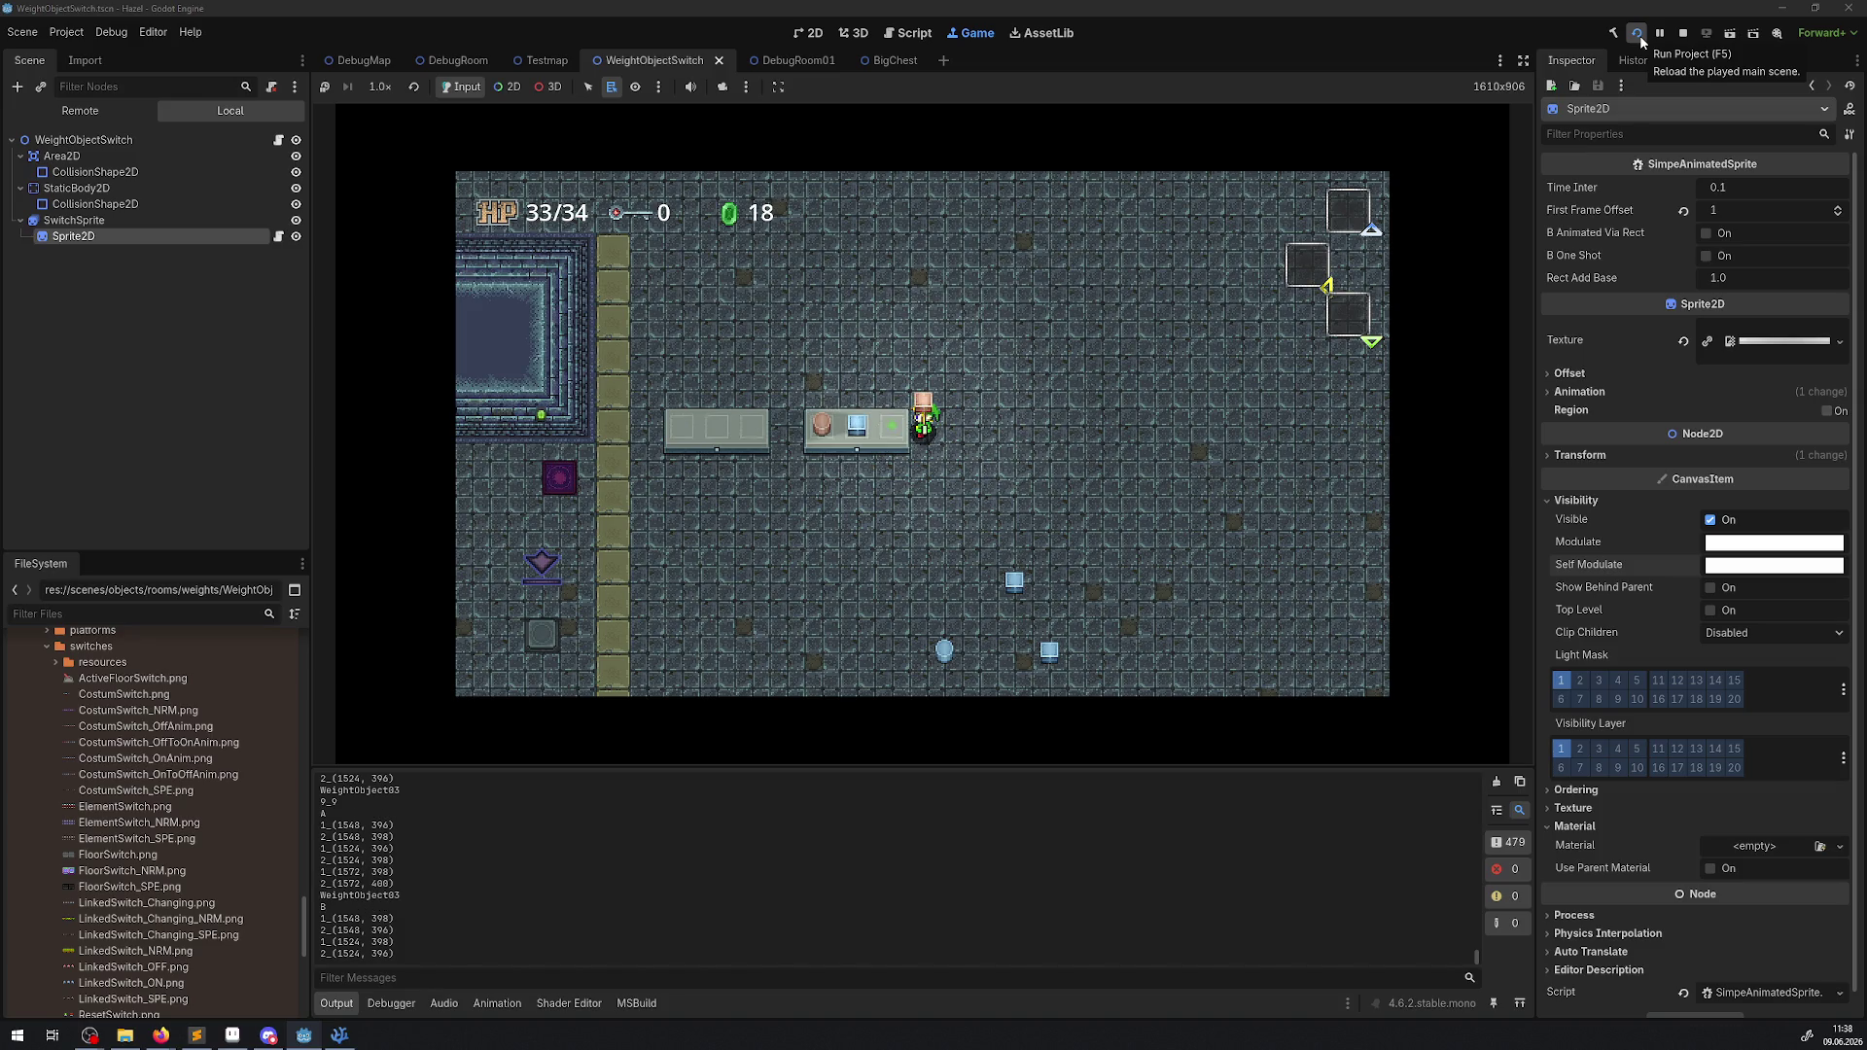
key(space)
key(space)
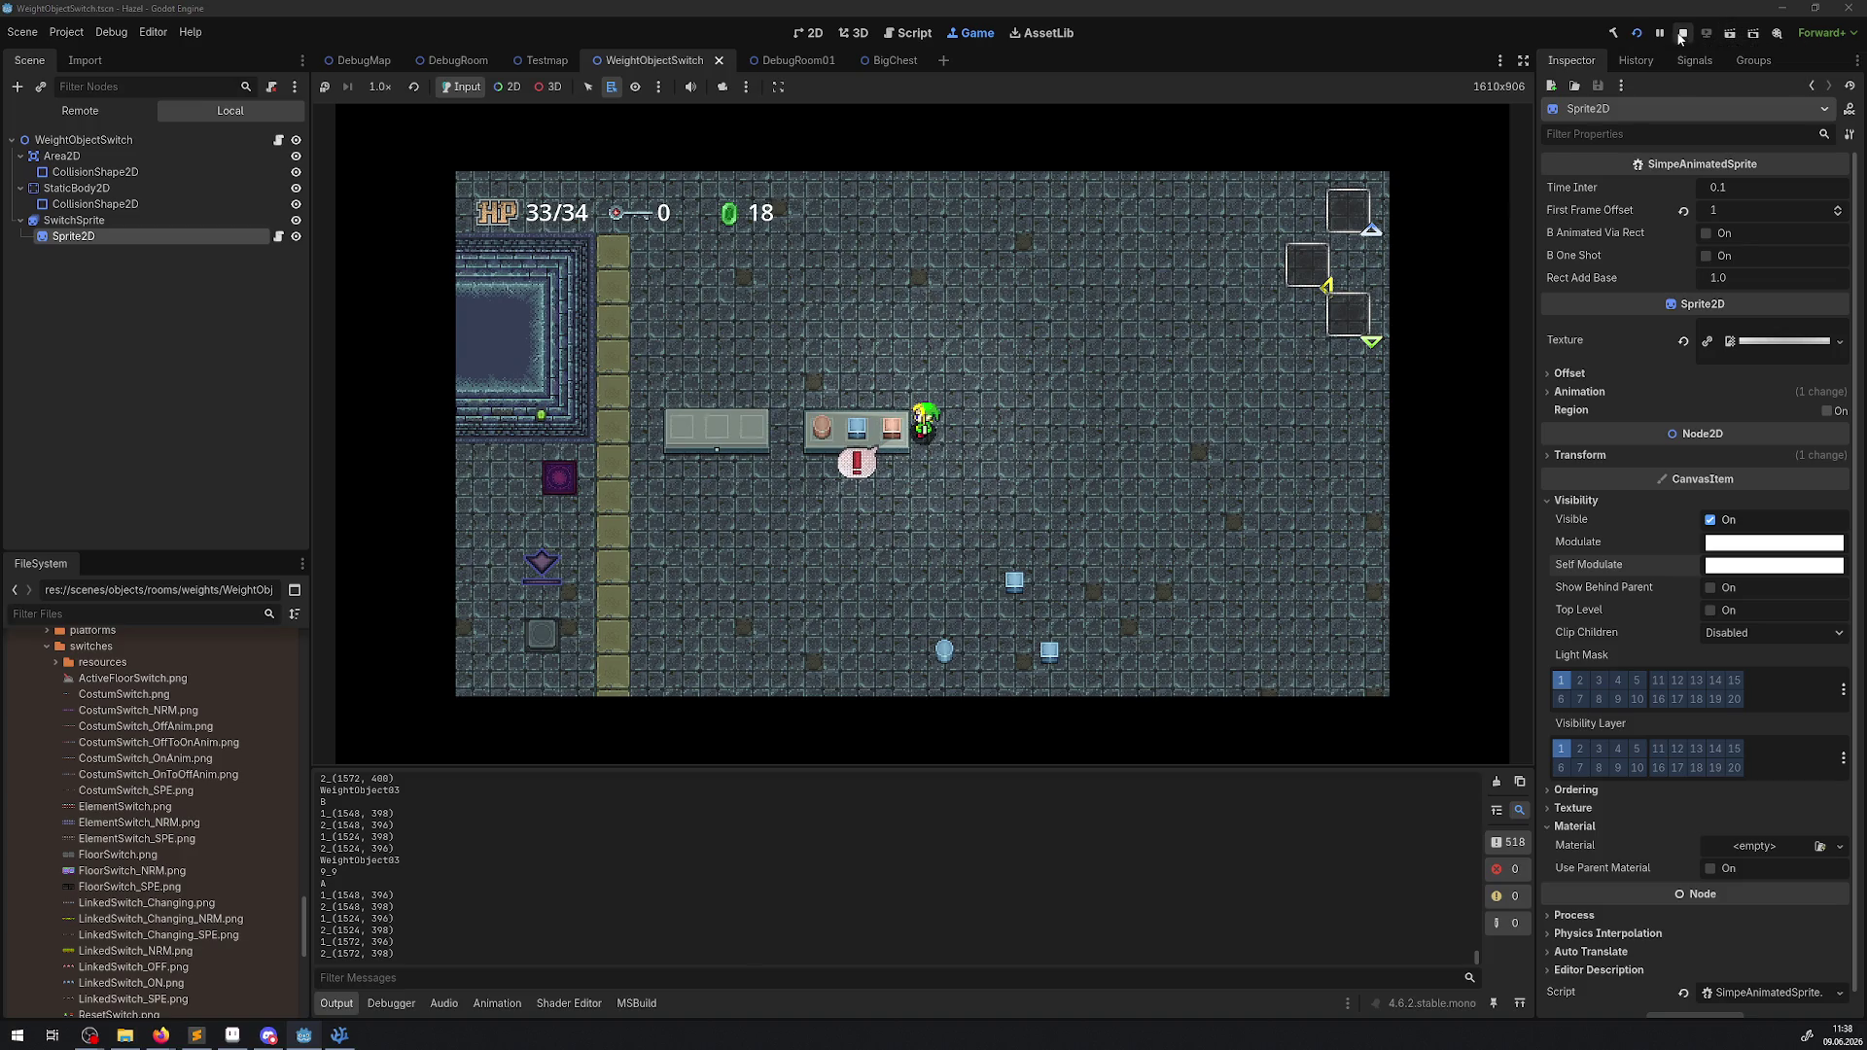
click(1680, 36)
Remove the body-name debug prints from OnBodyEntered and OnBodyExited in WeightObjectSwitch.cs.
click(339, 1035)
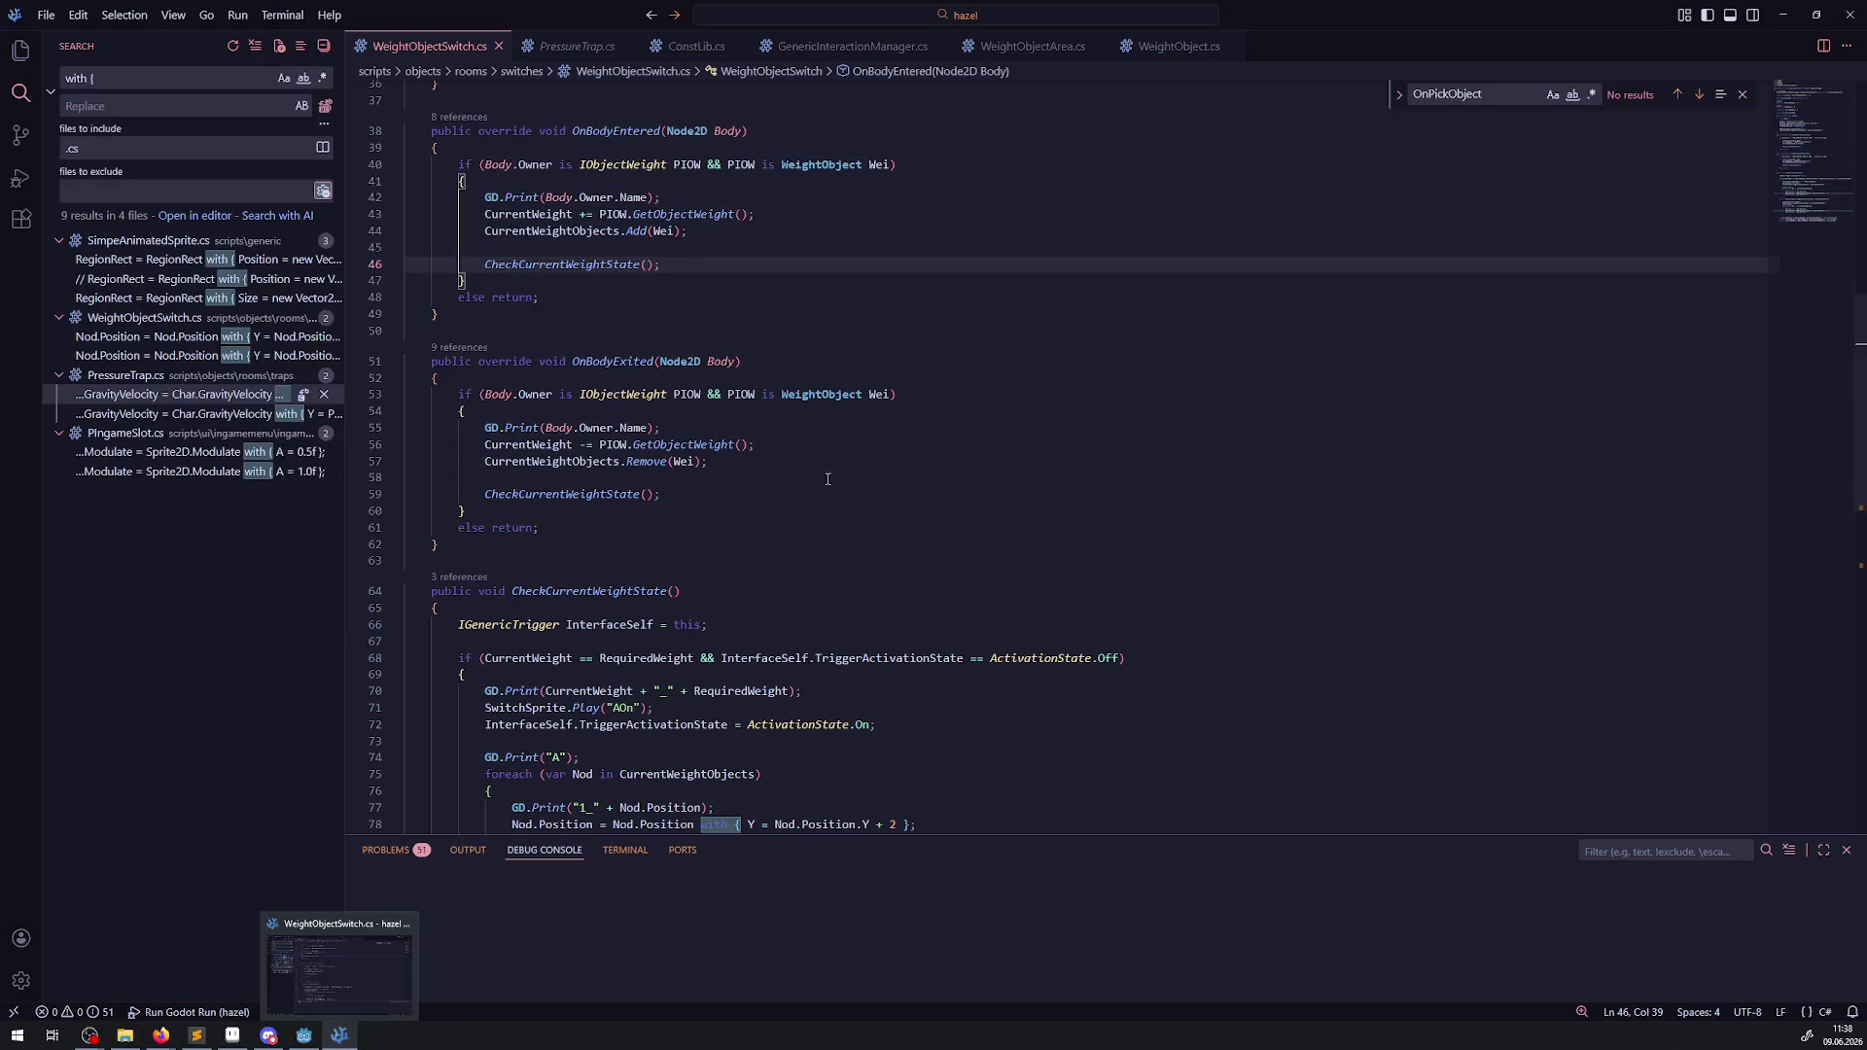
drag(661, 197, 432, 198)
key(BackSpace)
key(BackSpace)
drag(662, 411, 408, 411)
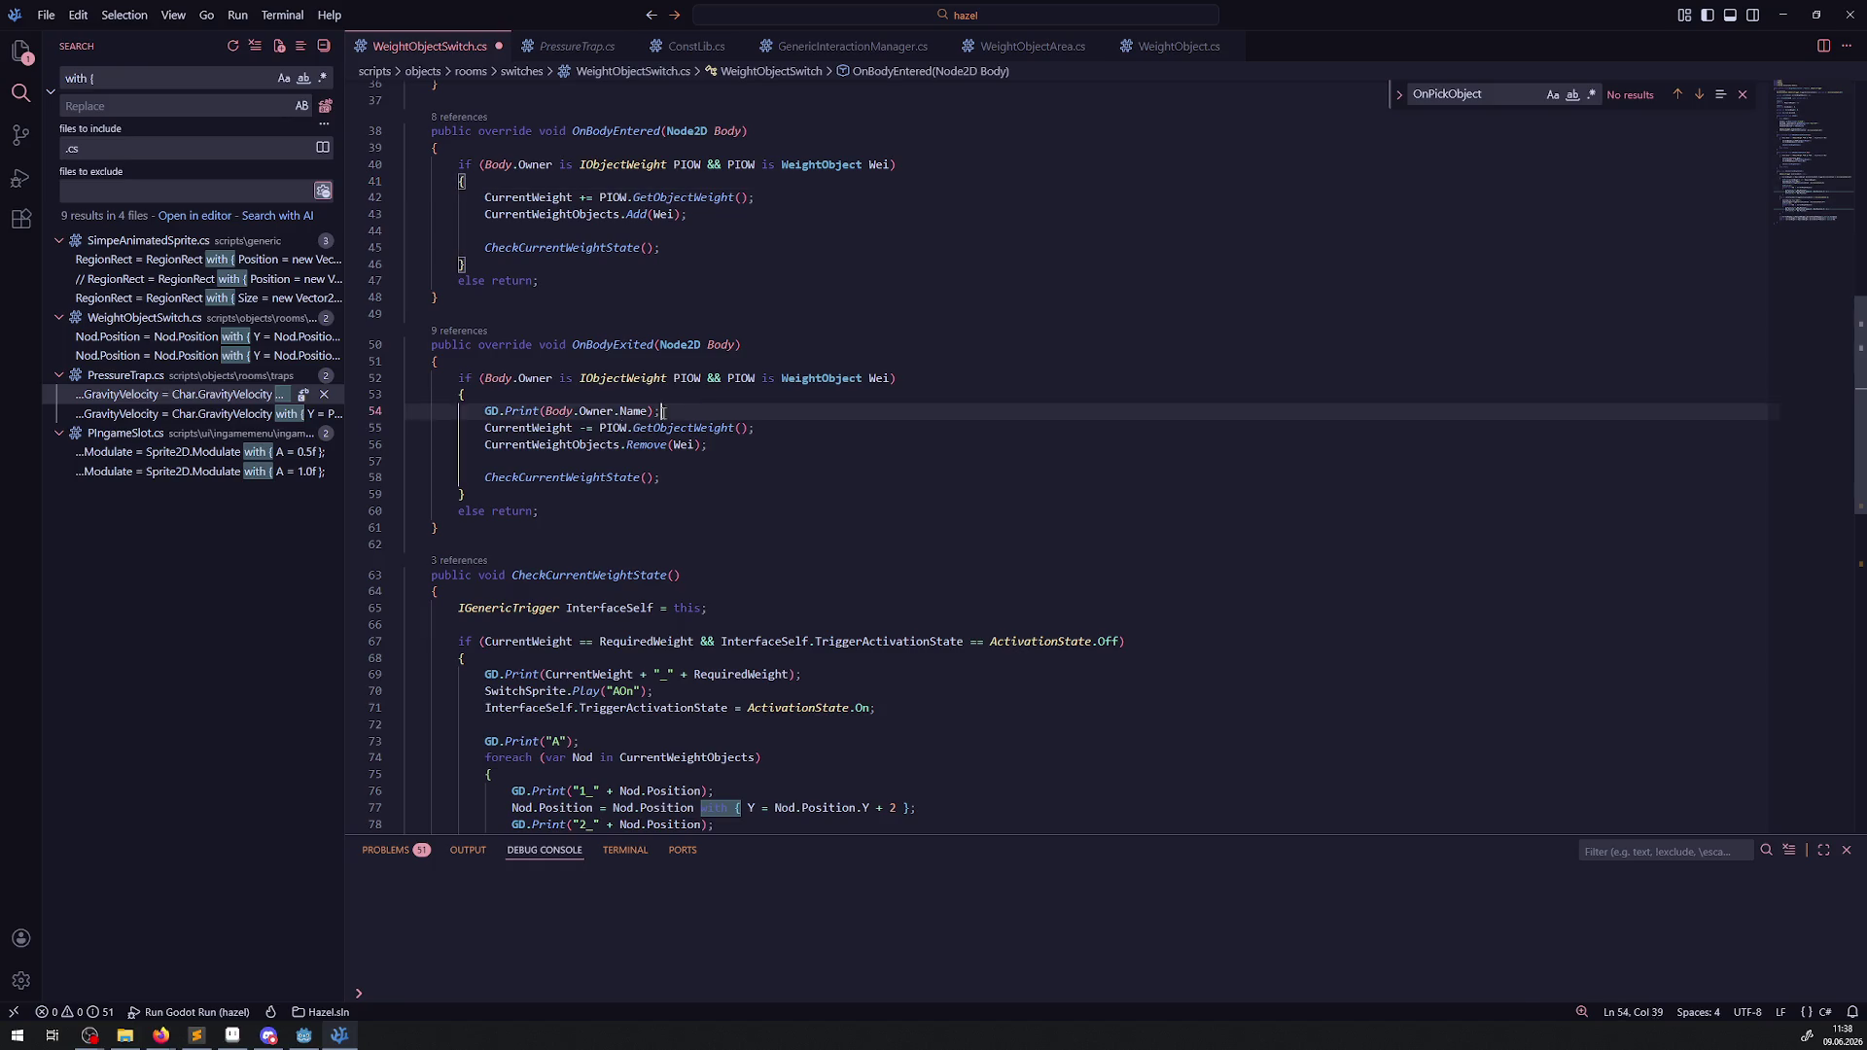
key(BackSpace)
key(BackSpace)
scroll(681, 477, down, 4)
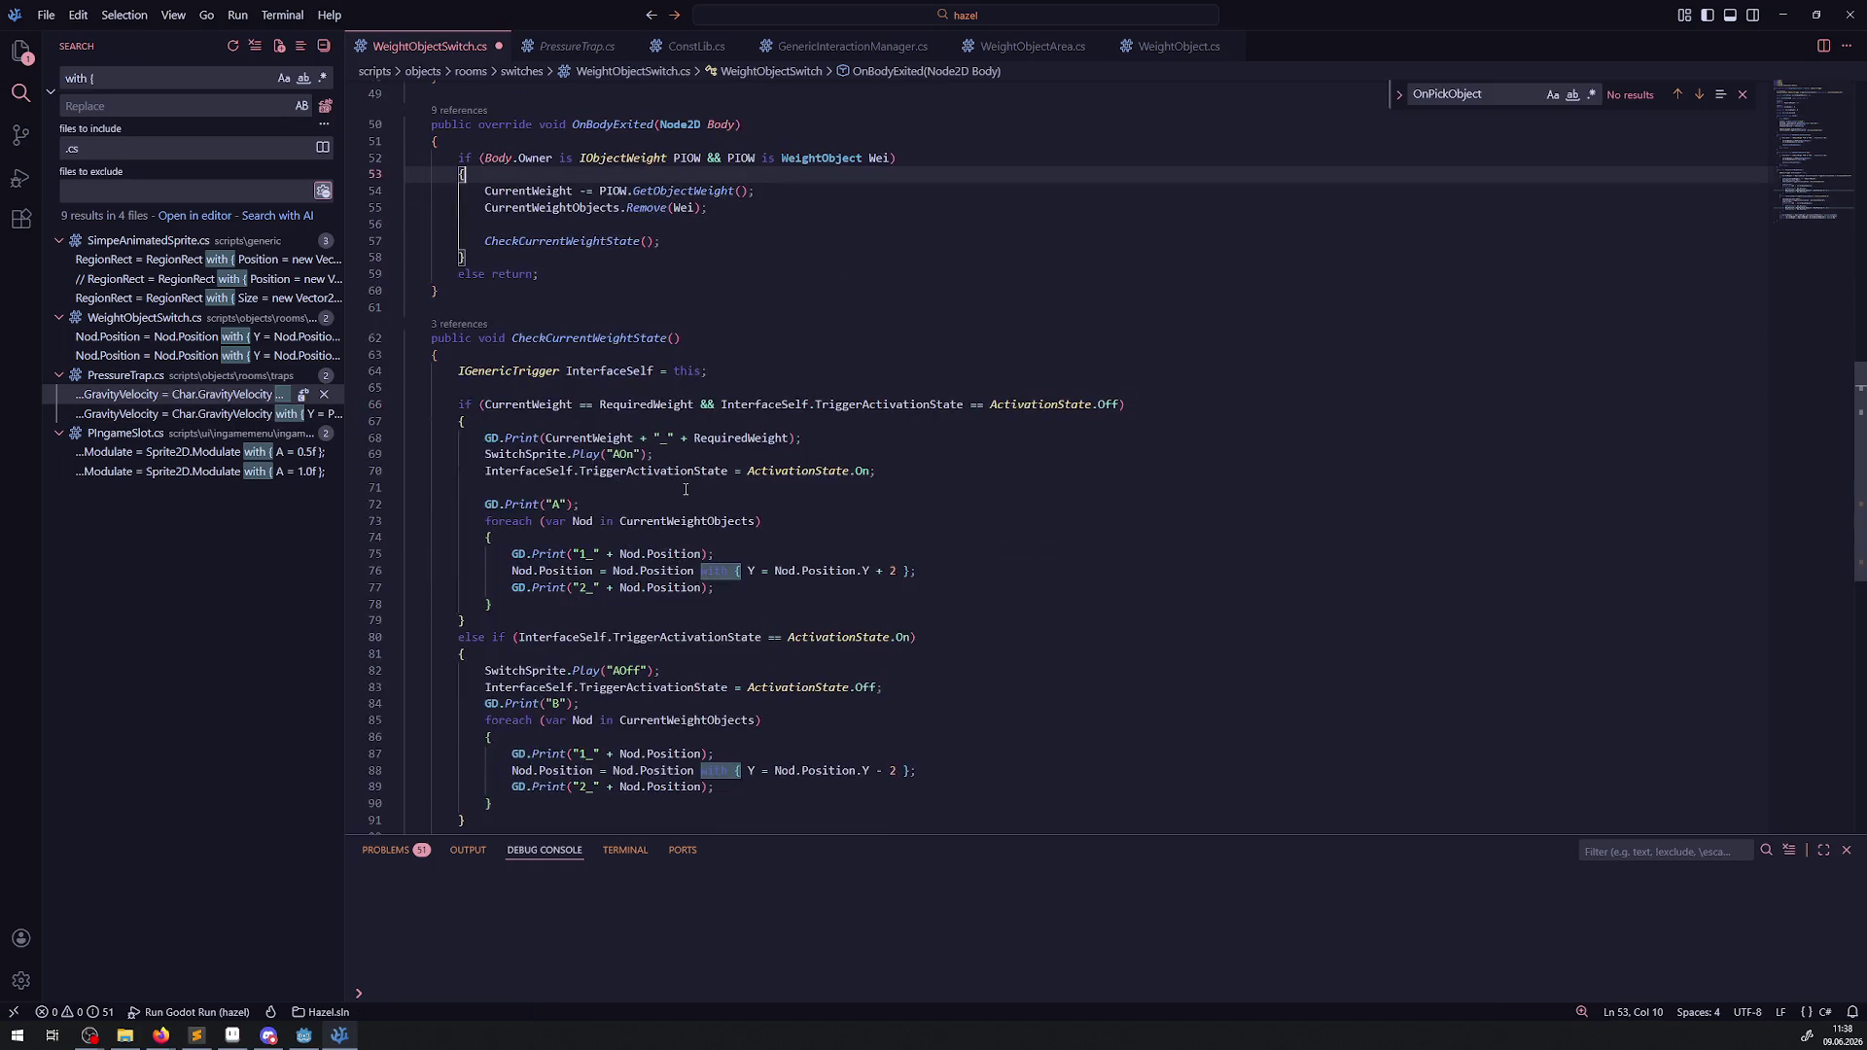
drag(837, 443, 418, 421)
key(BackSpace)
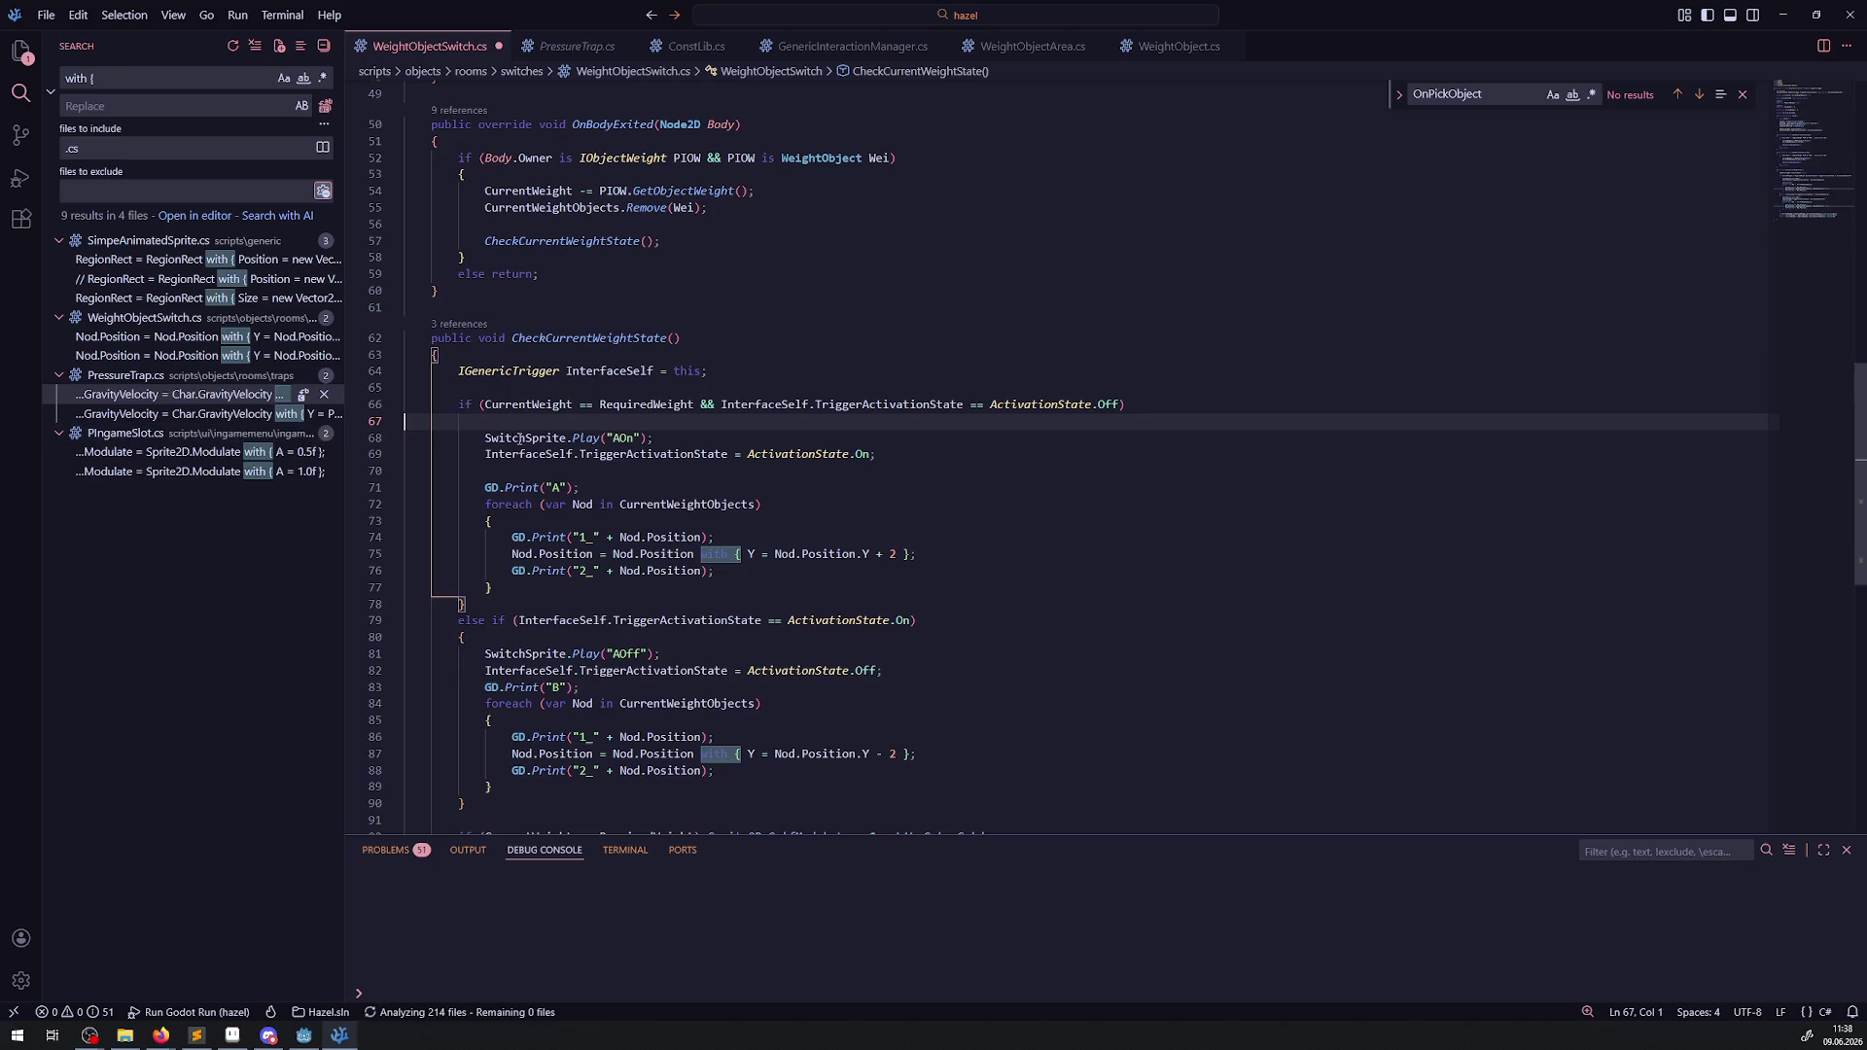
key(ctrl+z)
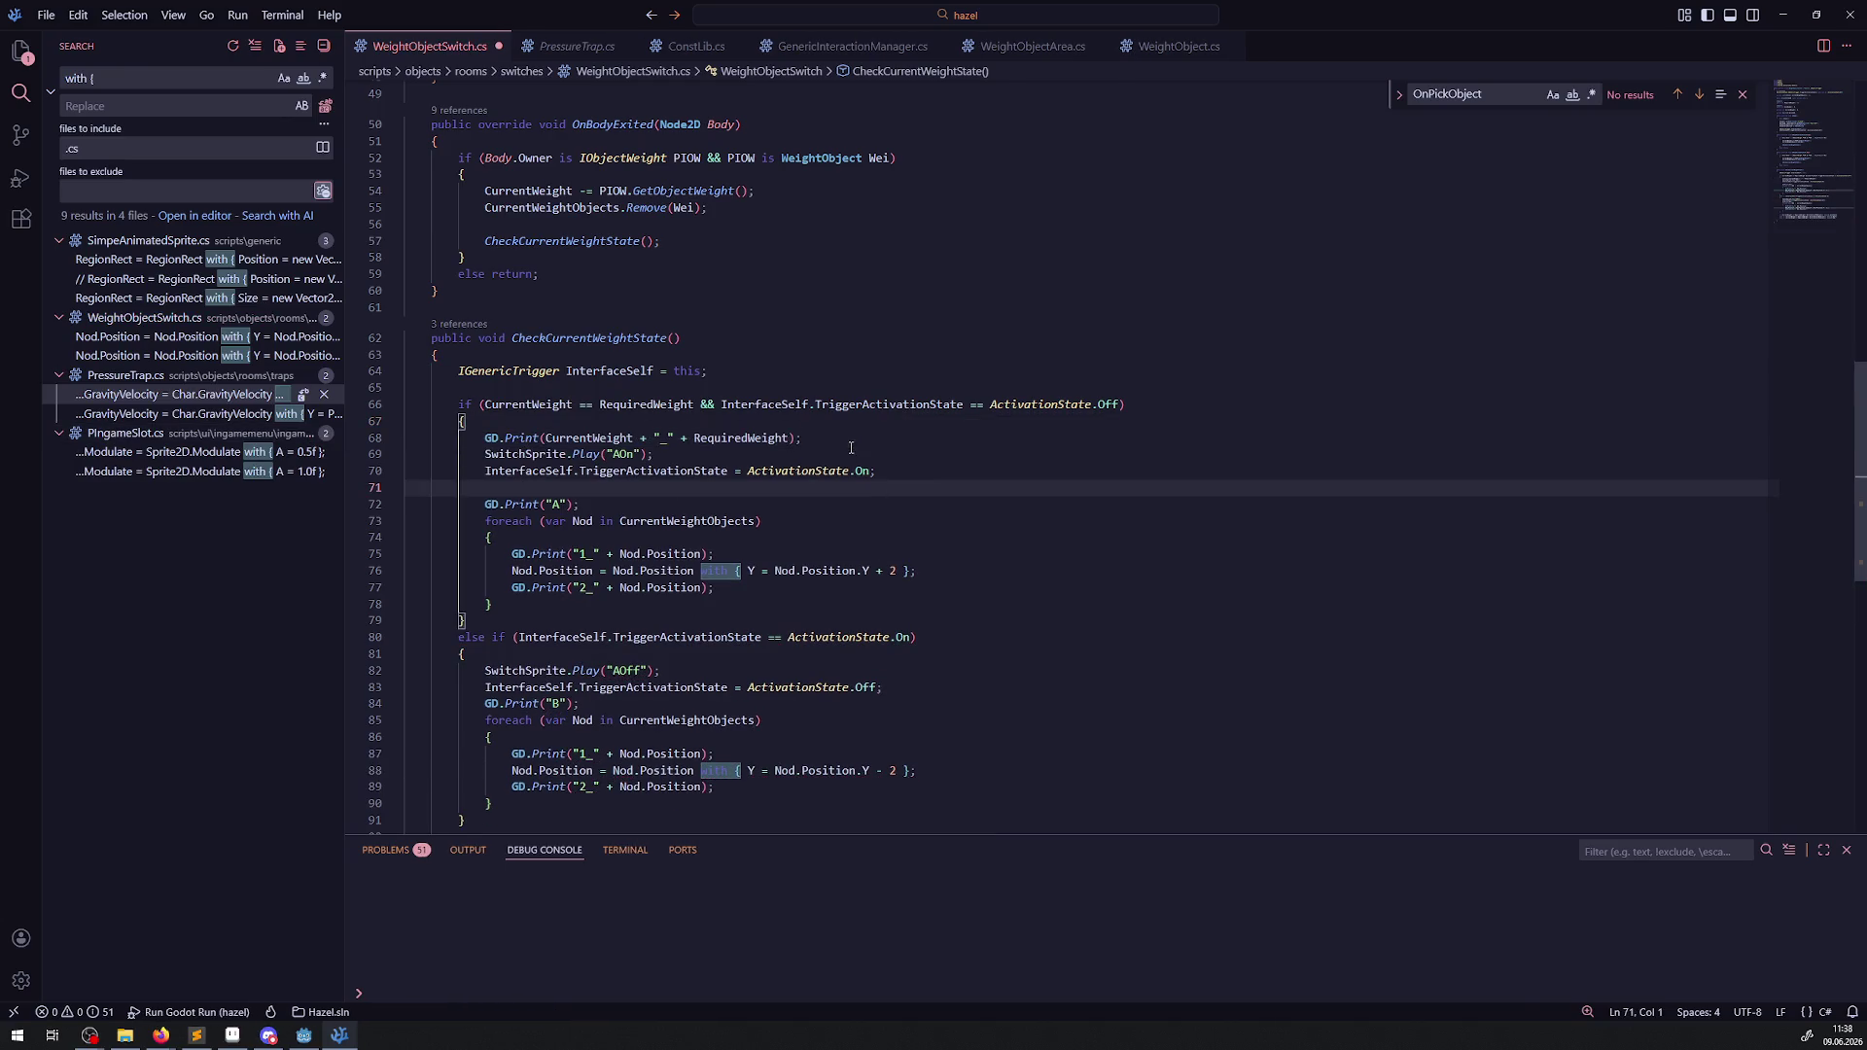
key(ctrl+z)
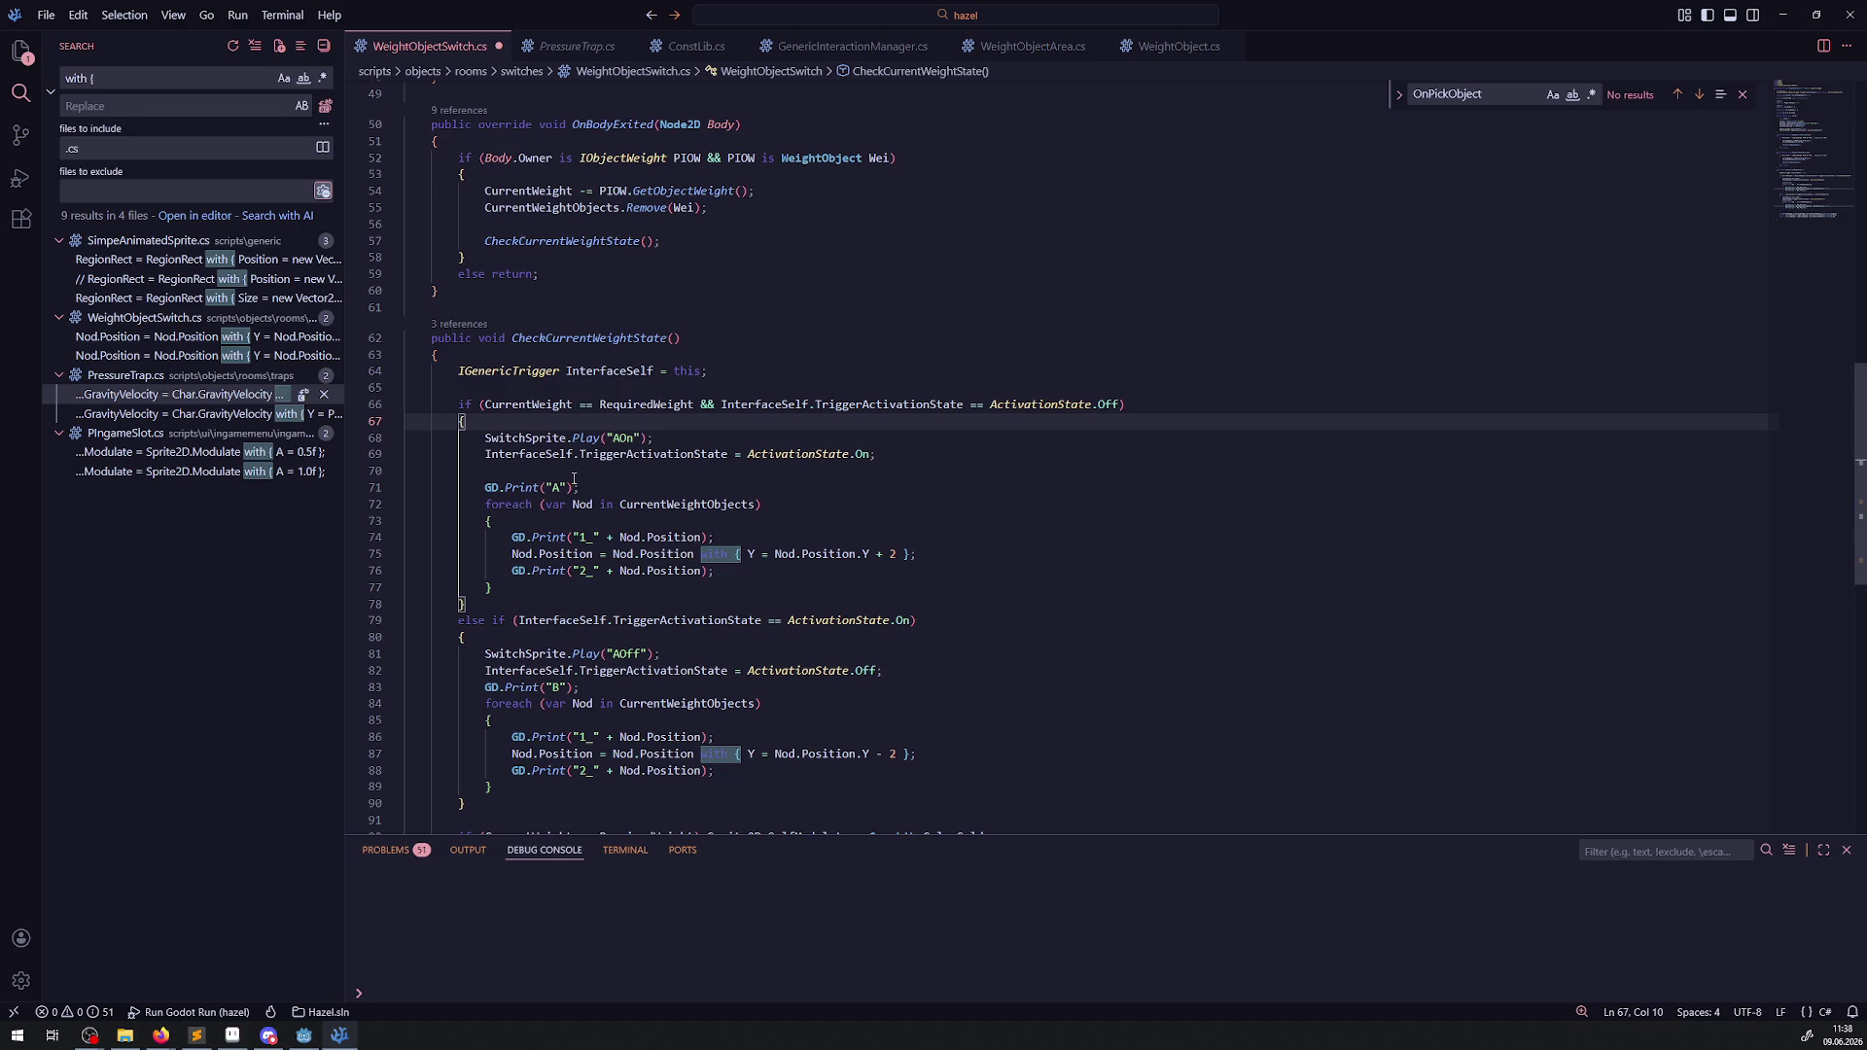
Delete the "A" print and the position debug prints from both loops, then save.
triple_click(513, 487)
key(BackSpace)
drag(714, 521, 250, 525)
key(ctrl+shift+k)
key(End)
key(shift+Down)
key(BackSpace)
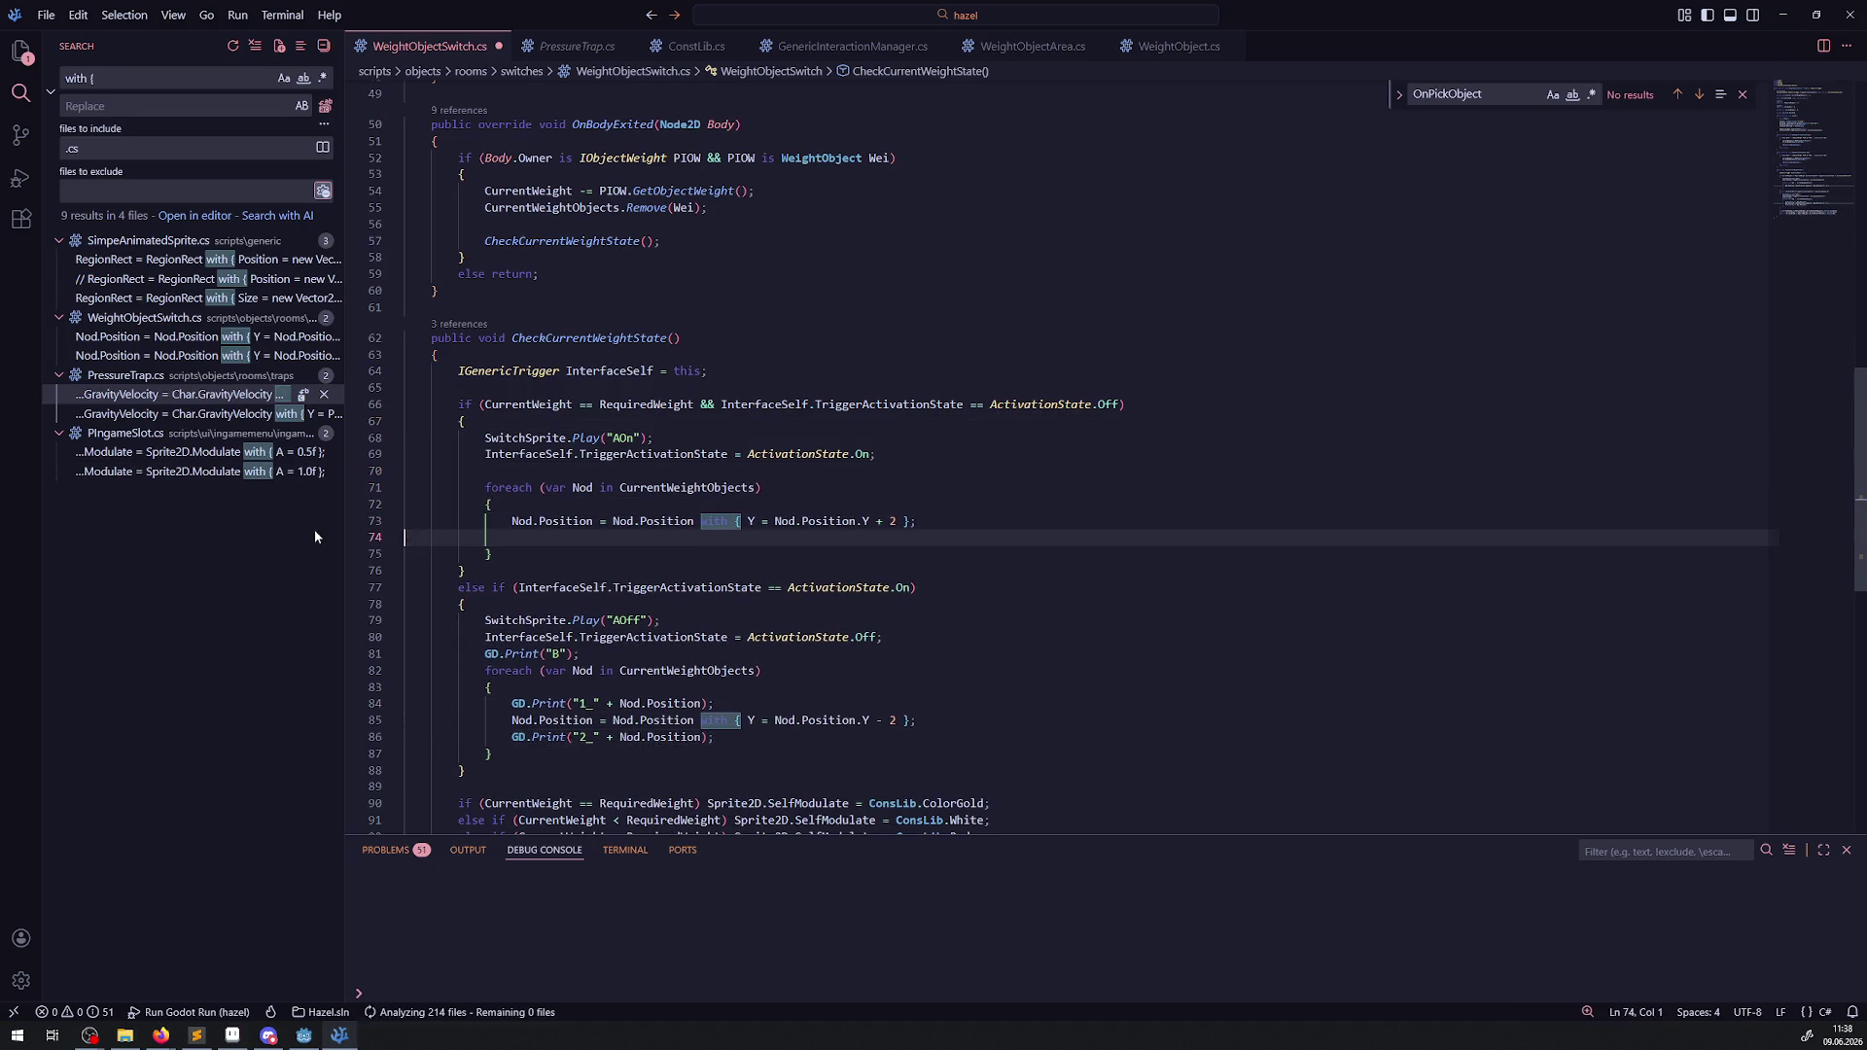
click(725, 688)
key(shift+Up)
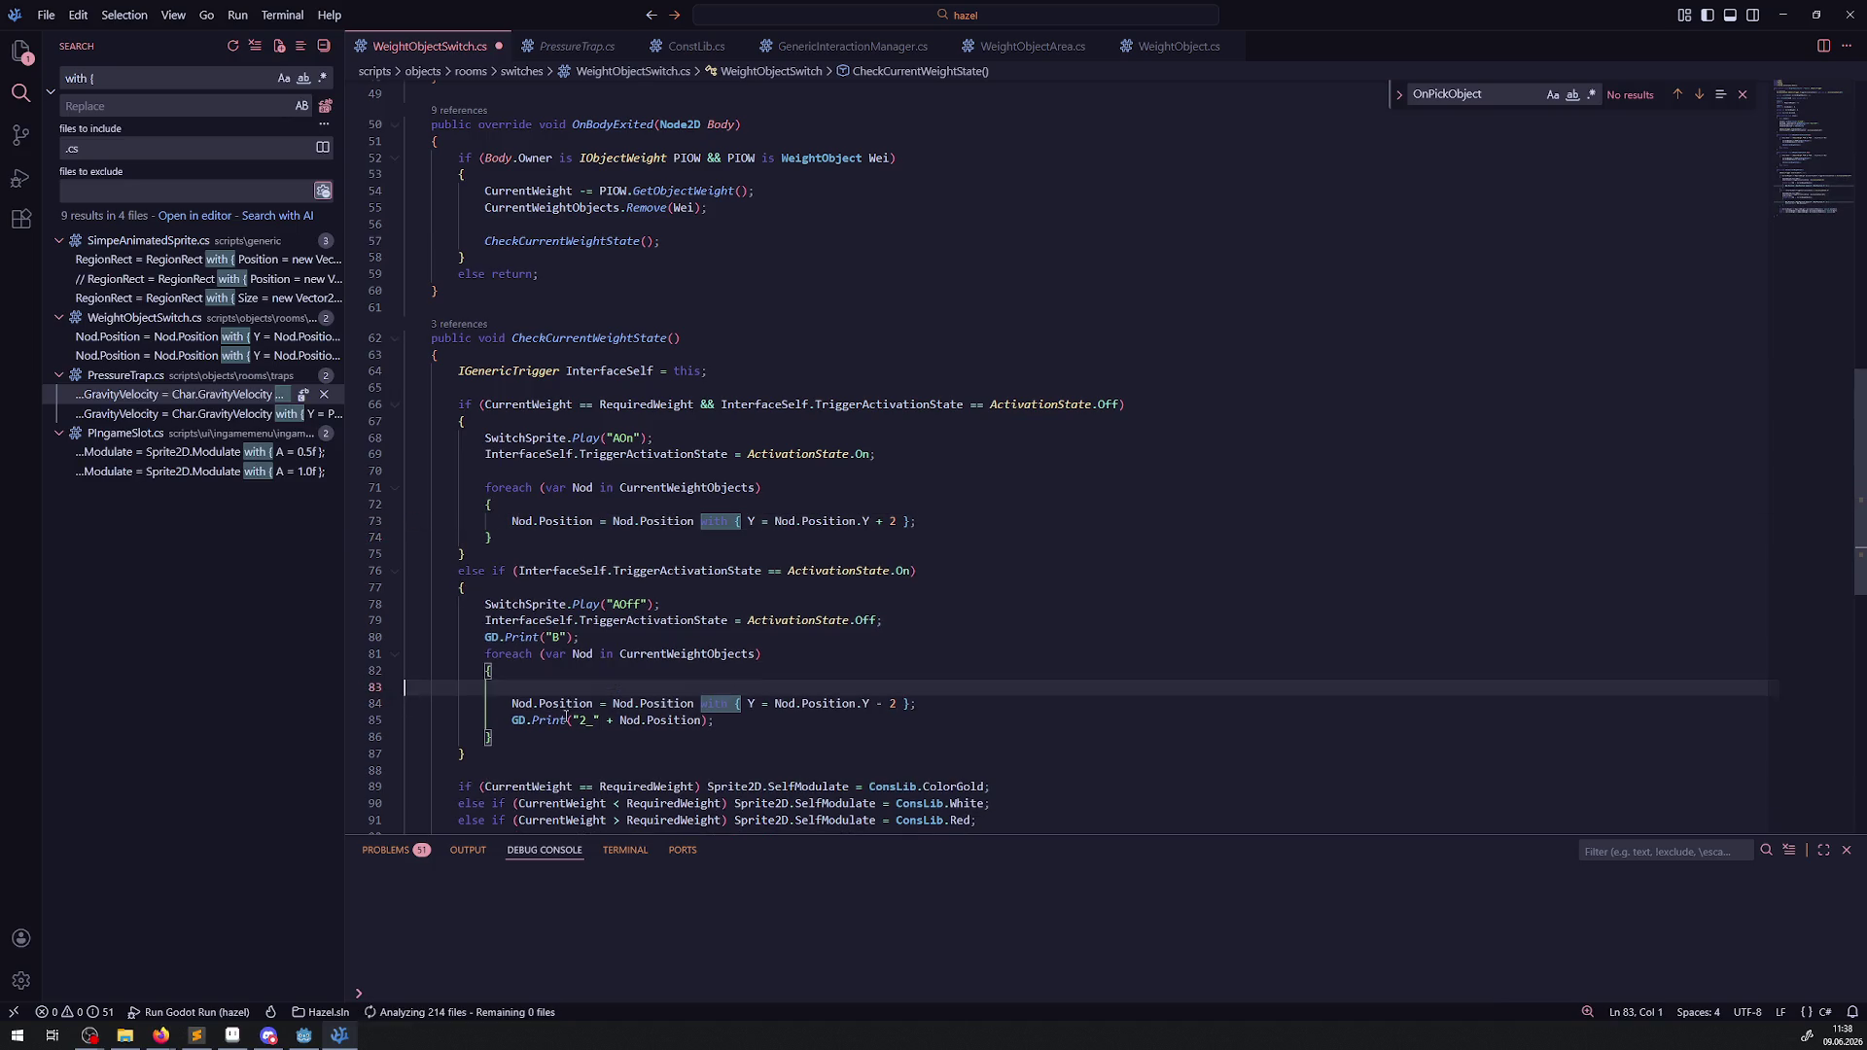
key(BackSpace)
click(724, 703)
key(shift+Up)
key(BackSpace)
click(850, 647)
key(ctrl+s)
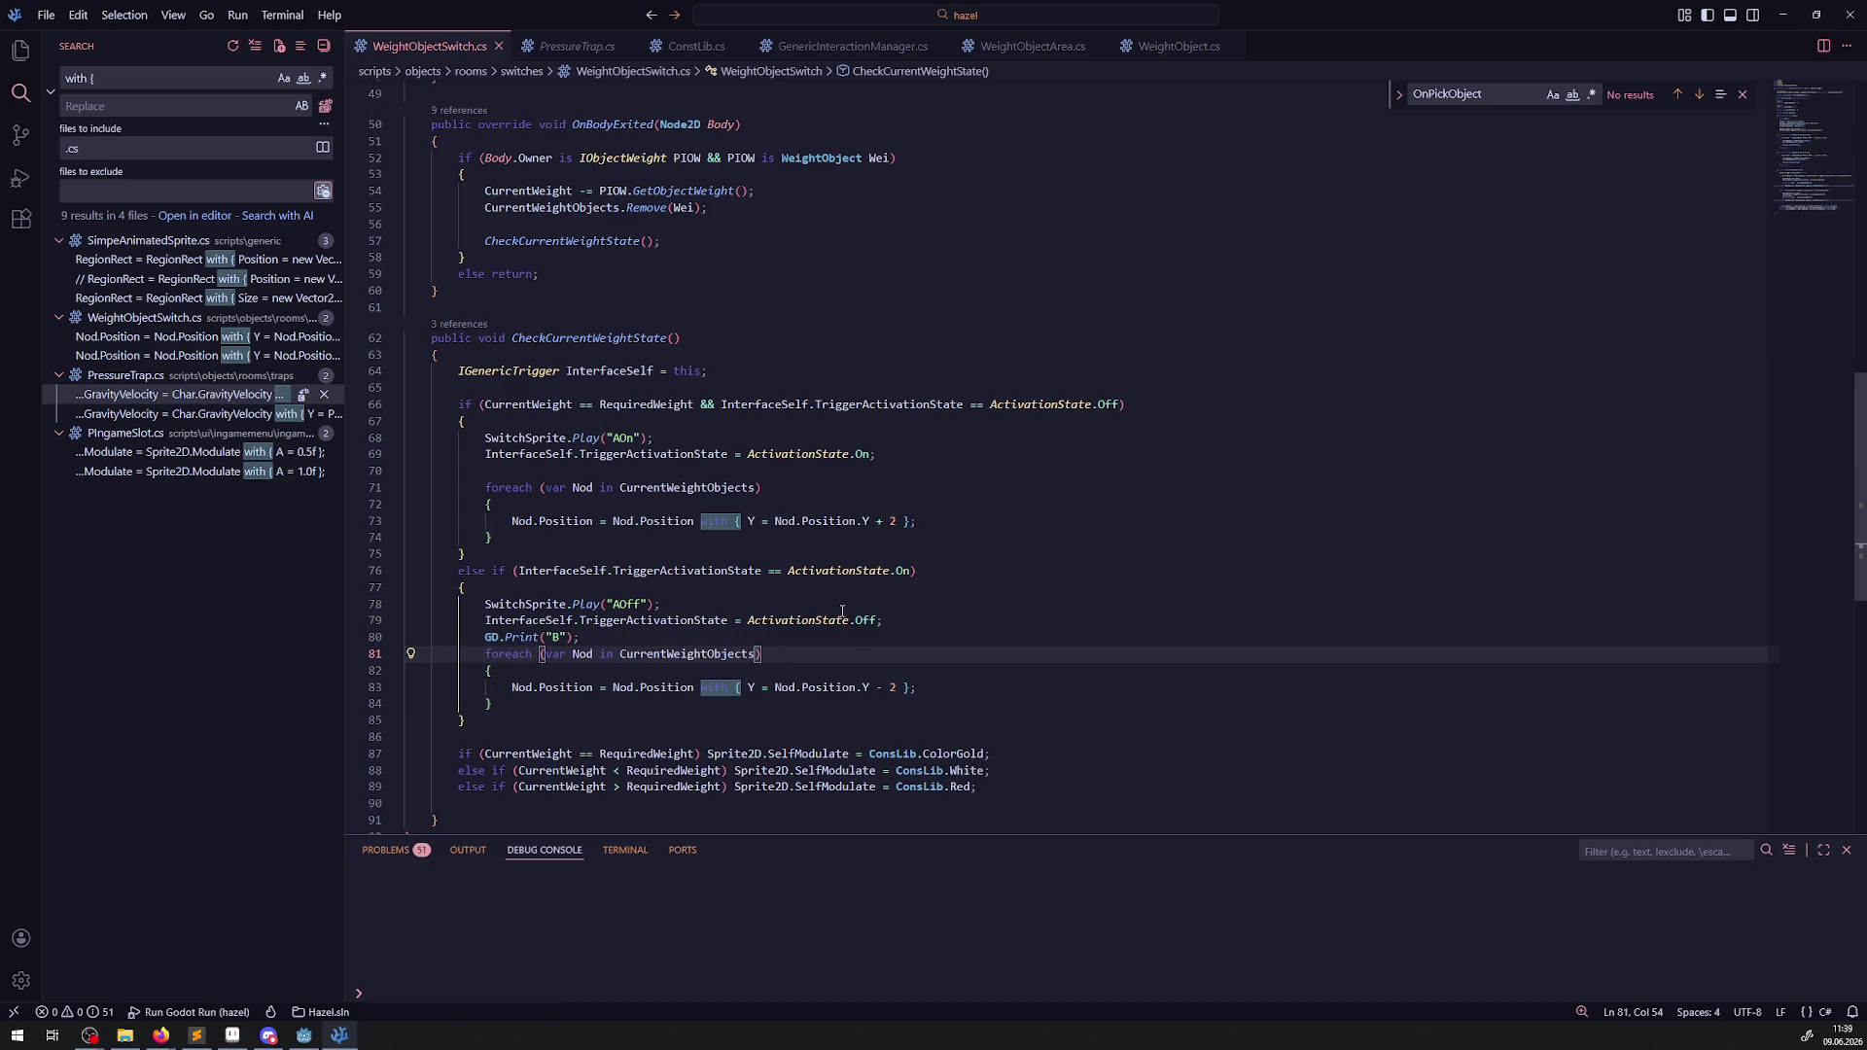
Change the CurrentWeightObjects list type on line 11 from Node2D to WeightObject, then return to Godot.
scroll(711, 488, up, 15)
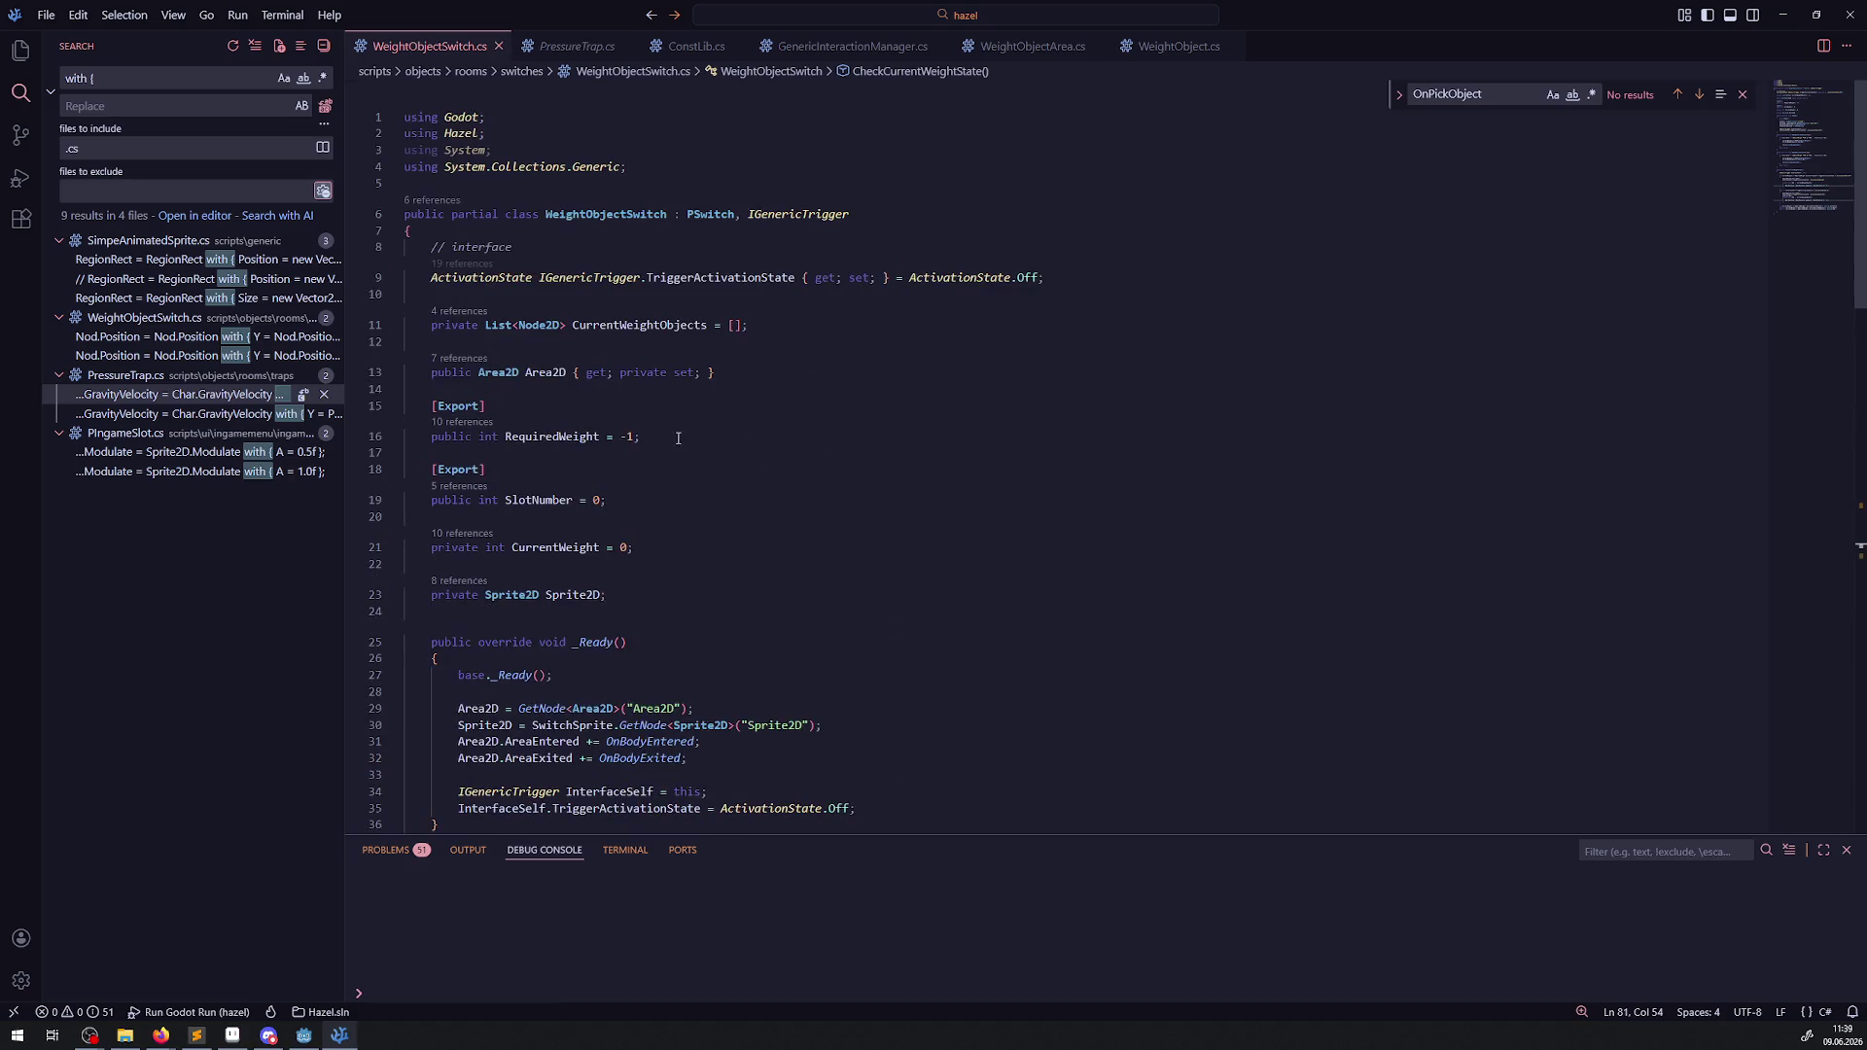
double_click(550, 324)
scroll(678, 558, down, 1)
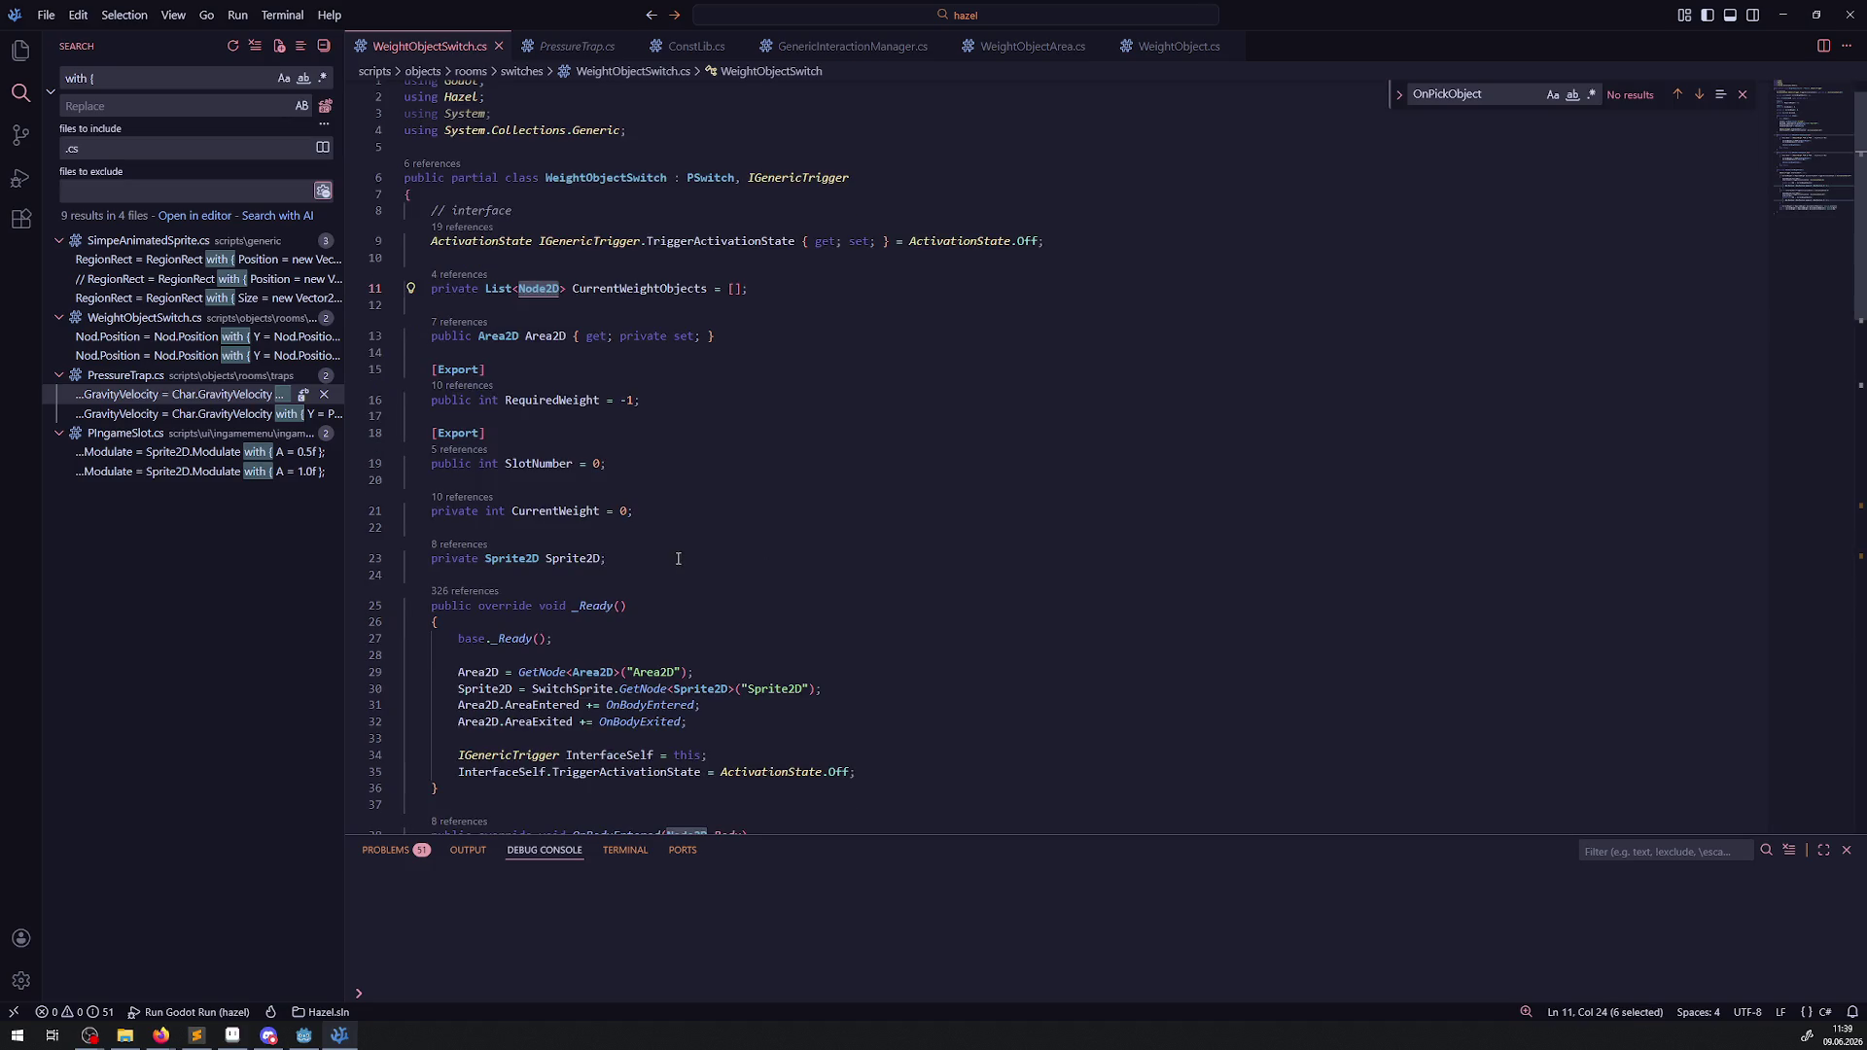
scroll(632, 525, down, 5)
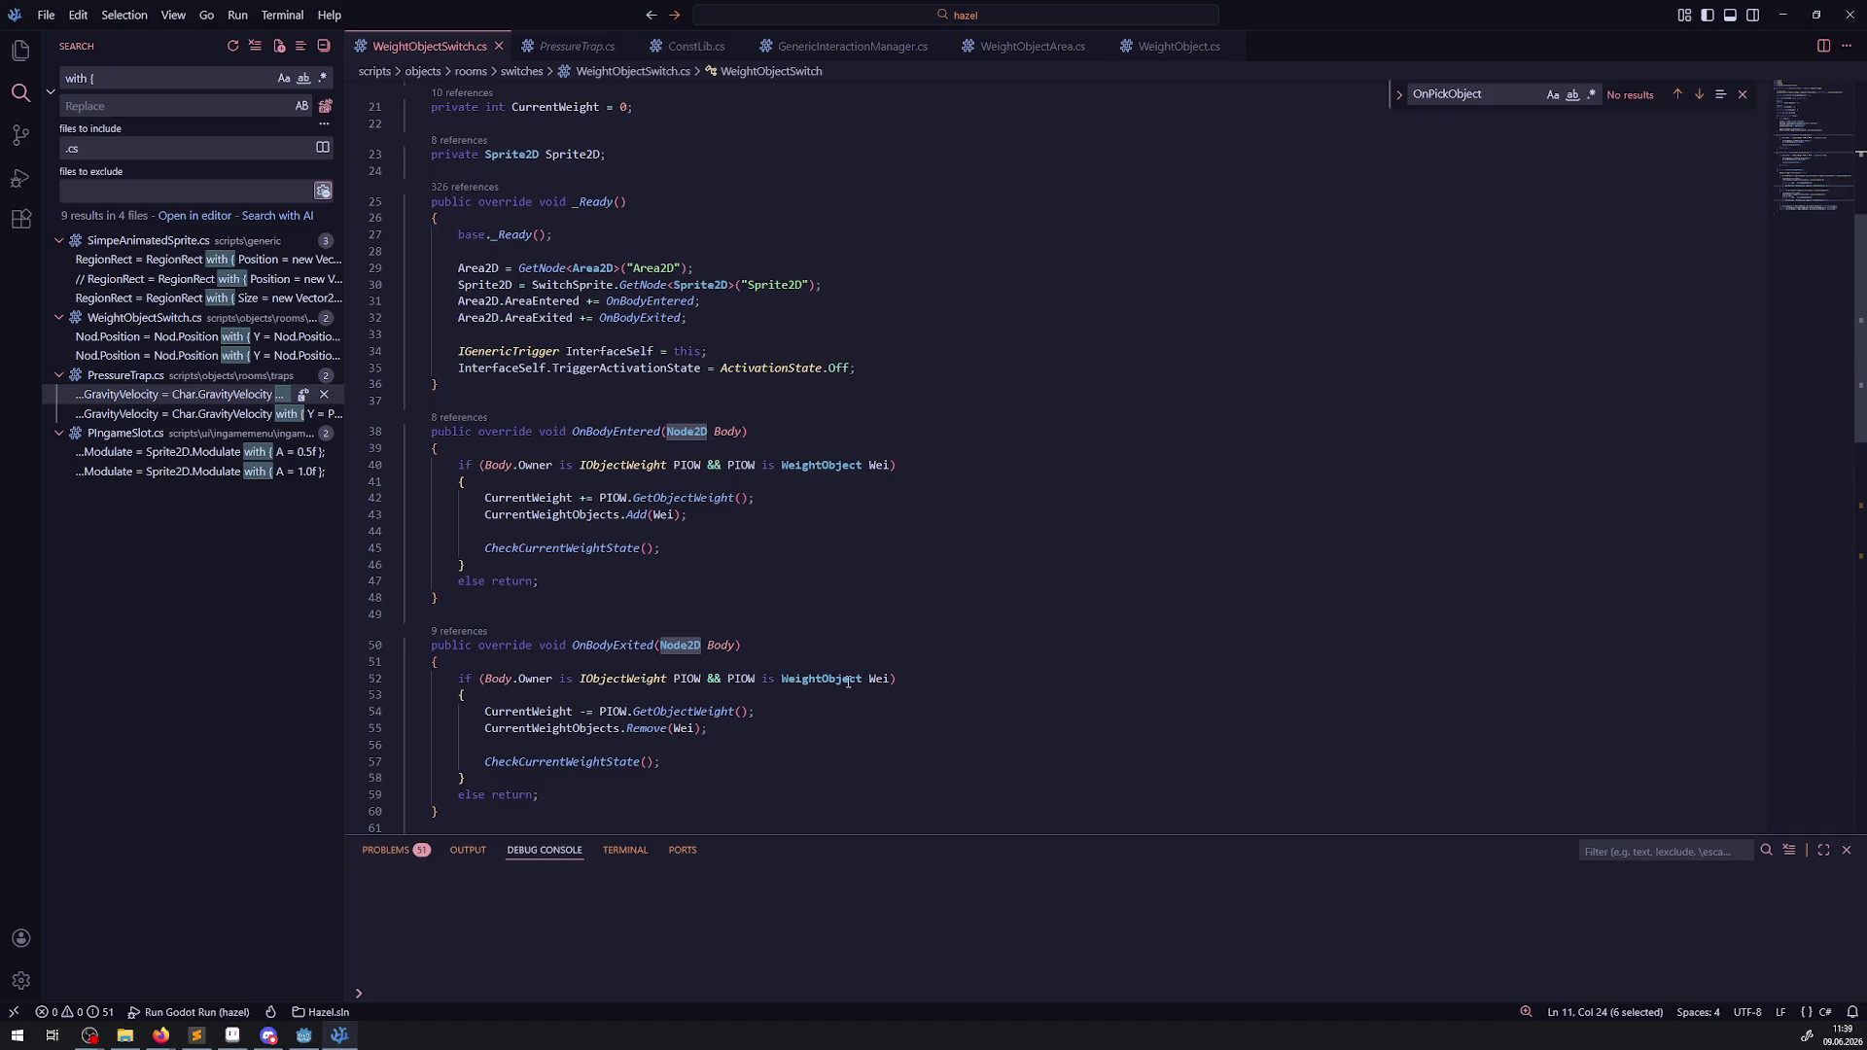
scroll(681, 583, up, 5)
click(536, 330)
double_click(536, 327)
text(WeightObject)
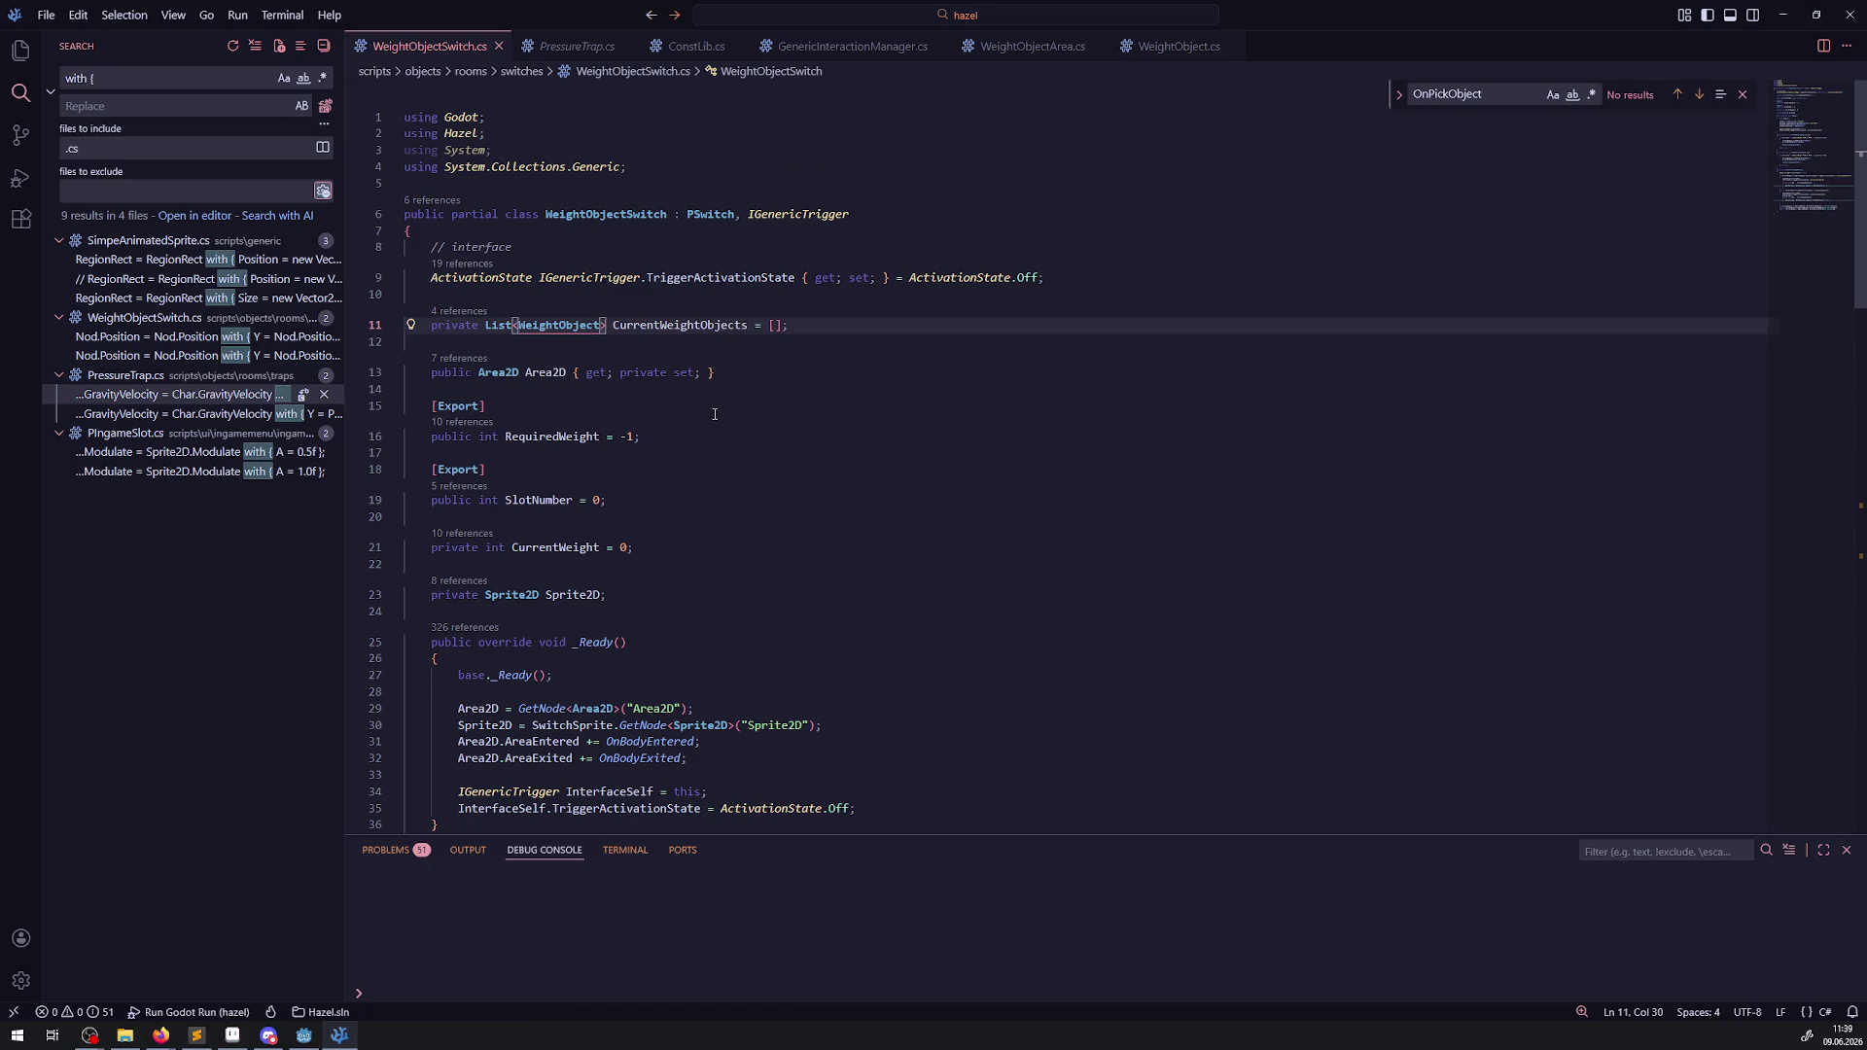
scroll(713, 416, down, 10)
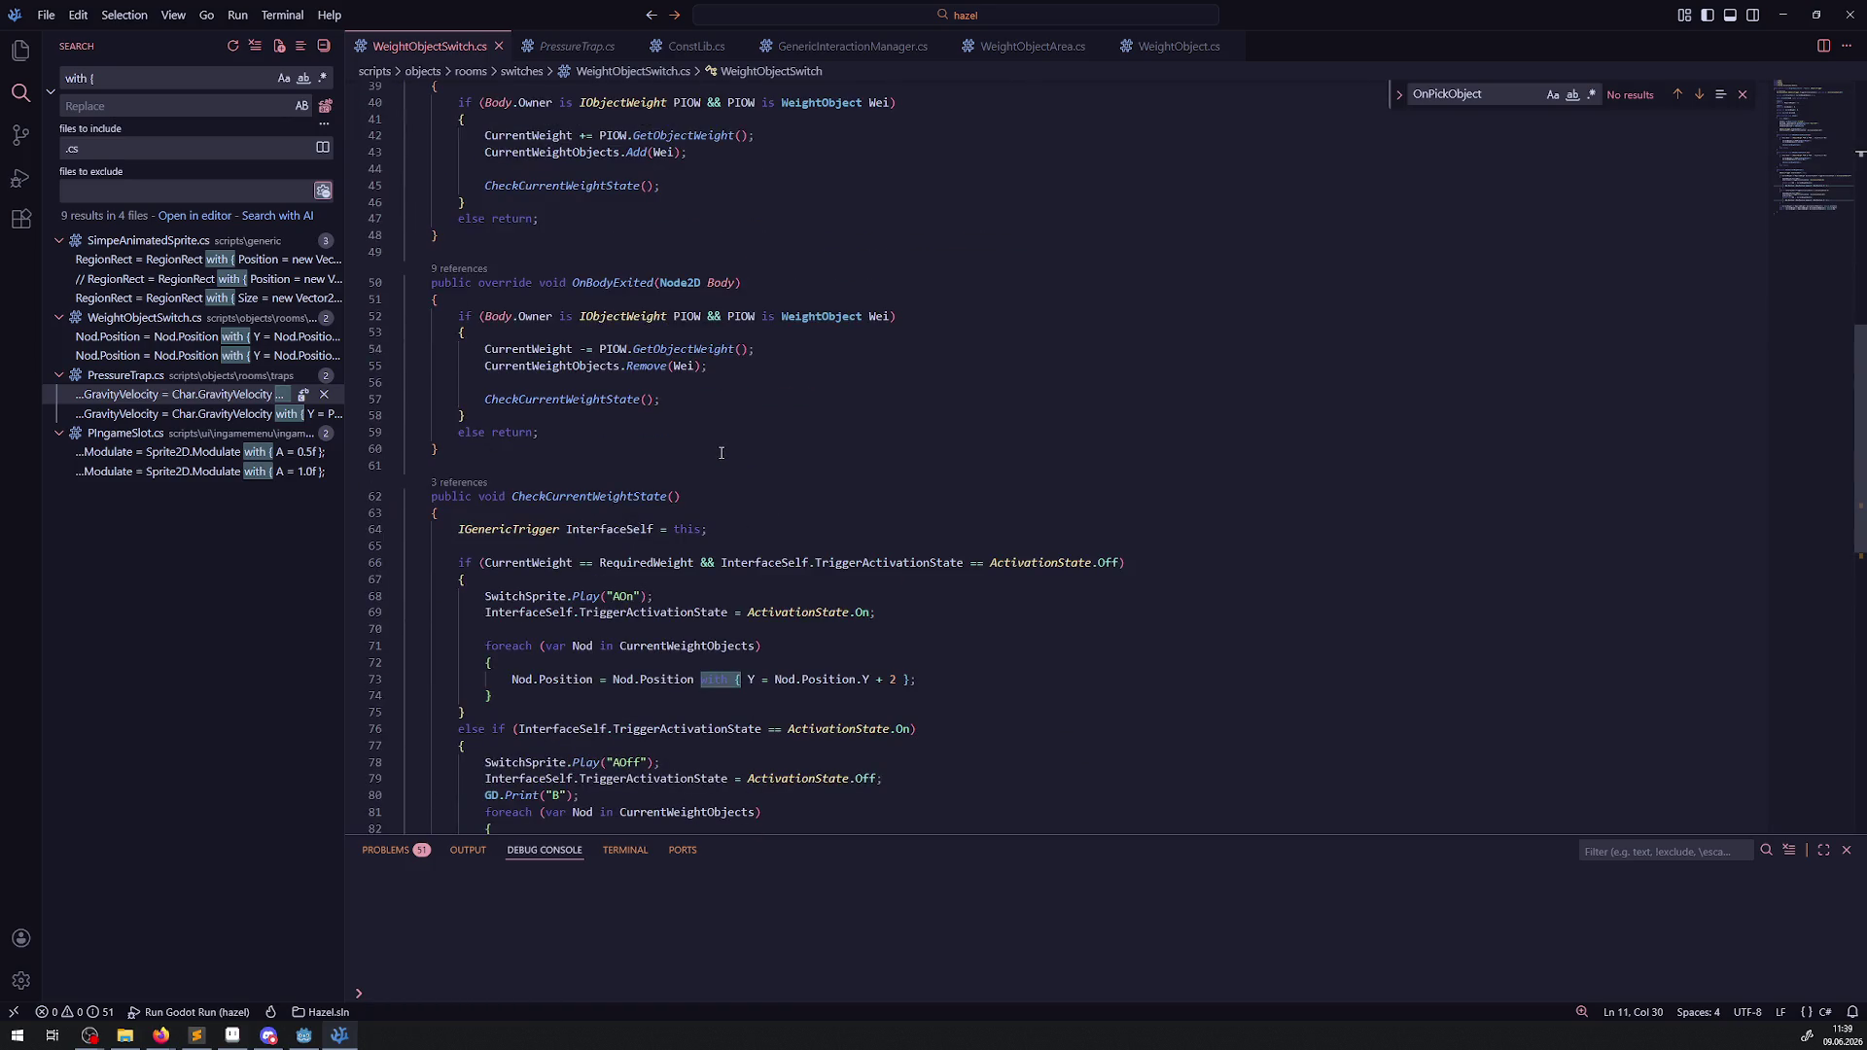
scroll(720, 381, down, 5)
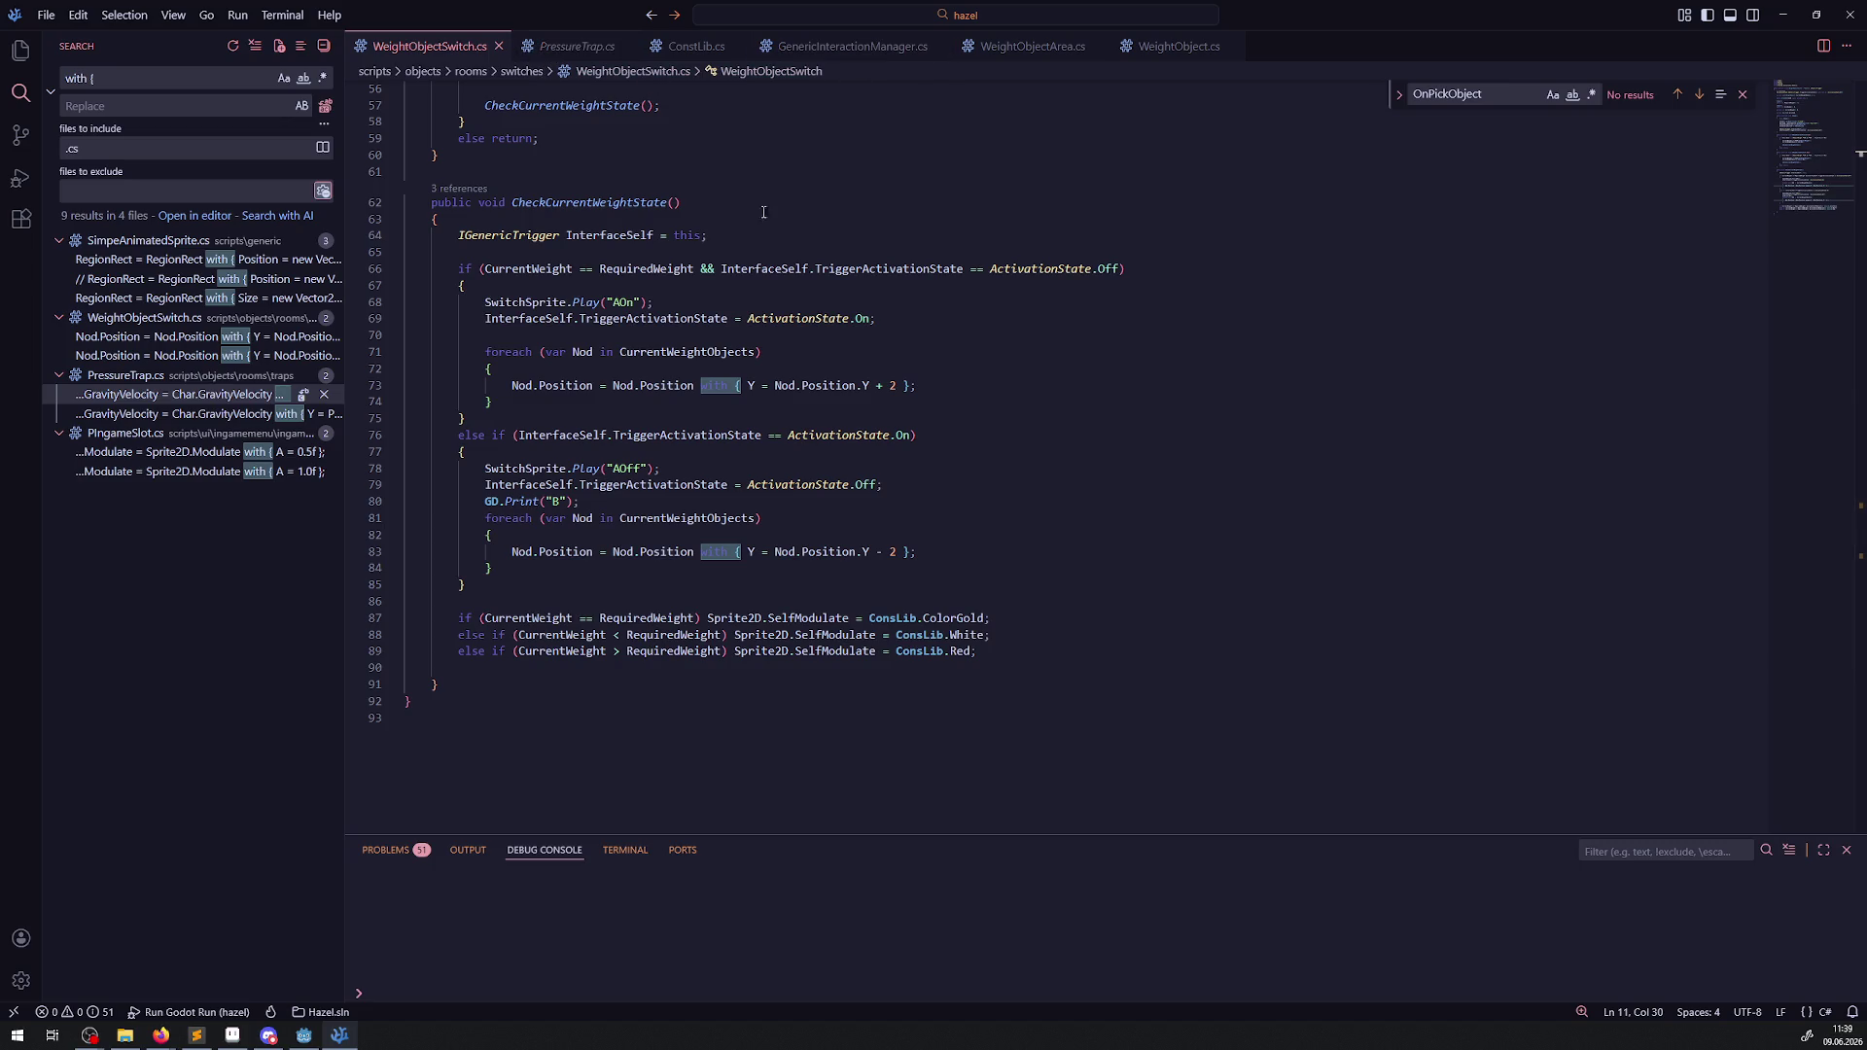
click(305, 1036)
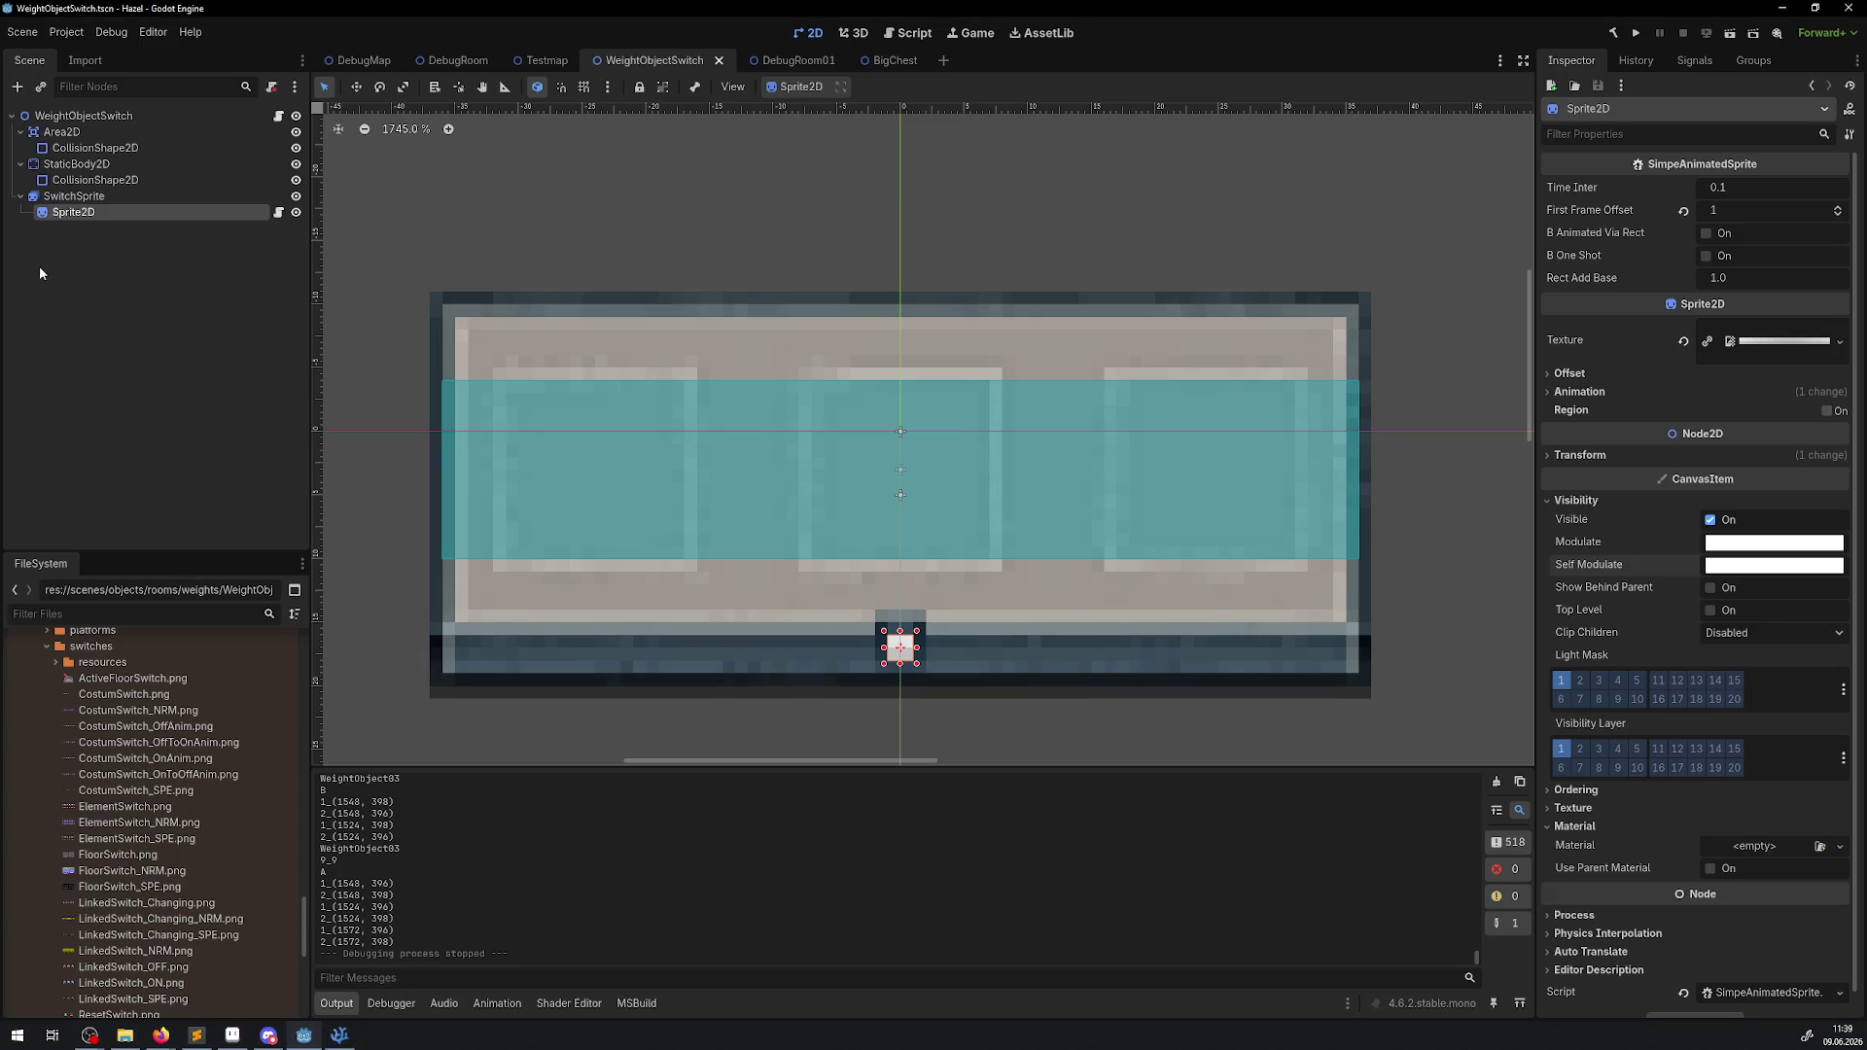
Inspect SwitchSprite and the Area2D collision shape, then open weights/WeightObject07.tscn.
click(74, 195)
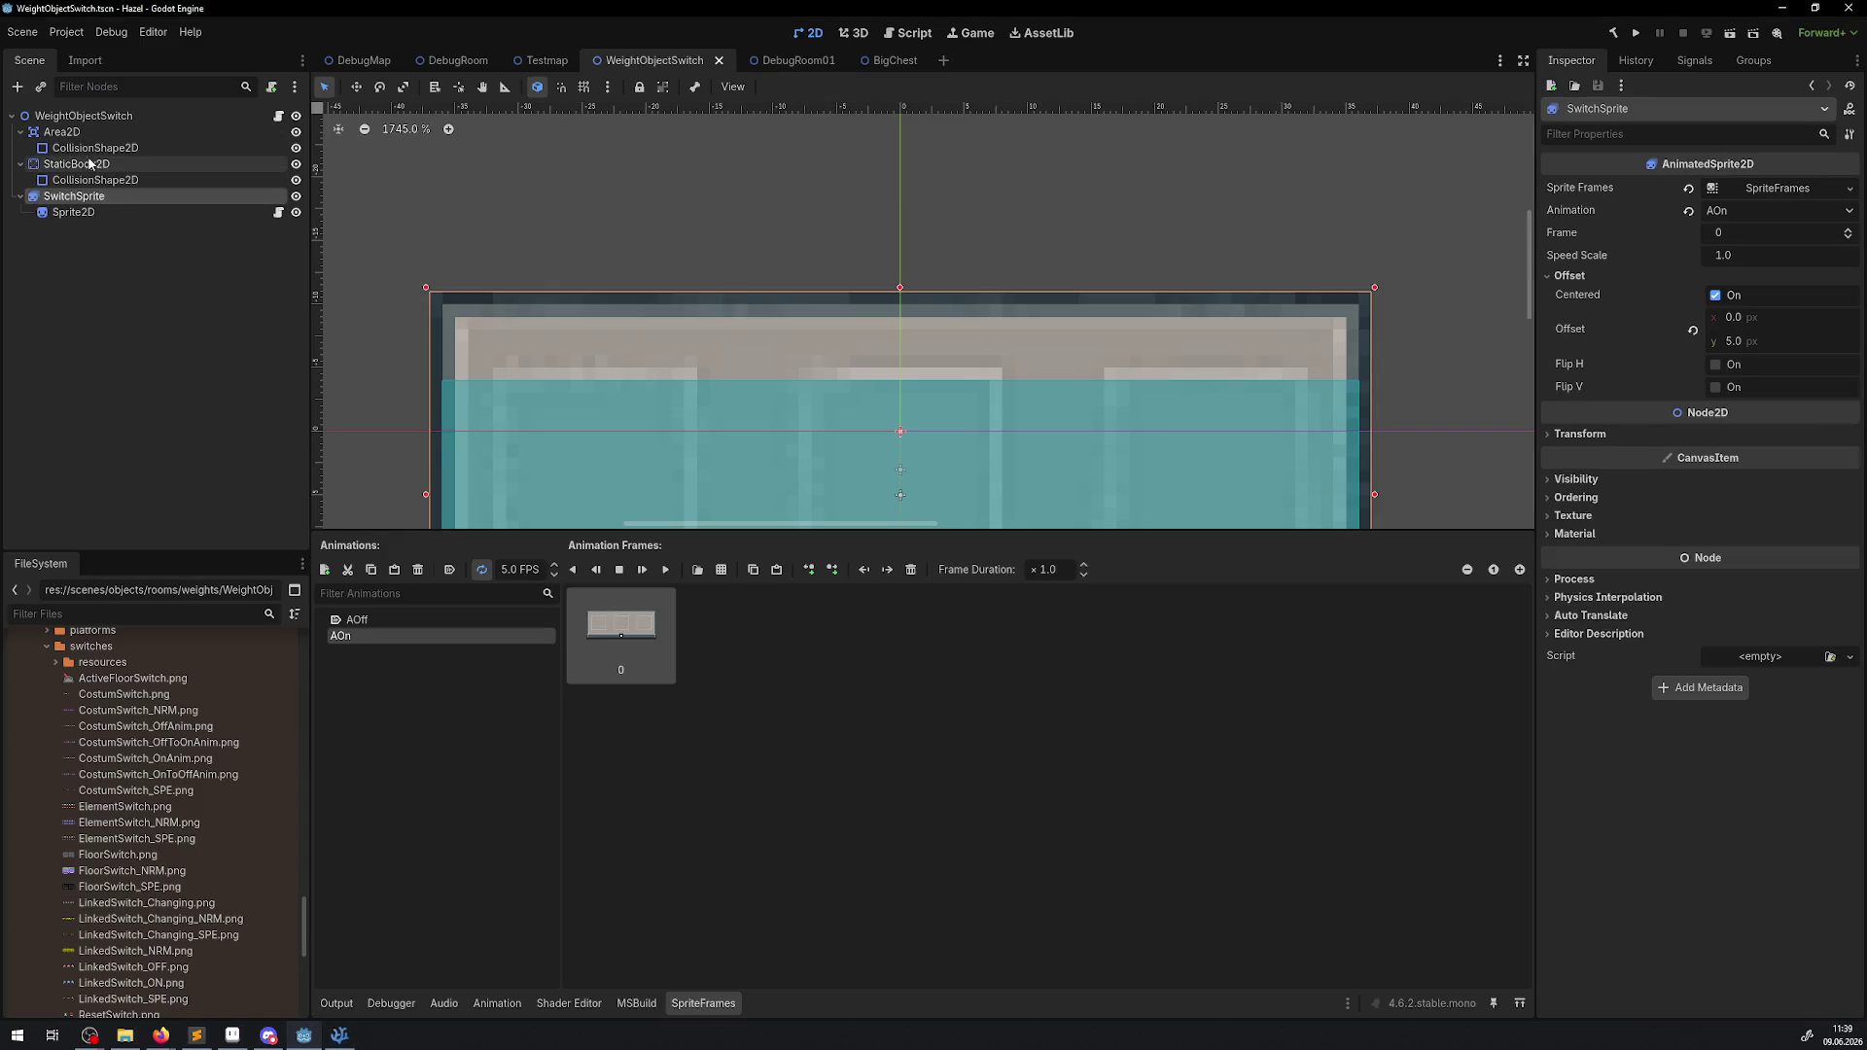
click(95, 146)
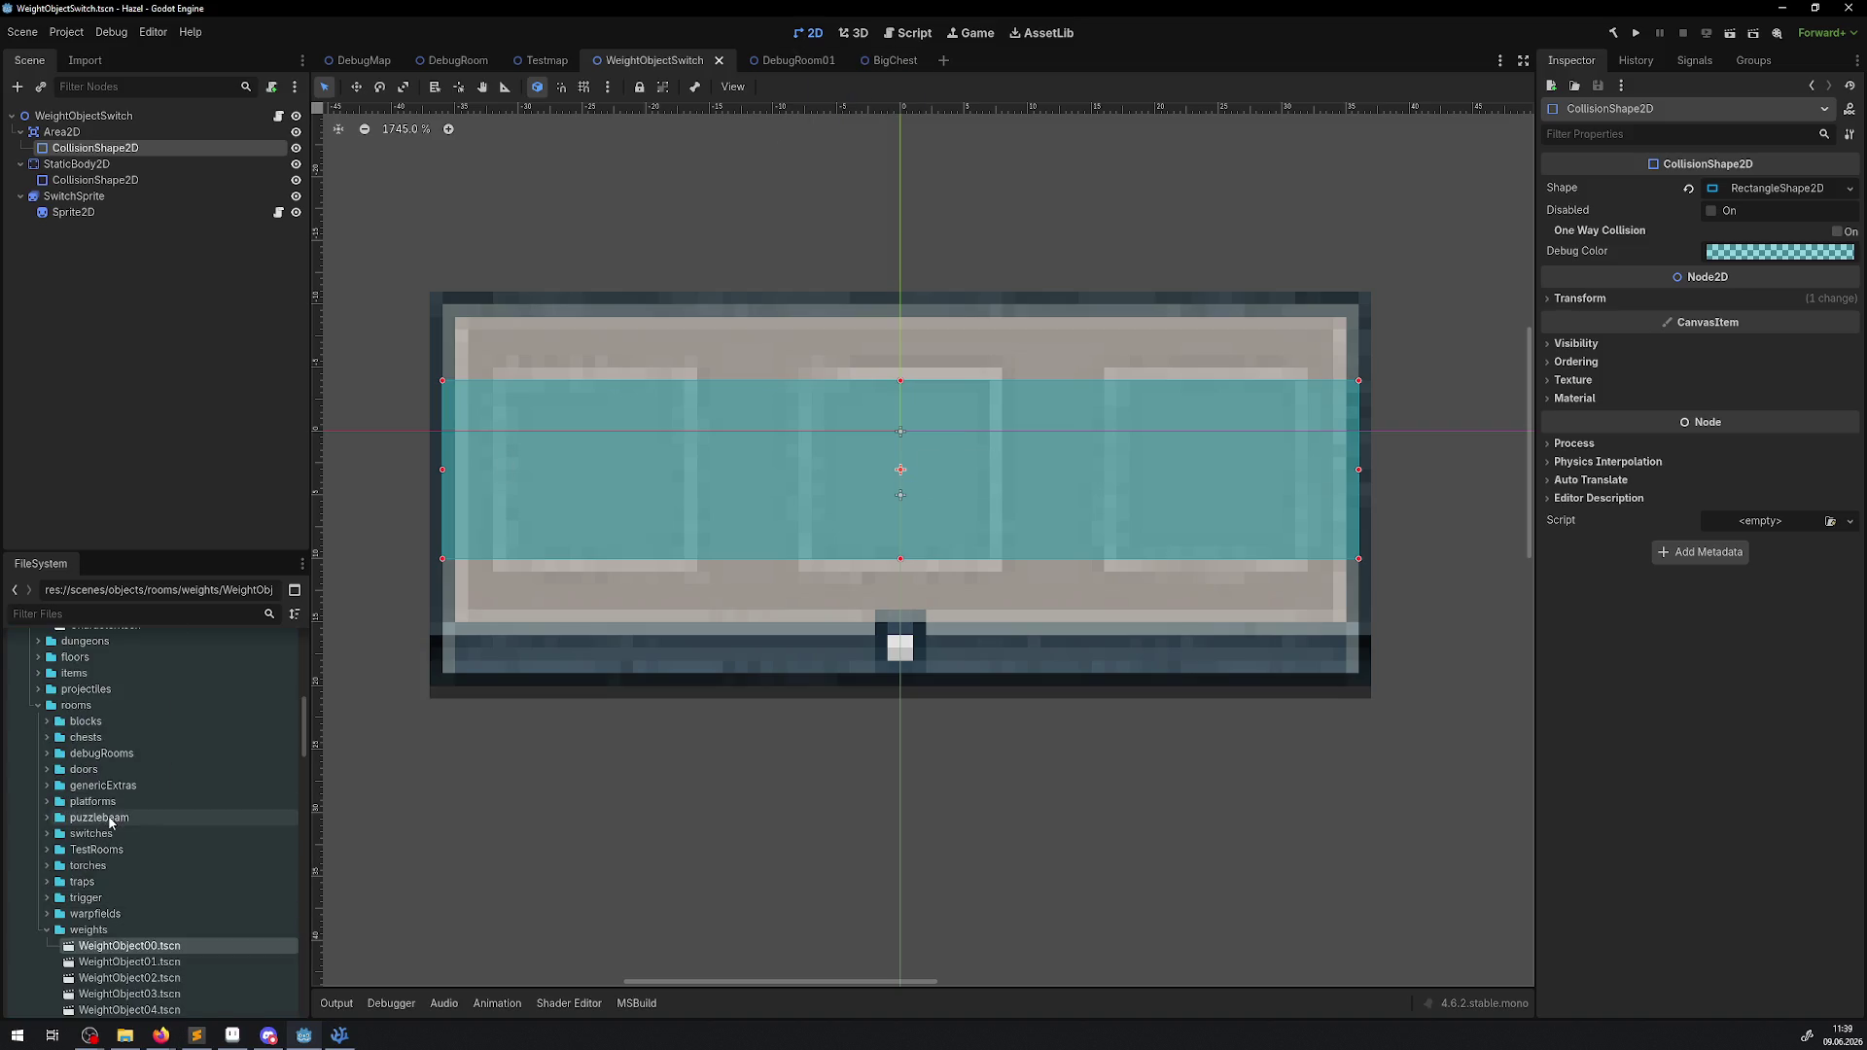
scroll(146, 895, down, 2)
double_click(146, 964)
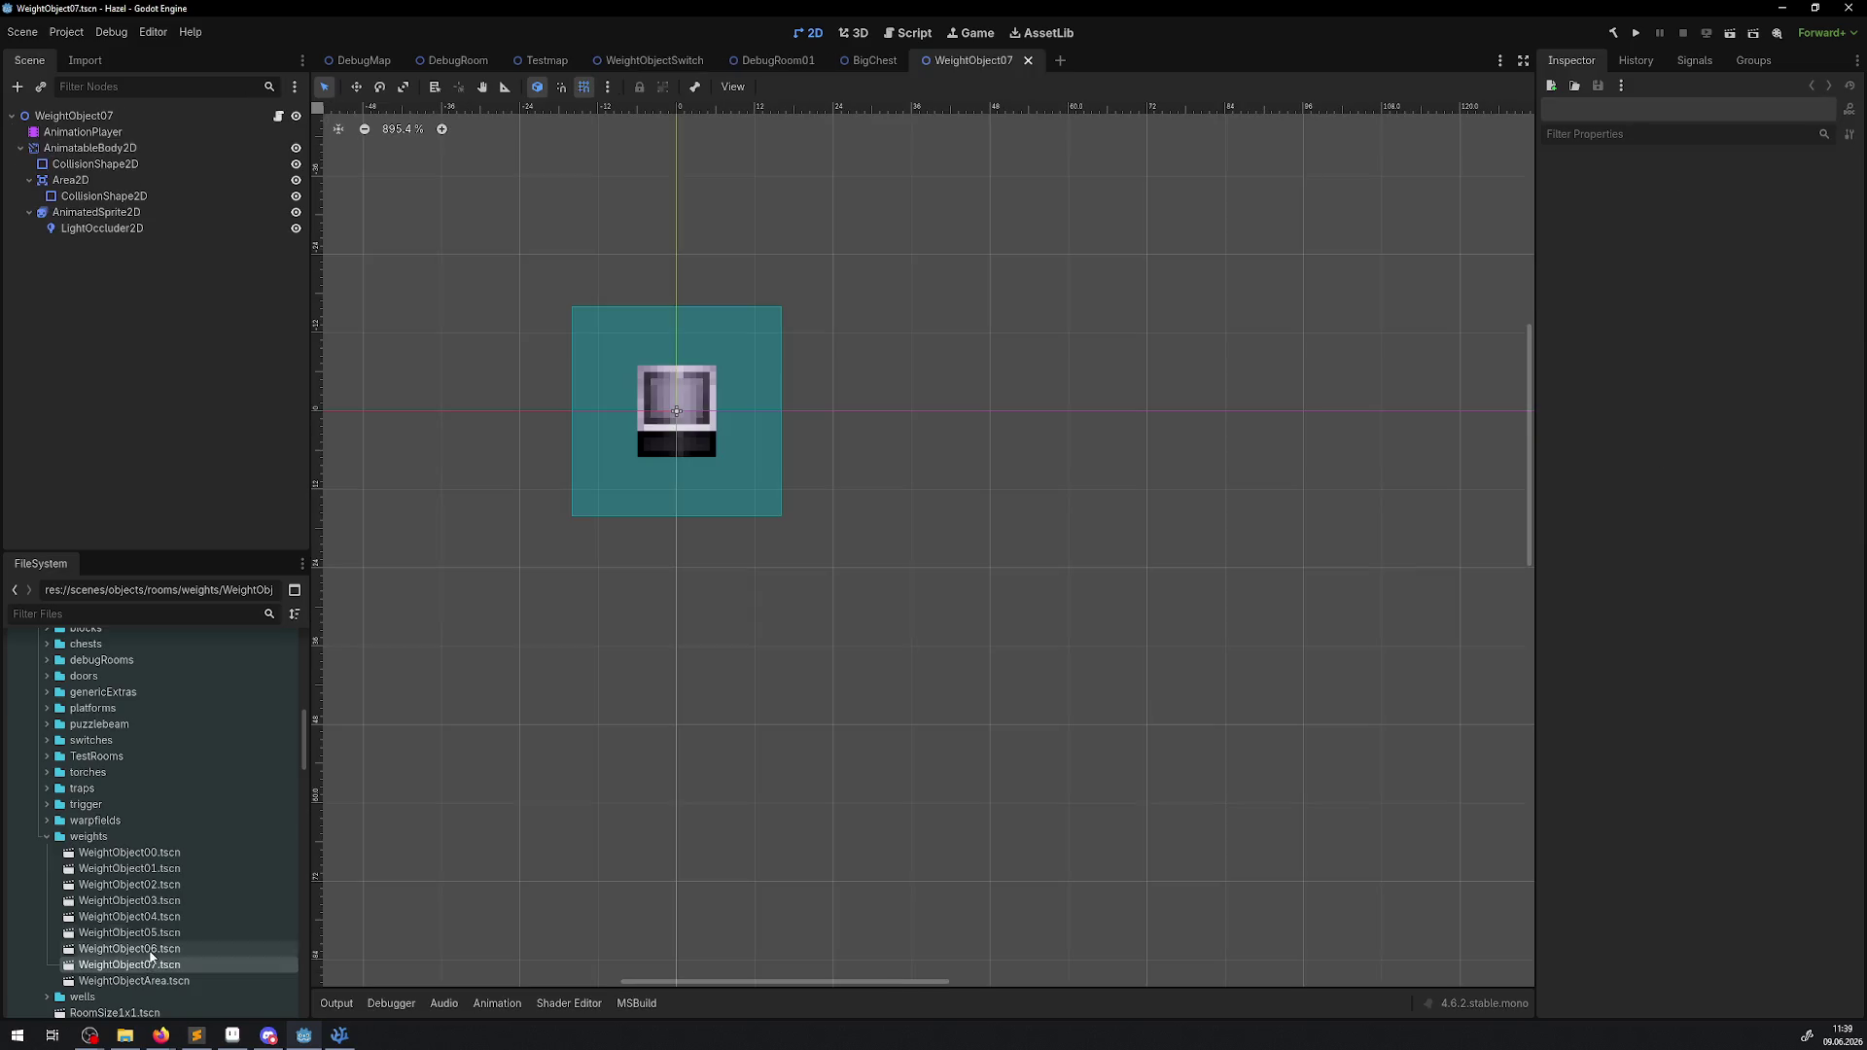
Set WeightObject07's Area2D CollisionShape2D scale to 1.3 on both x and y.
click(107, 180)
click(97, 196)
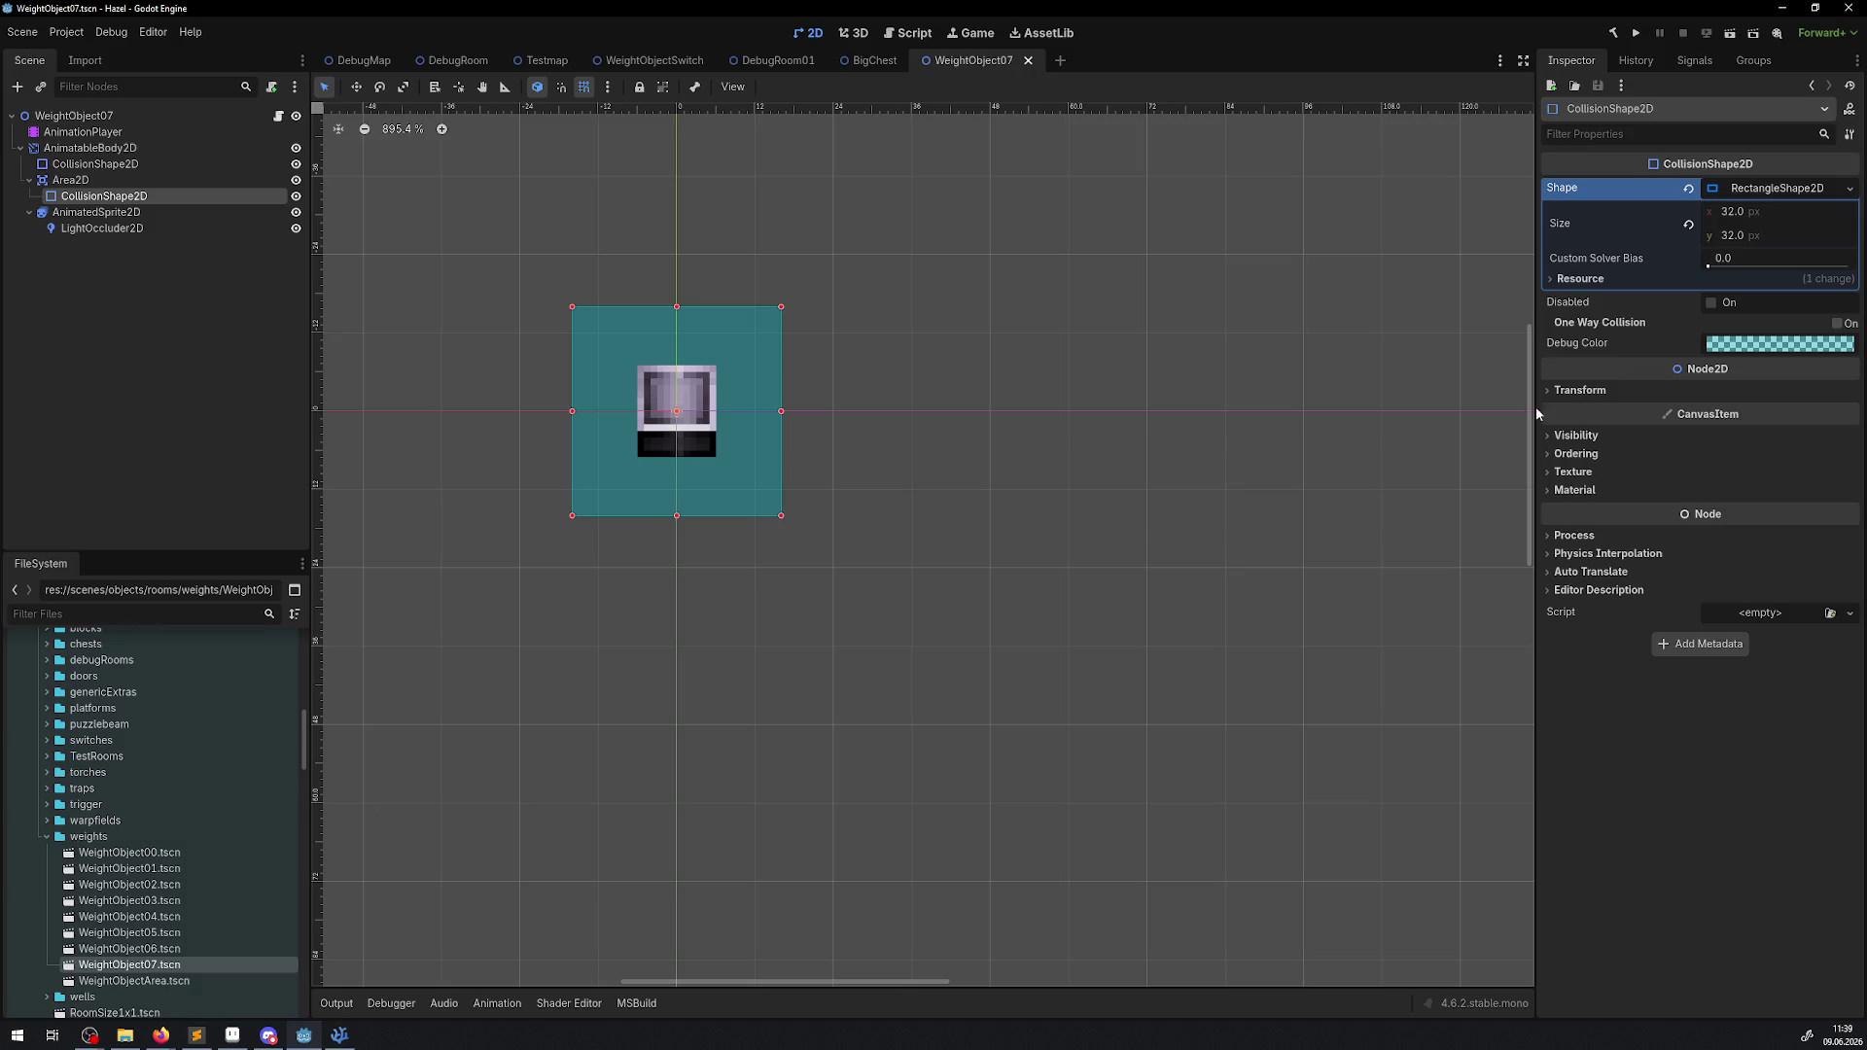
click(1578, 393)
click(1748, 504)
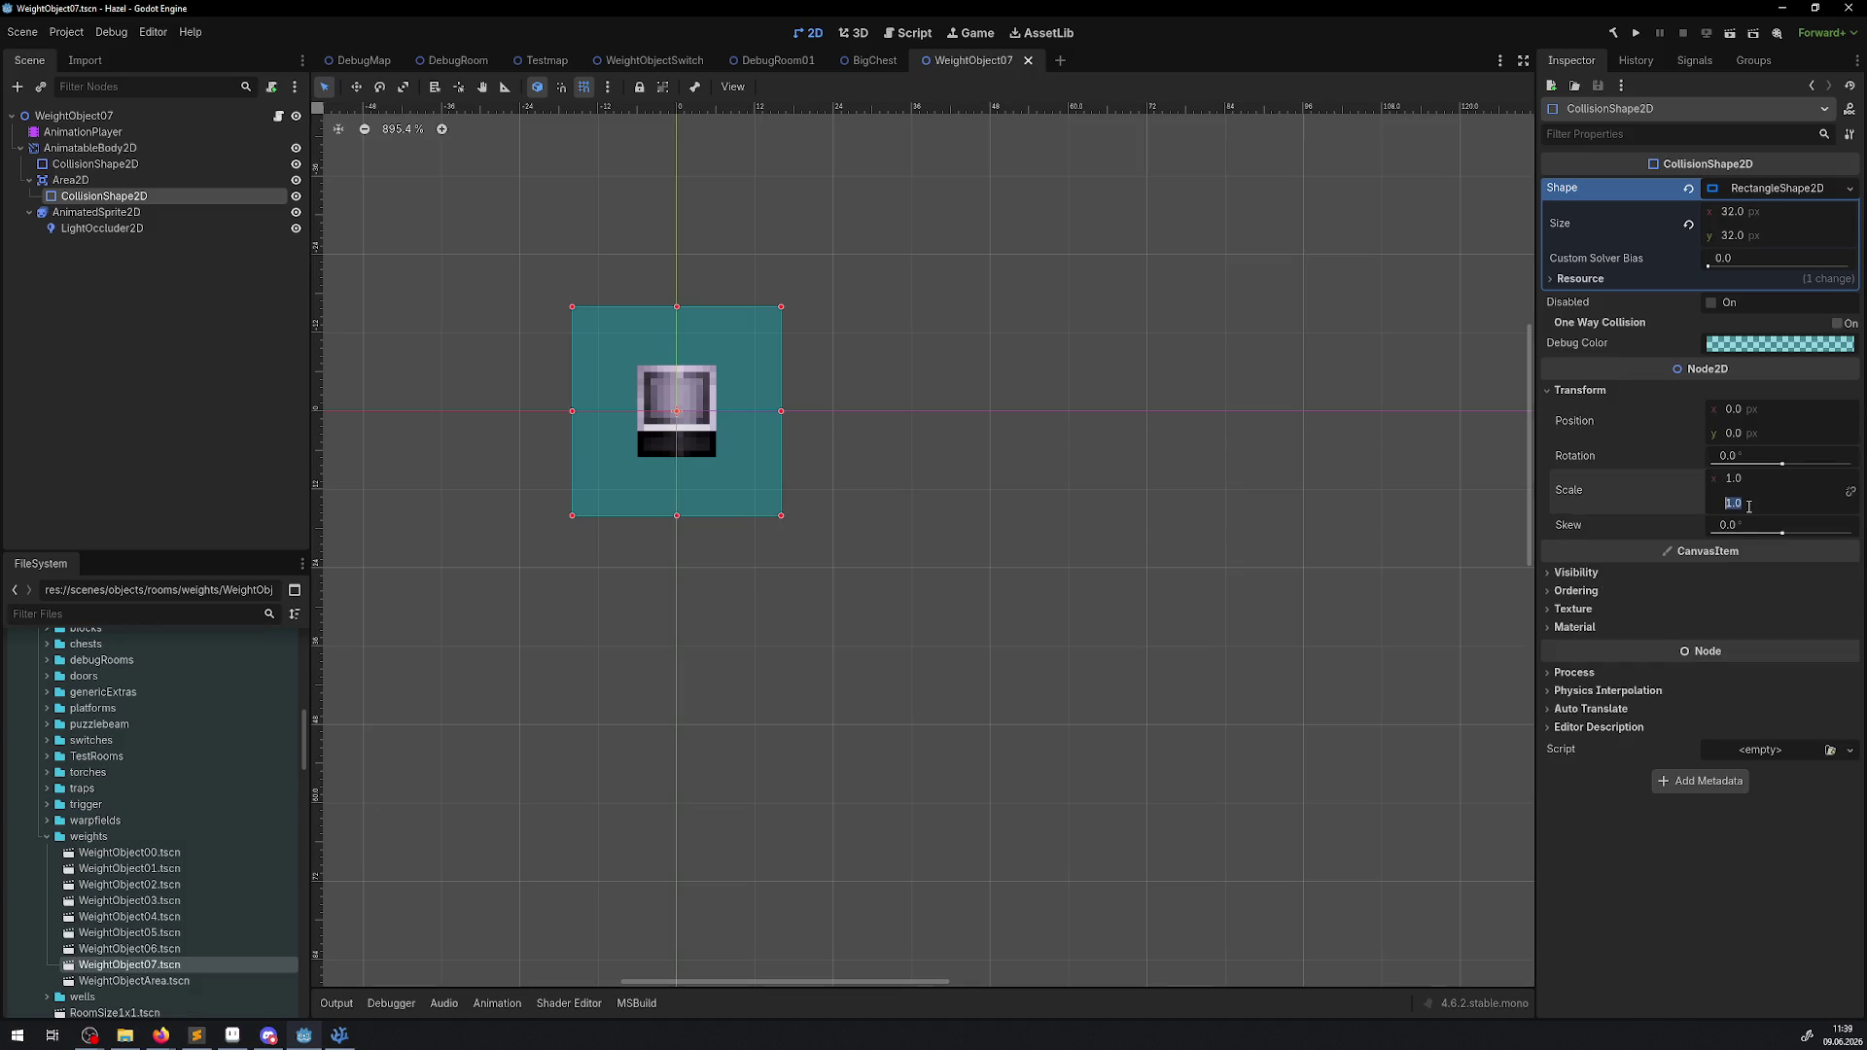
text(1.3)
key(Return)
click(1751, 479)
text(1.3)
key(Return)
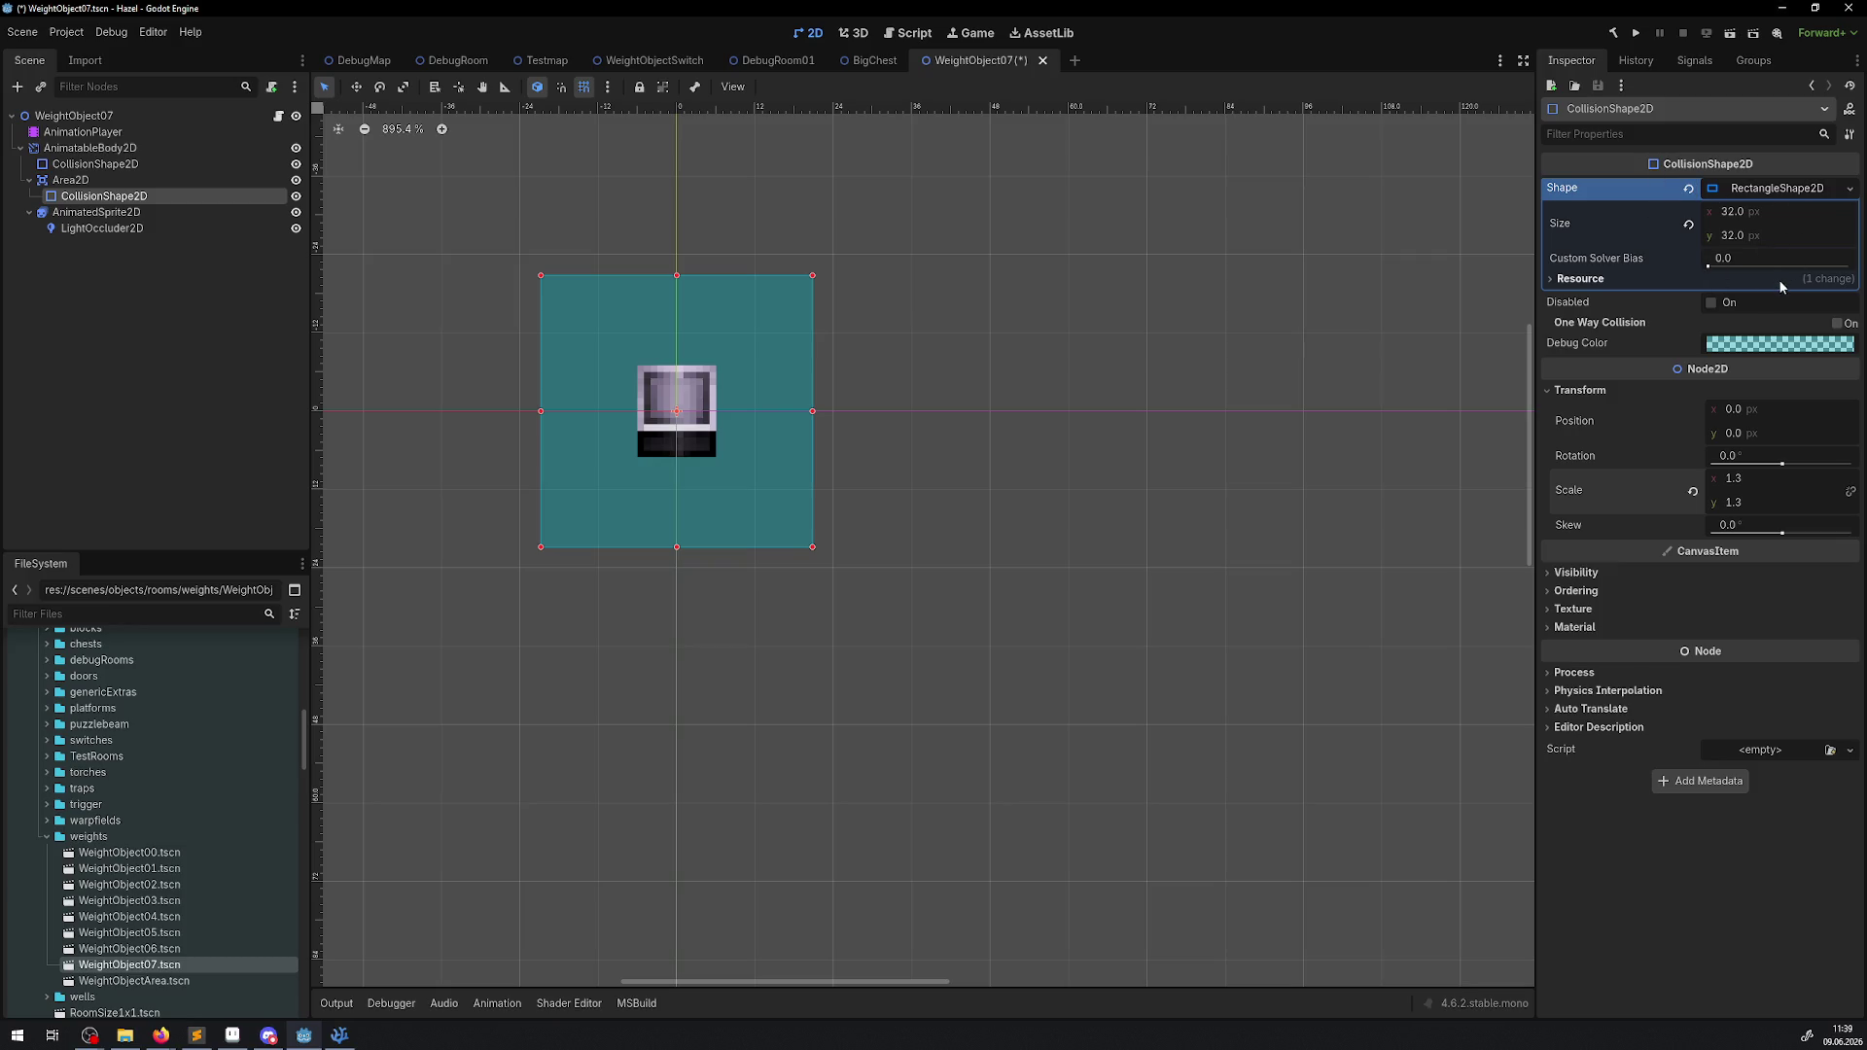
Reset the collision shape scale to 1.0 on both axes, save the scene, and return to VS Code.
click(1737, 478)
text(1)
click(1750, 504)
text(1)
key(Return)
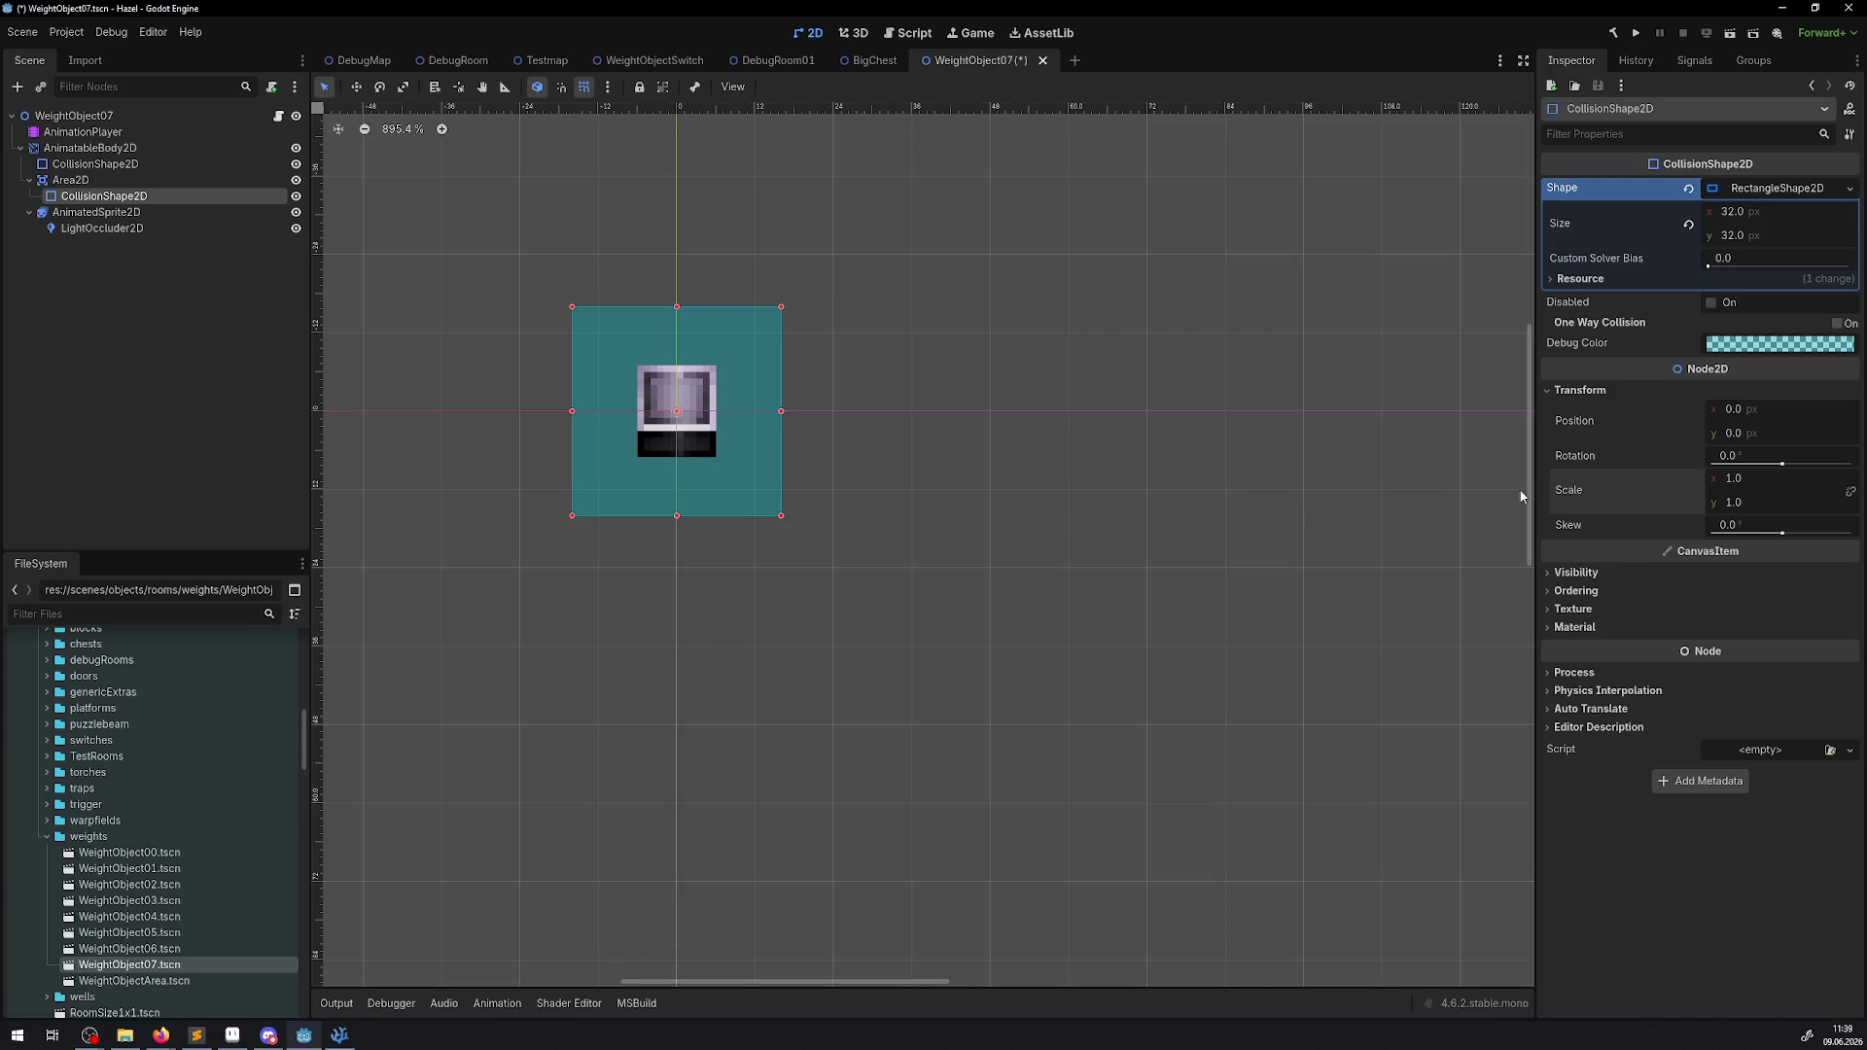
key(ctrl+s)
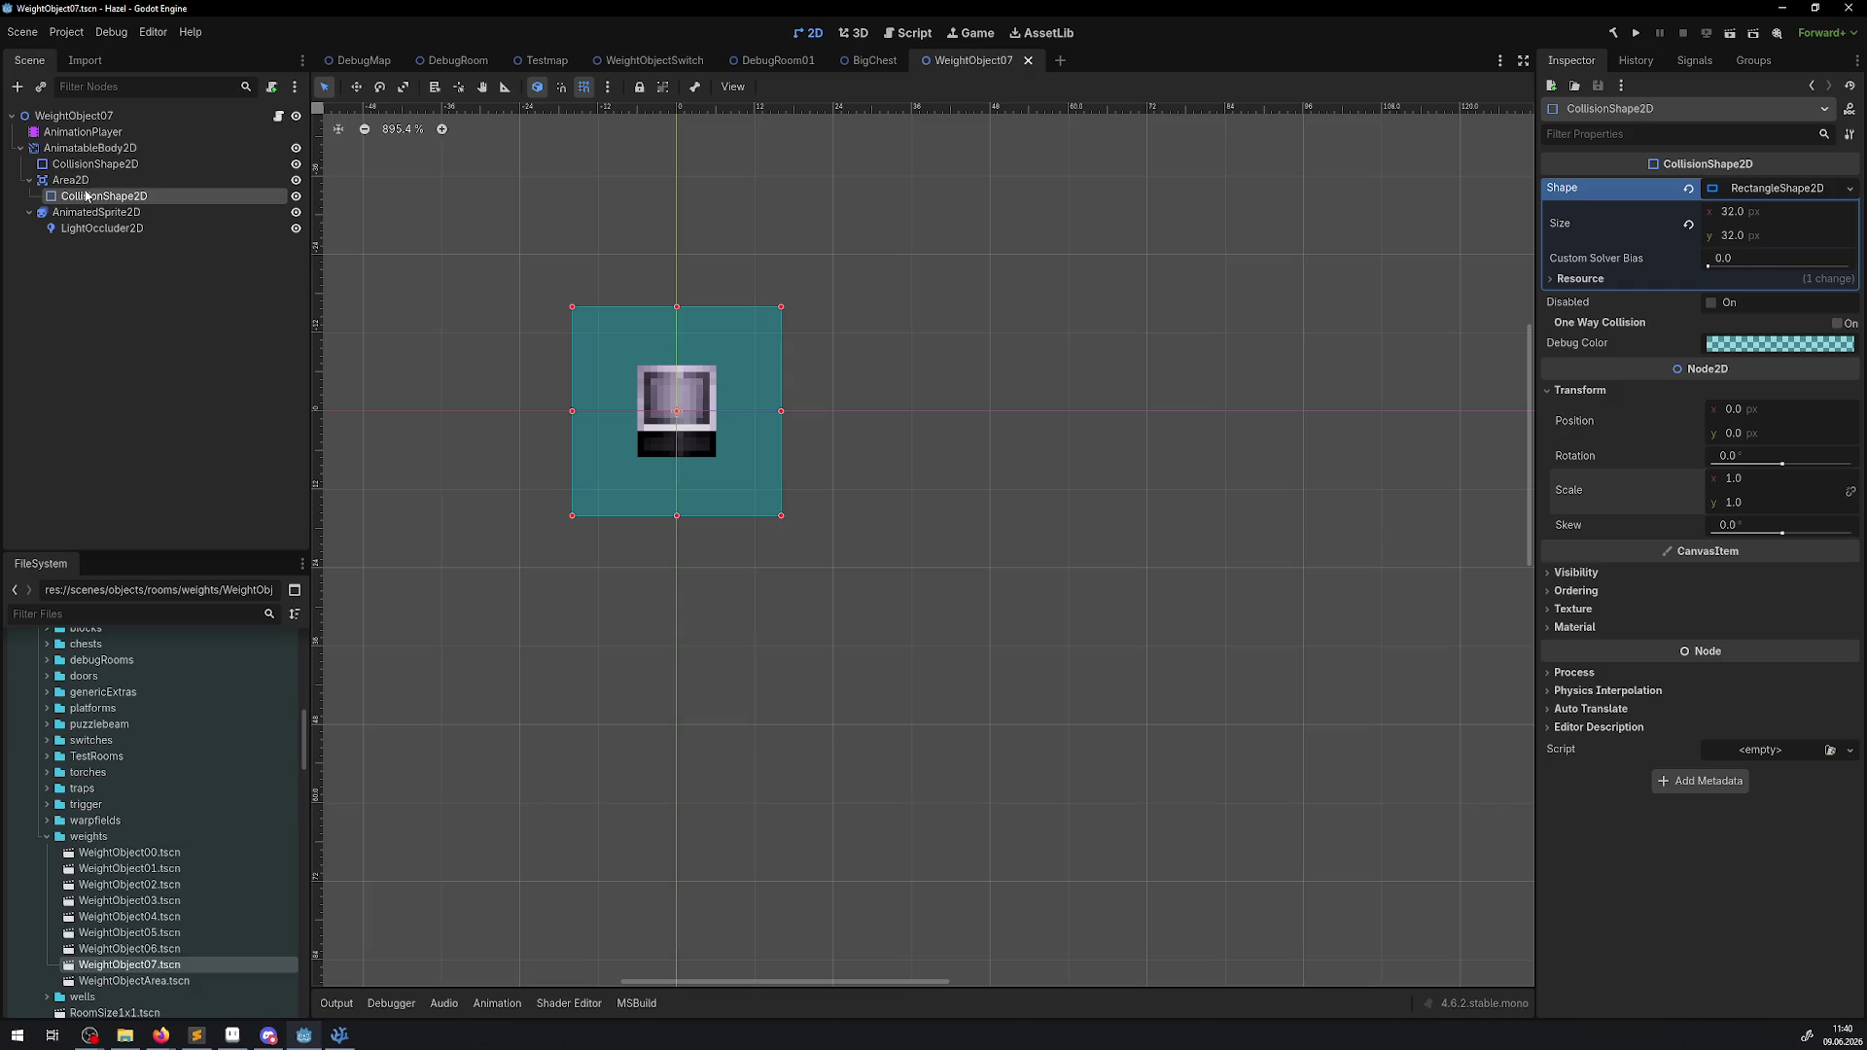
click(339, 1035)
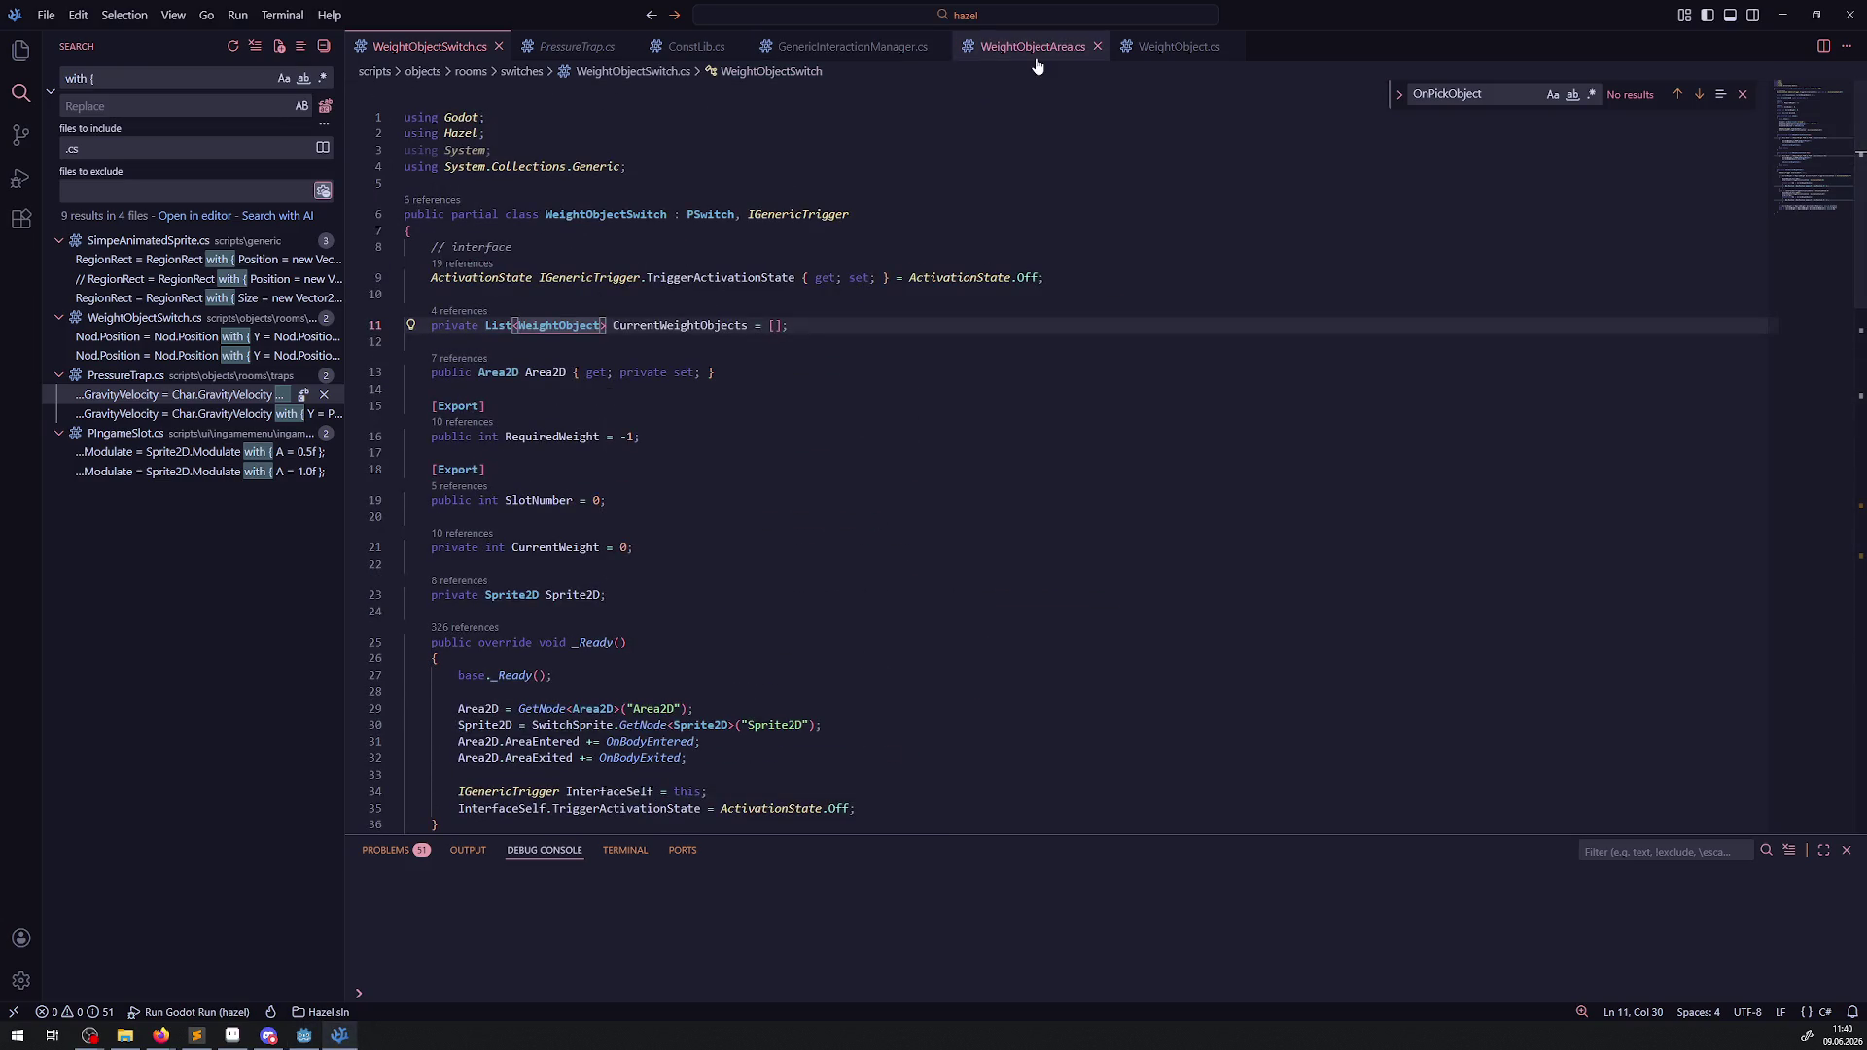
Peek PCarryObject's definition from WeightObject.cs, open PCarryObject.cs, and inspect its Area2D property.
click(1166, 52)
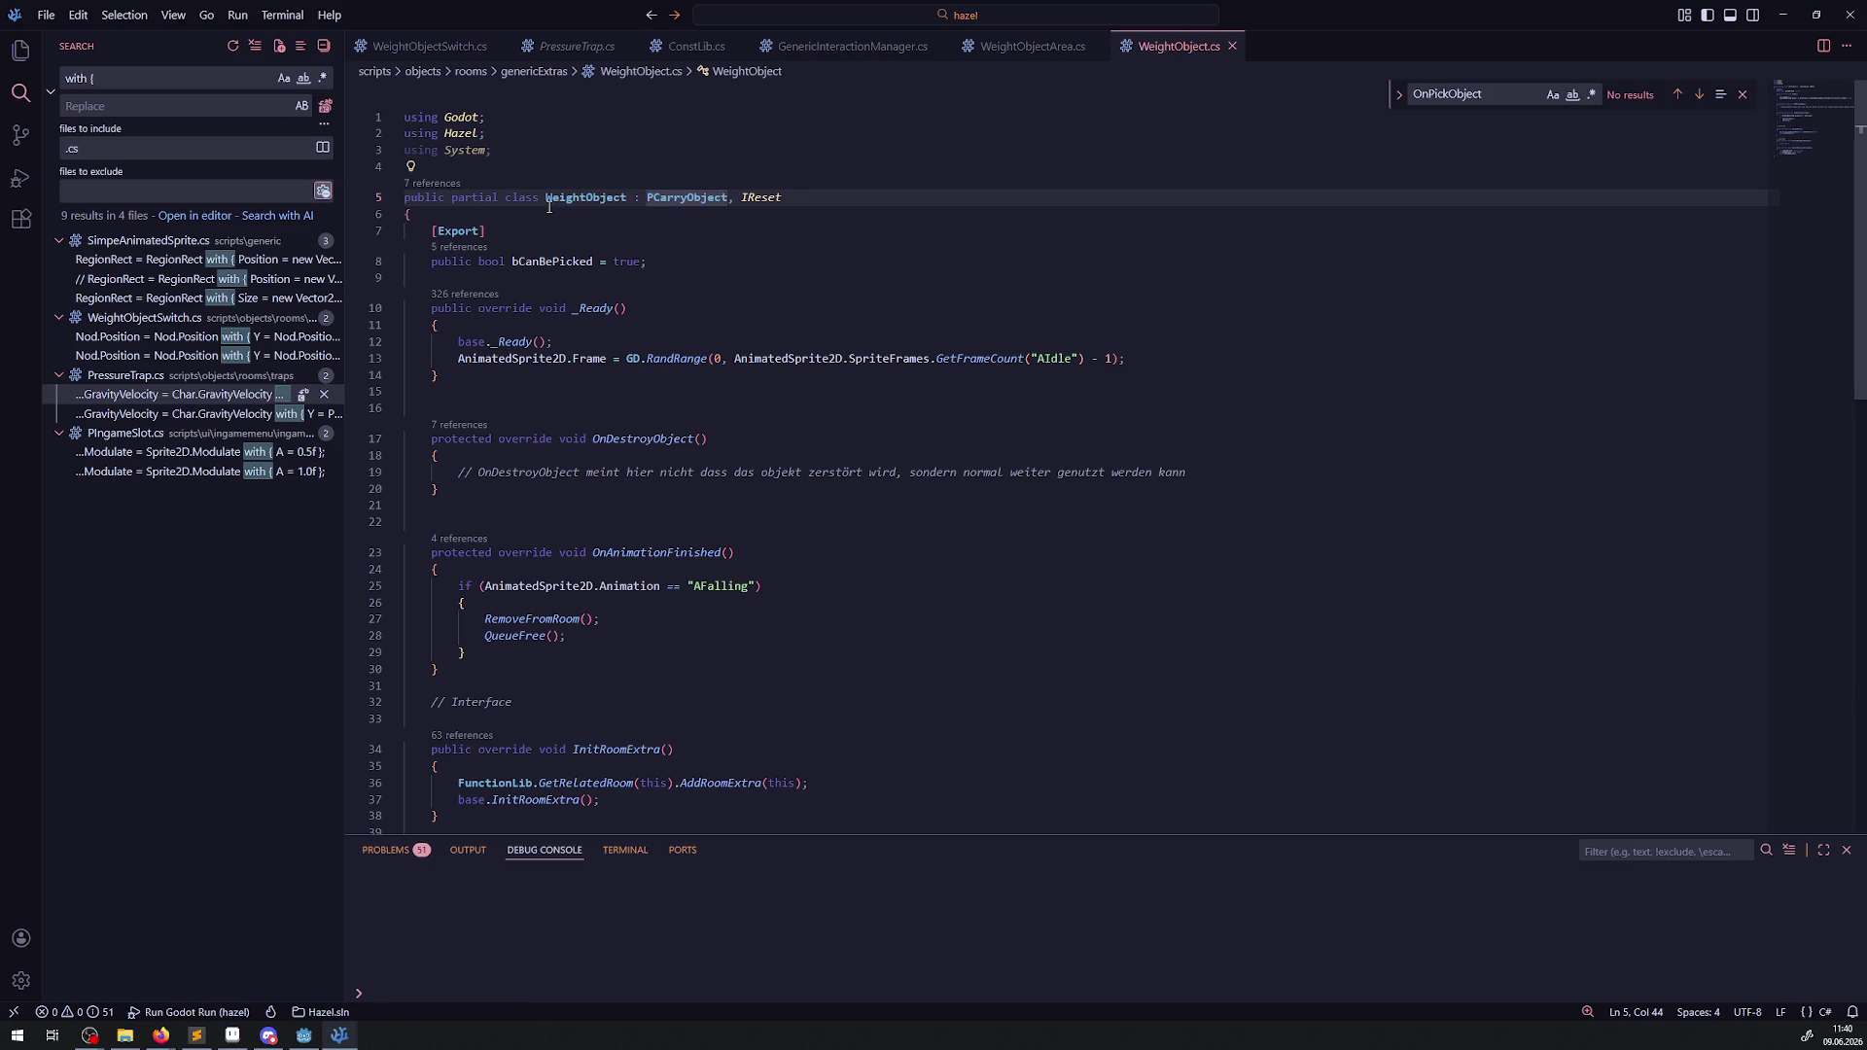
right_click(689, 199)
click(753, 218)
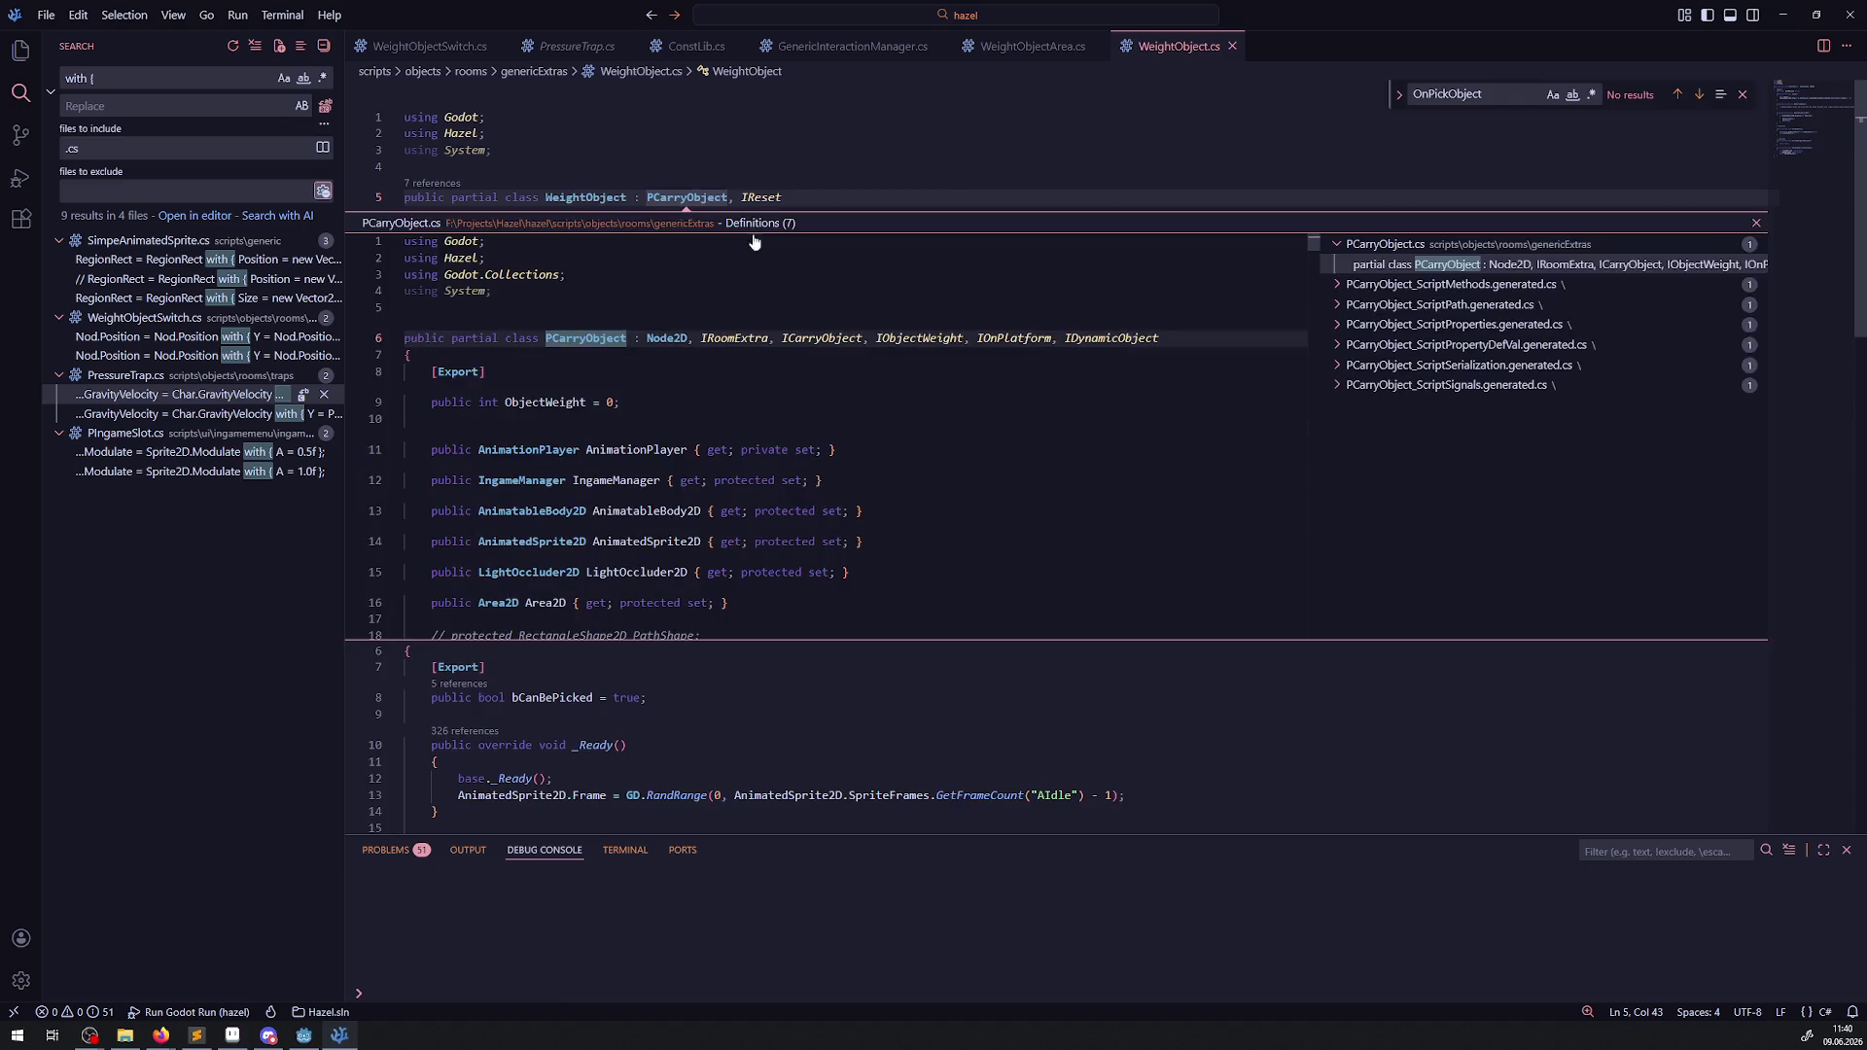
double_click(825, 428)
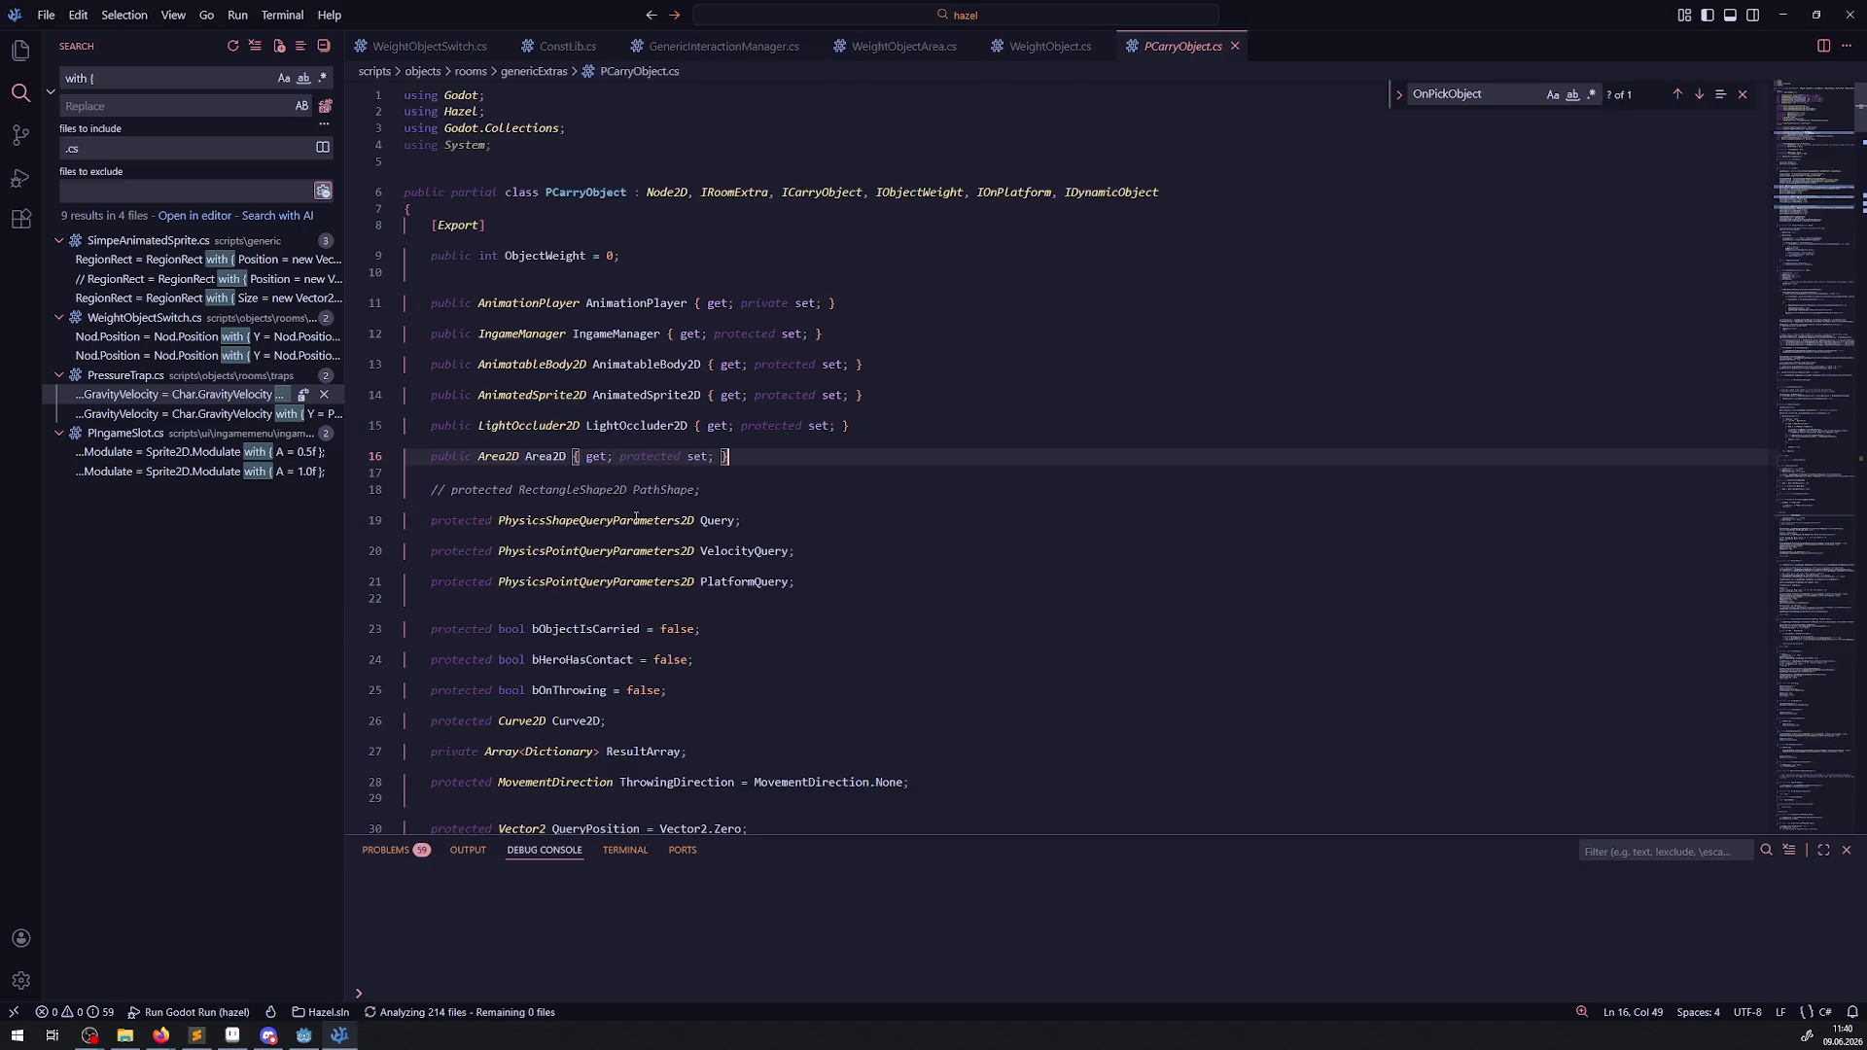
double_click(544, 457)
scroll(664, 519, down, 10)
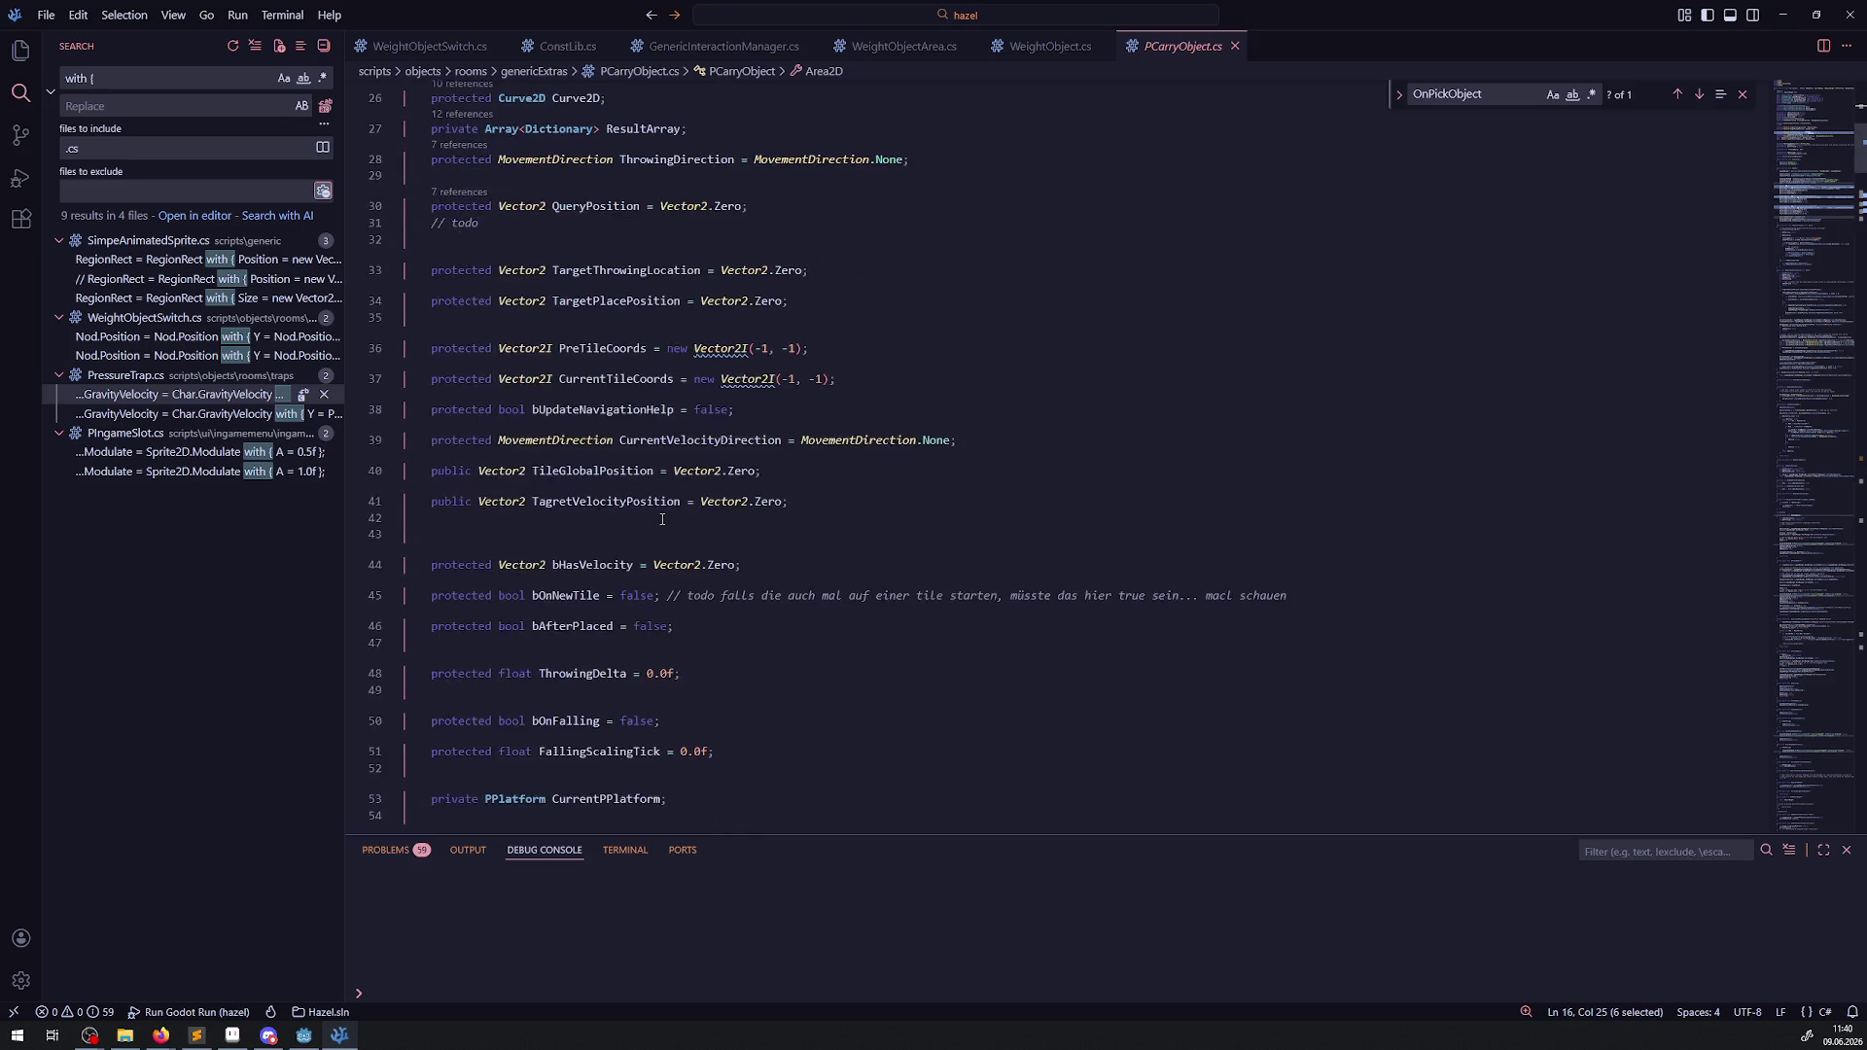
scroll(664, 519, down, 10)
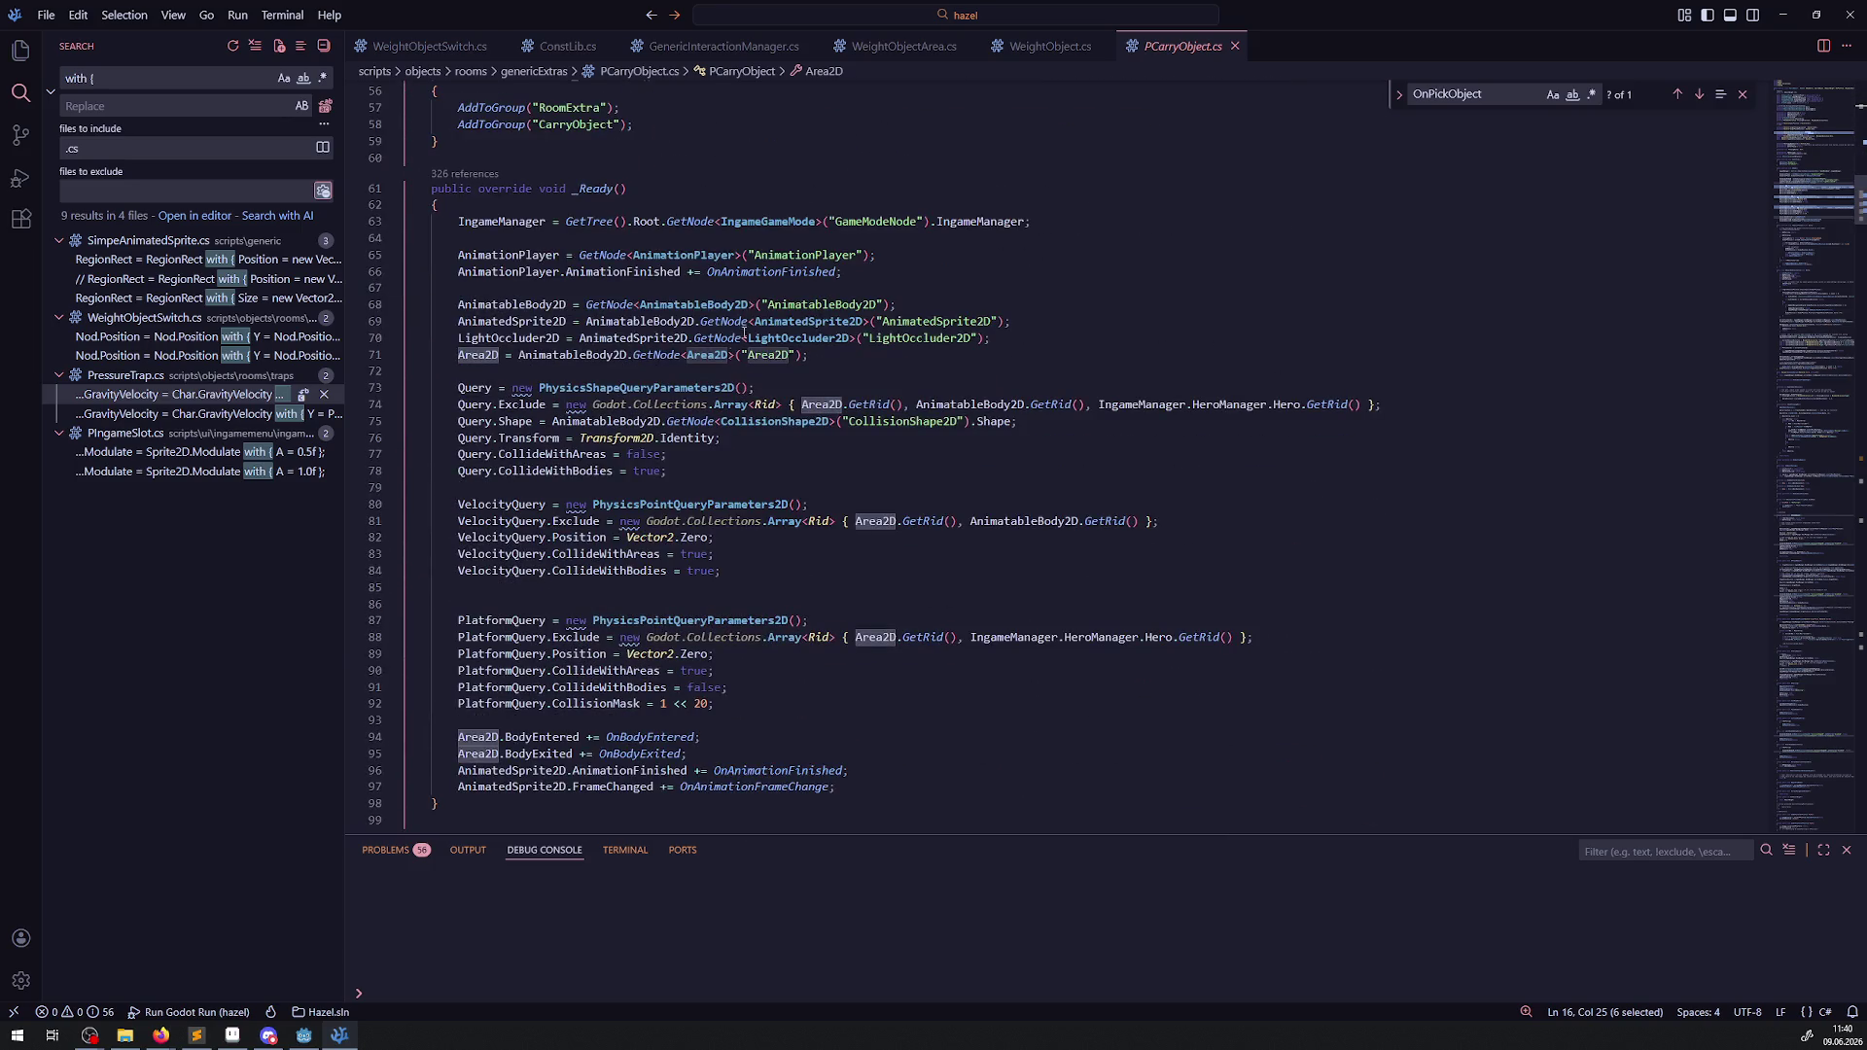
scroll(711, 442, up, 10)
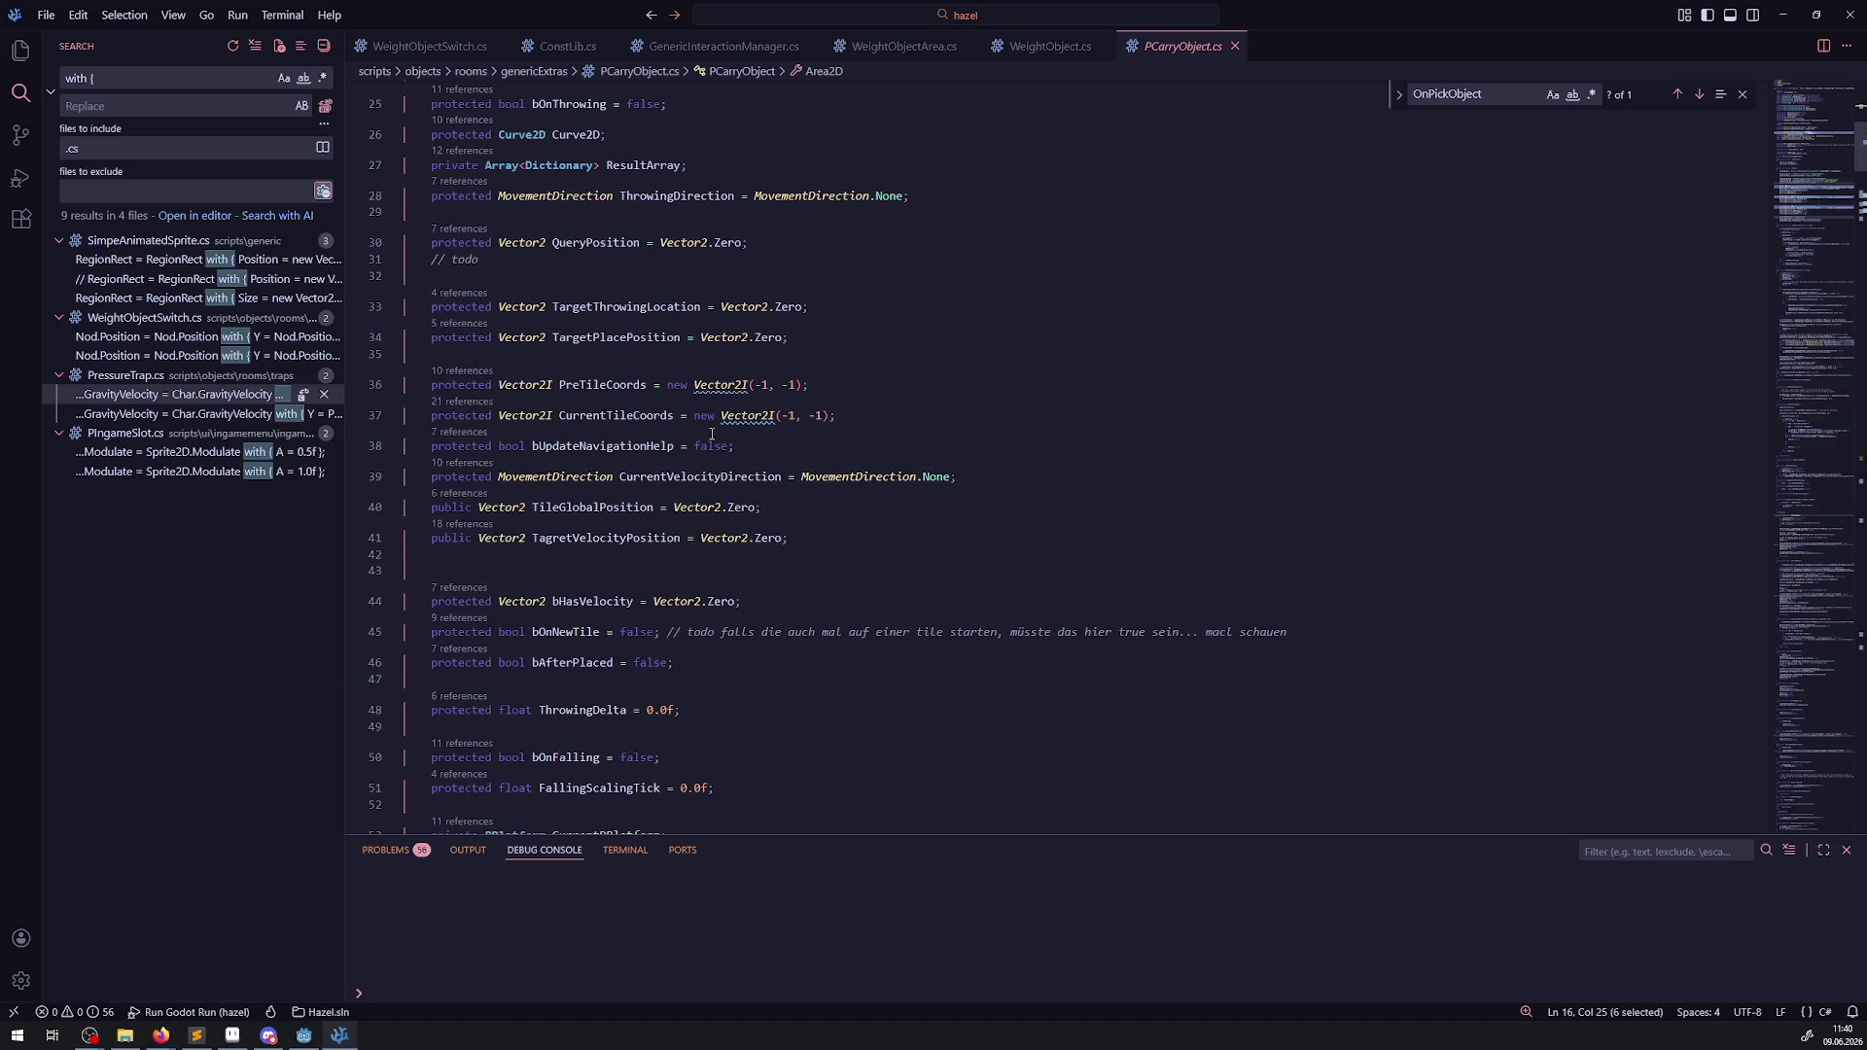
scroll(631, 288, up, 8)
click(547, 477)
double_click(546, 478)
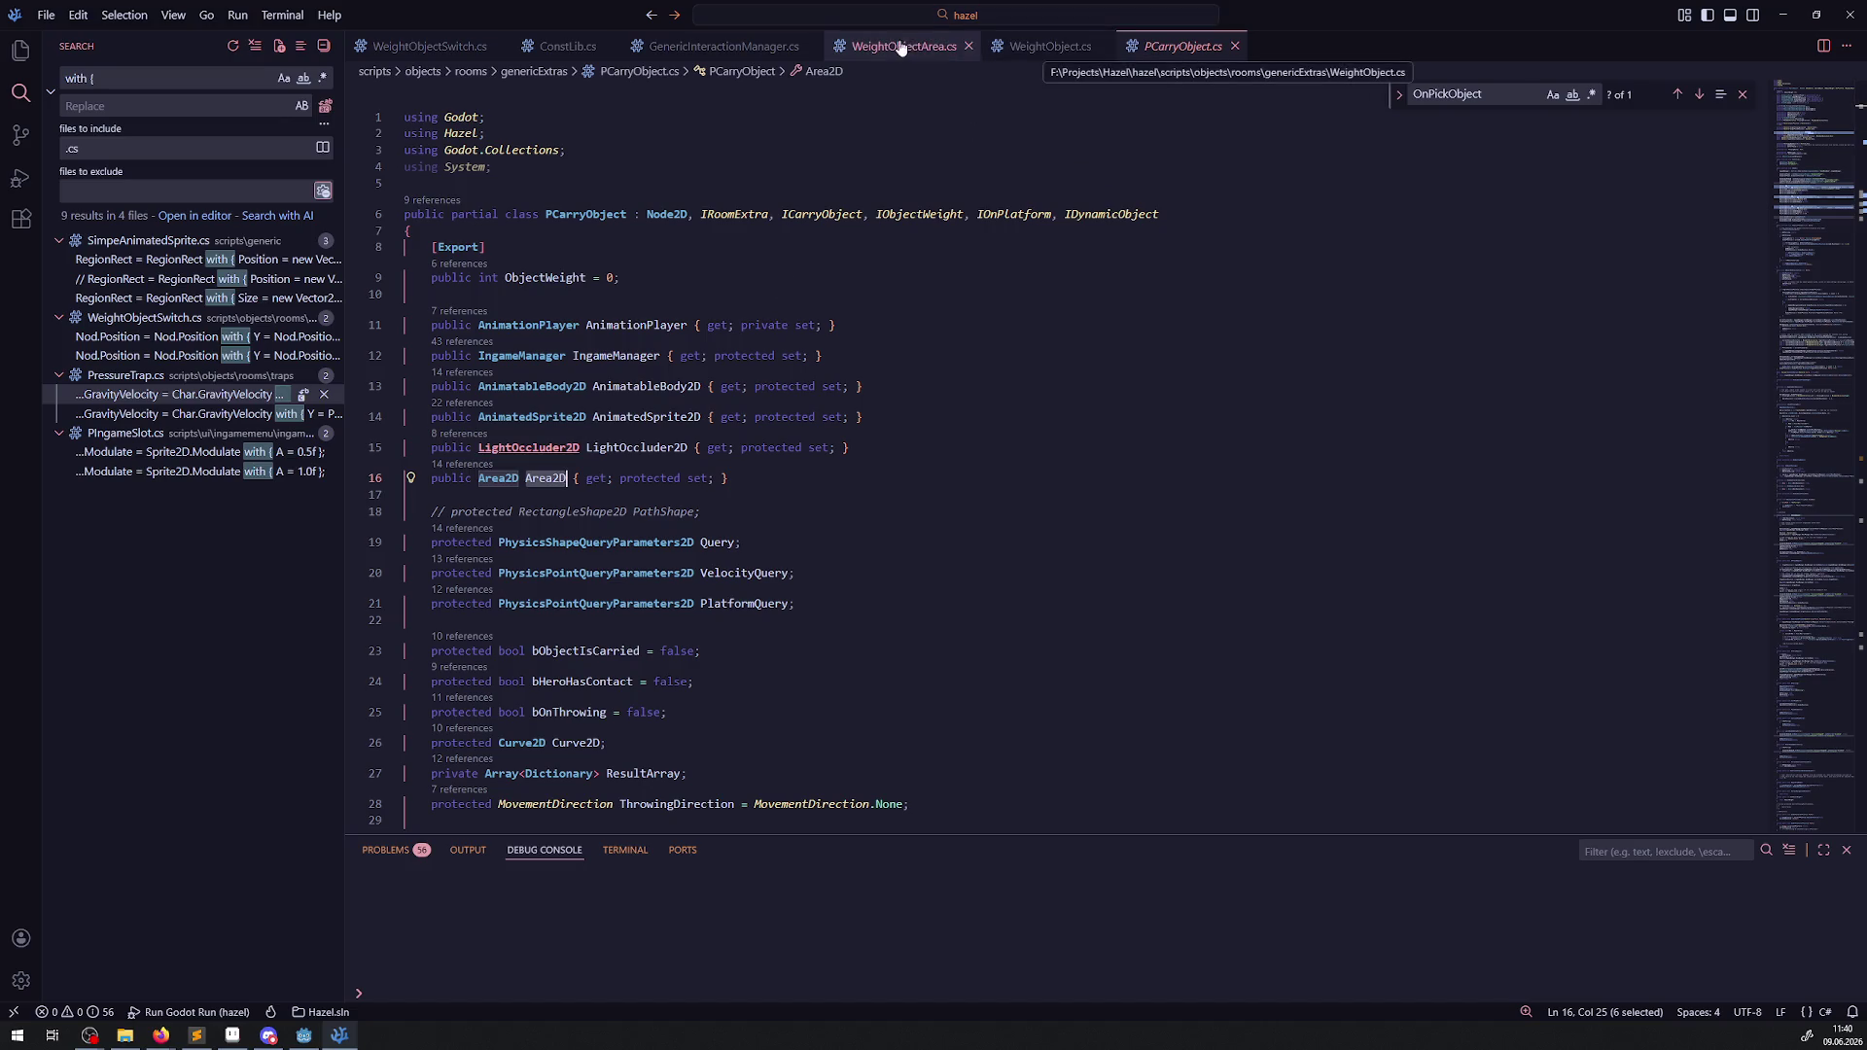
Return to WeightObject.cs and place the caret below the _Ready method.
click(1048, 46)
scroll(608, 358, down, 15)
scroll(466, 409, up, 15)
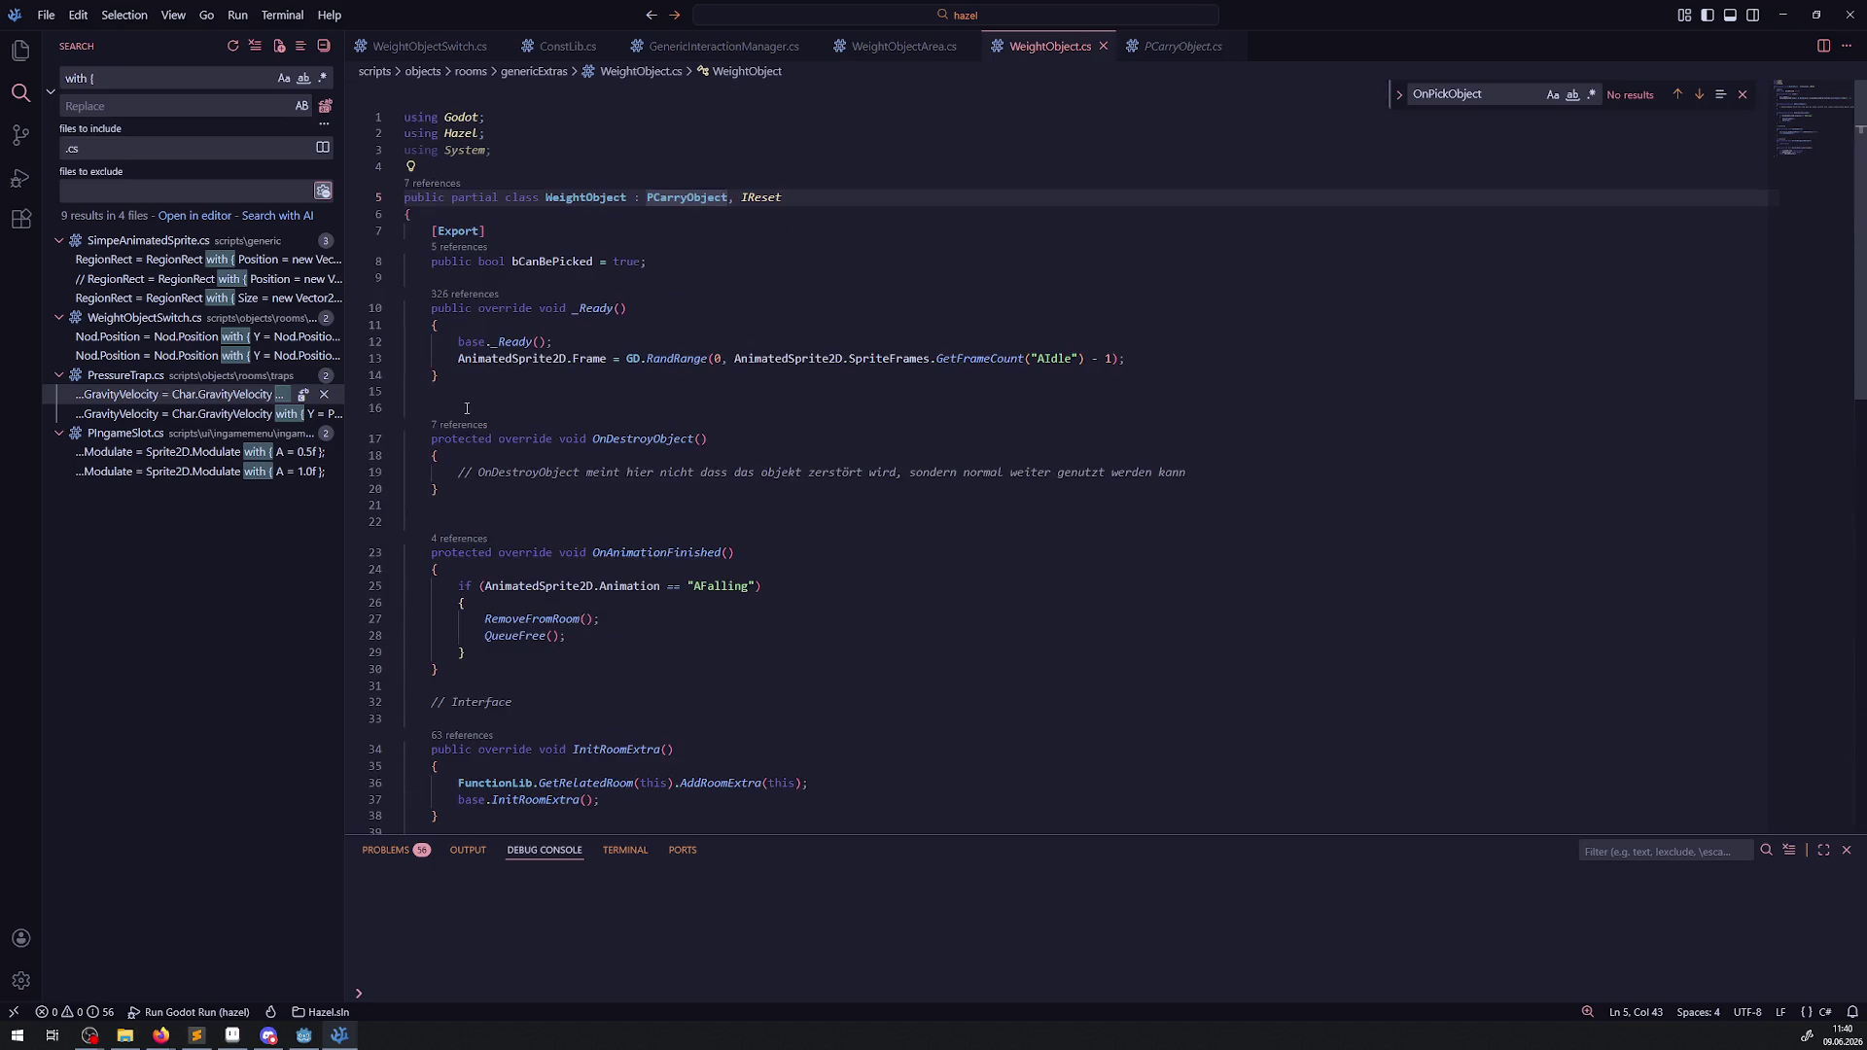
click(469, 409)
Declare public void UpdateAreaSize(bool bUpdateToMax = false) with an empty body.
key(Return)
key(Return)
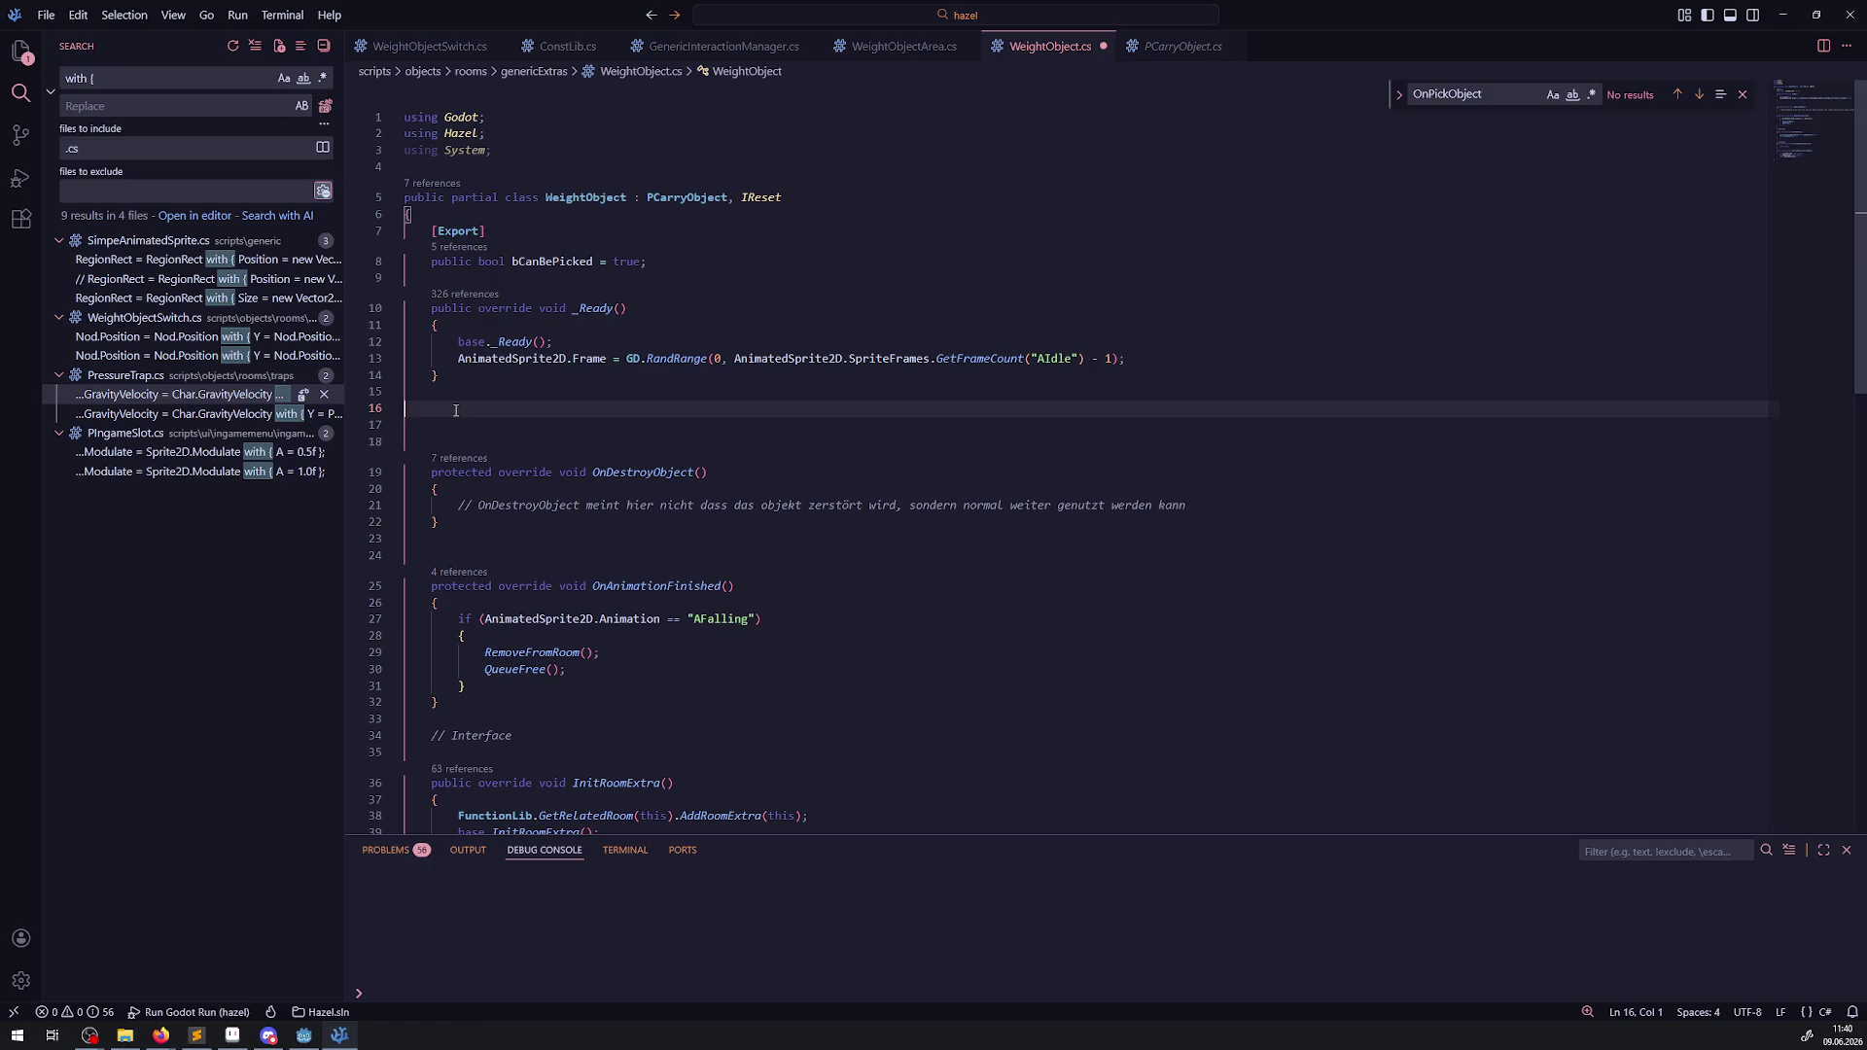
text(public v)
text(oid )
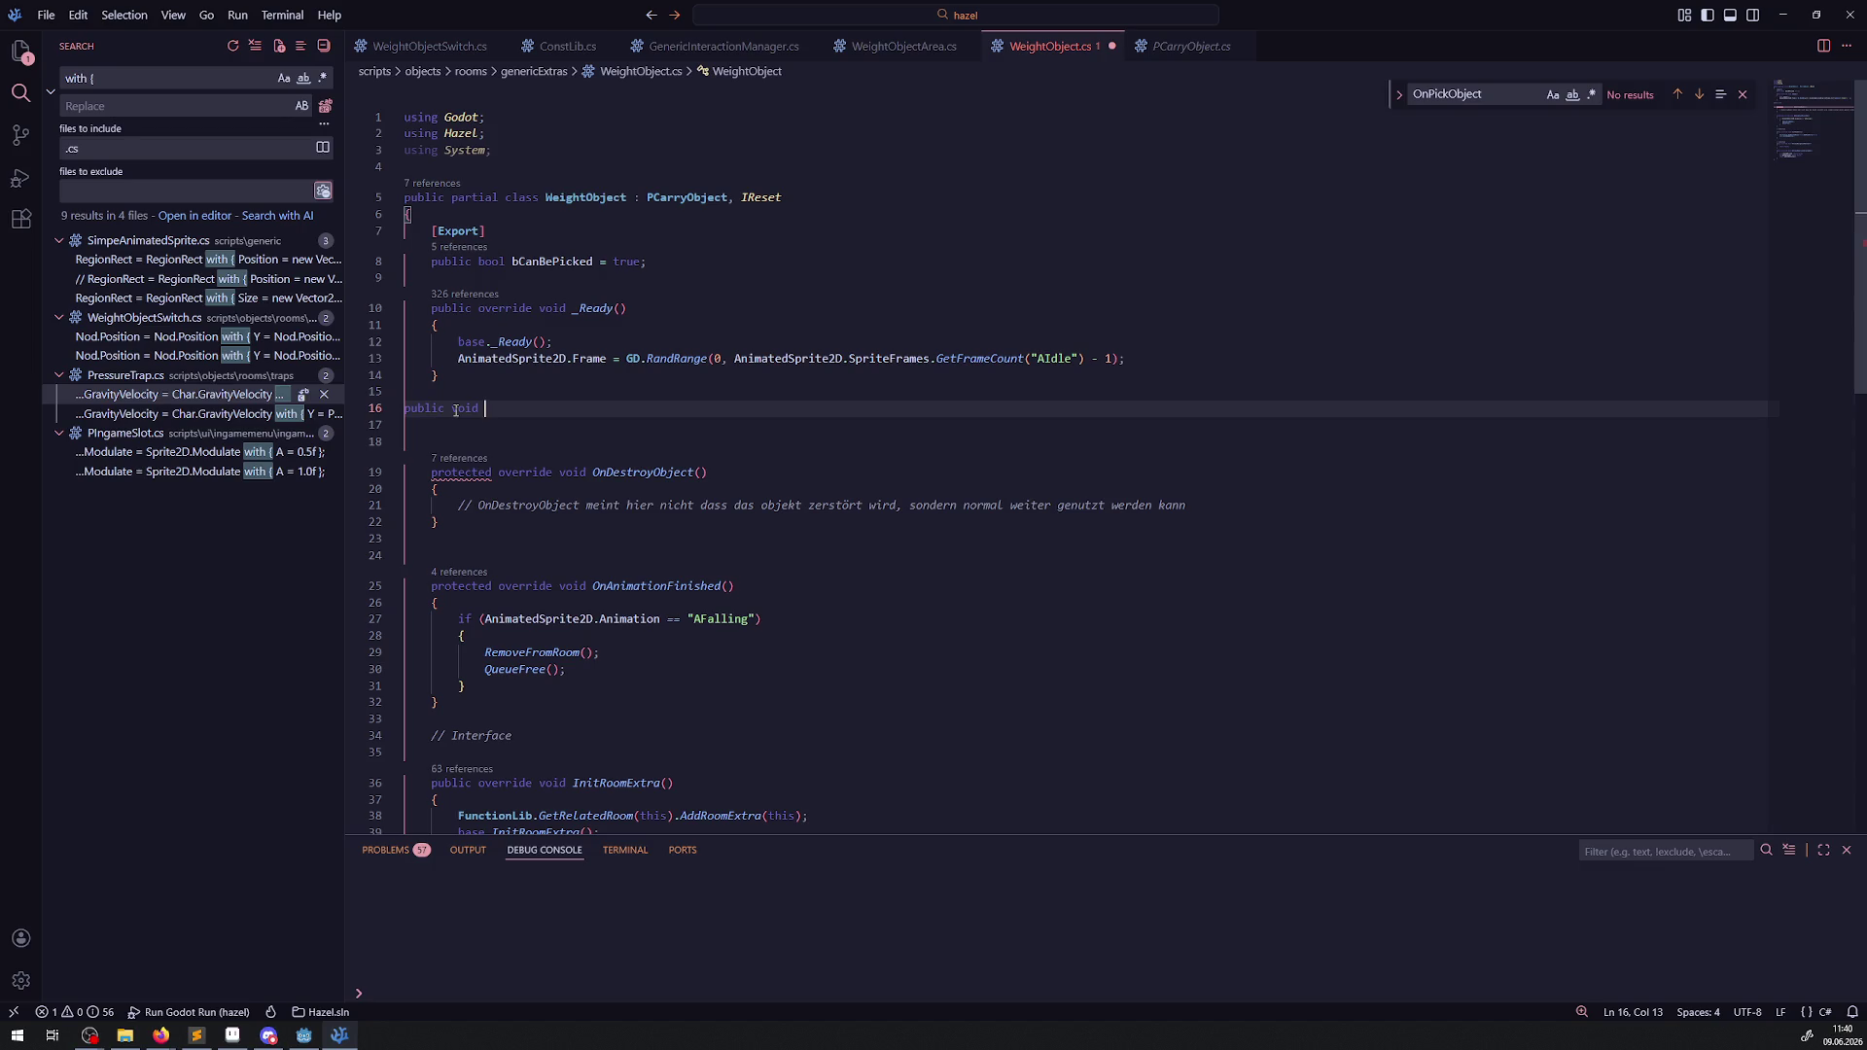
text(Update)
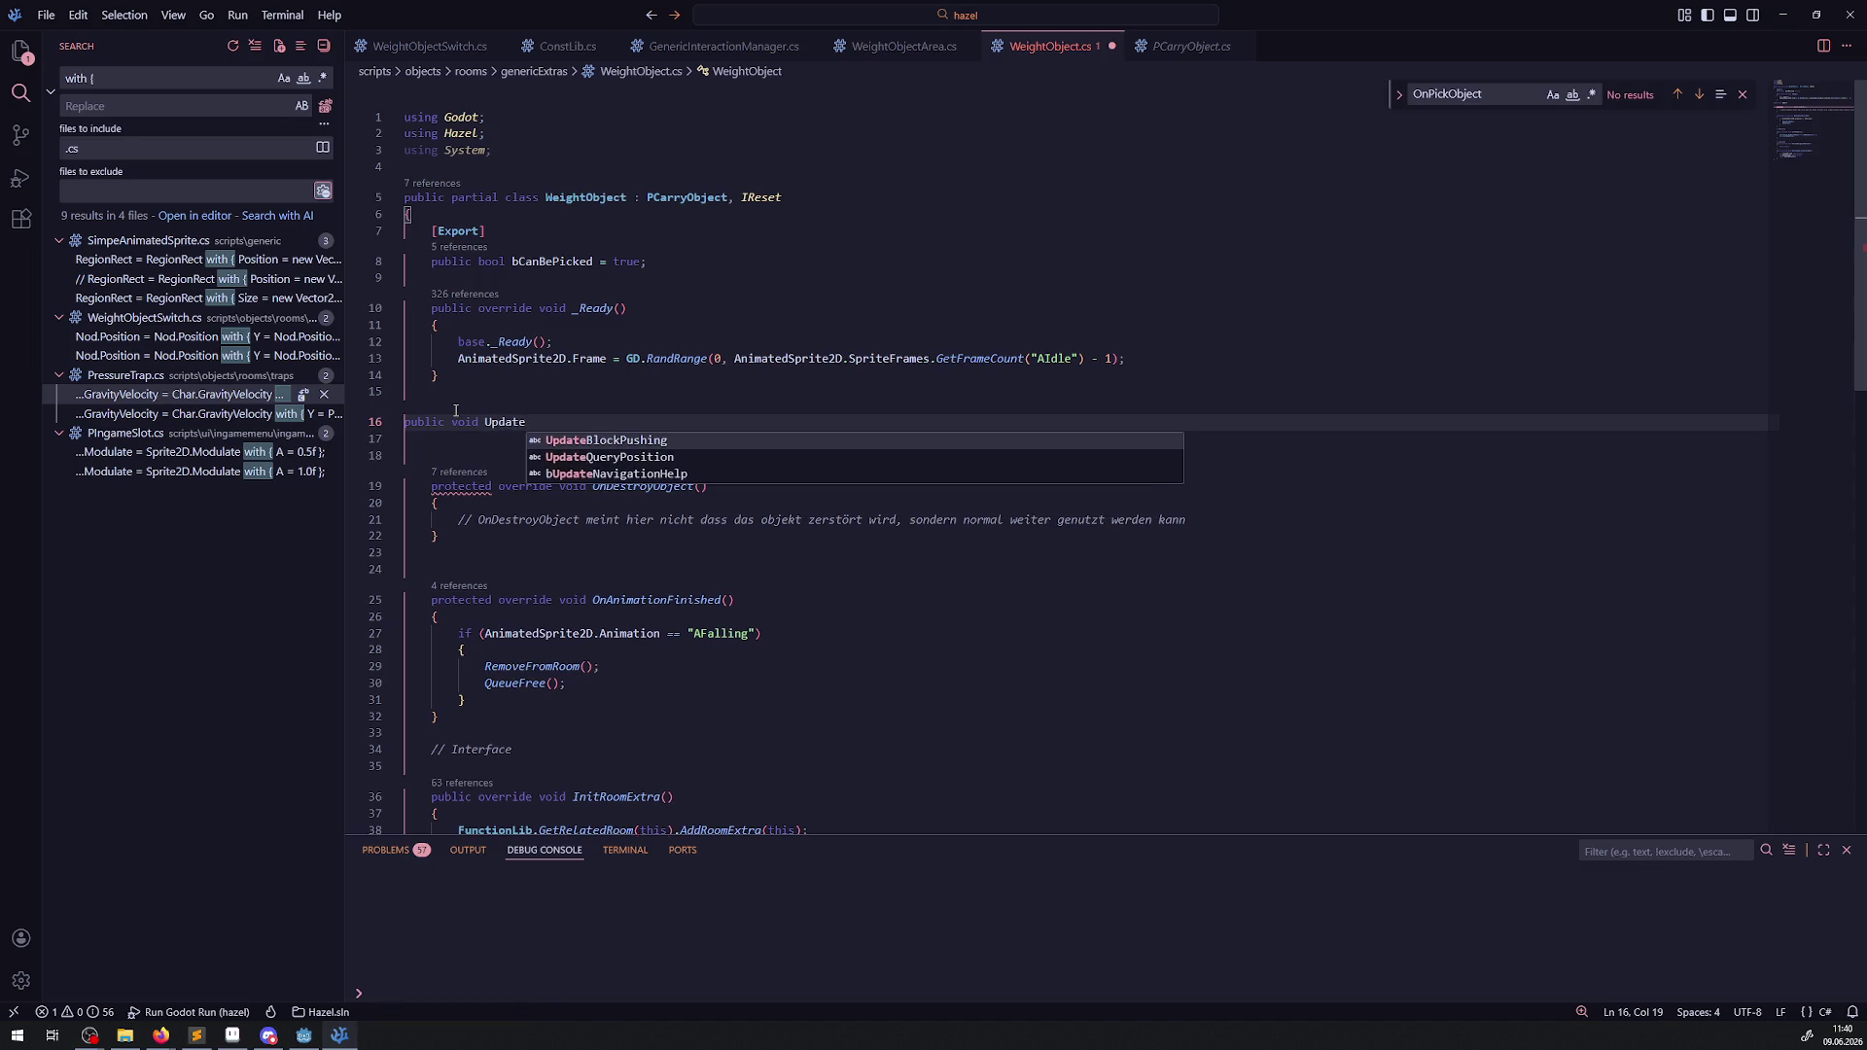
text(AreaSize())
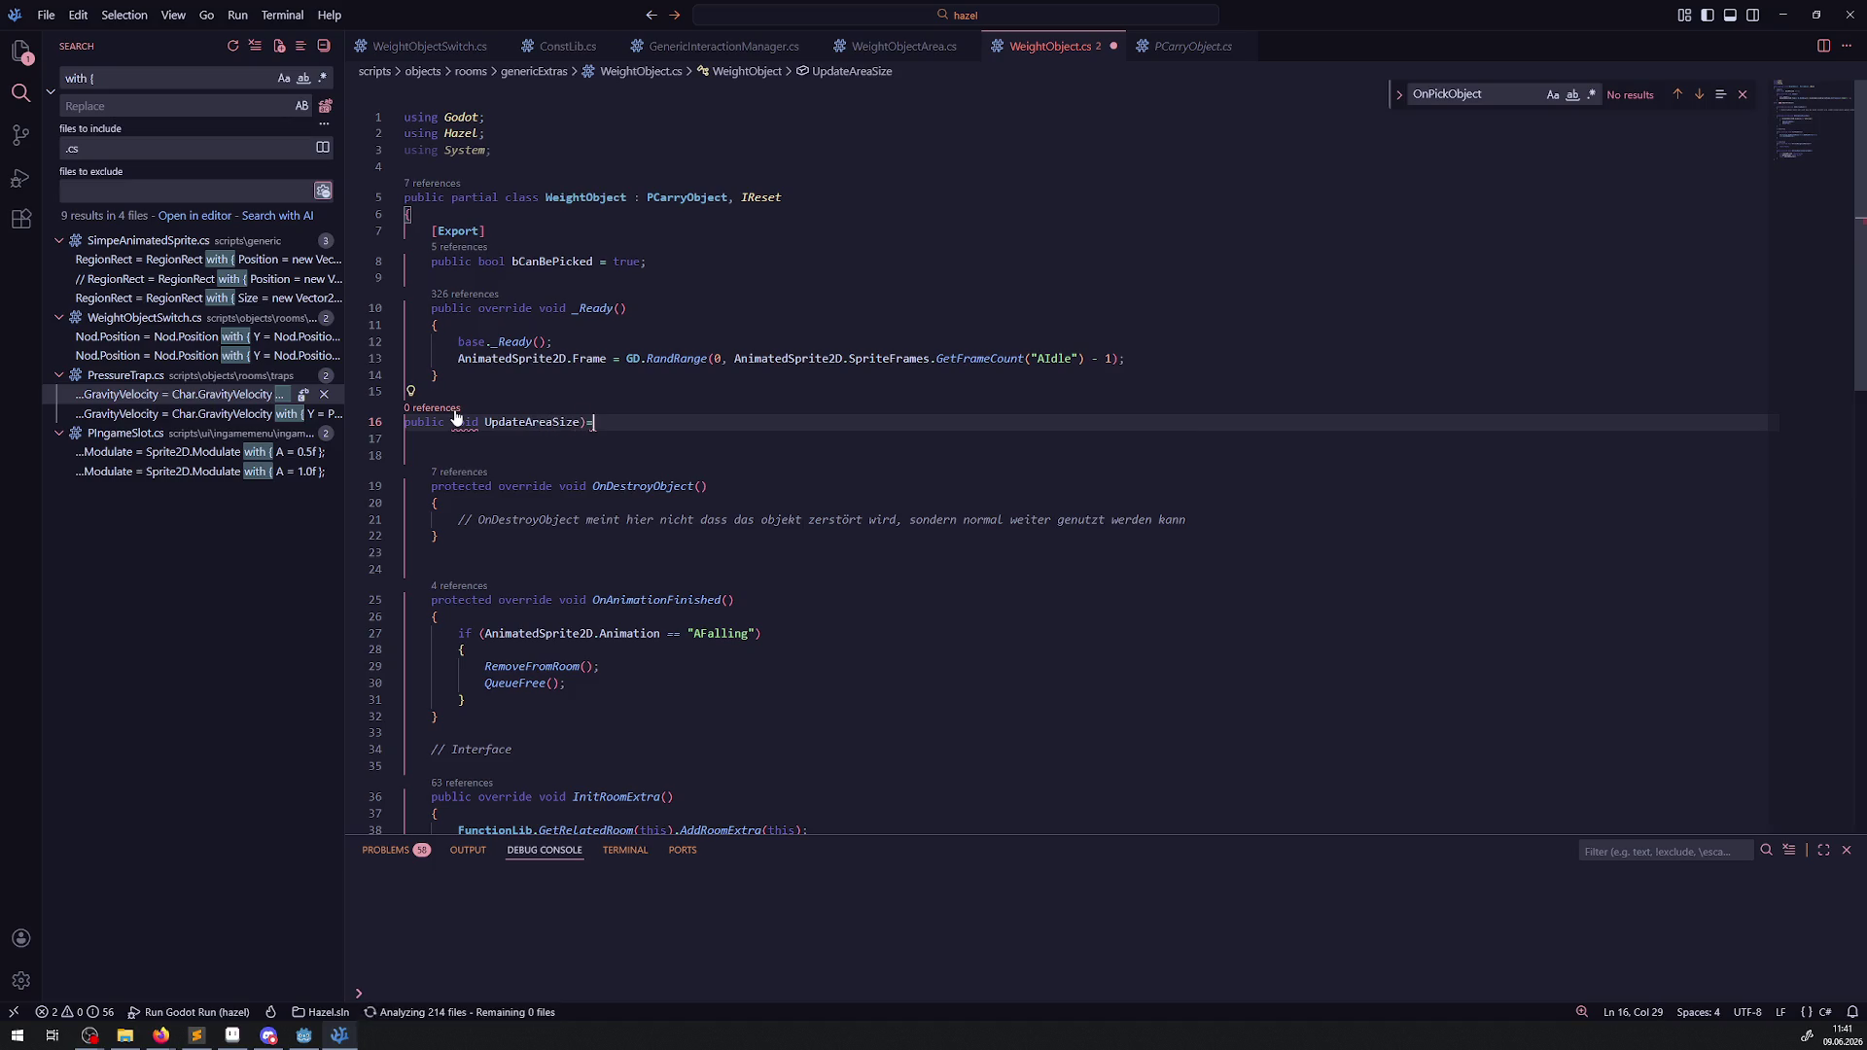
key(Left)
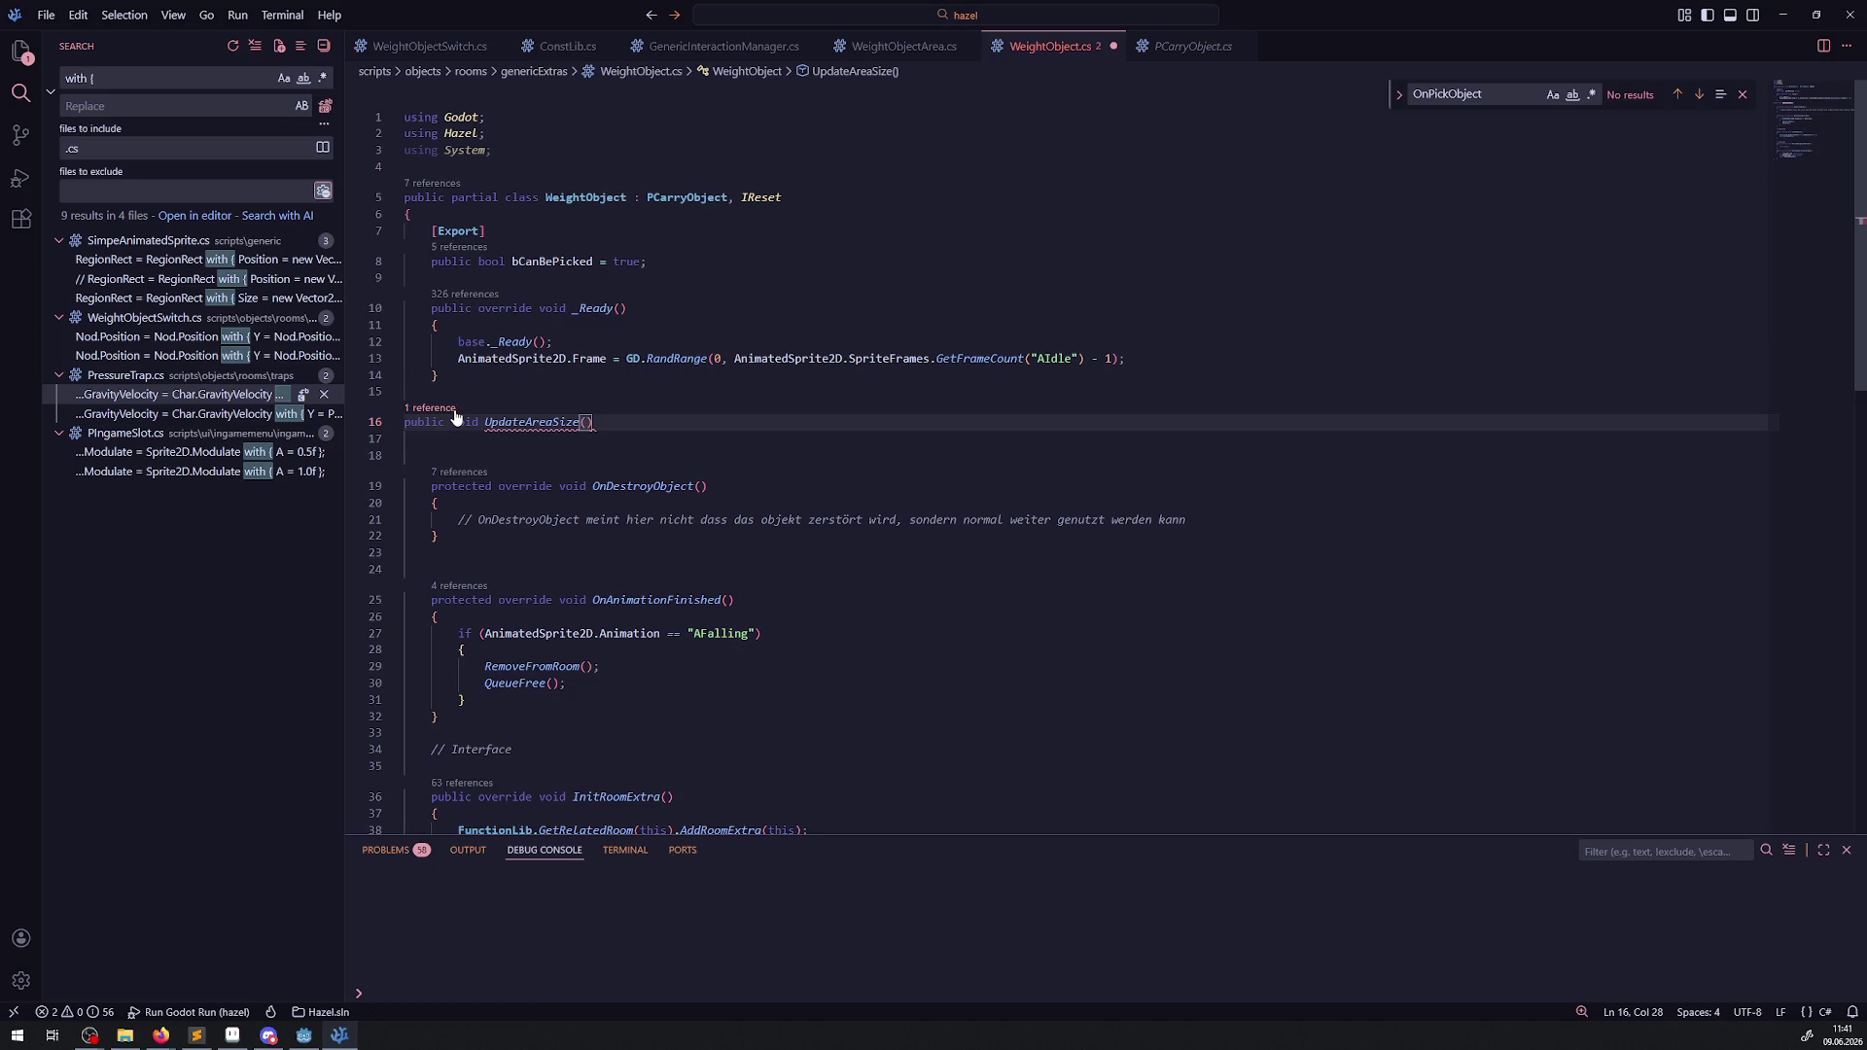
key(Left)
text(T)
key(BackSpace)
key(Right)
text(bool bUs)
text(eMa)
key(BackSpace)
key(BackSpace)
key(BackSpace)
key(BackSpace)
key(BackSpace)
text(Update)
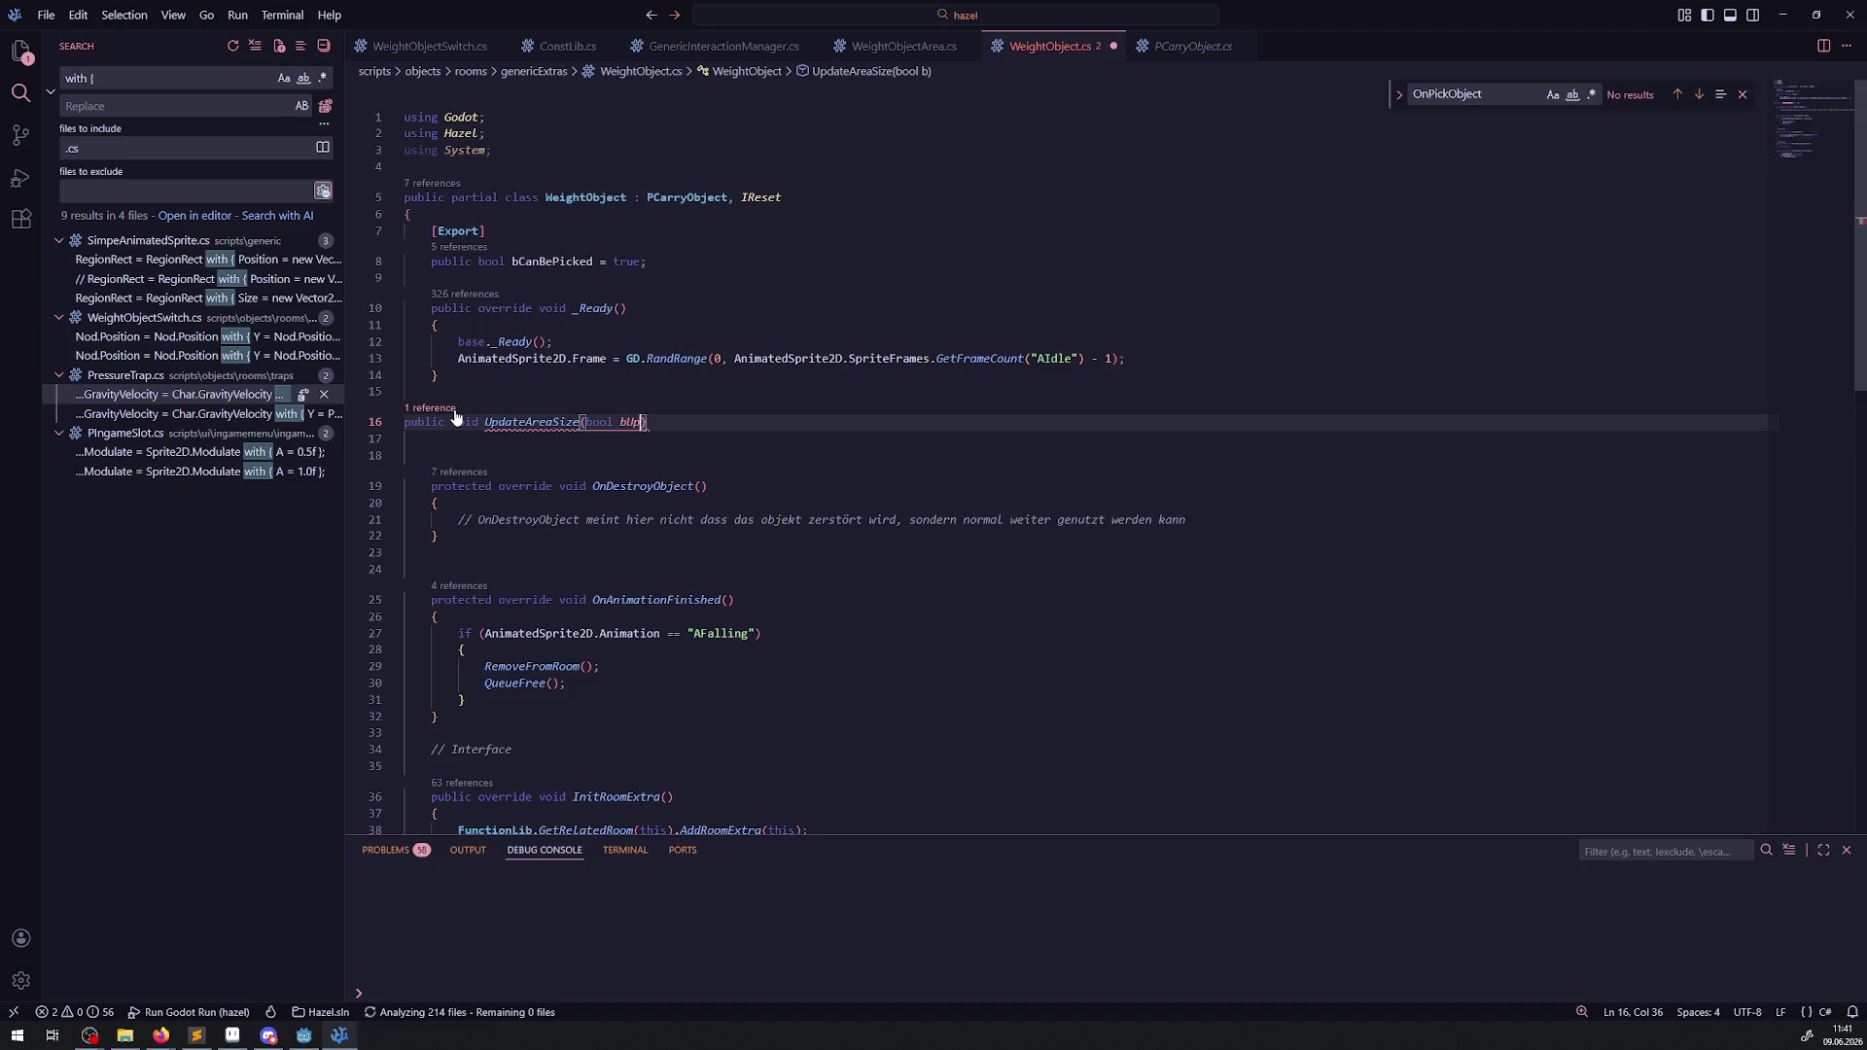
text(To)
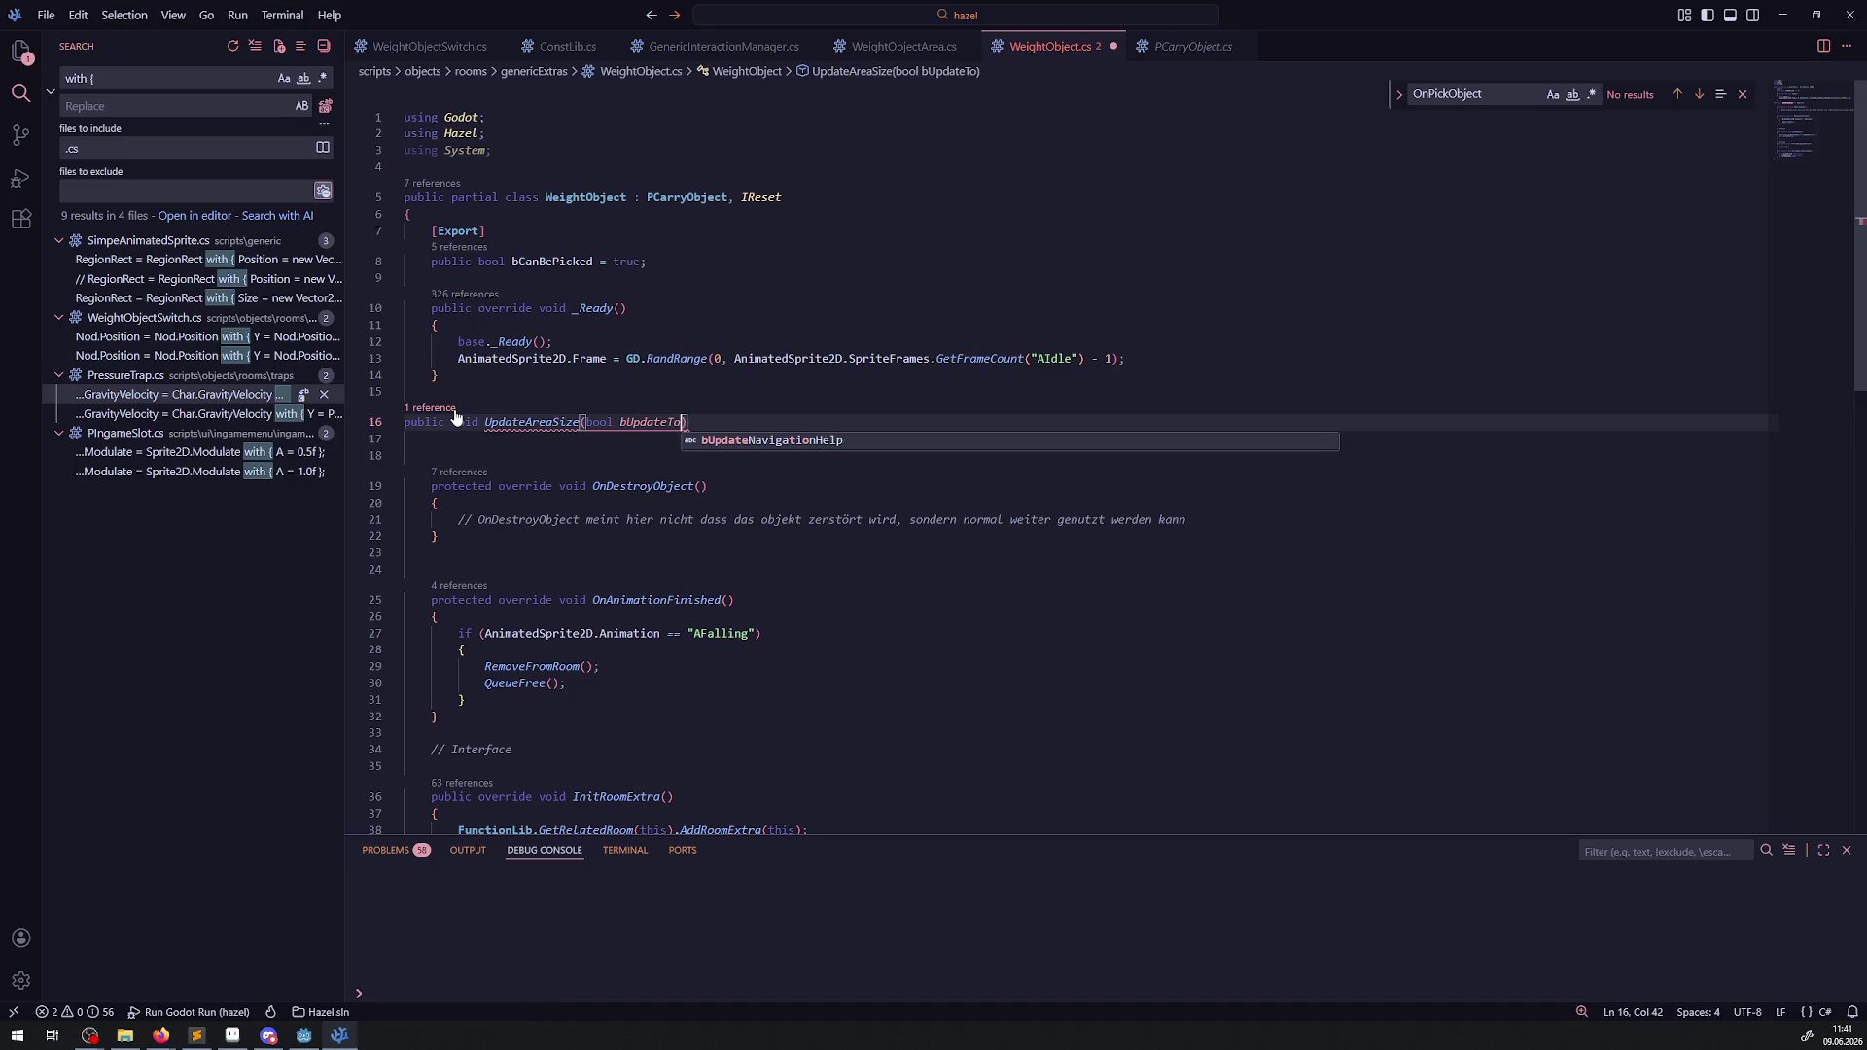
text(Max)
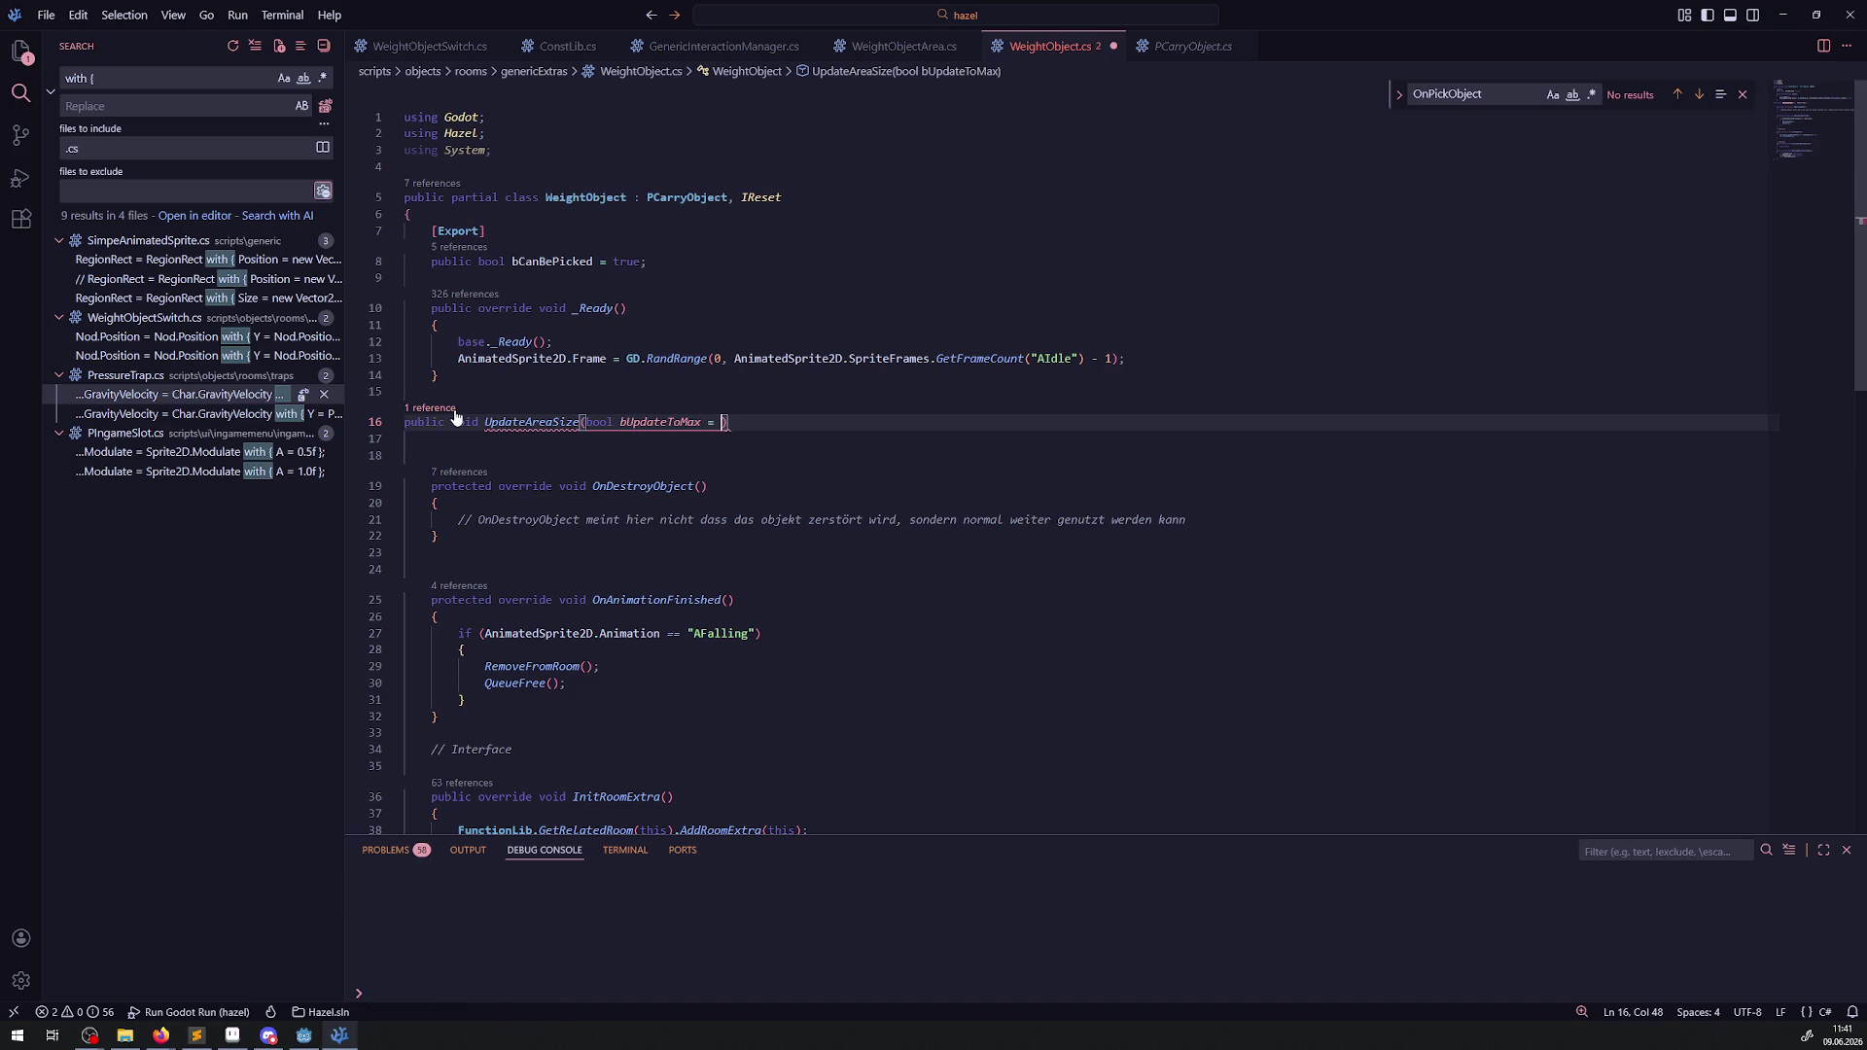
text( = false)
key(Return)
text({)
key(Return)
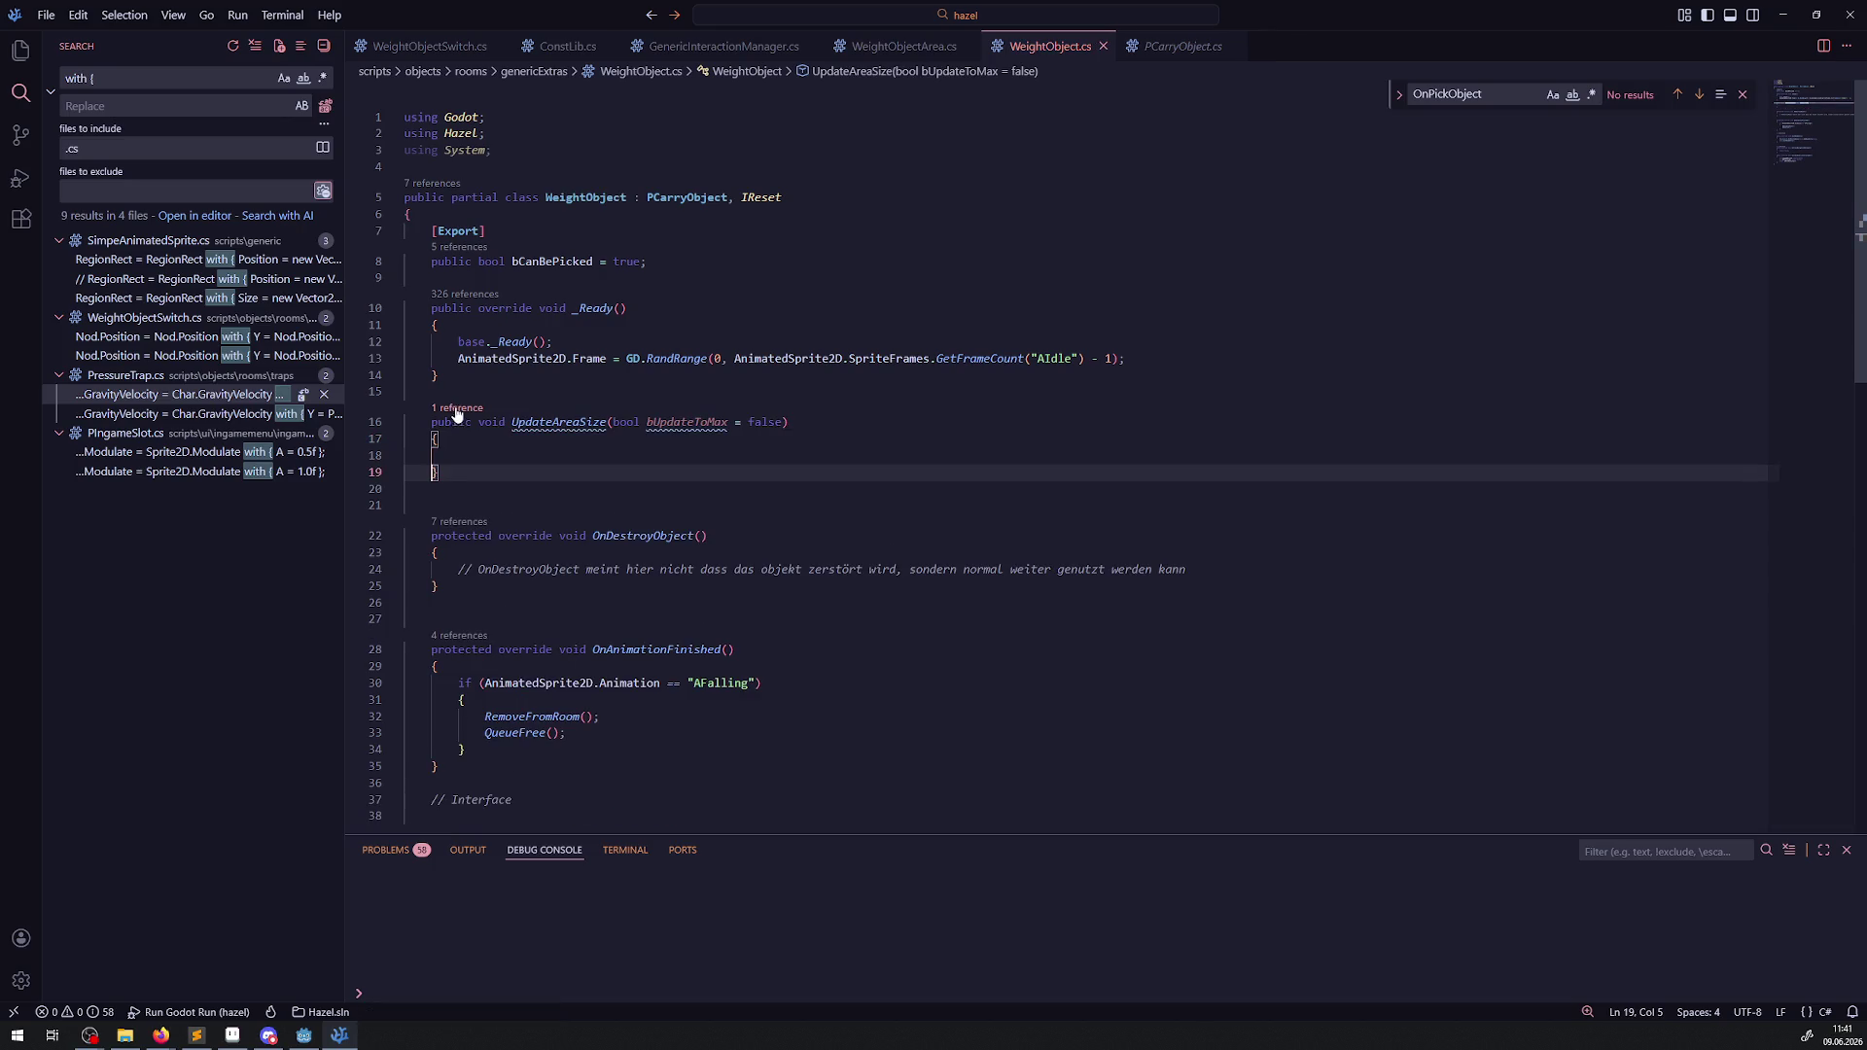
Add an if (bUpdateToMax) block and an empty else block inside the method.
key(Up)
text(Area2D)
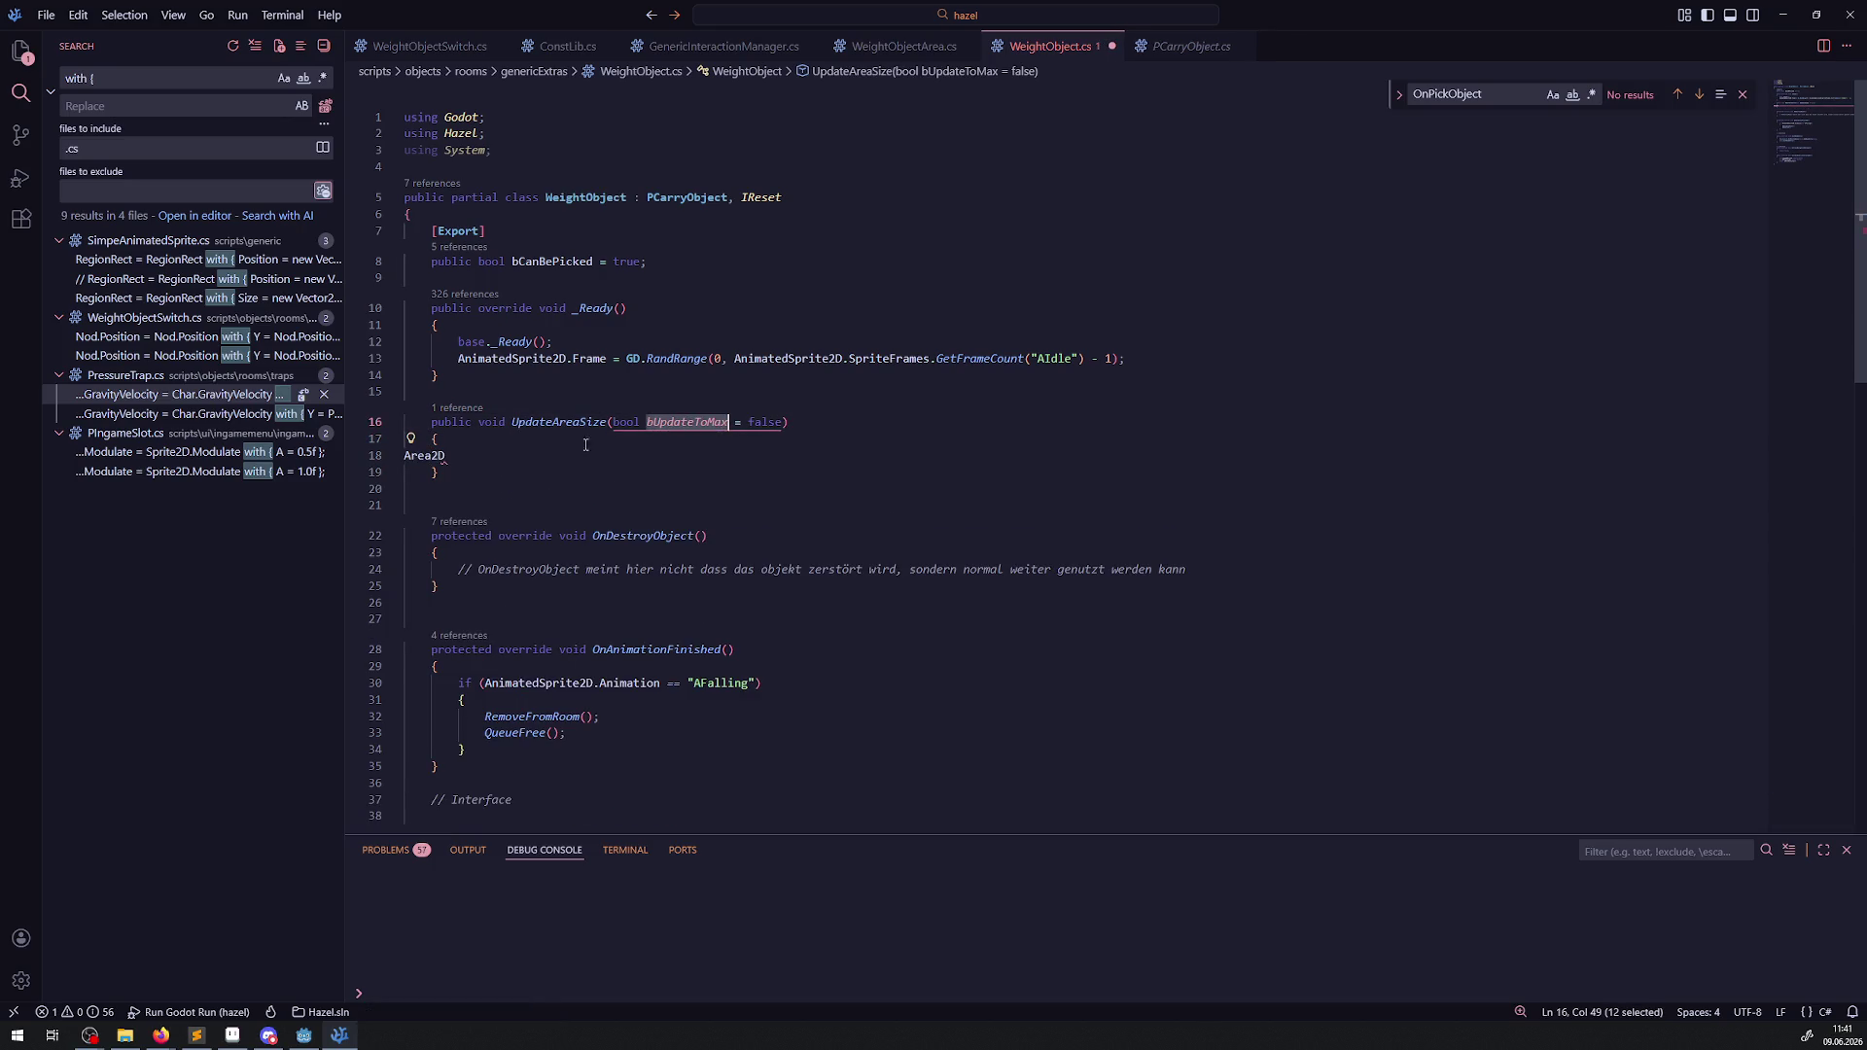
key(Home)
key(shift+End)
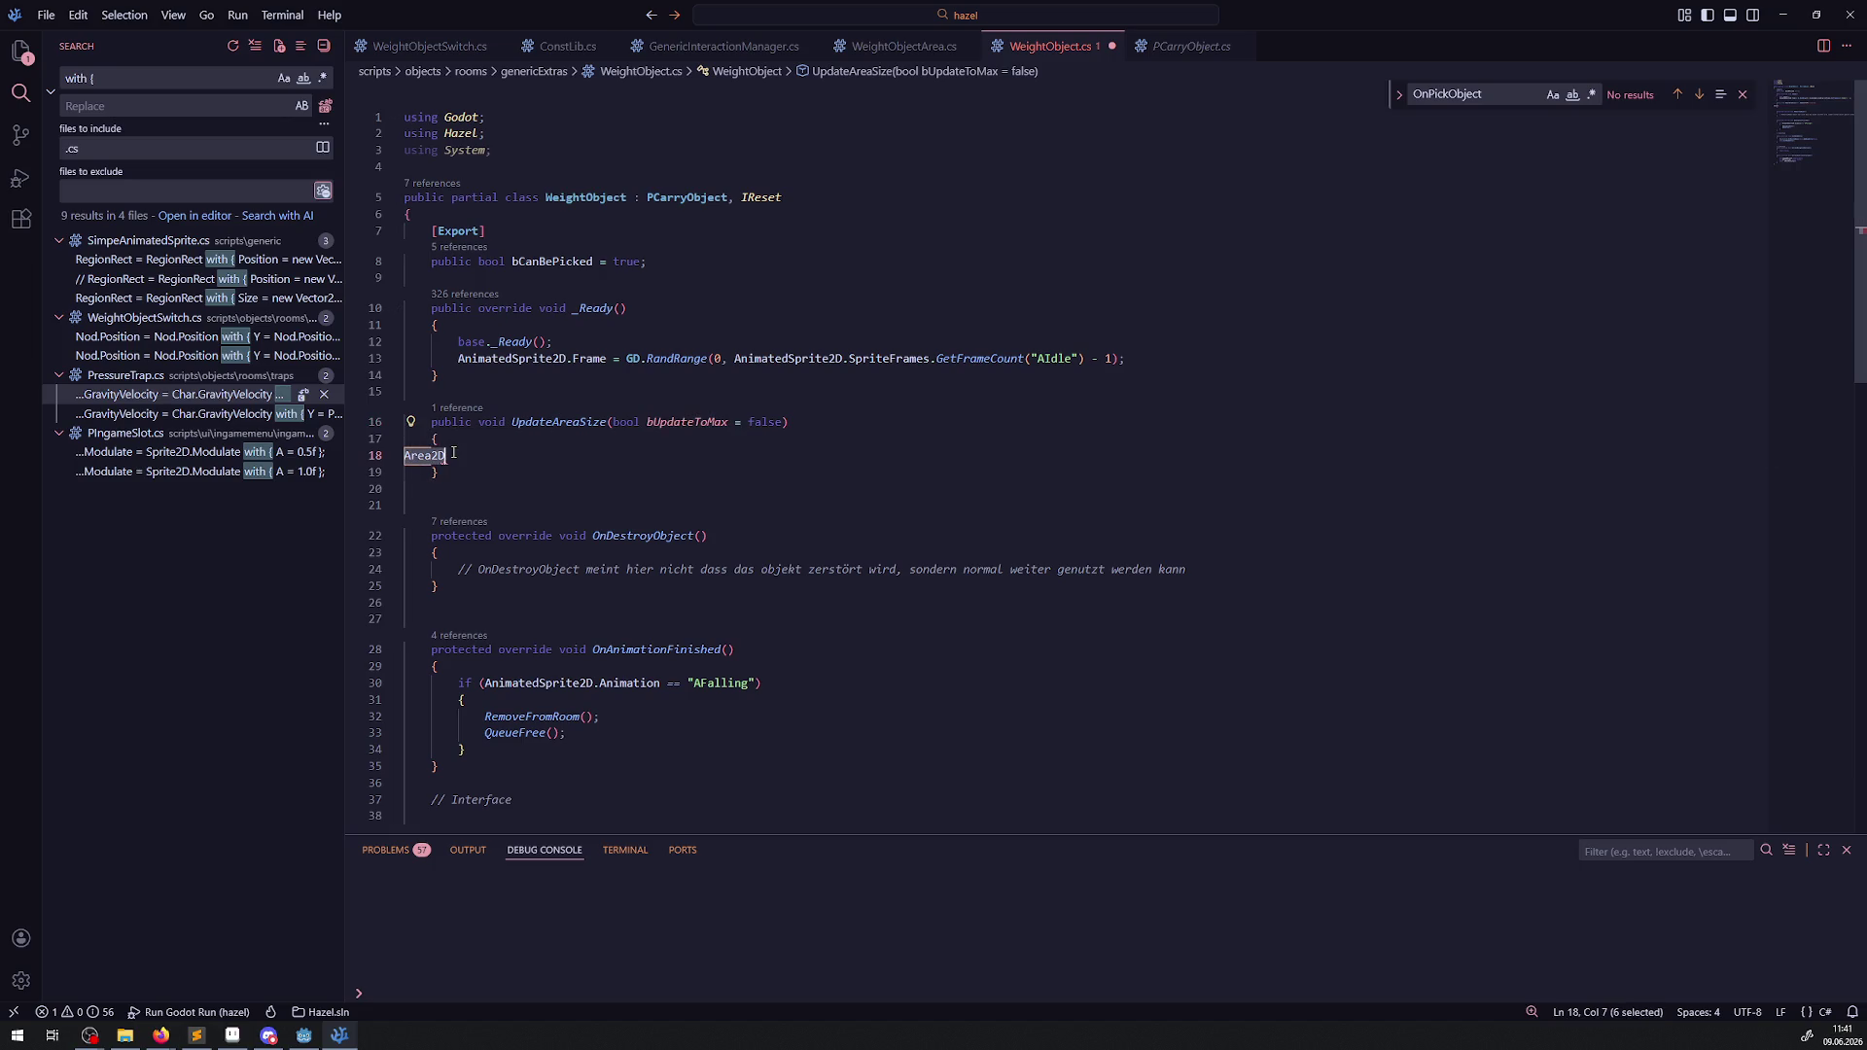
key(ctrl+x)
text(if(bUpdateToMax))
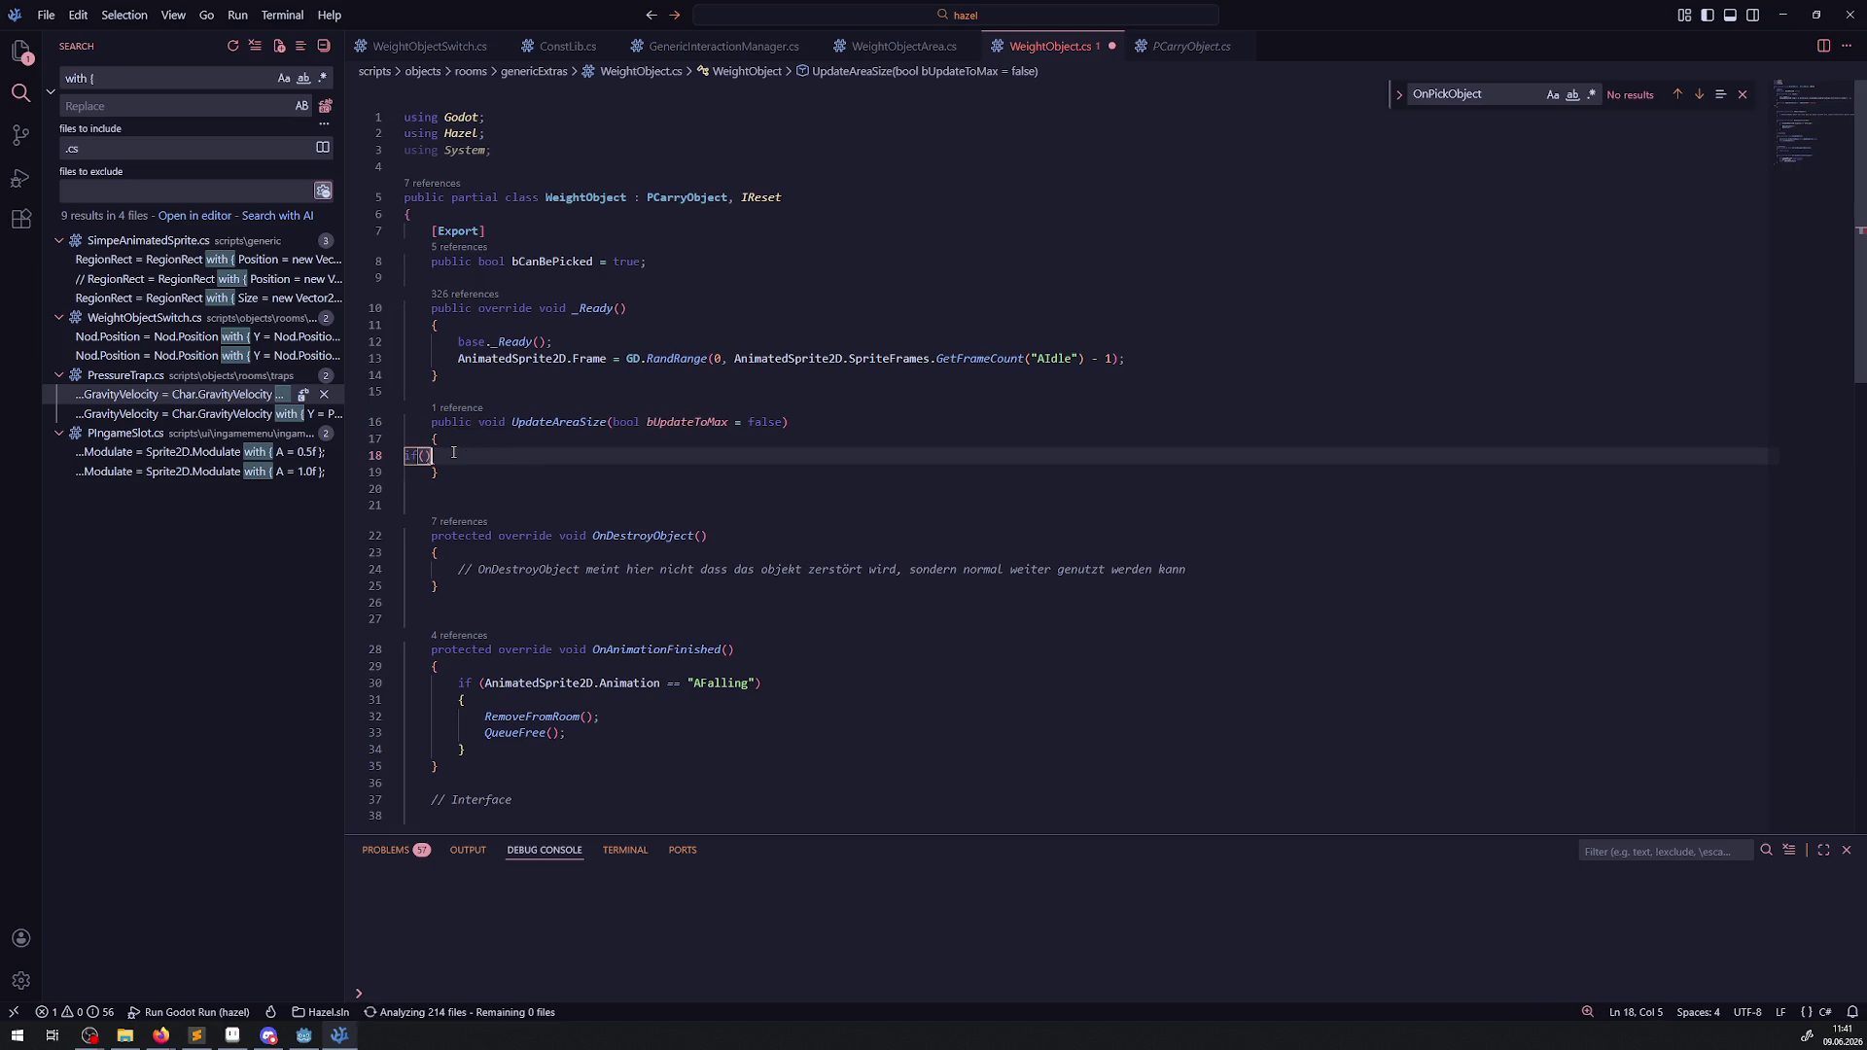
key(Return)
text({)
key(Return)
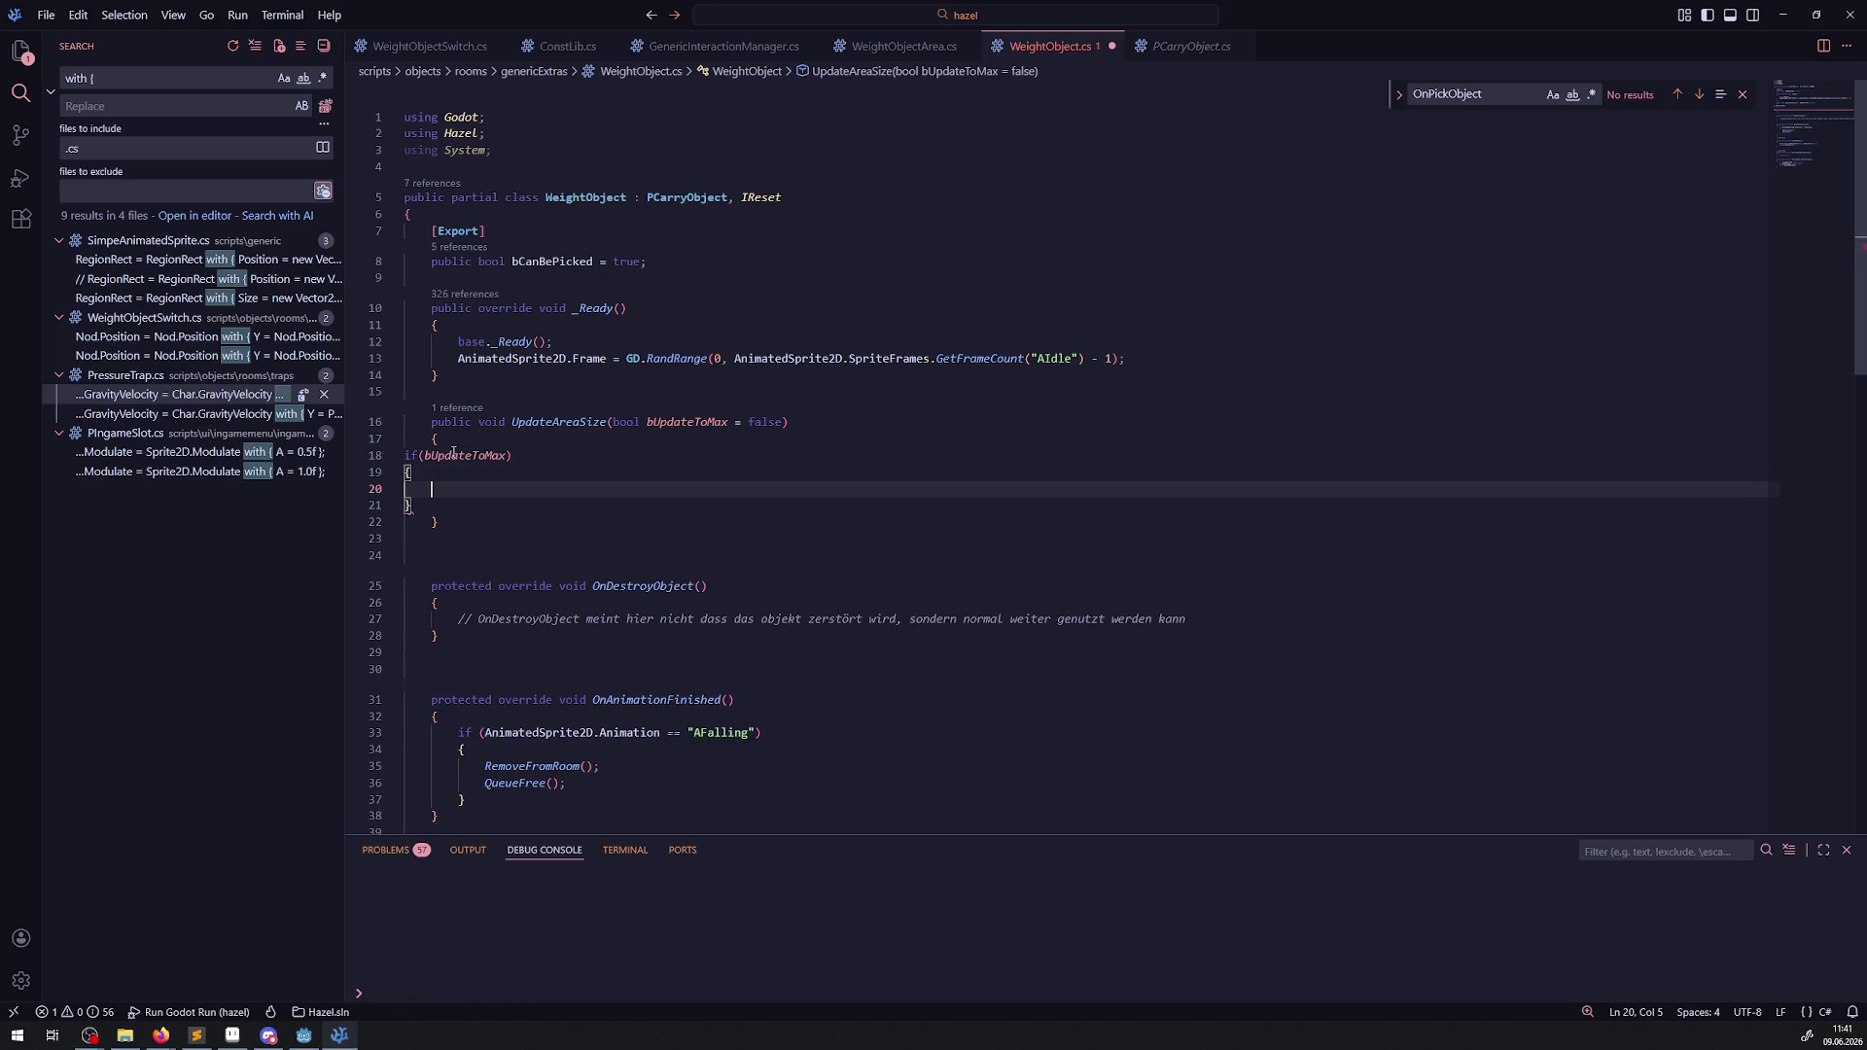
key(Down)
key(Return)
text(else)
key(Return)
text({)
key(Return)
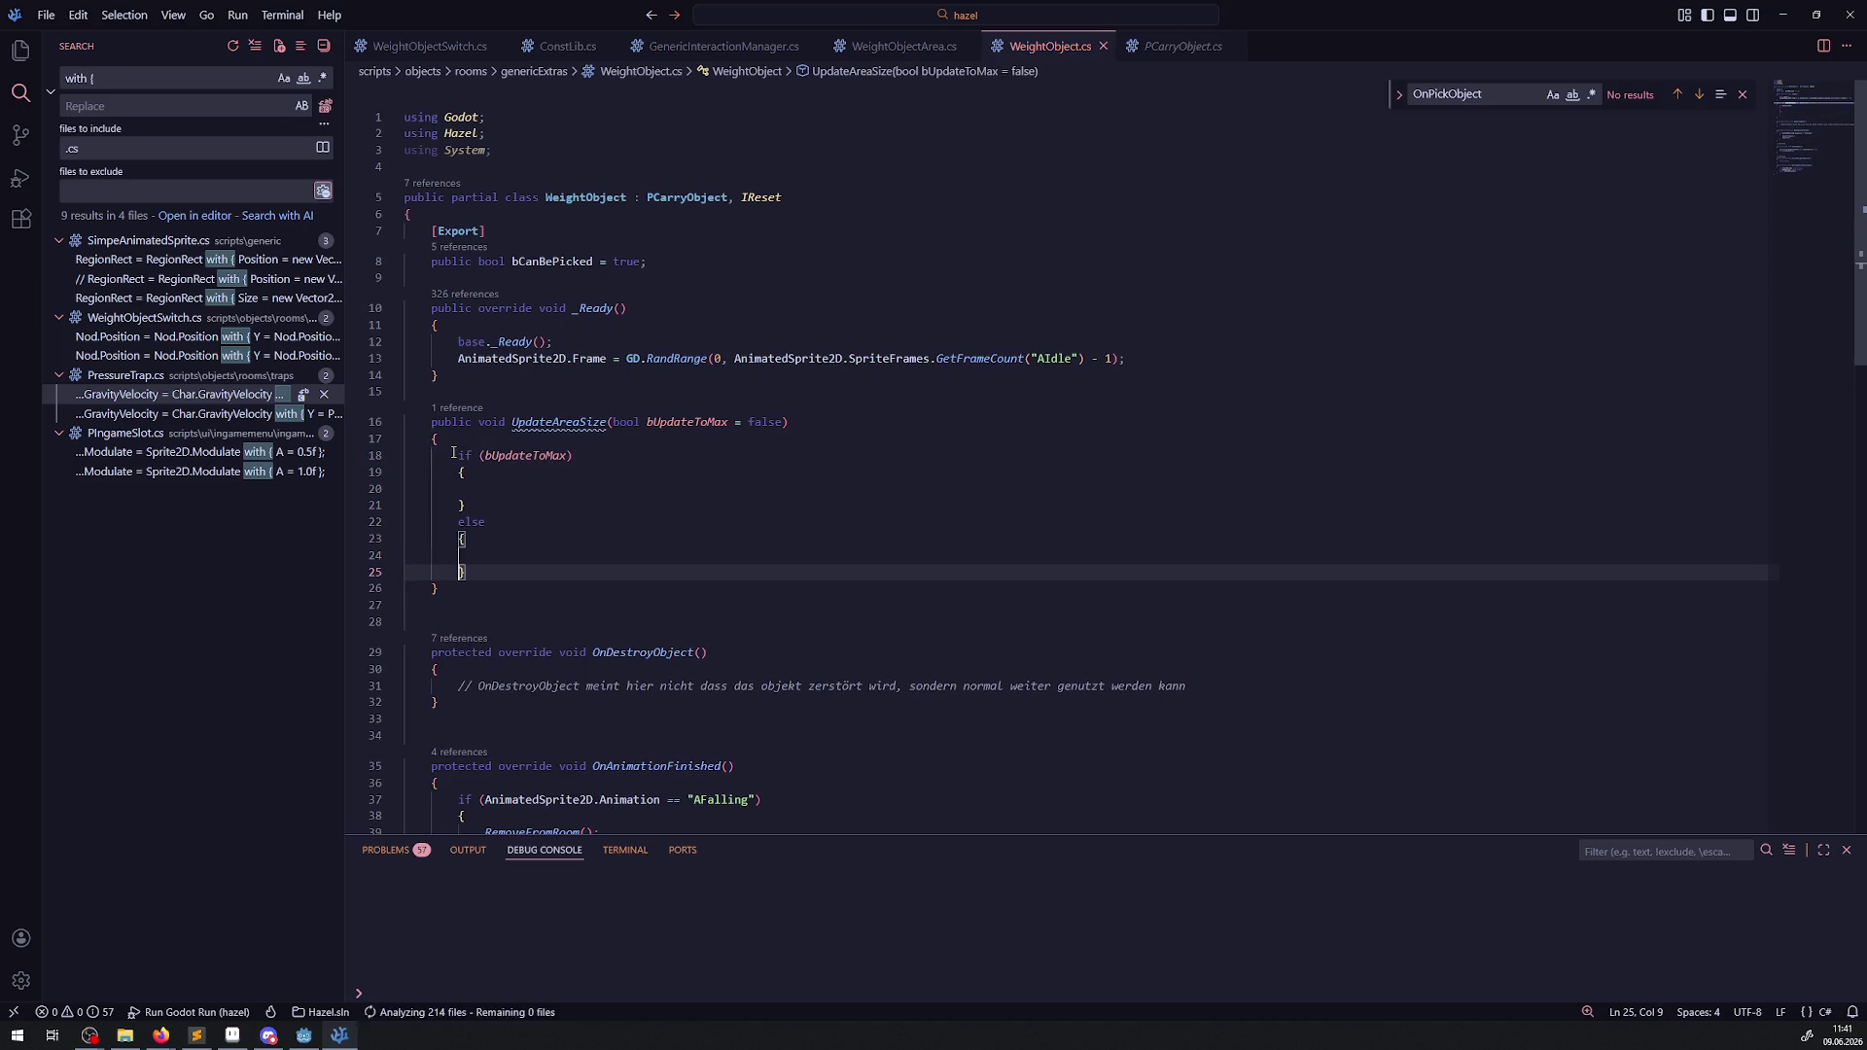
In the if branch, set Area2D.Scale = new Vector2(1.2f, 1.2f);.
click(479, 495)
text(Ar)
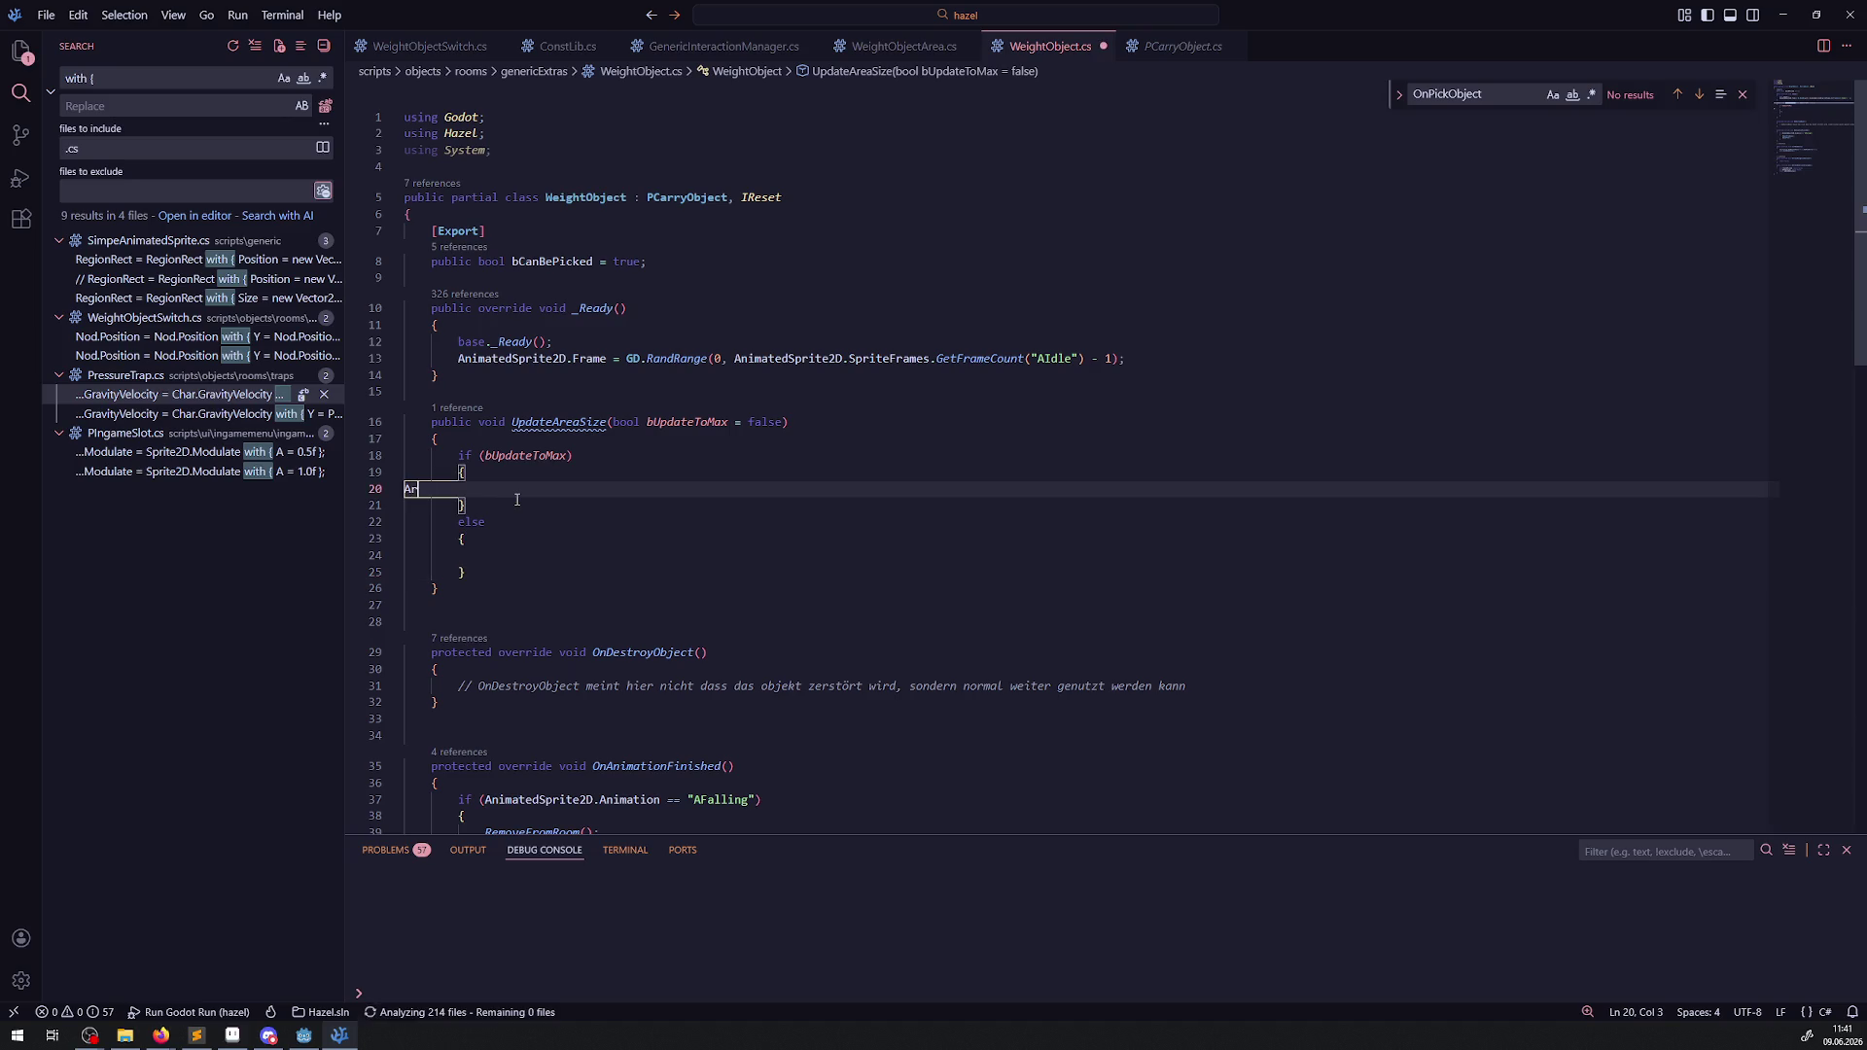
text(ea2D.Si)
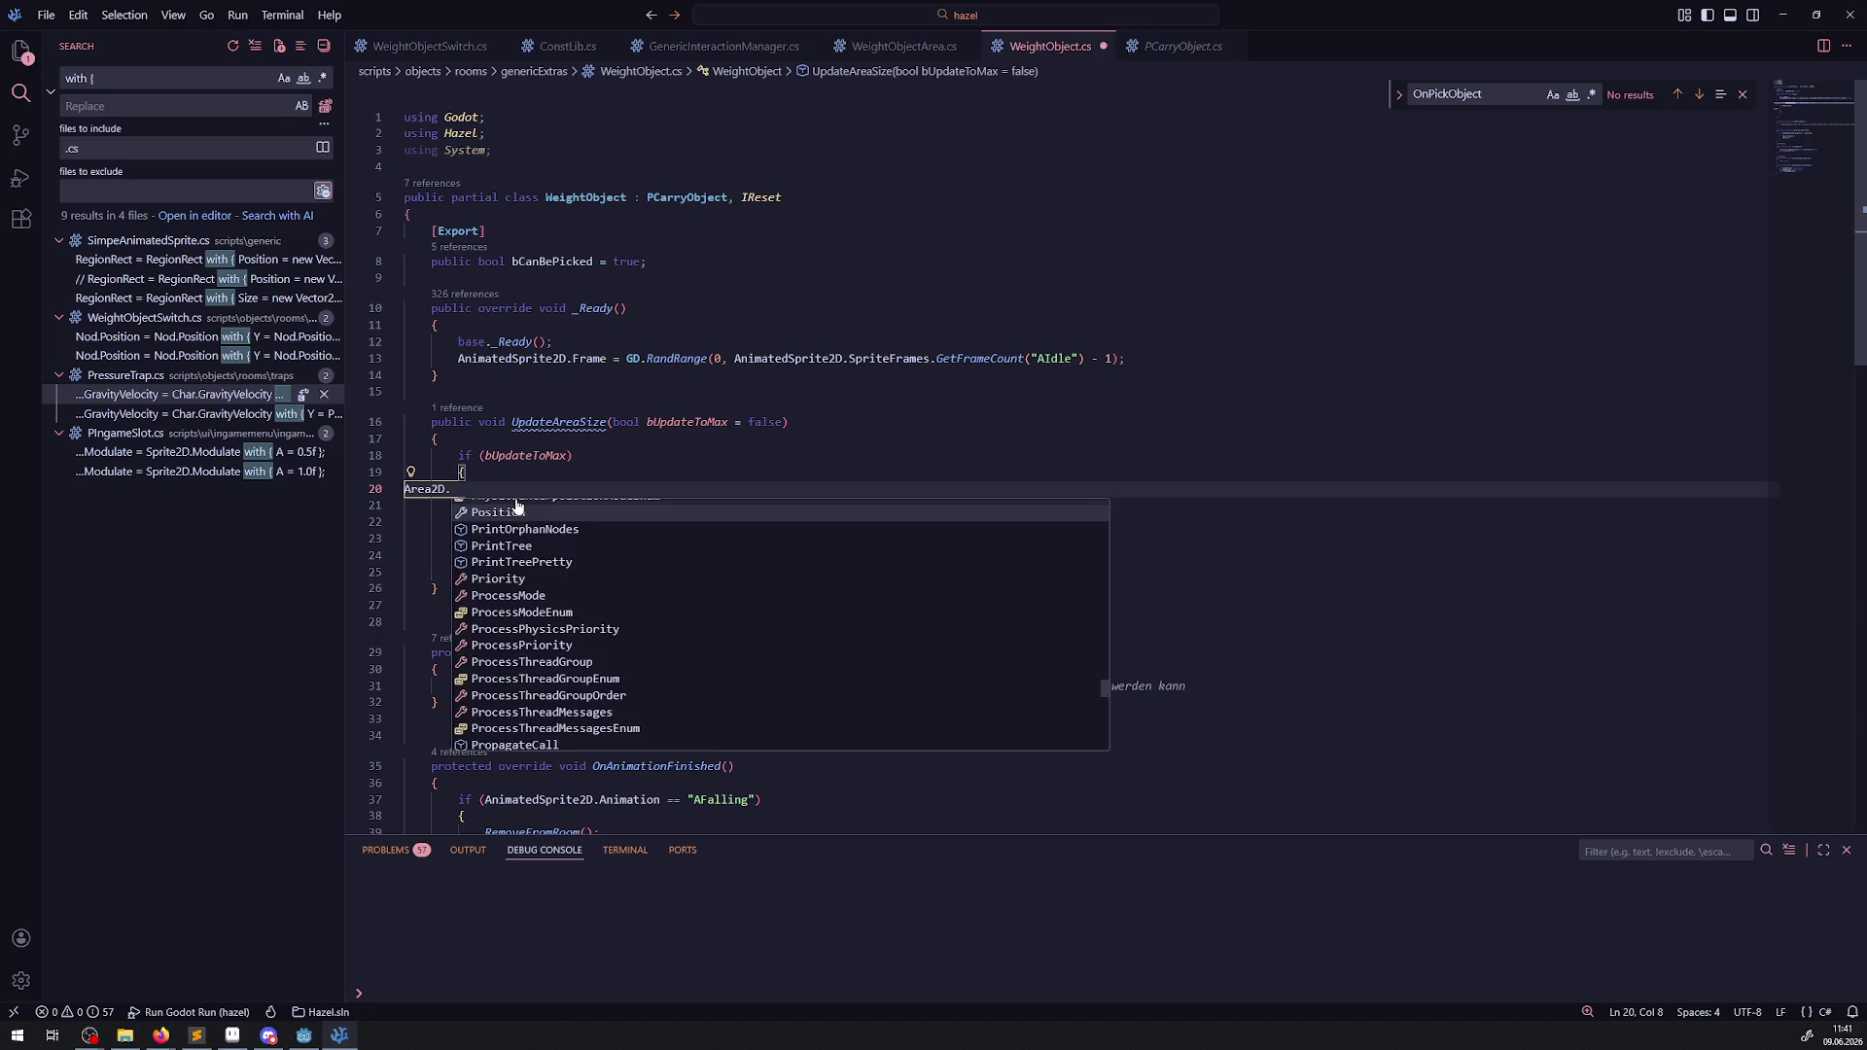
key(Escape)
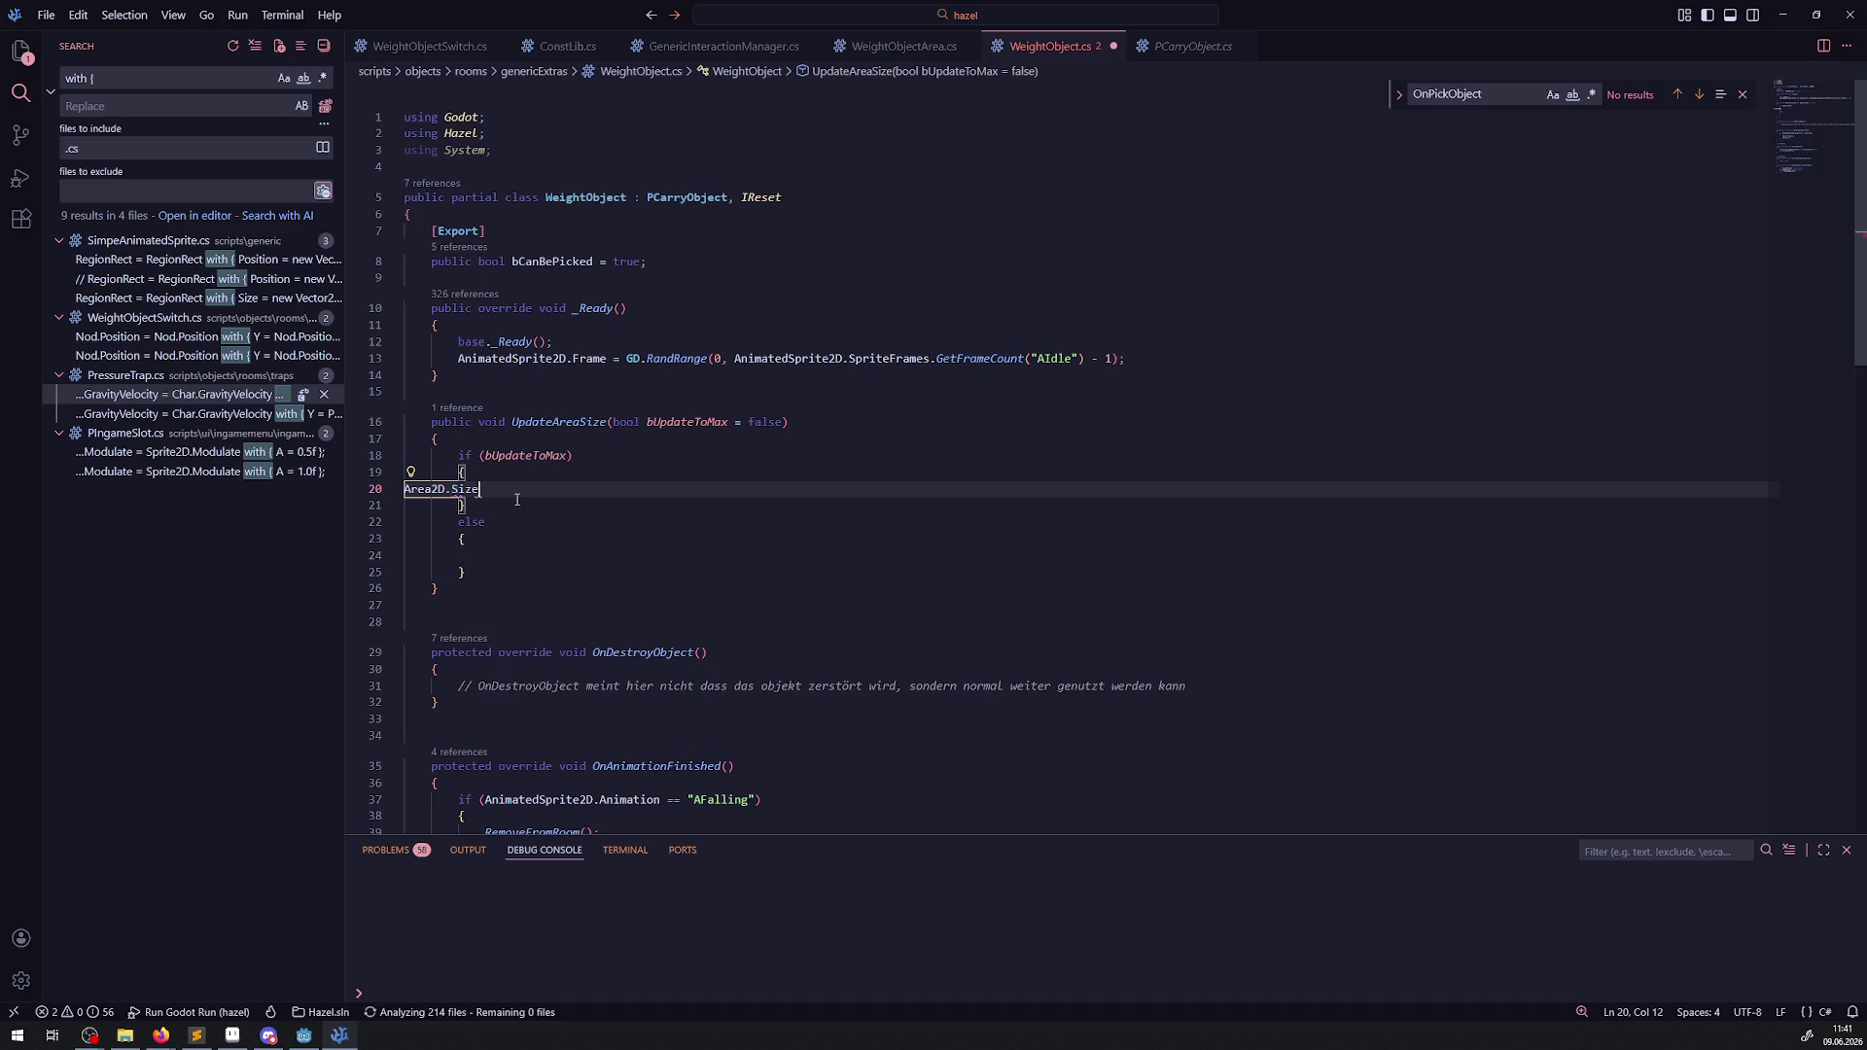
key(BackSpace)
key(BackSpace)
key(ctrl+space)
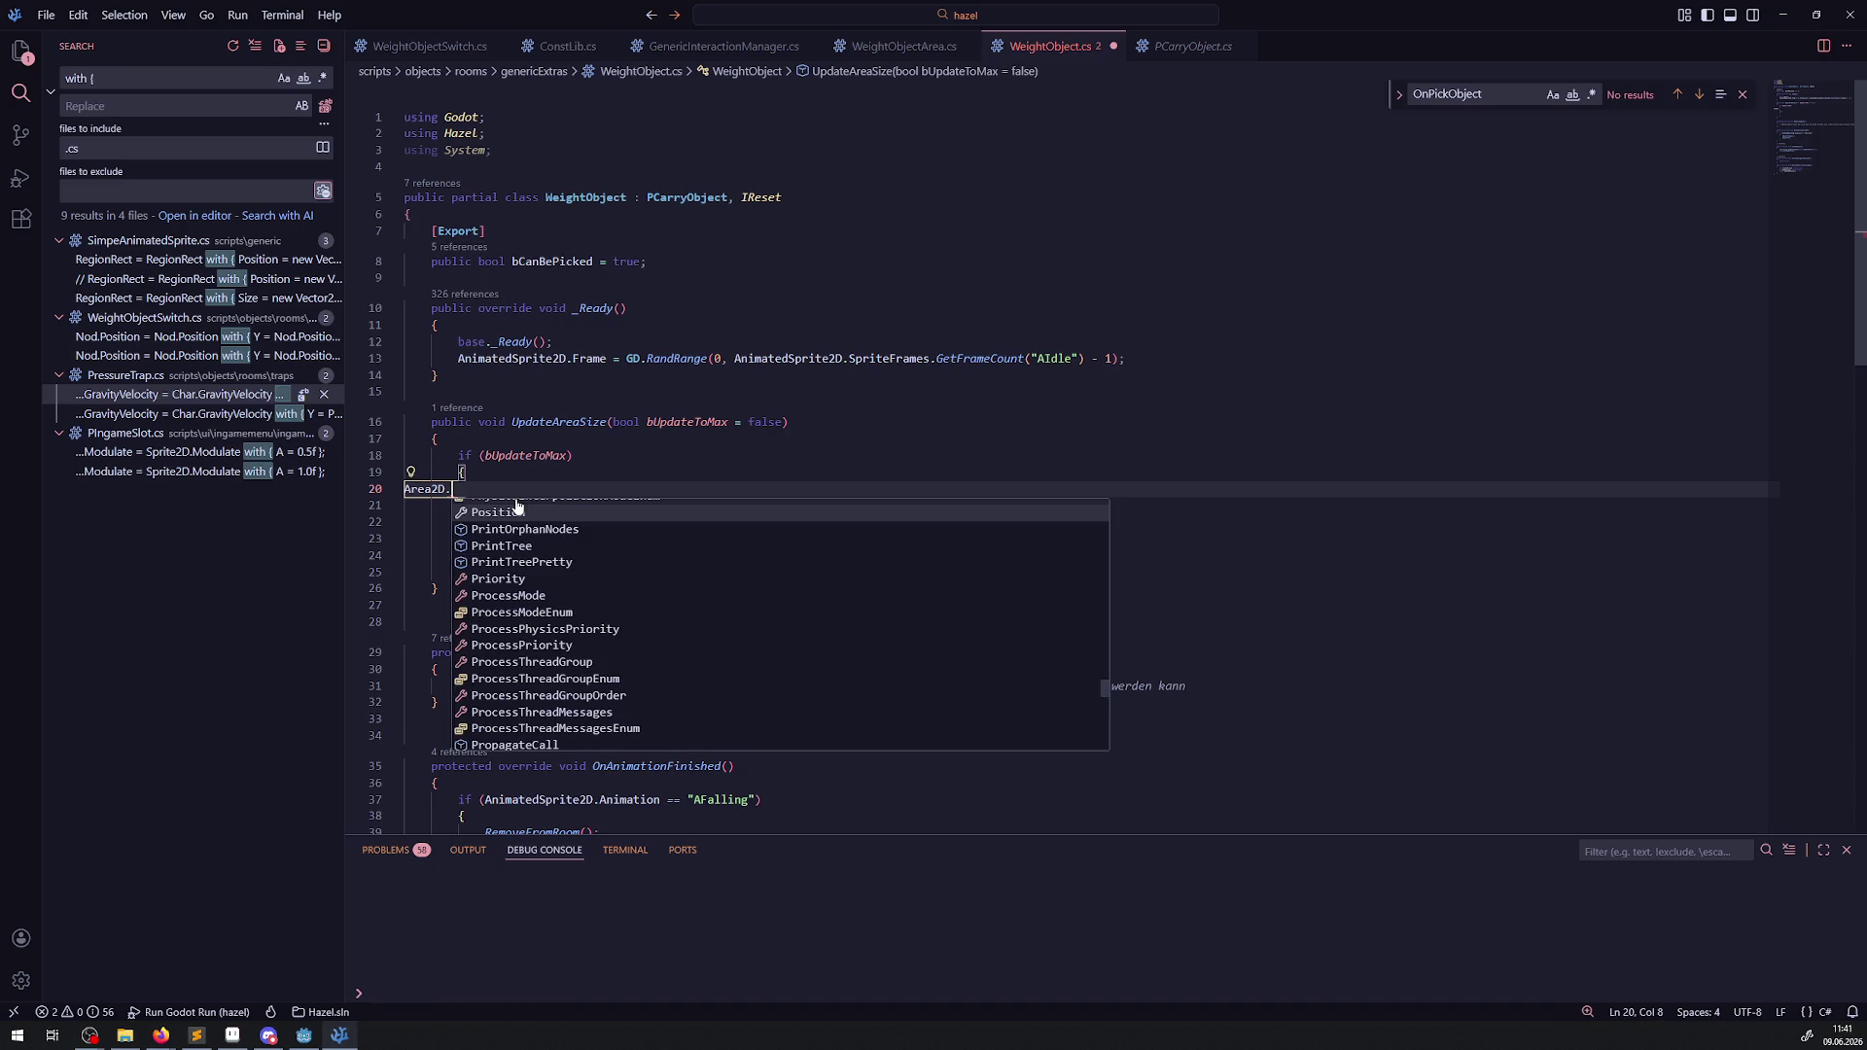
scroll(559, 598, down, 10)
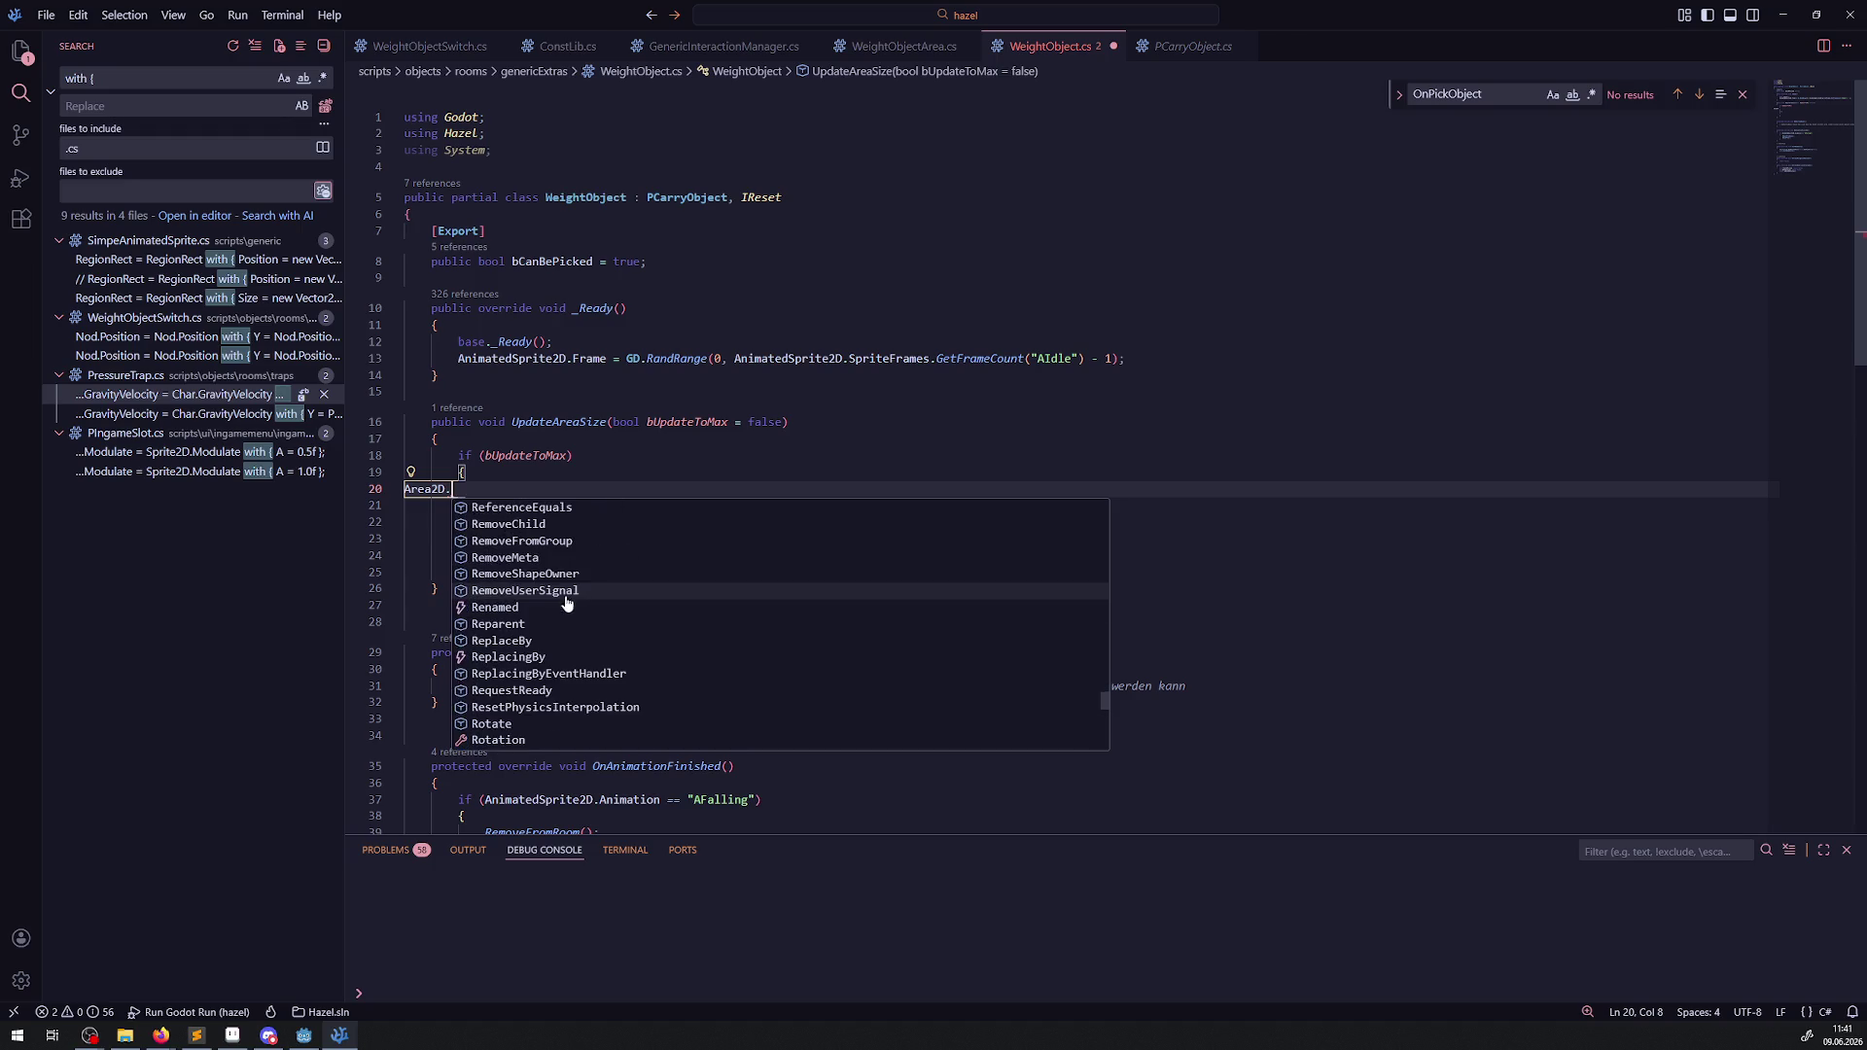
scroll(567, 610, down, 5)
text(Sca)
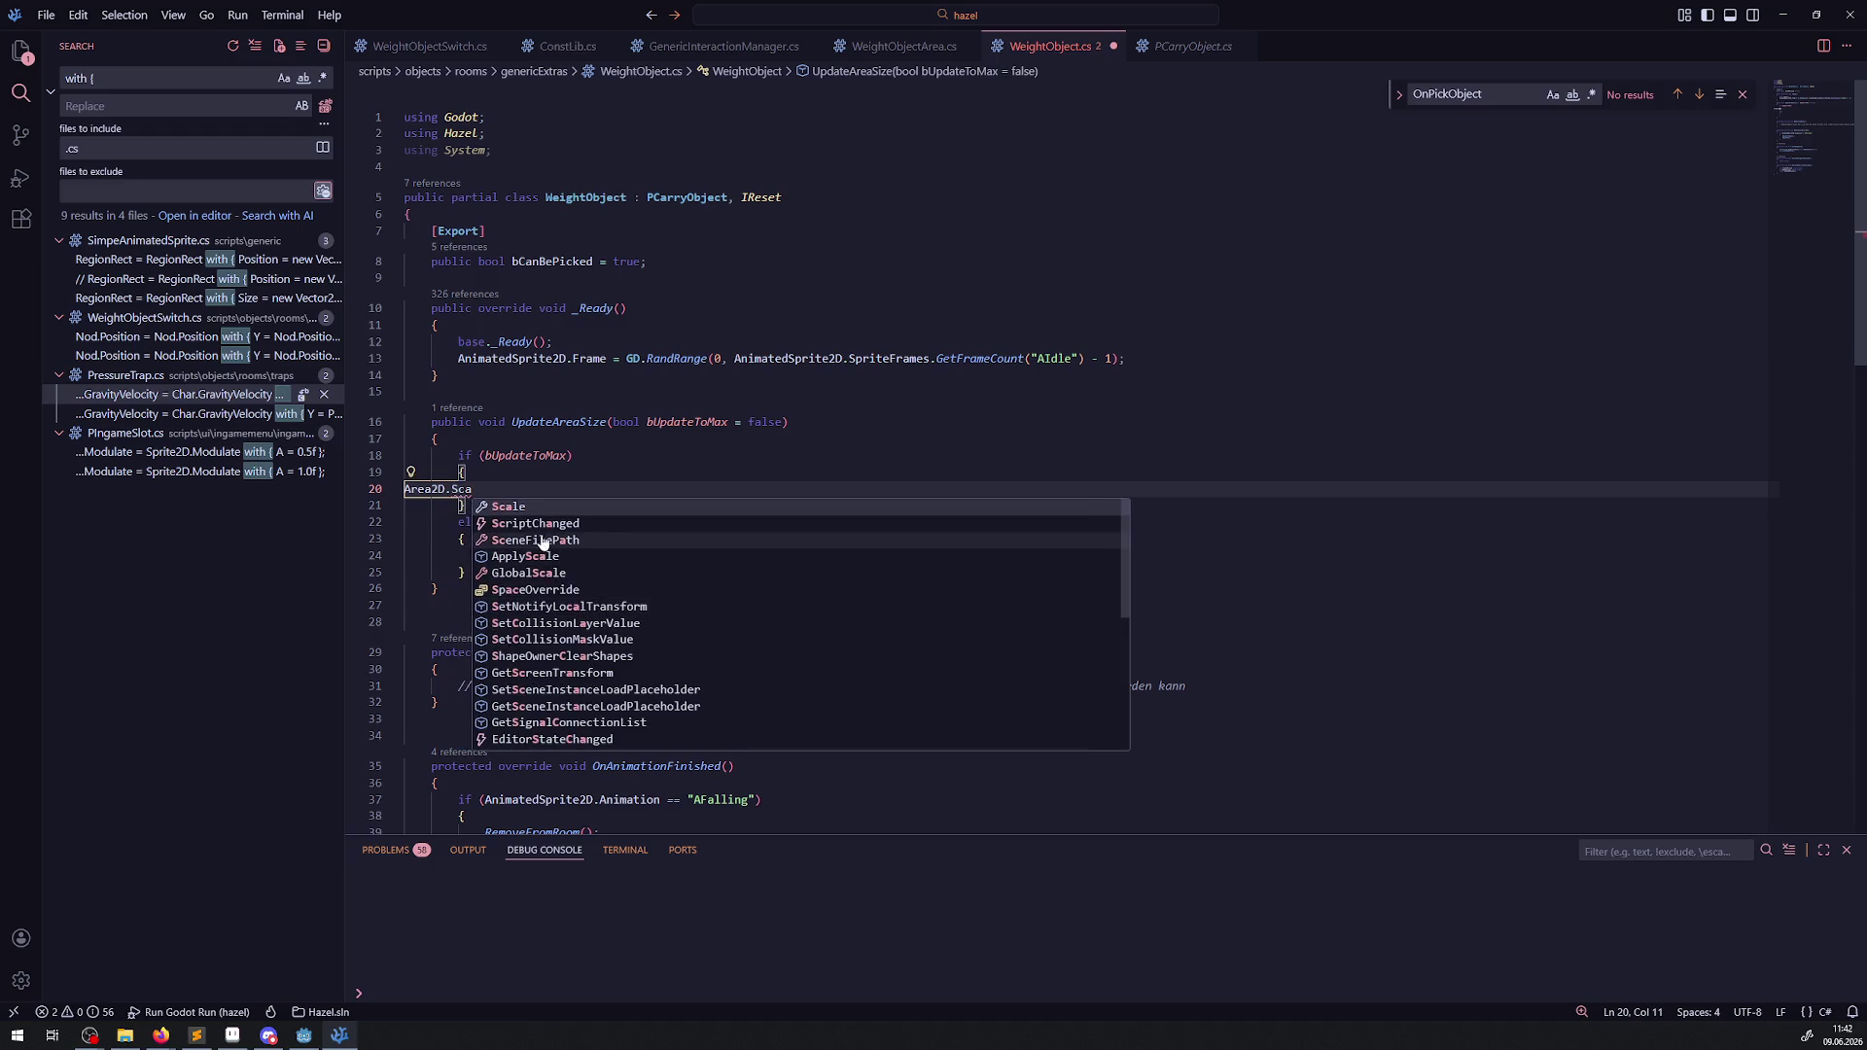
click(533, 508)
text(= )
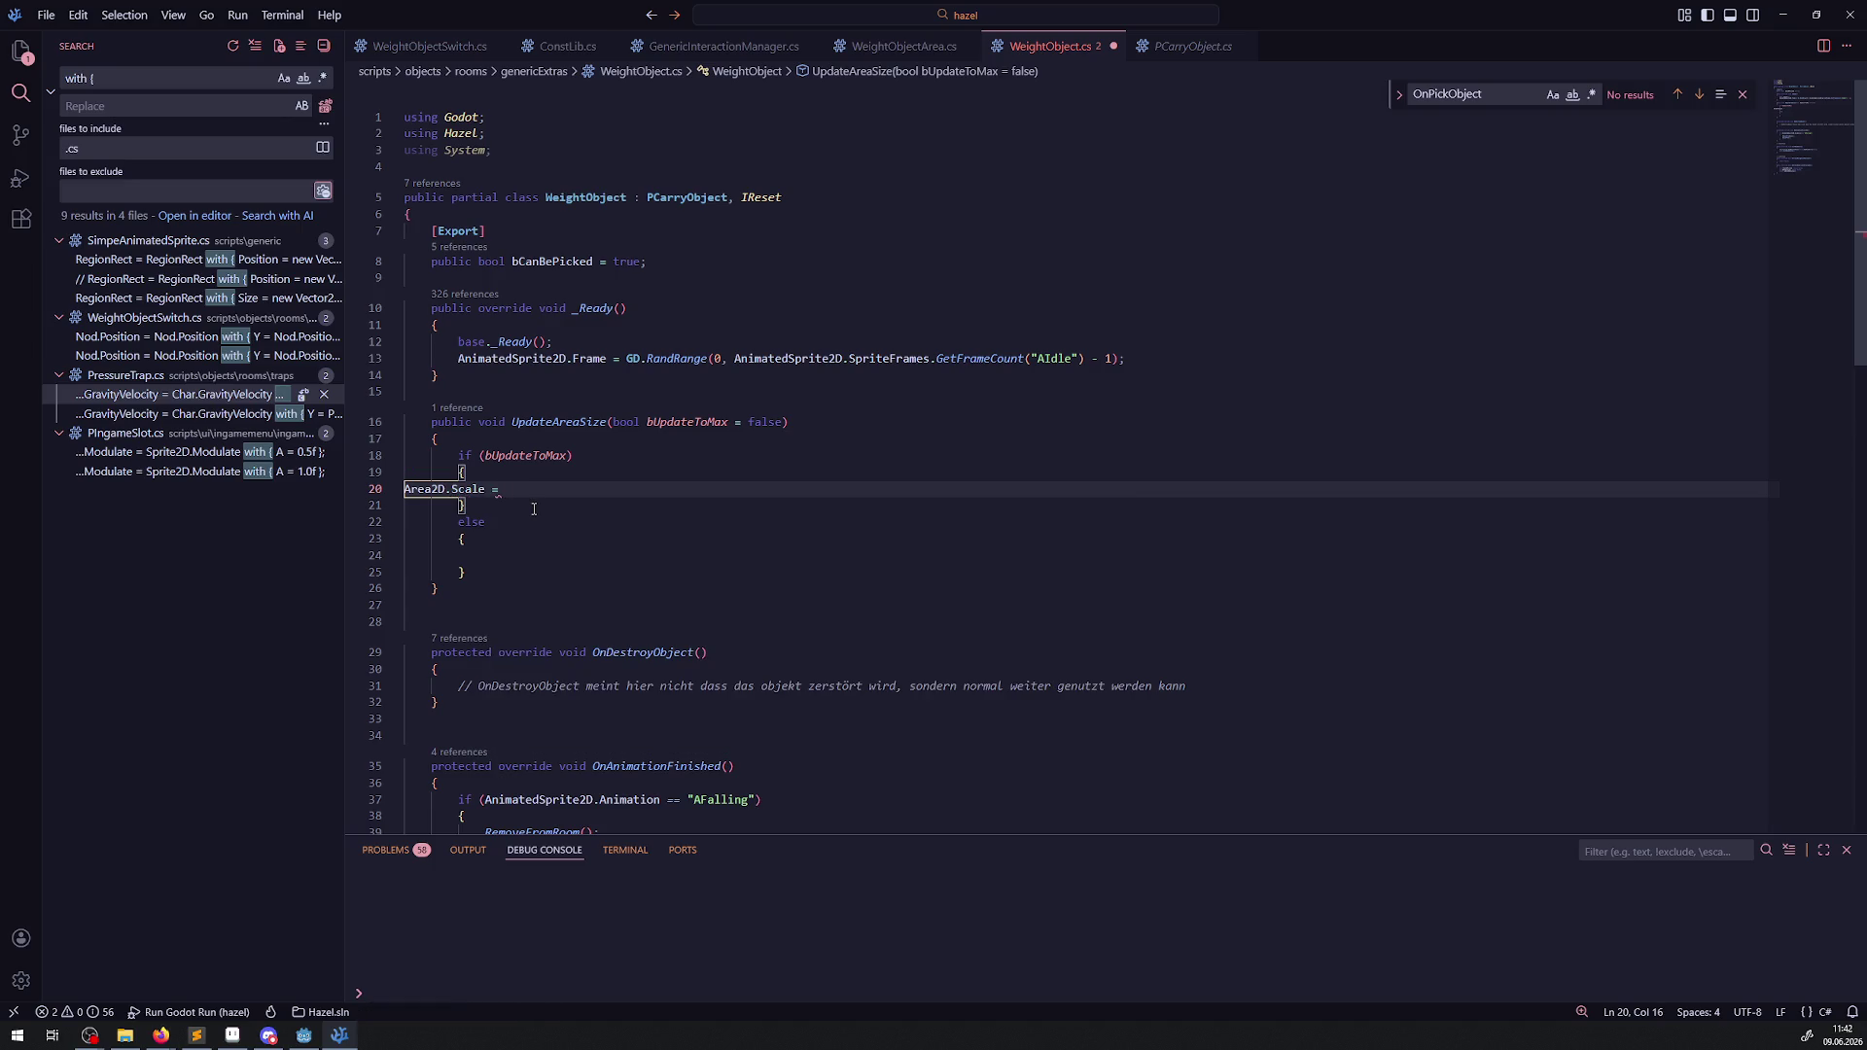
text(new Vector)
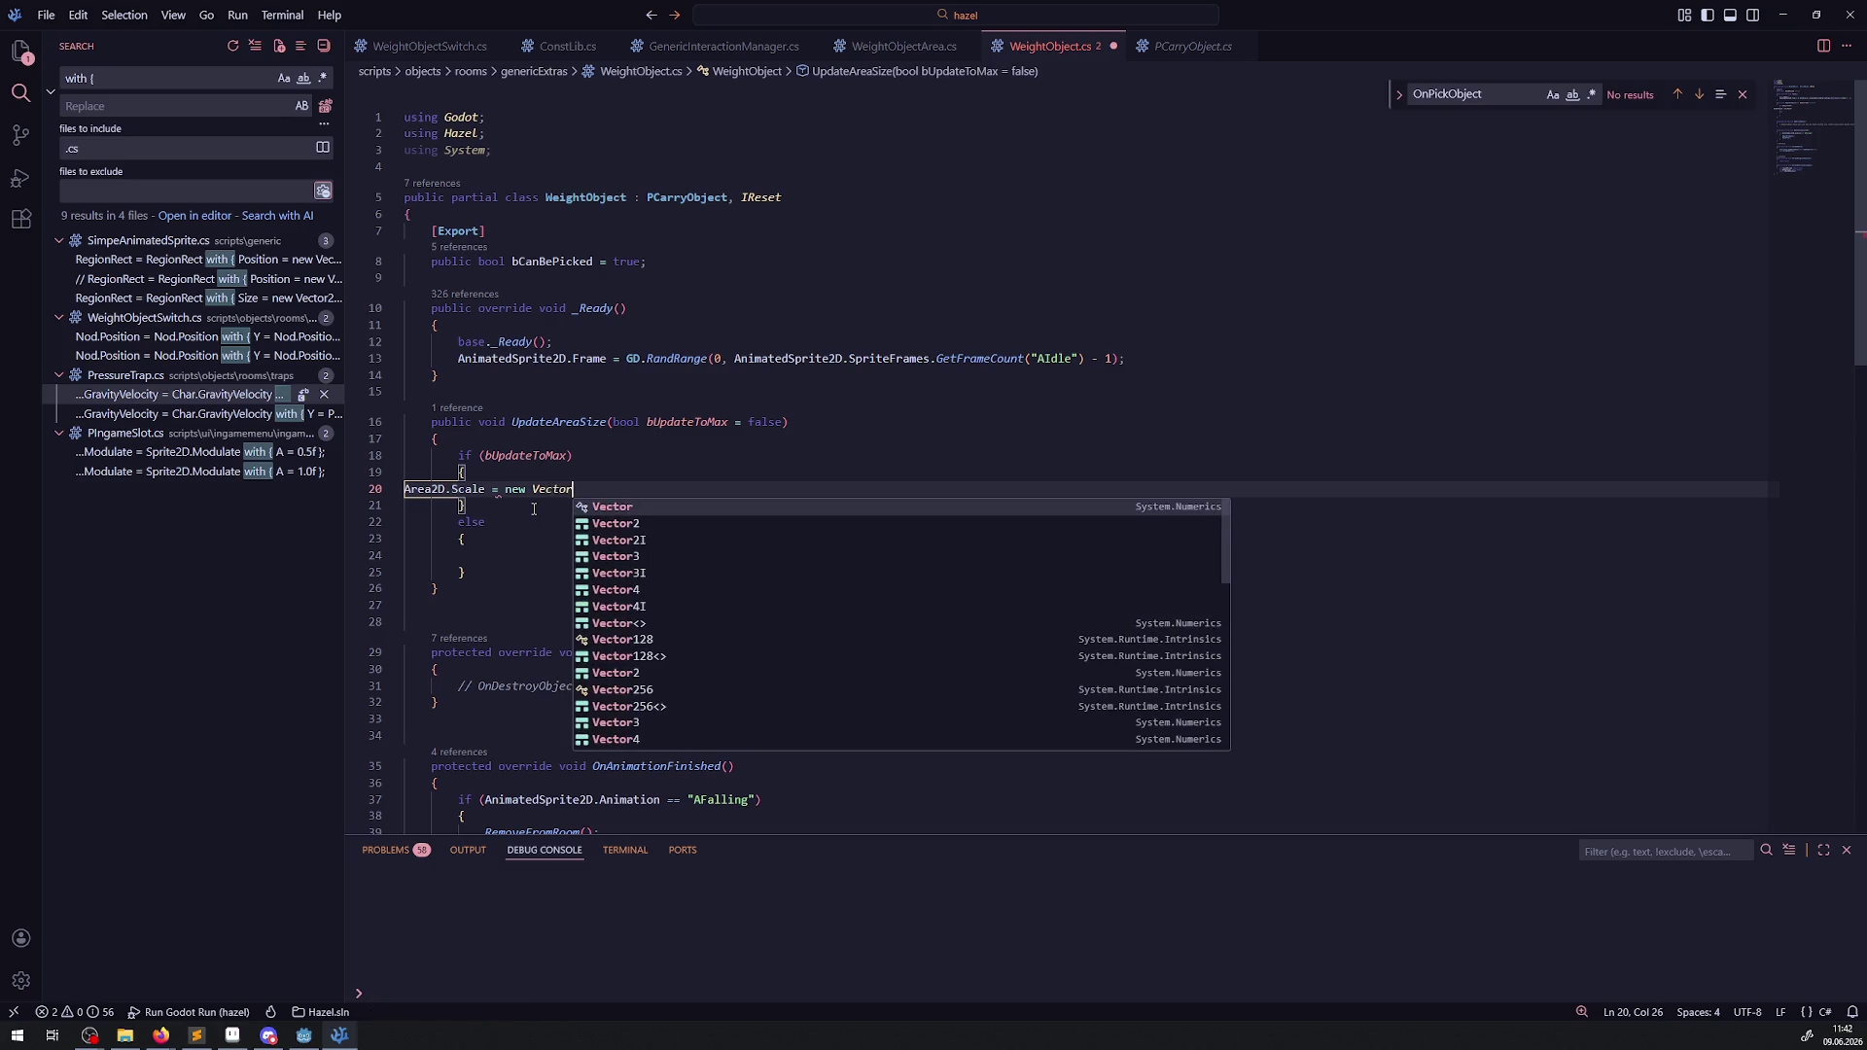
key(Down)
key(Return)
text(())
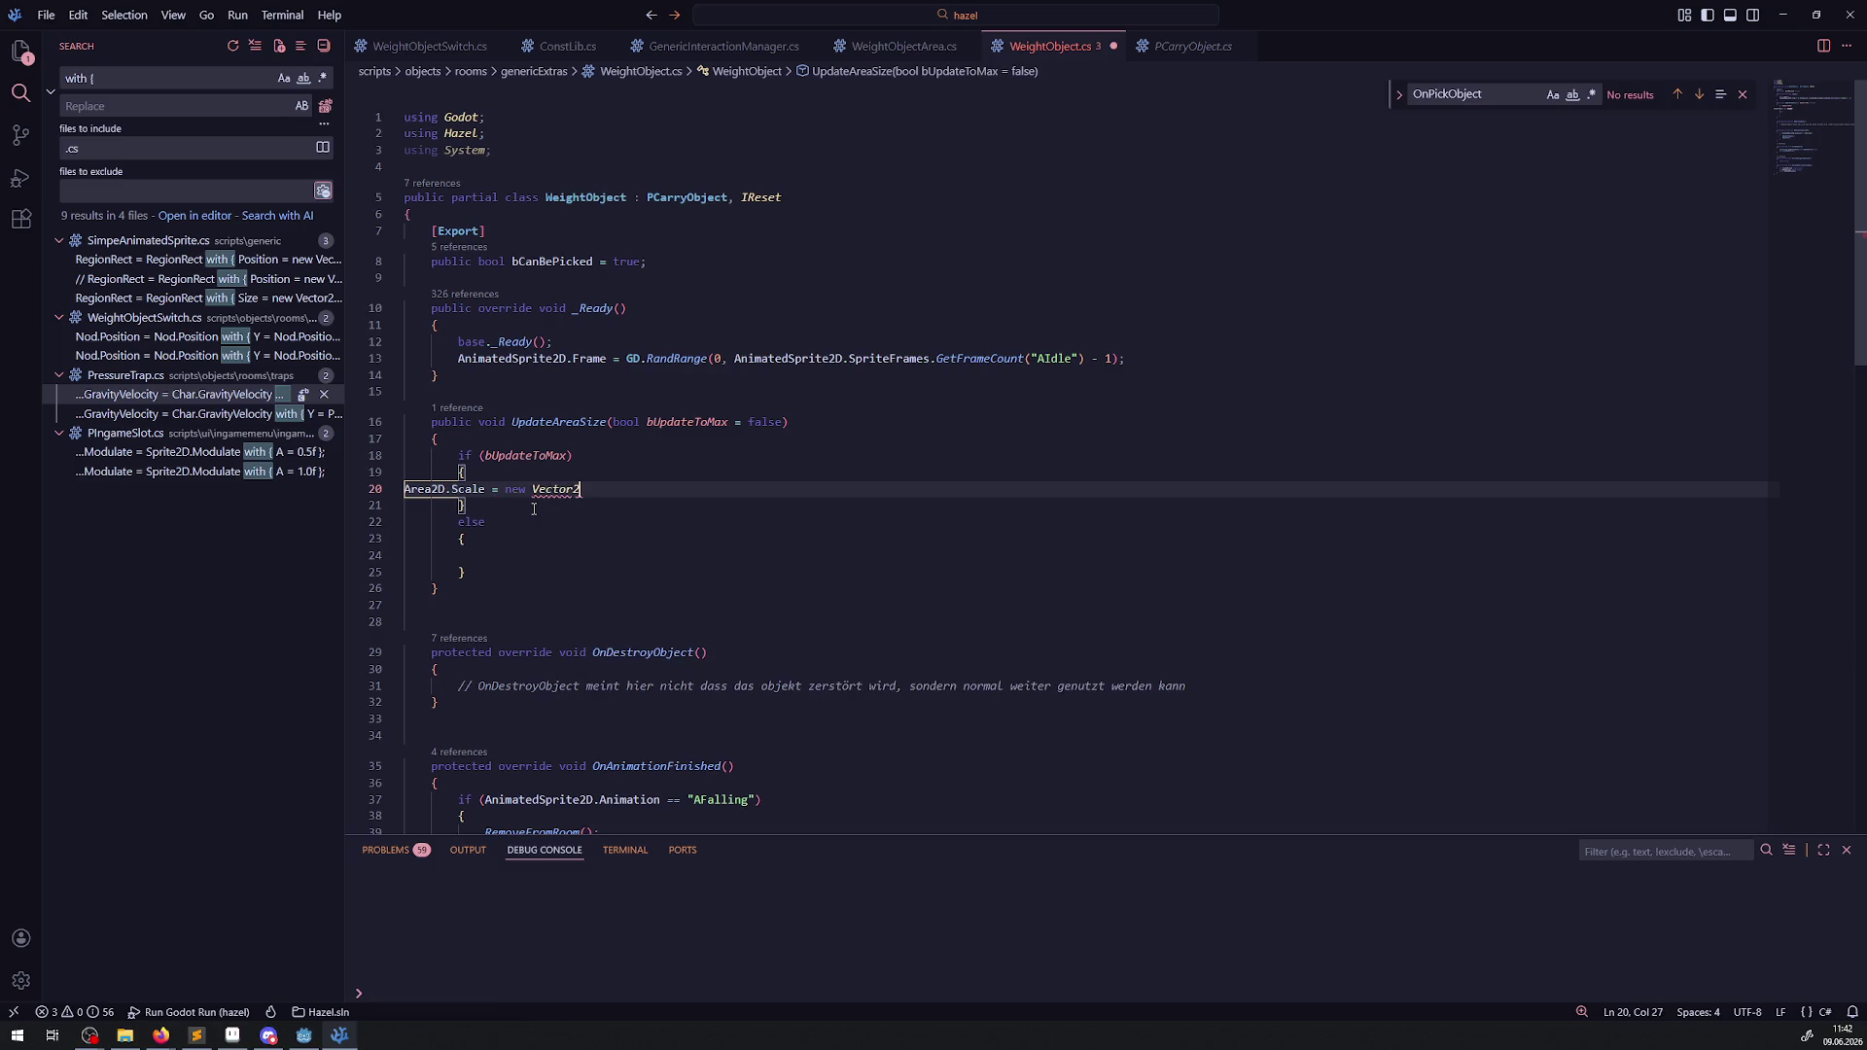
text(1.)
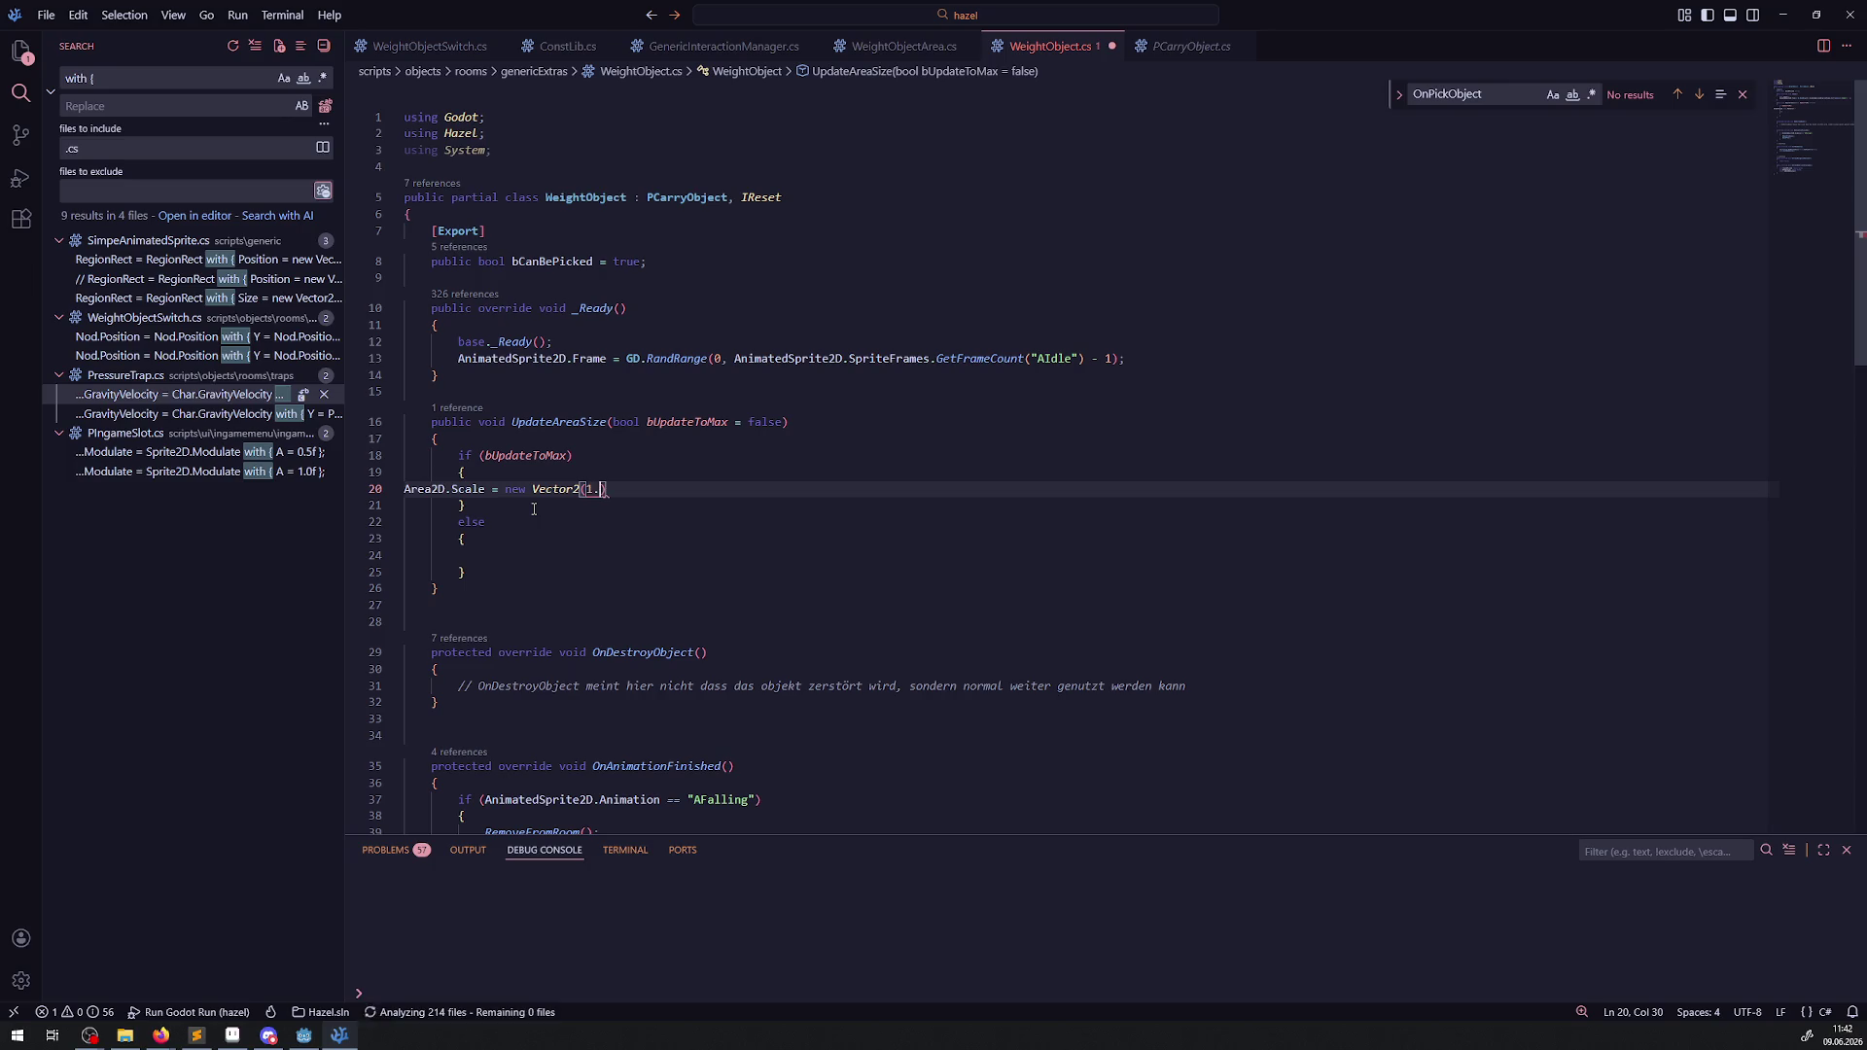
text(3)
text(f)
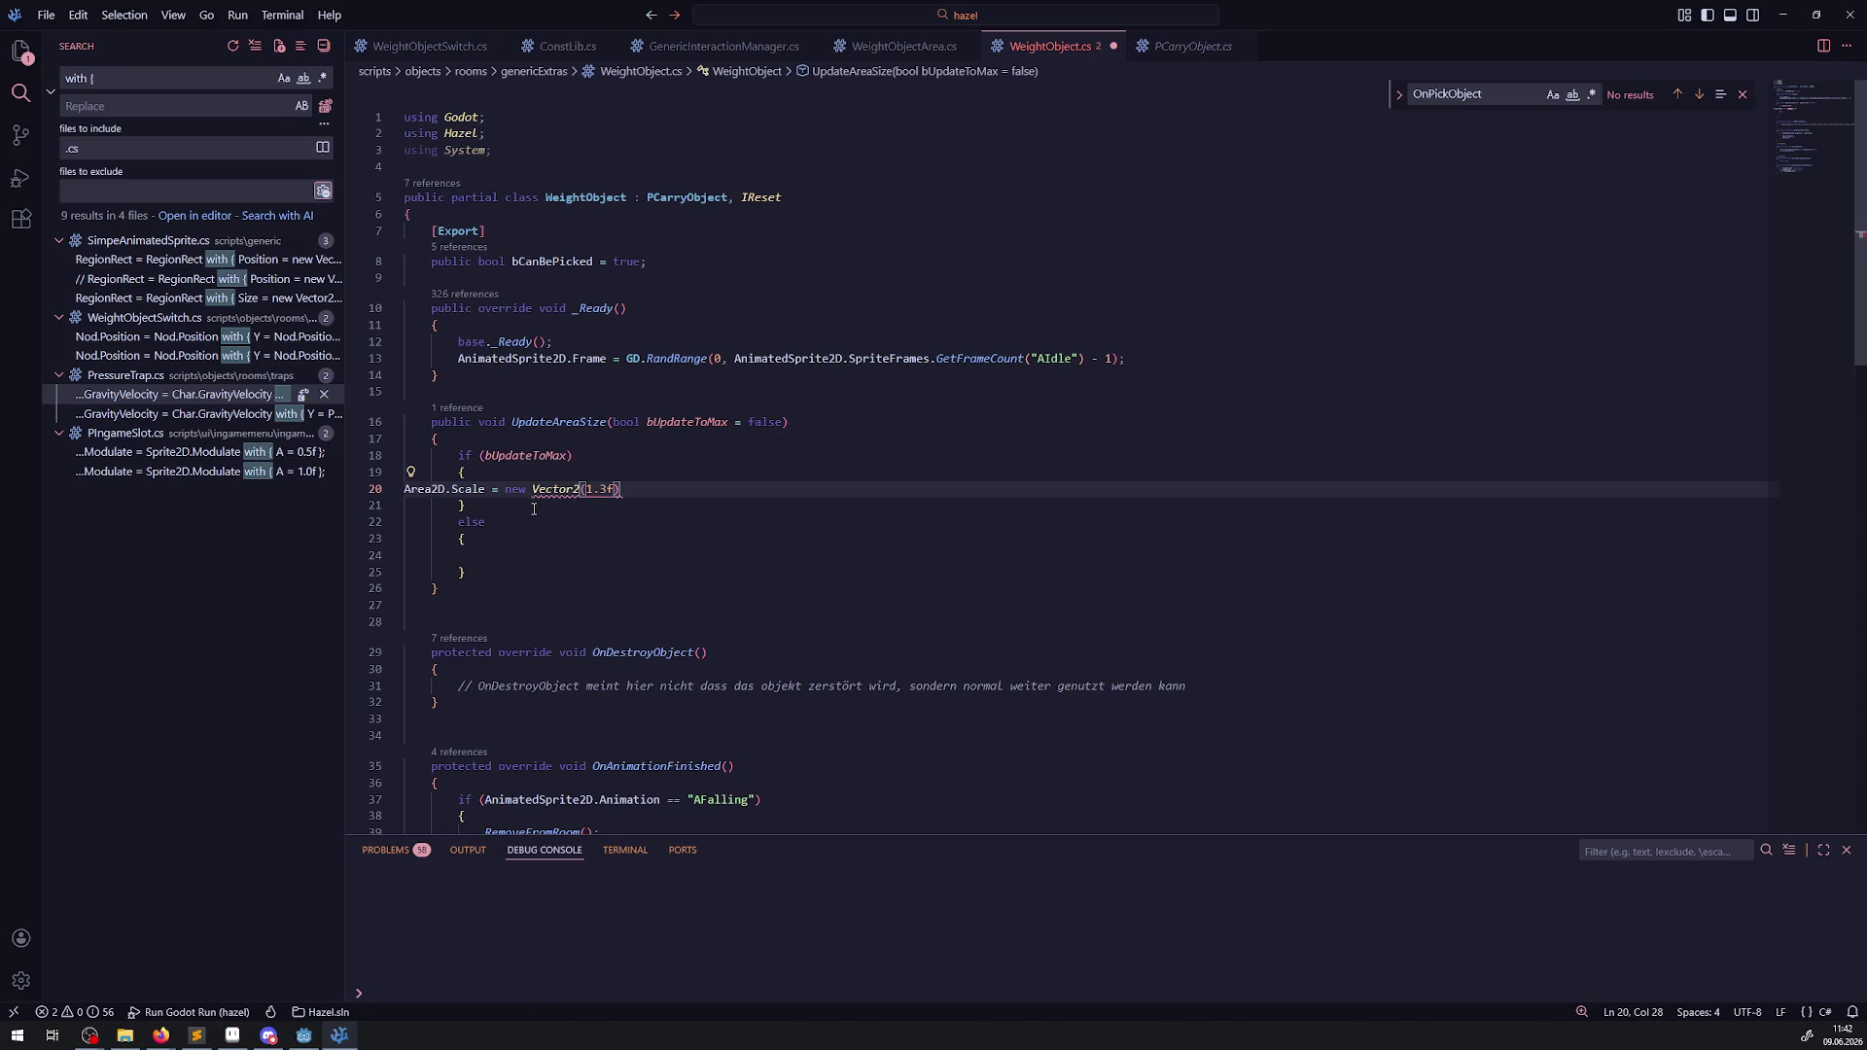
text(1)
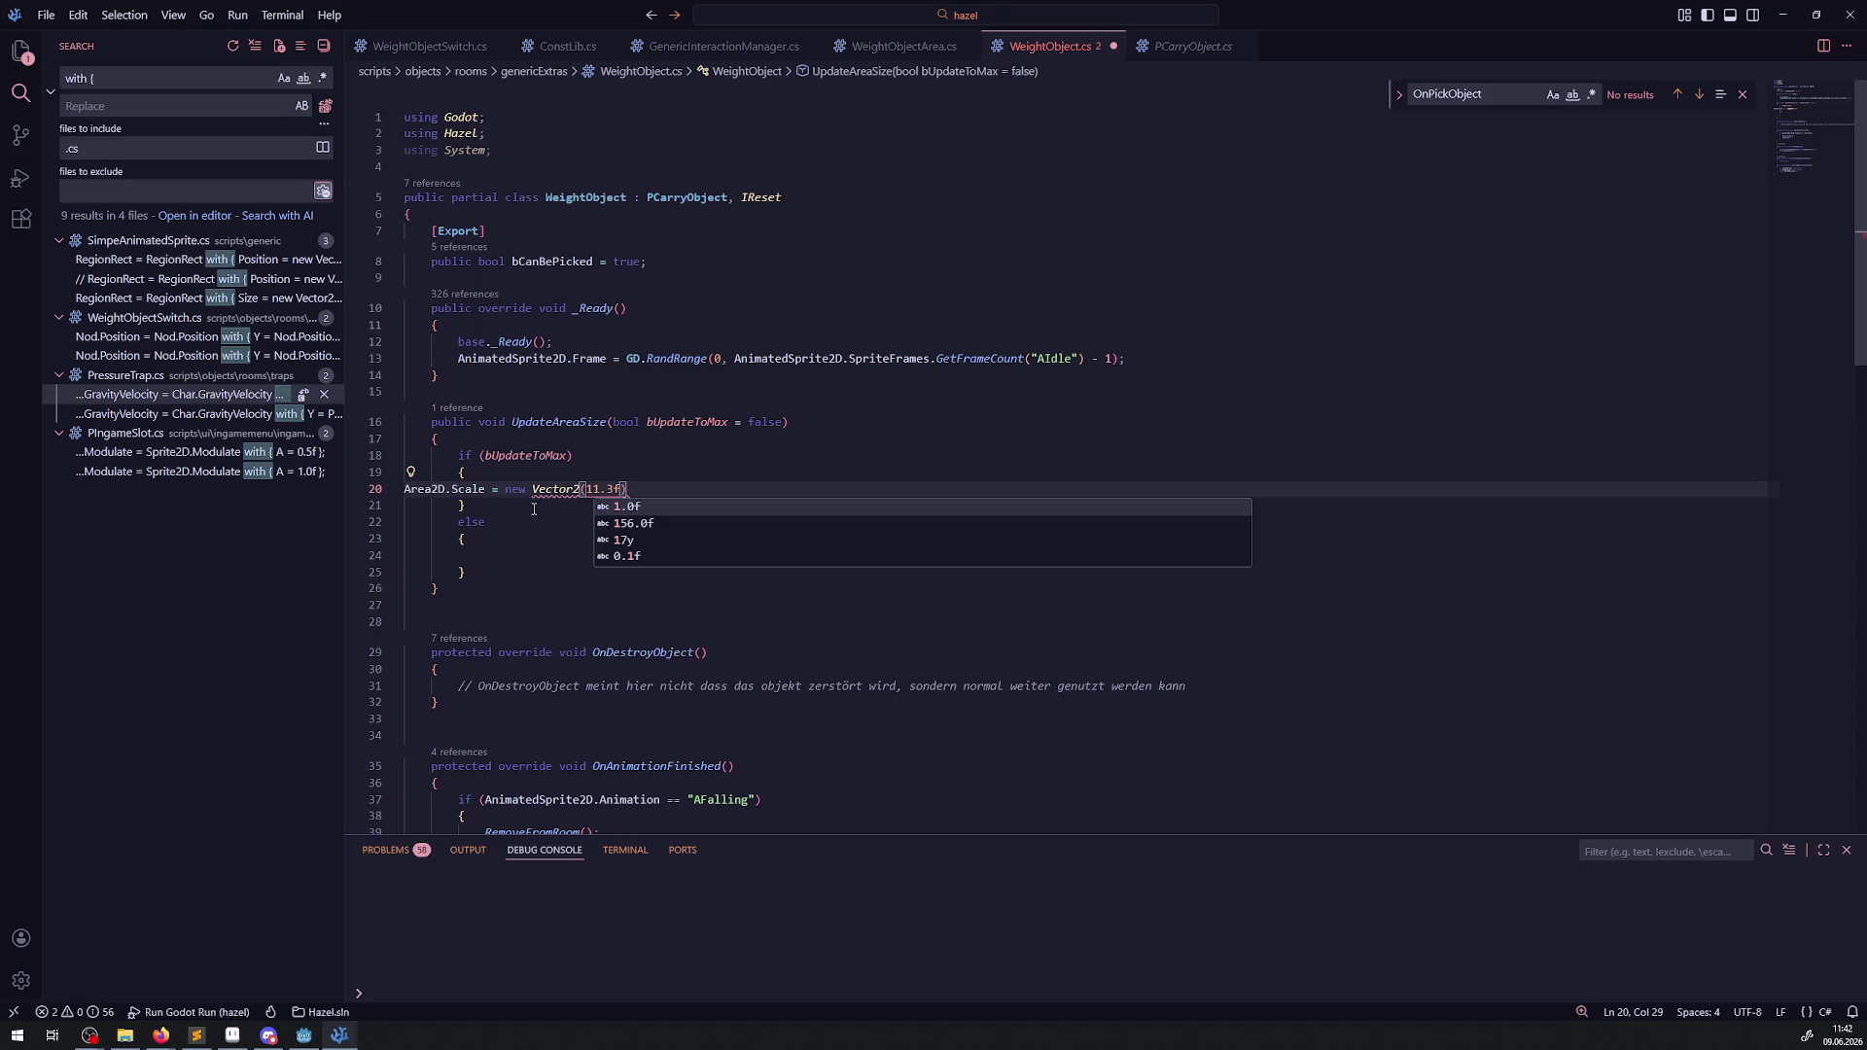
text(.3f,)
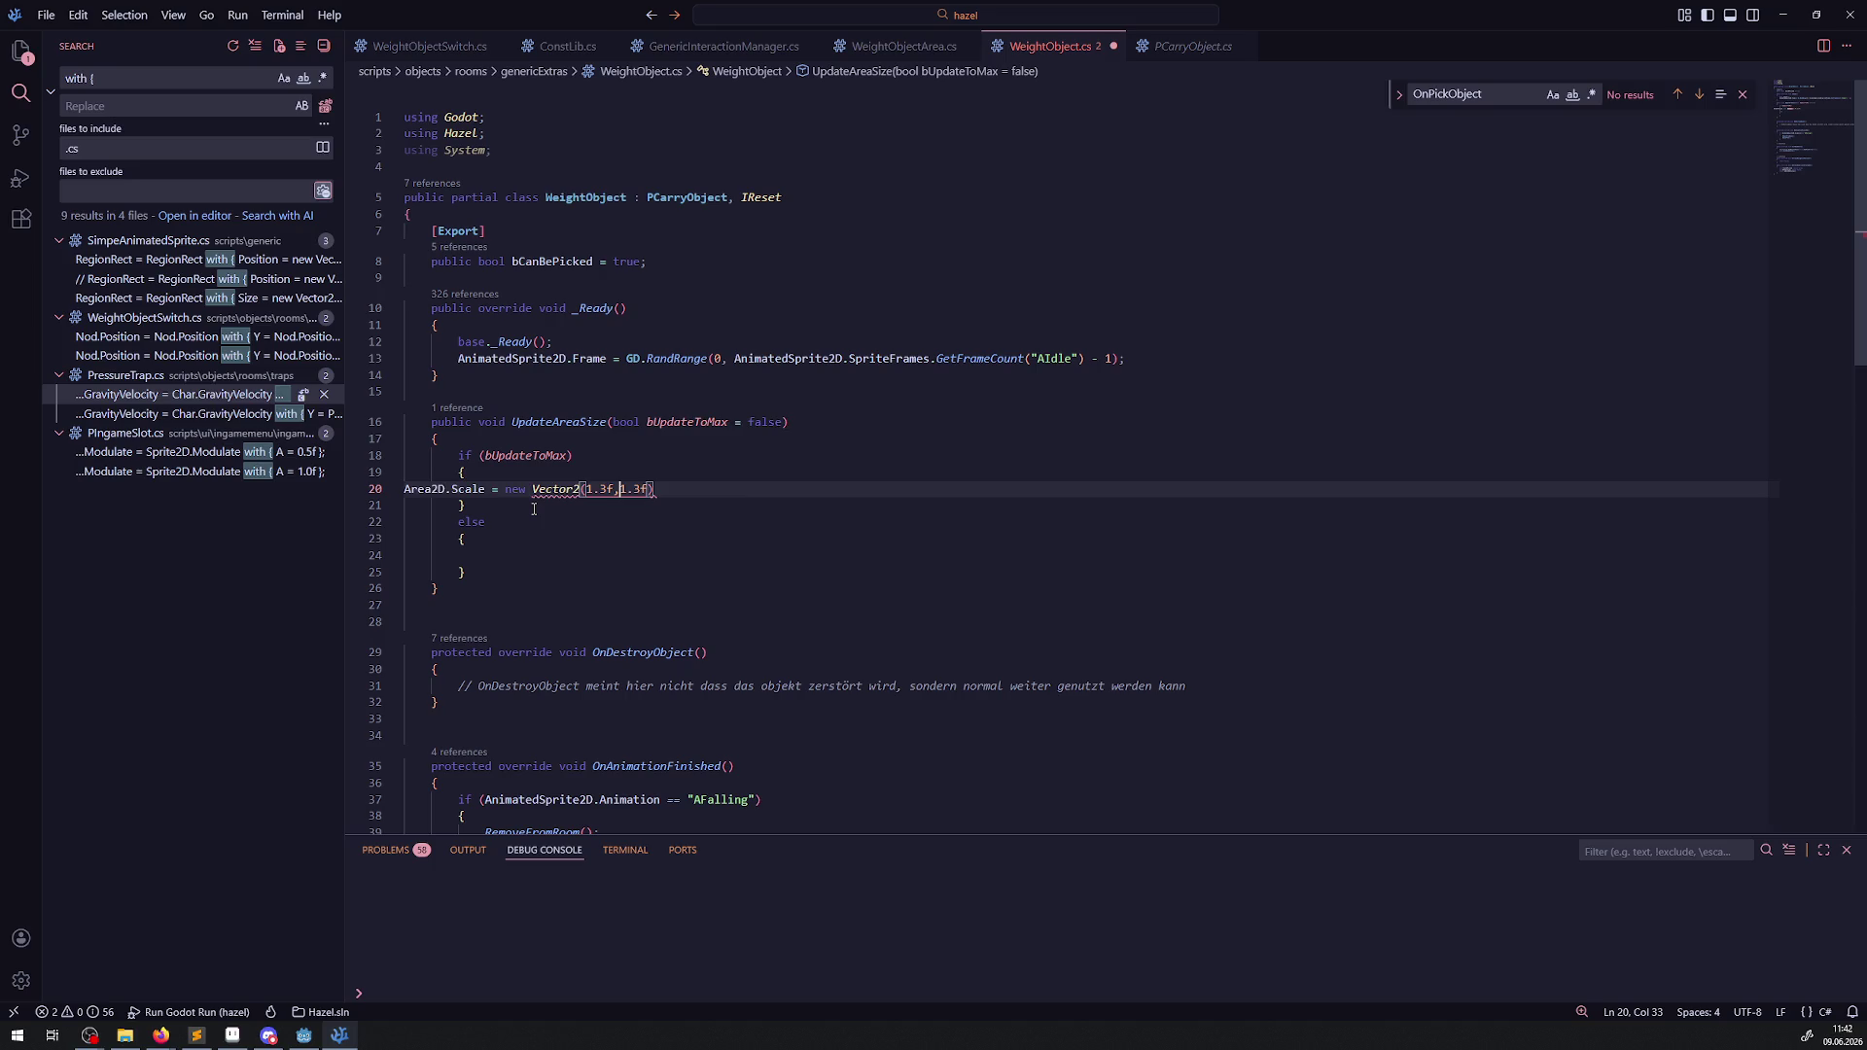
click(764, 491)
text(;)
click(710, 544)
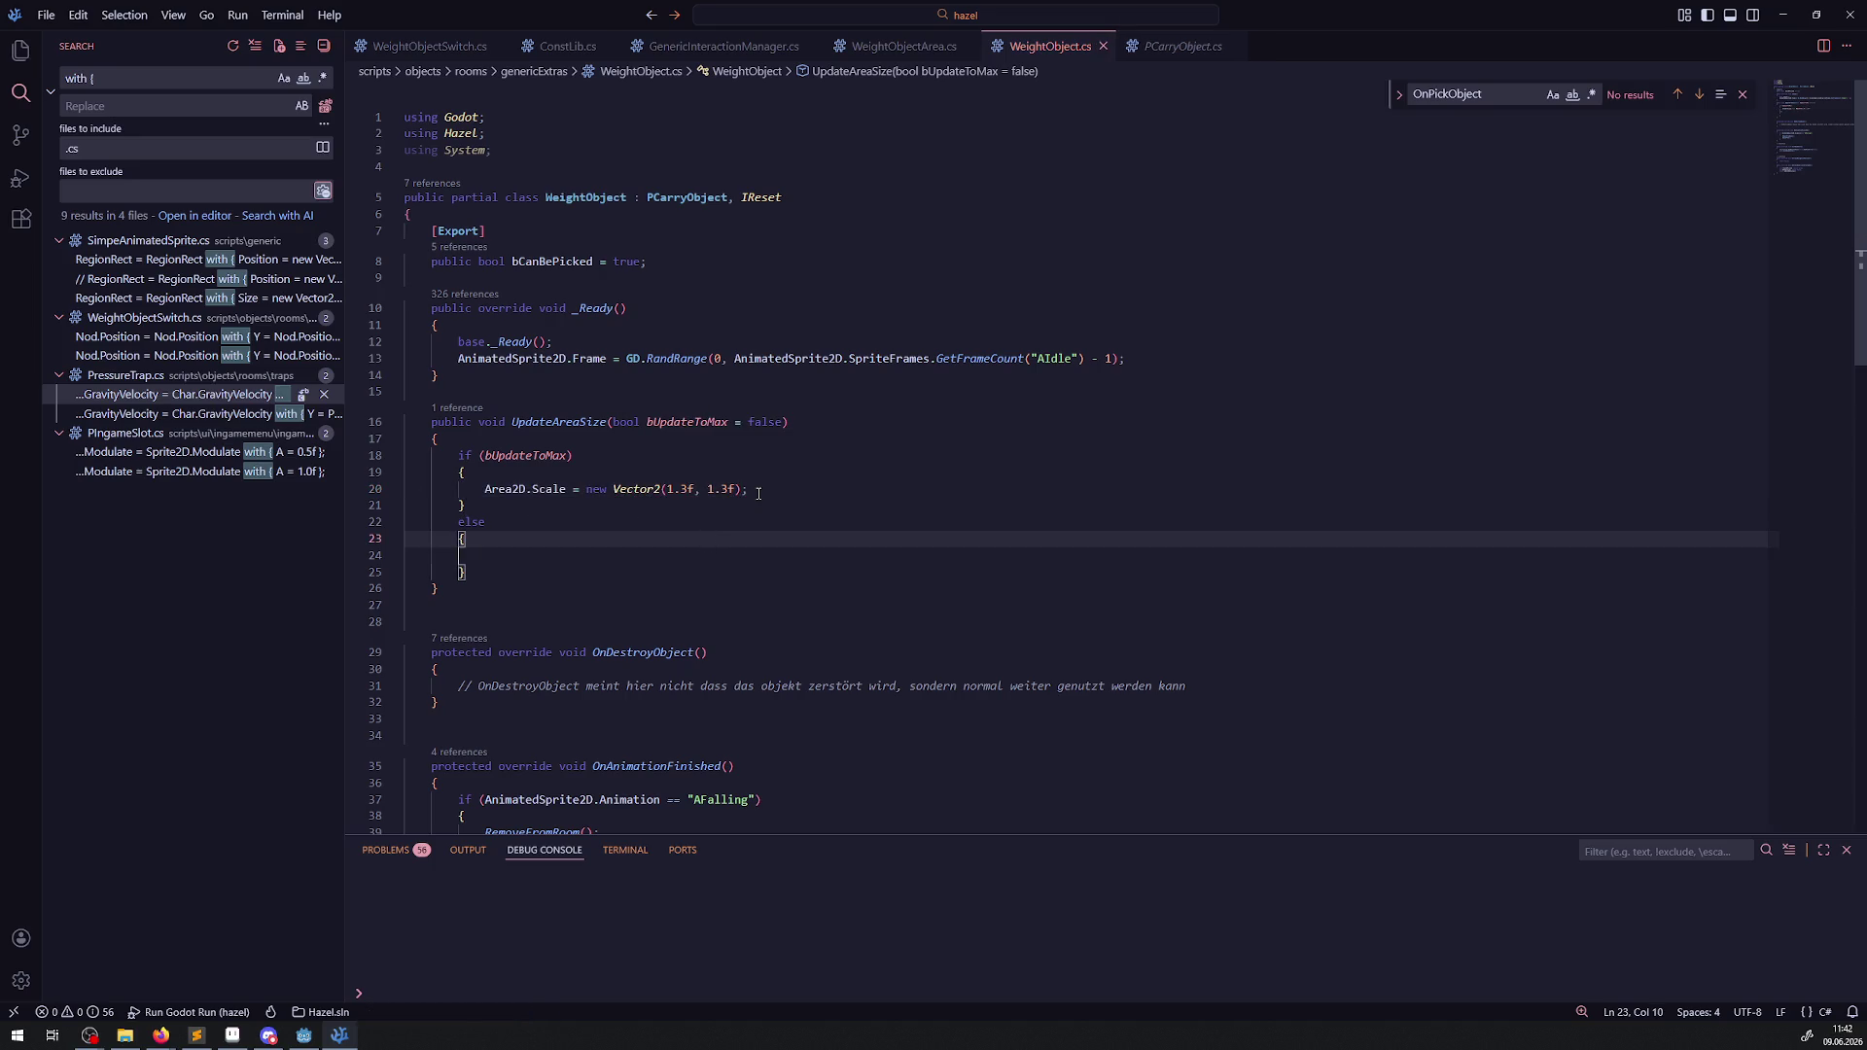
click(693, 491)
key(BackSpace)
text(2)
key(BackSpace)
text(2)
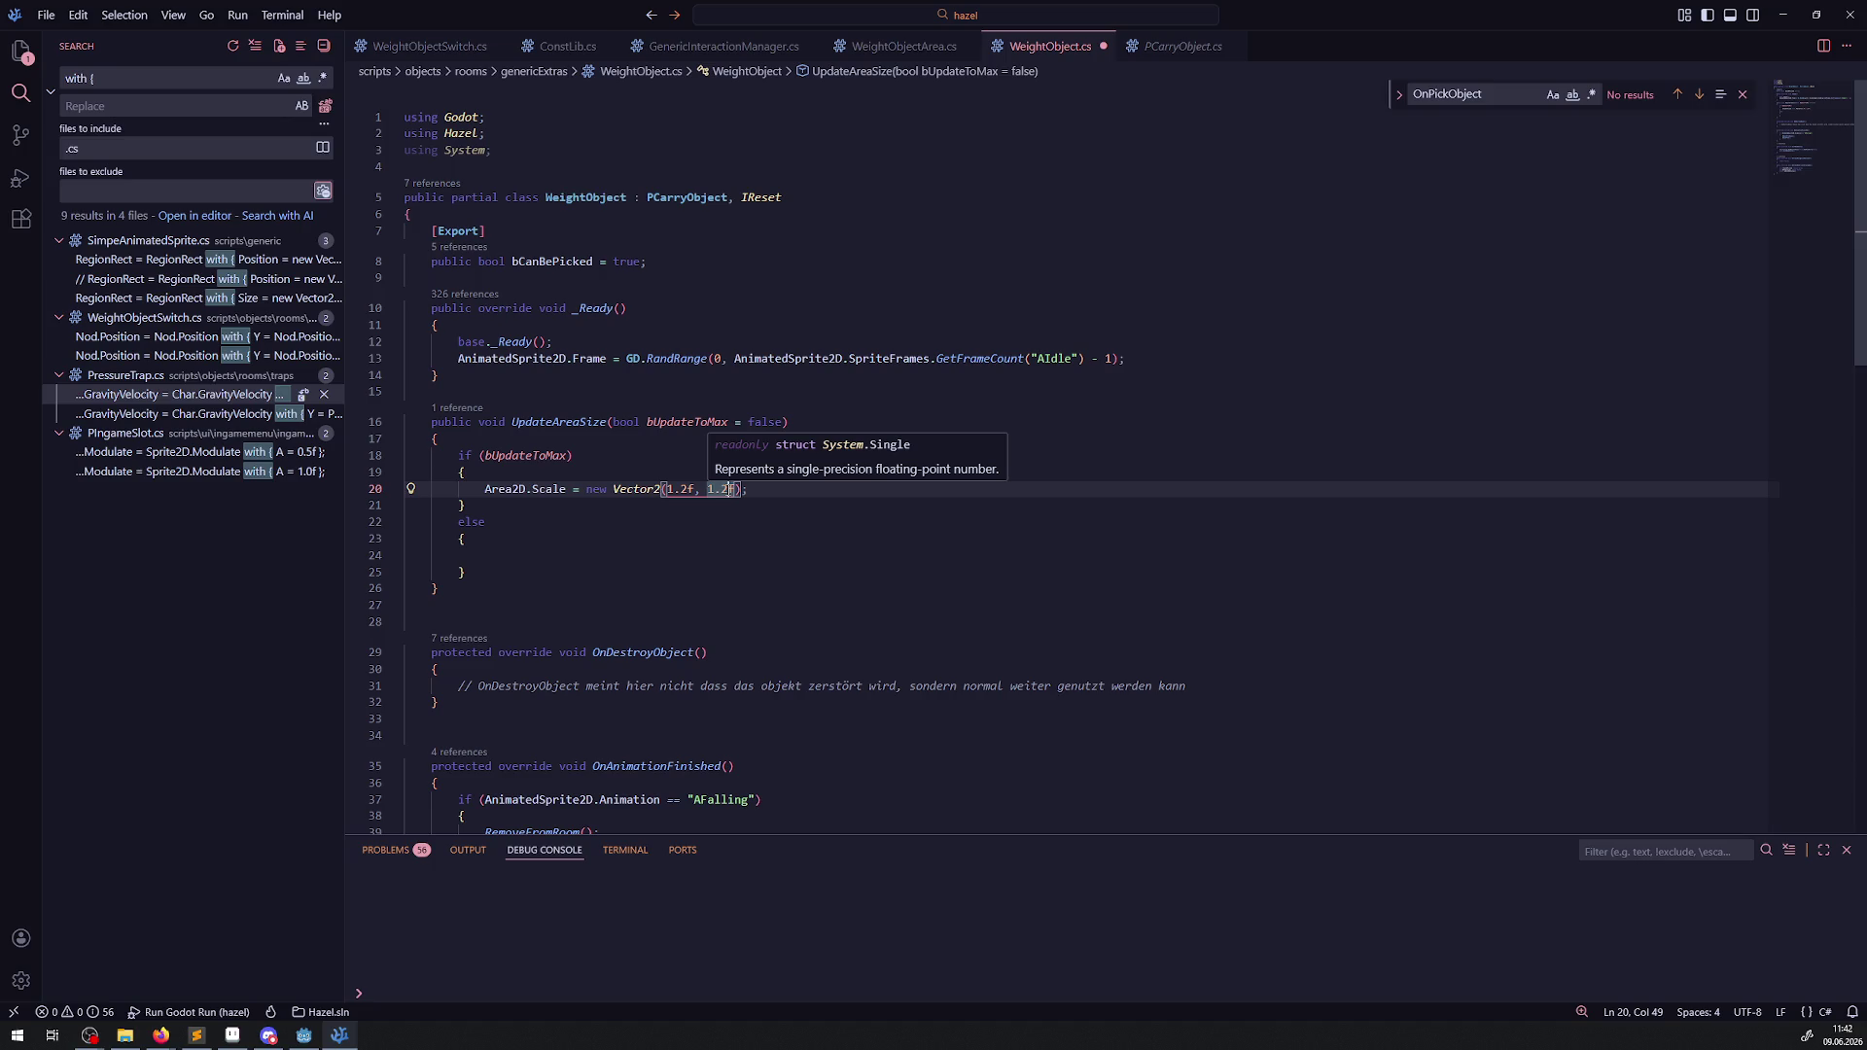
Make the else branch set Area2D.Scale = Vector2.One; and save the script.
drag(483, 492, 806, 495)
key(ctrl+c)
click(503, 551)
key(ctrl+v)
key(ctrl+s)
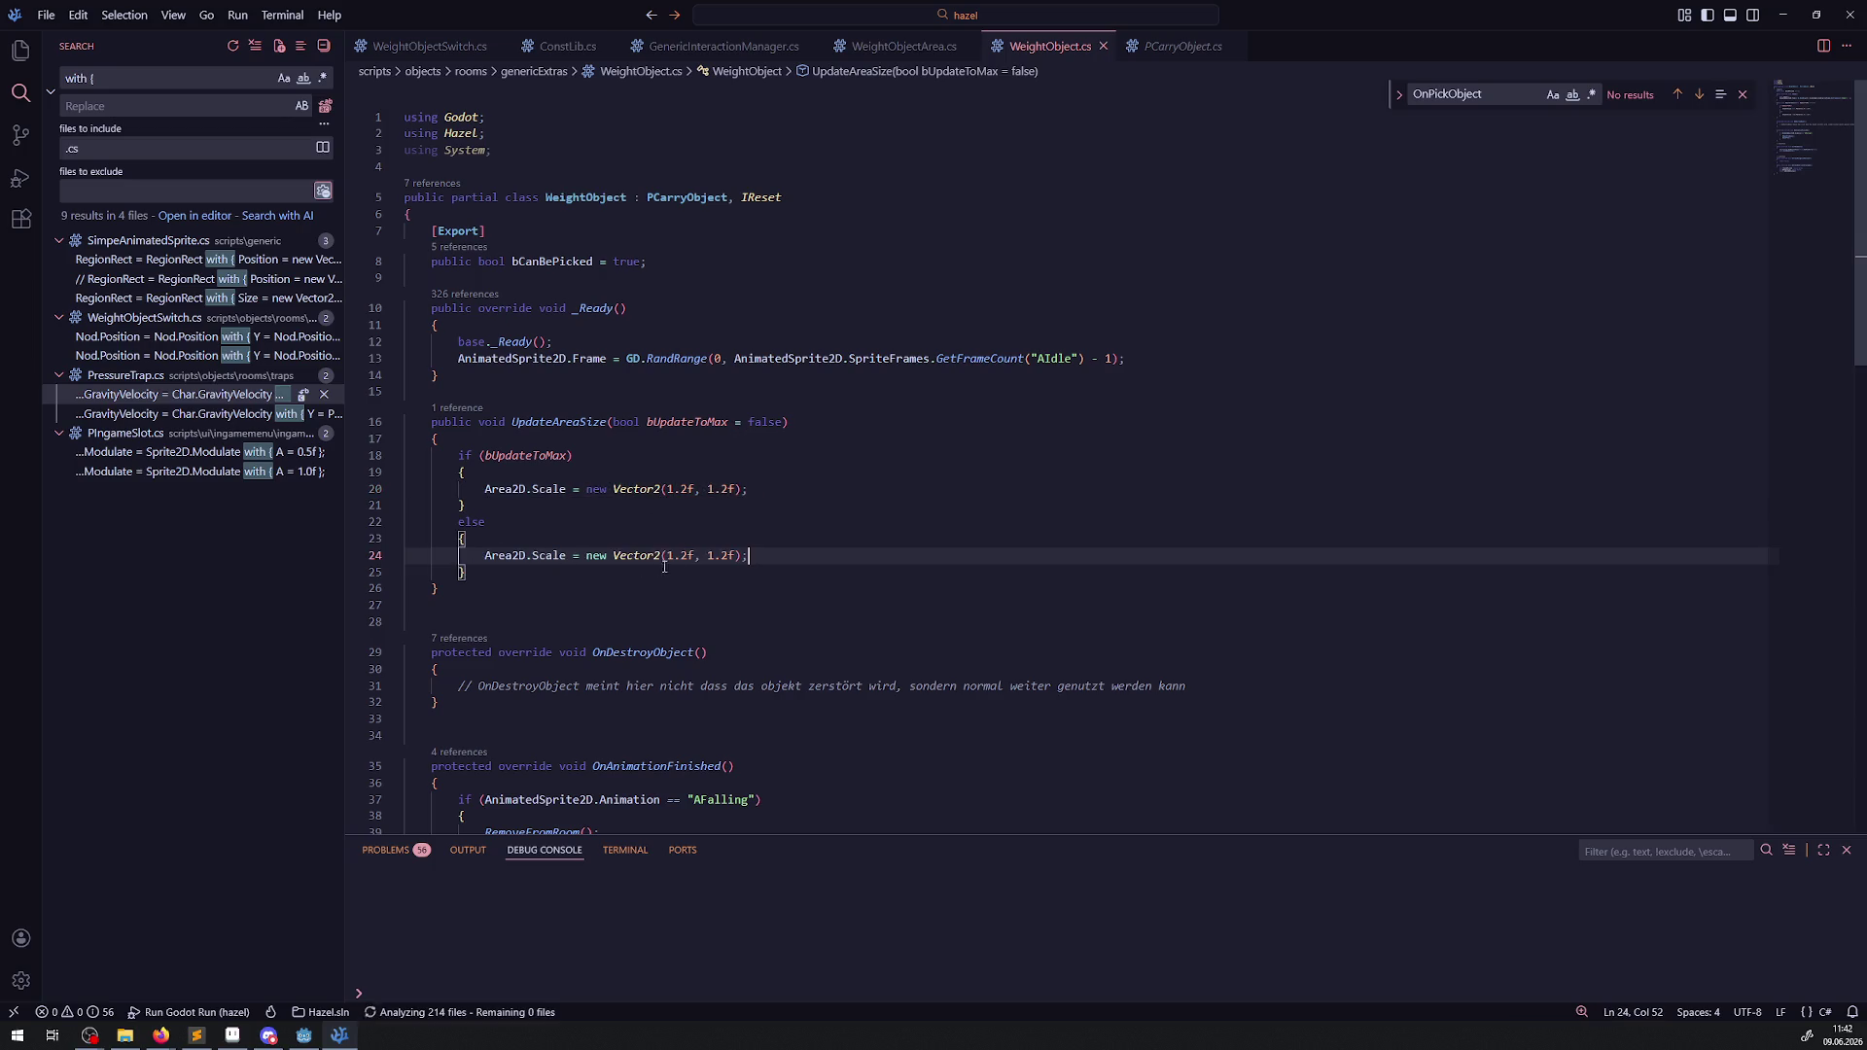
drag(662, 557, 761, 556)
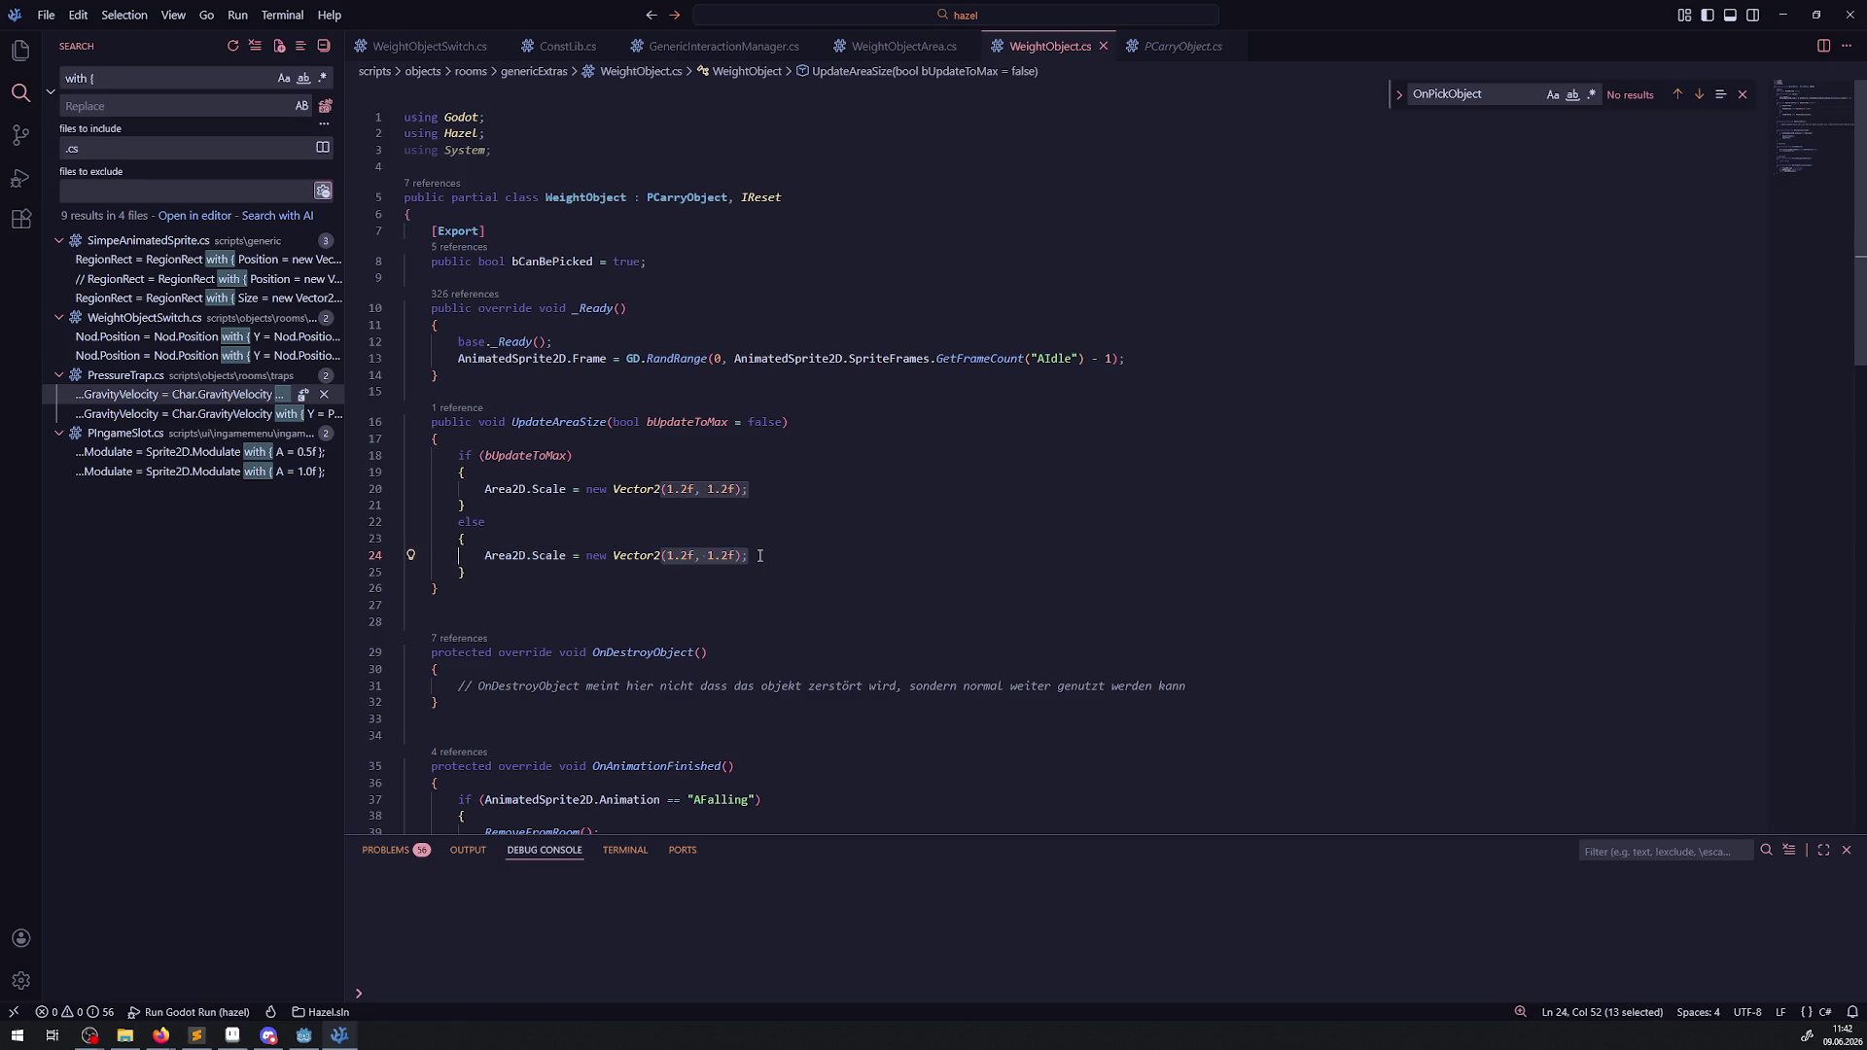
key(BackSpace)
key(ctrl+BackSpace)
key(ctrl+BackSpace)
text(Vector2.One;)
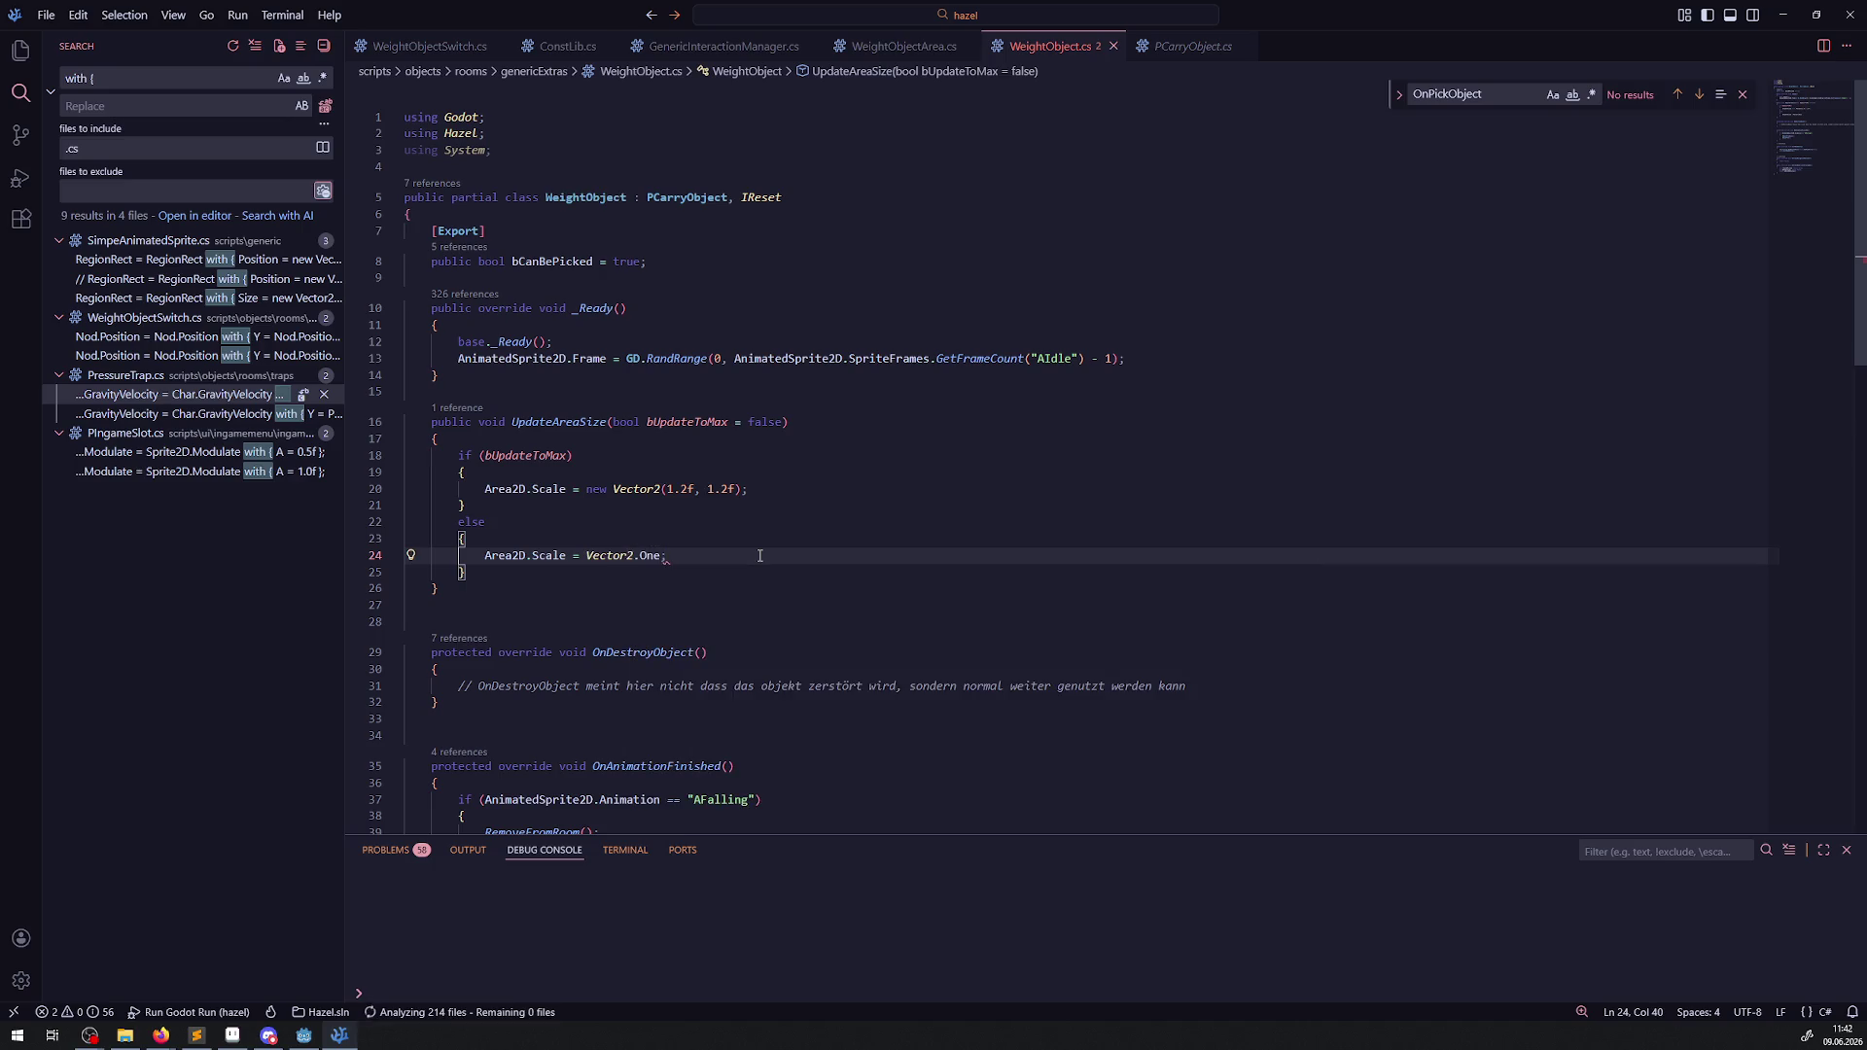
double_click(558, 421)
key(ctrl+c)
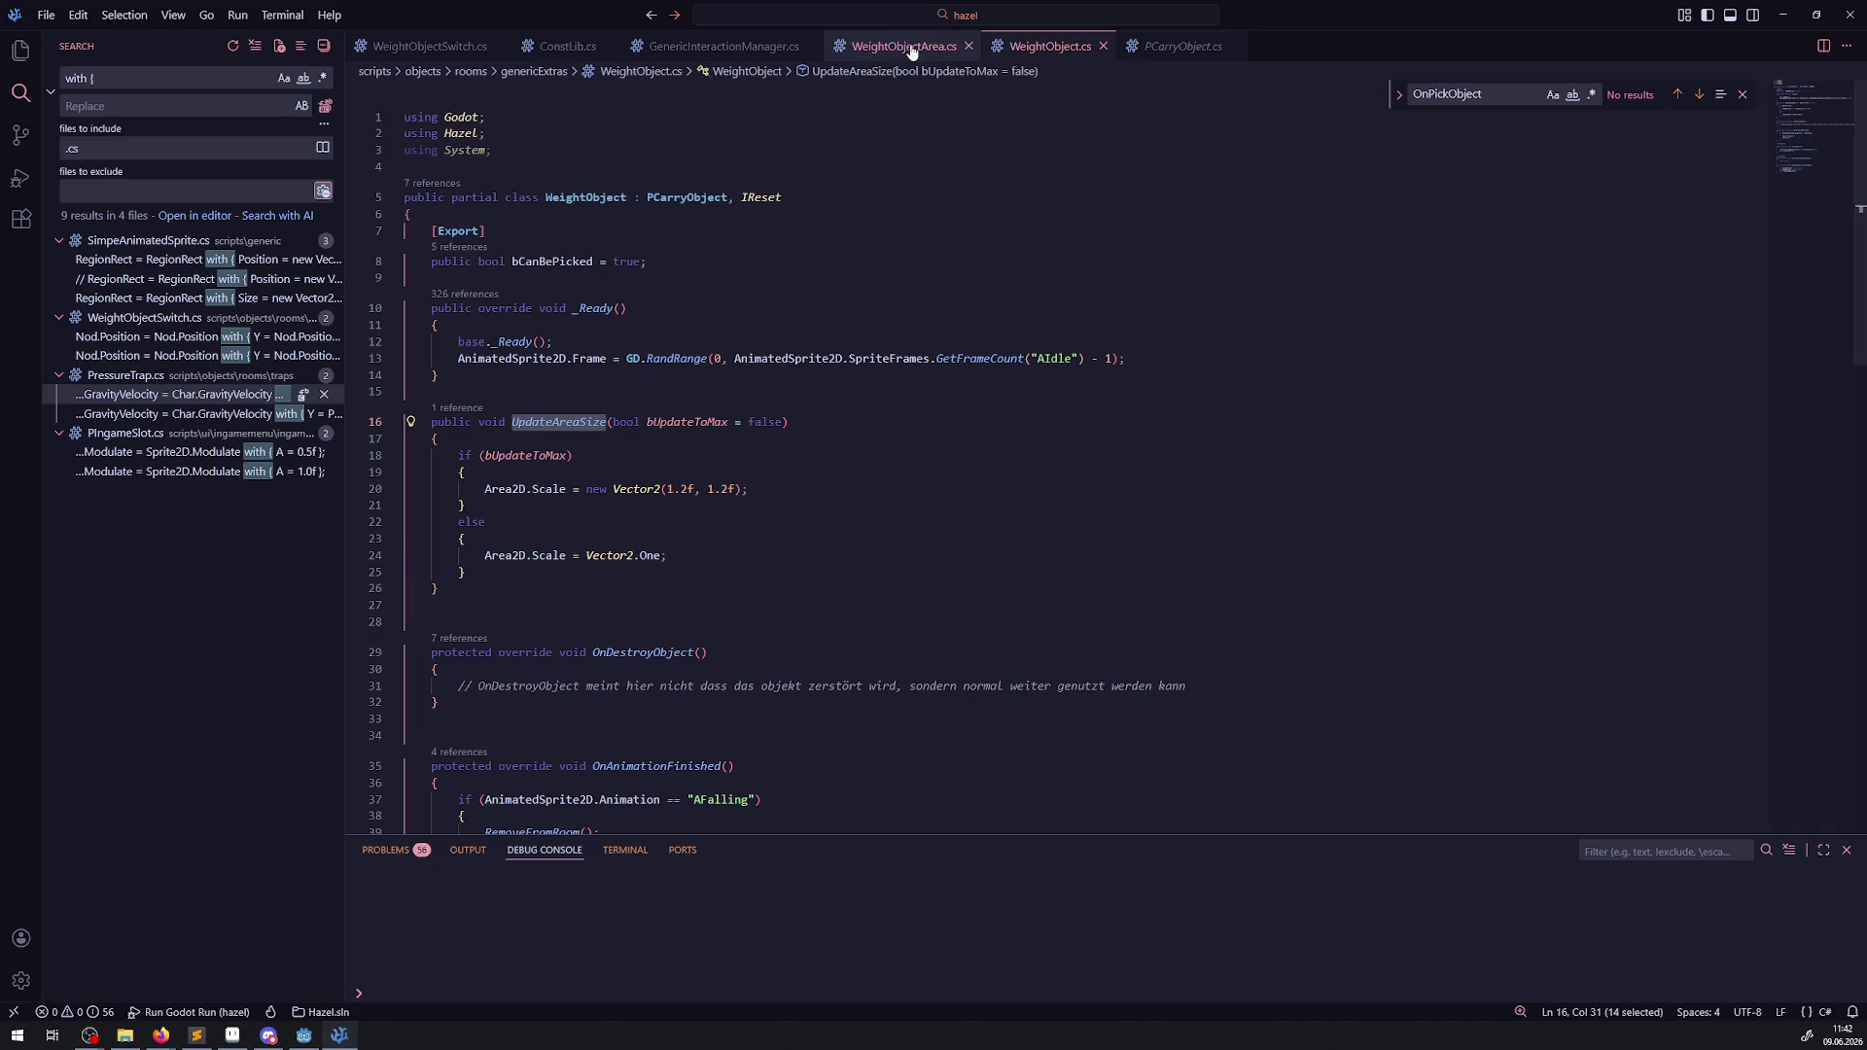
In WeightObjectSwitch.cs, paste UpdateAreaSize(); onto empty line 44 and save.
click(429, 46)
scroll(690, 534, down, 10)
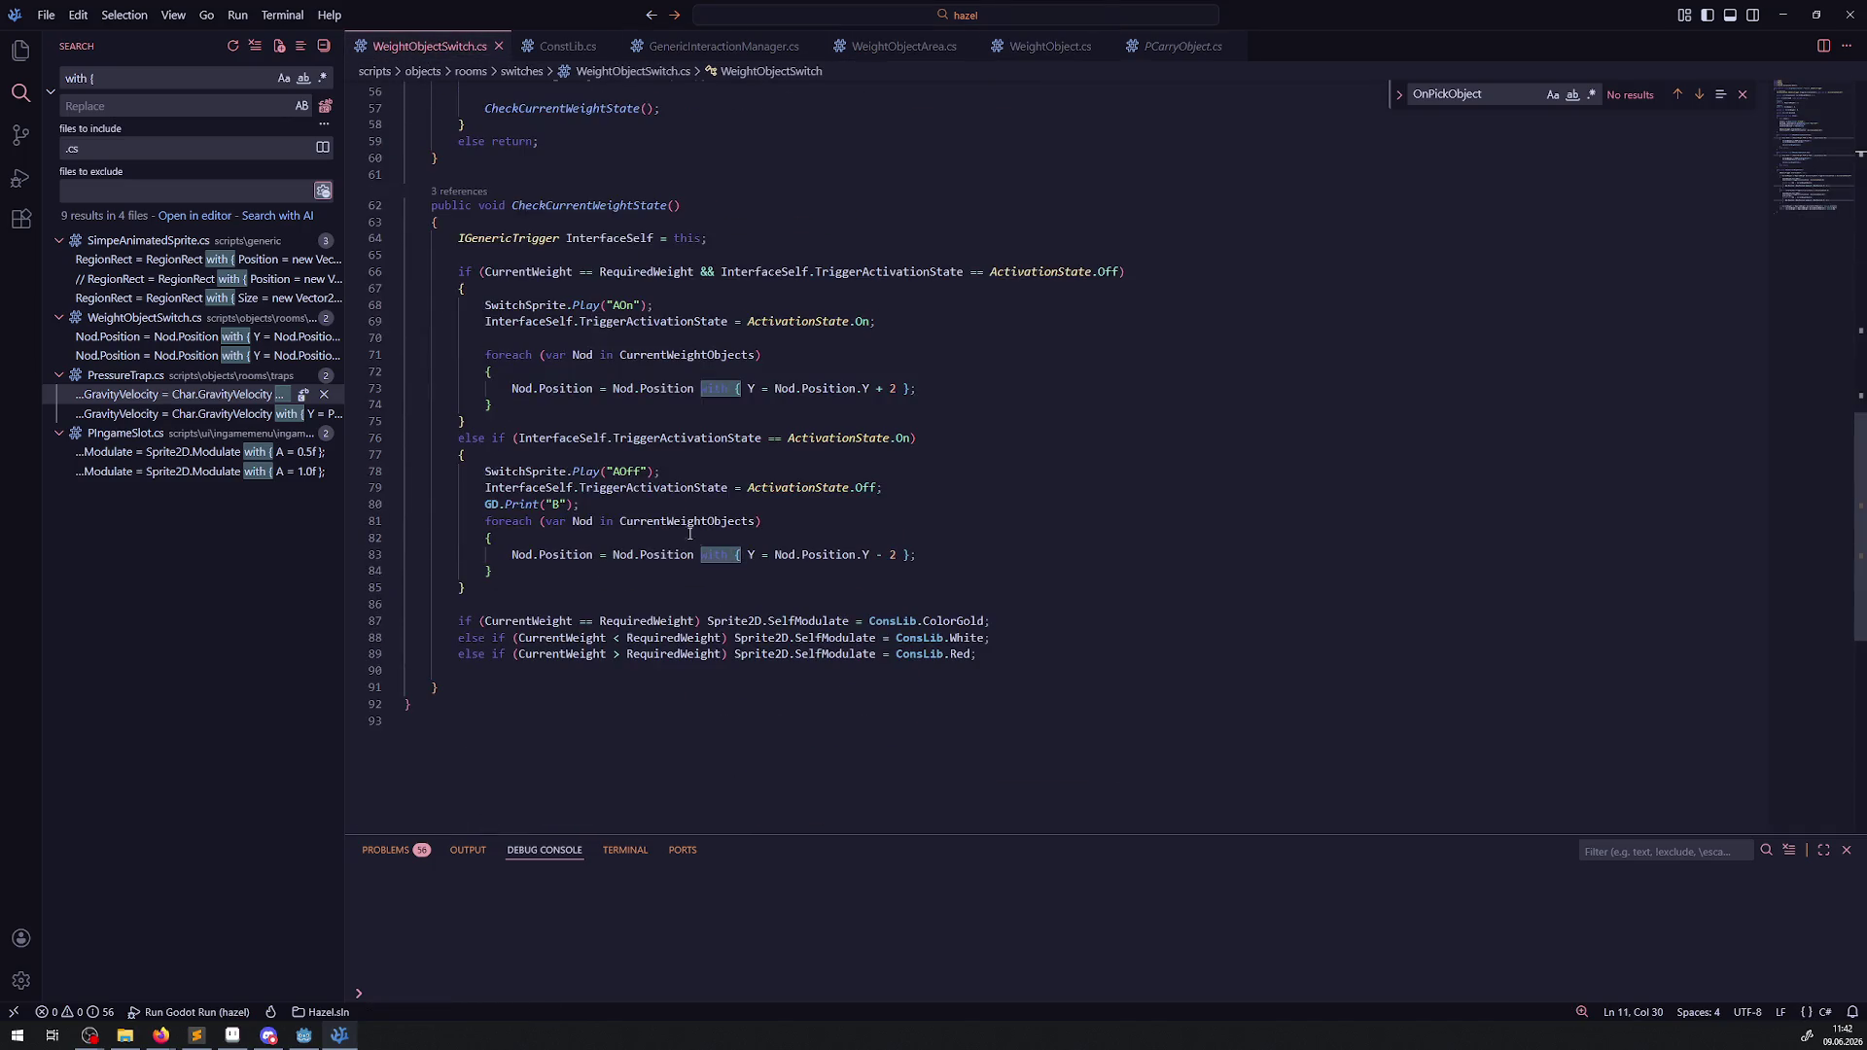
scroll(879, 412, up, 6)
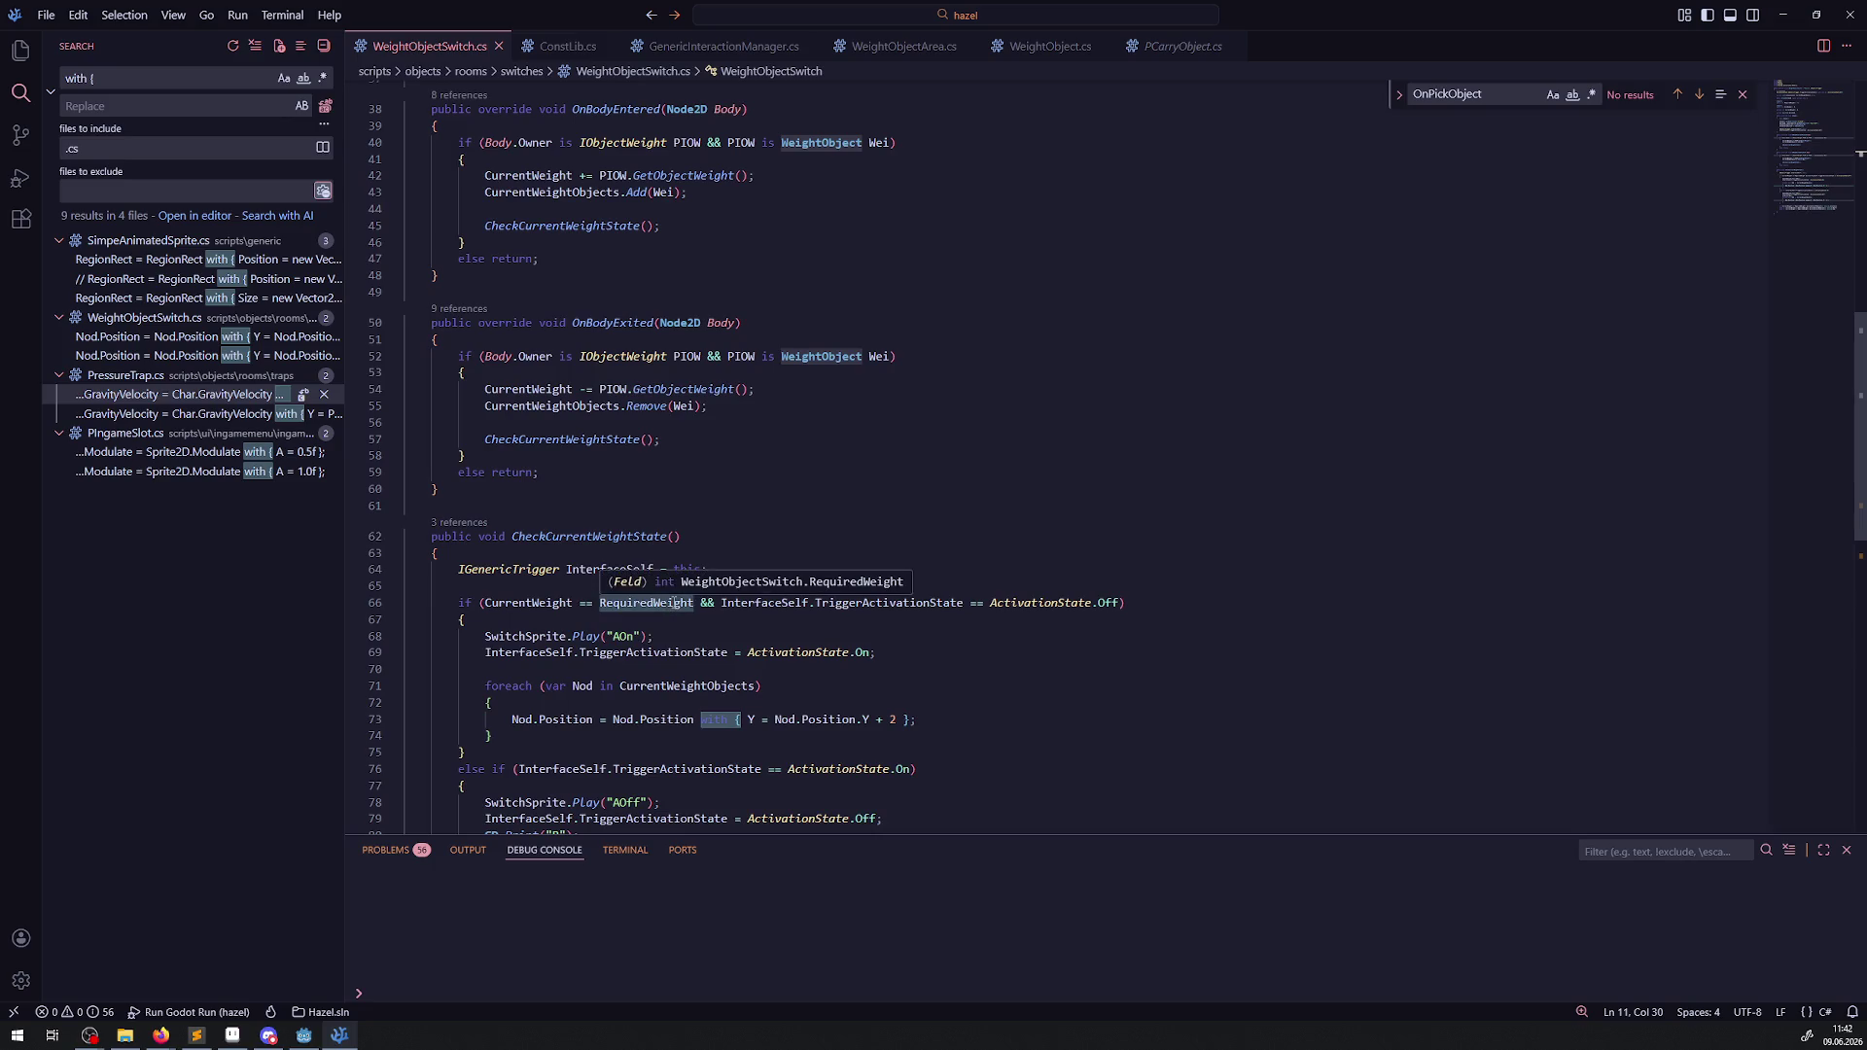
scroll(674, 602, up, 3)
click(693, 355)
key(ctrl+v)
text(();)
key(ctrl+s)
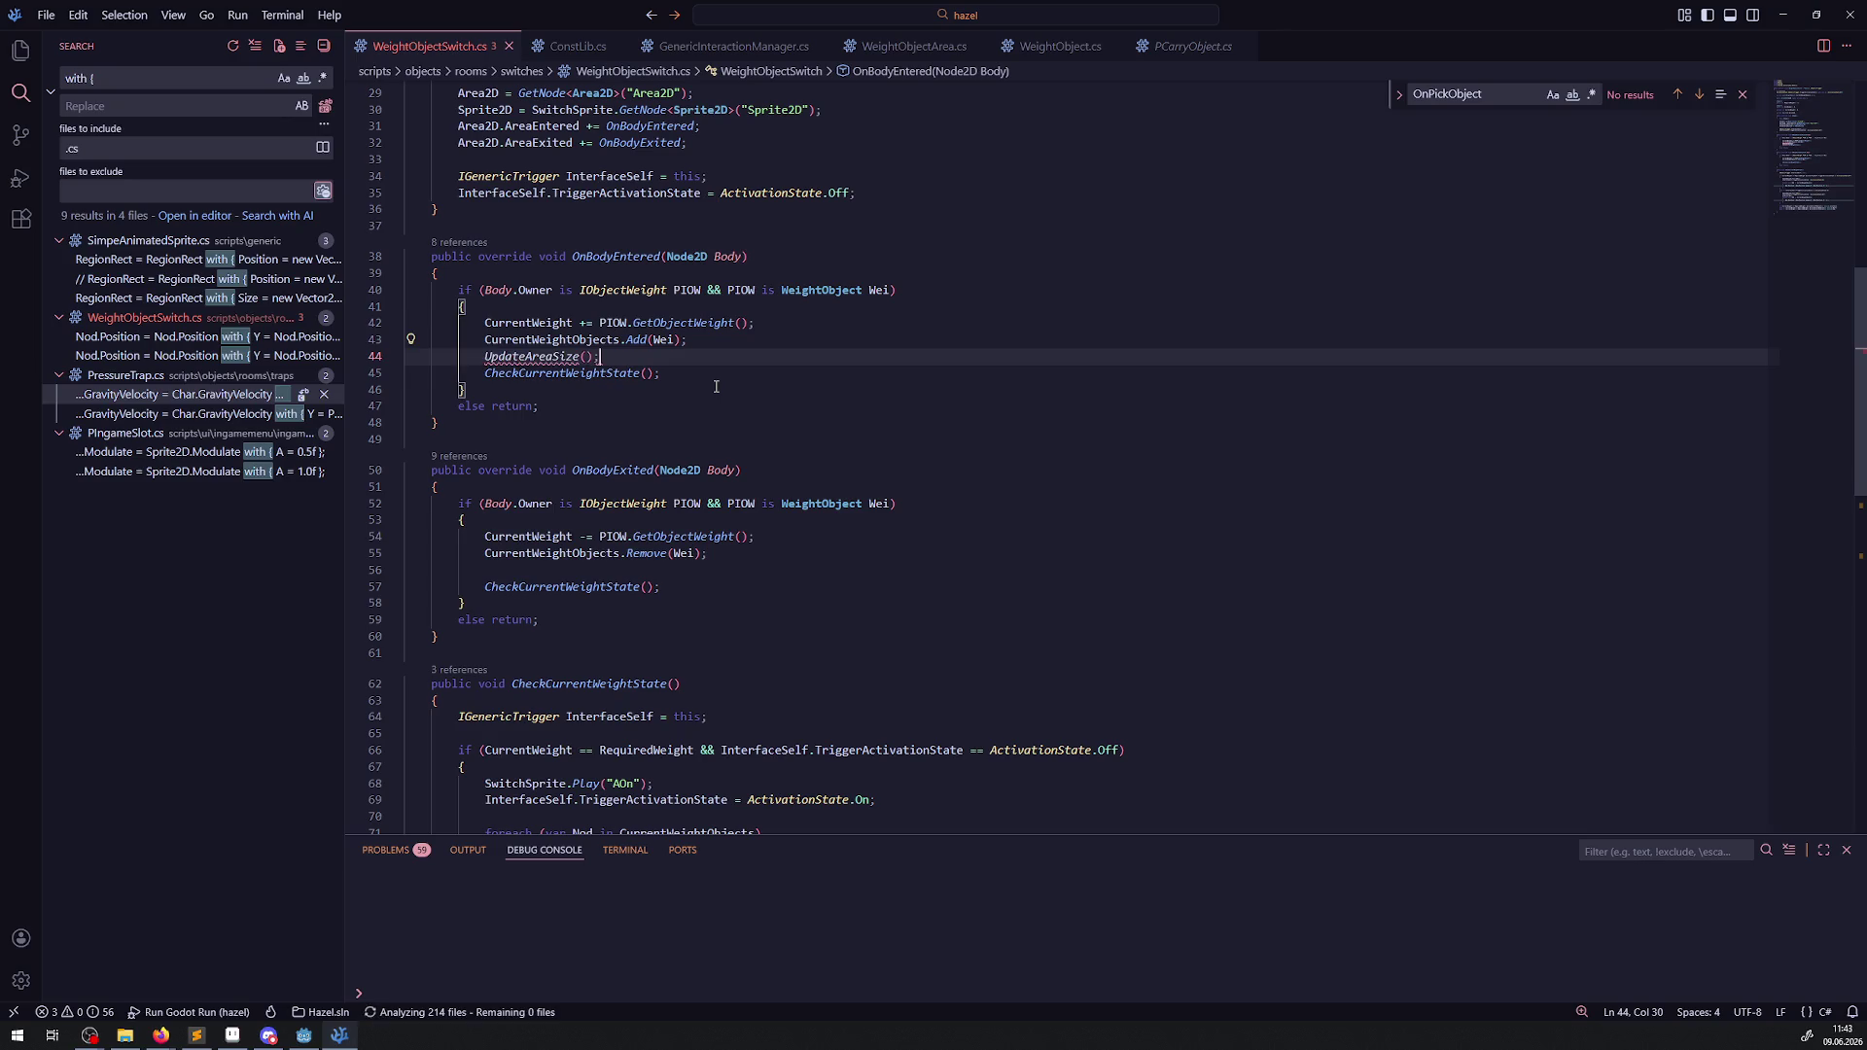
Turn the line into Wei.UpdateAreaSize(true); in OnBodyEntered.
double_click(522, 325)
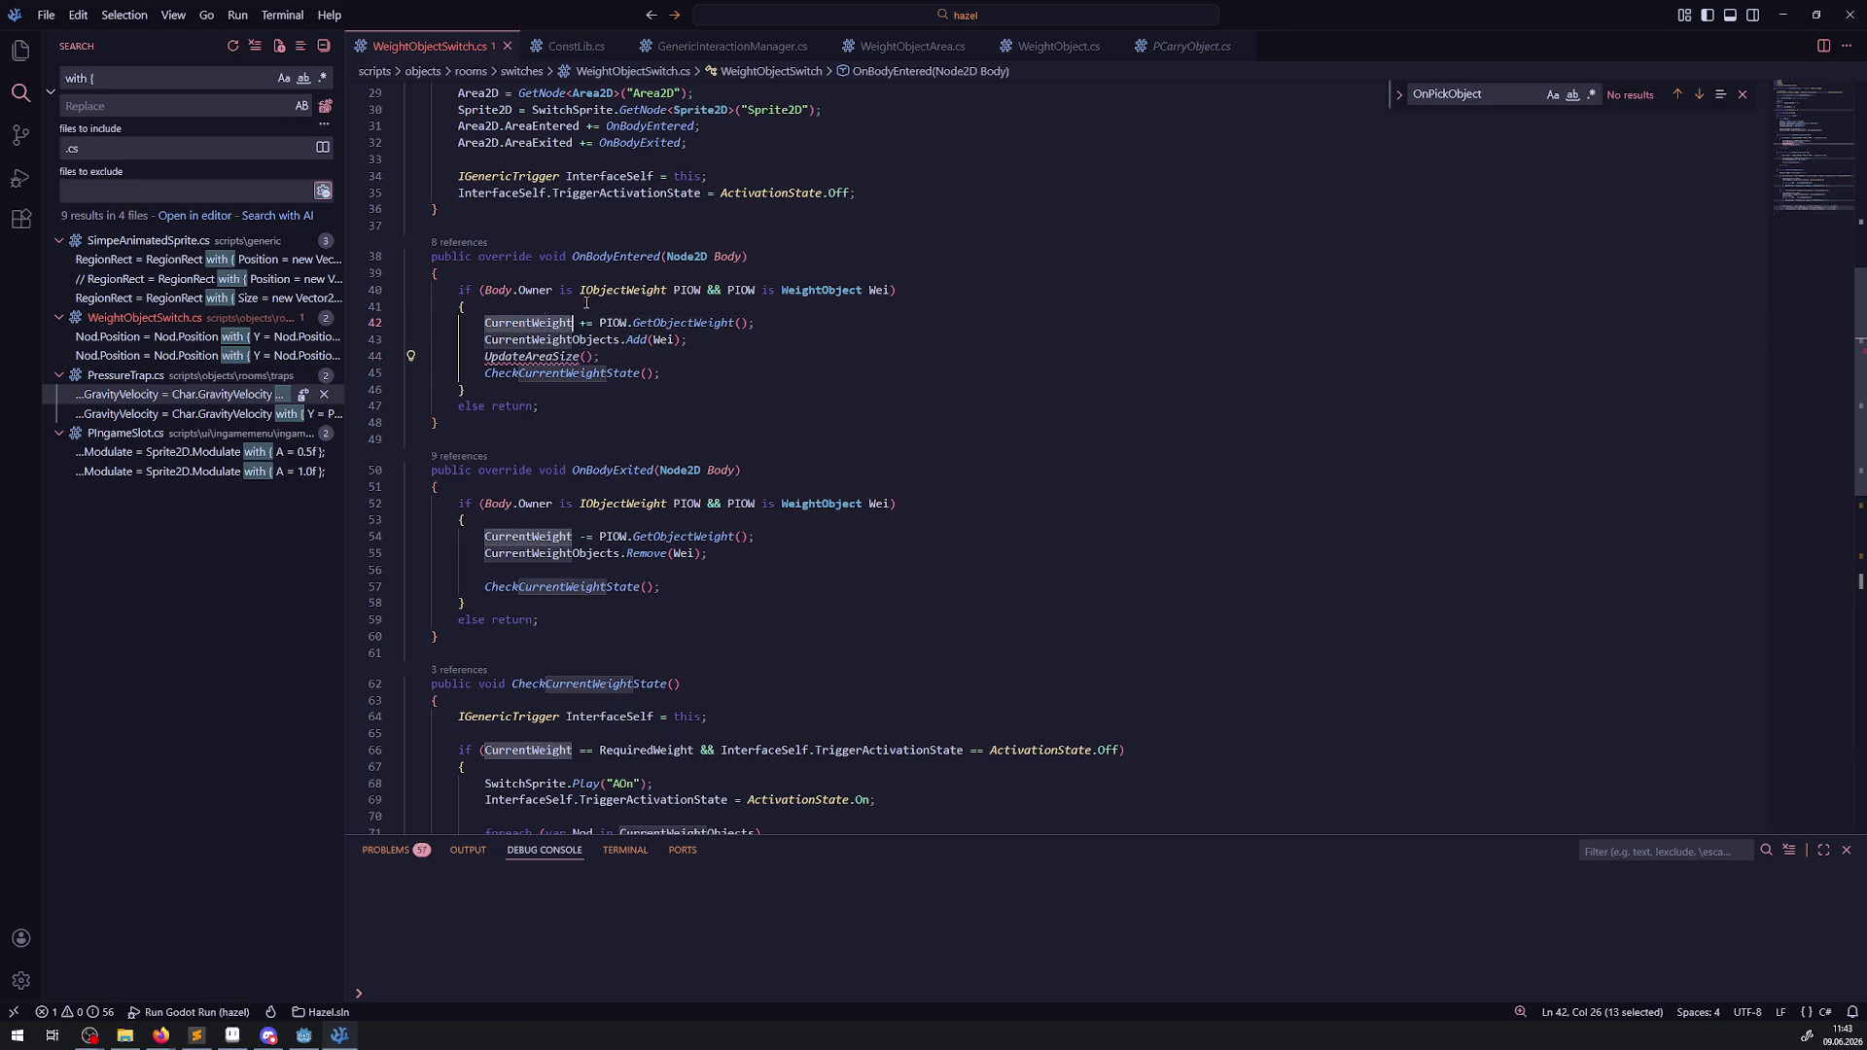
double_click(874, 291)
click(485, 357)
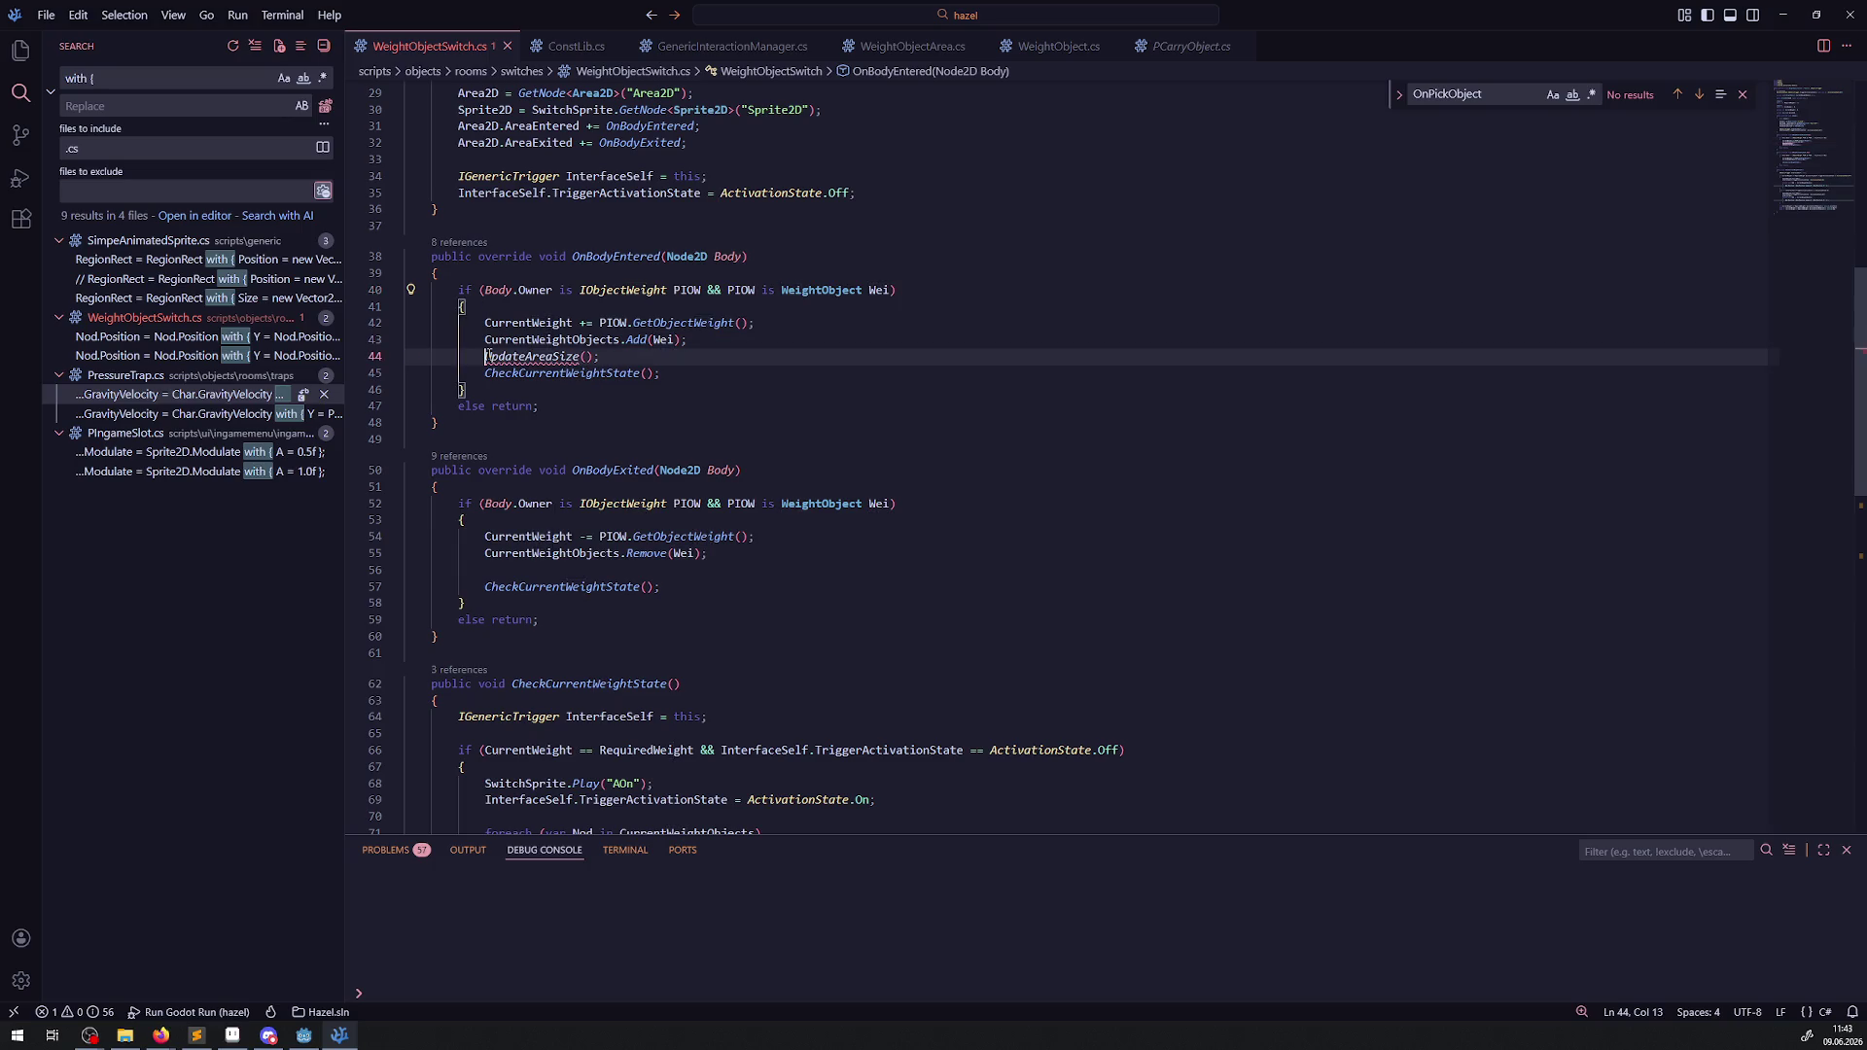
text(Wei.)
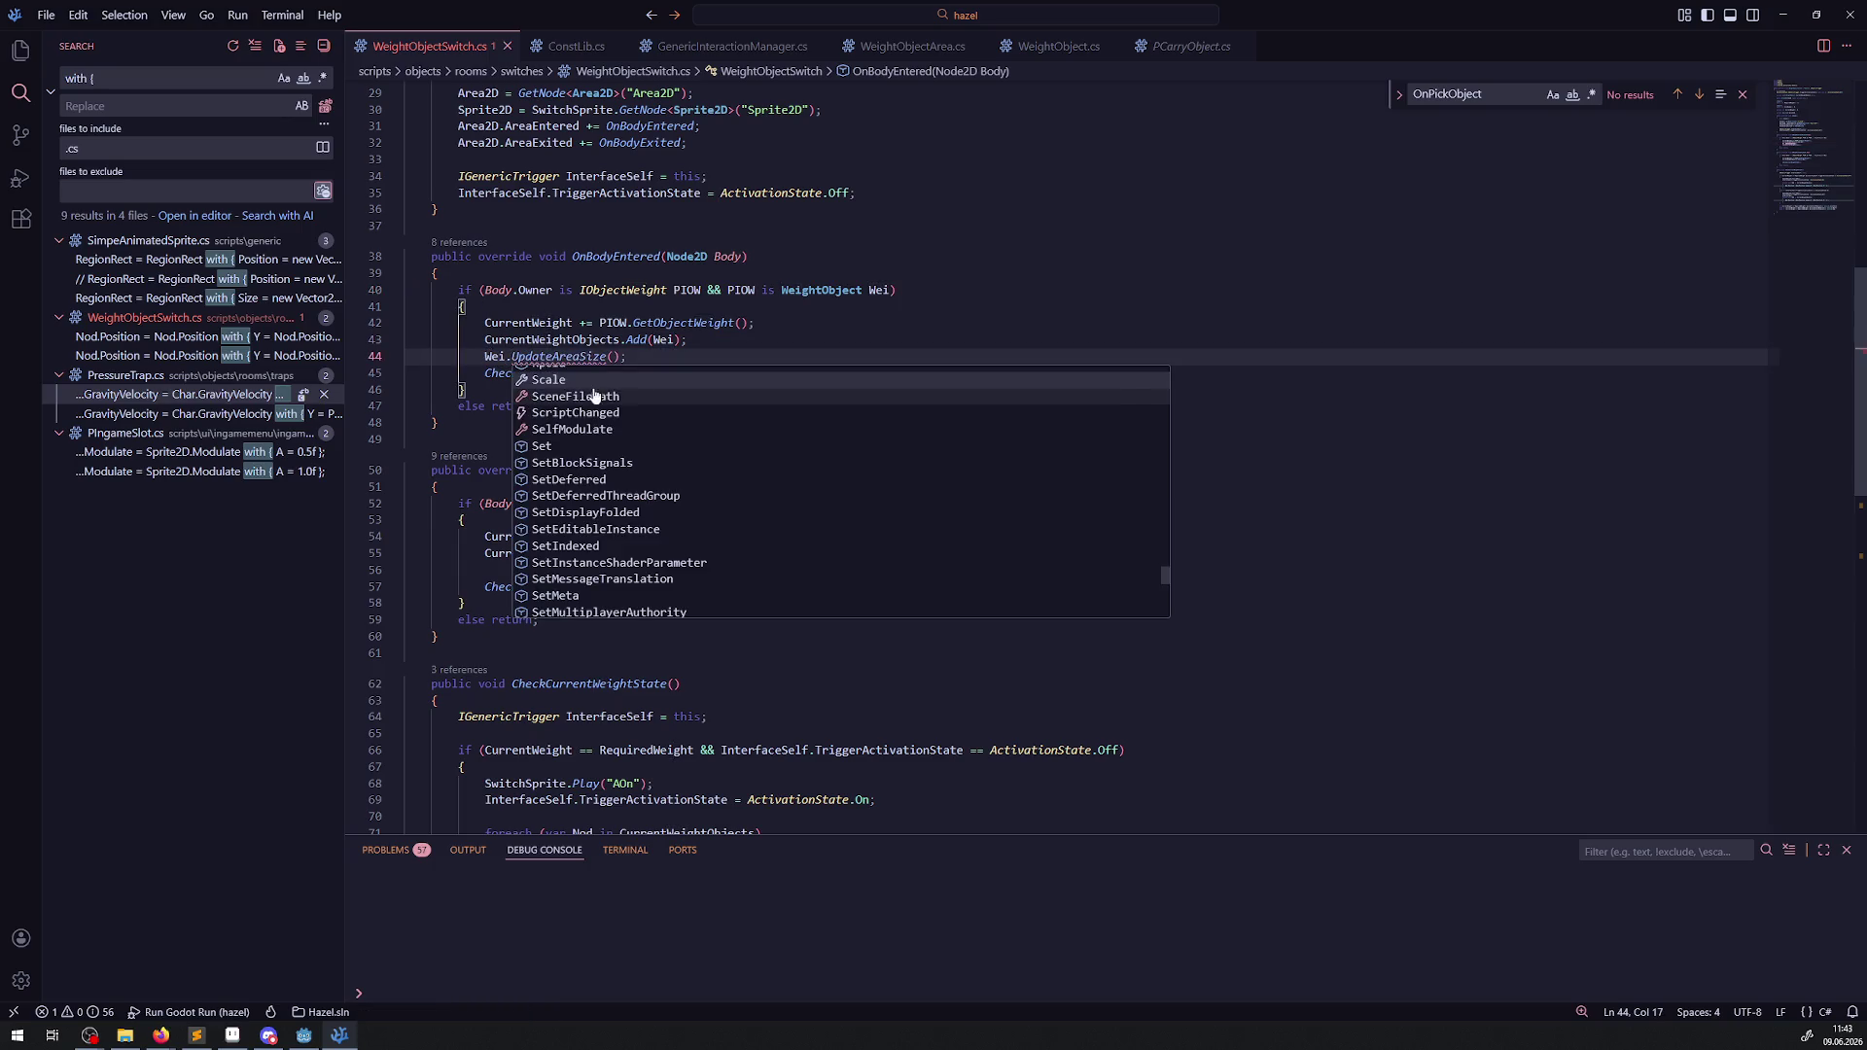
click(612, 357)
text(true)
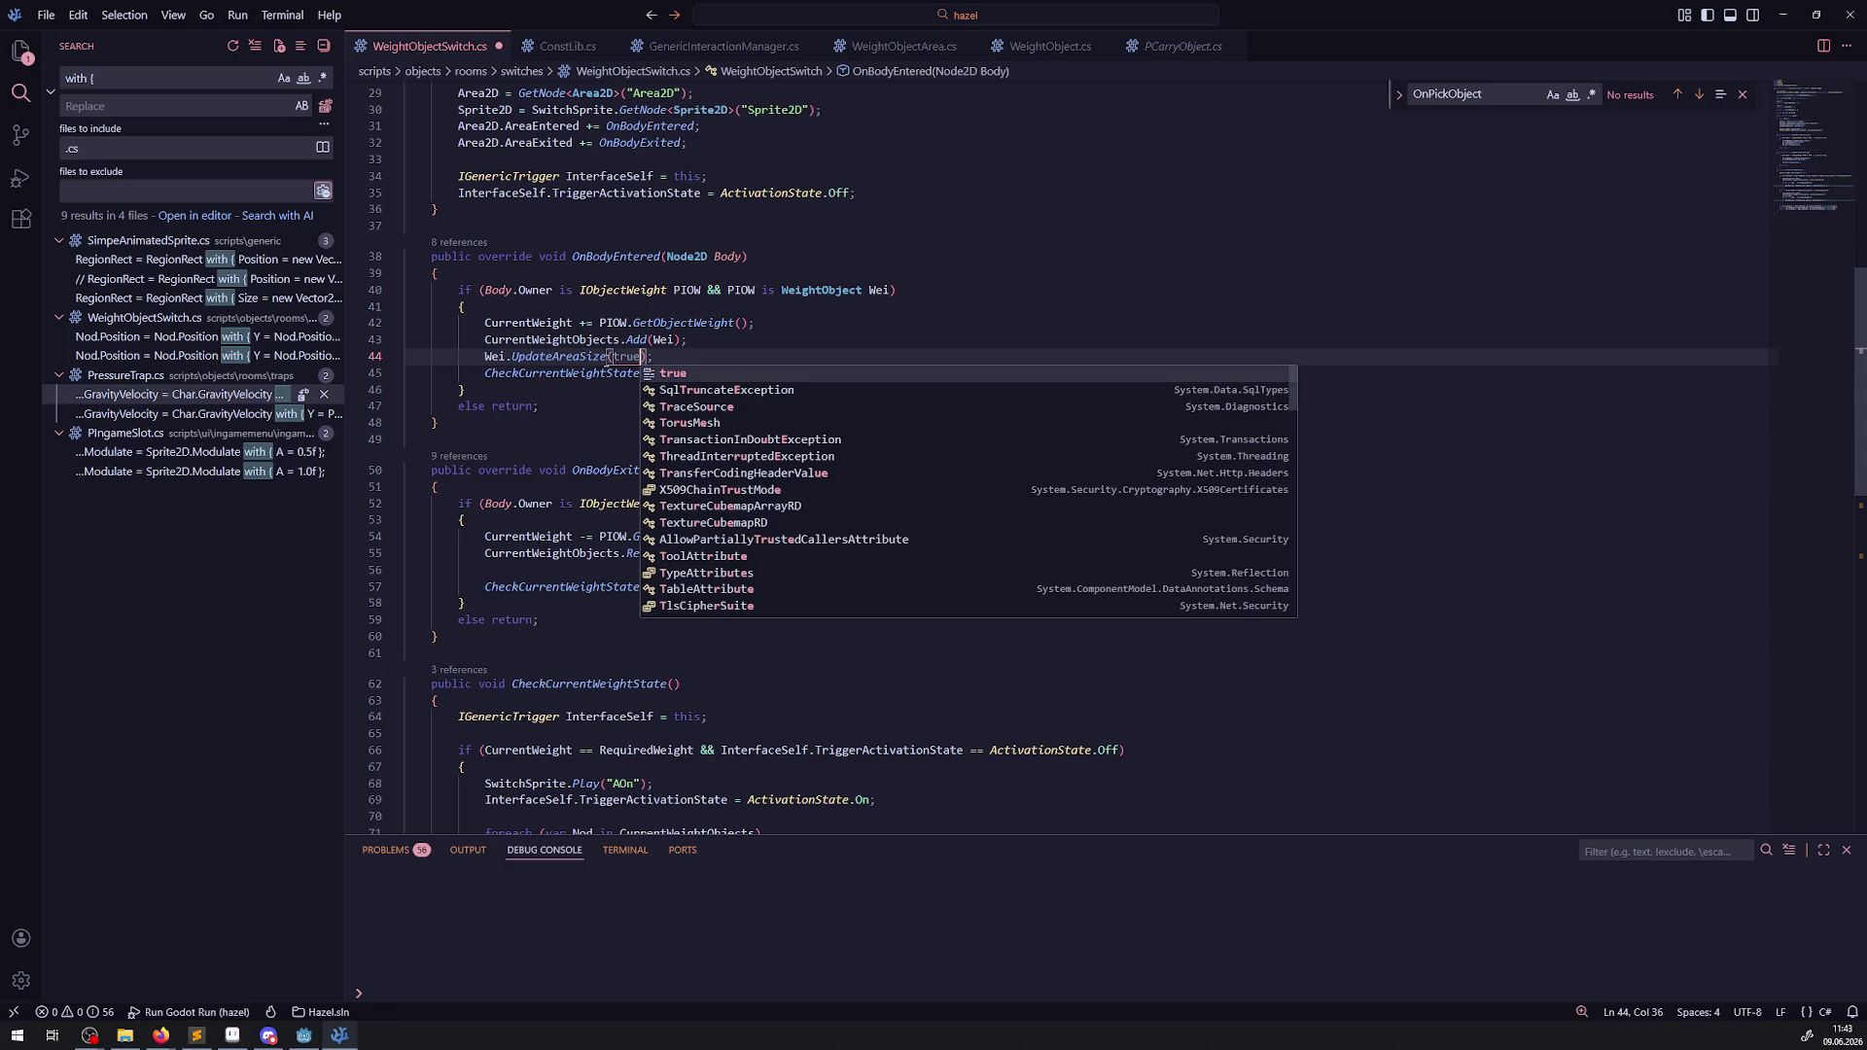
Copy the call into OnBodyExited as Wei.UpdateAreaSize(); without the argument, and save.
drag(491, 357, 681, 363)
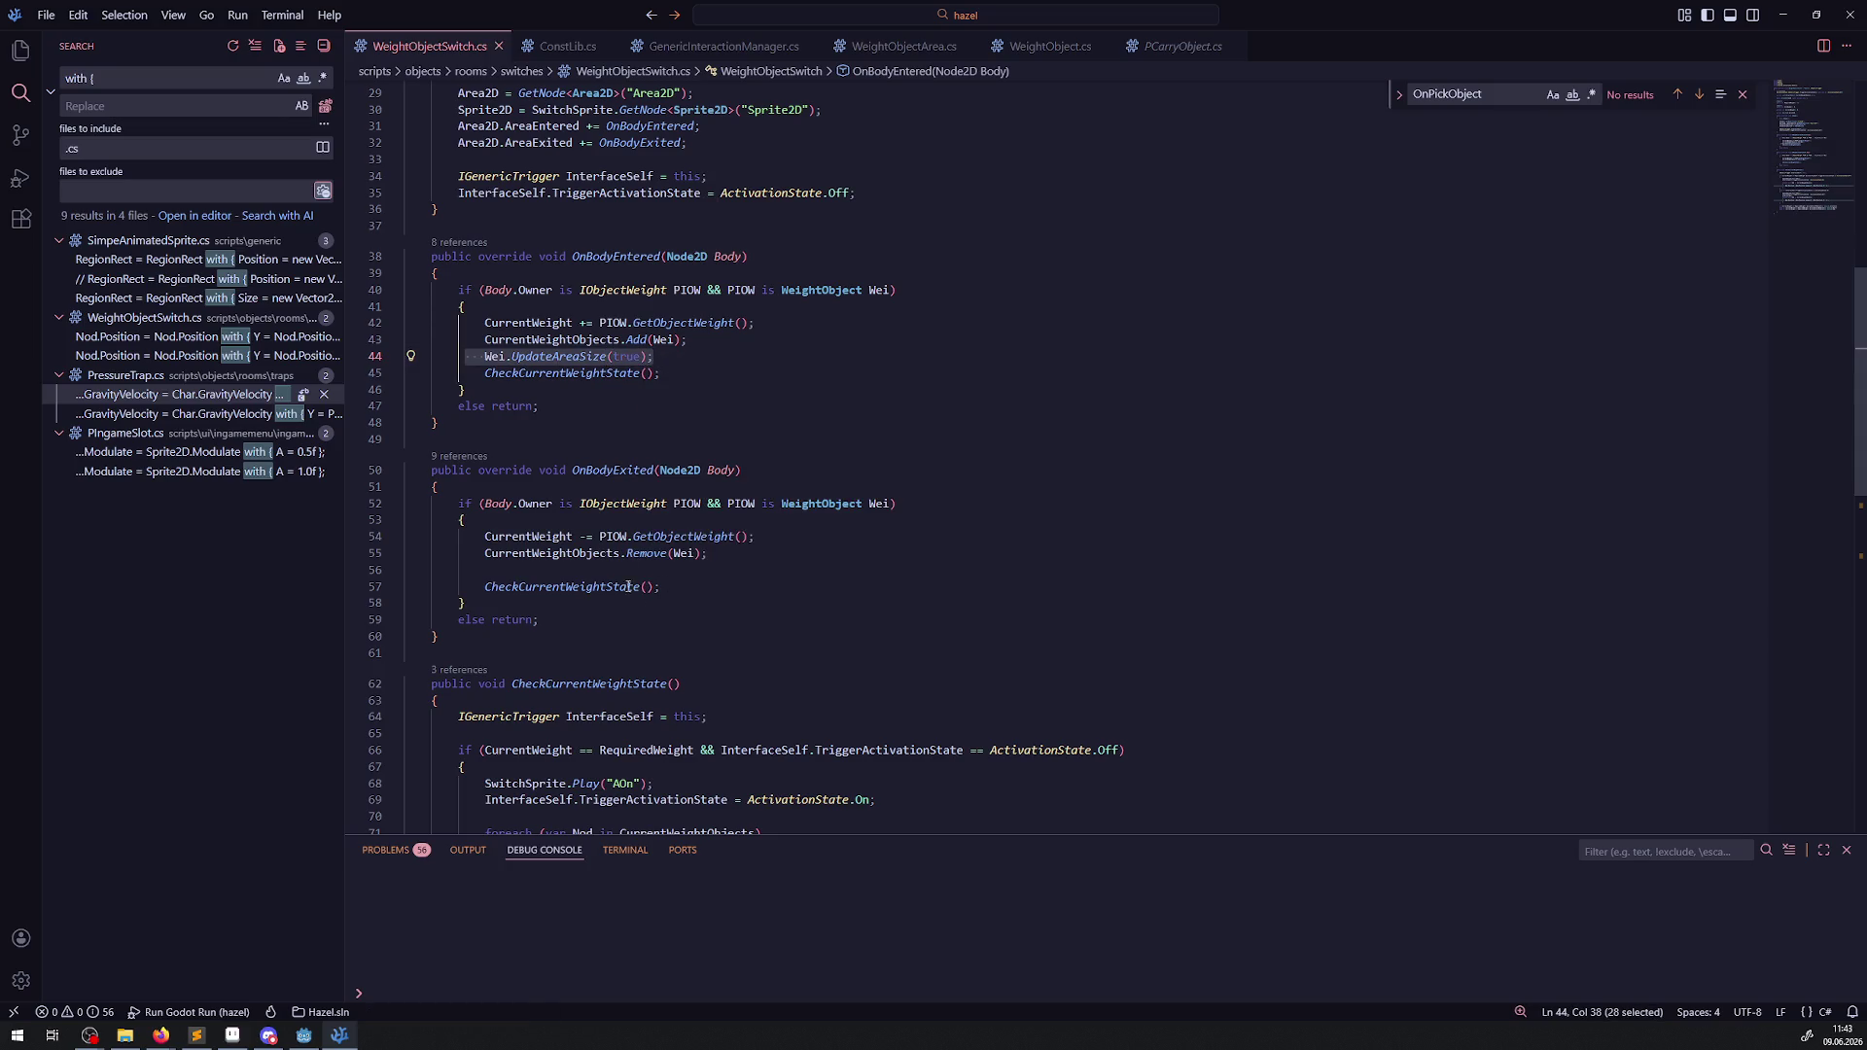
key(ctrl+c)
click(584, 571)
key(ctrl+v)
double_click(564, 570)
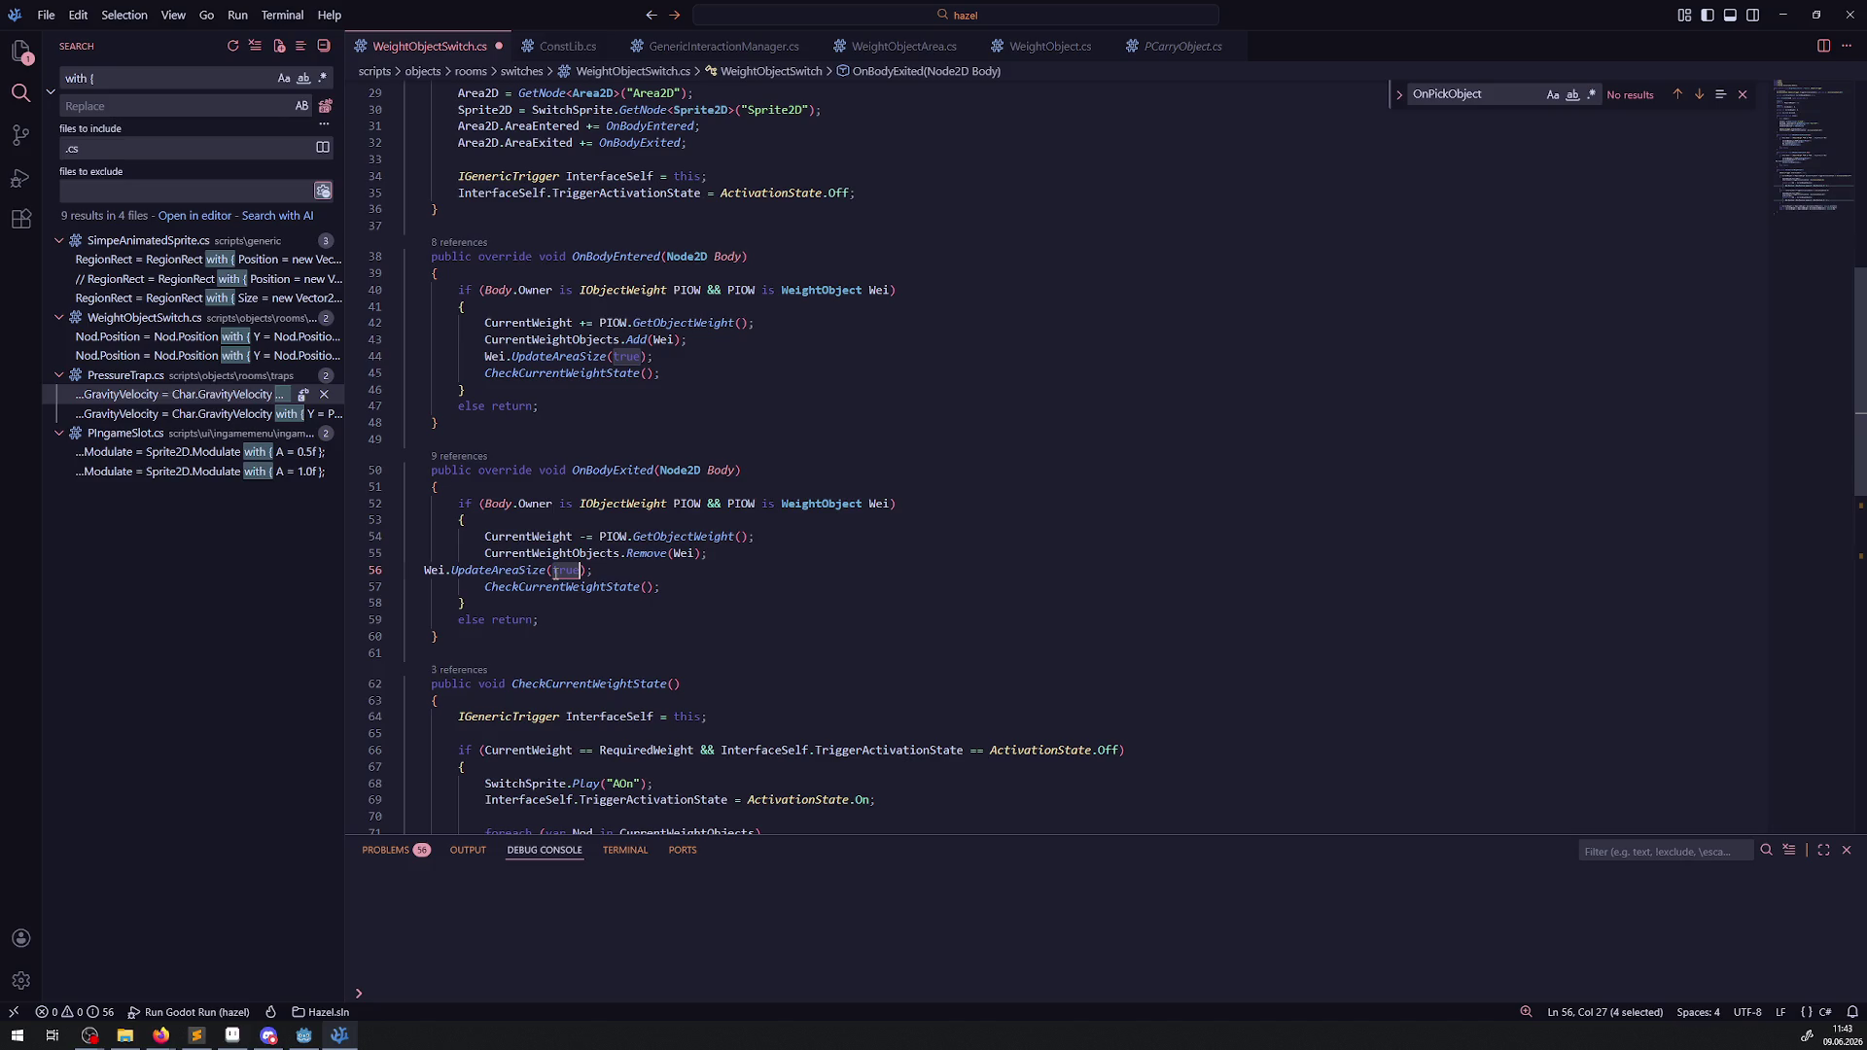
key(BackSpace)
key(ctrl+s)
Add blank lines before both CheckCurrentWeightState calls, save, and run the game in Godot.
click(895, 374)
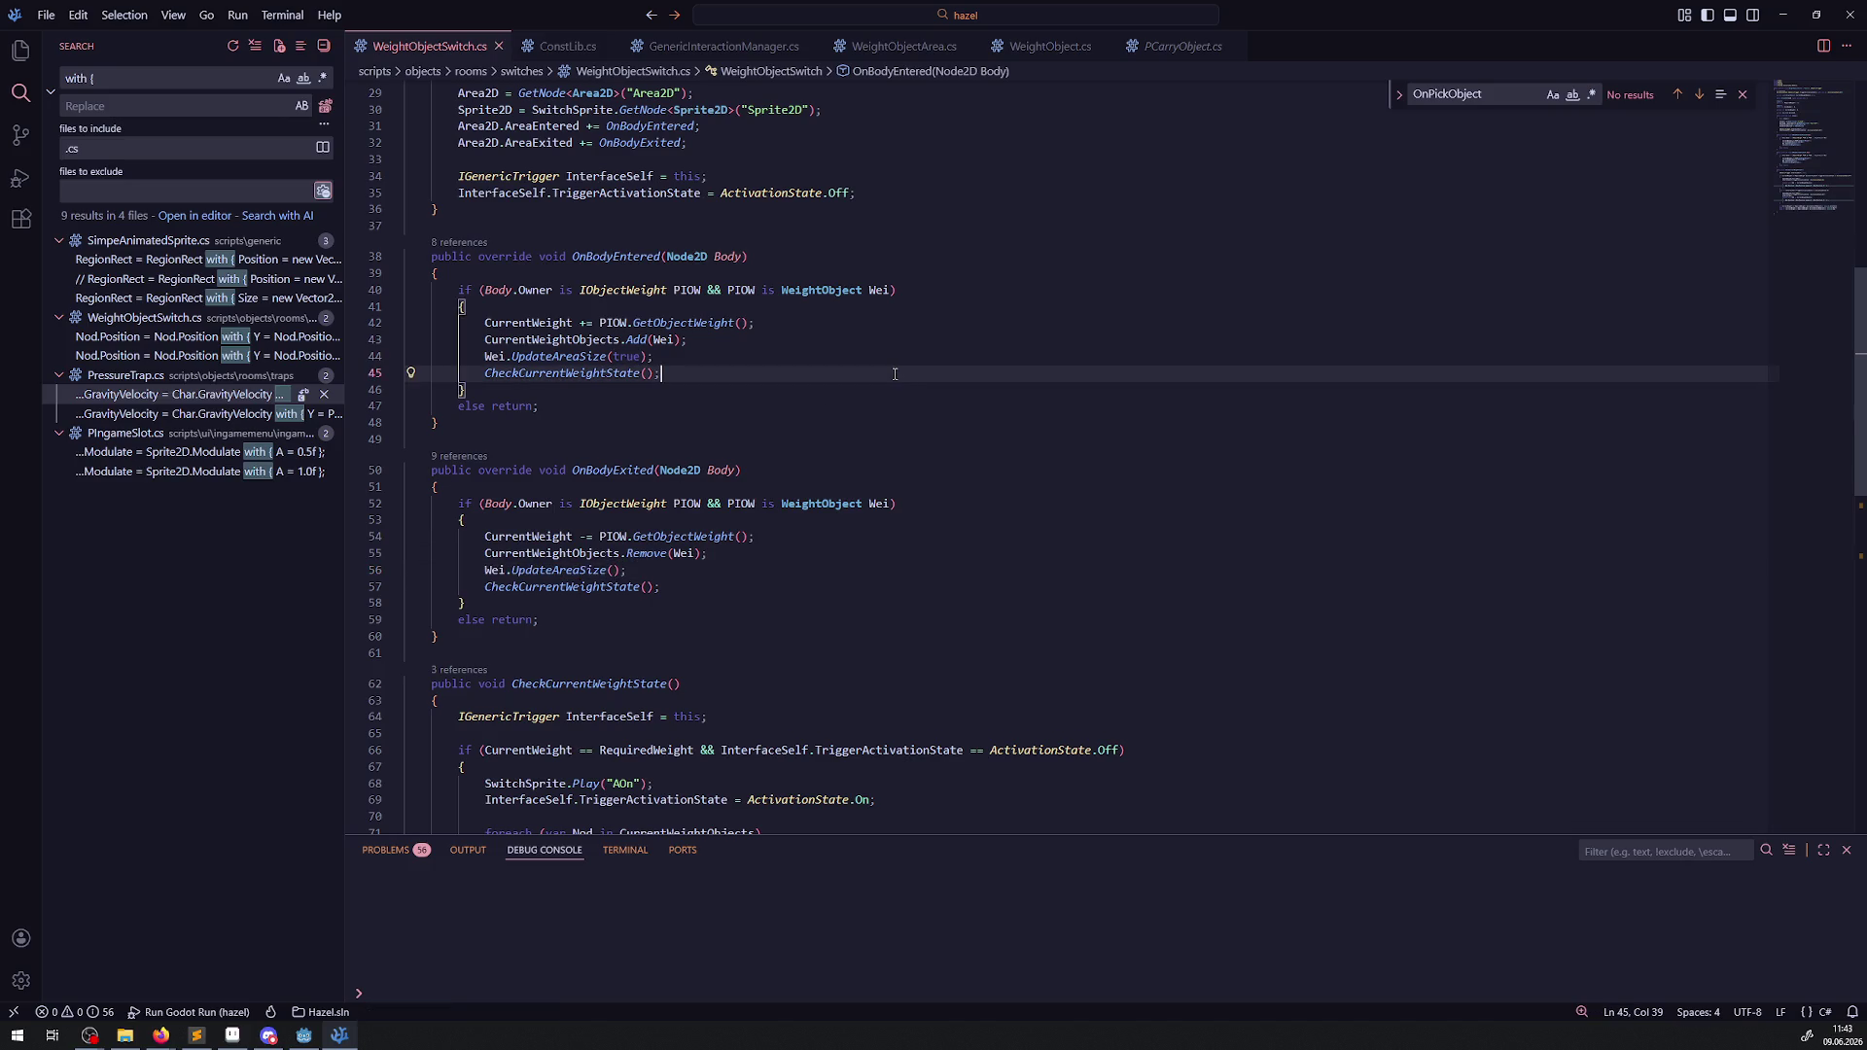
click(303, 1035)
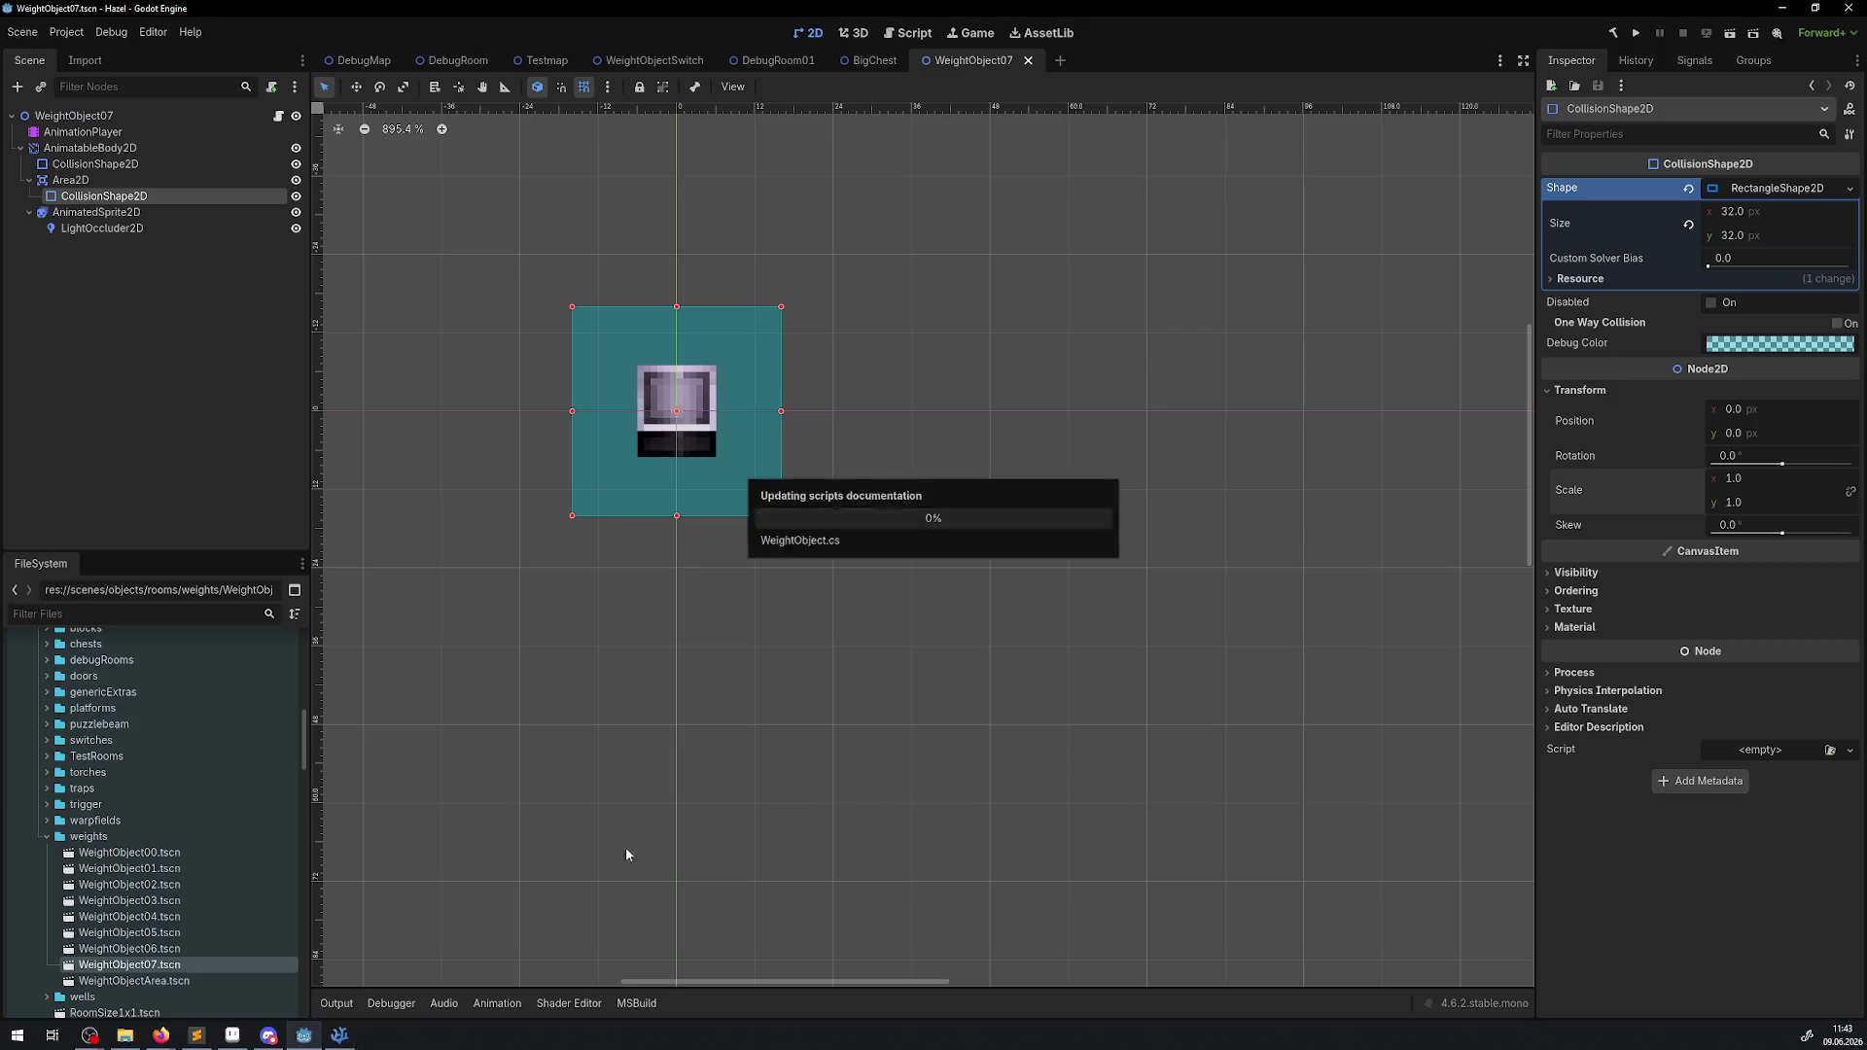
click(339, 1035)
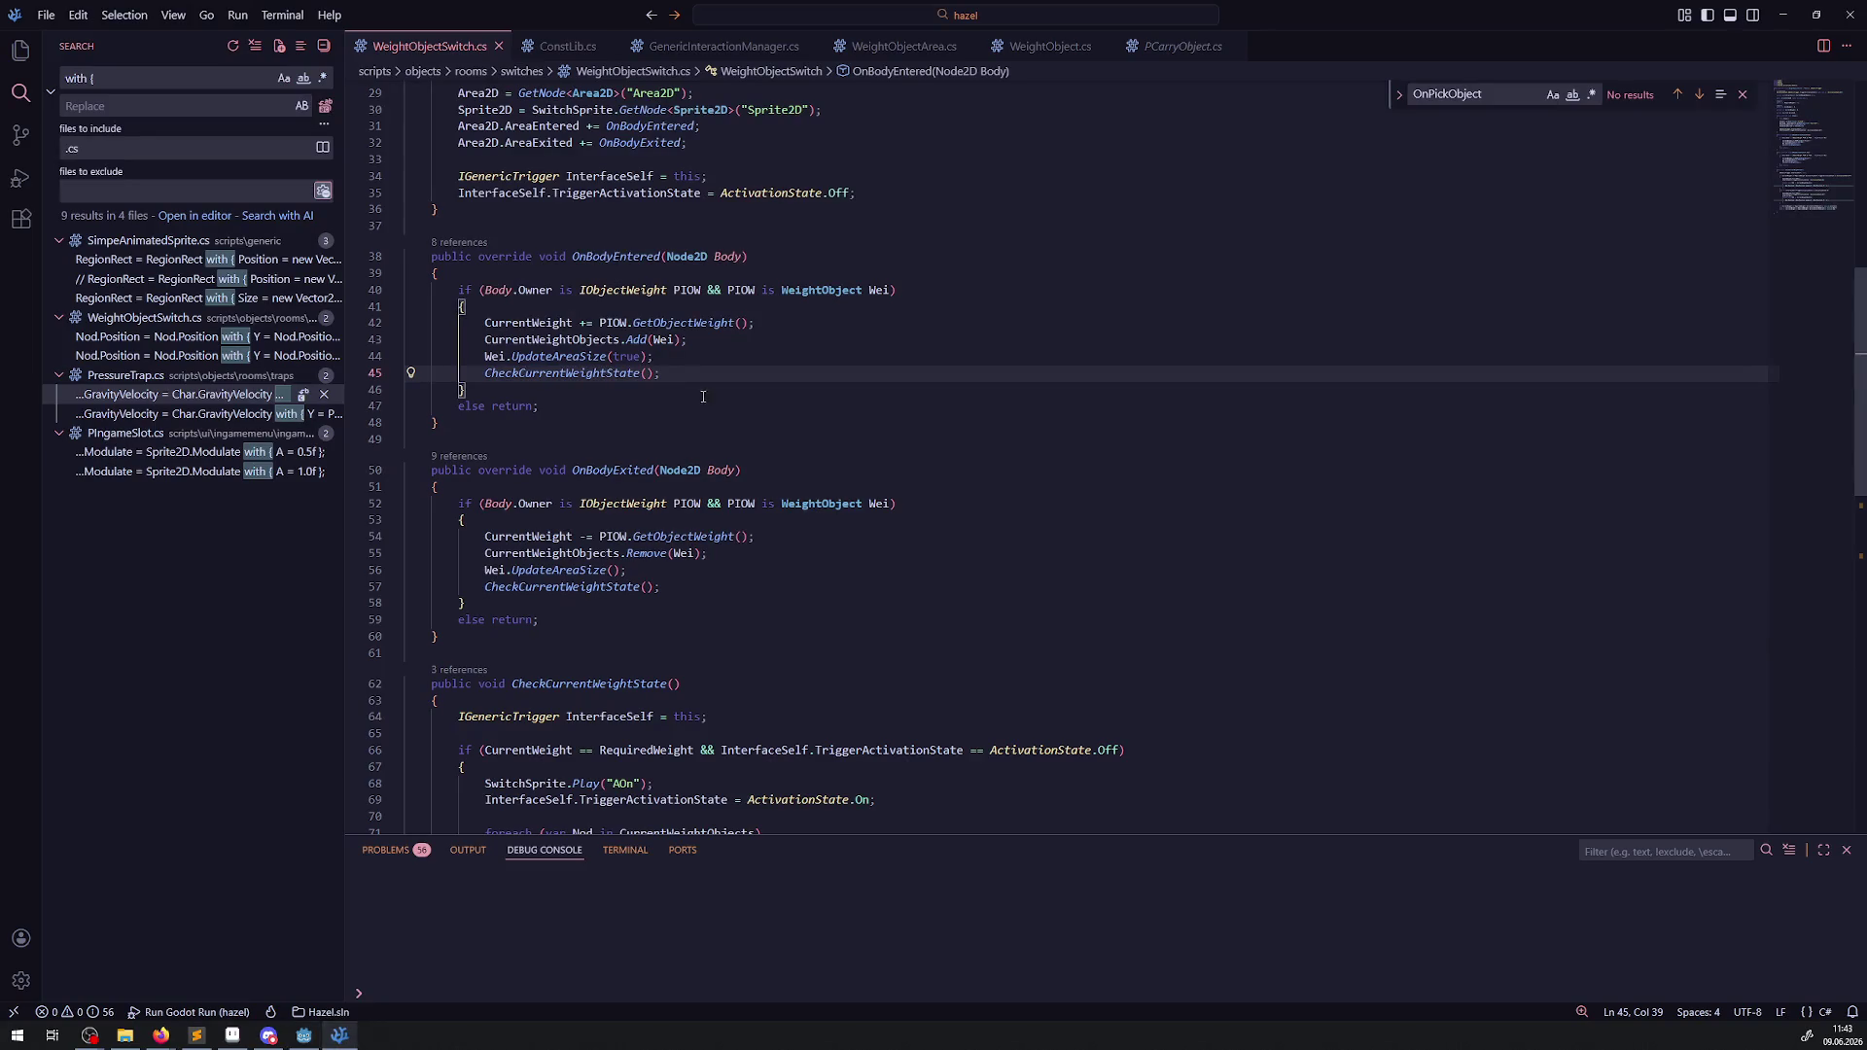
click(701, 356)
key(Return)
click(681, 587)
key(Return)
click(905, 489)
key(ctrl+s)
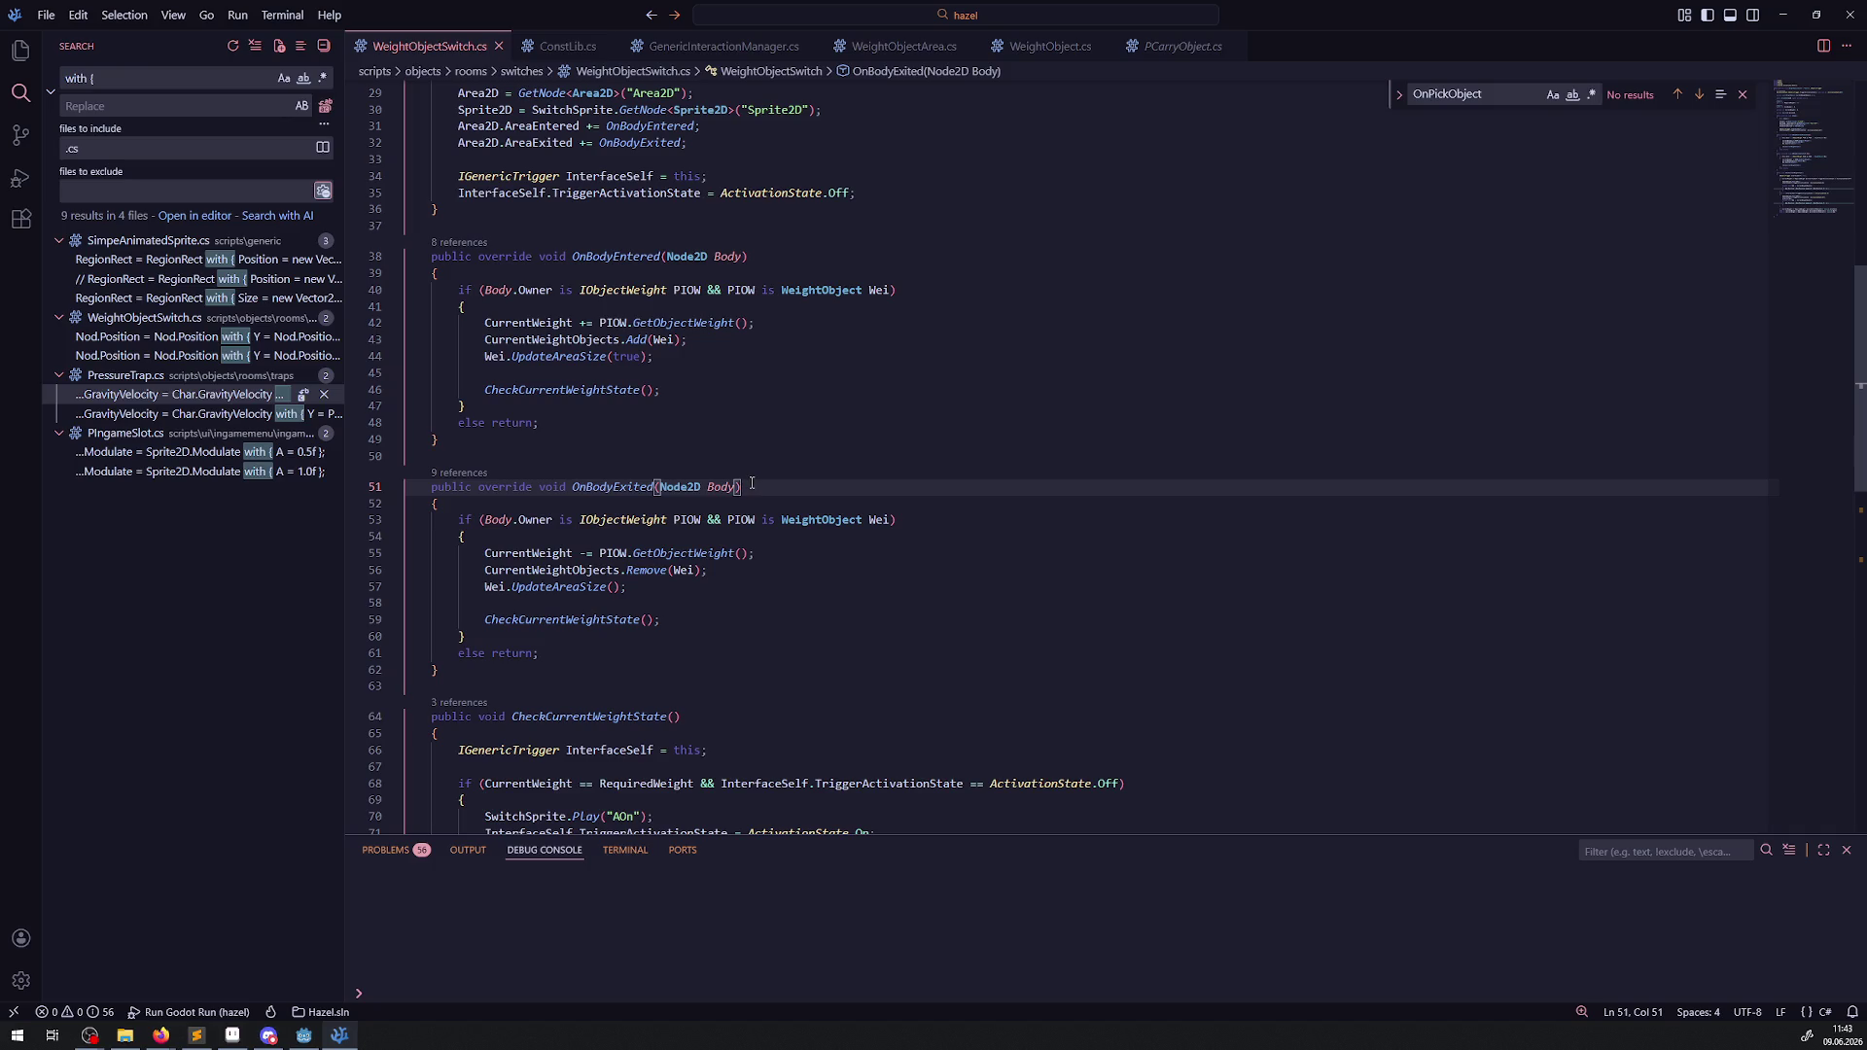
click(304, 1034)
click(1639, 36)
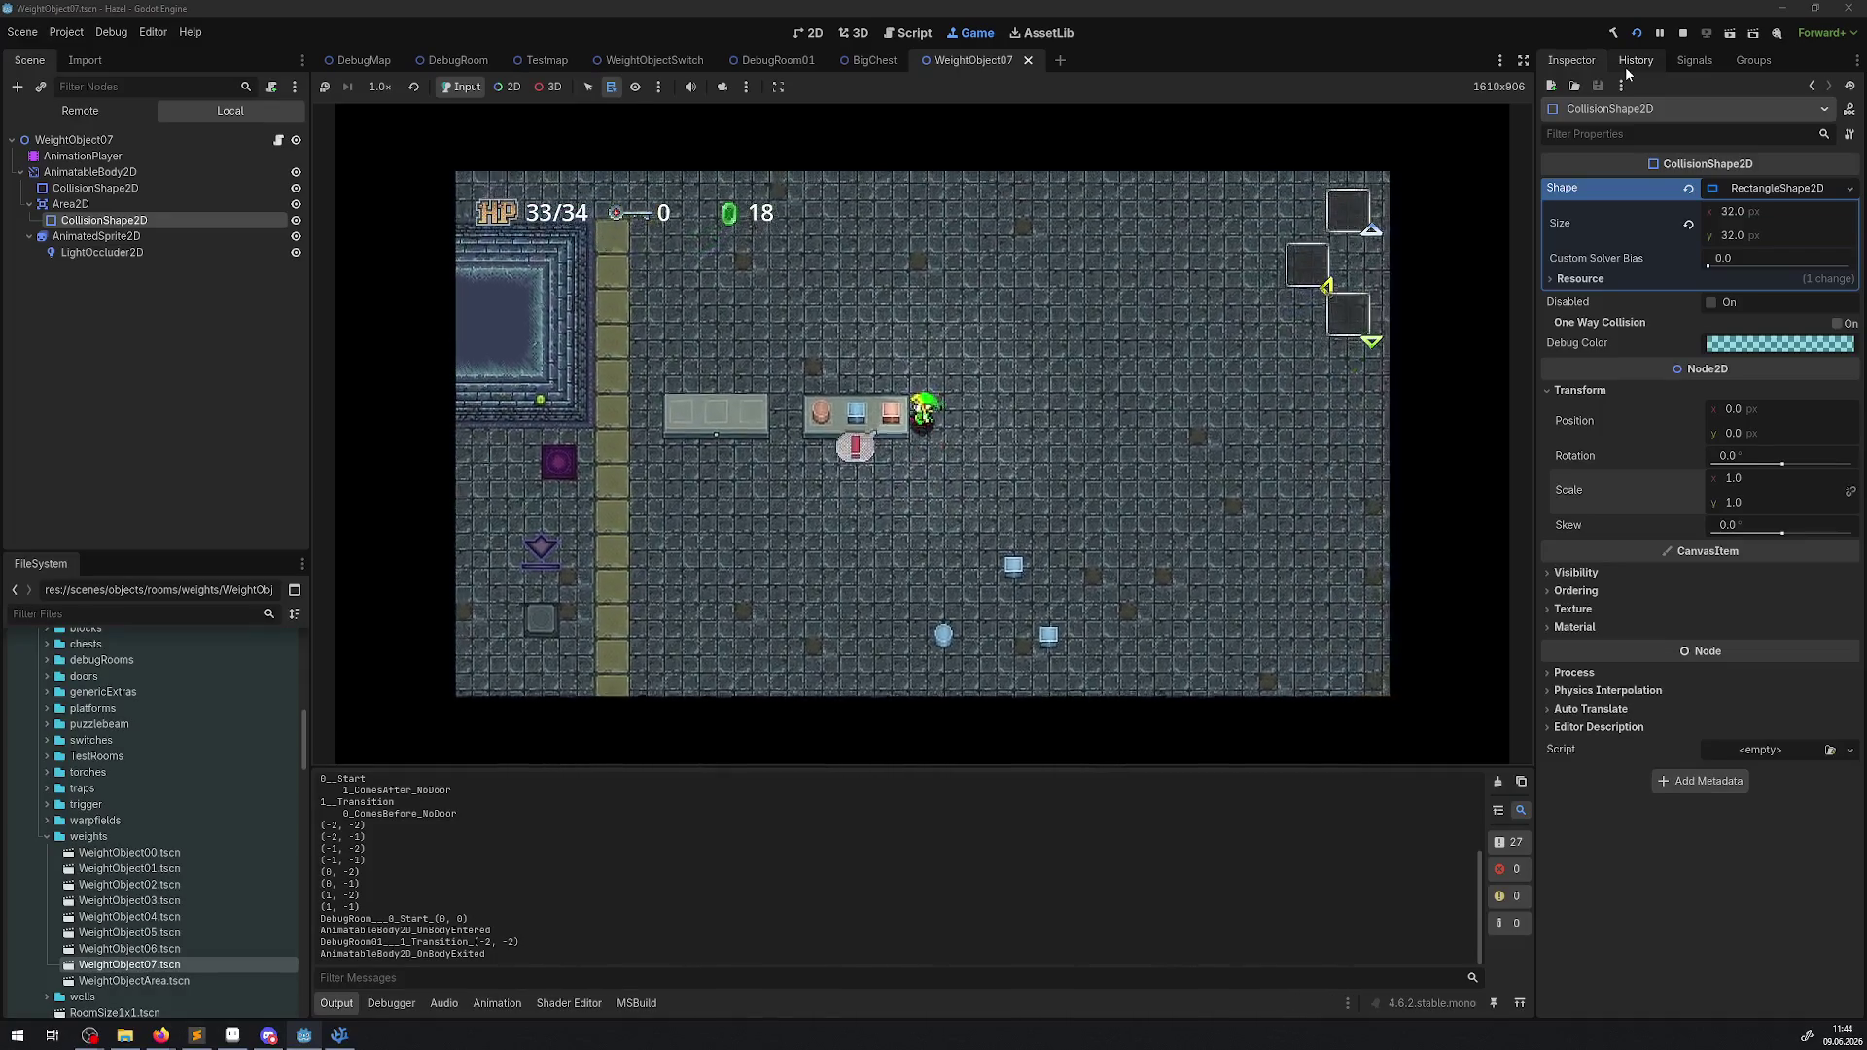
Carry a blue block and the blue droplet onto the left pedestal.
key(space)
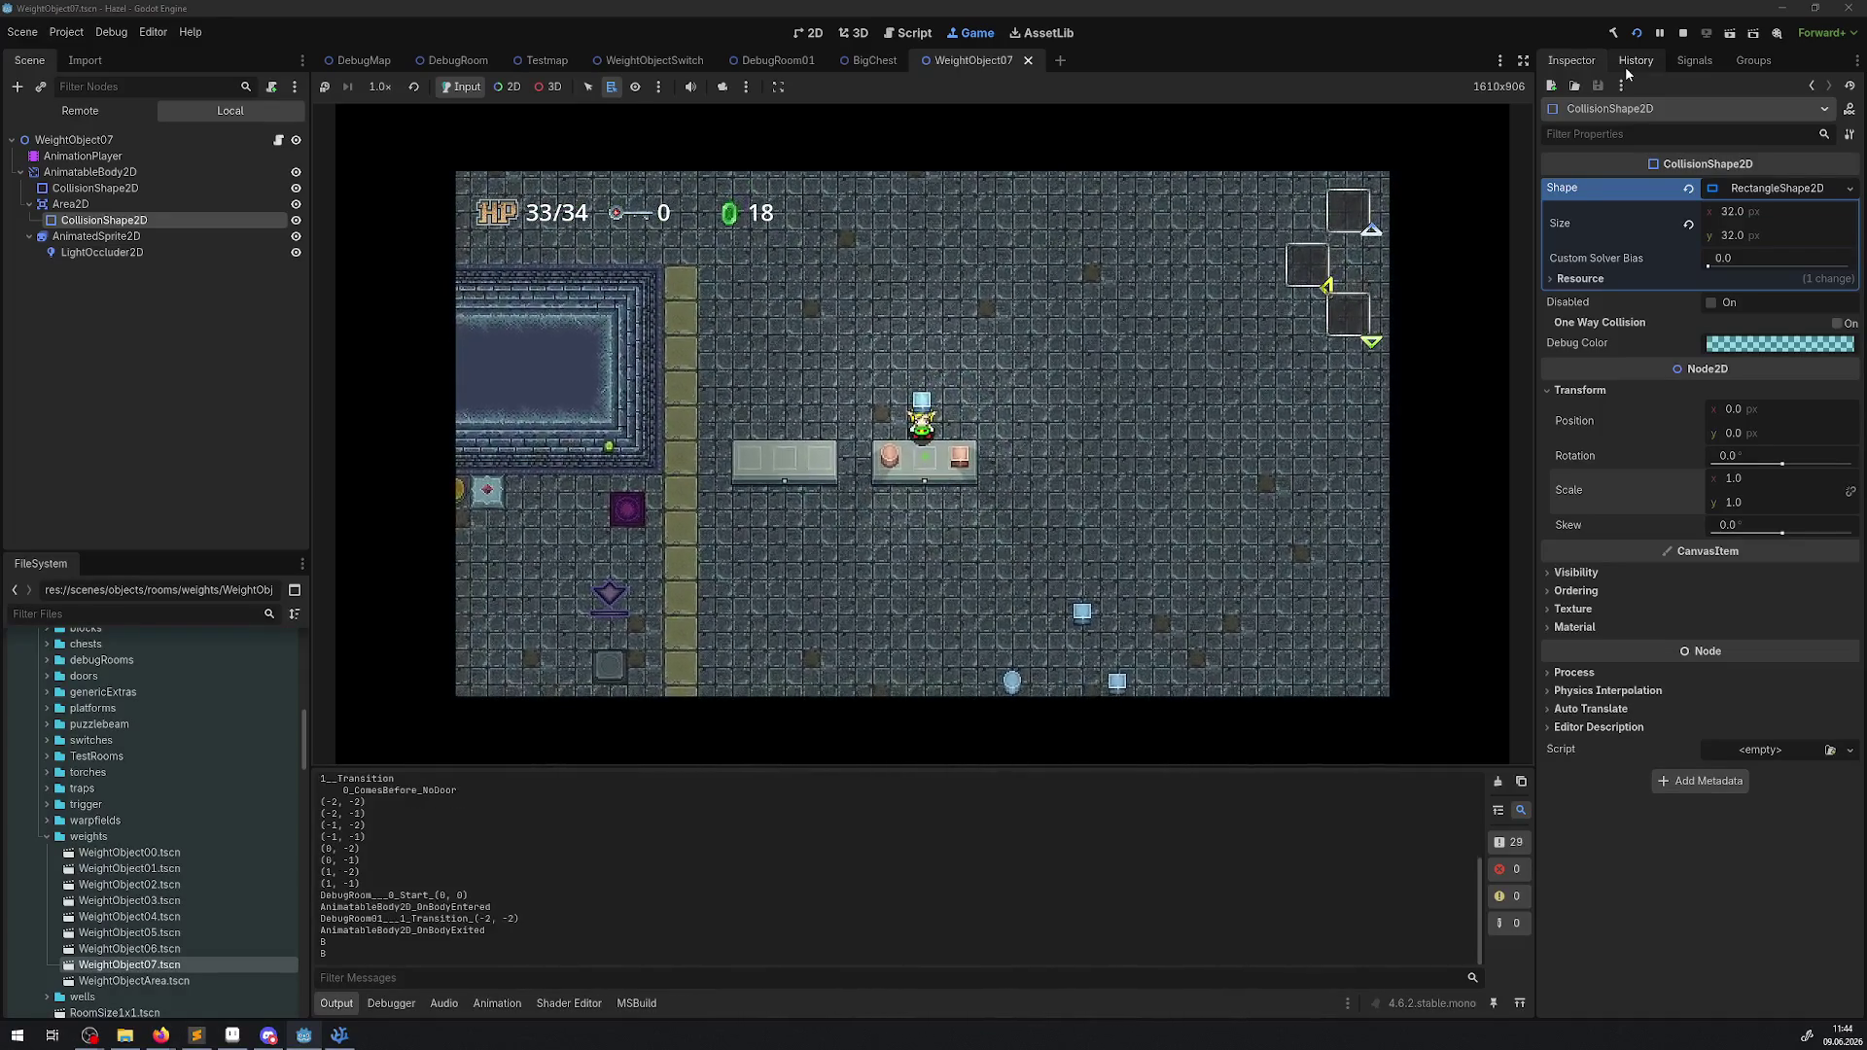
key(Right)
key(Down)
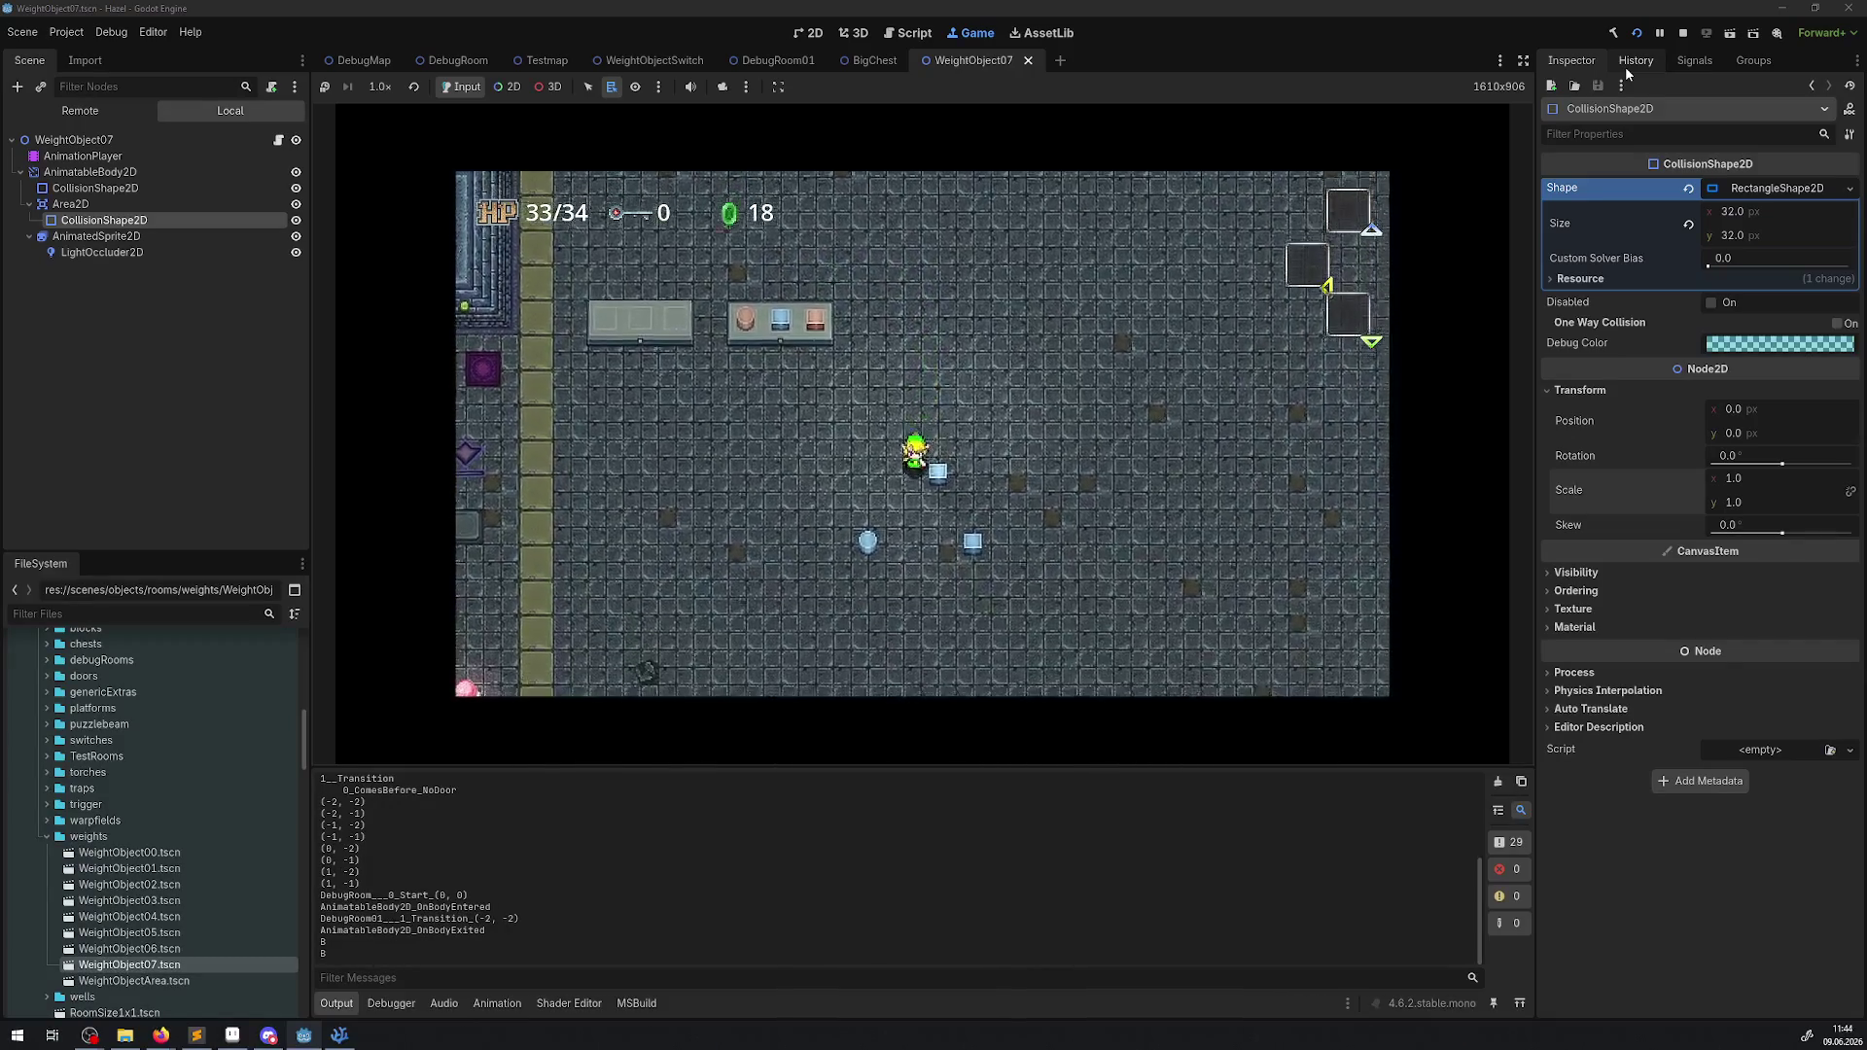
key(Left)
key(Up)
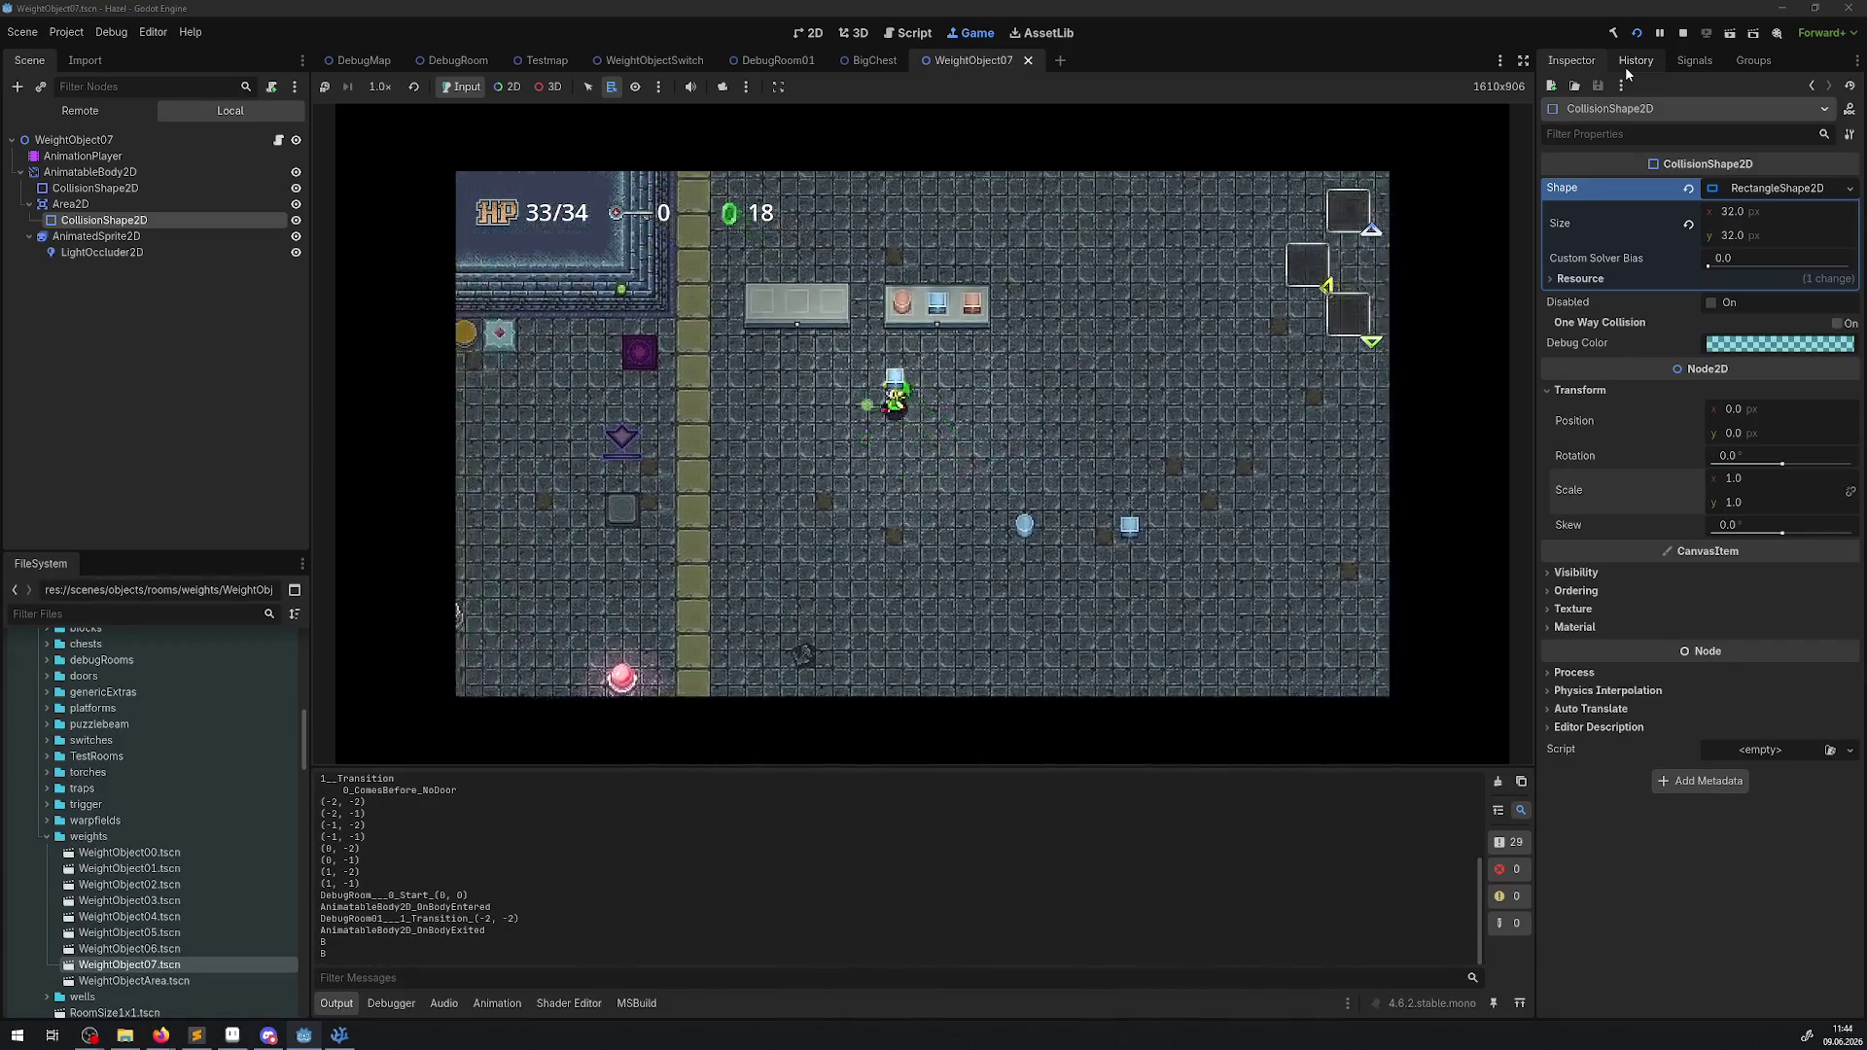
key(space)
key(Down)
key(Right)
key(space)
key(Left)
key(Up)
key(space)
Place the remaining blue block on the left pedestal and hide the editor side docks.
key(Down)
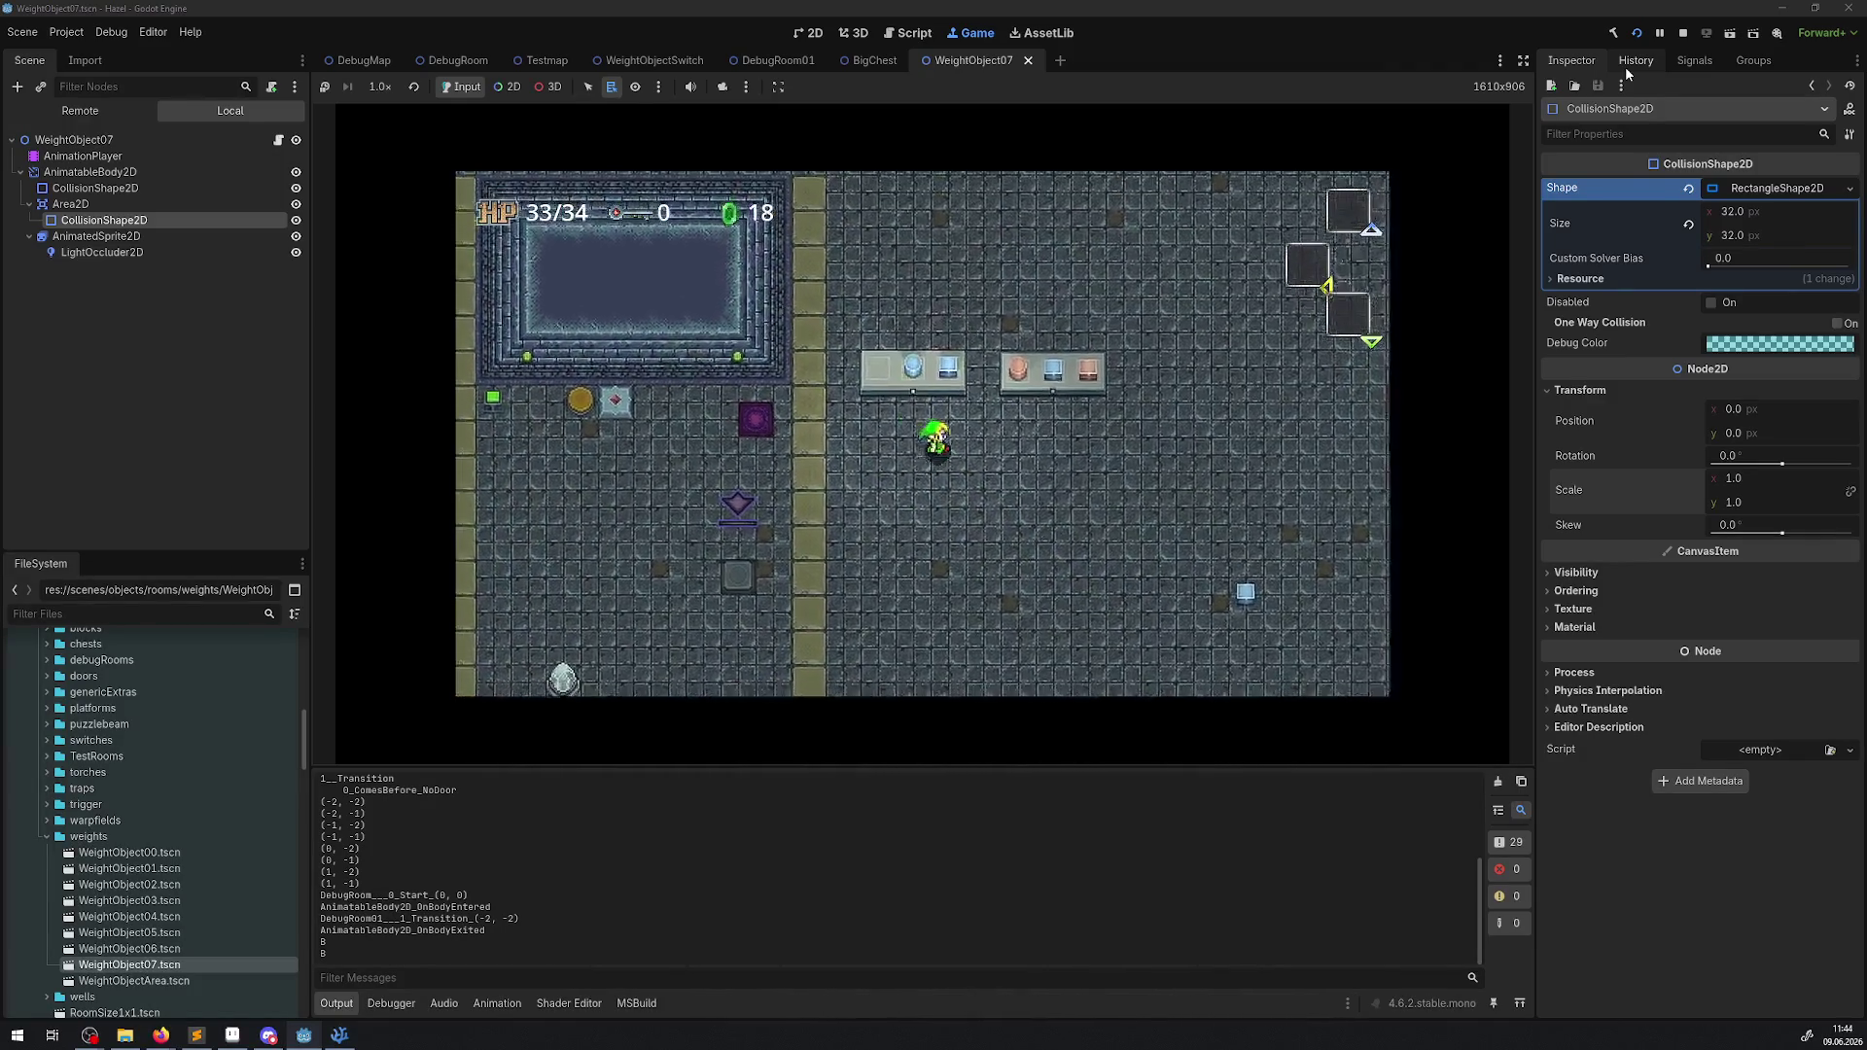
key(Right)
key(space)
key(Left)
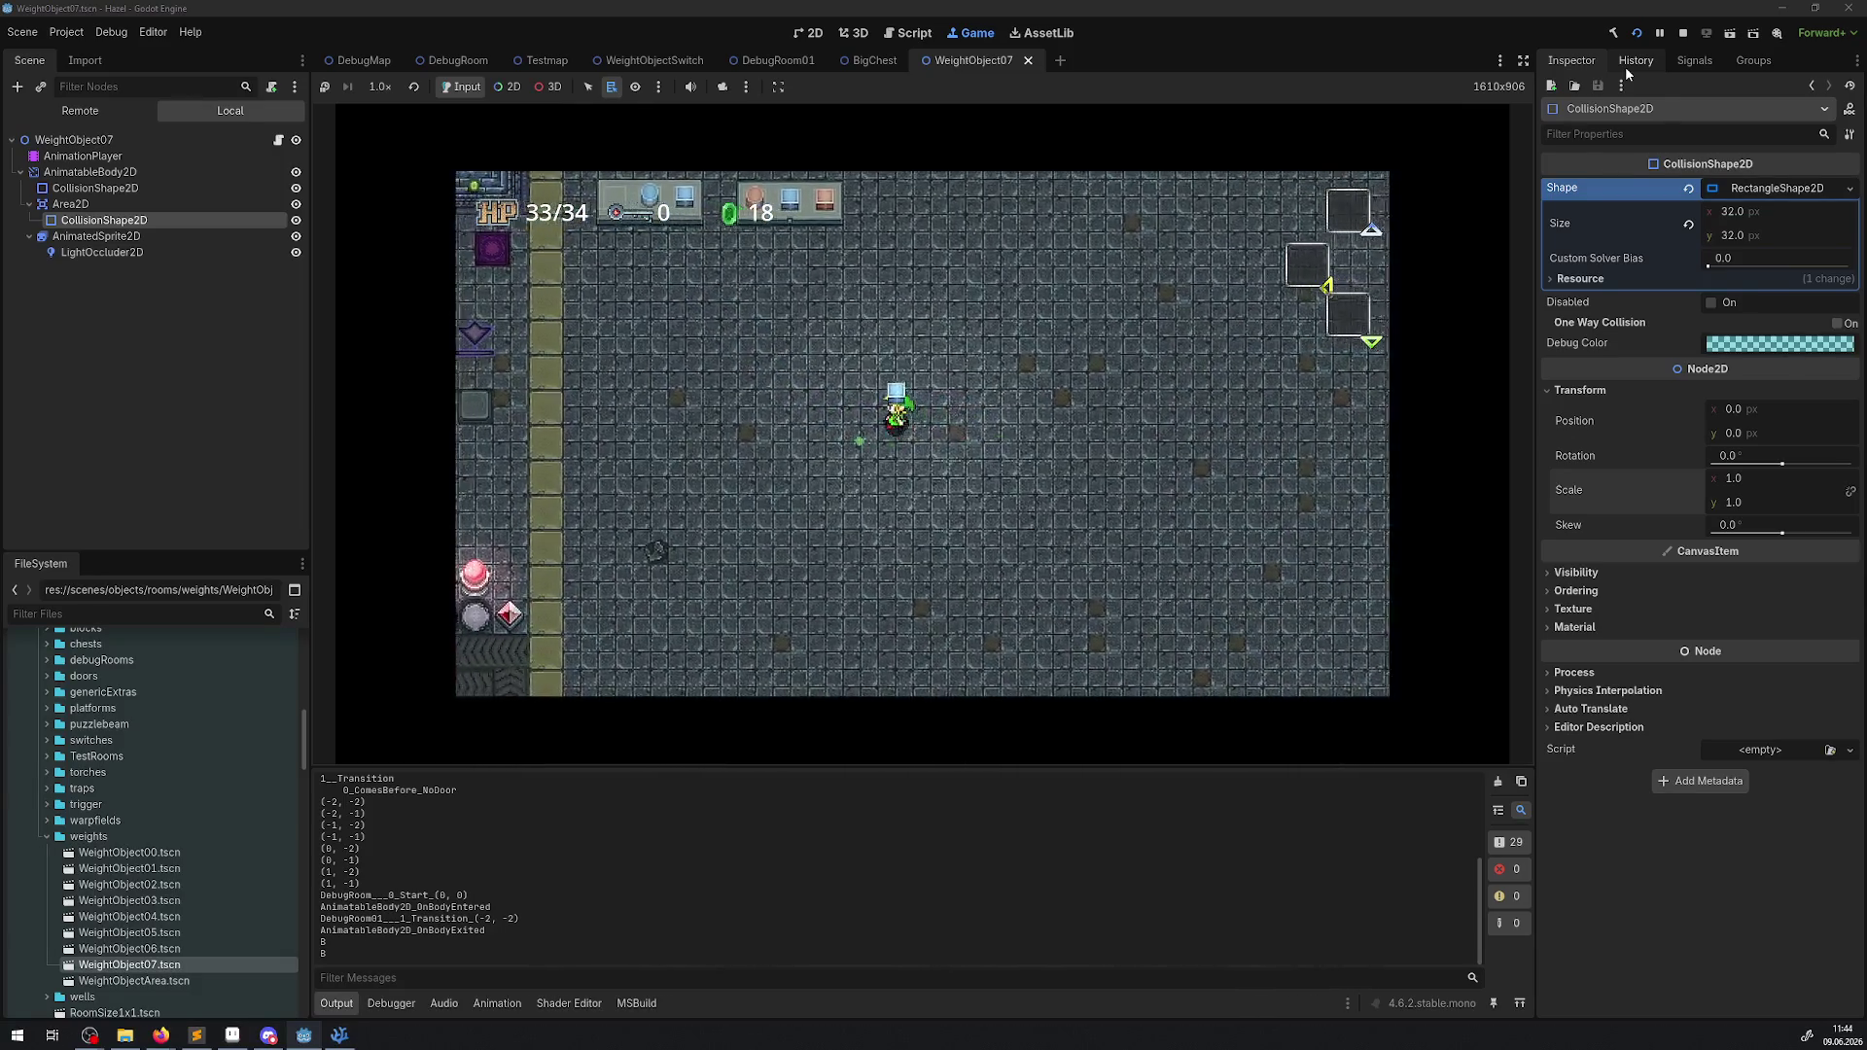
key(Left)
key(Up)
key(space)
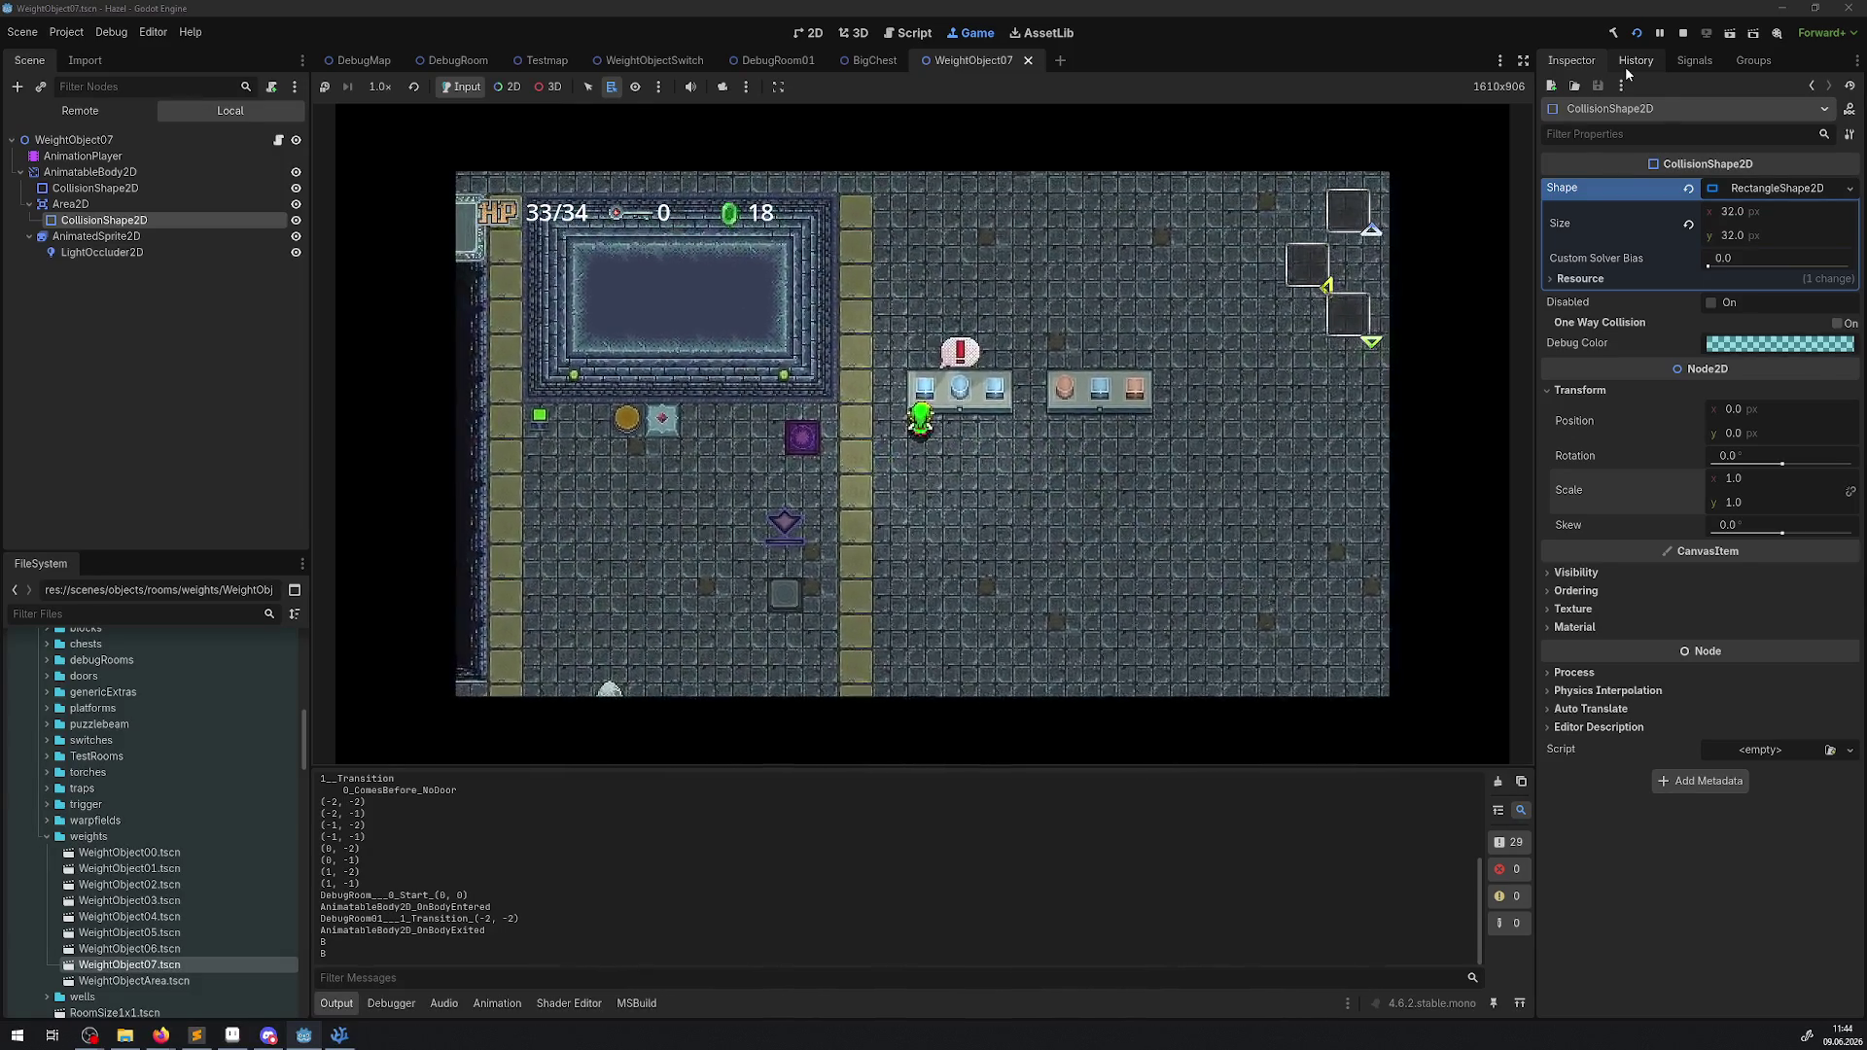
click(1523, 60)
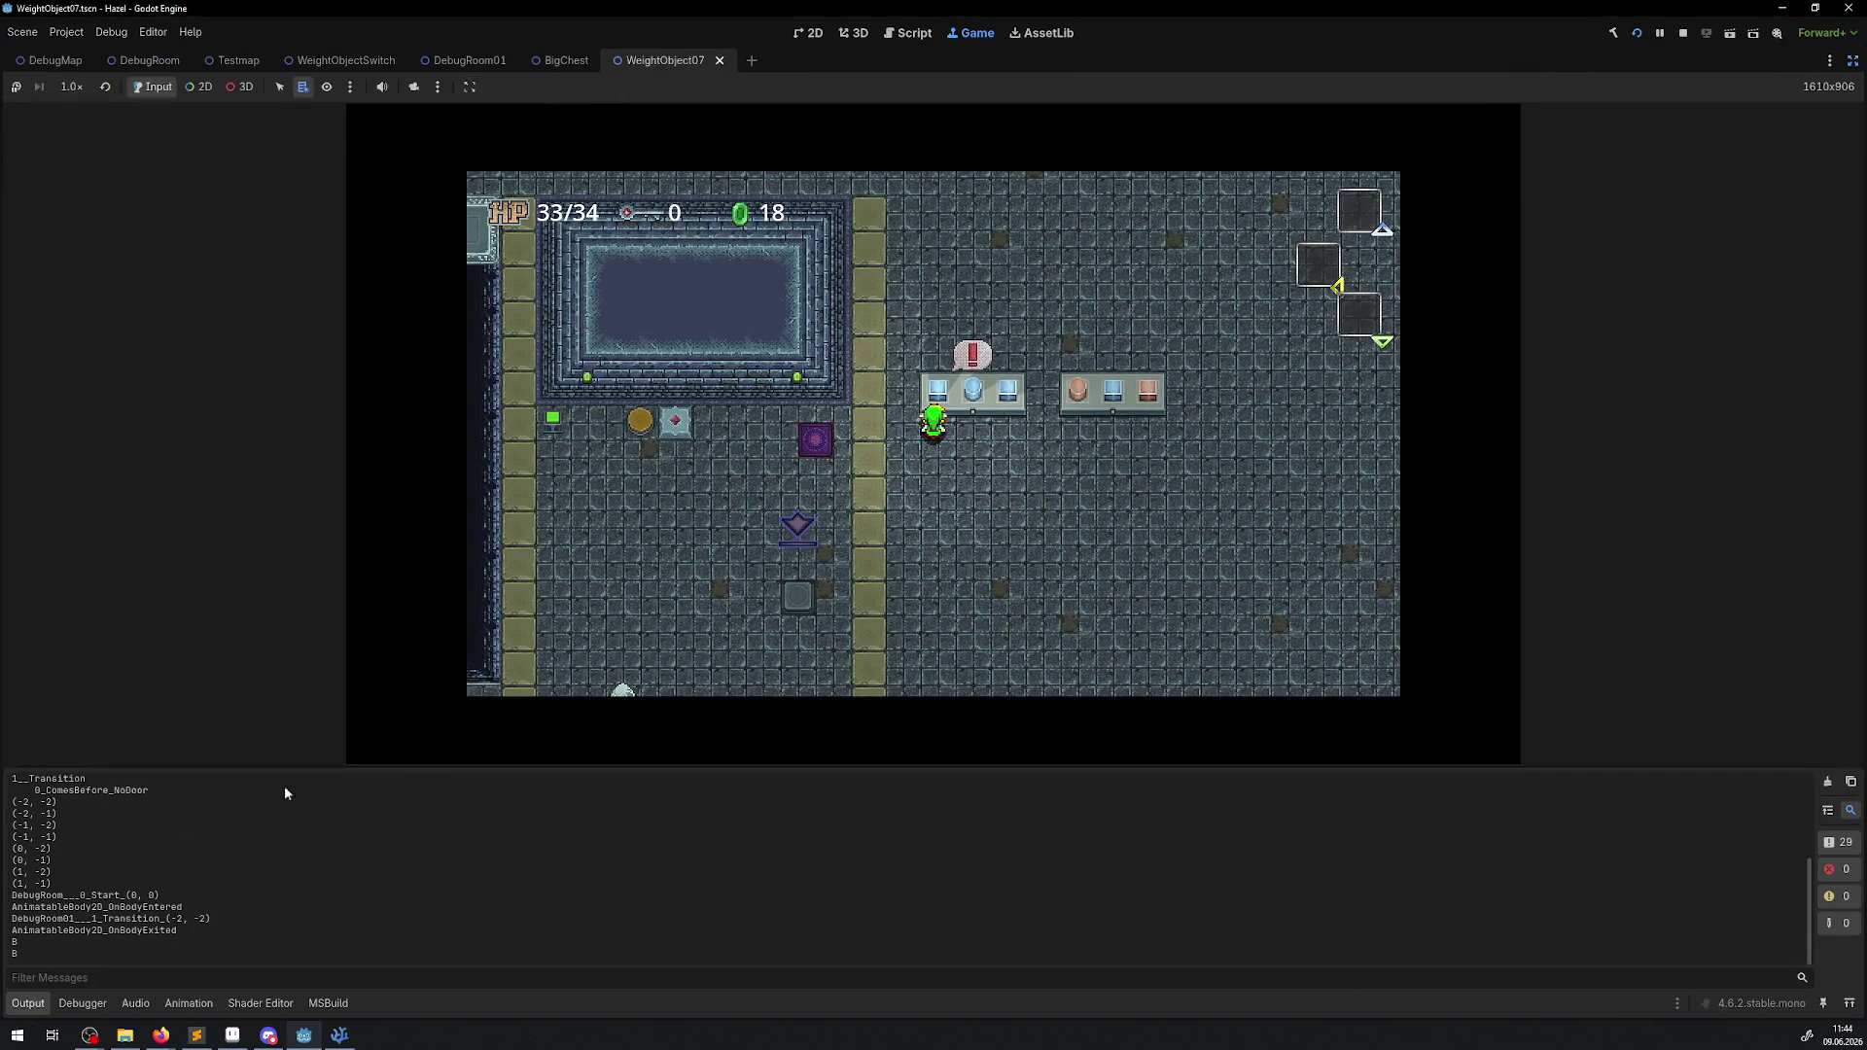
Collapse the Output panel, lift and replace the third-slot blue block, then lift it again.
click(27, 1004)
click(884, 539)
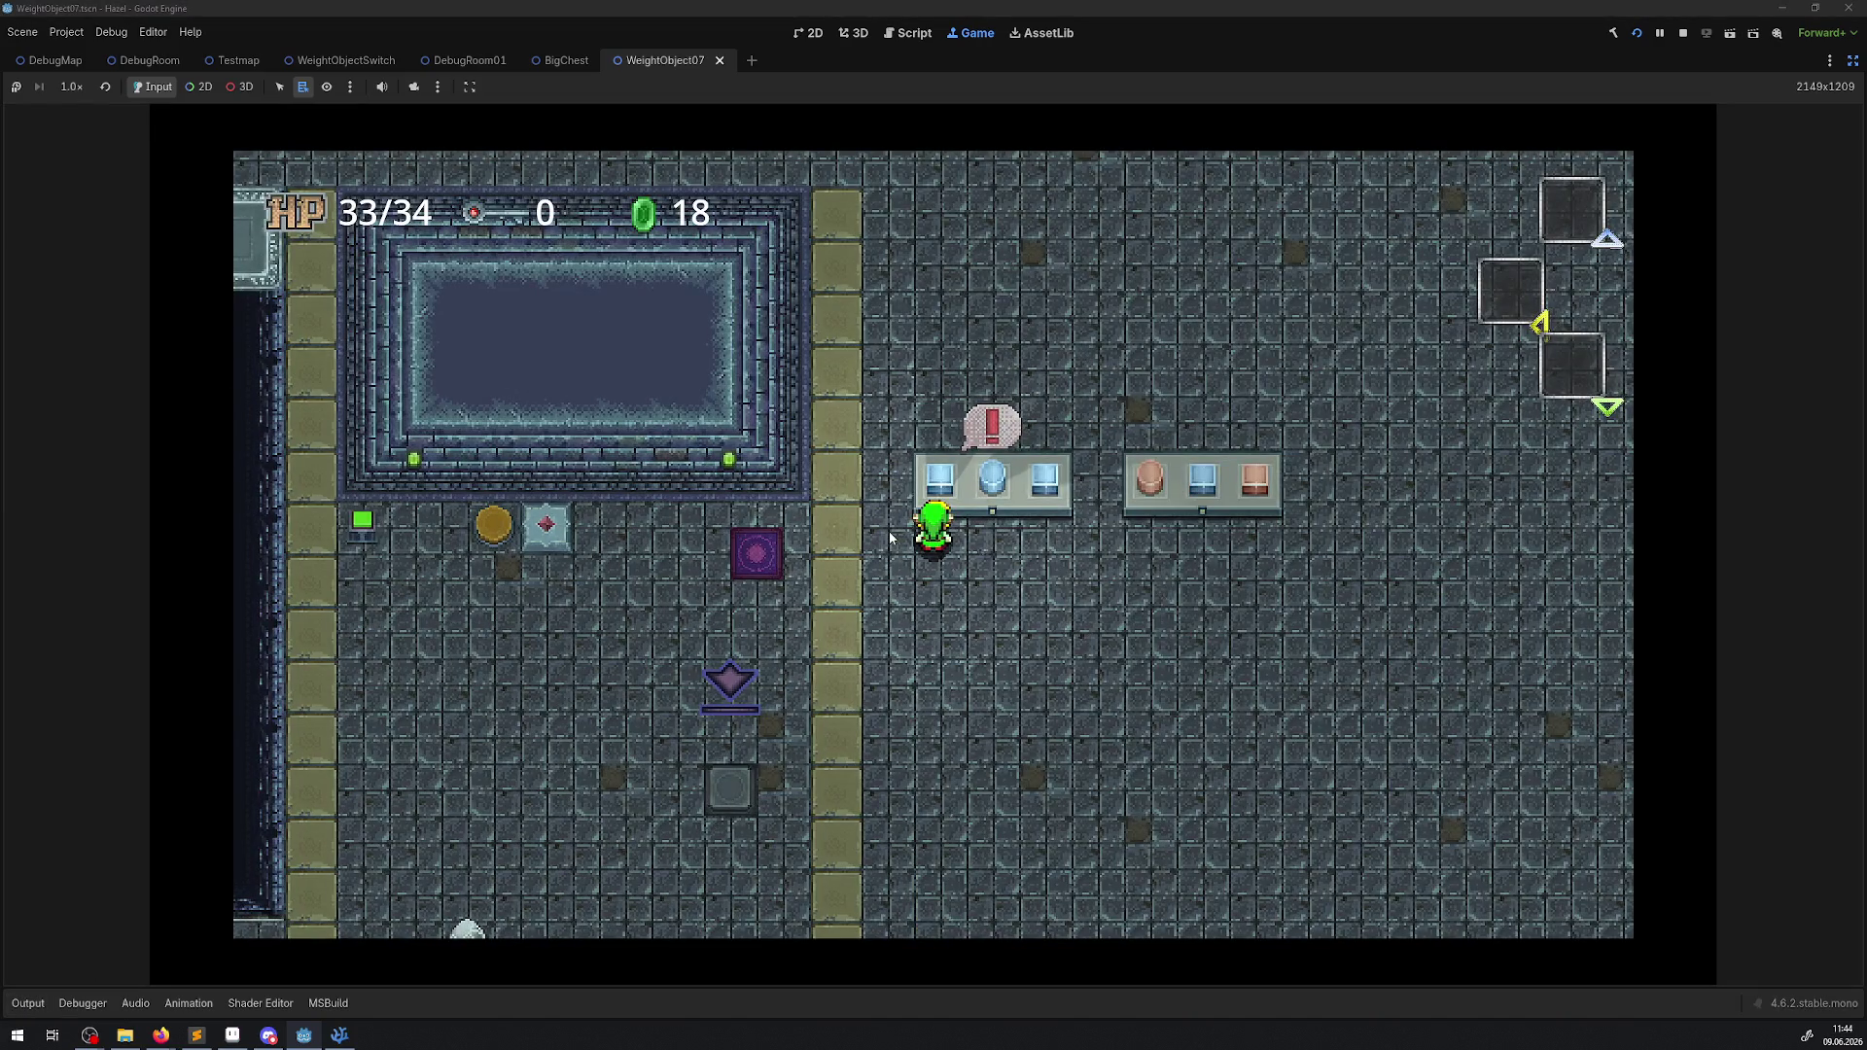
key(Down)
key(Up)
key(space)
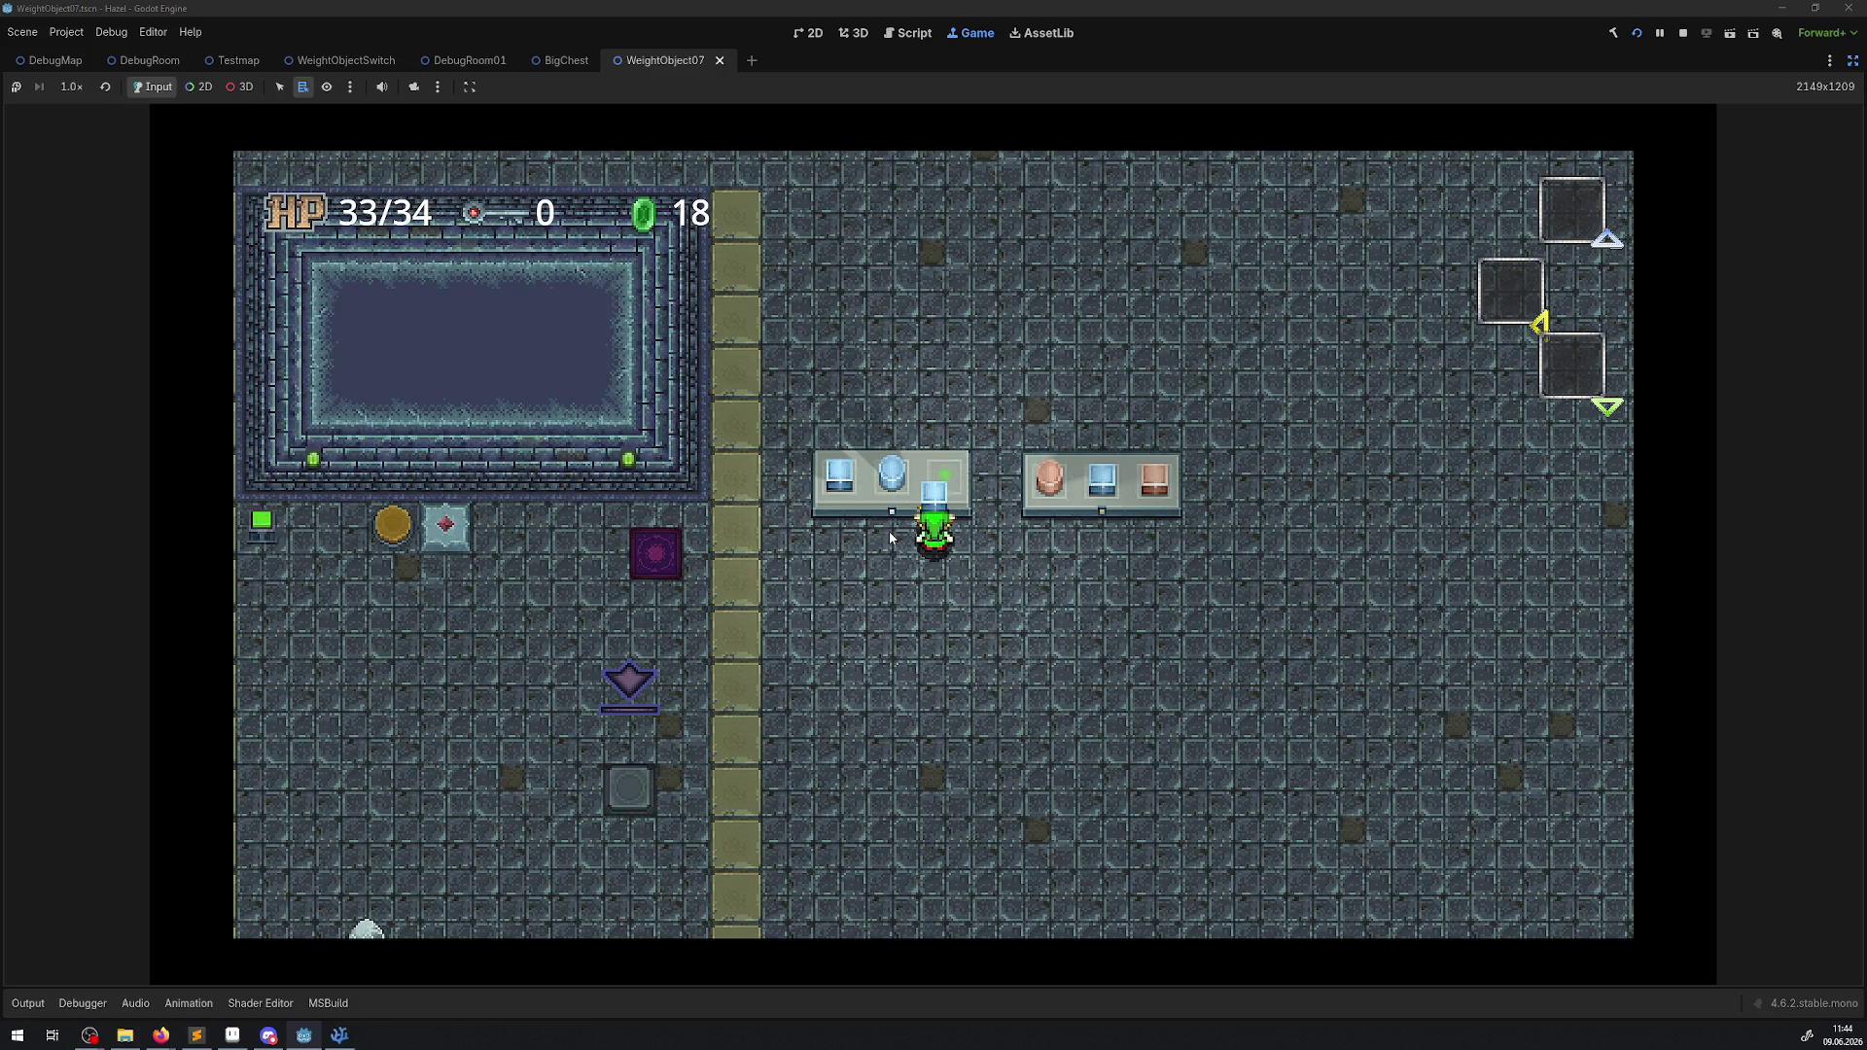
key(space)
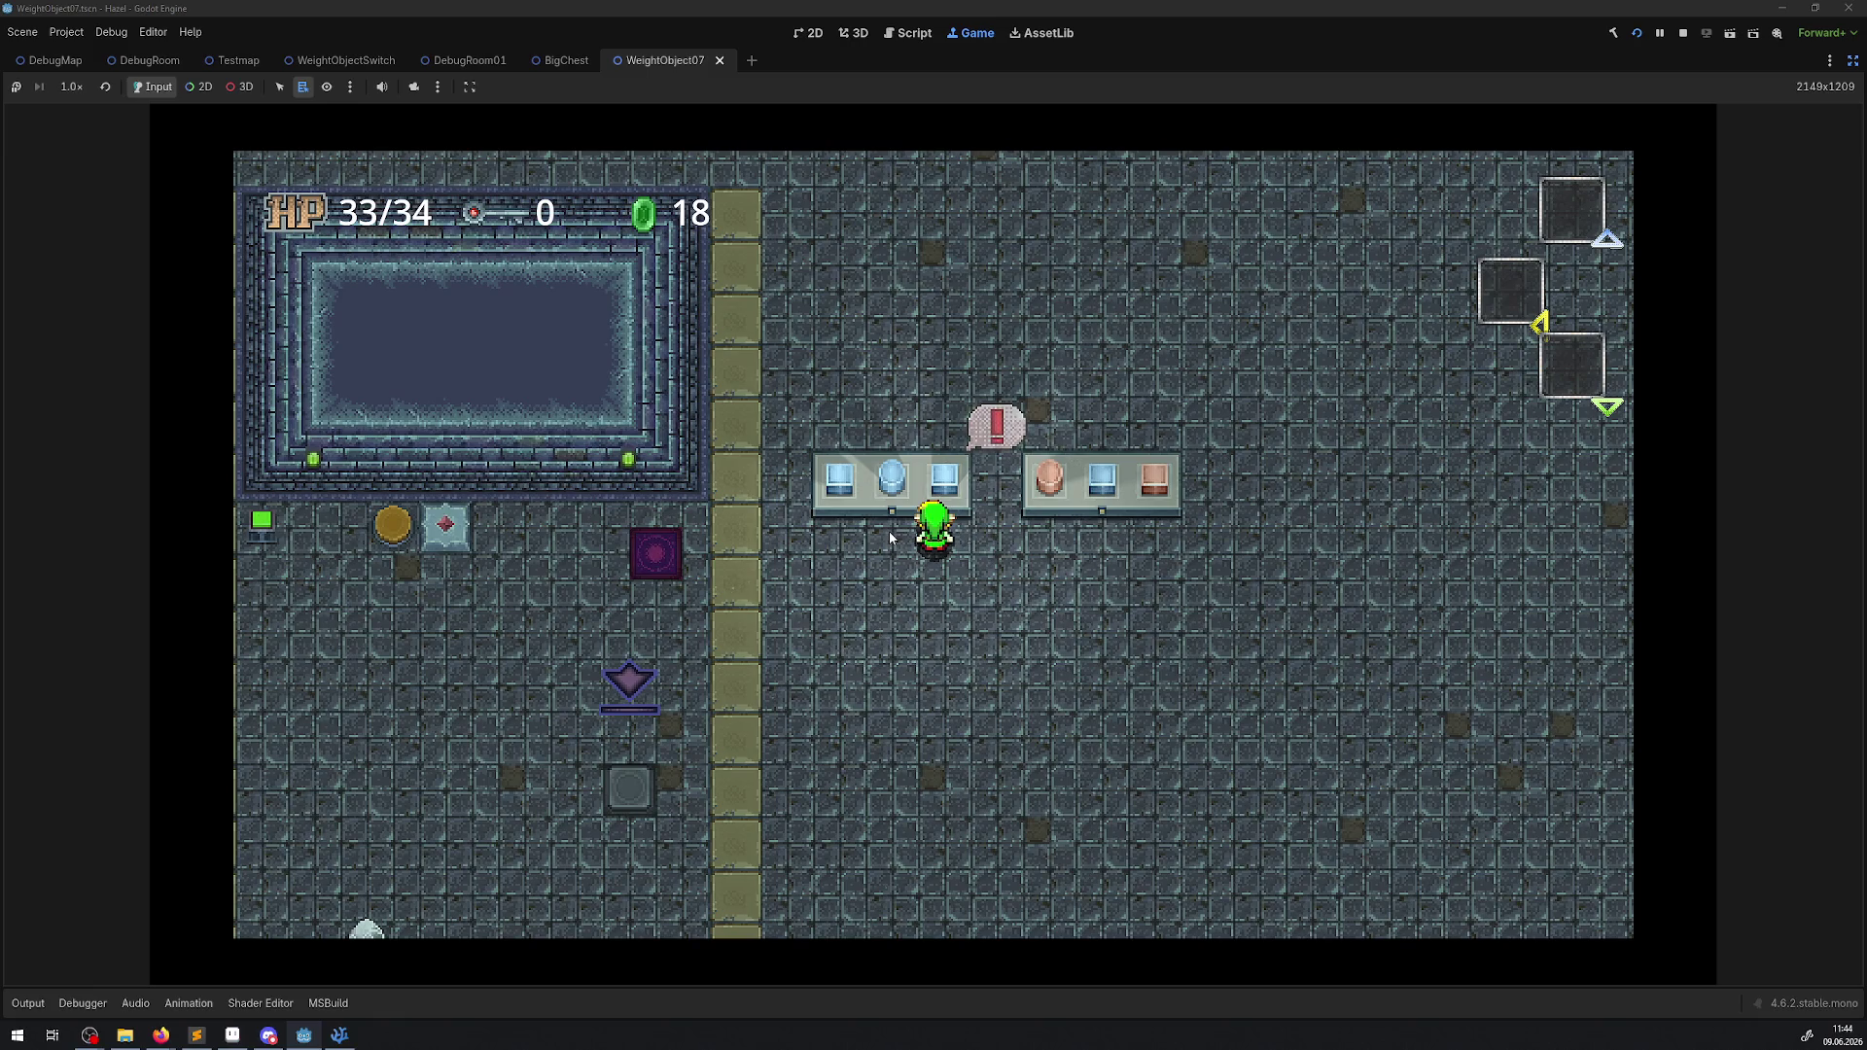
key(space)
key(space)
key(space)
key(space)
key(space)
key(space)
key(Down)
key(Right)
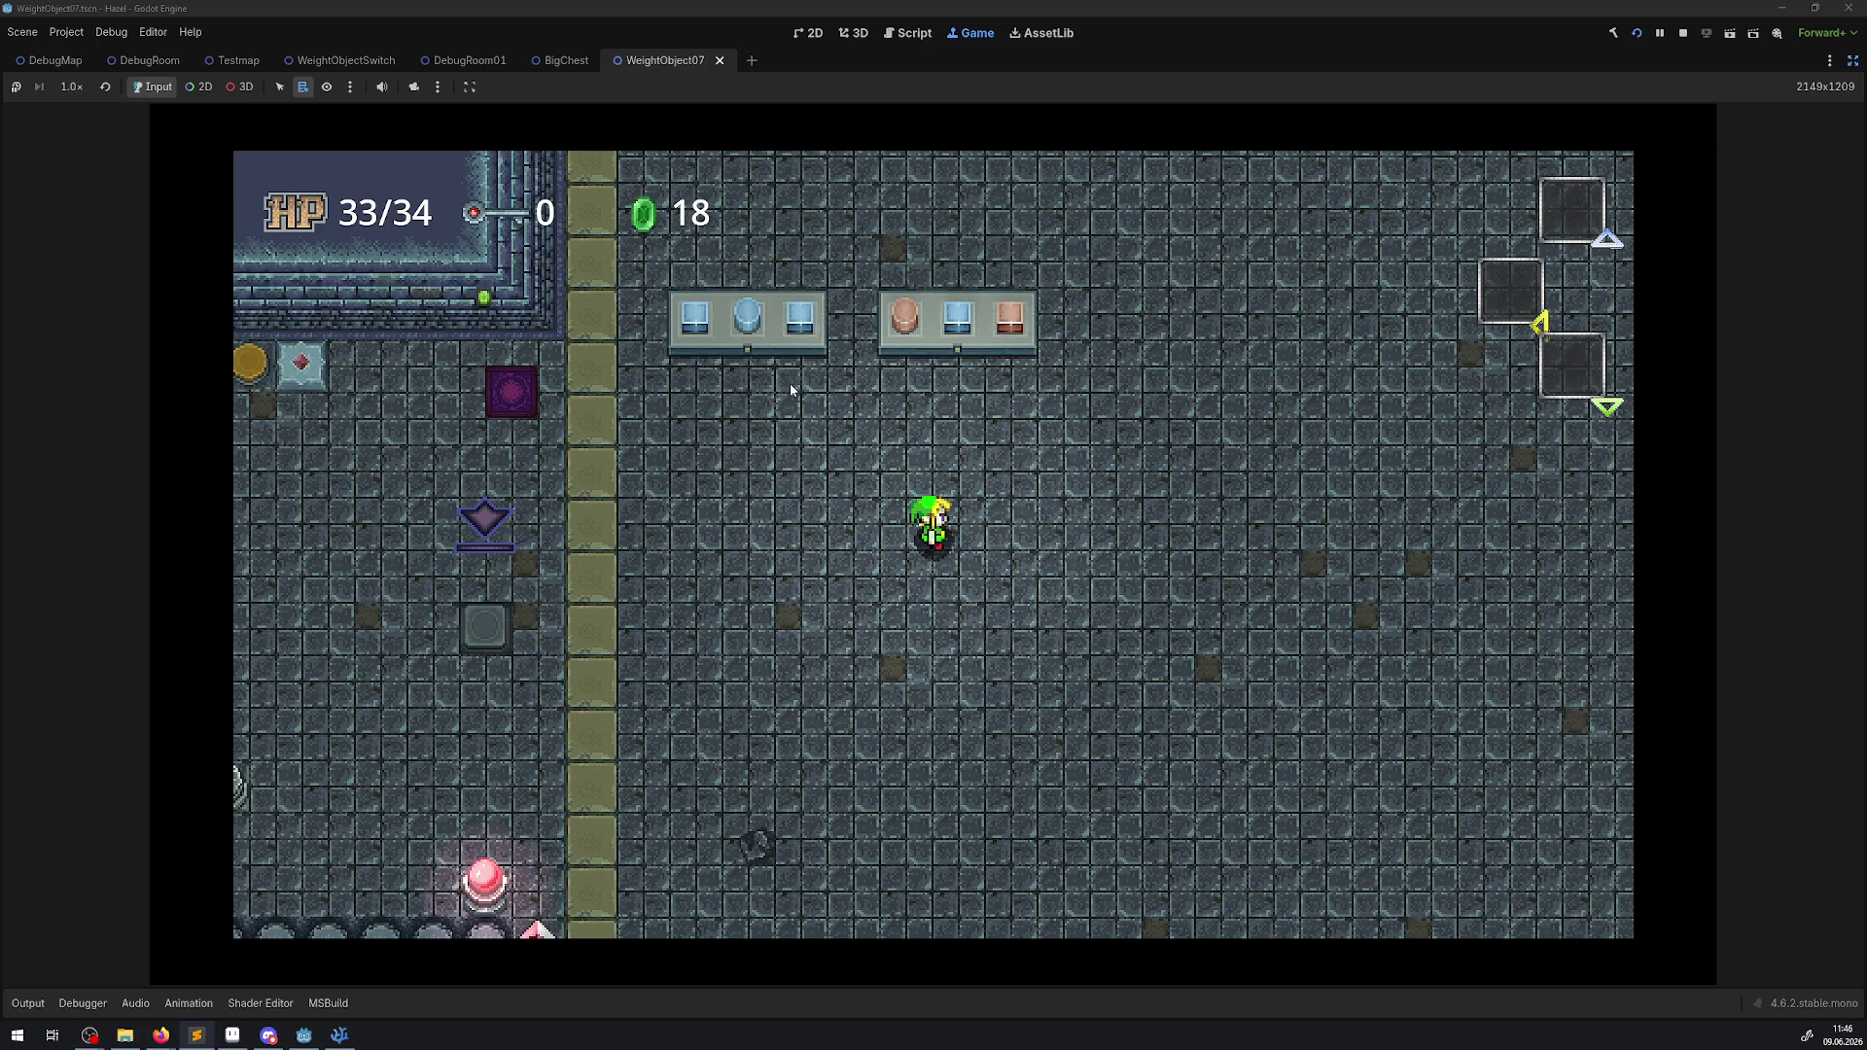
Move the right pedestal's blue block into its empty middle slot, then stop the game.
key(Up)
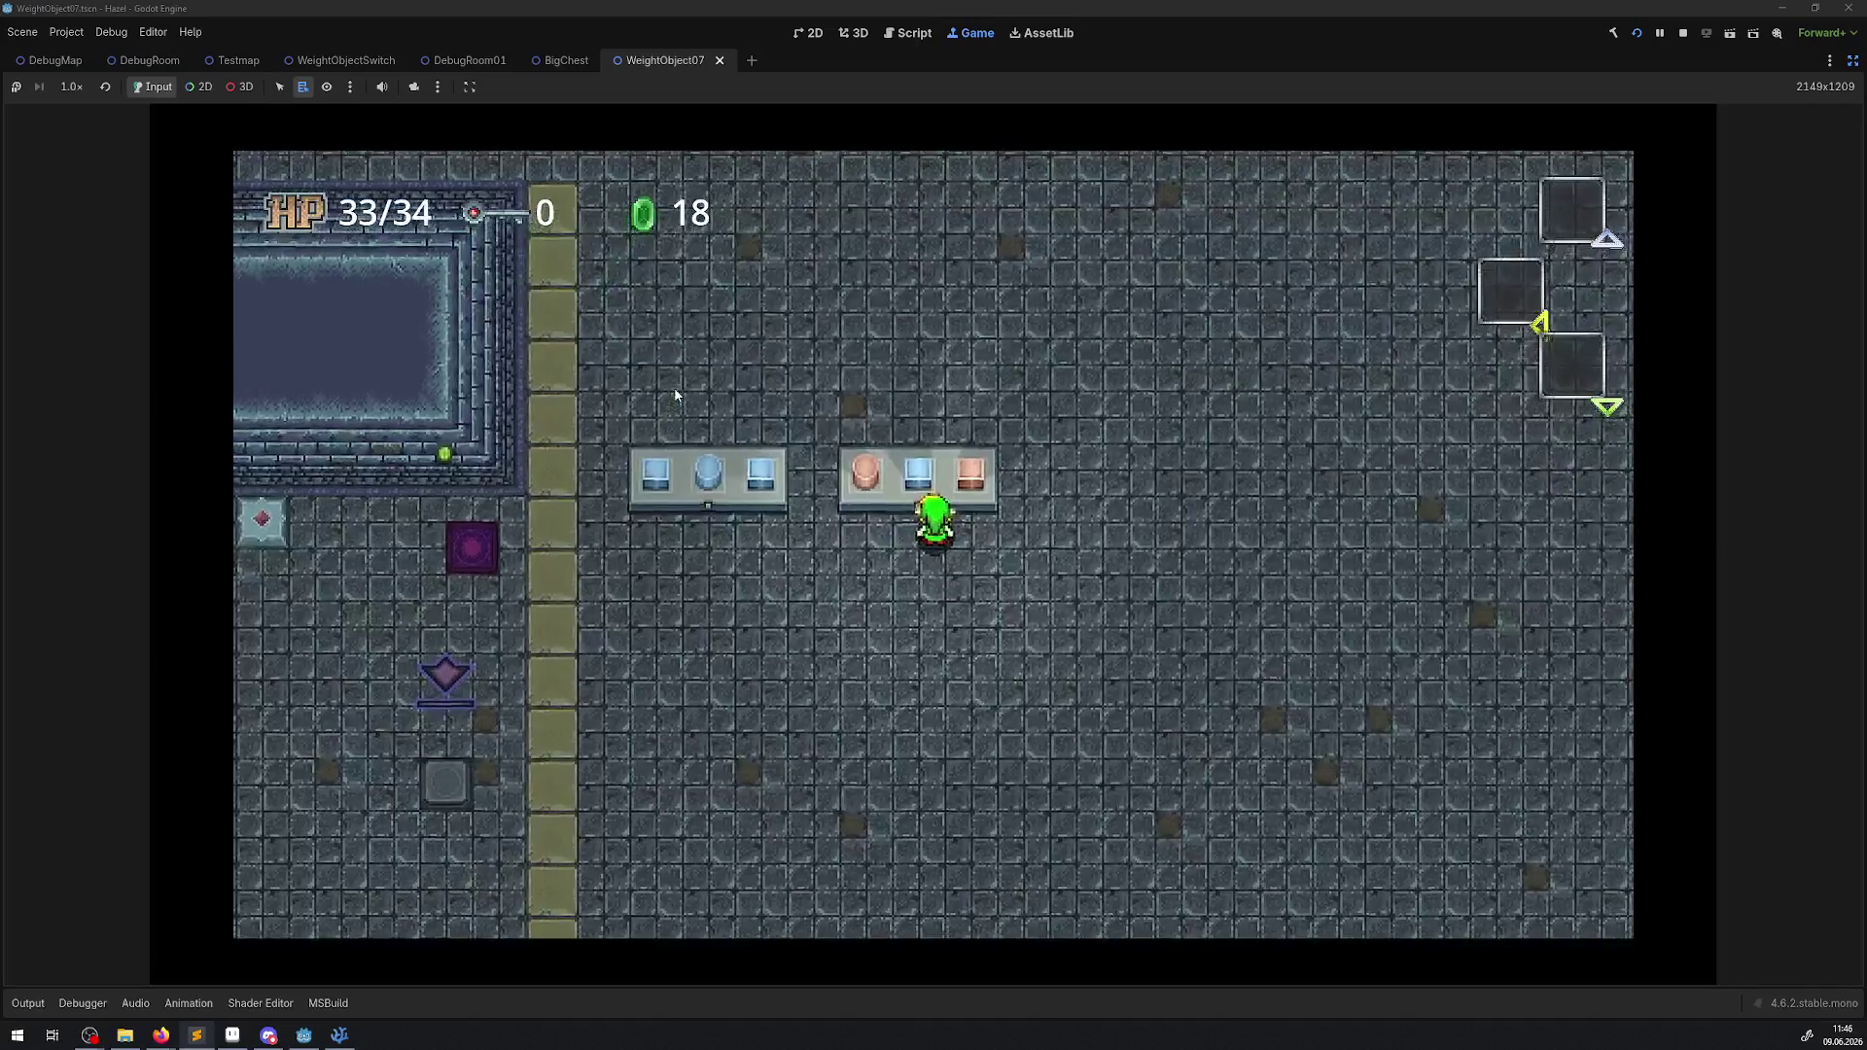
key(space)
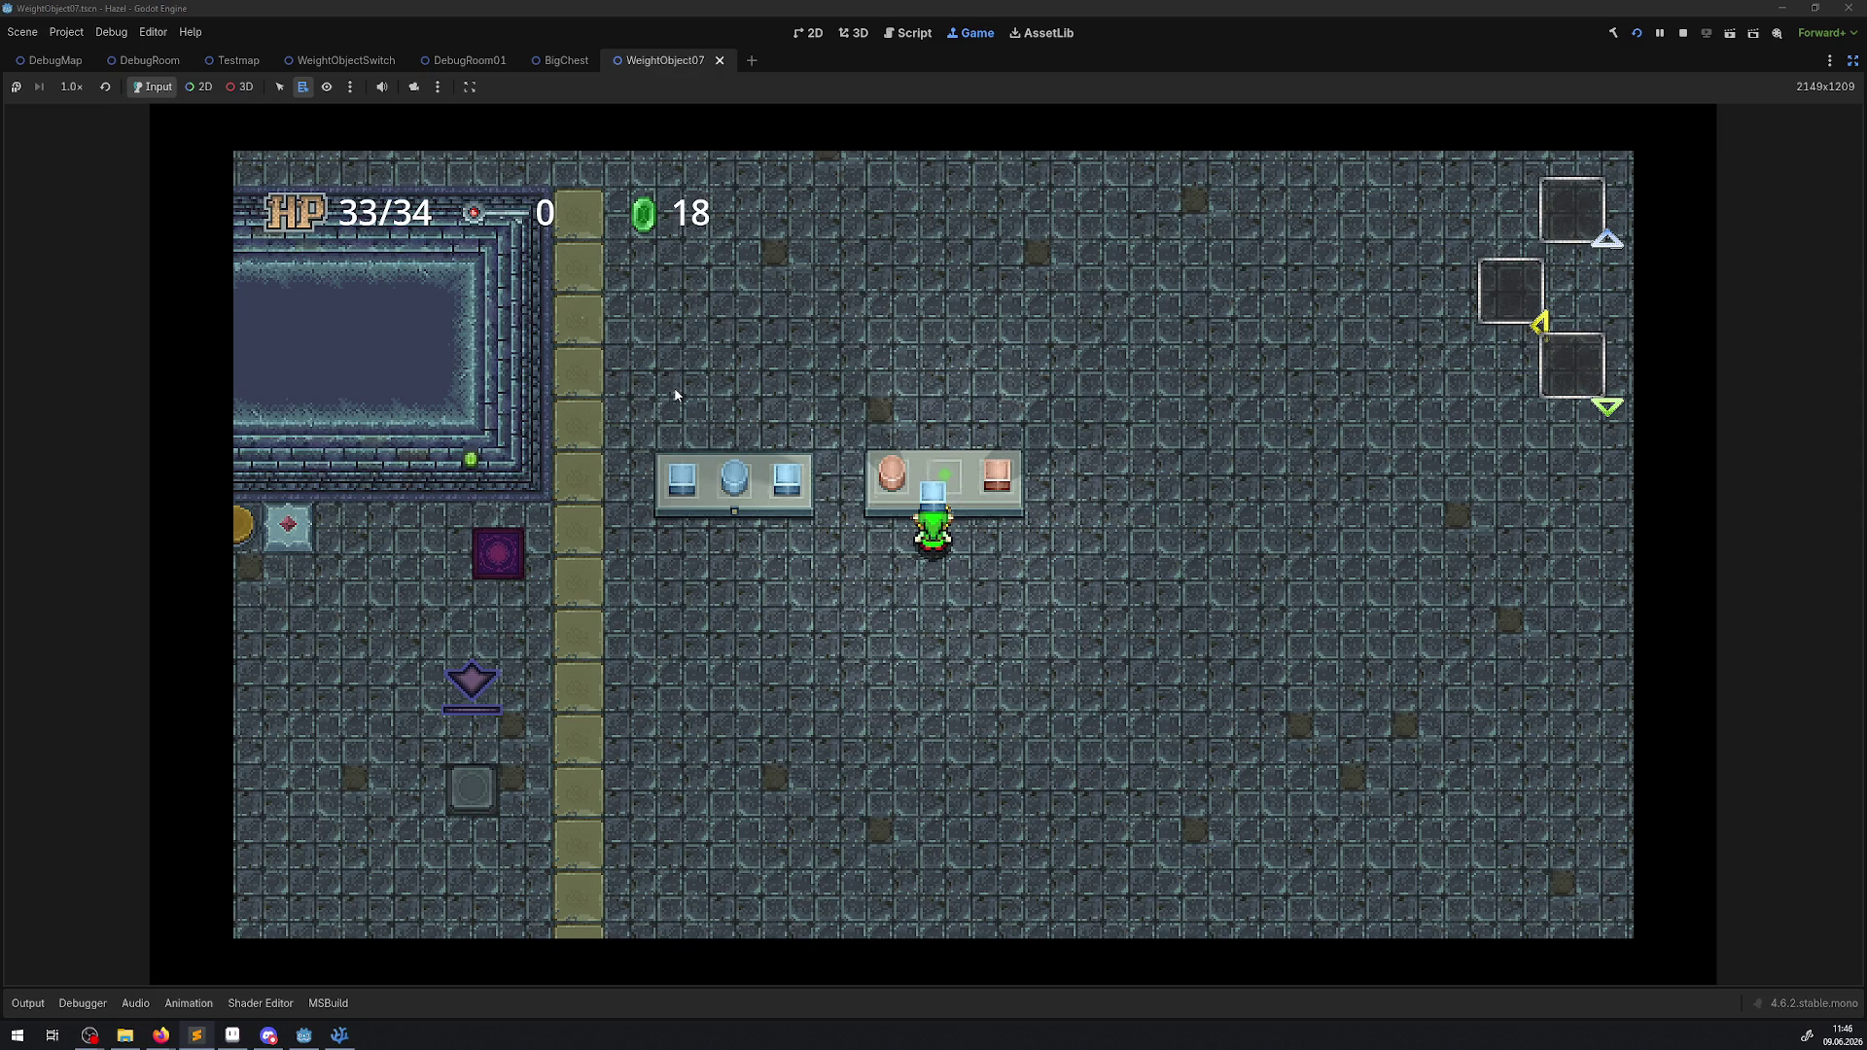
key(space)
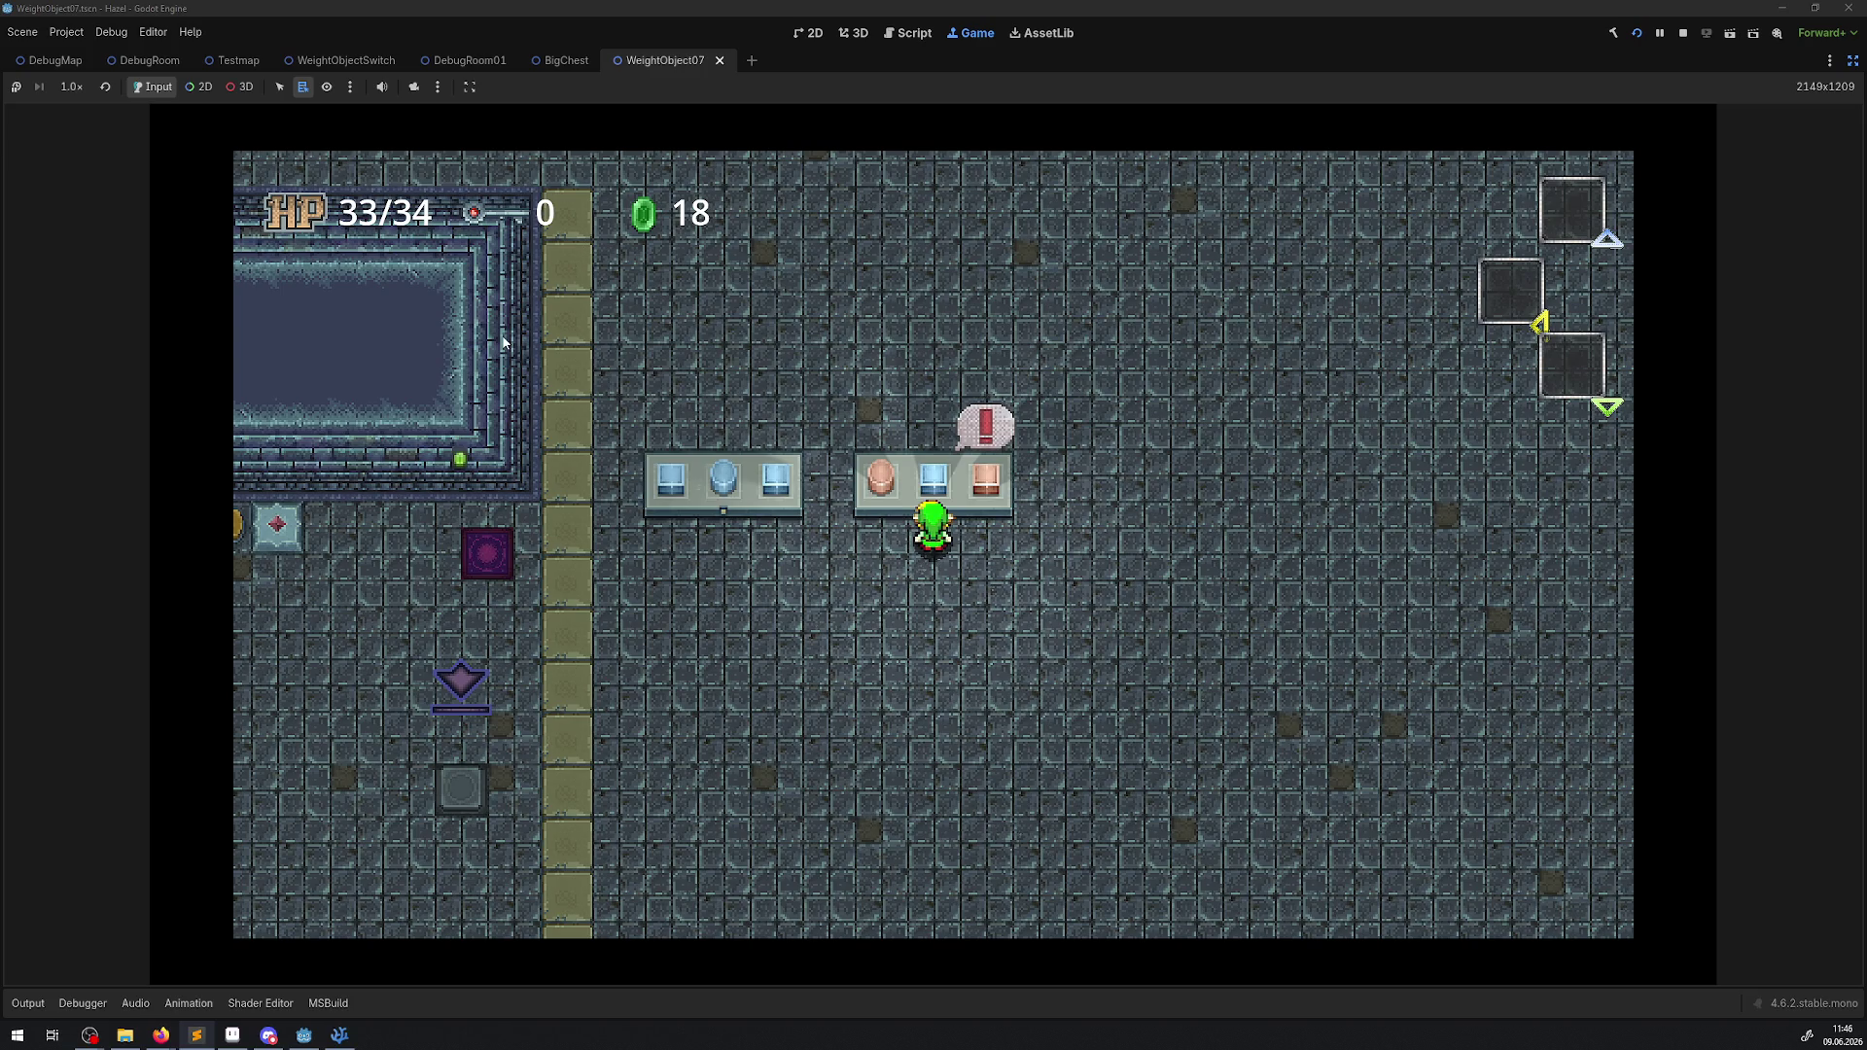
click(1683, 33)
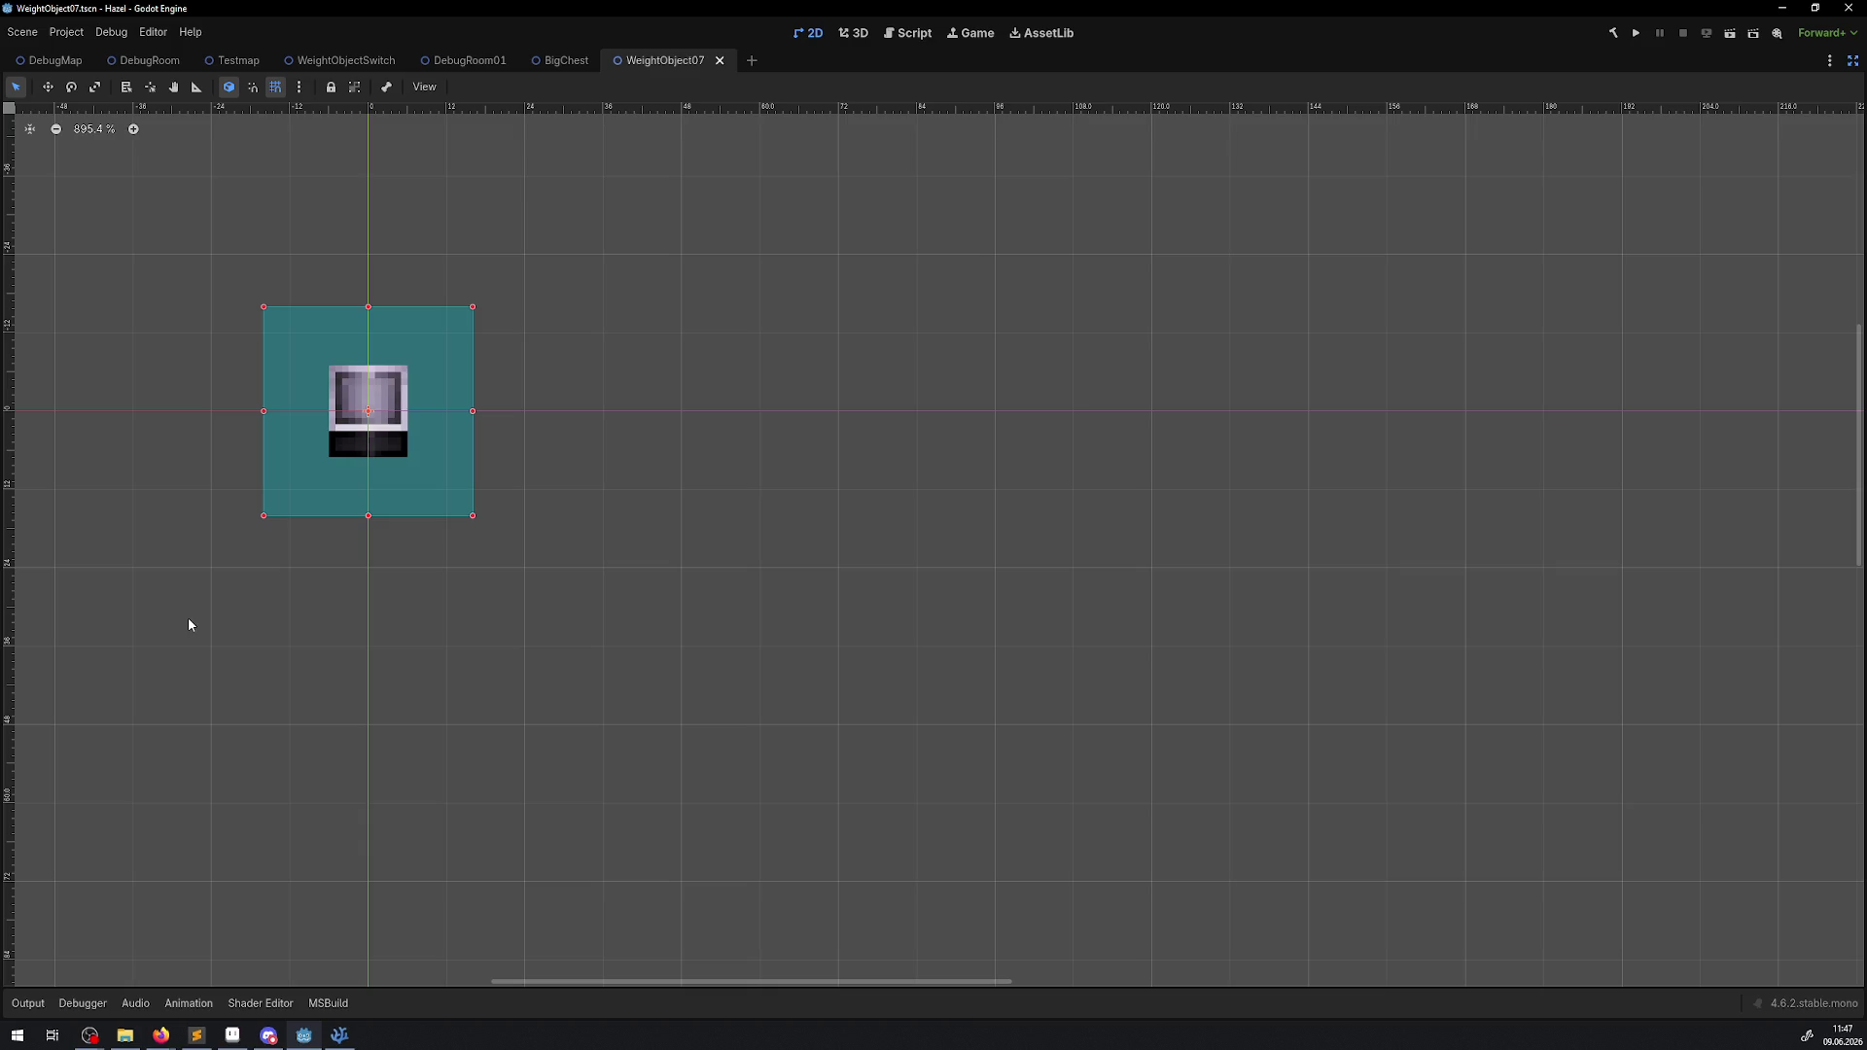
Bring back the scene, file and inspector docks and open the WeightObjectSwitch scene.
click(1854, 60)
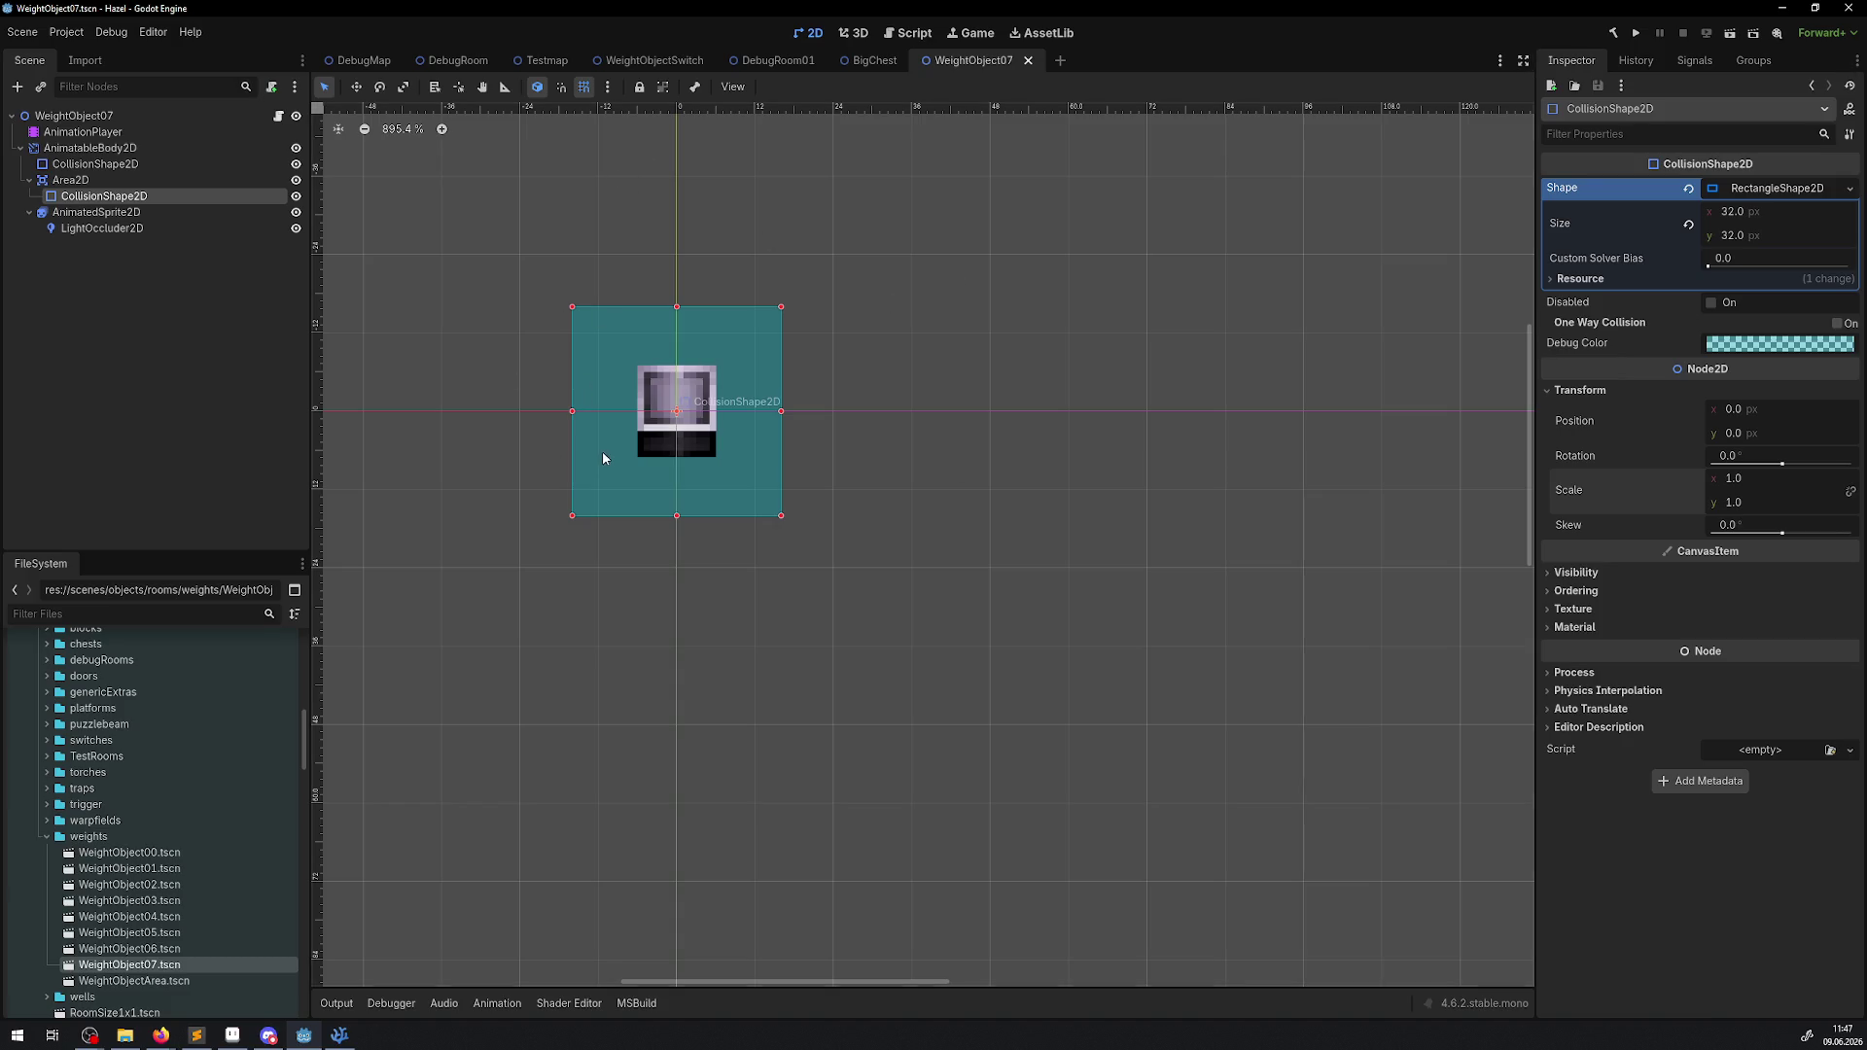
click(673, 61)
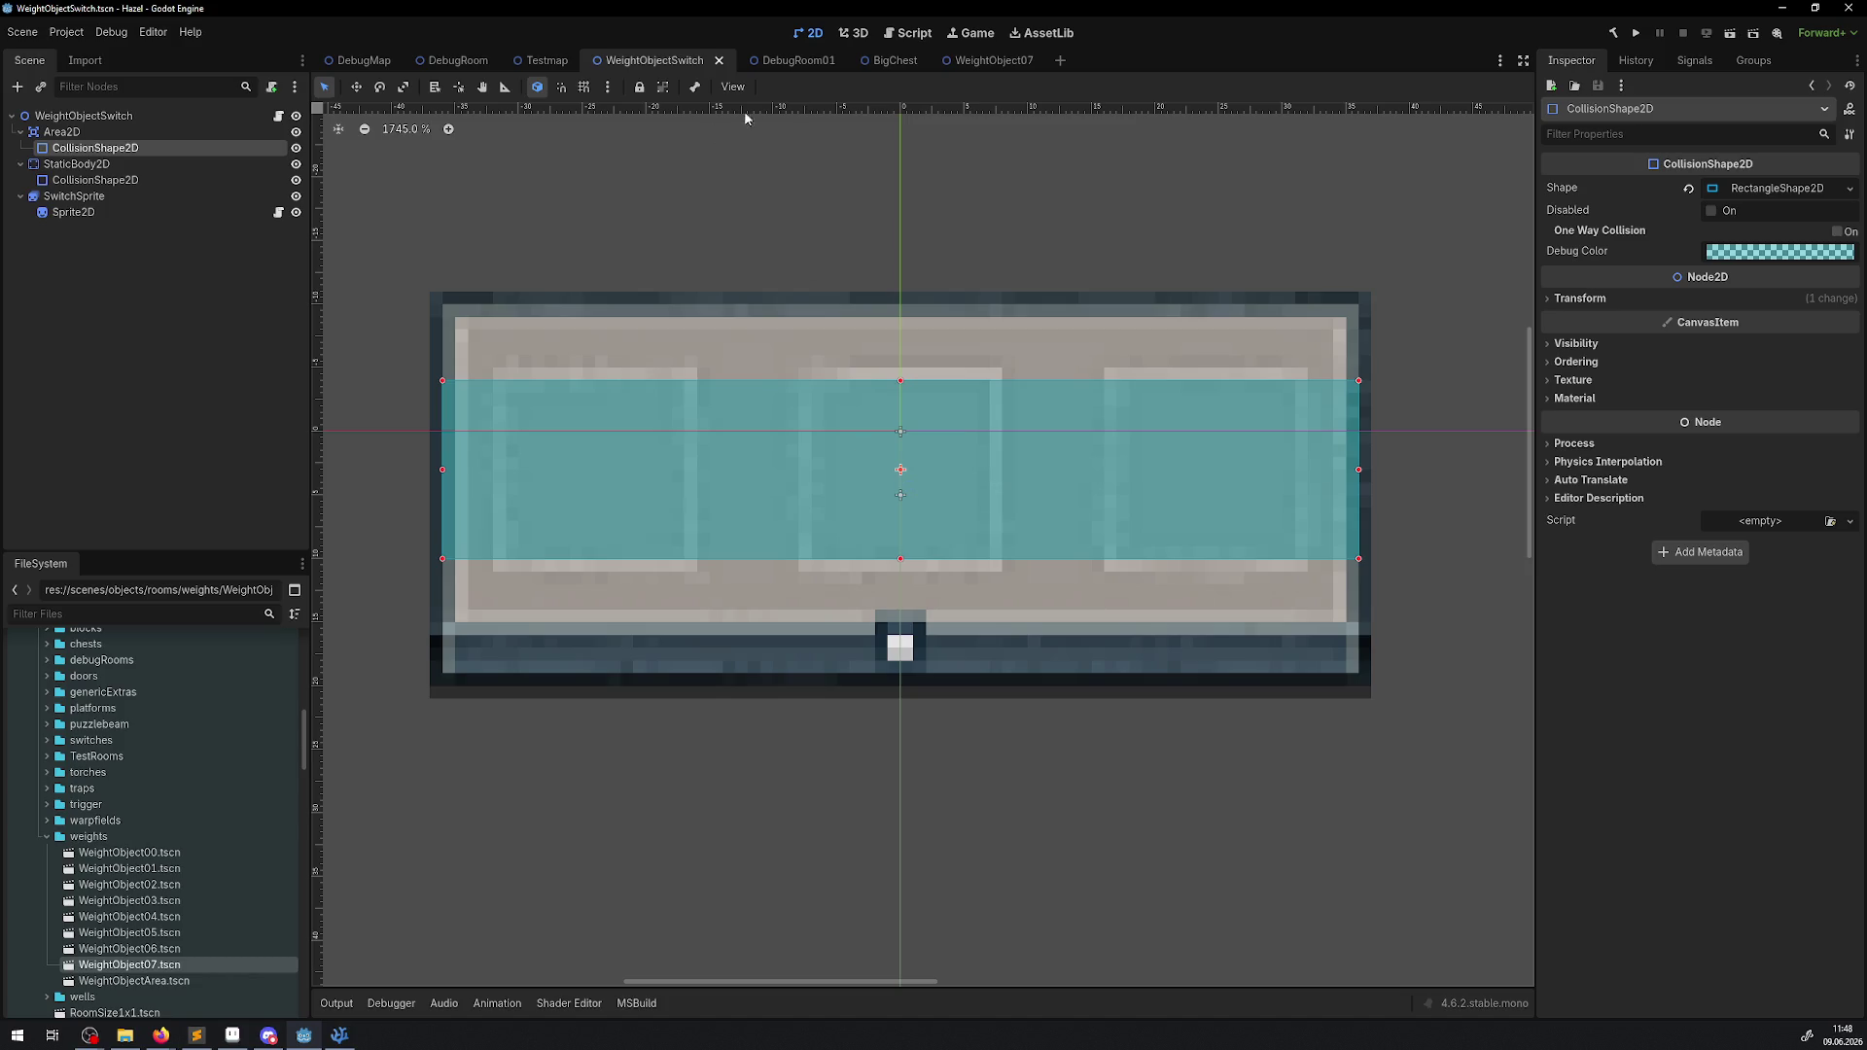
Bring up DebugRoom01, zoom in, and nudge the WeightObjectSwitch platform slightly left.
mouse_move(573, 73)
click(769, 62)
scroll(1092, 407, up, 10)
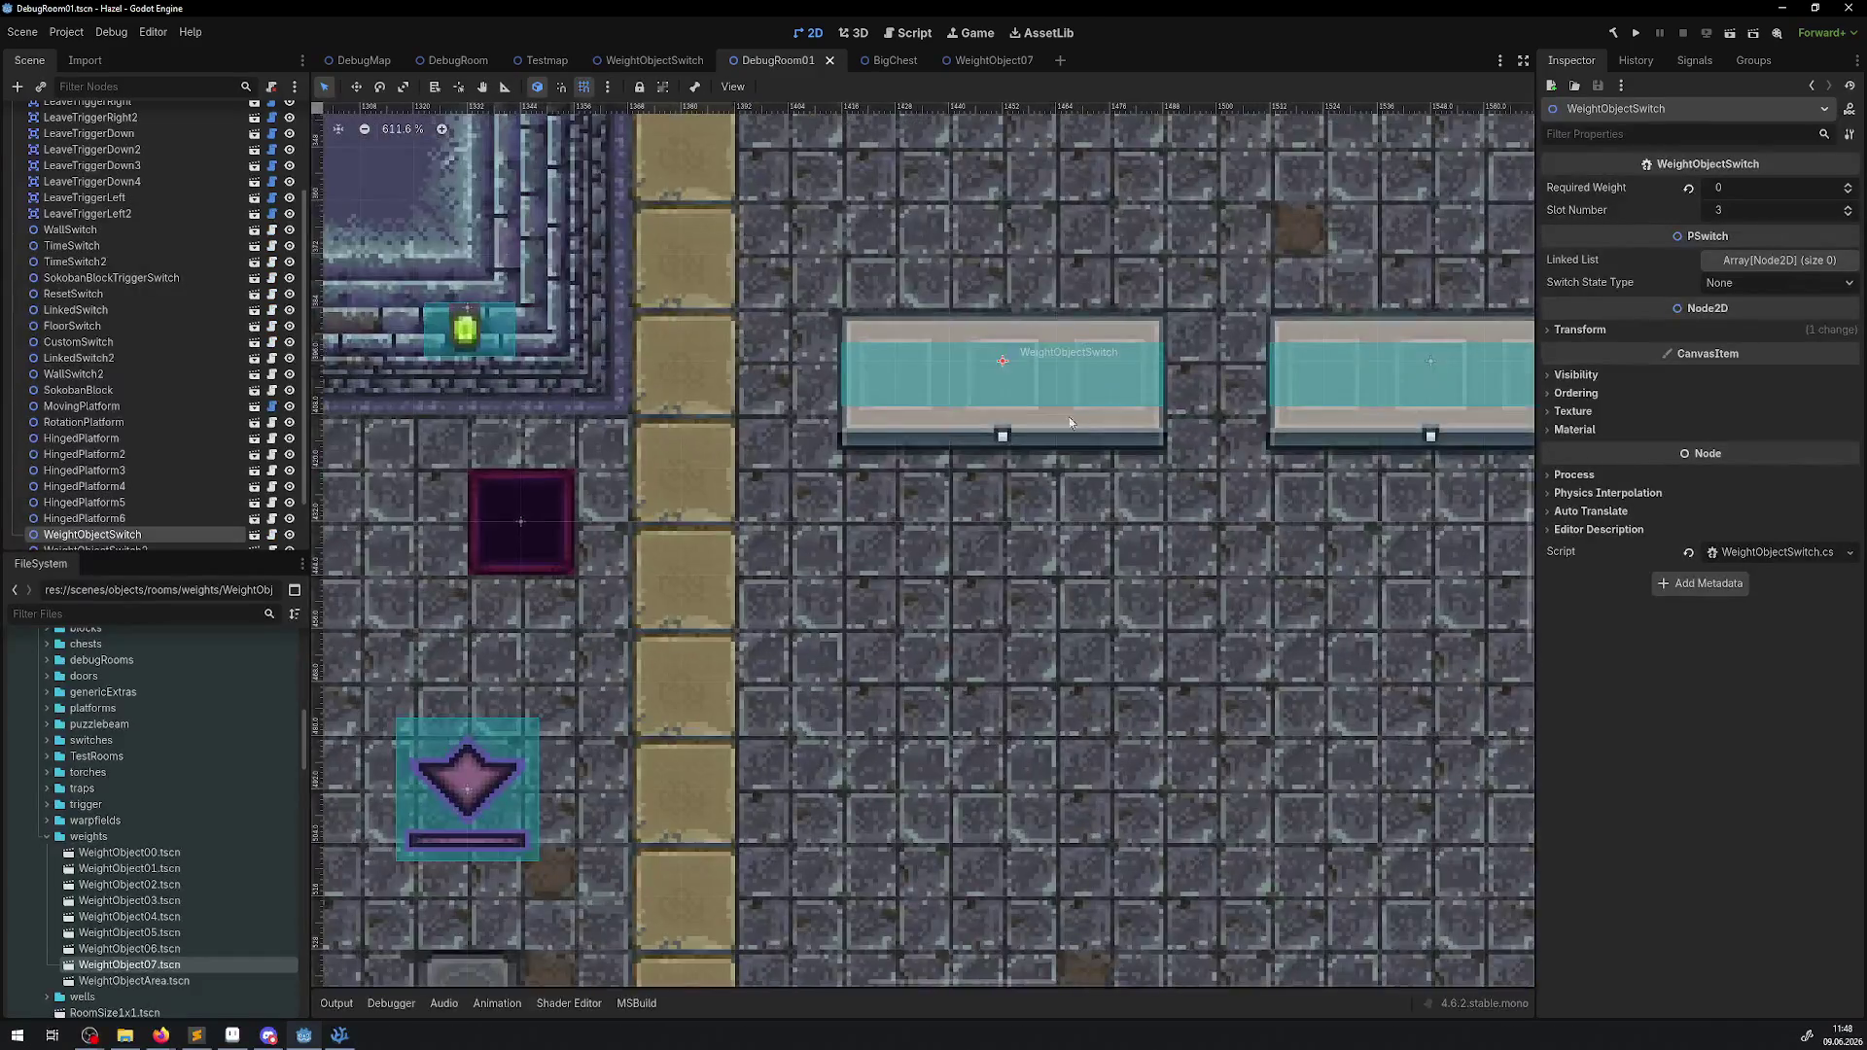
mouse_move(866, 435)
mouse_down()
mouse_move(918, 540)
mouse_move(815, 422)
mouse_move(919, 457)
mouse_move(874, 458)
mouse_up()
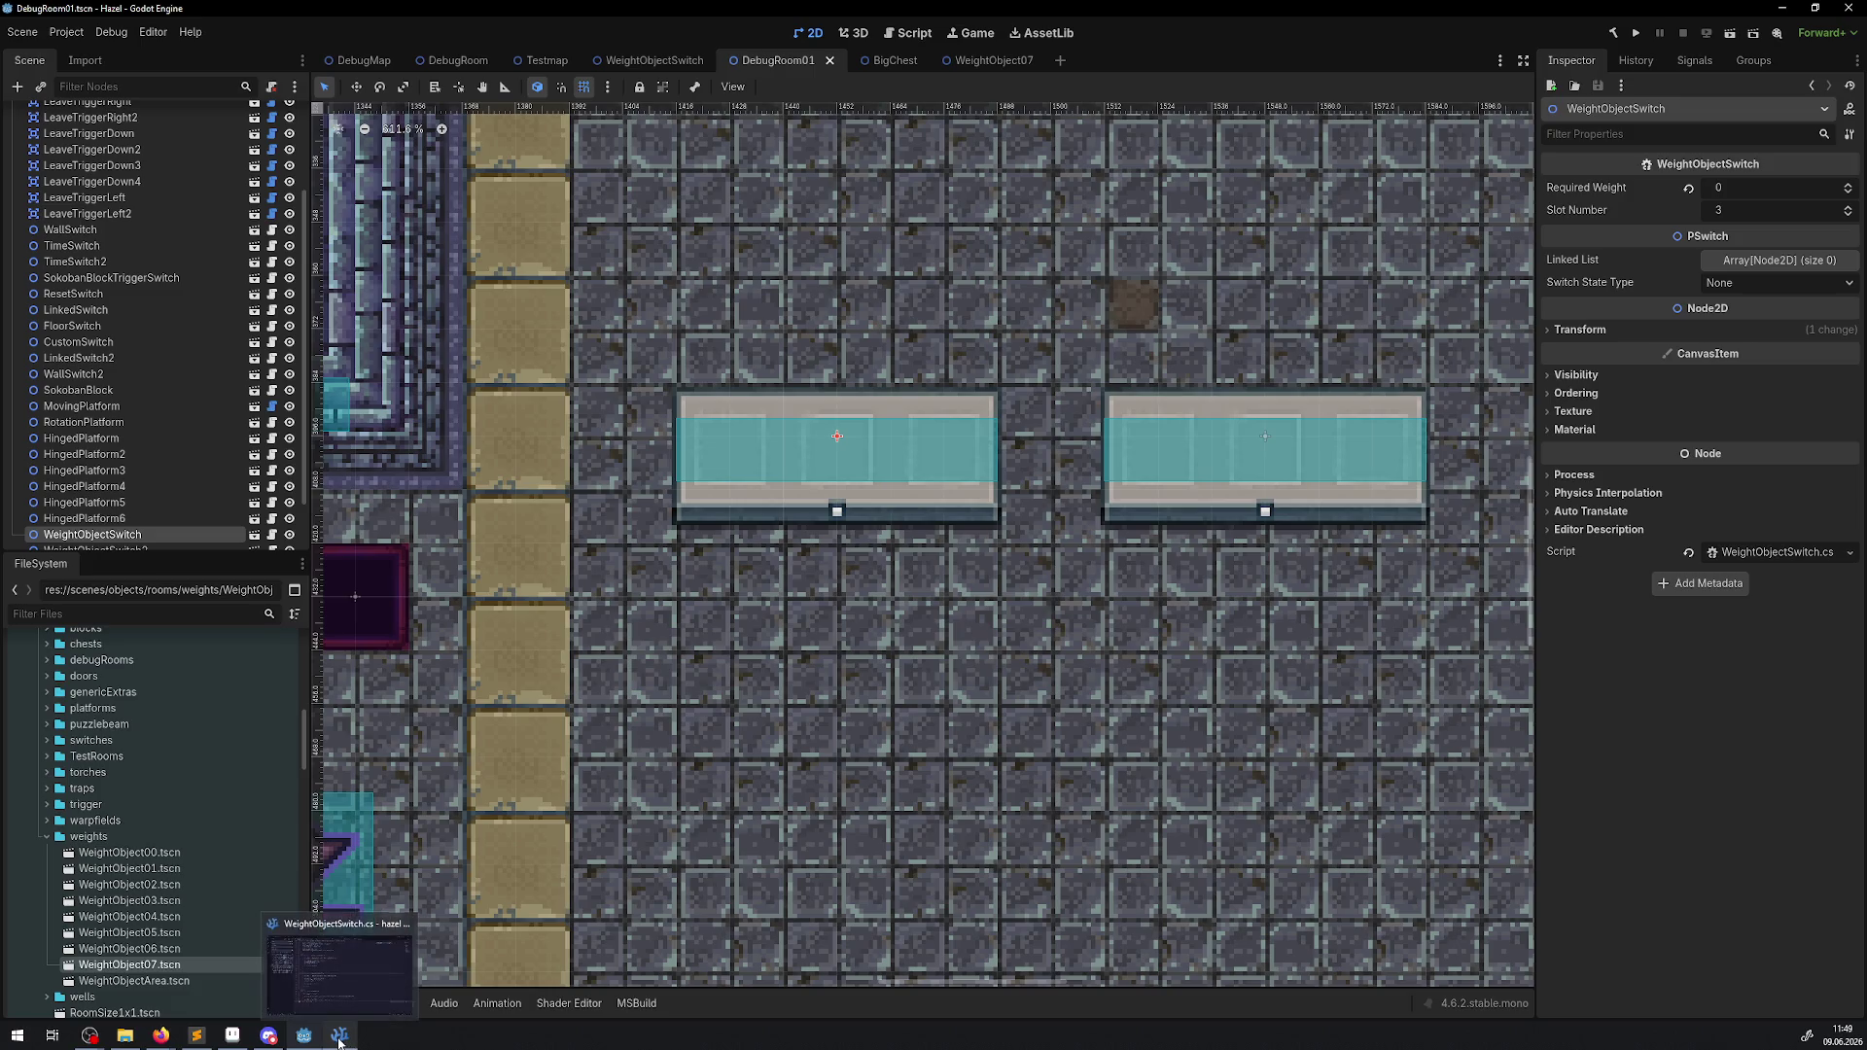
In WeightObjectSwitch.cs, delete the GD.Print("B") debug line and add a blank line before the foreach loop.
click(340, 1035)
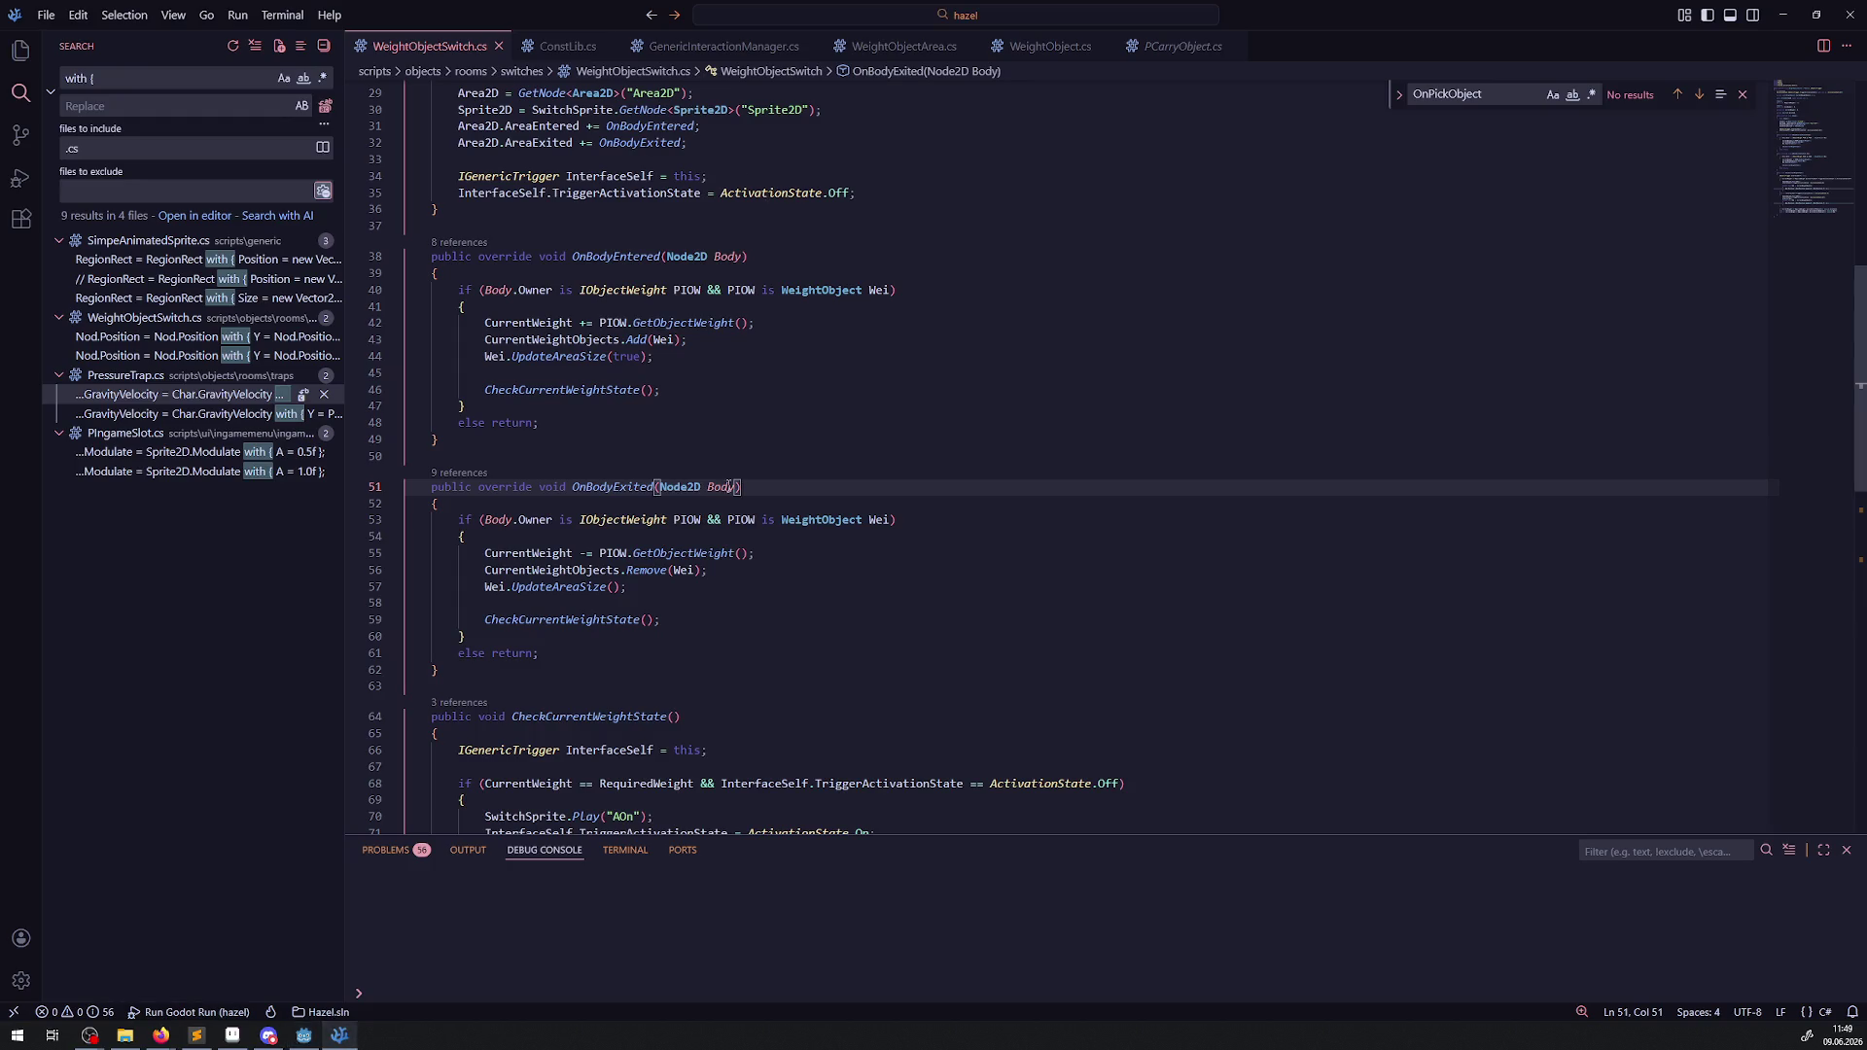
scroll(668, 421, down, 9)
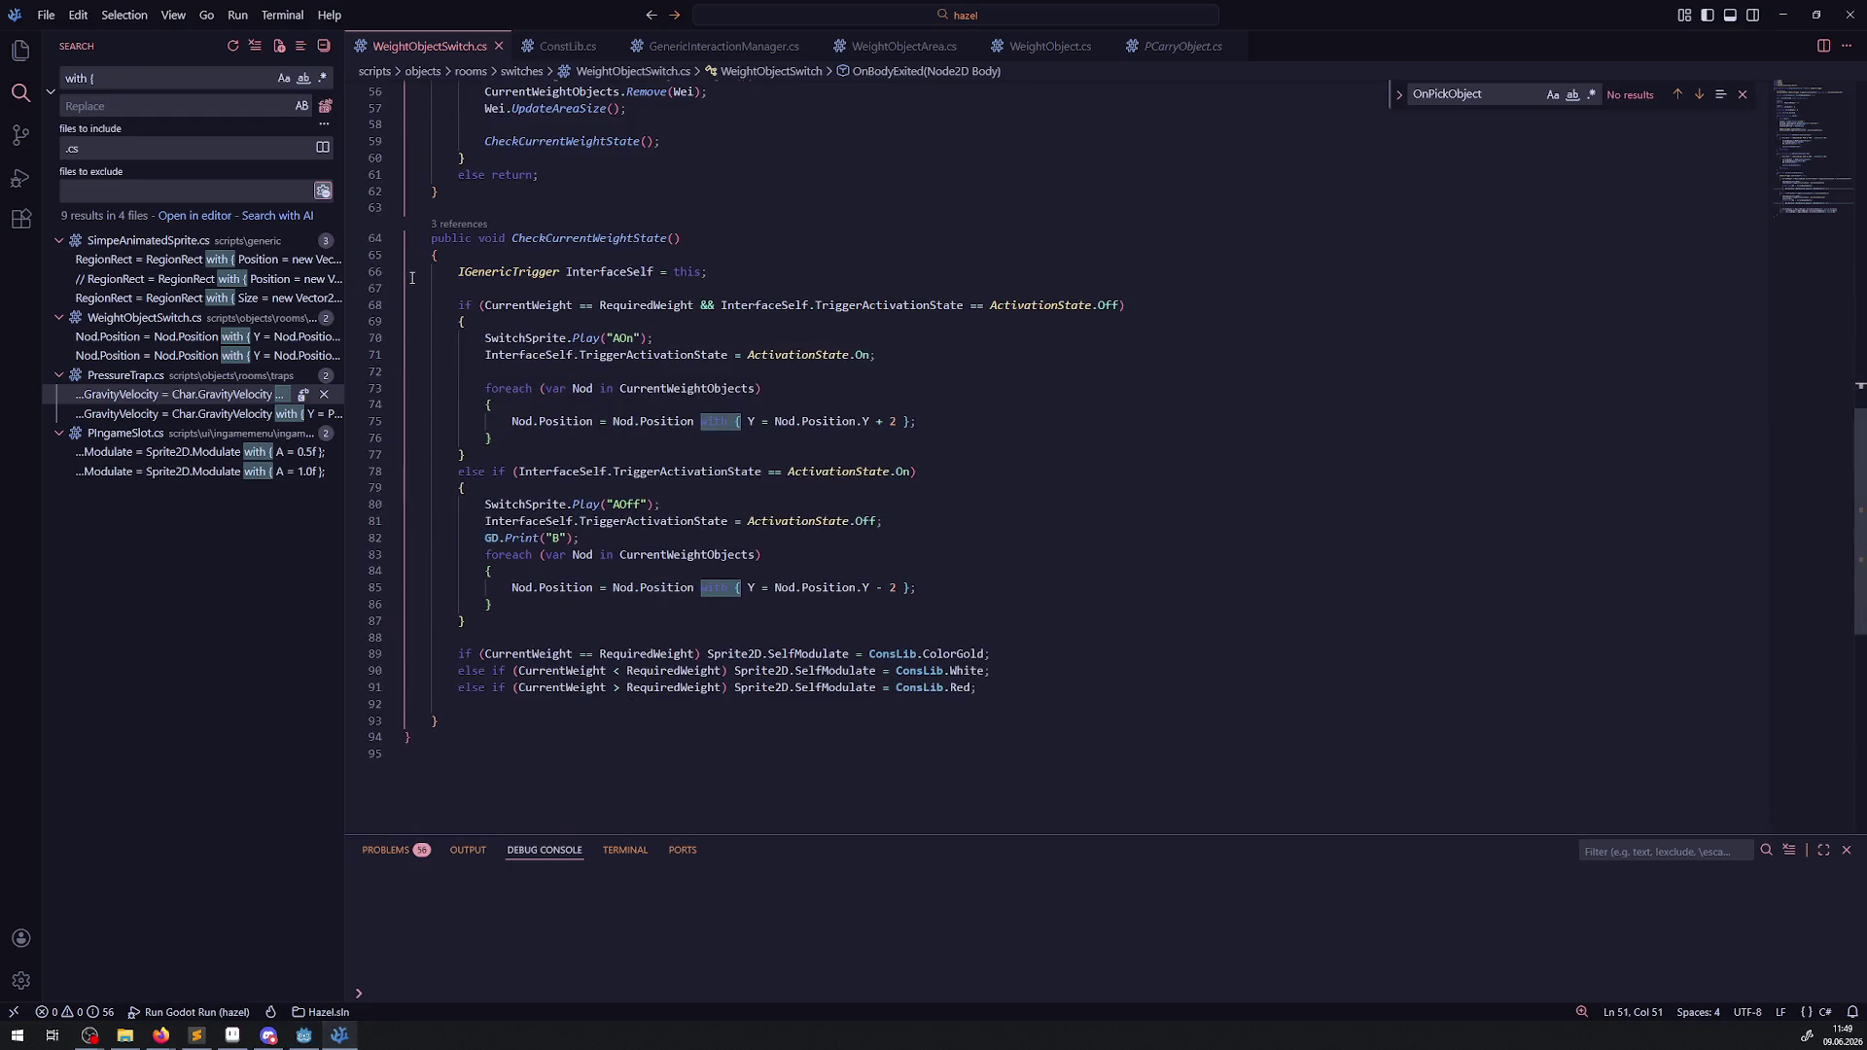
click(586, 538)
key(shift+Home)
key(BackSpace)
key(BackSpace)
key(BackSpace)
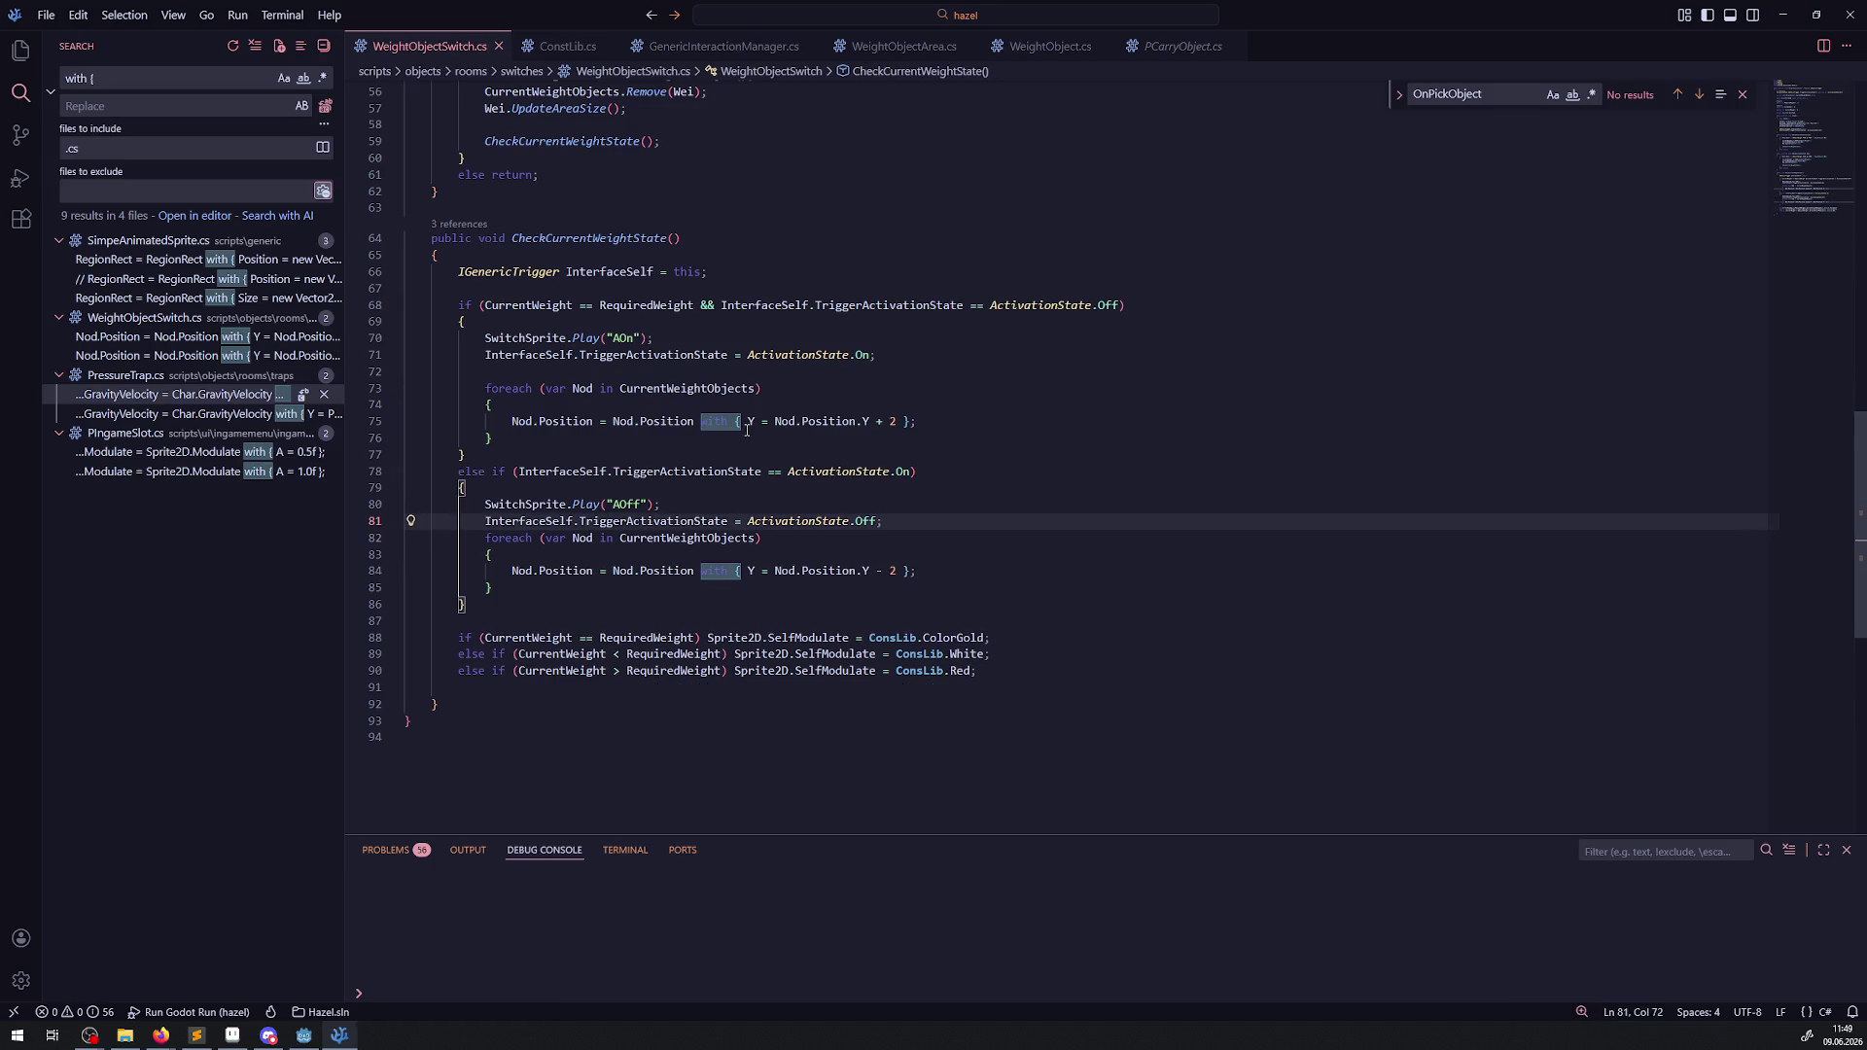
key(Return)
click(992, 525)
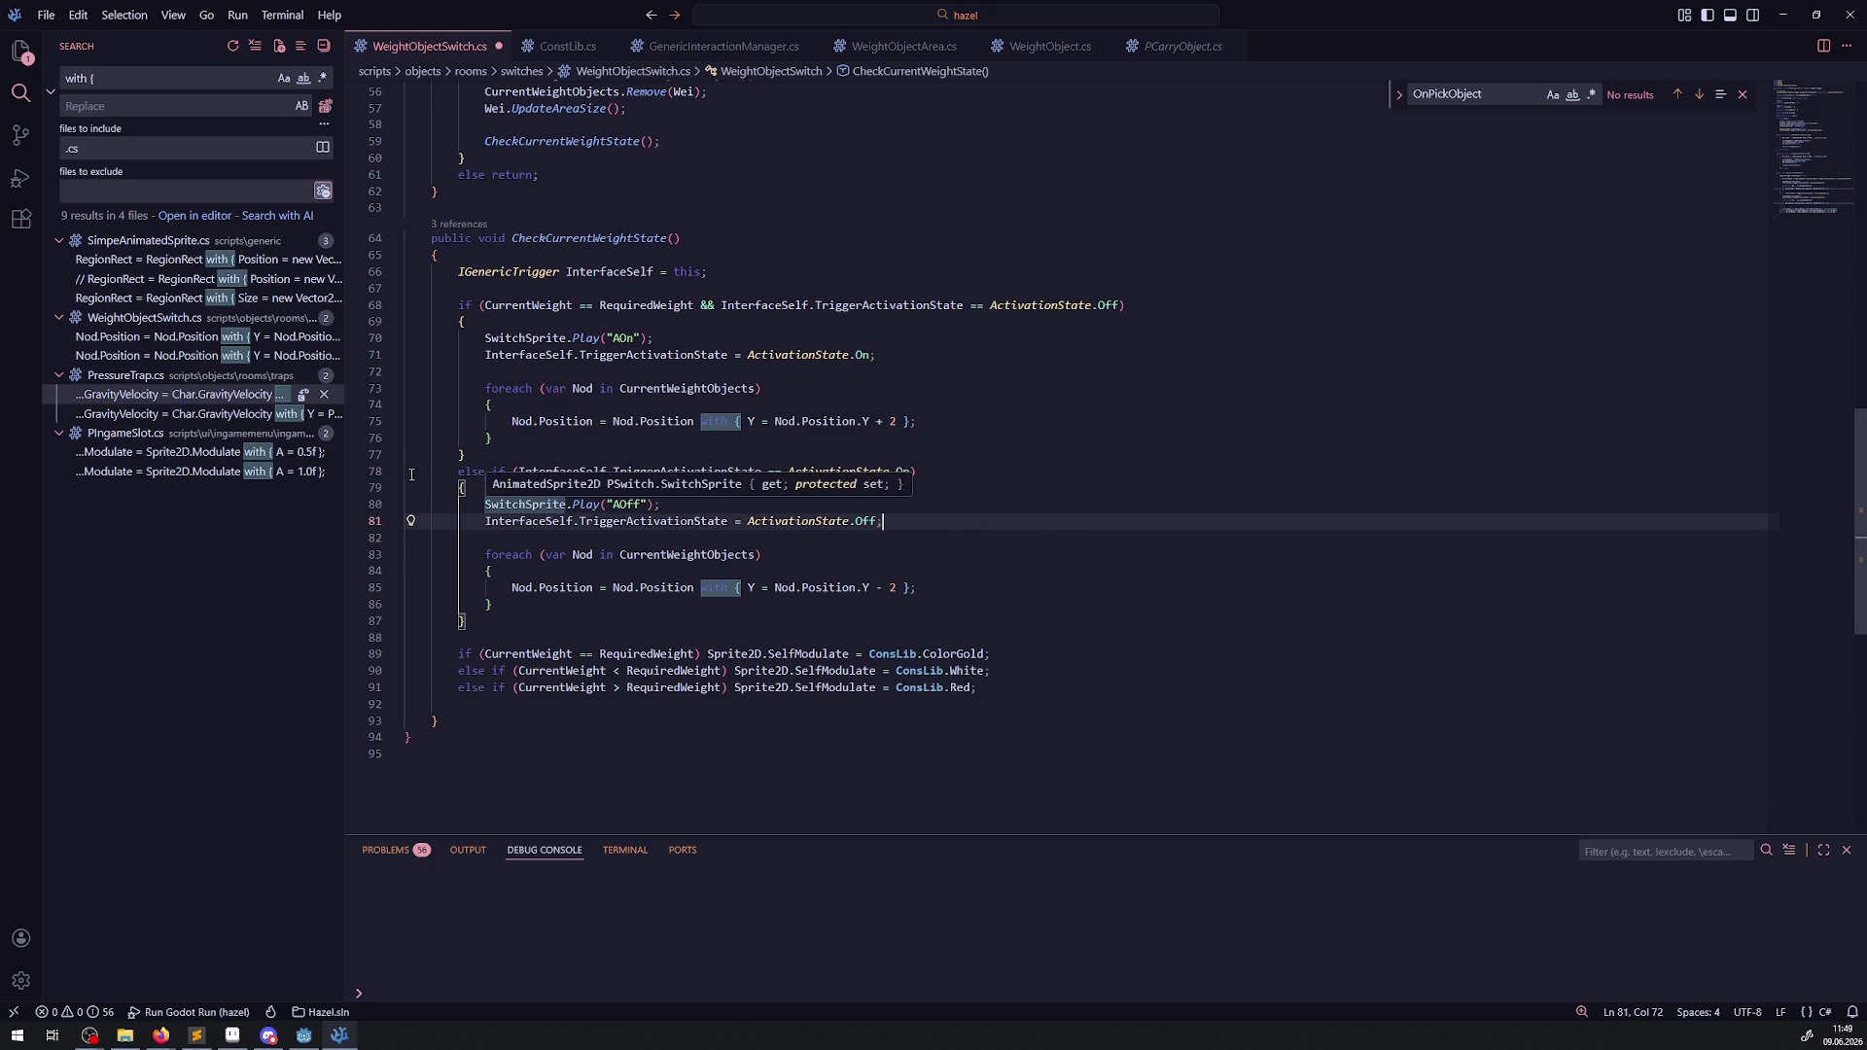
Save WeightObjectSwitch.cs, fold its three methods, and switch to WeightObjectArea.cs.
click(393, 240)
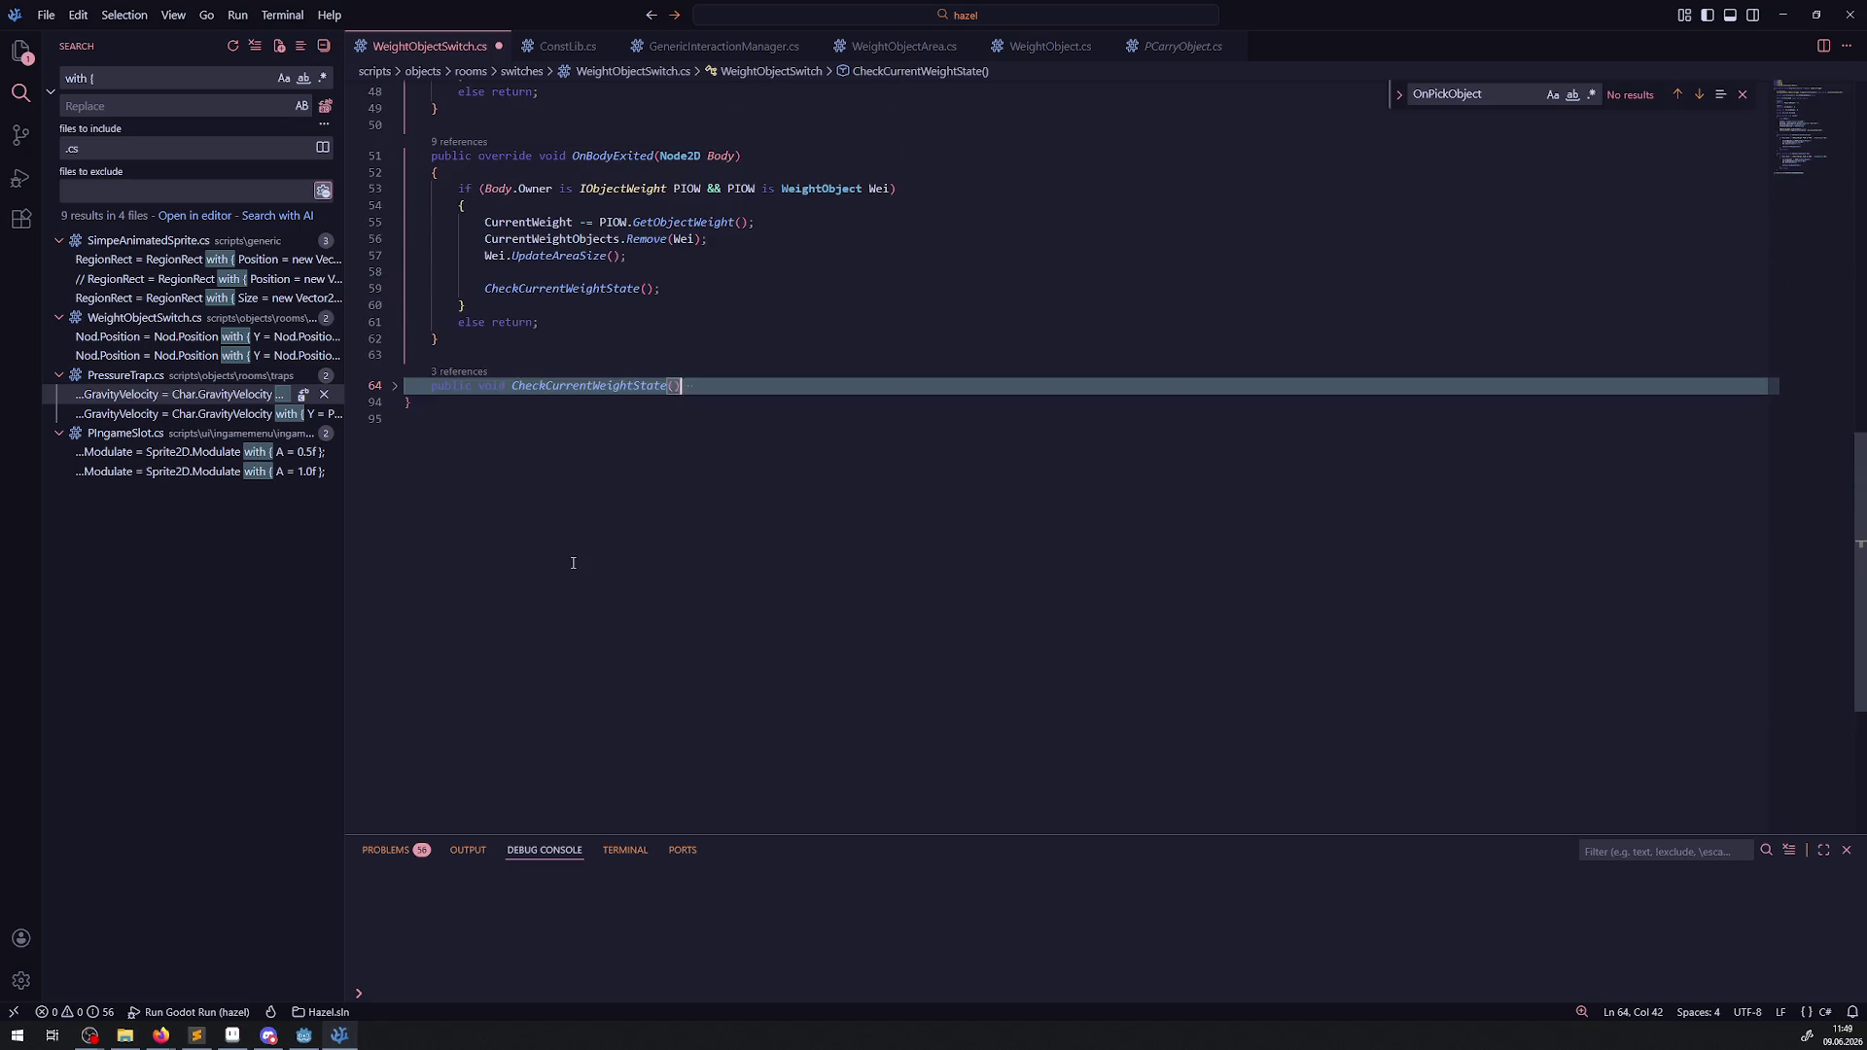
scroll(510, 389, up, 5)
key(ctrl+s)
scroll(487, 567, up, 3)
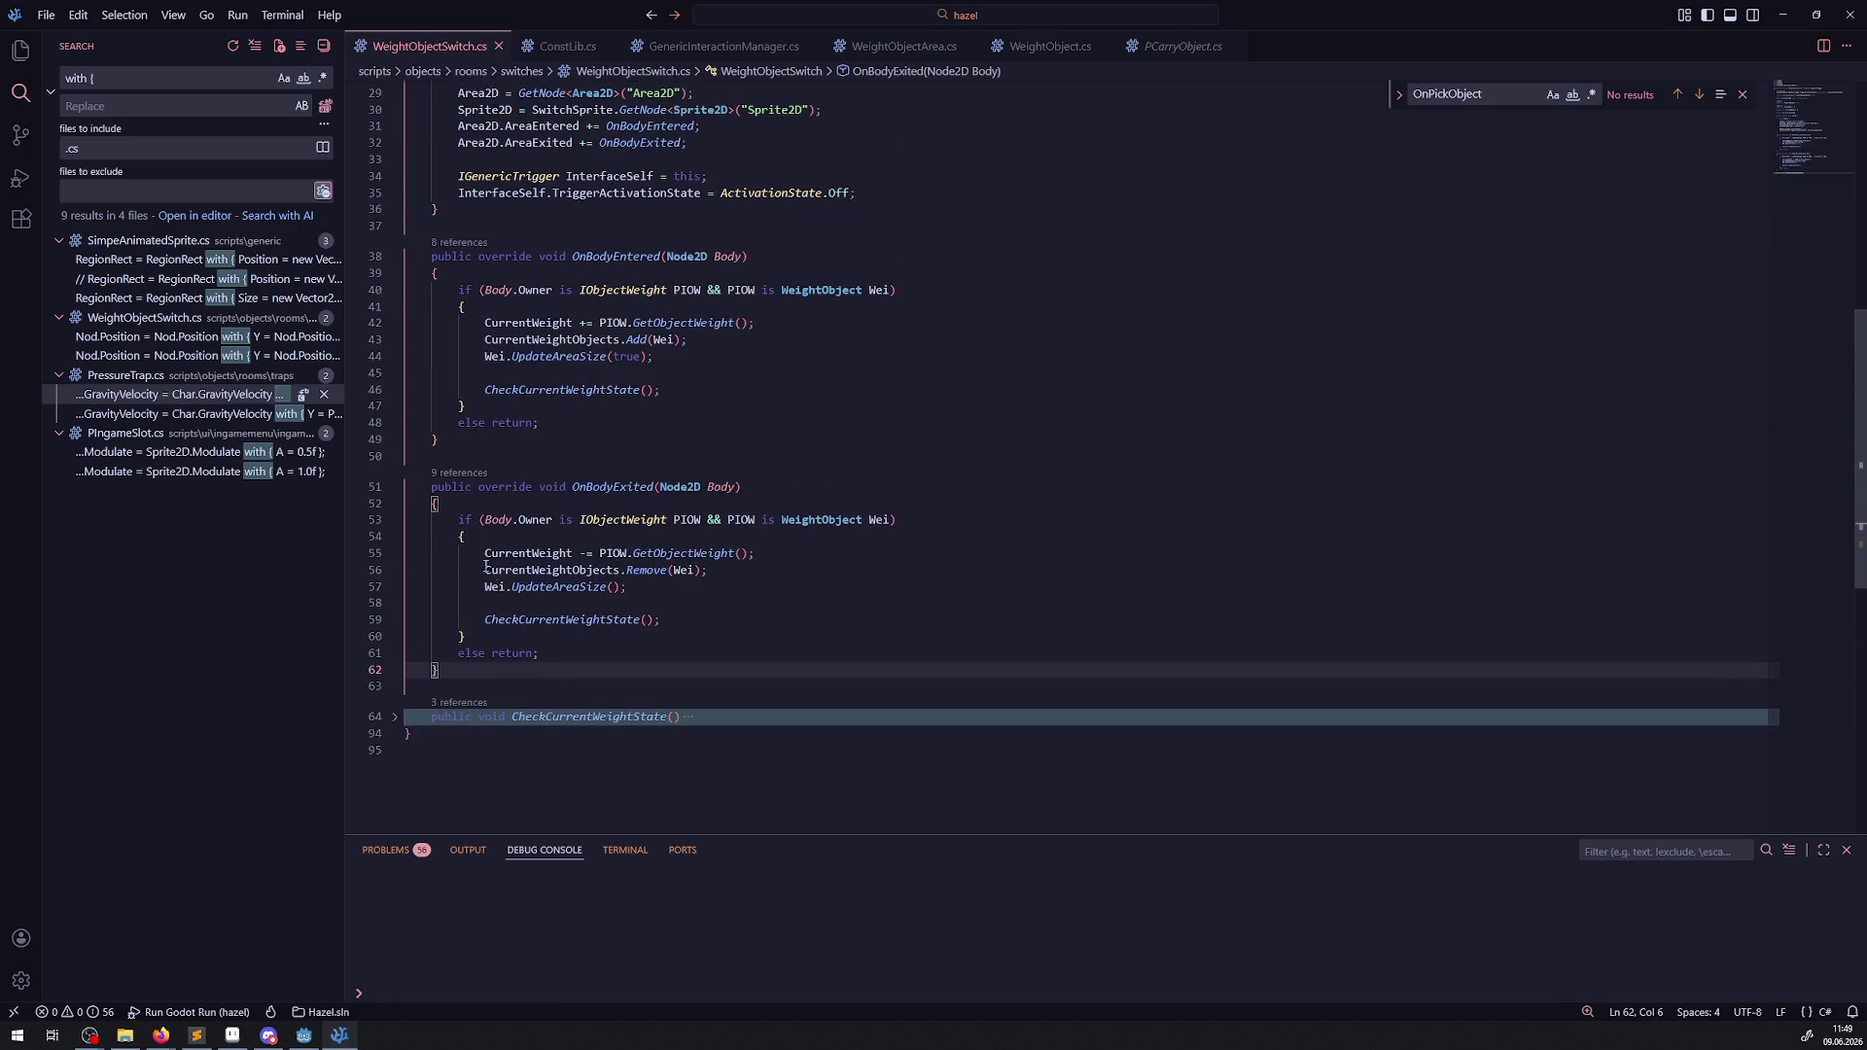
click(394, 486)
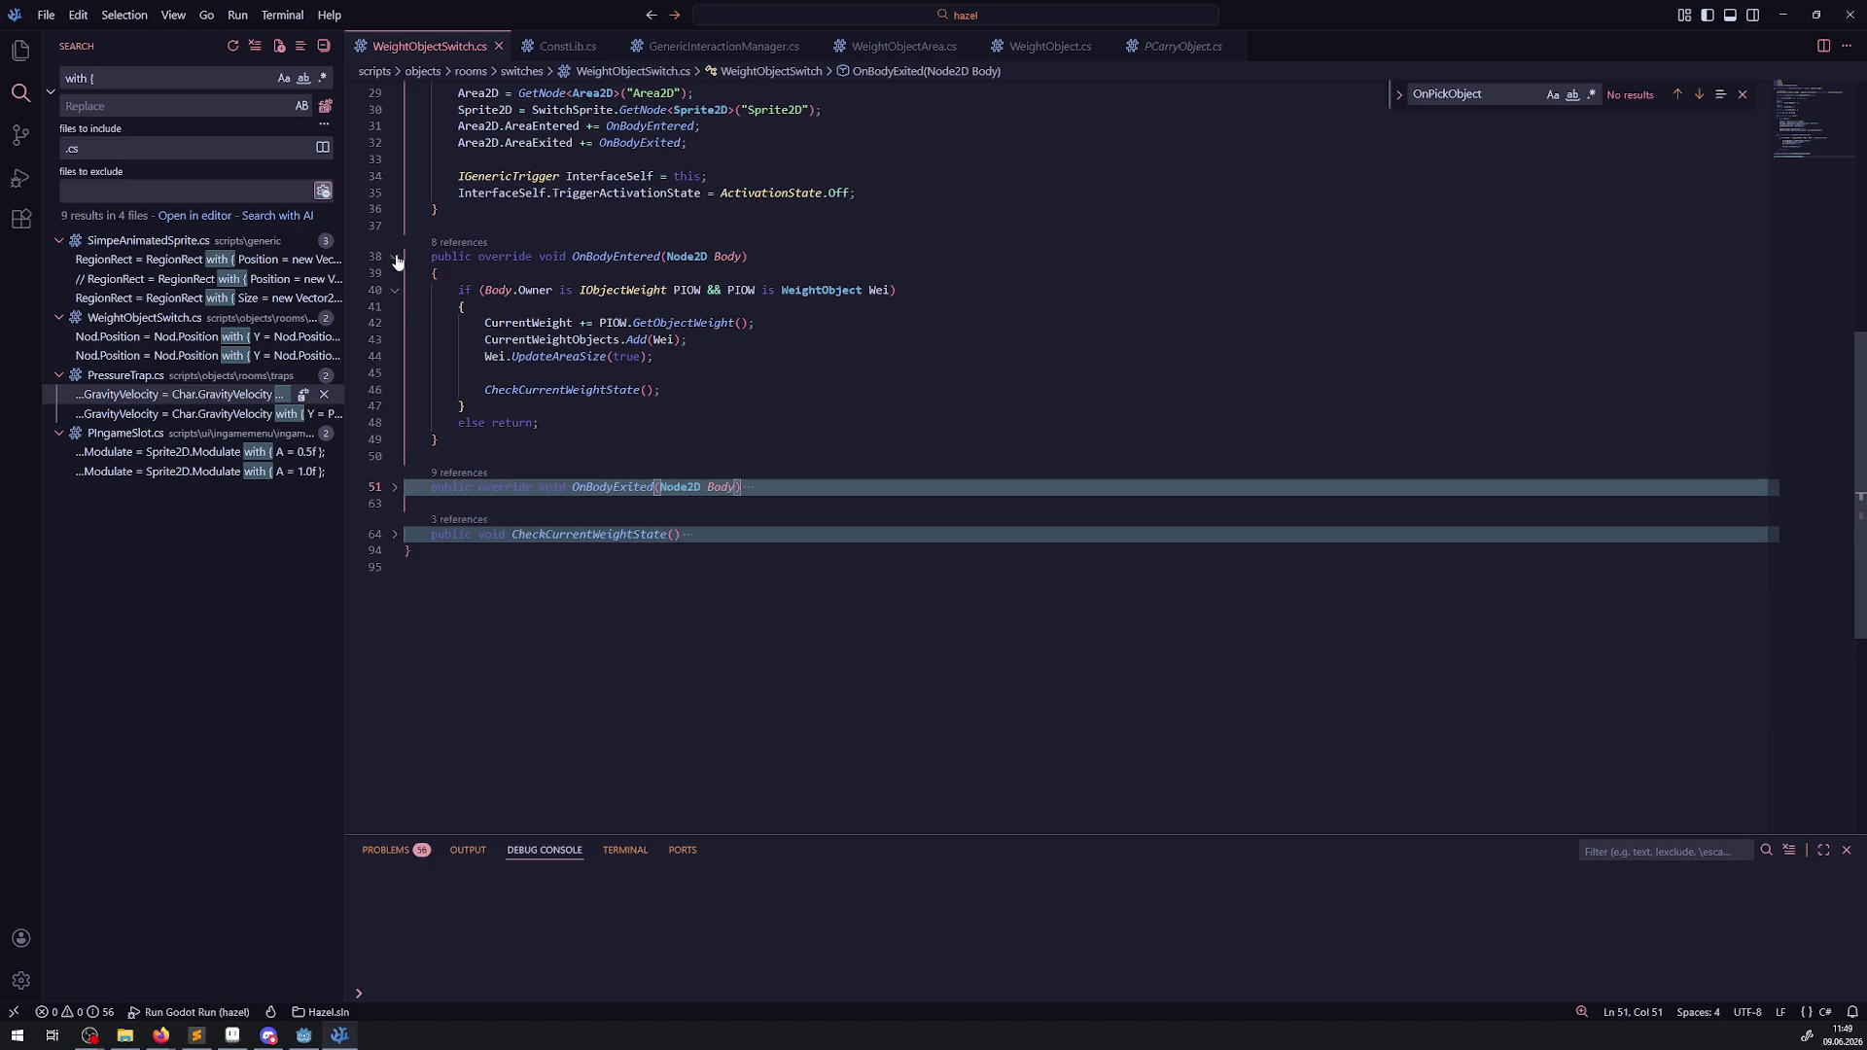
click(394, 256)
click(914, 47)
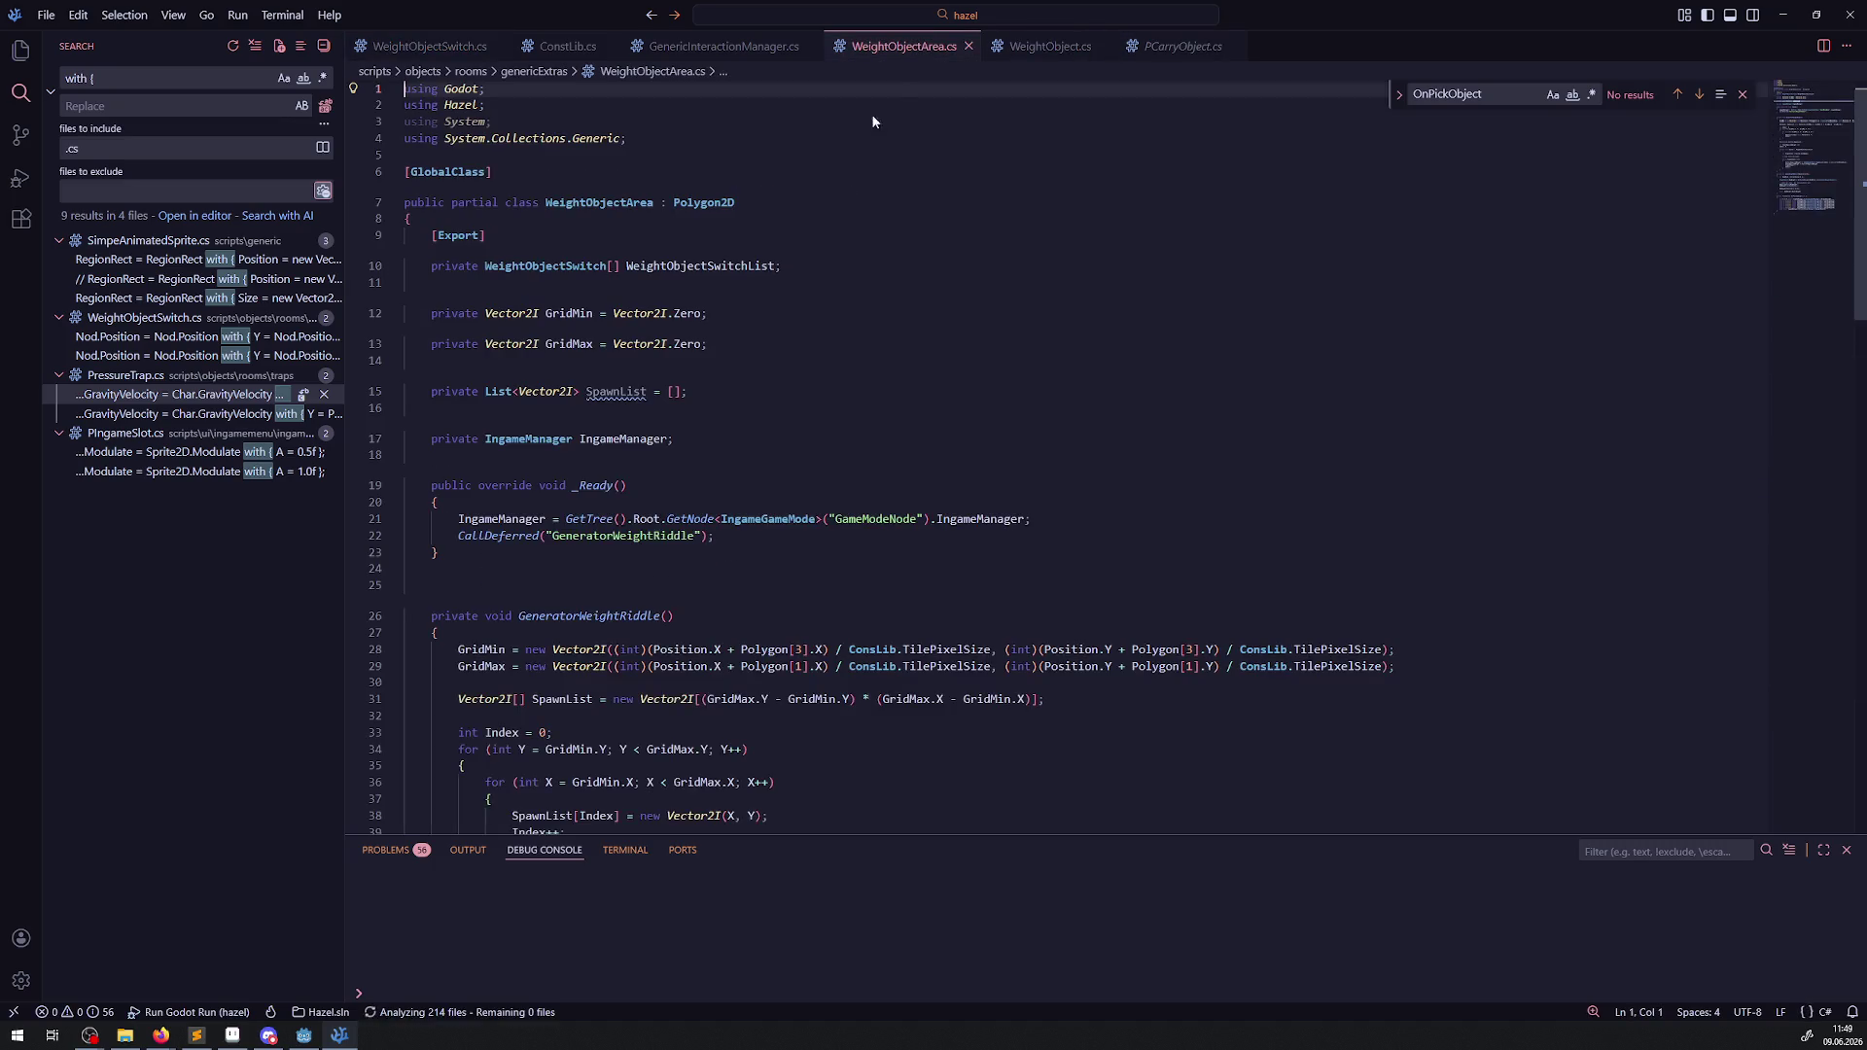
Delete the blank line above GeneratorWeightRiddle, show the Explorer sidebar, and save WeightObjectArea.cs.
click(544, 399)
key(BackSpace)
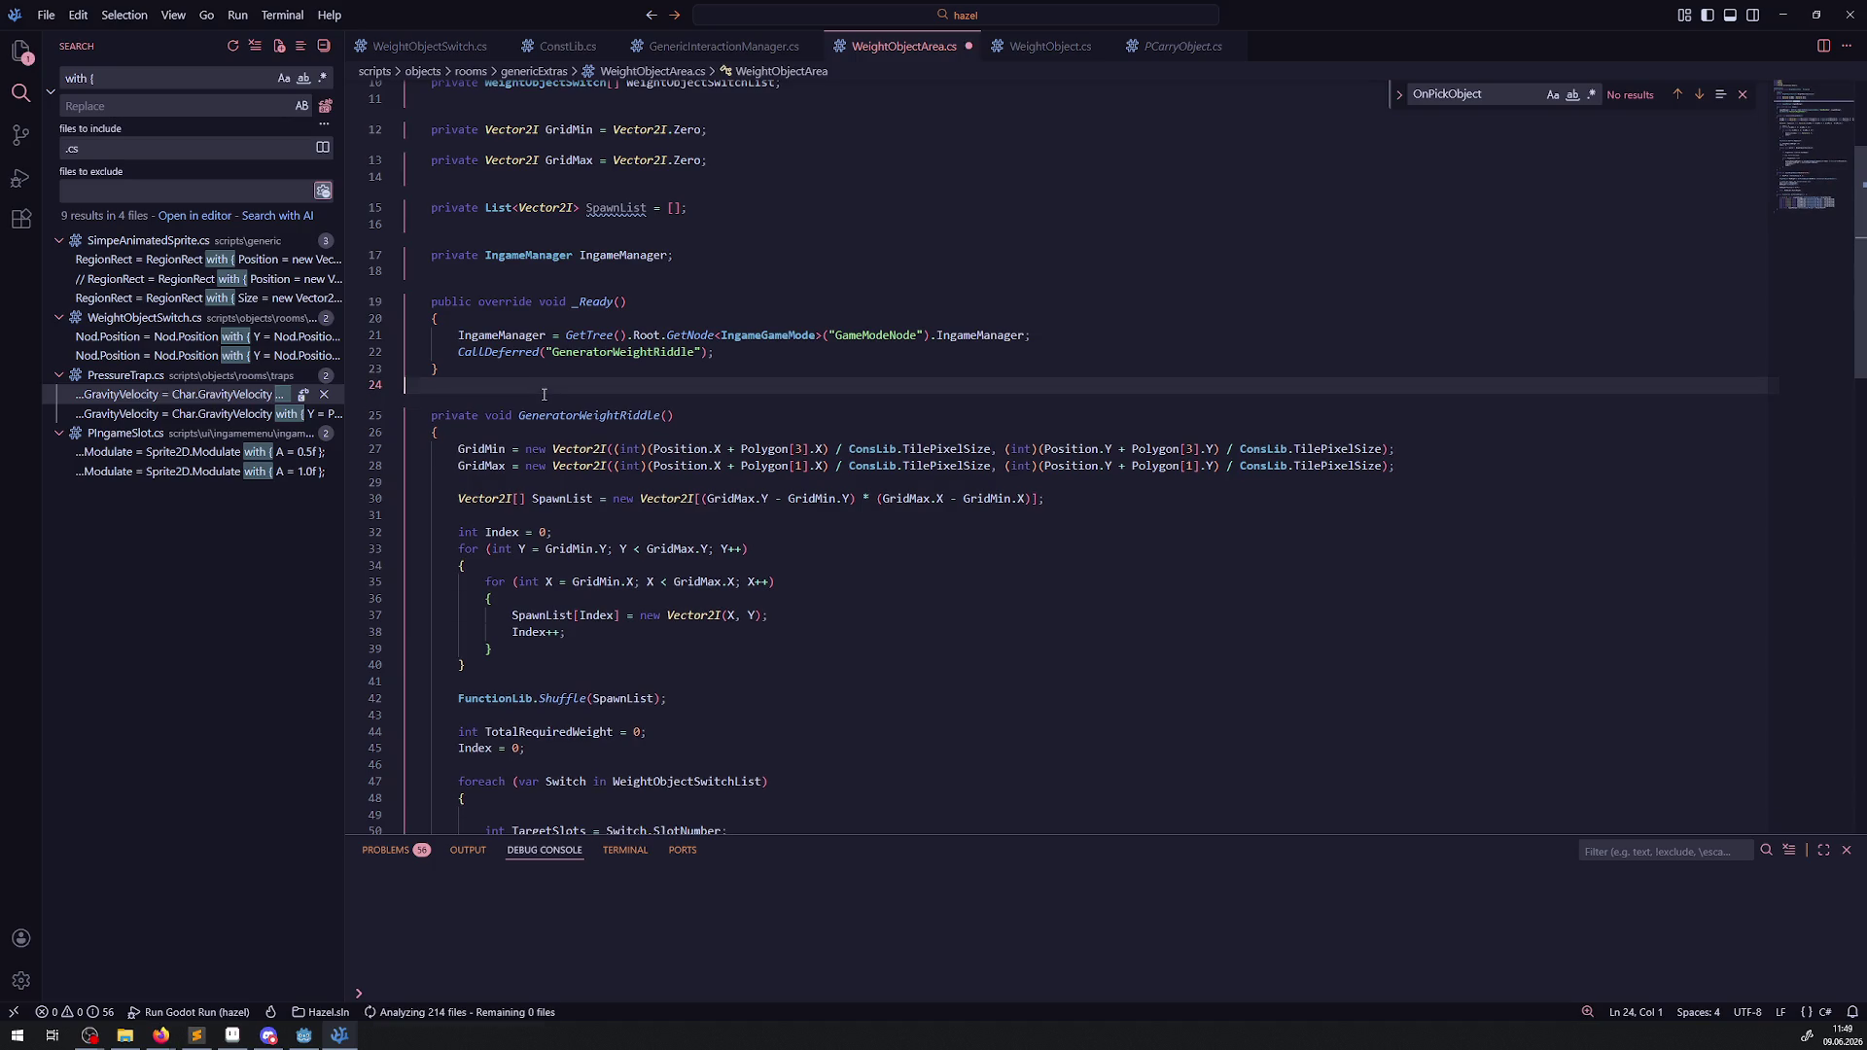
key(ctrl+shift+e)
click(719, 565)
key(ctrl+s)
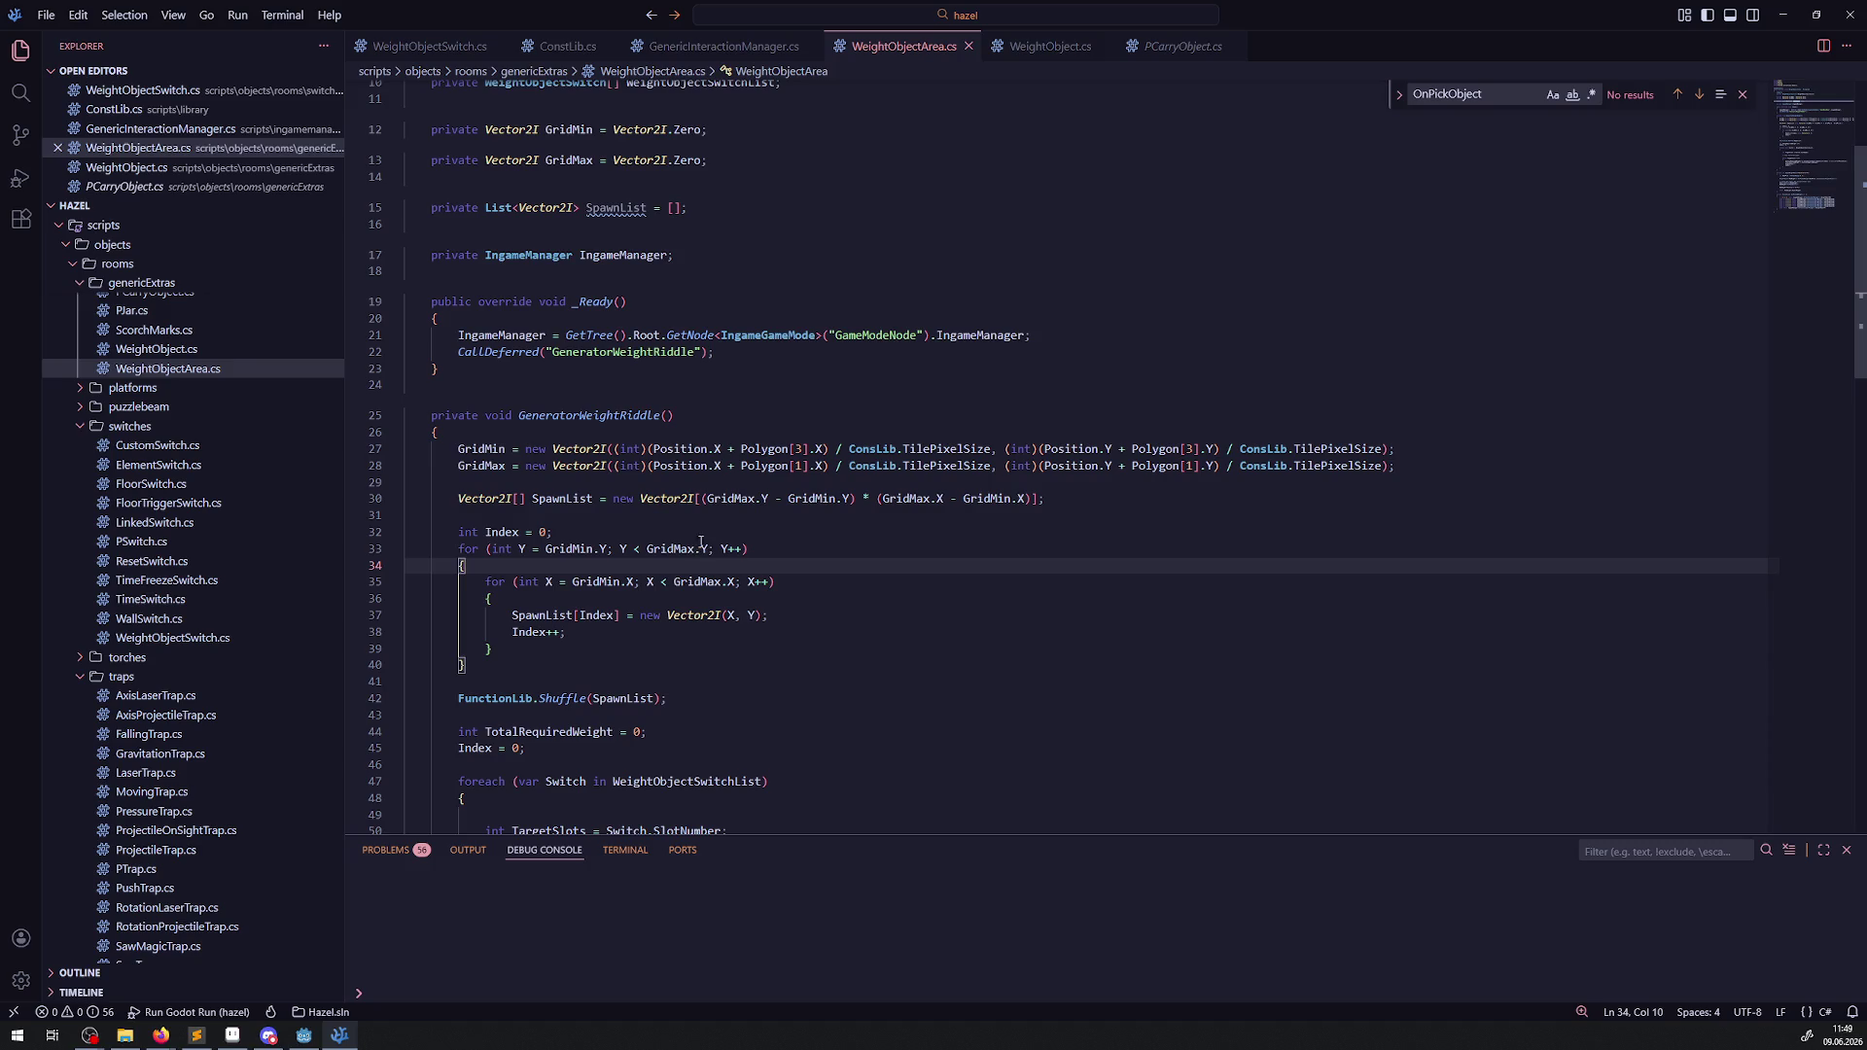
Select the spawn grid loop on lines 30–40 and briefly check the Godot editor.
scroll(846, 486, down, 4)
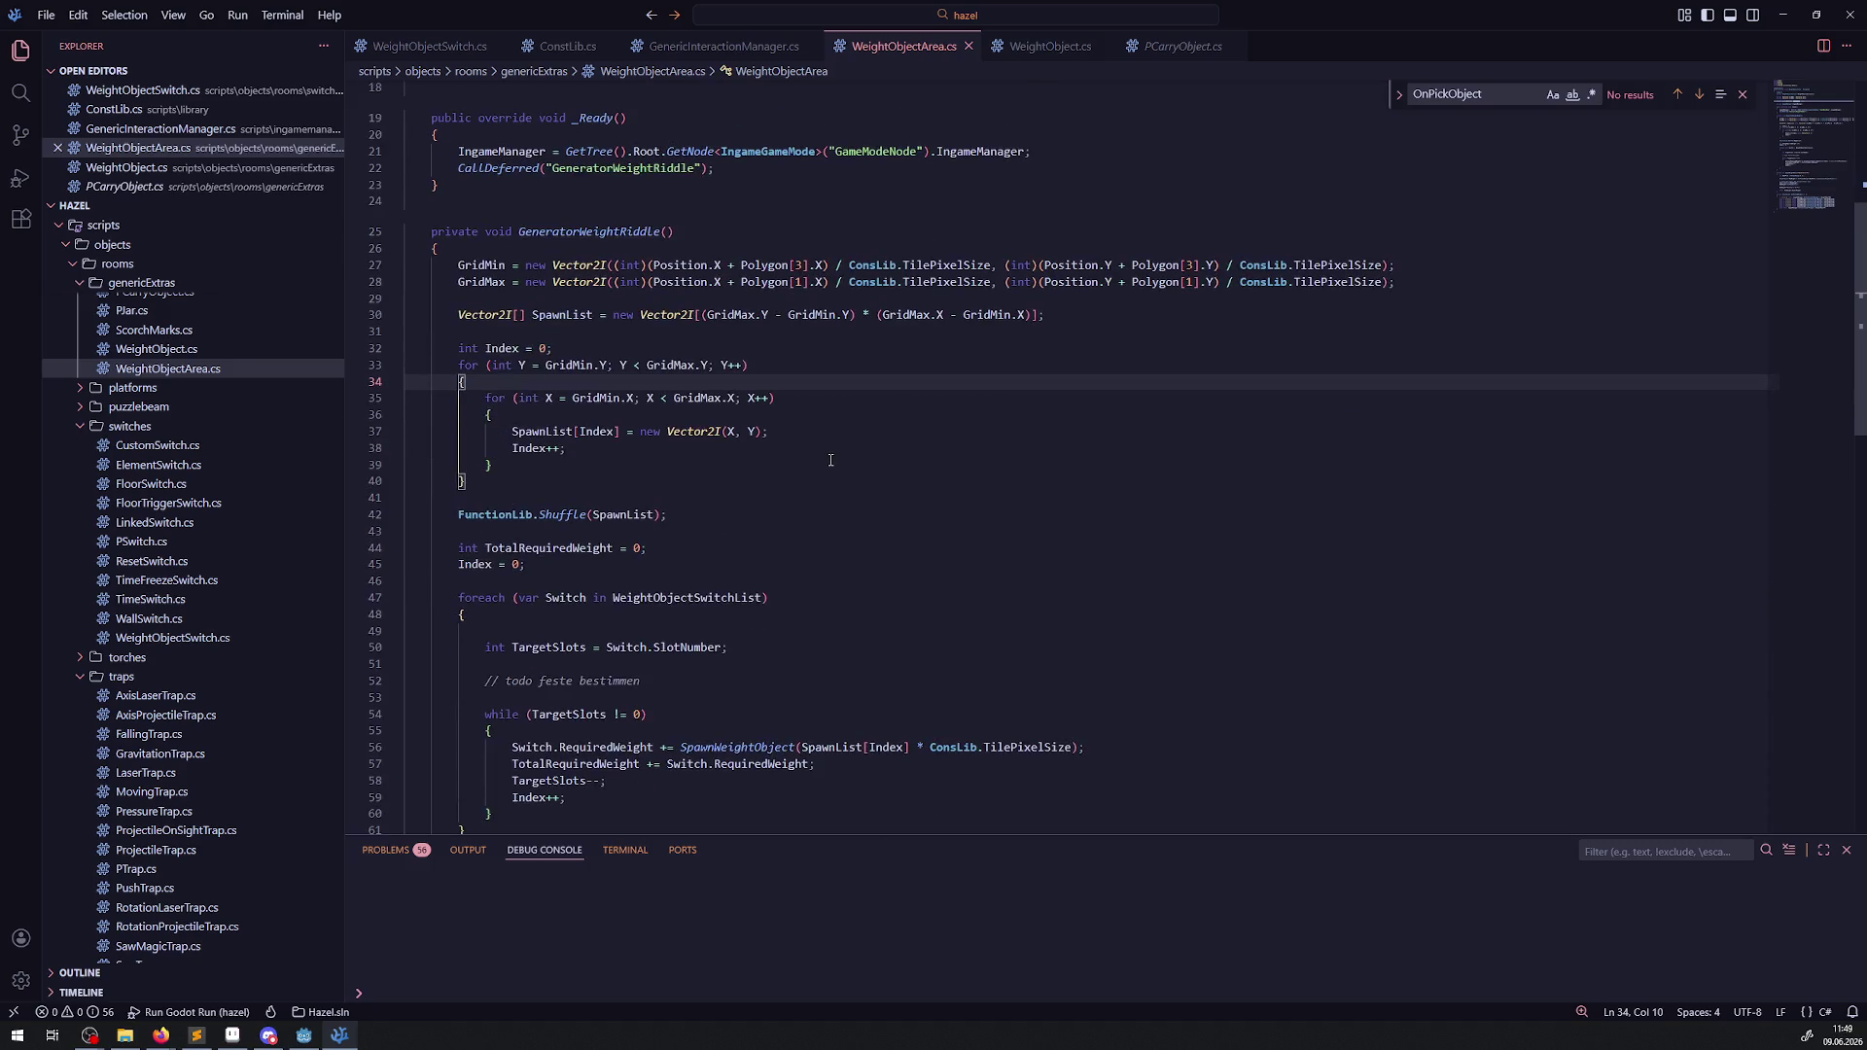
mouse_move(545, 481)
mouse_down()
mouse_move(700, 431)
mouse_move(741, 316)
mouse_up()
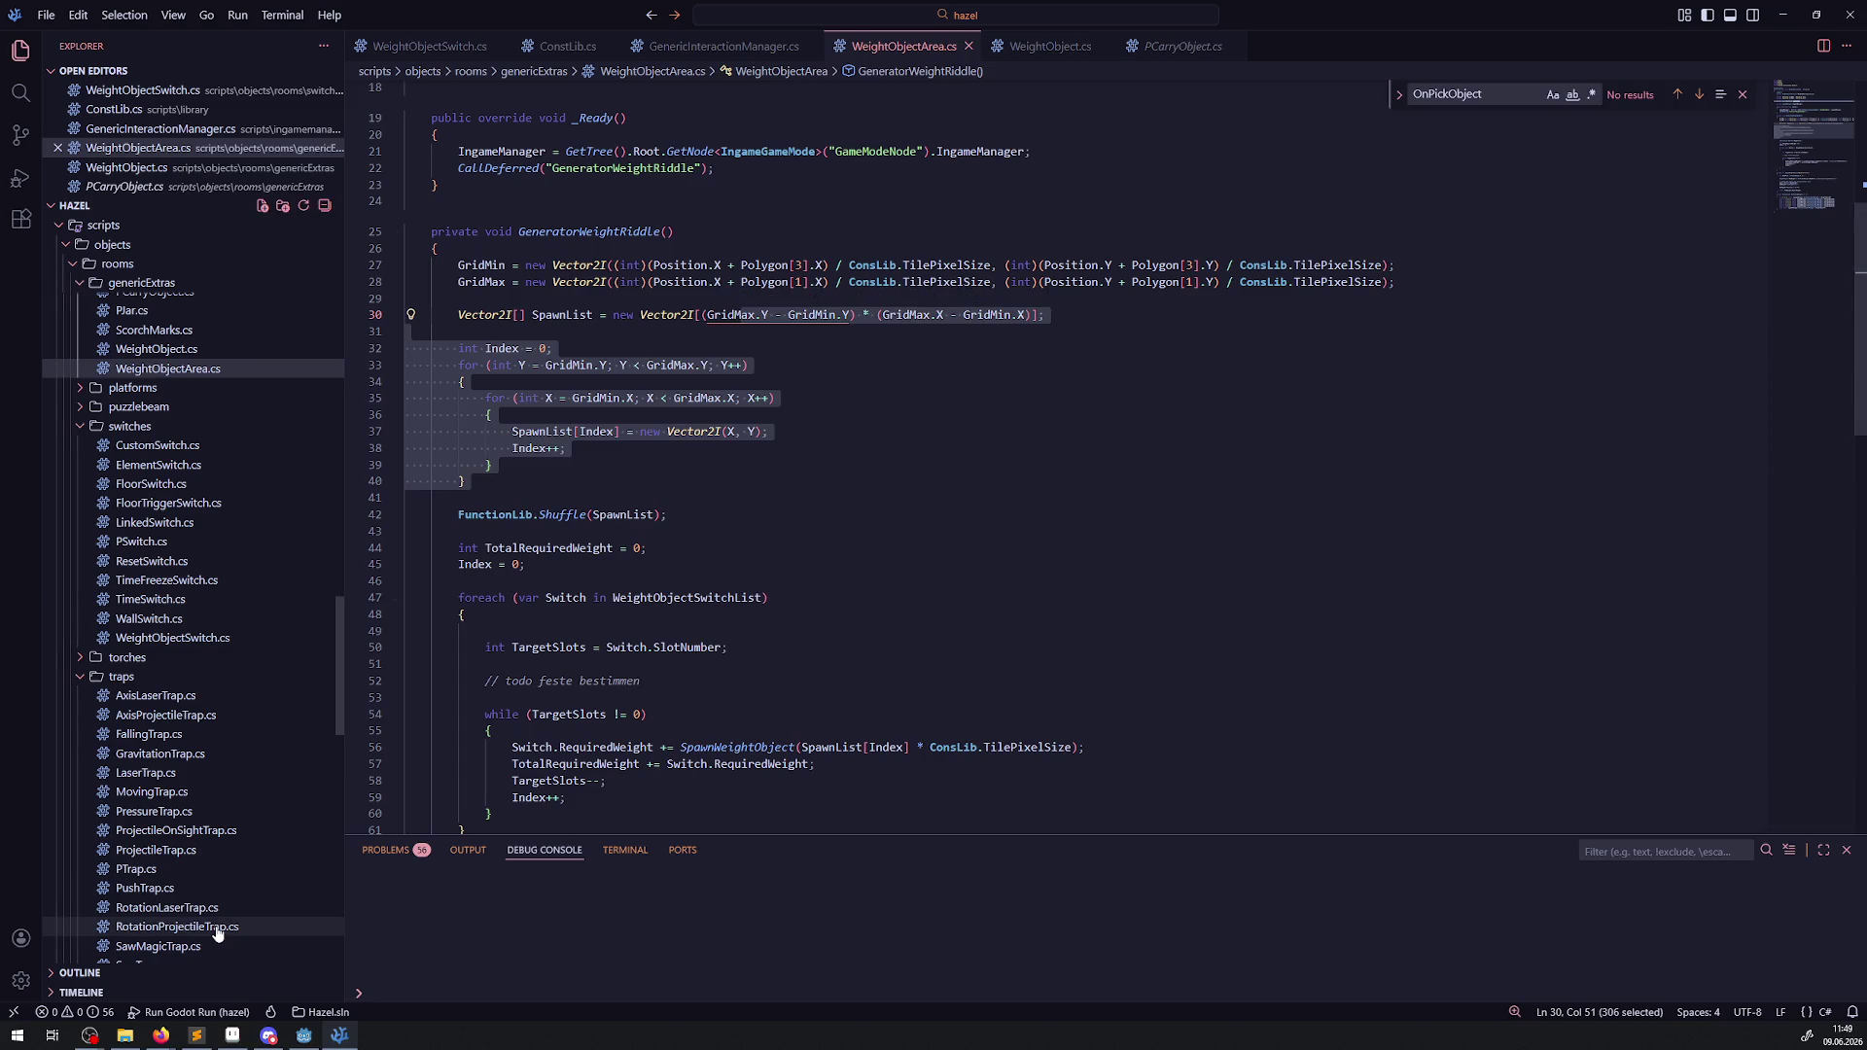
click(303, 1034)
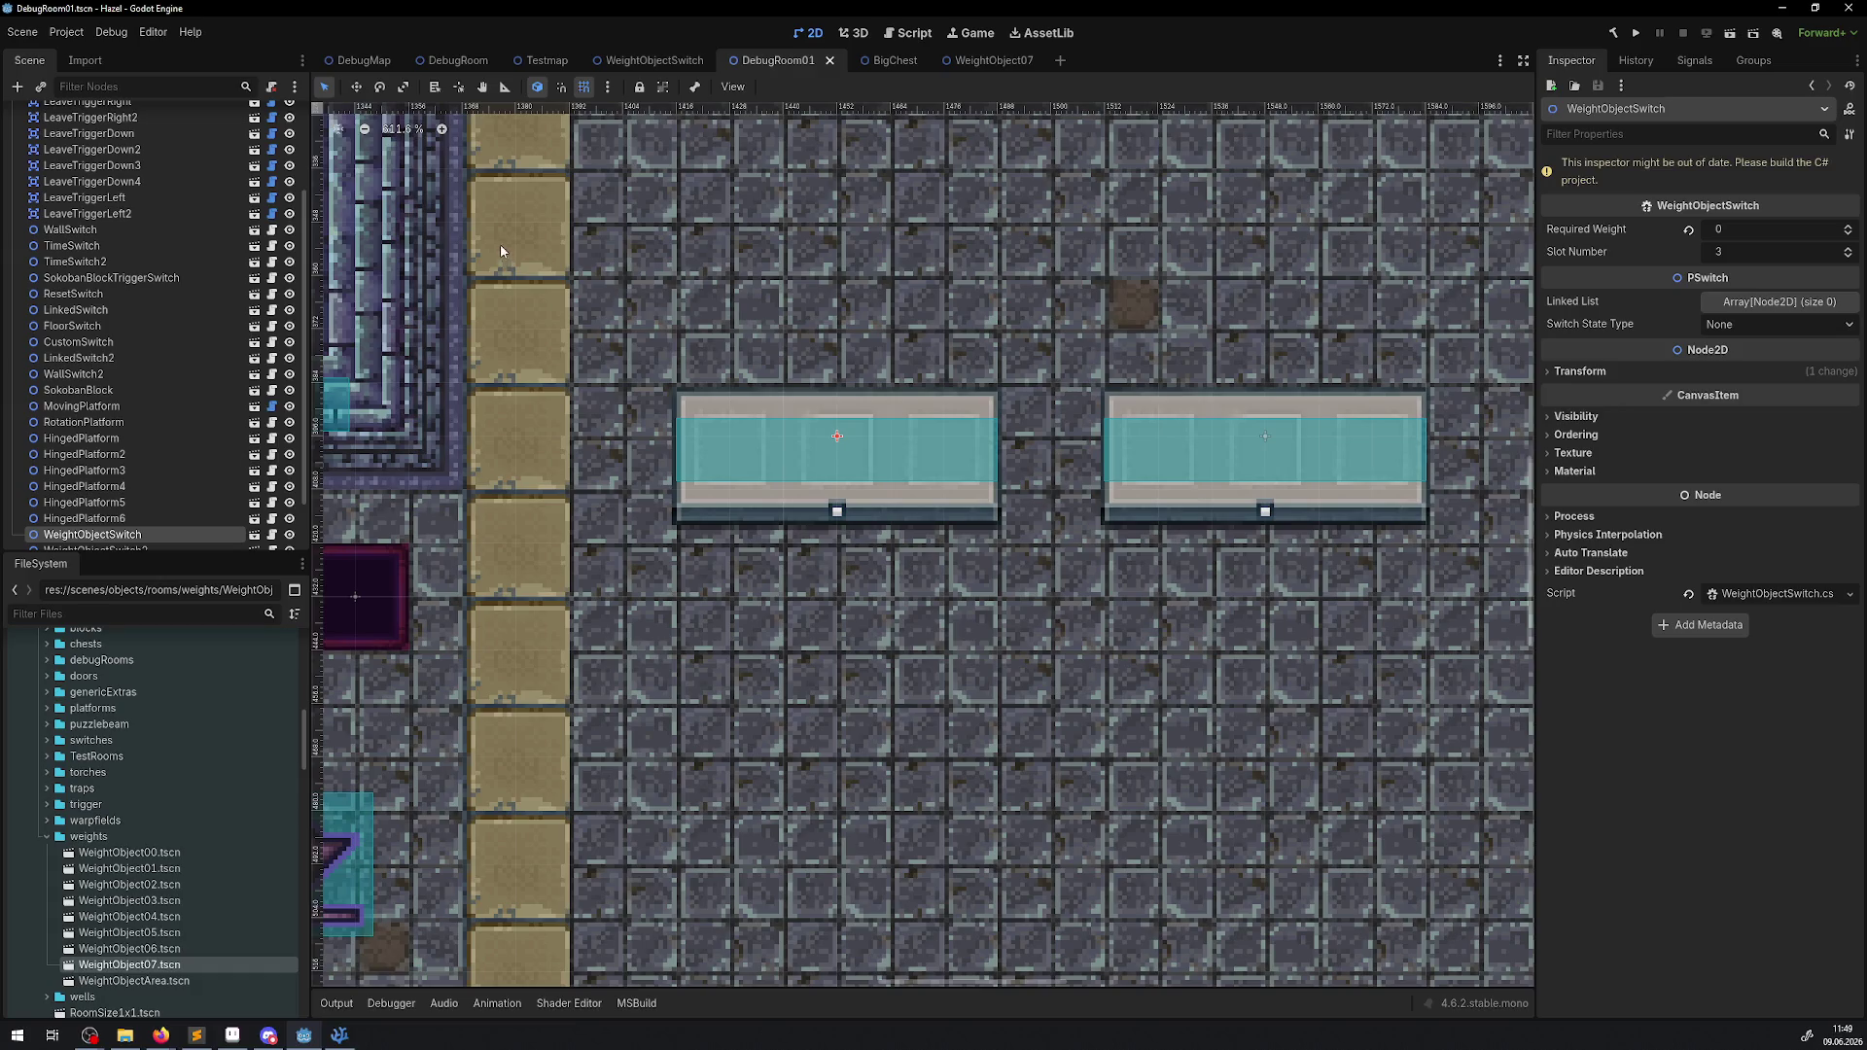
click(340, 1034)
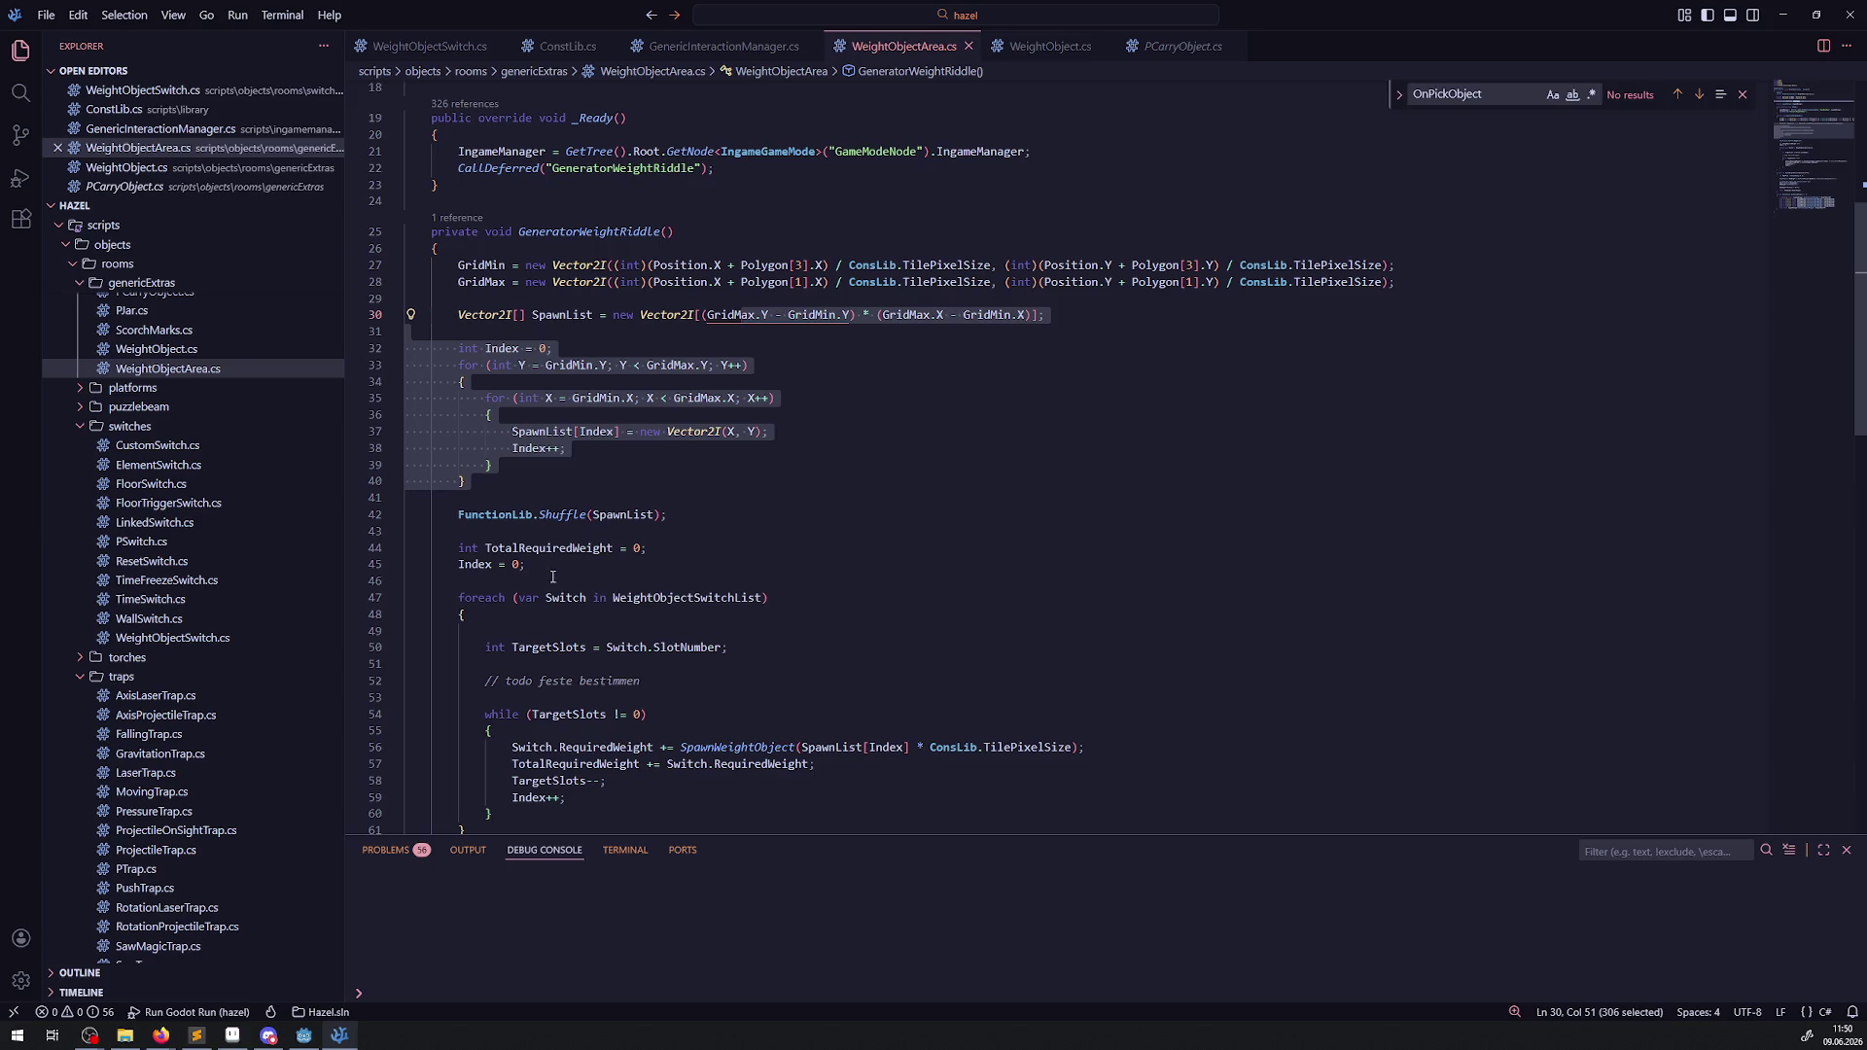
click(900, 500)
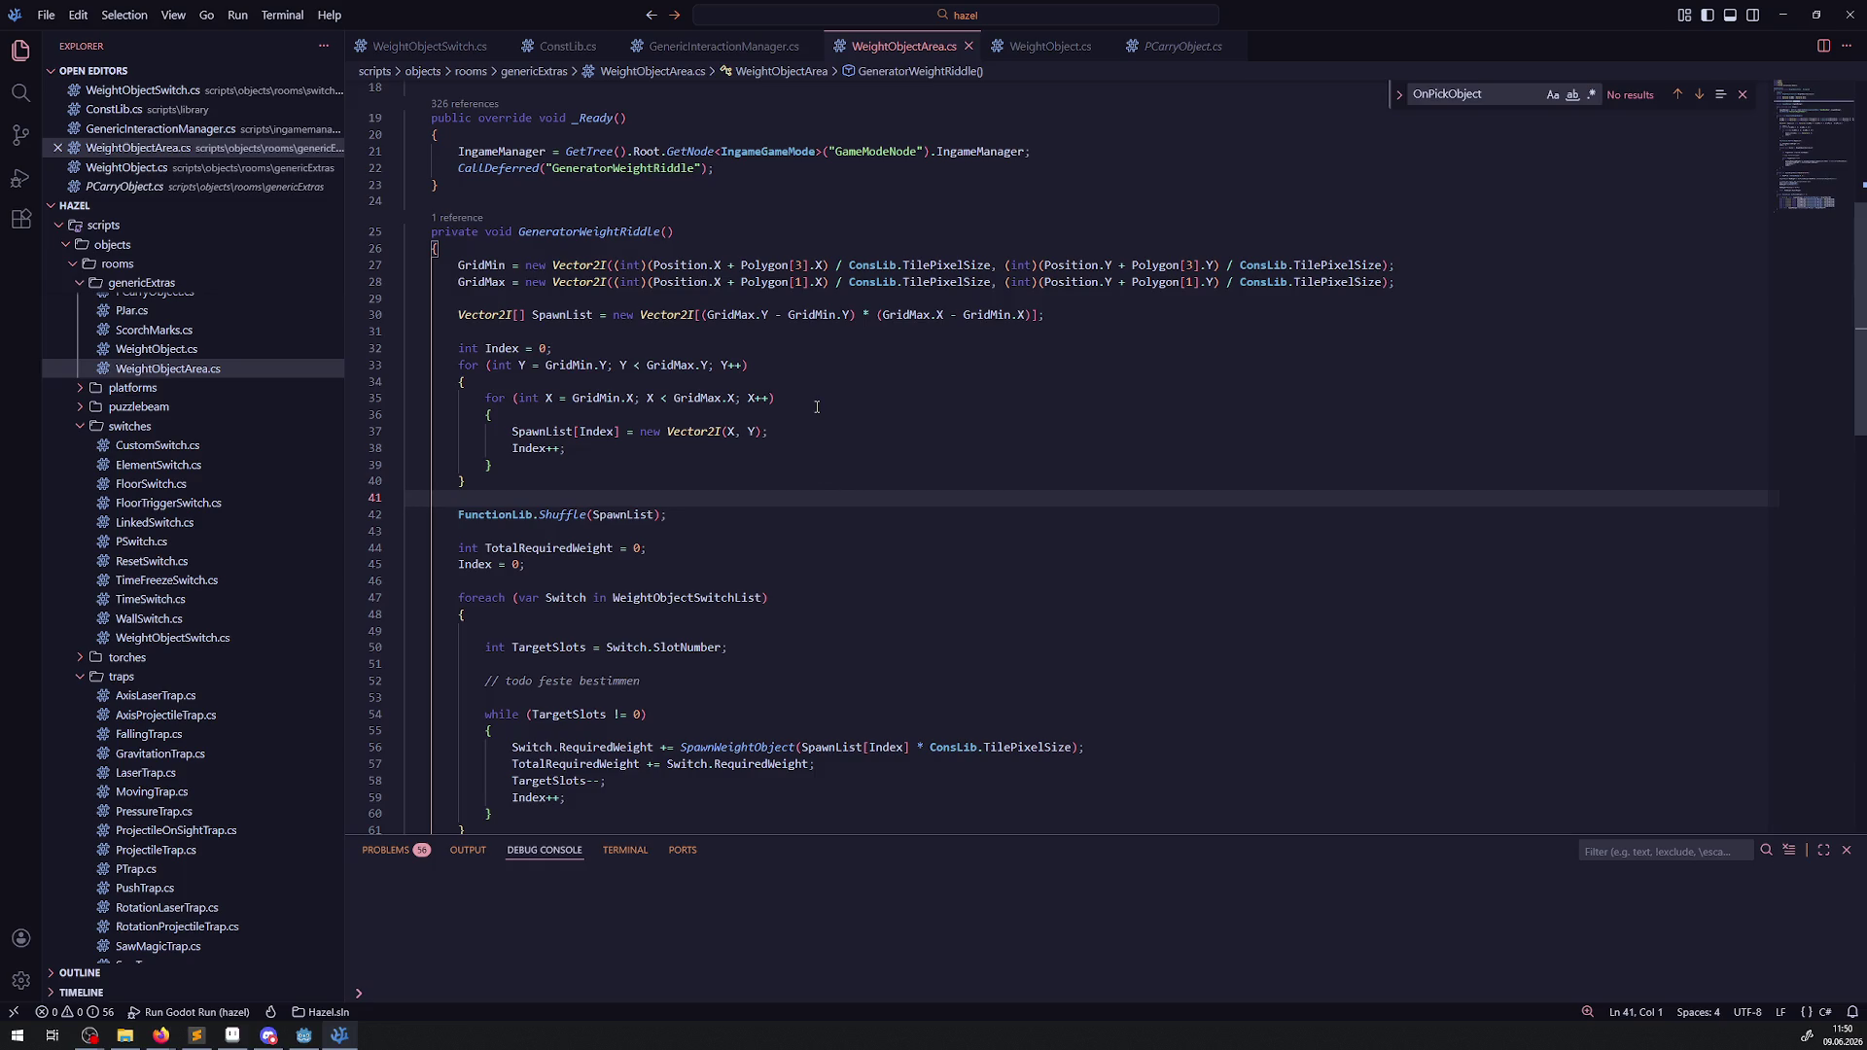
scroll(816, 401, down, 3)
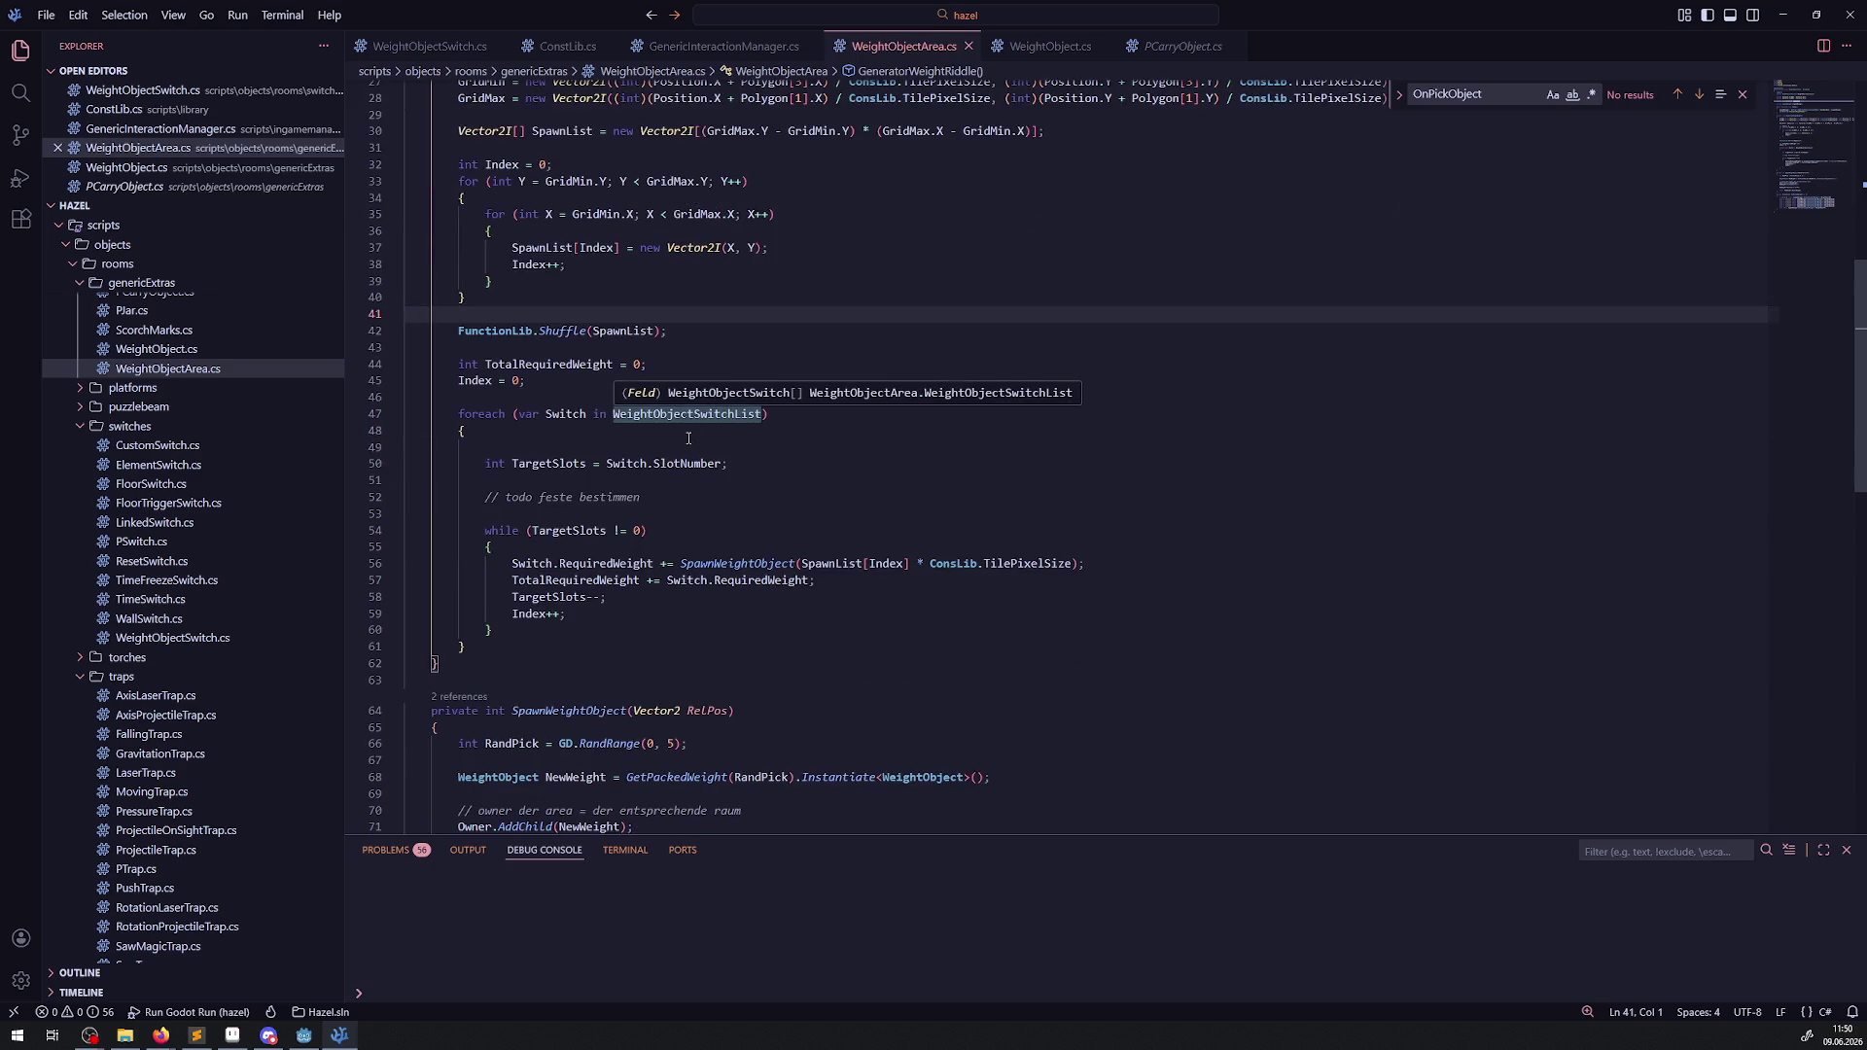
mouse_move(669, 459)
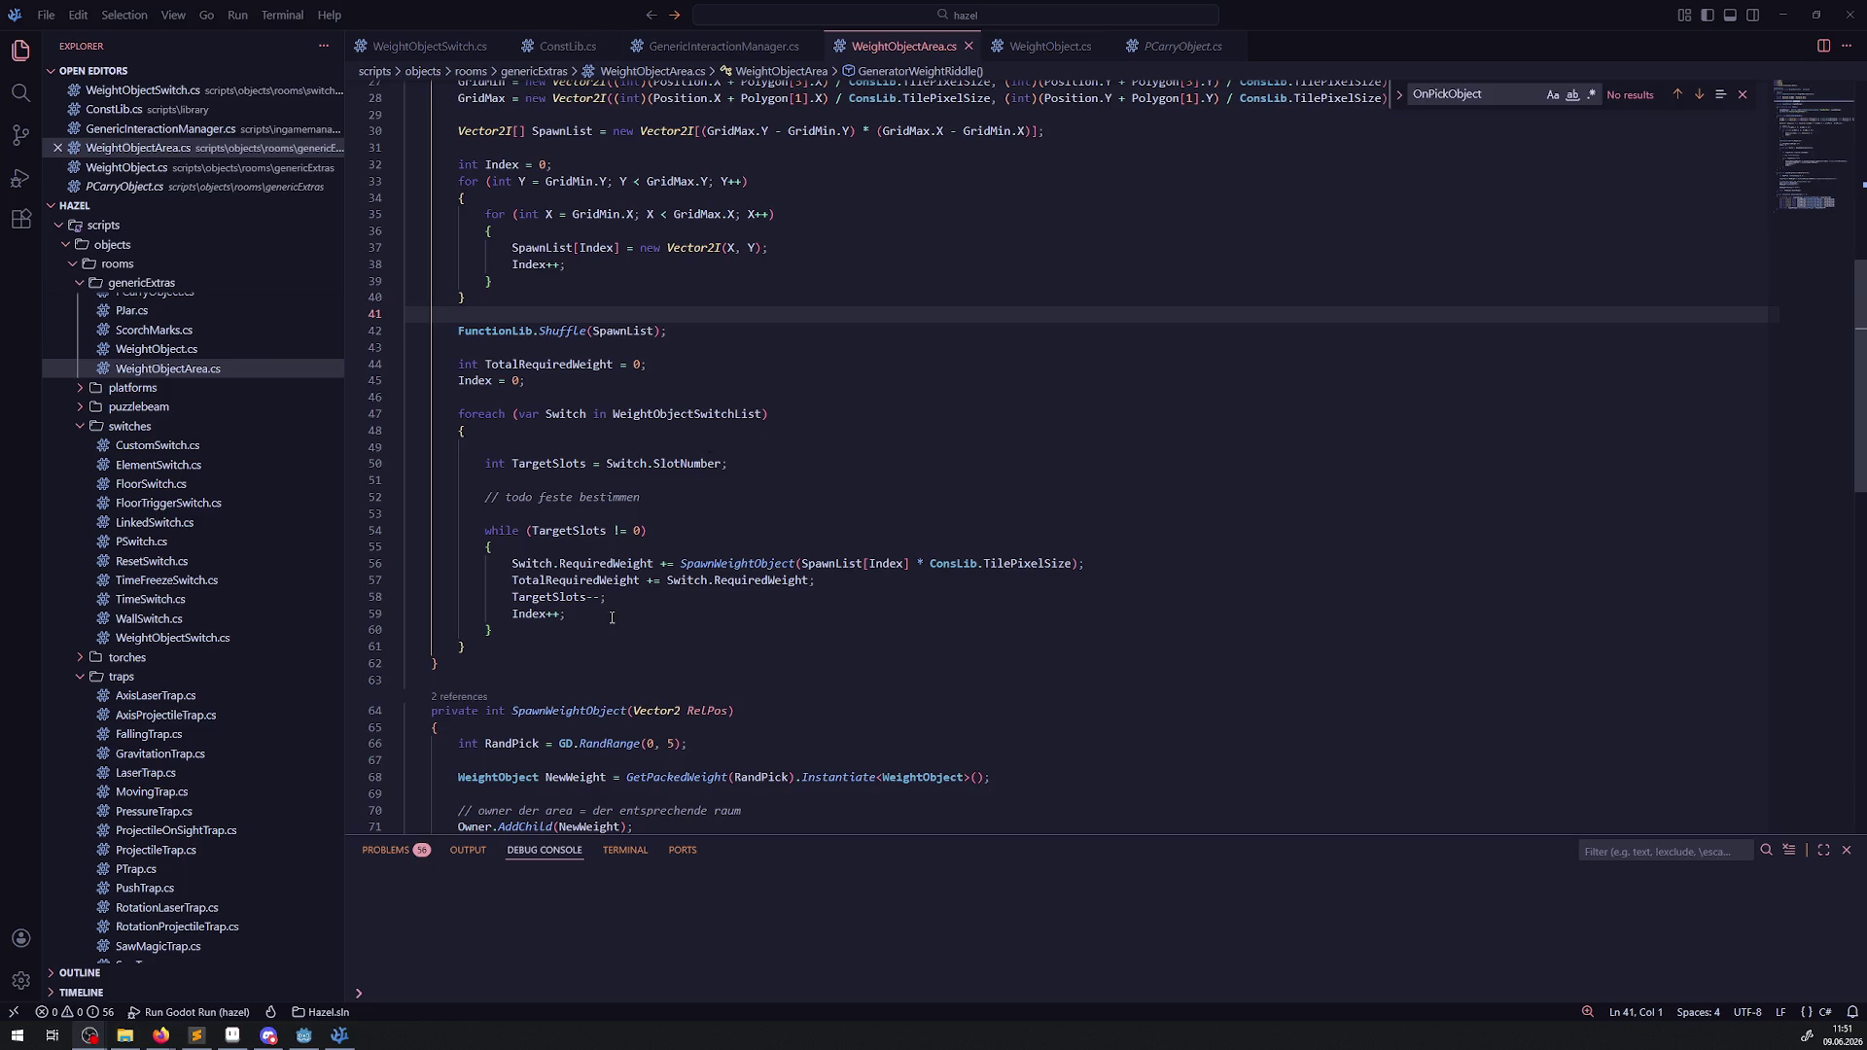
scroll(612, 617, down, 7)
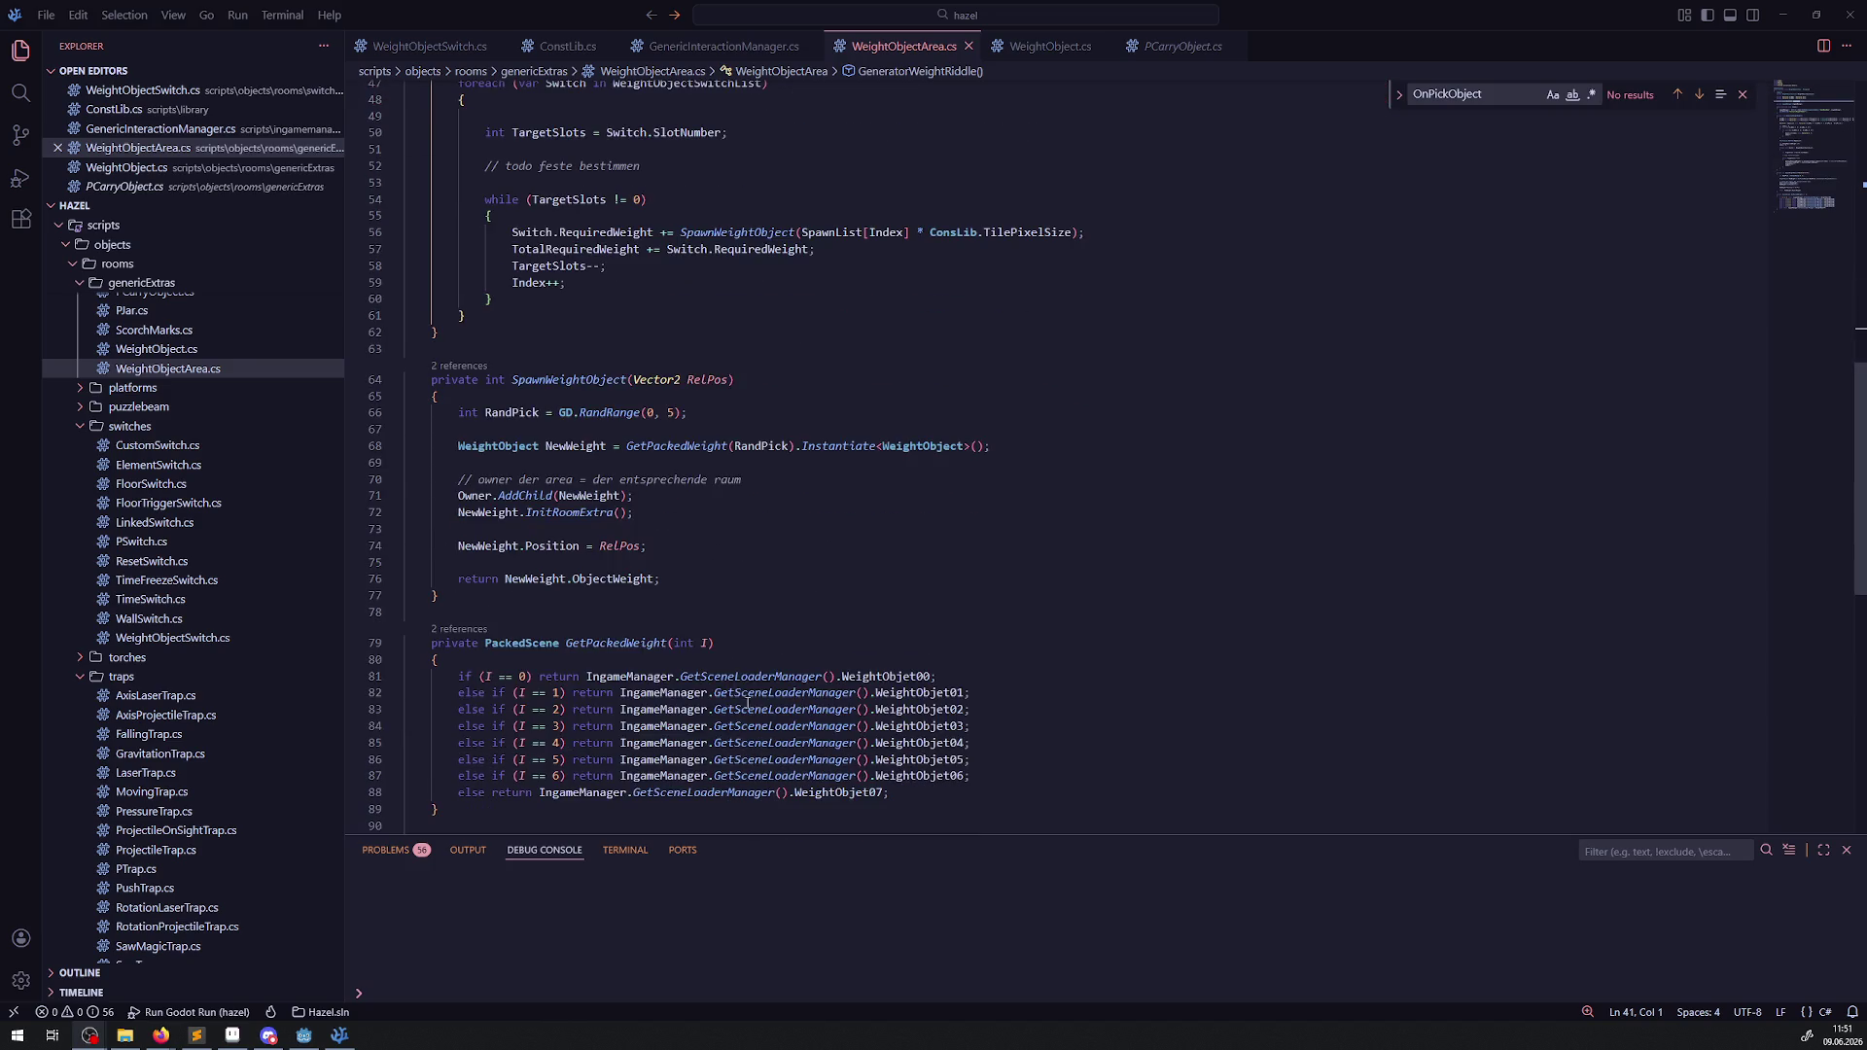
click(1004, 773)
key(shift+alt+Down)
key(shift+alt+Down)
click(574, 791)
key(BackSpace)
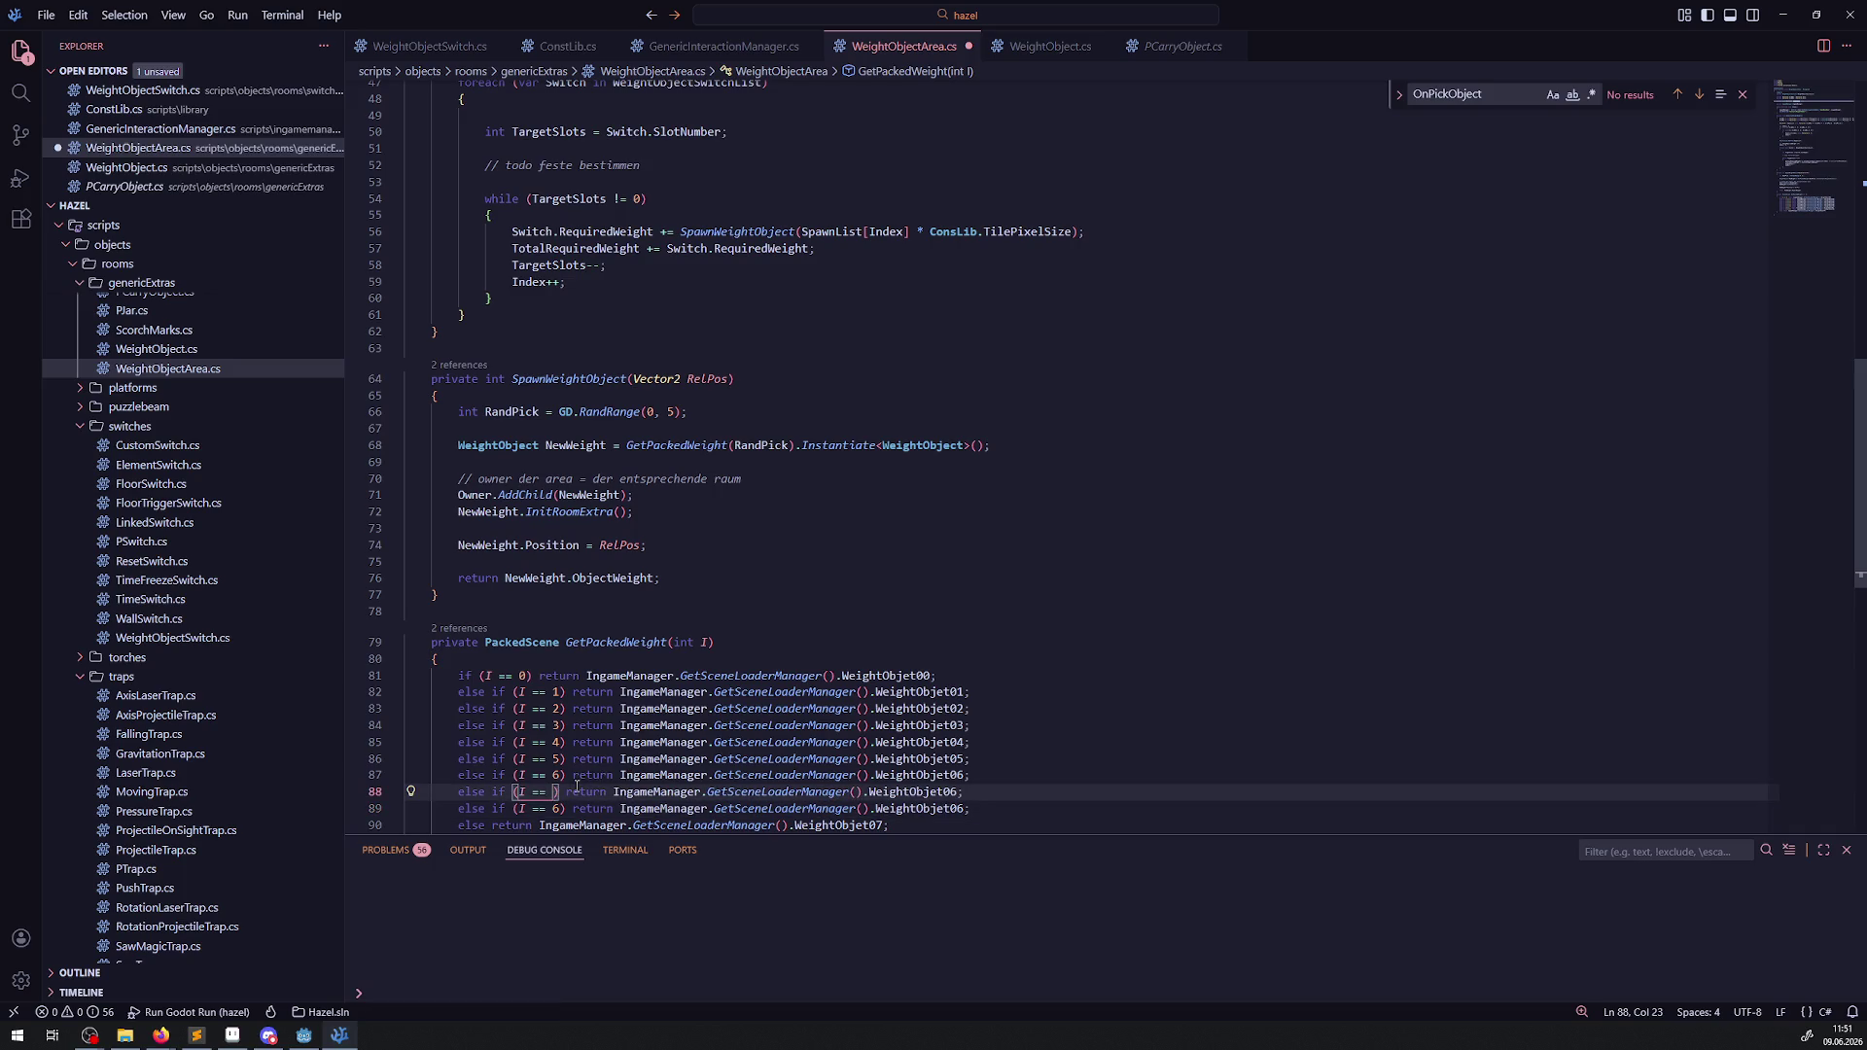
text(7)
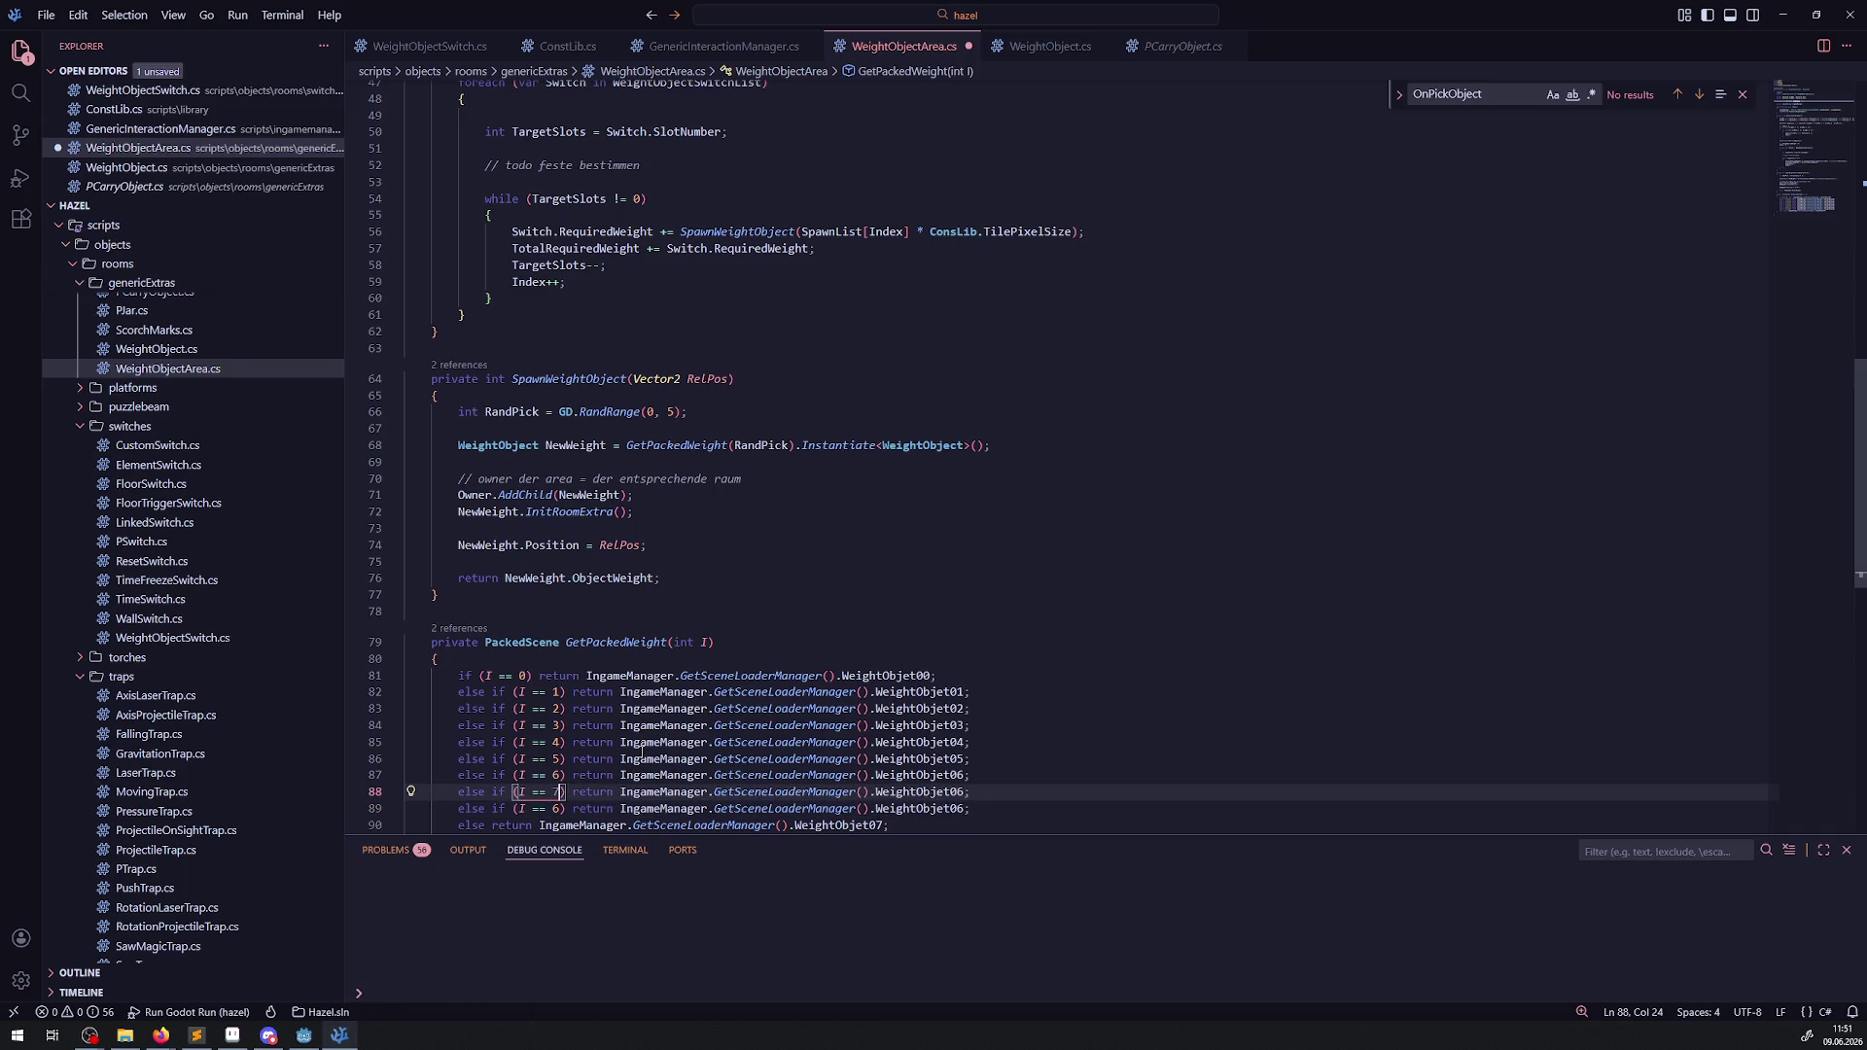
scroll(583, 777, down, 2)
click(964, 720)
key(BackSpace)
text(7)
click(988, 741)
key(Up)
key(Left)
key(BackSpace)
text(6)
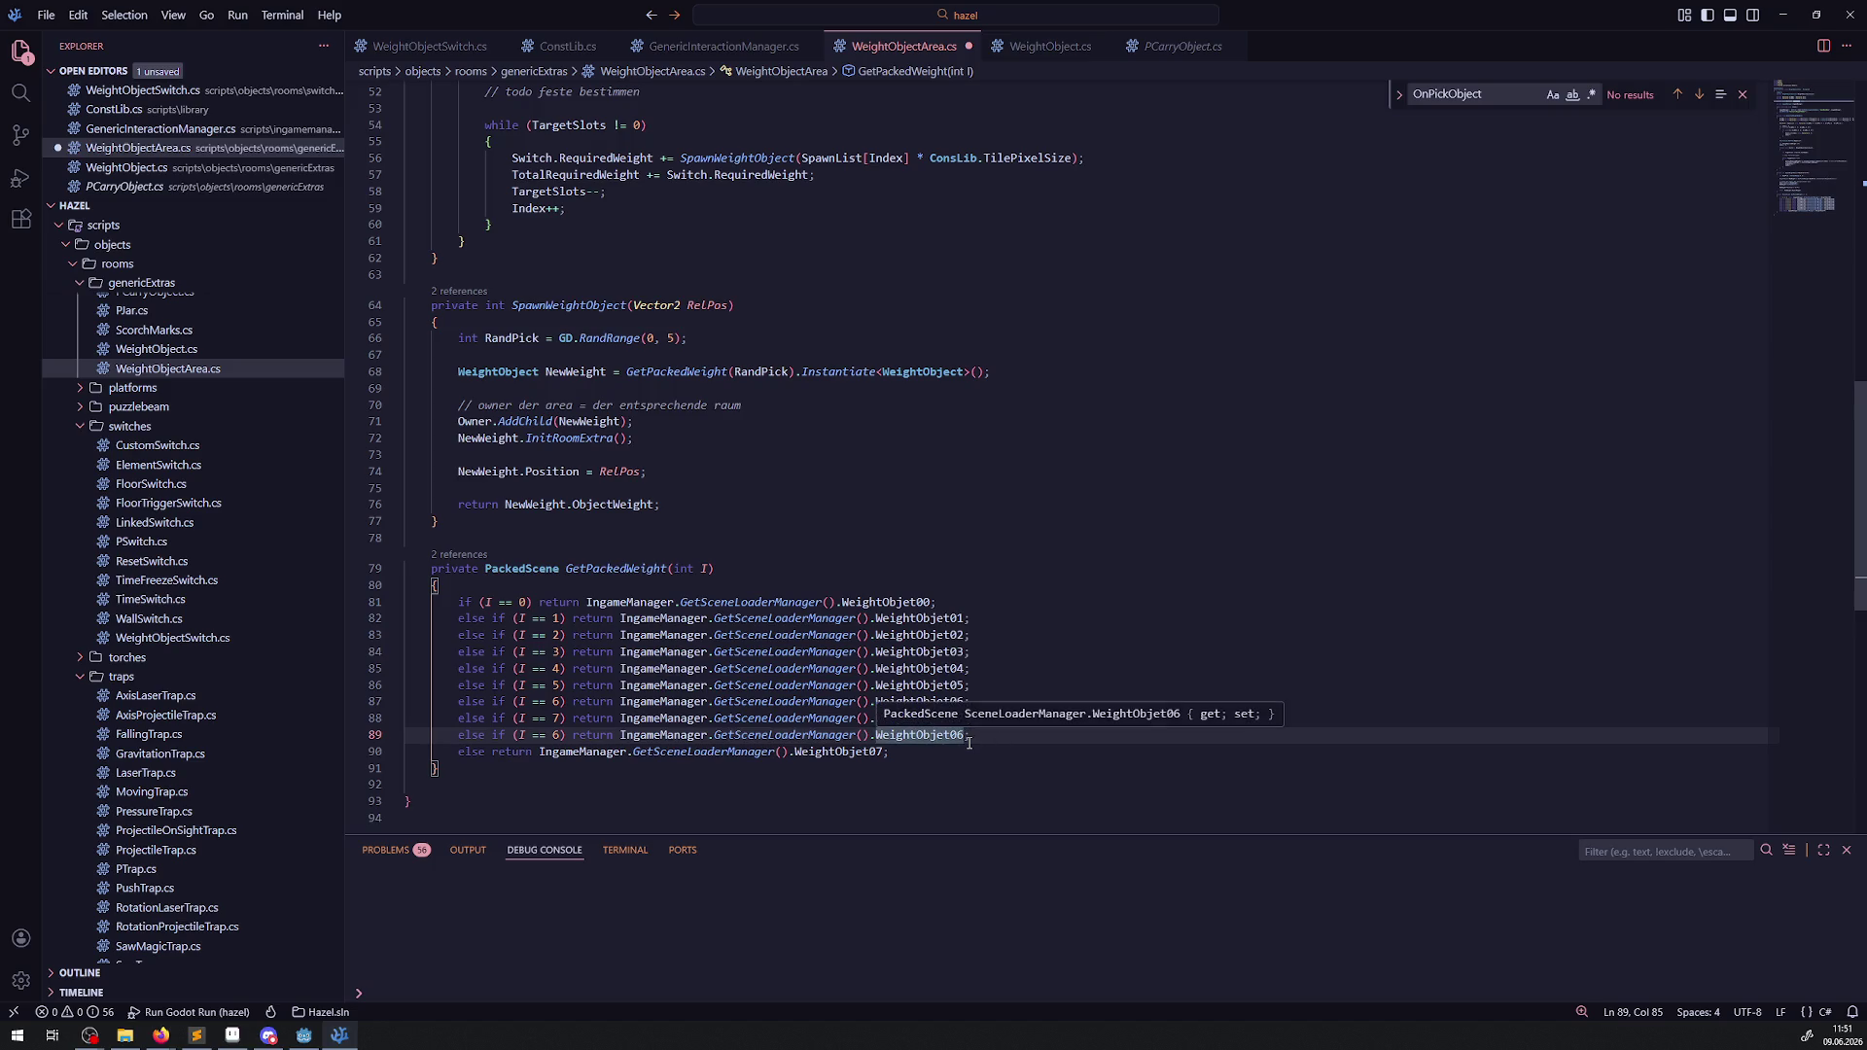
drag(968, 744, 1019, 706)
key(BackSpace)
key(ctrl+s)
scroll(897, 649, up, 3)
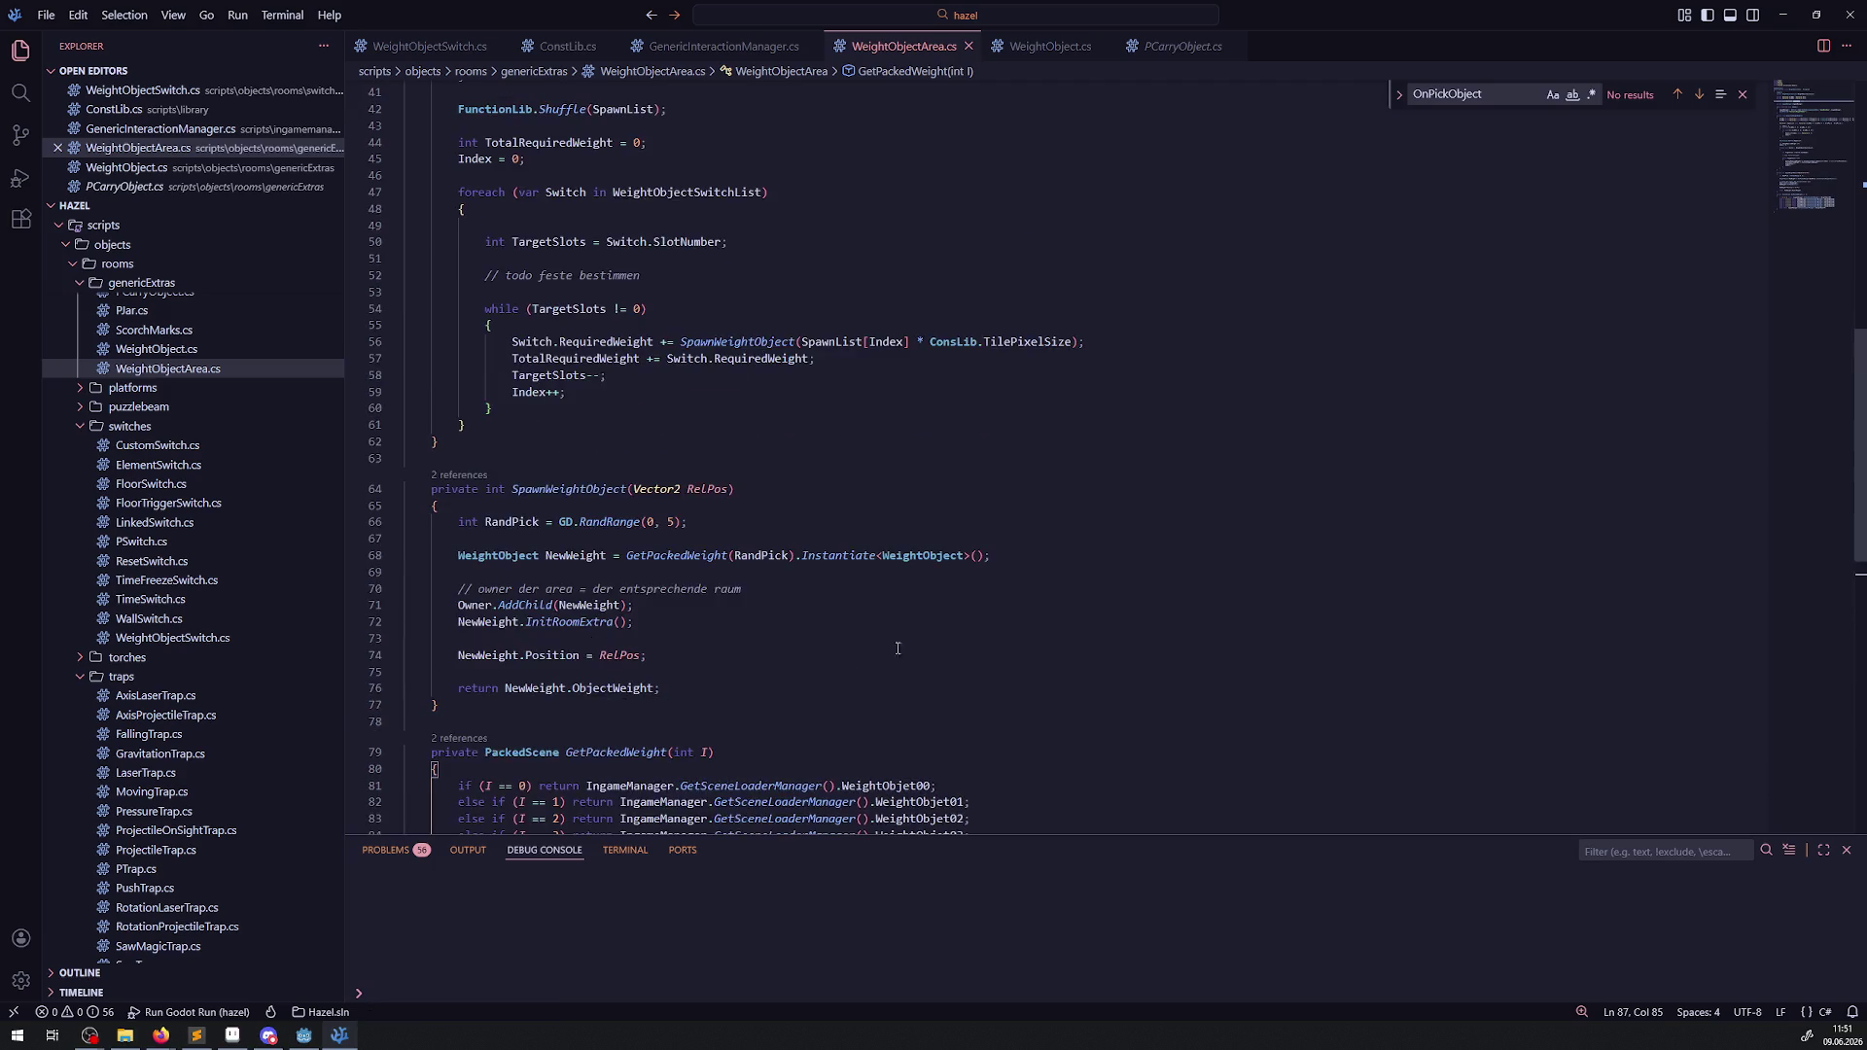
scroll(839, 535, up, 3)
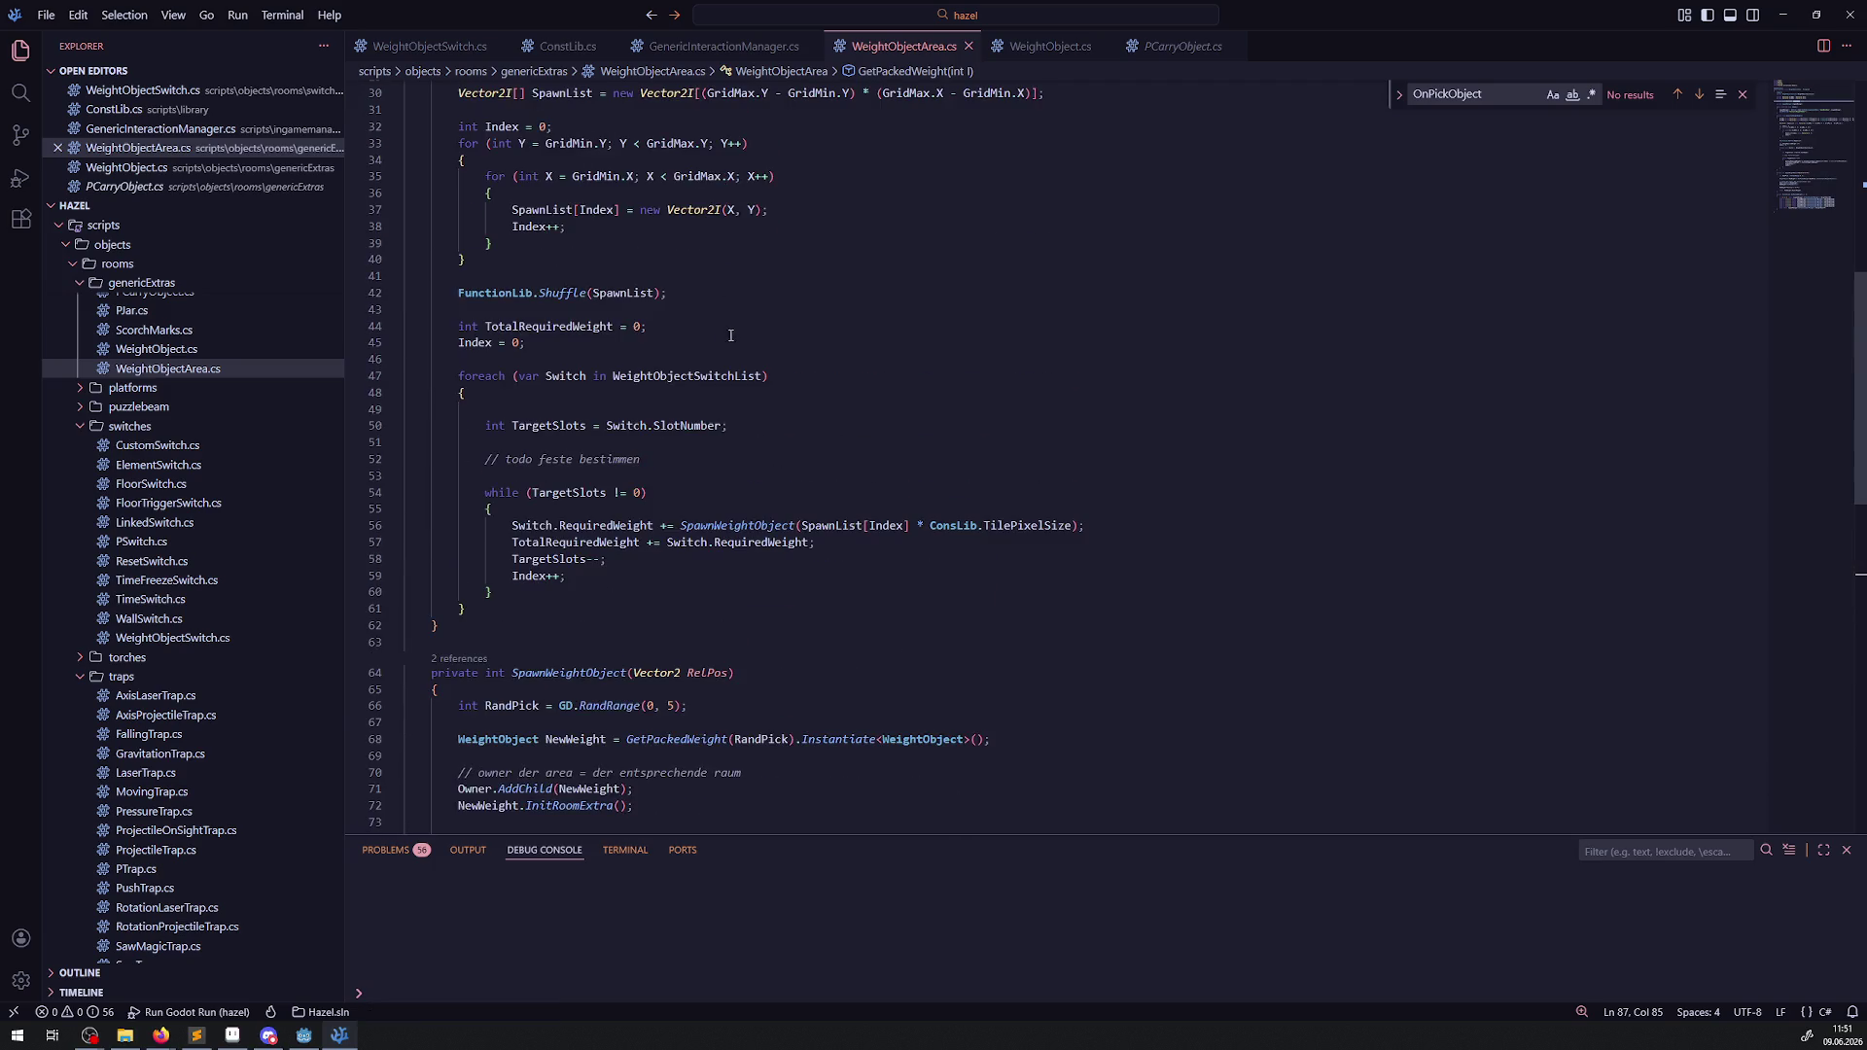
click(646, 459)
key(shift+Home)
key(shift+Home)
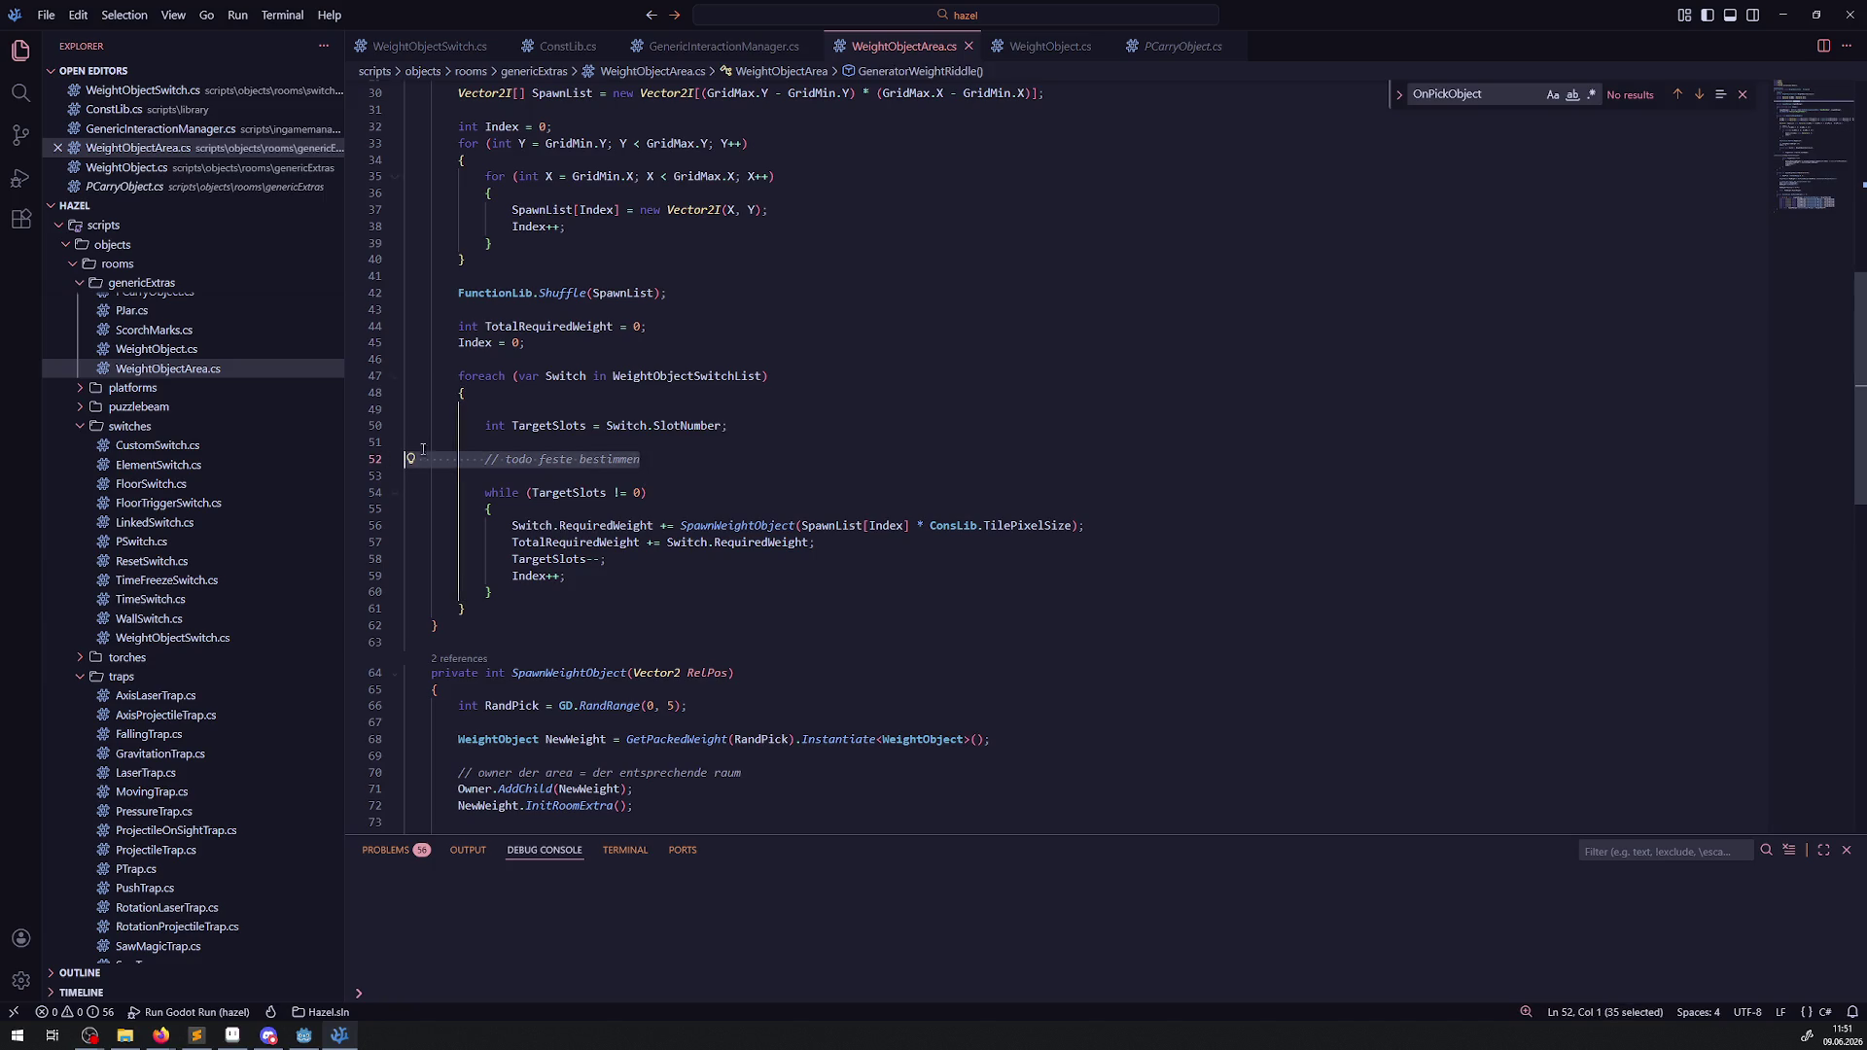
Replace the todo comment with a new indented line starting if(GD.RandRange.
key(BackSpace)
key(Up)
key(Return)
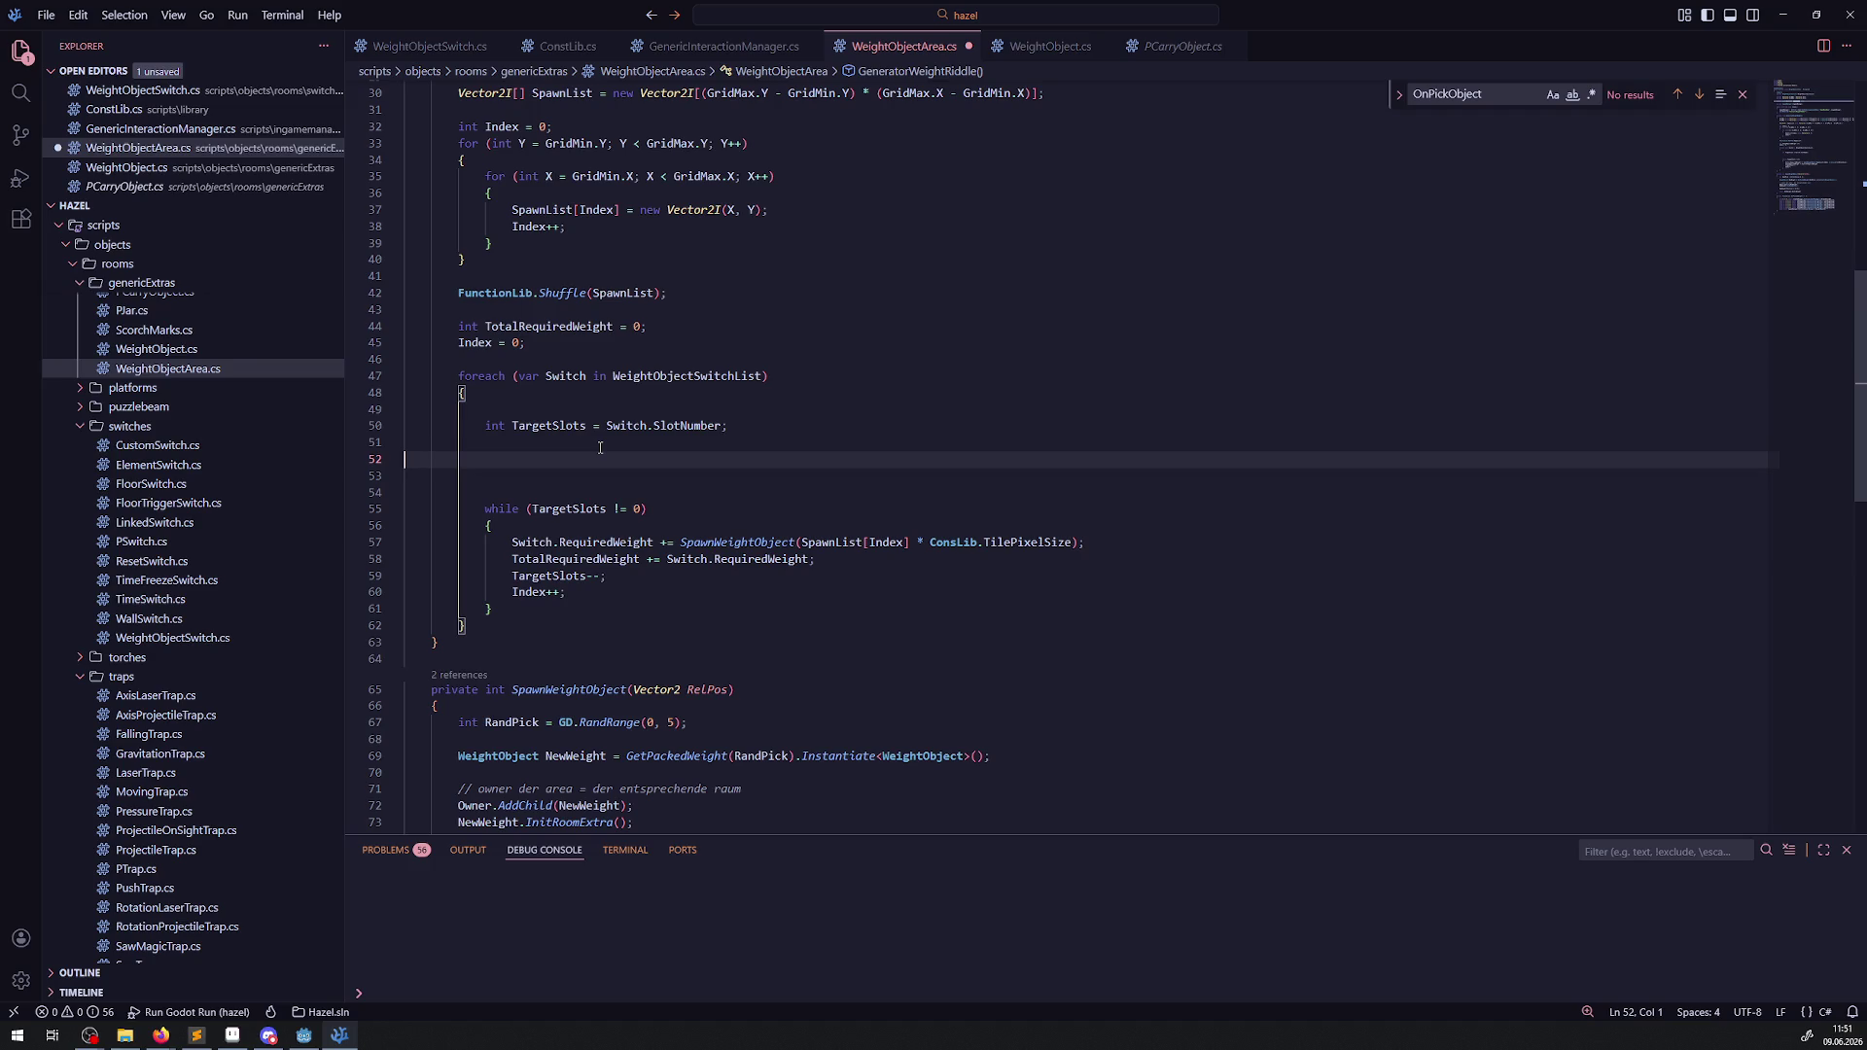
key(Tab)
key(Tab)
key(Tab)
text(if()
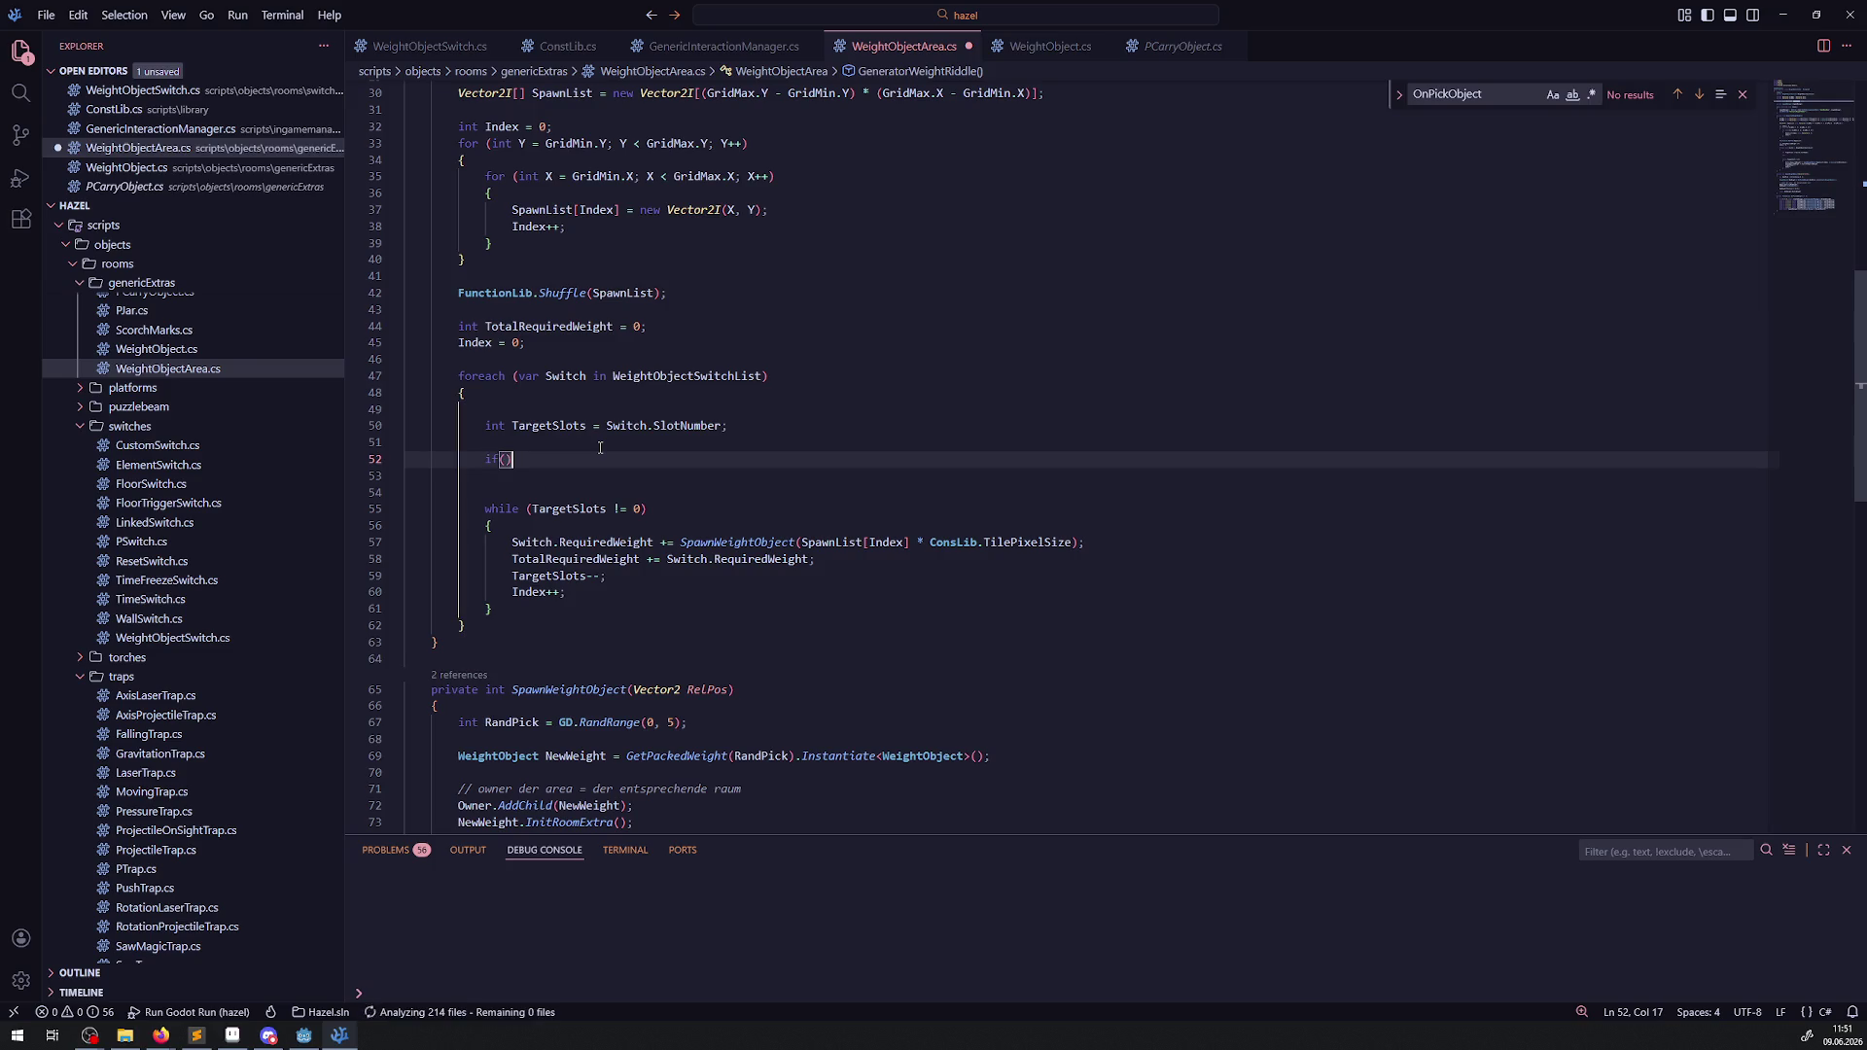
text(GD.Ran)
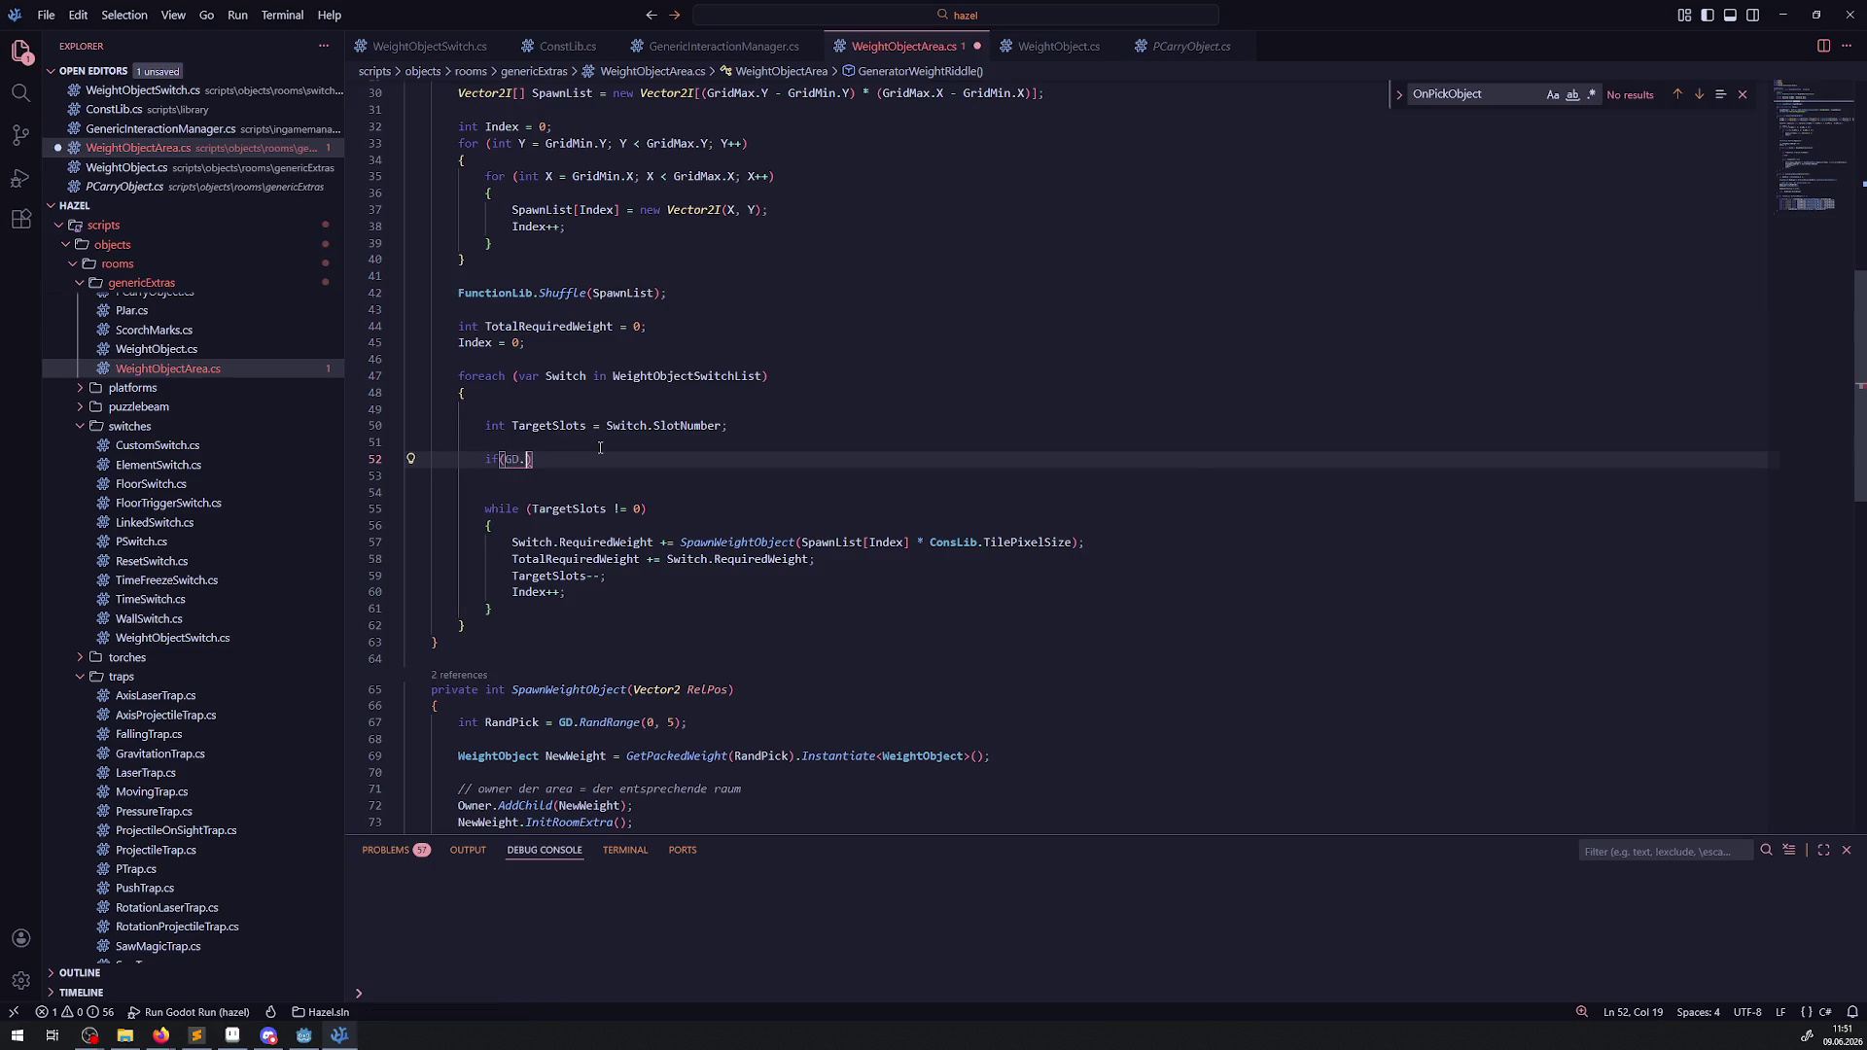
key(Down)
key(Up)
key(Return)
Give RandRange the arguments (0,10) and compare the result with > 8.
key(Left)
text(0,10)
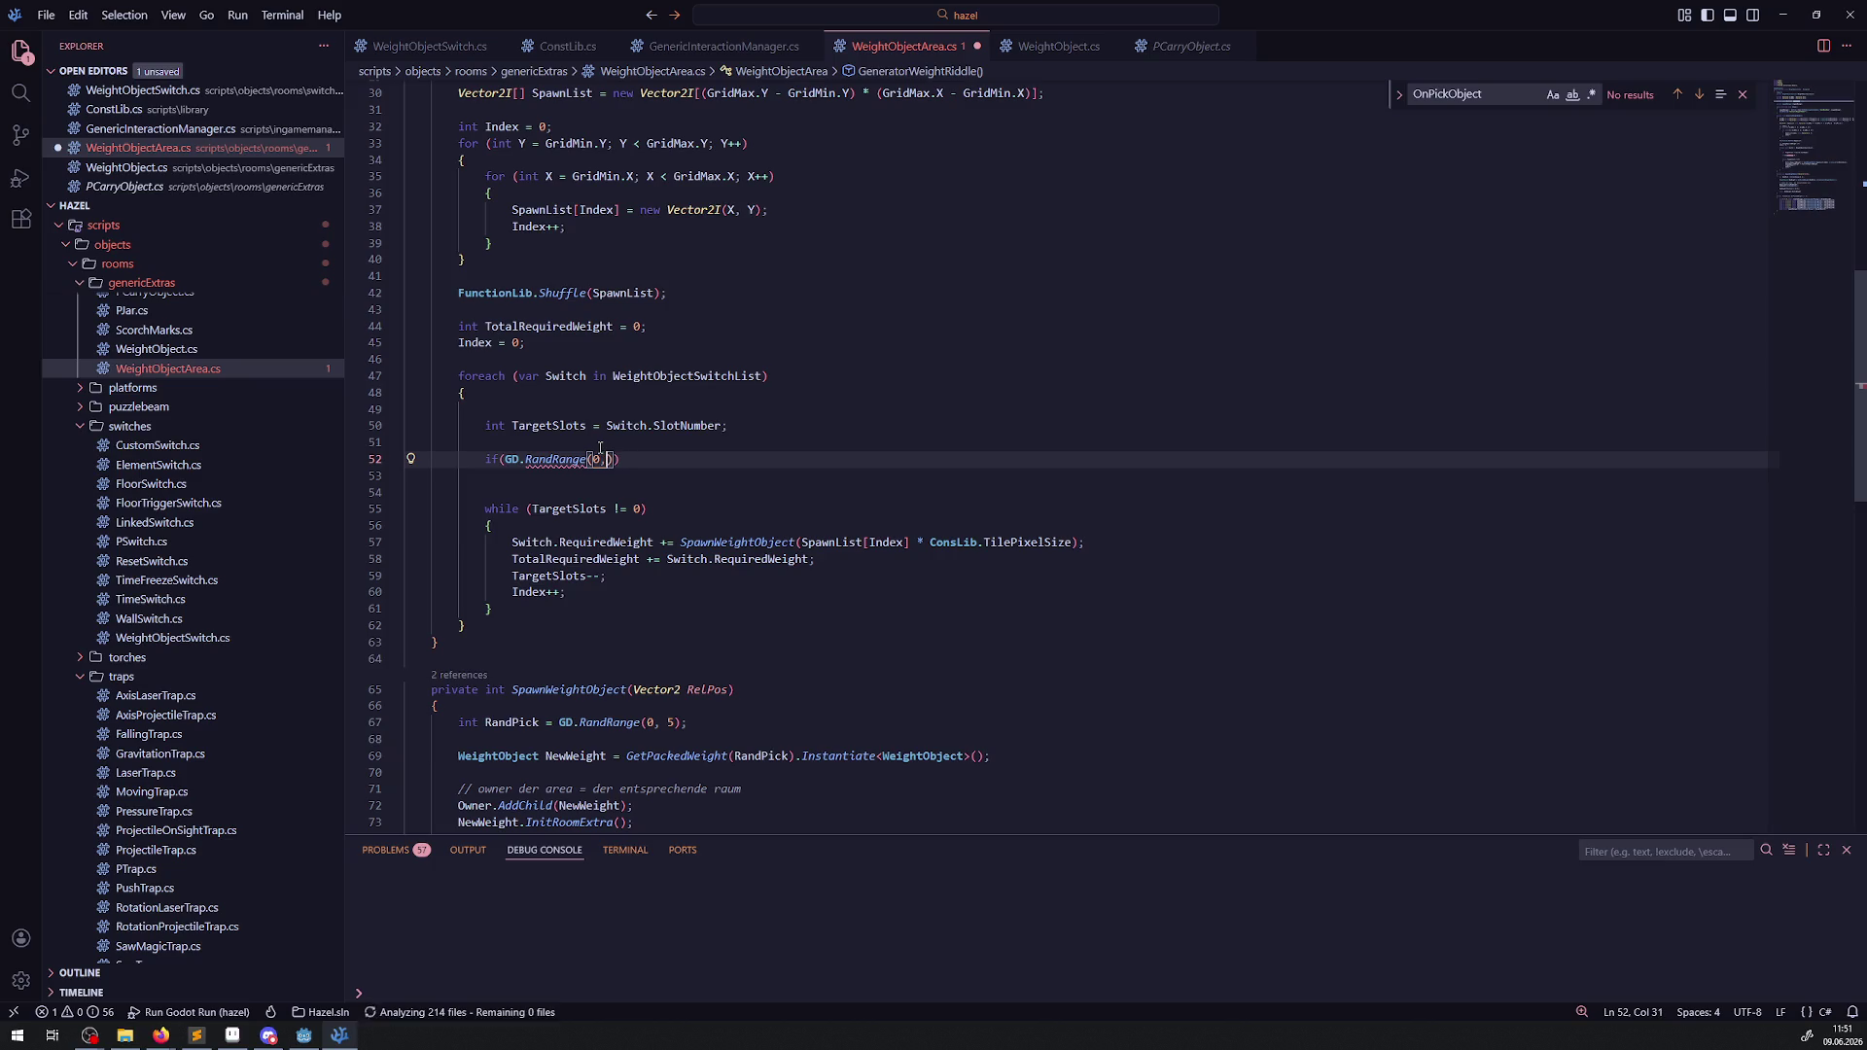
key(Right)
text(>)
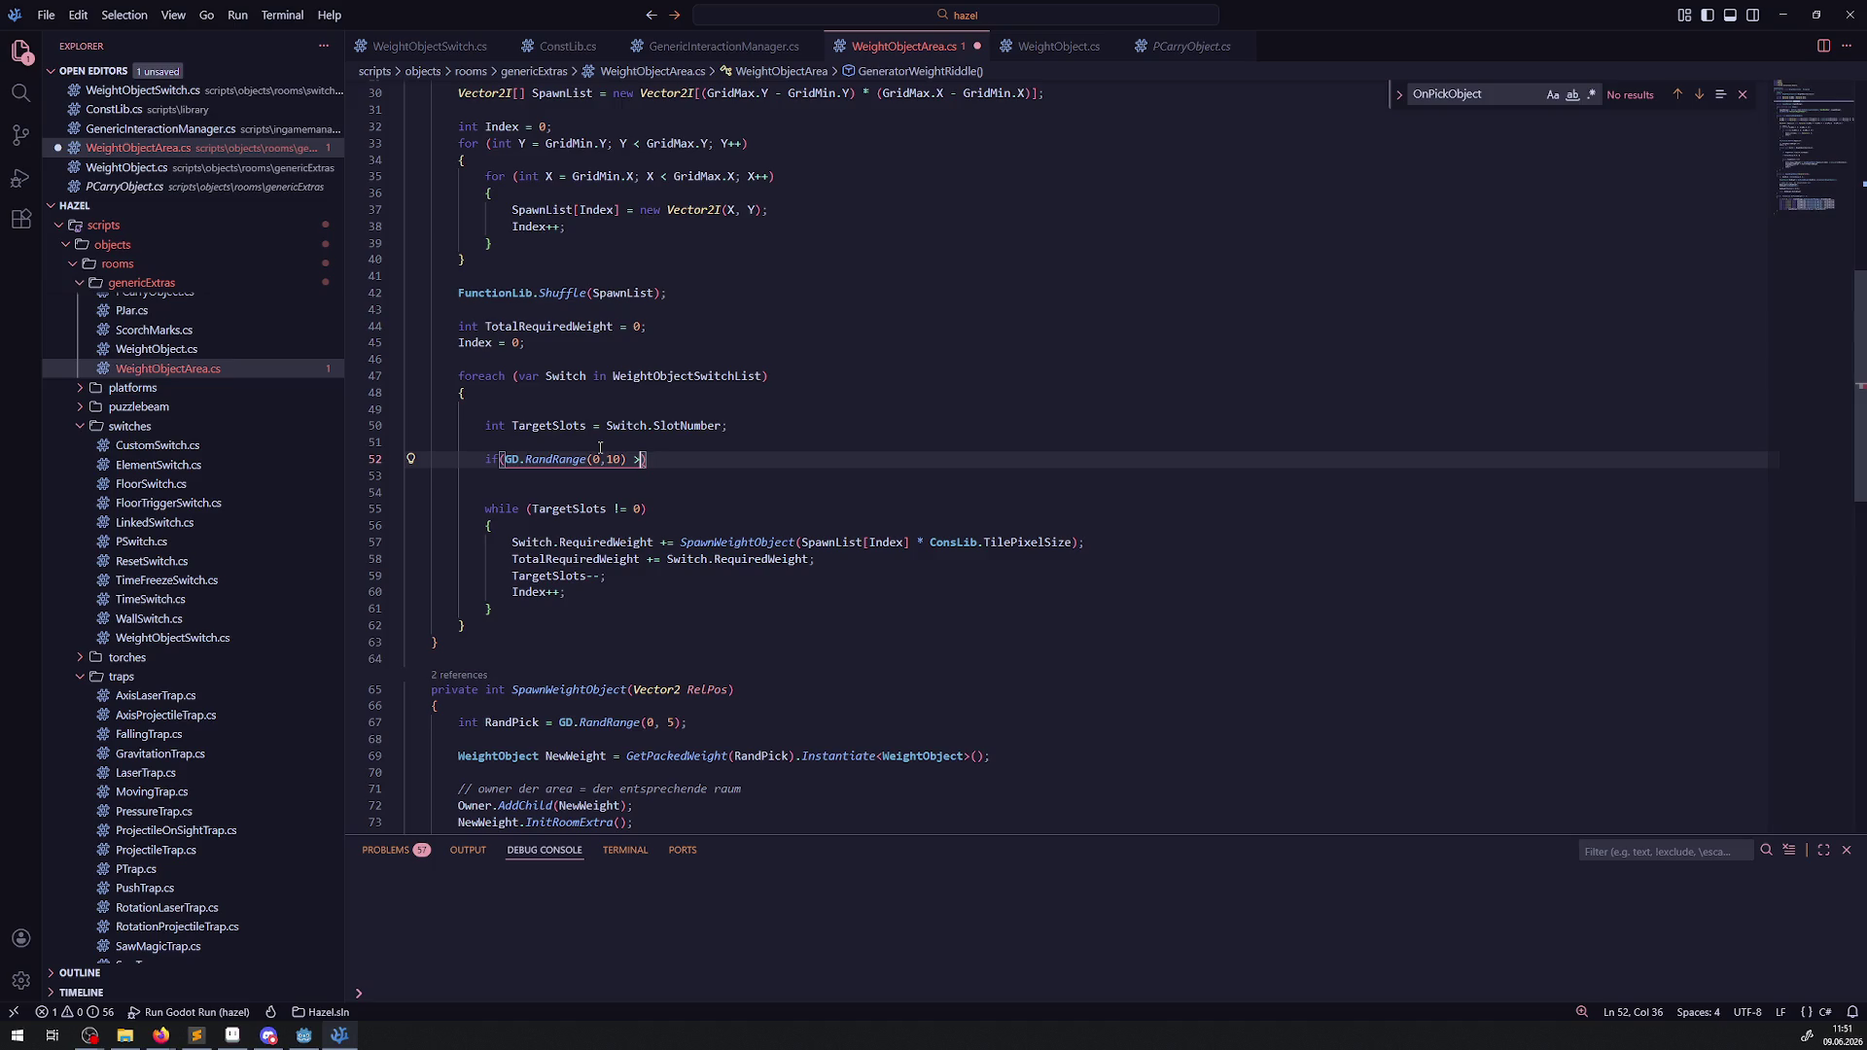
text(7)
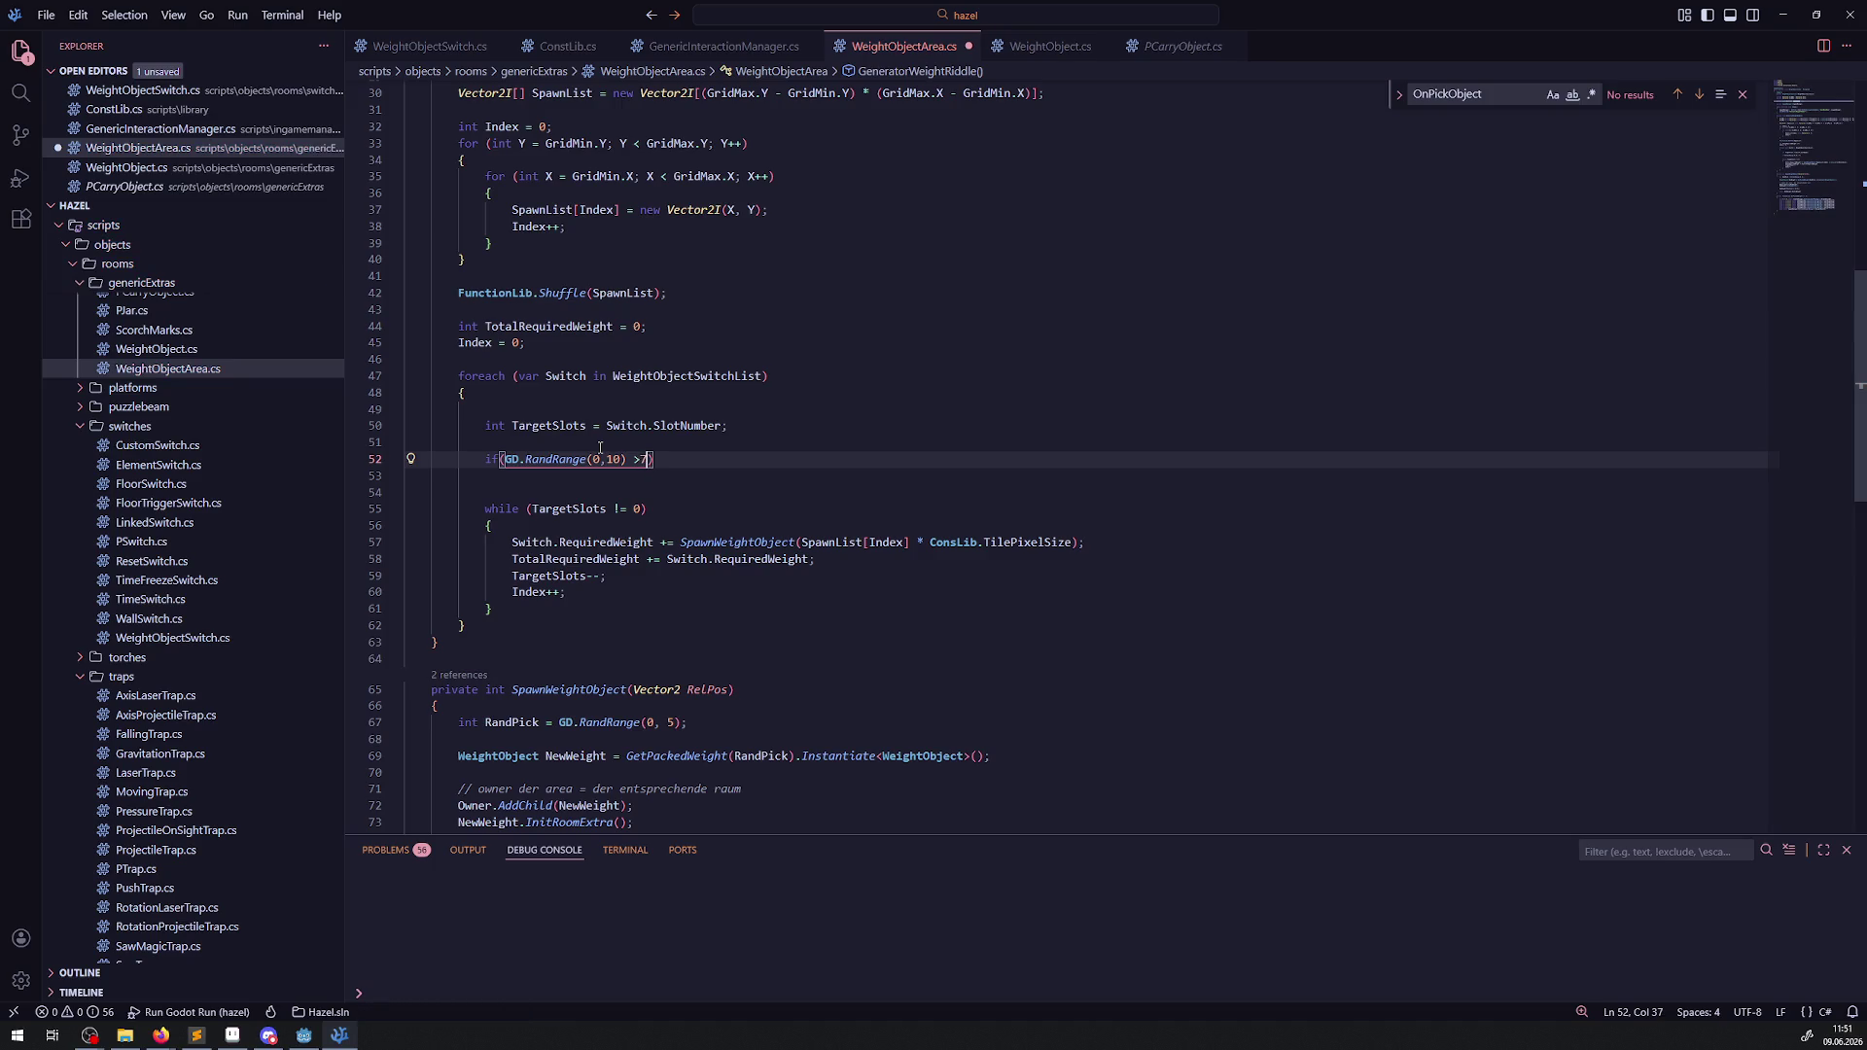
key(BackSpace)
text(8)
Change the RandRange bounds to (1,10), close the condition, and start a new line.
click(623, 458)
key(BackSpace)
key(BackSpace)
text(9)
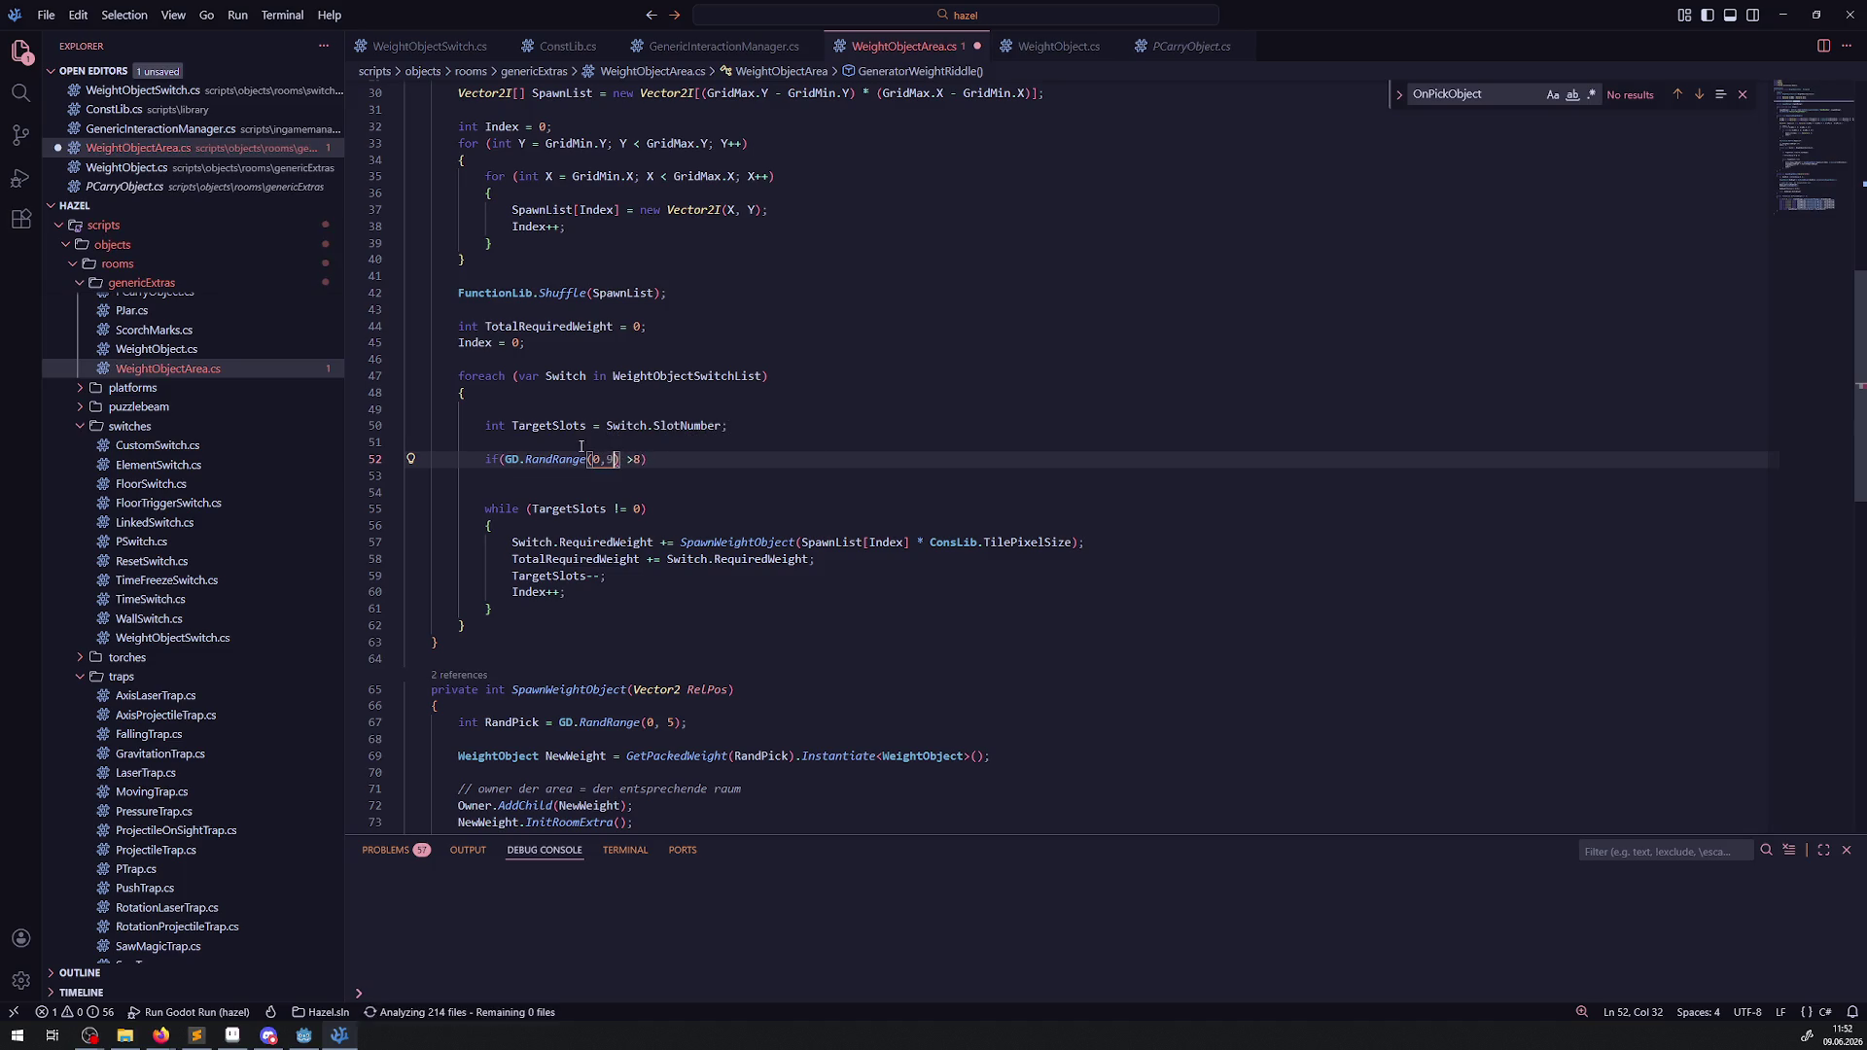
key(Left)
key(Left)
key(BackSpace)
text(1)
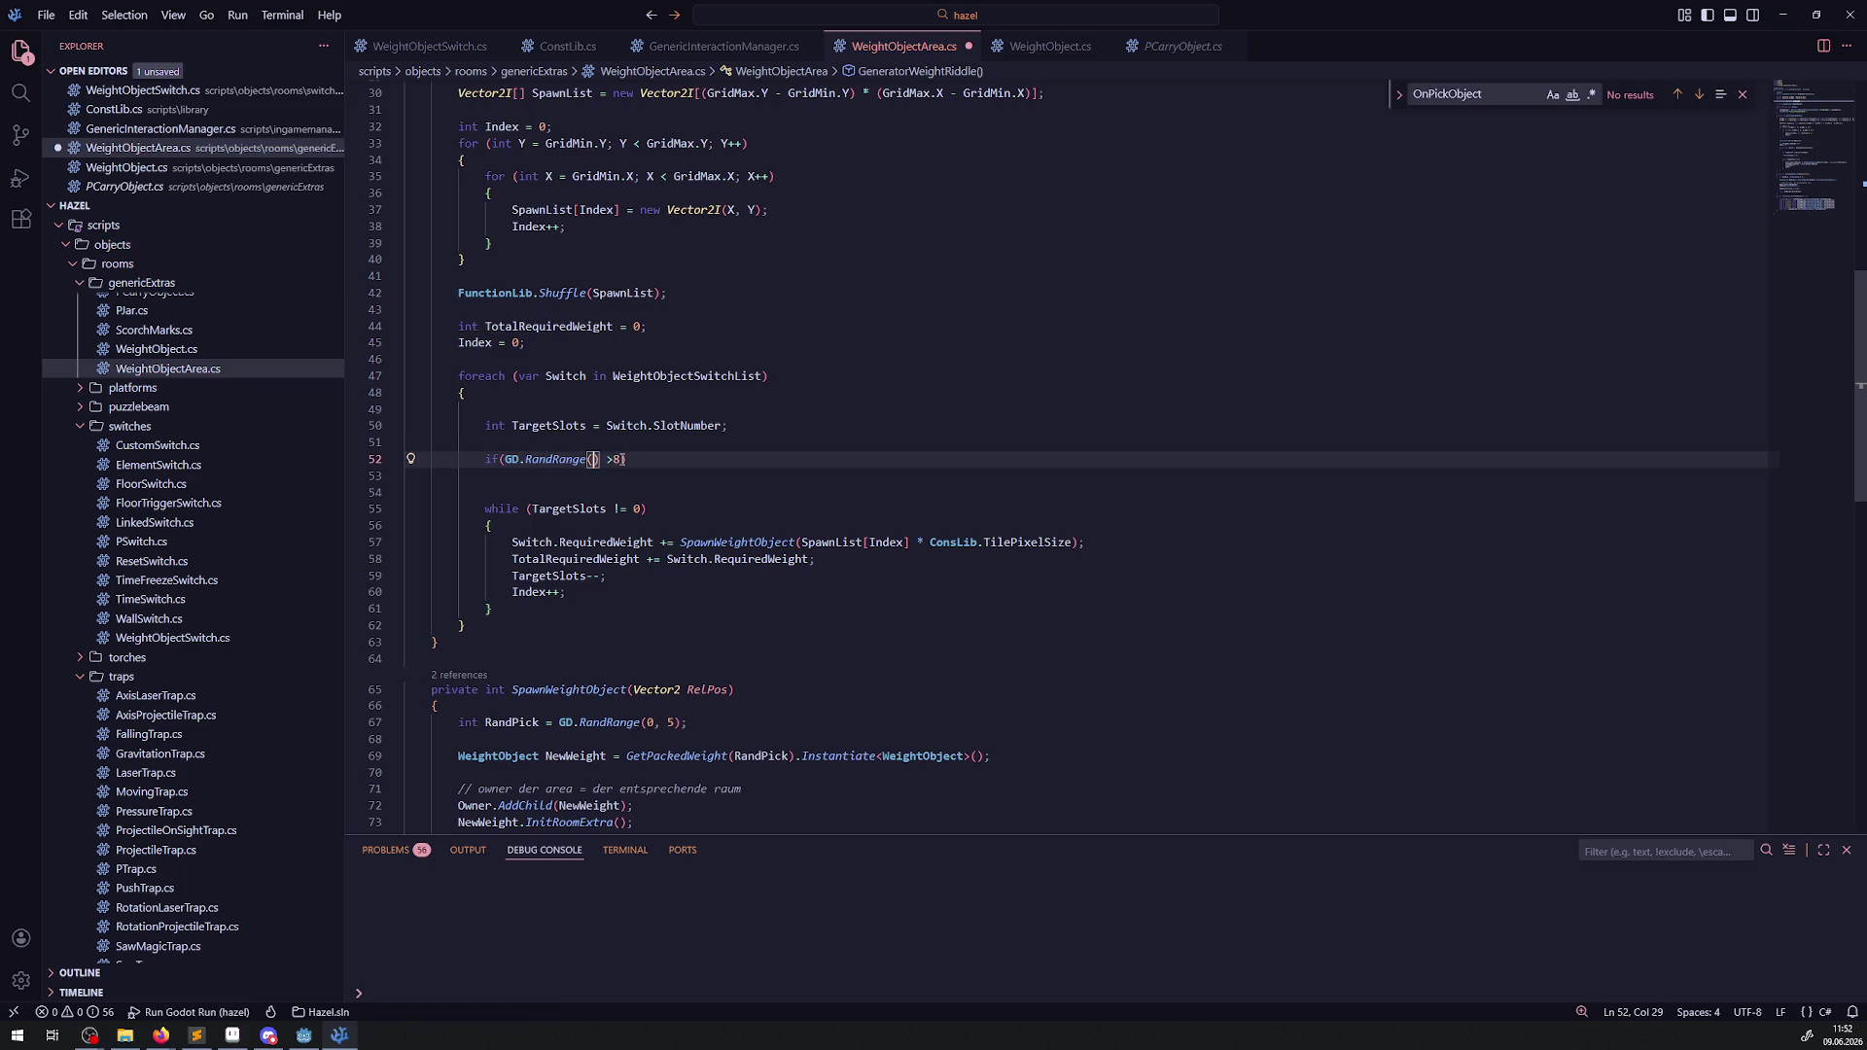
key(Right)
key(Right)
key(BackSpace)
text(10)
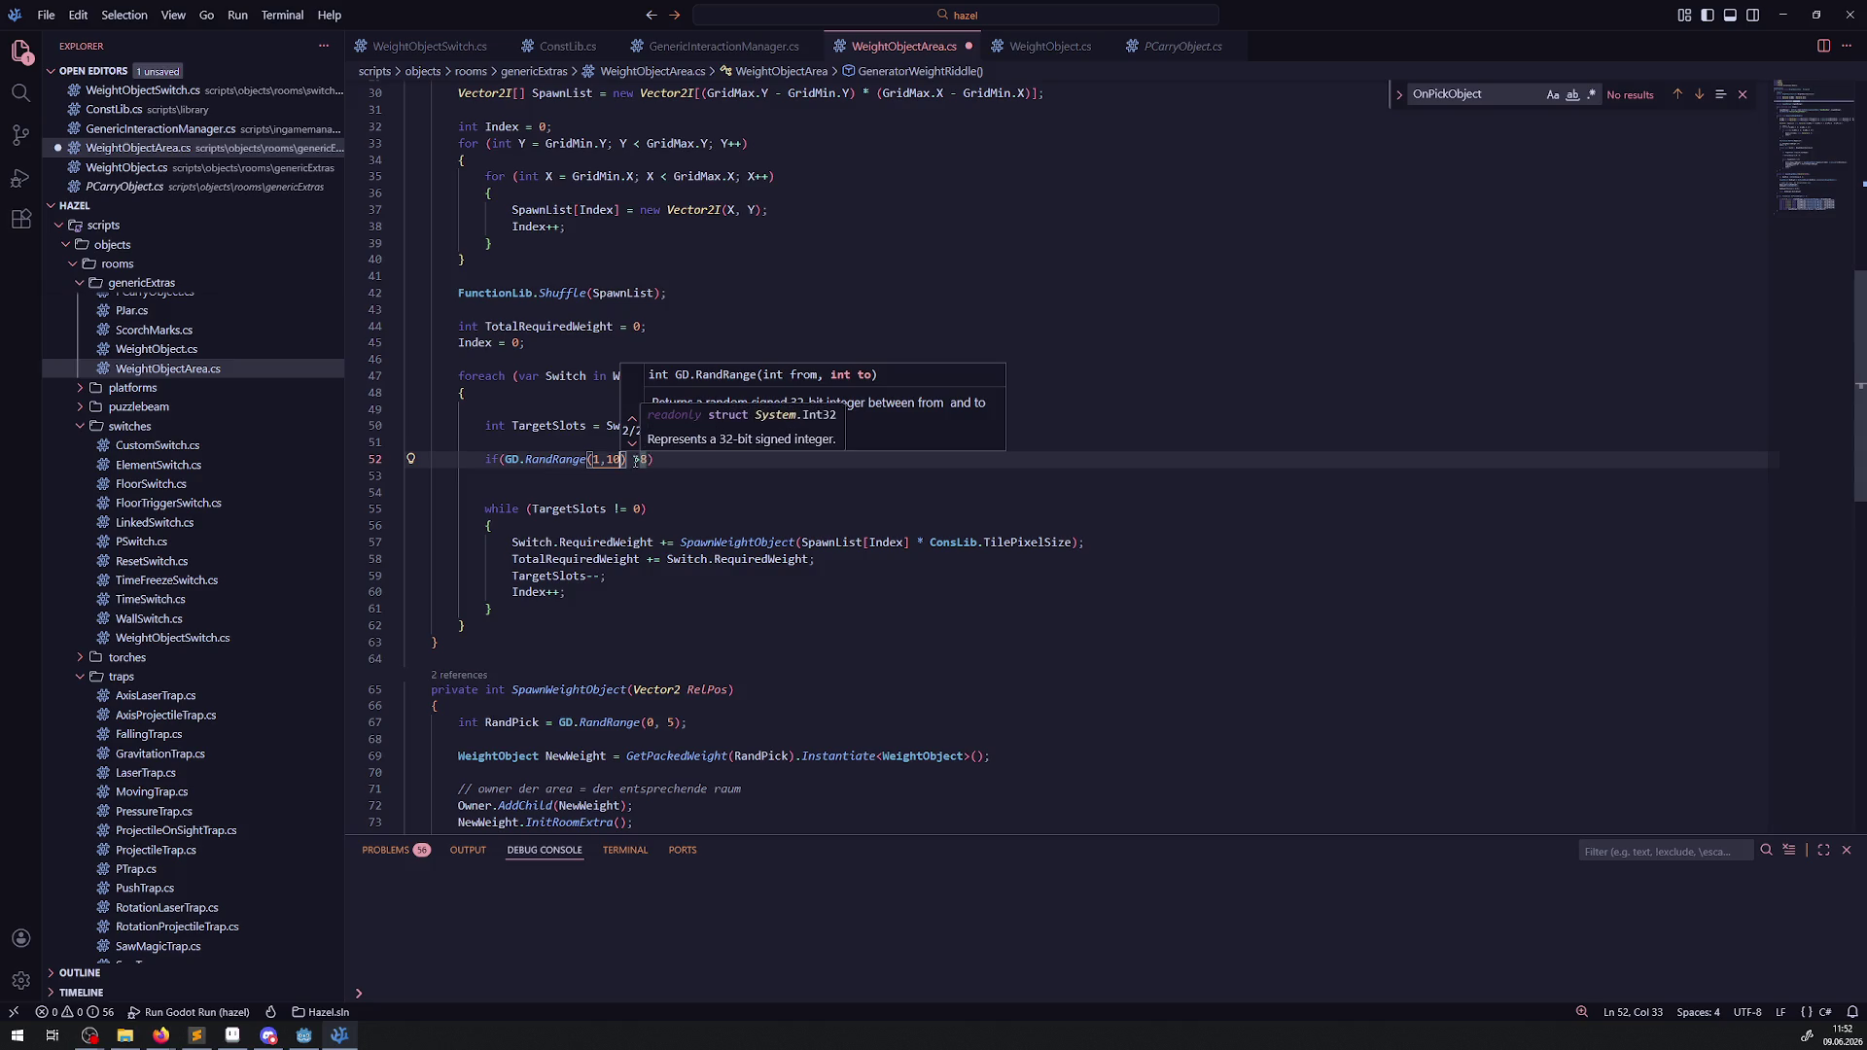
click(647, 460)
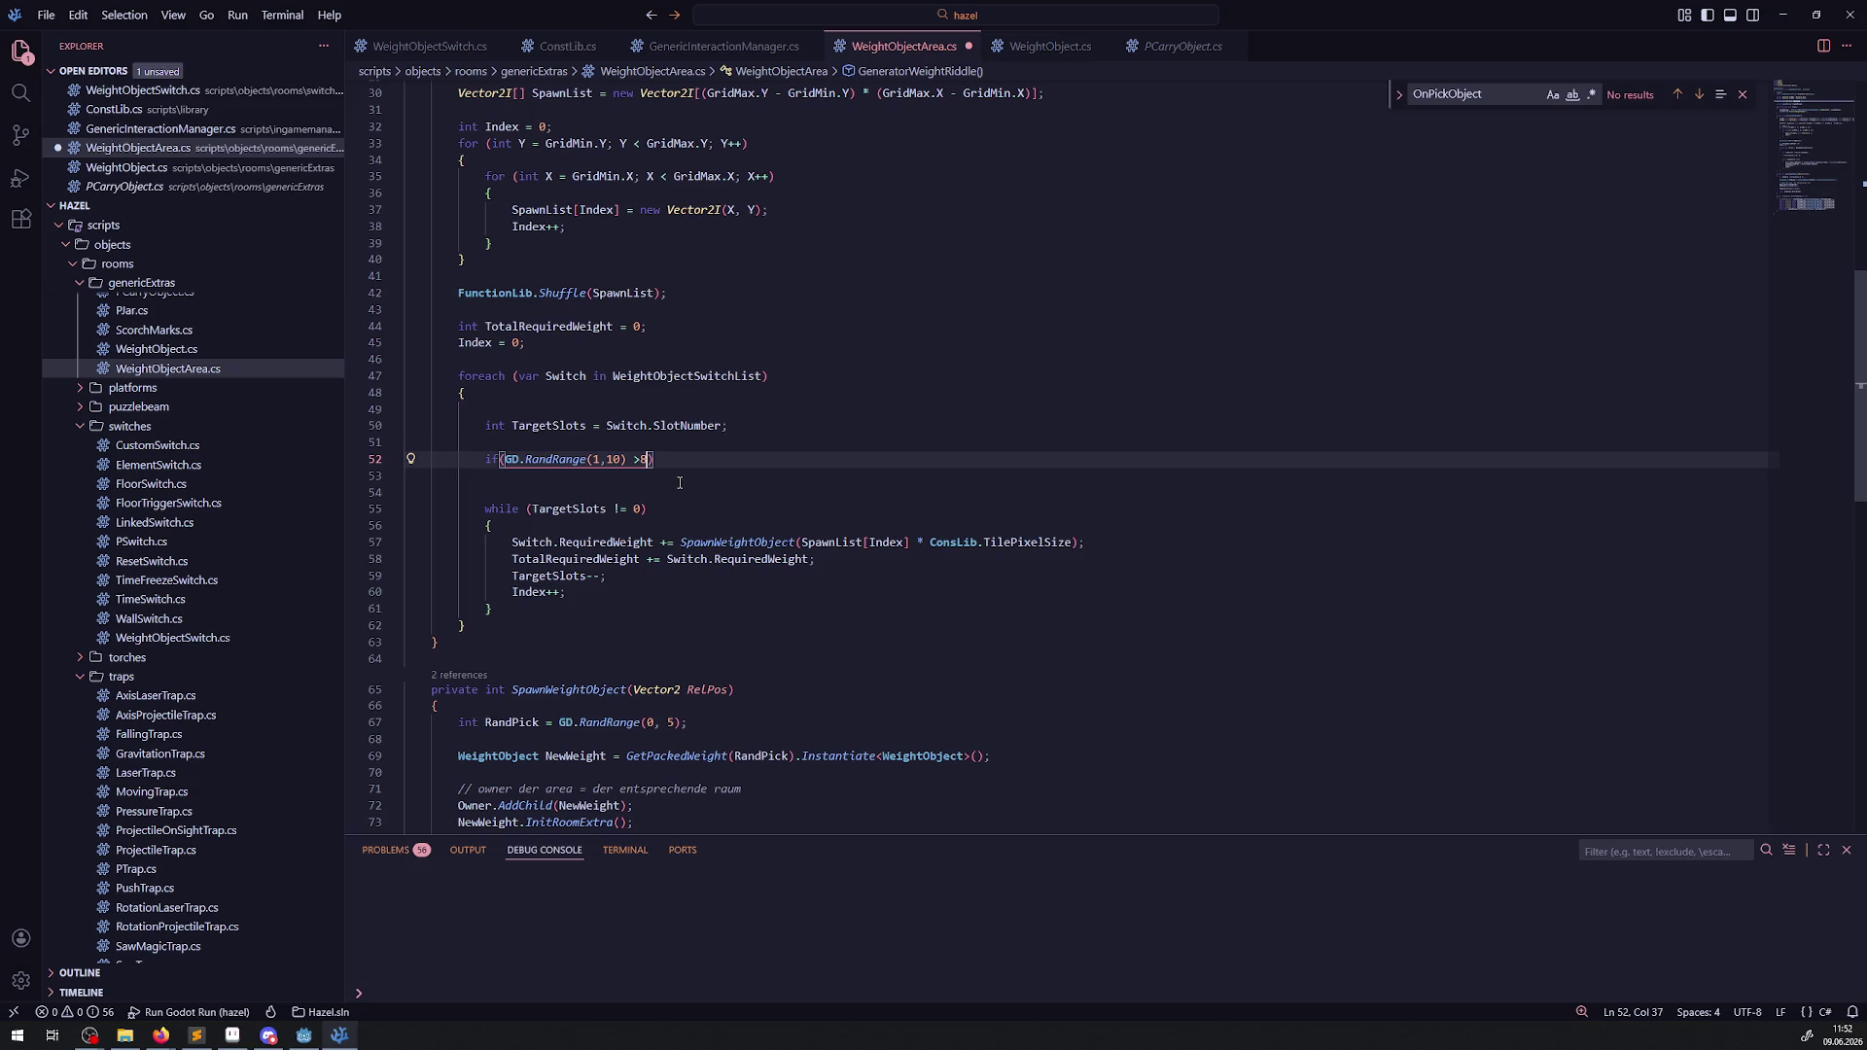
text())
key(Return)
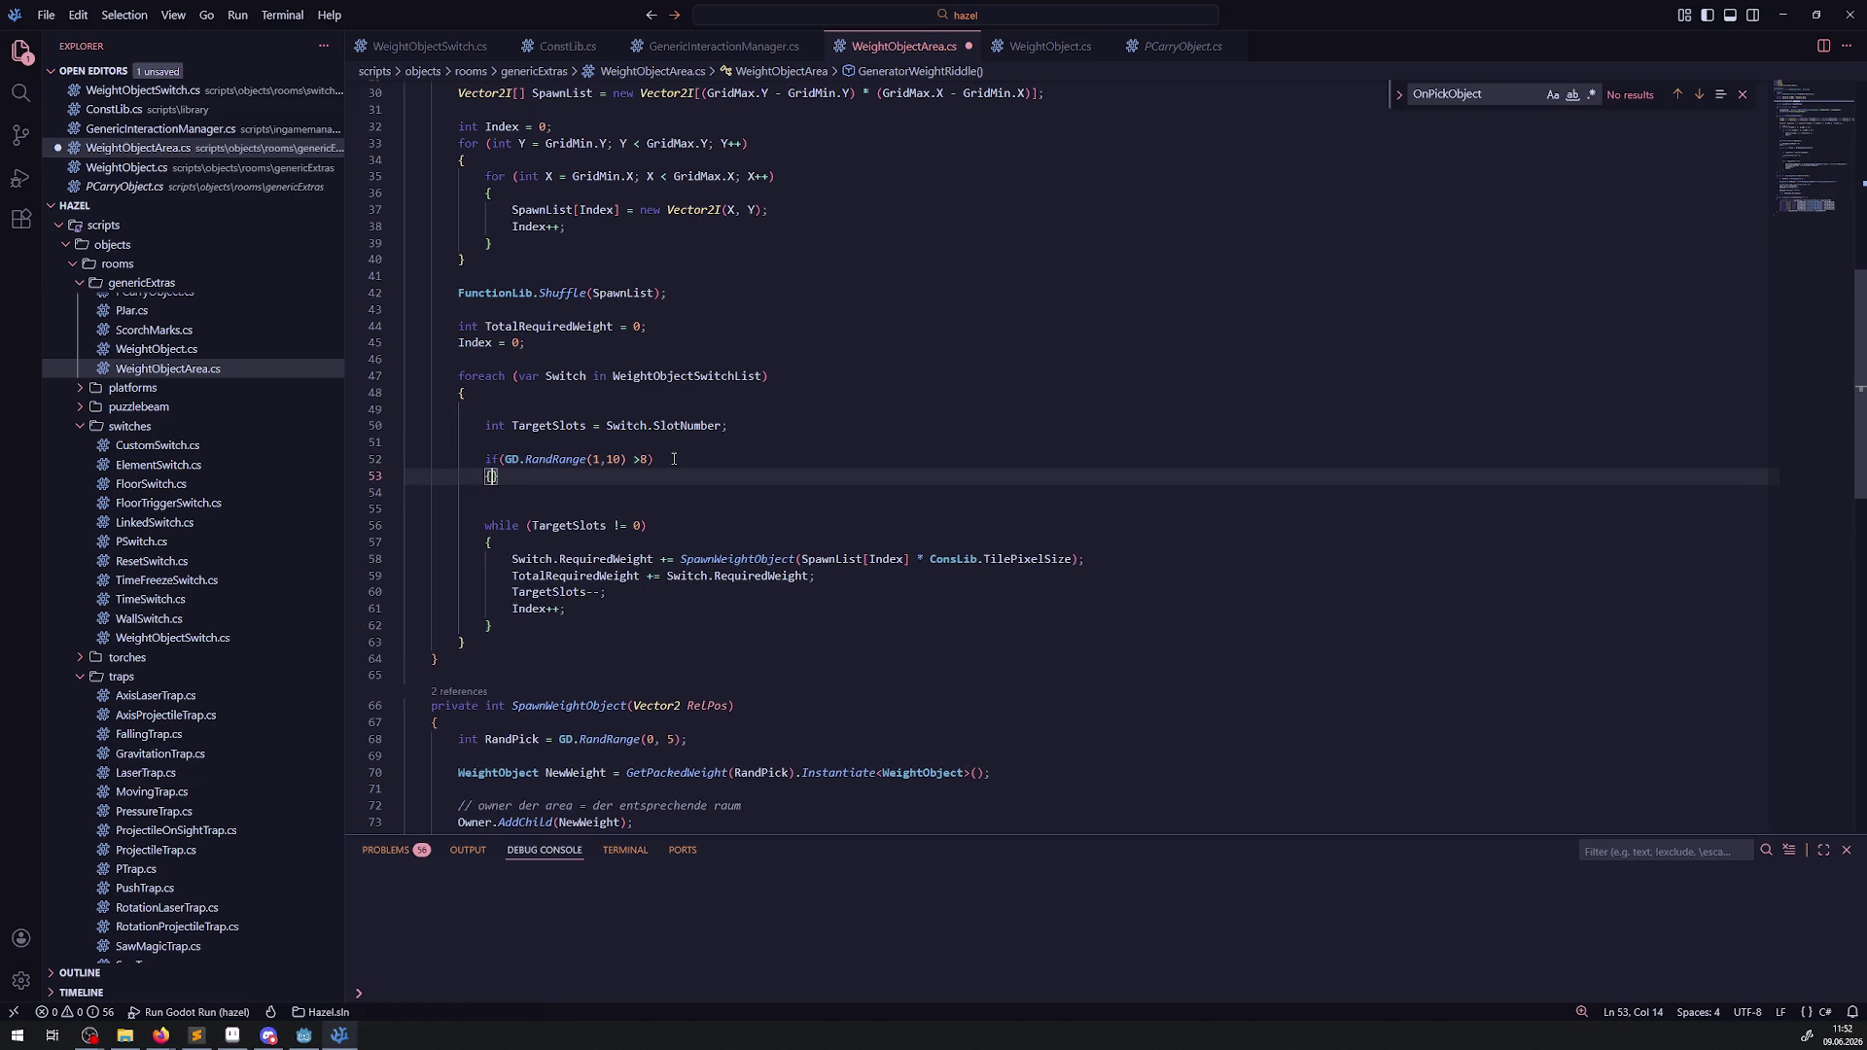
Open the if block with a German comment that a fixed weight sometimes spawns, then save.
text({)
key(Return)
text(// in )
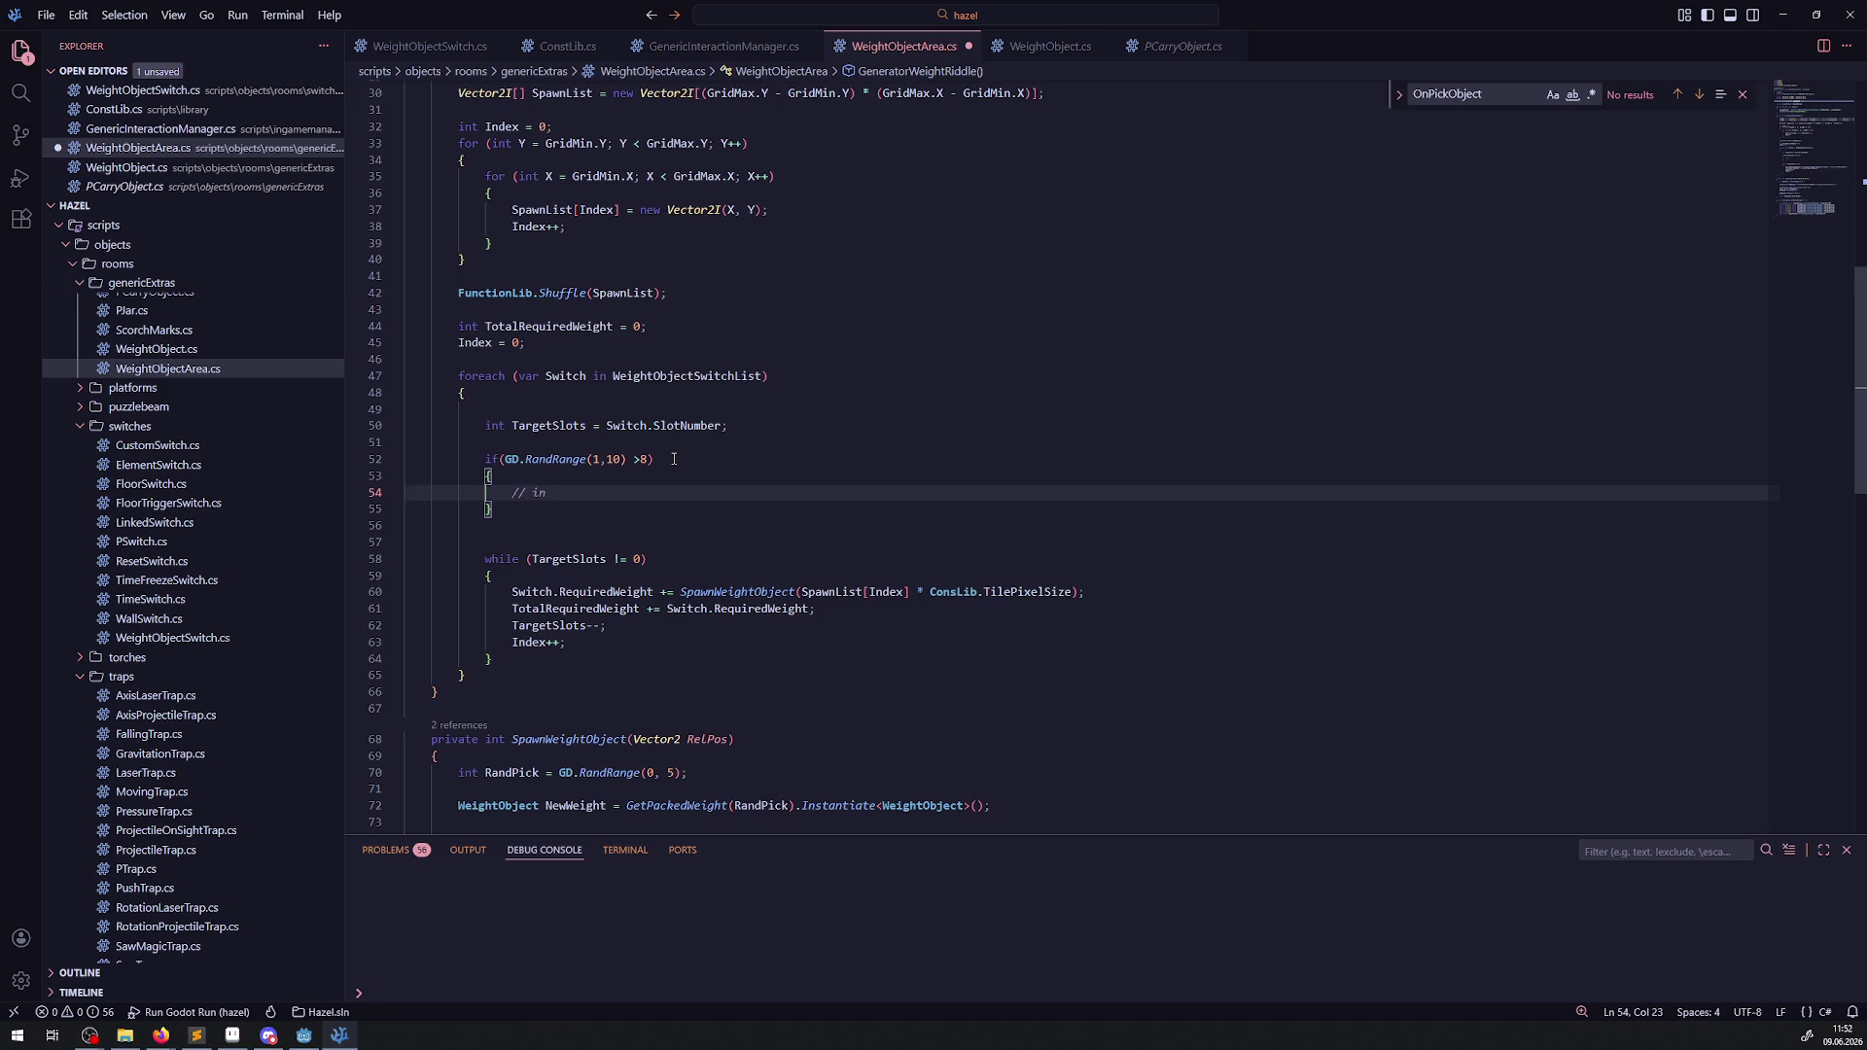
text(3 von z)
text(ehn fällen )
text(wird)
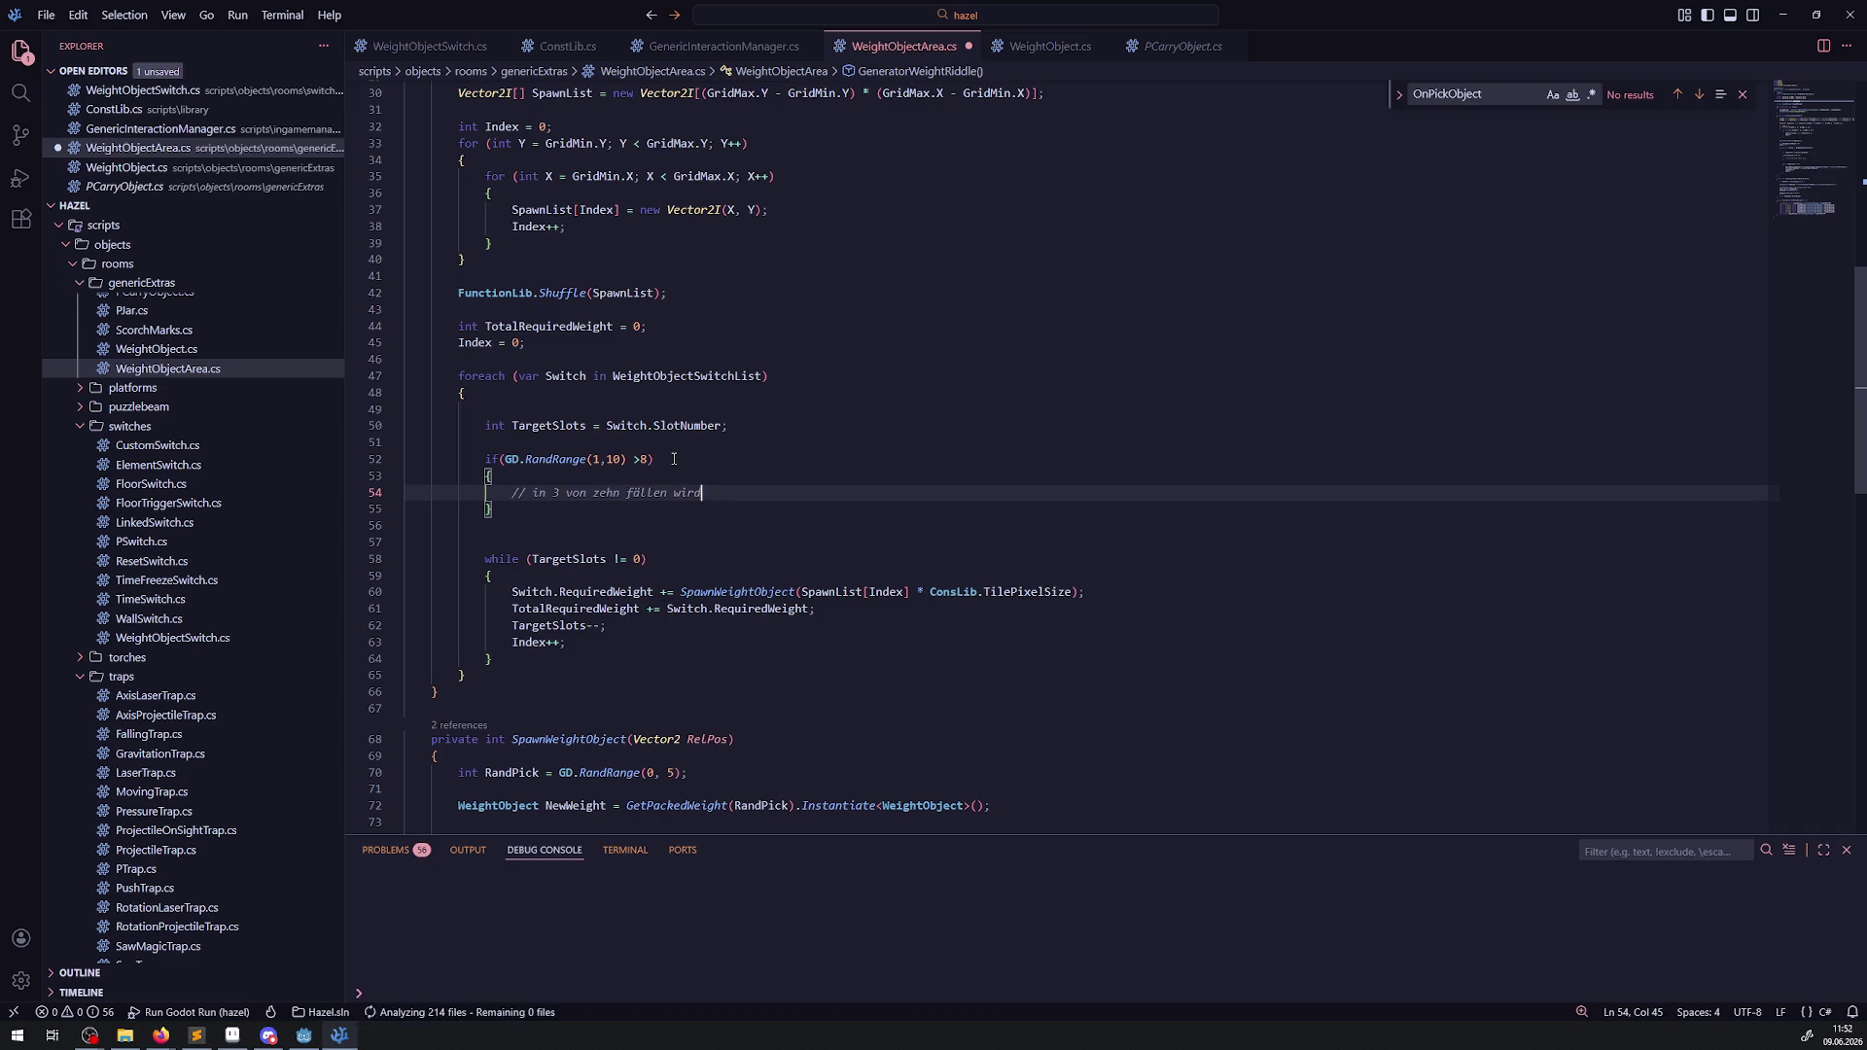
text( ein festes )
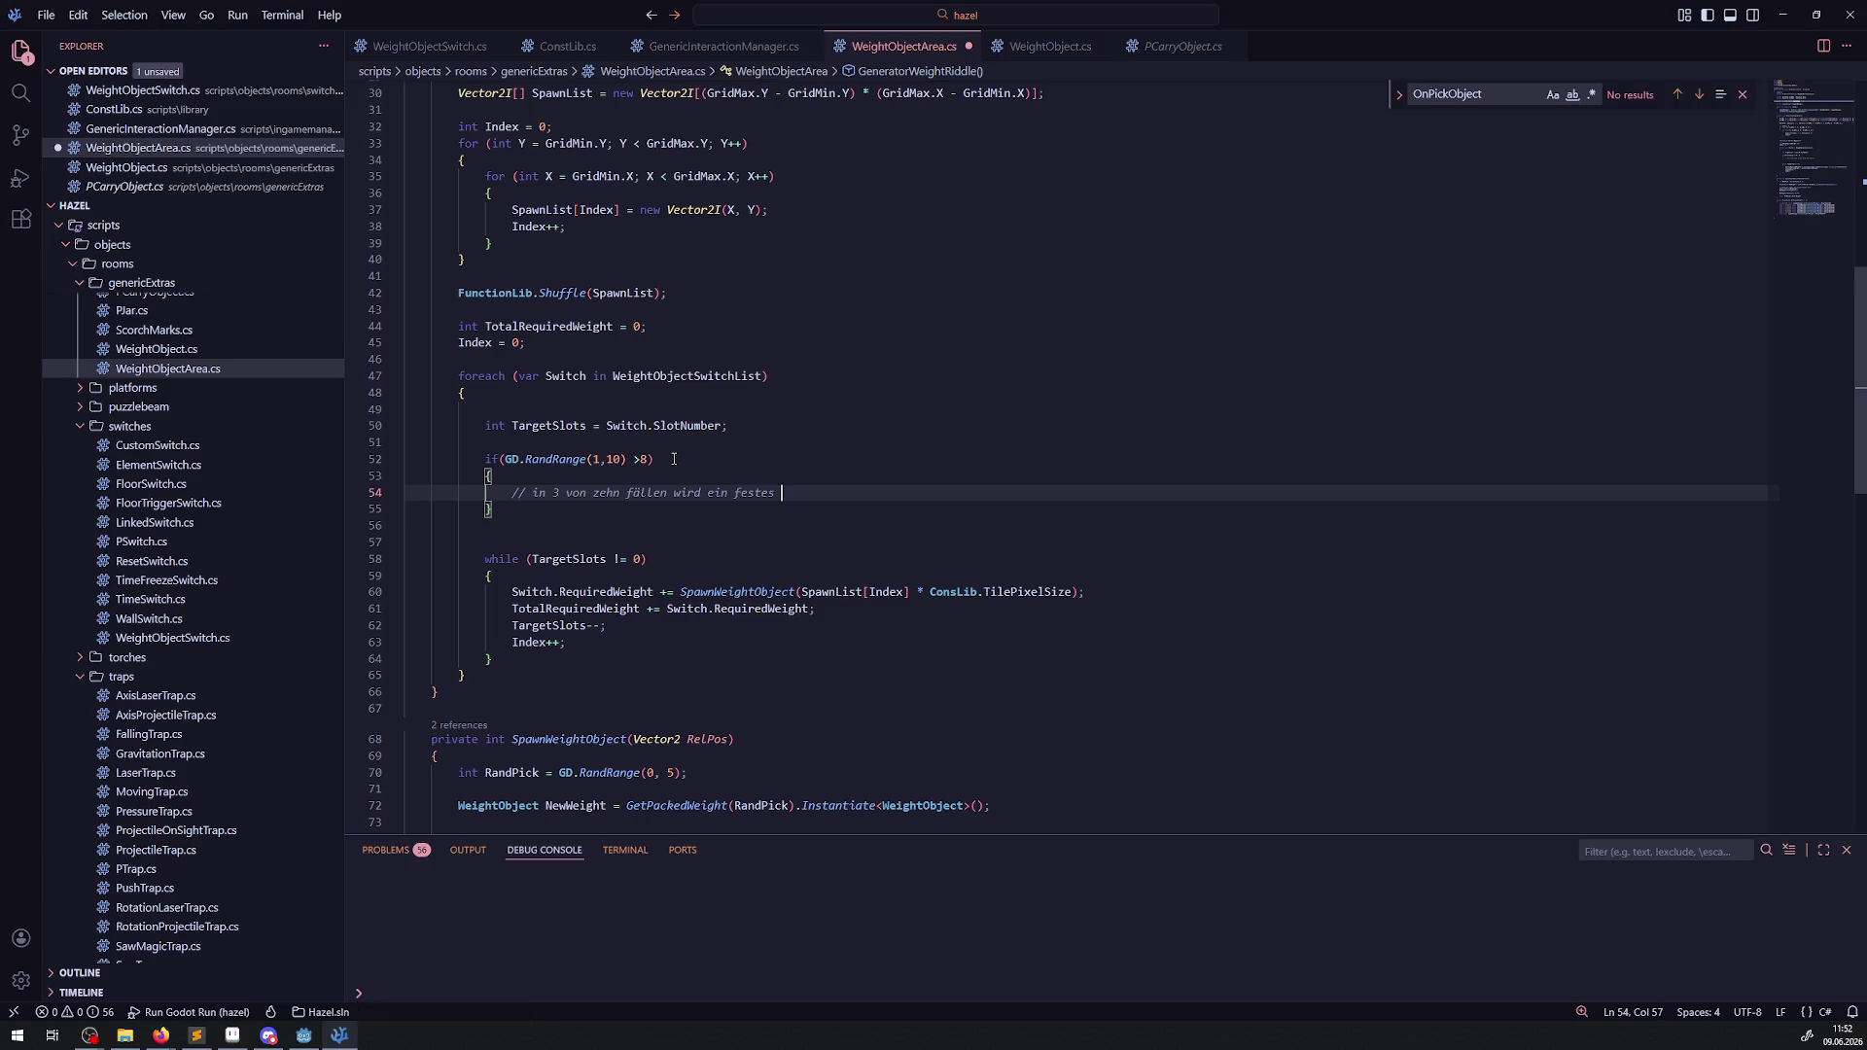
text(gewicht mitge)
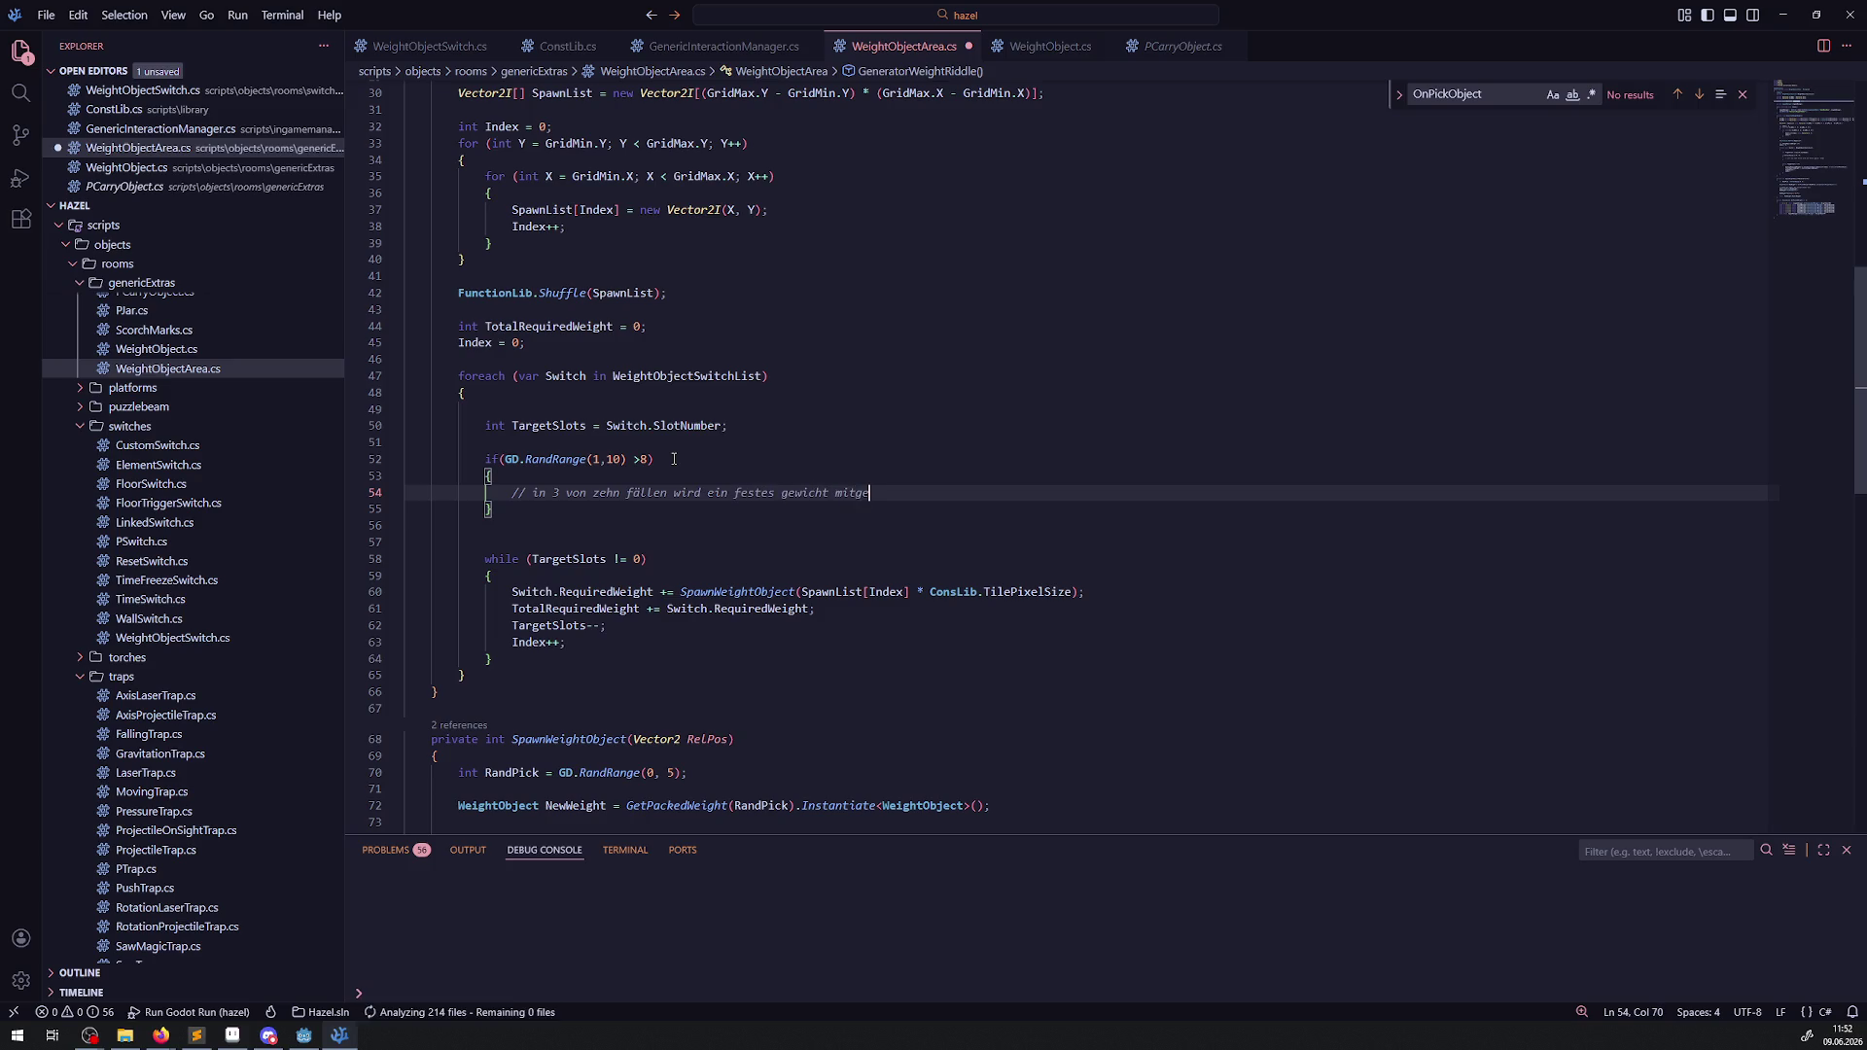
text(spawnt, um das )
text(drumherum geo)
key(BackSpace)
text(arbei)
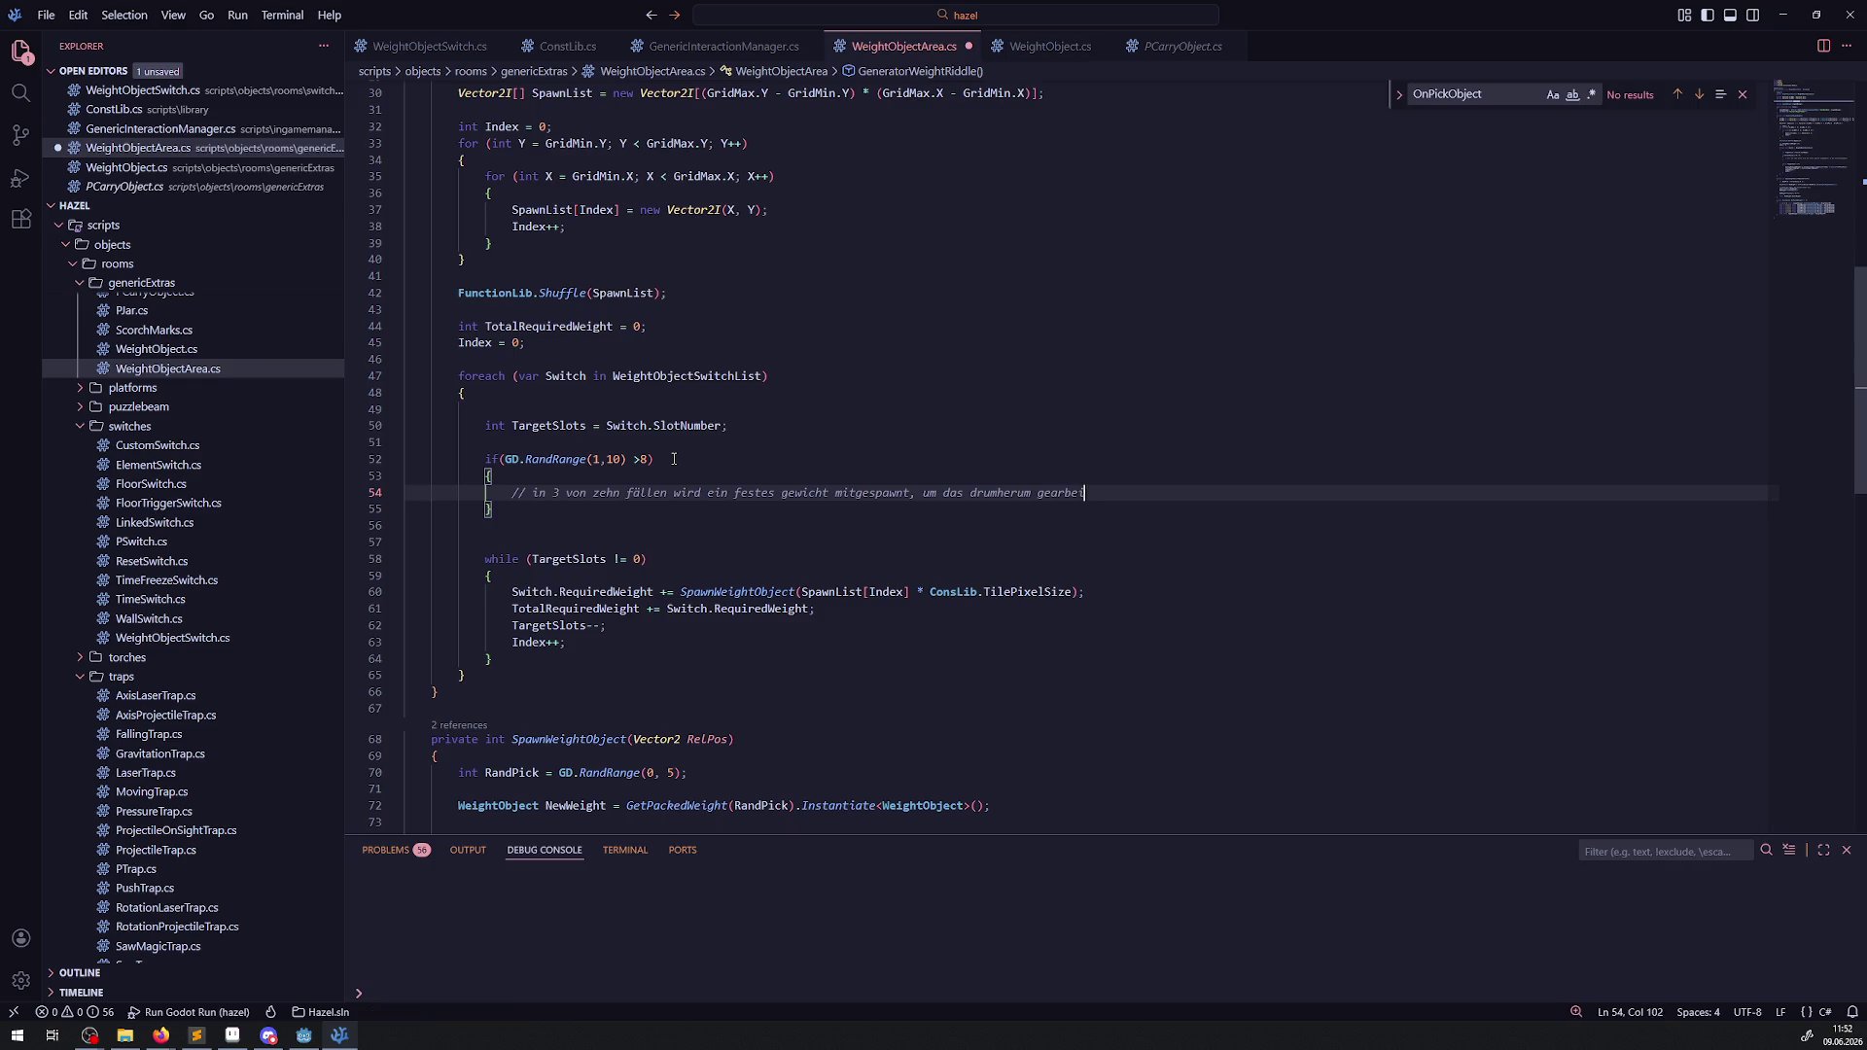
text(tet werden muss)
key(ctrl+s)
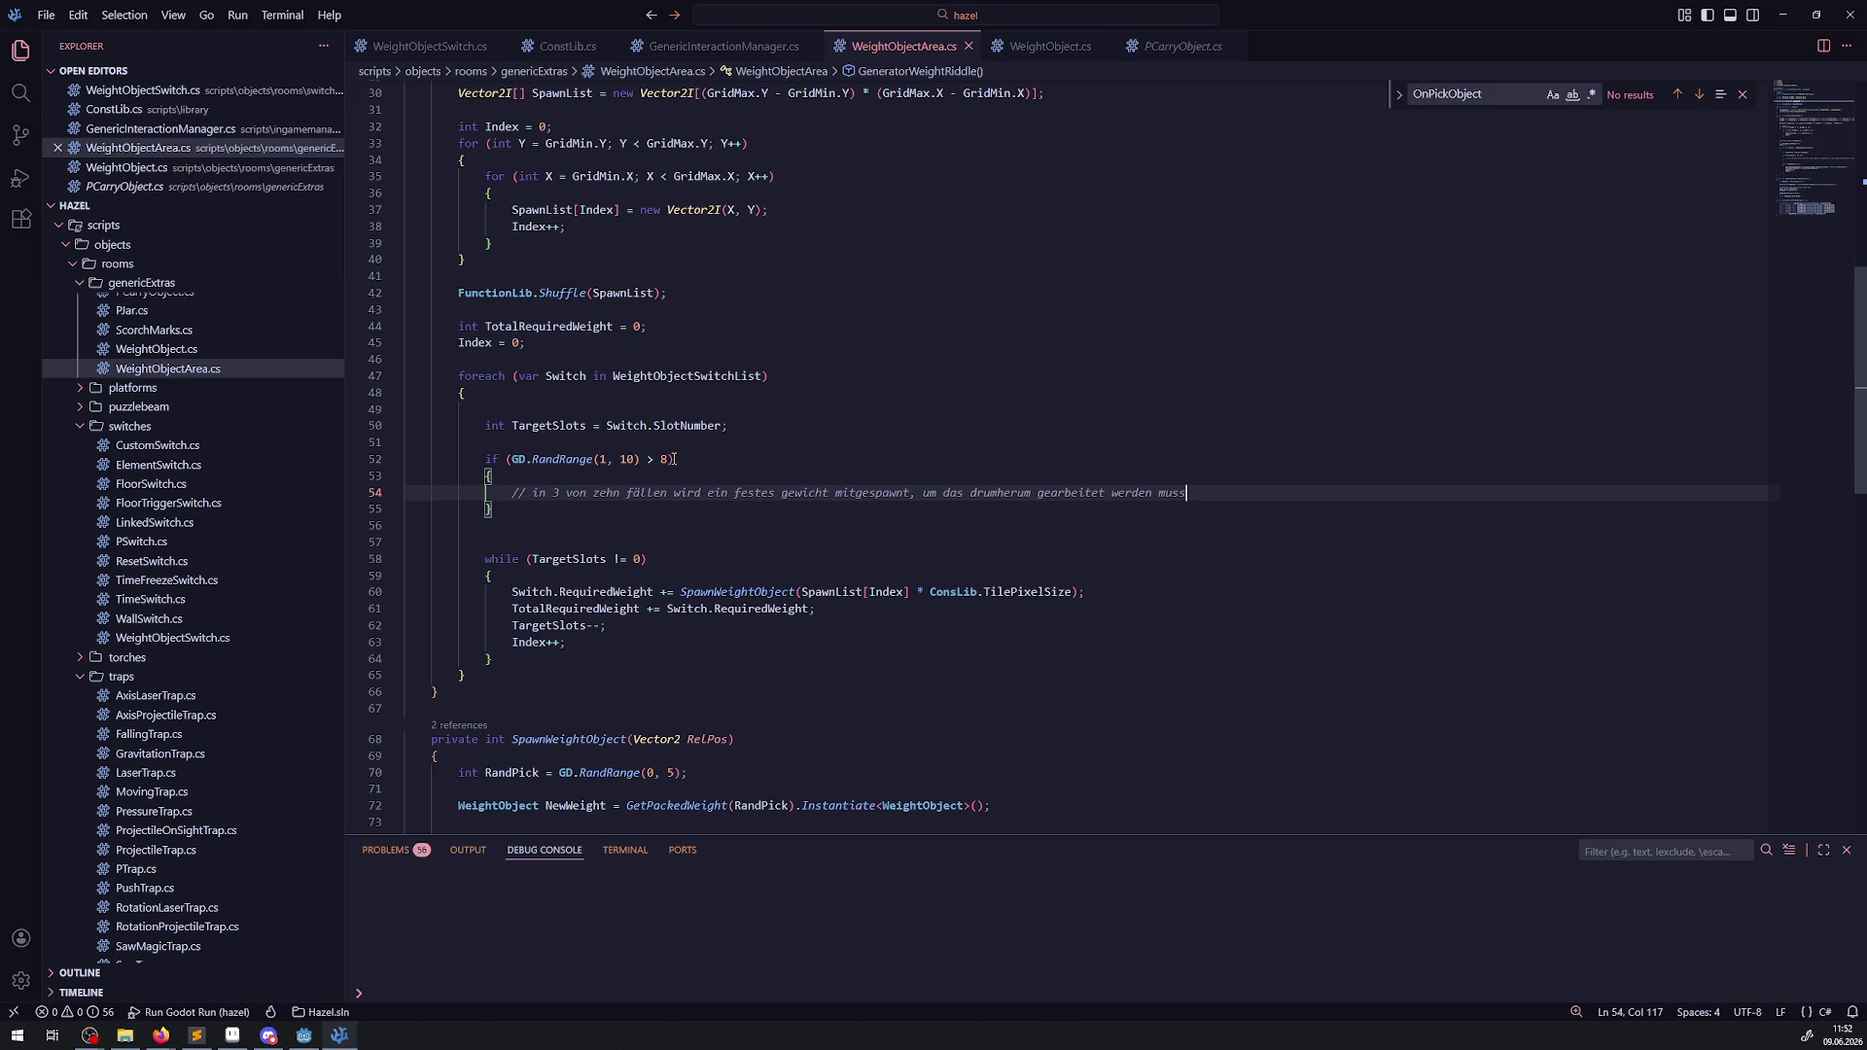
Add a '// todo' comment below the while loop.
click(557, 663)
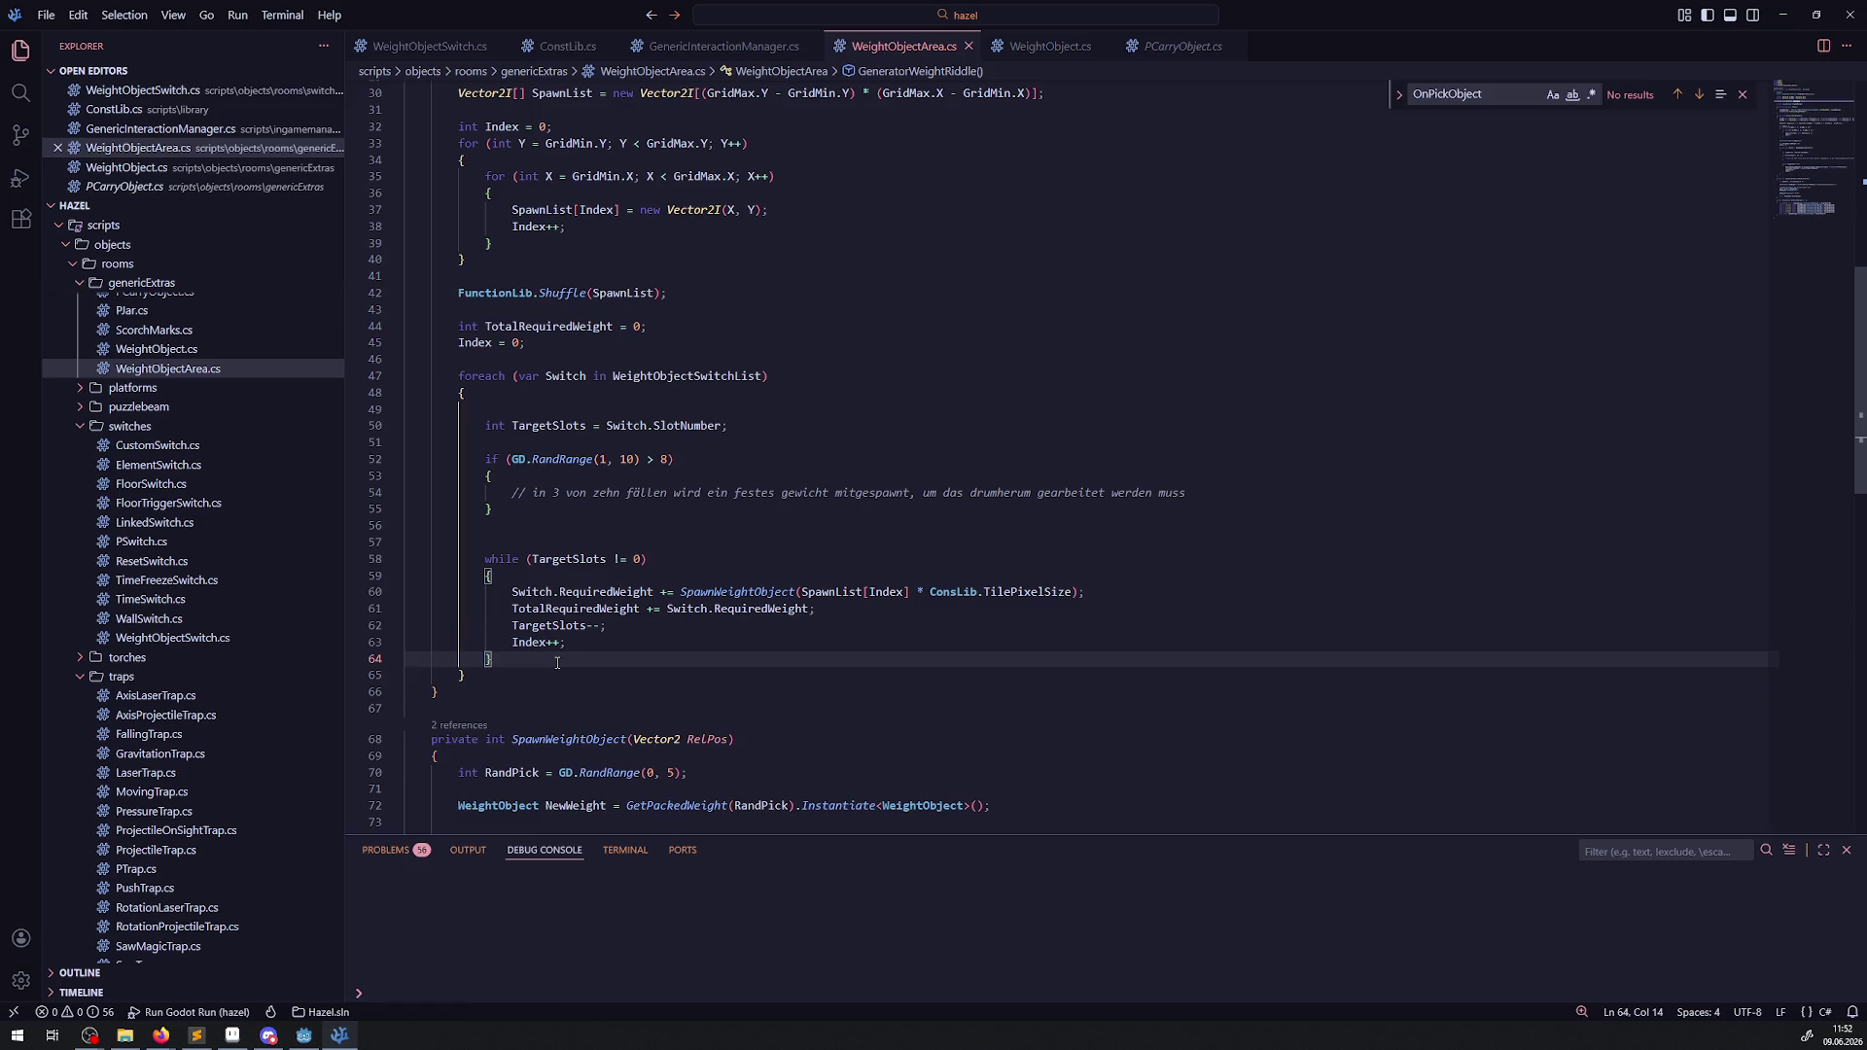
key(Return)
key(Return)
text(// todo)
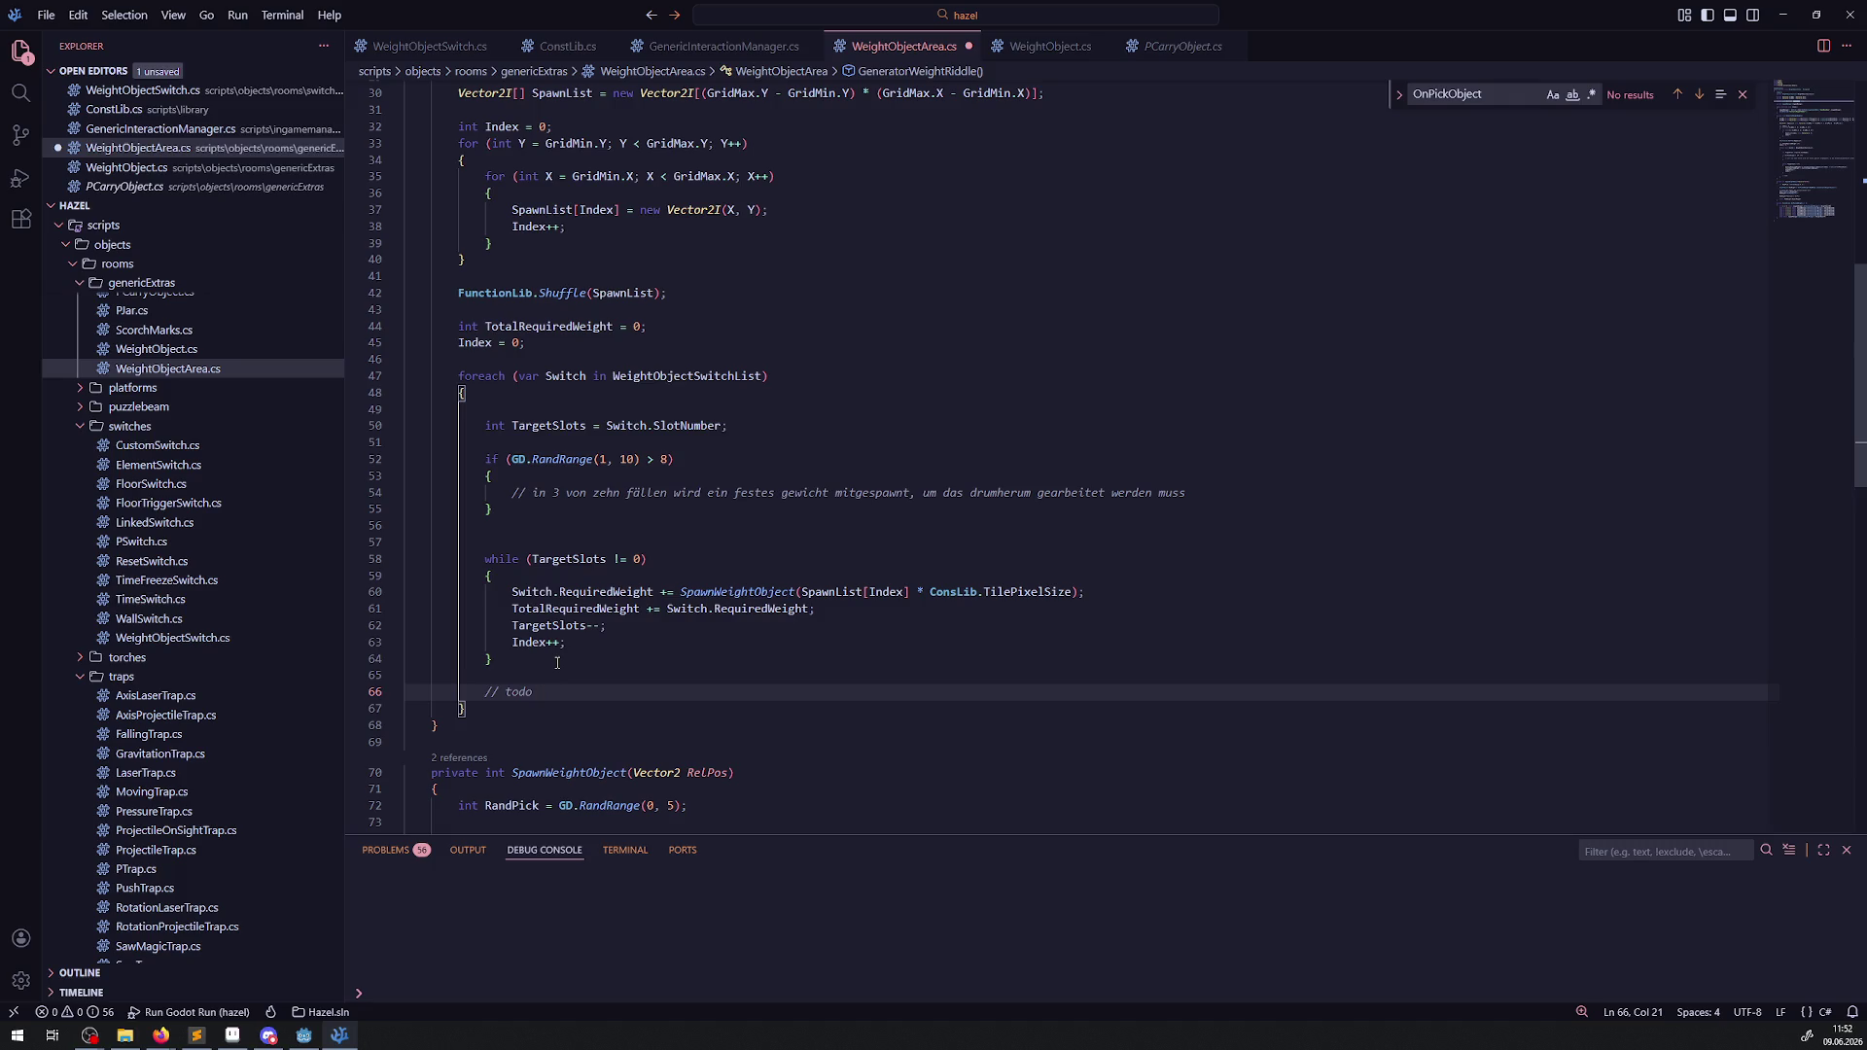
Complete the todo as 'will ich ein zusatzgewicht haben random?'.
text(will ich ein )
text(zusatzgewicht ho)
key(BackSpace)
text(aben random? )
text(durch)
key(BackSpace)
key(BackSpace)
key(BackSpace)
Copy the RandRange(1,10) > 8 condition after Index++, then start 'bool b' on line 49.
mouse_move(506, 459)
mouse_down()
mouse_move(671, 461)
mouse_move(431, 459)
mouse_up()
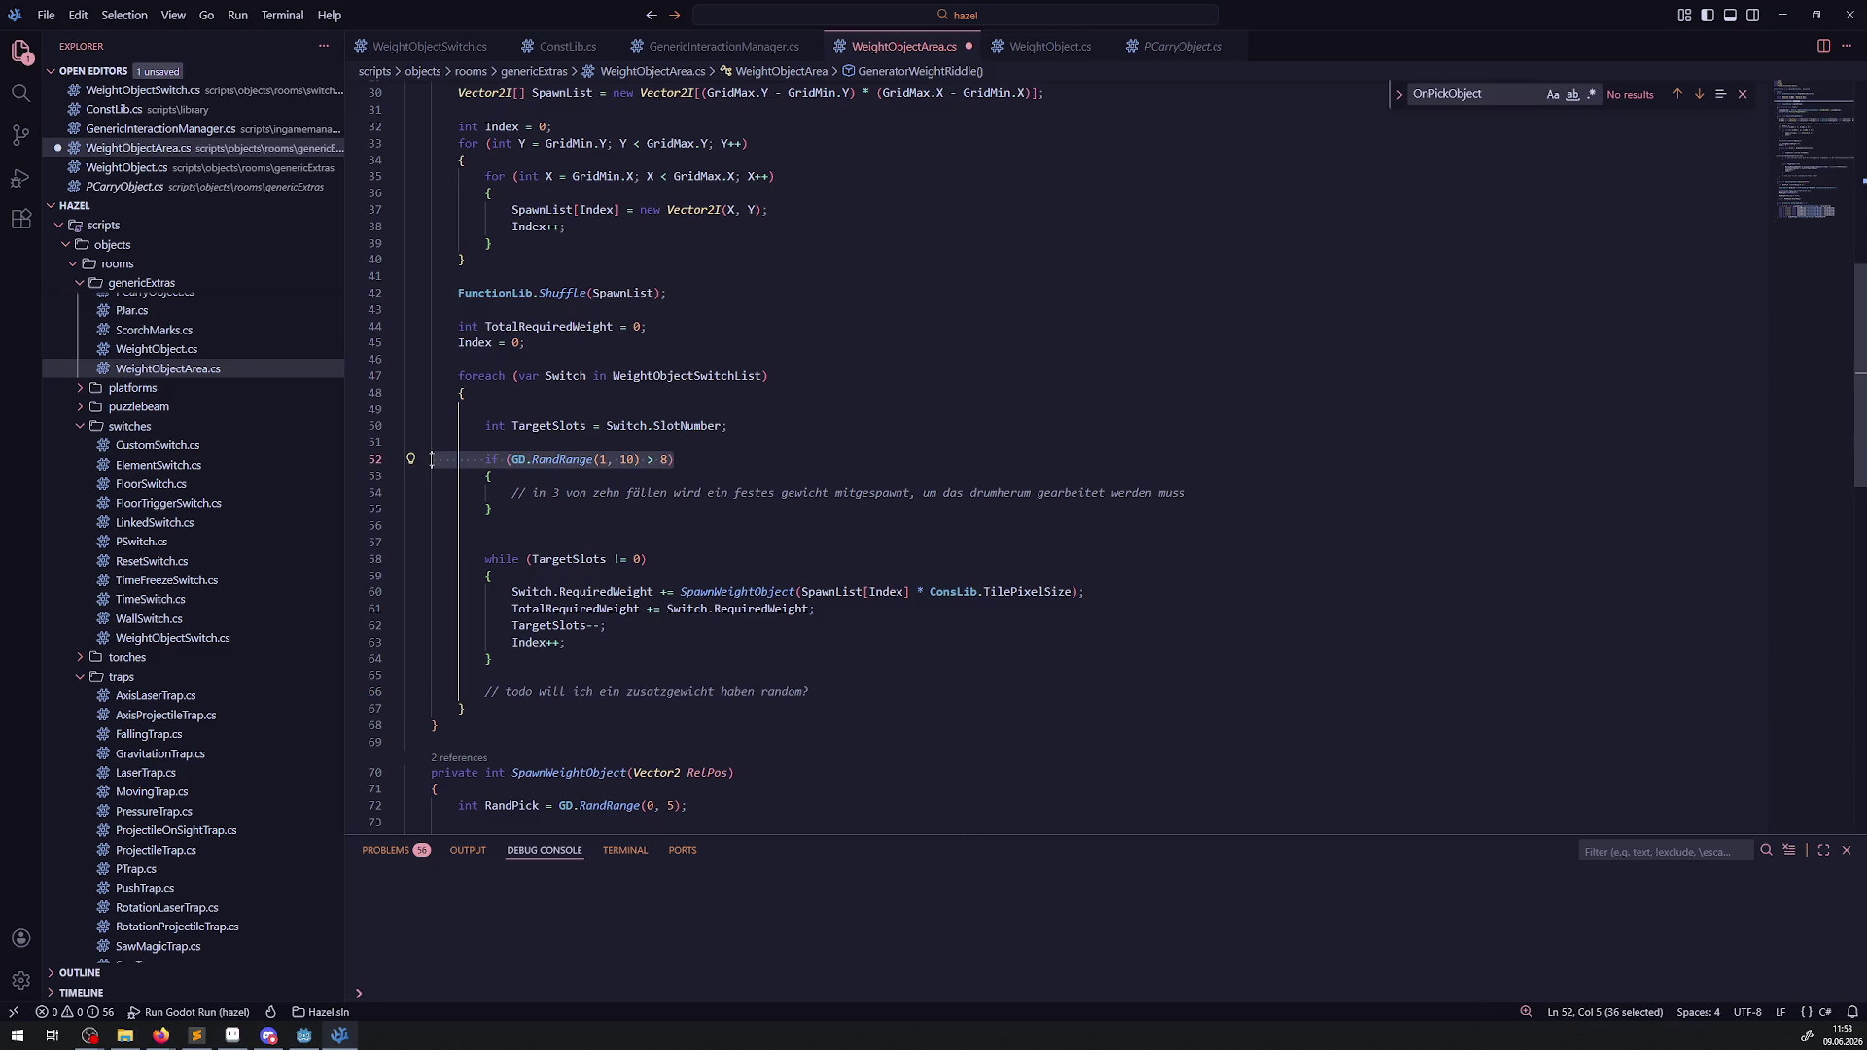
click(586, 646)
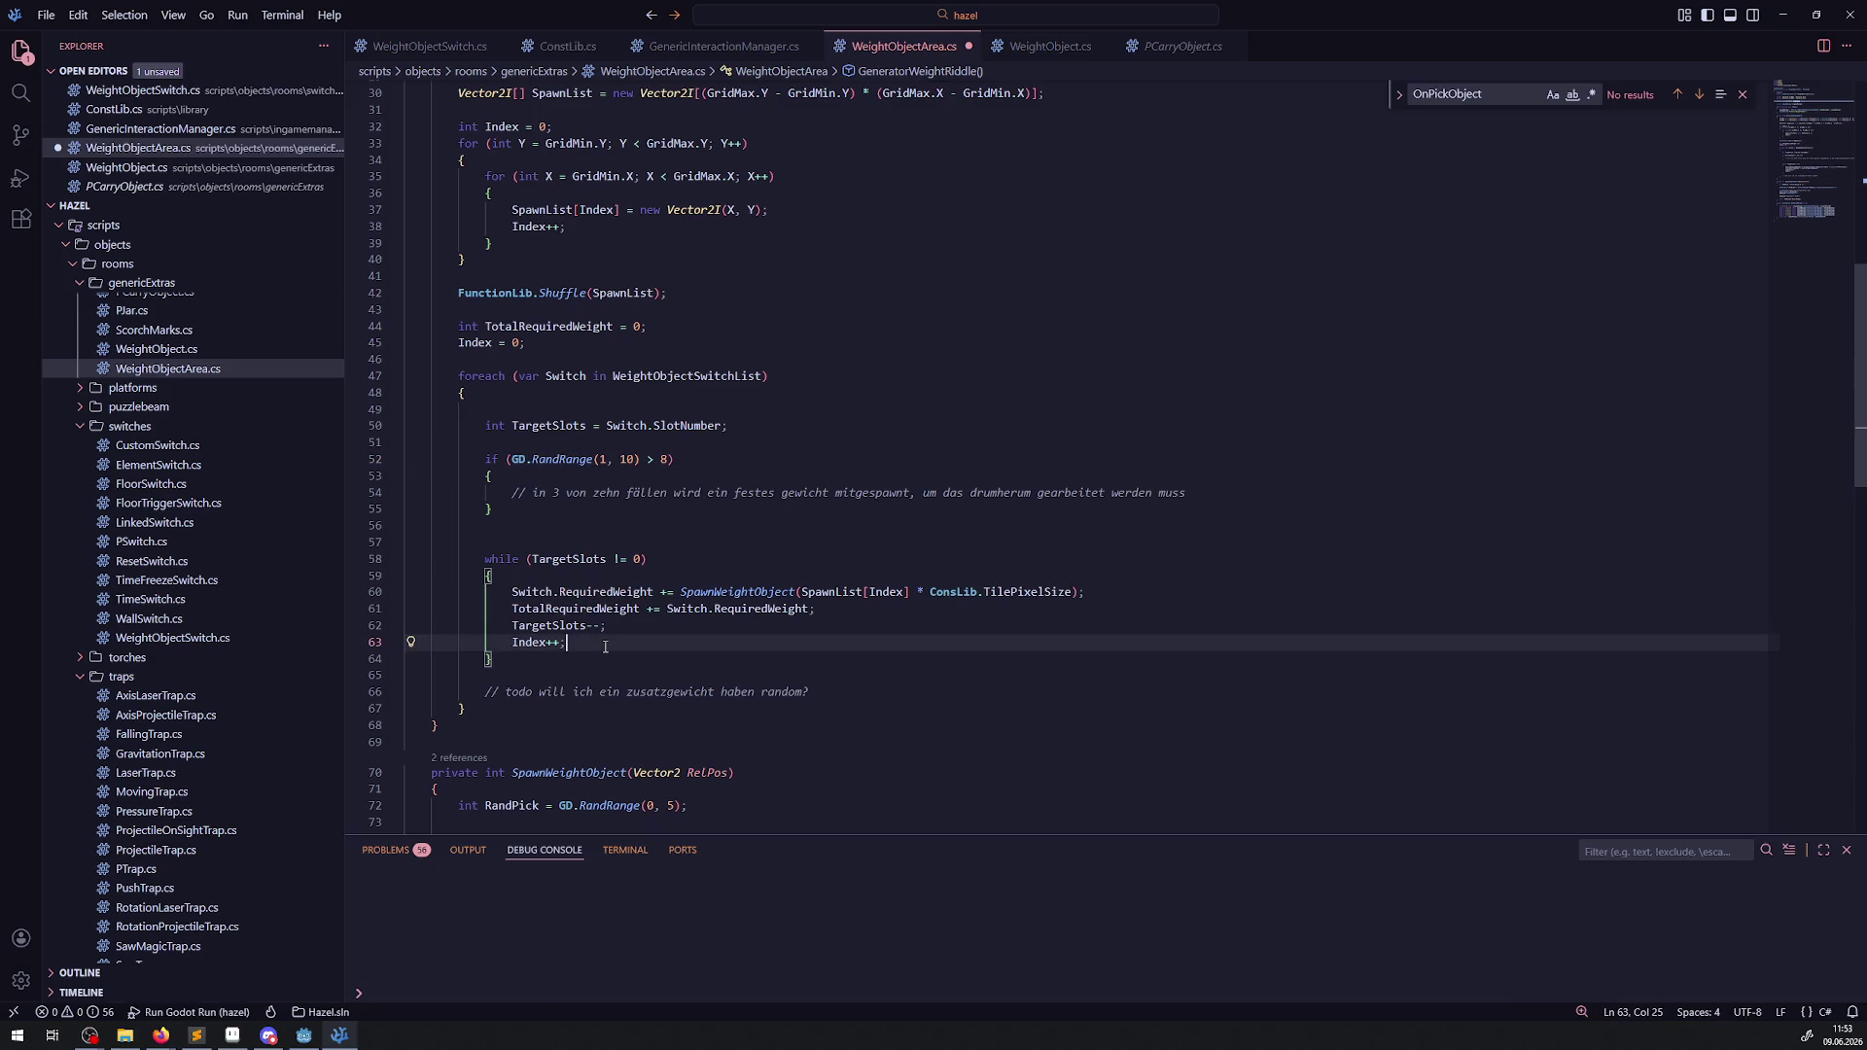
key(Return)
text(if (GD.RandRange(1, 10) > 8))
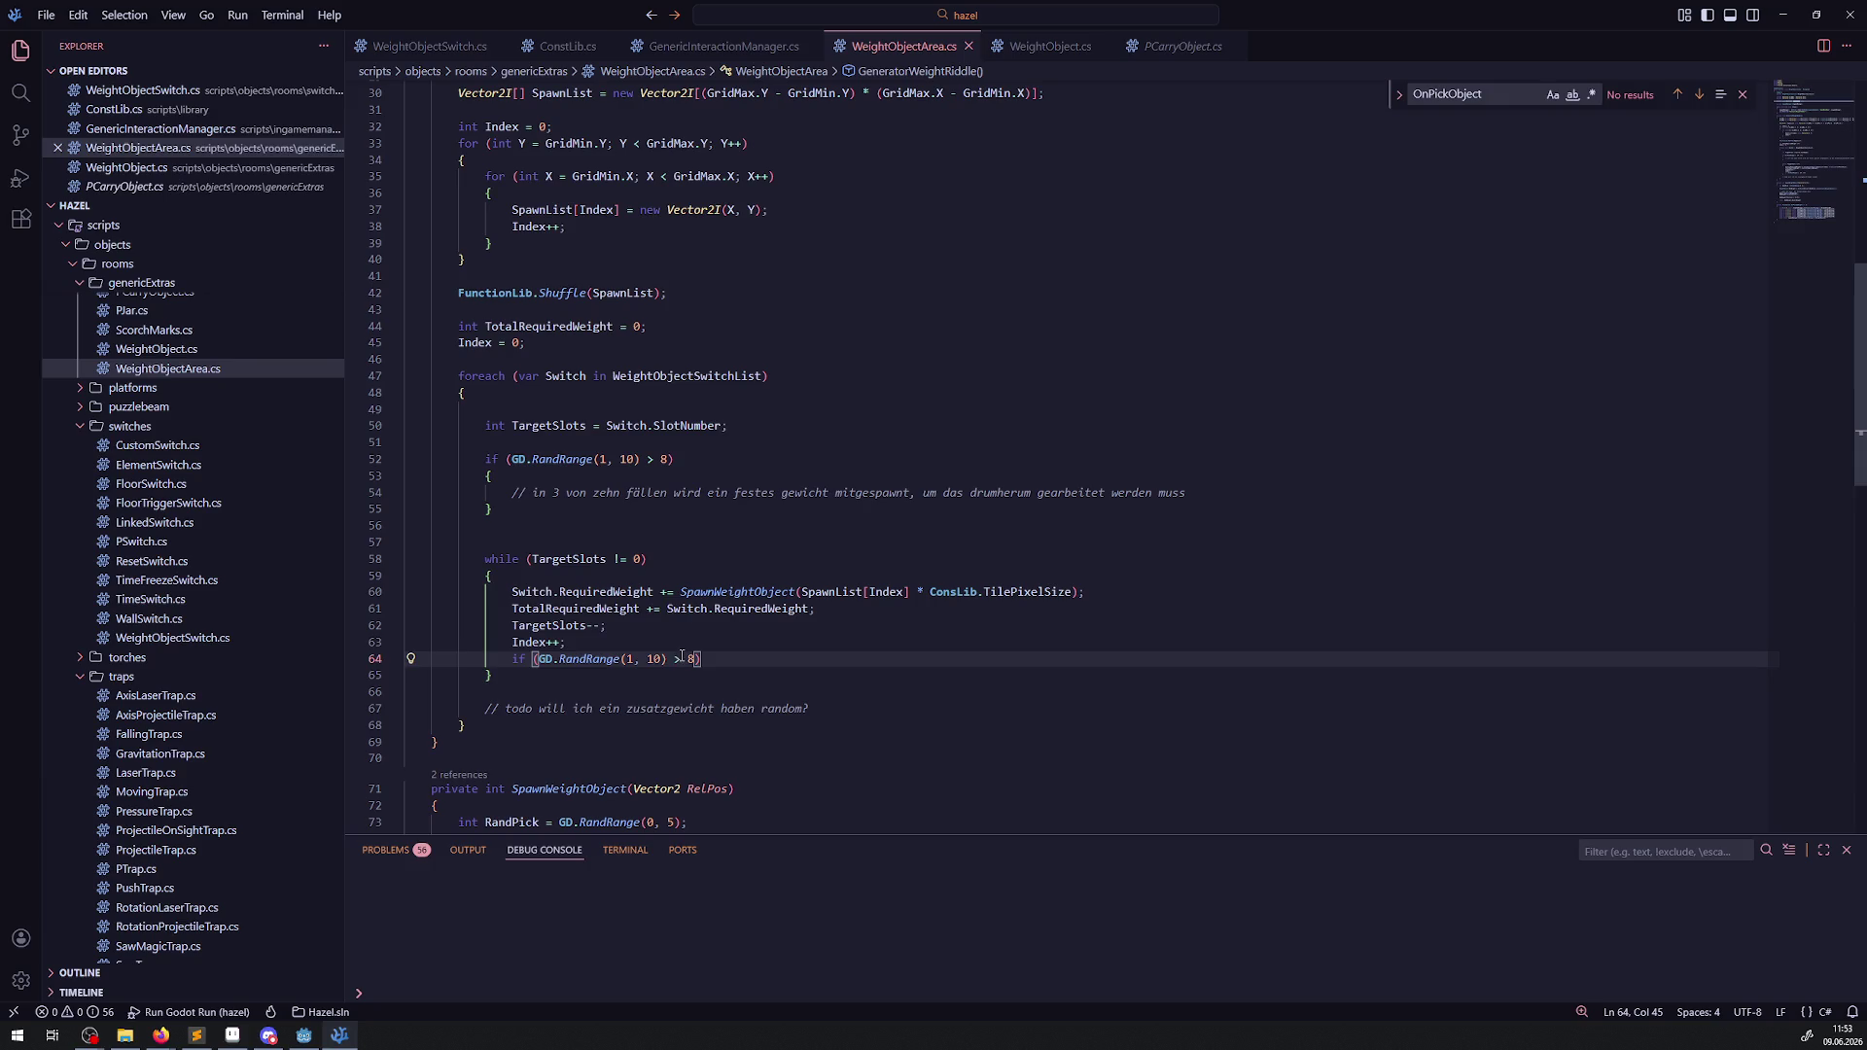
double_click(651, 660)
mouse_move(689, 665)
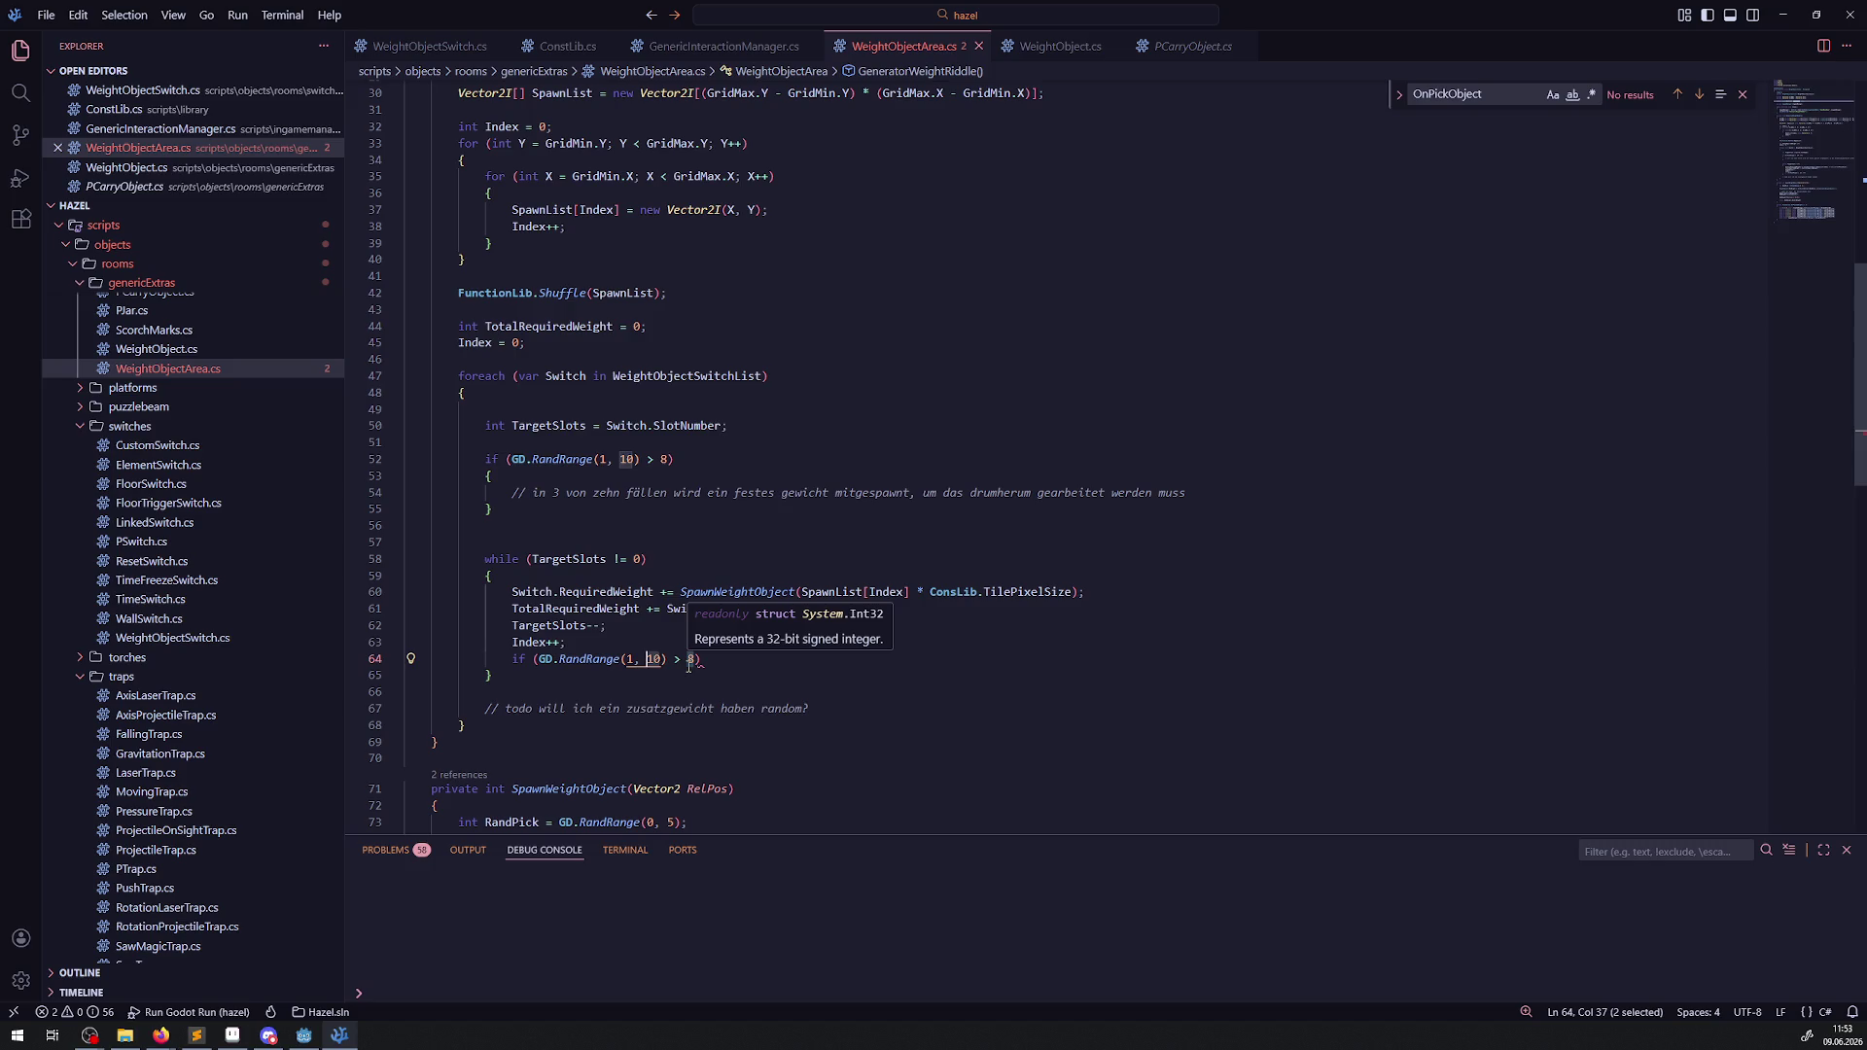
click(554, 407)
text(b)
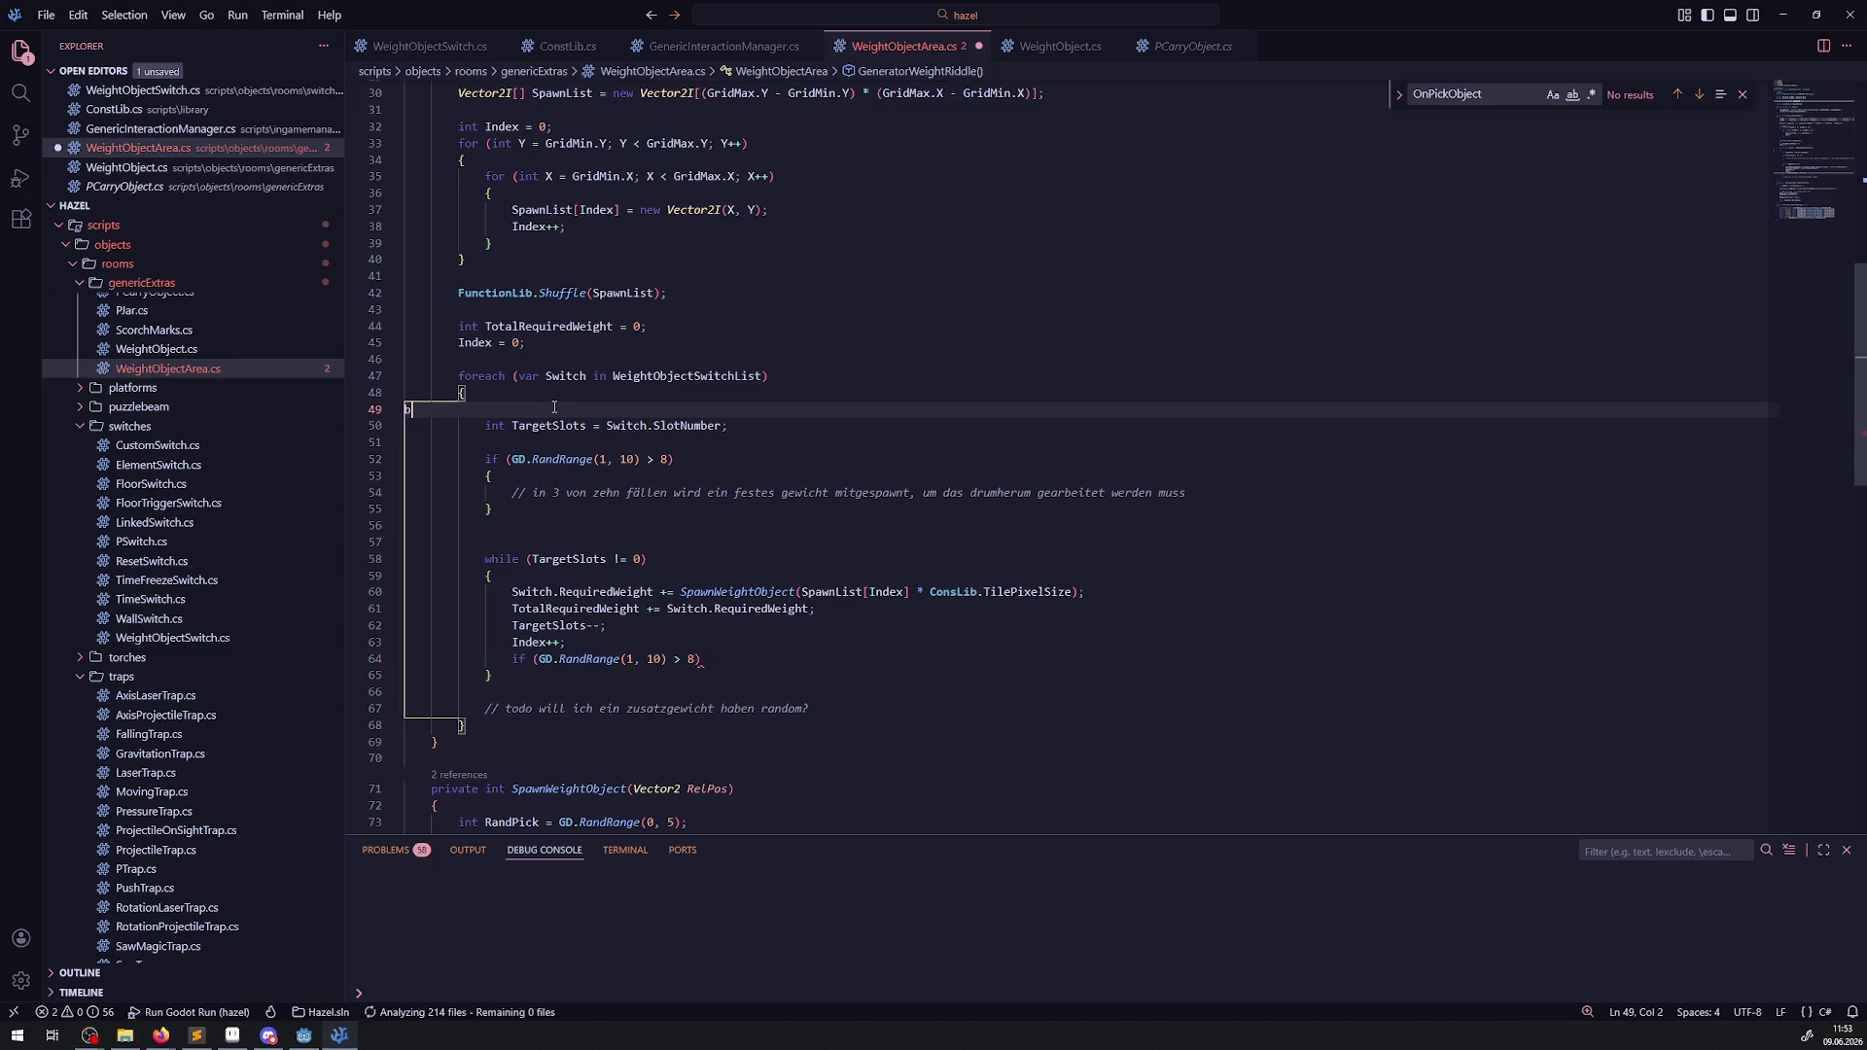
text(ool b)
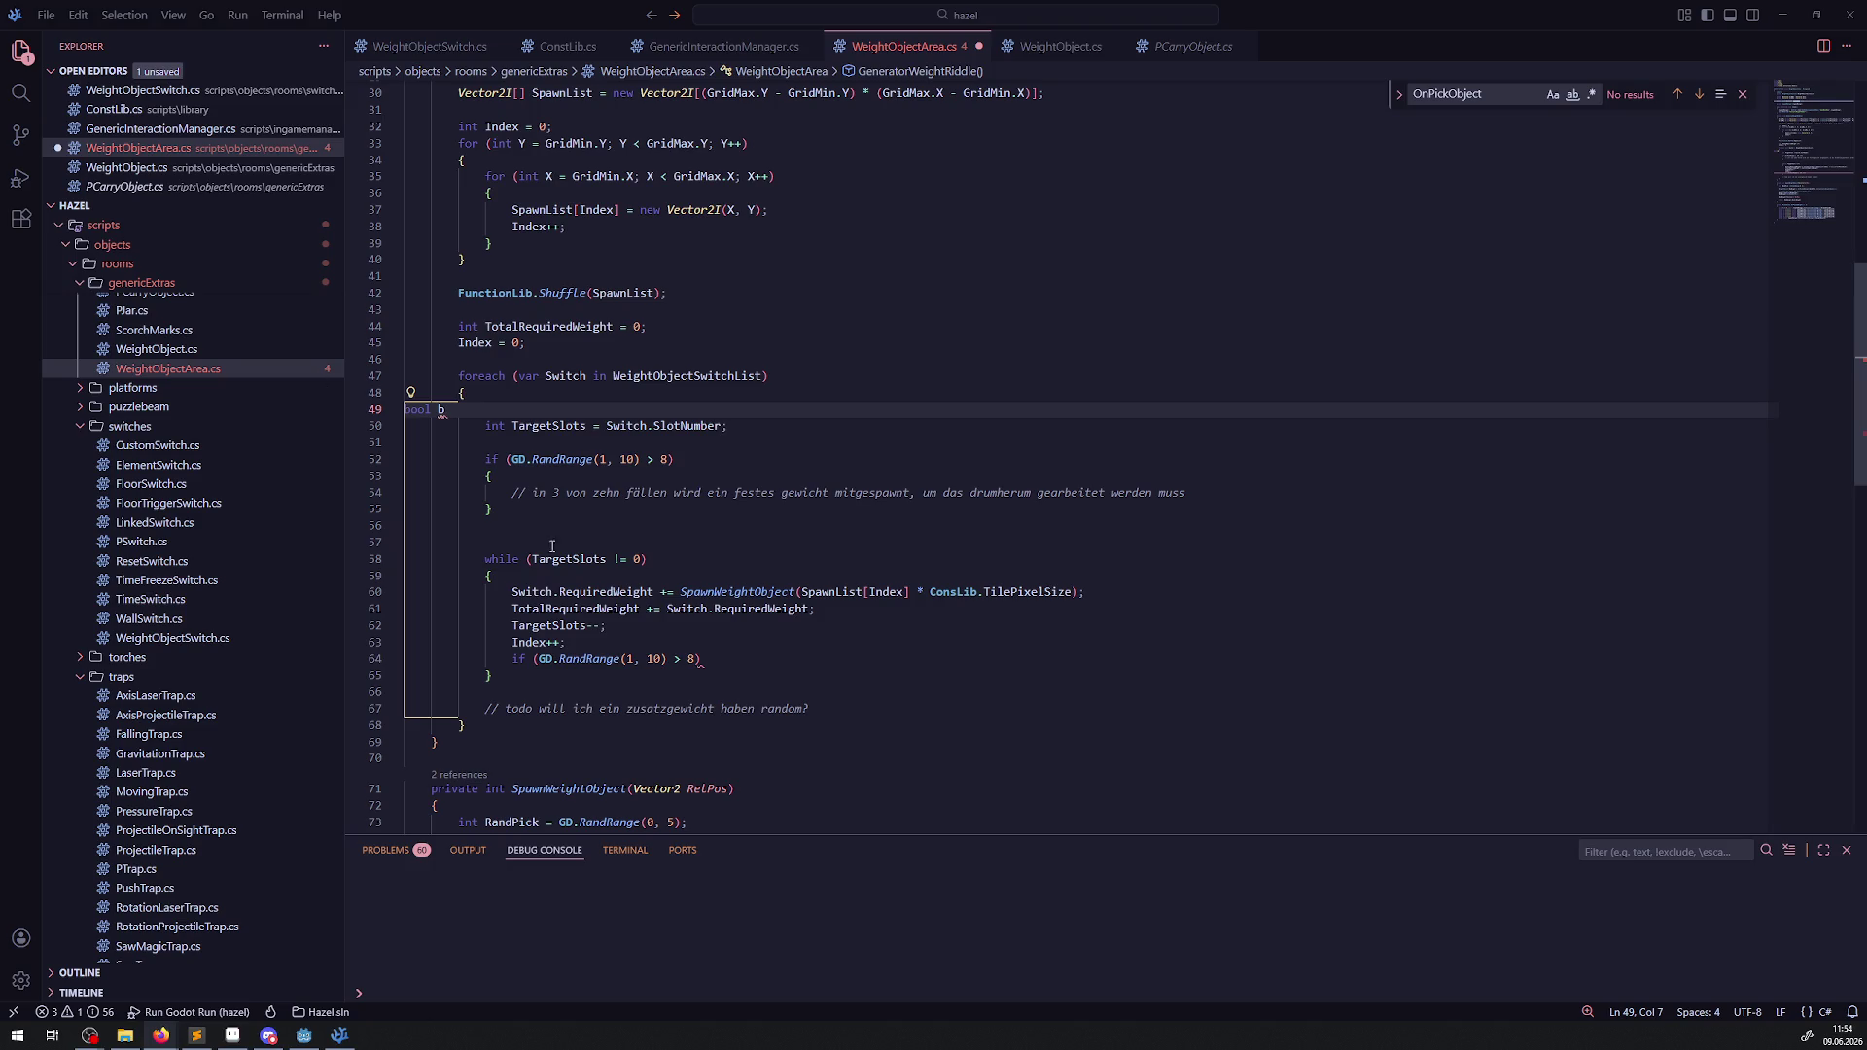
Declare bool bHasFixedWeight = false and set it to true inside the first RandRange block.
click(470, 415)
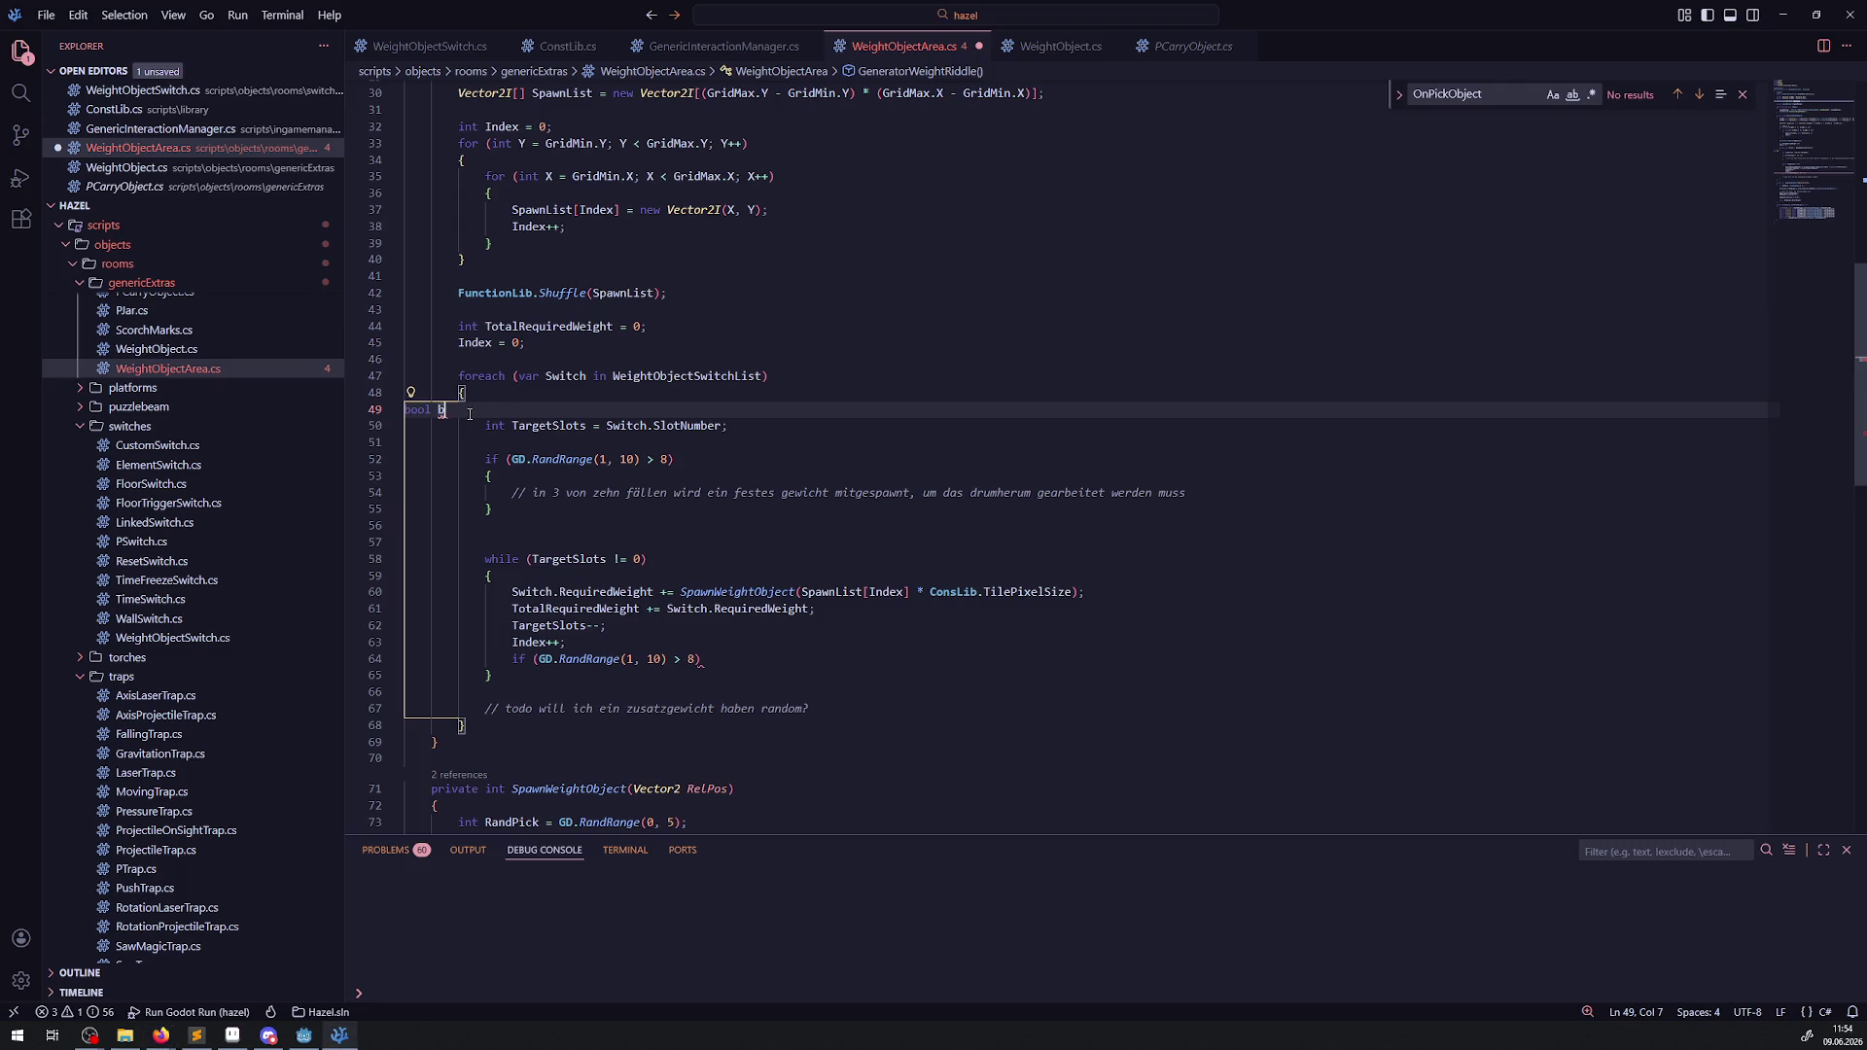
text(HasFixed)
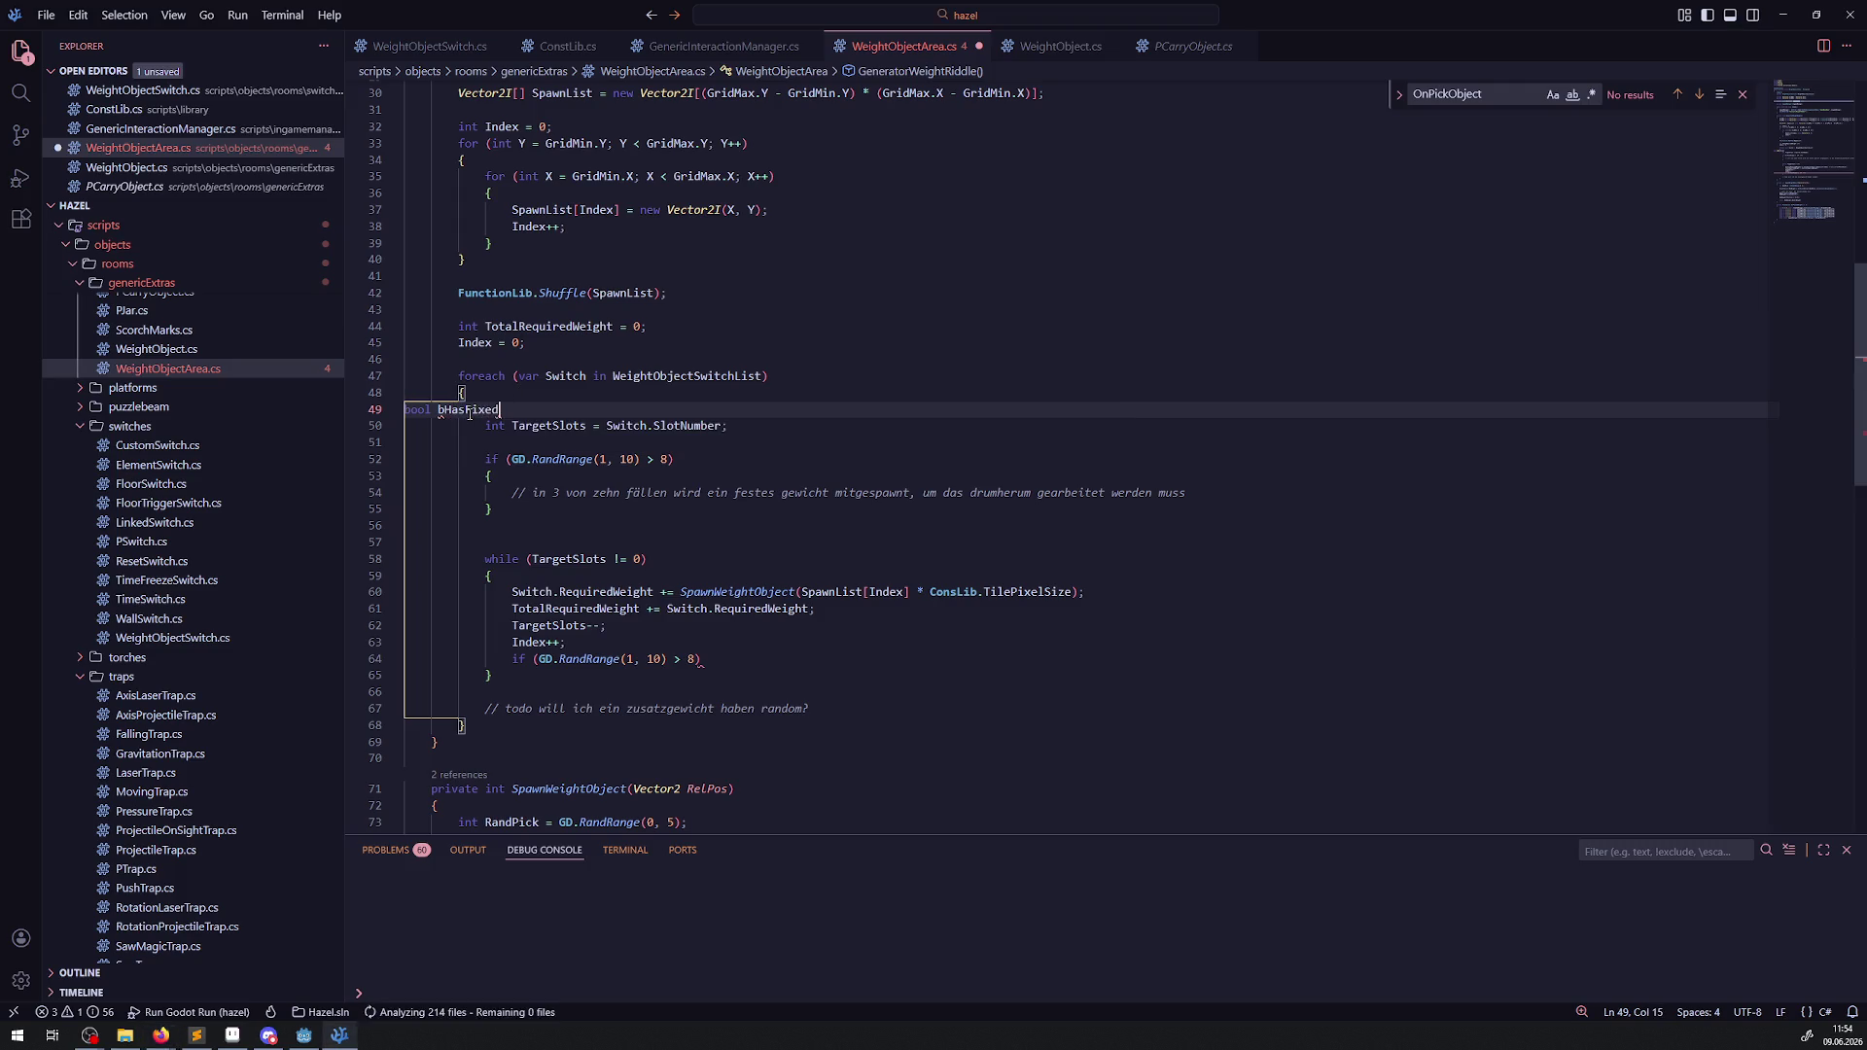
text(Weight = )
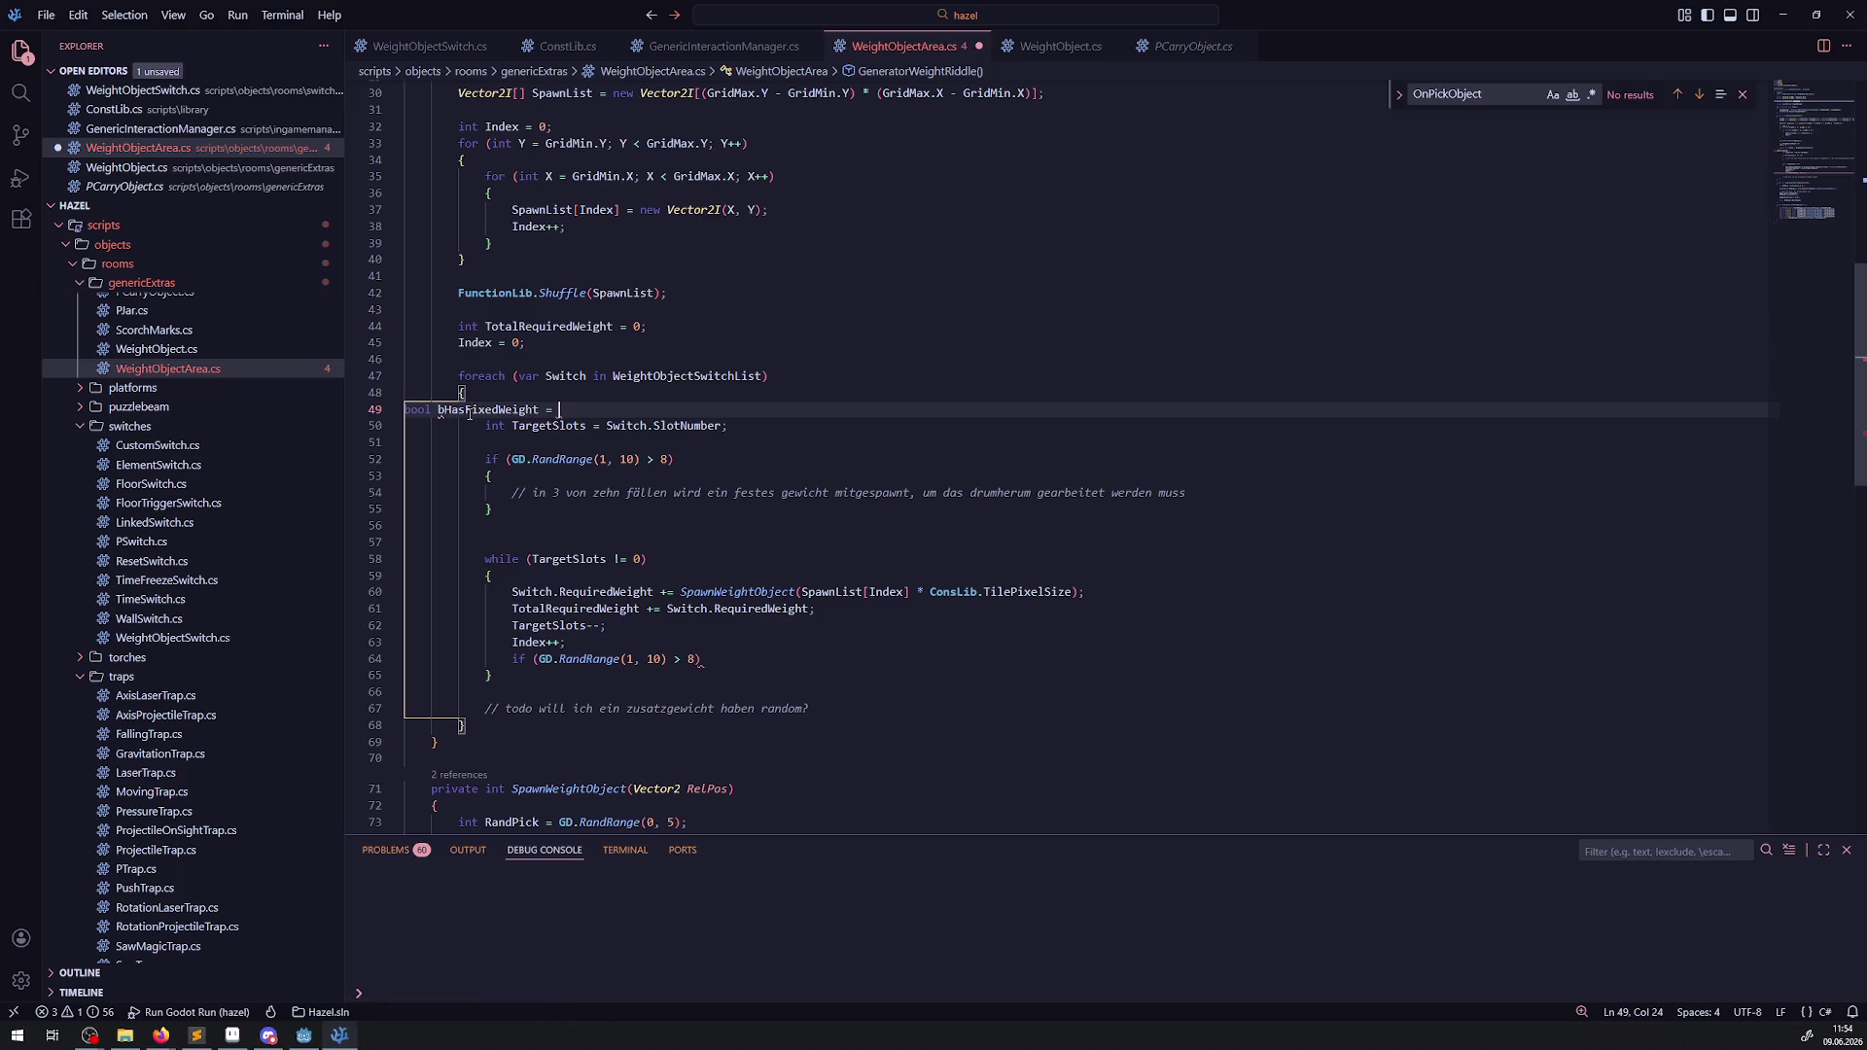
text(false;)
key(ctrl+s)
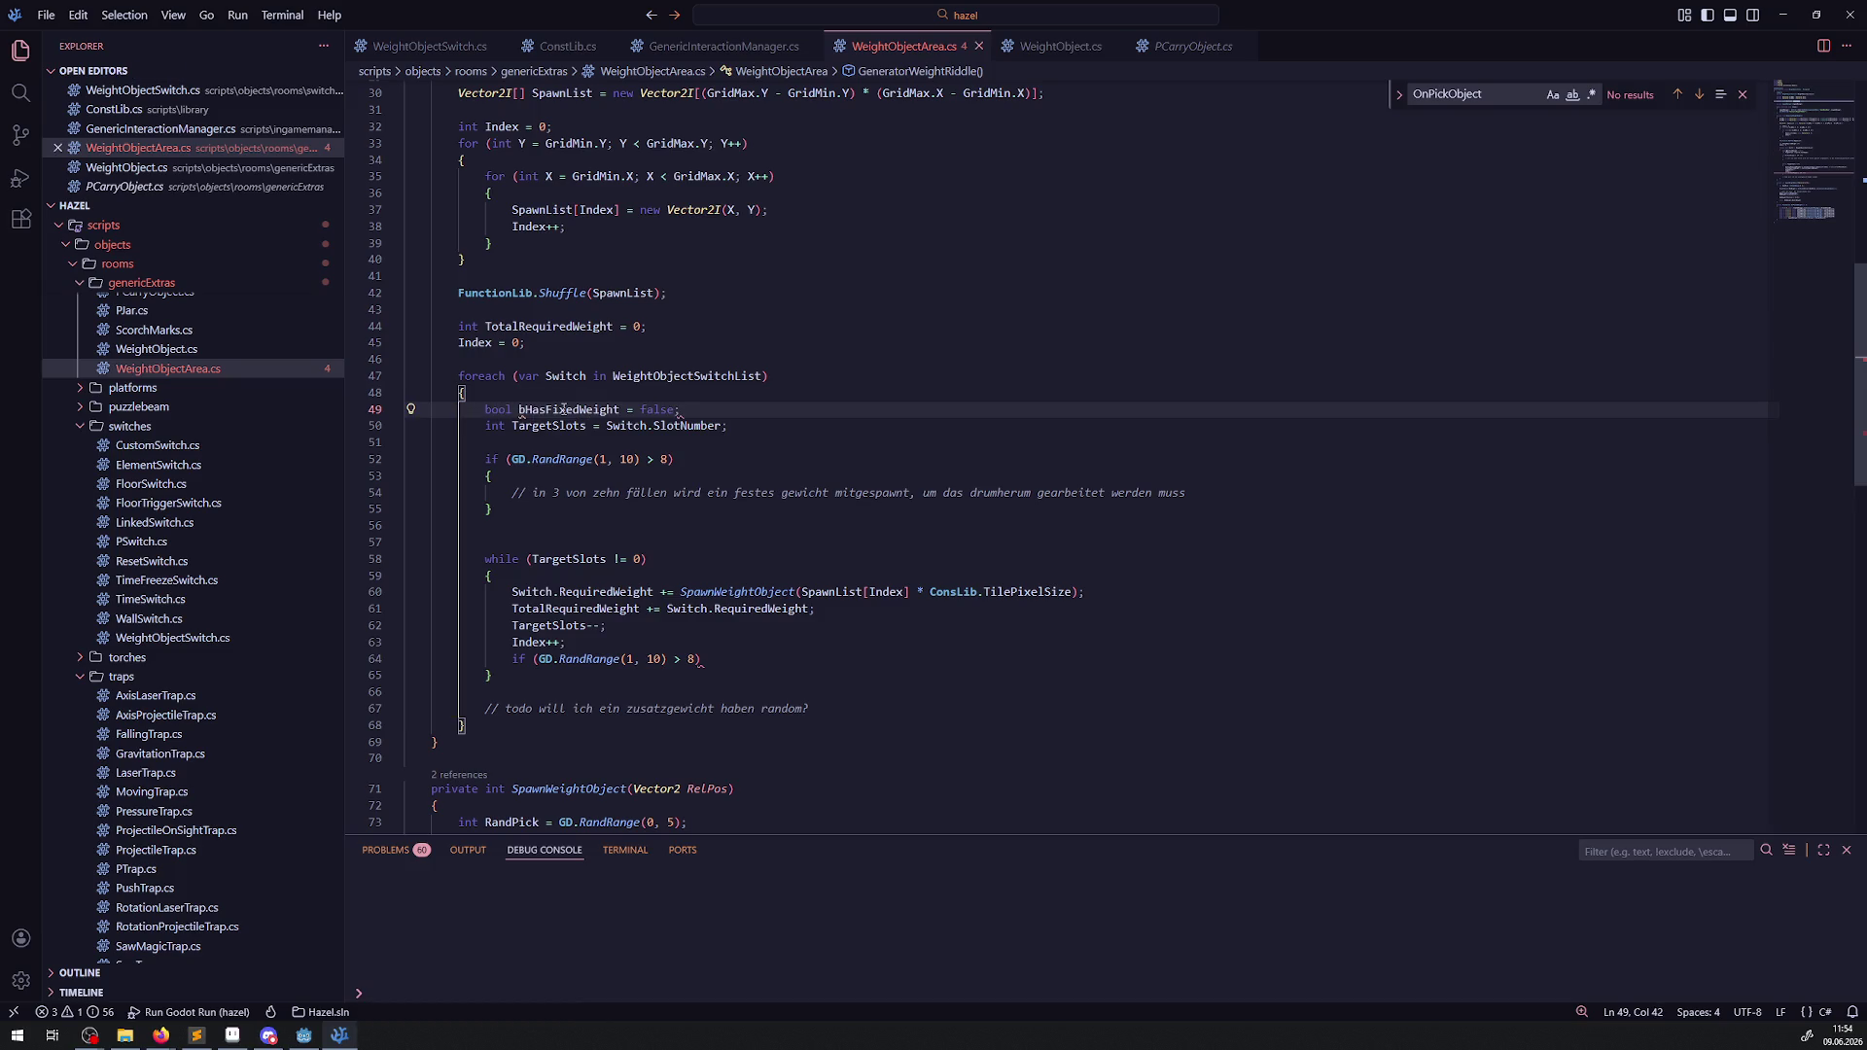
double_click(583, 409)
click(573, 478)
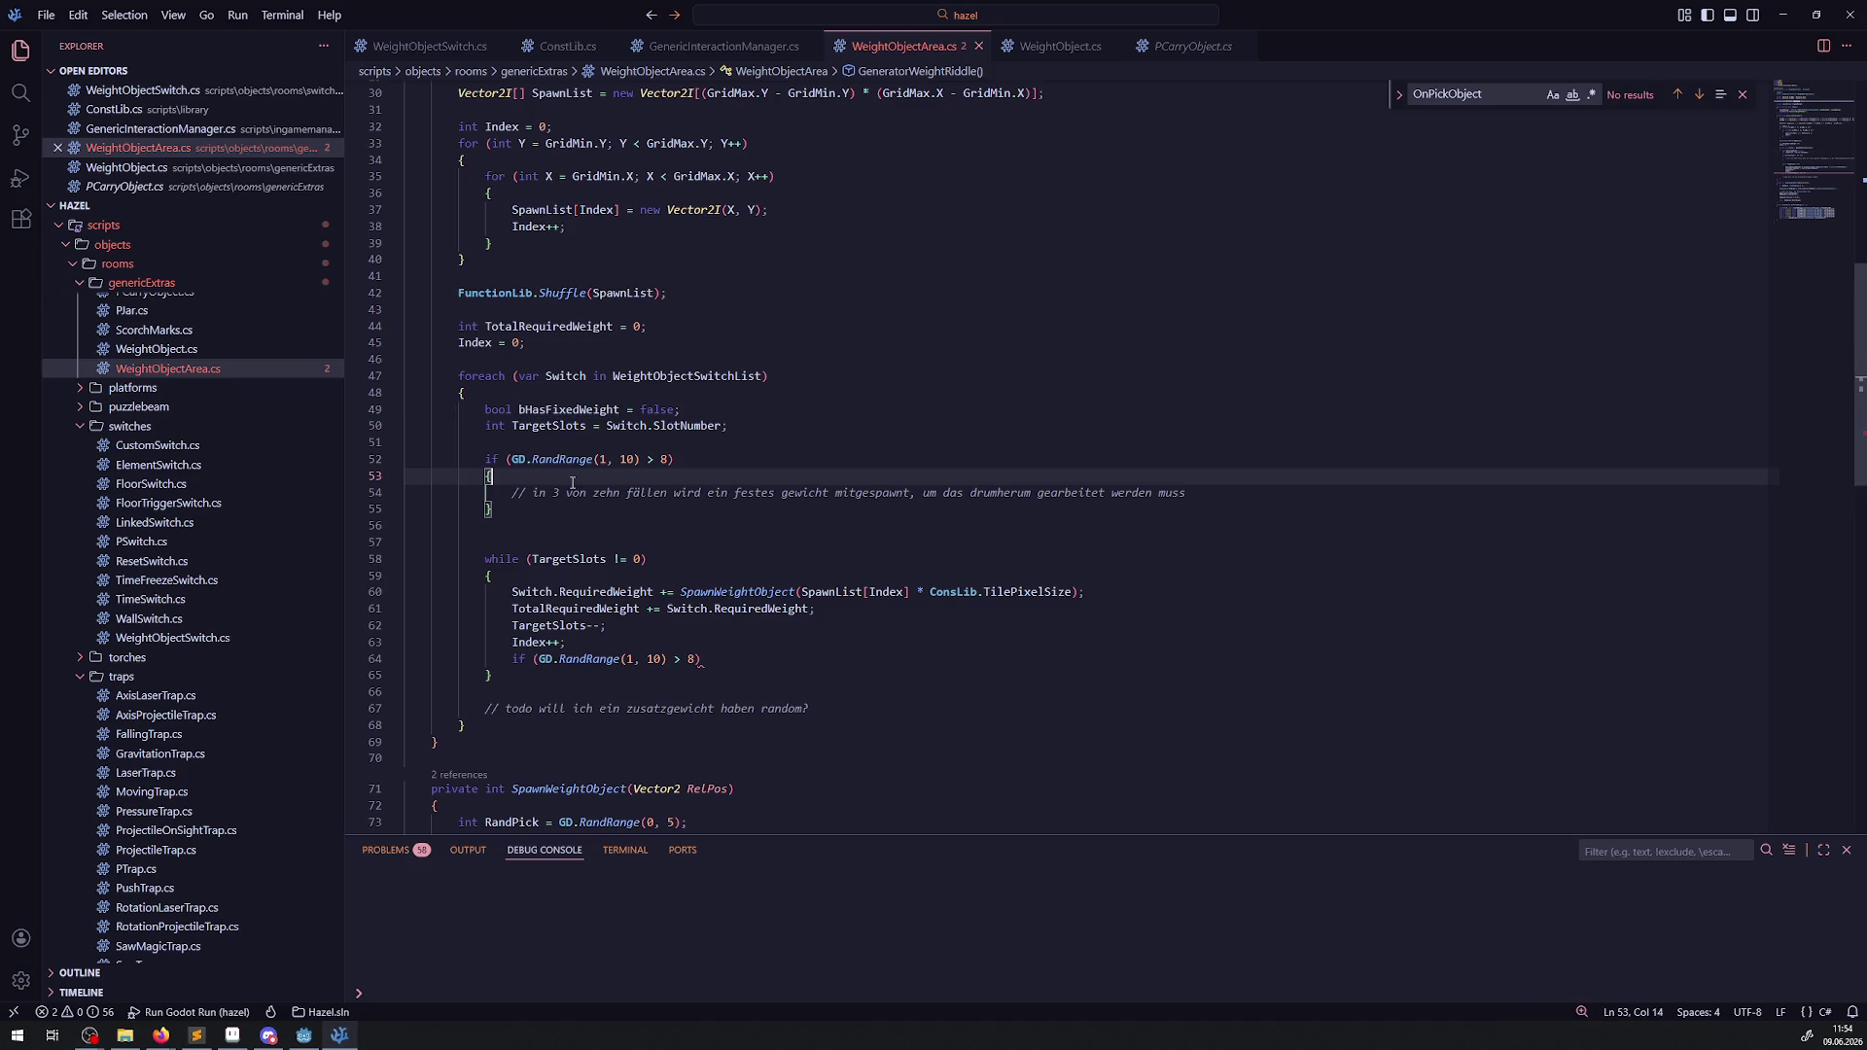
key(Return)
text(bHasFixedWeight = true;)
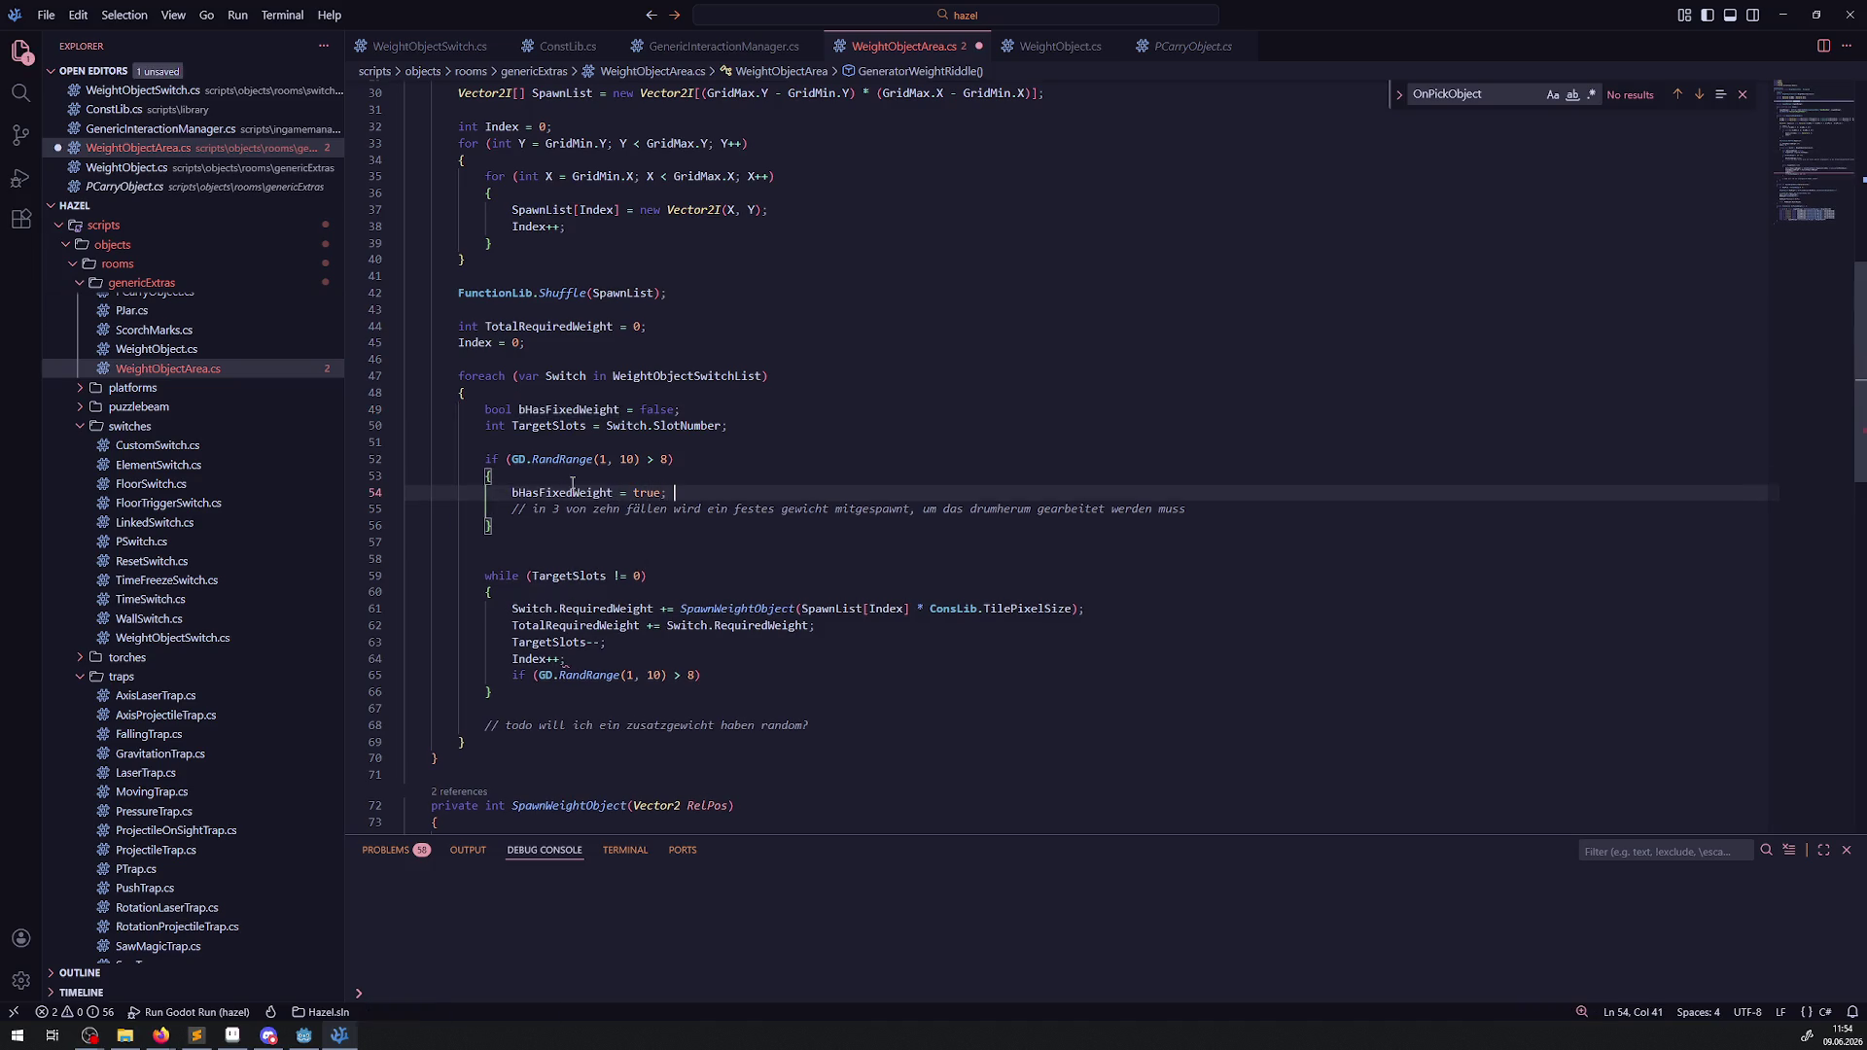
Prefix the loop's RandRange condition with !bHasFixedWeight && and select its threshold 8.
double_click(516, 675)
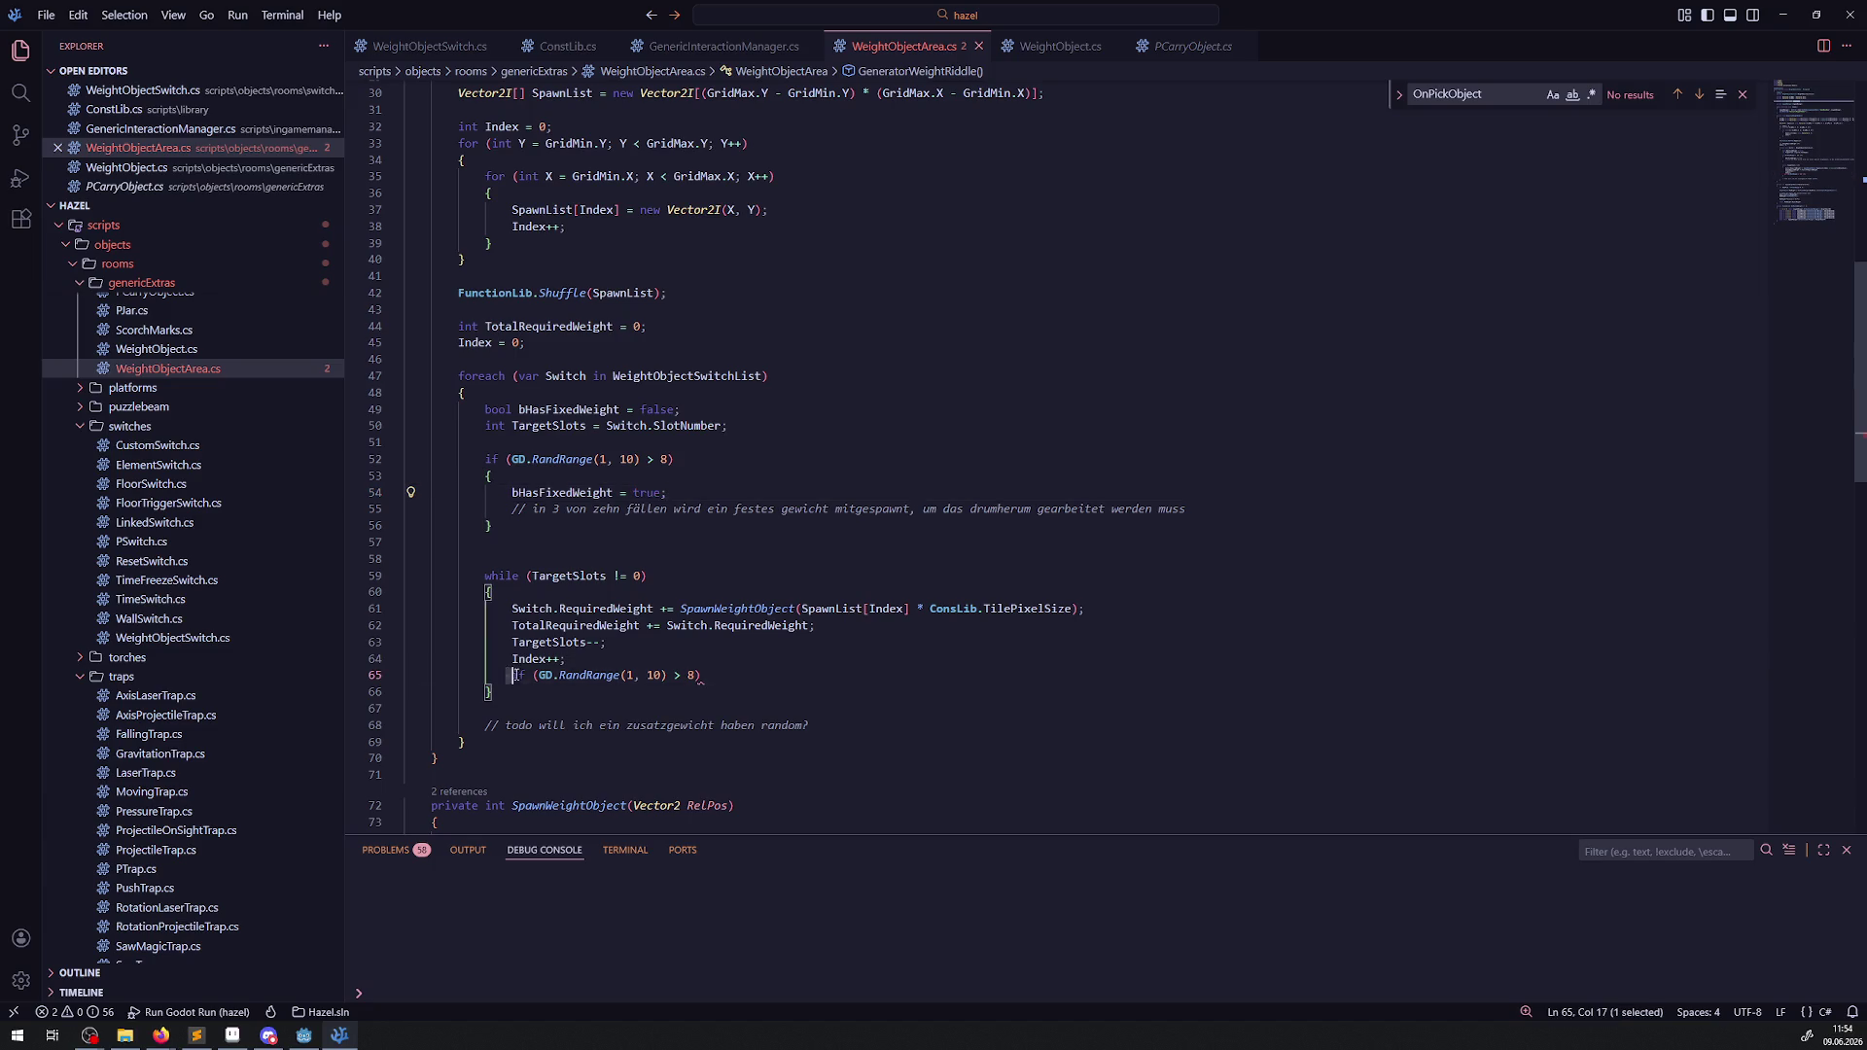
click(536, 675)
text(!bHasFixedWeight)
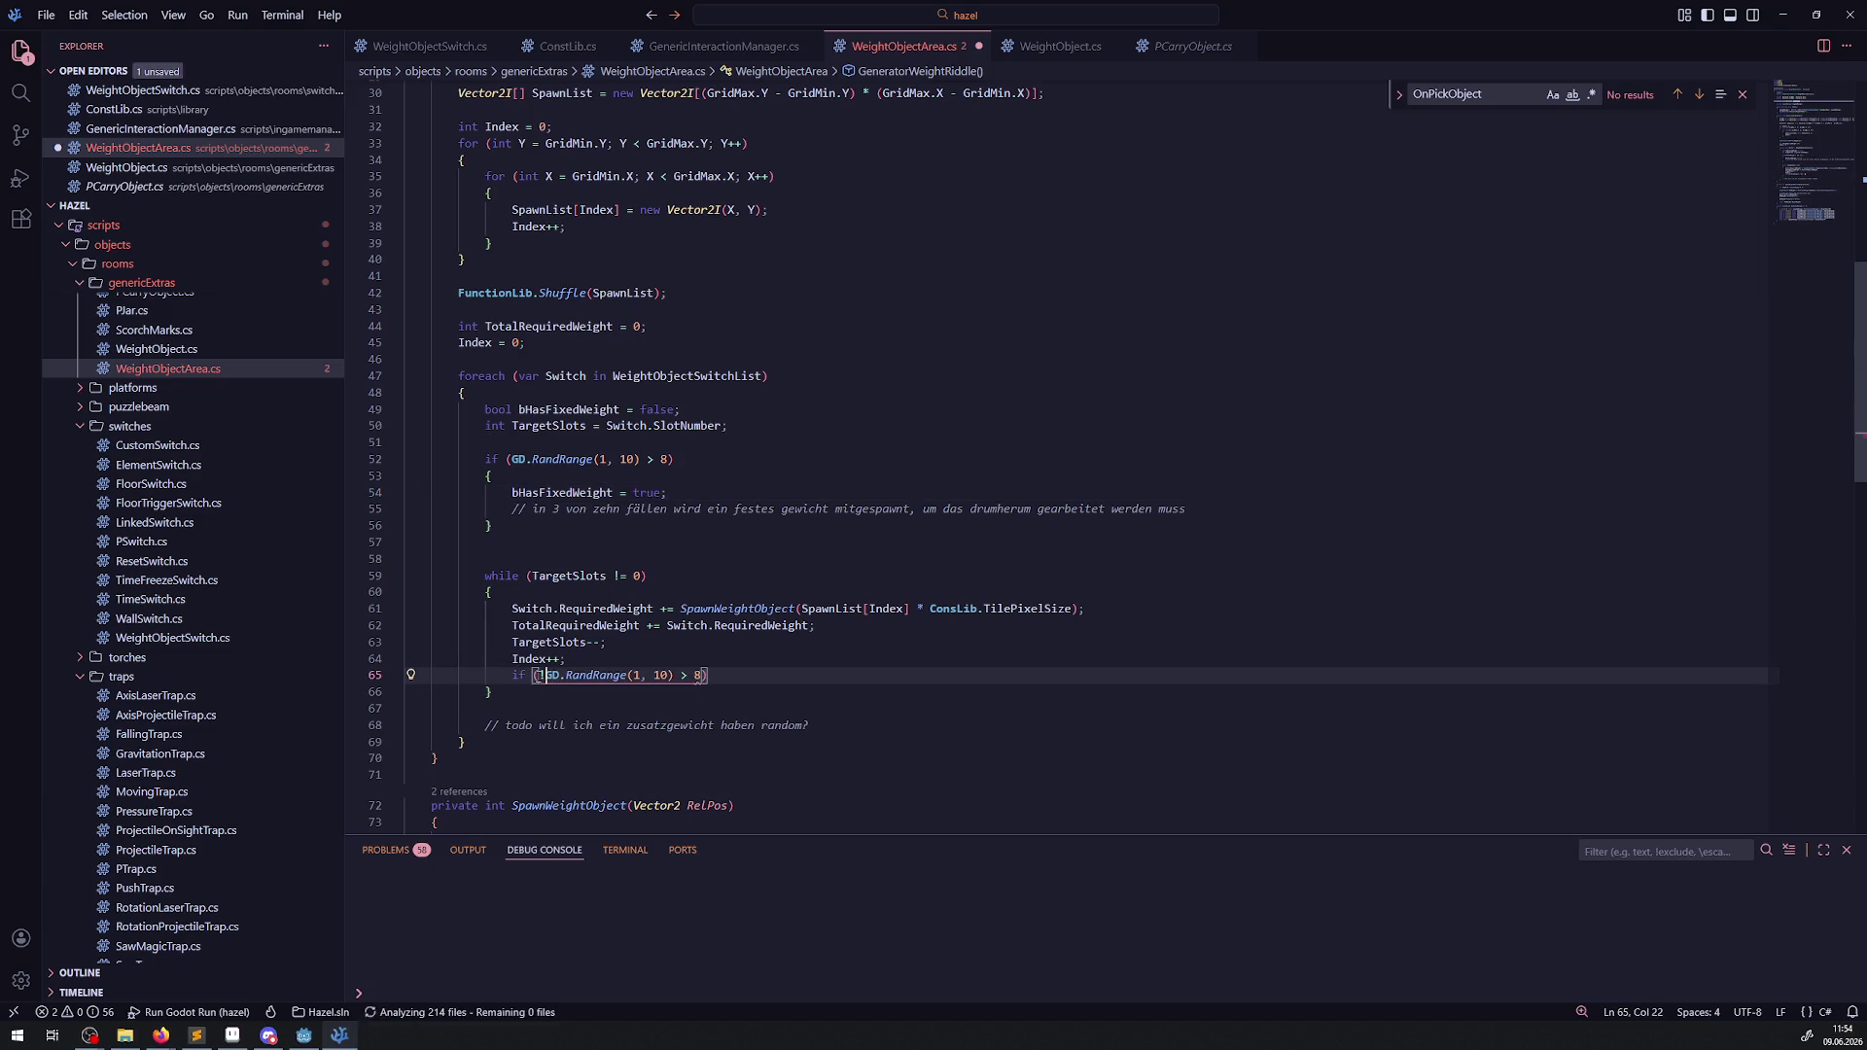
text( &&)
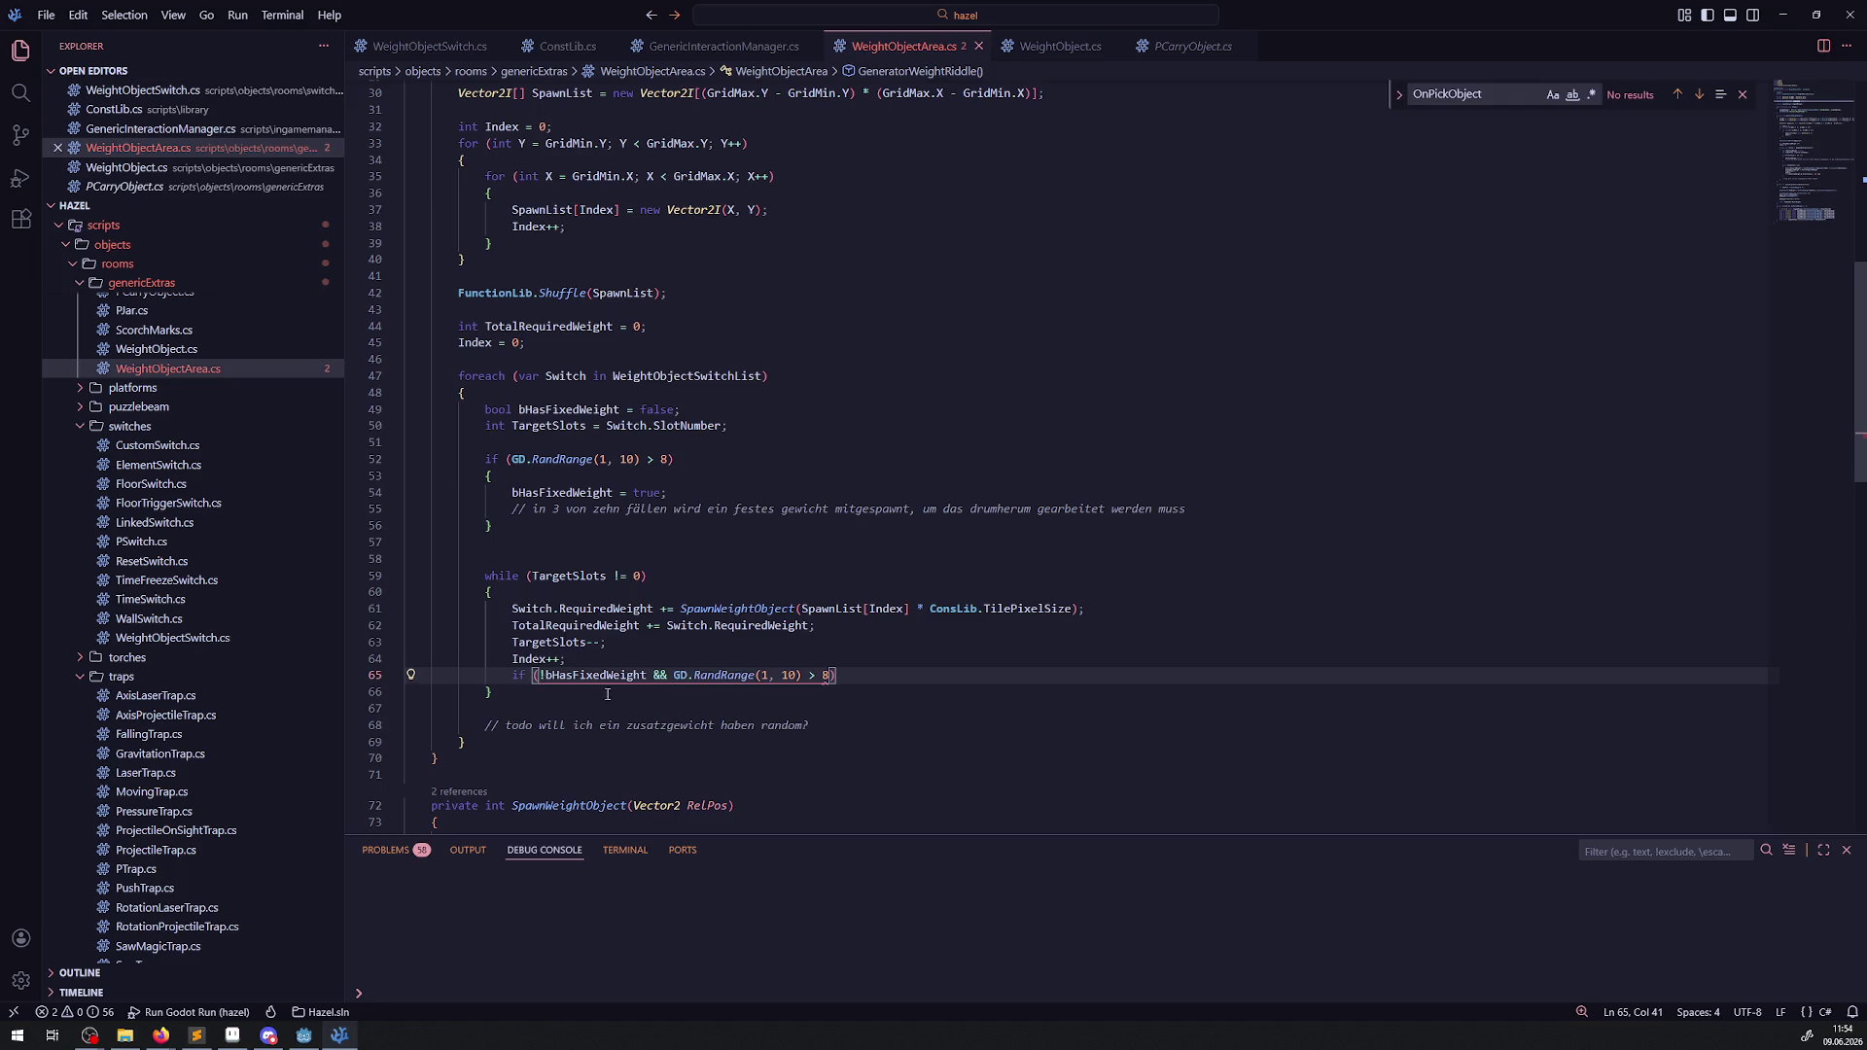
double_click(827, 675)
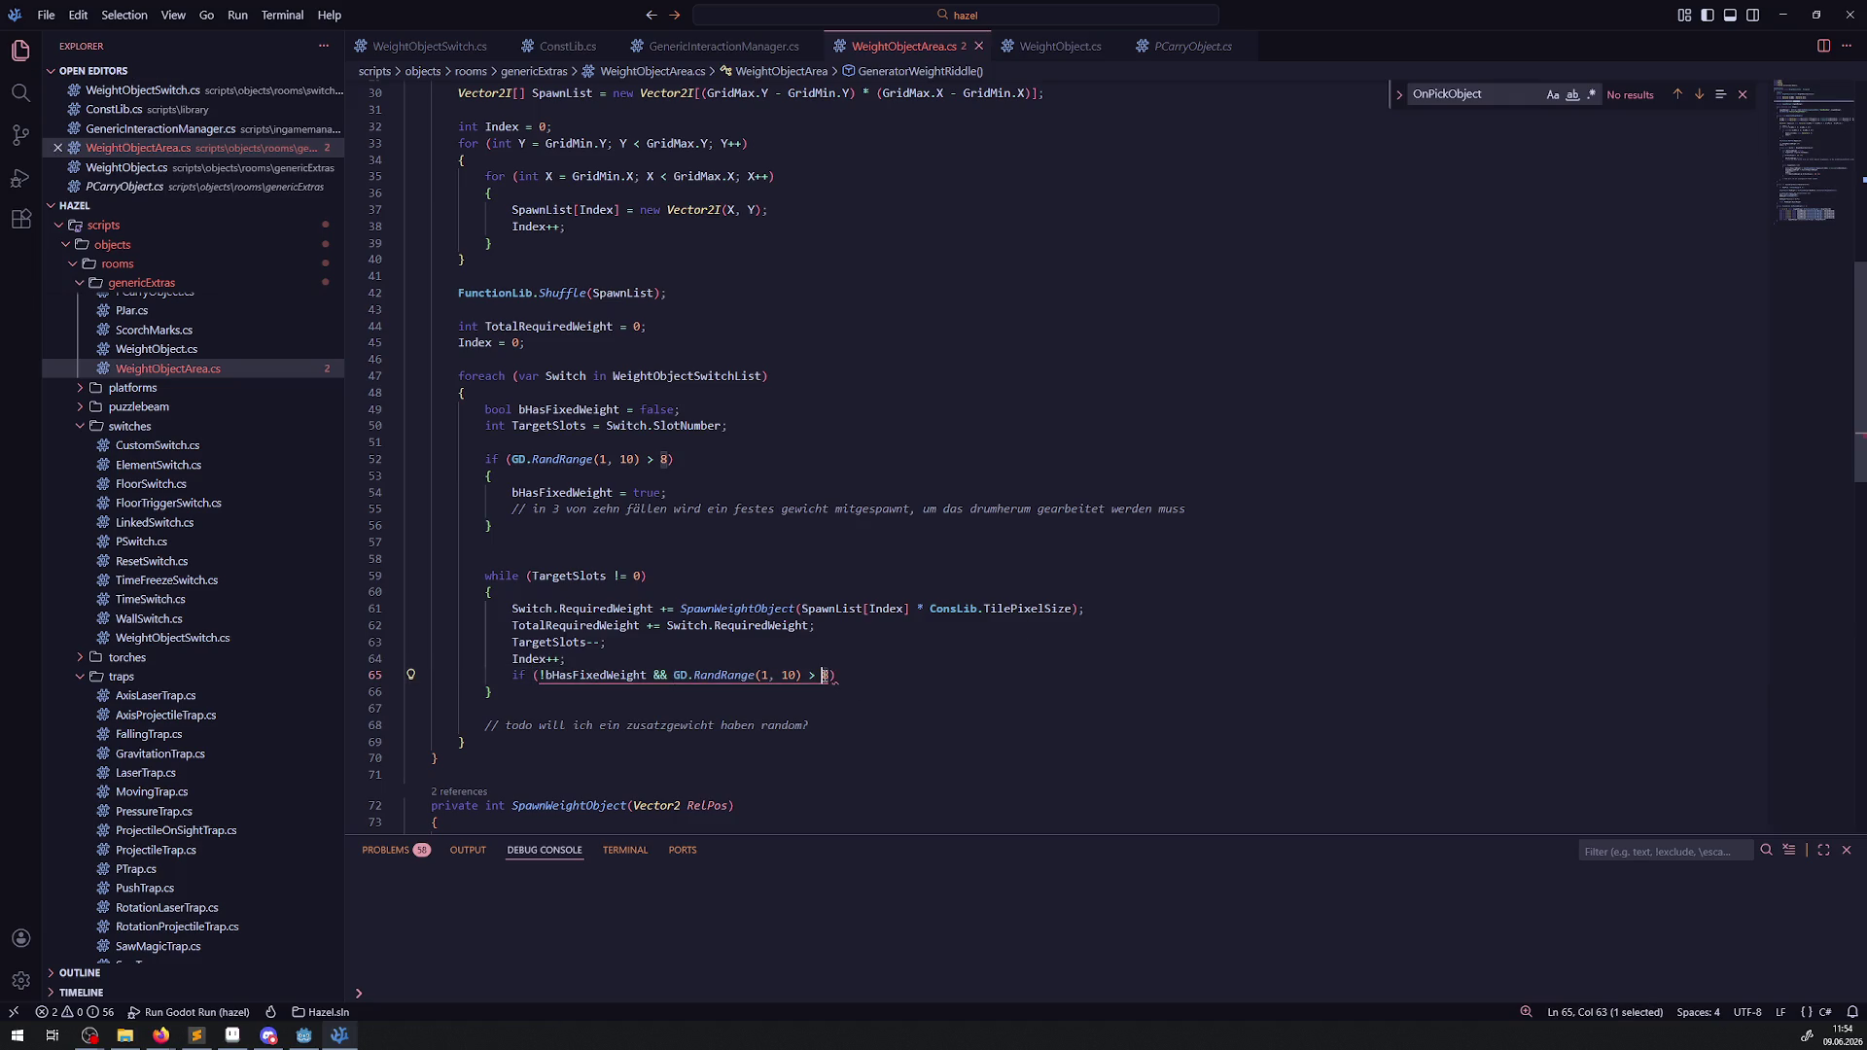
Raise the loop threshold to 9, paste TargetSlots--; after that condition, and save.
text(9)
click(863, 675)
key(Return)
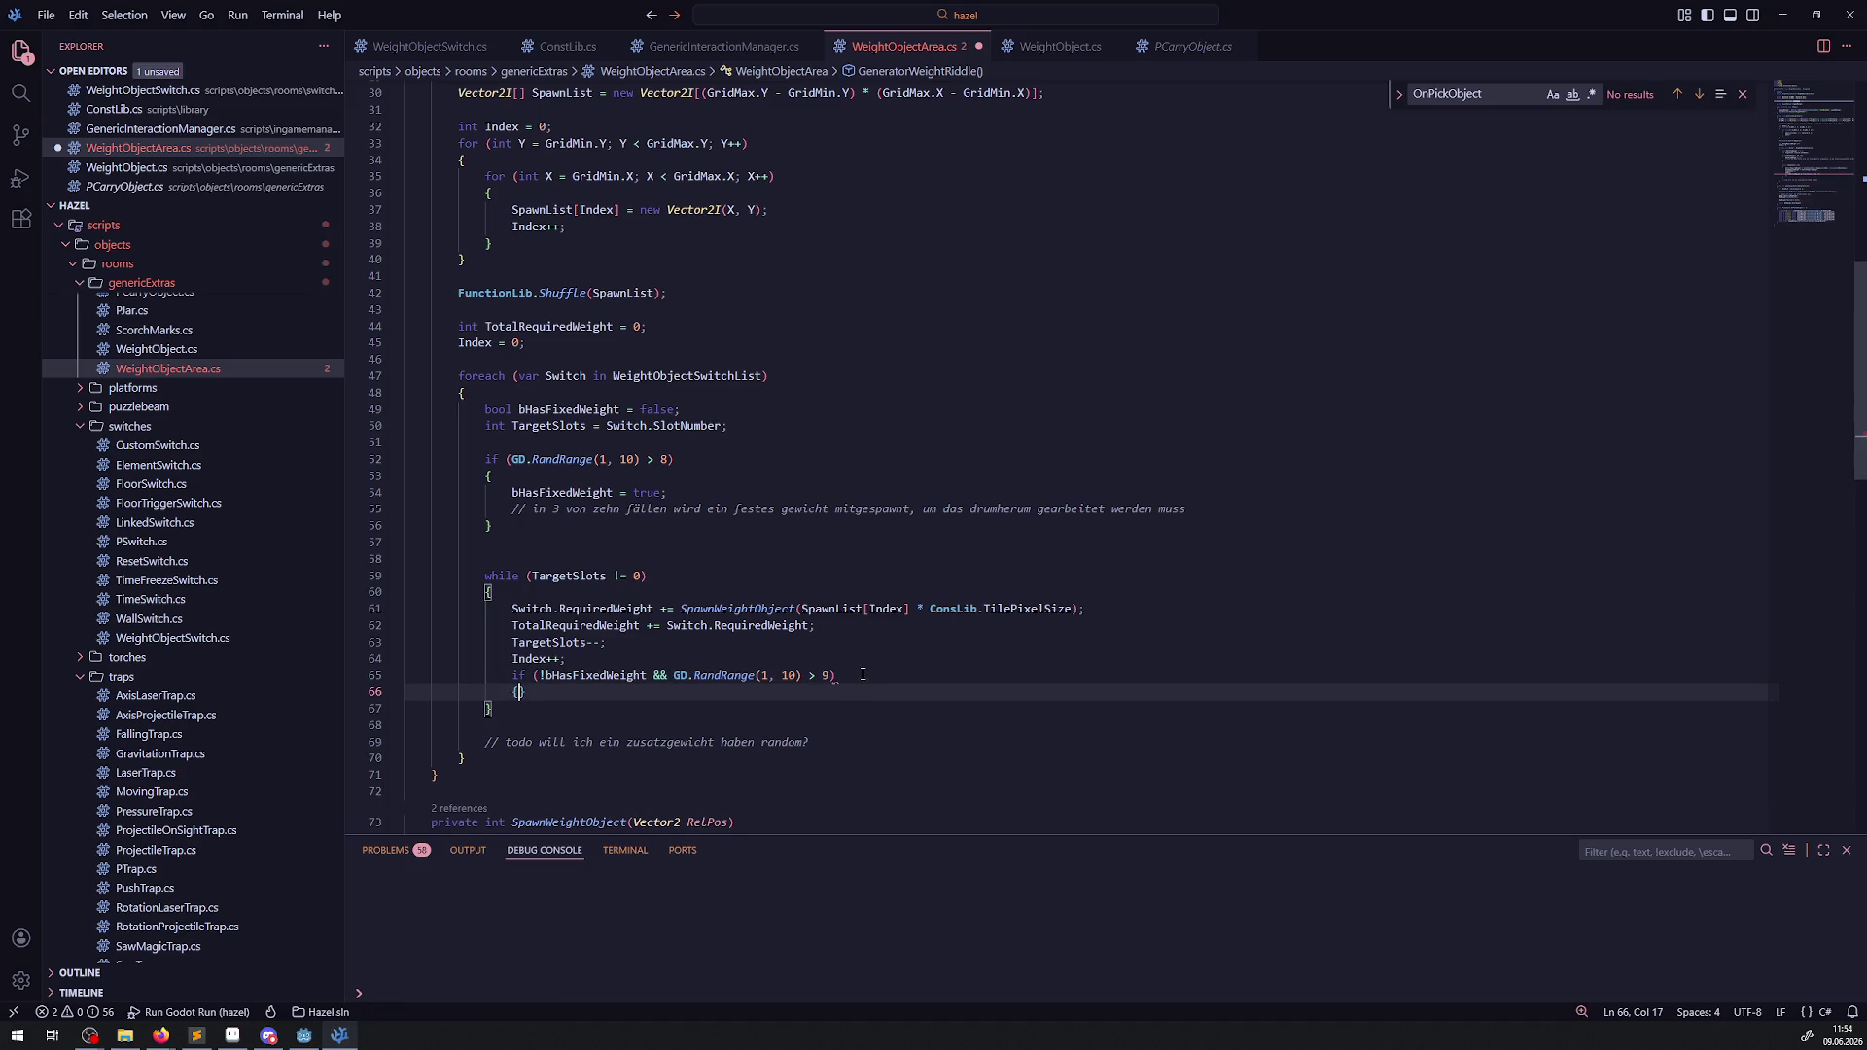
text({)
key(BackSpace)
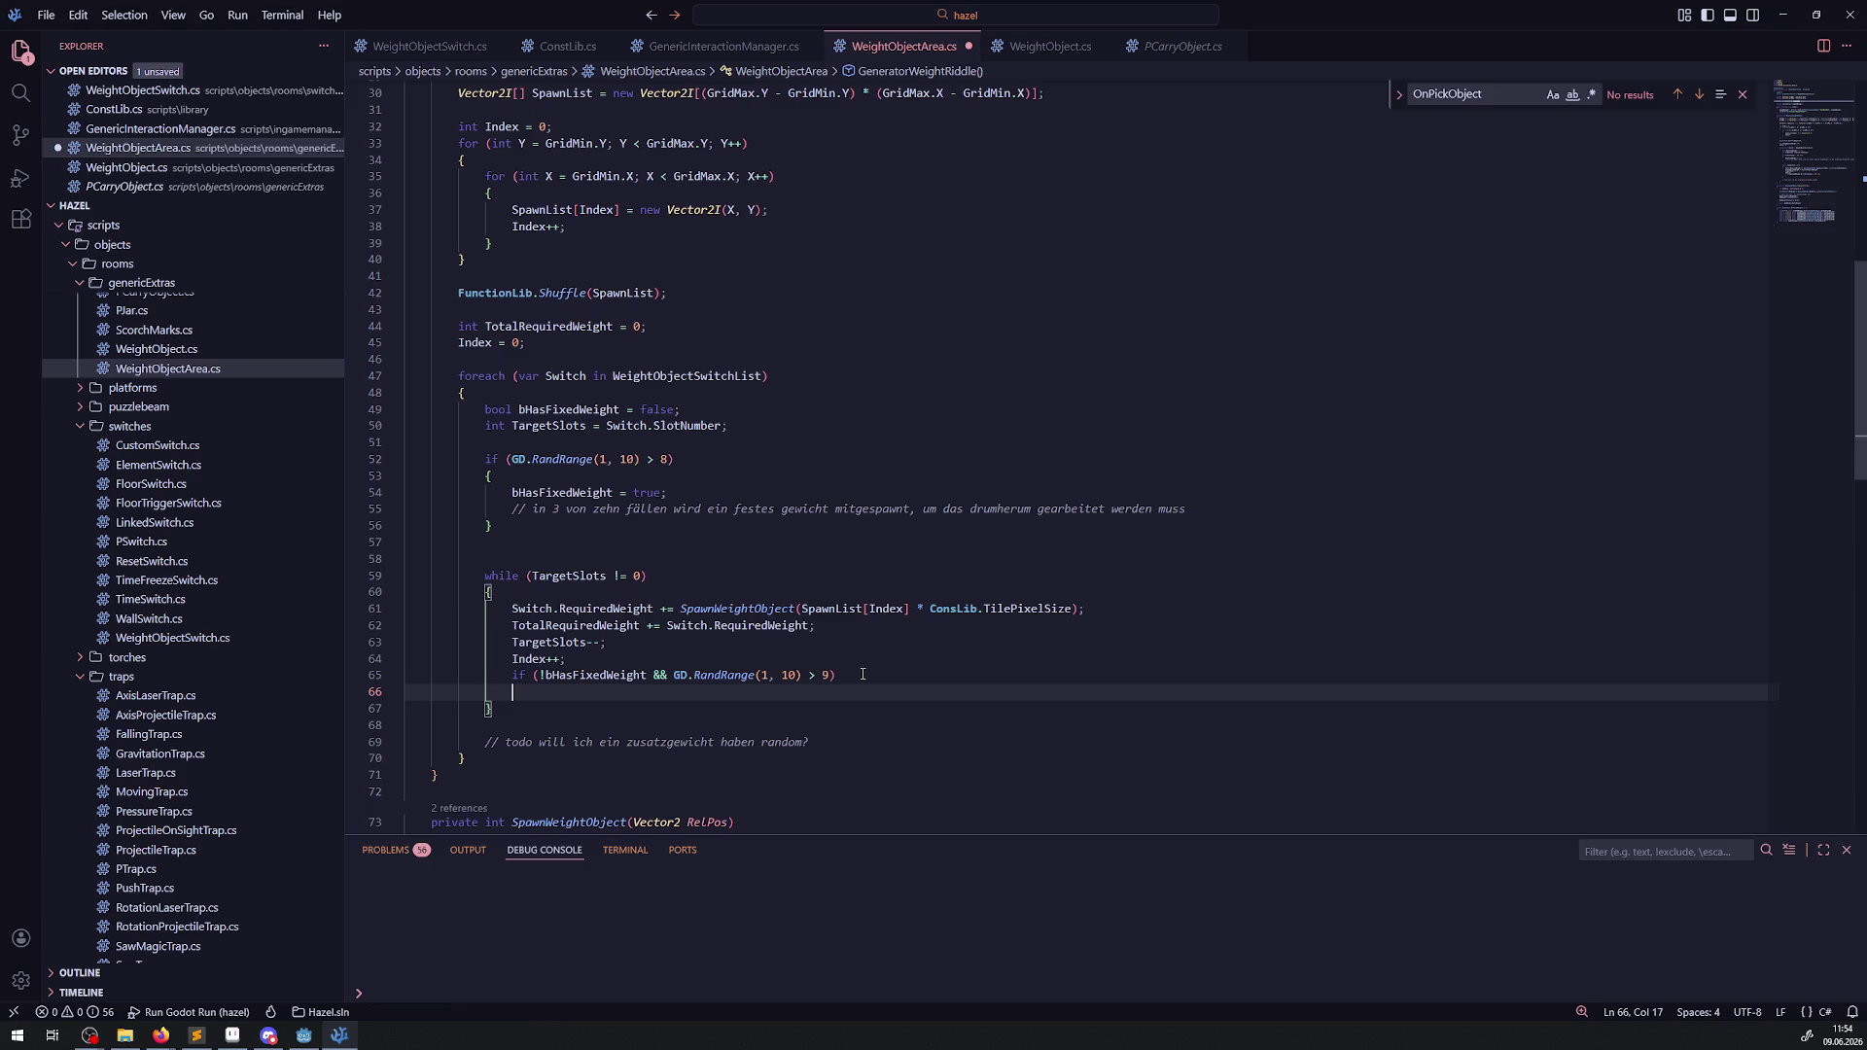
drag(501, 643, 606, 643)
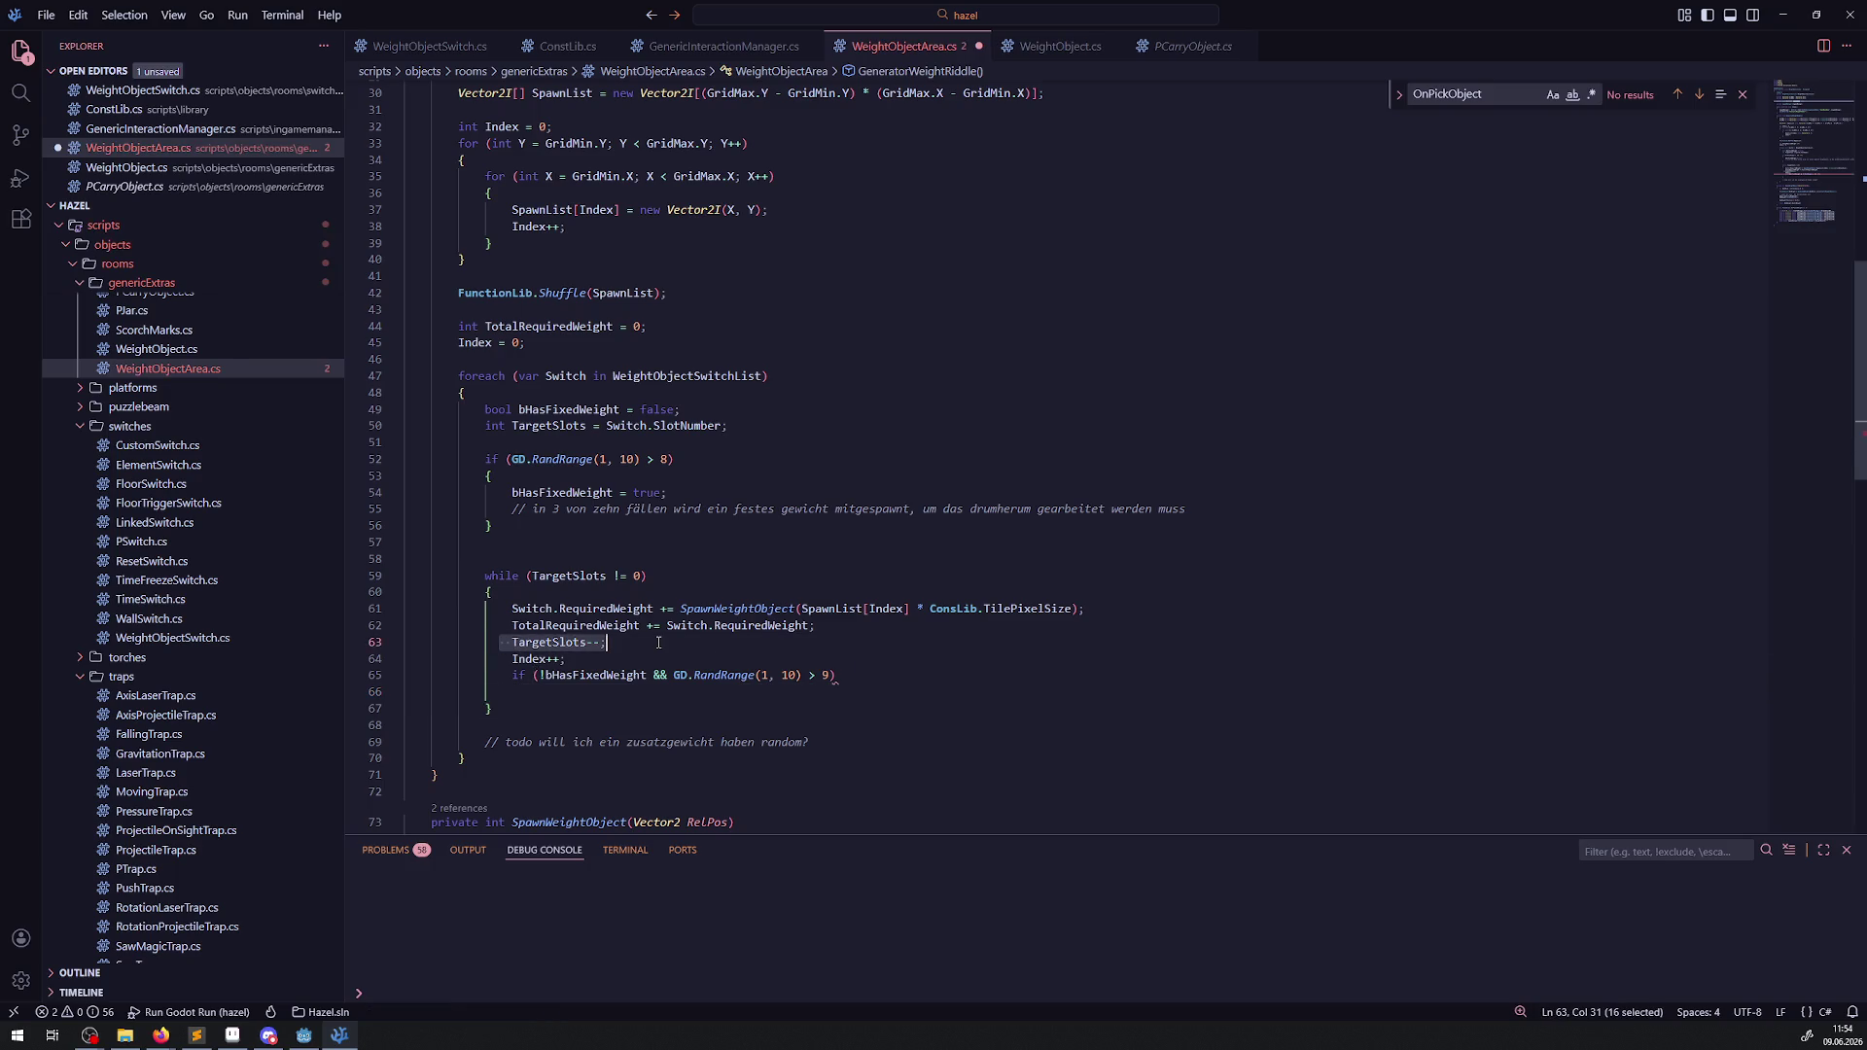
key(ctrl+c)
click(856, 672)
key(ctrl+v)
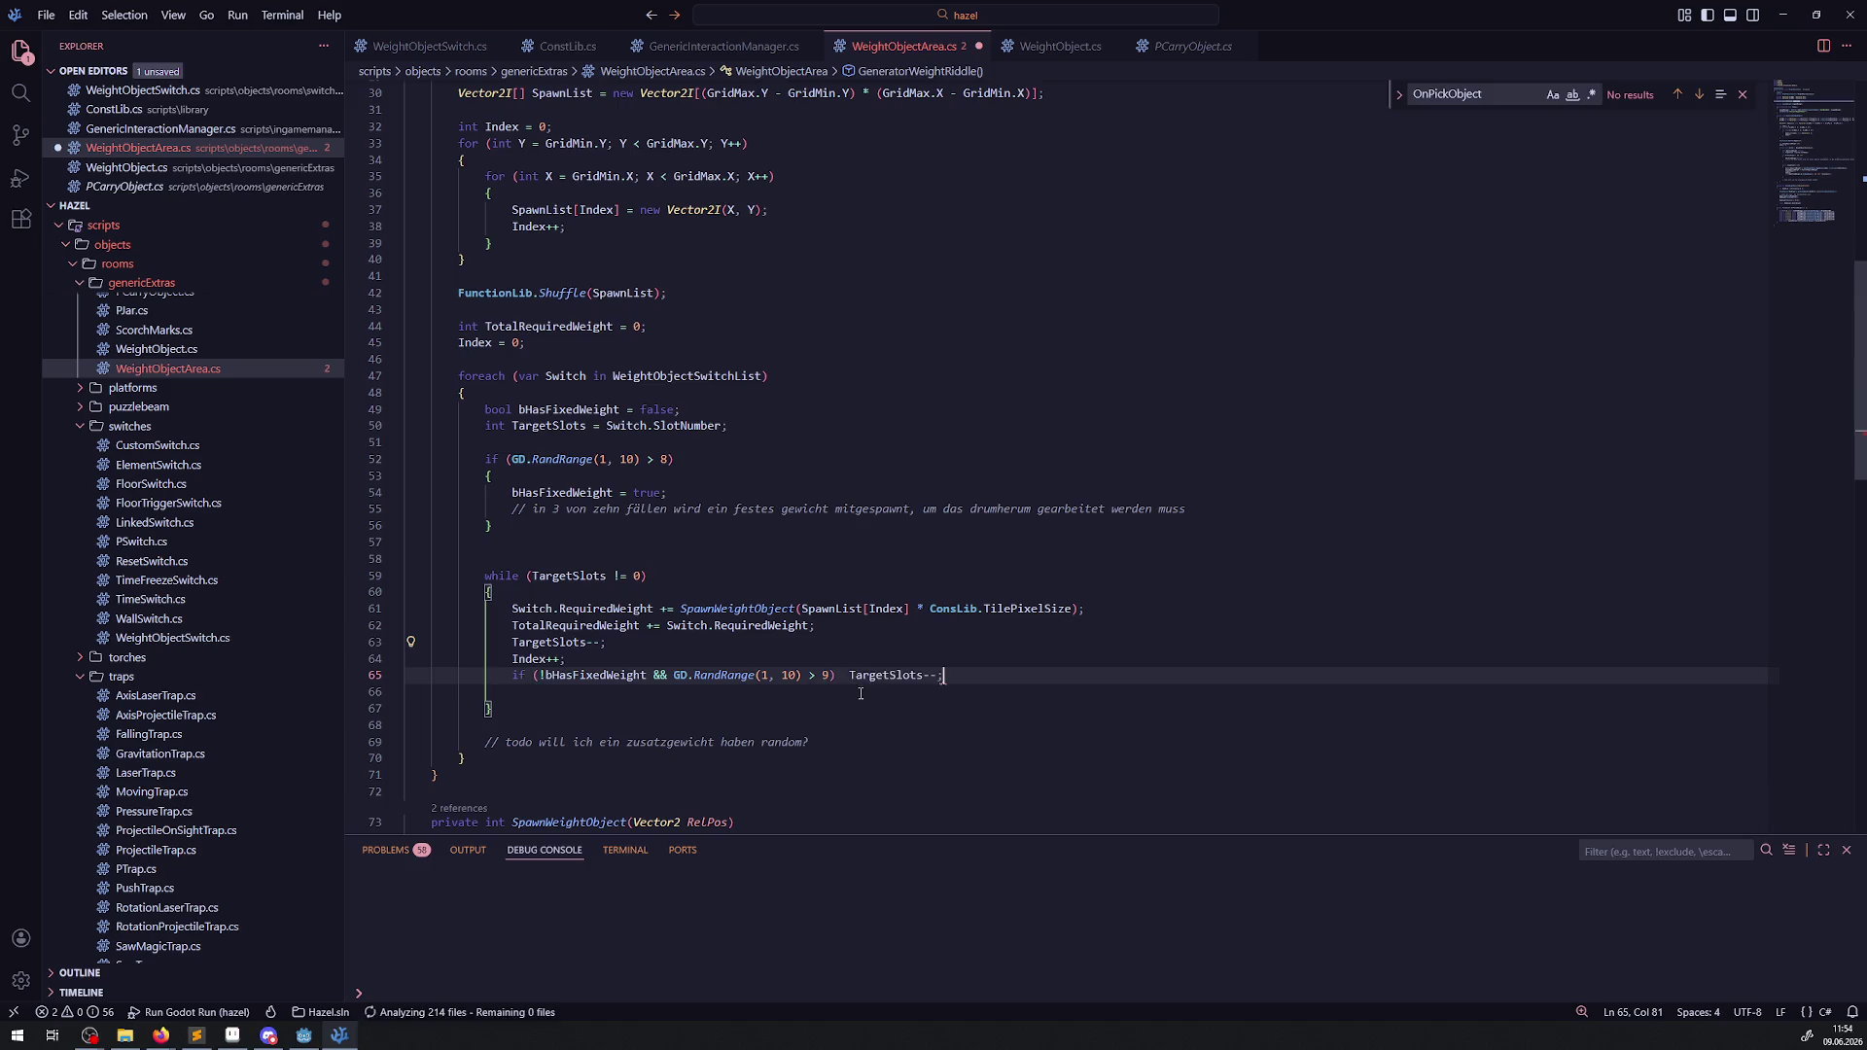
key(ctrl+s)
Add a German comment above the condition explaining a weight is skipped so not all slots fill, then save.
key(Up)
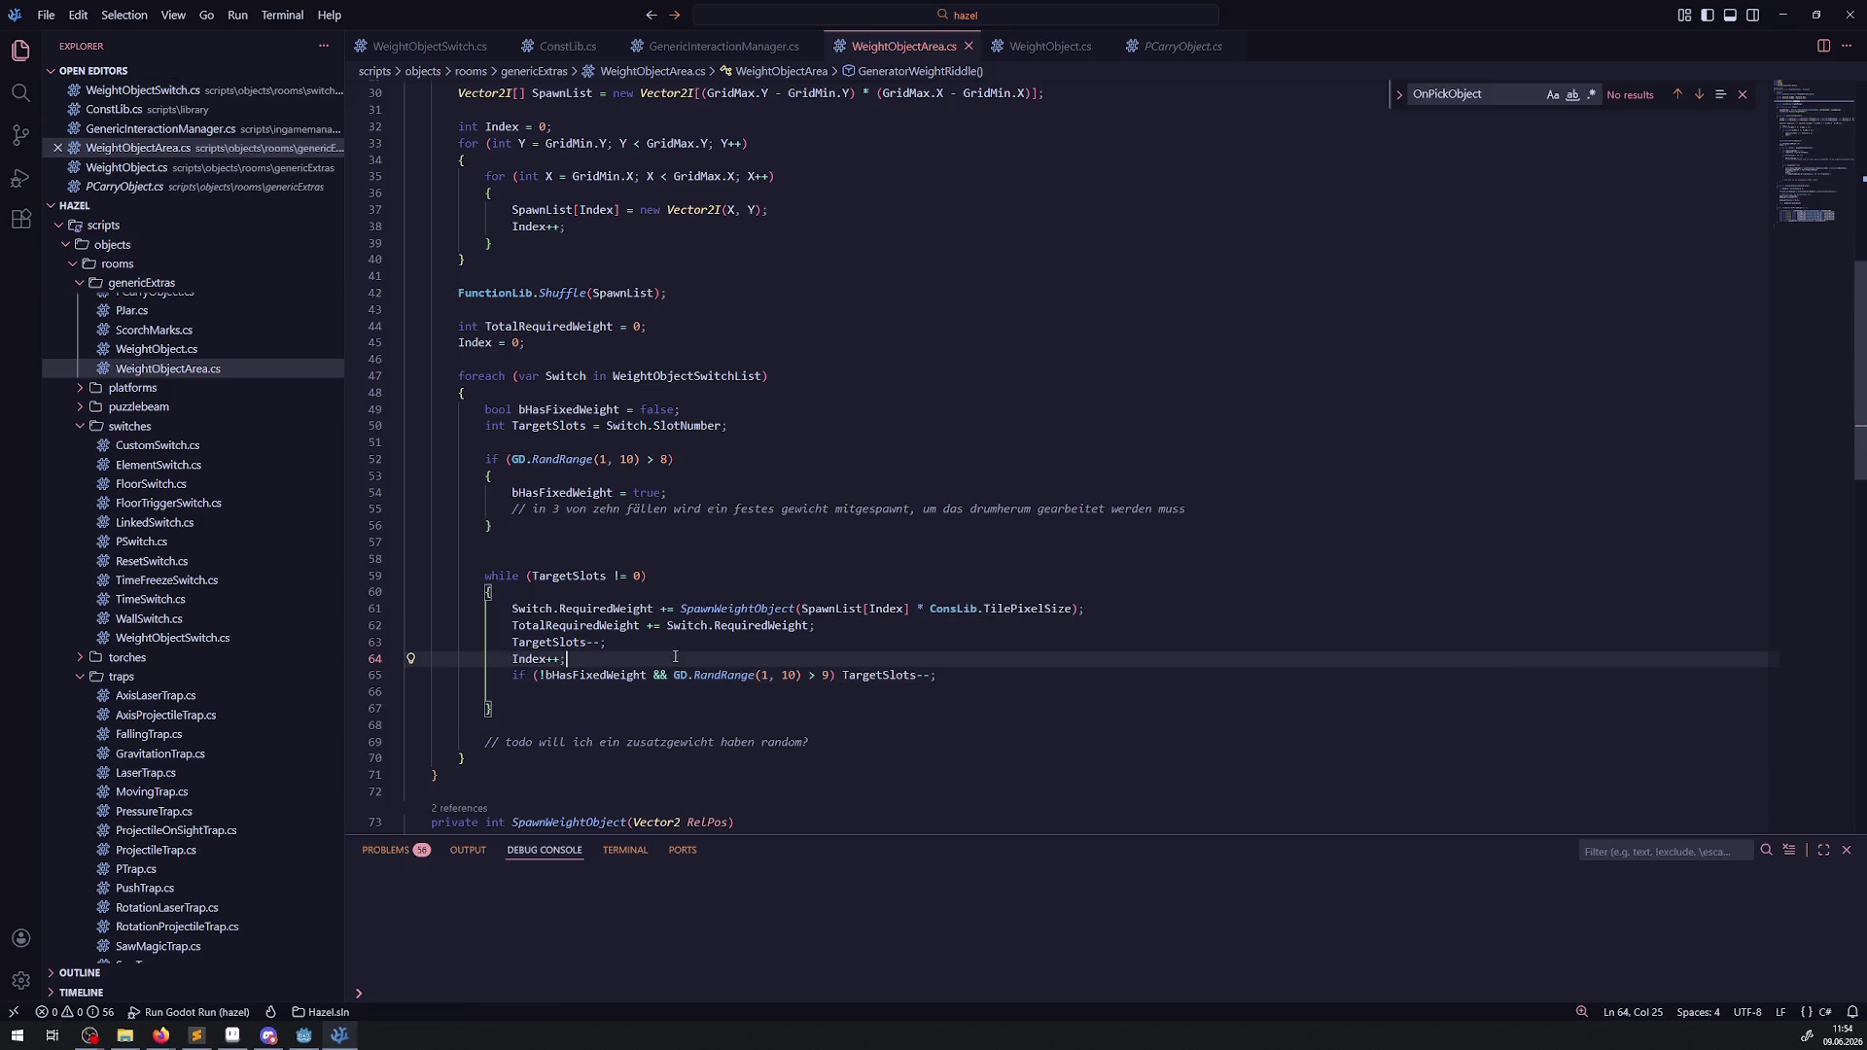
key(Return)
key(Return)
text(// in einigen fällk)
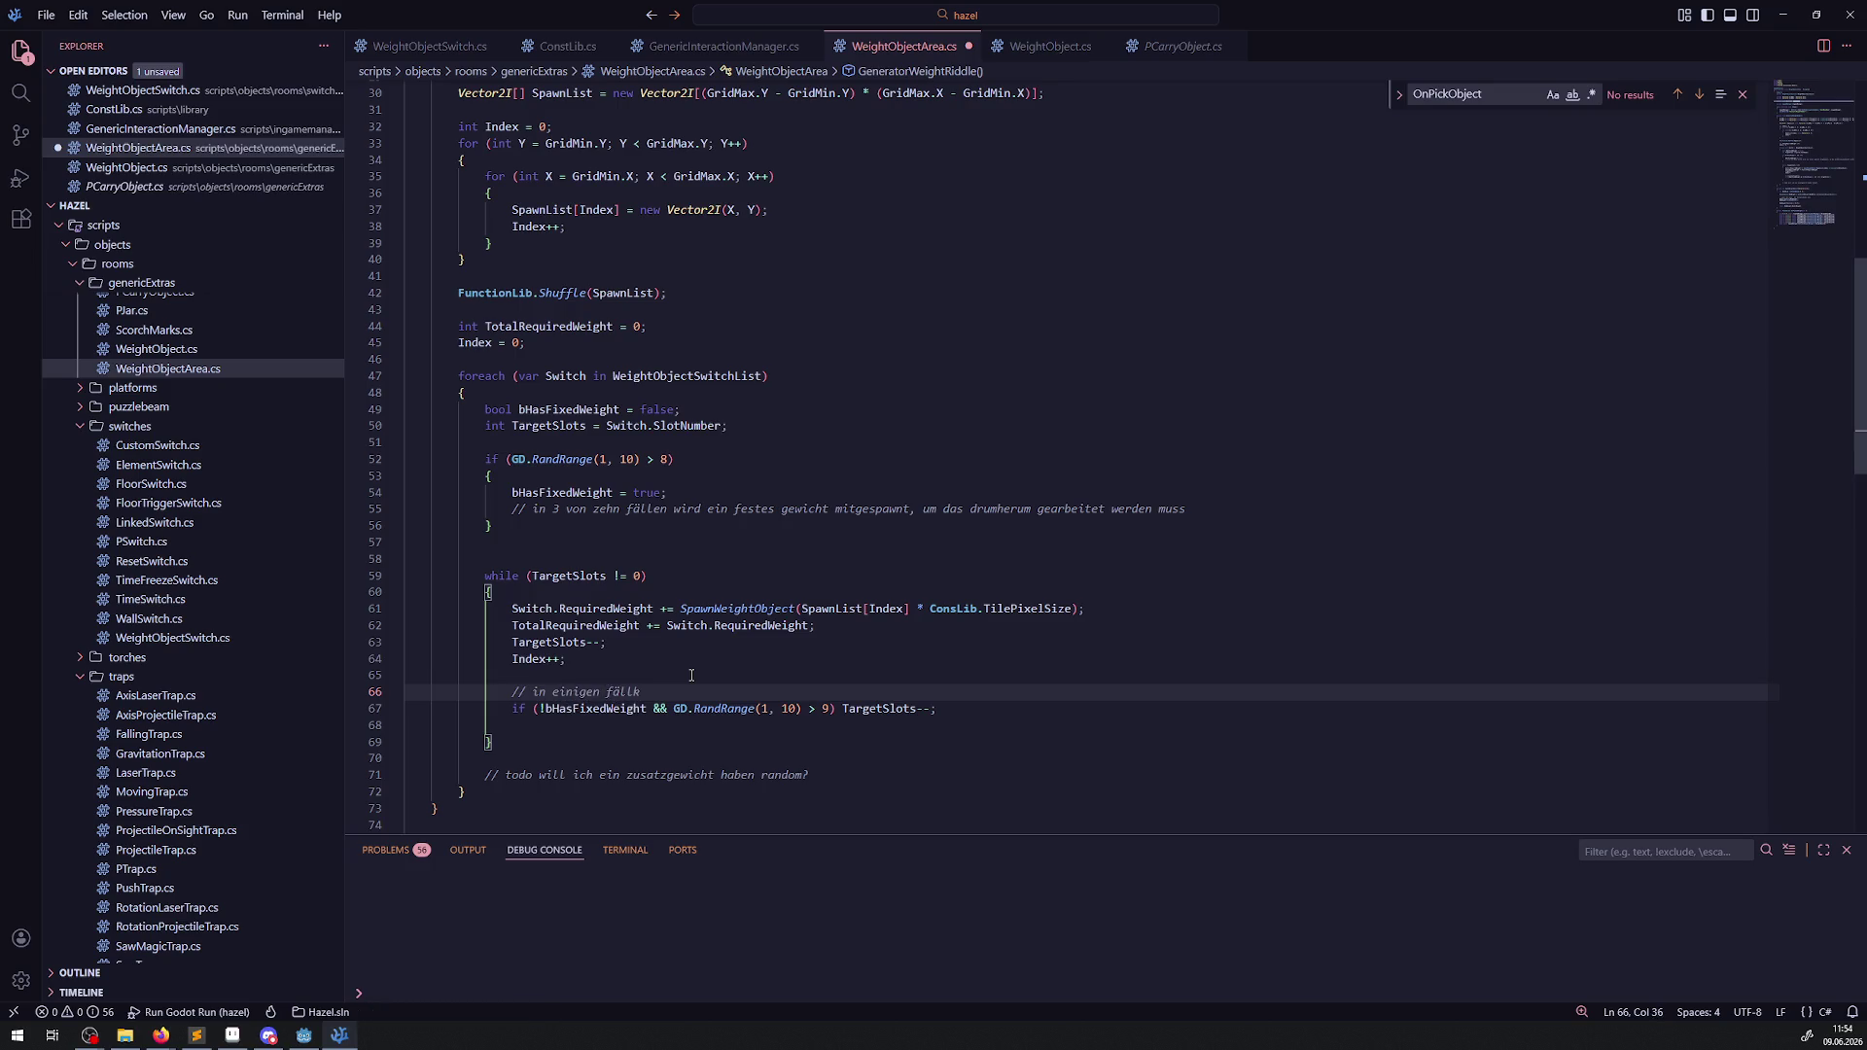
key(BackSpace)
text(en muss)
key(BackSpace)
key(BackSpace)
key(BackSpace)
text(woll)
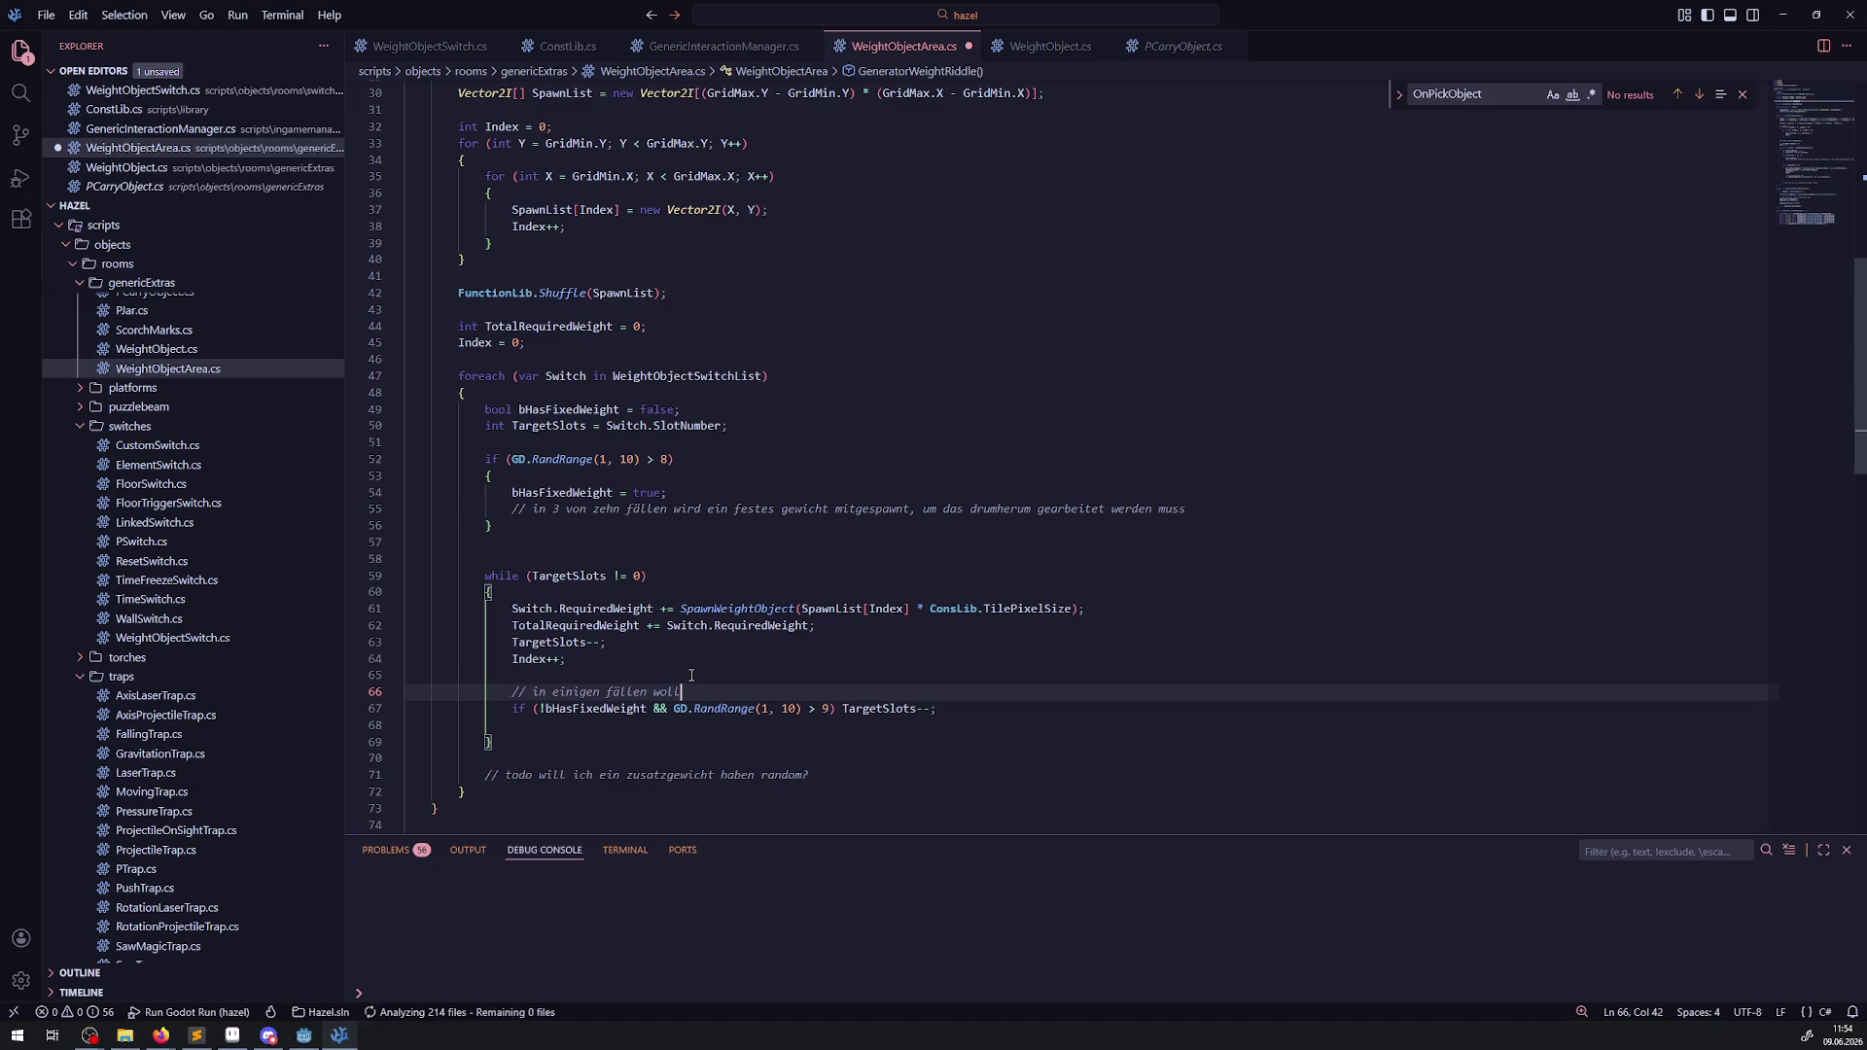
text(en wir es so )
text(erzeugen, dass )
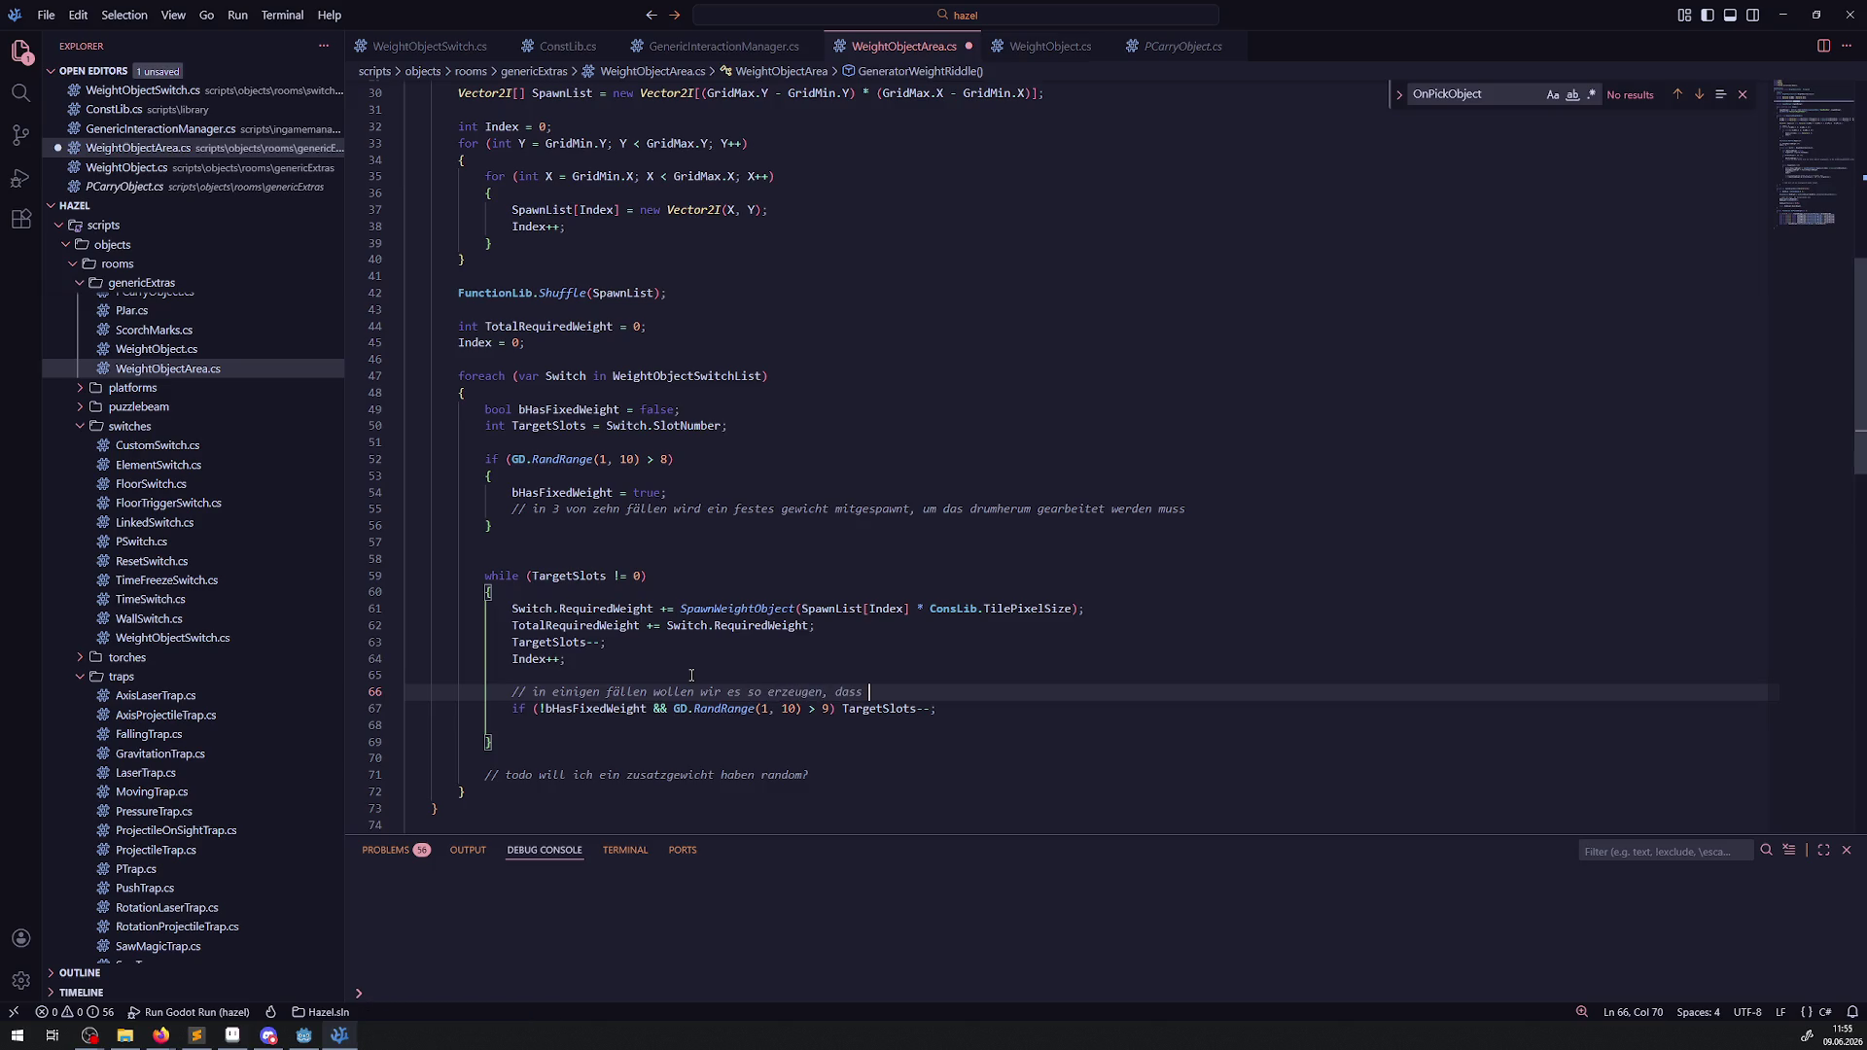
text(nicht imme)
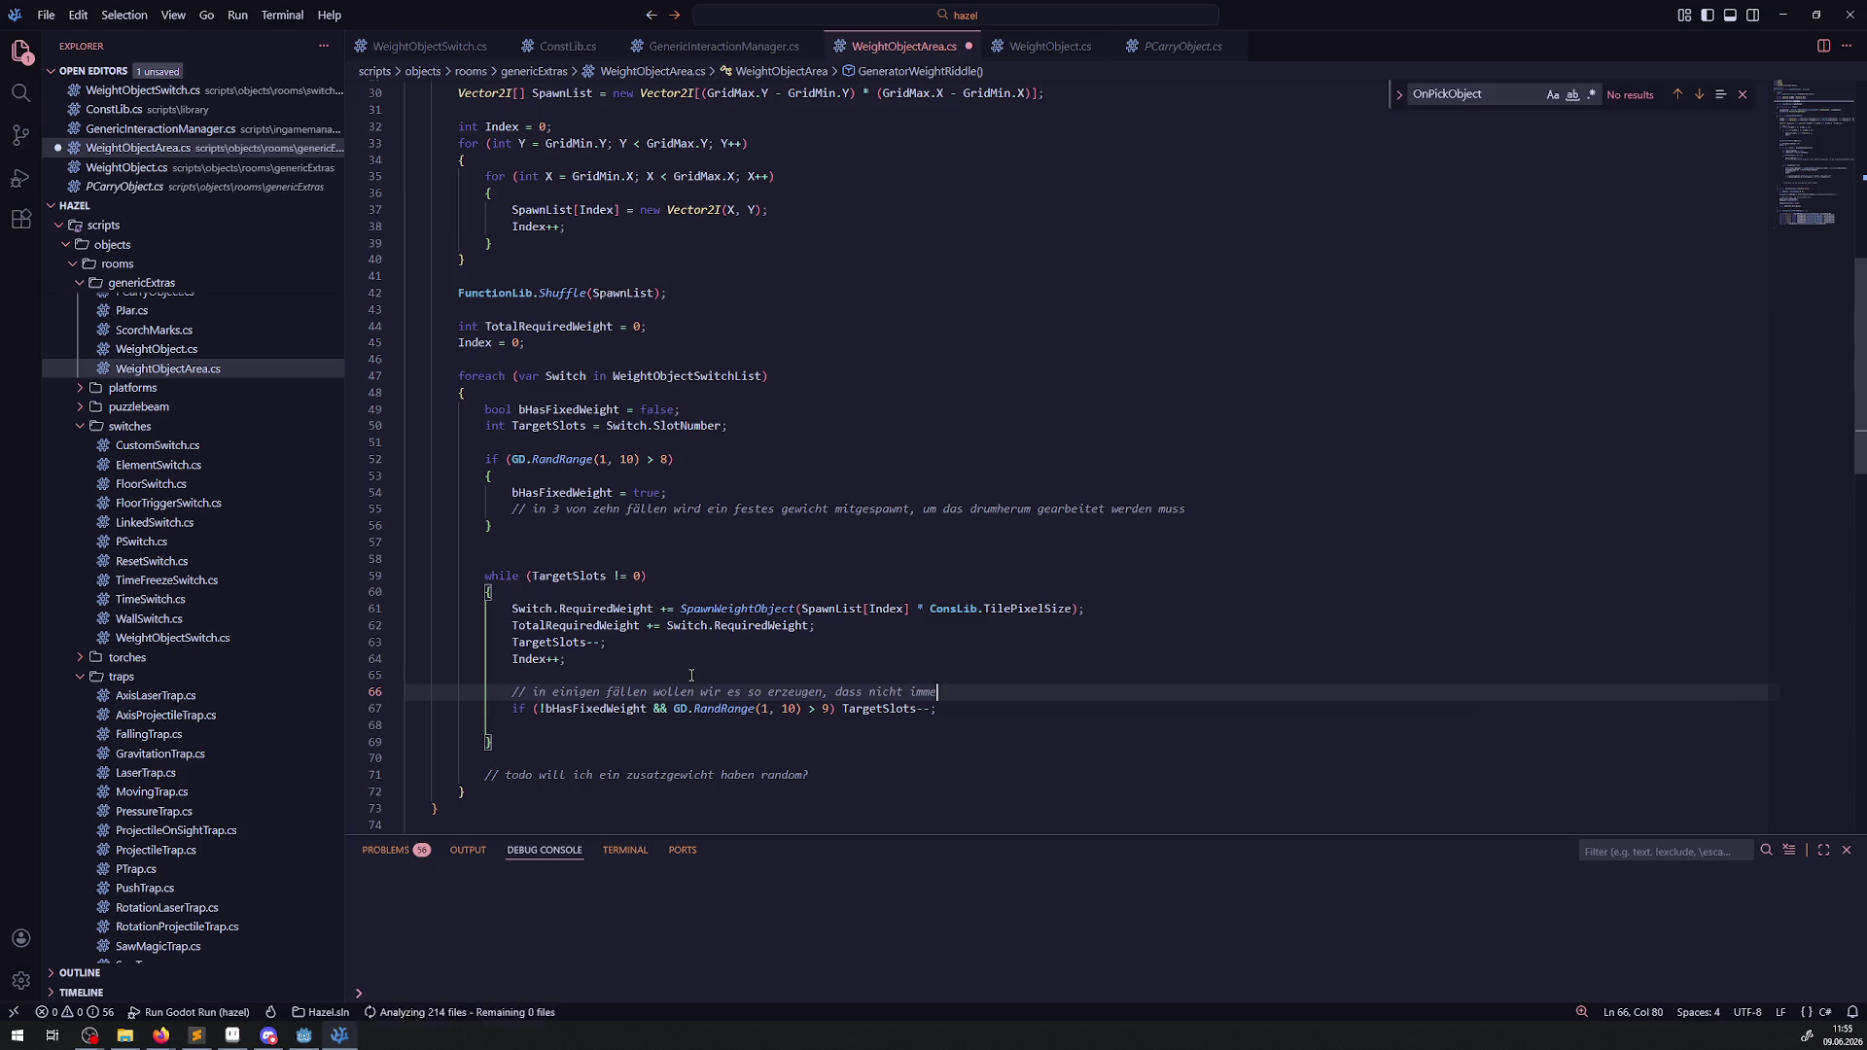
text(r alle slots )
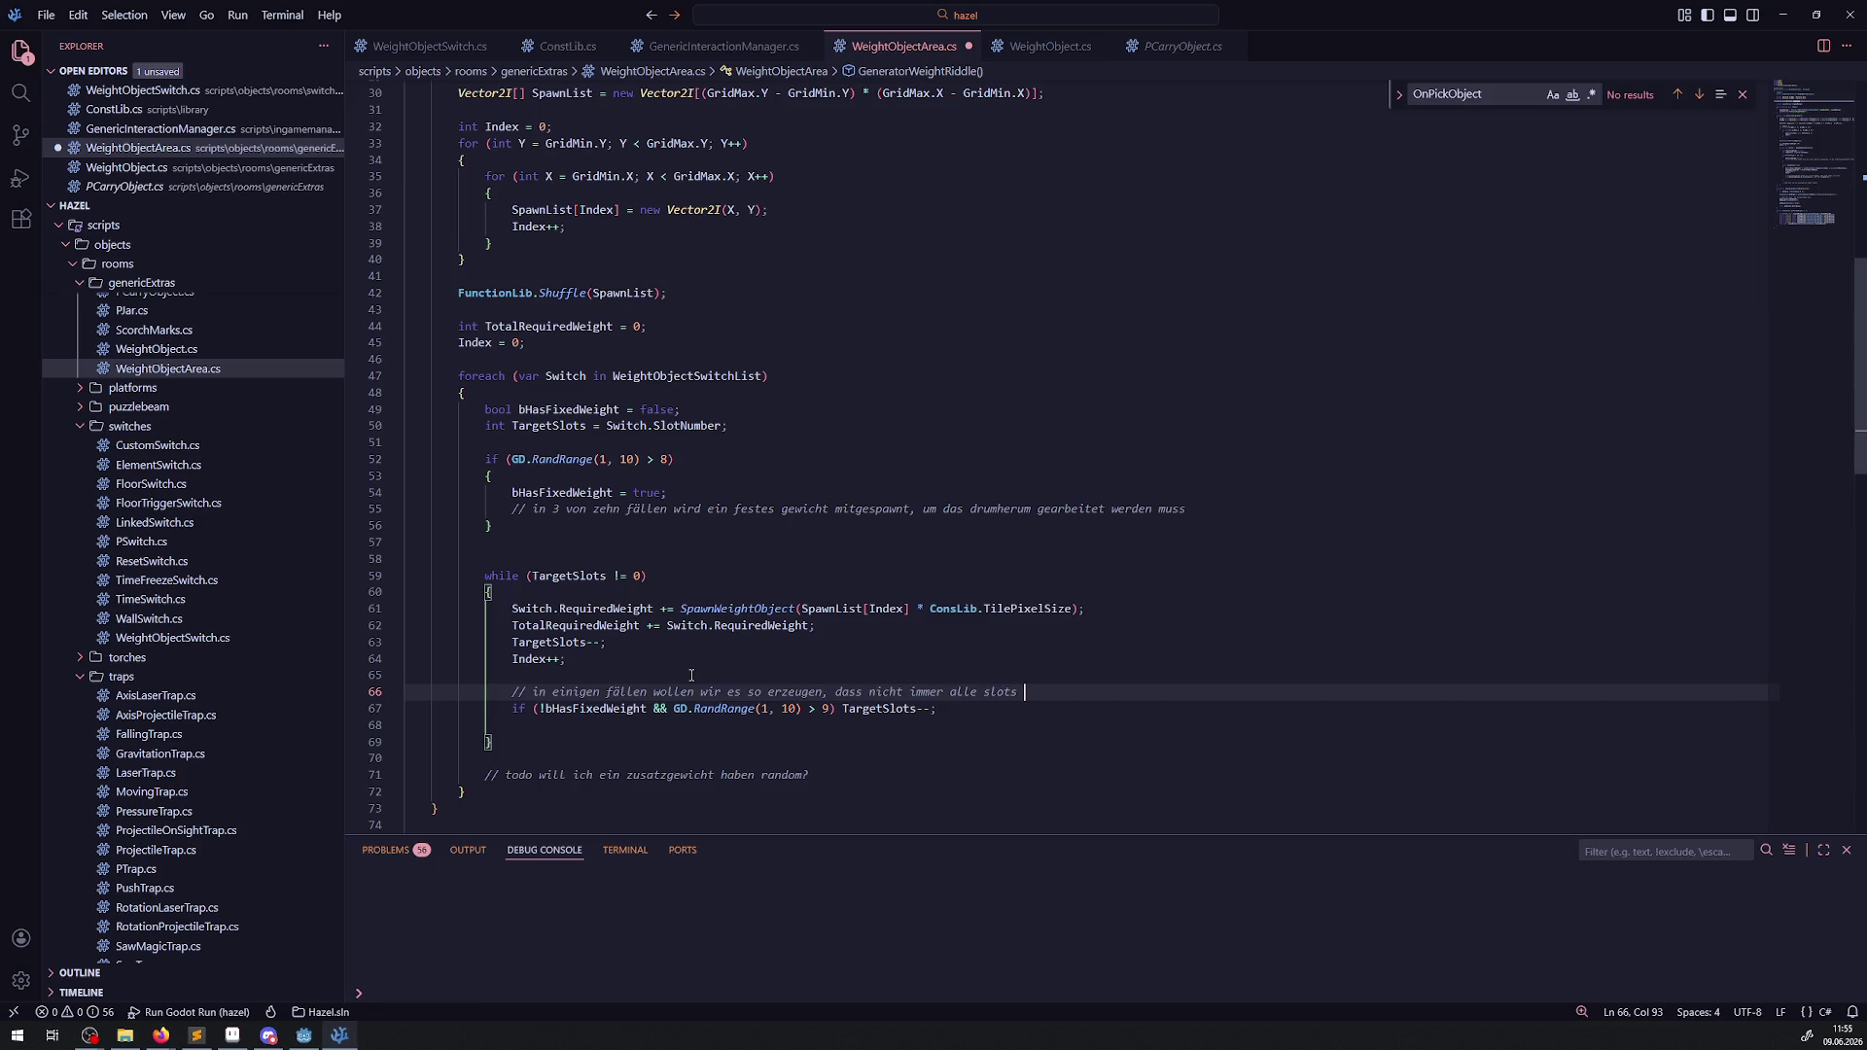
text(belegt sein )
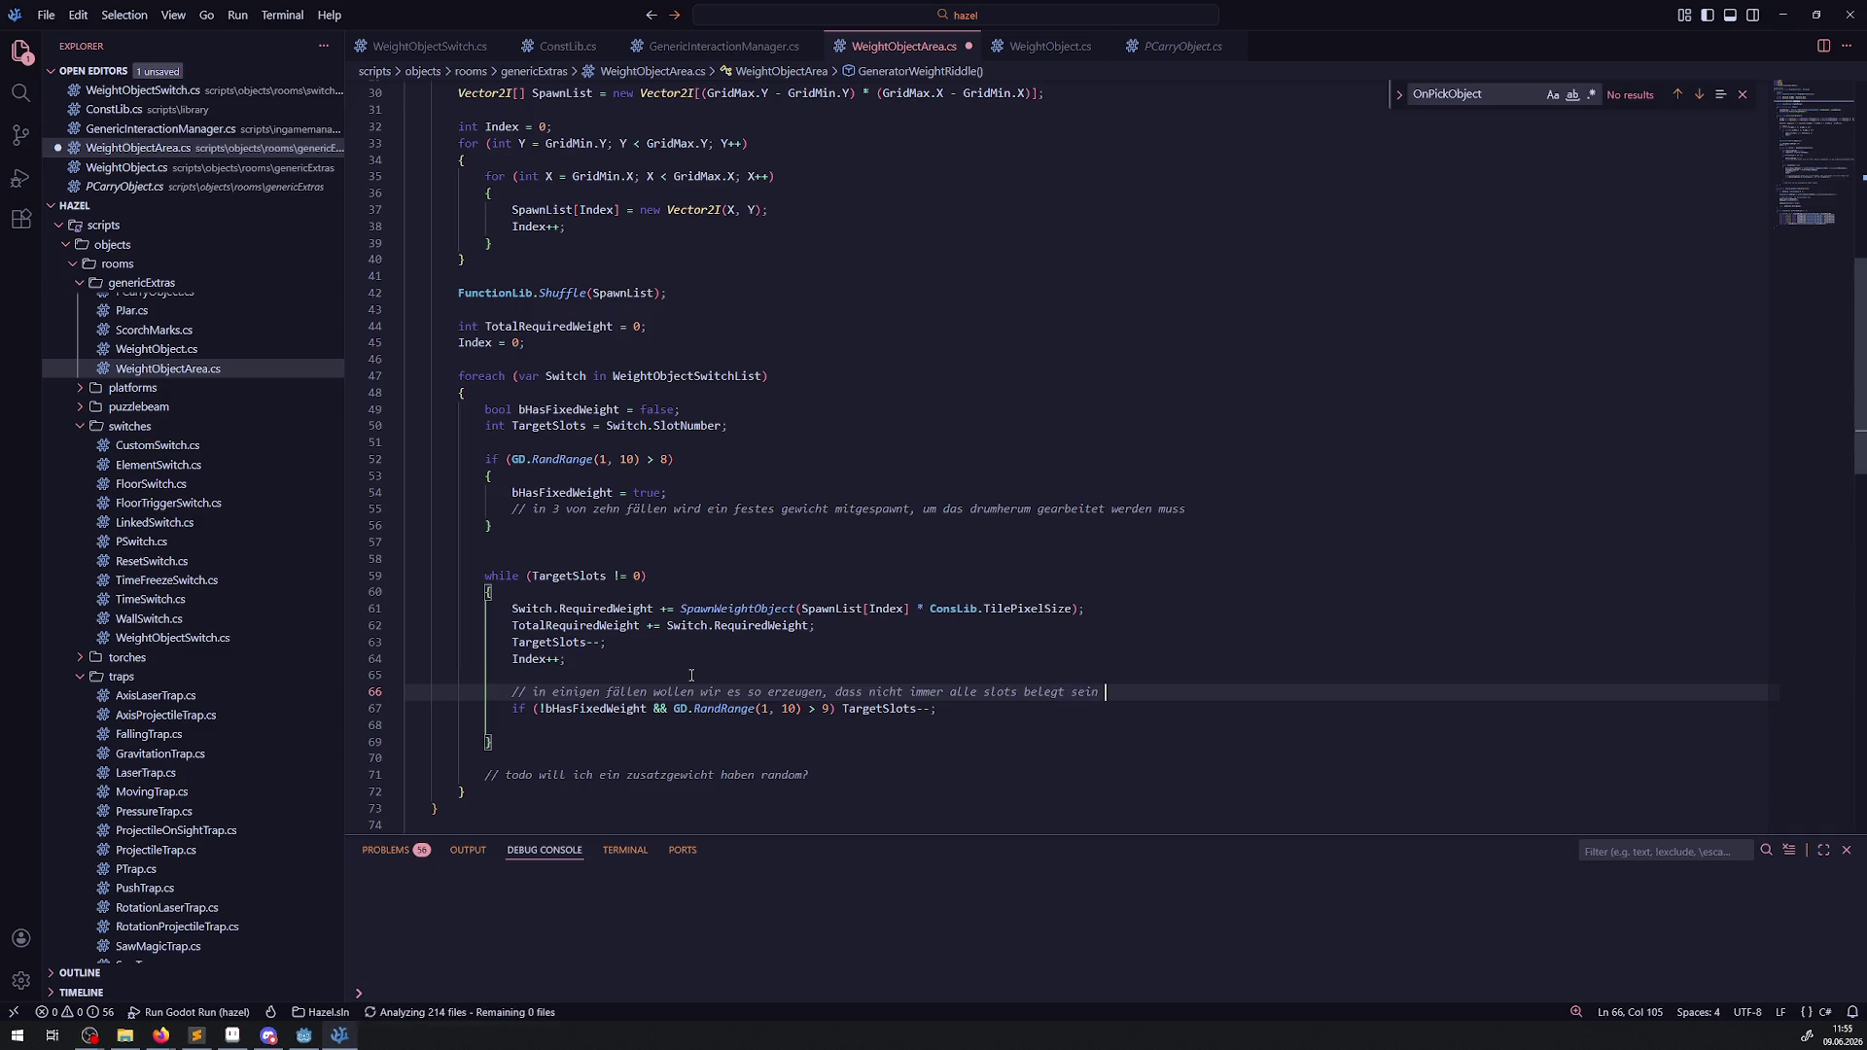
text(müssen)
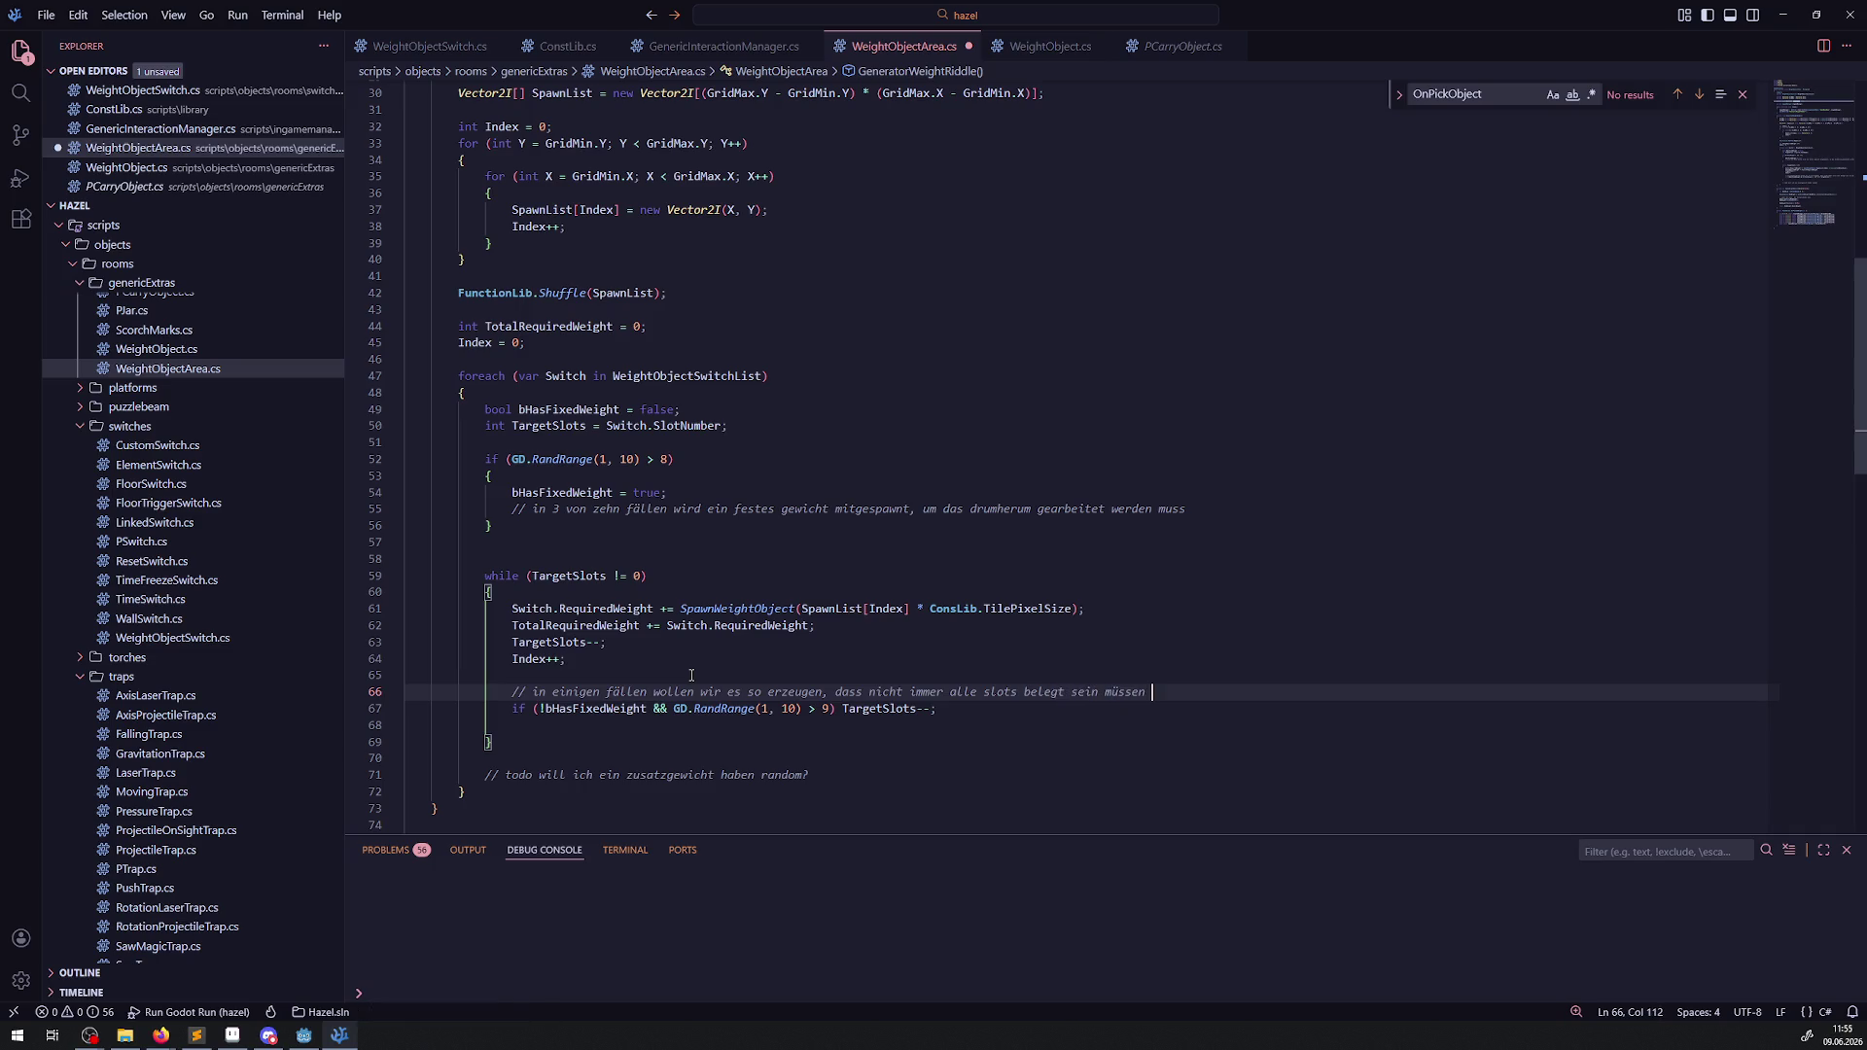
key(BackSpace)
text(, )
text(sprich wir)
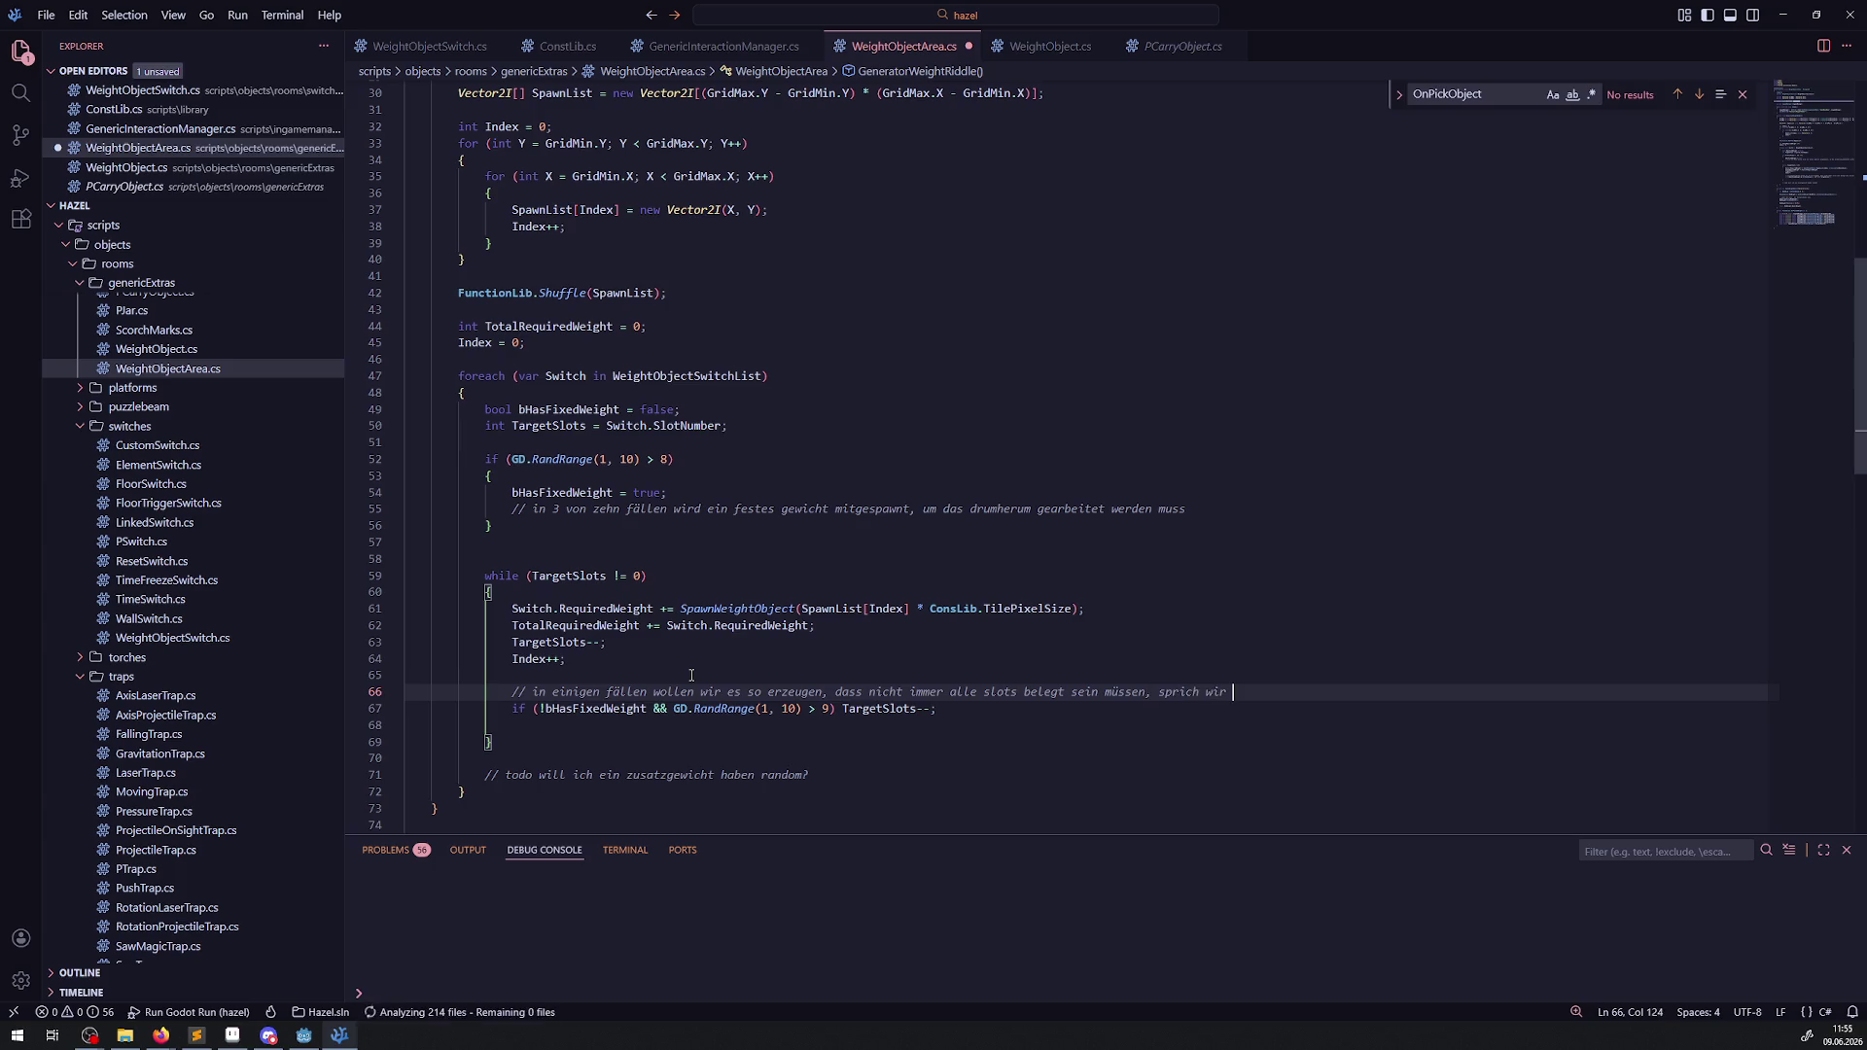
text( skippen dann einfach )
text(ein )
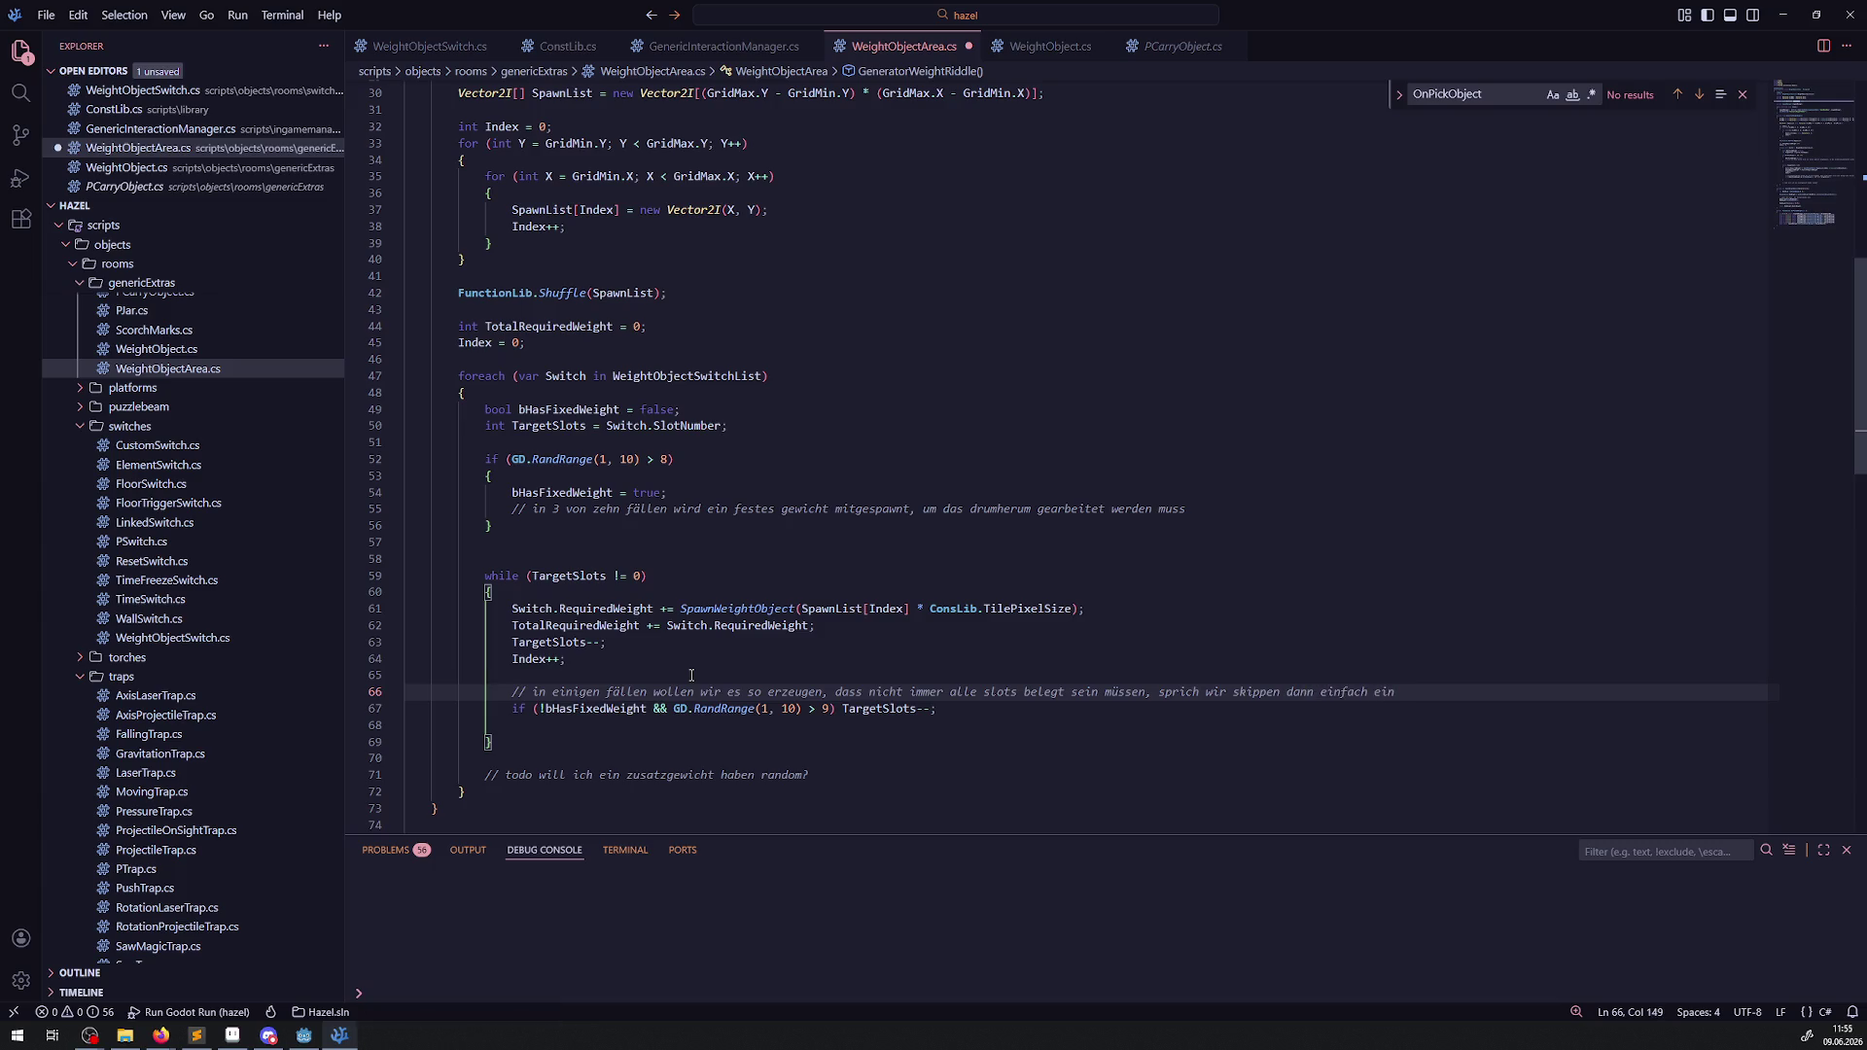
text(gewicht)
key(ctrl+s)
double_click(595, 710)
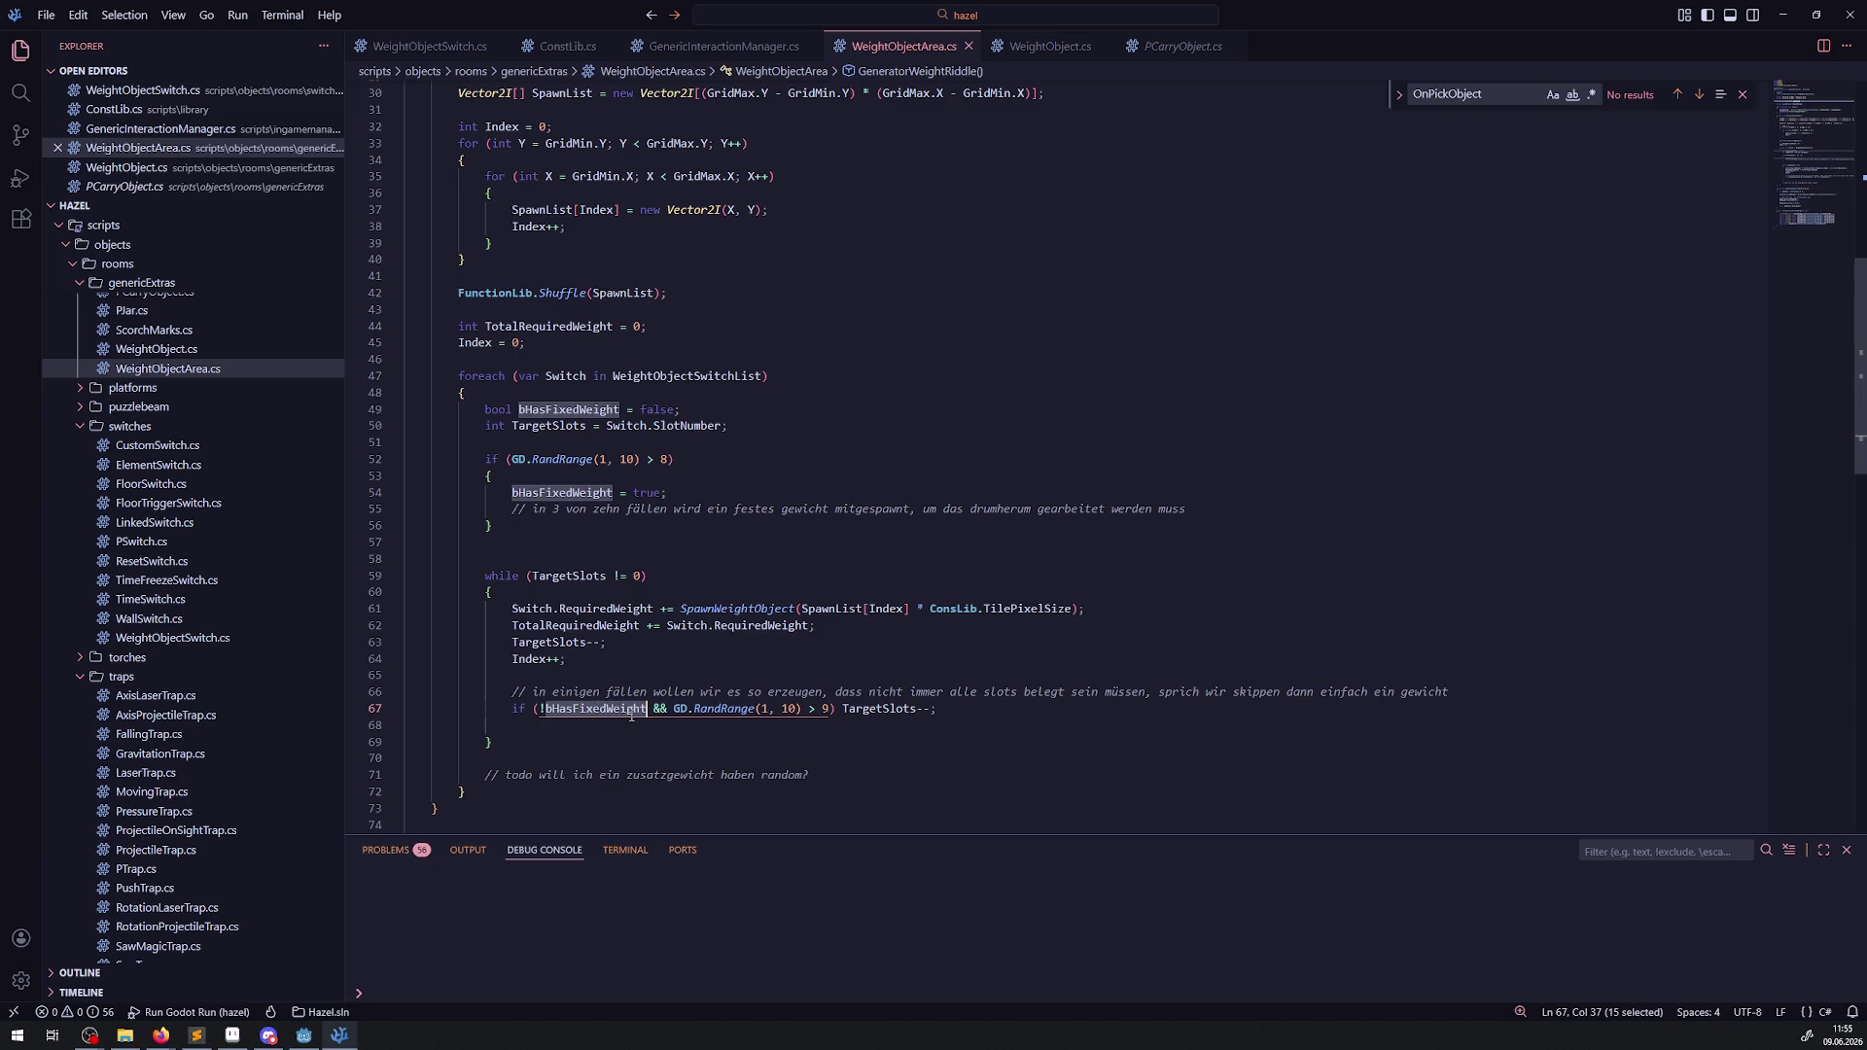
Wrap the skip action in braces with bHasFixedWeight = true; before TargetSlots--;, then save.
click(843, 710)
key(Return)
text({)
key(Return)
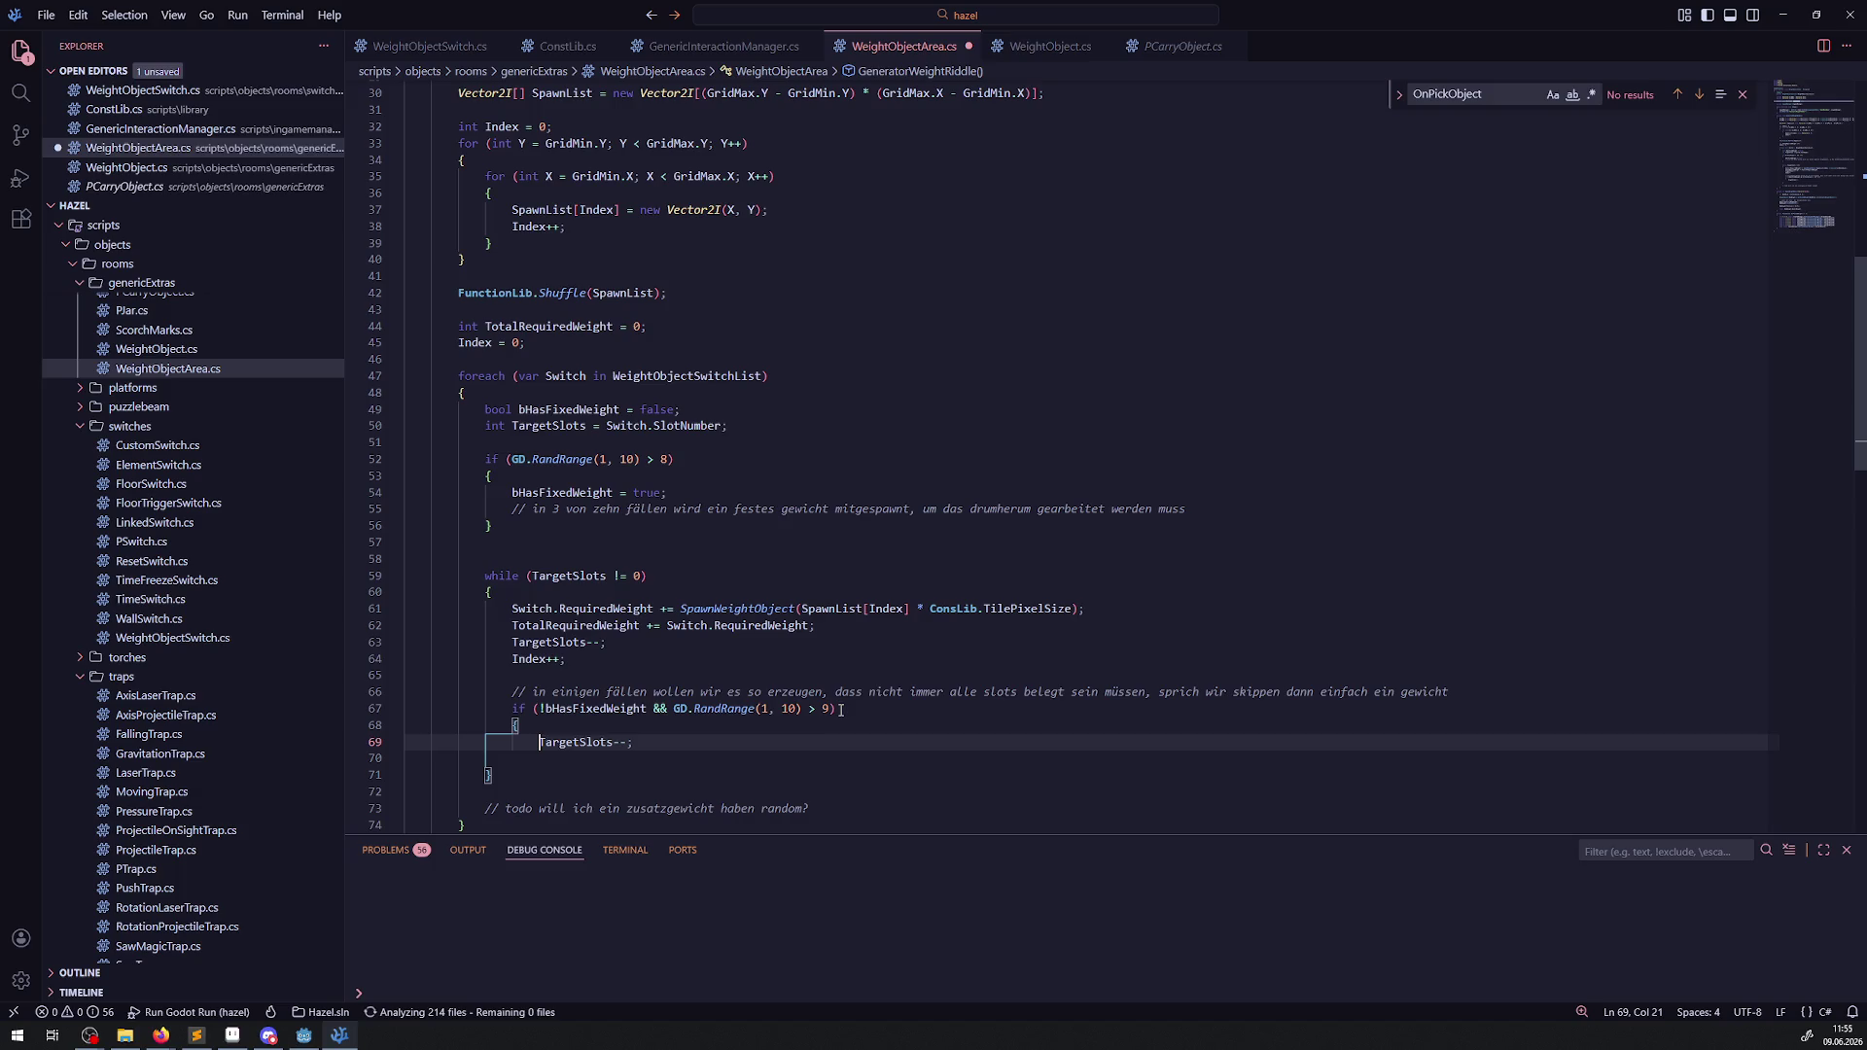
click(614, 725)
text(bHasFixedWeight)
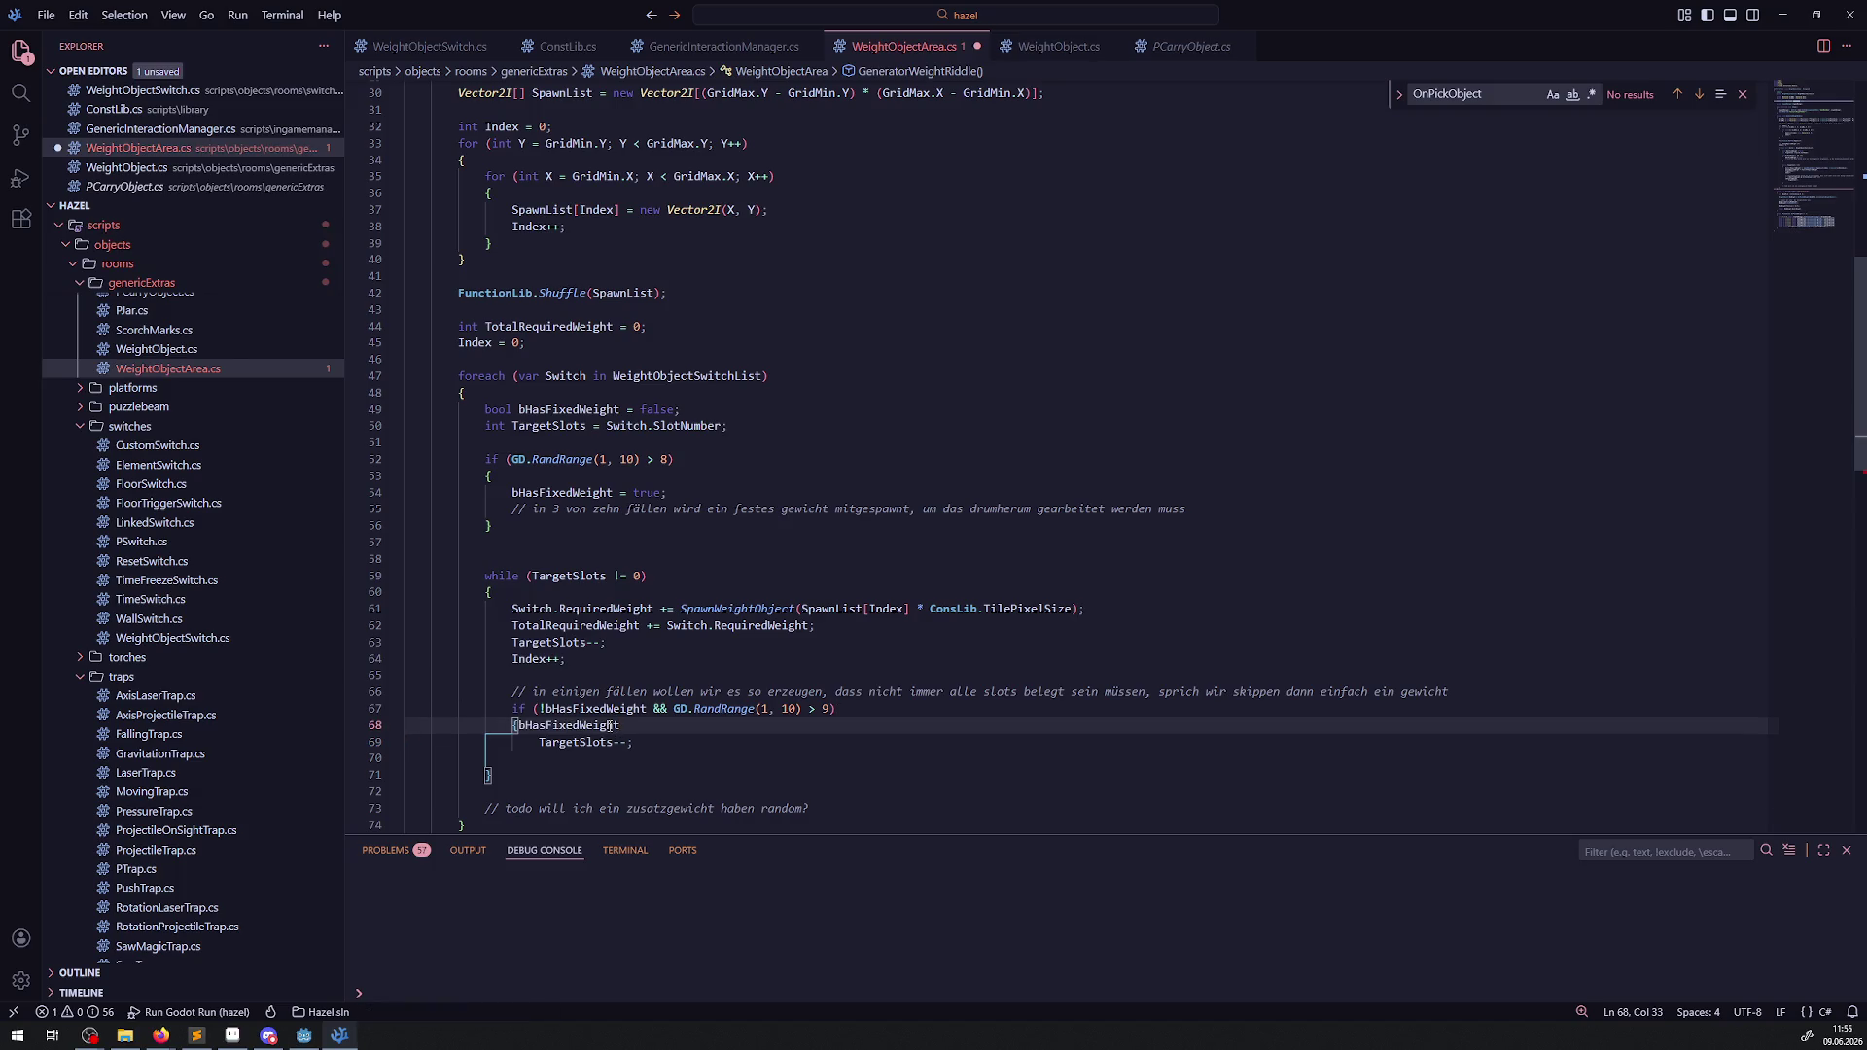
text( = true;)
key(Down)
key(Return)
text(})
key(ctrl+s)
Delete the extra blank line after the new block and highlight RequiredWeight uses in the loop.
mouse_move(633, 741)
mouse_down()
mouse_move(550, 693)
mouse_move(549, 708)
mouse_up()
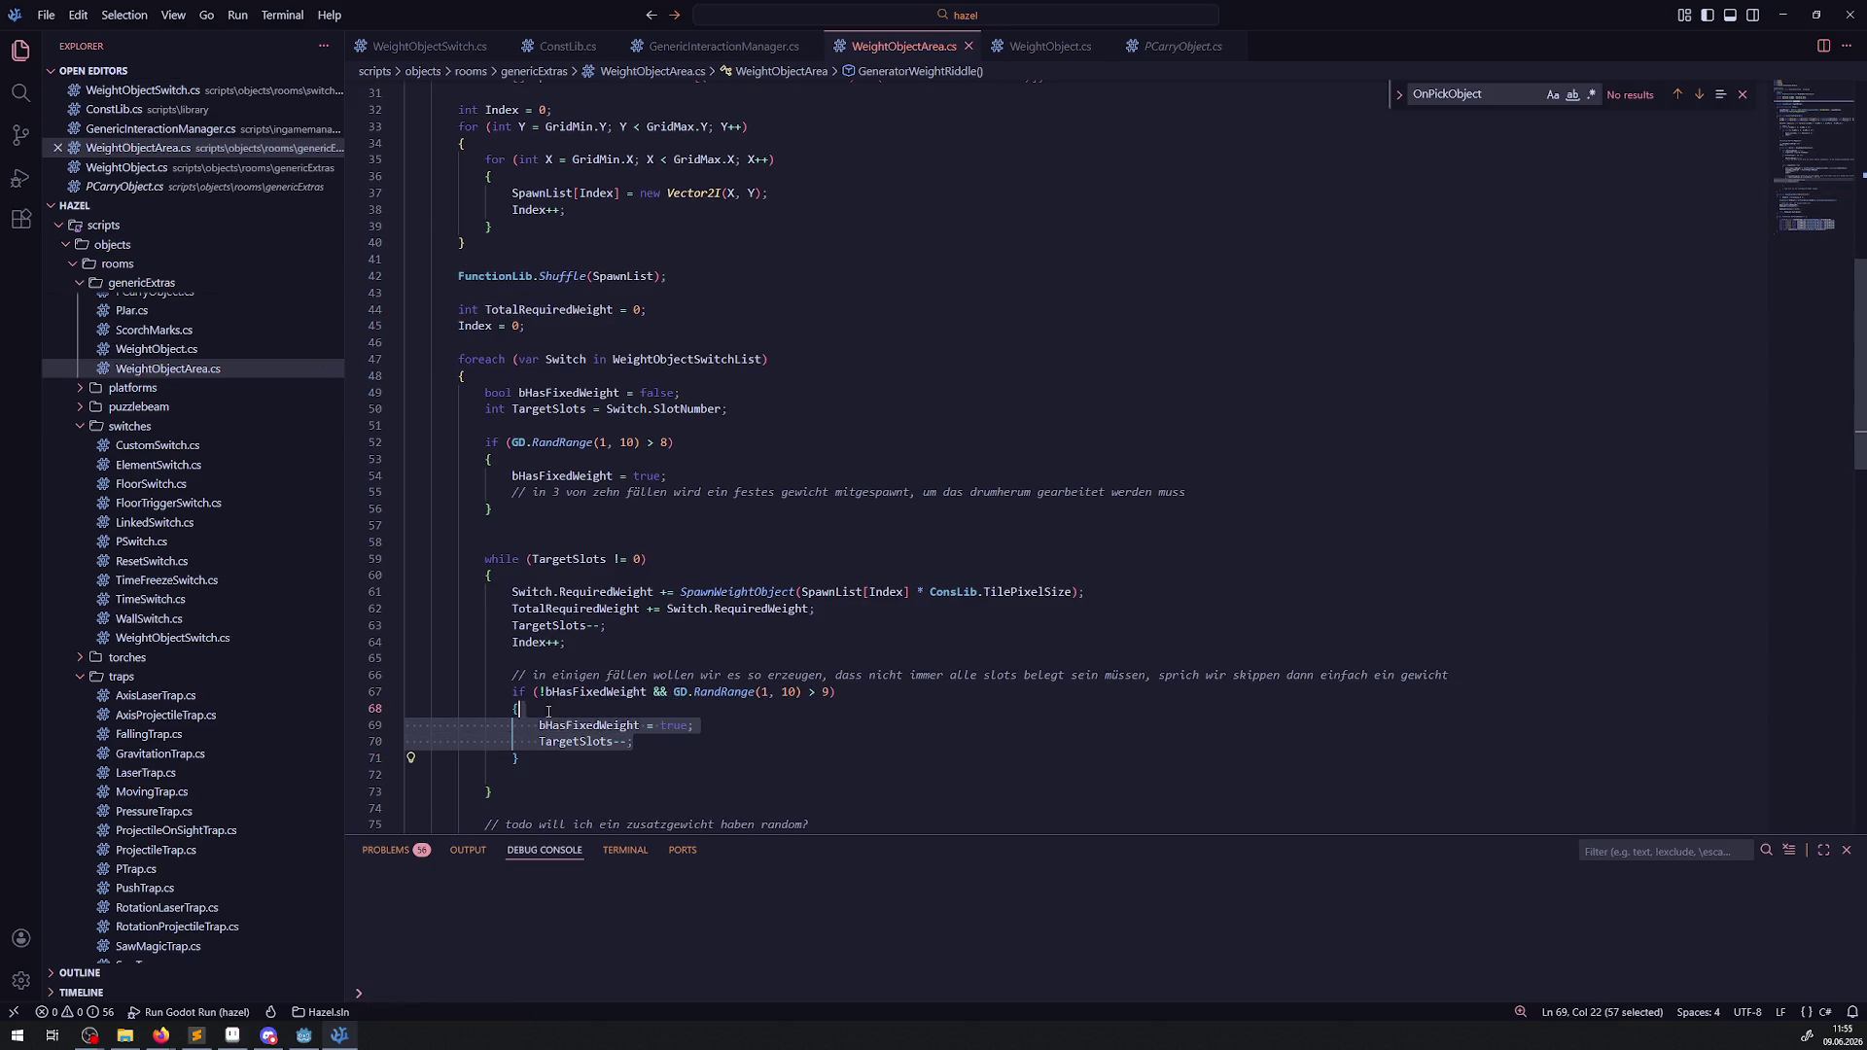
key(alt+Tab)
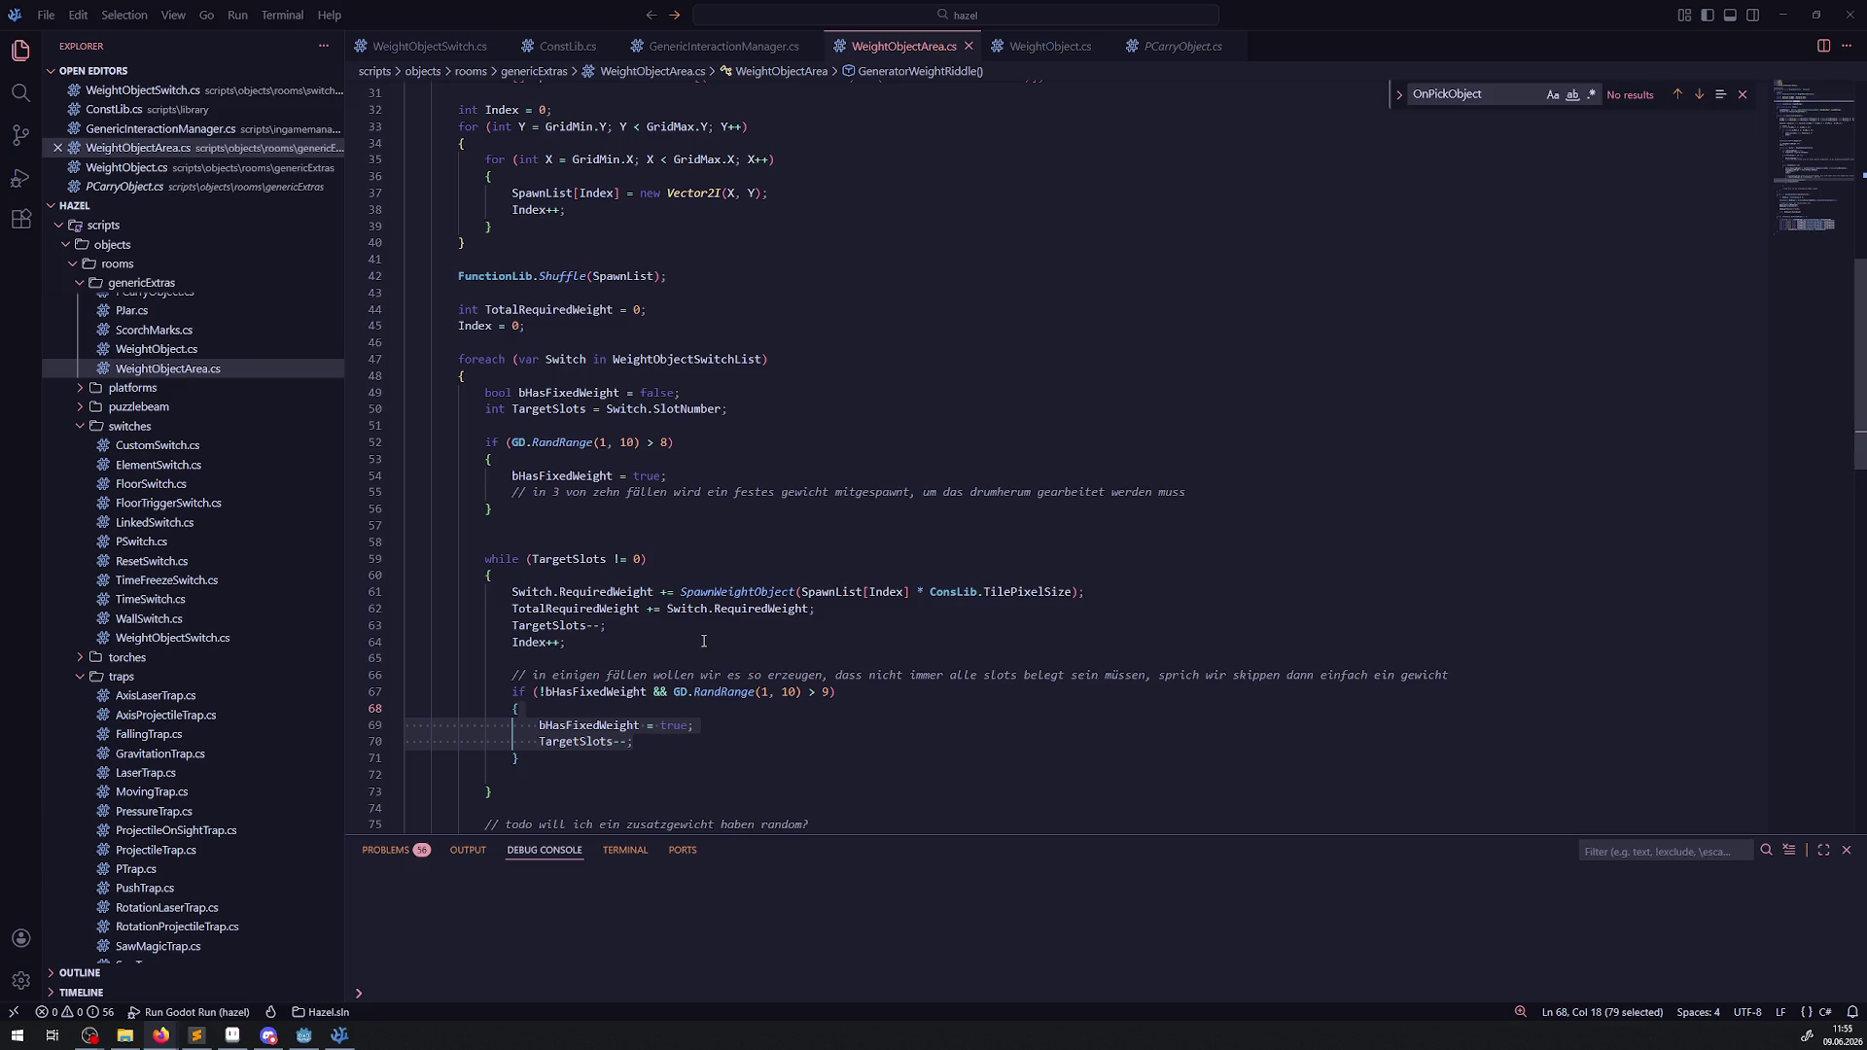
click(691, 465)
click(646, 774)
key(BackSpace)
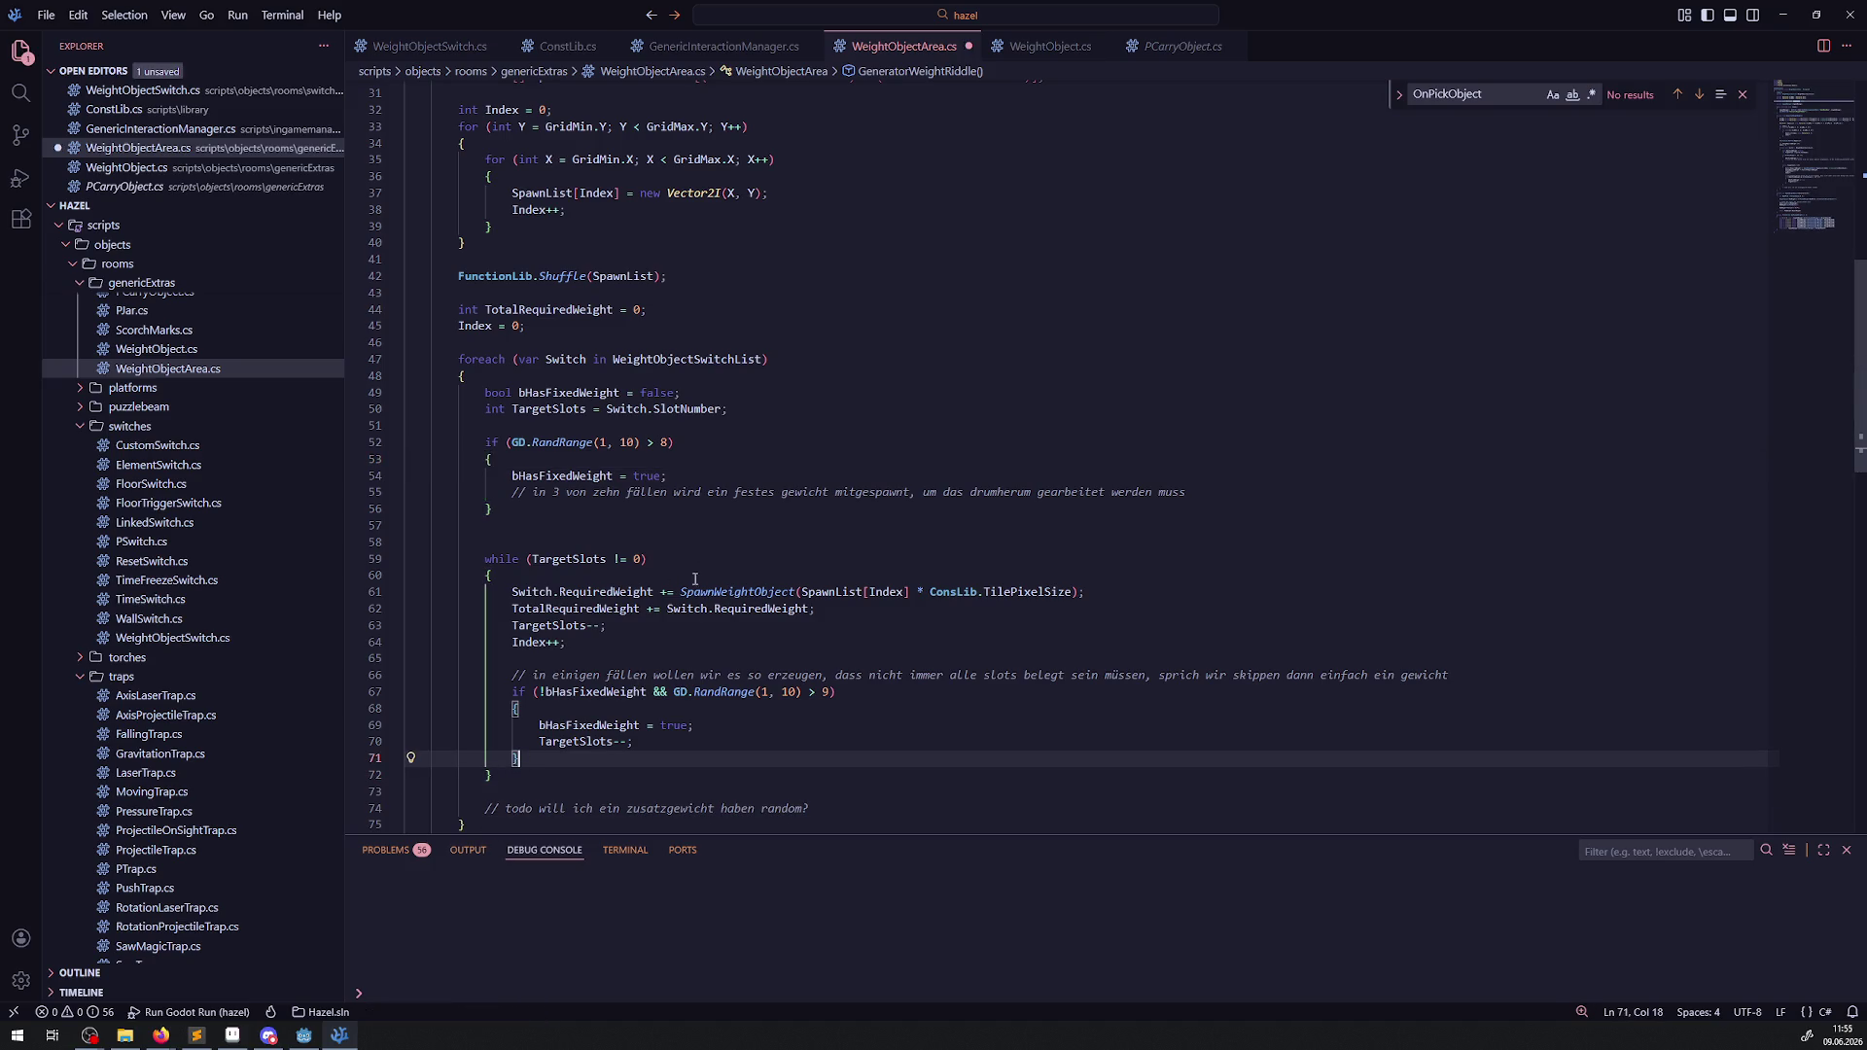
click(561, 591)
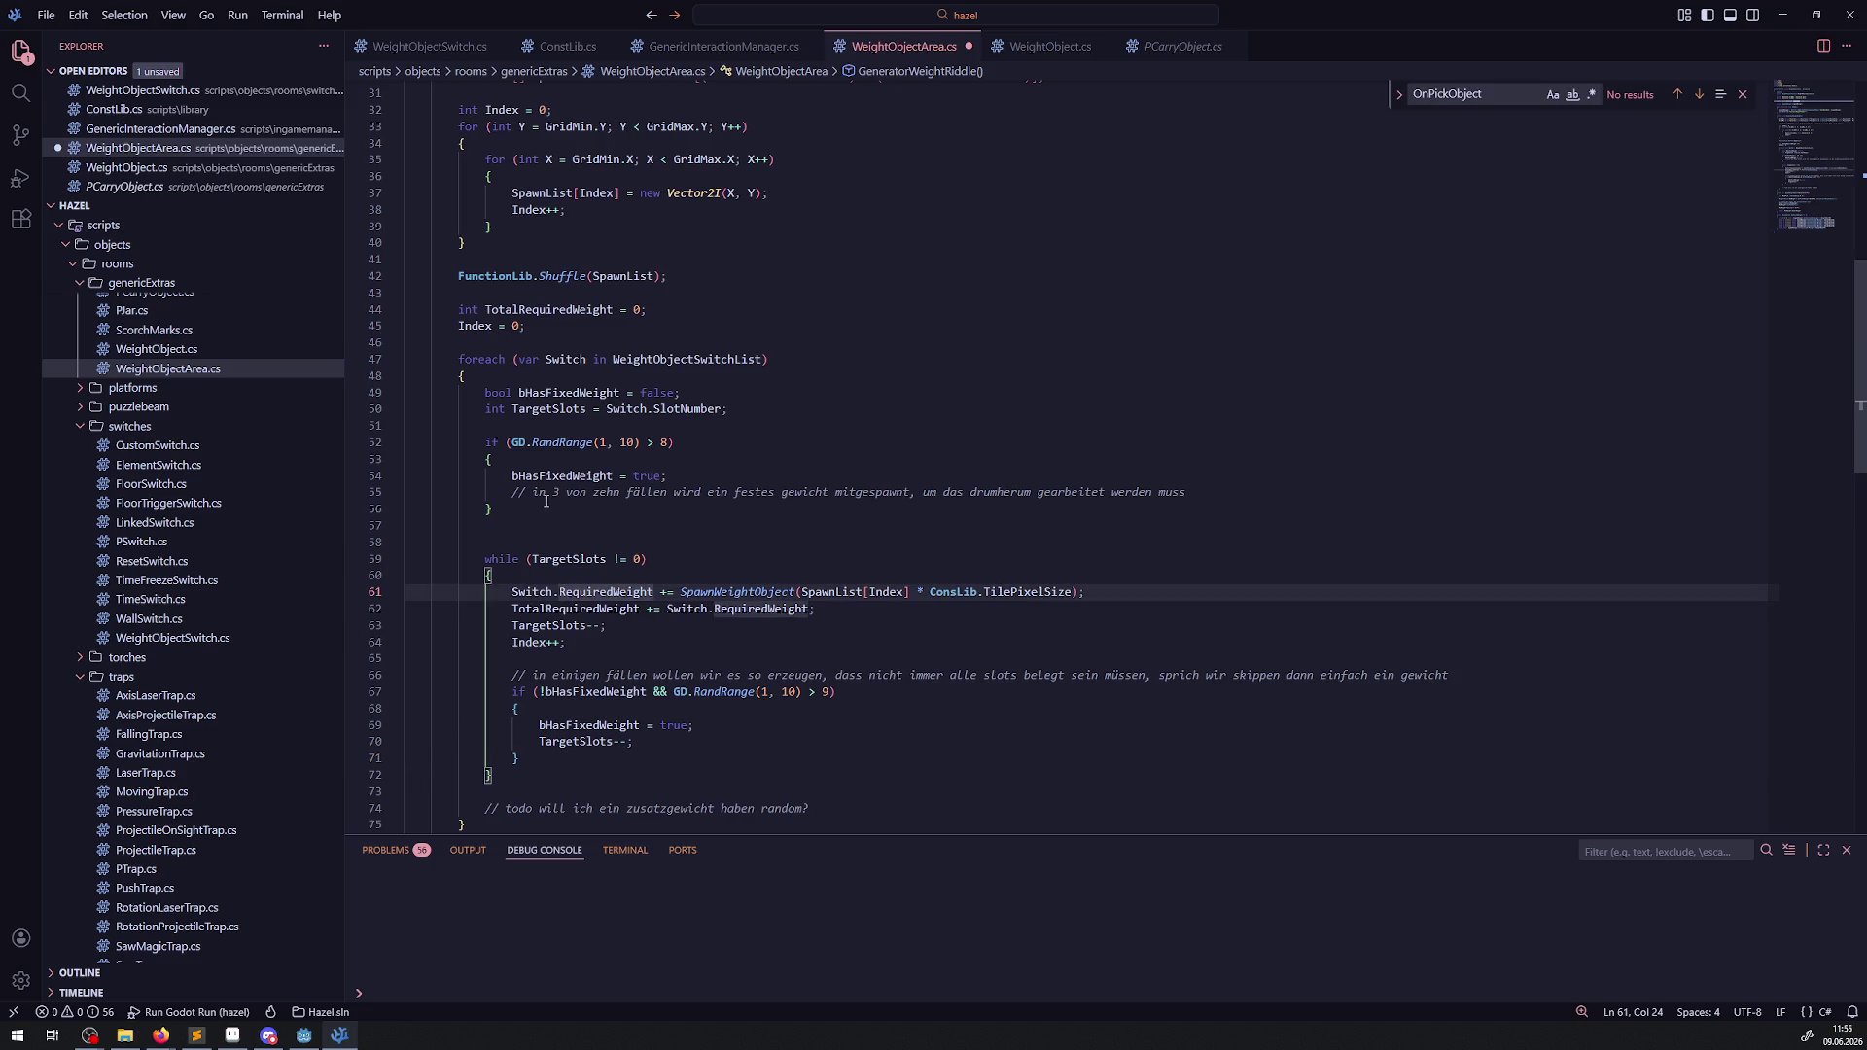
Copy the loop's four spawn-and-update statements after bHasFixedWeight = true and save.
click(702, 559)
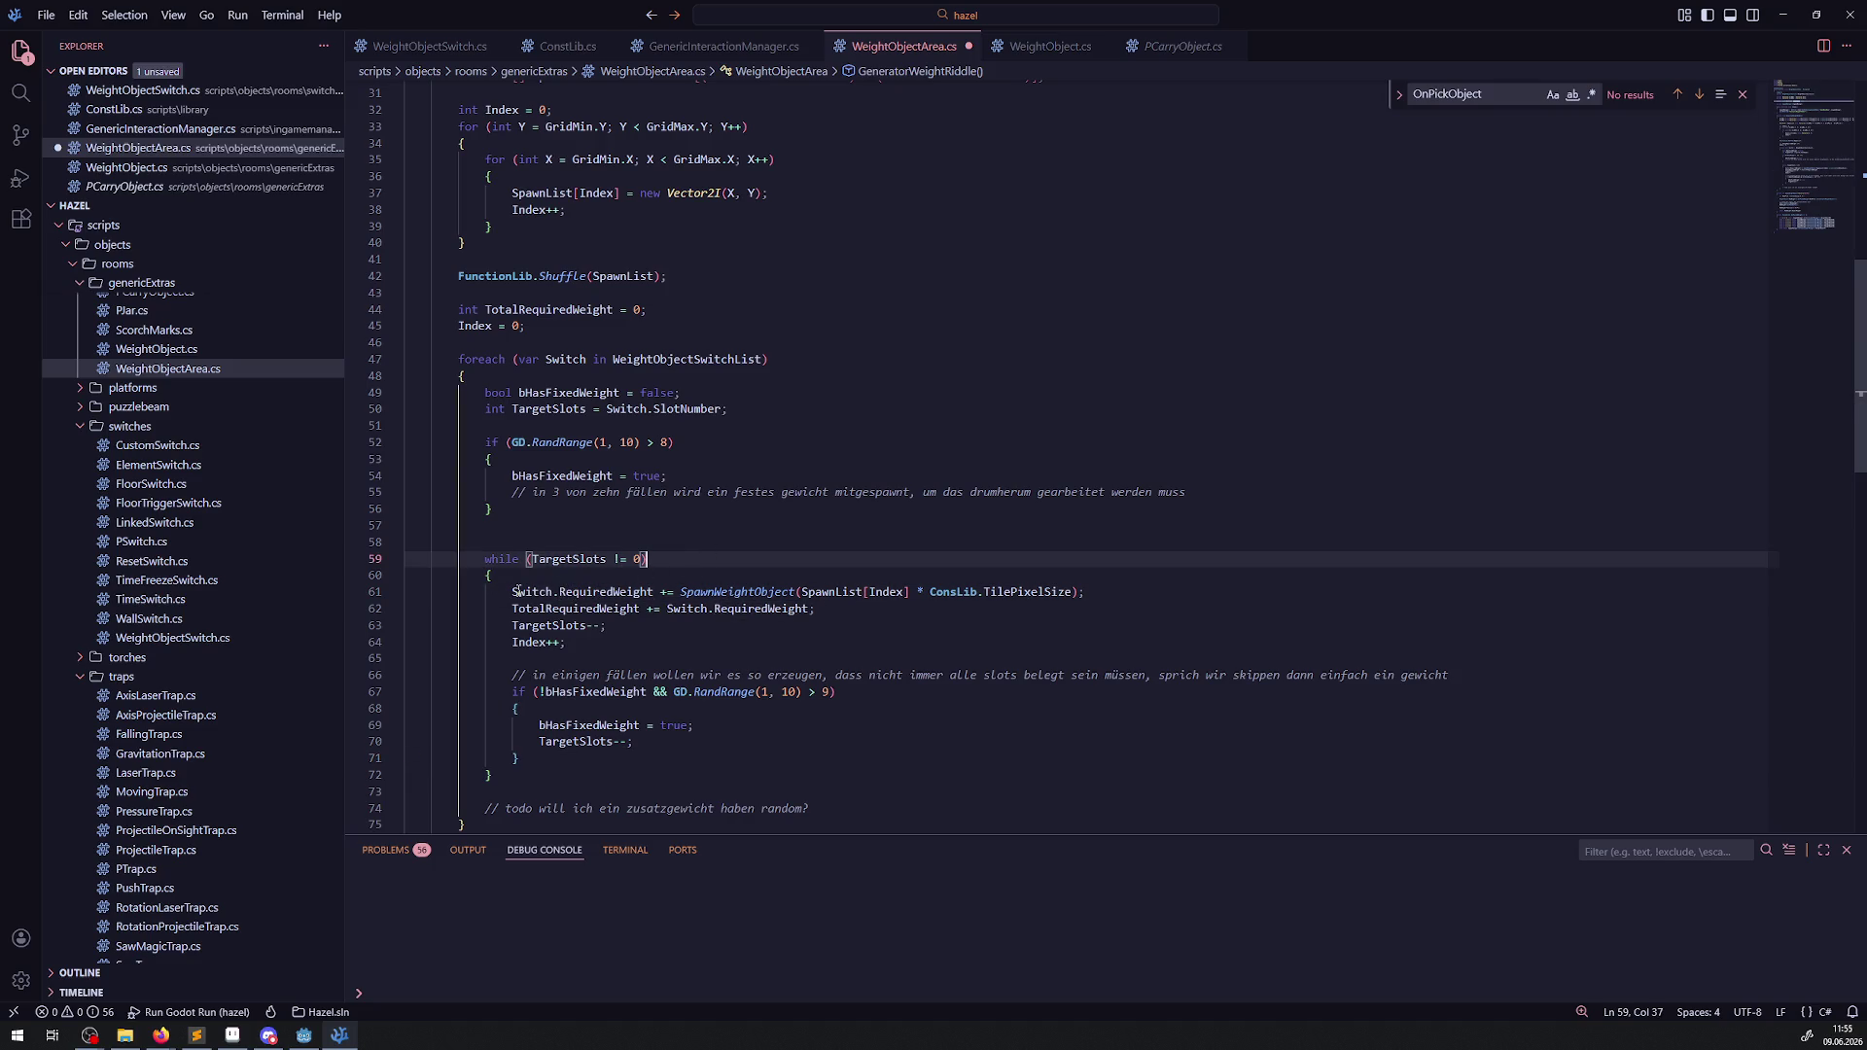
click(776, 630)
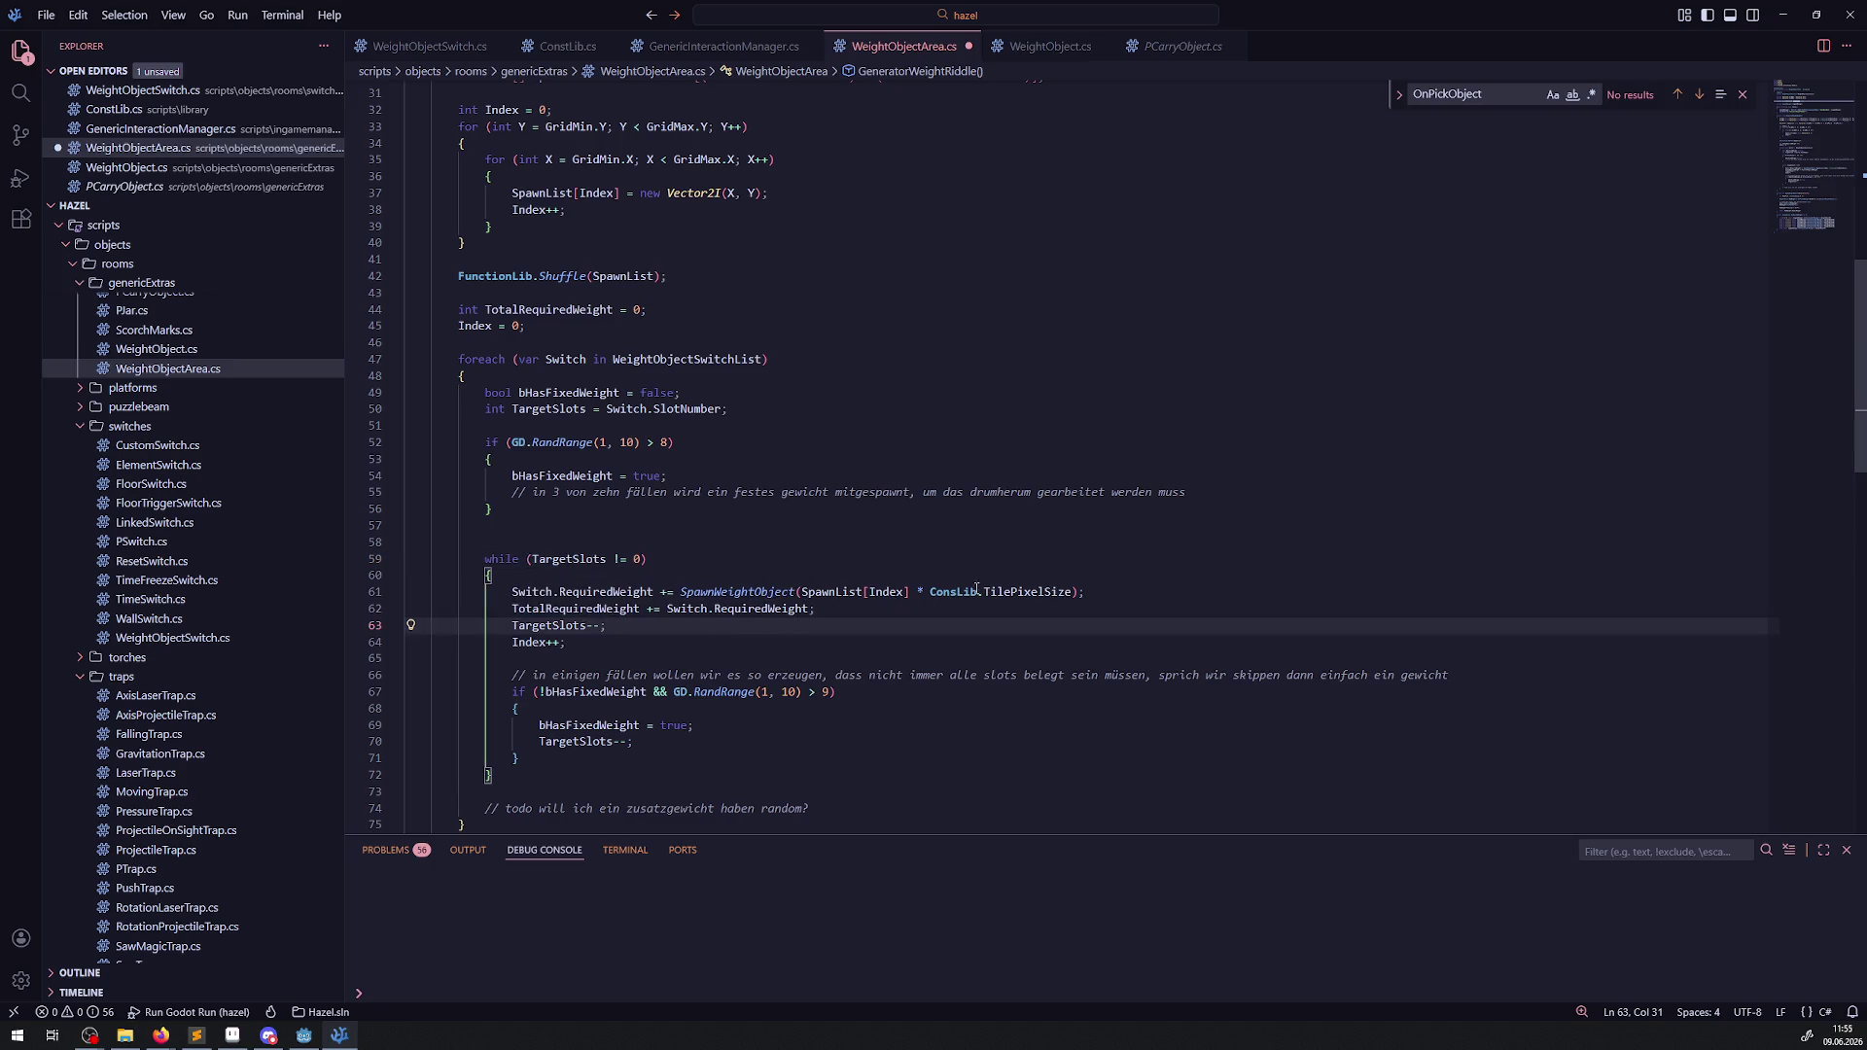
click(594, 610)
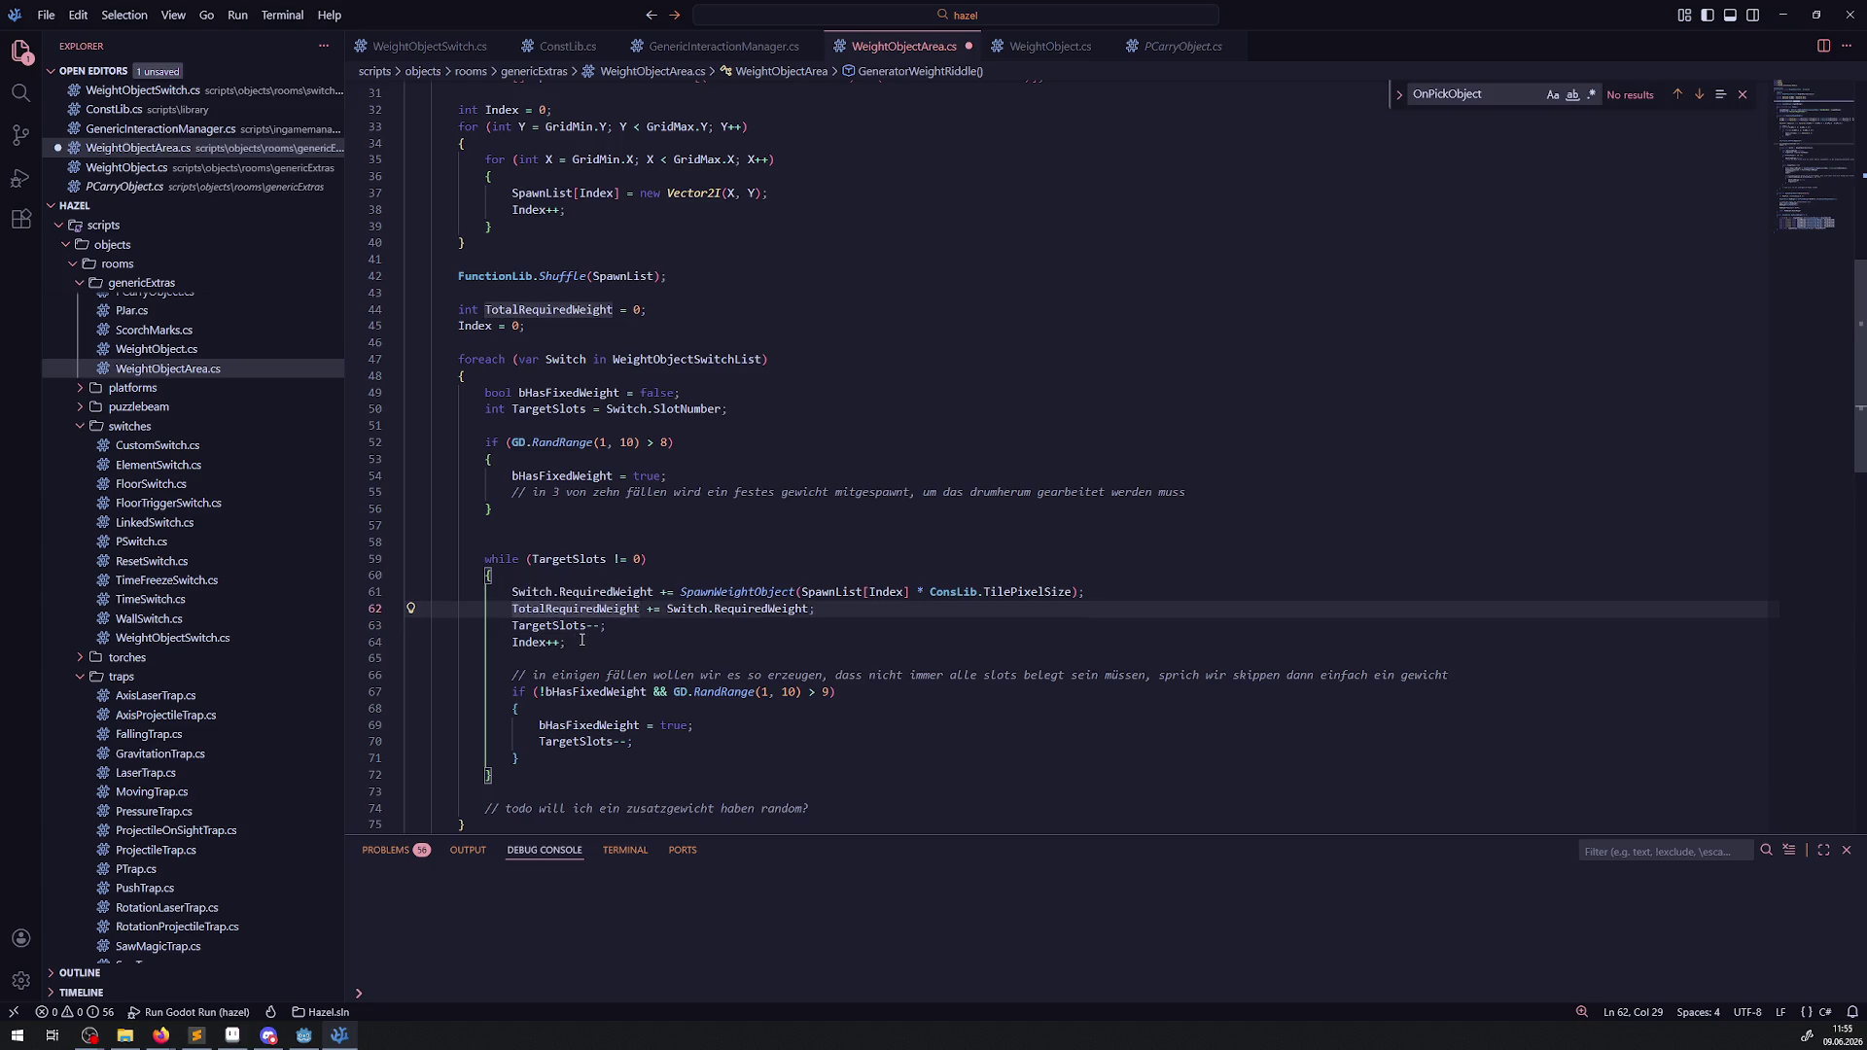
click(513, 593)
shift+click(588, 644)
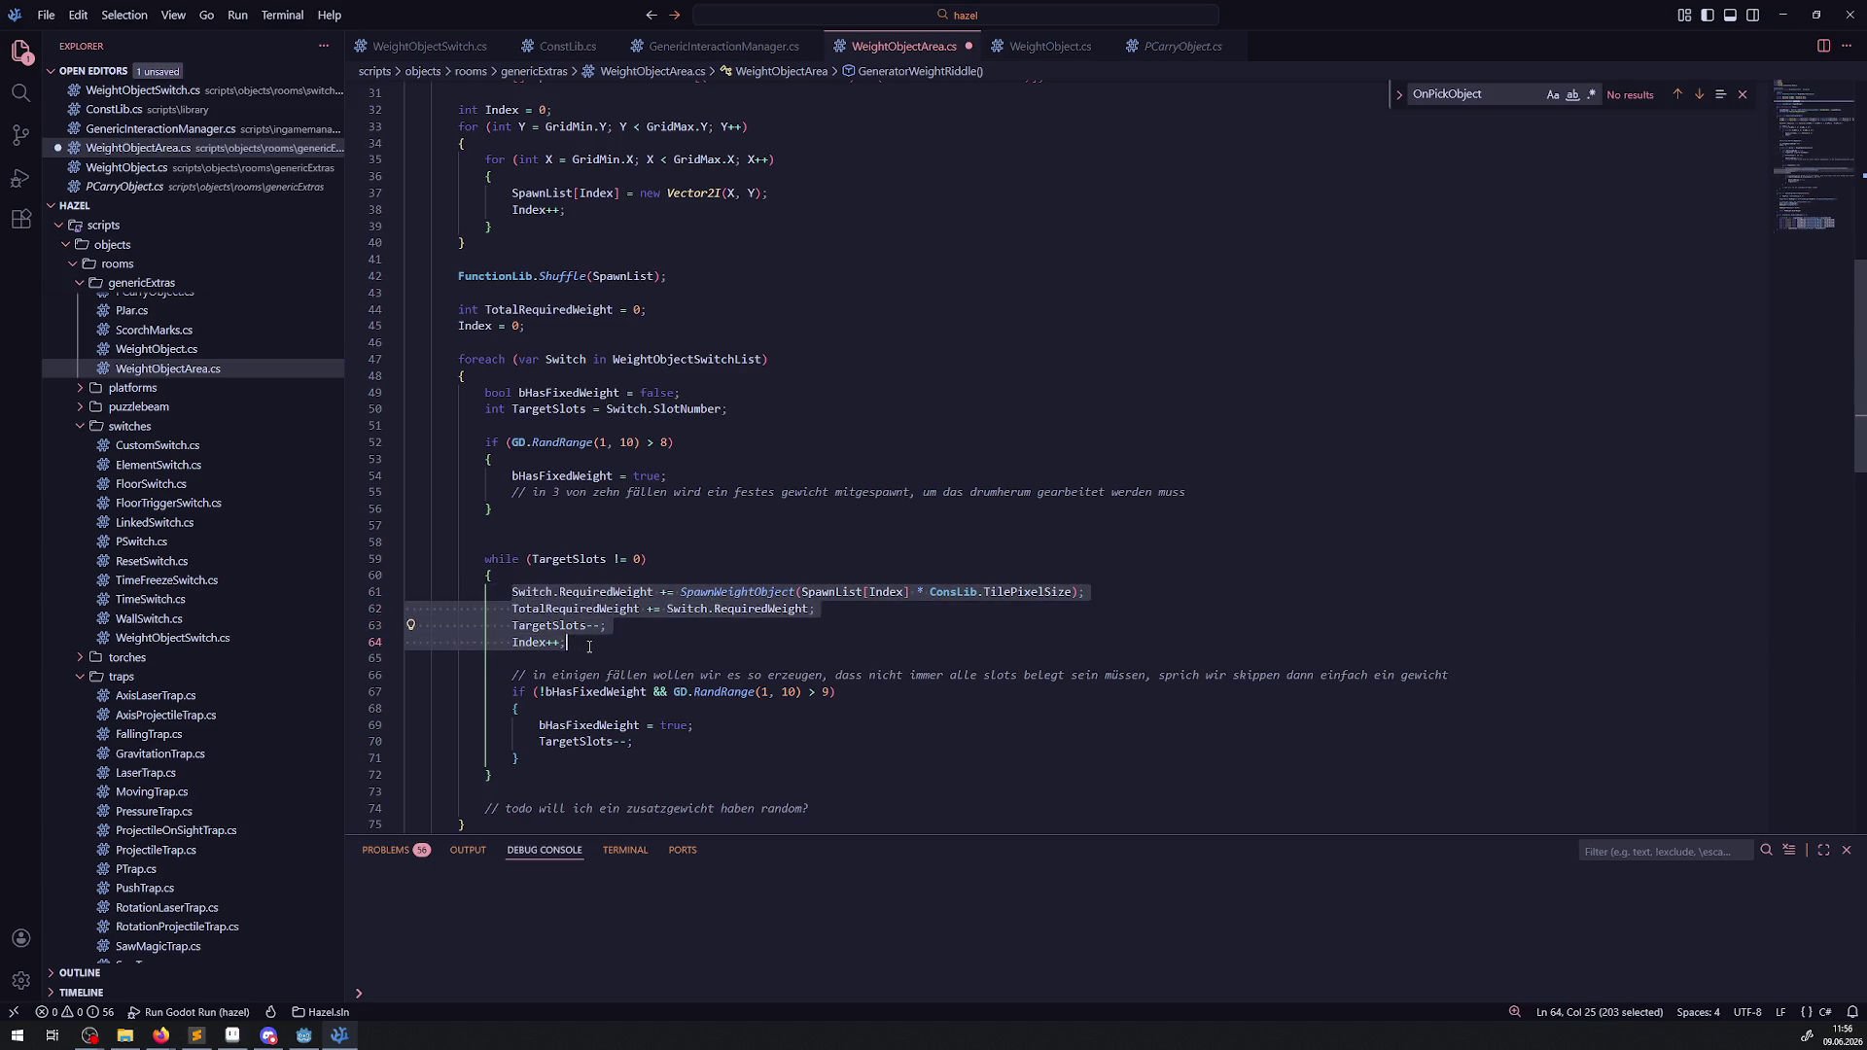
click(1234, 492)
key(Return)
text(Switch.RequiredWeight += SpawnWeightObject(SpawnList[Index] * ConsLib.TilePixelSize);                 TotalRequiredWeight += Switch.RequiredWeight;                 TargetSlots--;                 Index++;)
key(ctrl+s)
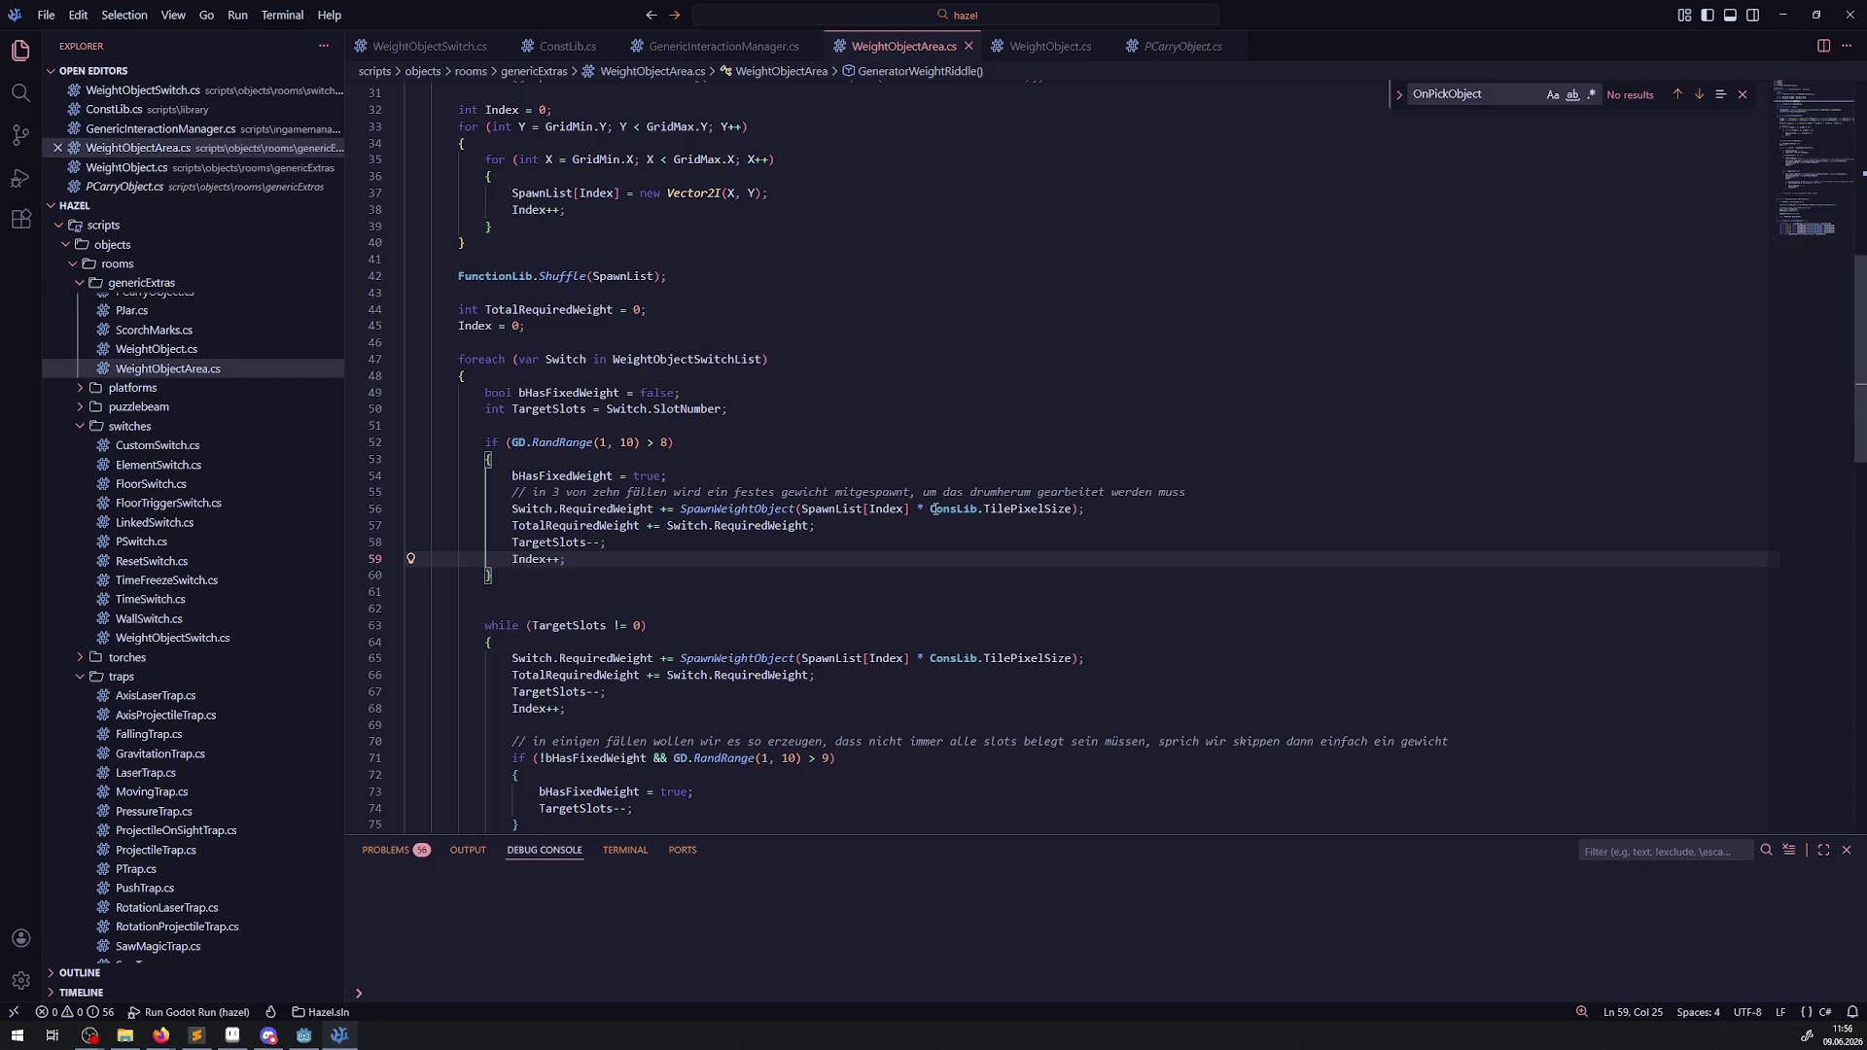
Move the German comment to the top of the fixed-weight block and save.
drag(1193, 493, 491, 495)
key(ctrl+c)
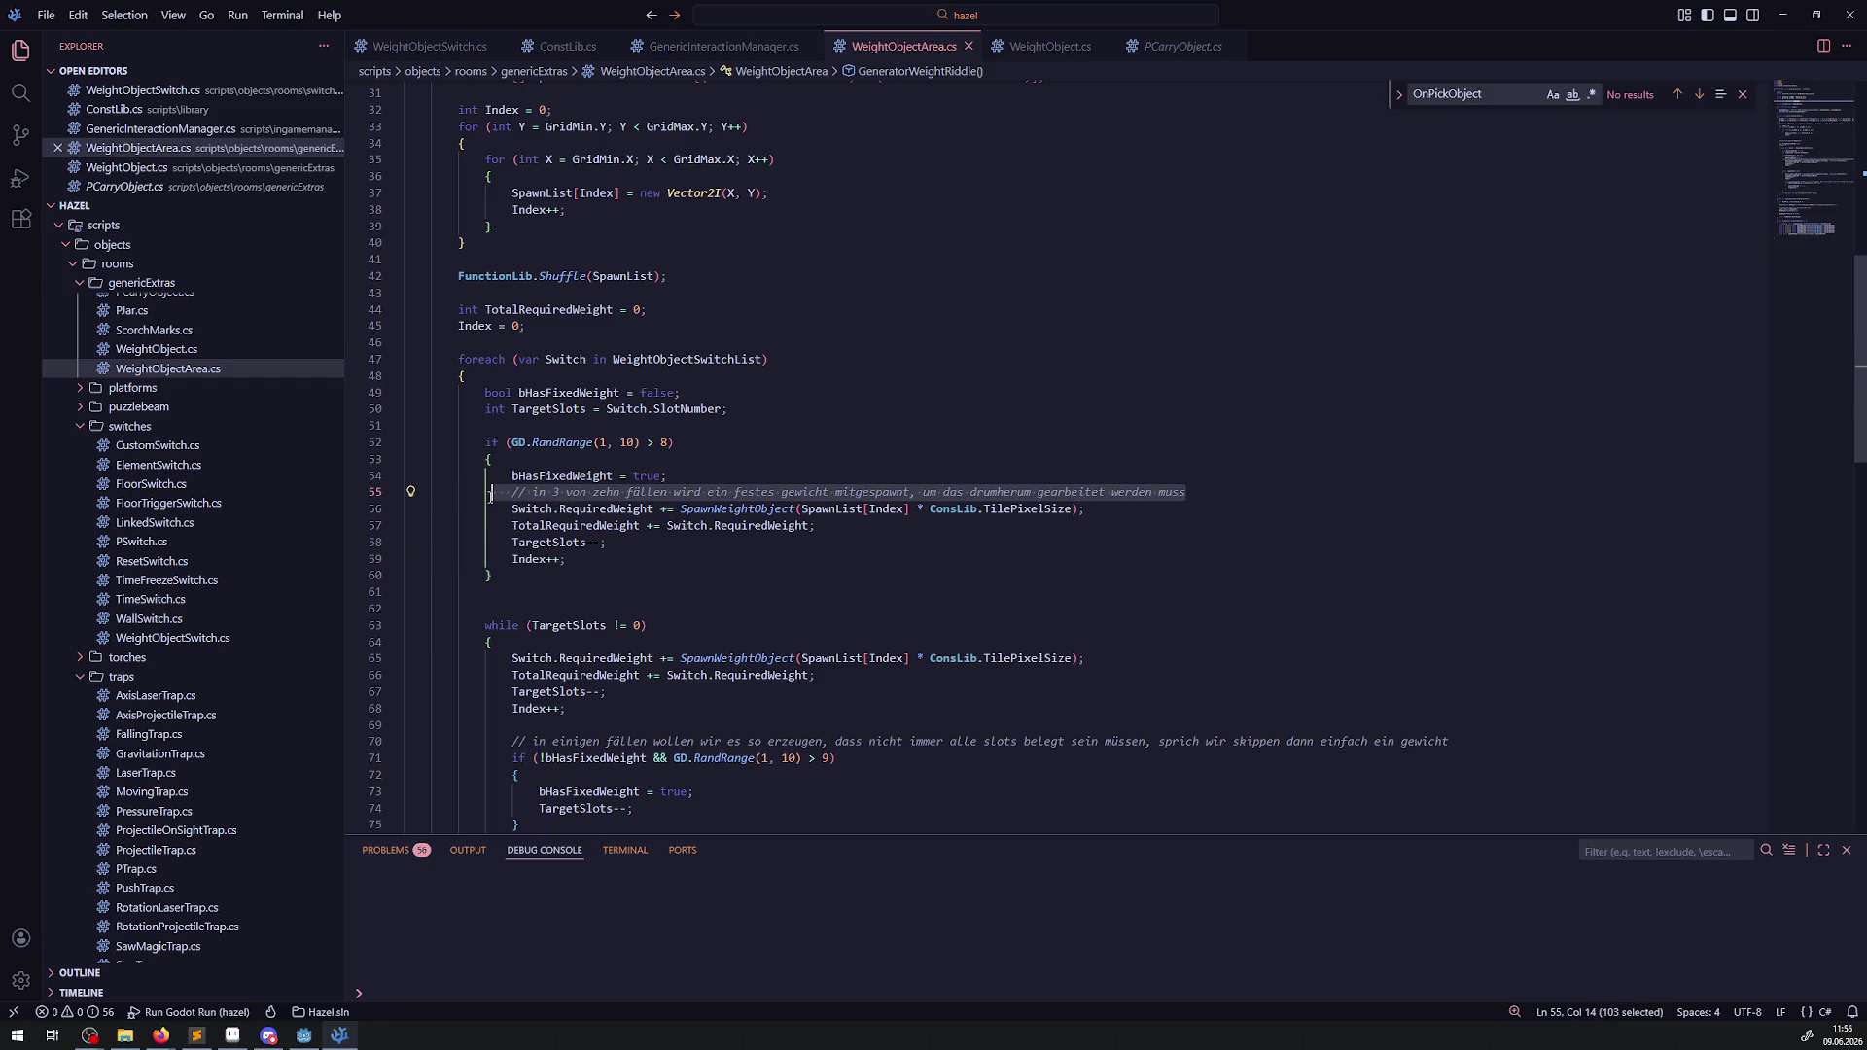
key(BackSpace)
key(ctrl+shift+k)
click(532, 459)
key(Return)
key(ctrl+v)
key(Return)
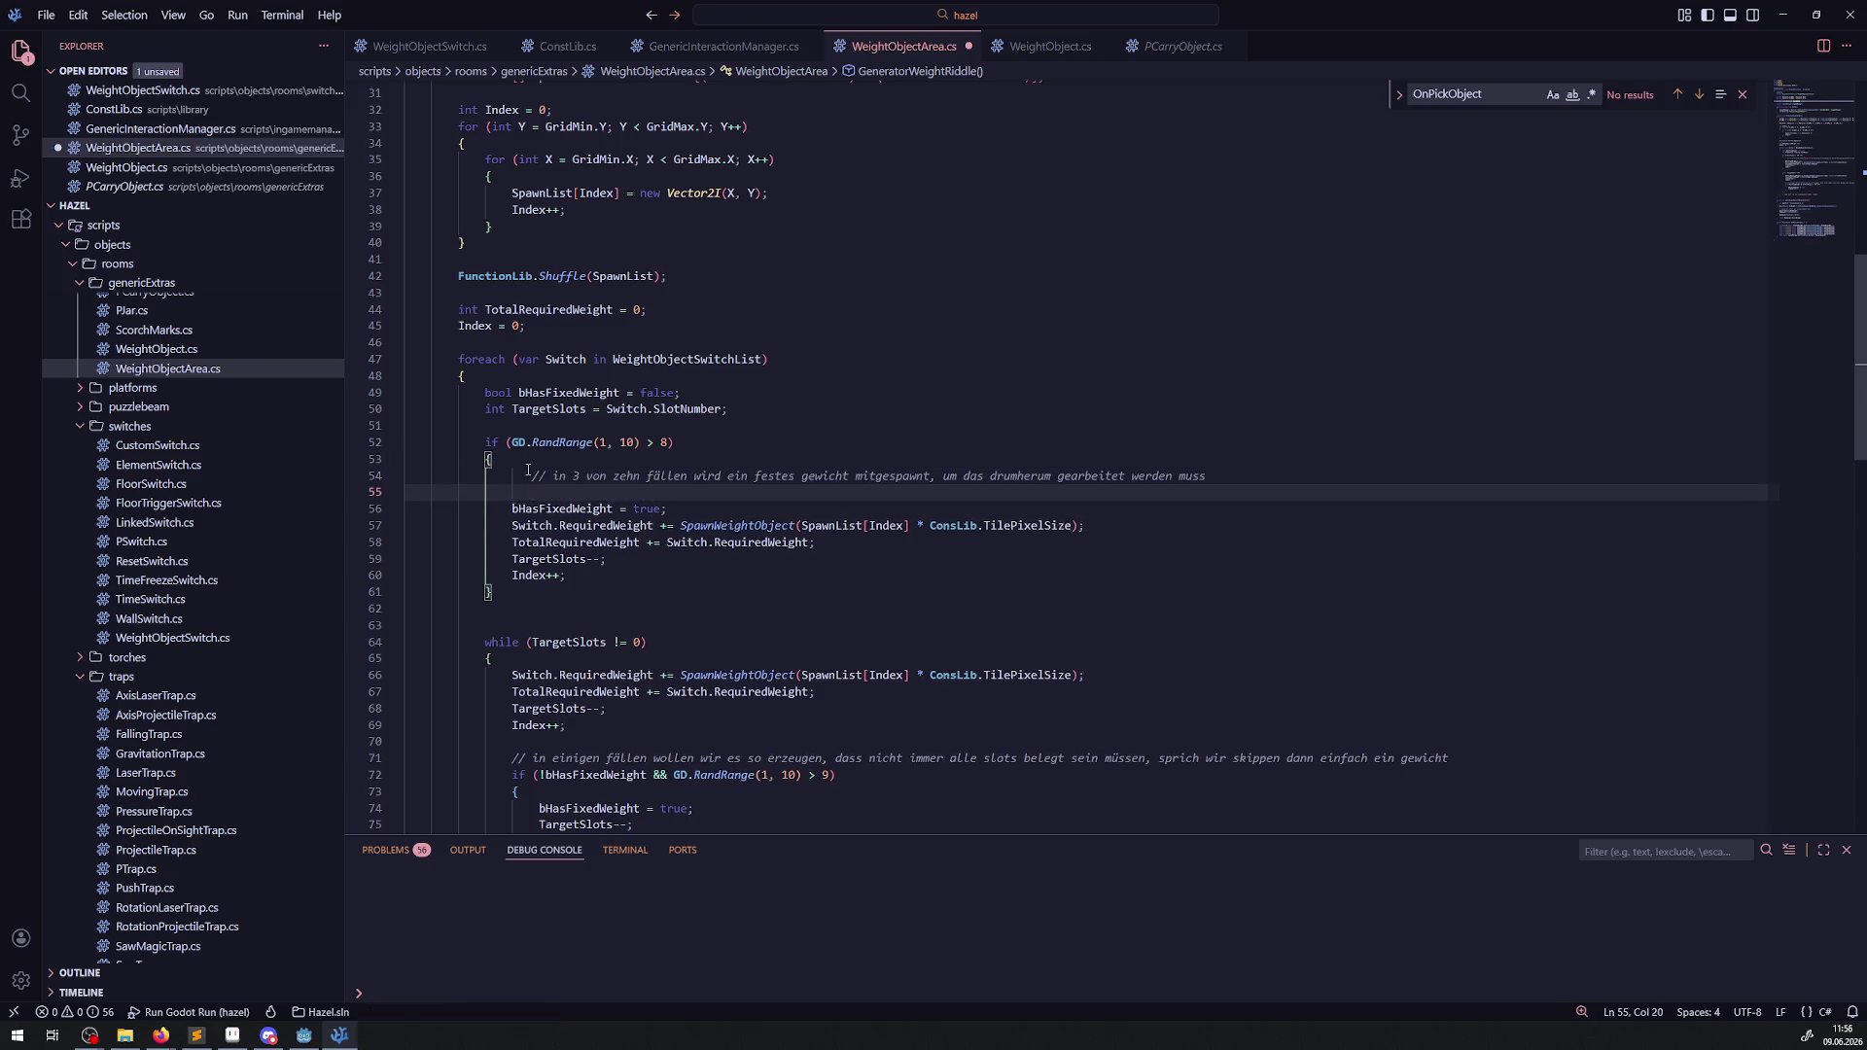
key(ctrl+s)
click(853, 626)
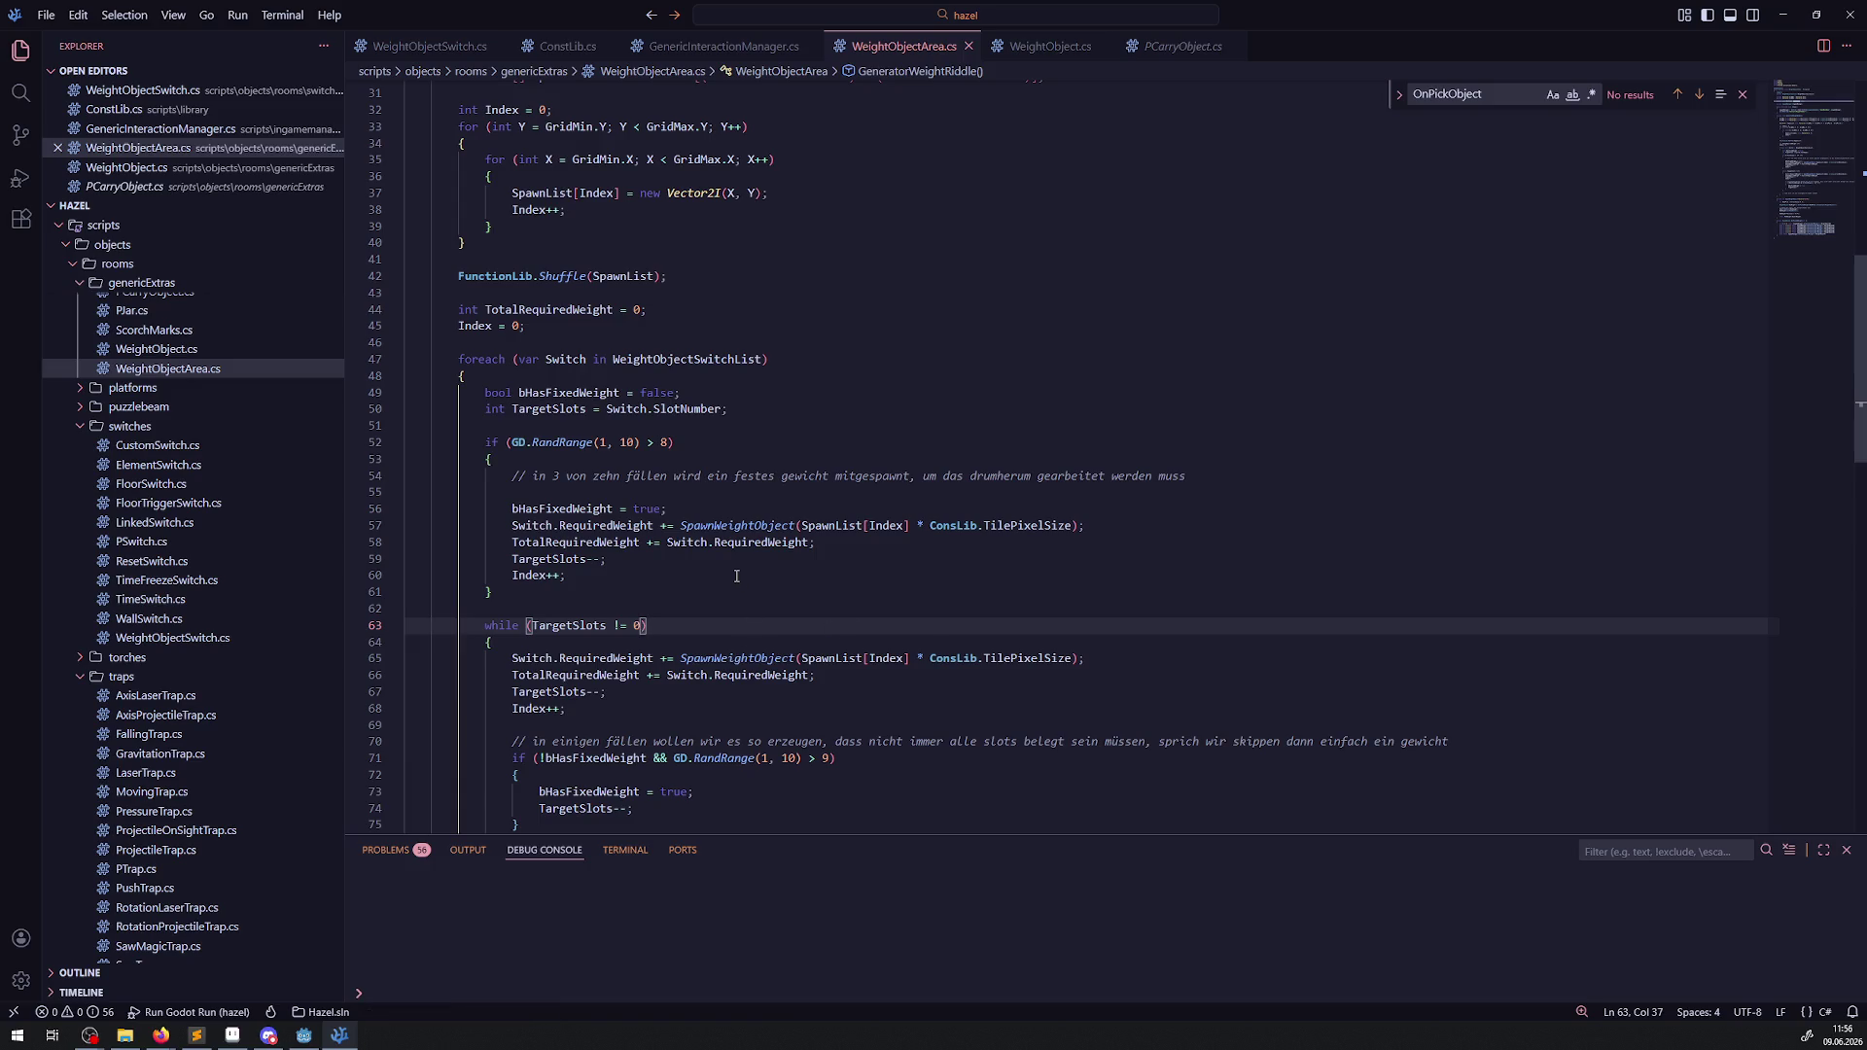
double_click(1031, 526)
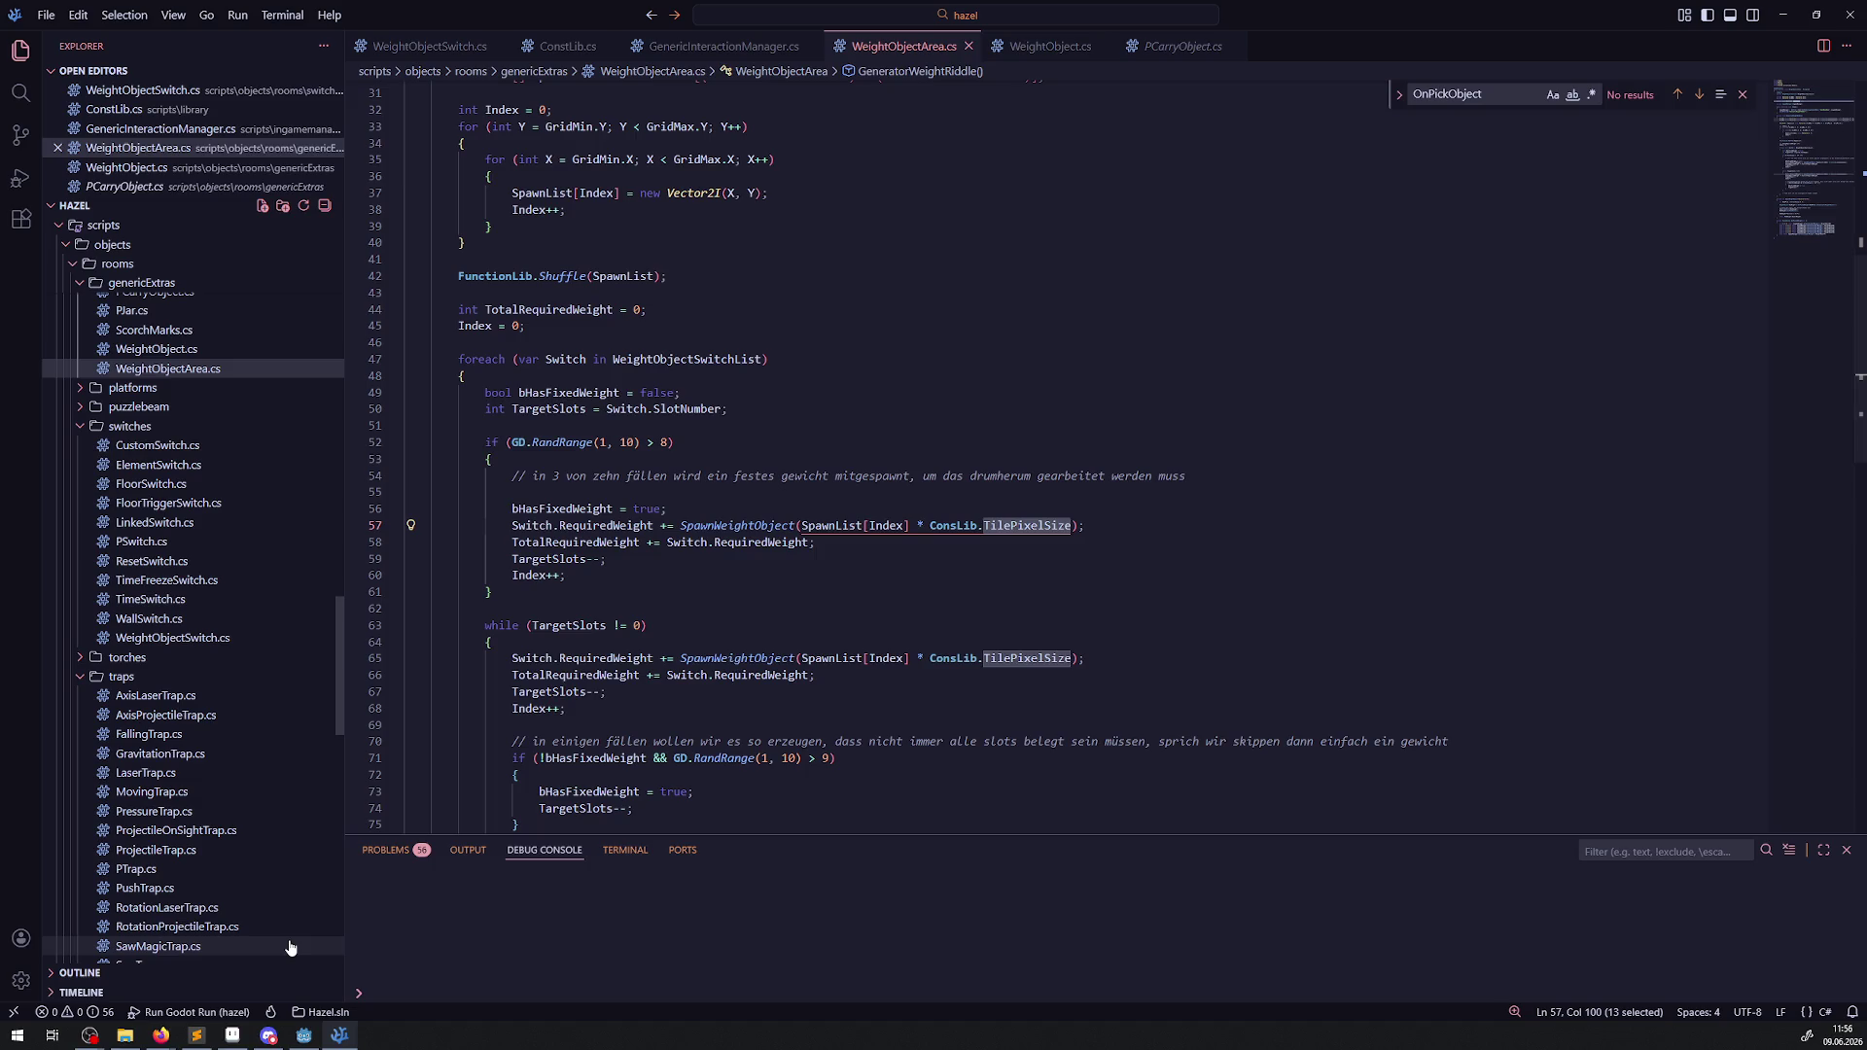
click(305, 1036)
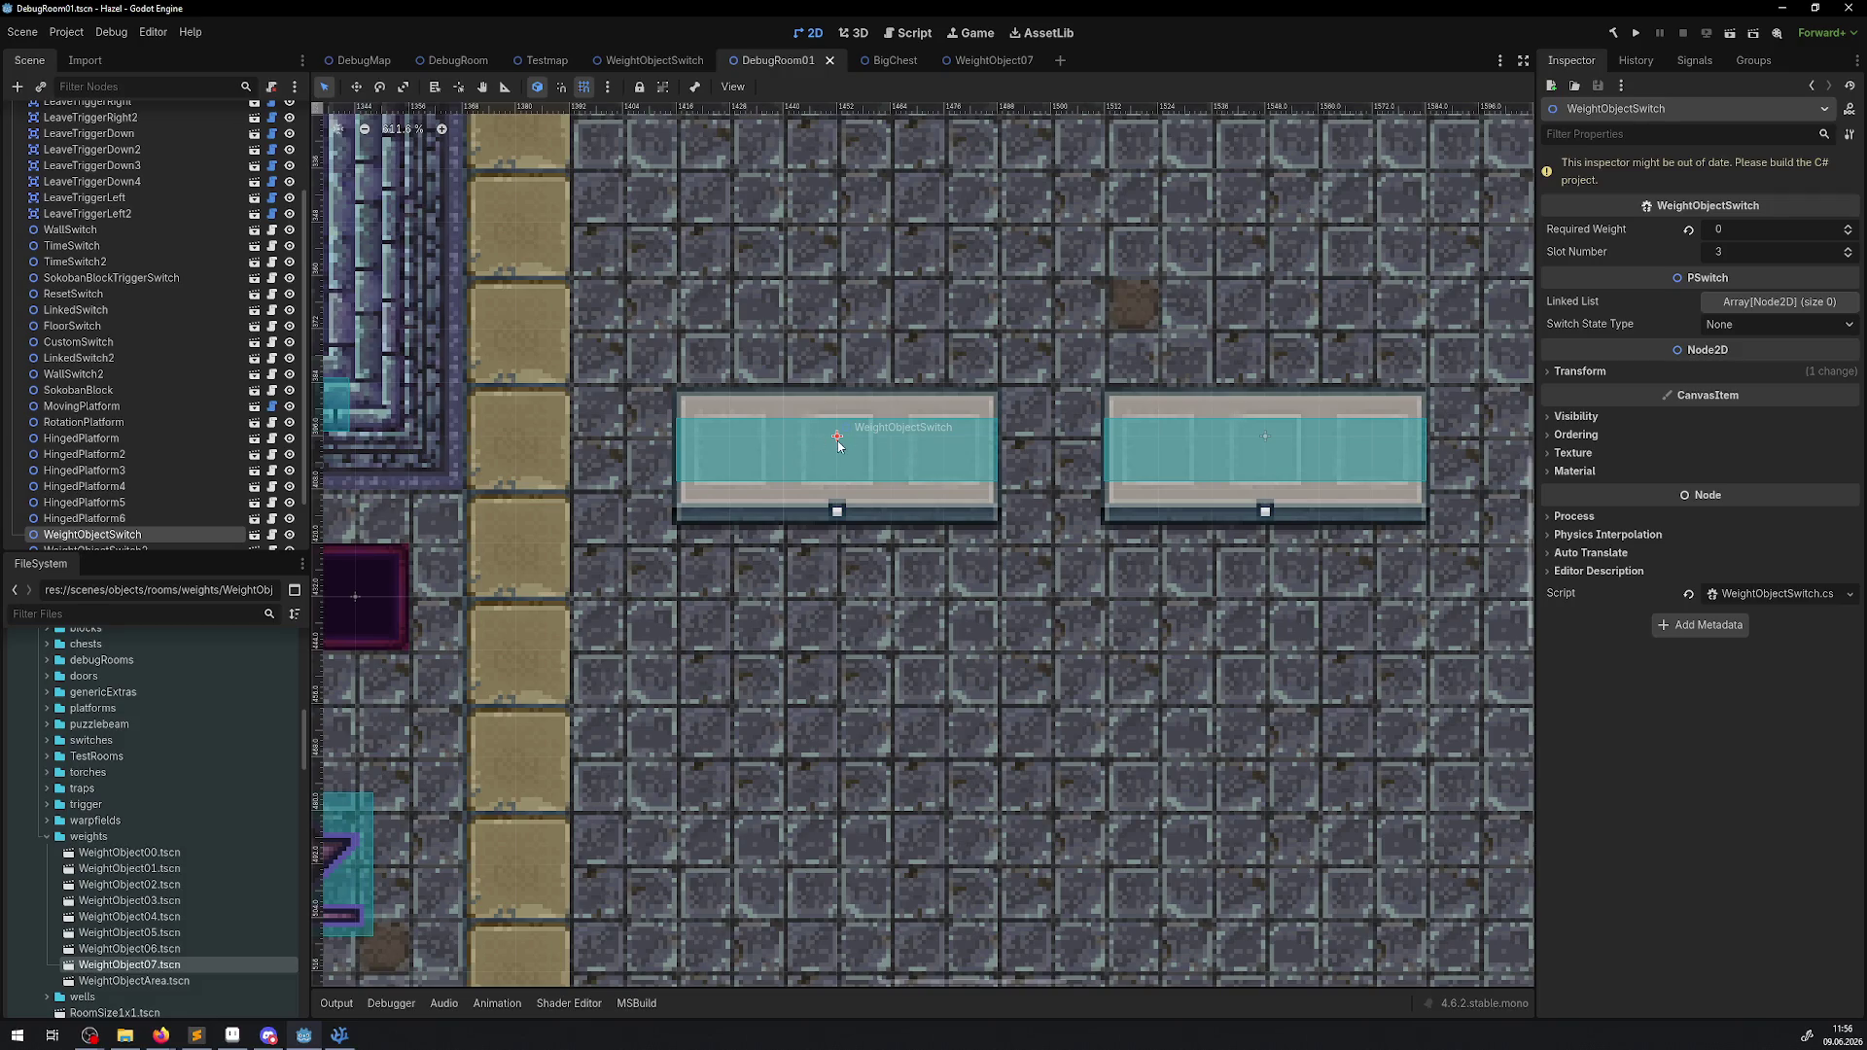
Return to WeightObjectArea.cs after checking WeightObjectSwitch (Slot Number 3, Required Weight 0).
click(339, 1034)
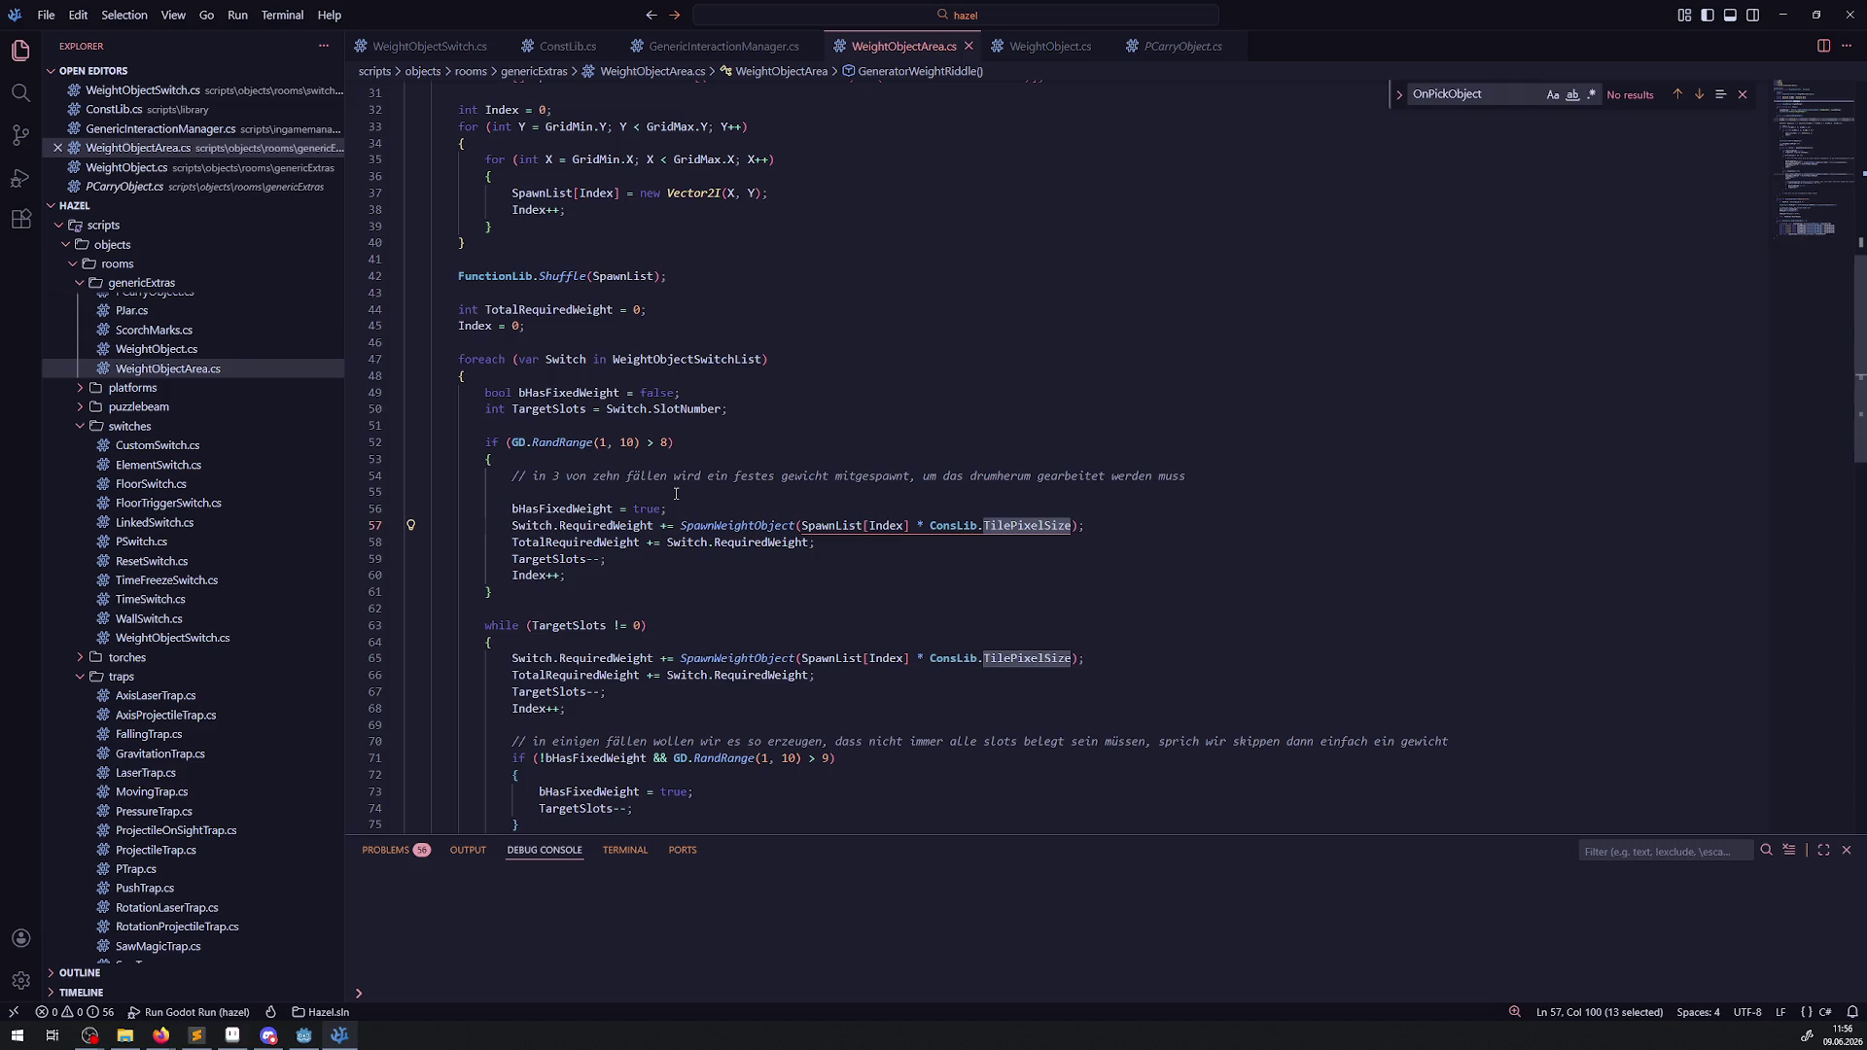
Review how Position is used in the GridMin spawn-list loop.
scroll(758, 511, up, 4)
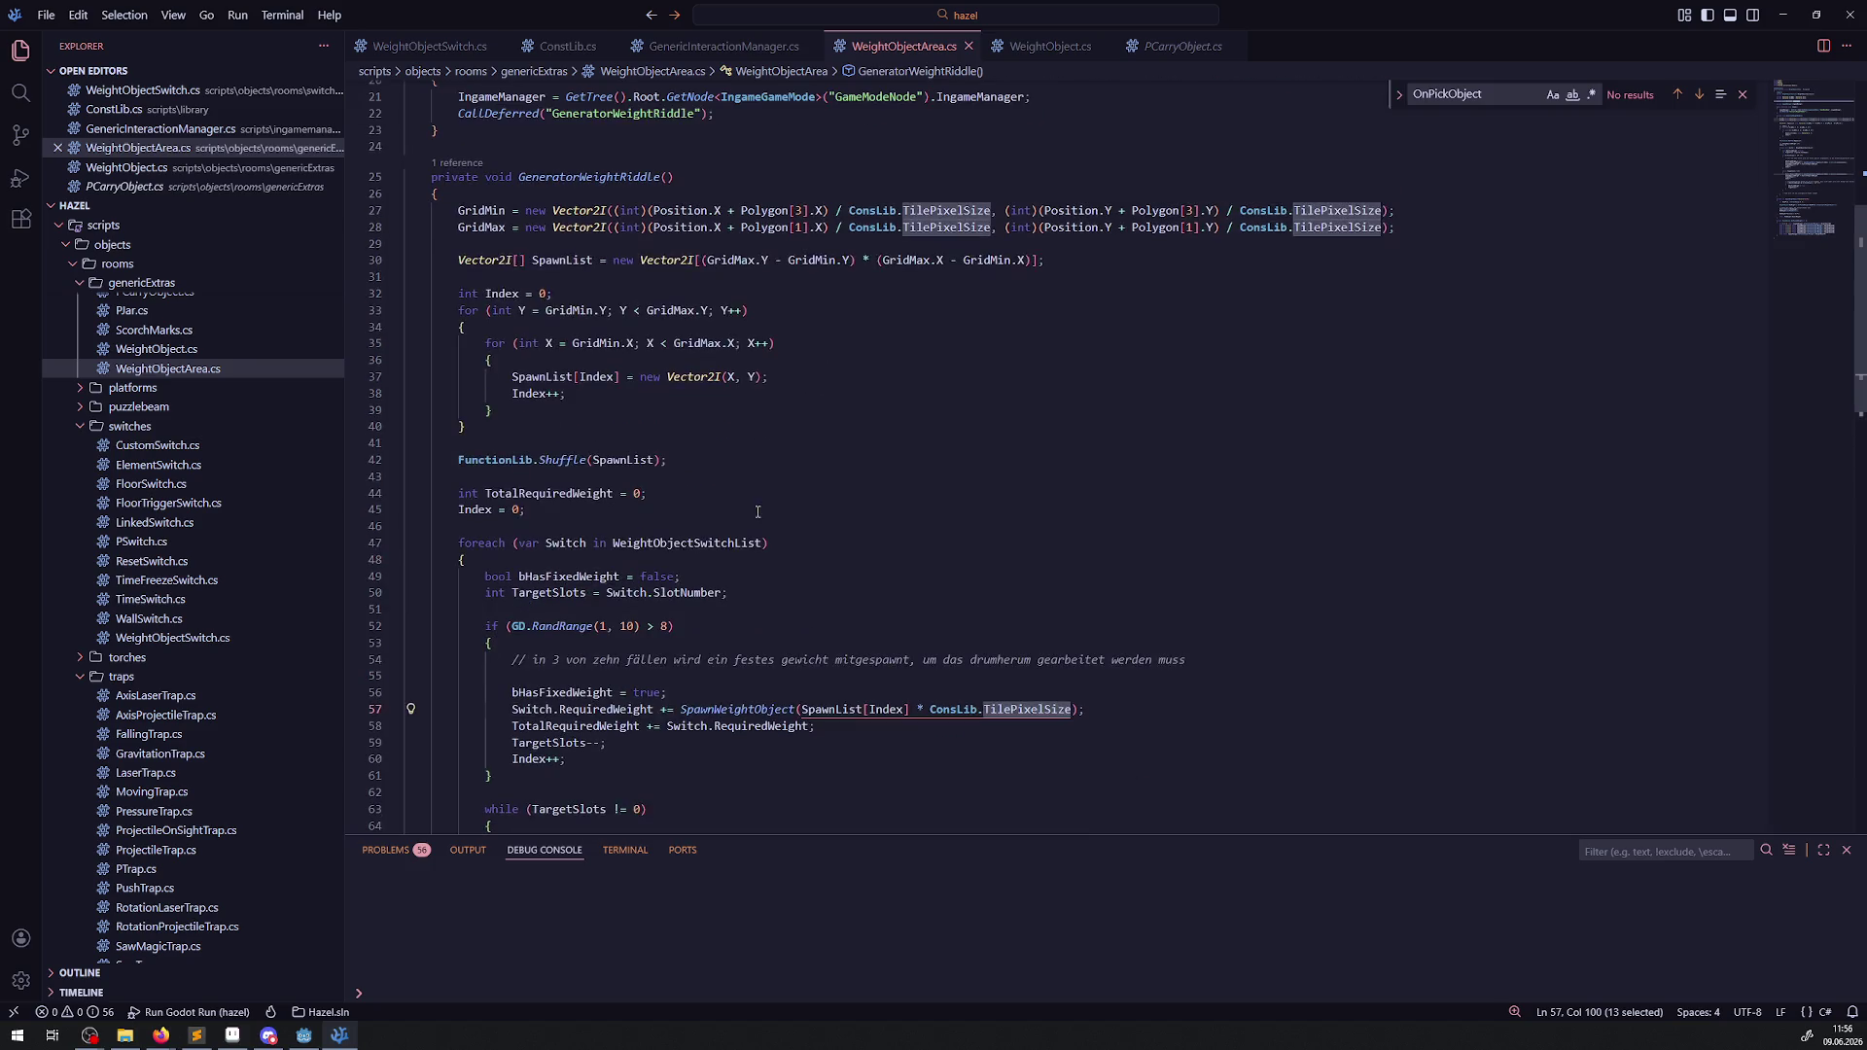
click(780, 307)
mouse_move(650, 210)
mouse_down()
mouse_move(823, 210)
mouse_move(734, 210)
mouse_up()
double_click(675, 210)
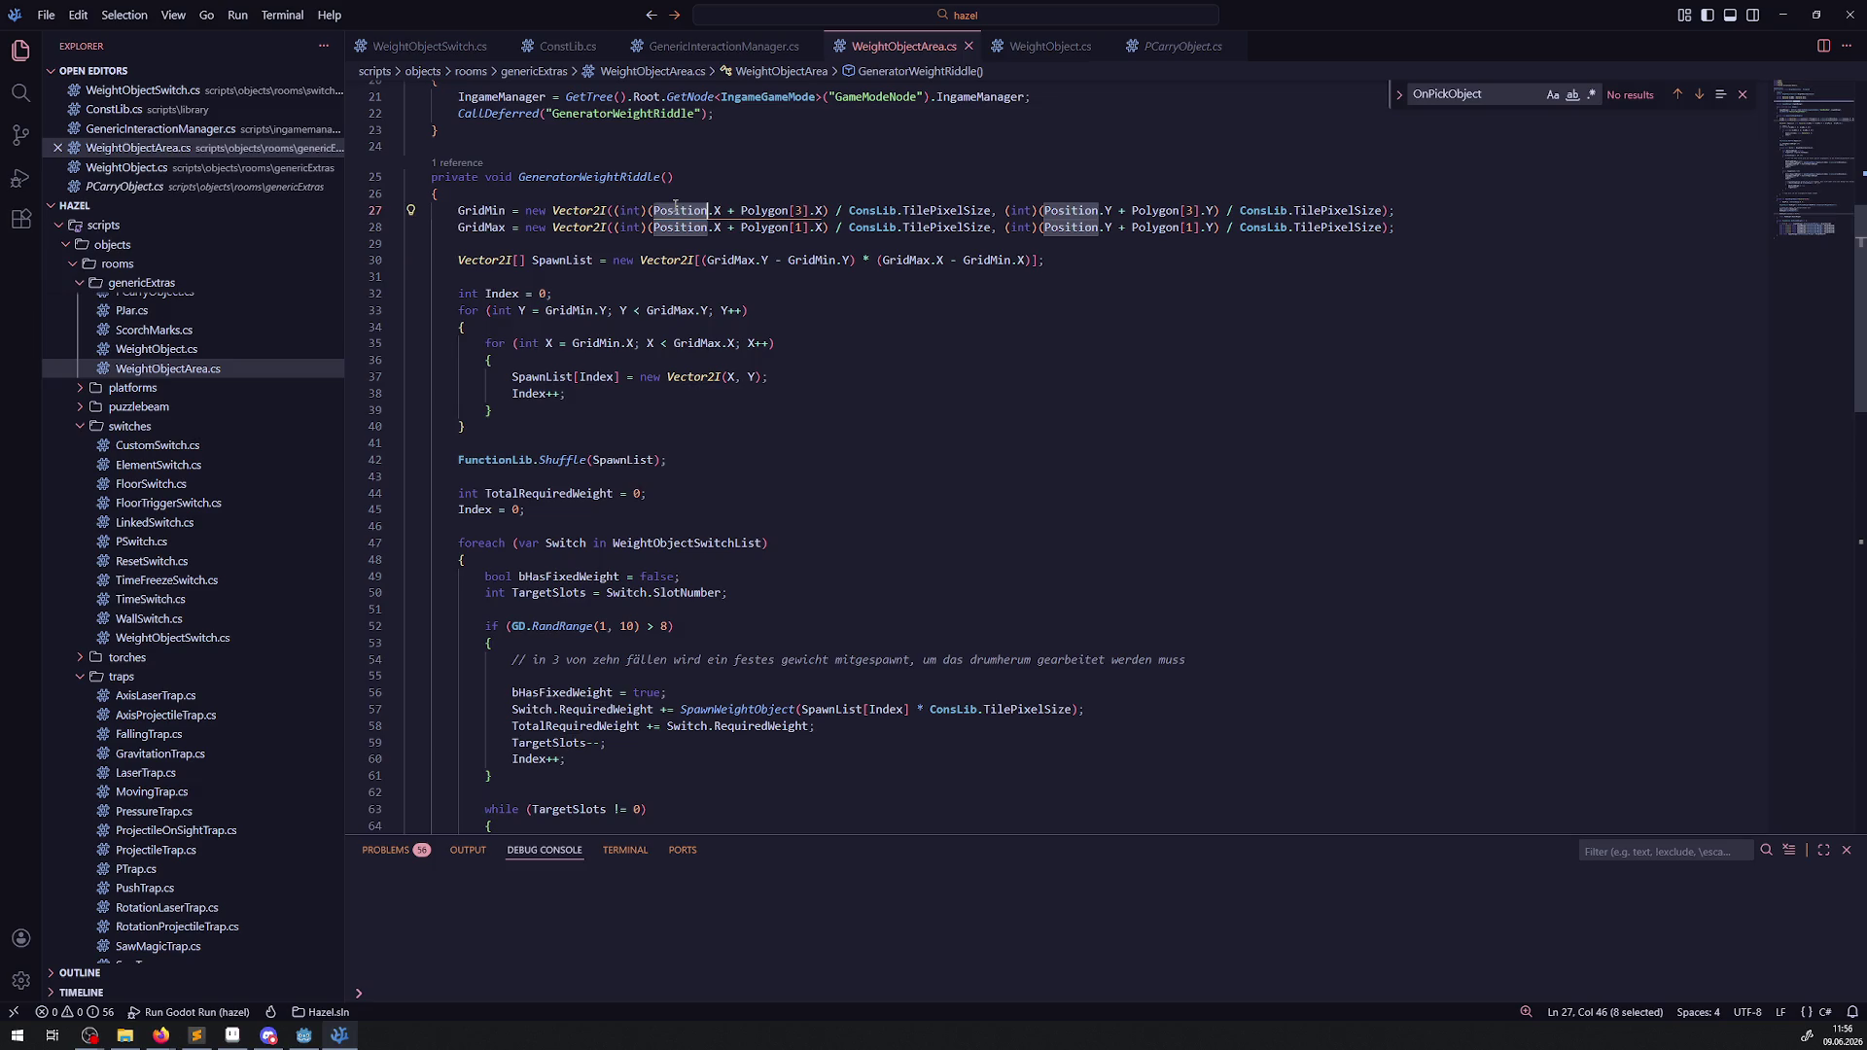
click(958, 324)
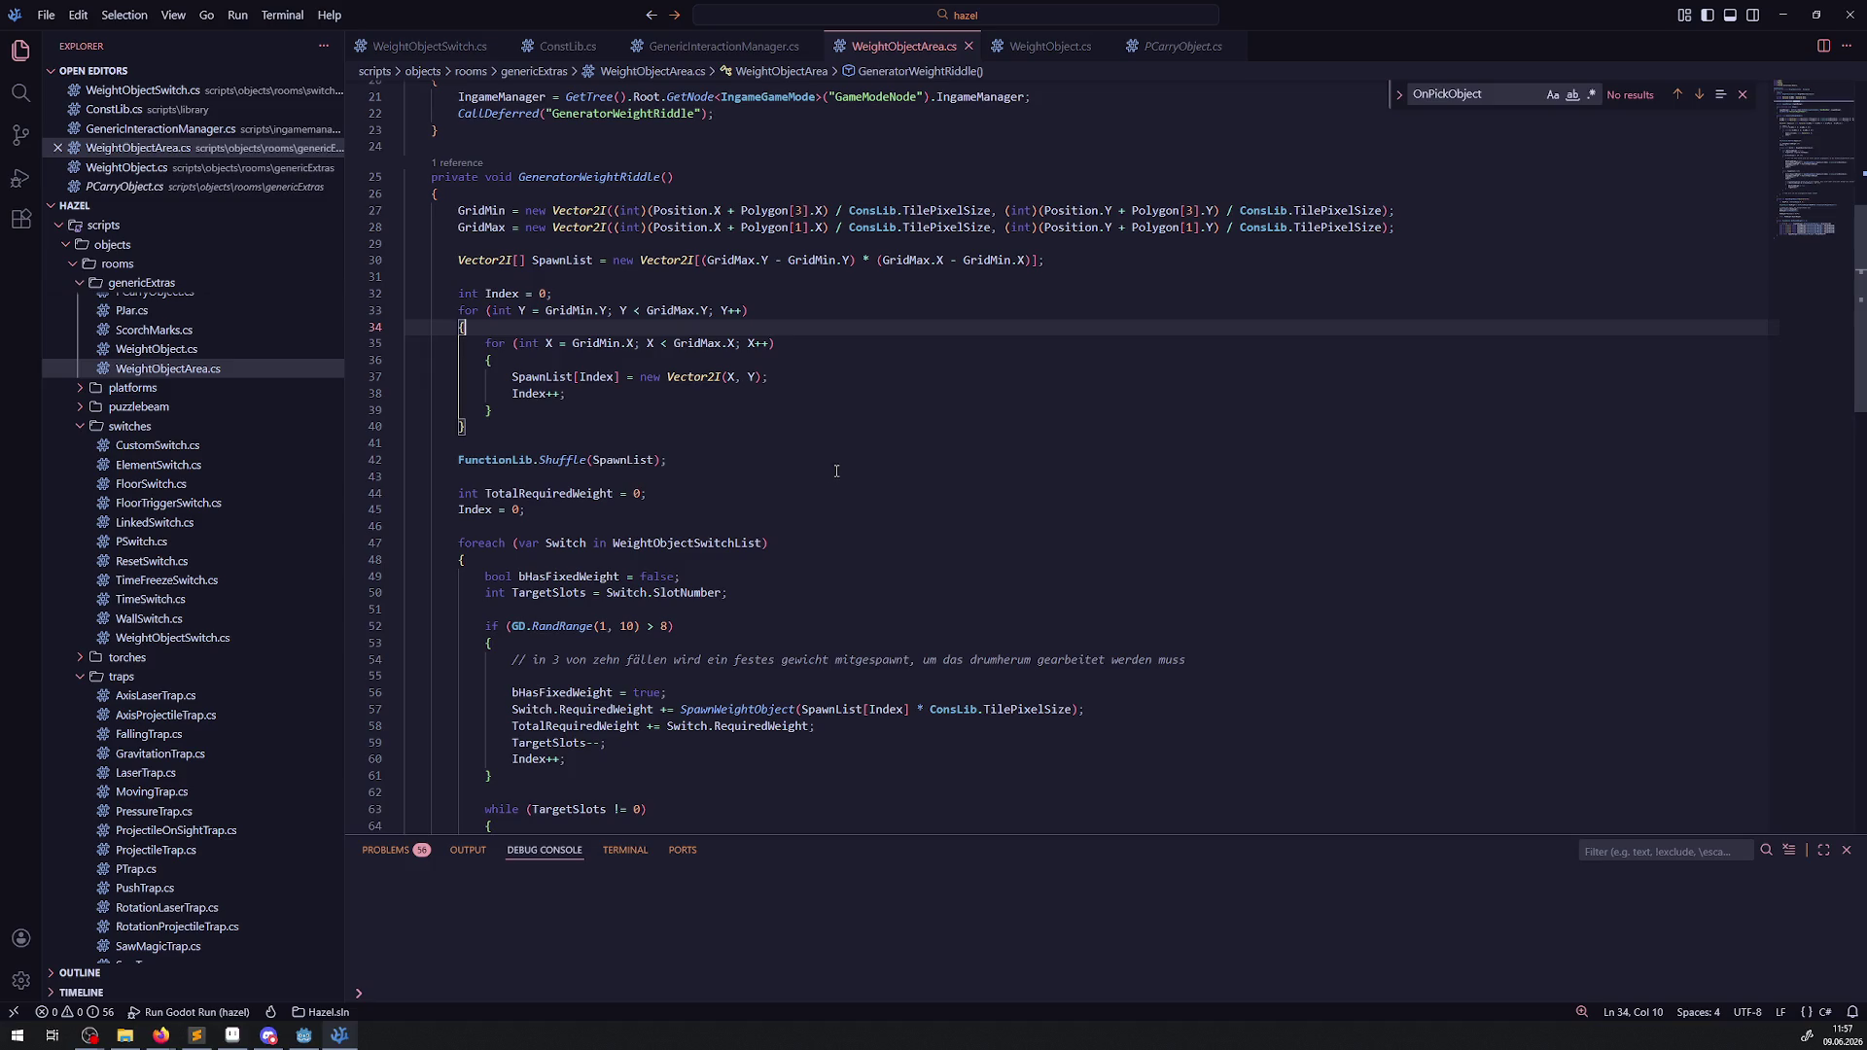
Delete the SpawnList[Index] * ConsLib.TilePixelSize argument from the fixed-weight SpawnWeightObject call.
scroll(735, 282, down, 2)
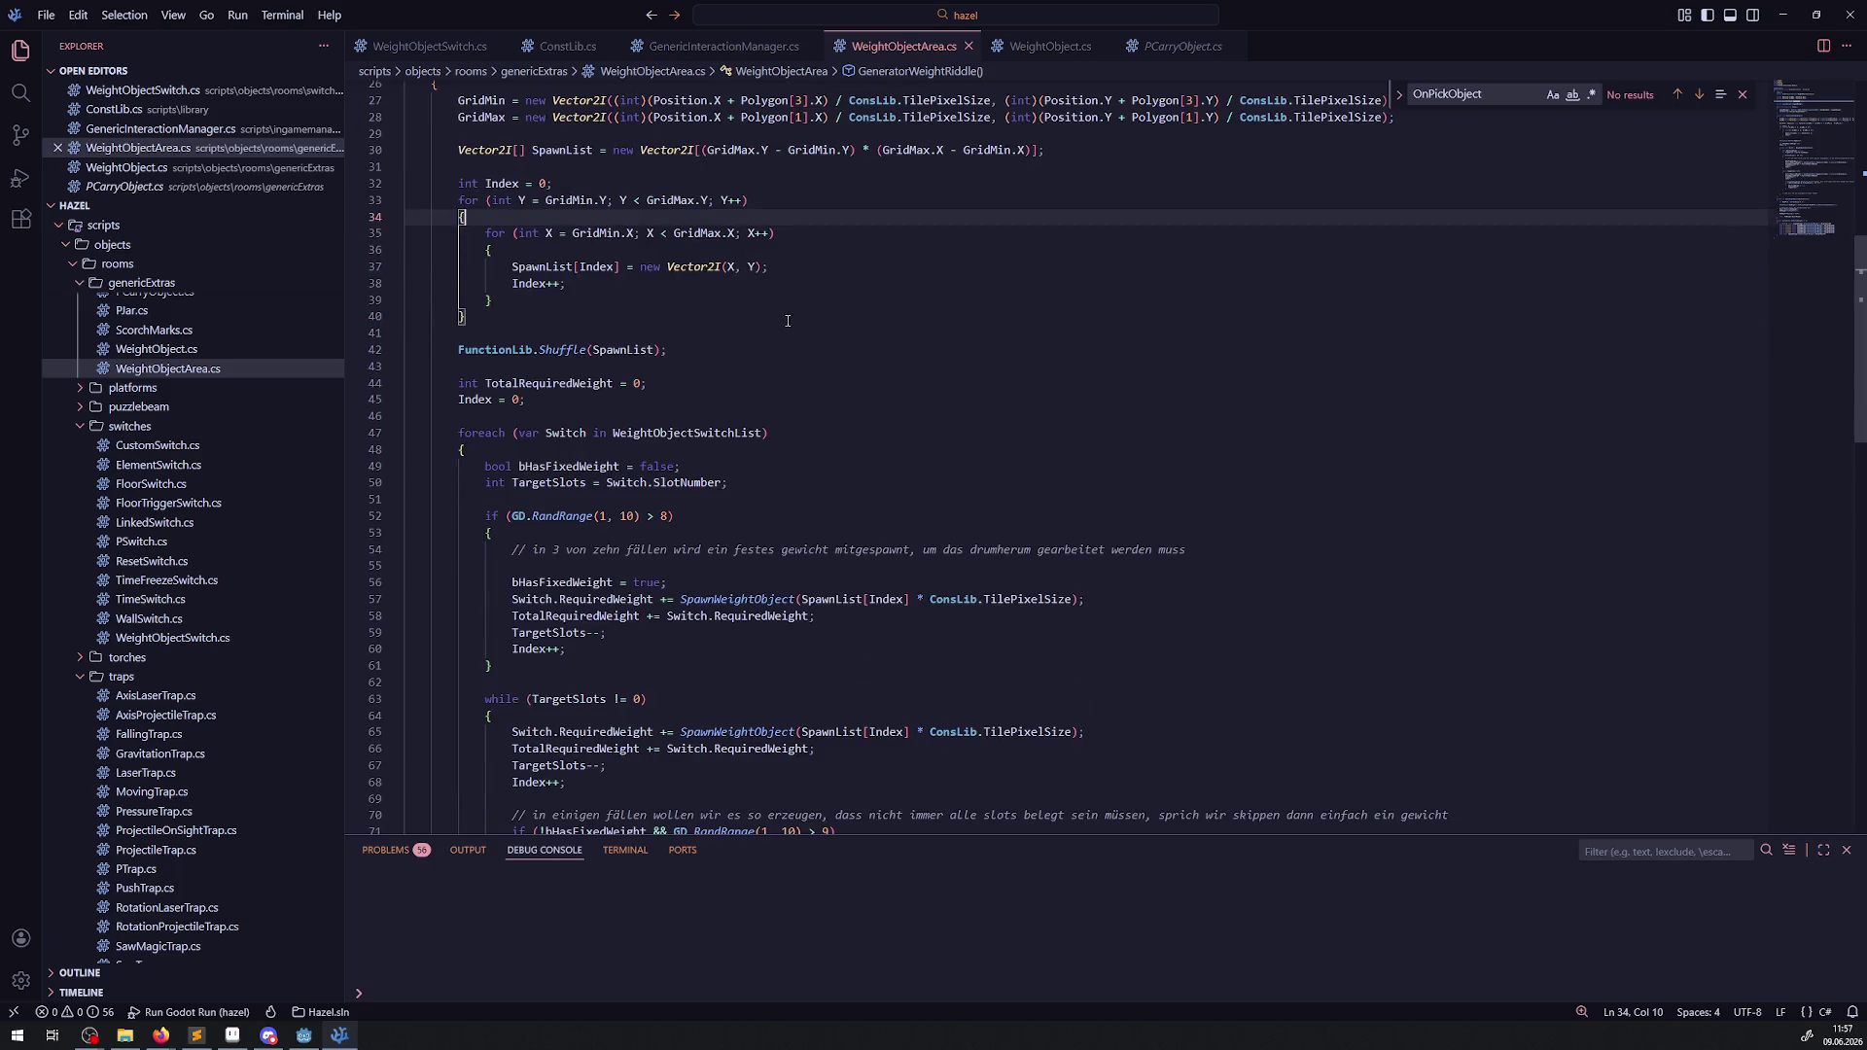
double_click(684, 434)
double_click(566, 434)
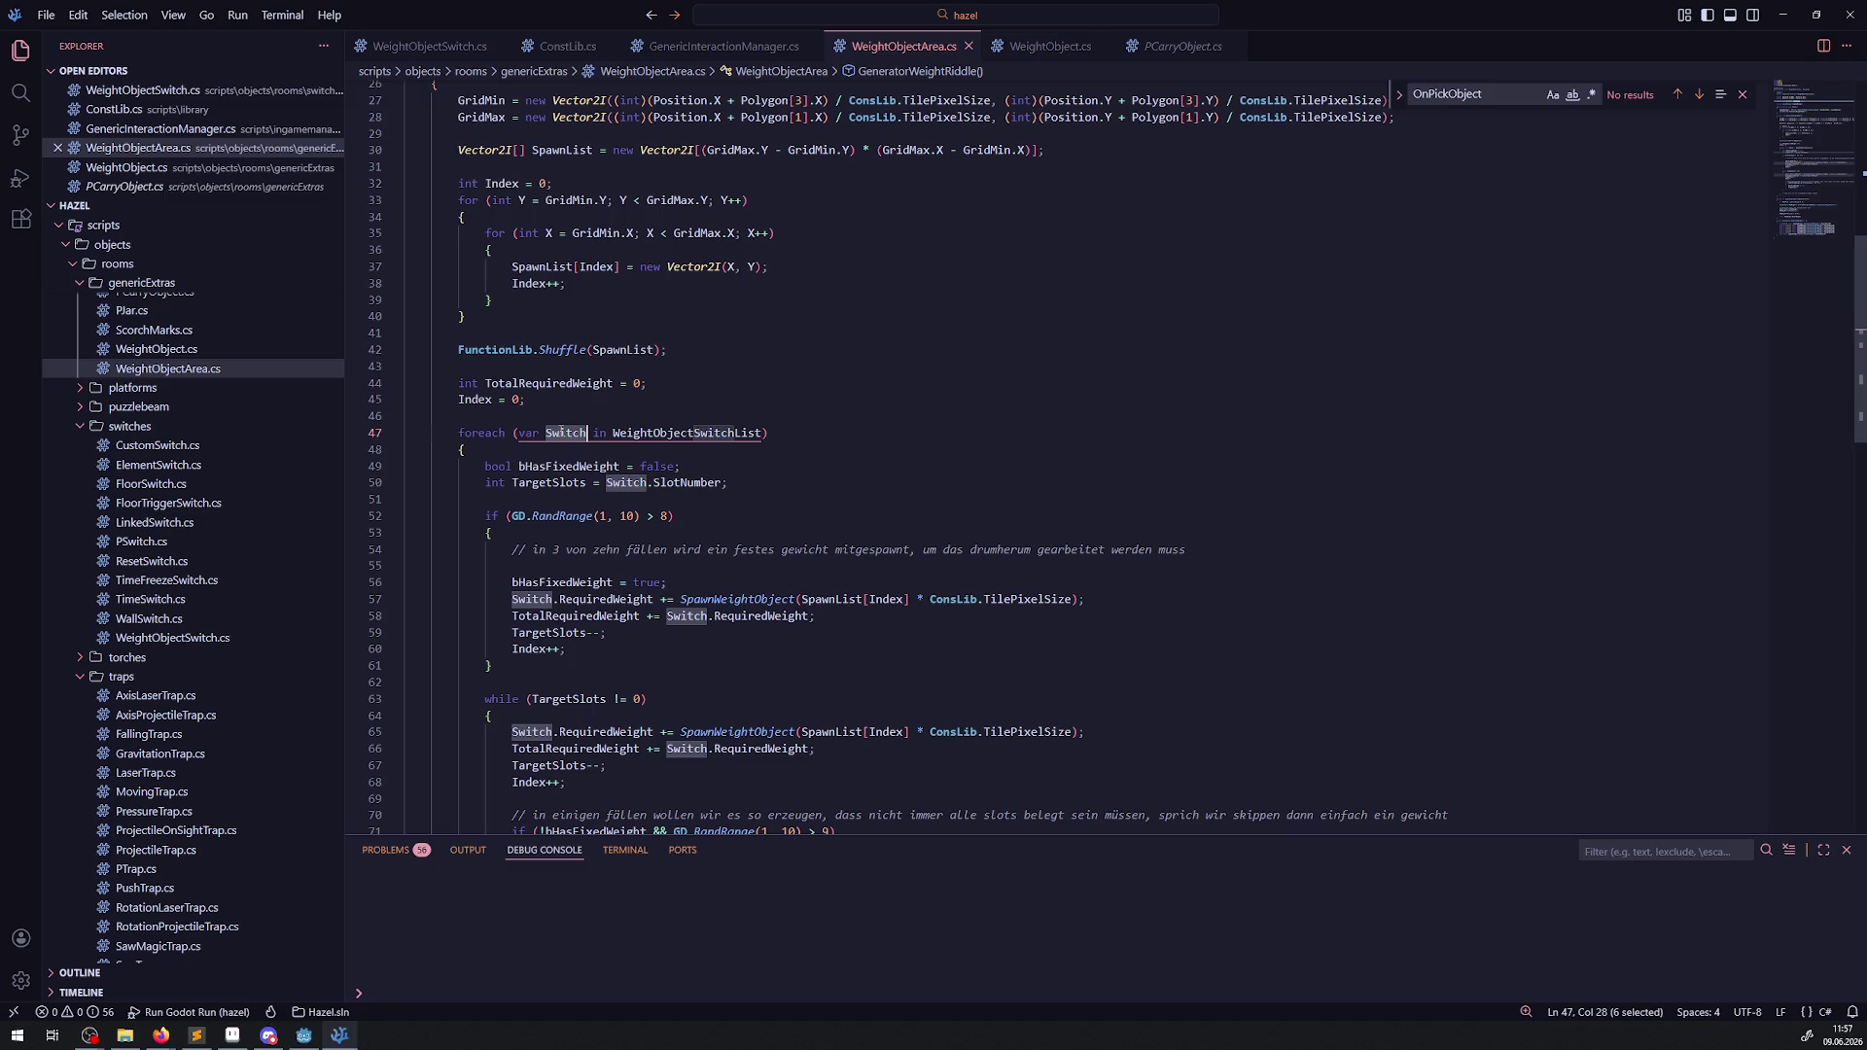
scroll(766, 536, down, 2)
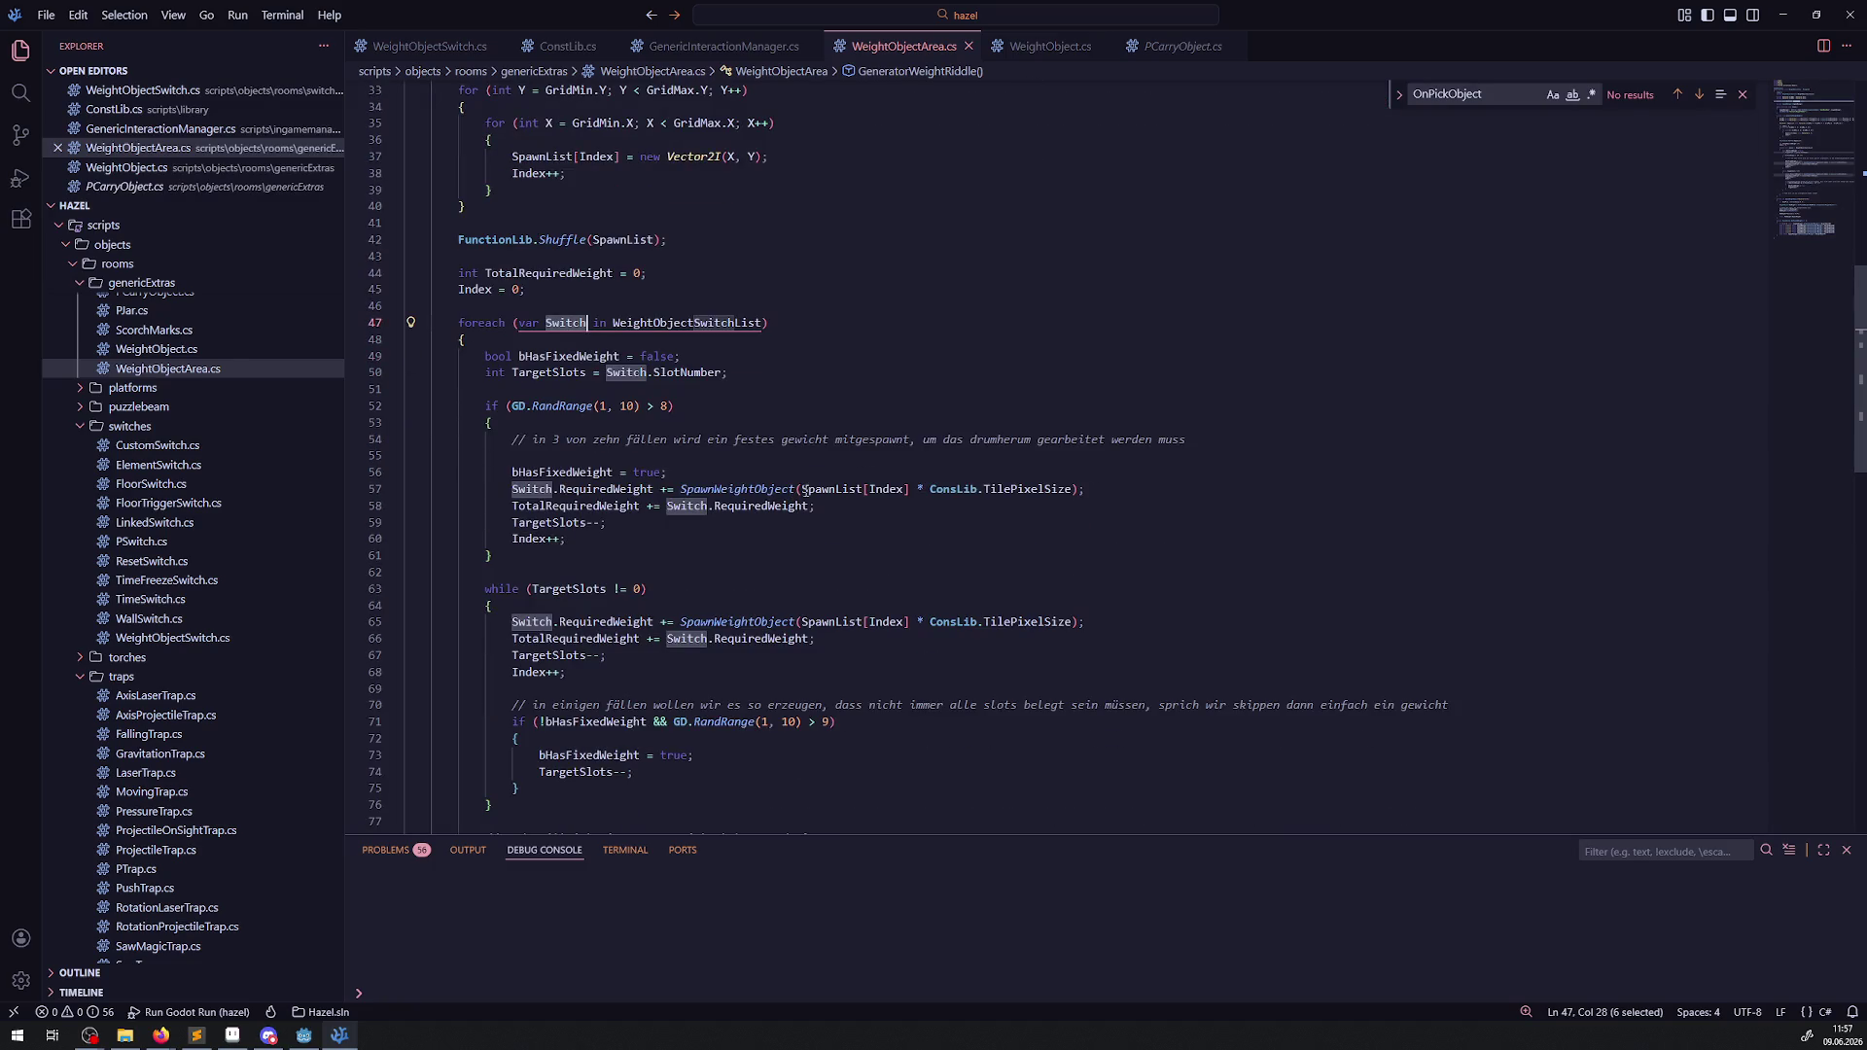
drag(802, 489, 1073, 490)
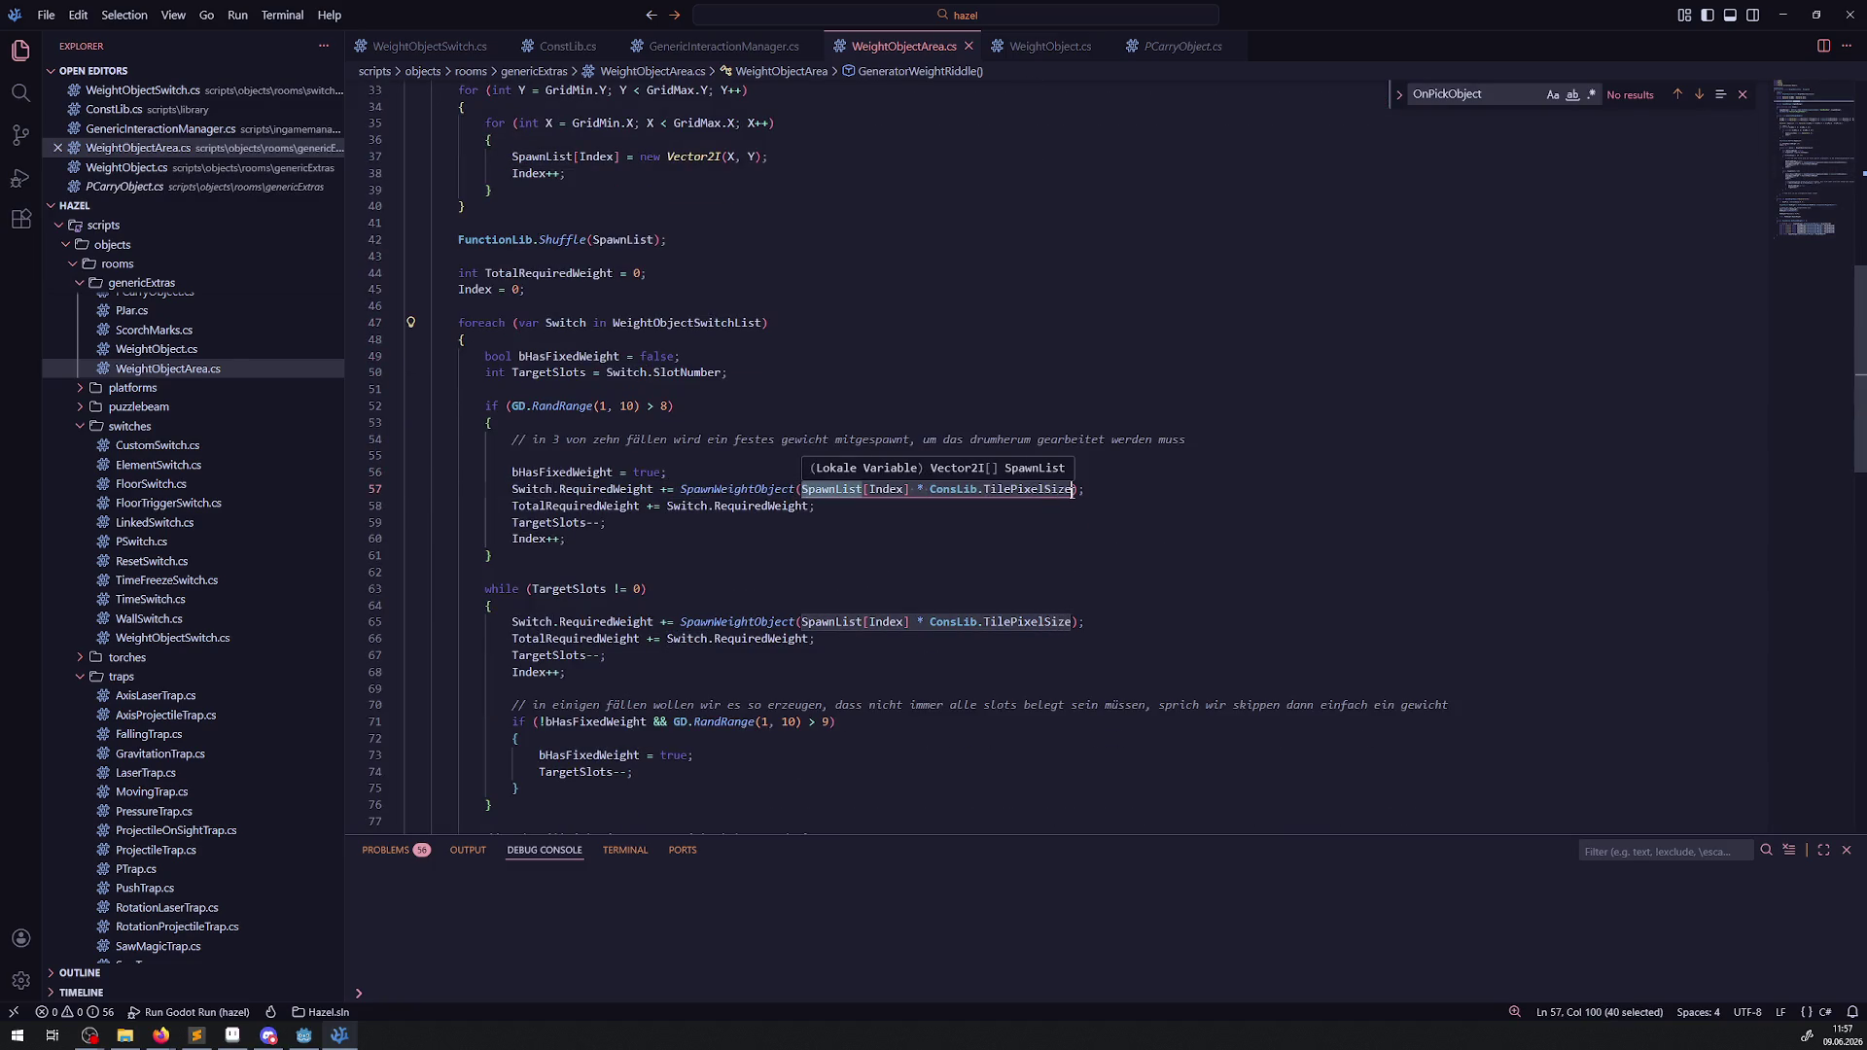
key(BackSpace)
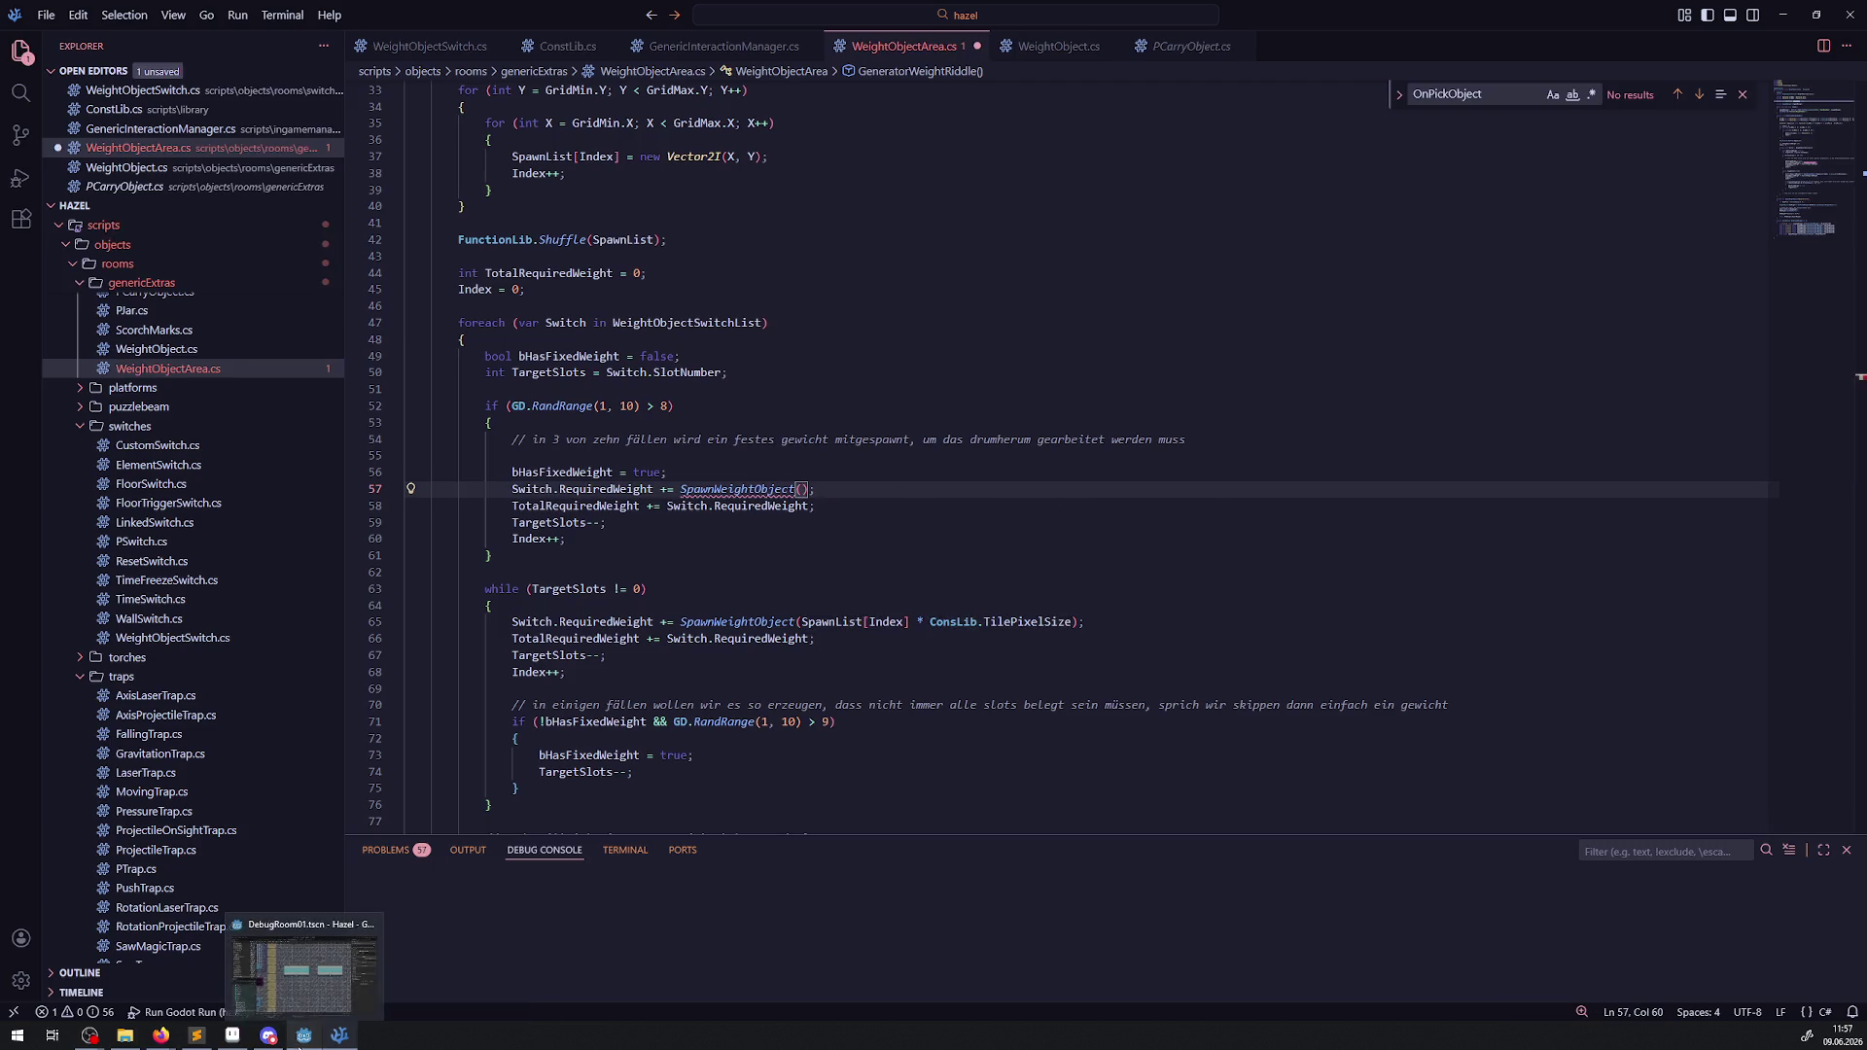
click(302, 1036)
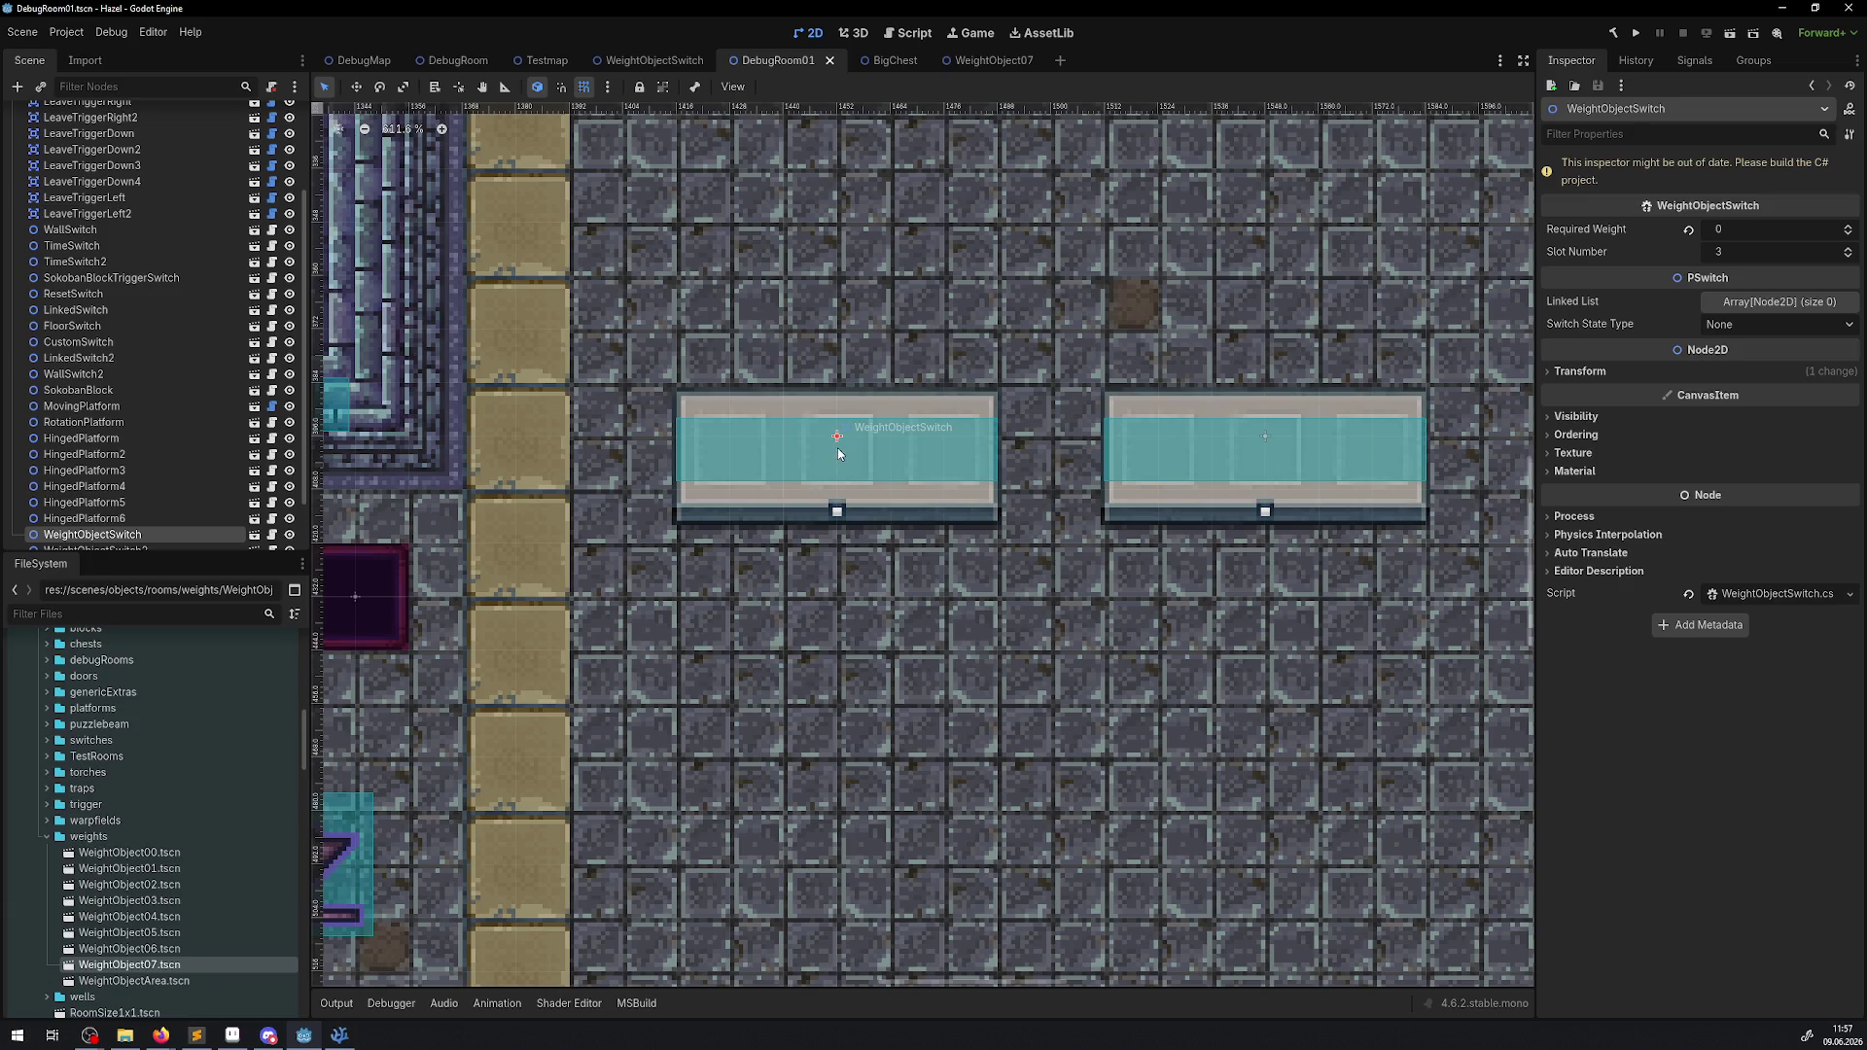
Go back to WeightObjectArea.cs after checking the DebugRoom01 weight switches.
click(341, 1039)
scroll(460, 352, up, 10)
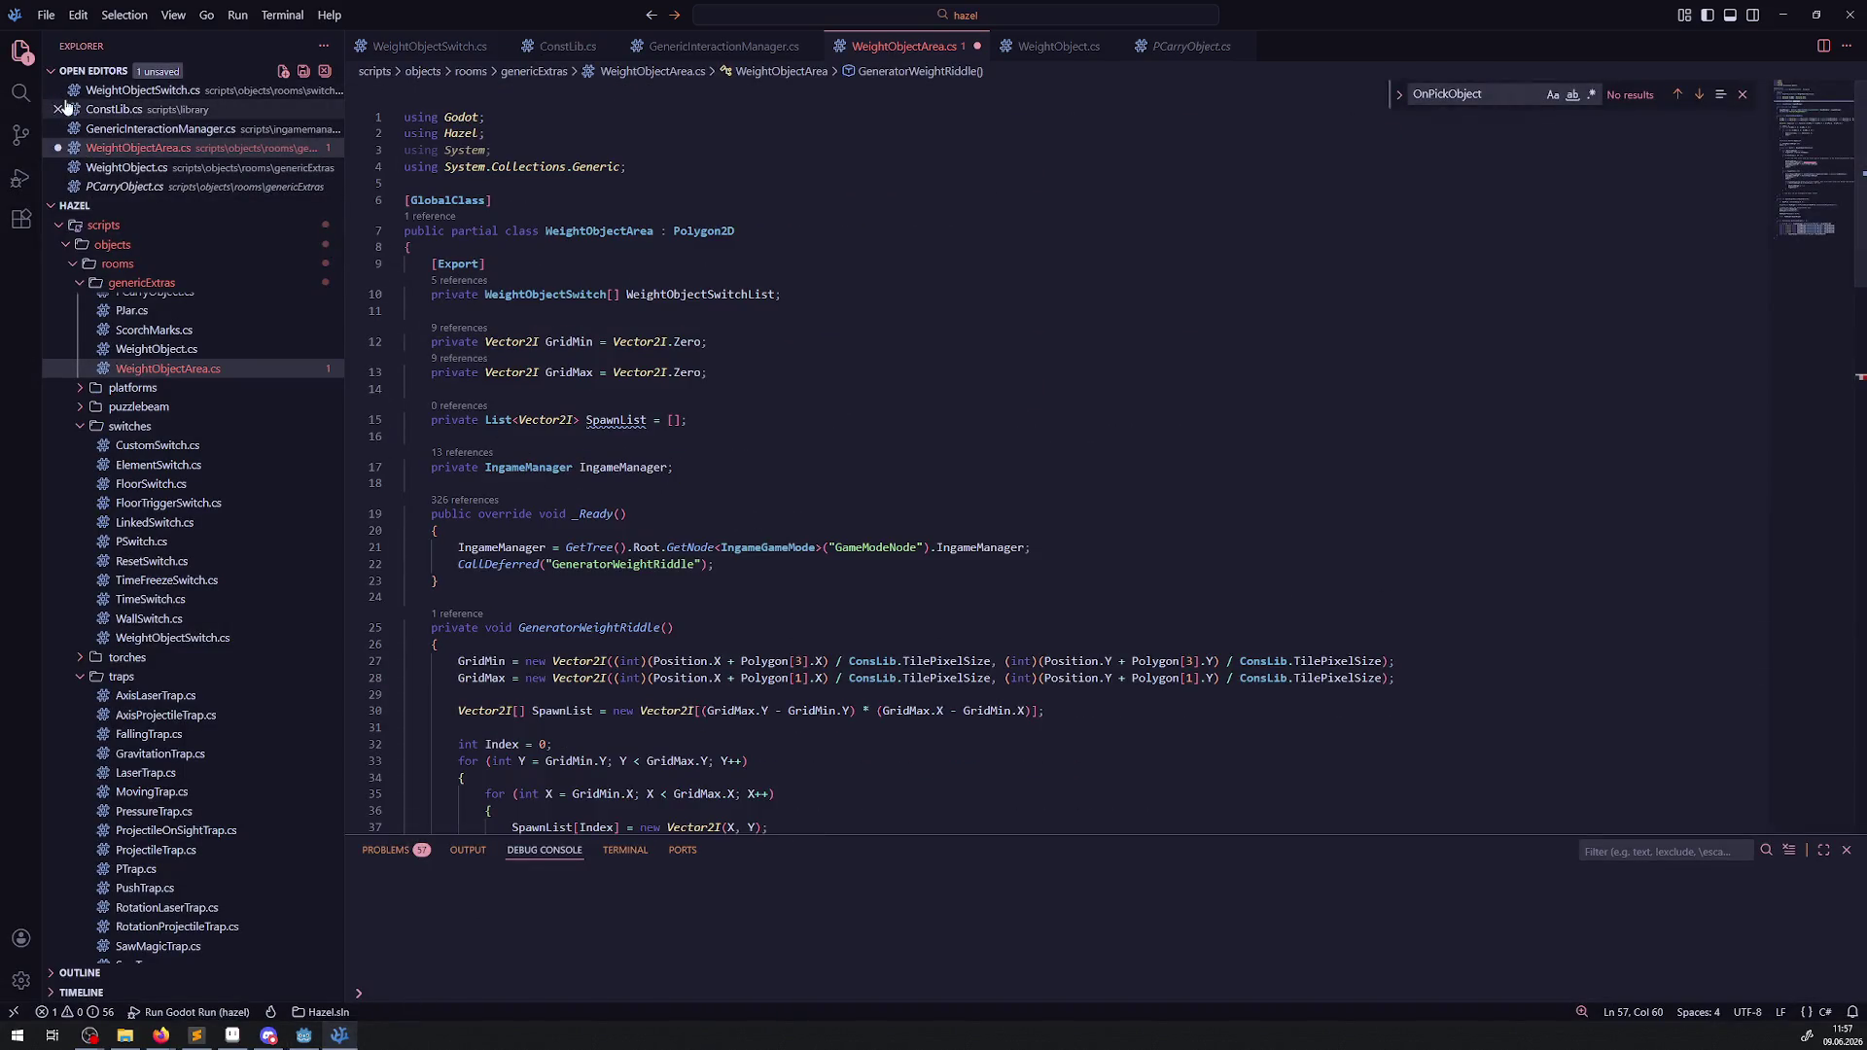
Search .cs files for 'tolocal' and copy TileEventManager.cs's TileMapLayer.LocalToMap call.
click(21, 93)
text(tolocal)
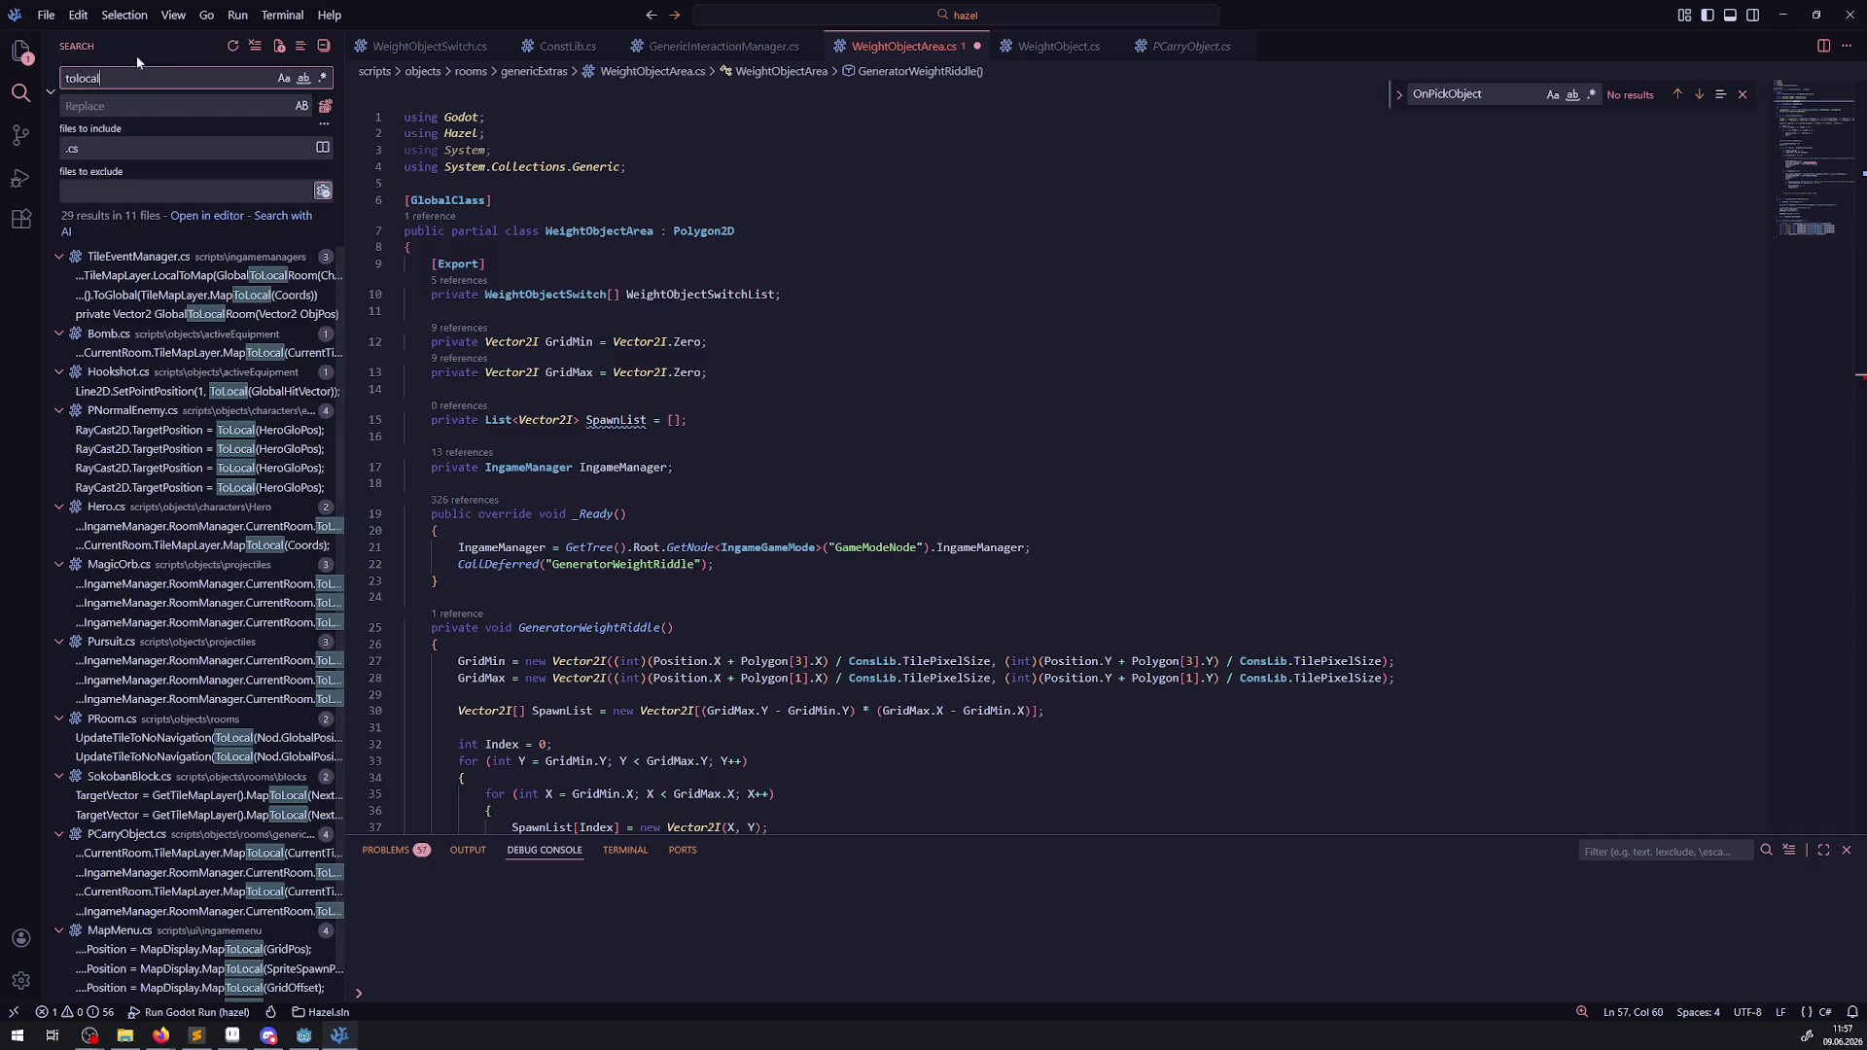
click(185, 279)
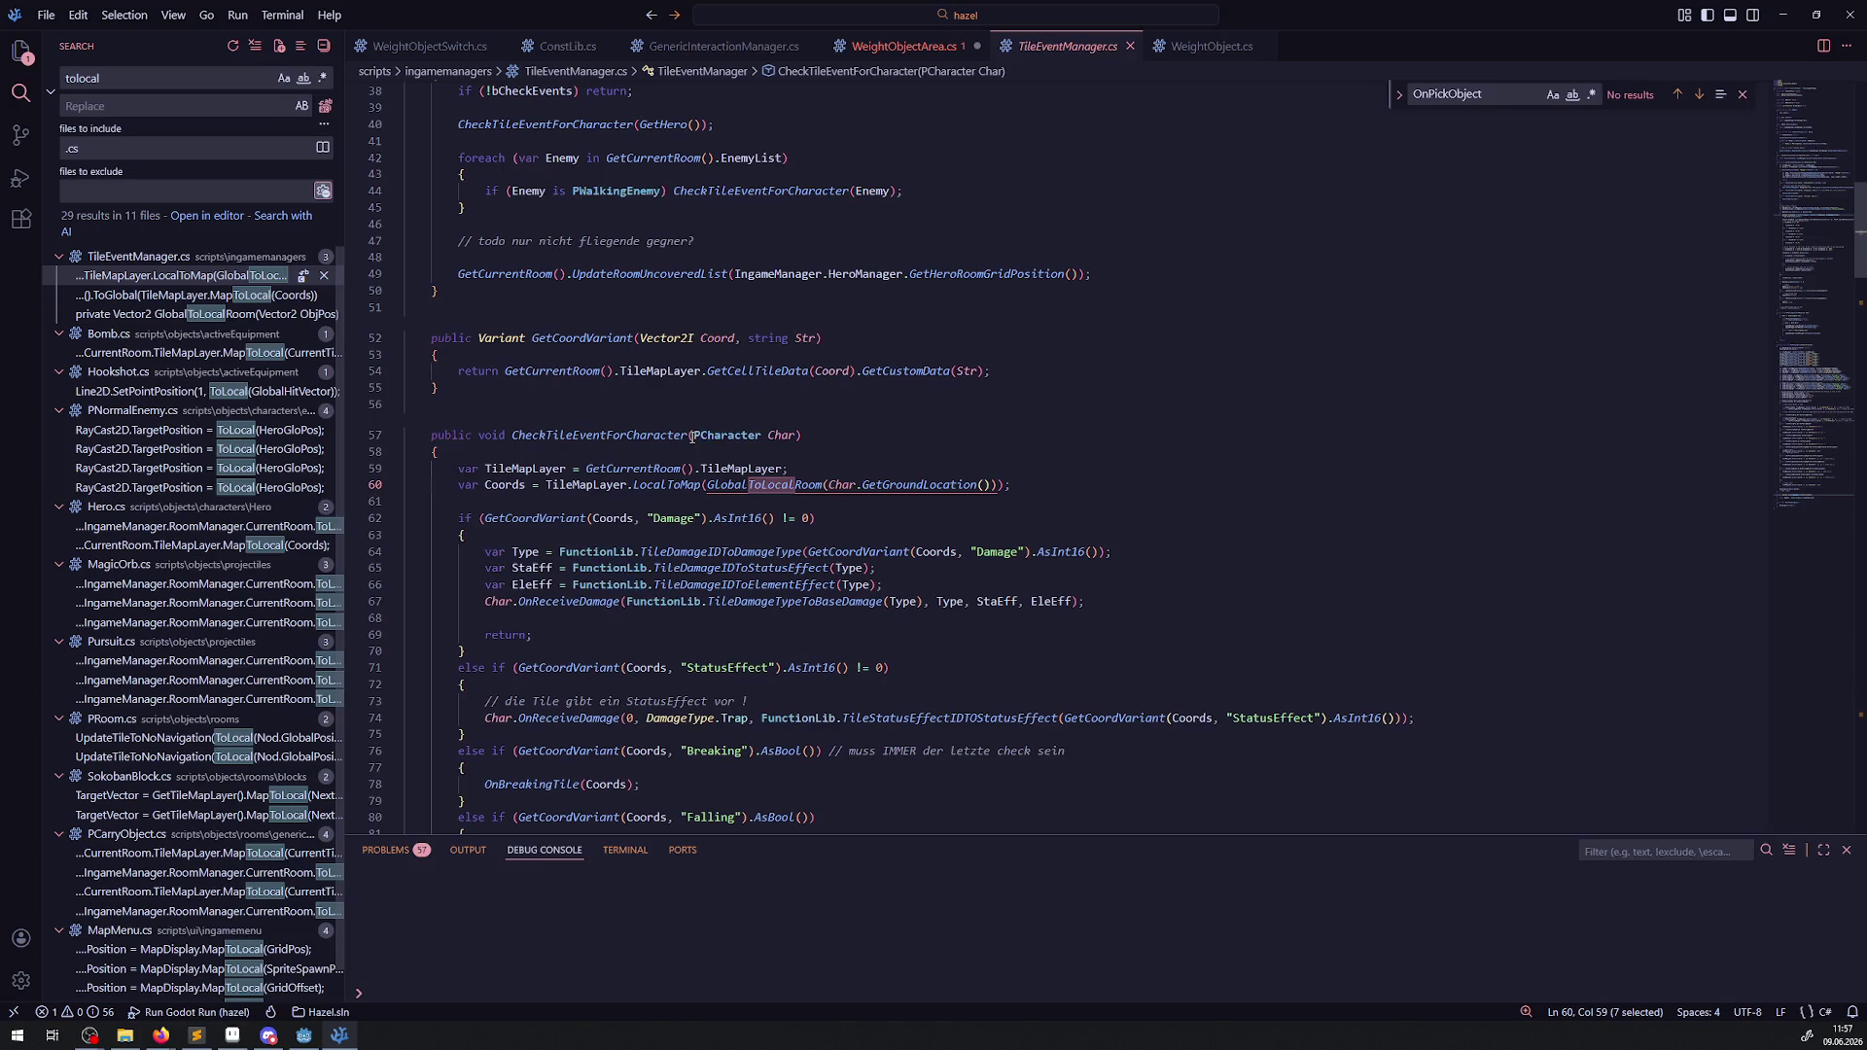
double_click(605, 486)
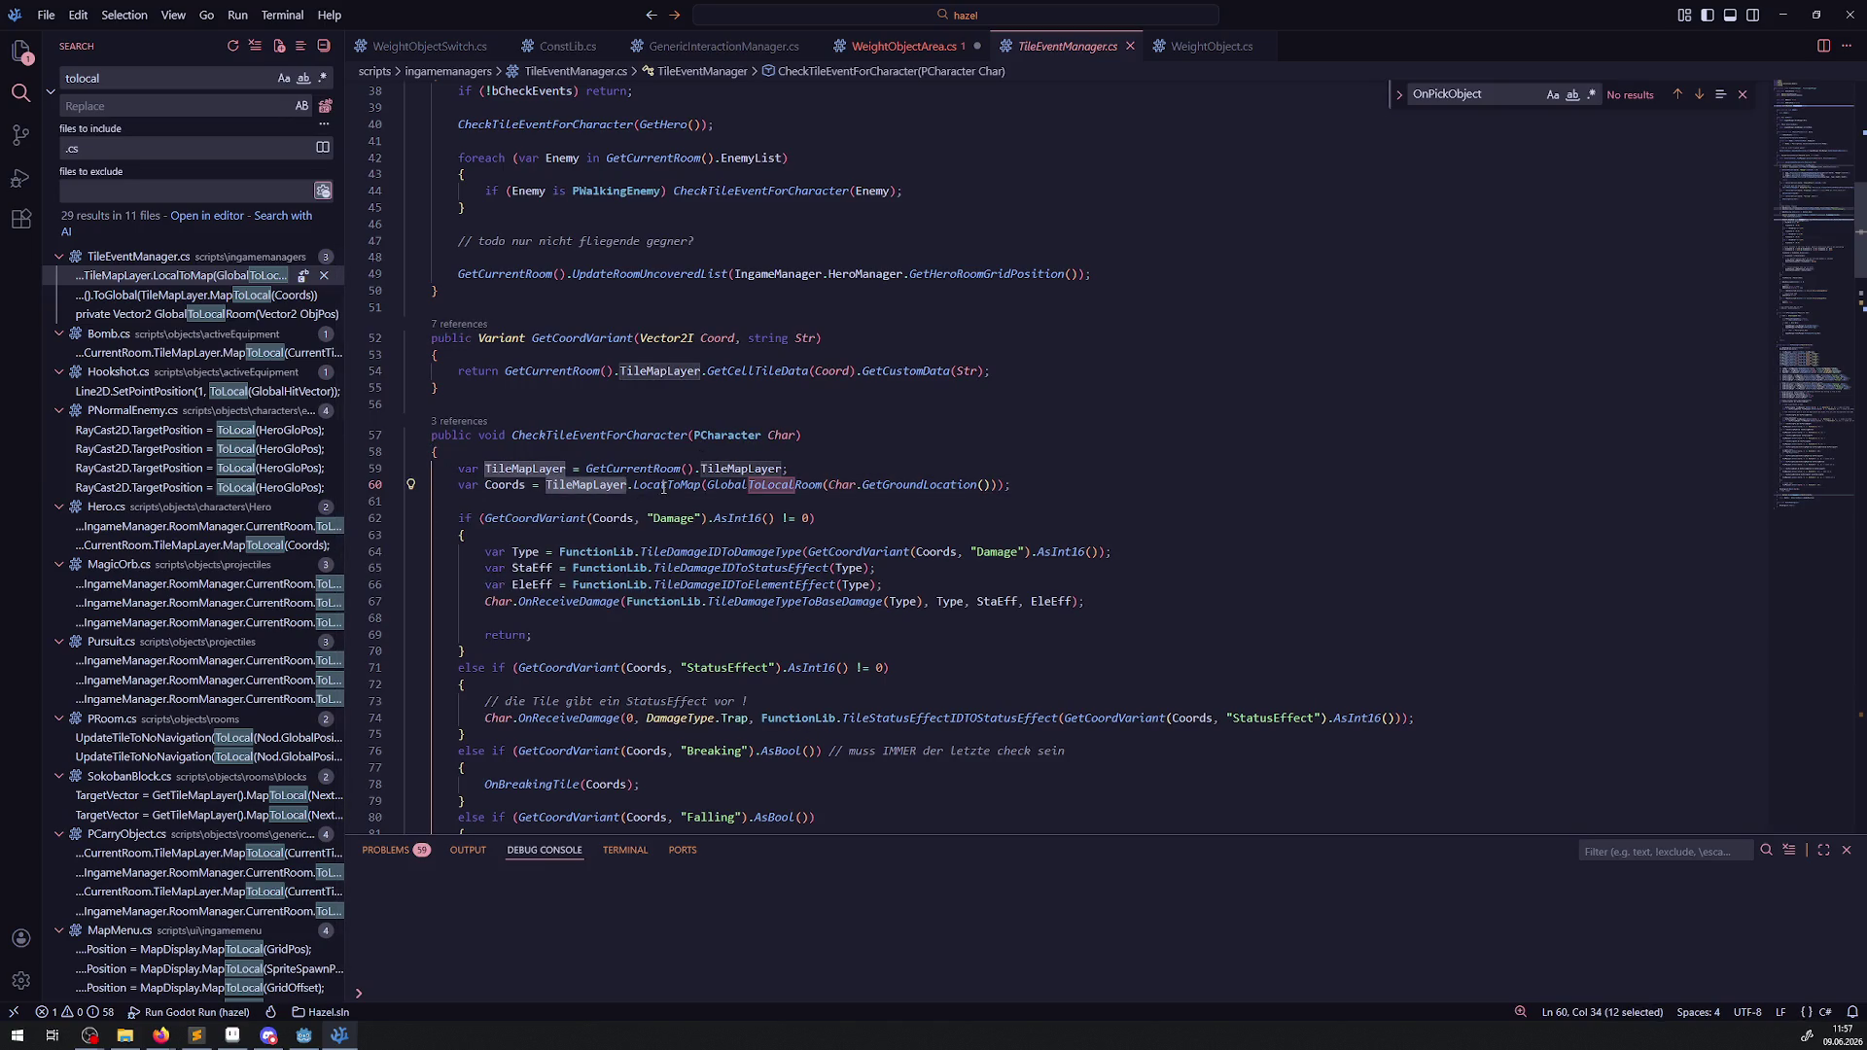
mouse_move(664, 487)
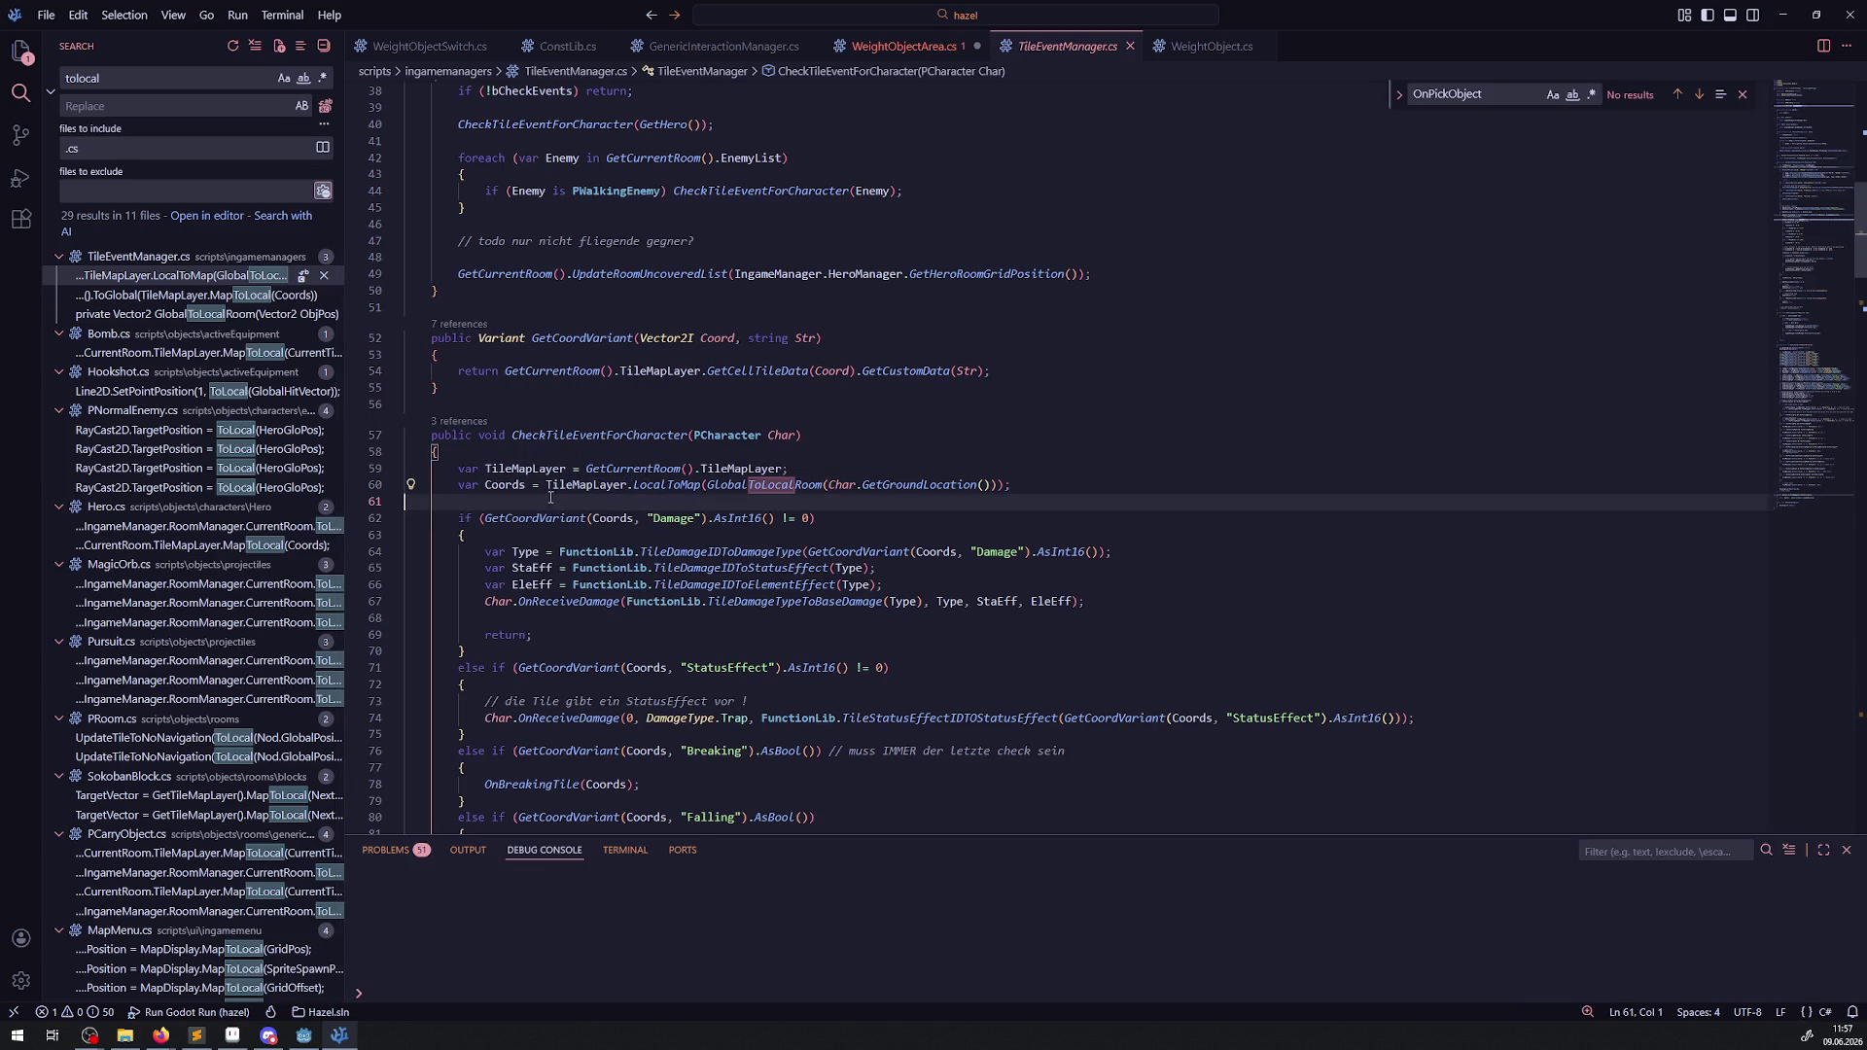
drag(552, 486, 707, 486)
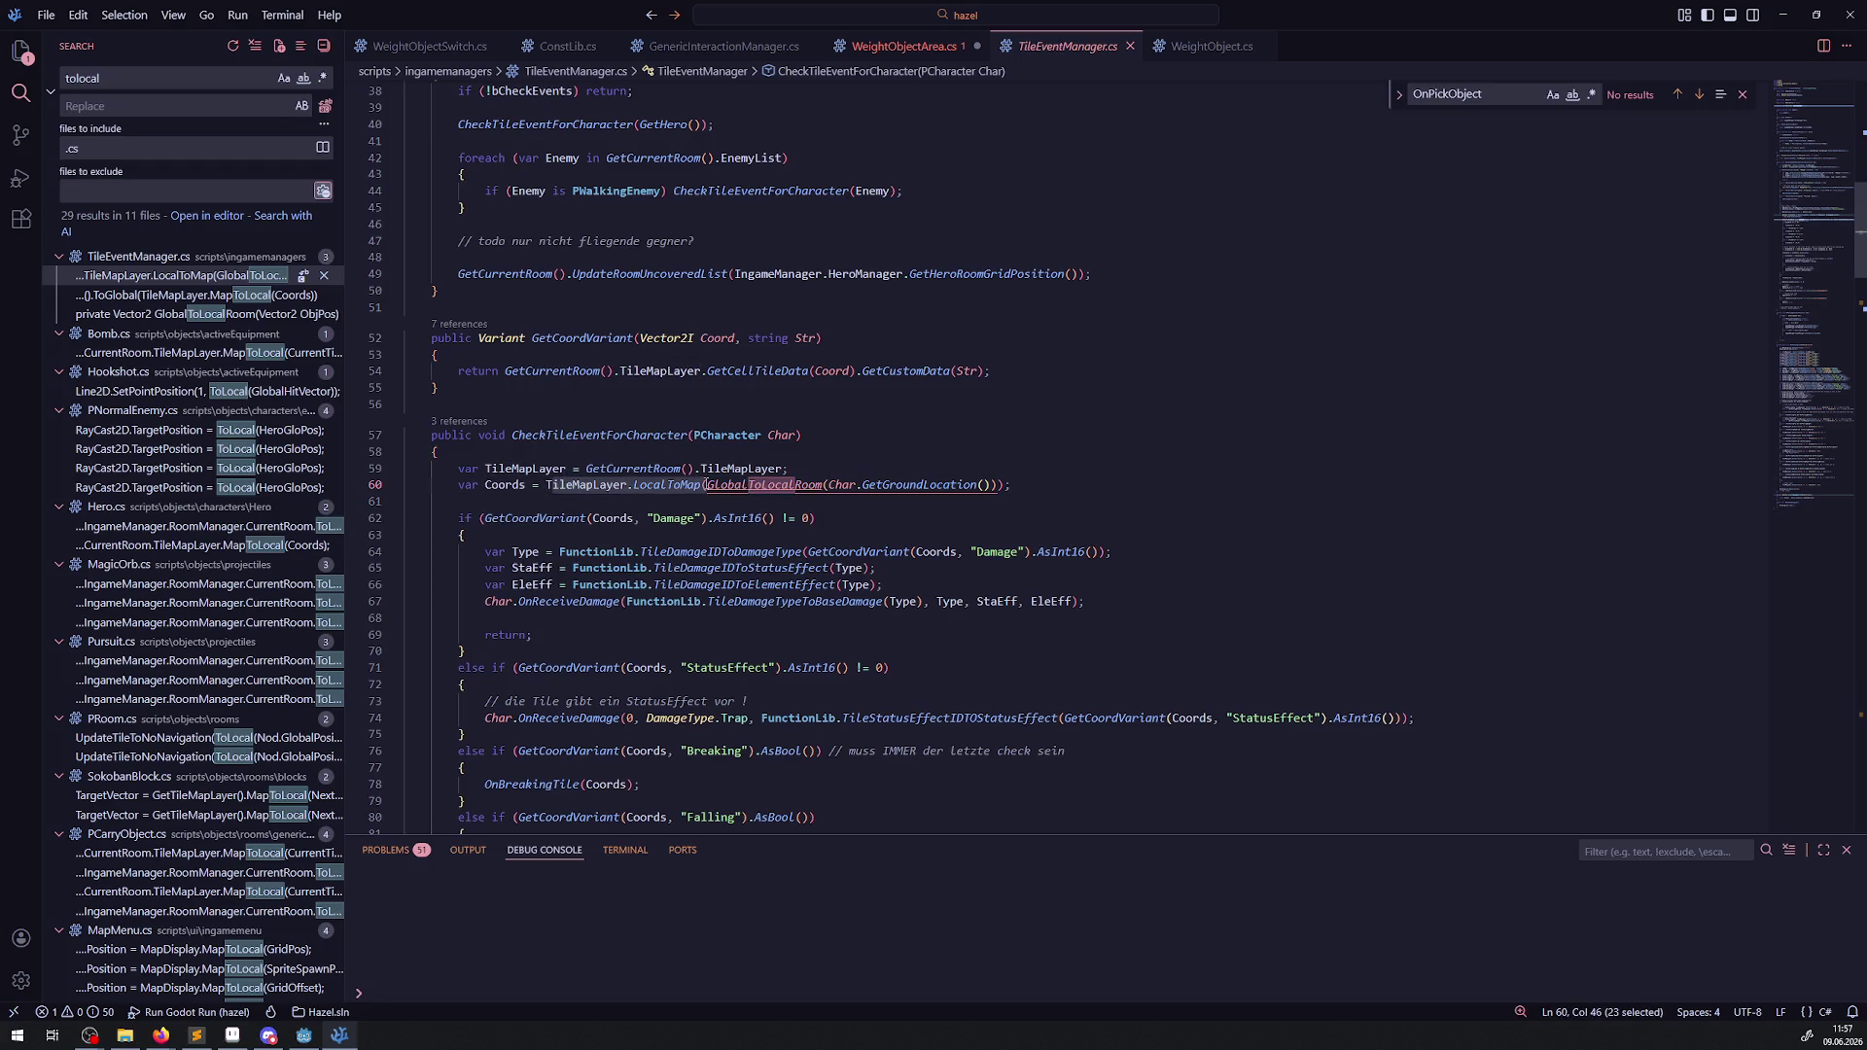
click(909, 47)
Add 'Vector2 TargetPos = TileMapLayer.LocalToMap(' above the fixed-weight spawn call.
scroll(753, 464, down, 10)
click(703, 470)
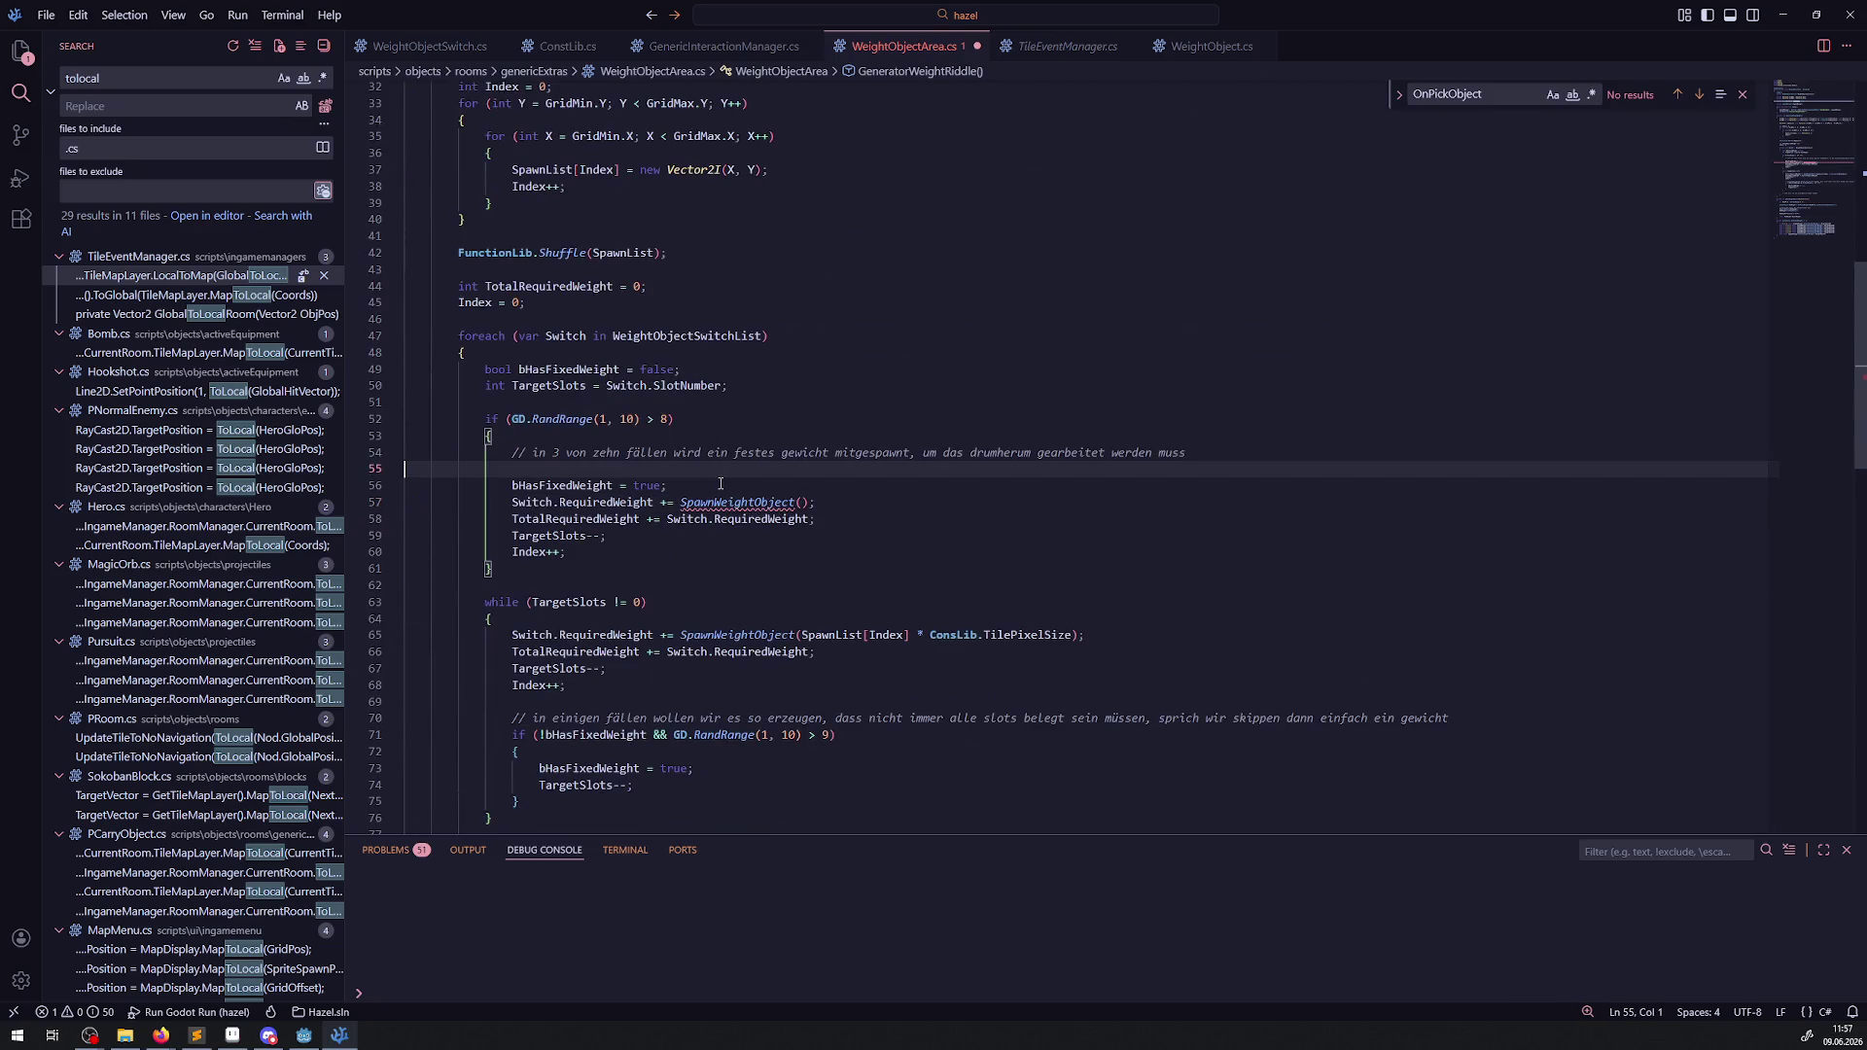
key(Return)
key(BackSpace)
click(678, 489)
key(Return)
key(Return)
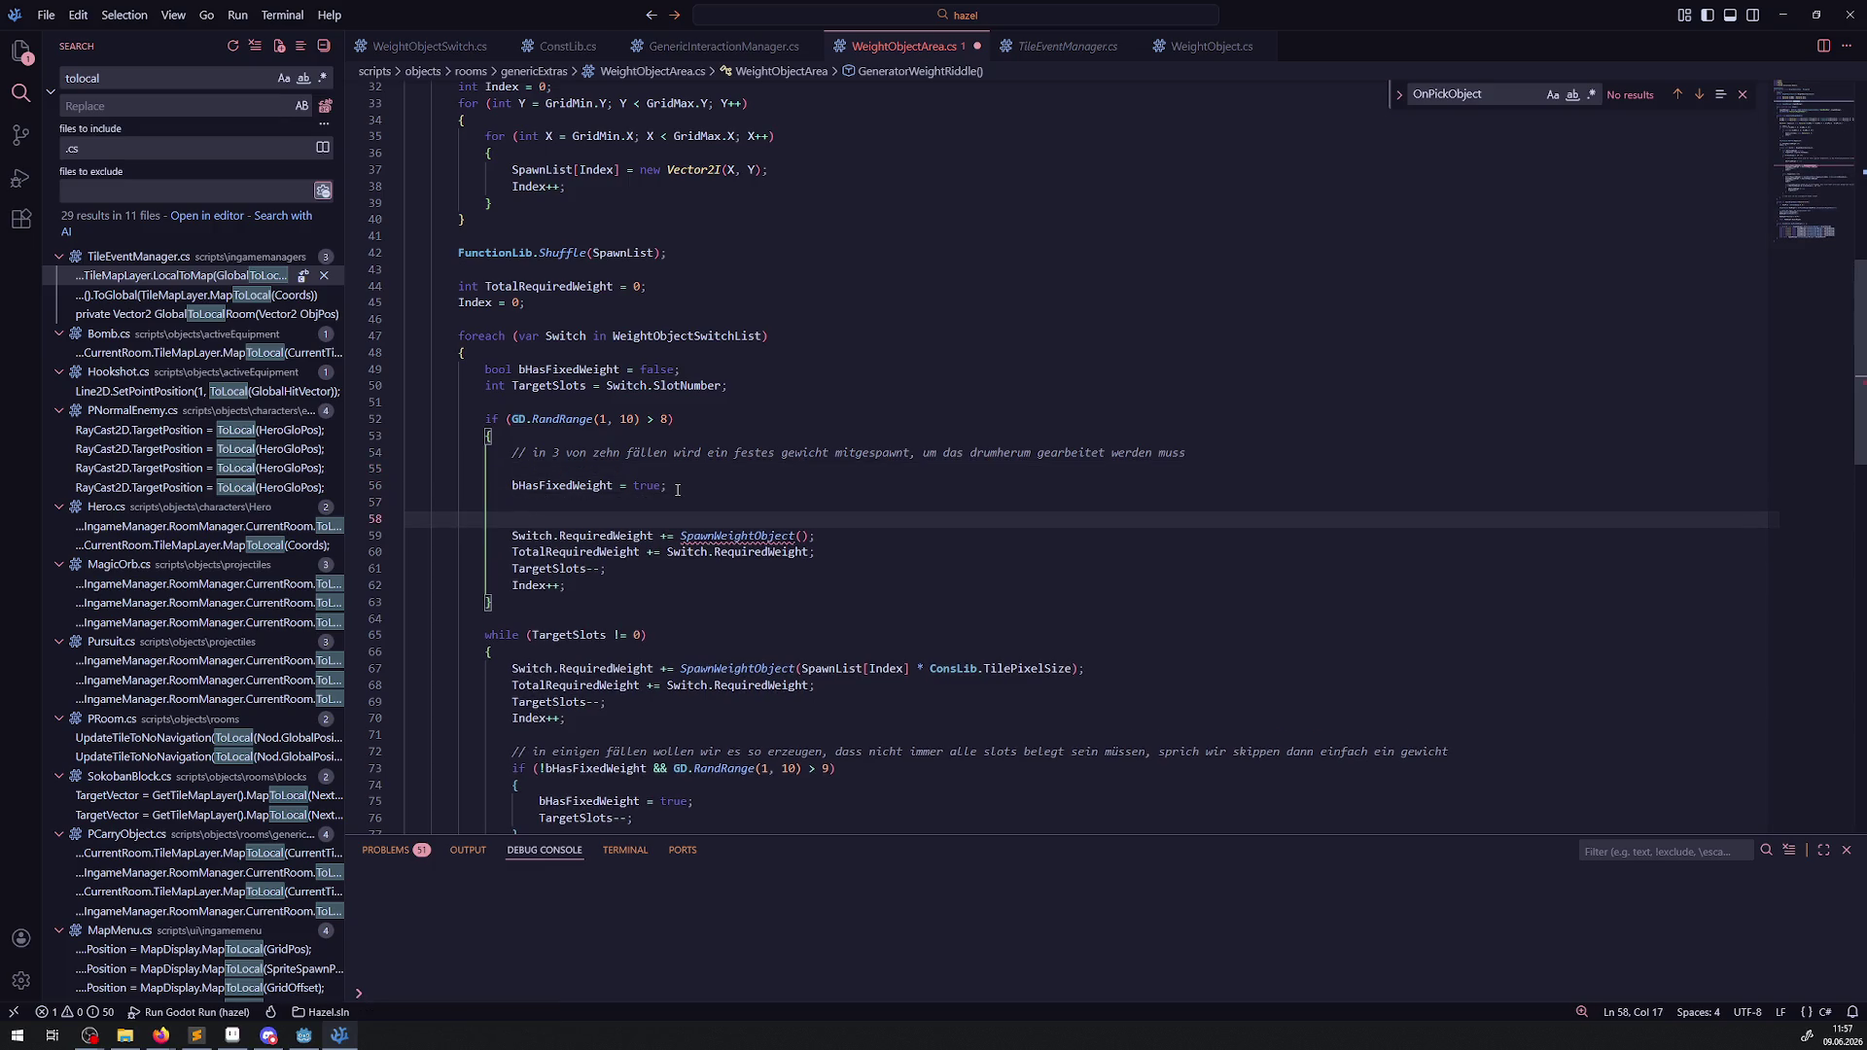
text(Vector2)
text( Targ)
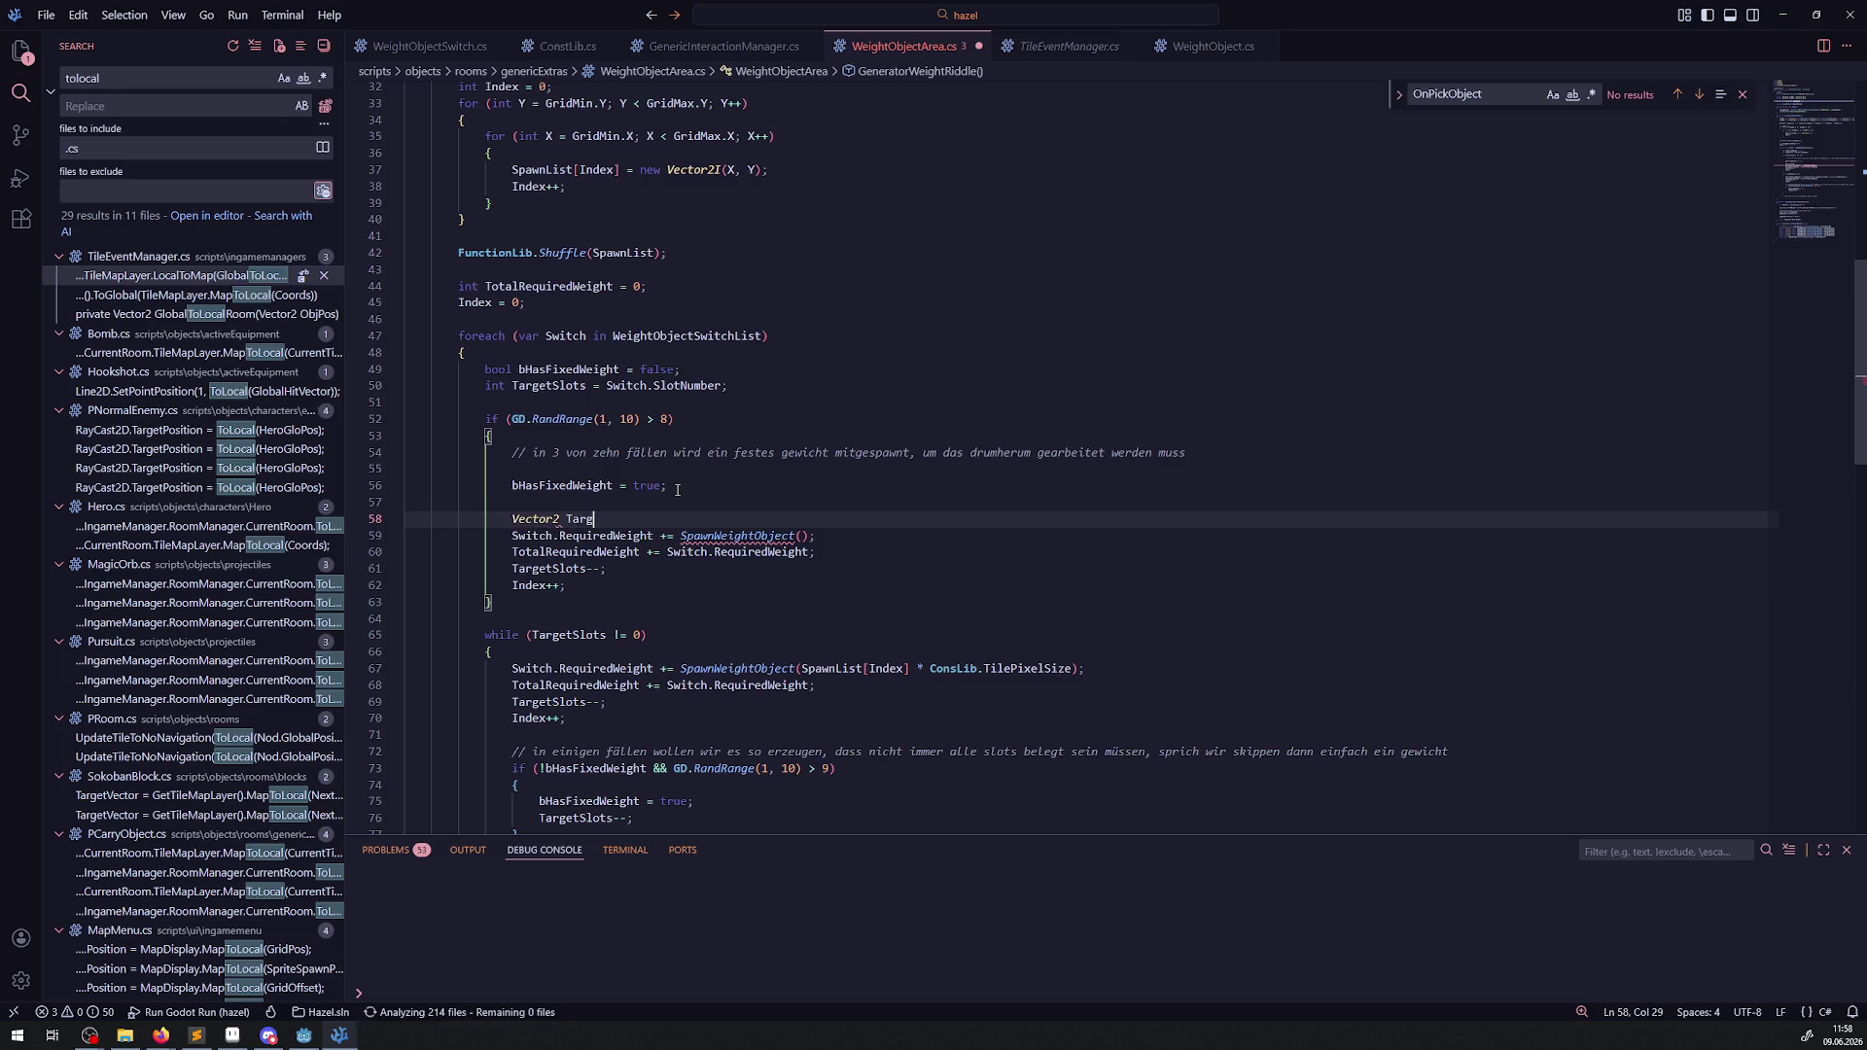
text(etPos =)
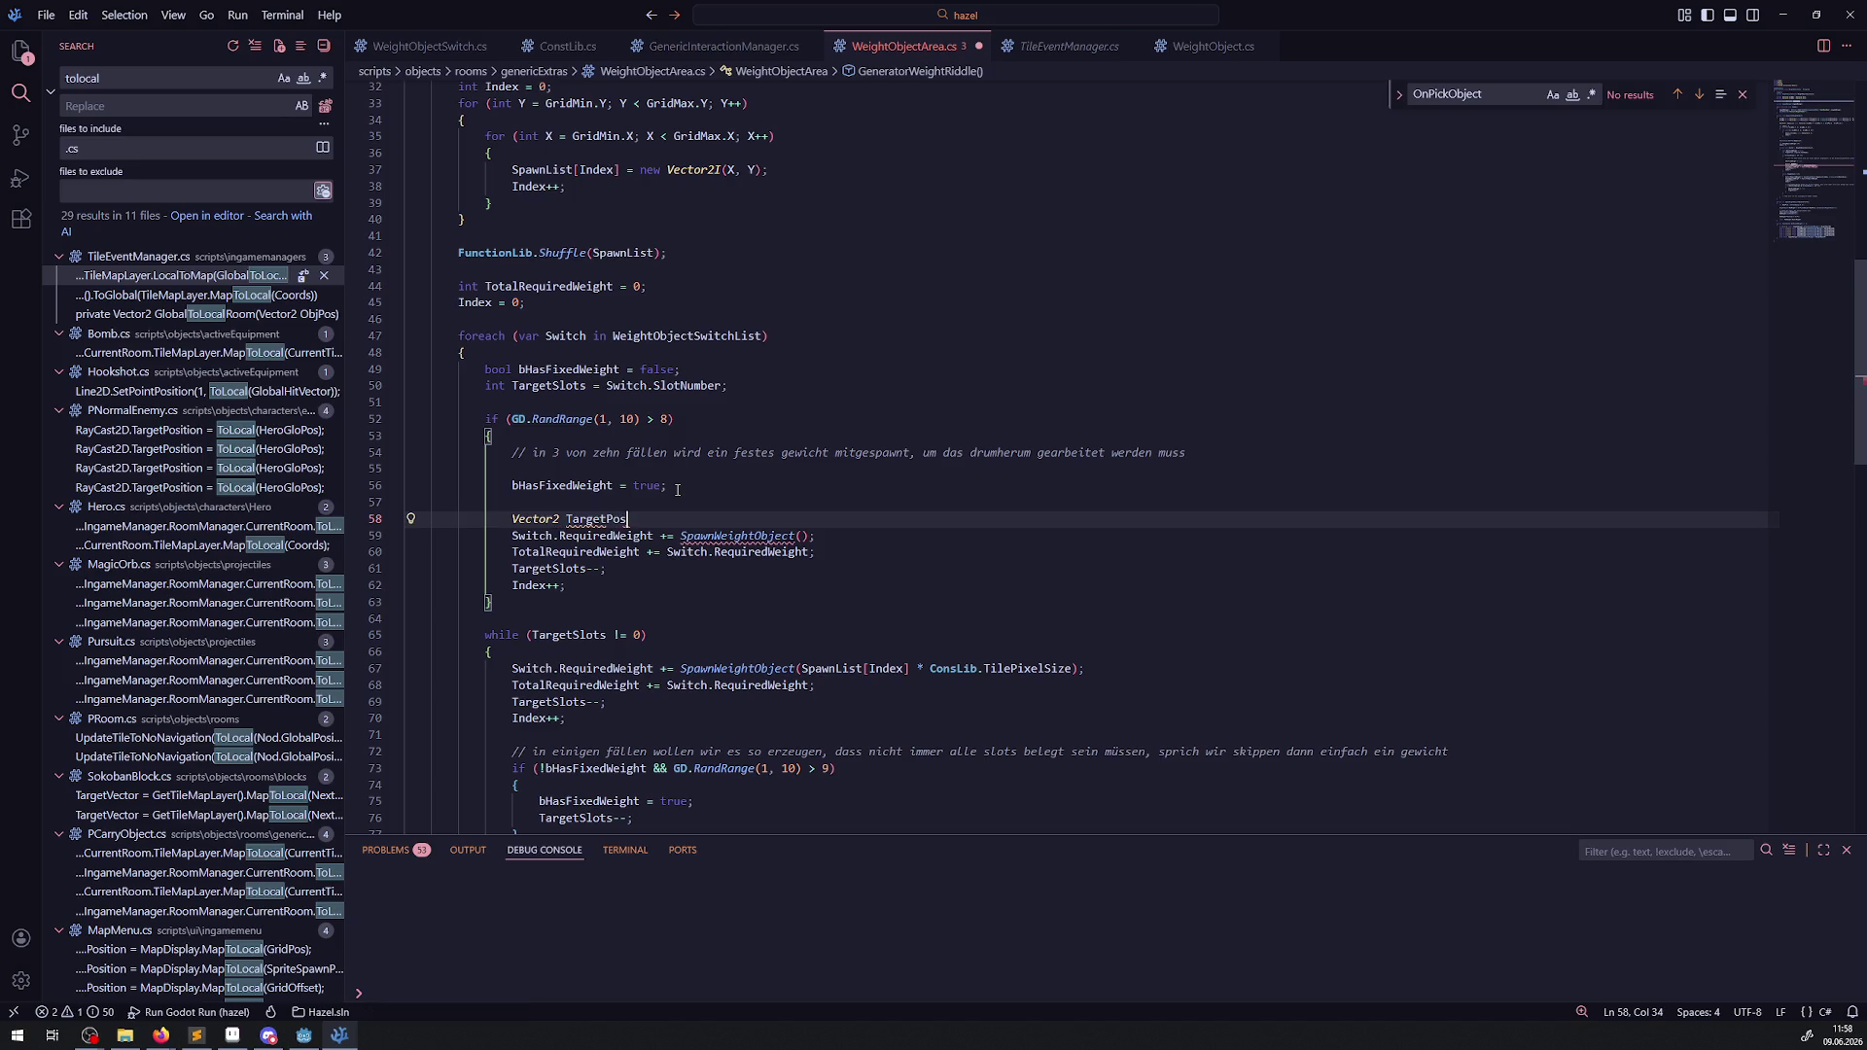
text(= ileMapLayer.LocalToMap()
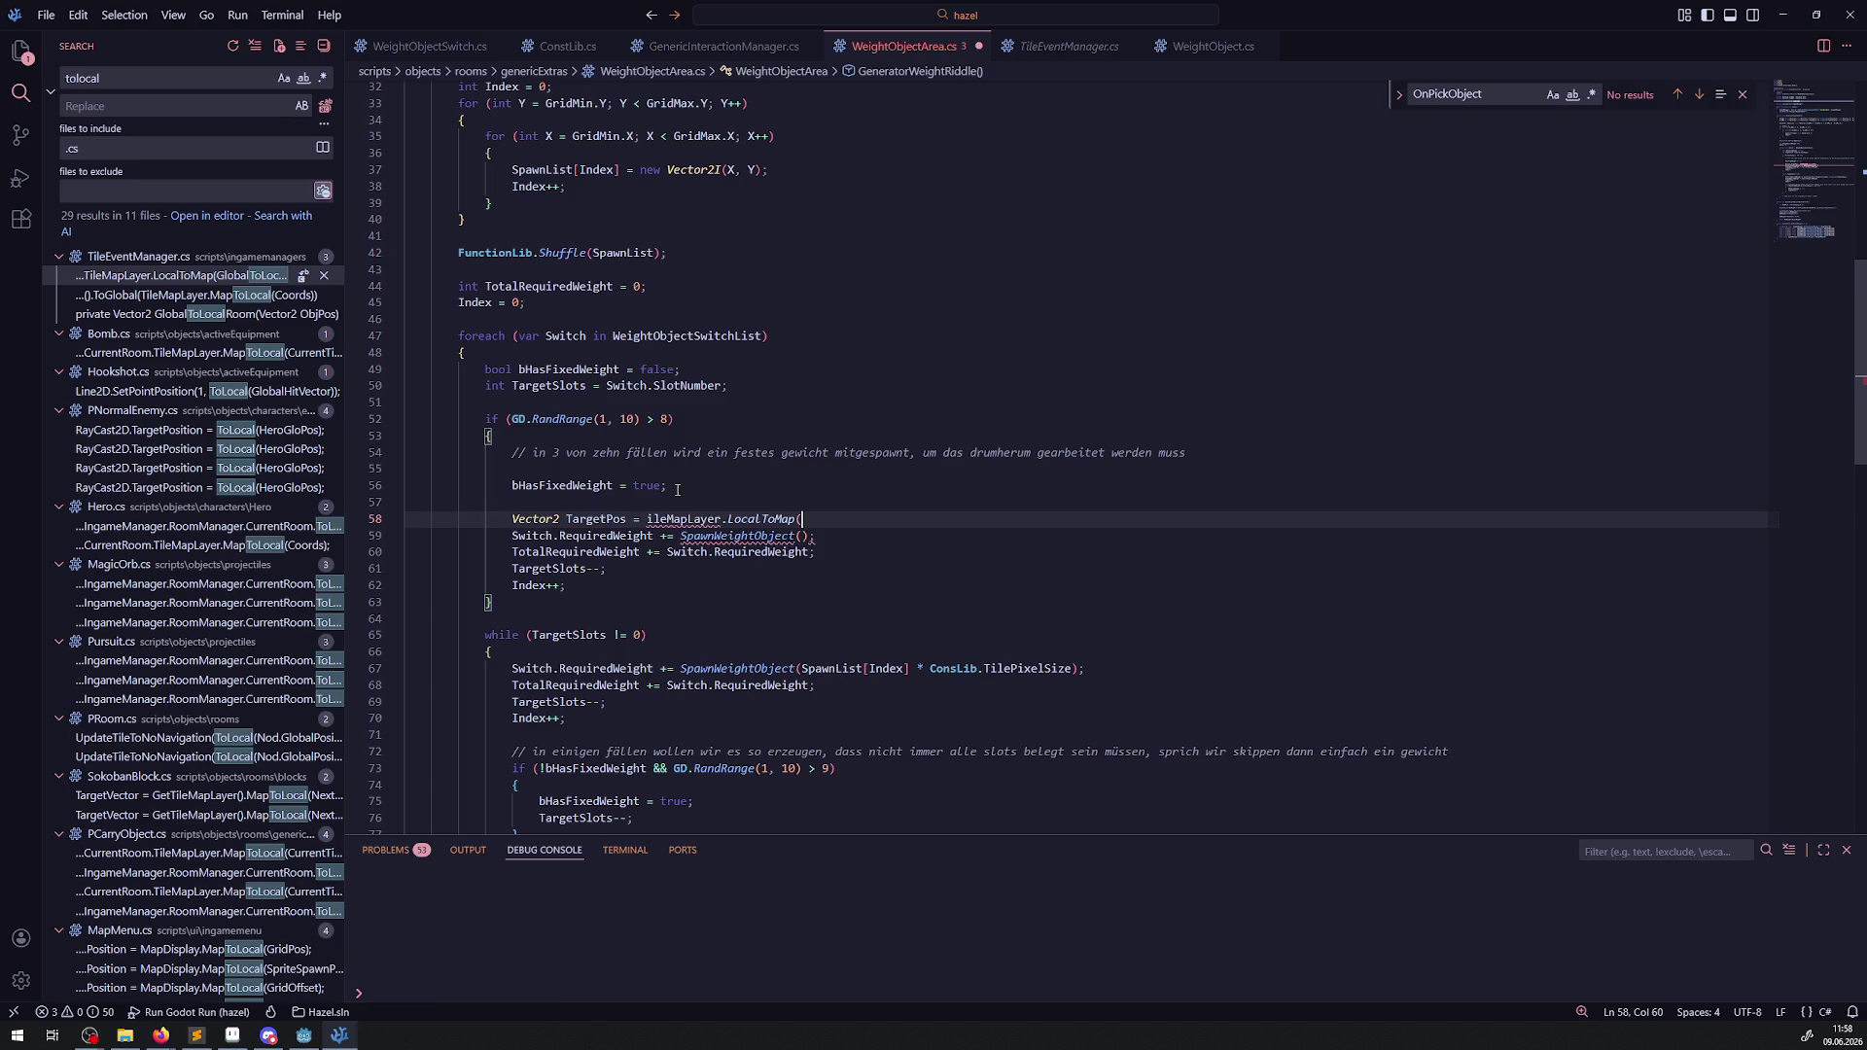
click(647, 518)
text(T)
Review the IngameManager field and the Owner reference in SpawnWeightObject.
scroll(689, 507, up, 6)
scroll(689, 508, up, 1)
double_click(499, 547)
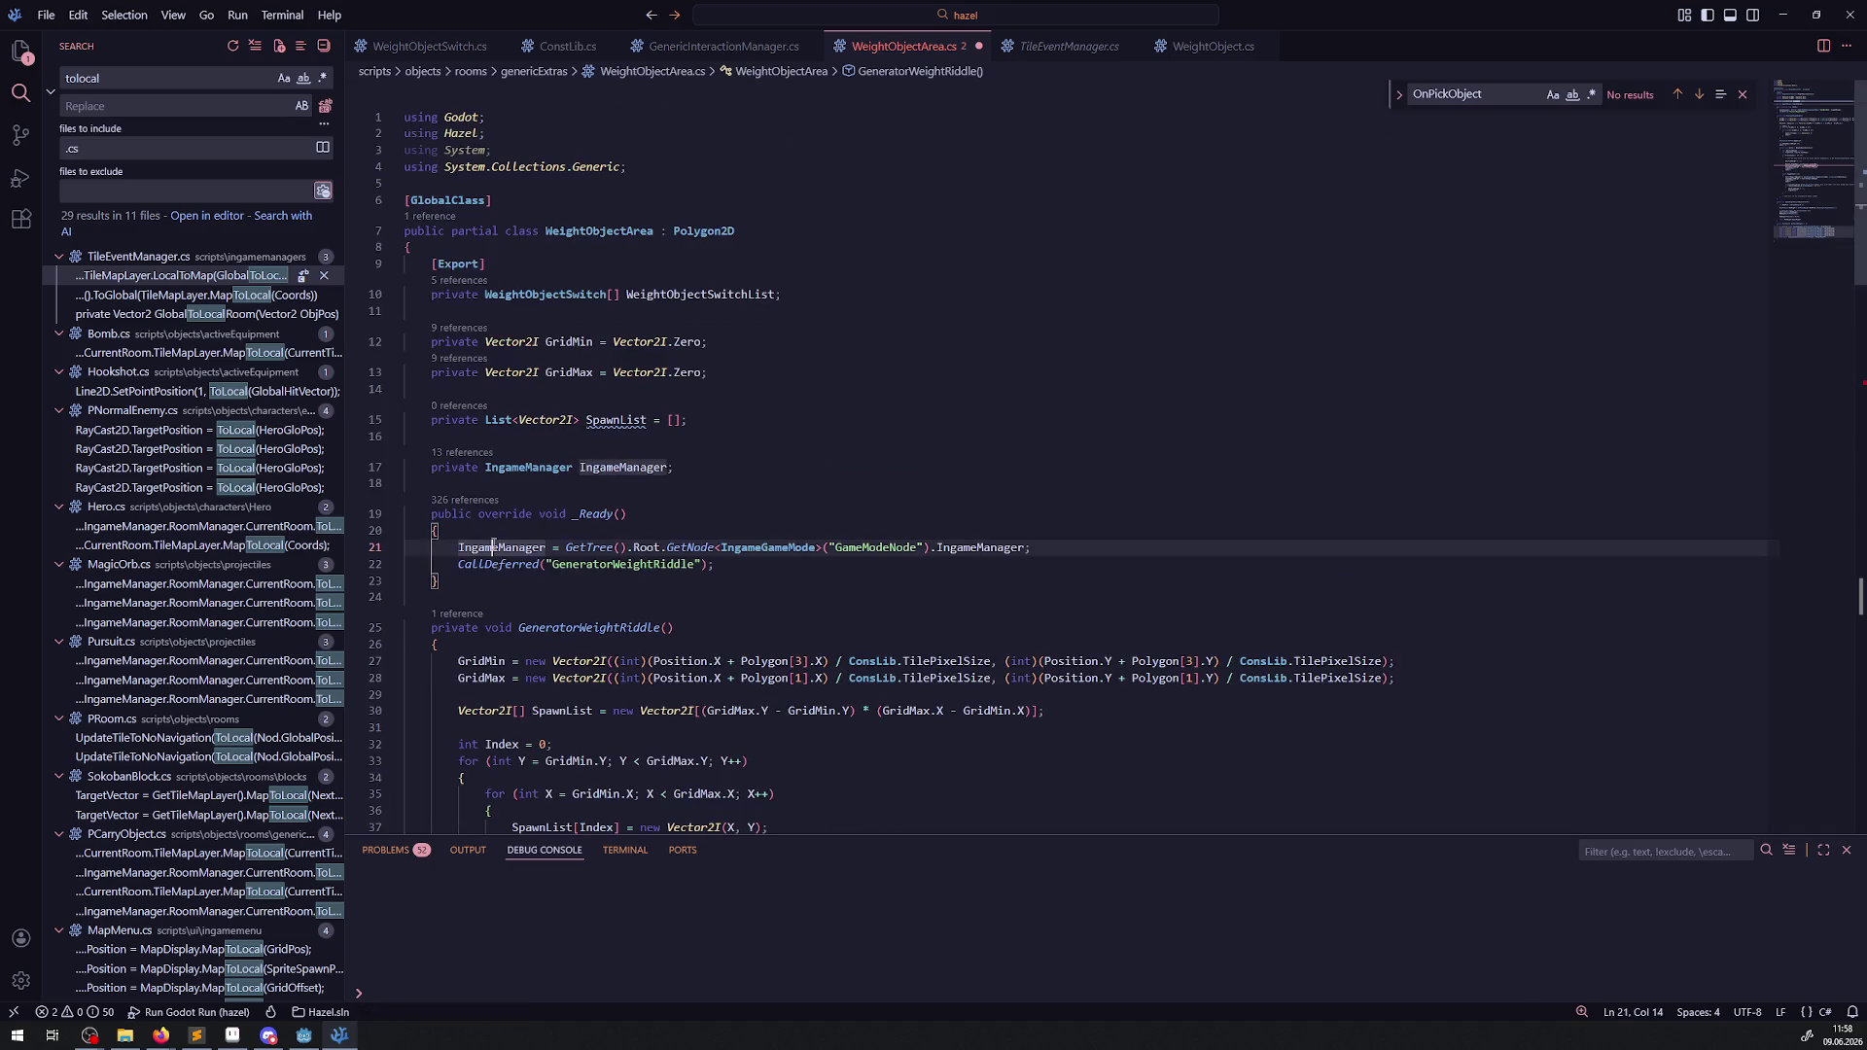
scroll(684, 589, down, 6)
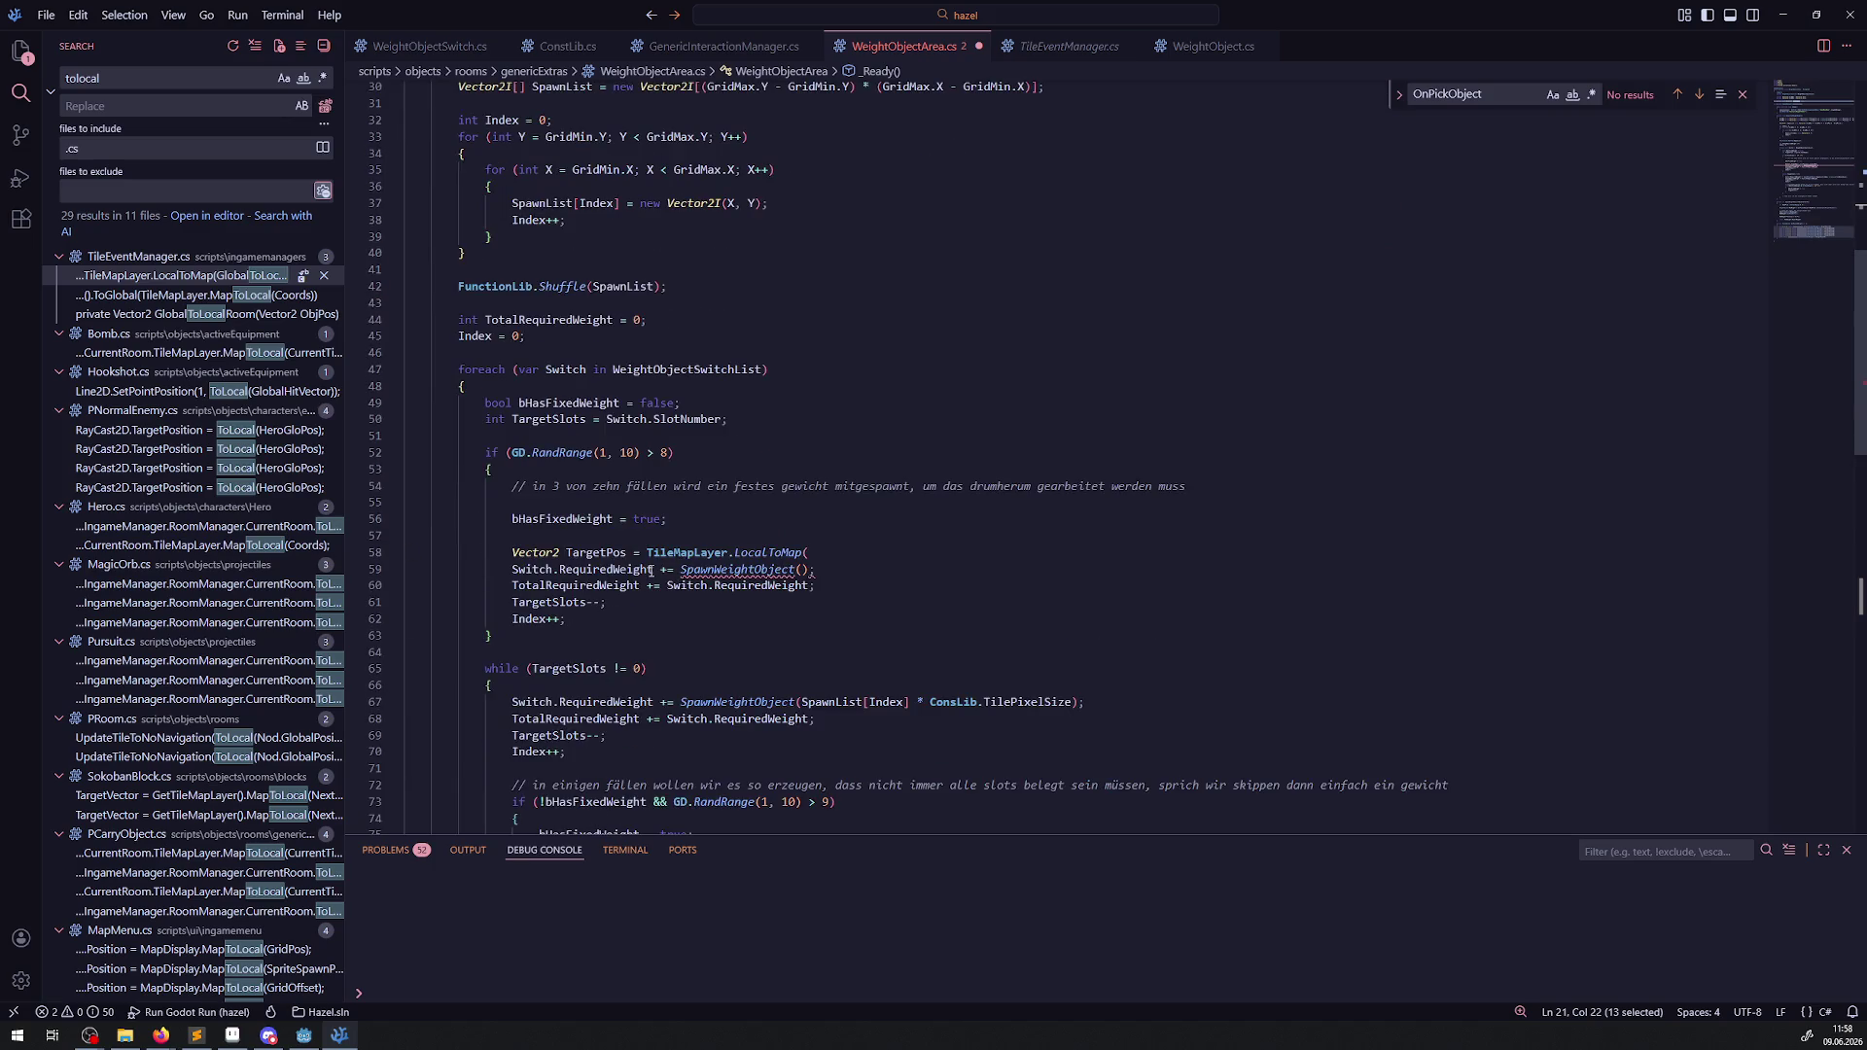
drag(345, 336, 263, 334)
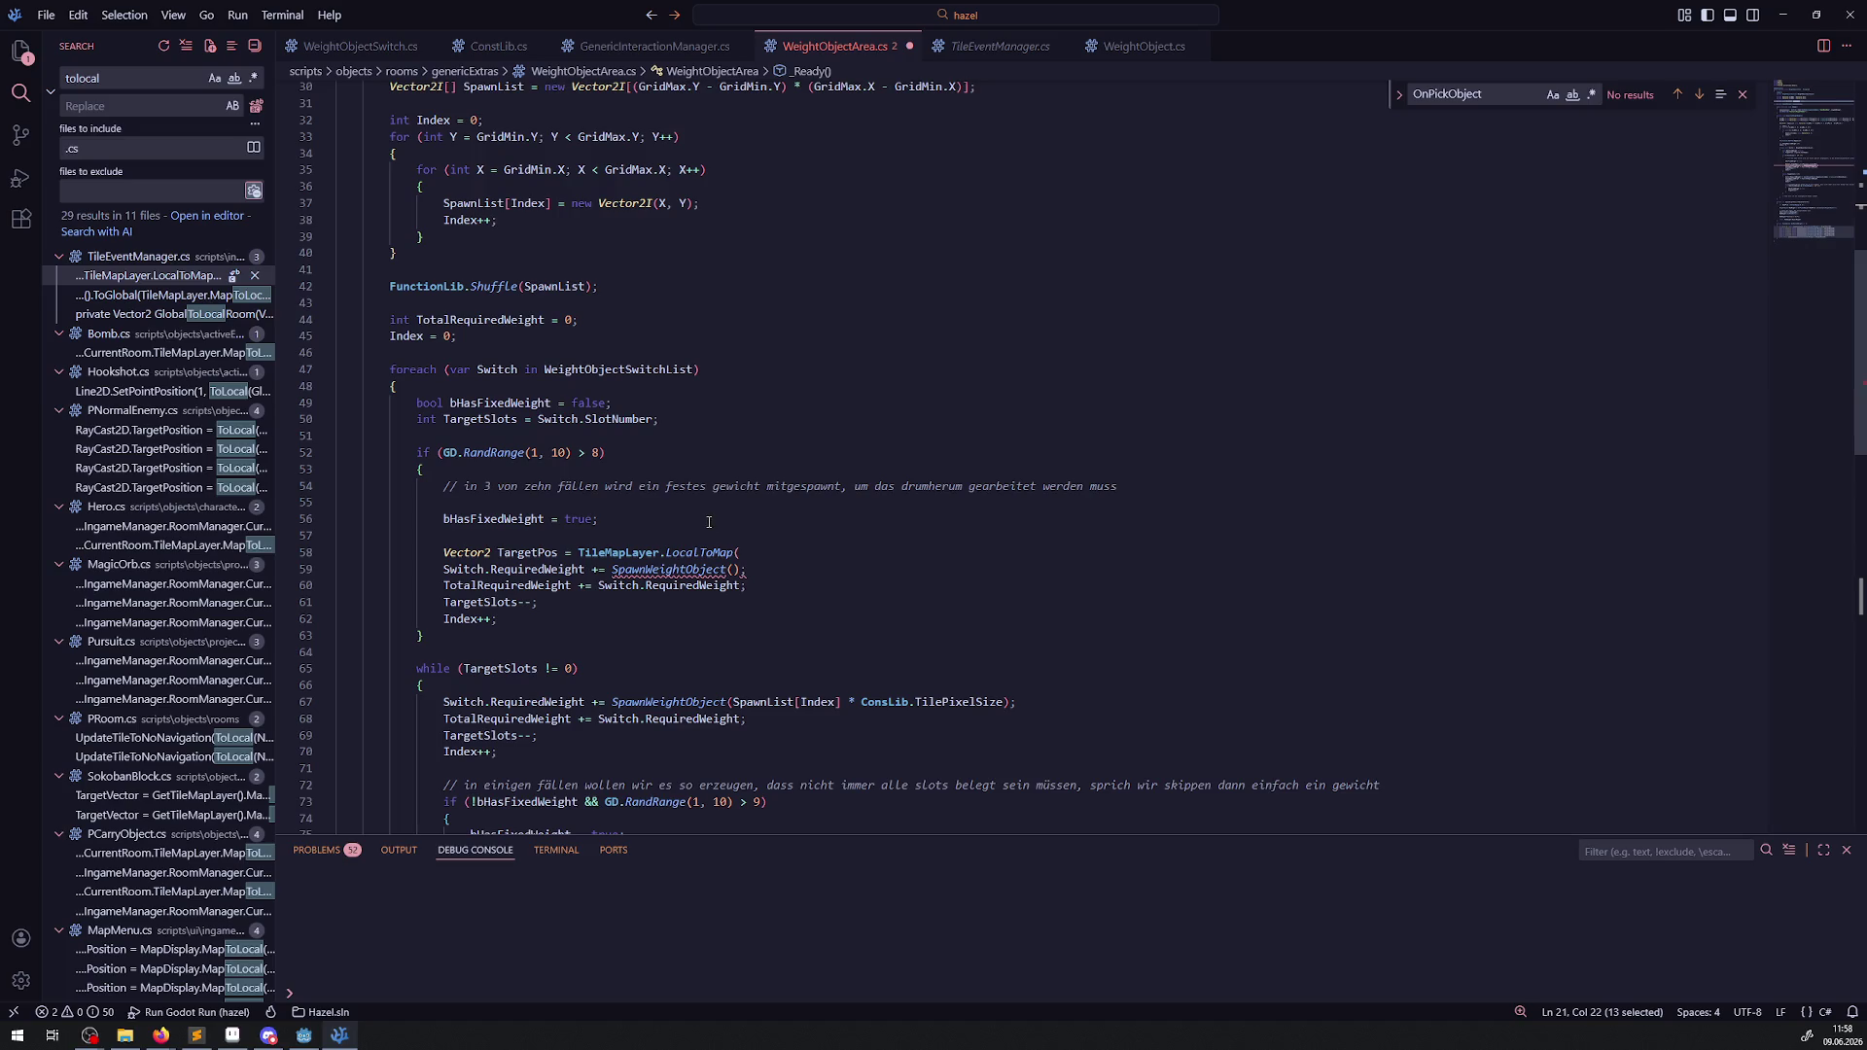
scroll(713, 625, down, 10)
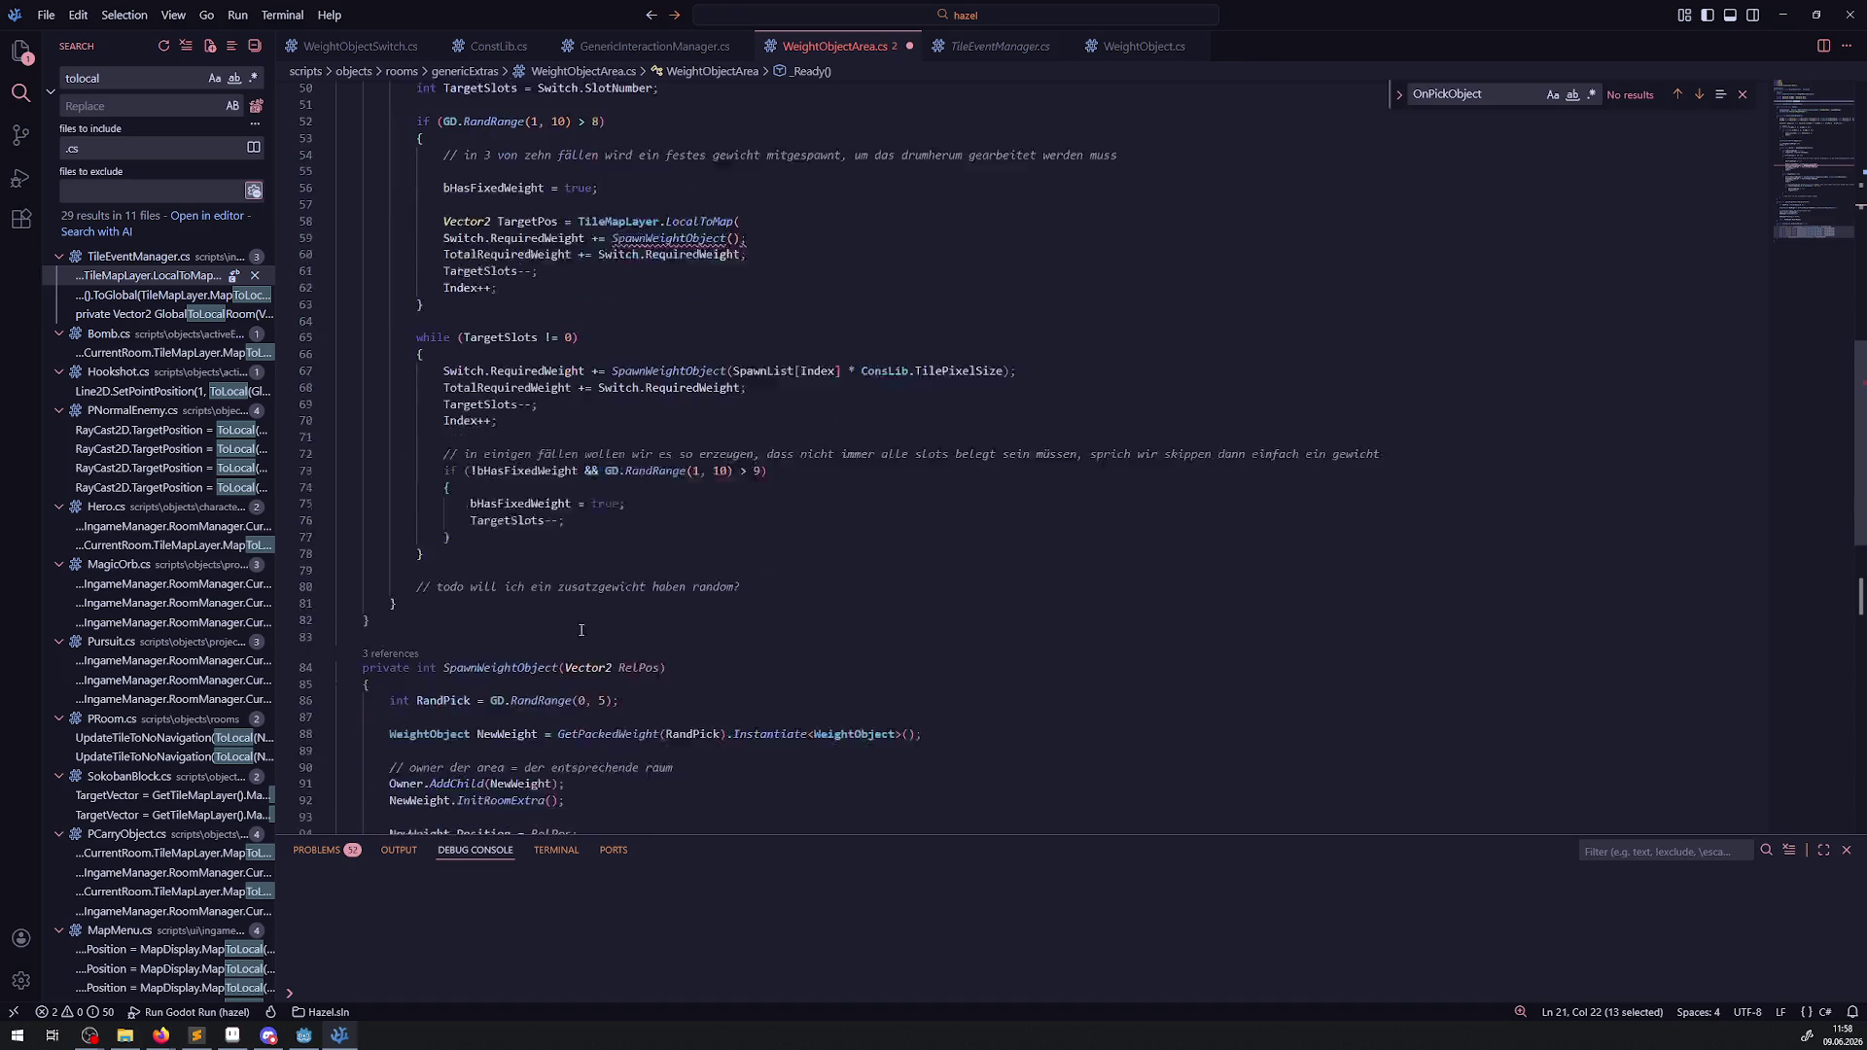
double_click(399, 637)
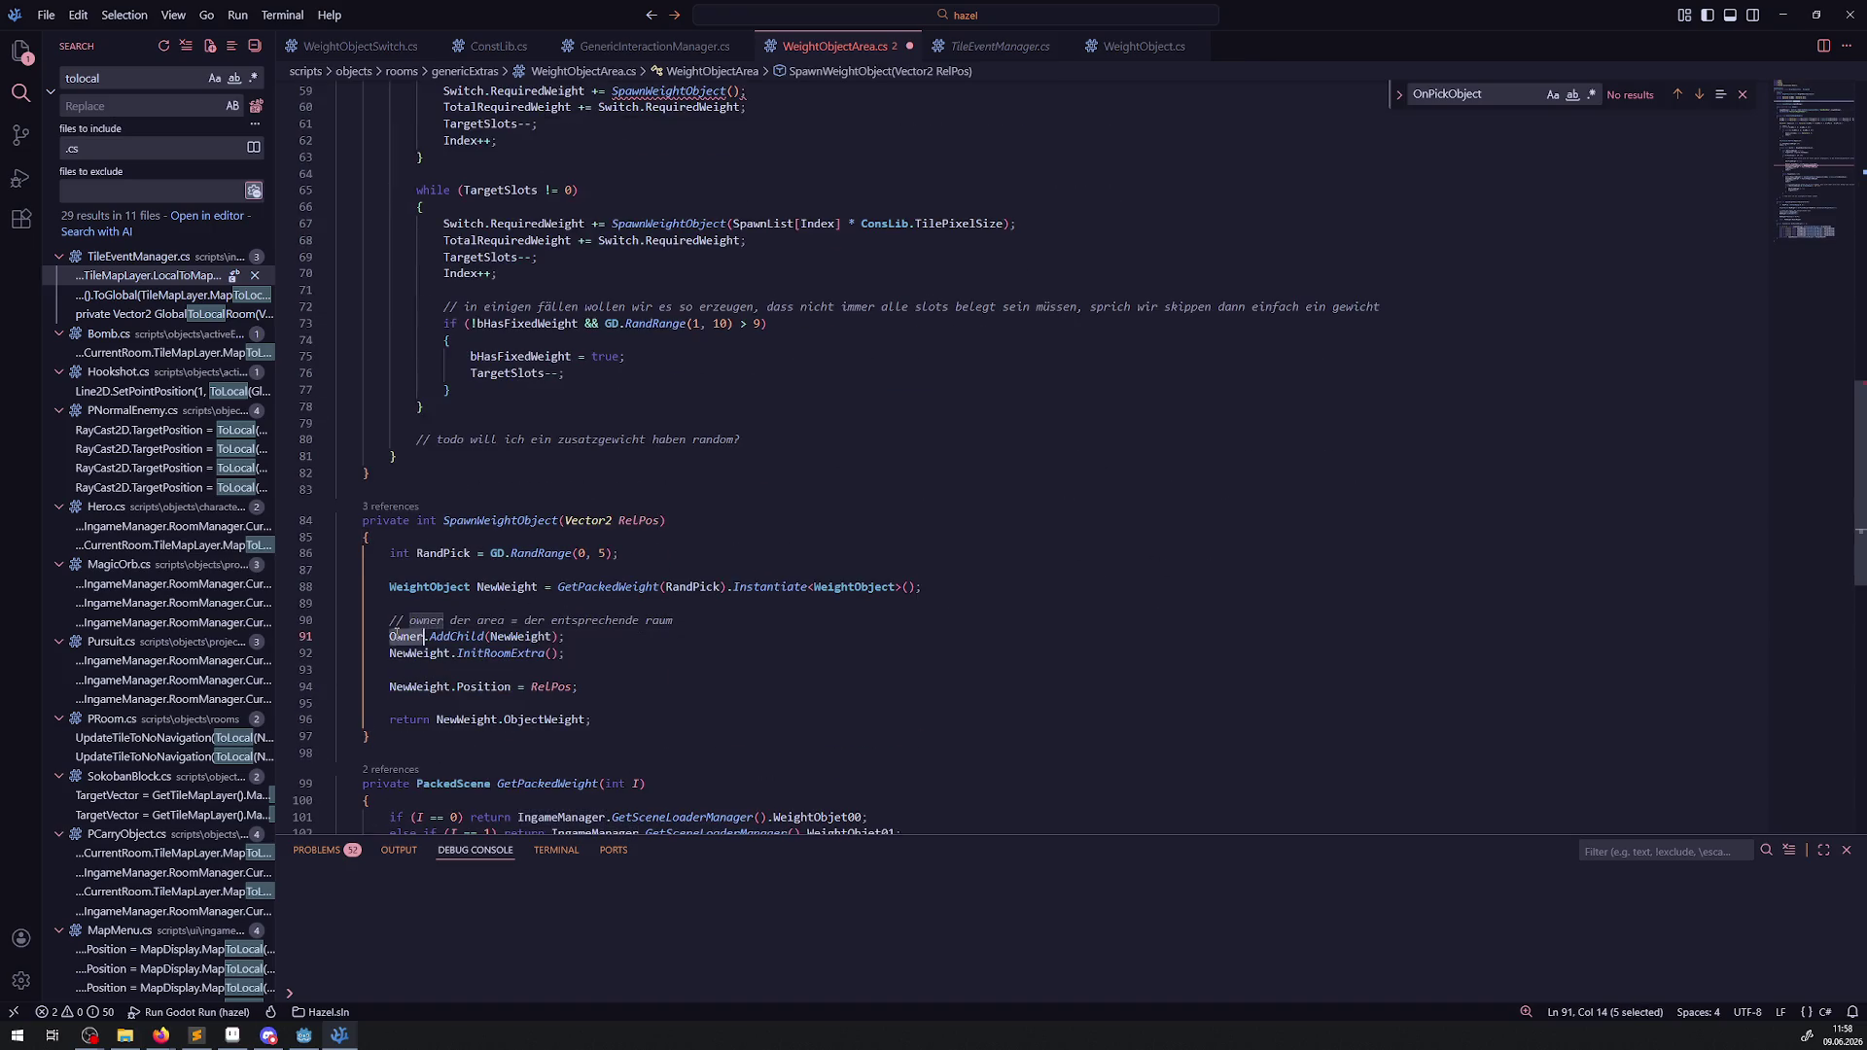
scroll(452, 617, up, 8)
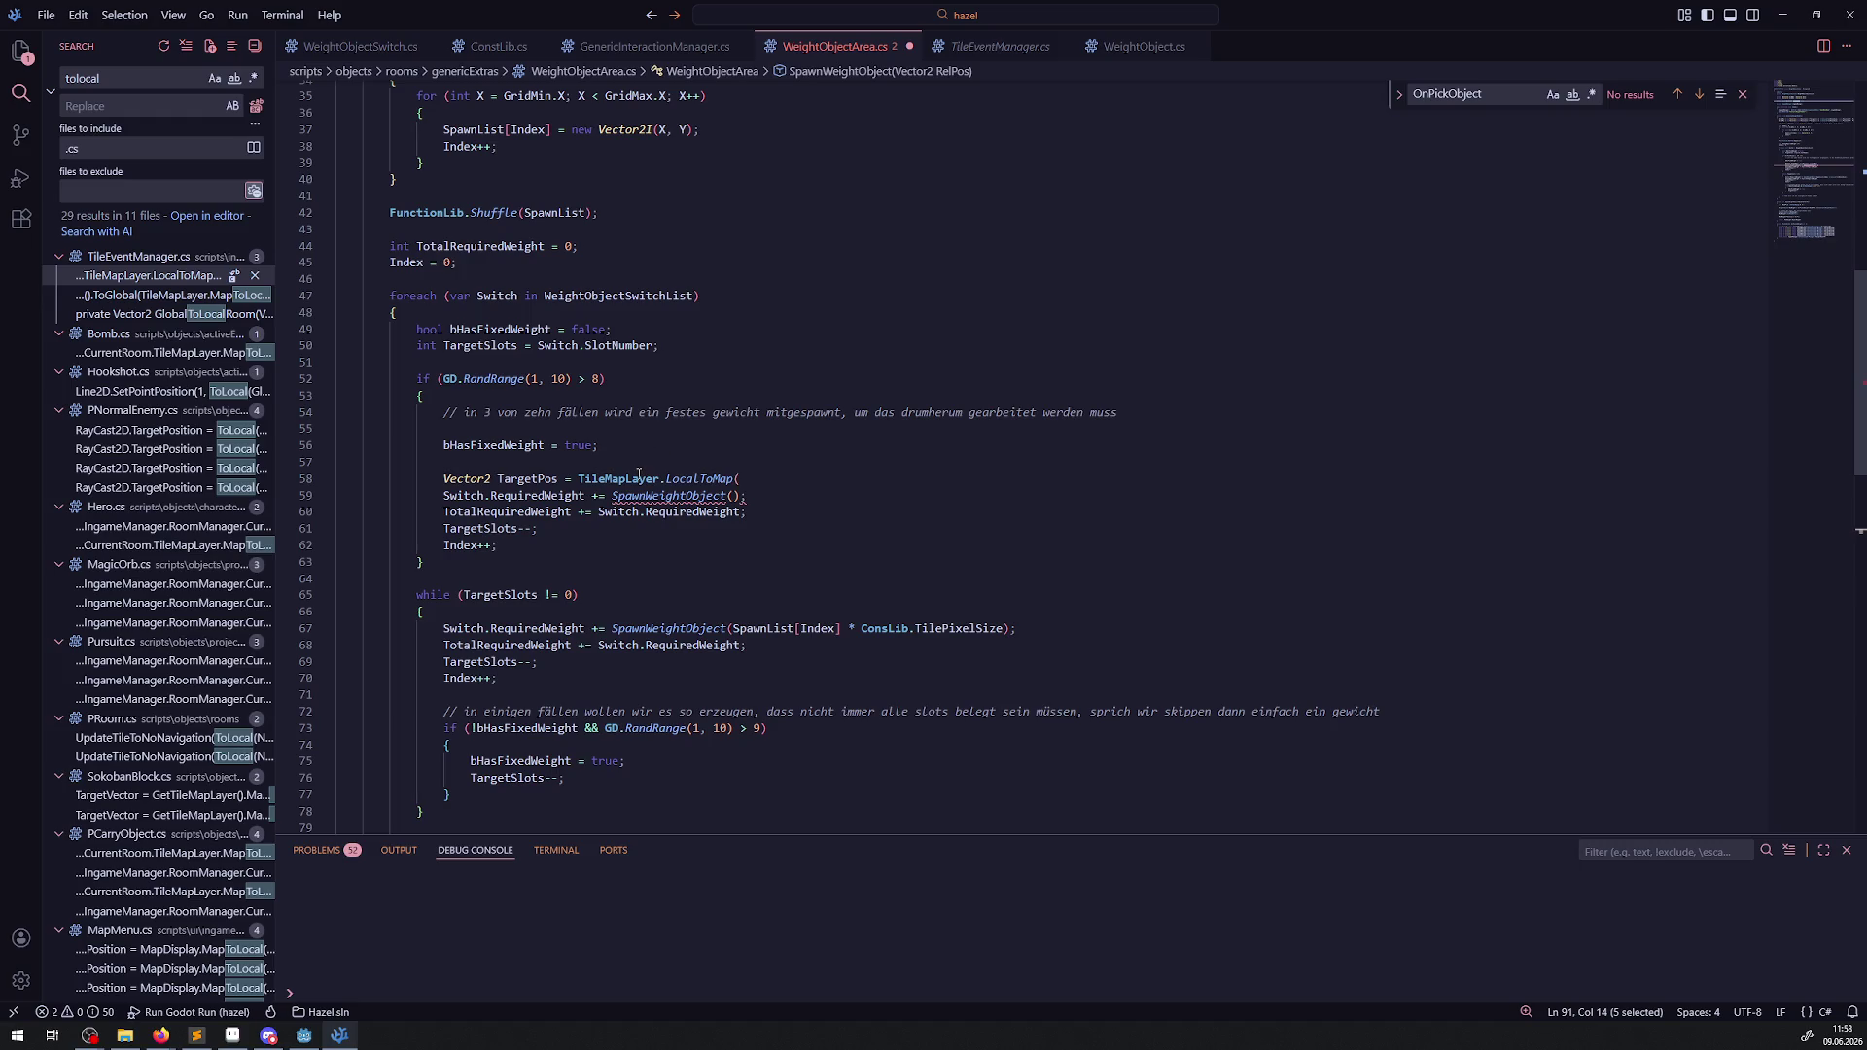
Scroll through the script to the line after the GridMin/GridMax bounds.
mouse_move(639, 477)
scroll(614, 598, up, 4)
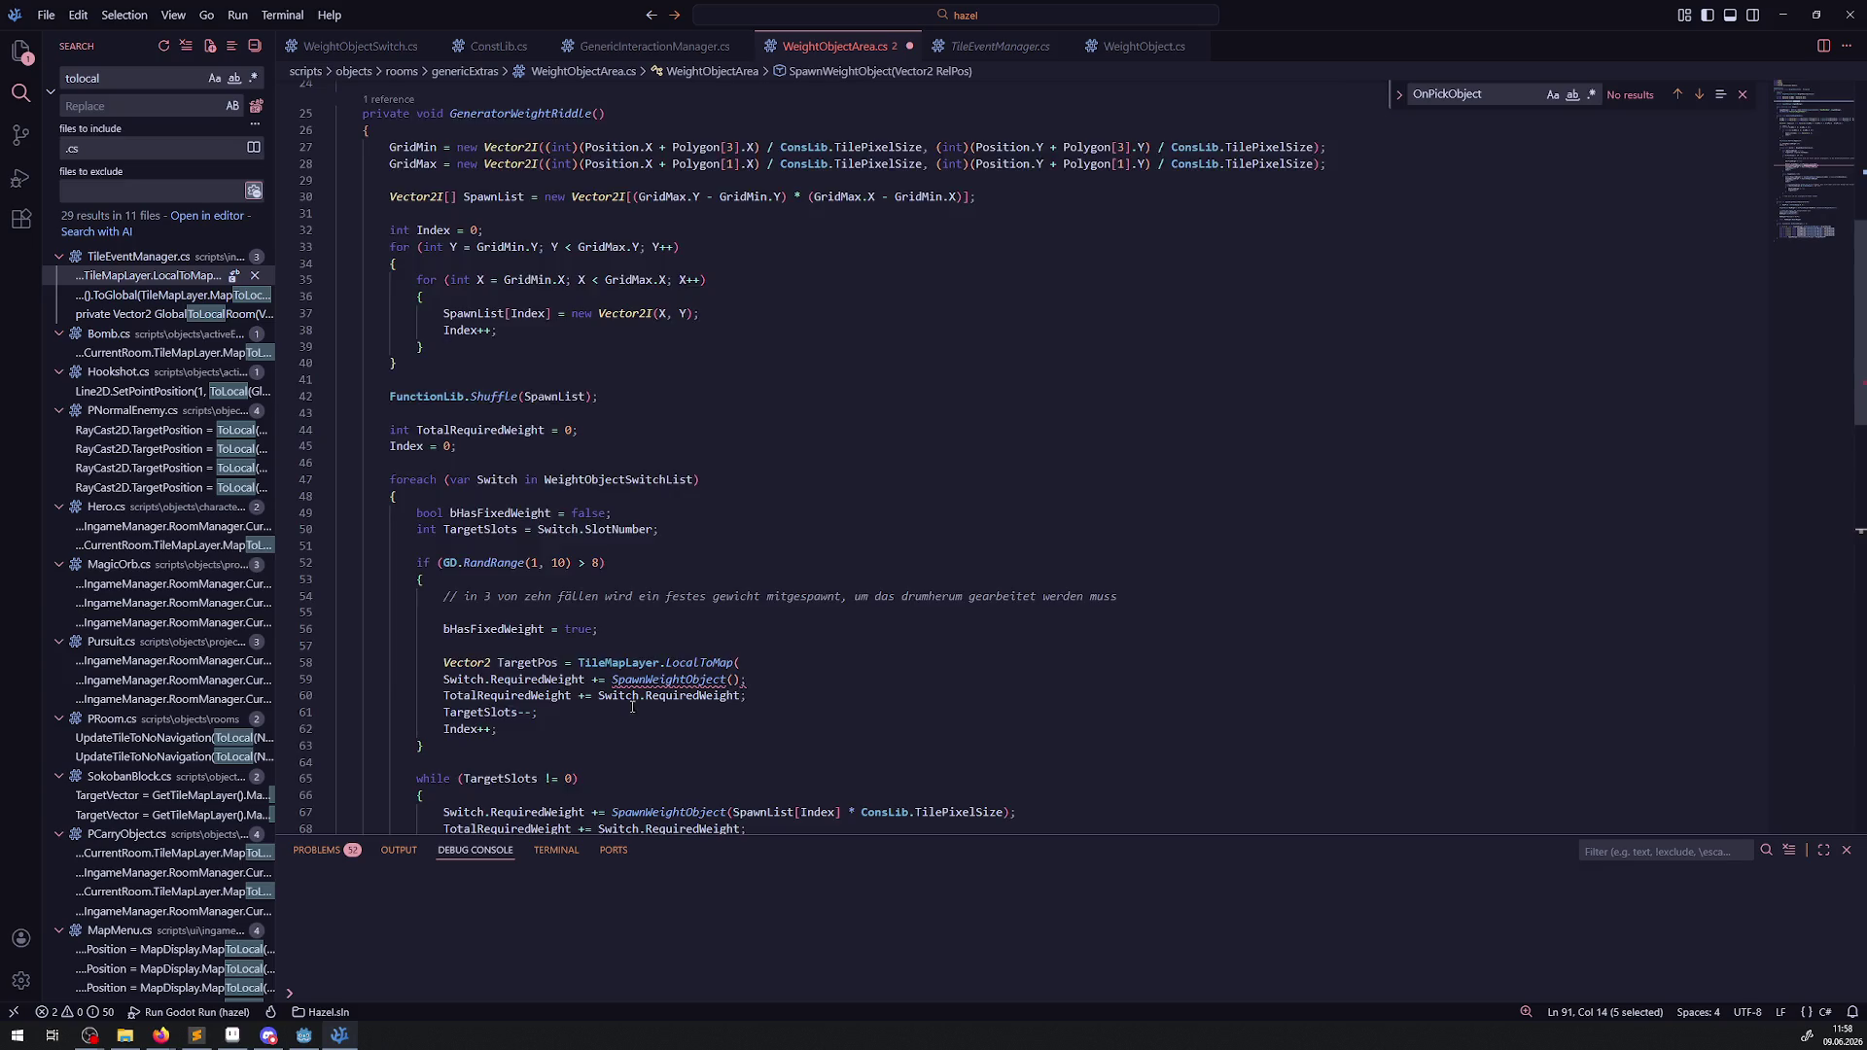
scroll(632, 706, up, 8)
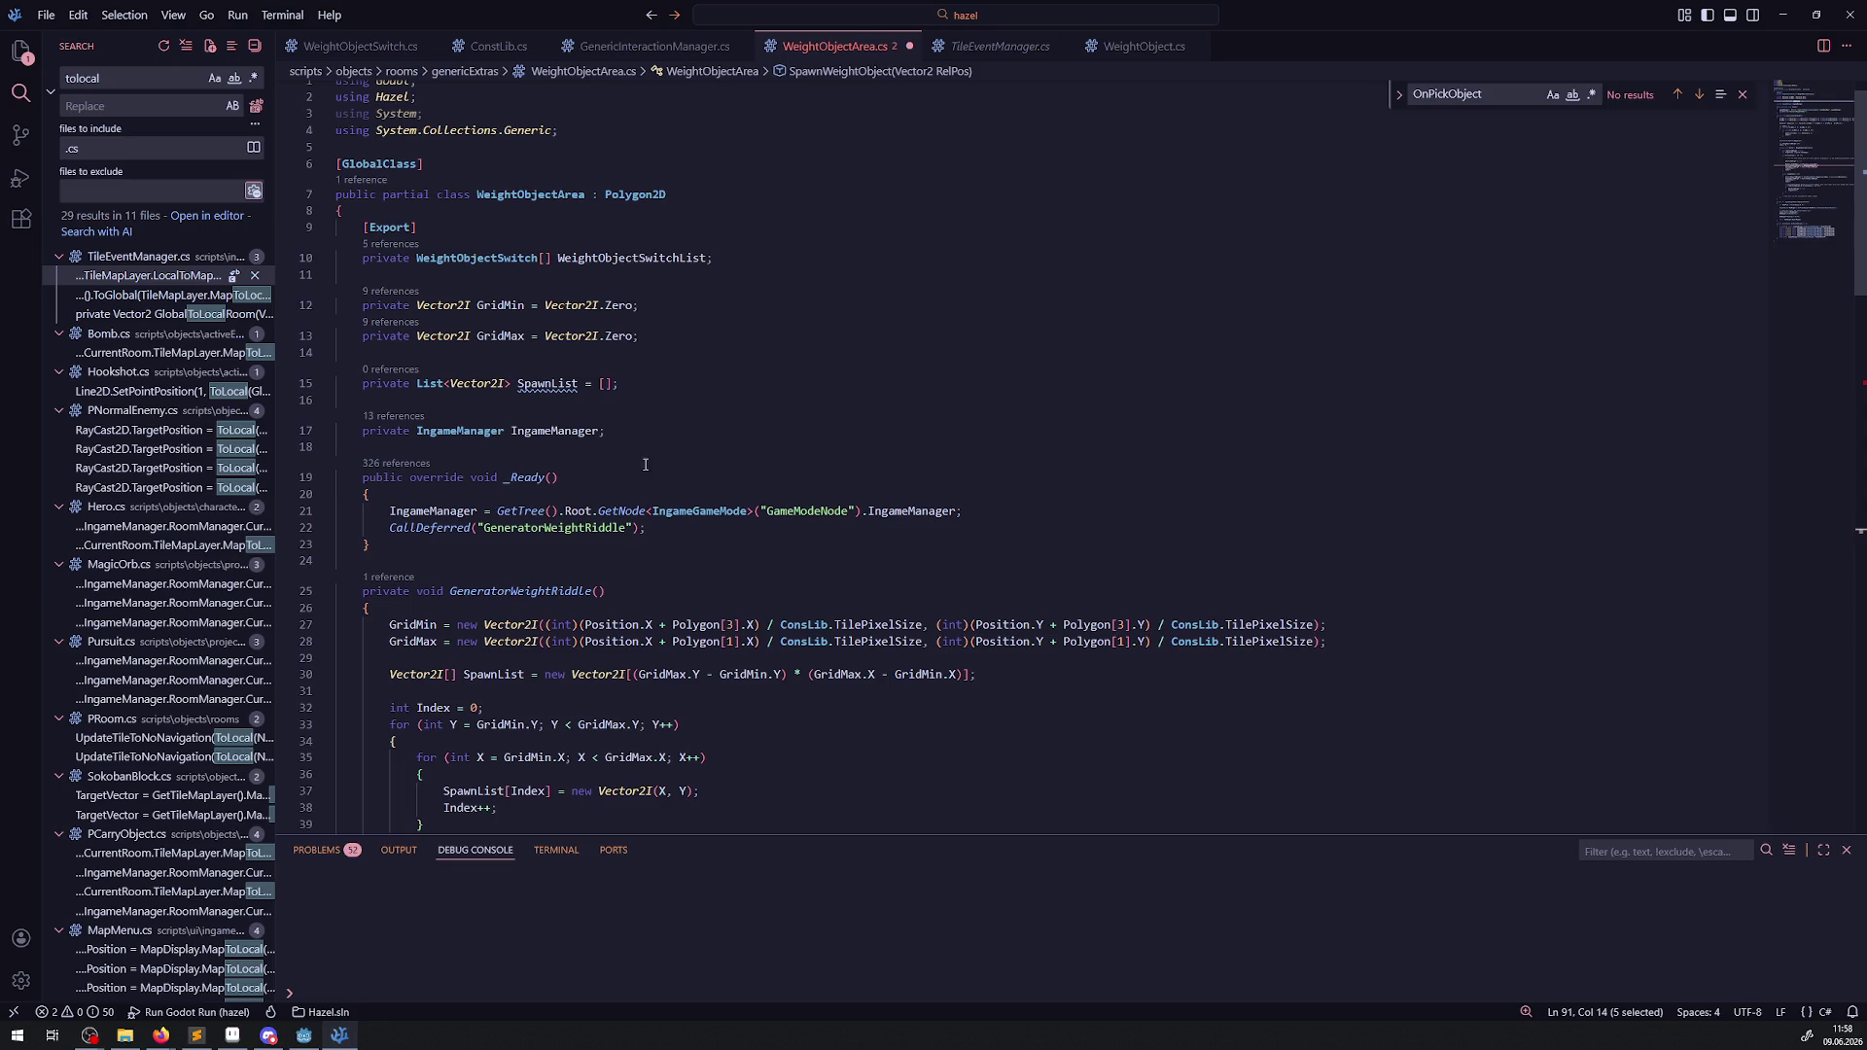
click(631, 431)
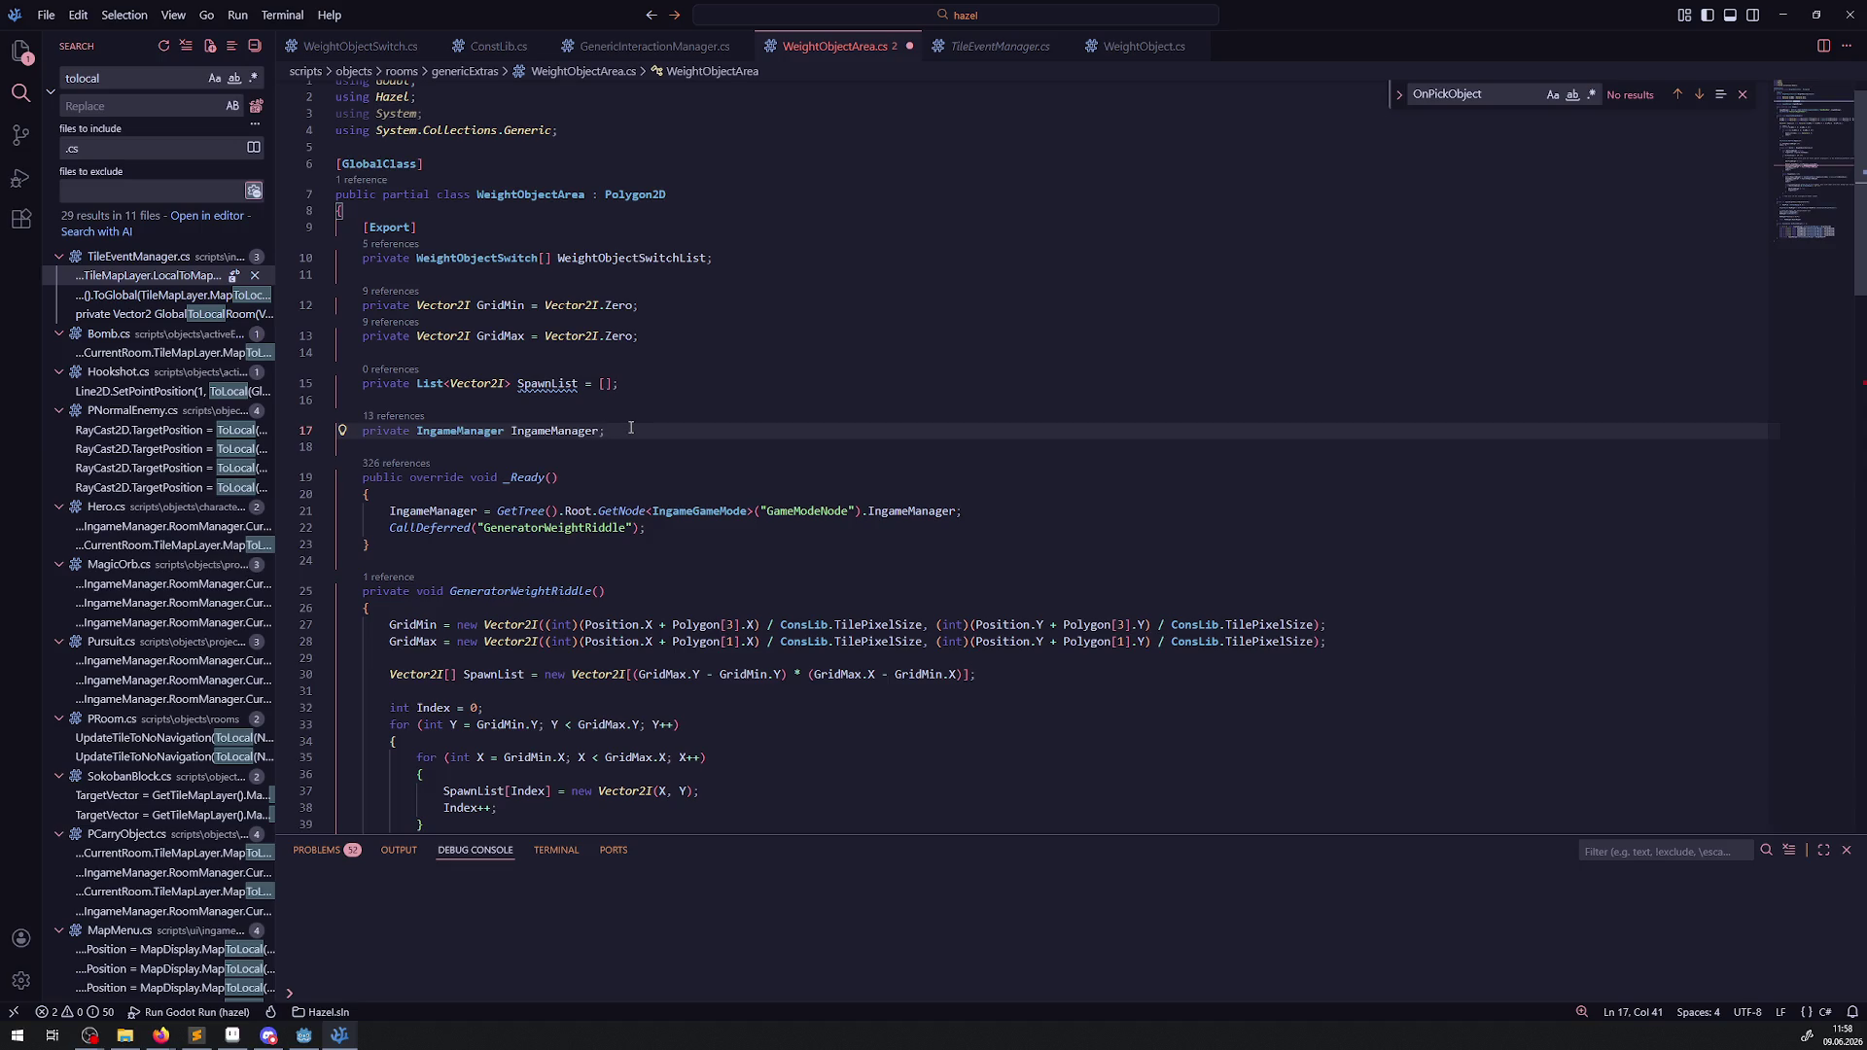
scroll(626, 649, down, 8)
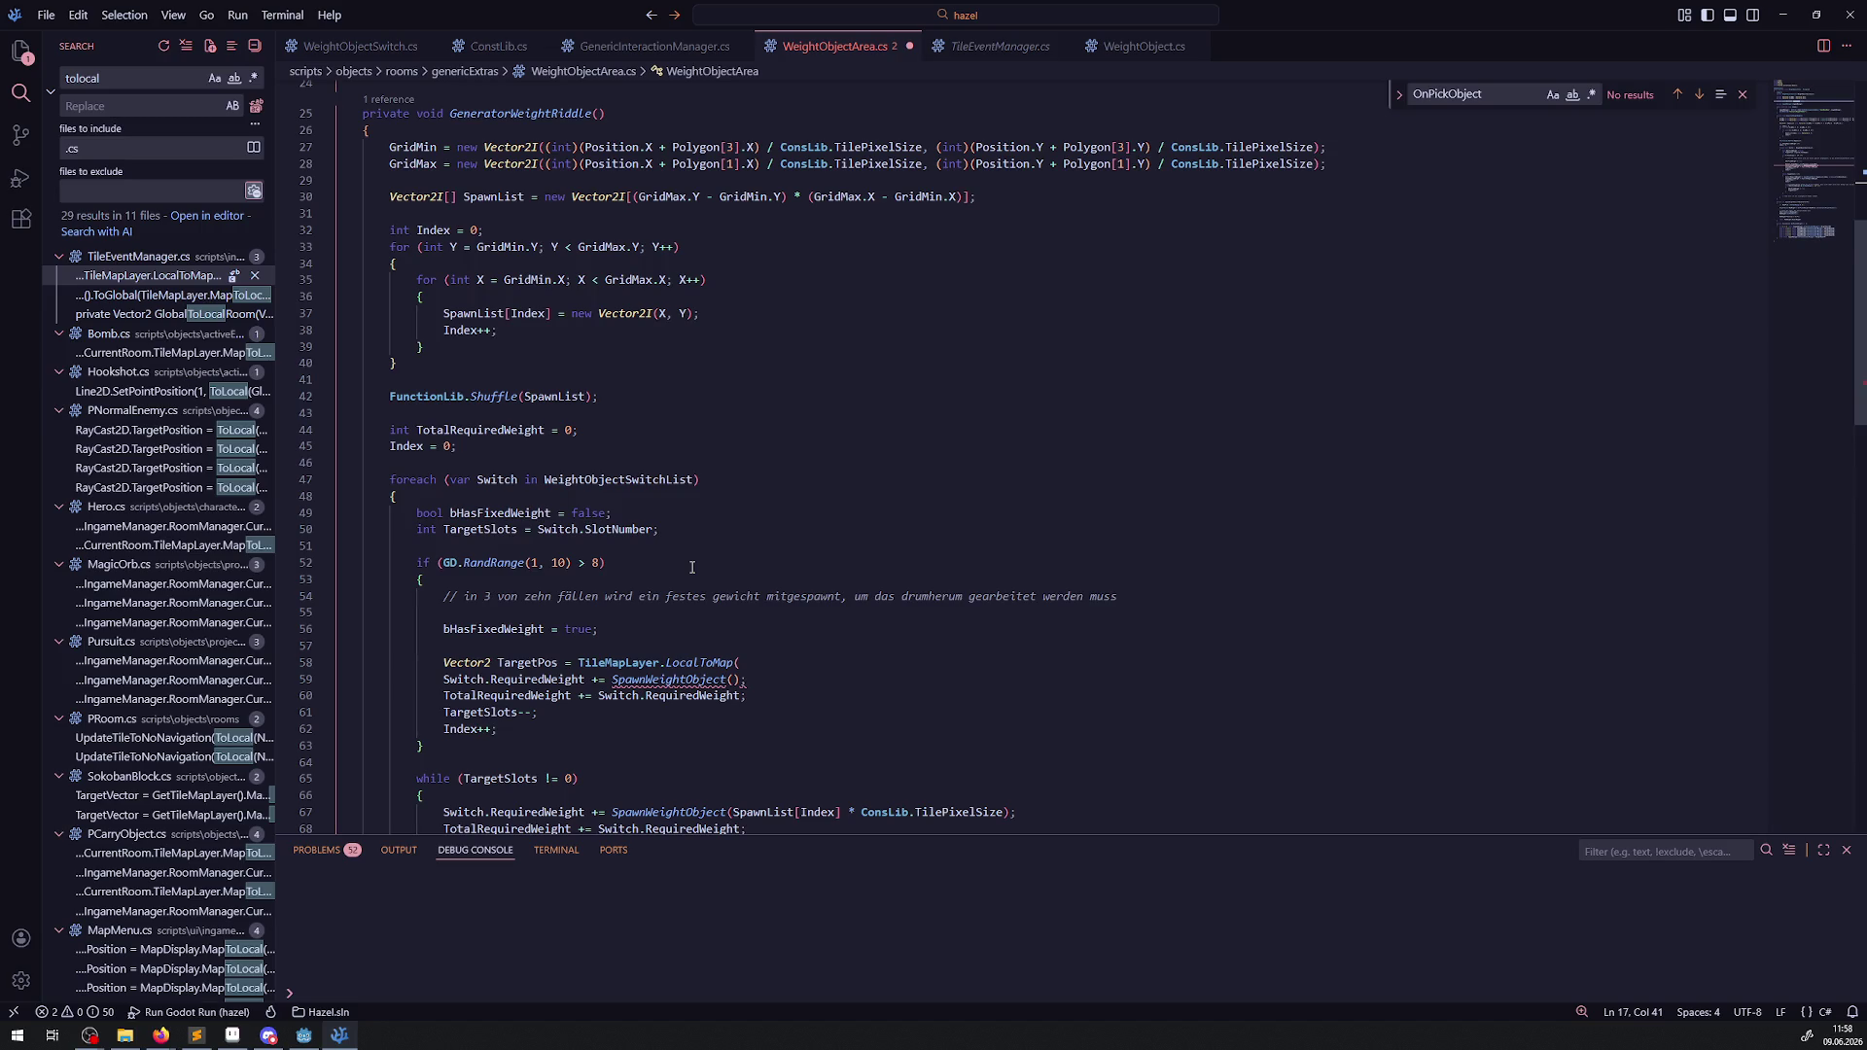
scroll(692, 567, down, 2)
scroll(691, 567, up, 7)
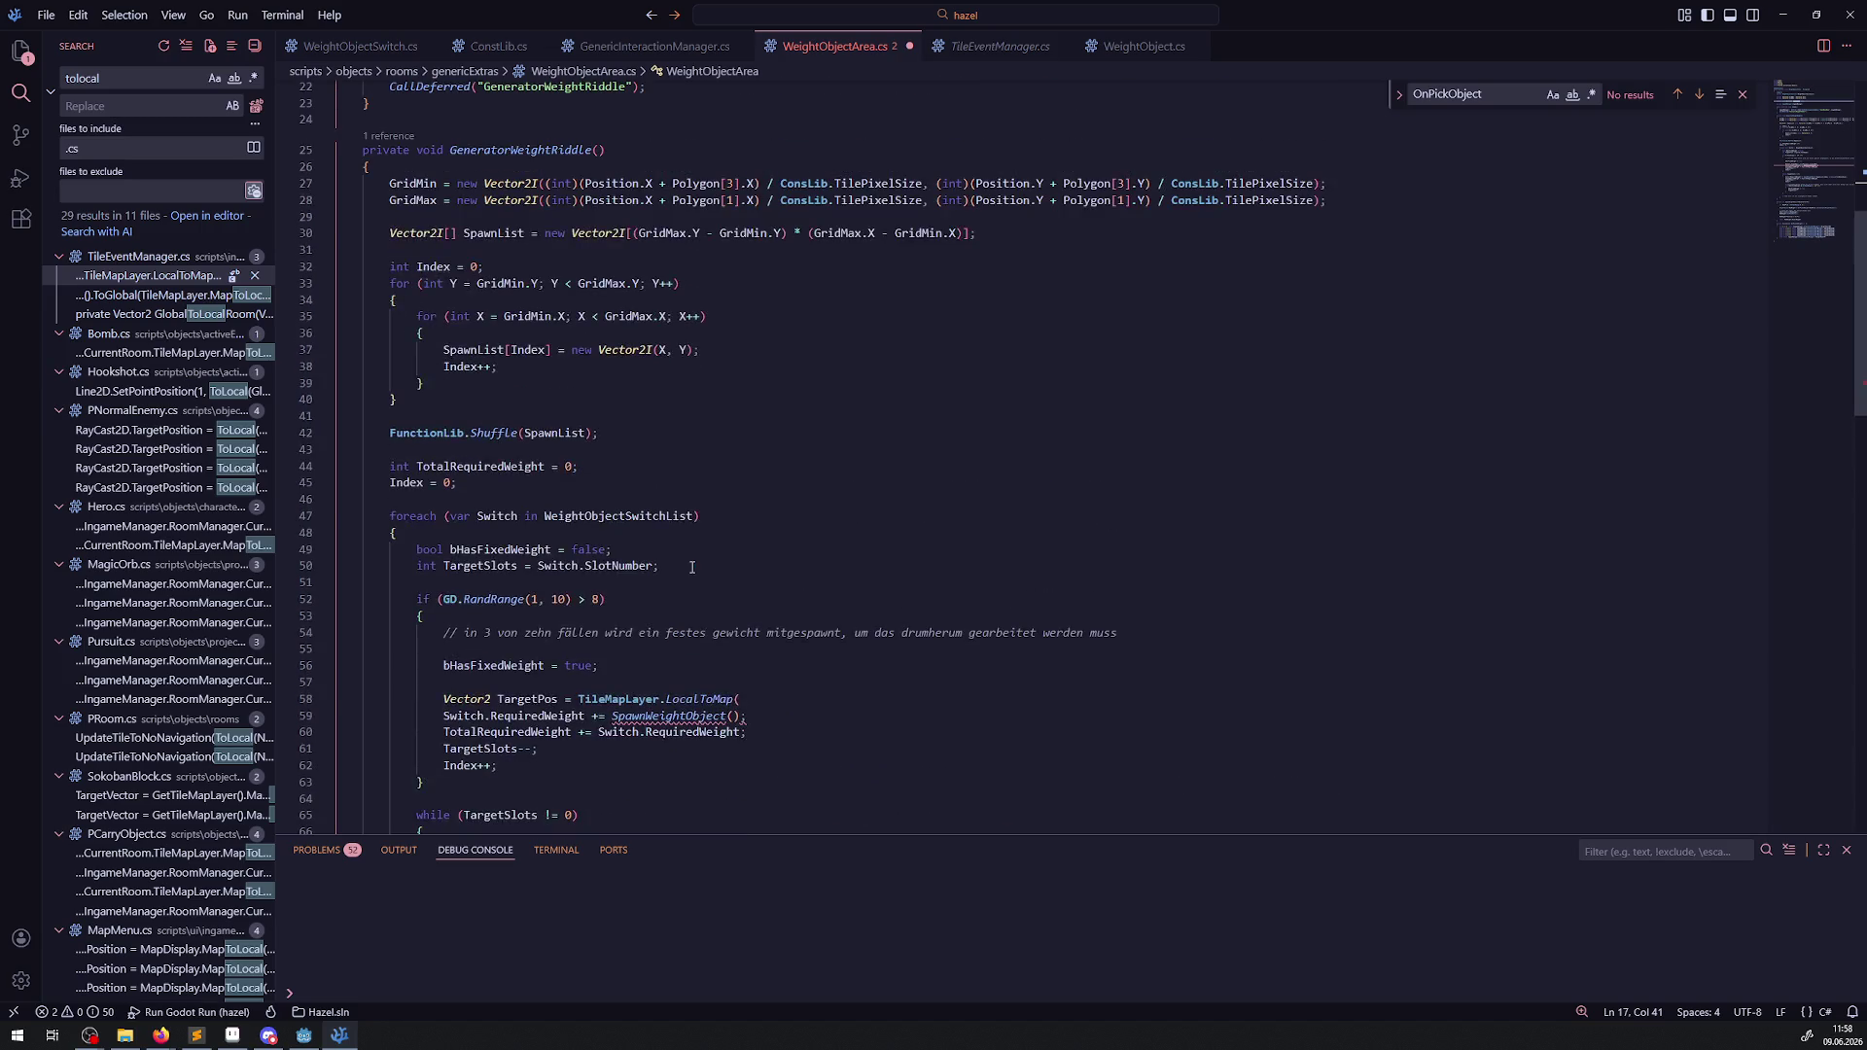
scroll(693, 571, down, 3)
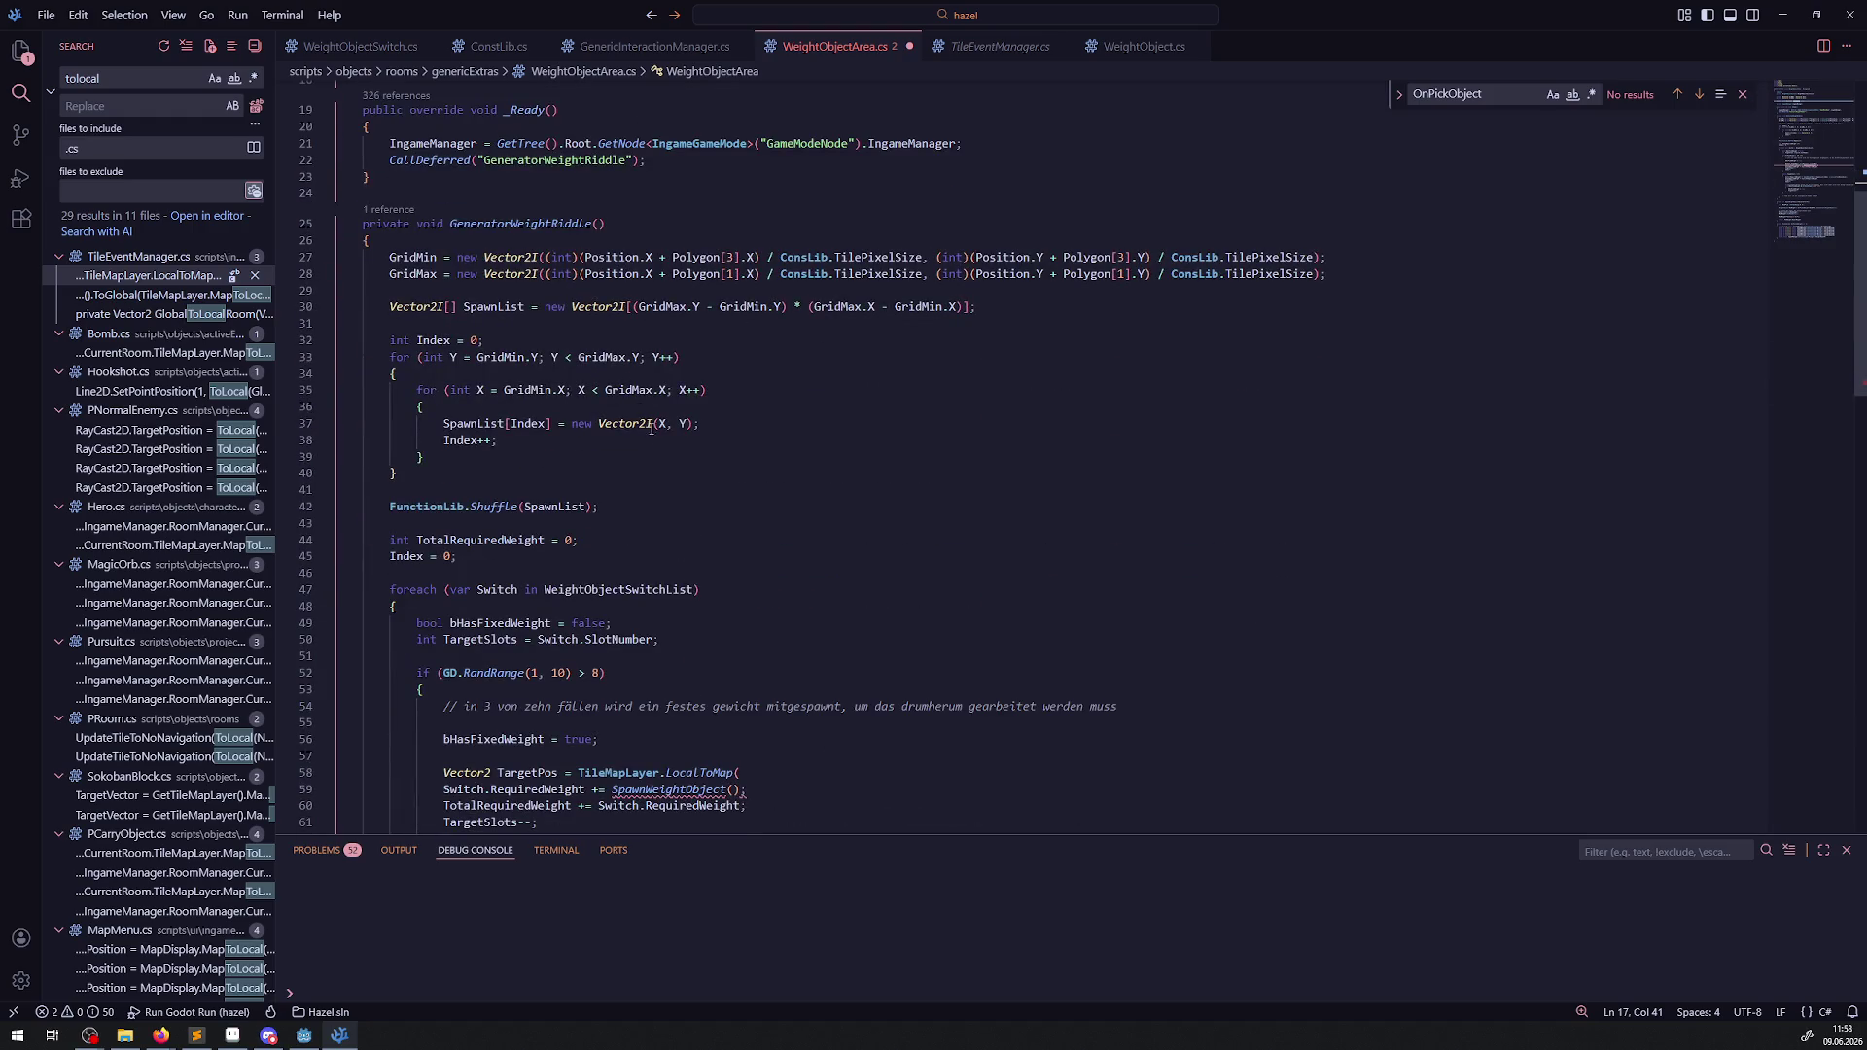
click(1317, 291)
Declare 'PRoom Room = Owner as PRoom;' after the grid bounds lines.
key(Return)
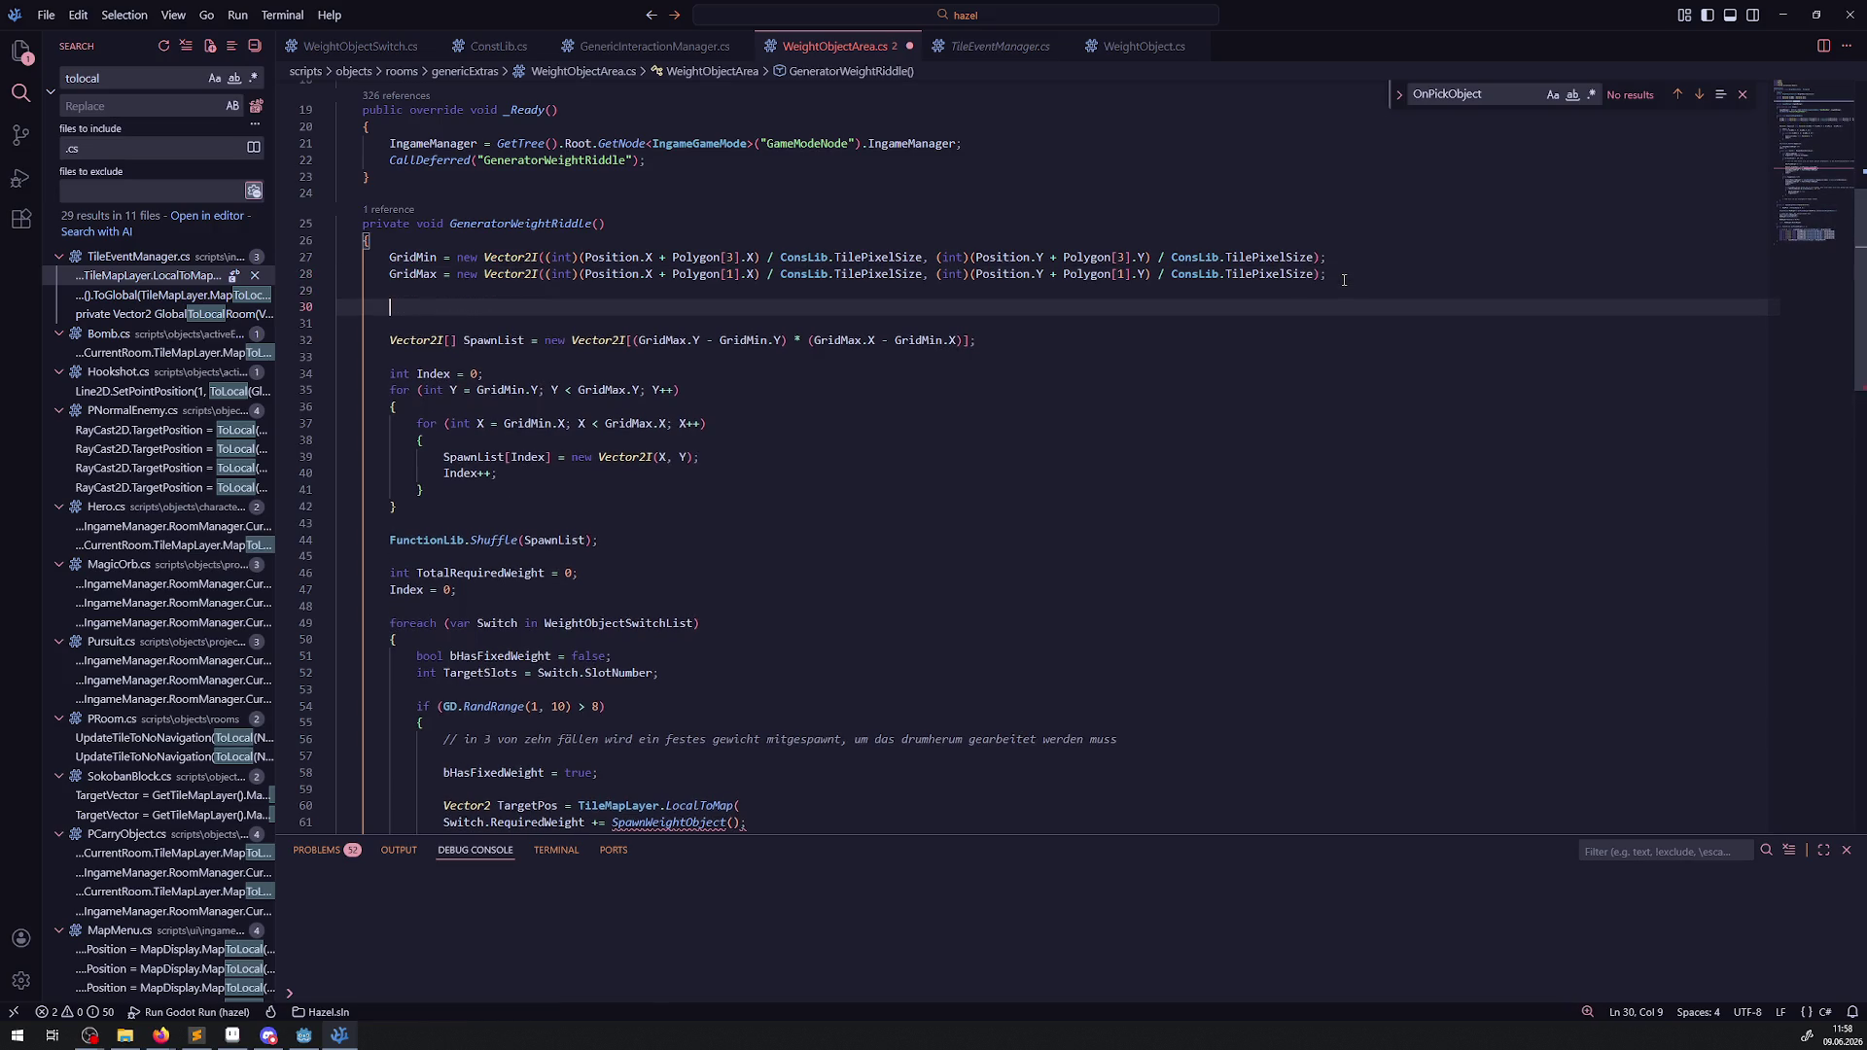
text(PRoom )
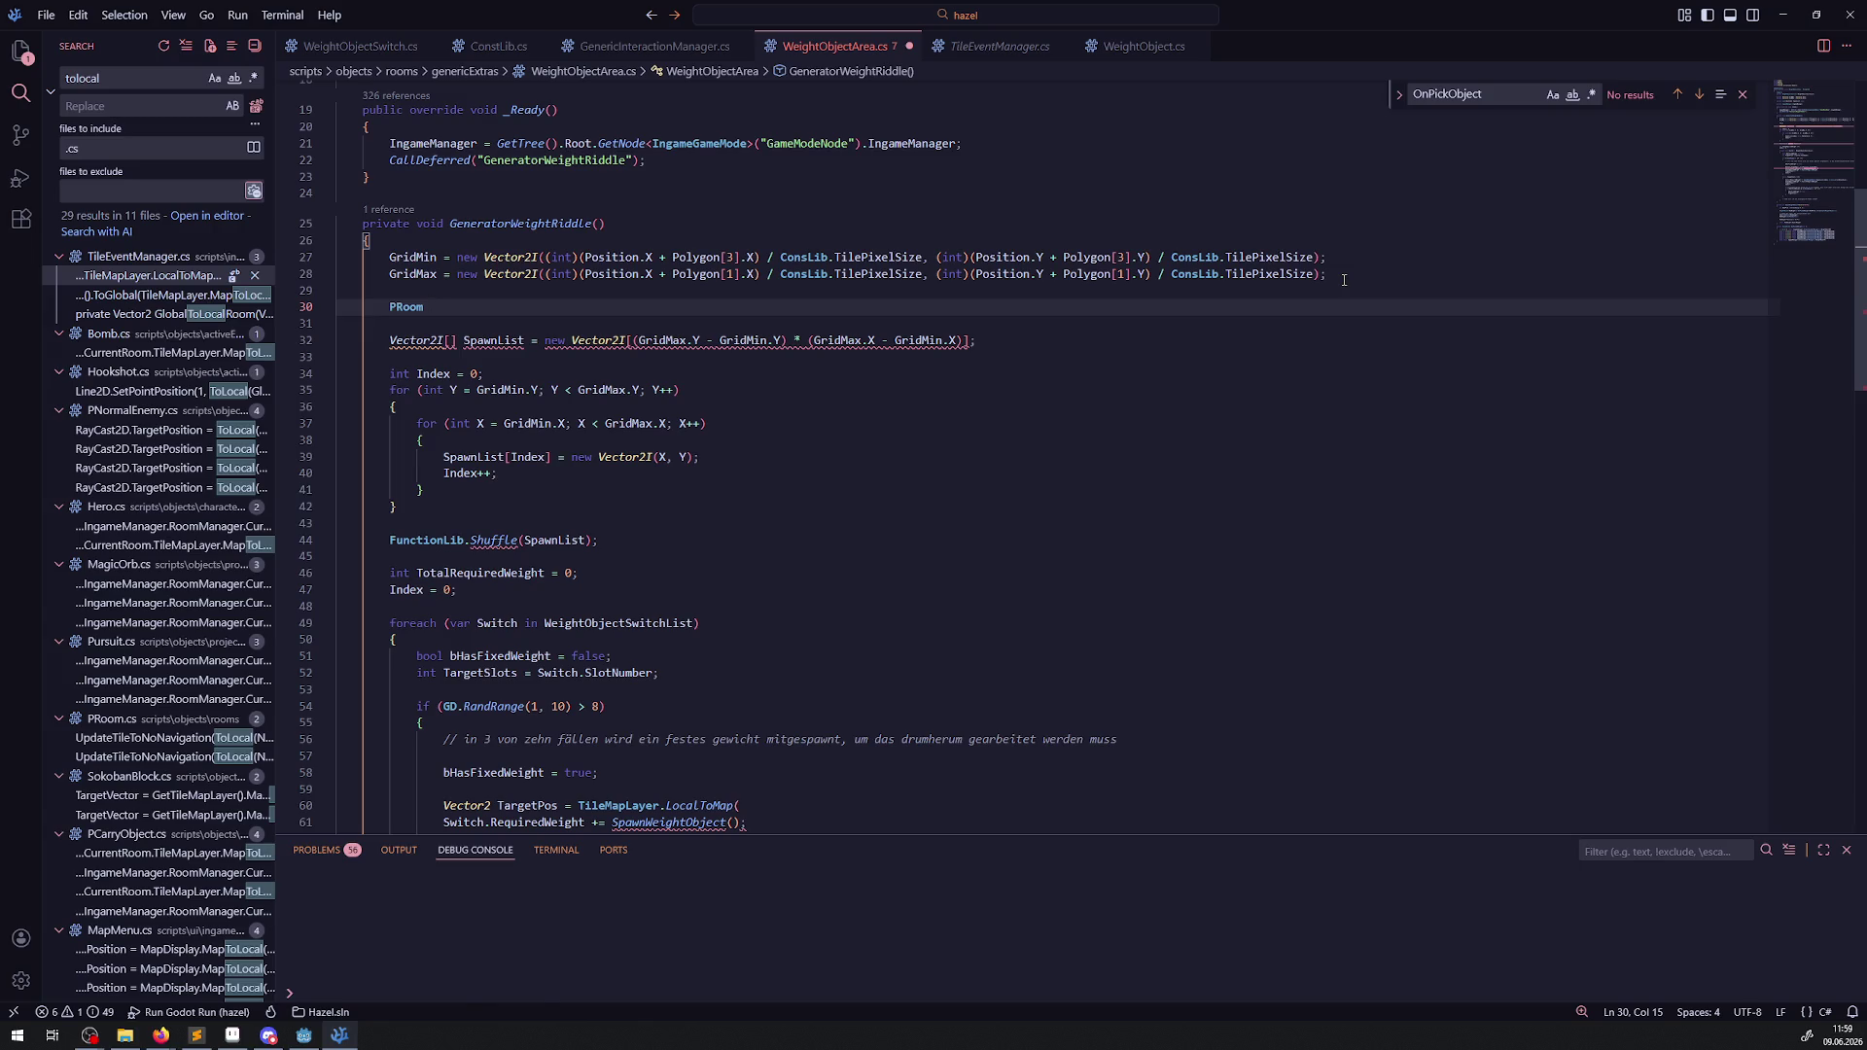
text(Room = Owner as PR)
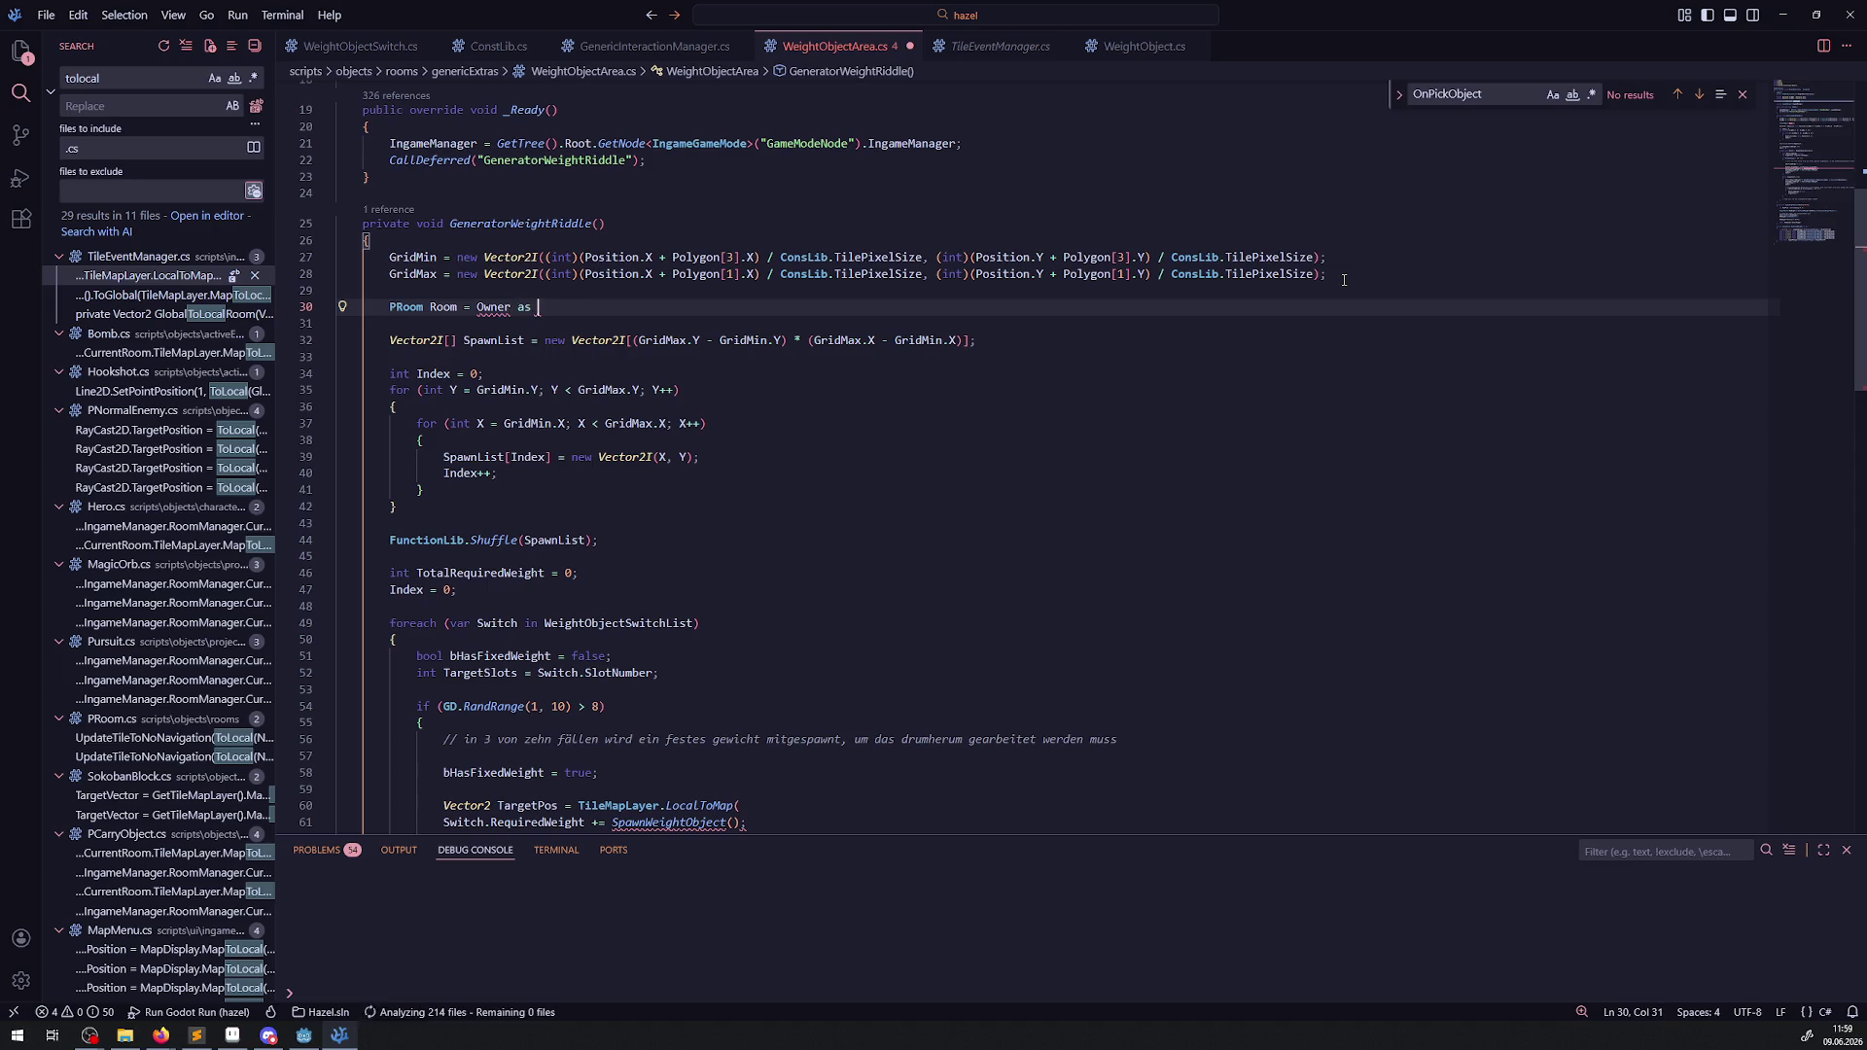
text(oo)
key(Tab)
text(;)
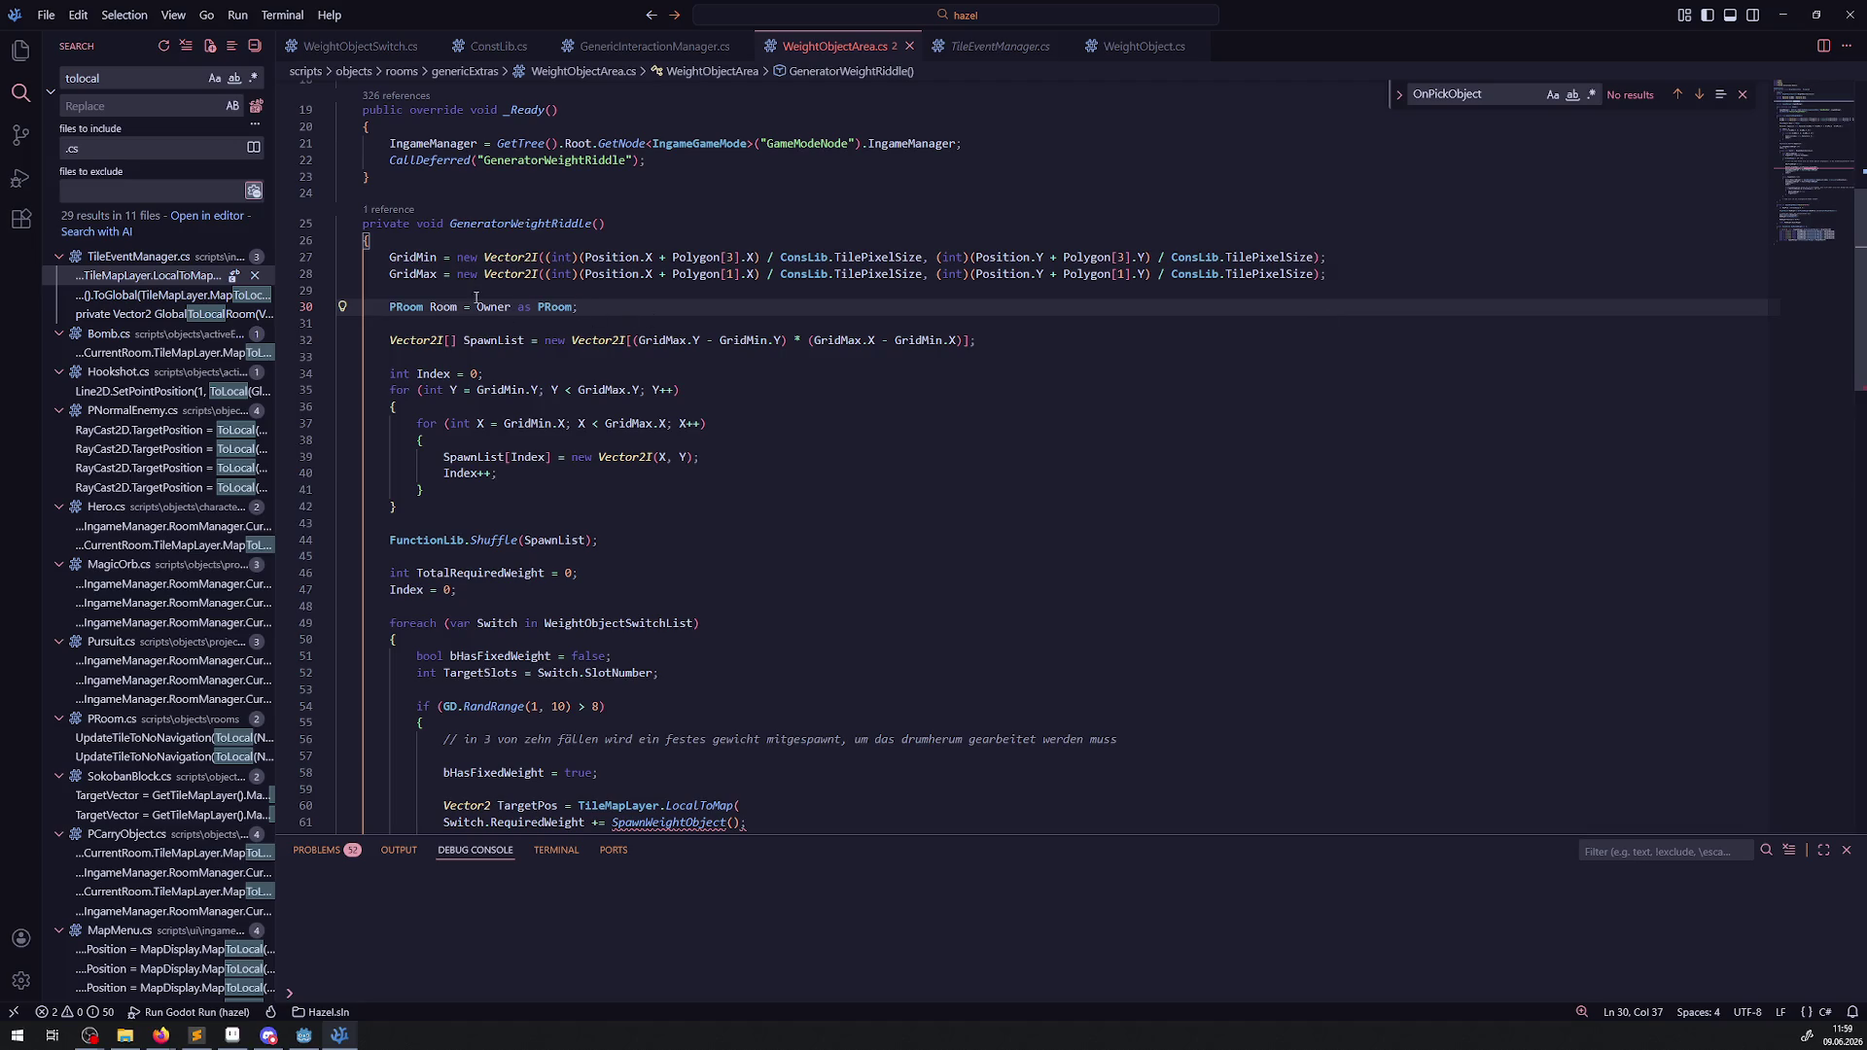
double_click(444, 306)
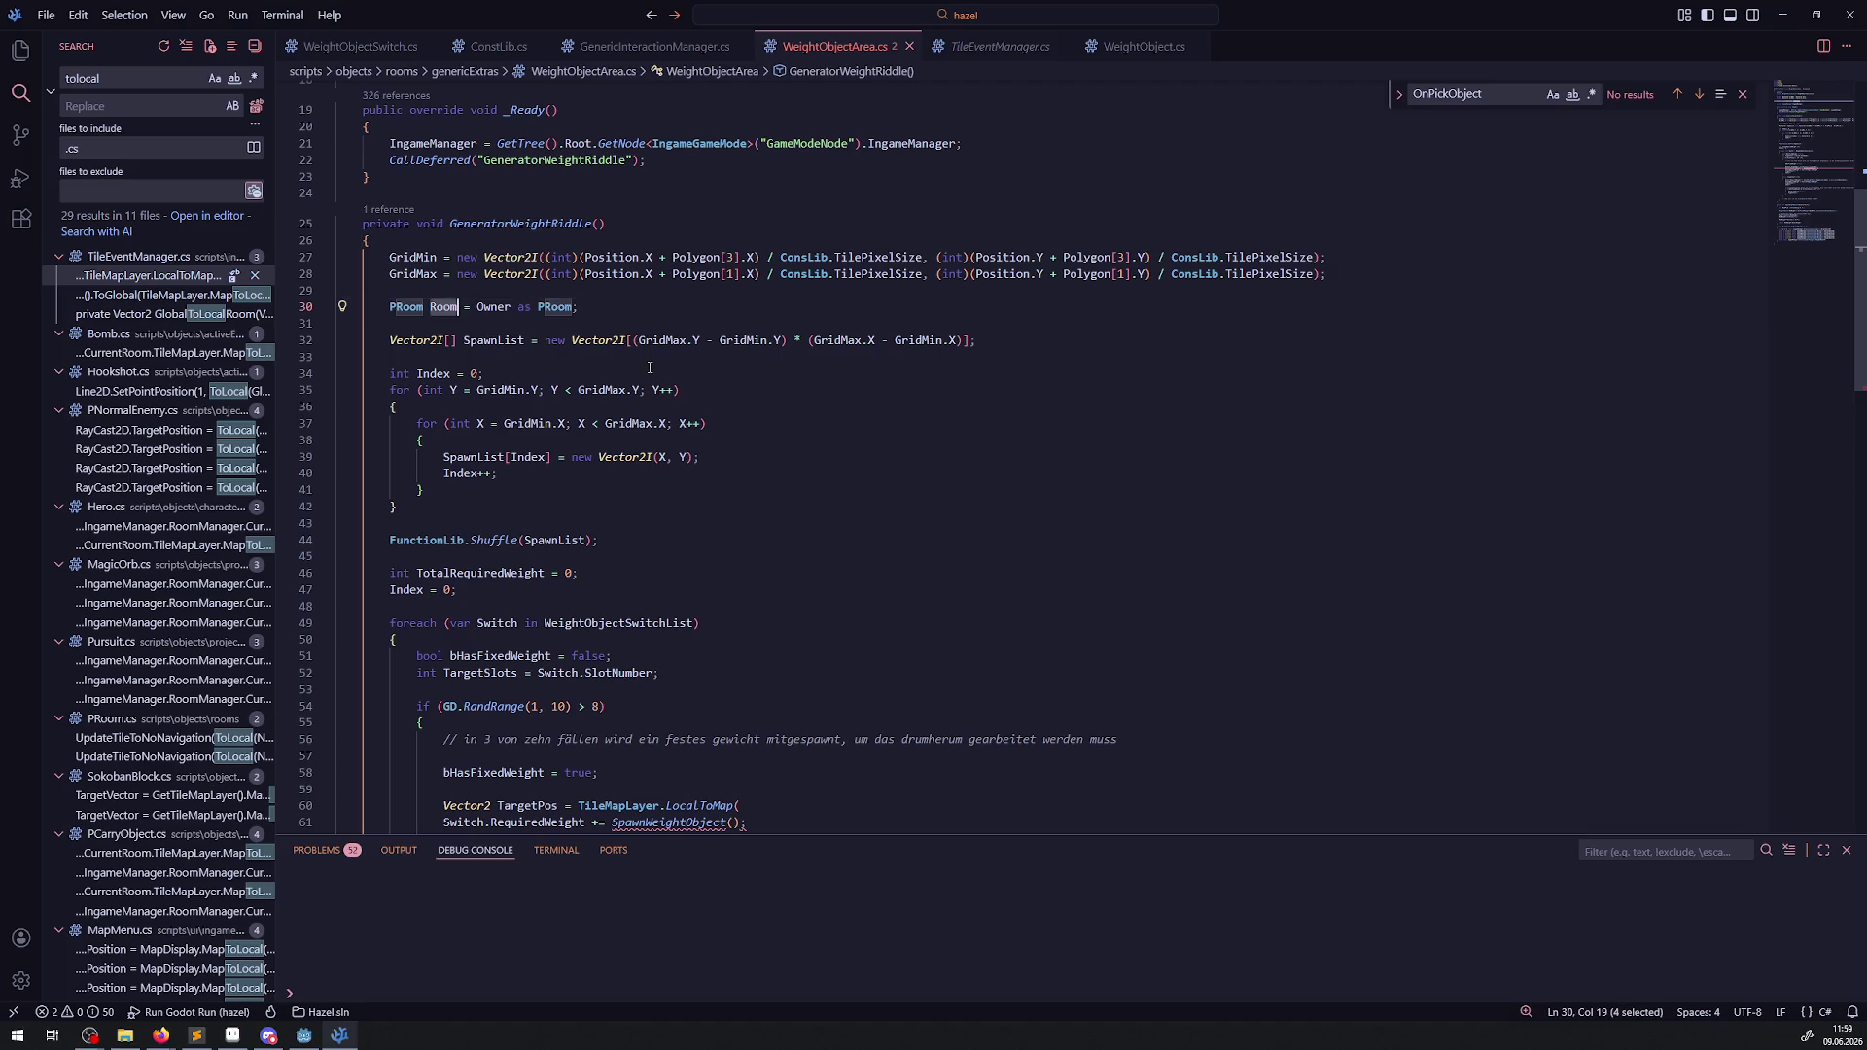
click(443, 306)
double_click(444, 307)
Make the TargetPos line call Room.TileMapLayer.LocalToMap() and save.
key(ctrl+shift+e)
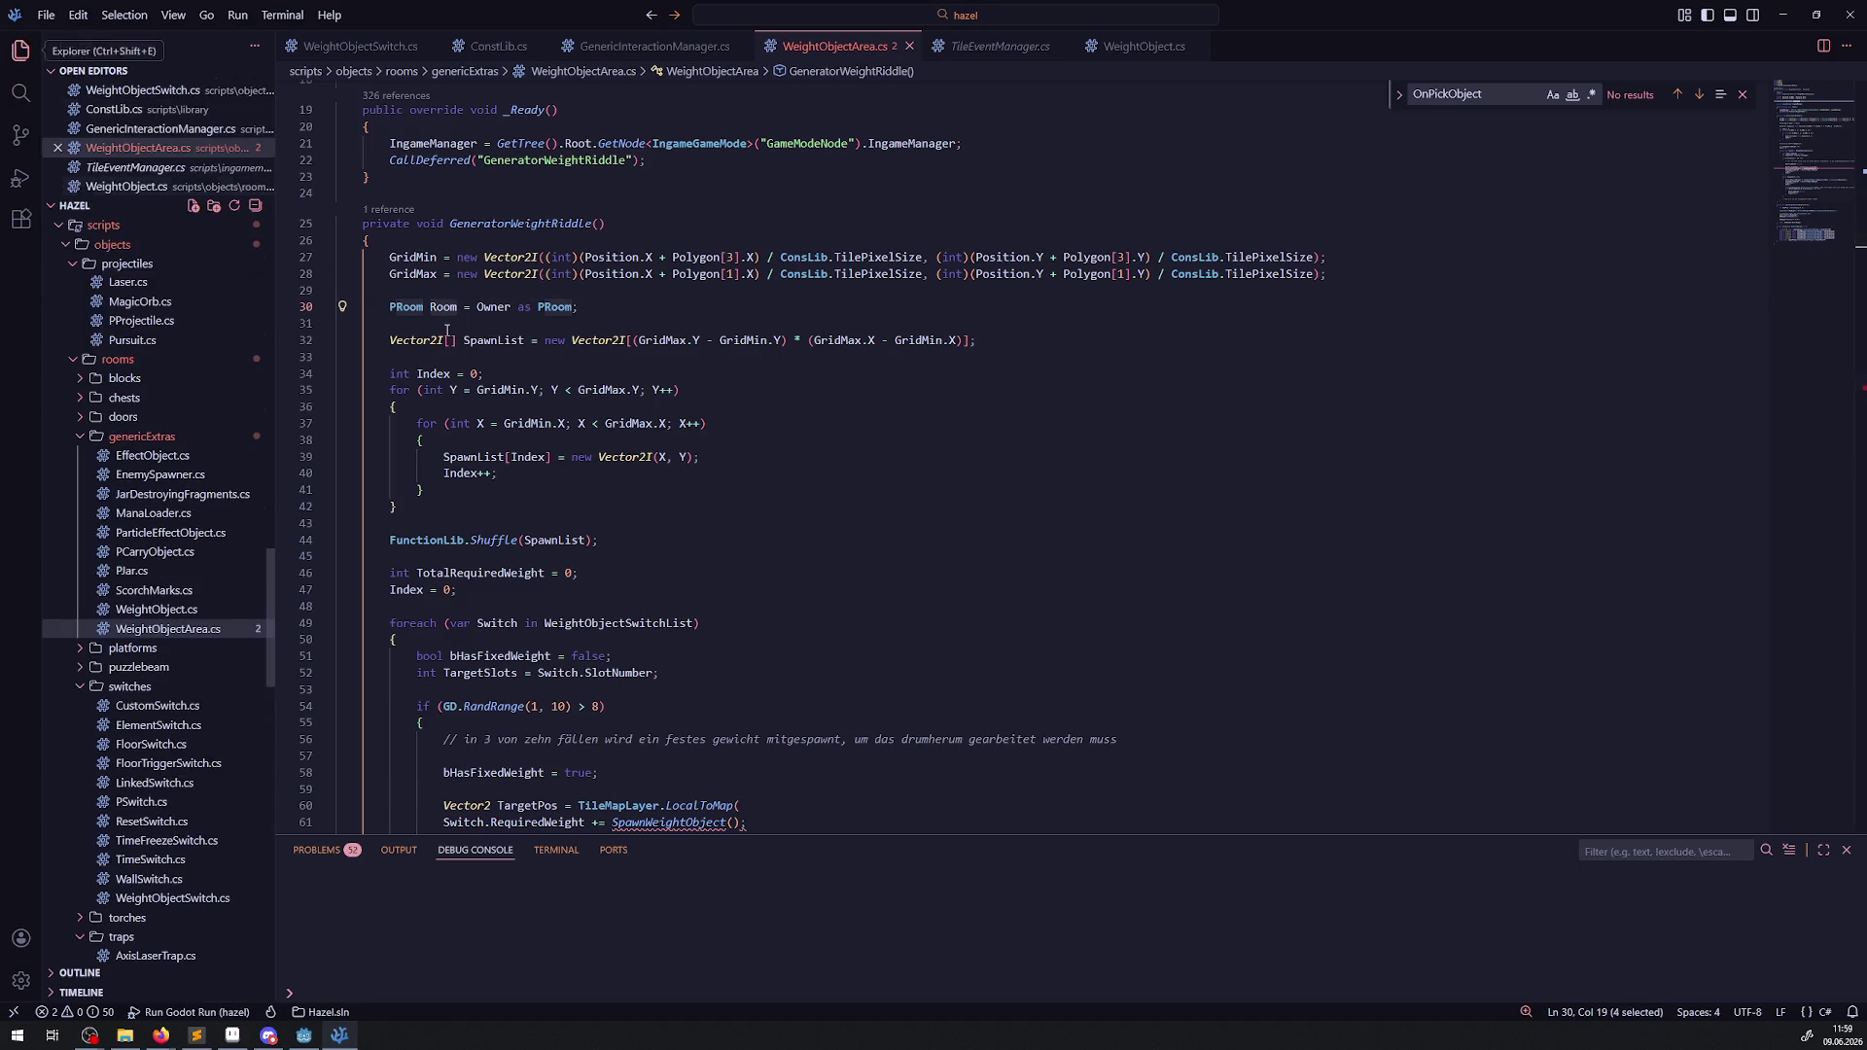
scroll(532, 340, down, 3)
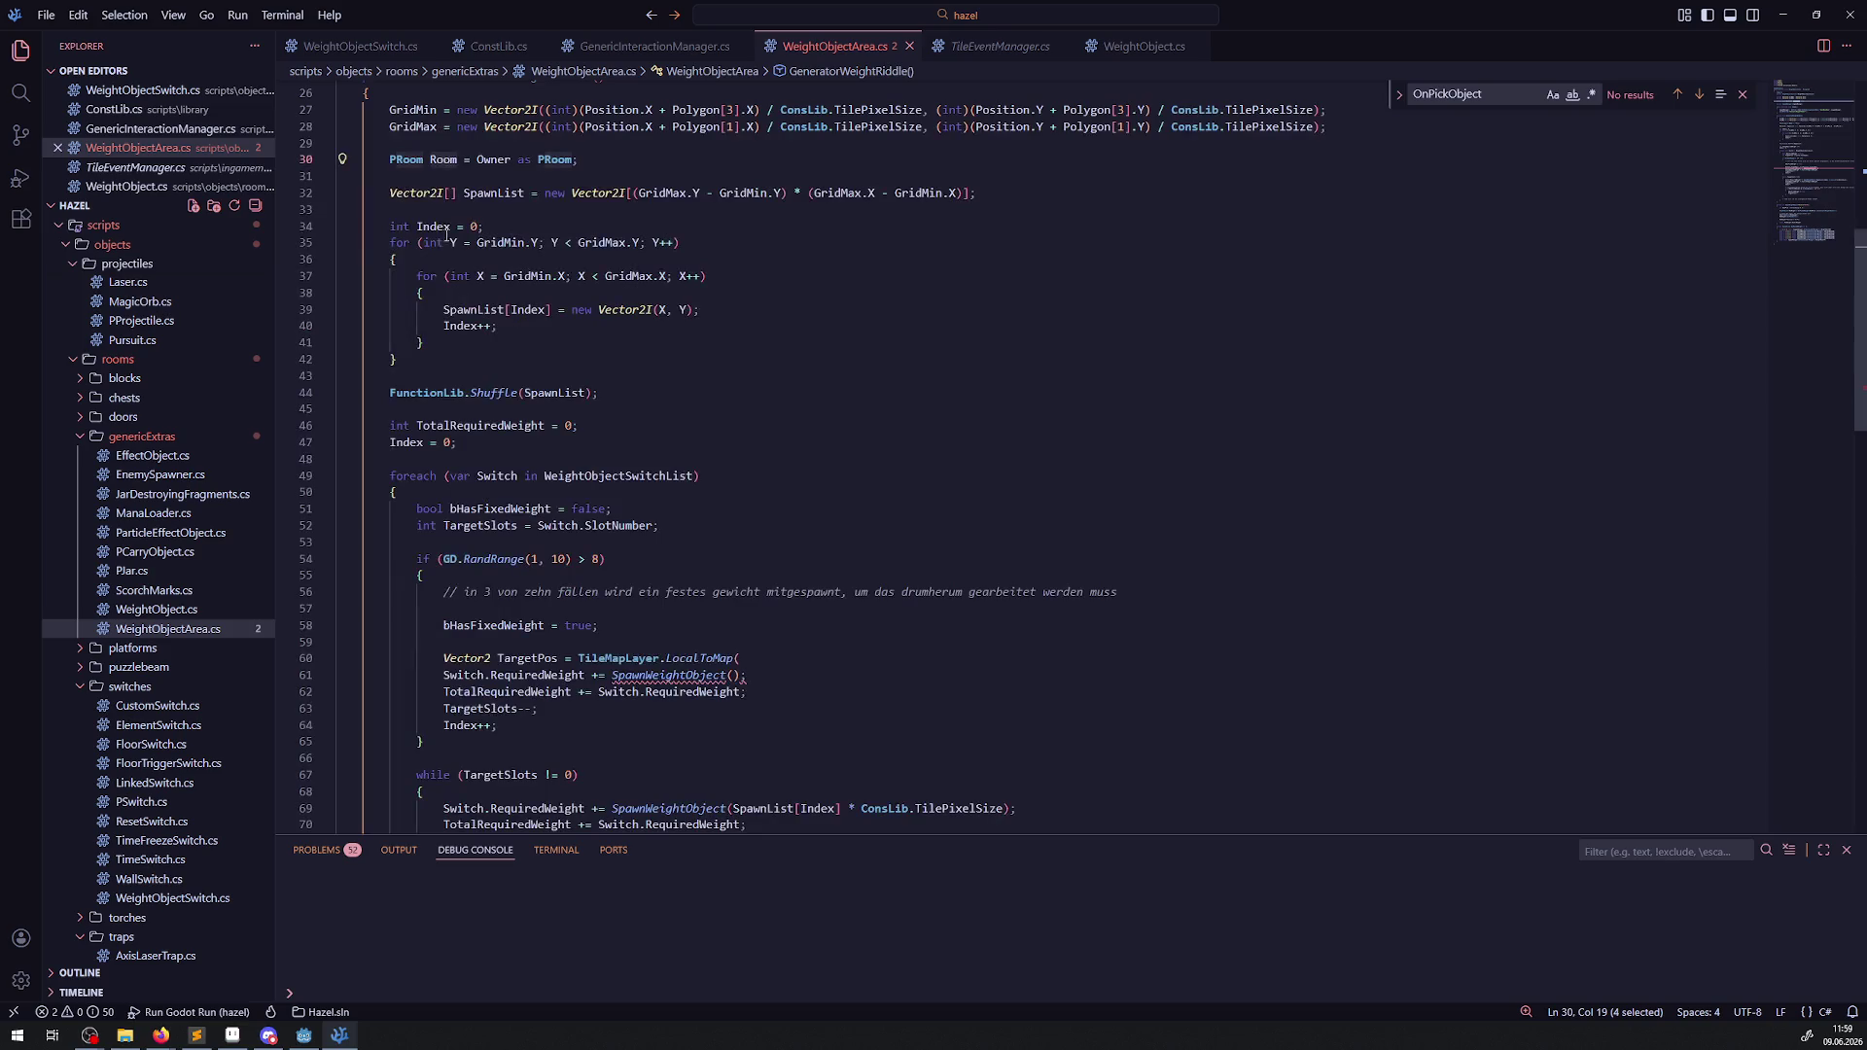
scroll(616, 629, down, 5)
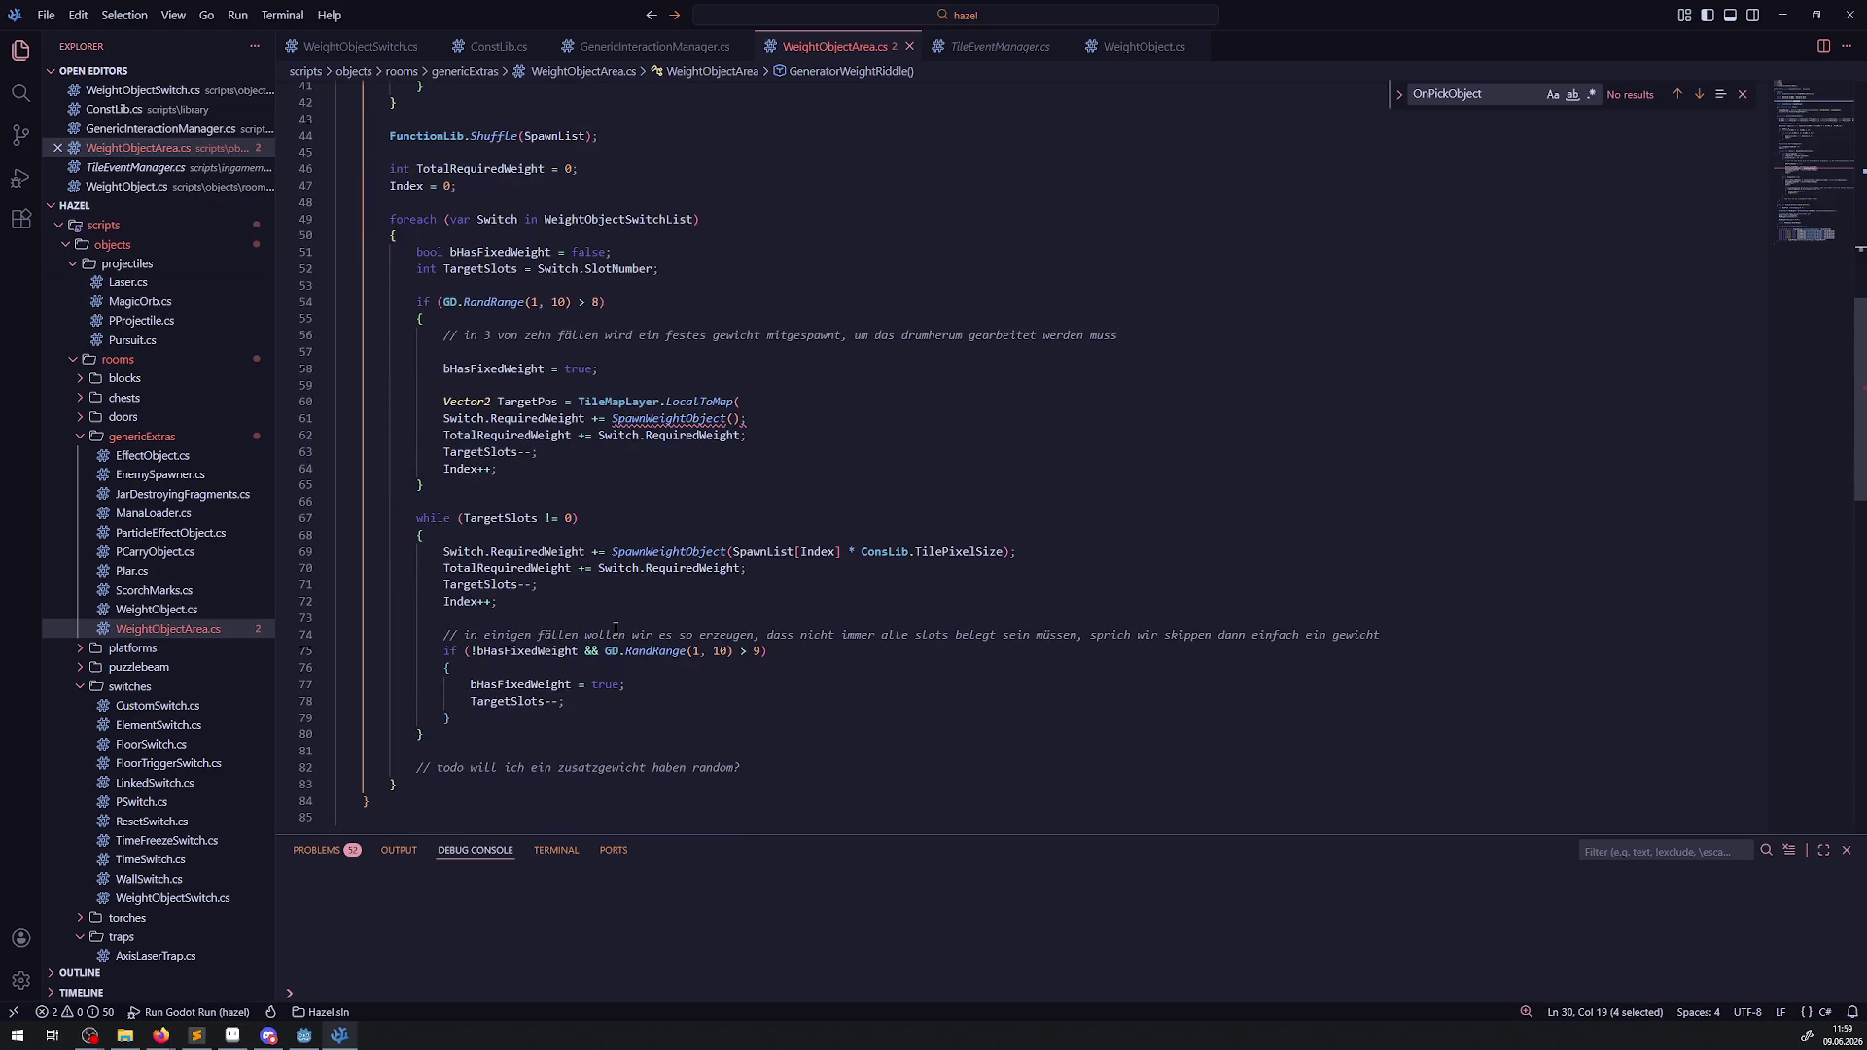
scroll(517, 601, down, 4)
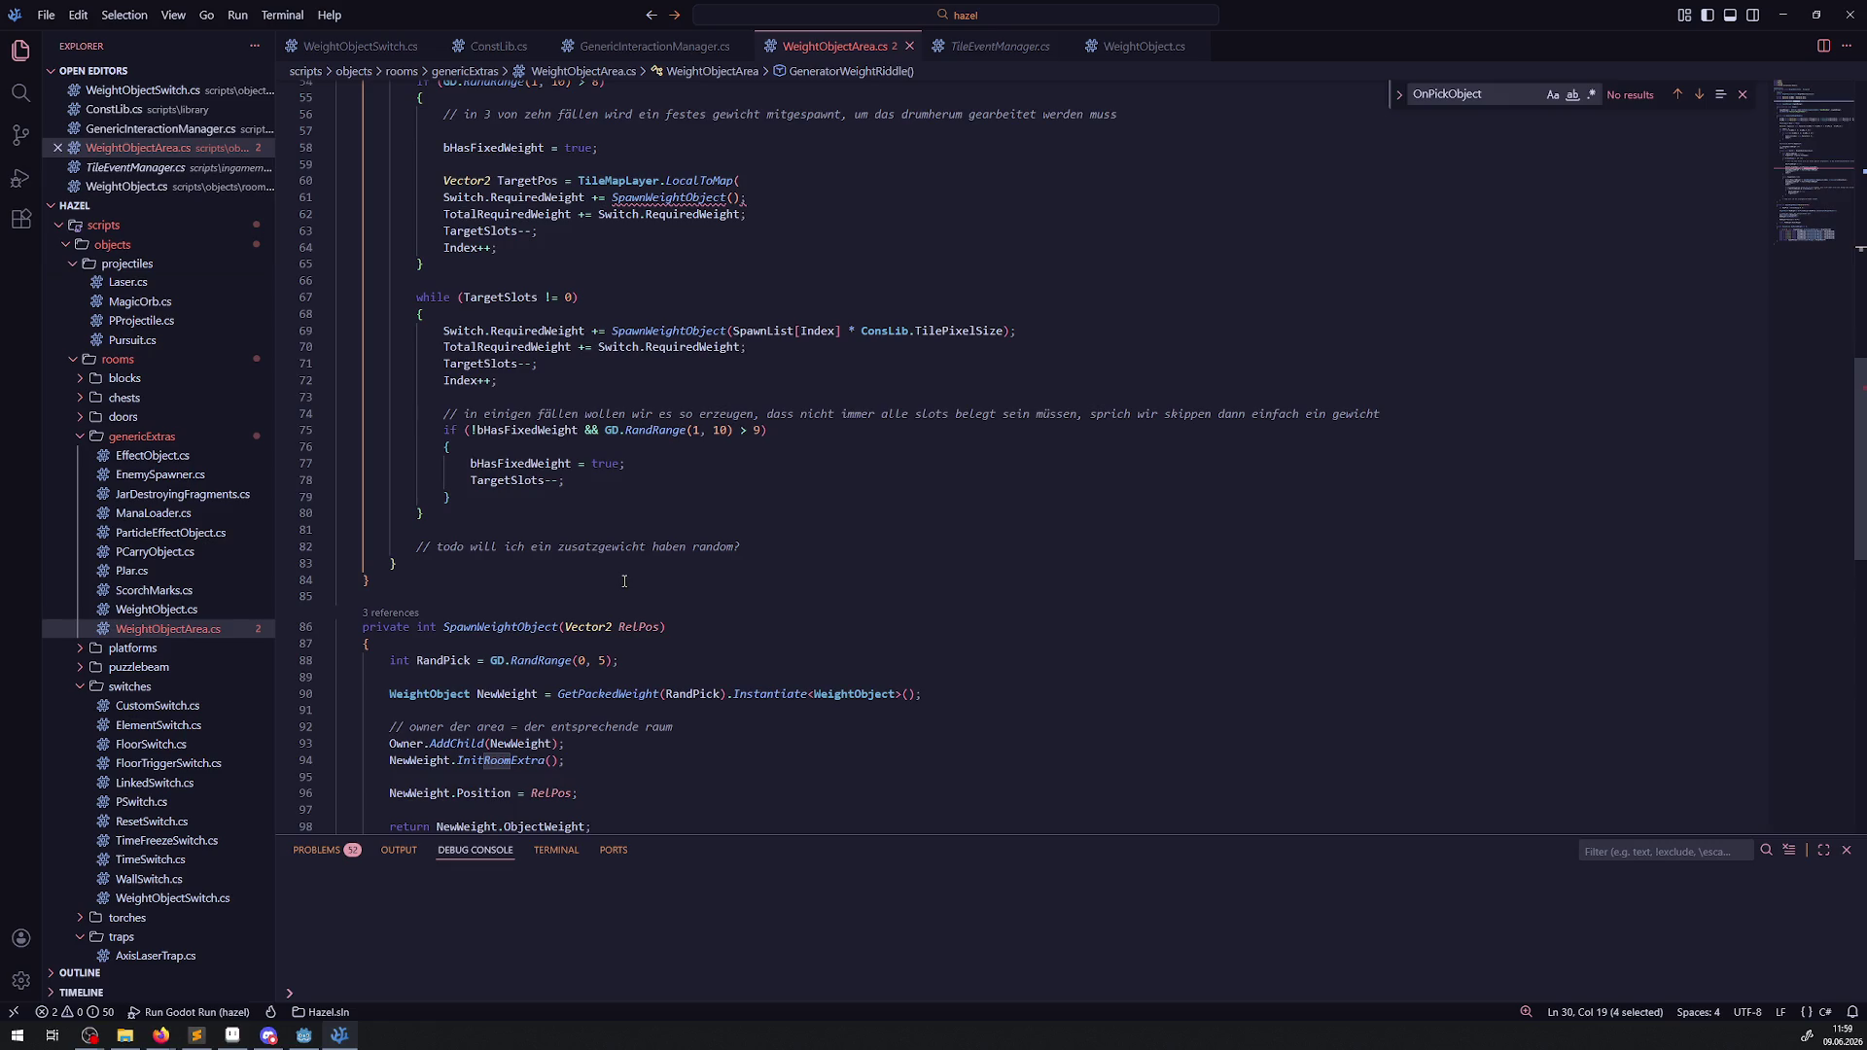
double_click(406, 743)
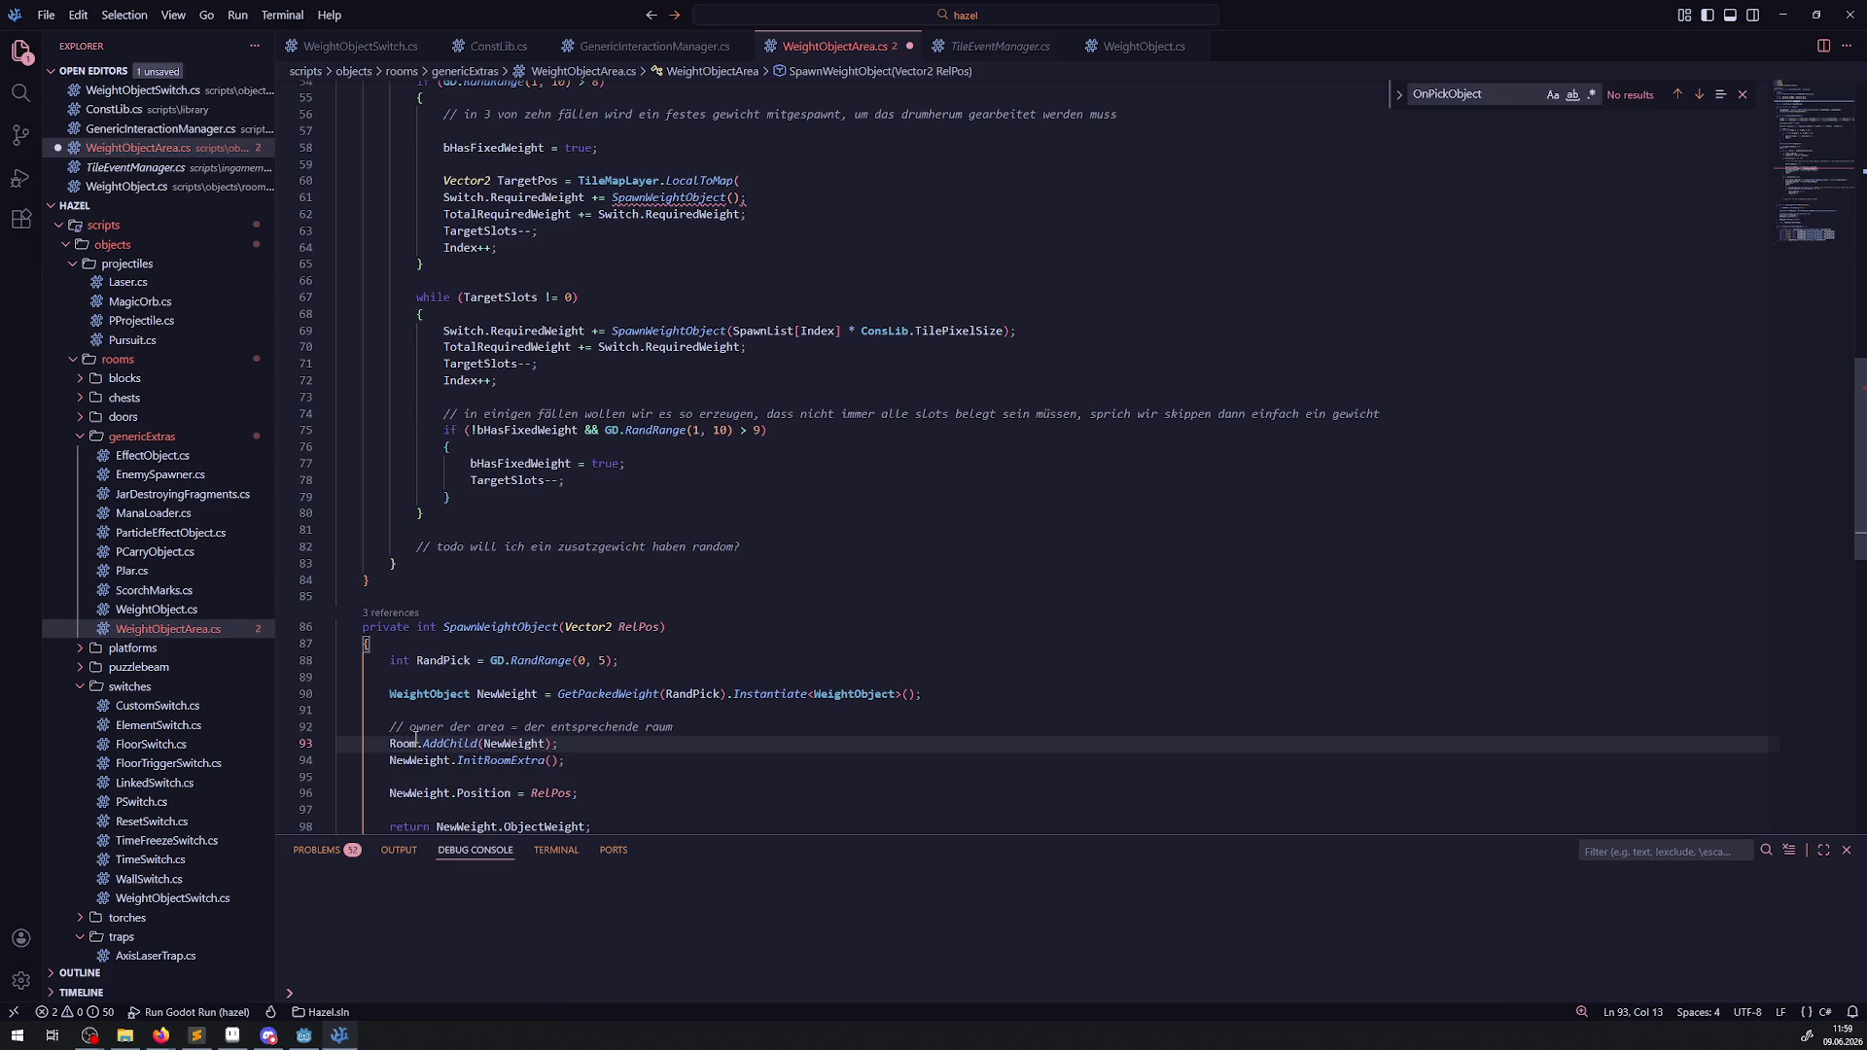
scroll(635, 505, up, 6)
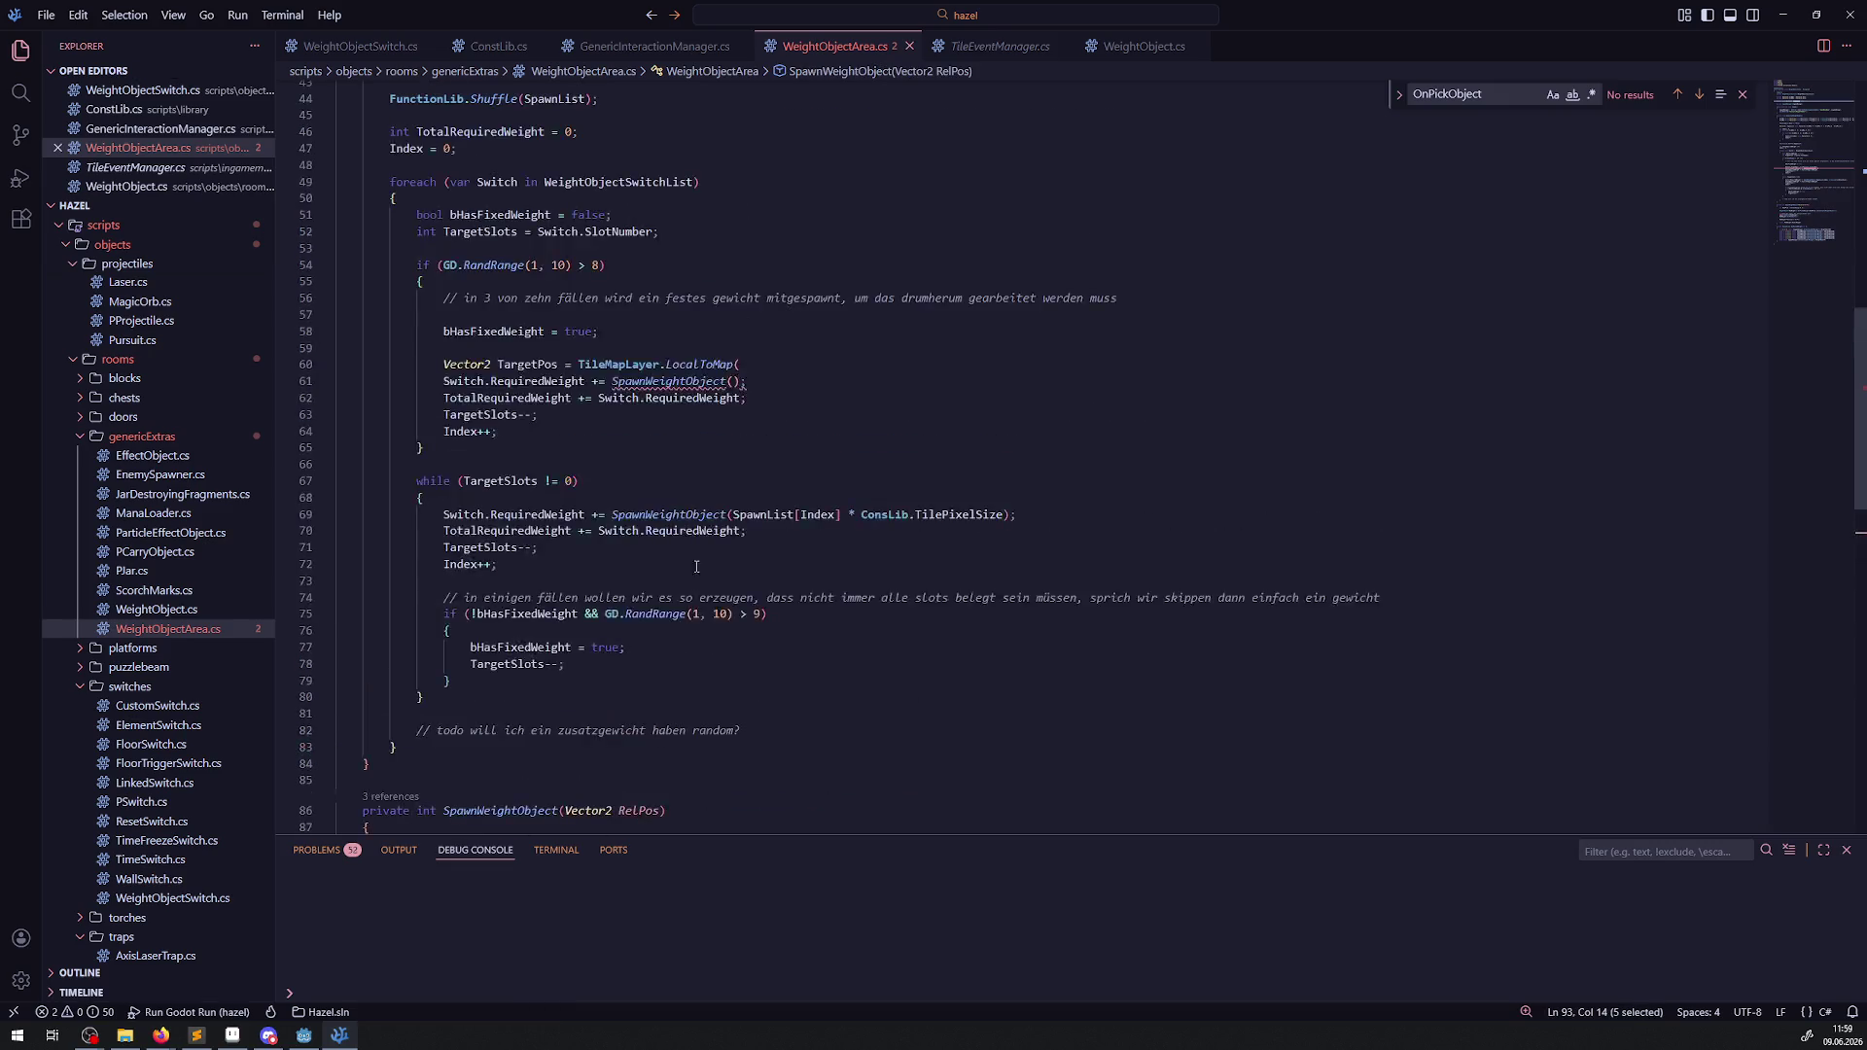
click(578, 512)
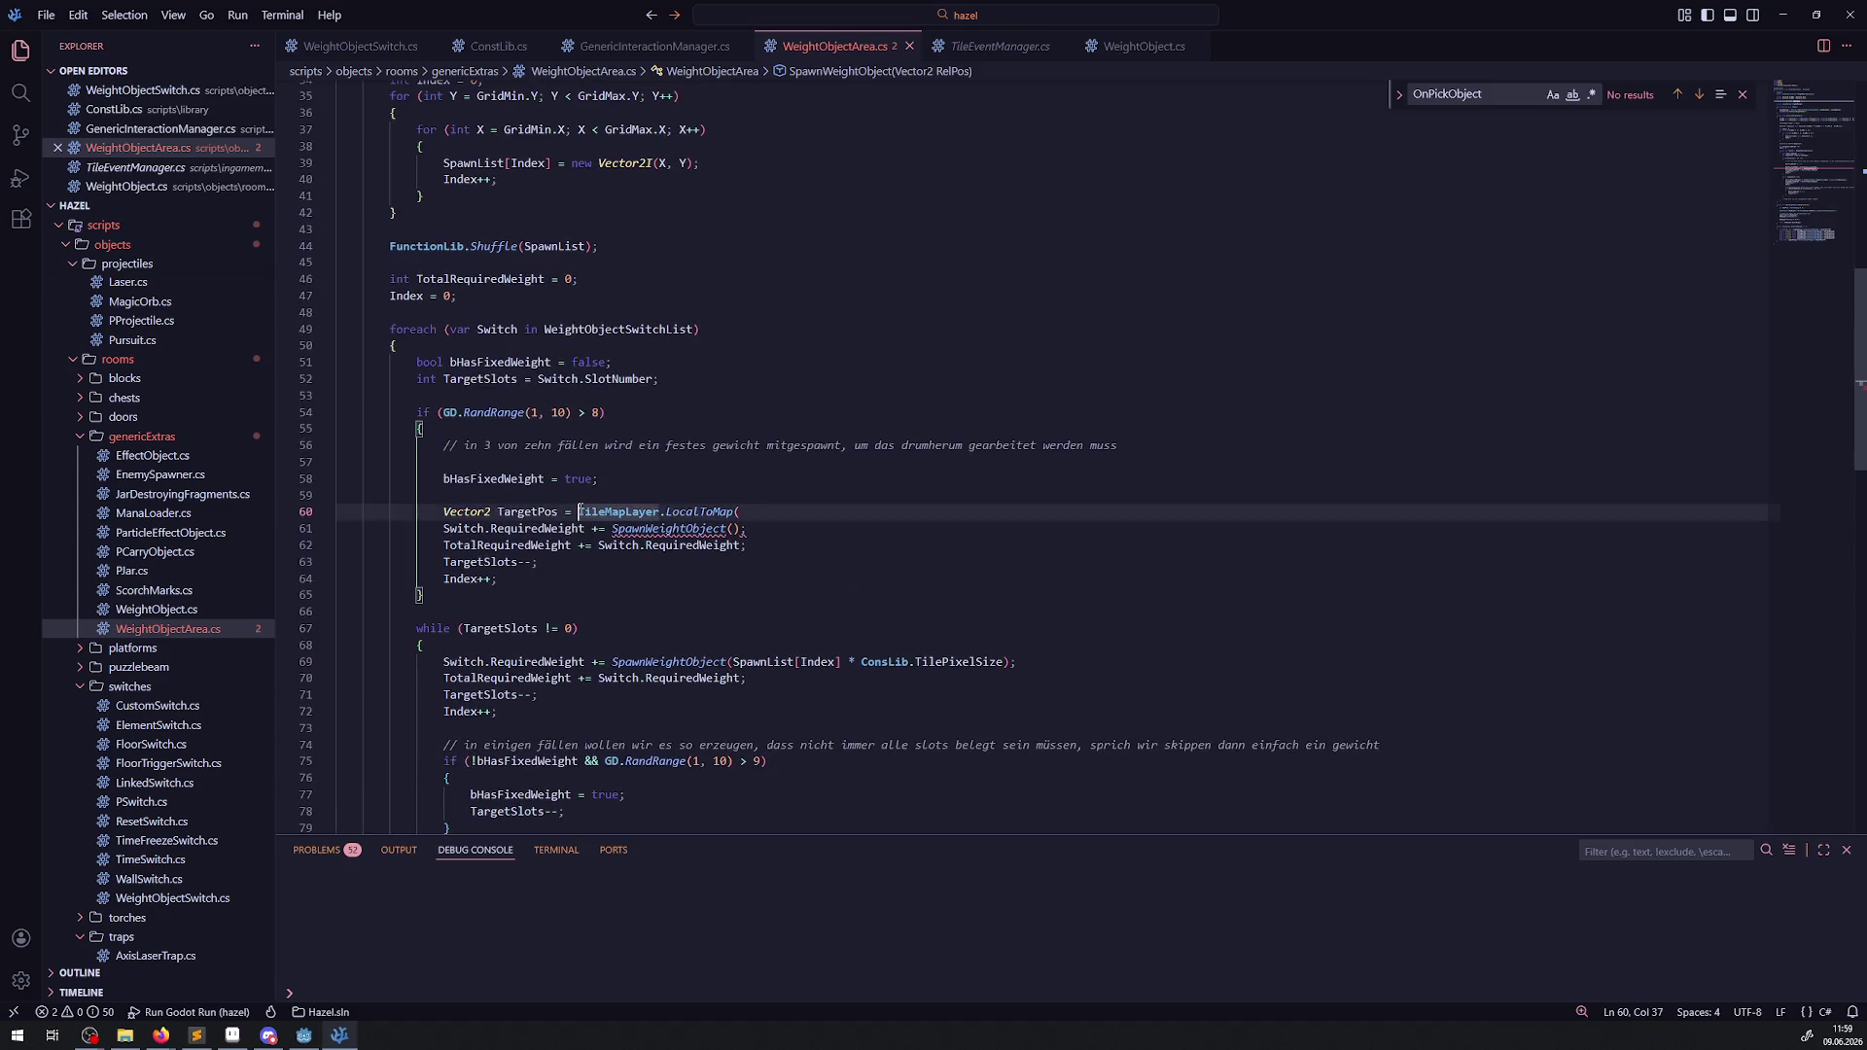
text(Room.)
click(785, 518)
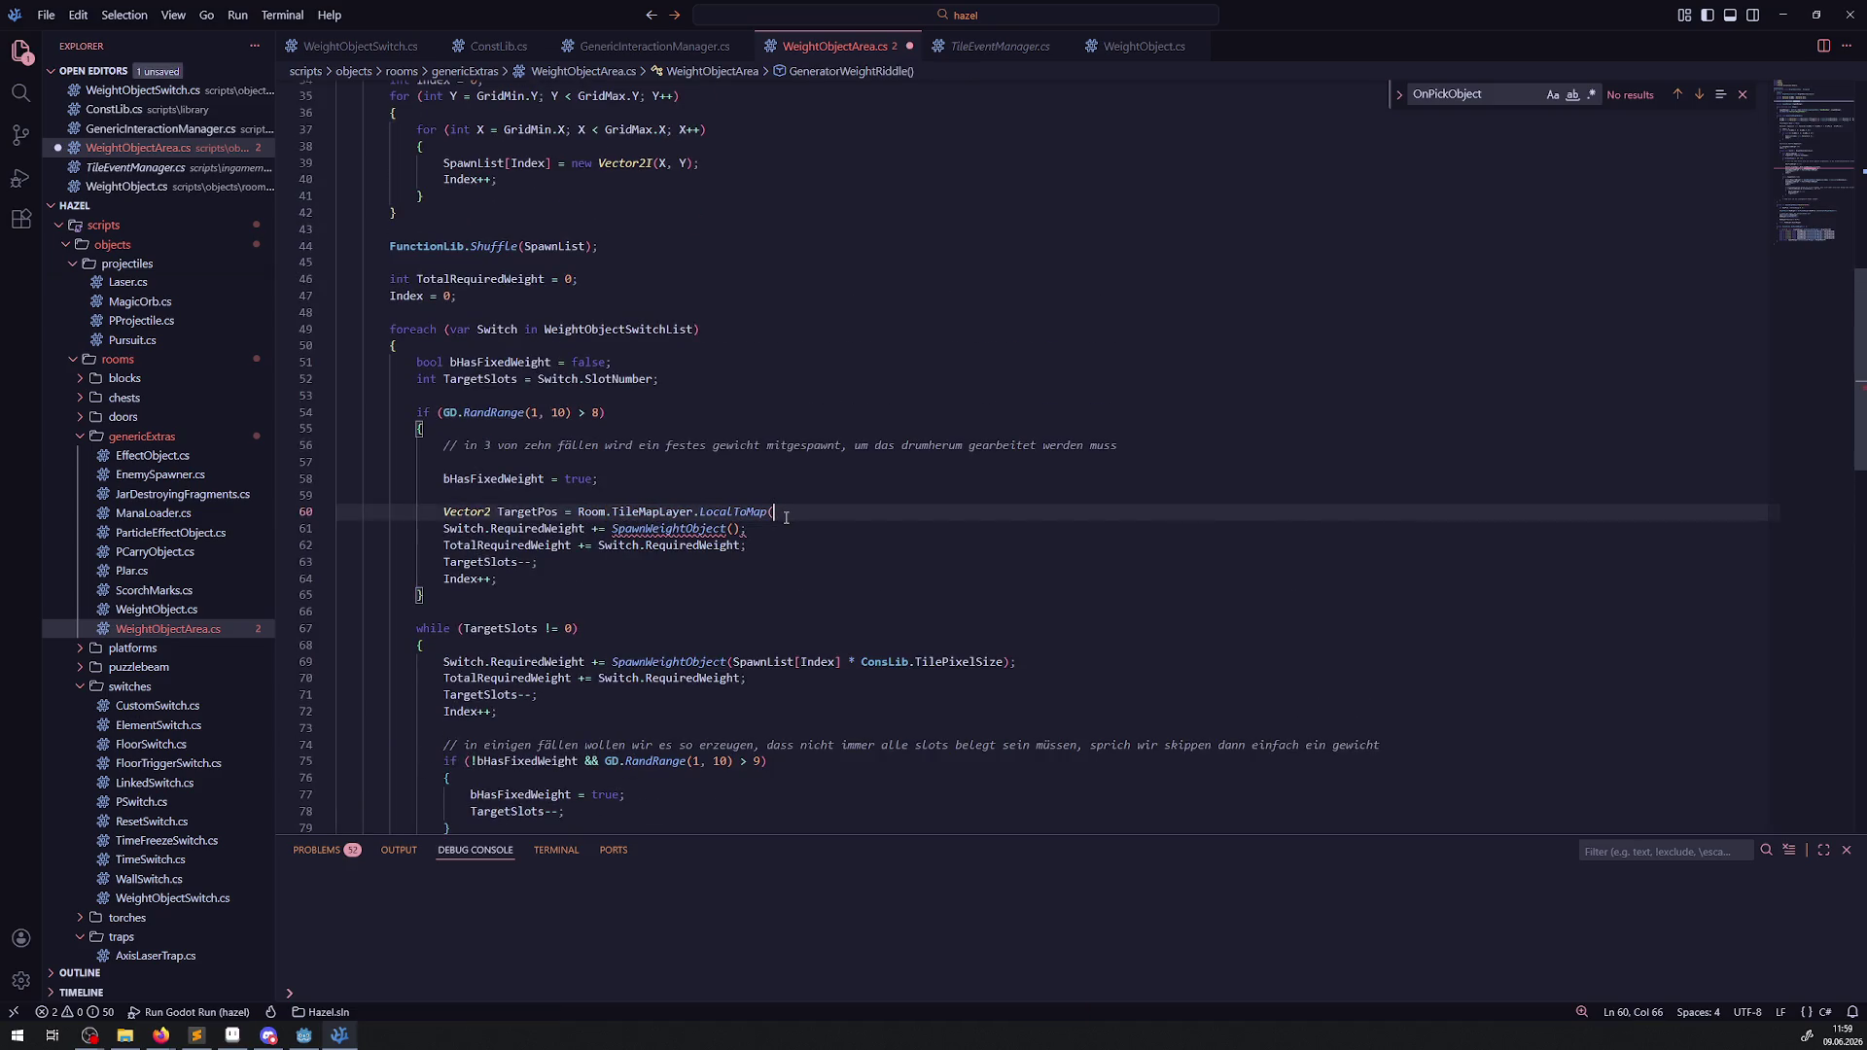
text();)
key(ctrl+s)
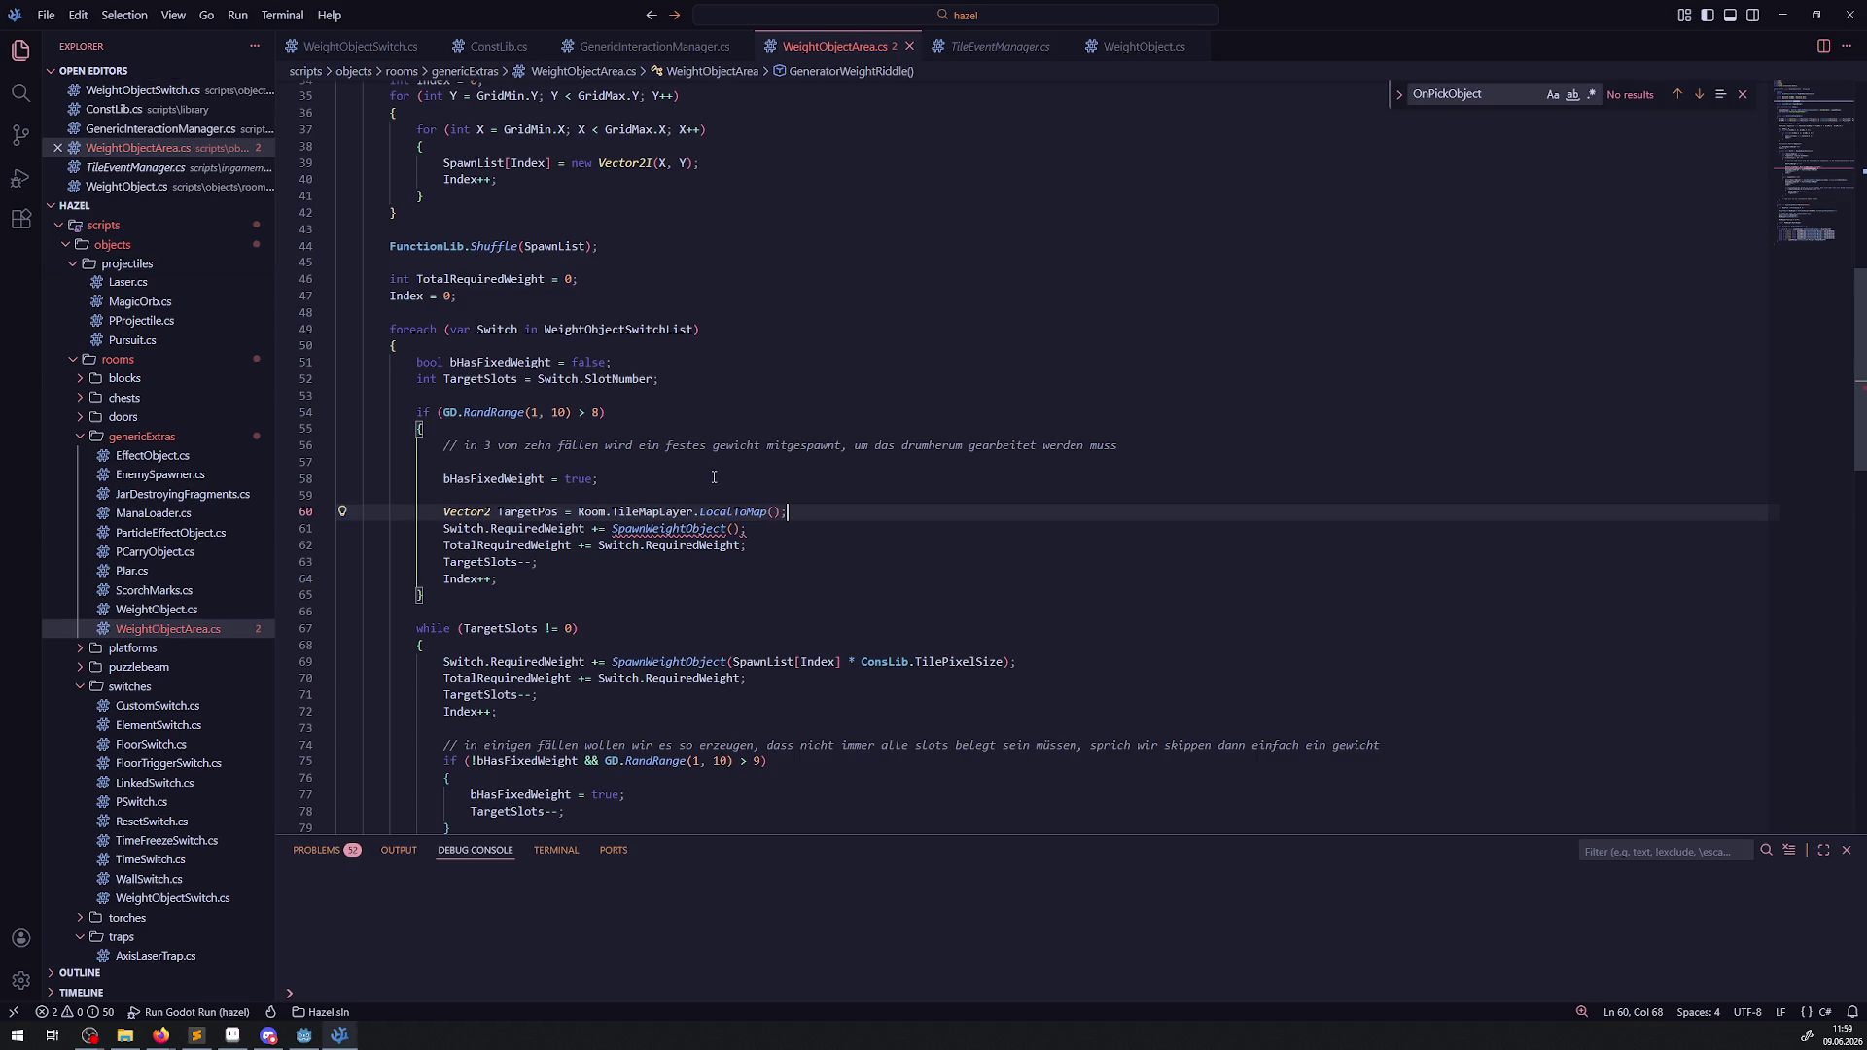
Pass Switch.Position into the LocalToMap call.
double_click(497, 328)
key(ctrl+c)
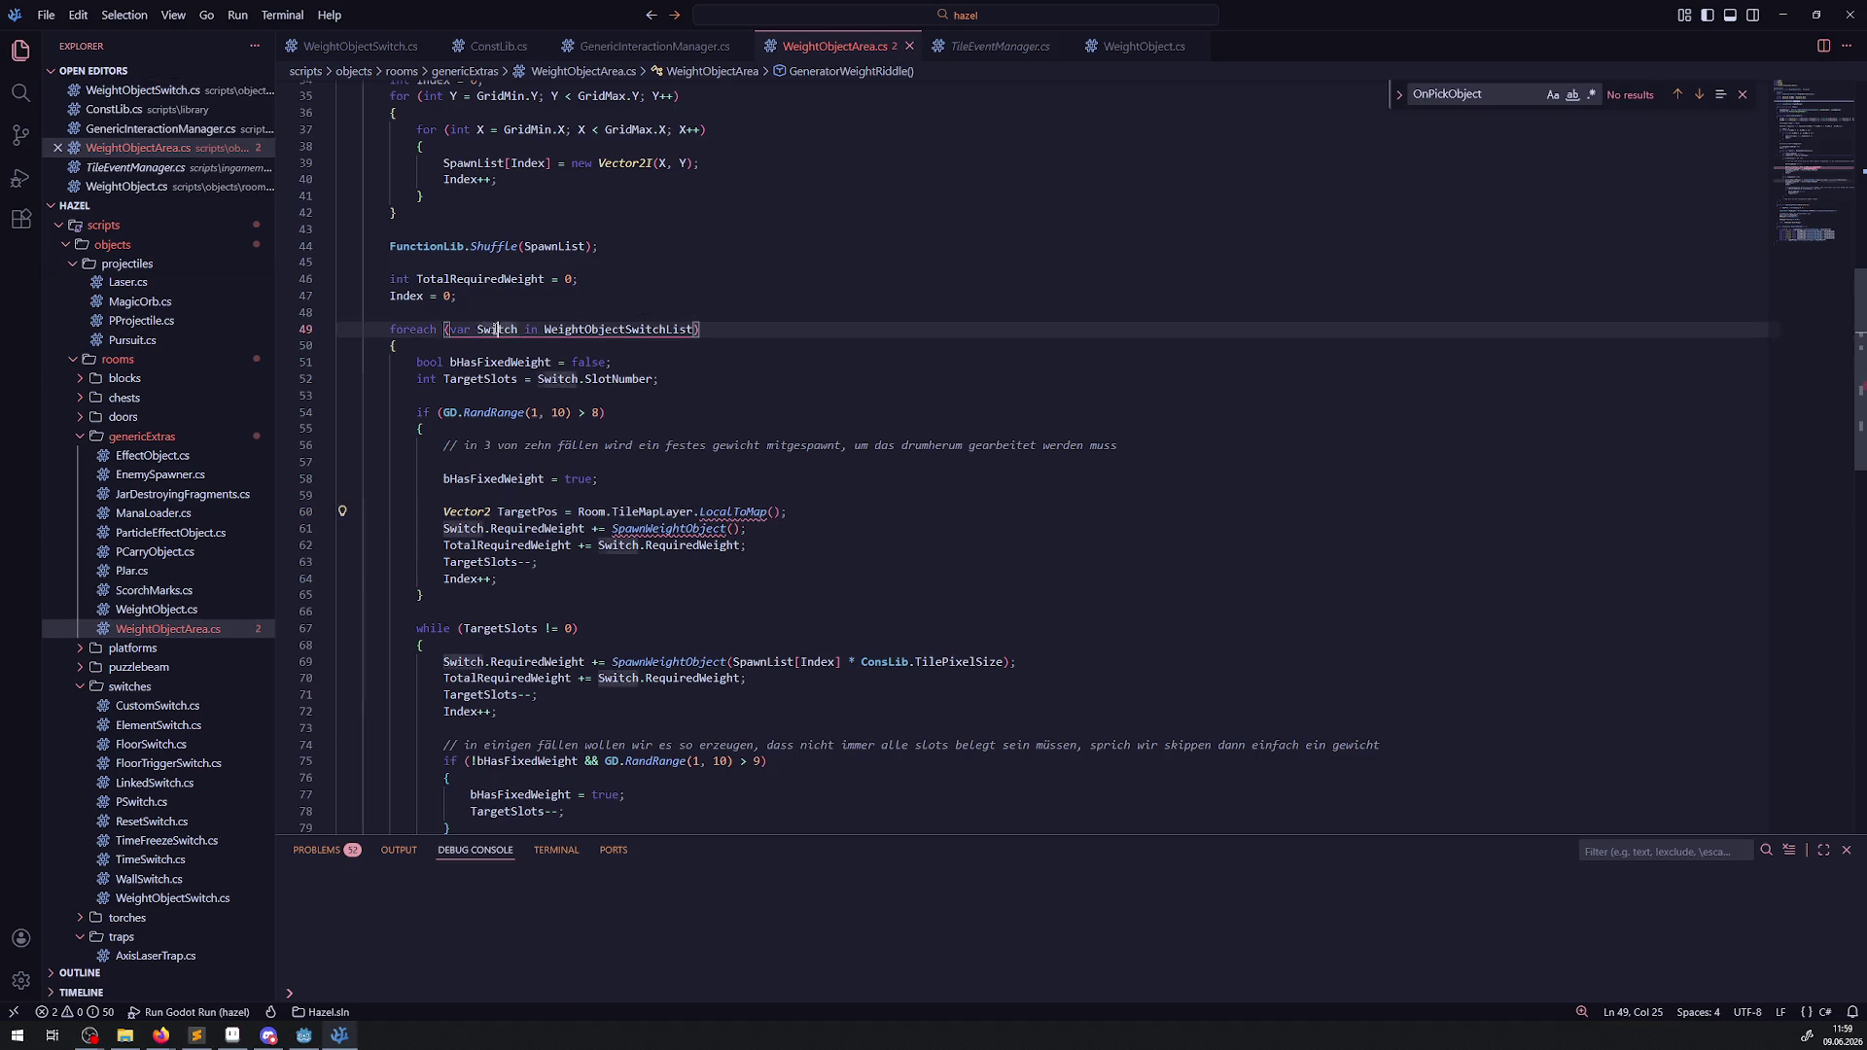
click(771, 513)
key(ctrl+v)
key(ctrl+s)
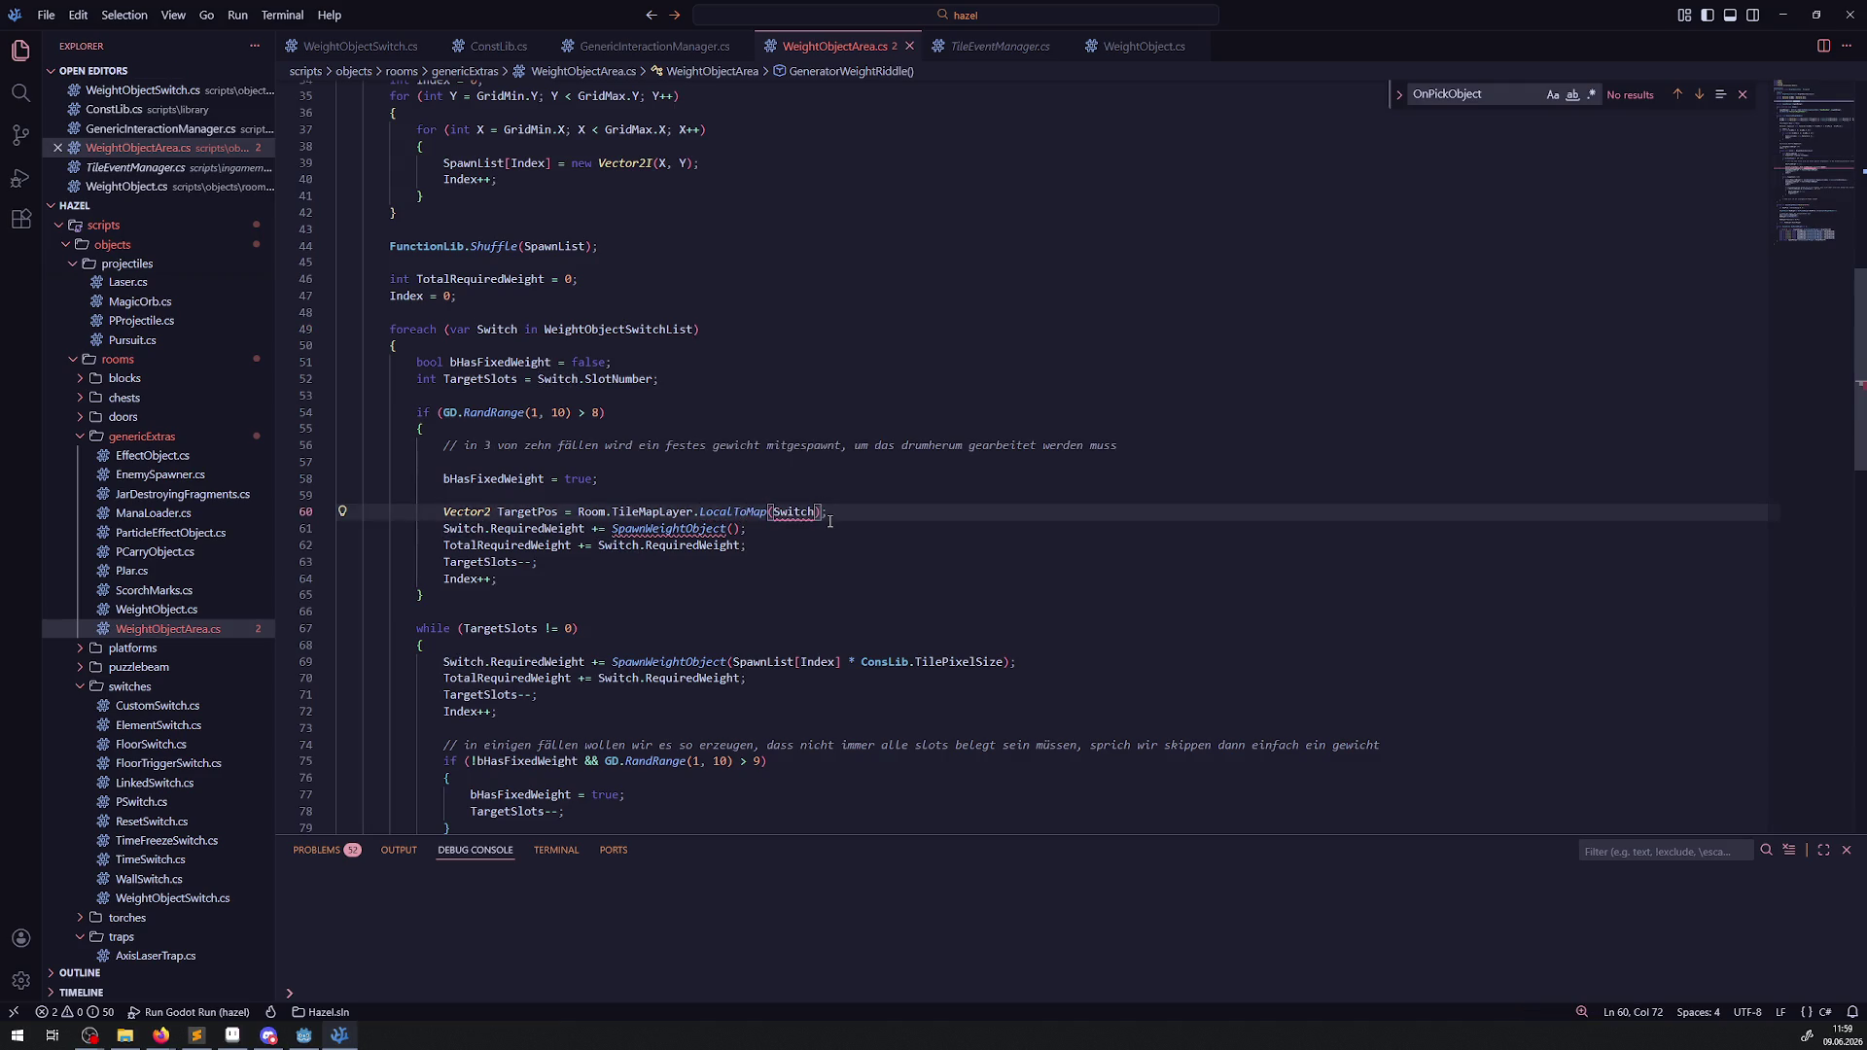
text(.Position)
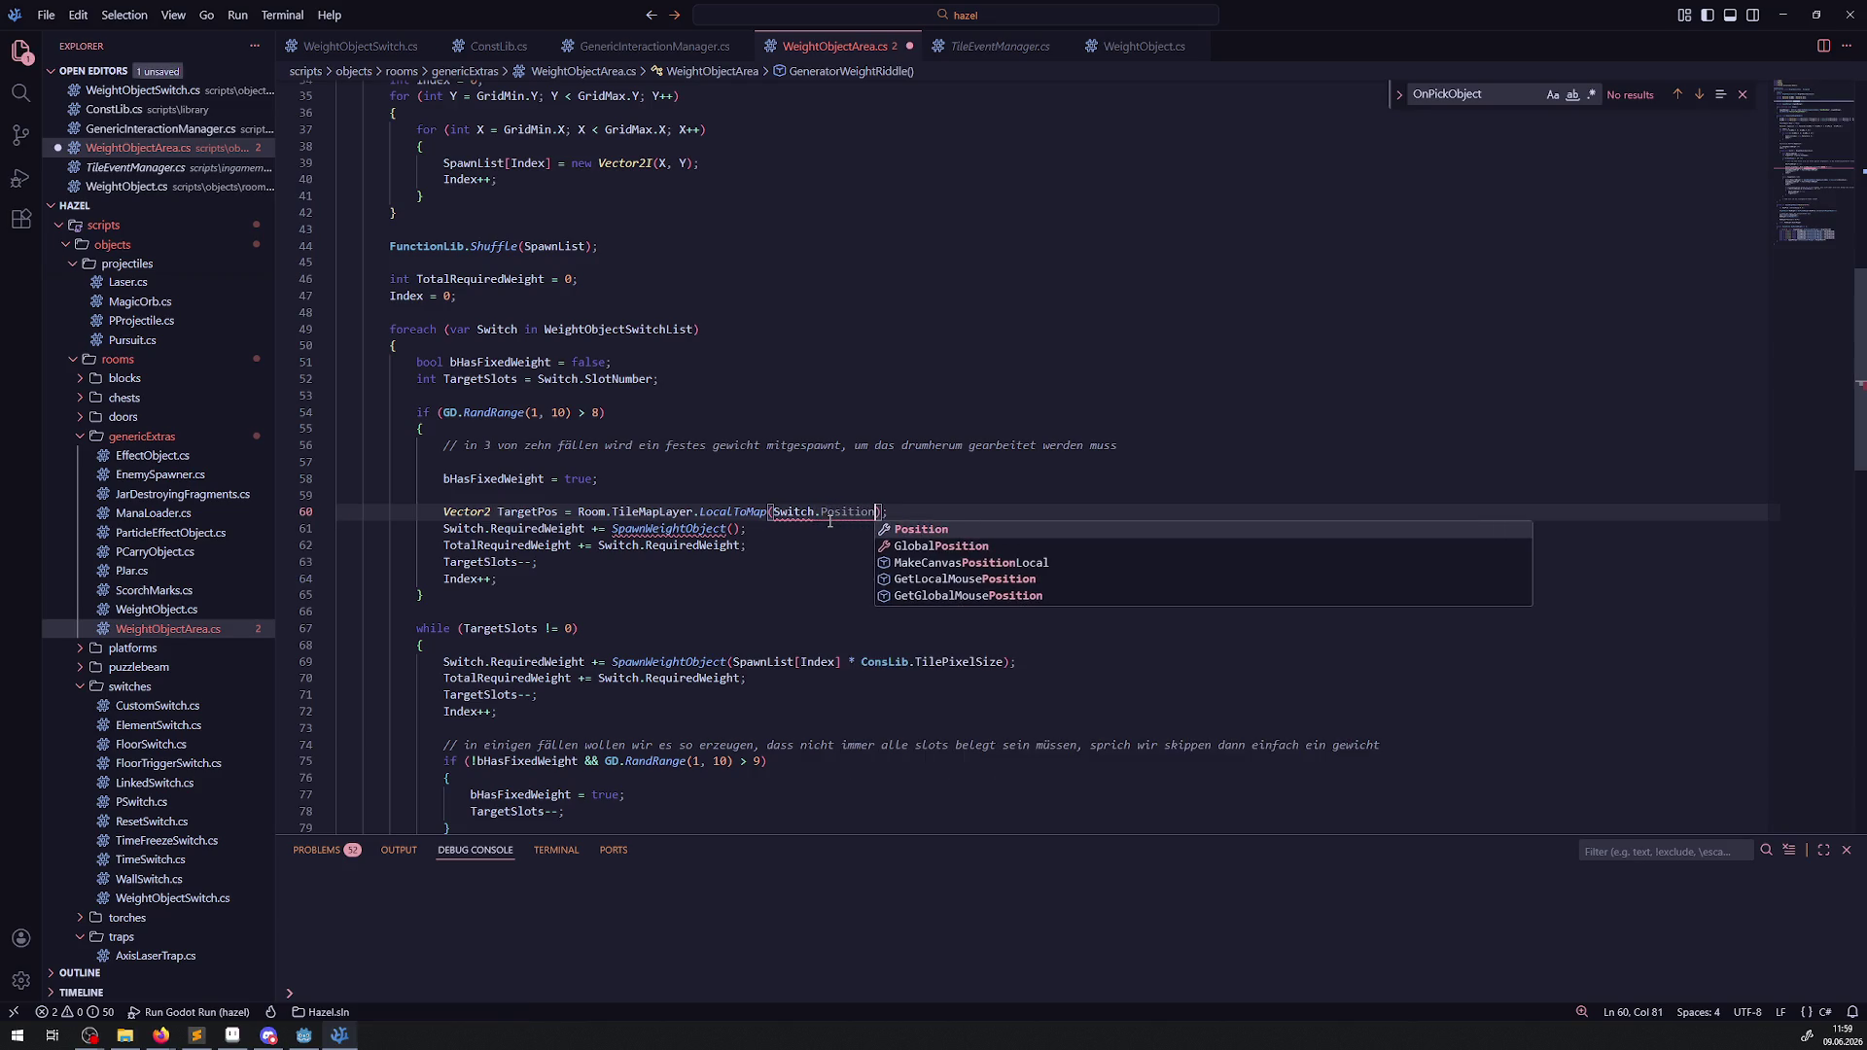
click(662, 478)
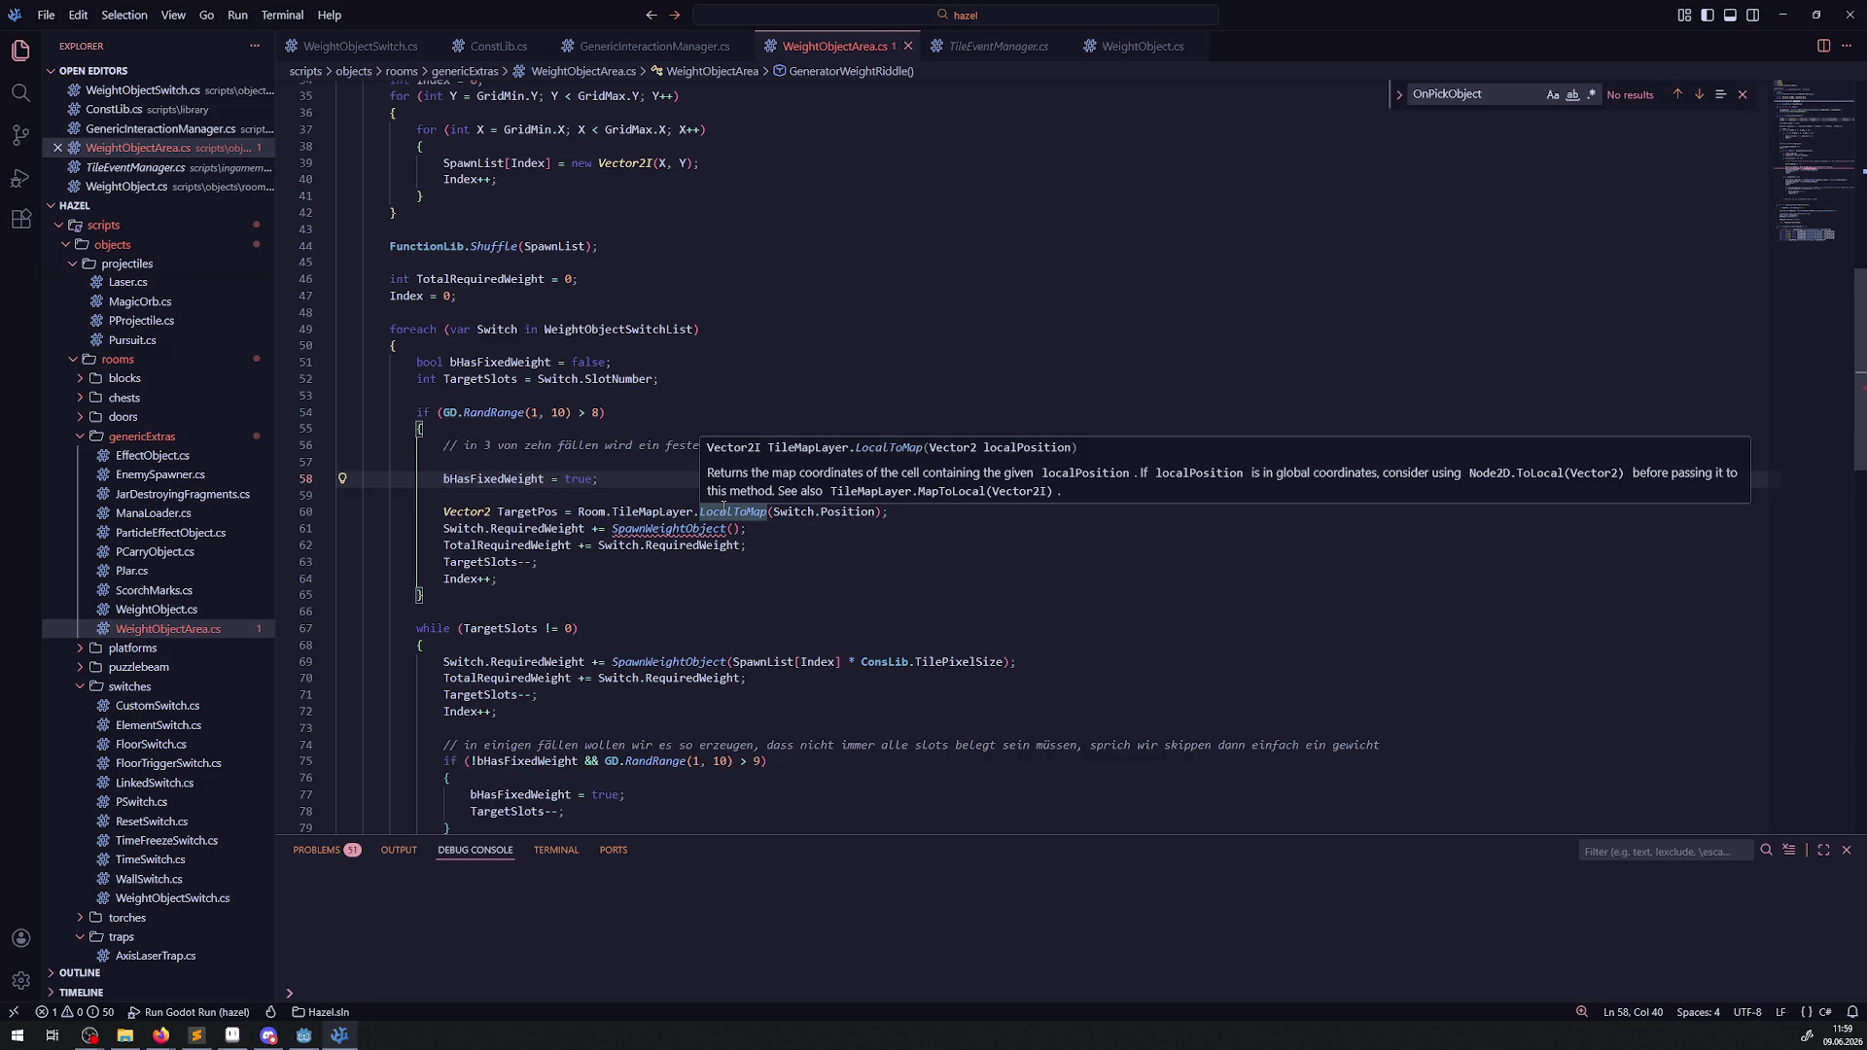
click(916, 632)
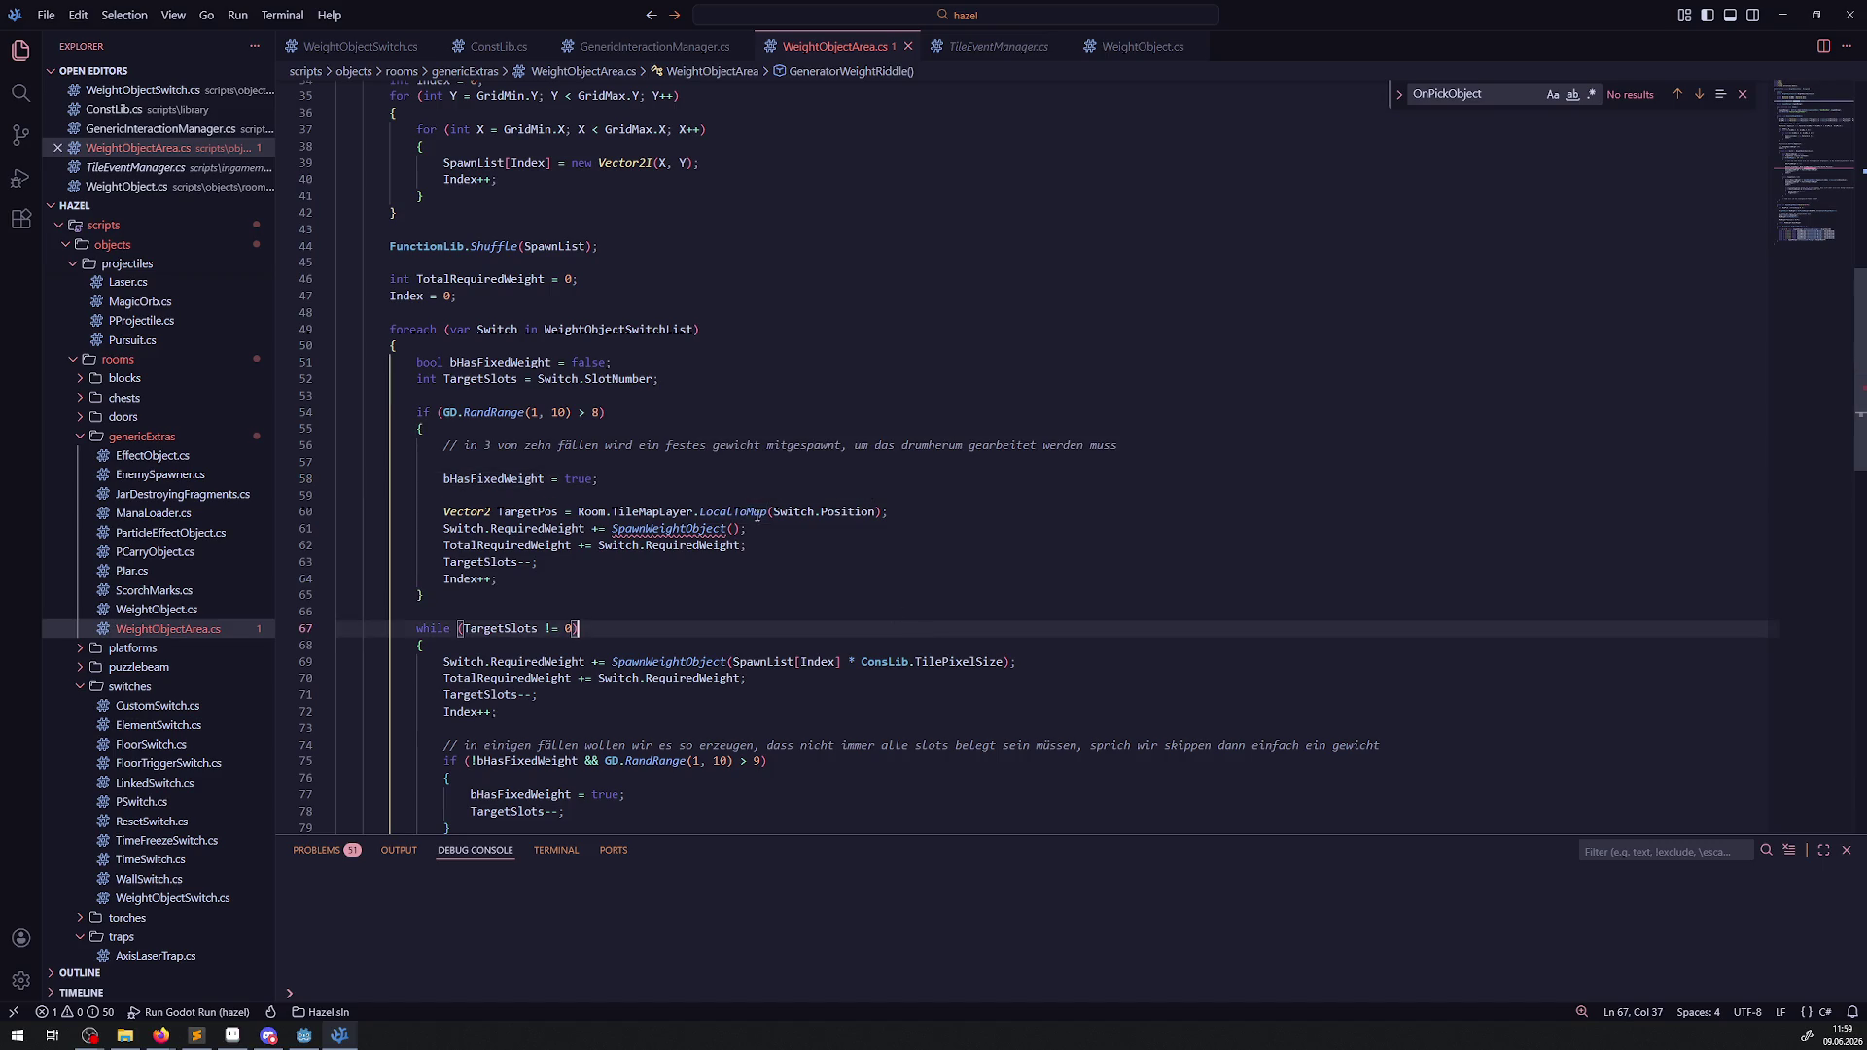
Spawn the fixed weight at TargetPos * ConsLib.TilePixelSize and save.
double_click(522, 513)
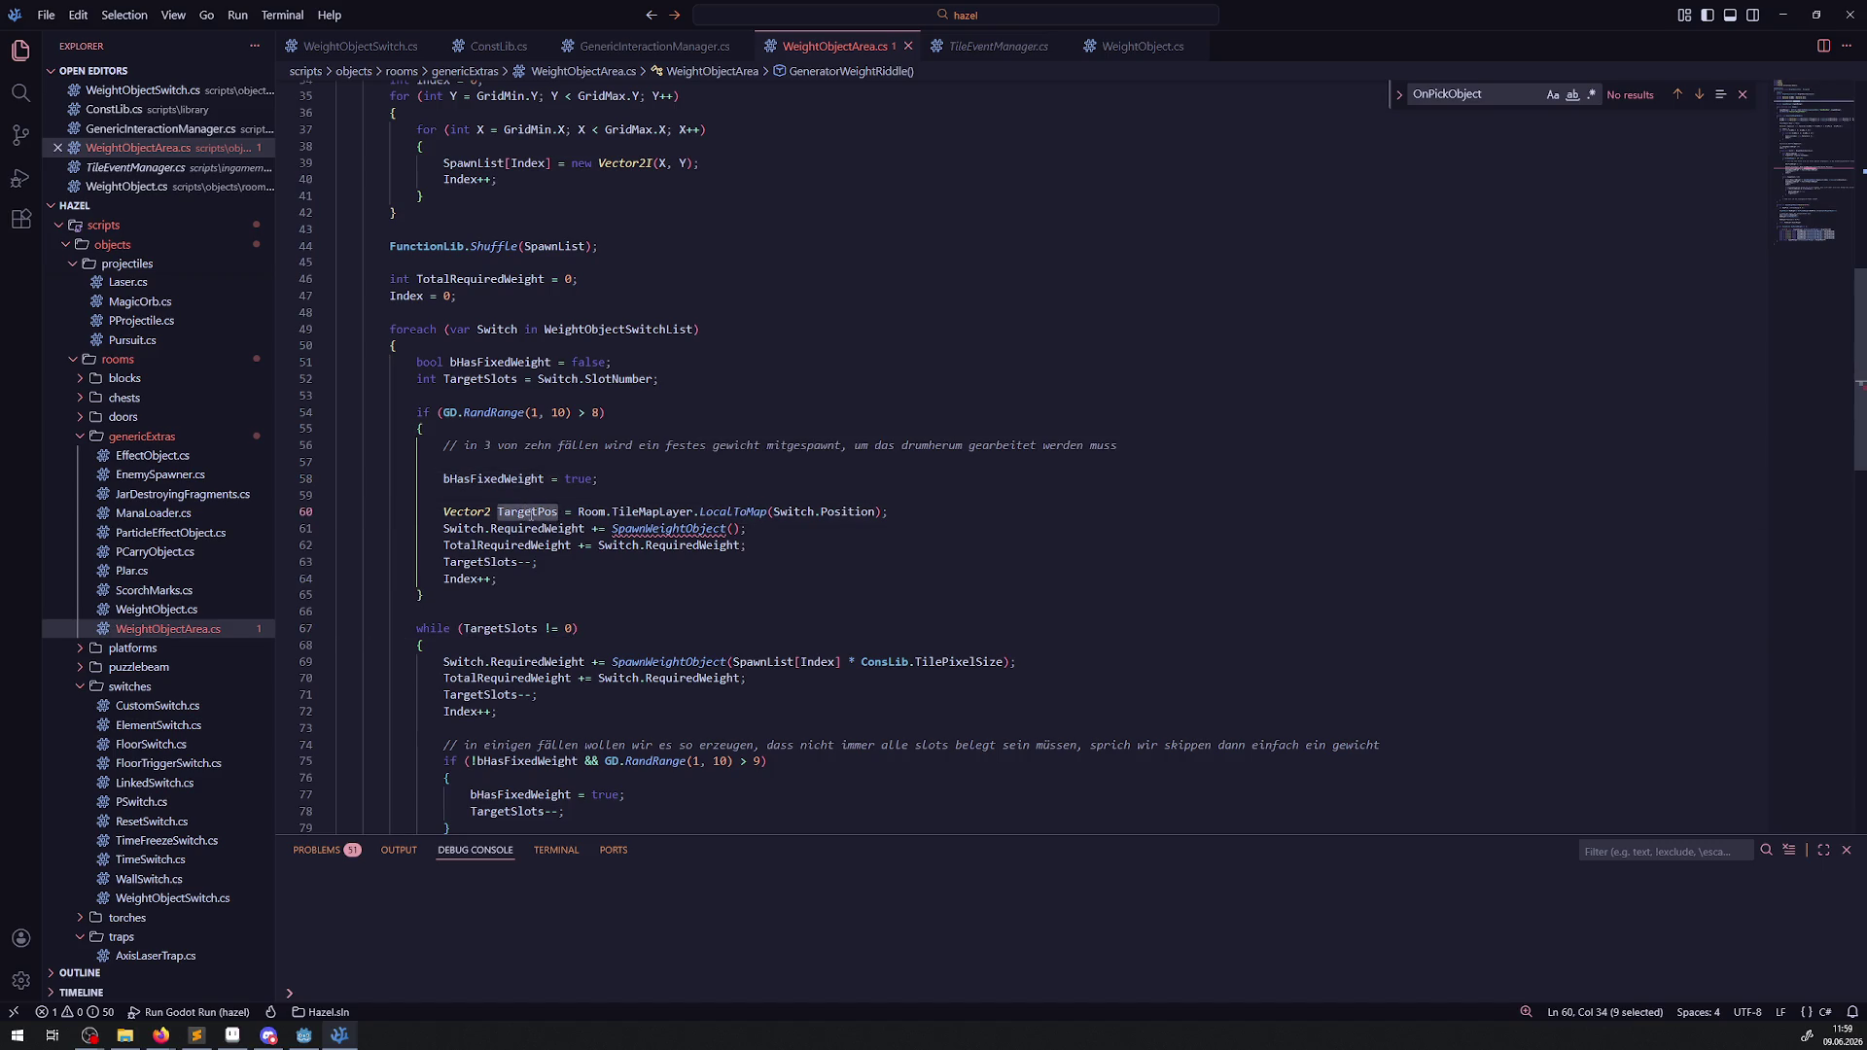
click(731, 529)
scroll(753, 624, up, 3)
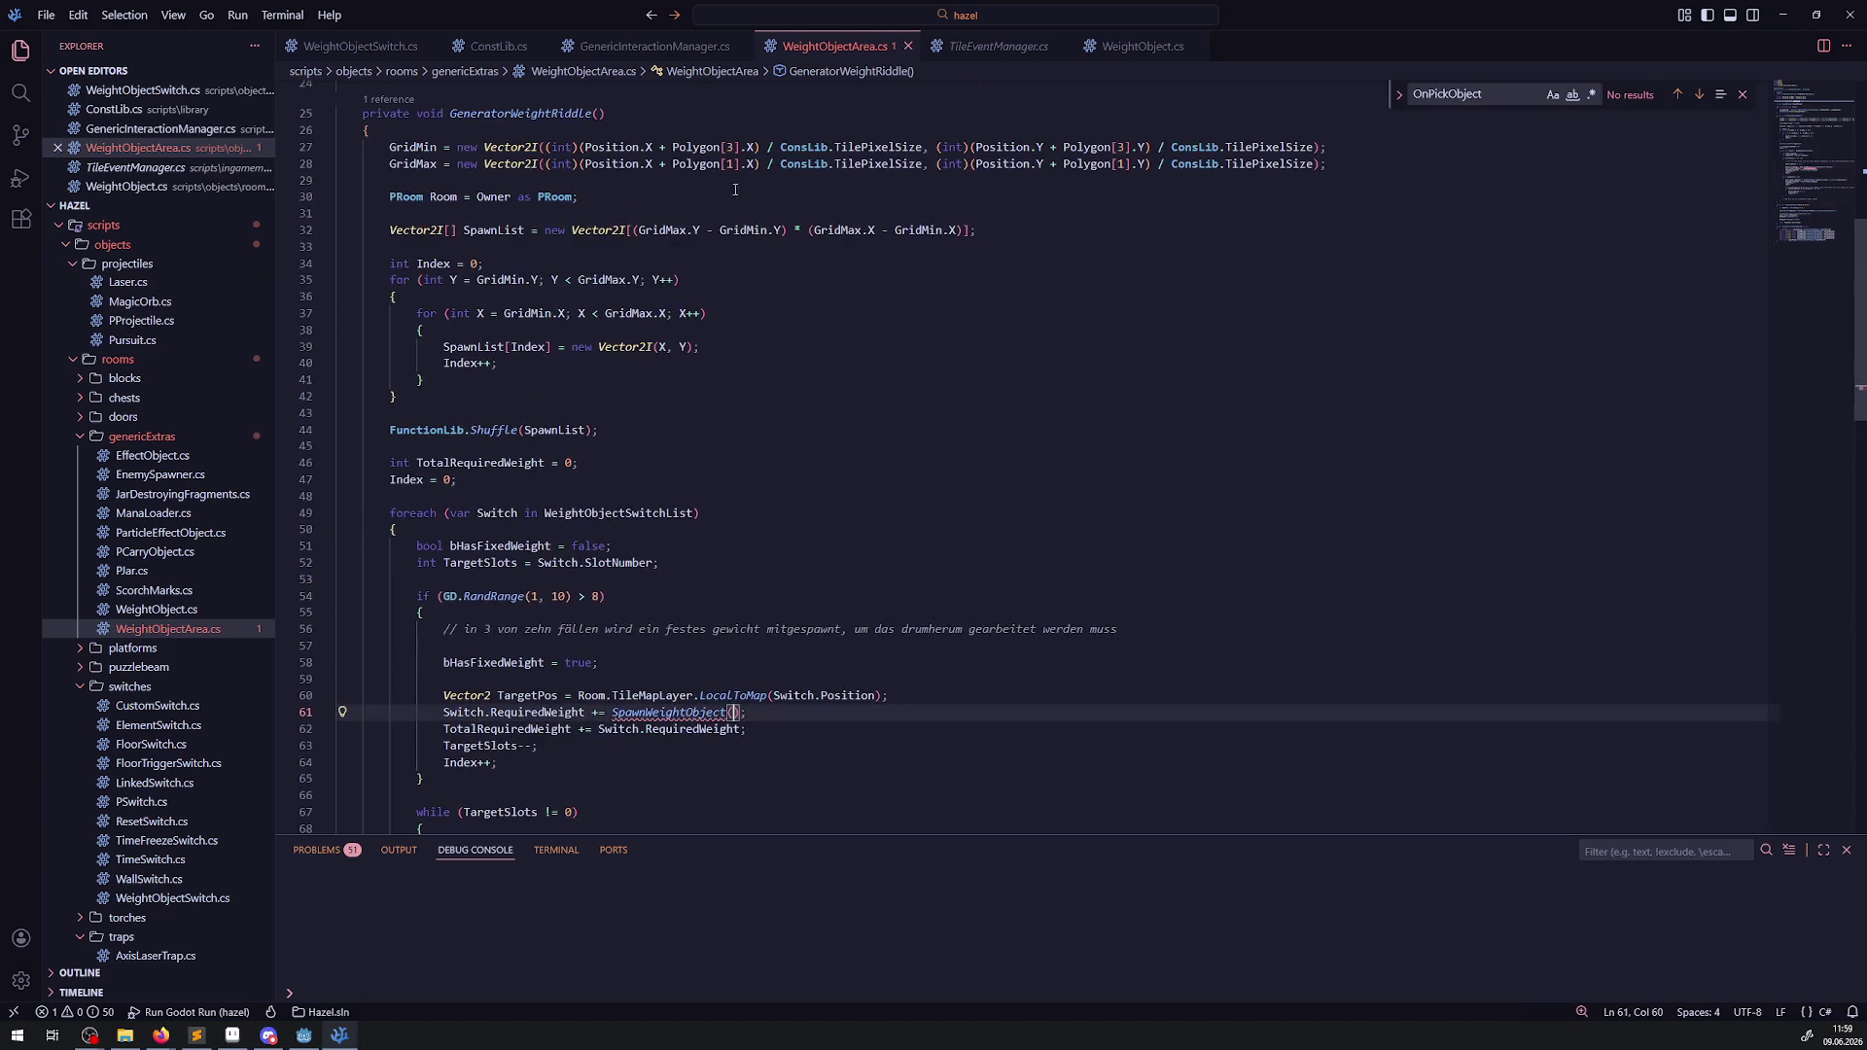
scroll(735, 189, down, 6)
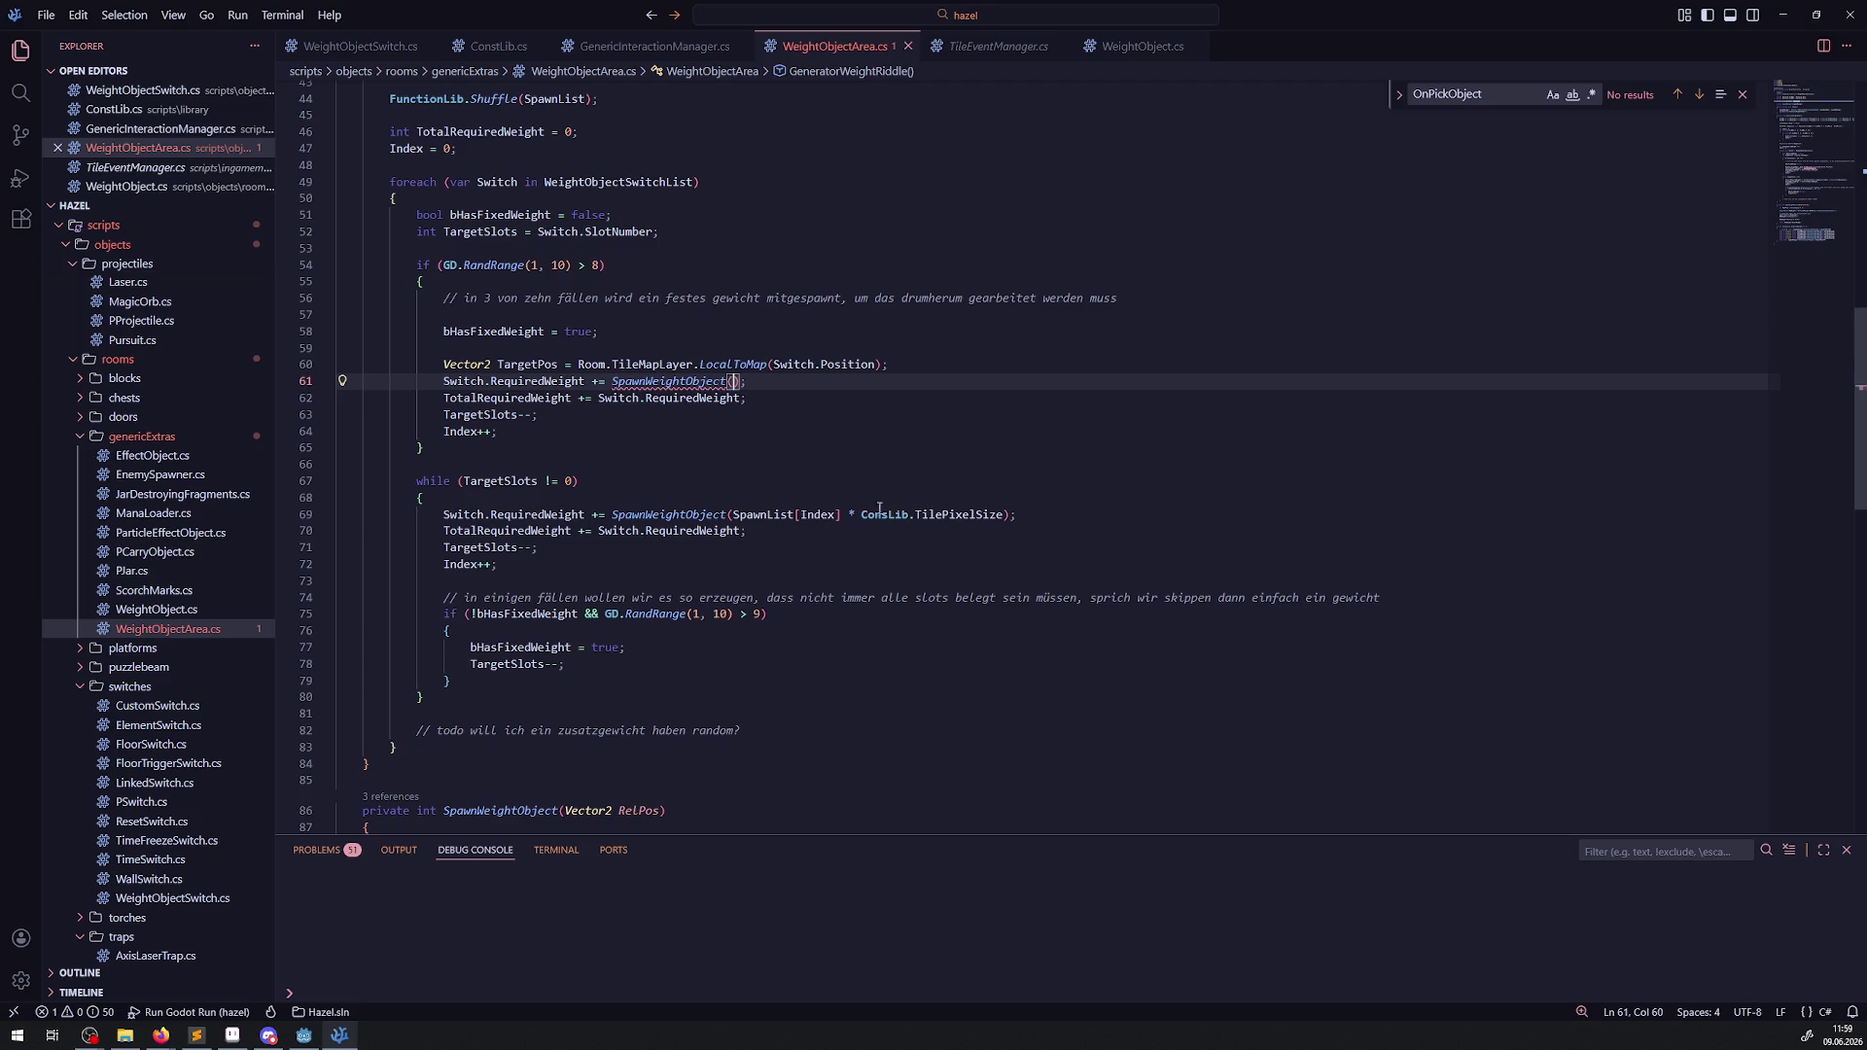
text(TargetPos)
drag(847, 514, 1002, 514)
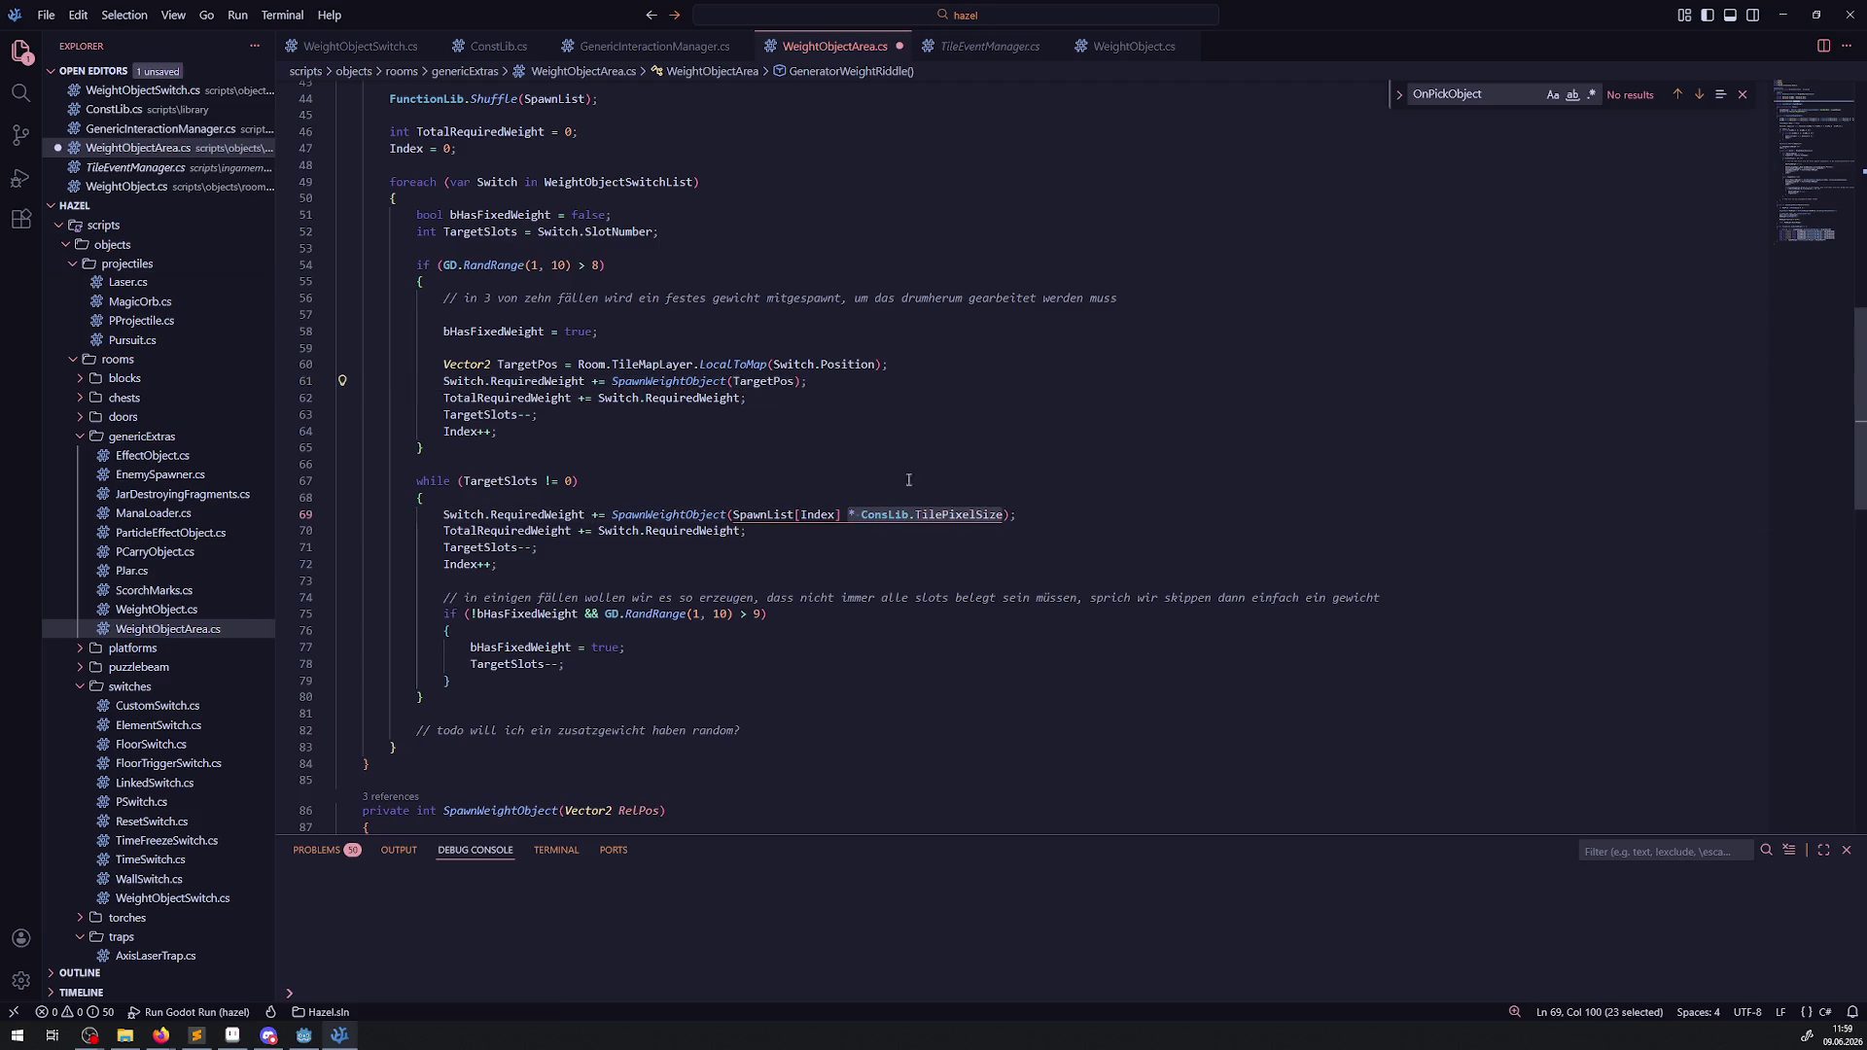
key(ctrl+c)
click(795, 381)
key(ctrl+v)
key(ctrl+s)
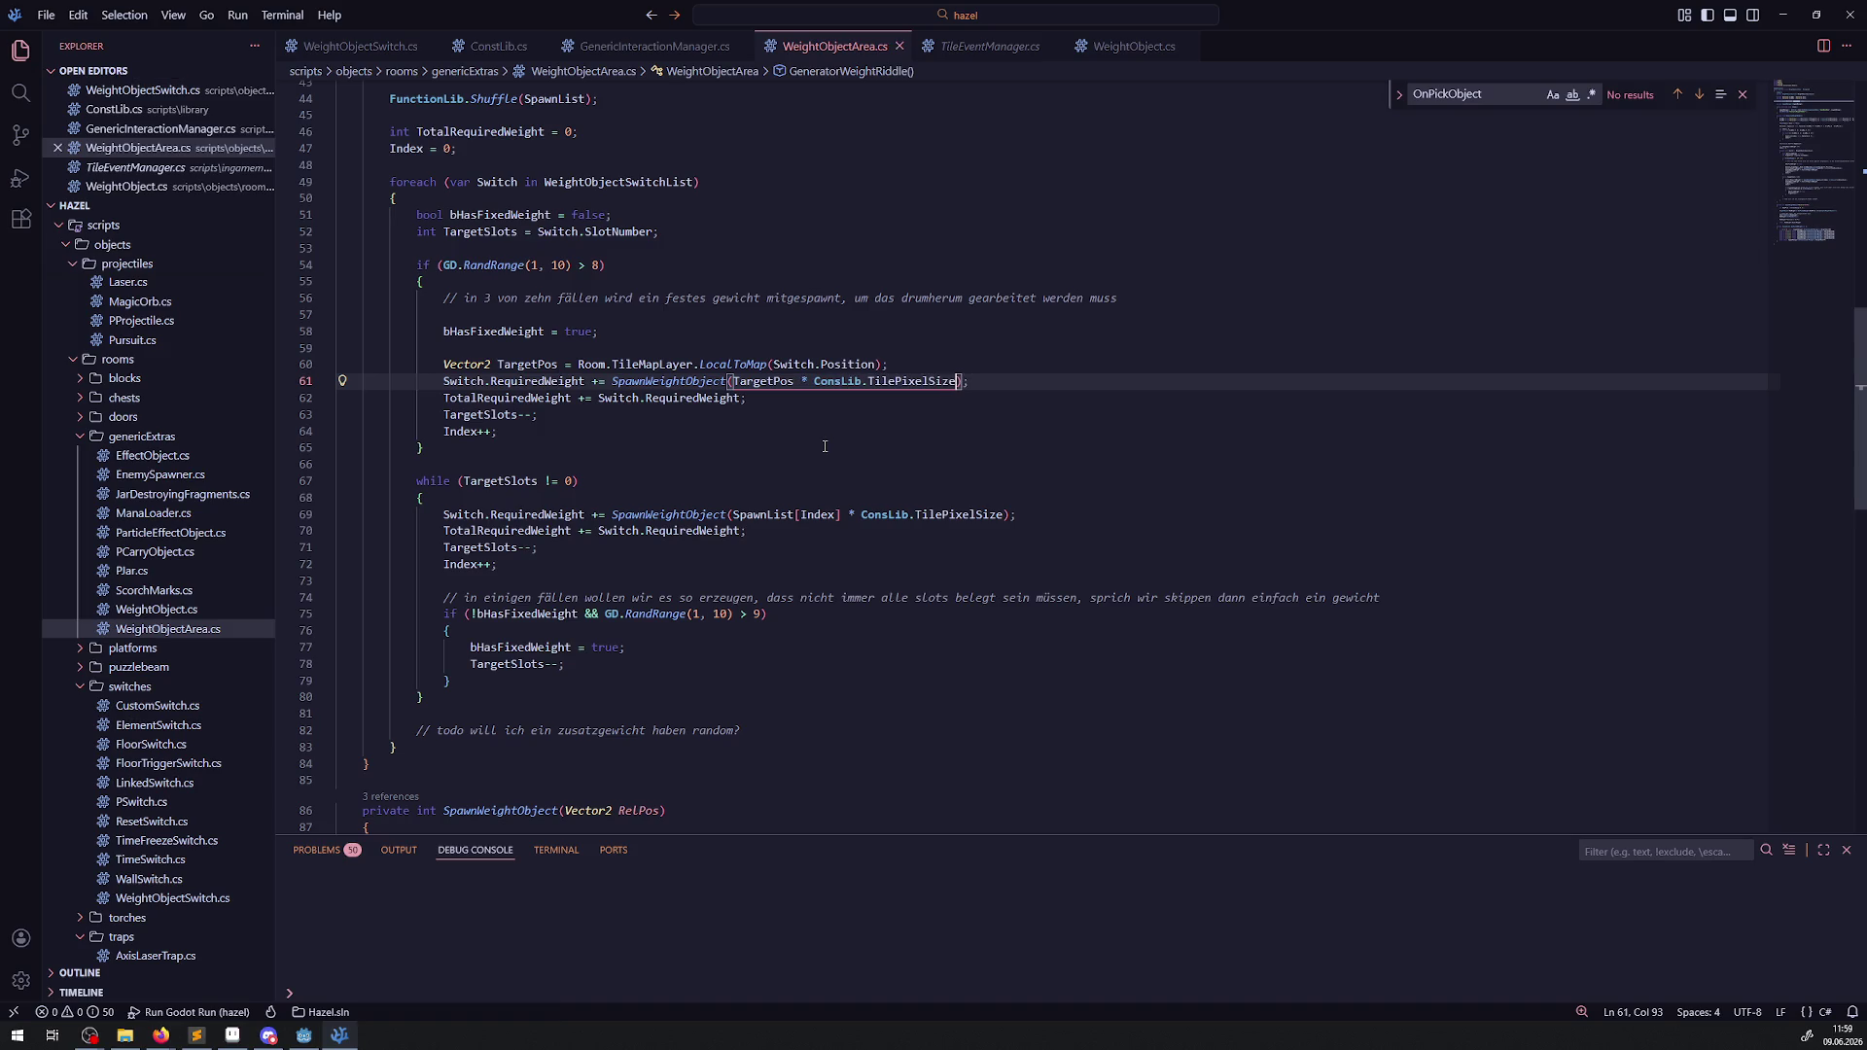
Duplicate the GD.RandRange fixed-weight condition line on line 54.
click(825, 446)
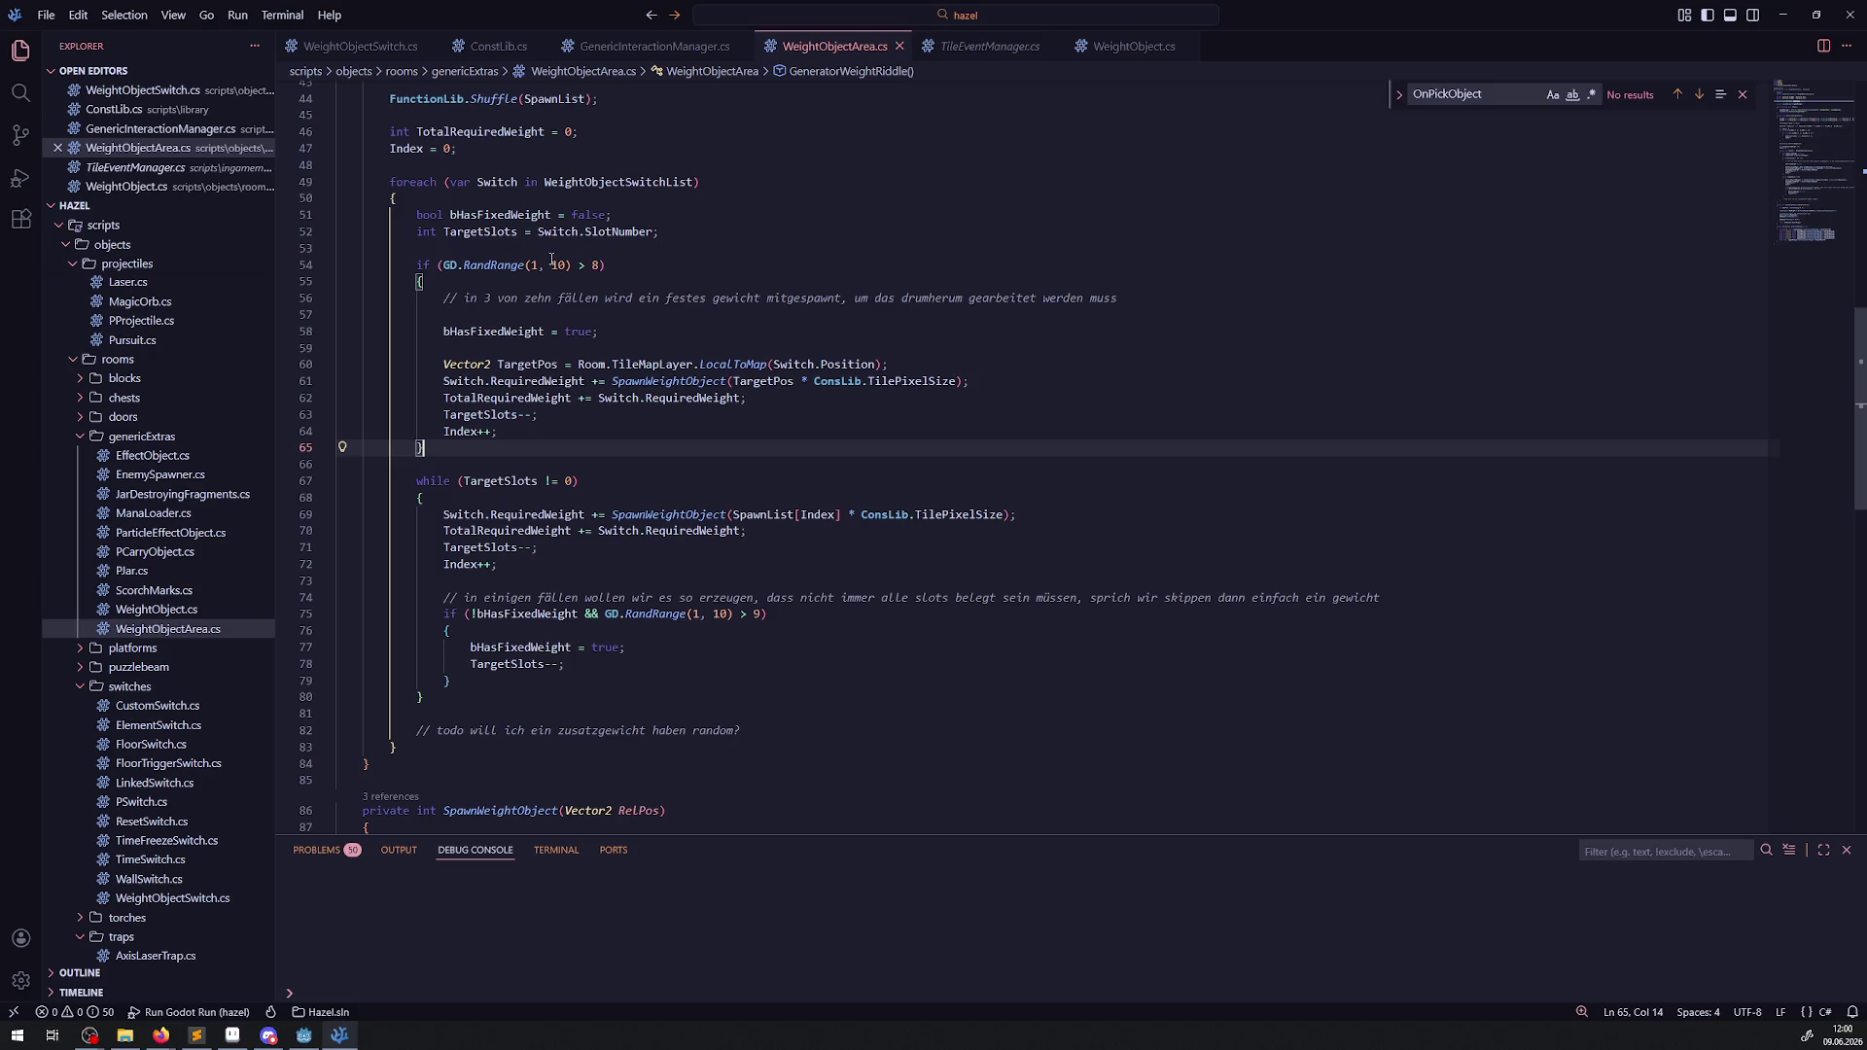
click(440, 265)
key(shift+End)
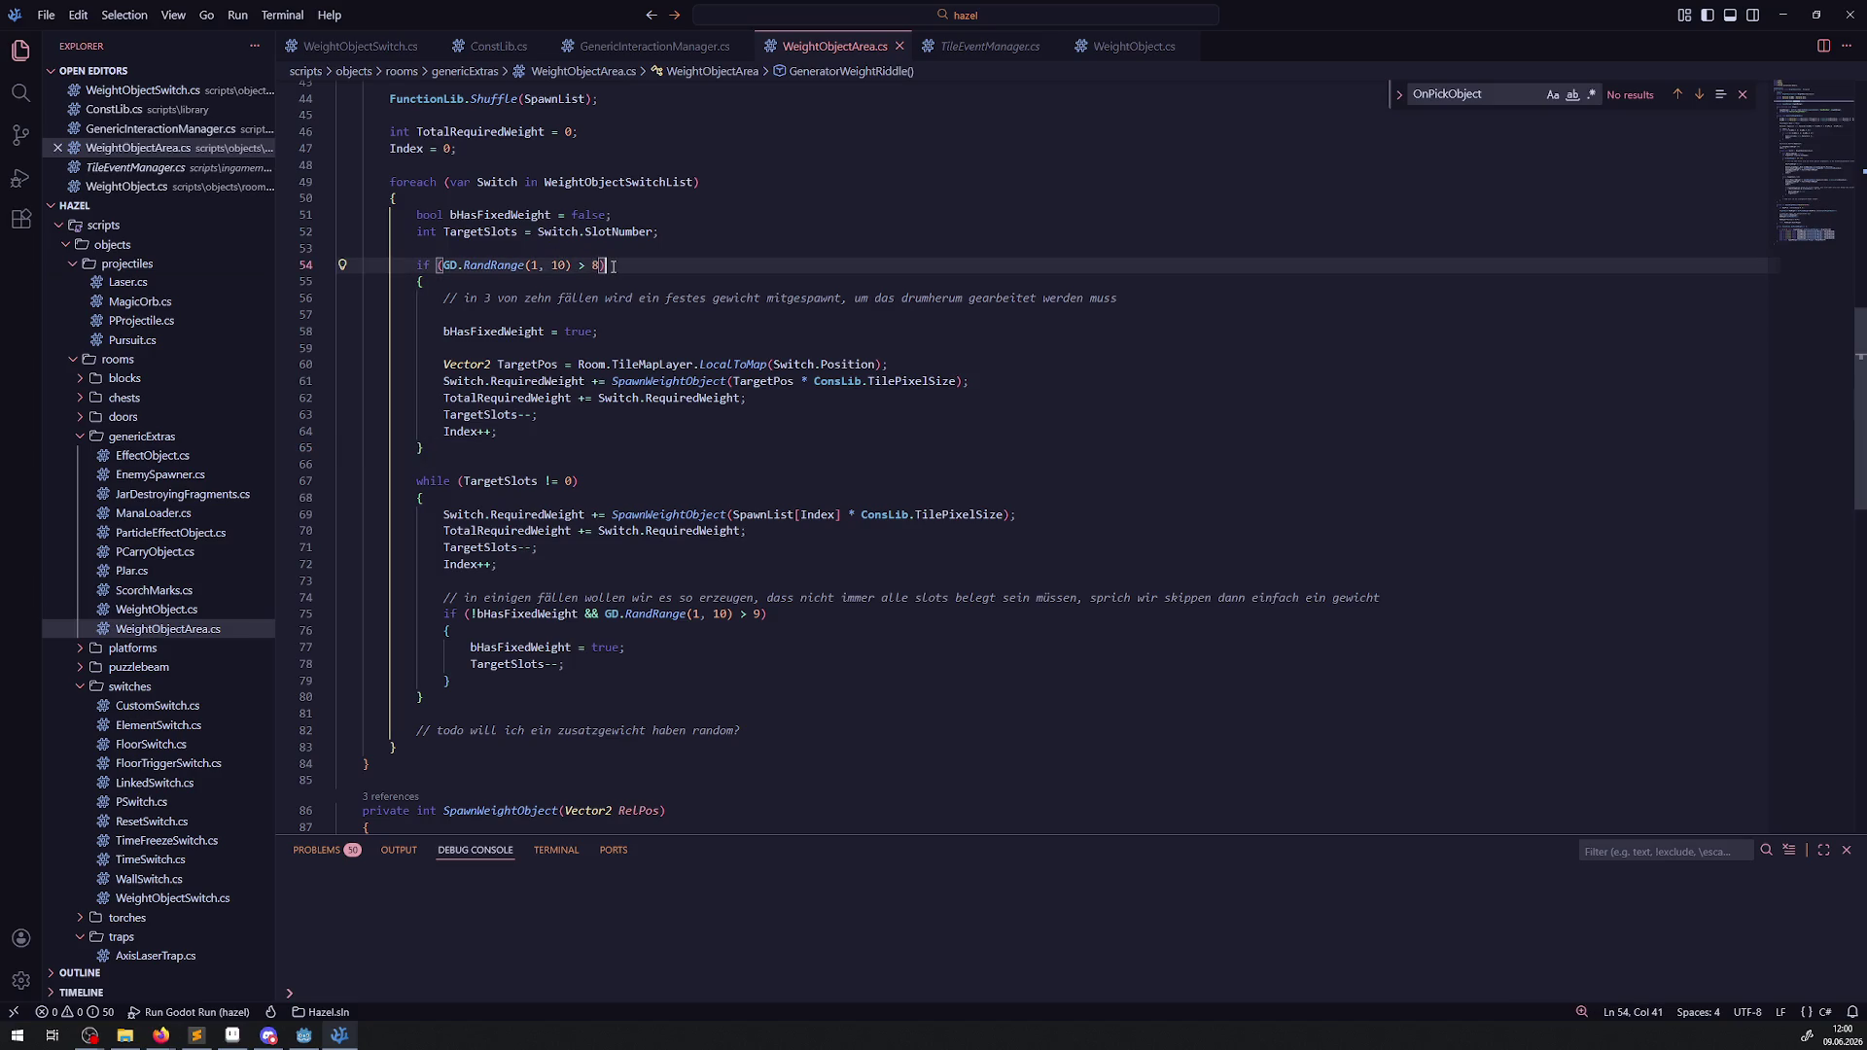
key(shift+alt+Down)
click(409, 265)
Comment out the original condition and change the copy's threshold from 8 to 1, then save.
text(//)
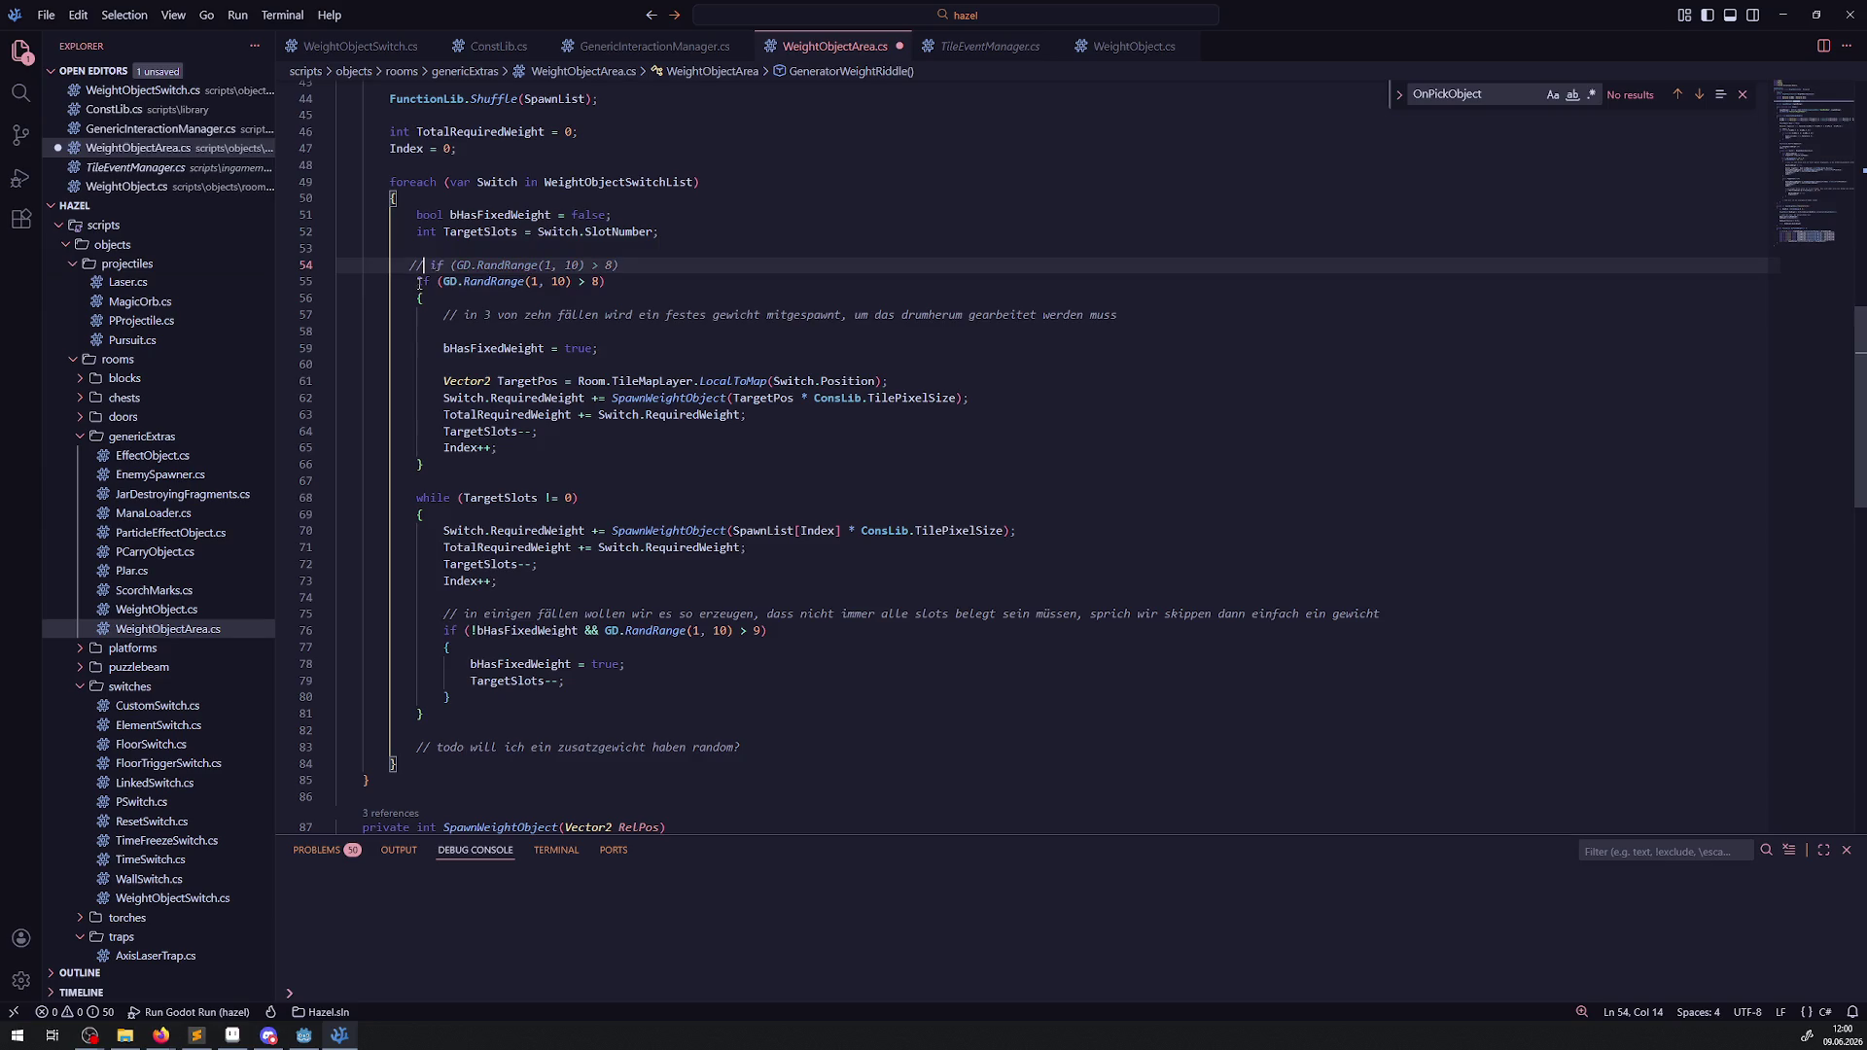
double_click(596, 281)
text(1)
key(ctrl+s)
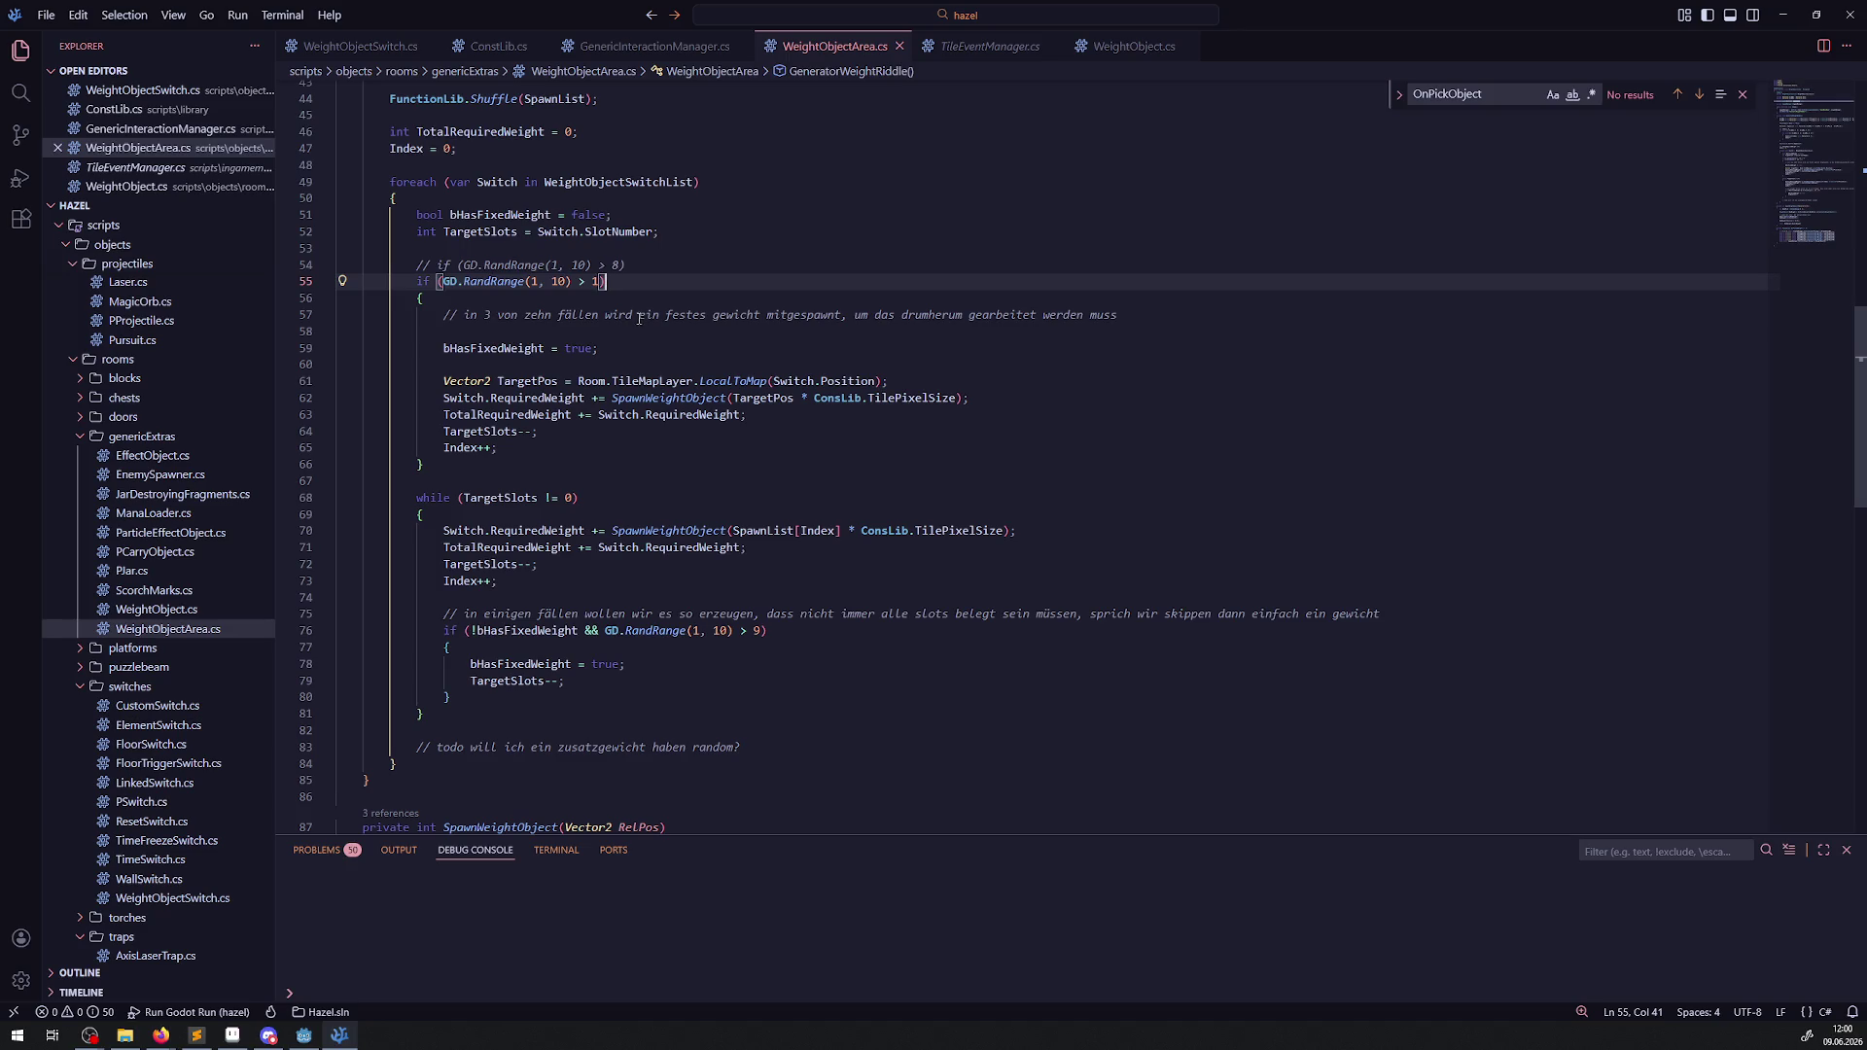
Add blank lines after bHasFixedWeight and begin 'int RandomSlot = GD.RandRange(1, 10) > 1;'.
drag(443, 281, 600, 282)
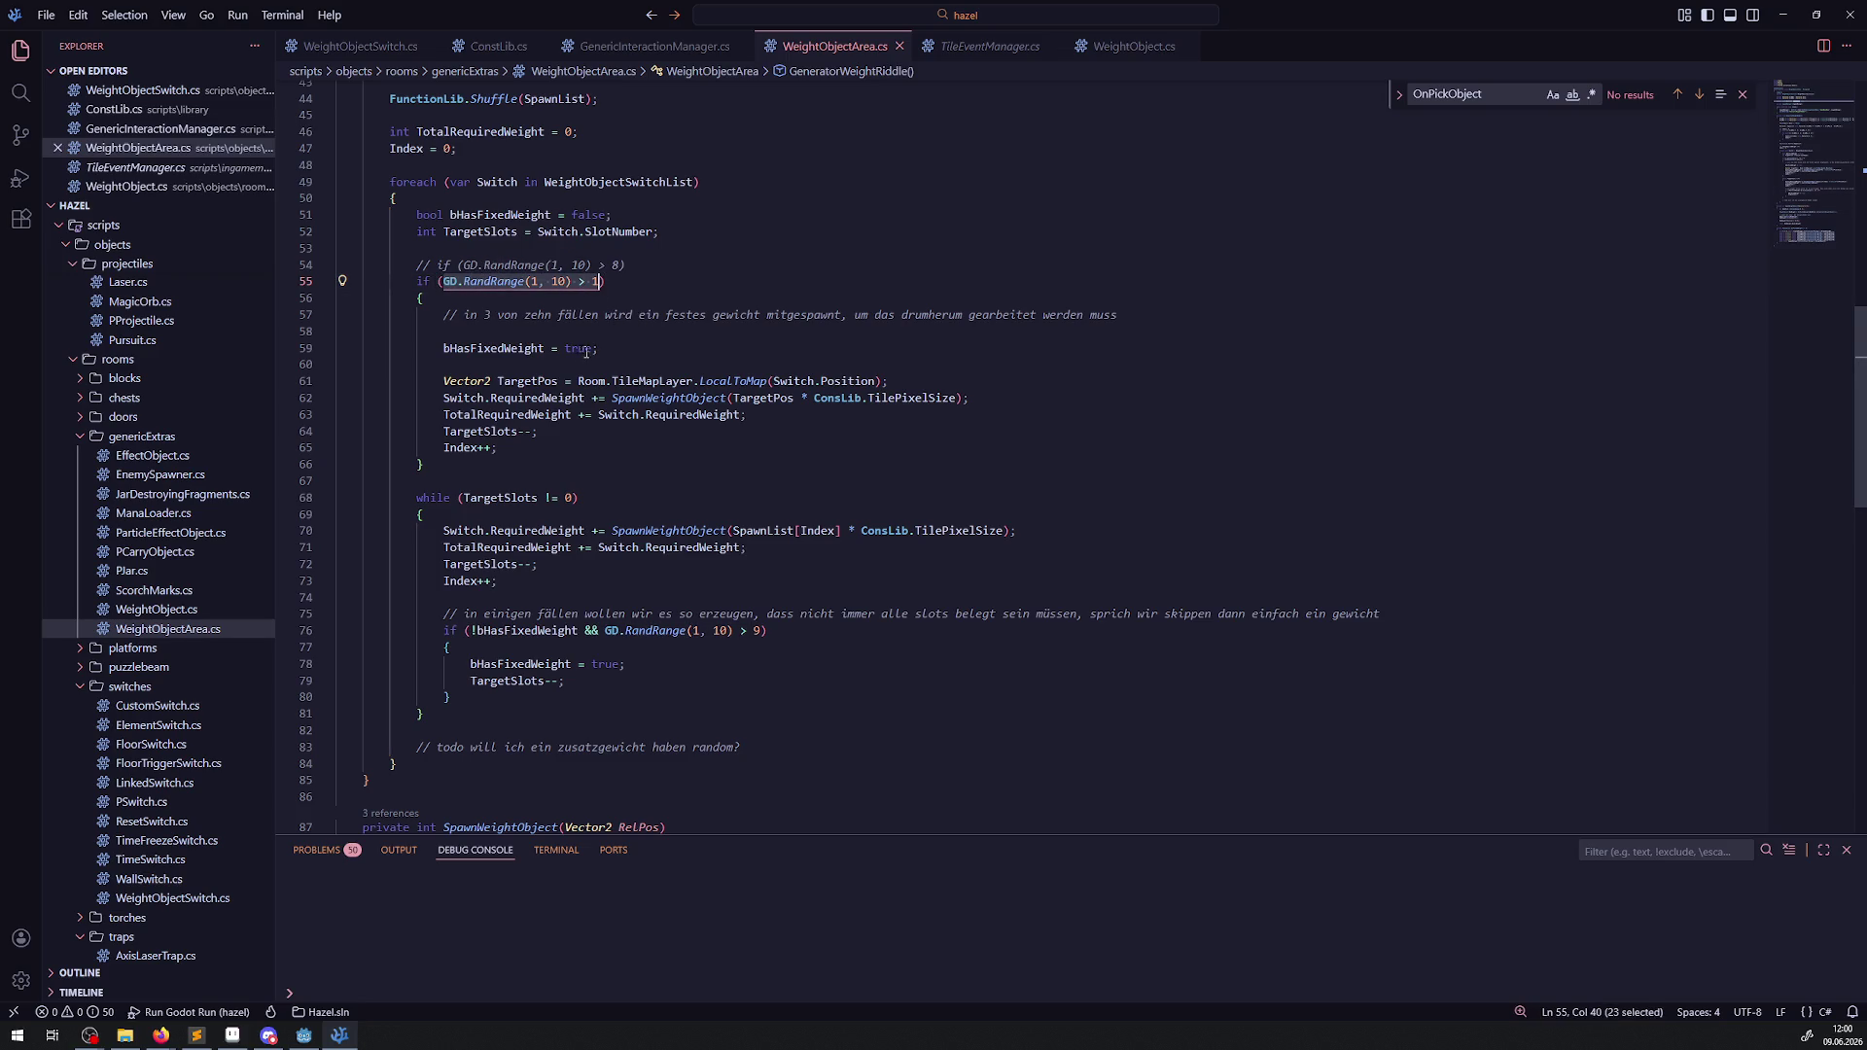
click(621, 352)
click(628, 381)
click(599, 366)
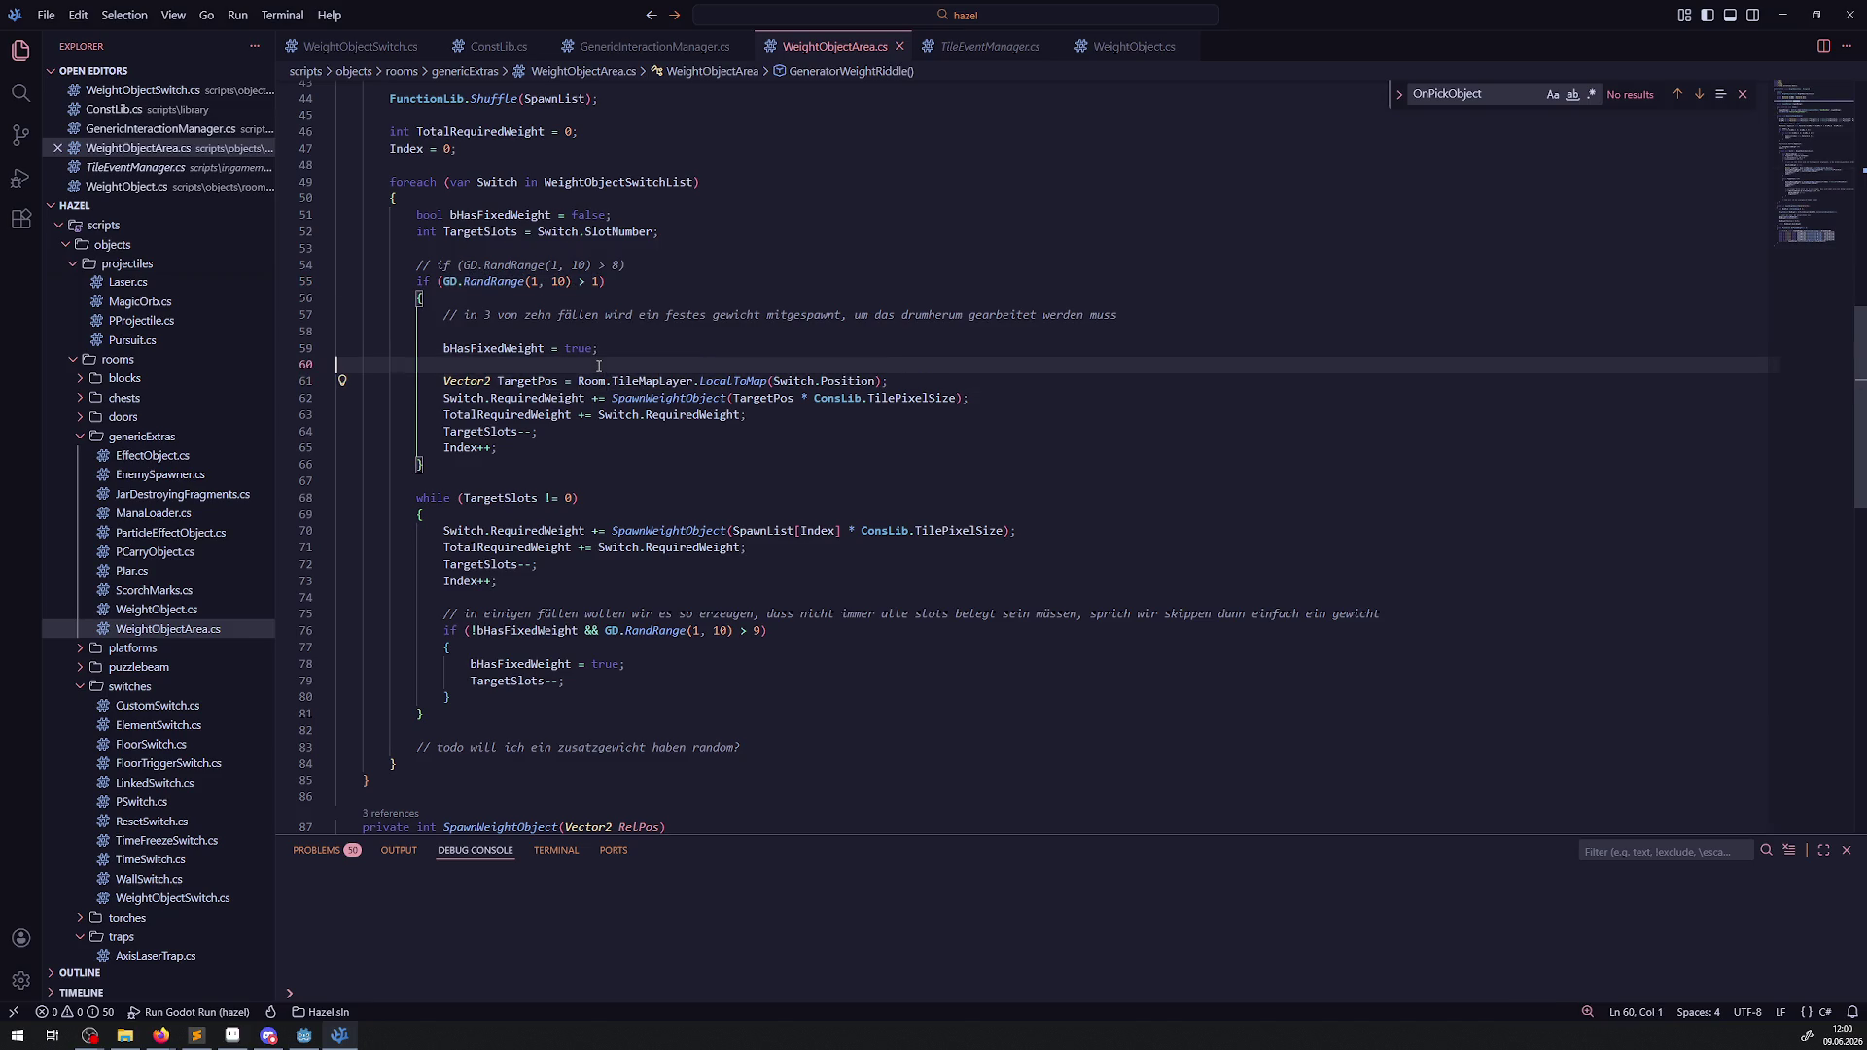
key(Return)
click(596, 369)
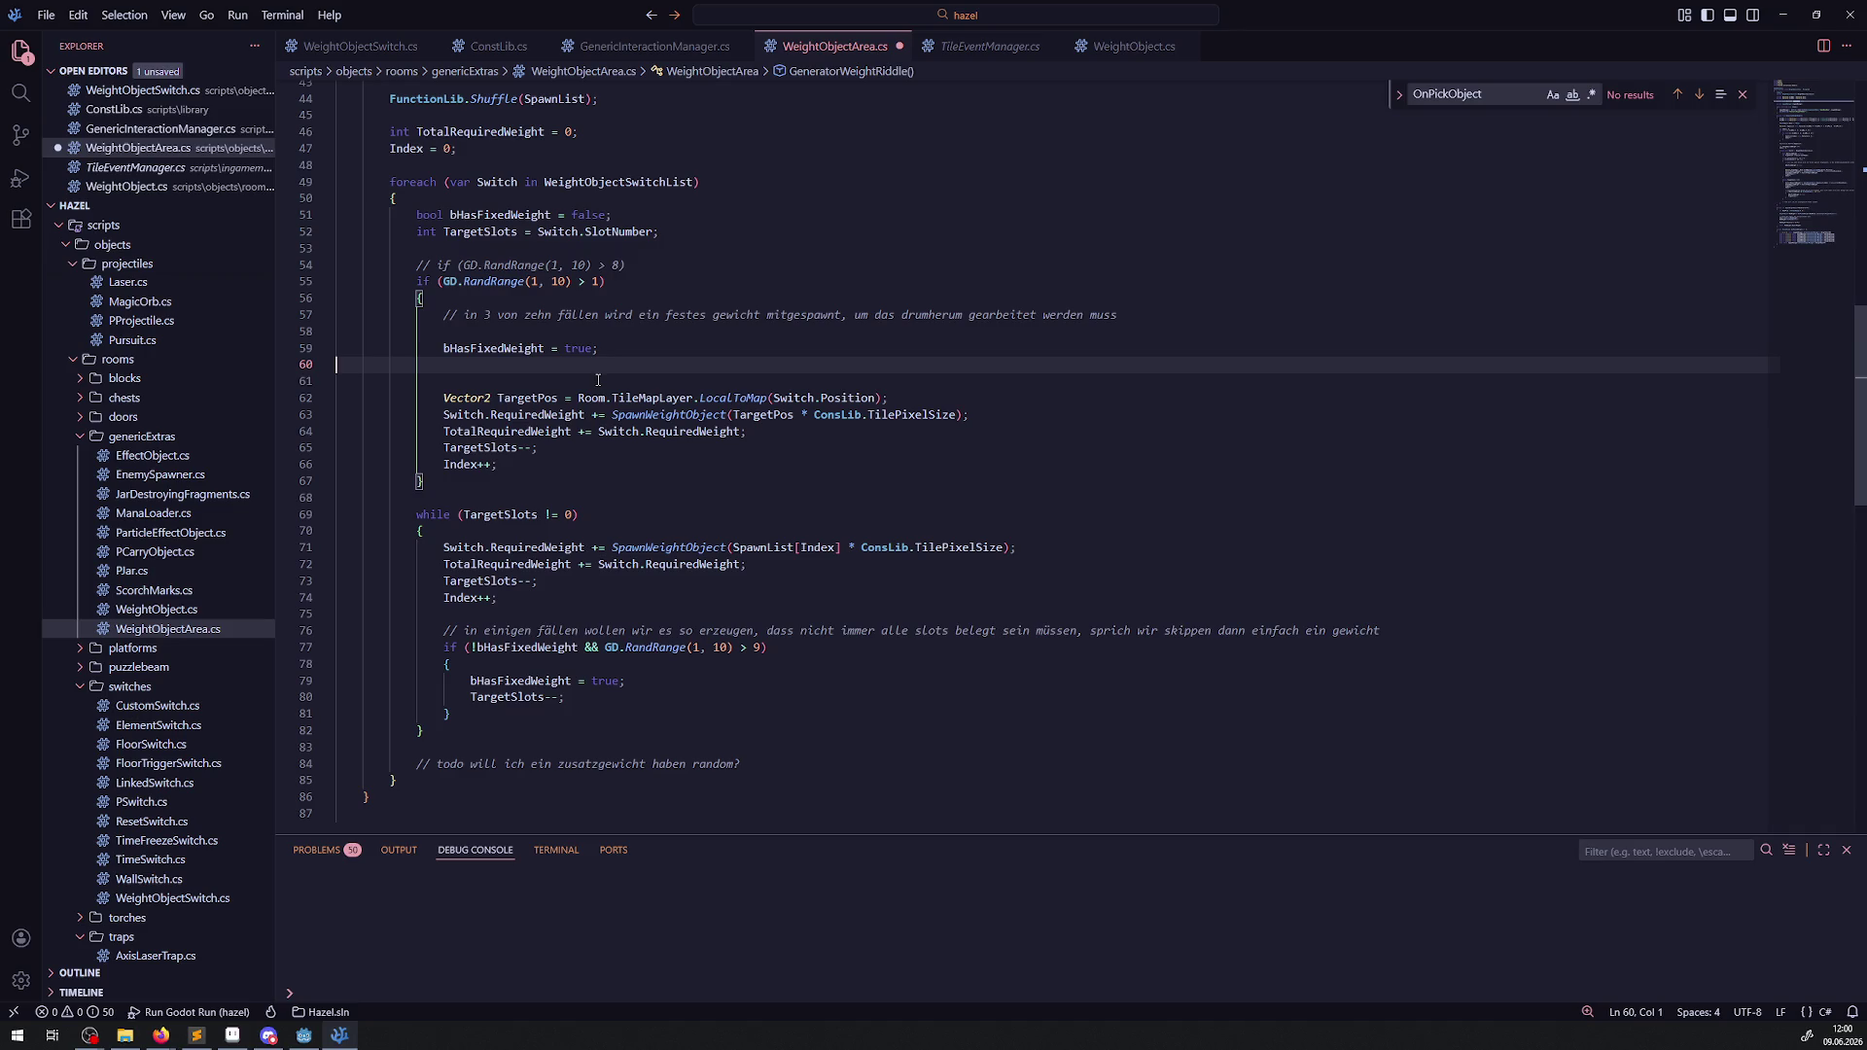
text(int Rando)
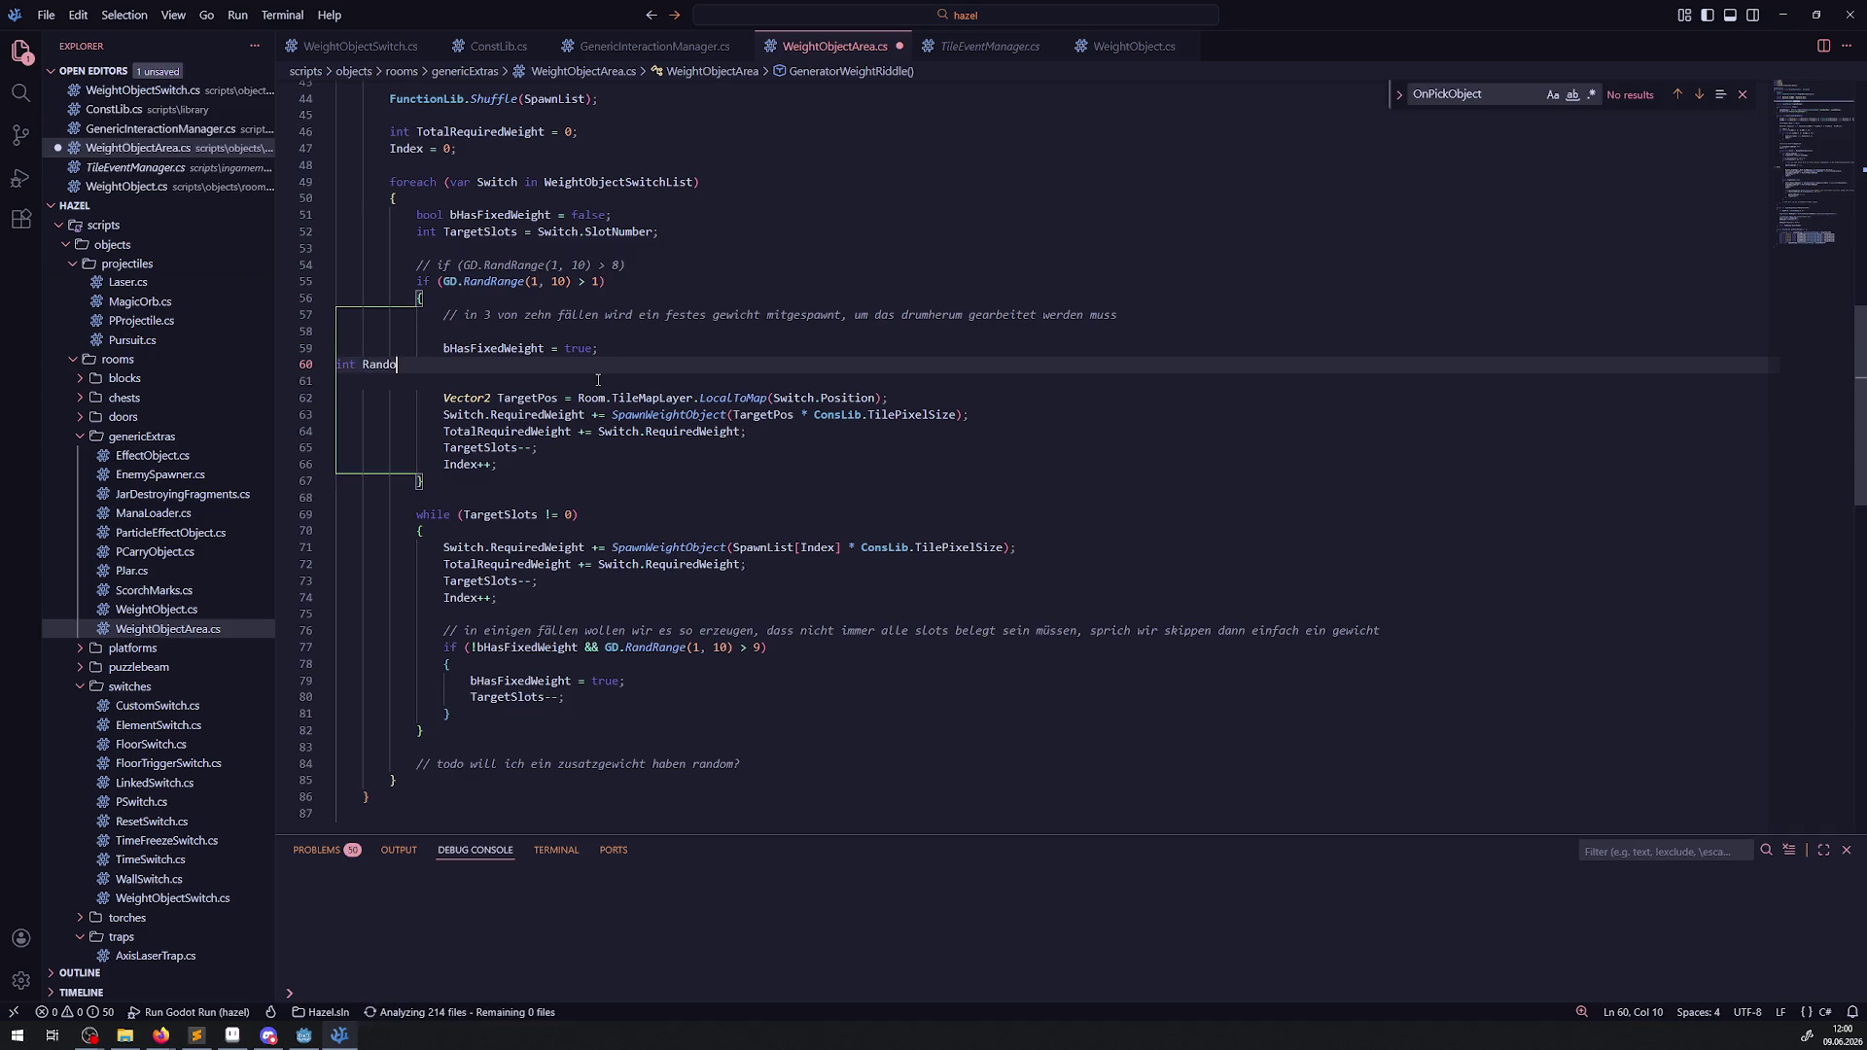
text(mSlot = GD.RandRange(1, 10) > 1;)
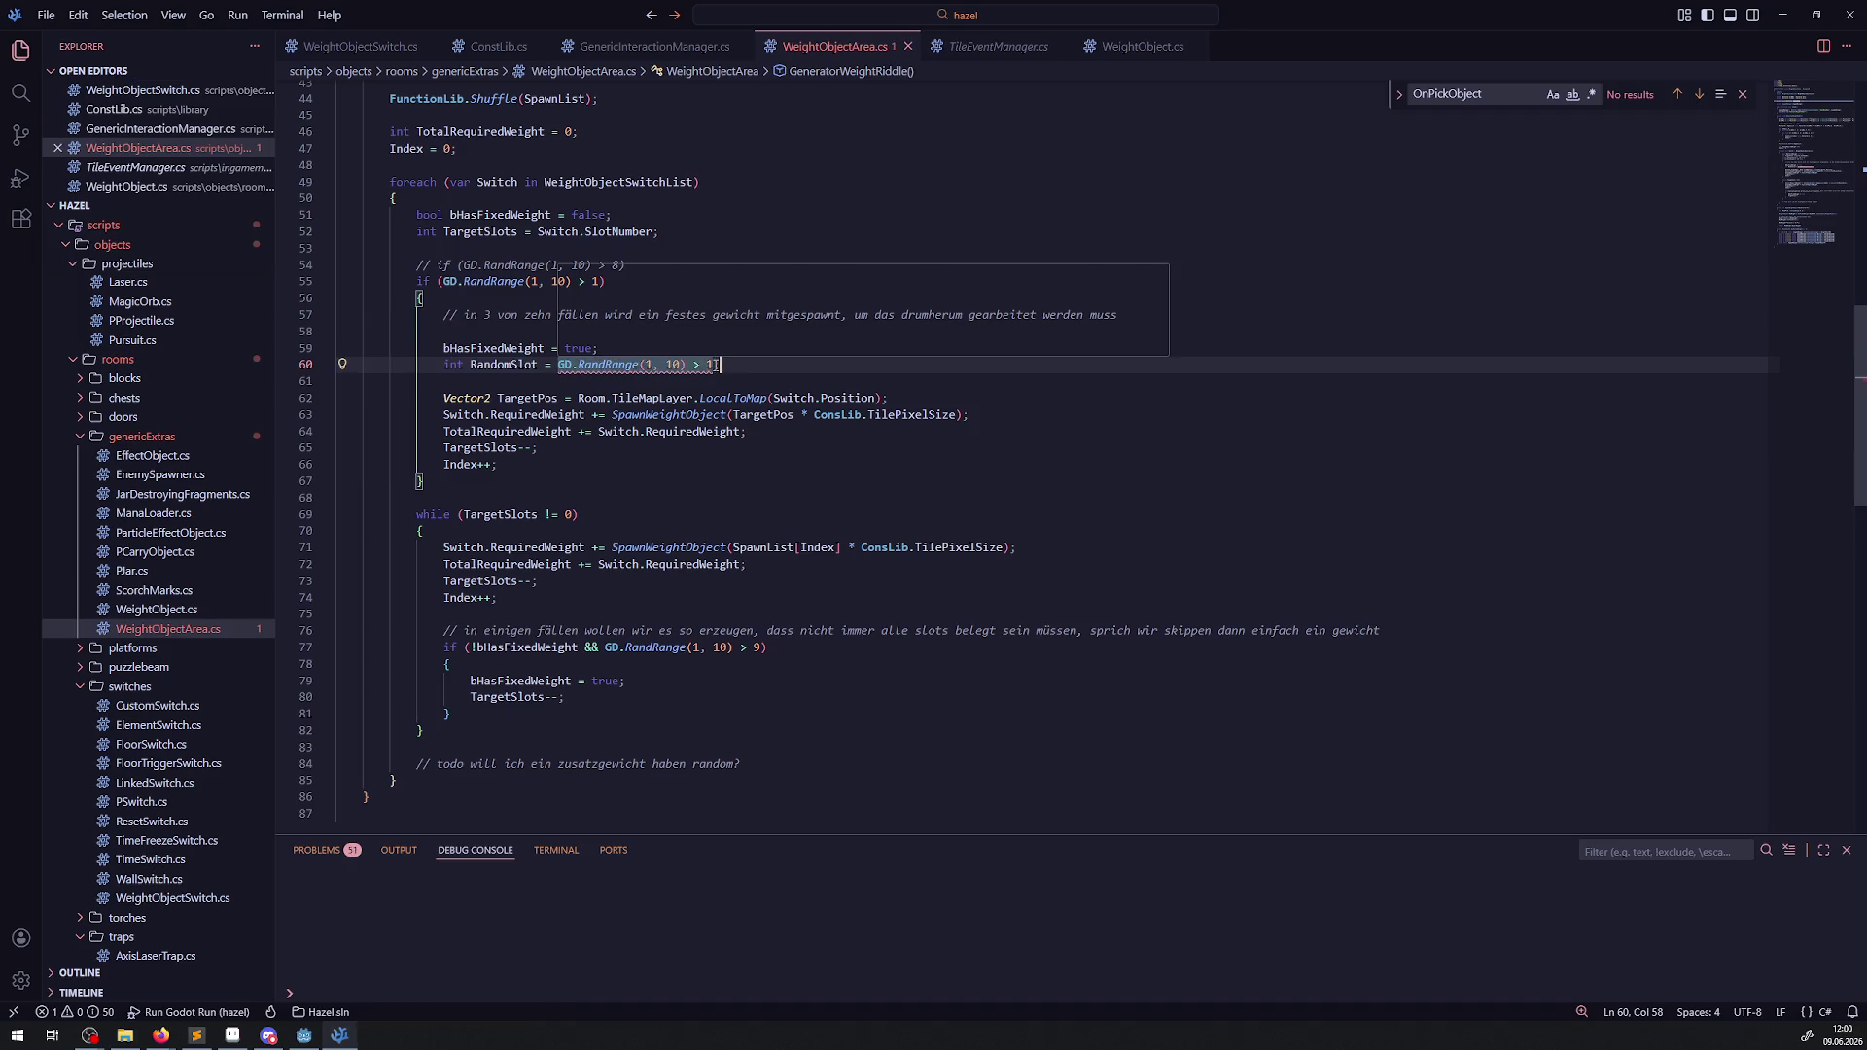
Drop the > 1 comparison and change RandomSlot to GD.RandRange(0, 2), then save.
click(707, 365)
key(Delete)
key(BackSpace)
key(BackSpace)
key(BackSpace)
drag(680, 364, 644, 365)
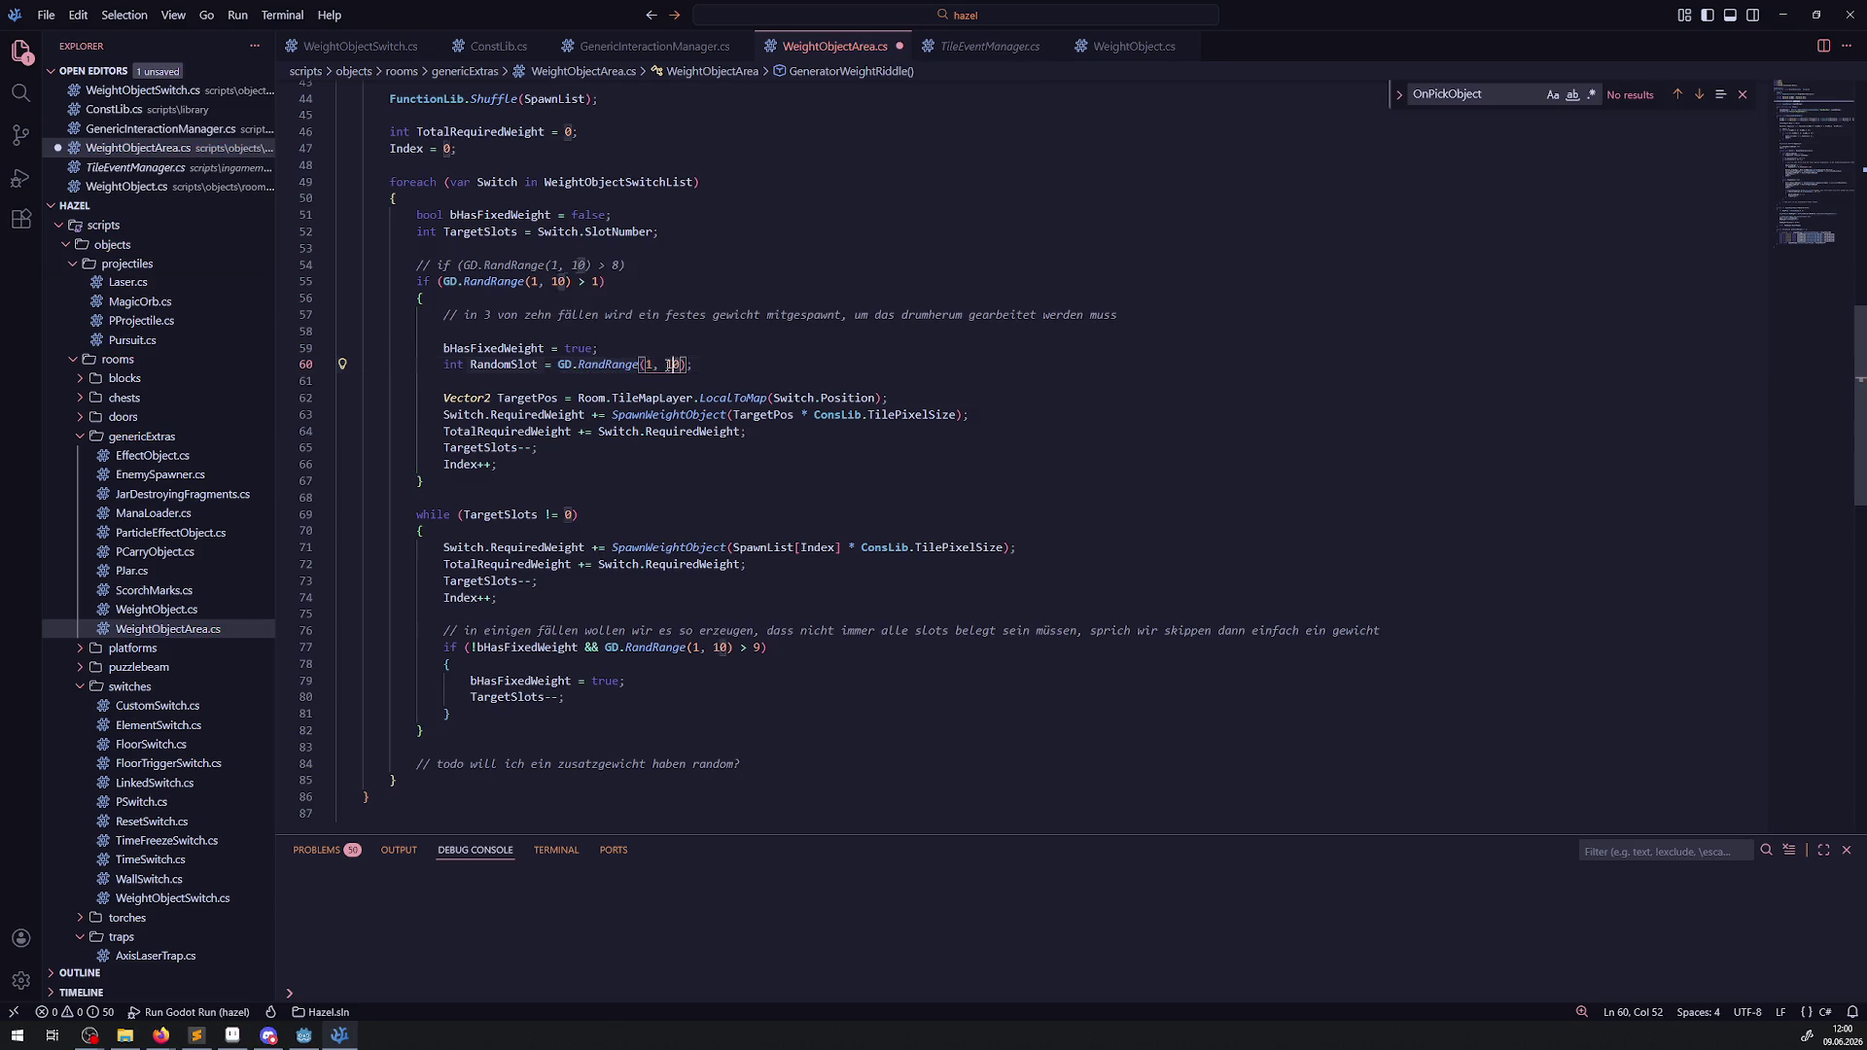
text(2)
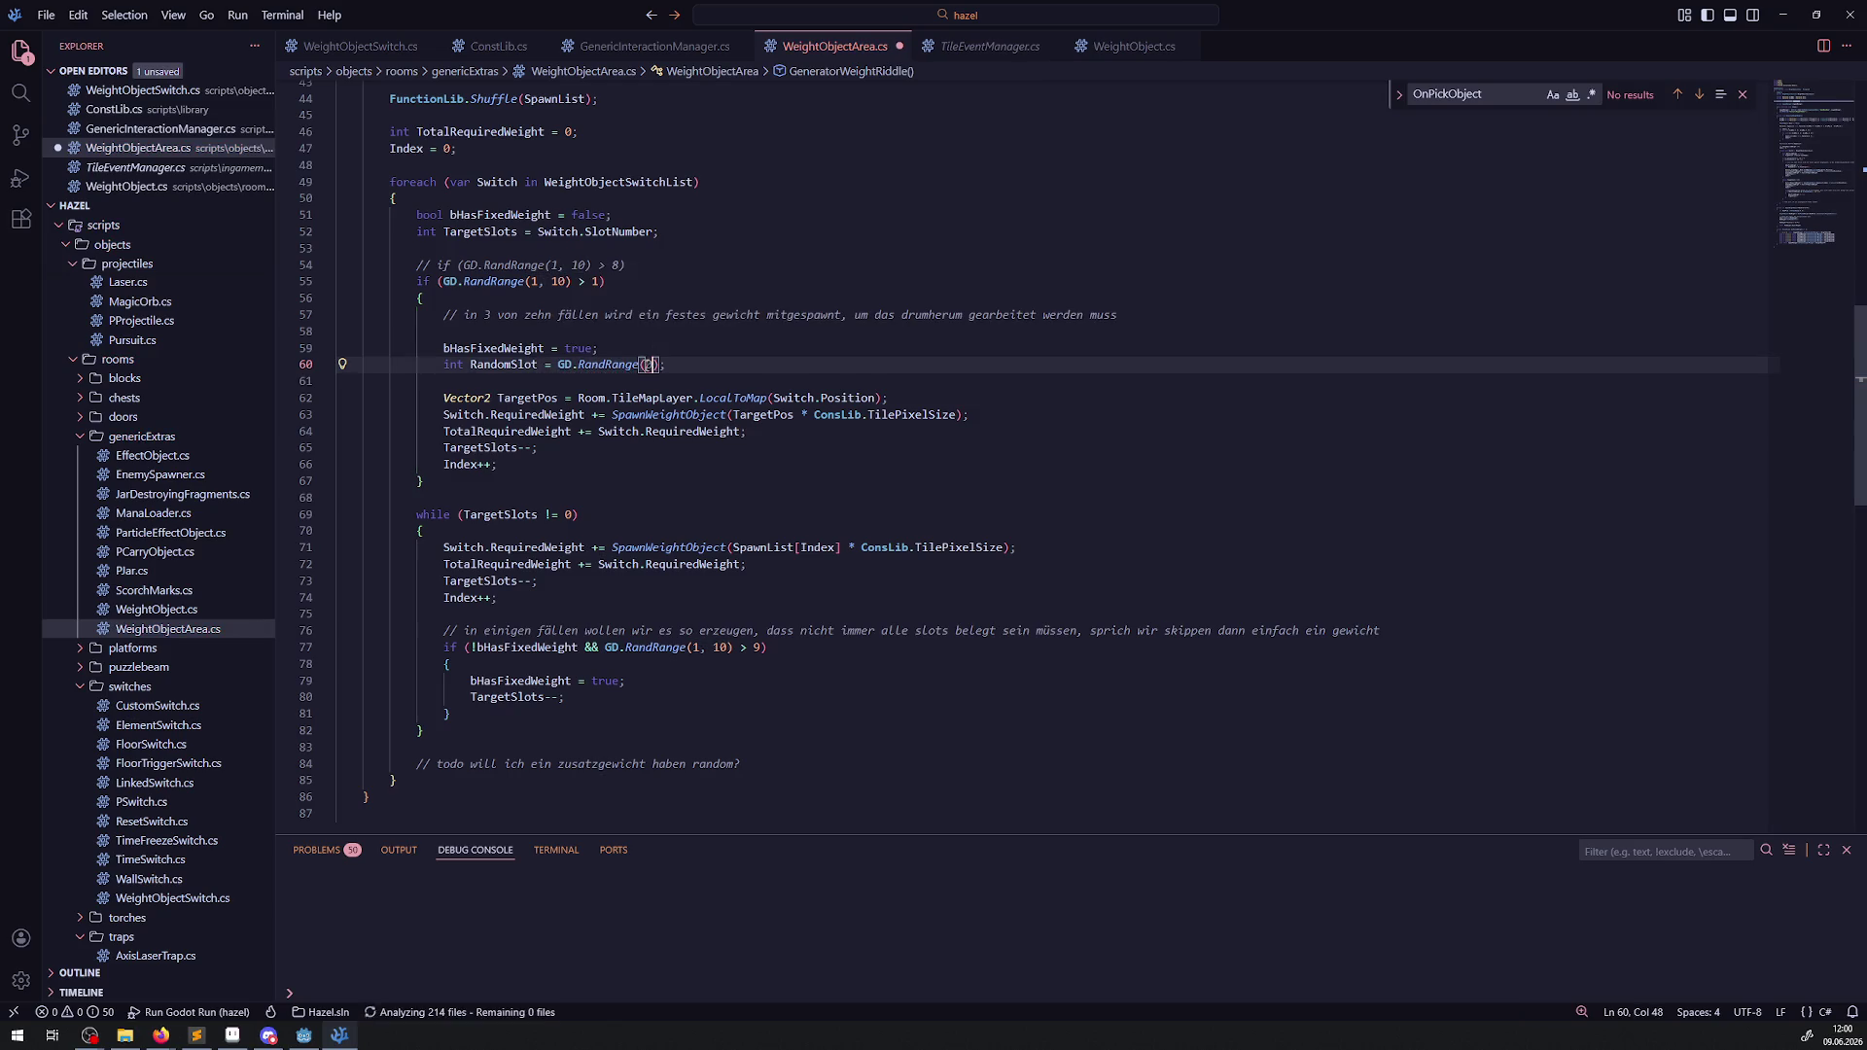
text(, 2)
key(ctrl+s)
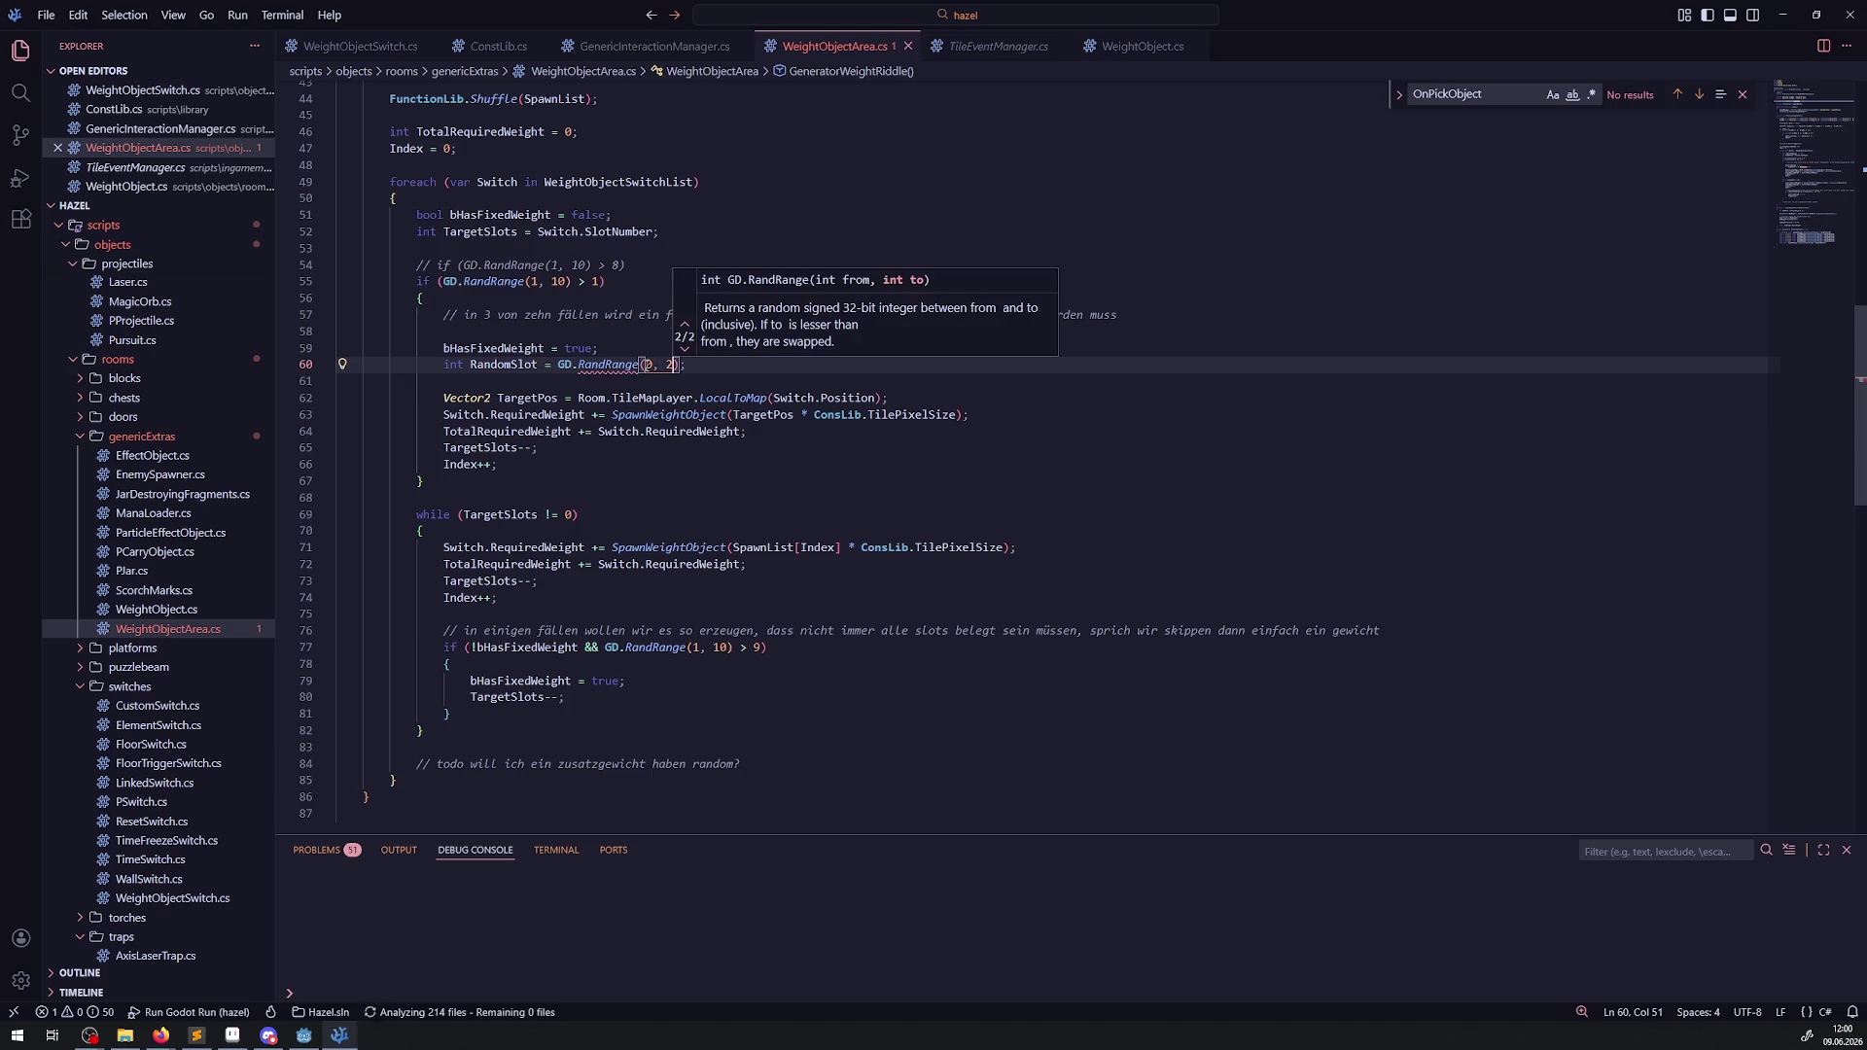
Add an if (RandomSlot == 0) check below the RandomSlot line, fixing its parentheses.
double_click(500, 365)
click(693, 368)
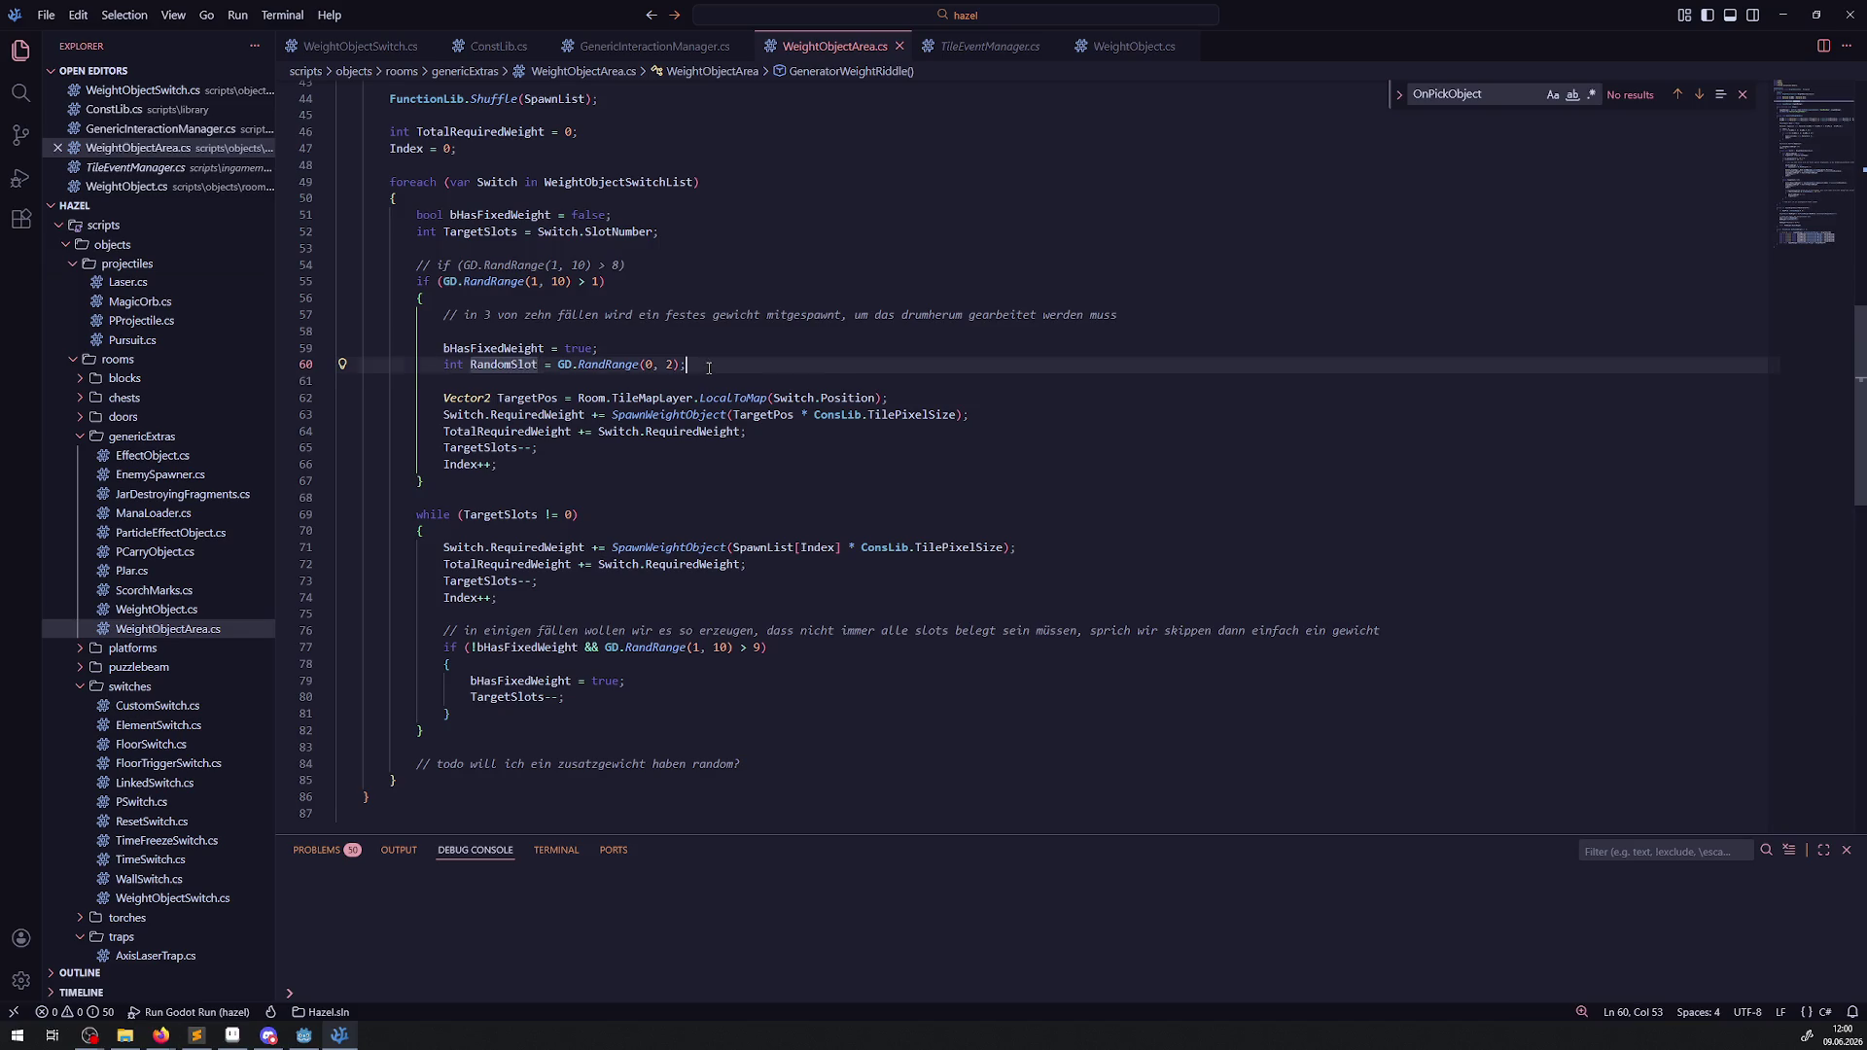
key(Return)
text(if()
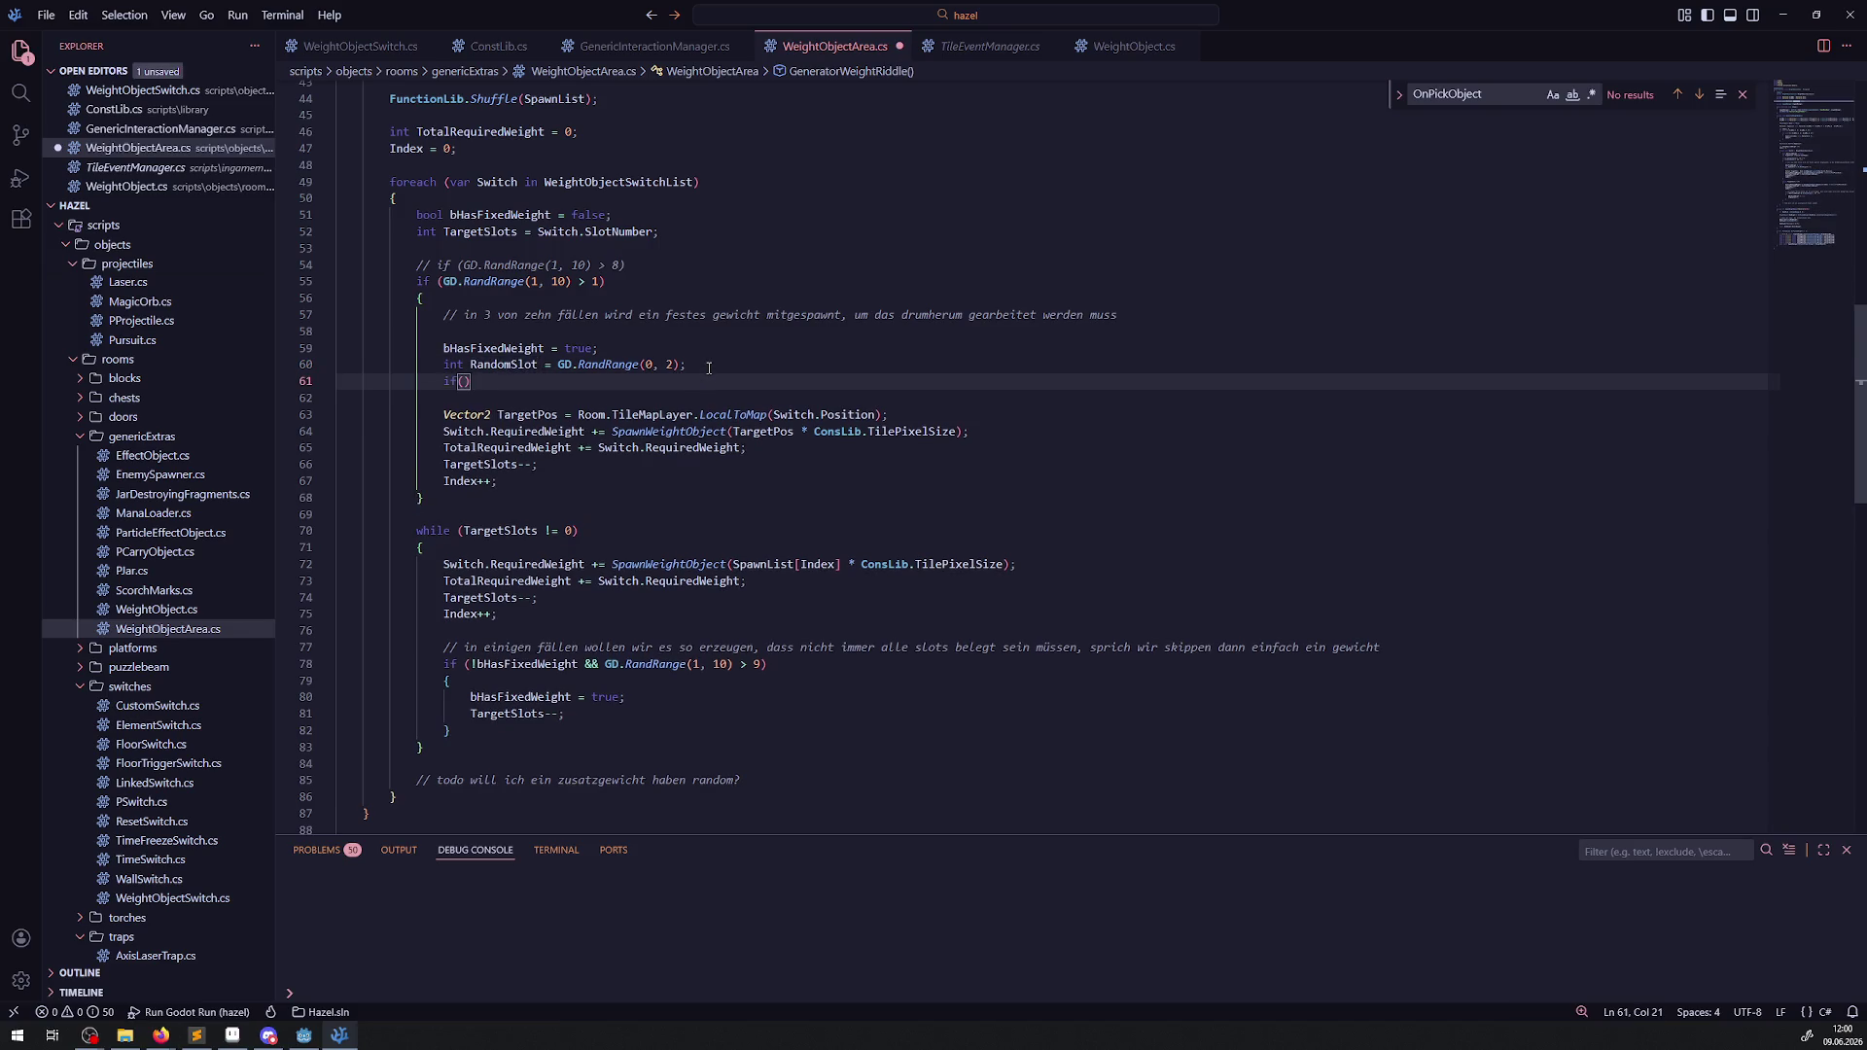
click(457, 381)
text(RandomSlot == 0)
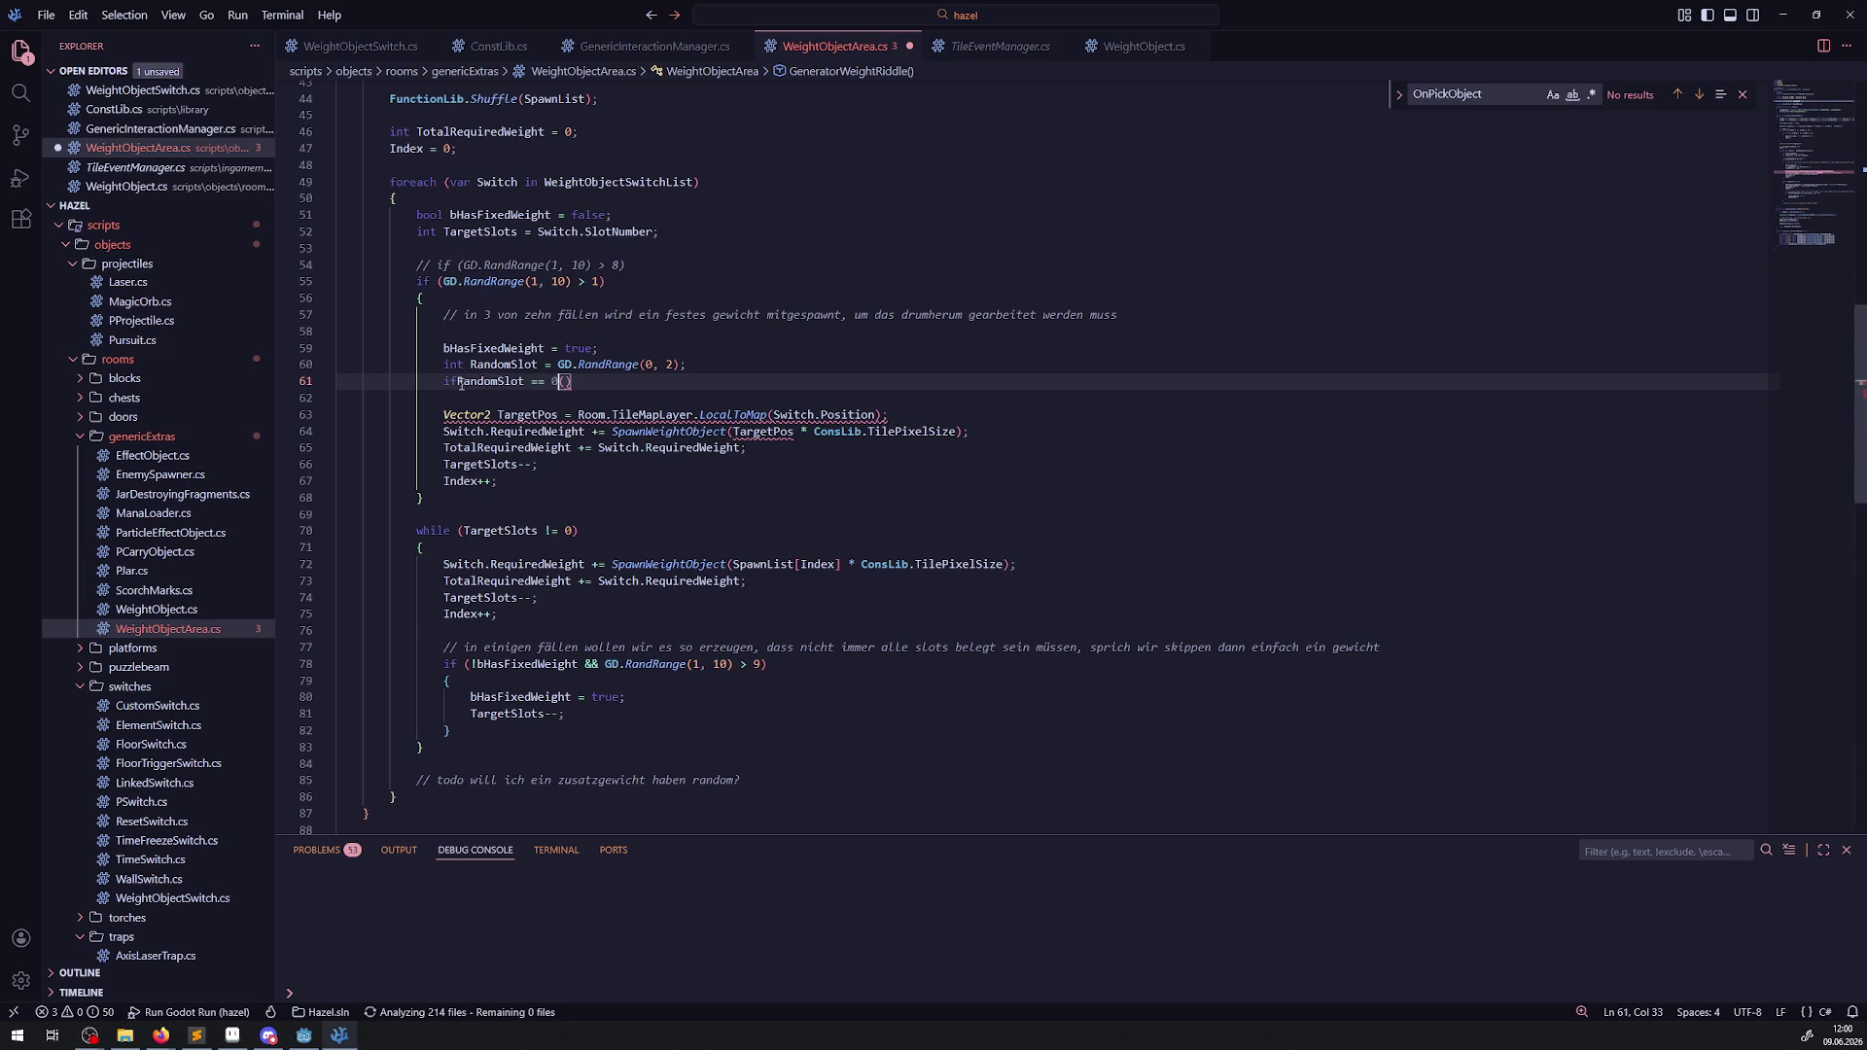
key(ctrl+s)
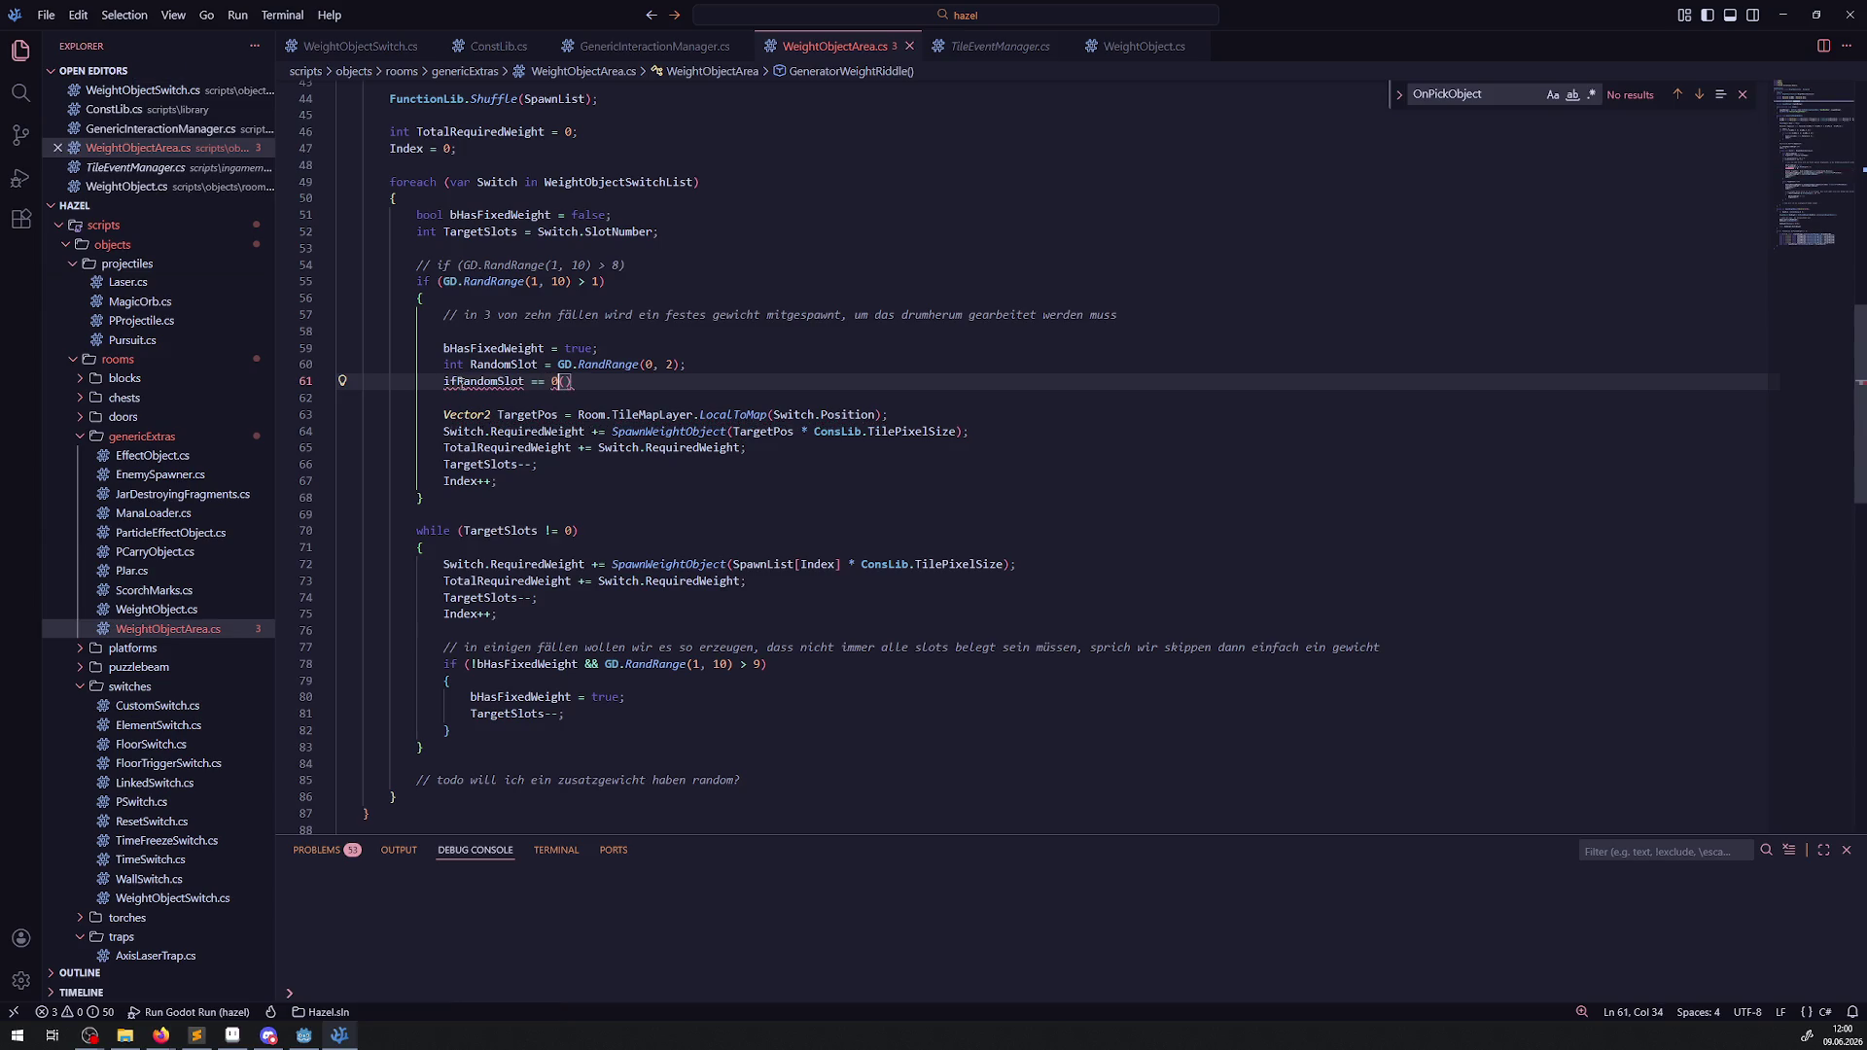
key(Delete)
key(Home)
text(()
key(End)
key(ctrl+s)
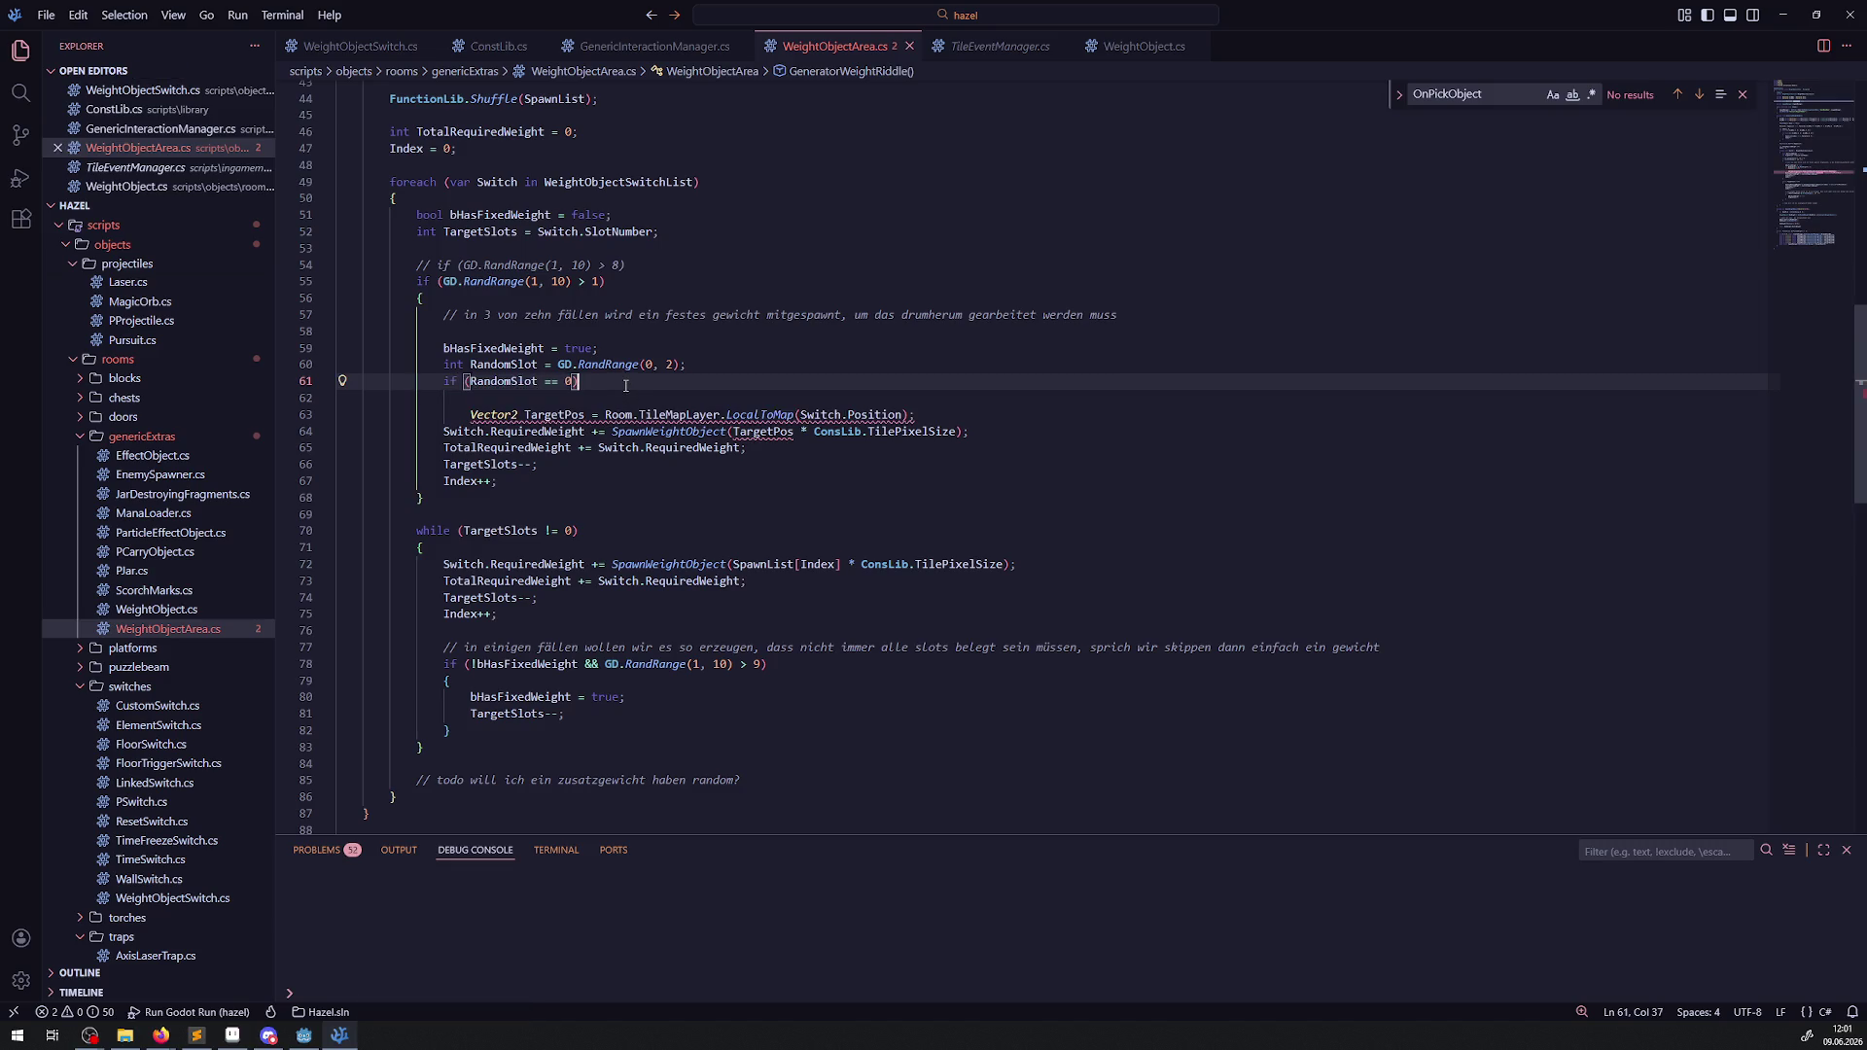
Insert a blank line above the if check and start a Vector2 declaration.
key(Home)
key(Return)
key(Up)
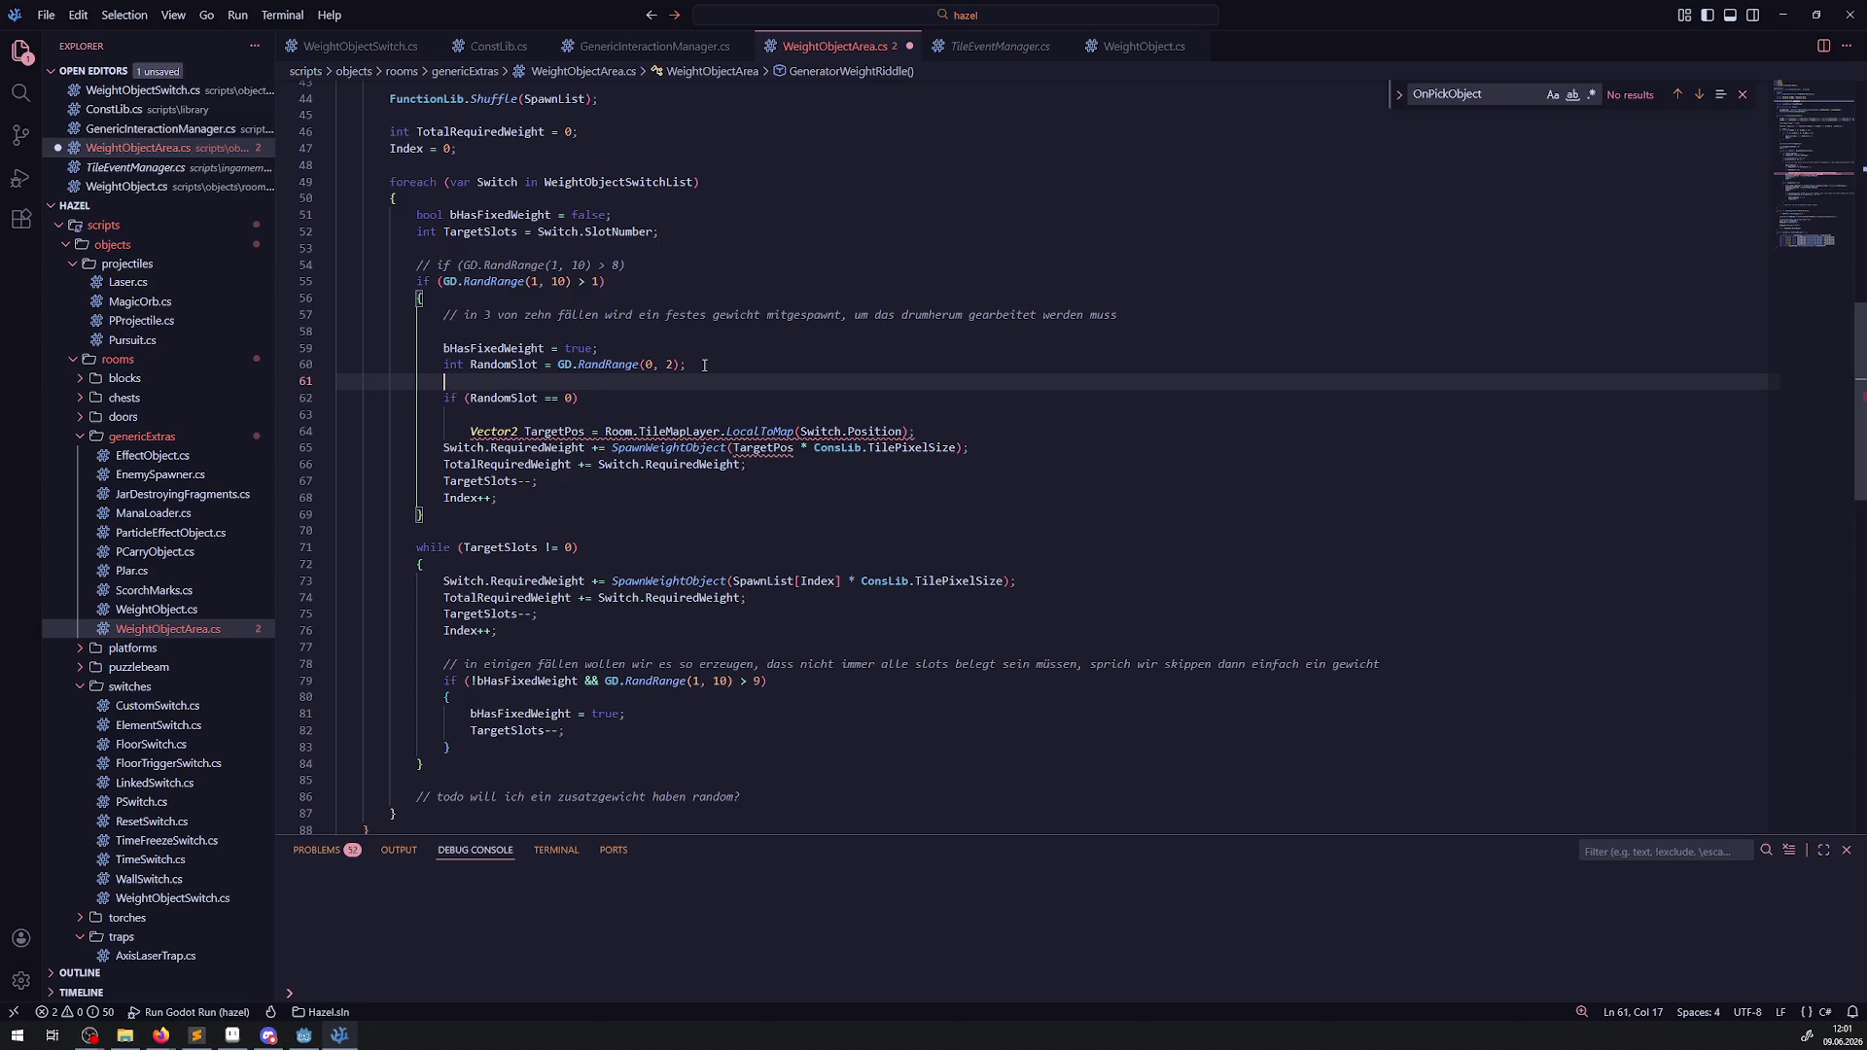
text(Vector2)
Declare Vector2 Offset = Vector2.Zero; using autocompletion.
key(ctrl+space)
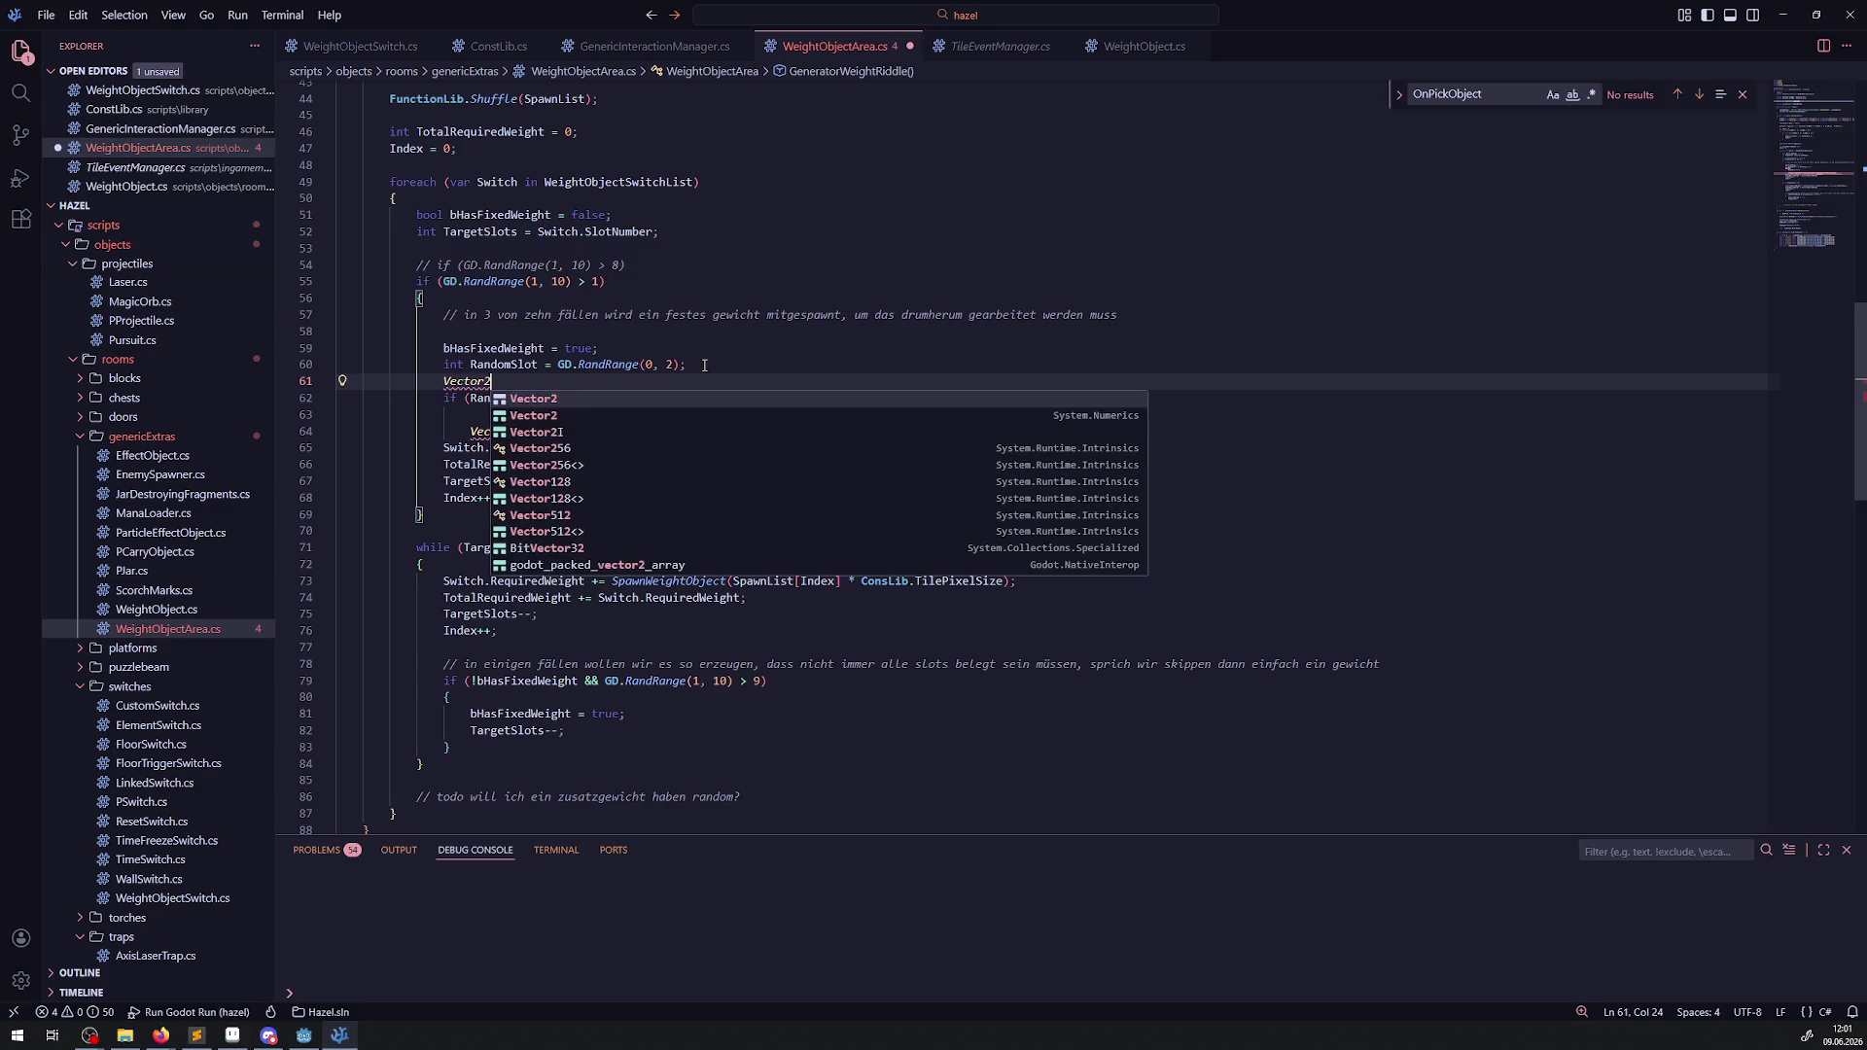
text( Offset )
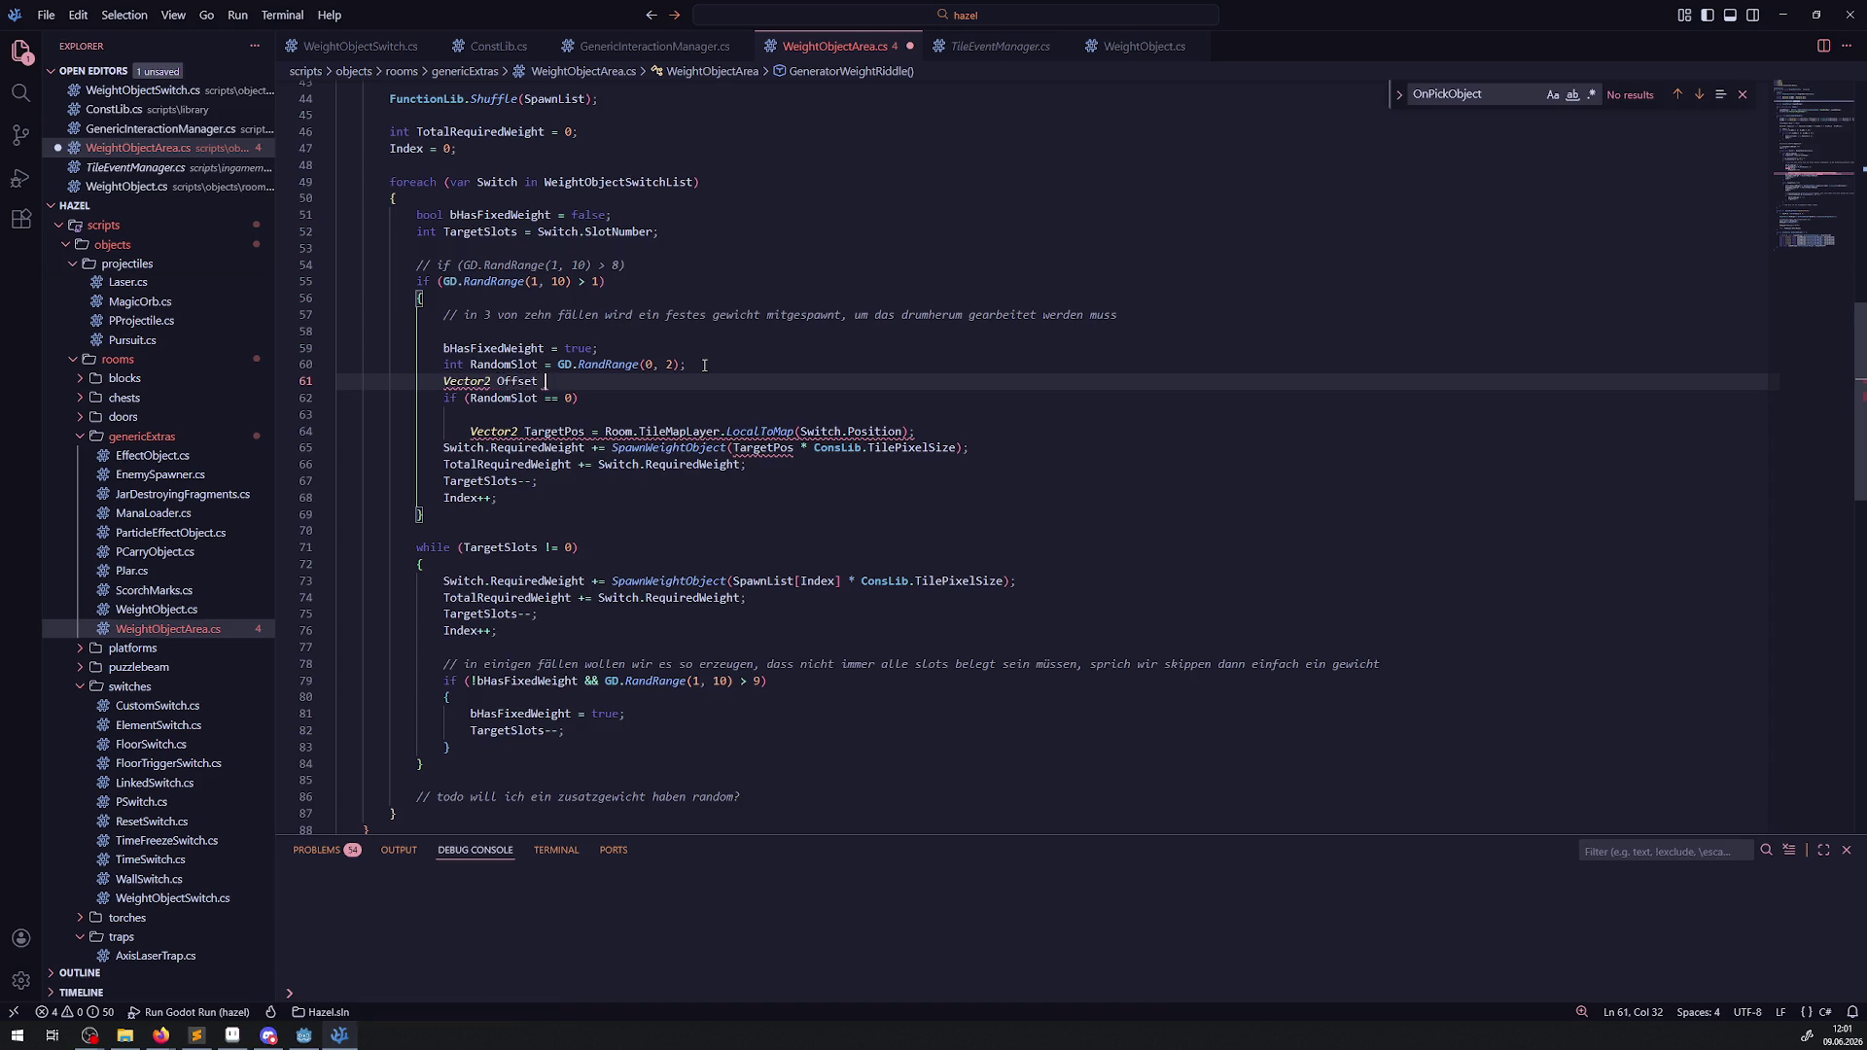
text(= Zer)
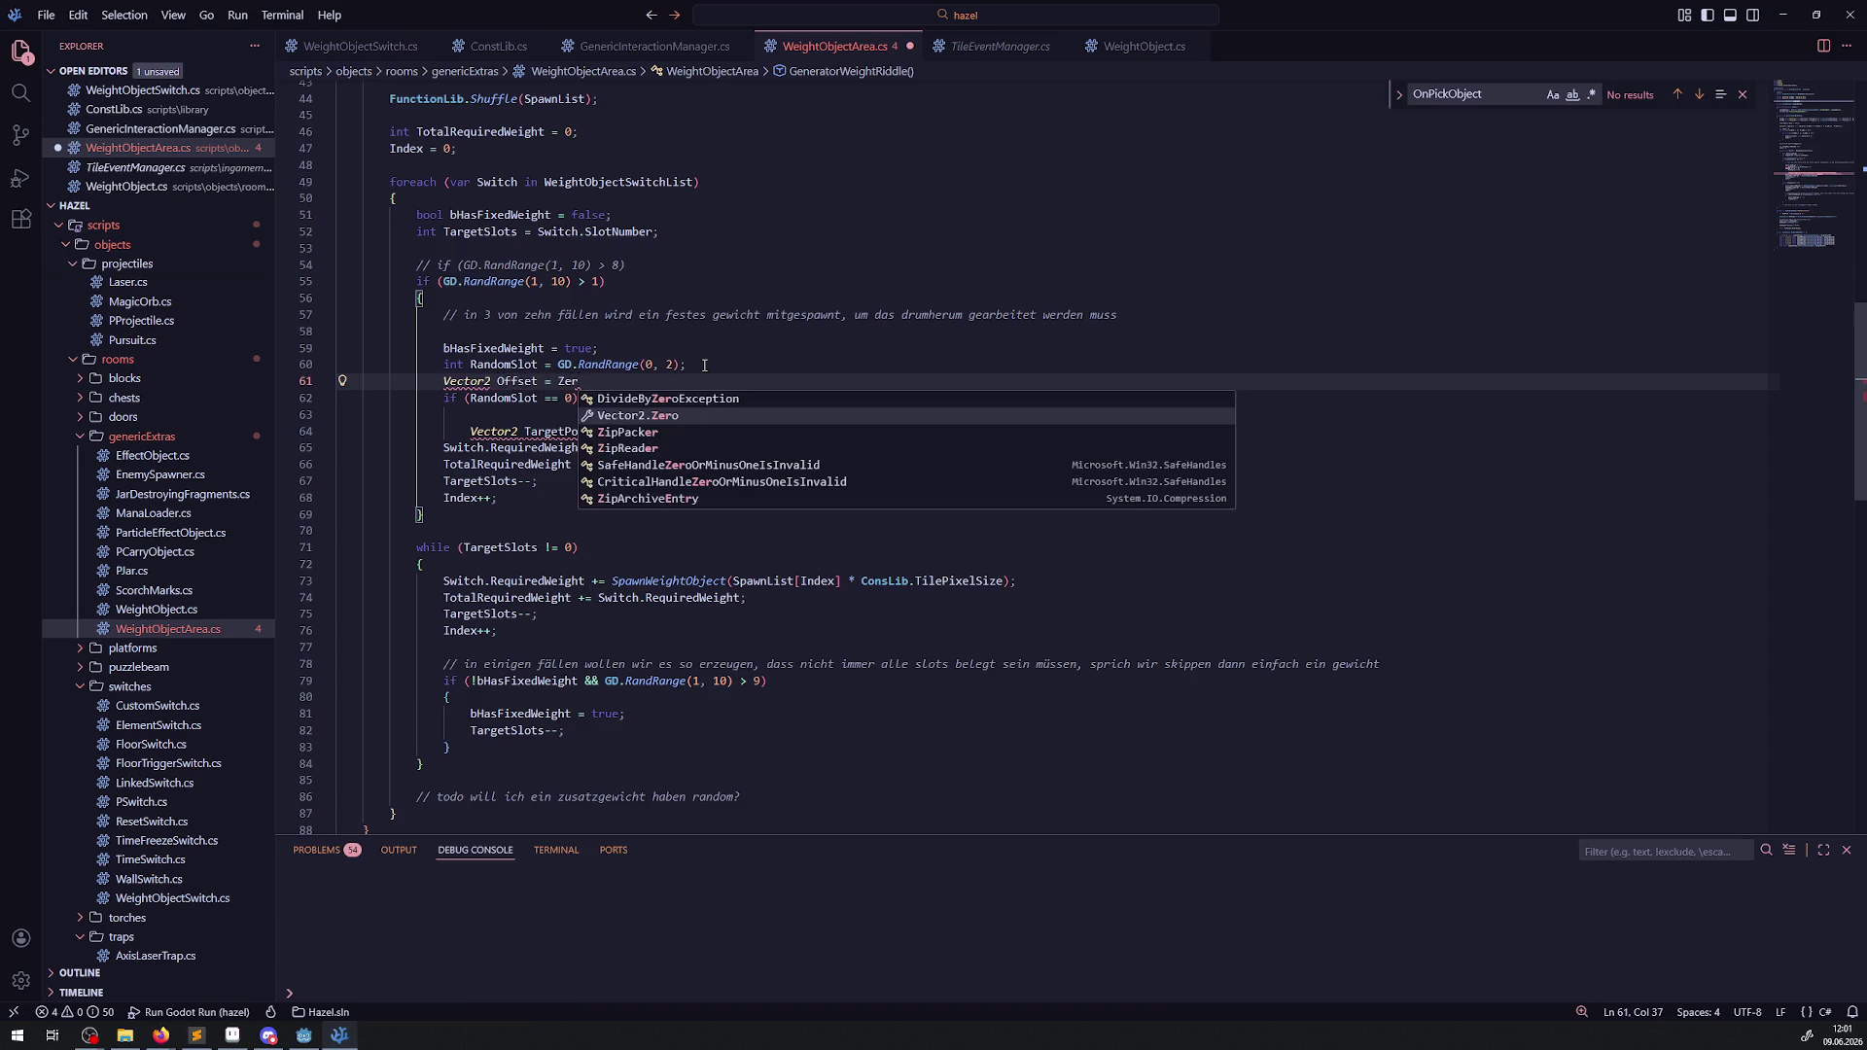
key(Tab)
text(;)
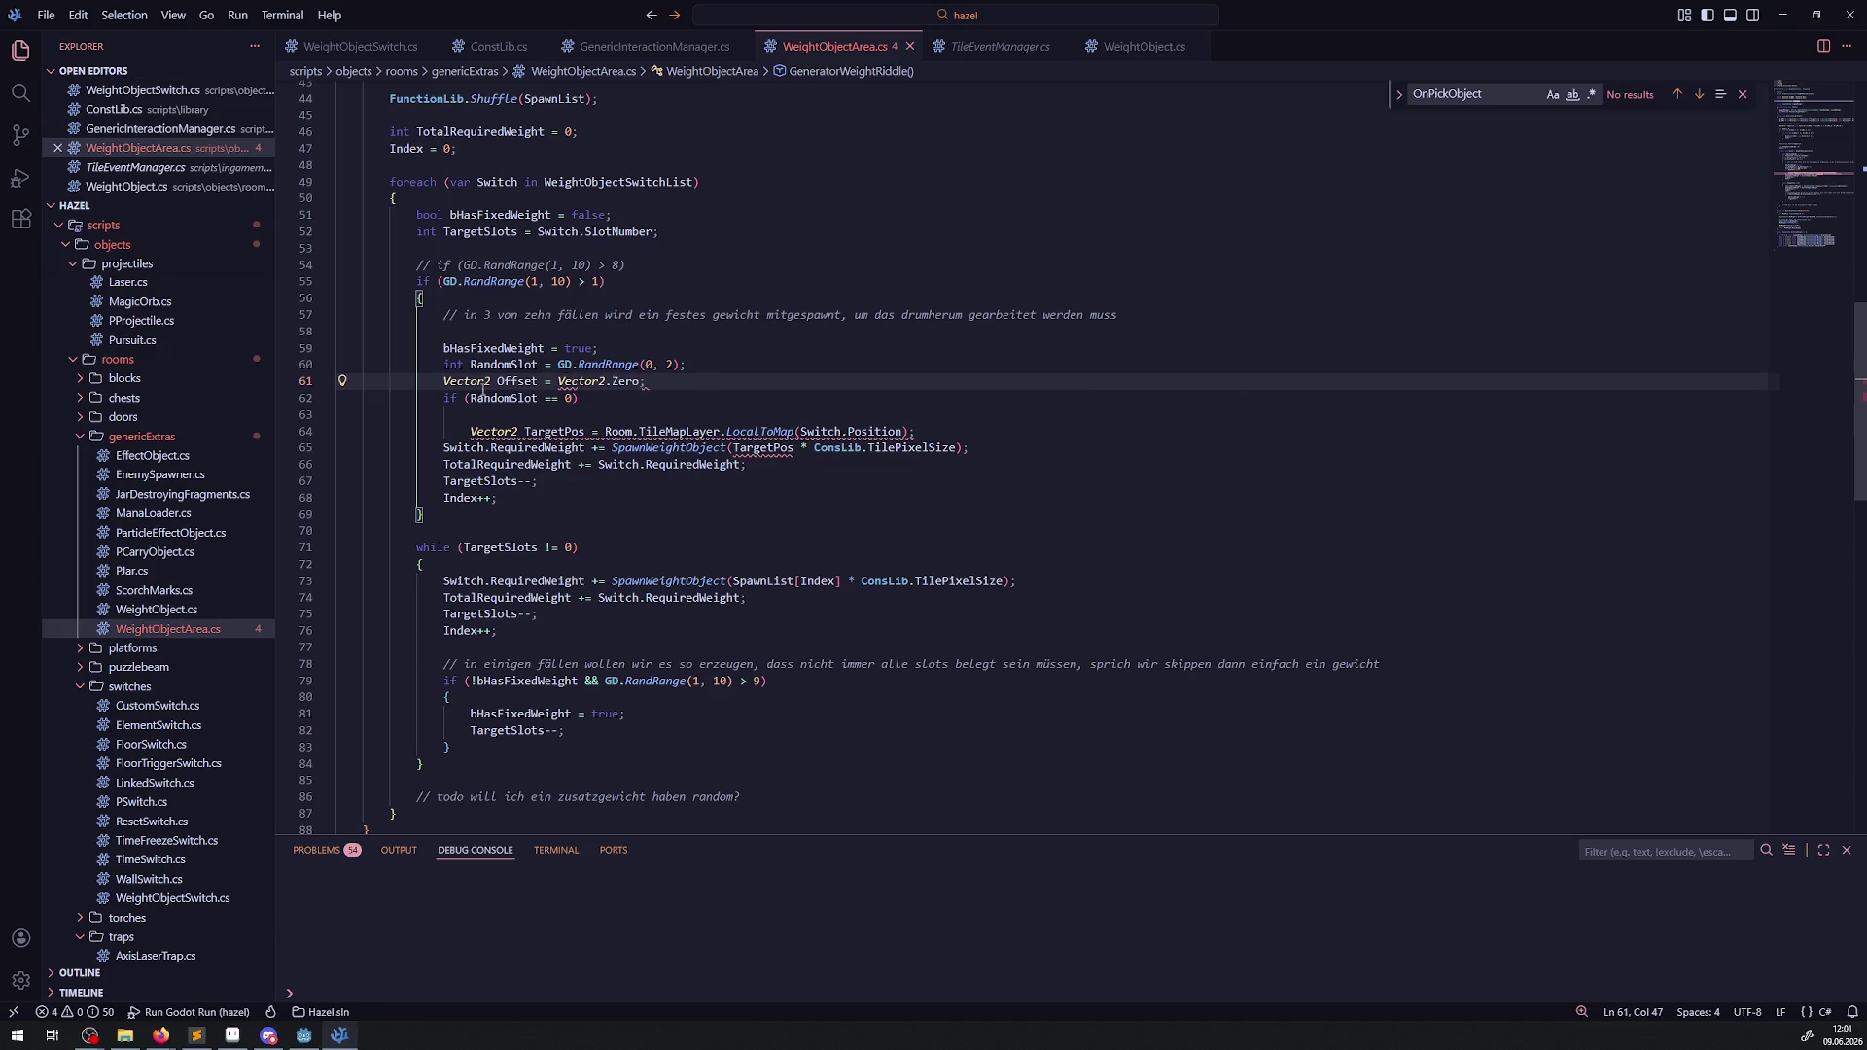
Change the SpawnWeightObject argument to (TargetPos * ConsLib.TilePixelSize) + Offset and save.
double_click(512, 381)
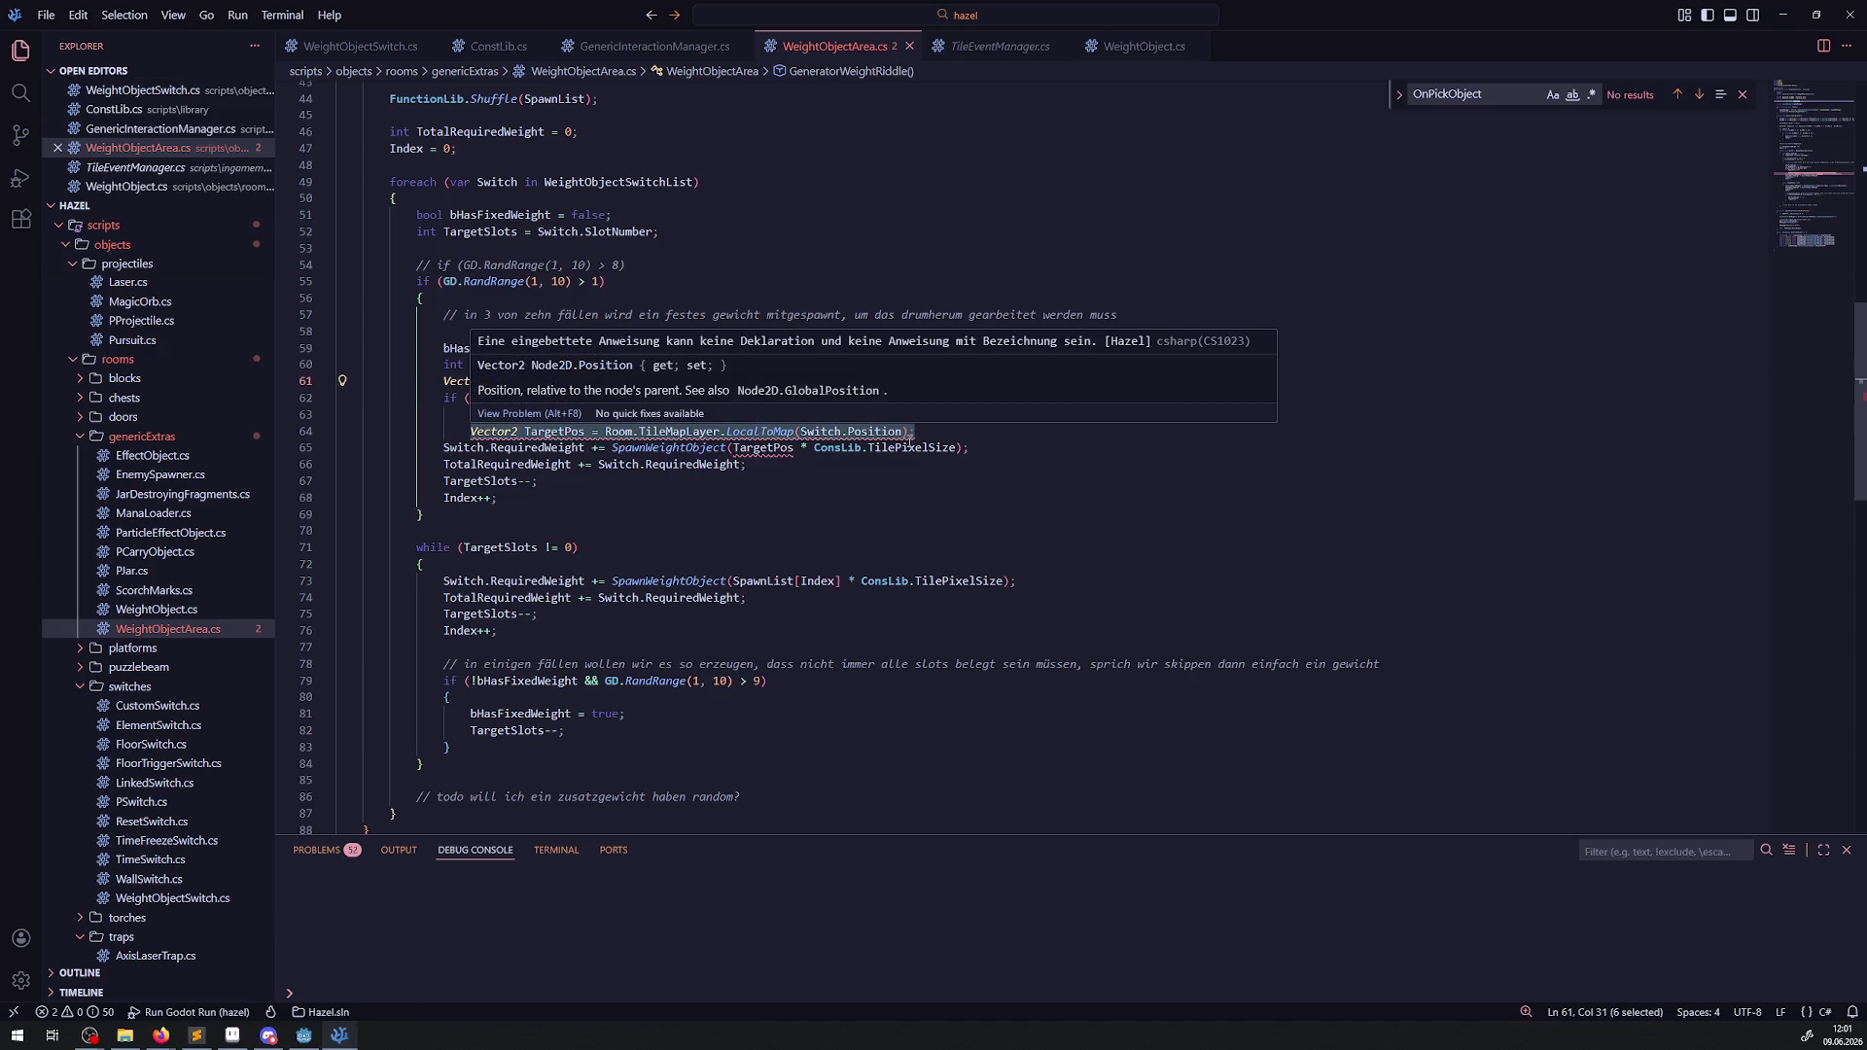
click(733, 449)
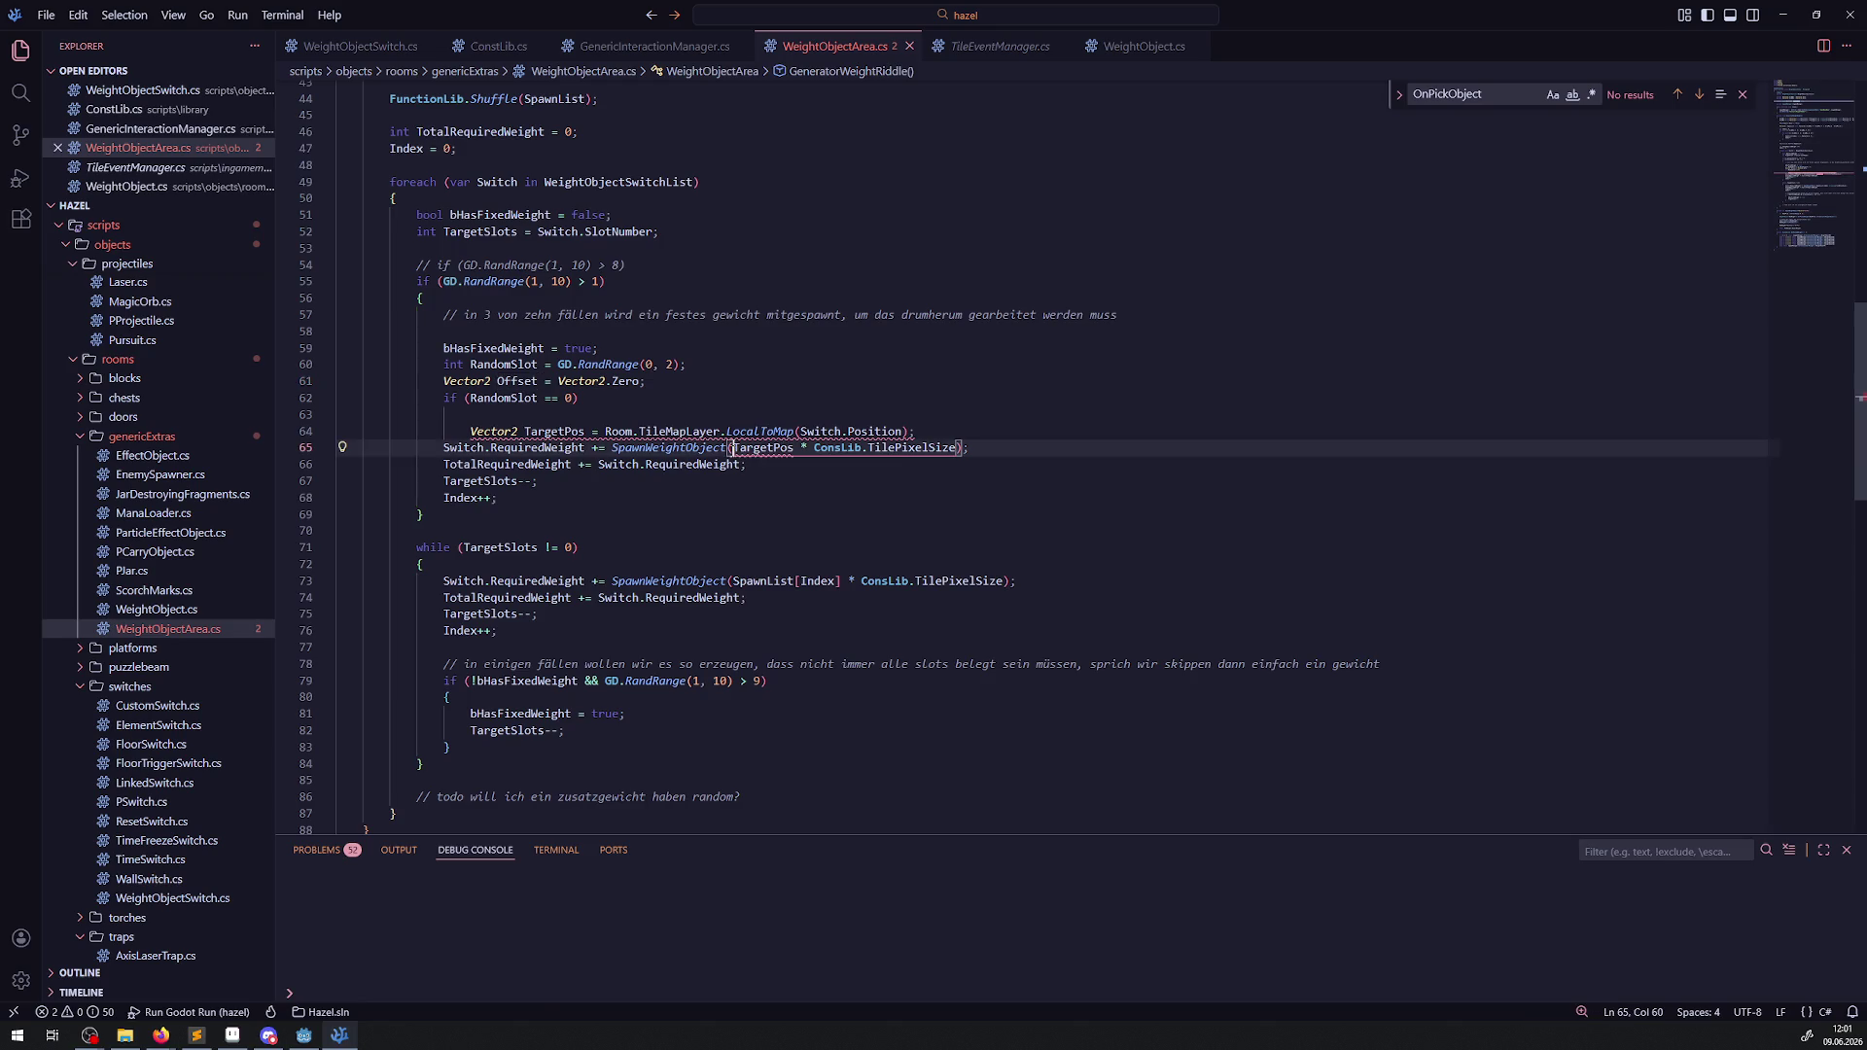
text(Offset+)
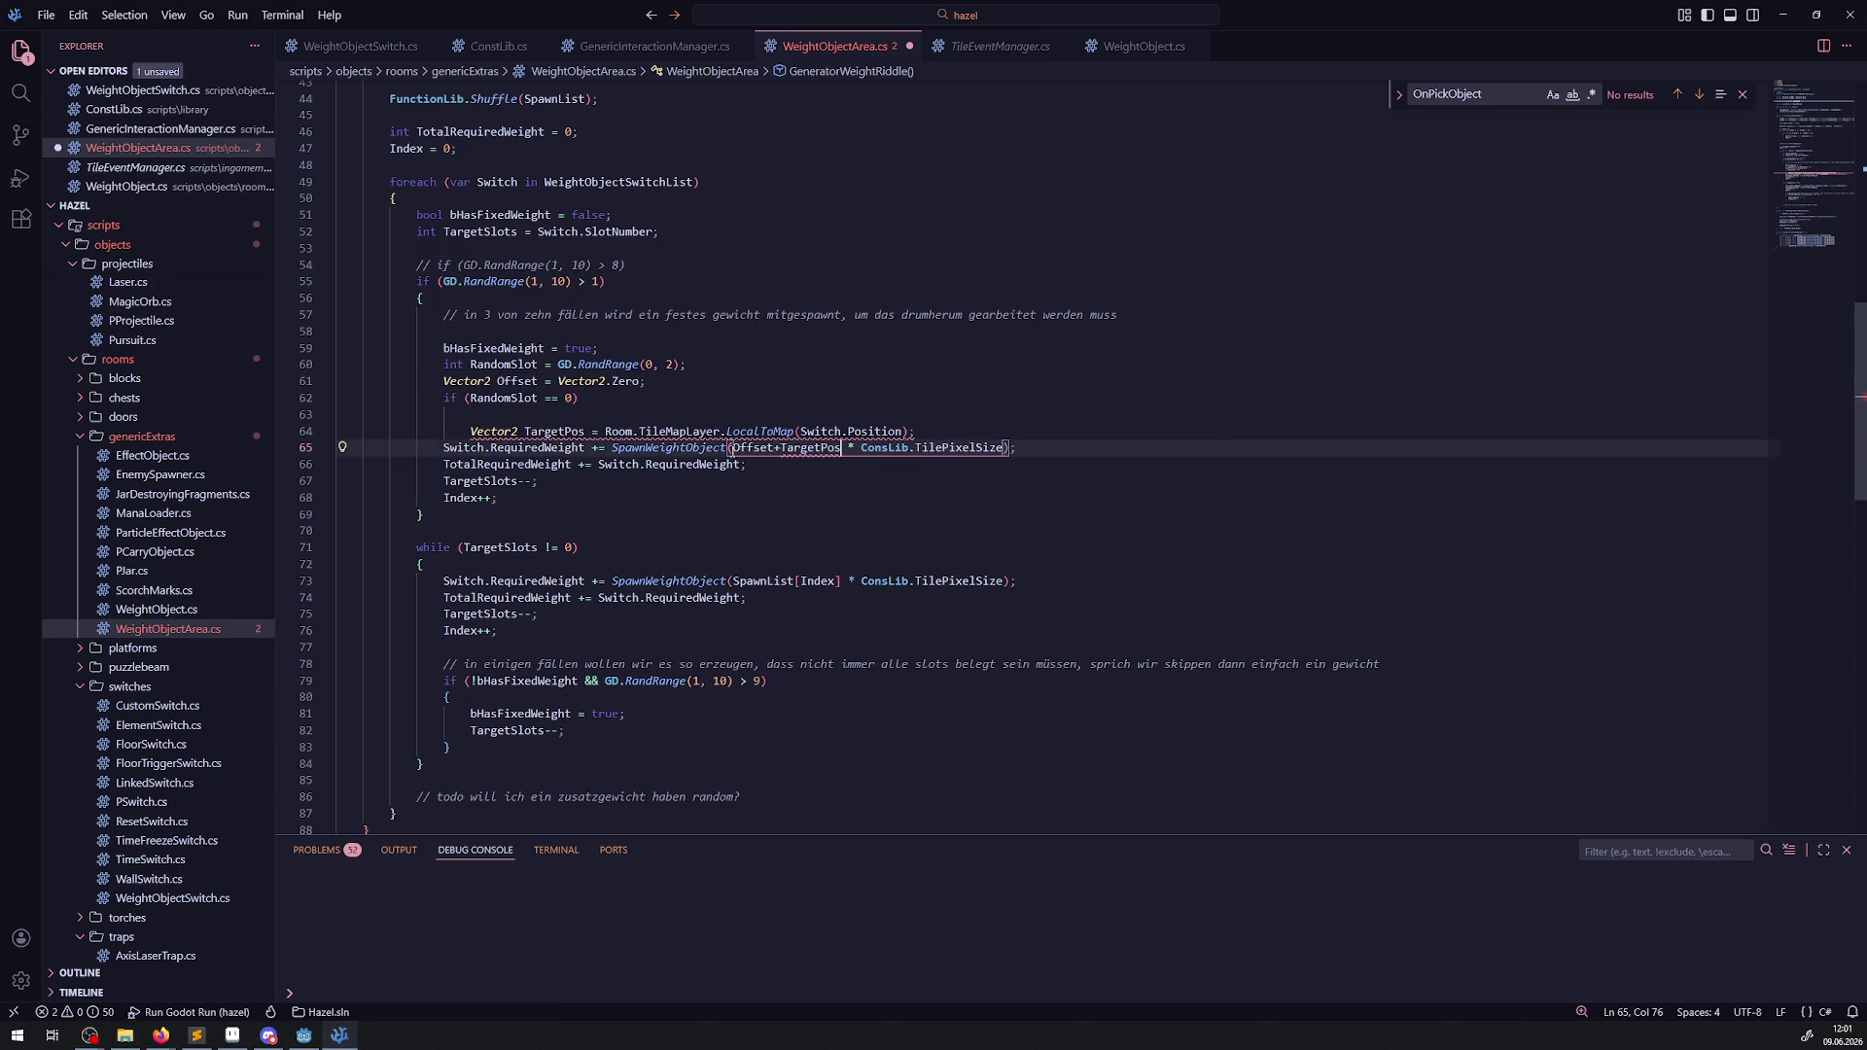
click(781, 448)
key(BackSpace)
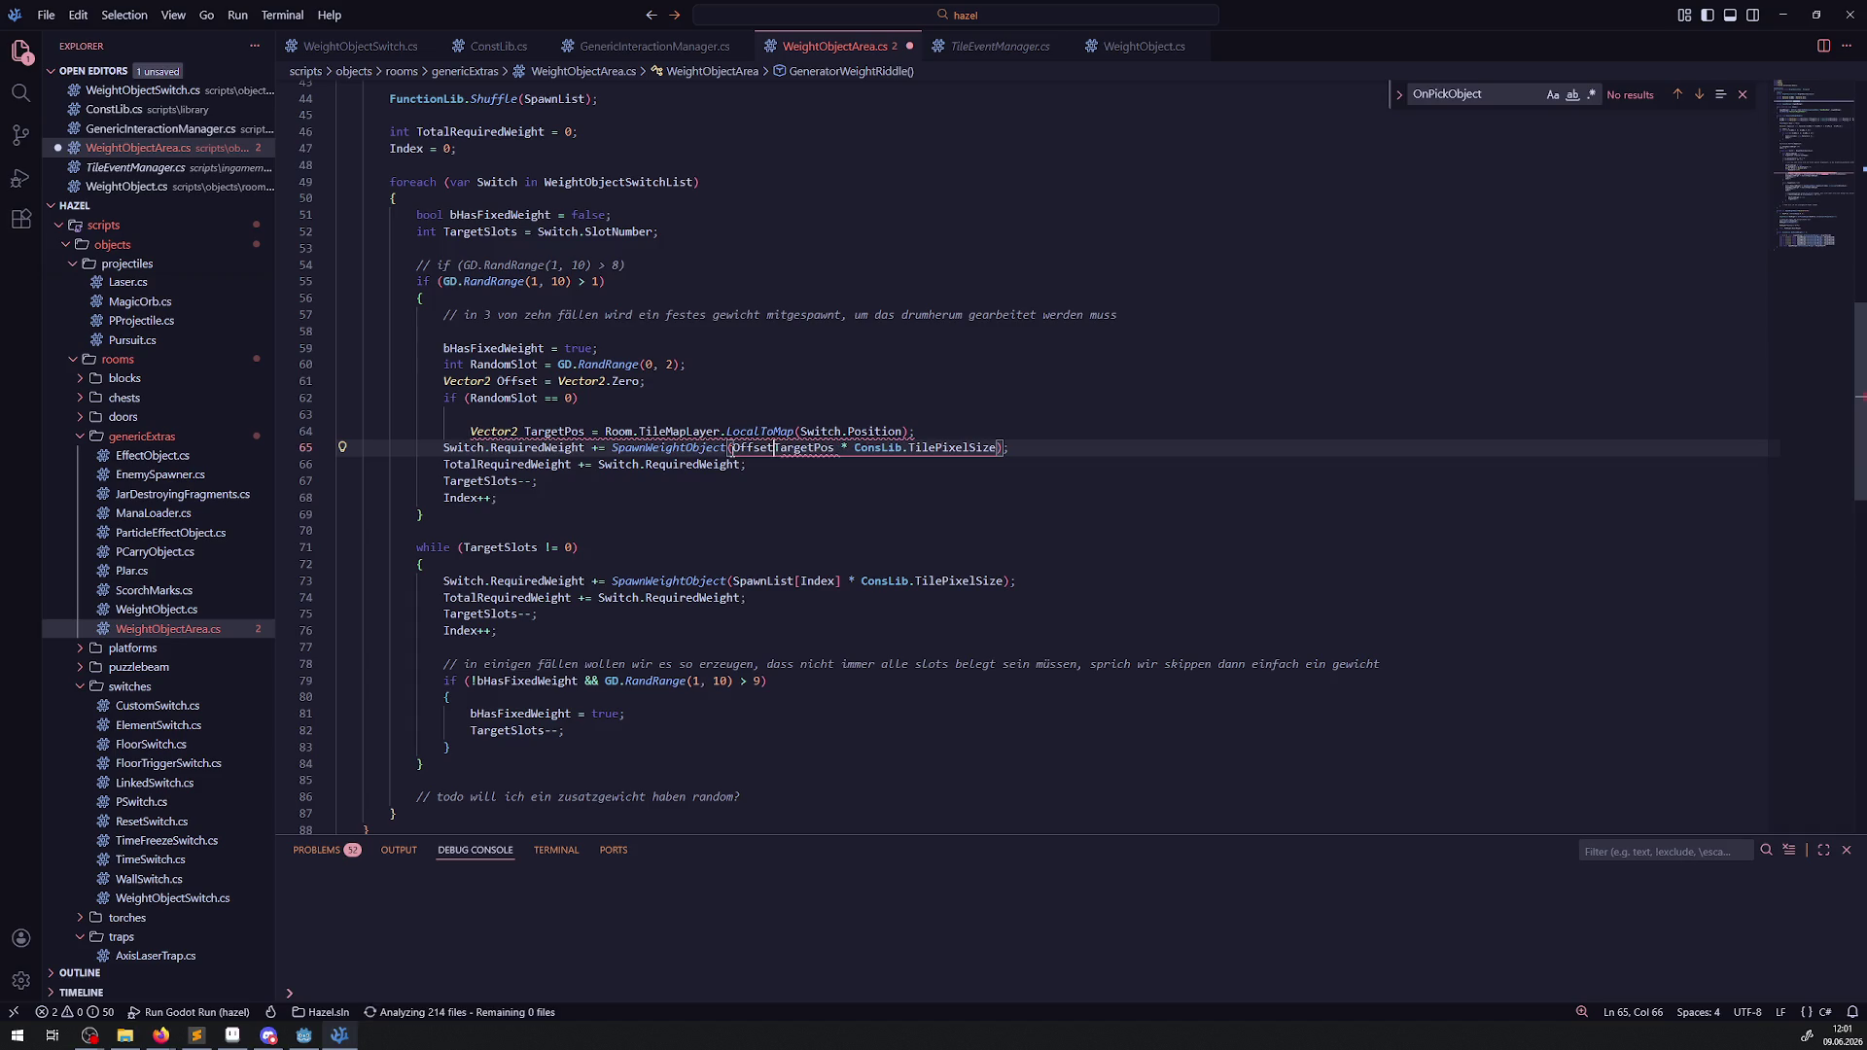
text(()
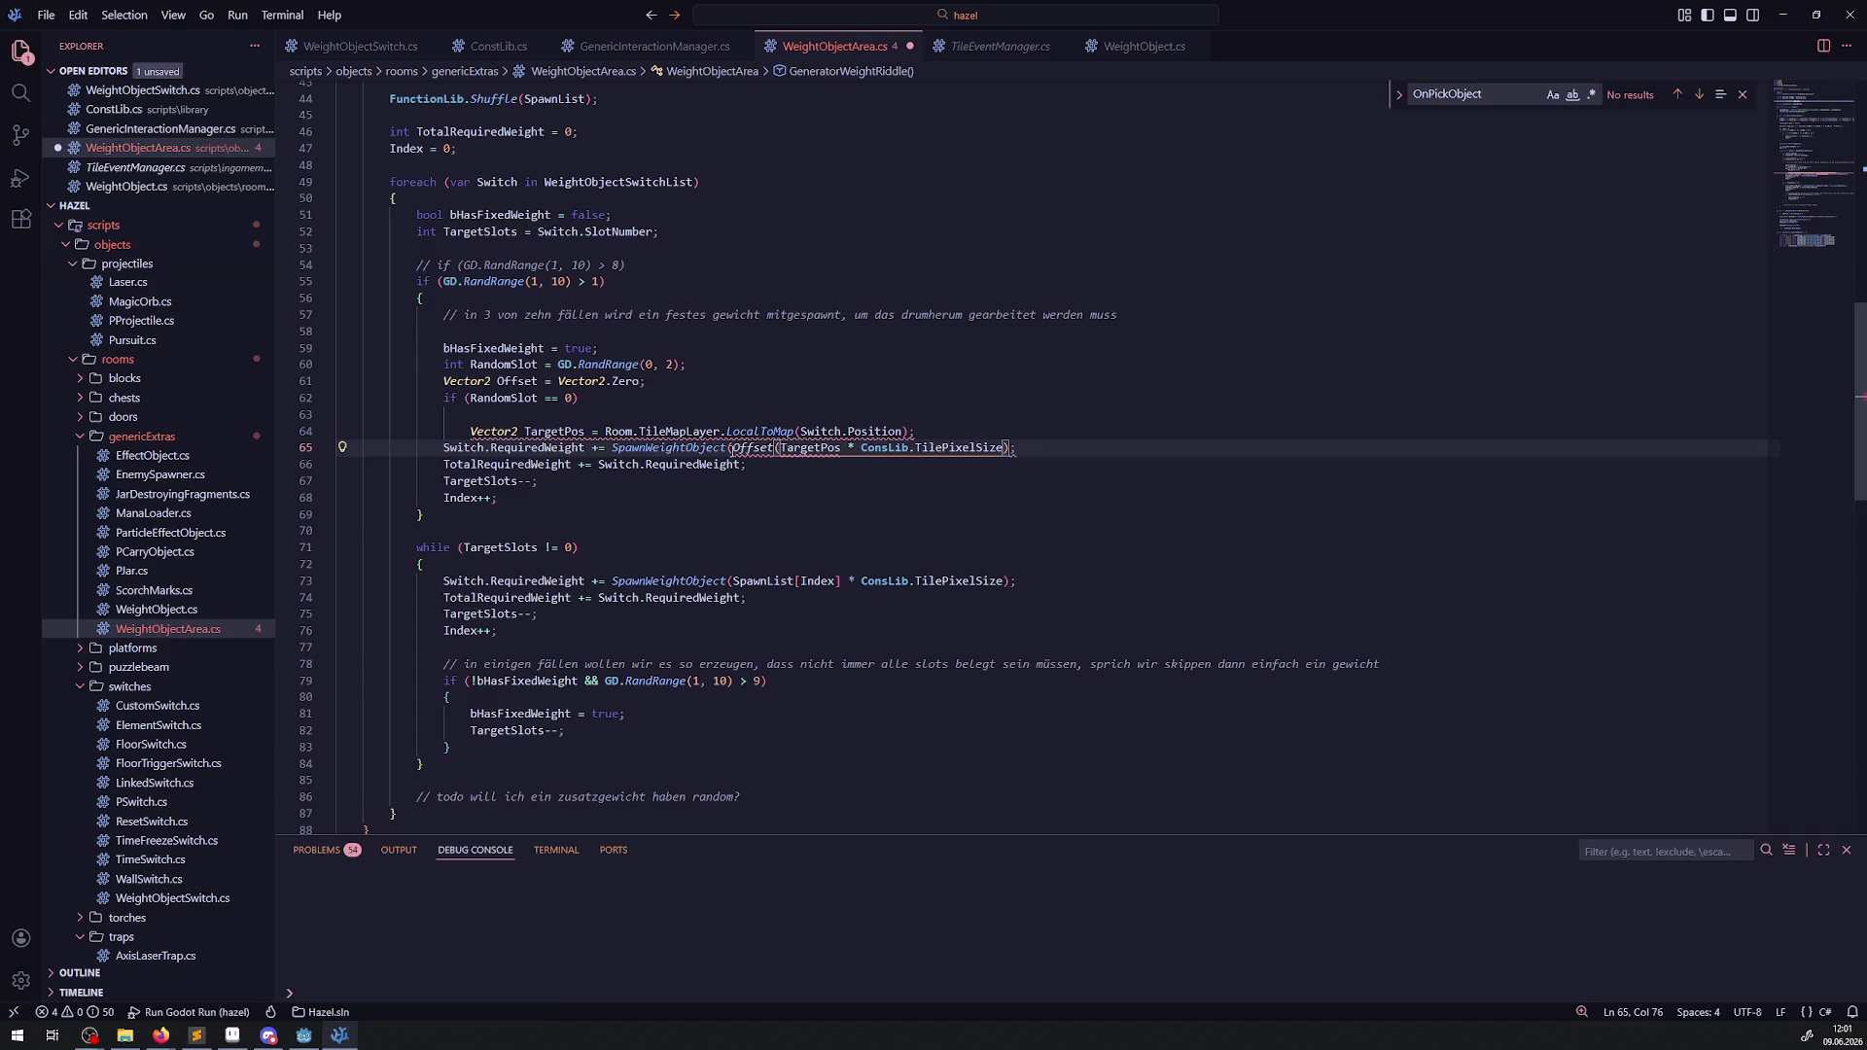
click(1004, 449)
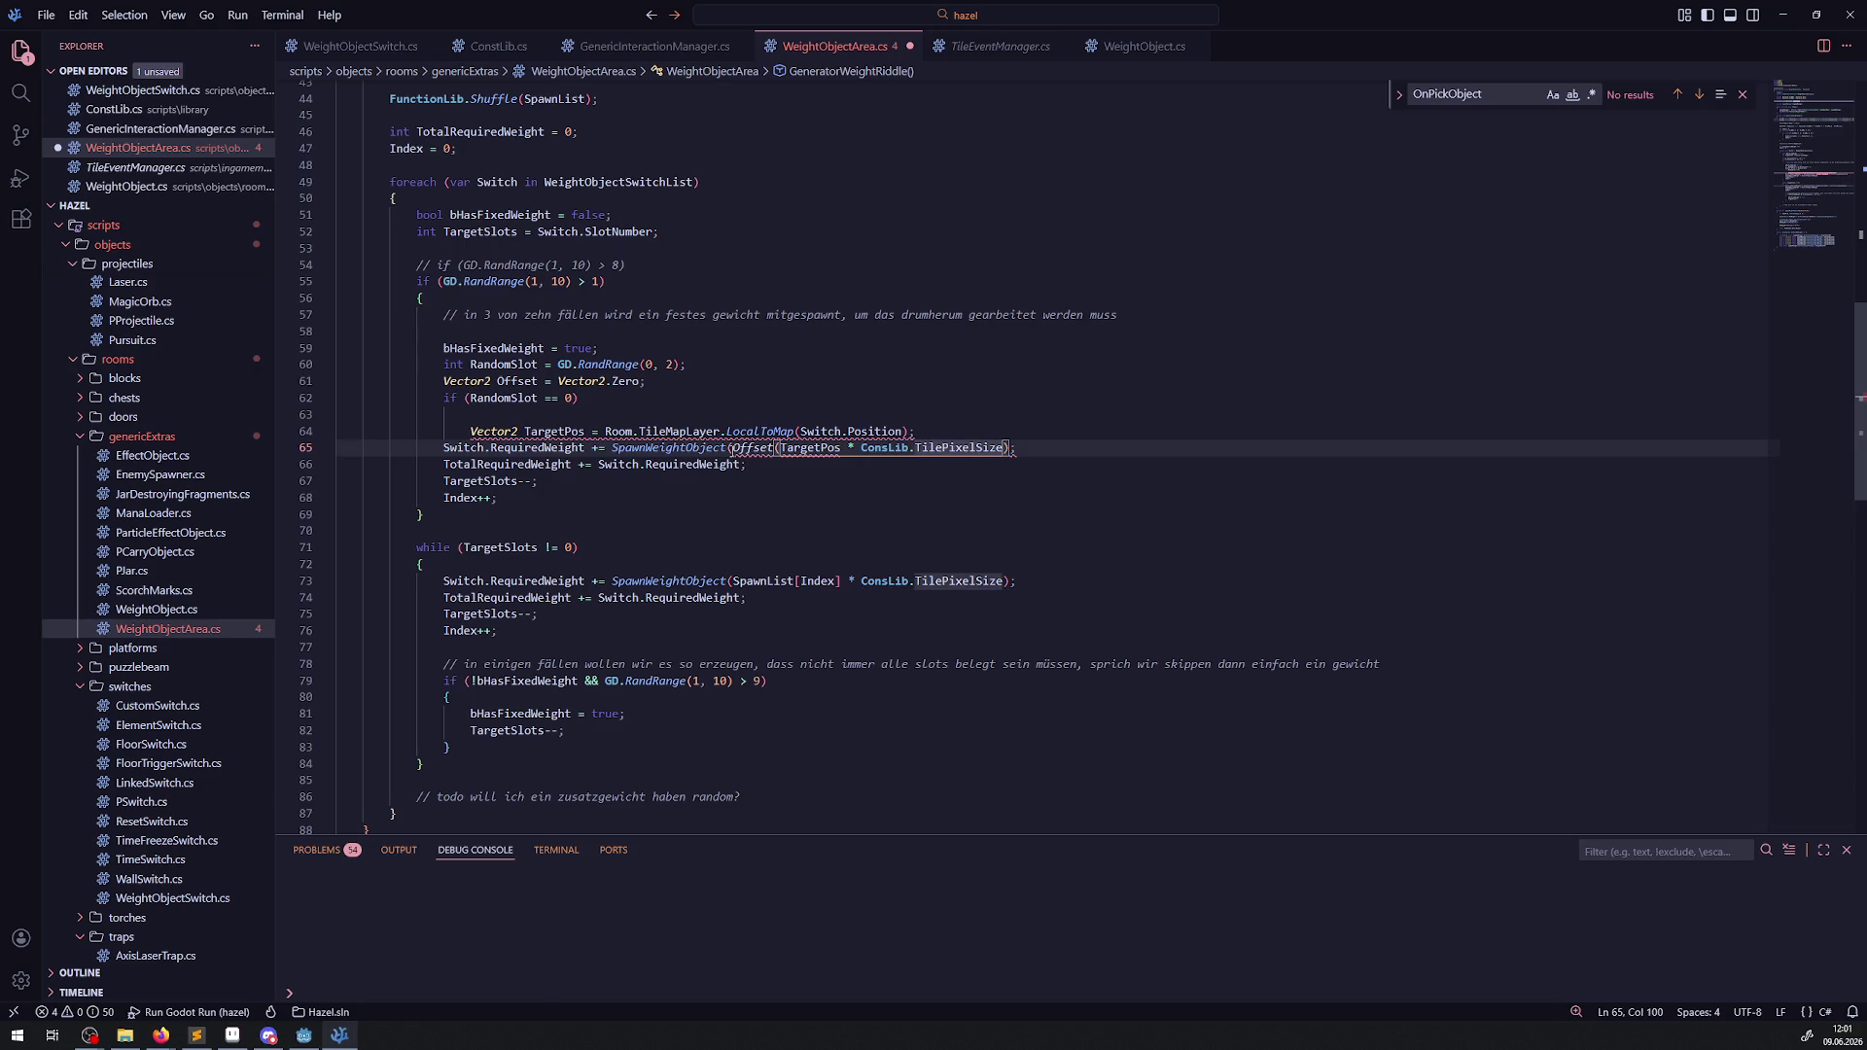
text())
click(775, 448)
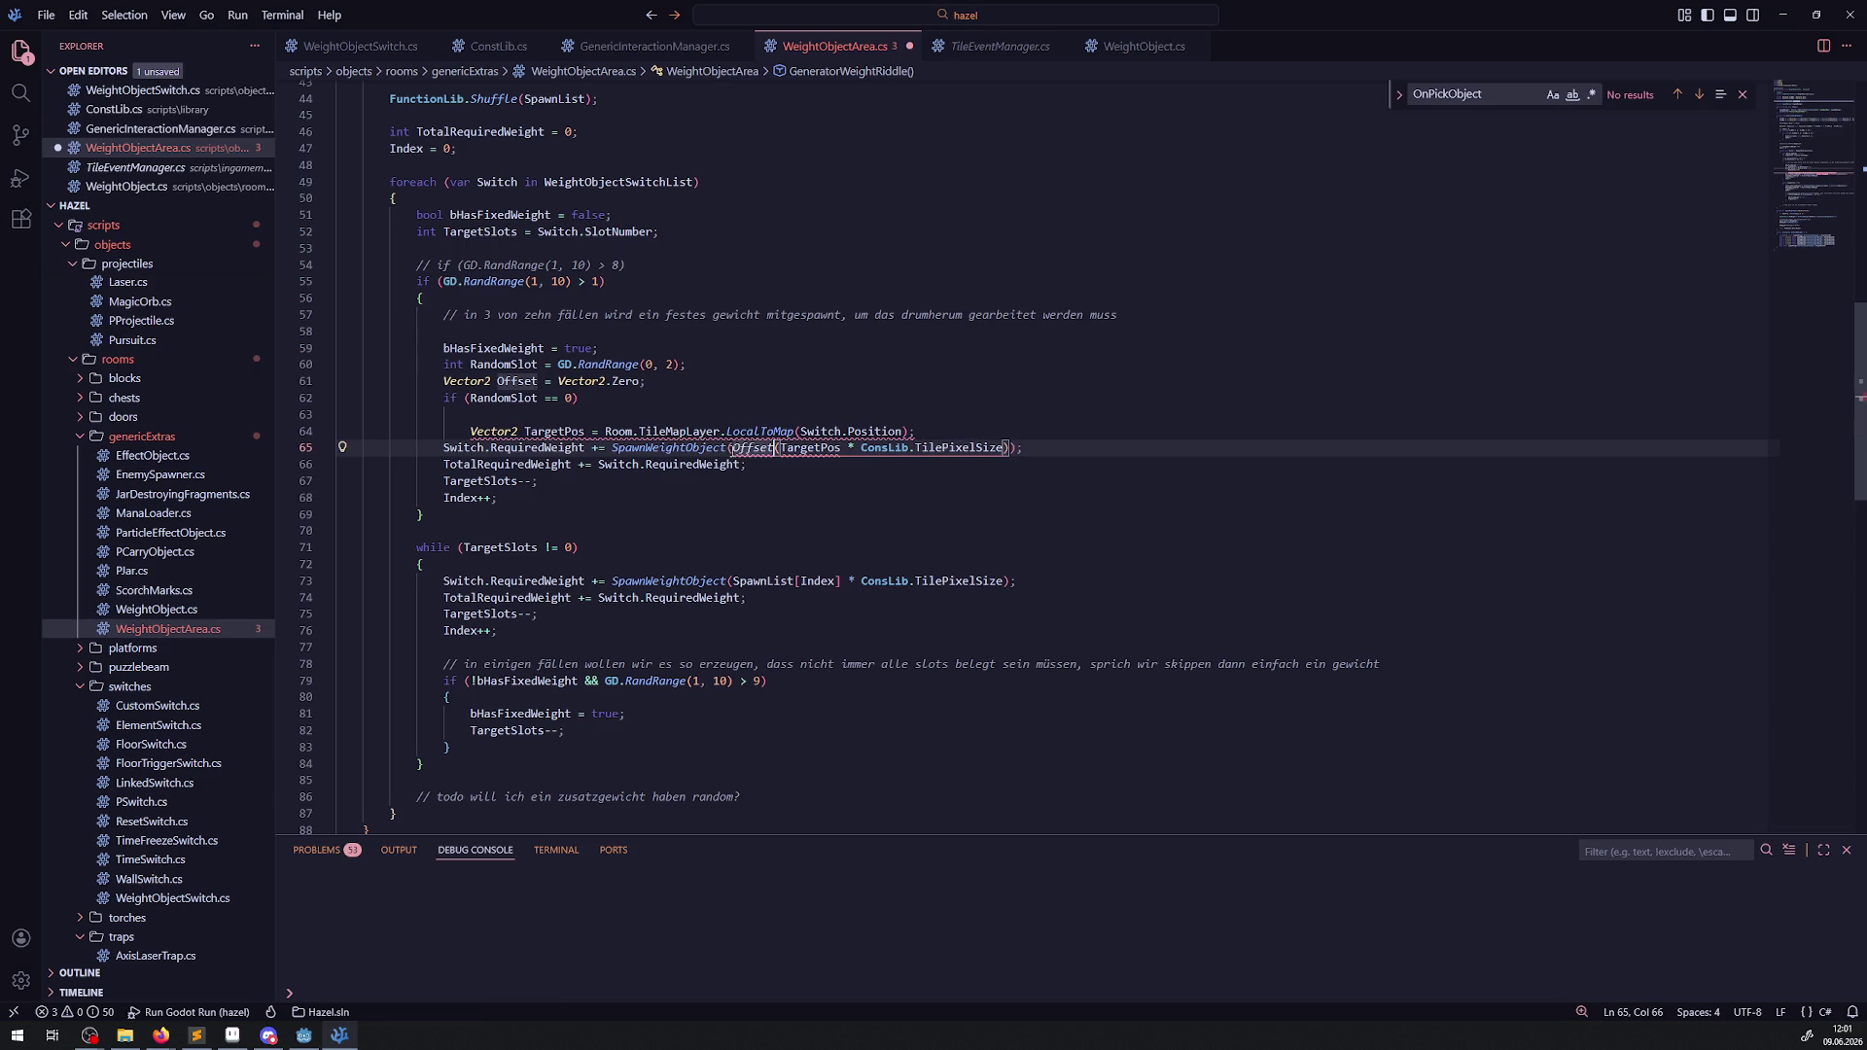
text(+)
key(BackSpace)
key(BackSpace)
key(BackSpace)
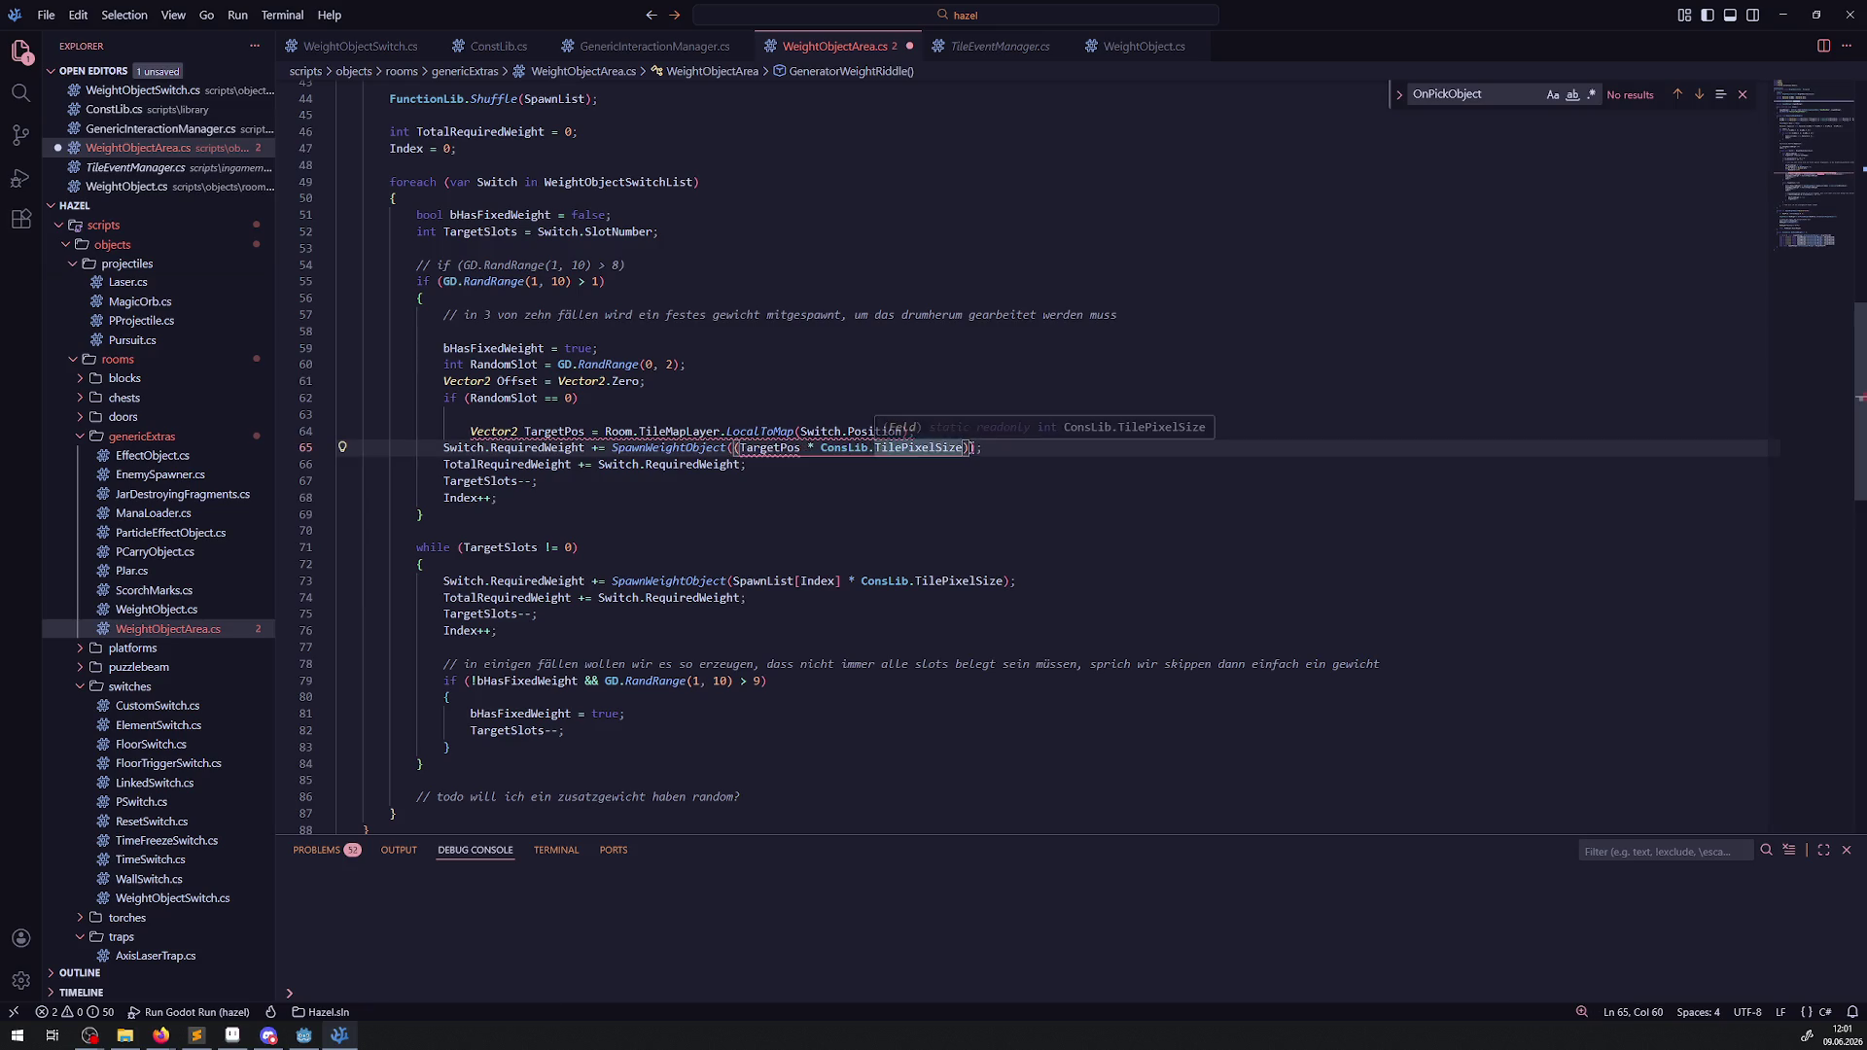
text(+ Offset)
key(ctrl+s)
Begin an Offset assignment at the end of the RandomSlot == 0 if line.
click(967, 431)
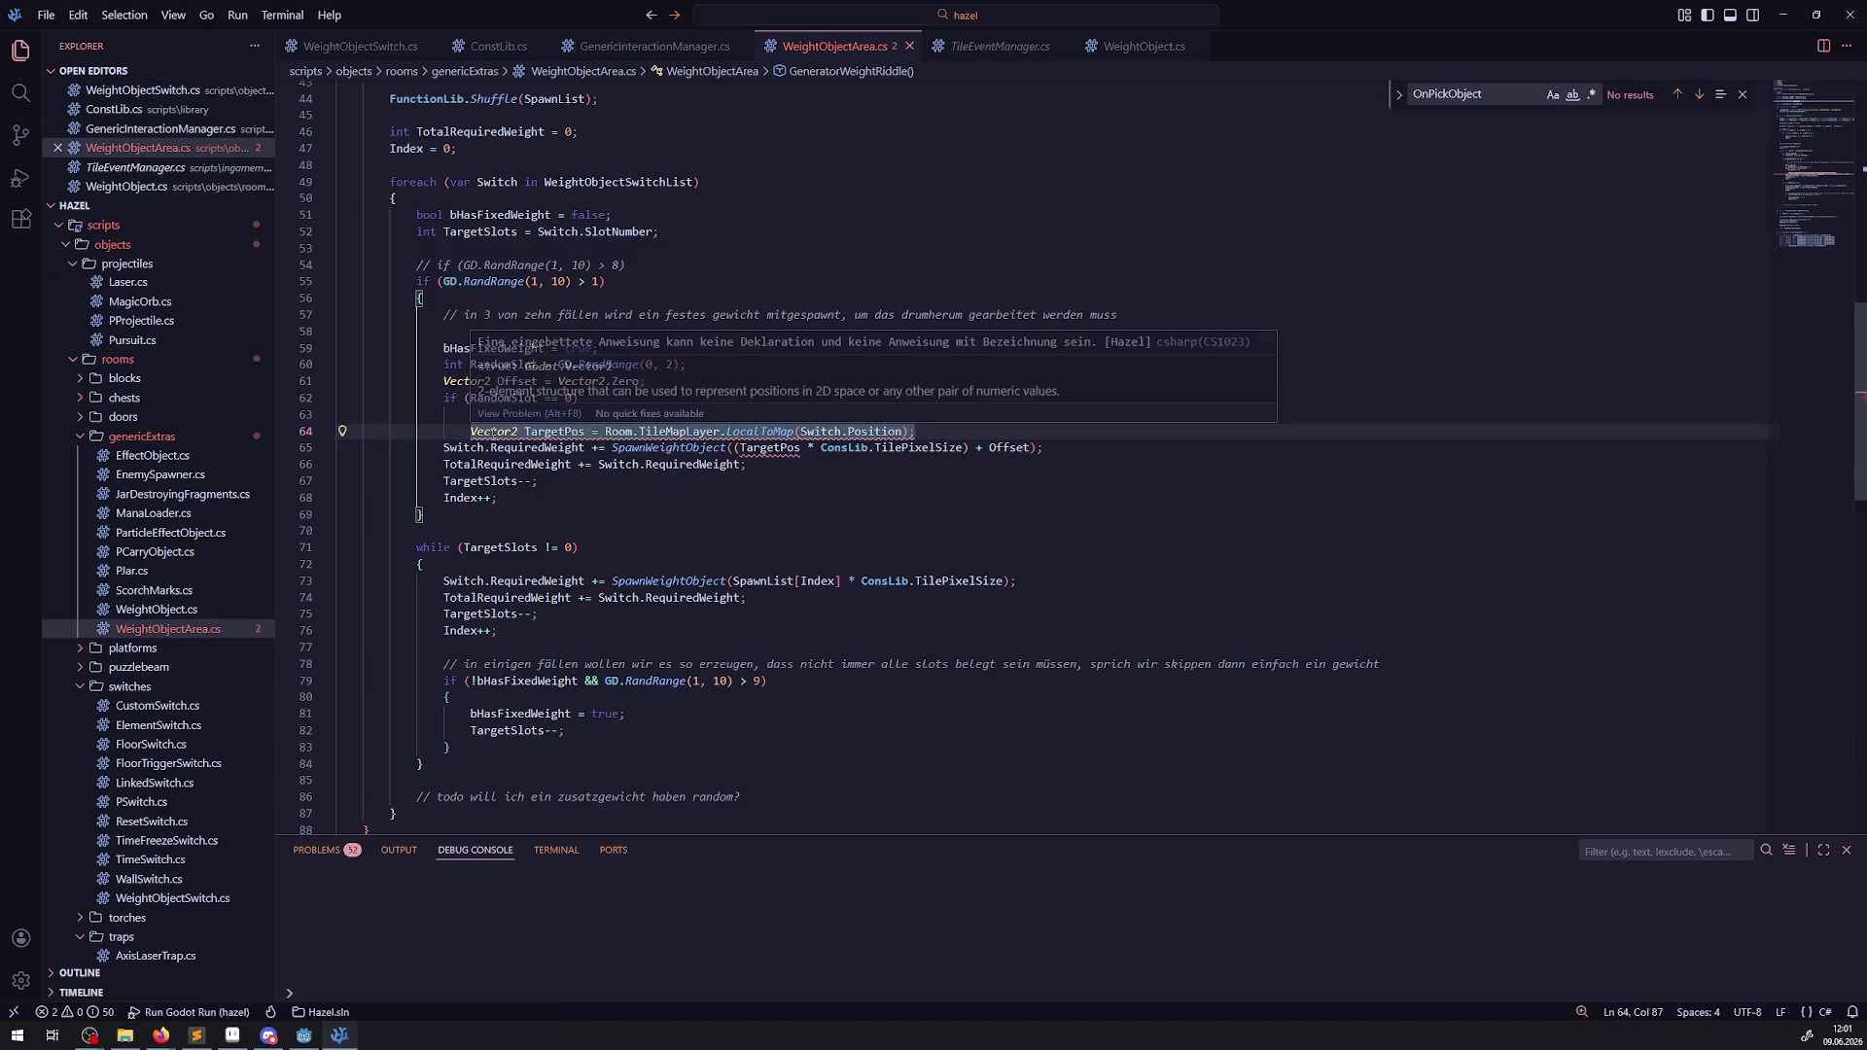
click(605, 281)
click(512, 382)
click(584, 399)
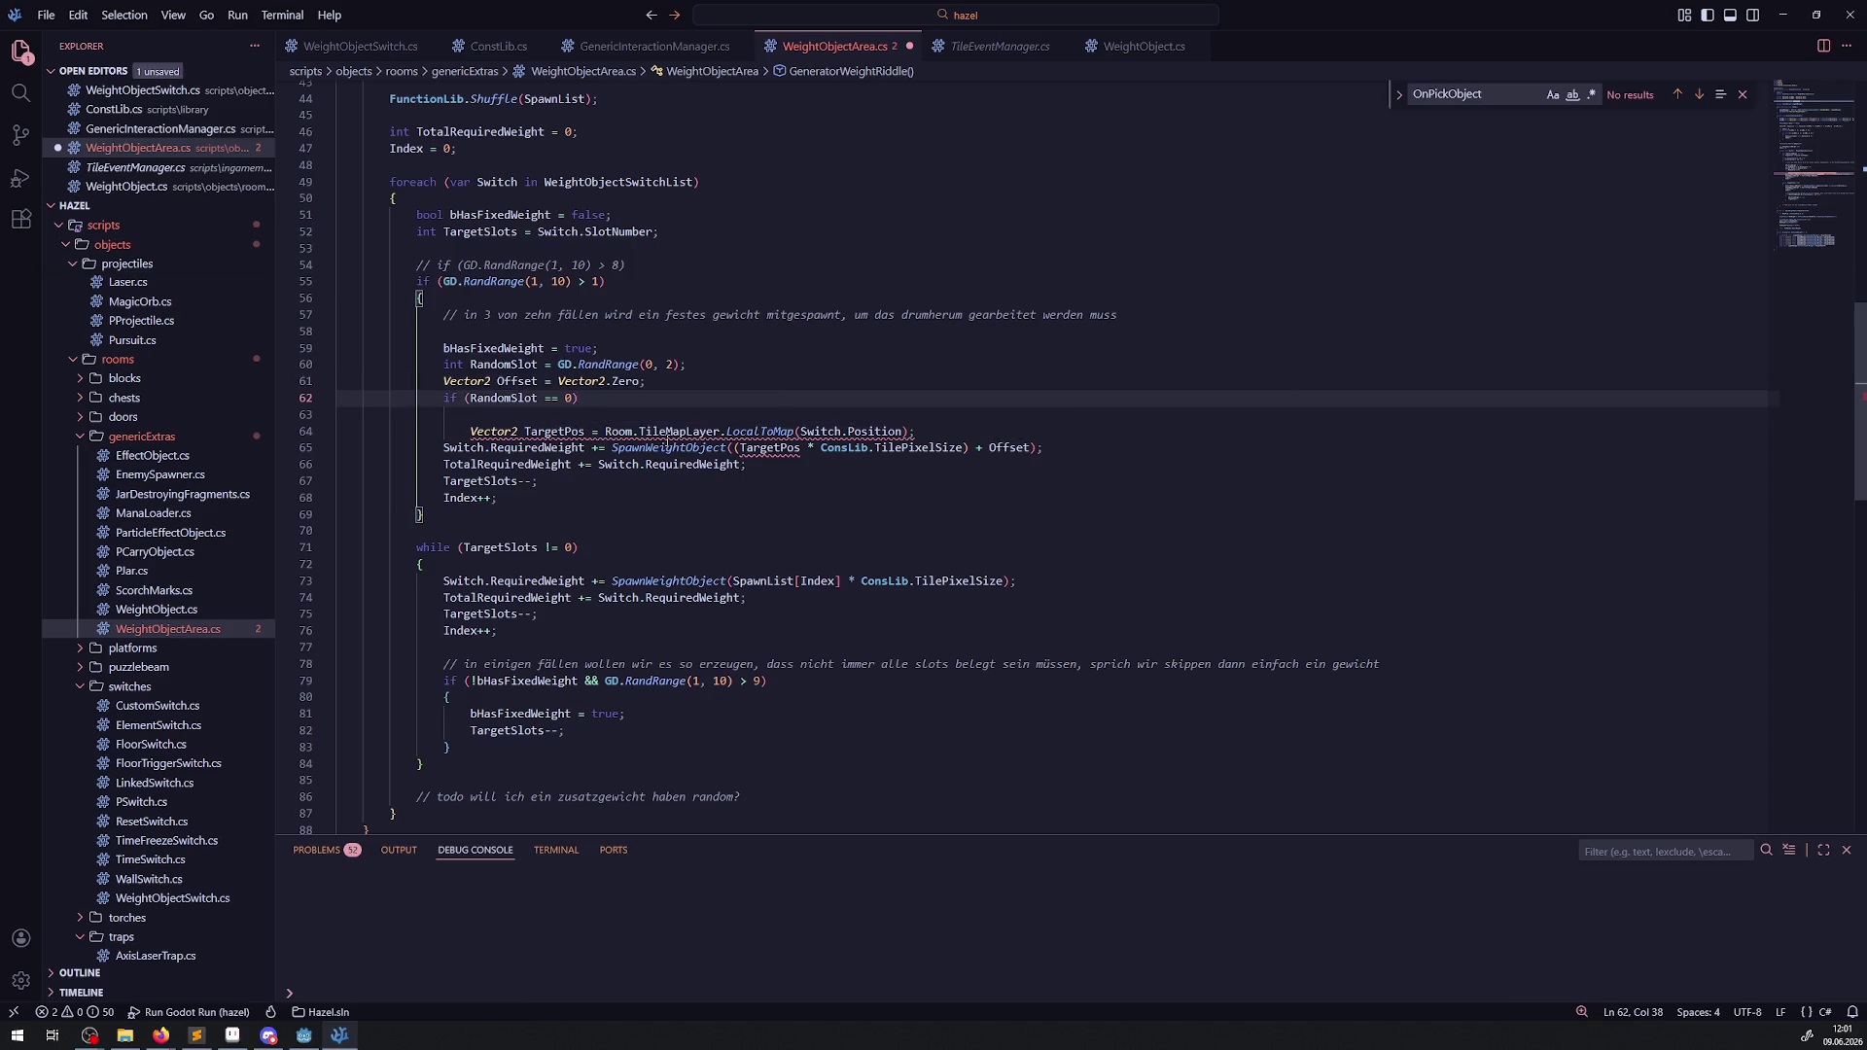
text(Offset )
text(= Ve)
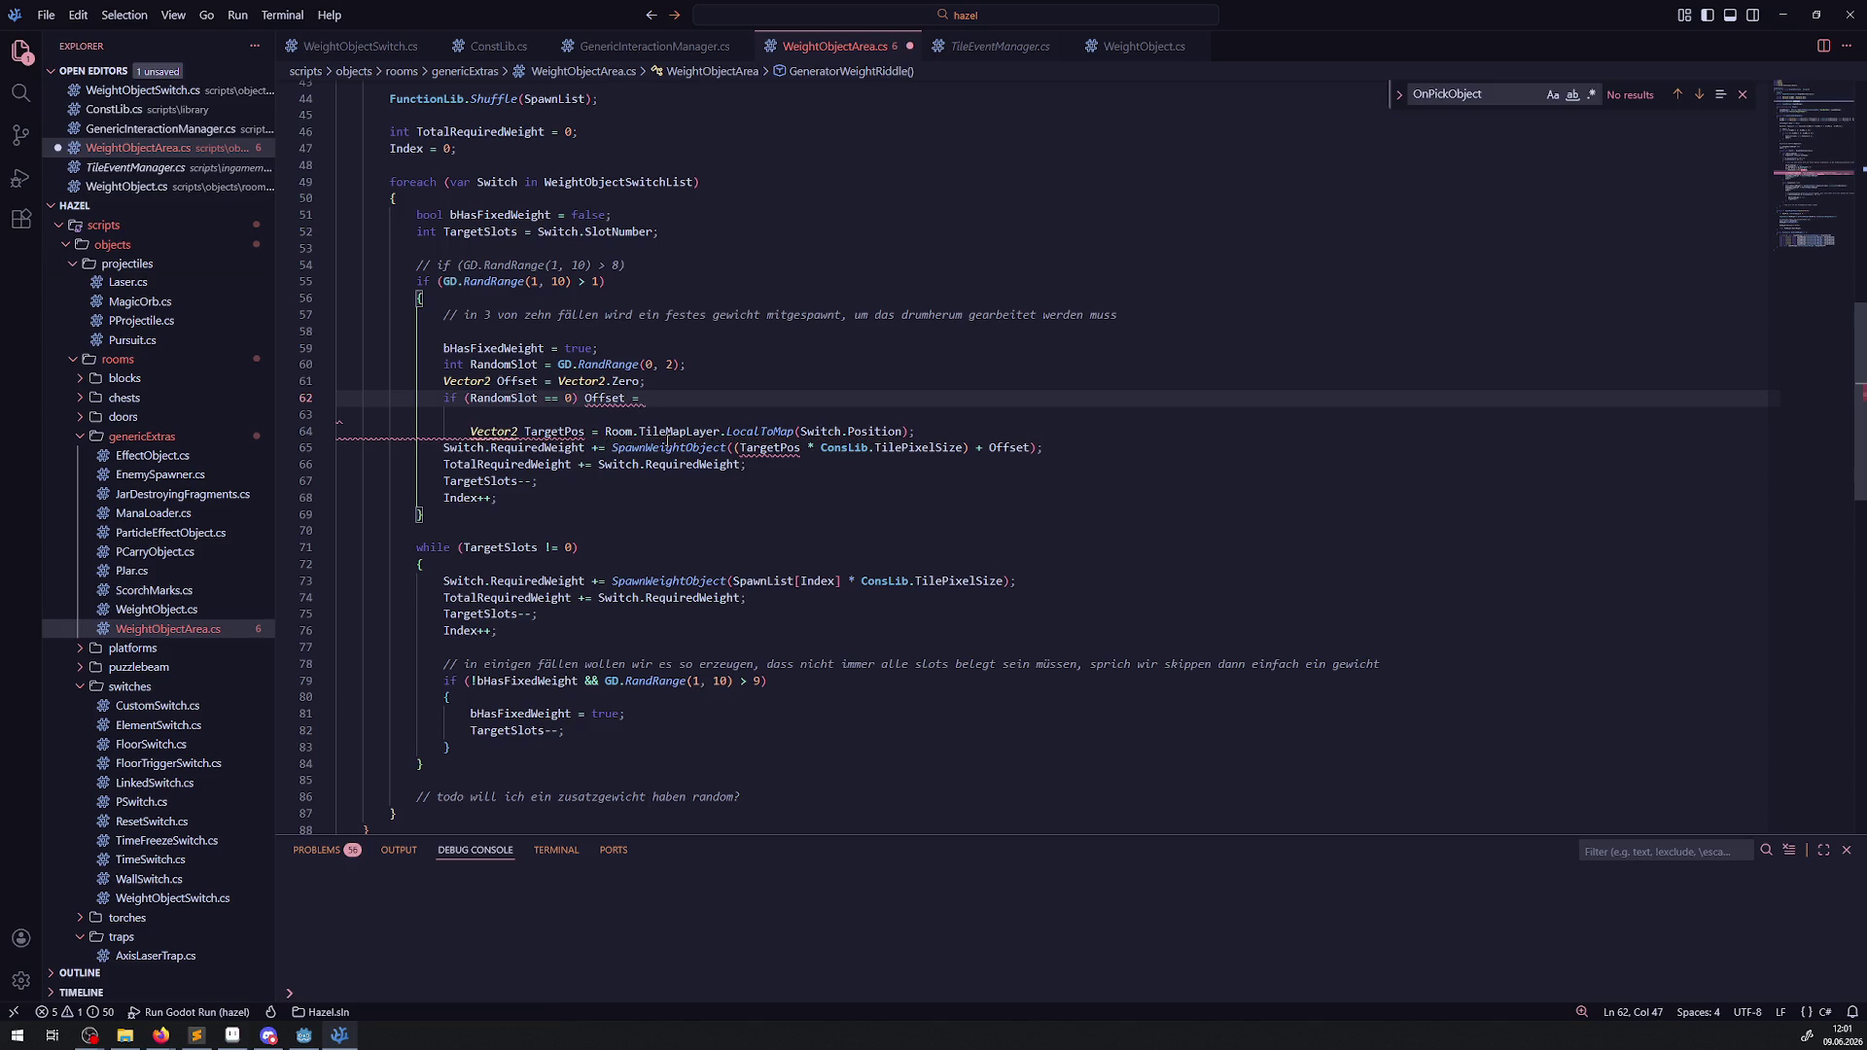
Make the RandomSlot == 0 check set Offset = new Vector2(-24, 0).
key(BackSpace)
key(BackSpace)
text(new Vector2())
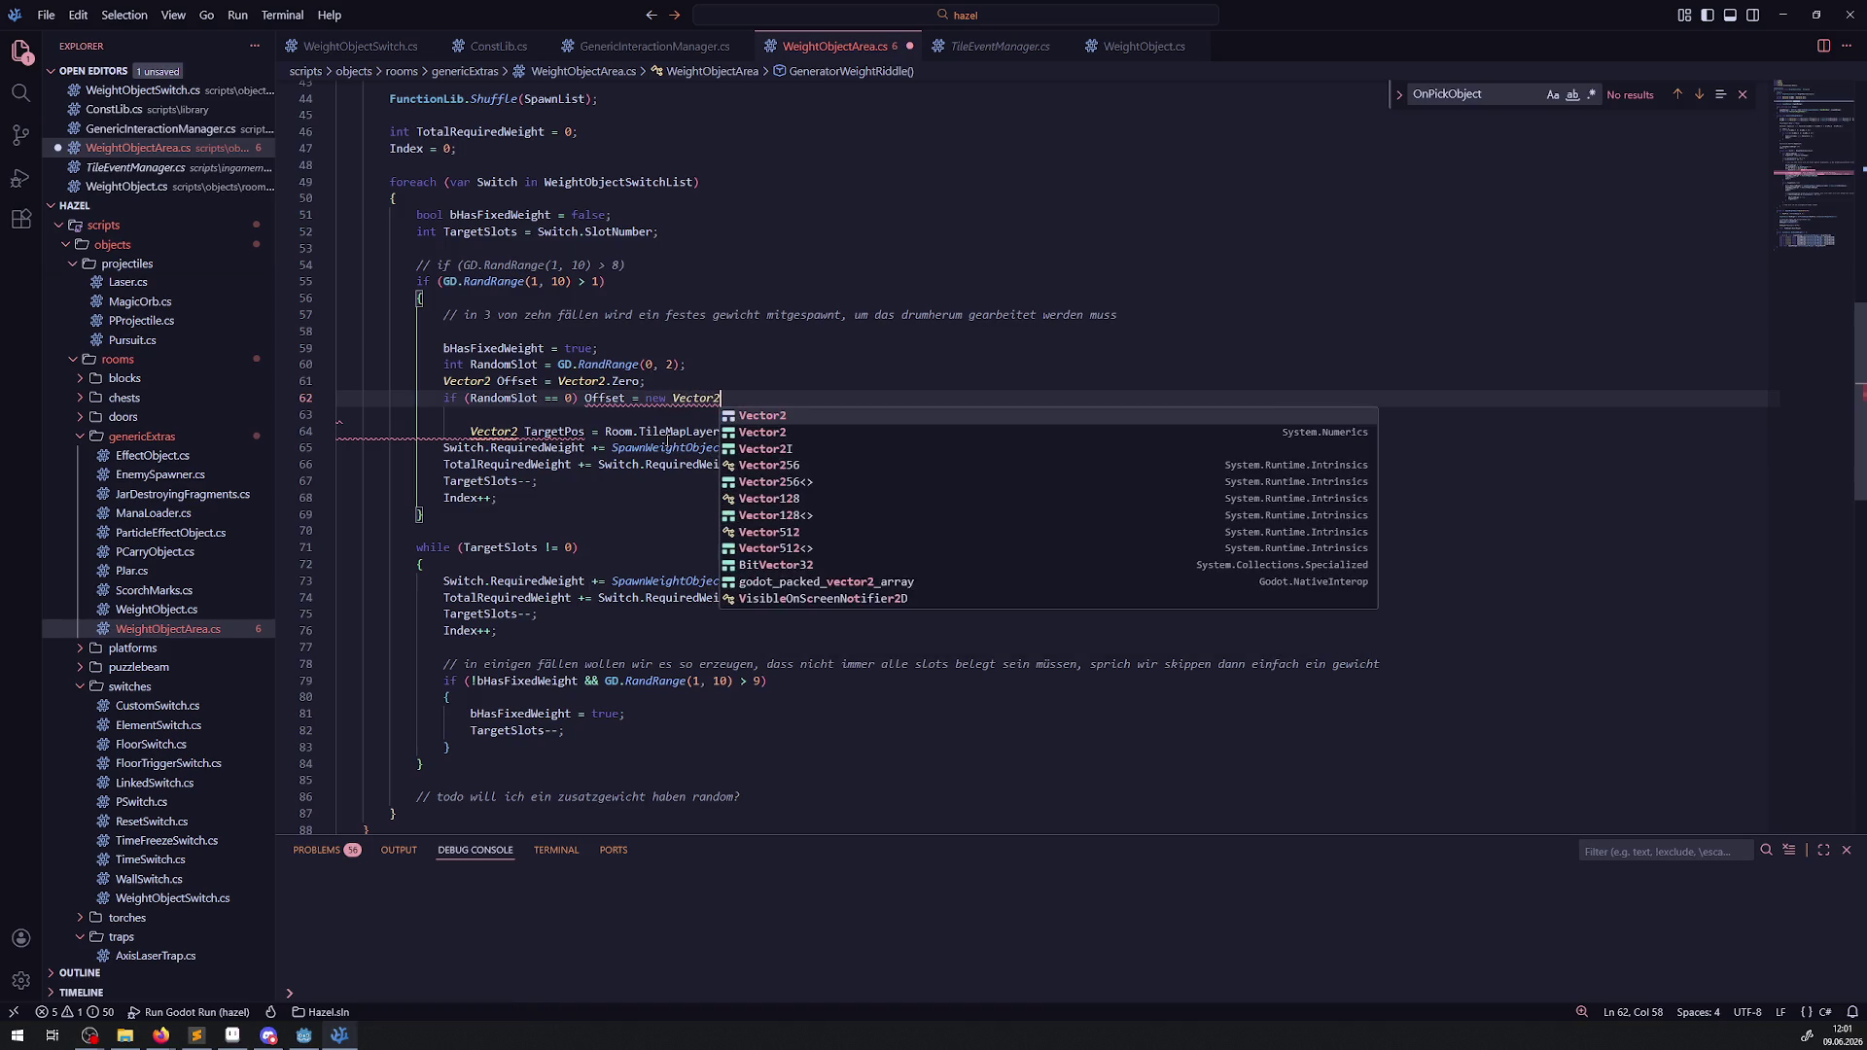
text(;)
key(ctrl+s)
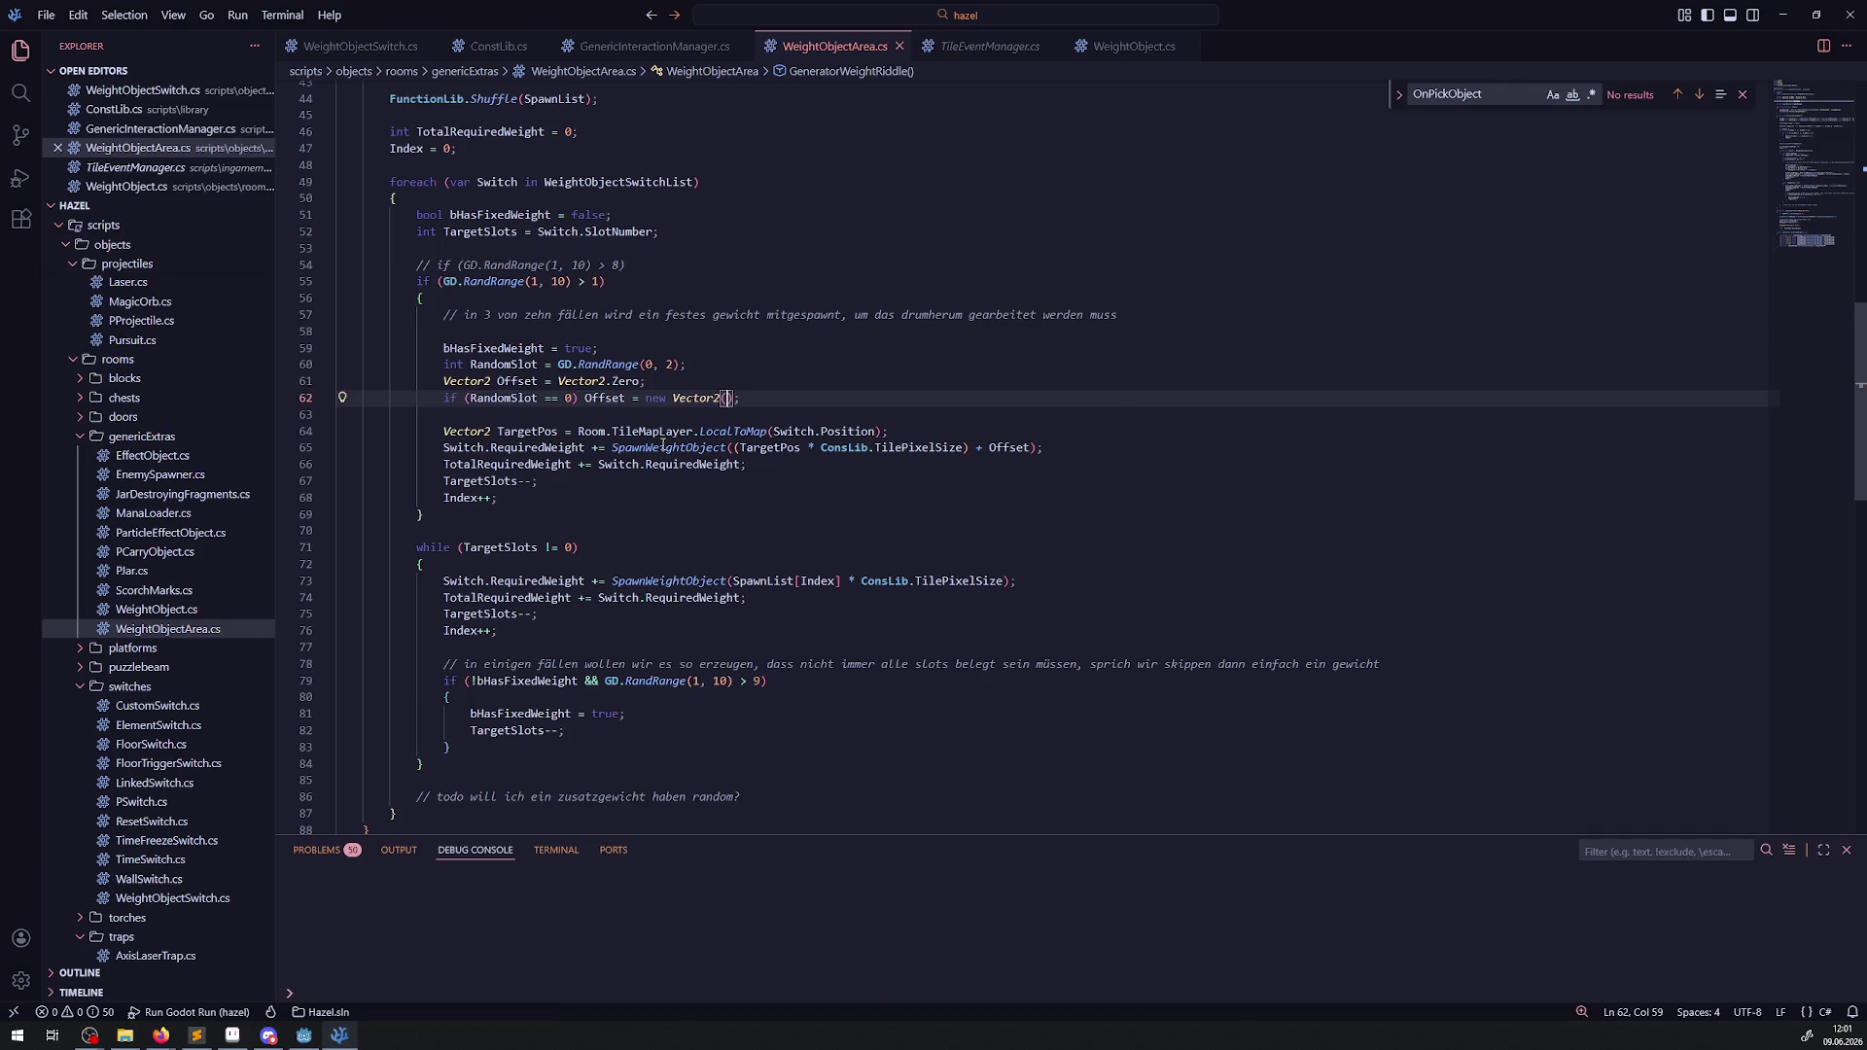
mouse_move(664, 444)
text(-24, 0)
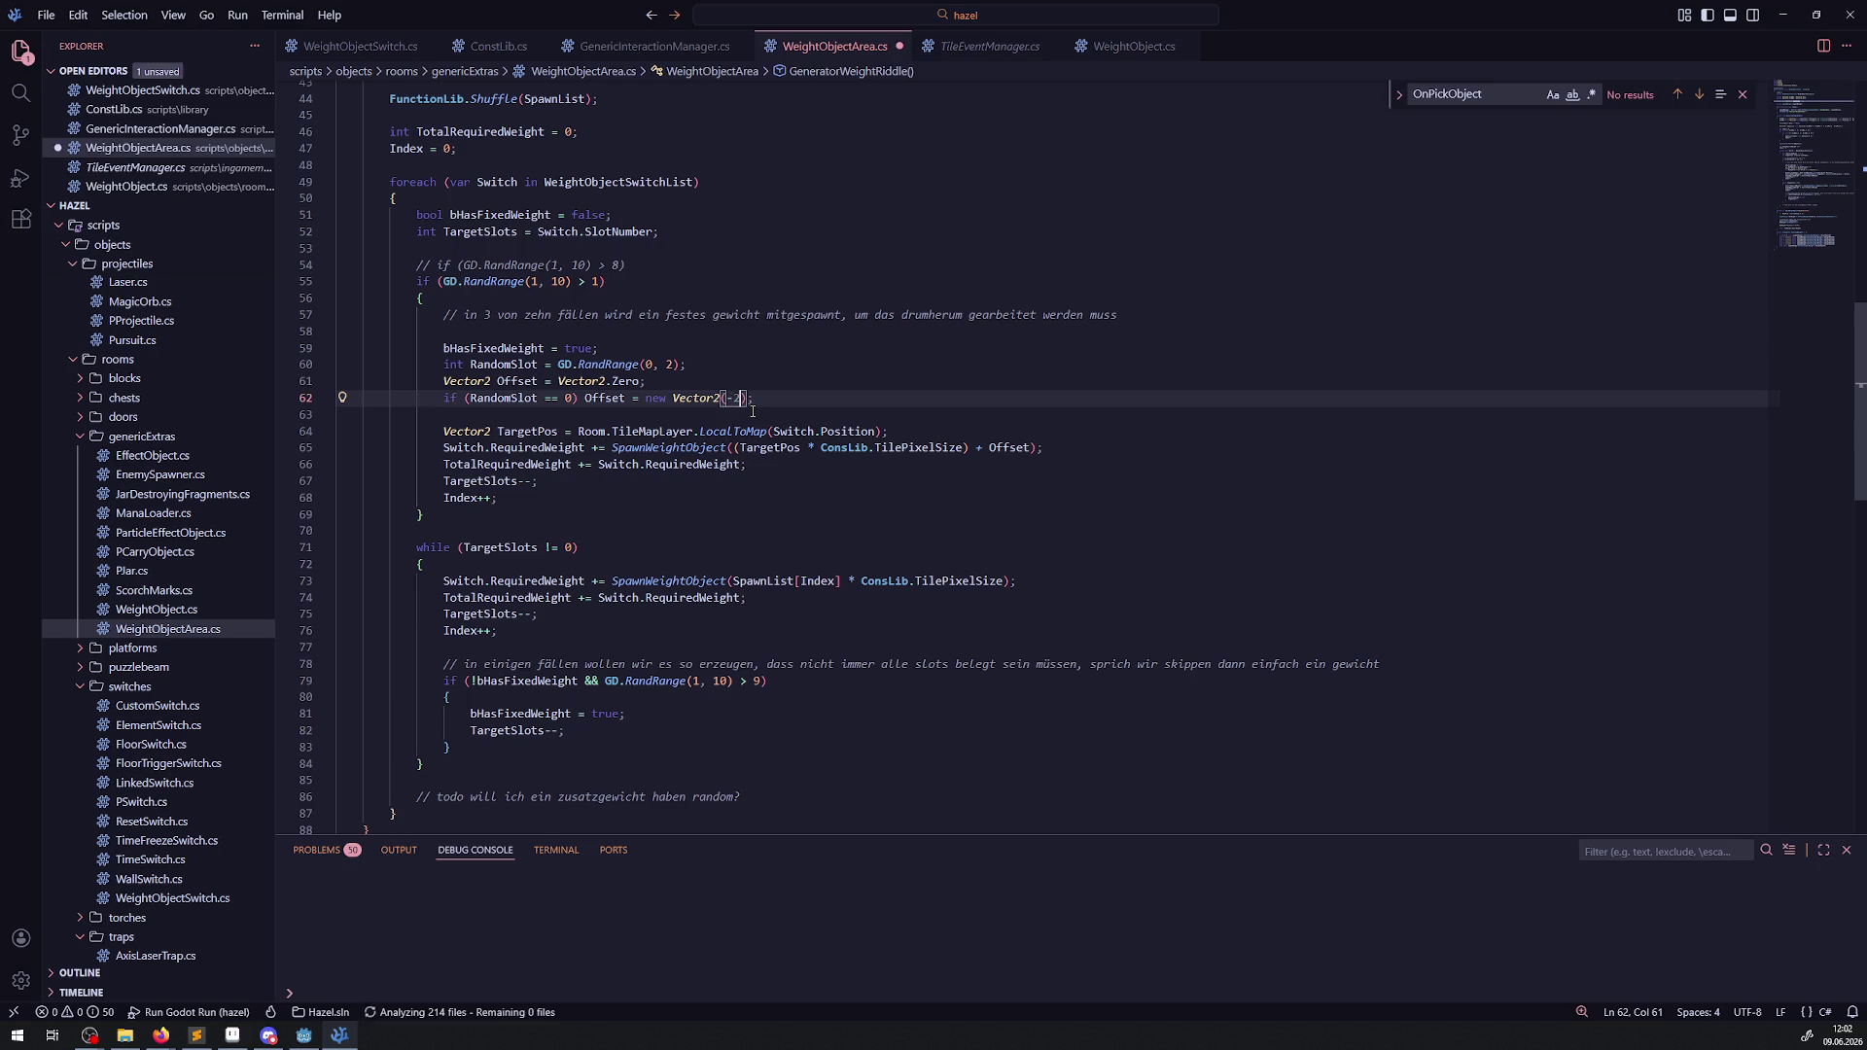
Duplicate that line as a RandomSlot == 2 check setting Offset to Vector2(24, 0), and save.
key(shift+alt+Down)
key(ctrl+Left)
key(ctrl+Left)
key(ctrl+Left)
key(BackSpace)
text(2)
click(727, 414)
key(BackSpace)
click(919, 403)
key(ctrl+s)
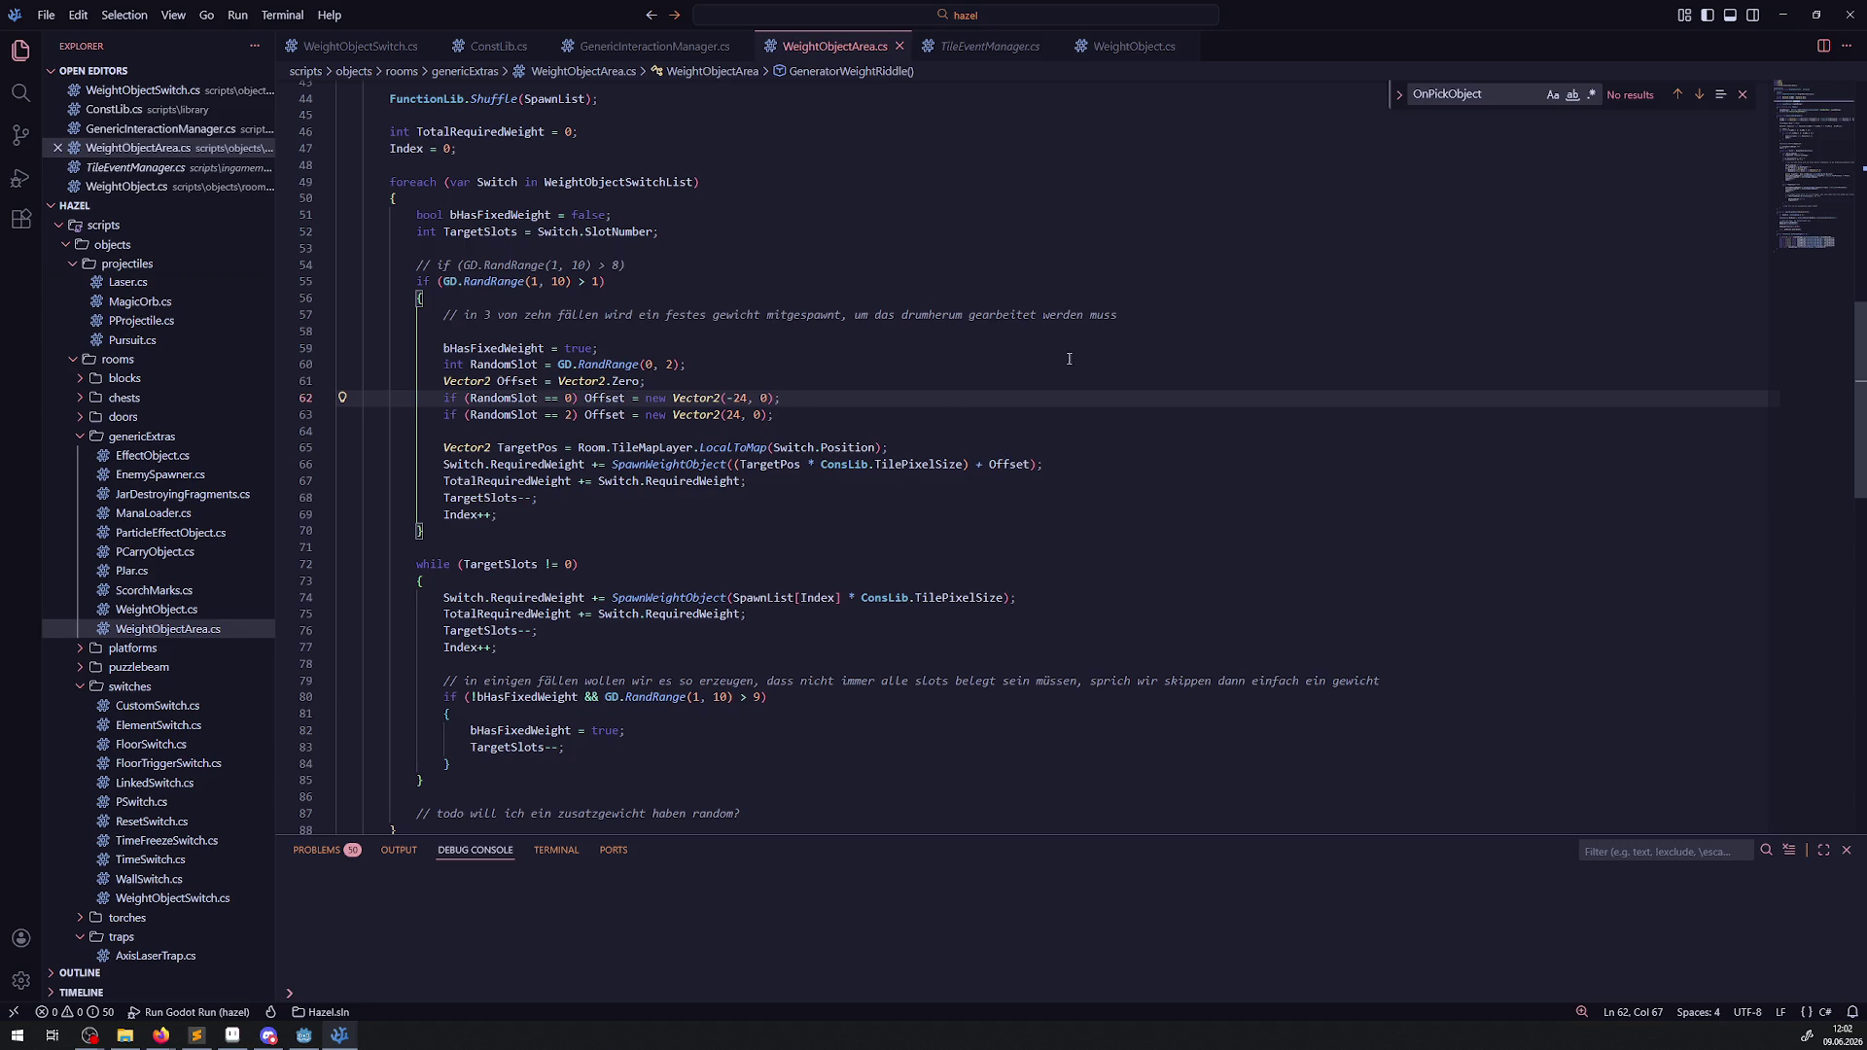
Turn the second check into an else if, then select TargetPos to highlight its uses.
click(445, 414)
text(else)
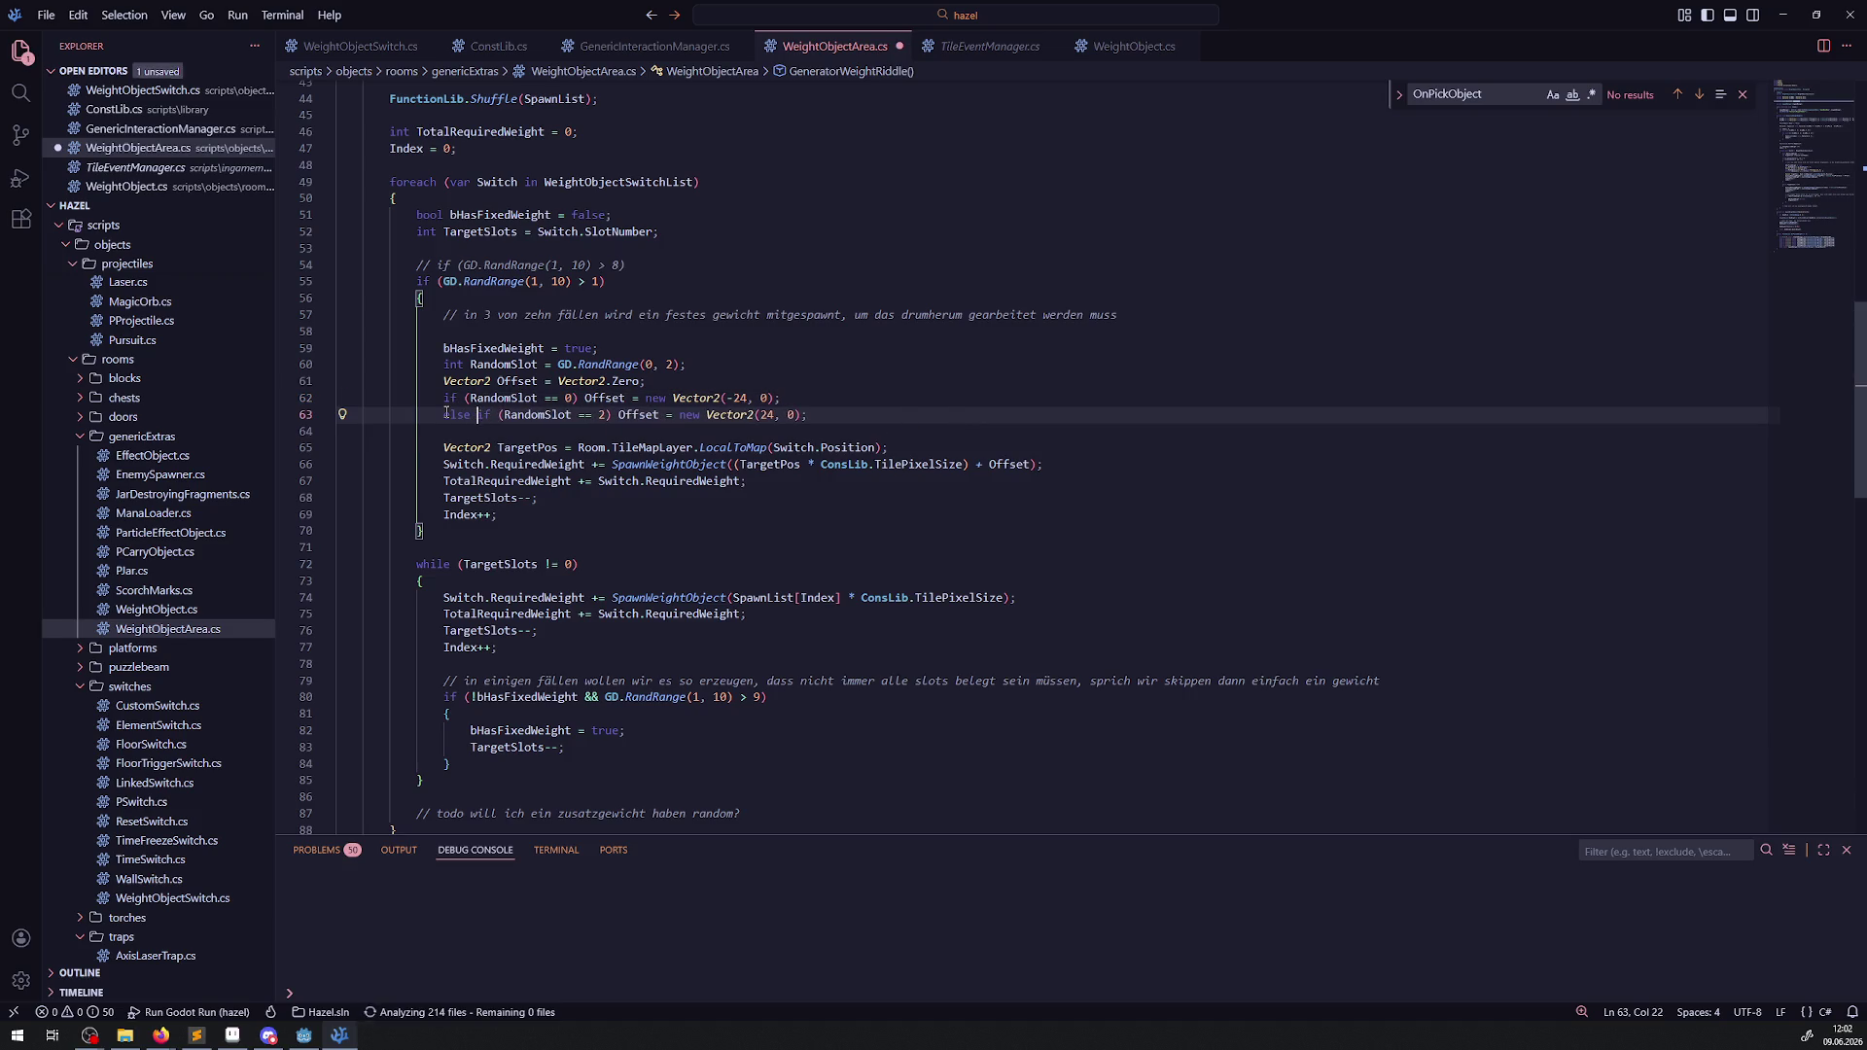
click(946, 396)
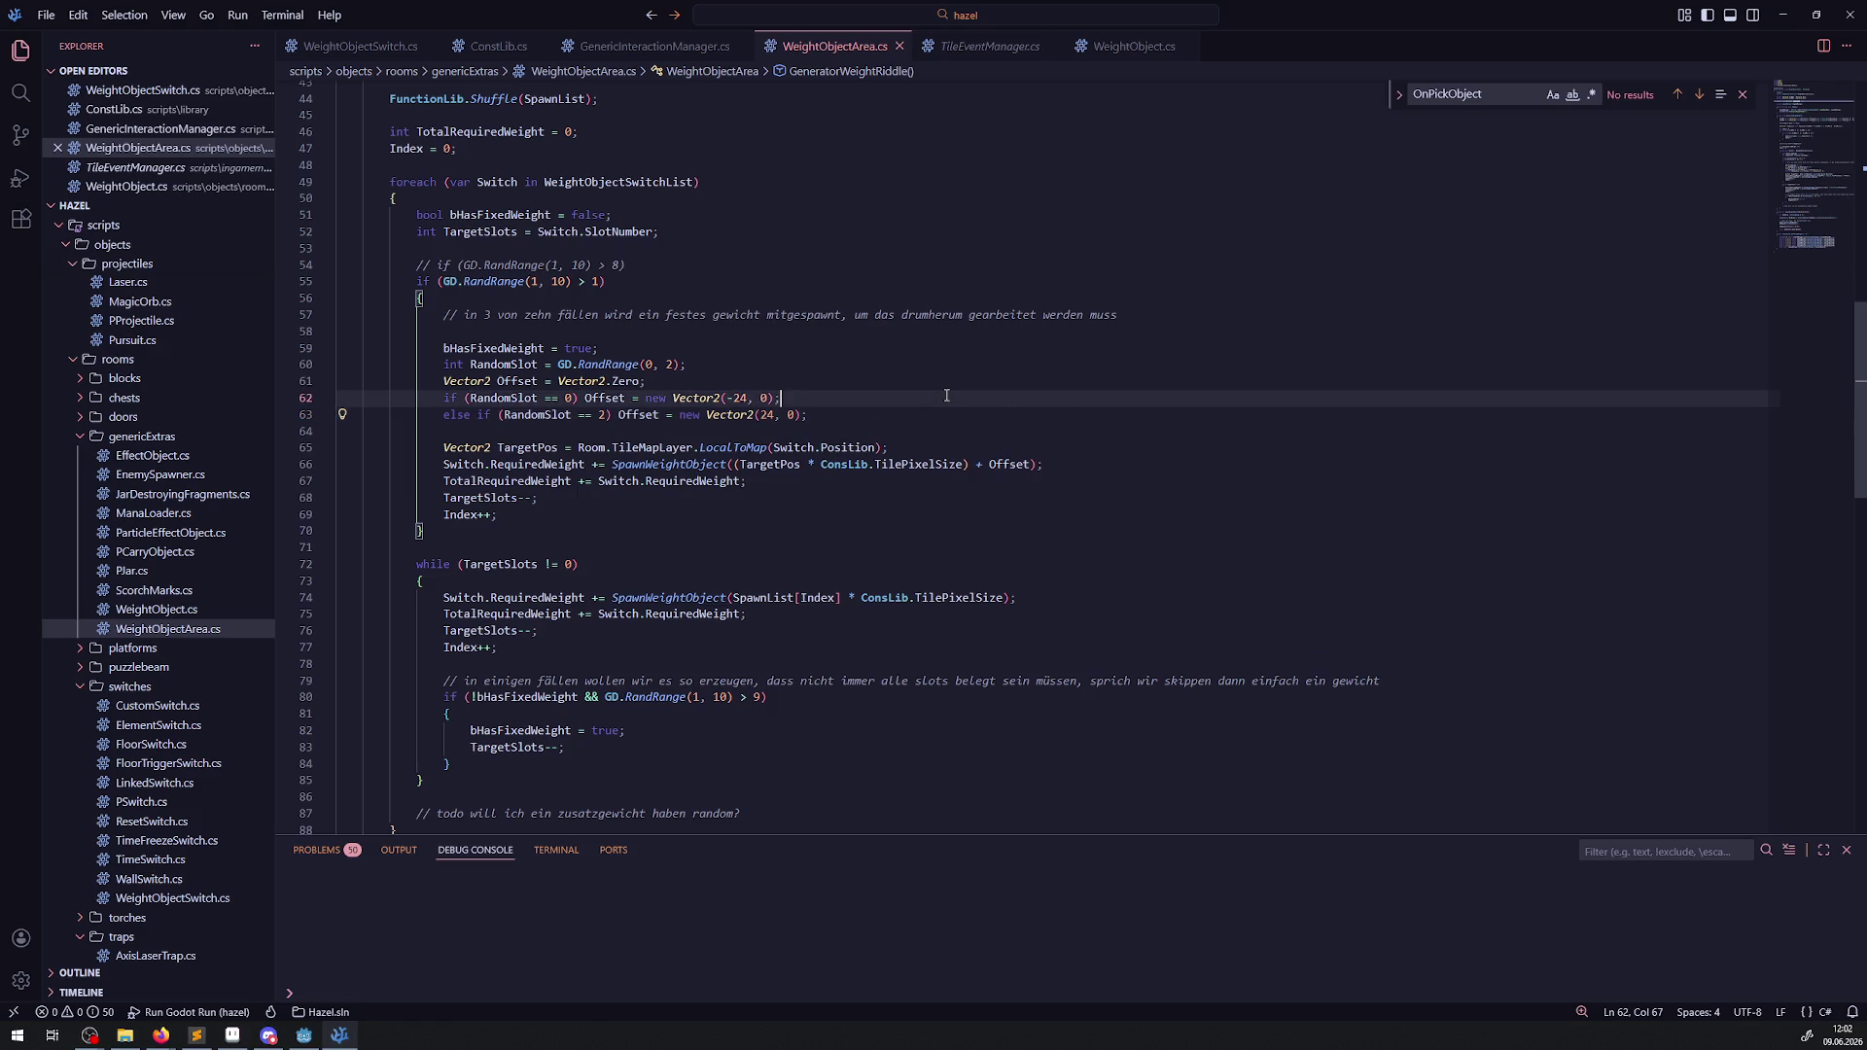
mouse_move(815, 451)
click(559, 498)
click(517, 448)
double_click(517, 449)
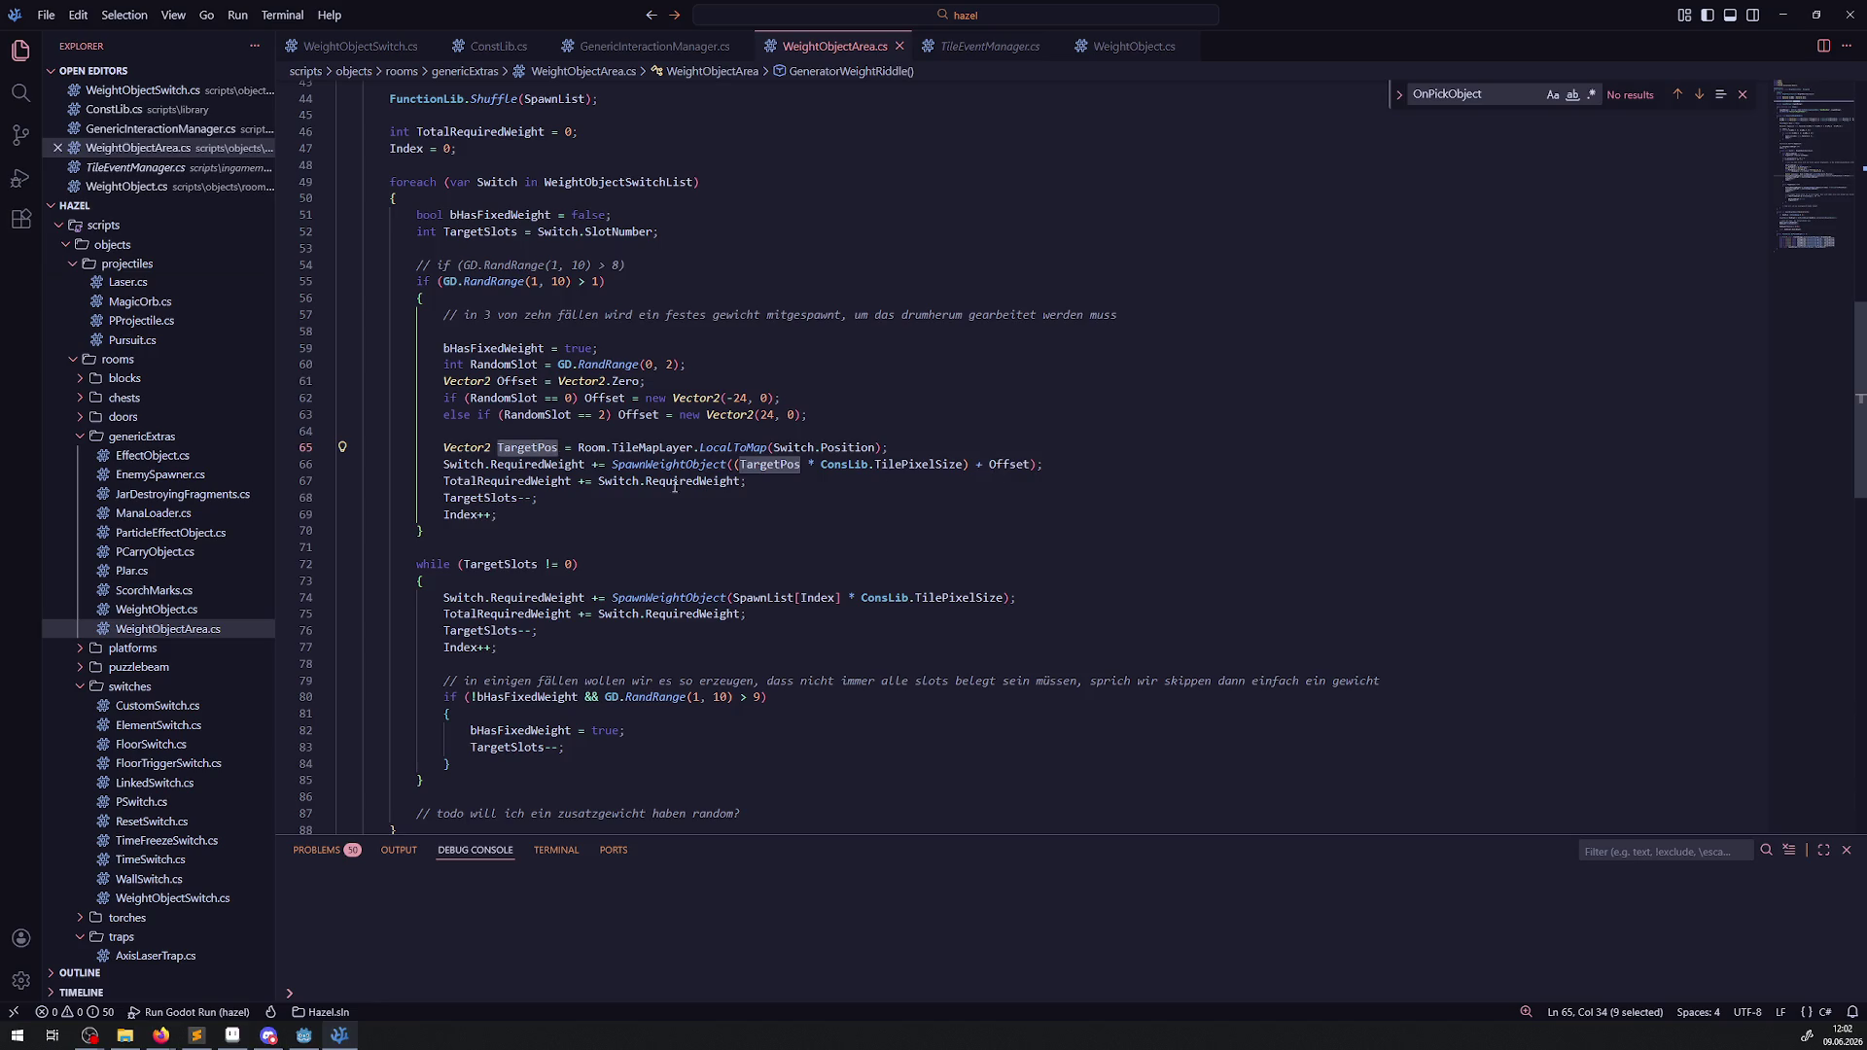